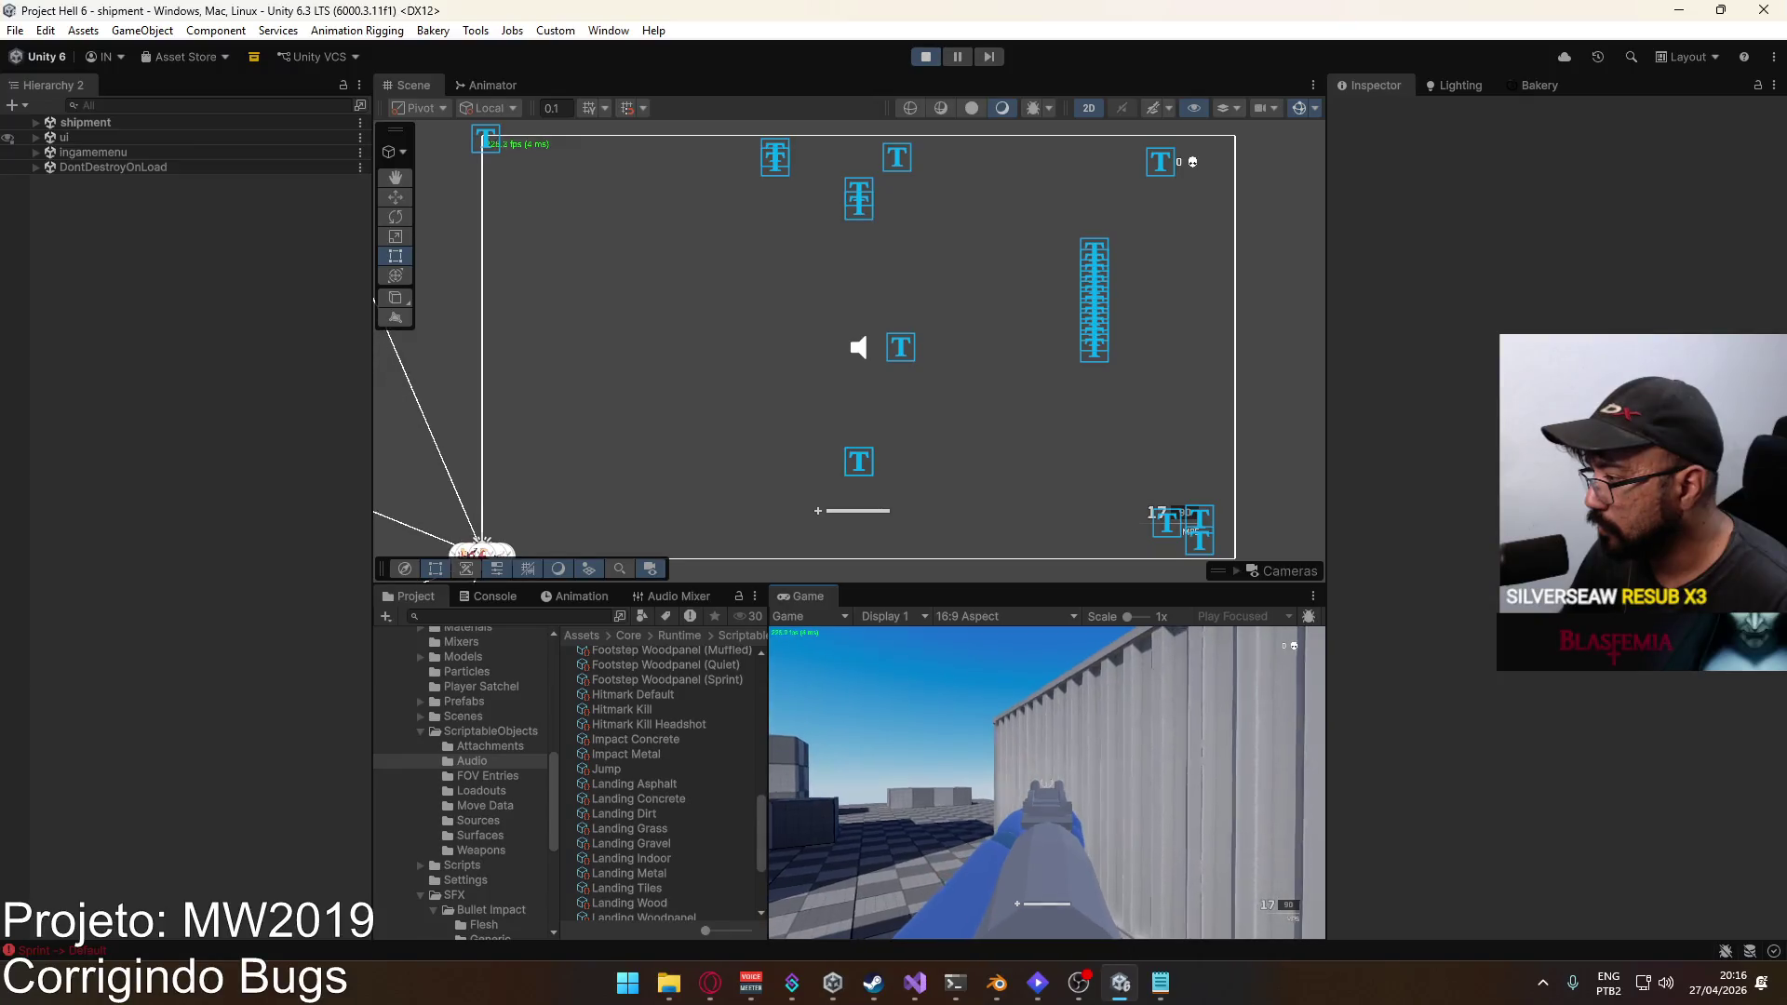
Step: Fire the weapon while turning, then reload it
{"action": "left_click", "coordinate": [1047, 782]}
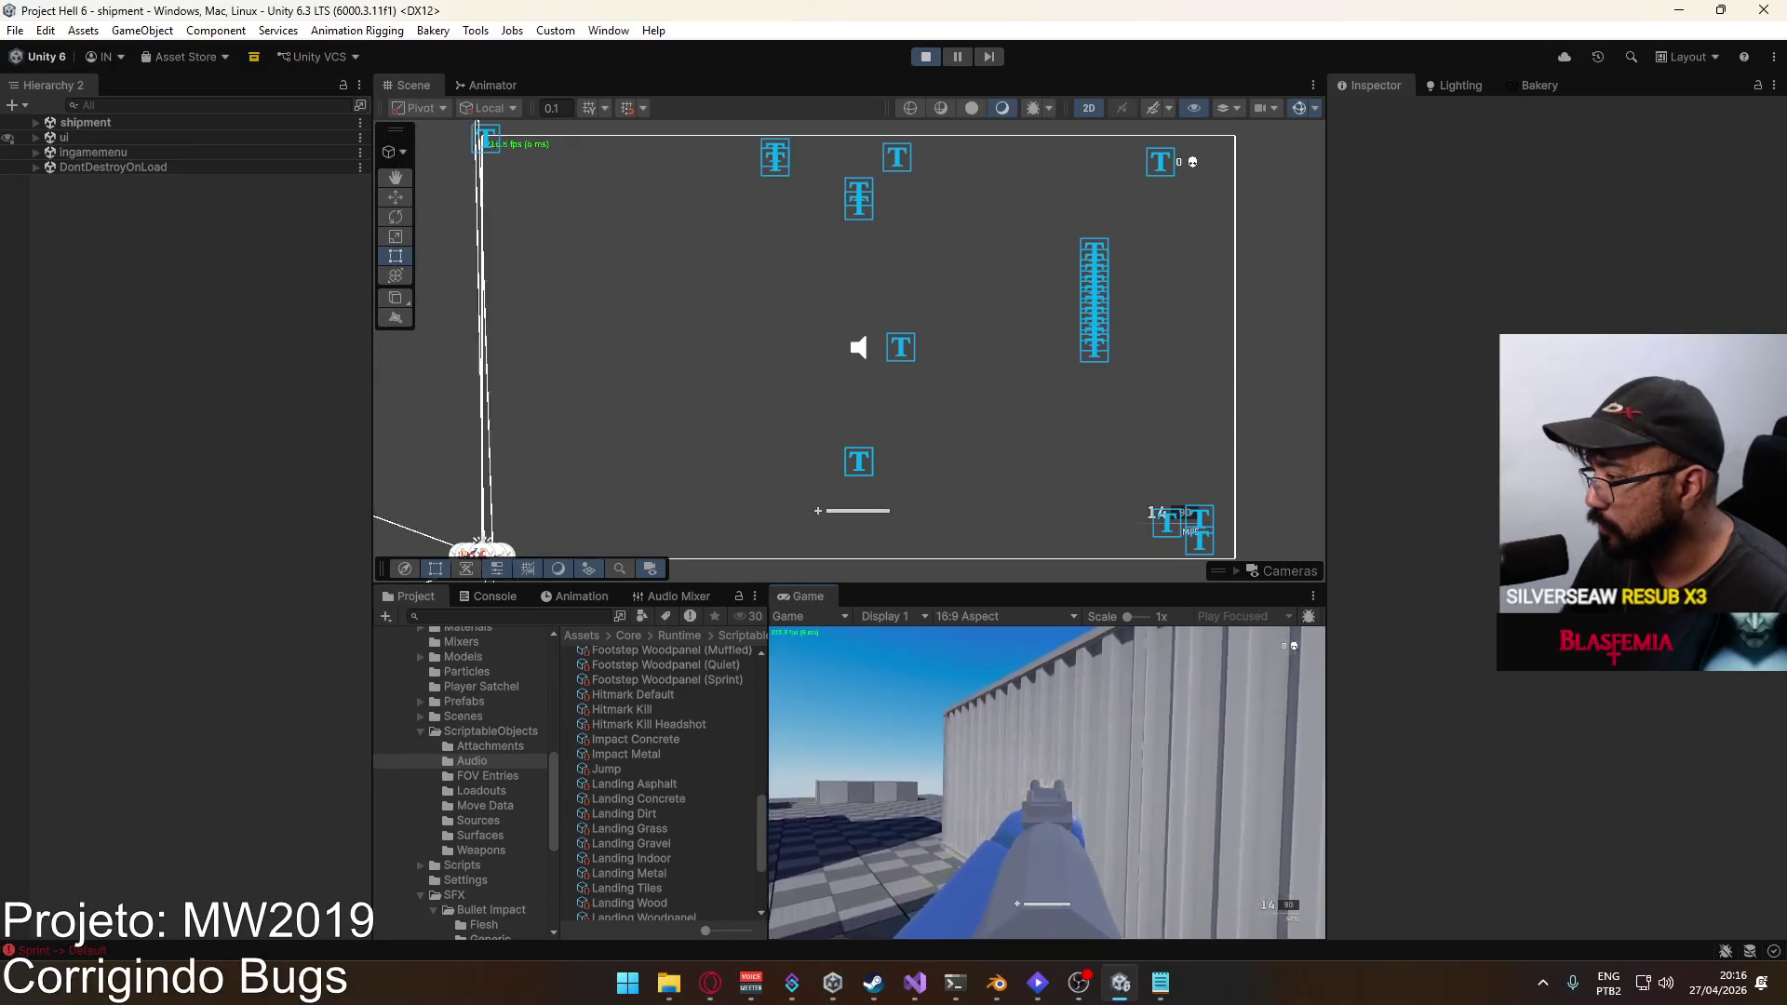
{"action": "left_click", "coordinate": [1046, 782]}
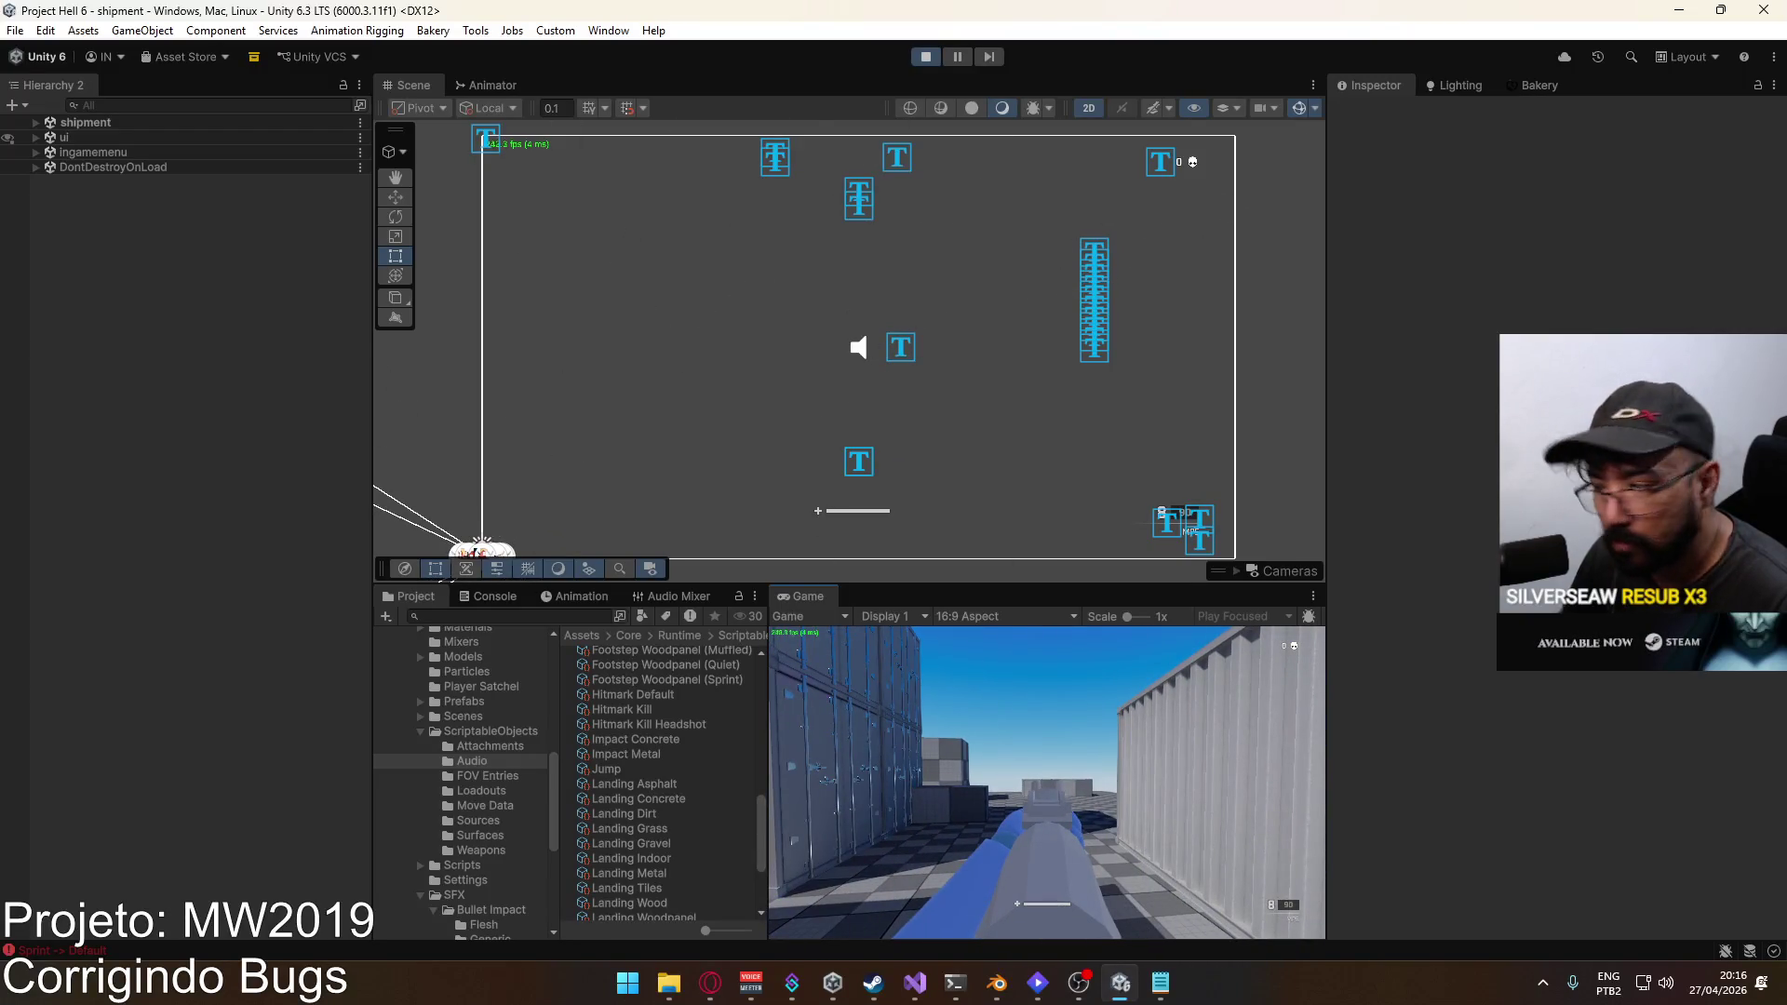
{"action": "key", "text": "r"}
Step: Maximize the Game view to fill the editor and resume control of the game
{"action": "key", "text": "super"}
{"action": "left_click", "coordinate": [745, 581]}
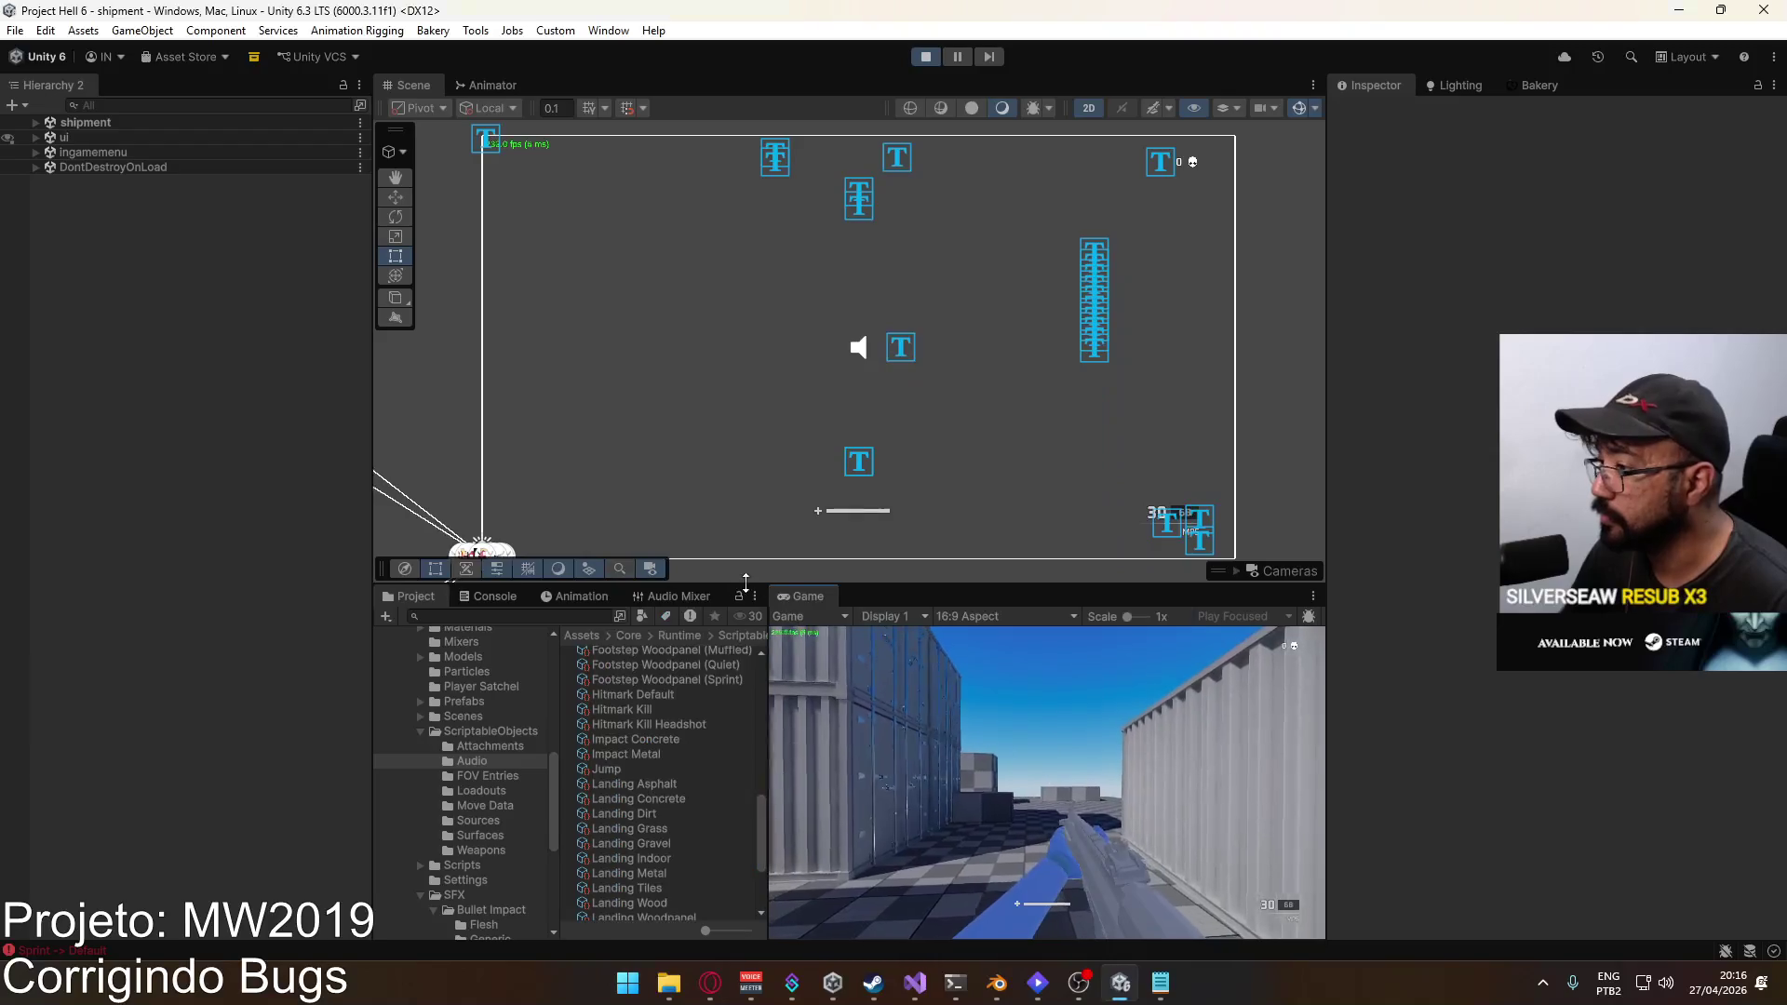
{"action": "right_click", "coordinate": [802, 596]}
{"action": "left_click", "coordinate": [866, 651]}
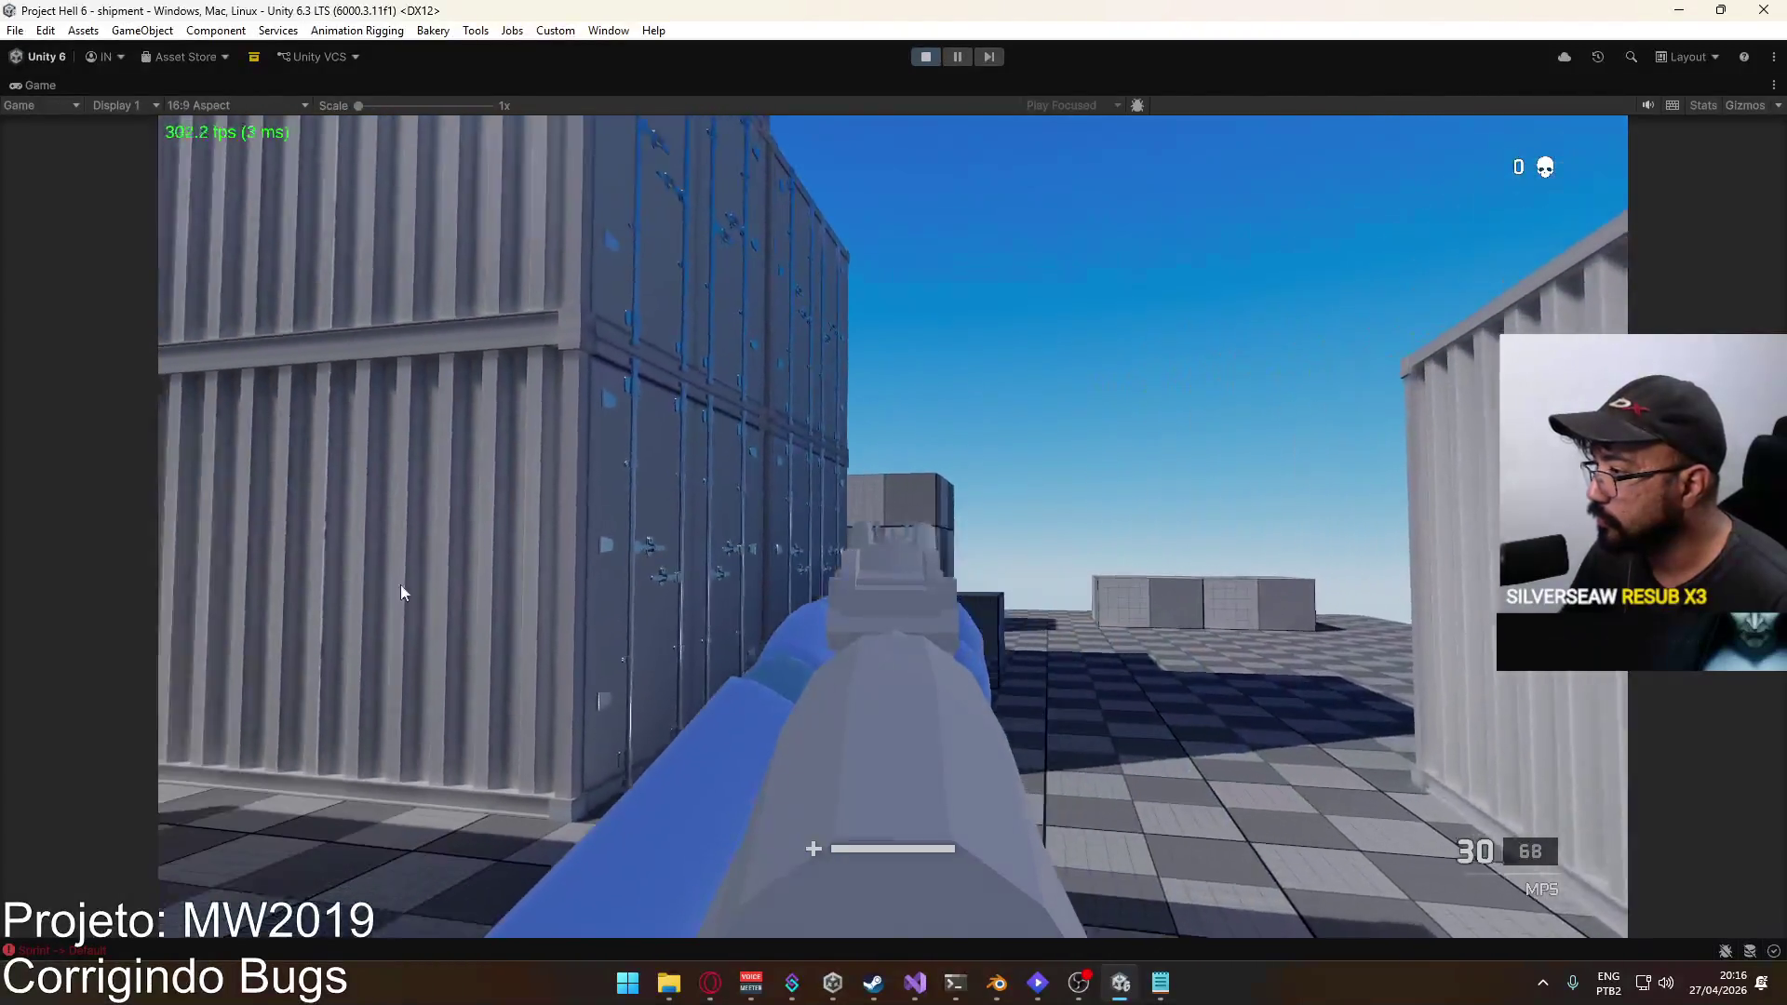
{"action": "key", "text": "super"}
{"action": "left_click", "coordinate": [371, 642]}
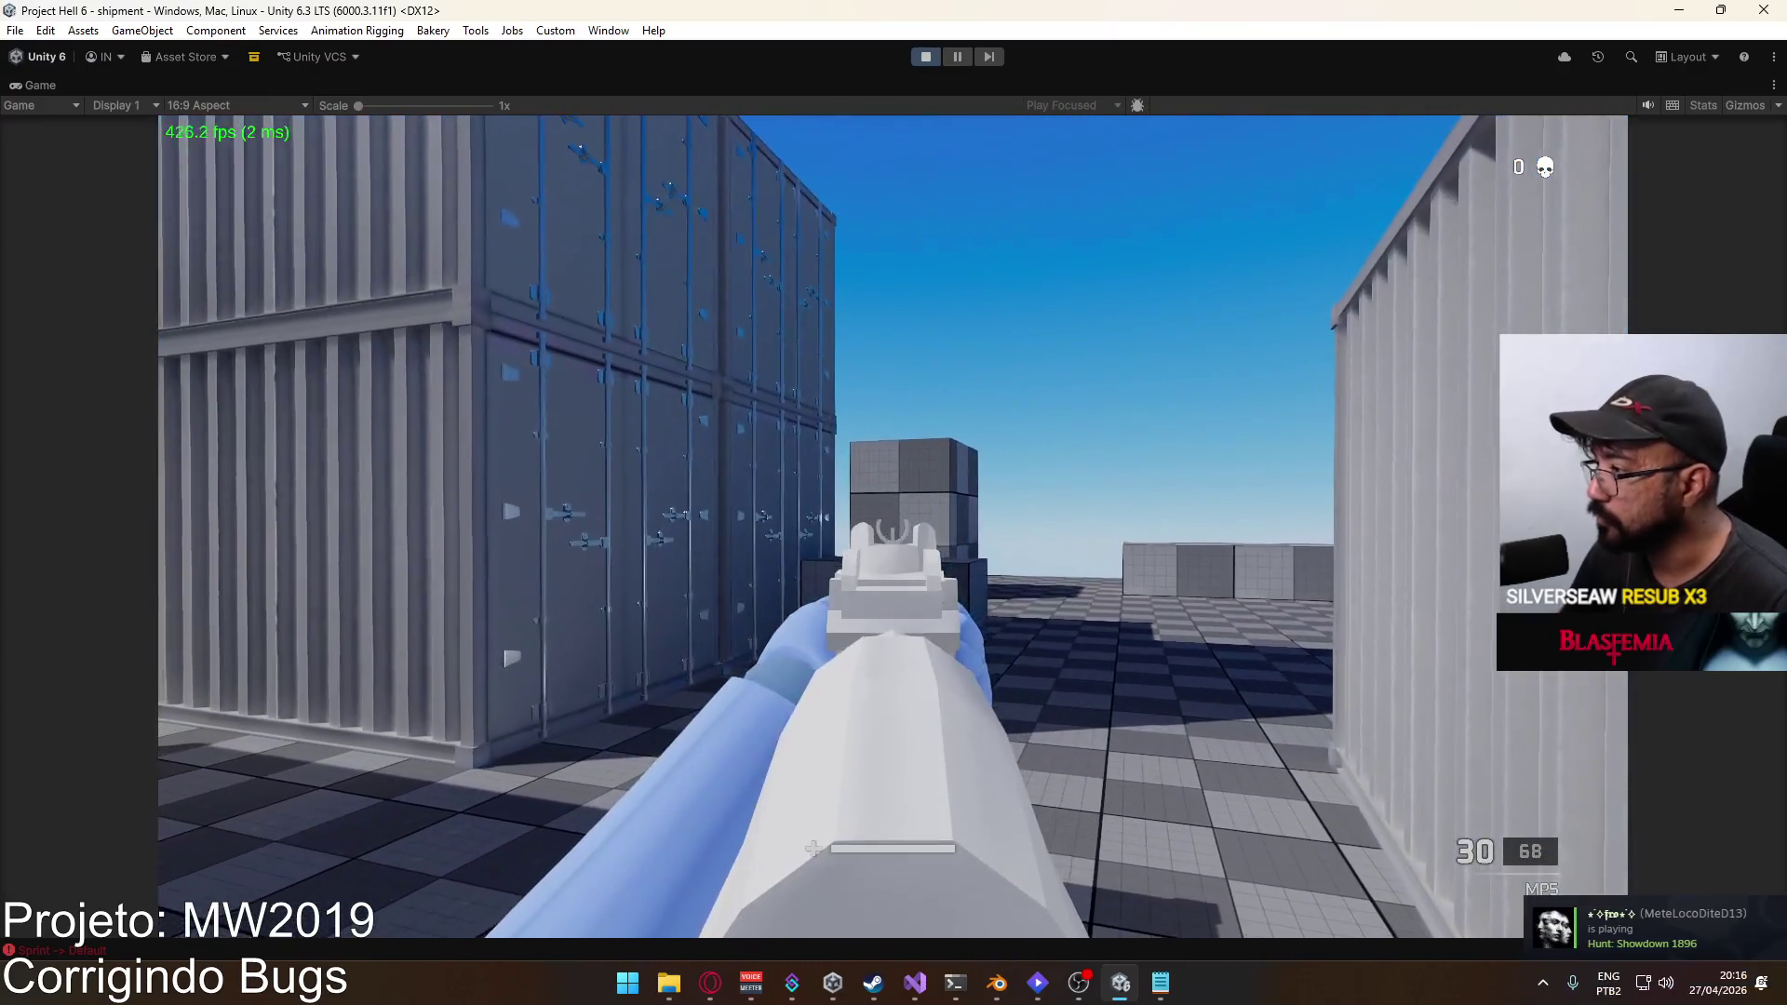
Step: Empty several MP5 magazines in long bursts, switch to the pistol, and stop Play mode
{"action": "left_click", "coordinate": [893, 503]}
{"action": "left_click", "coordinate": [893, 502]}
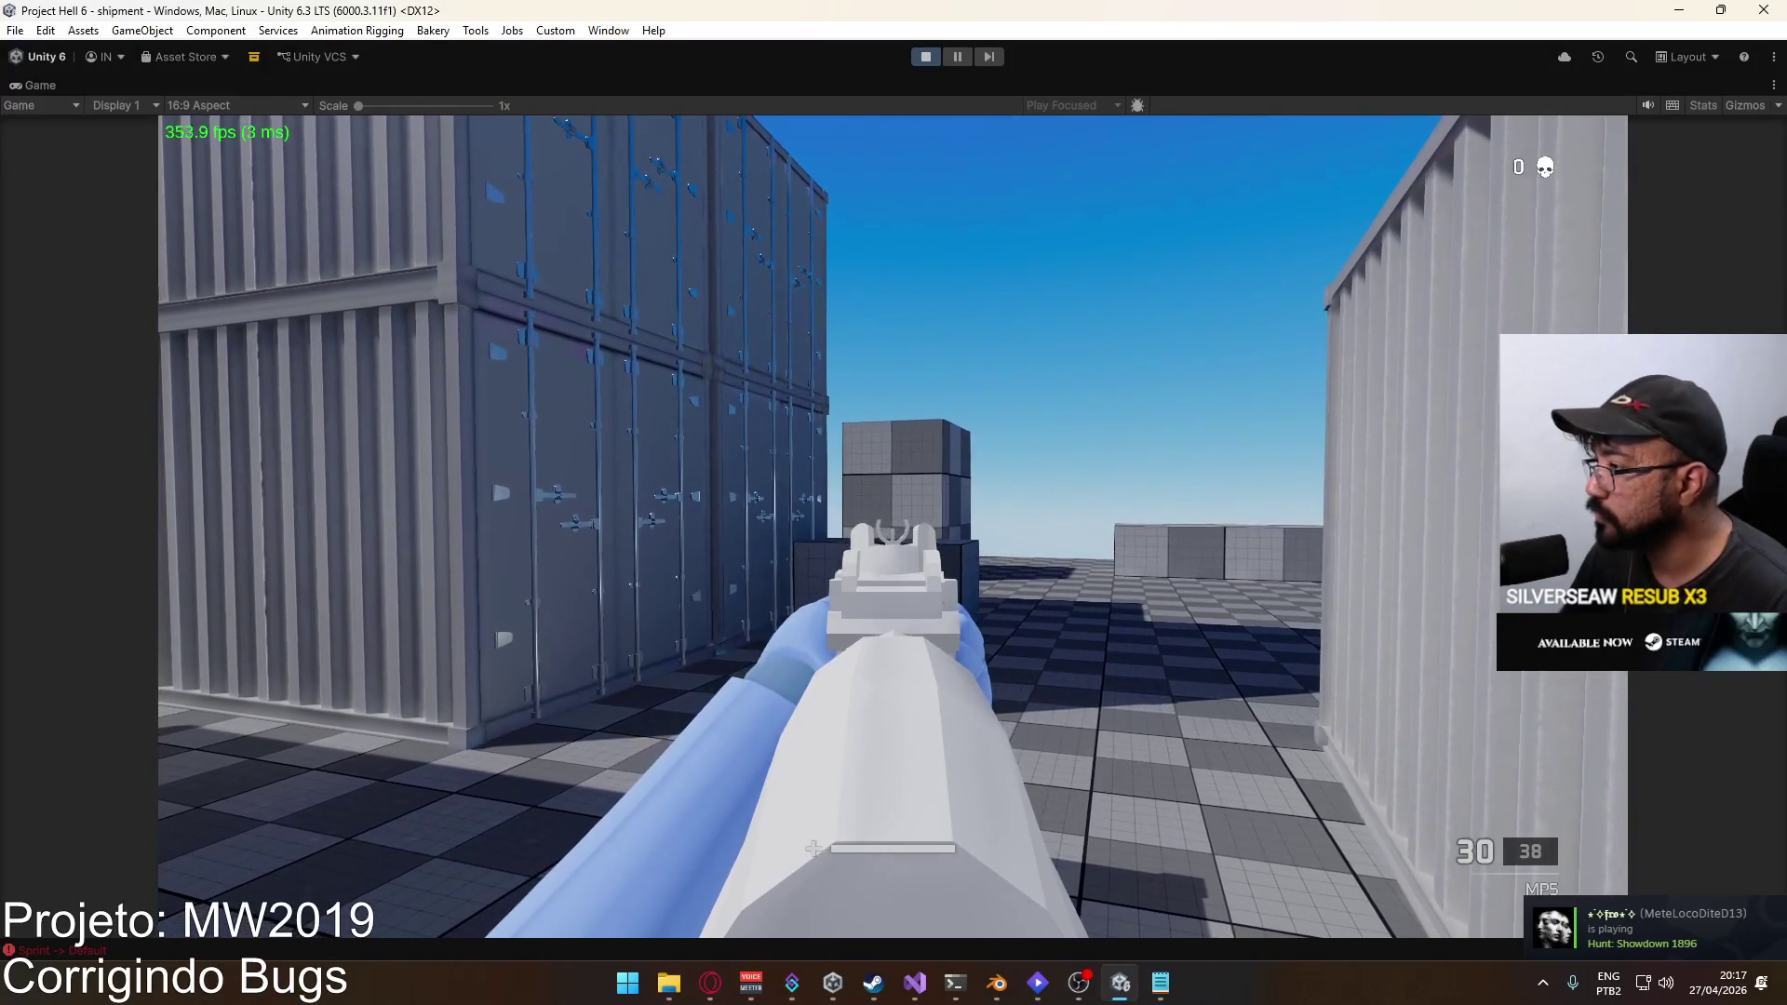
{"action": "left_click", "coordinate": [894, 502]}
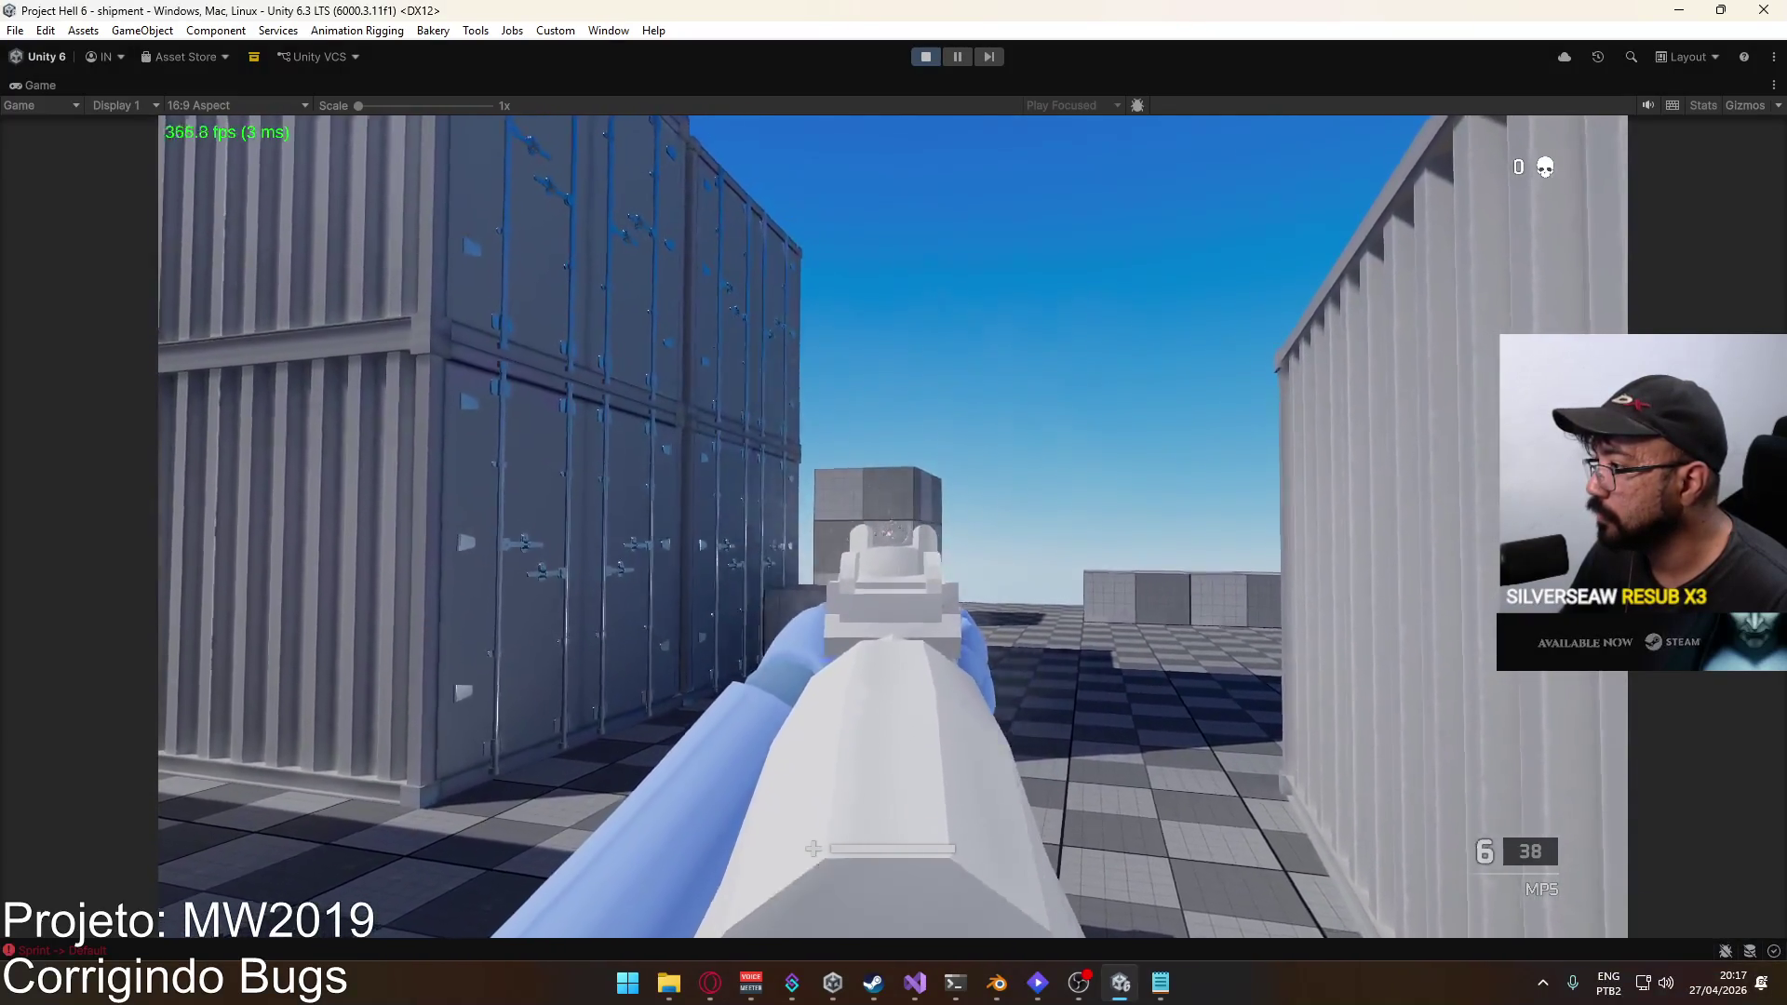
{"action": "left_click", "coordinate": [893, 503]}
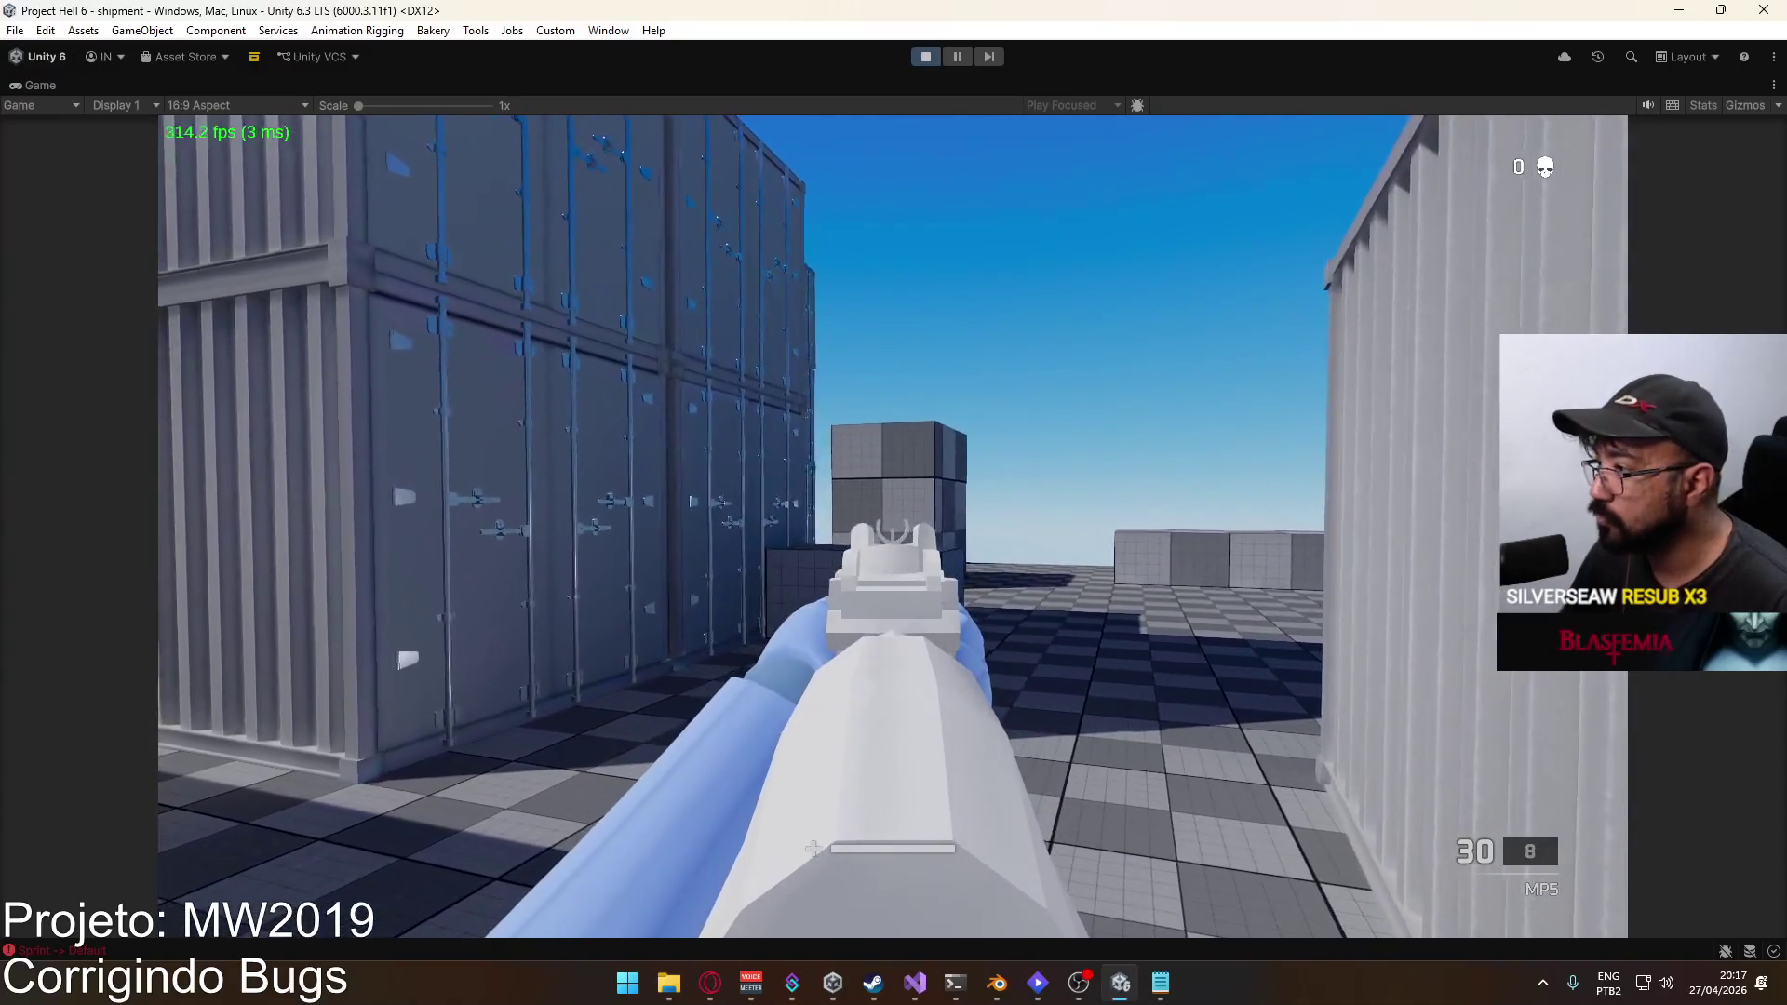
{"action": "left_click", "coordinate": [894, 503]}
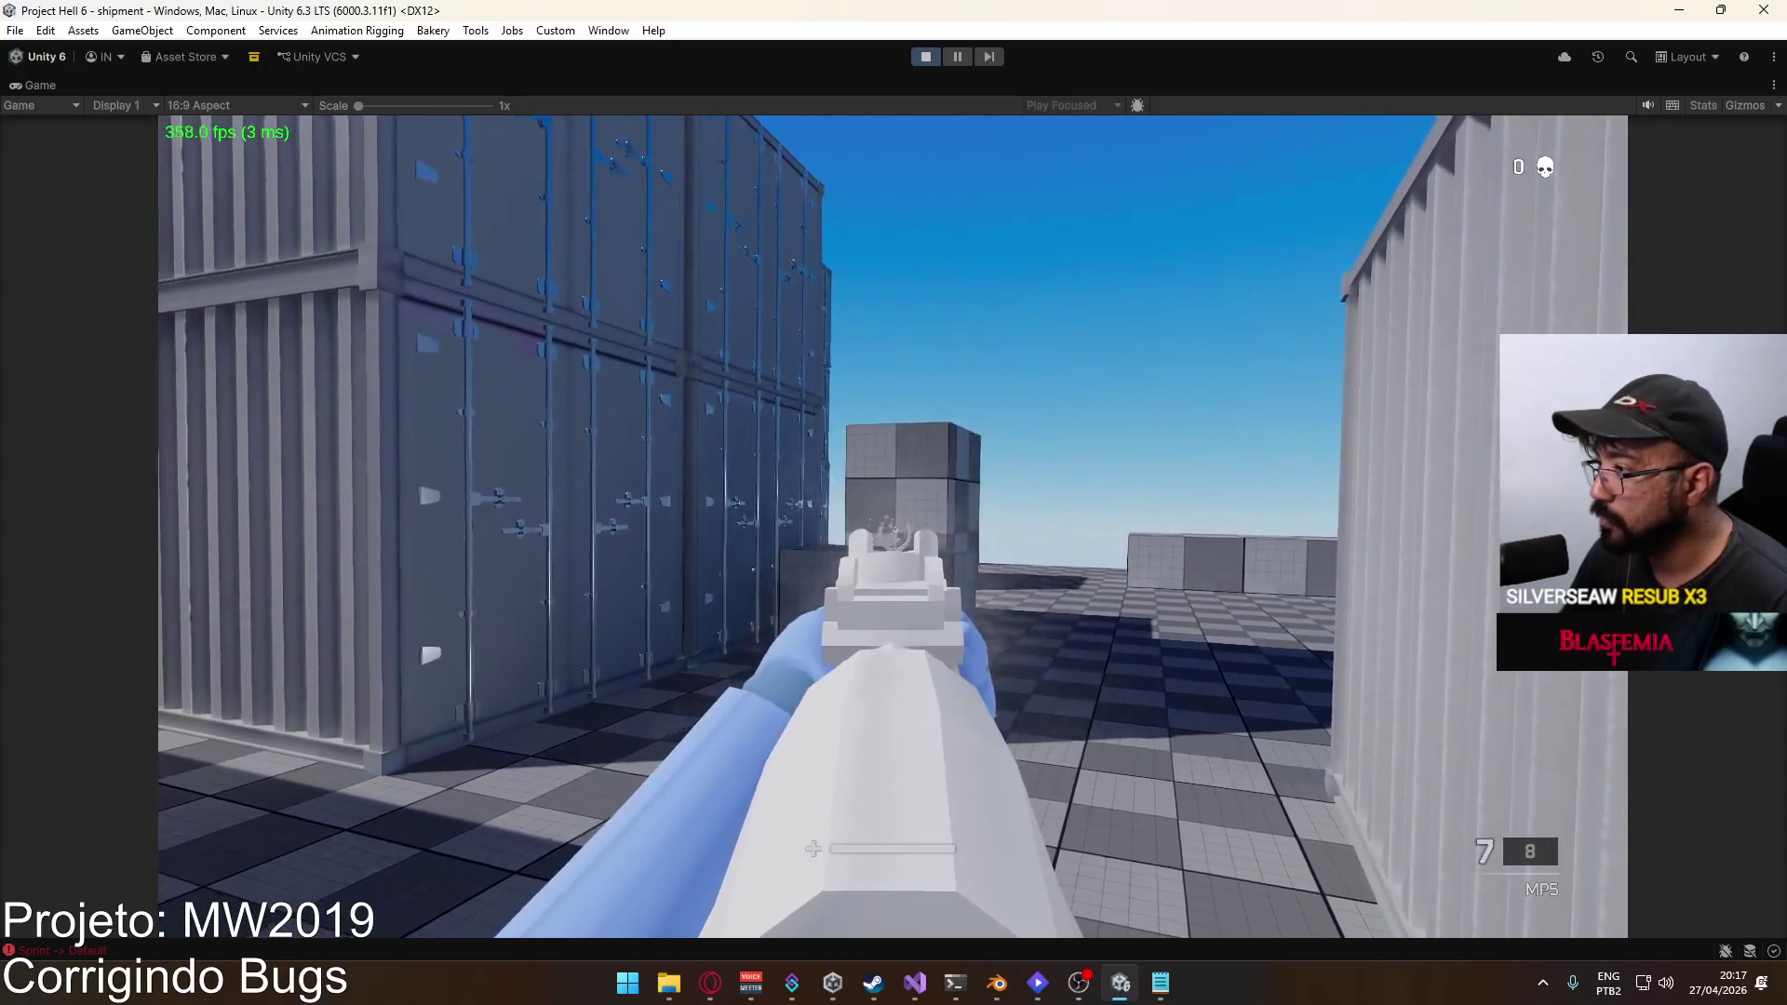
{"action": "left_click", "coordinate": [894, 503]}
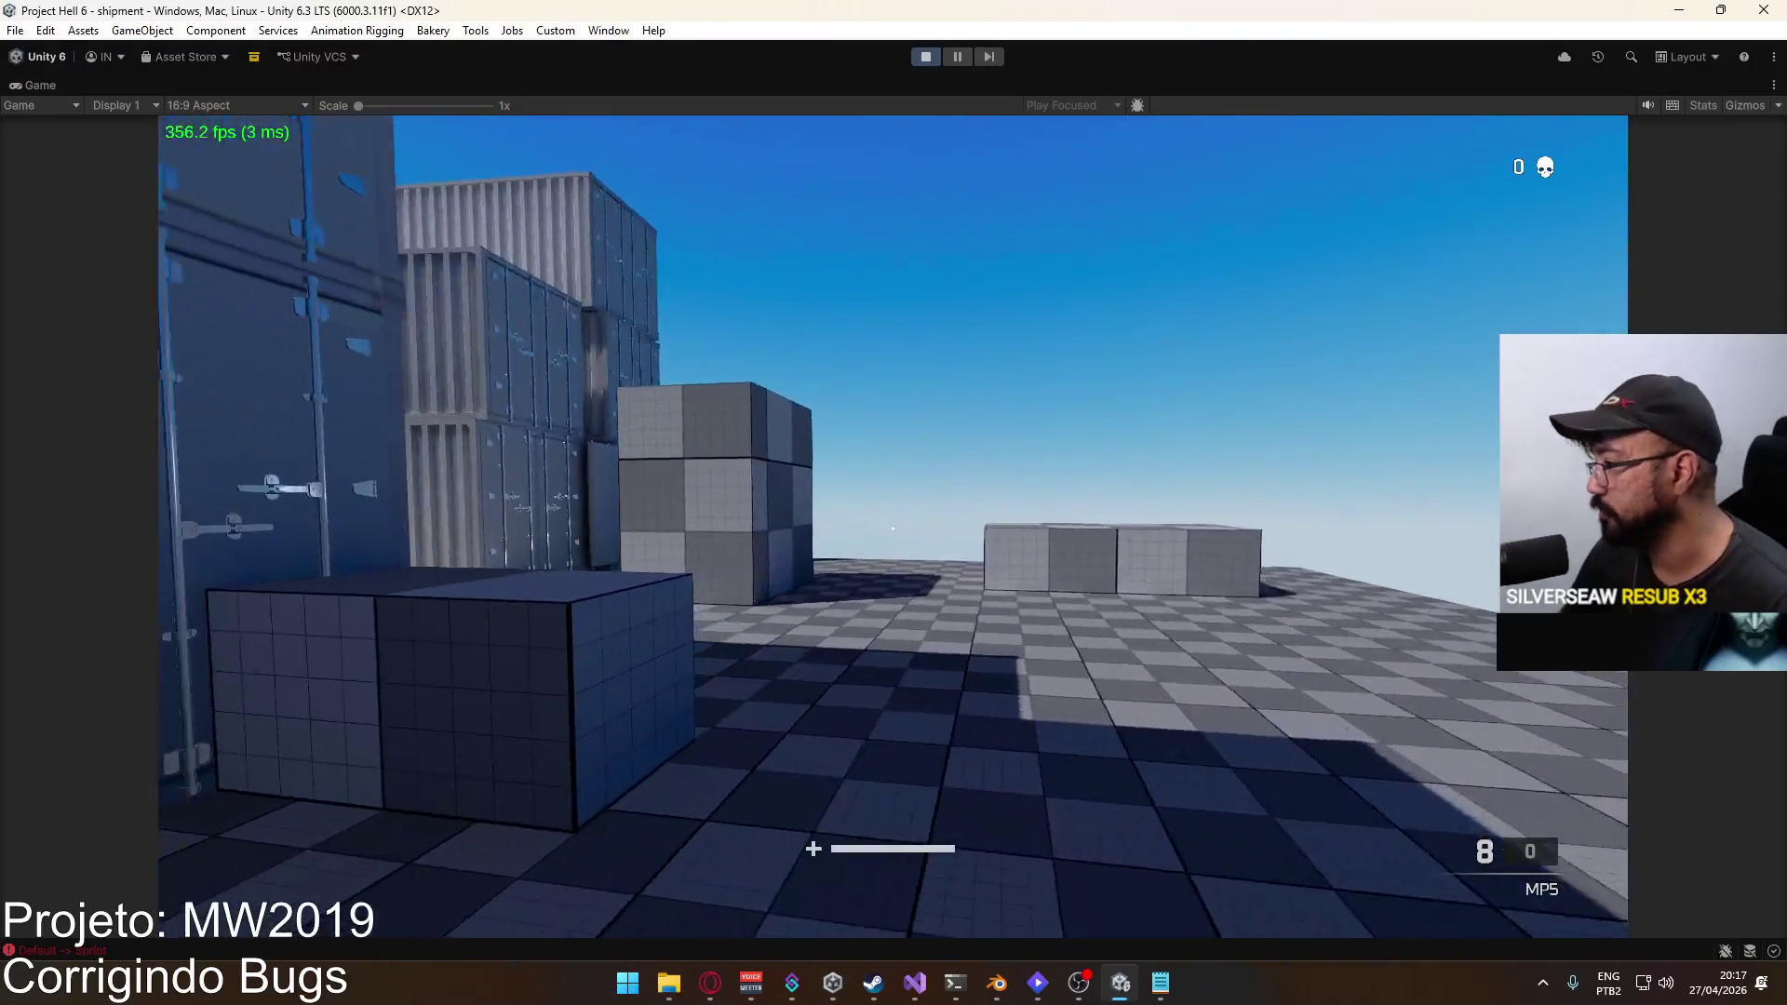
{"action": "key", "text": "2"}
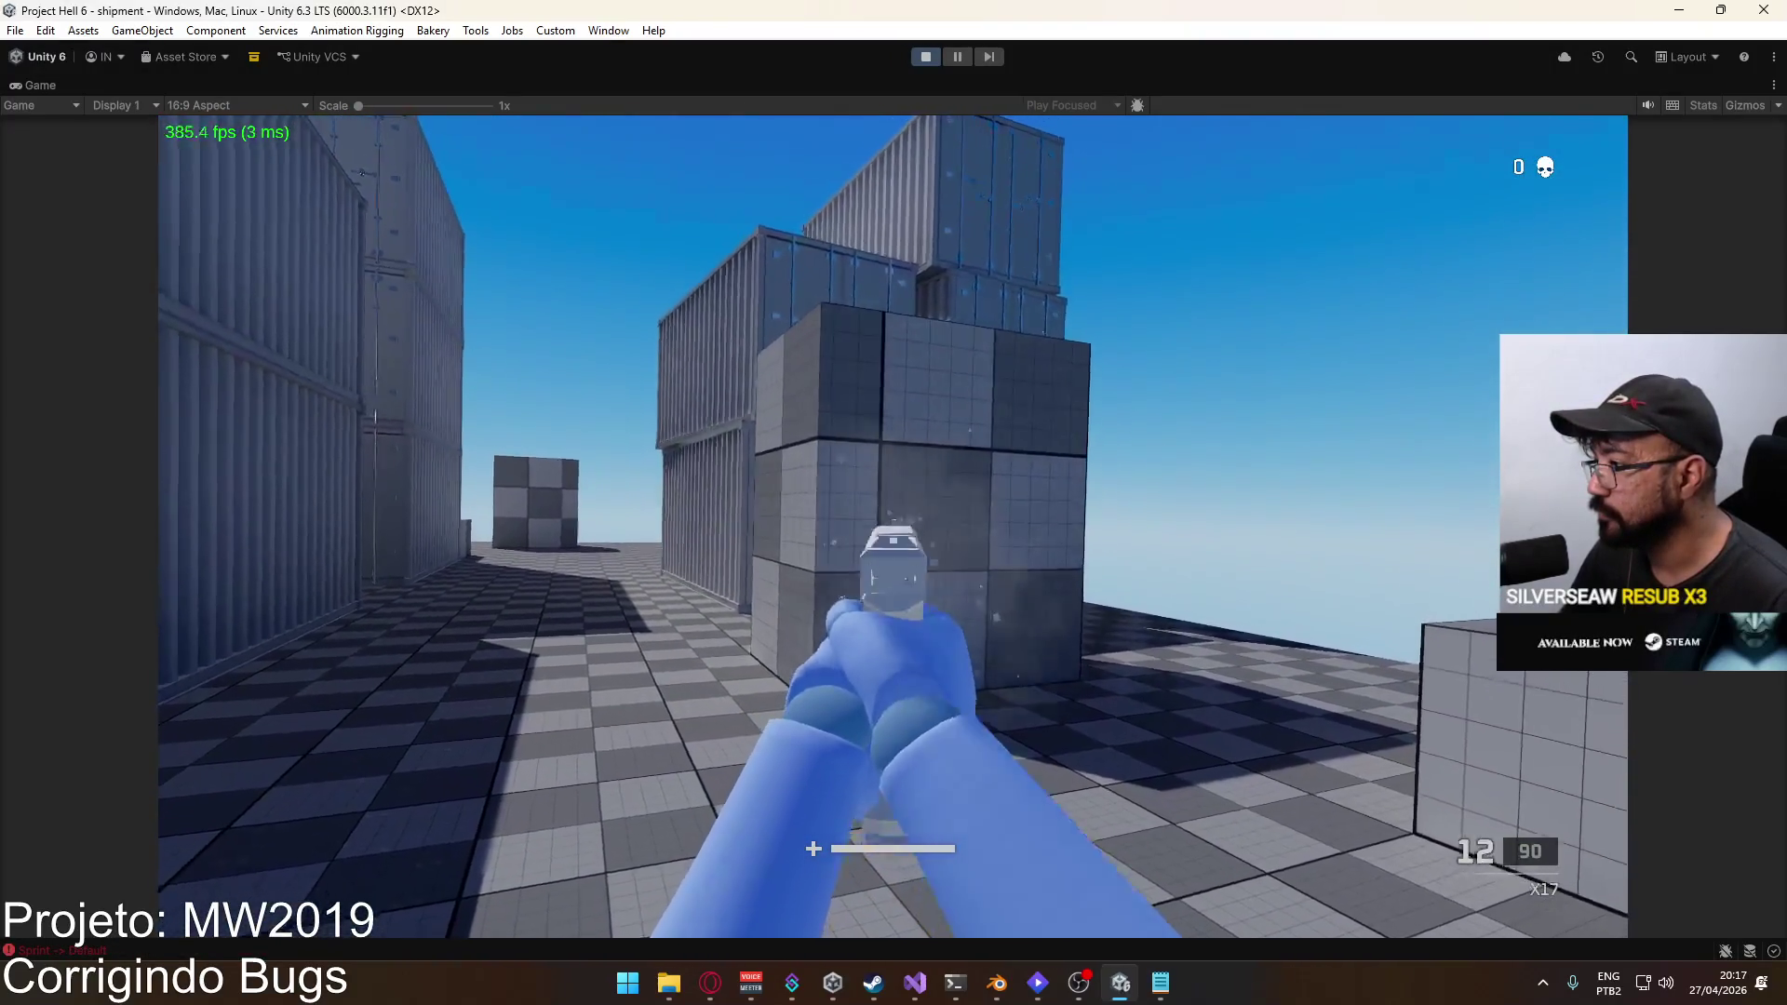
{"action": "key", "text": "super"}
{"action": "key", "text": "super"}
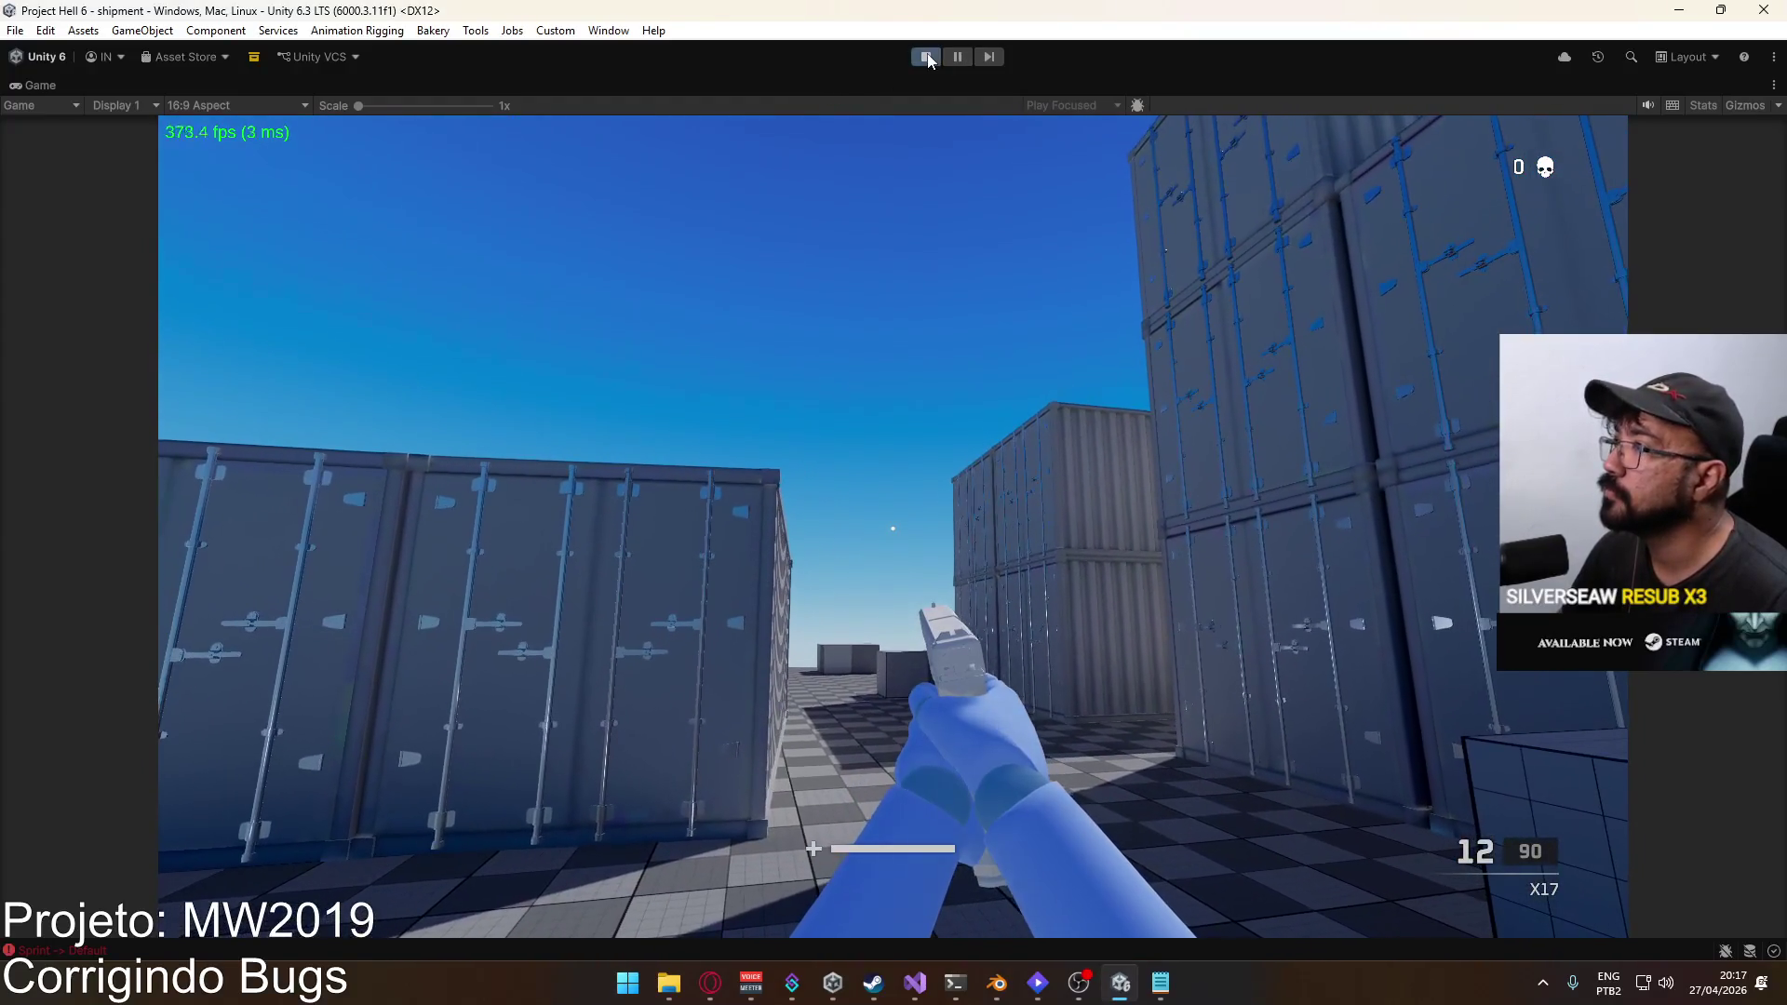
{"action": "left_click", "coordinate": [926, 58]}
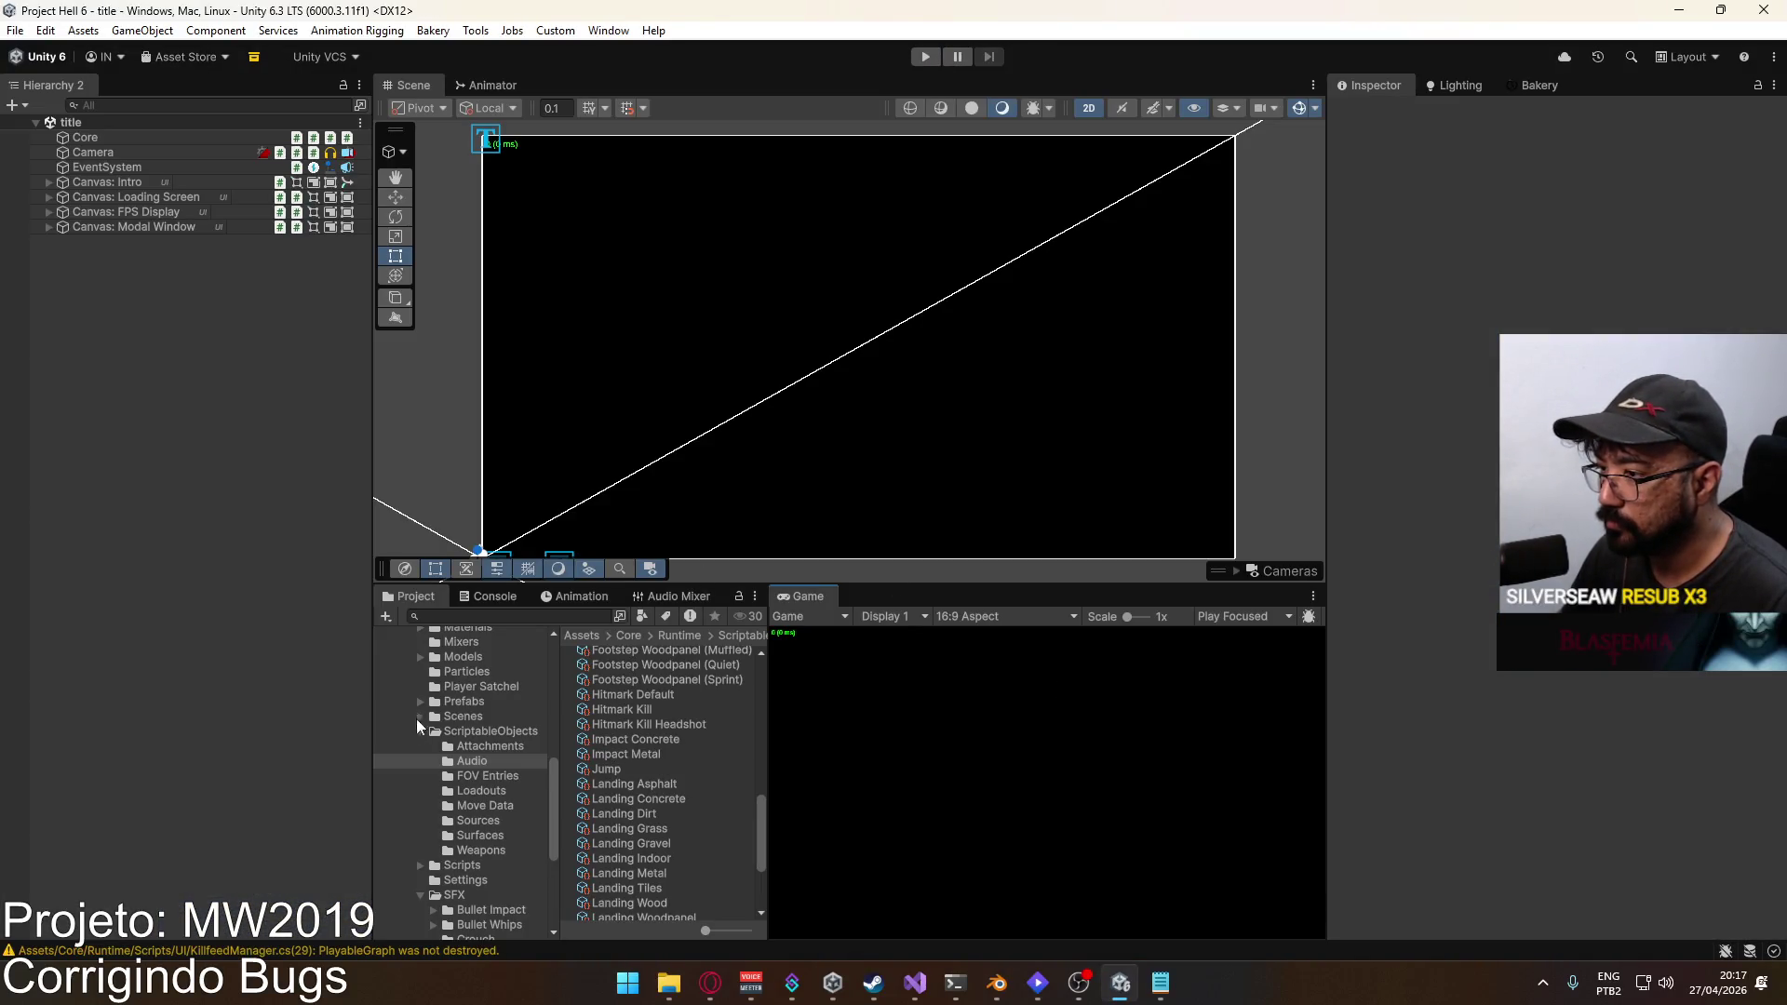
Step: Peek at the ScriptableObjects folder, check the MW2019 notes, then save PlayerScript.cs in Visual Studio
{"action": "left_click", "coordinate": [433, 730]}
{"action": "left_click", "coordinate": [420, 731]}
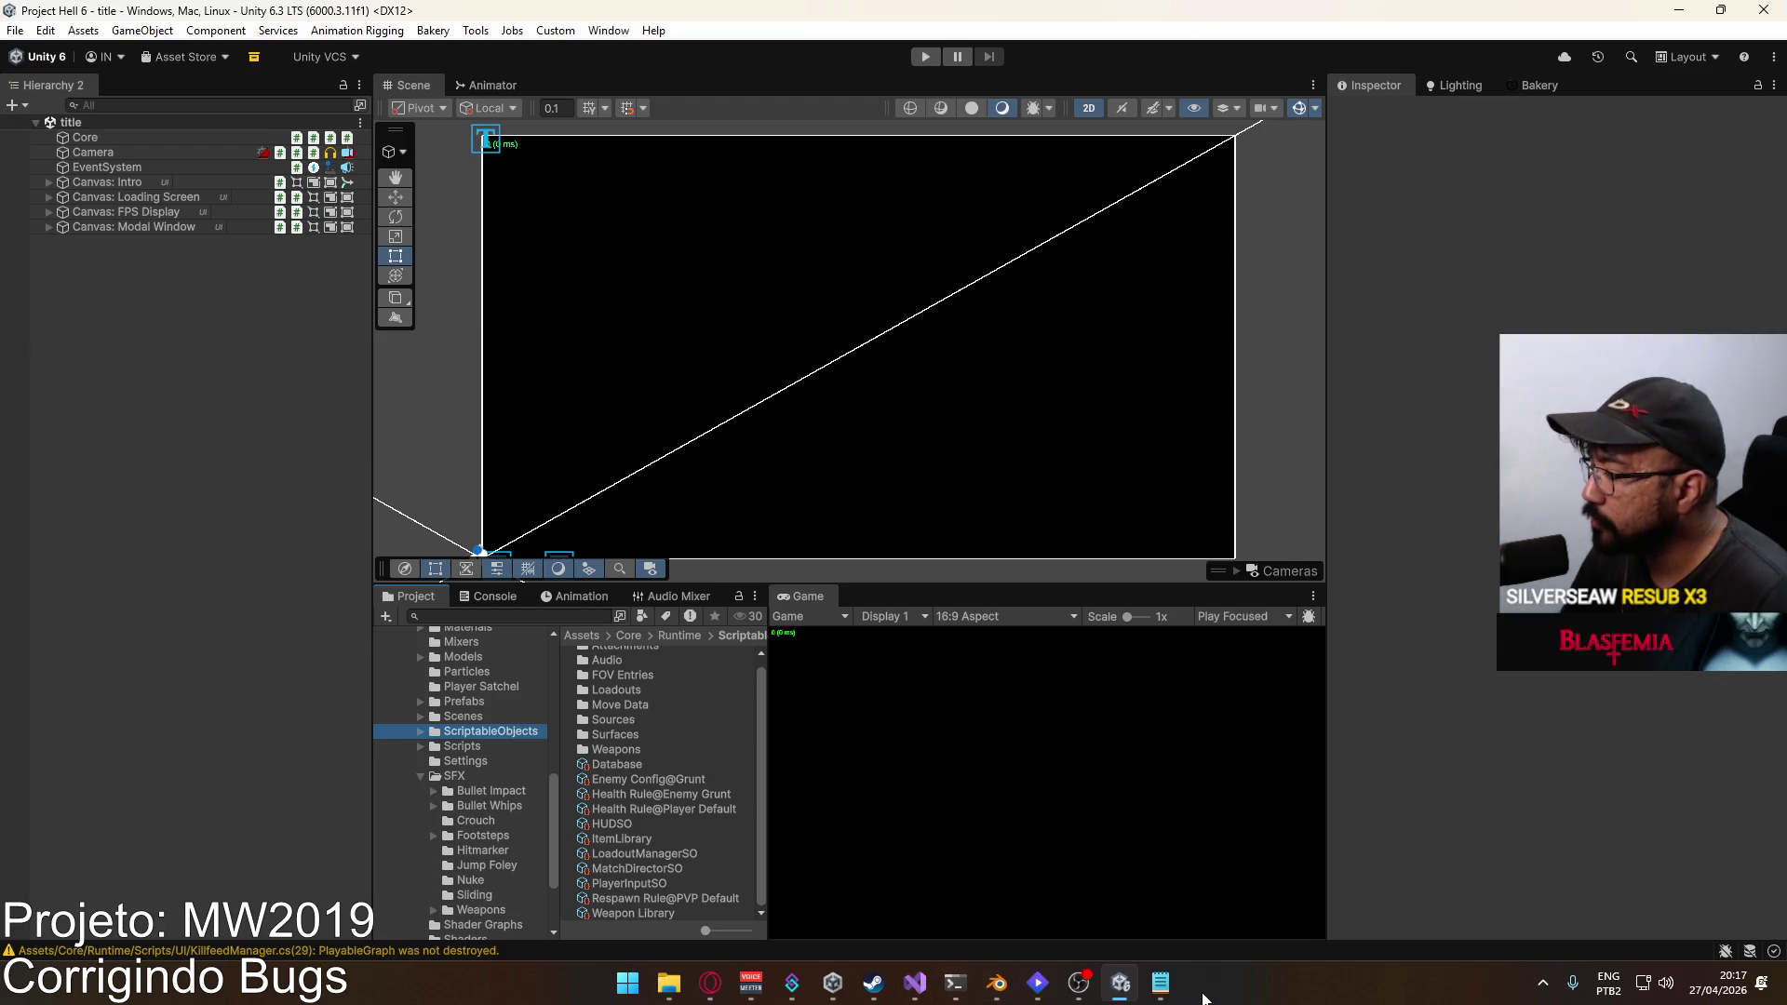
{"action": "left_click", "coordinate": [1160, 983]}
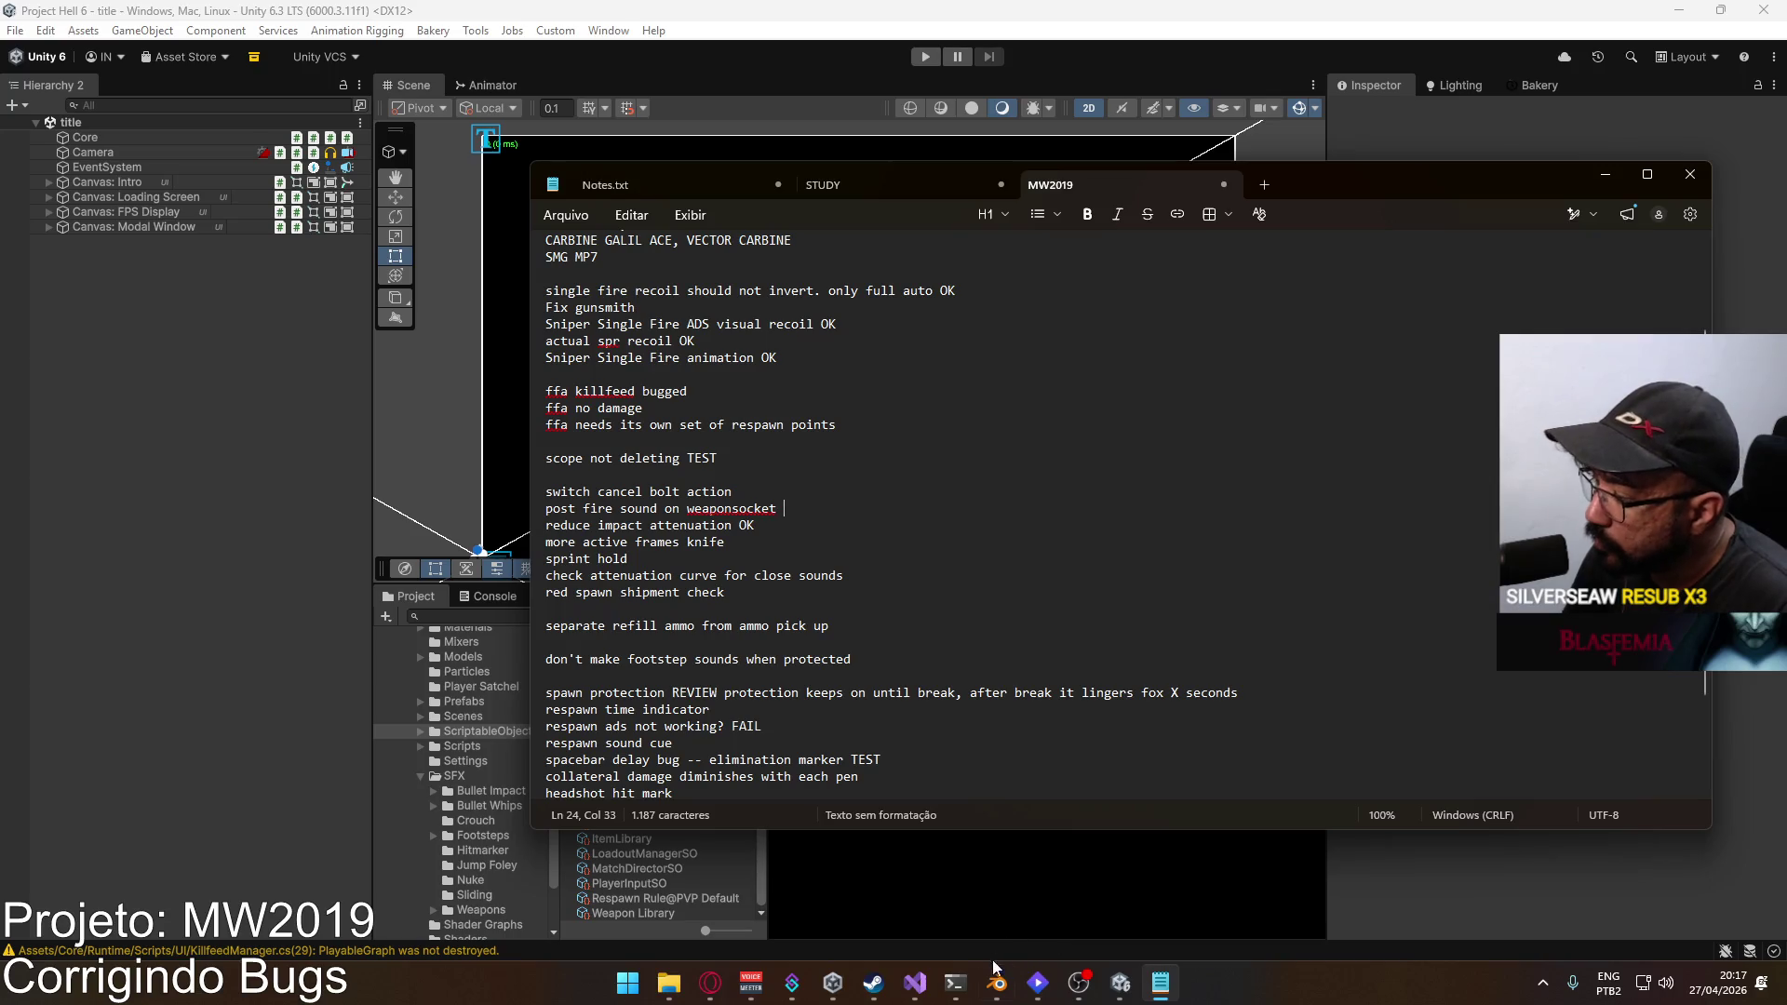
{"action": "left_click", "coordinate": [935, 981]}
{"action": "key", "text": "ctrl+s"}
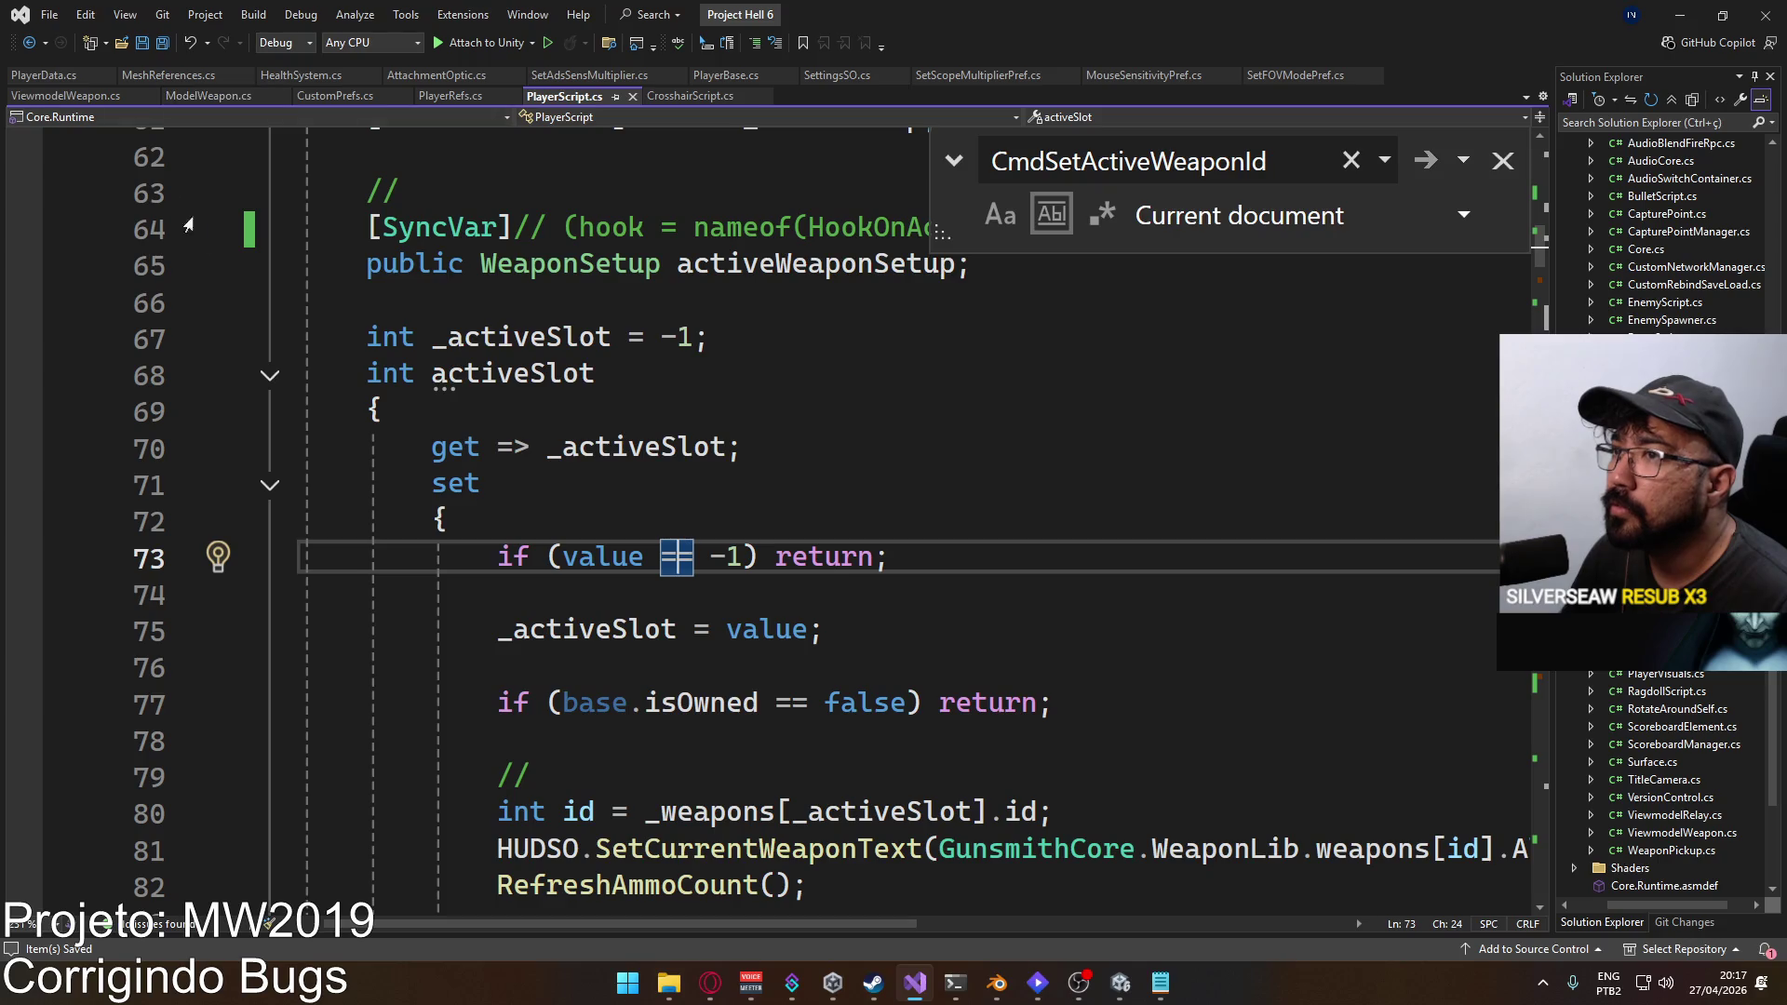
Step: Collapse activeSlot, close the CmdSetActiveWeaponId search box, and open AudioCore.cs
{"action": "left_click", "coordinate": [270, 377]}
{"action": "scroll", "coordinate": [603, 520], "scroll_direction": "down", "scroll_amount": 20}
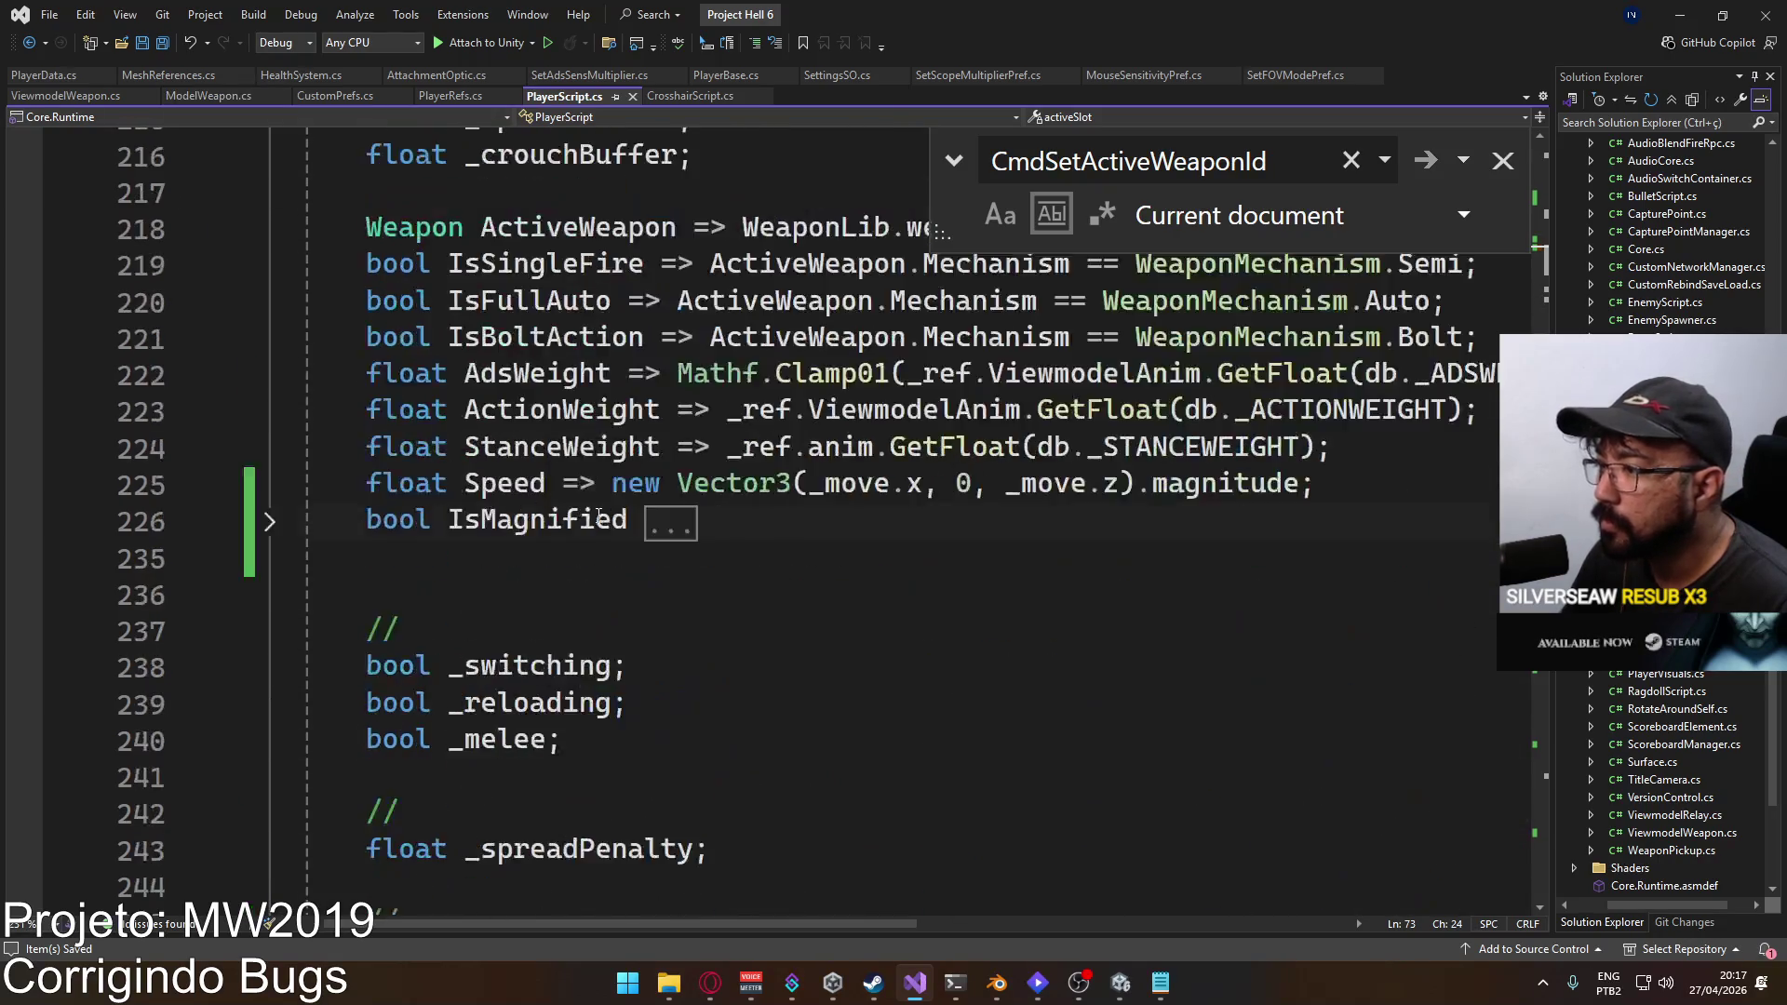
{"action": "scroll", "coordinate": [603, 519], "scroll_direction": "down", "scroll_amount": 10}
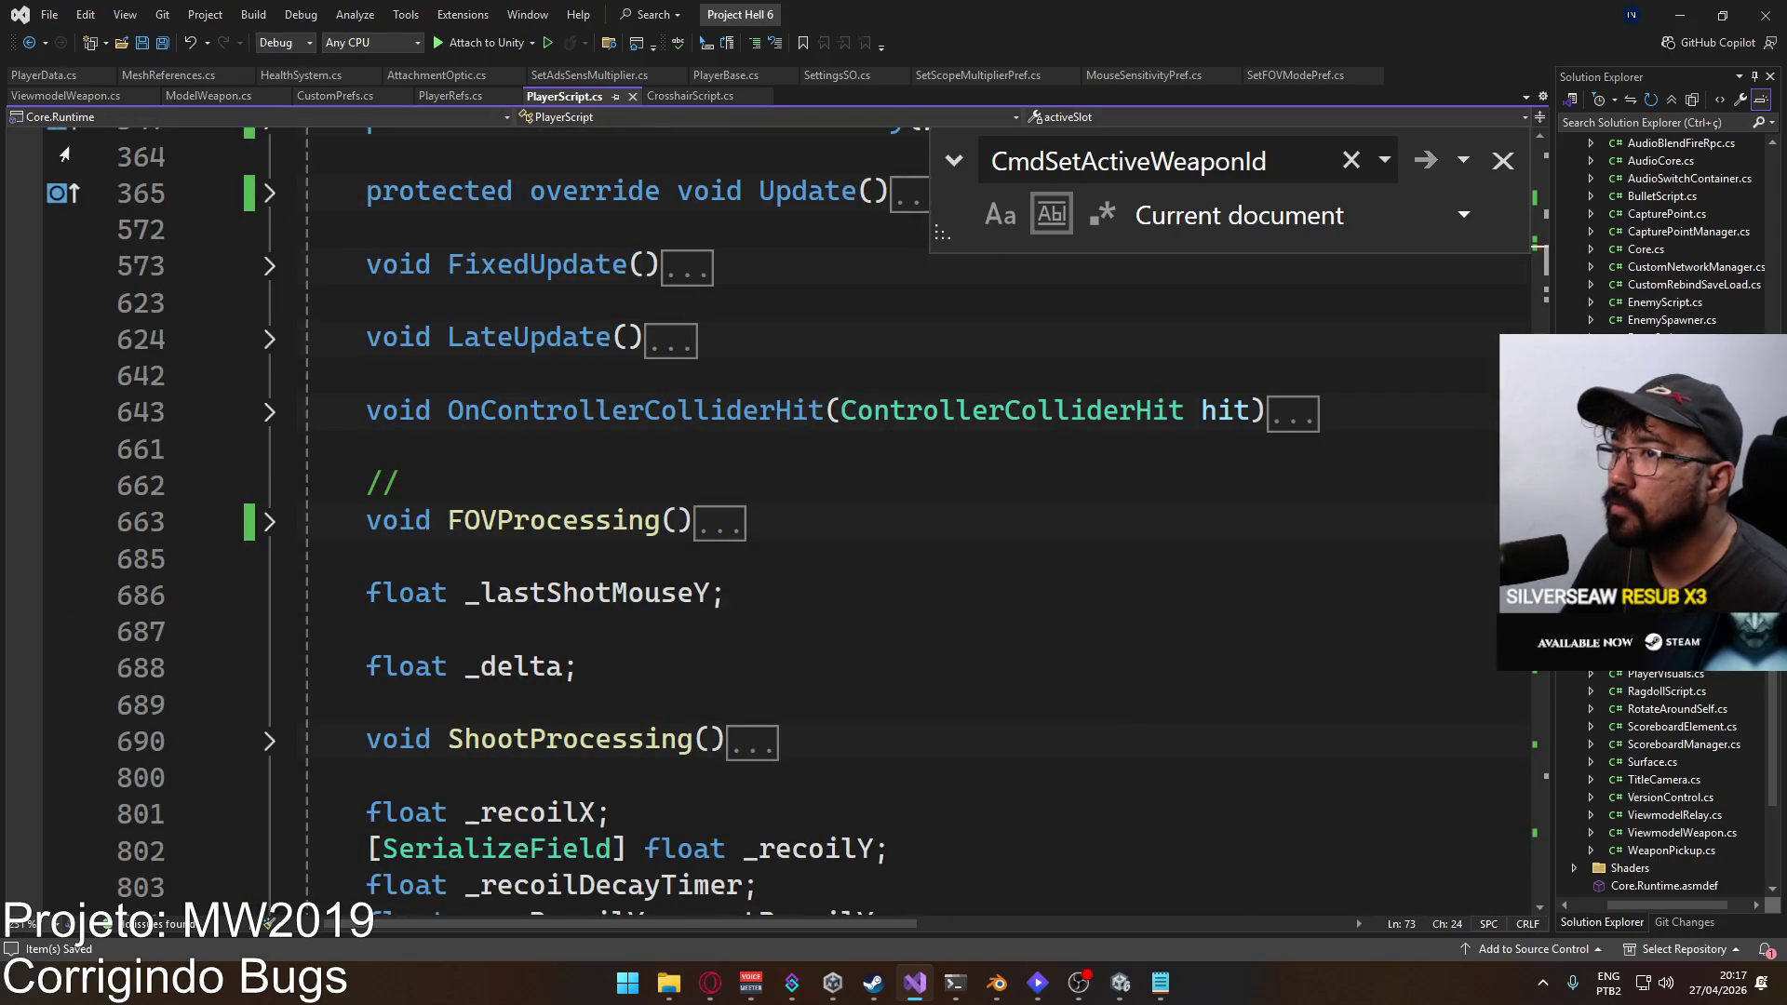
{"action": "left_click", "coordinate": [1502, 161]}
{"action": "scroll", "coordinate": [1646, 321], "scroll_direction": "up", "scroll_amount": 3}
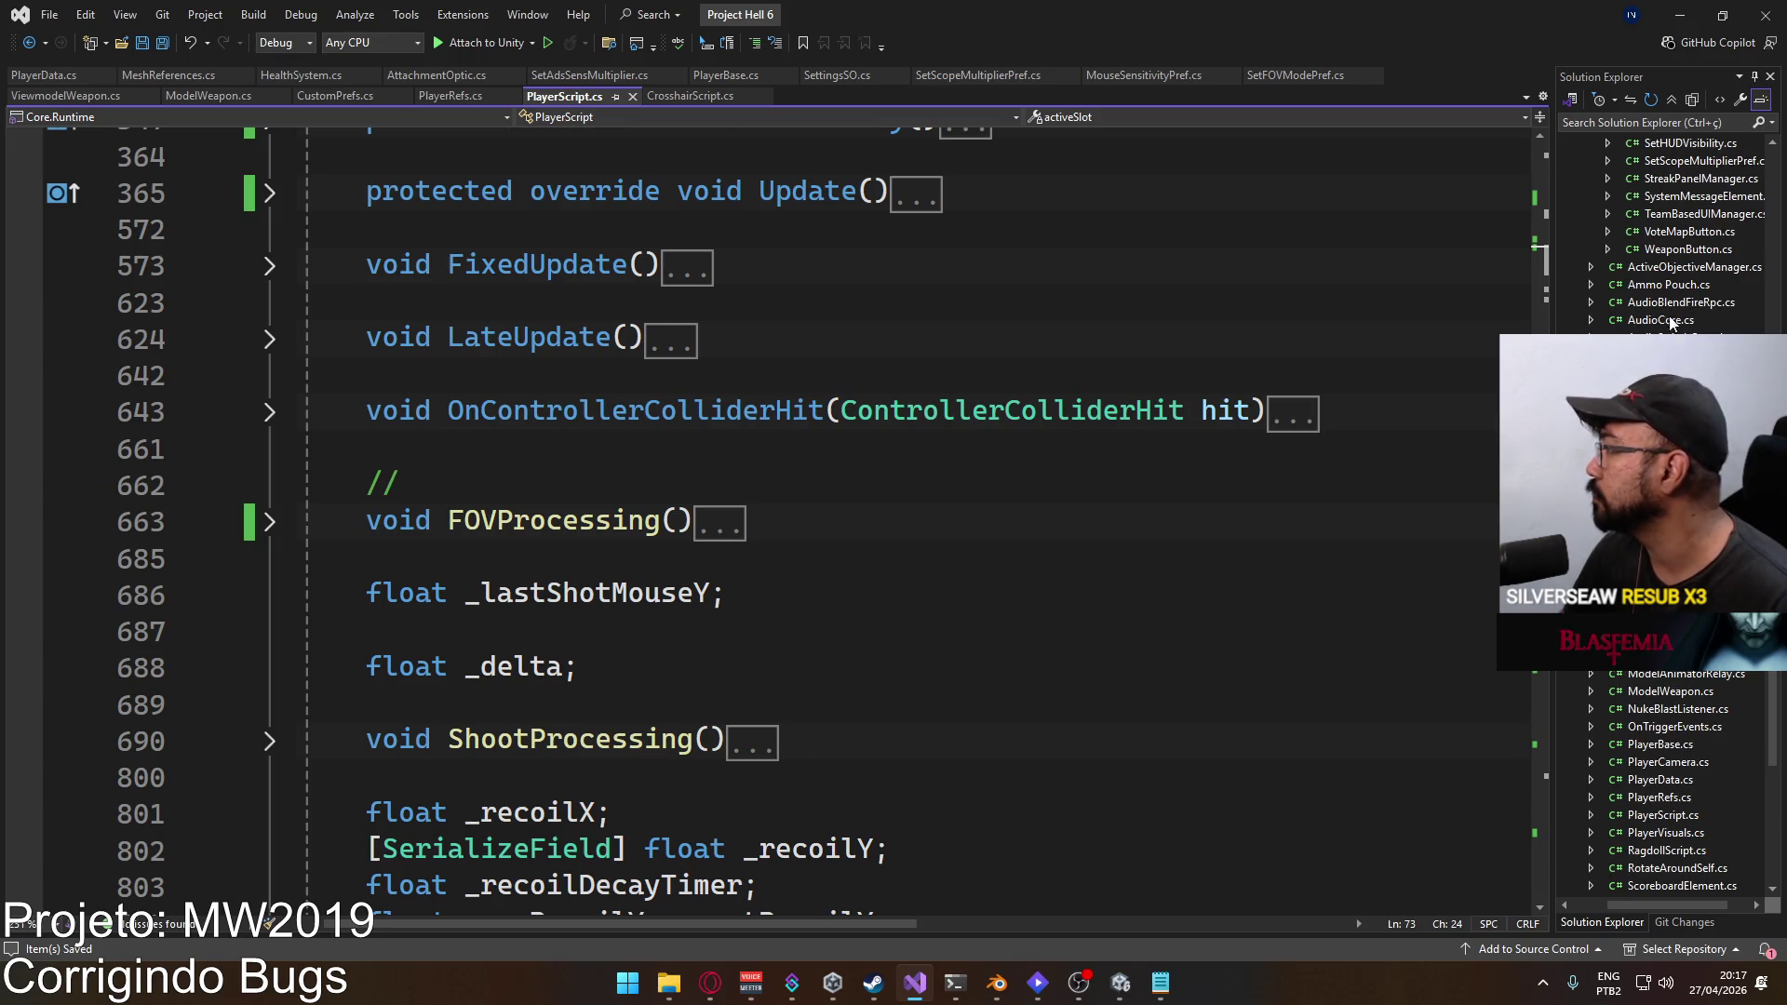
{"action": "double_click", "coordinate": [1662, 319]}
{"action": "scroll", "coordinate": [638, 517], "scroll_direction": "down", "scroll_amount": 4}
{"action": "scroll", "coordinate": [637, 517], "scroll_direction": "up", "scroll_amount": 1}
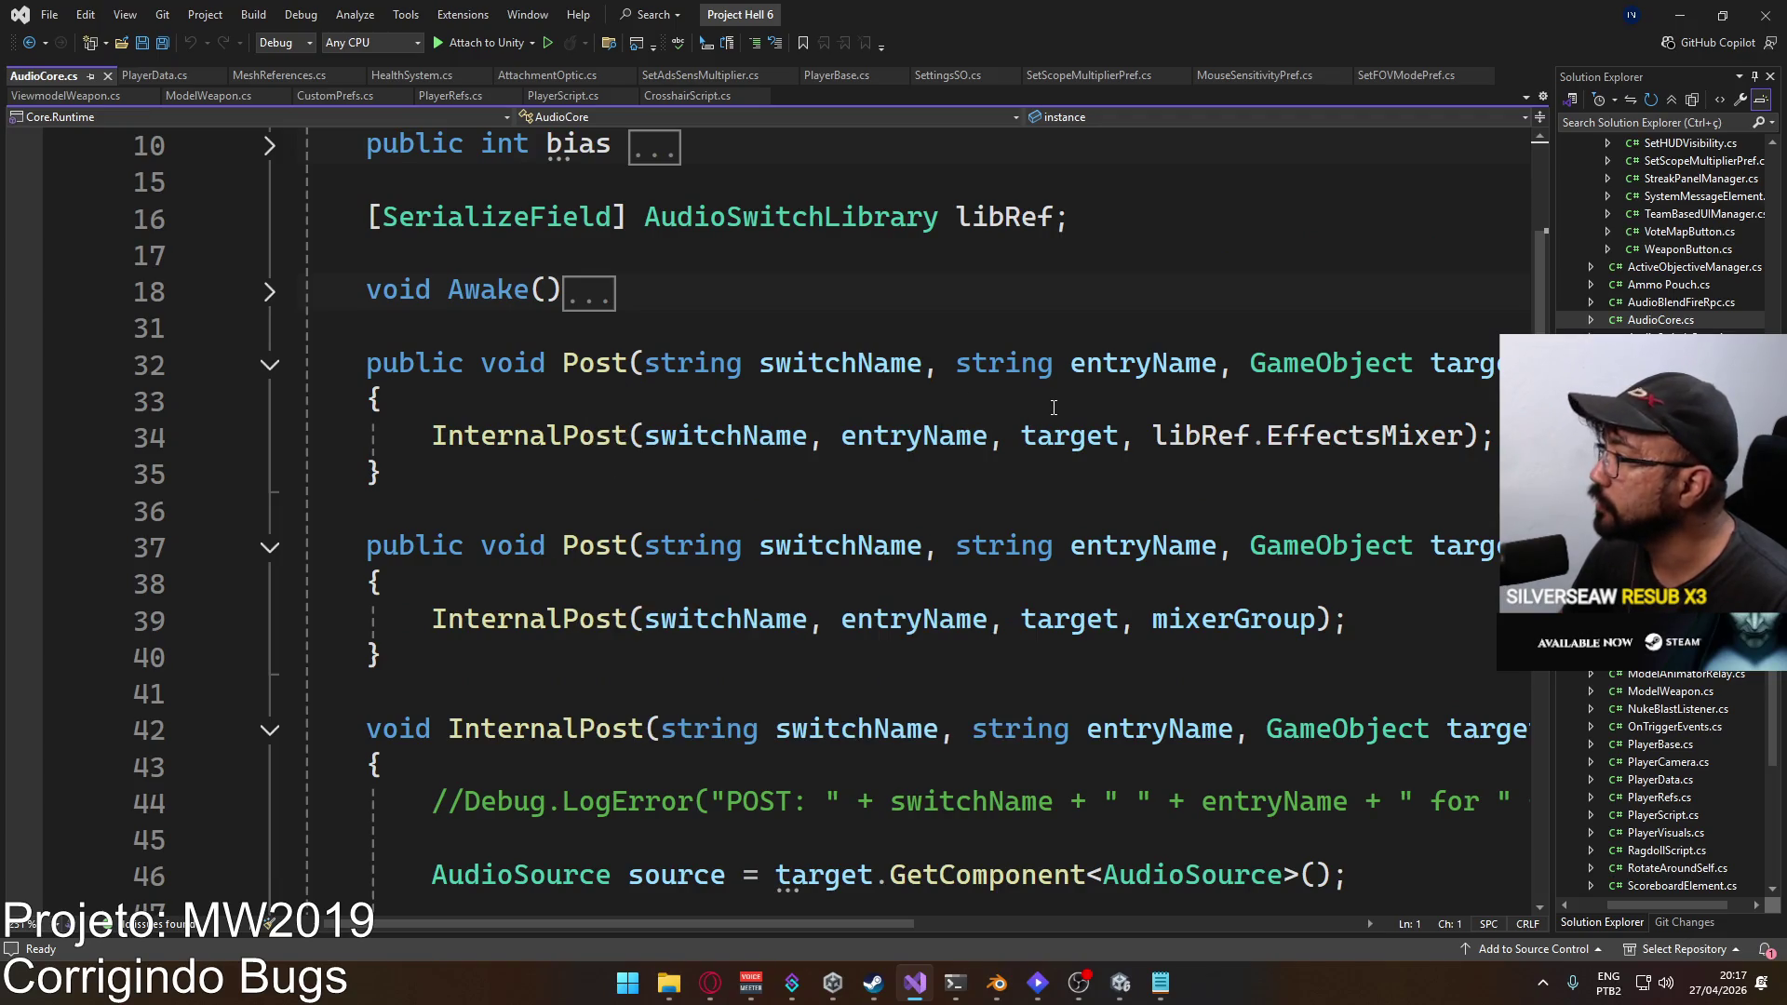
{"action": "mouse_move", "coordinate": [634, 915]}
{"action": "left_mouse_down"}
{"action": "mouse_move", "coordinate": [959, 919]}
{"action": "mouse_move", "coordinate": [551, 851]}
{"action": "left_mouse_up"}
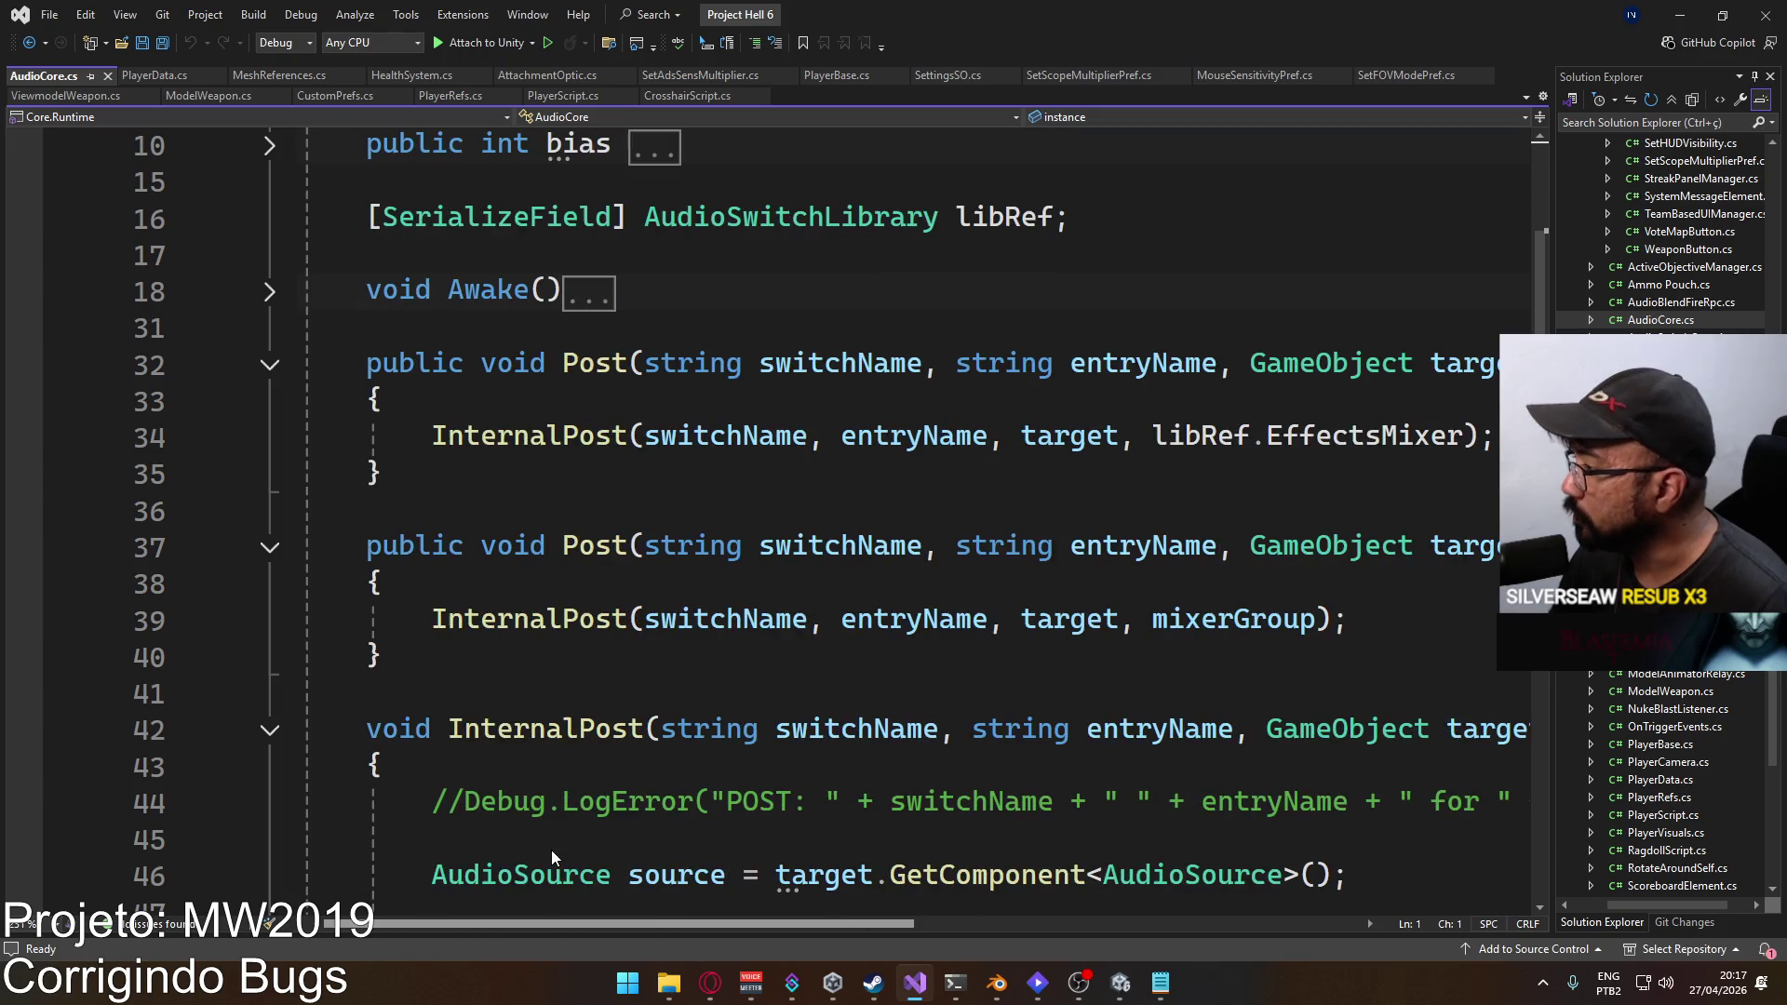
Step: Find all references to the second Post overload, the one taking an audio mixer group
{"action": "left_click", "coordinate": [599, 353]}
{"action": "right_click", "coordinate": [599, 354]}
{"action": "left_click", "coordinate": [521, 473]}
{"action": "left_click", "coordinate": [613, 549]}
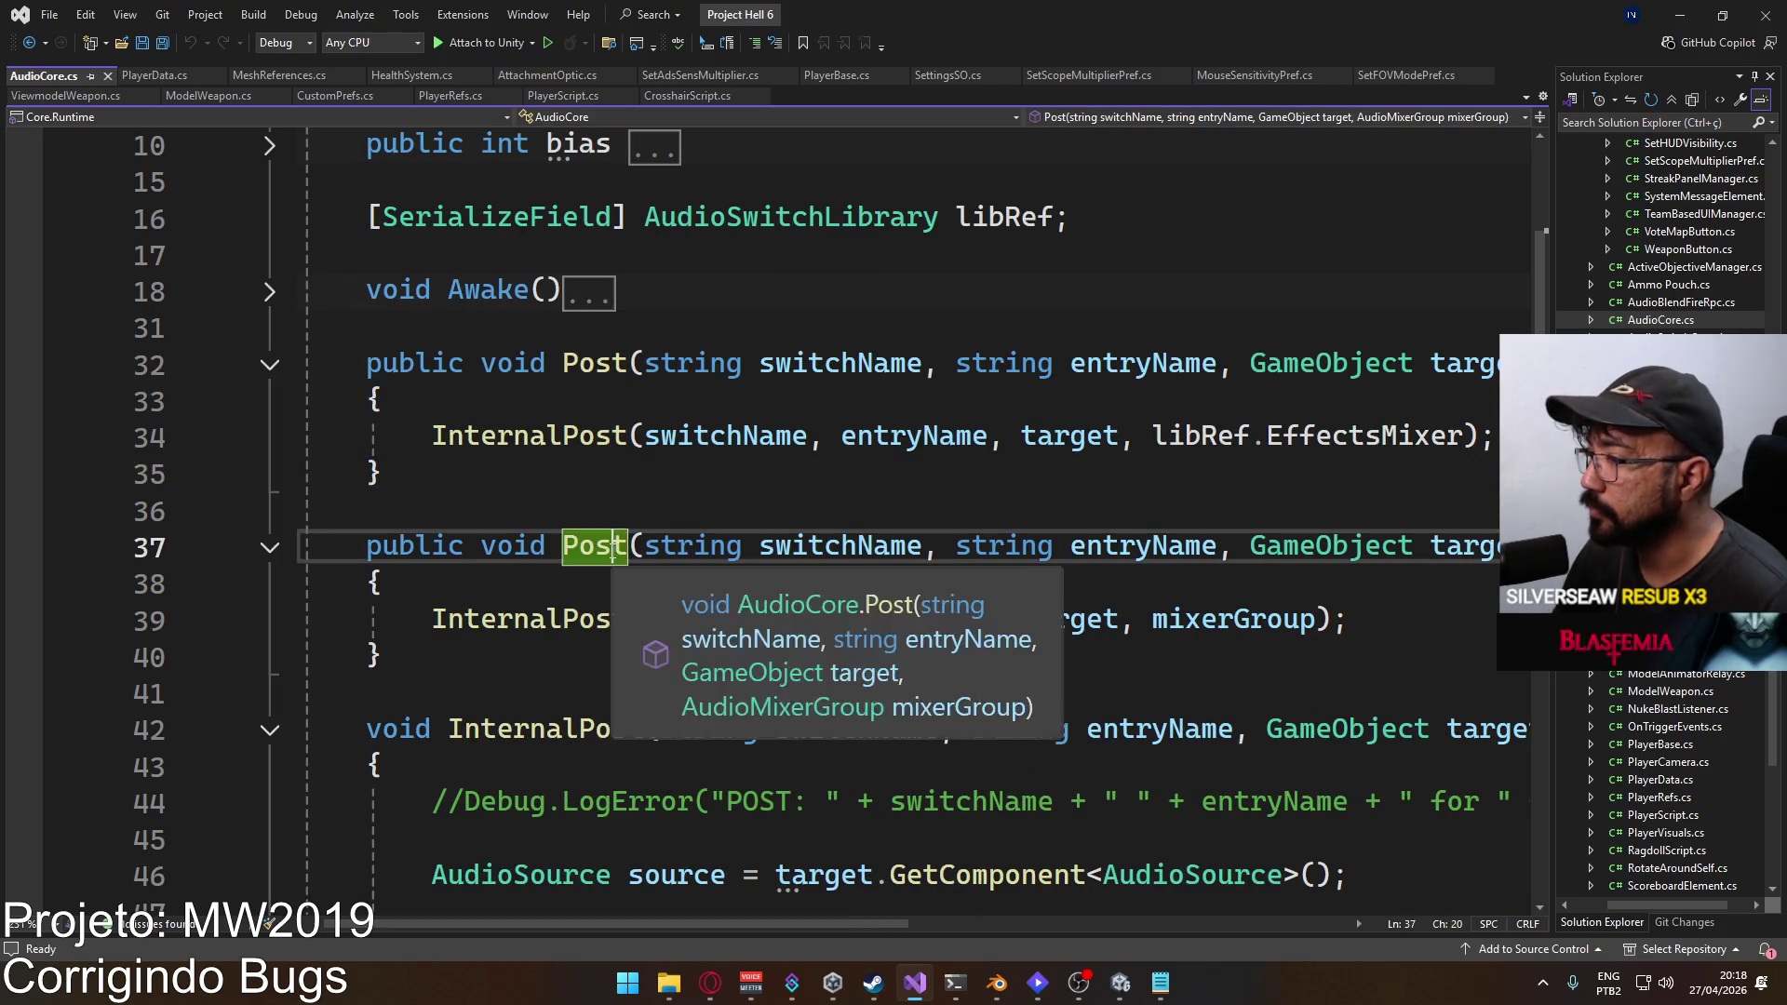
{"action": "right_click", "coordinate": [613, 551]}
{"action": "left_click", "coordinate": [748, 640]}
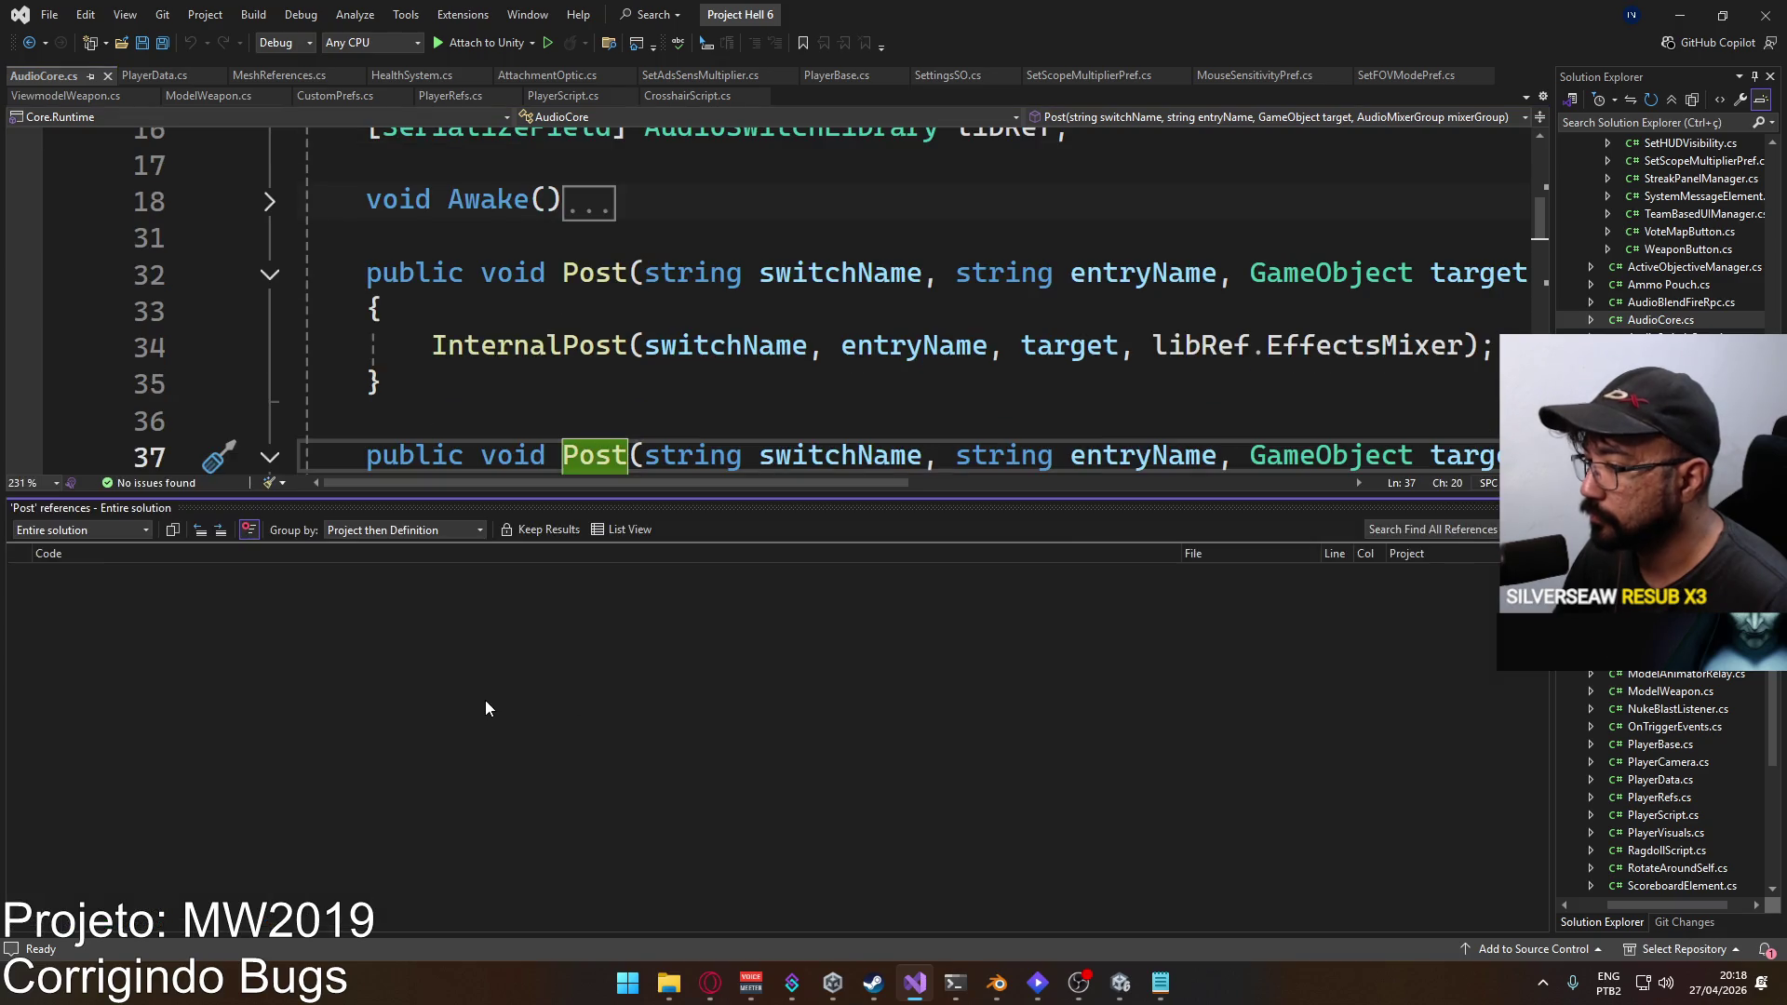
Step: Jump to the Post call in ModelAnimatorRelay.cs and close the references results
{"action": "mouse_move", "coordinate": [186, 611]}
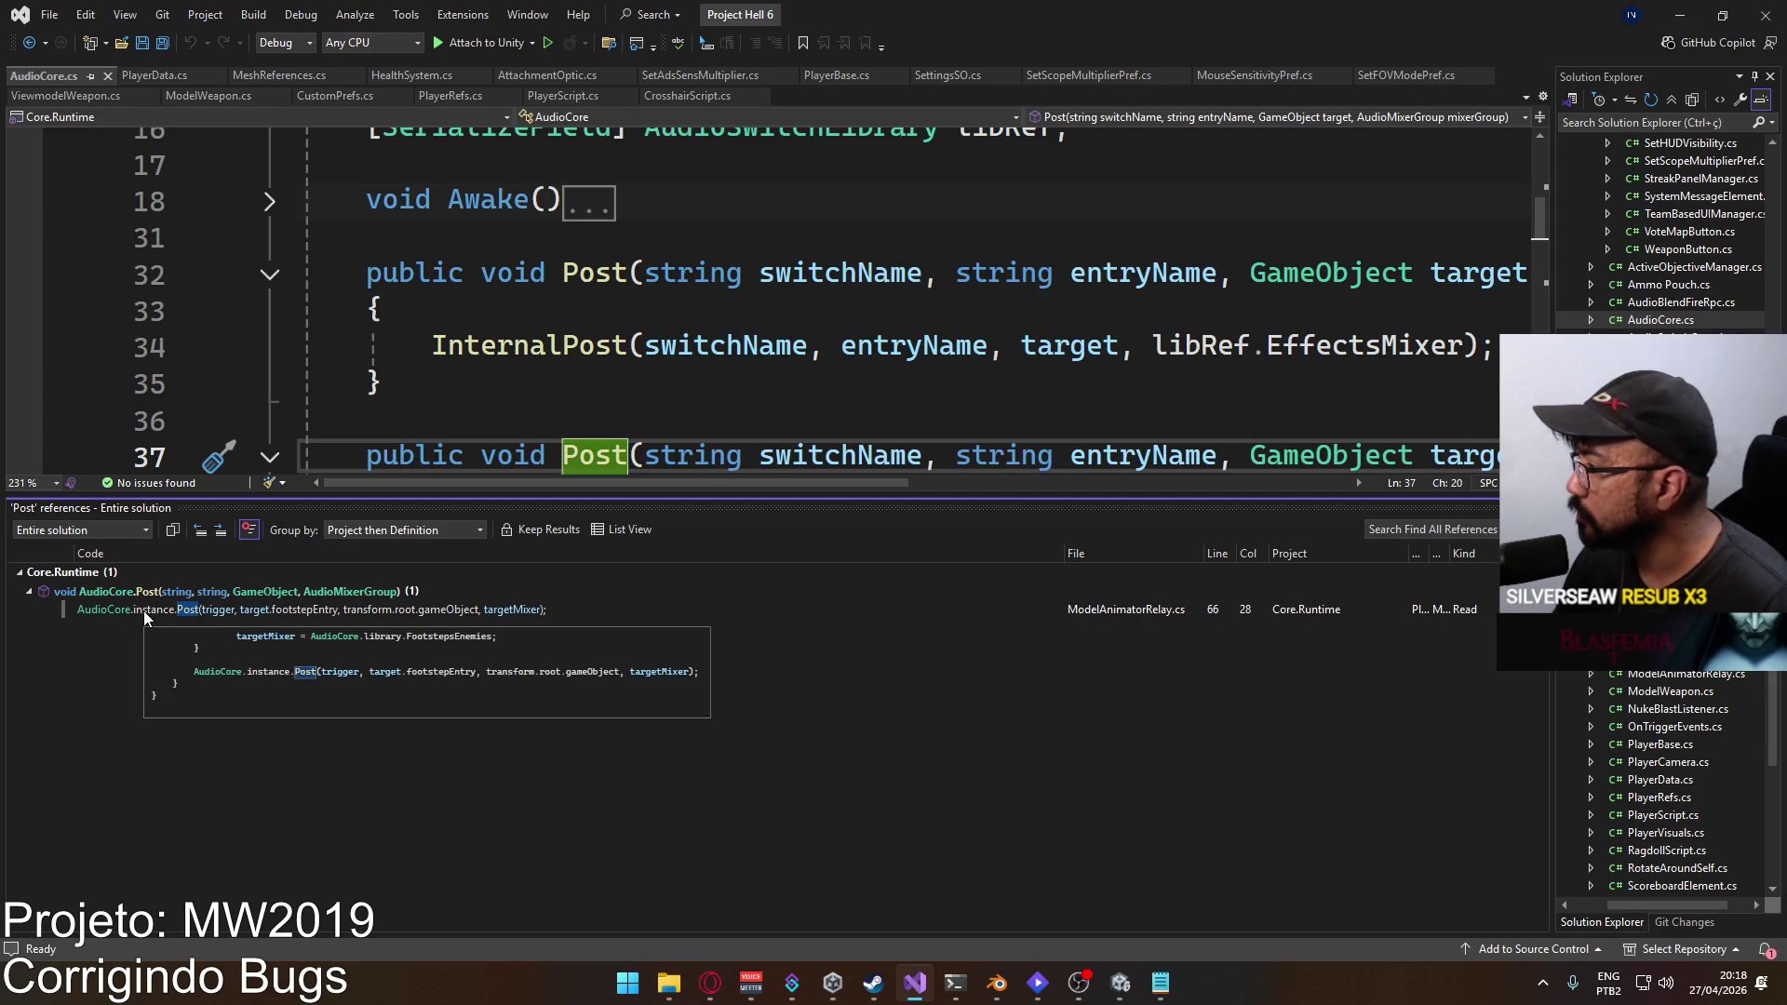
{"action": "double_click", "coordinate": [143, 611]}
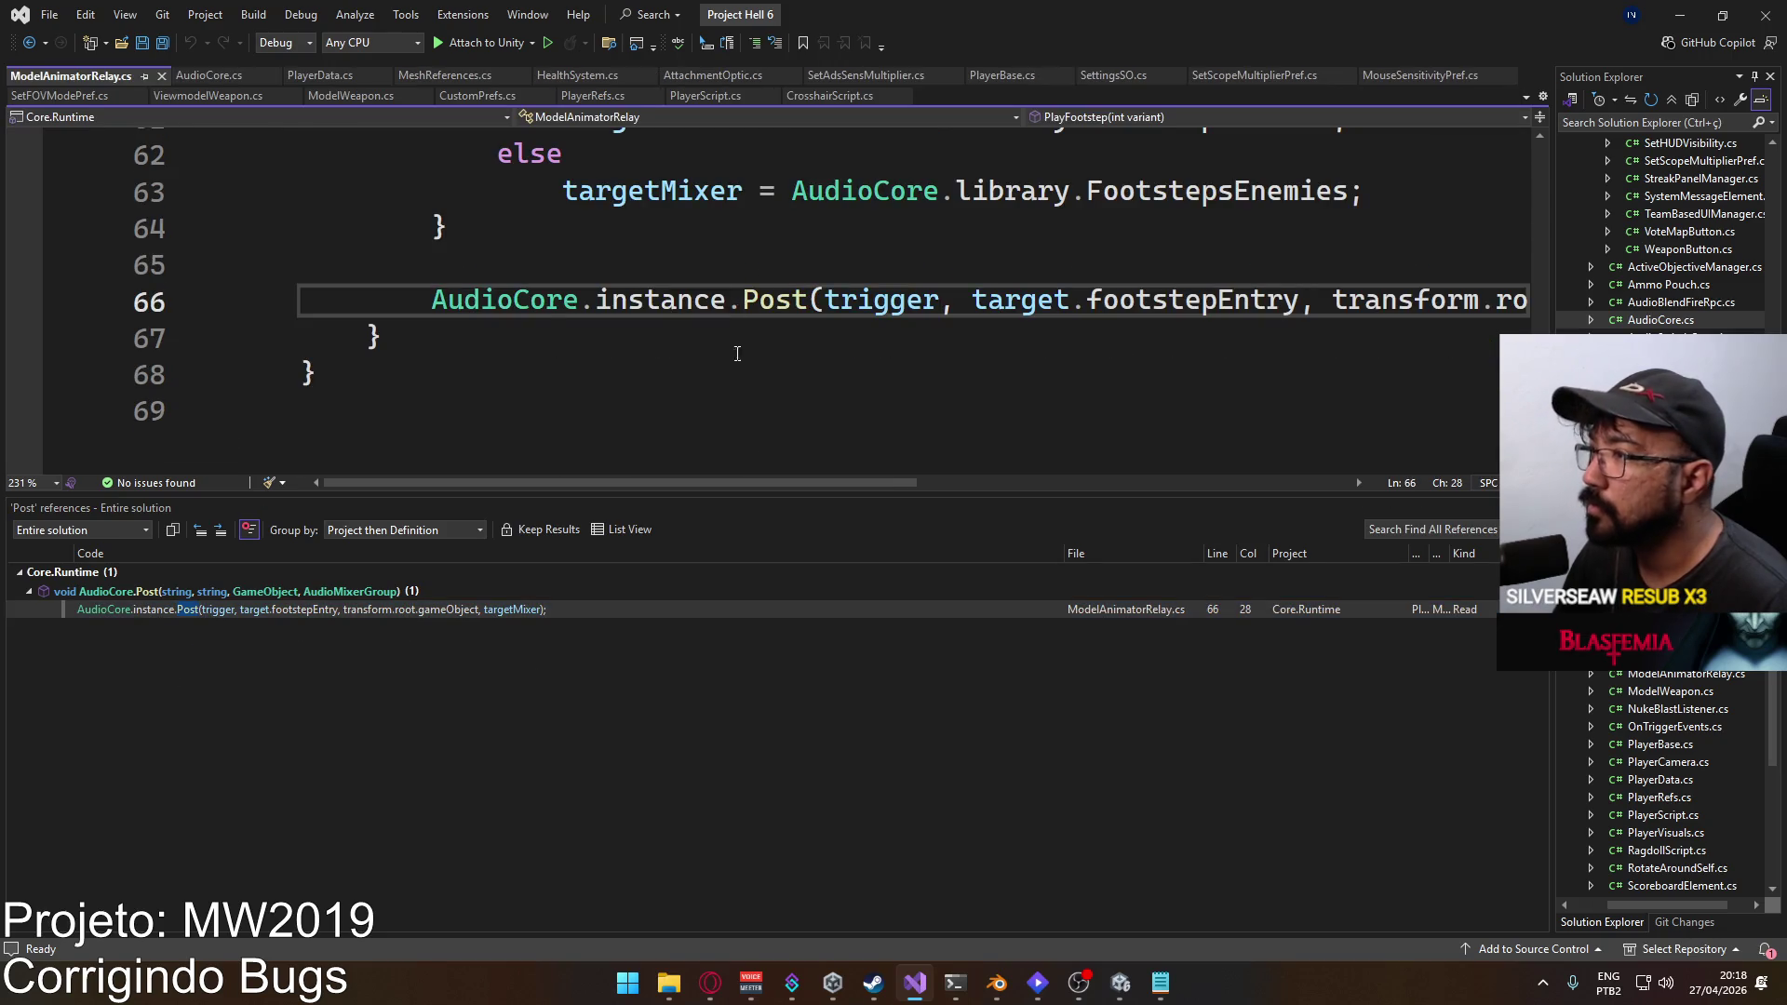
{"action": "scroll", "coordinate": [774, 332], "scroll_direction": "up", "scroll_amount": 4}
{"action": "scroll", "coordinate": [774, 332], "scroll_direction": "up", "scroll_amount": 3}
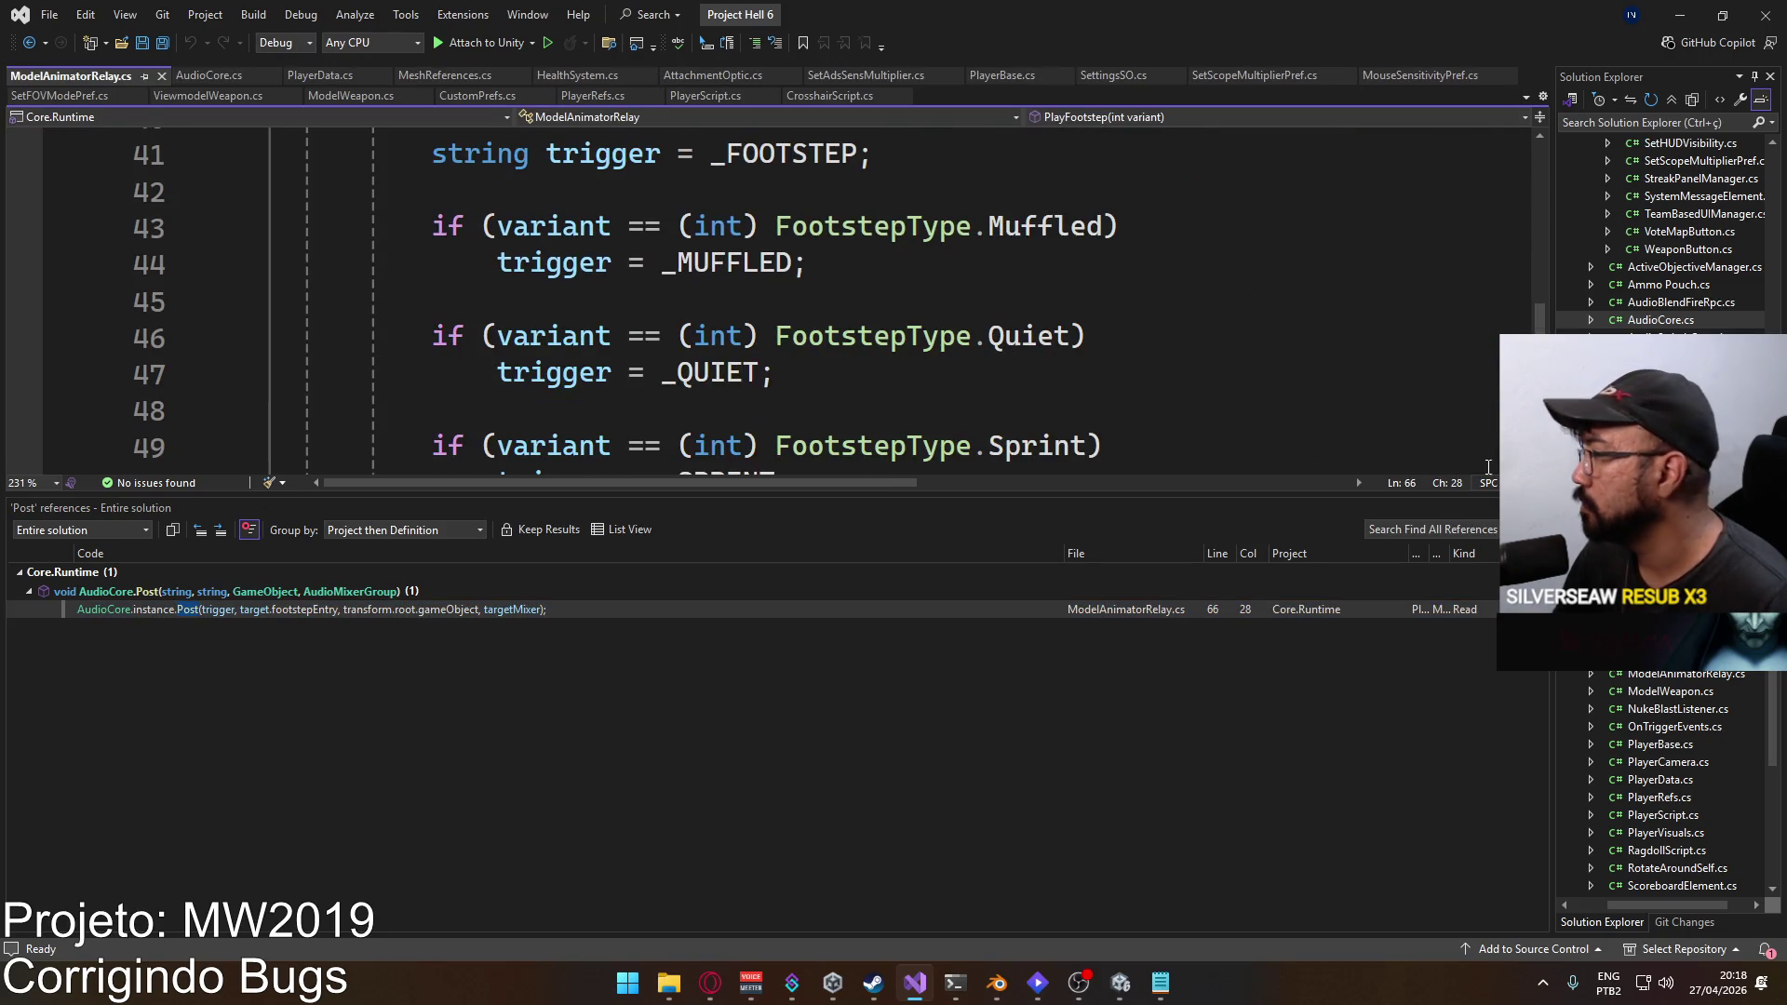
{"action": "key", "text": "shift+Escape"}
{"action": "scroll", "coordinate": [1014, 596], "scroll_direction": "up", "scroll_amount": 3}
{"action": "scroll", "coordinate": [672, 477], "scroll_direction": "down", "scroll_amount": 10}
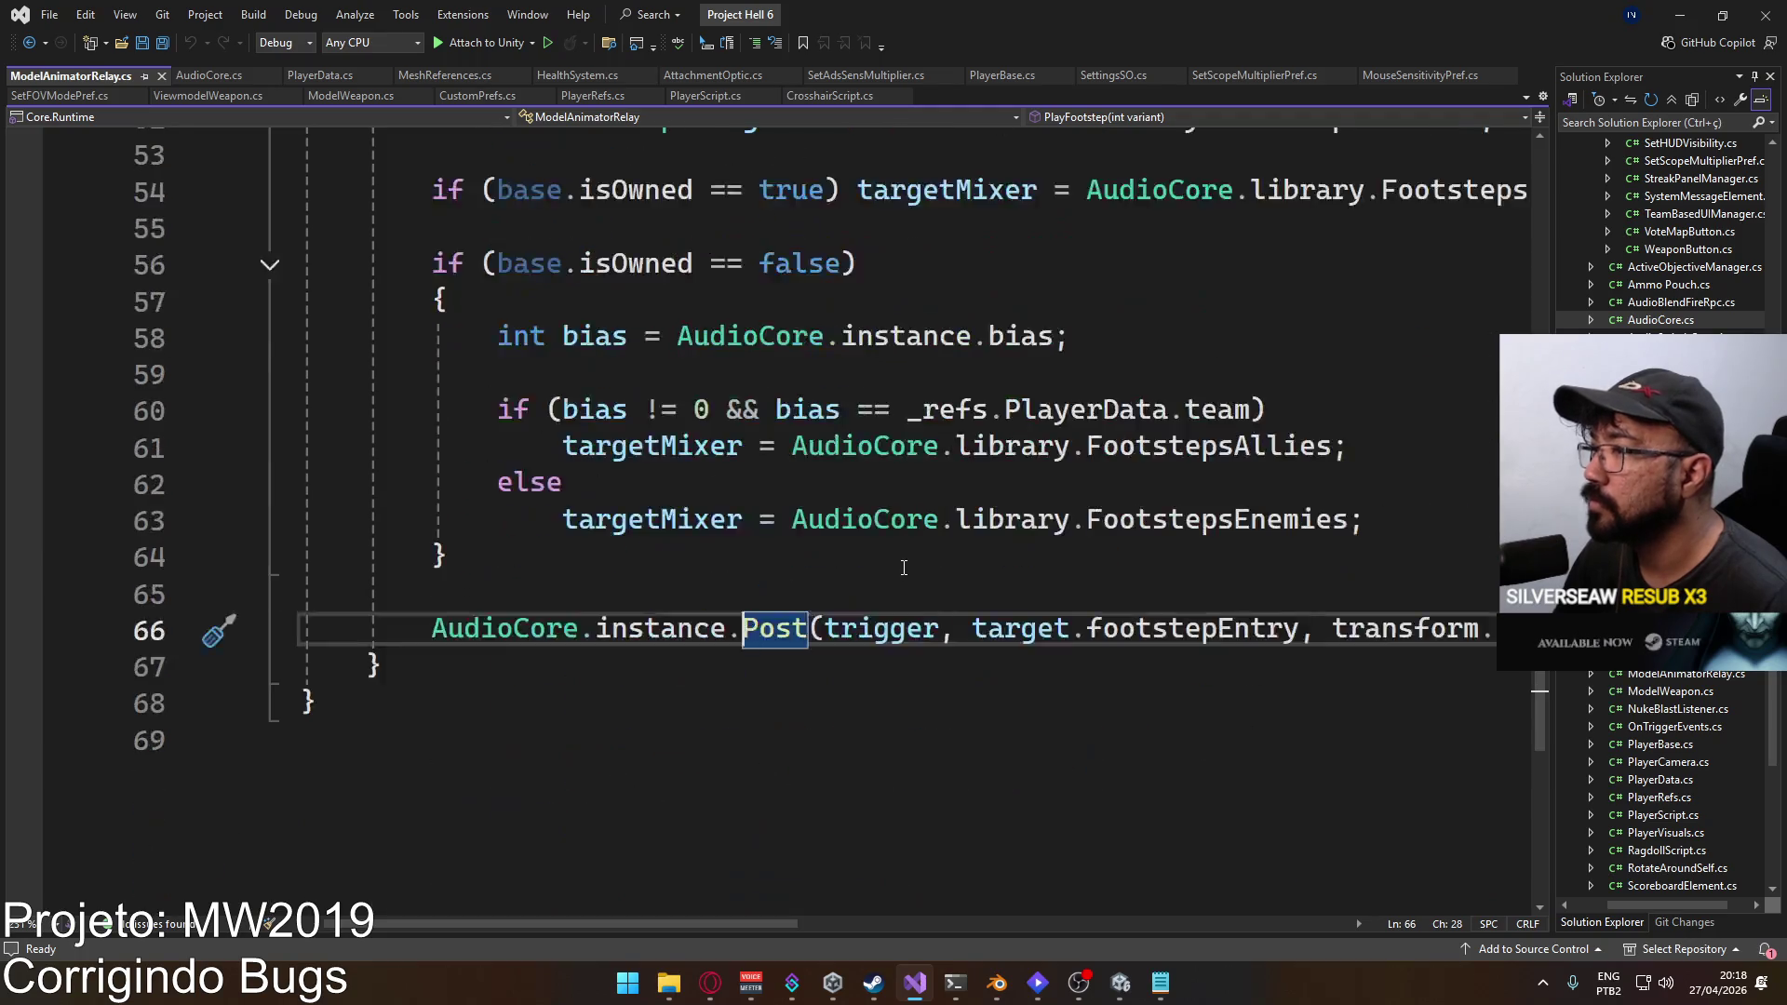
{"action": "left_click", "coordinate": [1120, 982]}
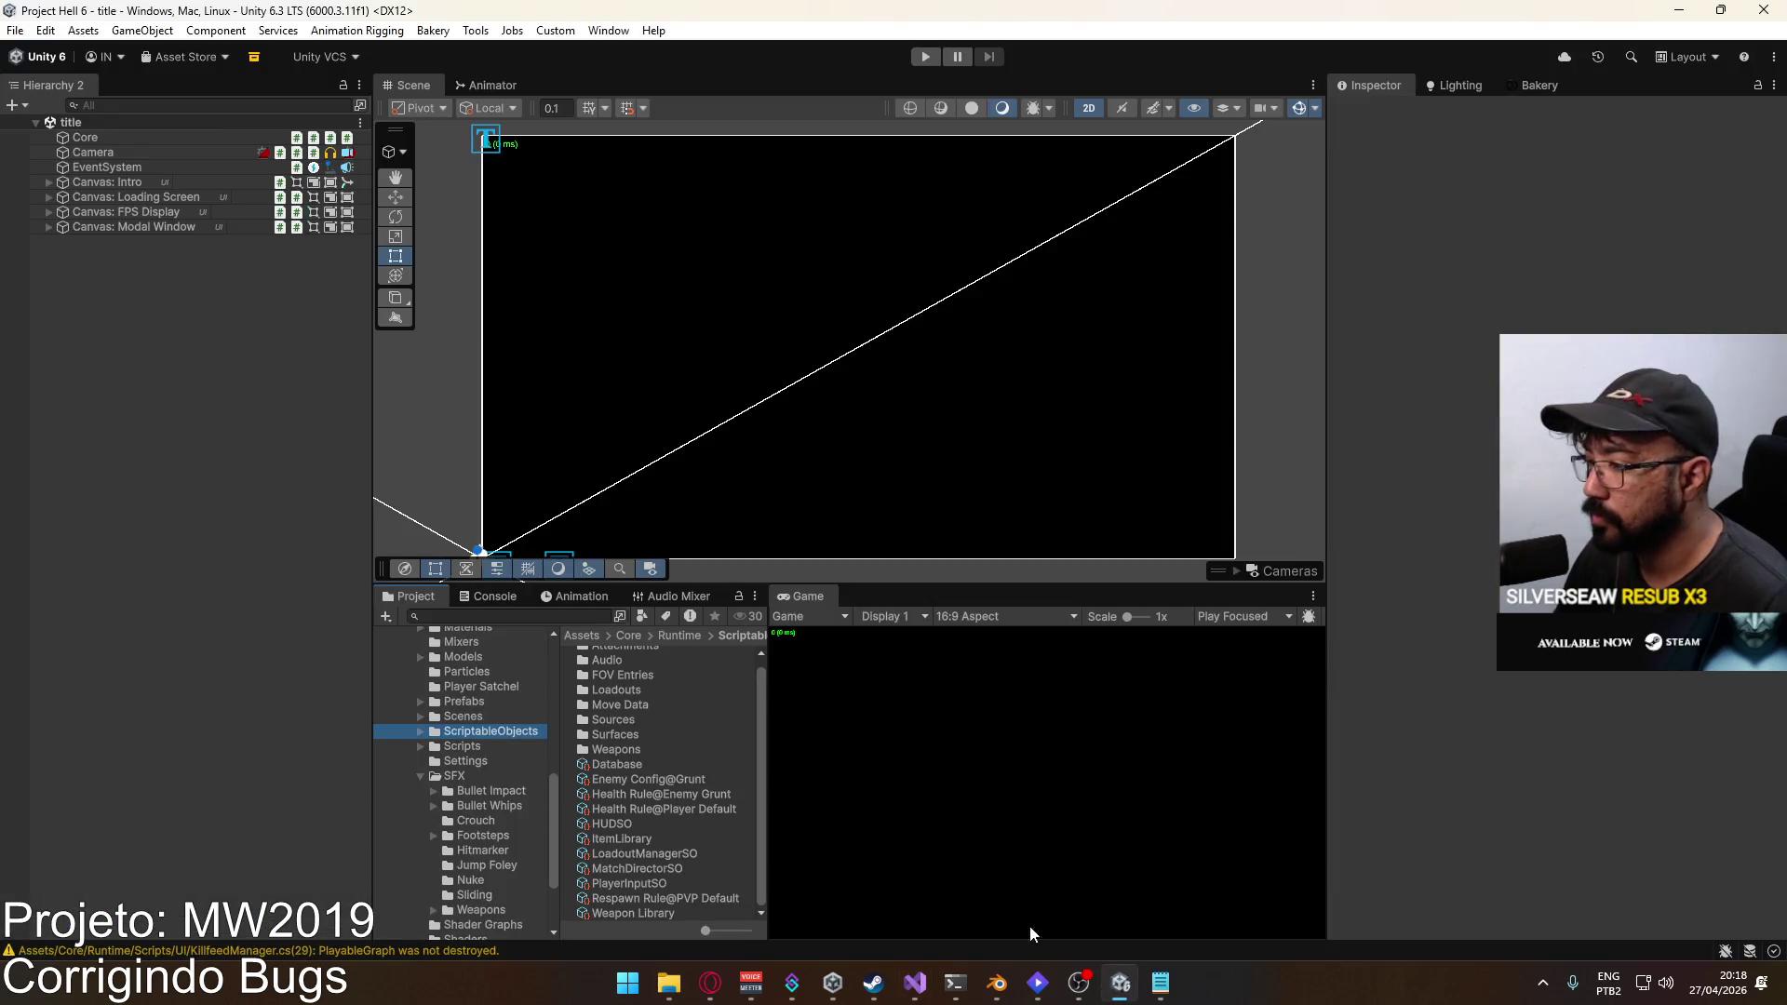
Step: Find all references to Post in AudioCore.cs, close the results, and return to Unity
{"action": "left_click", "coordinate": [915, 983]}
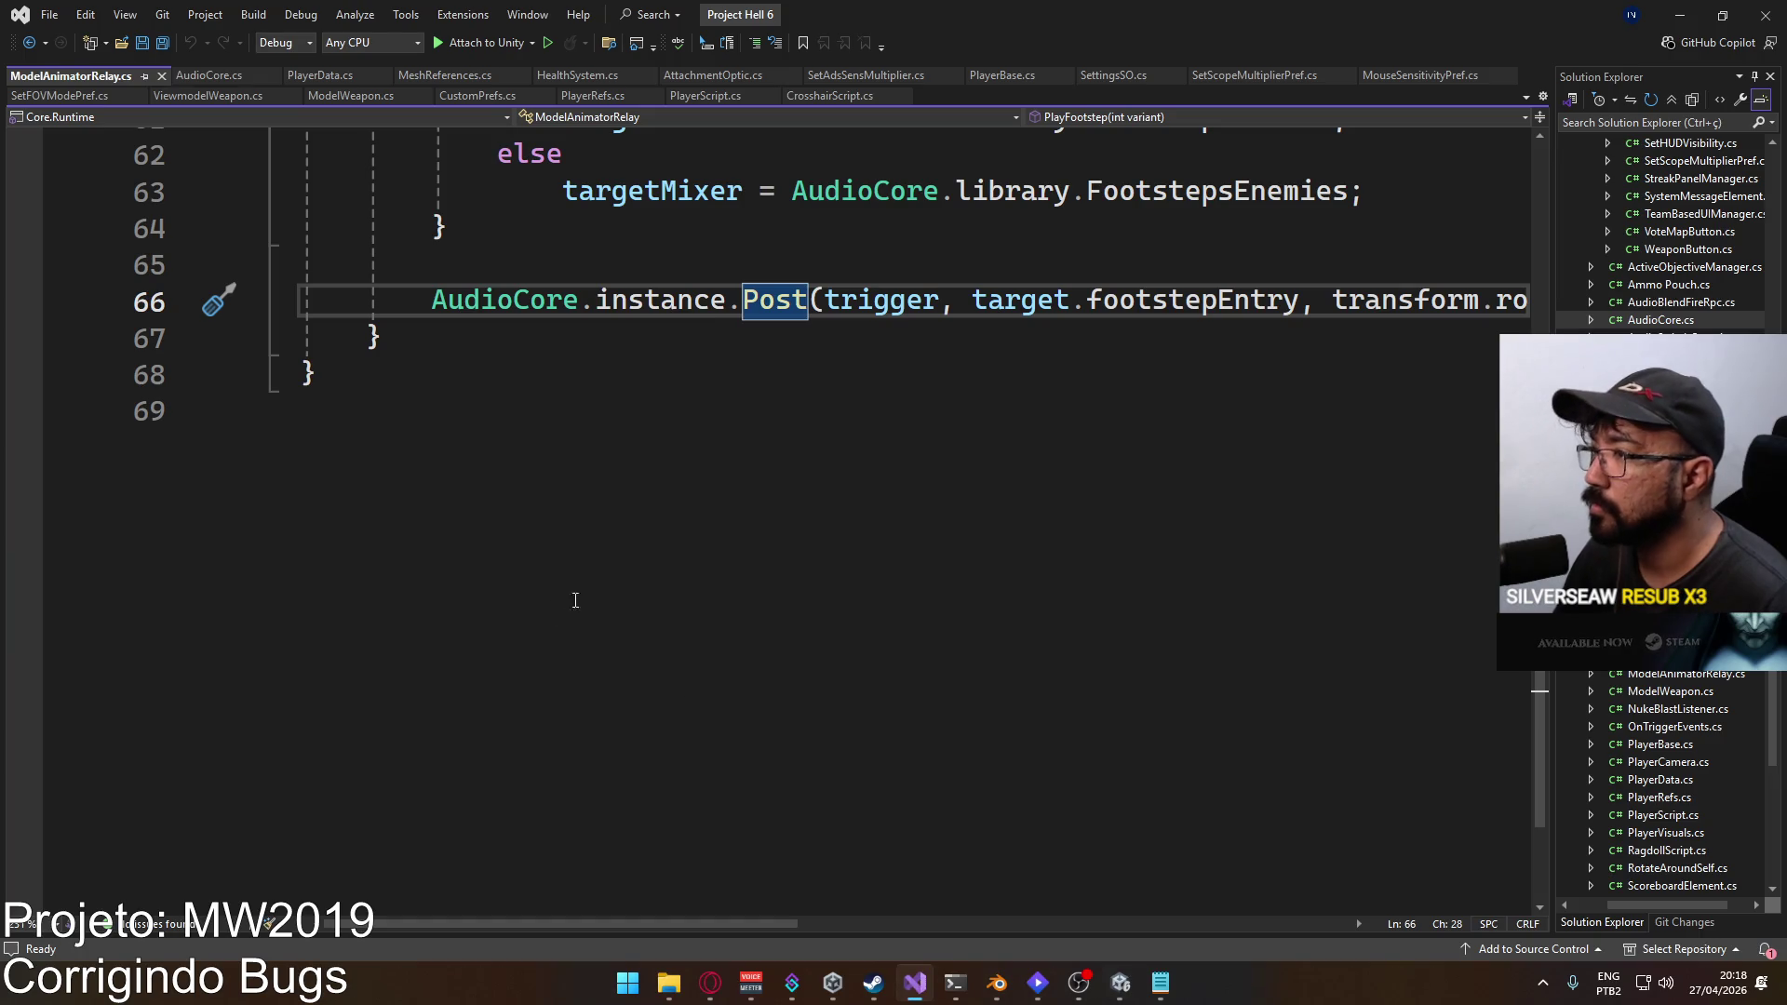
{"action": "left_click", "coordinate": [203, 82]}
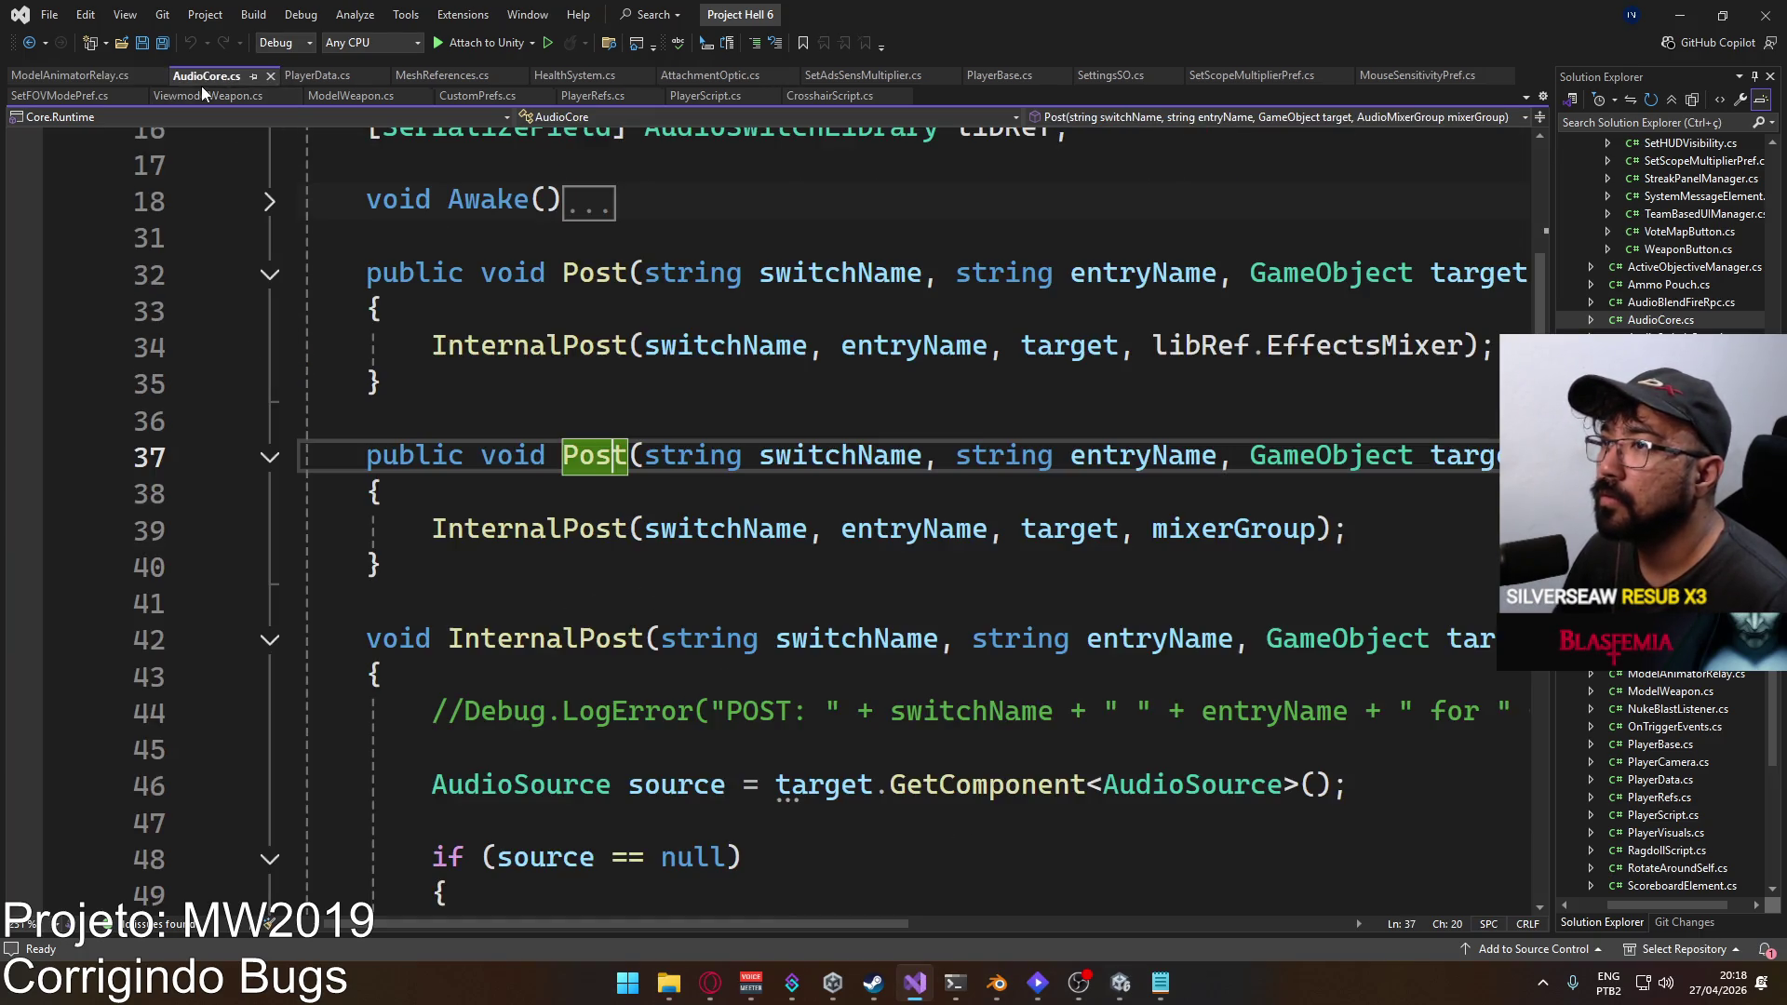
{"action": "right_click", "coordinate": [587, 275]}
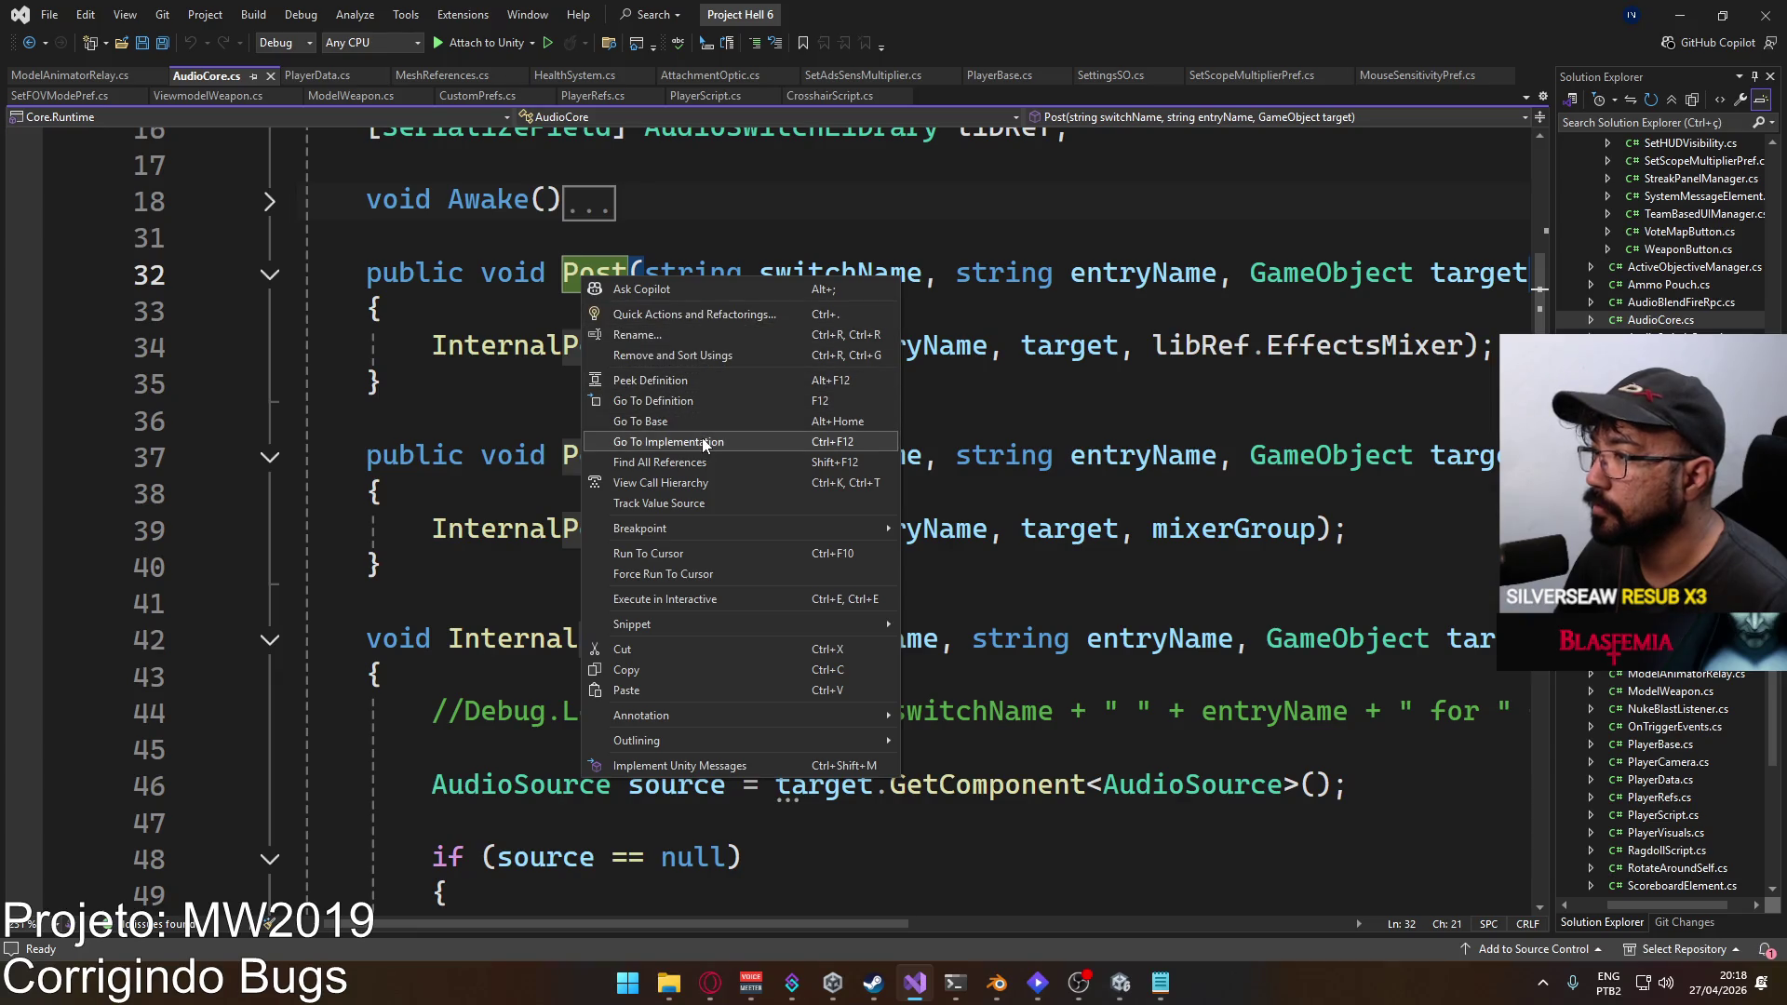
{"action": "left_click", "coordinate": [700, 464]}
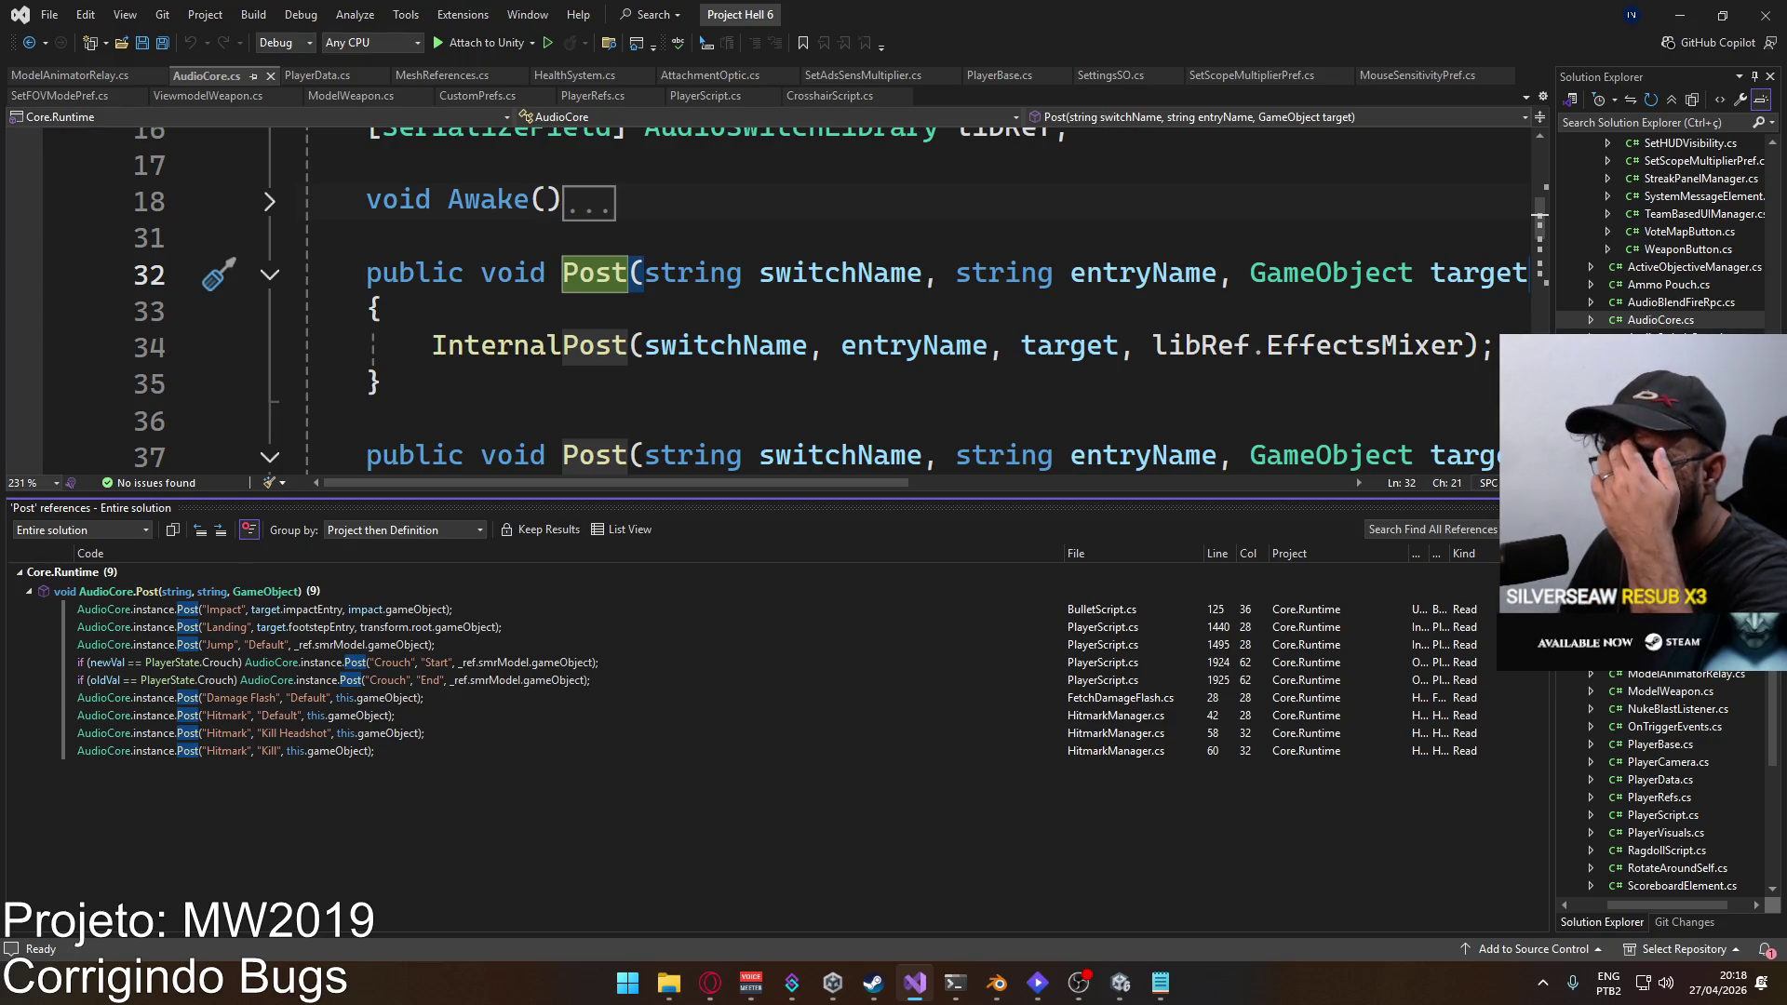
{"action": "key", "text": "Escape"}
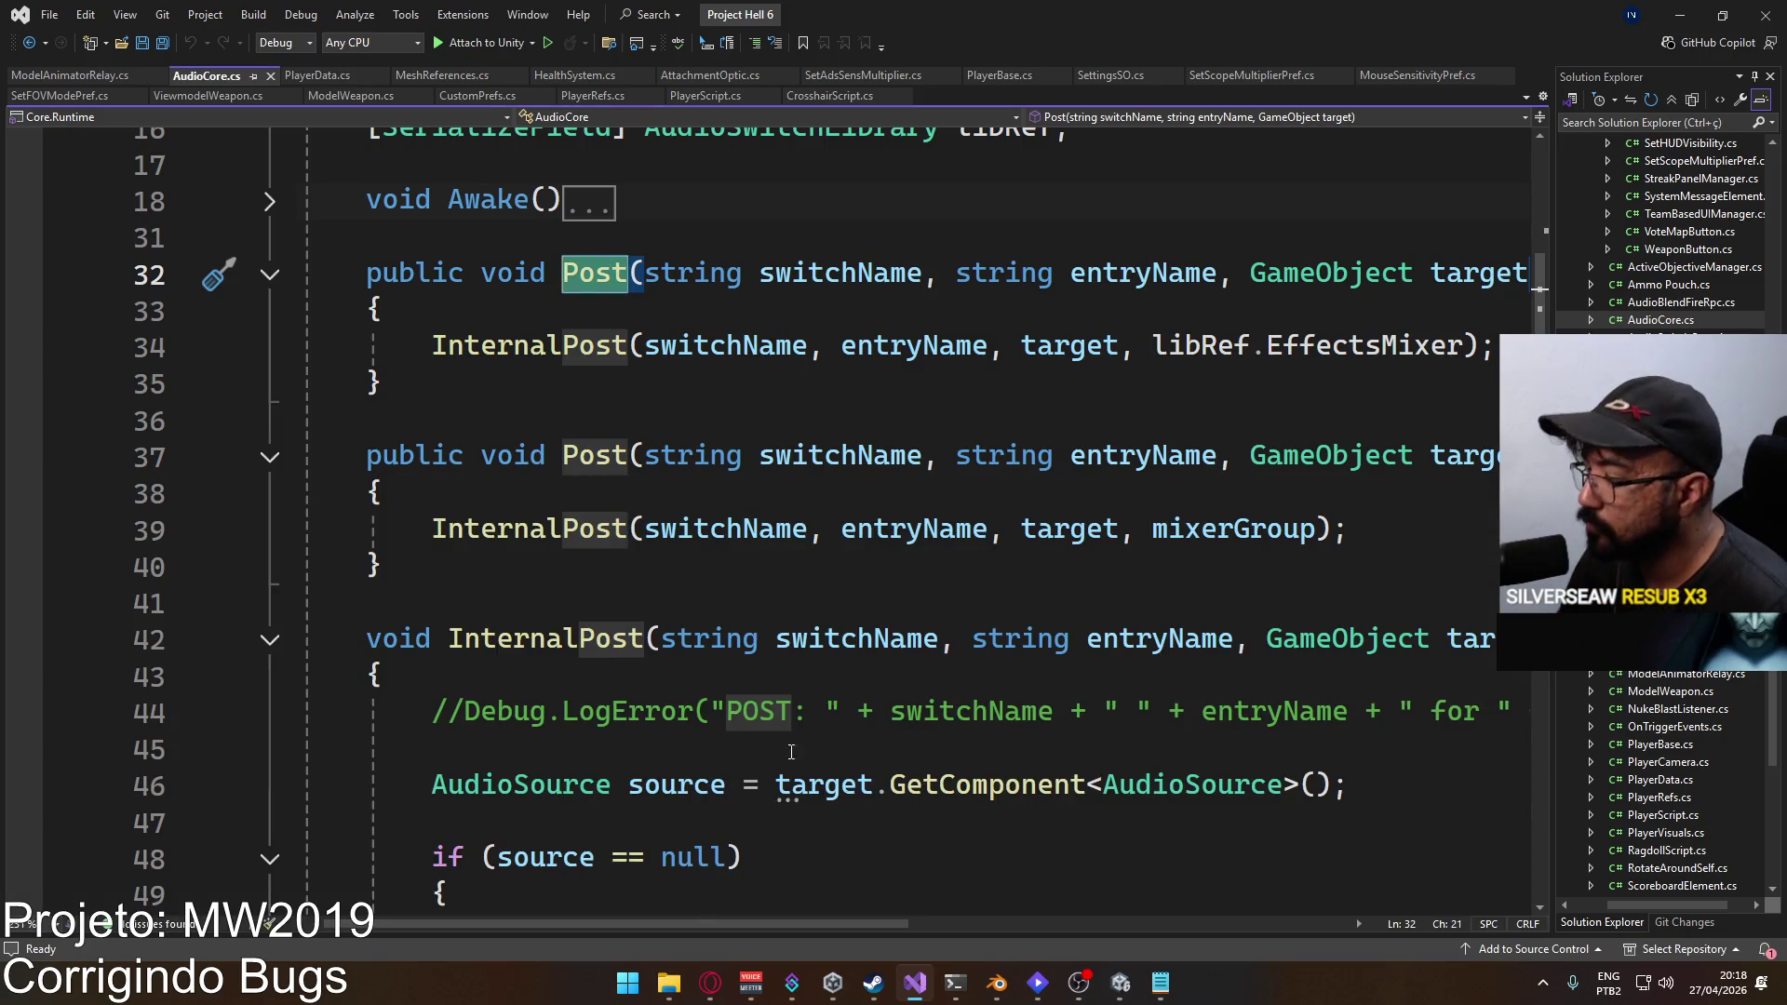
{"action": "key", "text": "alt+Tab"}
{"action": "left_click", "coordinate": [466, 701]}
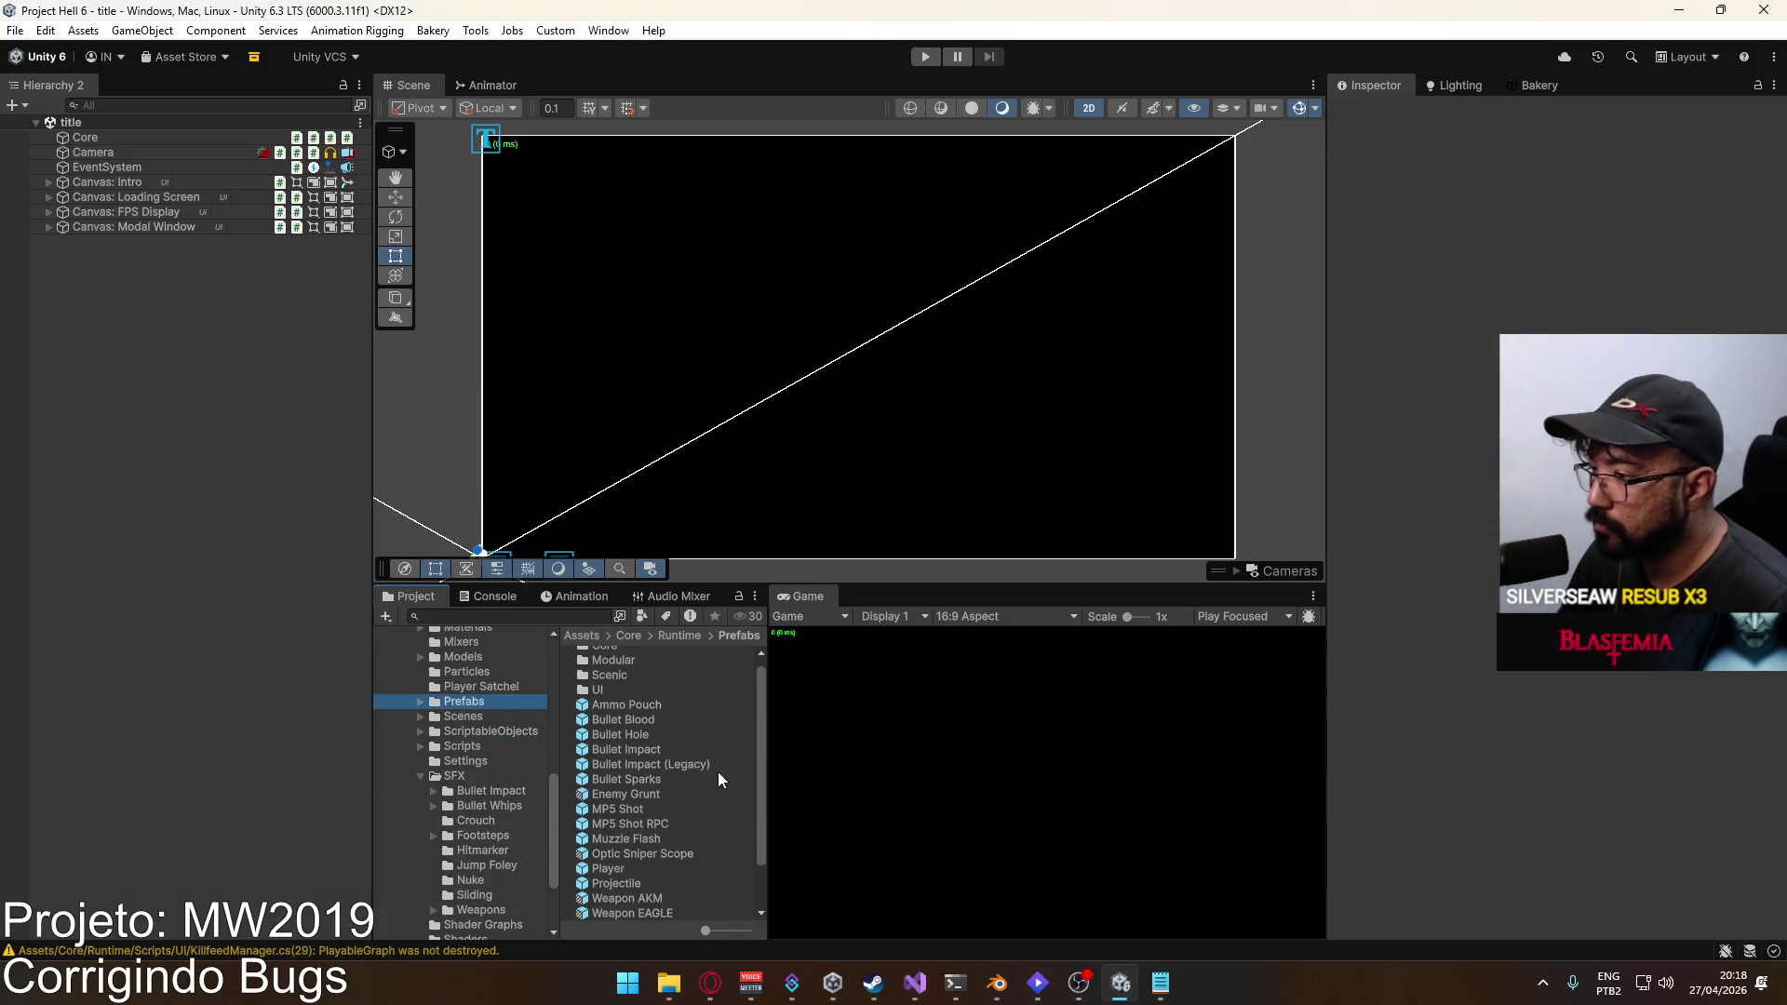
Step: Open the Weapon AKM prefab, select its Muzzle Anchor, and open EventScript in Visual Studio
{"action": "double_click", "coordinate": [642, 840]}
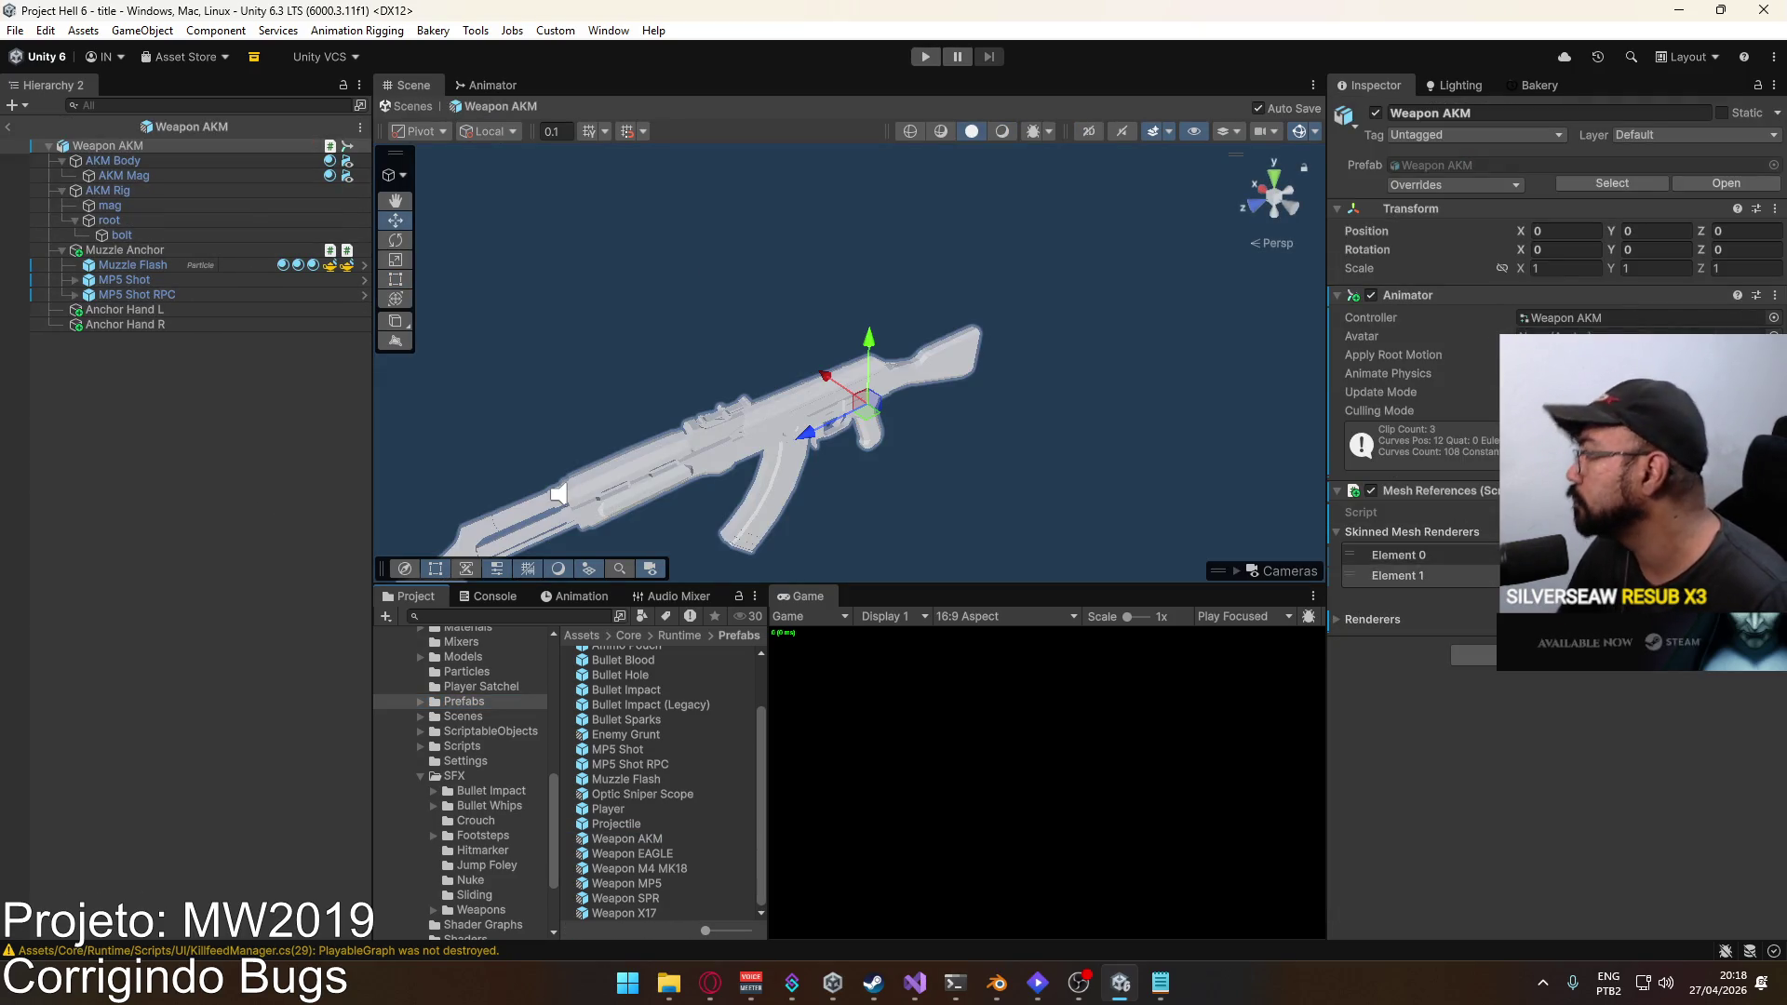
{"action": "left_click", "coordinate": [140, 279]}
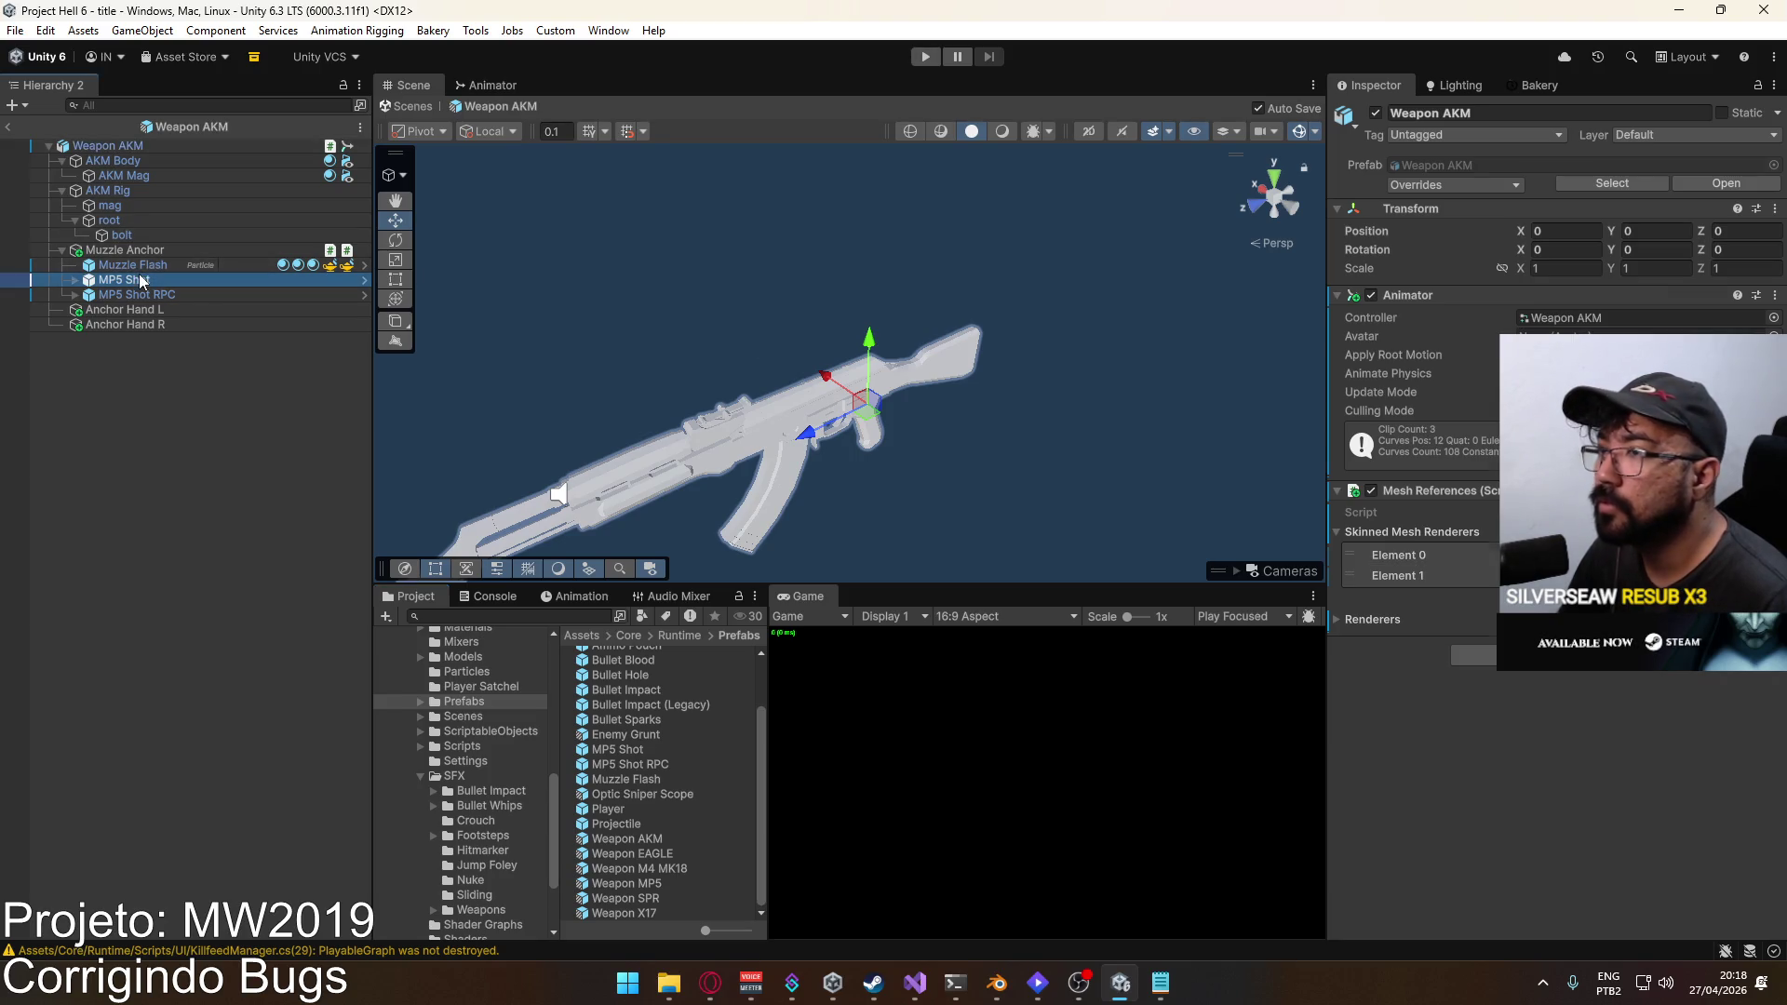
{"action": "left_click", "coordinate": [140, 250]}
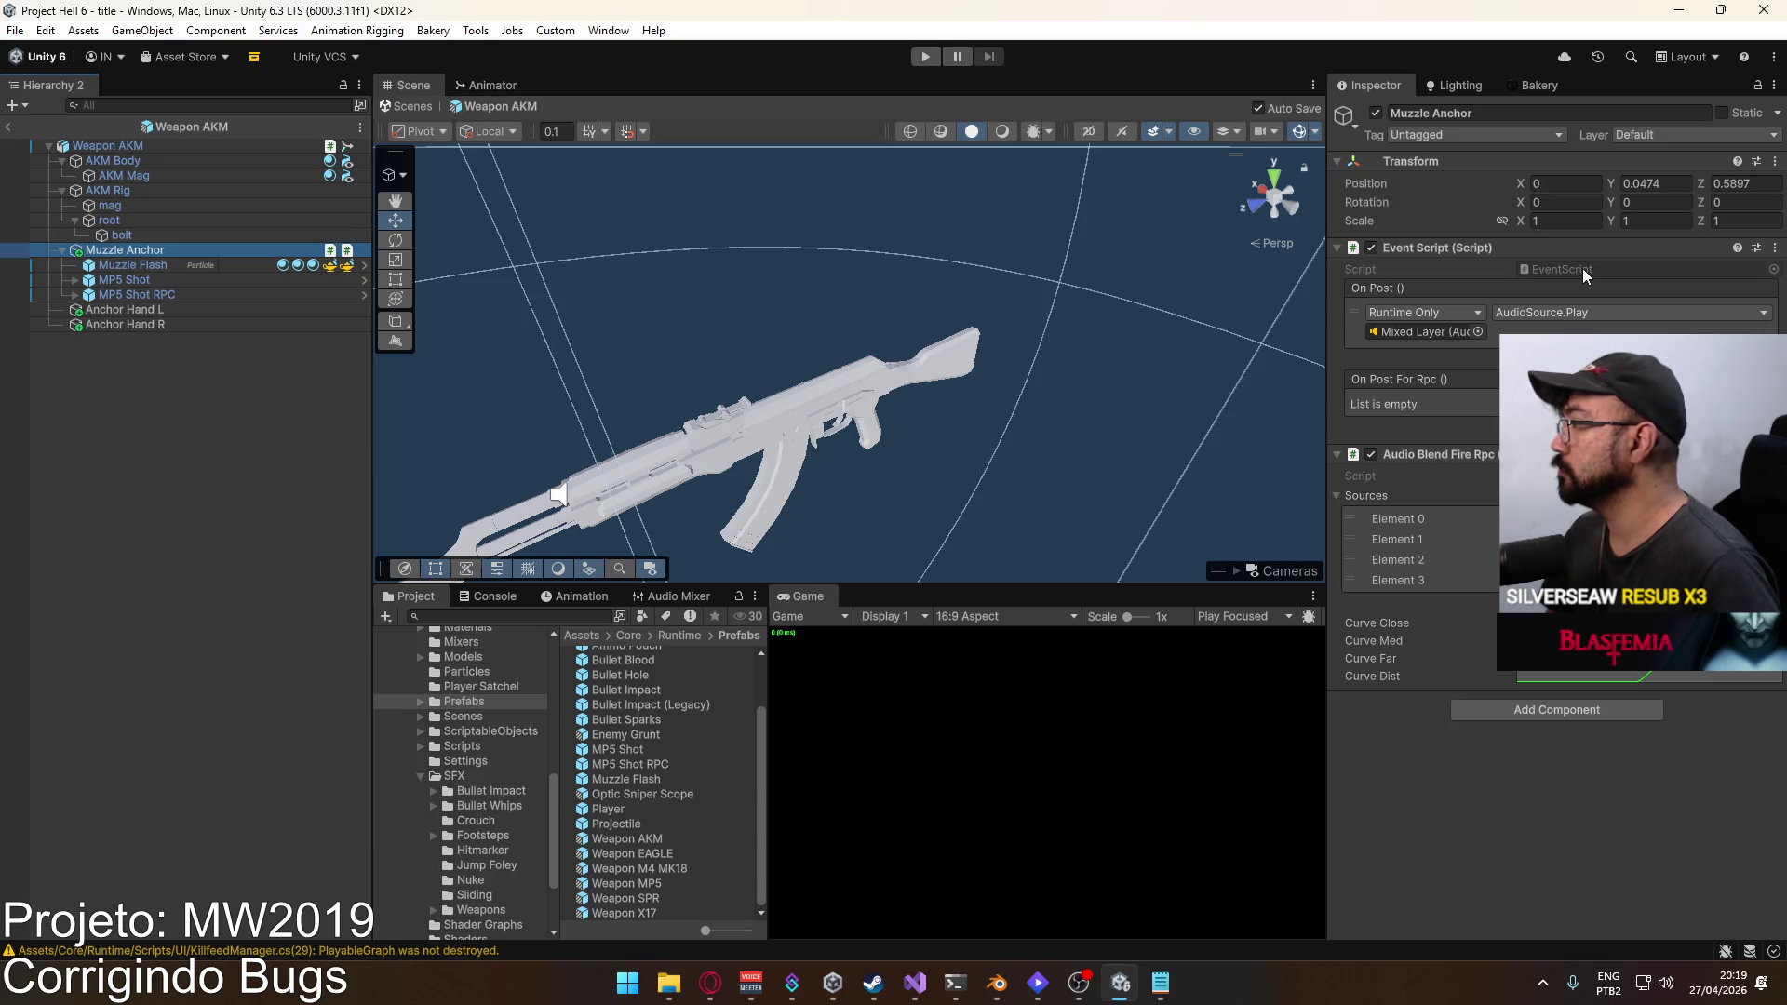
{"action": "left_click", "coordinate": [1582, 268]}
{"action": "double_click", "coordinate": [1582, 268]}
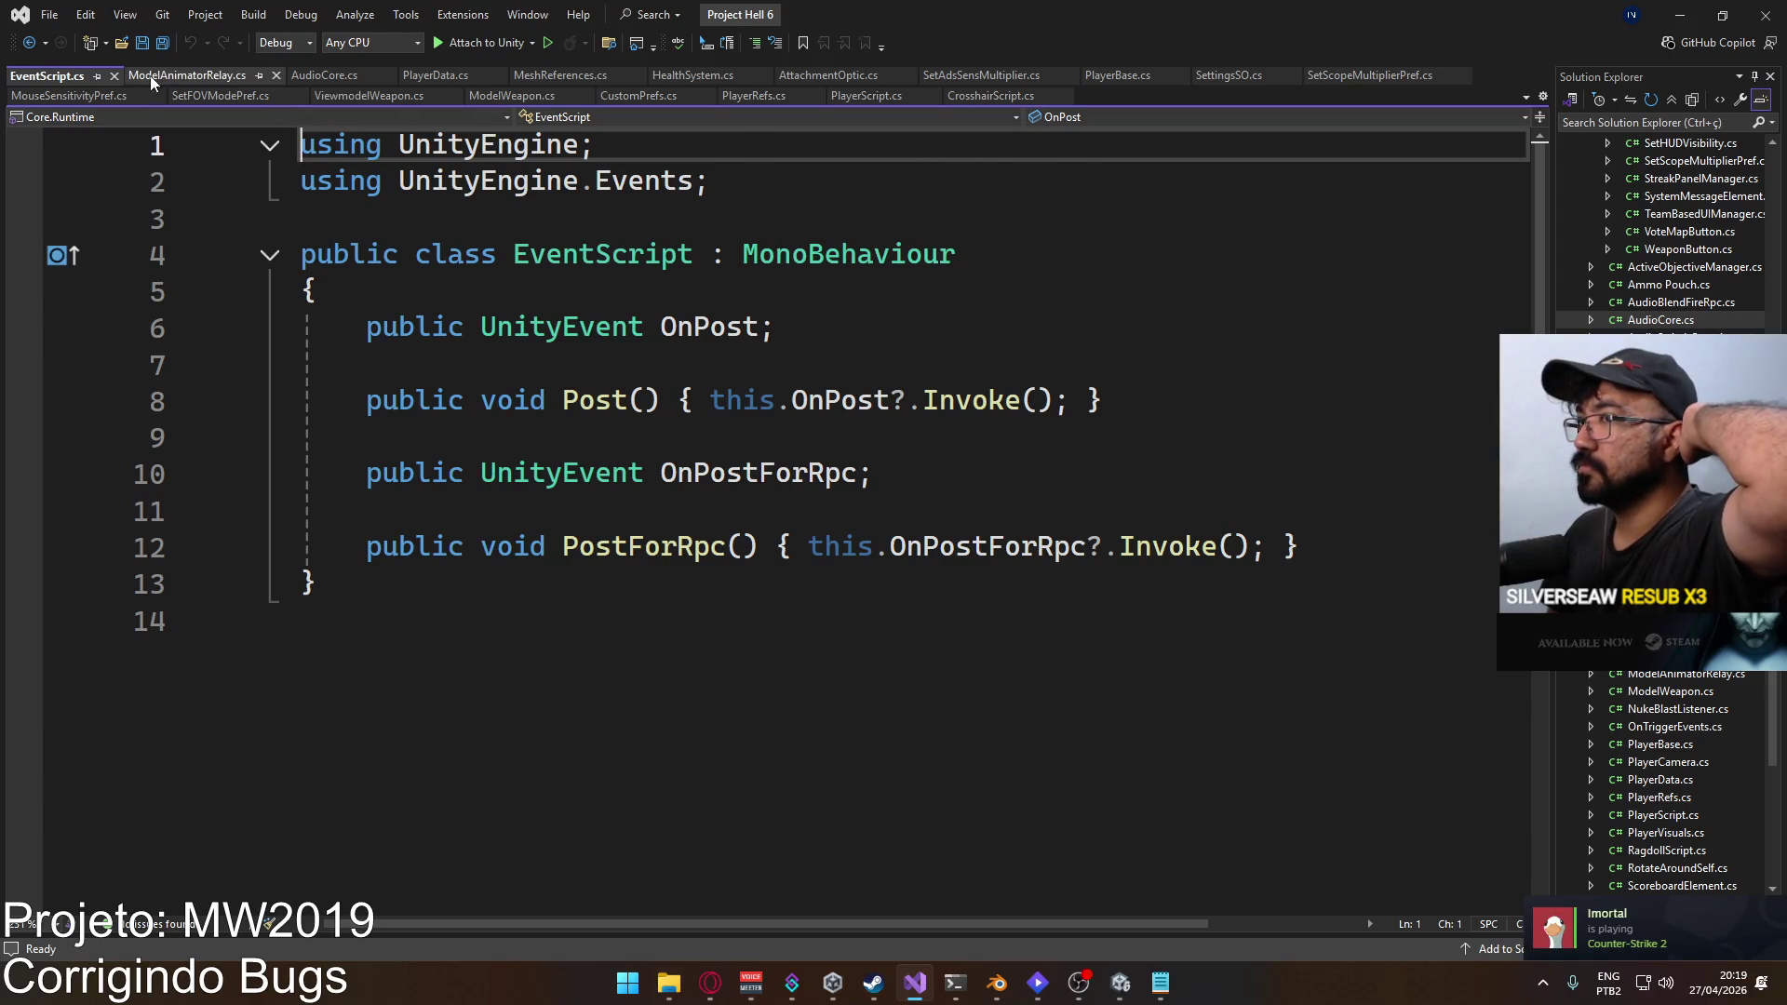
Step: Open the AudioBlendFireRpc script's code from Unity
{"action": "key", "text": "alt+Tab"}
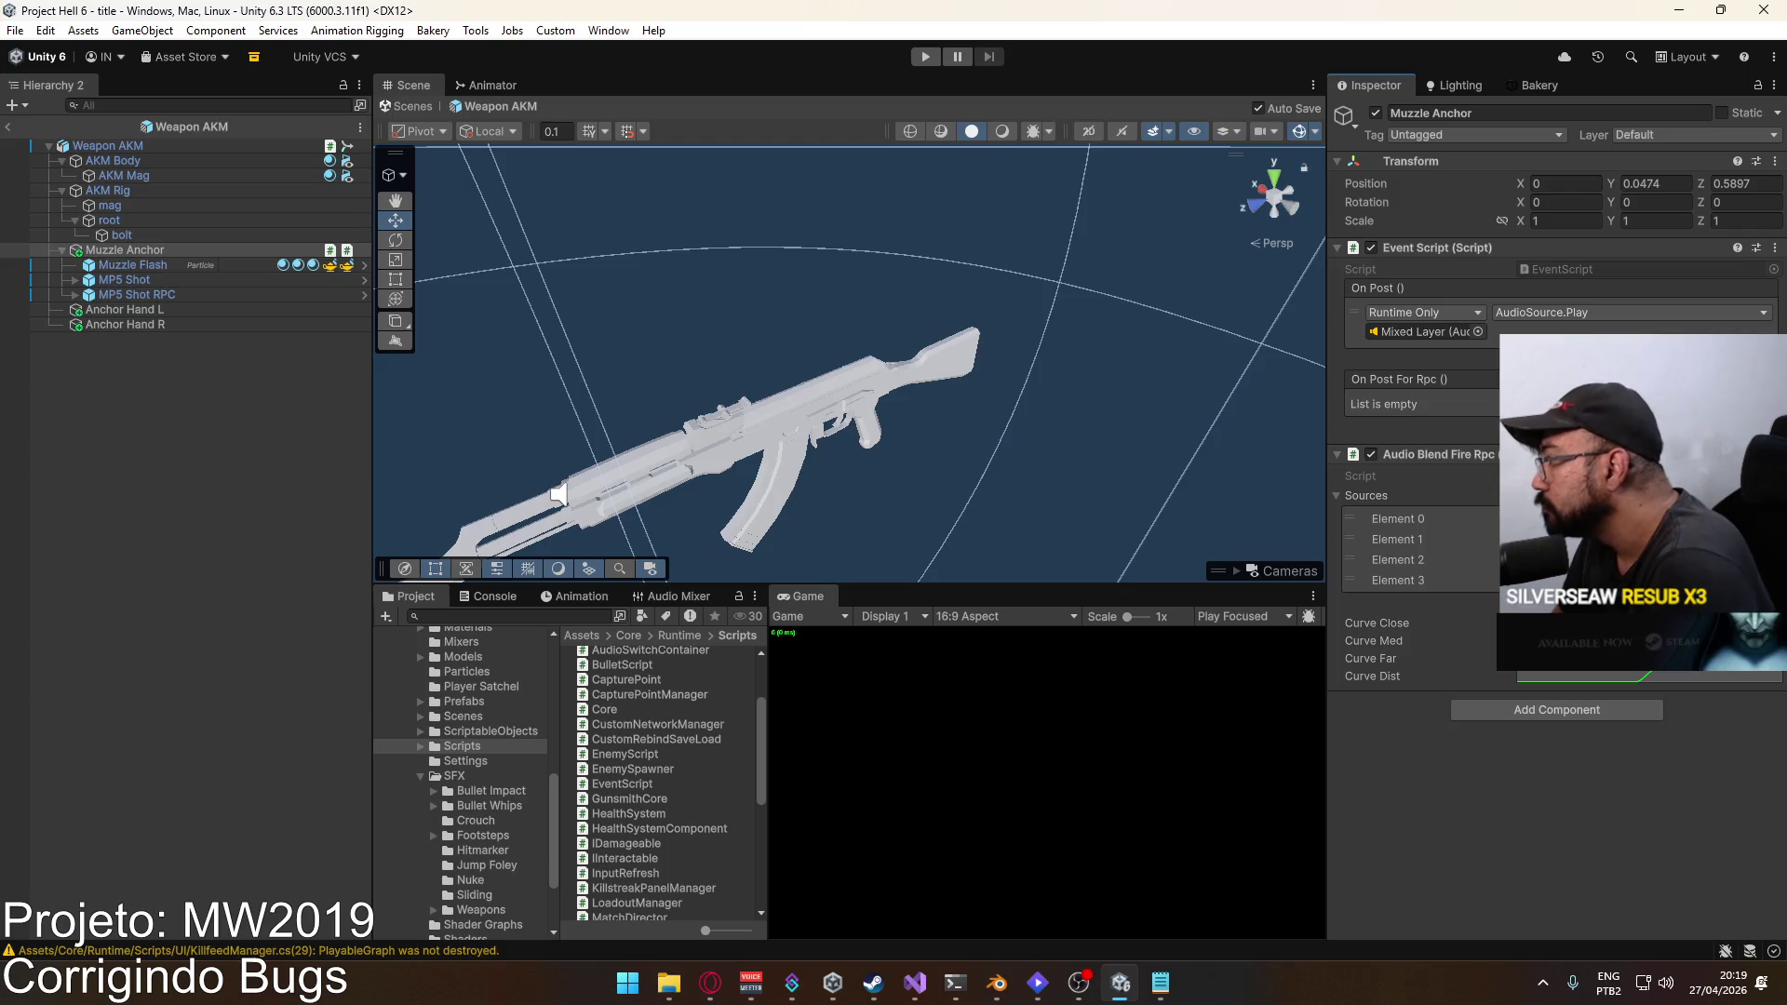
{"action": "left_click", "coordinate": [1583, 475]}
{"action": "double_click", "coordinate": [1582, 476]}
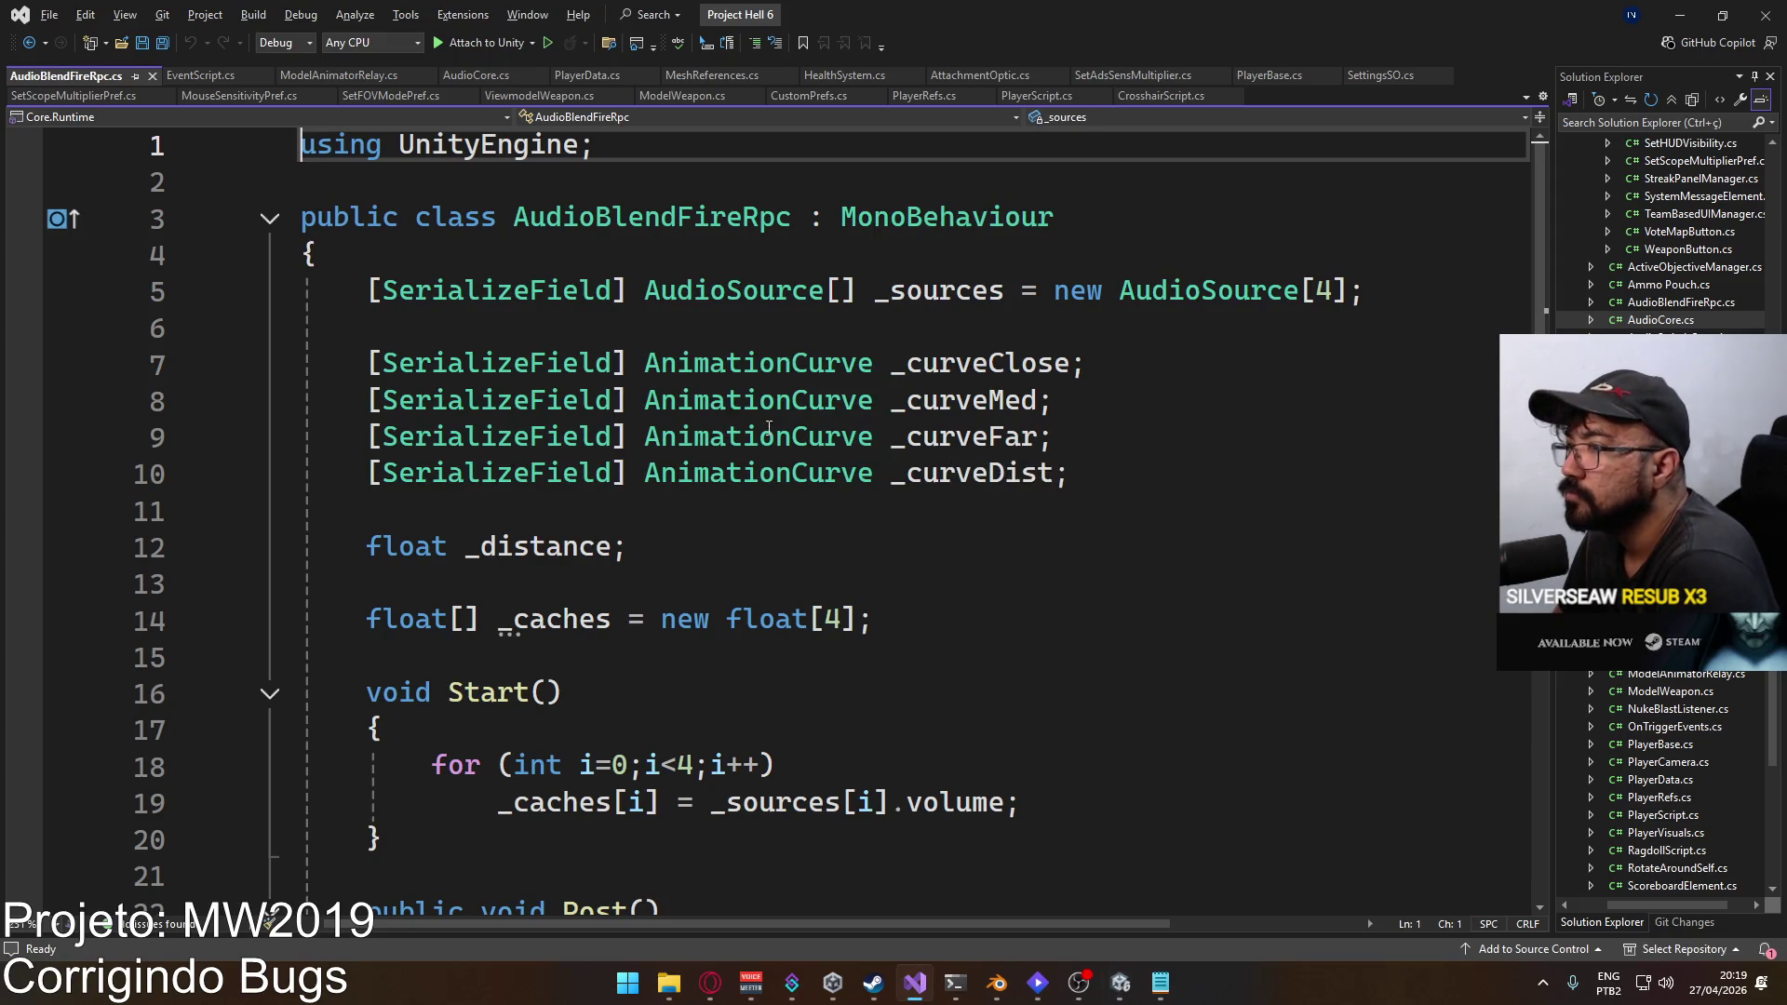
Step: Find all references to AudioBlendFireRpc's Post on line 22, confirming none, then return to Unity
{"action": "scroll", "coordinate": [857, 471], "scroll_direction": "down", "scroll_amount": 5}
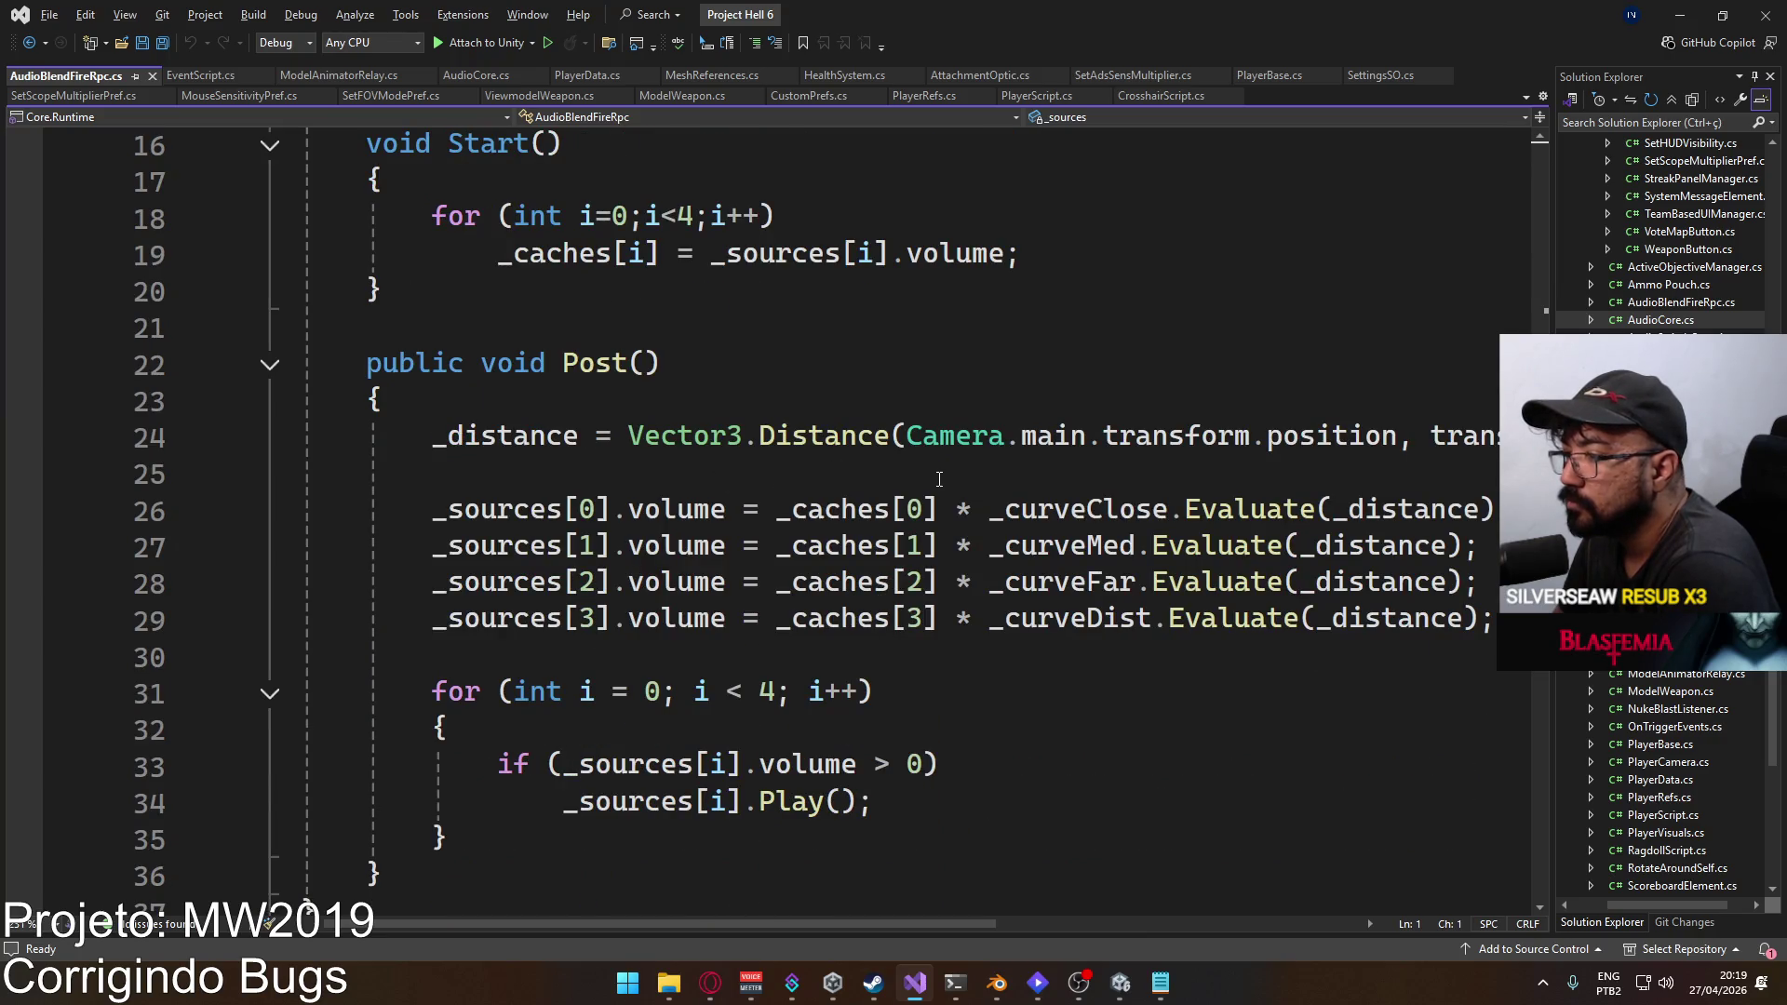
{"action": "left_click", "coordinate": [649, 363]}
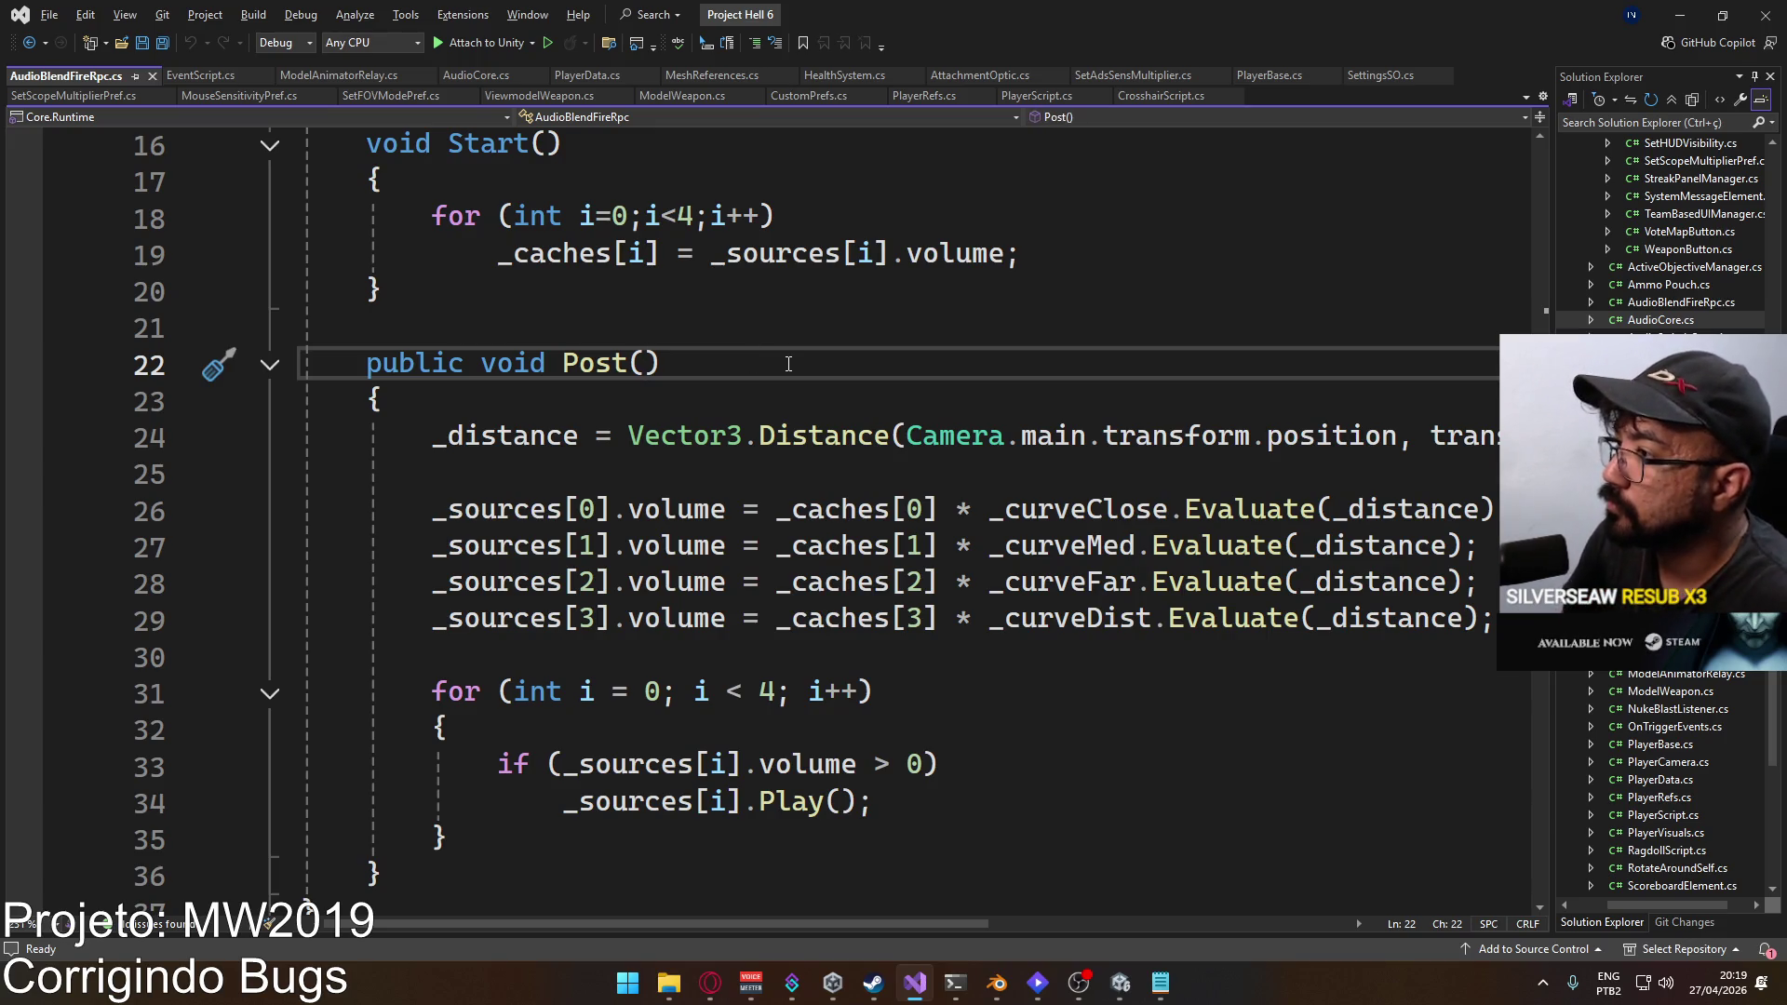
{"action": "left_click", "coordinate": [579, 363]}
{"action": "right_click", "coordinate": [579, 363]}
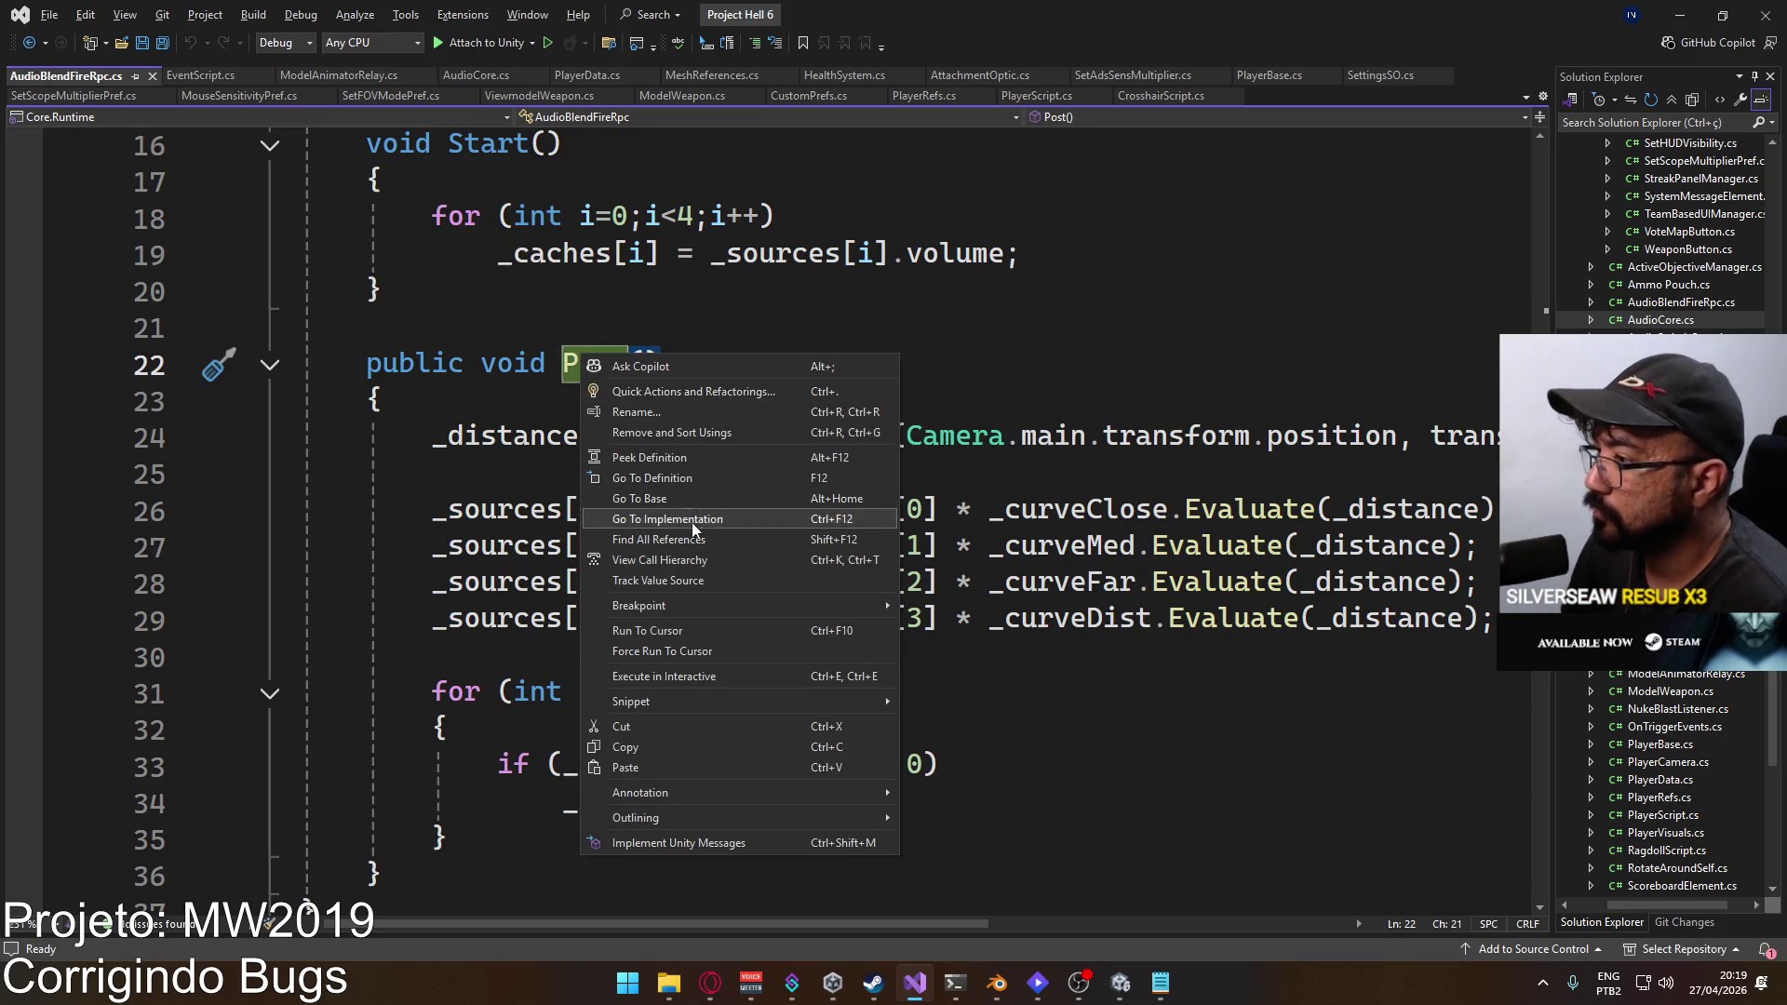
{"action": "left_click", "coordinate": [791, 540]}
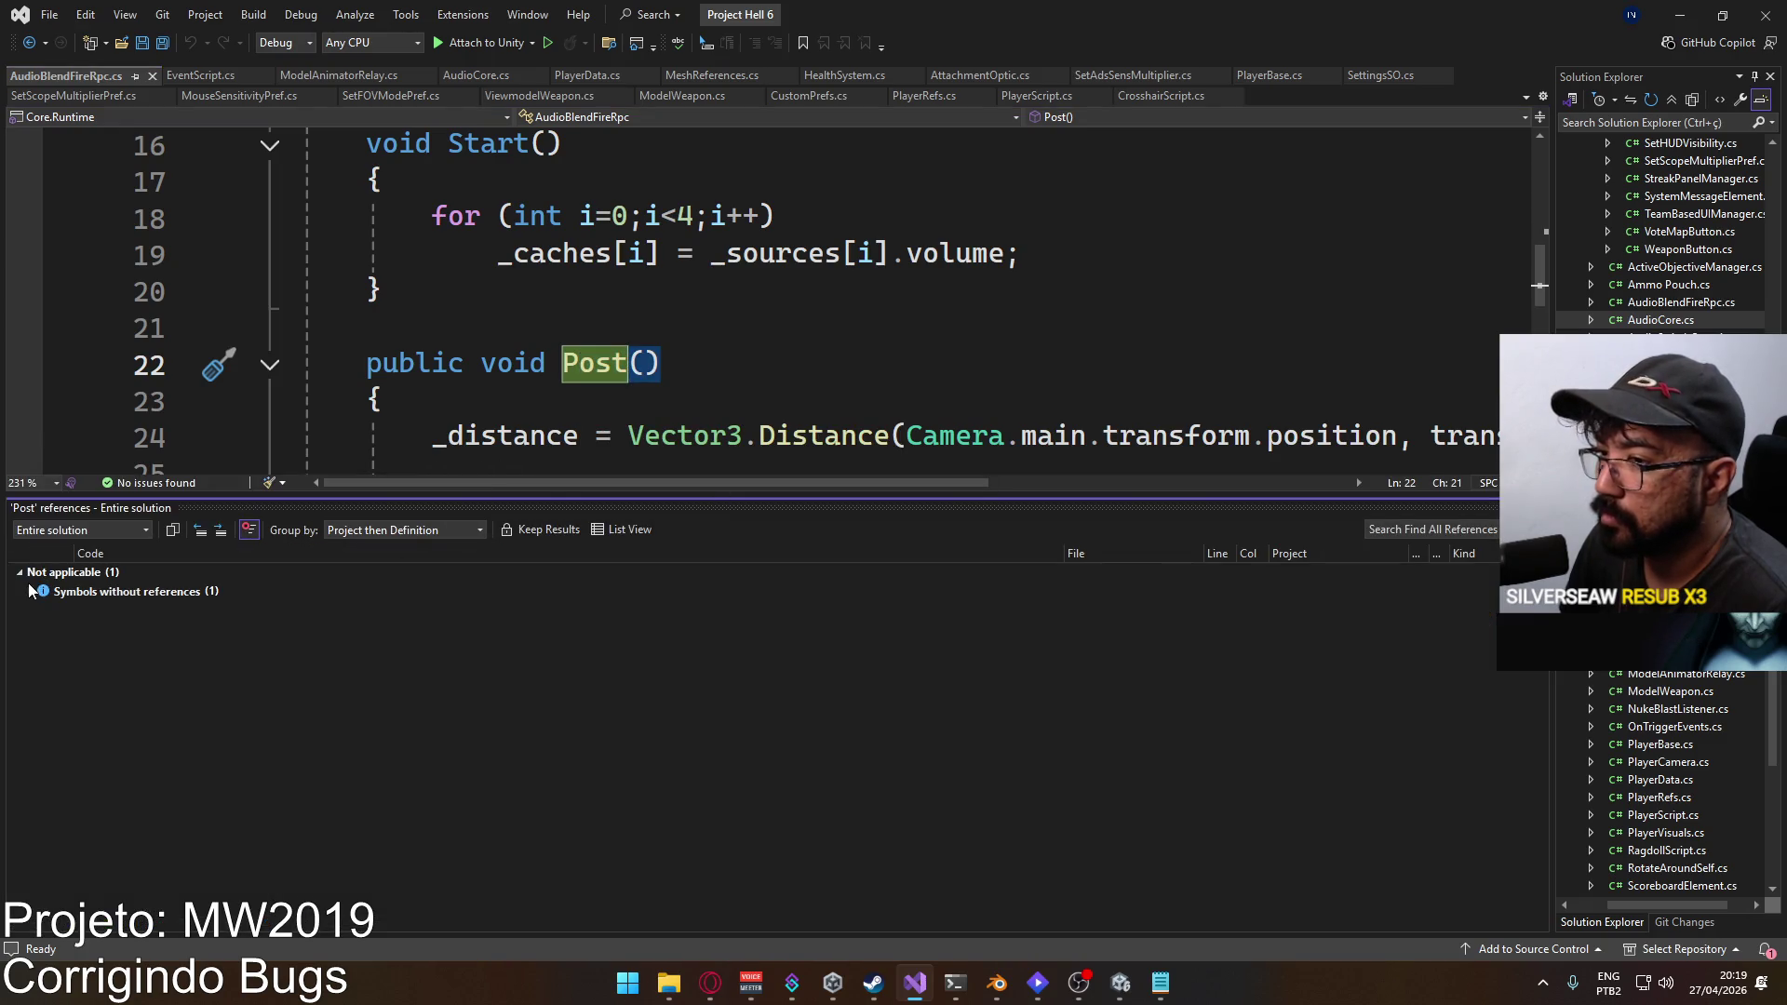
{"action": "left_click", "coordinate": [31, 592]}
{"action": "key", "text": "alt+Tab"}
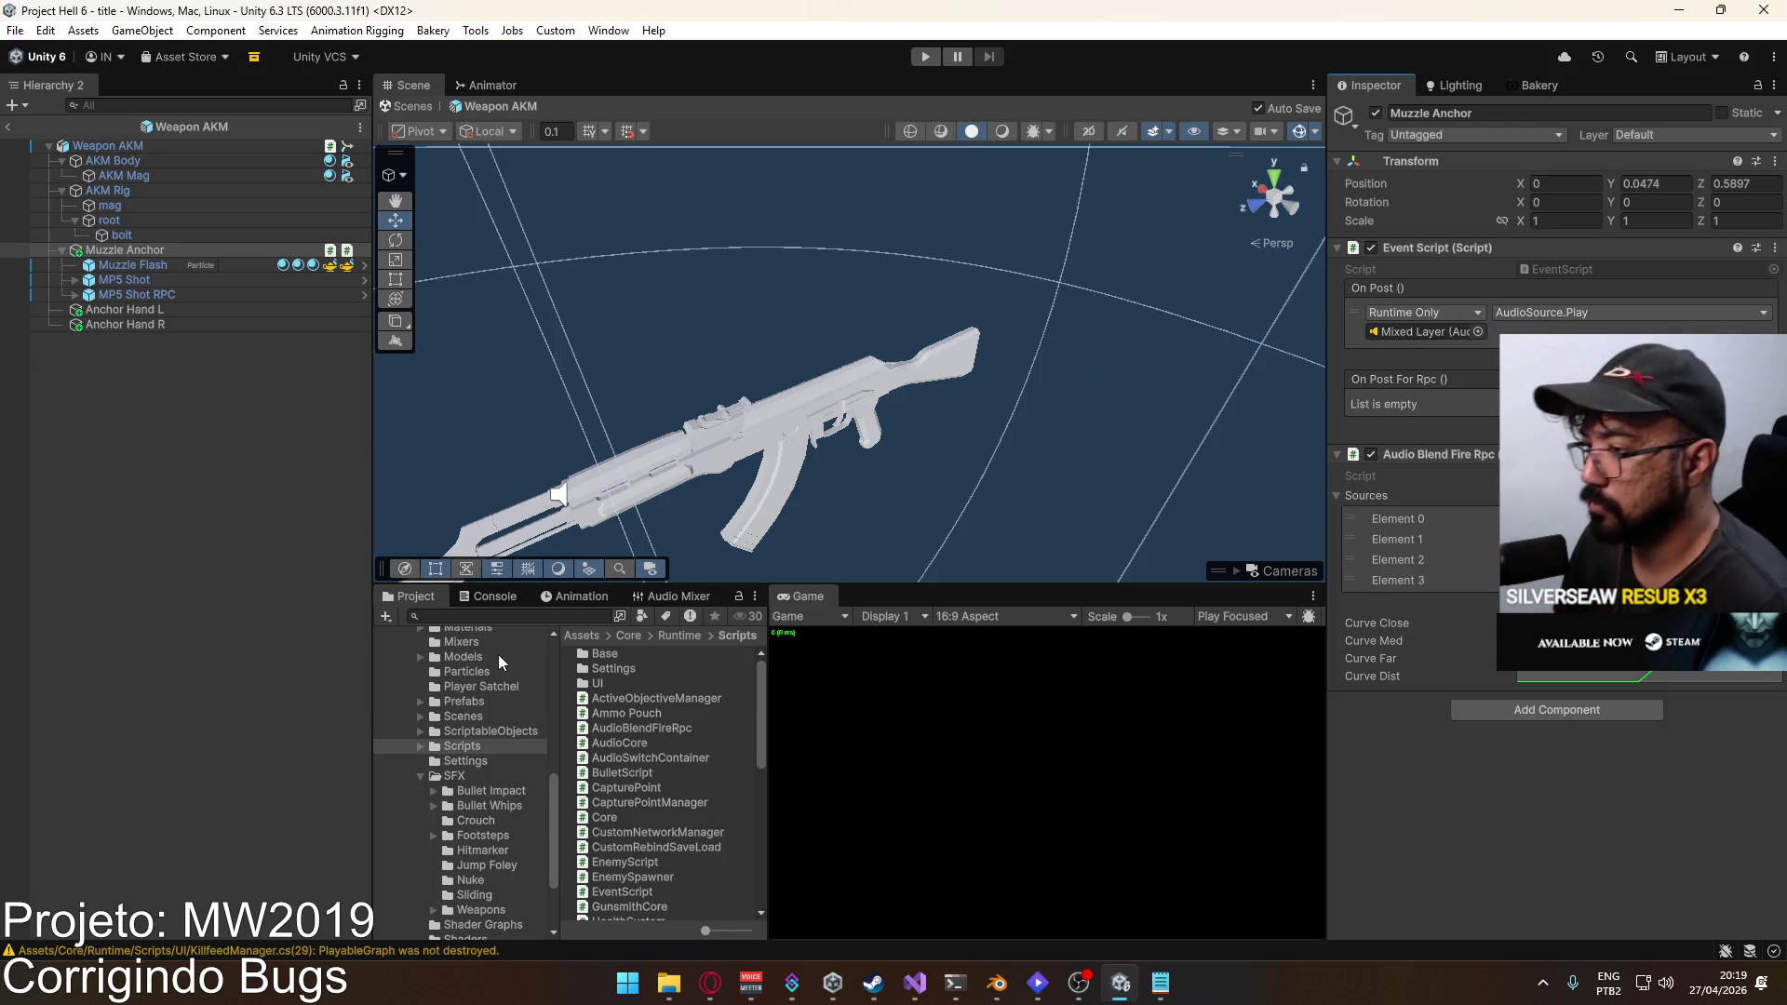
Step: Open the Player prefab, inspect its Model and Viewmodel children, then return to Visual Studio
{"action": "left_click", "coordinate": [486, 701]}
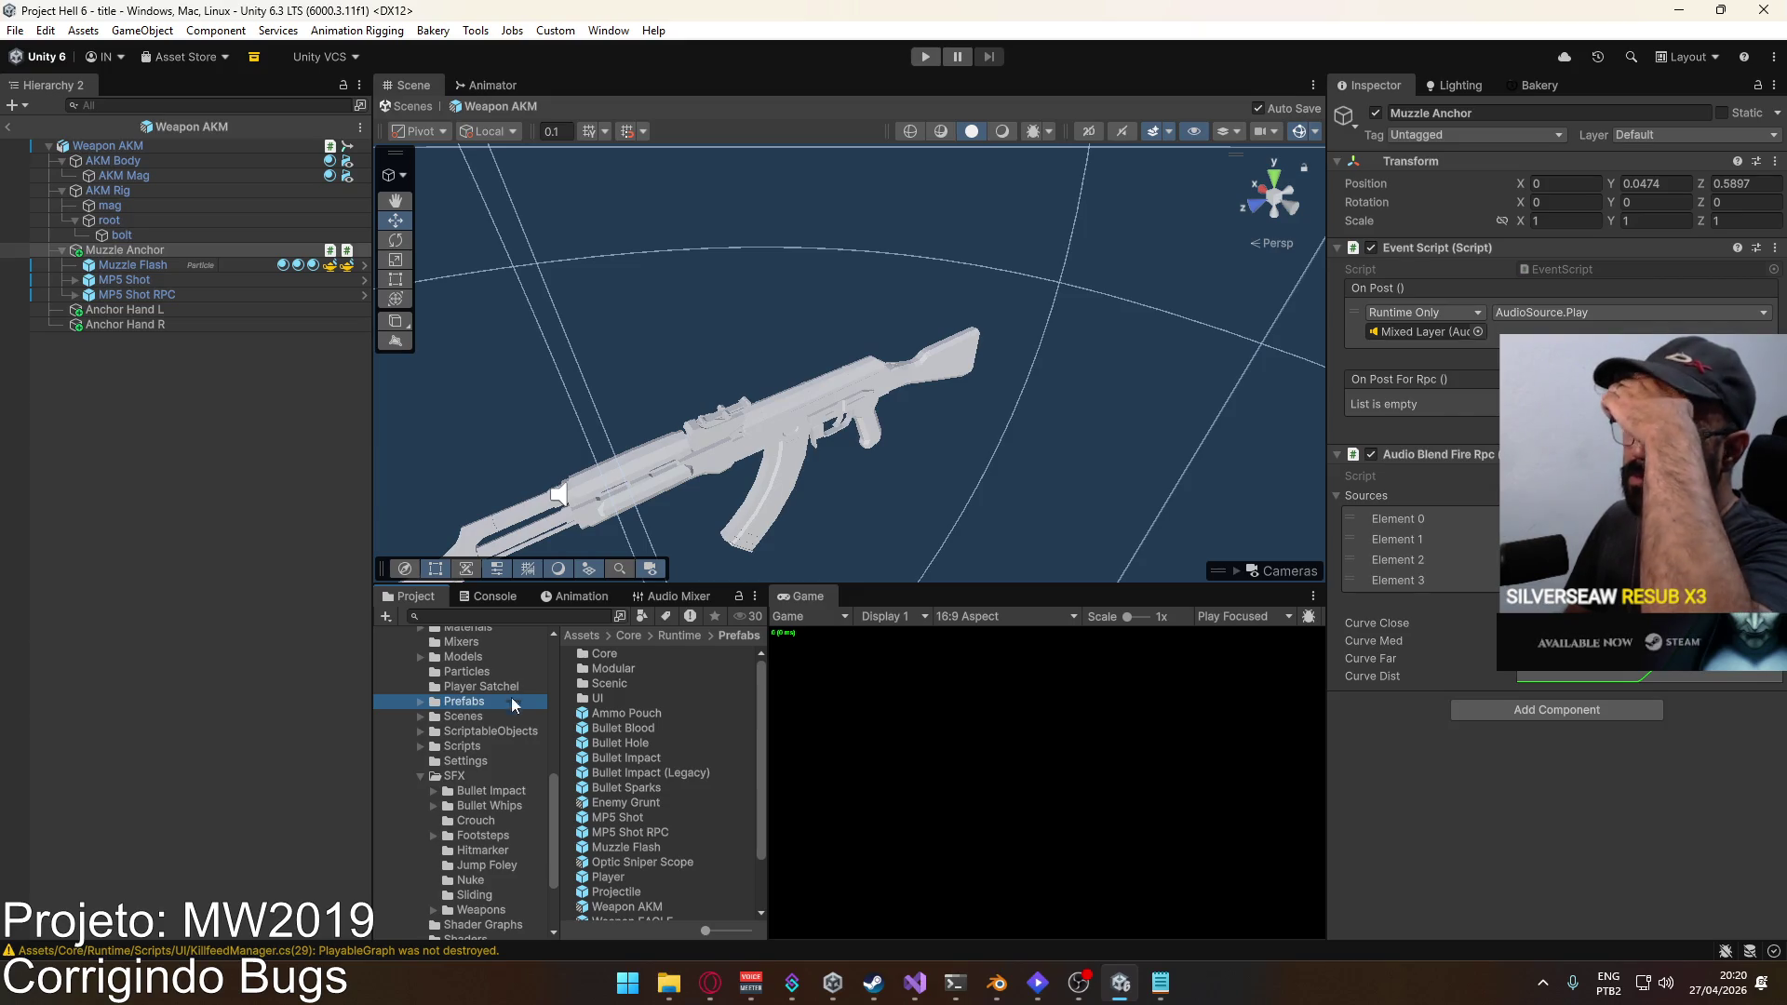
{"action": "double_click", "coordinate": [607, 877]}
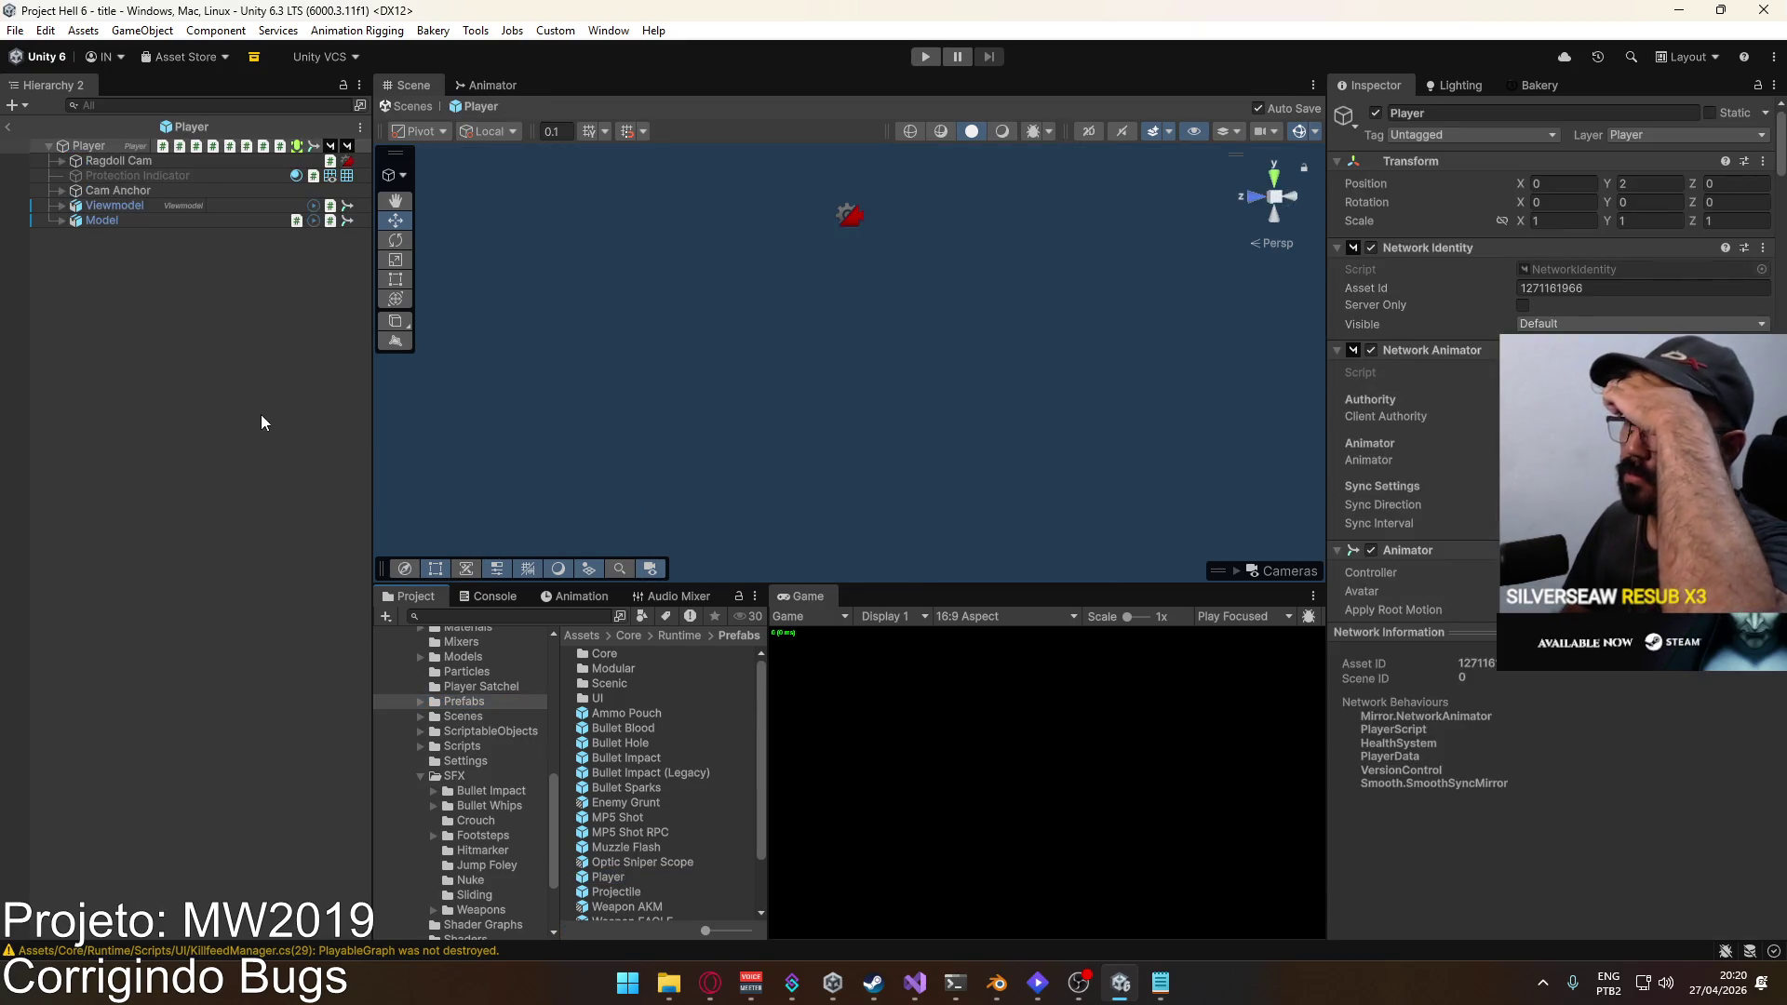
{"action": "left_click", "coordinate": [177, 220]}
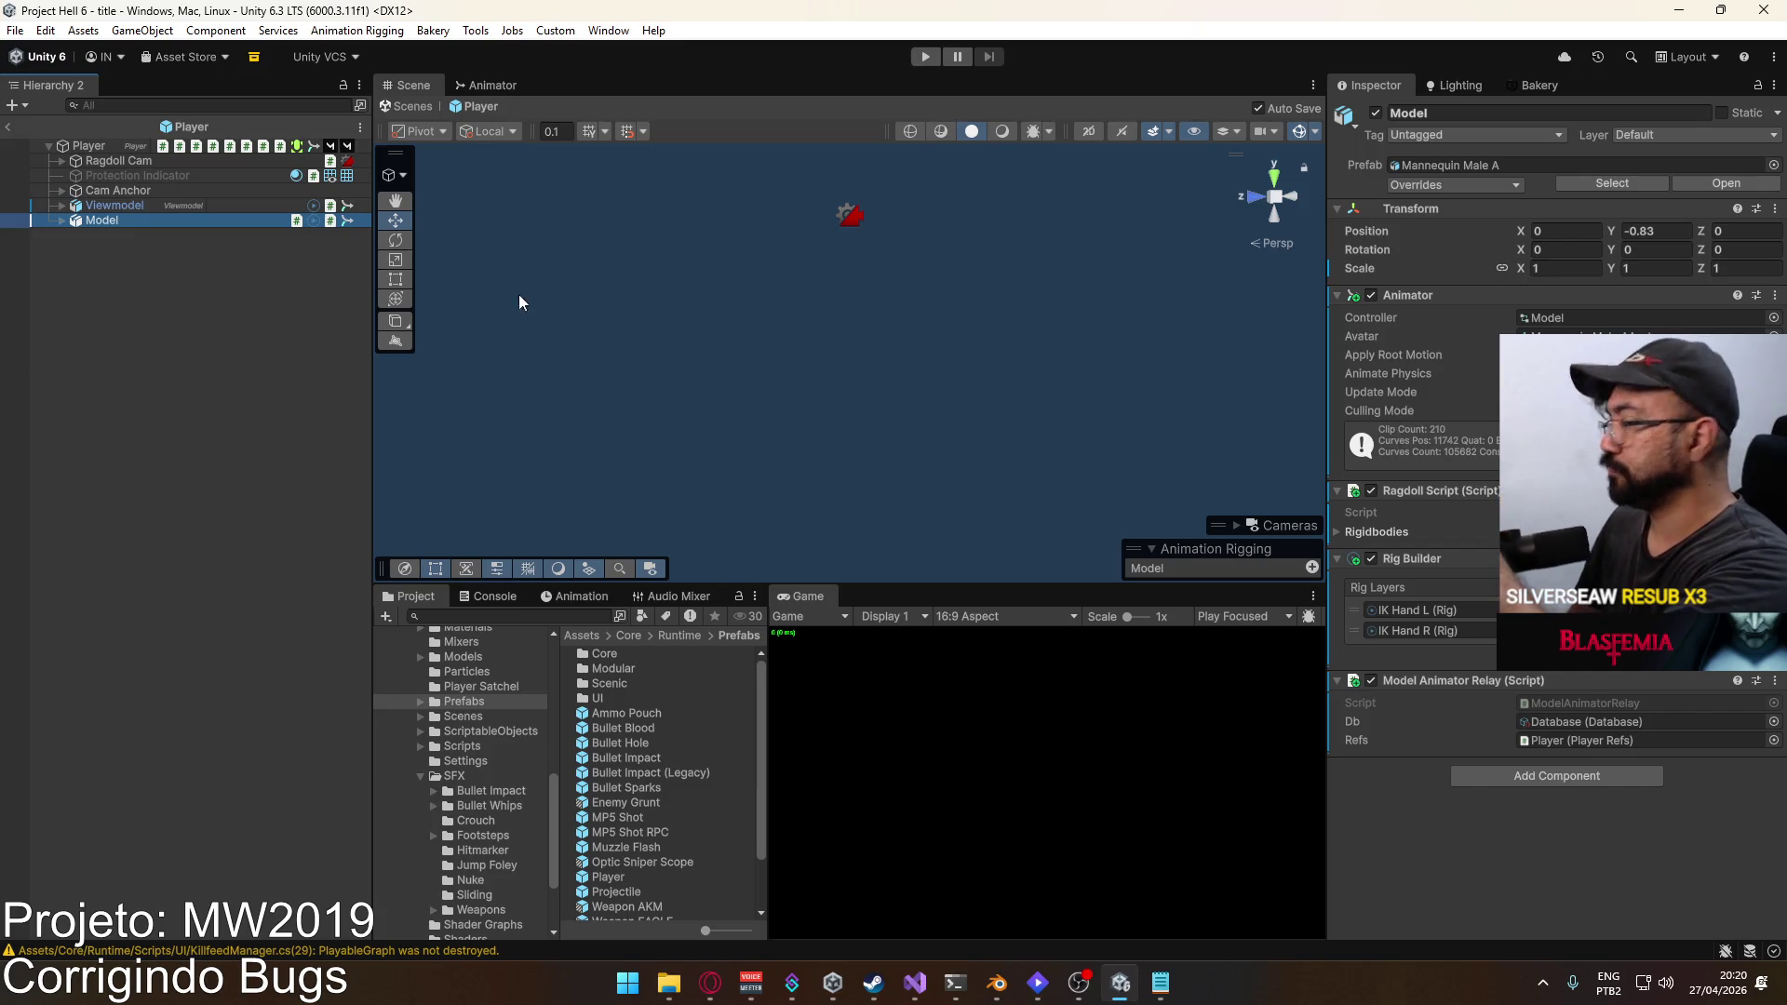
{"action": "left_click", "coordinate": [233, 206]}
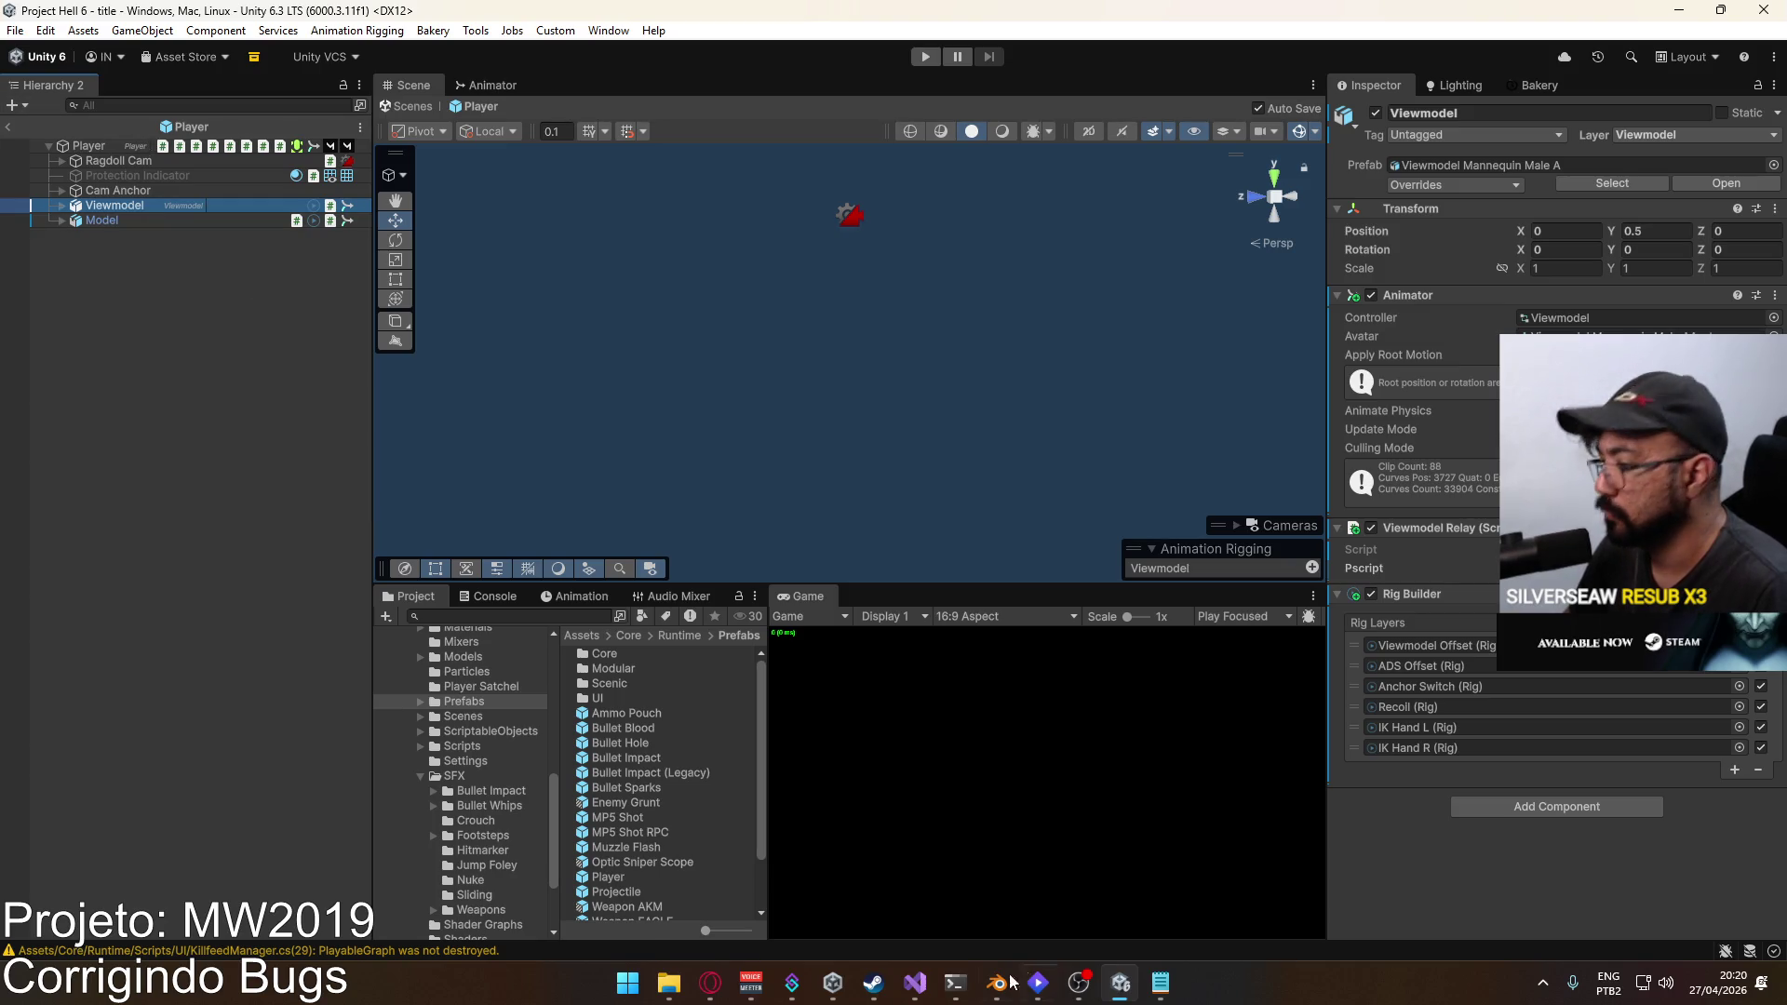
{"action": "mouse_move", "coordinate": [999, 983]}
{"action": "left_click", "coordinate": [915, 983]}
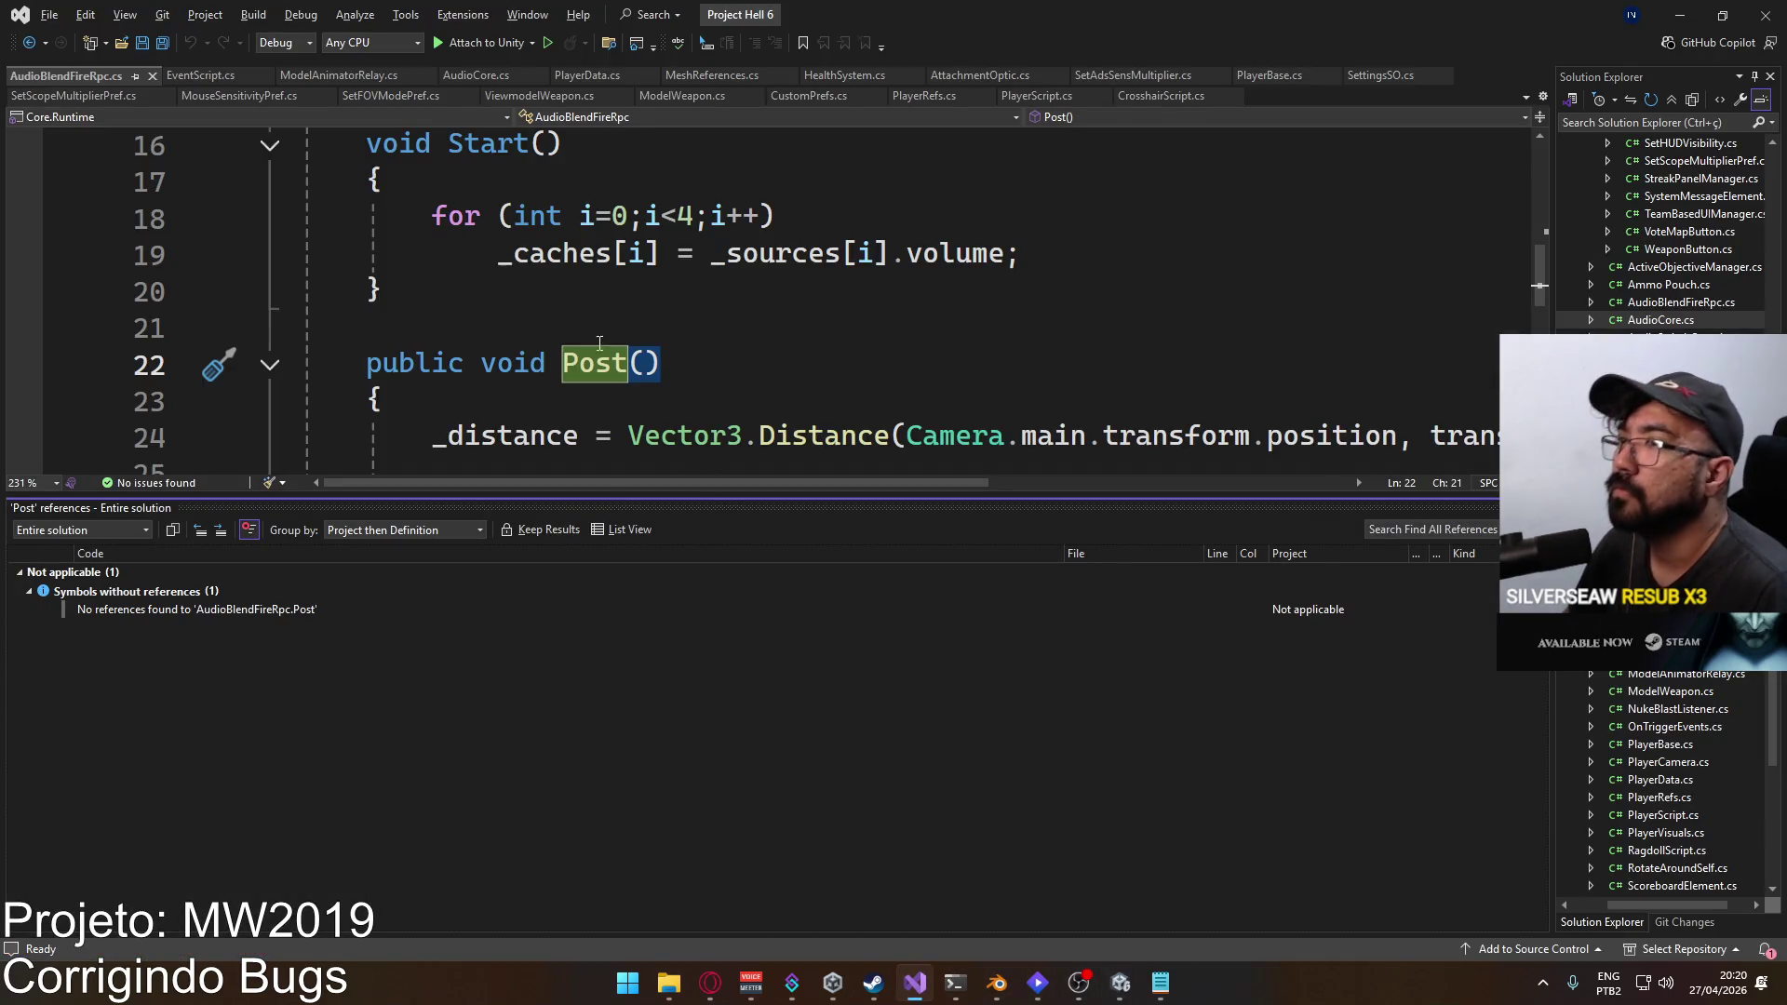
Step: Open PlayerScript.cs and expand the ShootProcessing method body
{"action": "left_click", "coordinate": [1036, 96]}
{"action": "scroll", "coordinate": [793, 356], "scroll_direction": "down", "scroll_amount": 20}
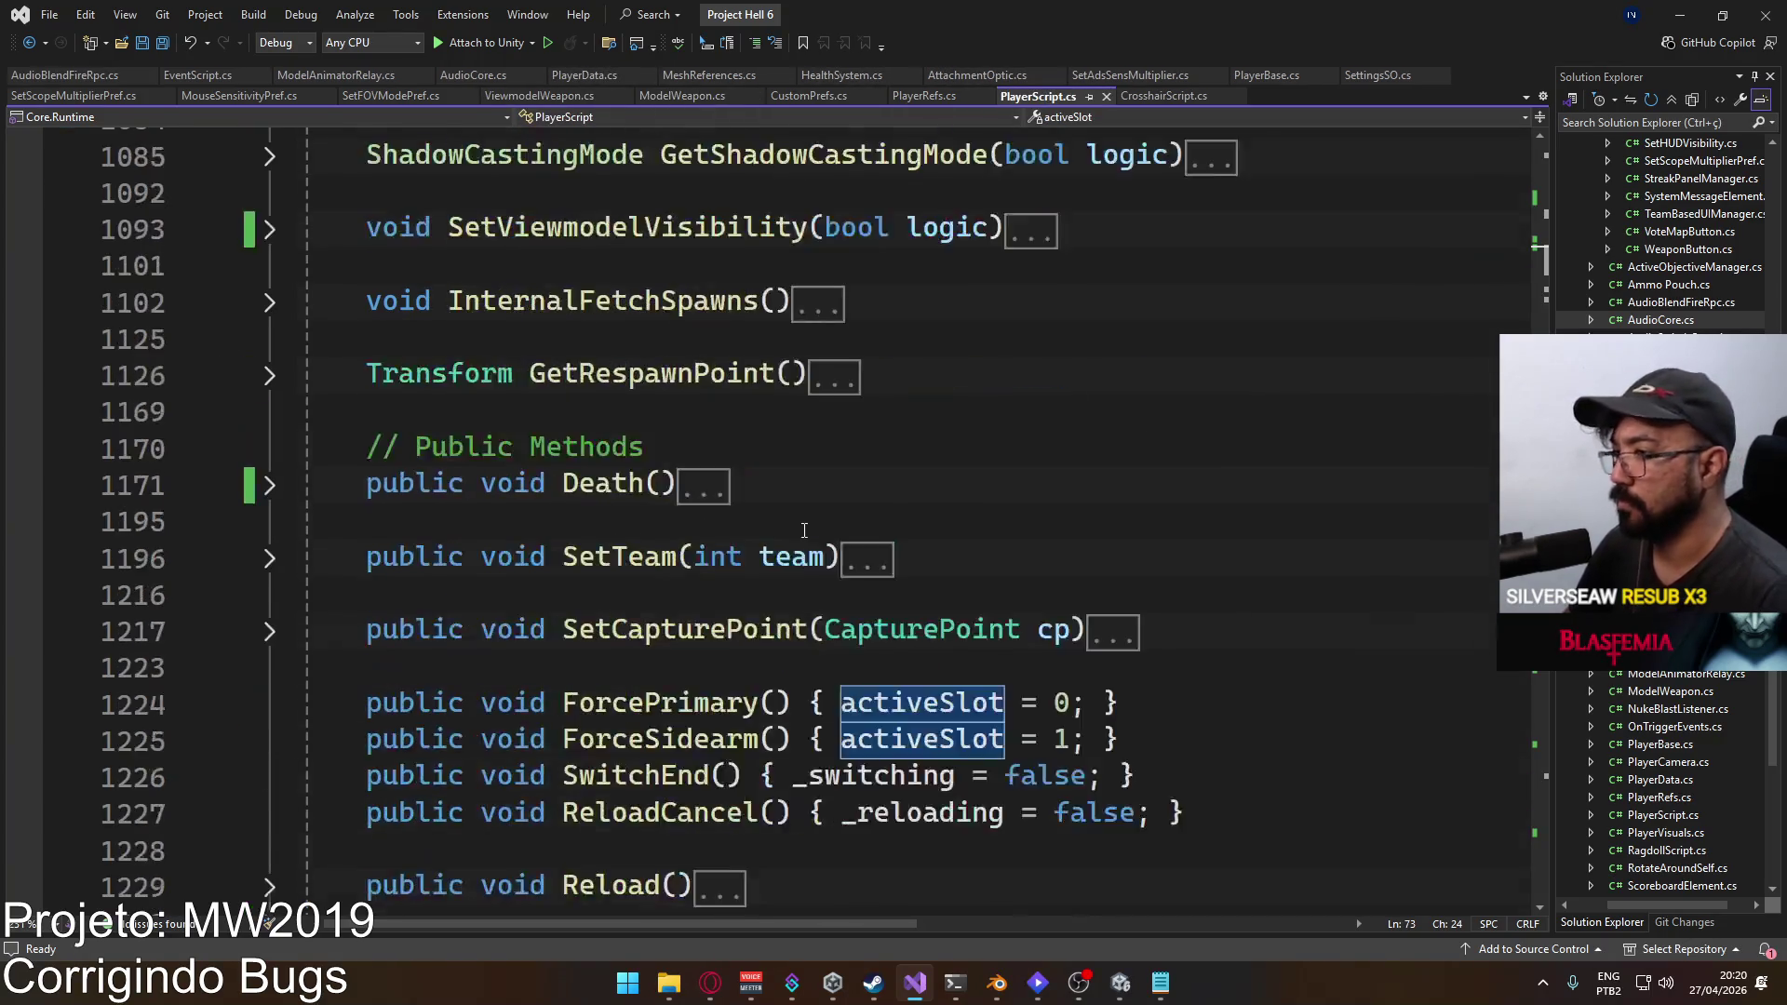
{"action": "scroll", "coordinate": [793, 552], "scroll_direction": "down", "scroll_amount": 4}
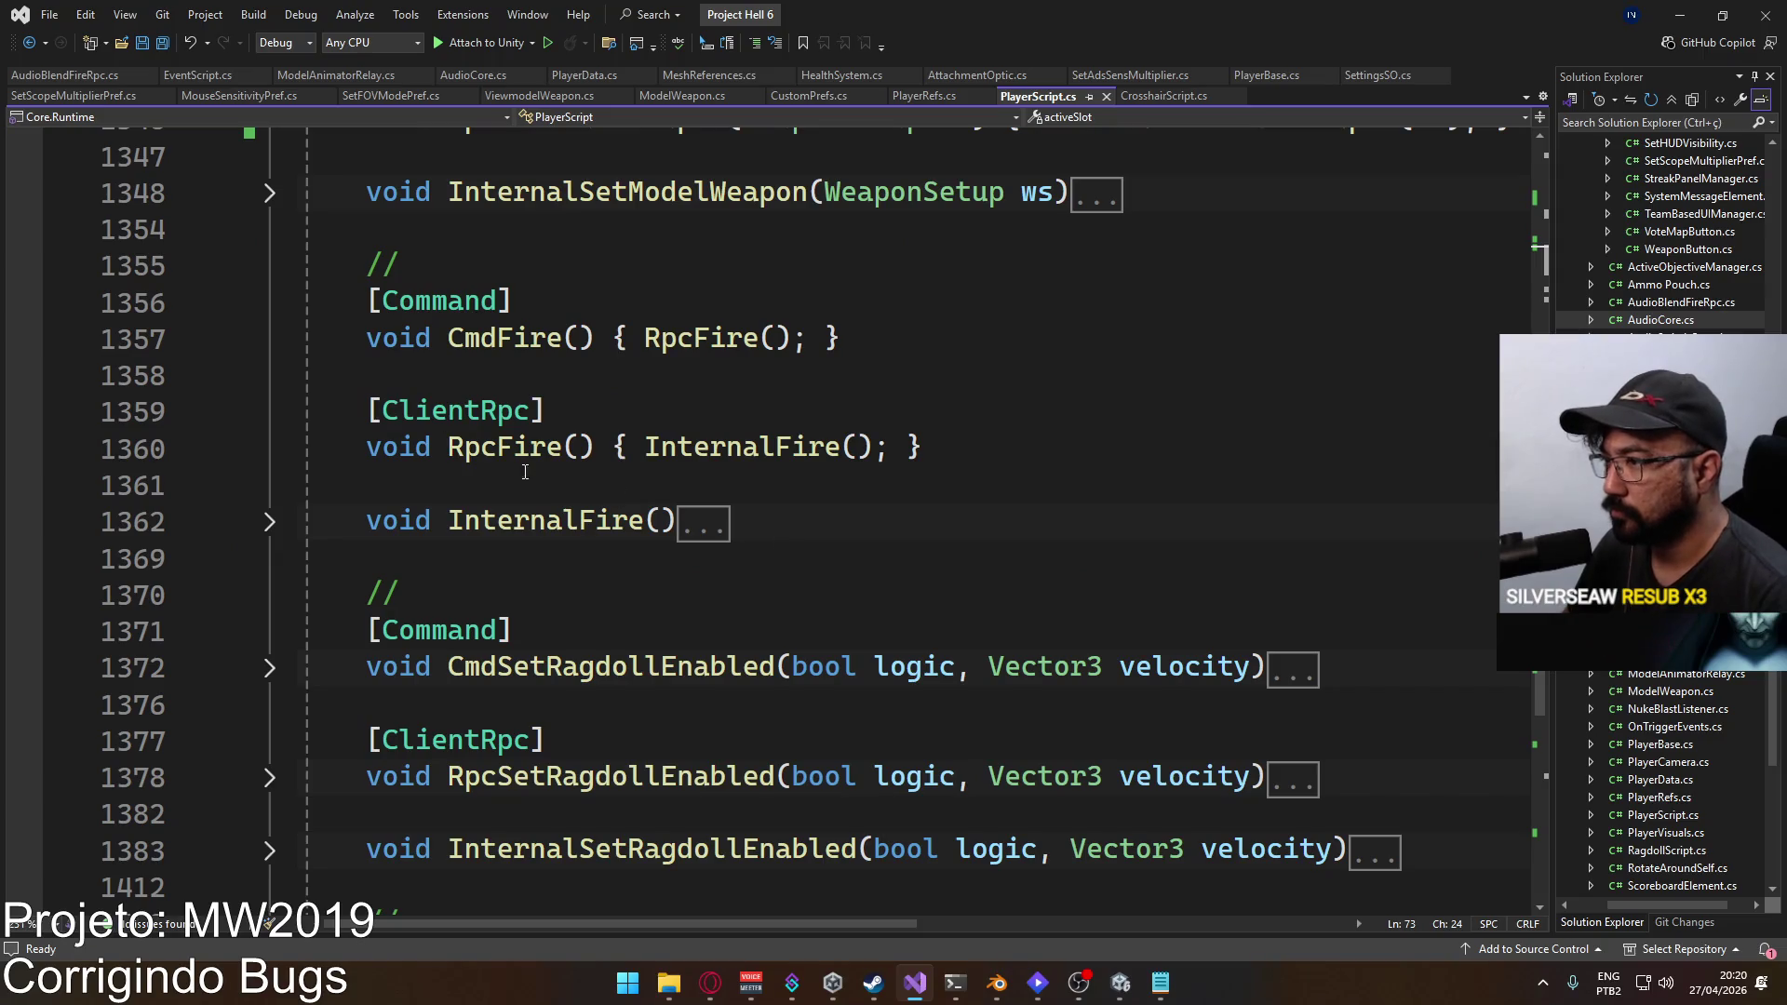
{"action": "scroll", "coordinate": [558, 540], "scroll_direction": "up", "scroll_amount": 18}
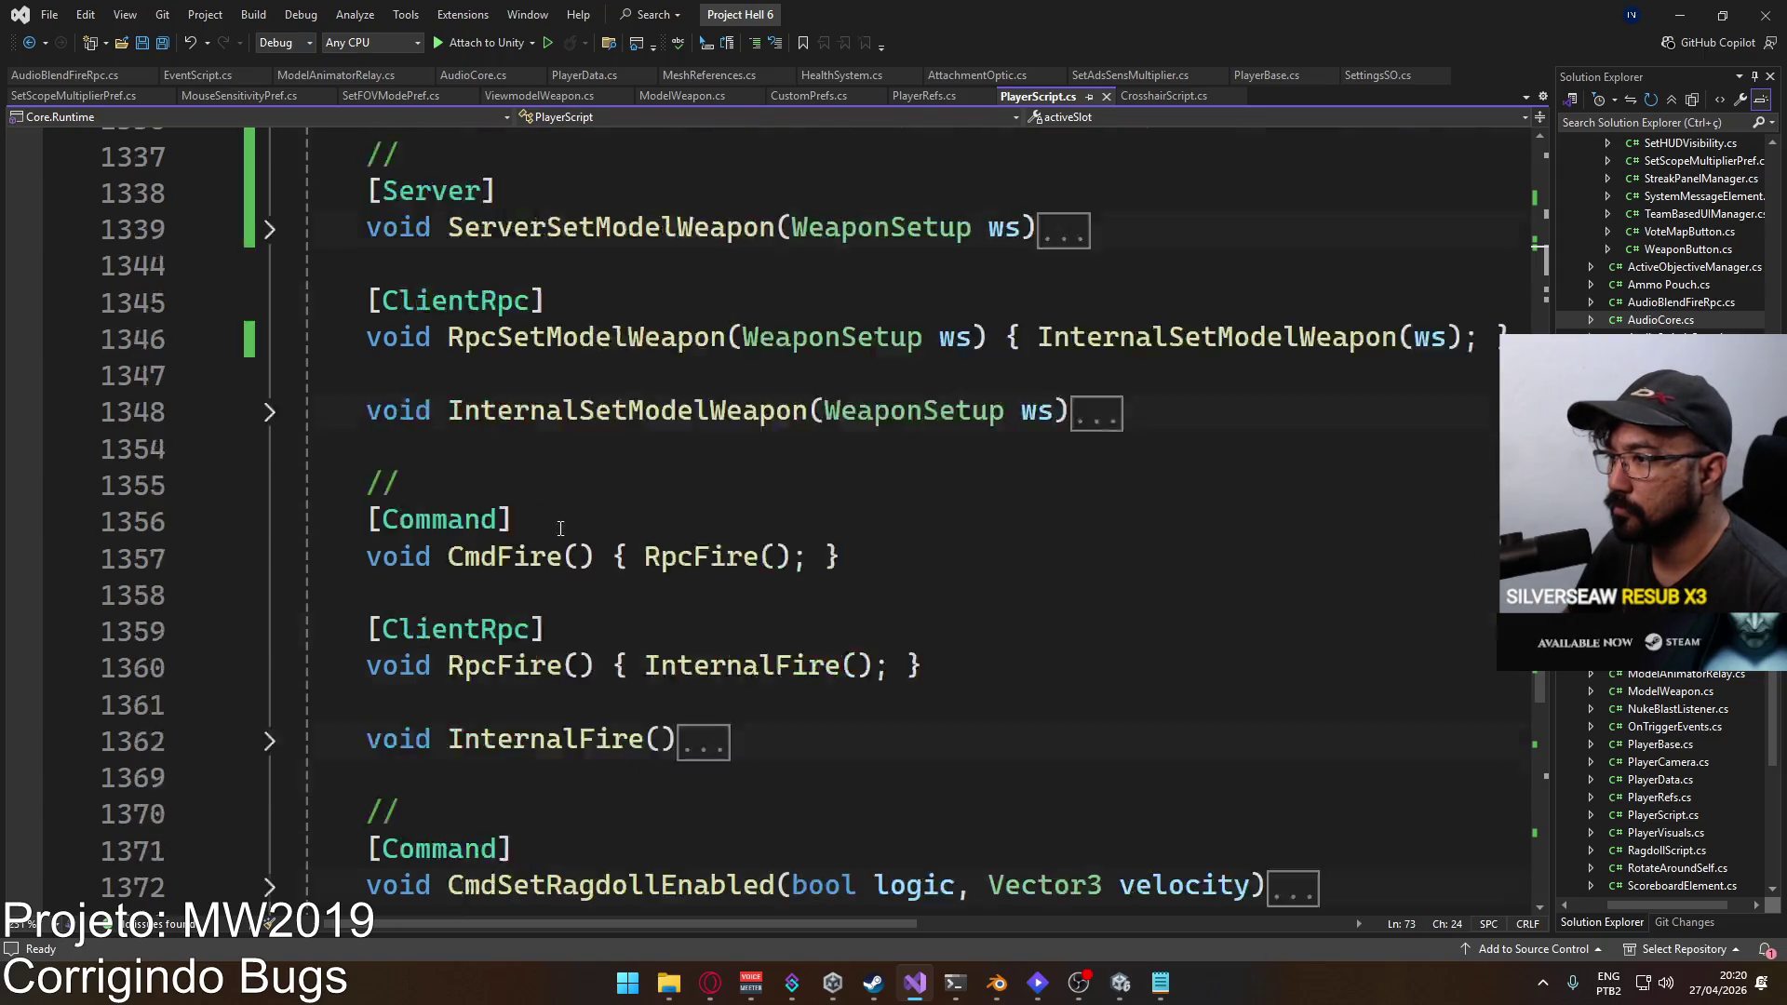
{"action": "scroll", "coordinate": [793, 629], "scroll_direction": "up", "scroll_amount": 10}
{"action": "scroll", "coordinate": [448, 604], "scroll_direction": "down", "scroll_amount": 5}
{"action": "scroll", "coordinate": [442, 540], "scroll_direction": "down", "scroll_amount": 3}
{"action": "scroll", "coordinate": [440, 537], "scroll_direction": "up", "scroll_amount": 3}
{"action": "scroll", "coordinate": [456, 546], "scroll_direction": "up", "scroll_amount": 7}
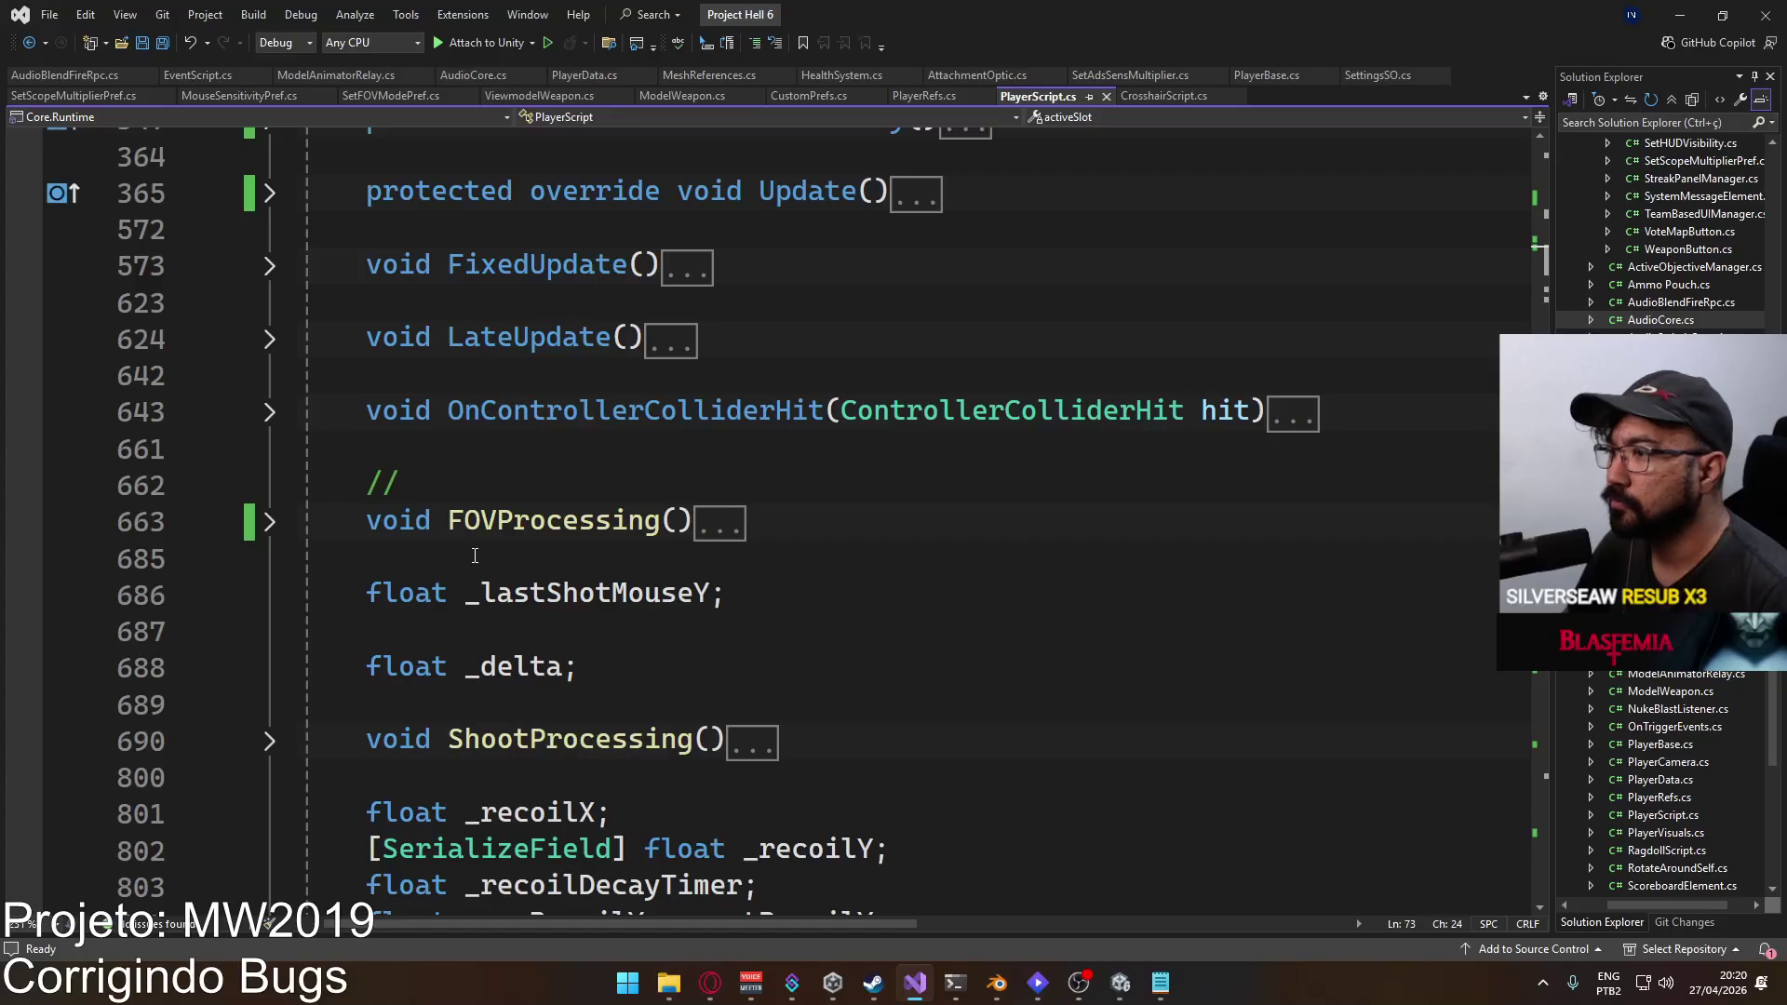
{"action": "scroll", "coordinate": [474, 555], "scroll_direction": "down", "scroll_amount": 1}
{"action": "left_click", "coordinate": [269, 632]}
{"action": "scroll", "coordinate": [614, 578], "scroll_direction": "down", "scroll_amount": 10}
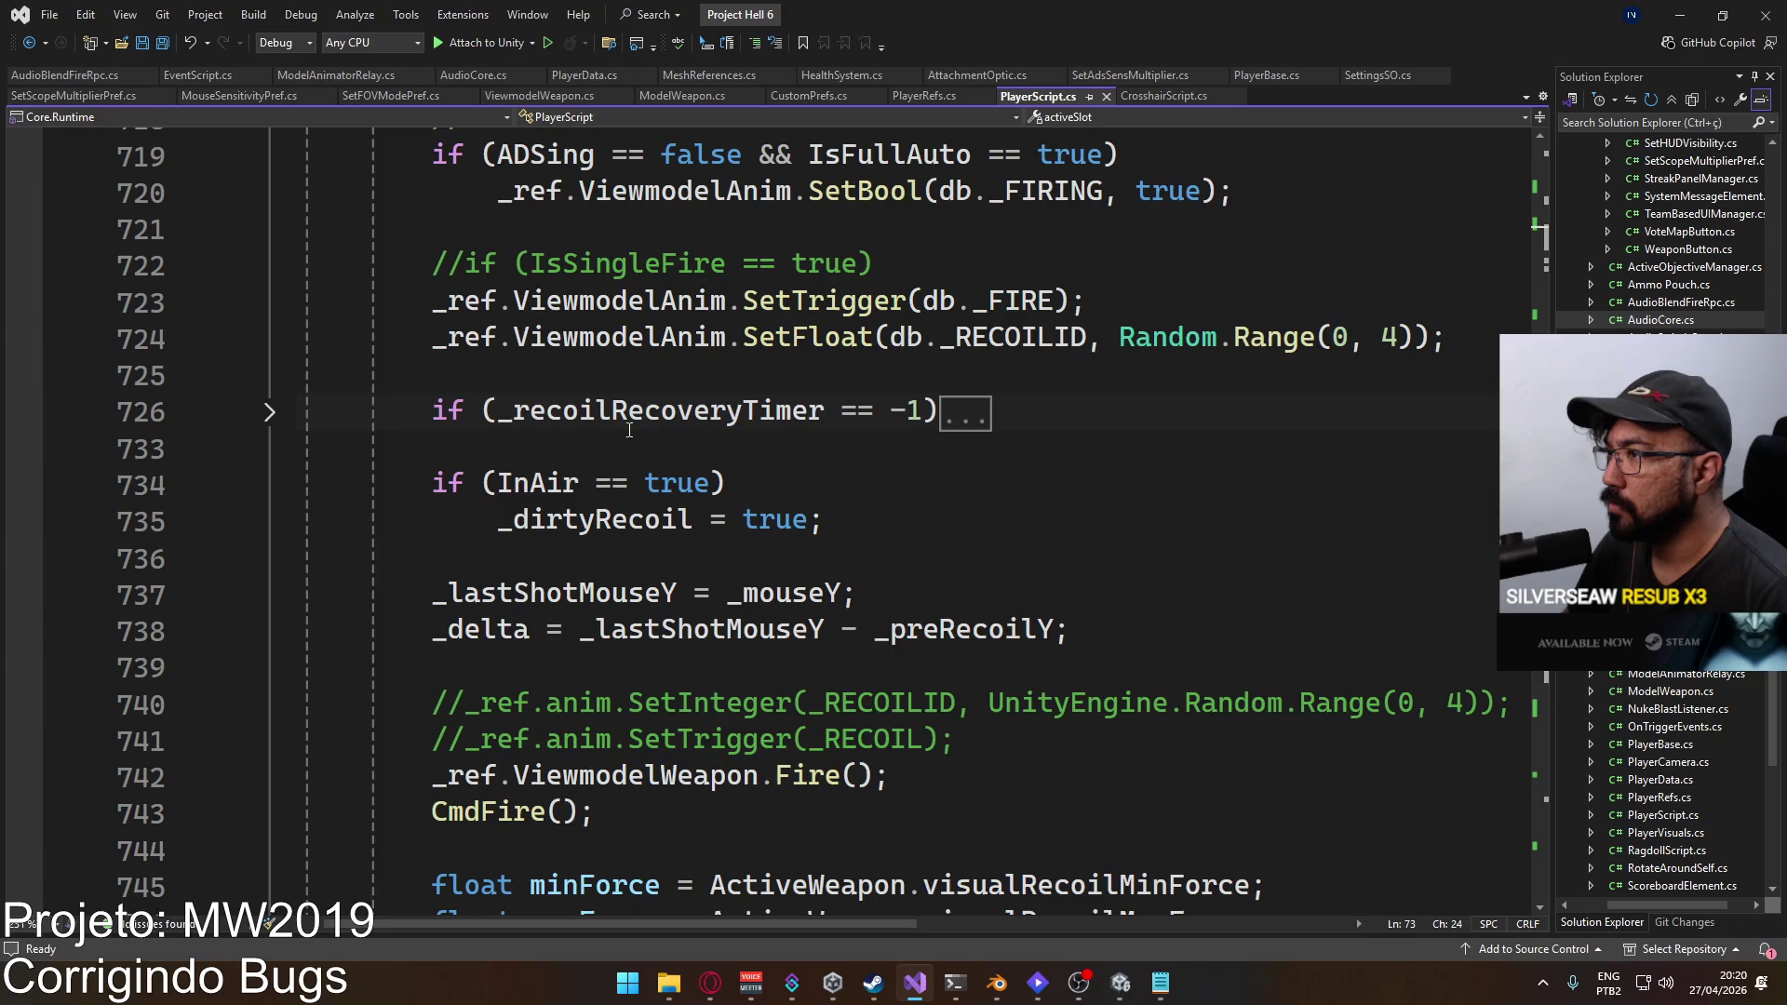
Step: Follow CmdFire into InternalFire and go to ModelWeapon's definition in PlayerRefs.cs
{"action": "left_click", "coordinate": [623, 759]}
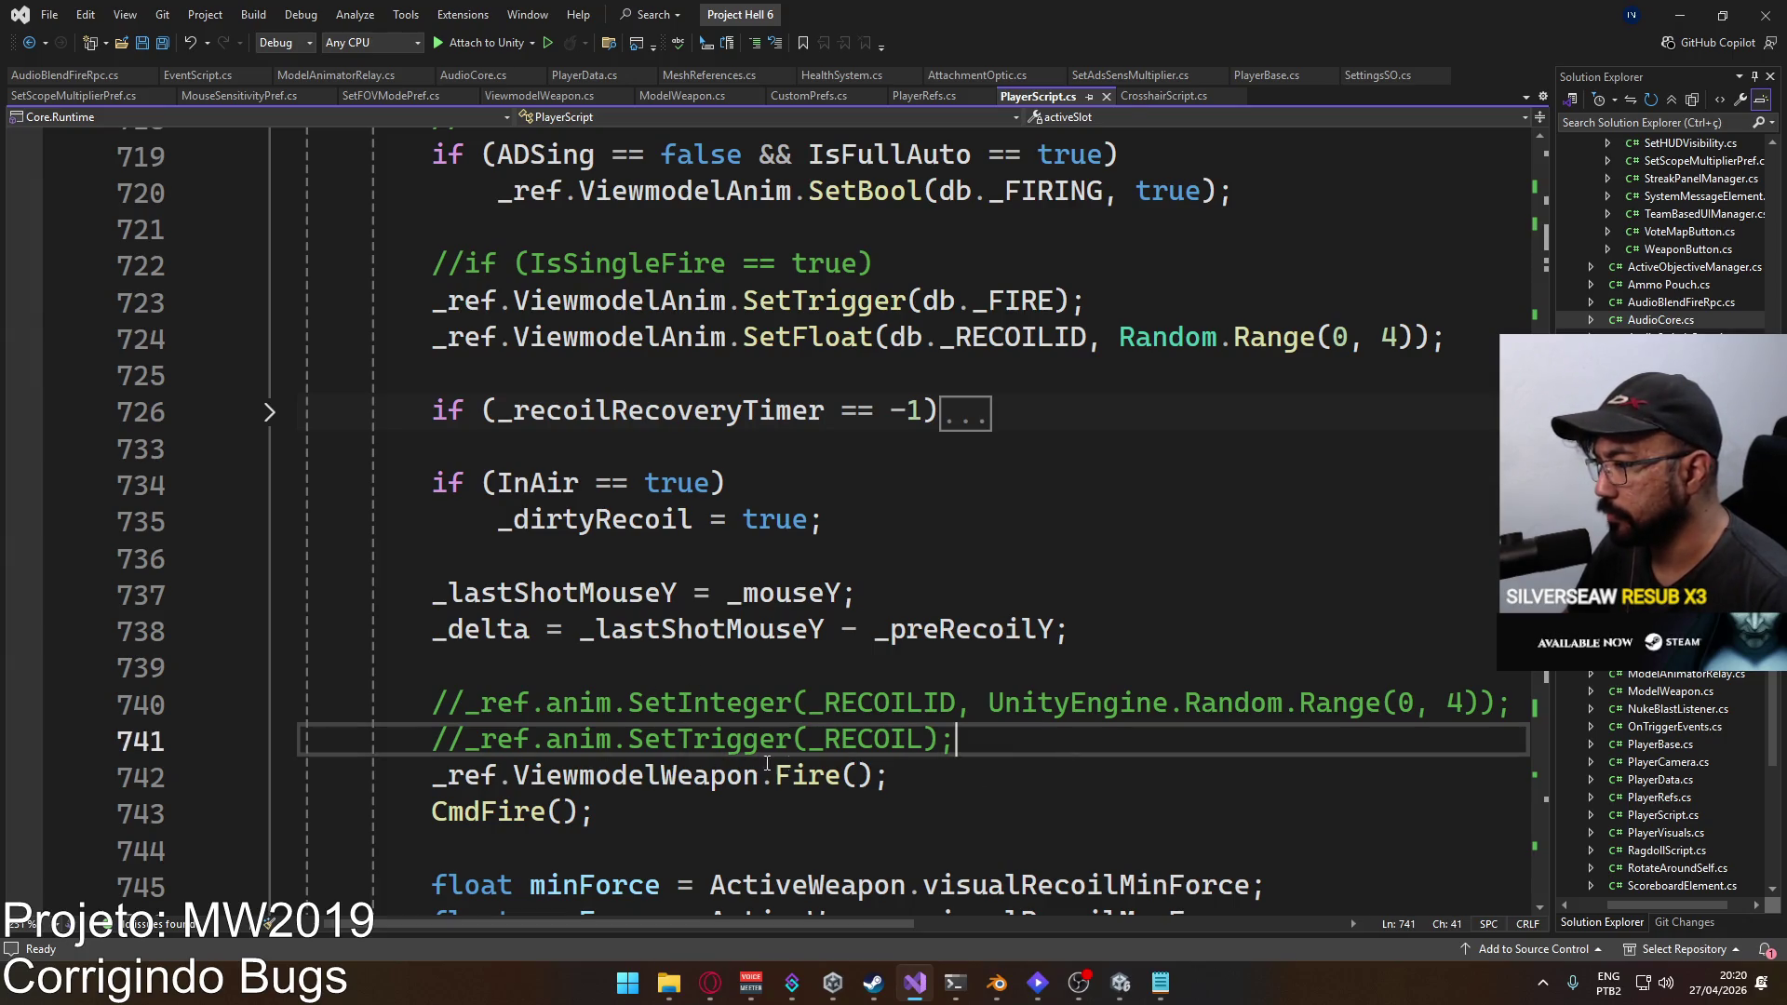
{"action": "scroll", "coordinate": [615, 772], "scroll_direction": "down", "scroll_amount": 1}
{"action": "left_click", "coordinate": [484, 698], "text": "ctrl"}
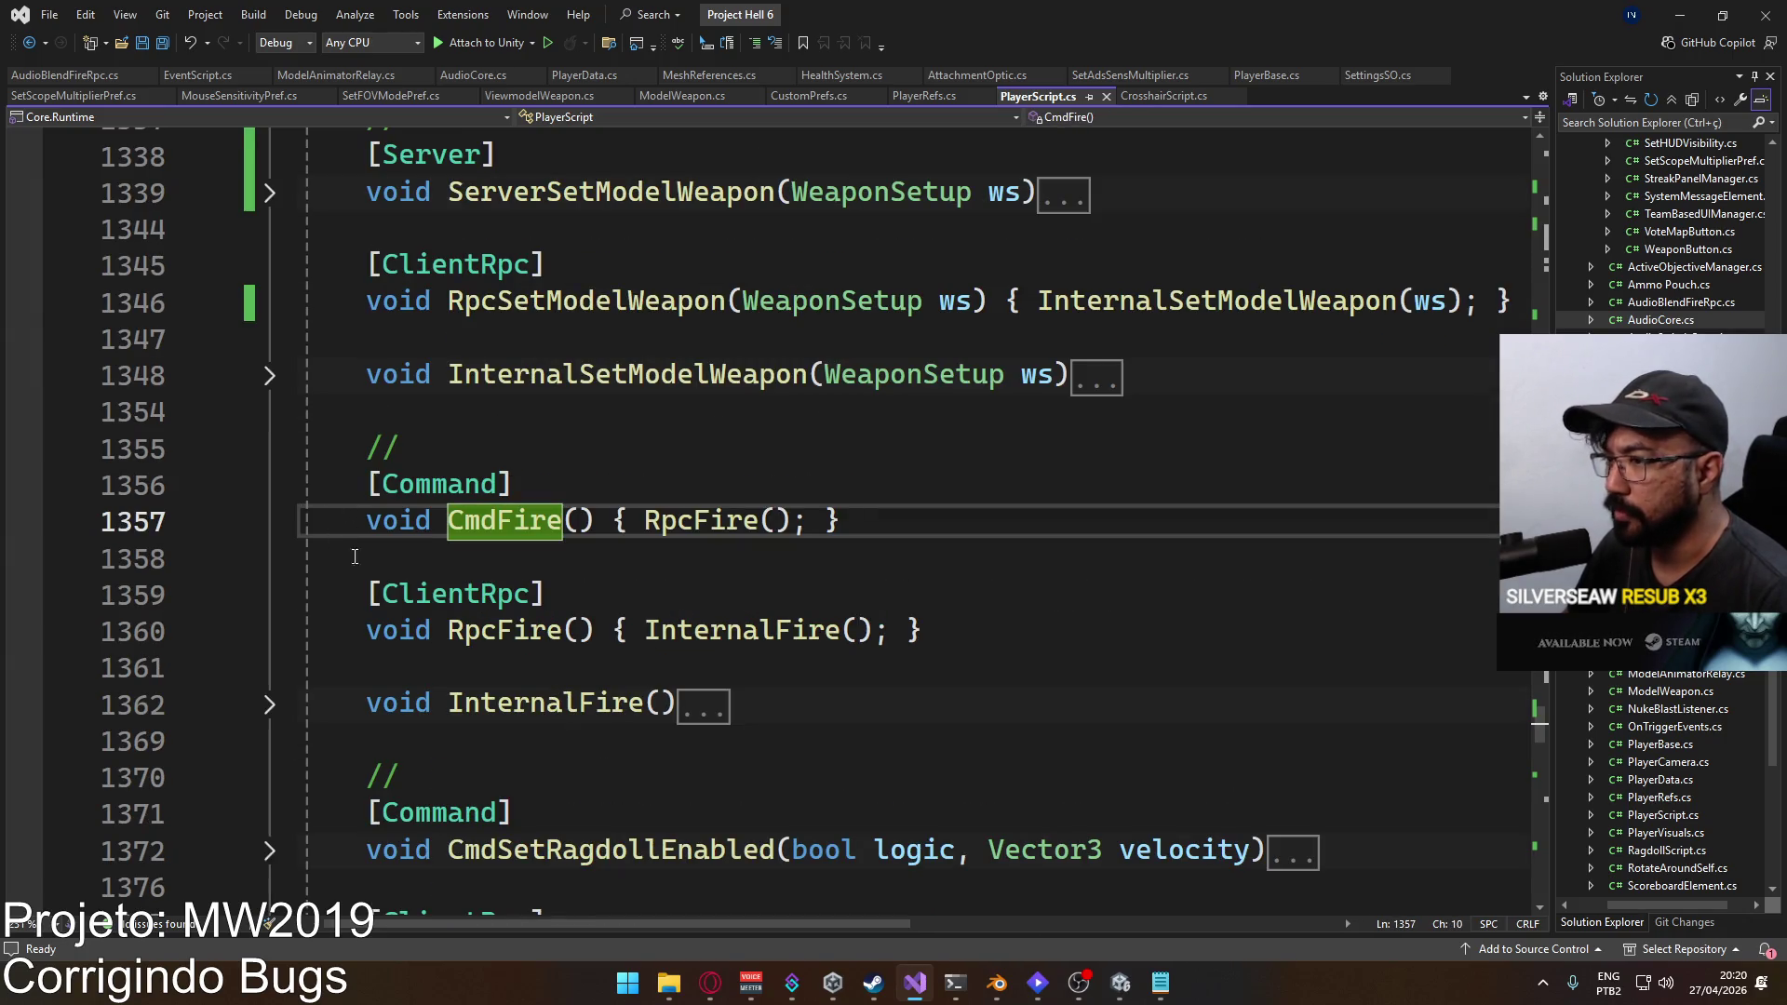
{"action": "left_click", "coordinate": [268, 707]}
{"action": "scroll", "coordinate": [579, 655], "scroll_direction": "down", "scroll_amount": 3}
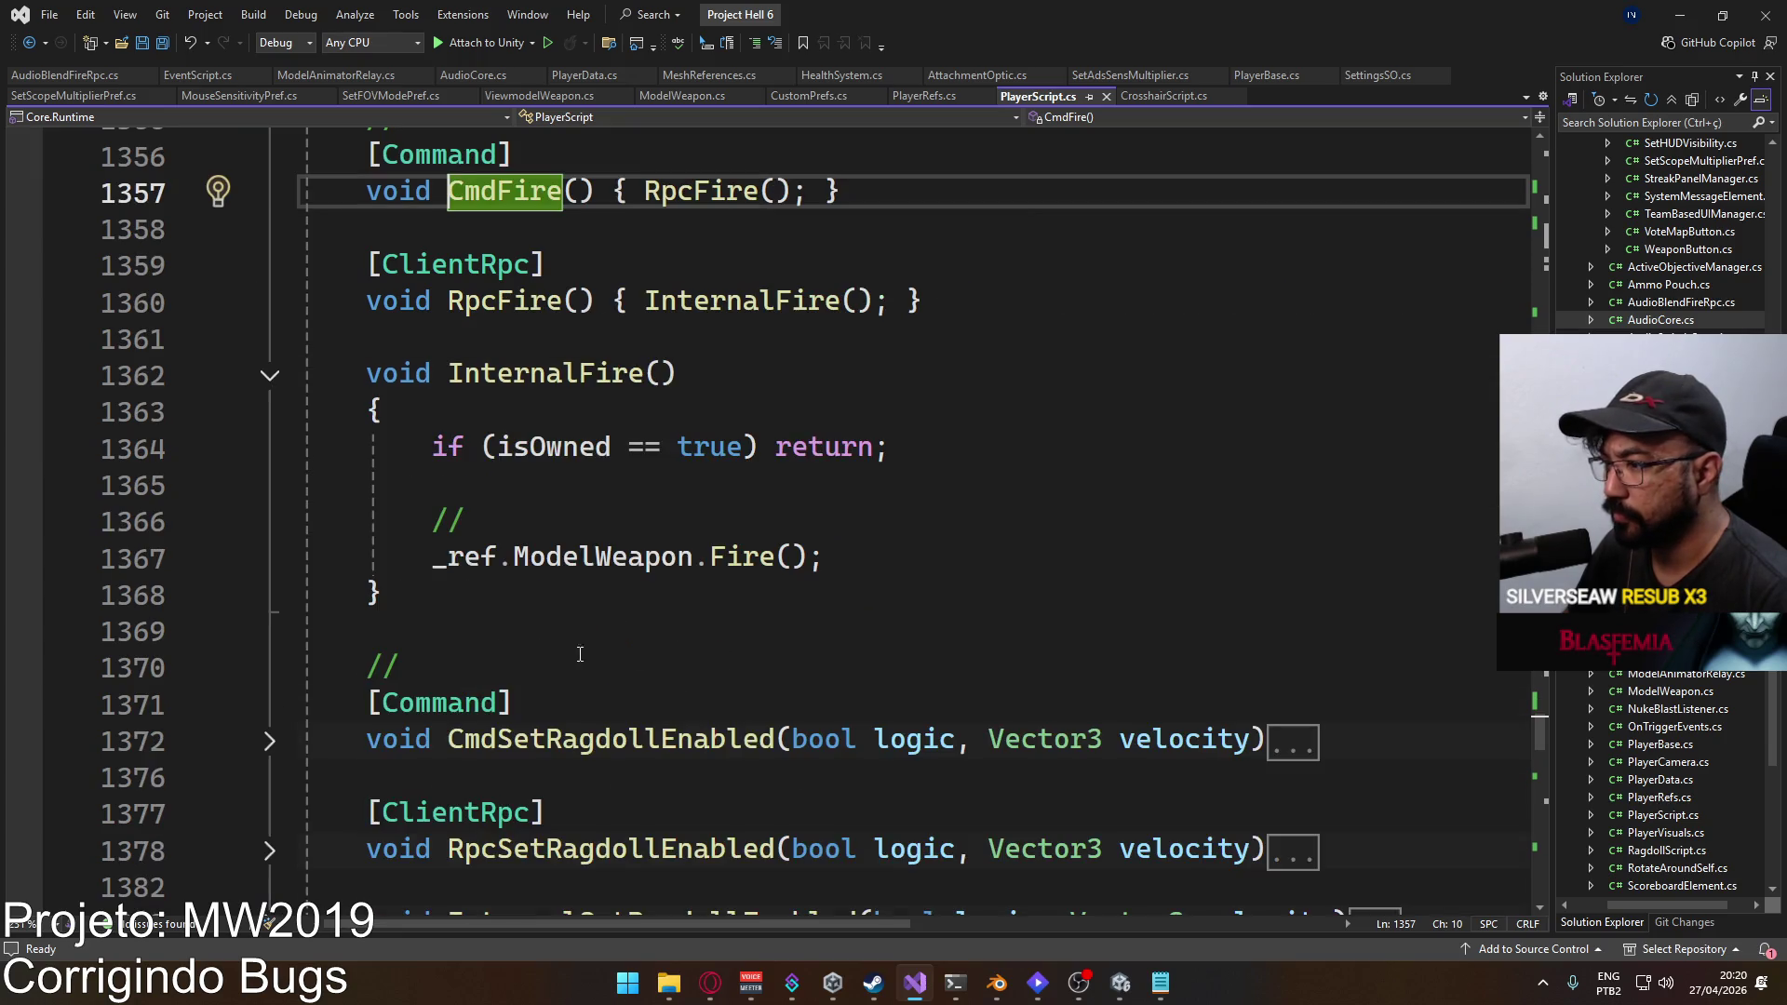
{"action": "left_click", "coordinate": [590, 556]}
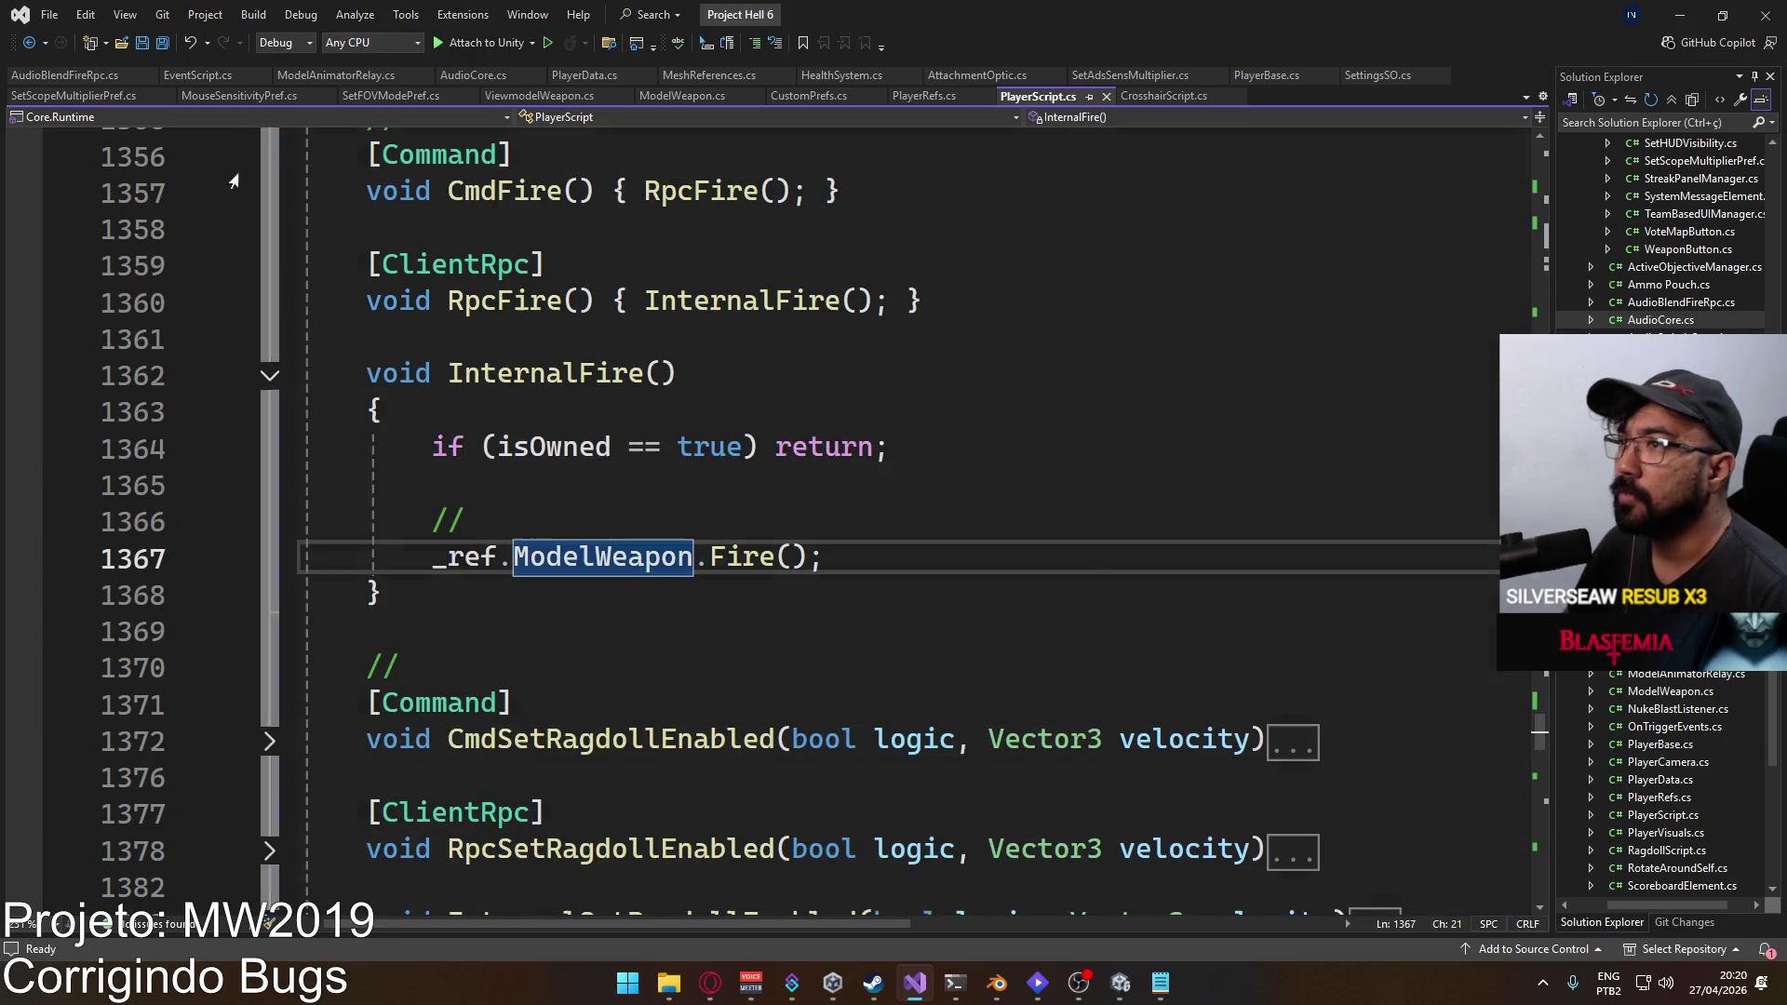
{"action": "key", "text": "F12"}
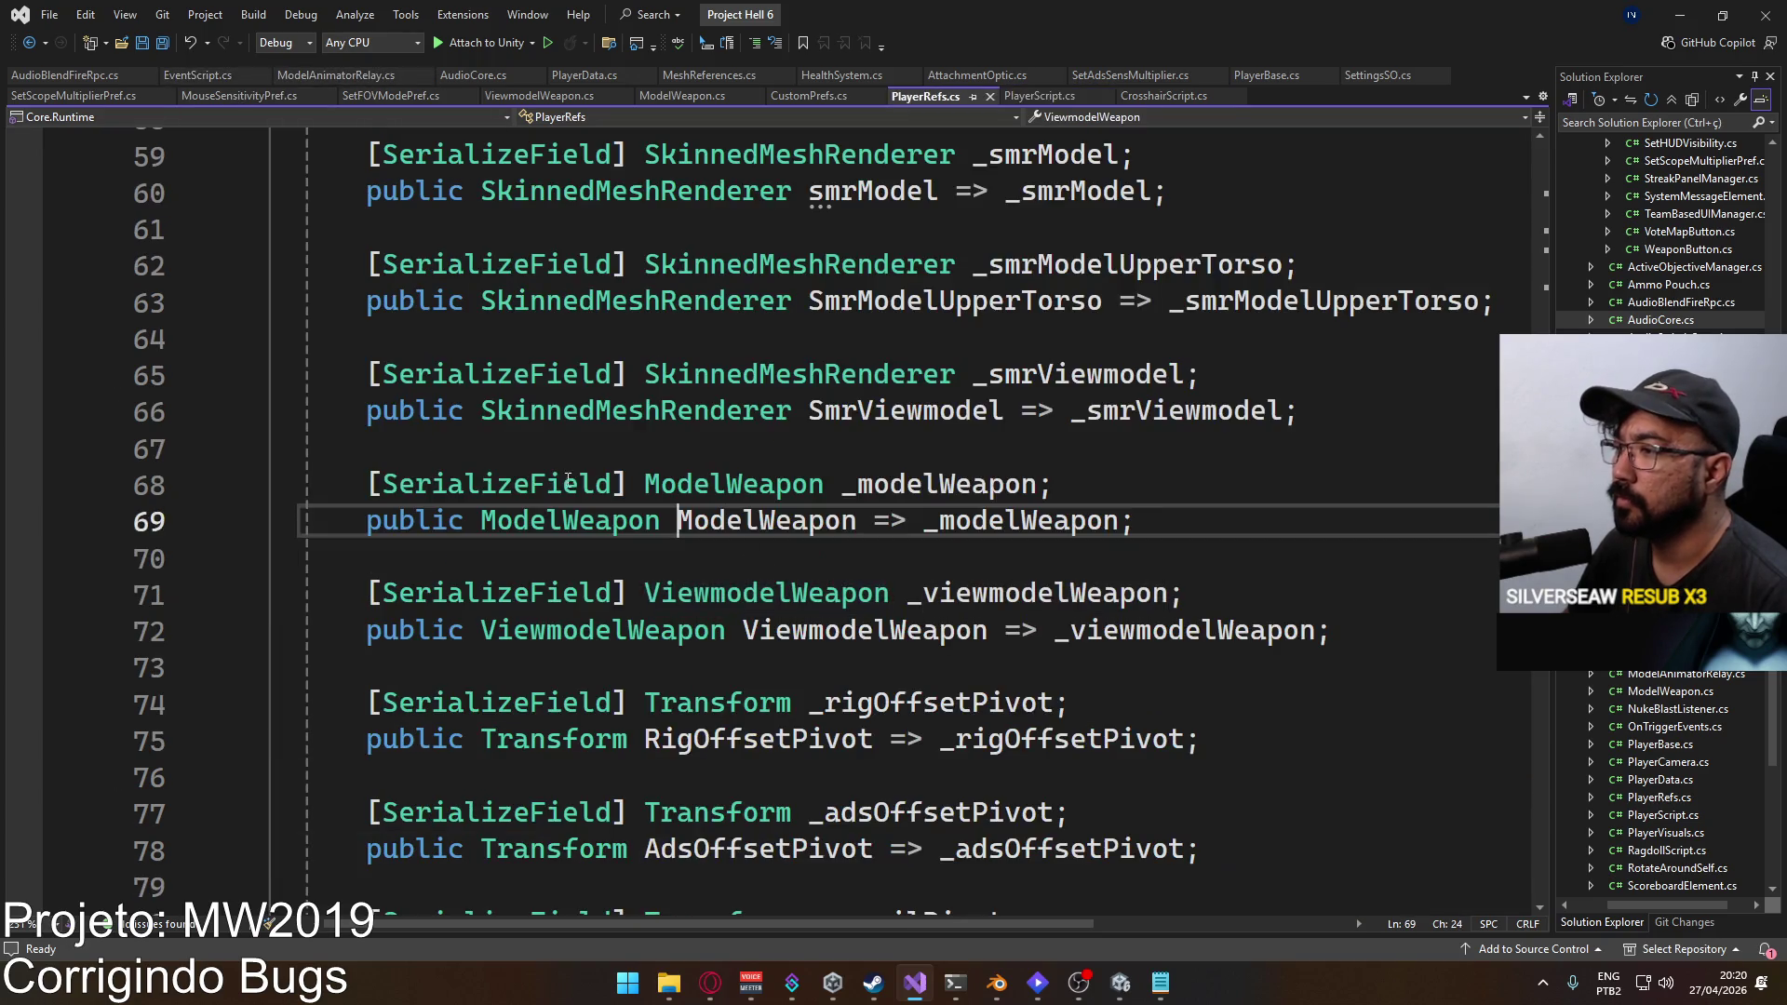
Step: Go to the ModelWeapon class, then its ViewmodelWeapon base, and expand the Fire method
{"action": "key", "text": "F12"}
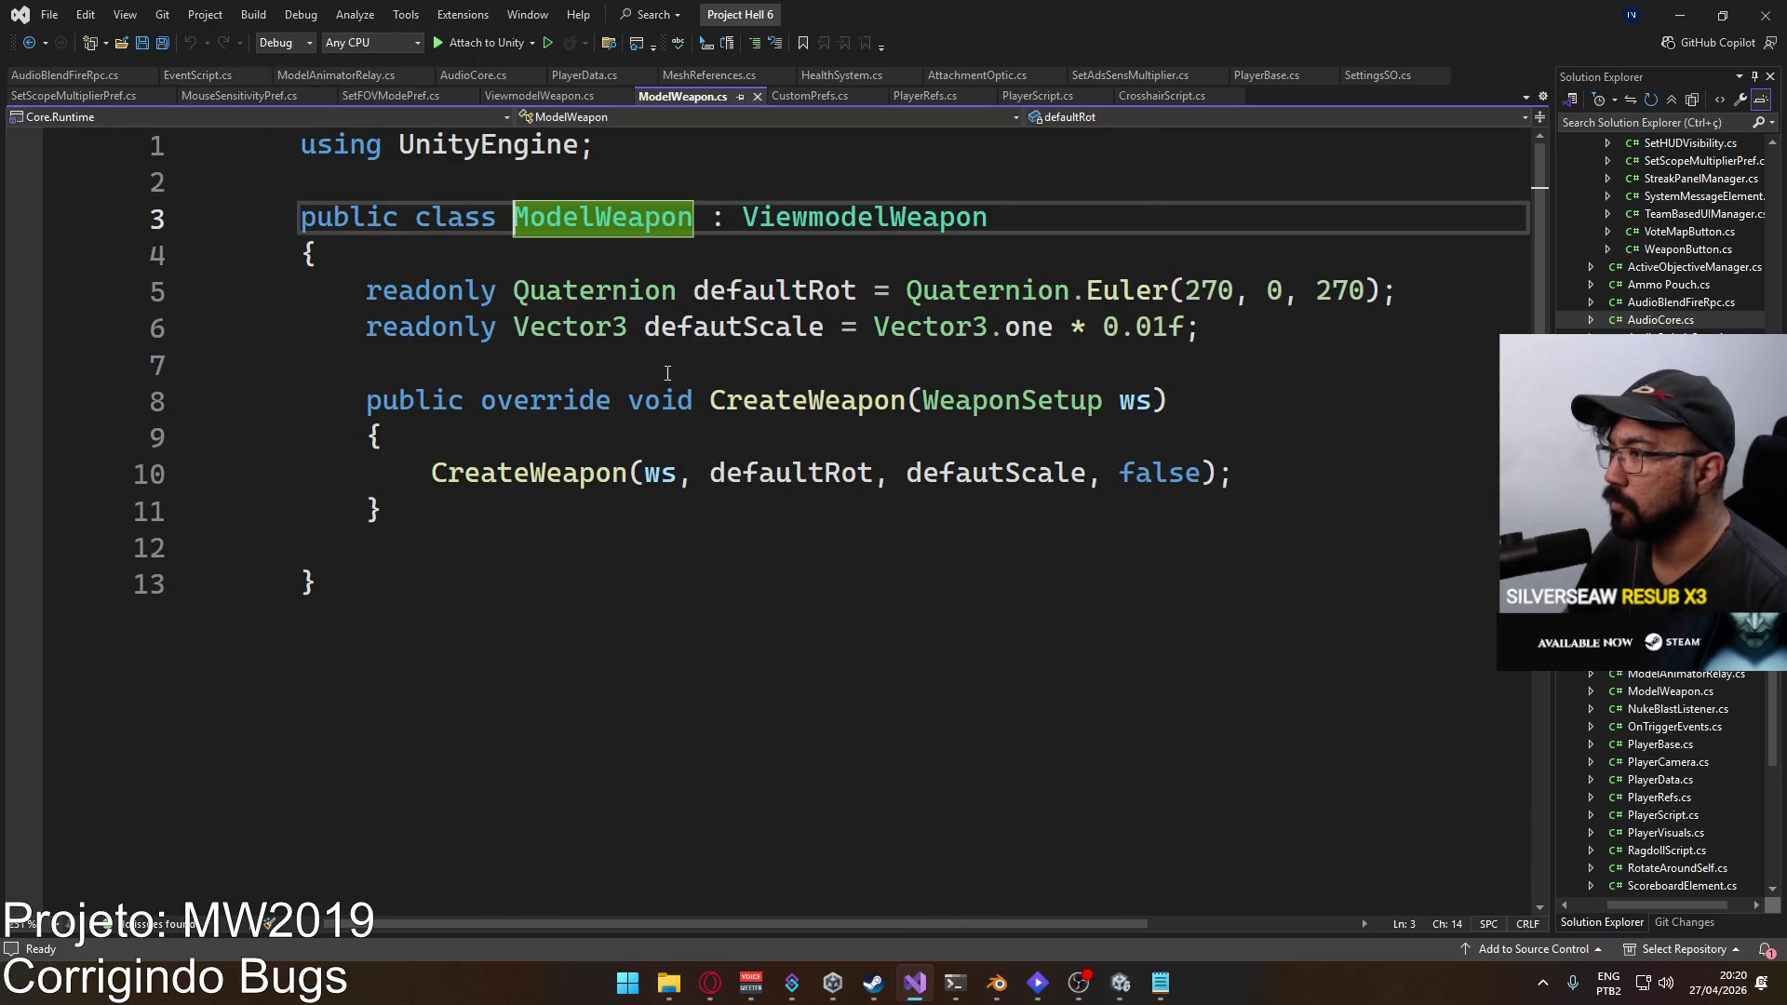
{"action": "left_click", "coordinate": [868, 234], "text": "ctrl"}
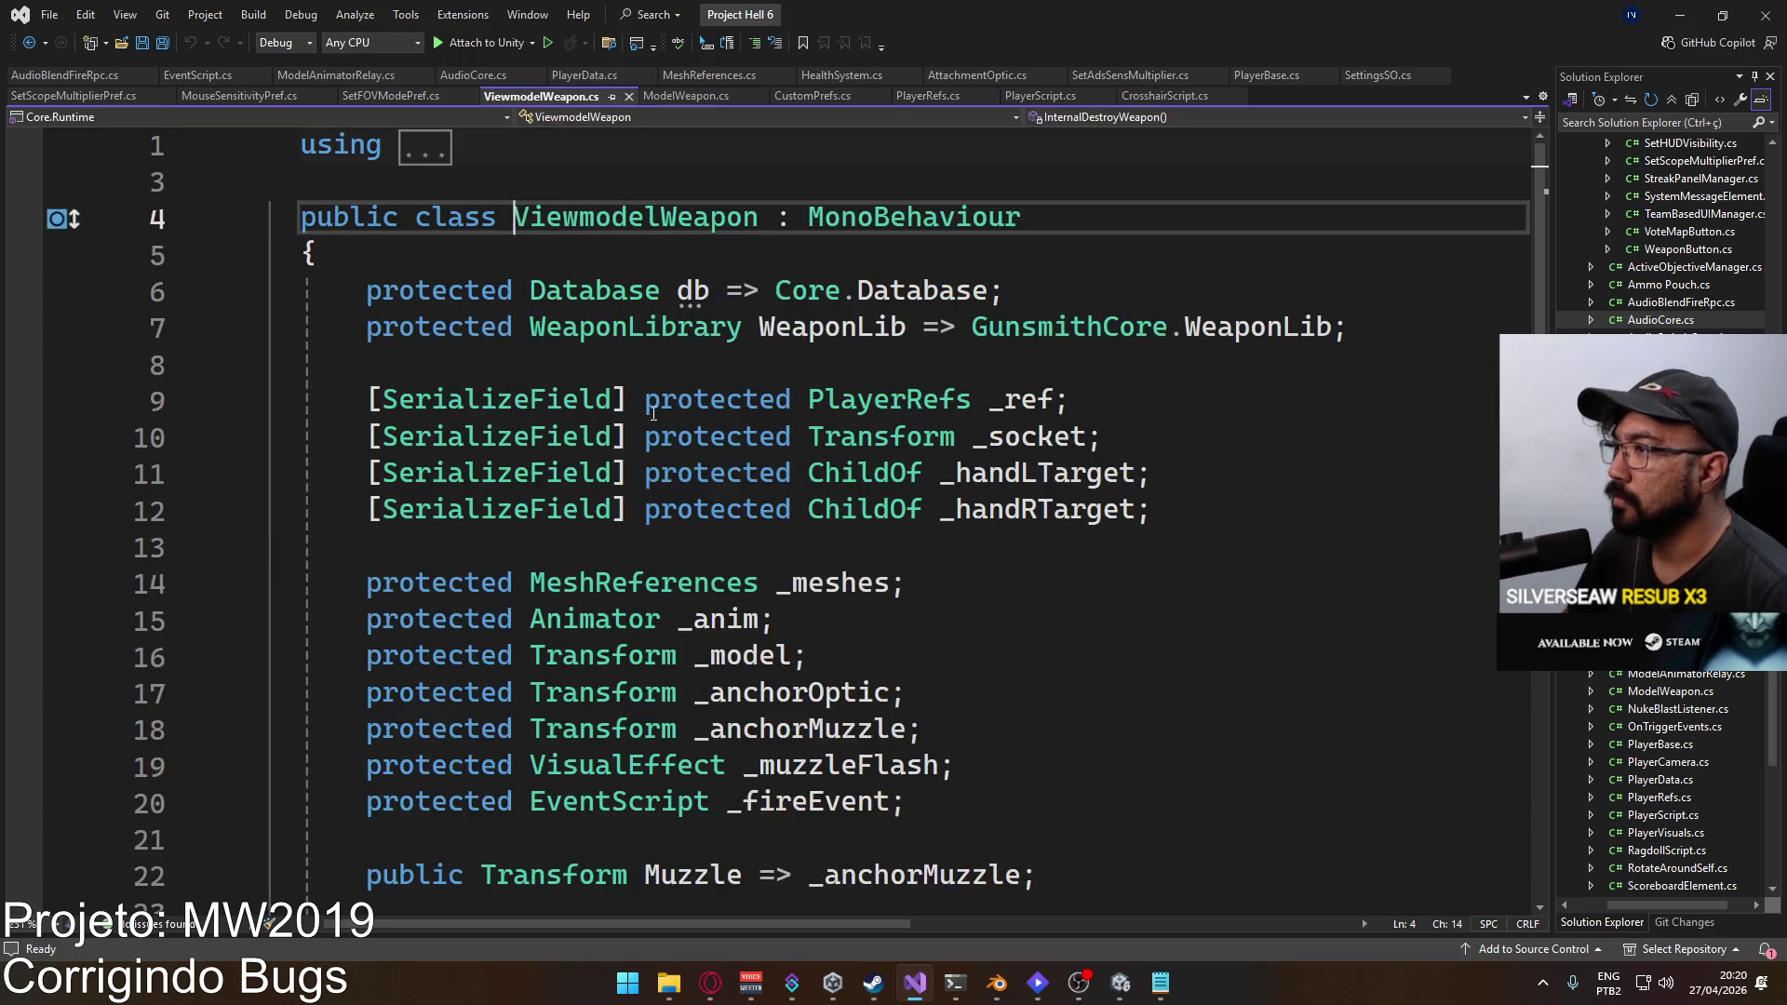
{"action": "scroll", "coordinate": [654, 745], "scroll_direction": "down", "scroll_amount": 12}
{"action": "scroll", "coordinate": [762, 300], "scroll_direction": "up", "scroll_amount": 1}
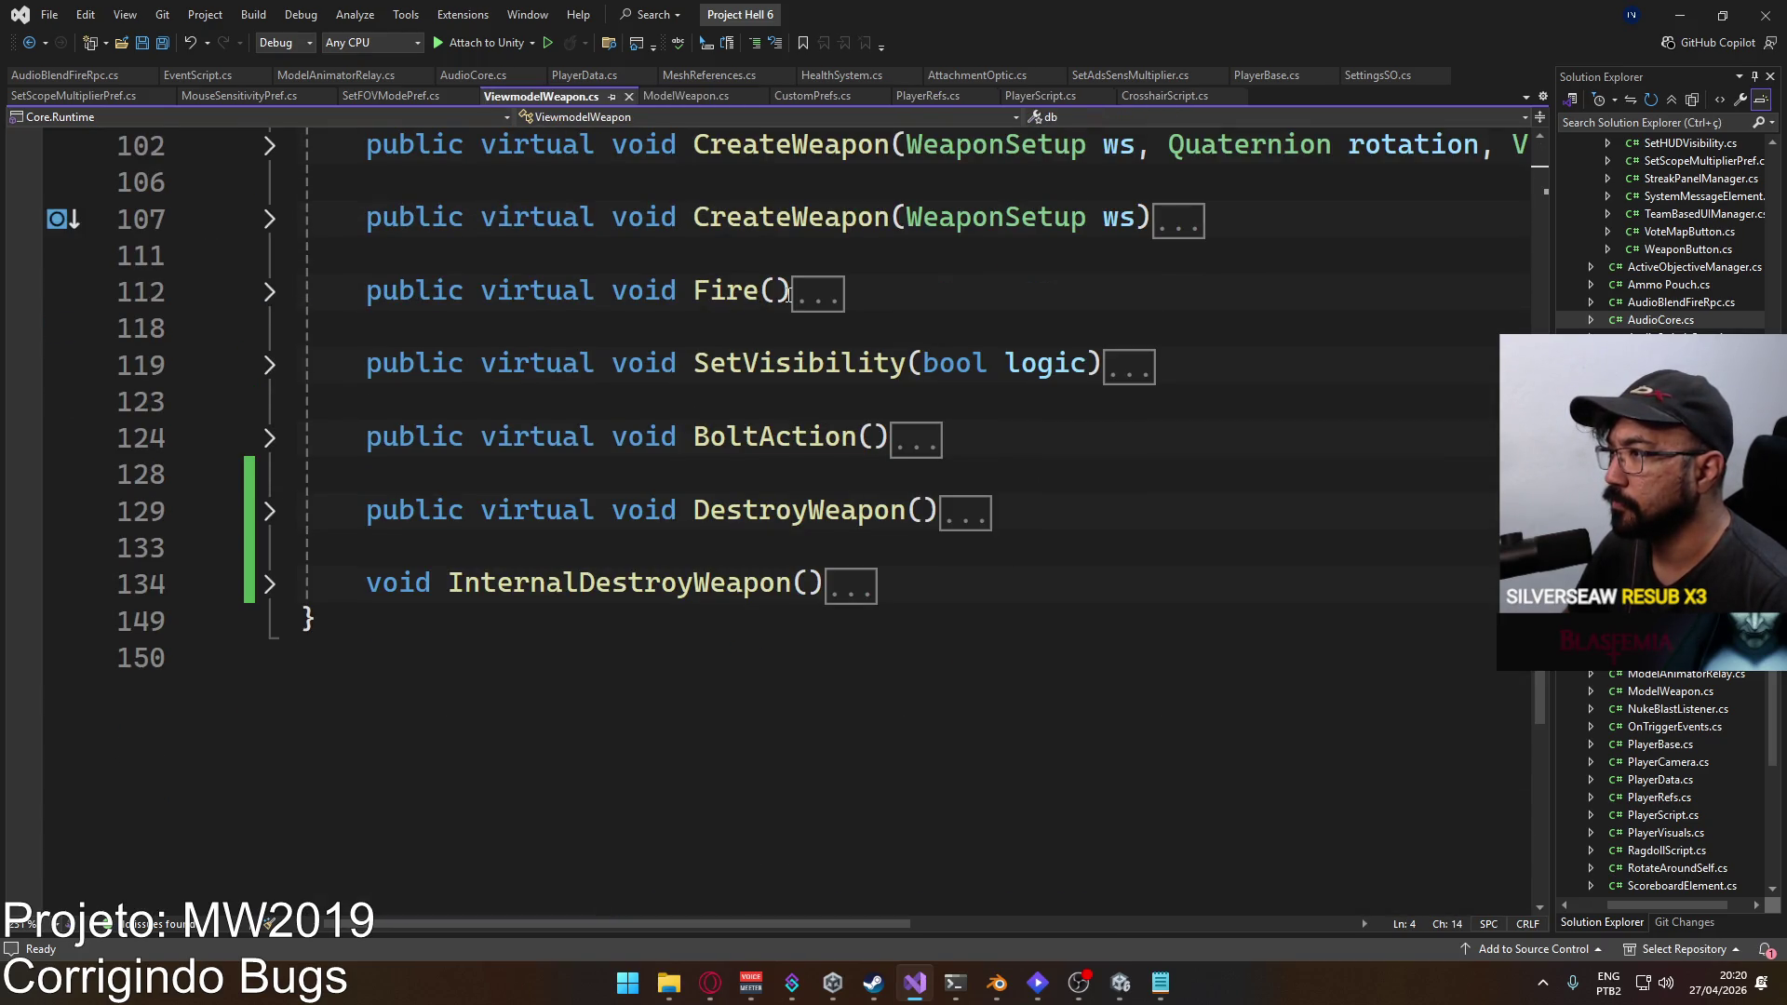
{"action": "scroll", "coordinate": [703, 436], "scroll_direction": "up", "scroll_amount": 2}
{"action": "left_click", "coordinate": [270, 511]}
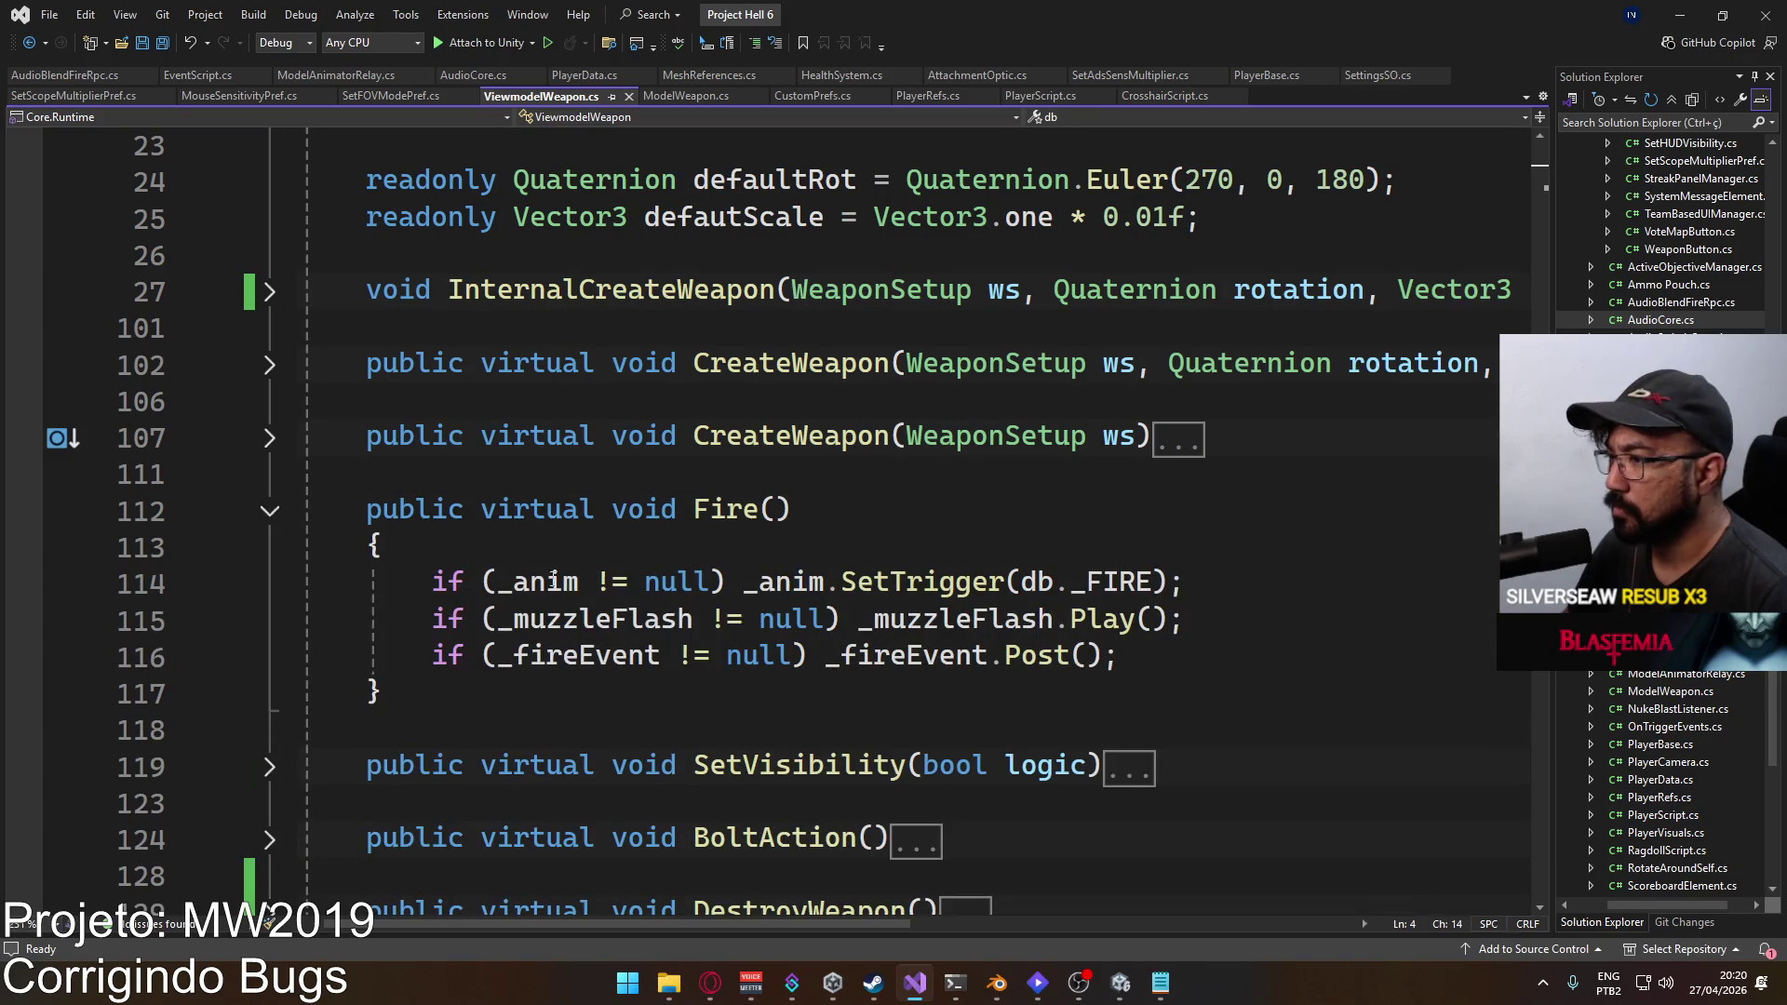
Step: Inspect line 116 posting _fireEvent and open the EventScript class definition
{"action": "mouse_move", "coordinate": [1195, 655]}
{"action": "left_mouse_down"}
{"action": "mouse_move", "coordinate": [717, 619]}
{"action": "mouse_move", "coordinate": [433, 655]}
{"action": "left_mouse_up"}
{"action": "left_click", "coordinate": [1195, 649]}
{"action": "left_click_drag", "start_coordinate": [1196, 649], "coordinate": [431, 655]}
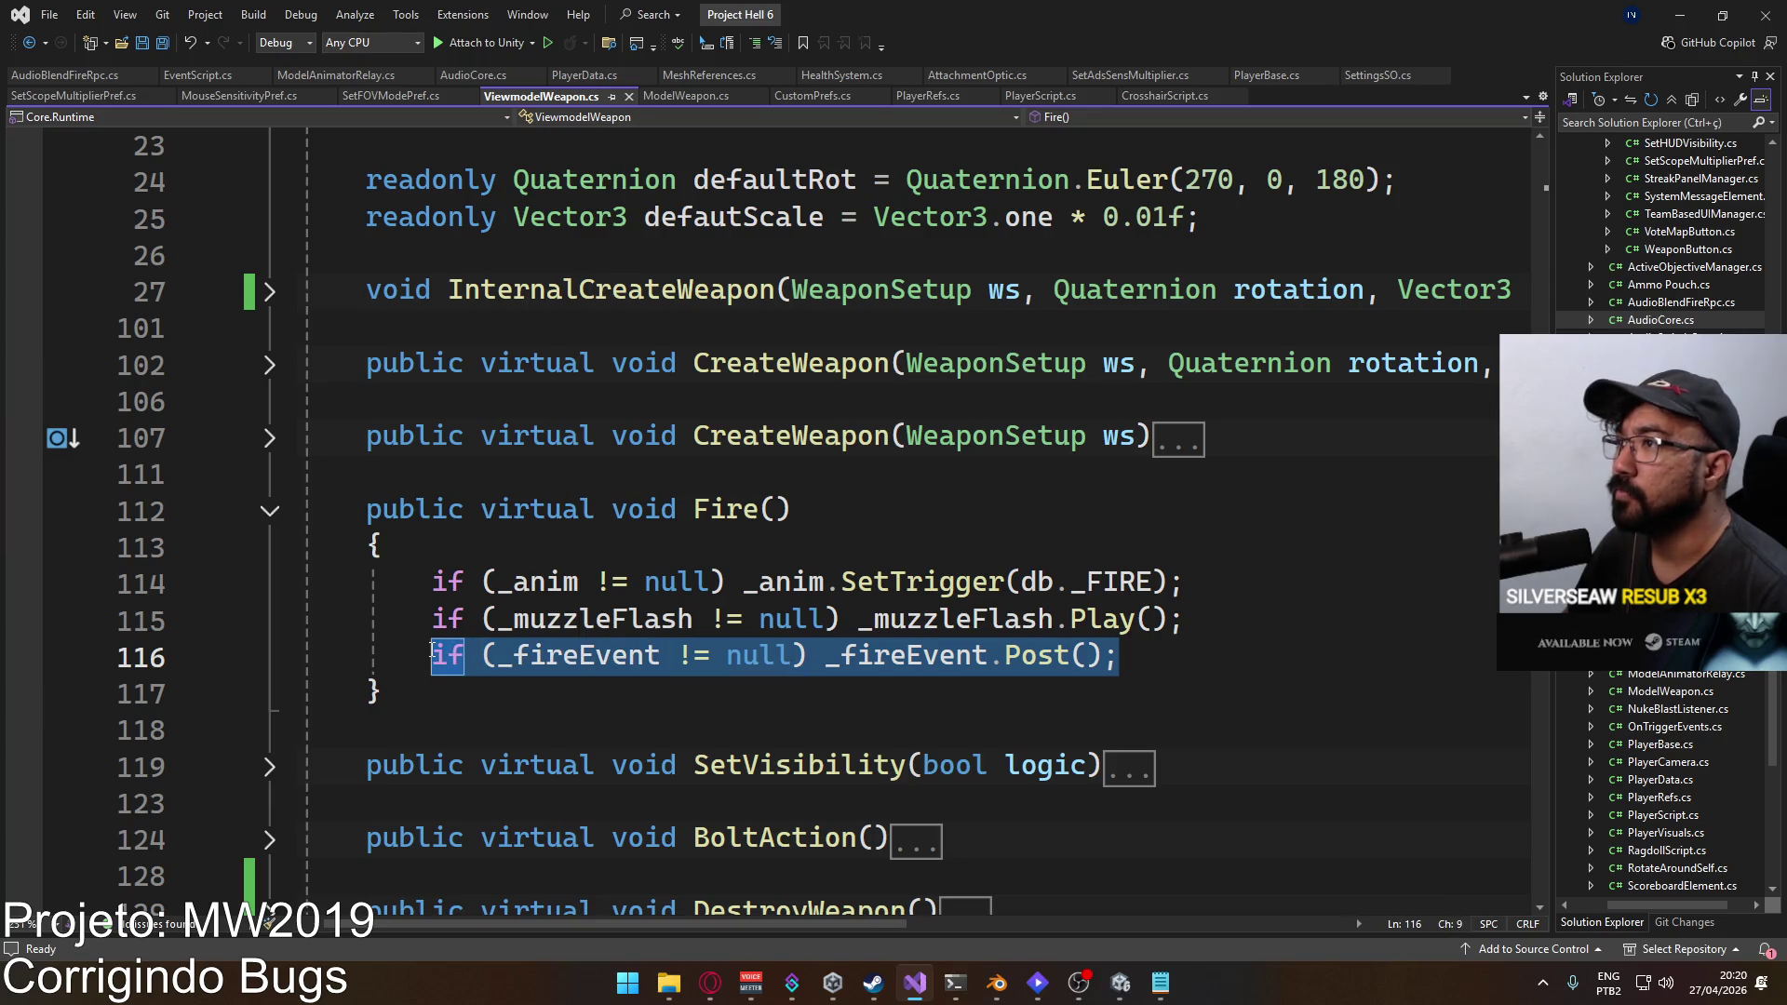
{"action": "left_click", "coordinate": [920, 694]}
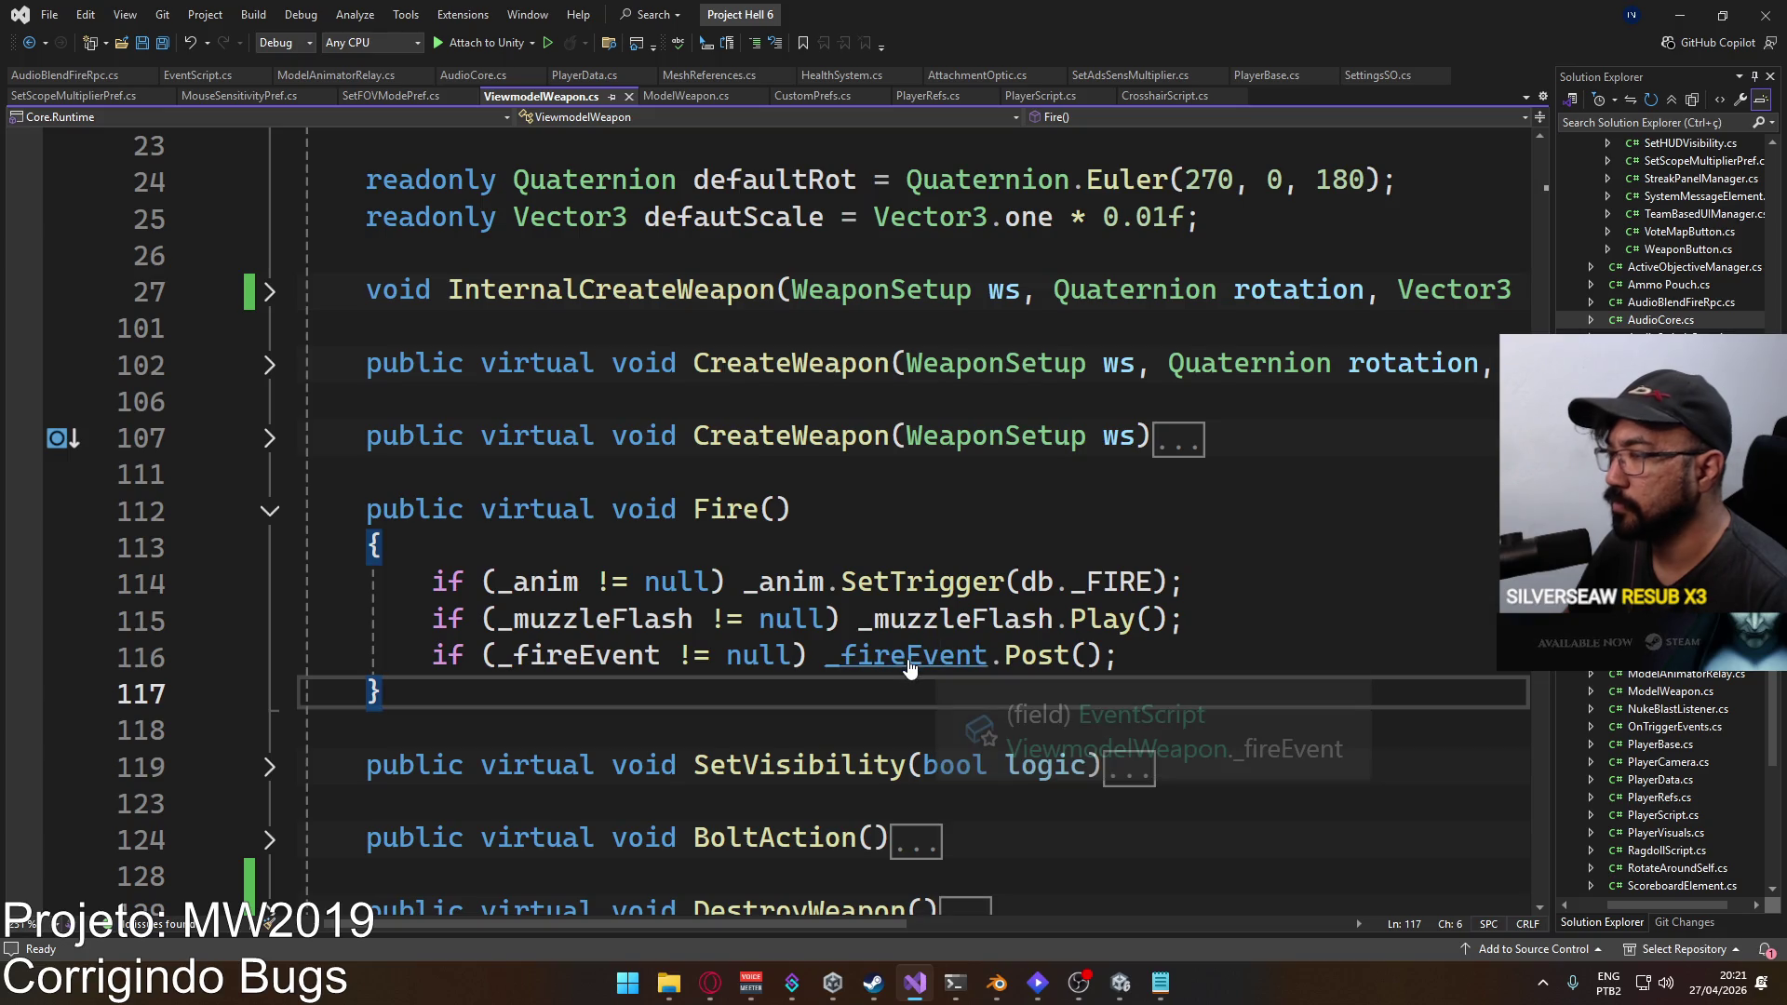
{"action": "scroll", "coordinate": [866, 642], "scroll_direction": "up", "scroll_amount": 6}
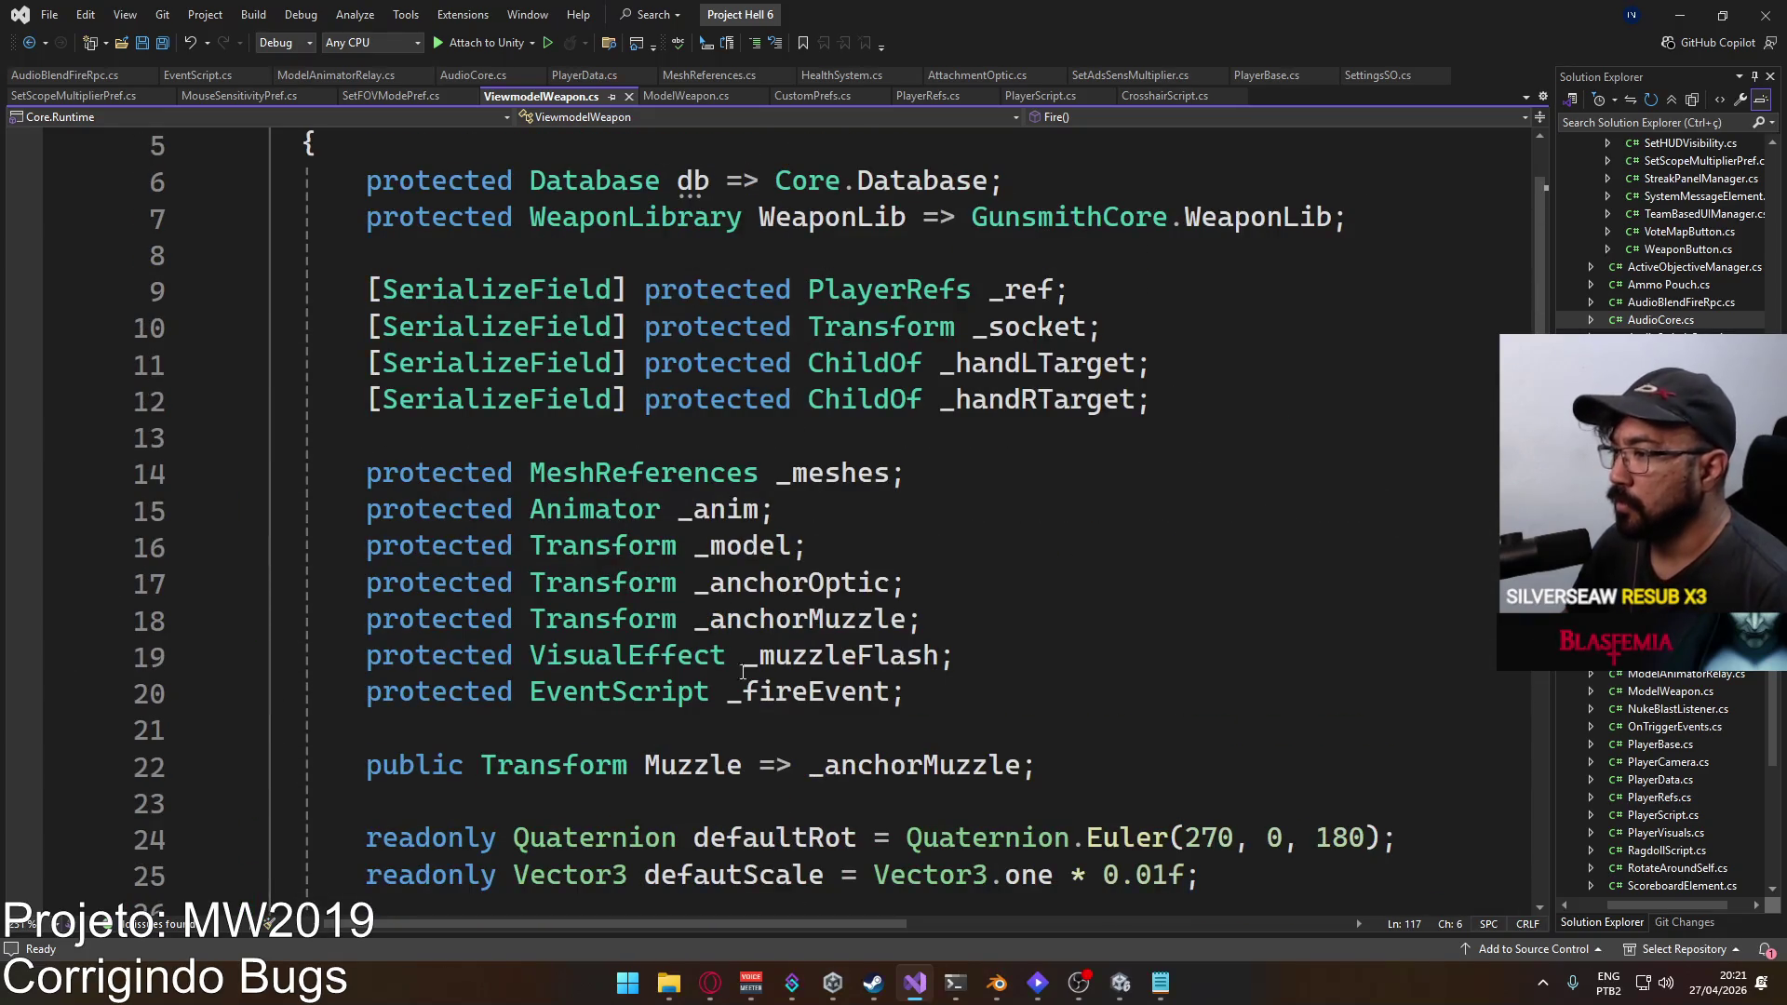
{"action": "left_click", "coordinate": [651, 695], "text": "ctrl"}
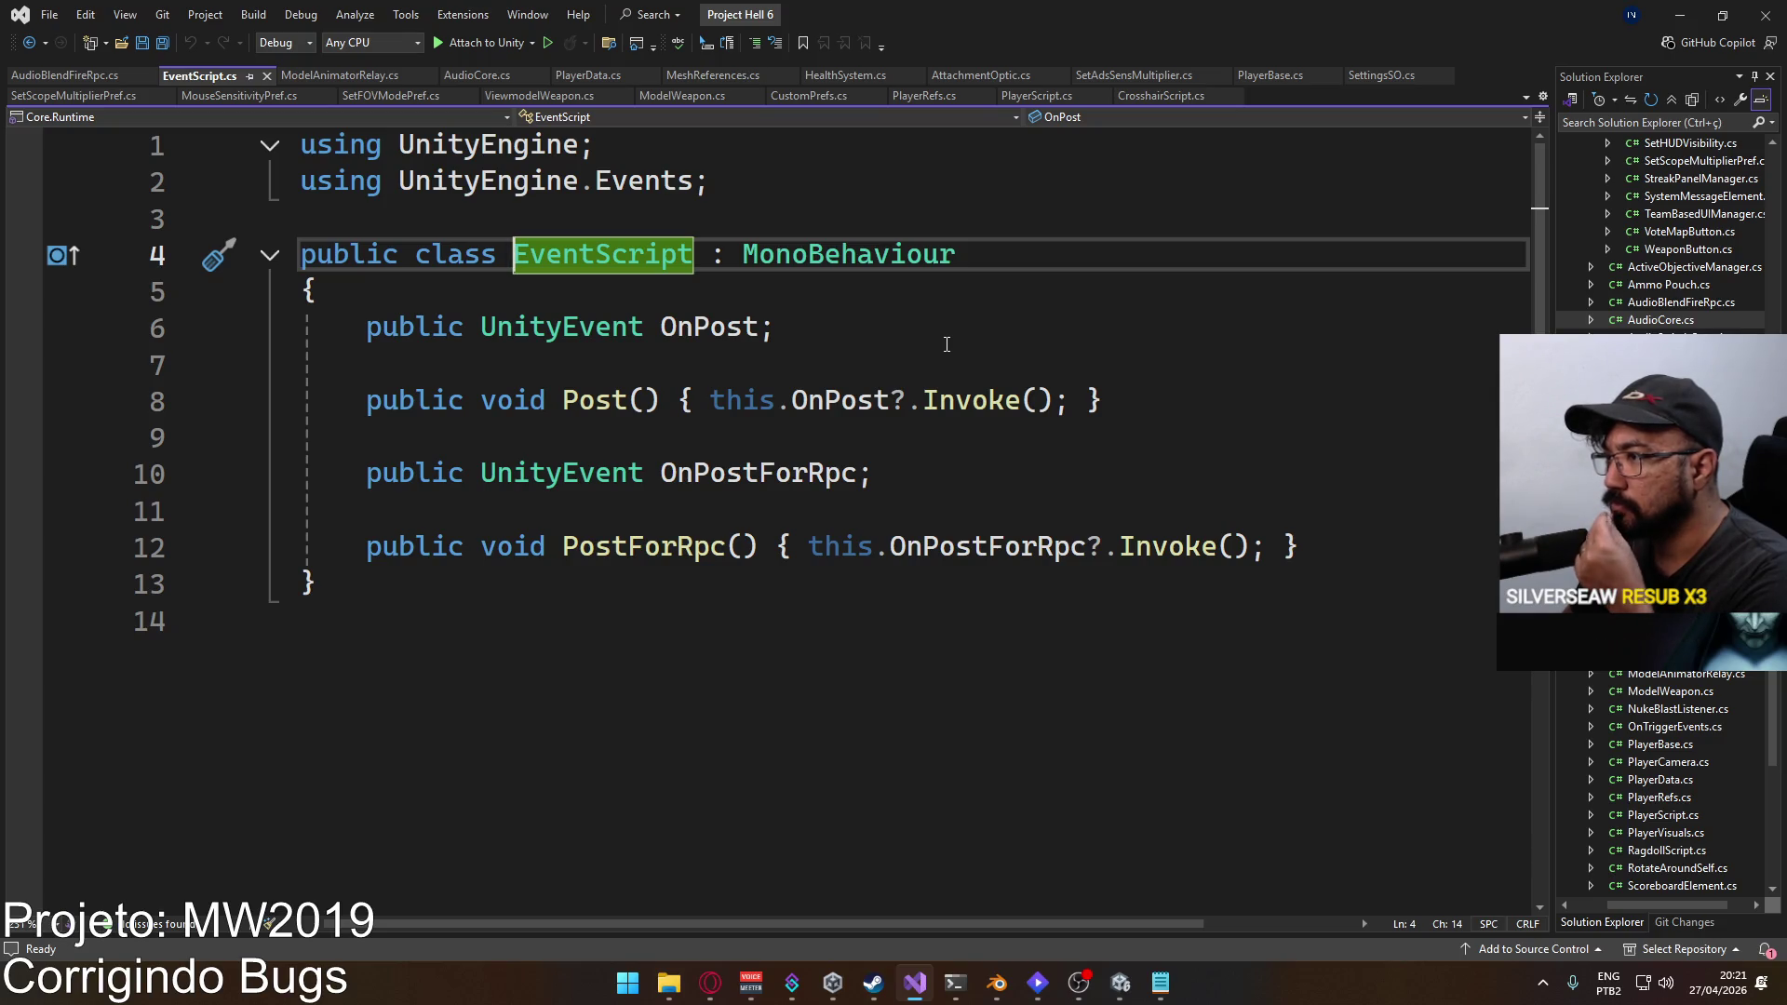
{"action": "left_click", "coordinate": [1120, 983]}
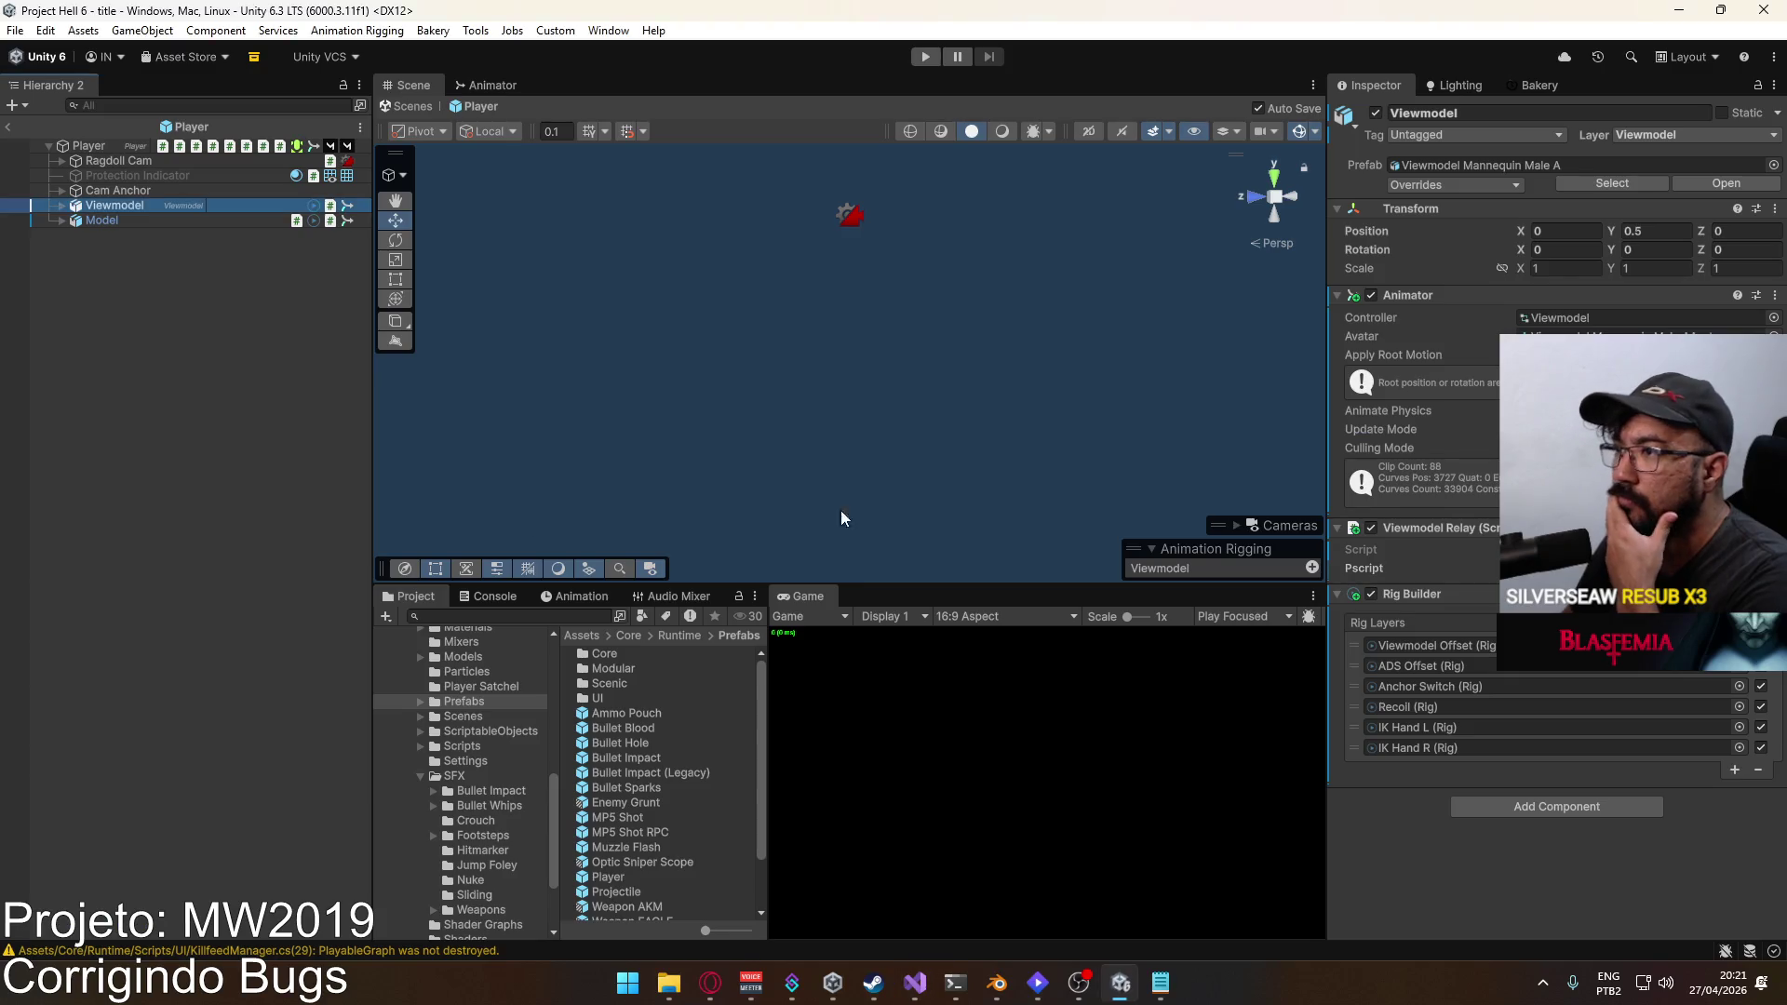
Step: Open the Weapon AKM prefab and inspect its MP5 Shot, MP5 Shot RPC and Muzzle Anchor
{"action": "left_click", "coordinate": [62, 206]}
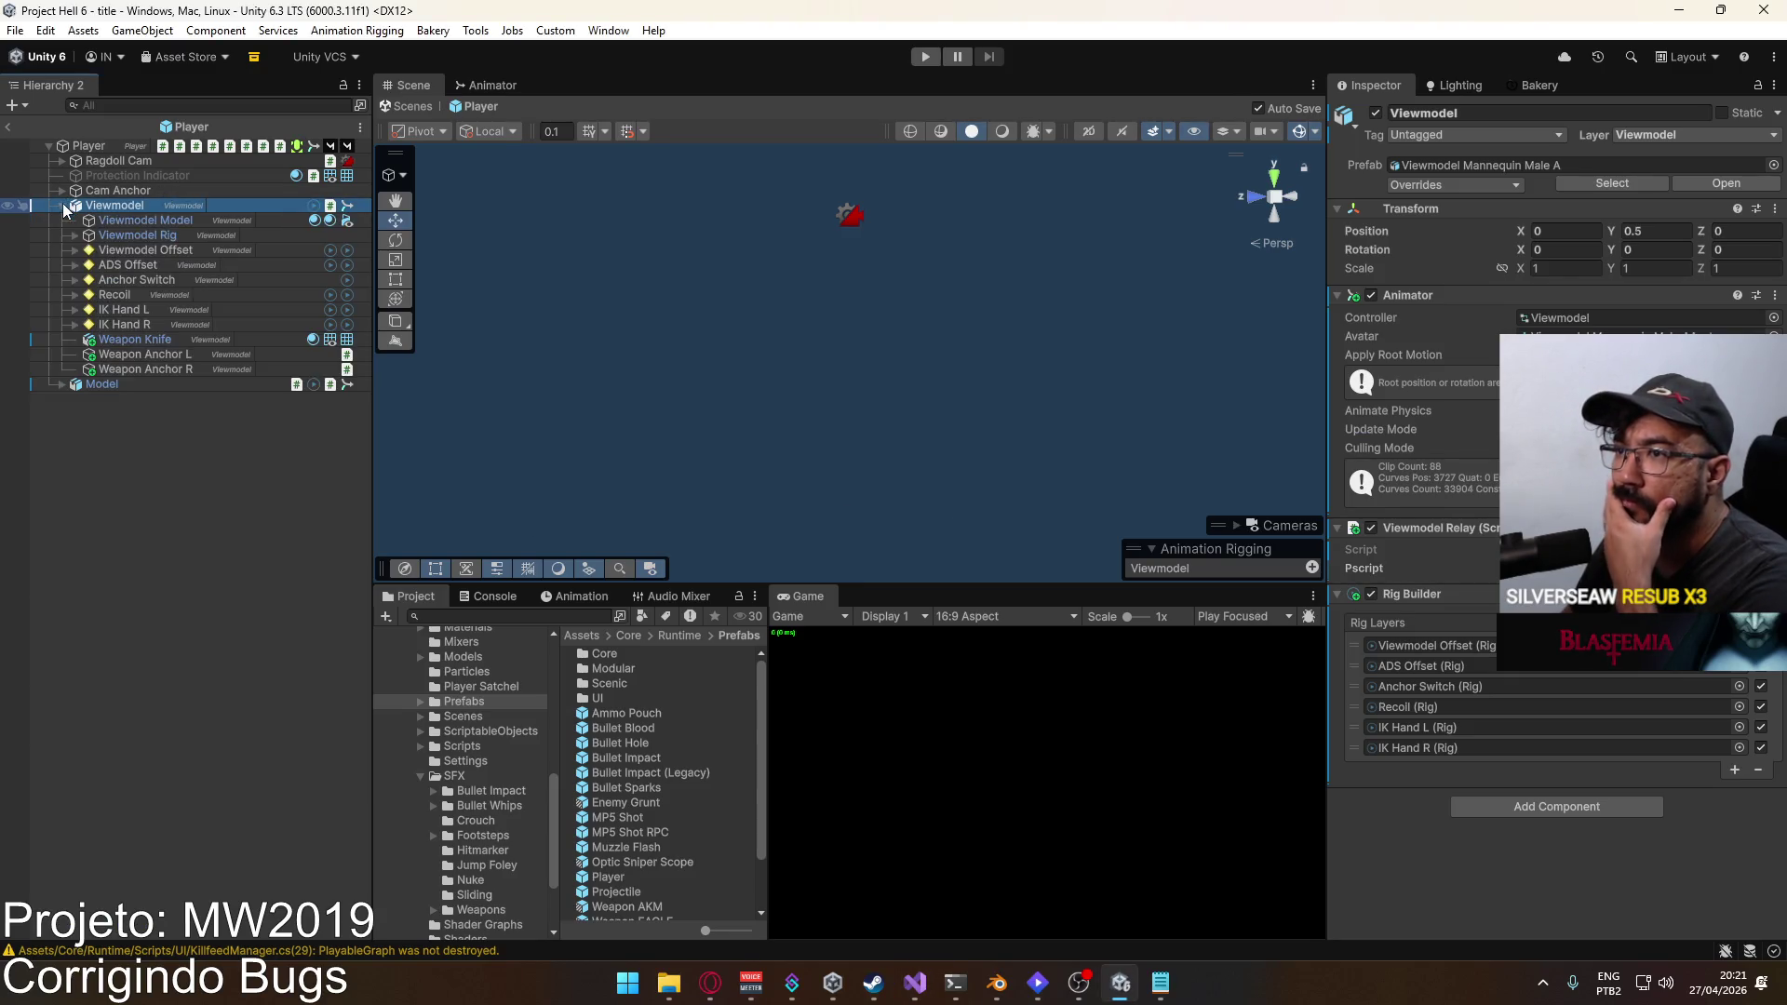
{"action": "left_click", "coordinate": [62, 206]}
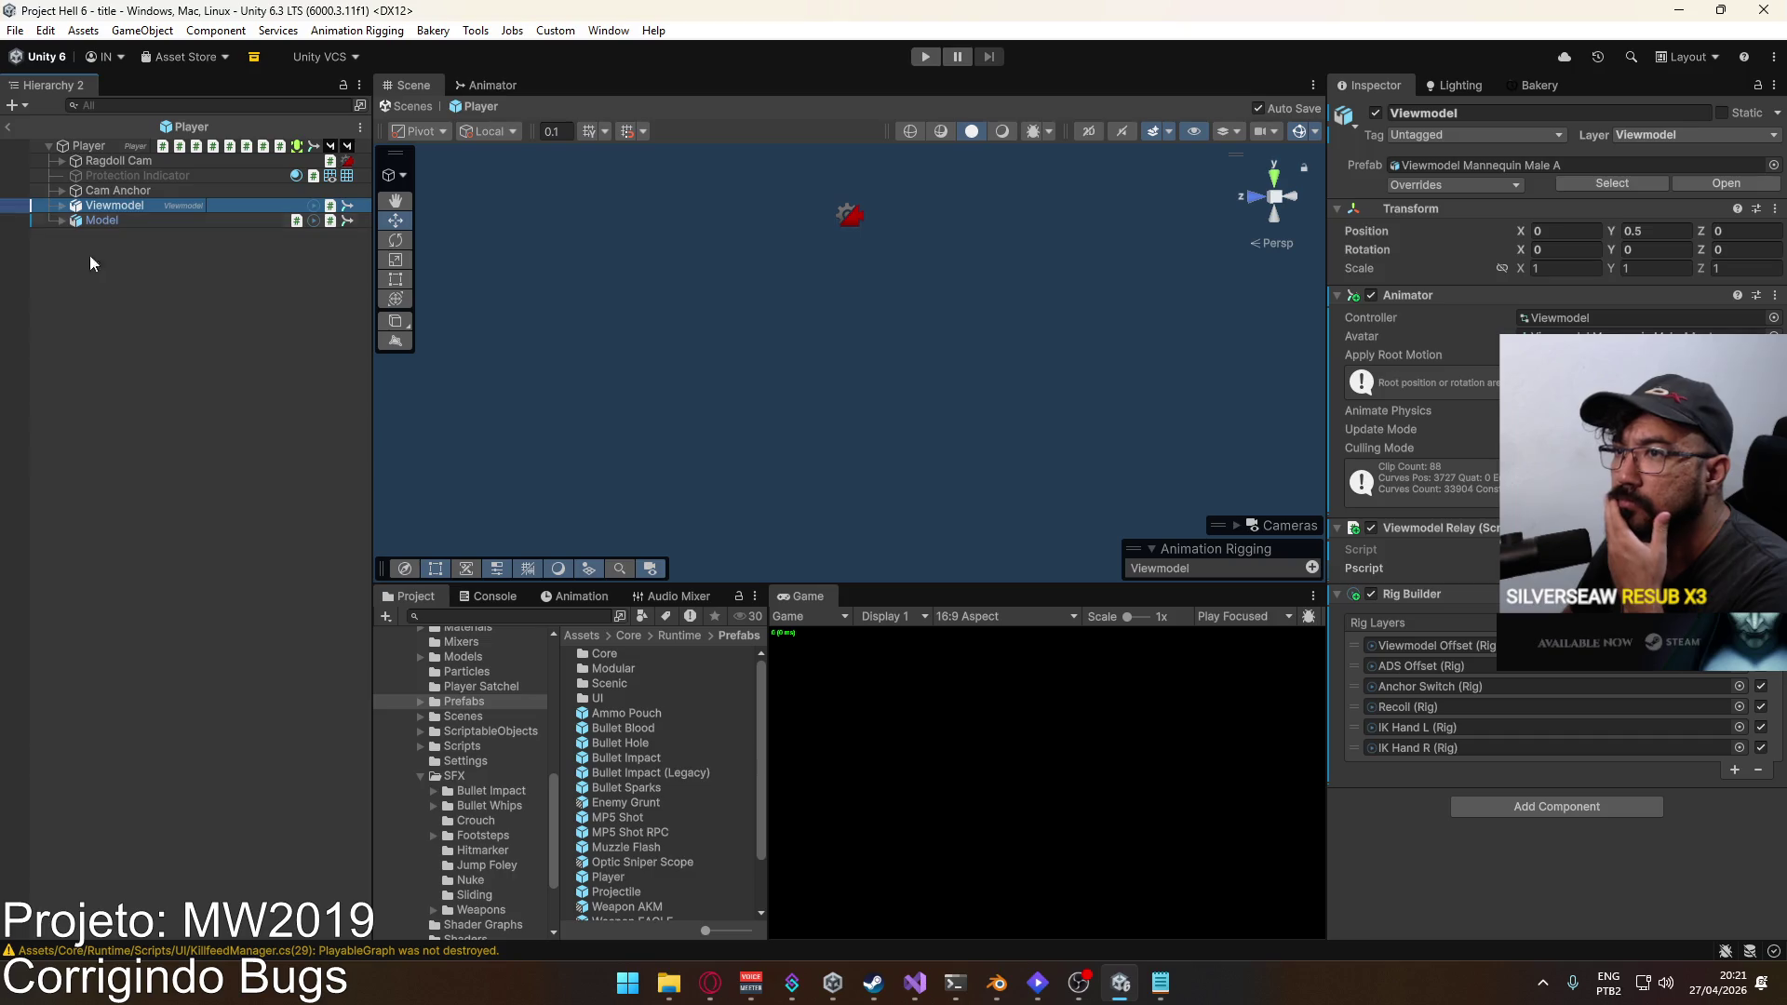
{"action": "scroll", "coordinate": [695, 895], "scroll_direction": "down", "scroll_amount": 3}
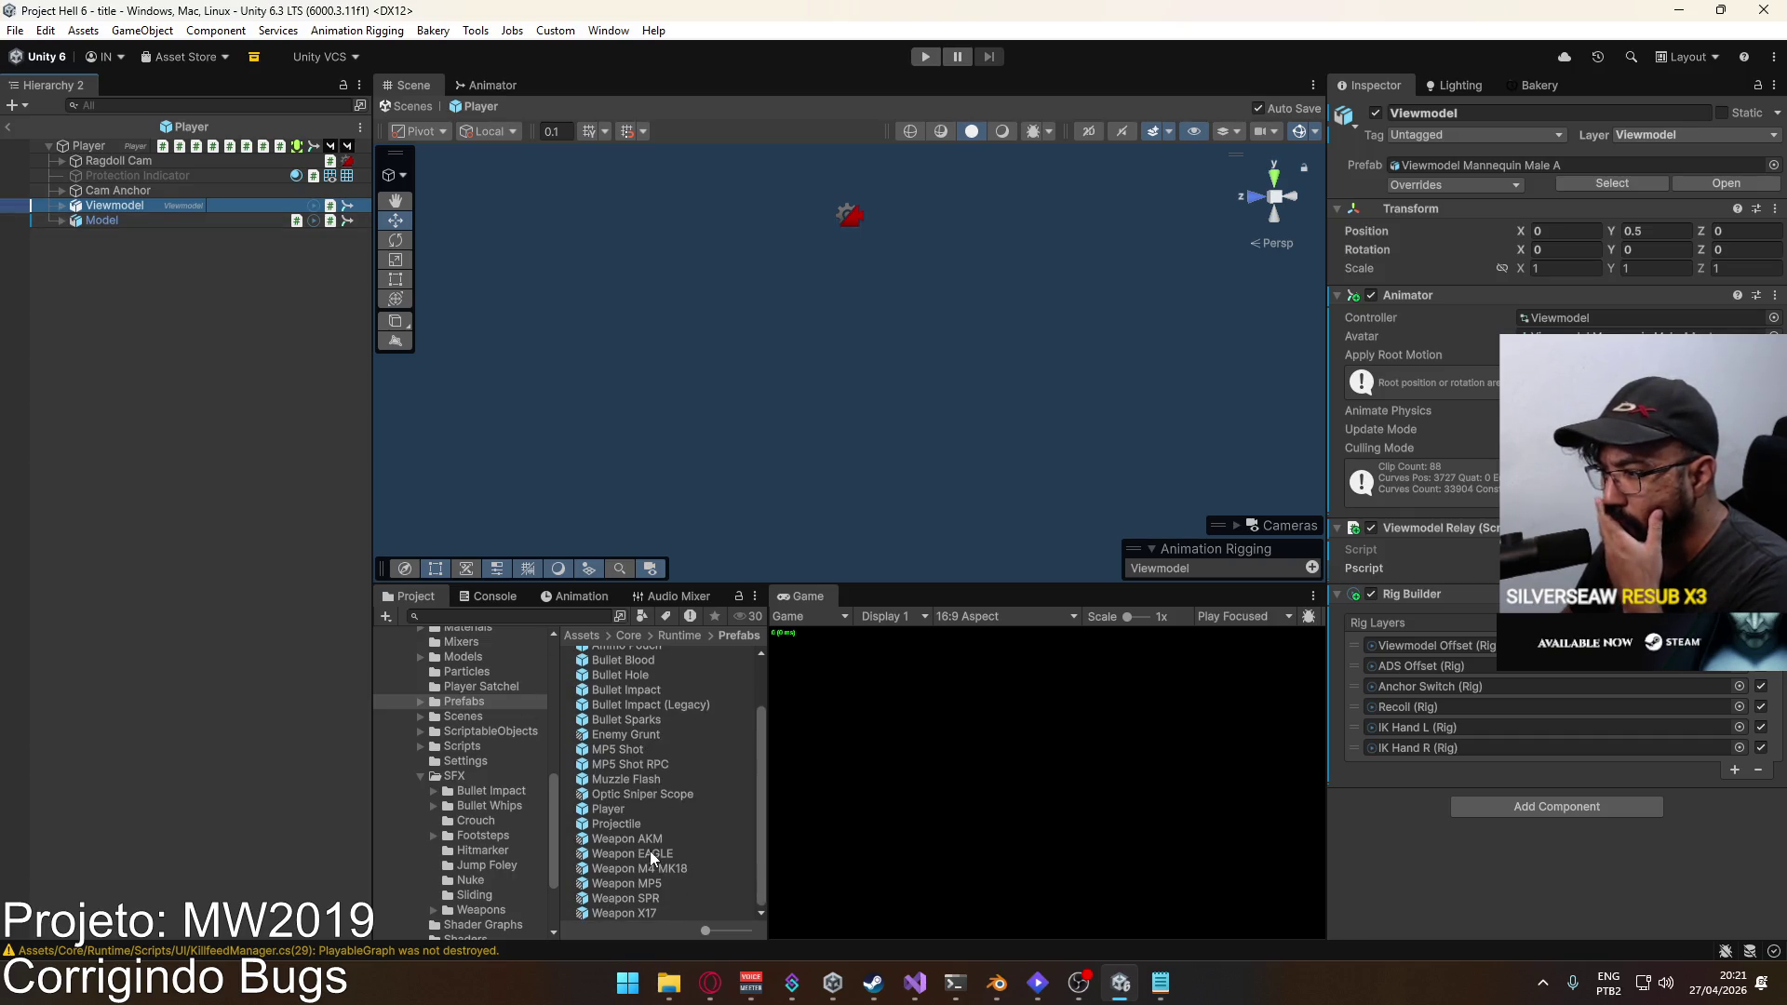
{"action": "double_click", "coordinate": [642, 838]}
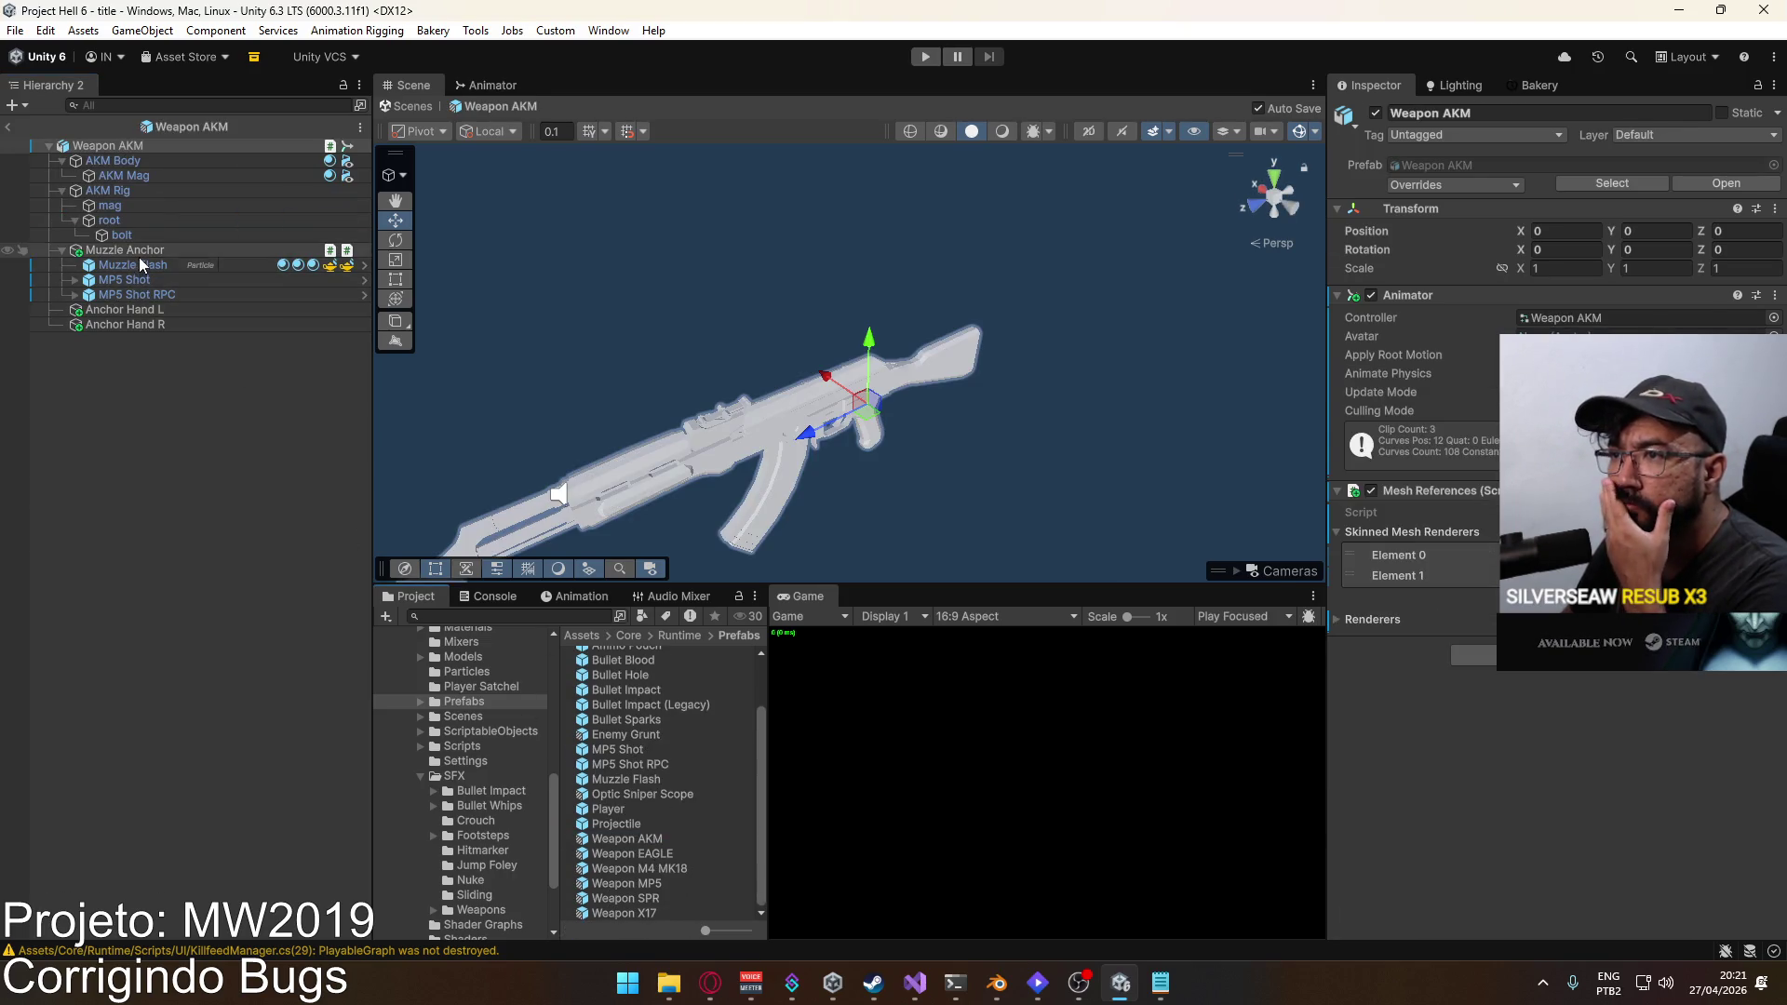
{"action": "left_click", "coordinate": [134, 279]}
{"action": "left_click", "coordinate": [149, 295]}
{"action": "left_click", "coordinate": [131, 251]}
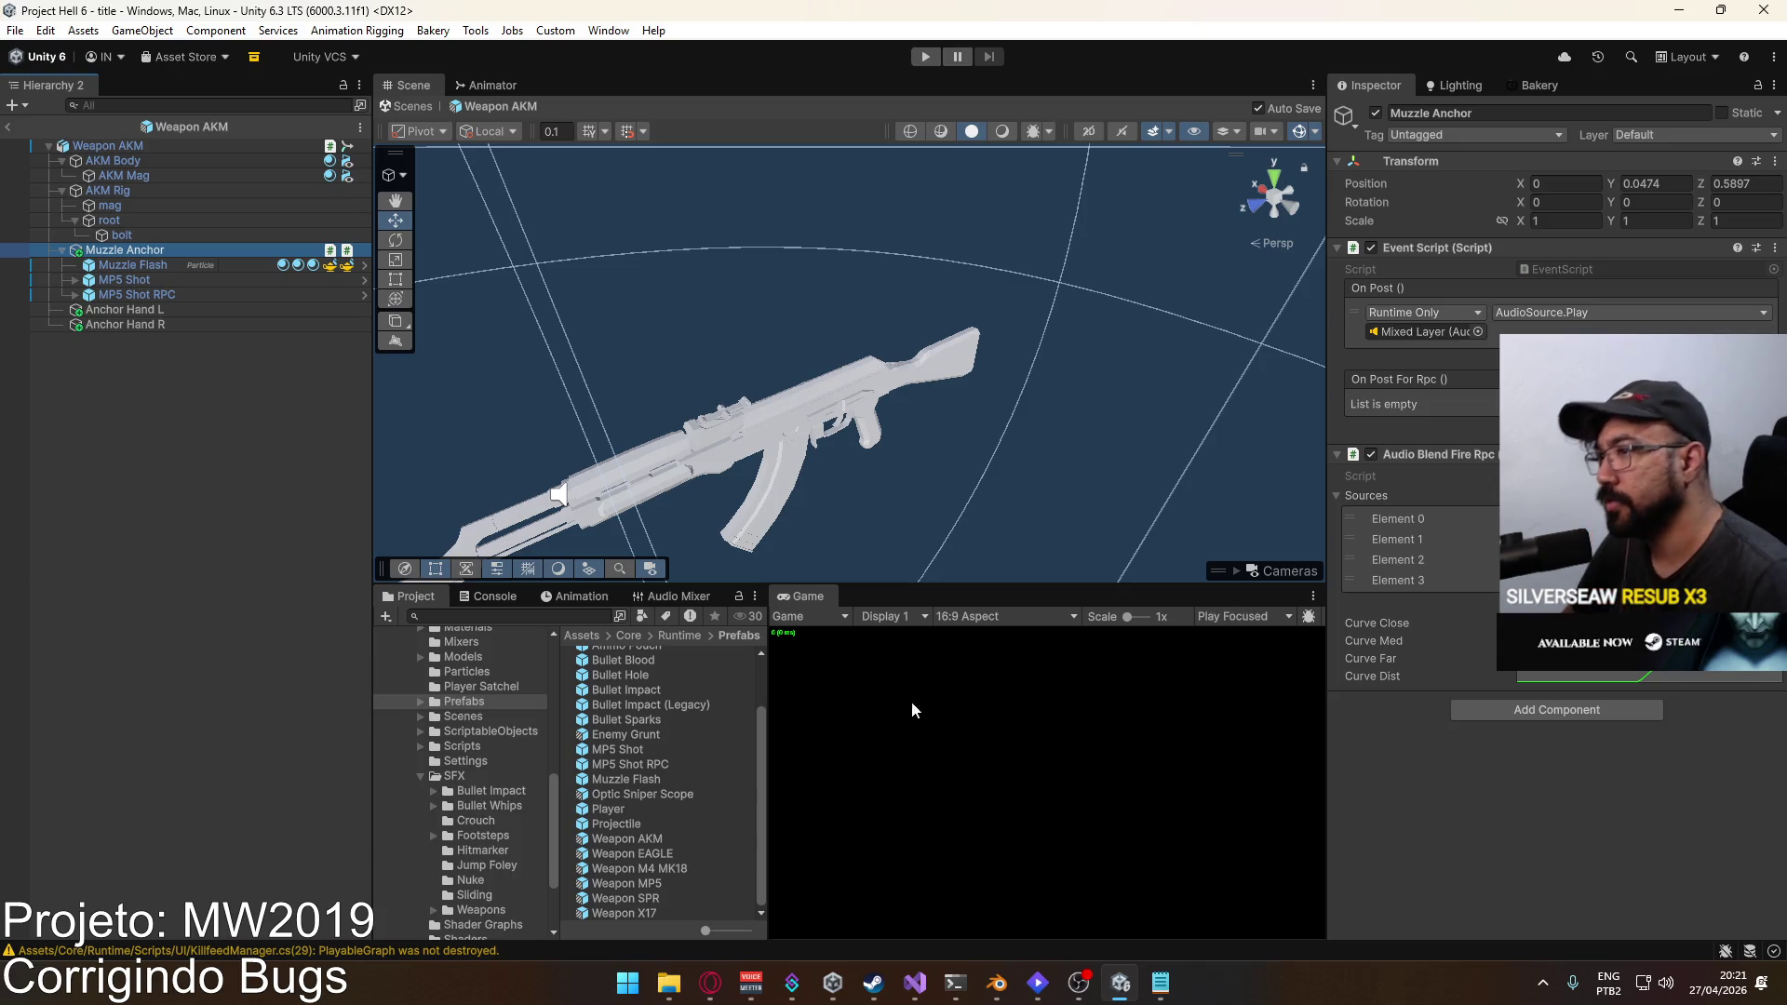
Step: Inspect the Weapon MP5 prefab's Muzzle Anchor, glance at the notes, and return to EventScript
{"action": "double_click", "coordinate": [658, 886]}
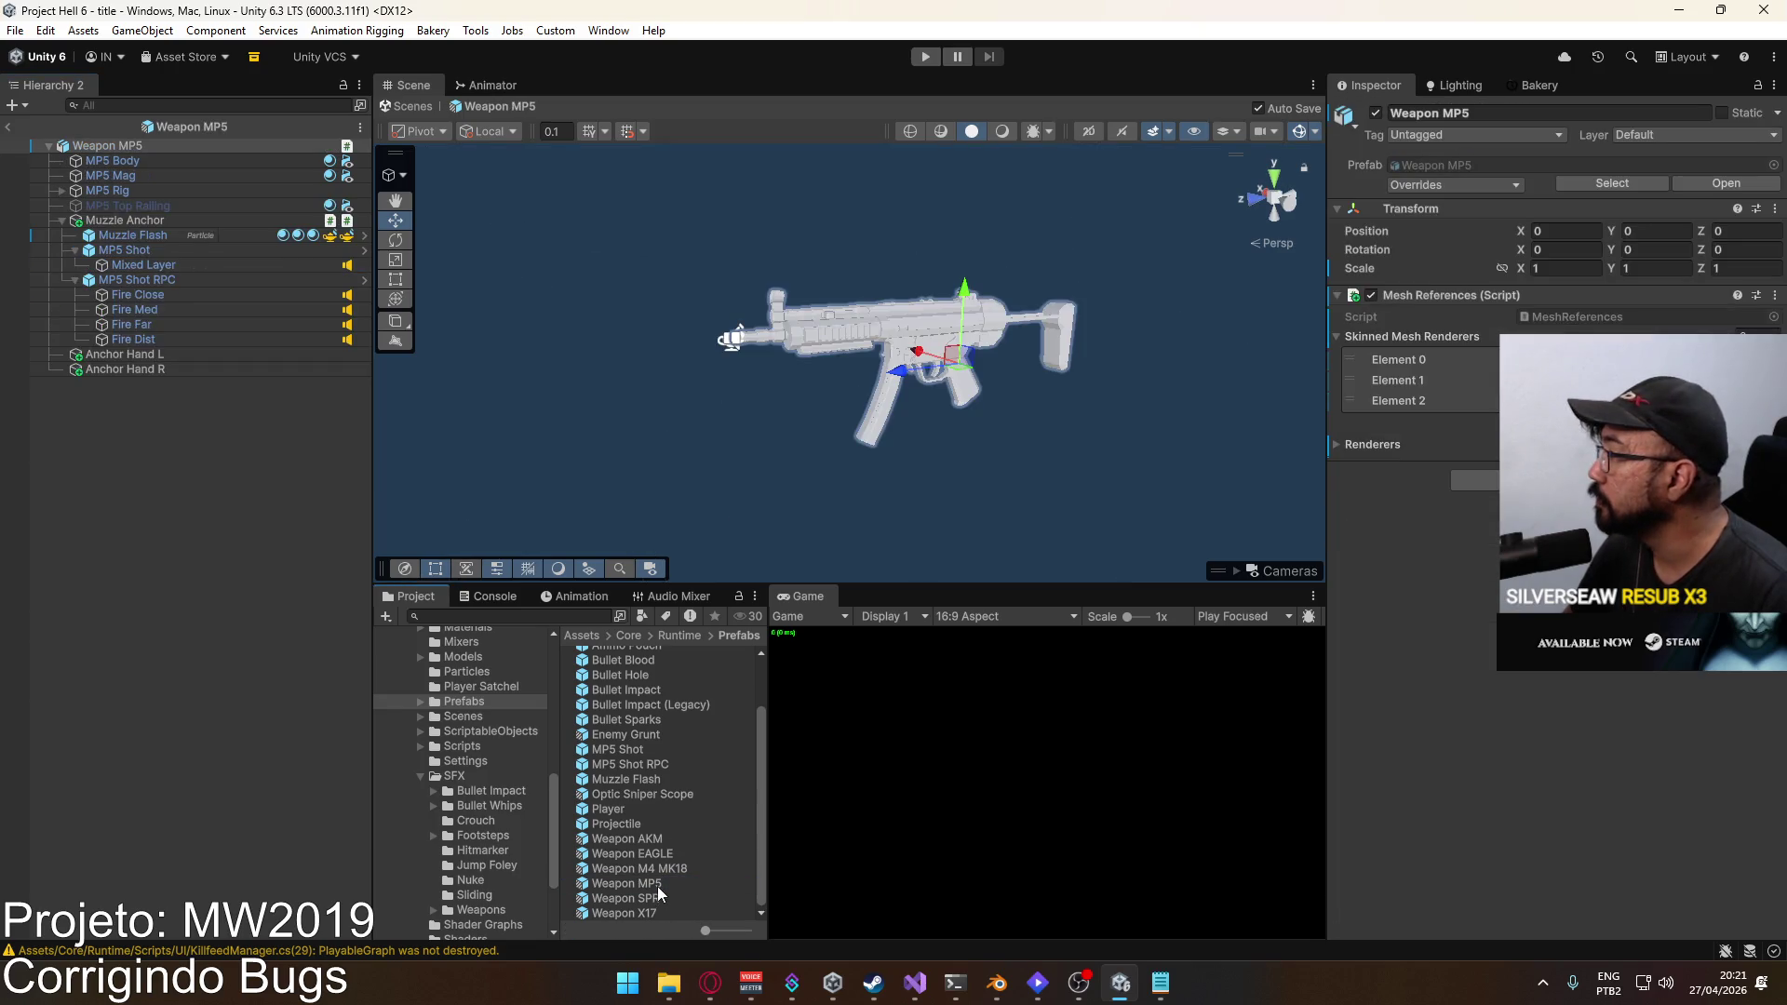
{"action": "left_click", "coordinate": [143, 252]}
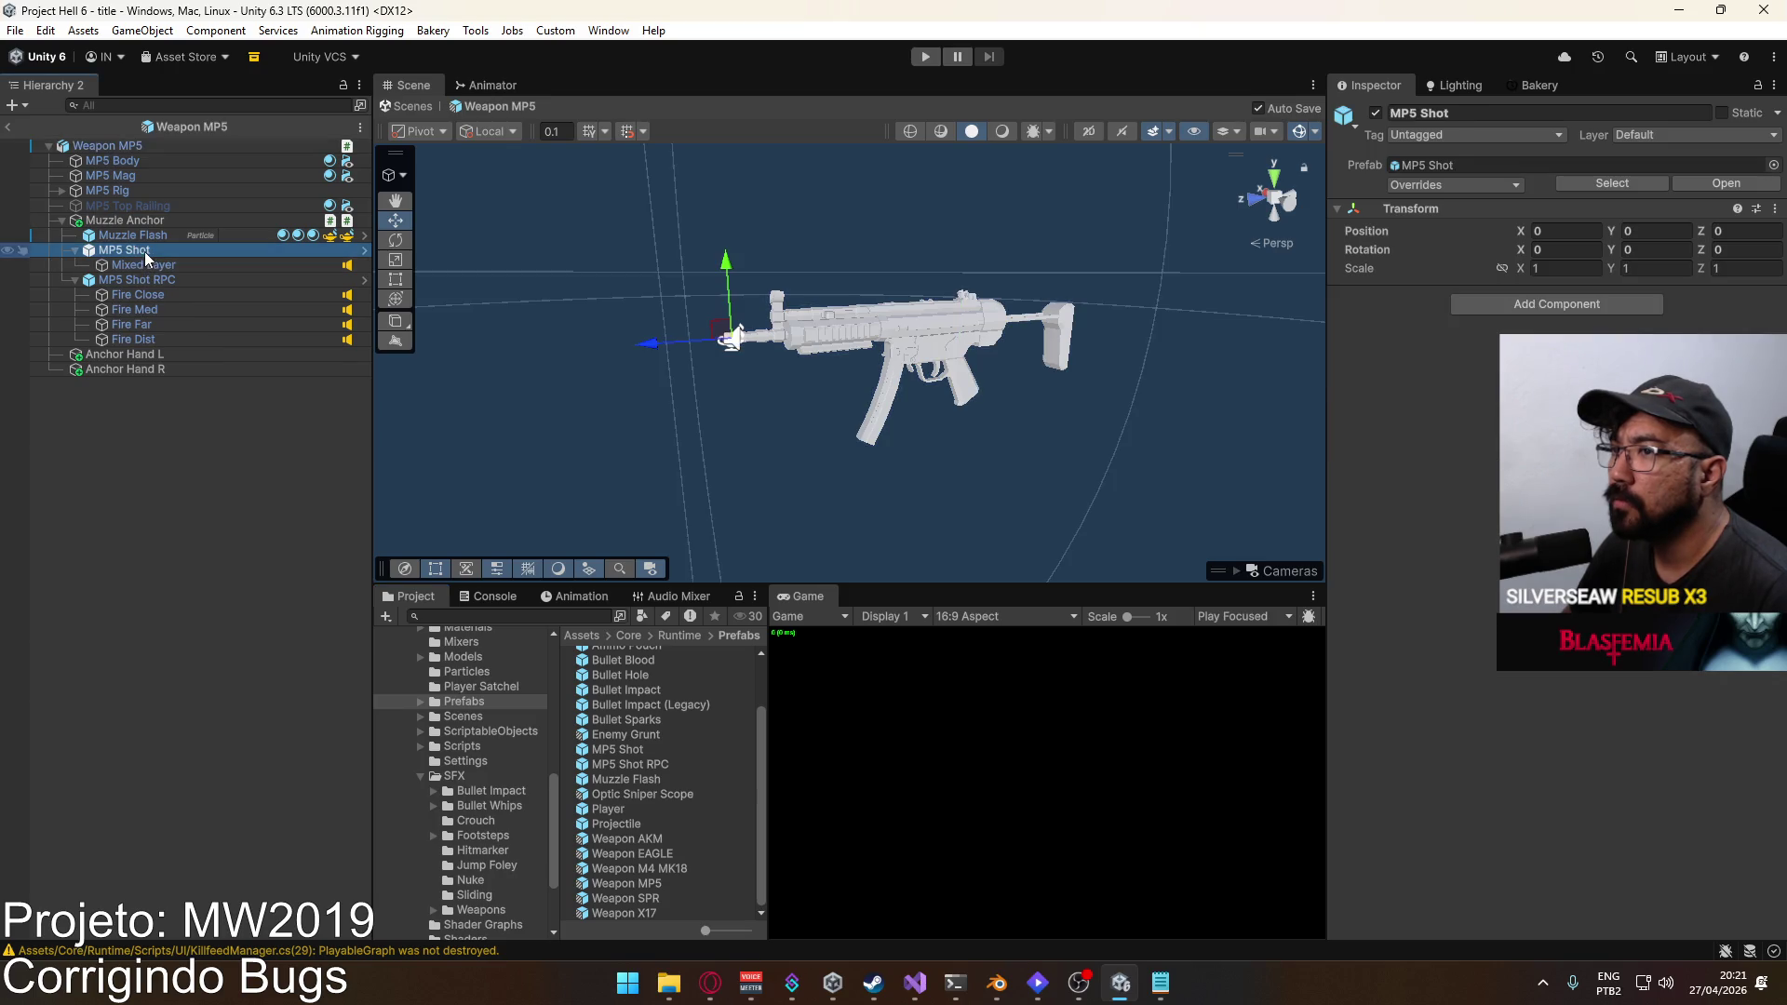
{"action": "left_click", "coordinate": [152, 221]}
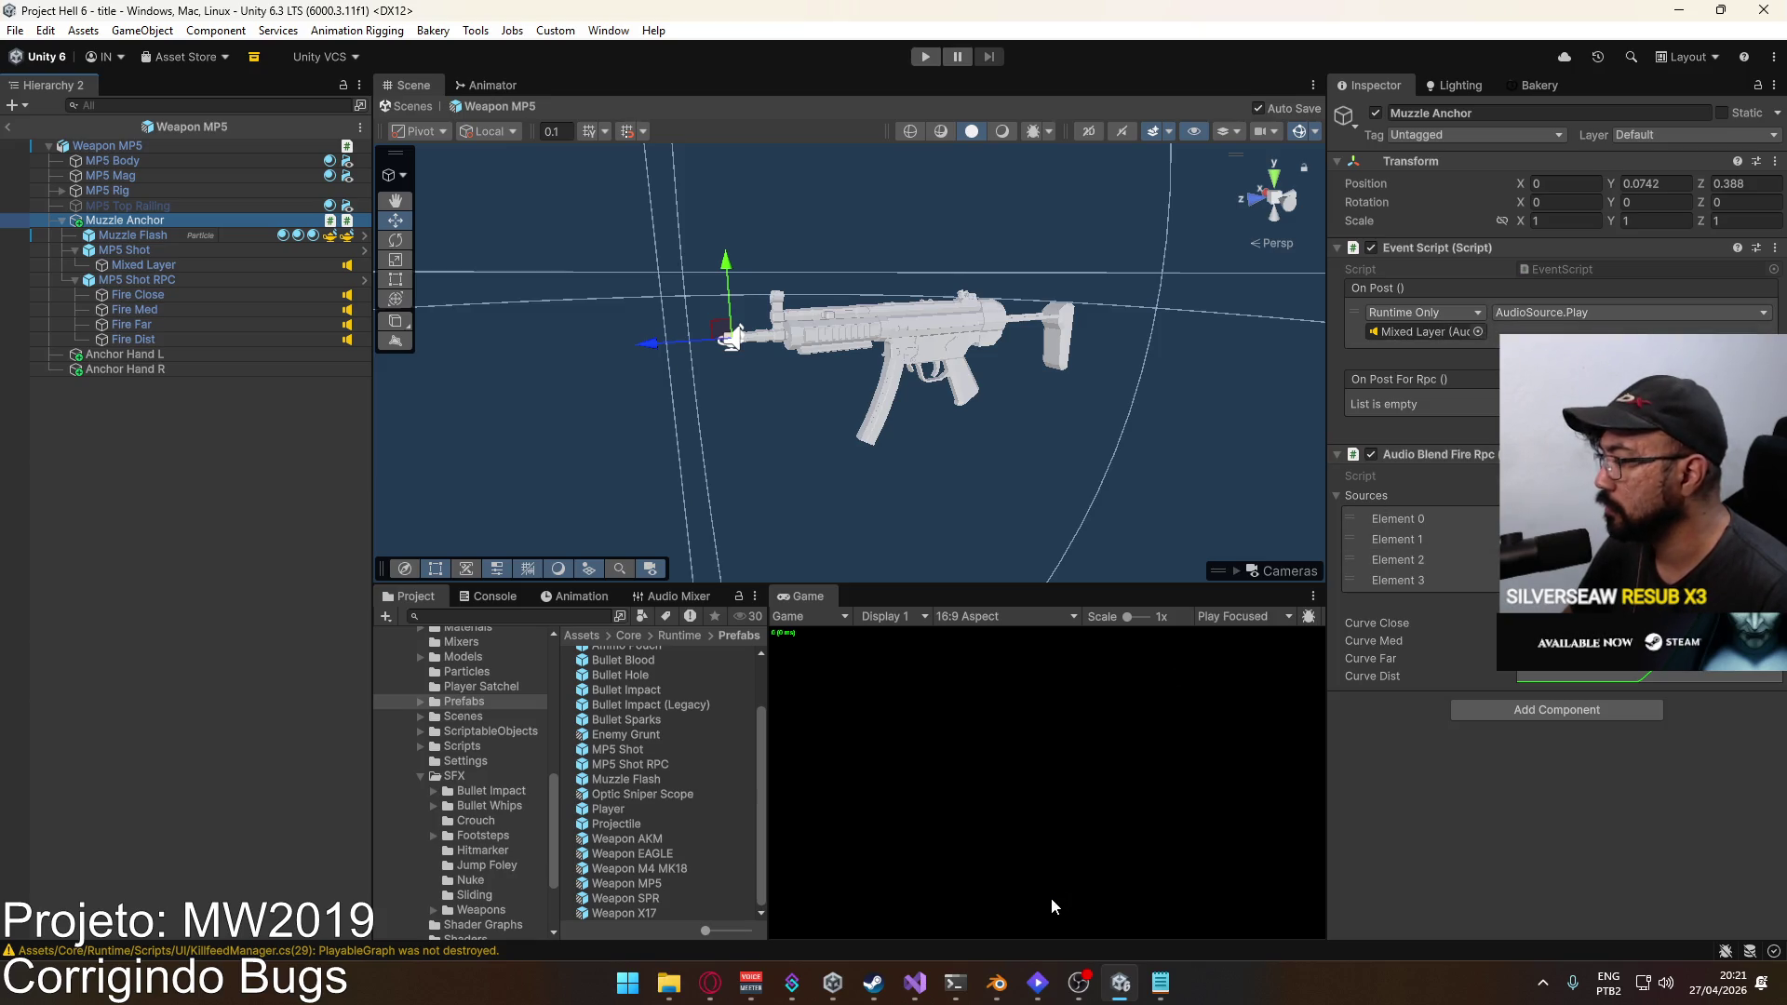
{"action": "left_click", "coordinate": [1165, 988]}
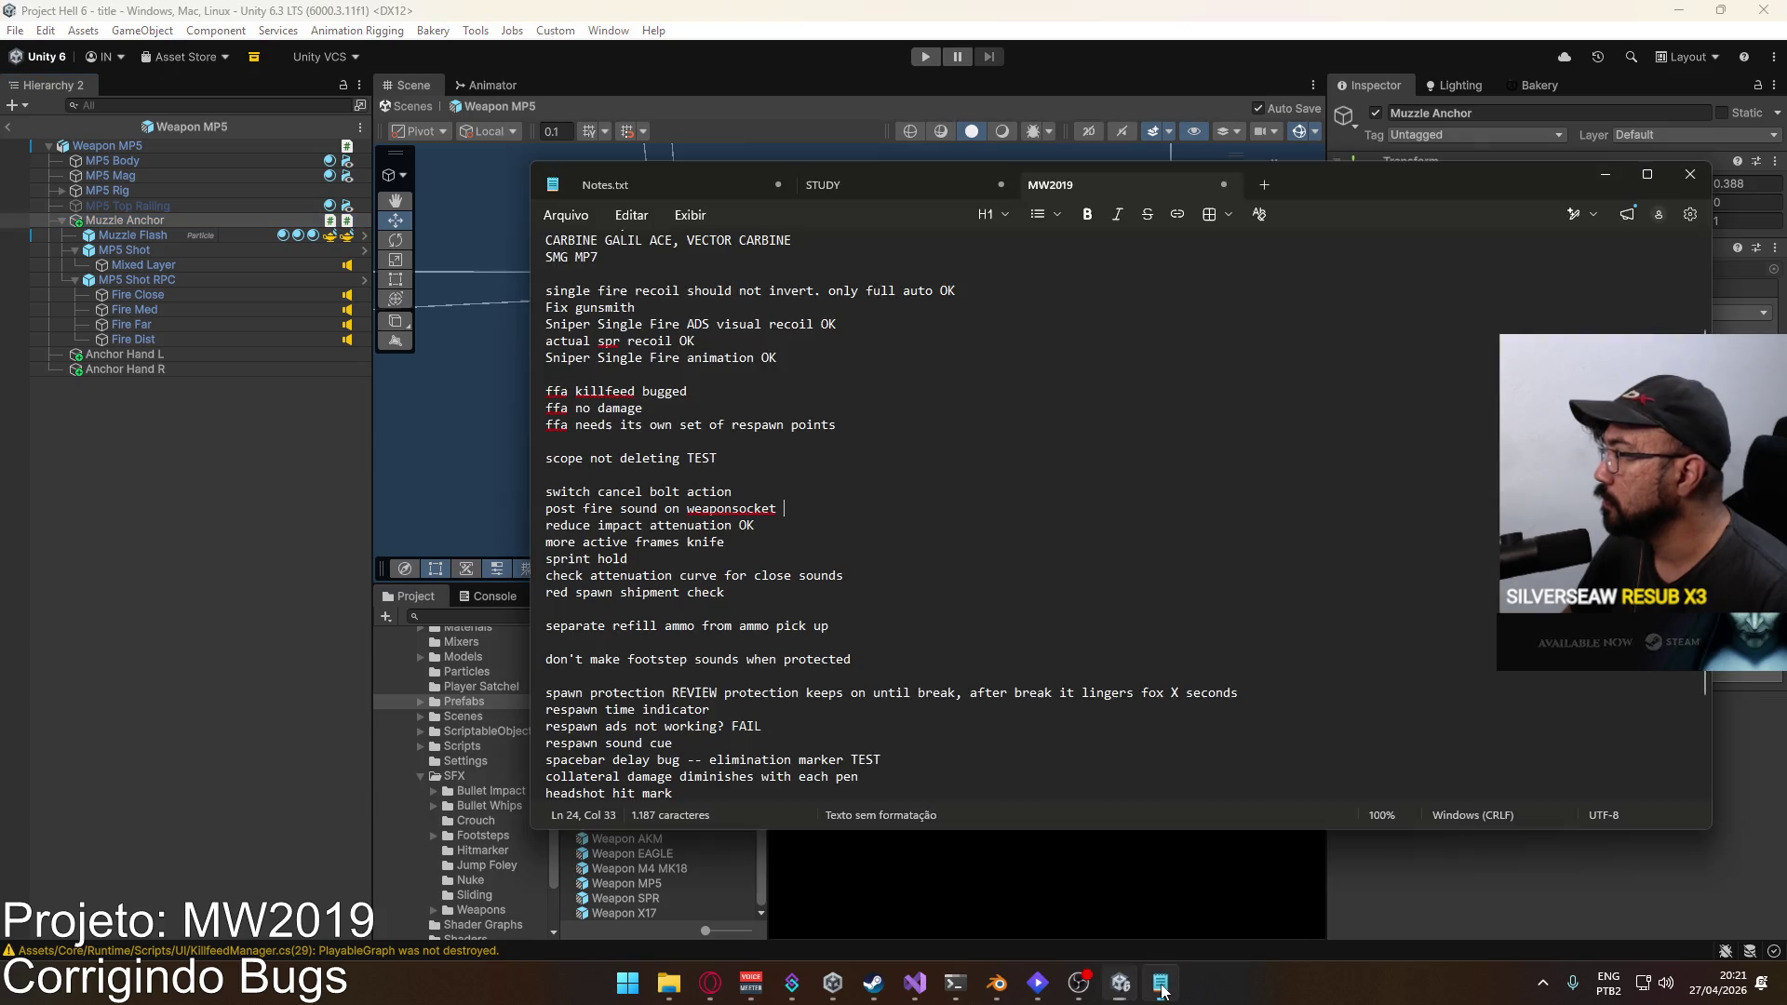
{"action": "left_click", "coordinate": [1161, 985]}
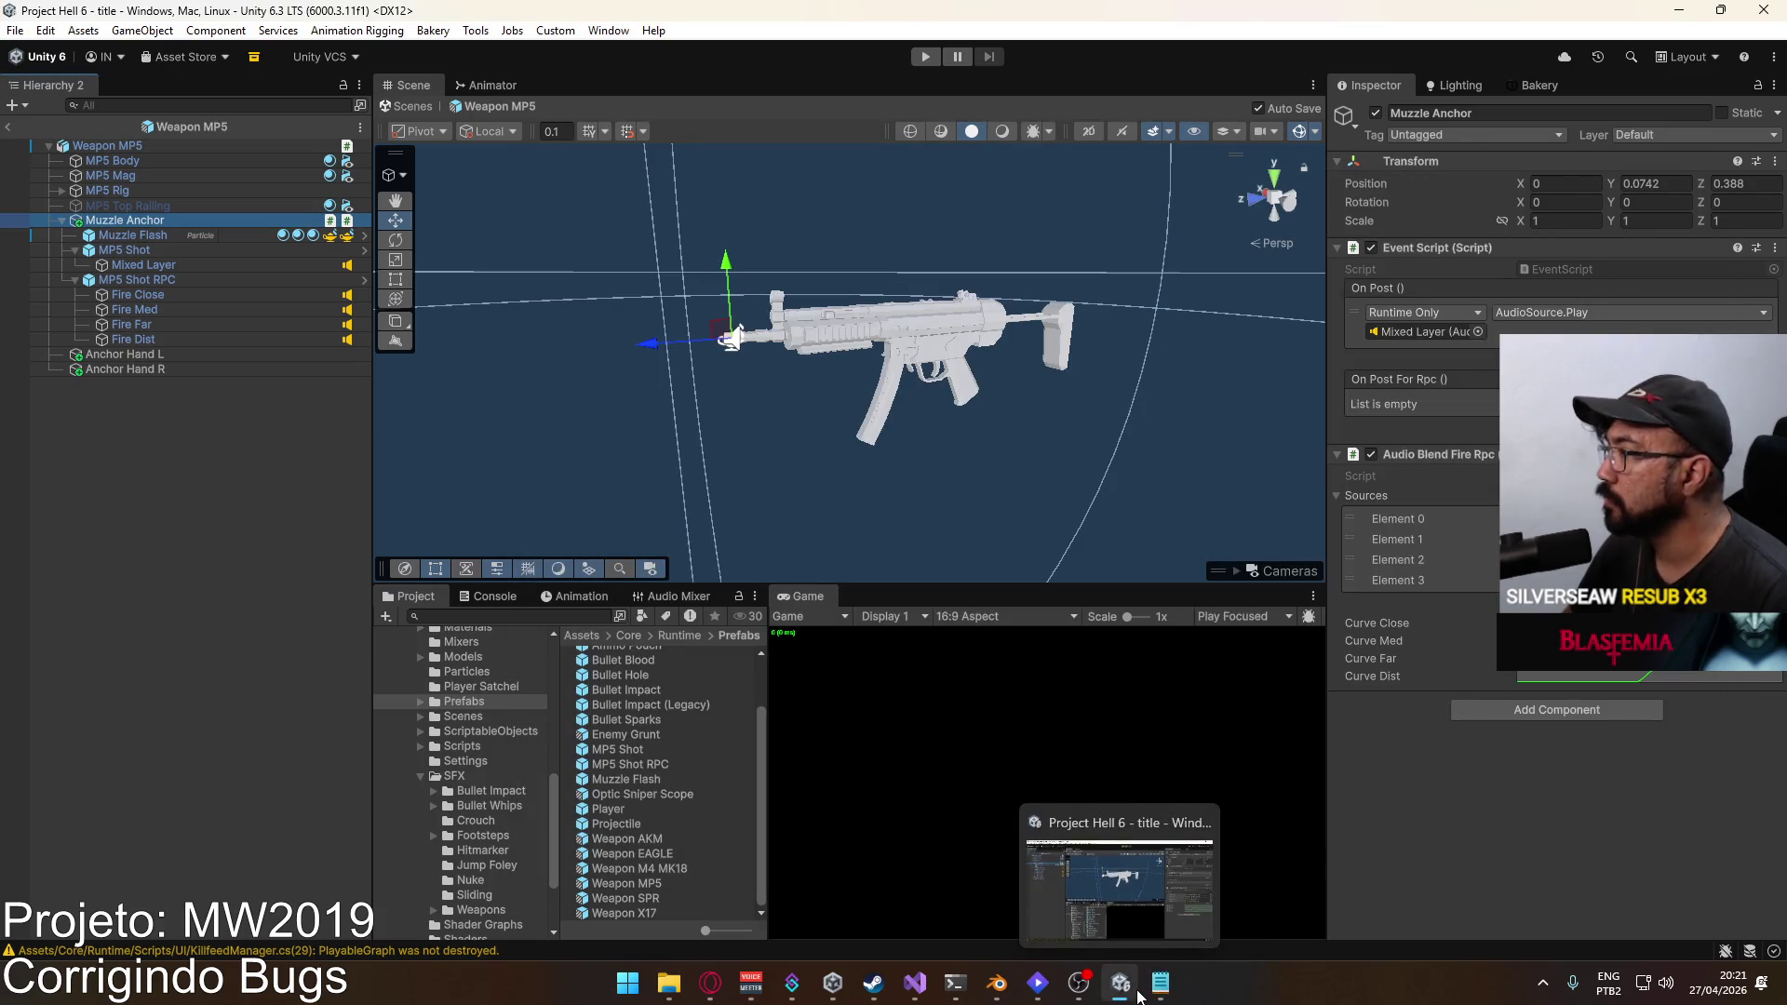
{"action": "left_click", "coordinate": [920, 994]}
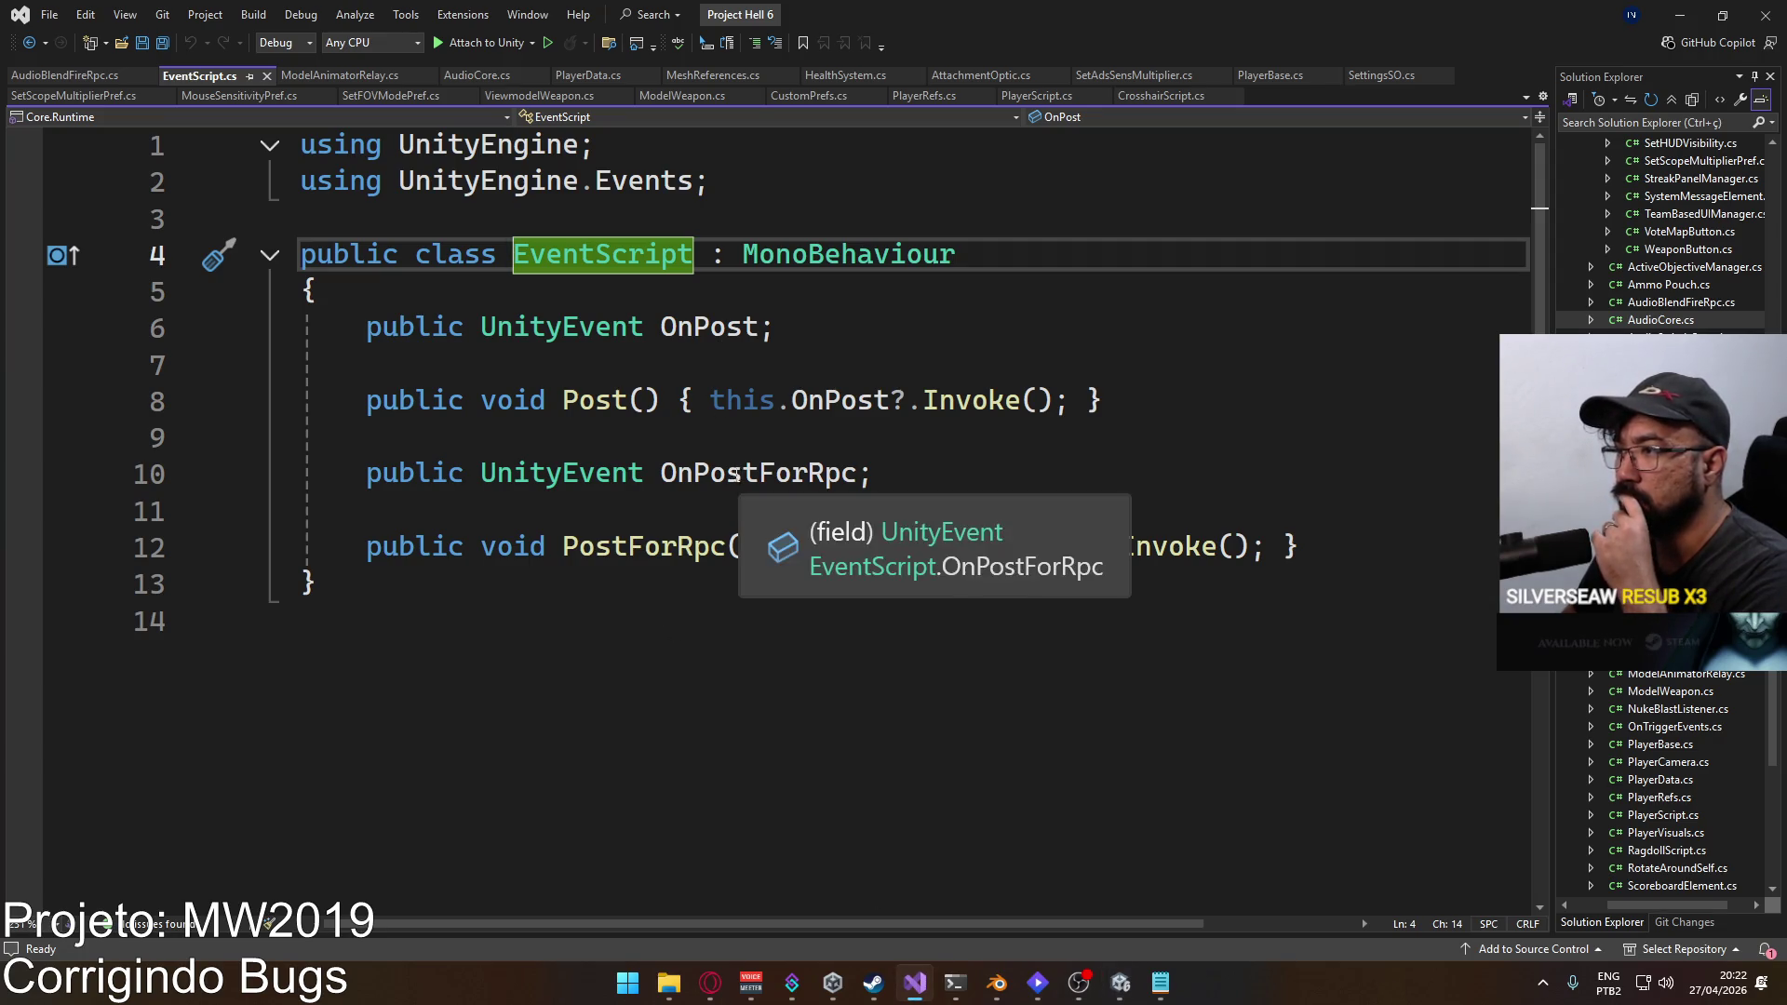
Step: Delete the OnPostForRpc event and its method from EventScript and save the file
{"action": "left_click_drag", "start_coordinate": [1316, 549], "coordinate": [270, 442]}
{"action": "key", "text": "Delete"}
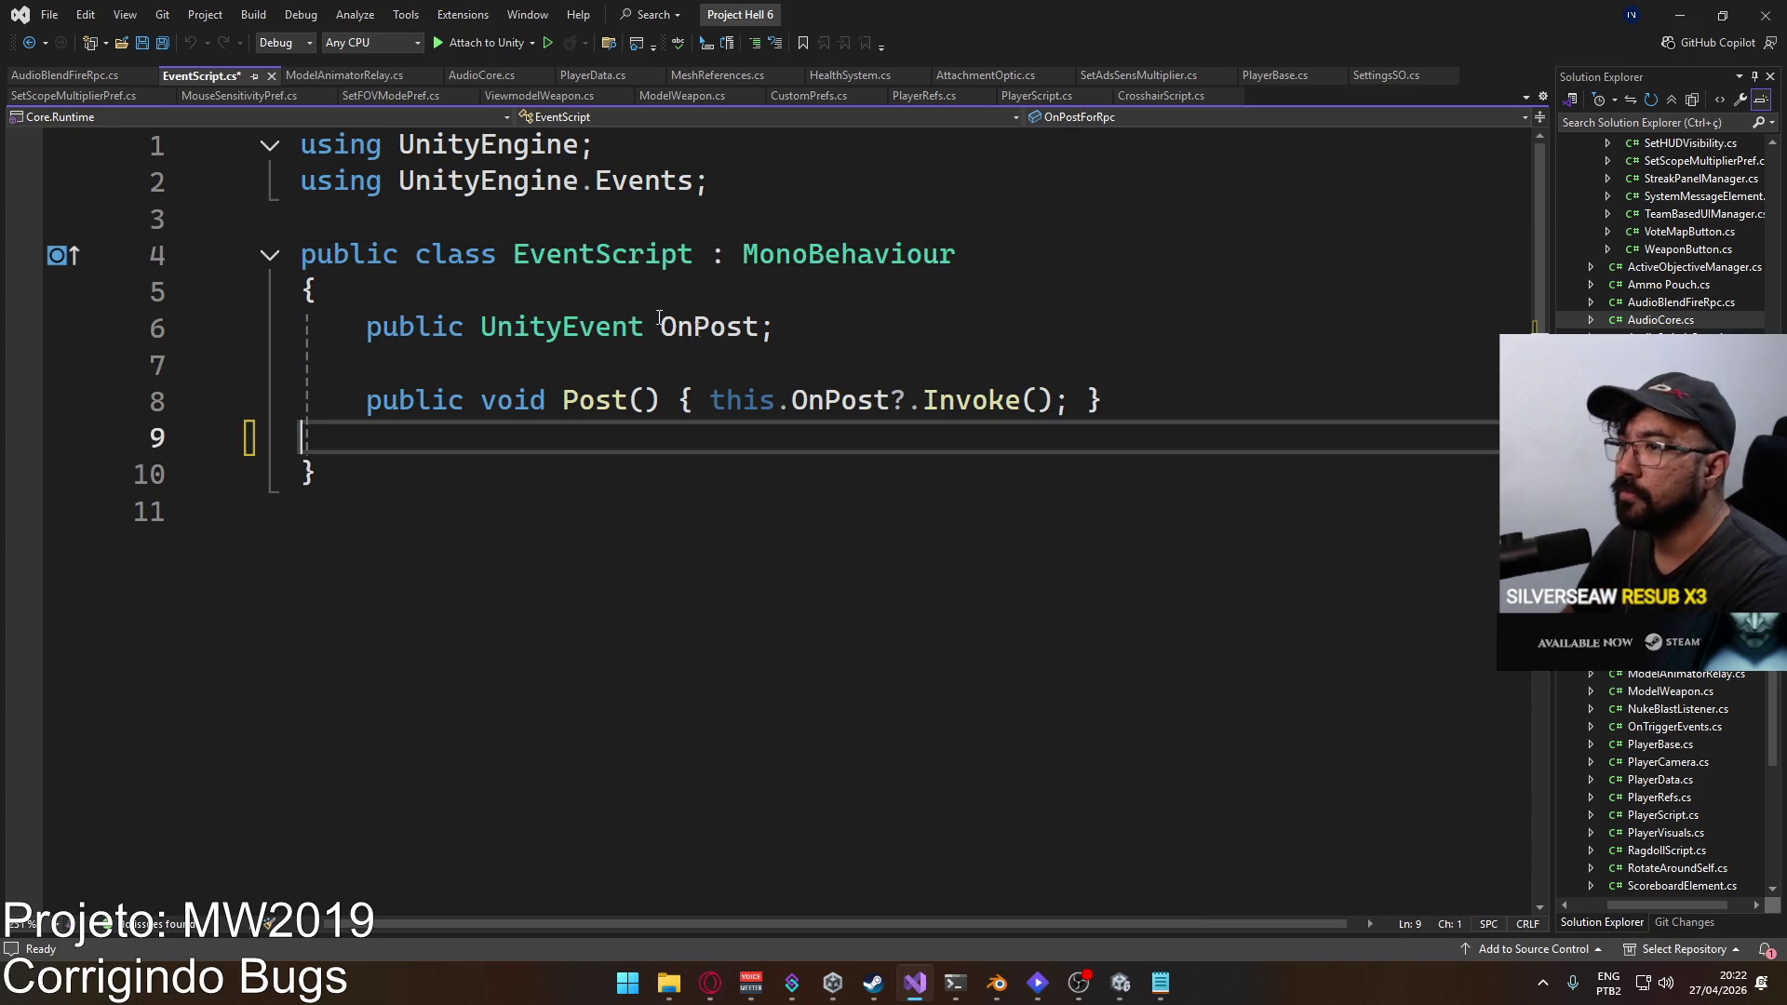
{"action": "key", "text": "ctrl+s"}
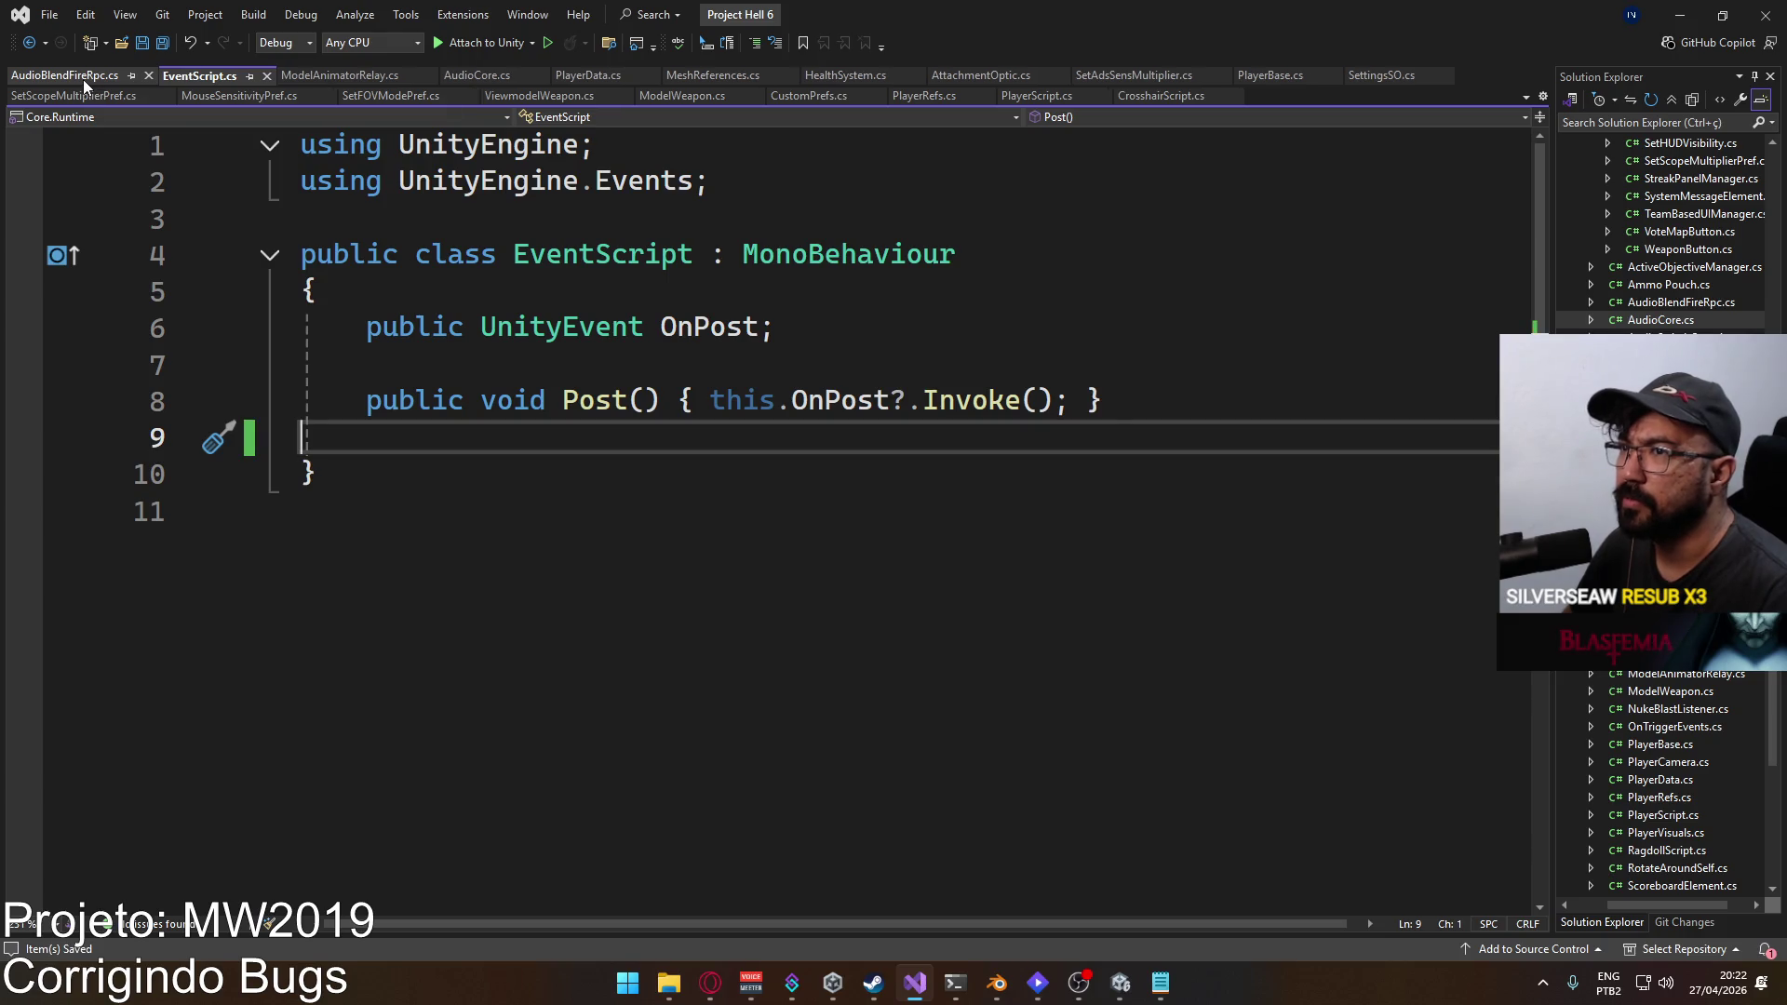
Step: In AudioBlendFireRpc, look up all references to the Post method, then close the results
{"action": "left_click", "coordinate": [82, 80]}
{"action": "scroll", "coordinate": [819, 372], "scroll_direction": "down", "scroll_amount": 1}
{"action": "scroll", "coordinate": [819, 373], "scroll_direction": "up", "scroll_amount": 1}
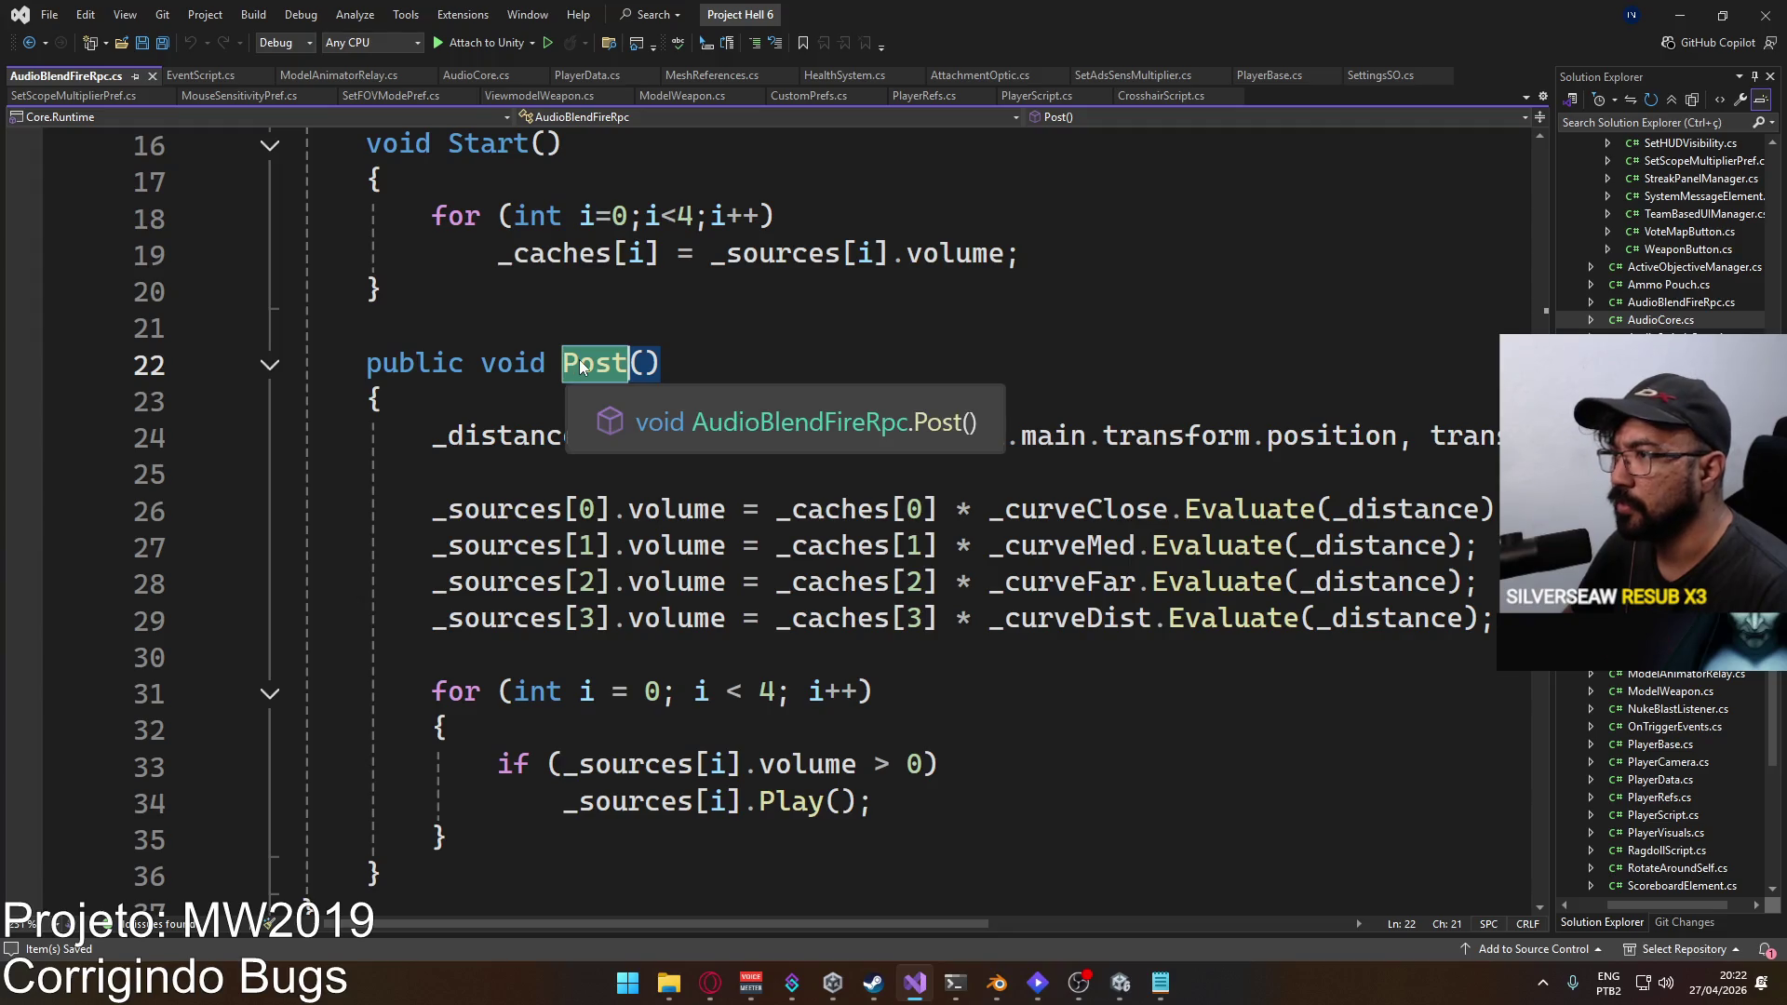
{"action": "right_click", "coordinate": [569, 363]}
{"action": "left_click", "coordinate": [652, 550]}
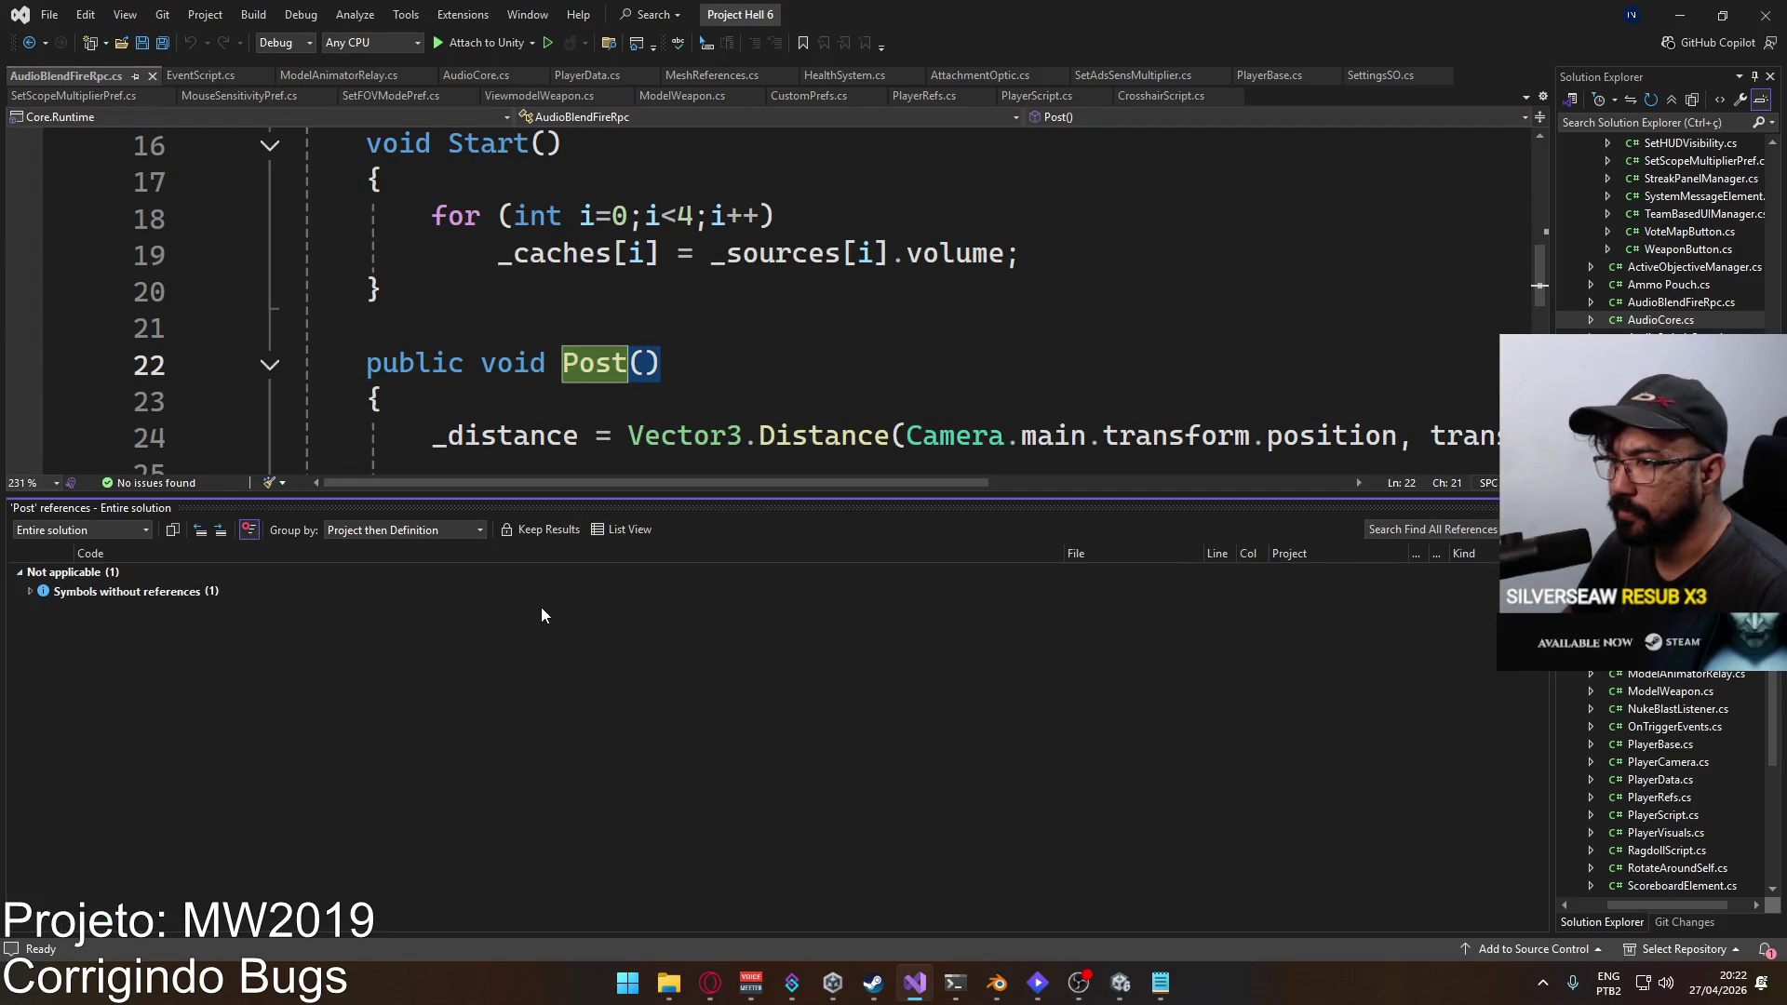
{"action": "left_click", "coordinate": [778, 368]}
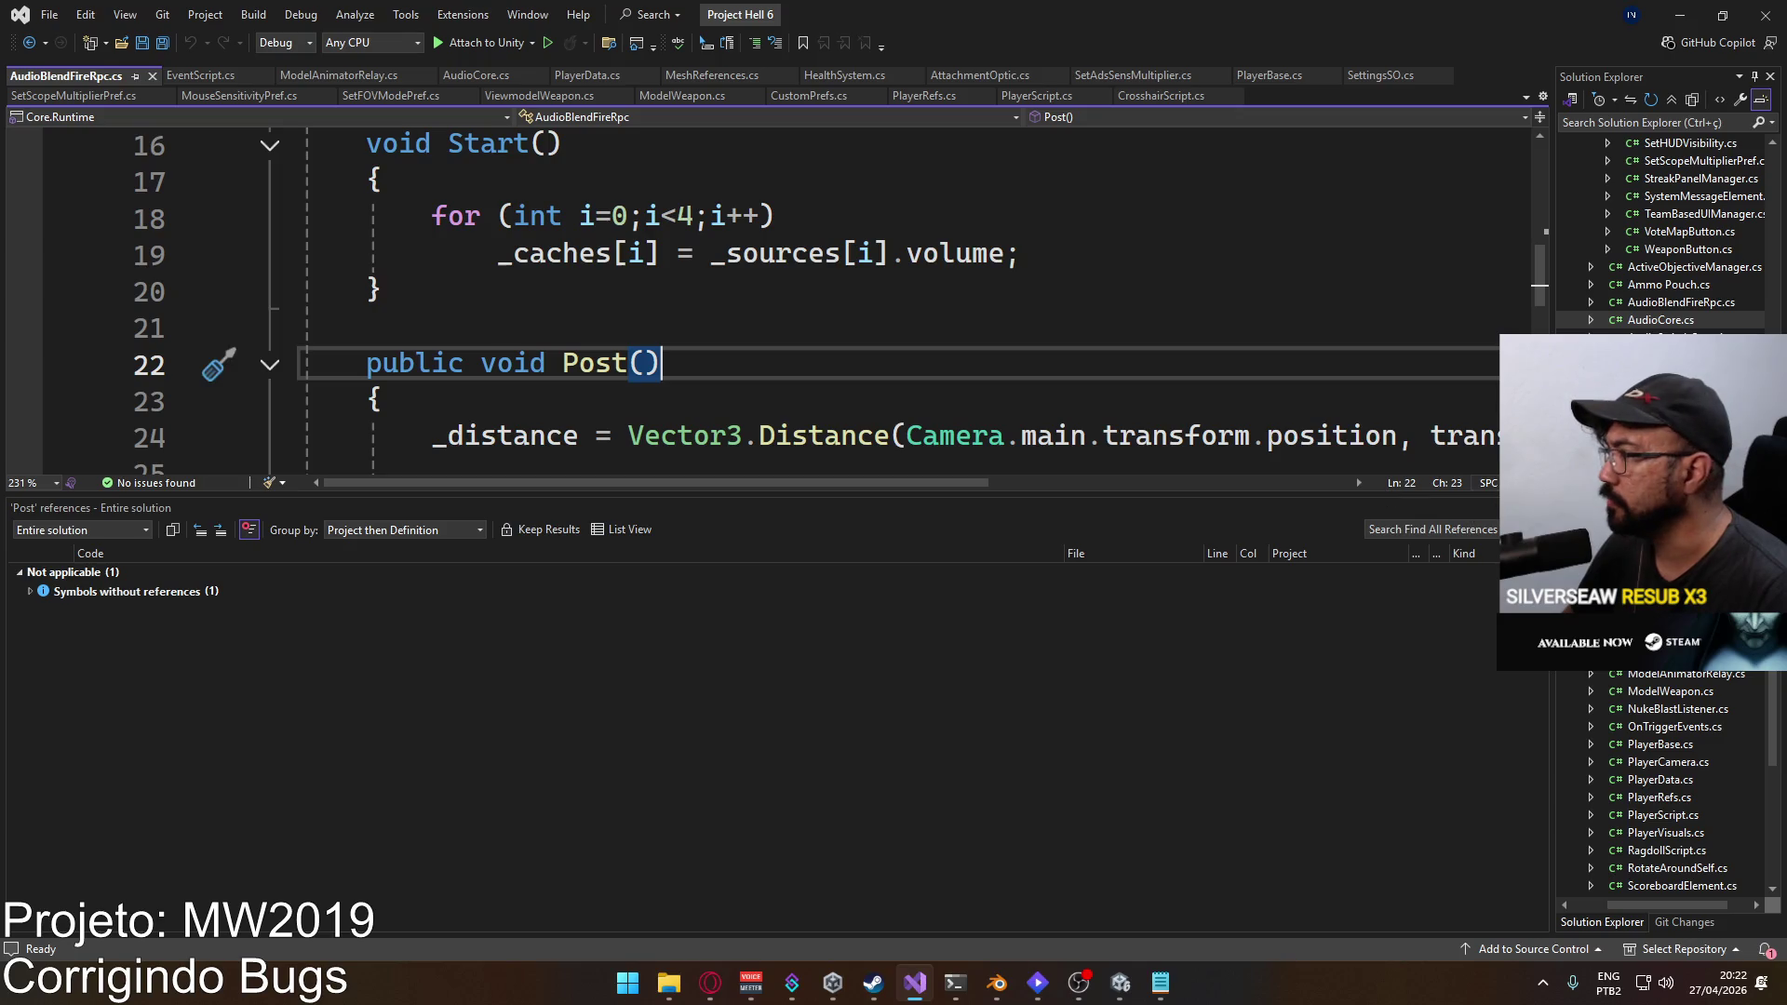
{"action": "left_click", "coordinate": [1541, 508]}
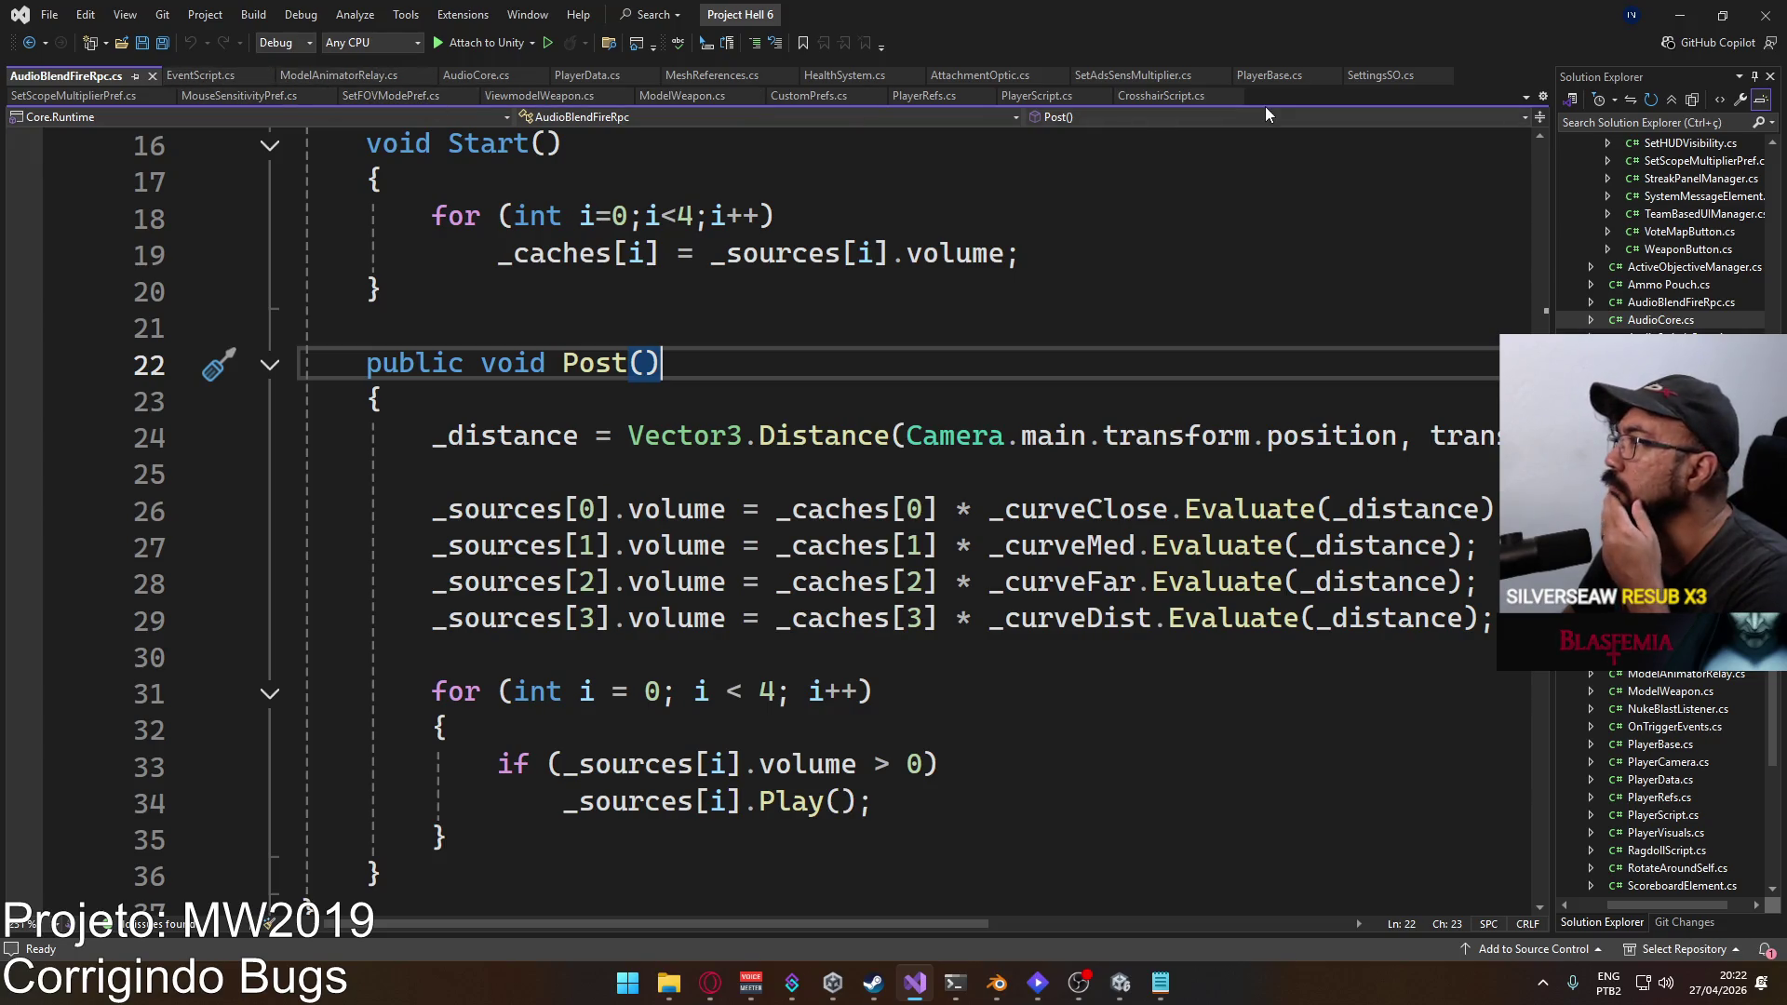
Step: Select the protected EventScript _fireEvent declaration on line 20 of ViewmodelWeapon.cs
{"action": "left_click", "coordinate": [539, 95]}
{"action": "scroll", "coordinate": [923, 491], "scroll_direction": "down", "scroll_amount": 2}
{"action": "mouse_move", "coordinate": [922, 491]}
{"action": "left_mouse_down"}
{"action": "mouse_move", "coordinate": [336, 478]}
{"action": "mouse_move", "coordinate": [370, 476]}
{"action": "left_mouse_up"}
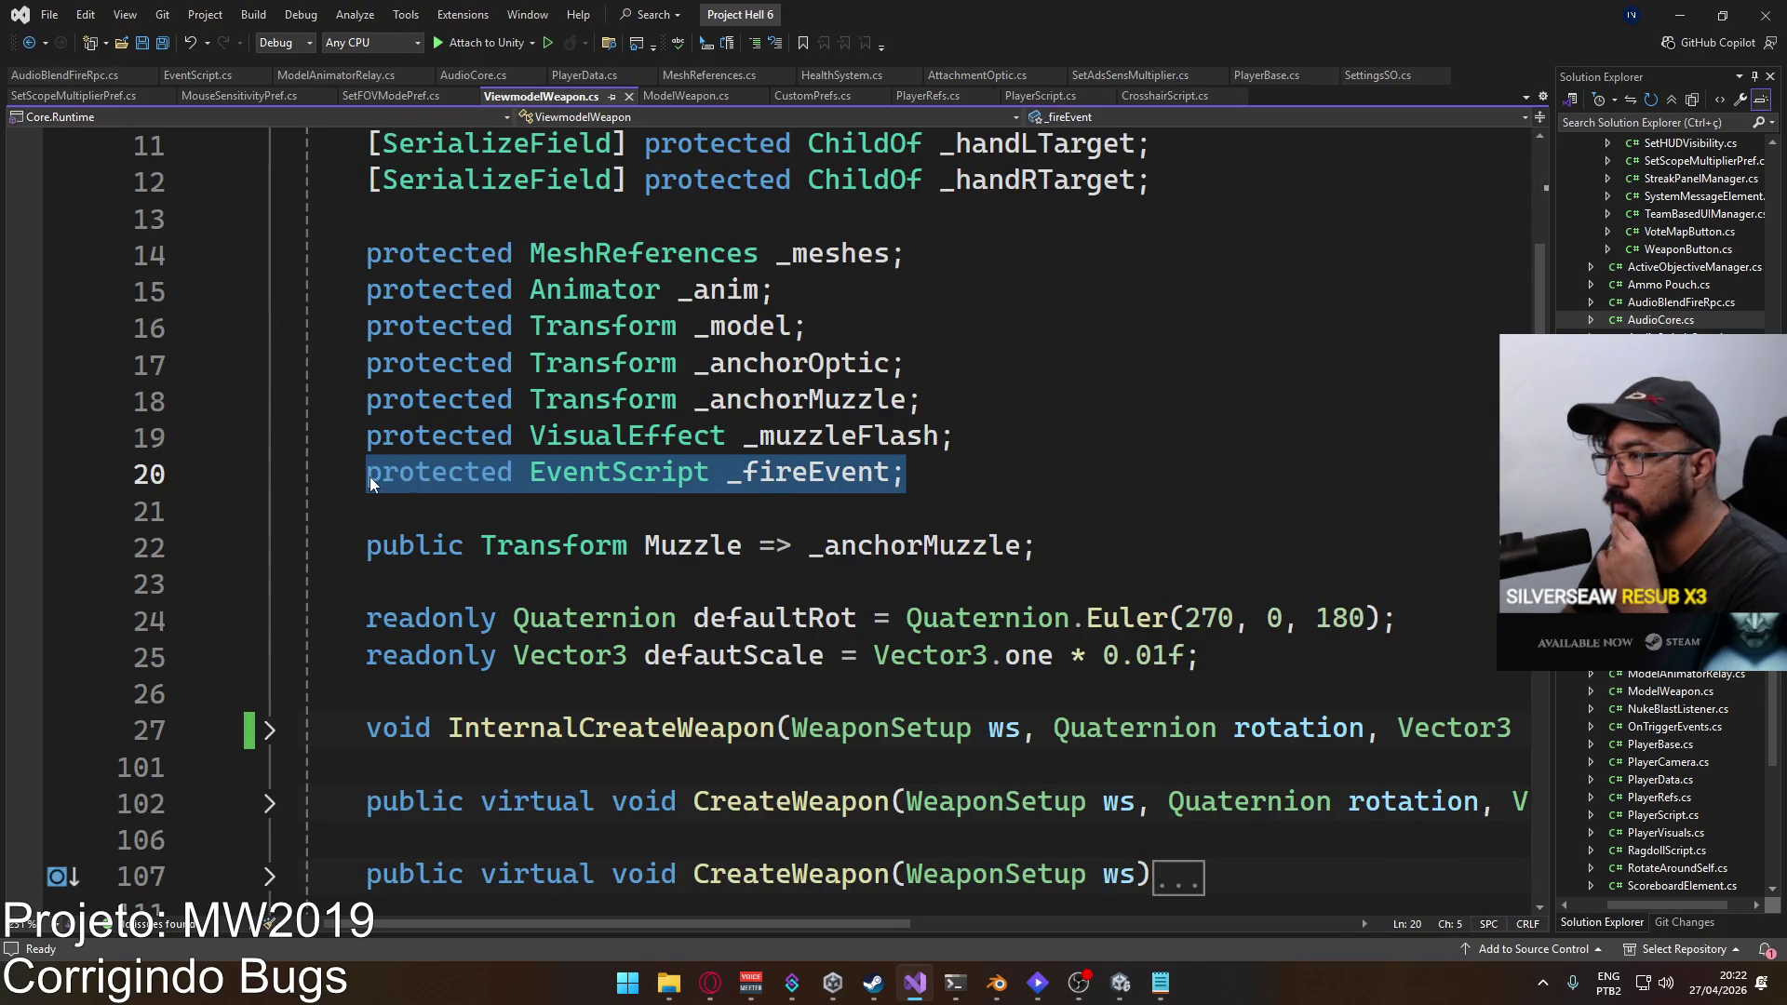
{"action": "scroll", "coordinate": [631, 542], "scroll_direction": "up", "scroll_amount": 2}
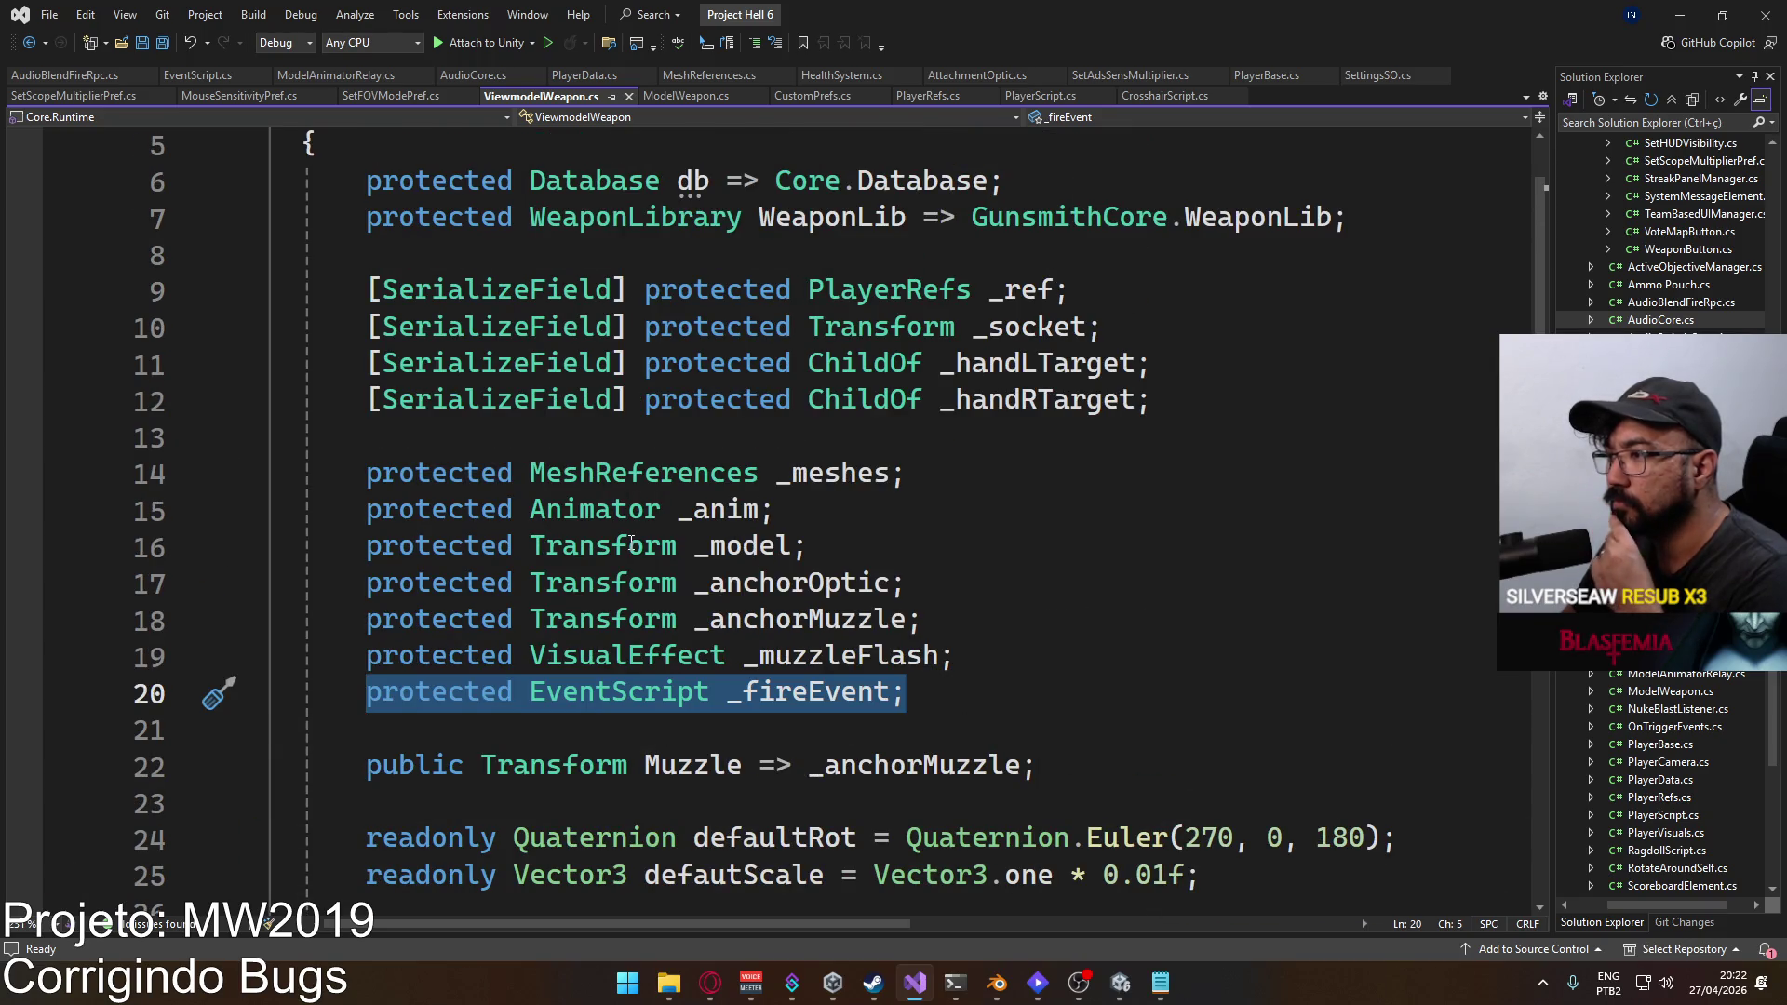
Step: Expand the single-argument CreateWeapon body and the other overload to reveal their InternalCreateWeapon calls
{"action": "scroll", "coordinate": [631, 543], "scroll_direction": "down", "scroll_amount": 4}
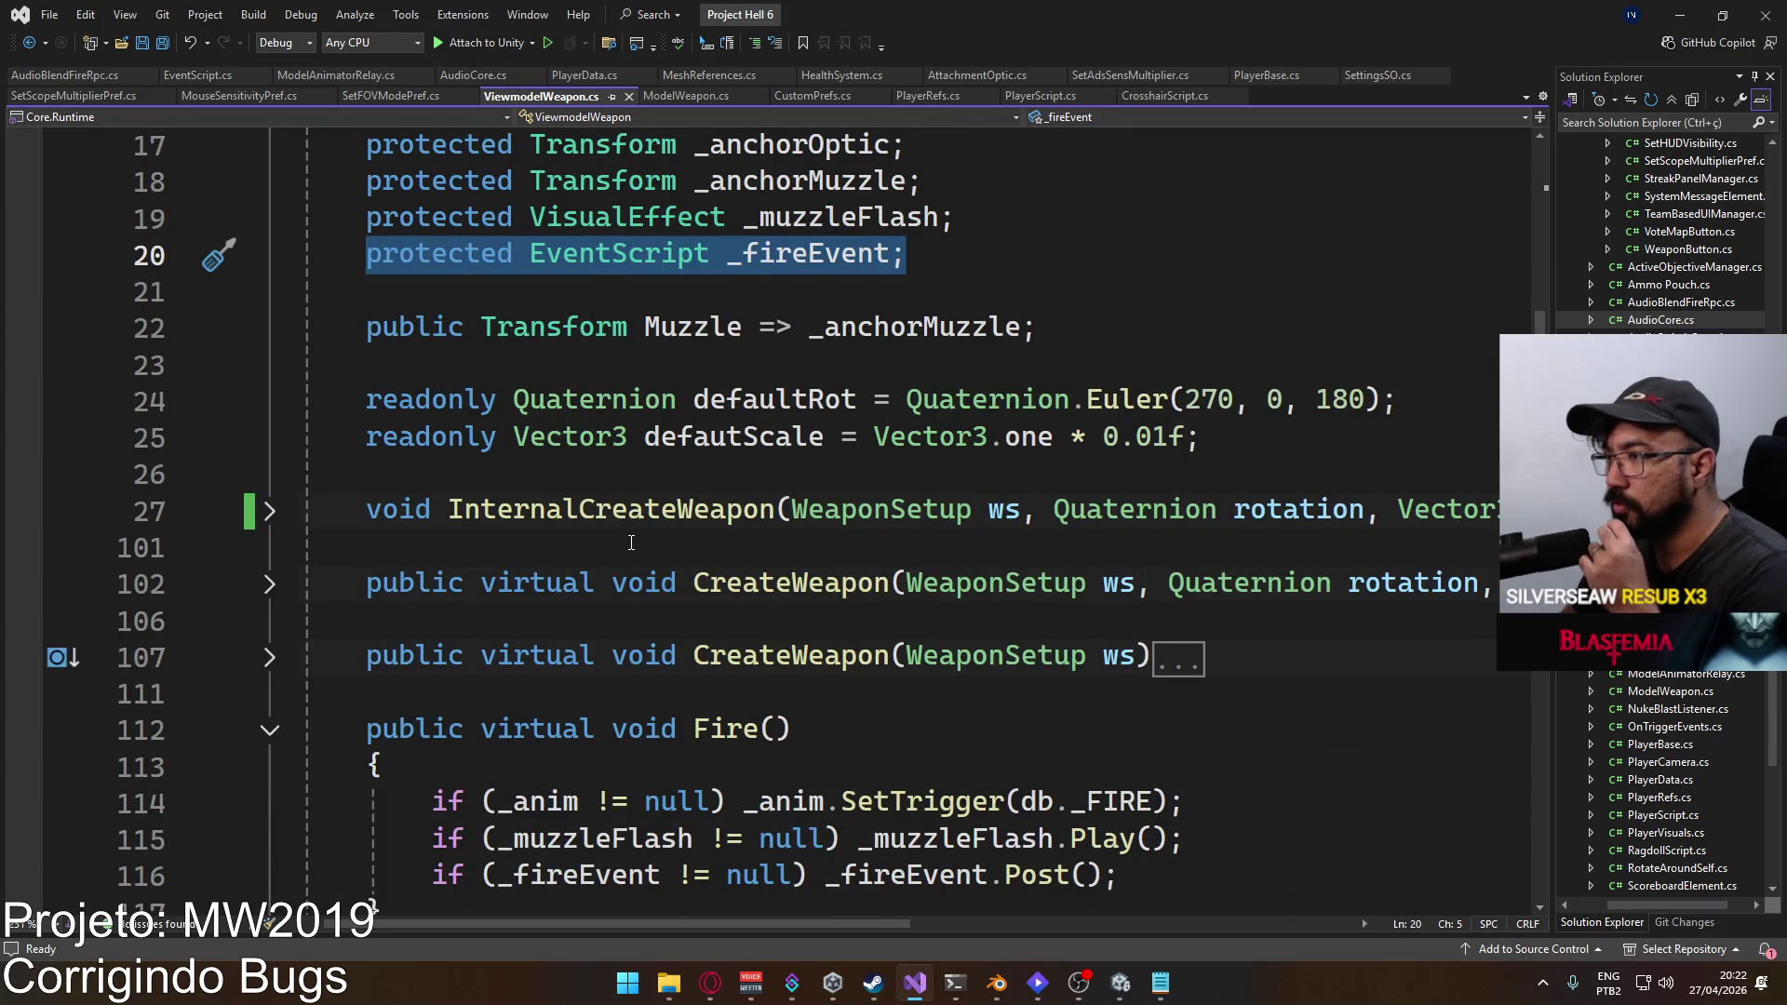
{"action": "scroll", "coordinate": [631, 543], "scroll_direction": "down", "scroll_amount": 2}
{"action": "scroll", "coordinate": [631, 542], "scroll_direction": "down", "scroll_amount": 2}
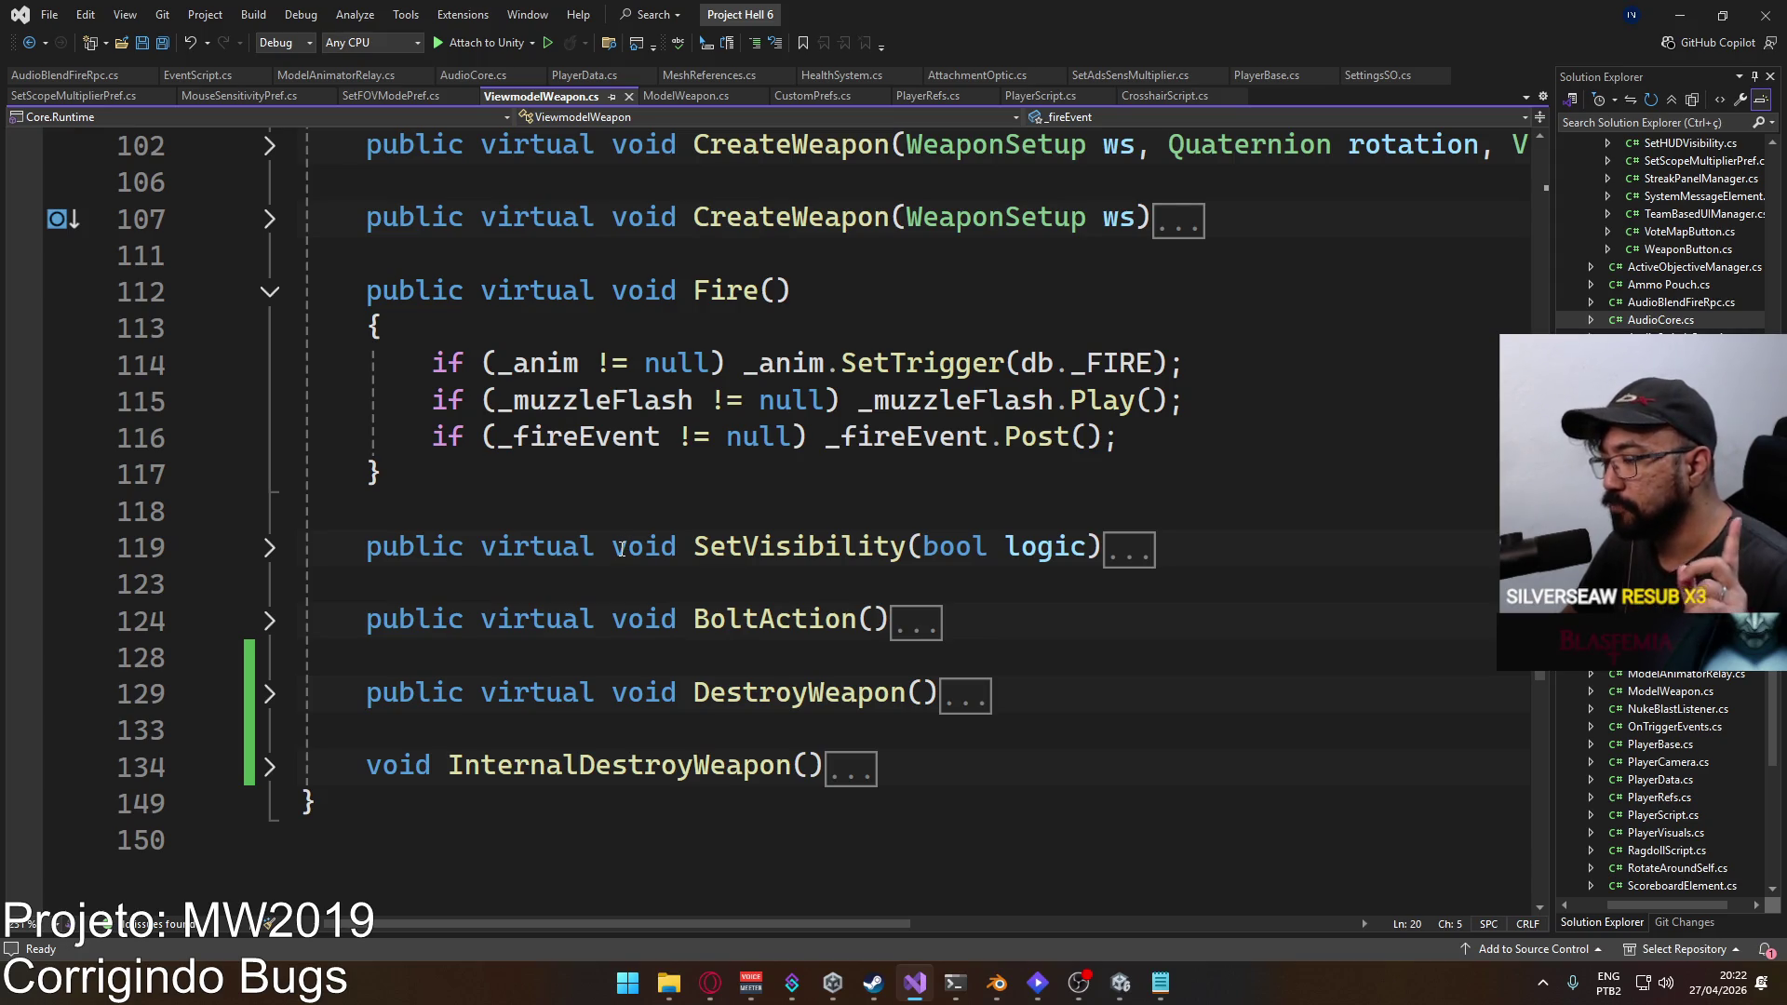
{"action": "scroll", "coordinate": [615, 561], "scroll_direction": "up", "scroll_amount": 2}
{"action": "scroll", "coordinate": [584, 542], "scroll_direction": "up", "scroll_amount": 2}
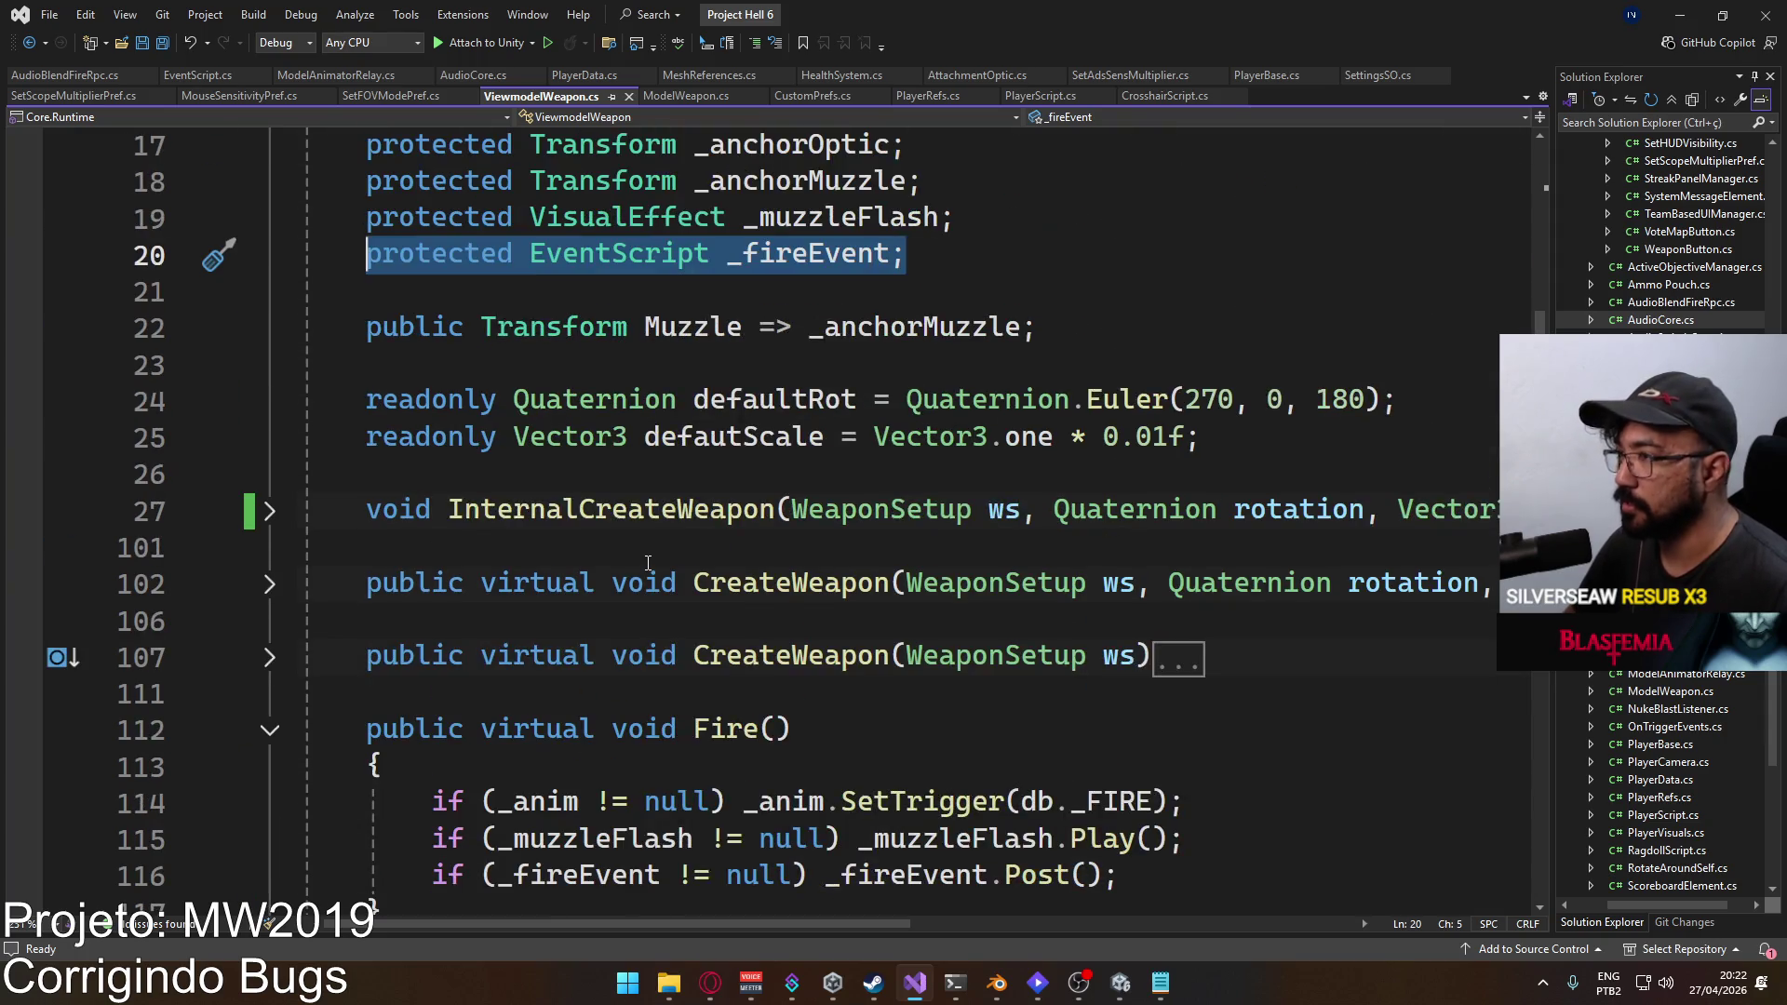
{"action": "scroll", "coordinate": [640, 565], "scroll_direction": "up", "scroll_amount": 2}
{"action": "scroll", "coordinate": [628, 550], "scroll_direction": "down", "scroll_amount": 5}
{"action": "scroll", "coordinate": [643, 539], "scroll_direction": "up", "scroll_amount": 2}
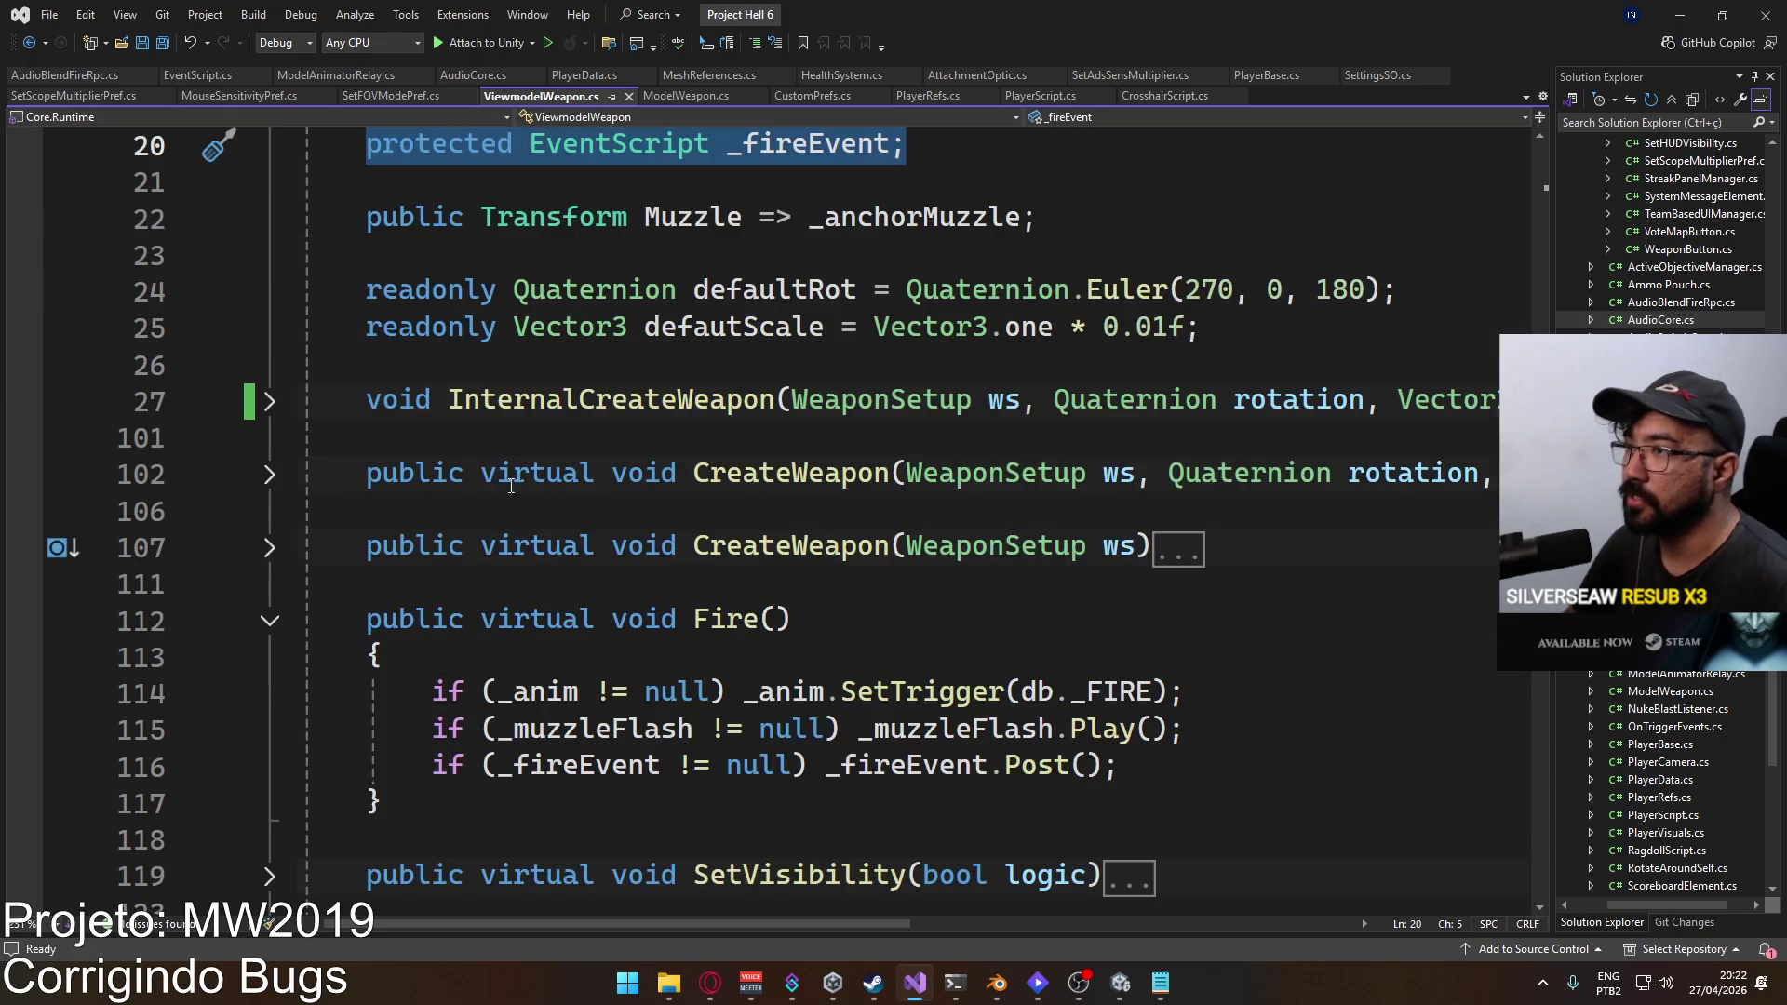
{"action": "scroll", "coordinate": [838, 531], "scroll_direction": "up", "scroll_amount": 2}
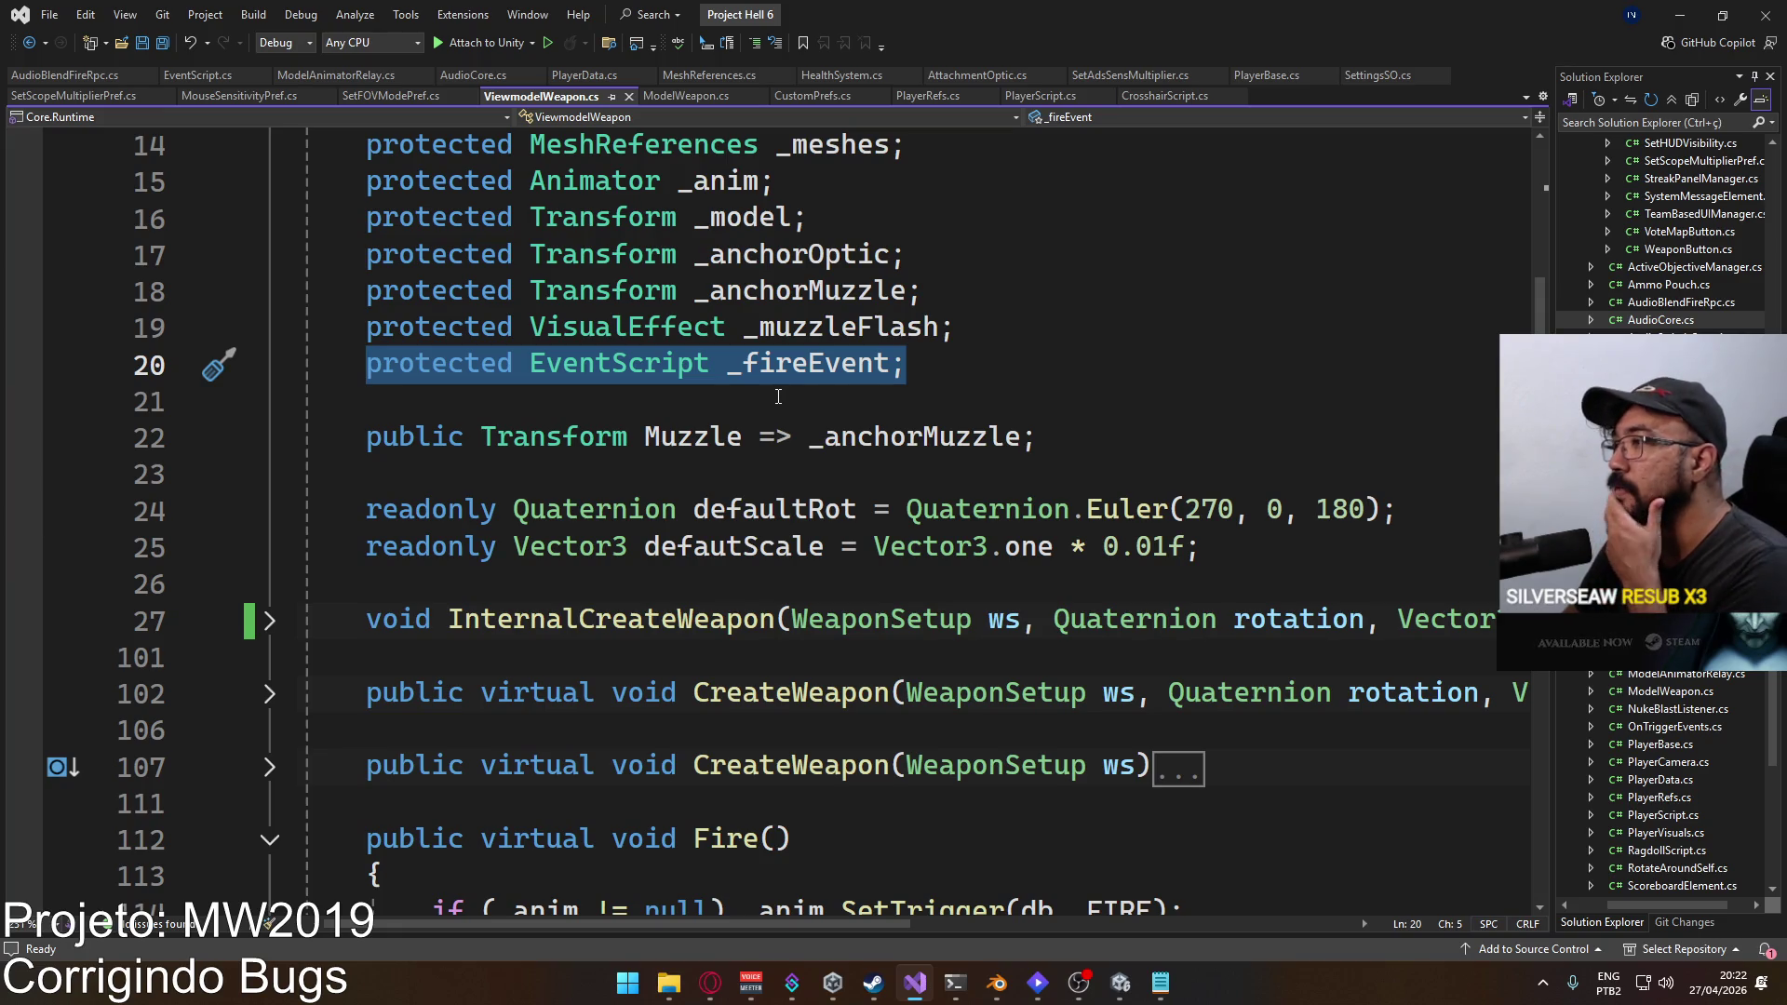
{"action": "left_click", "coordinate": [269, 766]}
{"action": "scroll", "coordinate": [480, 633], "scroll_direction": "down", "scroll_amount": 3}
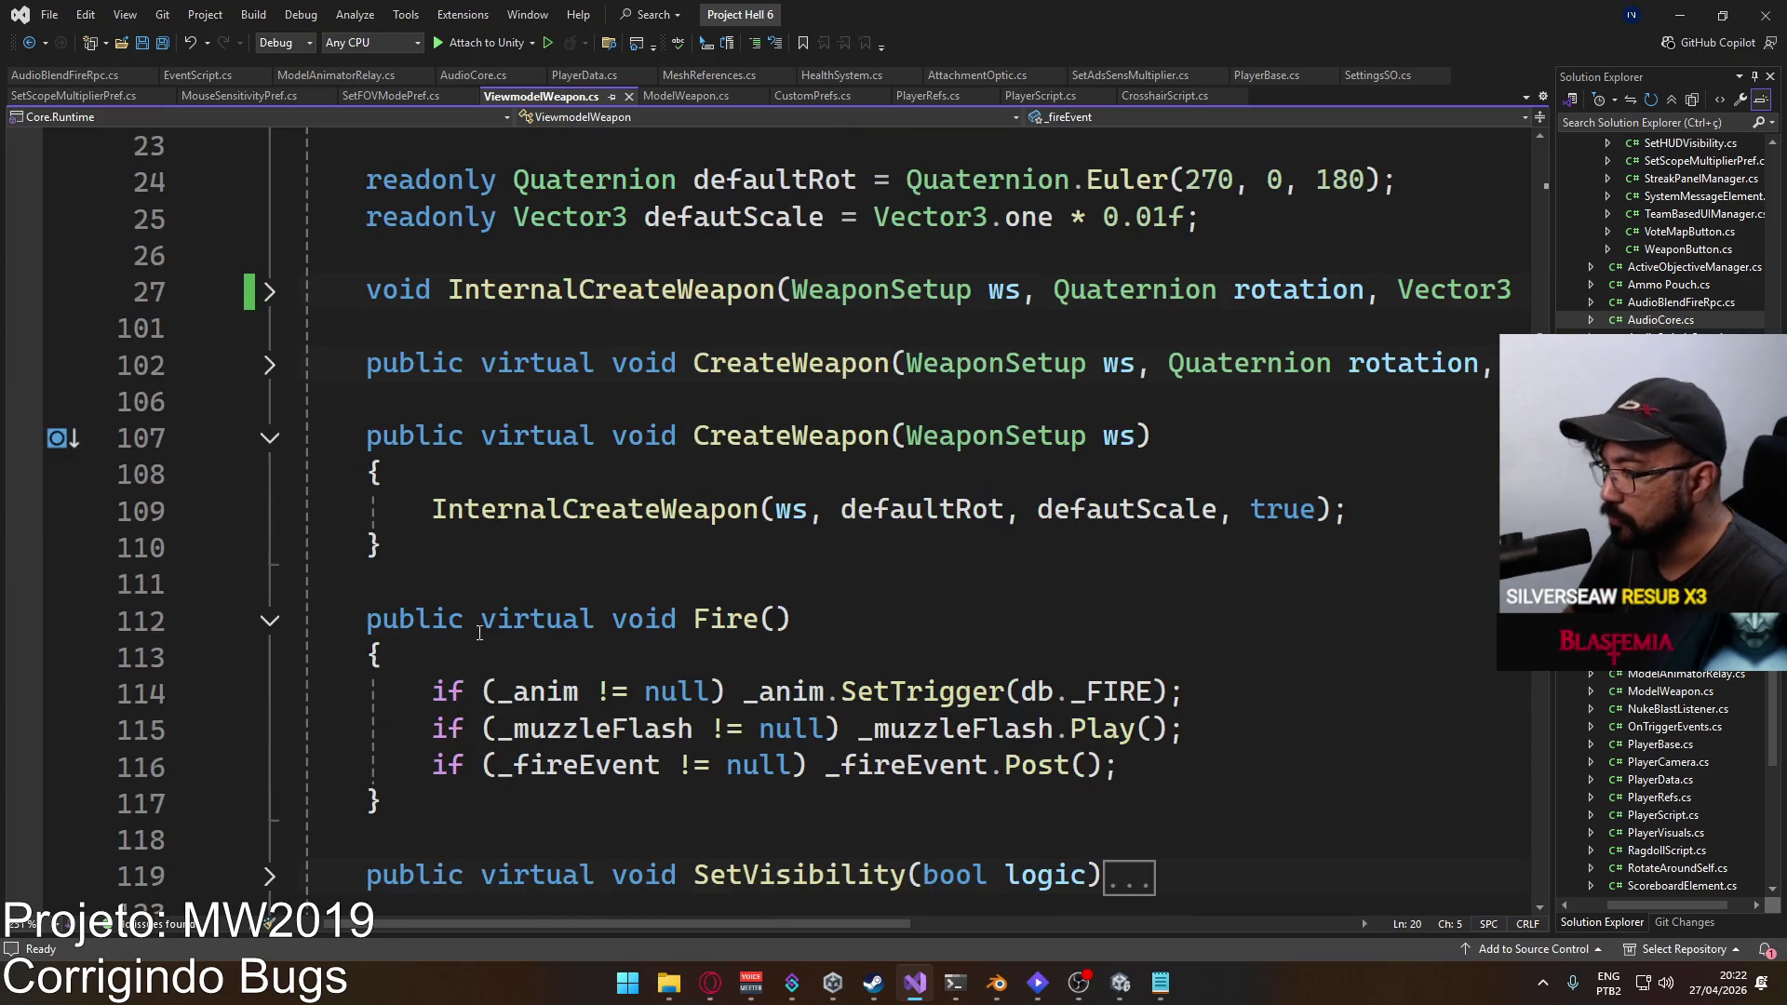
{"action": "left_click", "coordinate": [269, 365]}
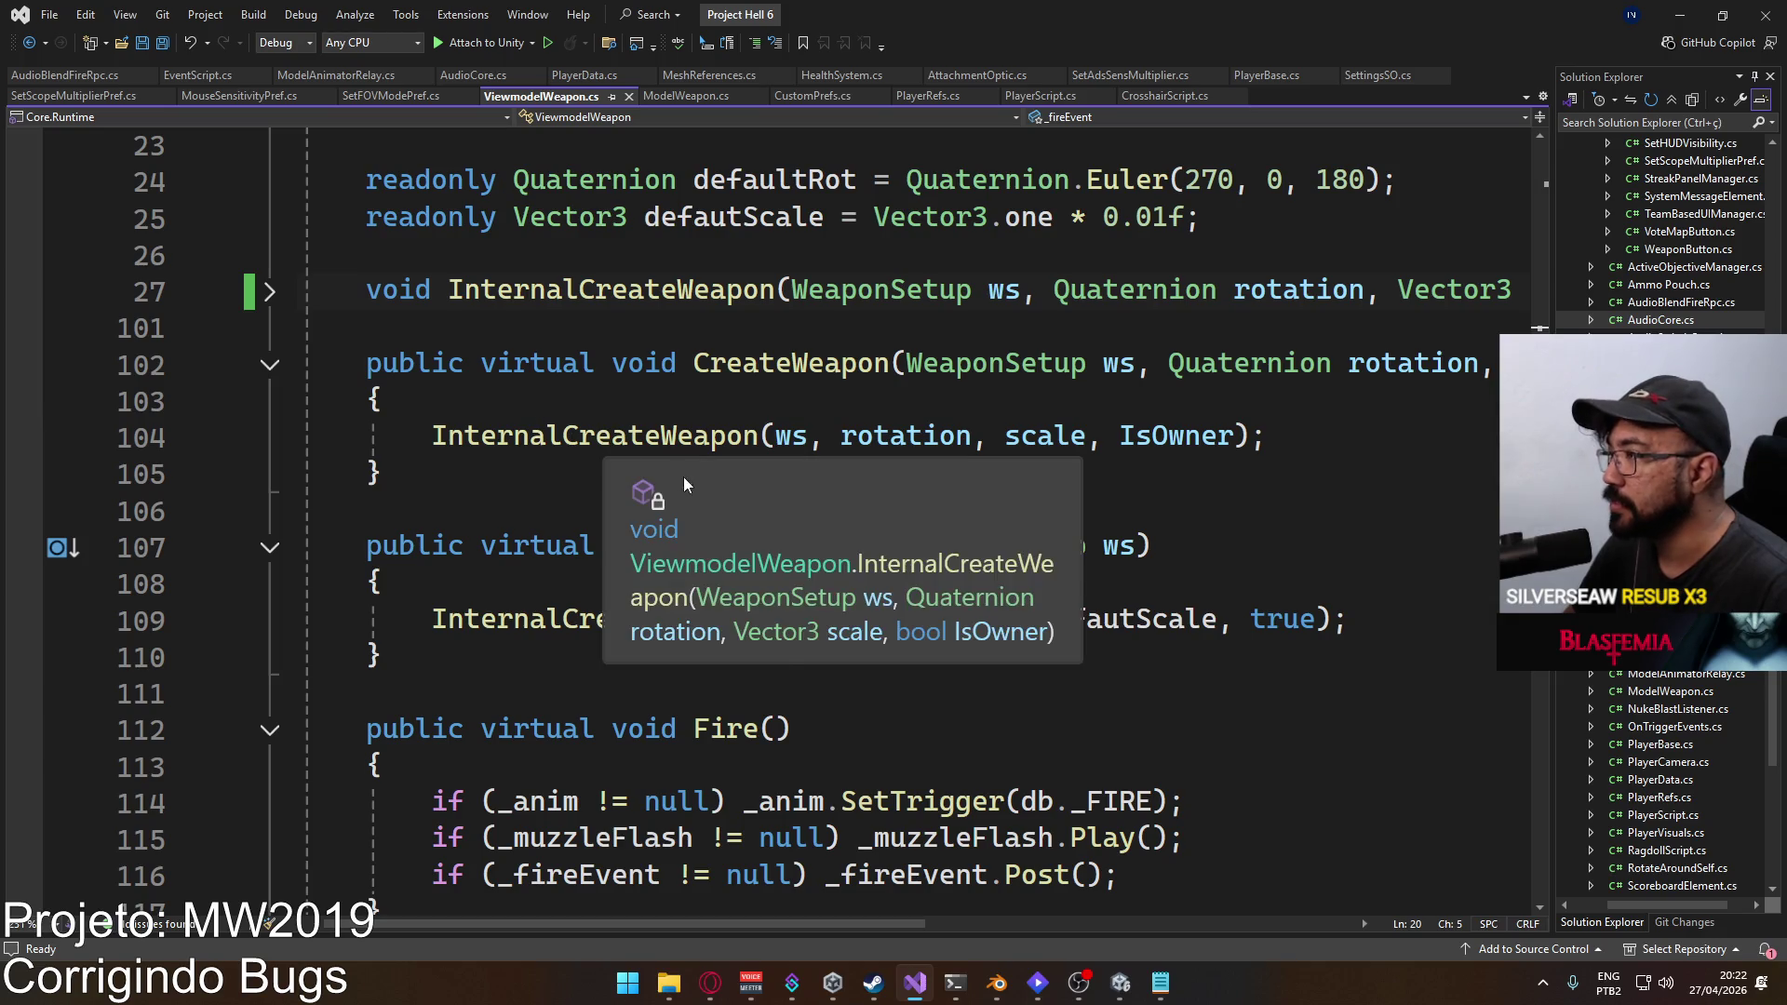
{"action": "scroll", "coordinate": [790, 461], "scroll_direction": "up", "scroll_amount": 1}
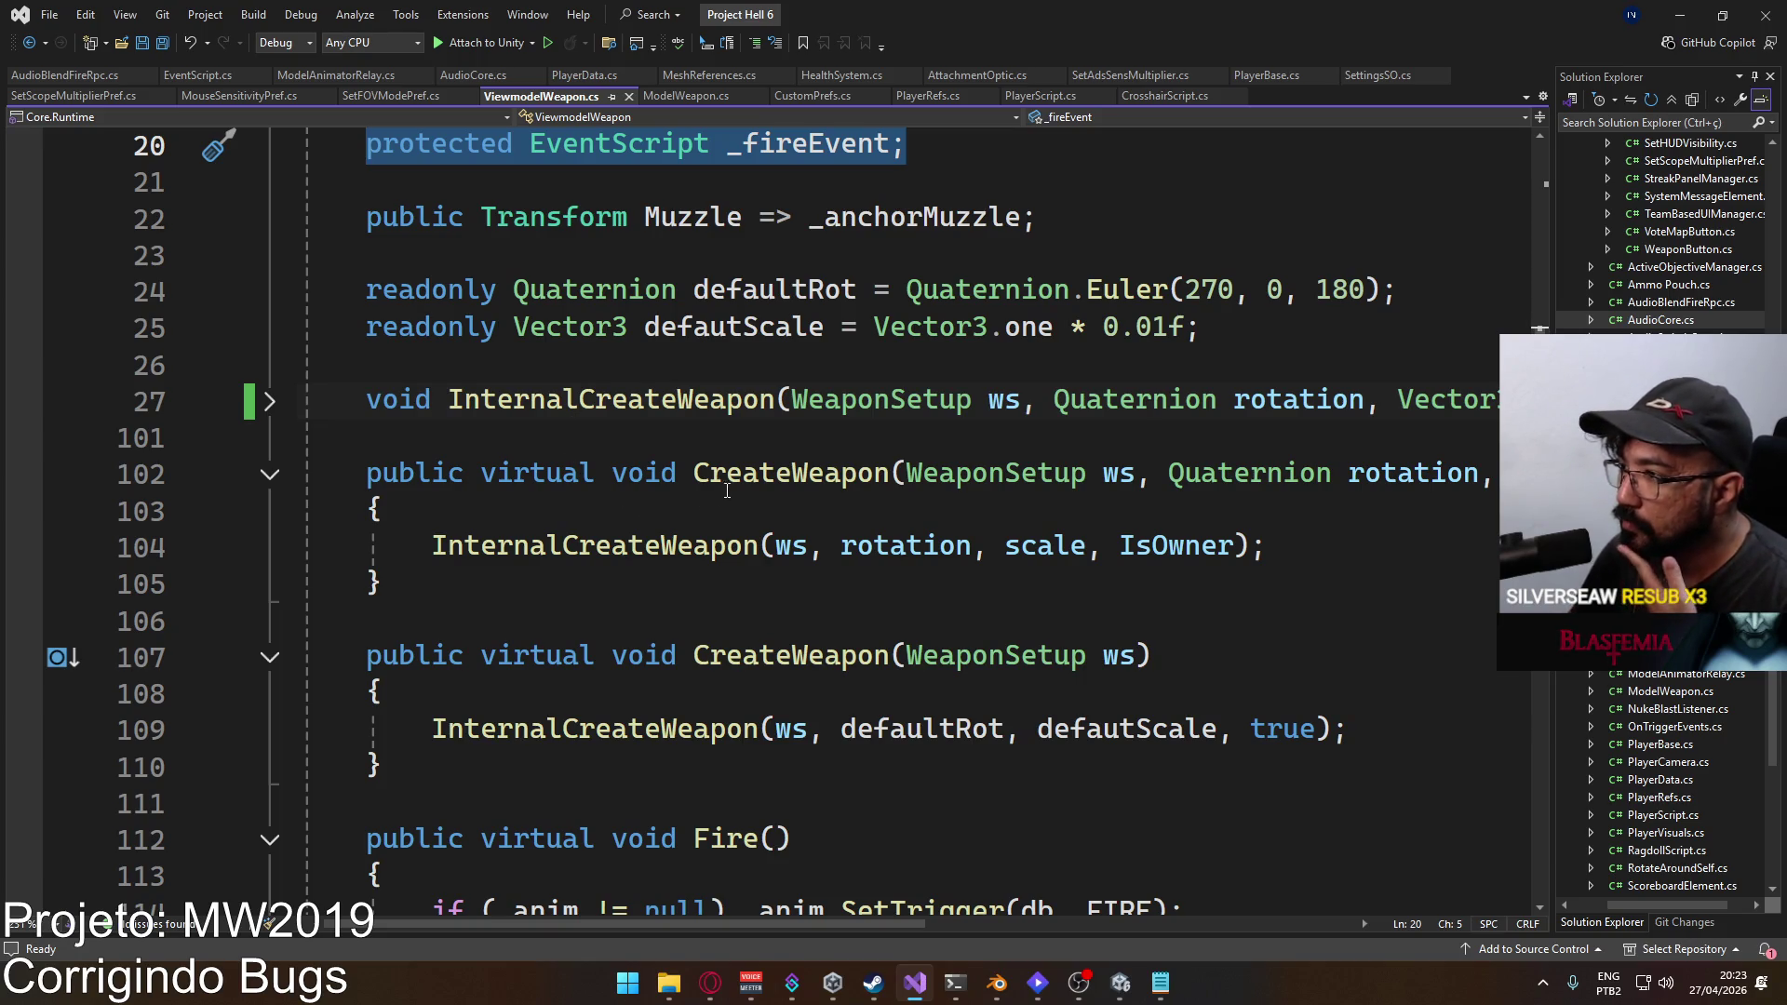
{"action": "scroll", "coordinate": [767, 510], "scroll_direction": "up", "scroll_amount": 4}
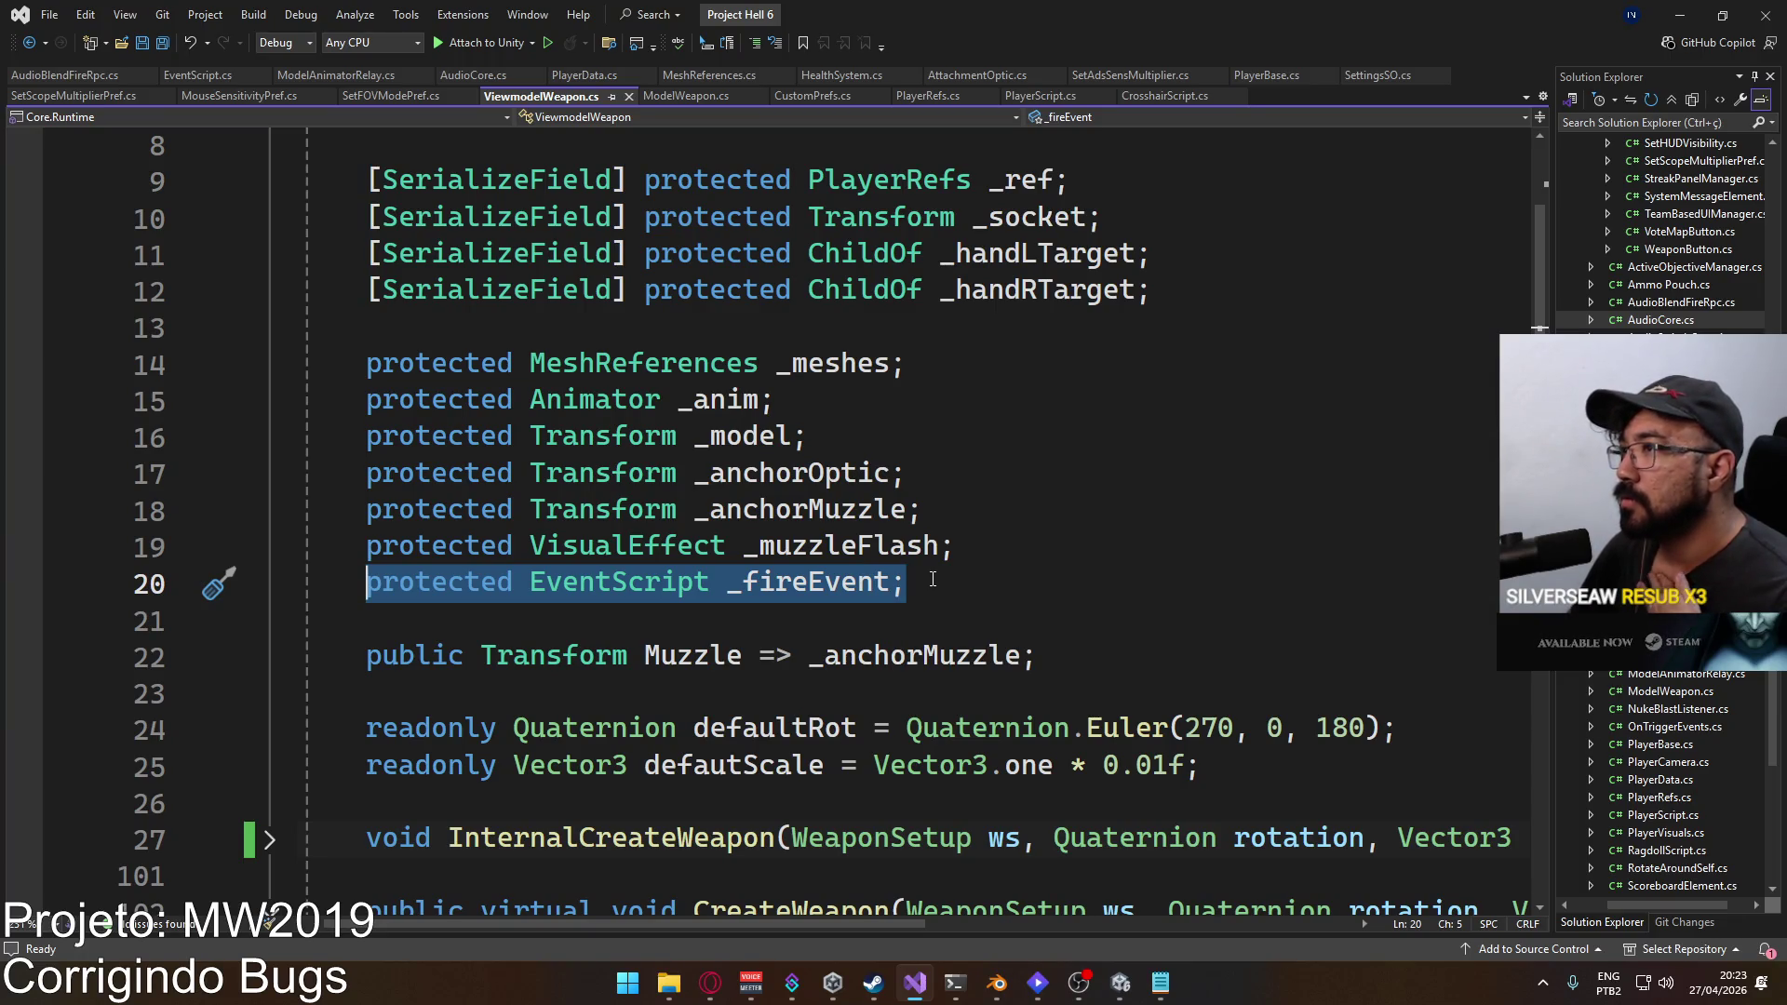
Step: Let Unity recompile, then inspect Weapon MP5's Muzzle Anchor Event Script, which now lists only On Post
{"action": "left_click", "coordinate": [1119, 983]}
{"action": "mouse_move", "coordinate": [1078, 983]}
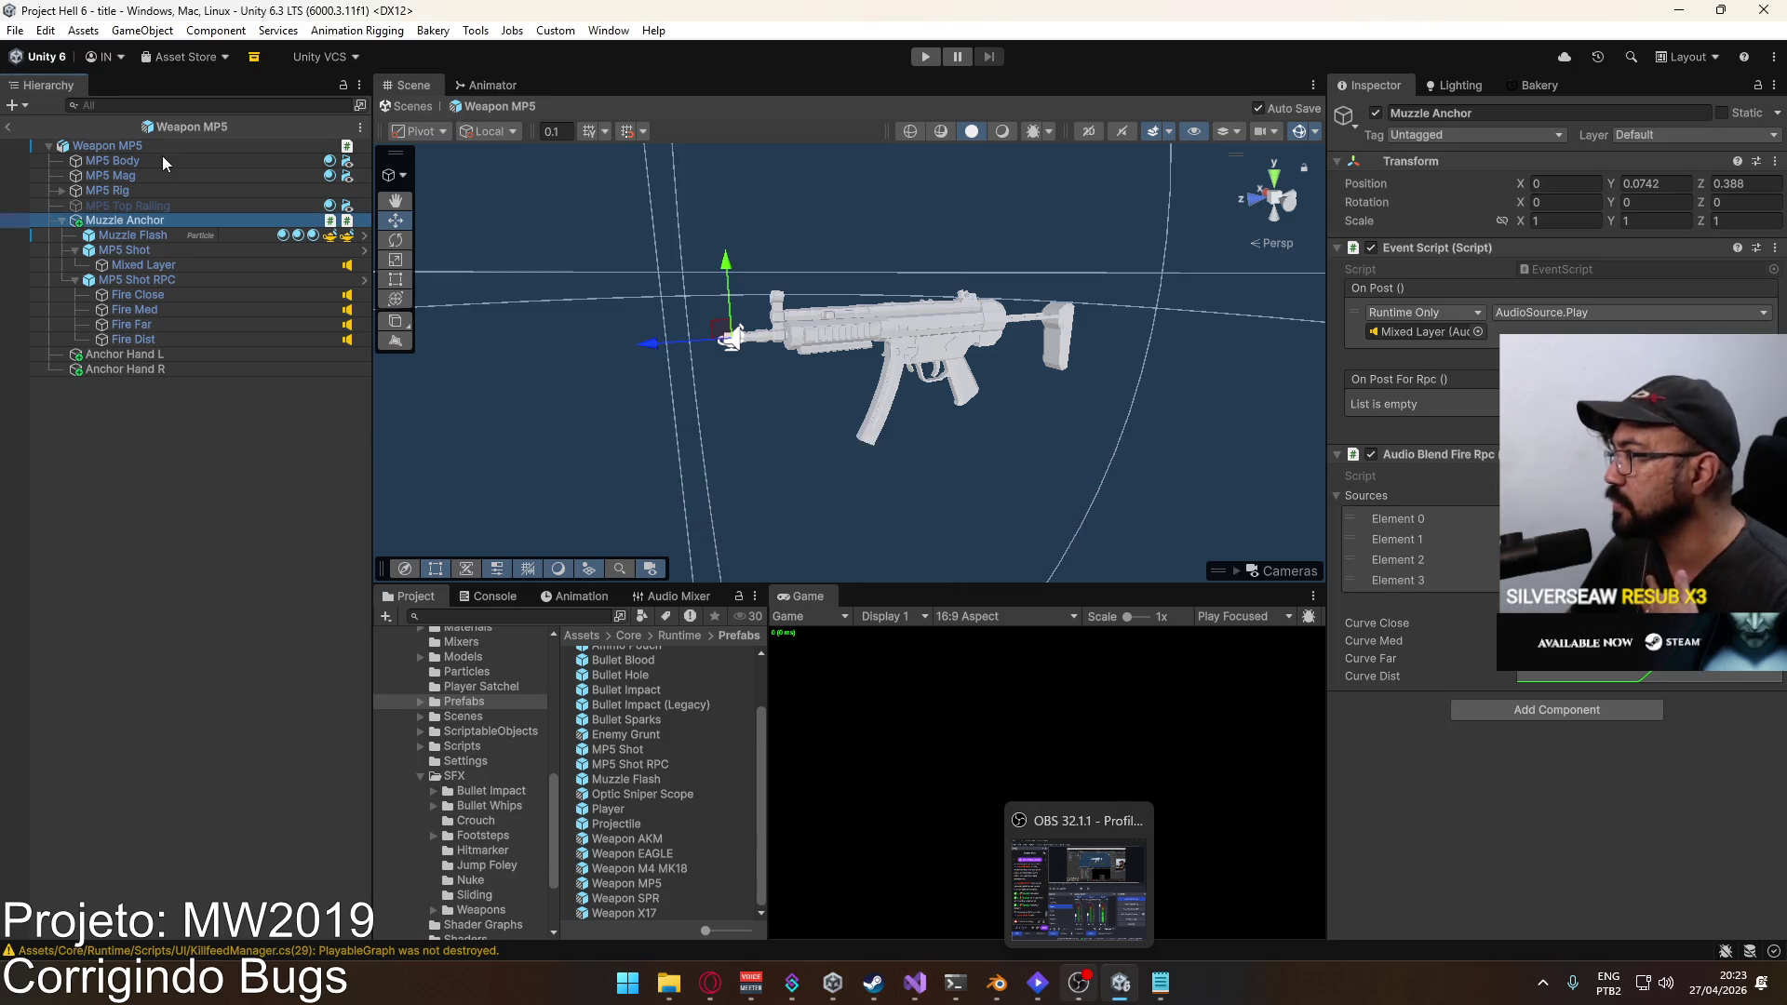
{"action": "left_click", "coordinate": [126, 145]}
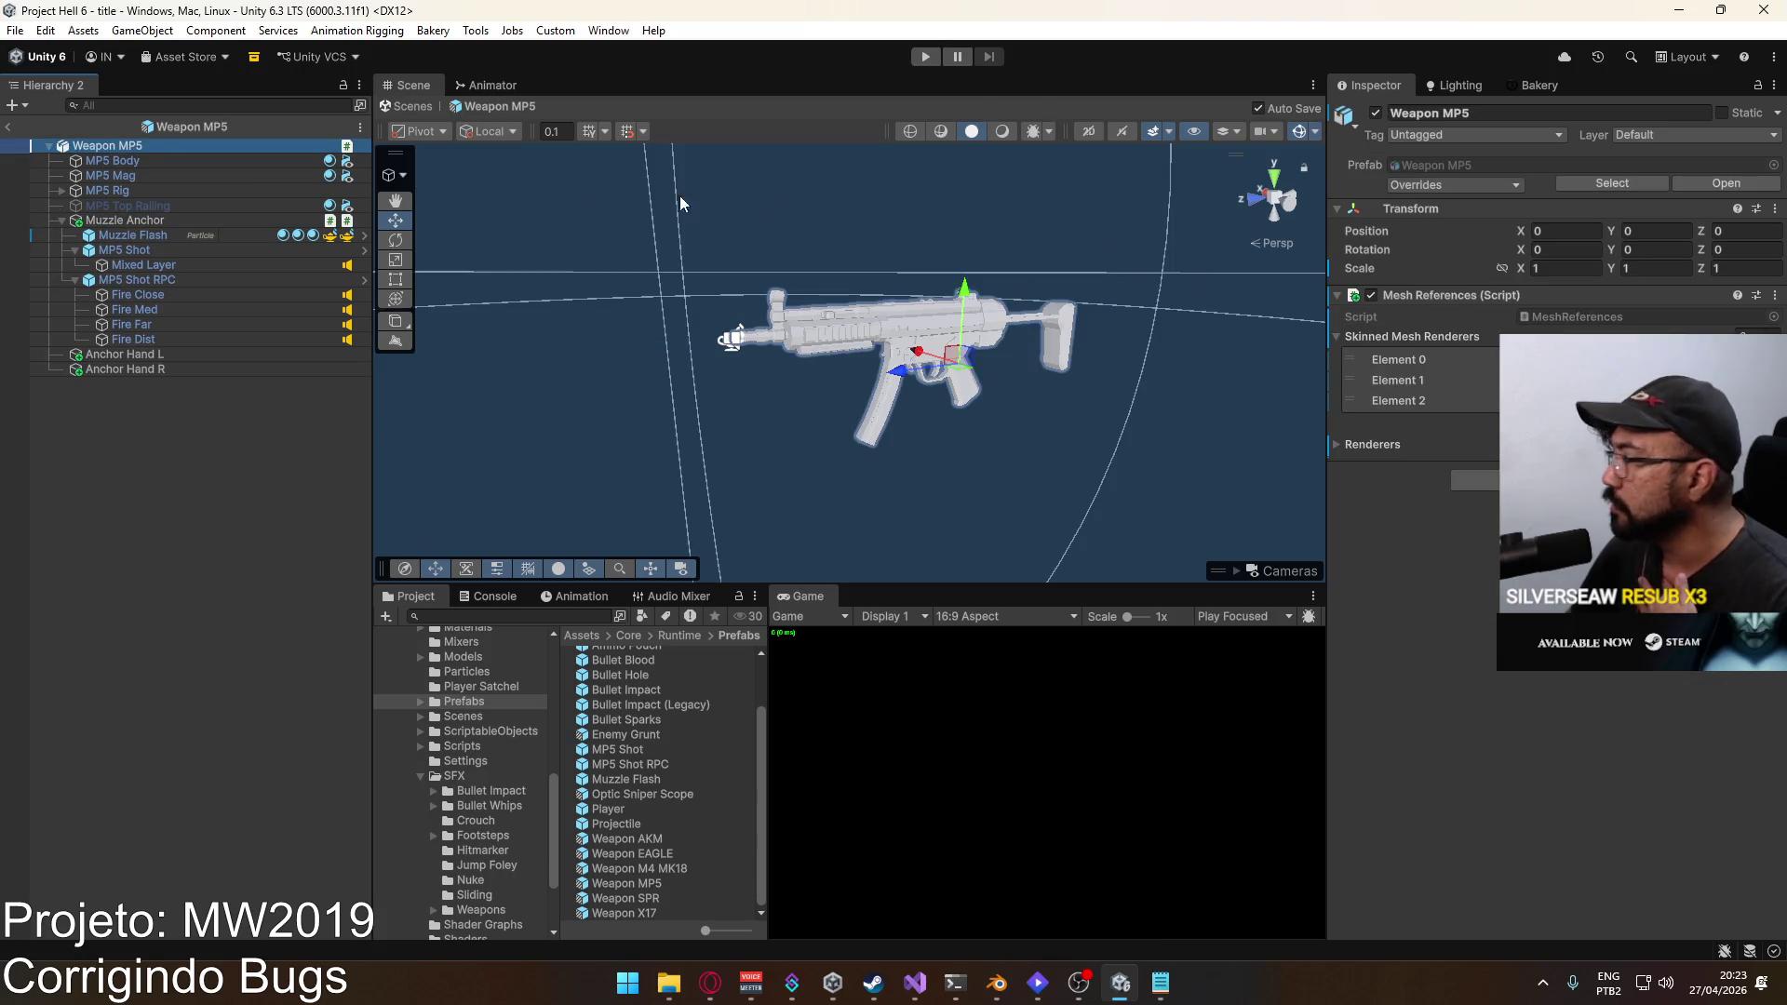
{"action": "left_click", "coordinate": [167, 221]}
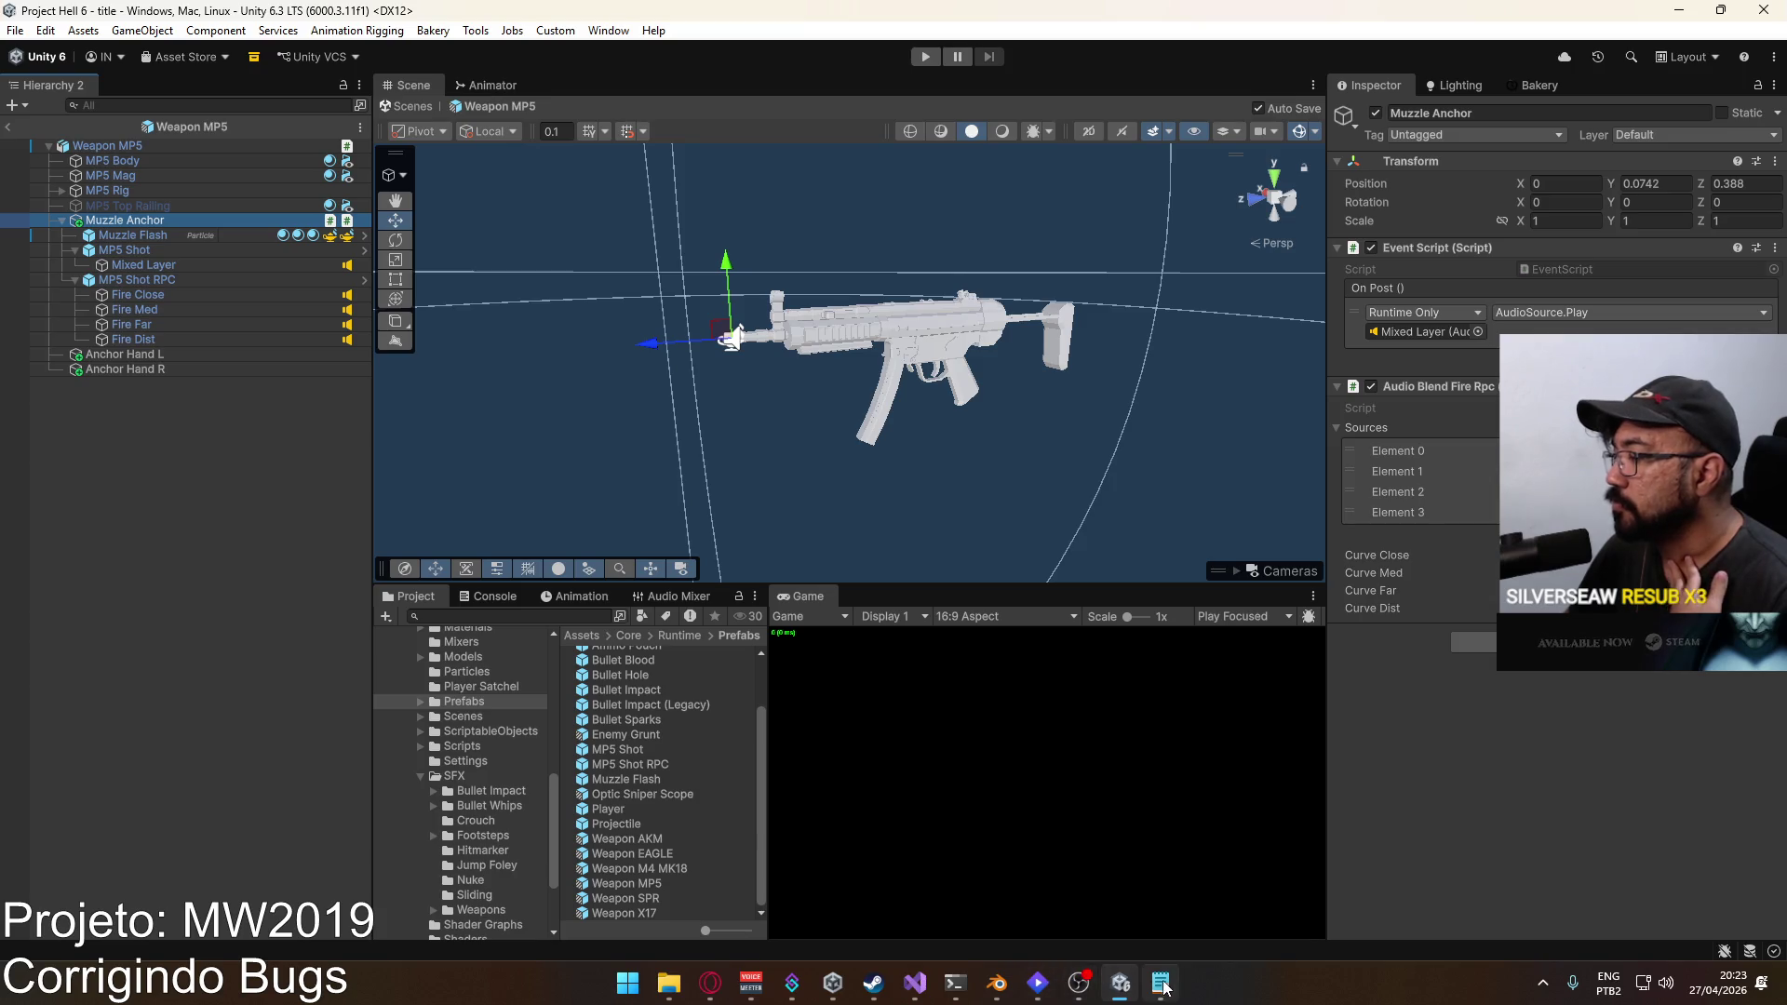
Step: Find all references to _fireEvent and jump to its assignment at line 66
{"action": "left_click", "coordinate": [910, 980]}
{"action": "left_click", "coordinate": [768, 568]}
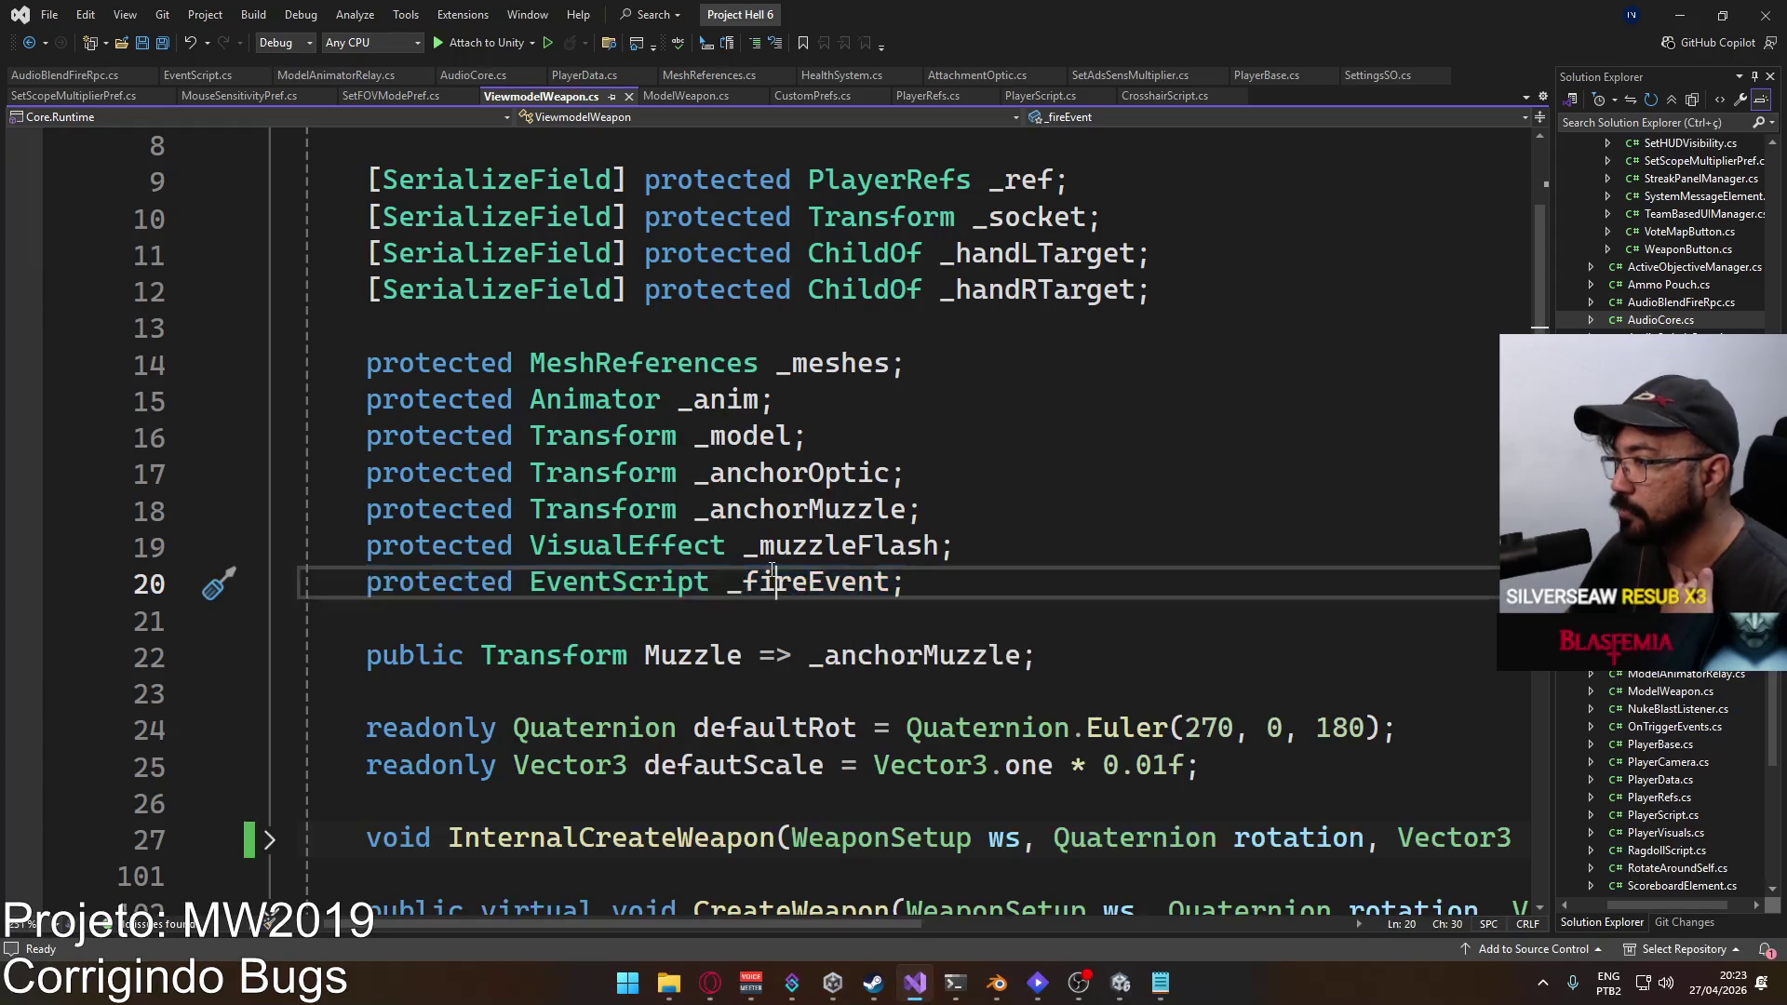
{"action": "right_click", "coordinate": [769, 568]}
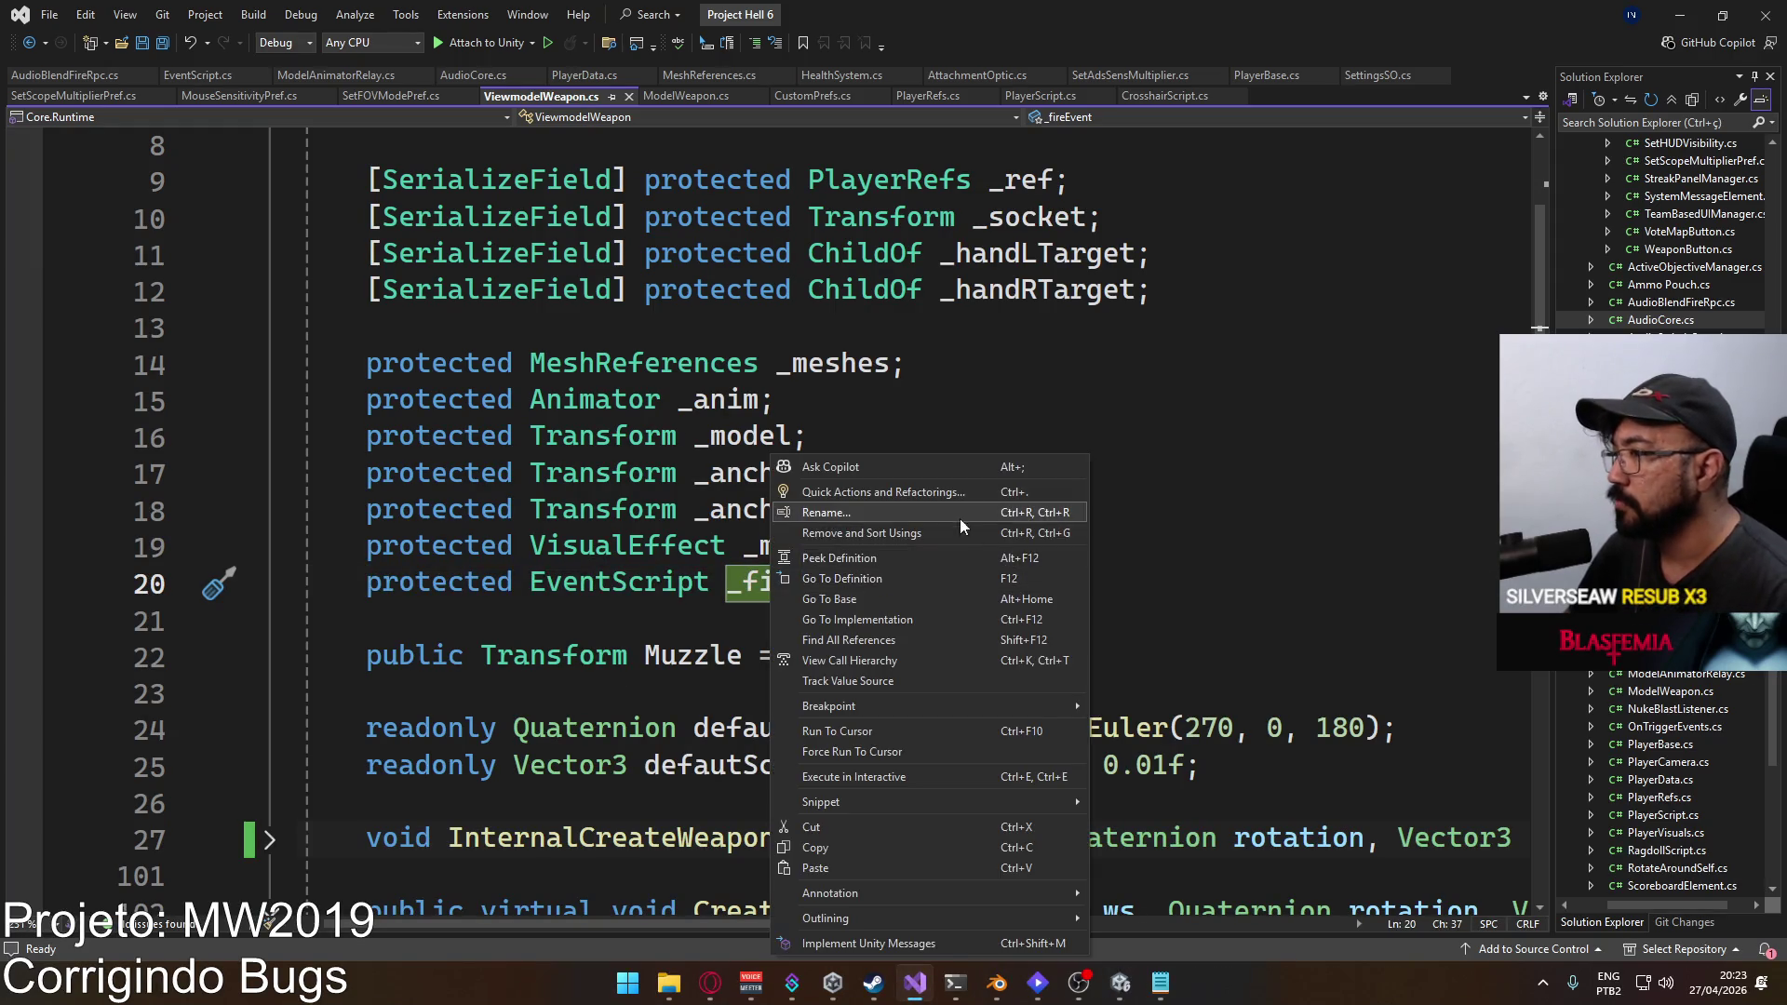
{"action": "left_click", "coordinate": [898, 638]}
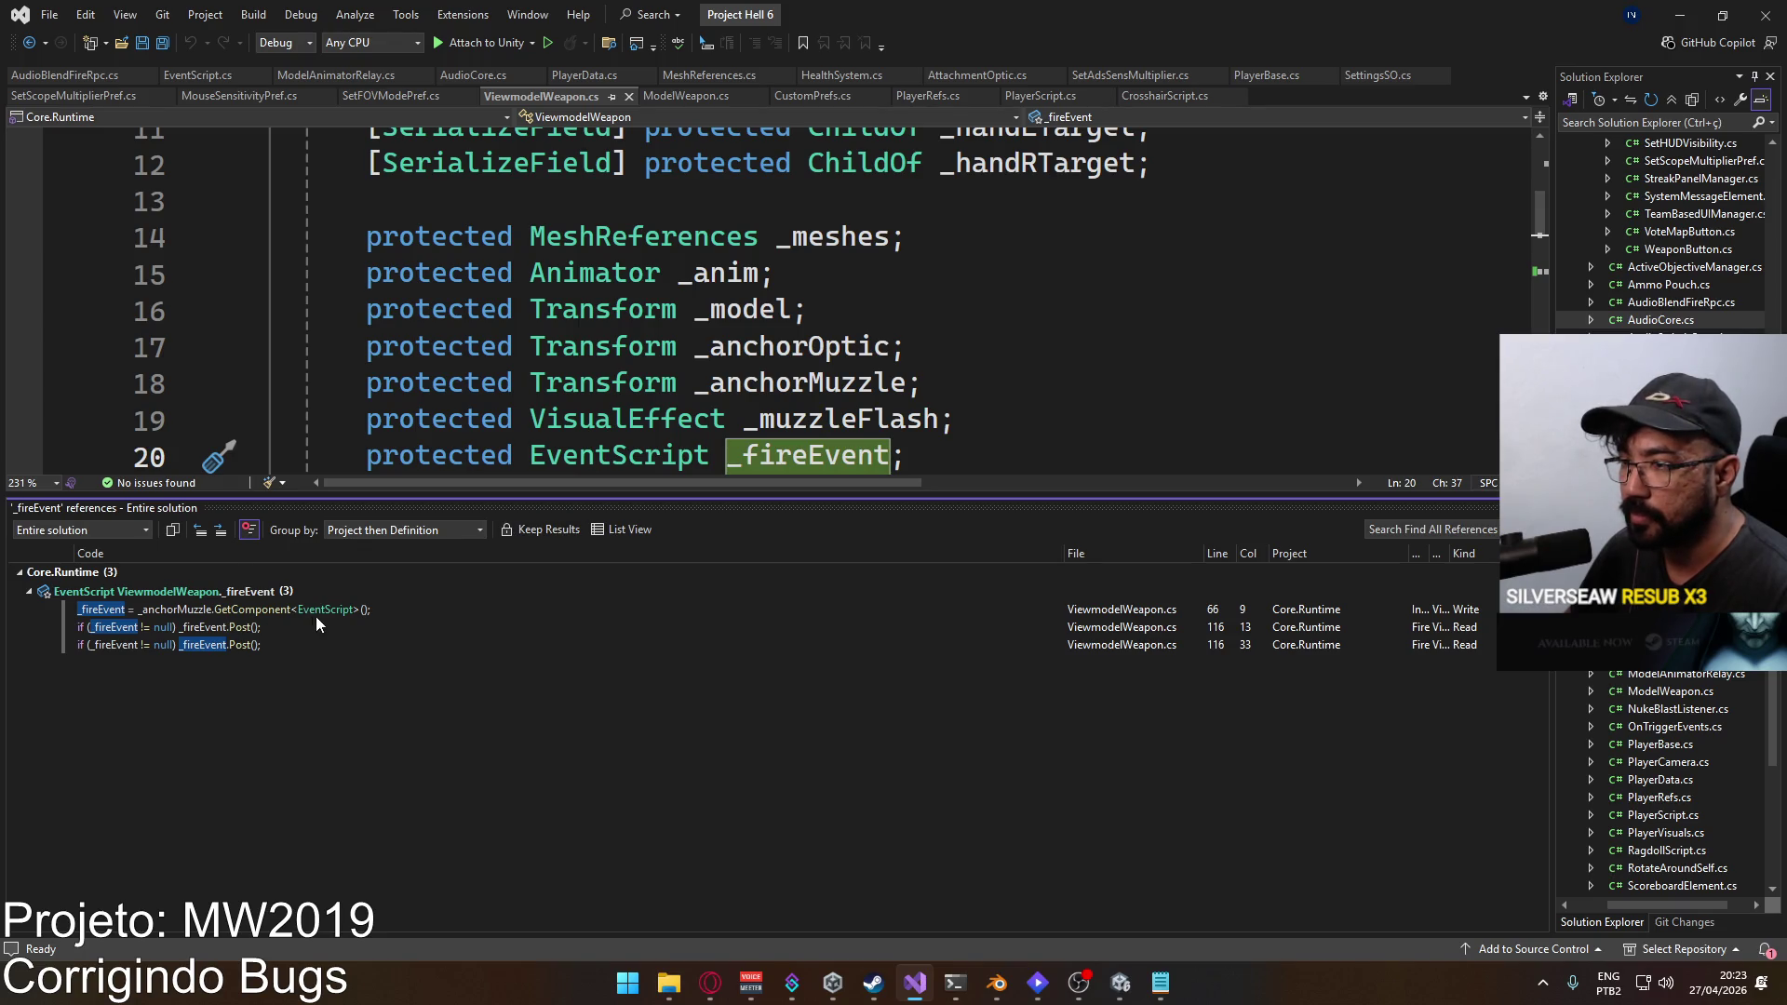
{"action": "double_click", "coordinate": [286, 613]}
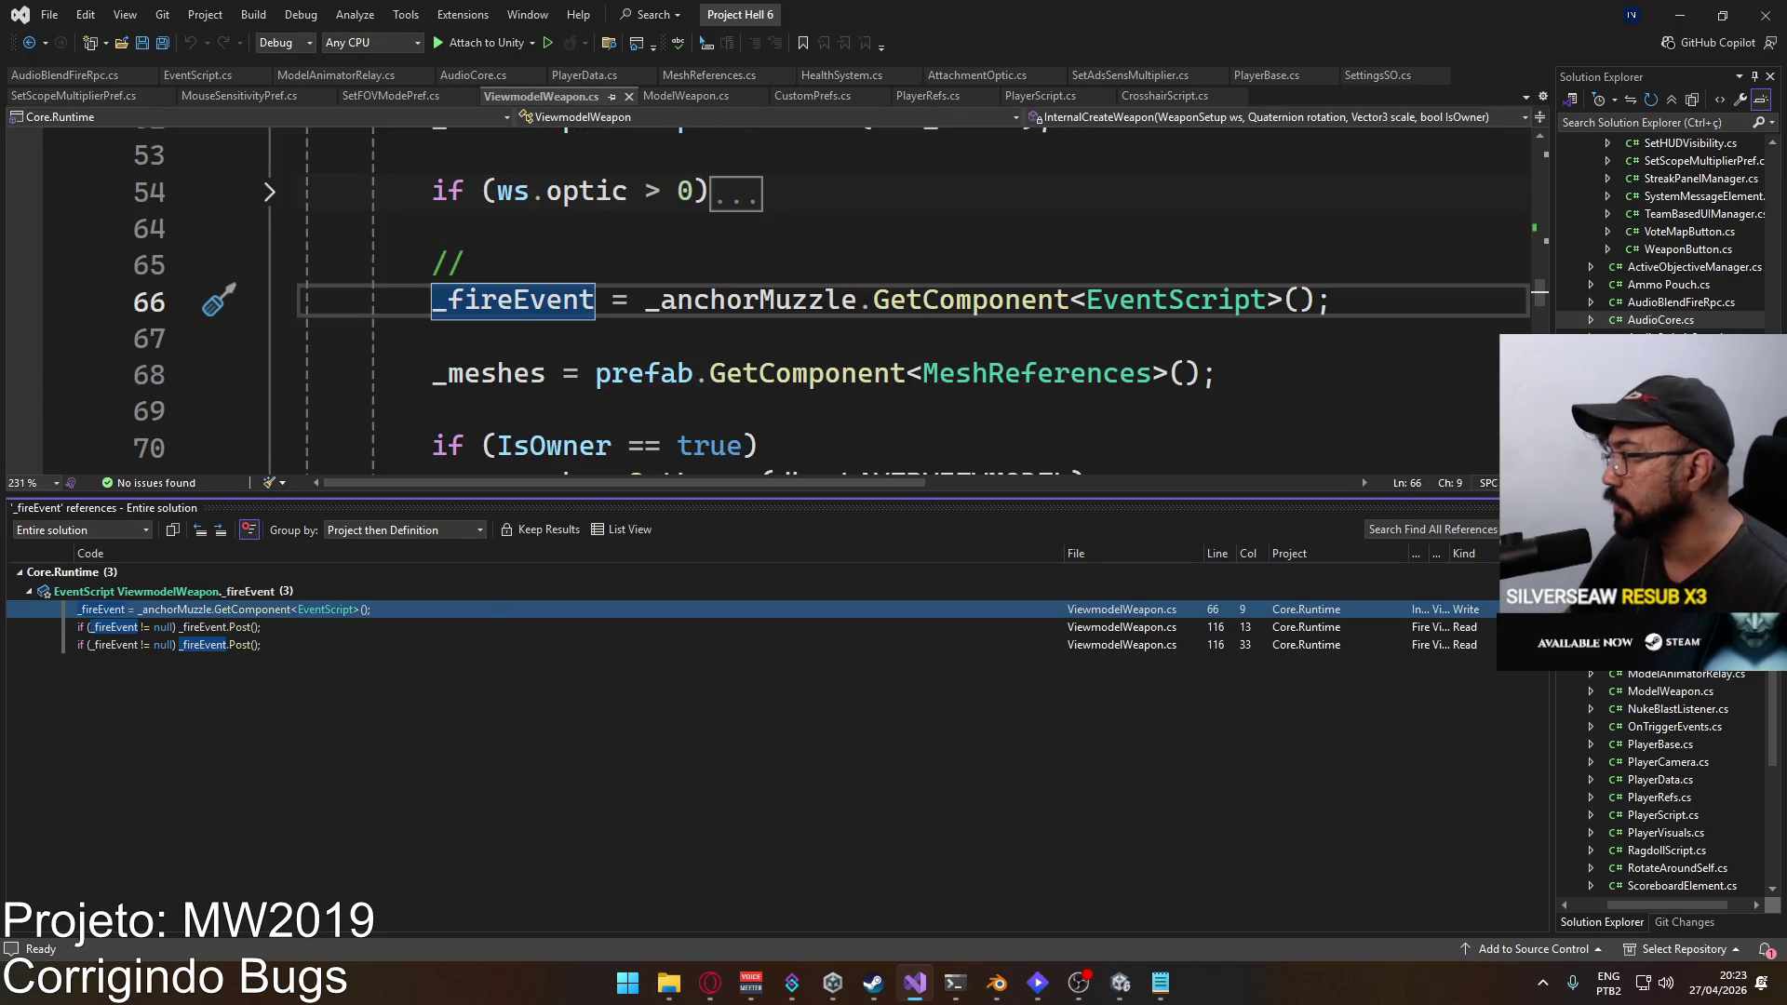
{"action": "scroll", "coordinate": [880, 546], "scroll_direction": "up", "scroll_amount": 7}
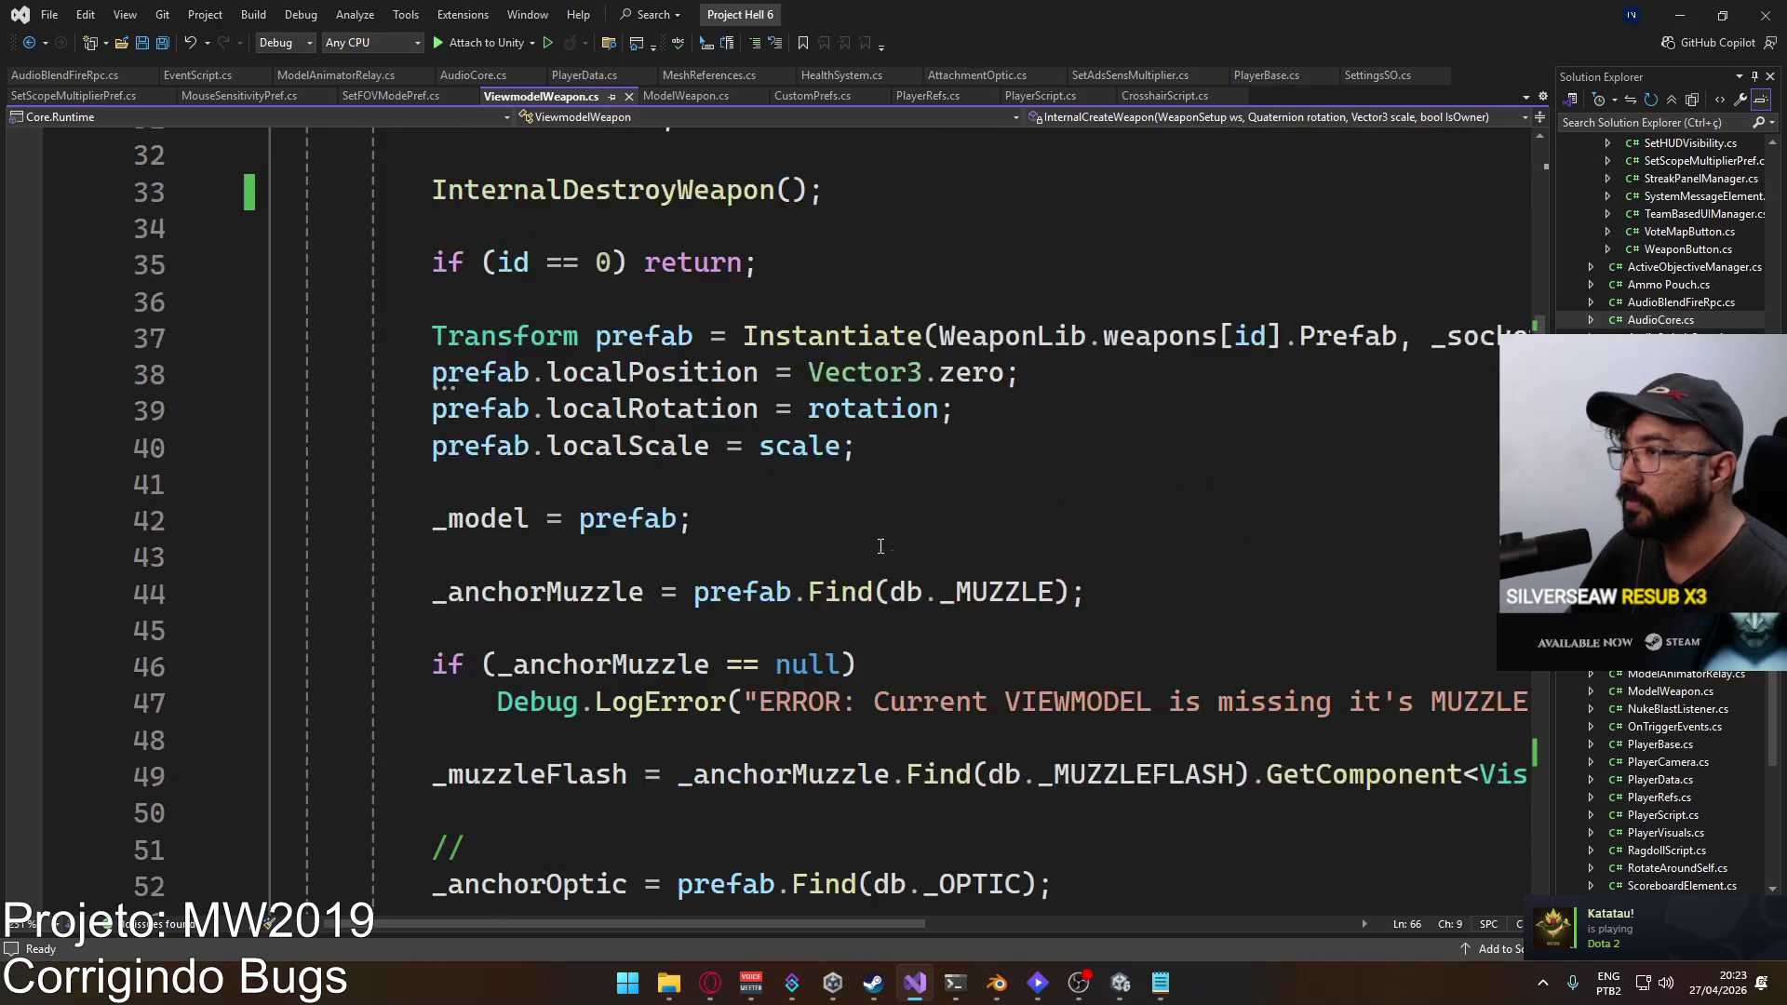
{"action": "scroll", "coordinate": [880, 546], "scroll_direction": "up", "scroll_amount": 2}
{"action": "scroll", "coordinate": [735, 496], "scroll_direction": "down", "scroll_amount": 5}
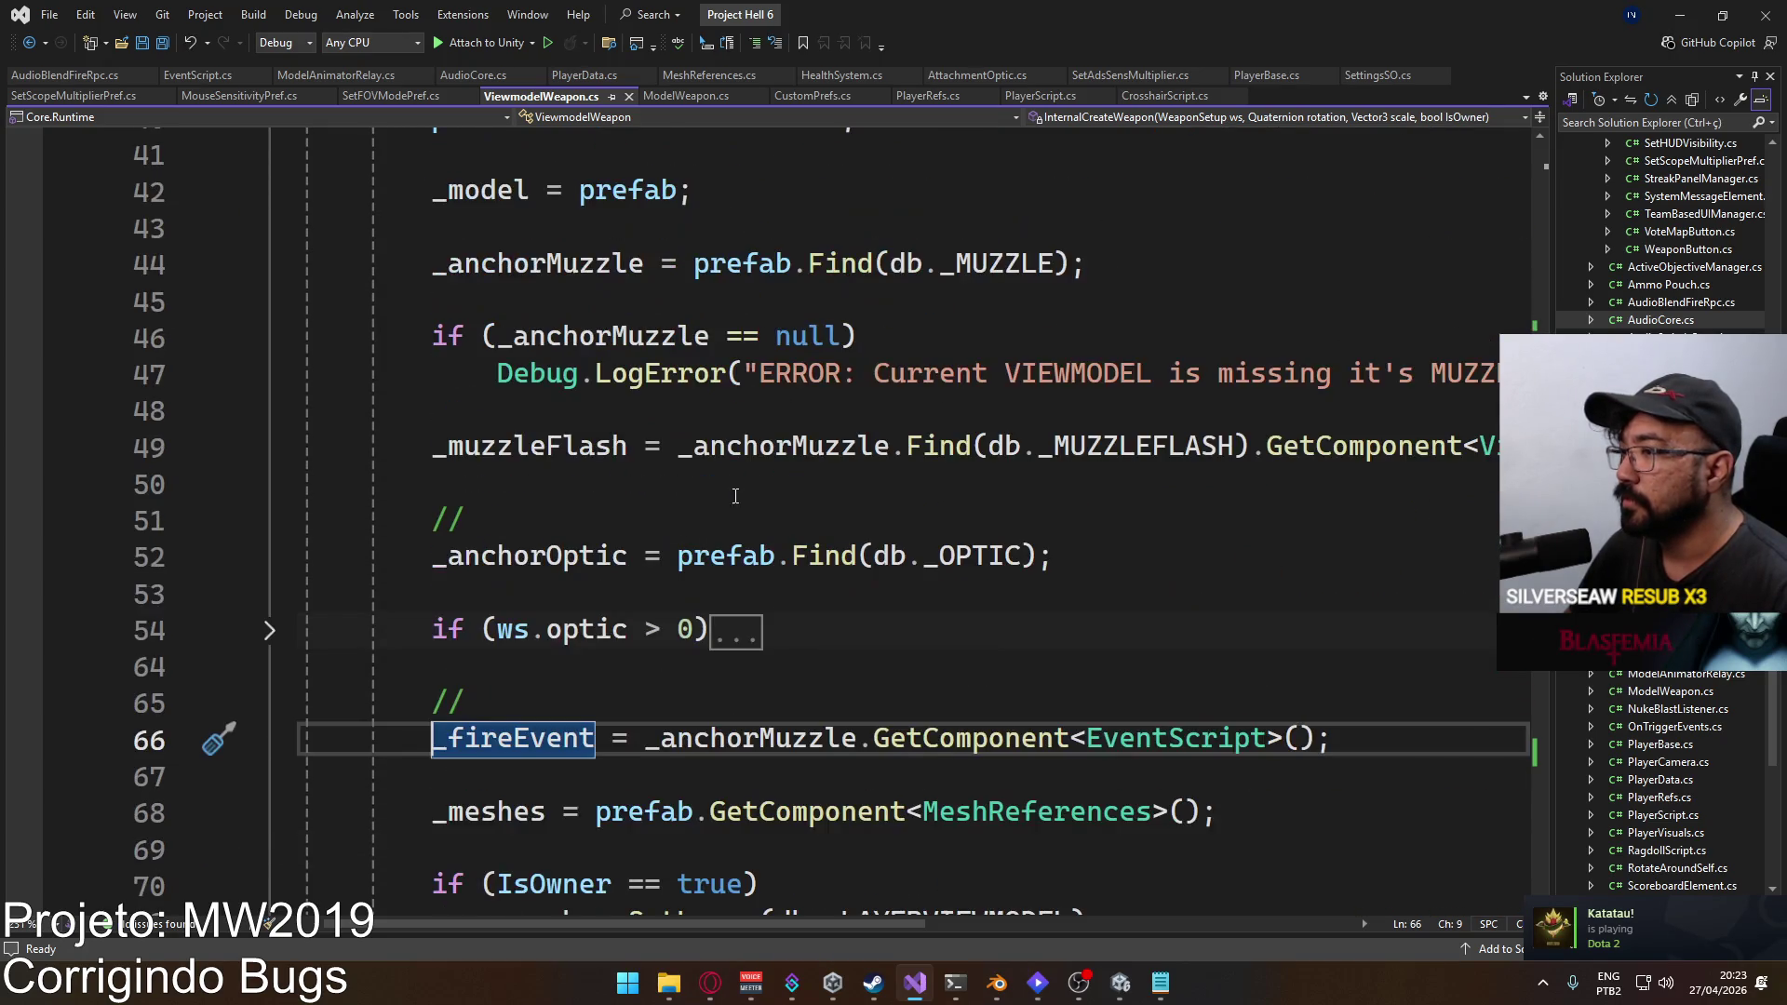
{"action": "scroll", "coordinate": [753, 490], "scroll_direction": "down", "scroll_amount": 8}
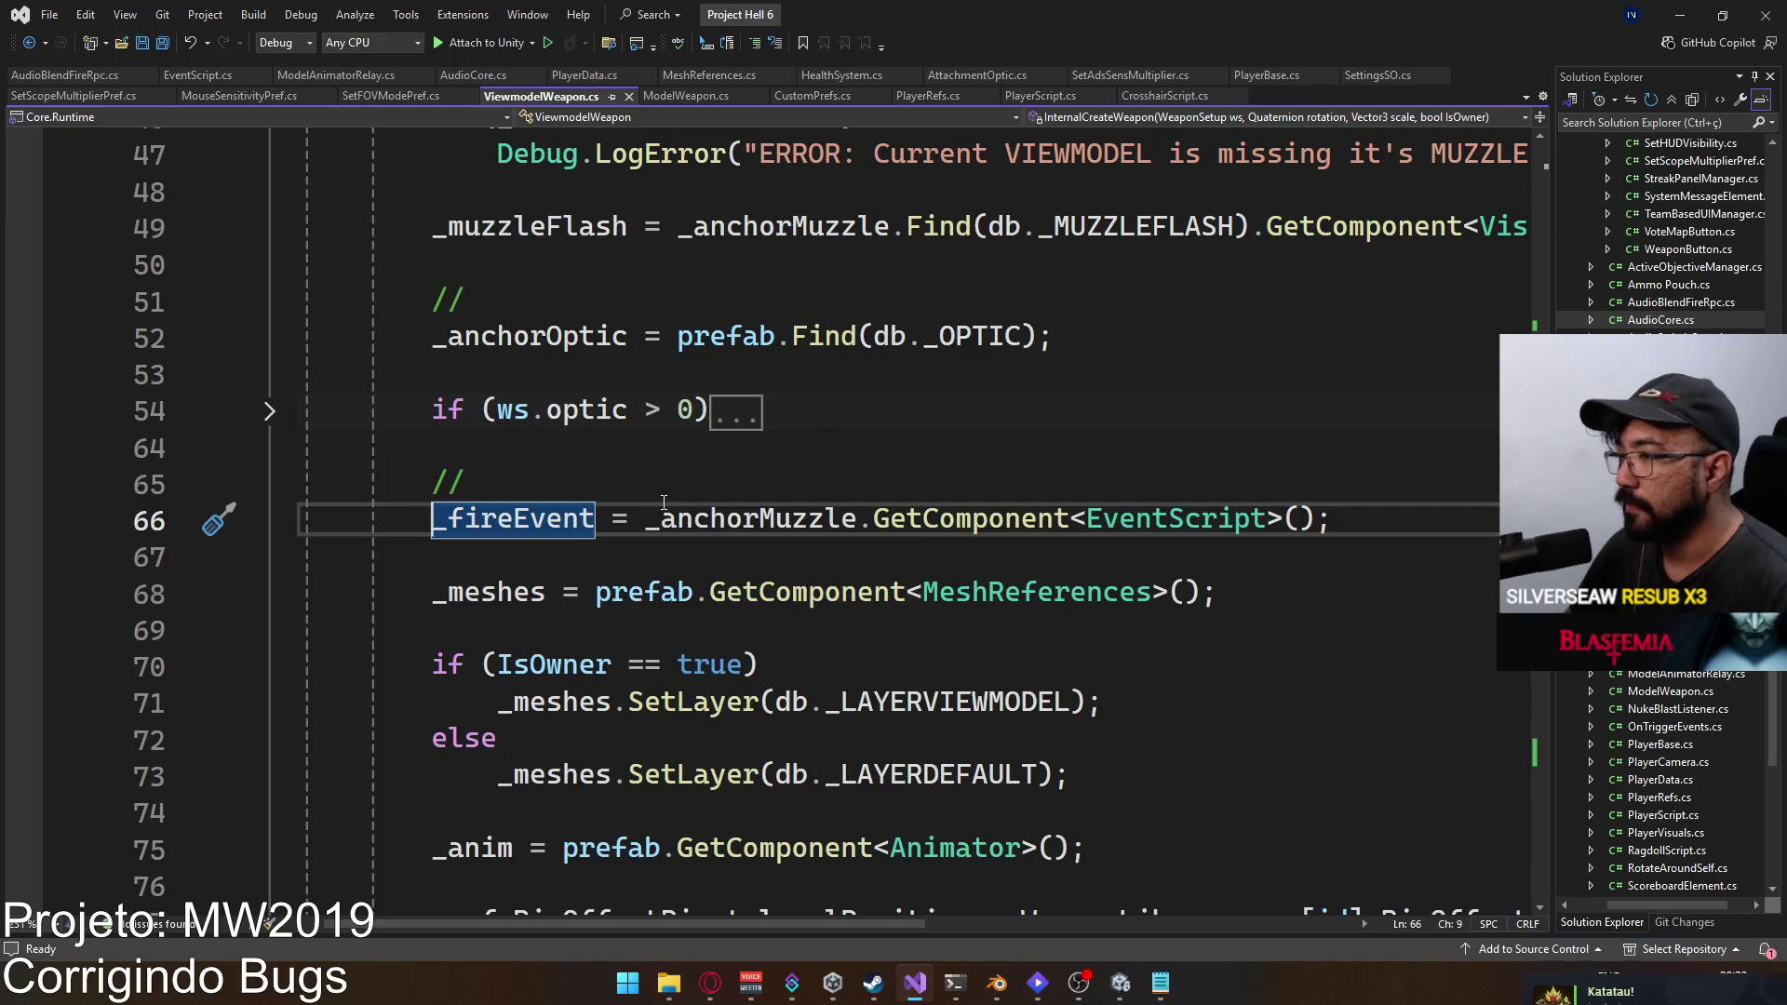
{"action": "scroll", "coordinate": [660, 508], "scroll_direction": "up", "scroll_amount": 5}
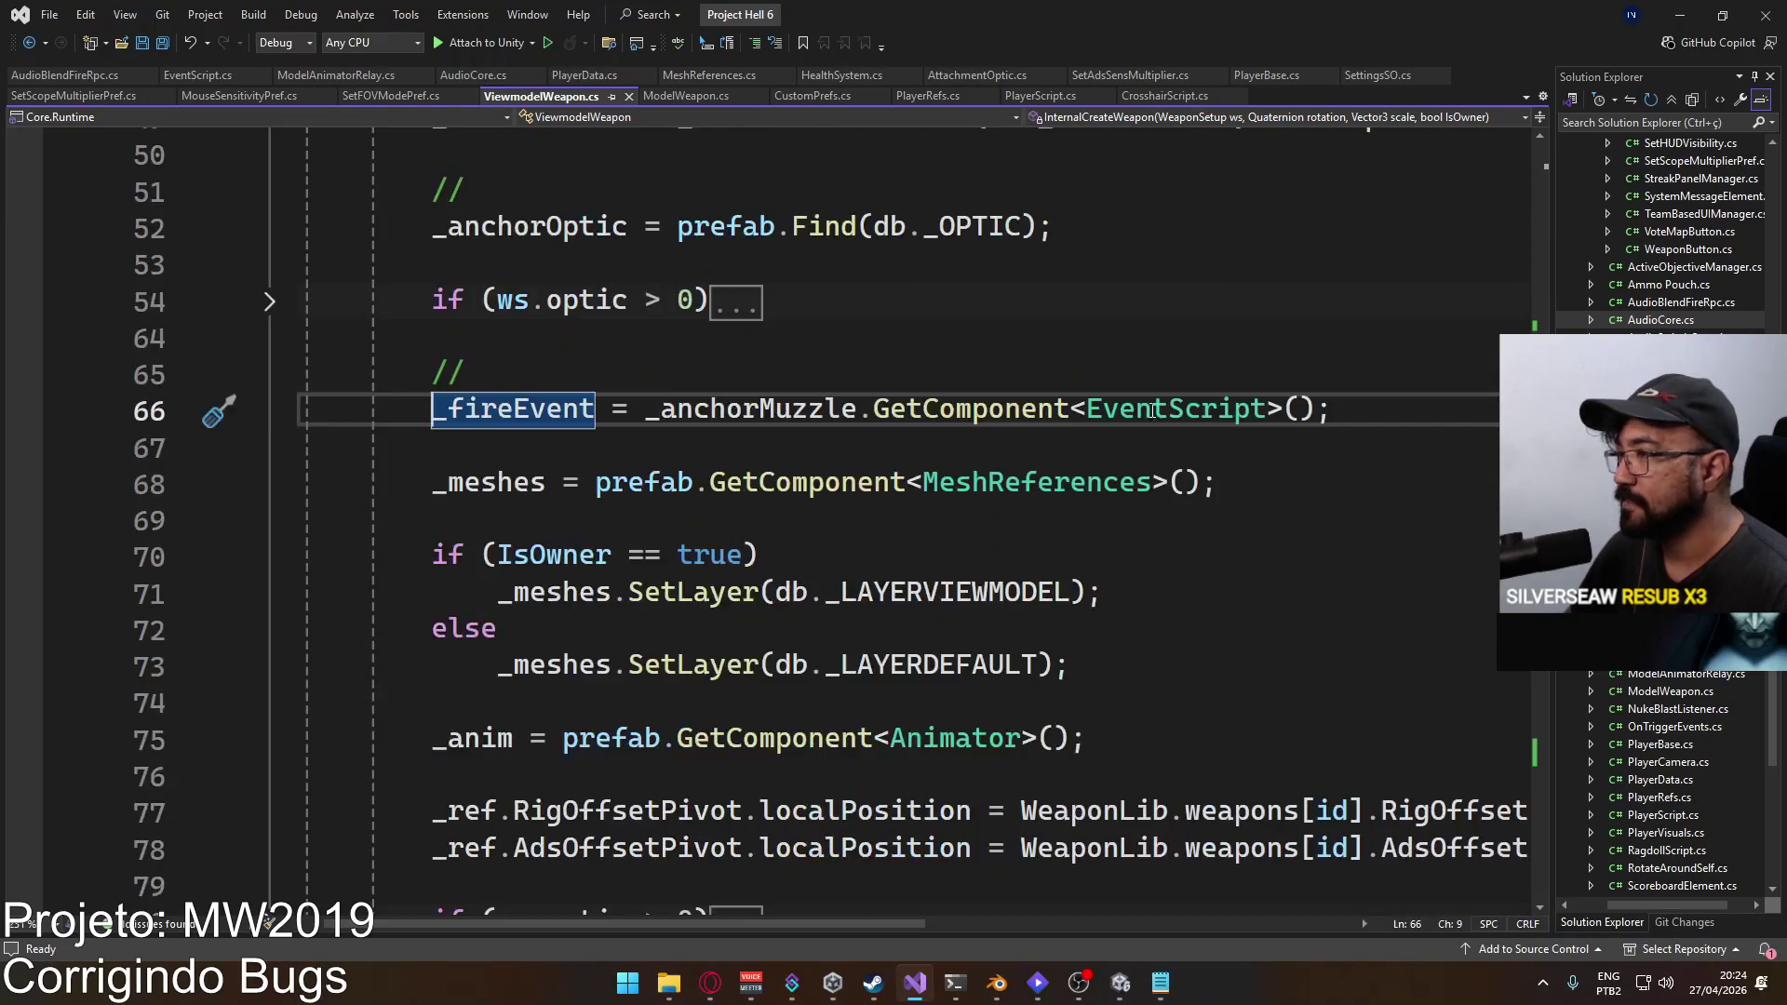
Step: Delete the _fireEvent assignment with its comment and blank lines, then save ViewmodelWeapon.cs
{"action": "key", "text": "shift+Up"}
{"action": "key", "text": "shift+Home"}
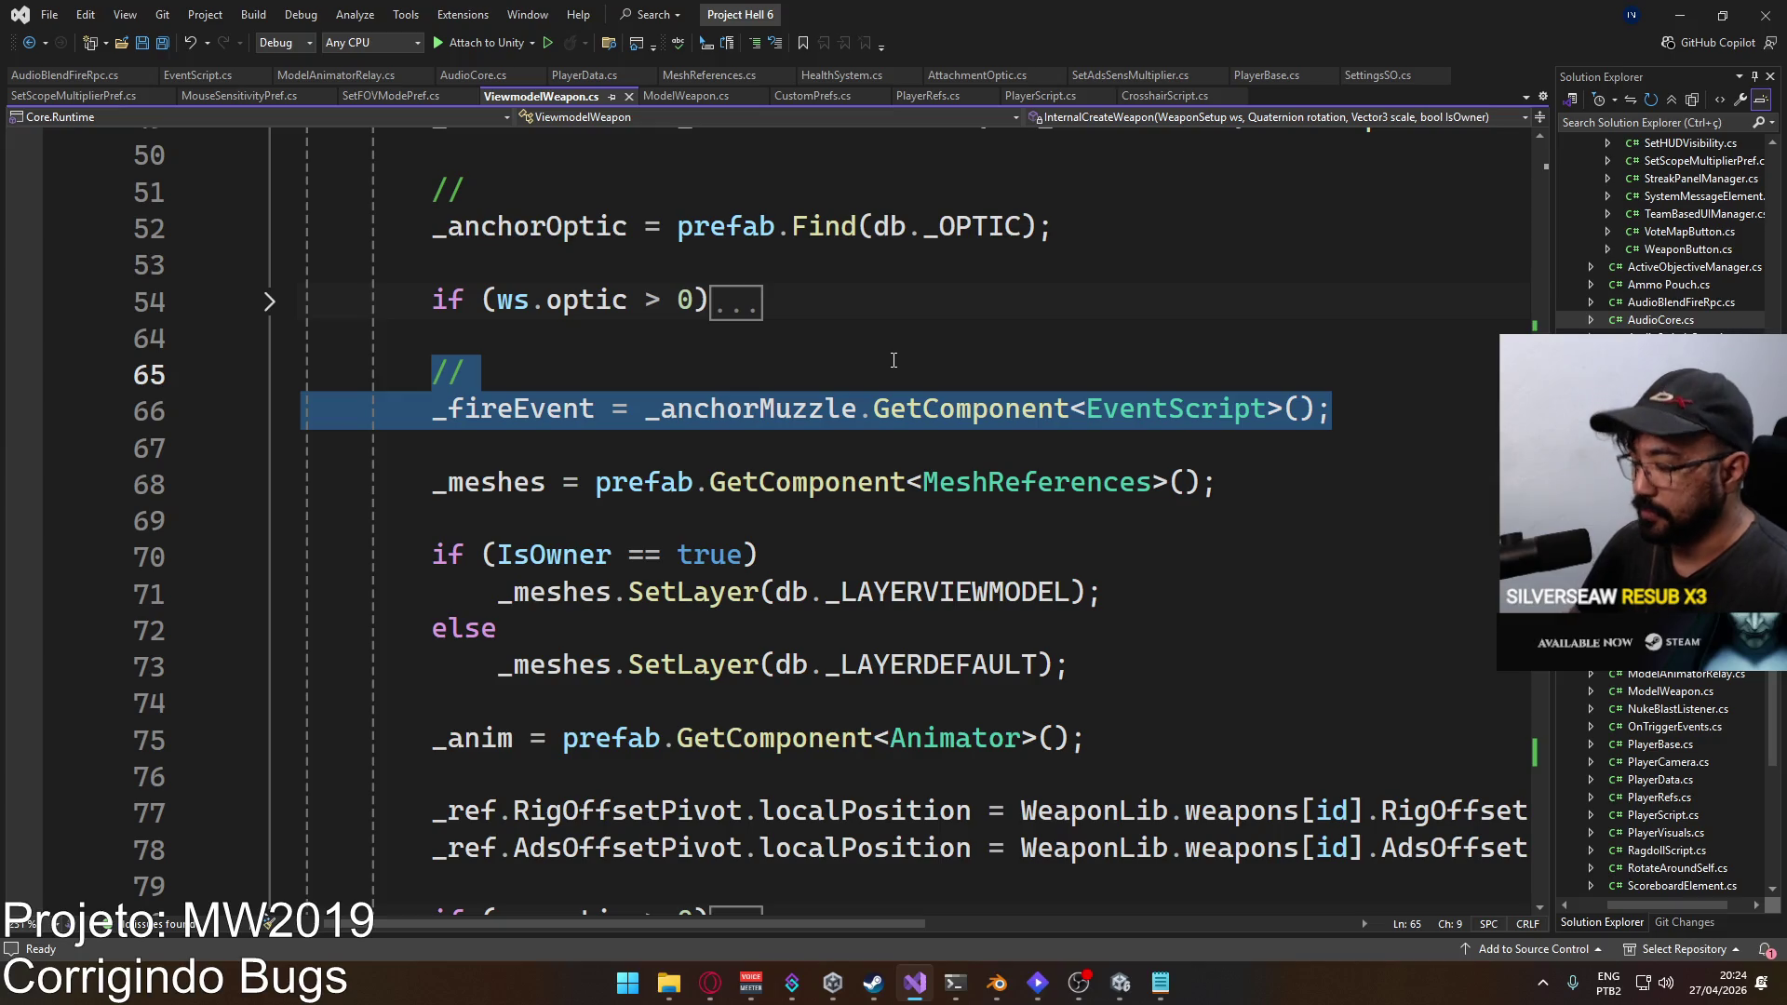
{"action": "key", "text": "Delete"}
{"action": "key", "text": "Up"}
{"action": "key", "text": "Delete"}
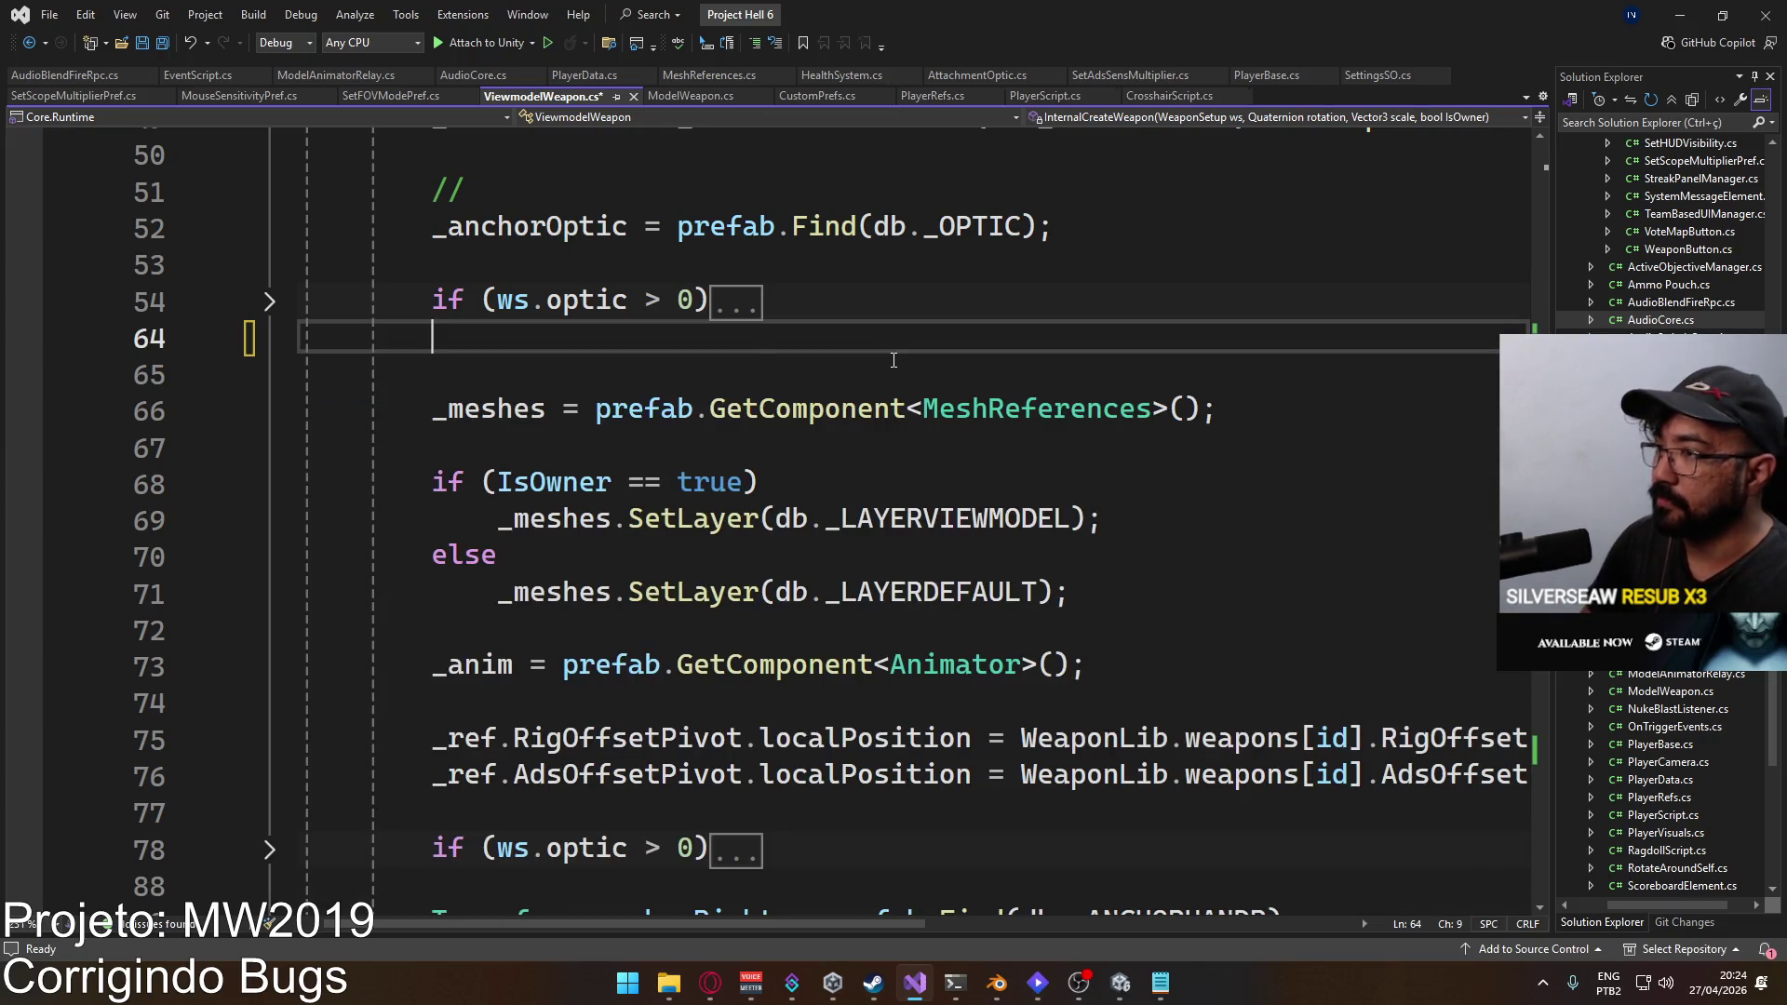
{"action": "key", "text": "Delete"}
{"action": "scroll", "coordinate": [652, 466], "scroll_direction": "up", "scroll_amount": 8}
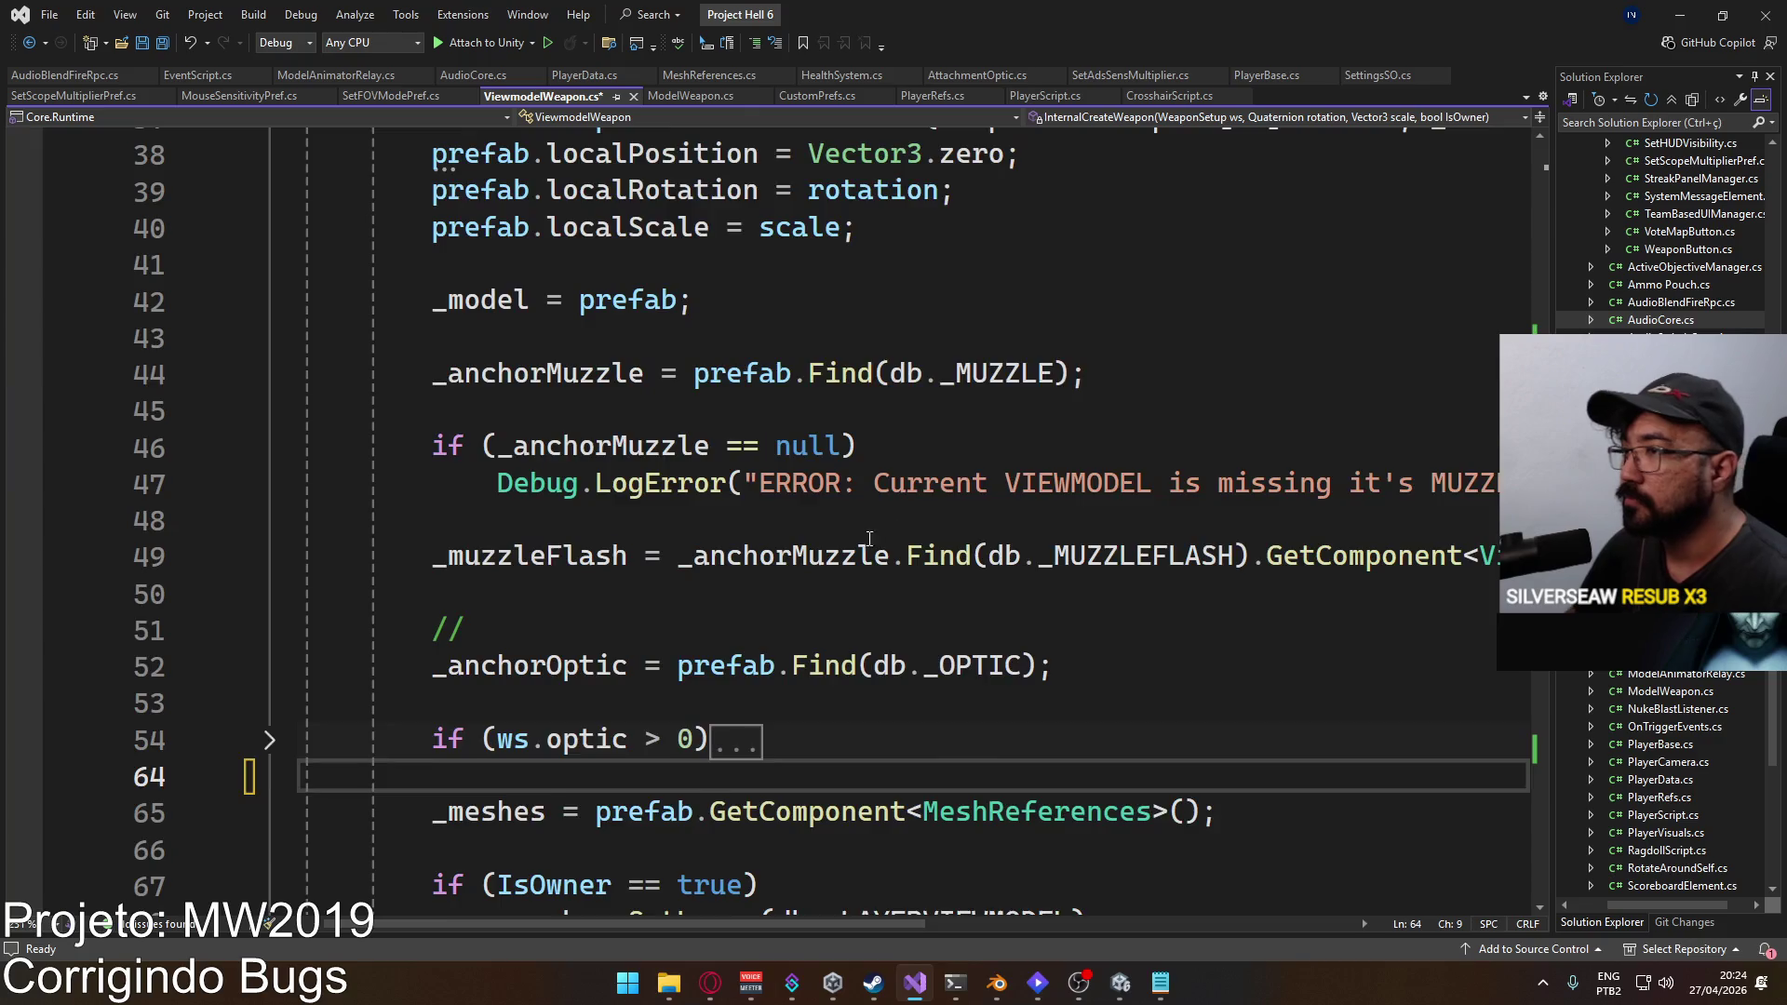
{"action": "scroll", "coordinate": [616, 482], "scroll_direction": "up", "scroll_amount": 3}
{"action": "key", "text": "ctrl+s"}
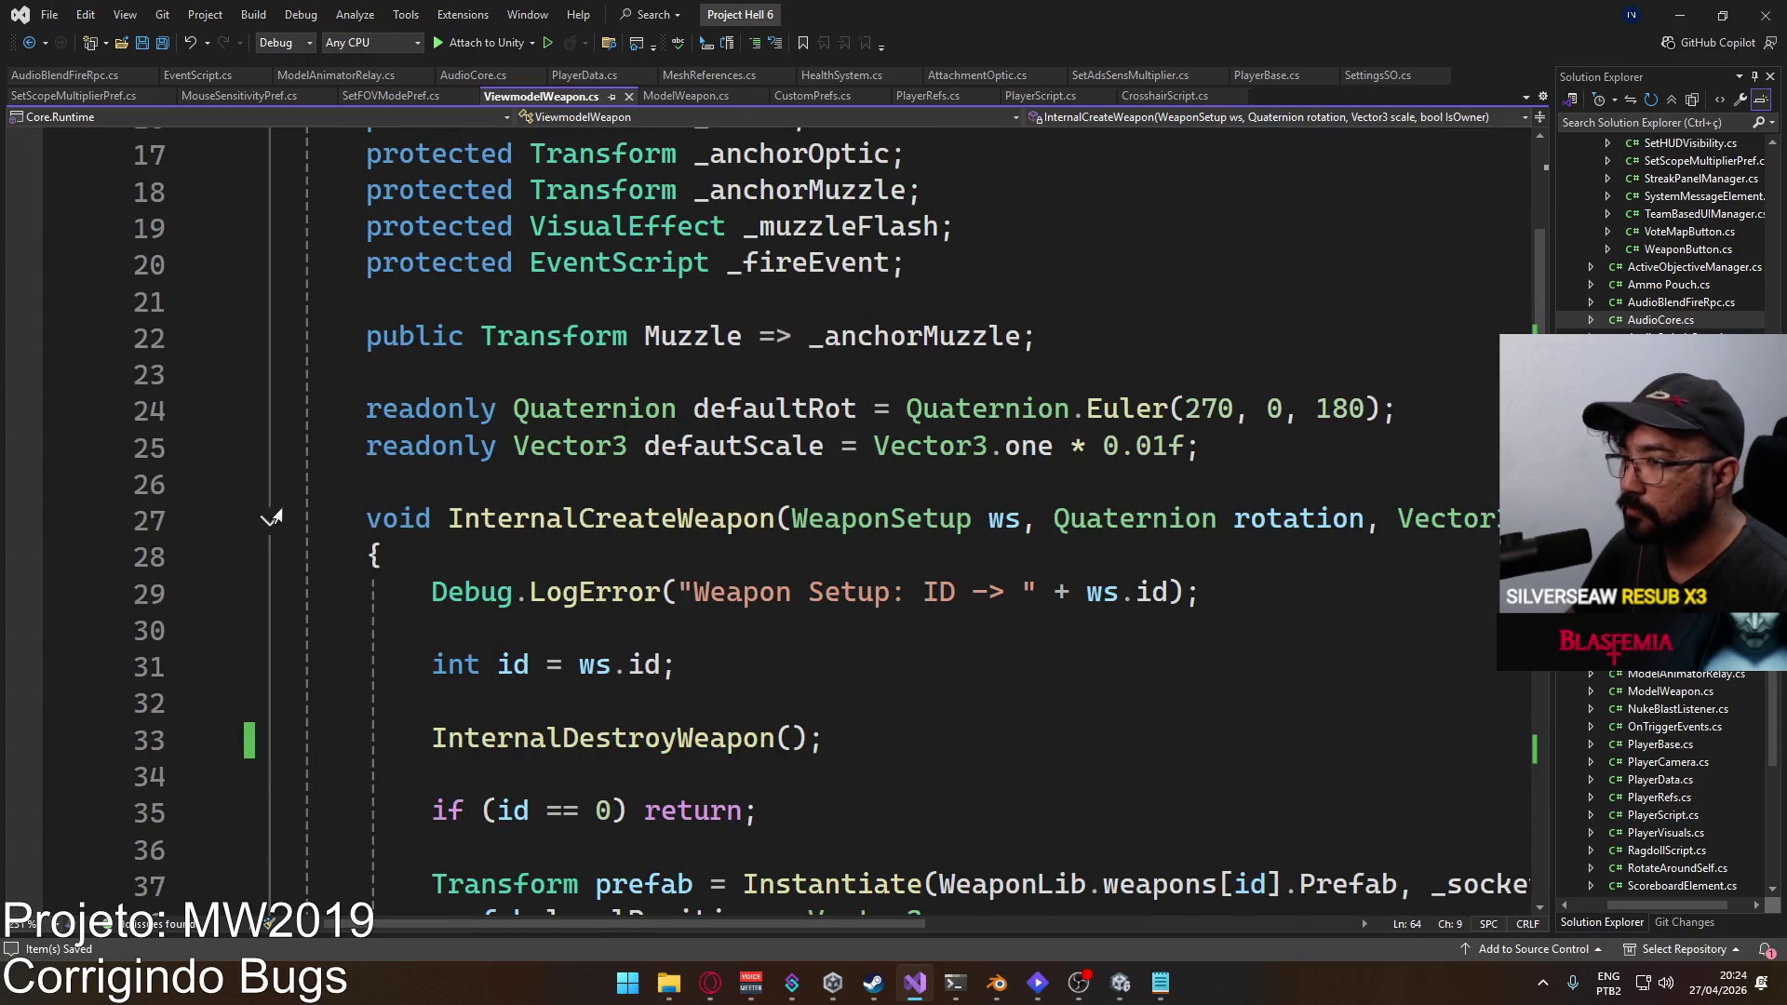
Step: Collapse the InternalCreateWeapon body and scroll to the CreateWeapon overloads
{"action": "left_click", "coordinate": [270, 520]}
{"action": "scroll", "coordinate": [551, 573], "scroll_direction": "down", "scroll_amount": 1}
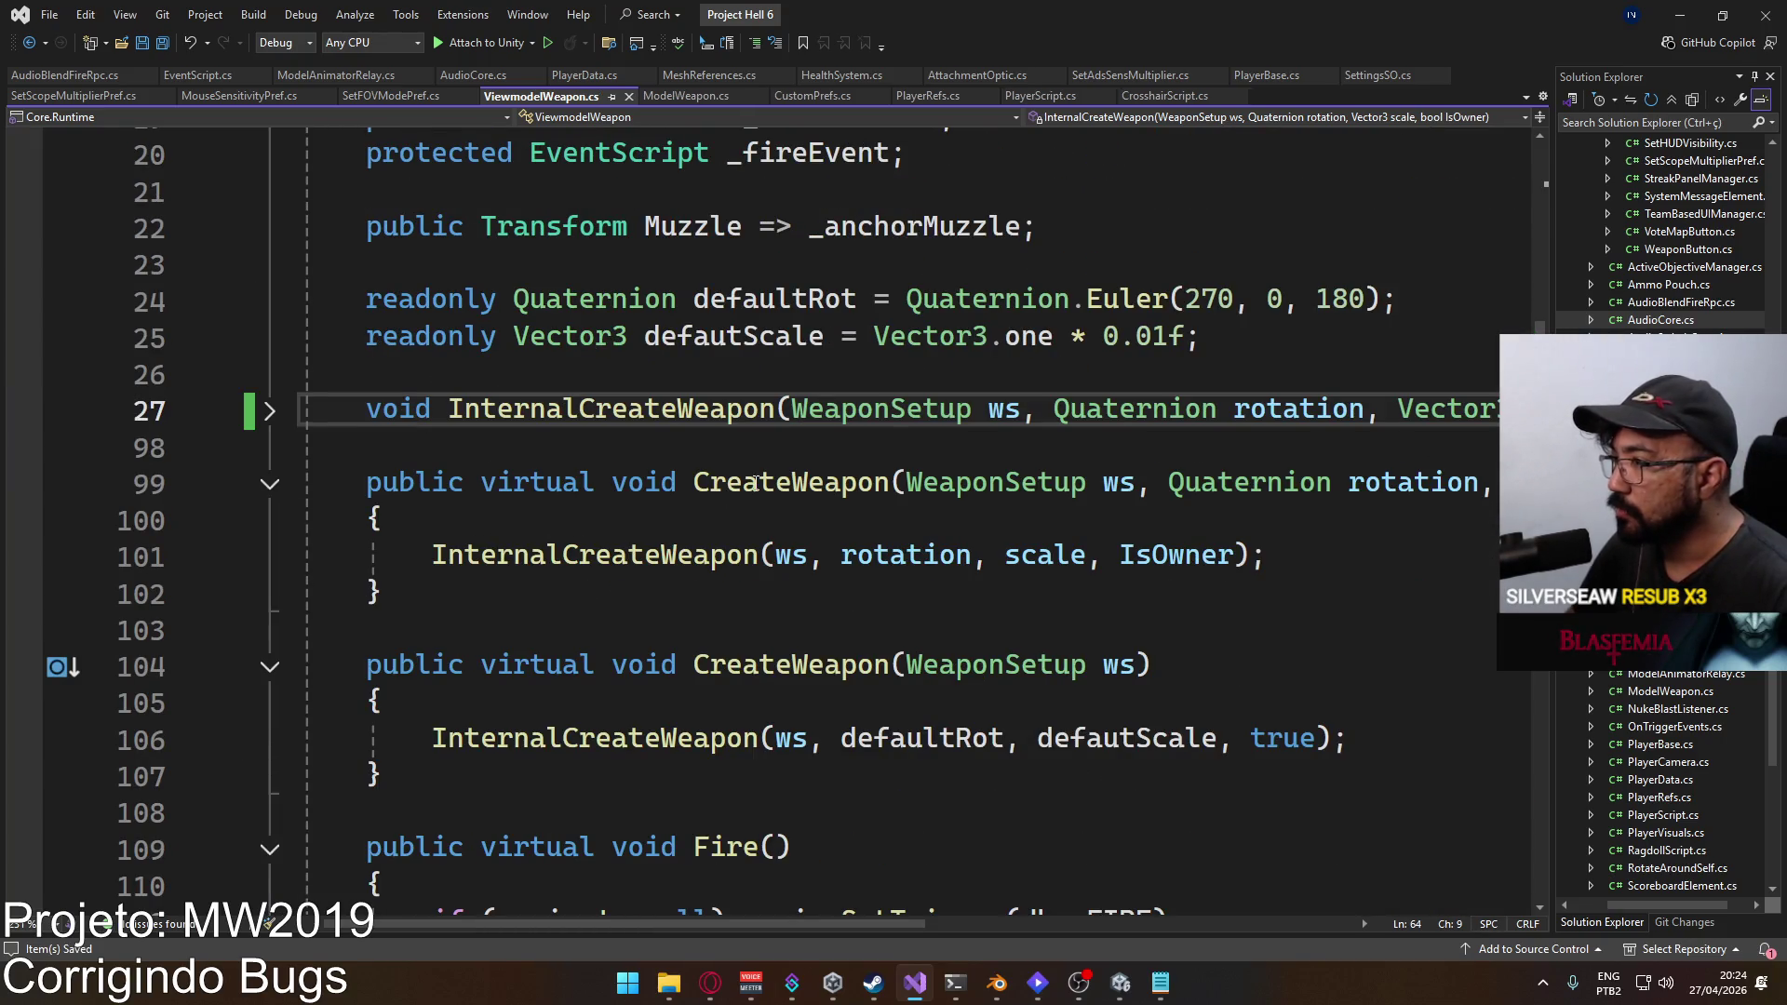
{"action": "scroll", "coordinate": [785, 539], "scroll_direction": "down", "scroll_amount": 2}
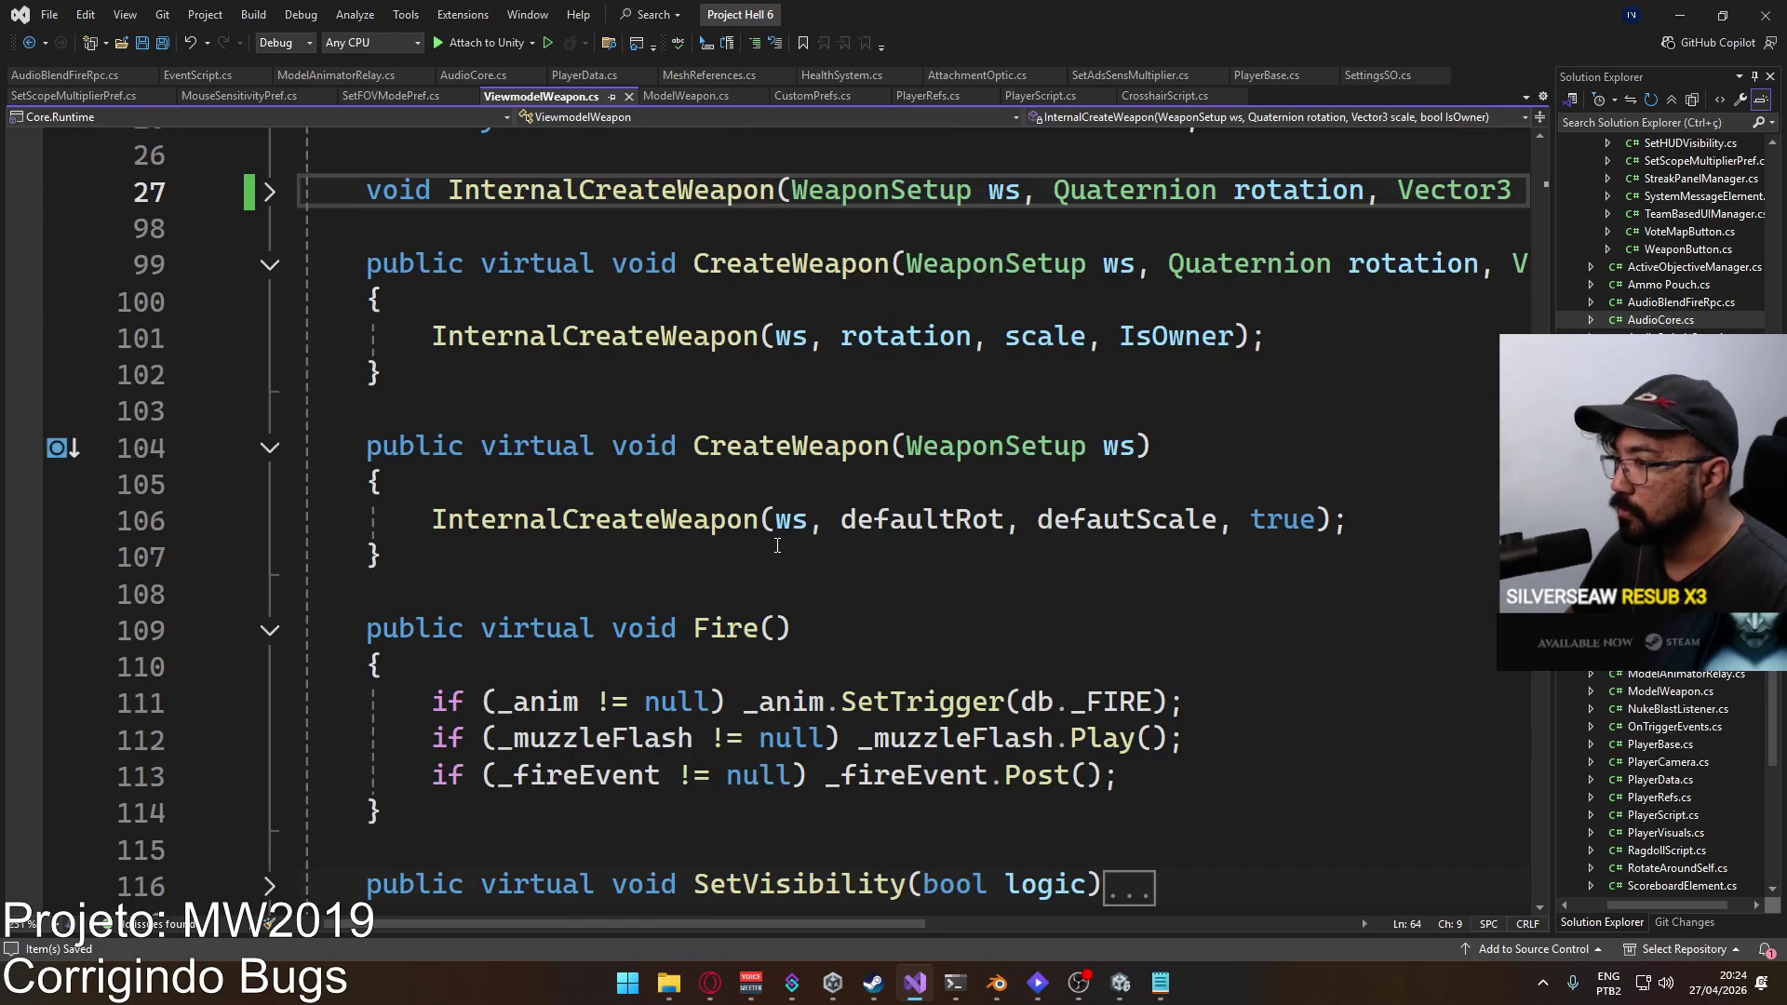
{"action": "scroll", "coordinate": [867, 508], "scroll_direction": "up", "scroll_amount": 2}
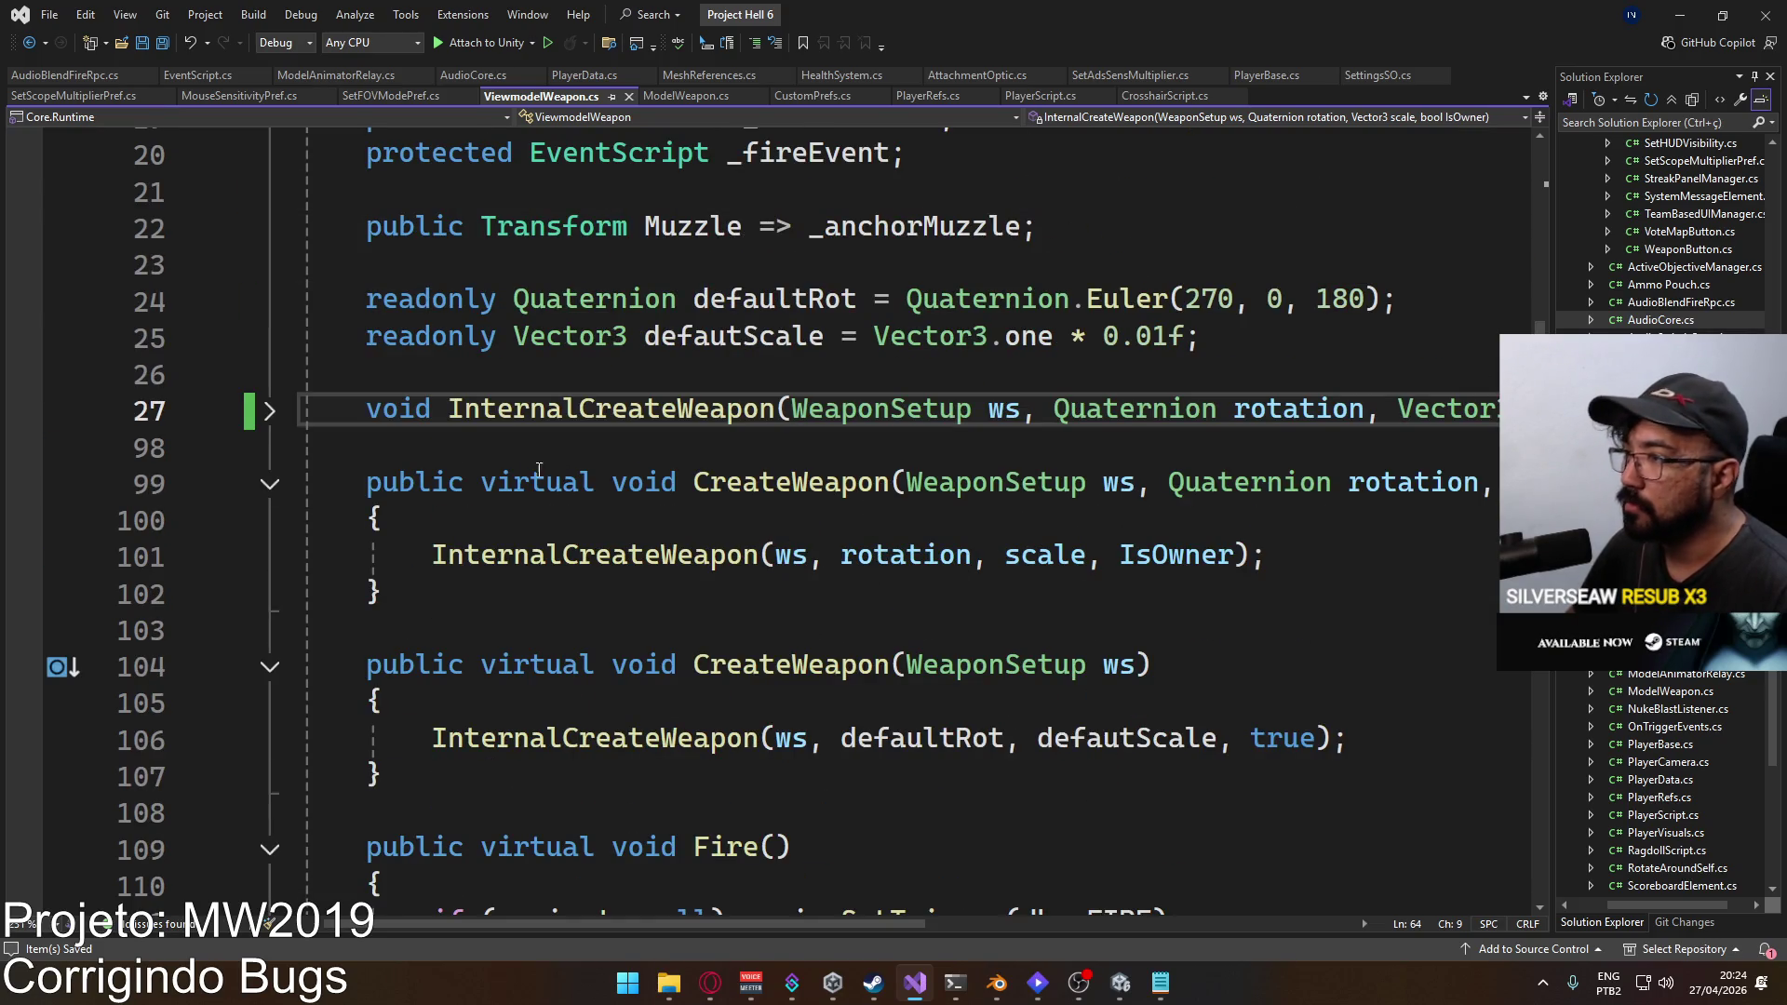
{"action": "scroll", "coordinate": [984, 466], "scroll_direction": "down", "scroll_amount": 4}
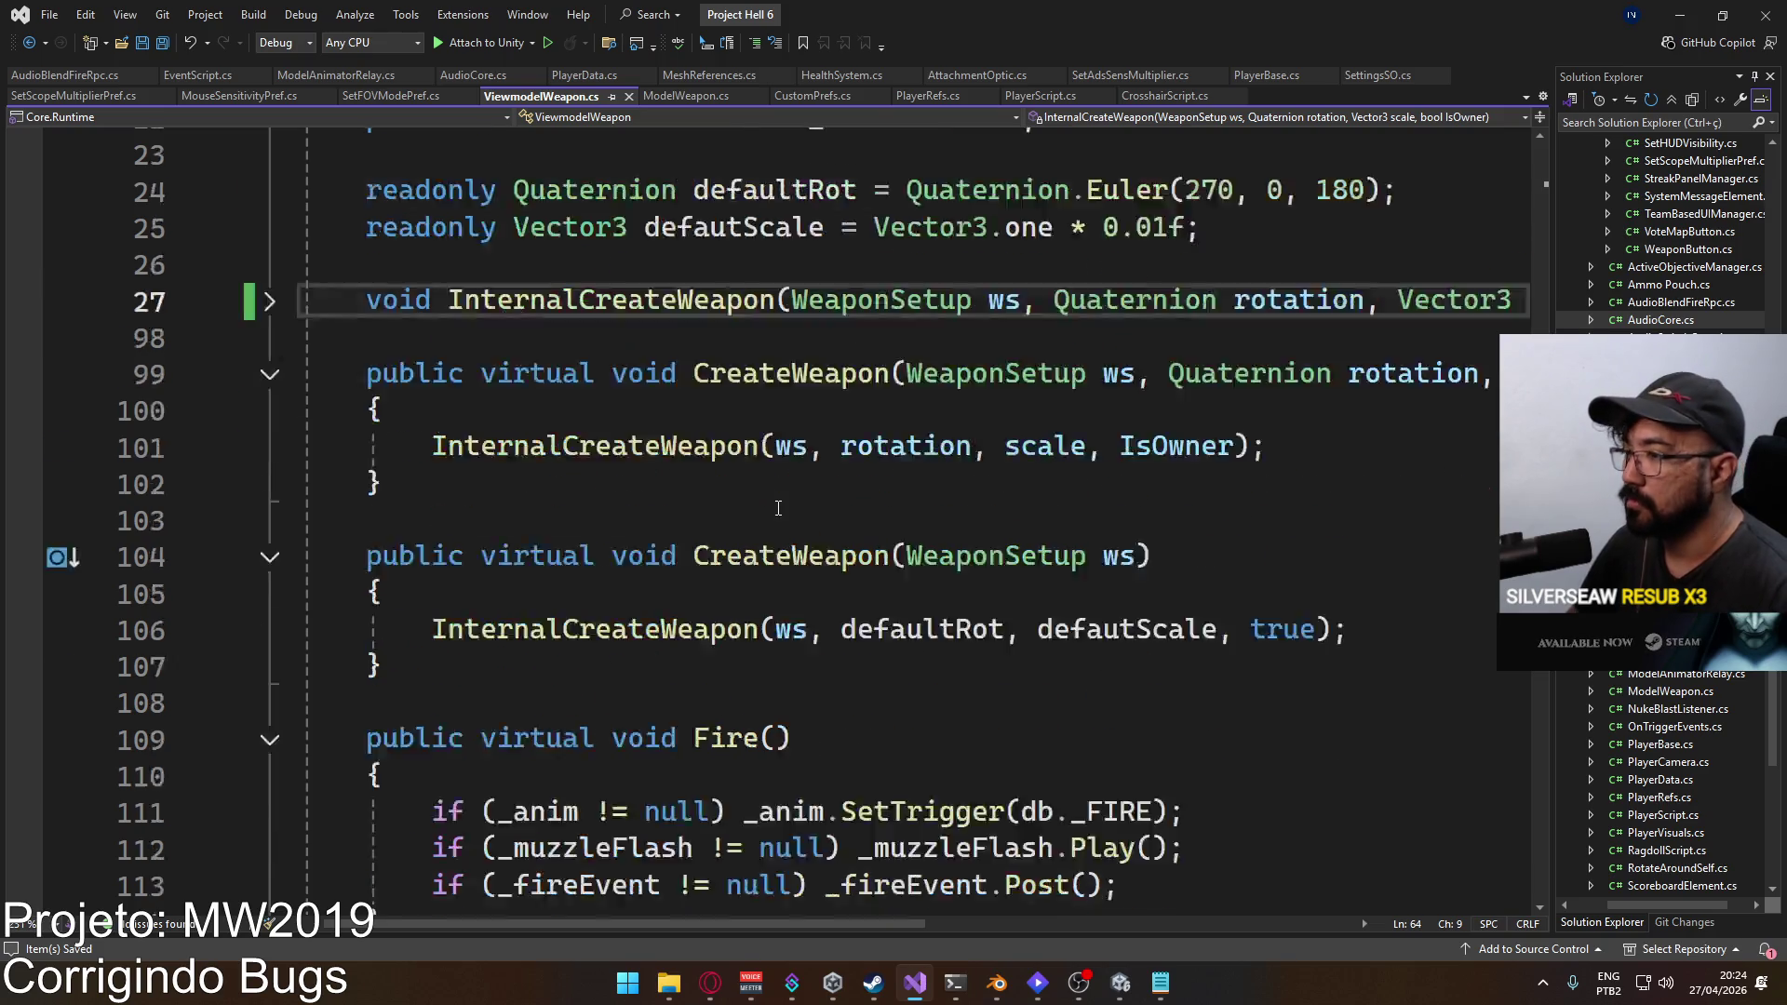
{"action": "scroll", "coordinate": [961, 465], "scroll_direction": "down", "scroll_amount": 2}
{"action": "scroll", "coordinate": [860, 470], "scroll_direction": "up", "scroll_amount": 3}
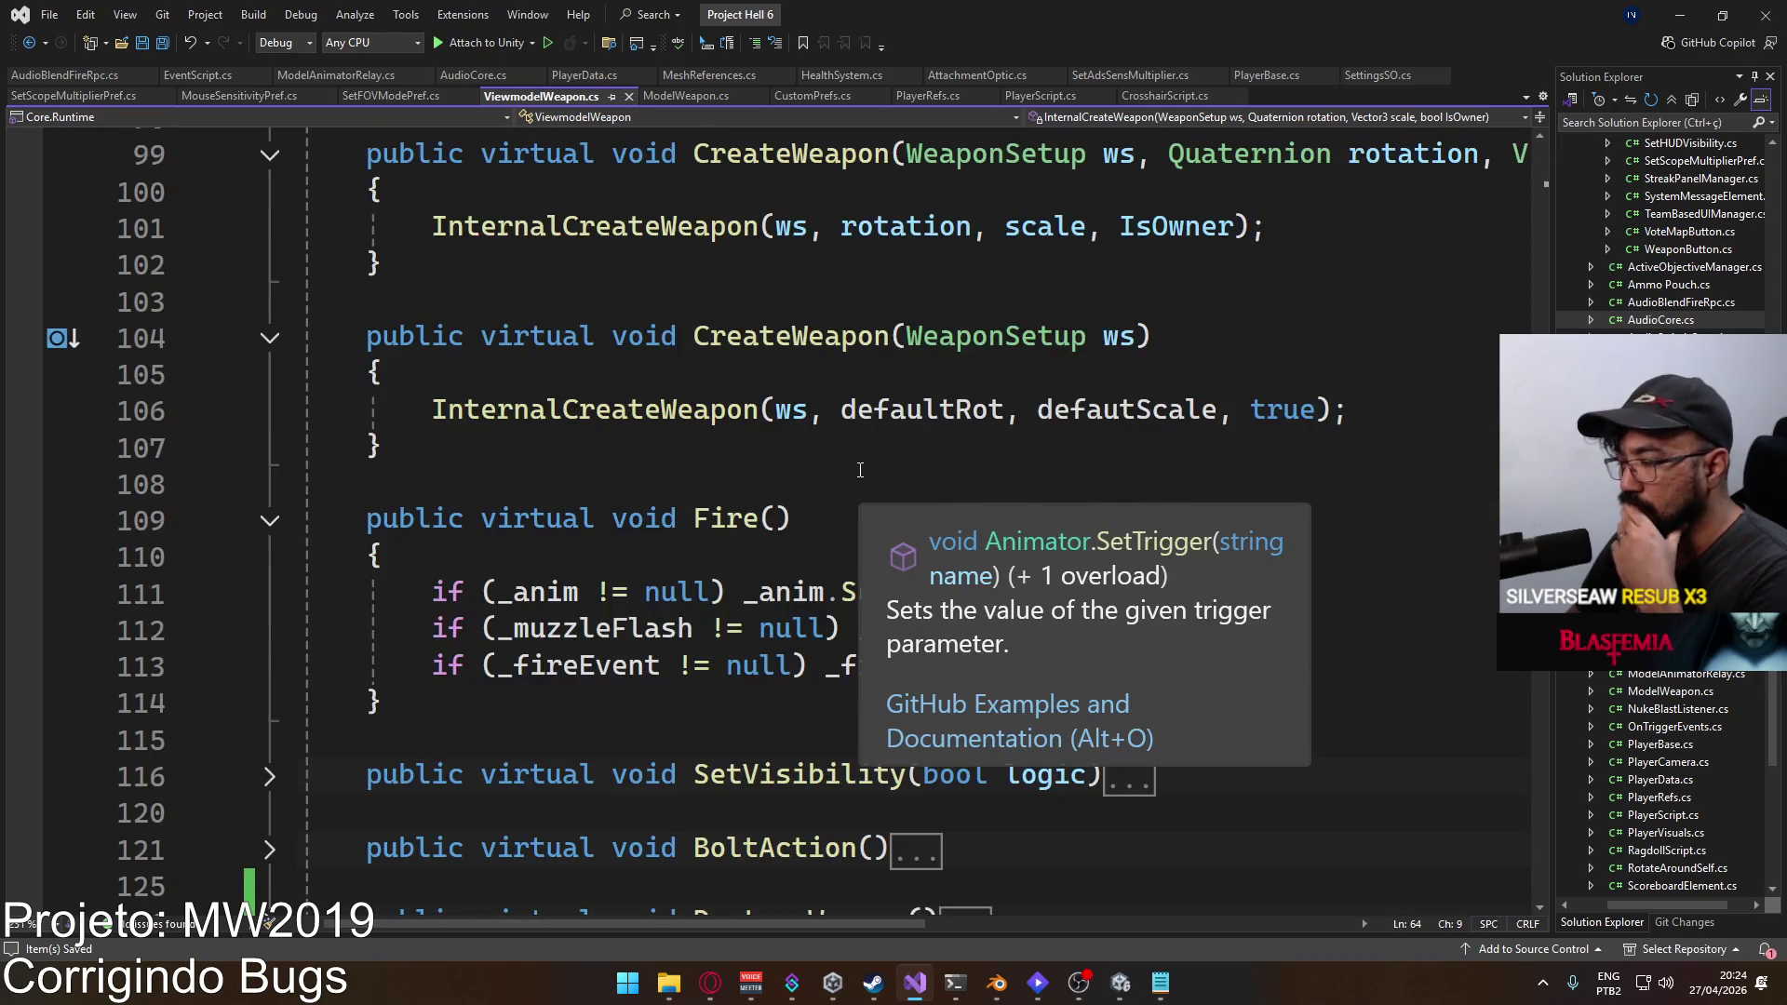
{"action": "scroll", "coordinate": [929, 478], "scroll_direction": "up", "scroll_amount": 2}
{"action": "scroll", "coordinate": [924, 478], "scroll_direction": "up", "scroll_amount": 1}
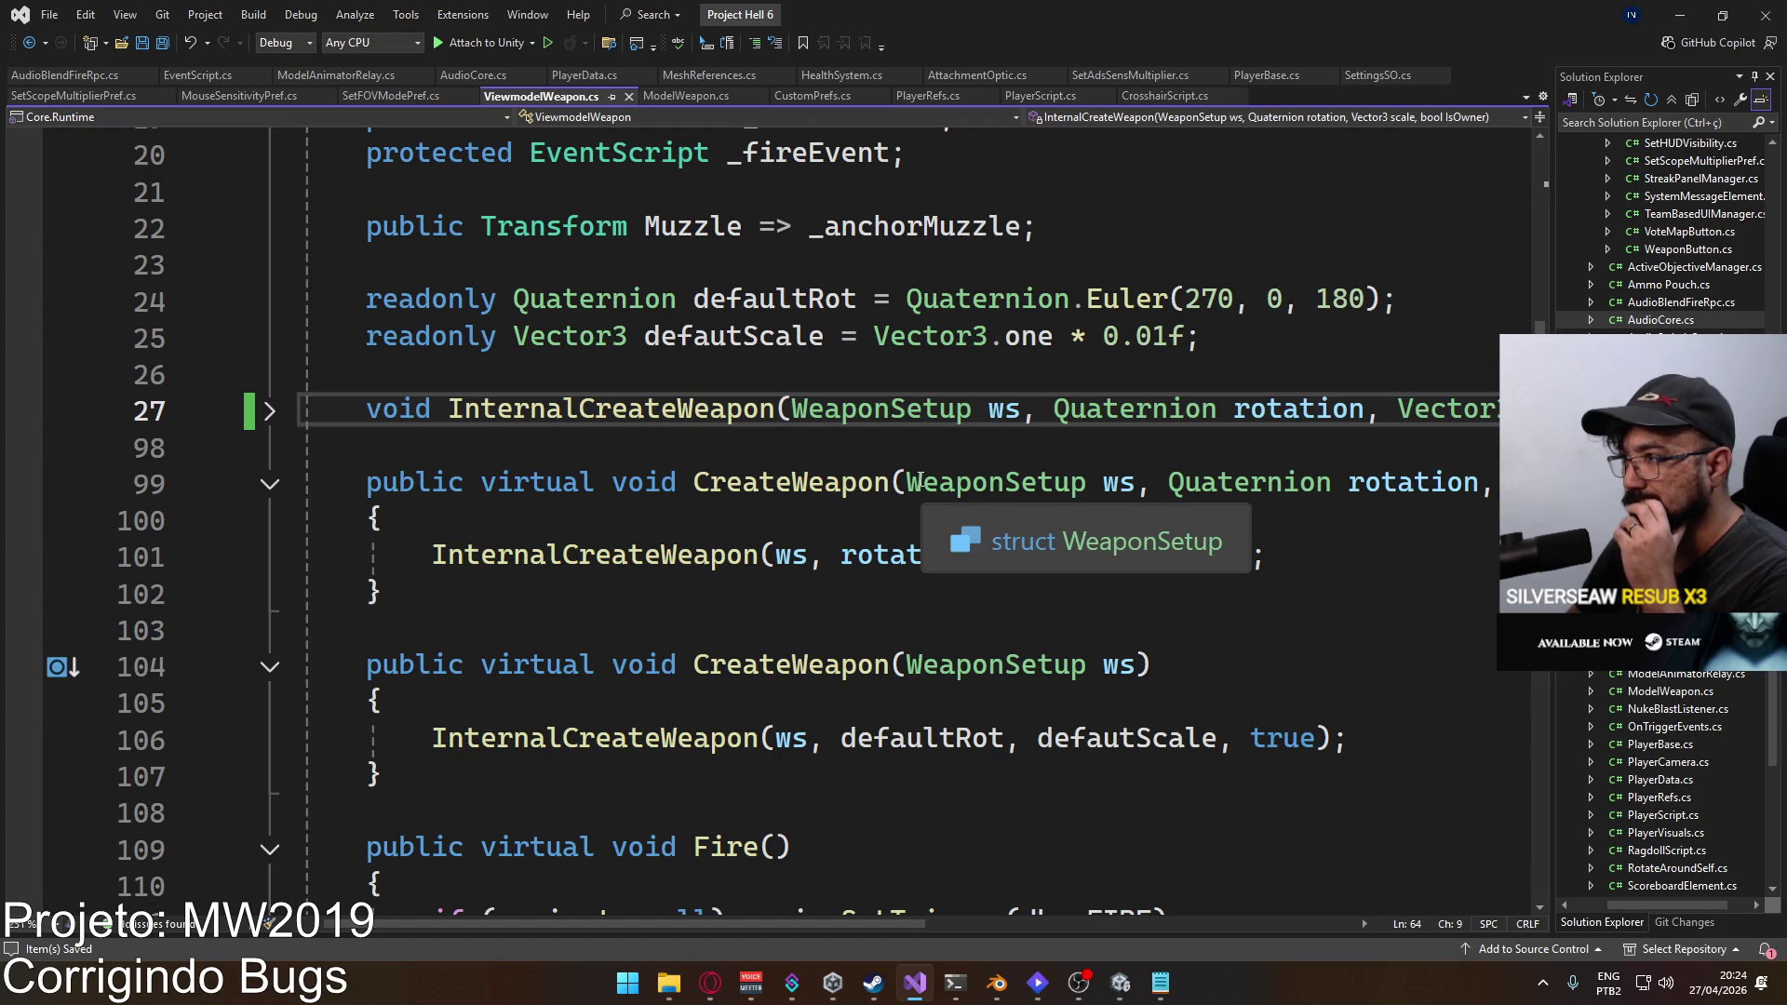
Step: Paste '_fireEvent = _anchorMuzzle.GetComponent<EventScript>();' after the first overload's InternalCreateWeapon call
{"action": "left_click", "coordinate": [1347, 565]}
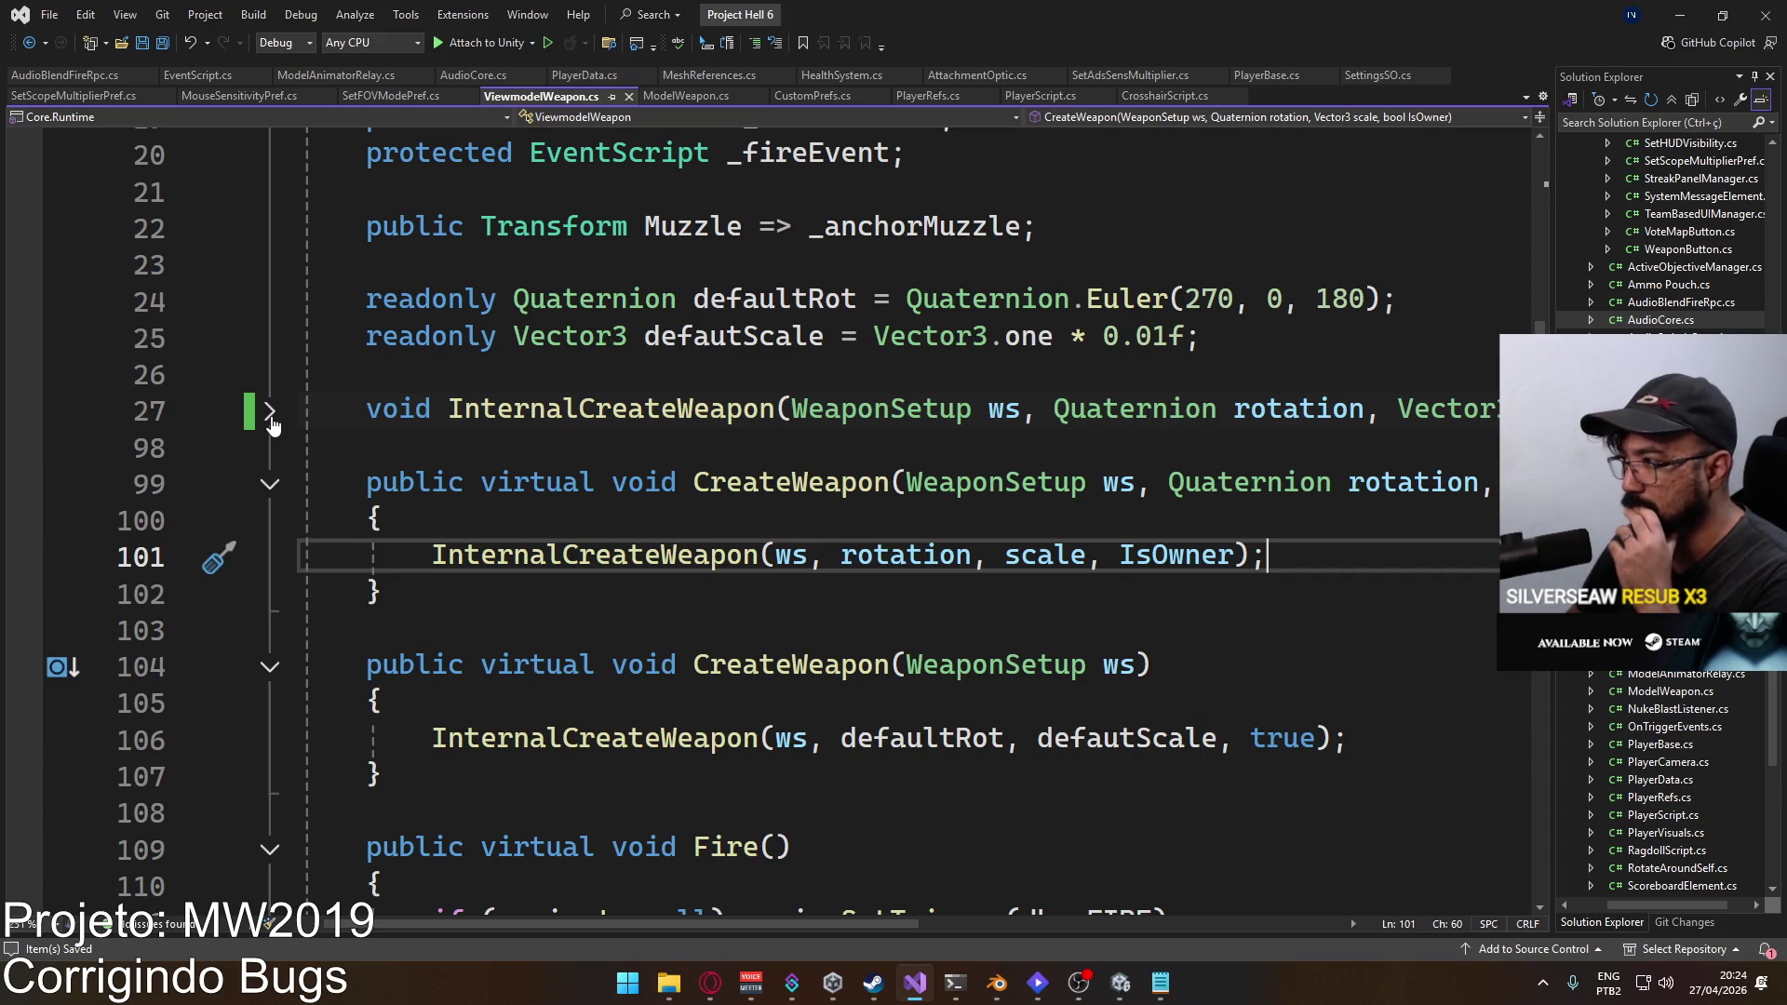
{"action": "right_click", "coordinate": [819, 484]}
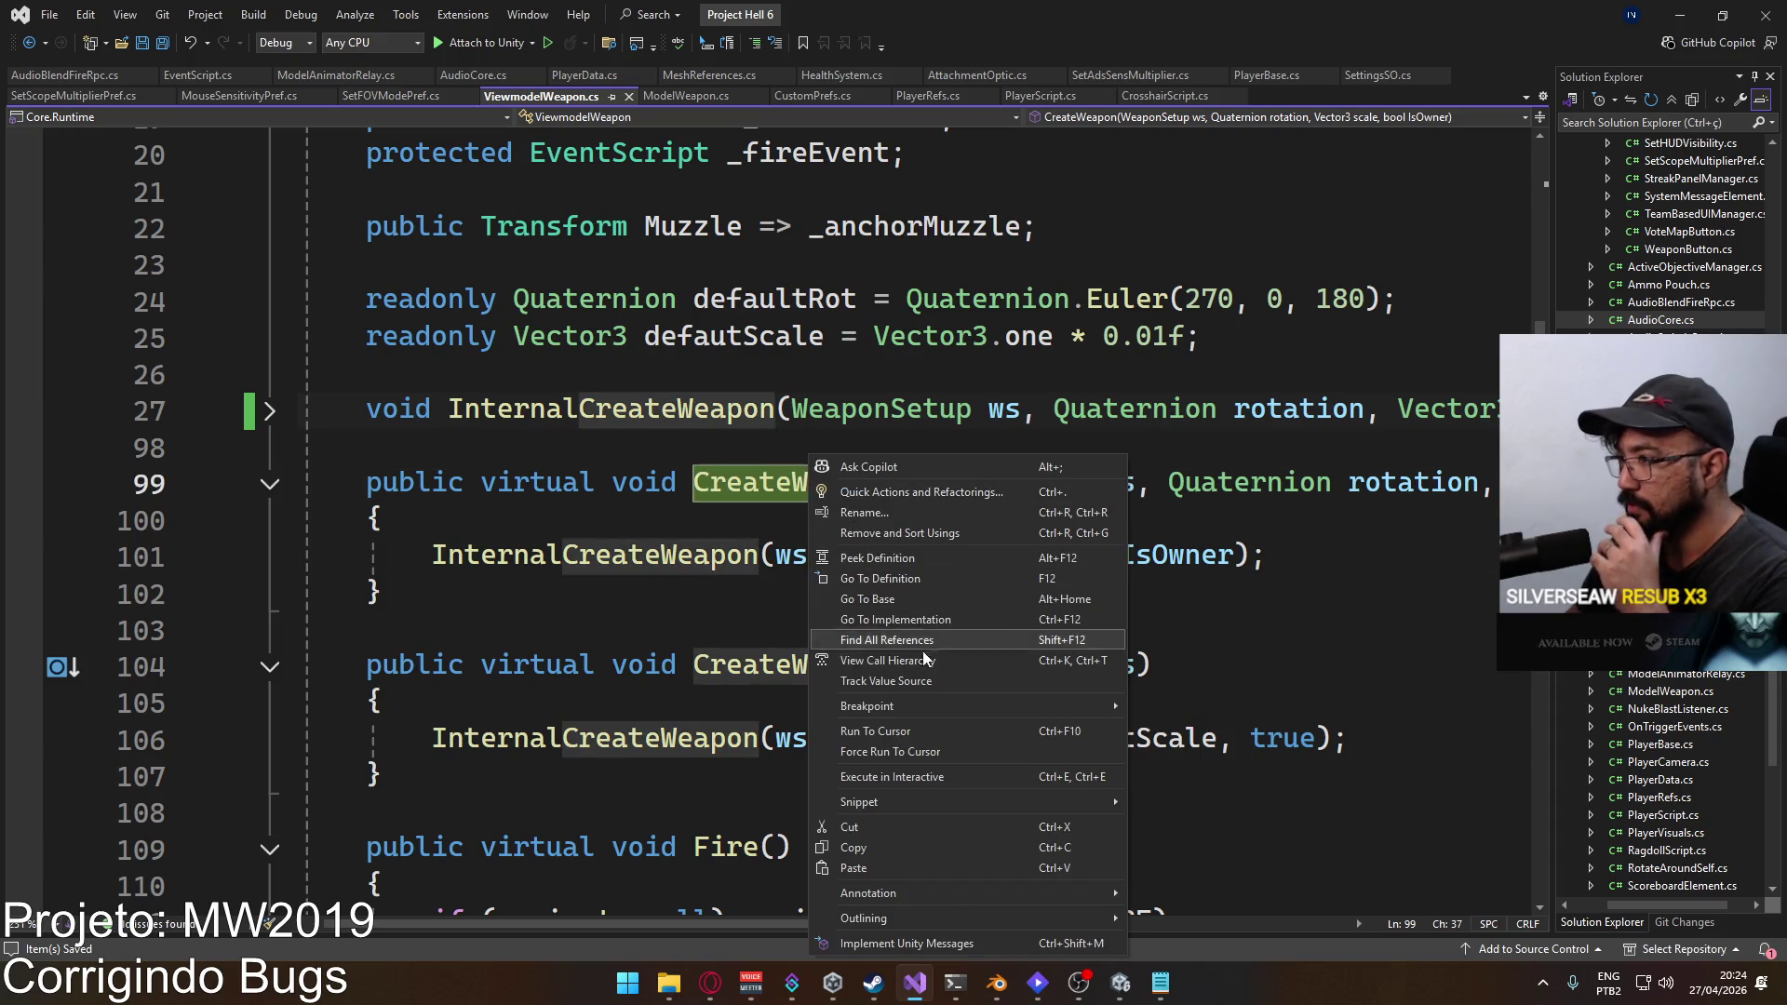
{"action": "left_click", "coordinate": [1309, 579]}
{"action": "left_click", "coordinate": [1308, 570]}
{"action": "key", "text": "Return"}
{"action": "key", "text": "Return"}
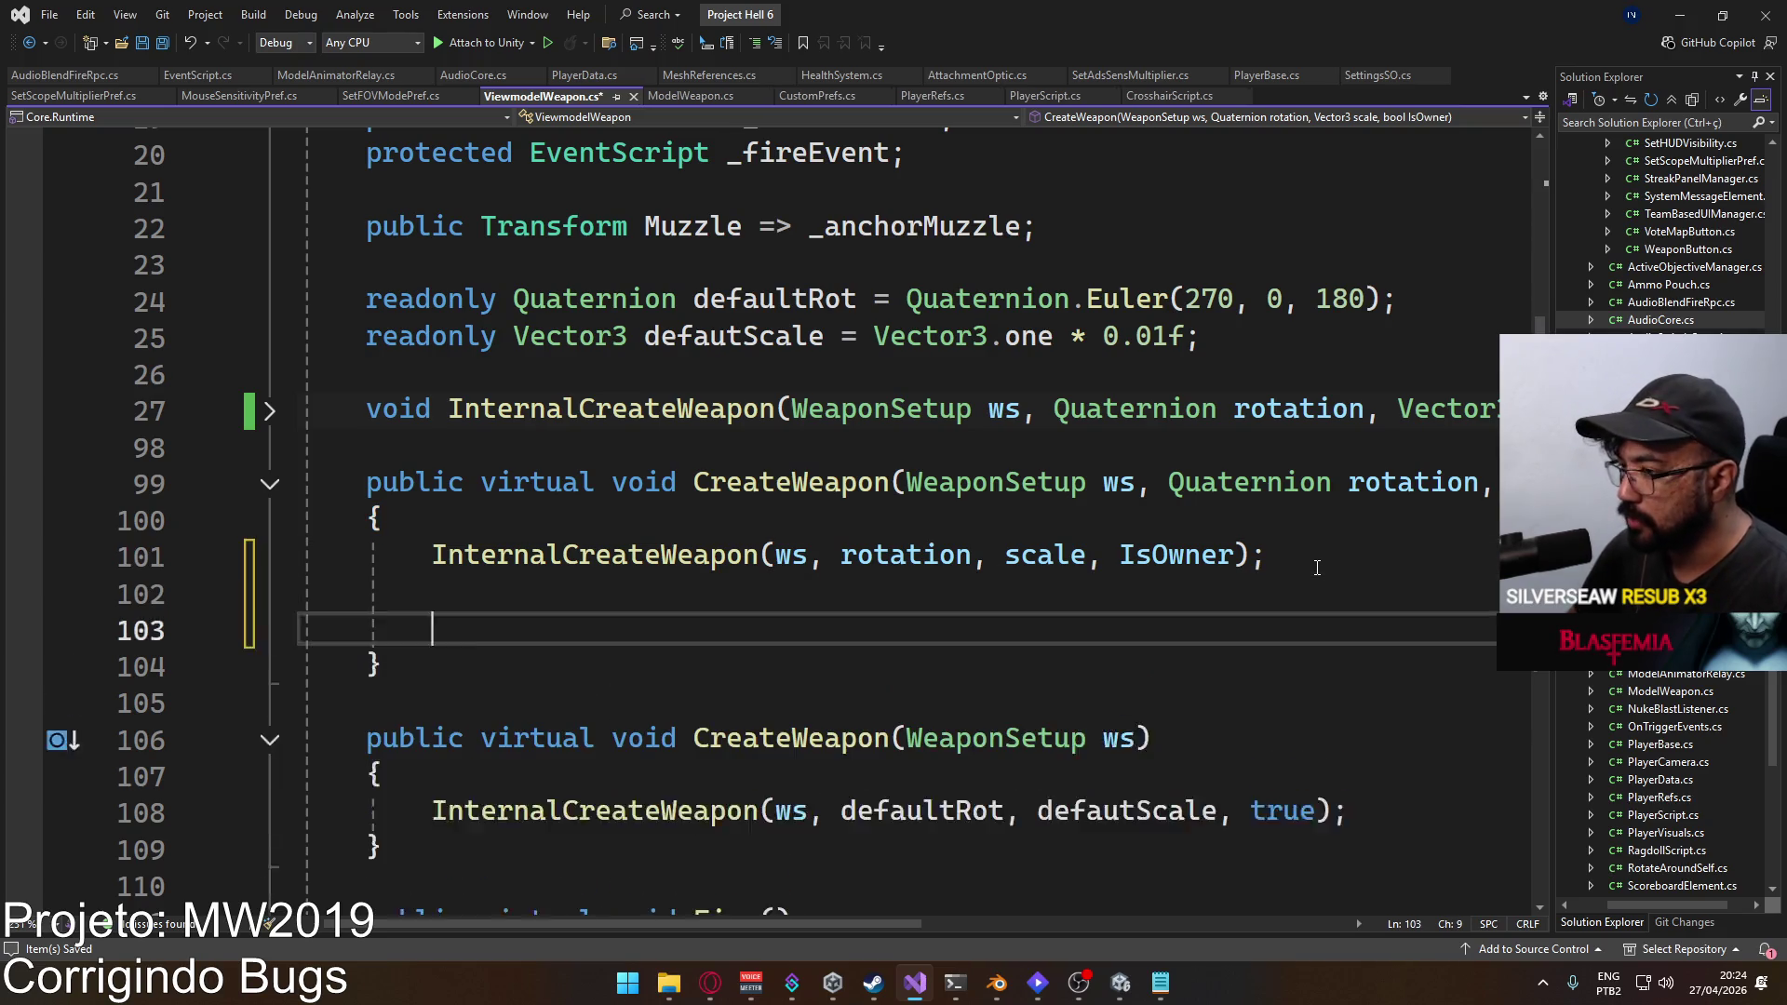
{"action": "type", "text": "// _fireEvent = _anchorMuzzle.GetComponent<EventScript>();"}
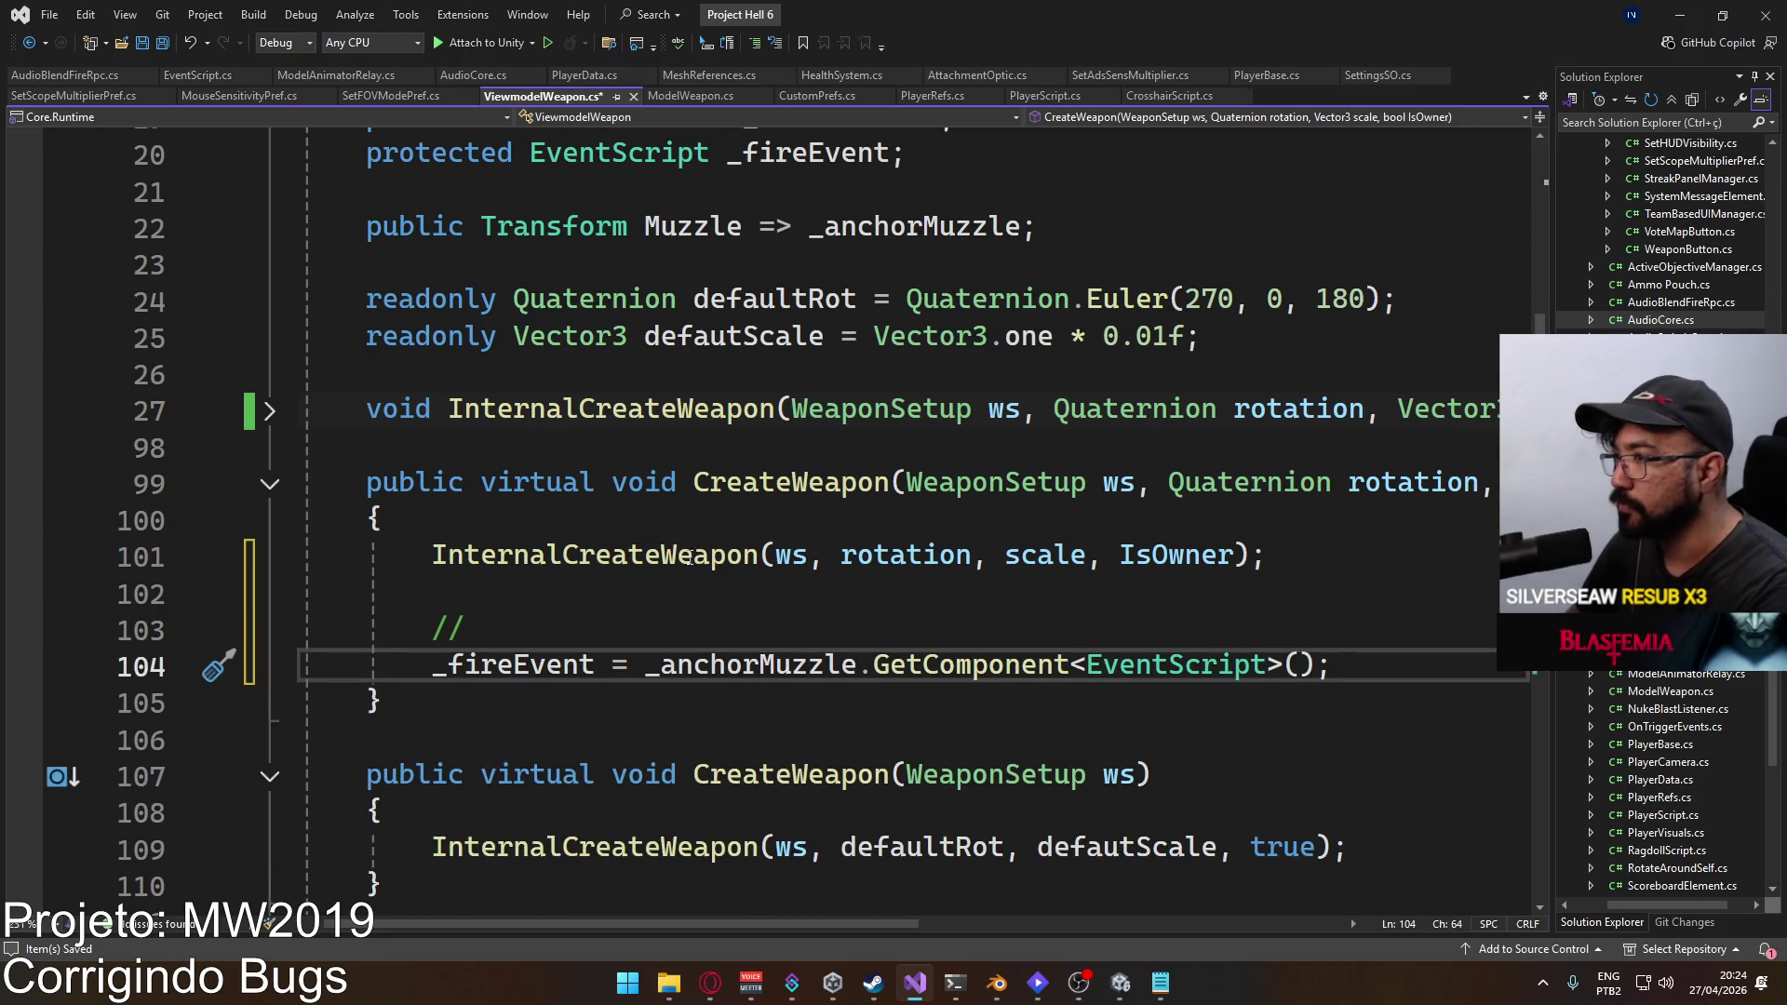
Step: Paste the same assignment after the second overload's call, save, and let Unity recompile
{"action": "scroll", "coordinate": [1254, 722], "scroll_direction": "down", "scroll_amount": 2}
{"action": "left_click", "coordinate": [1368, 631]}
{"action": "key", "text": "Return"}
{"action": "key", "text": "Return"}
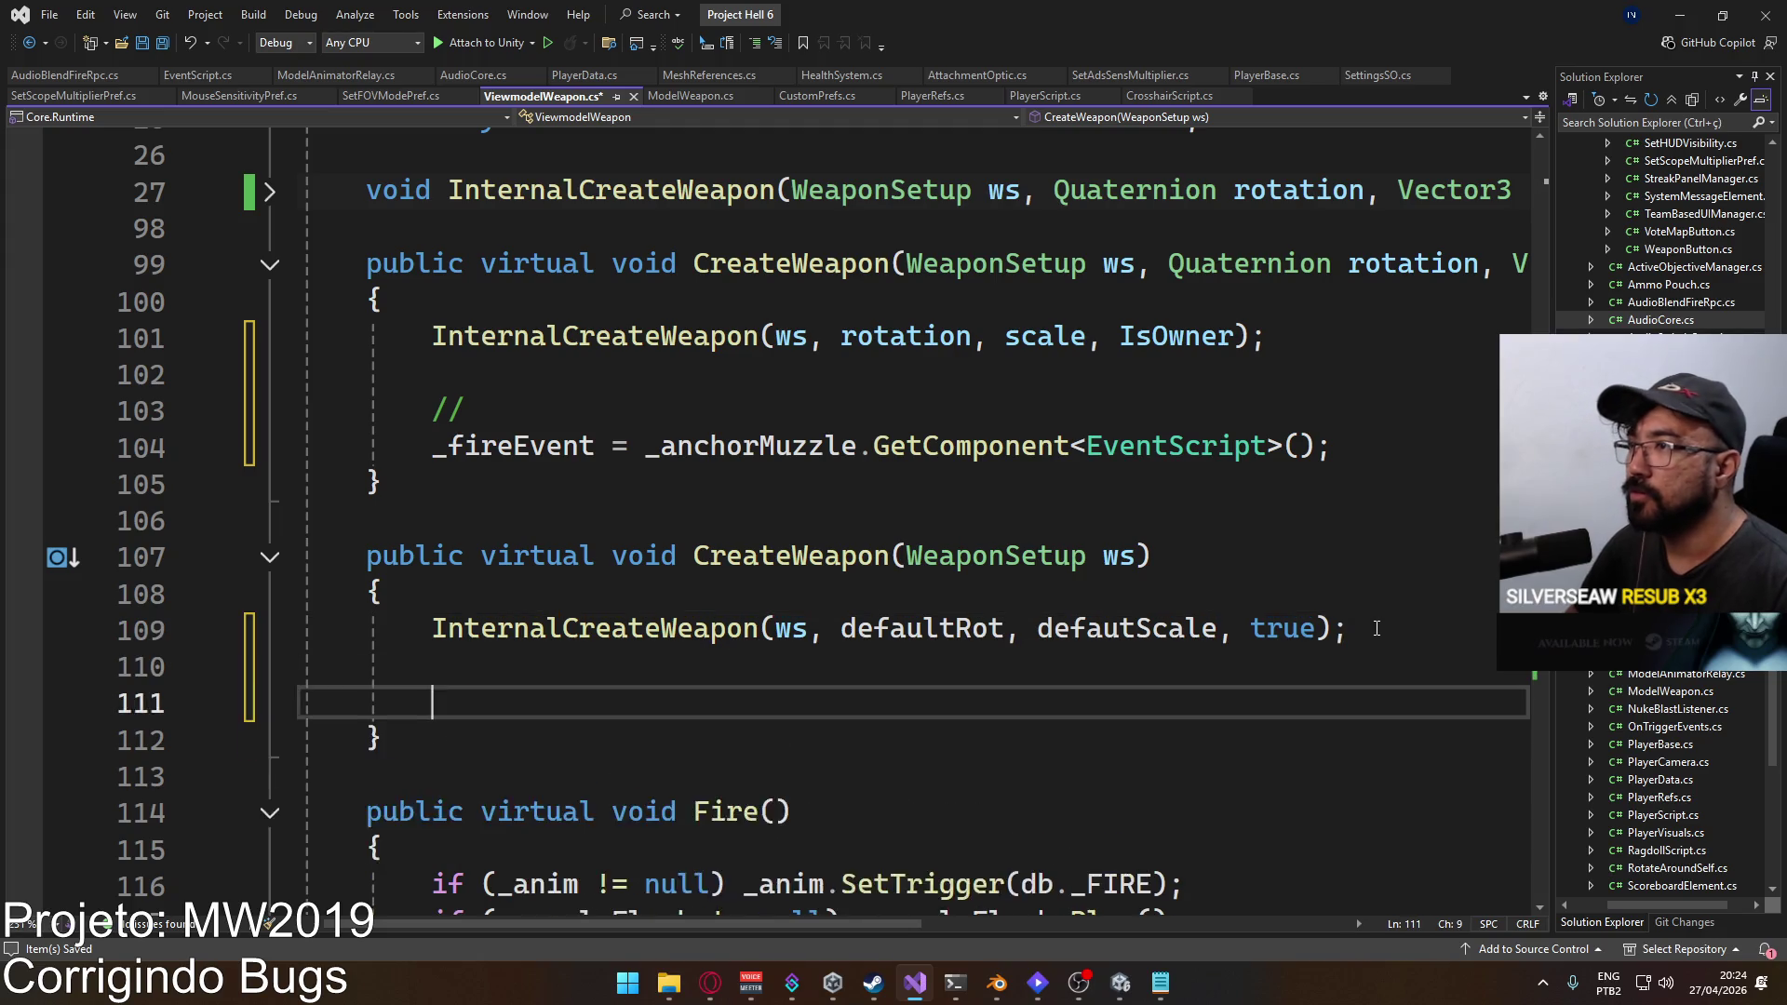
{"action": "type", "text": "//         _fireEvent = _anchorMuzzle.GetComponent<EventScript>();"}
{"action": "key", "text": "ctrl+s"}
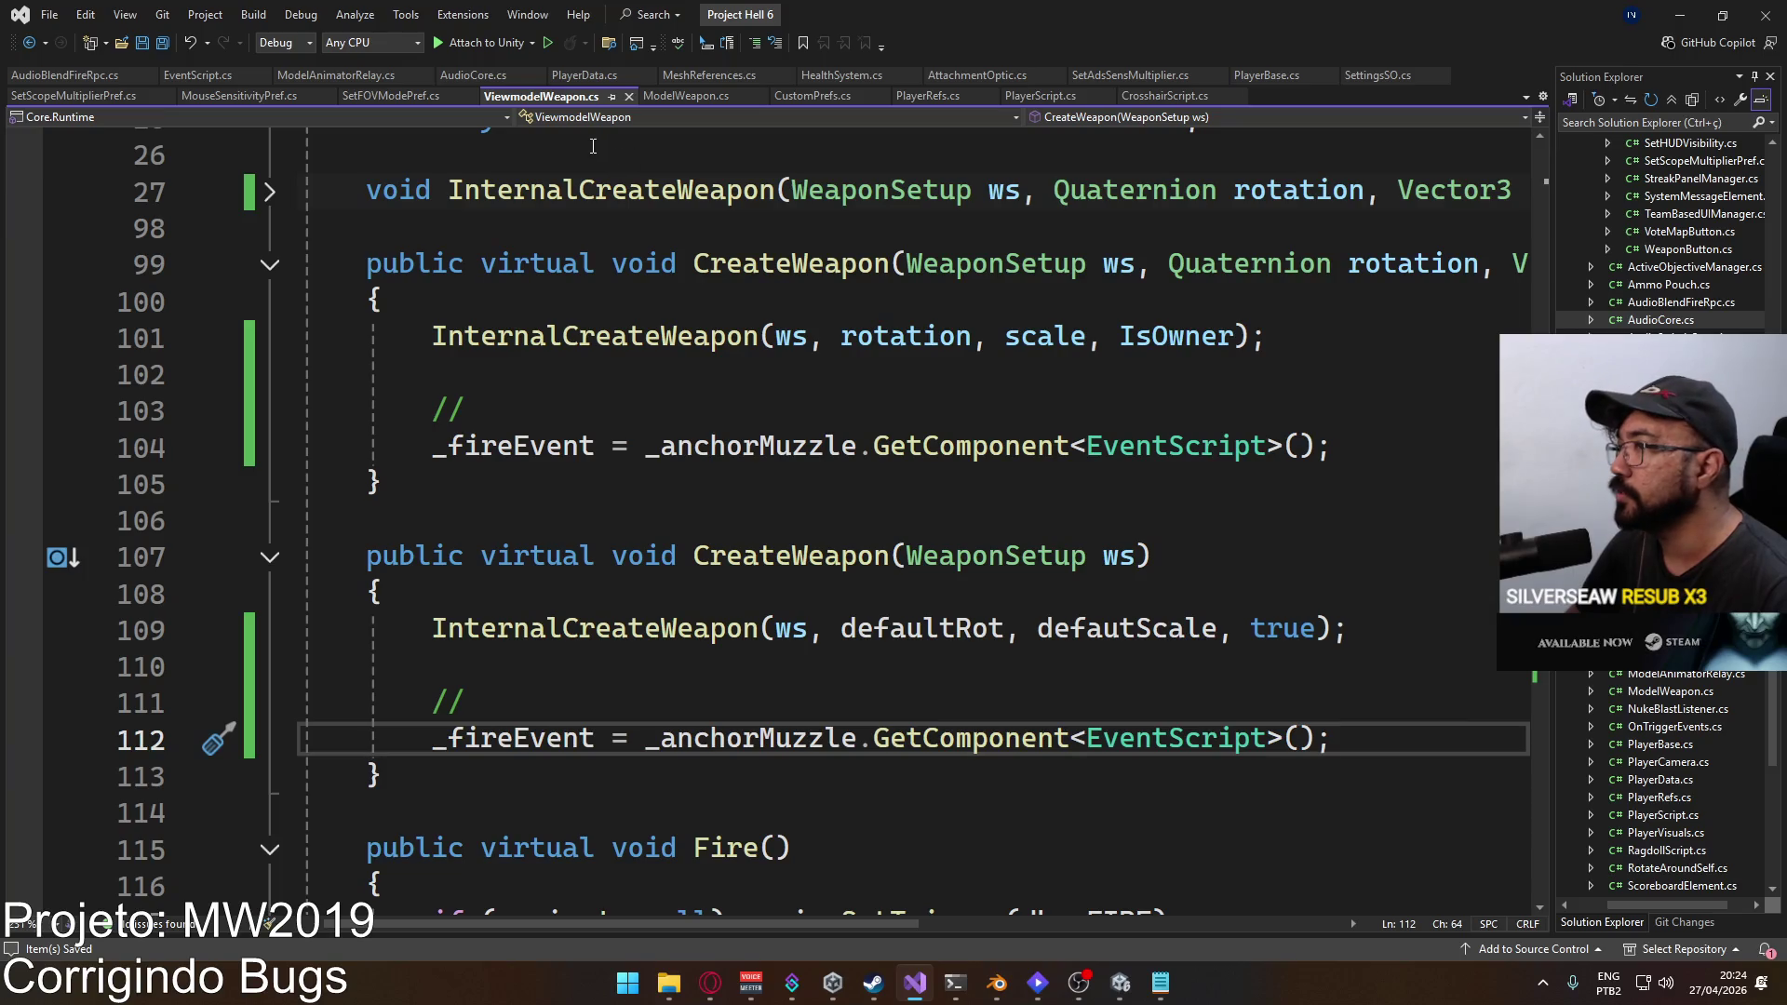
{"action": "scroll", "coordinate": [690, 300], "scroll_direction": "up", "scroll_amount": 9}
{"action": "scroll", "coordinate": [837, 521], "scroll_direction": "down", "scroll_amount": 2}
{"action": "left_click", "coordinate": [1121, 982]}
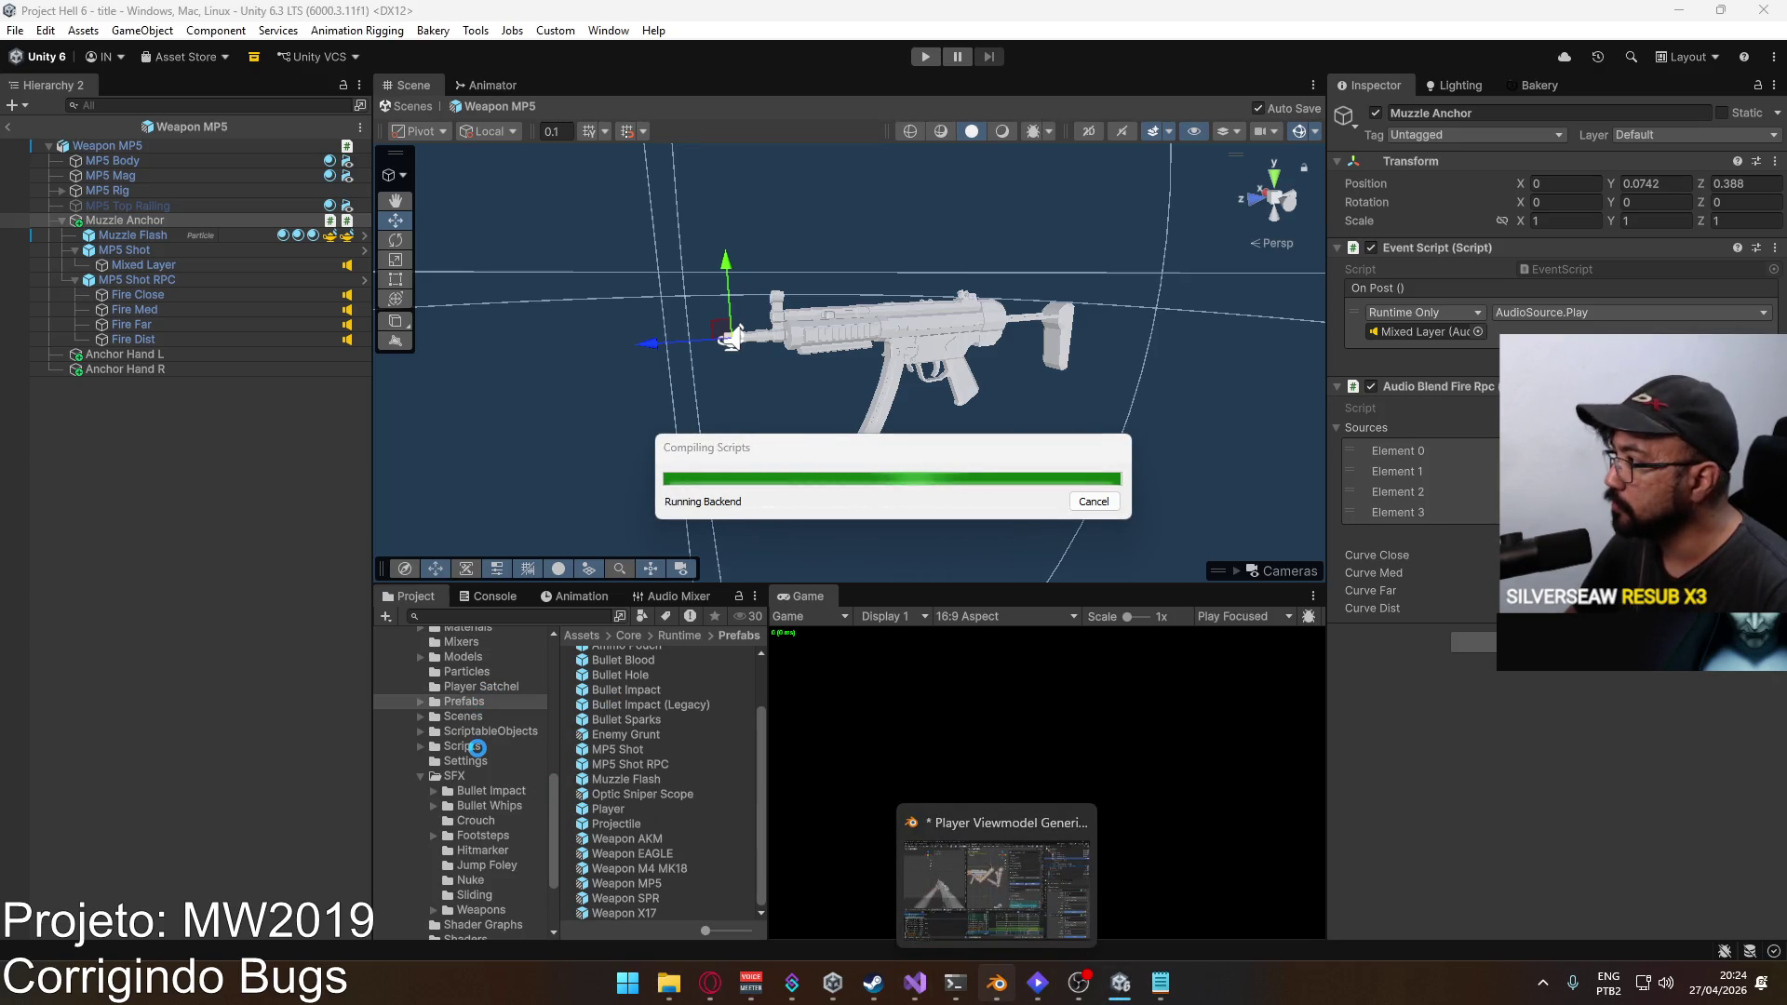
Step: Open ModelWeapon.cs from the Project window's Scripts folder in Visual Studio
{"action": "left_click", "coordinate": [478, 747]}
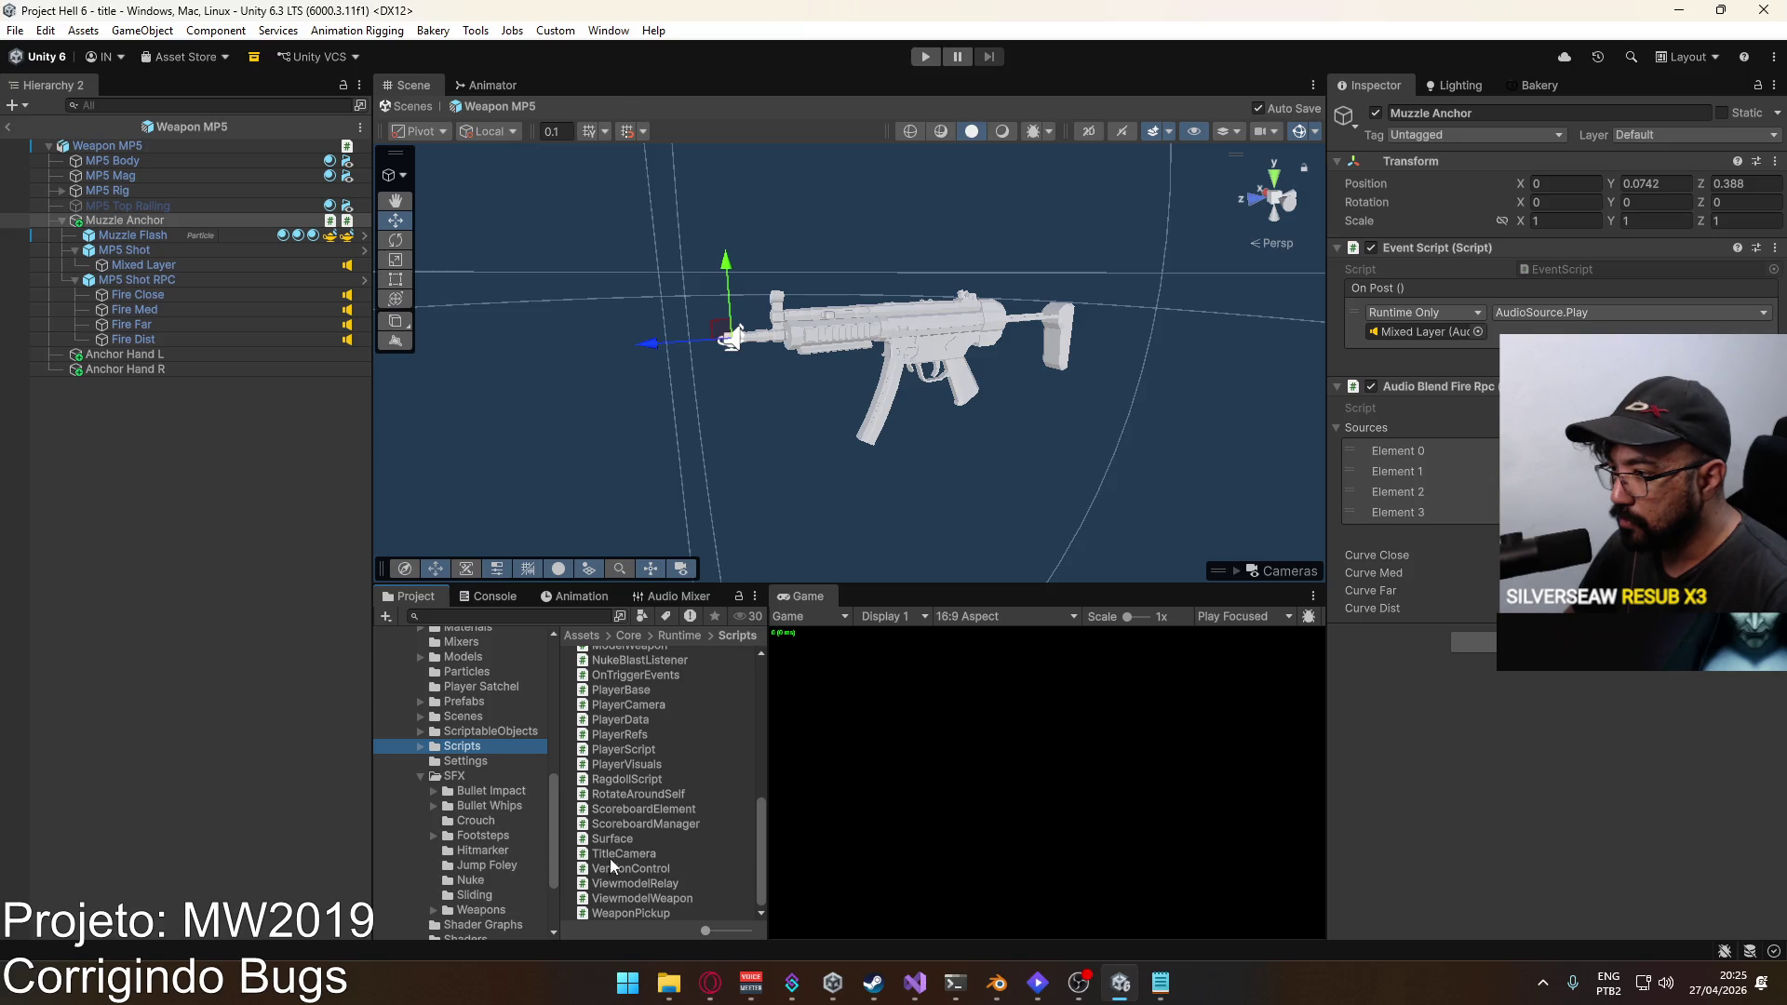
{"action": "scroll", "coordinate": [499, 791], "scroll_direction": "up", "scroll_amount": 2}
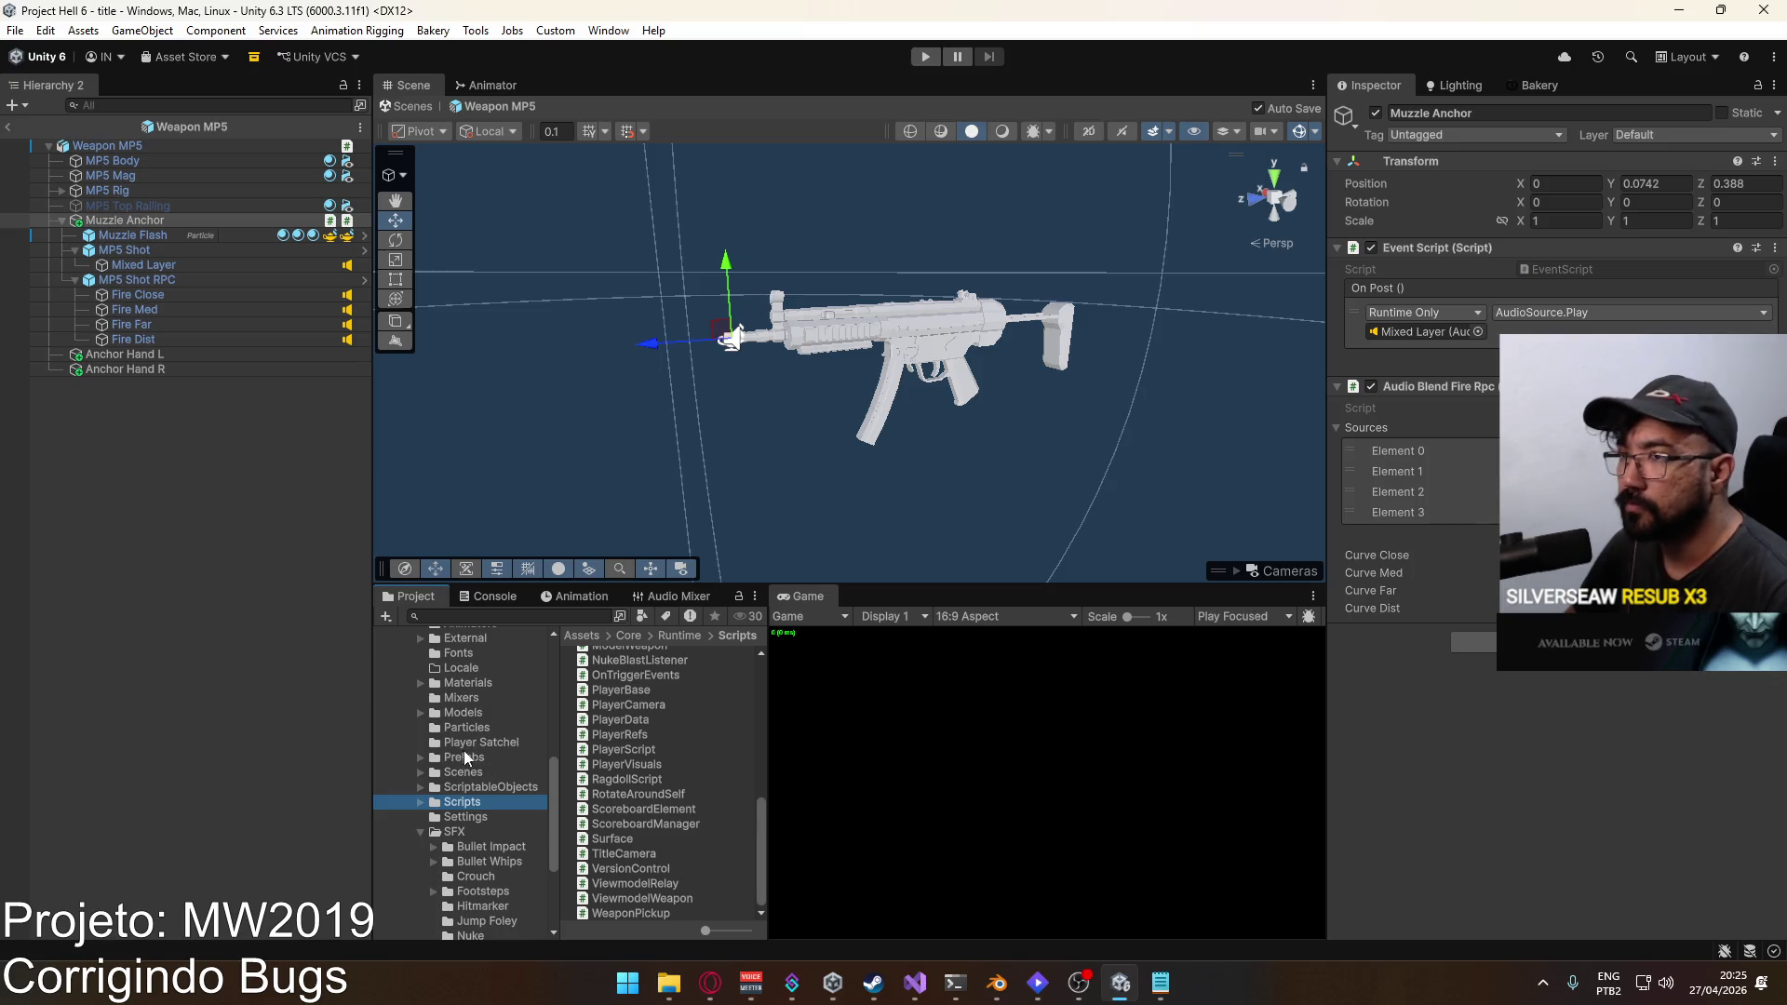
{"action": "scroll", "coordinate": [626, 797], "scroll_direction": "up", "scroll_amount": 2}
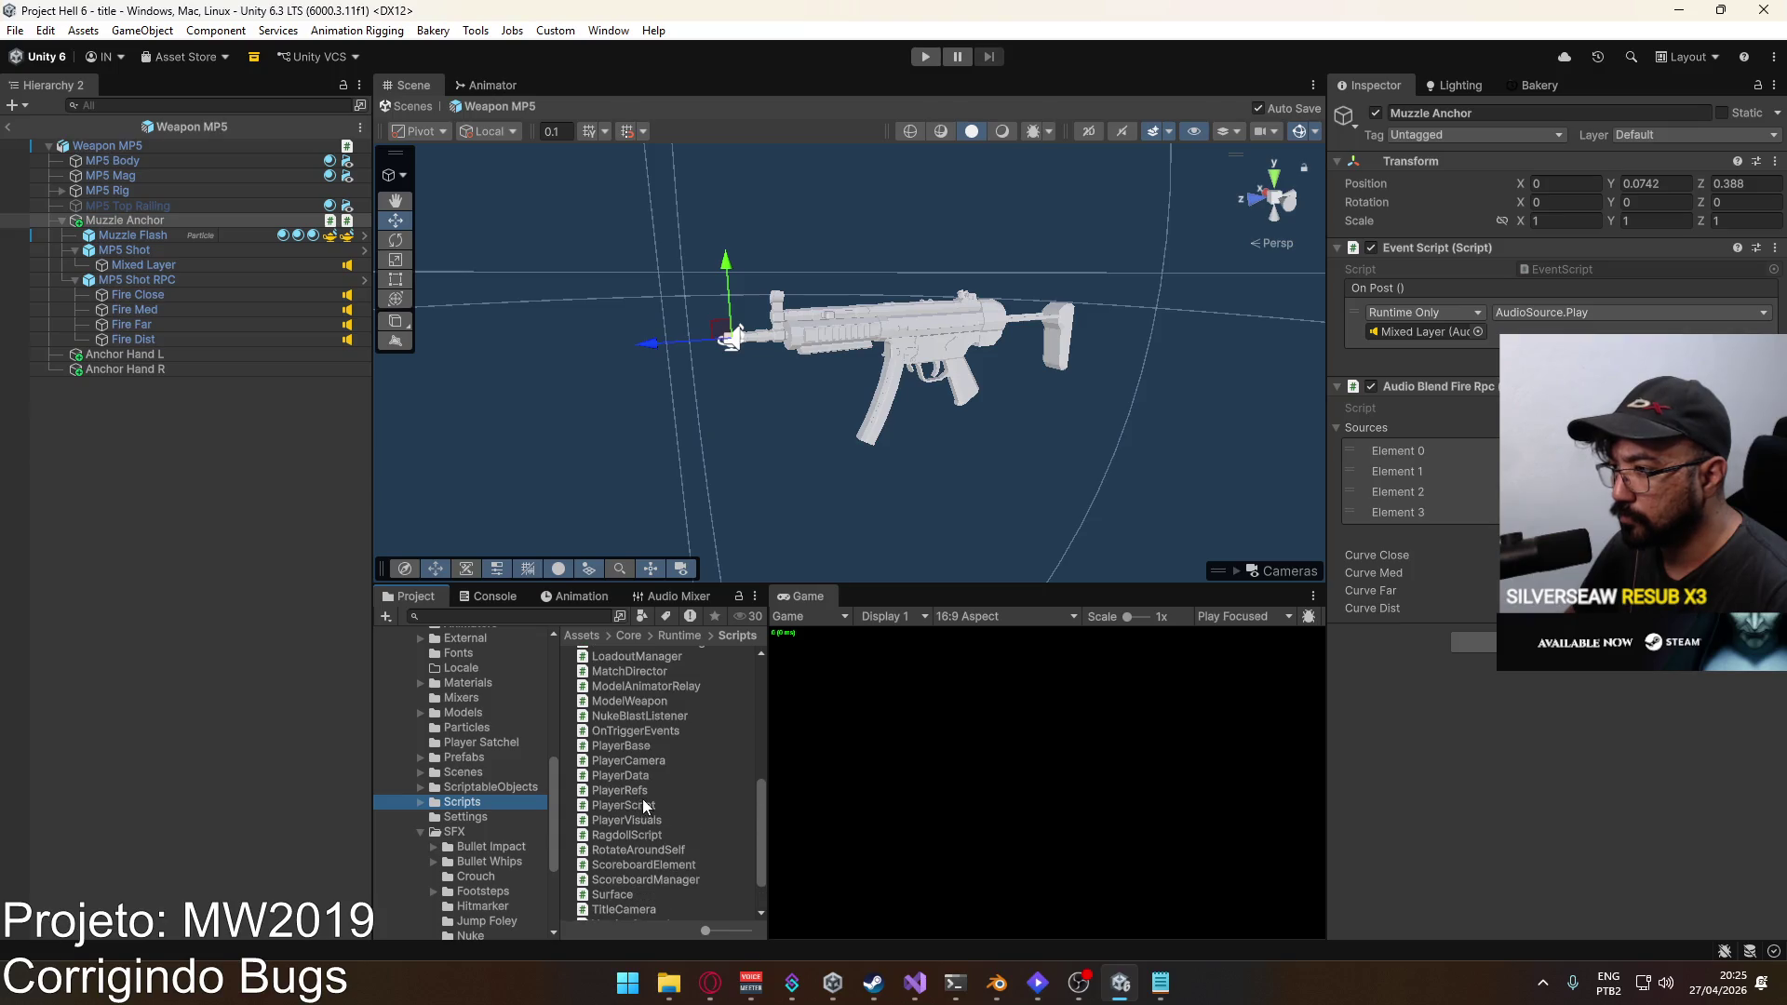
{"action": "double_click", "coordinate": [627, 700]}
Step: Paste the _fireEvent assignment after CreateWeapon in ModelWeapon.cs, using AudioBlendFireRpc as the type, and save
{"action": "left_click", "coordinate": [709, 473]}
{"action": "key", "text": "End"}
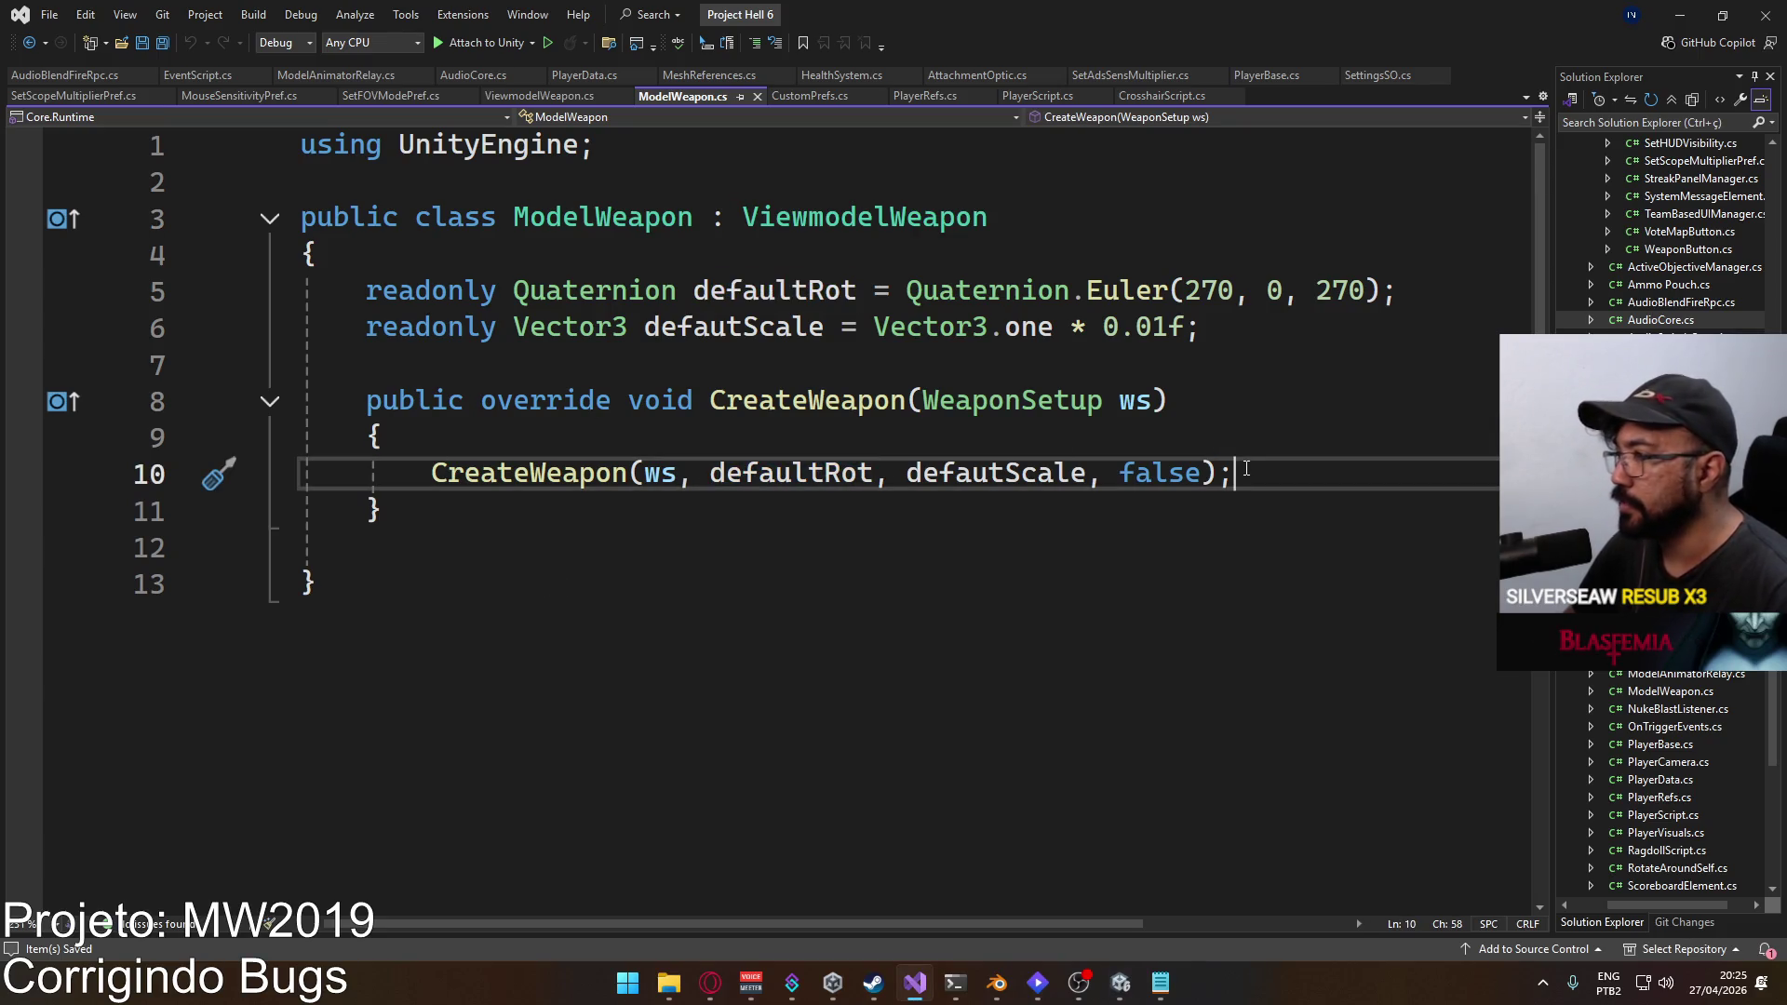
{"action": "key", "text": "Return"}
{"action": "type", "text": "// _fireEvent = _anchorMuzzle.GetComponent<EventScript>();"}
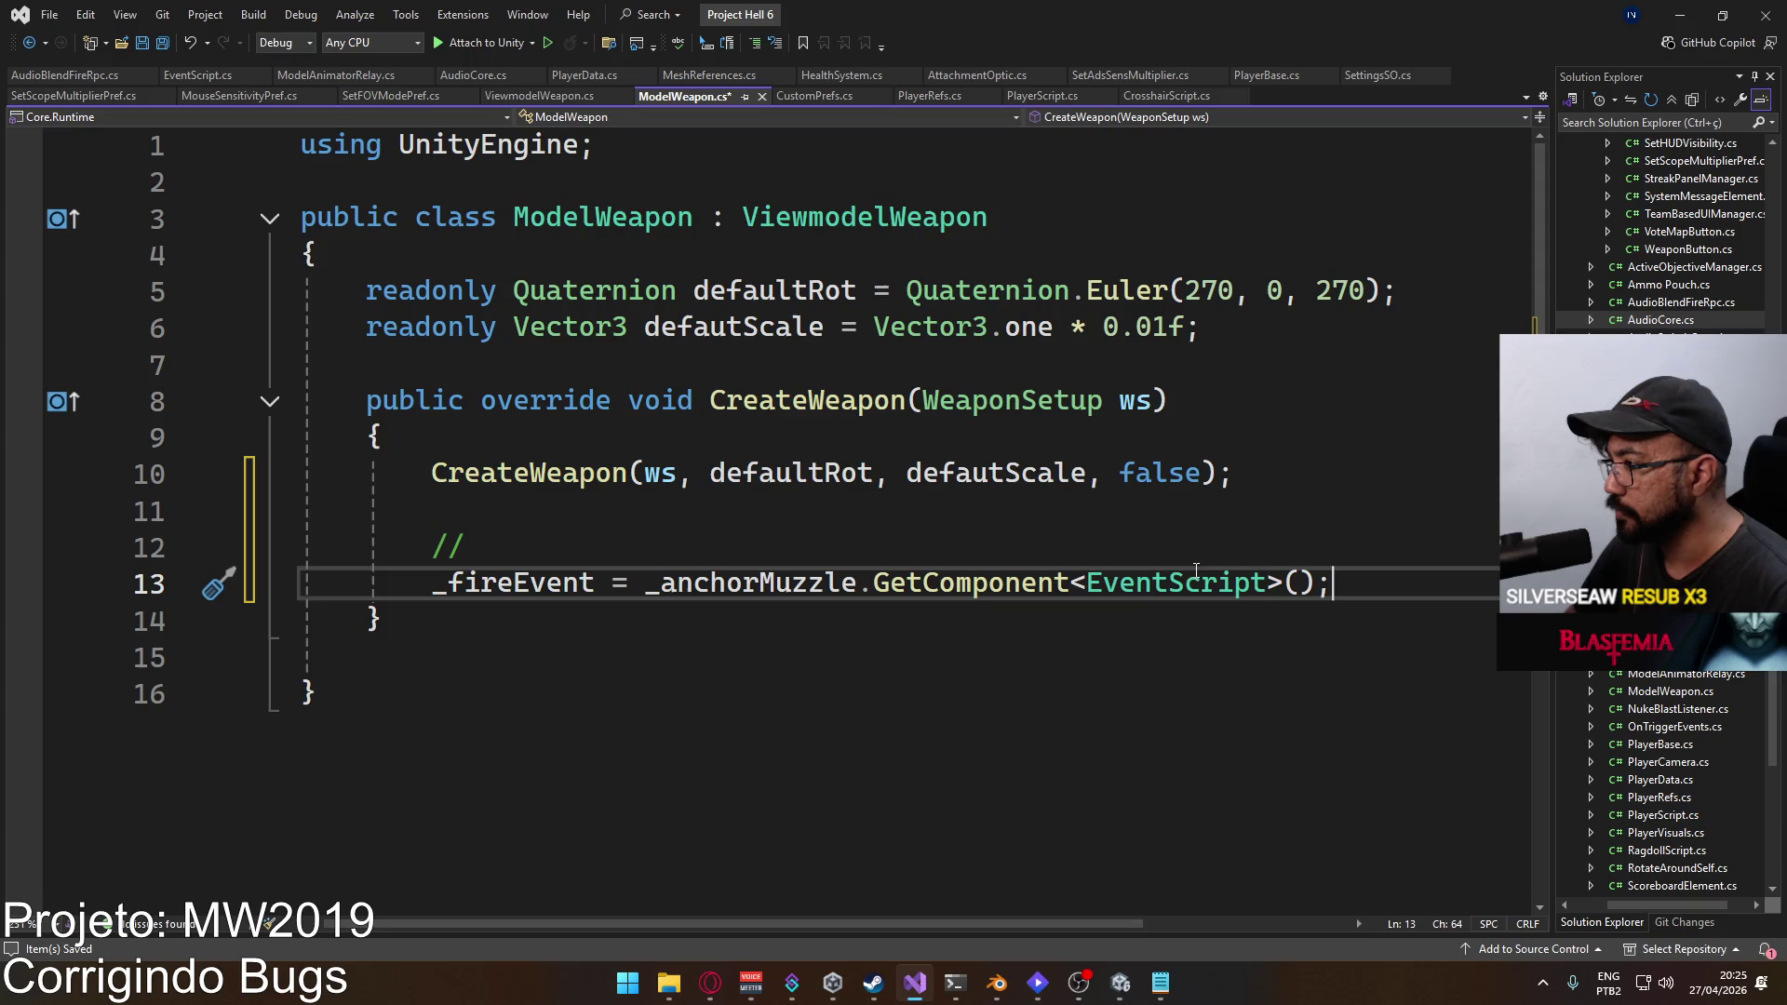
{"action": "double_click", "coordinate": [1196, 578]}
{"action": "type", "text": "Audio"}
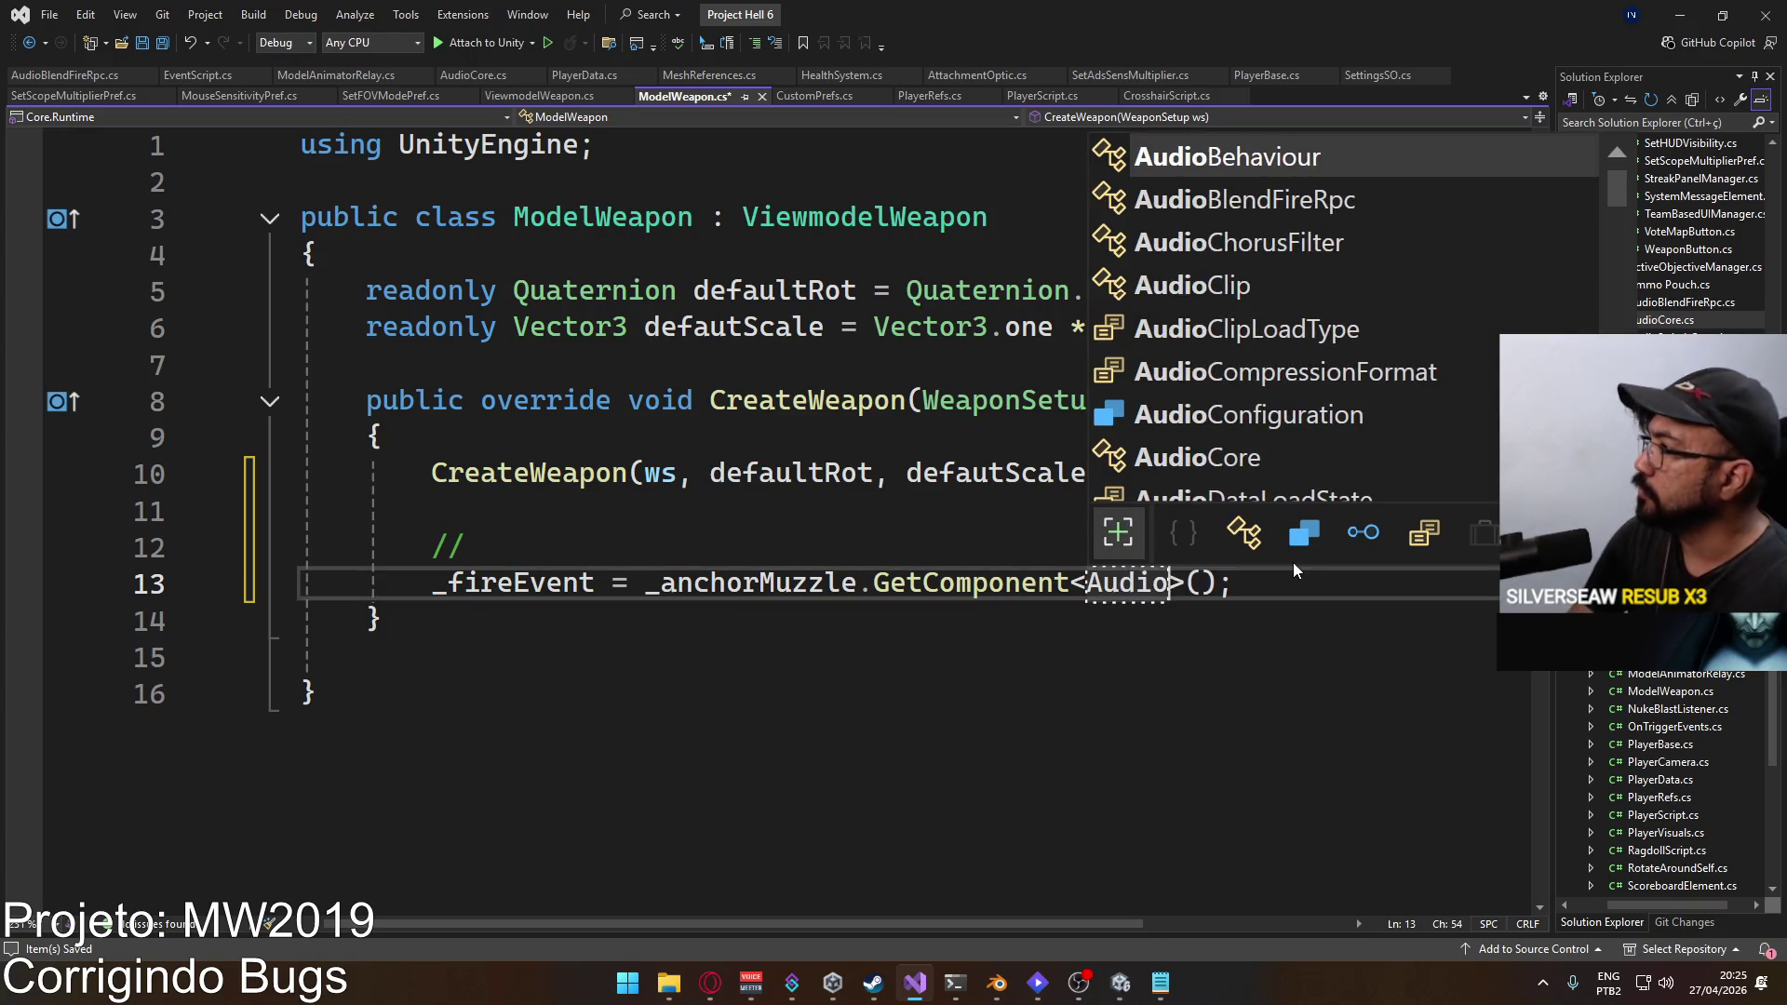
{"action": "type", "text": "b"}
{"action": "type", "text": "l"}
{"action": "key", "text": "Tab"}
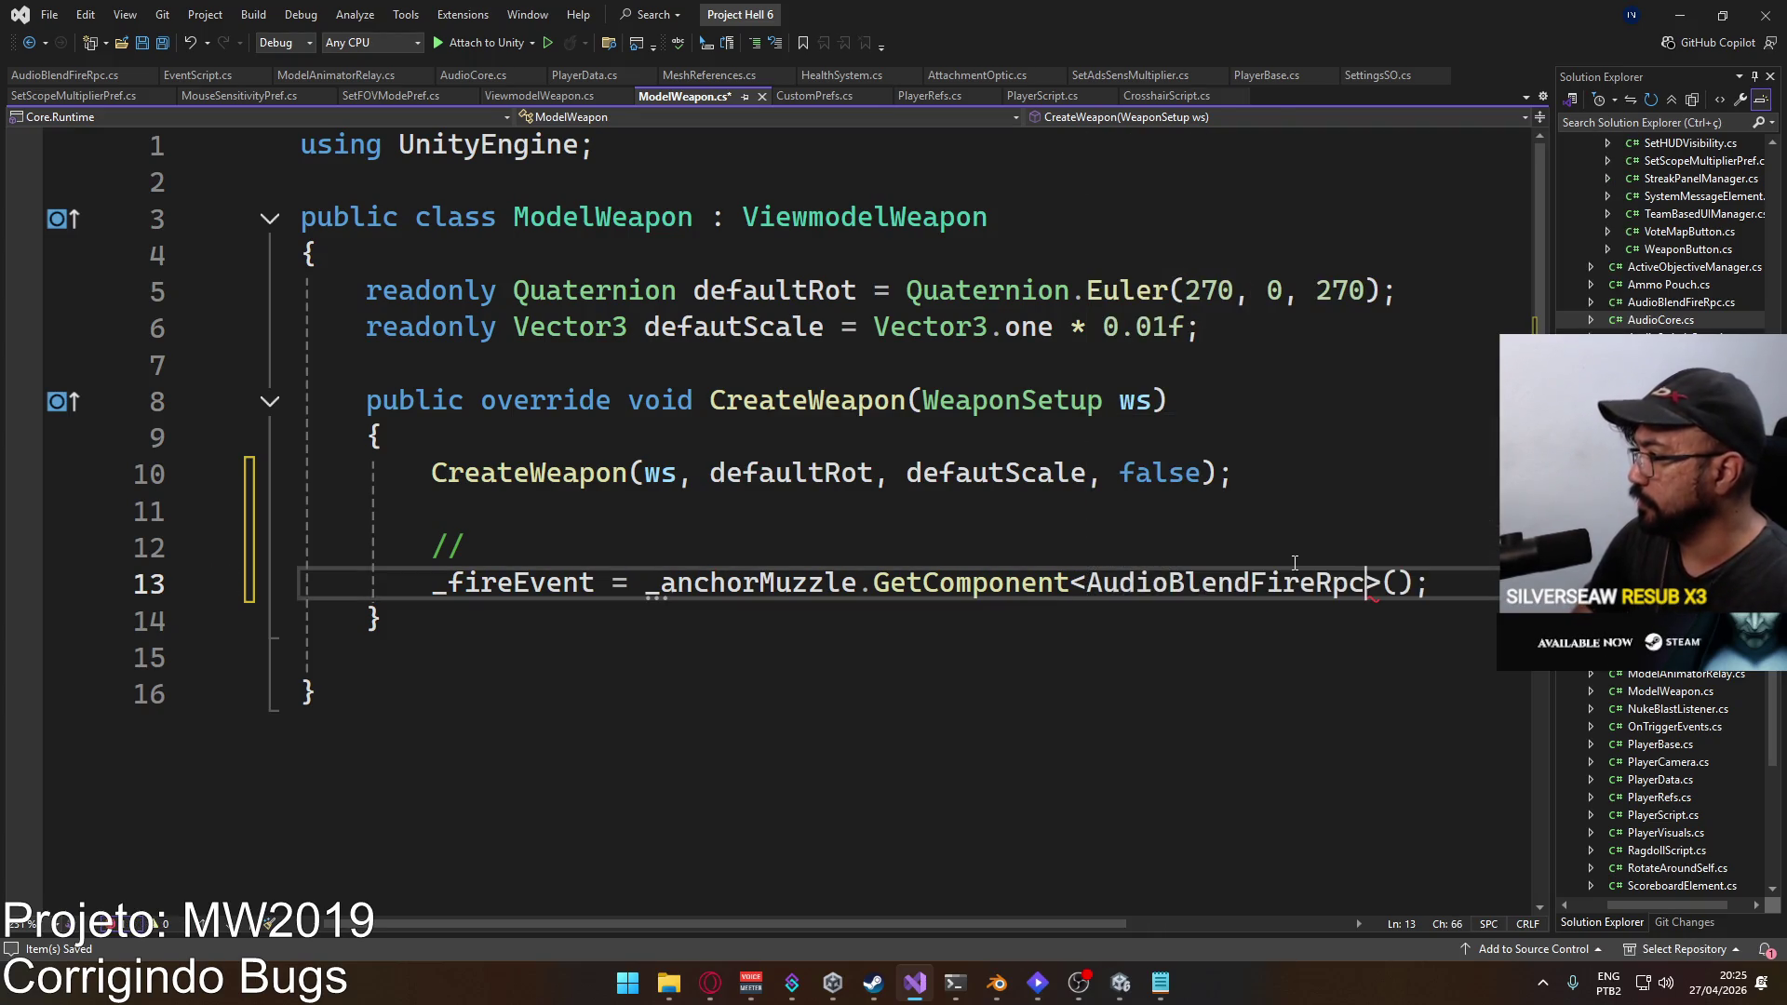
{"action": "key", "text": "ctrl+s"}
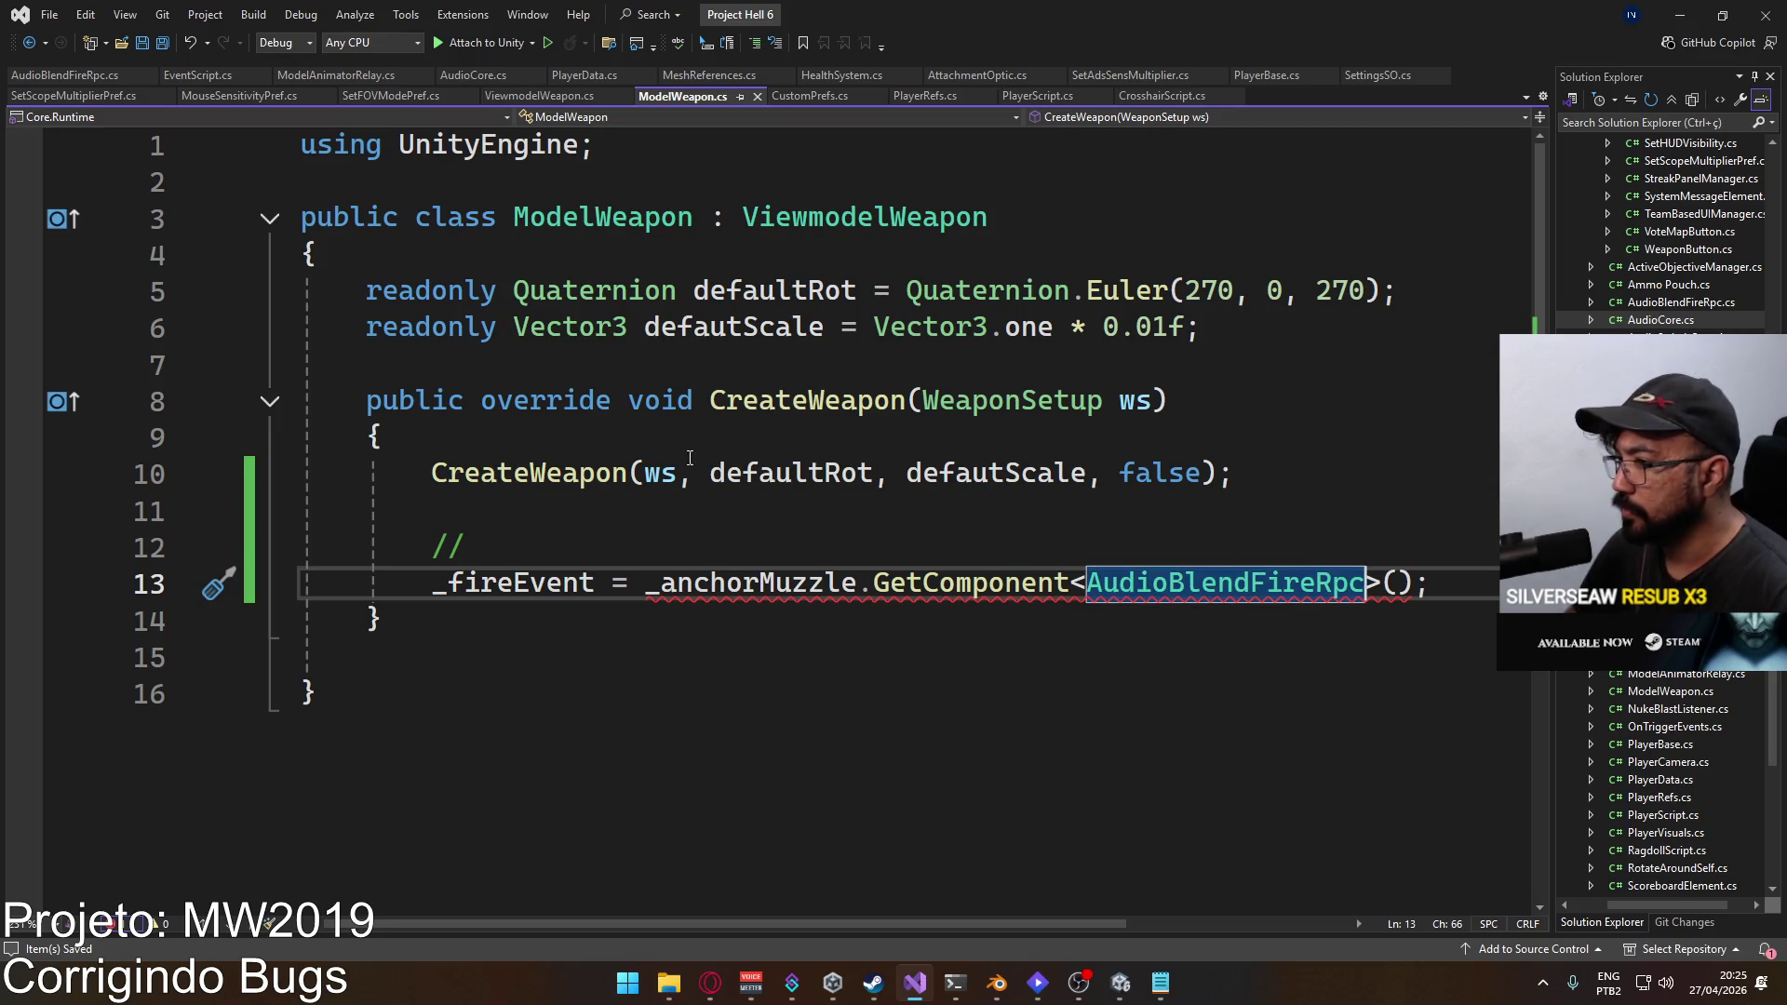
Step: Switch the GetComponent type back to EventScript and save ModelWeapon.cs
{"action": "mouse_move", "coordinate": [511, 580]}
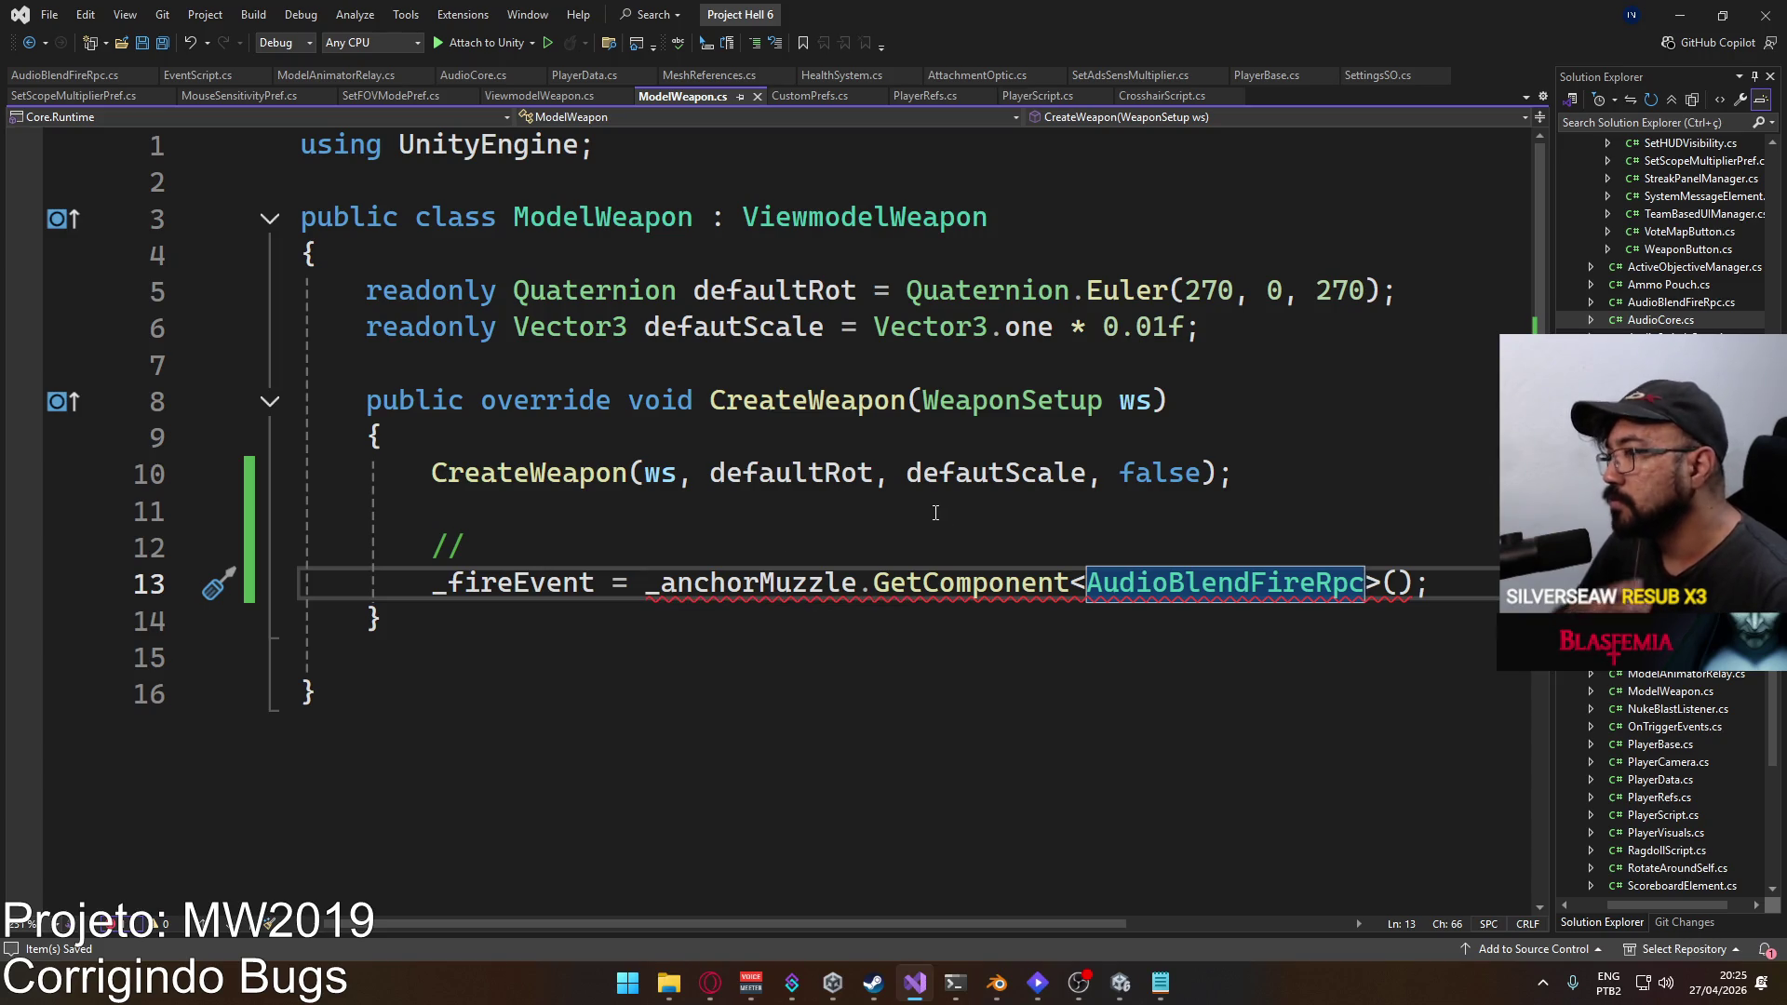
{"action": "key", "text": "ctrl+BackSpace"}
{"action": "type", "text": "Audiob"}
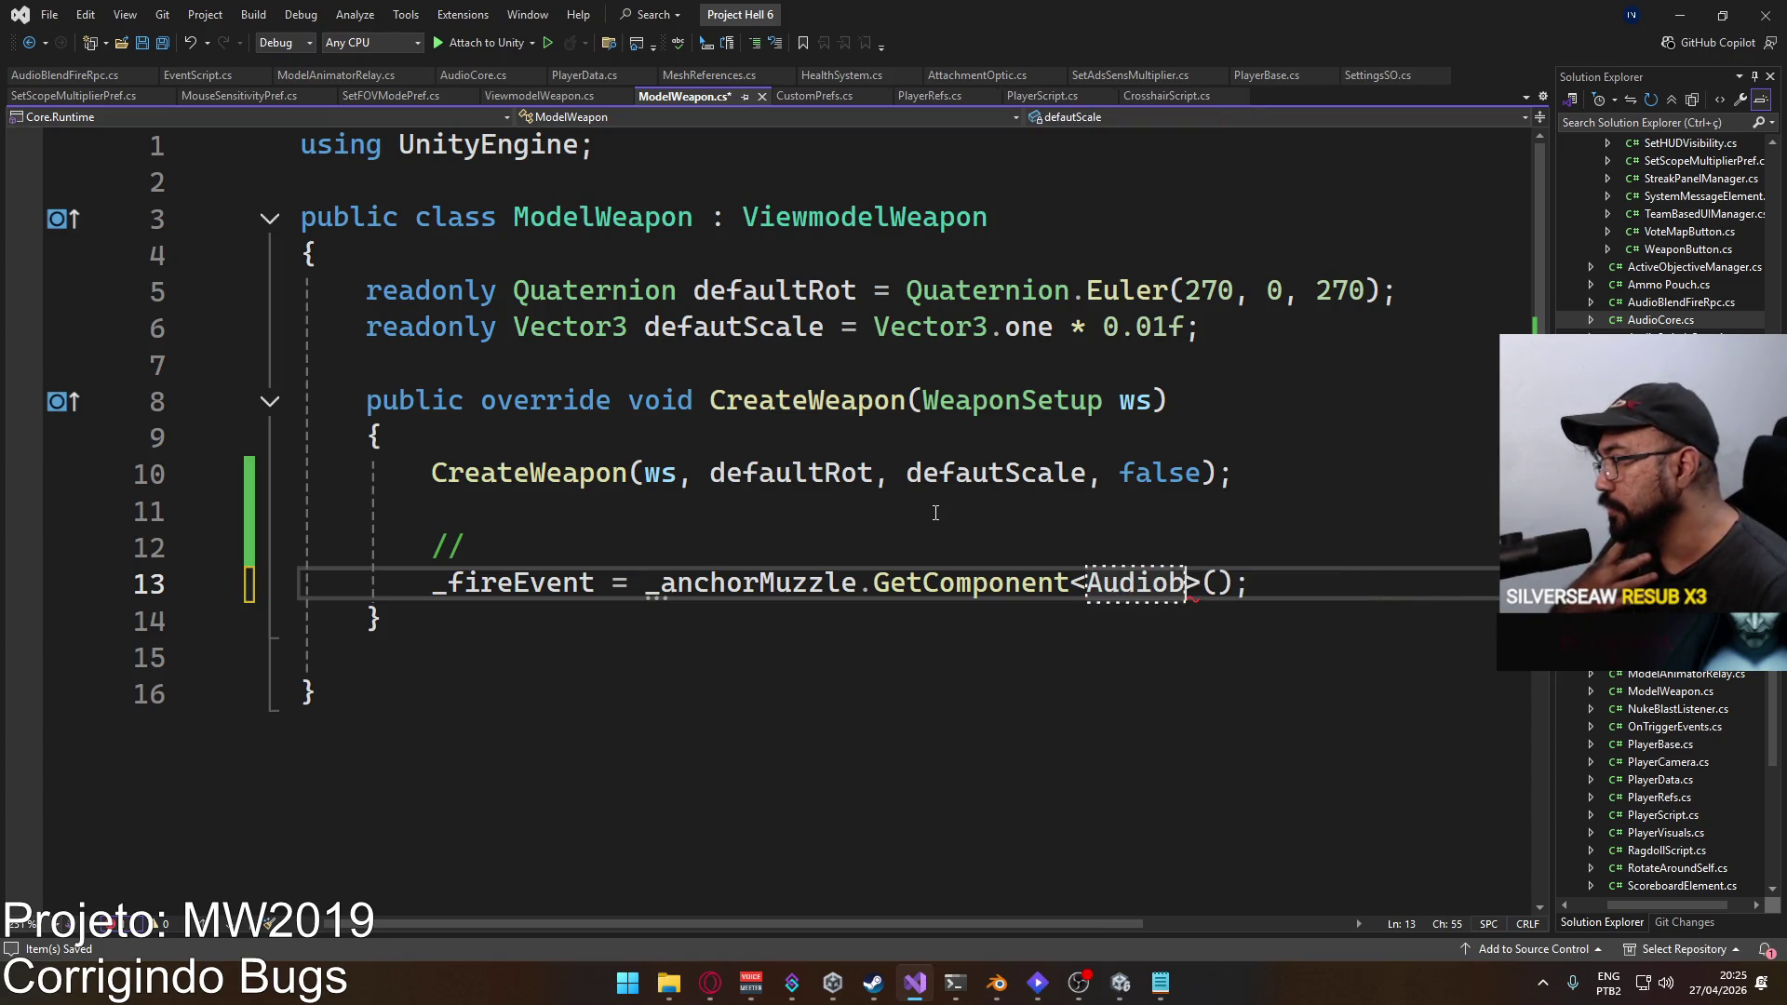
{"action": "key", "text": "ctrl+z"}
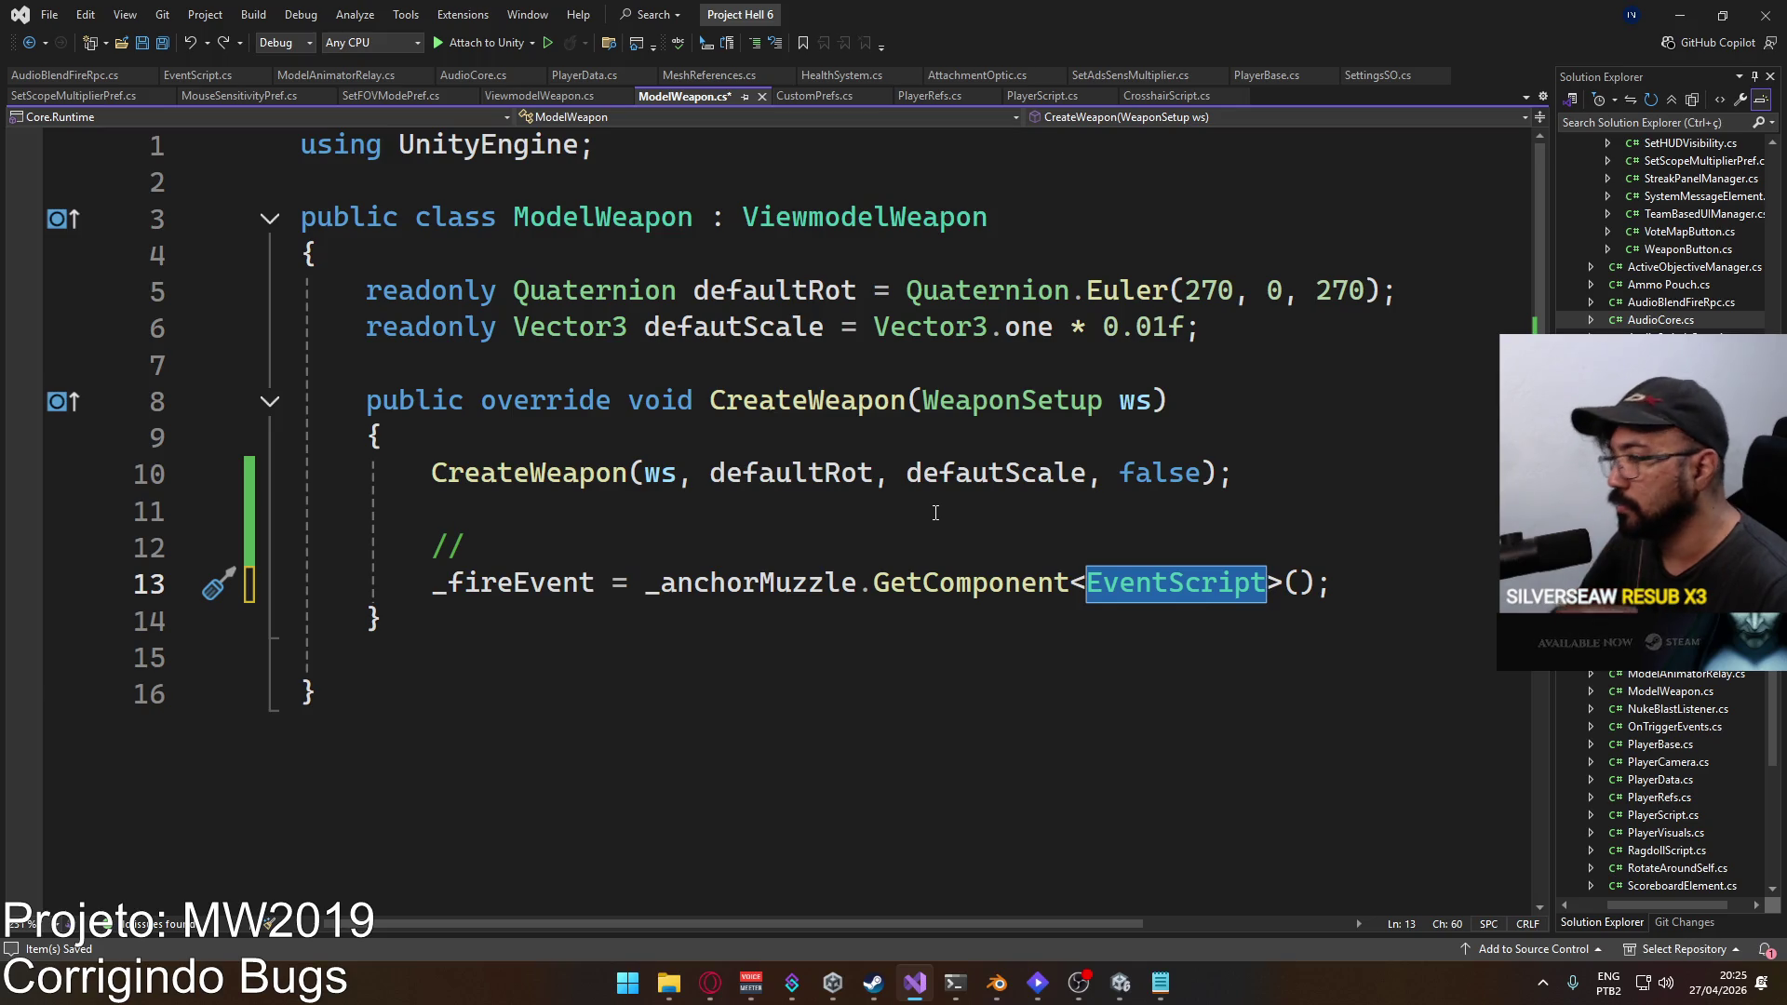
{"action": "key", "text": "ctrl+s"}
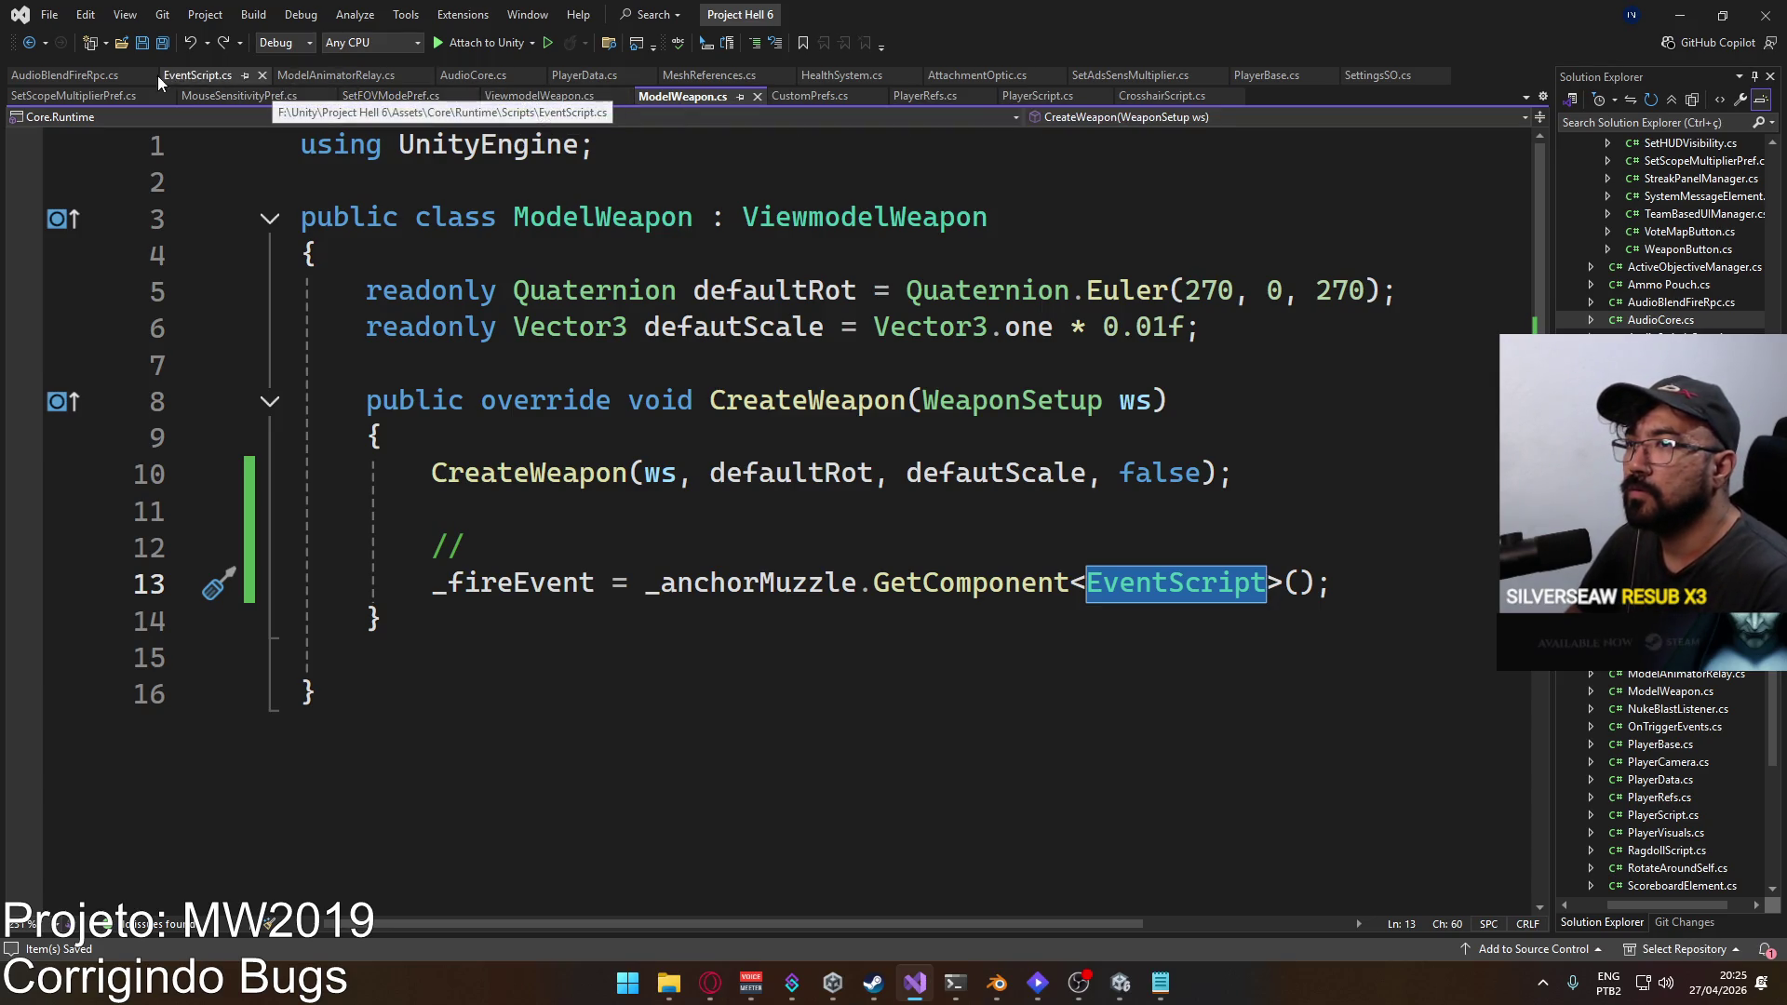
Step: Review EventScript.cs, then select the comment and _fireEvent lines 12–13 in ModelWeapon.cs
{"action": "left_click", "coordinate": [216, 77]}
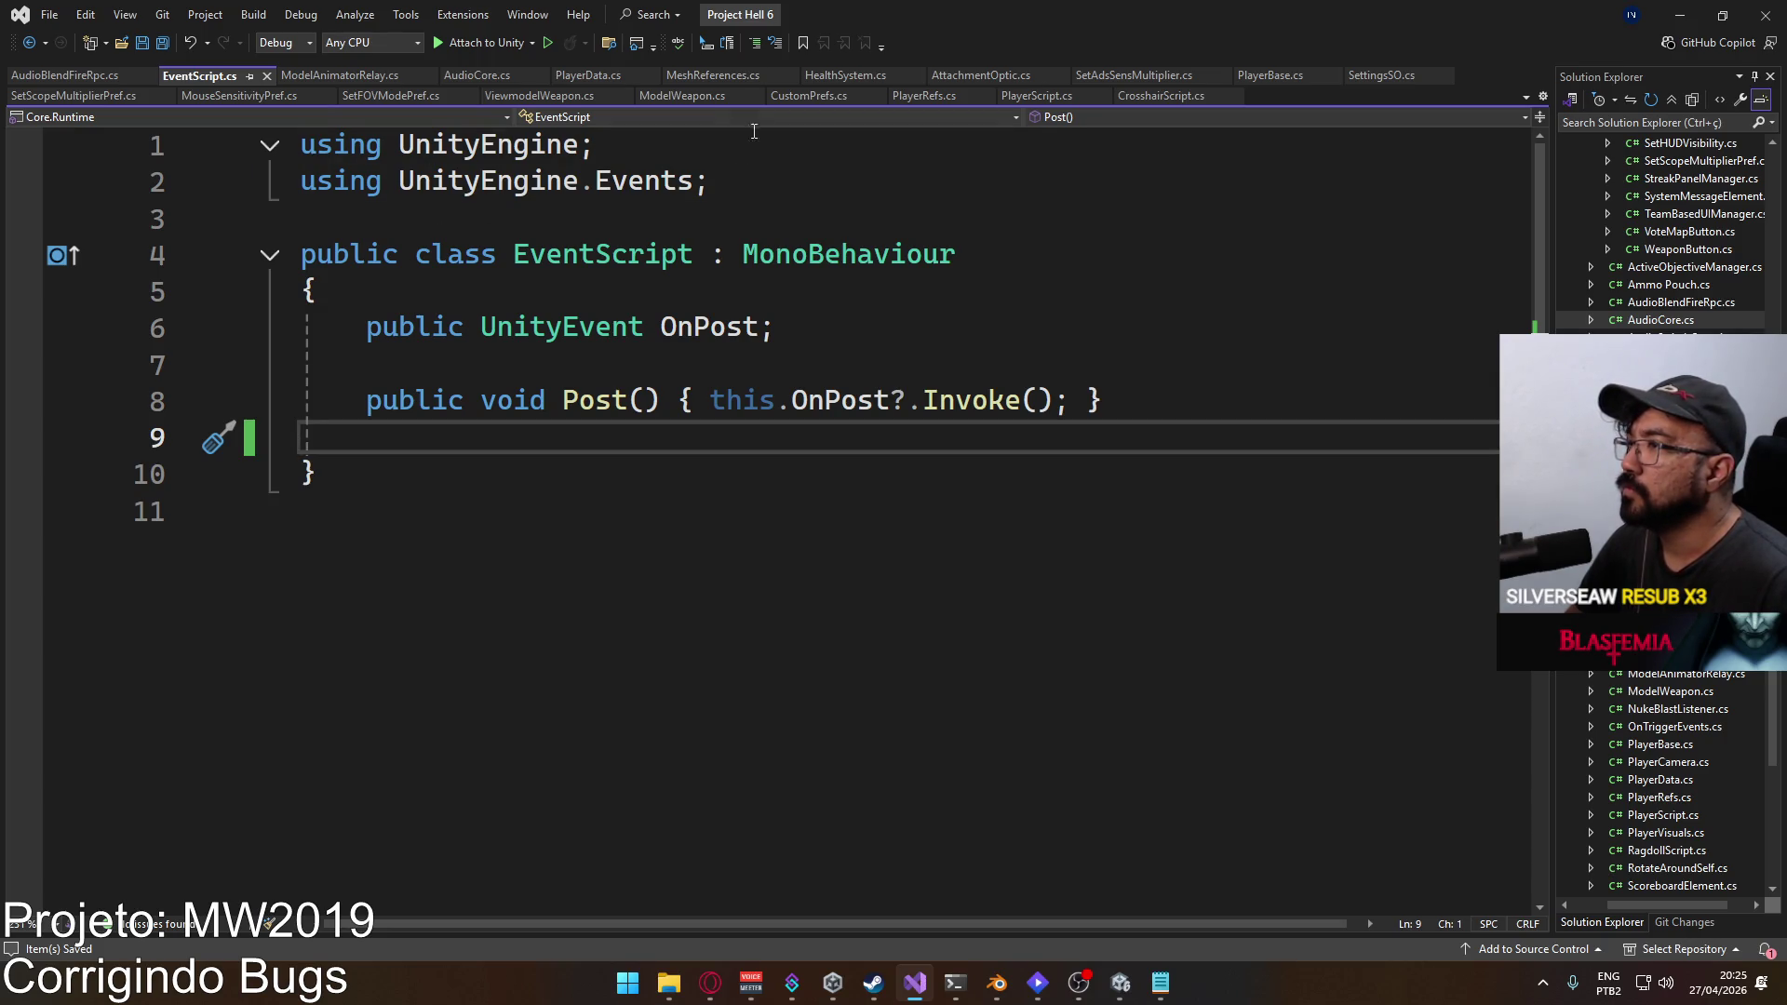
{"action": "left_click", "coordinate": [705, 94]}
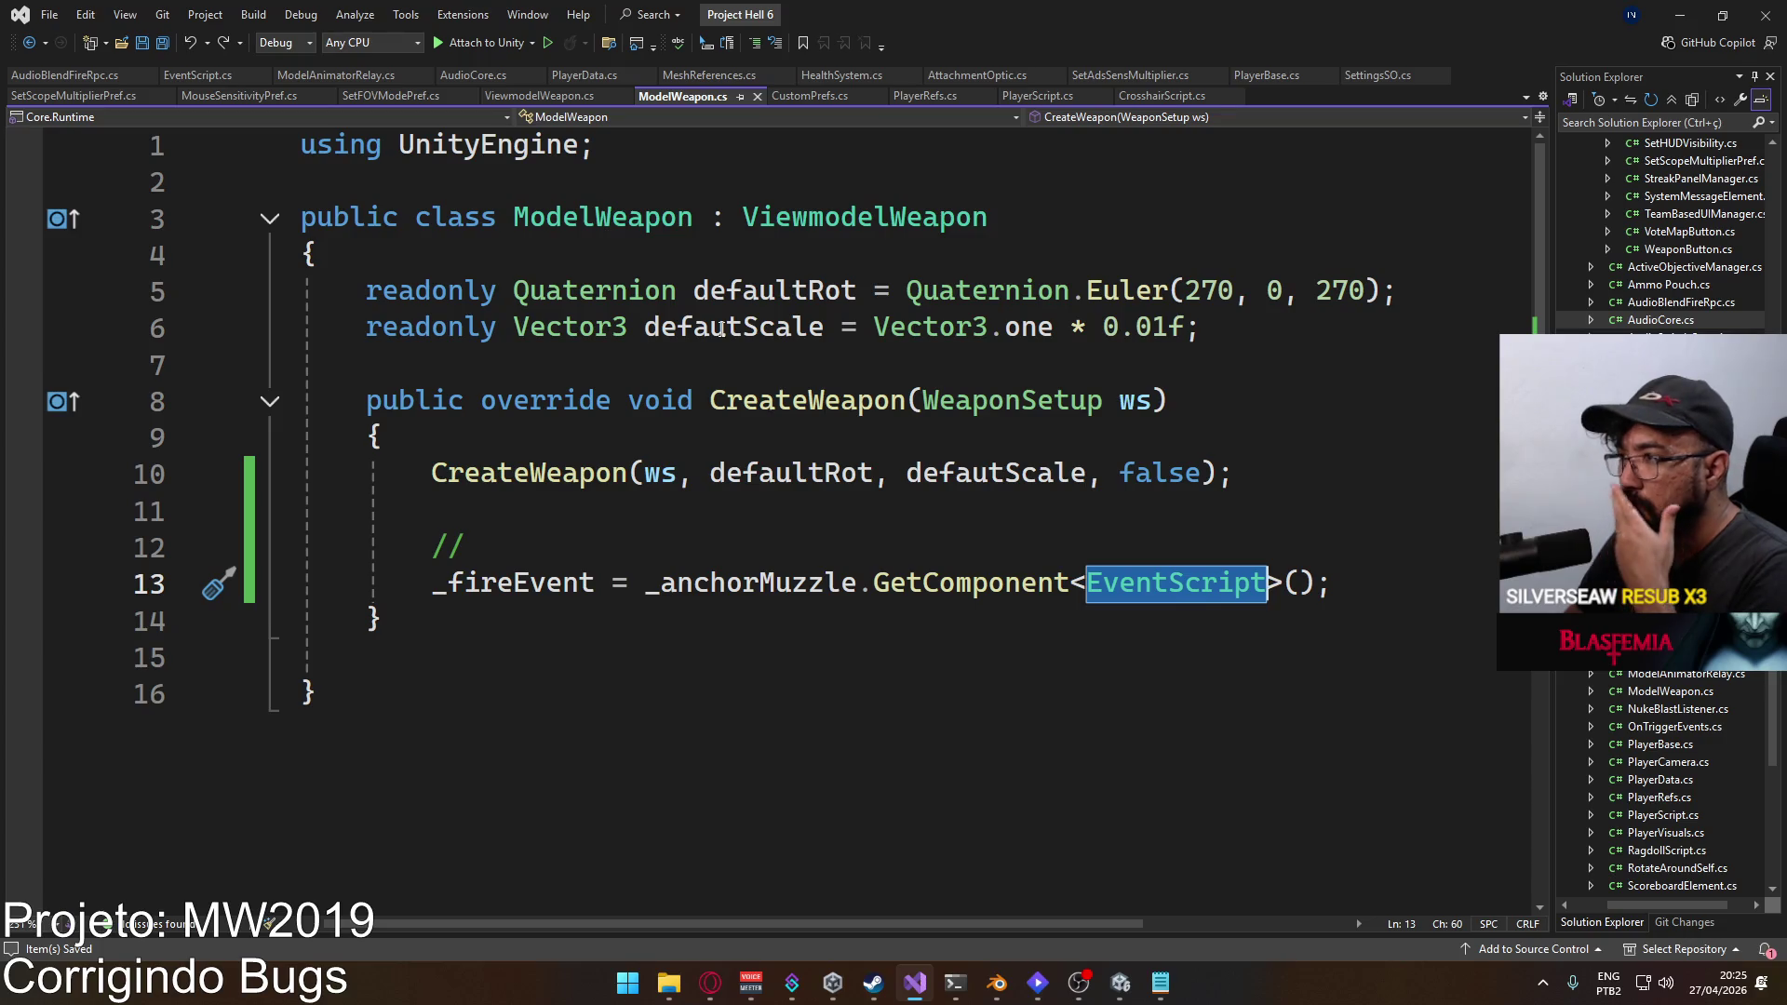
{"action": "mouse_move", "coordinate": [723, 328]}
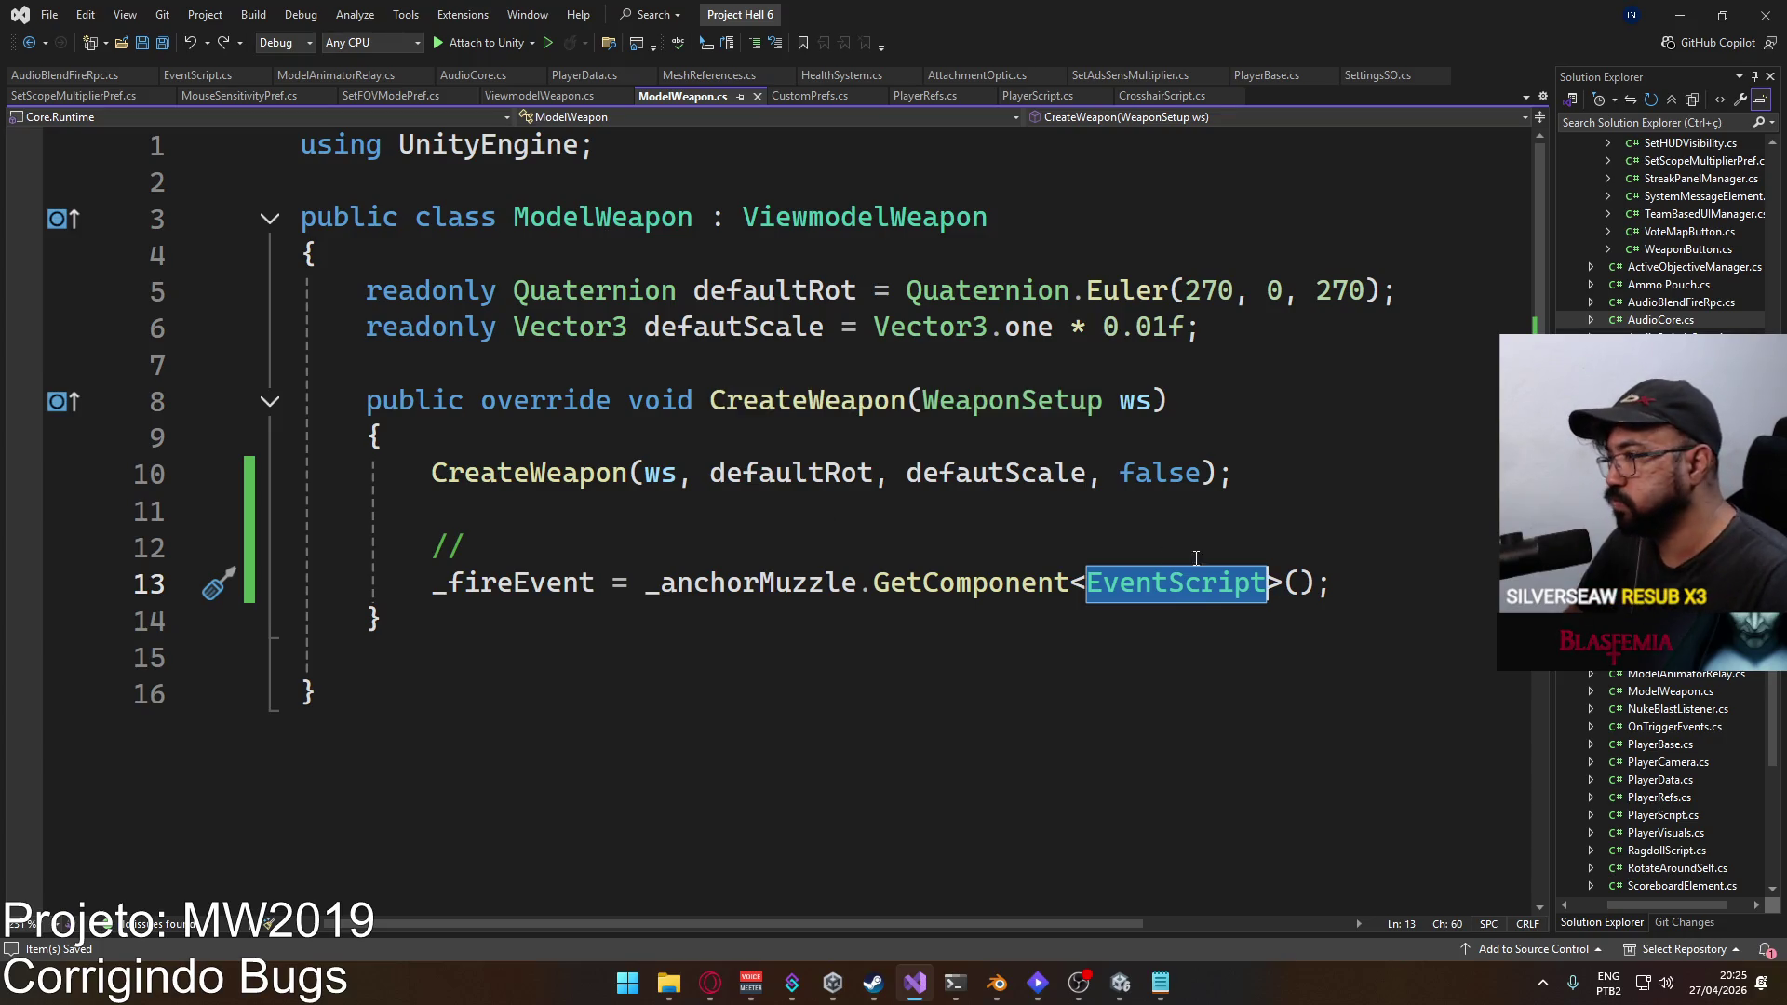
{"action": "left_click_drag", "start_coordinate": [1340, 582], "coordinate": [433, 544]}
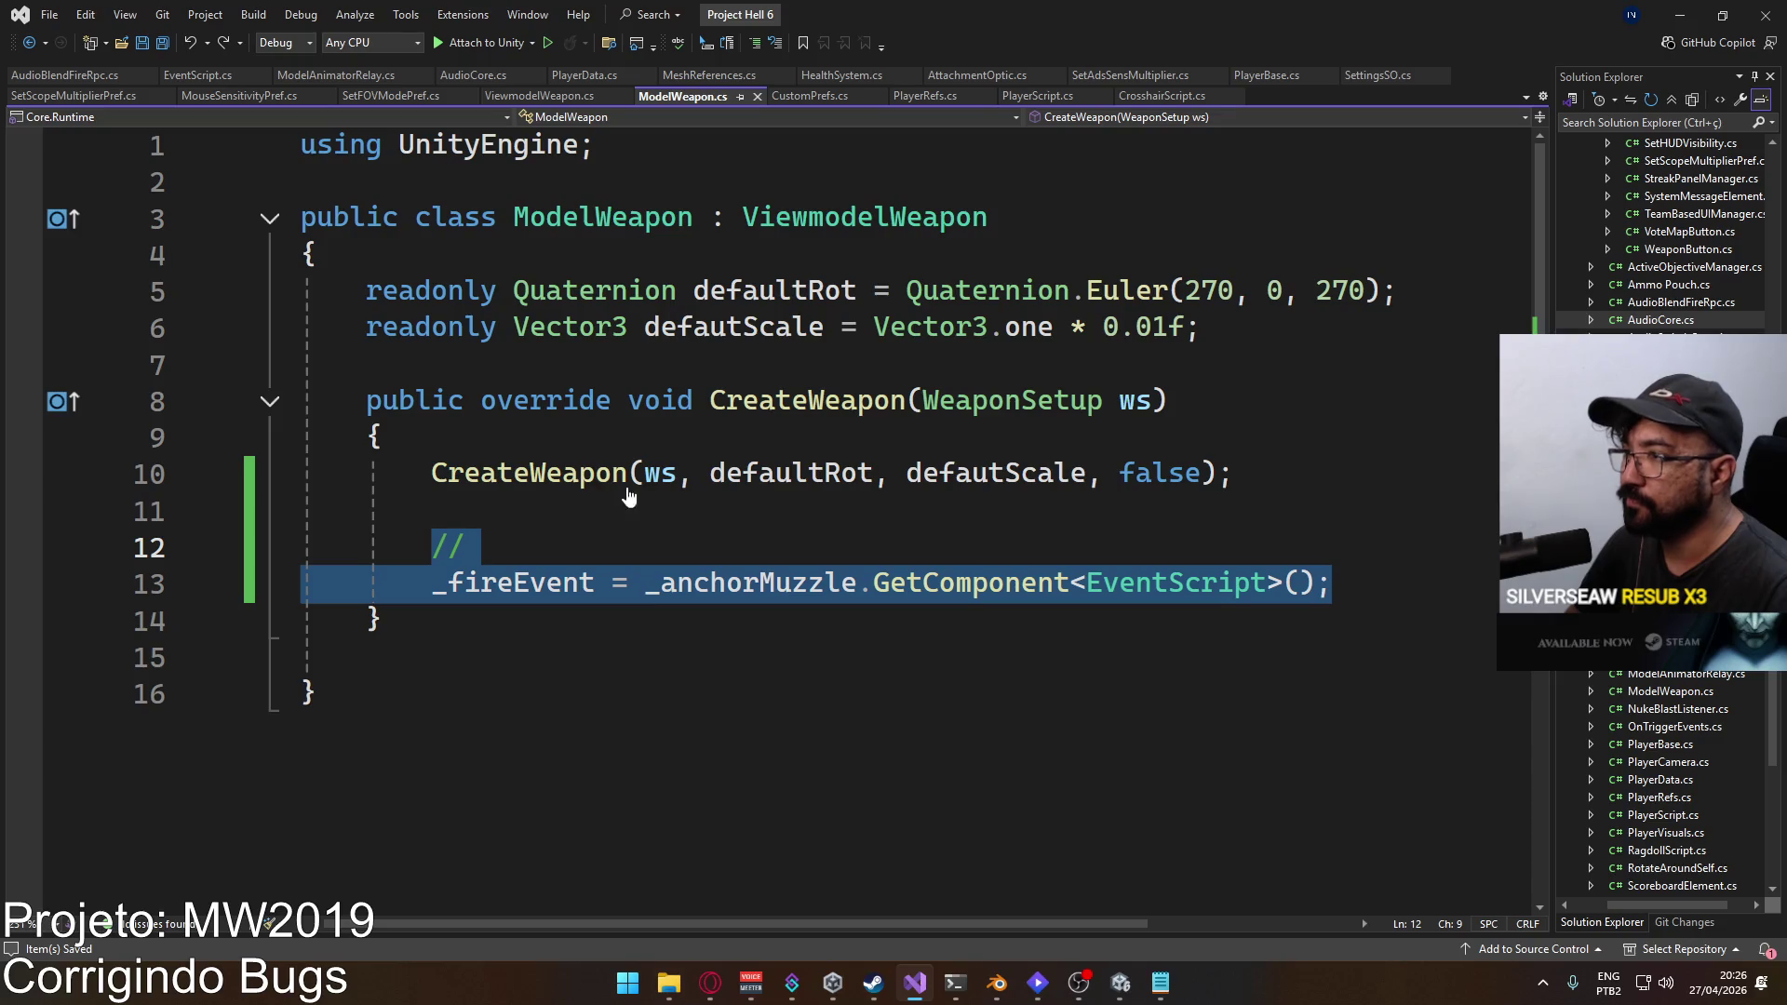
Step: Remove the _fireEvent lines from ModelWeapon.cs, and undo edits in ViewmodelWeapon.cs to restore the lookup
{"action": "key", "text": "BackSpace"}
{"action": "key", "text": "BackSpace"}
{"action": "key", "text": "ctrl+s"}
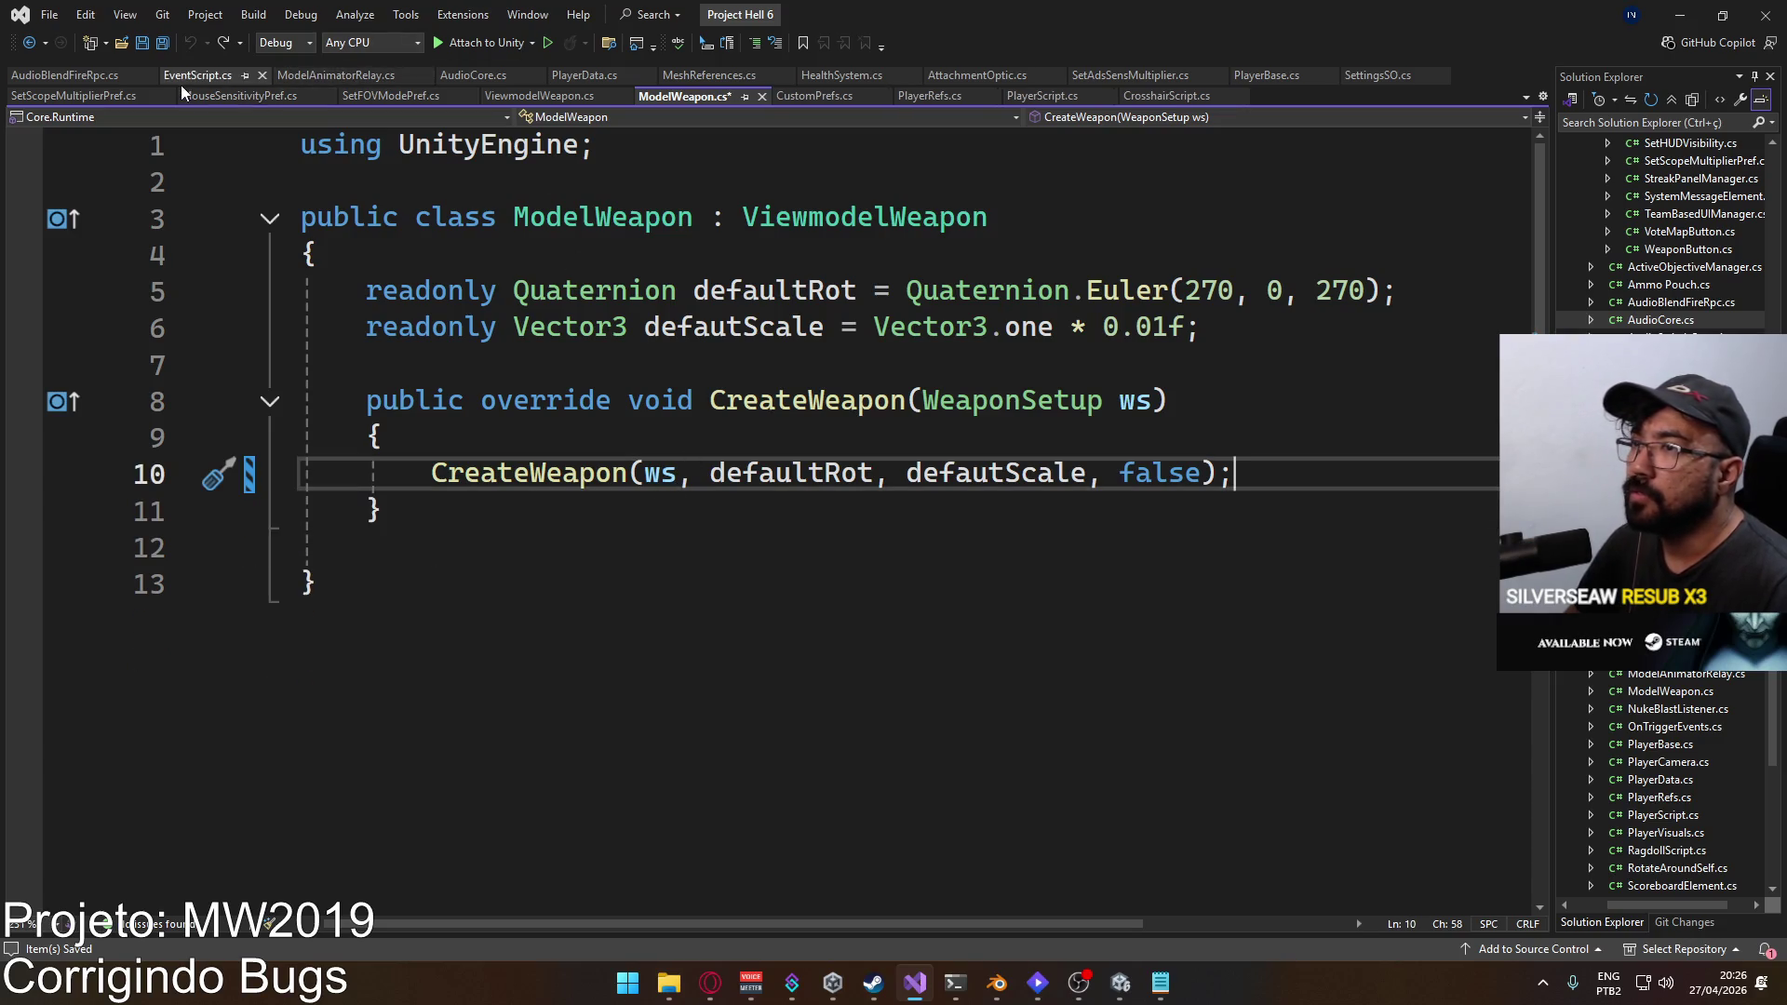
{"action": "left_click", "coordinate": [539, 96]}
{"action": "scroll", "coordinate": [752, 508], "scroll_direction": "down", "scroll_amount": 10}
{"action": "key", "text": "ctrl+z"}
{"action": "key", "text": "ctrl+z"}
{"action": "key", "text": "ctrl+z"}
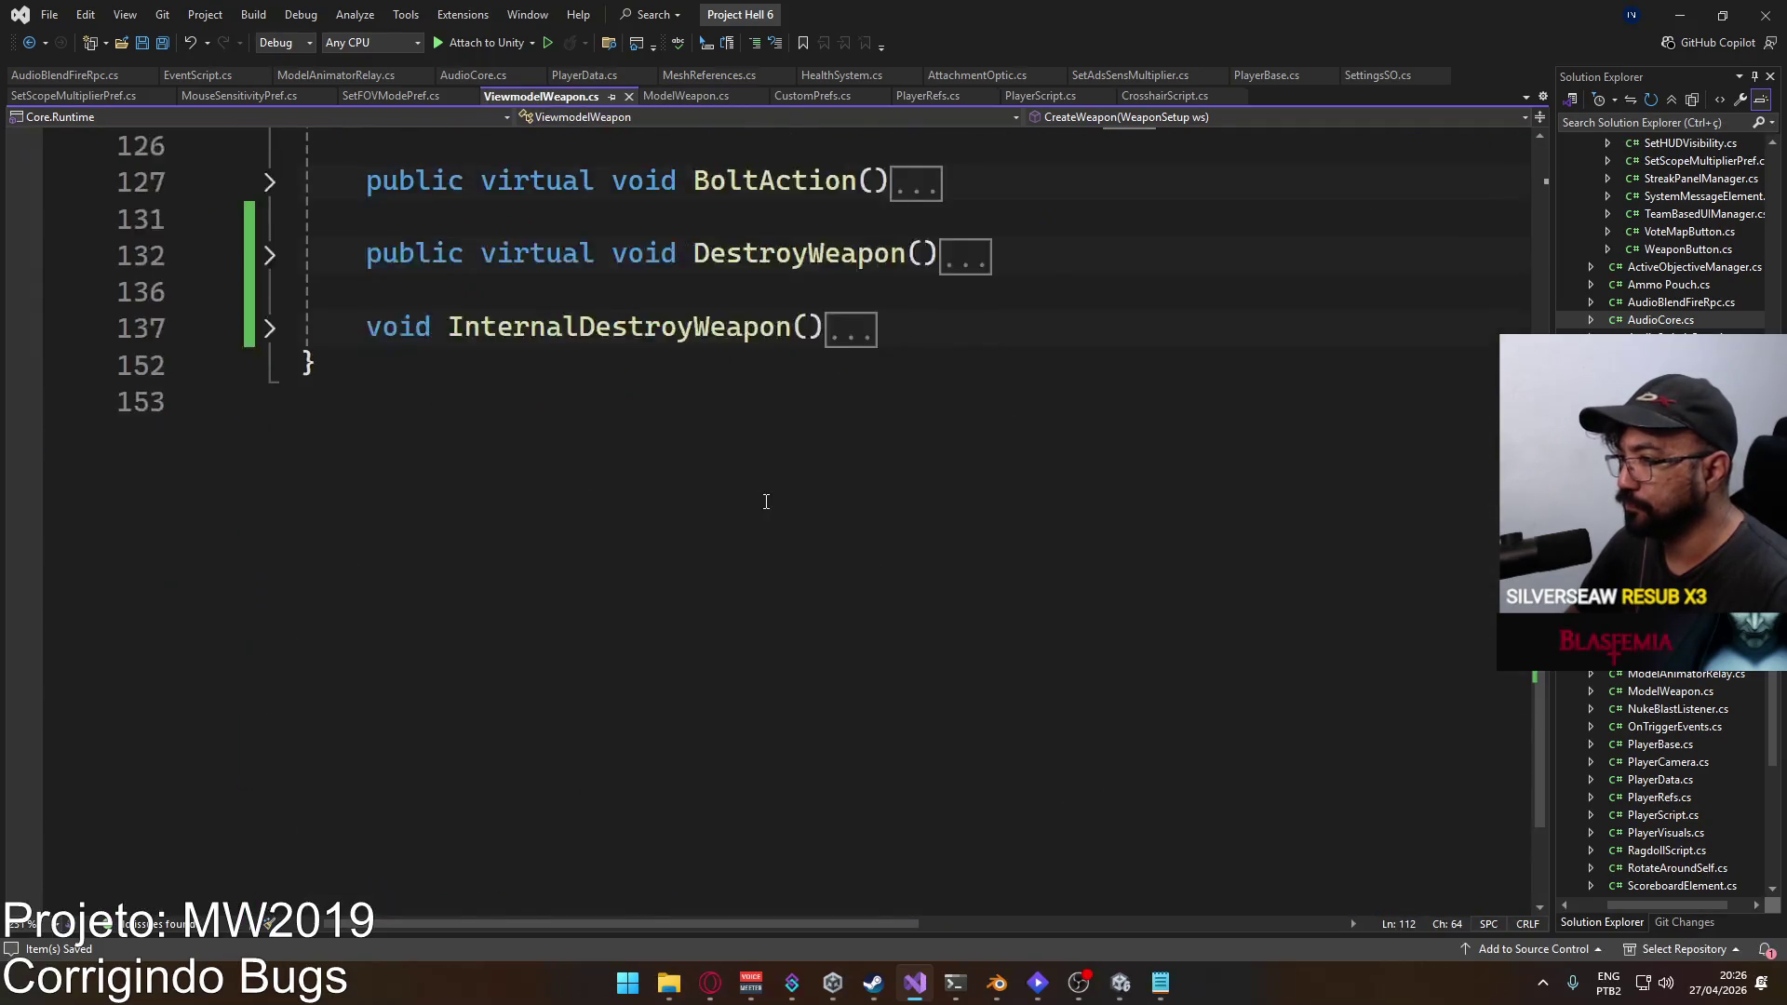
{"action": "key", "text": "ctrl+z"}
{"action": "key", "text": "ctrl+z"}
{"action": "key", "text": "ctrl+z"}
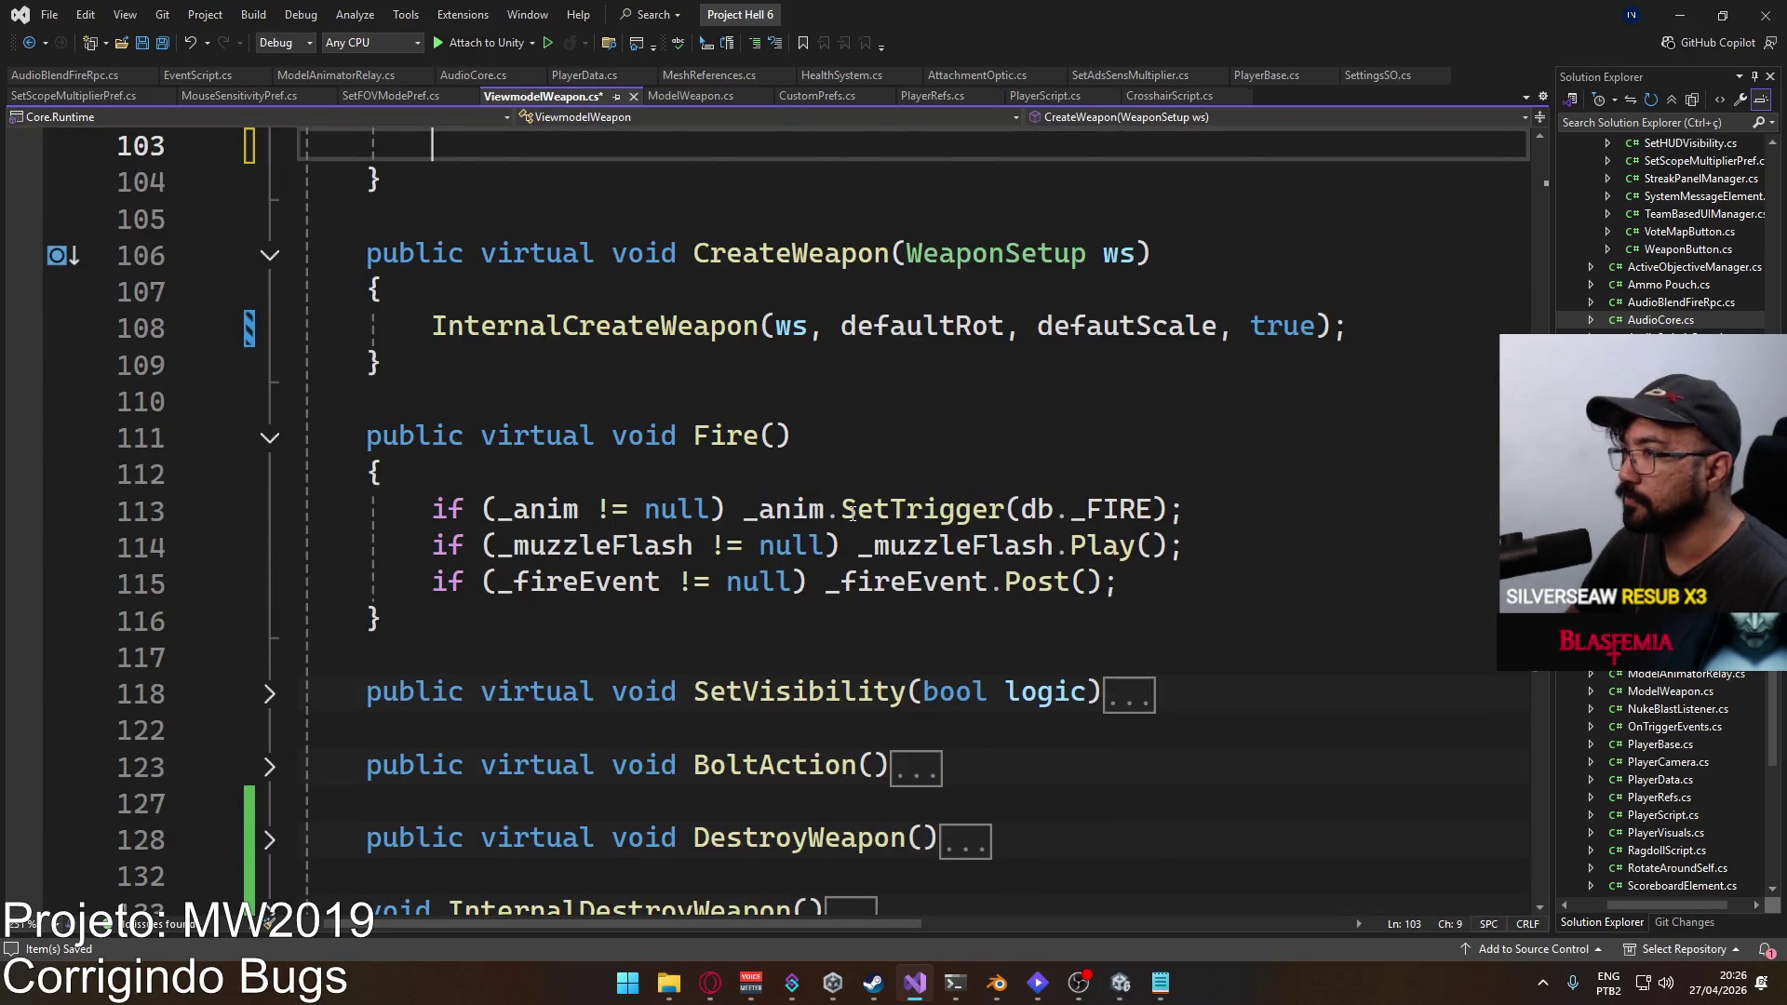
{"action": "key", "text": "ctrl+z"}
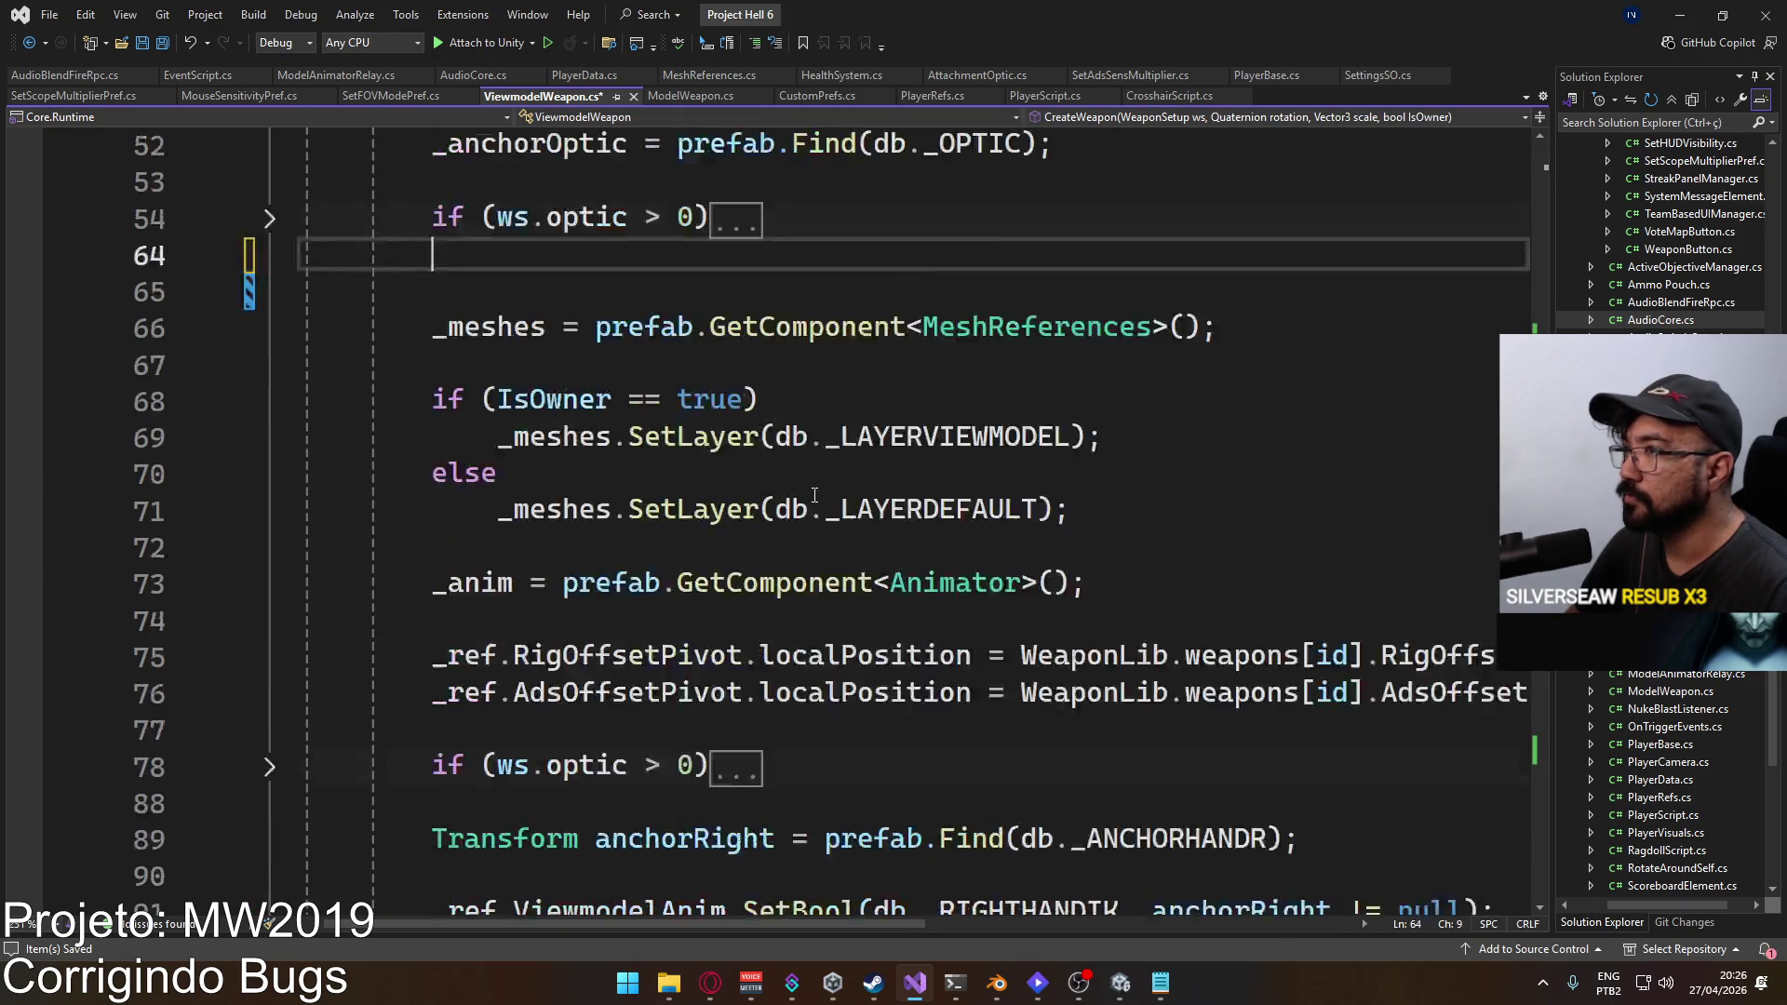
{"action": "scroll", "coordinate": [847, 507], "scroll_direction": "up", "scroll_amount": 3}
{"action": "key", "text": "ctrl+z"}
{"action": "key", "text": "ctrl+z"}
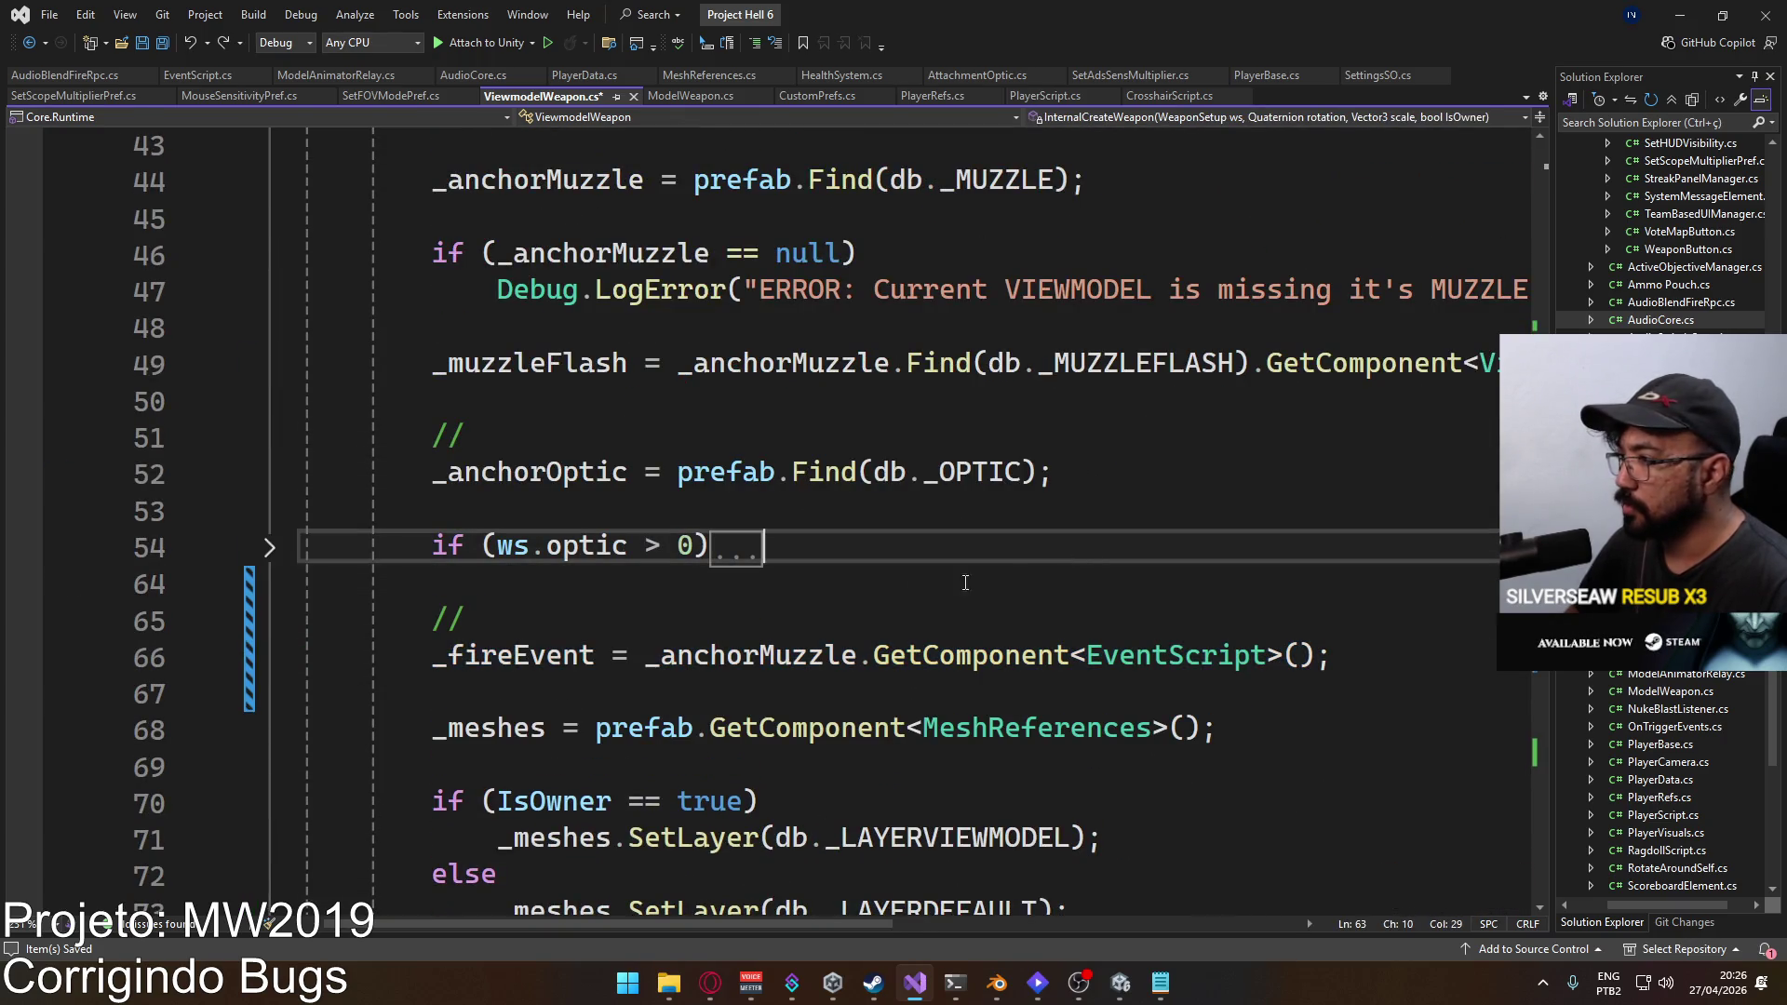
Step: Select ViewmodelWeapon's Fire() method and place the caret after CreateWeapon in ModelWeapon.cs
{"action": "scroll", "coordinate": [466, 420], "scroll_direction": "up", "scroll_amount": 7}
{"action": "scroll", "coordinate": [465, 420], "scroll_direction": "up", "scroll_amount": 1}
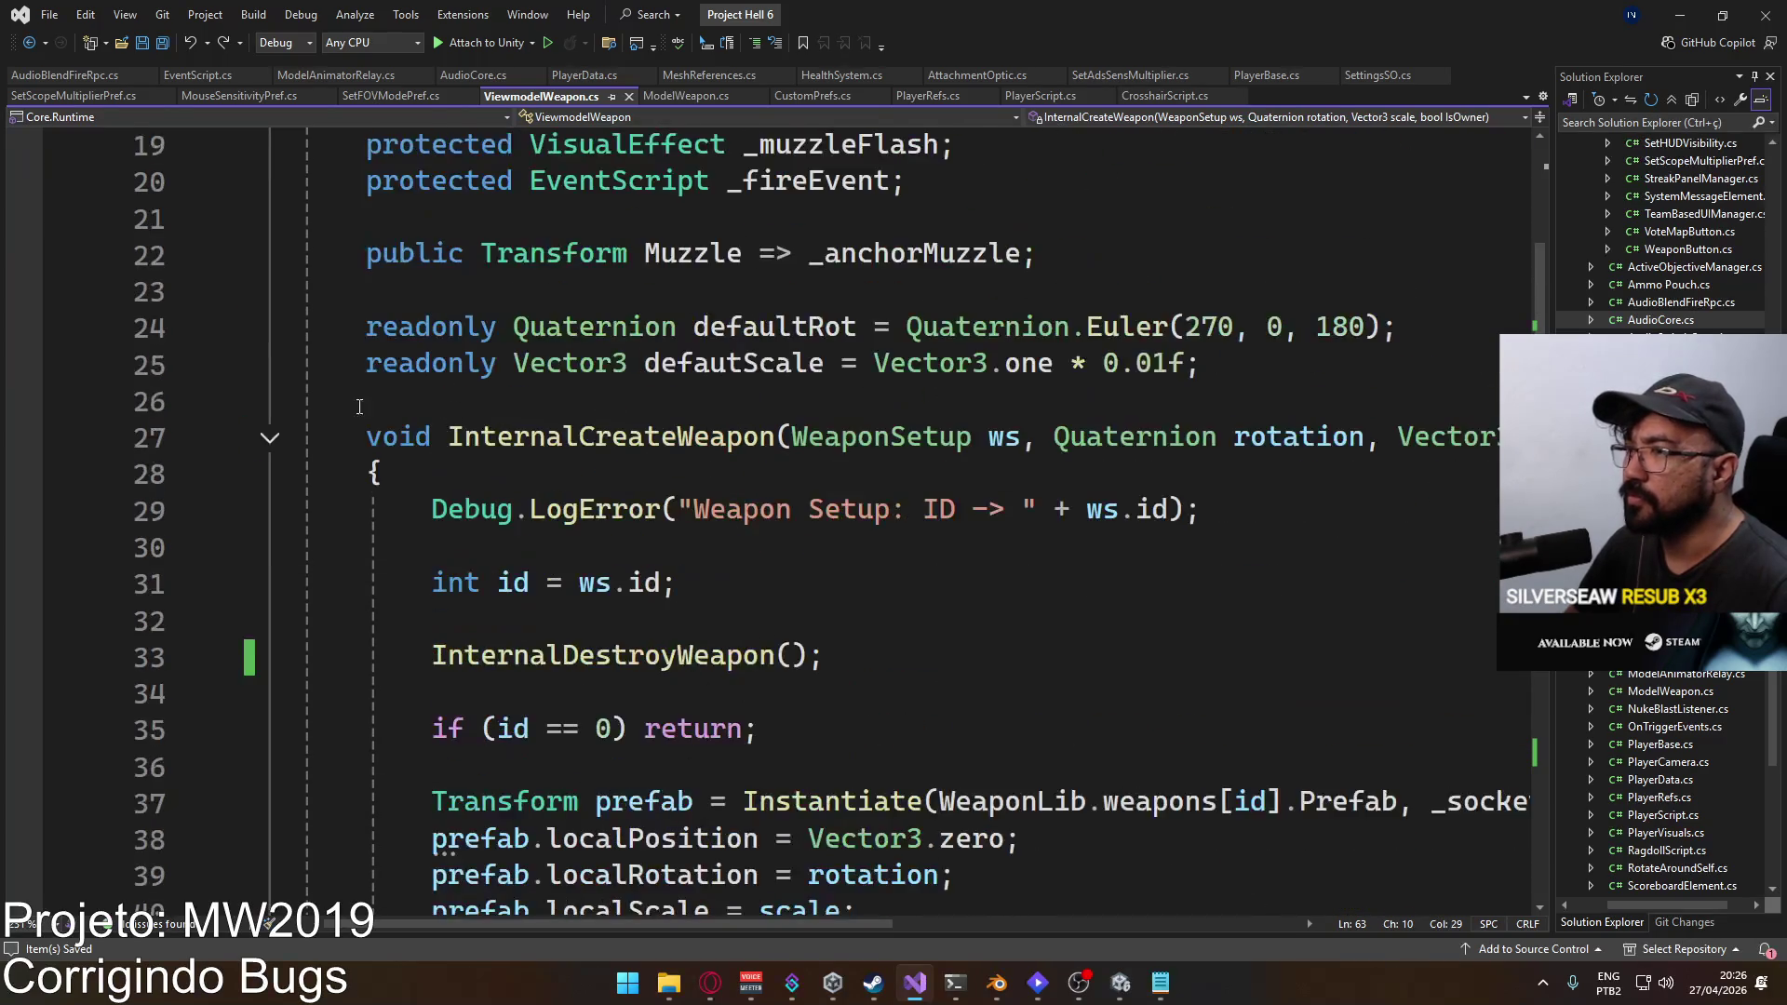
{"action": "scroll", "coordinate": [651, 531], "scroll_direction": "down", "scroll_amount": 20}
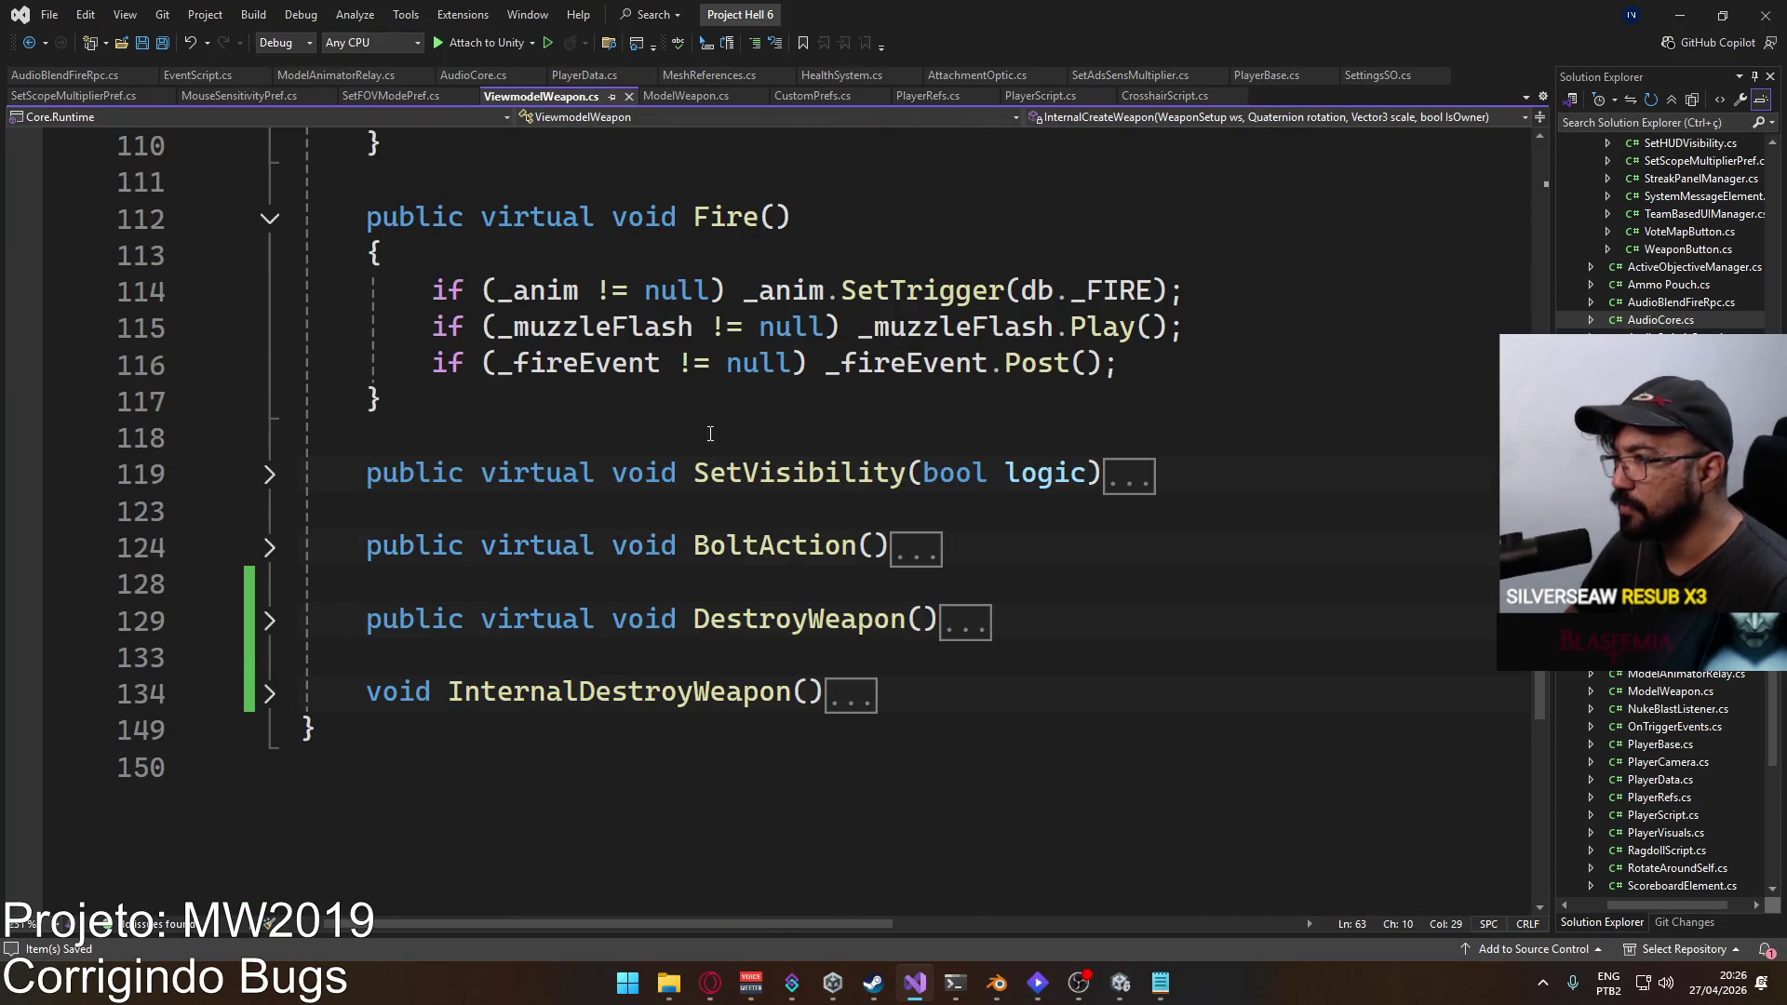
{"action": "scroll", "coordinate": [710, 433], "scroll_direction": "up", "scroll_amount": 1}
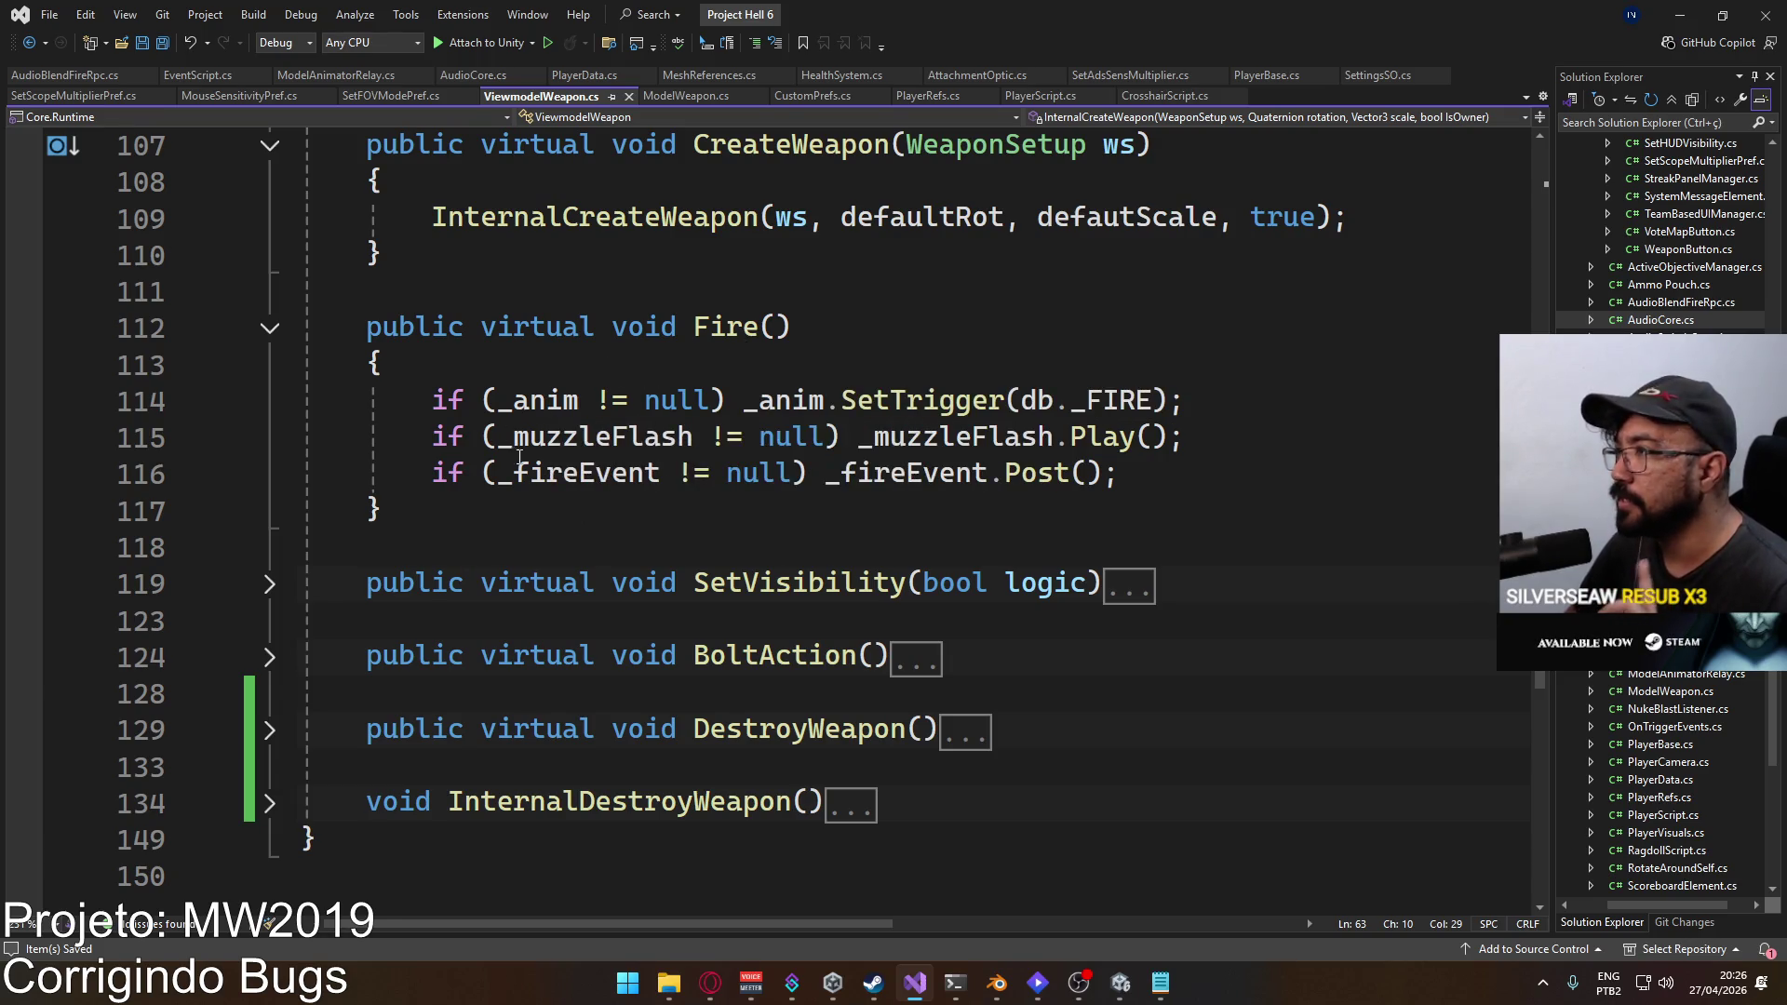
{"action": "scroll", "coordinate": [519, 456], "scroll_direction": "up", "scroll_amount": 1}
{"action": "left_click_drag", "start_coordinate": [459, 619], "coordinate": [367, 442]}
{"action": "key", "text": "ctrl+c"}
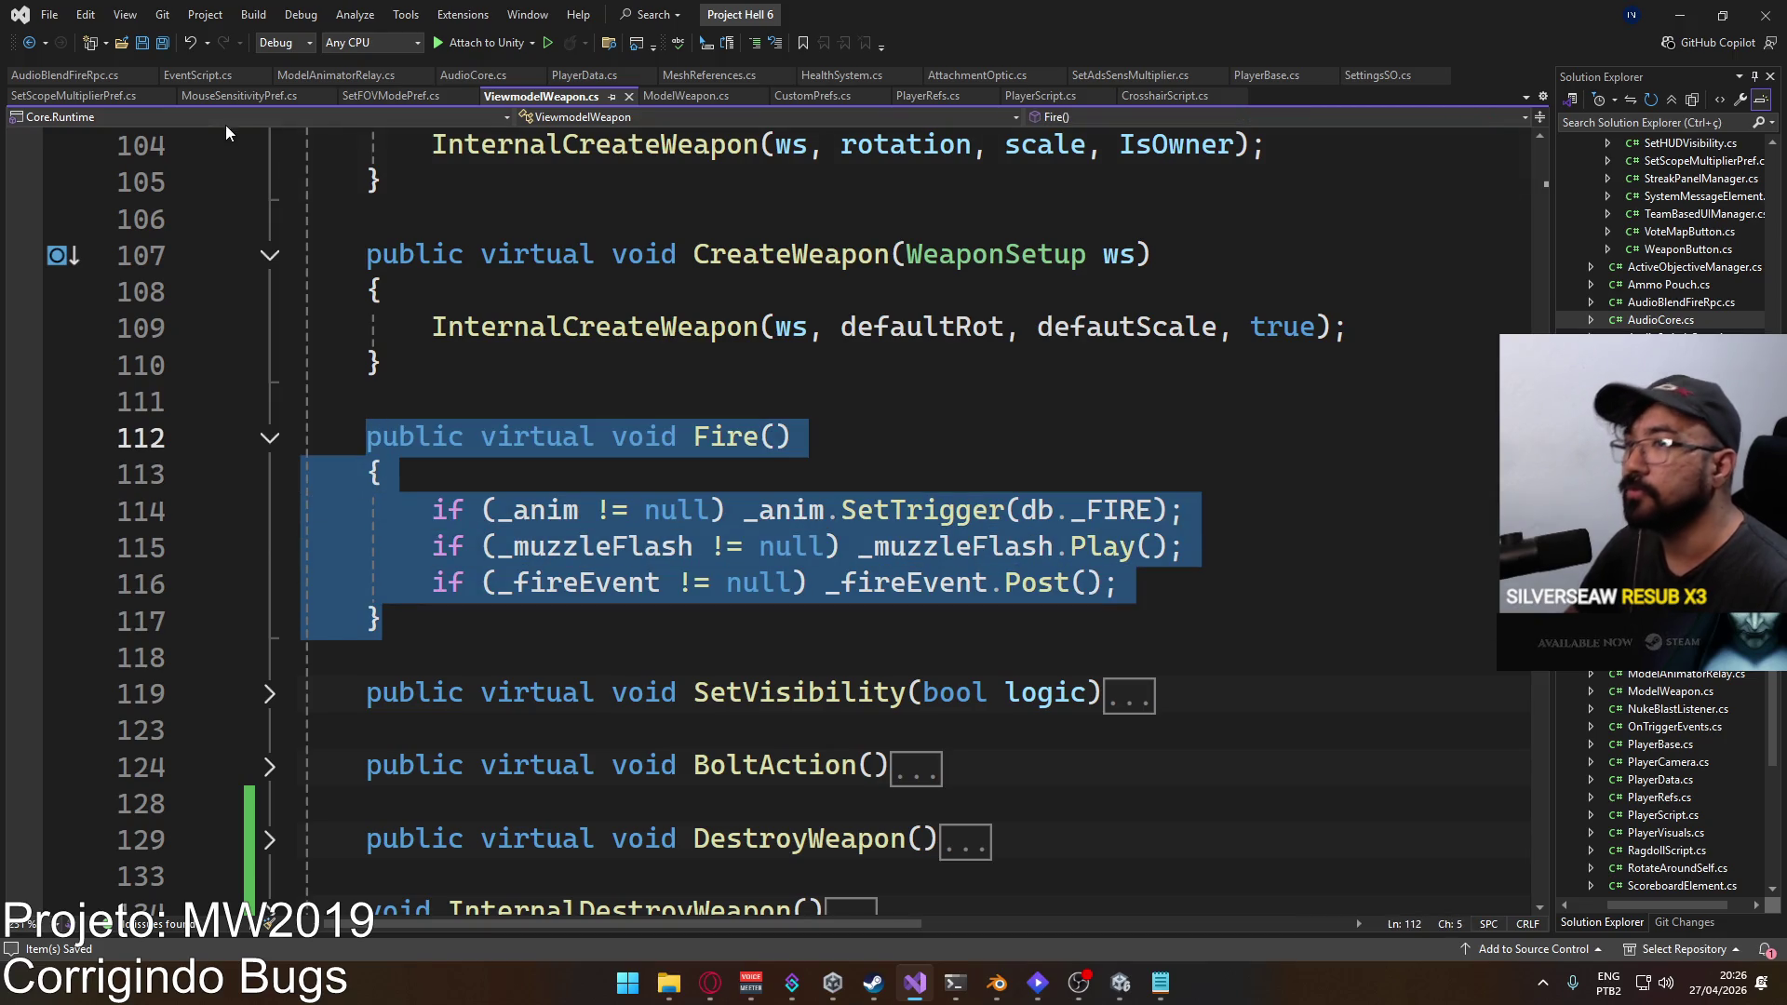
{"action": "left_click", "coordinate": [675, 95]}
{"action": "left_click", "coordinate": [596, 511]}
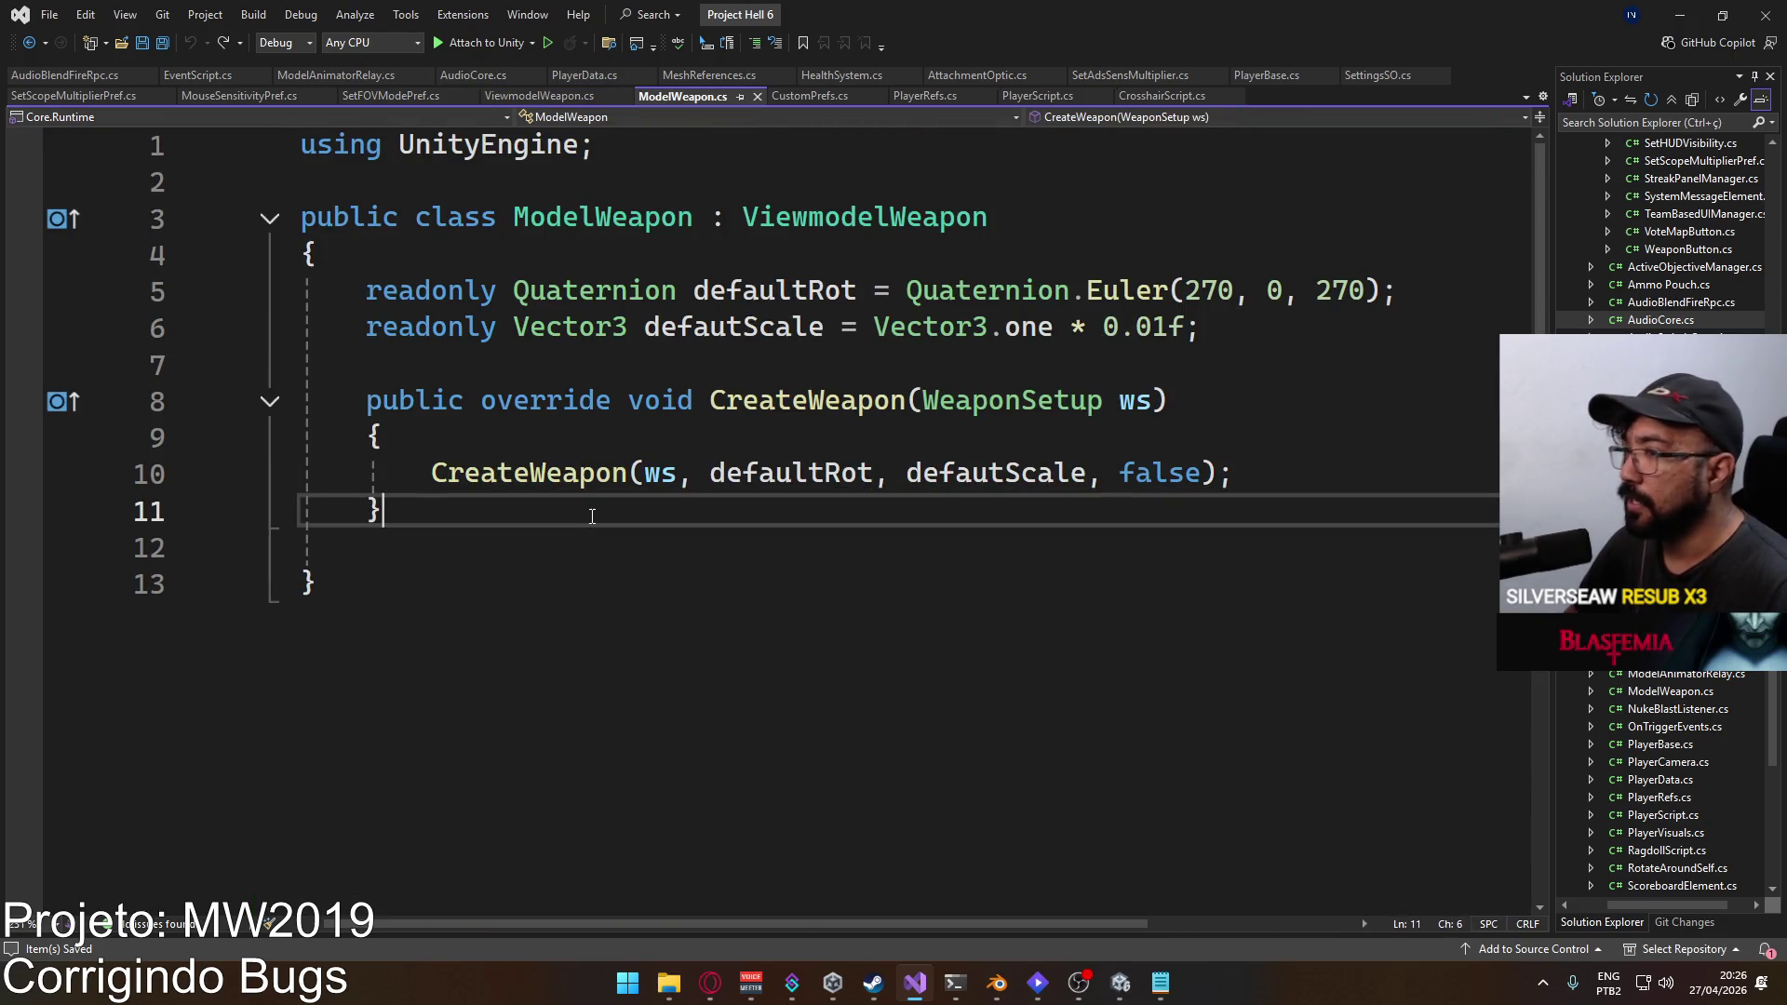
Step: Paste Fire() below CreateWeapon in ModelWeapon.cs and change 'virtual' to 'override'
{"action": "key", "text": "ctrl+v"}
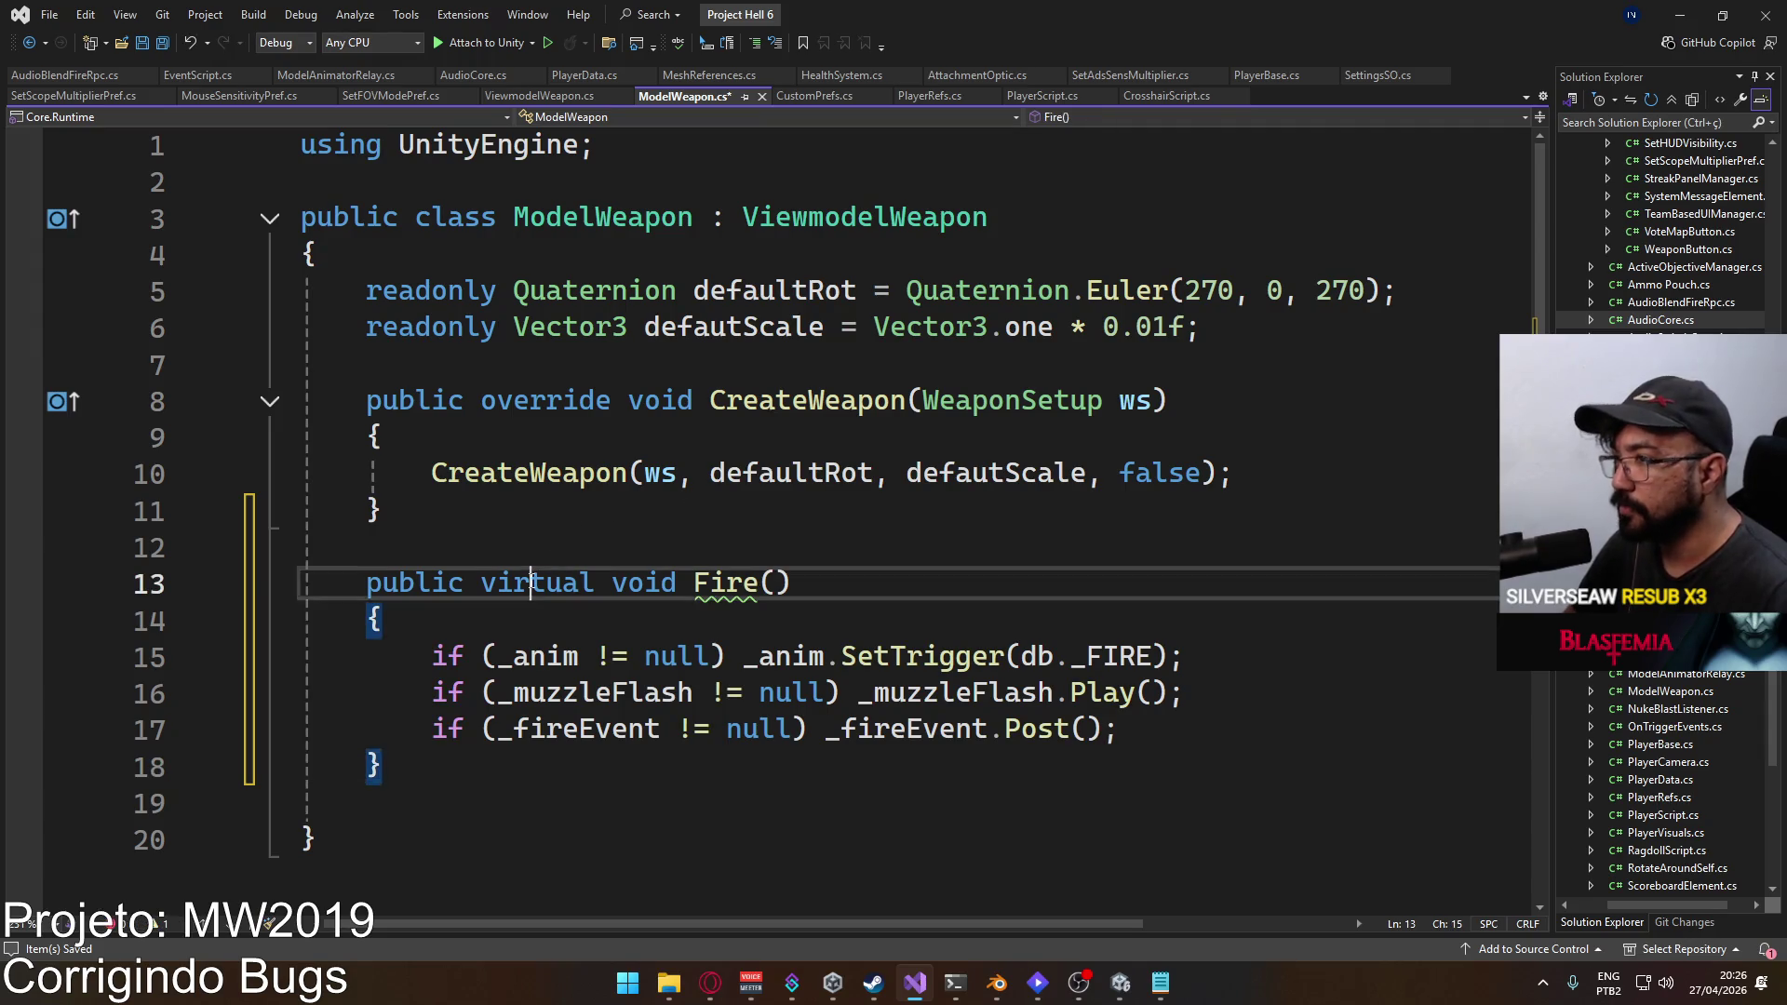
{"action": "double_click", "coordinate": [521, 582]}
{"action": "type", "text": "Override"}
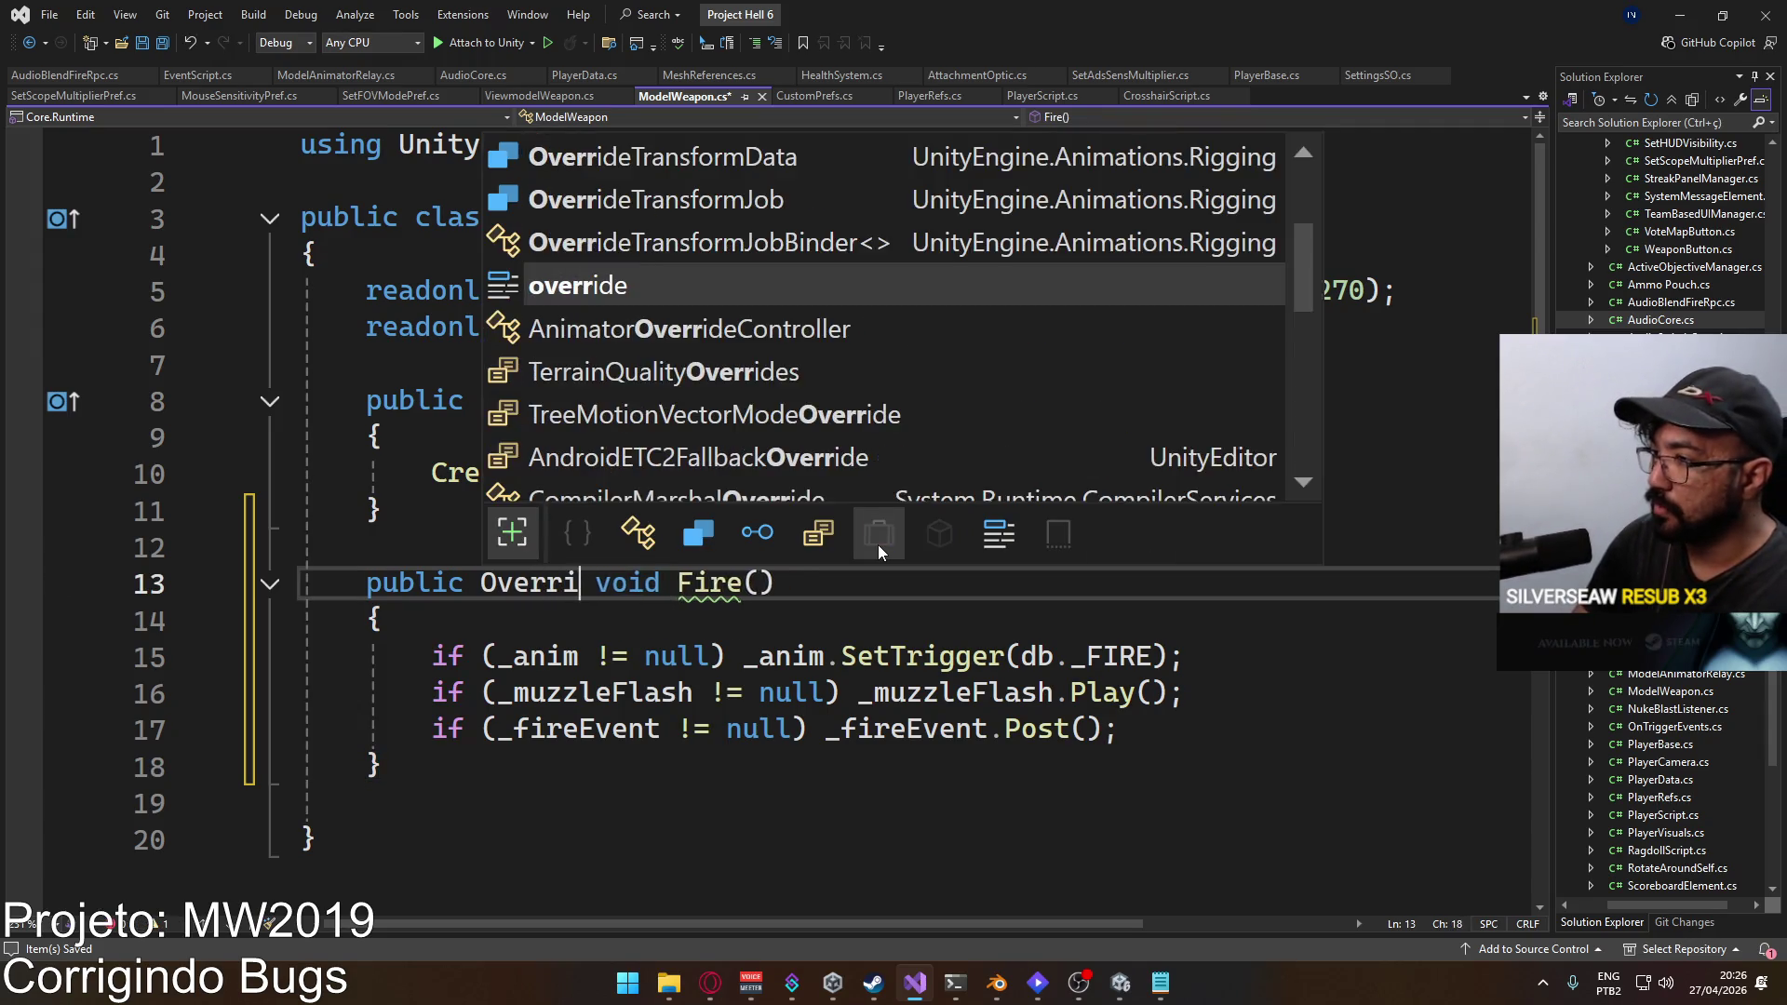
{"action": "key", "text": "Tab"}
{"action": "left_click", "coordinate": [757, 560]}
Step: Check the members available for the Post call, then go to the _fireEvent and EventScript definitions
{"action": "double_click", "coordinate": [1033, 727]}
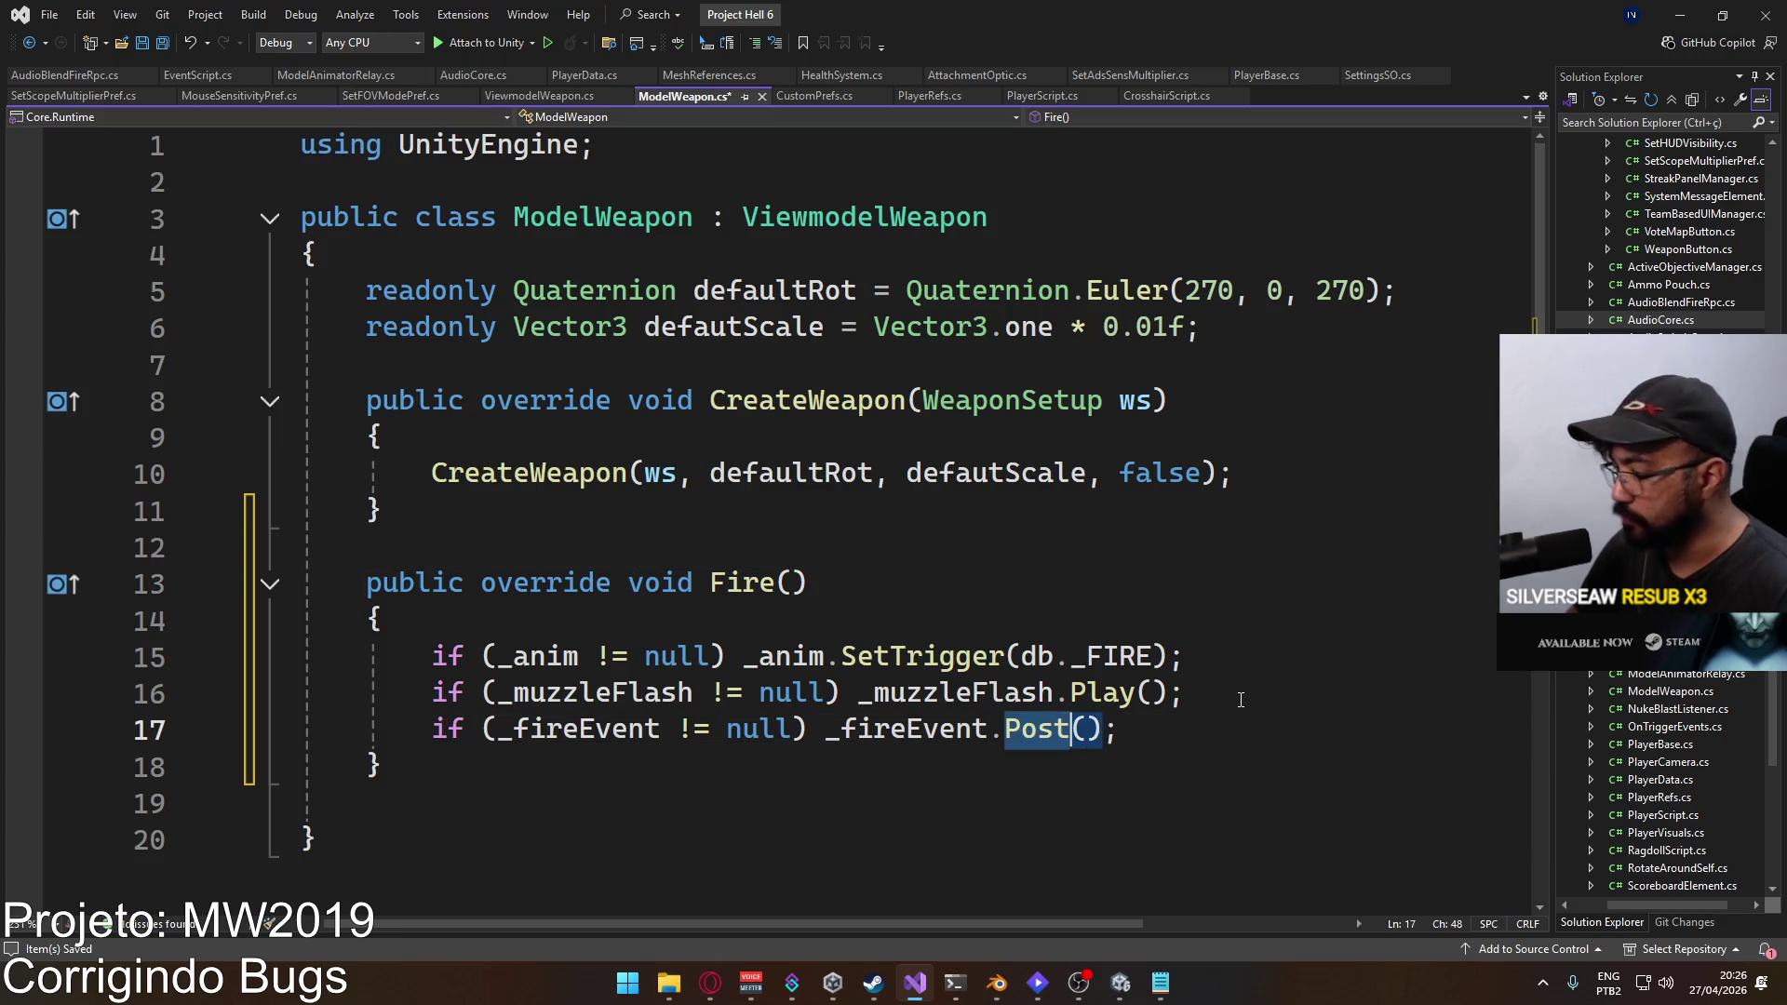
{"action": "key", "text": "ctrl+space"}
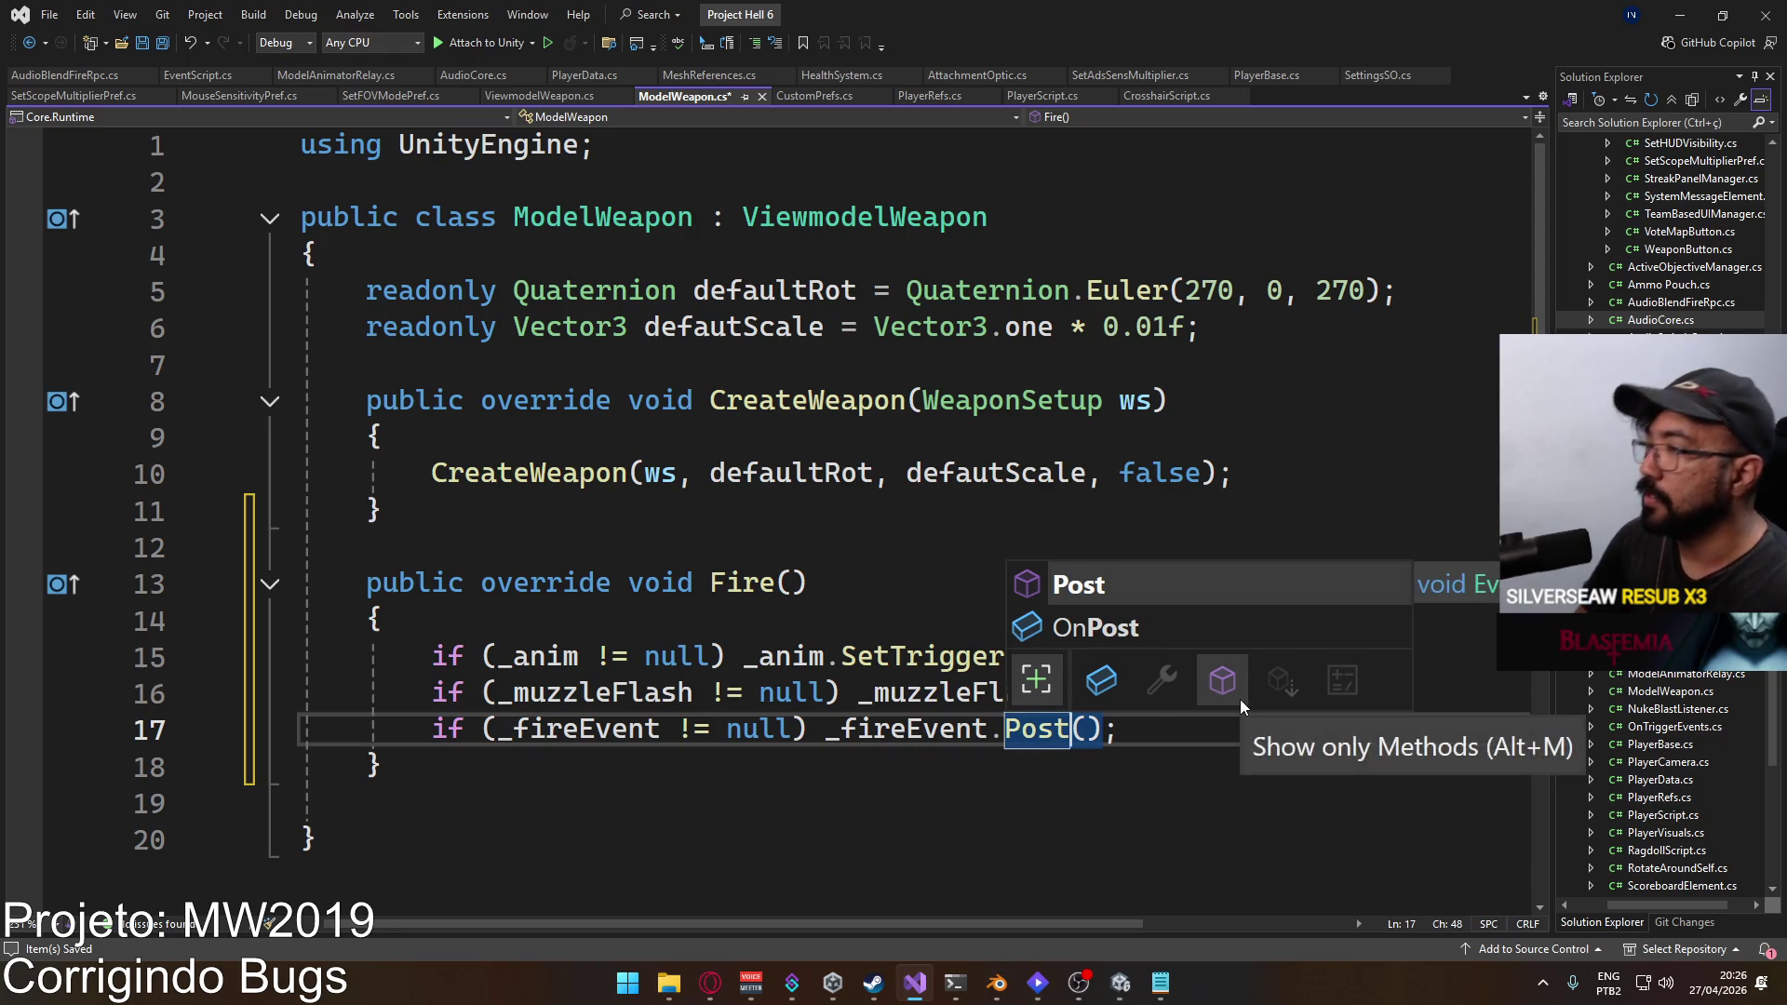
{"action": "key", "text": "Escape"}
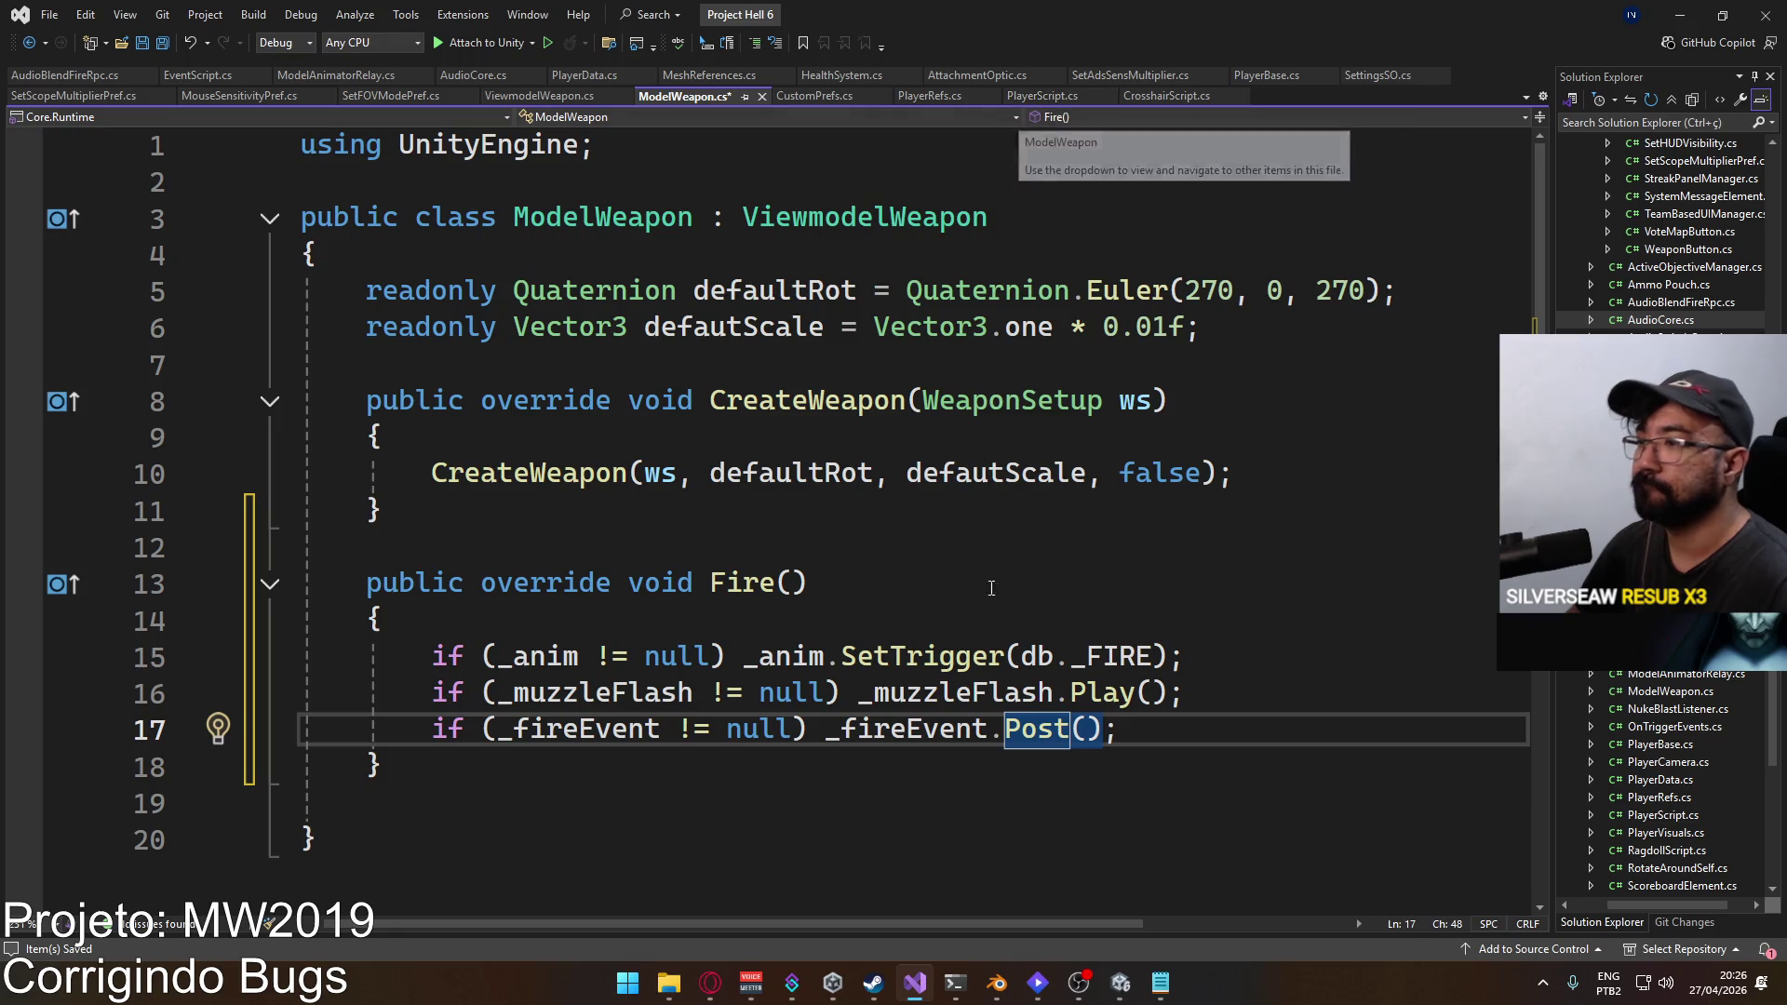
{"action": "left_click", "coordinate": [963, 693]}
{"action": "left_click", "coordinate": [616, 736], "text": "ctrl"}
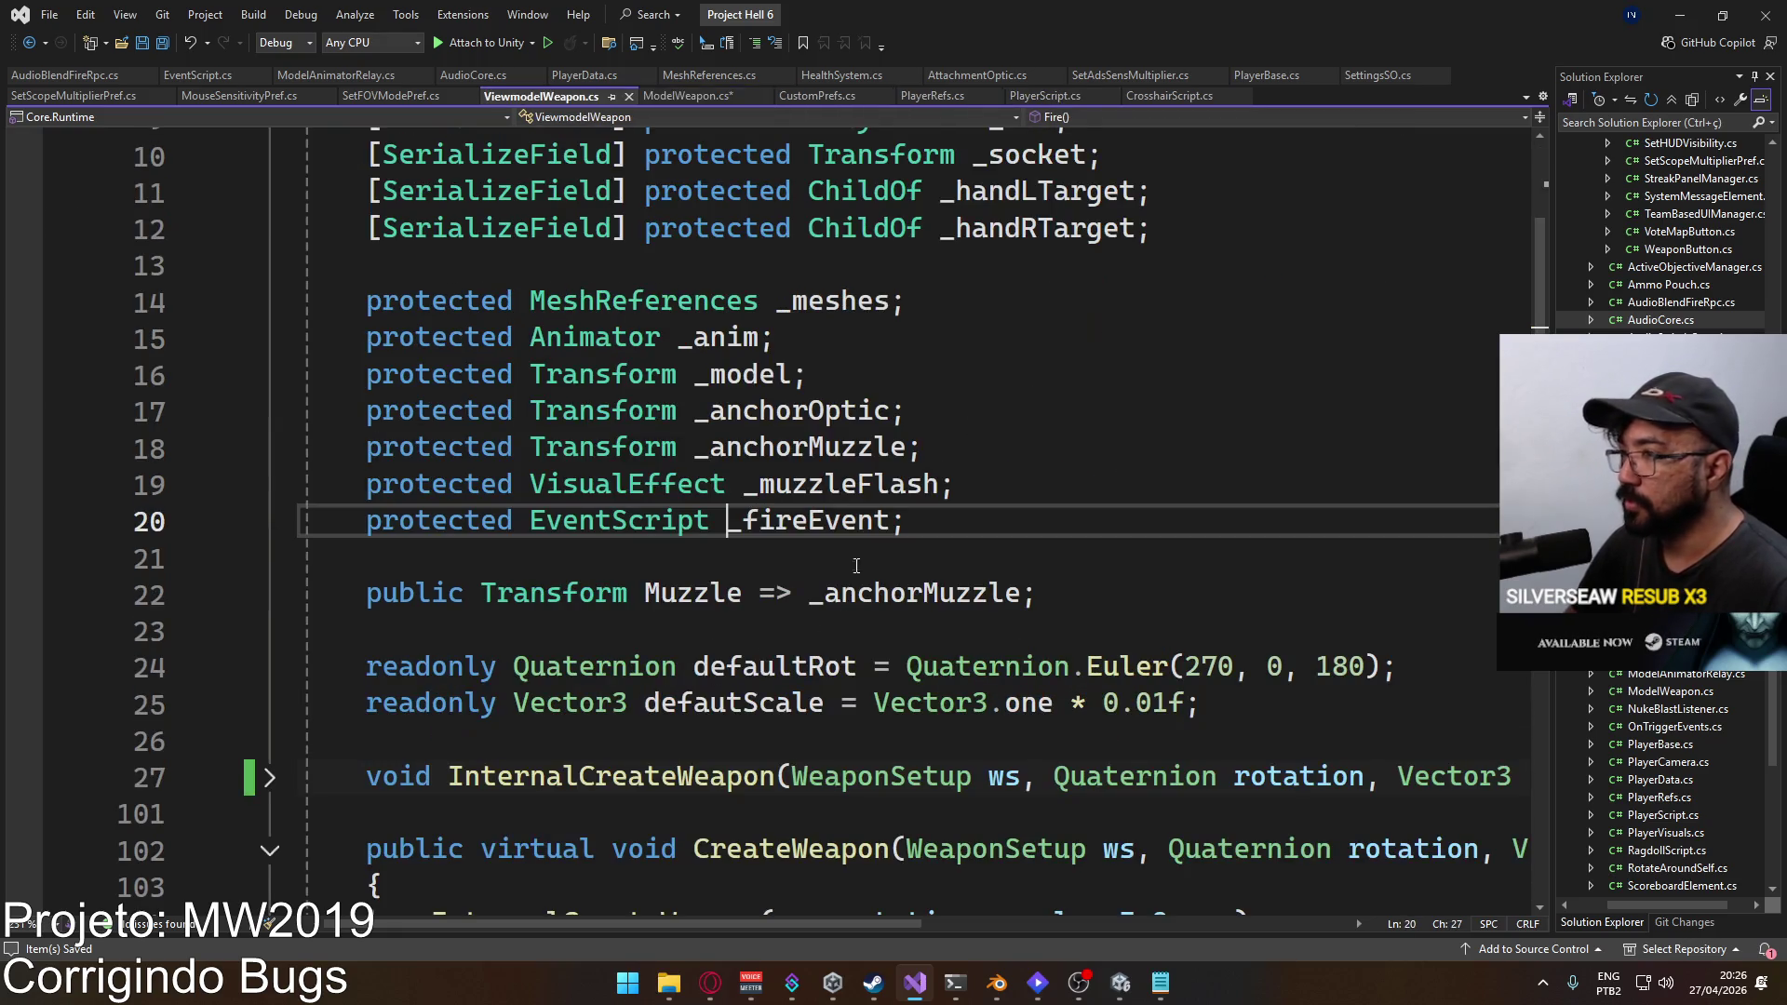
{"action": "left_click", "coordinate": [633, 519], "text": "ctrl"}
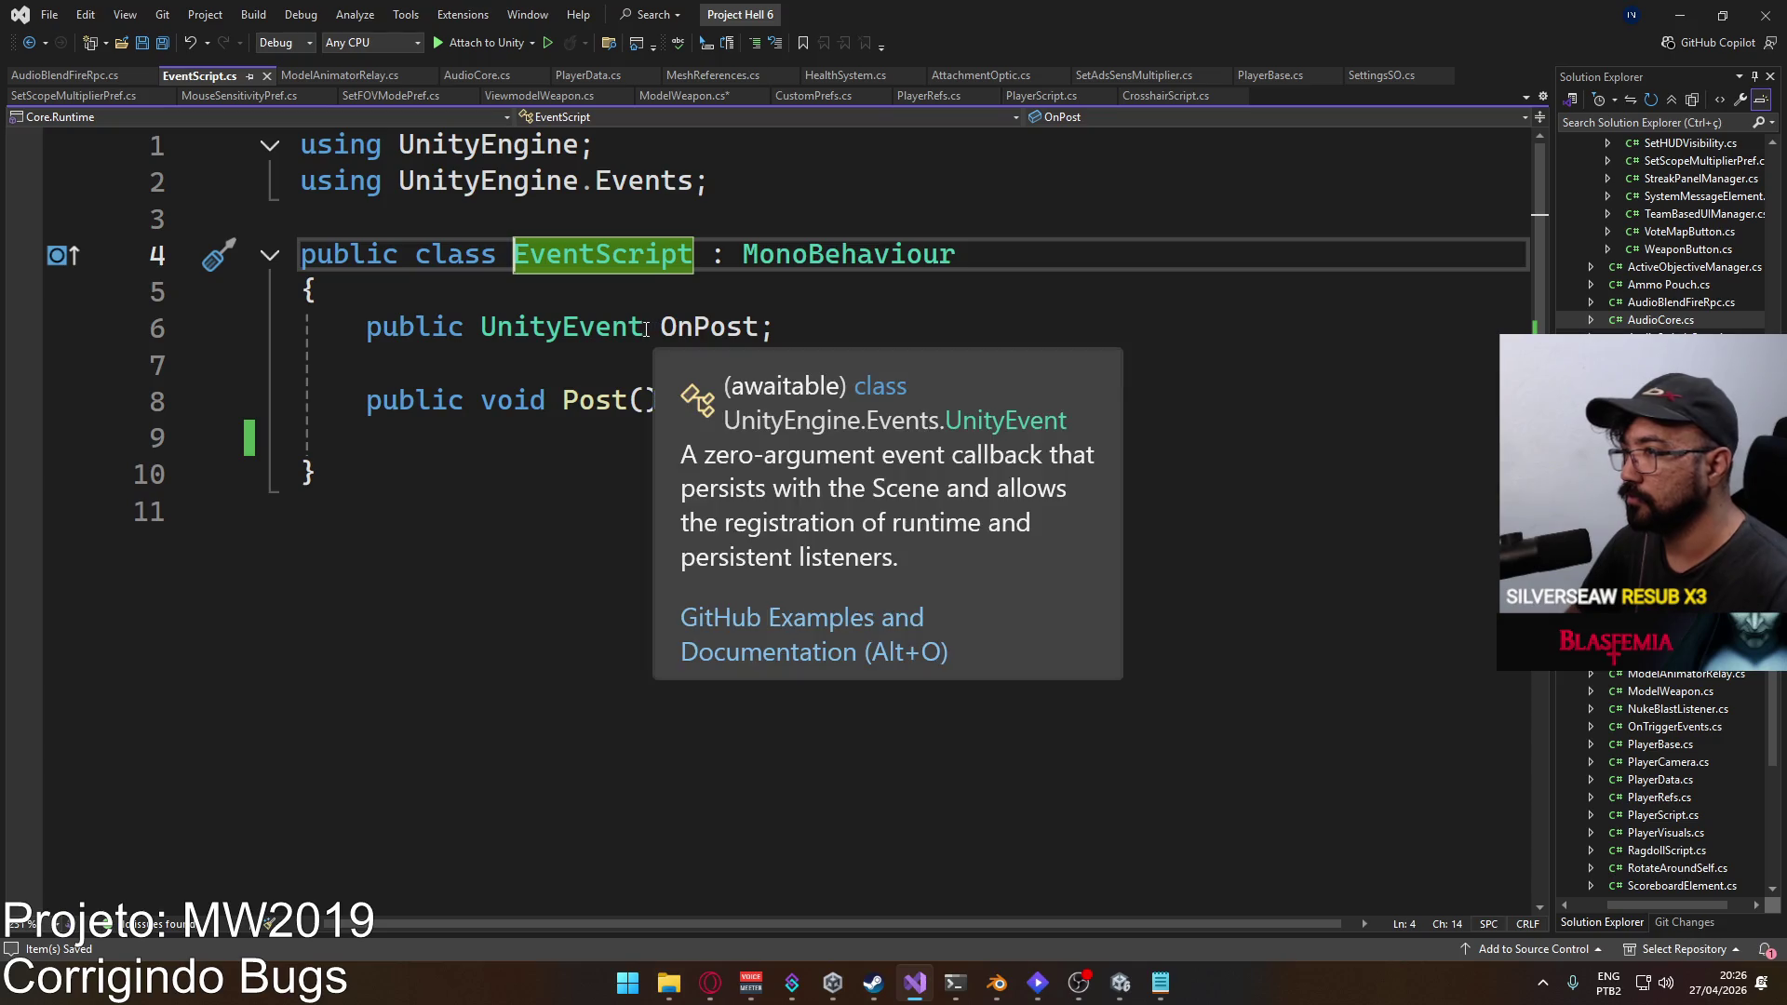
Step: Make the OnPost event a UnityEvent<GameObject> in EventScript.cs
{"action": "left_click", "coordinate": [645, 328]}
{"action": "type", "text": "<Game"}
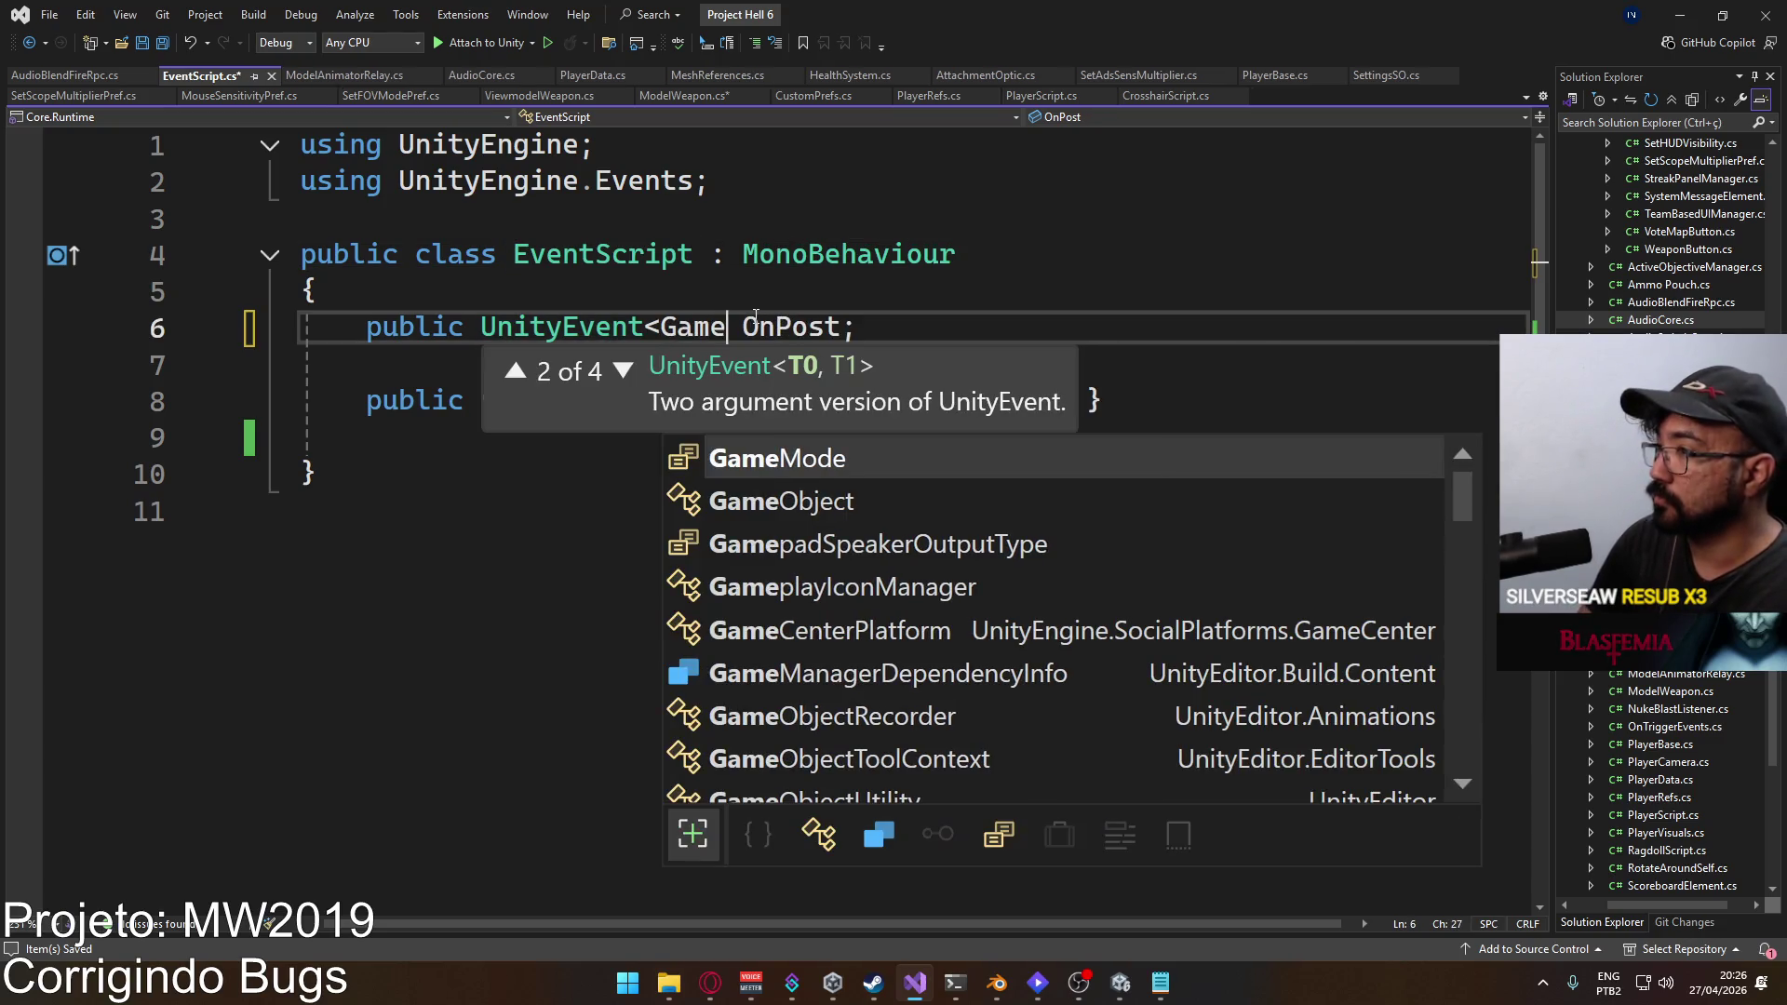
{"action": "key", "text": "Down"}
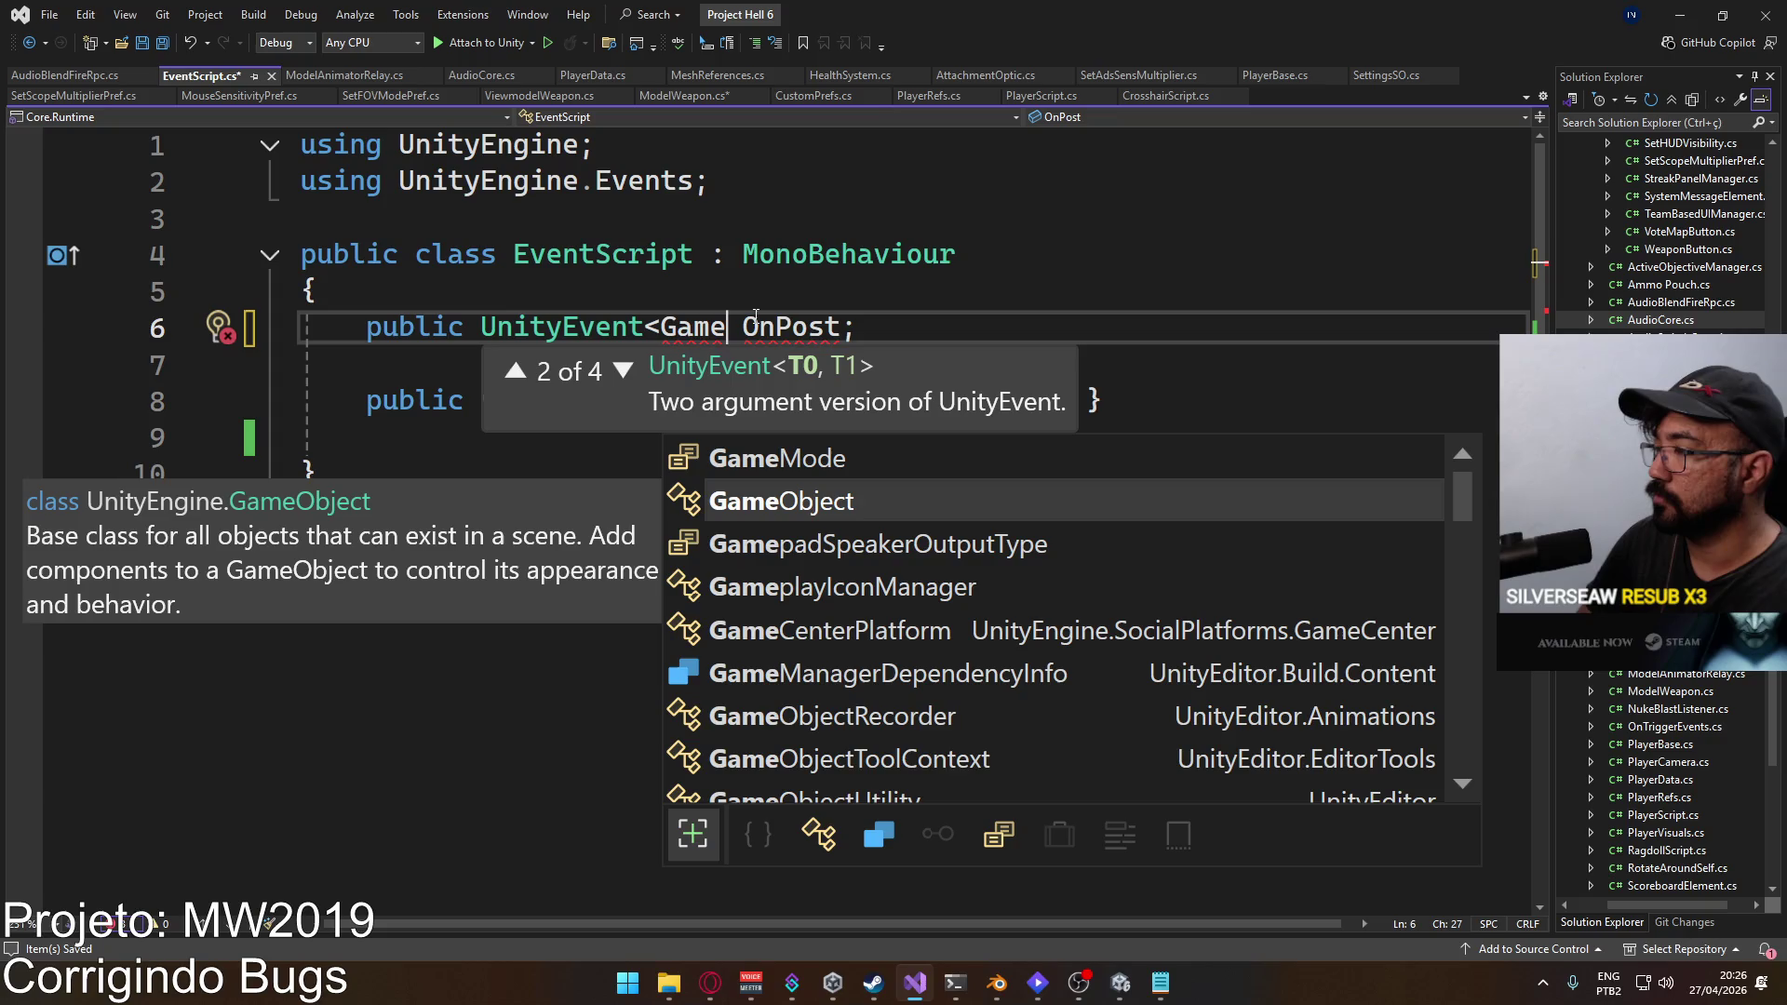
{"action": "key", "text": "Tab"}
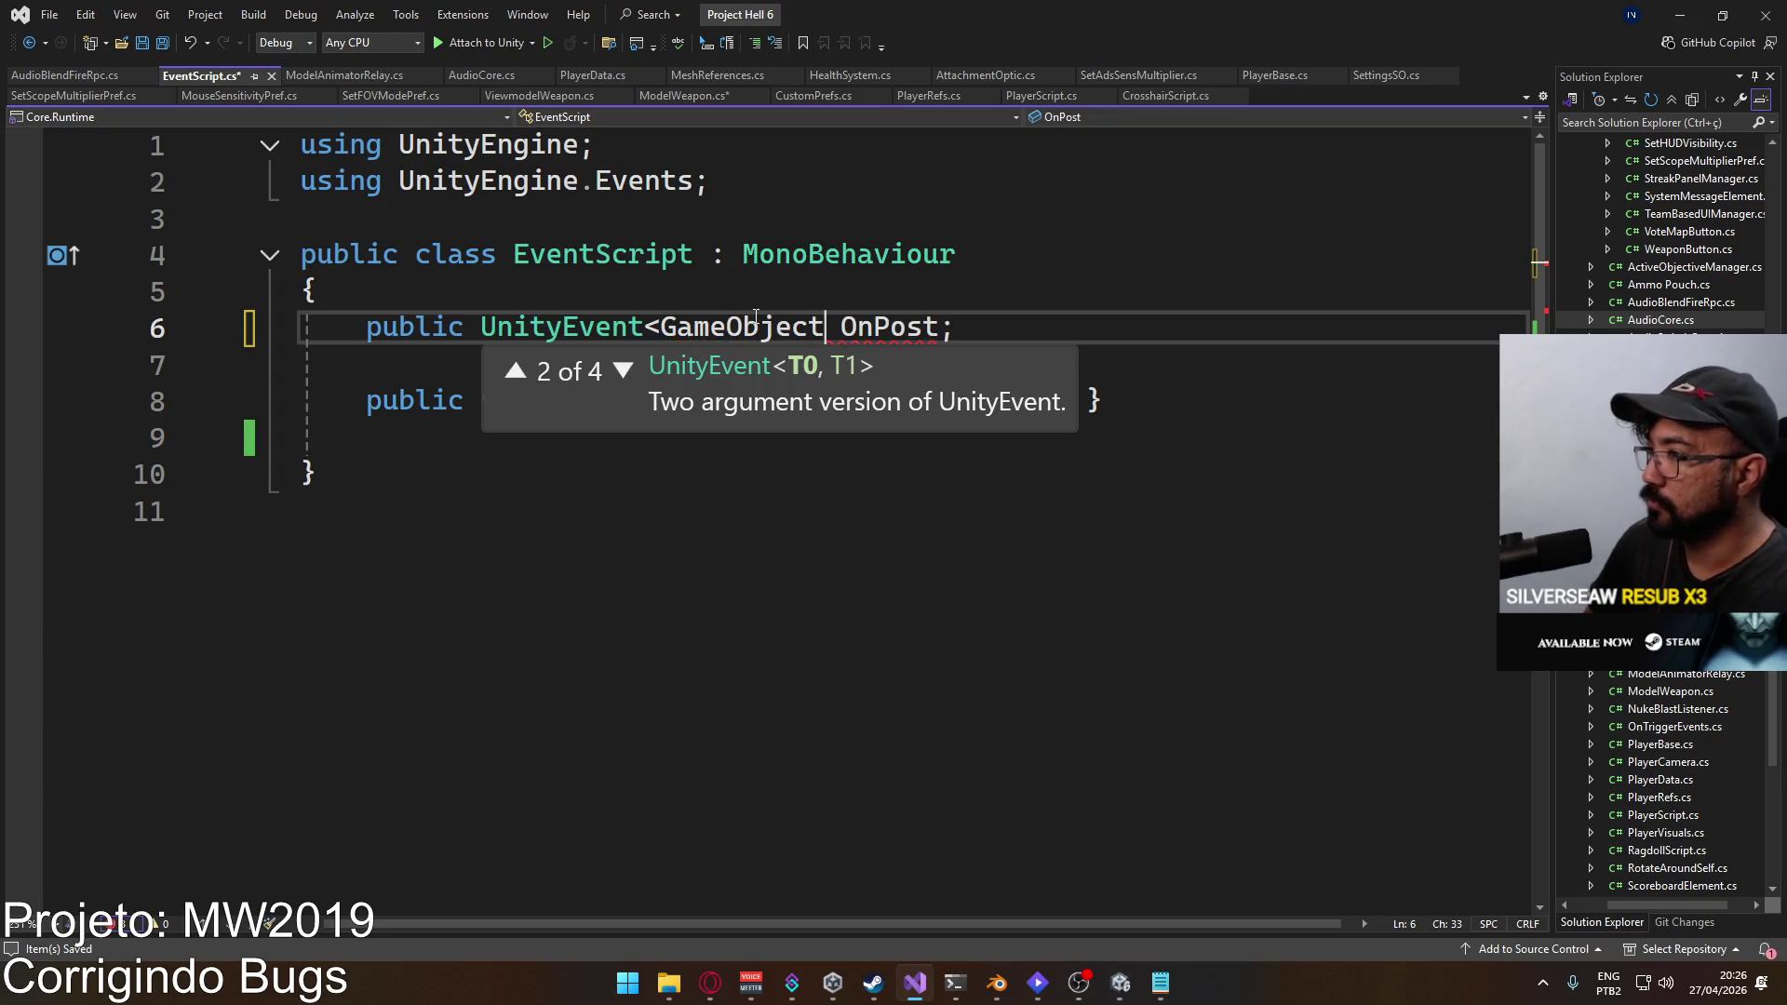
{"action": "type", "text": ">"}
Step: Give Post a GameObject parent parameter and pass parent to Invoke
{"action": "mouse_move", "coordinate": [1036, 399]}
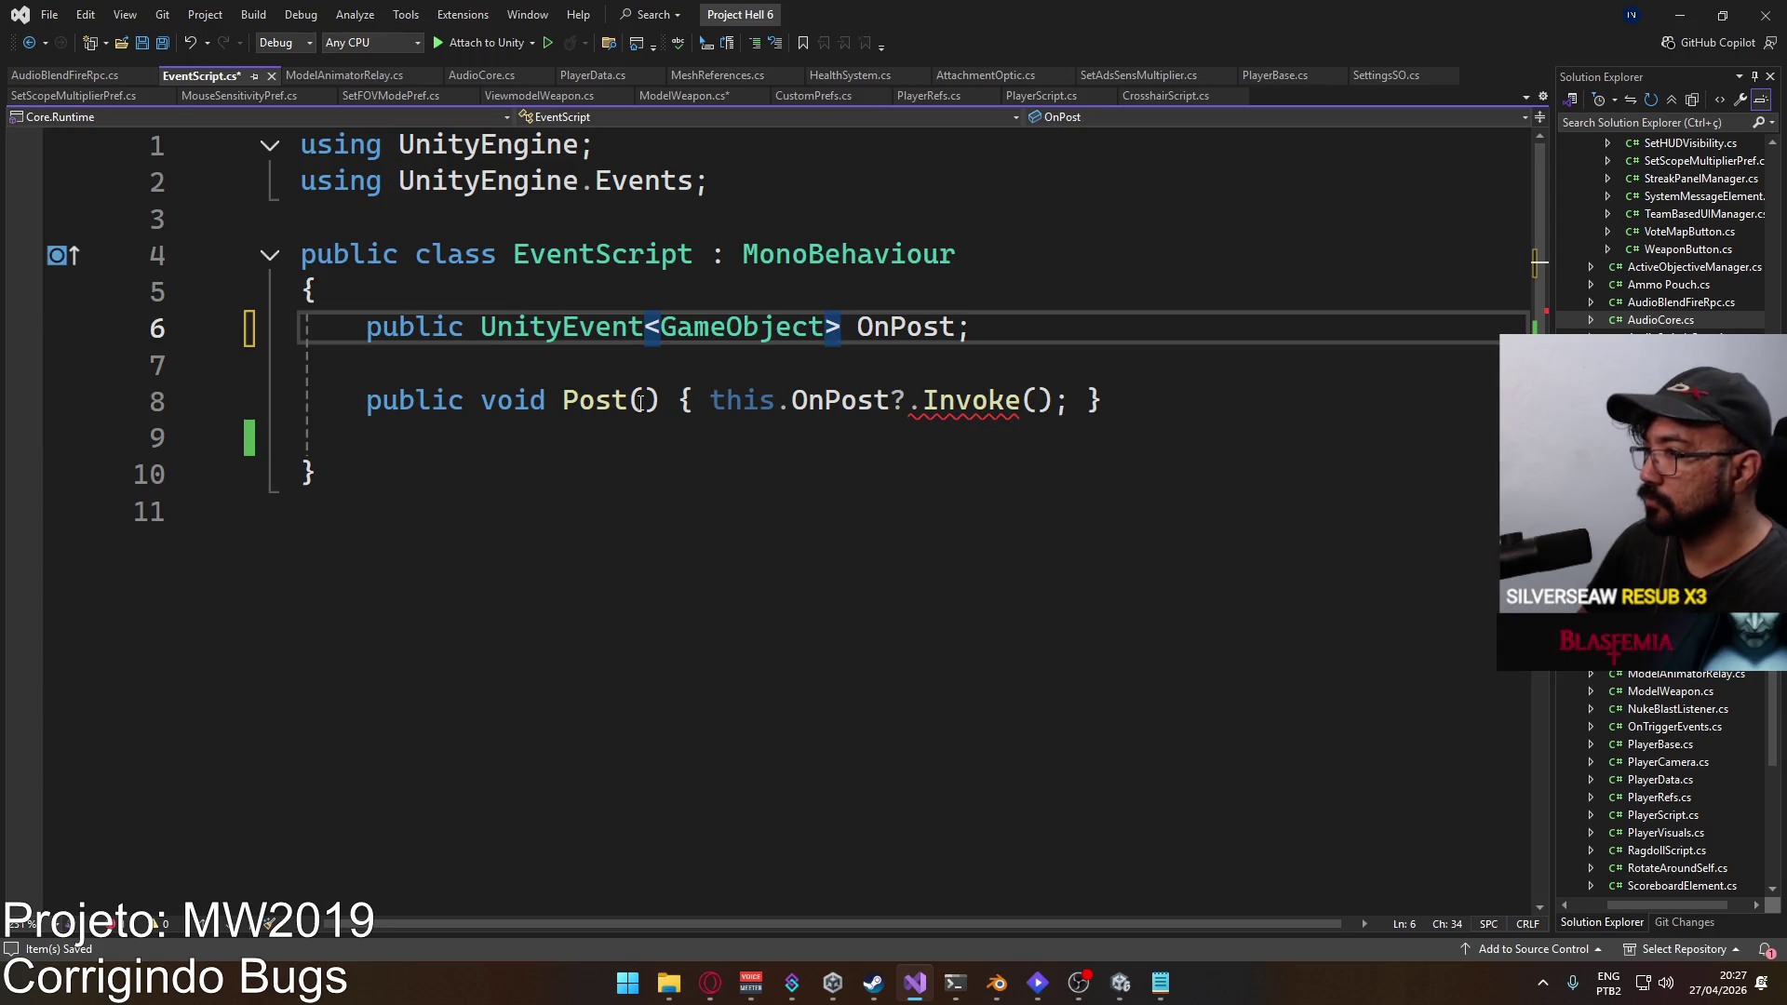
{"action": "left_click", "coordinate": [644, 400]}
{"action": "type", "text": "Gameo"}
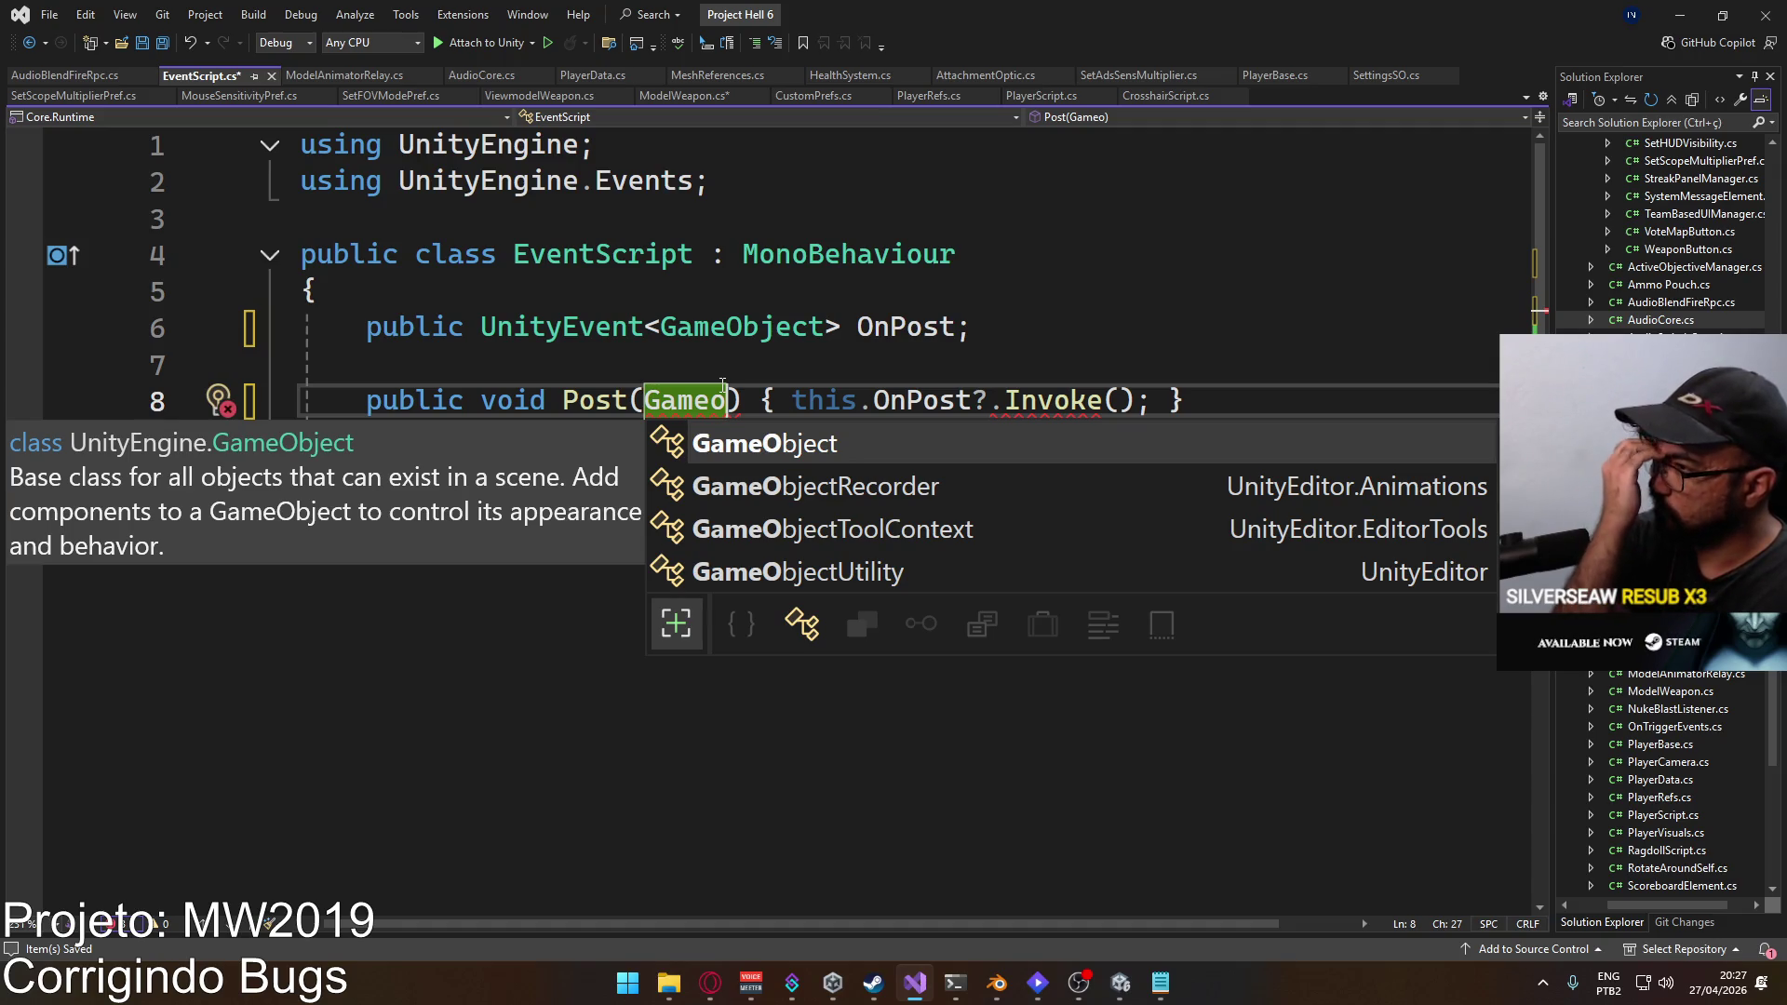
{"action": "key", "text": "Tab"}
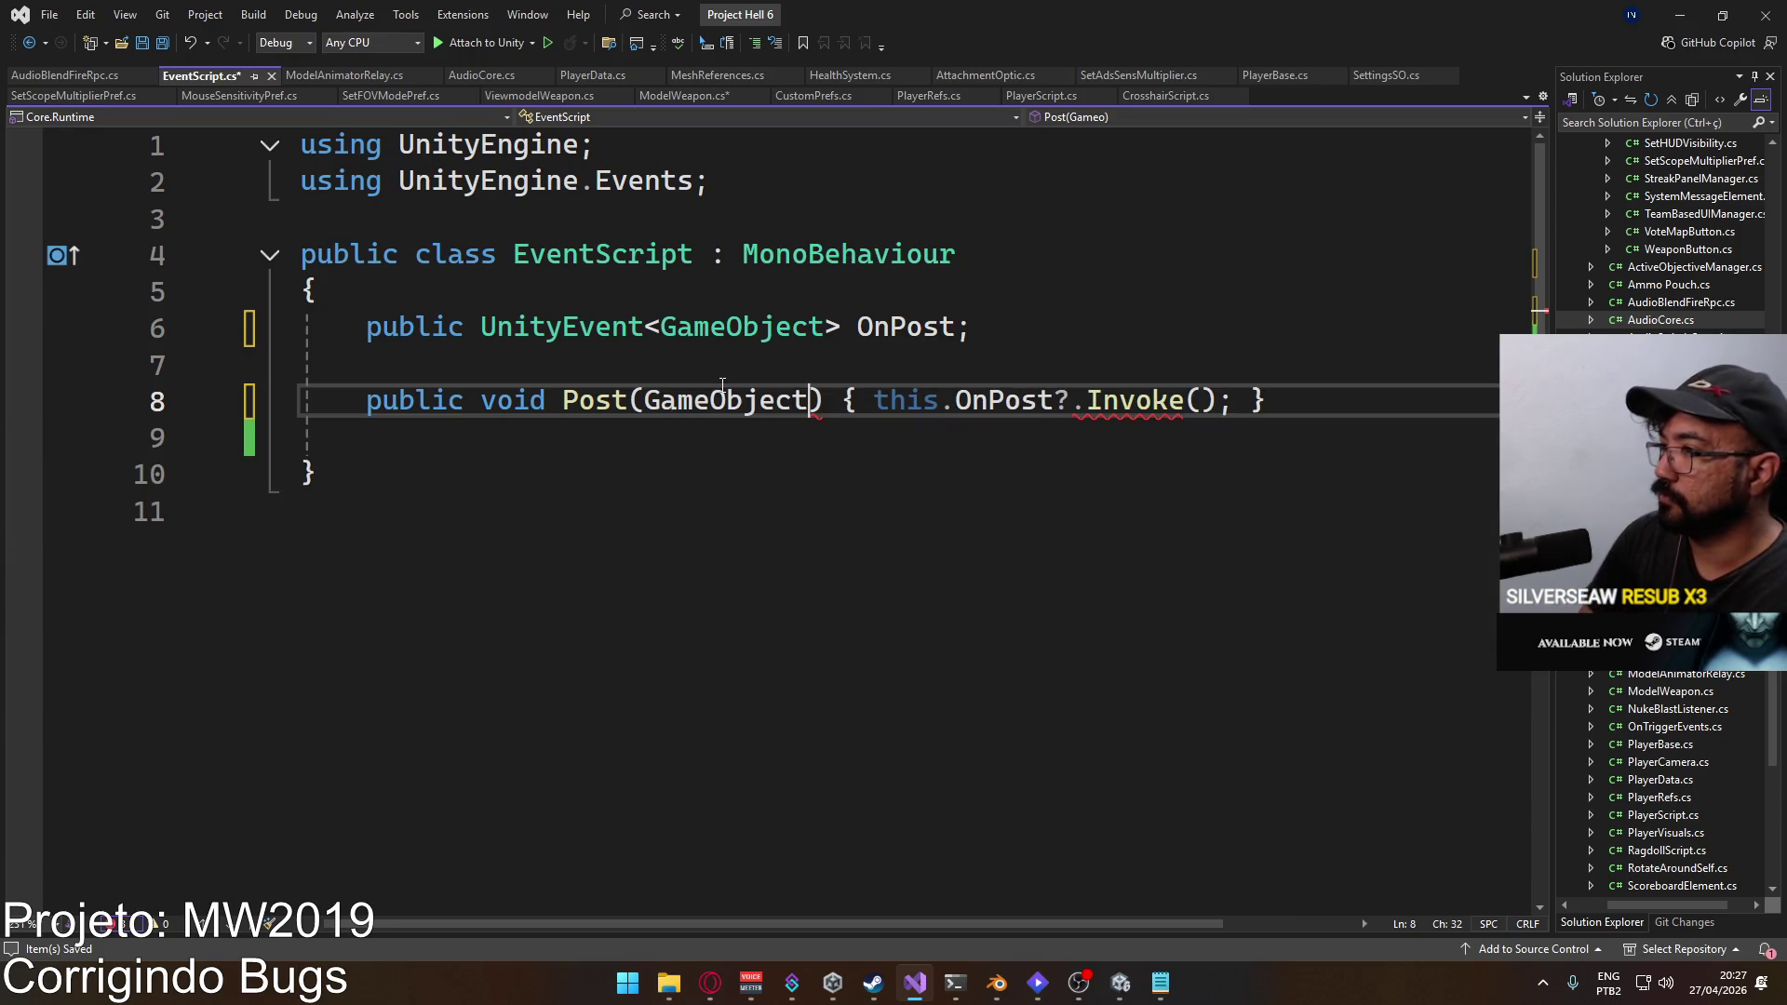
{"action": "type", "text": "parent"}
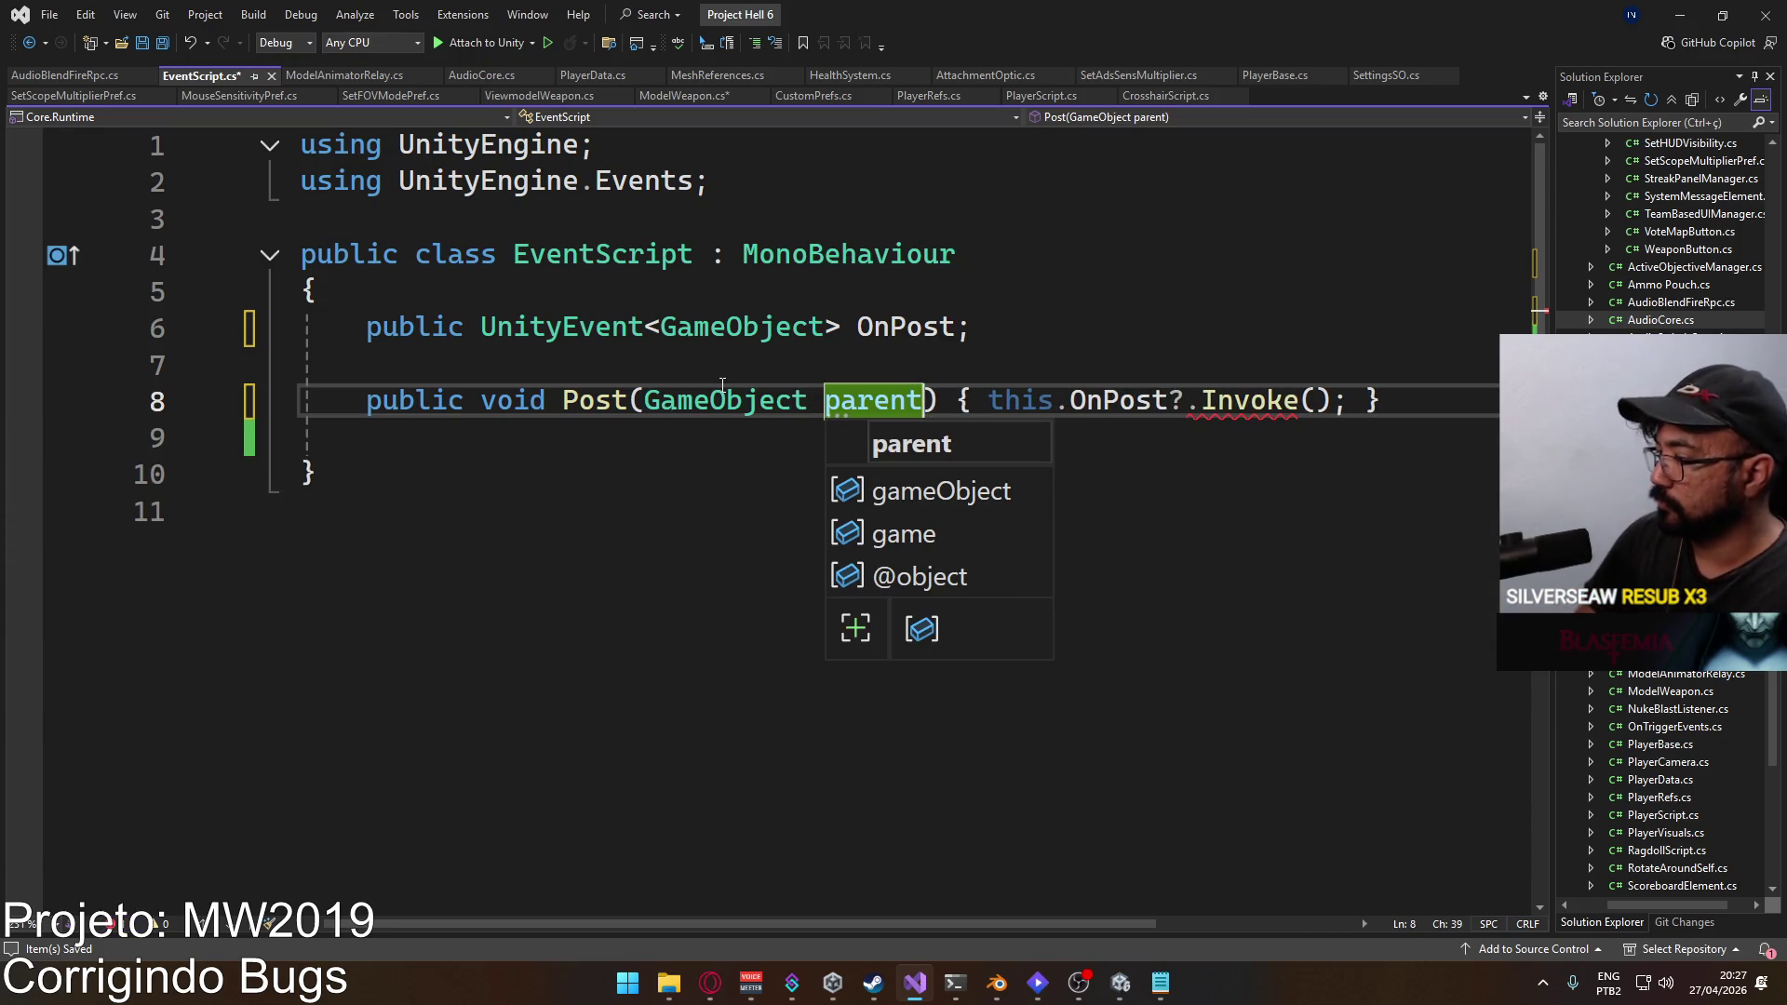
{"action": "left_click", "coordinate": [1320, 400]}
{"action": "type", "text": "parent"}
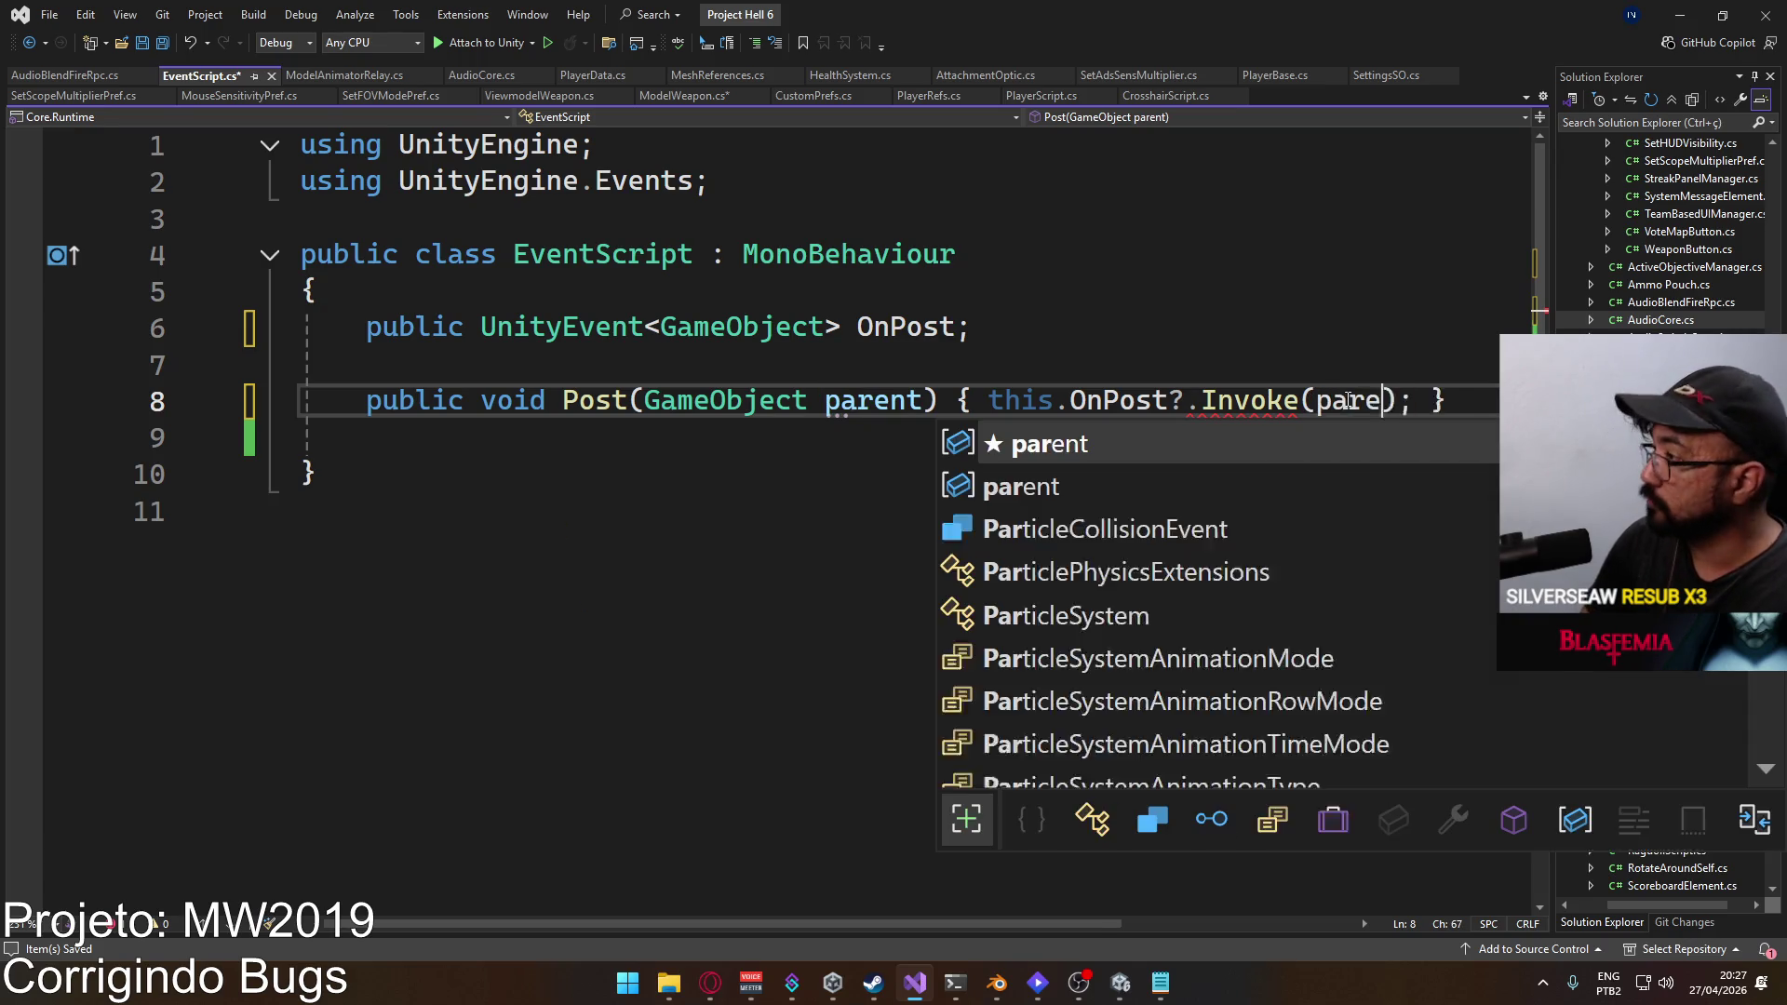
{"action": "key", "text": "End"}
Step: Duplicate the Post method line and the OnPost event declaration
{"action": "key", "text": "shift+Home"}
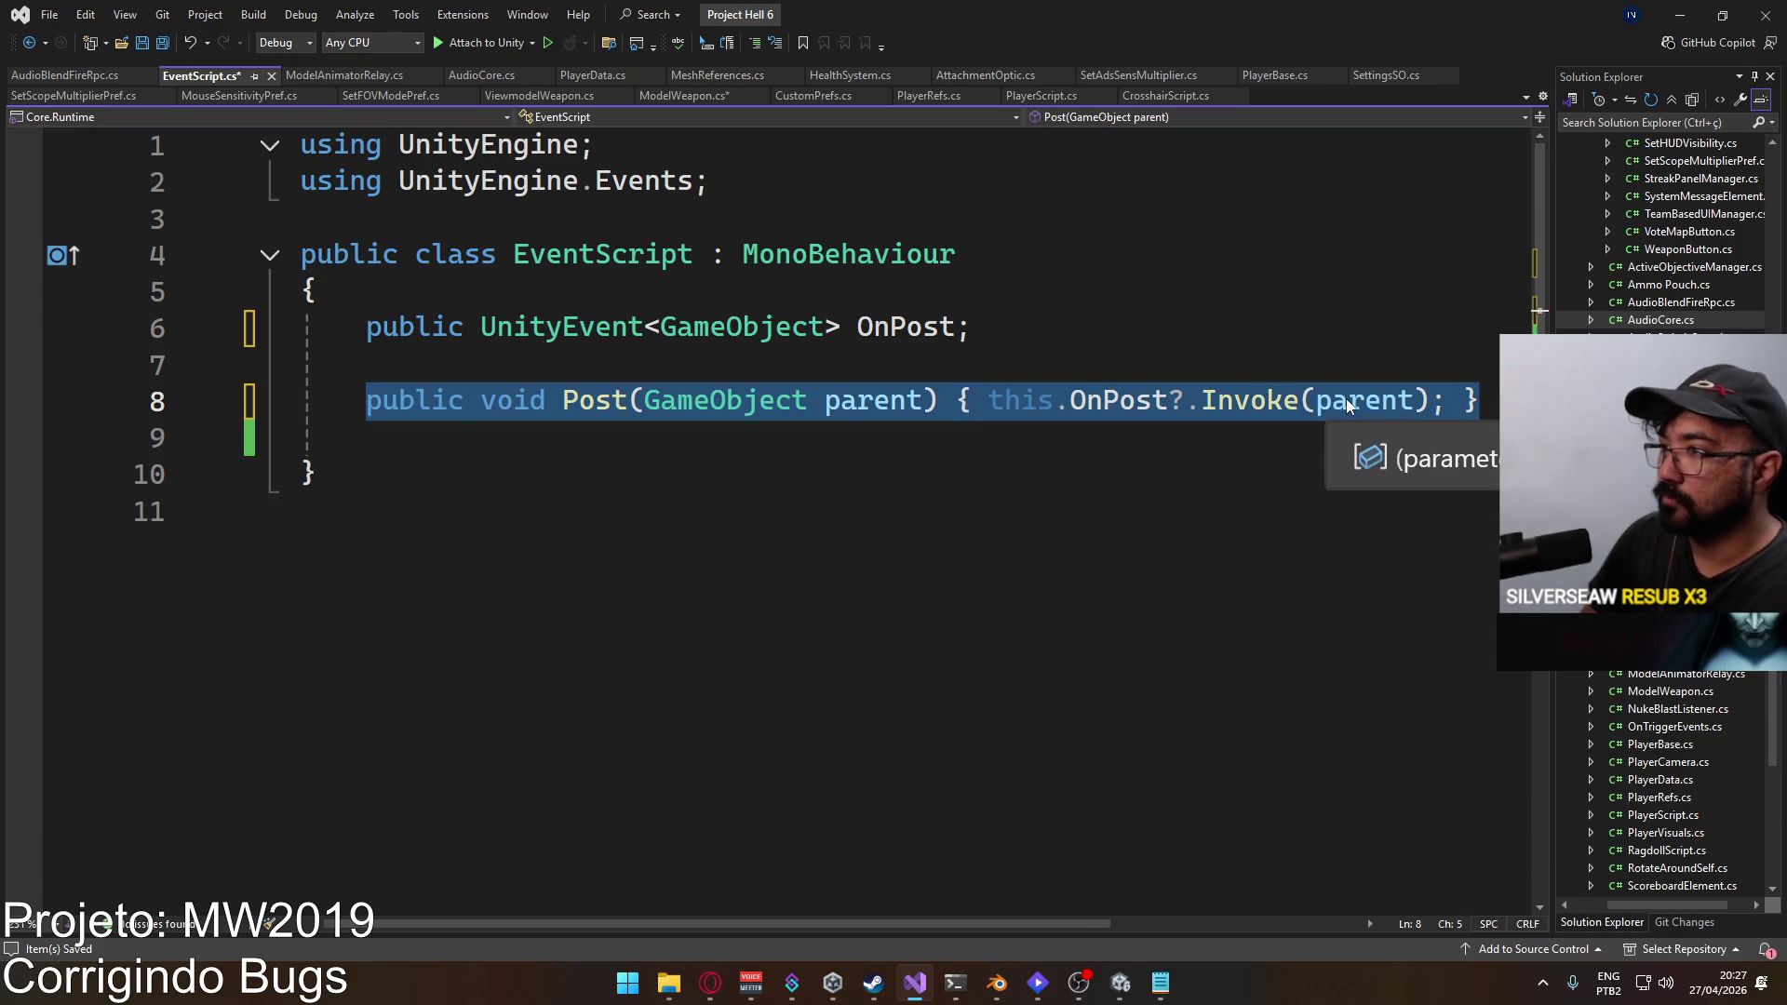
{"action": "key", "text": "ctrl+c"}
{"action": "key", "text": "Down"}
{"action": "key", "text": "Return"}
{"action": "key", "text": "ctrl+v"}
{"action": "left_click", "coordinate": [1093, 325]}
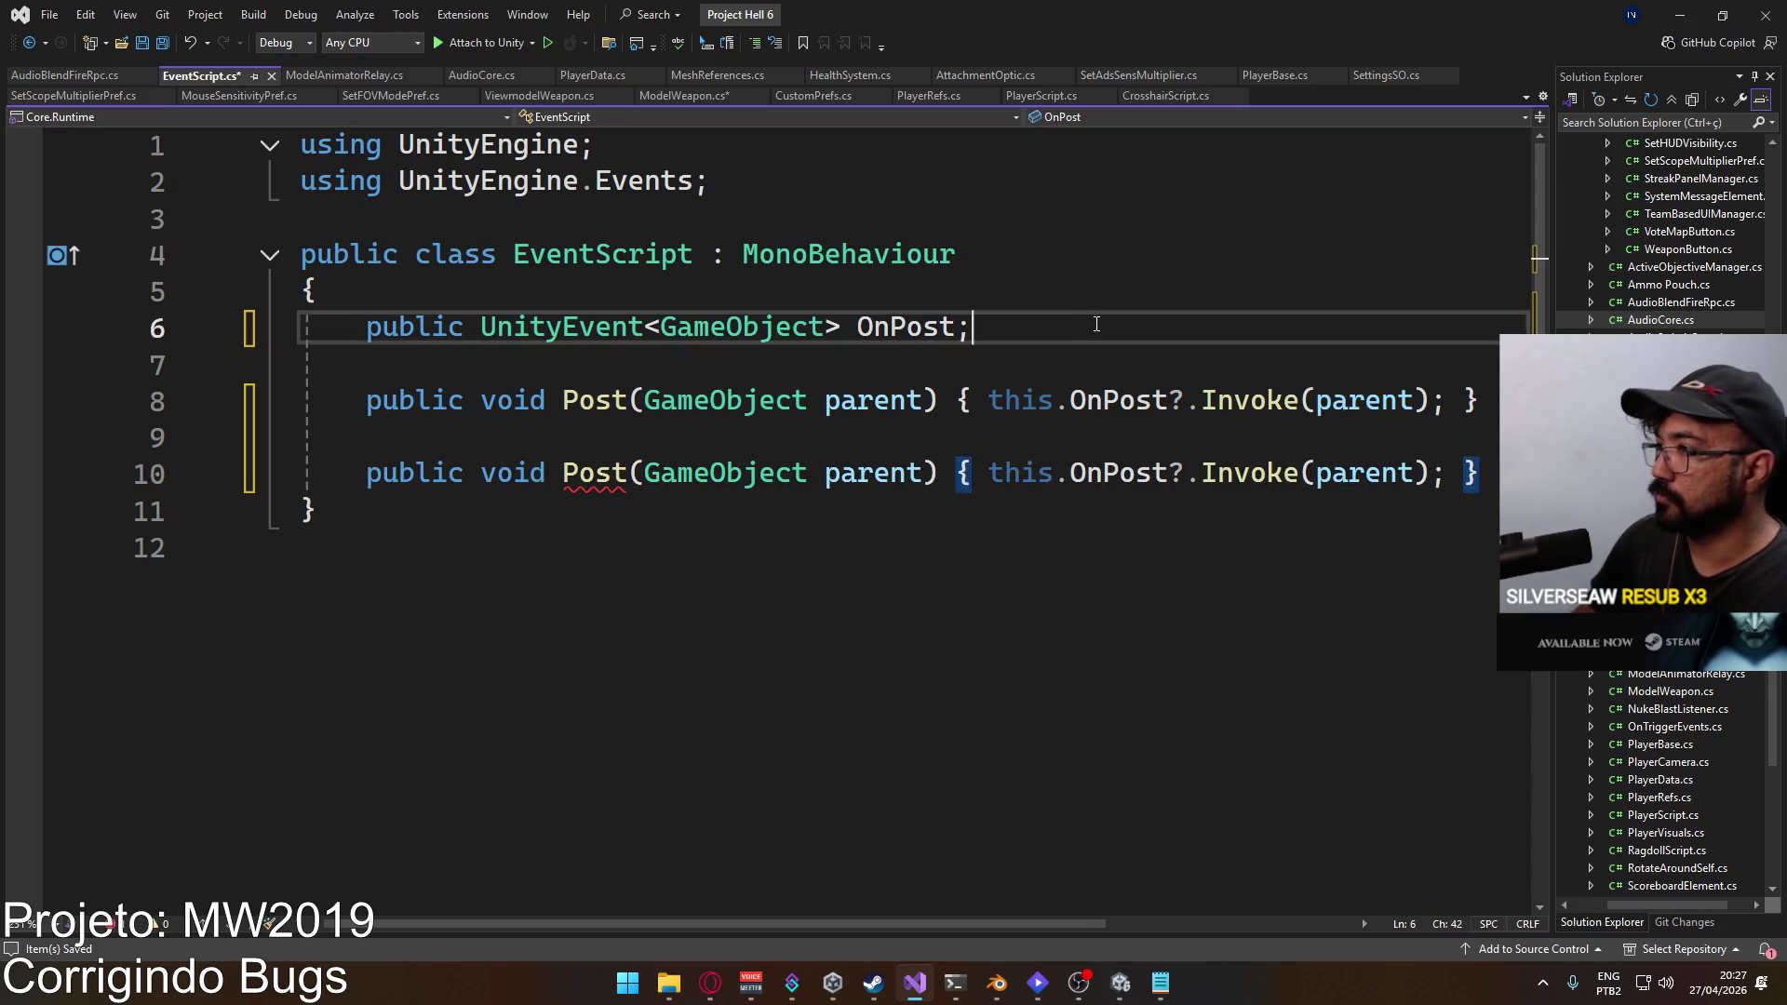
{"action": "key", "text": "shift+Home"}
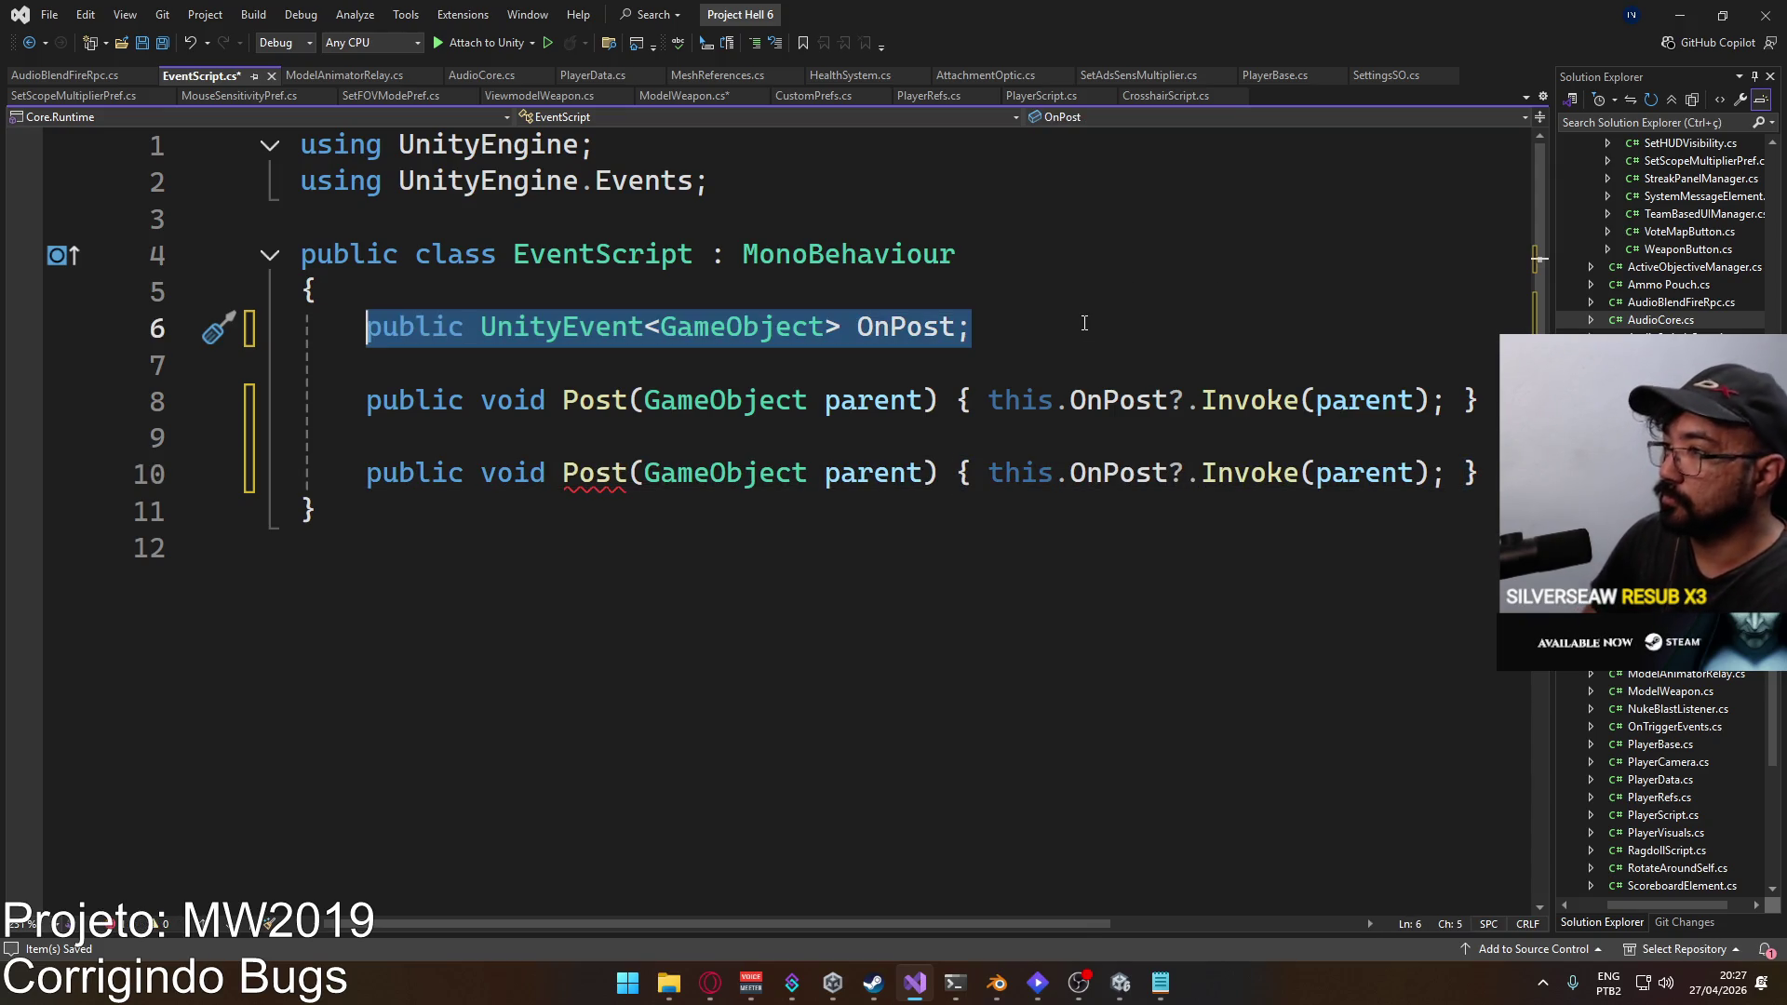
{"action": "key", "text": "Down"}
{"action": "key", "text": "Down"}
{"action": "key", "text": "Down"}
{"action": "key", "text": "Return"}
{"action": "key", "text": "Return"}
{"action": "key", "text": "Up"}
{"action": "key", "text": "ctrl+v"}
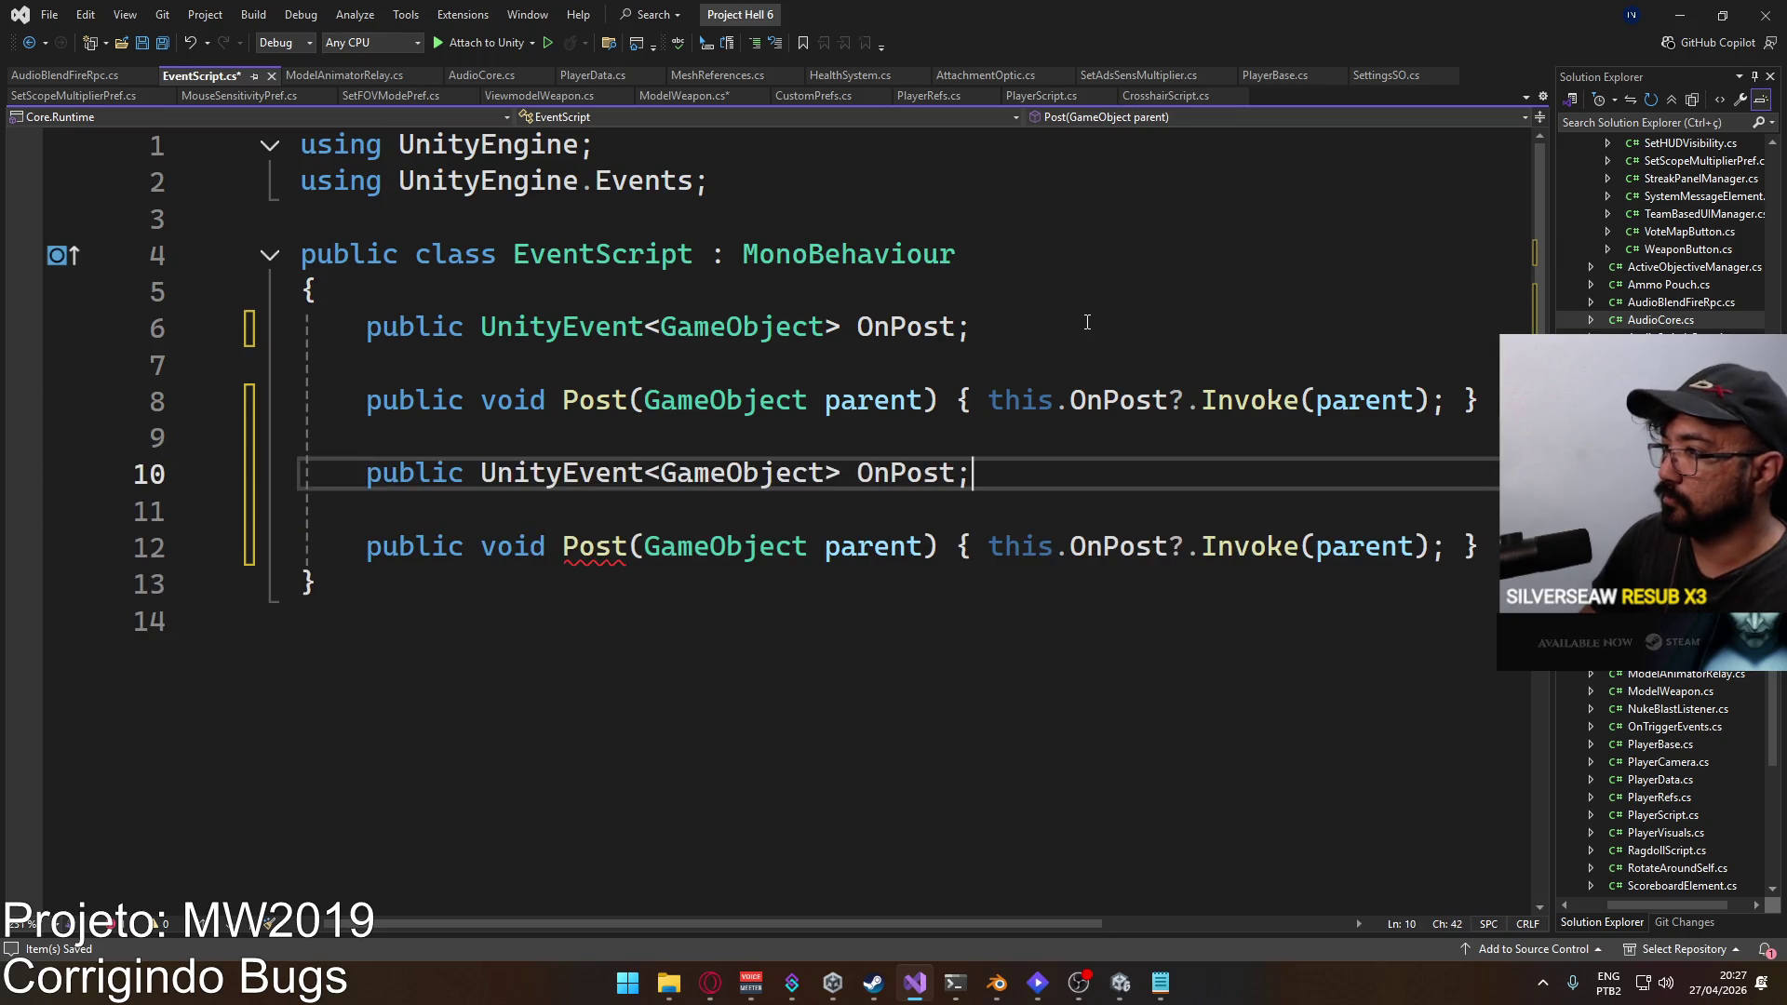
Step: Rename the copies to OnPostRpc and PostRpc, then save EventScript.cs
{"action": "type", "text": "Rpc"}
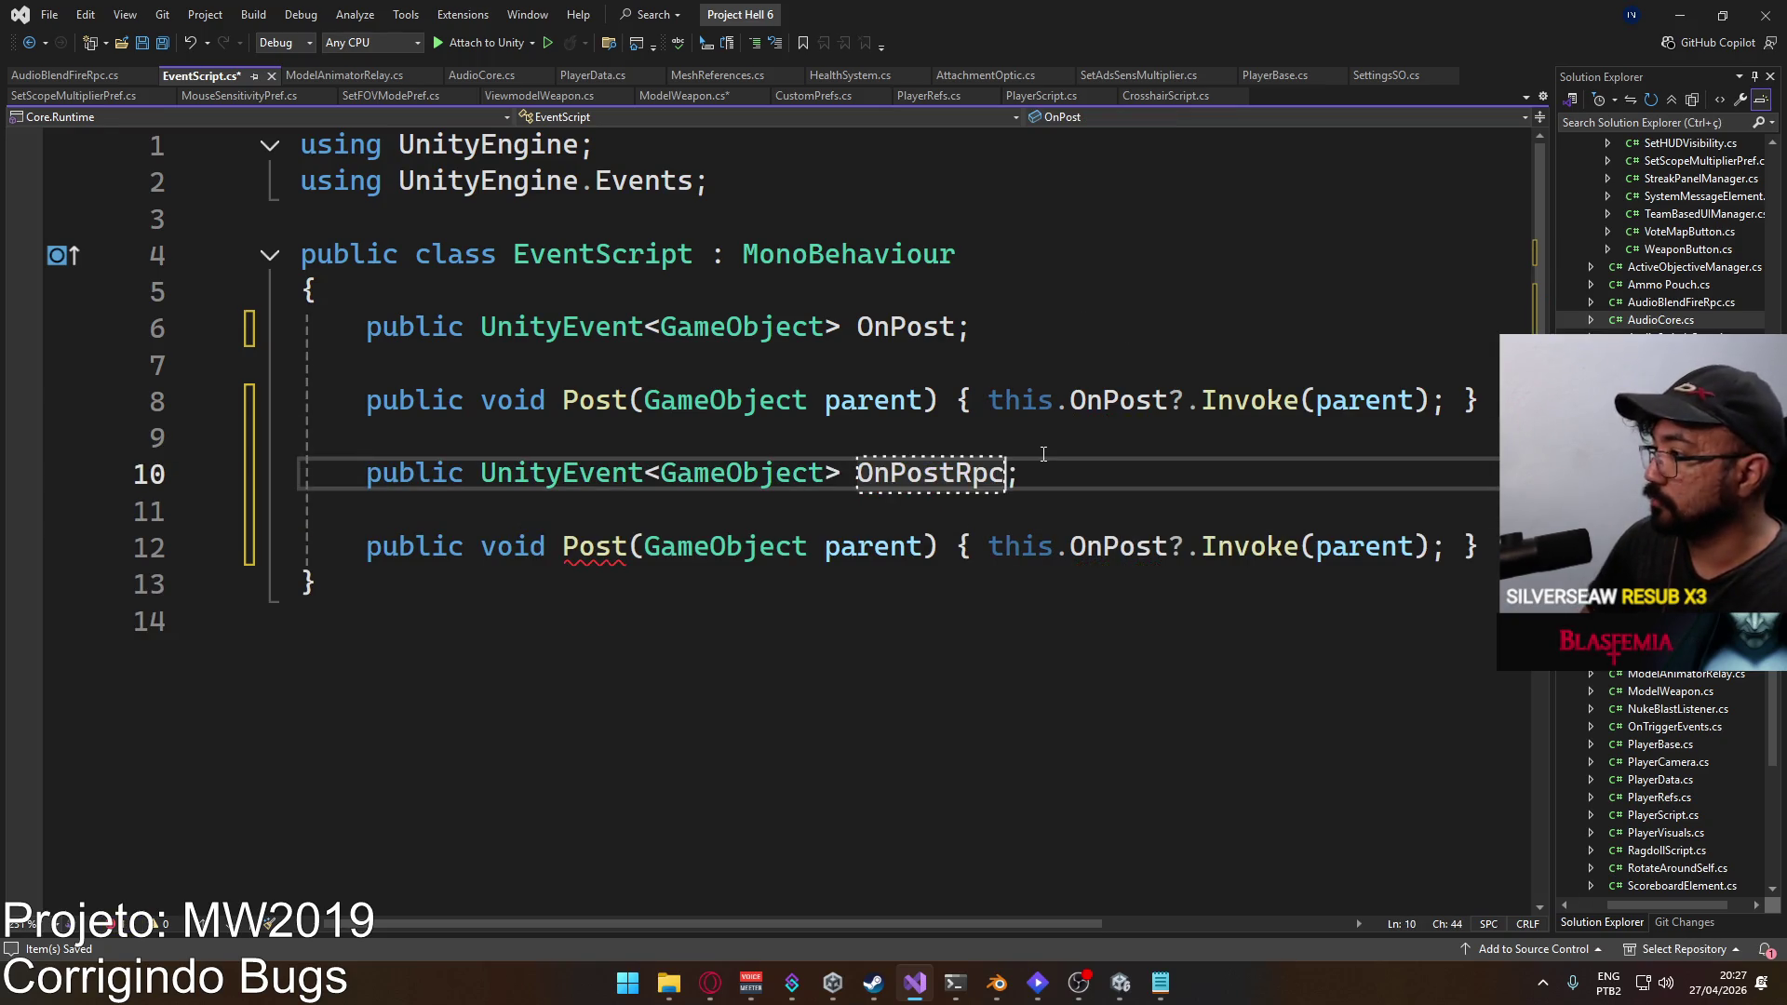
{"action": "key", "text": "Down"}
{"action": "left_click", "coordinate": [624, 544]}
{"action": "type", "text": "Rpc"}
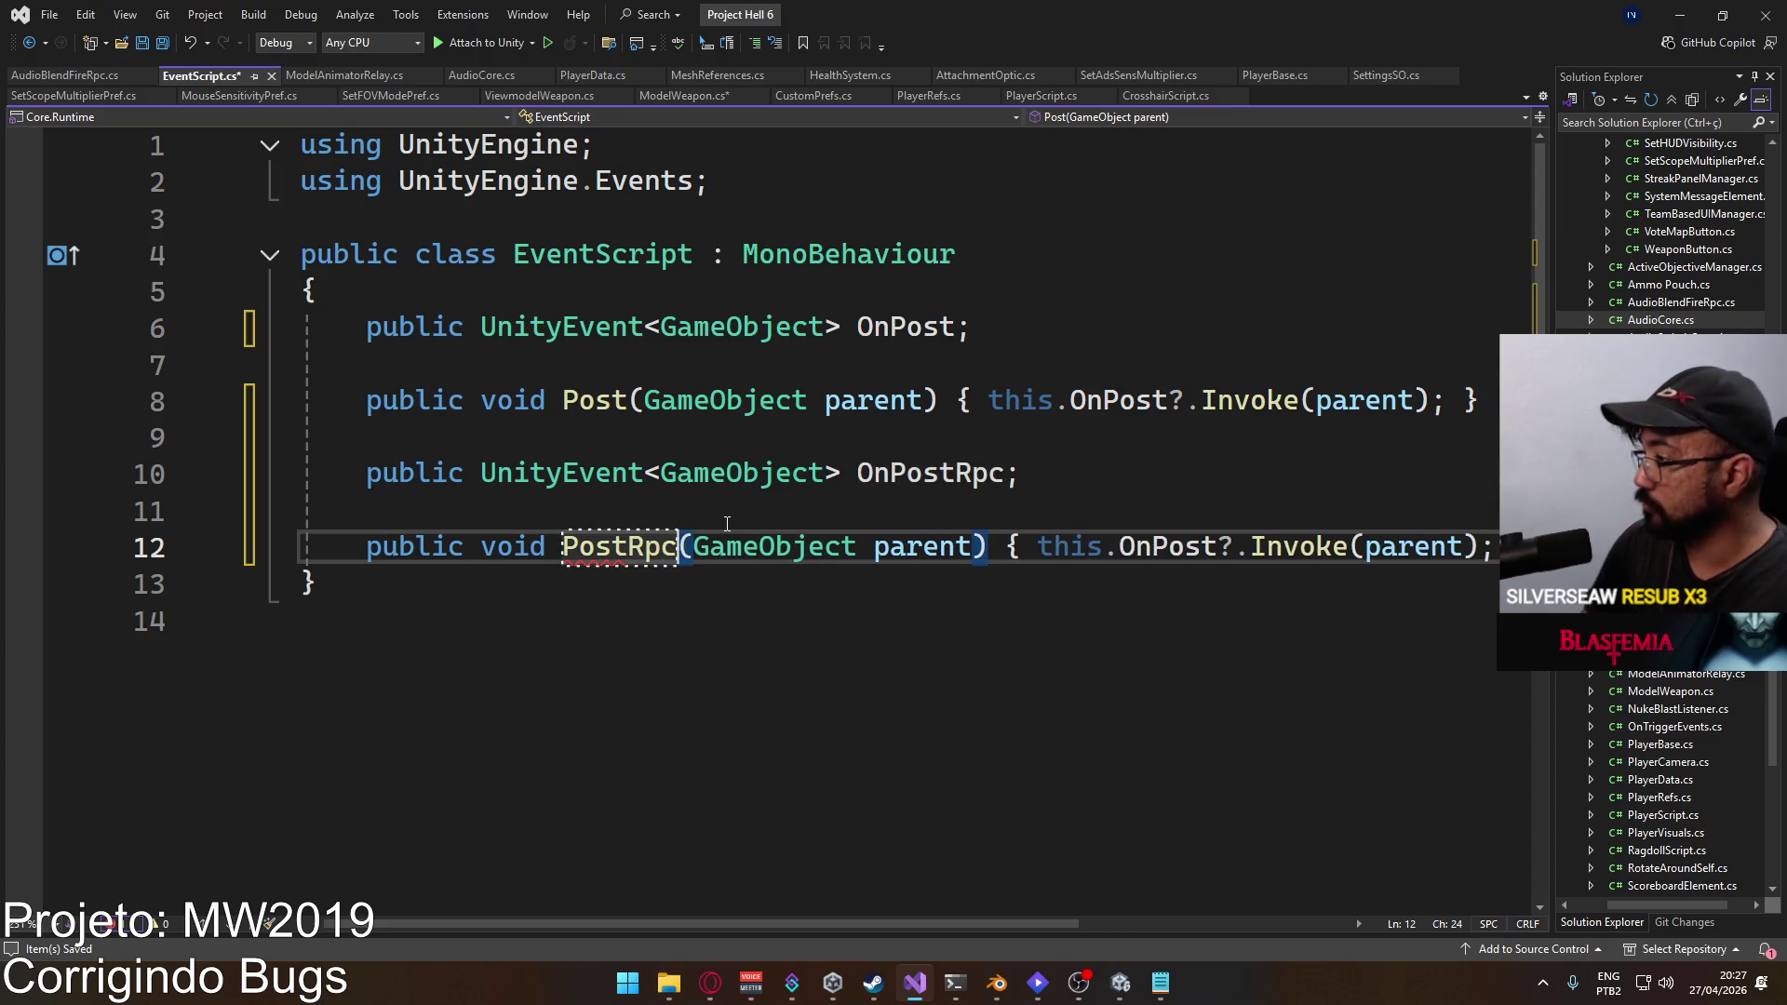
{"action": "left_click", "coordinate": [1022, 484]}
{"action": "key", "text": "ctrl+s"}
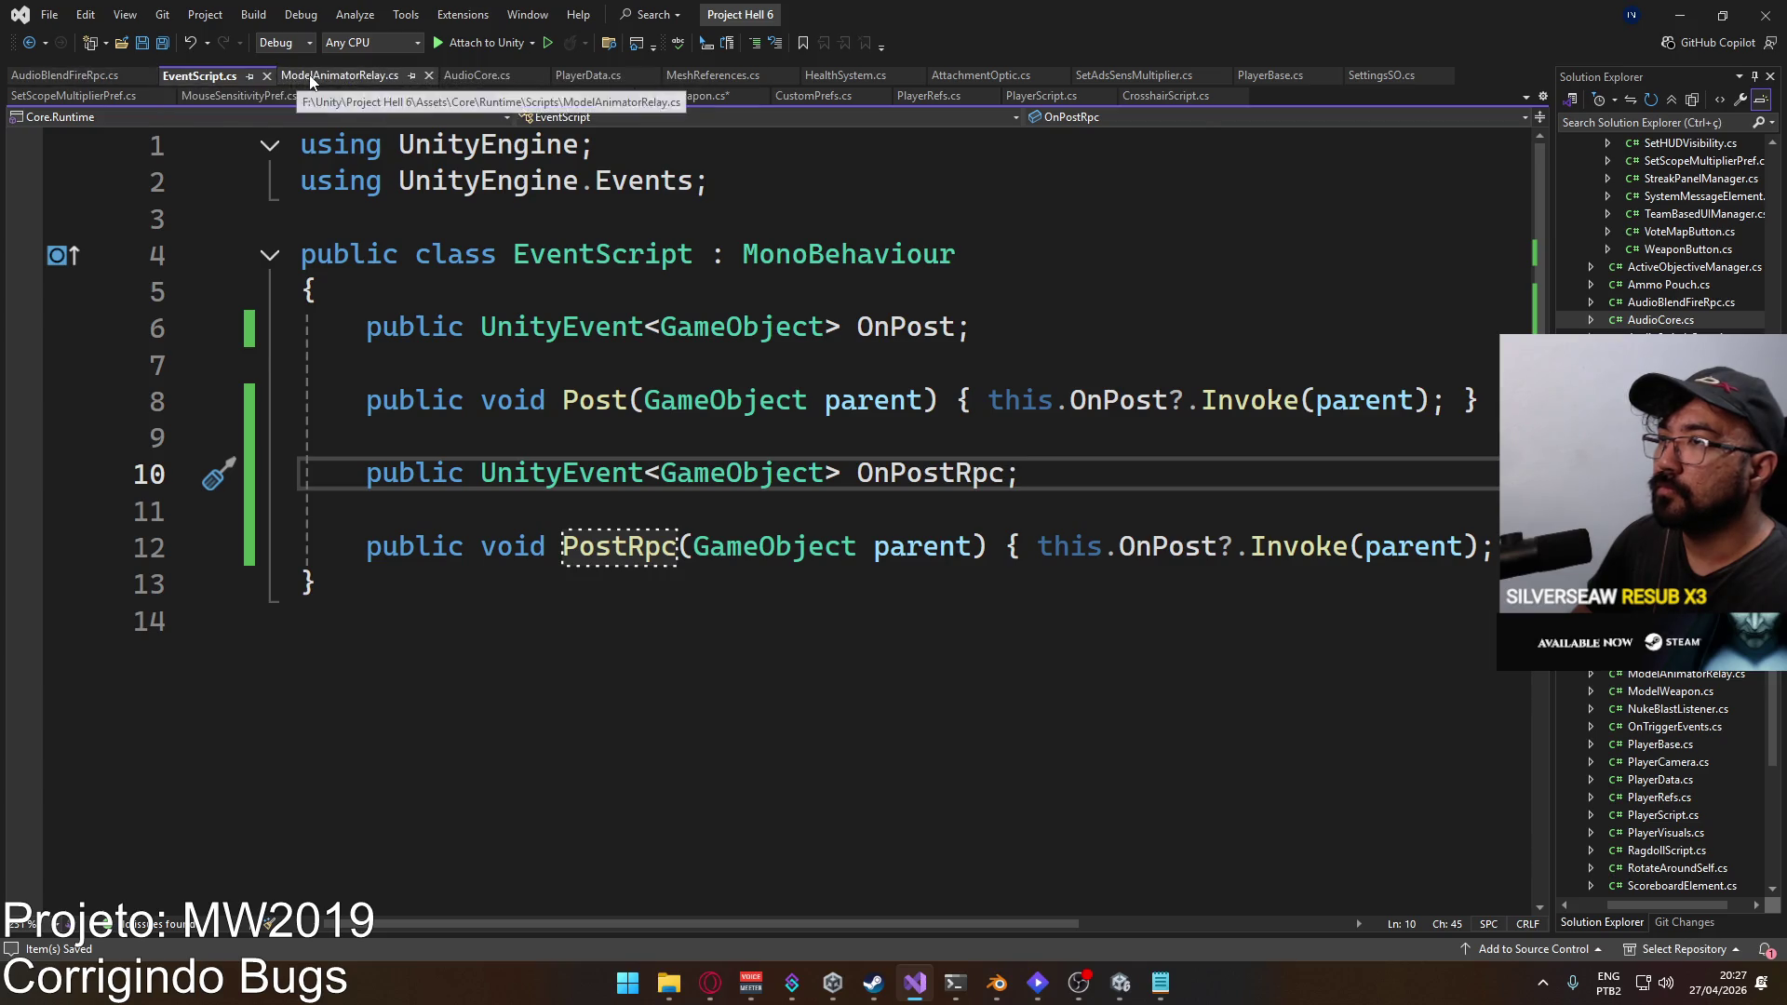
Step: Review ModelAnimatorRelay.cs and EventScript.cs before bringing up ModelWeapon.cs
{"action": "left_click", "coordinate": [339, 75]}
{"action": "scroll", "coordinate": [614, 319], "scroll_direction": "up", "scroll_amount": 3}
{"action": "mouse_move", "coordinate": [663, 924]}
{"action": "left_mouse_down"}
{"action": "mouse_move", "coordinate": [882, 933]}
{"action": "mouse_move", "coordinate": [663, 925]}
{"action": "left_mouse_up"}
{"action": "scroll", "coordinate": [710, 684], "scroll_direction": "up", "scroll_amount": 5}
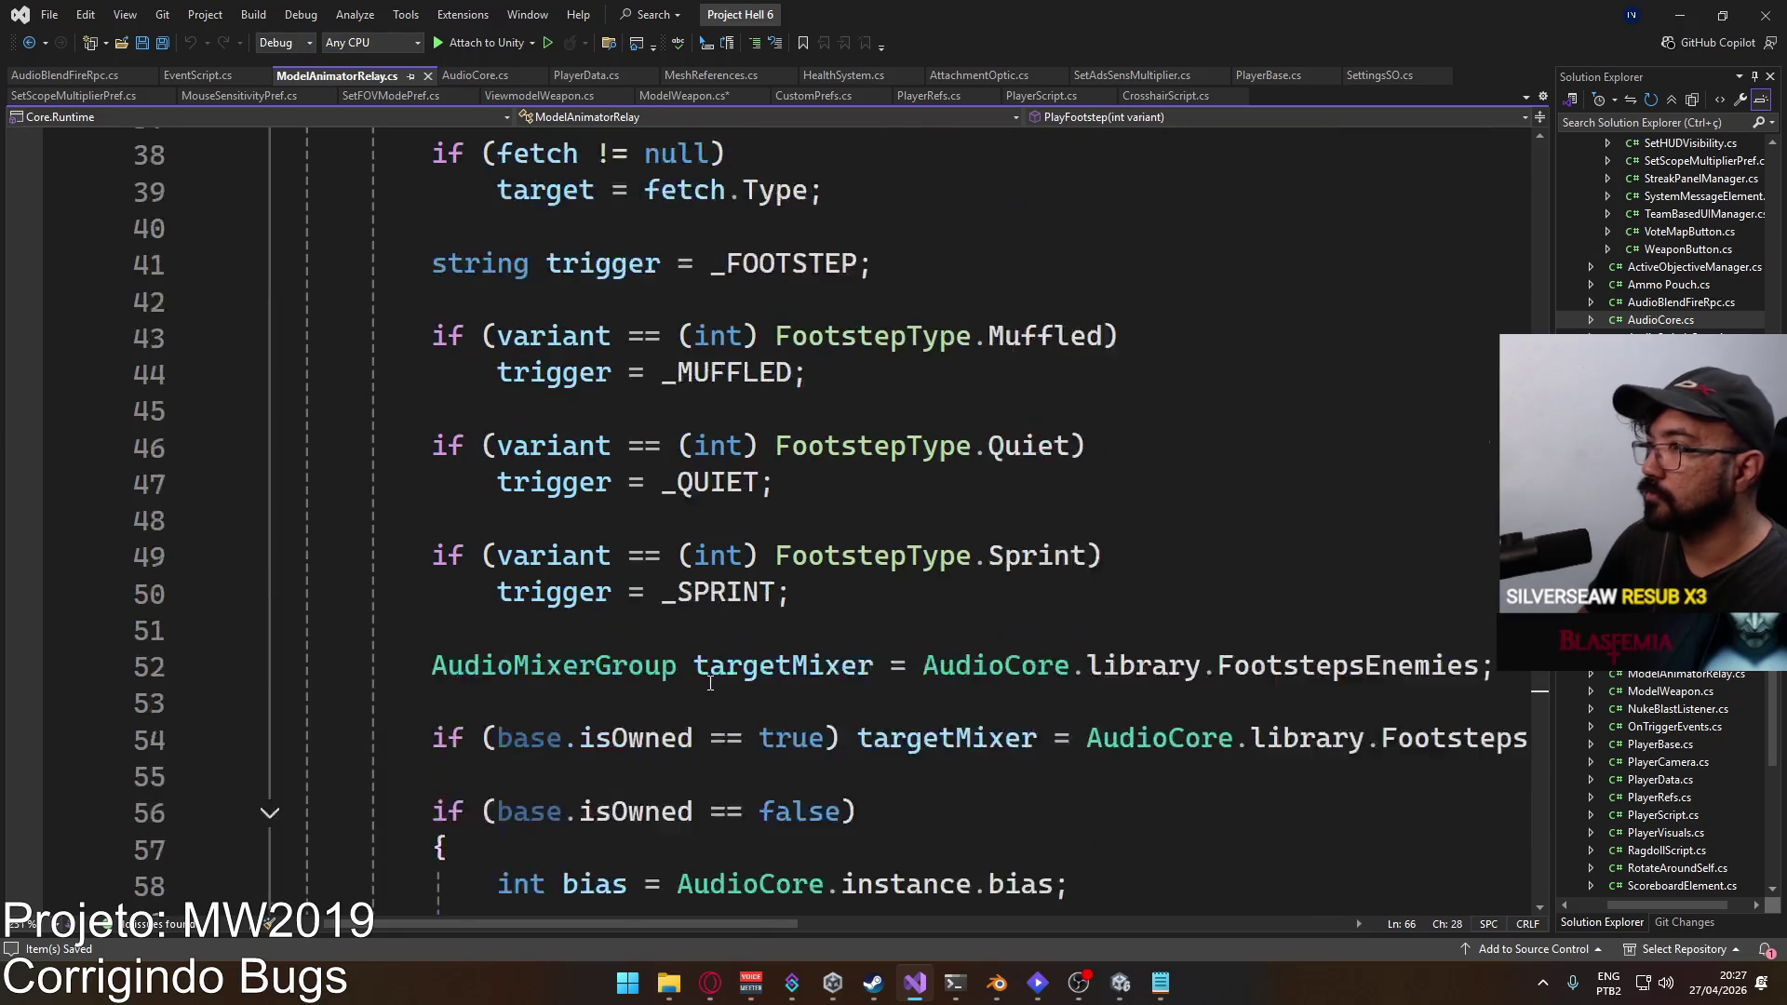
{"action": "scroll", "coordinate": [710, 684], "scroll_direction": "up", "scroll_amount": 1}
{"action": "left_click", "coordinate": [218, 77]}
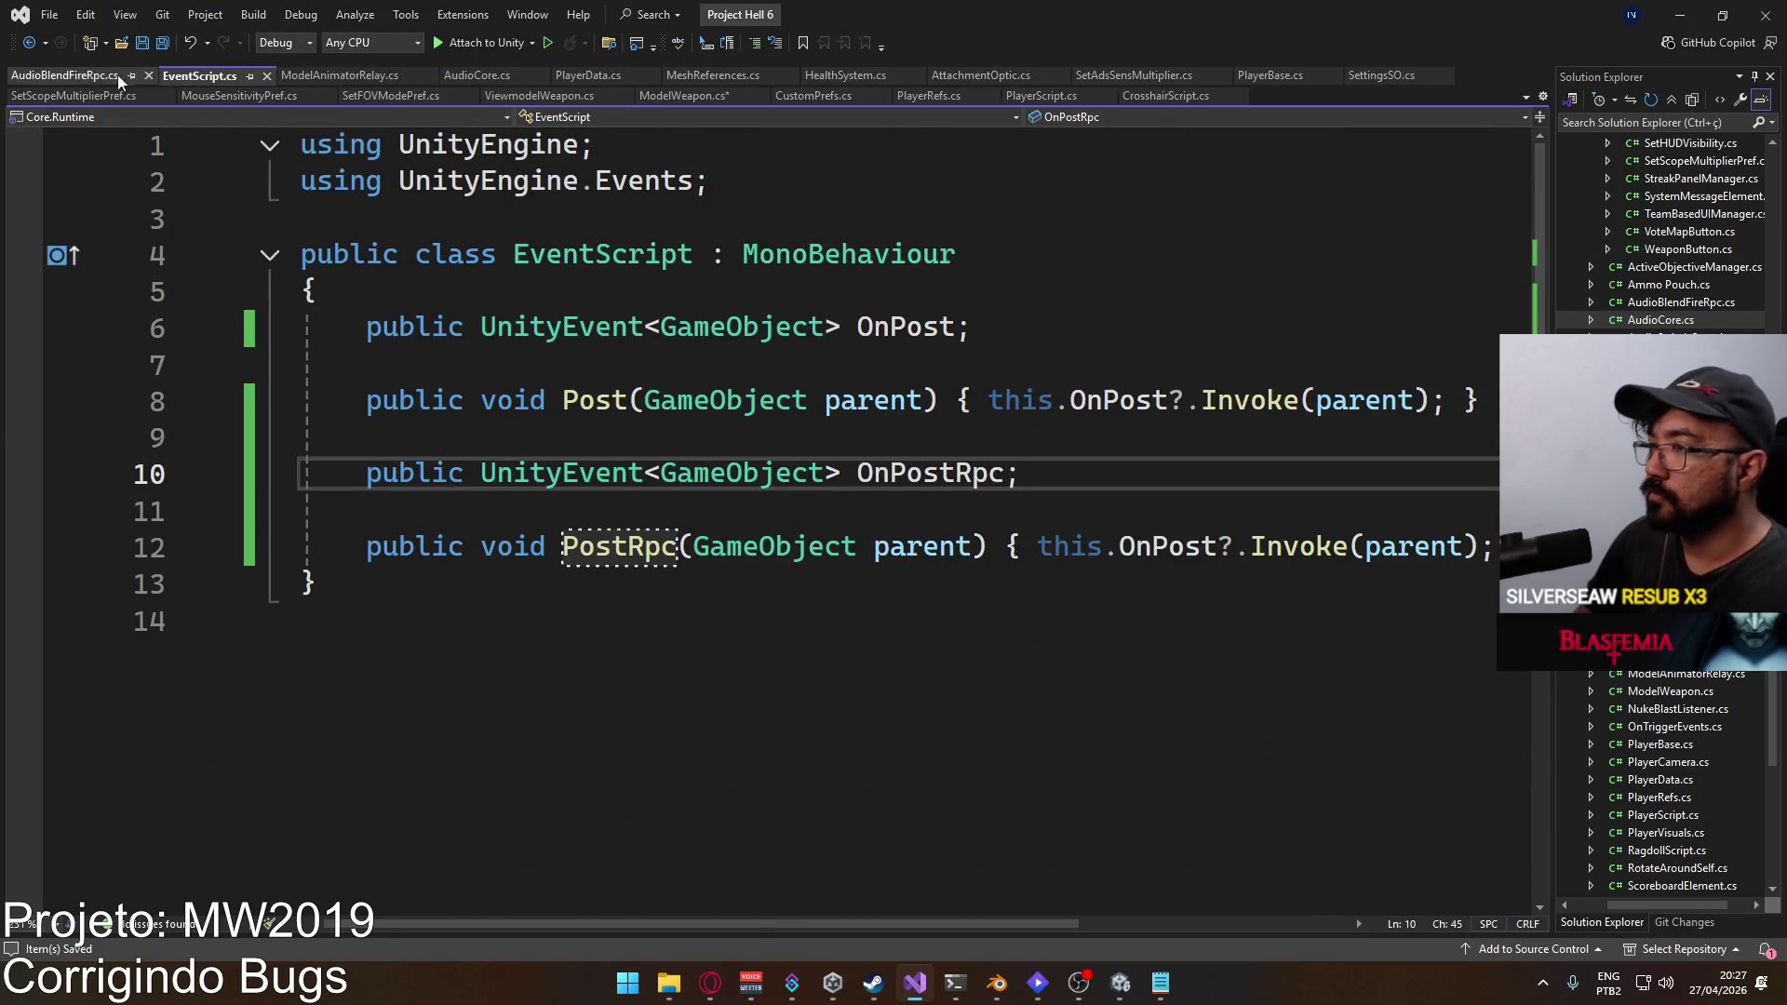
{"action": "left_click", "coordinate": [682, 96]}
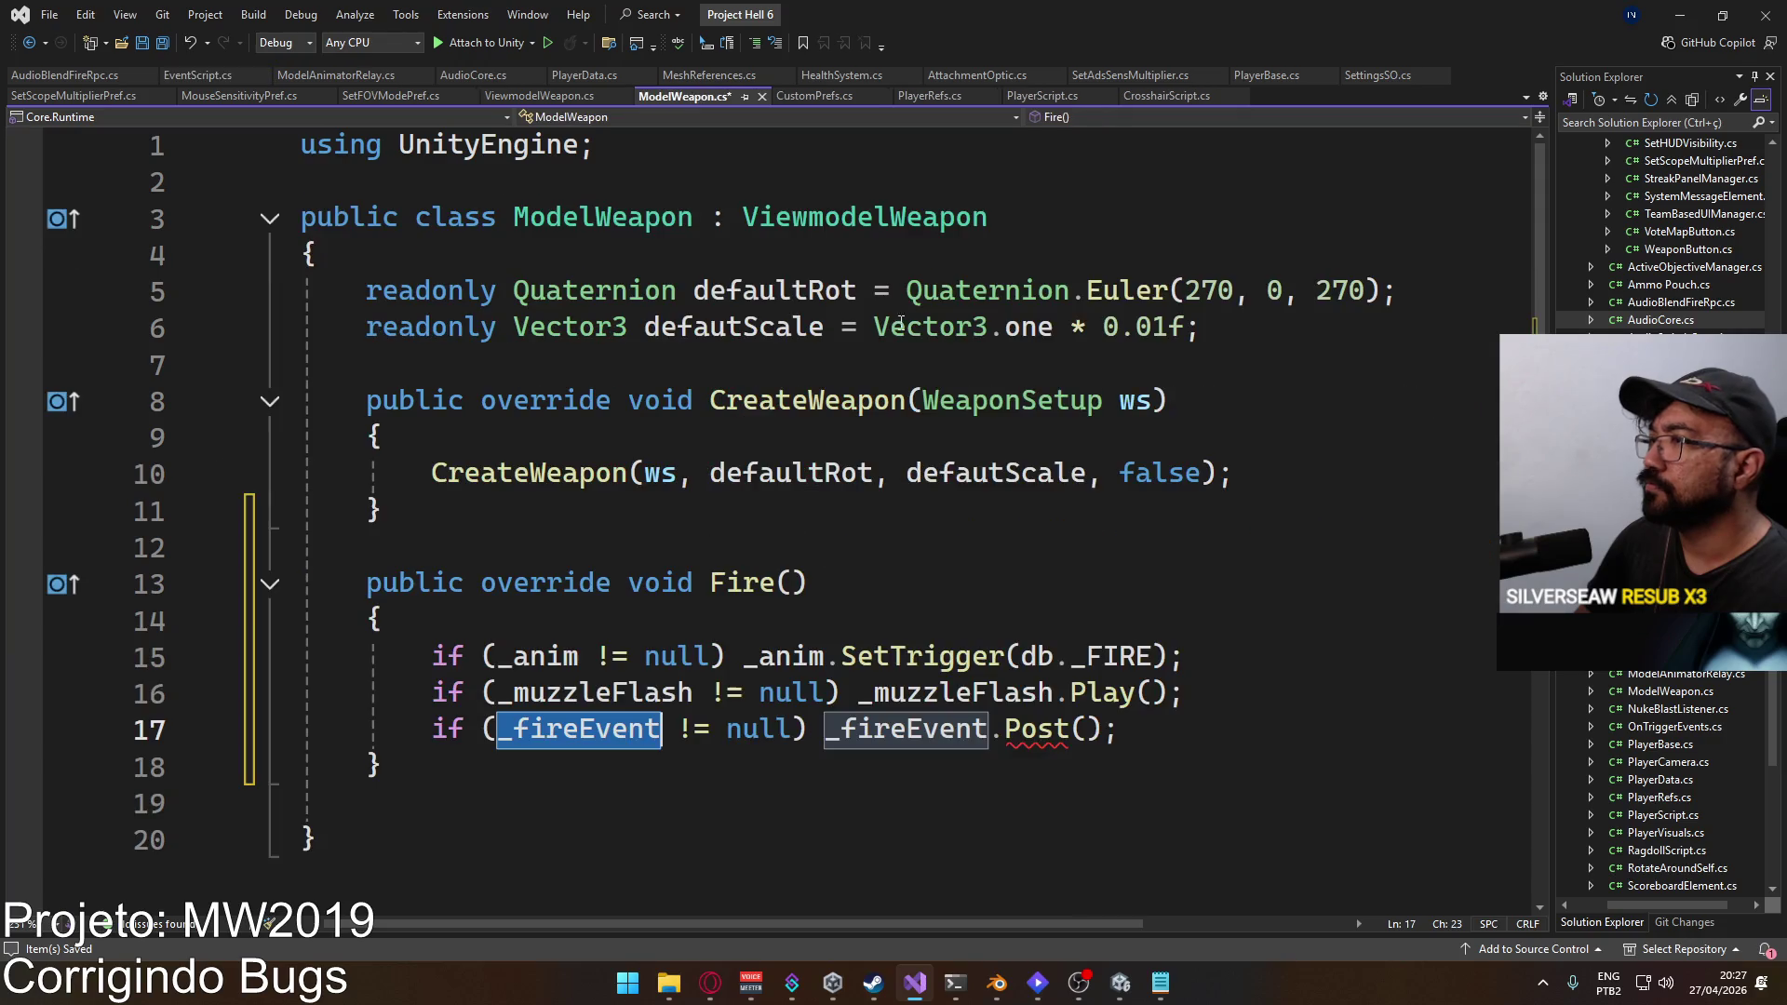
Step: Pass _socket to the Post call in ModelWeapon's Fire method and save
{"action": "left_click", "coordinate": [1186, 694]}
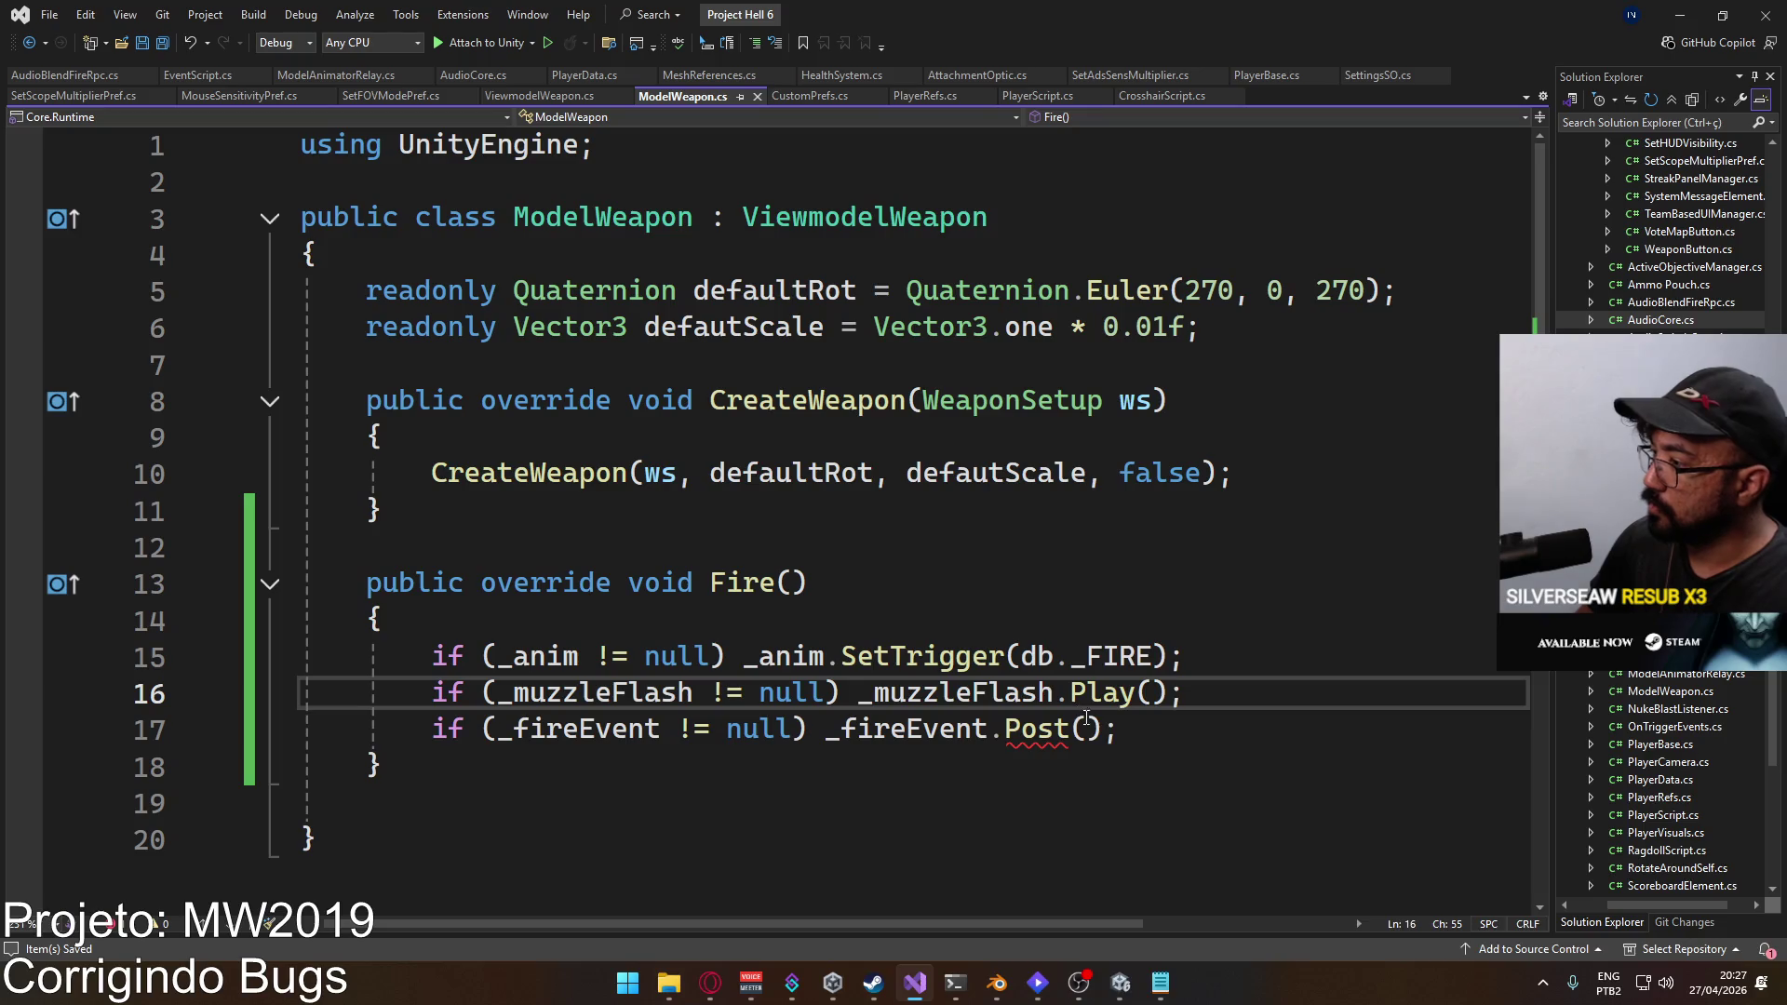
{"action": "left_click", "coordinate": [1170, 474]}
{"action": "left_click", "coordinate": [1086, 729]}
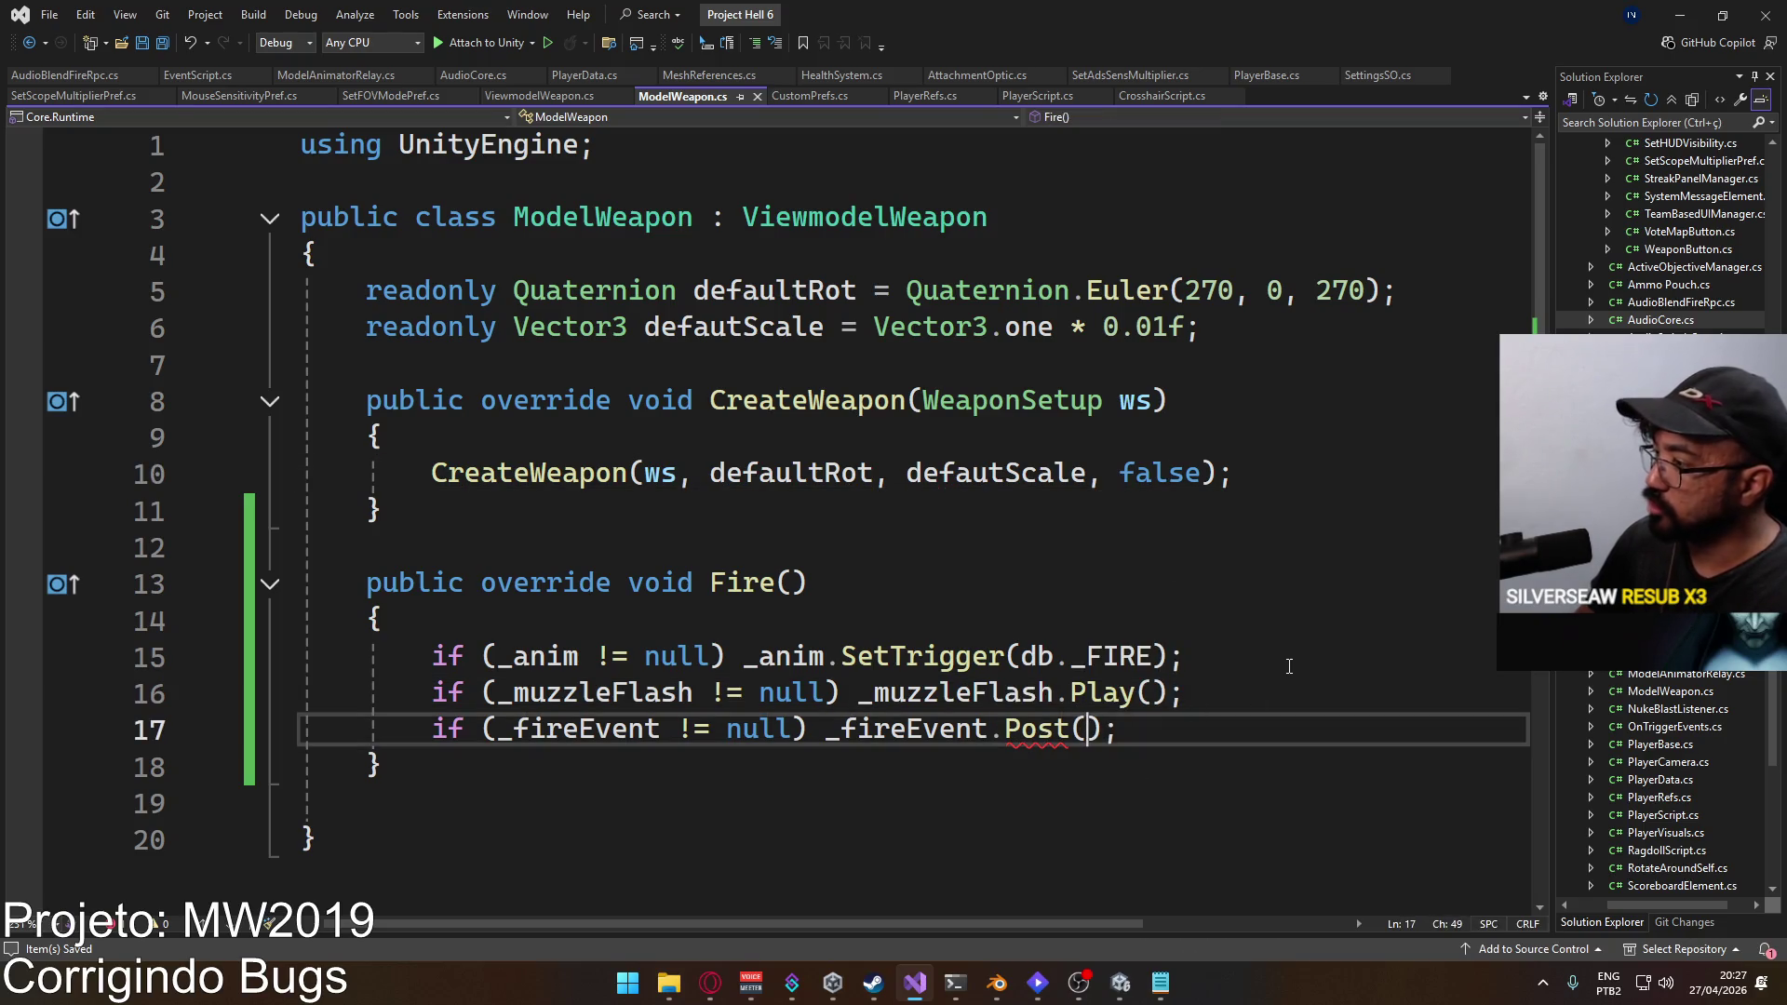
{"action": "type", "text": "_so"}
{"action": "key", "text": "Tab"}
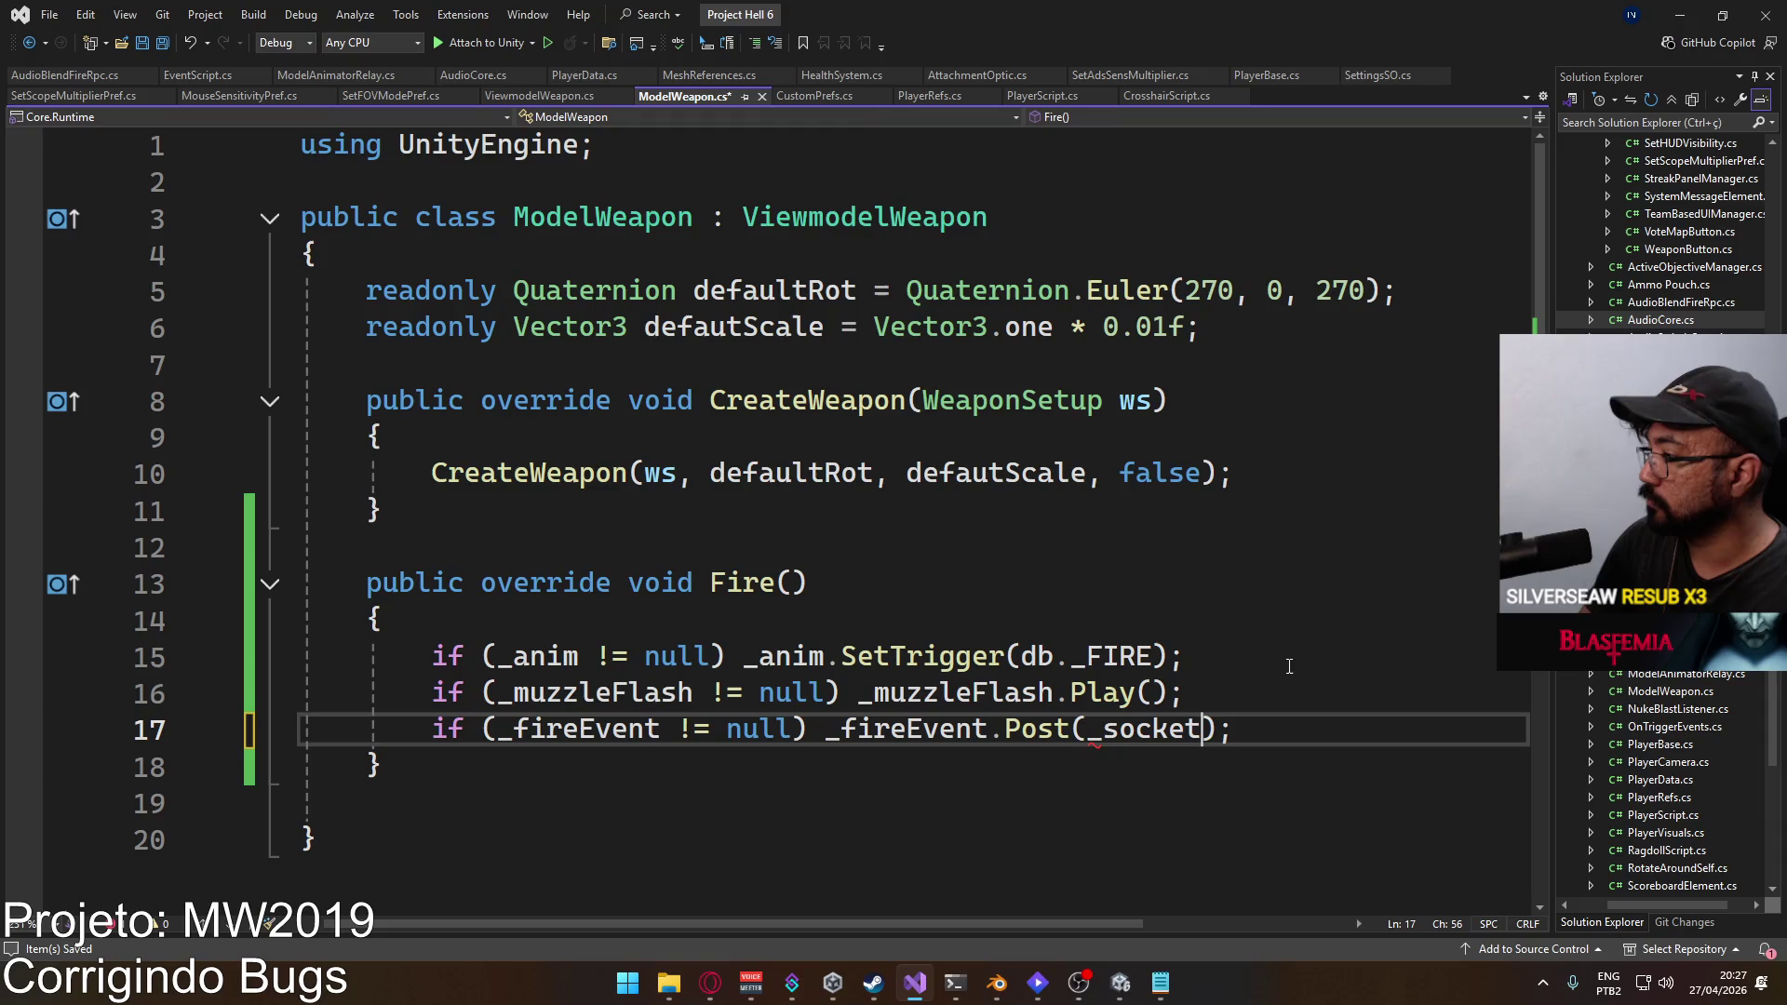
{"action": "mouse_move", "coordinate": [1143, 732]}
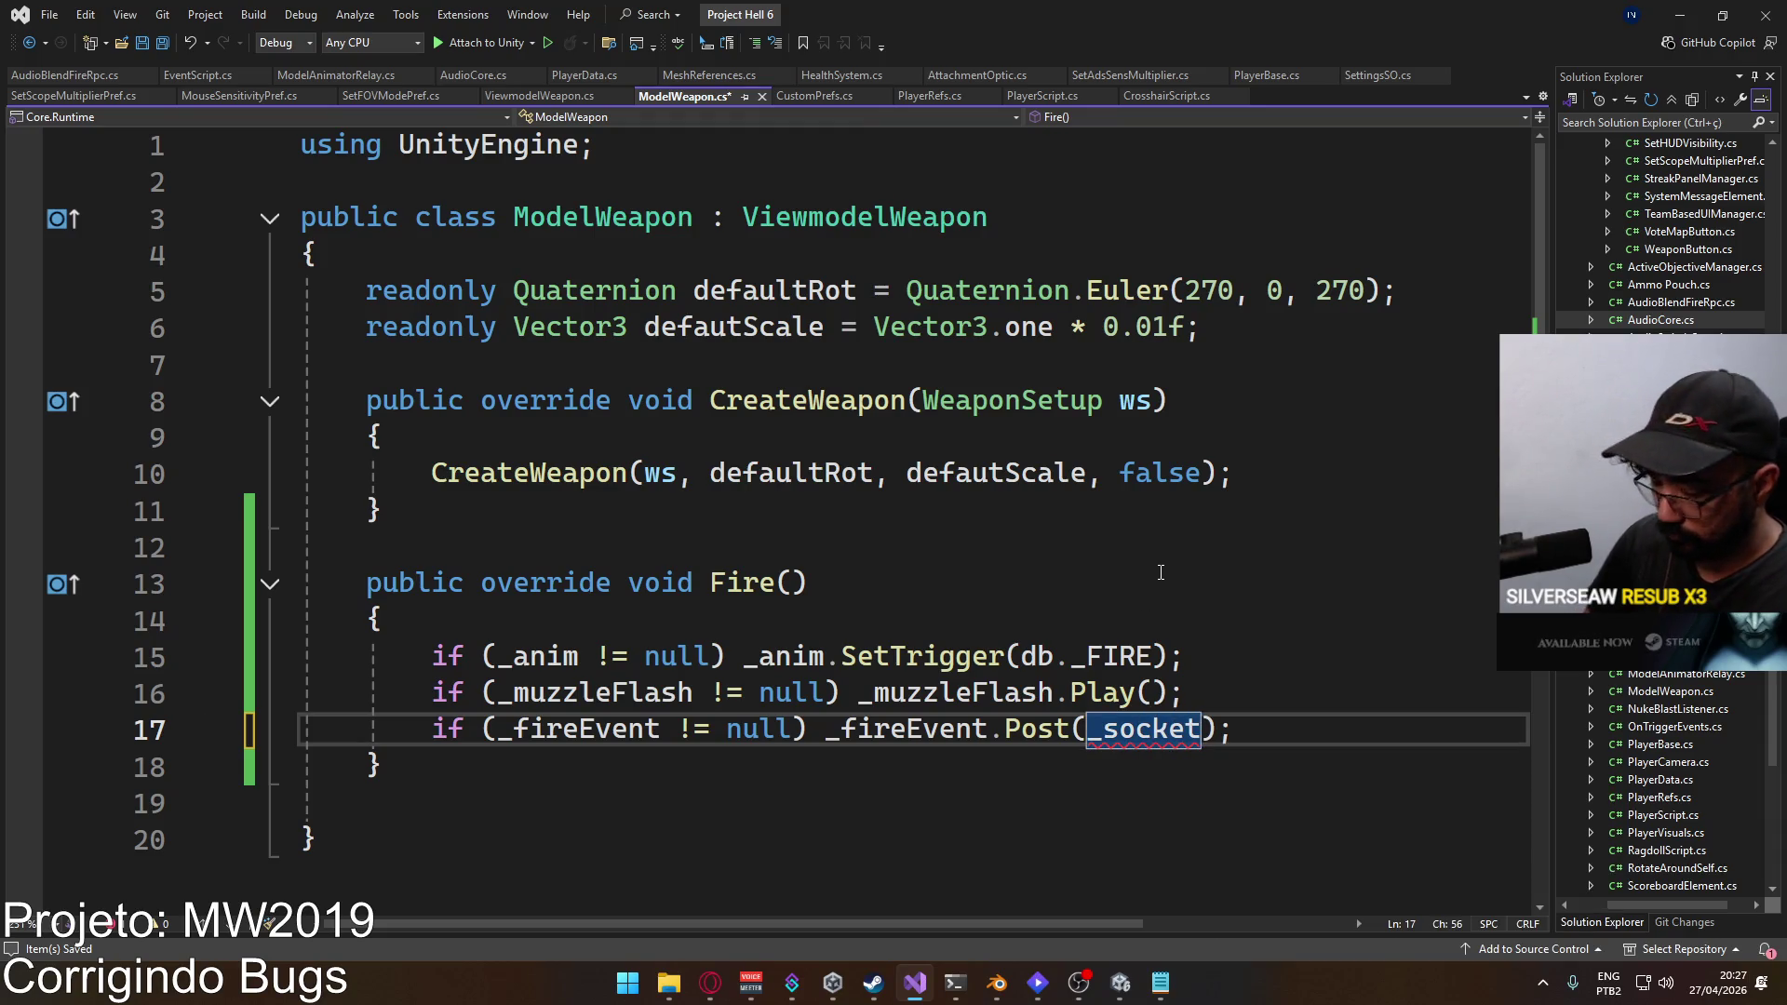
{"action": "type", "text": "."}
{"action": "key", "text": "BackSpace"}
{"action": "key", "text": "ctrl+s"}
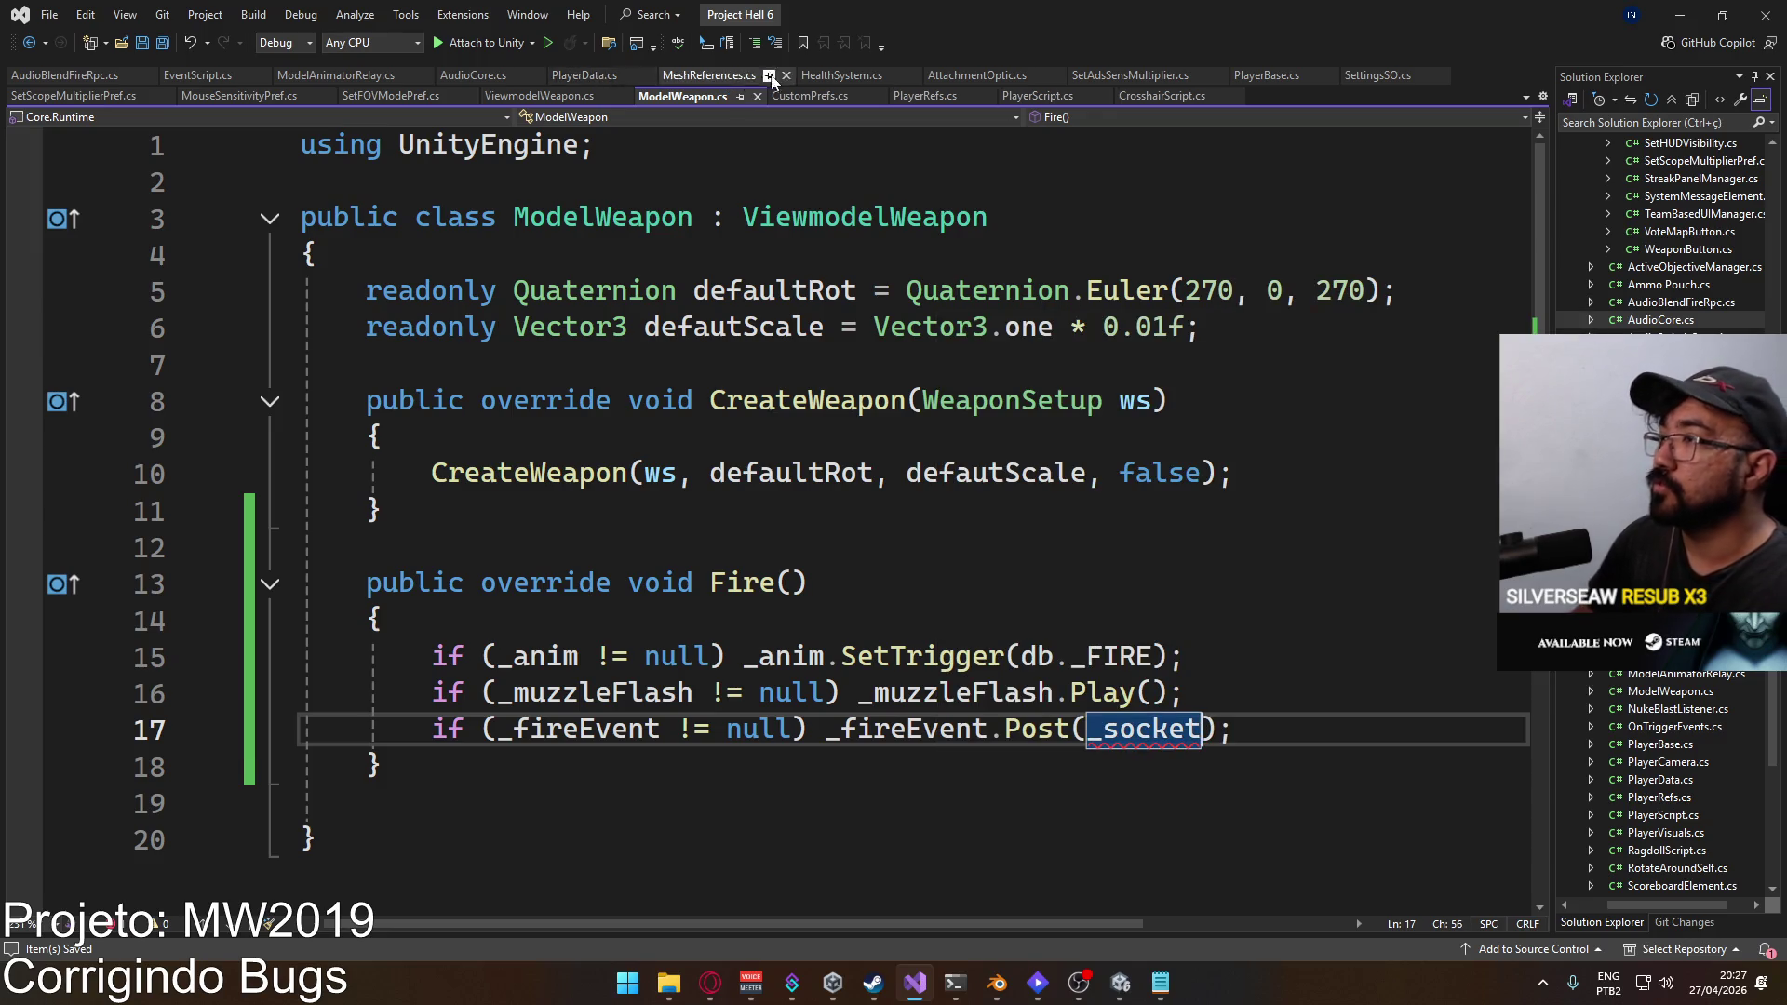
Step: Replace GameObject with Transform in OnPost, OnPostRpc, Post and PostRpc, then save EventScript.cs
{"action": "left_click", "coordinate": [169, 75]}
{"action": "double_click", "coordinate": [750, 402]}
{"action": "type", "text": "Transform"}
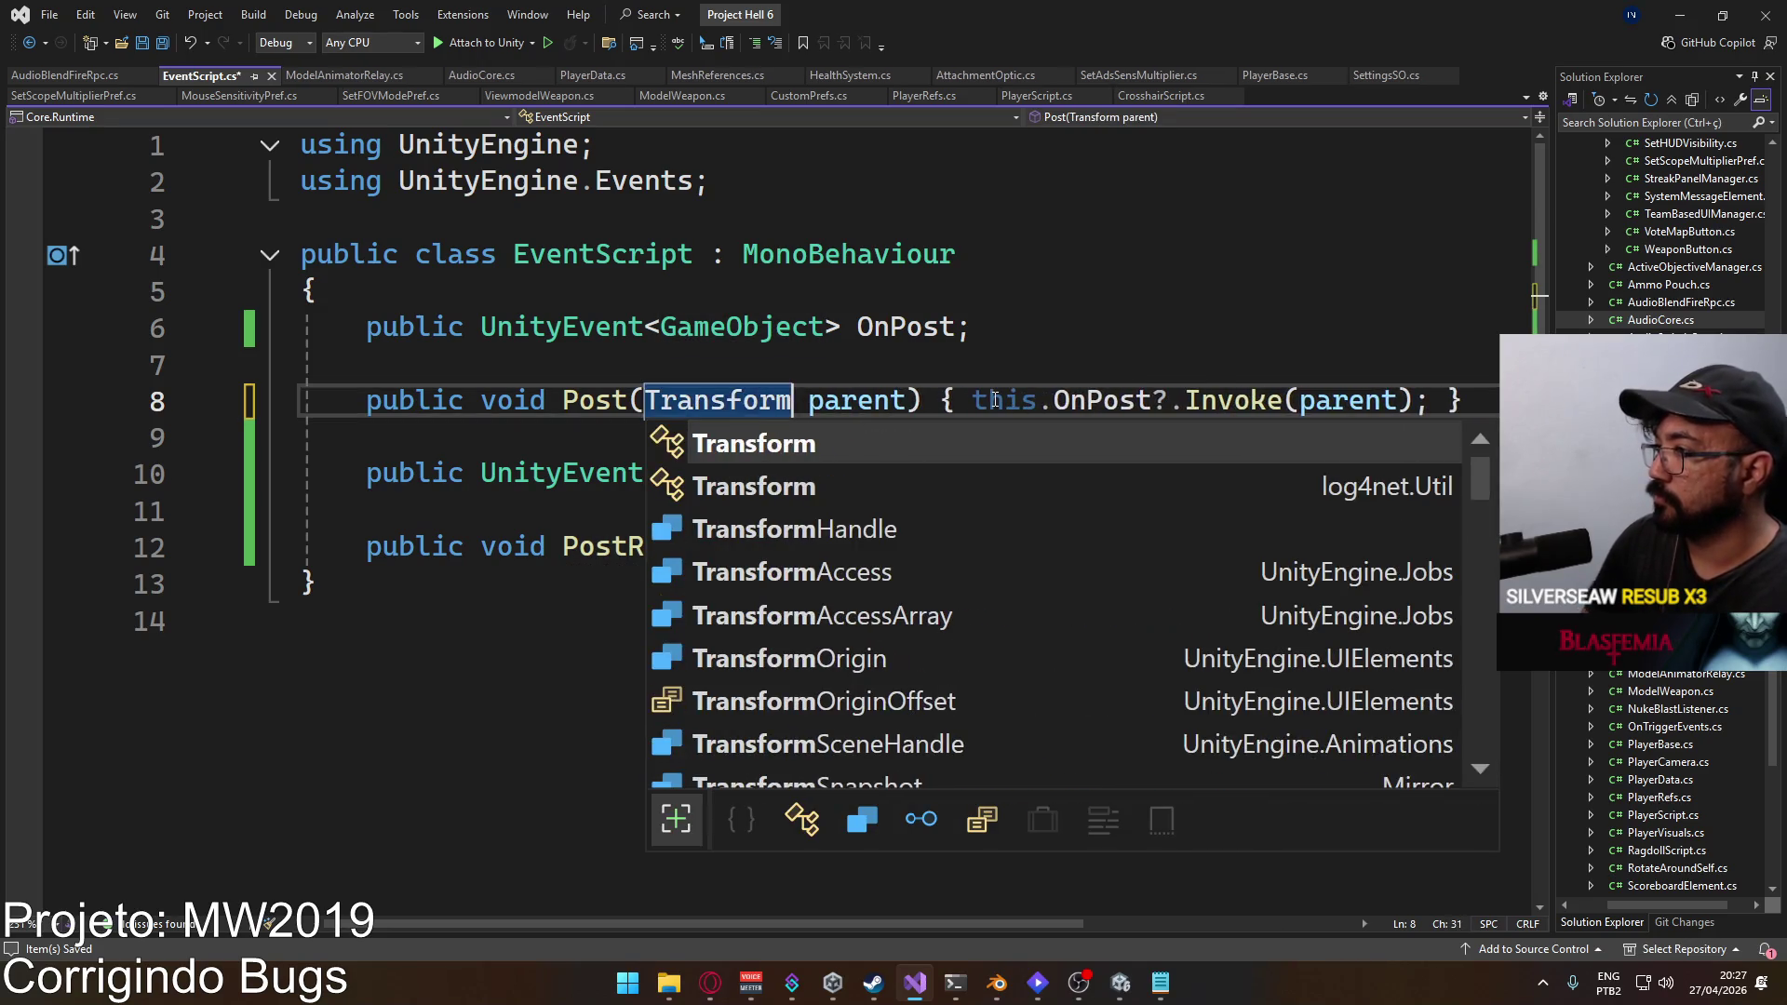
{"action": "key", "text": "Escape"}
{"action": "double_click", "coordinate": [780, 549]}
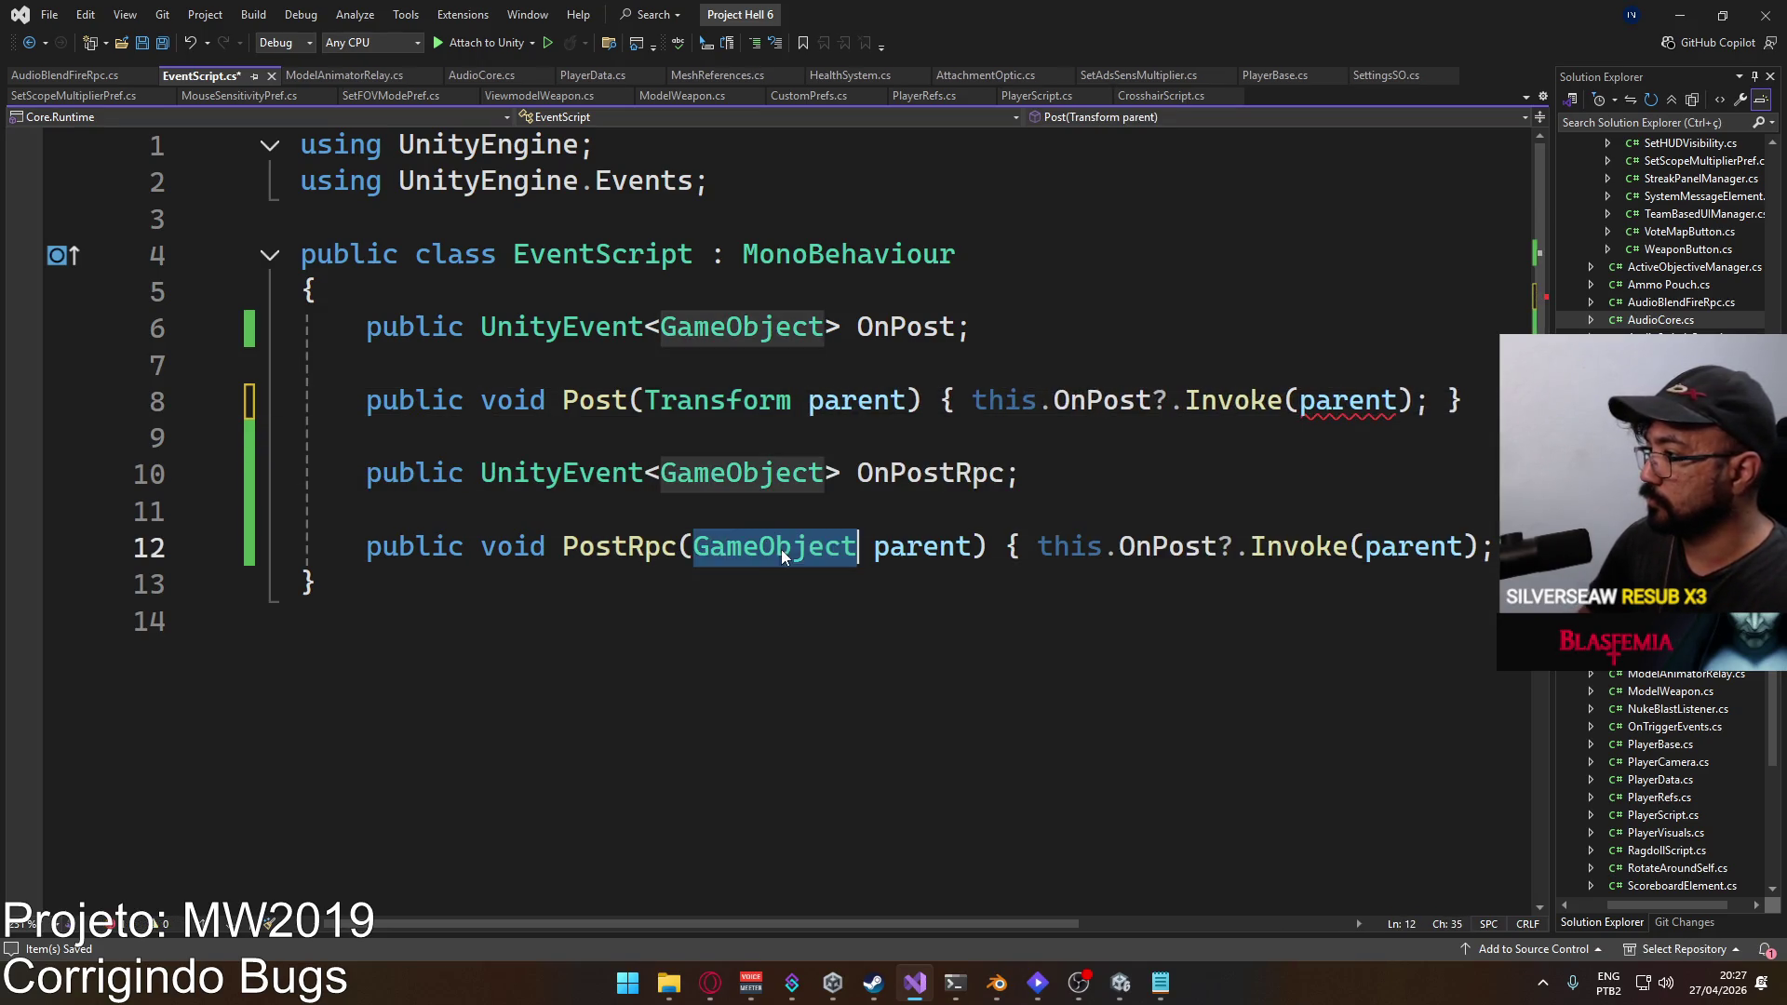
{"action": "type", "text": "Transform"}
{"action": "double_click", "coordinate": [741, 473]}
{"action": "type", "text": "Transform"}
{"action": "double_click", "coordinate": [742, 326]}
{"action": "type", "text": "Transform"}
{"action": "left_click", "coordinate": [1234, 331]}
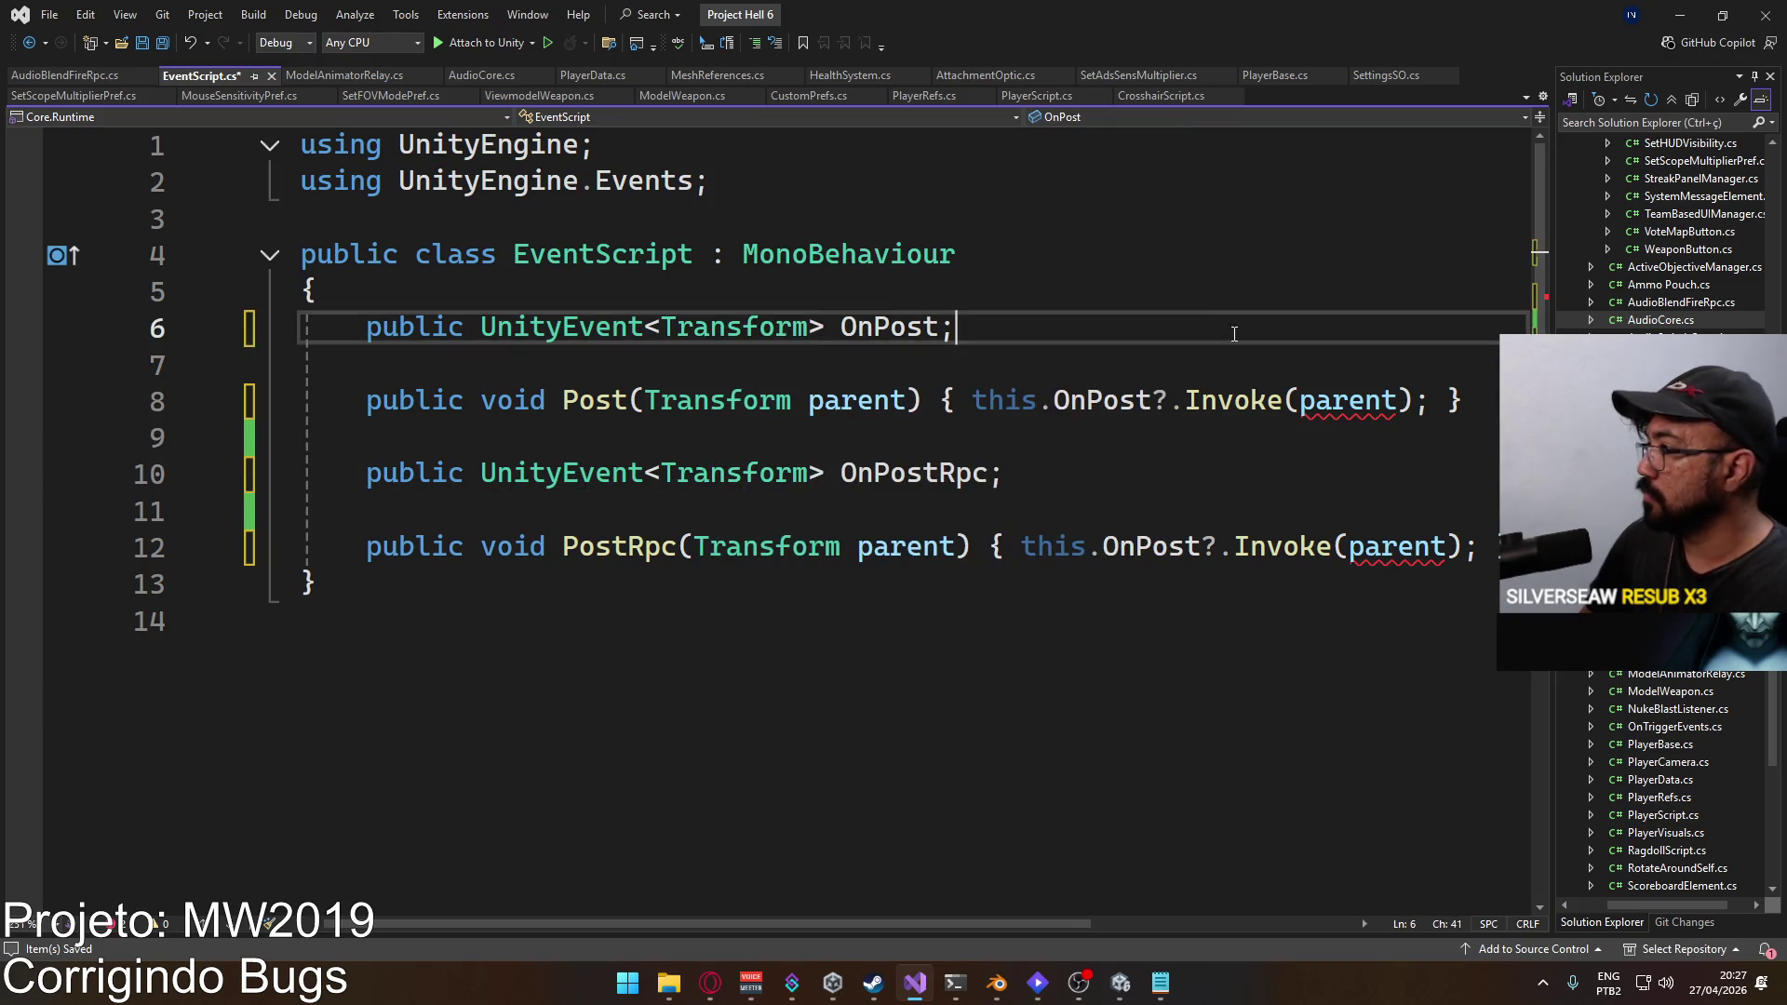
{"action": "key", "text": "ctrl+s"}
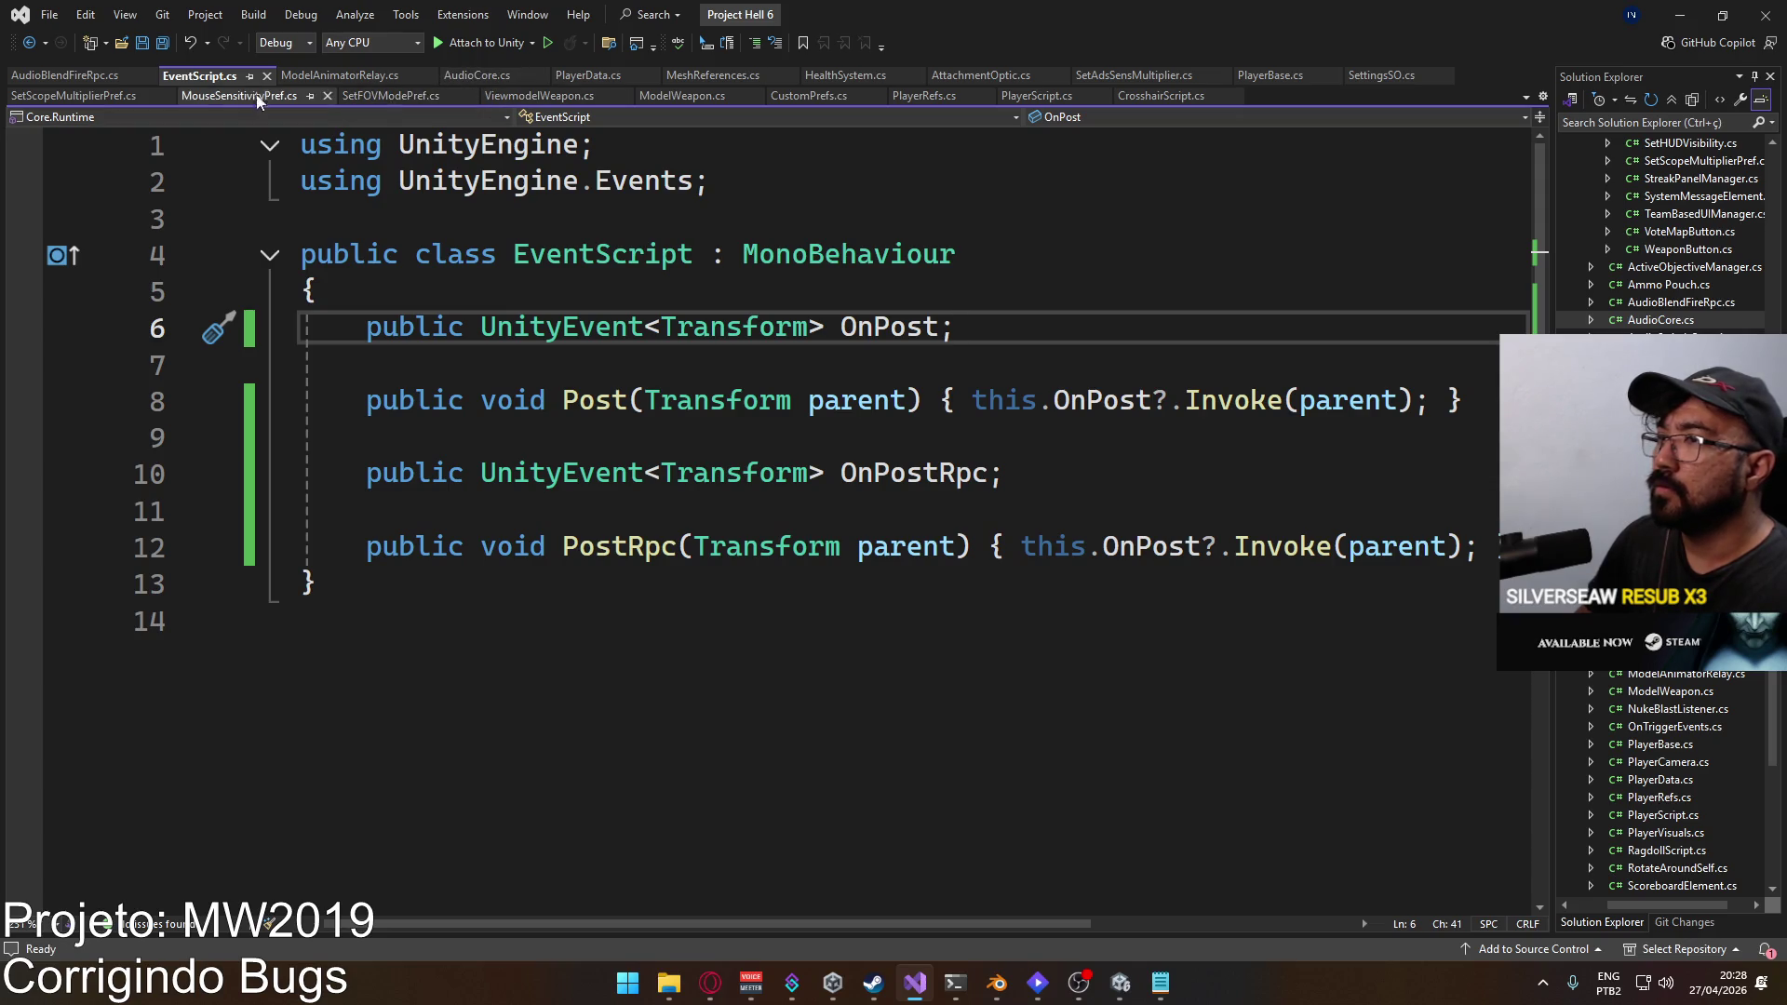
{"action": "left_click", "coordinate": [81, 77]}
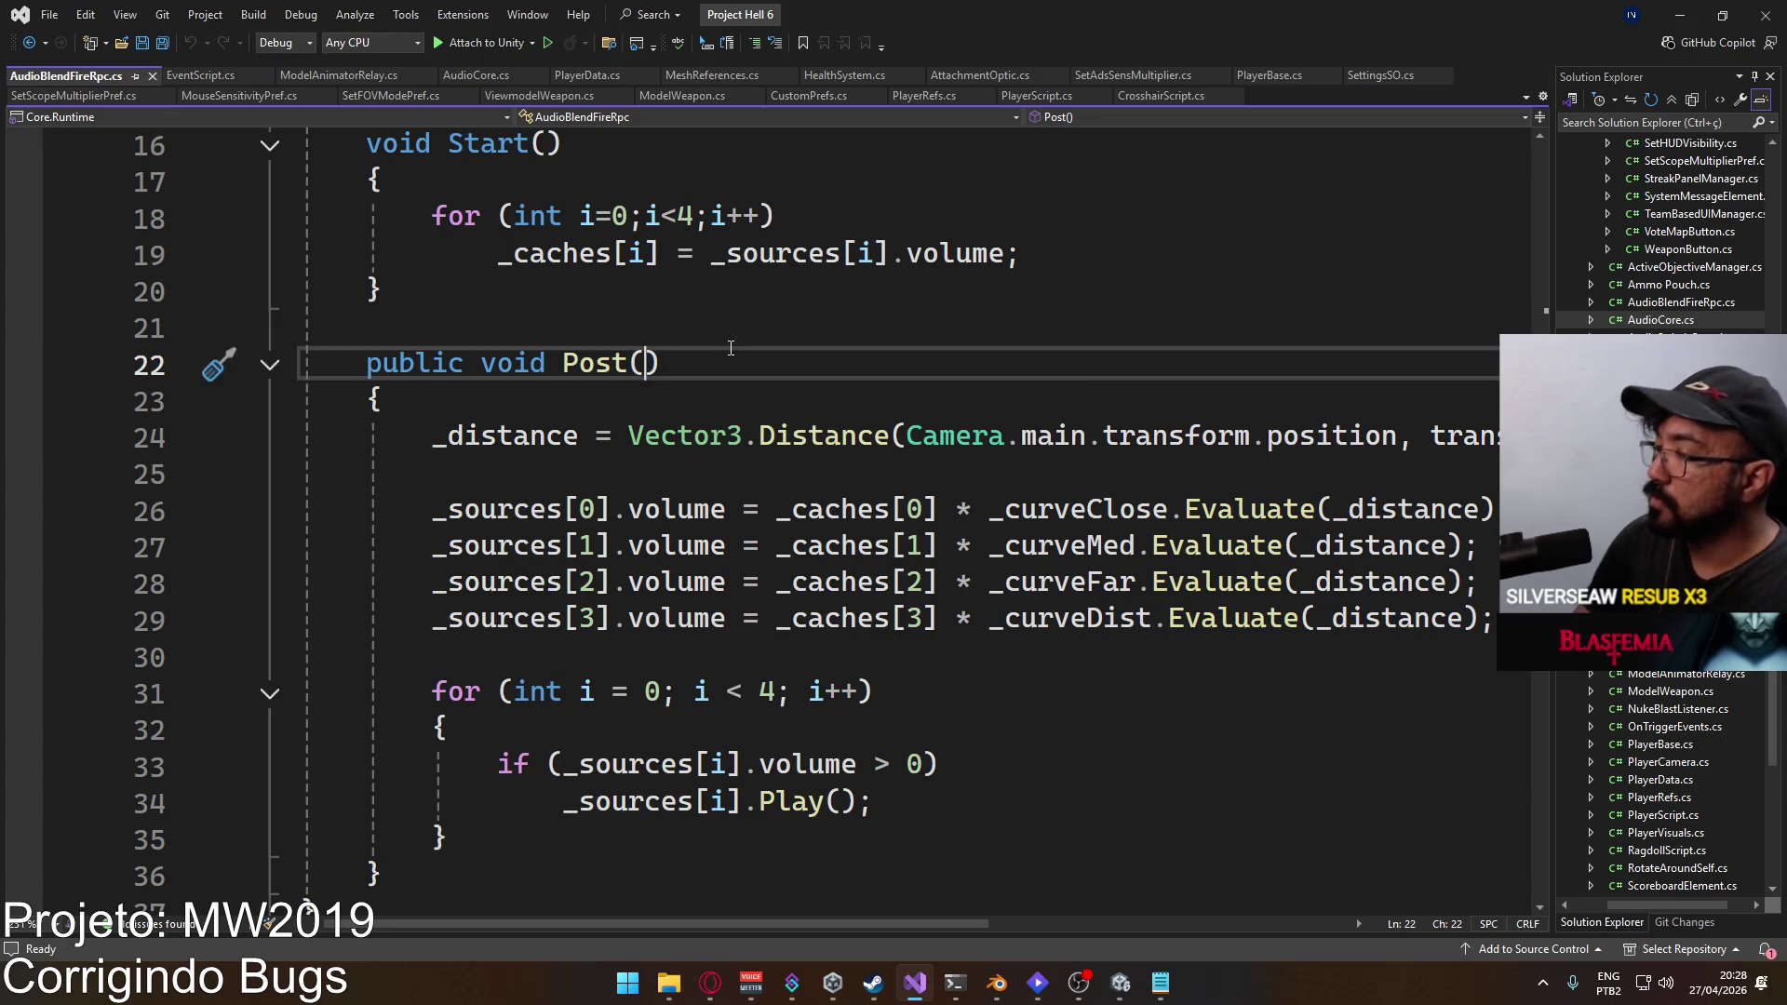
Step: Try a 'Transform parent' parameter on AudioBlendFireRpc's Post(), then undo it and save it parameterless
{"action": "type", "text": "Transform parent"}
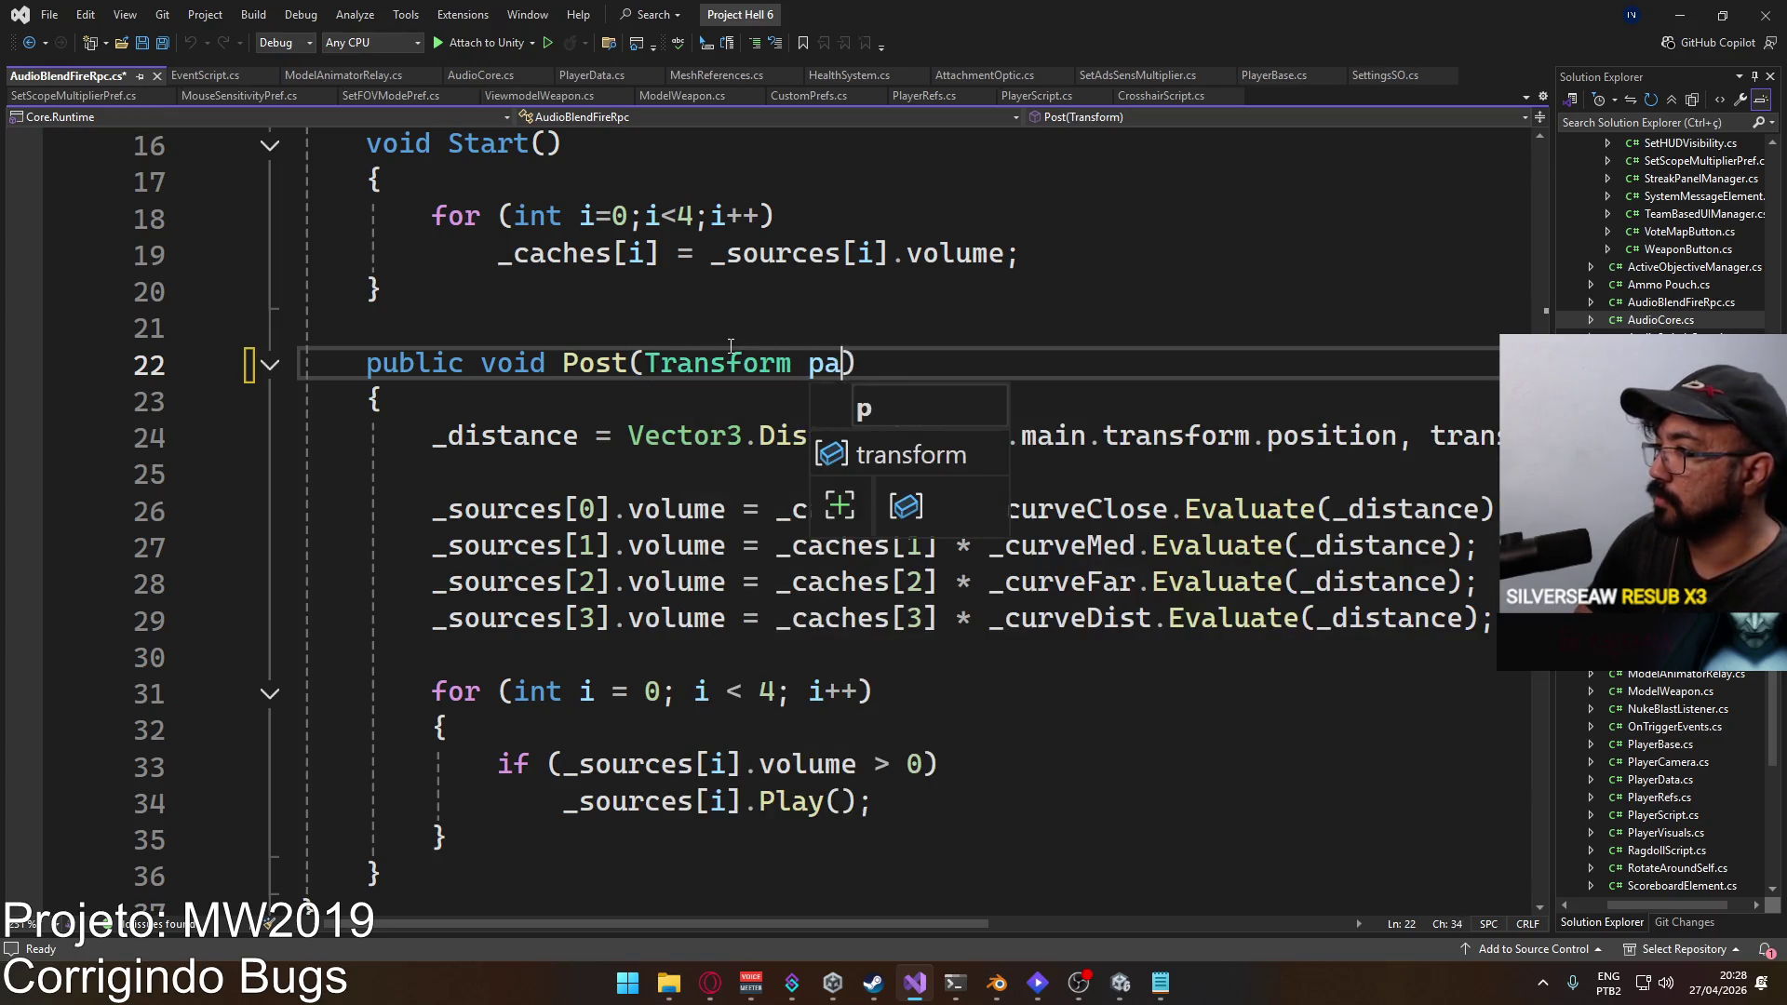
{"action": "key", "text": "Escape"}
{"action": "key", "text": "Up"}
{"action": "key", "text": "Up"}
{"action": "key", "text": "ctrl+s"}
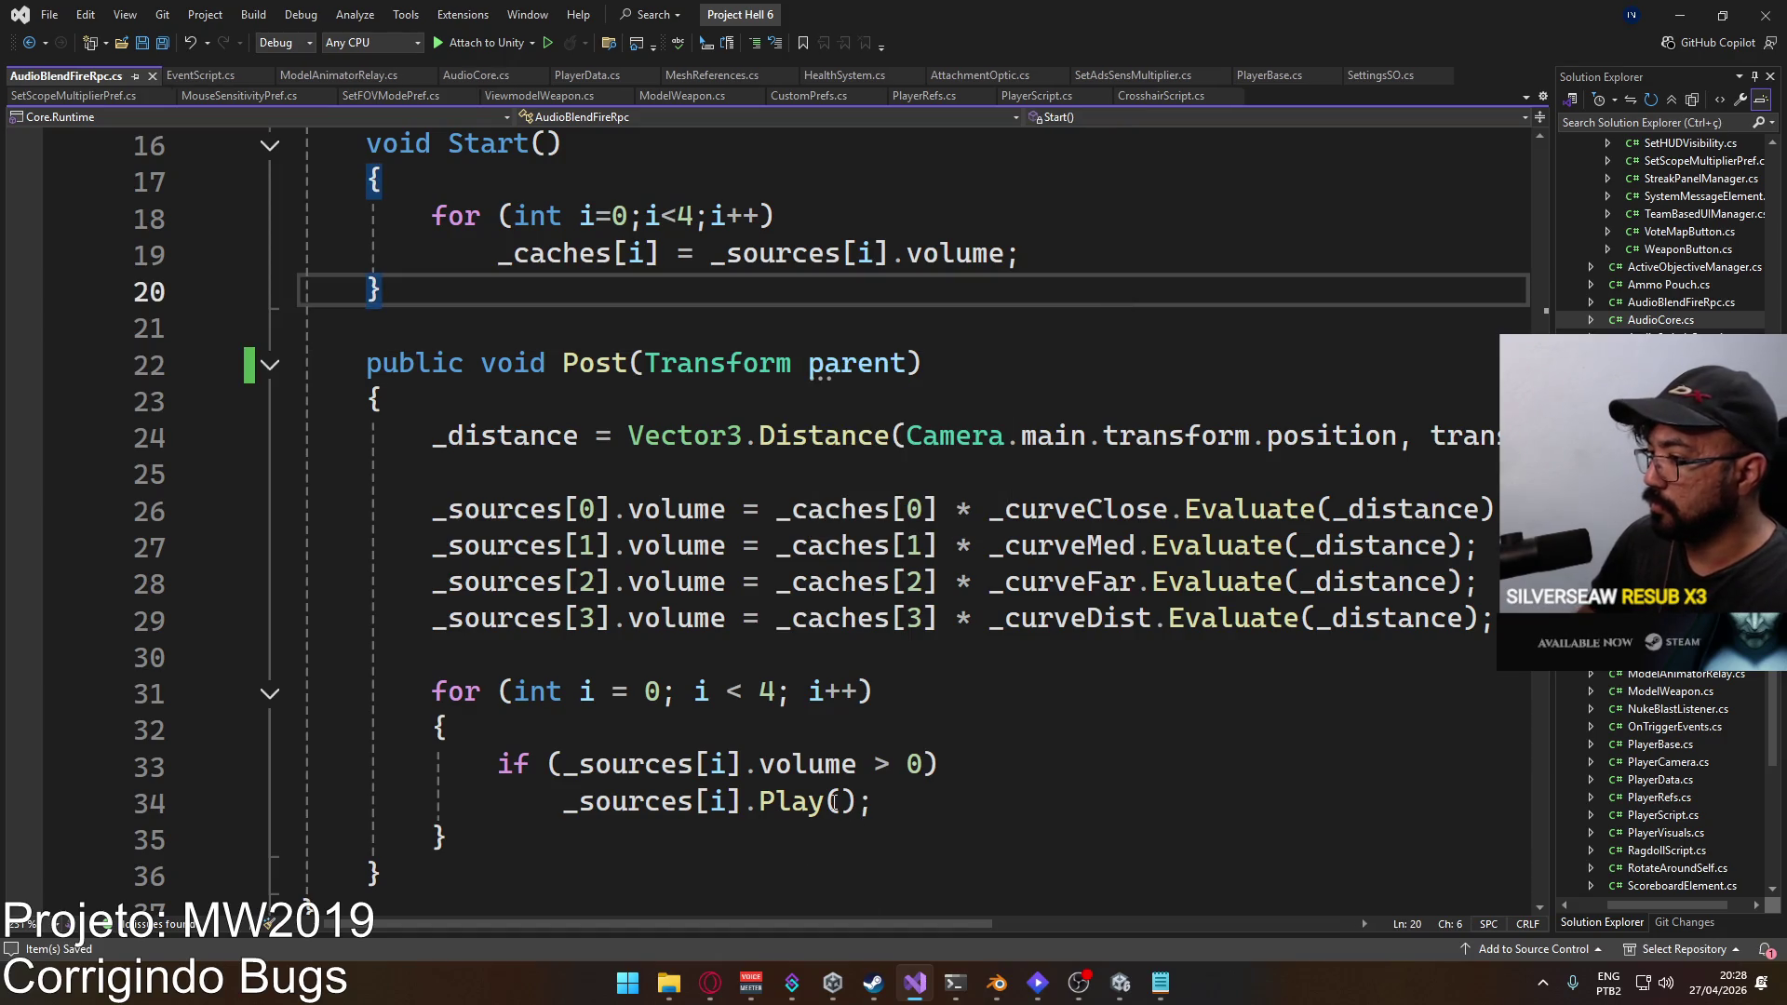
{"action": "mouse_move", "coordinate": [659, 923]}
{"action": "left_mouse_down"}
{"action": "mouse_move", "coordinate": [964, 912]}
{"action": "mouse_move", "coordinate": [642, 857]}
{"action": "left_mouse_up"}
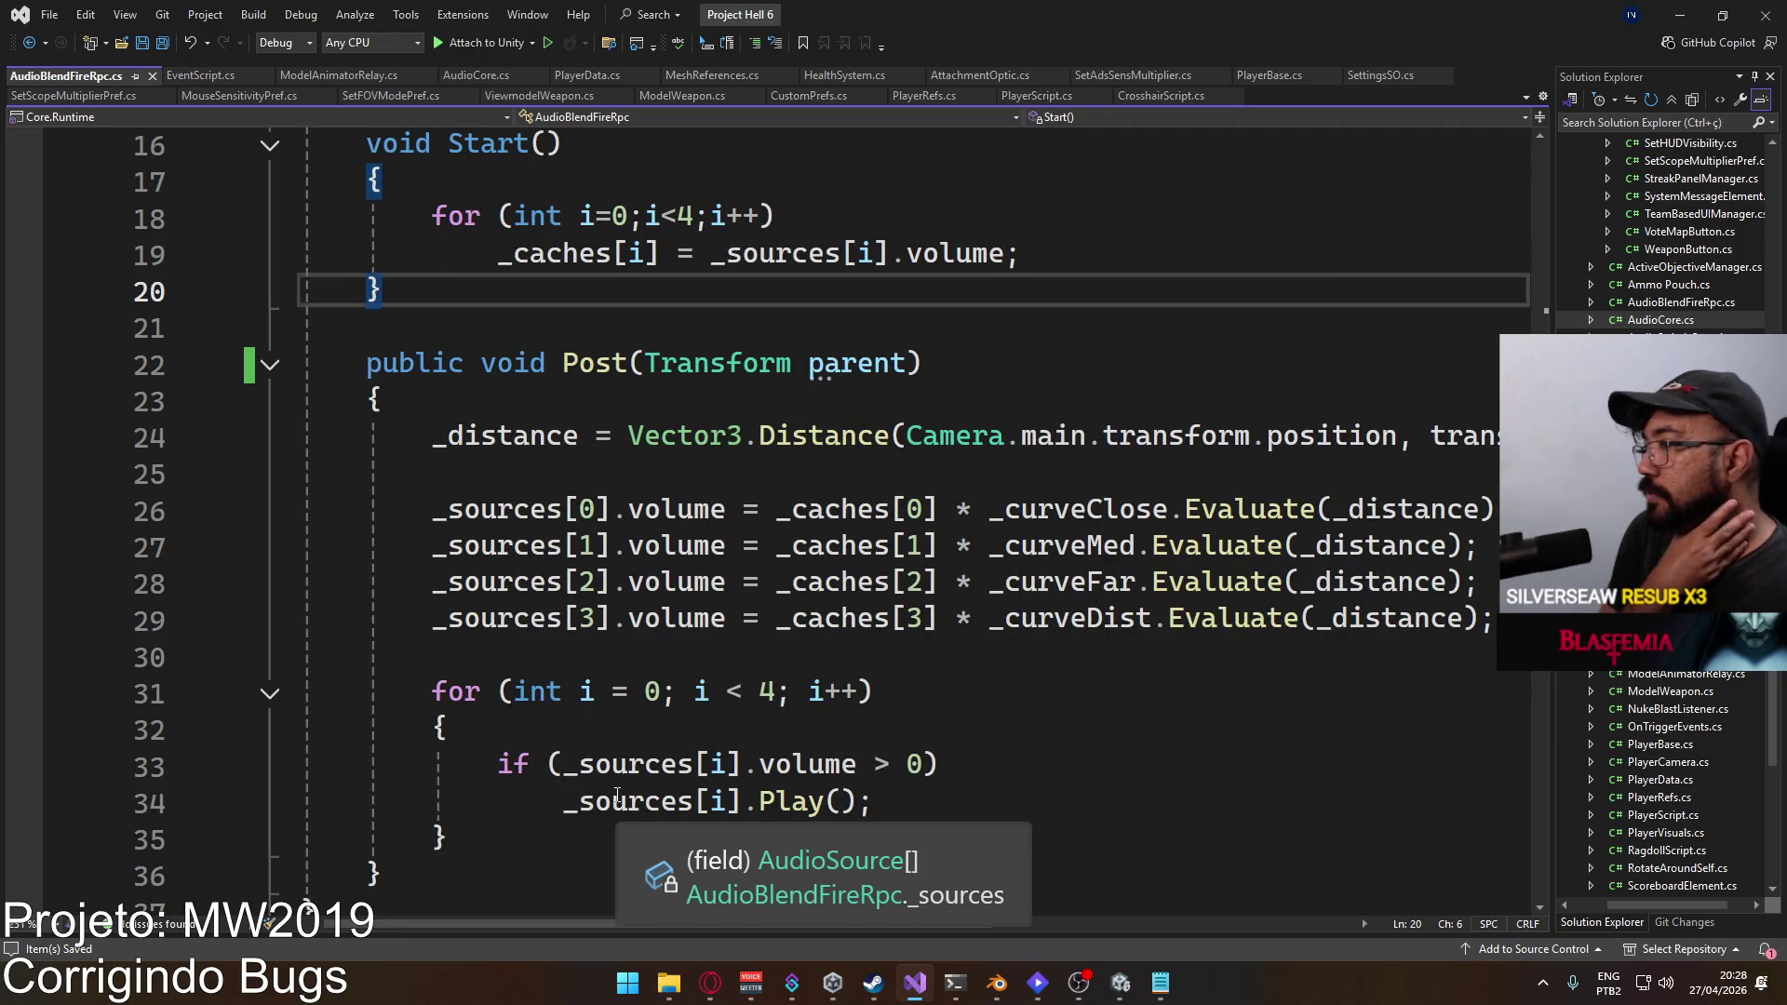
{"action": "key", "text": "ctrl+z"}
{"action": "key", "text": "ctrl+z"}
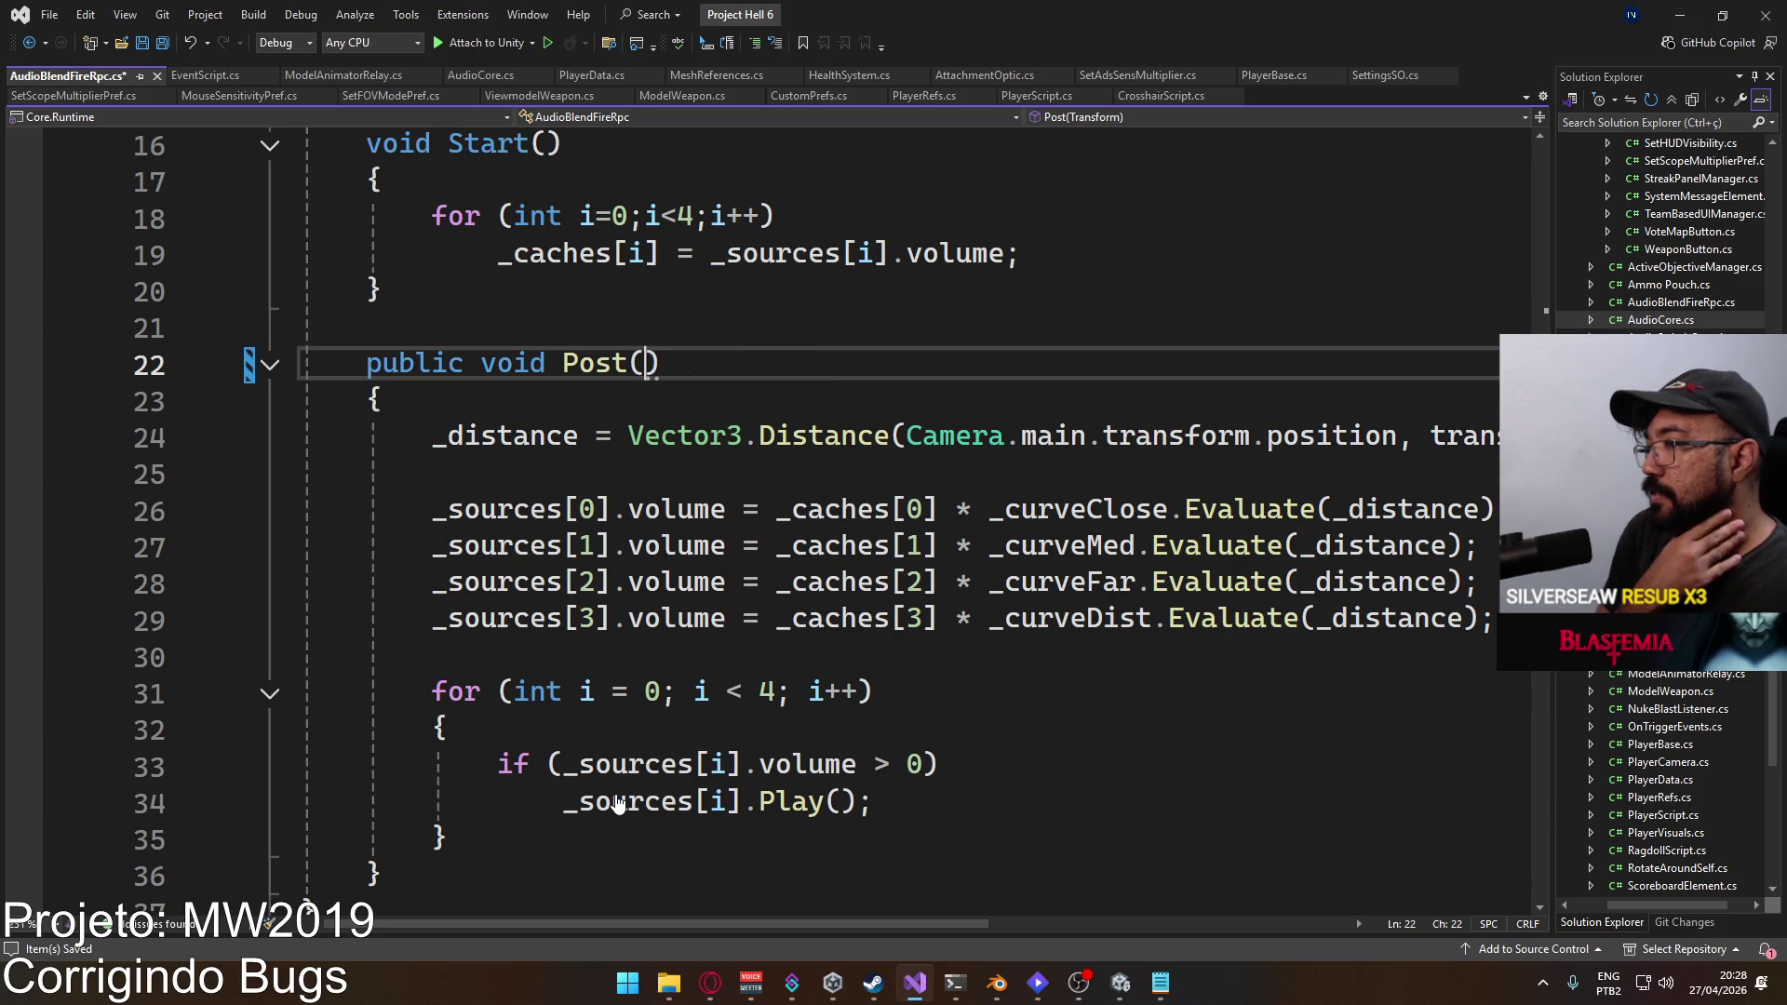
{"action": "key", "text": "ctrl+s"}
{"action": "scroll", "coordinate": [210, 170], "scroll_direction": "up", "scroll_amount": 2}
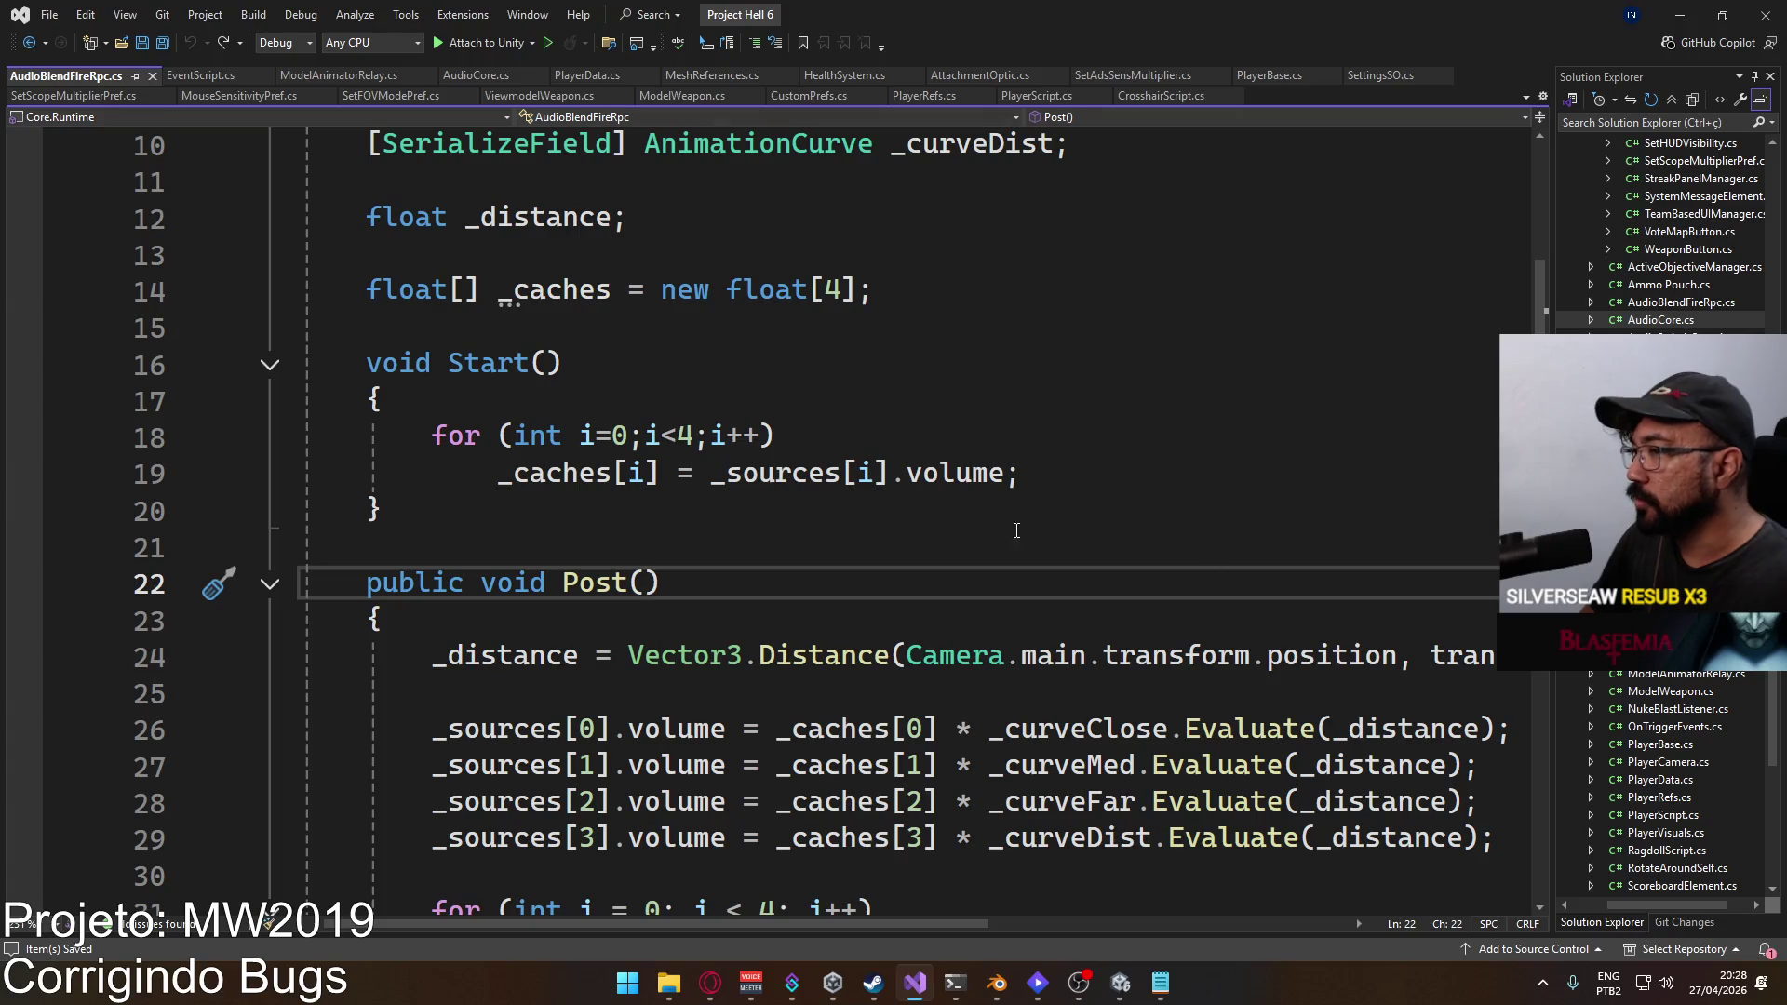
{"action": "scroll", "coordinate": [1052, 536], "scroll_direction": "up", "scroll_amount": 3}
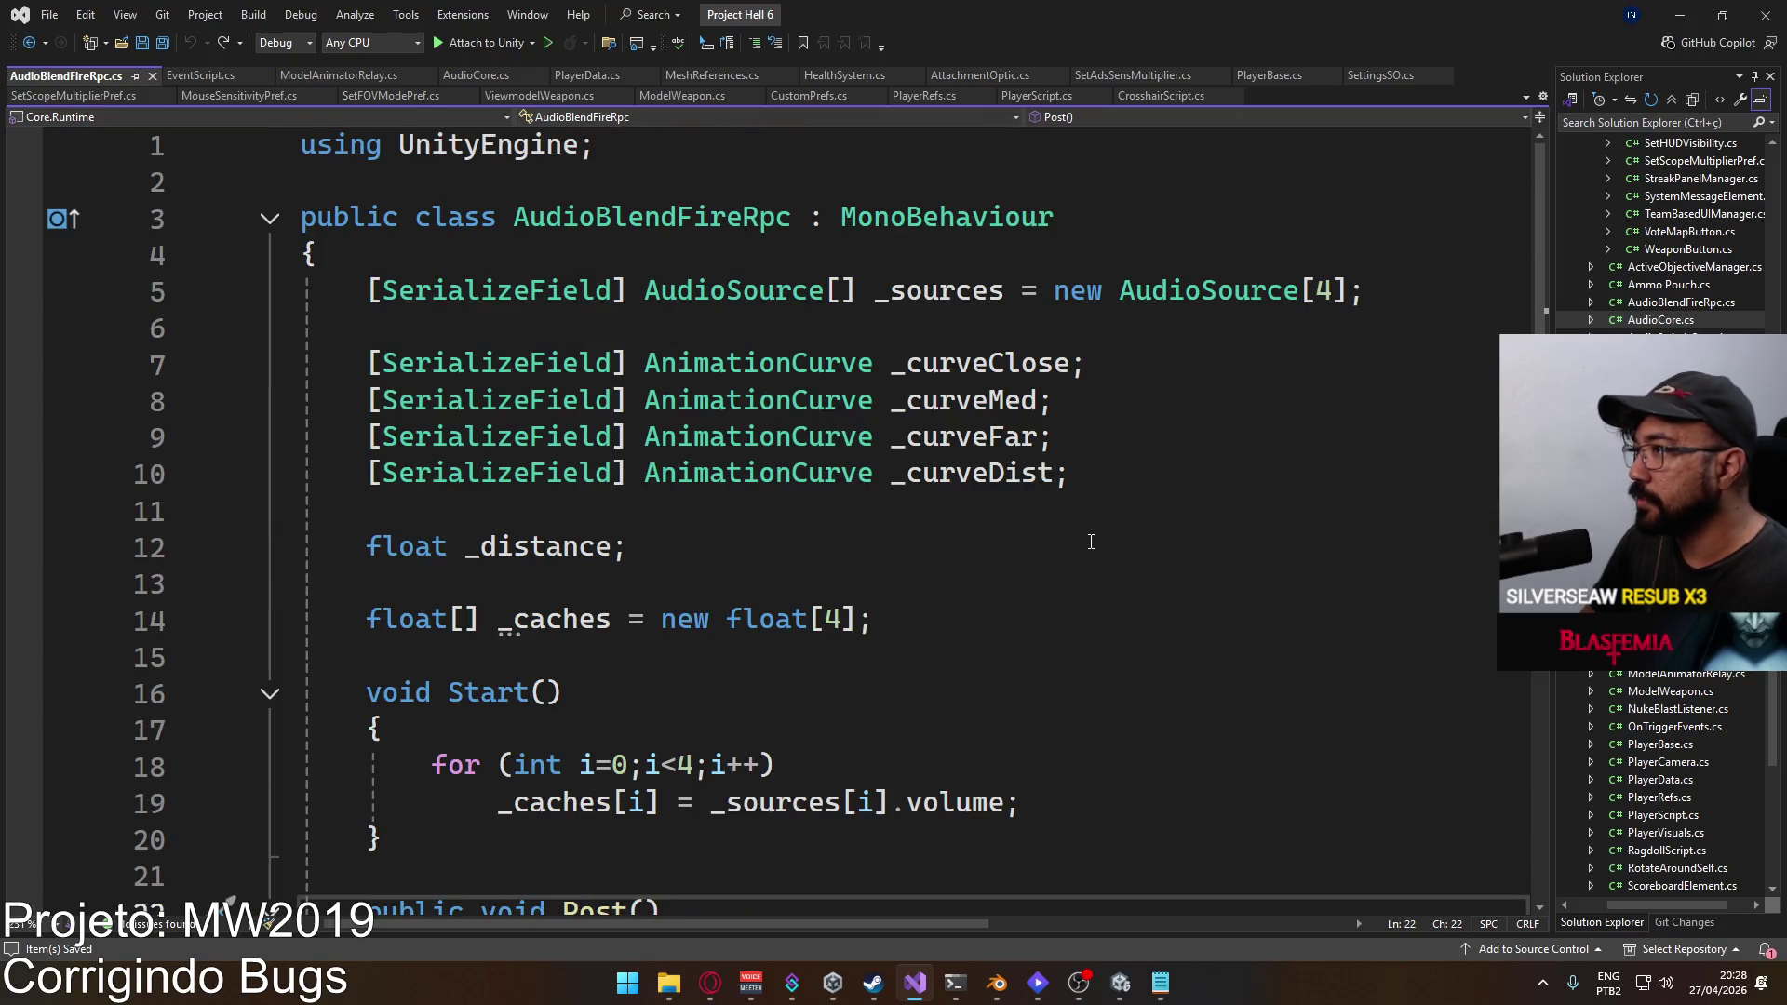
{"action": "left_click", "coordinate": [1119, 982]}
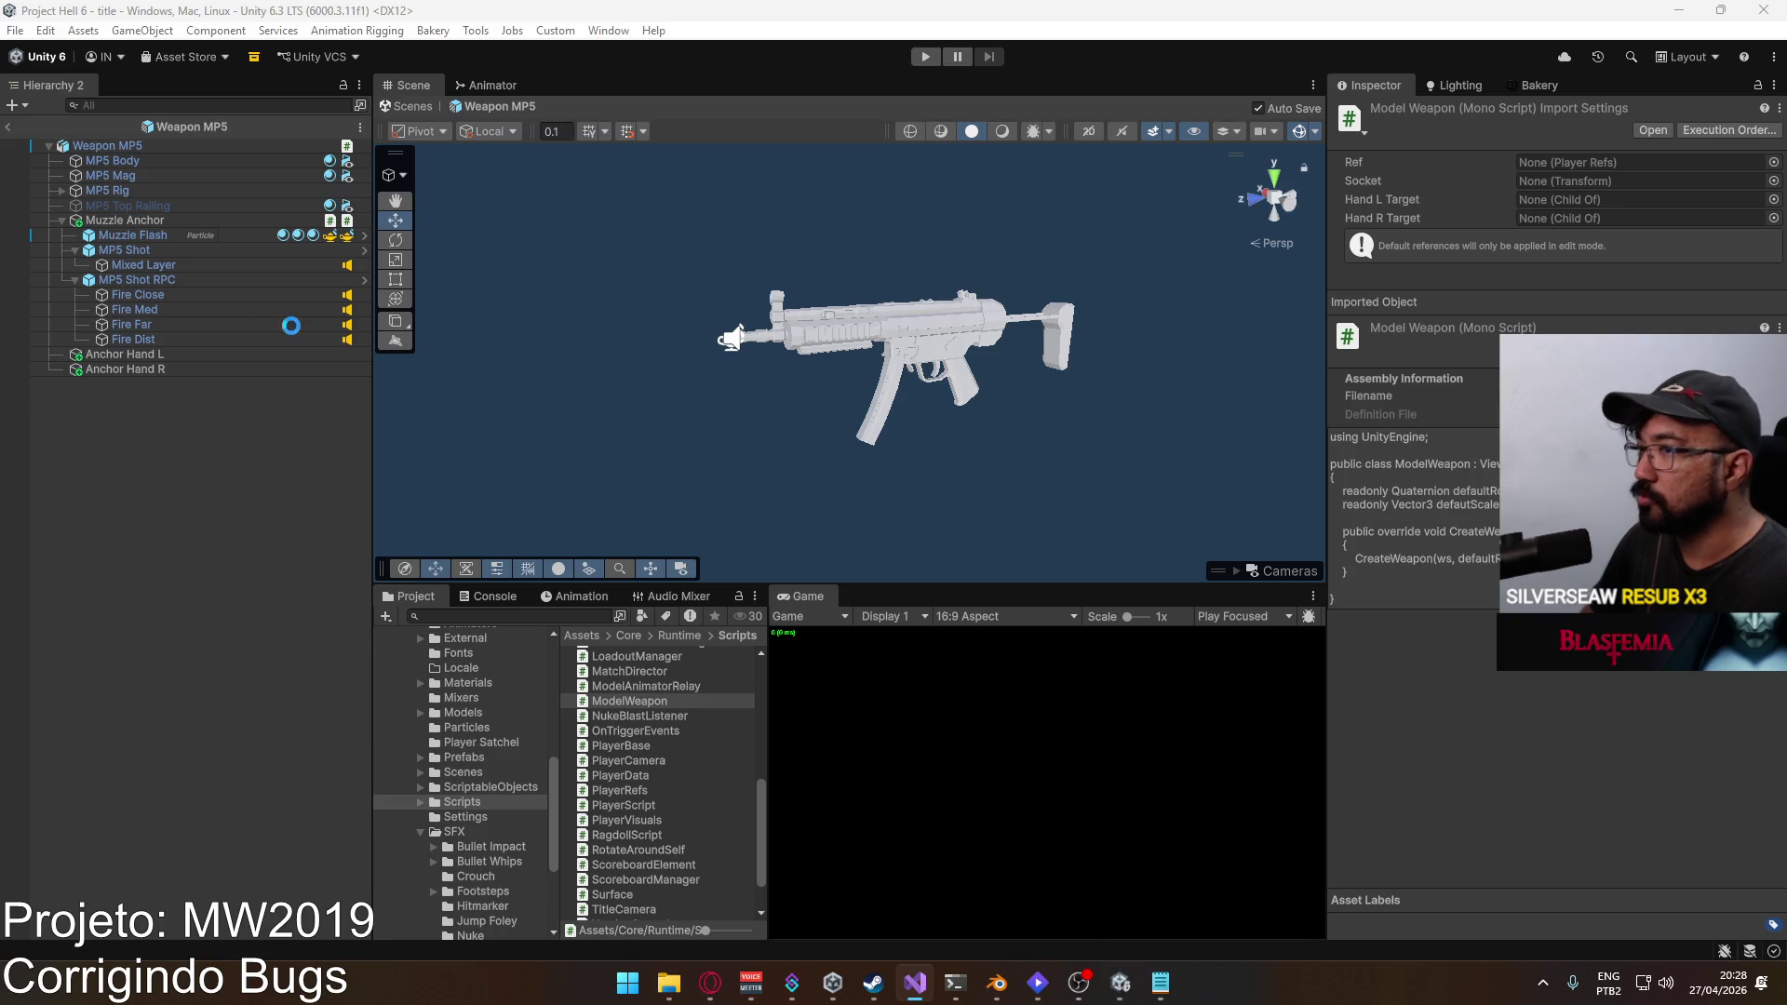
Step: Inspect MP5 Shot RPC and MP5 Shot, then open the CS7036 Post error in code
{"action": "left_click", "coordinate": [151, 280]}
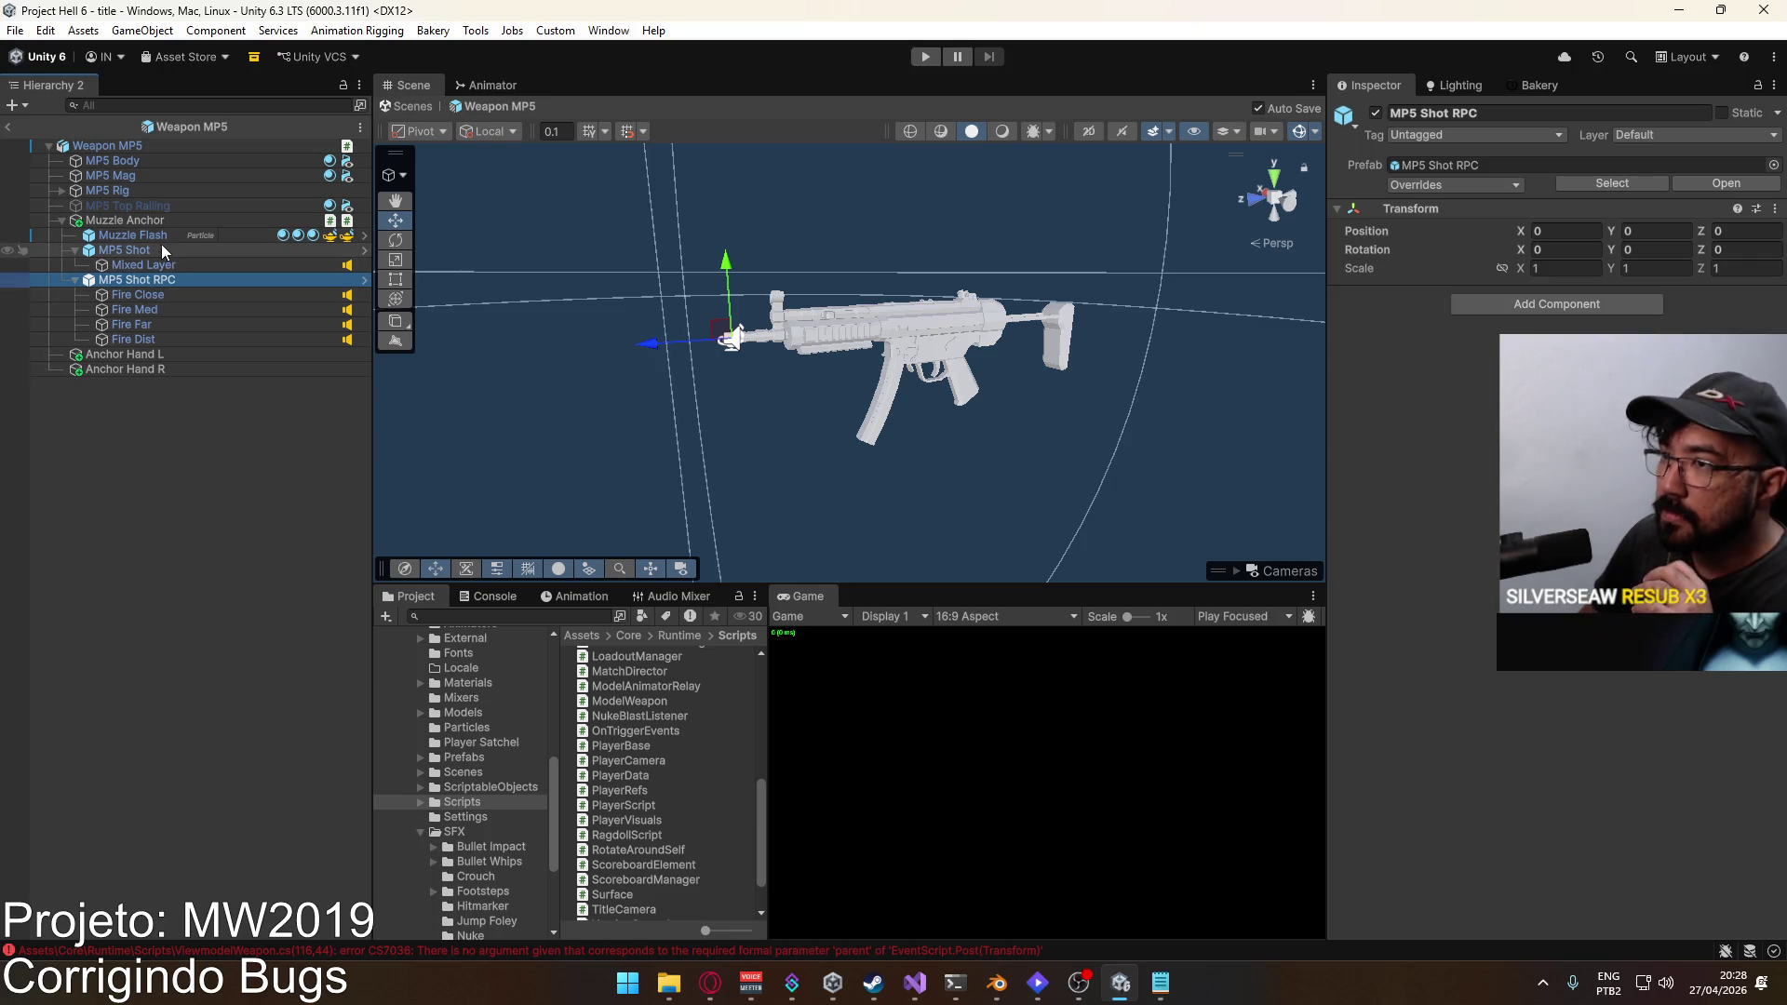
{"action": "left_click", "coordinate": [153, 250]}
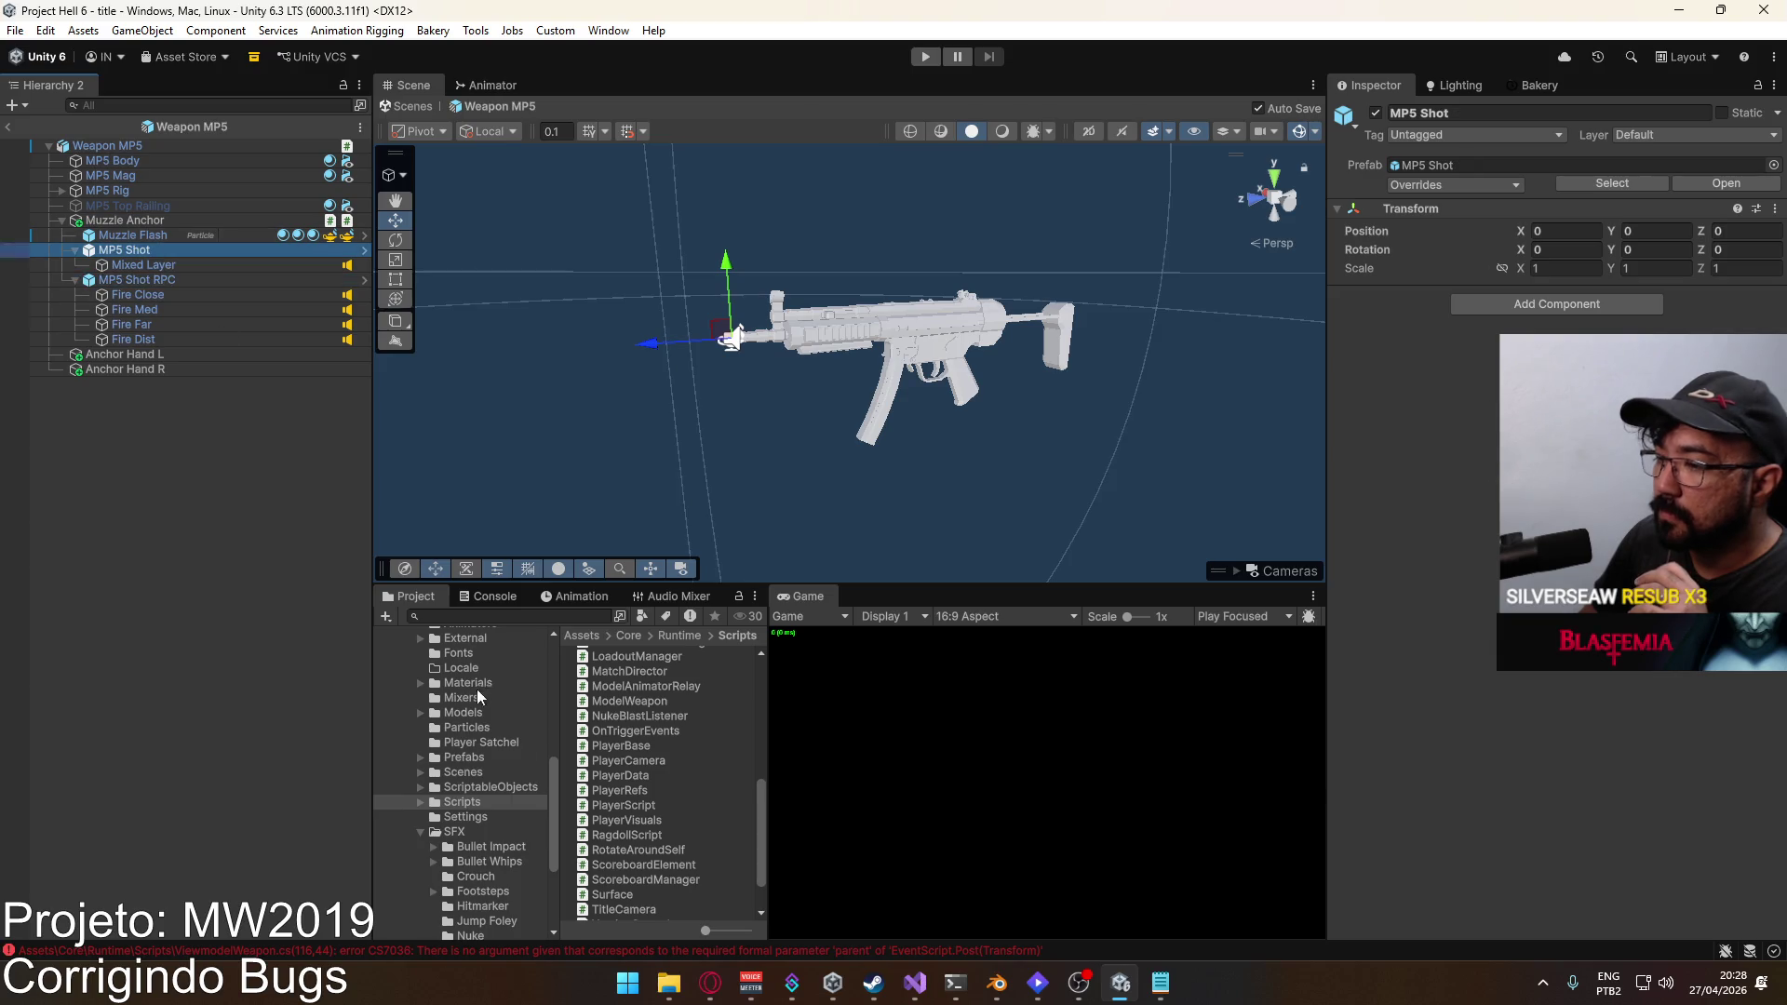
{"action": "left_click", "coordinate": [506, 950]}
{"action": "double_click", "coordinate": [527, 633]}
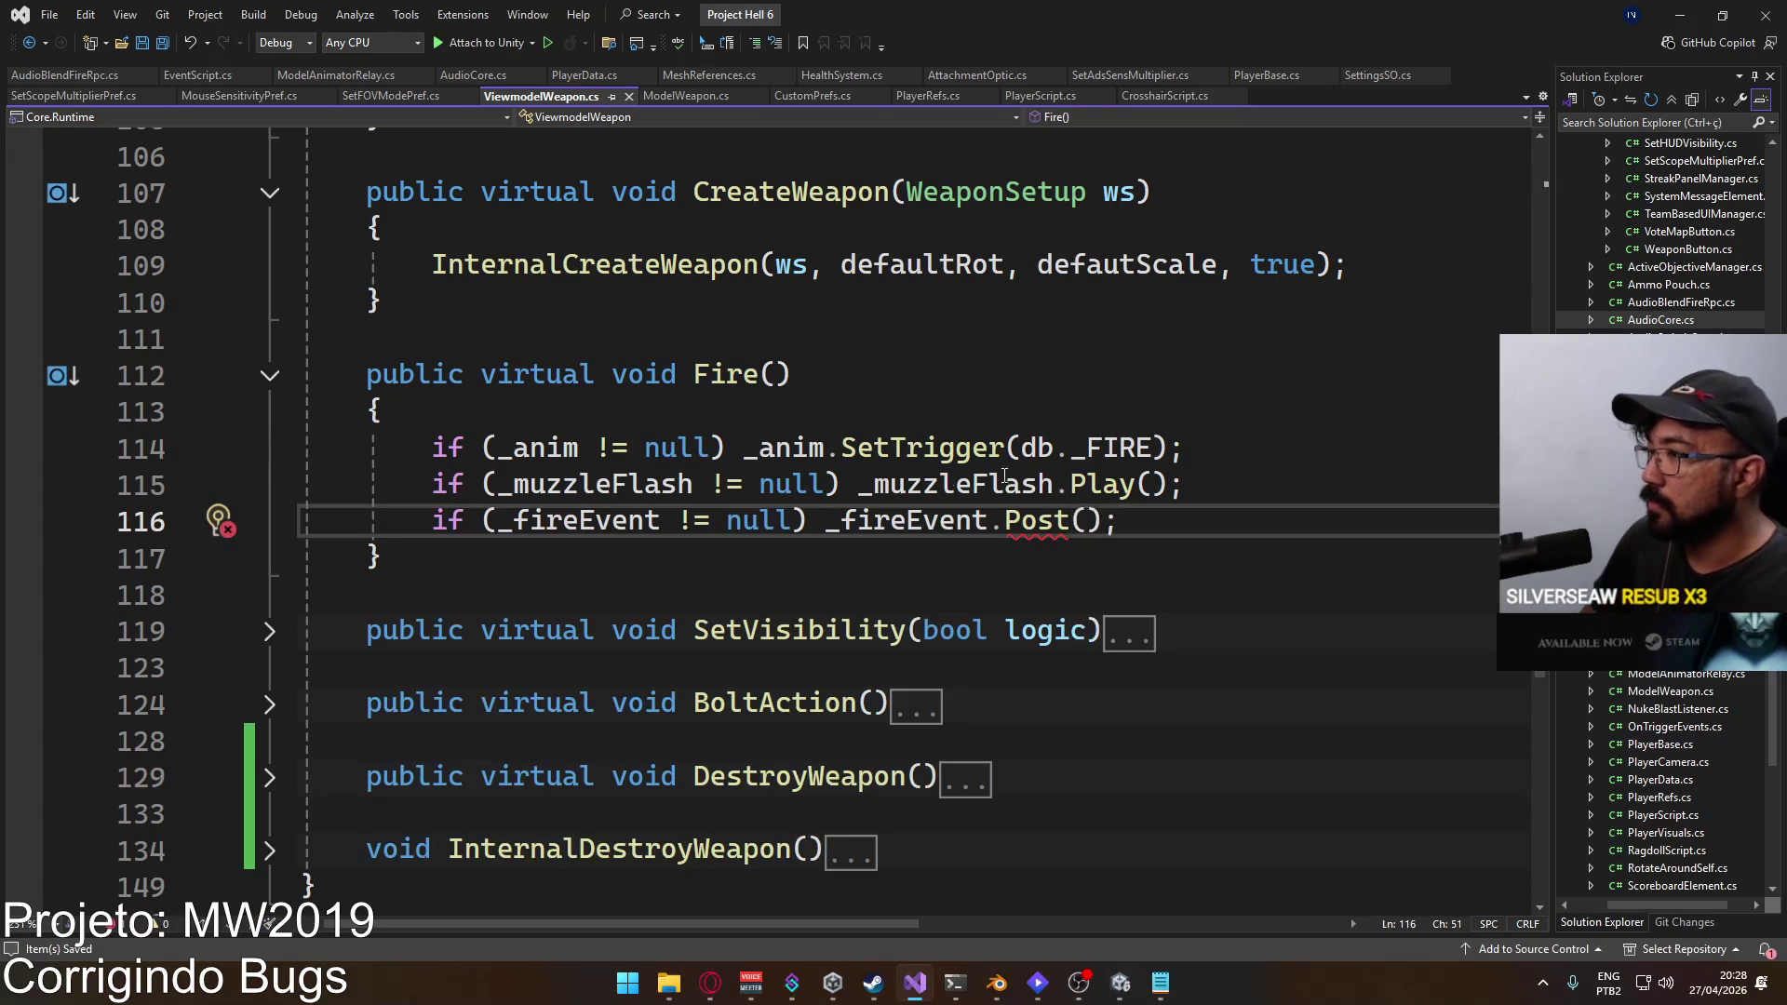
Step: Remove the Transform type from OnPost and the Transform parent parameter from Post
{"action": "left_click", "coordinate": [959, 484]}
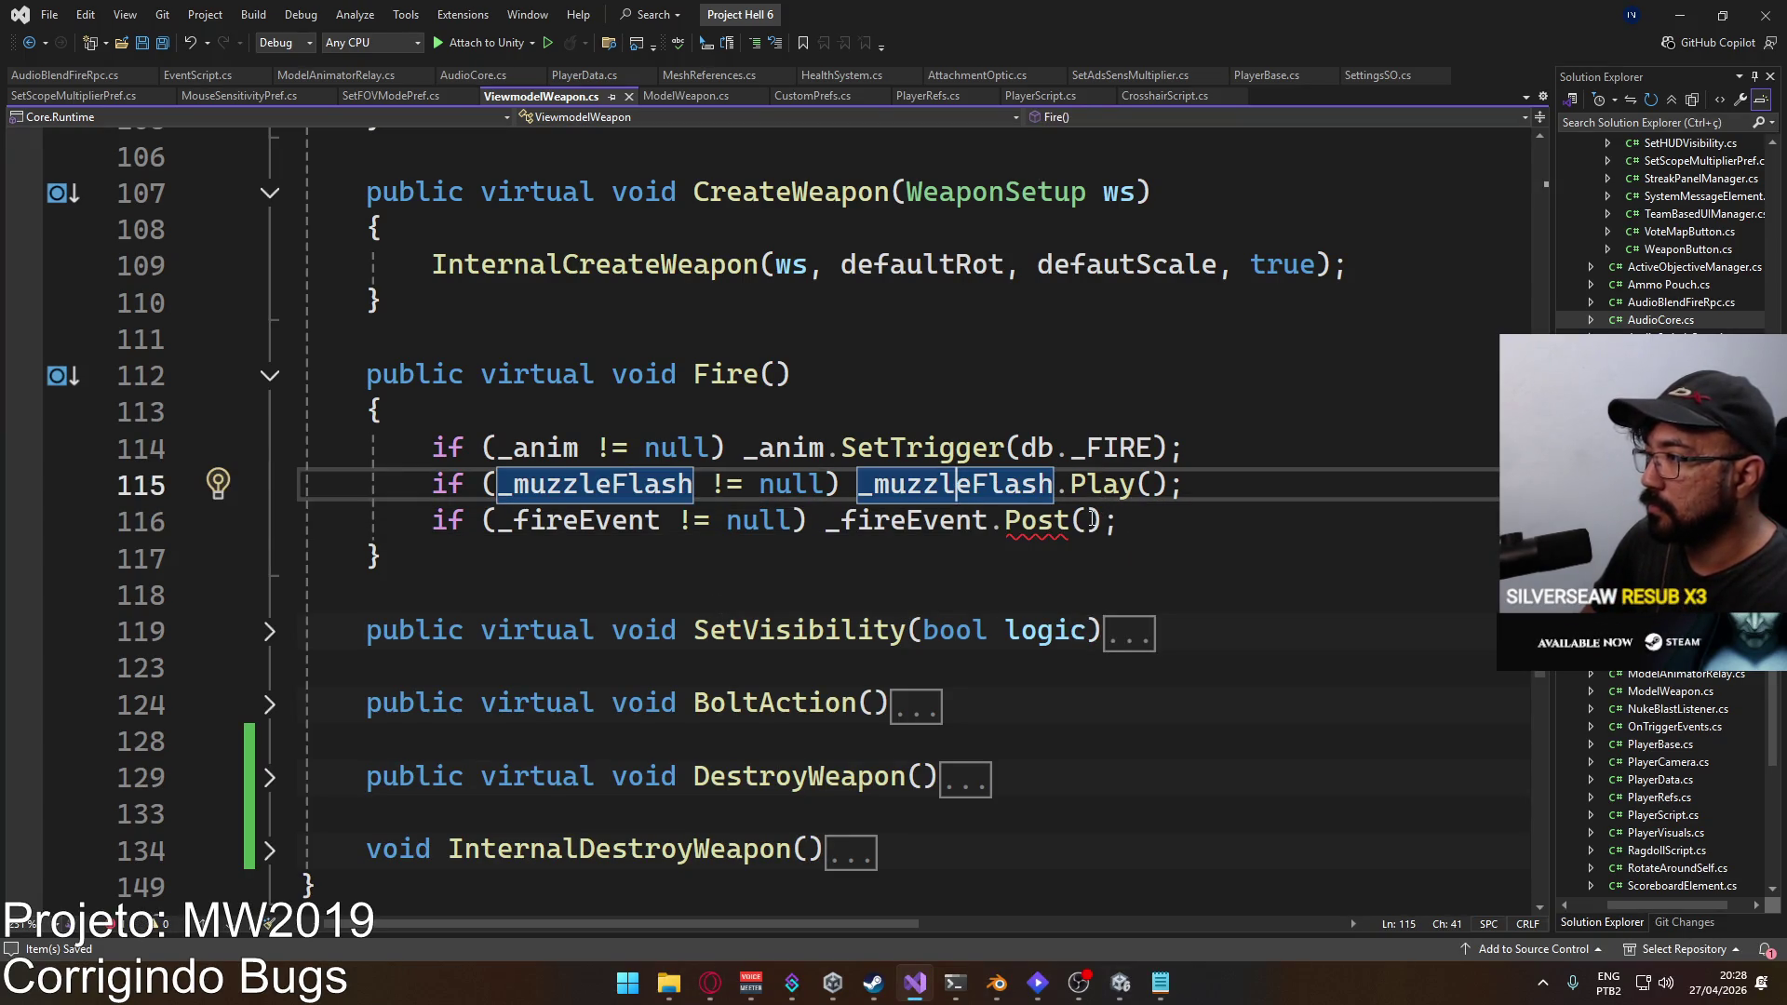
{"action": "left_click", "coordinate": [1049, 520], "text": "ctrl"}
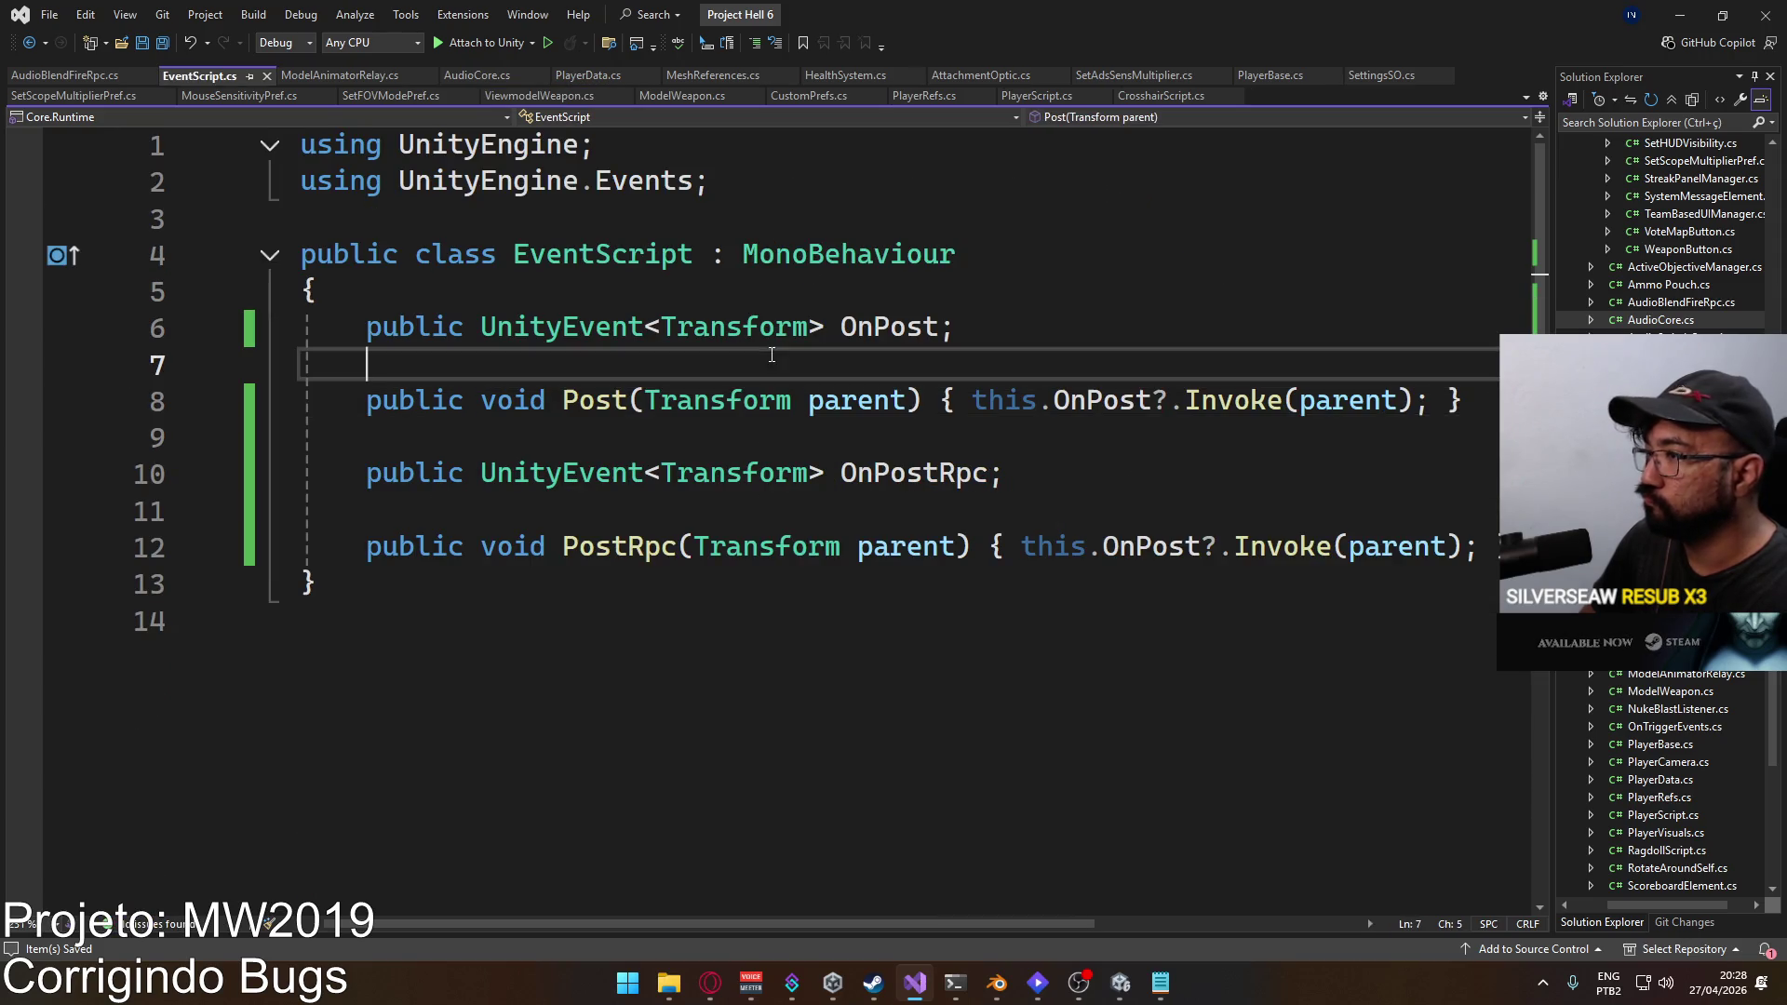
{"action": "left_click_drag", "start_coordinate": [660, 327], "coordinate": [813, 331]}
{"action": "key", "text": "BackSpace"}
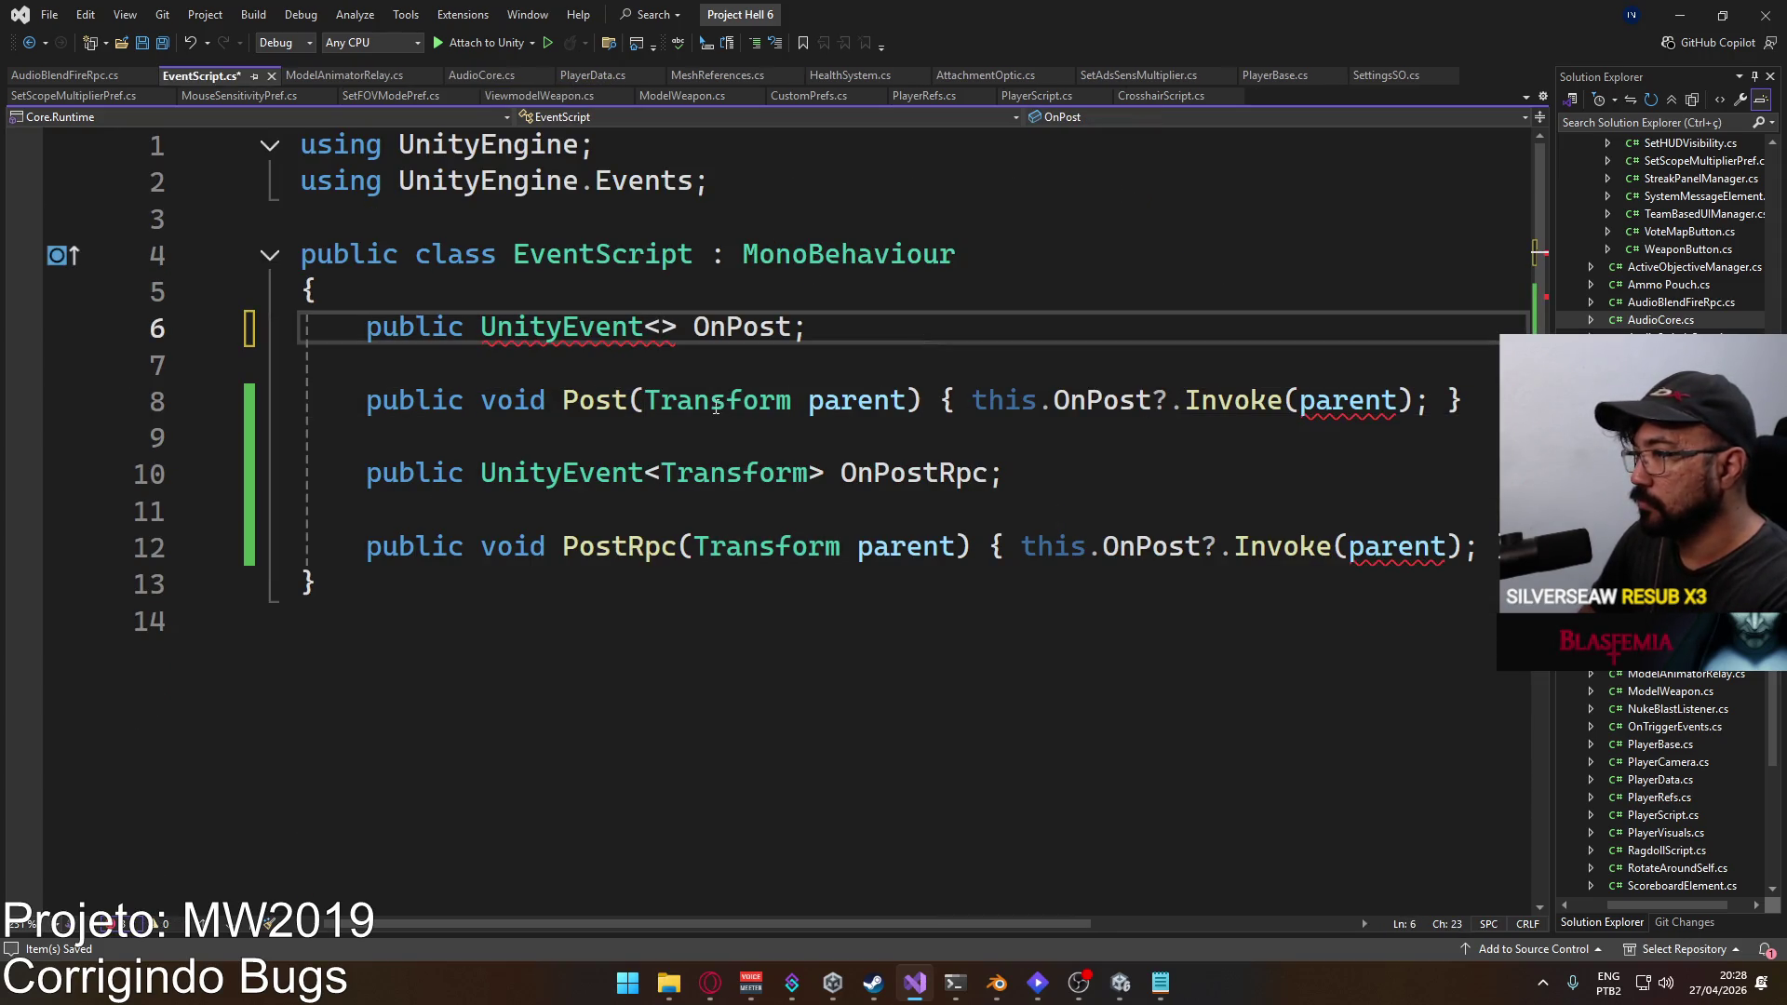
{"action": "left_click_drag", "start_coordinate": [645, 401], "coordinate": [794, 402]}
{"action": "left_click", "coordinate": [676, 326]}
{"action": "key", "text": "BackSpace"}
{"action": "key", "text": "BackSpace"}
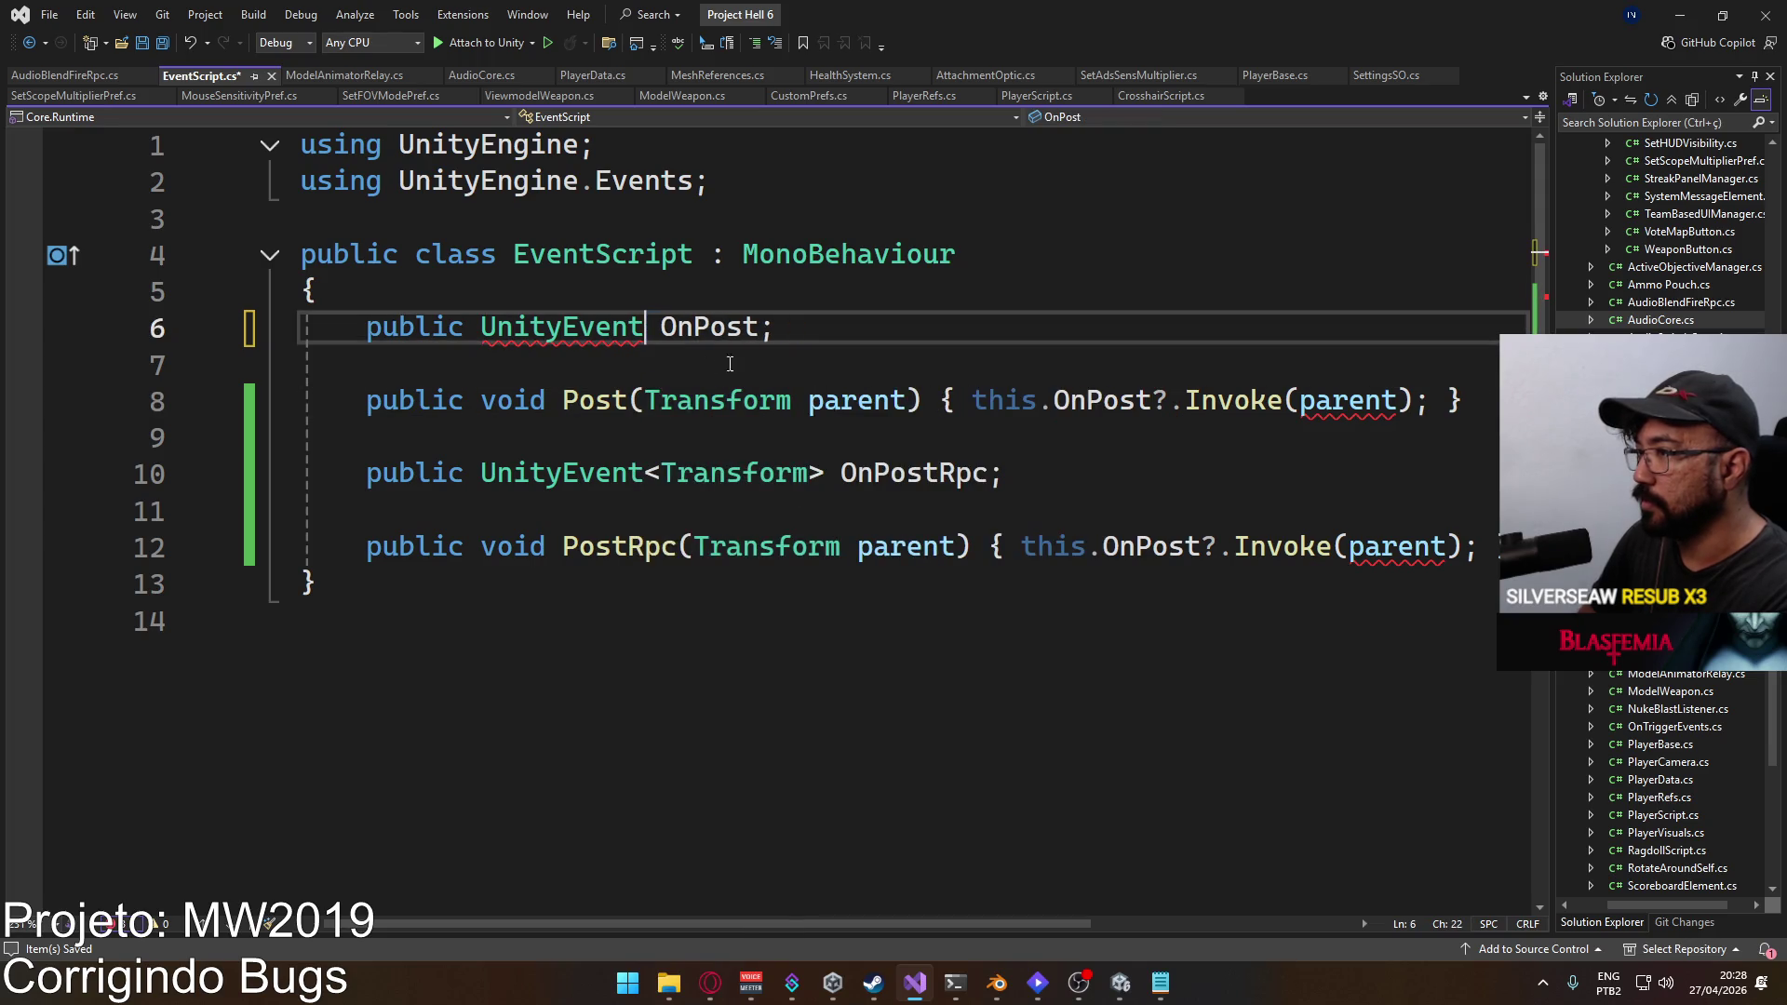
{"action": "left_click_drag", "start_coordinate": [645, 400], "coordinate": [921, 403]}
{"action": "key", "text": "BackSpace"}
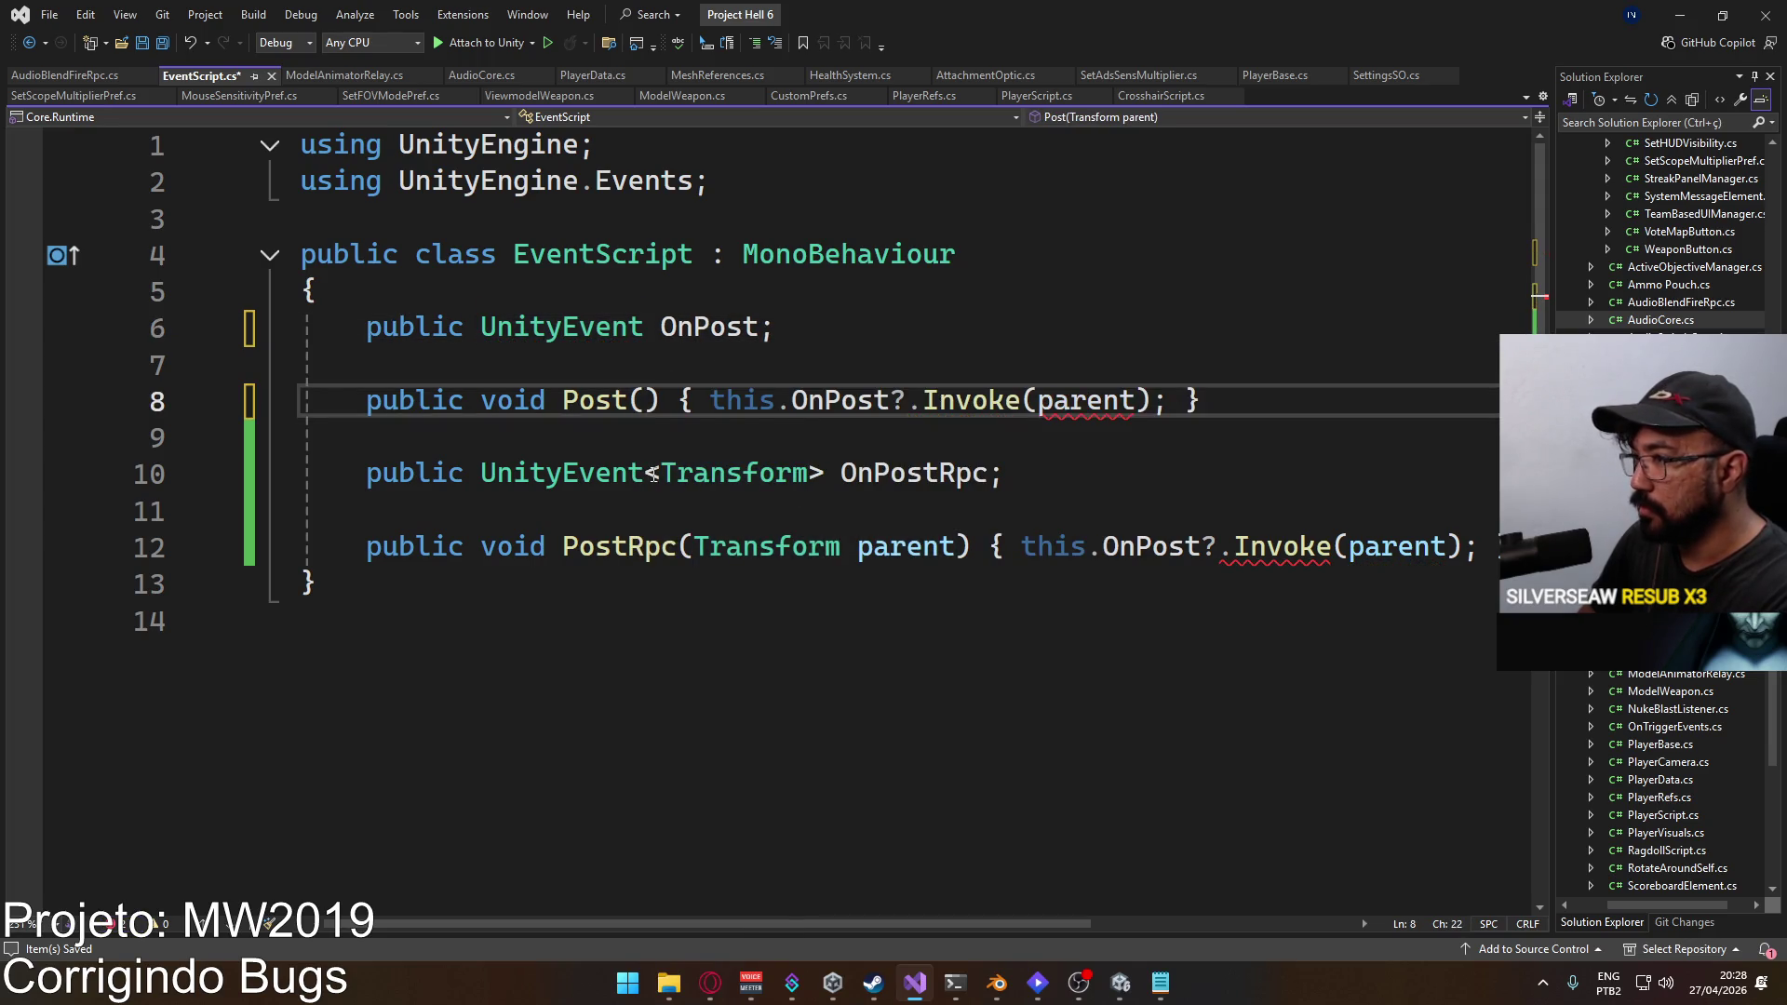
Step: Strip Transform from OnPostRpc and PostRpc, clear the leftover Invoke arguments, and save EventScript.cs
{"action": "left_click_drag", "start_coordinate": [480, 475], "coordinate": [825, 474]}
{"action": "key", "text": "BackSpace"}
{"action": "left_click_drag", "start_coordinate": [696, 547], "coordinate": [958, 546]}
{"action": "key", "text": "BackSpace"}
{"action": "left_click_drag", "start_coordinate": [1201, 547], "coordinate": [1086, 546]}
{"action": "key", "text": "BackSpace"}
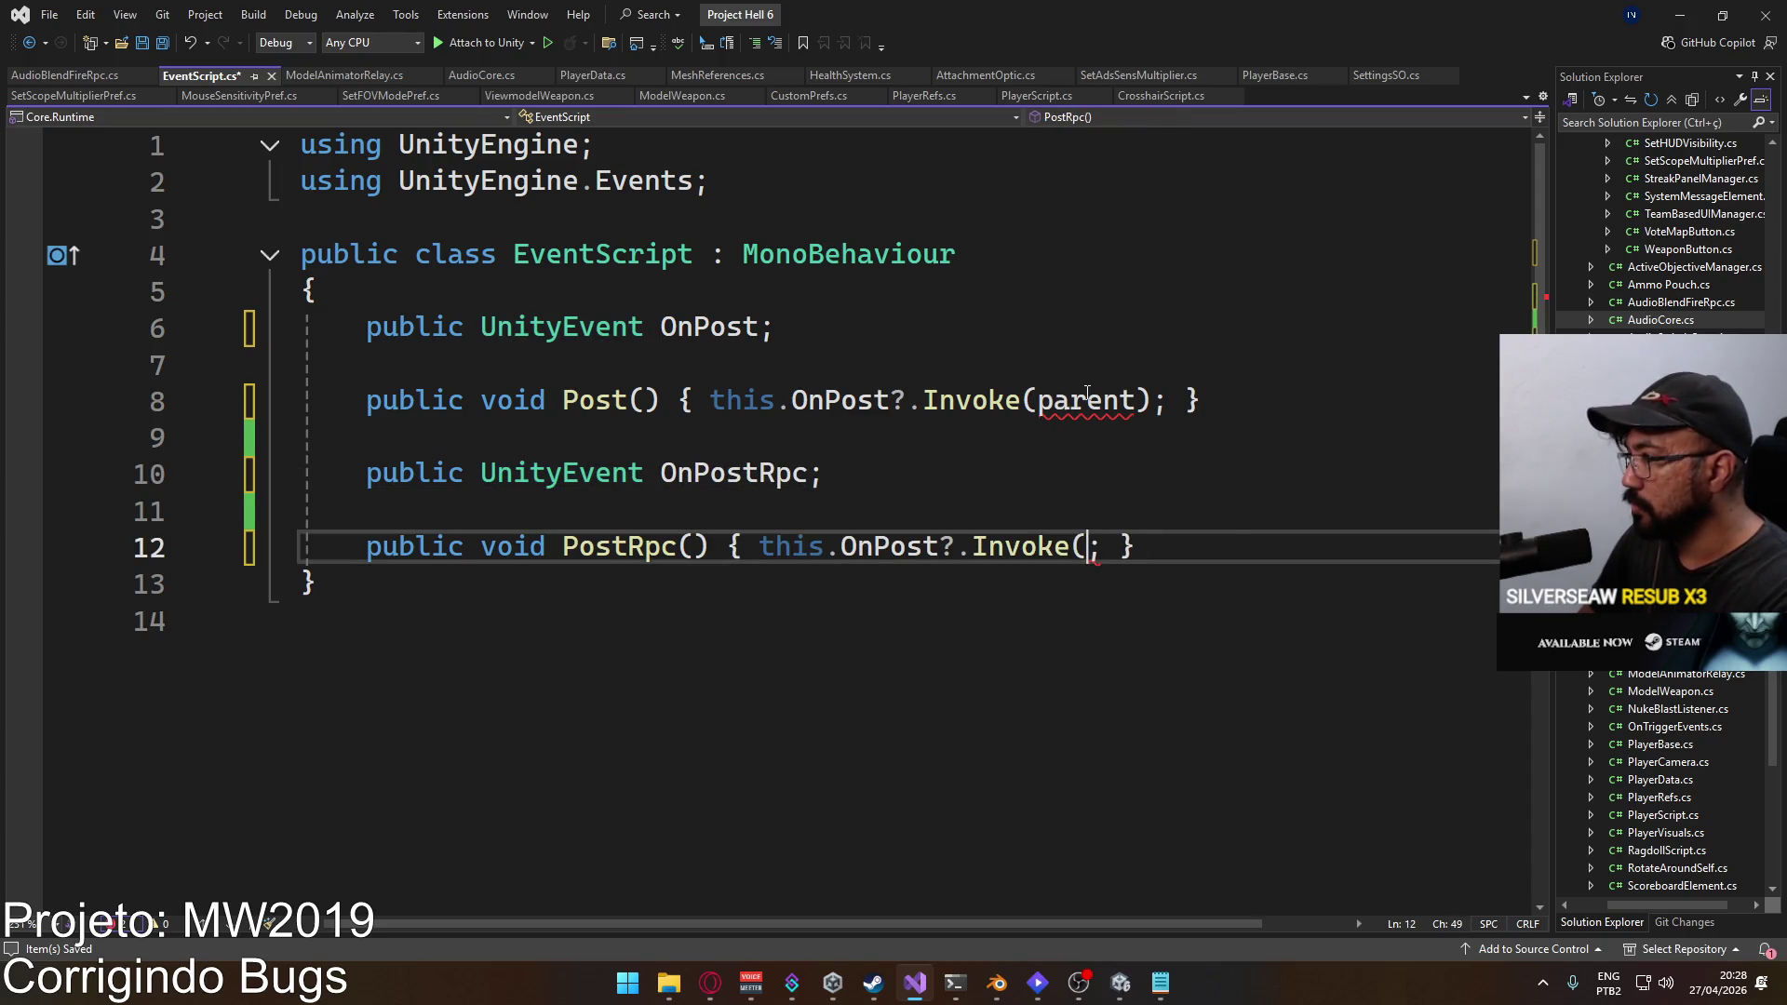
{"action": "type", "text": ")"}
{"action": "left_click", "coordinate": [1114, 402]}
{"action": "key", "text": "BackSpace"}
{"action": "double_click", "coordinate": [1109, 391]}
{"action": "key", "text": "BackSpace"}
{"action": "left_click", "coordinate": [1147, 343]}
{"action": "key", "text": "ctrl+s"}
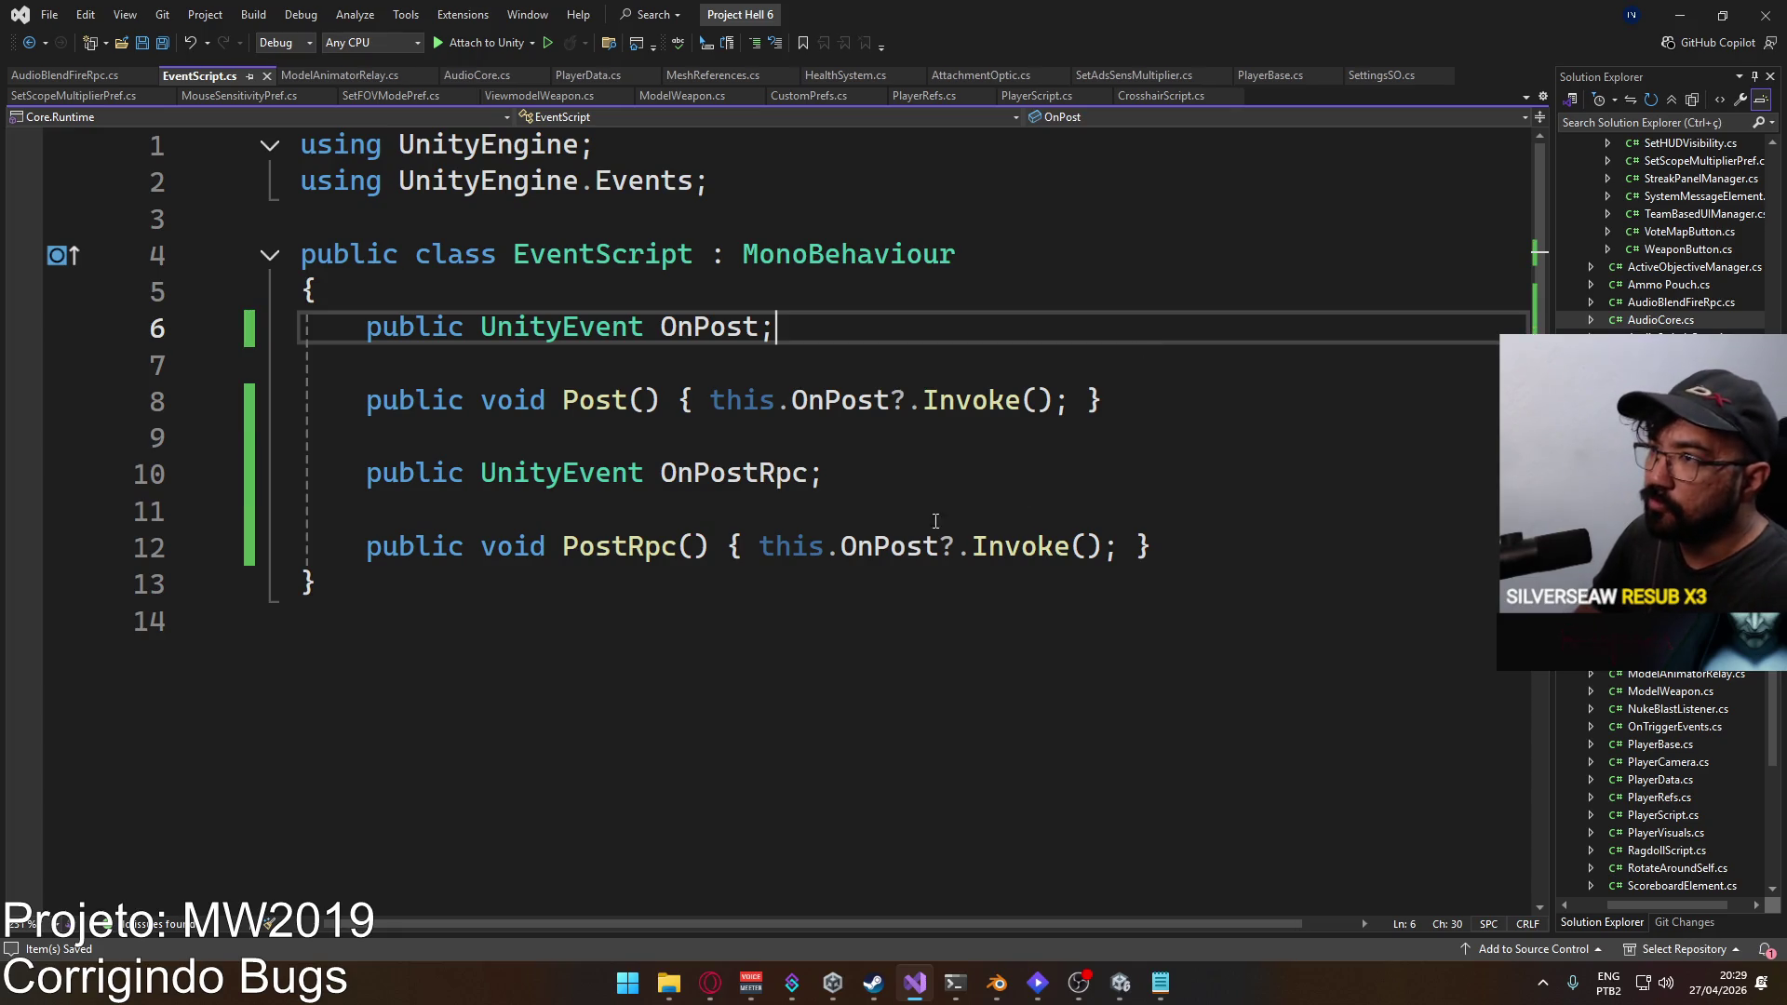
{"action": "left_click", "coordinate": [1120, 982]}
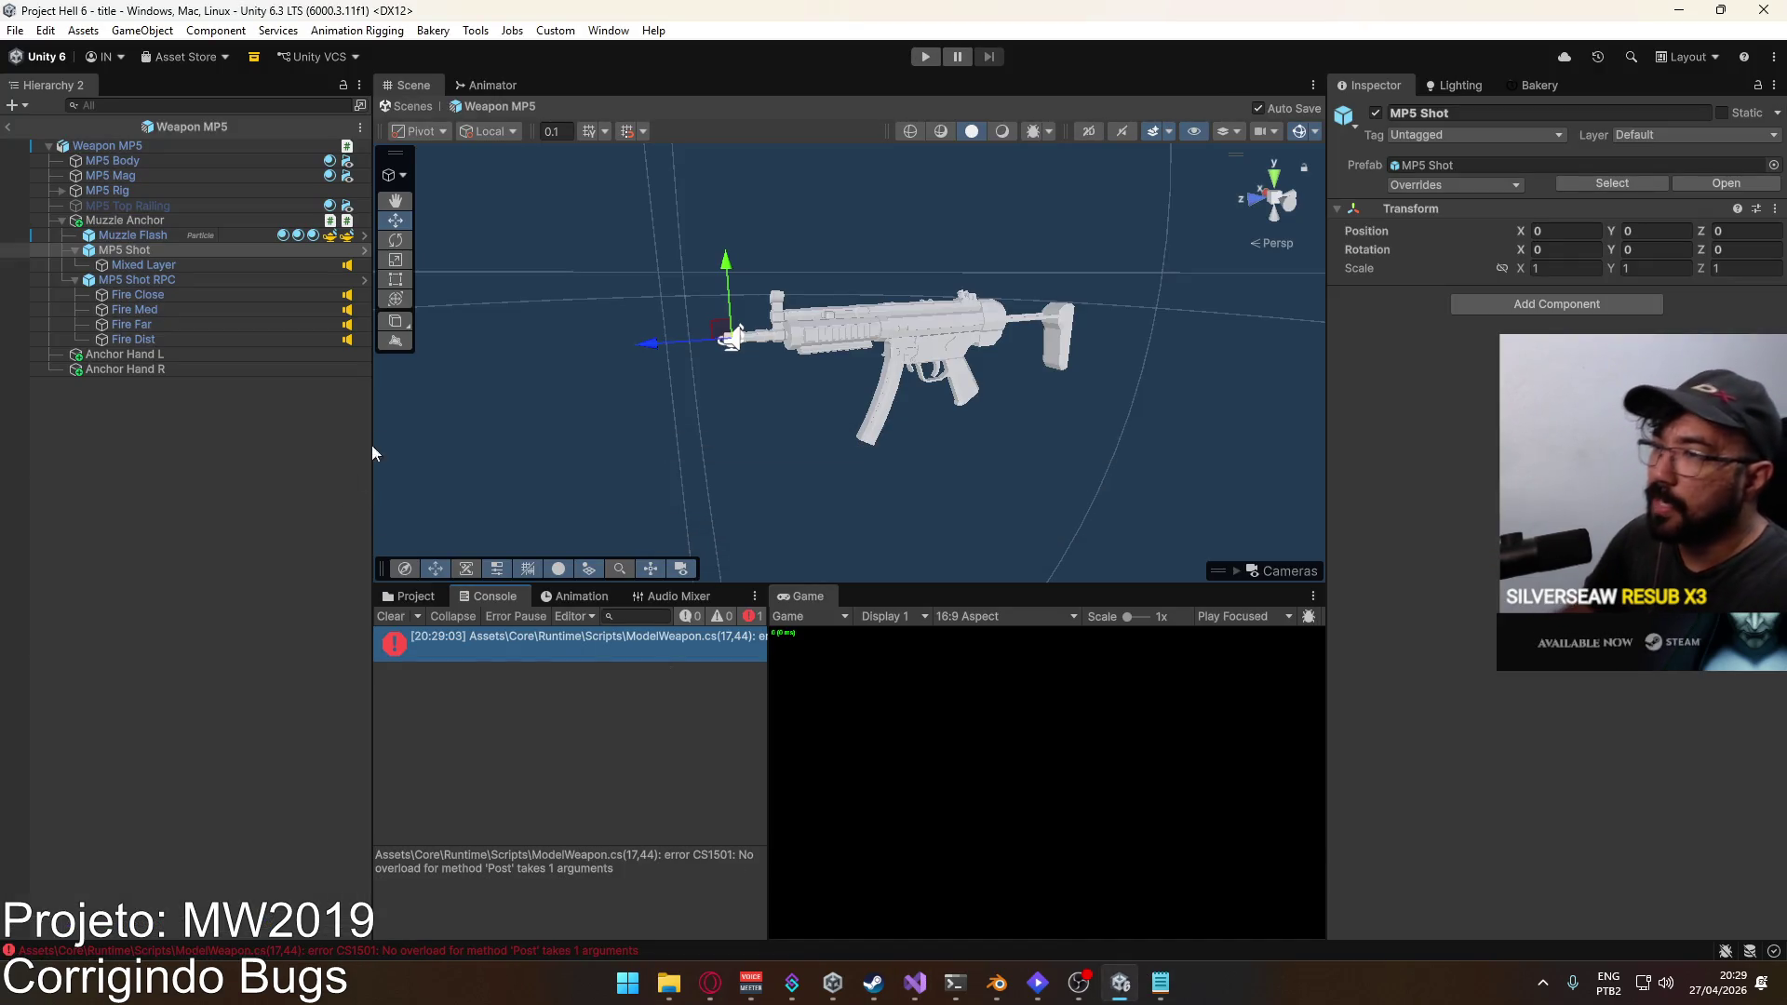
Step: Delete the extra _socket argument from ModelWeapon's Post call and save to clear the compile error
{"action": "left_click", "coordinate": [149, 221]}
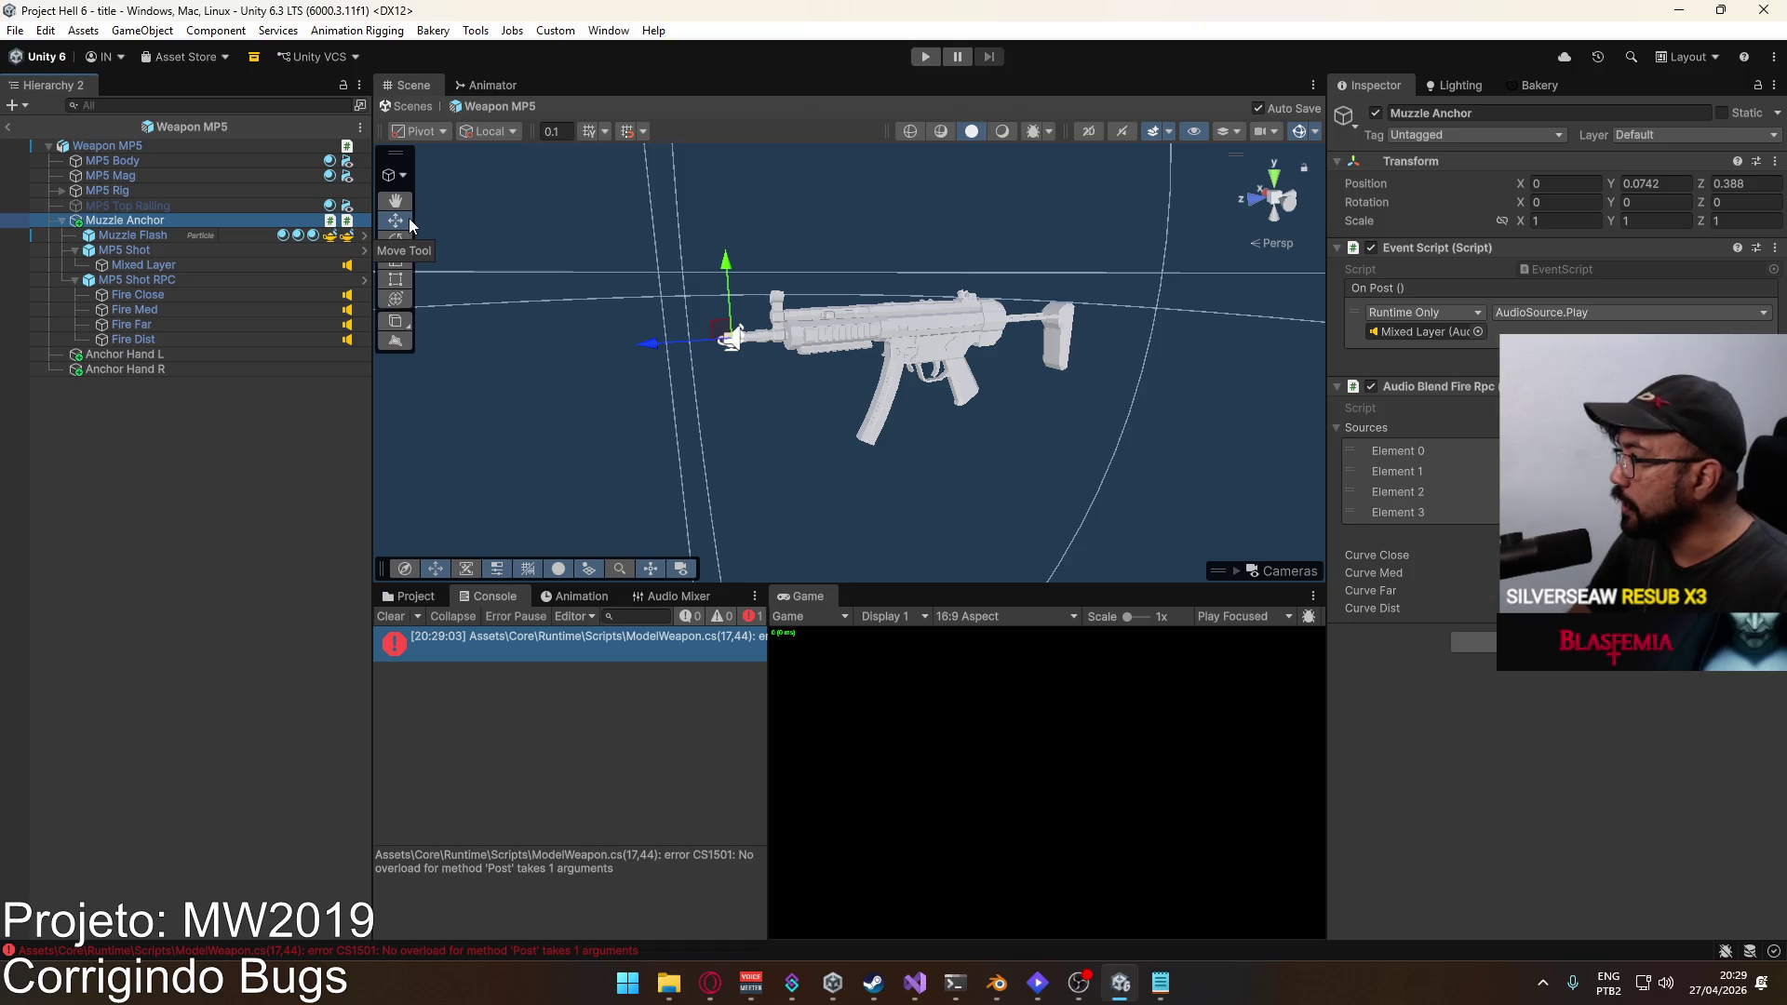
{"action": "left_click", "coordinate": [145, 148]}
{"action": "left_click", "coordinate": [117, 218]}
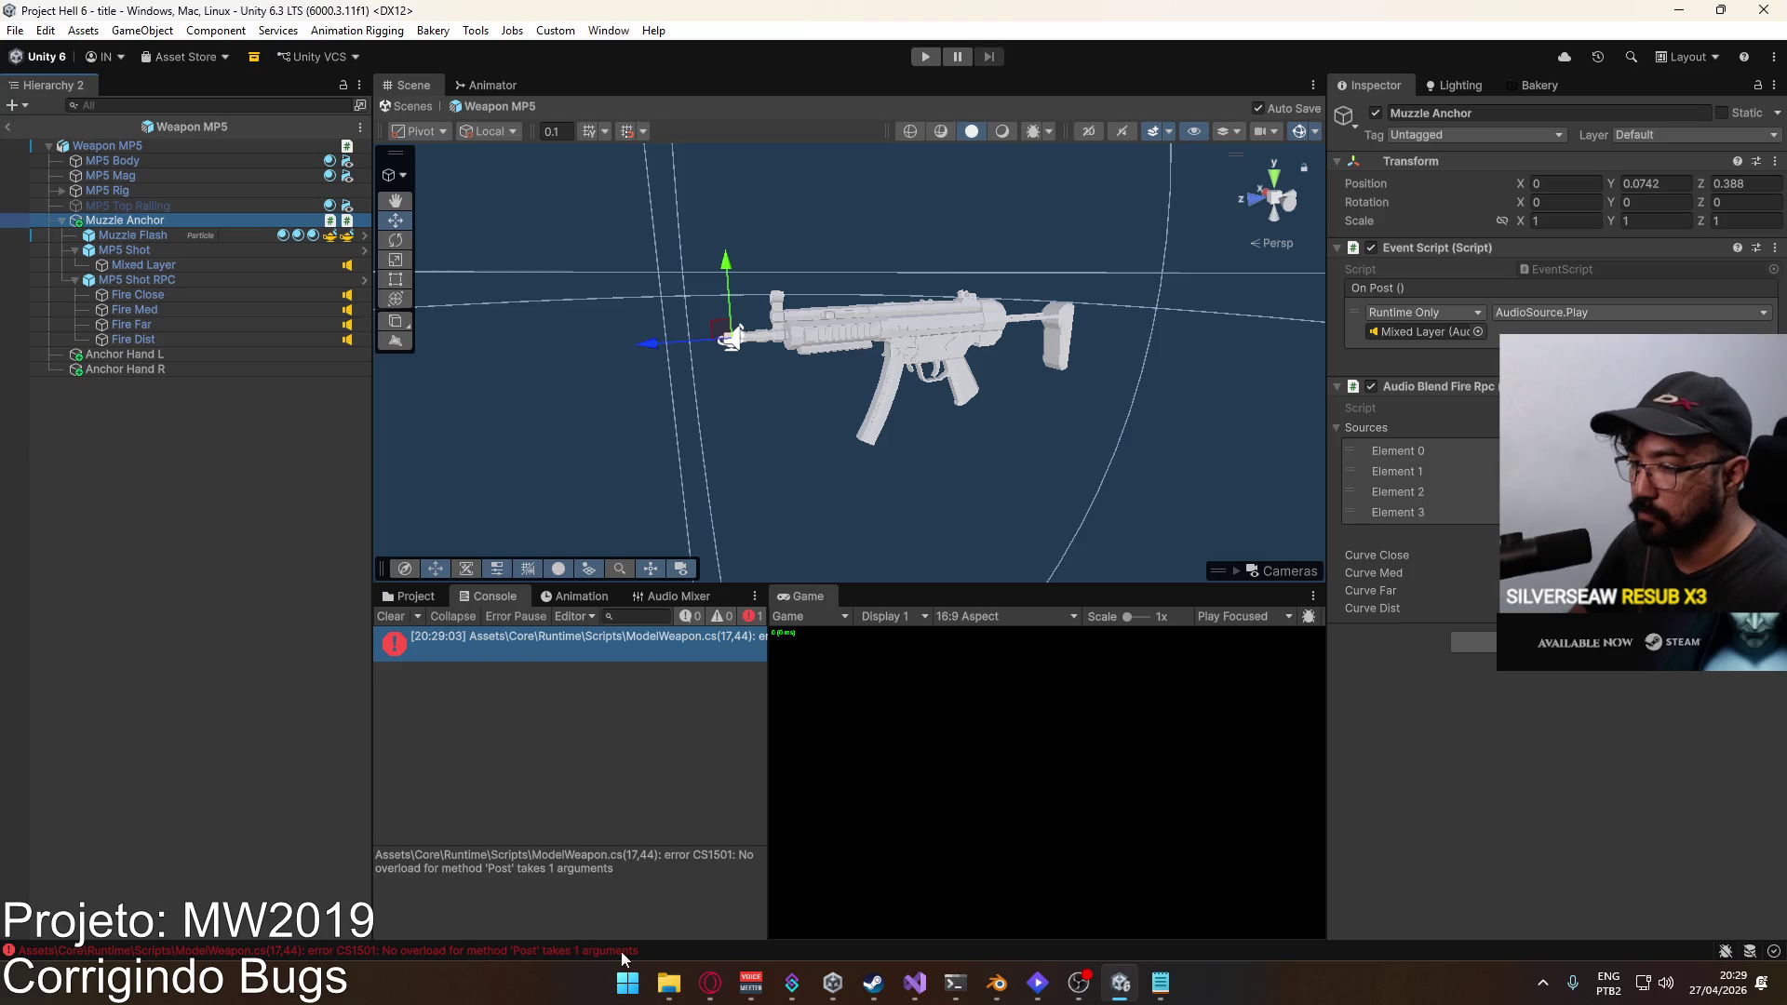
{"action": "left_click", "coordinate": [583, 957]}
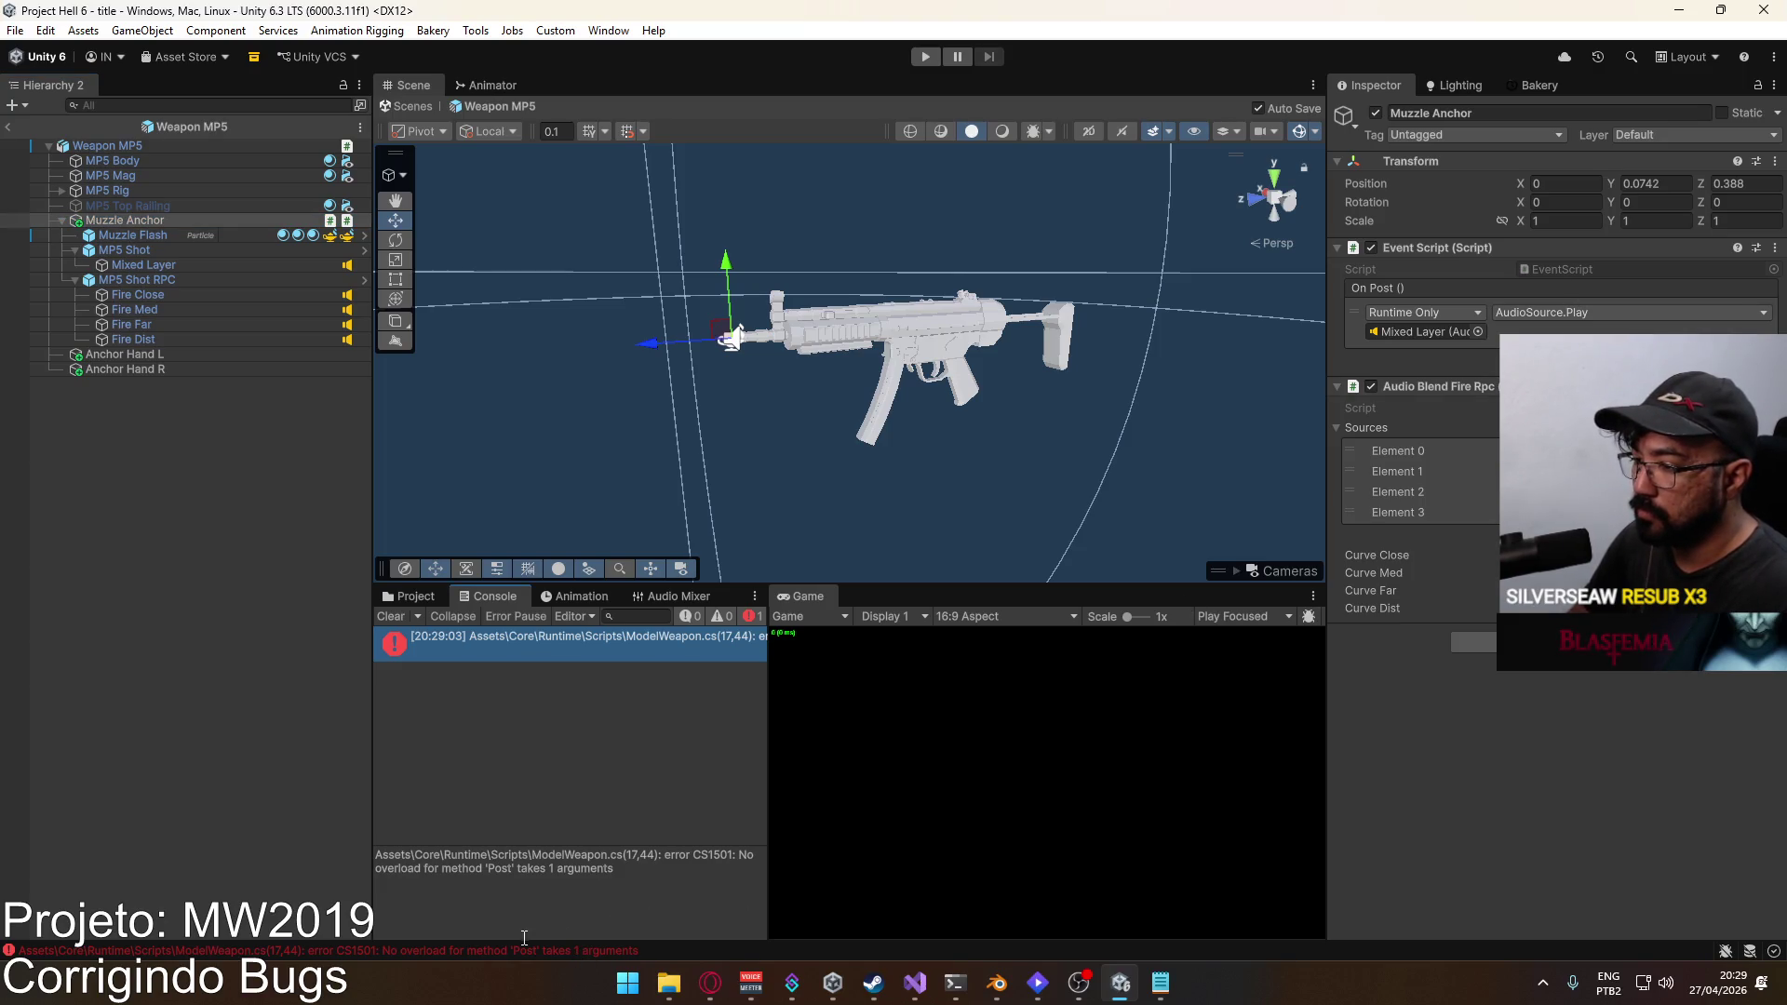
{"action": "double_click", "coordinate": [543, 658]}
{"action": "double_click", "coordinate": [1112, 735]}
{"action": "key", "text": "Delete"}
{"action": "key", "text": "ctrl+s"}
{"action": "key", "text": "alt+Tab"}
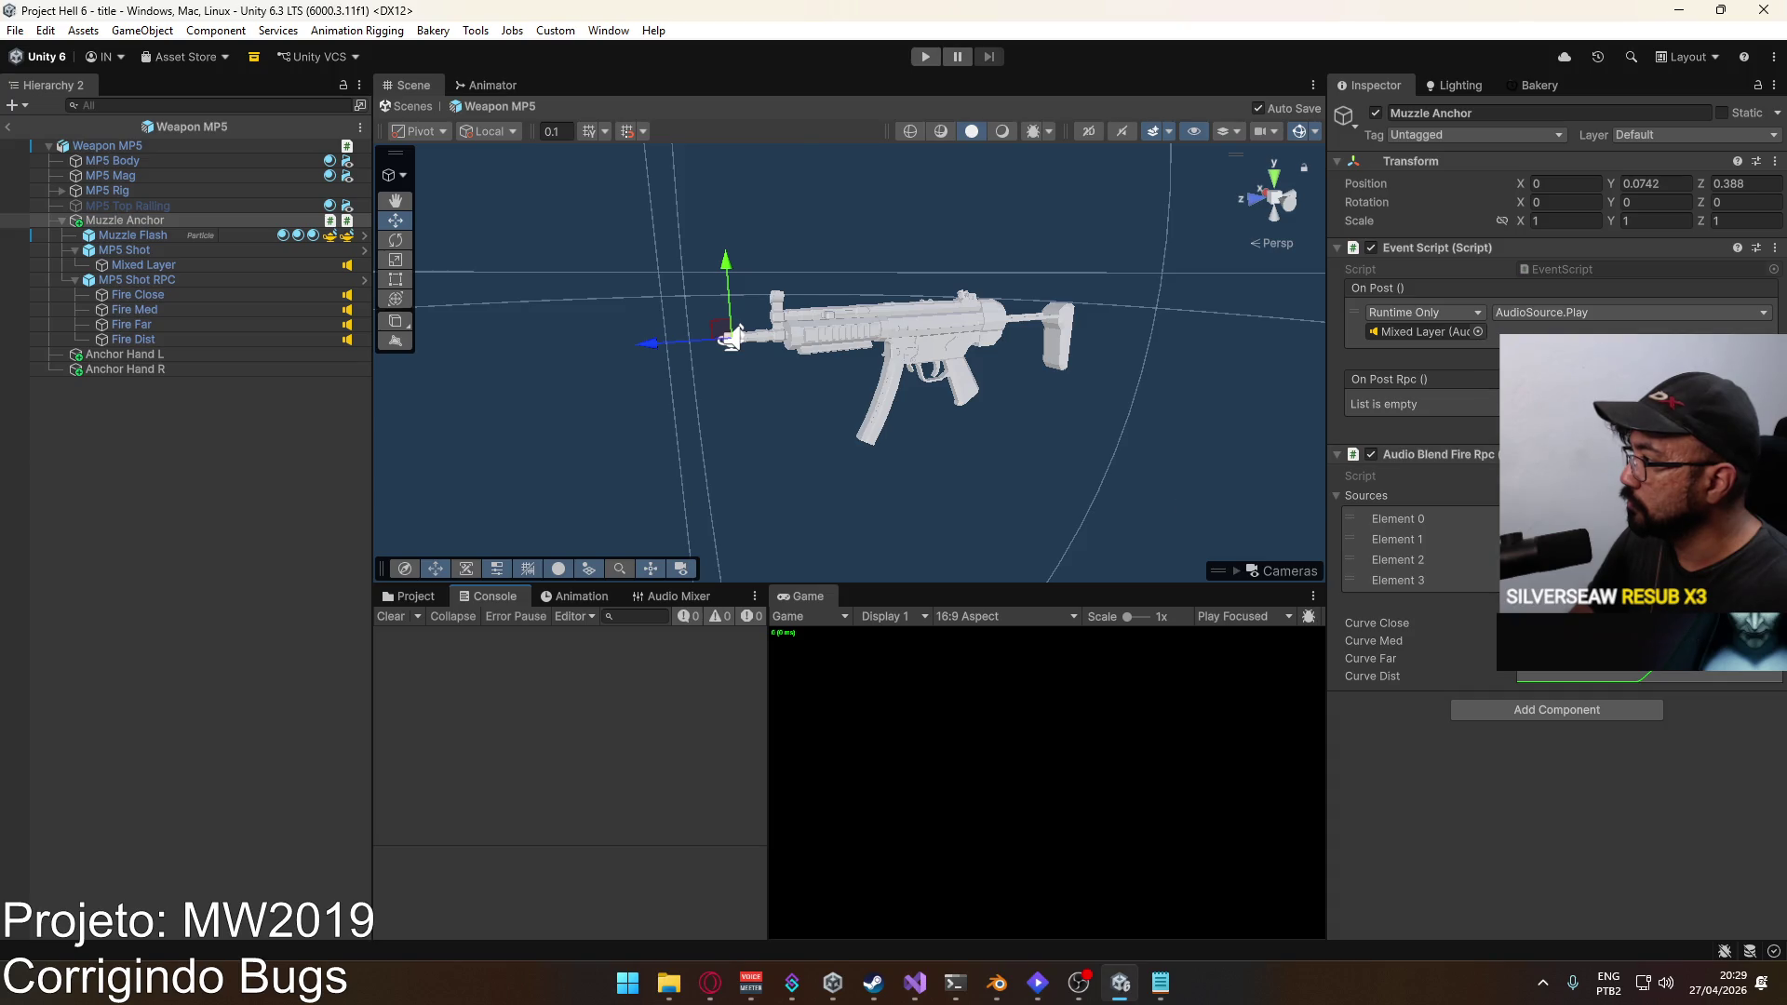
Step: Add an On Post Rpc entry on the MP5 Muzzle Anchor that calls Muzzle Anchor's Post()
{"action": "left_click", "coordinate": [1743, 424]}
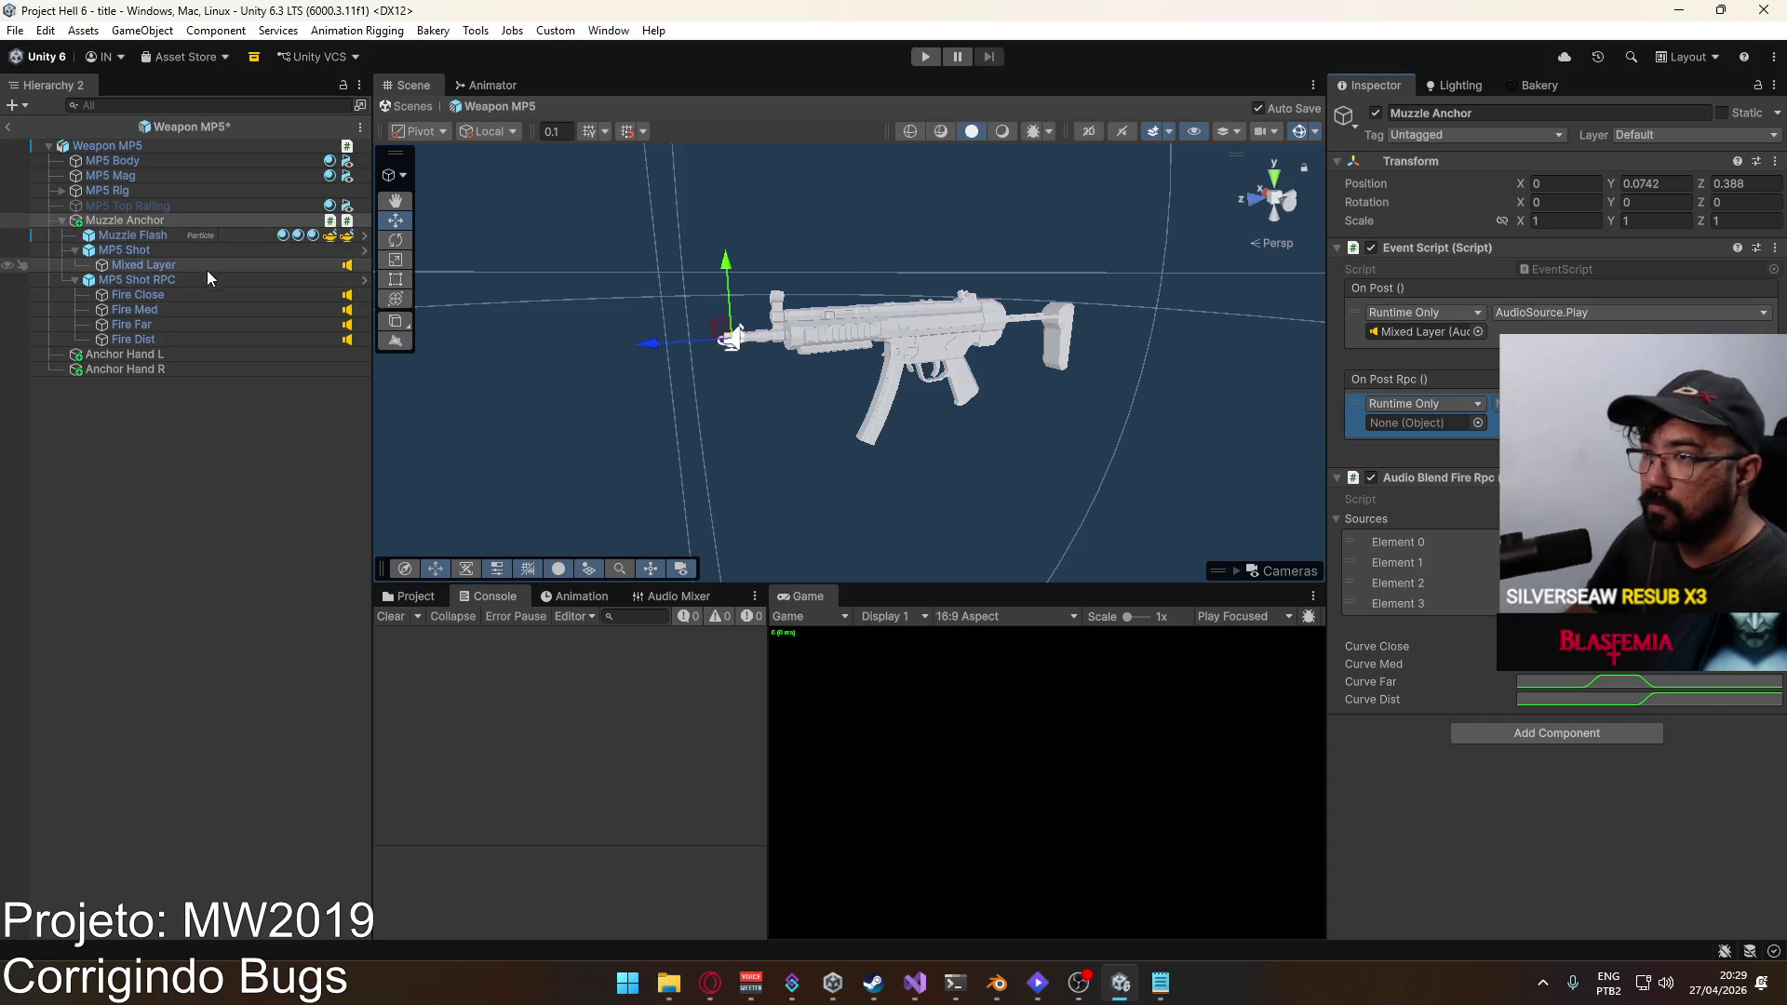
{"action": "left_click_drag", "start_coordinate": [143, 282], "coordinate": [1425, 423]}
{"action": "left_click", "coordinate": [1582, 403]}
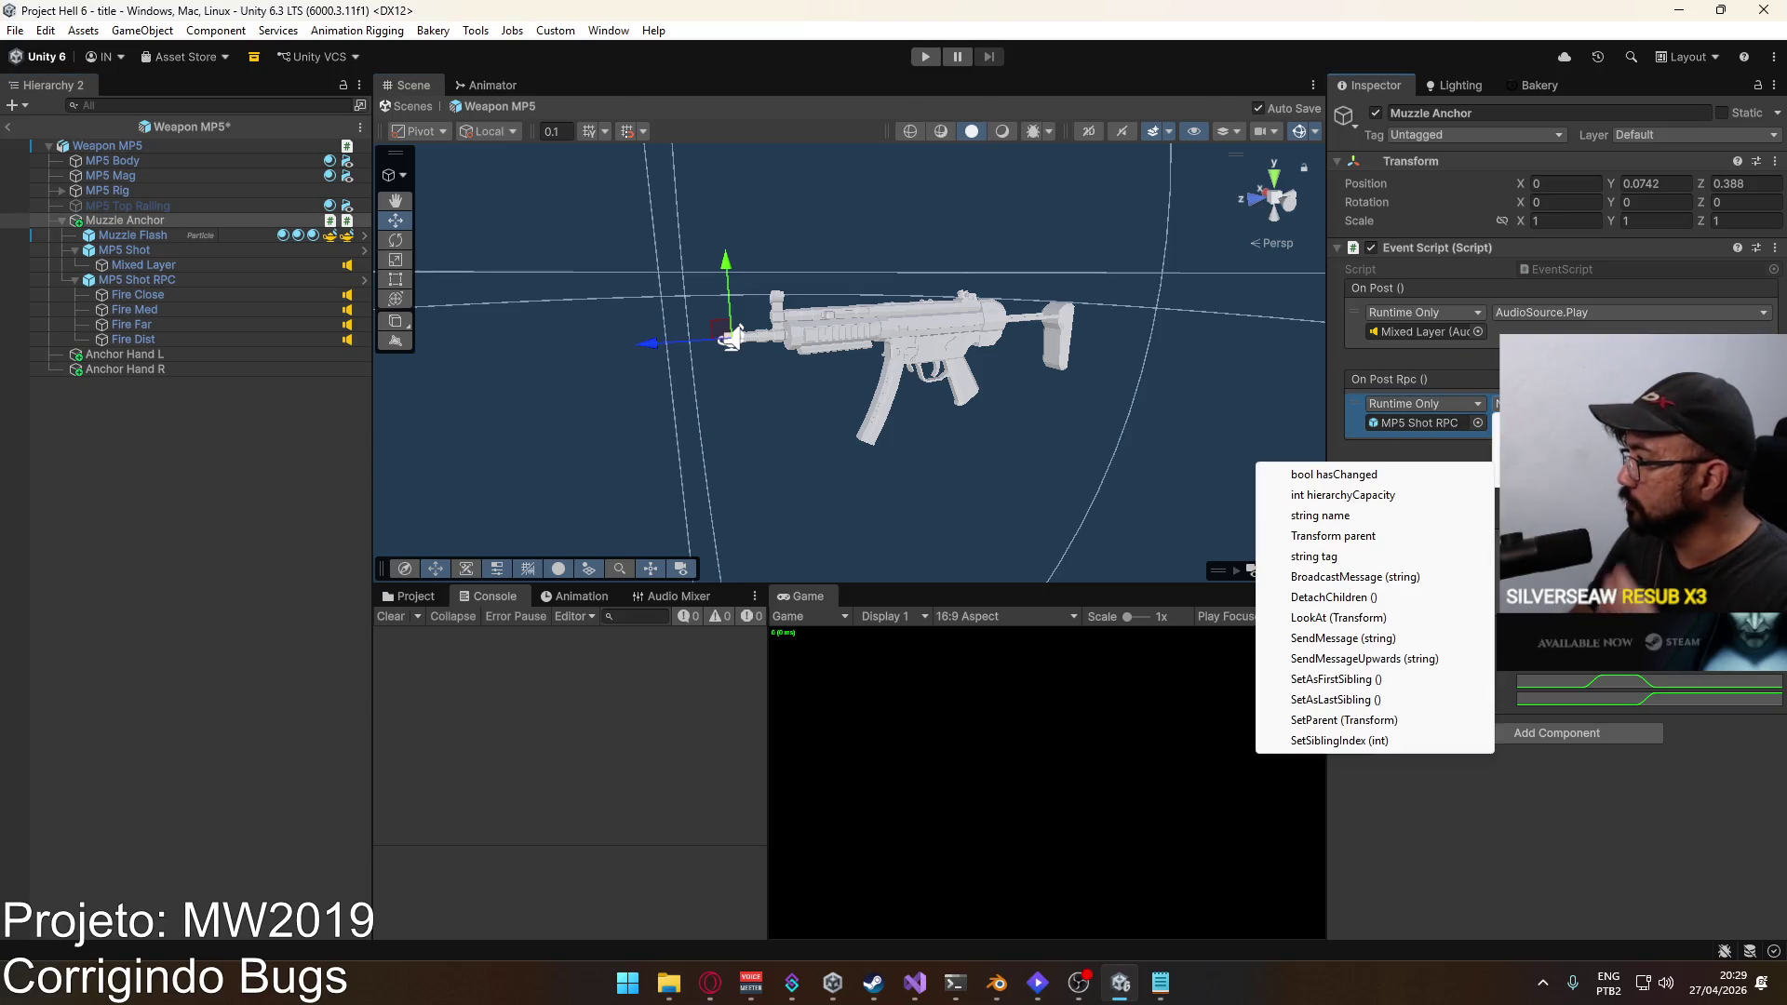
{"action": "left_click", "coordinate": [30, 335]}
{"action": "left_click_drag", "start_coordinate": [160, 219], "coordinate": [1424, 423]}
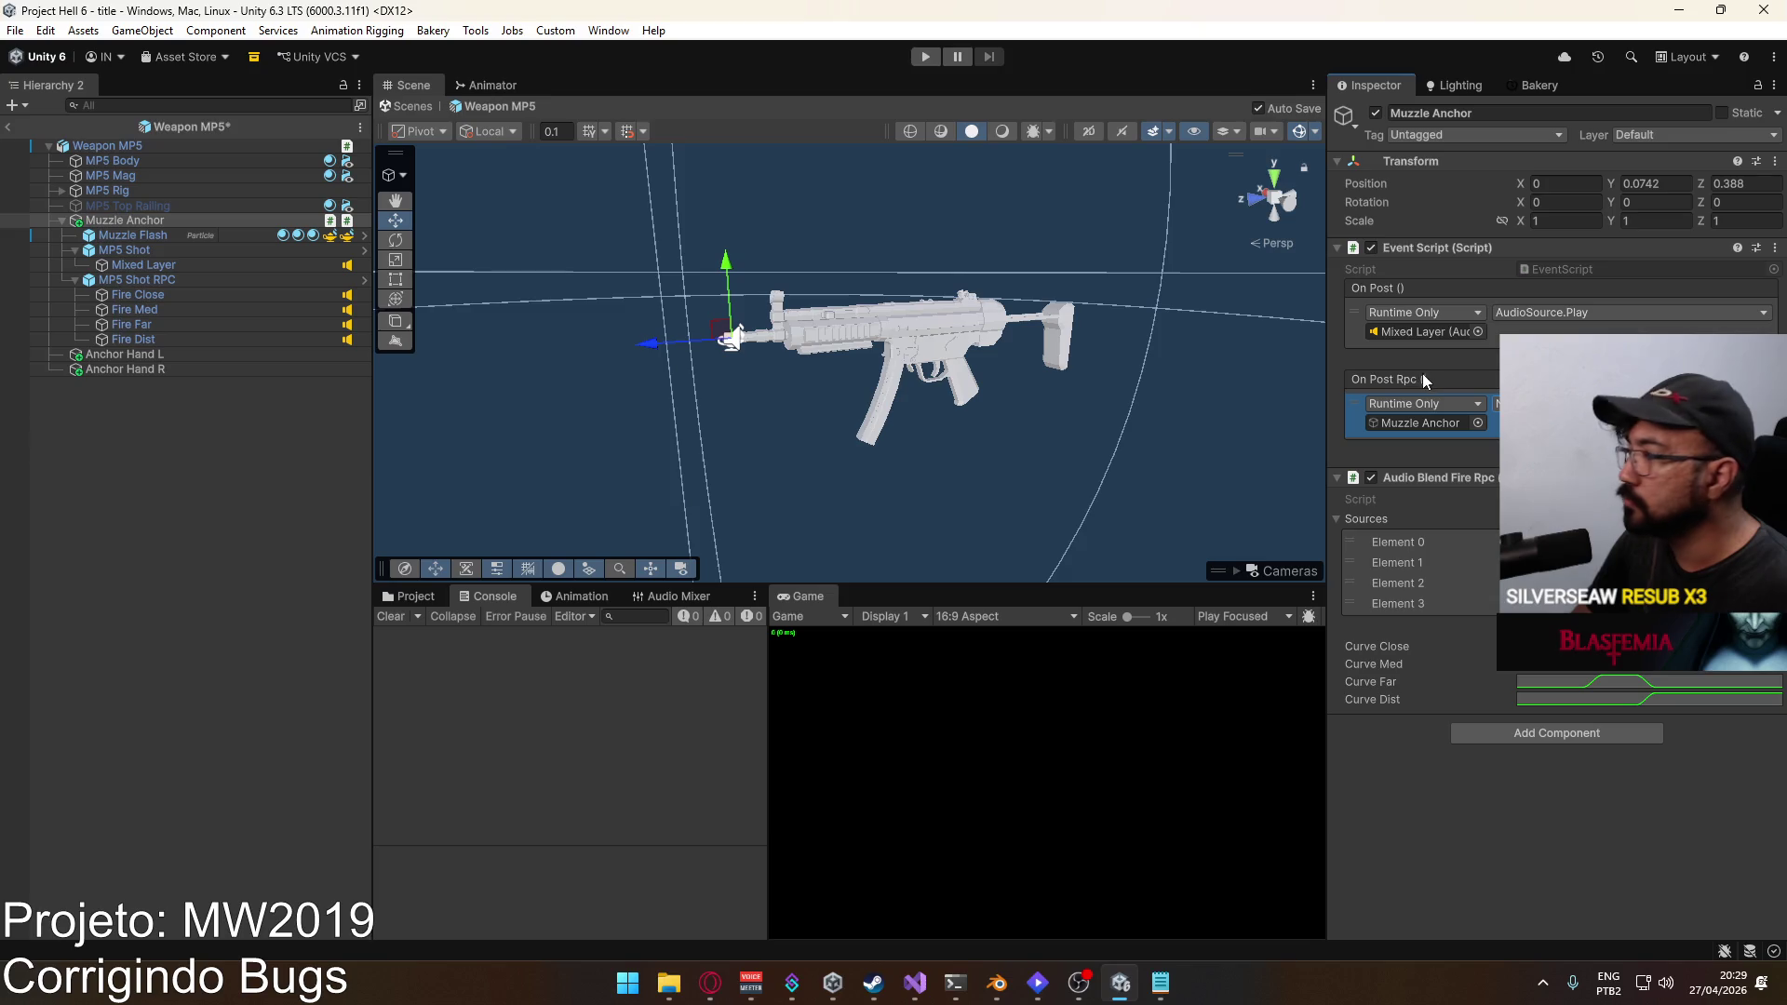
{"action": "left_click", "coordinate": [1495, 403]}
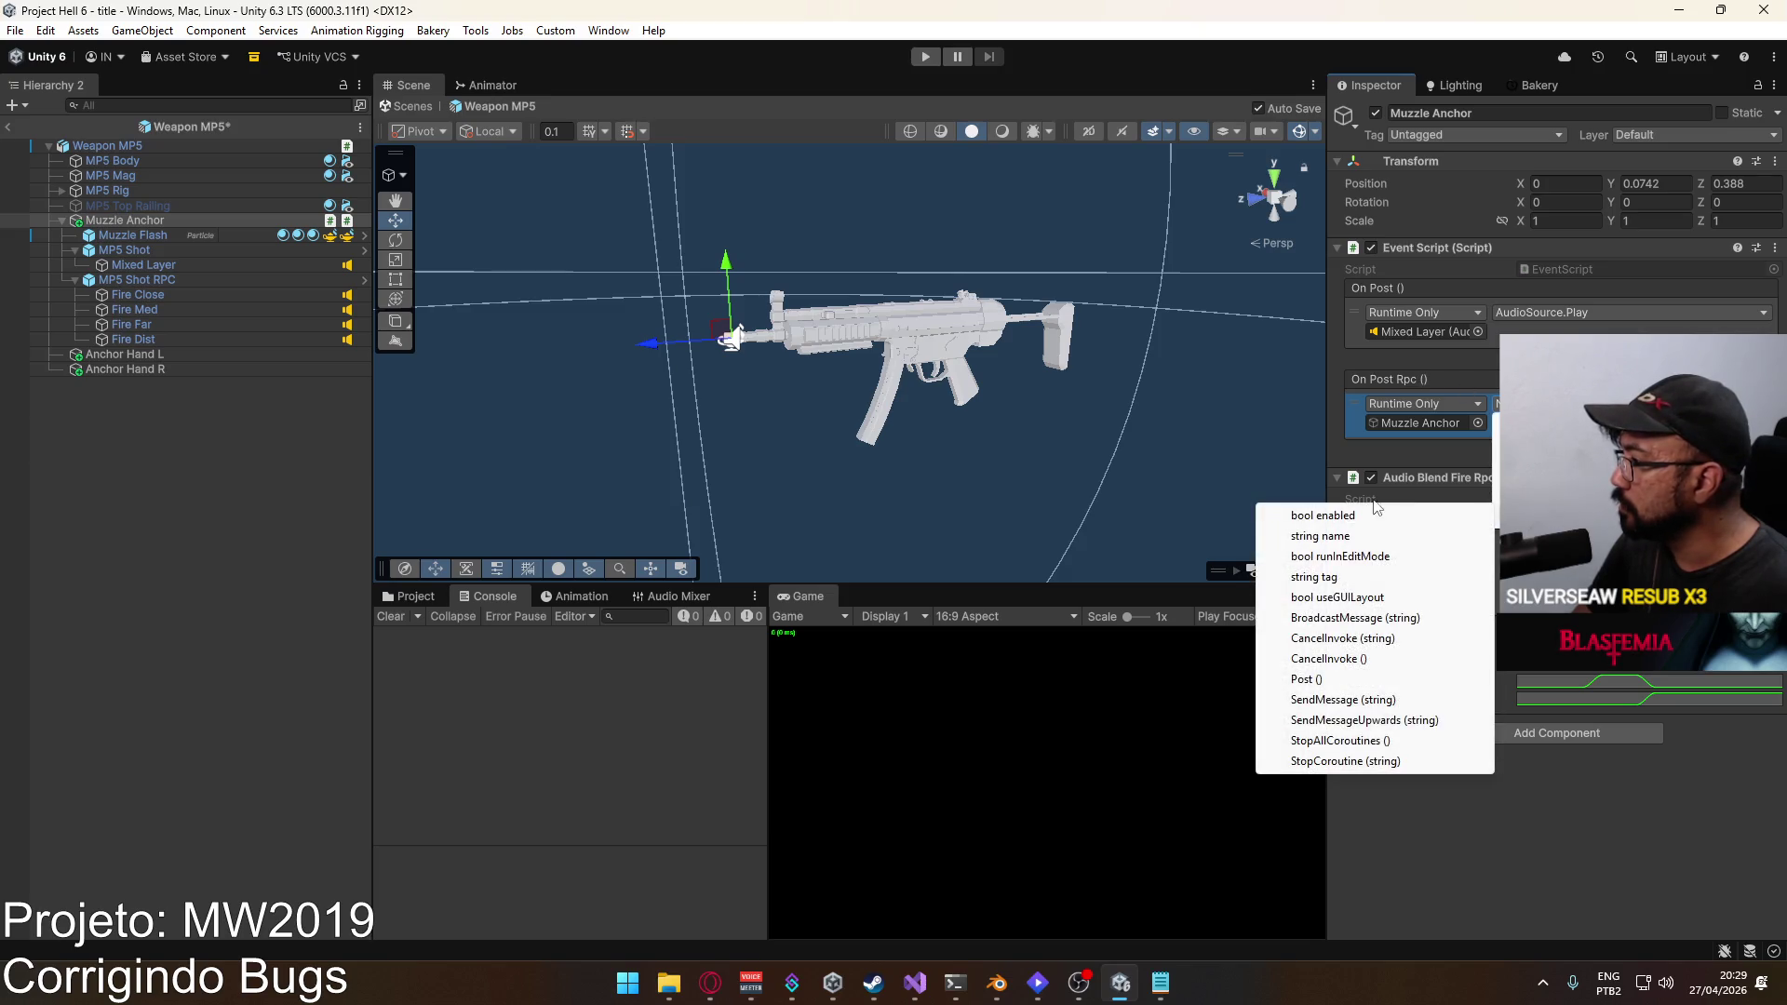
{"action": "left_click", "coordinate": [1396, 672]}
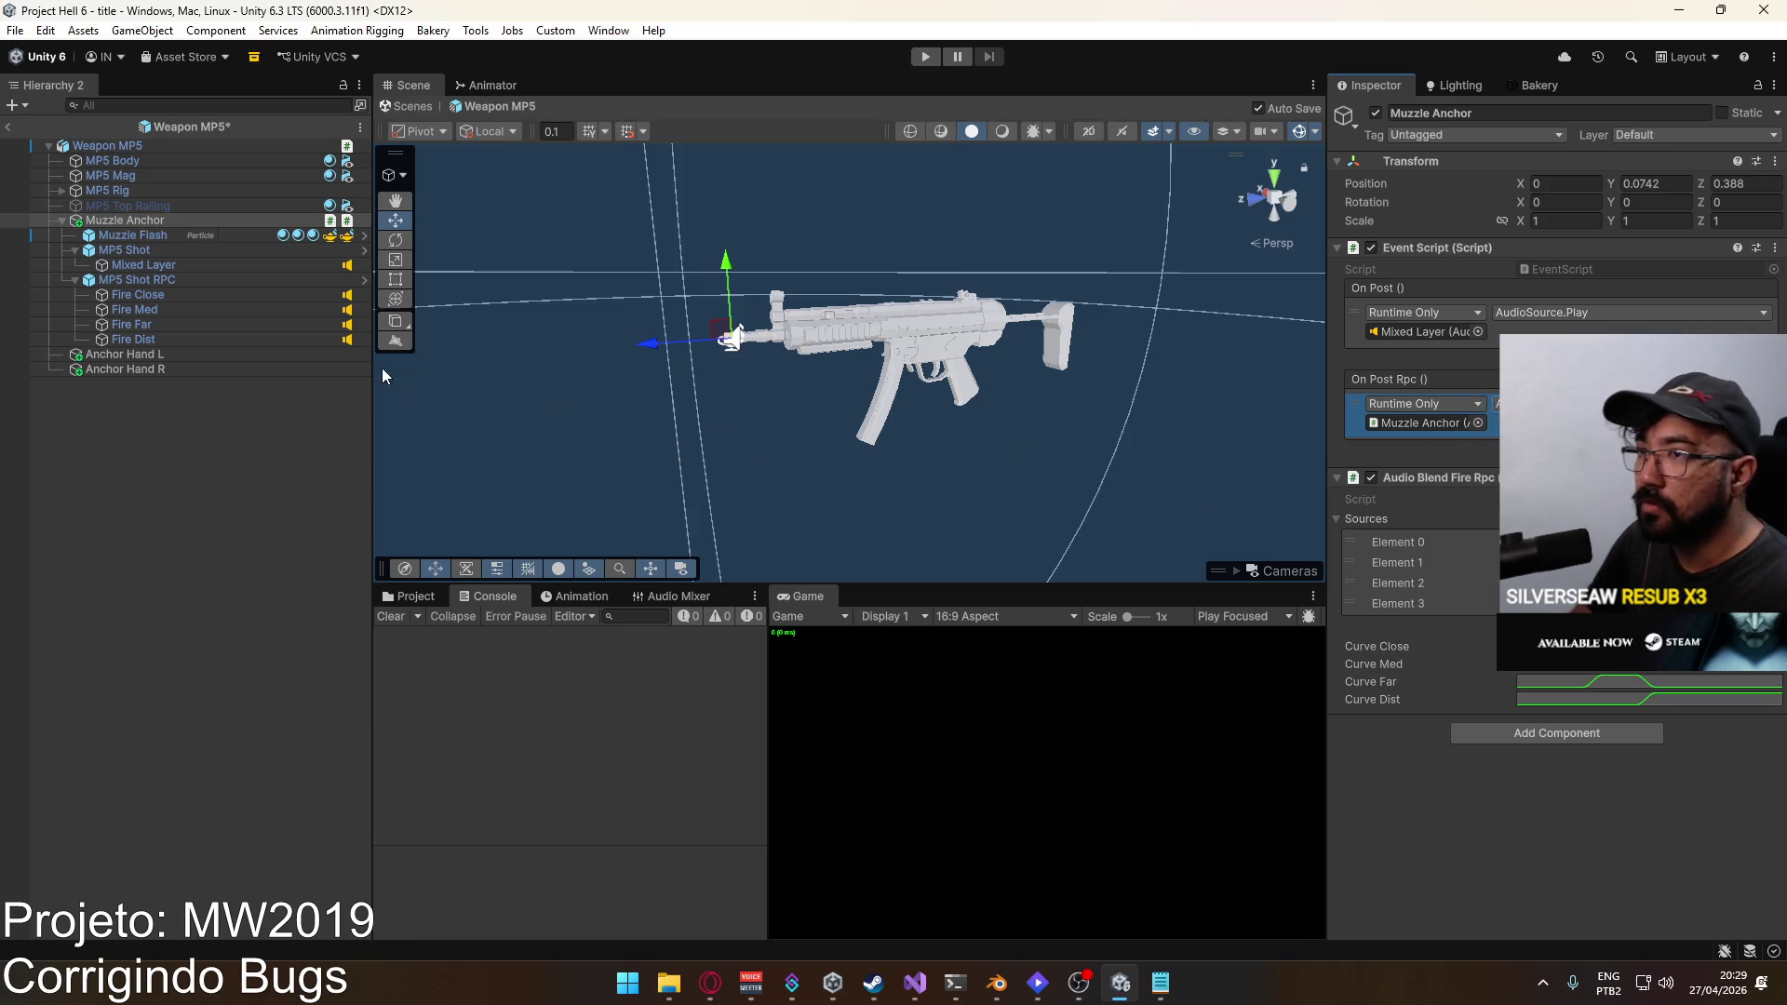
Step: Open the Weapon AKM prefab from the Prefabs folder
{"action": "left_click", "coordinate": [405, 600]}
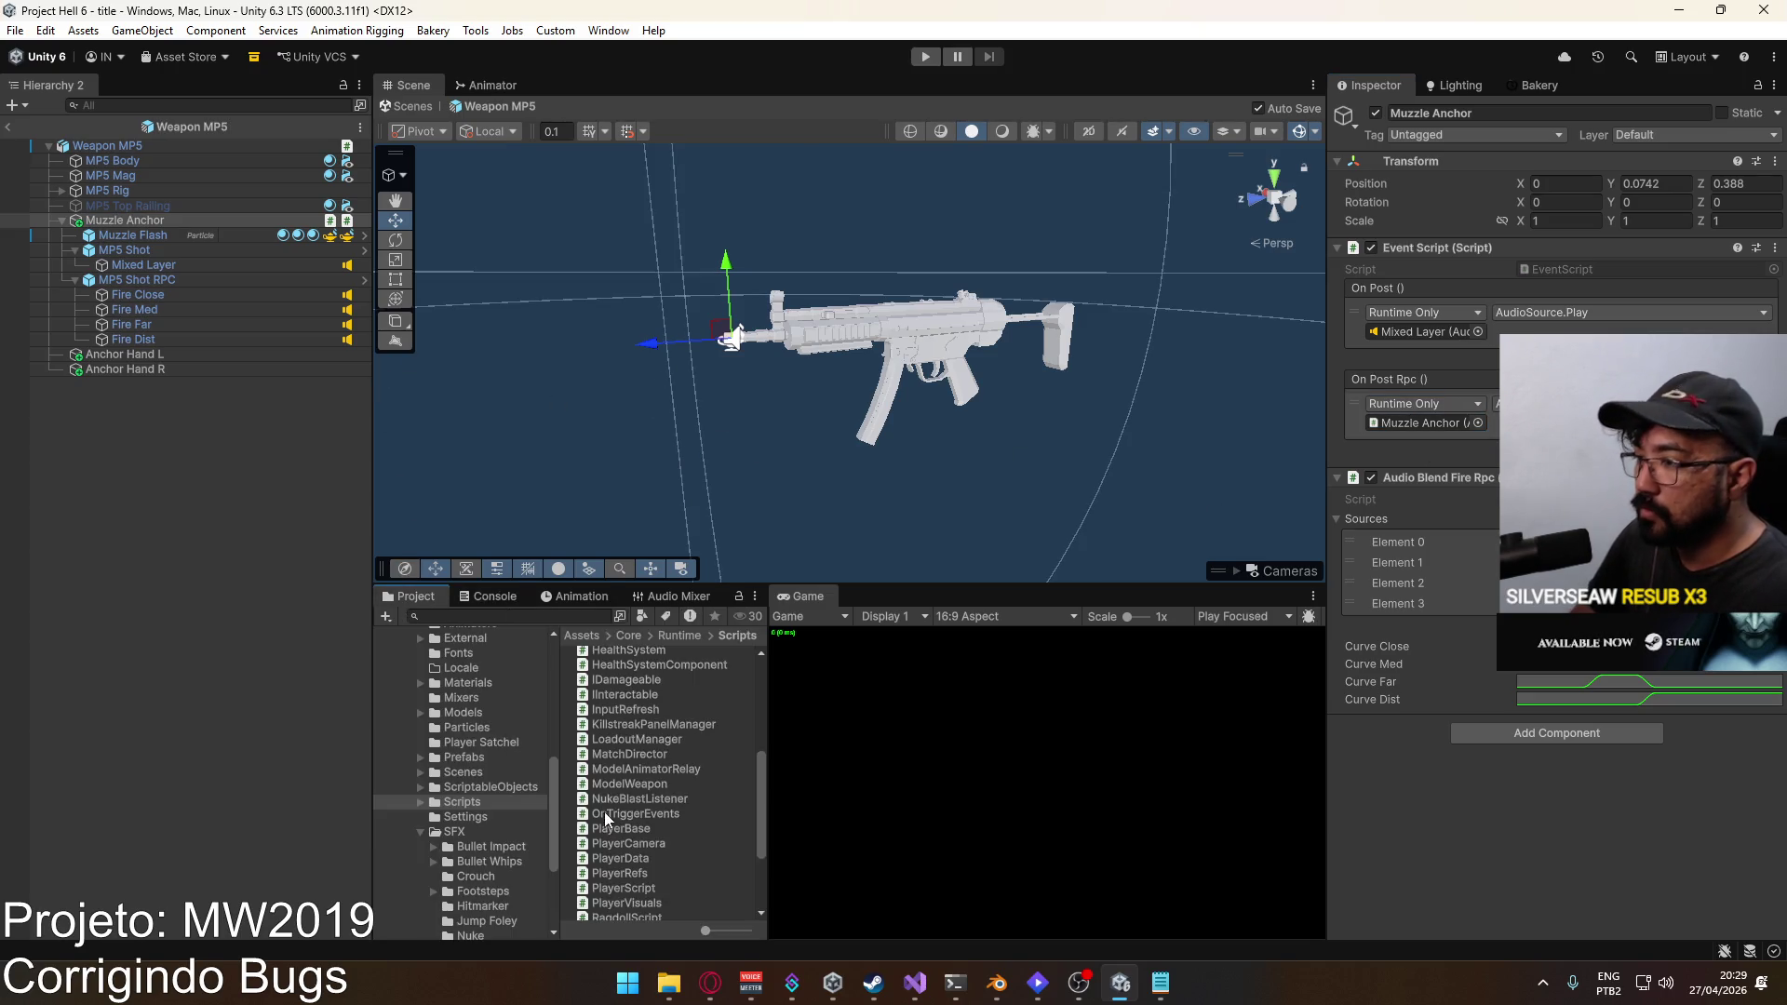
{"action": "left_click", "coordinate": [462, 758]}
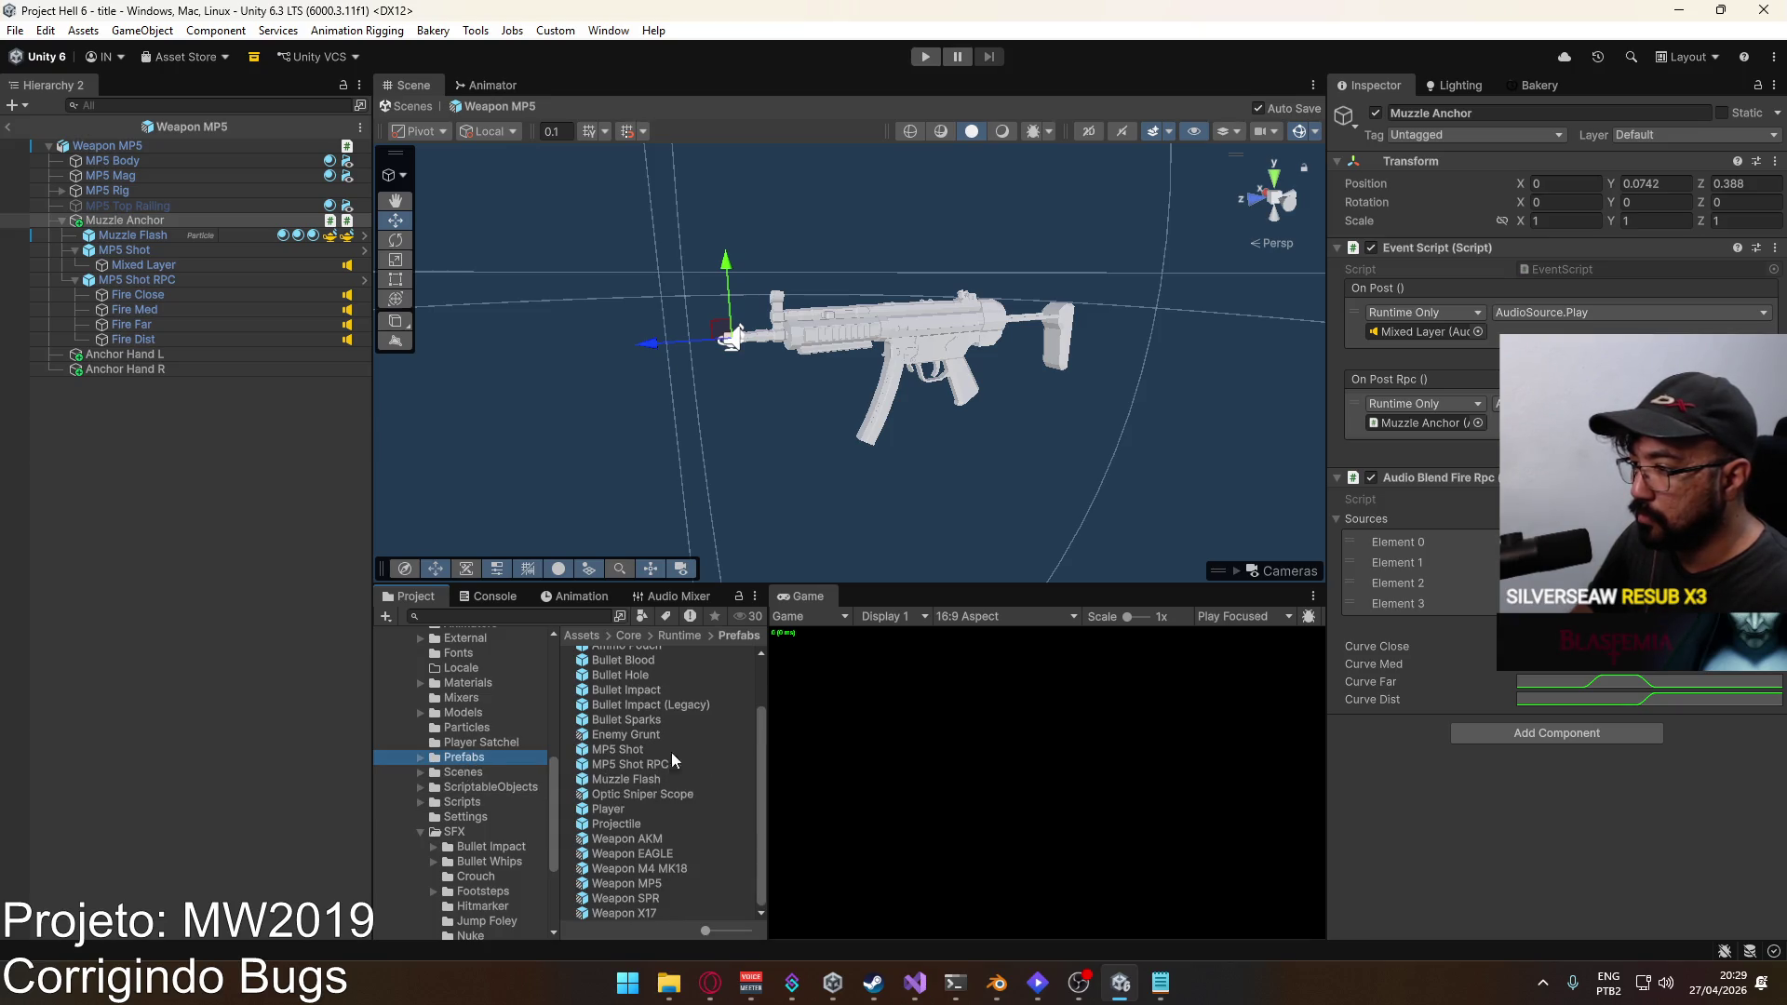
{"action": "double_click", "coordinate": [662, 841]}
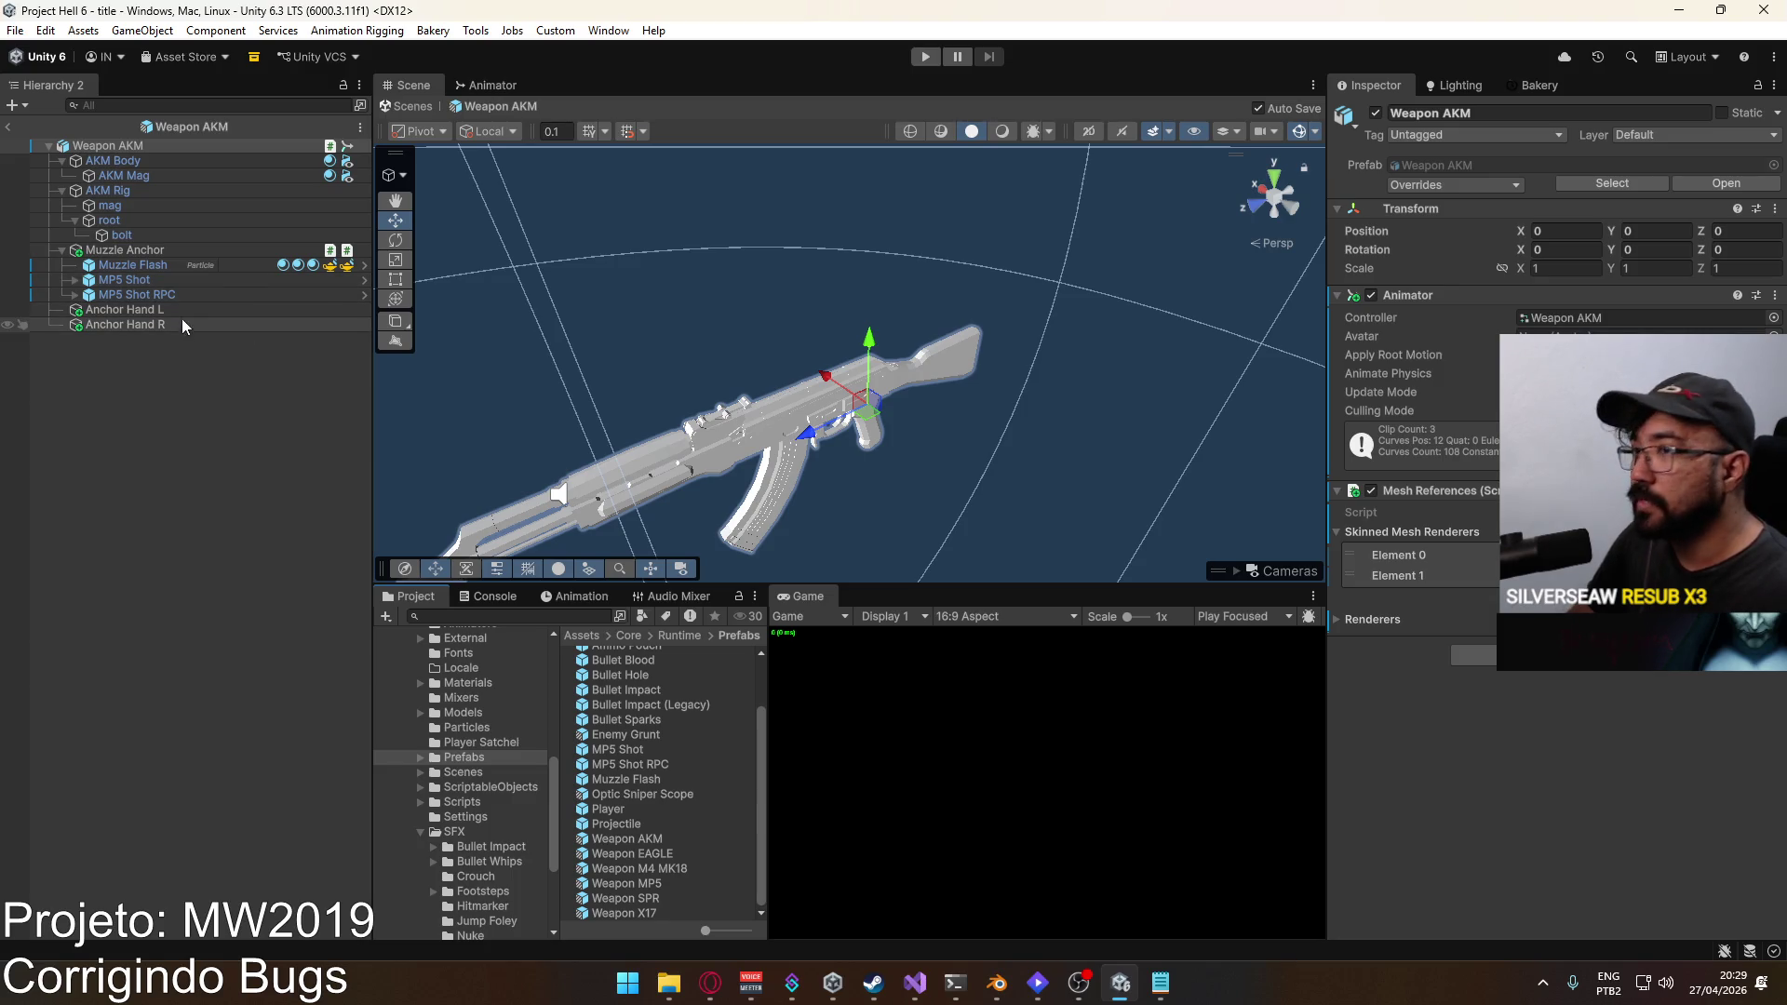
Step: Add an On Post Rpc entry on the AKM Muzzle Anchor calling Muzzle Anchor's Post()
{"action": "left_click", "coordinate": [137, 294]}
{"action": "left_click", "coordinate": [130, 279]}
{"action": "left_click", "coordinate": [130, 253]}
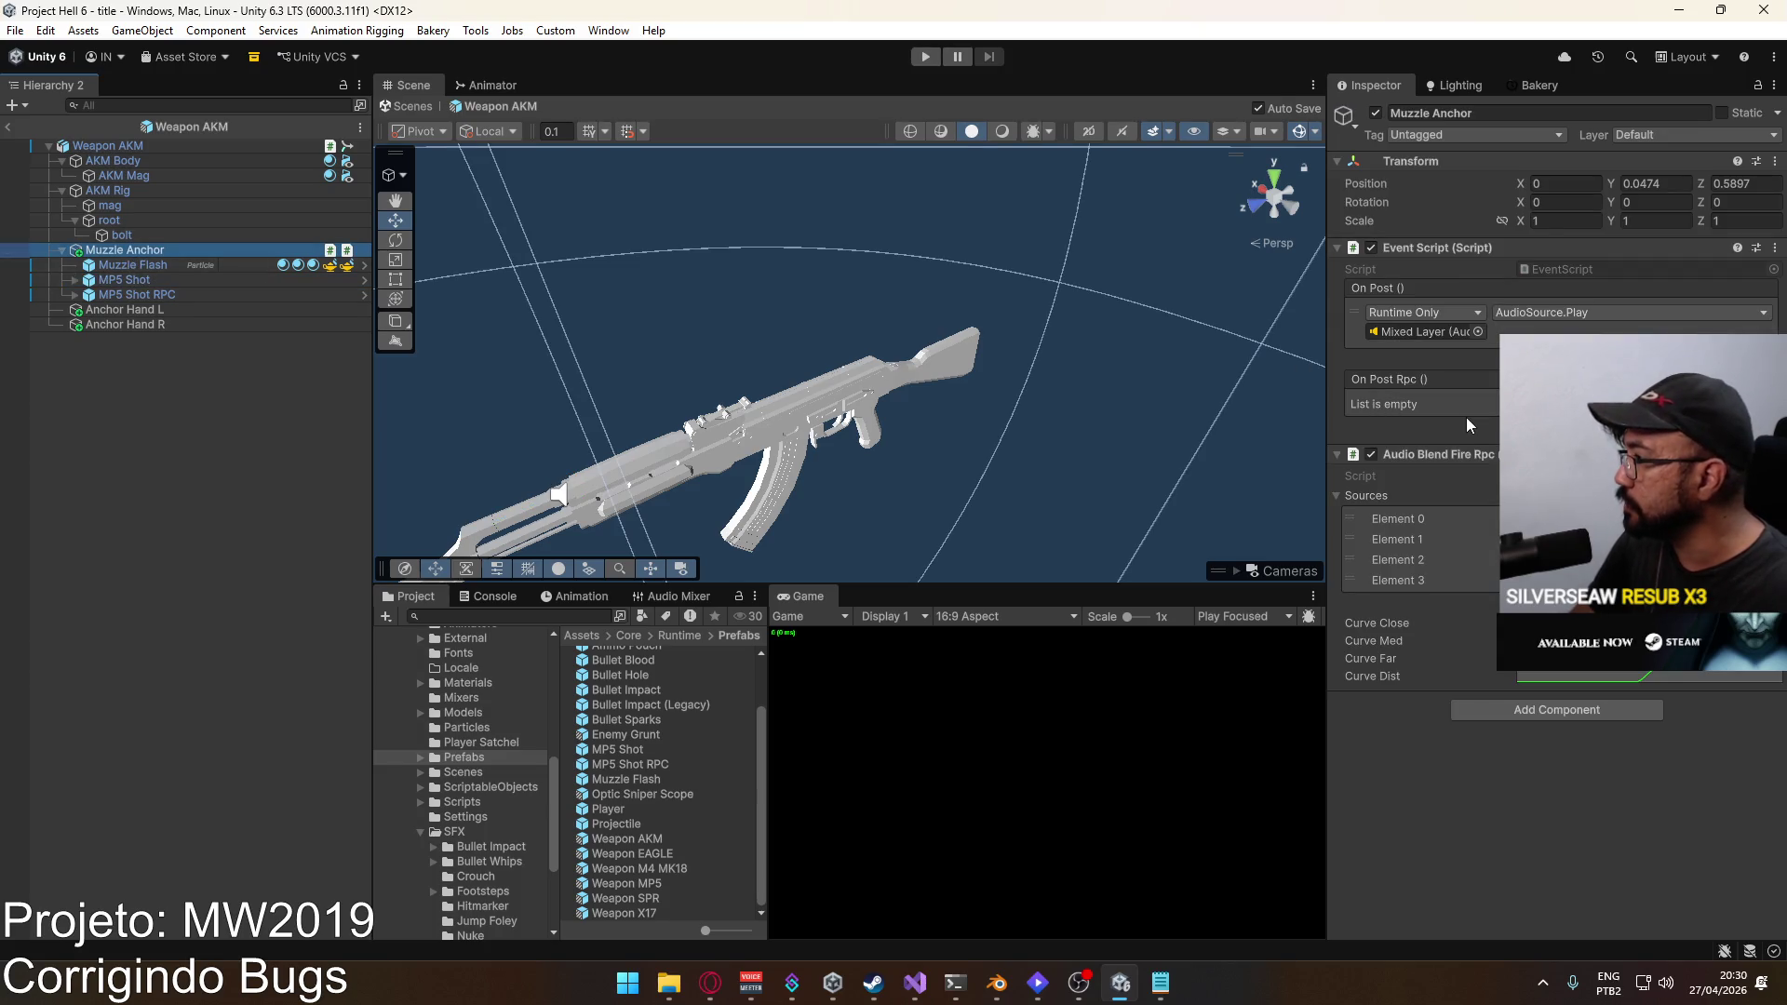
{"action": "left_click", "coordinate": [1748, 424]}
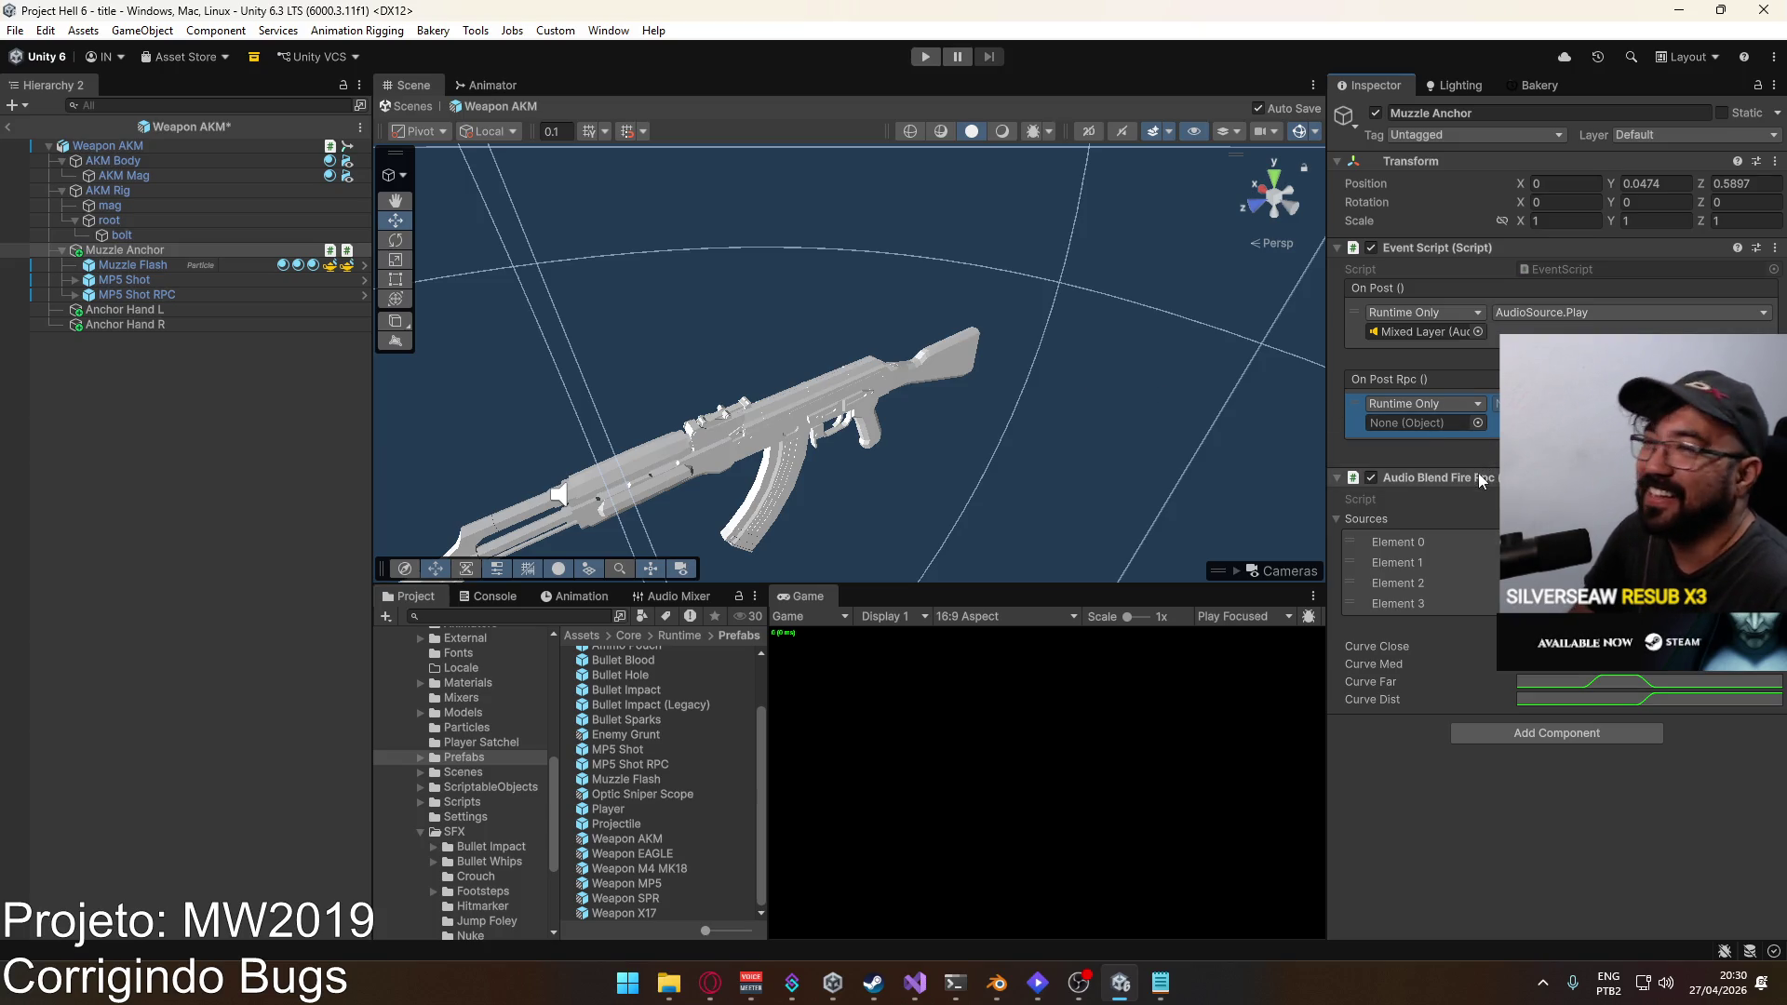
{"action": "left_click_drag", "start_coordinate": [1480, 482], "coordinate": [1424, 423]}
{"action": "mouse_move", "coordinate": [1564, 515]}
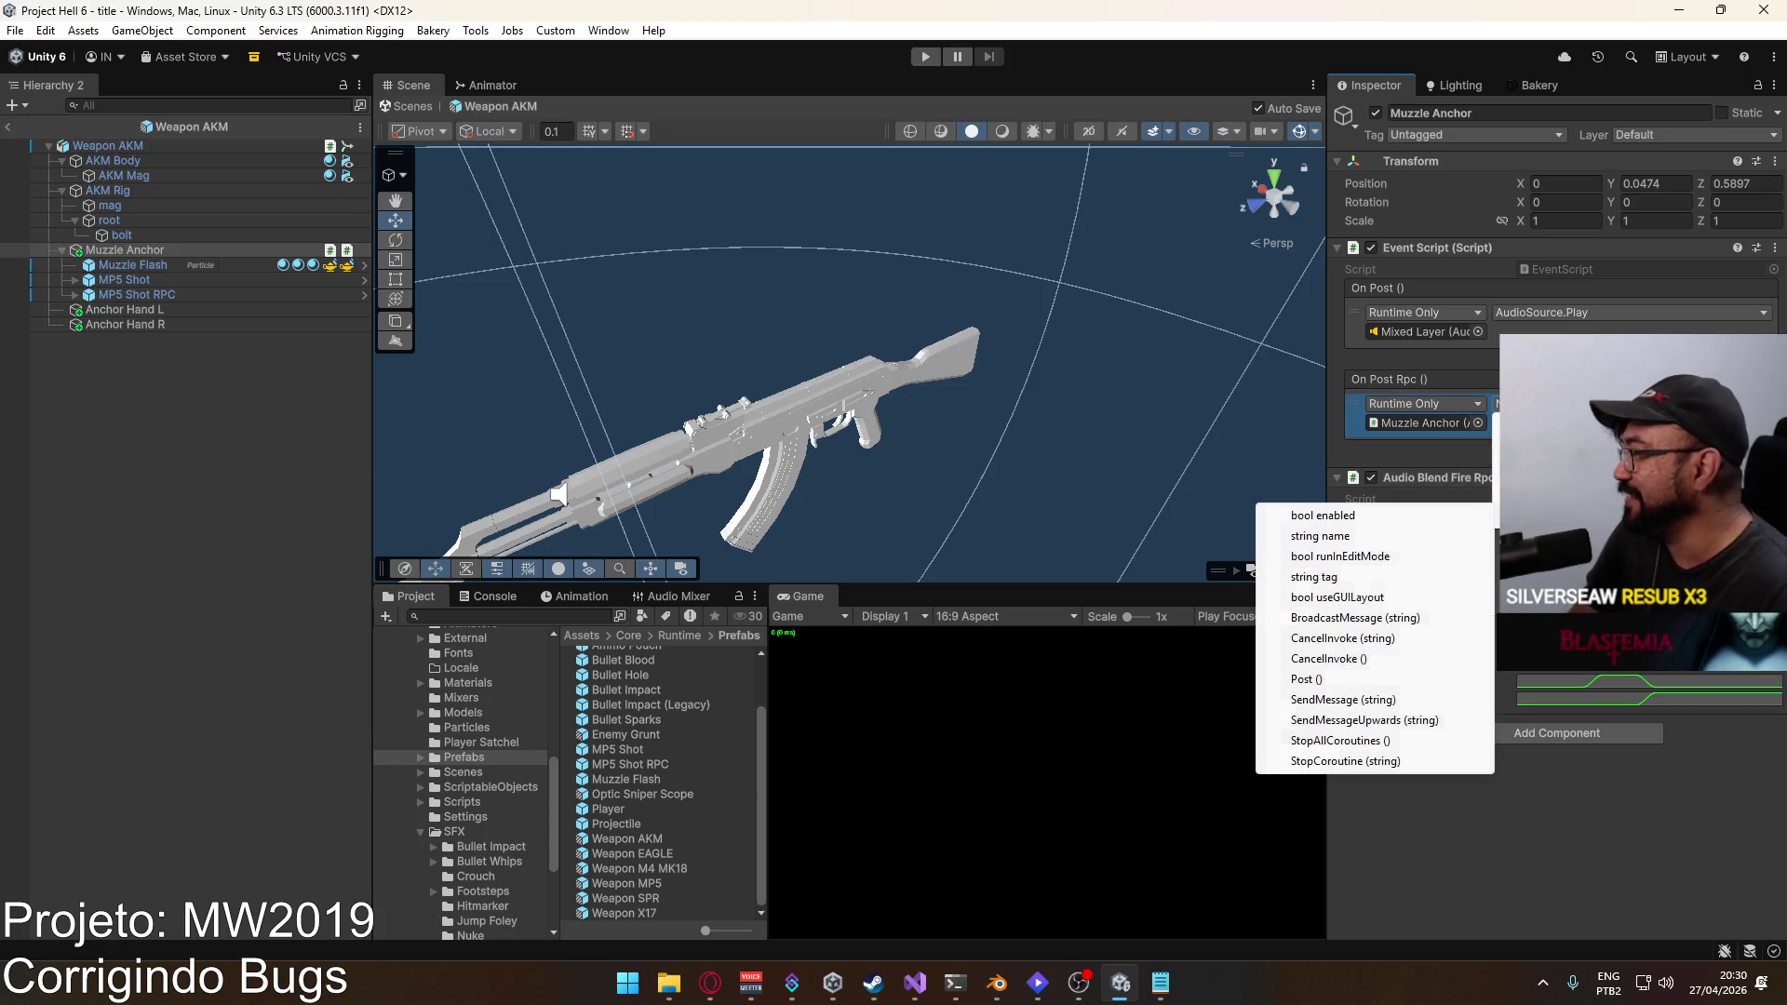
{"action": "left_click", "coordinate": [1306, 679]}
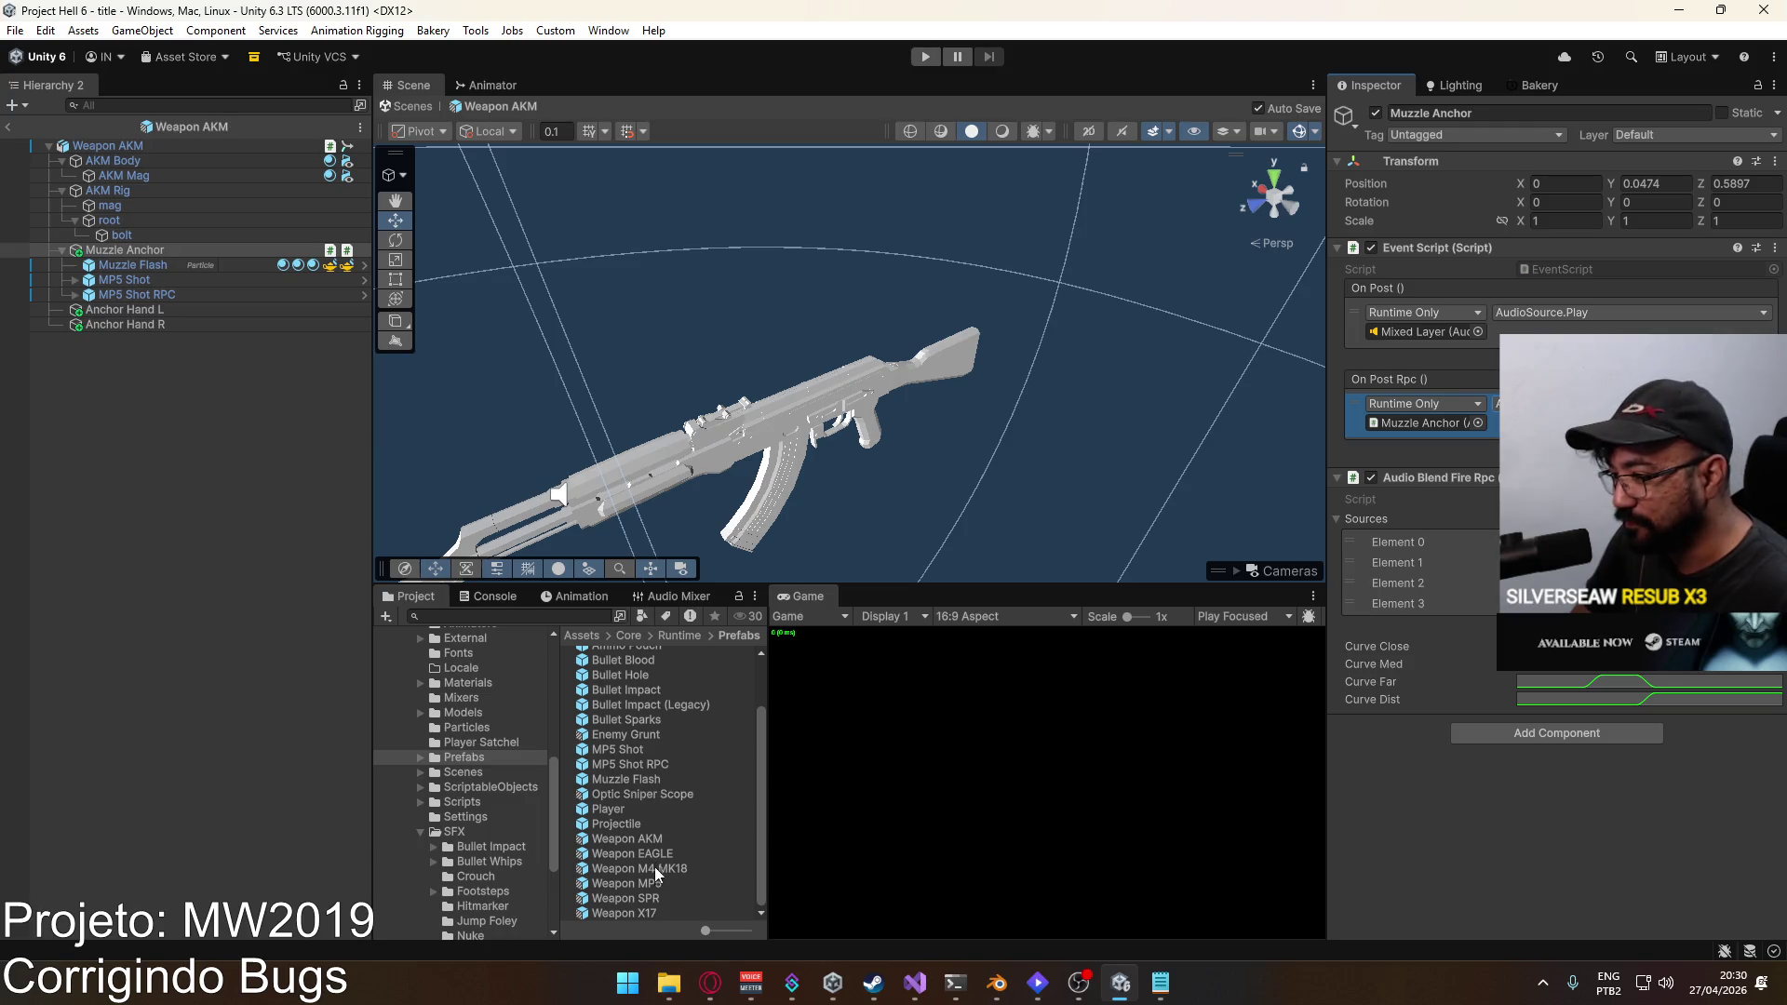
Step: Compare with the Weapon MP5 Muzzle Anchor's event function, then return to Weapon AKM
{"action": "double_click", "coordinate": [627, 883]}
{"action": "left_click", "coordinate": [124, 221]}
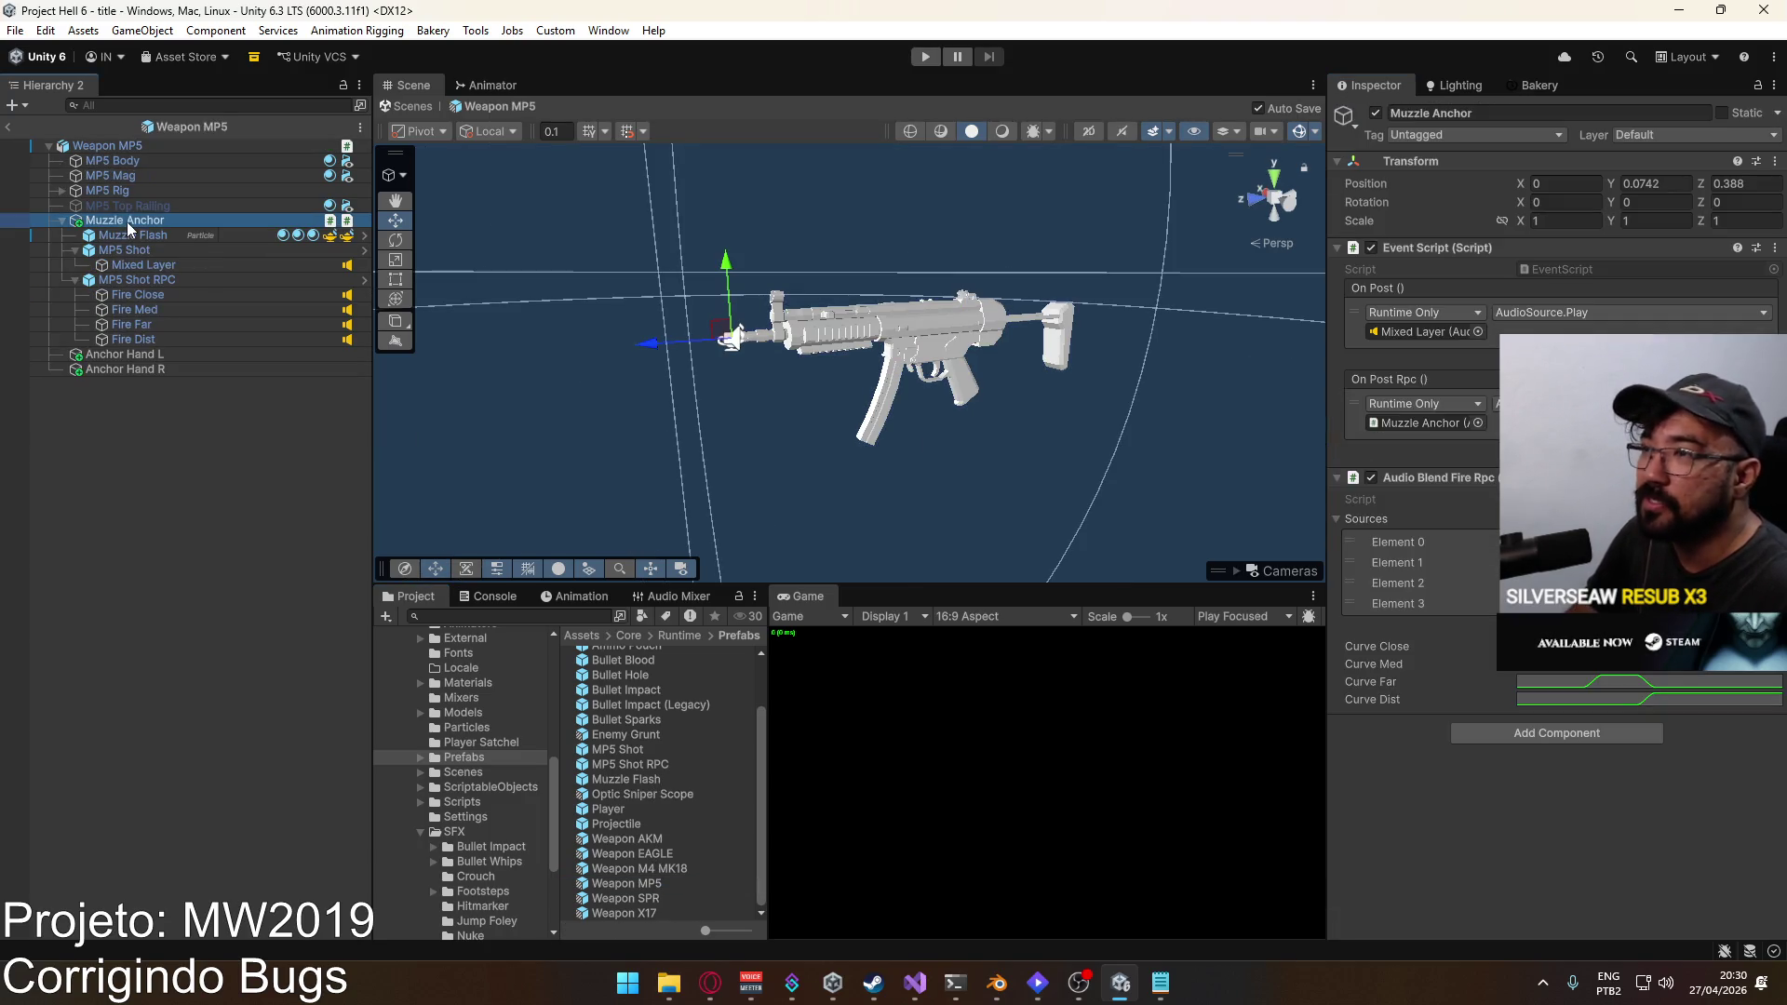
{"action": "left_click", "coordinate": [1455, 475]}
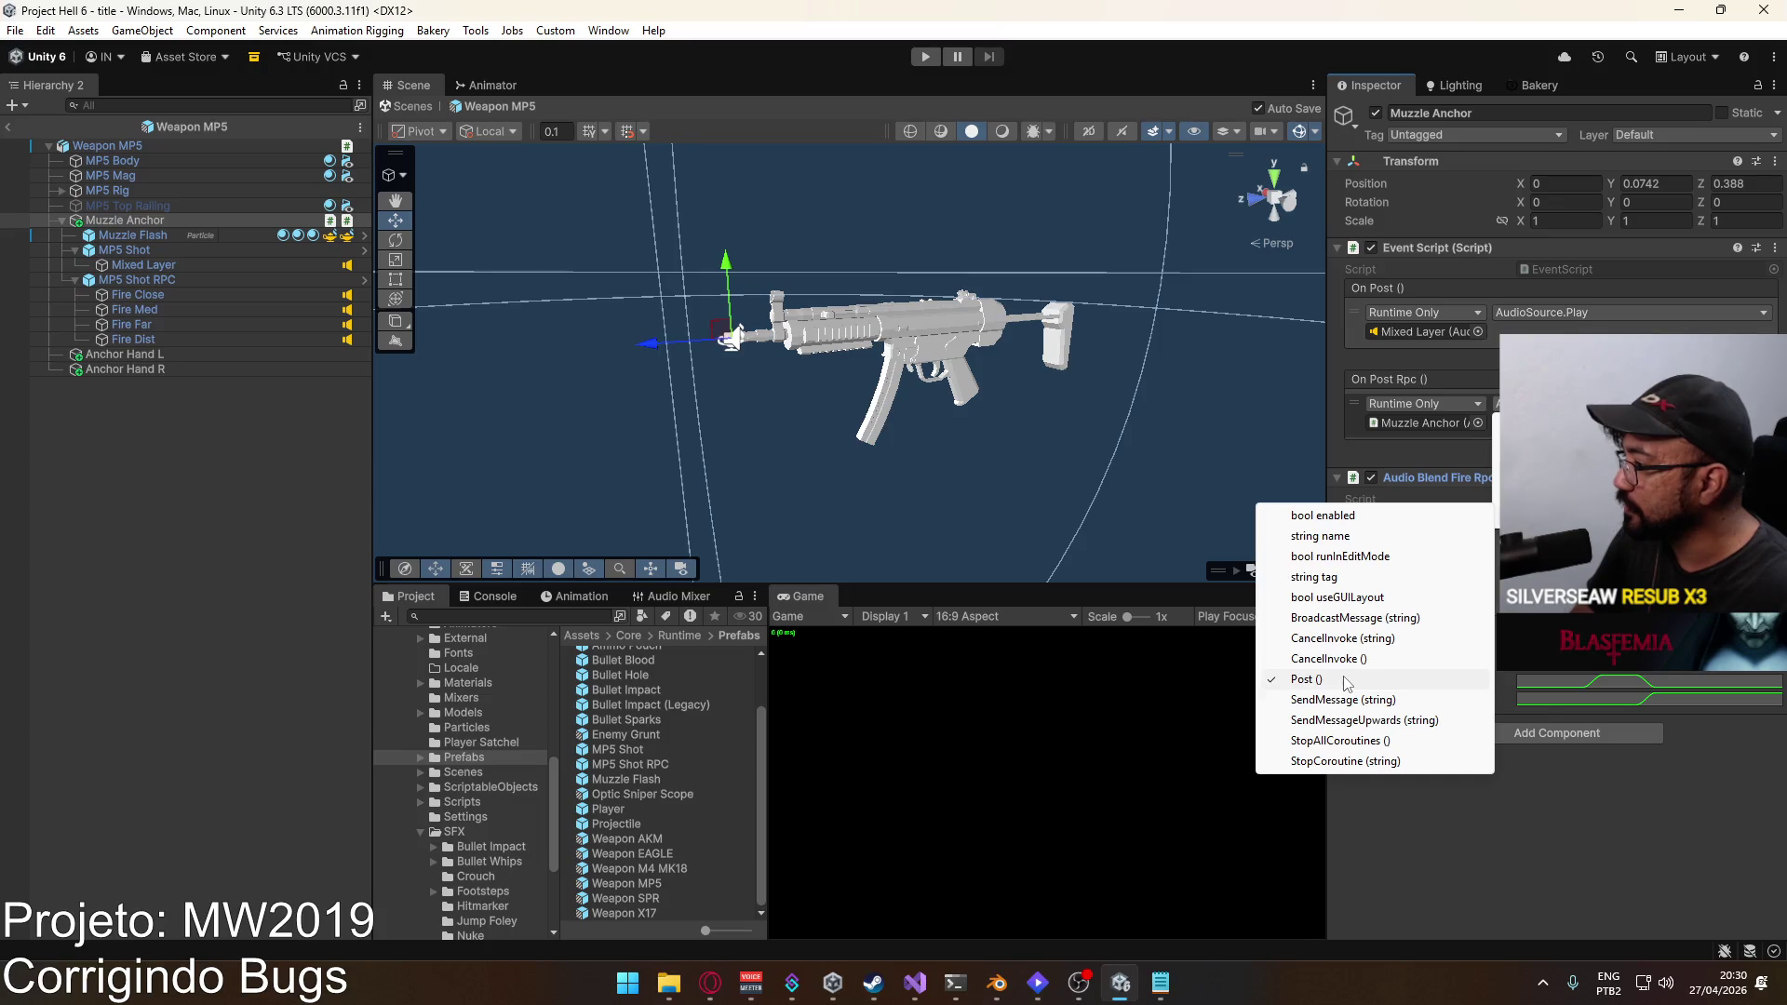
{"action": "left_click", "coordinate": [1090, 577]}
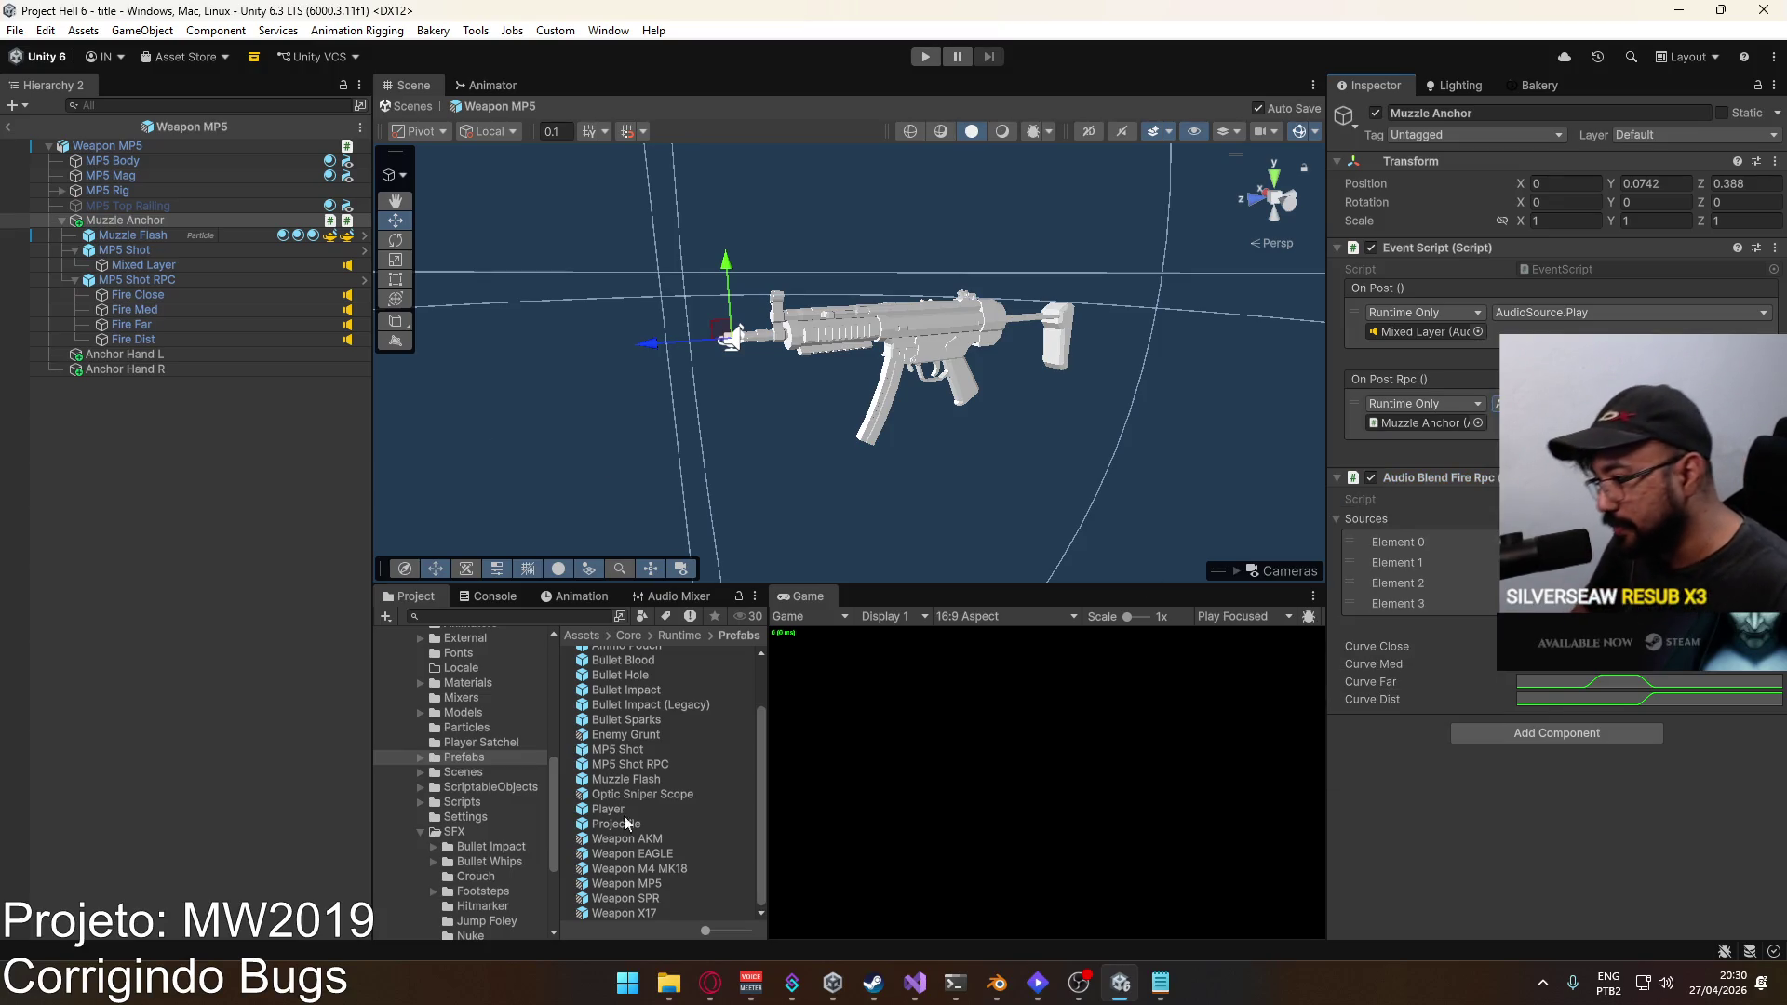
{"action": "double_click", "coordinate": [662, 840]}
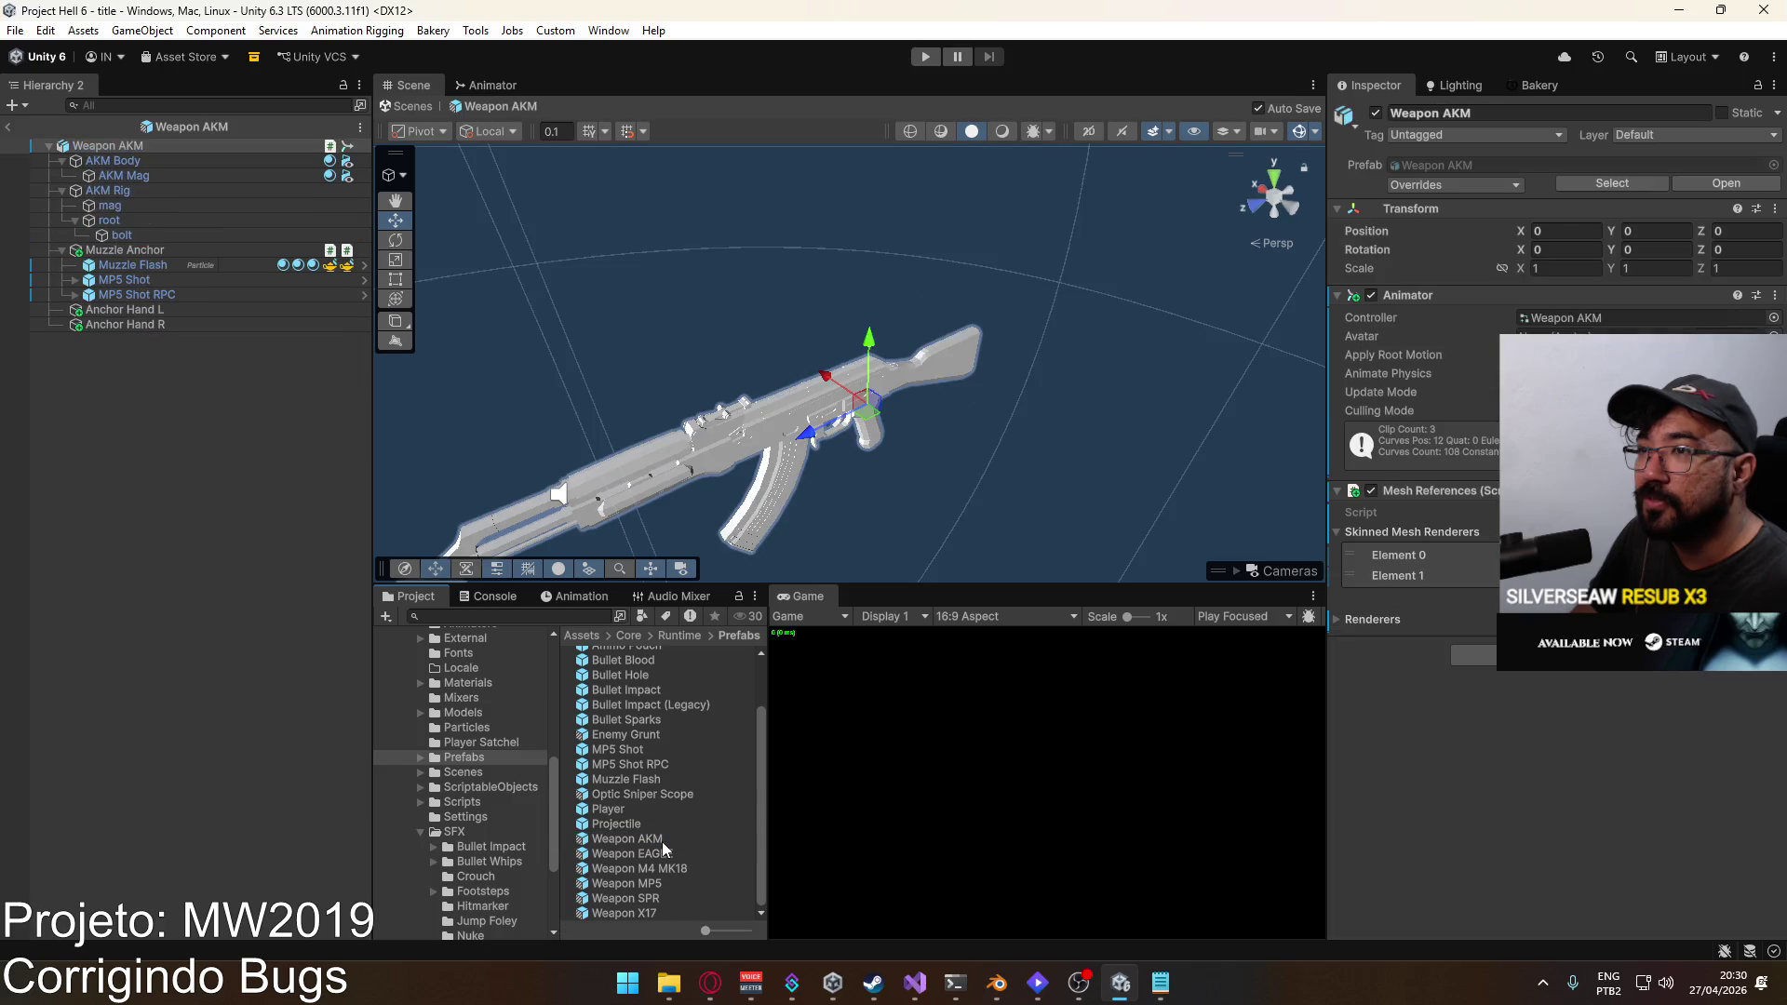
Step: In the Weapon EAGLE prefab, make Muzzle Anchor's On Post Rpc call Post () on itself
{"action": "double_click", "coordinate": [659, 856]}
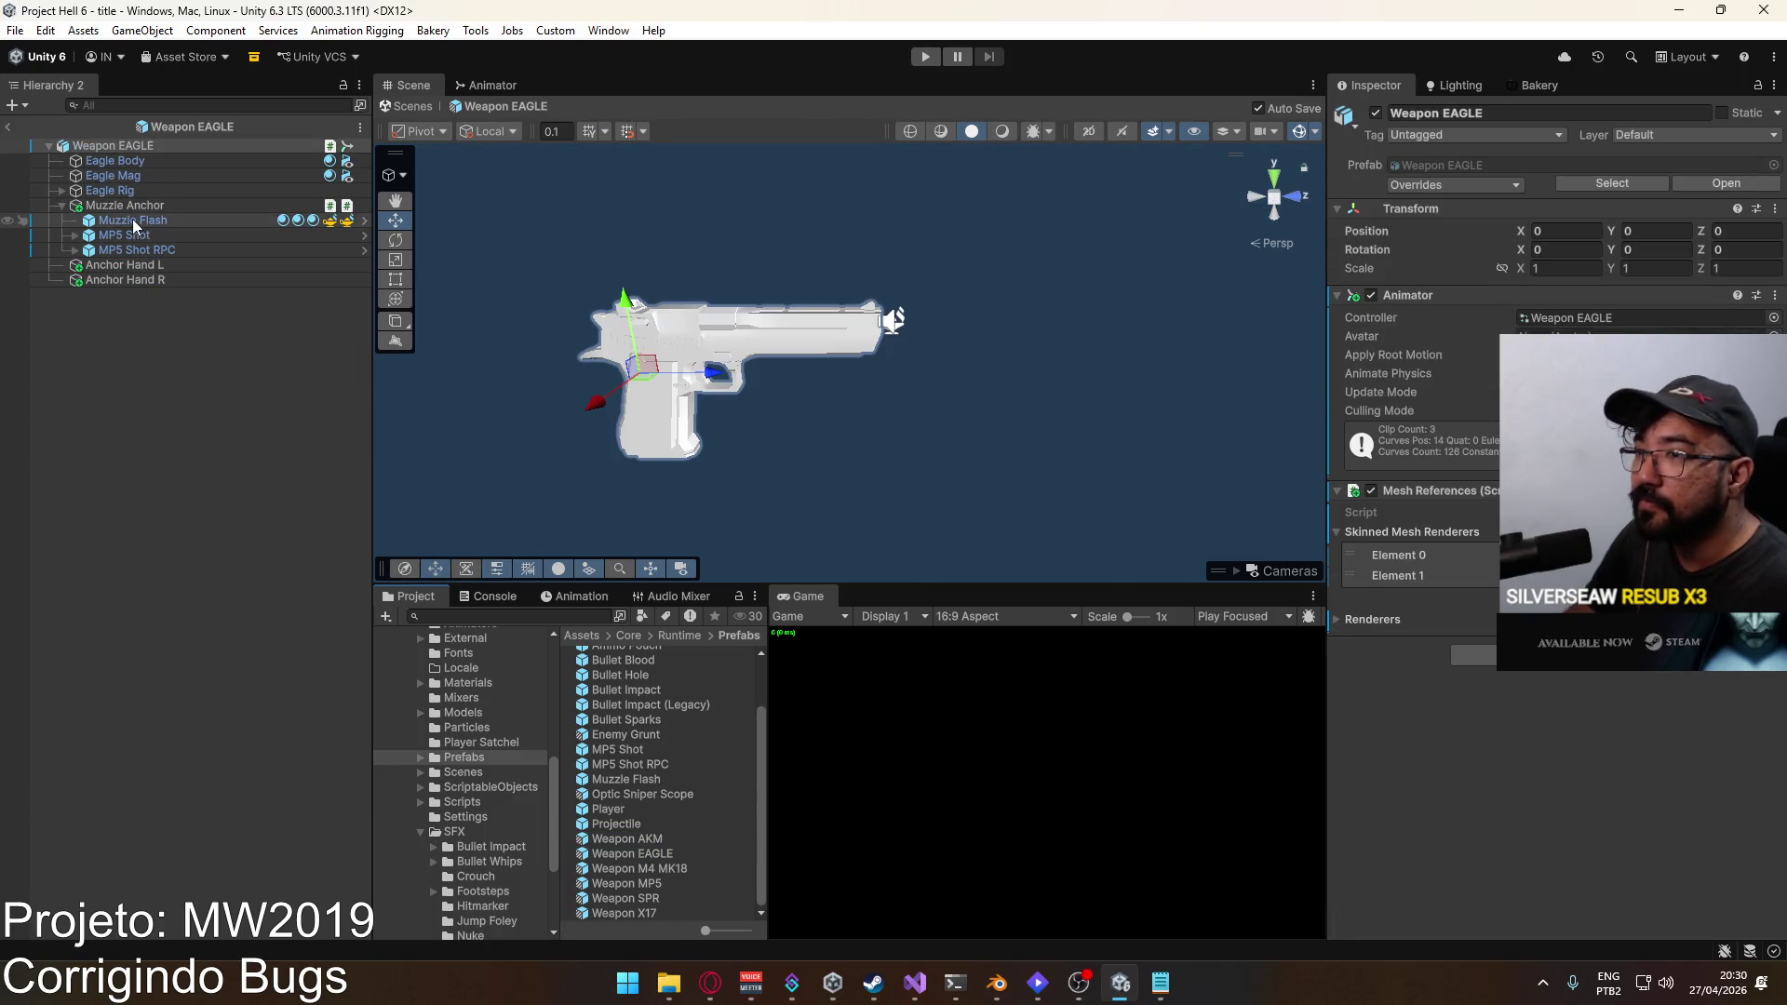
{"action": "left_click", "coordinate": [132, 220]}
{"action": "left_click", "coordinate": [147, 246]}
{"action": "left_click", "coordinate": [149, 237]}
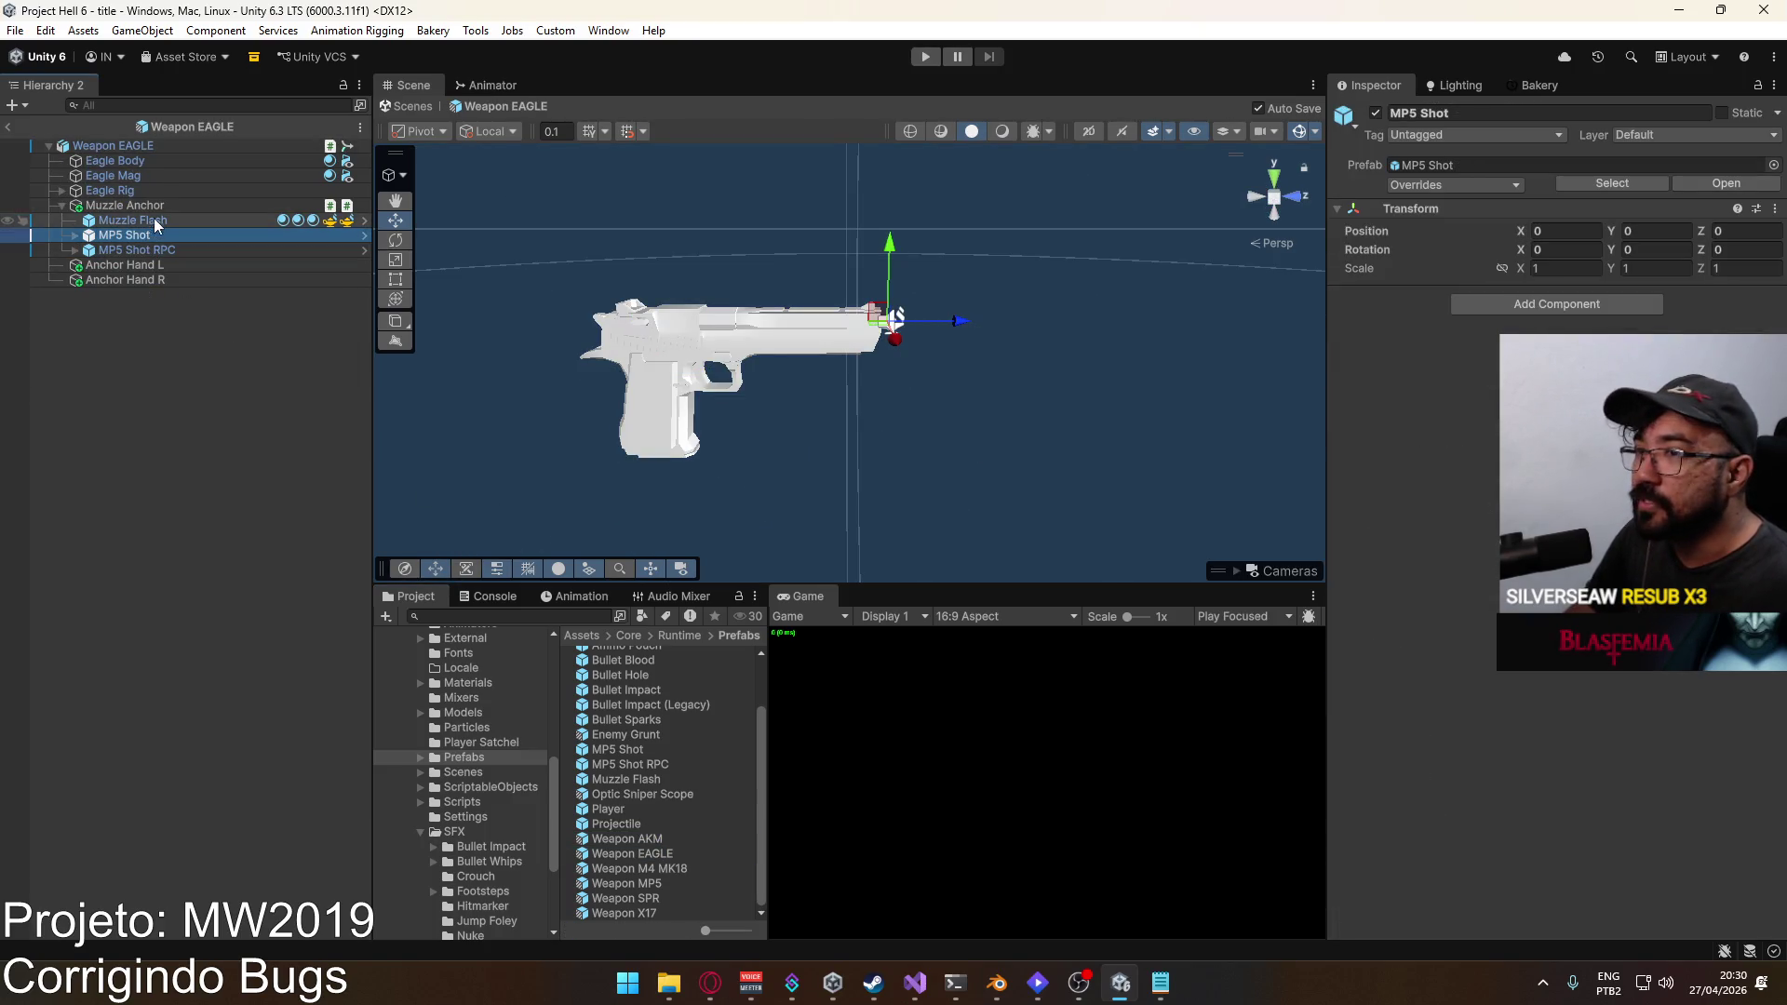
{"action": "left_click", "coordinate": [144, 206]}
{"action": "left_click", "coordinate": [1448, 453]}
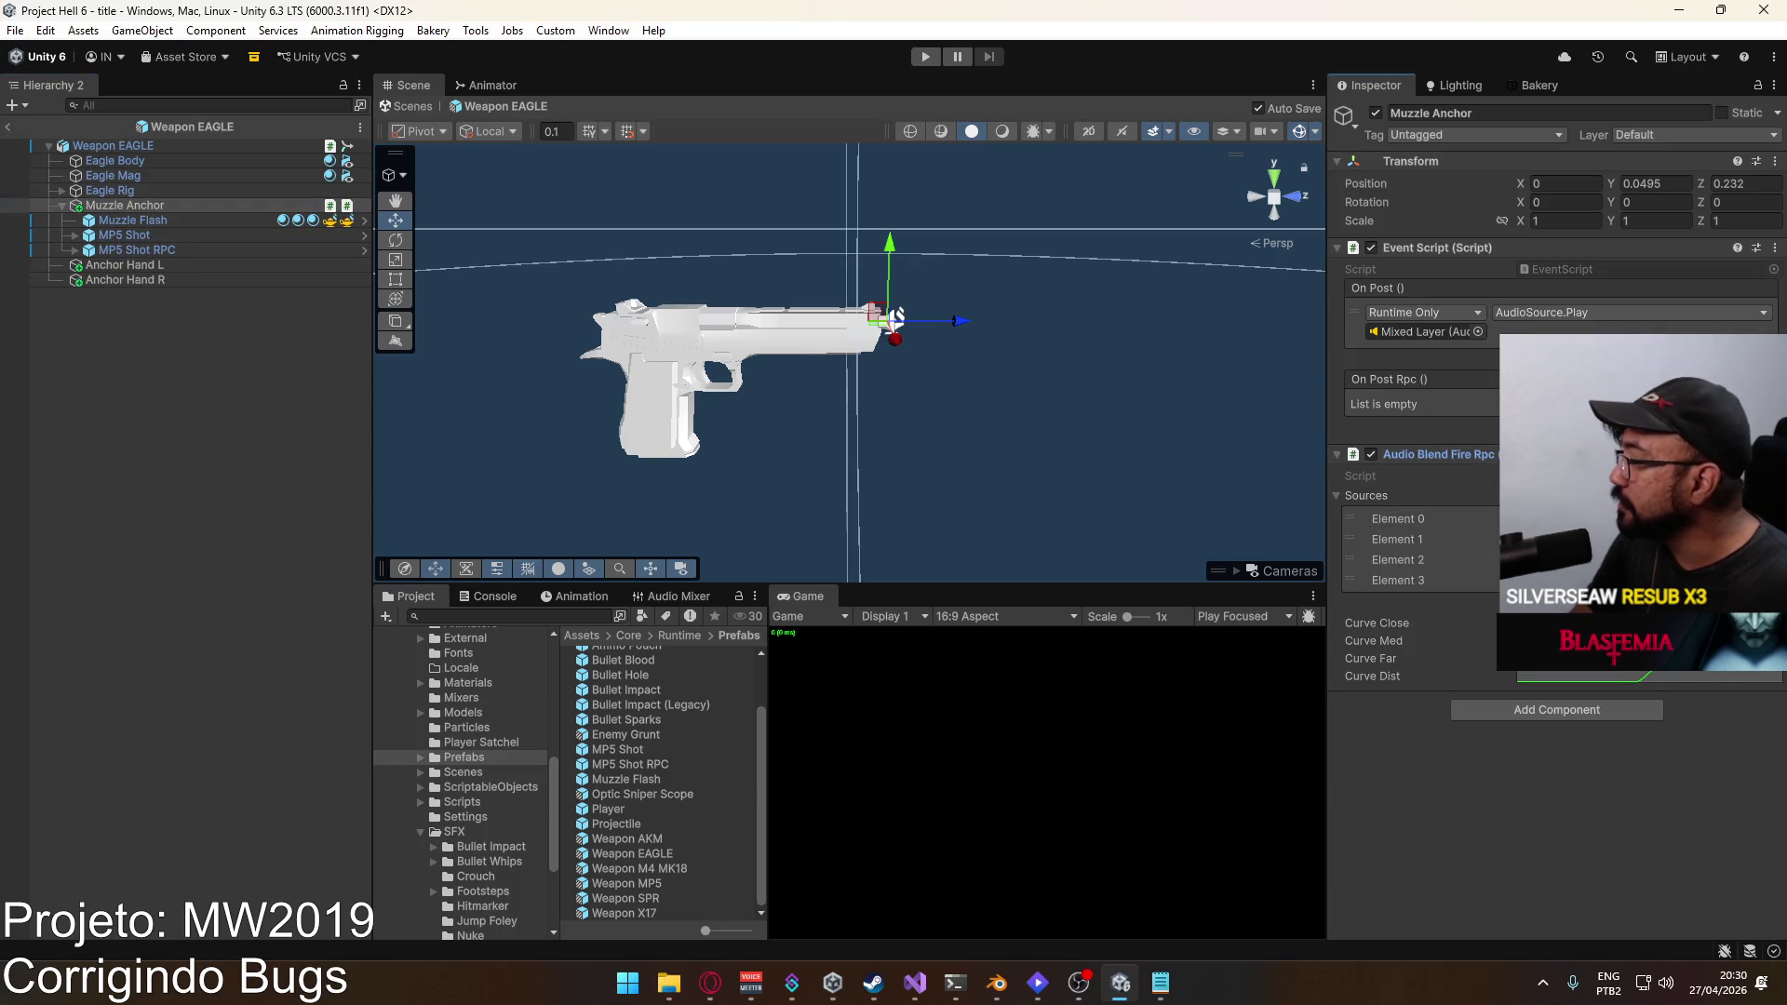
{"action": "left_click_drag", "start_coordinate": [1448, 453], "coordinate": [1449, 428]}
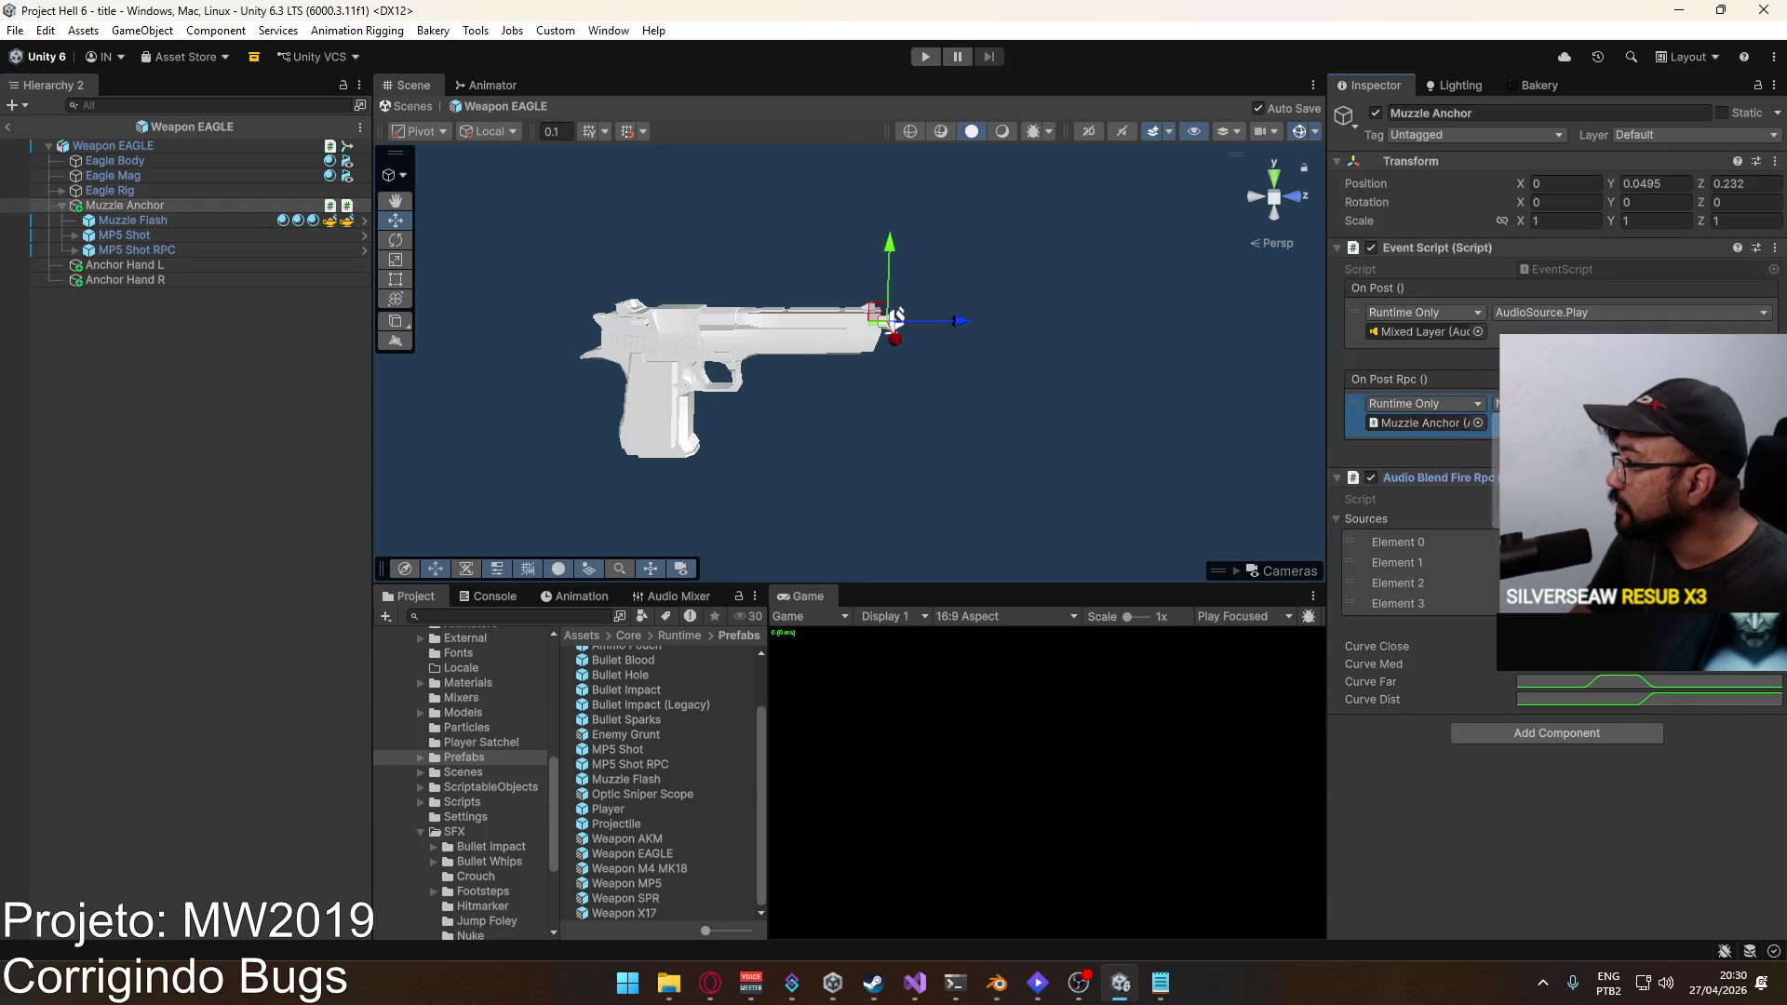
{"action": "left_click", "coordinate": [1536, 403]}
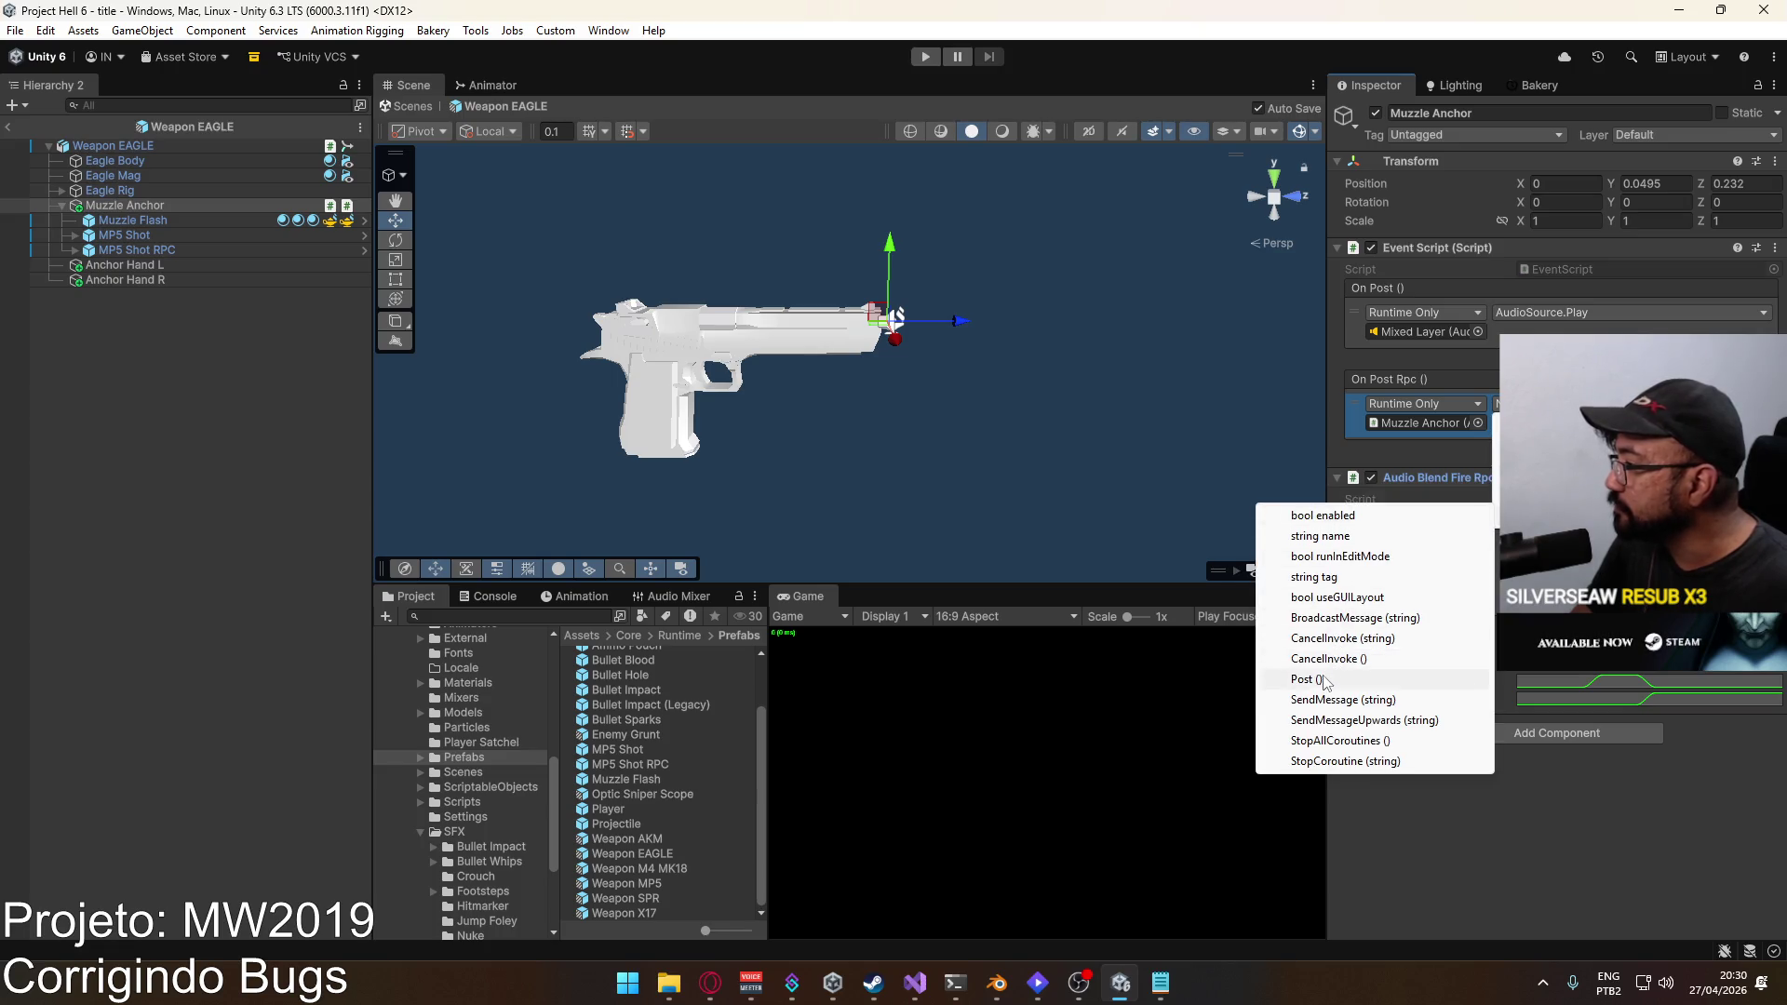
{"action": "left_click", "coordinate": [1327, 680]}
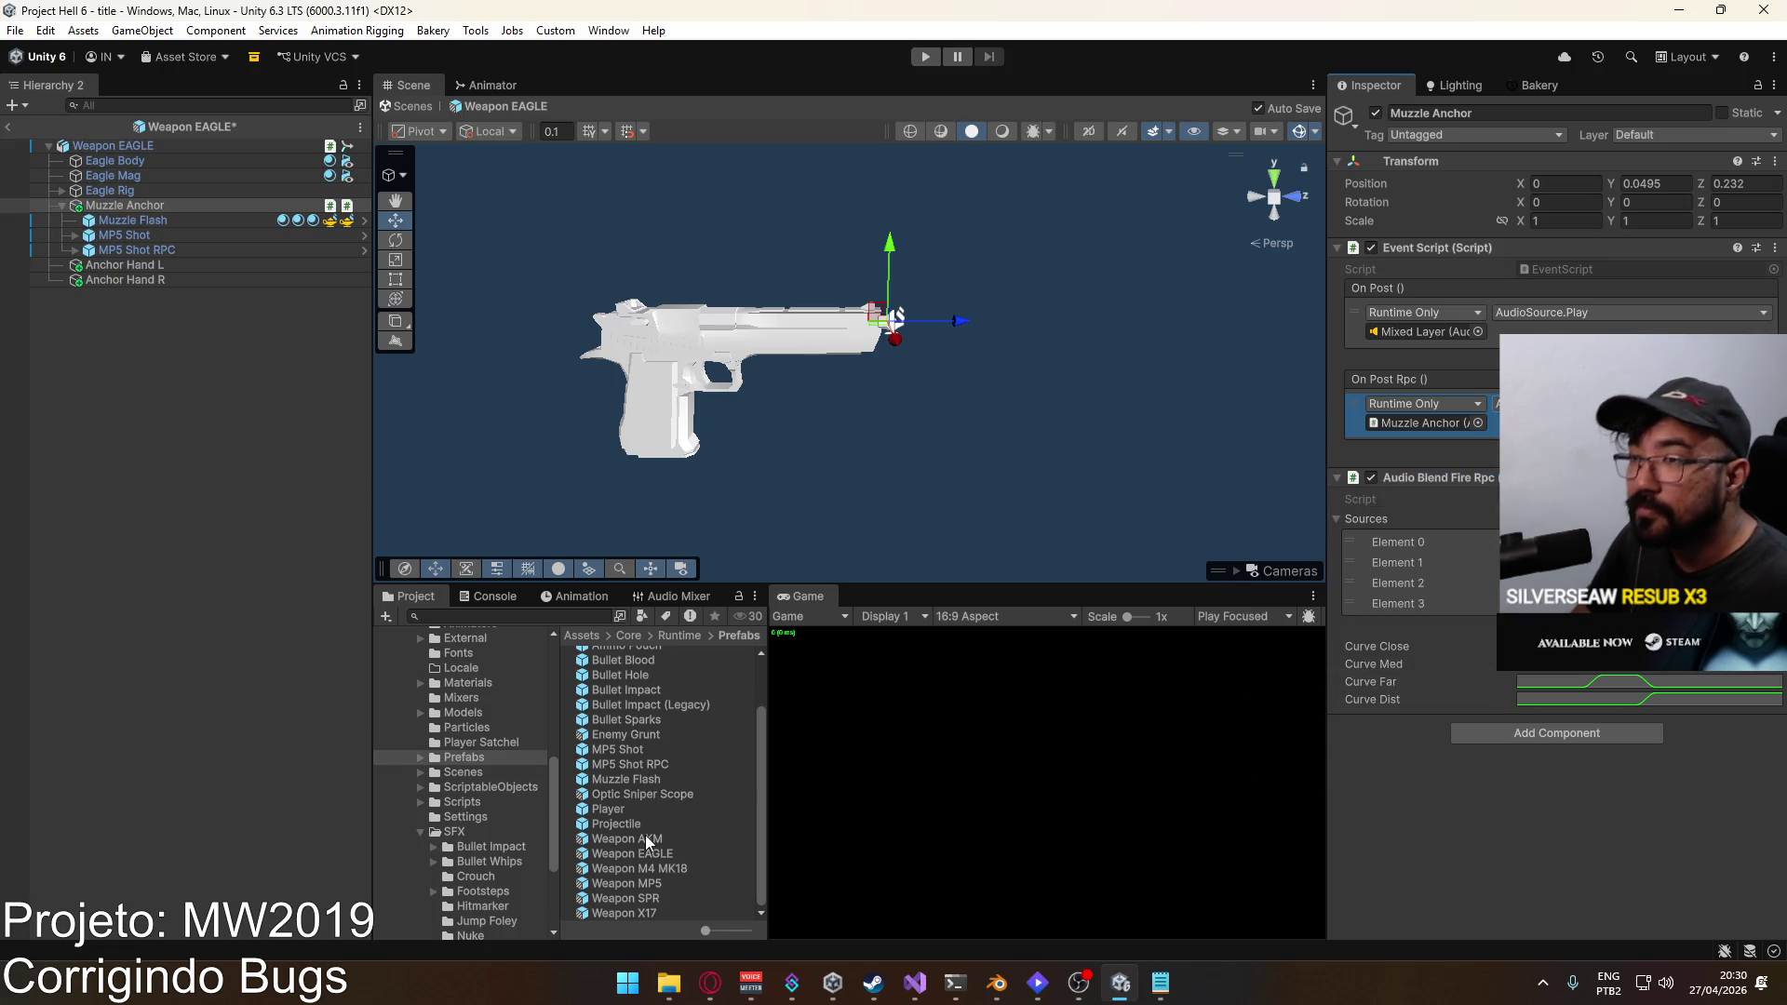
Step: In the Weapon M4 MK18 prefab, add an On Post Rpc entry targeting Muzzle Anchor's Post ()
{"action": "double_click", "coordinate": [676, 871]}
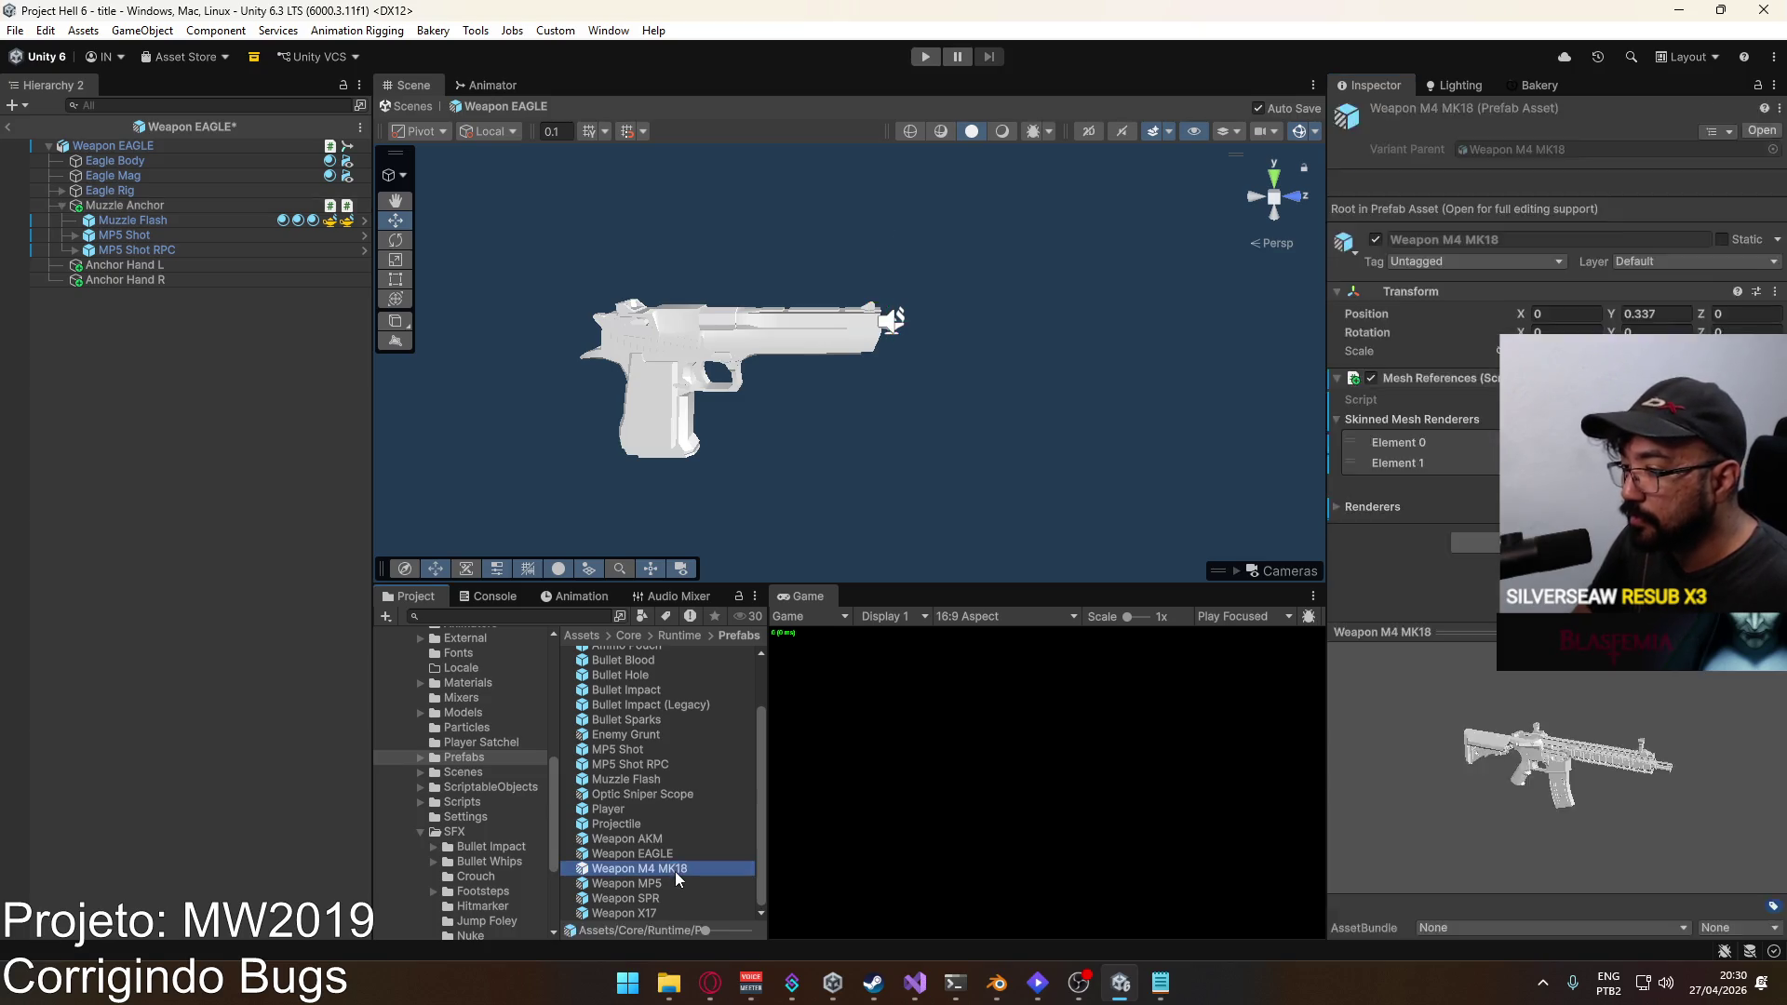
{"action": "left_click", "coordinate": [148, 251]}
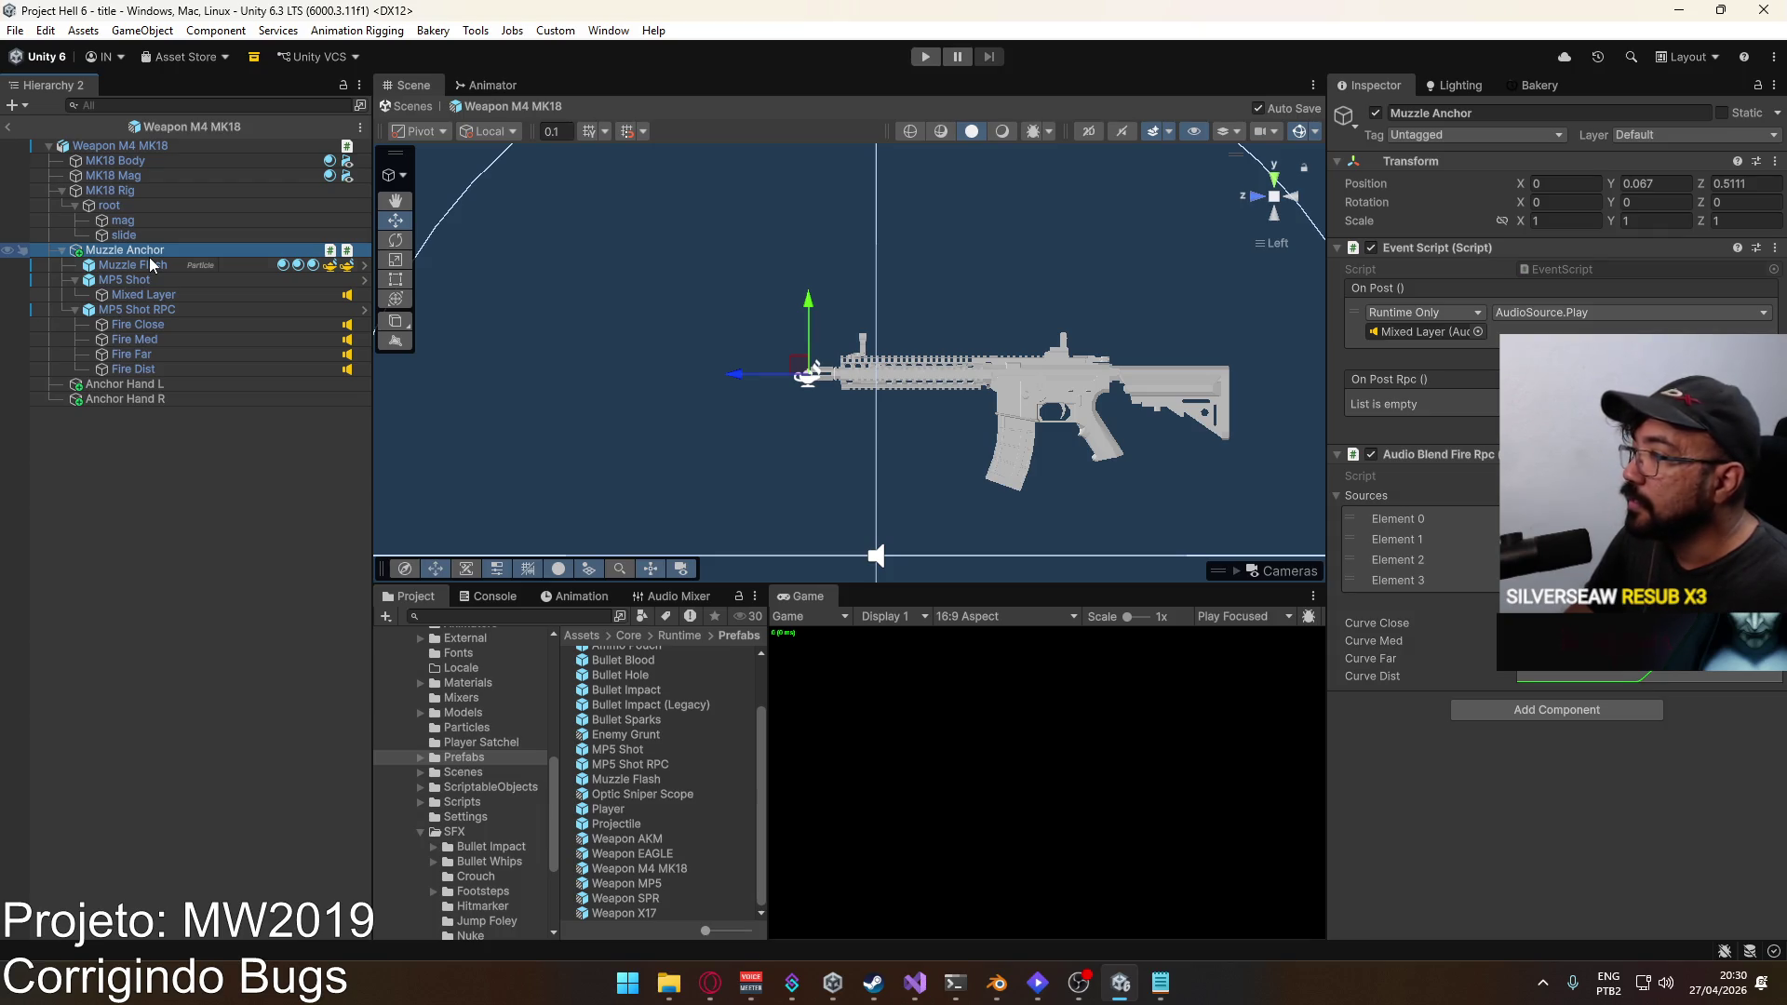
{"action": "left_click", "coordinate": [1748, 424]}
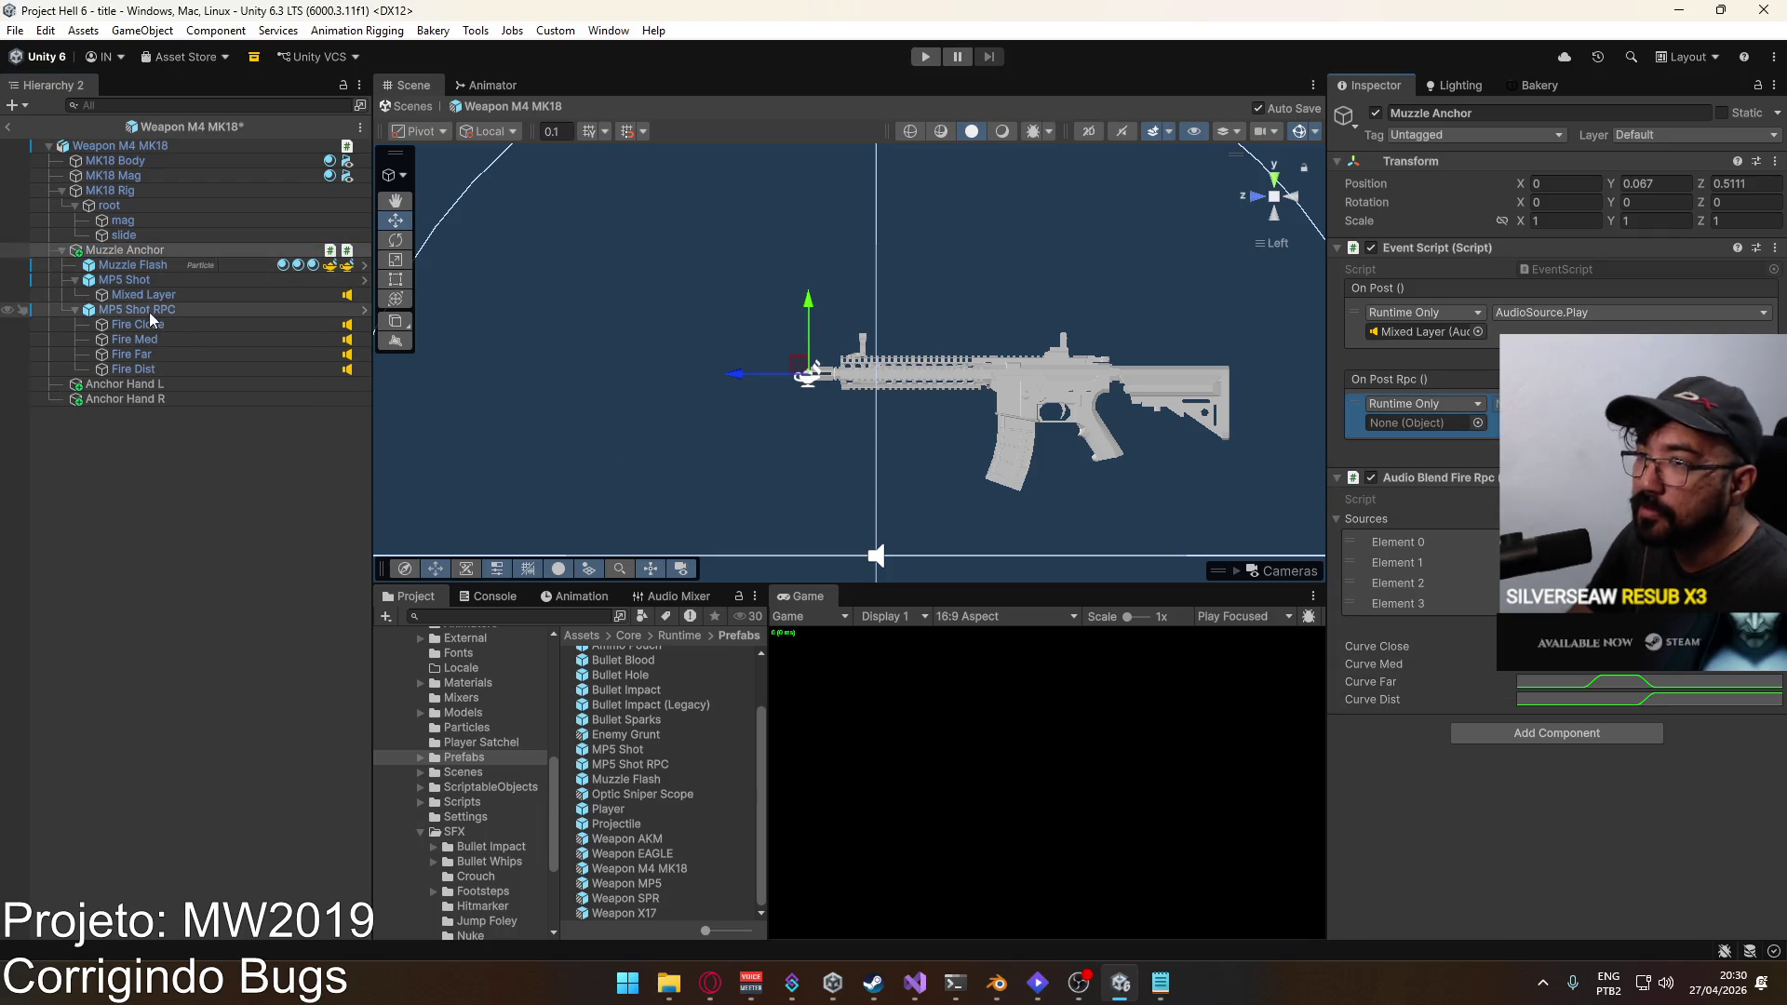
{"action": "left_click_drag", "start_coordinate": [1425, 437], "coordinate": [1419, 424]}
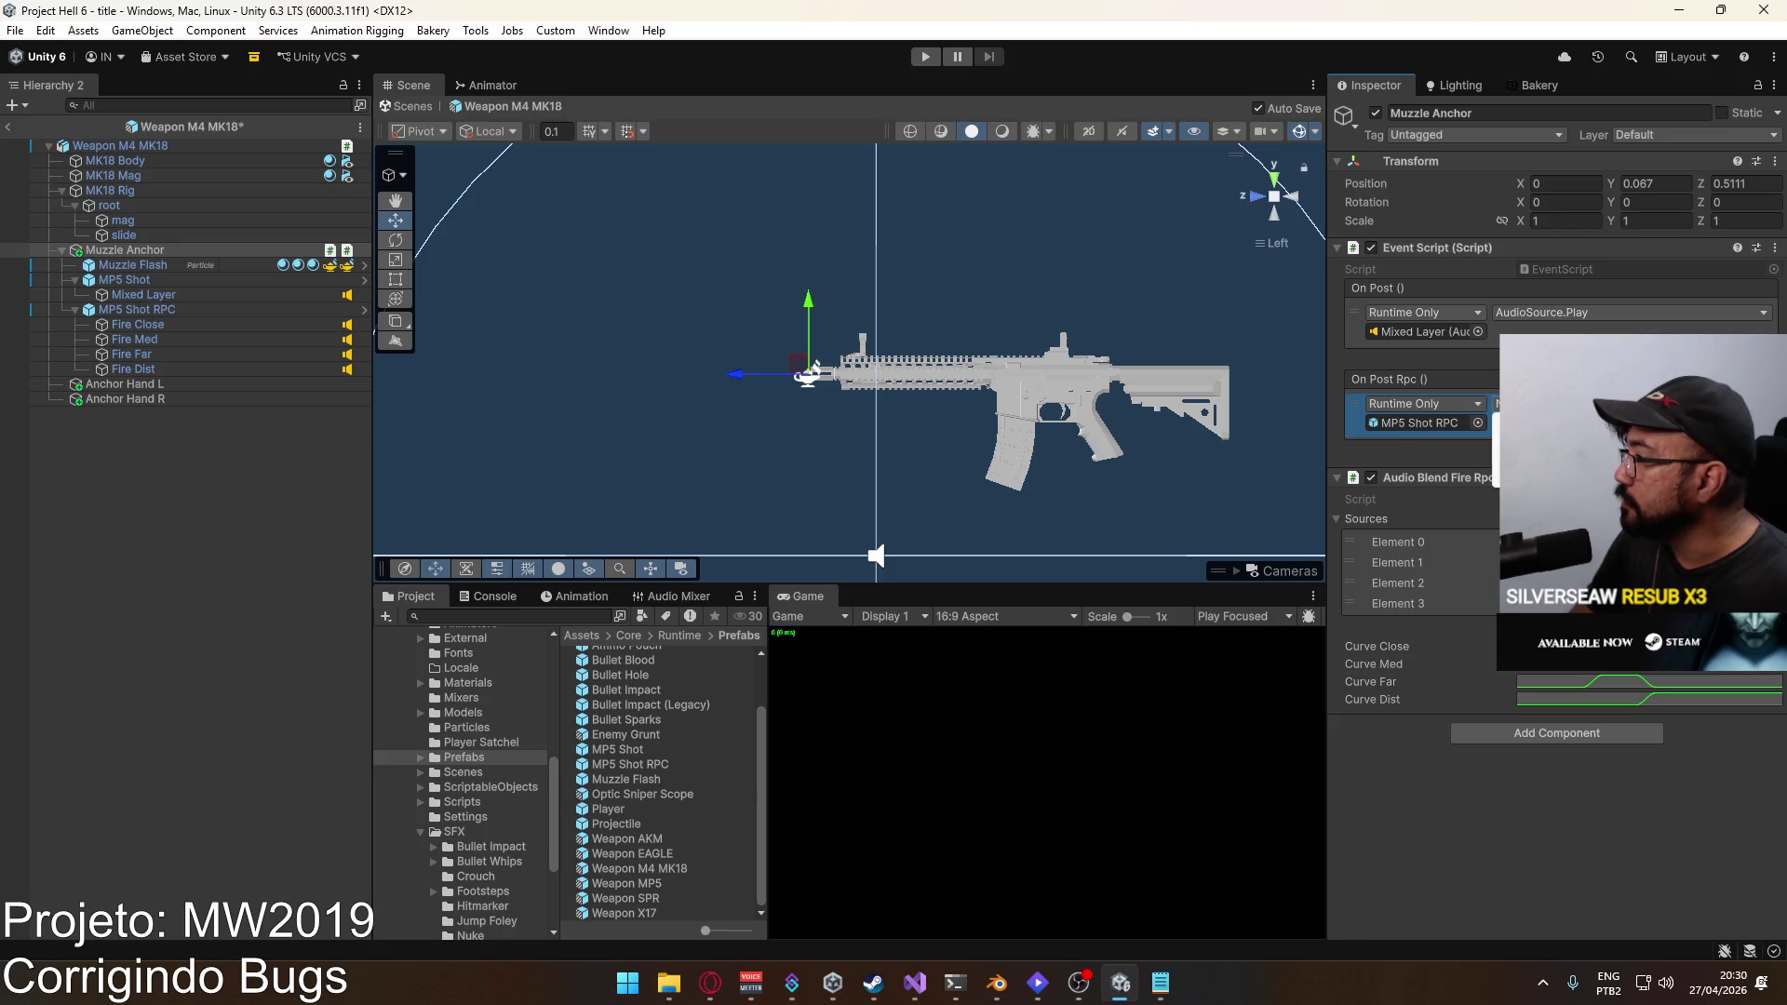
{"action": "left_click", "coordinate": [1495, 403]}
{"action": "left_click", "coordinate": [1419, 423]}
{"action": "left_click_drag", "start_coordinate": [1441, 413], "coordinate": [1419, 422]}
{"action": "left_click", "coordinate": [1495, 403]}
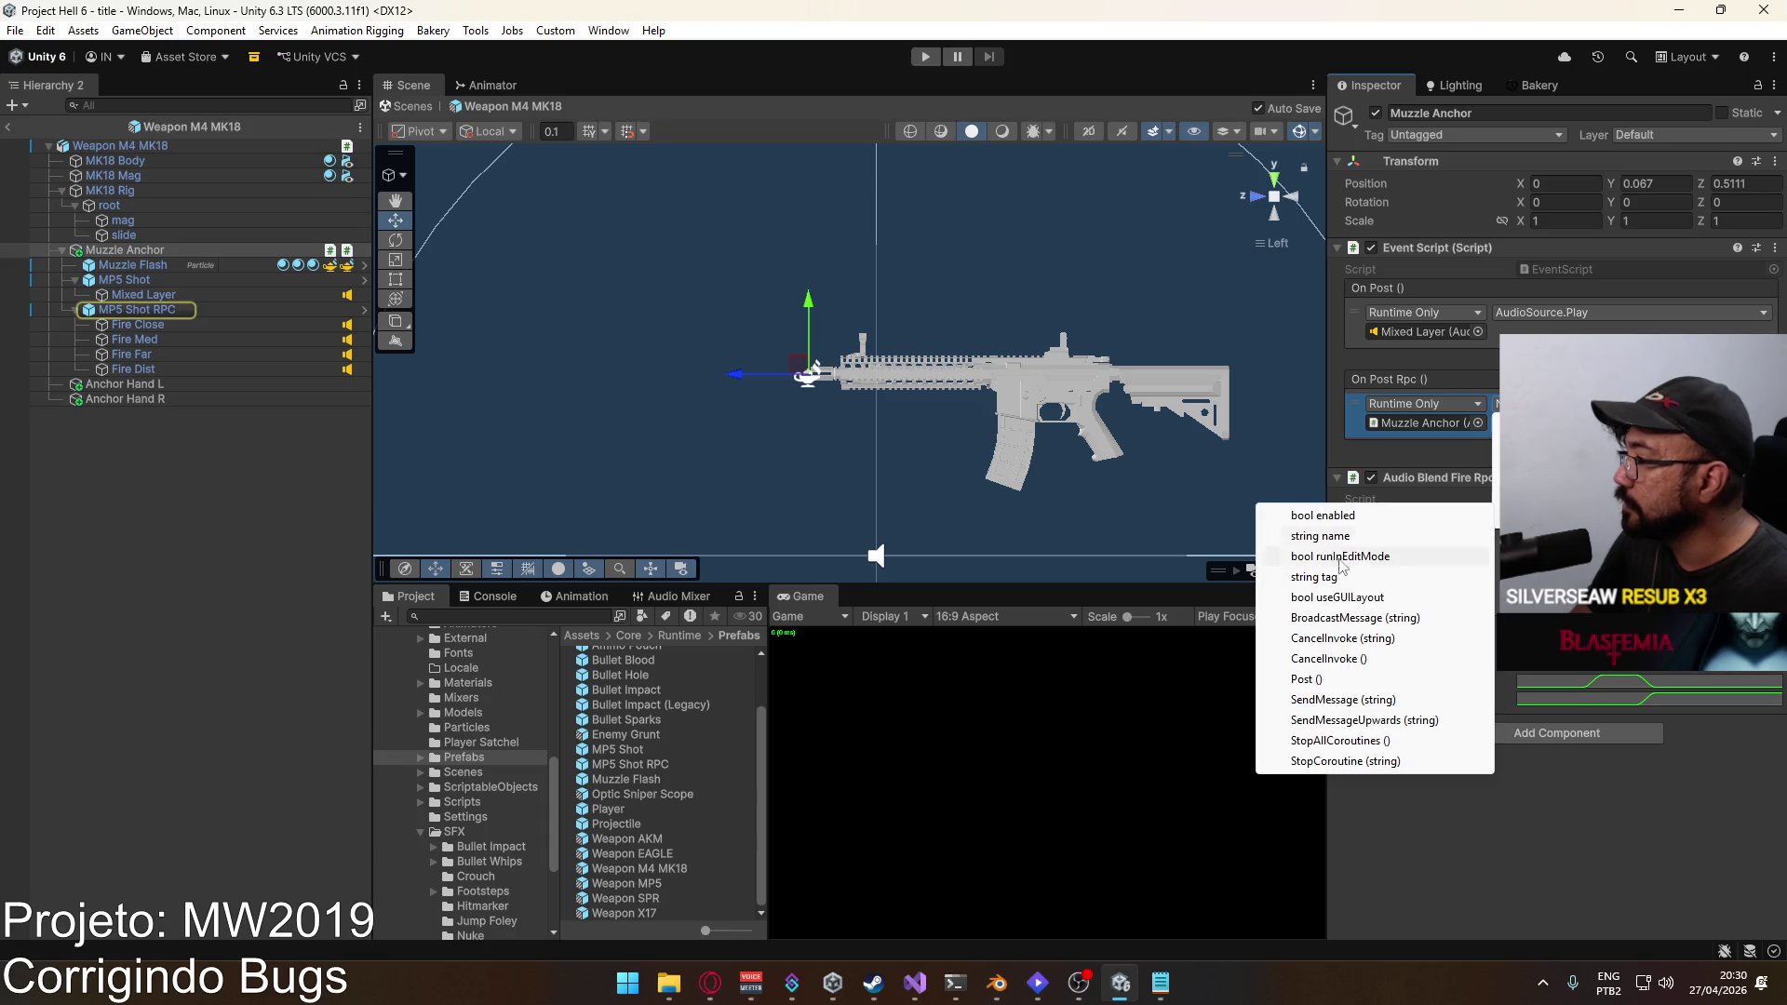
{"action": "left_click", "coordinate": [1313, 679]}
{"action": "left_click", "coordinate": [242, 495]}
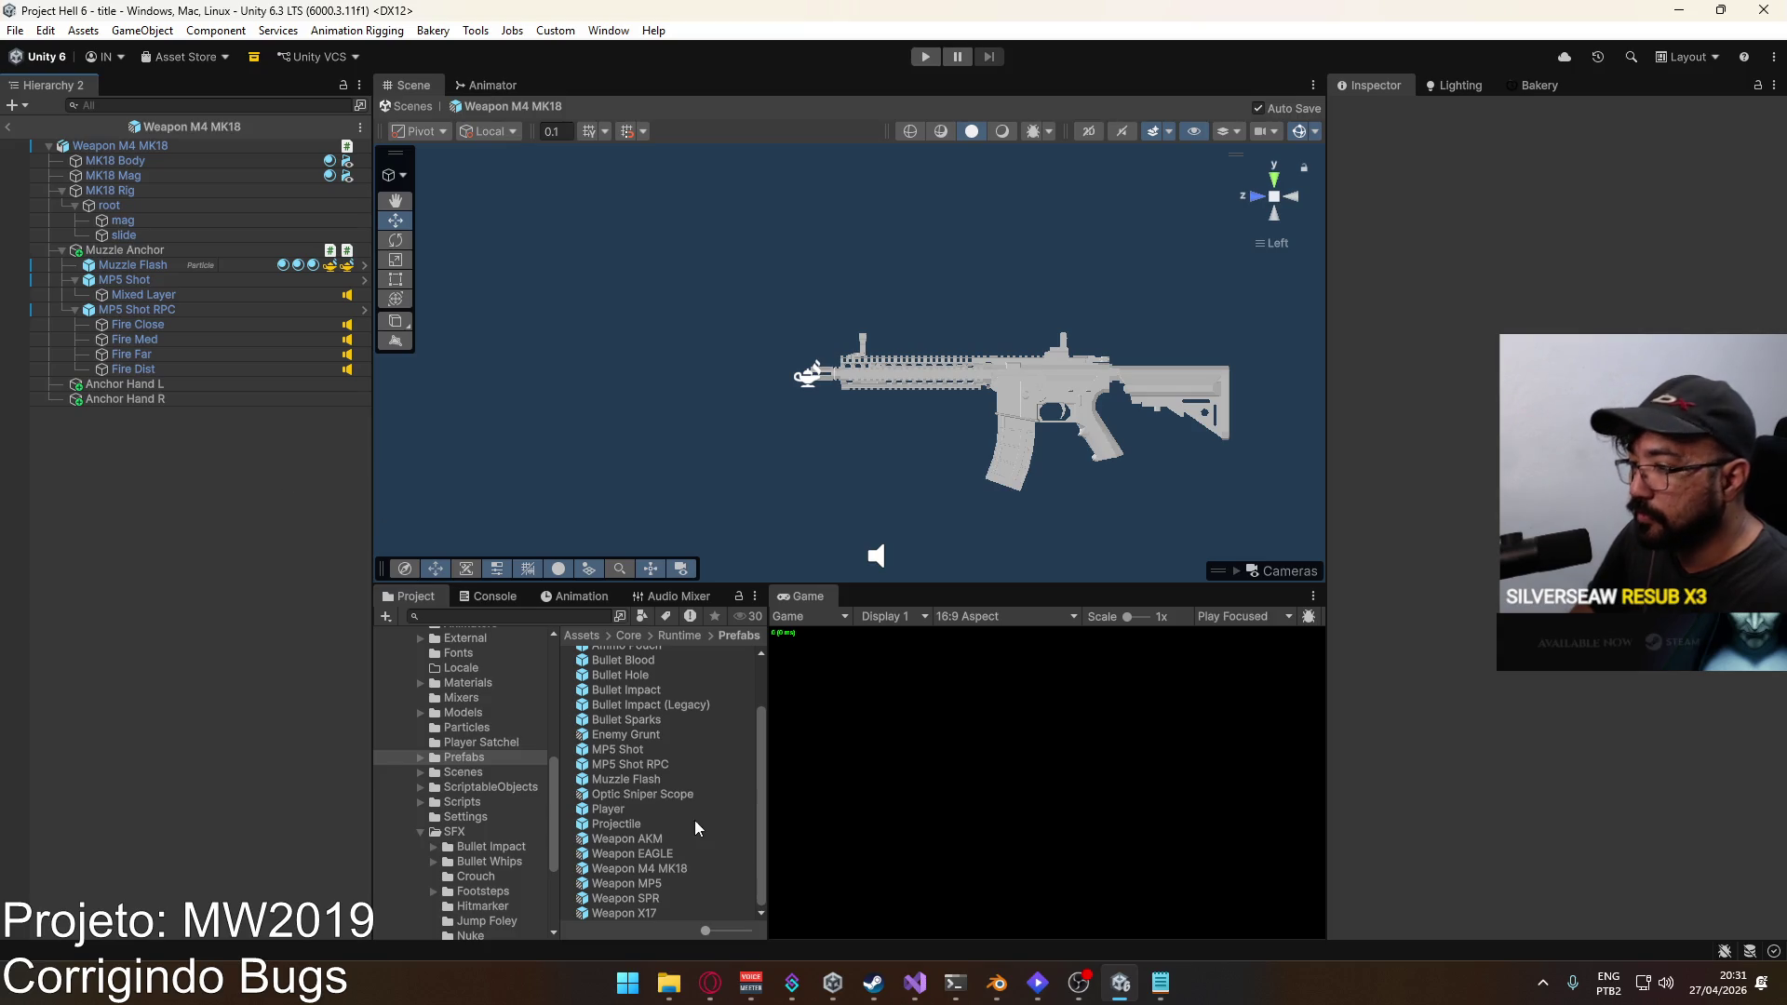
{"action": "double_click", "coordinate": [664, 881]}
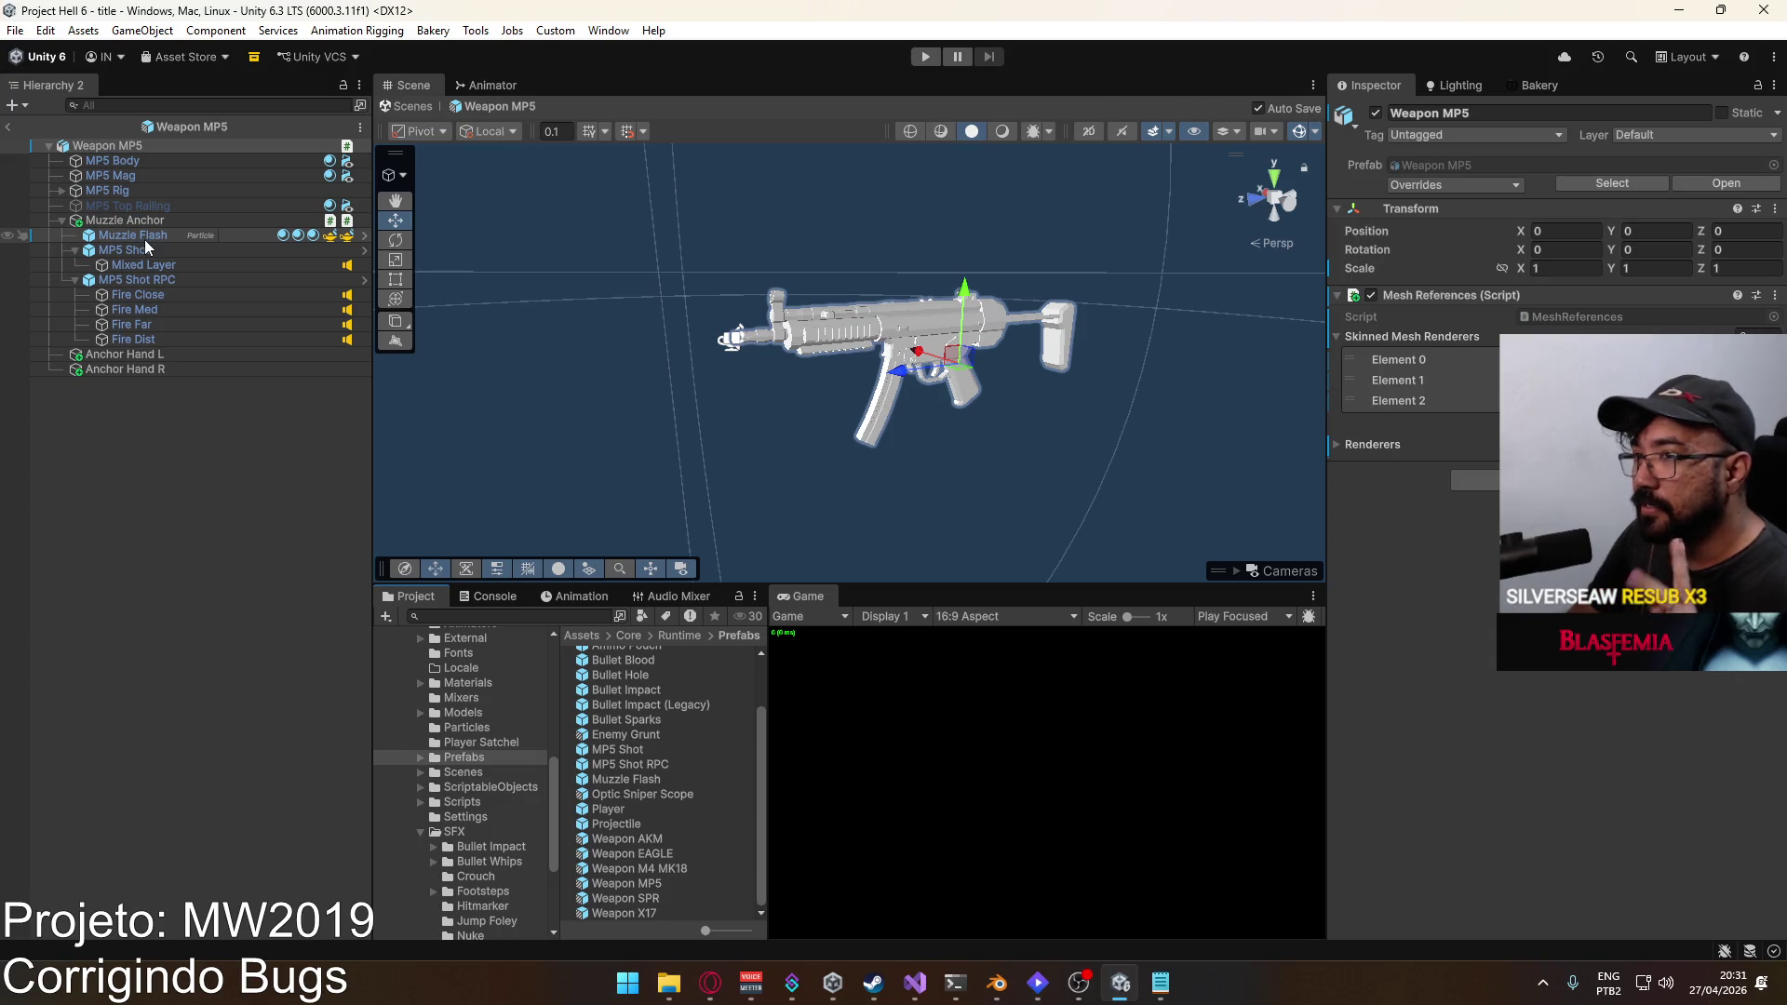
Step: Inspect the MP5's MP5 Shot RPC, Muzzle Flash and Muzzle Anchor to verify On Post Rpc calls Post ()
{"action": "left_click", "coordinate": [132, 281]}
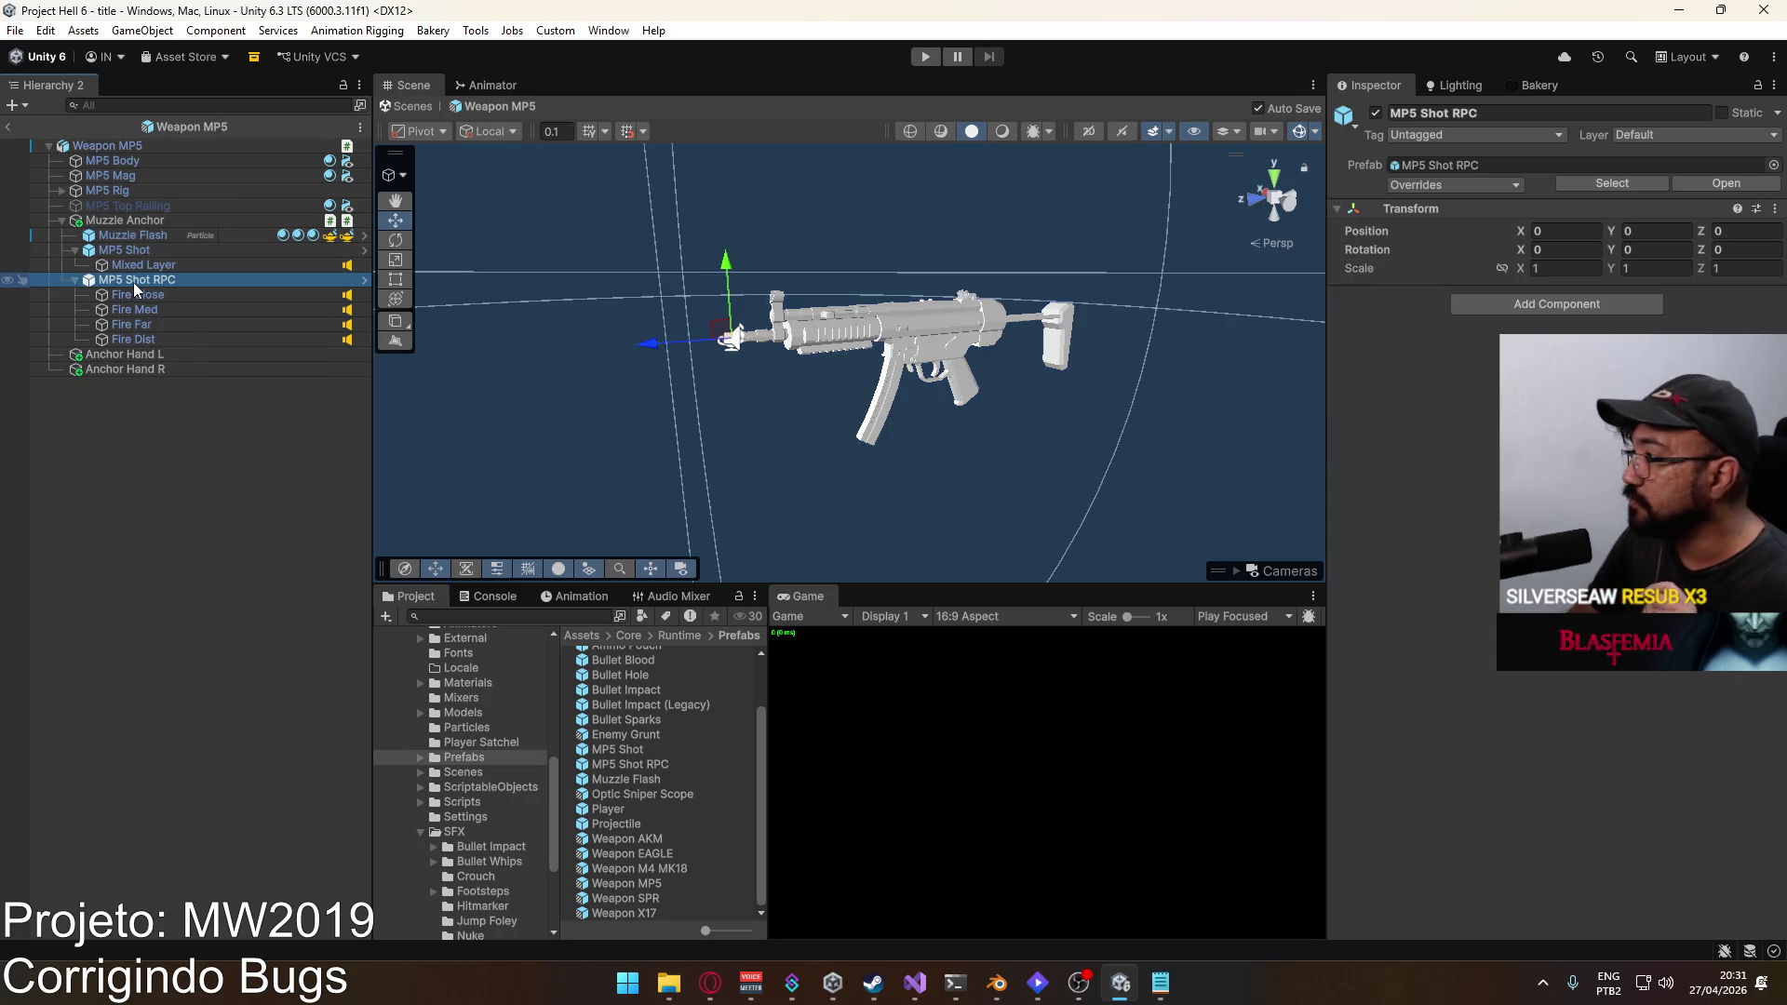
{"action": "left_click", "coordinate": [155, 221]}
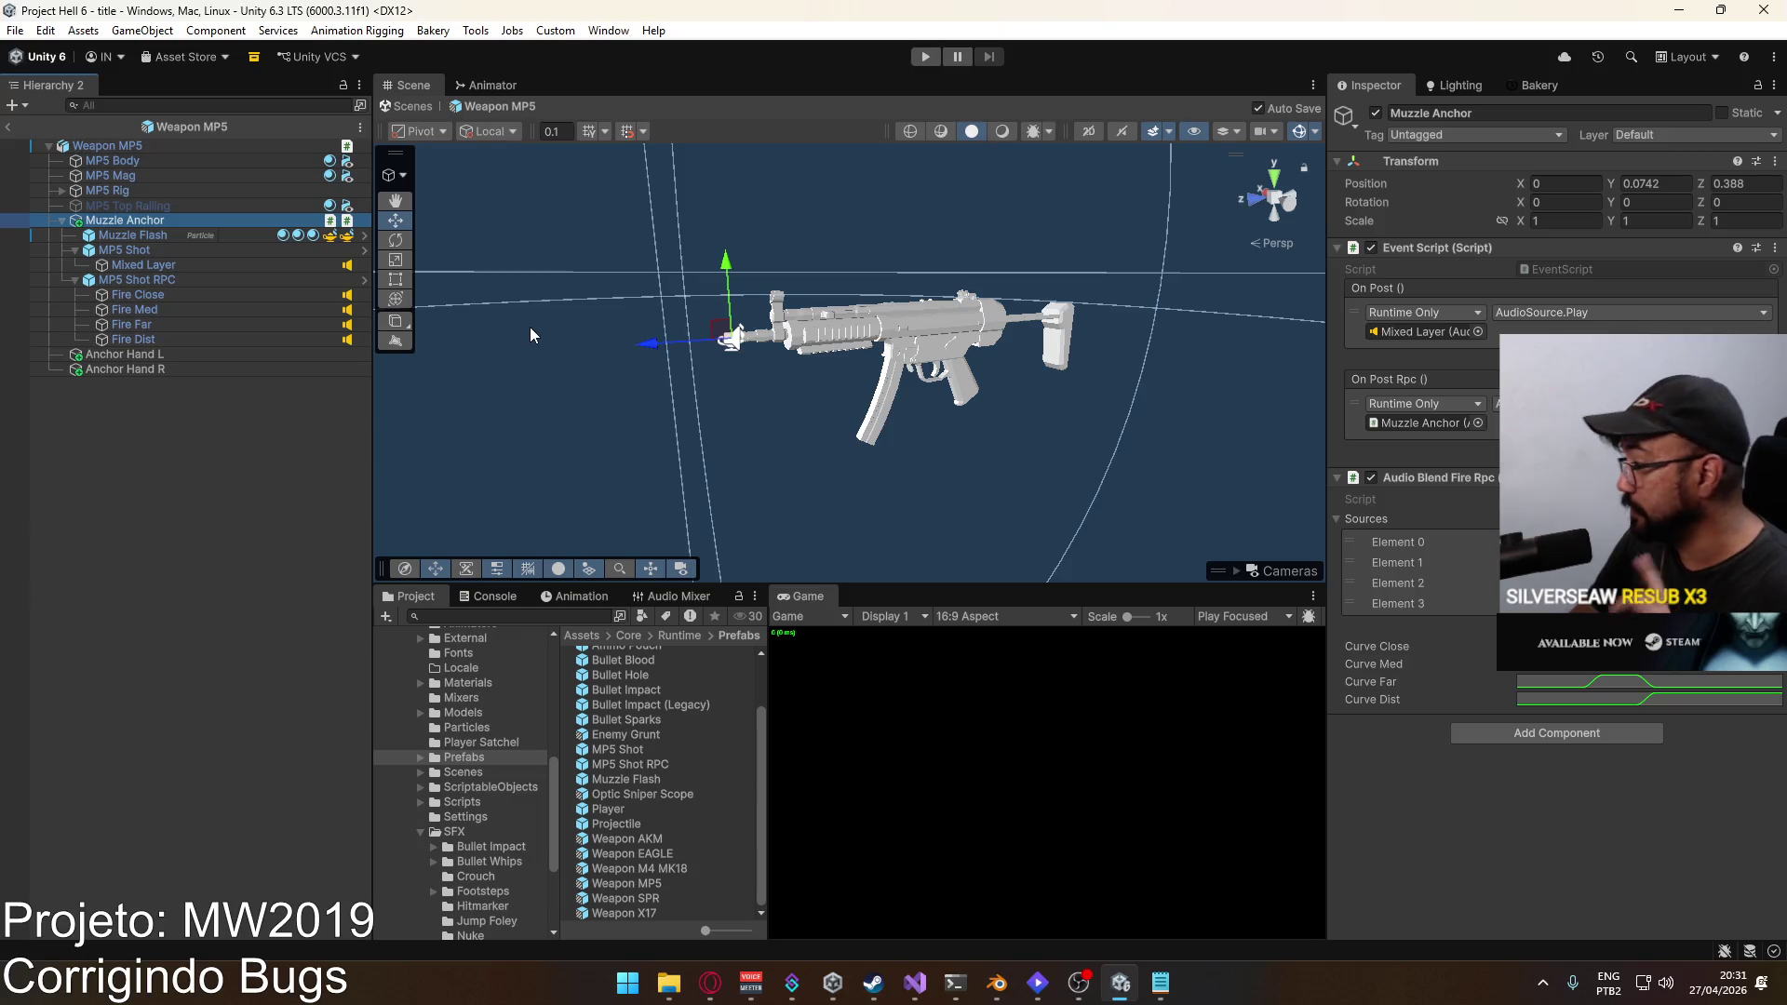
{"action": "left_click", "coordinate": [132, 282]}
{"action": "left_click", "coordinate": [158, 235]}
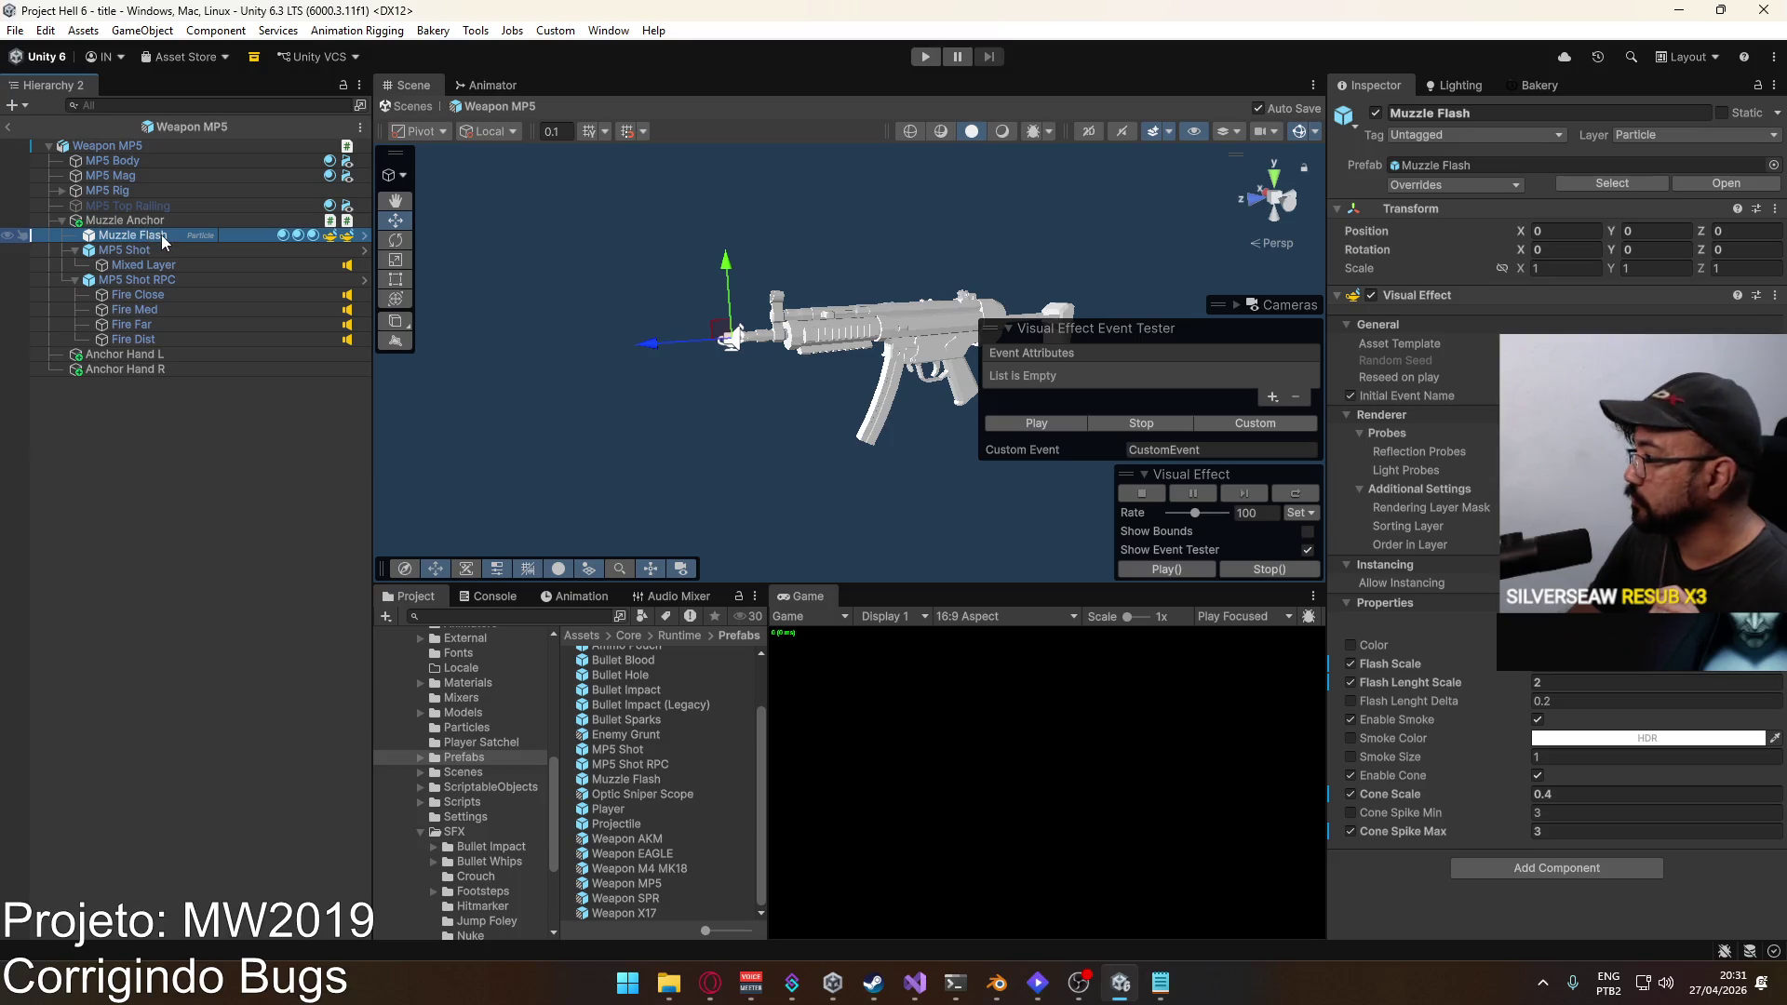
{"action": "left_click", "coordinate": [161, 225]}
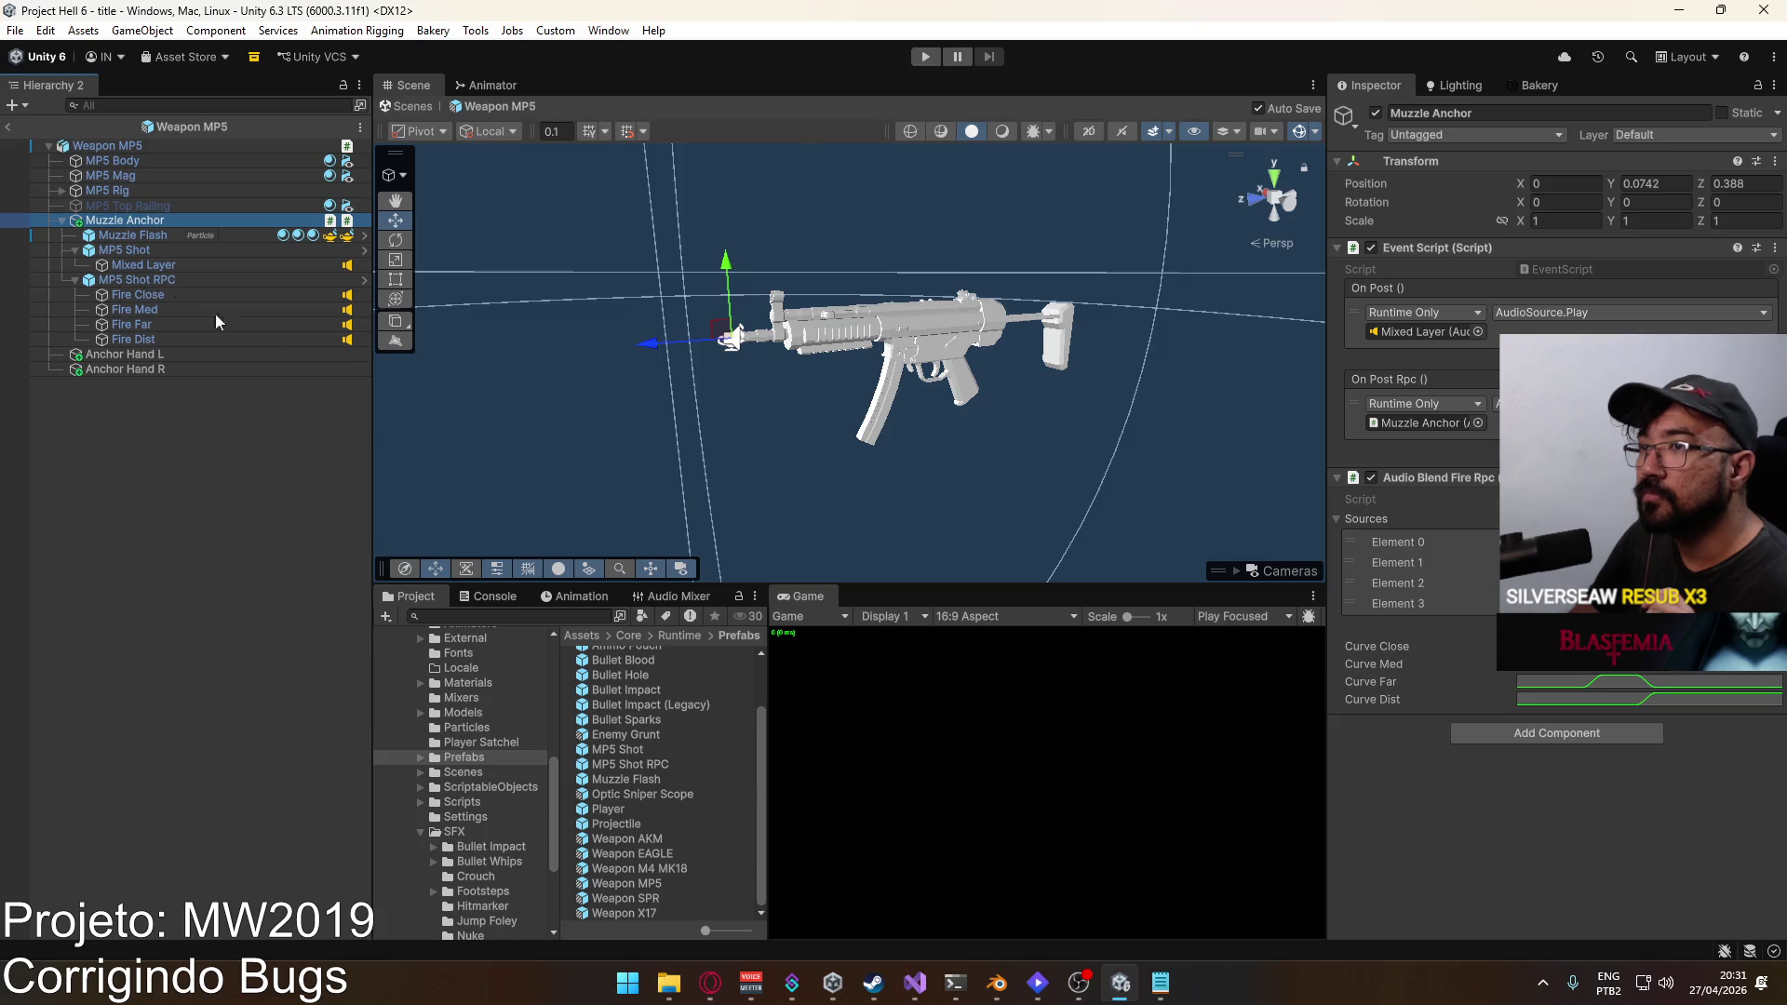
Step: In the Weapon SPR prefab, add an On Post Rpc entry on Muzzle Anchor calling Post ()
{"action": "double_click", "coordinate": [655, 899]}
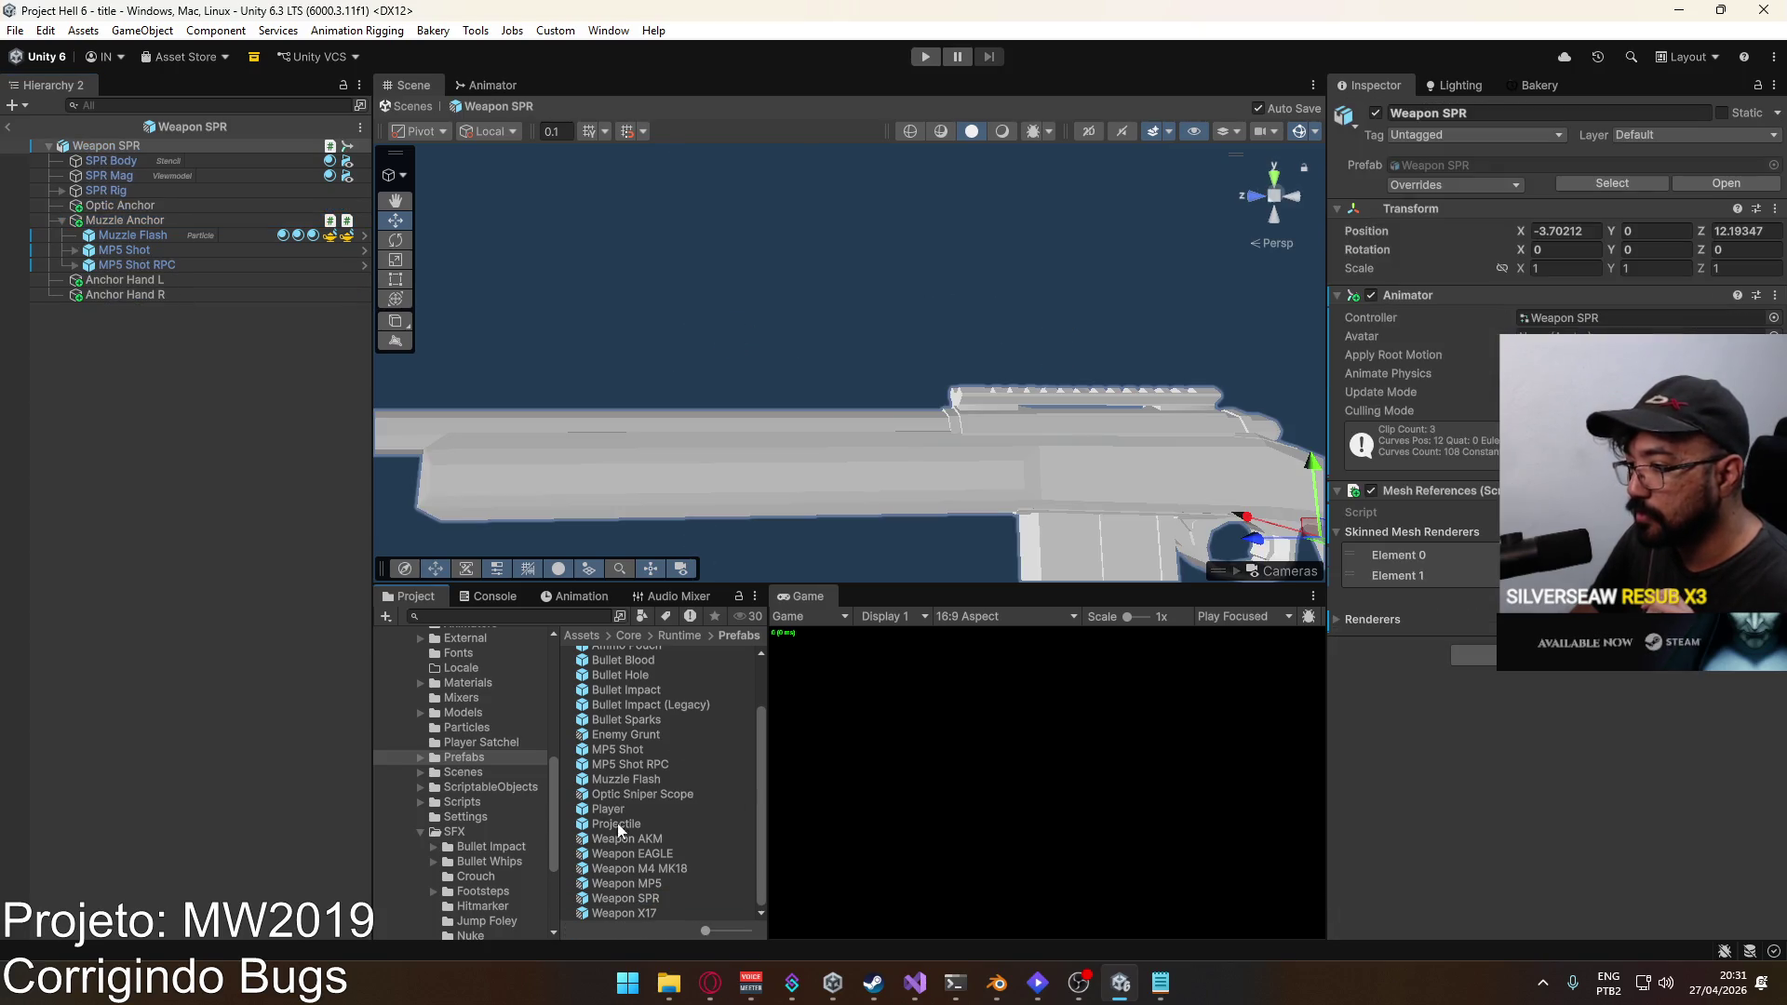
{"action": "left_click", "coordinate": [153, 224]}
{"action": "left_click", "coordinate": [1750, 424]}
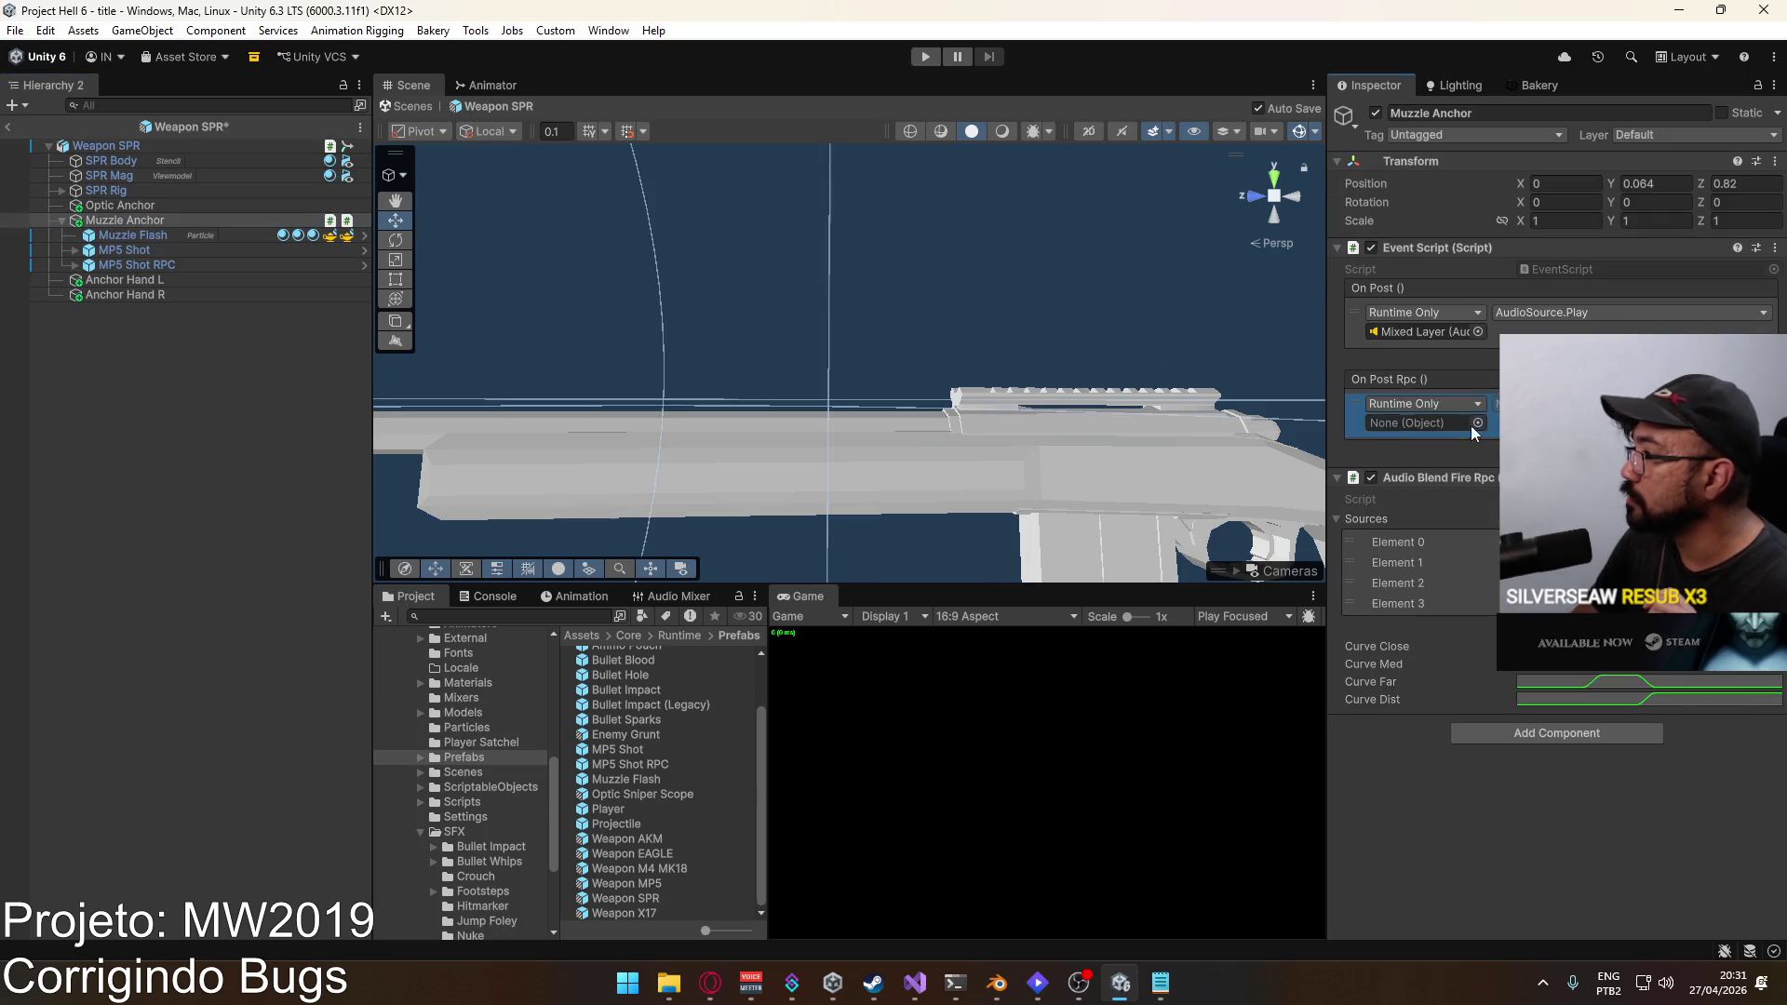
{"action": "mouse_move", "coordinate": [140, 264]}
{"action": "left_mouse_down"}
{"action": "mouse_move", "coordinate": [1441, 427]}
{"action": "mouse_move", "coordinate": [1426, 423]}
{"action": "left_mouse_up"}
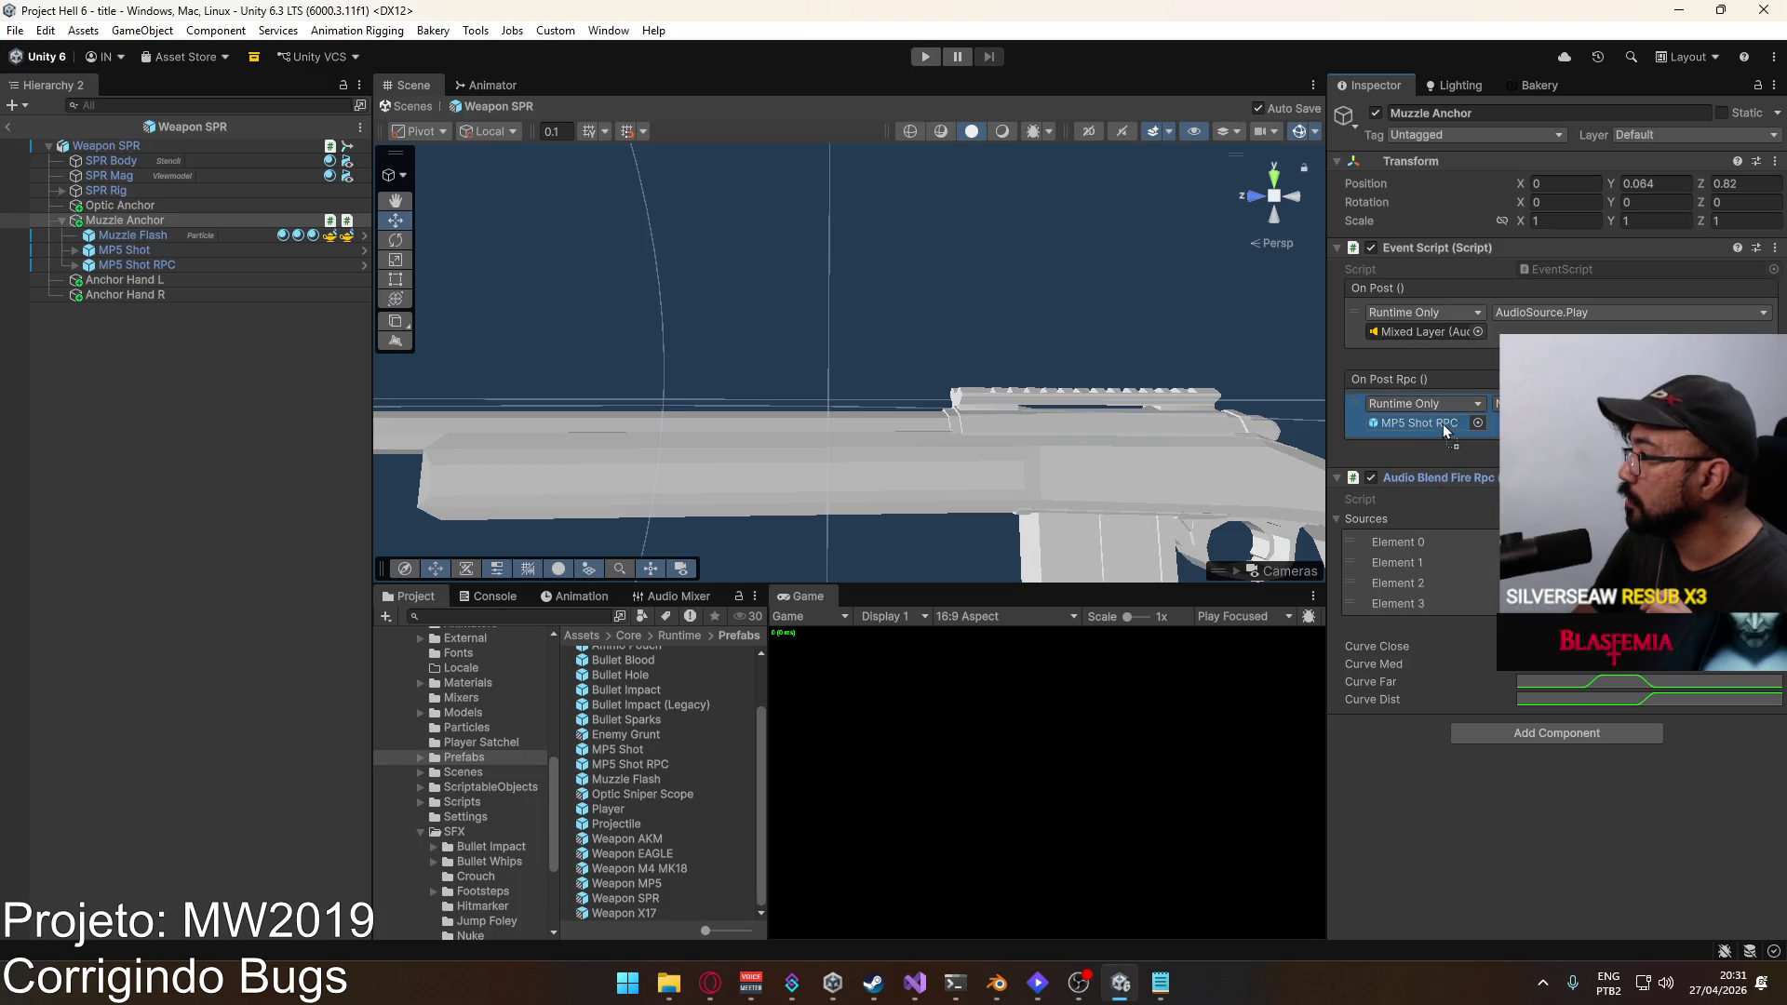
{"action": "left_click", "coordinate": [1536, 403]}
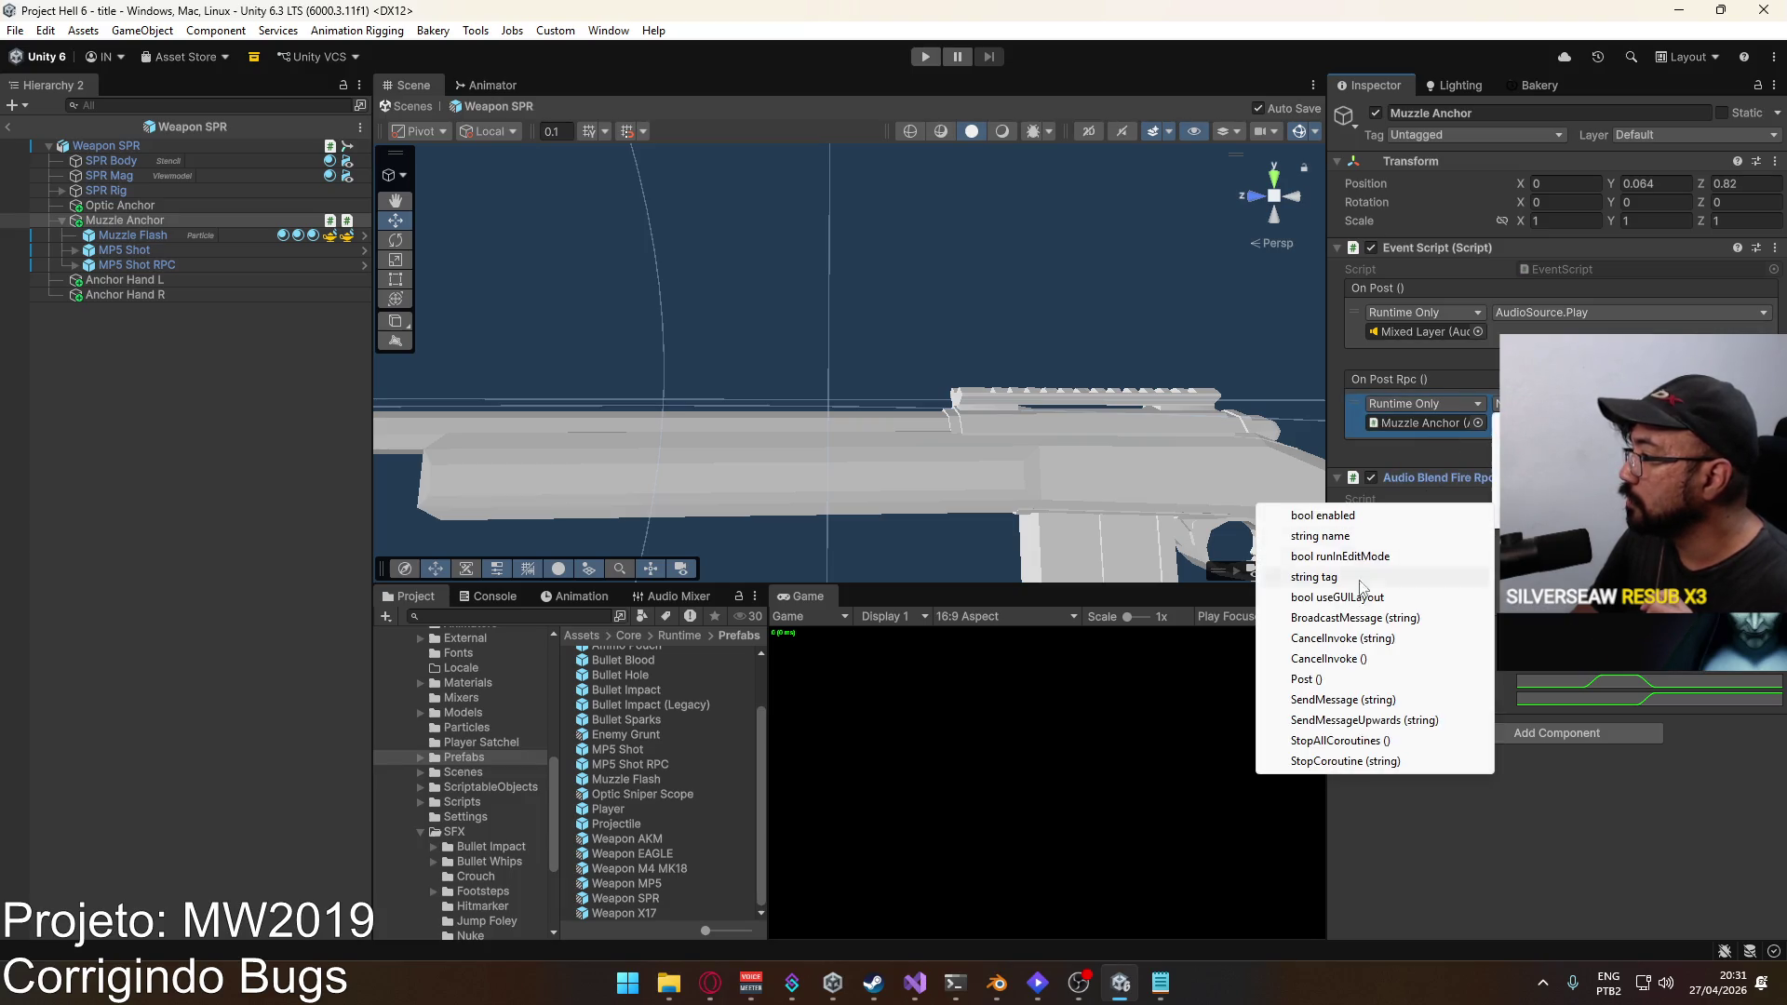
{"action": "left_click", "coordinate": [1324, 680]}
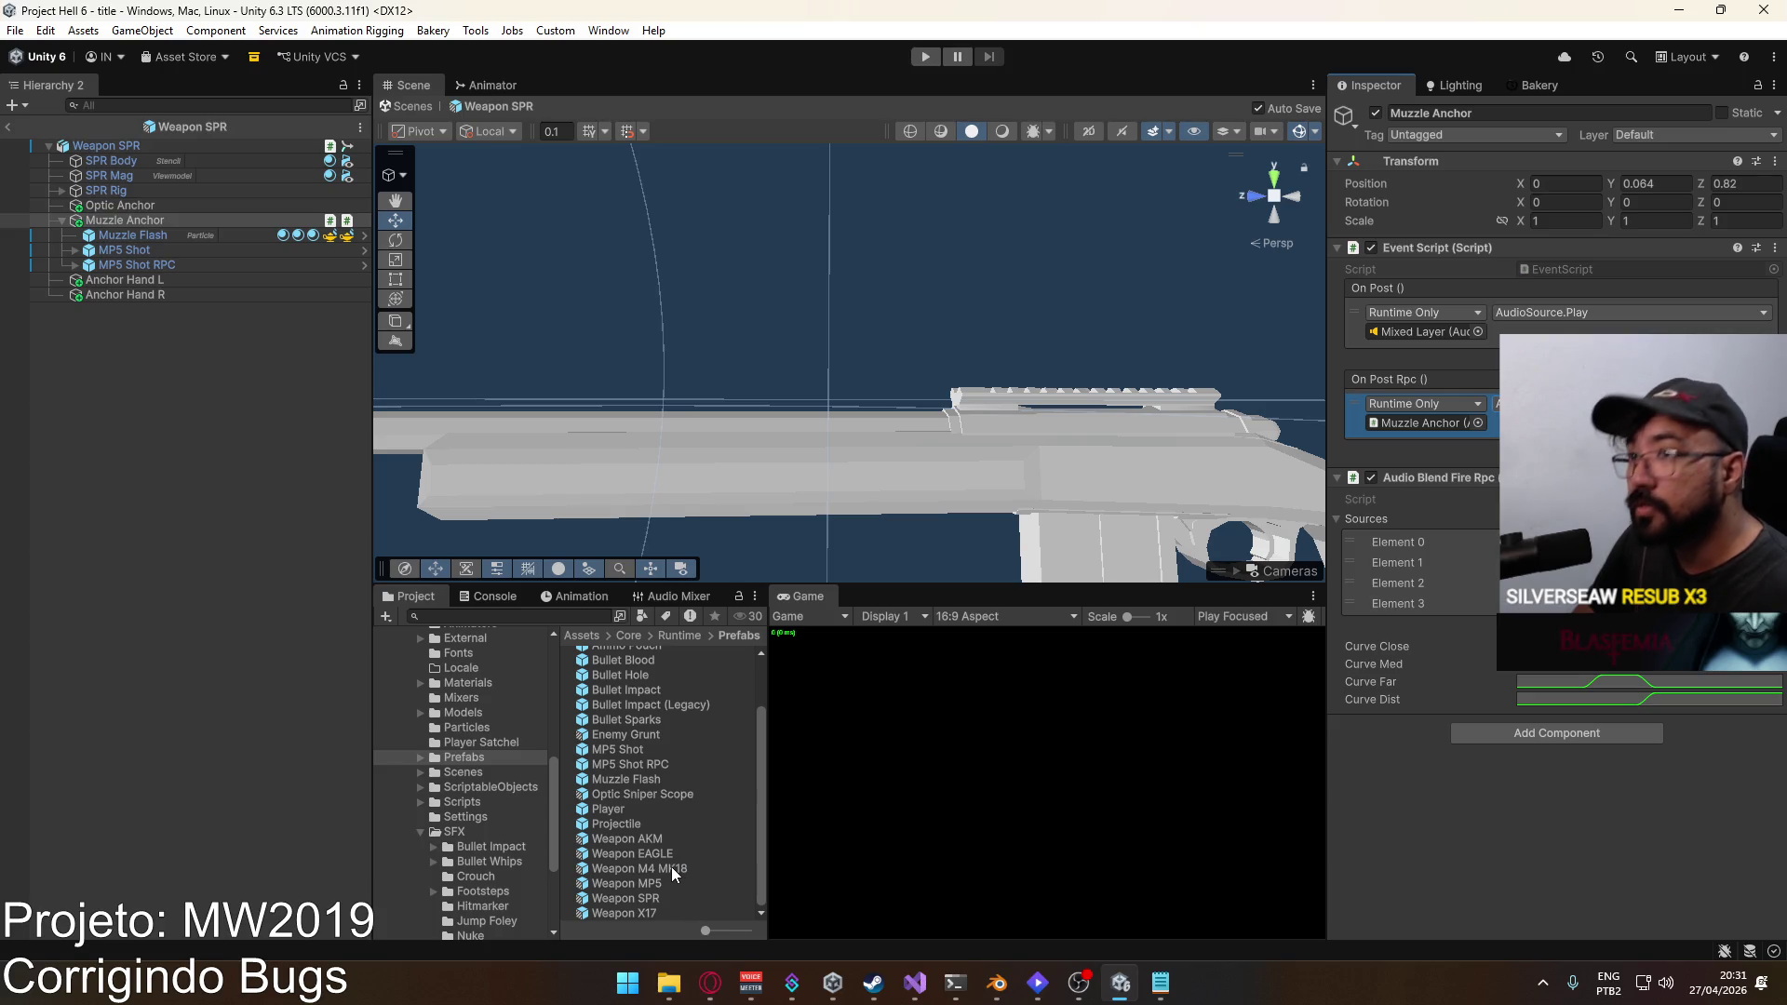
Step: In the Weapon X17 prefab, make Muzzle Anchor's On Post Rpc call Muzzle Anchor's Post ()
{"action": "double_click", "coordinate": [658, 908]}
{"action": "left_click", "coordinate": [147, 251]}
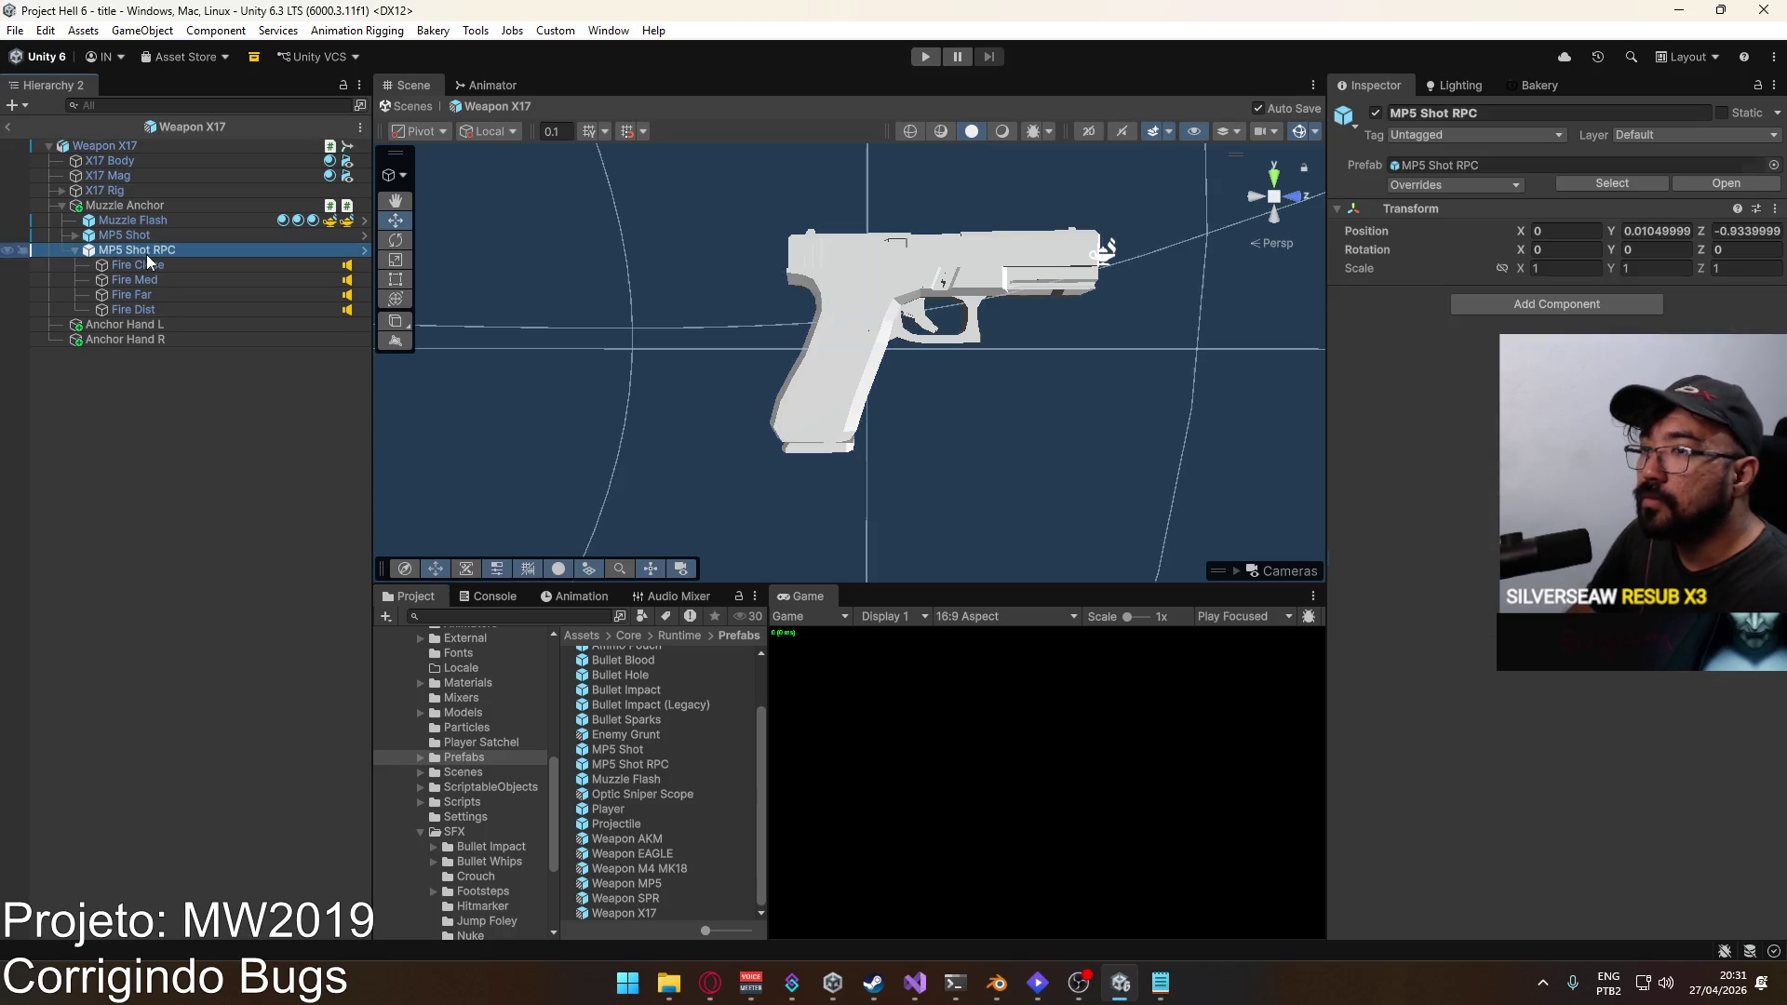
{"action": "left_click", "coordinate": [110, 146]}
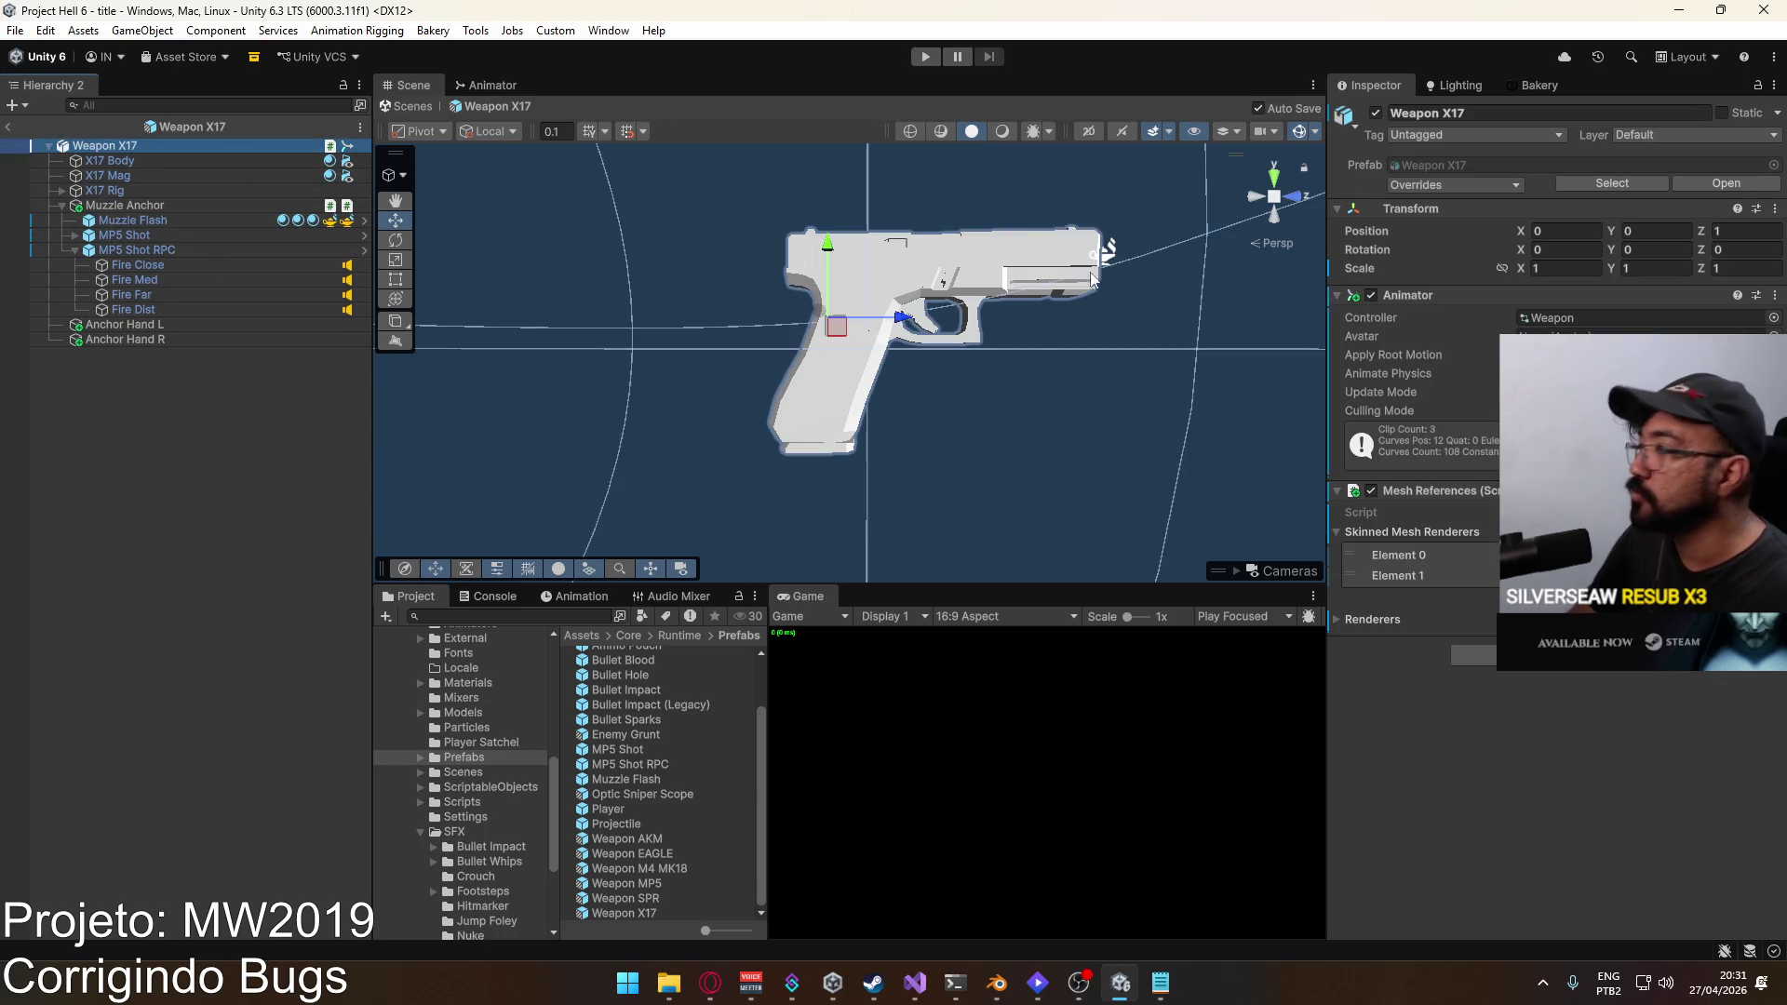
{"action": "left_click", "coordinate": [131, 192]}
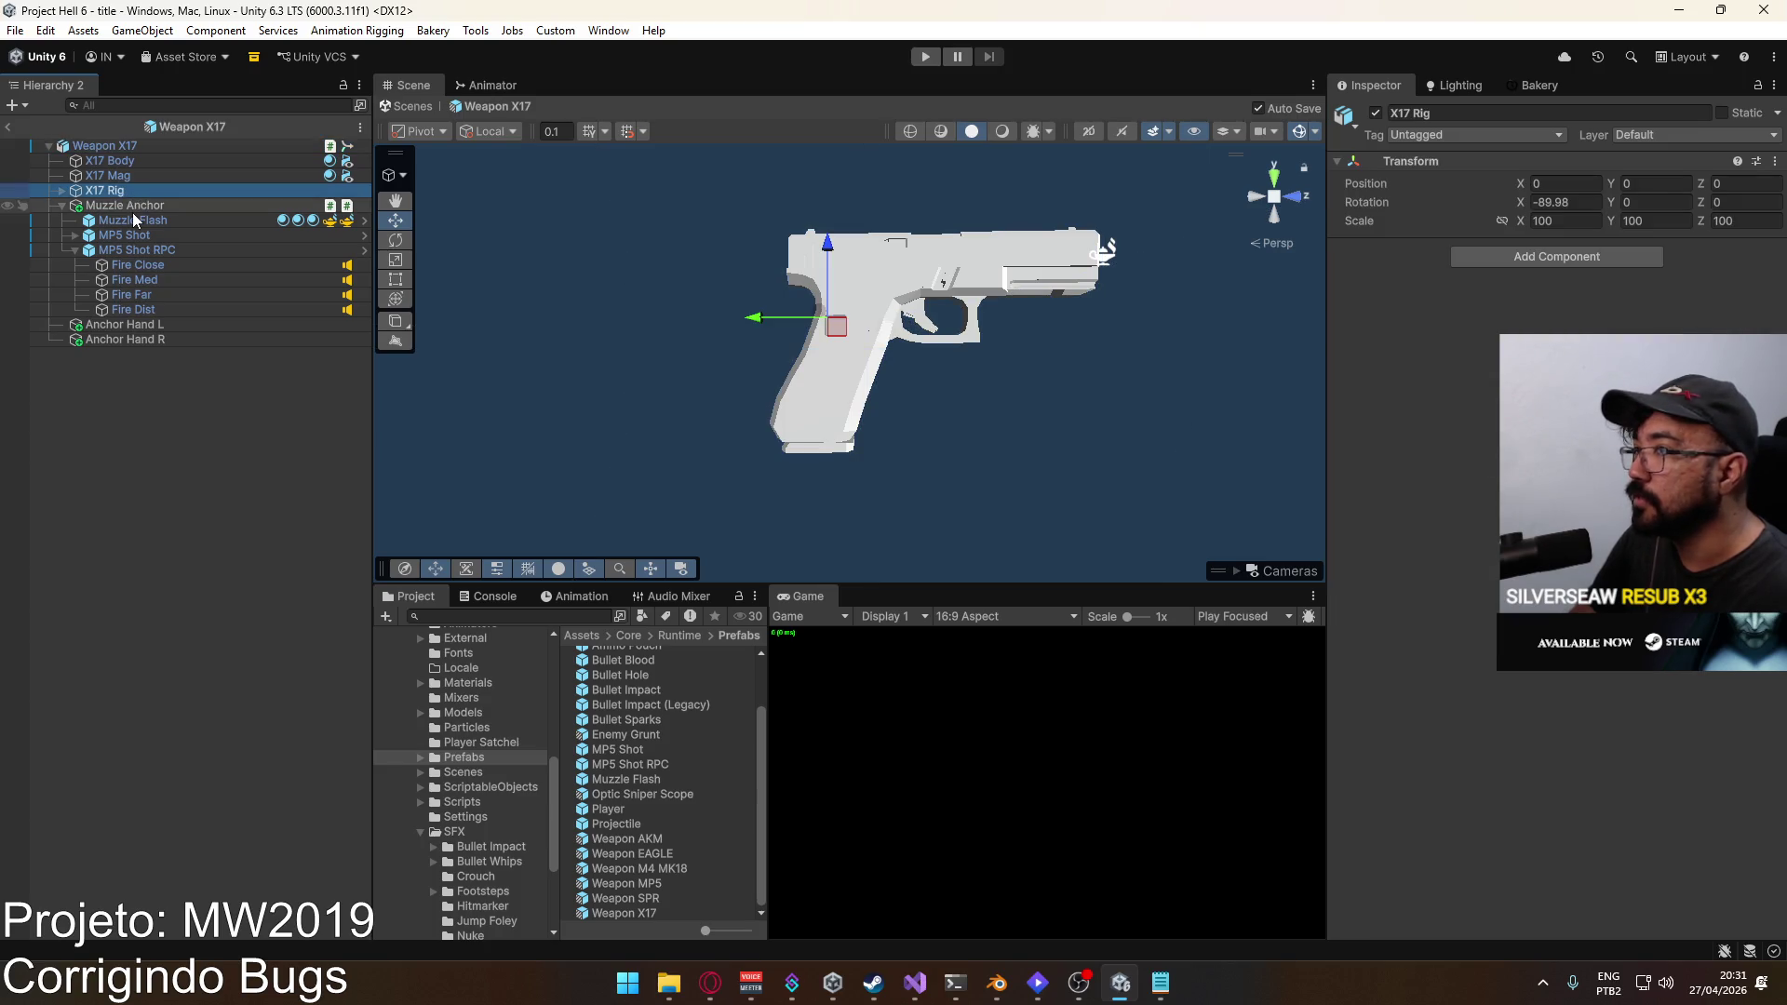
{"action": "left_click", "coordinate": [132, 206]}
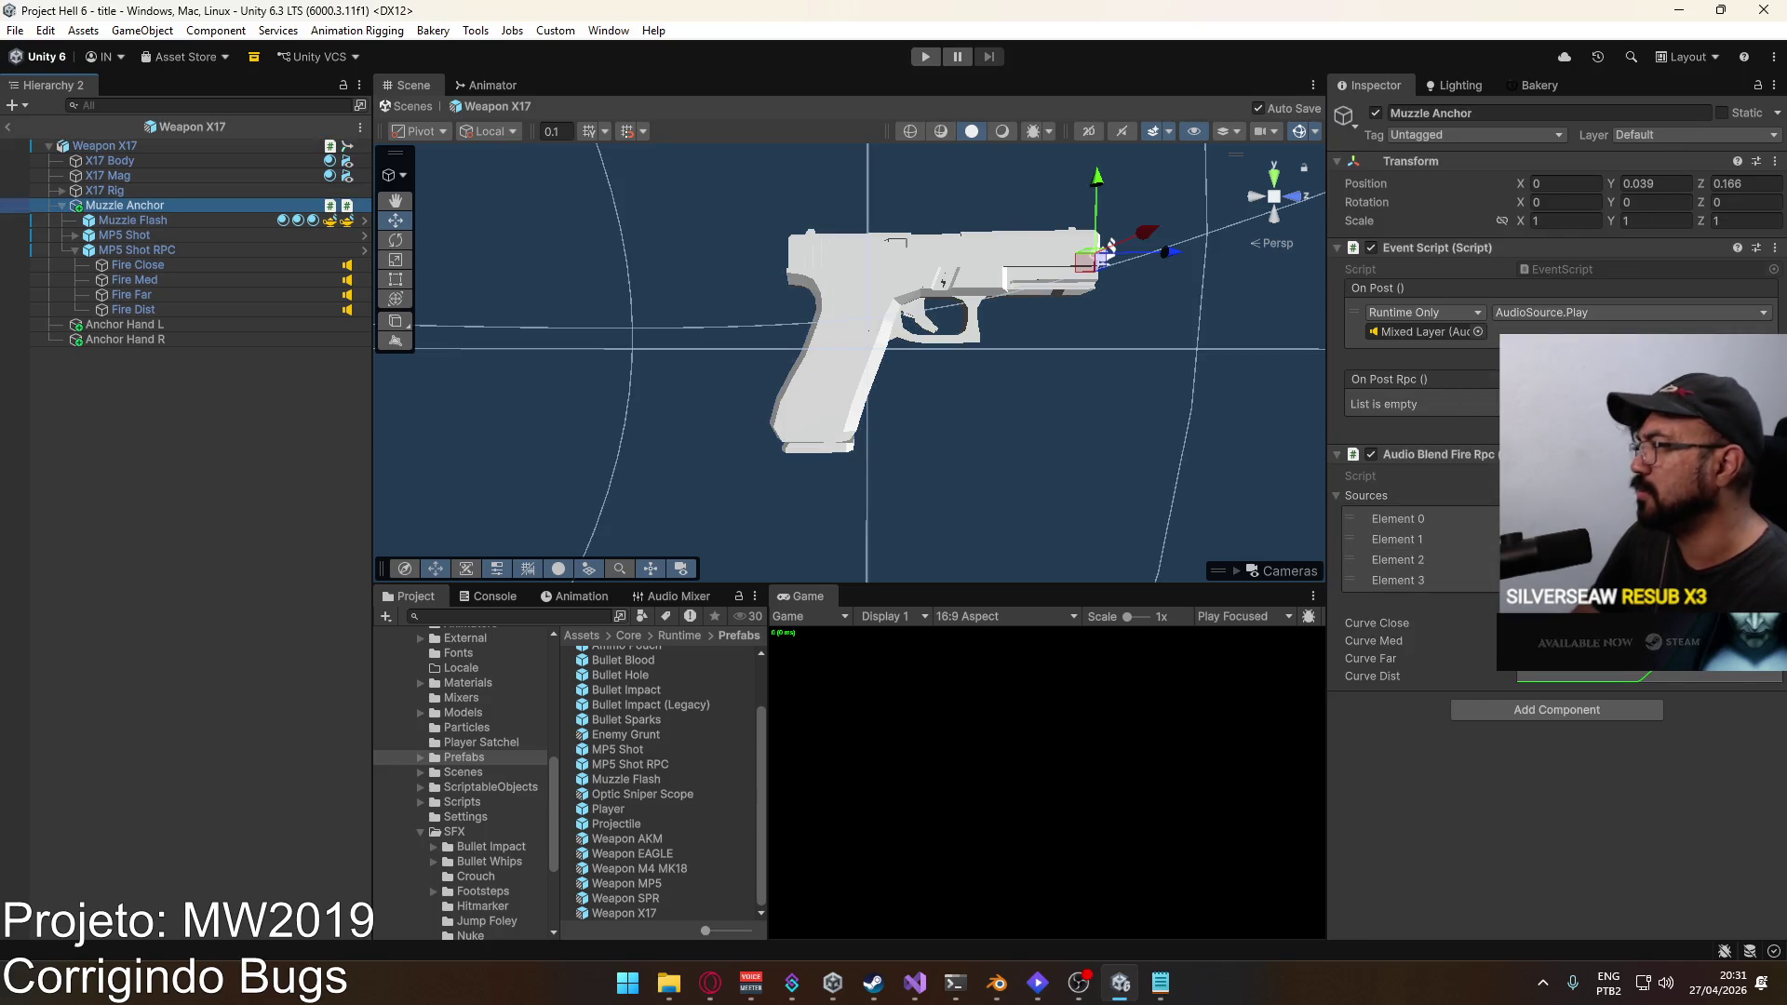
{"action": "left_click", "coordinate": [1750, 424]}
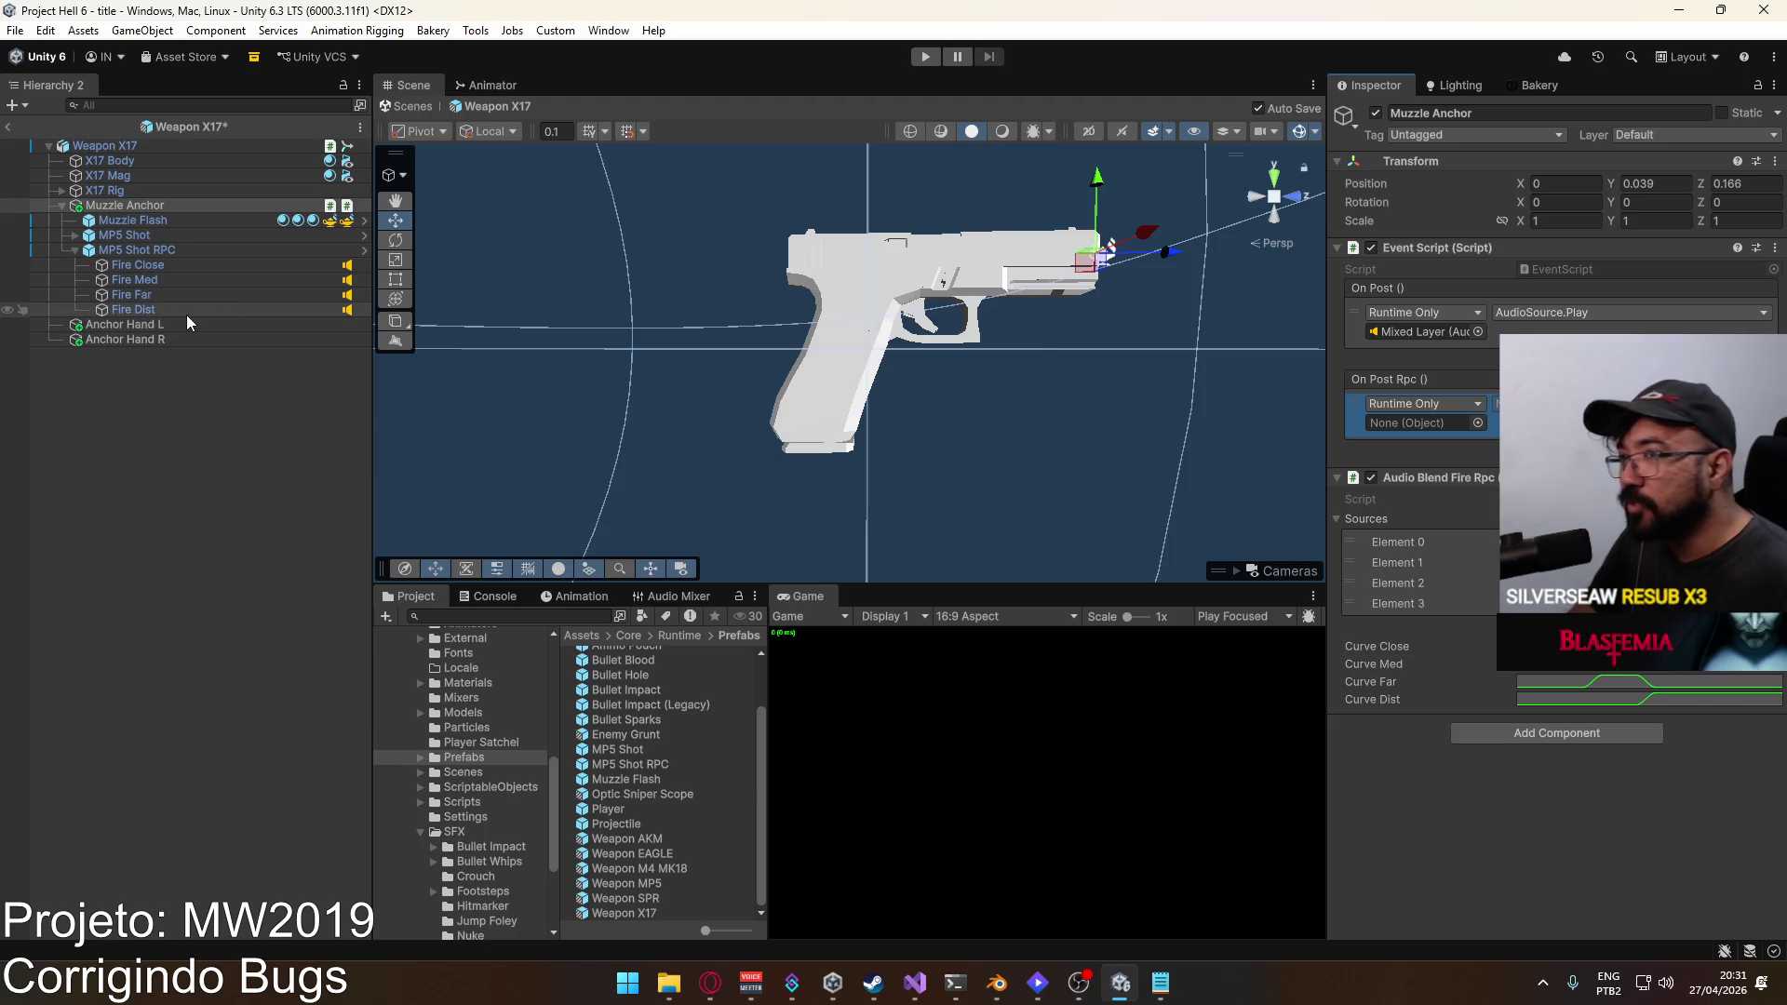
{"action": "mouse_move", "coordinate": [190, 230]}
{"action": "left_mouse_down"}
{"action": "mouse_move", "coordinate": [1394, 477]}
{"action": "mouse_move", "coordinate": [1444, 435]}
{"action": "left_mouse_up"}
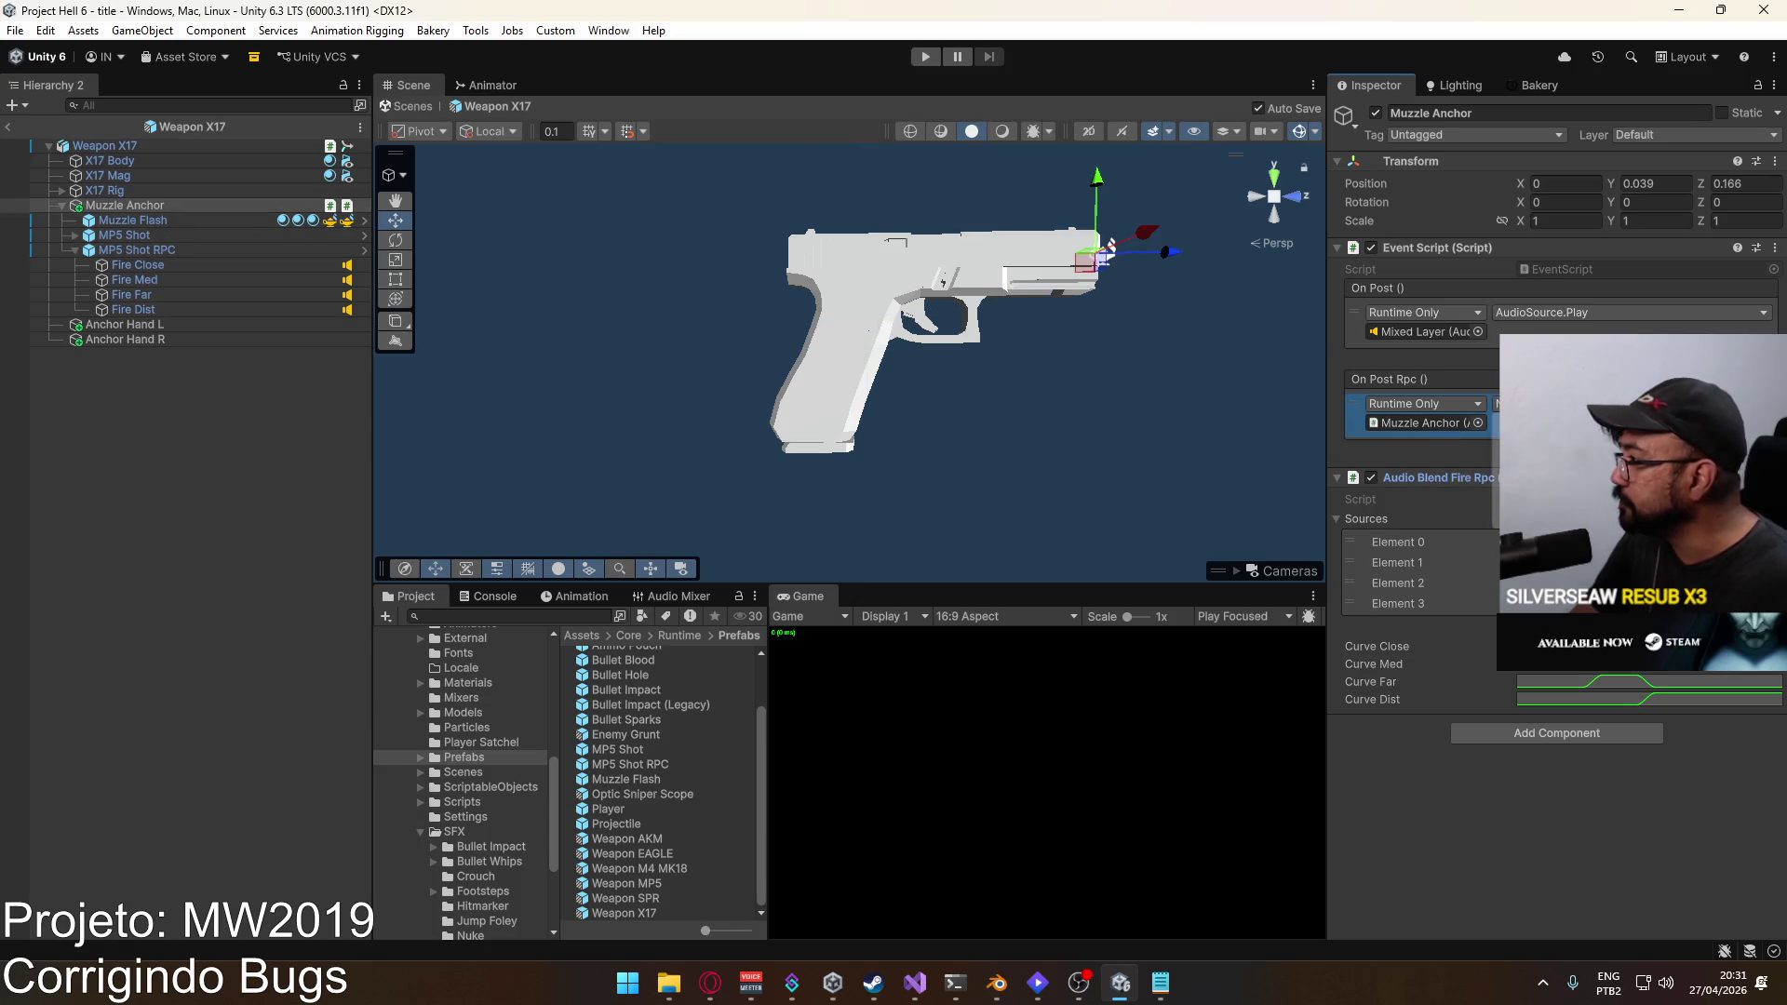
{"action": "left_click", "coordinate": [1495, 404]}
{"action": "left_click", "coordinate": [1308, 679]}
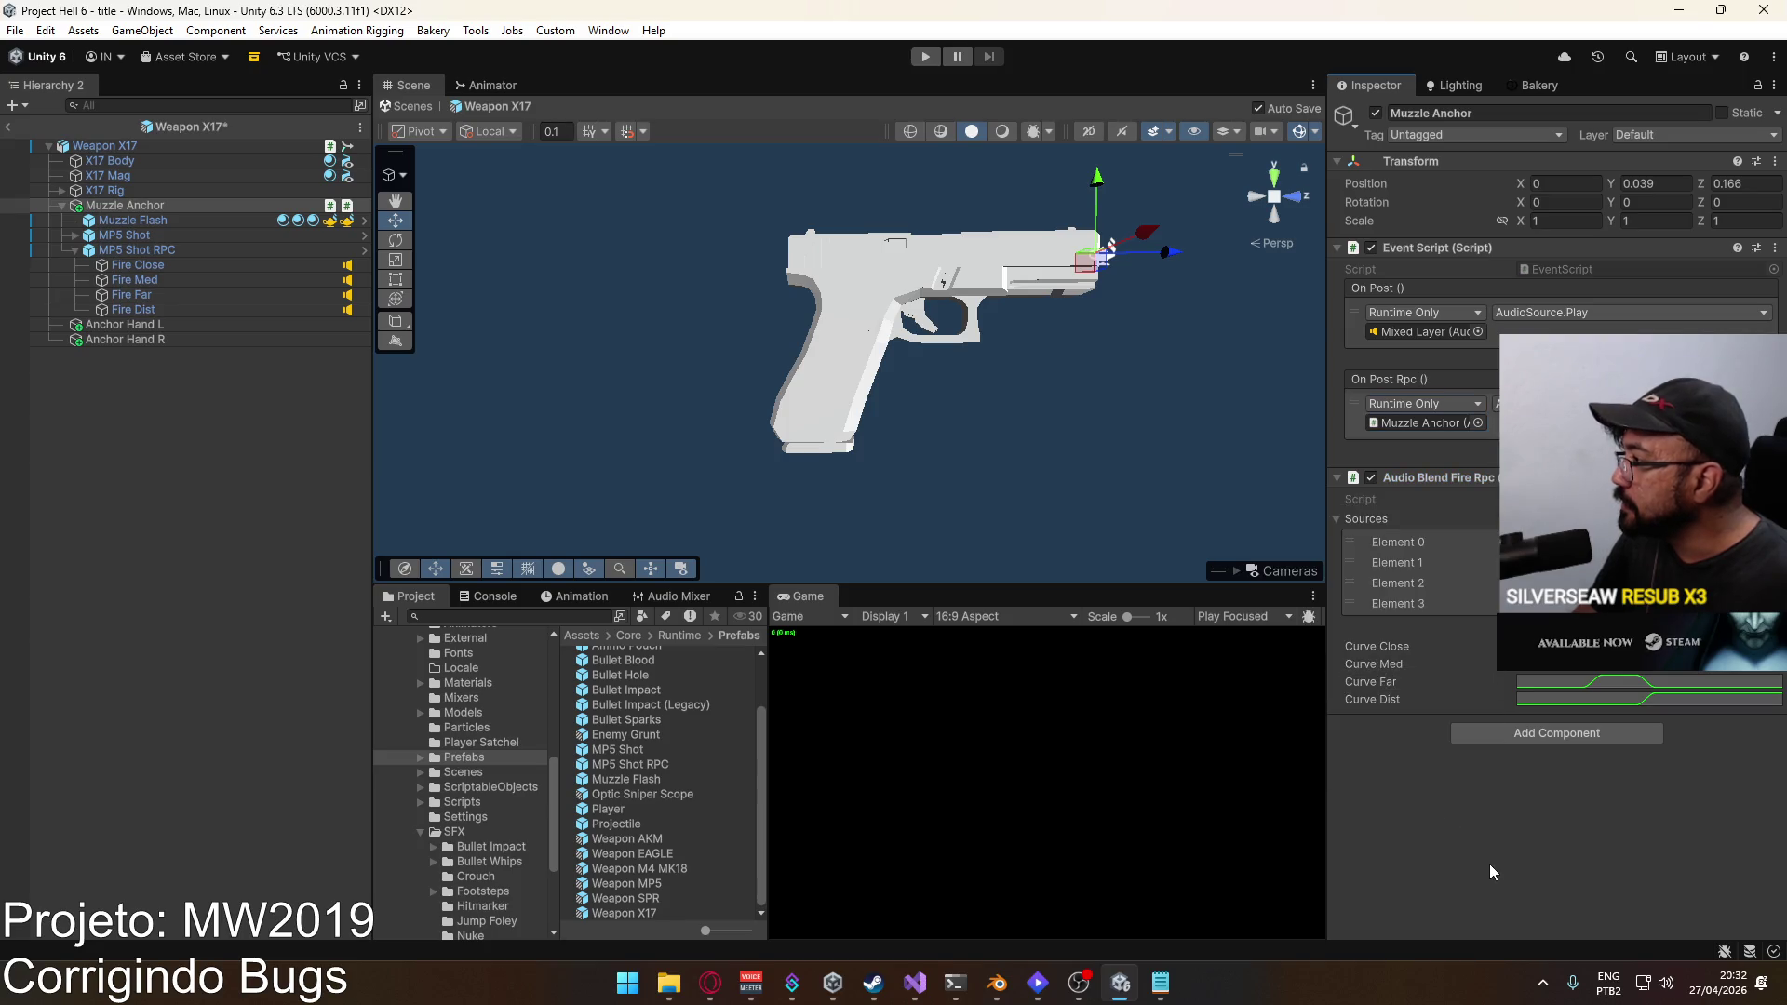
{"action": "left_click", "coordinate": [139, 372]}
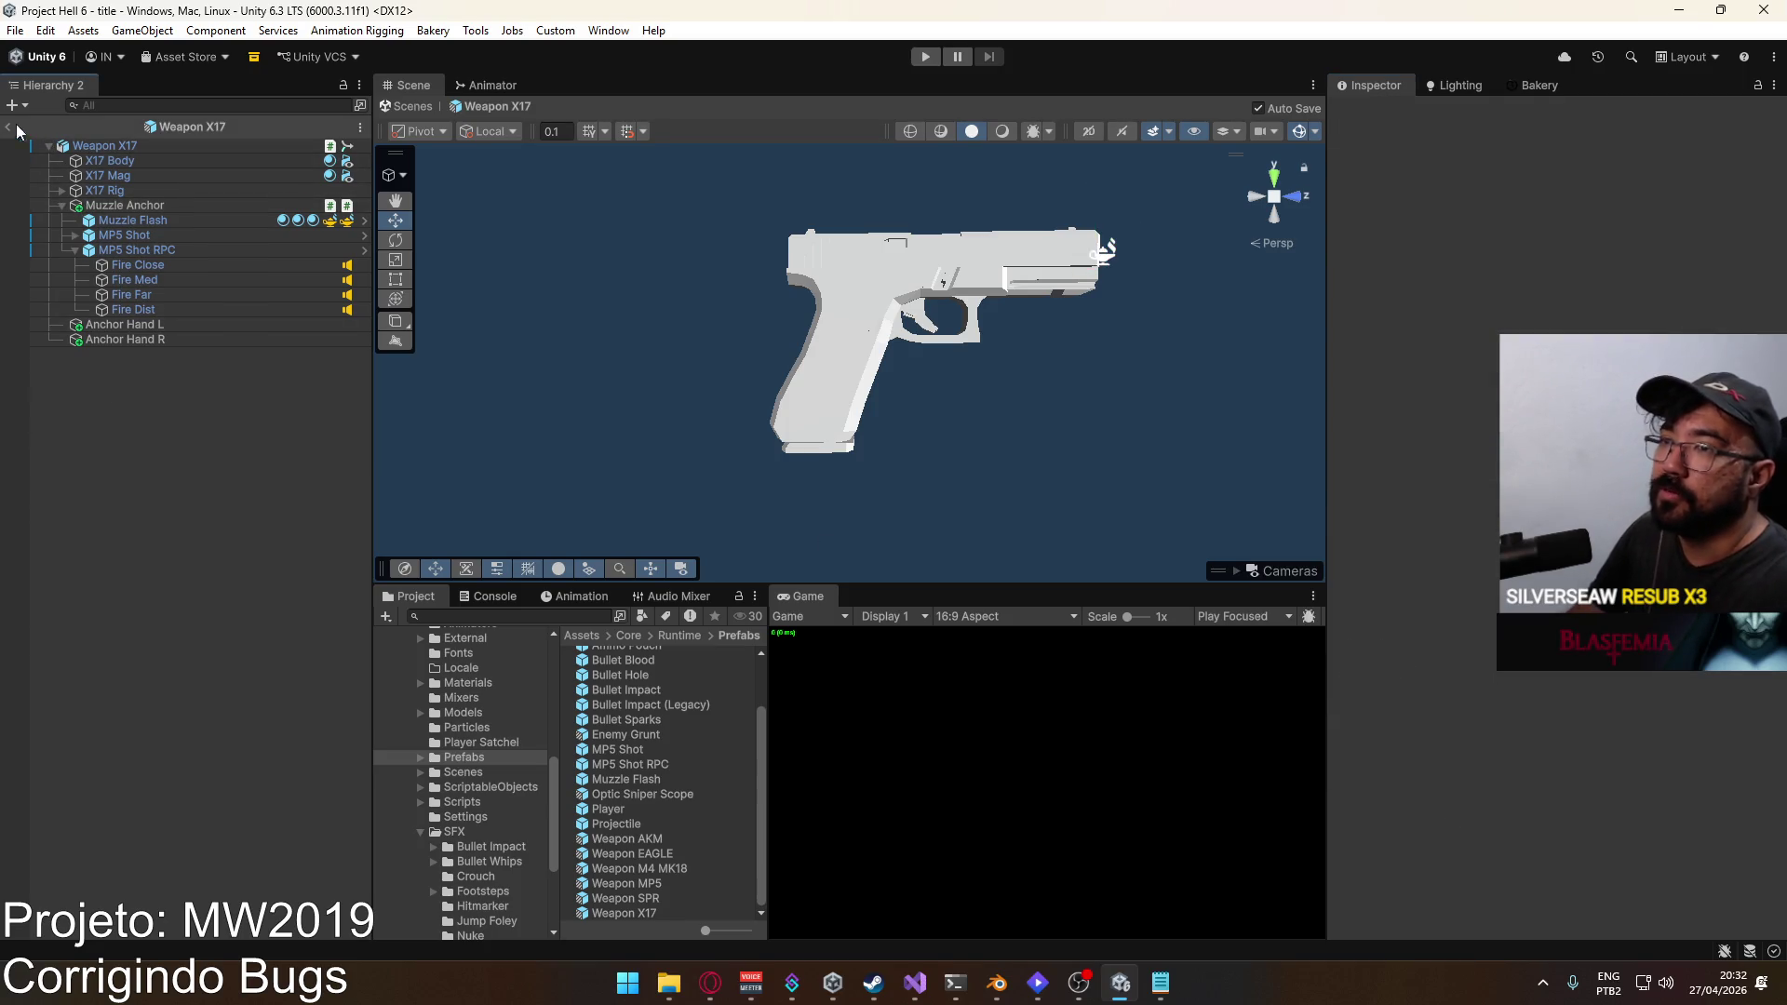
Step: Leave prefab editing and start File > Build And Run for the project
{"action": "left_click", "coordinate": [17, 131]}
{"action": "left_click", "coordinate": [15, 30]}
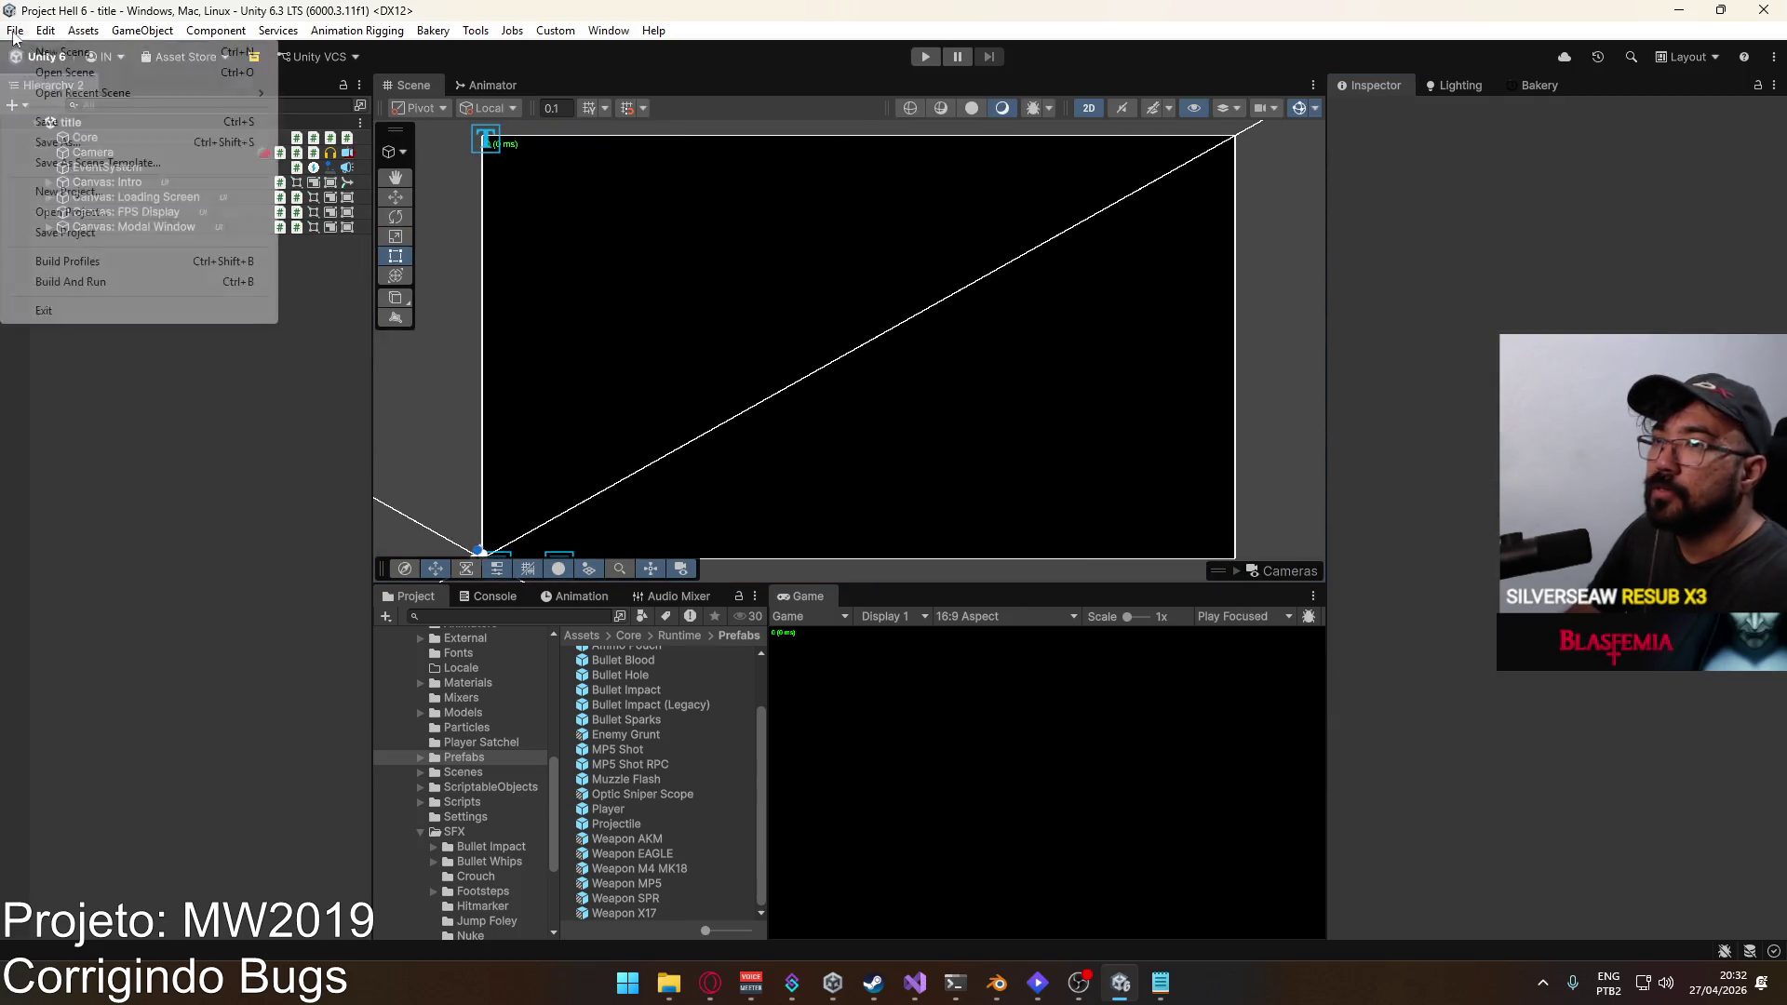
{"action": "left_click", "coordinate": [105, 282]}
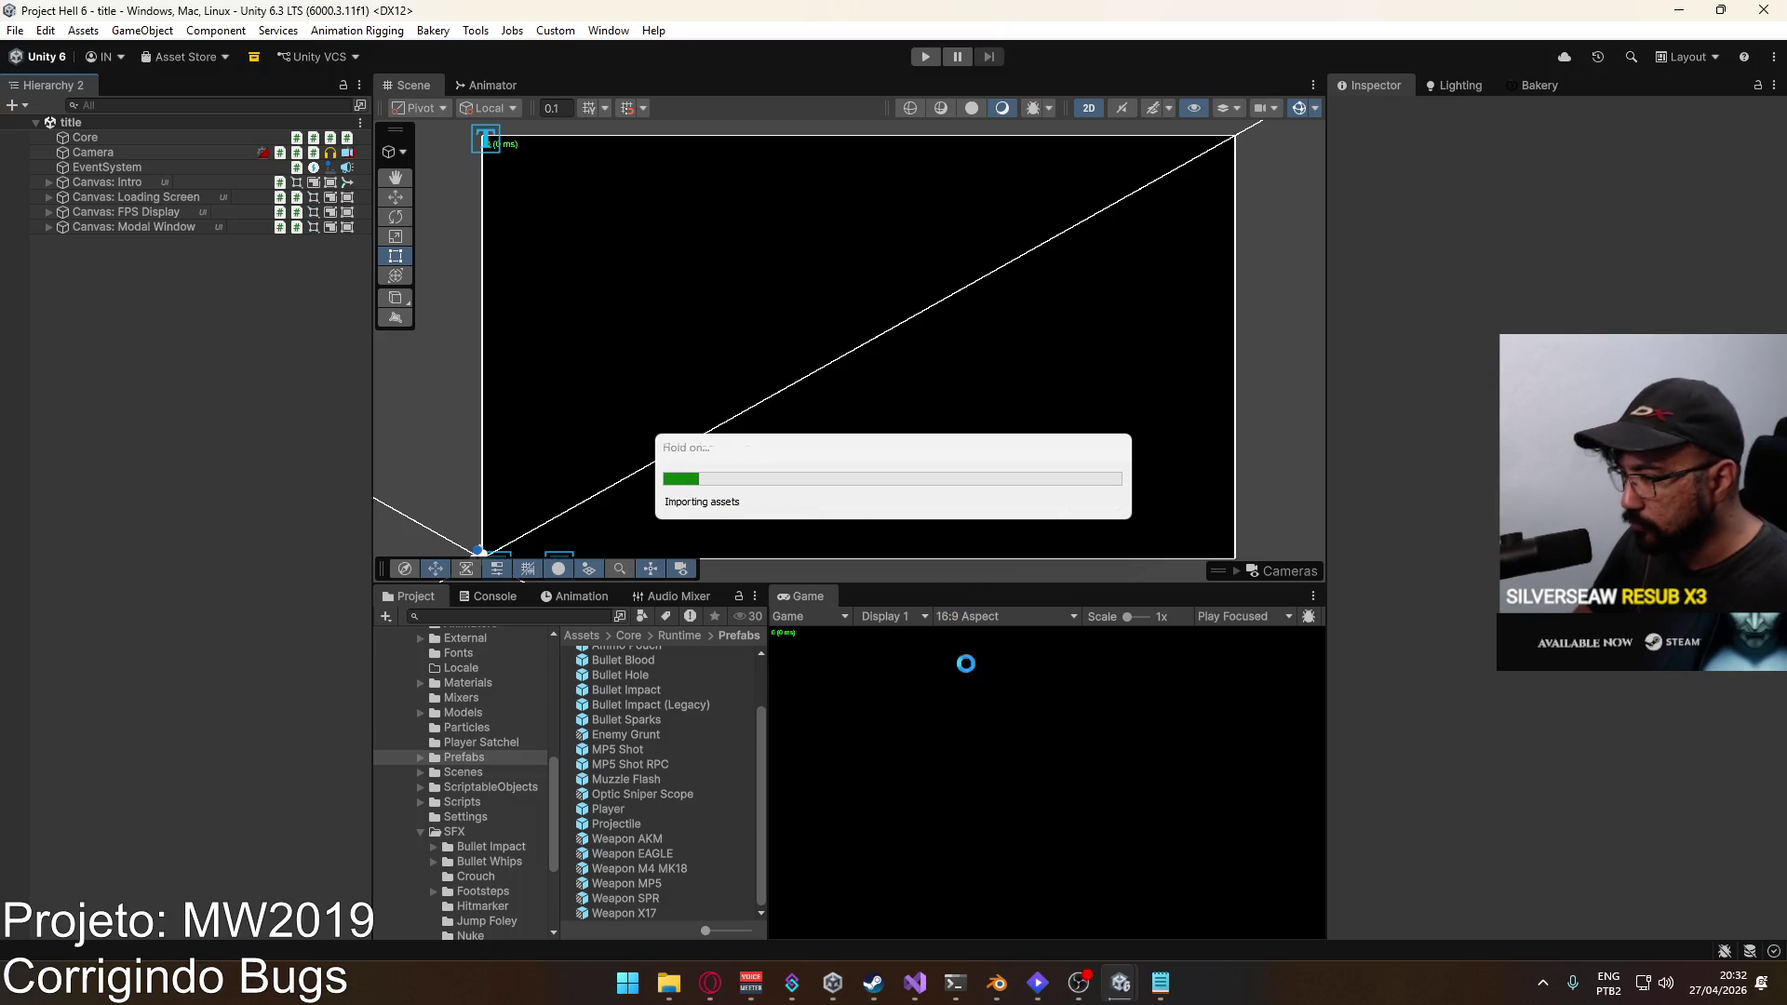
Step: Open the Windows volume mixer from the taskbar speaker and move it beside the Unity editor
{"action": "right_click", "coordinate": [1490, 974]}
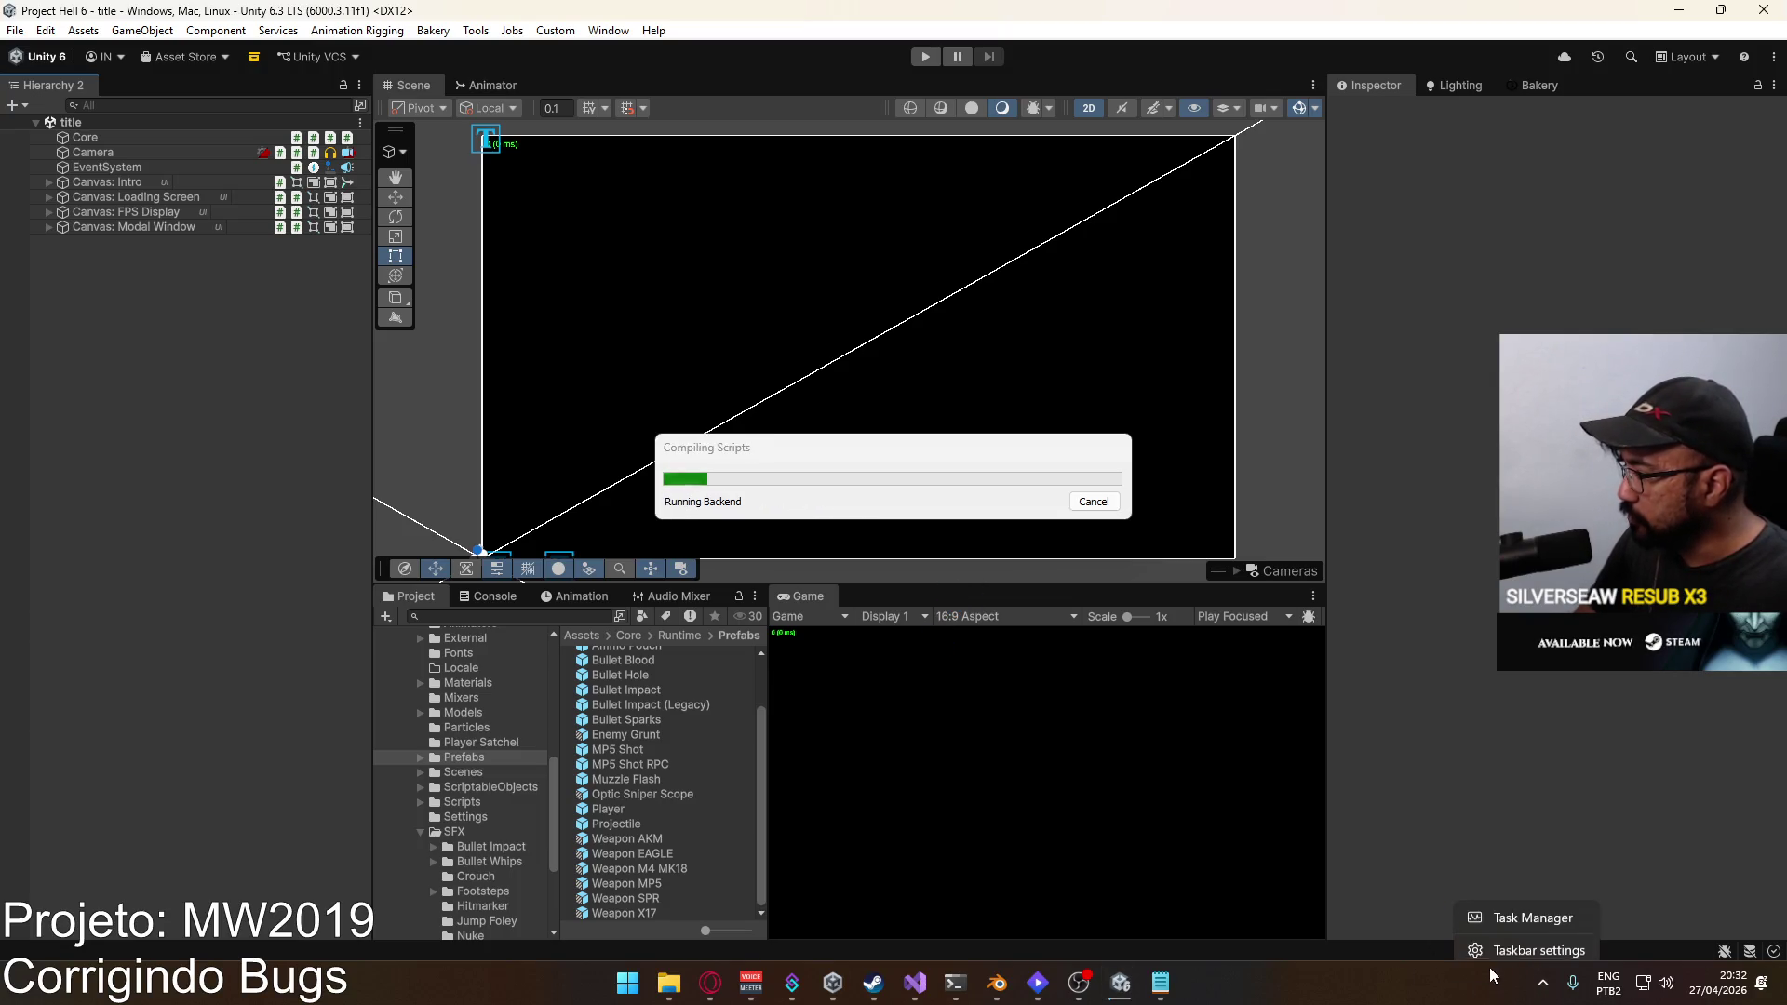
{"action": "right_click", "coordinate": [1665, 990]}
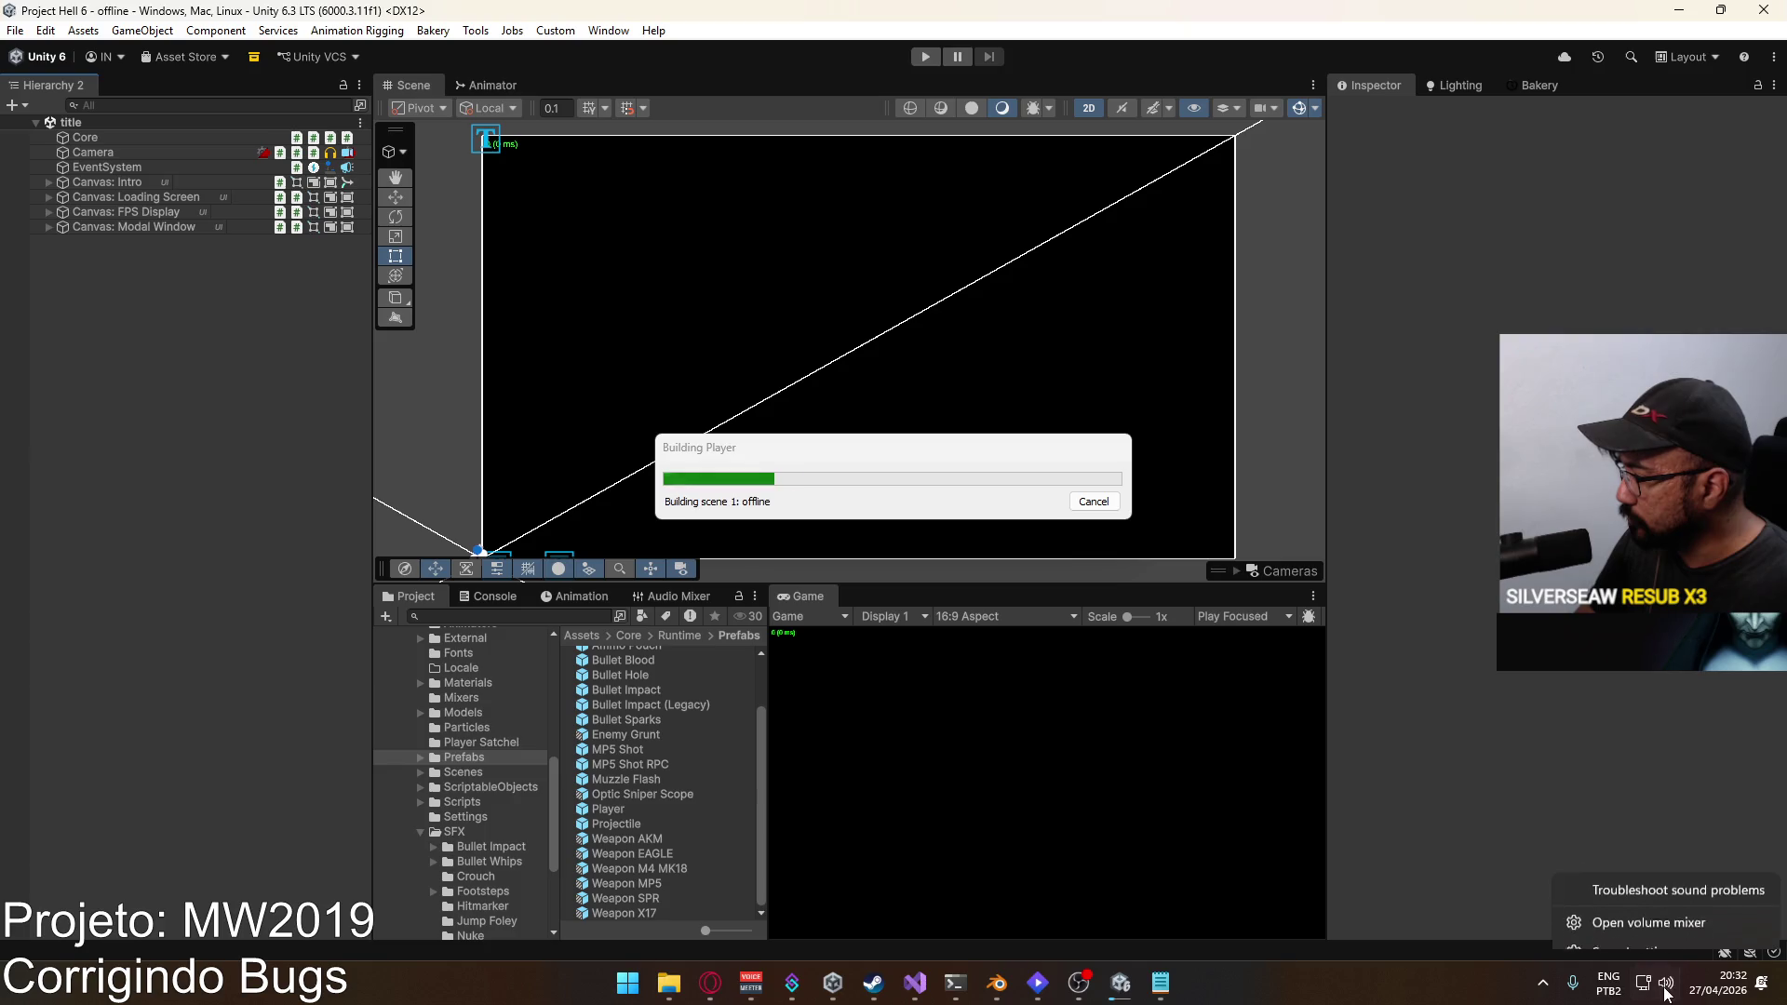
{"action": "left_click", "coordinate": [1648, 922]}
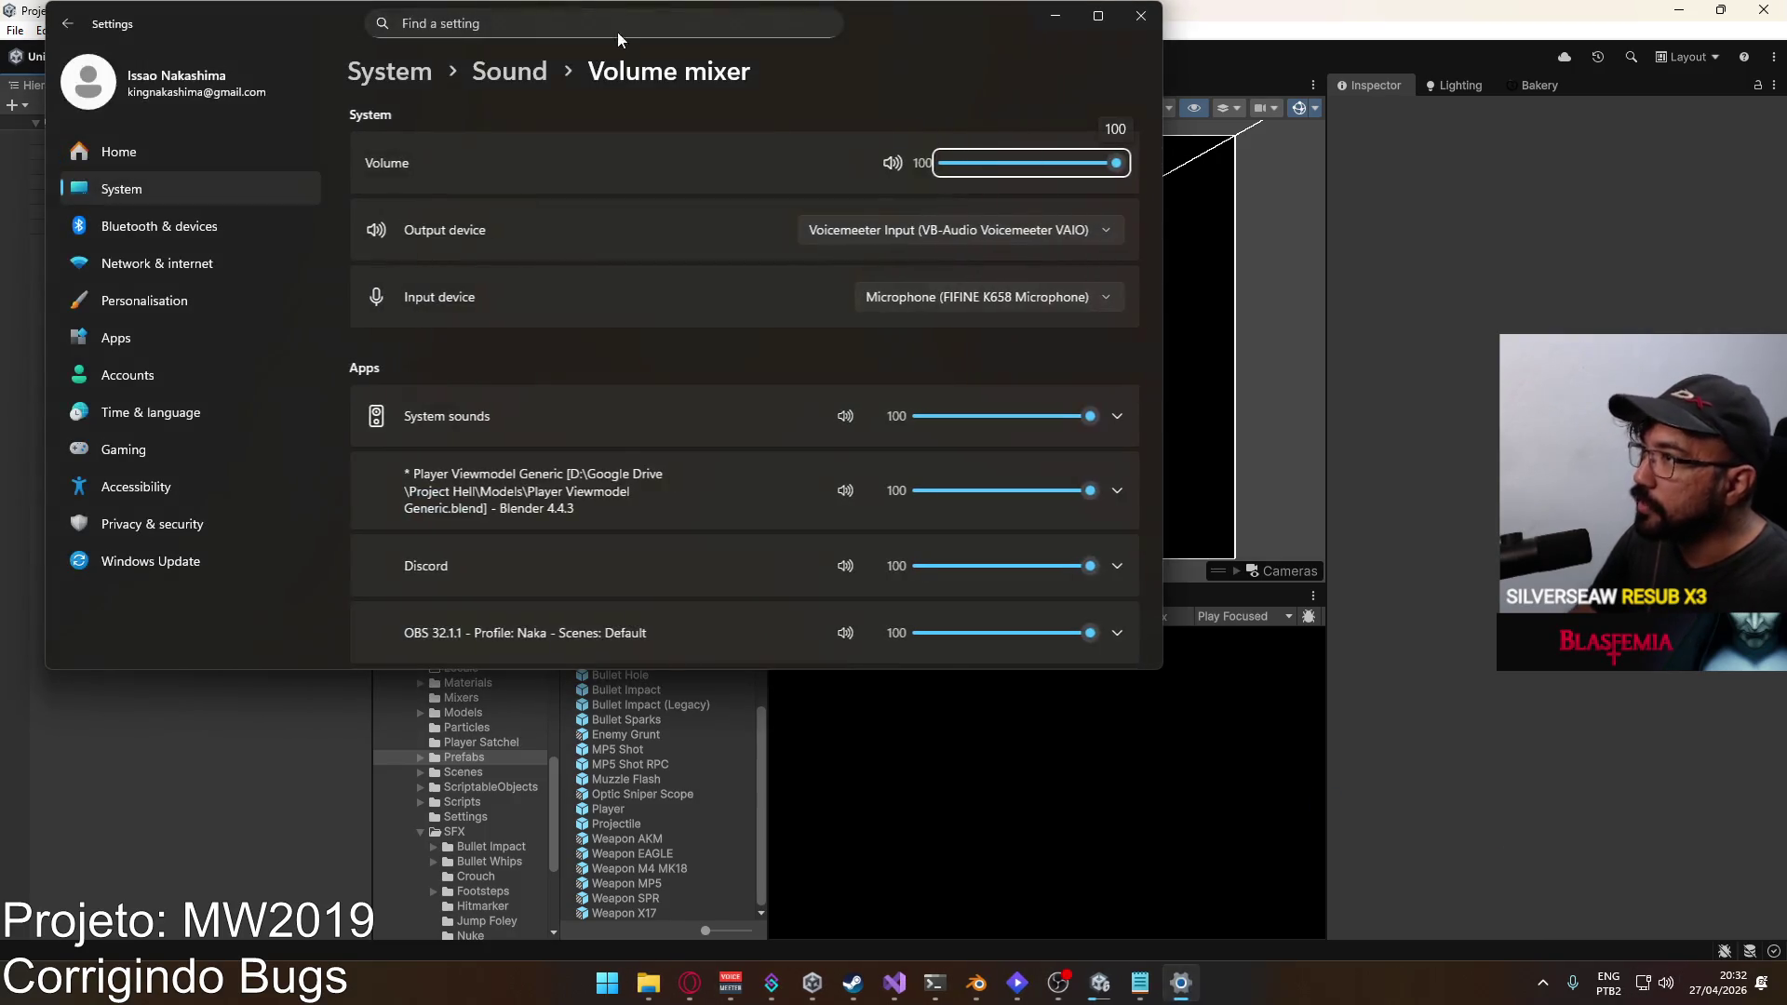
{"action": "left_click_drag", "start_coordinate": [875, 33], "coordinate": [1468, 284]}
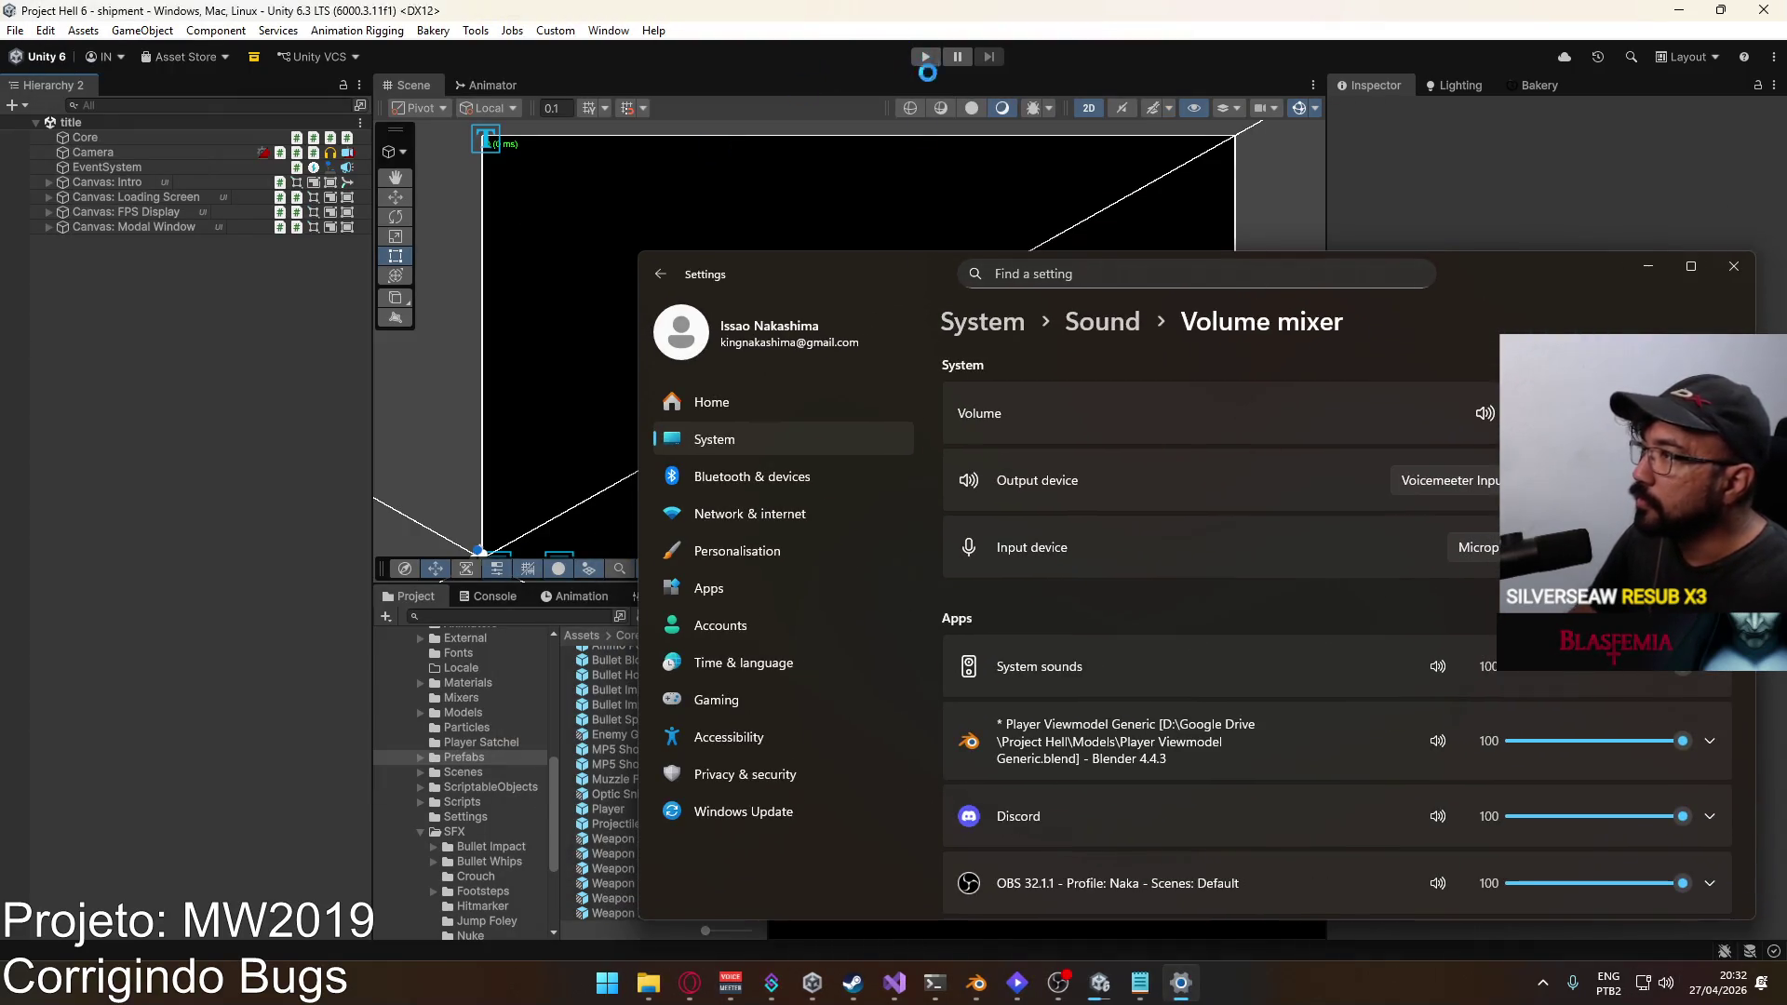
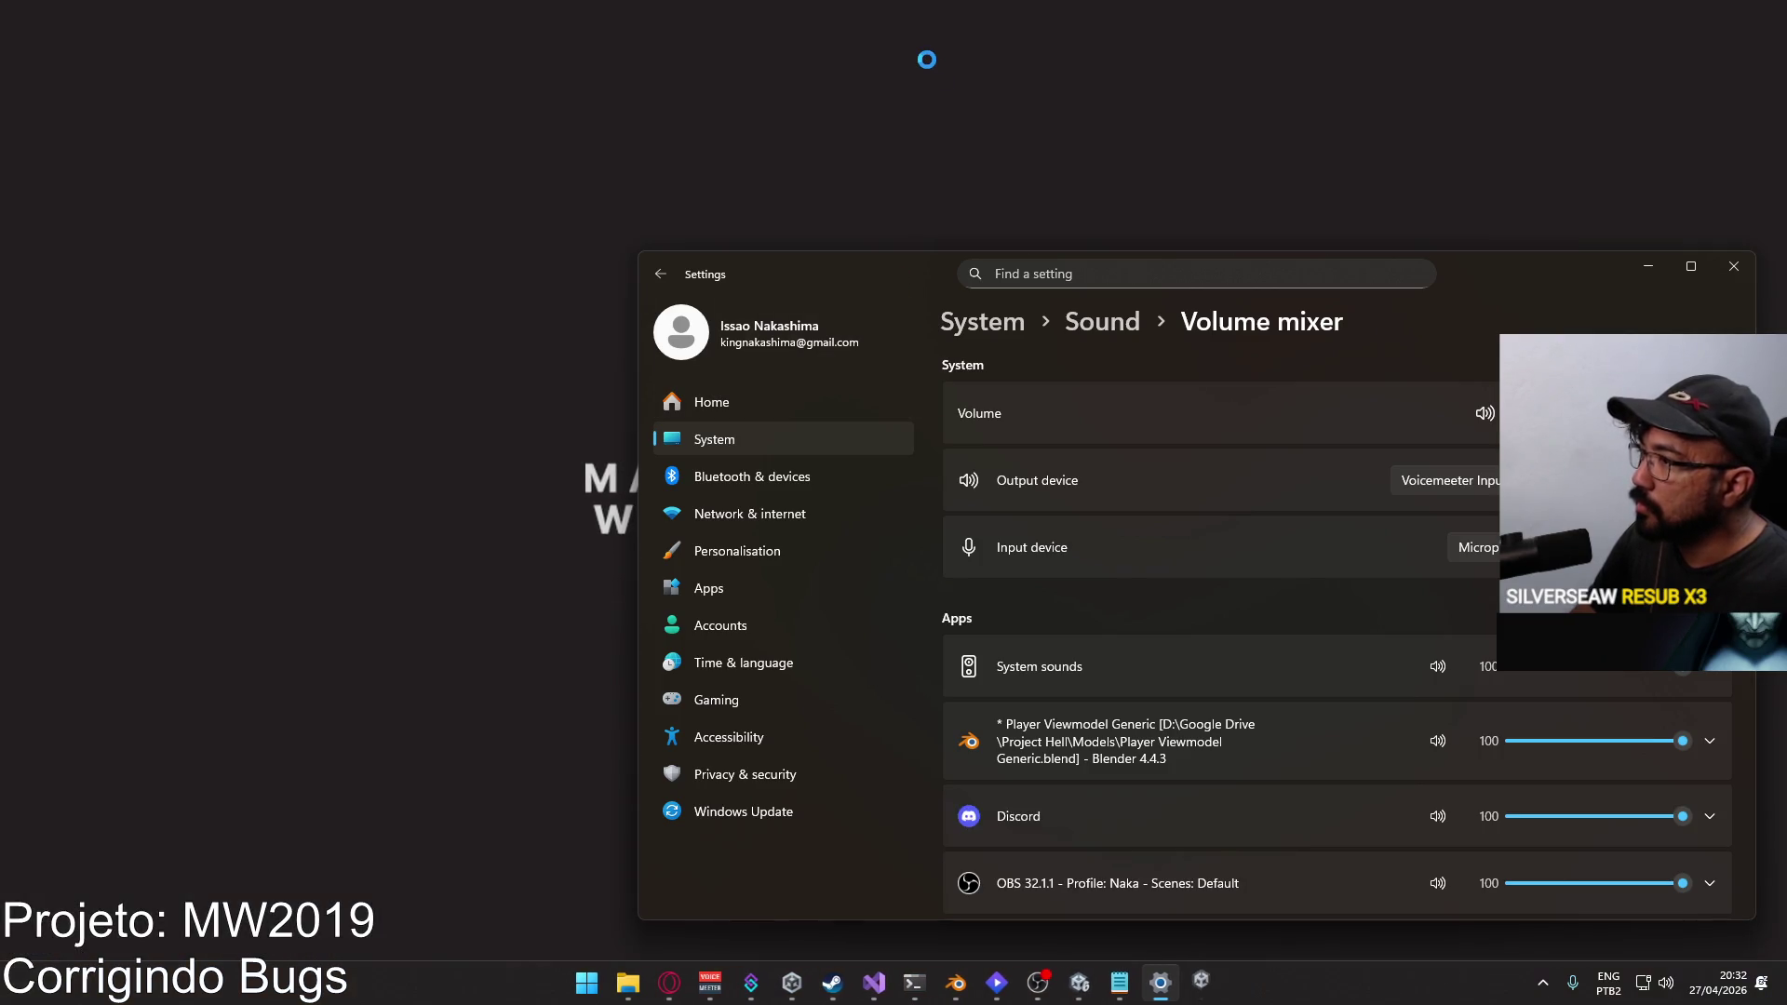
Step: Mute Project Hell.exe in the Windows volume mixer and return to the Unity editor
{"action": "scroll", "coordinate": [1161, 640], "scroll_direction": "down", "scroll_amount": 4}
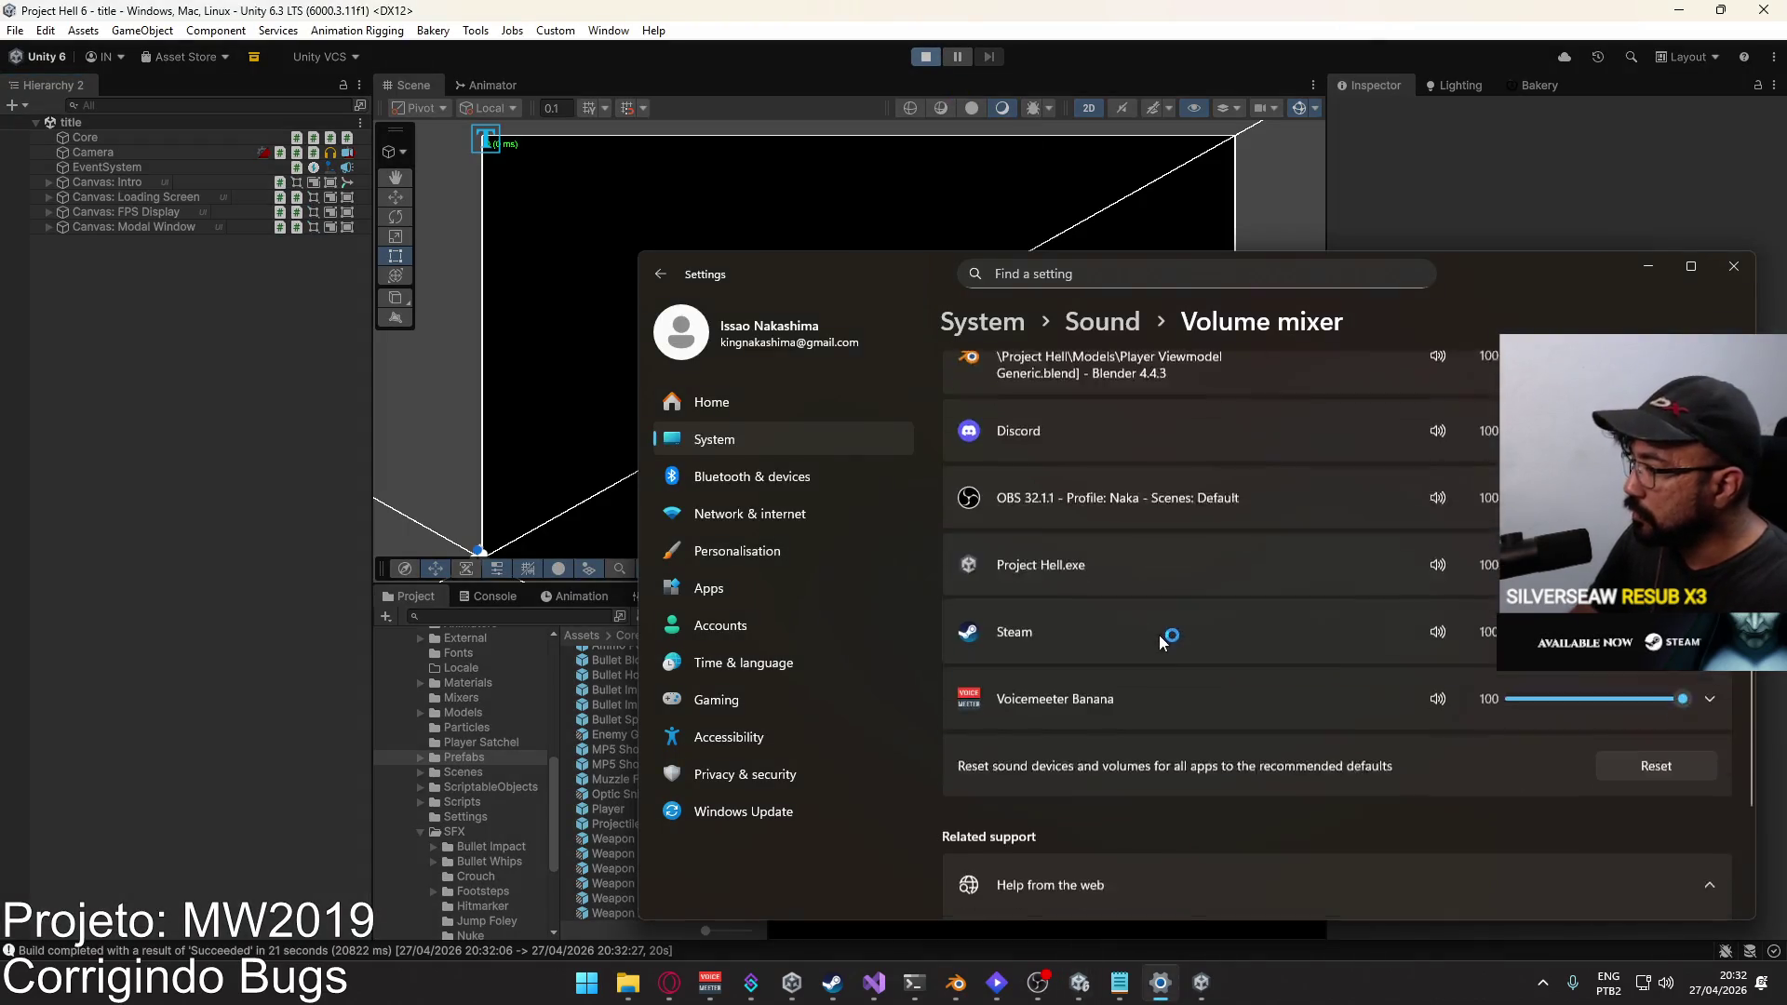
{"action": "scroll", "coordinate": [1160, 638], "scroll_direction": "down", "scroll_amount": 1}
{"action": "left_click", "coordinate": [1437, 524]}
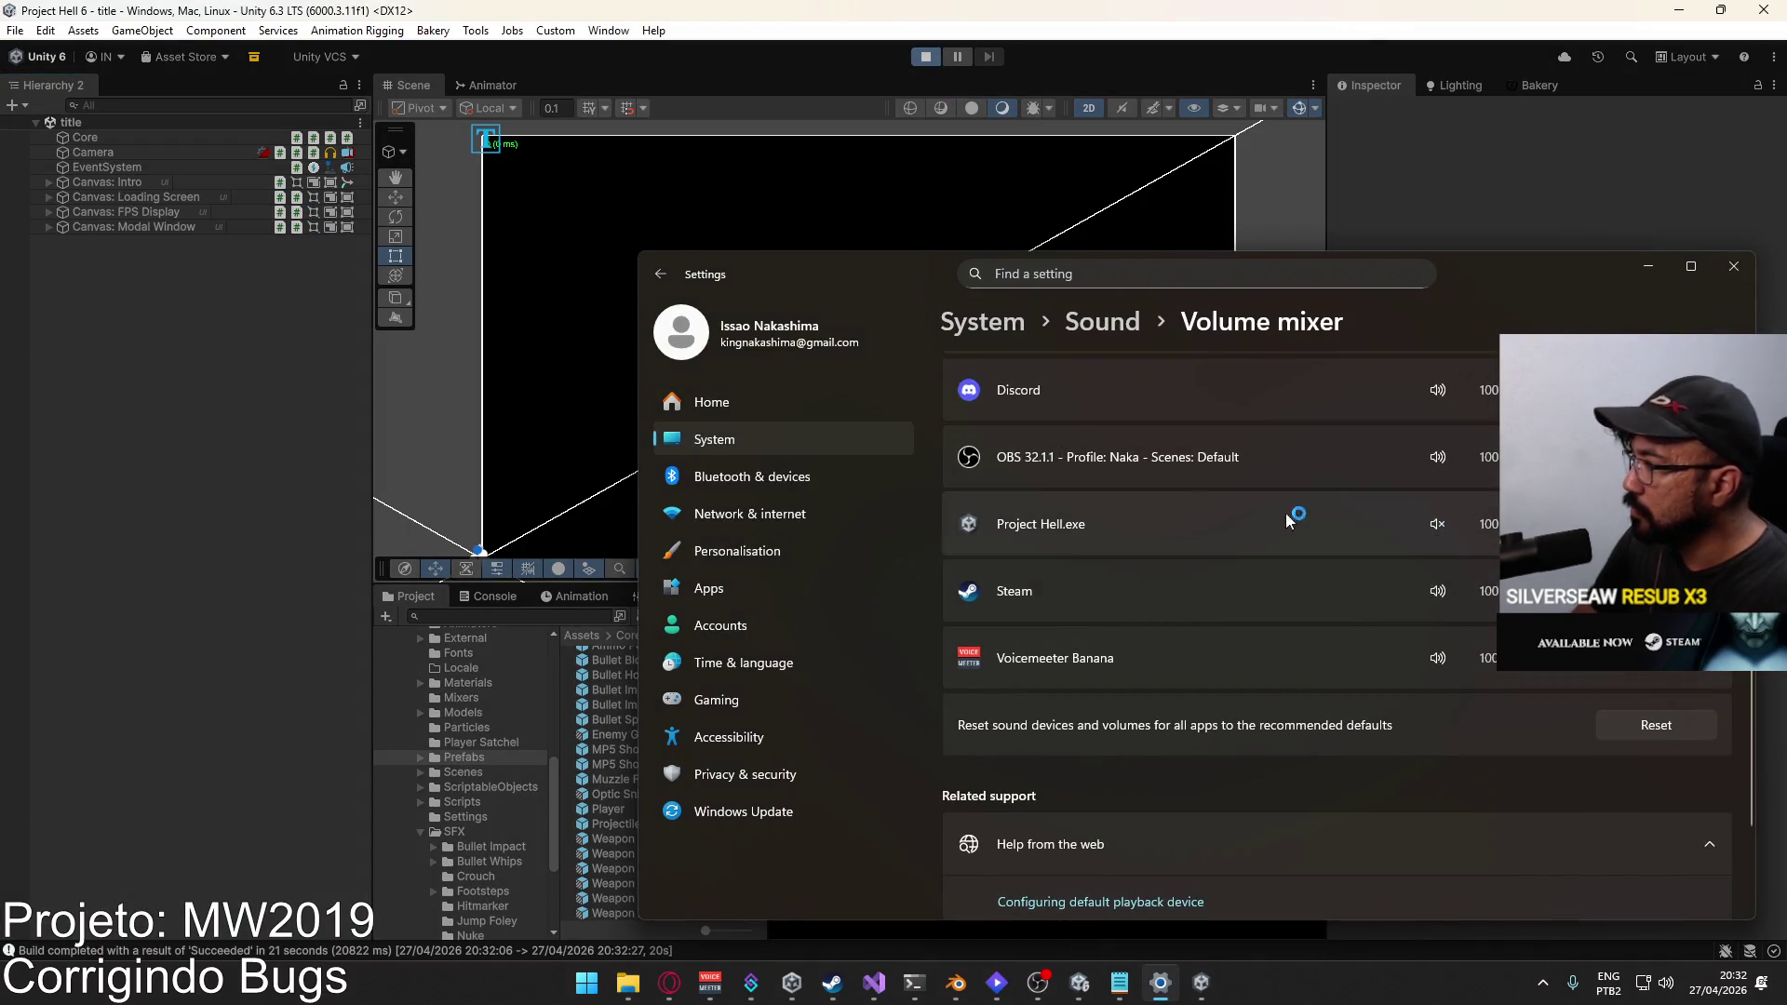
{"action": "left_click", "coordinate": [1091, 992]}
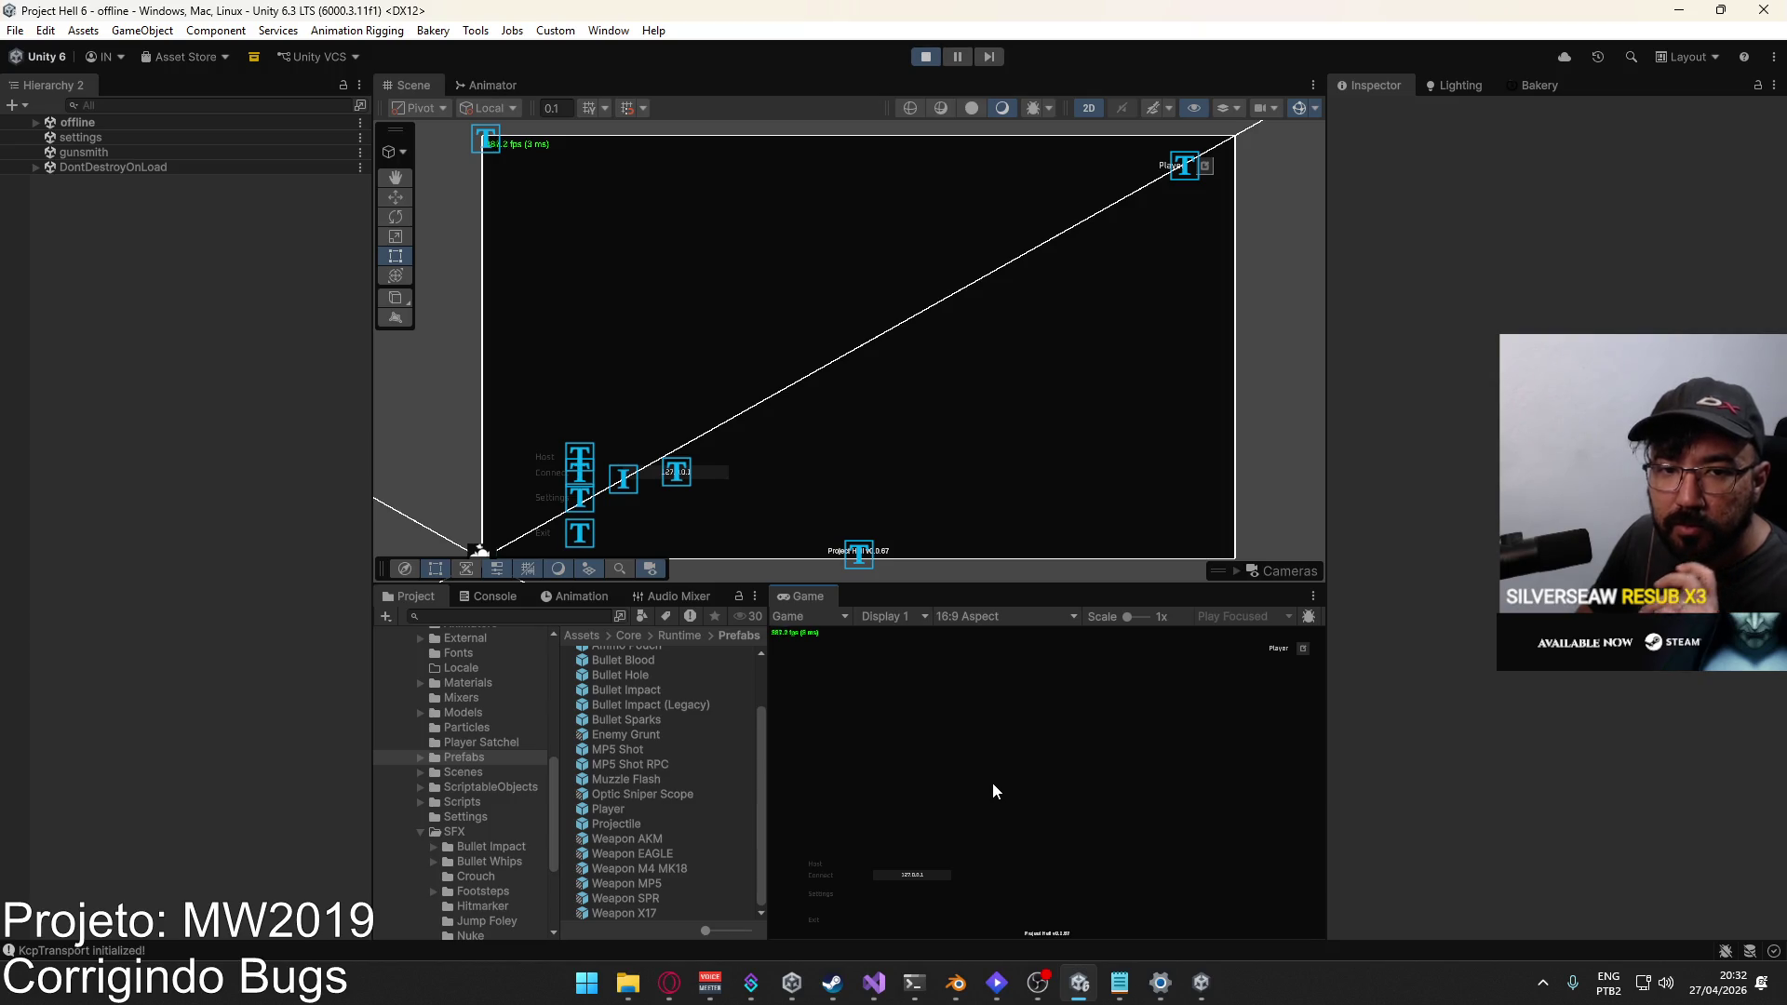
Step: Host a match with Host > Create Match and connect the game build to the local host
{"action": "left_click", "coordinate": [817, 865]}
{"action": "left_click", "coordinate": [936, 926]}
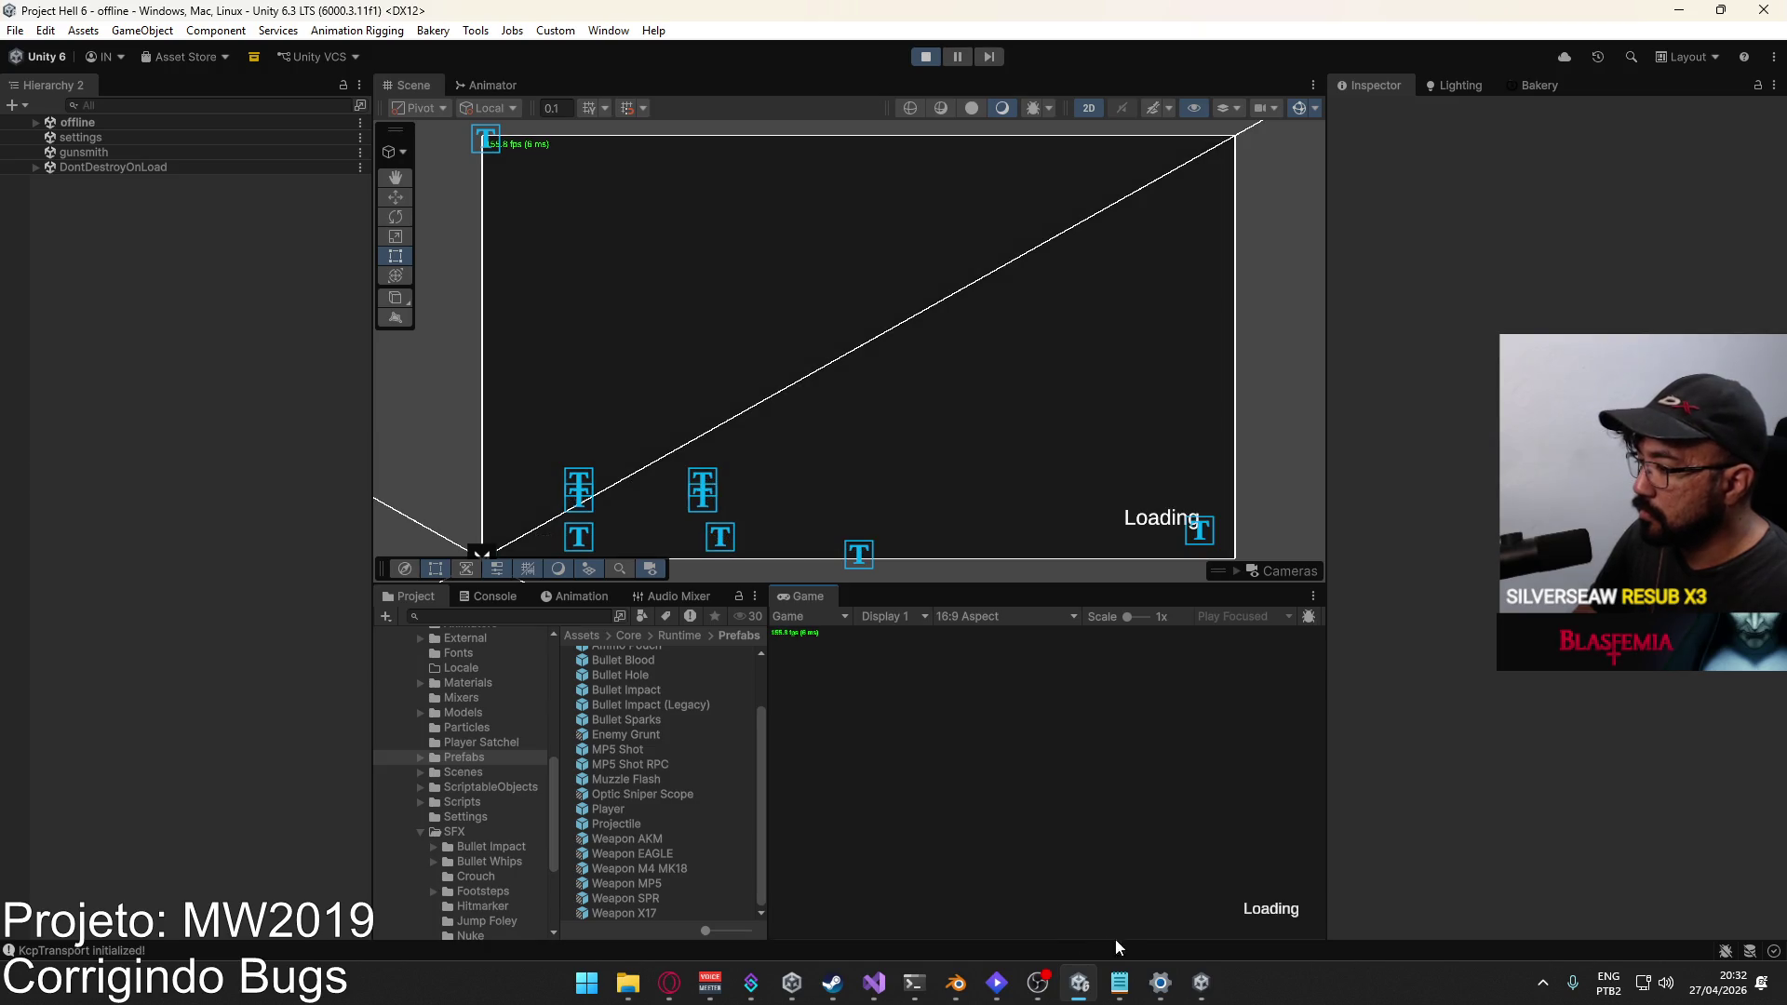
{"action": "key", "text": "super"}
{"action": "left_click", "coordinate": [1201, 983]}
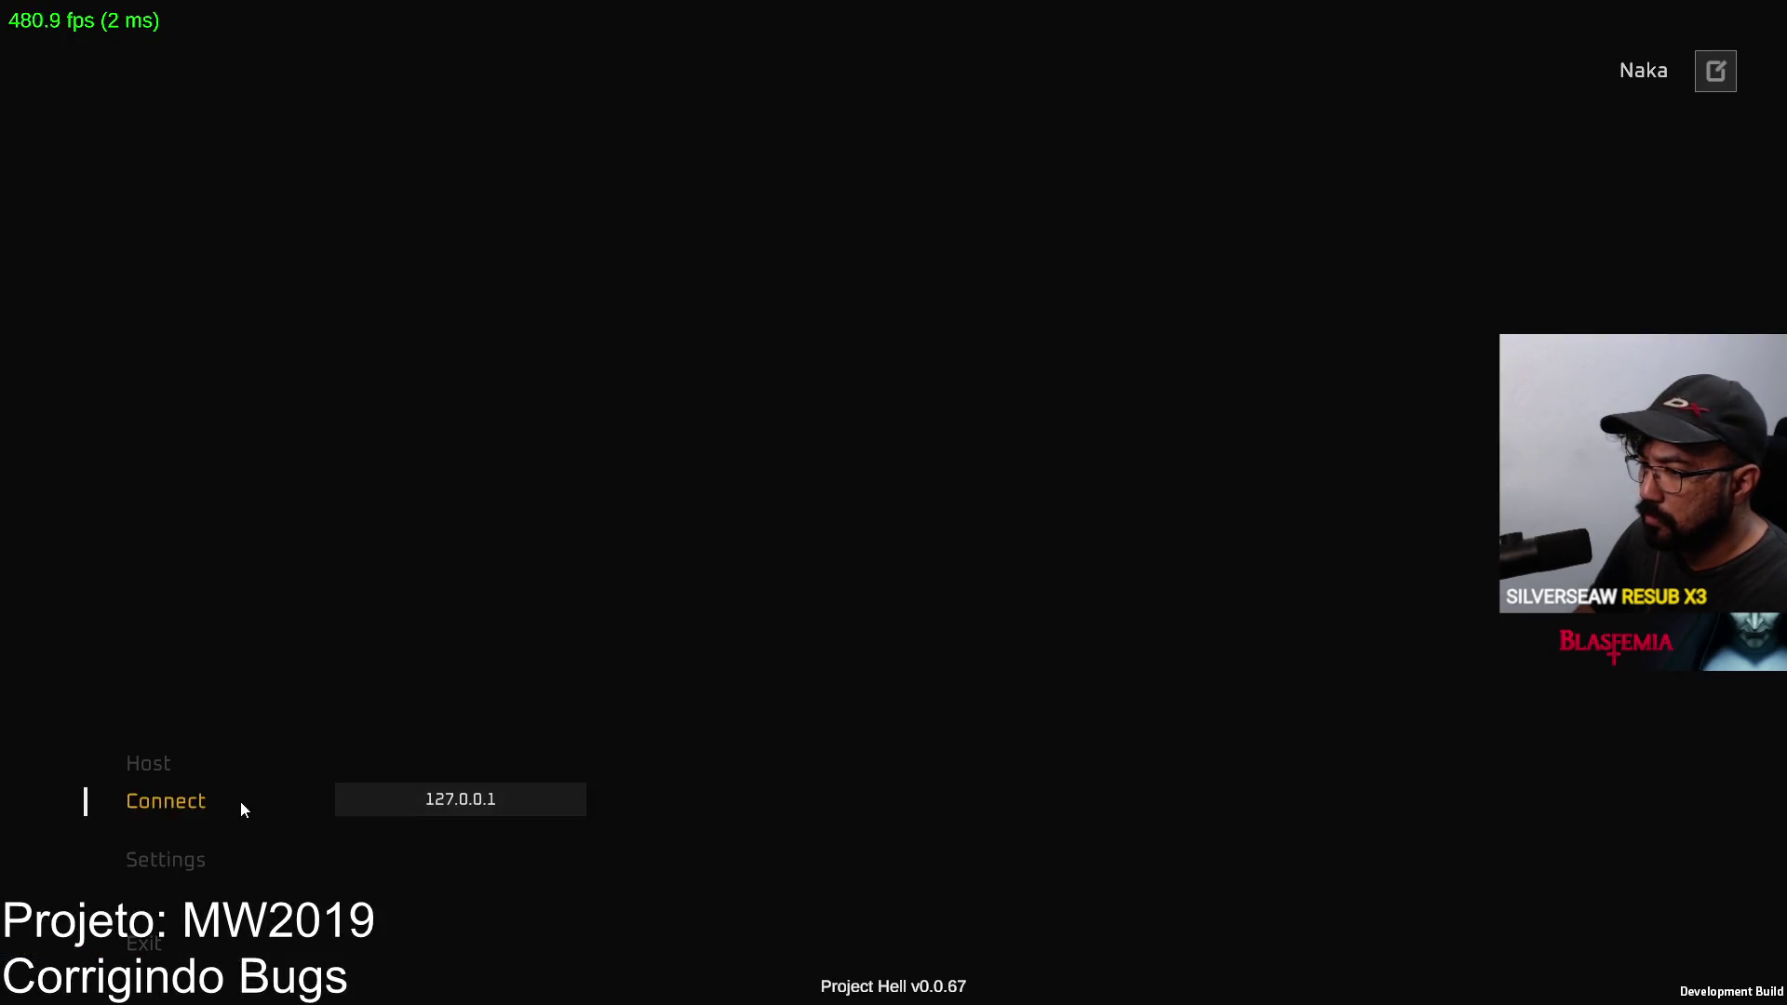
{"action": "left_click", "coordinate": [240, 801]}
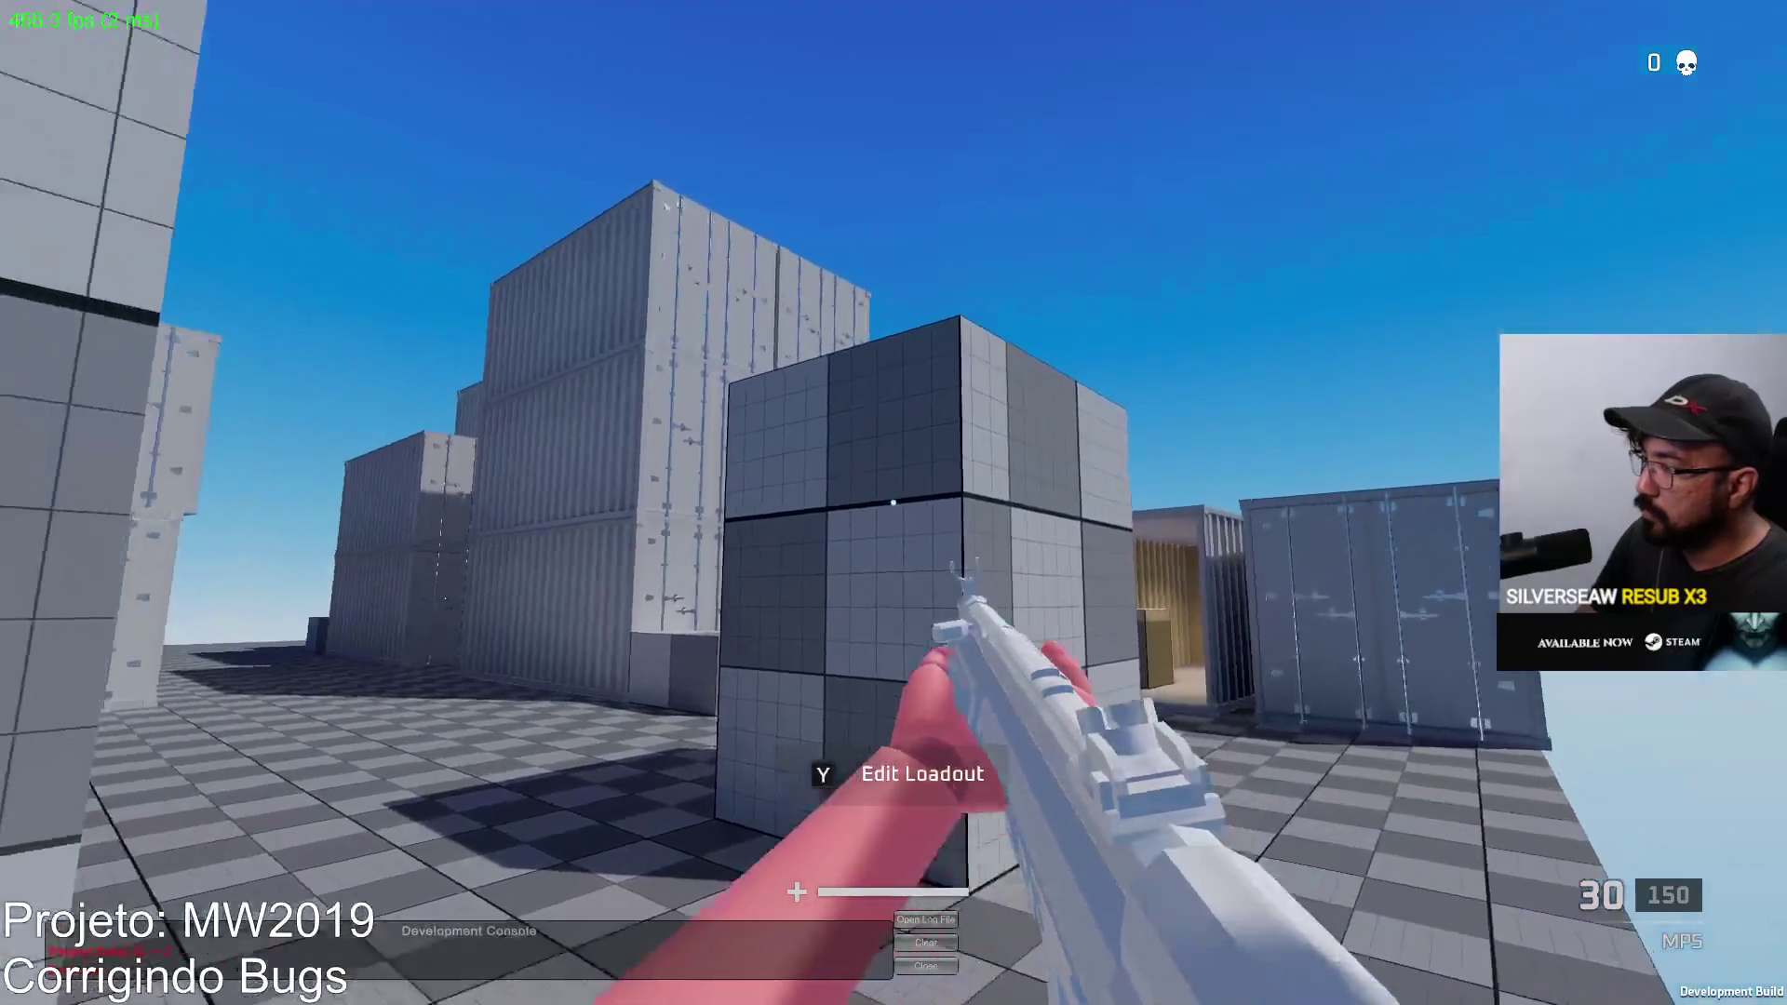
Step: Fire the MP5 twice in the build, then take control of the editor's player
{"action": "left_click", "coordinate": [893, 503]}
{"action": "left_click", "coordinate": [893, 502]}
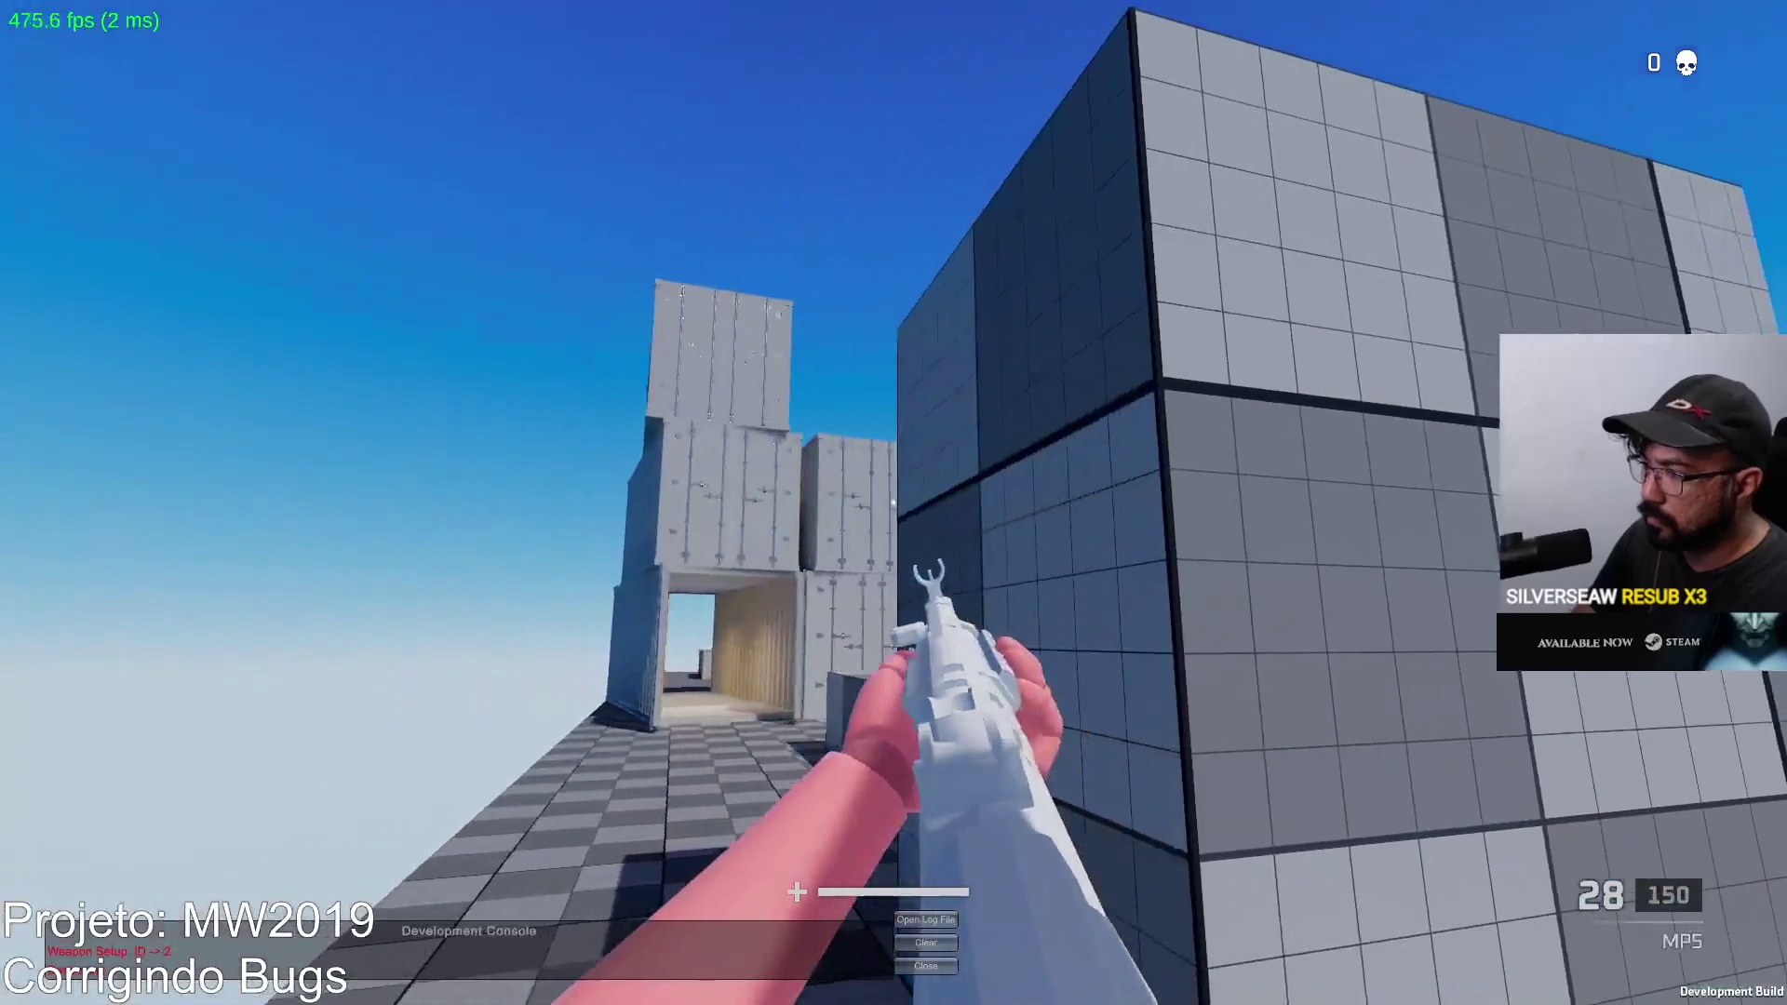
{"action": "left_click", "coordinate": [893, 502]}
{"action": "key", "text": "alt+Tab"}
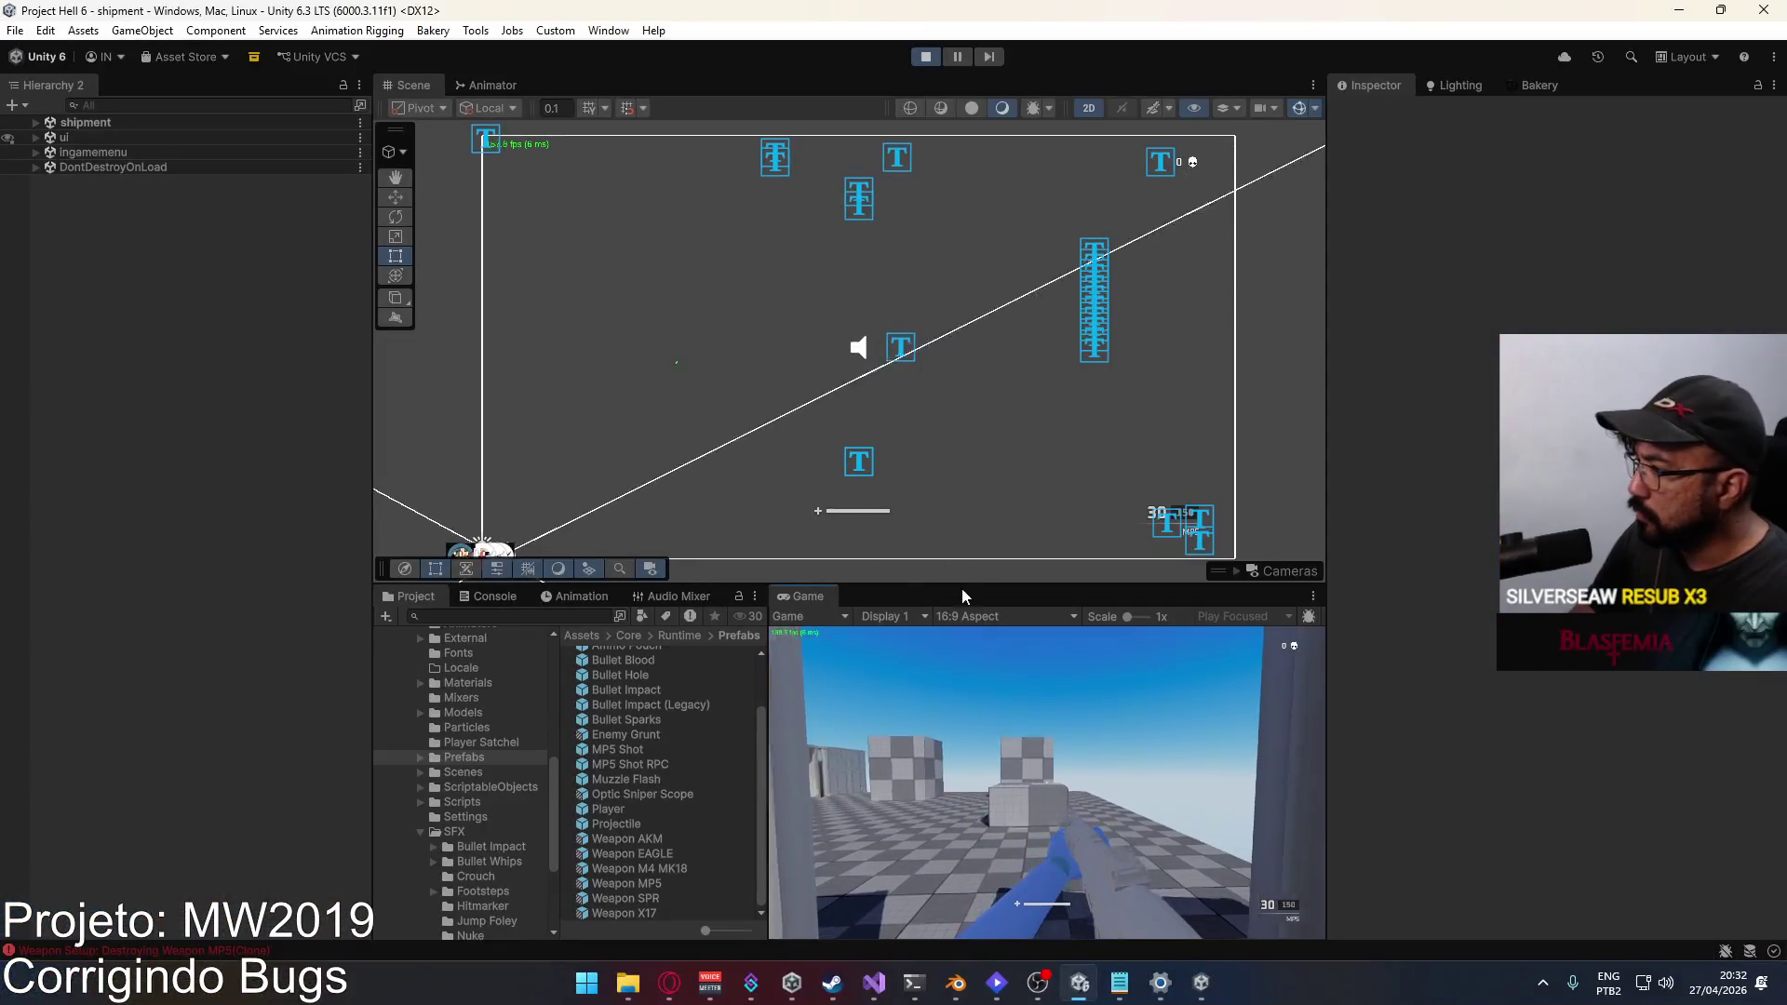
{"action": "left_click", "coordinate": [963, 652]}
{"action": "key", "text": "w"}
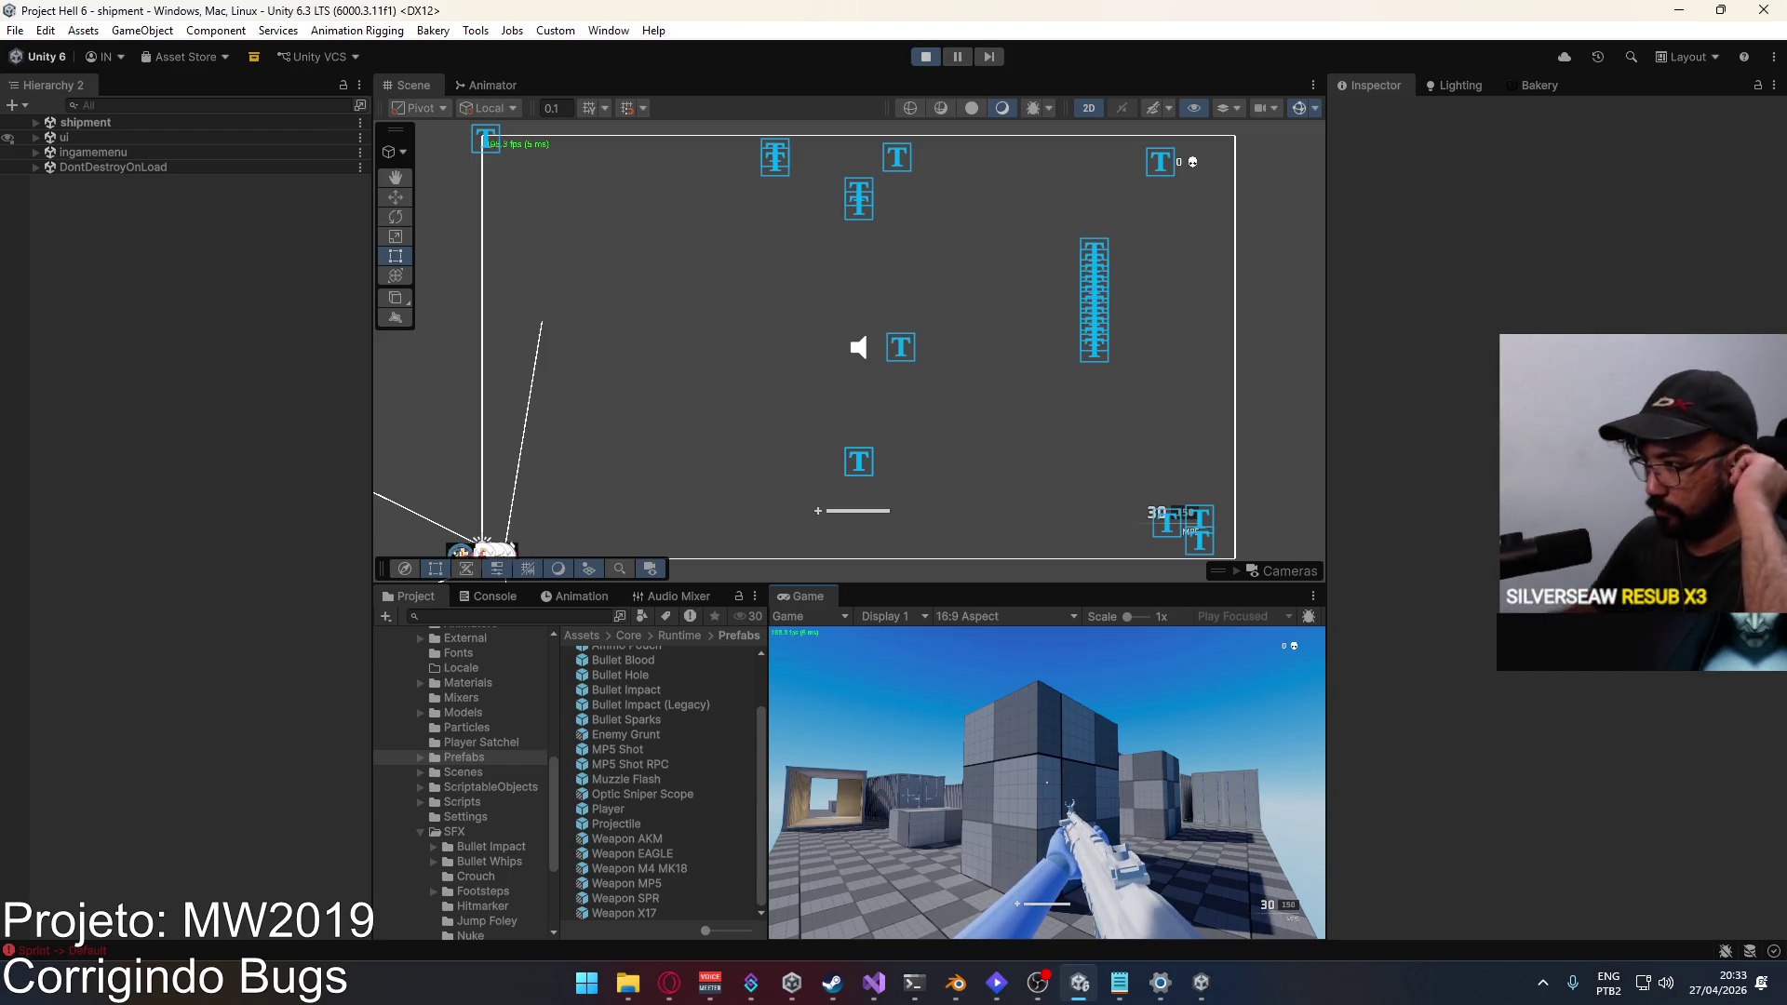
Step: Walk the build's player through the container, firing MP5 shots at the sky and walls
{"action": "key", "text": "alt+Tab"}
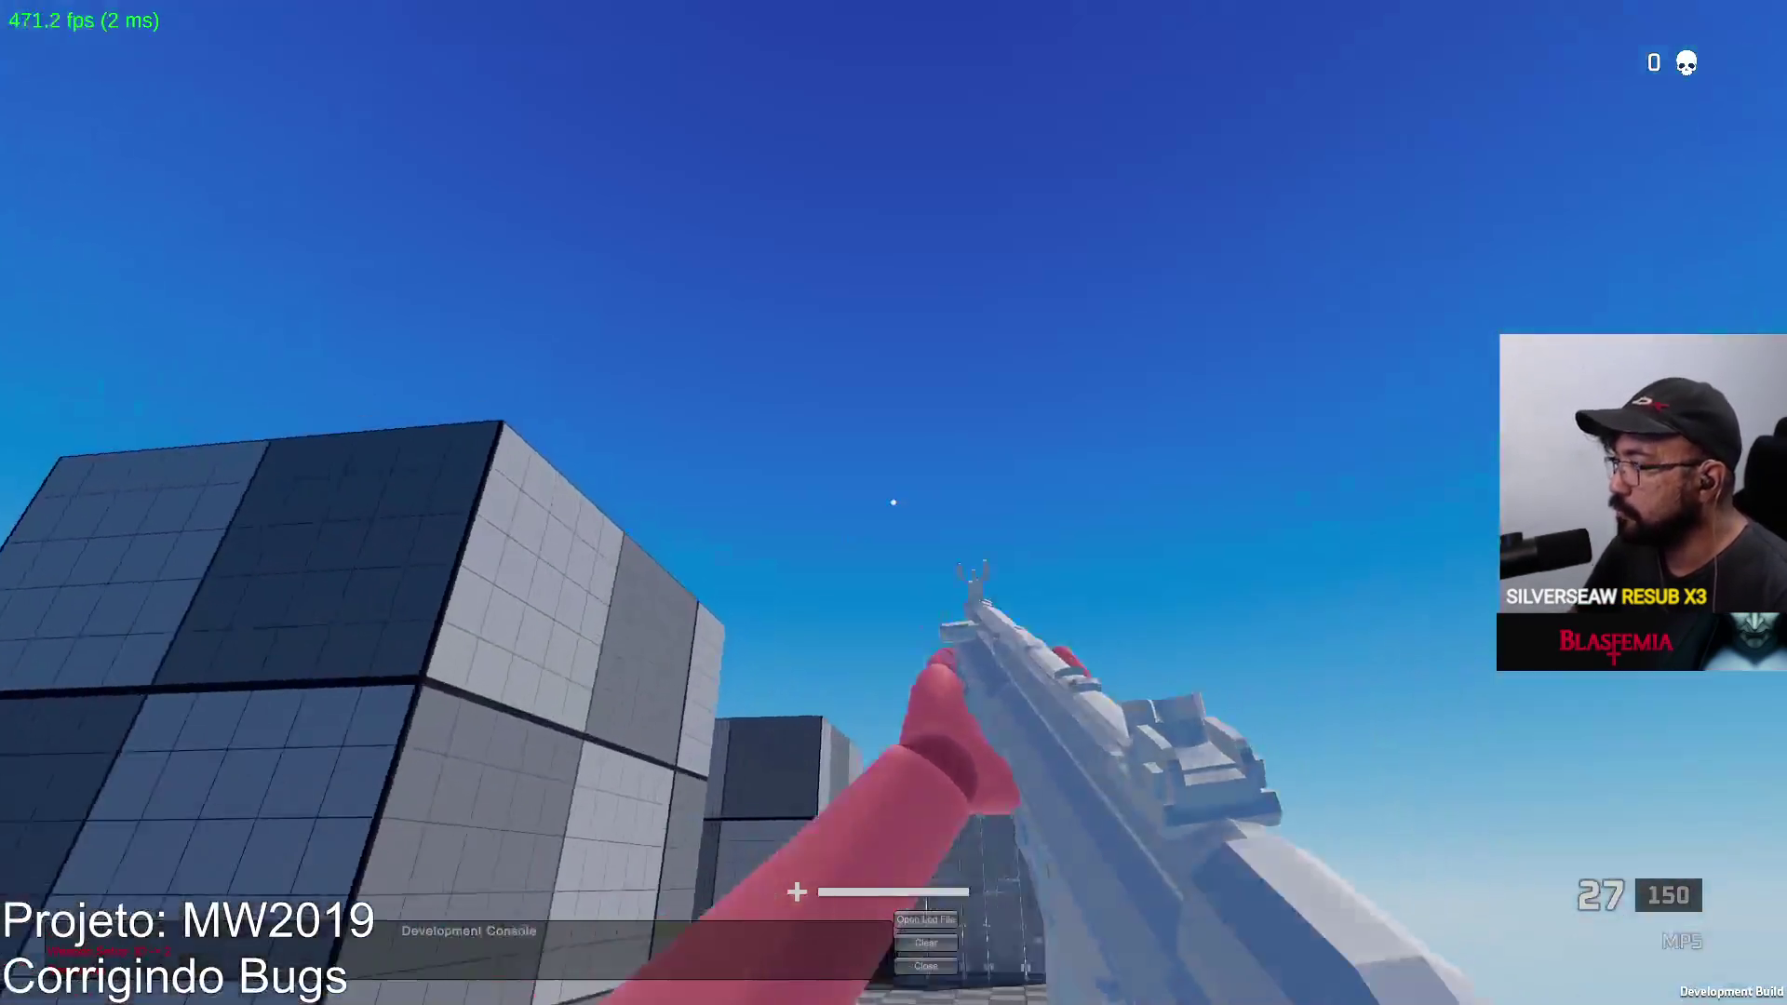
{"action": "left_click", "coordinate": [893, 502]}
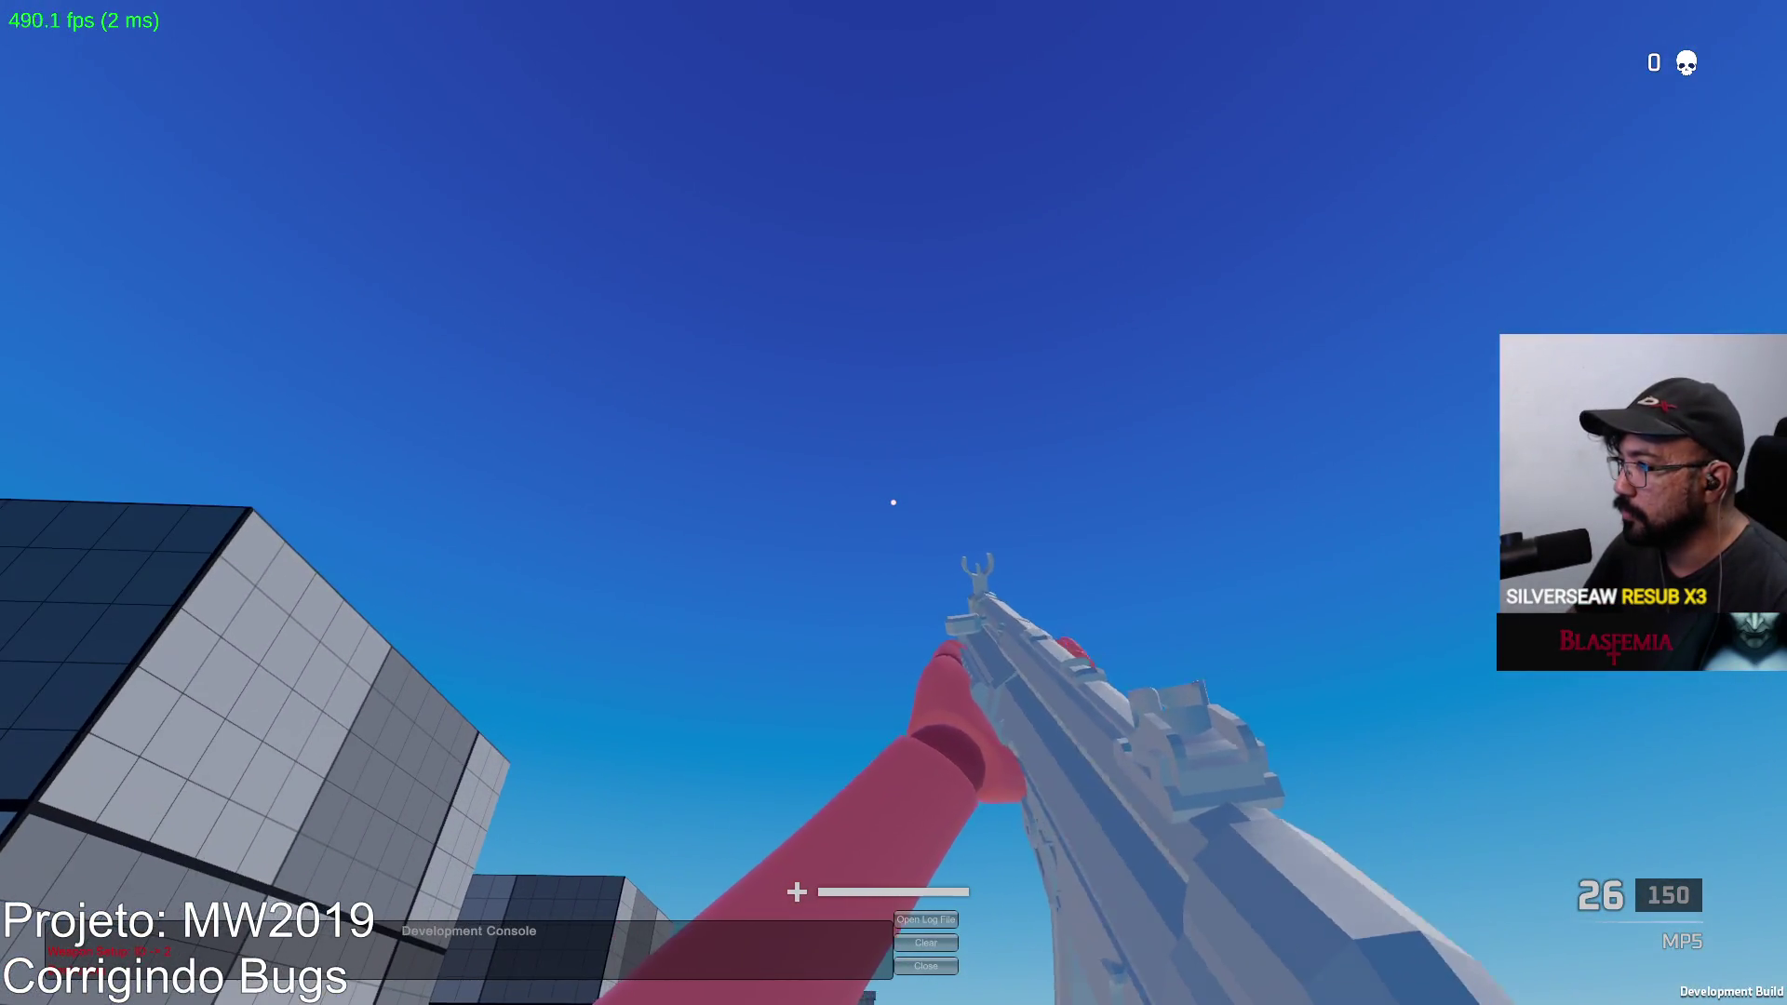
{"action": "left_click", "coordinate": [893, 503]}
{"action": "key", "text": "w"}
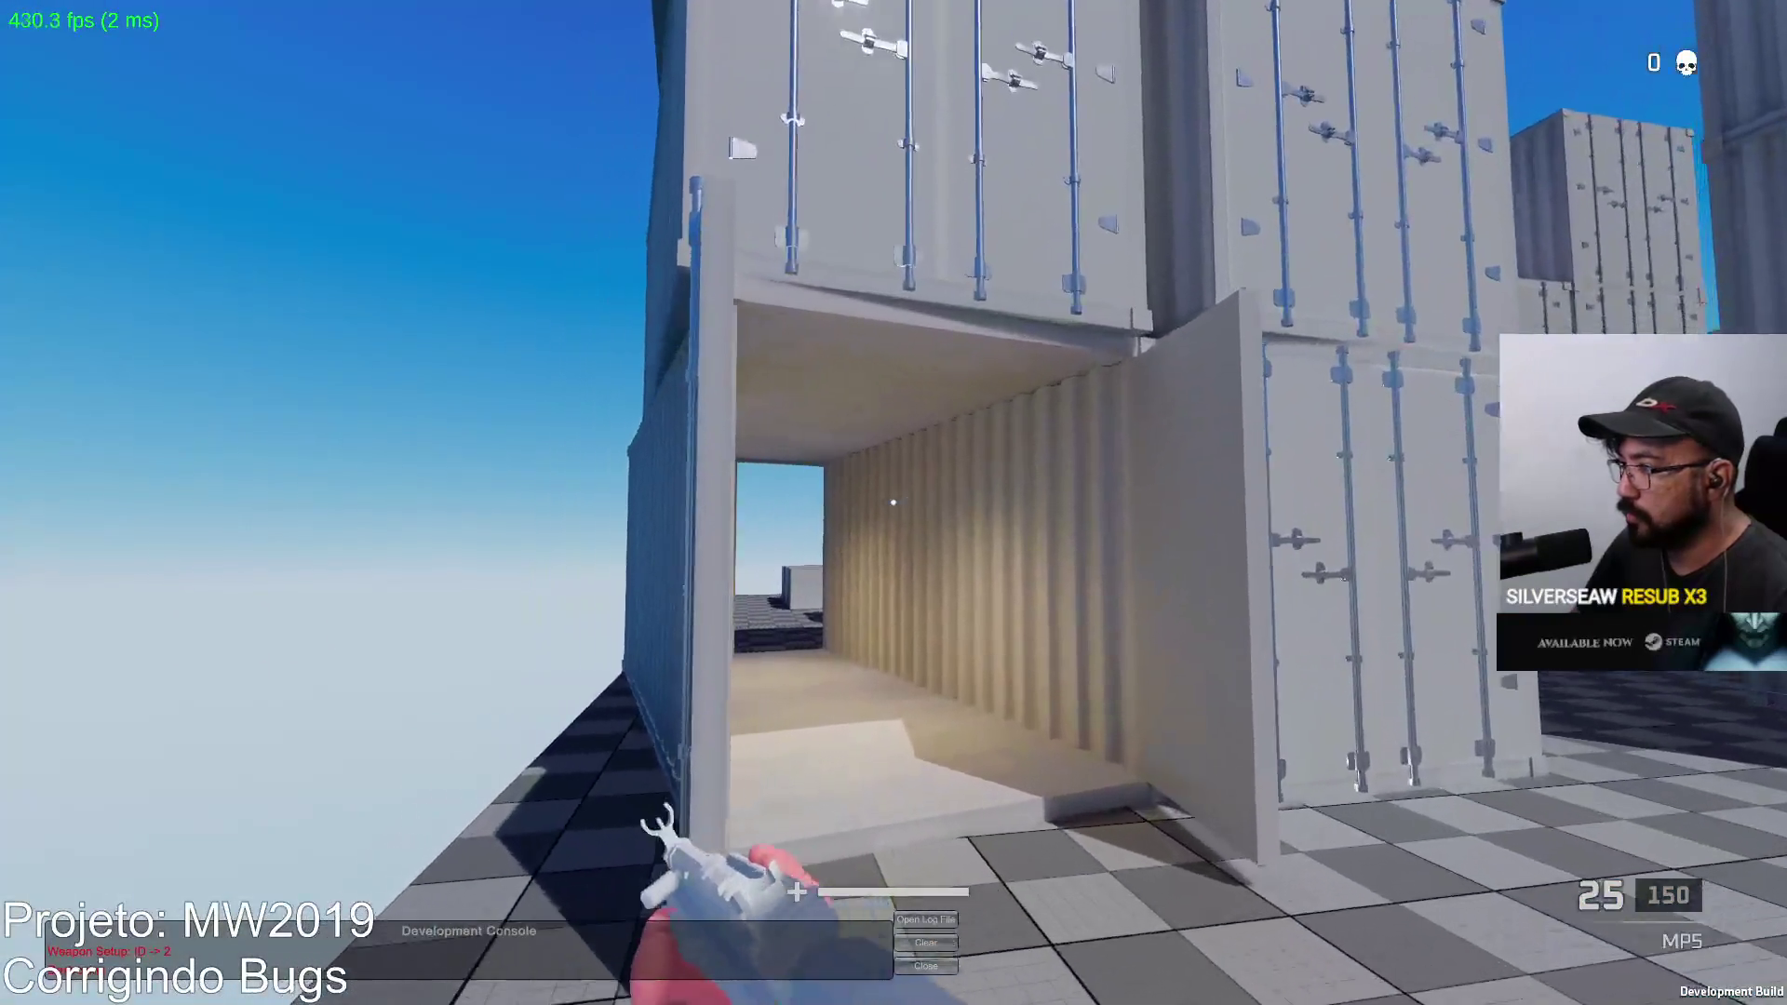
{"action": "key", "text": "w"}
{"action": "left_click", "coordinate": [892, 502]}
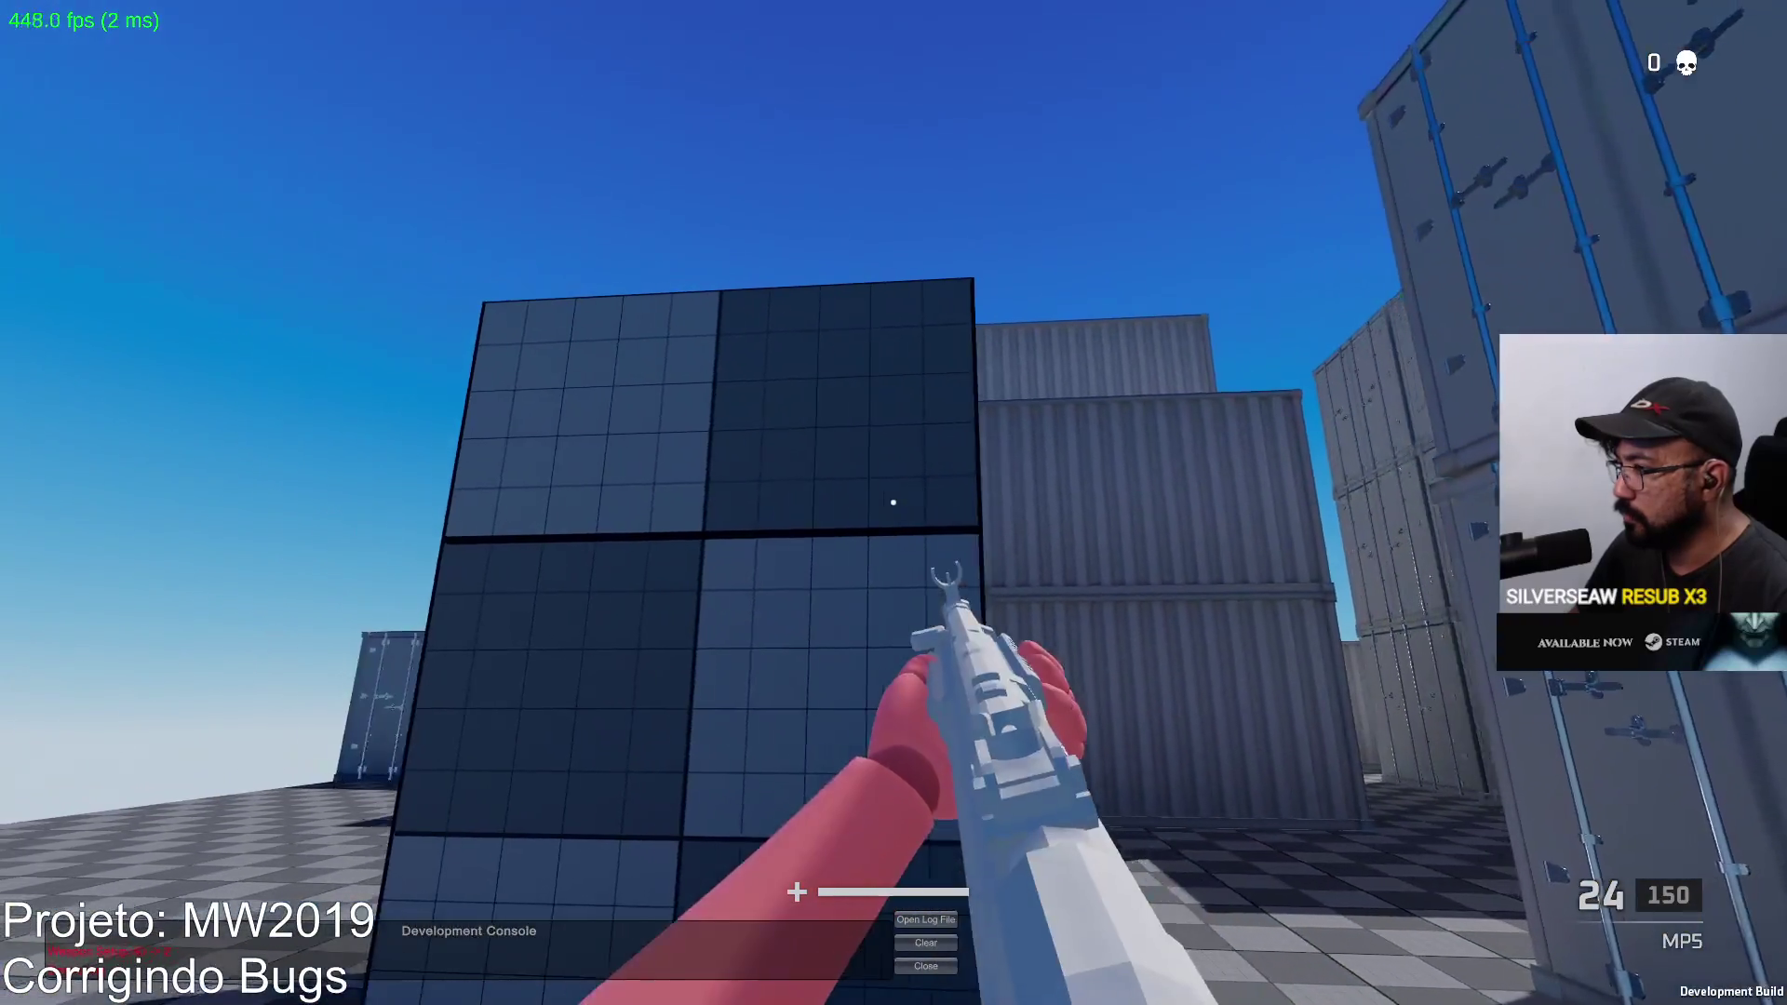
{"action": "left_click", "coordinate": [893, 502]}
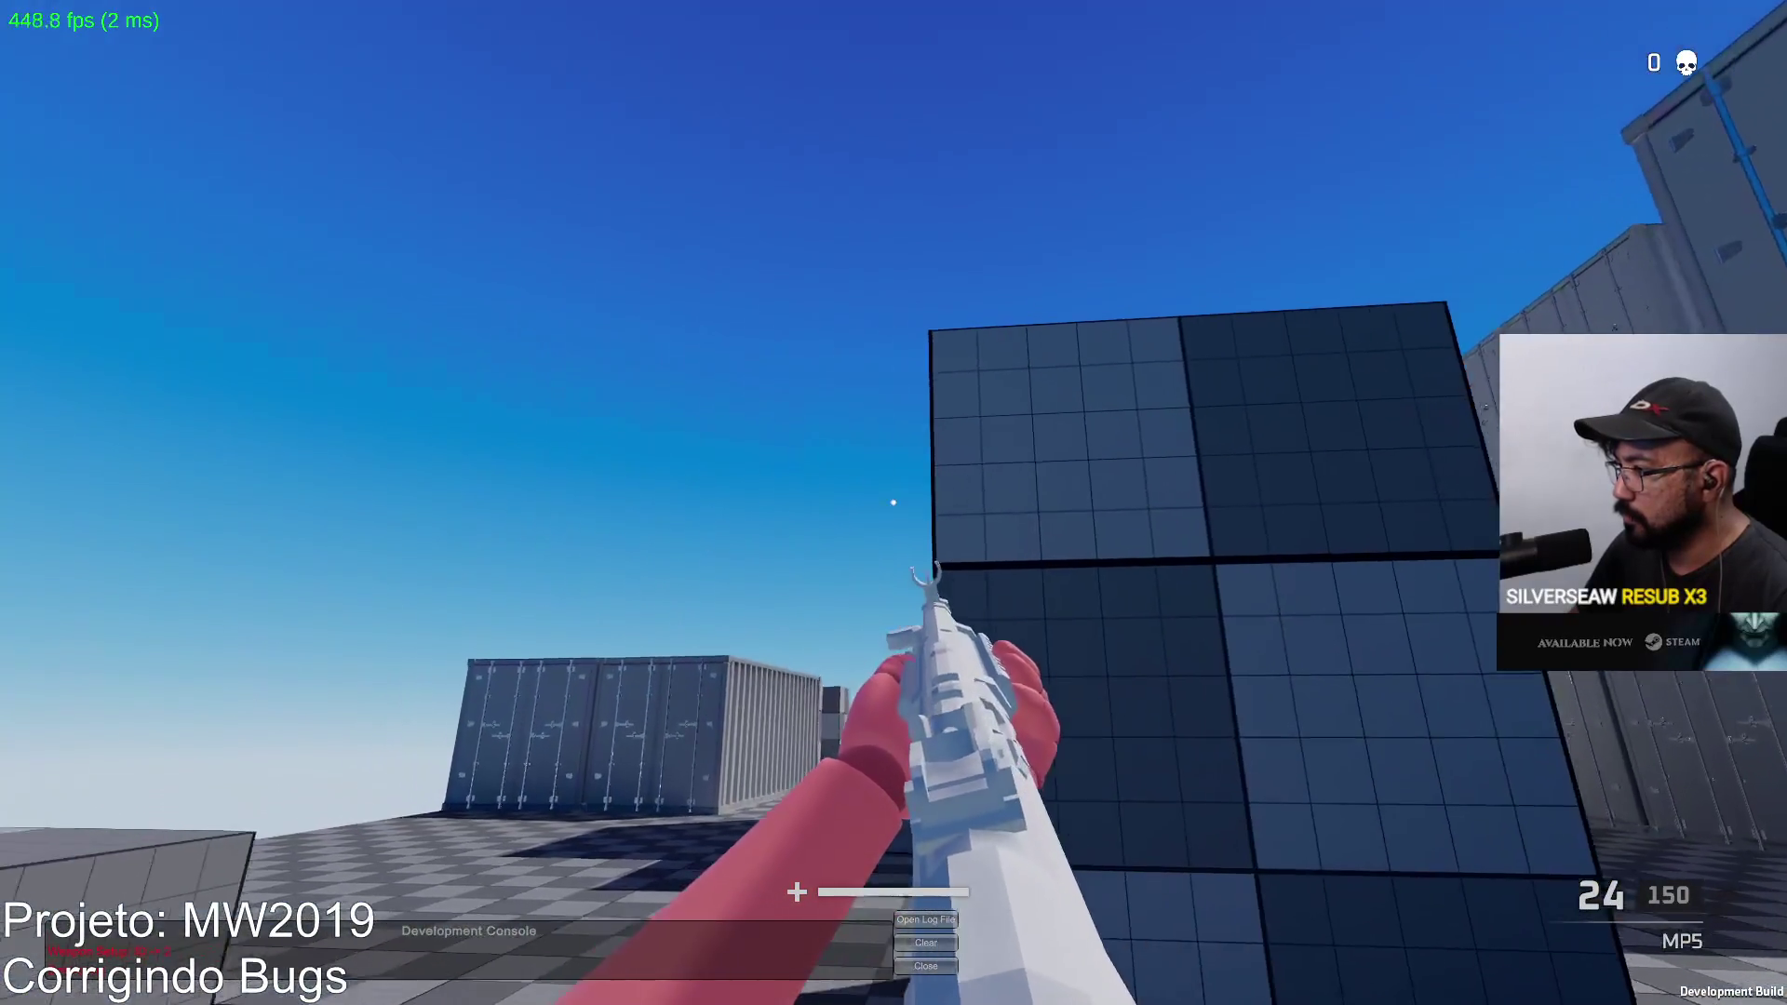
{"action": "left_click", "coordinate": [893, 502]}
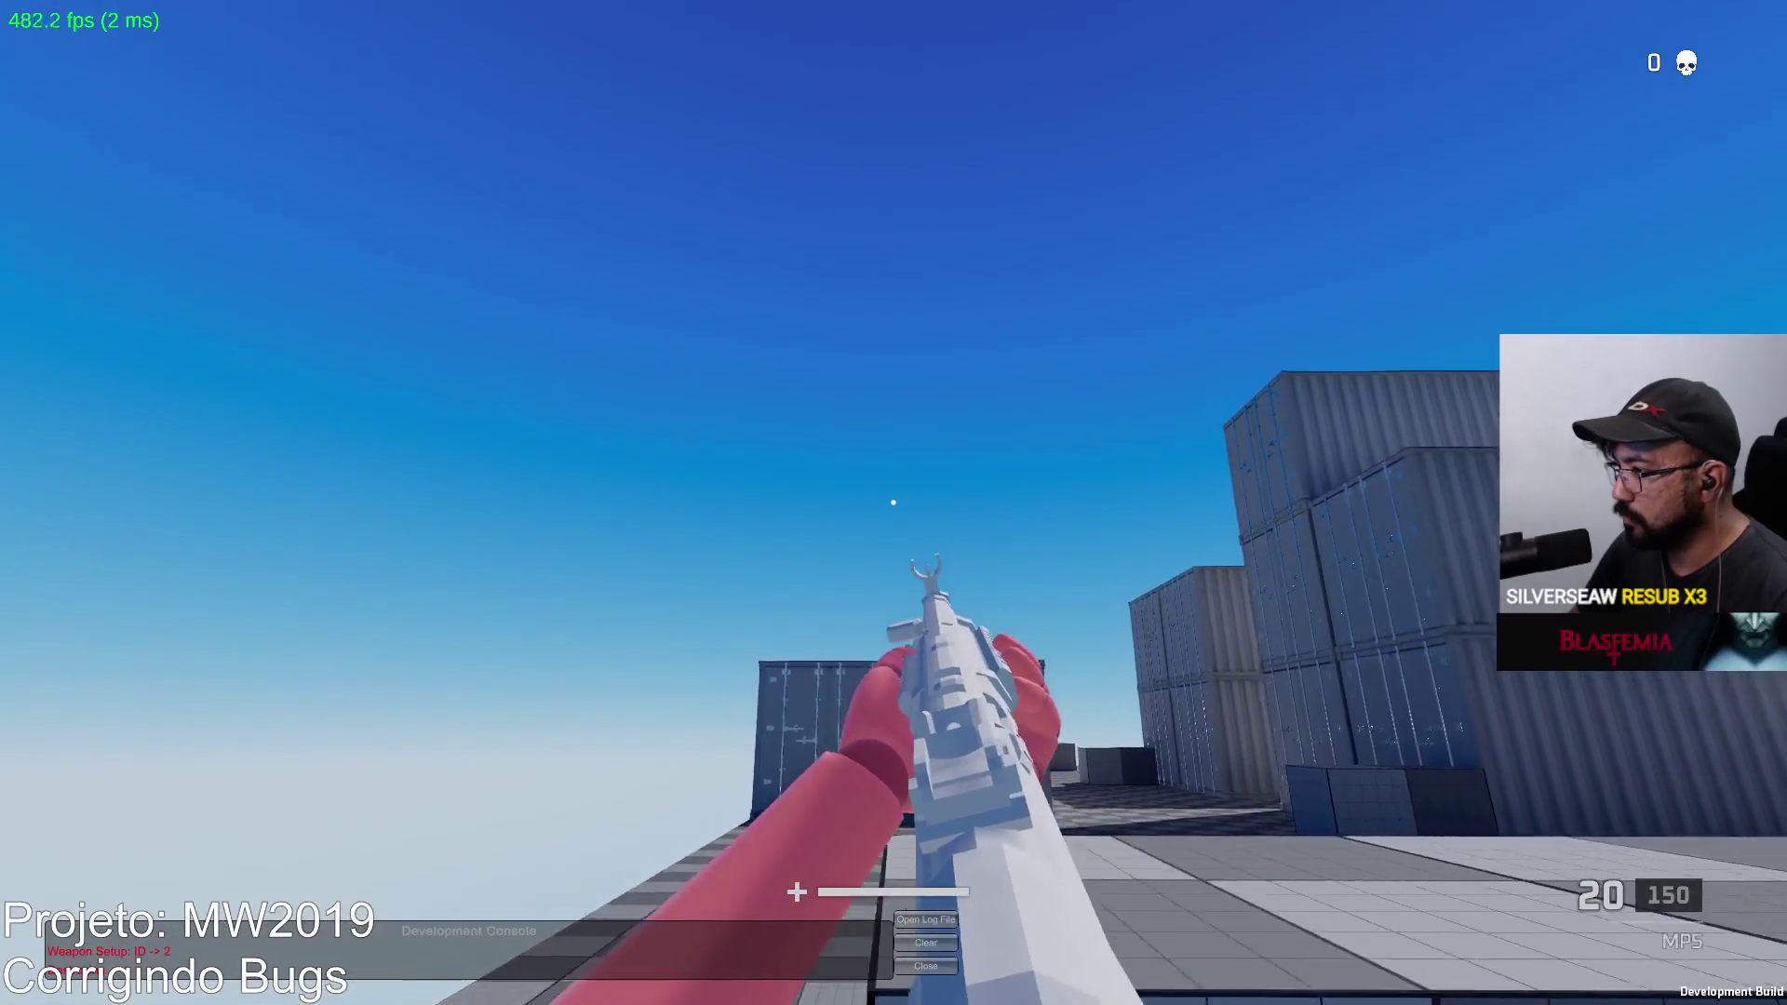
{"action": "left_click", "coordinate": [892, 502]}
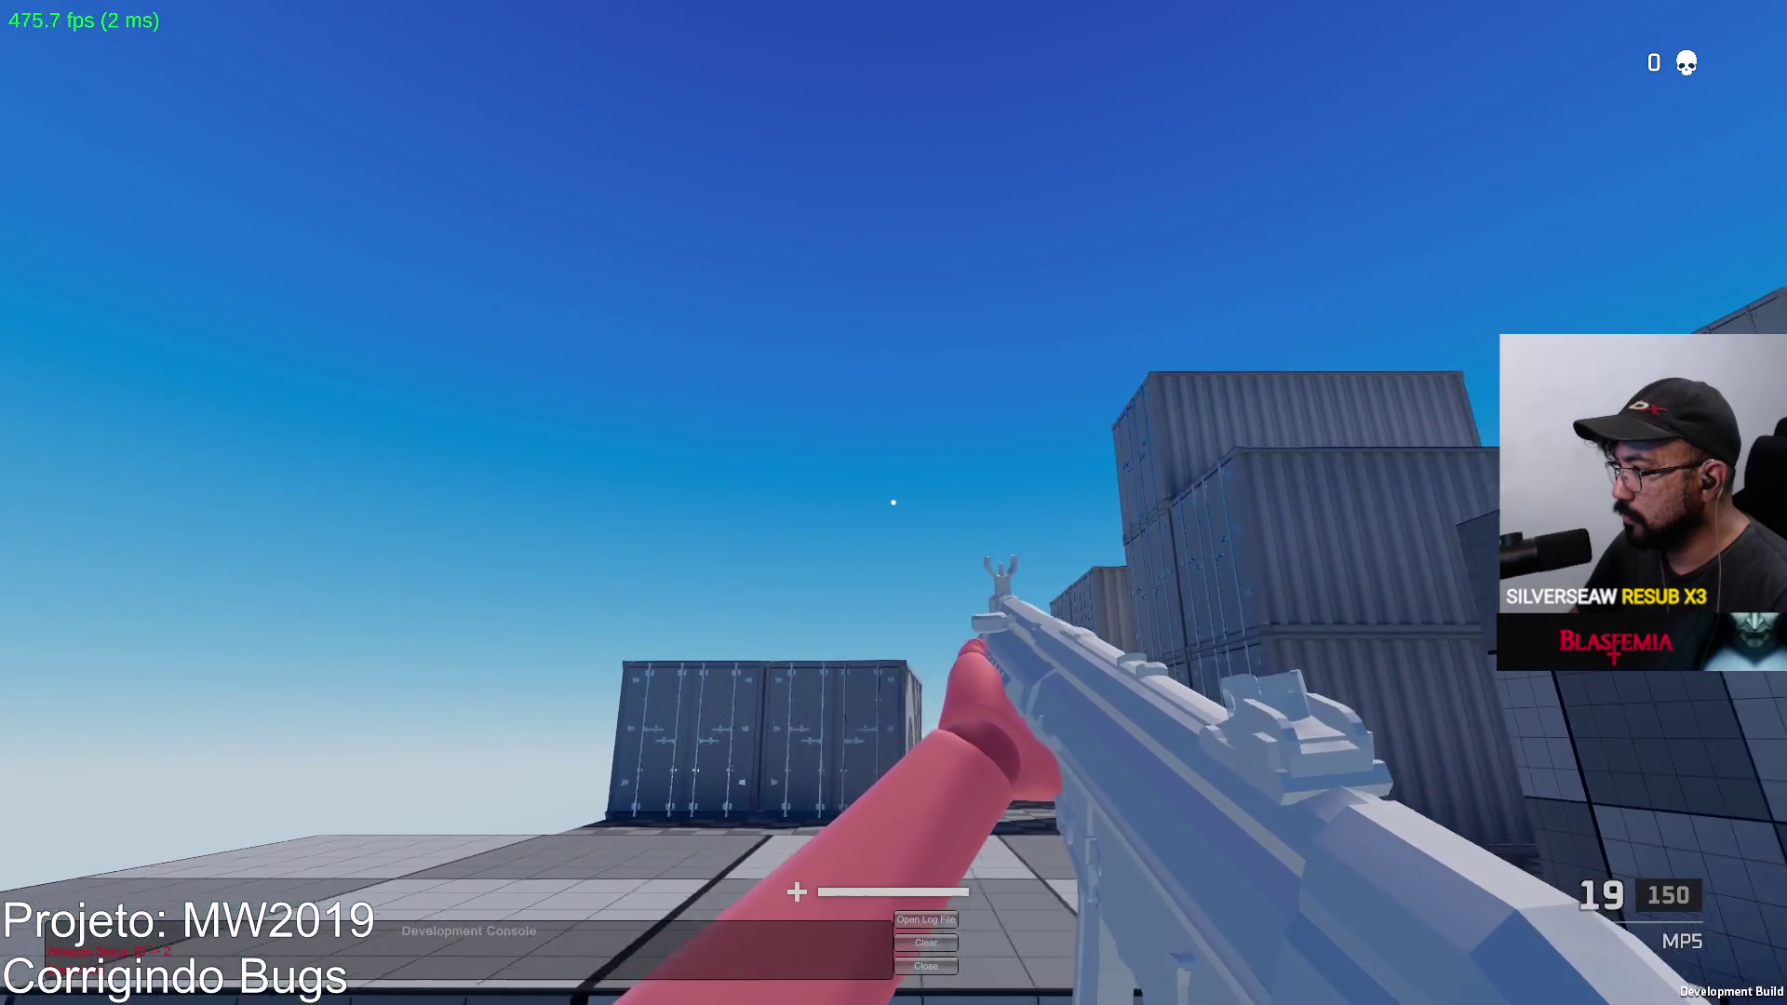
{"action": "key", "text": "w"}
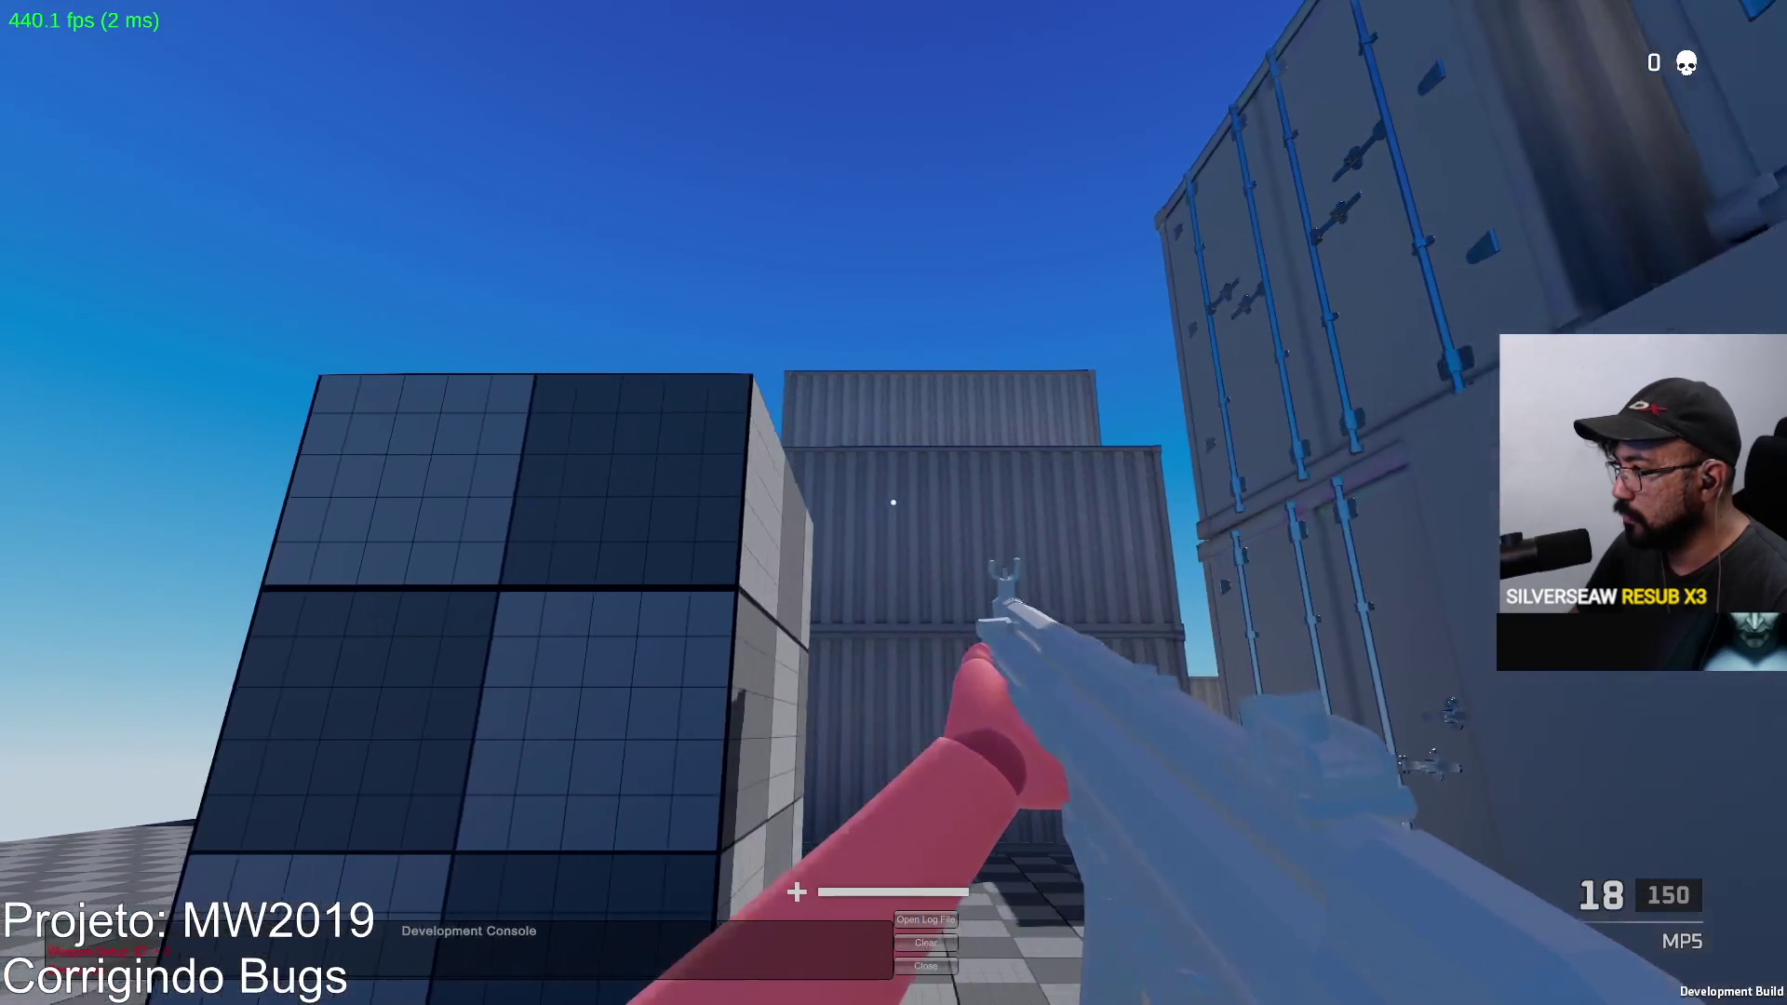
{"action": "key", "text": "w"}
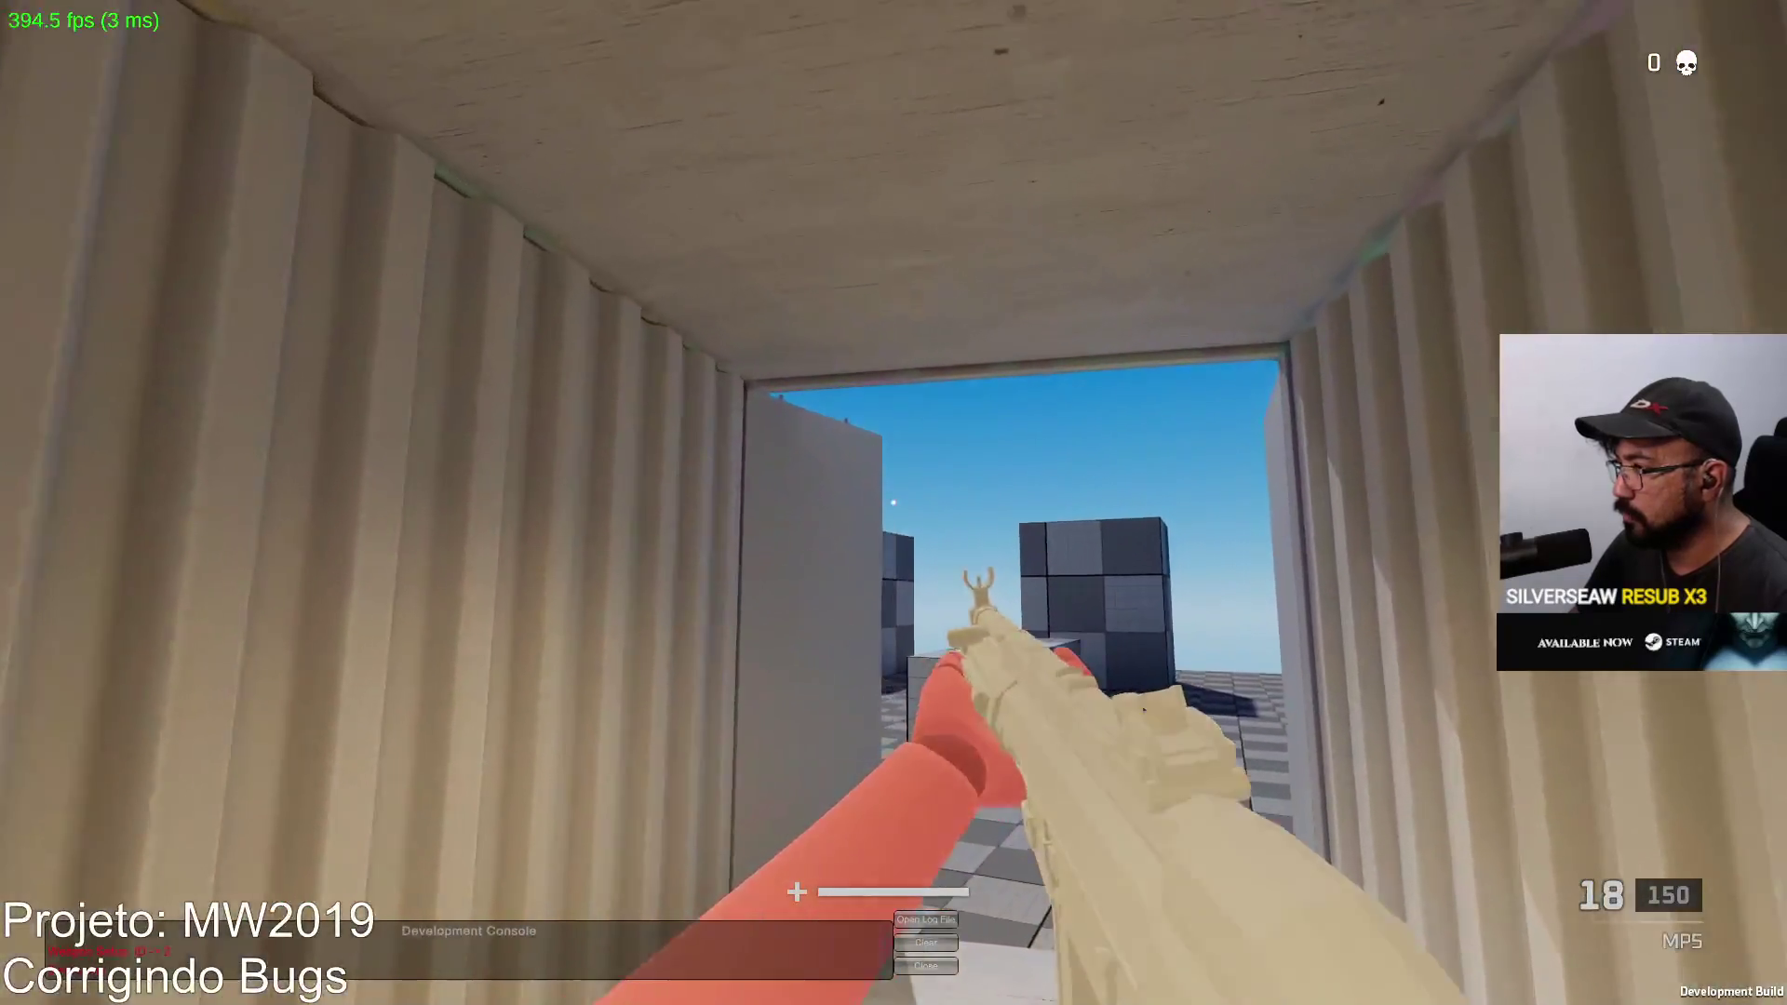
{"action": "left_click", "coordinate": [892, 503]}
{"action": "left_click", "coordinate": [893, 503]}
{"action": "left_click", "coordinate": [892, 502]}
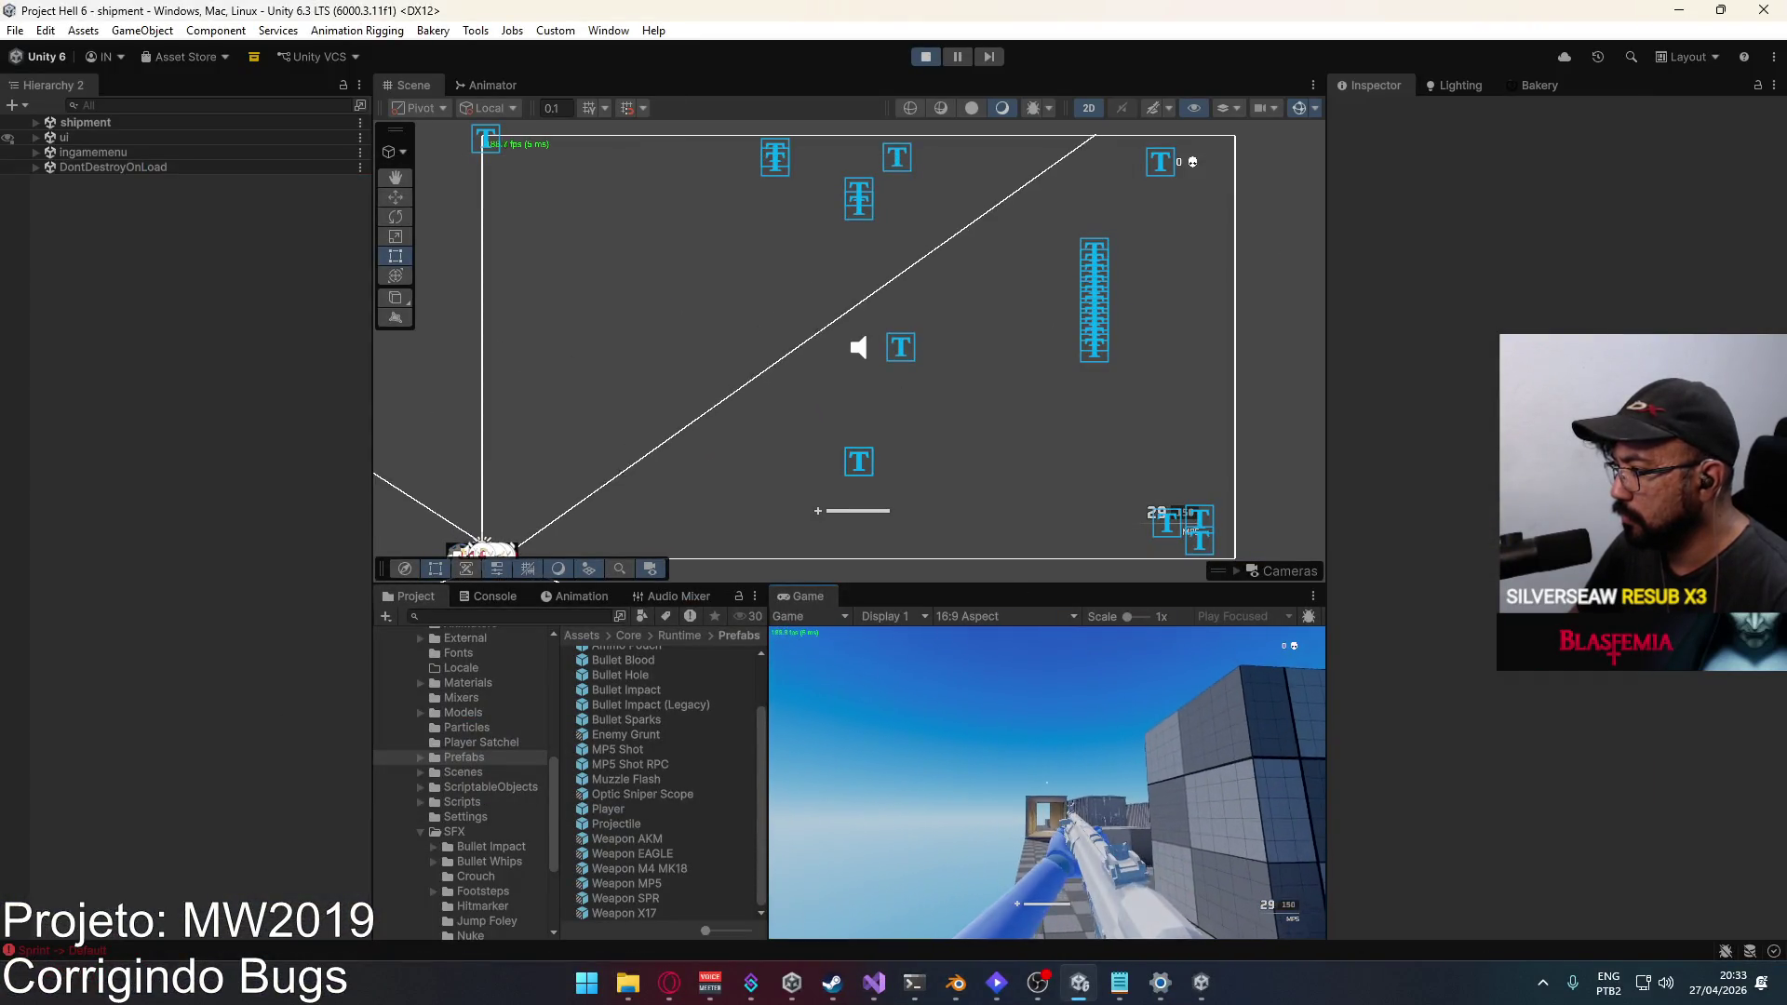
Step: Fire single MP5 shots from both the editor's player and the build's player
{"action": "key", "text": "super"}
{"action": "left_click", "coordinate": [1047, 781]}
{"action": "left_click", "coordinate": [1047, 782]}
{"action": "left_click", "coordinate": [1047, 782]}
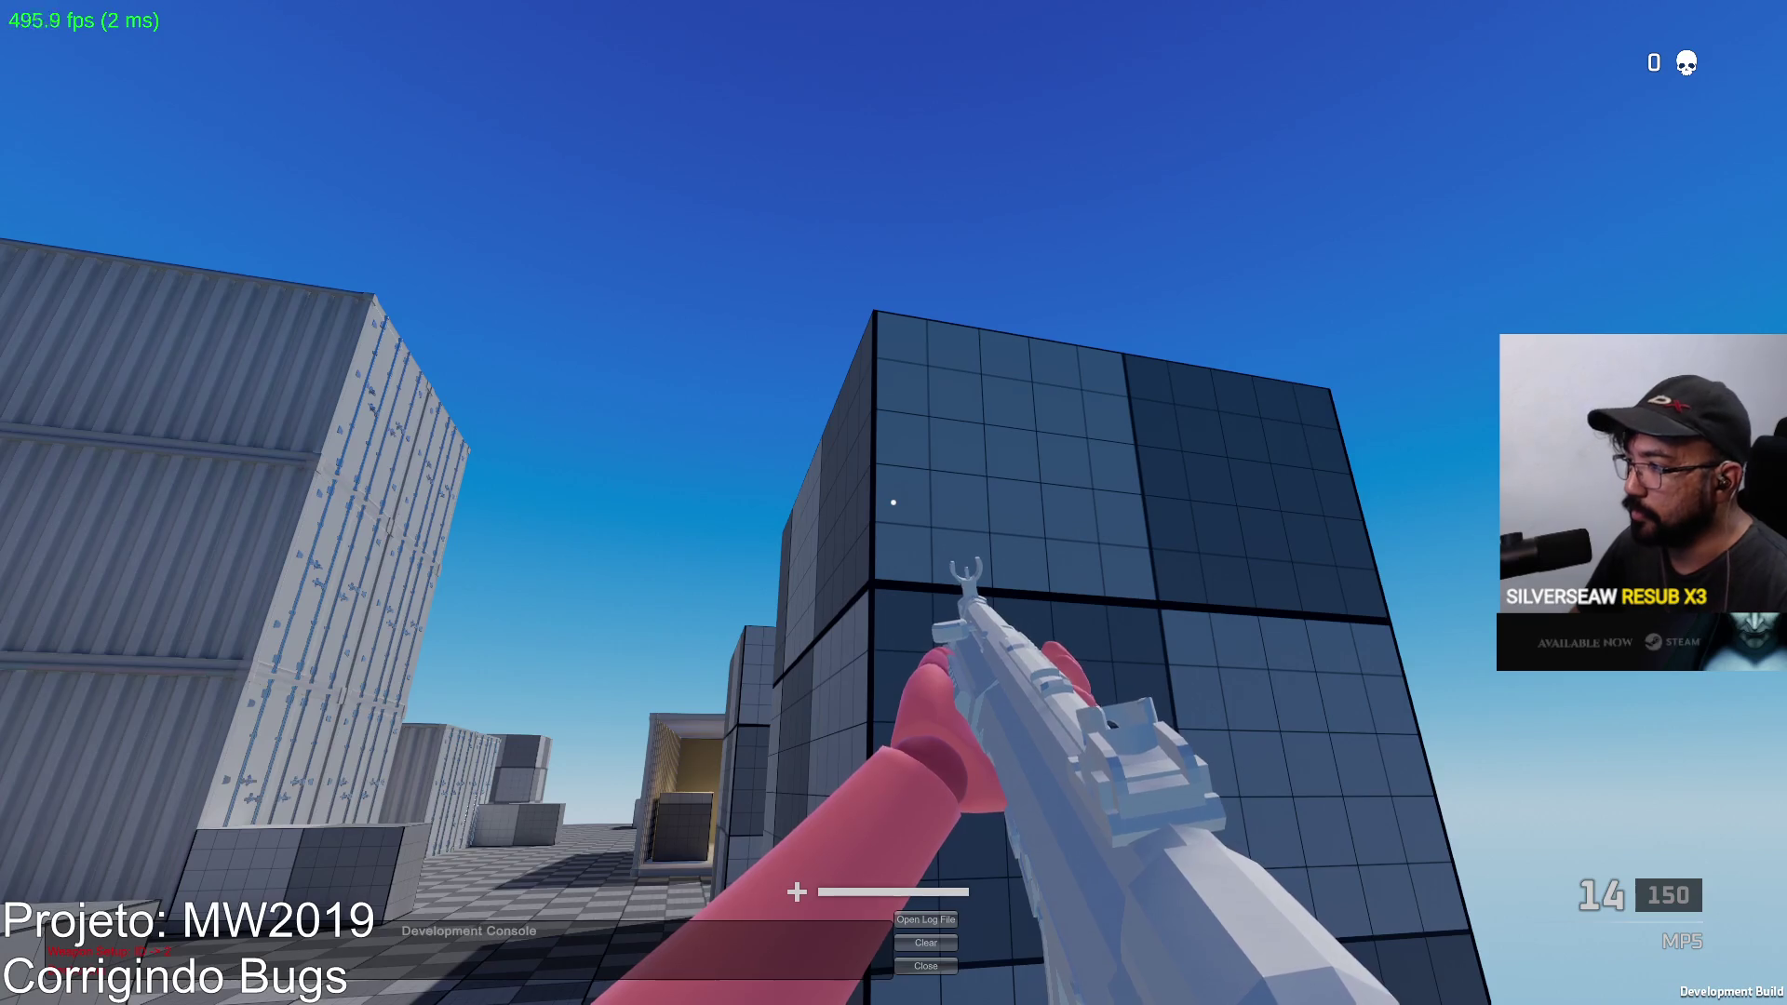
{"action": "left_click", "coordinate": [893, 503]}
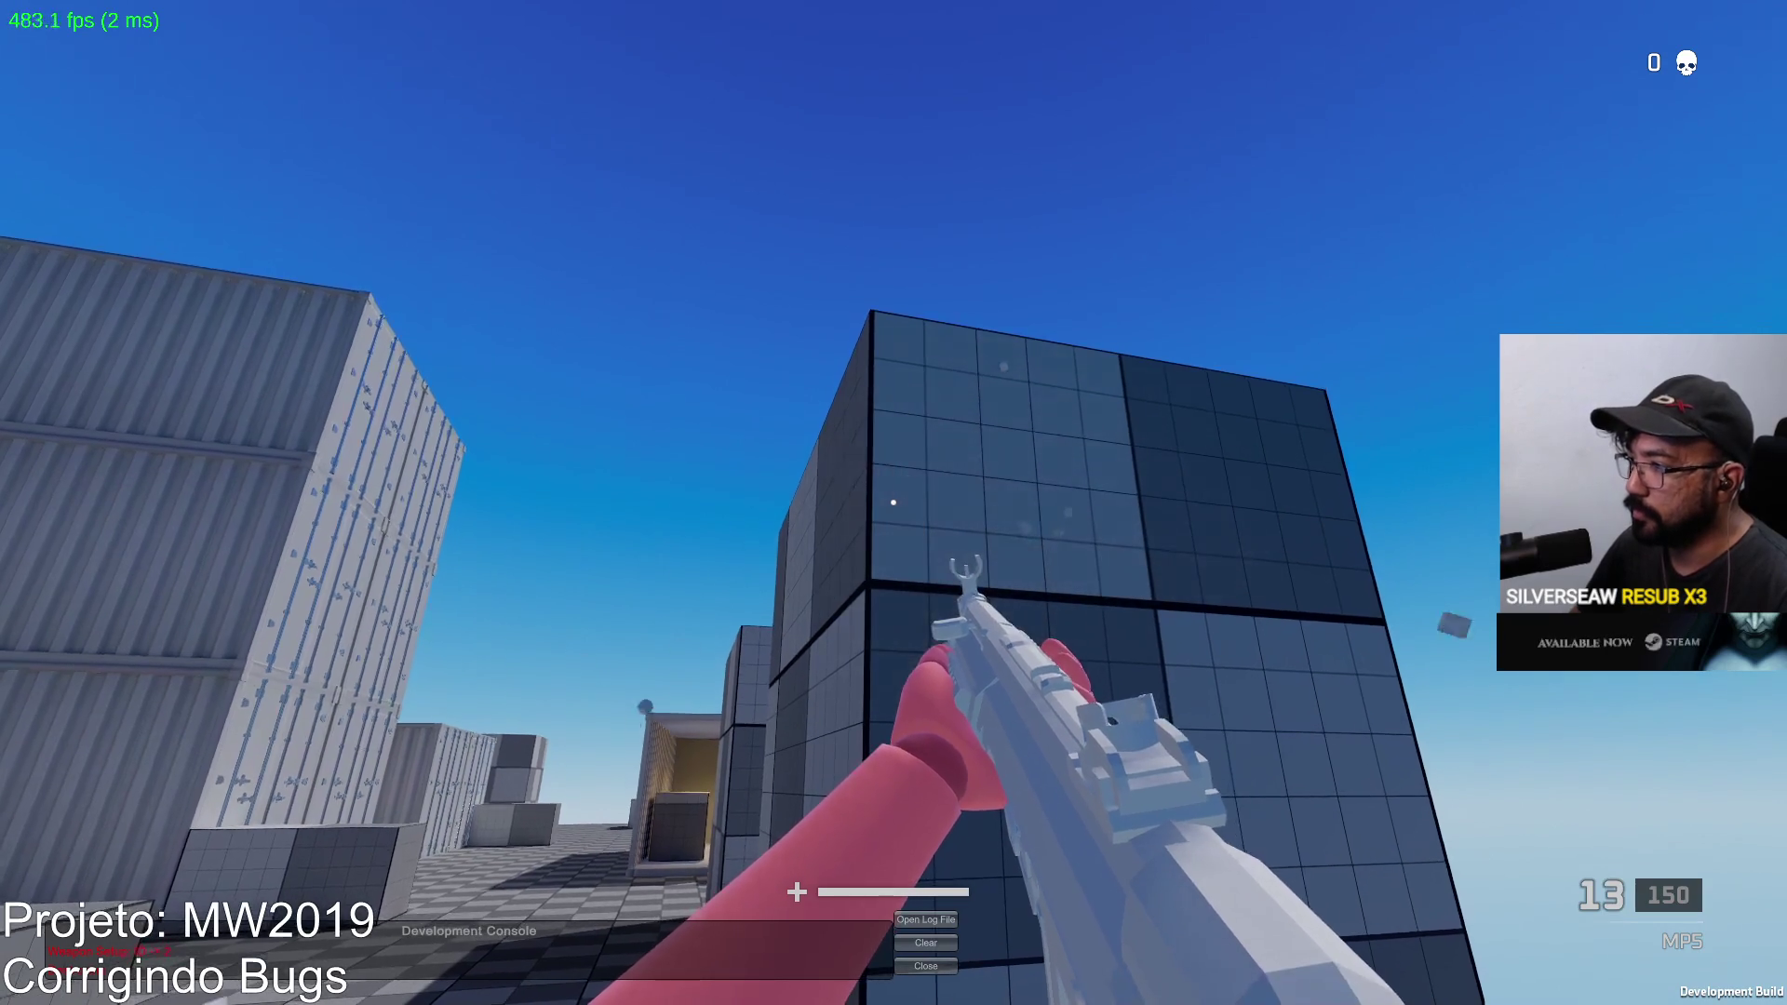
{"action": "left_click", "coordinate": [893, 503]}
{"action": "left_click", "coordinate": [893, 503]}
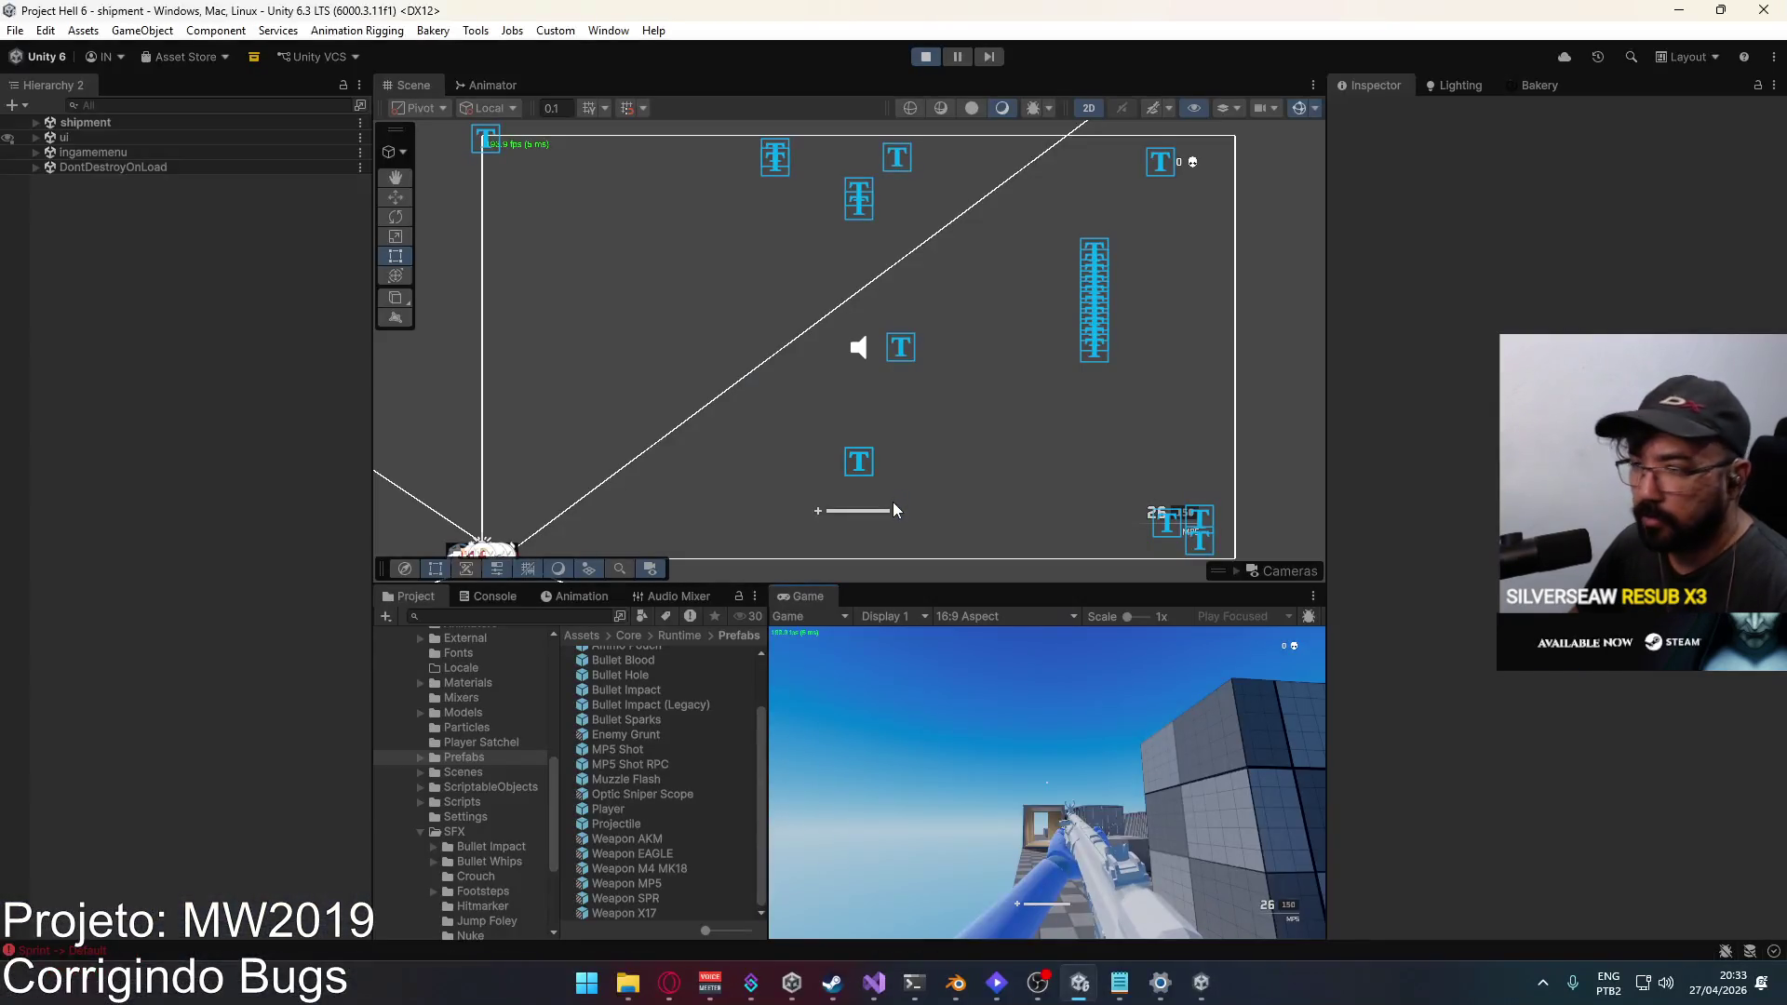
Step: Inspect the Streak Panel object, stop Play mode, and close the game build
{"action": "left_click", "coordinate": [891, 501]}
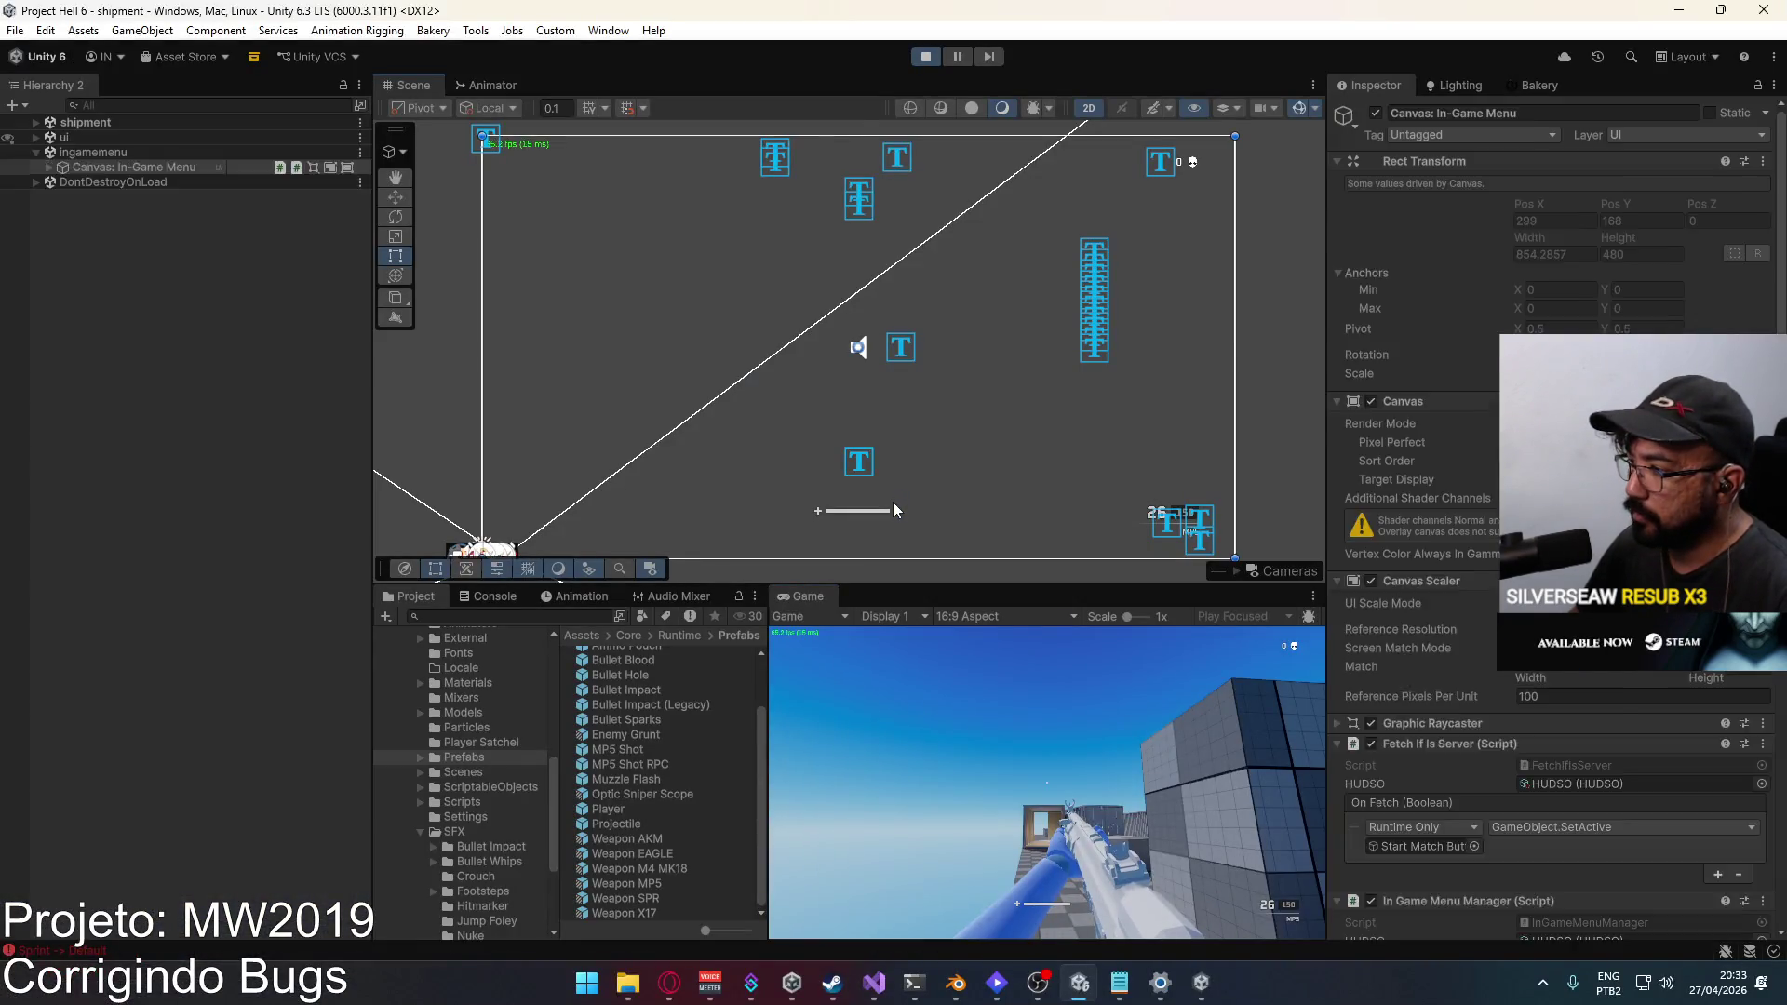
{"action": "left_click", "coordinate": [891, 501]}
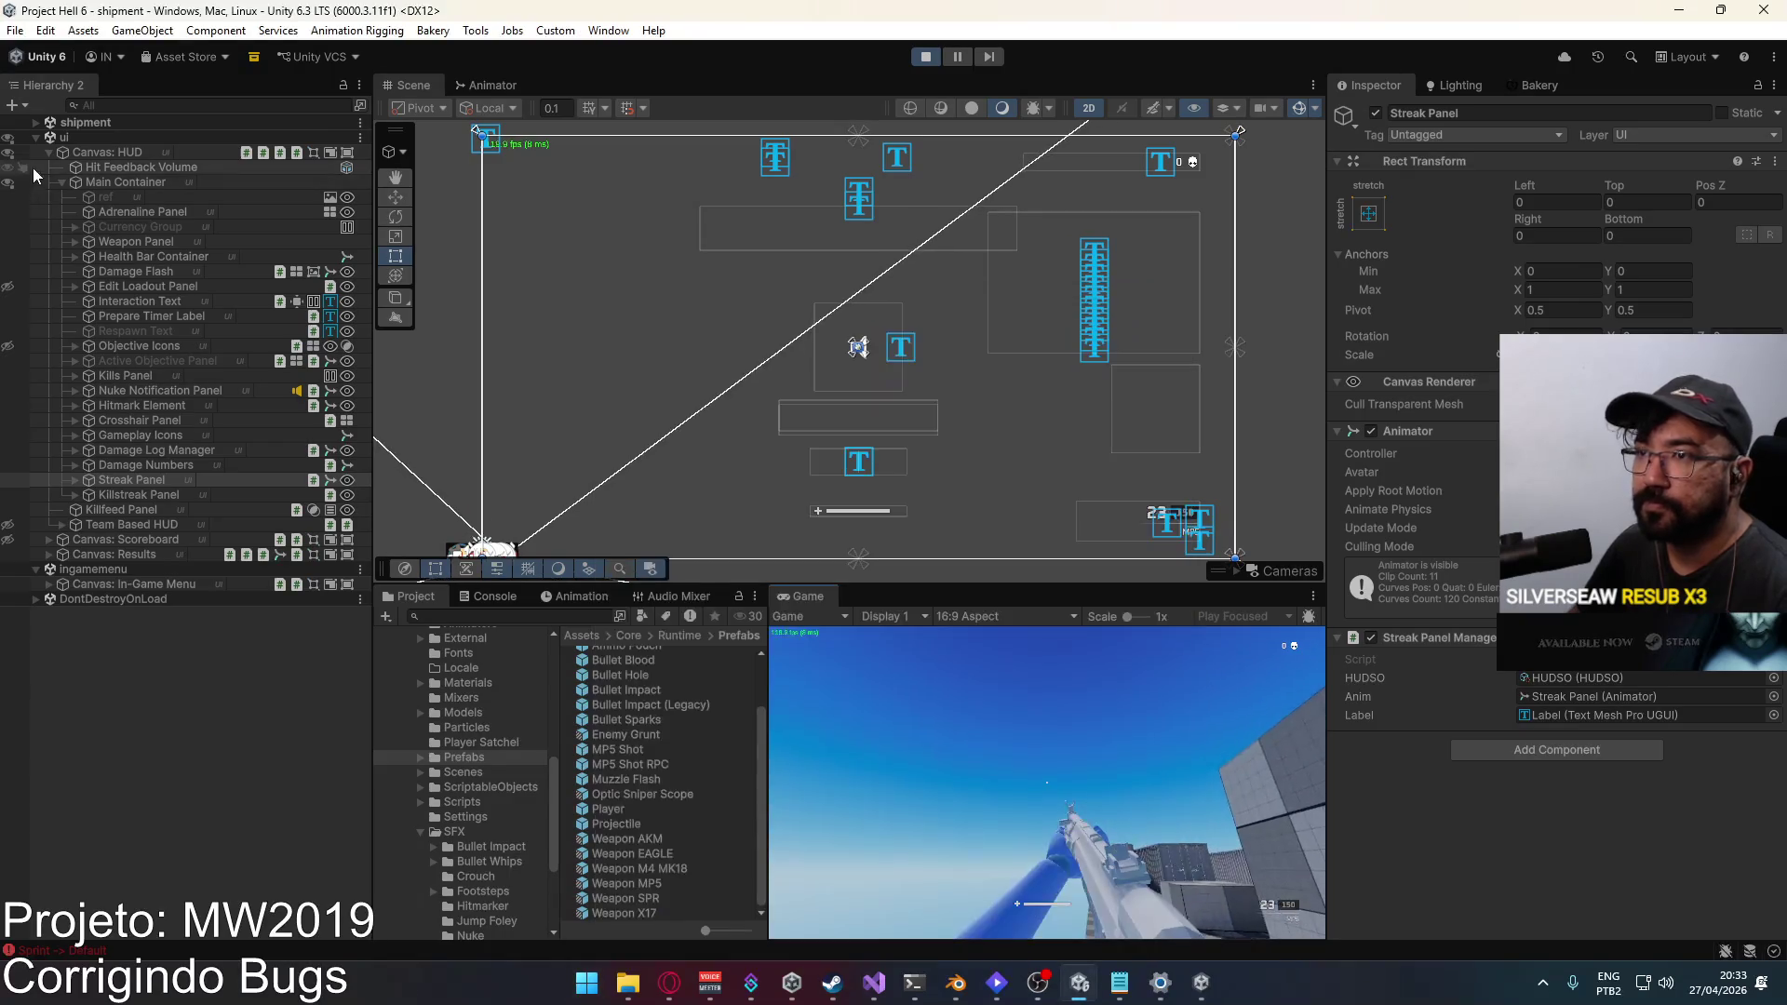
{"action": "left_click", "coordinate": [36, 137]}
{"action": "left_click", "coordinate": [925, 58]}
{"action": "right_click", "coordinate": [1200, 983]}
{"action": "left_click", "coordinate": [1195, 937]}
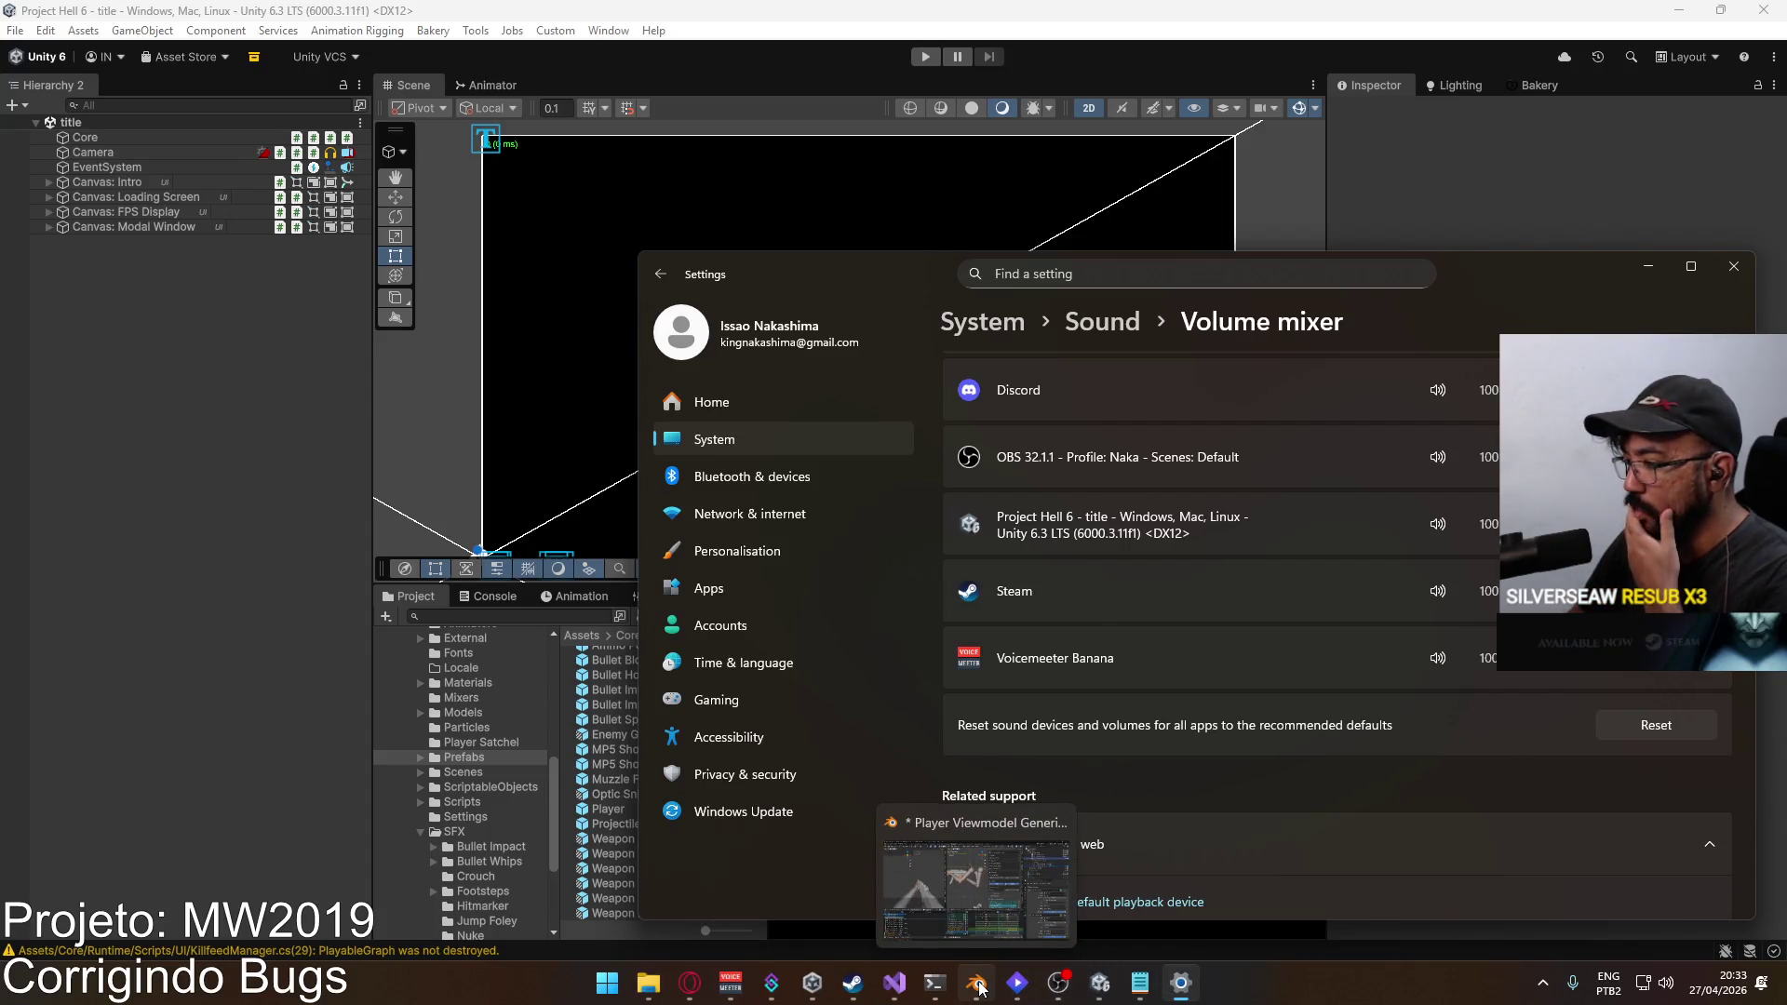
{"action": "left_click", "coordinate": [895, 983]}
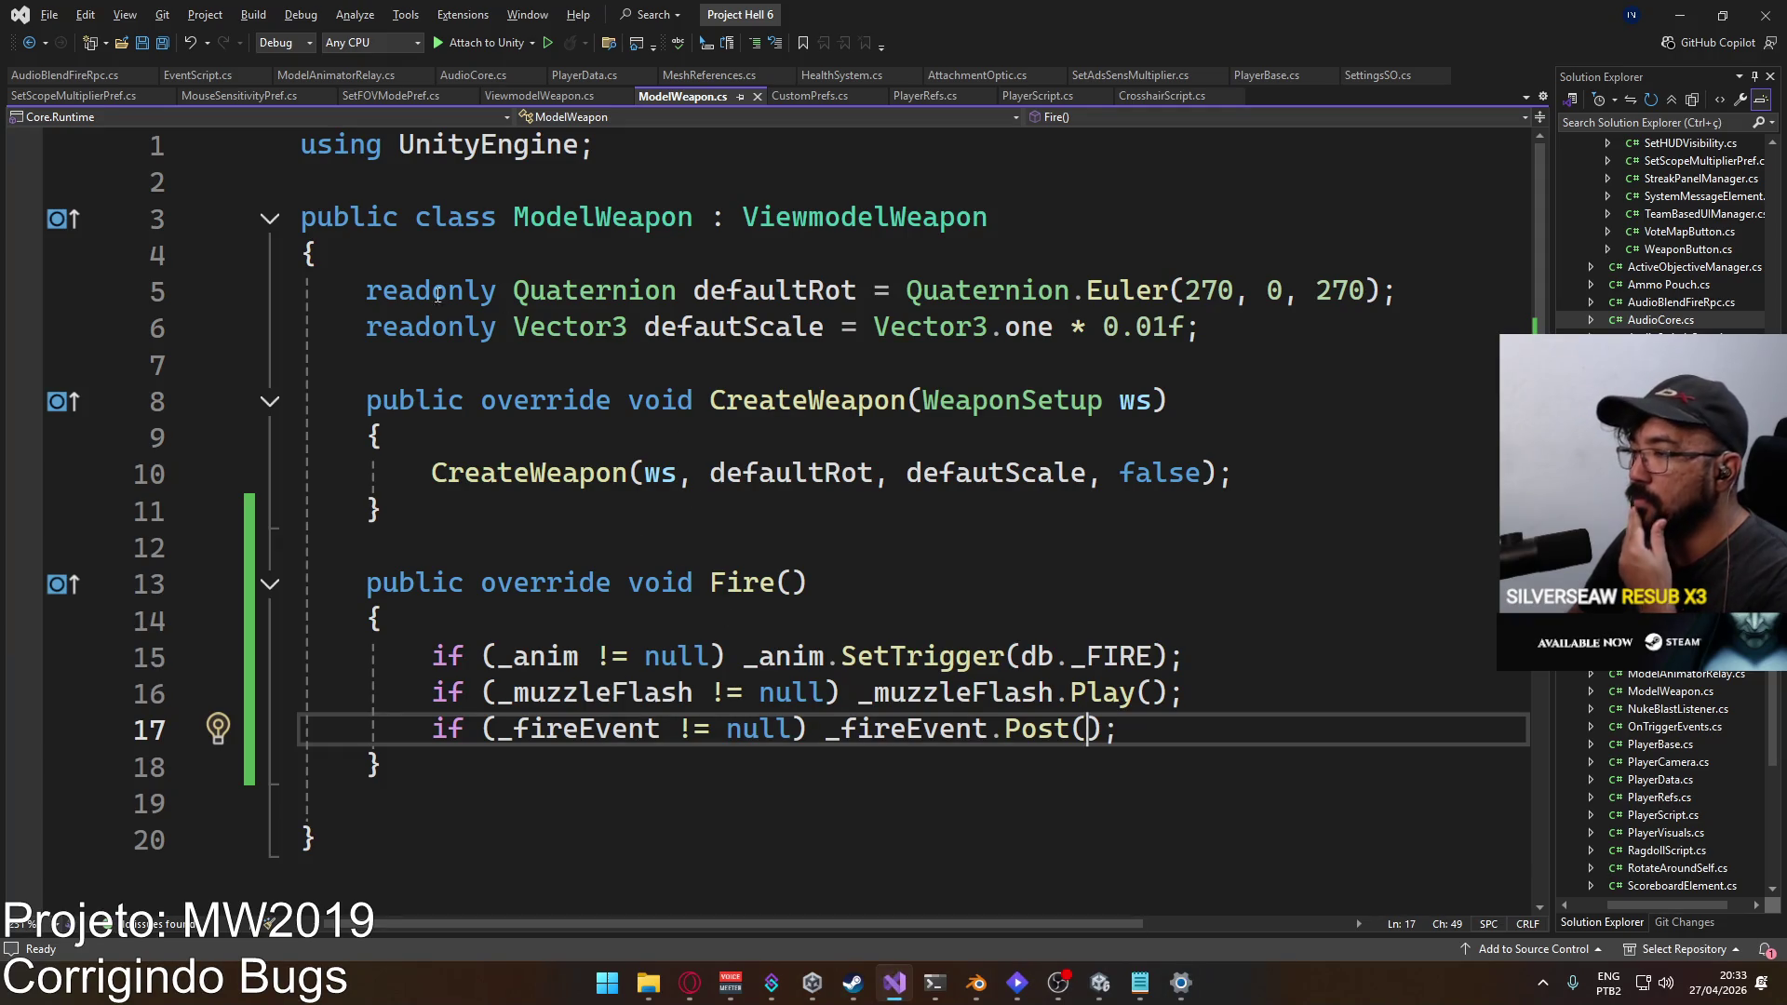
Step: Look through the AudioBlendFireRpc.cs script
{"action": "left_click", "coordinate": [60, 75]}
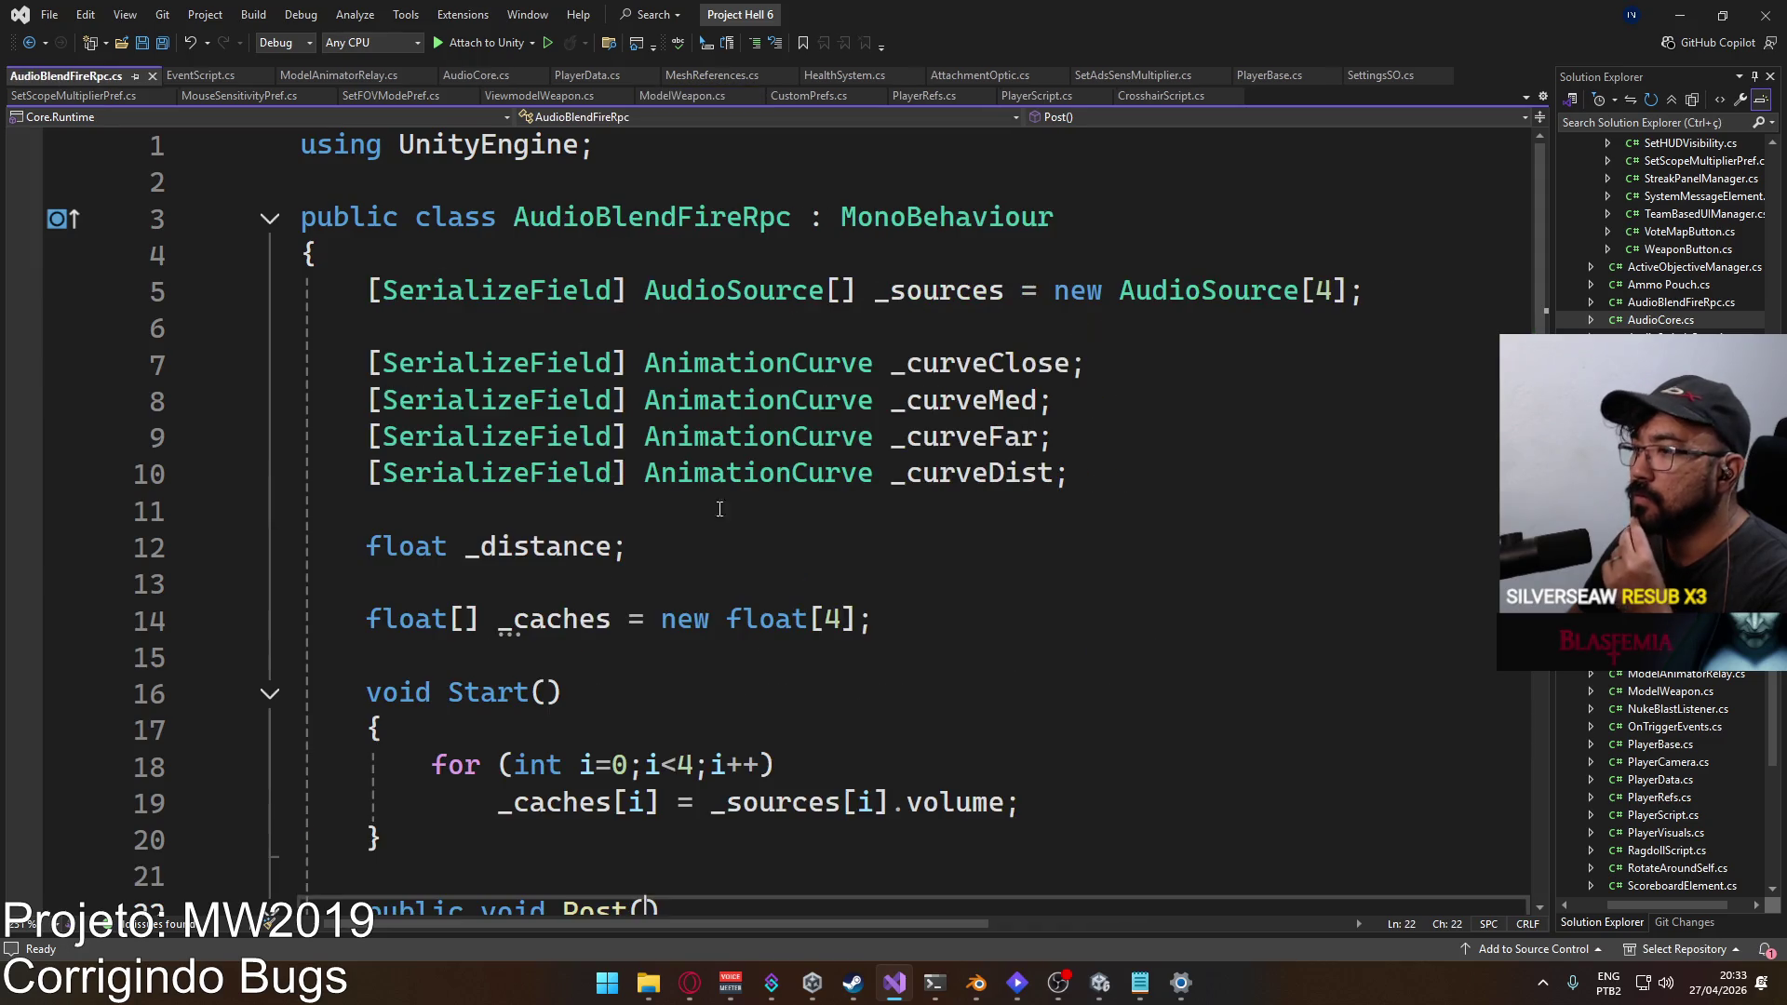
{"action": "scroll", "coordinate": [753, 546], "scroll_direction": "down", "scroll_amount": 3}
{"action": "scroll", "coordinate": [751, 546], "scroll_direction": "down", "scroll_amount": 1}
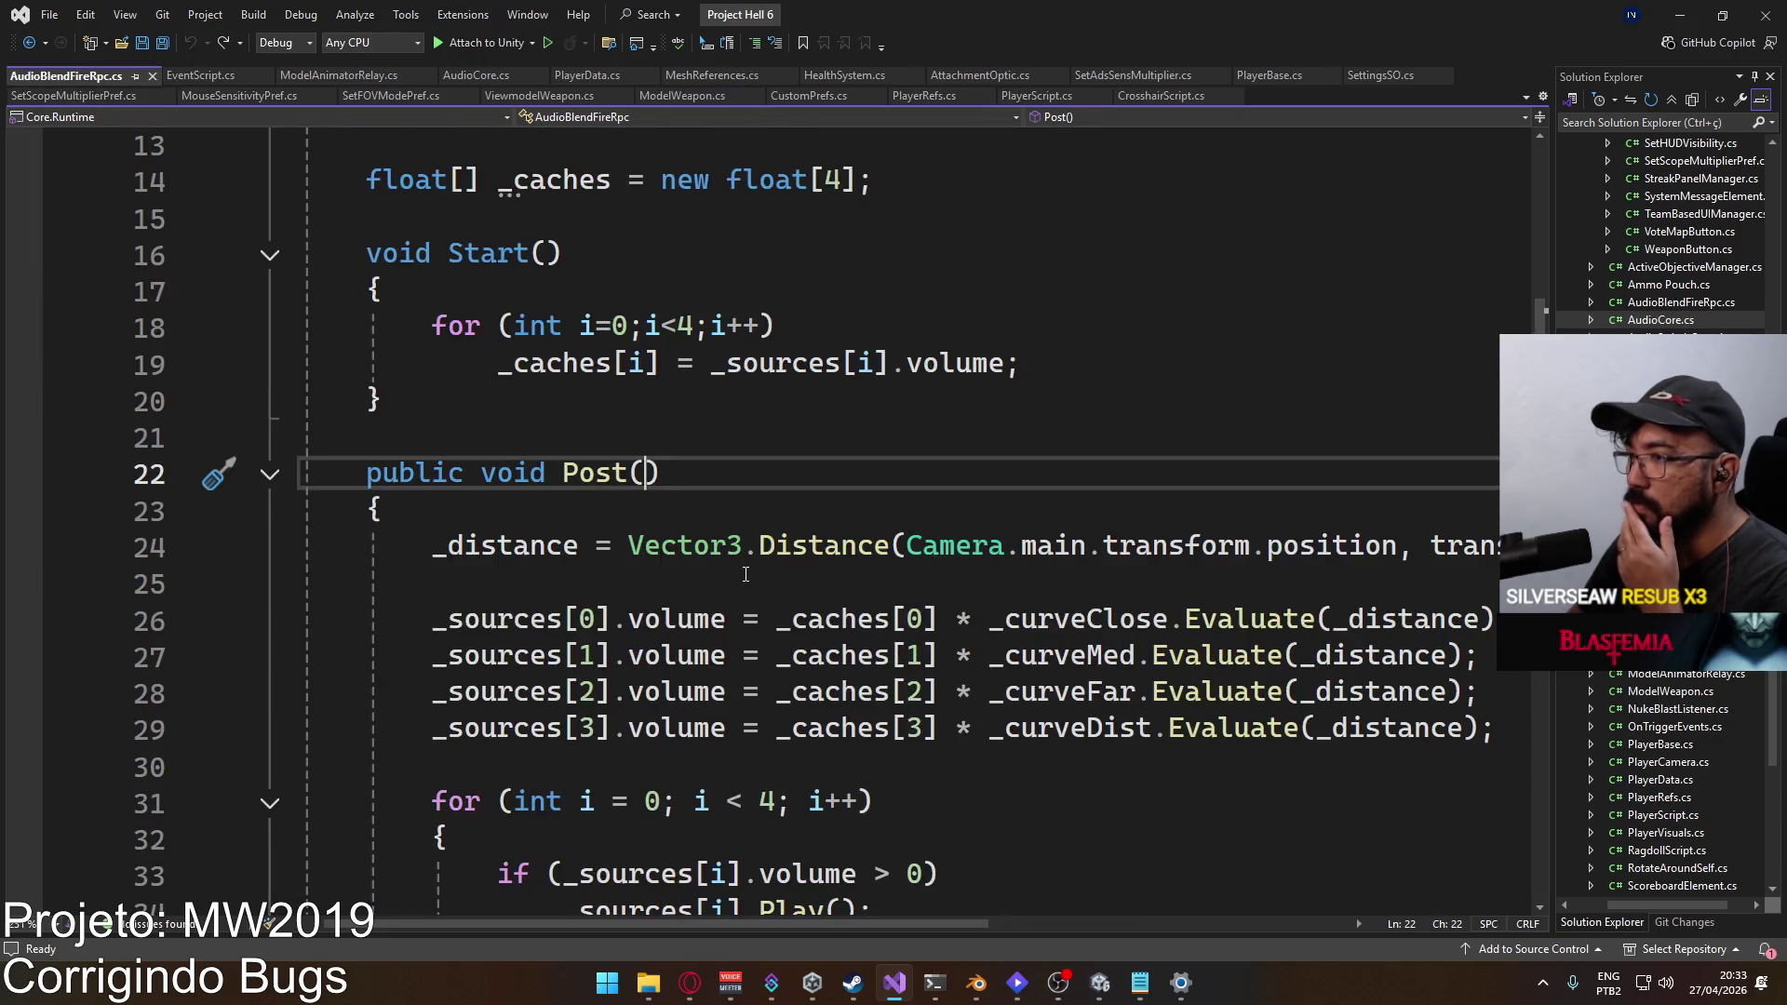
{"action": "scroll", "coordinate": [745, 575], "scroll_direction": "up", "scroll_amount": 2}
{"action": "scroll", "coordinate": [746, 574], "scroll_direction": "down", "scroll_amount": 3}
{"action": "scroll", "coordinate": [699, 457], "scroll_direction": "up", "scroll_amount": 2}
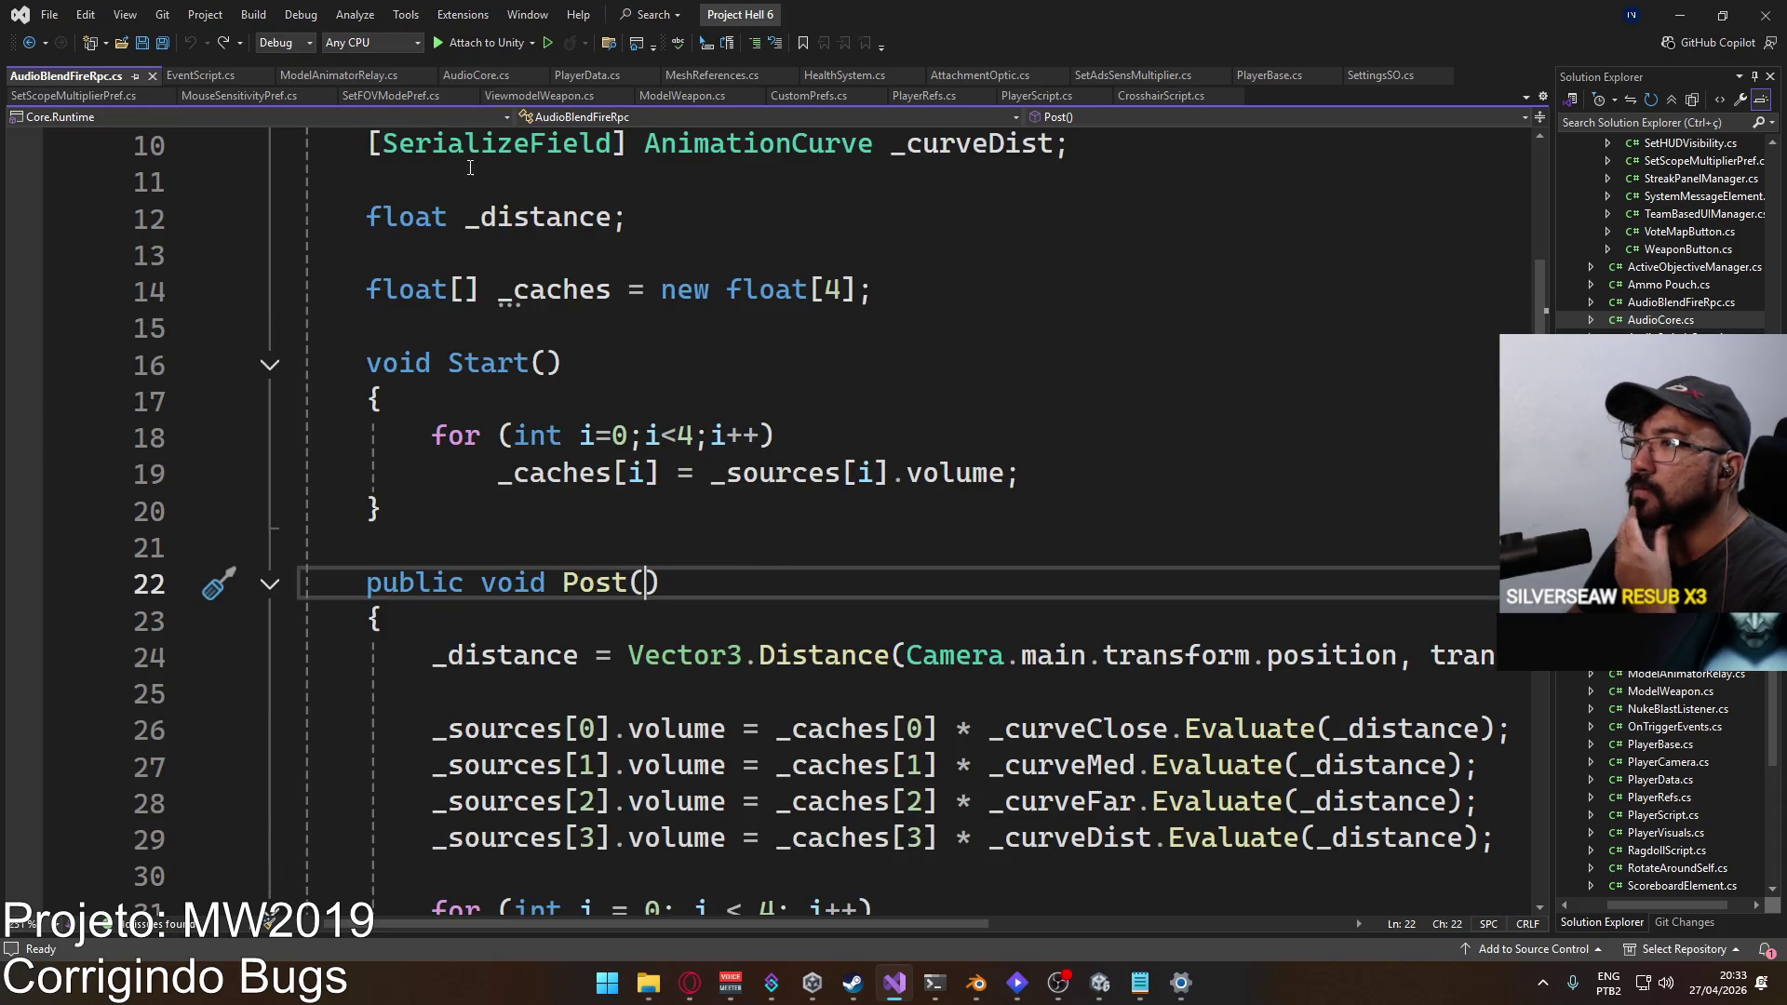
{"action": "scroll", "coordinate": [470, 168], "scroll_direction": "up", "scroll_amount": 2}
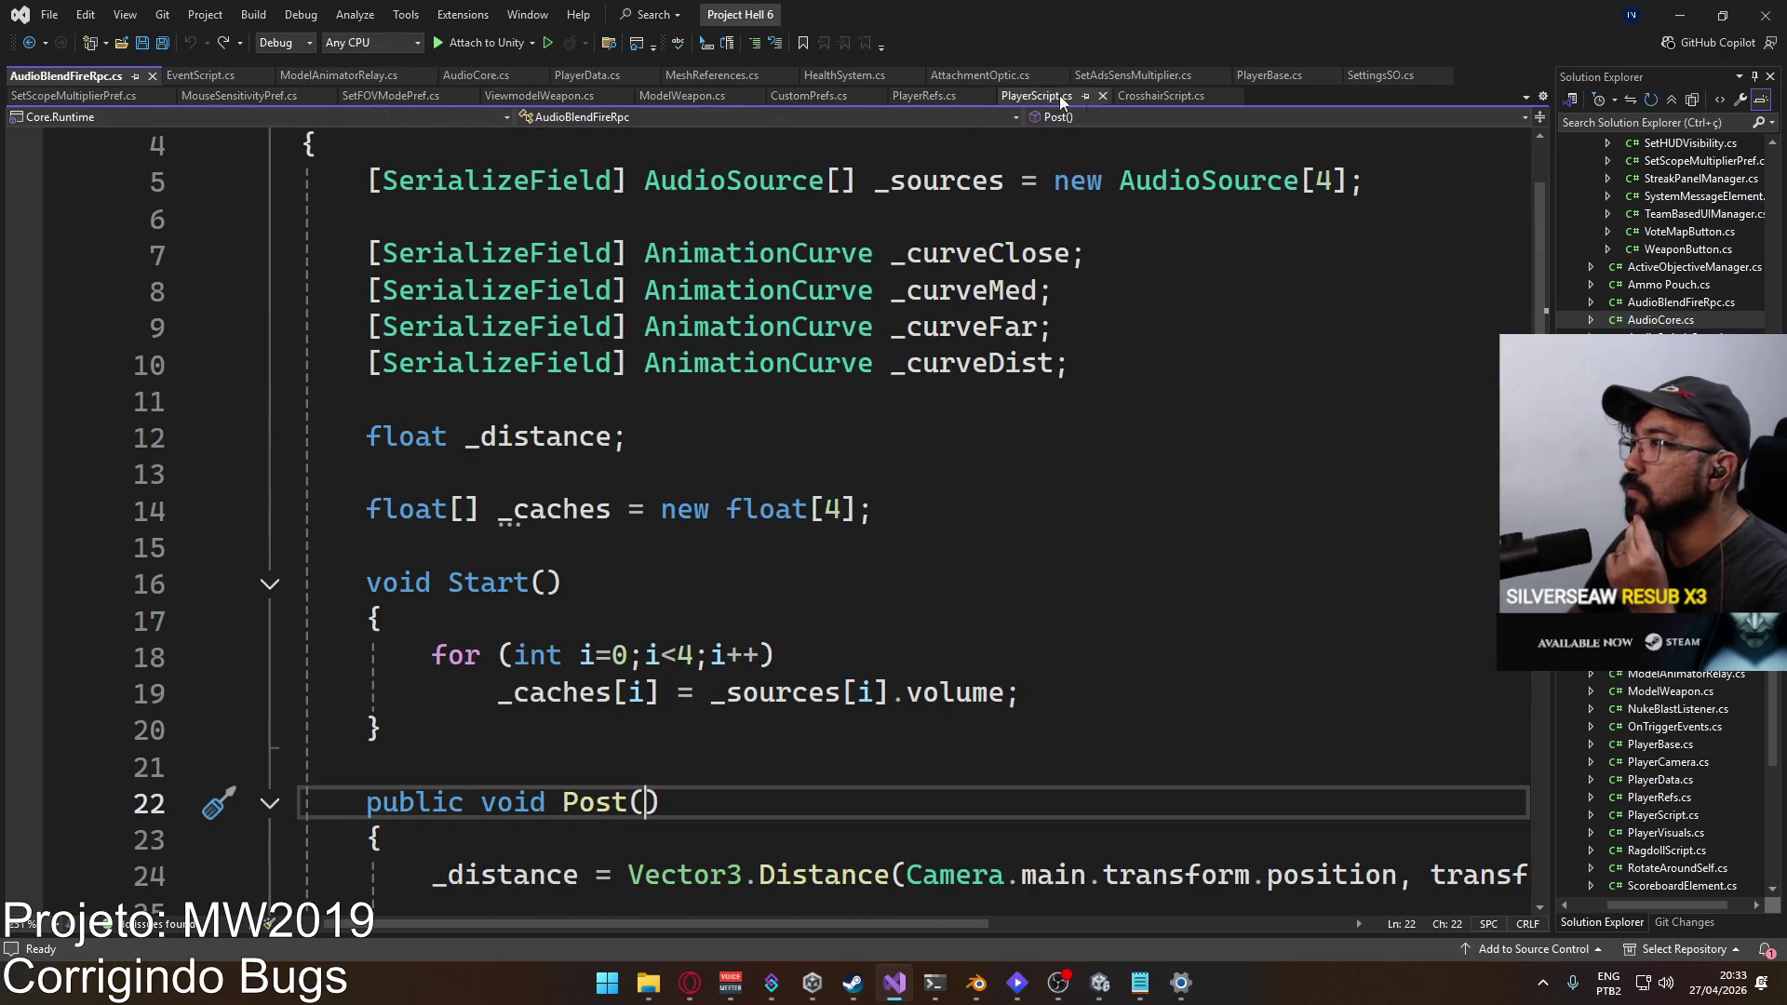
Step: Add Debug.LogError("Post"); at the start of Post() in EventScript.cs
{"action": "left_click", "coordinate": [200, 75]}
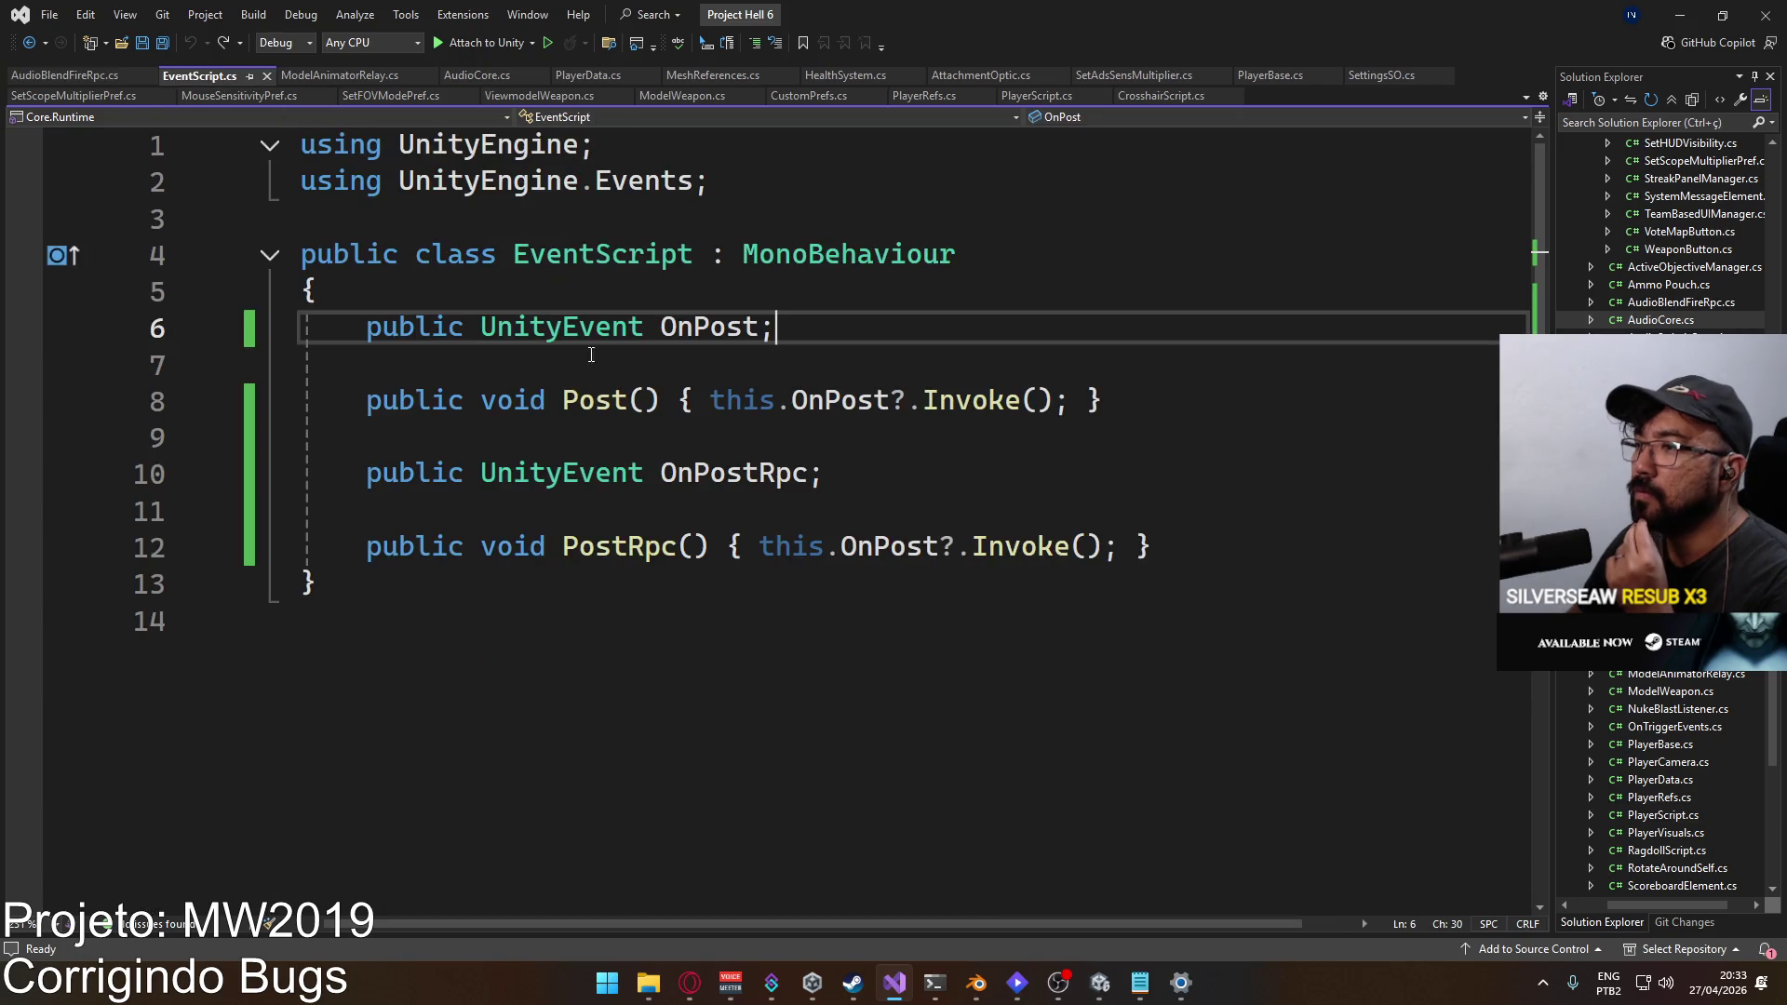
{"action": "left_click", "coordinate": [710, 401]}
{"action": "type", "text": "Debug.l"}
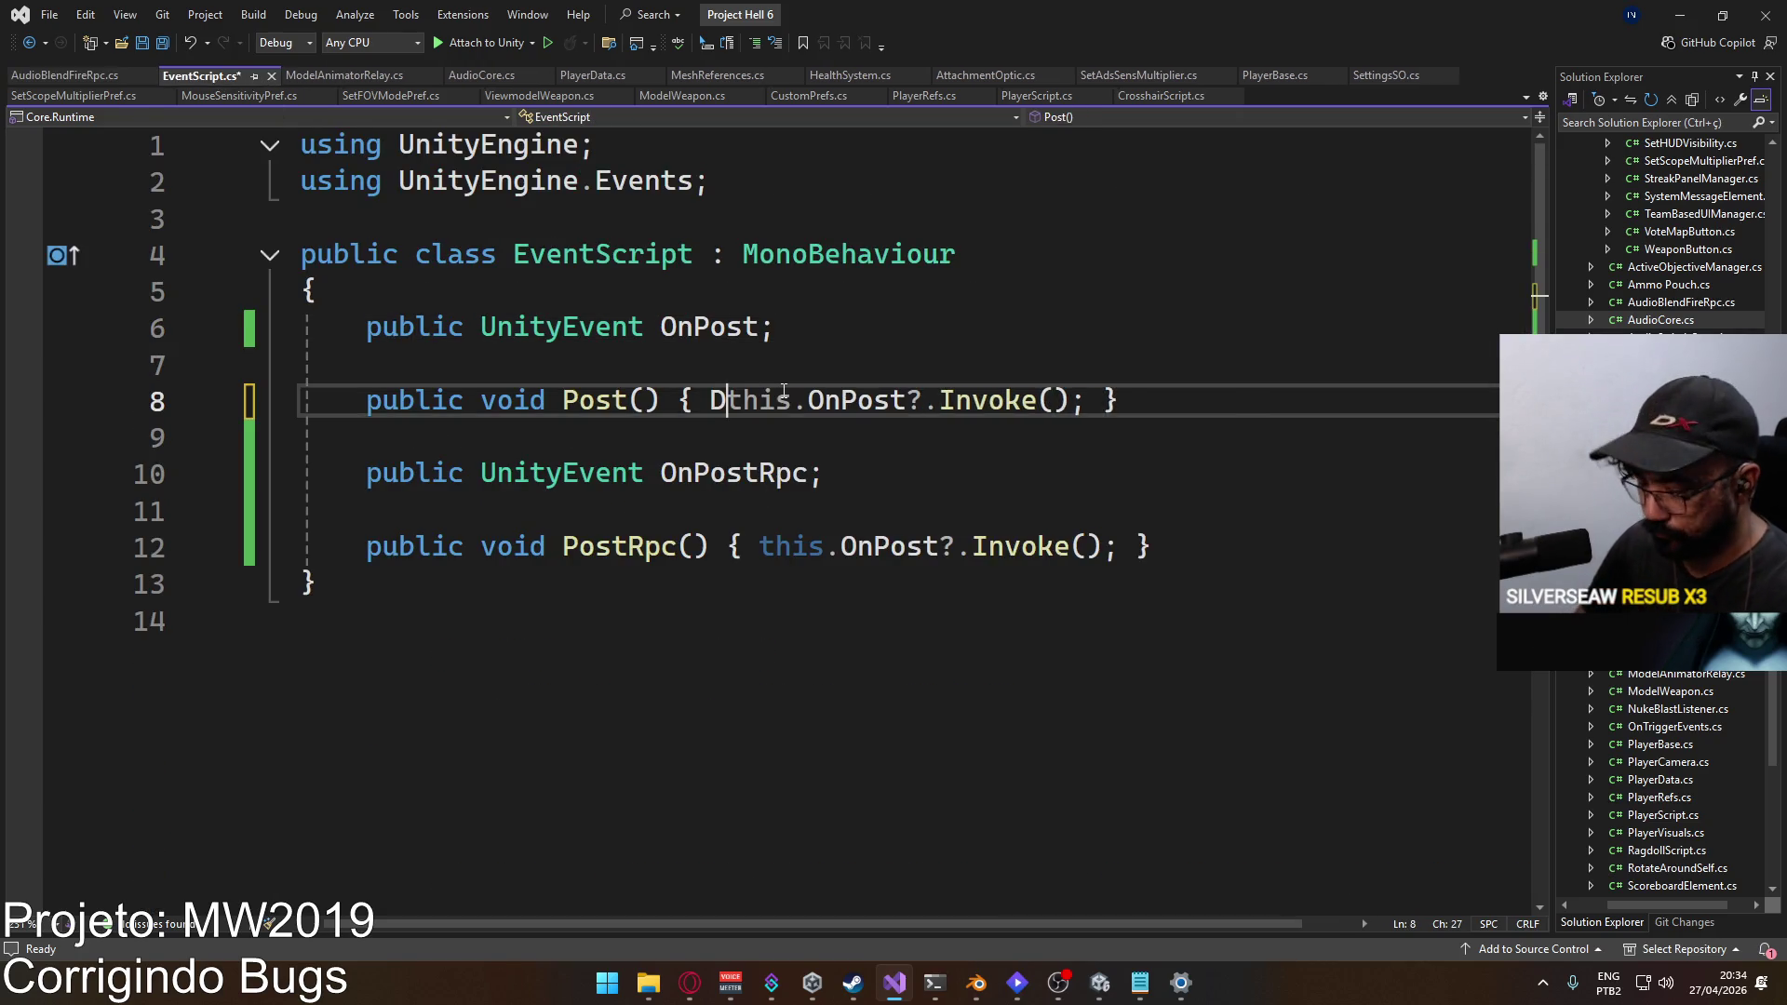
{"action": "type", "text": "ogError(\"Post!"}
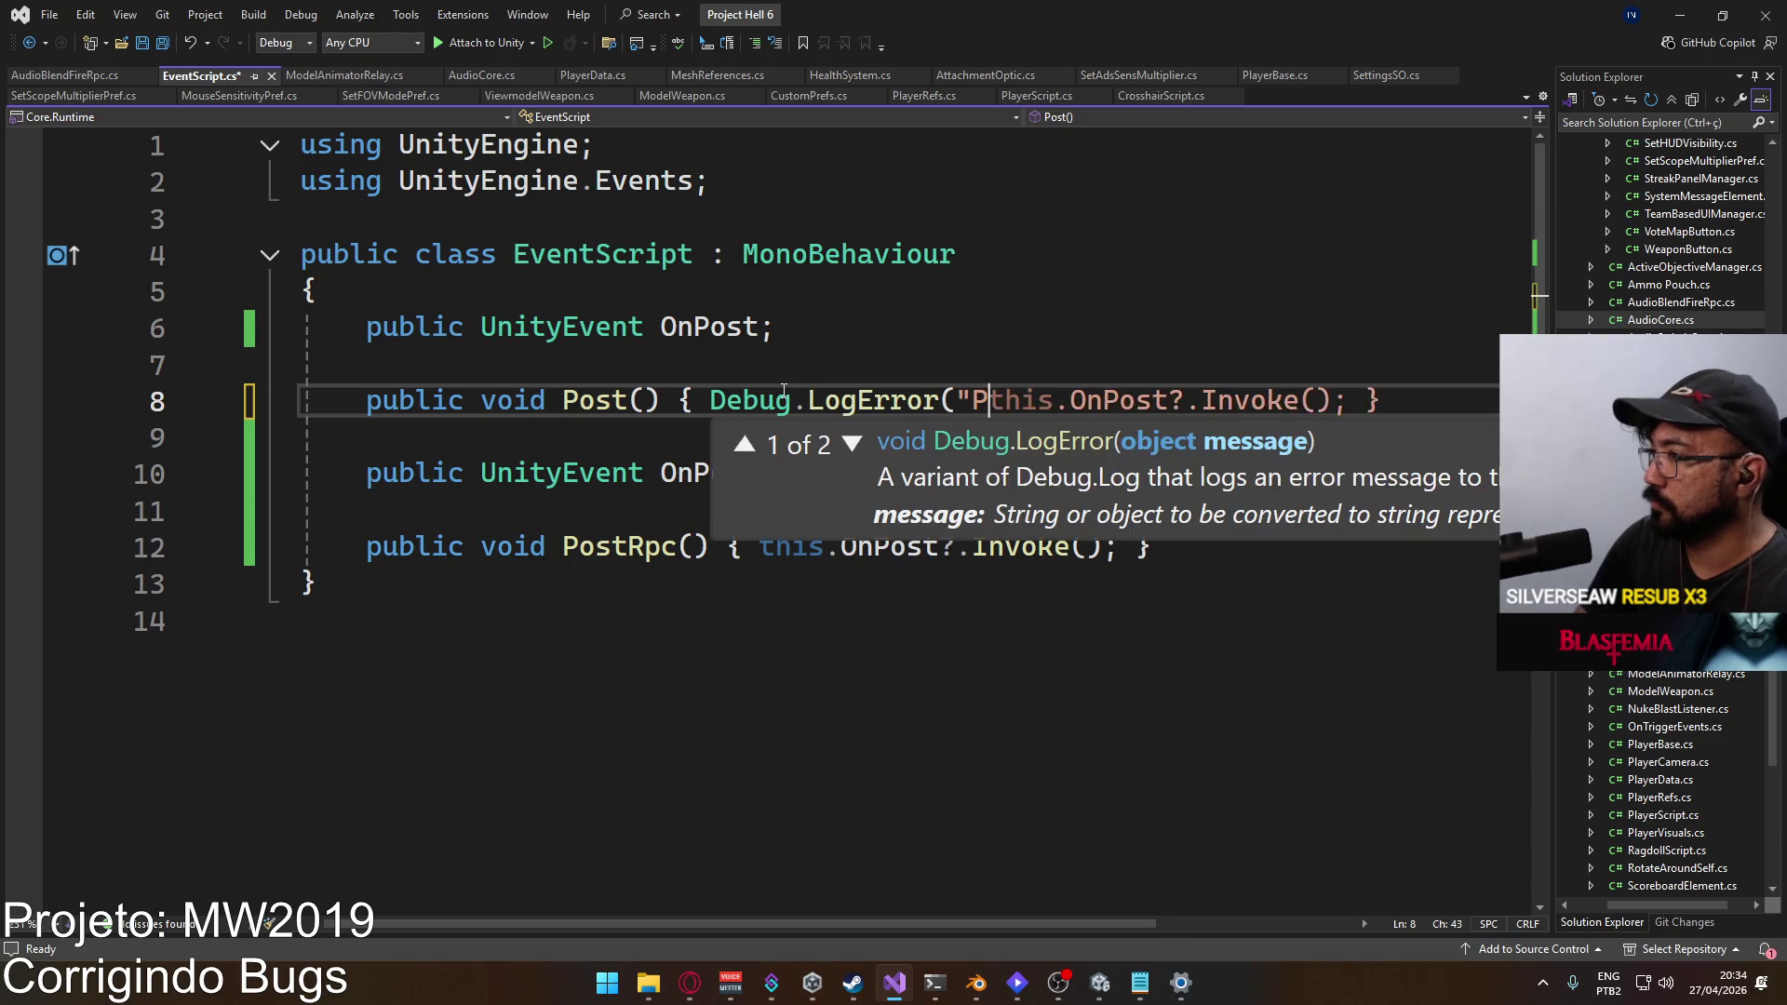
{"action": "key", "text": "BackSpace"}
{"action": "type", "text": "\");"}
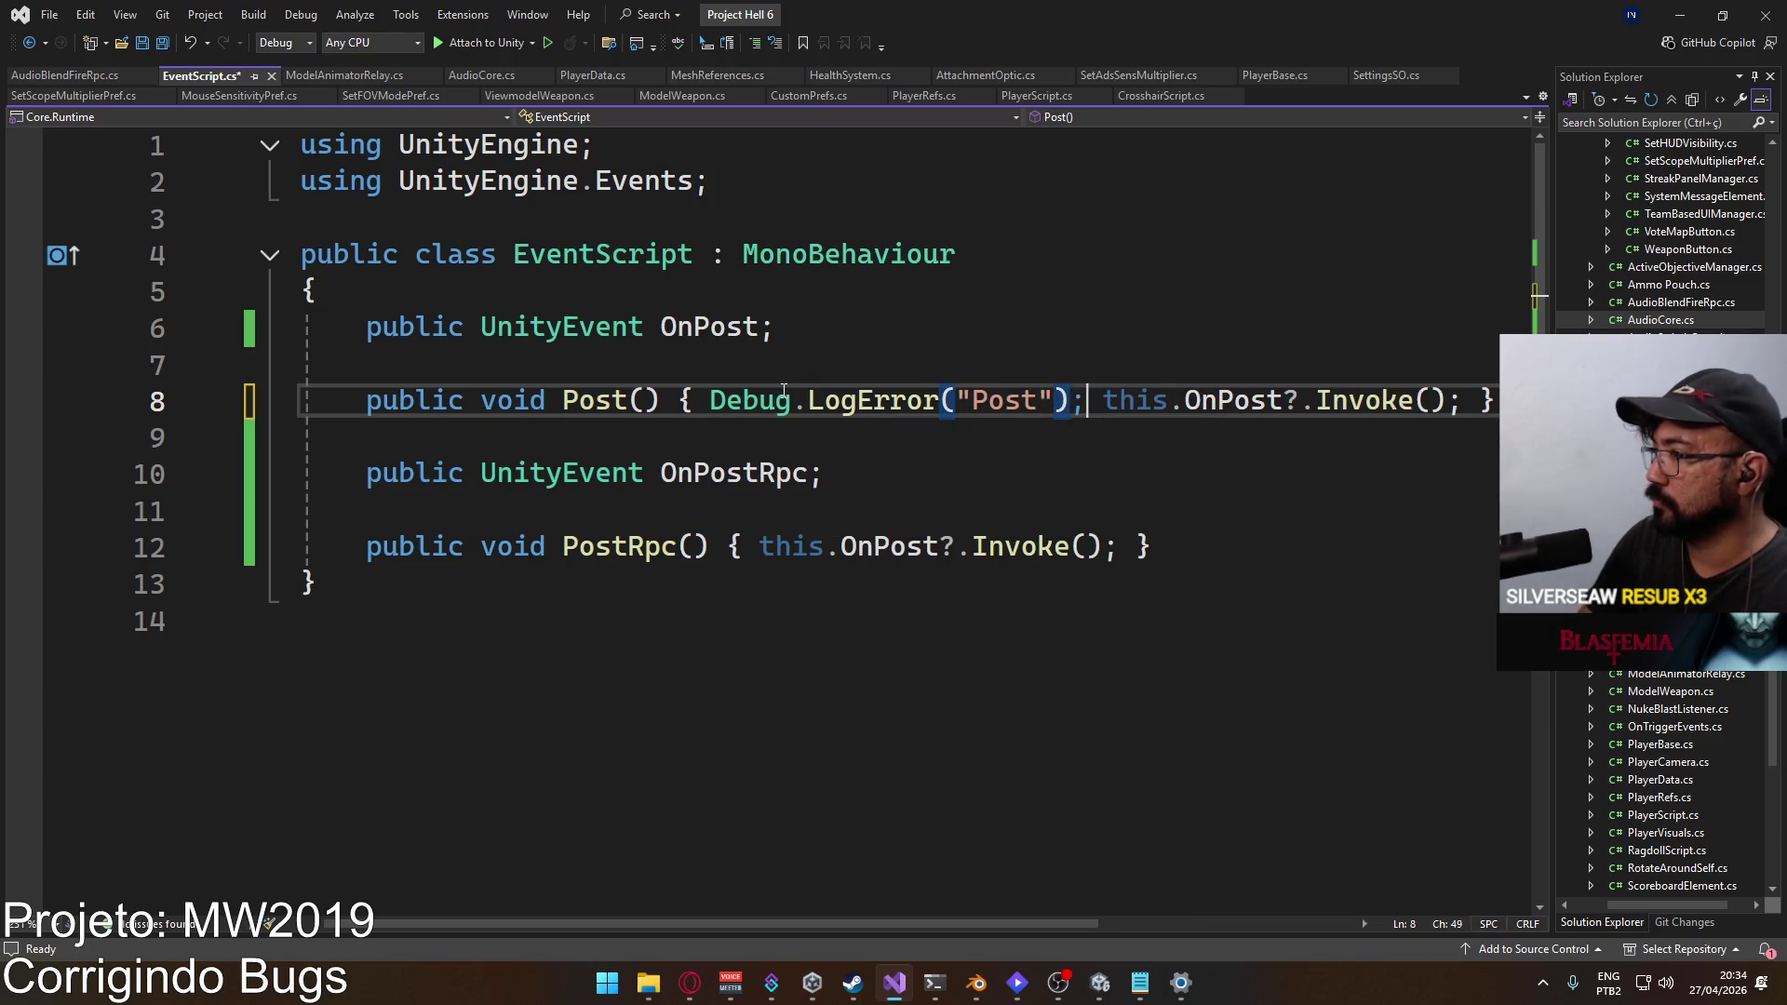
Step: Copy the log line into PostRpc() with the text "Post RPC" and save the file
{"action": "left_click", "coordinate": [711, 401], "text": "shift"}
{"action": "key", "text": "ctrl+c"}
{"action": "left_click", "coordinate": [758, 546]}
{"action": "key", "text": "ctrl+v"}
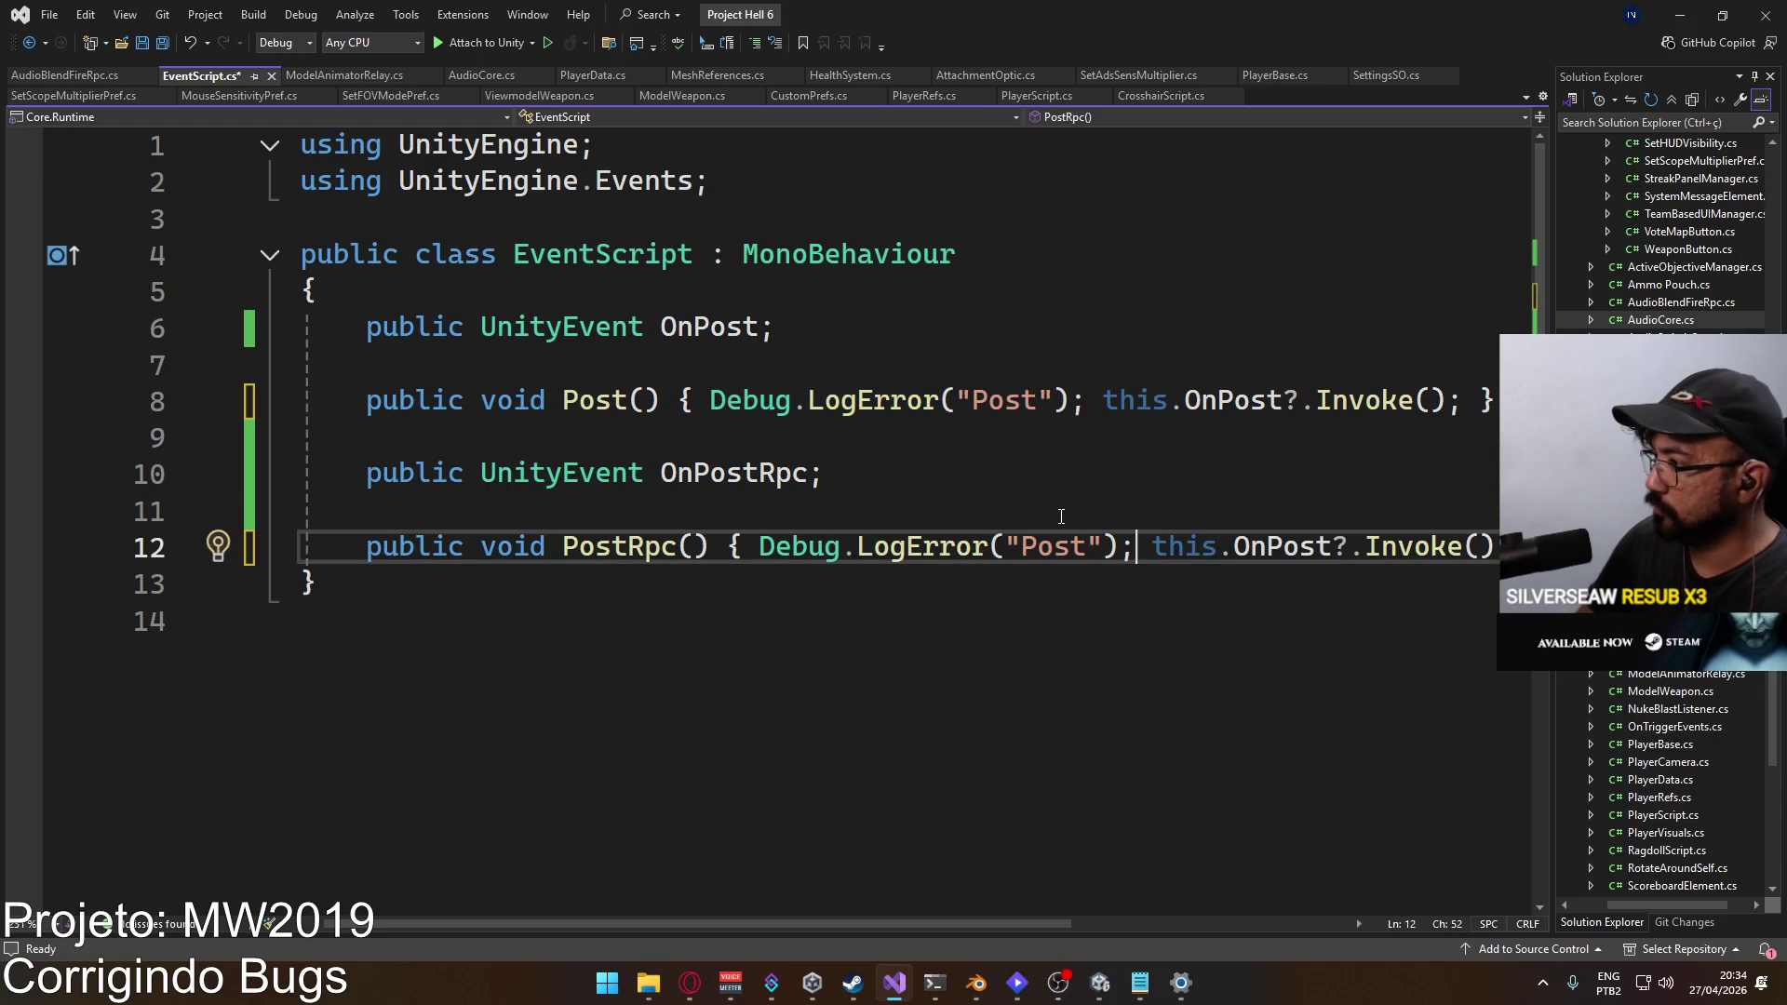
{"action": "type", "text": "RPC"}
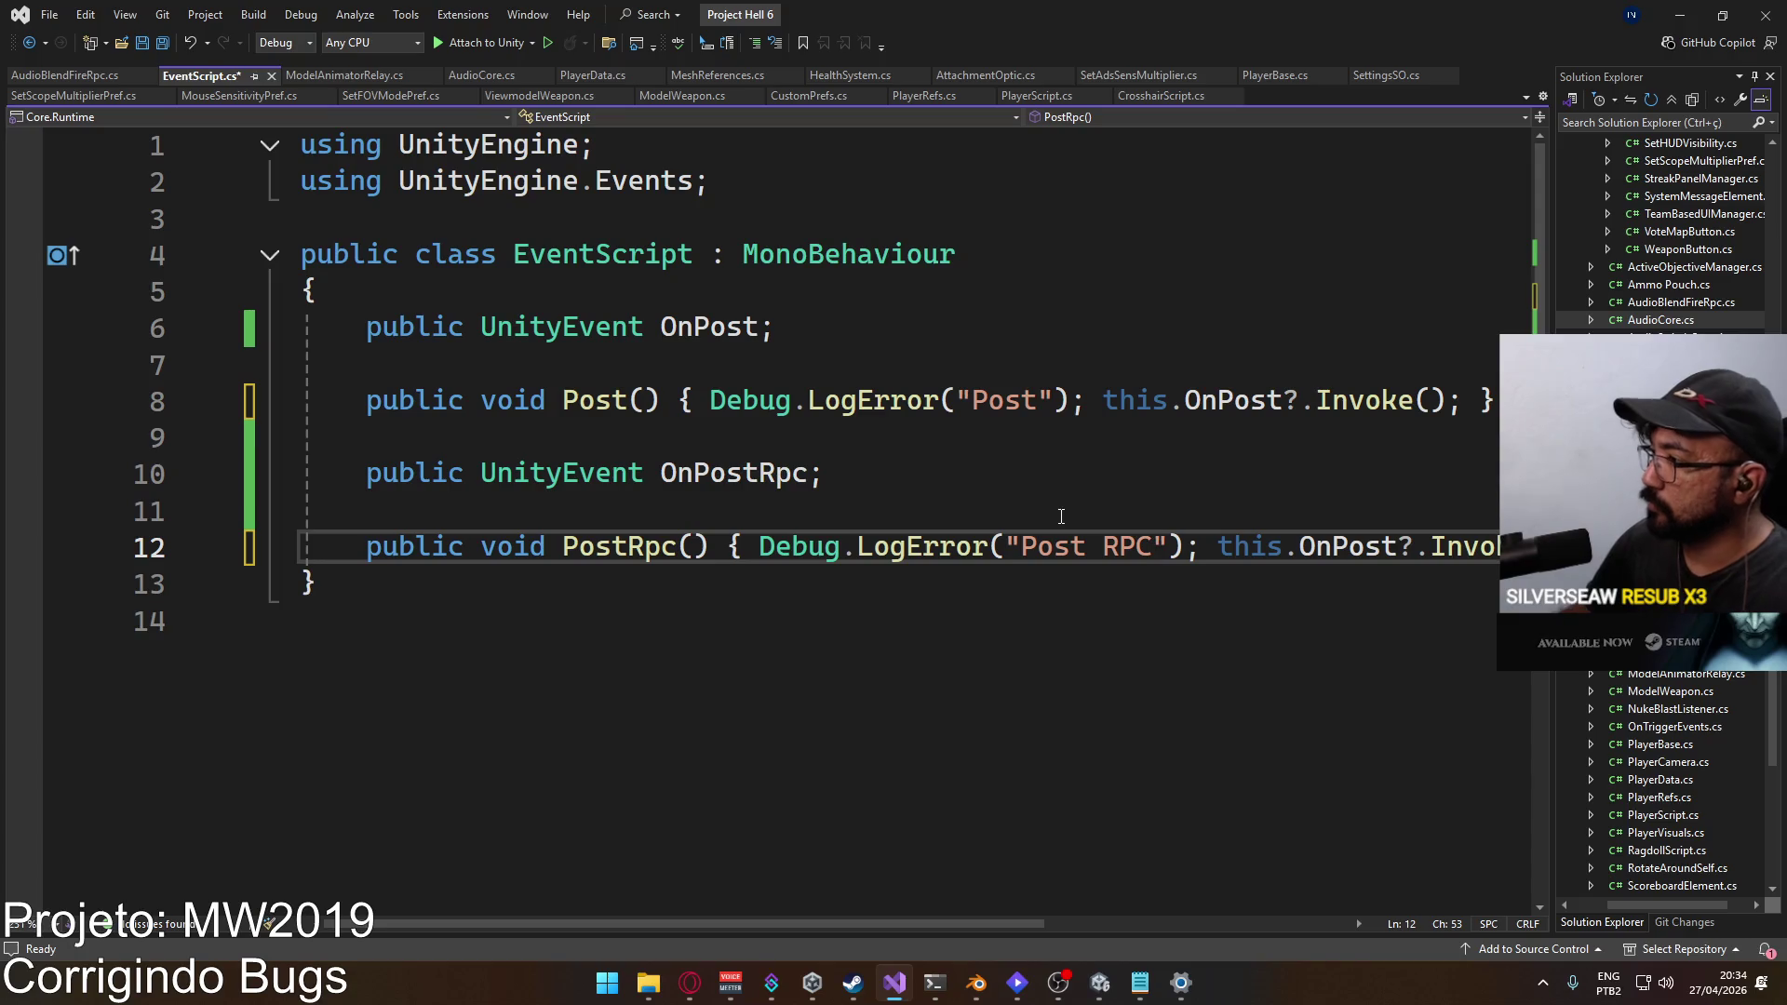
{"action": "left_click", "coordinate": [1061, 517]}
{"action": "key", "text": "ctrl+s"}
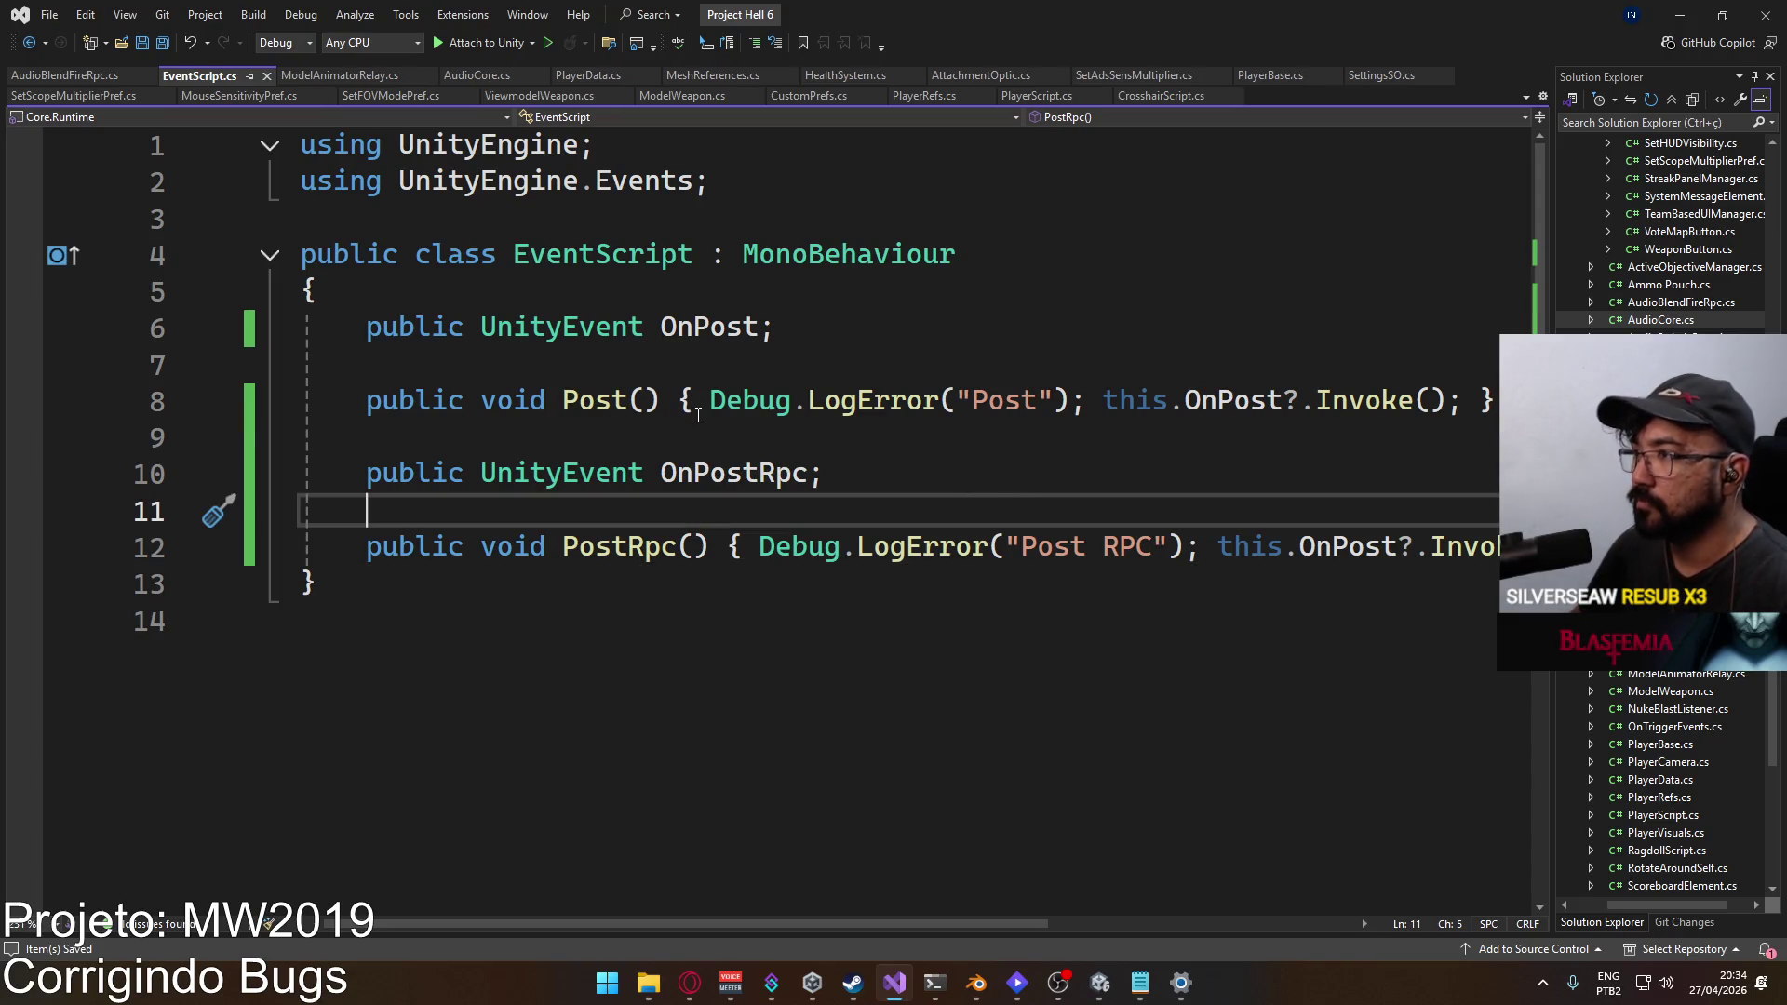
Step: Find the _ref.ModelWeapon.Fire() call in PlayerScript's InternalFire
{"action": "left_click", "coordinate": [1023, 97]}
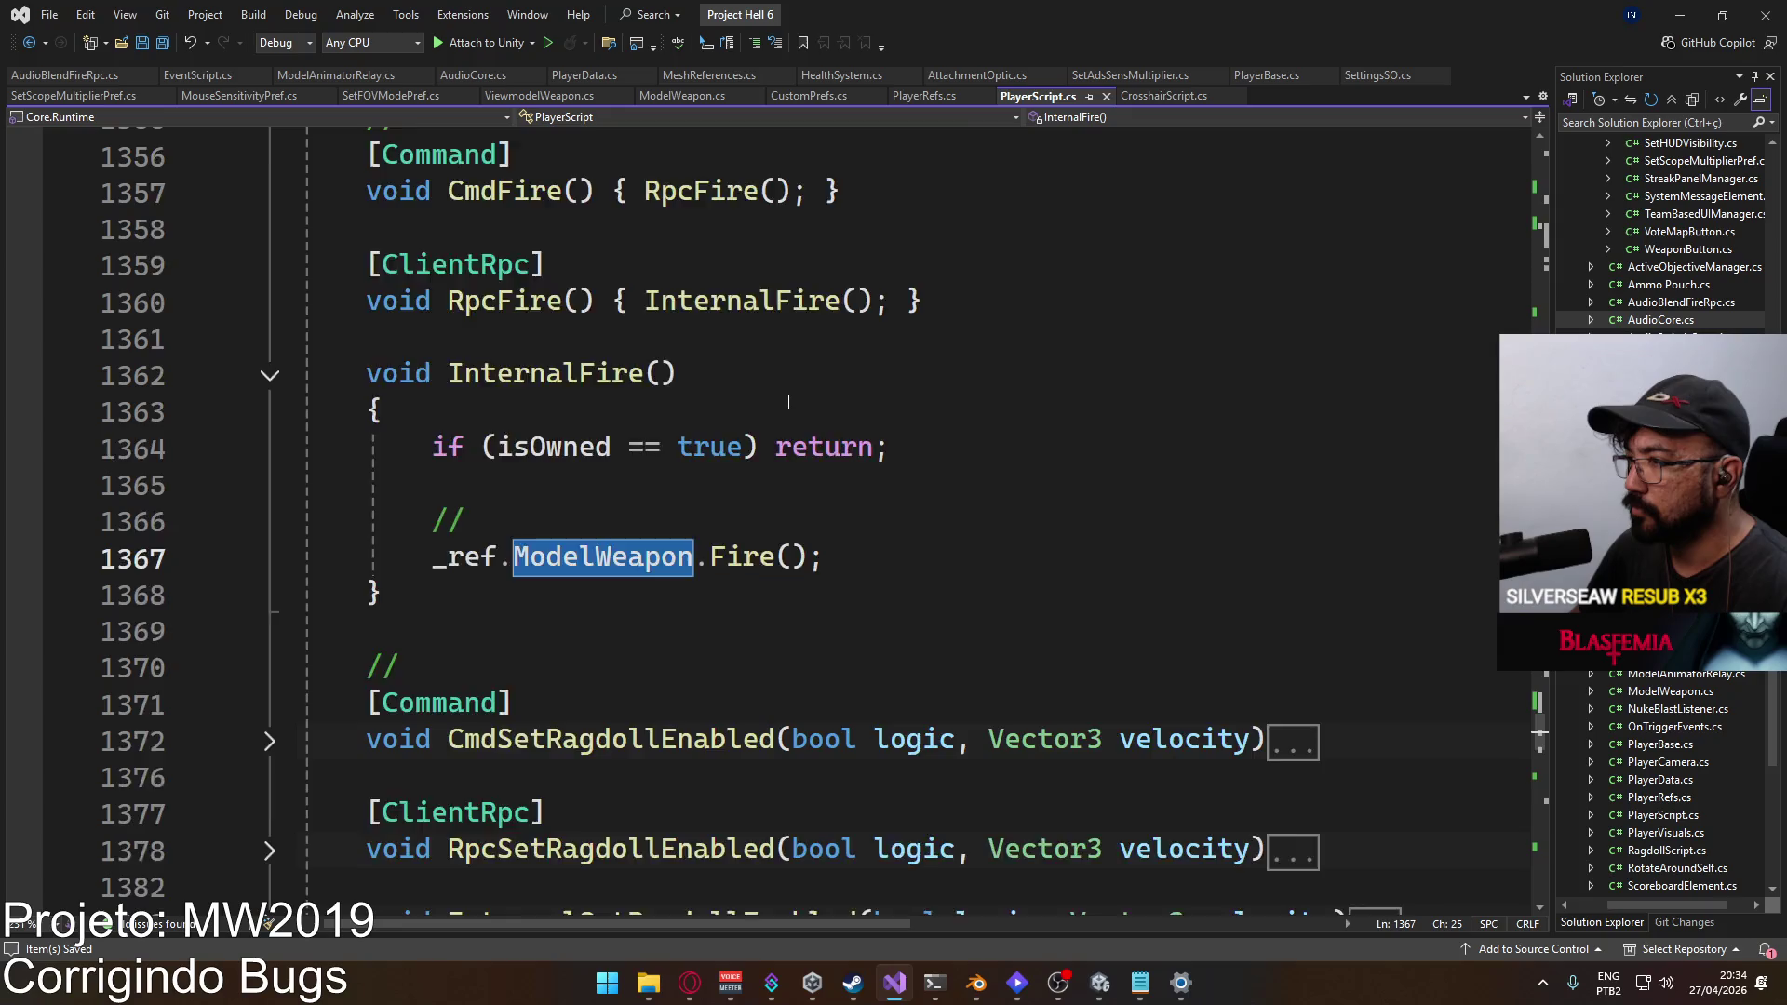
{"action": "scroll", "coordinate": [789, 402], "scroll_direction": "down", "scroll_amount": 2}
{"action": "scroll", "coordinate": [530, 365], "scroll_direction": "up", "scroll_amount": 1}
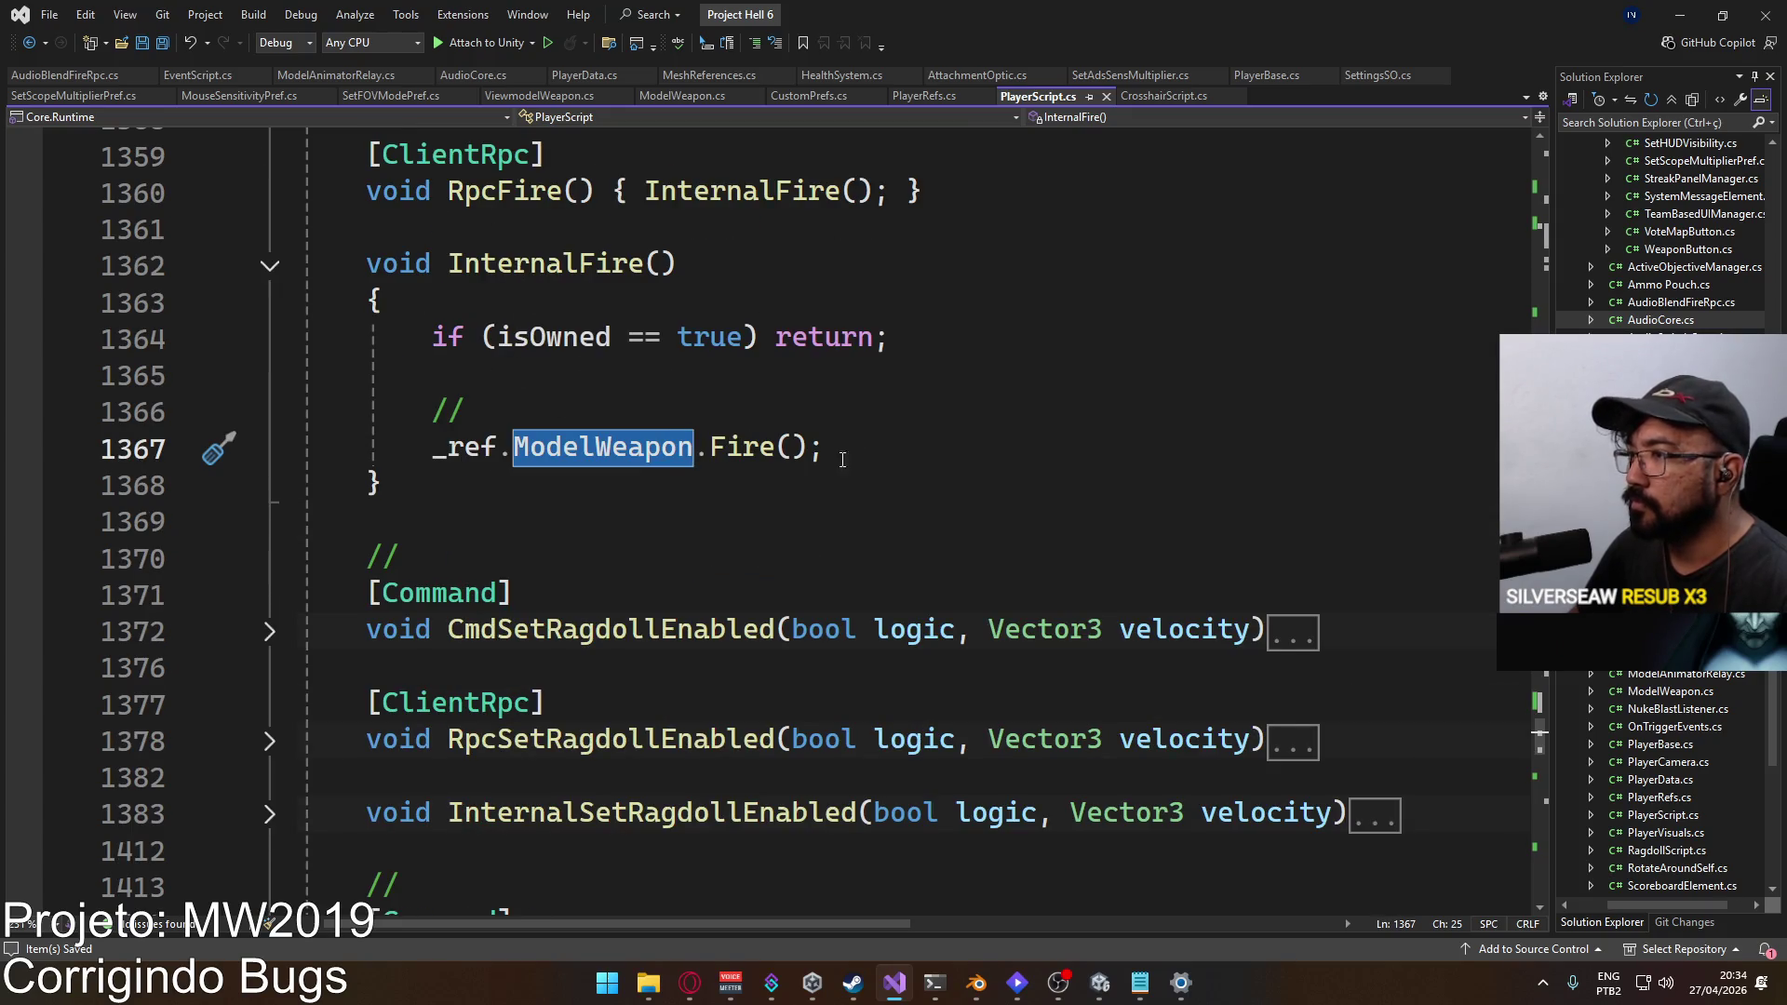
{"action": "scroll", "coordinate": [631, 374], "scroll_direction": "up", "scroll_amount": 2}
{"action": "left_click", "coordinate": [851, 667]}
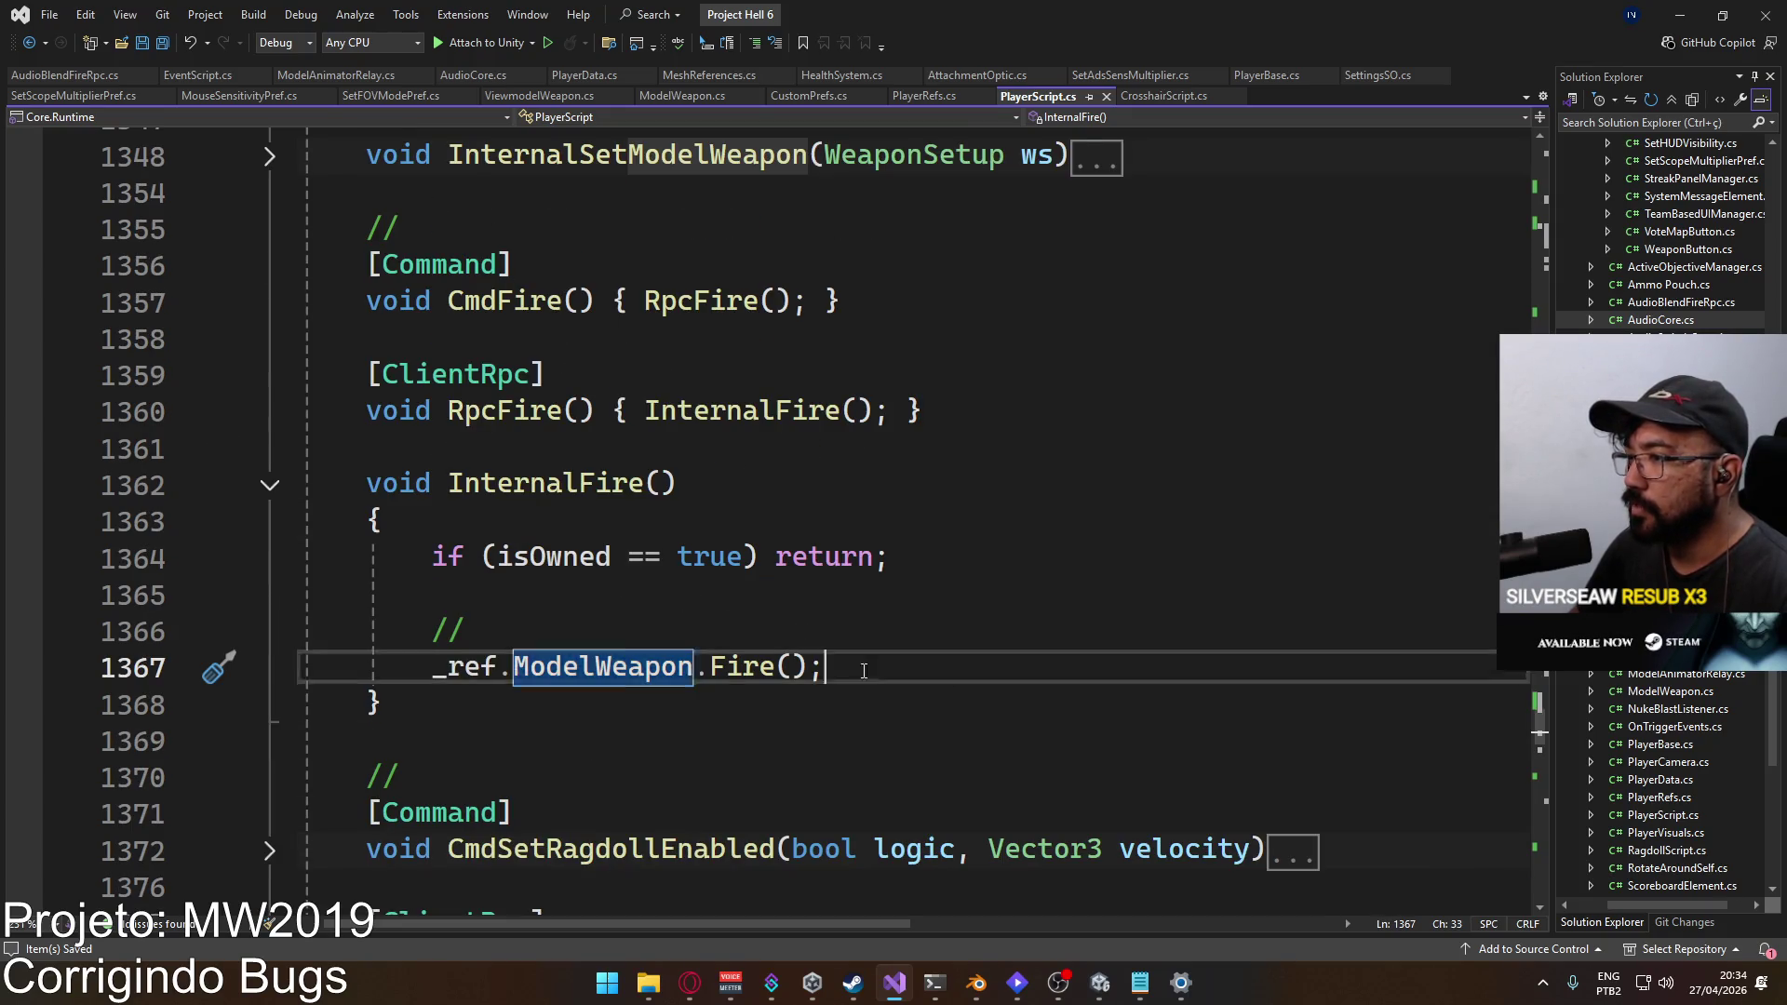
{"action": "key", "text": "shift+Home"}
{"action": "left_click", "coordinate": [599, 630]}
Step: Follow ModelWeapon through PlayerRefs.cs to its class definition in ModelWeapon.cs
{"action": "mouse_move", "coordinate": [601, 672]}
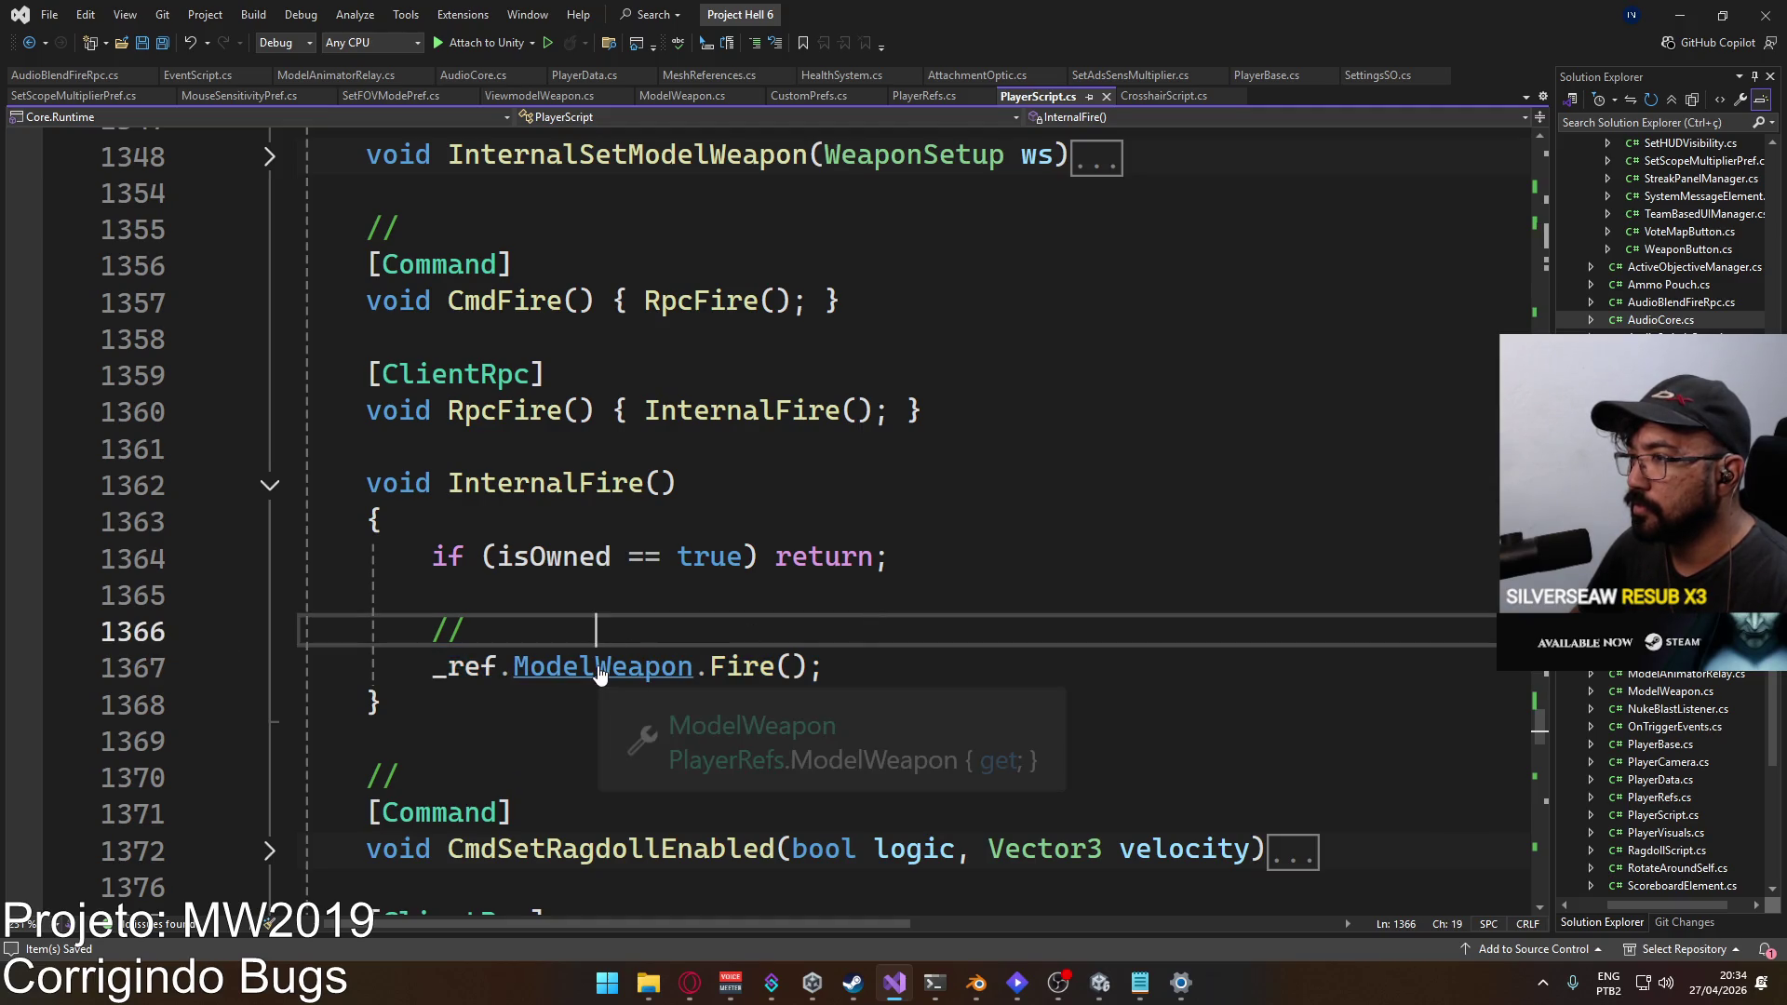
{"action": "left_click", "coordinate": [609, 668], "text": "ctrl"}
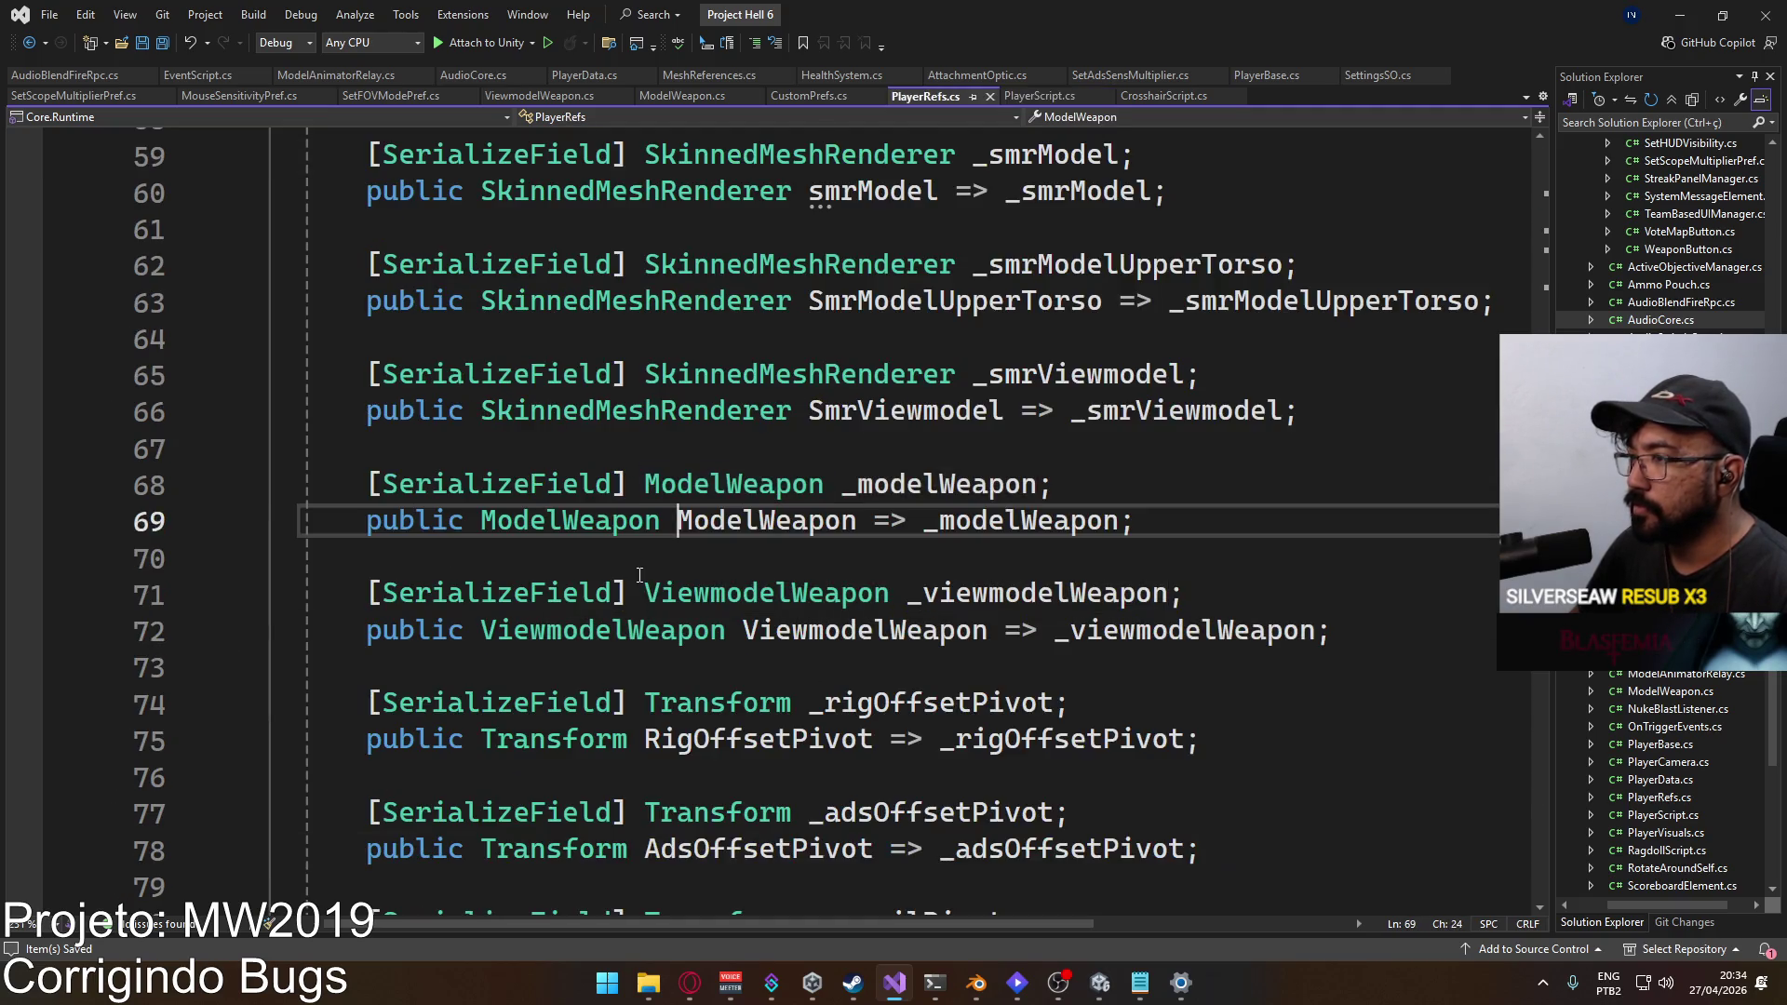
{"action": "double_click", "coordinate": [743, 529]}
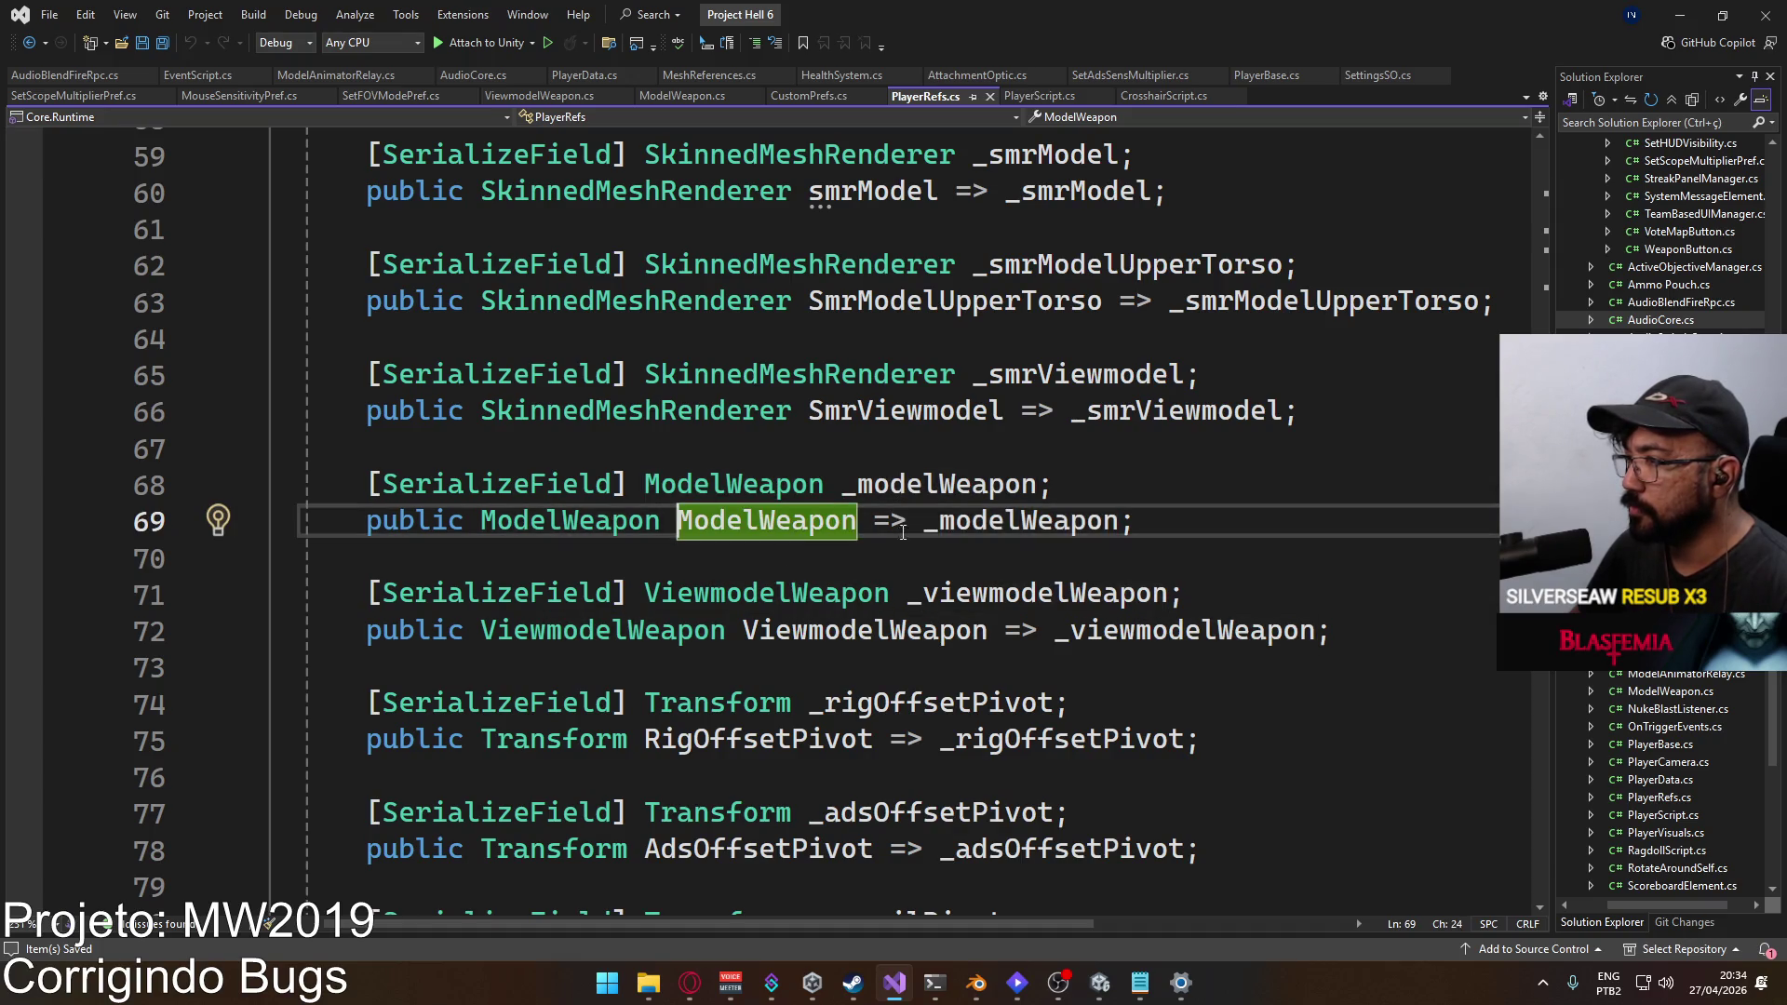
{"action": "key", "text": "F12"}
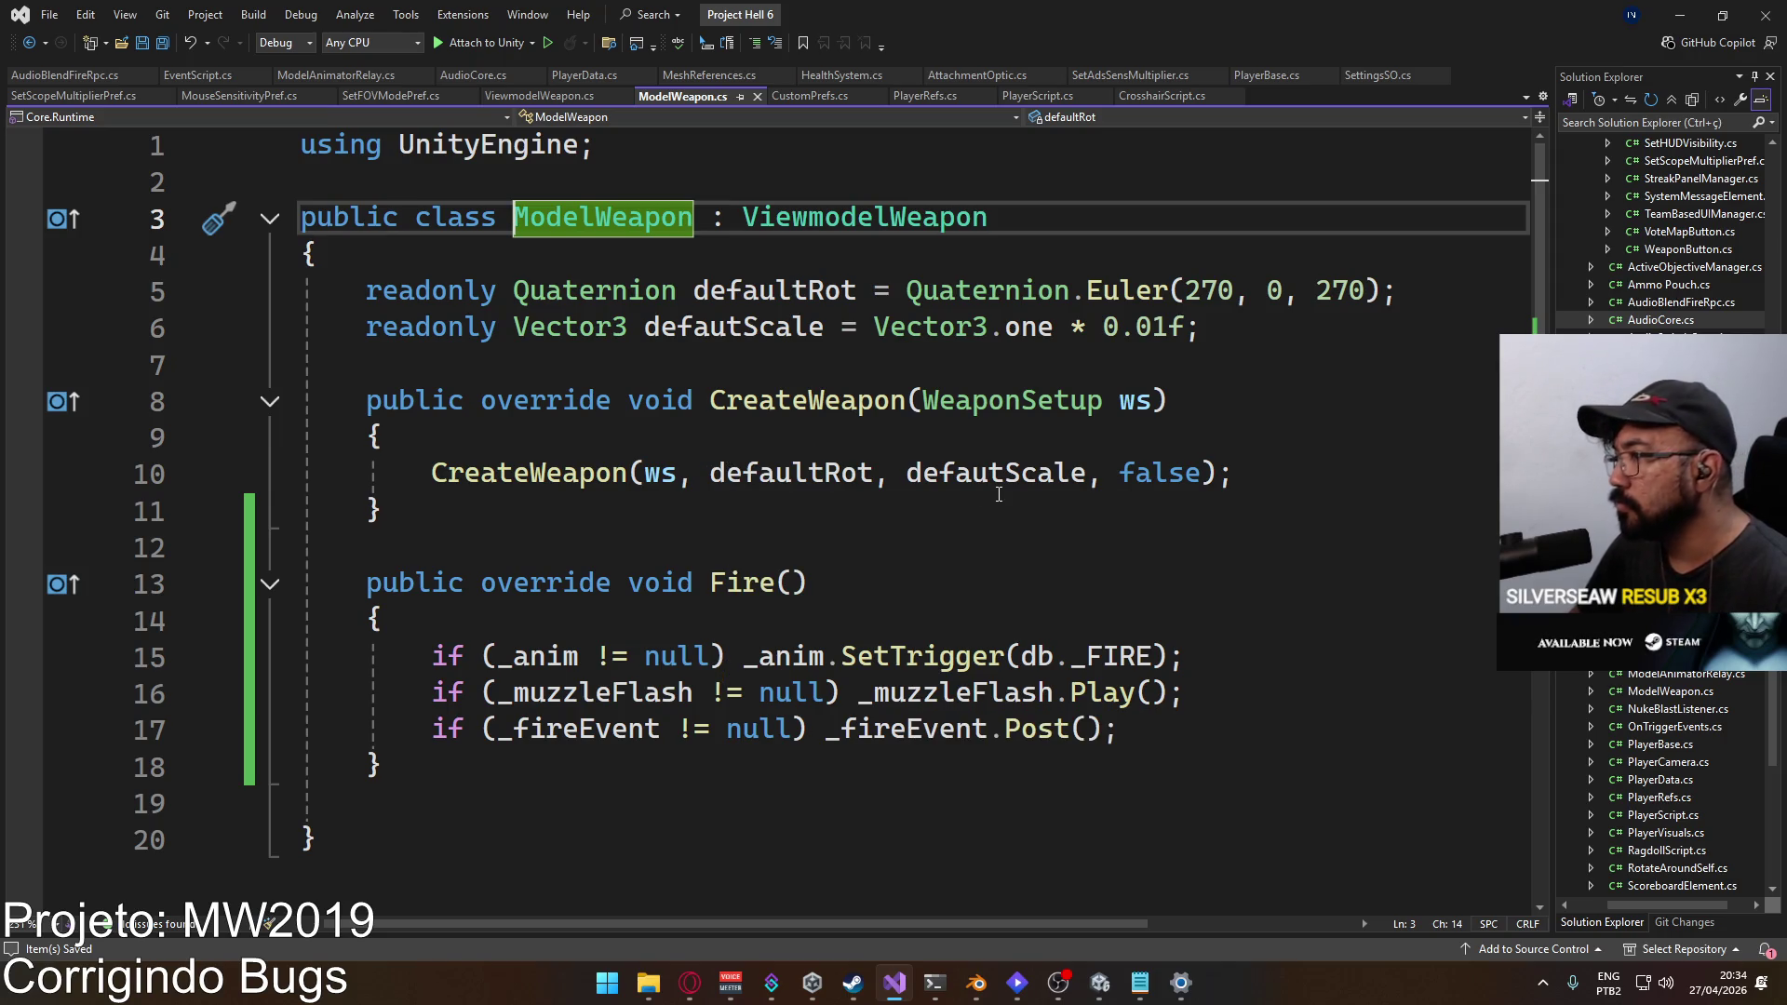
Step: Change _fireEvent.Post() to _fireEvent.PostRpc() on line 17, save, and switch to Unity
{"action": "left_click", "coordinate": [1075, 735]}
{"action": "type", "text": "Rpc"}
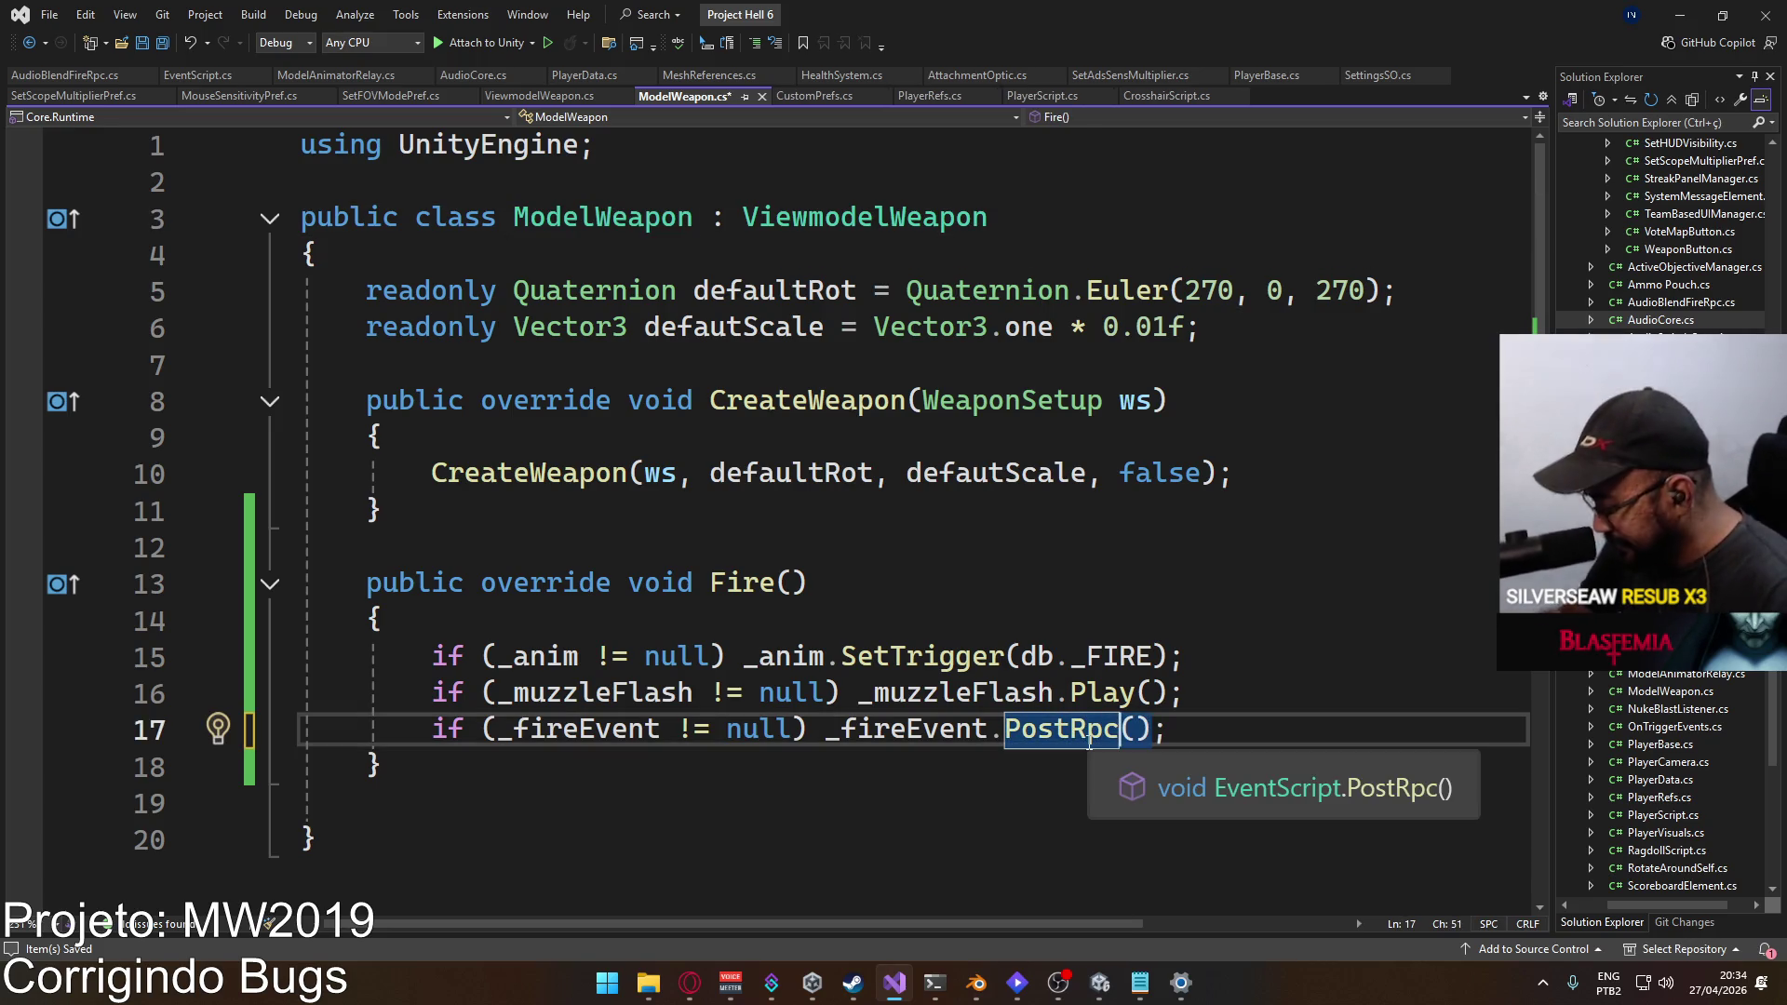
{"action": "key", "text": "ctrl+s"}
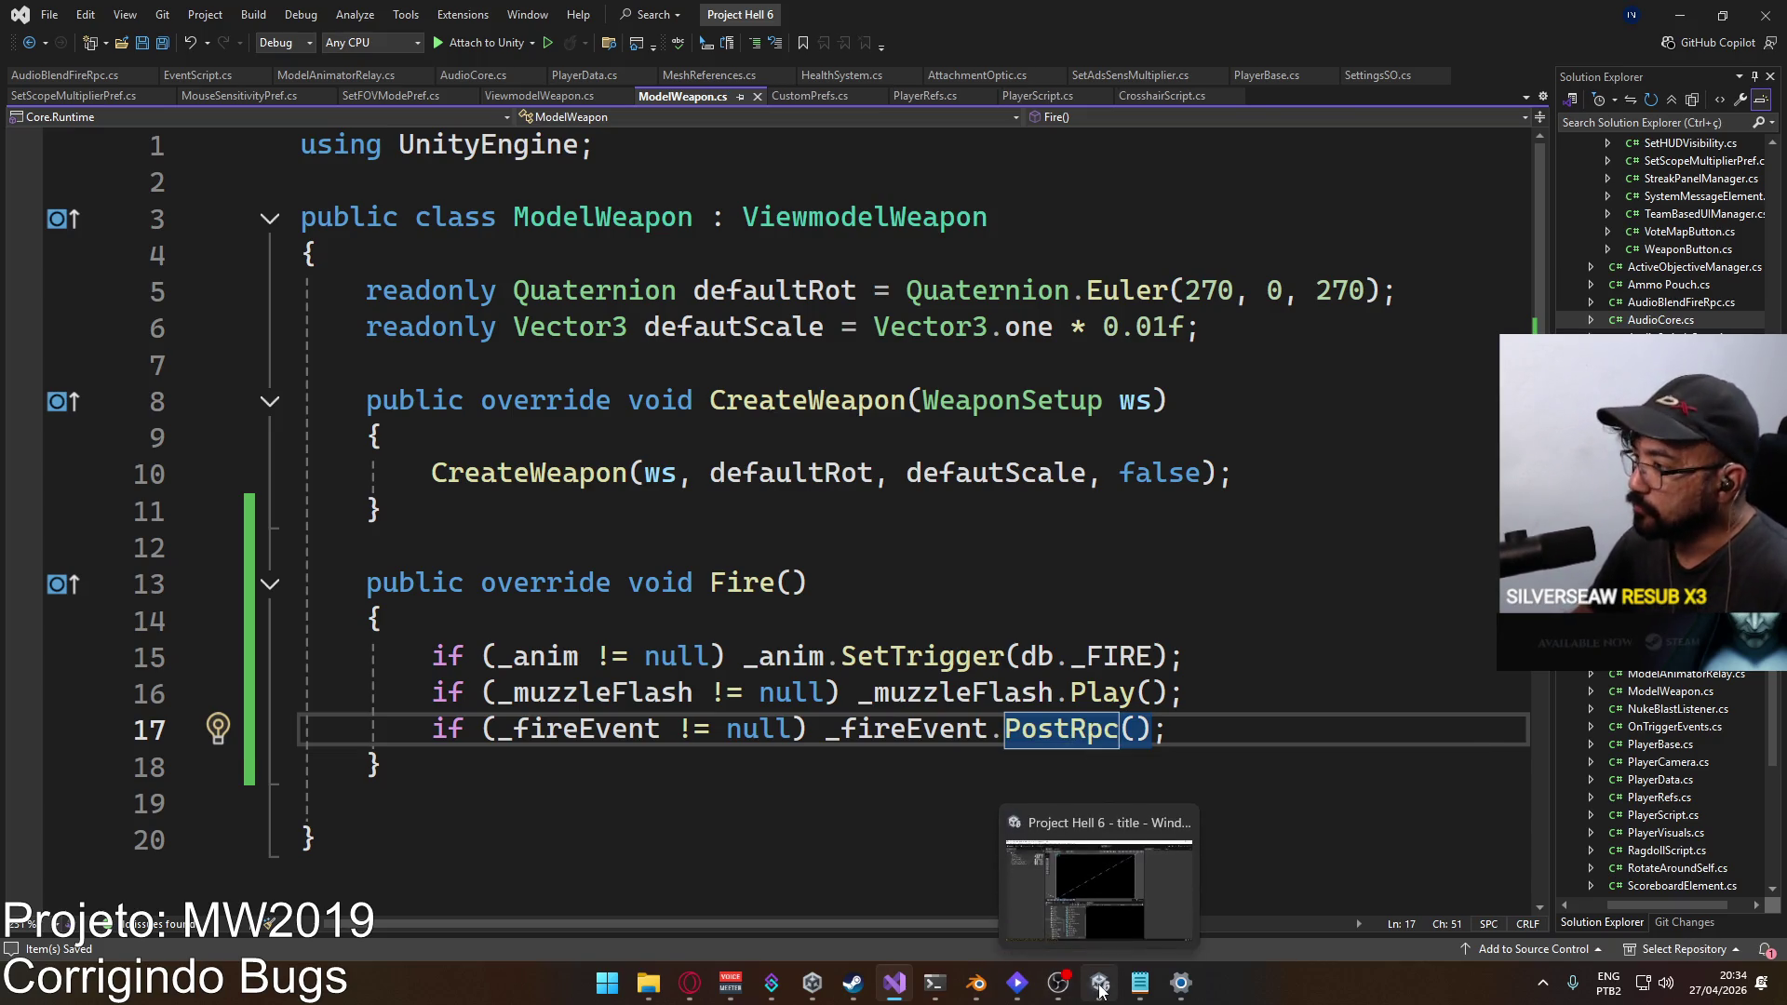
{"action": "left_click", "coordinate": [1098, 985]}
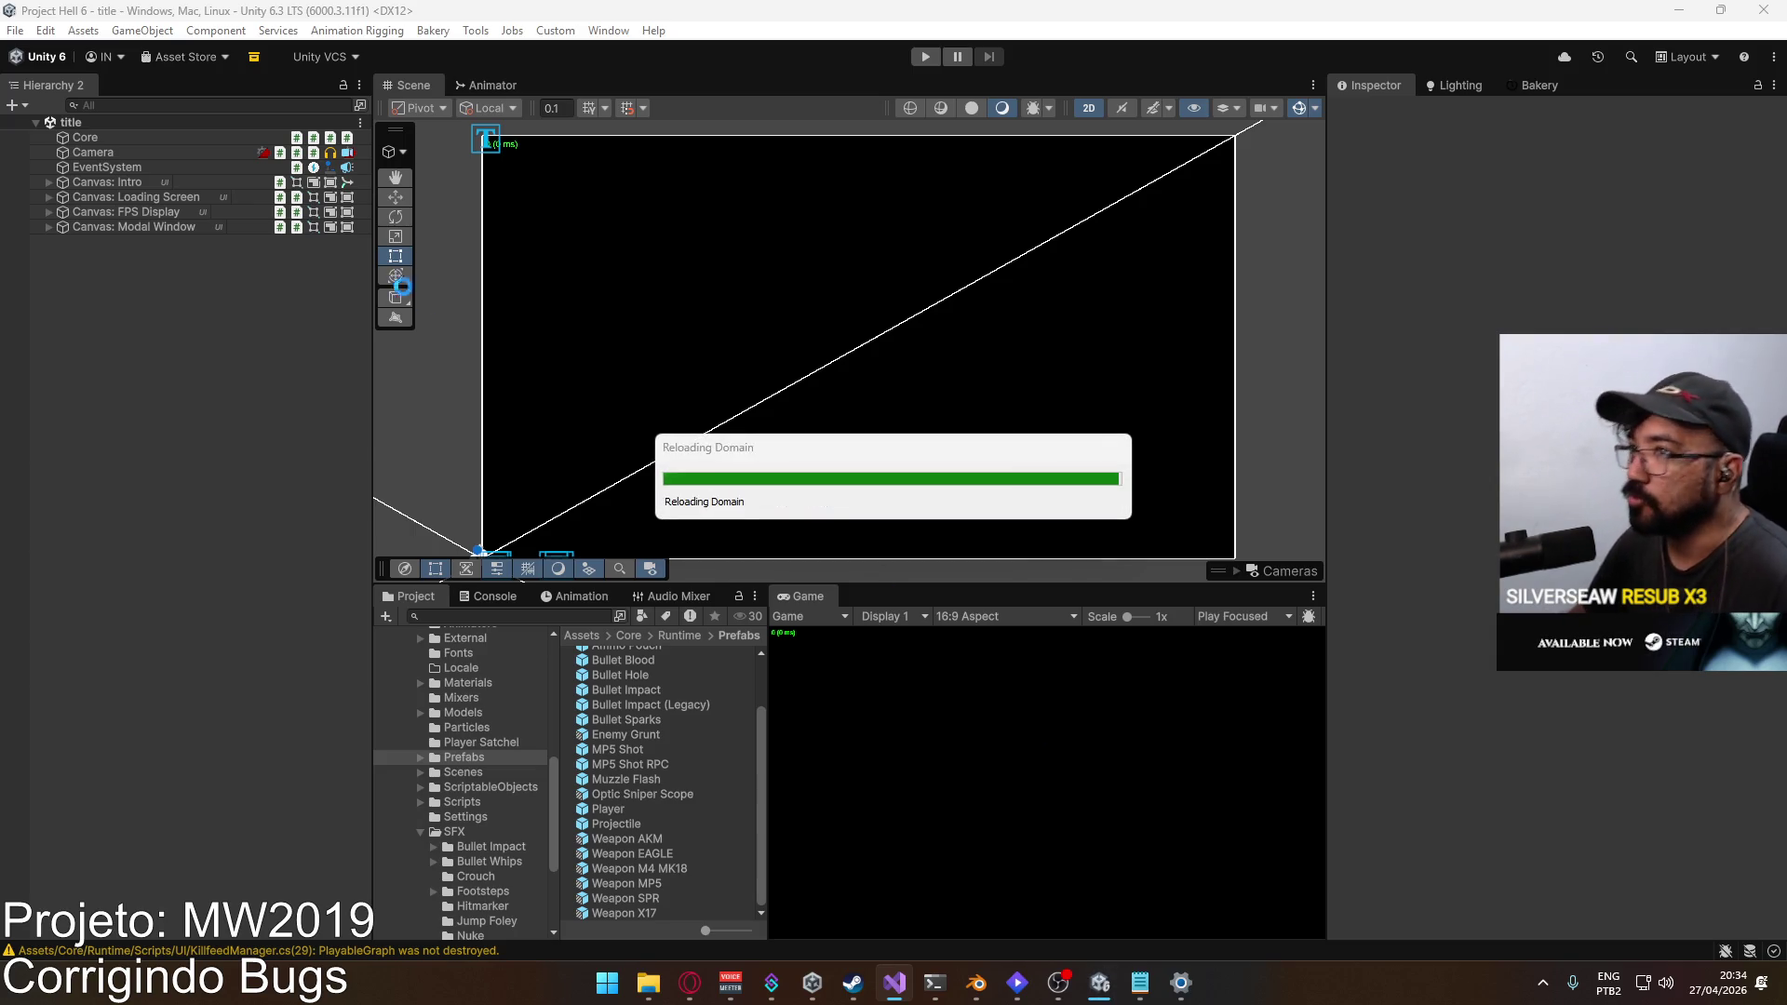
Step: Build and run the game, then enter Play mode and create a match
{"action": "left_click", "coordinate": [17, 31]}
{"action": "left_click", "coordinate": [160, 280]}
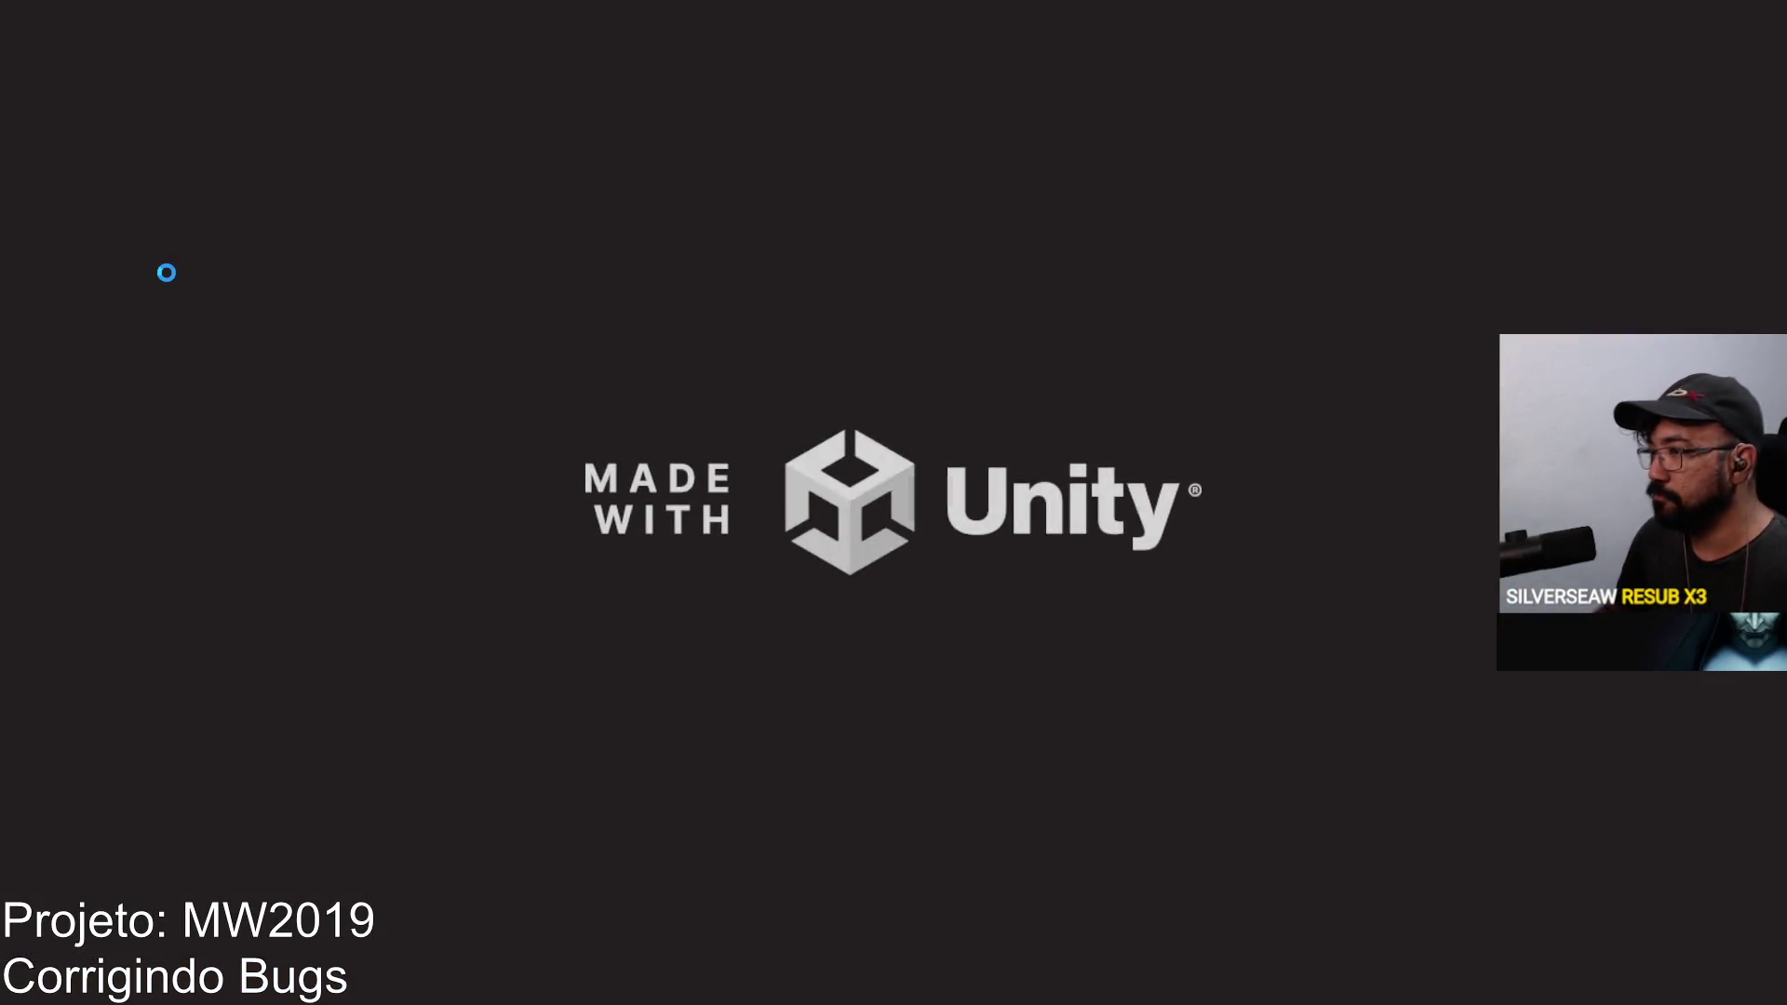
{"action": "key", "text": "alt+Tab"}
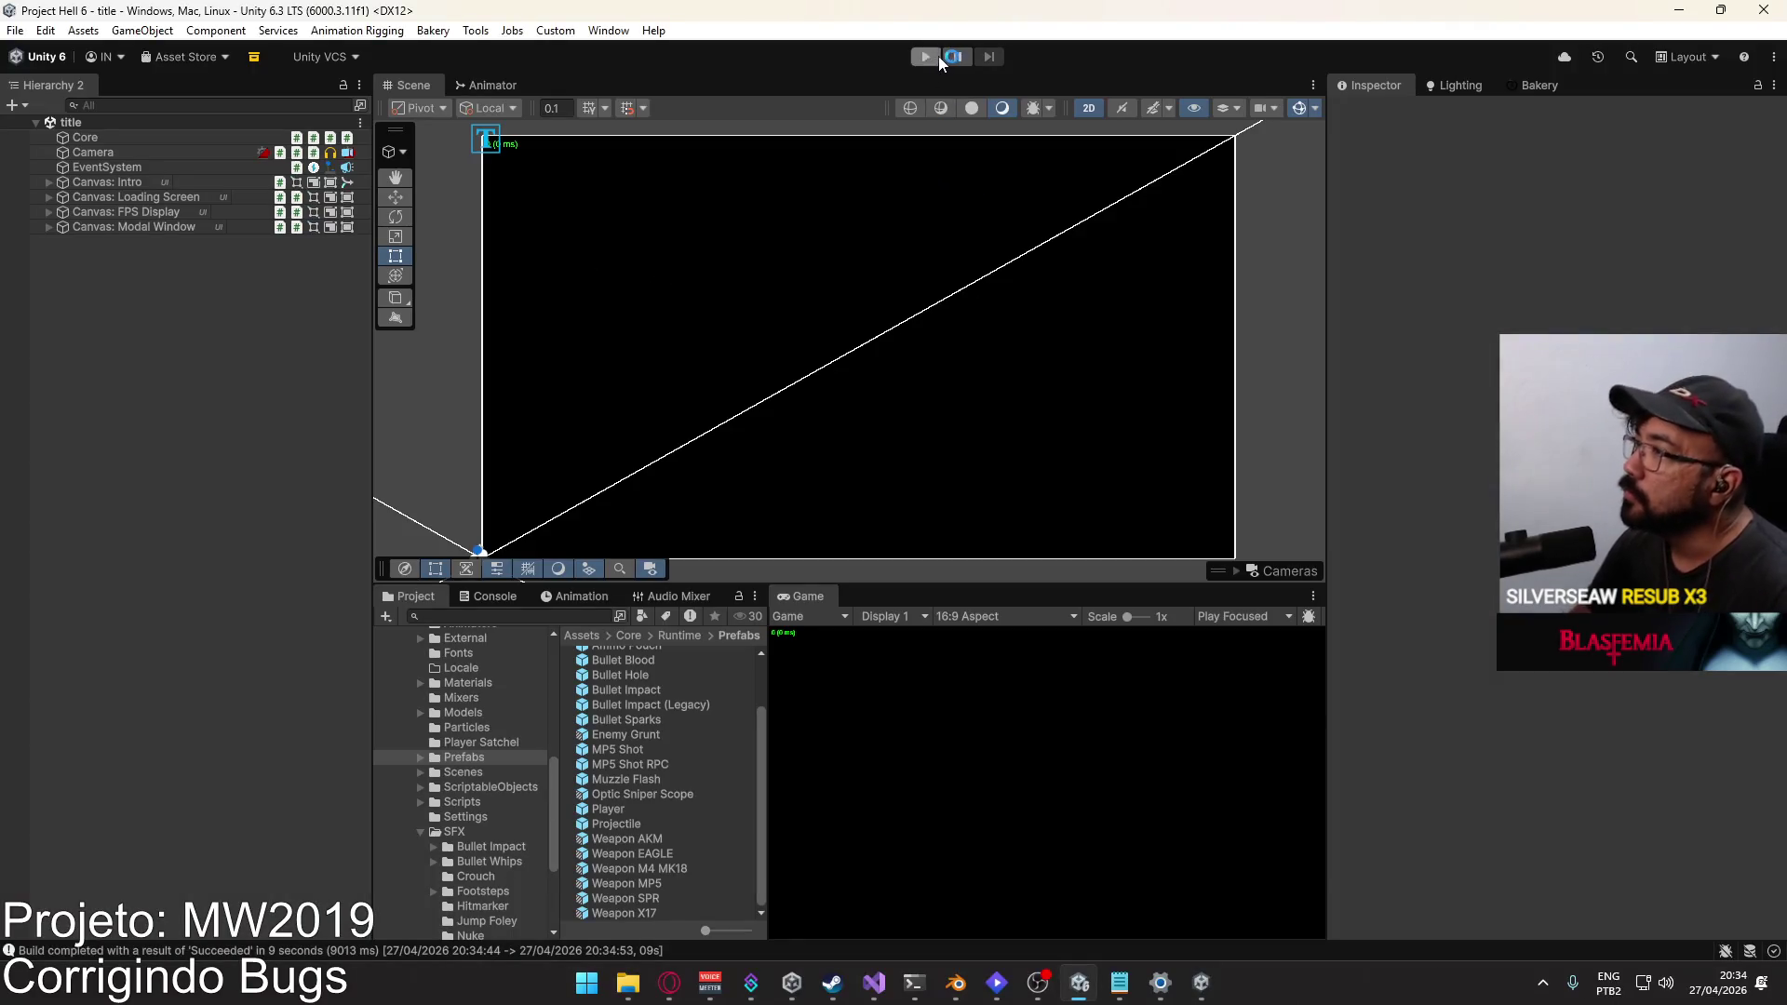
{"action": "left_click", "coordinate": [939, 57]}
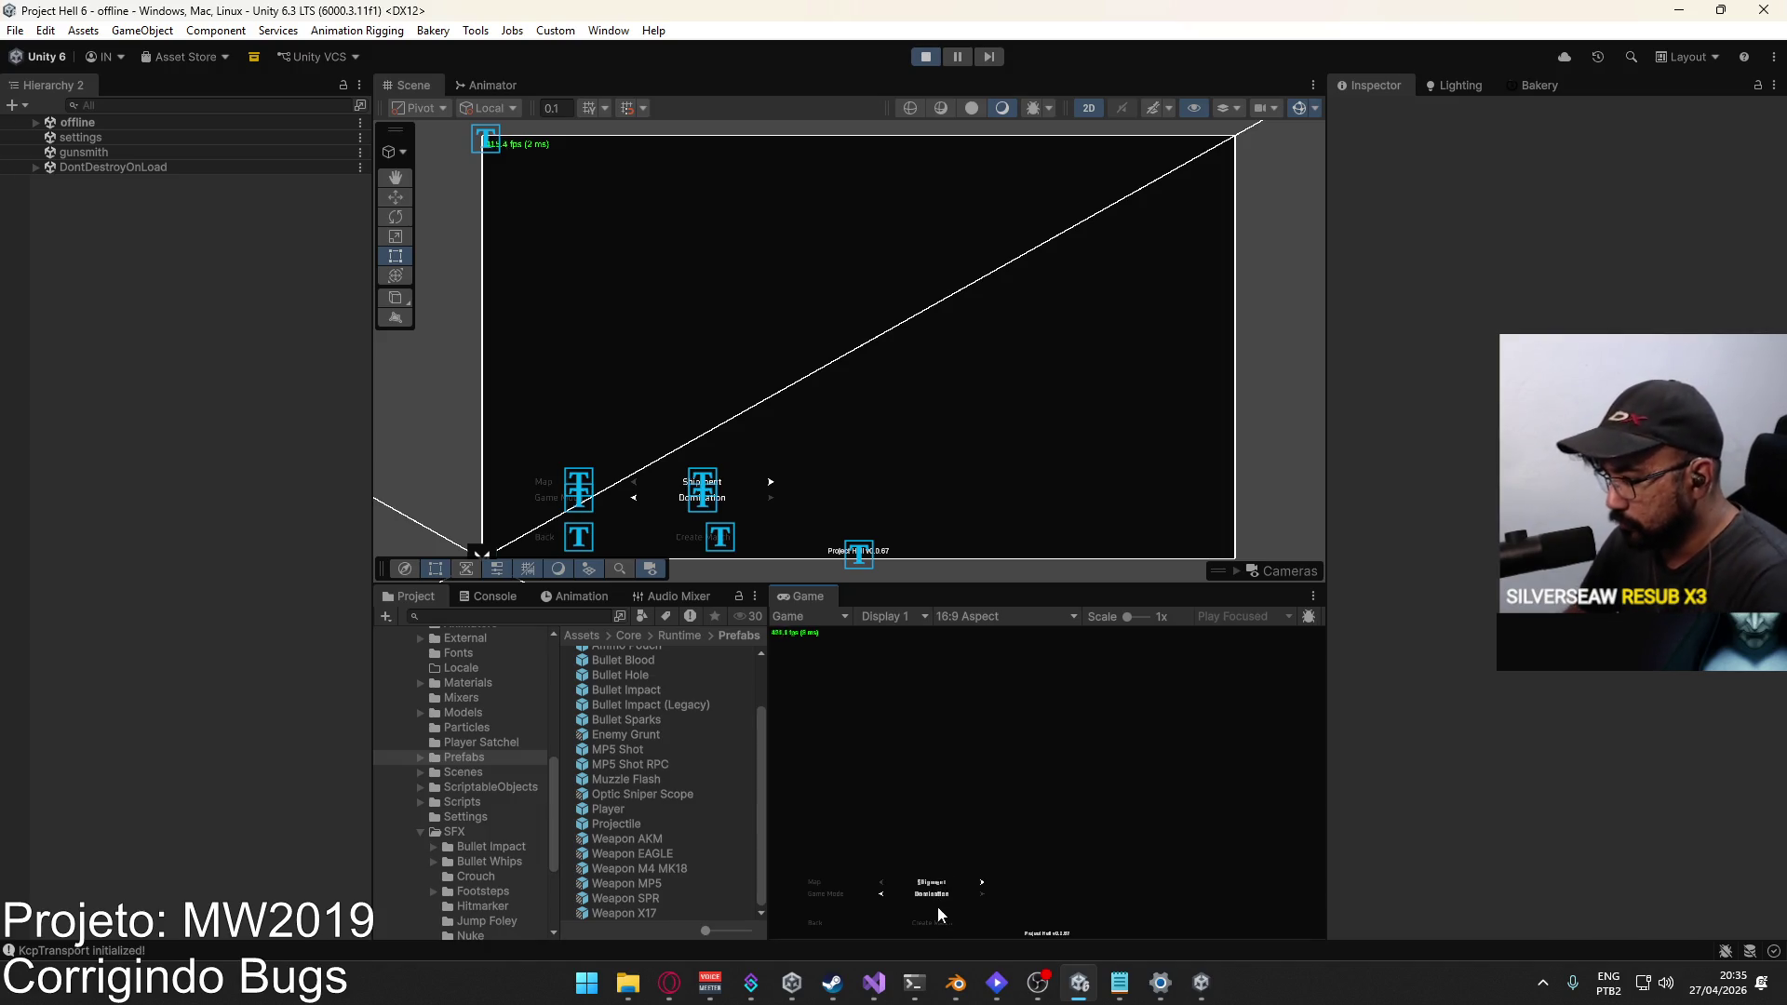
{"action": "left_click", "coordinate": [935, 920]}
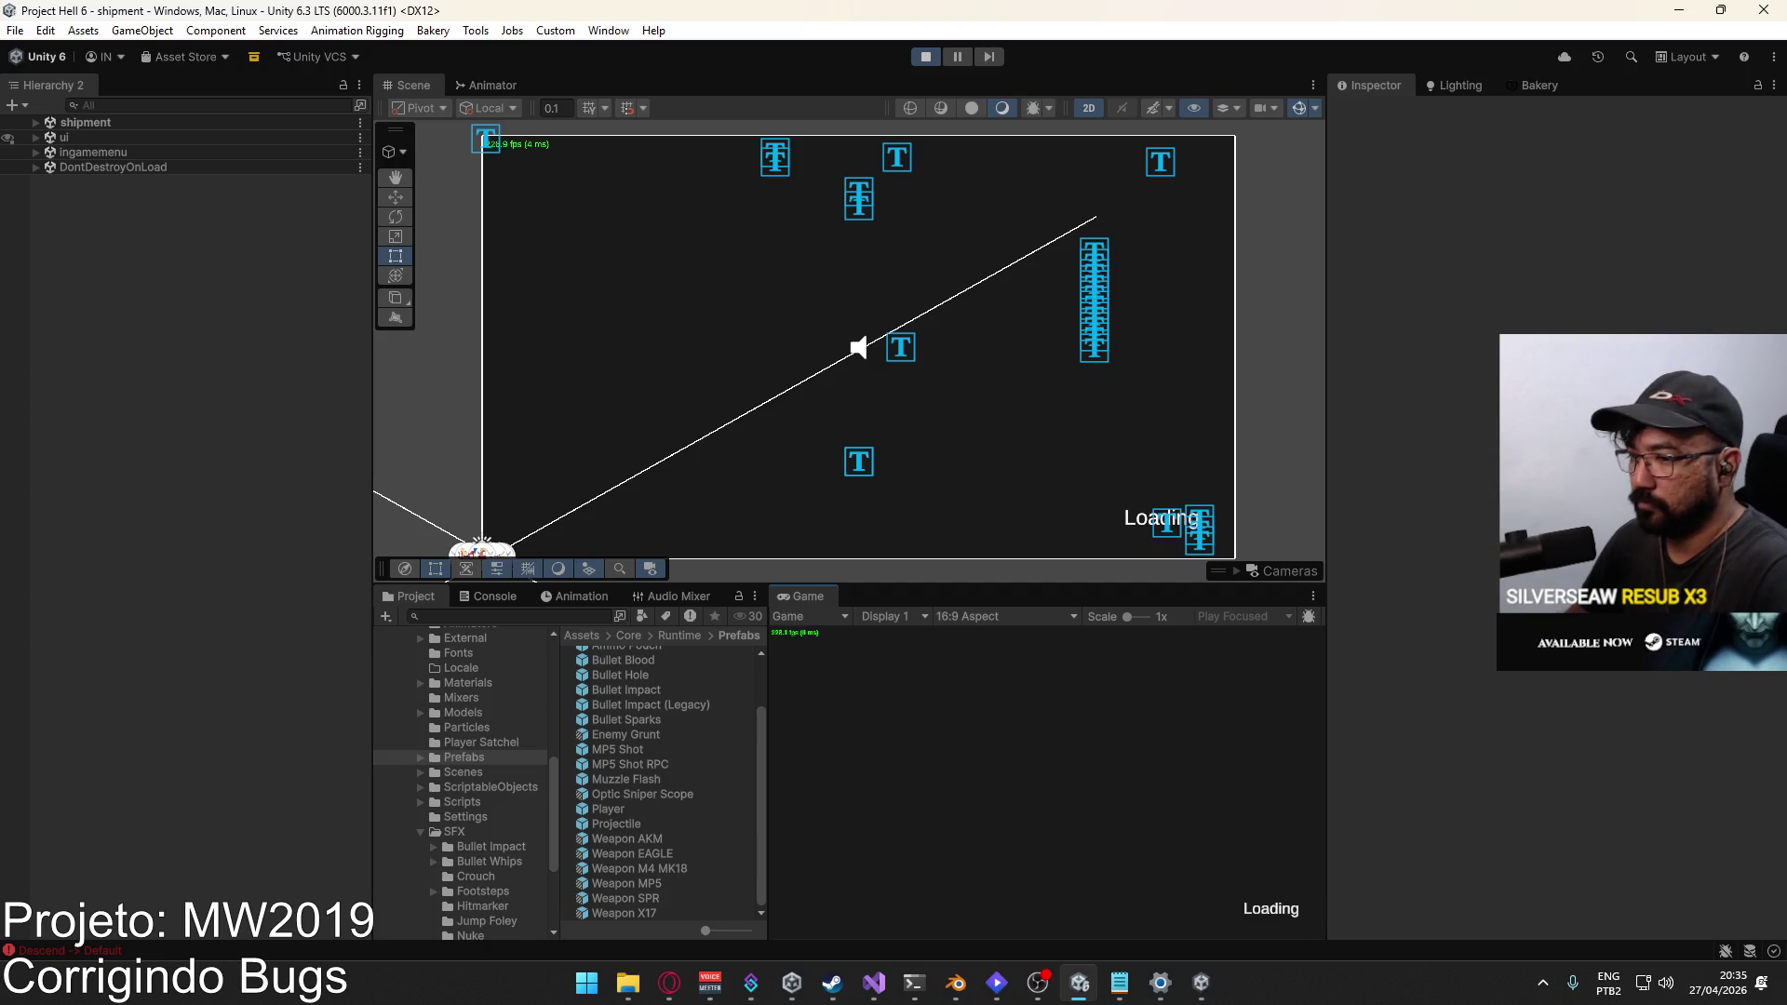
Step: Aim down sights in the build, walk out of the container, and fire one shot
{"action": "key", "text": "super"}
{"action": "key", "text": "super"}
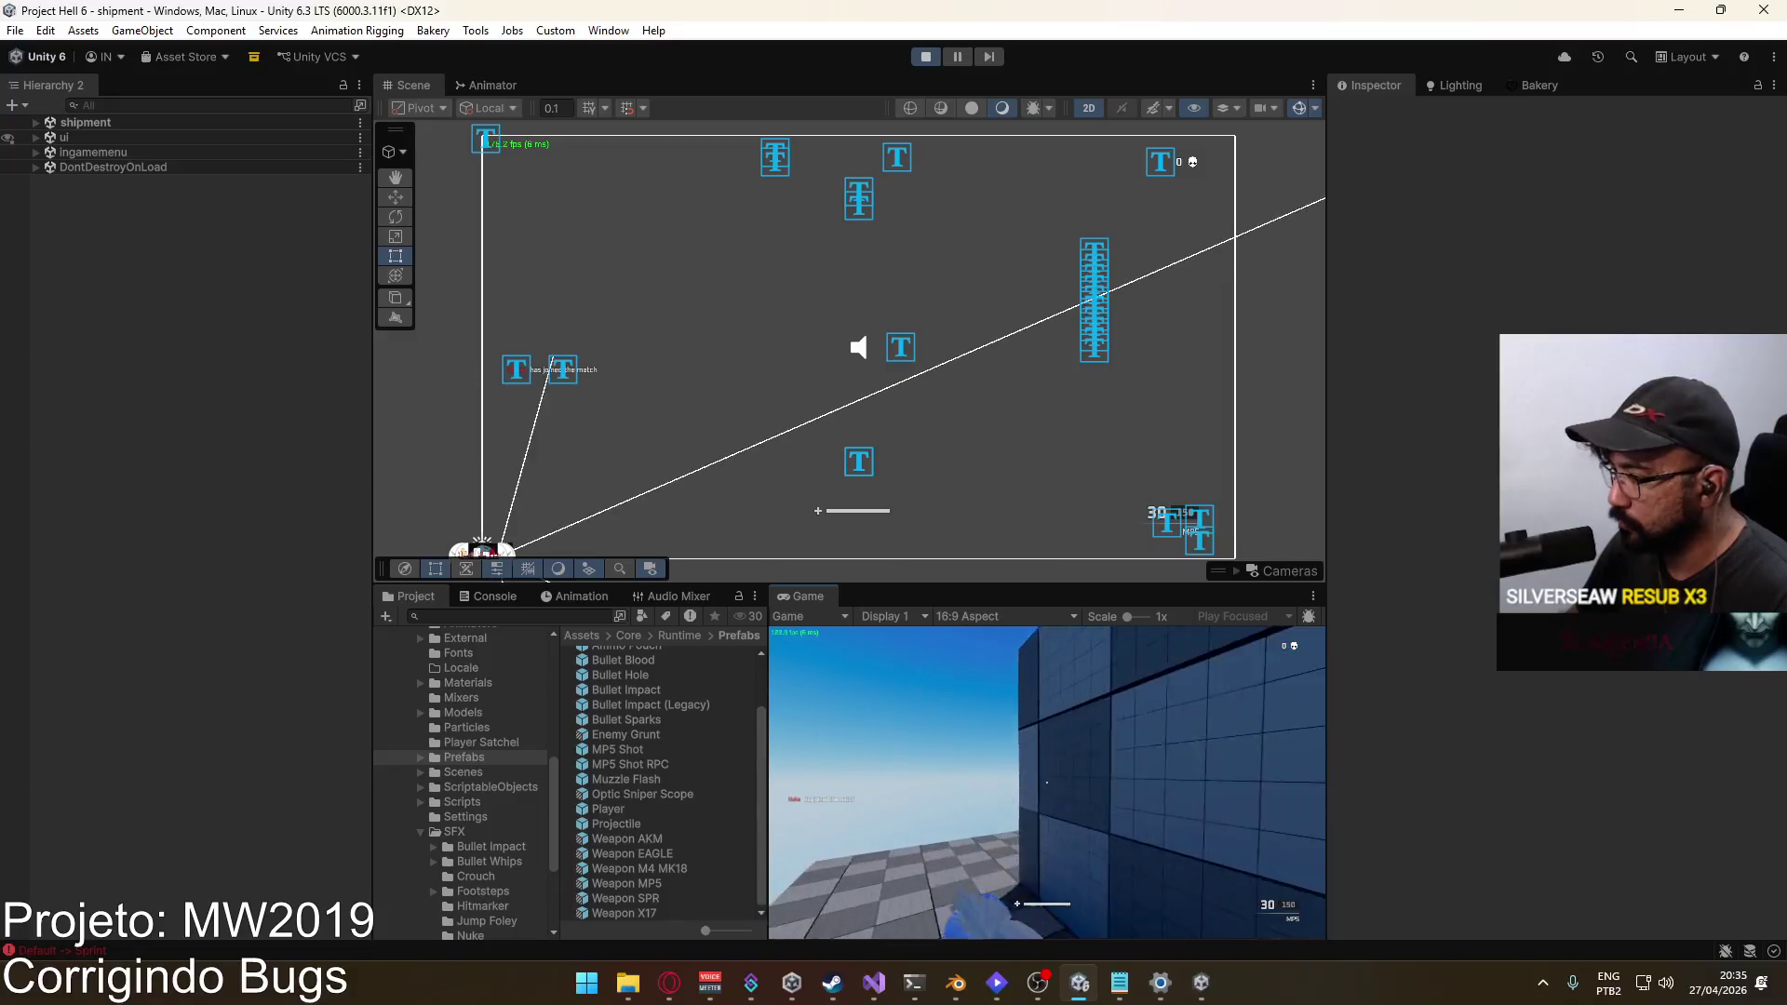
{"action": "key", "text": "super"}
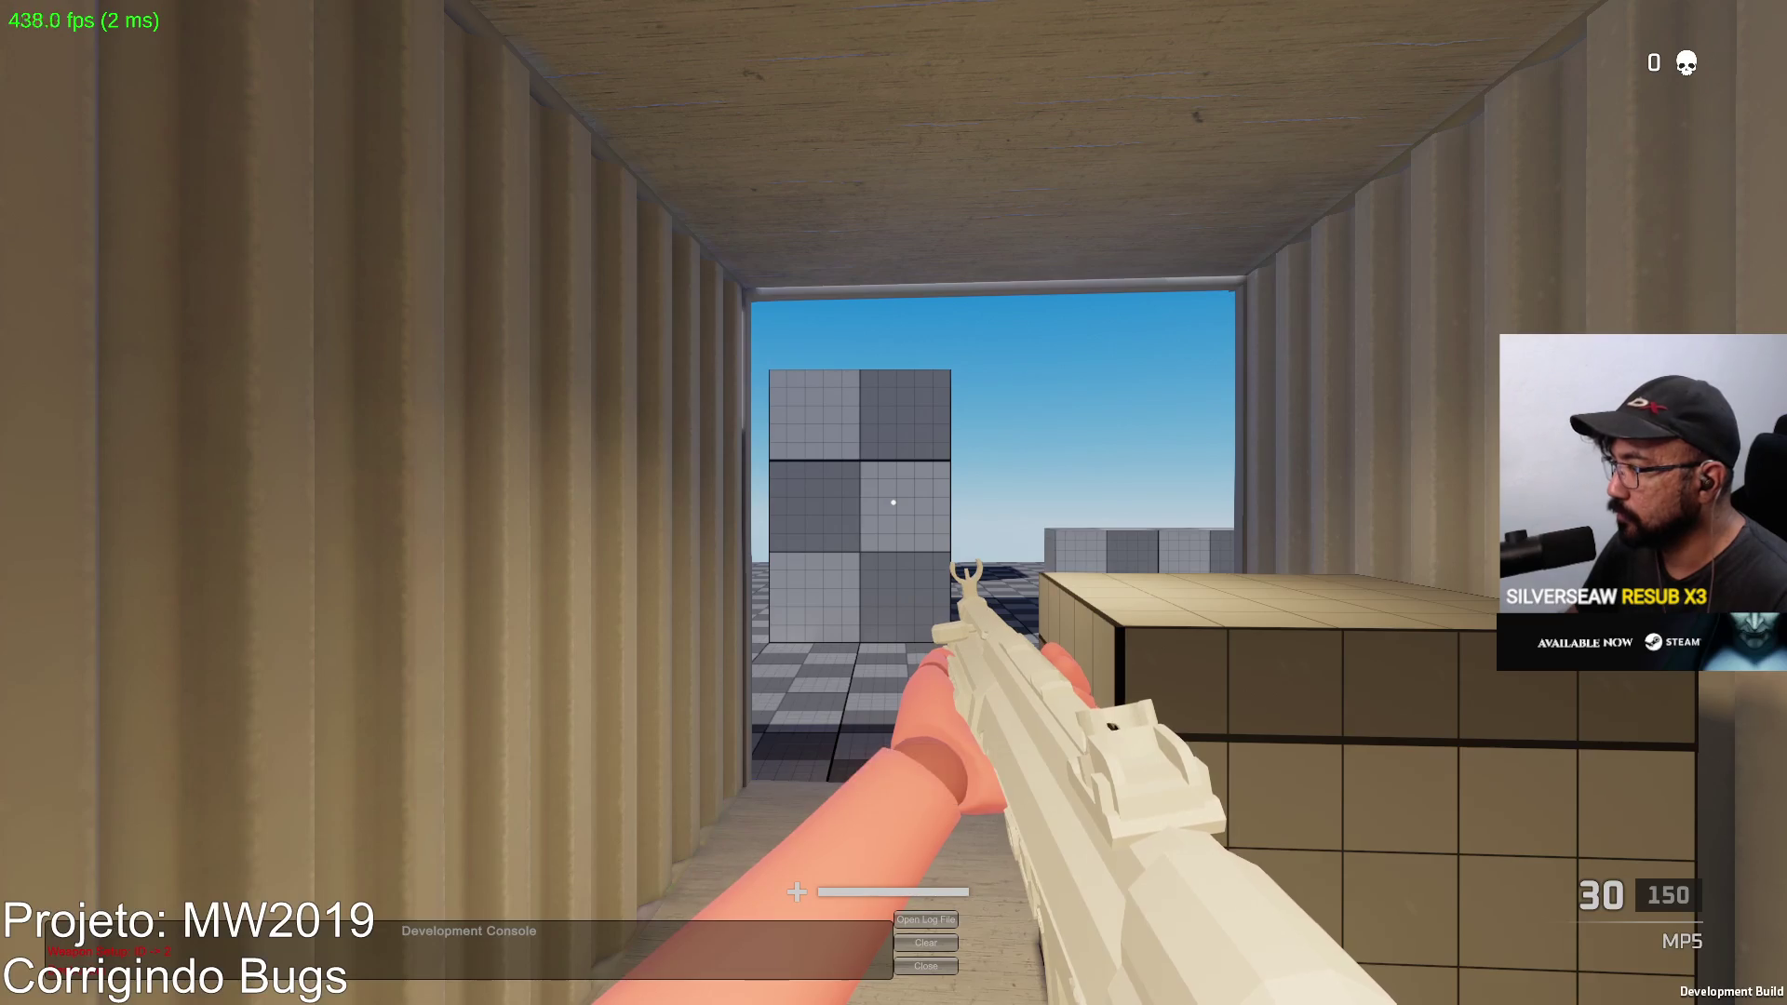
{"action": "right_click", "coordinate": [893, 503]}
{"action": "key", "text": "w"}
{"action": "left_click", "coordinate": [893, 503]}
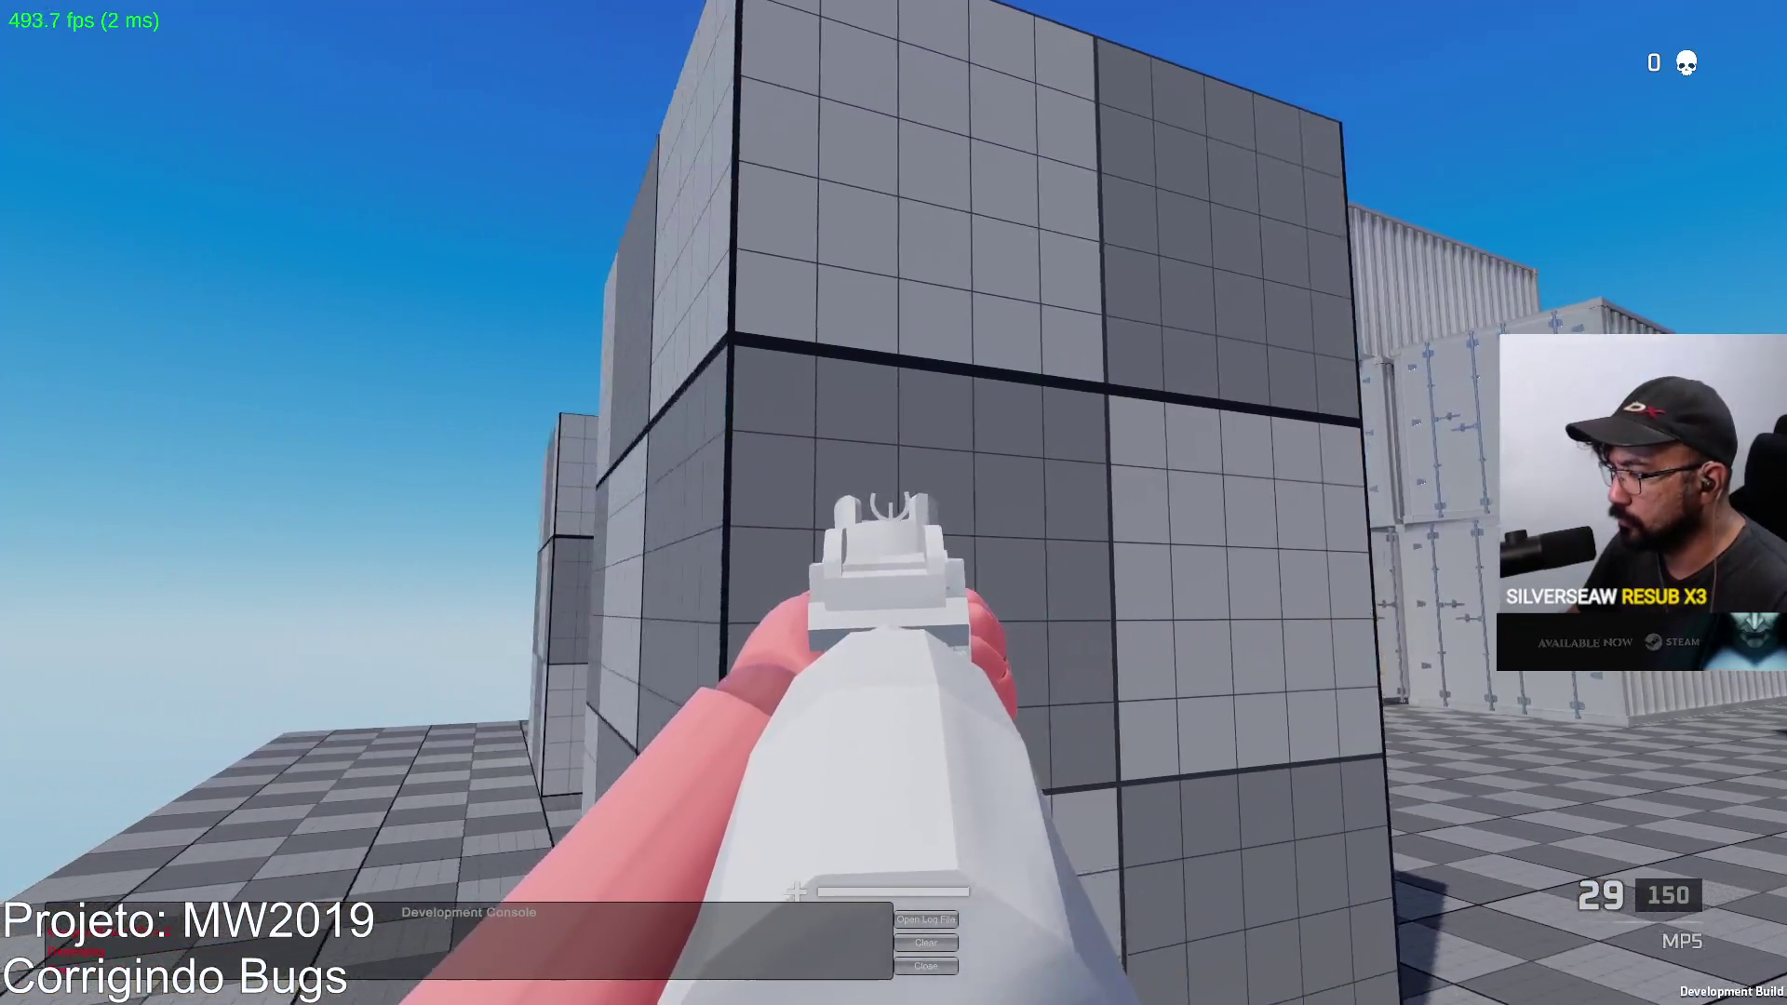
Step: Show the Console and inspect the Post RPC error entry
{"action": "key", "text": "alt+Tab"}
{"action": "key", "text": "super"}
{"action": "key", "text": "super"}
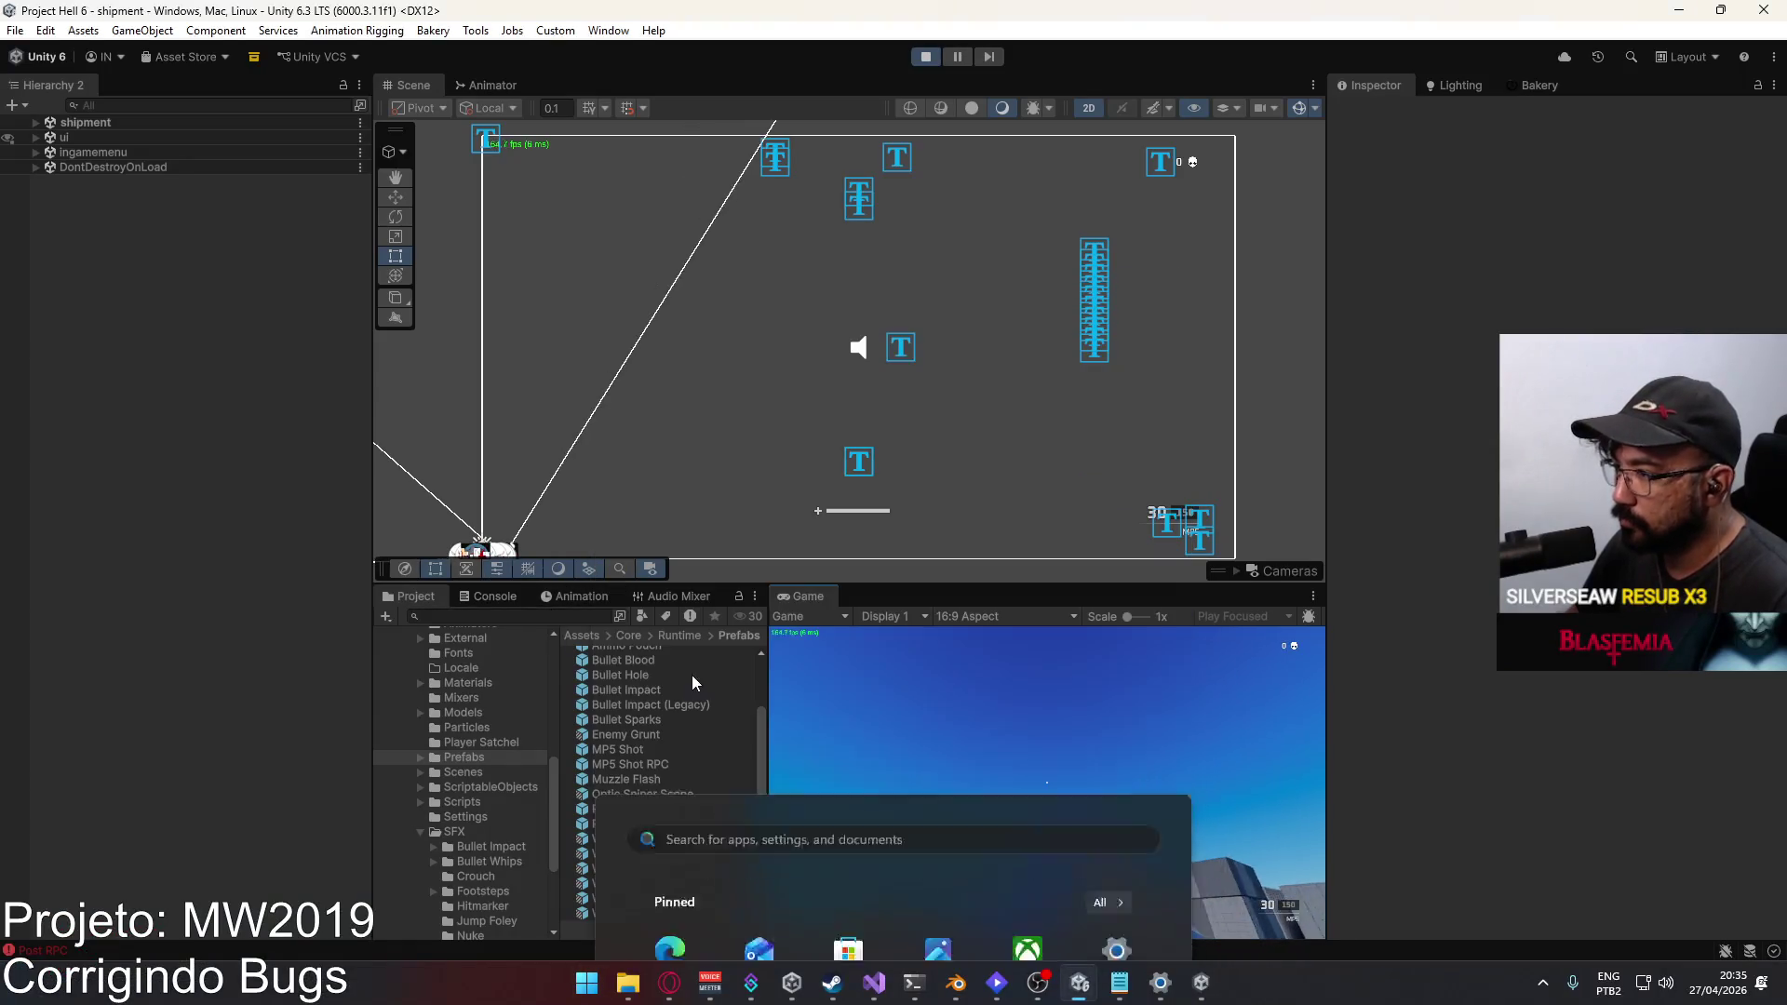
{"action": "left_click", "coordinate": [493, 598]}
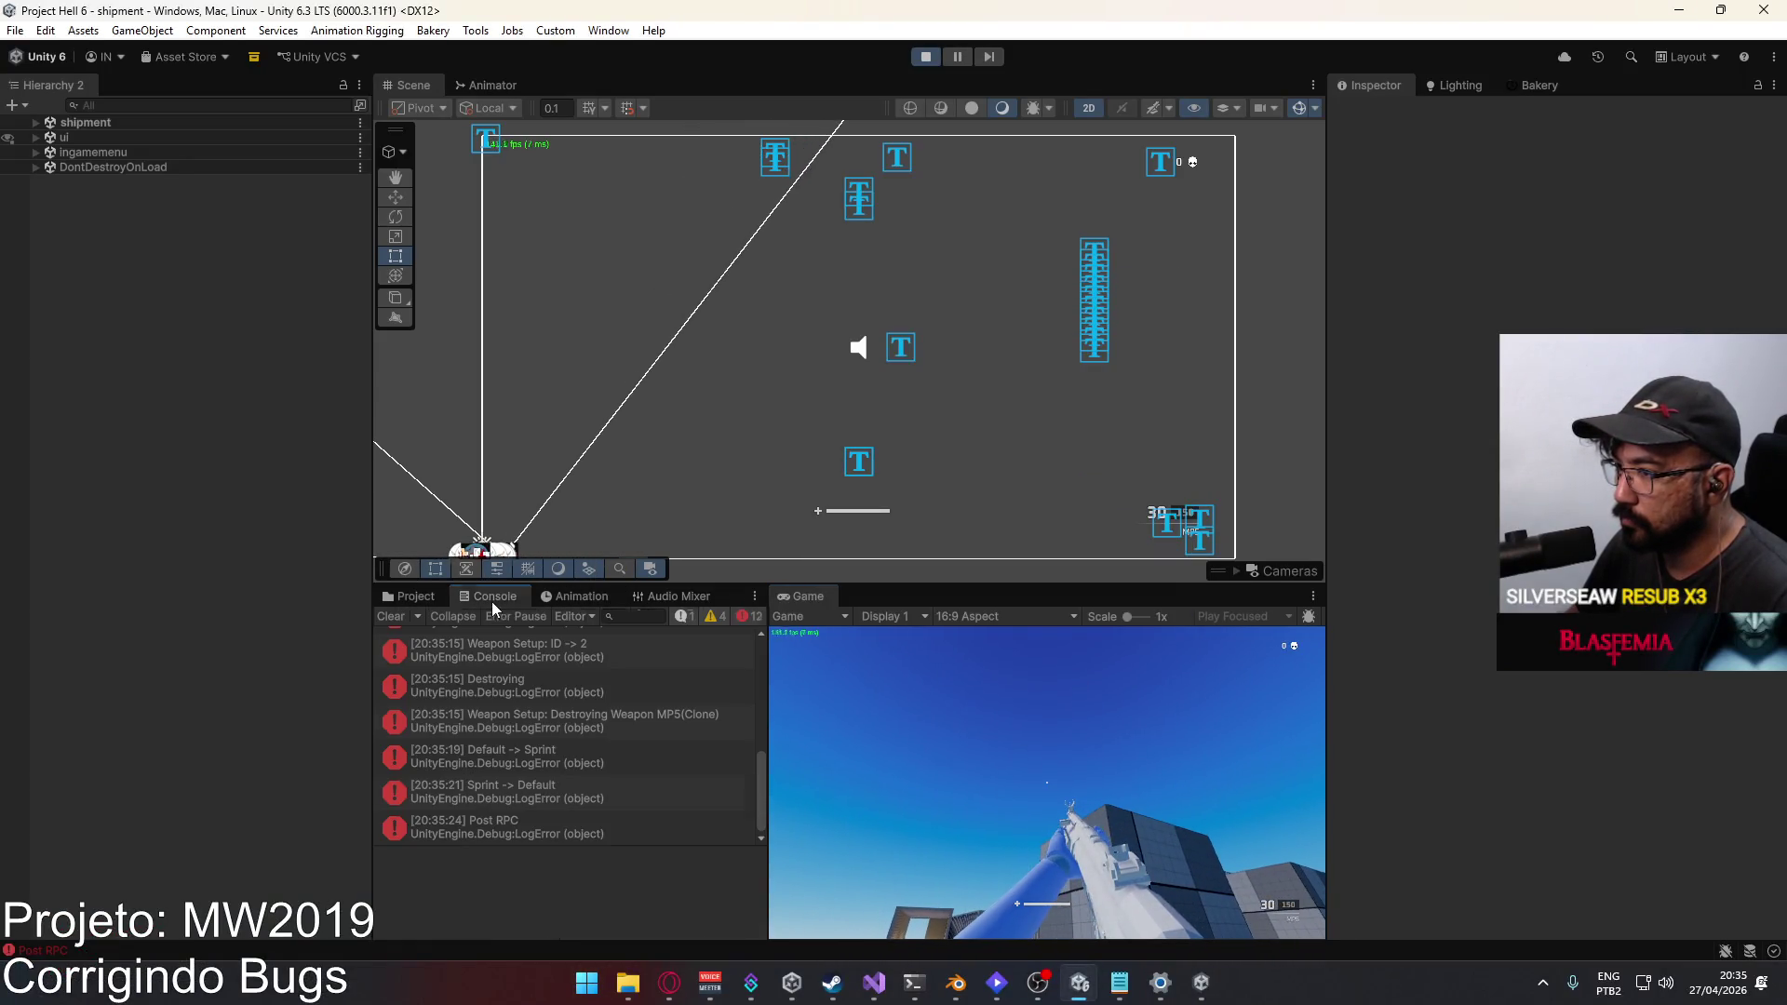
{"action": "left_click", "coordinate": [571, 825]}
Step: Fire two more shots in the build and inspect the 20:35:24 Post RPC entry
{"action": "key", "text": "alt+Tab"}
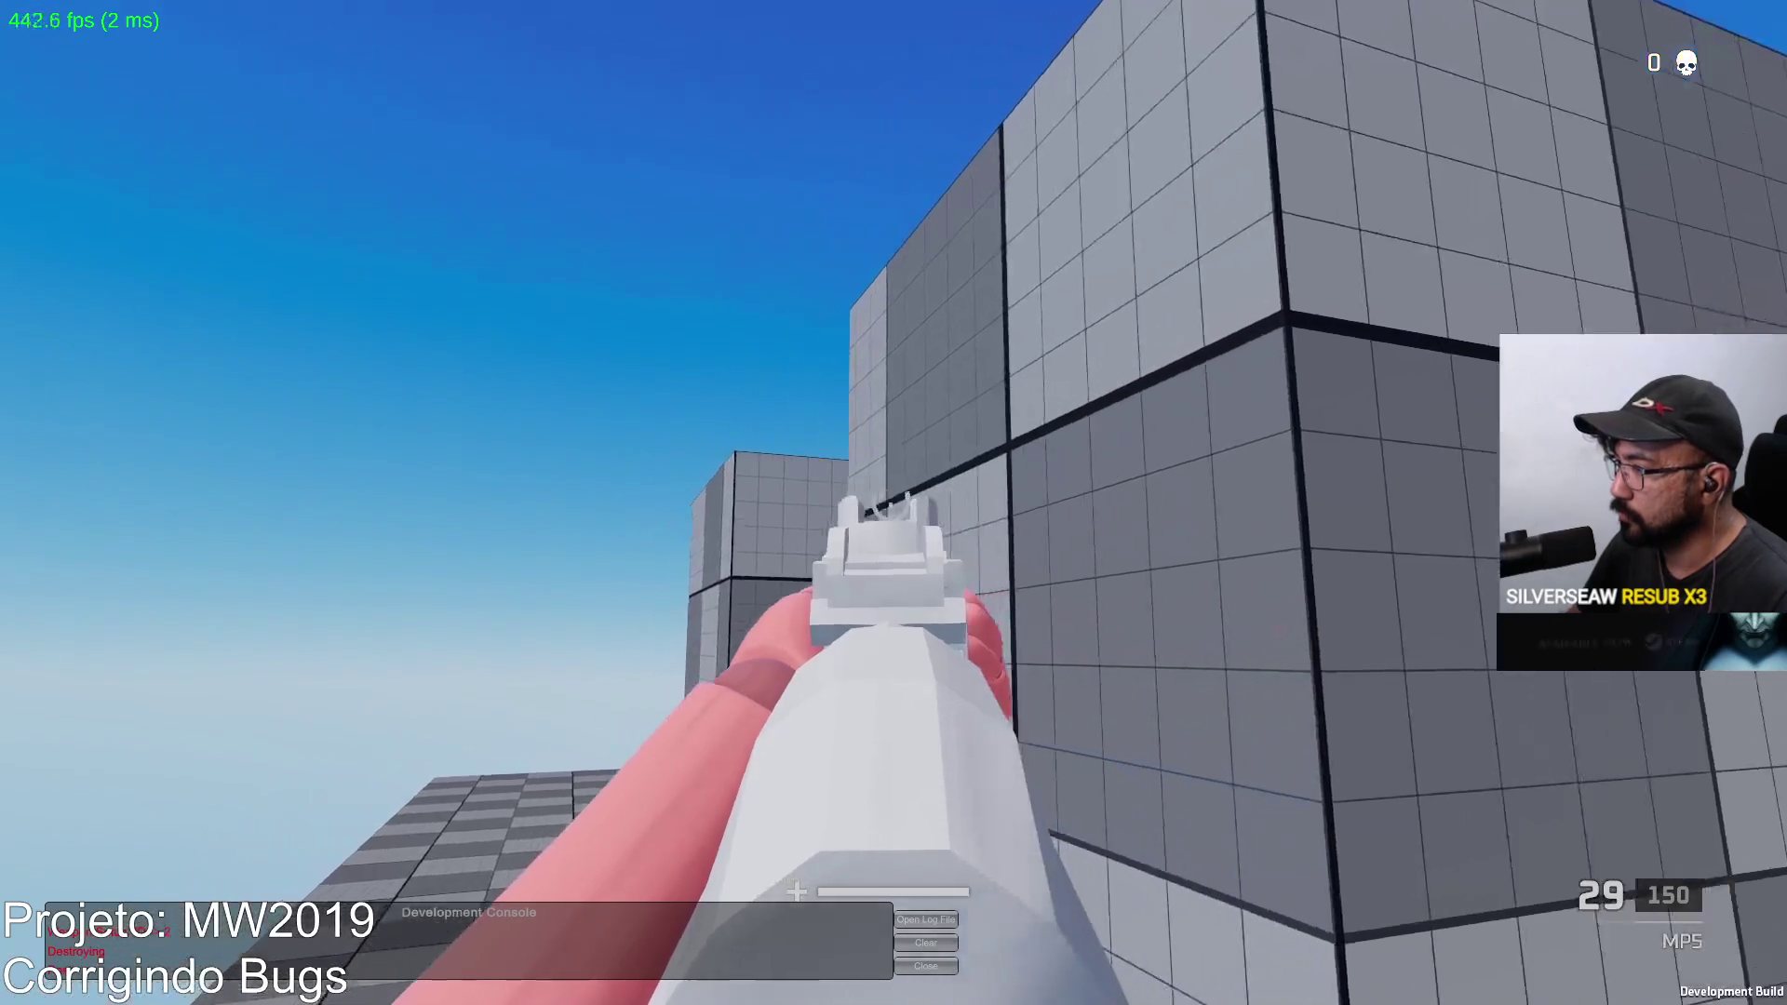
{"action": "right_click", "coordinate": [894, 503]}
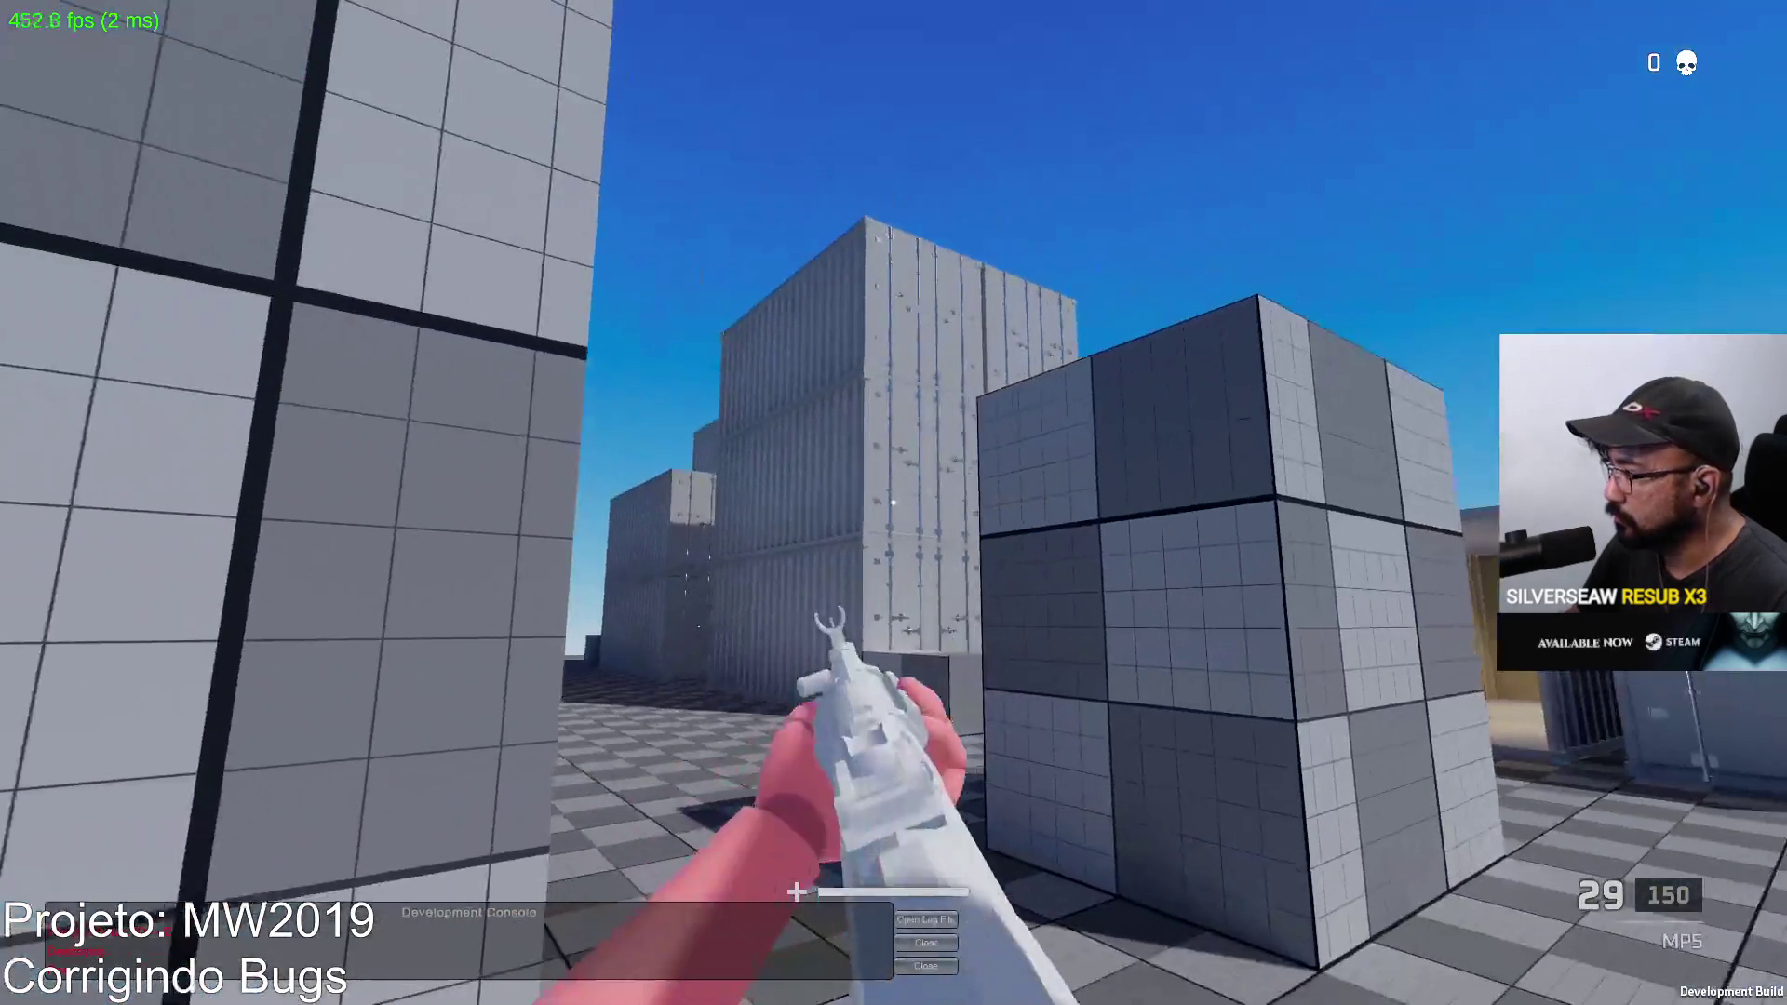
{"action": "left_click", "coordinate": [893, 502]}
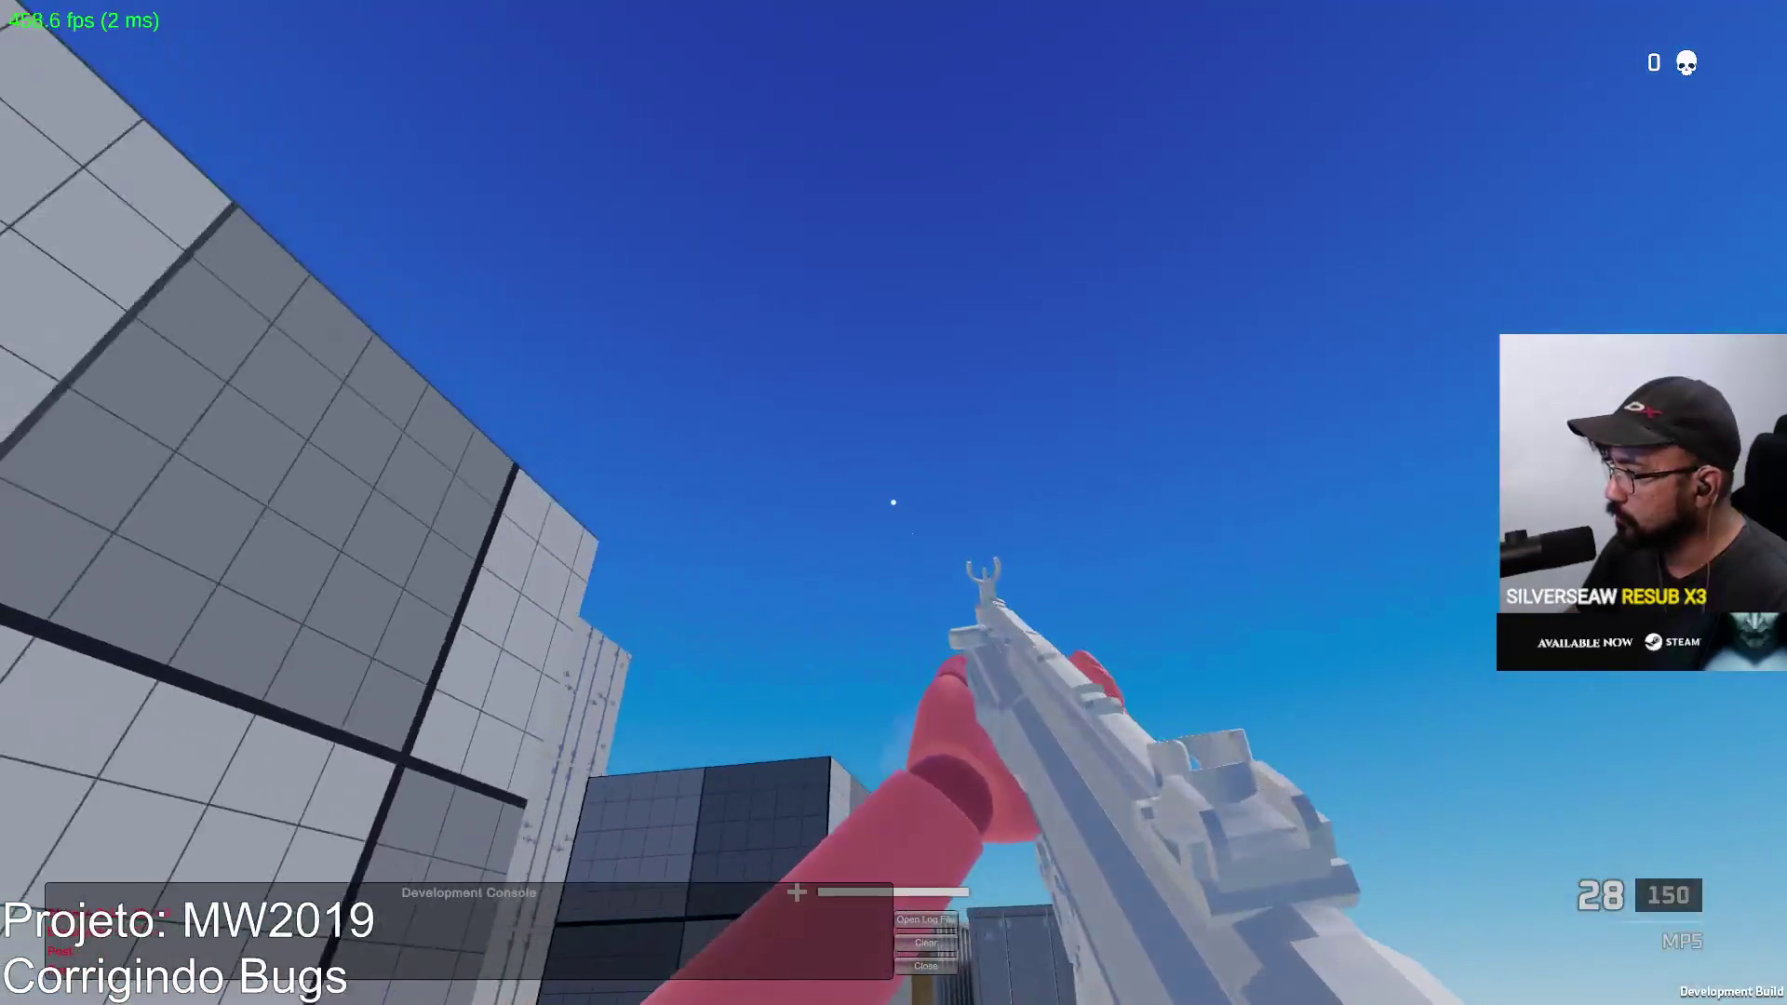
{"action": "left_click", "coordinate": [894, 503]}
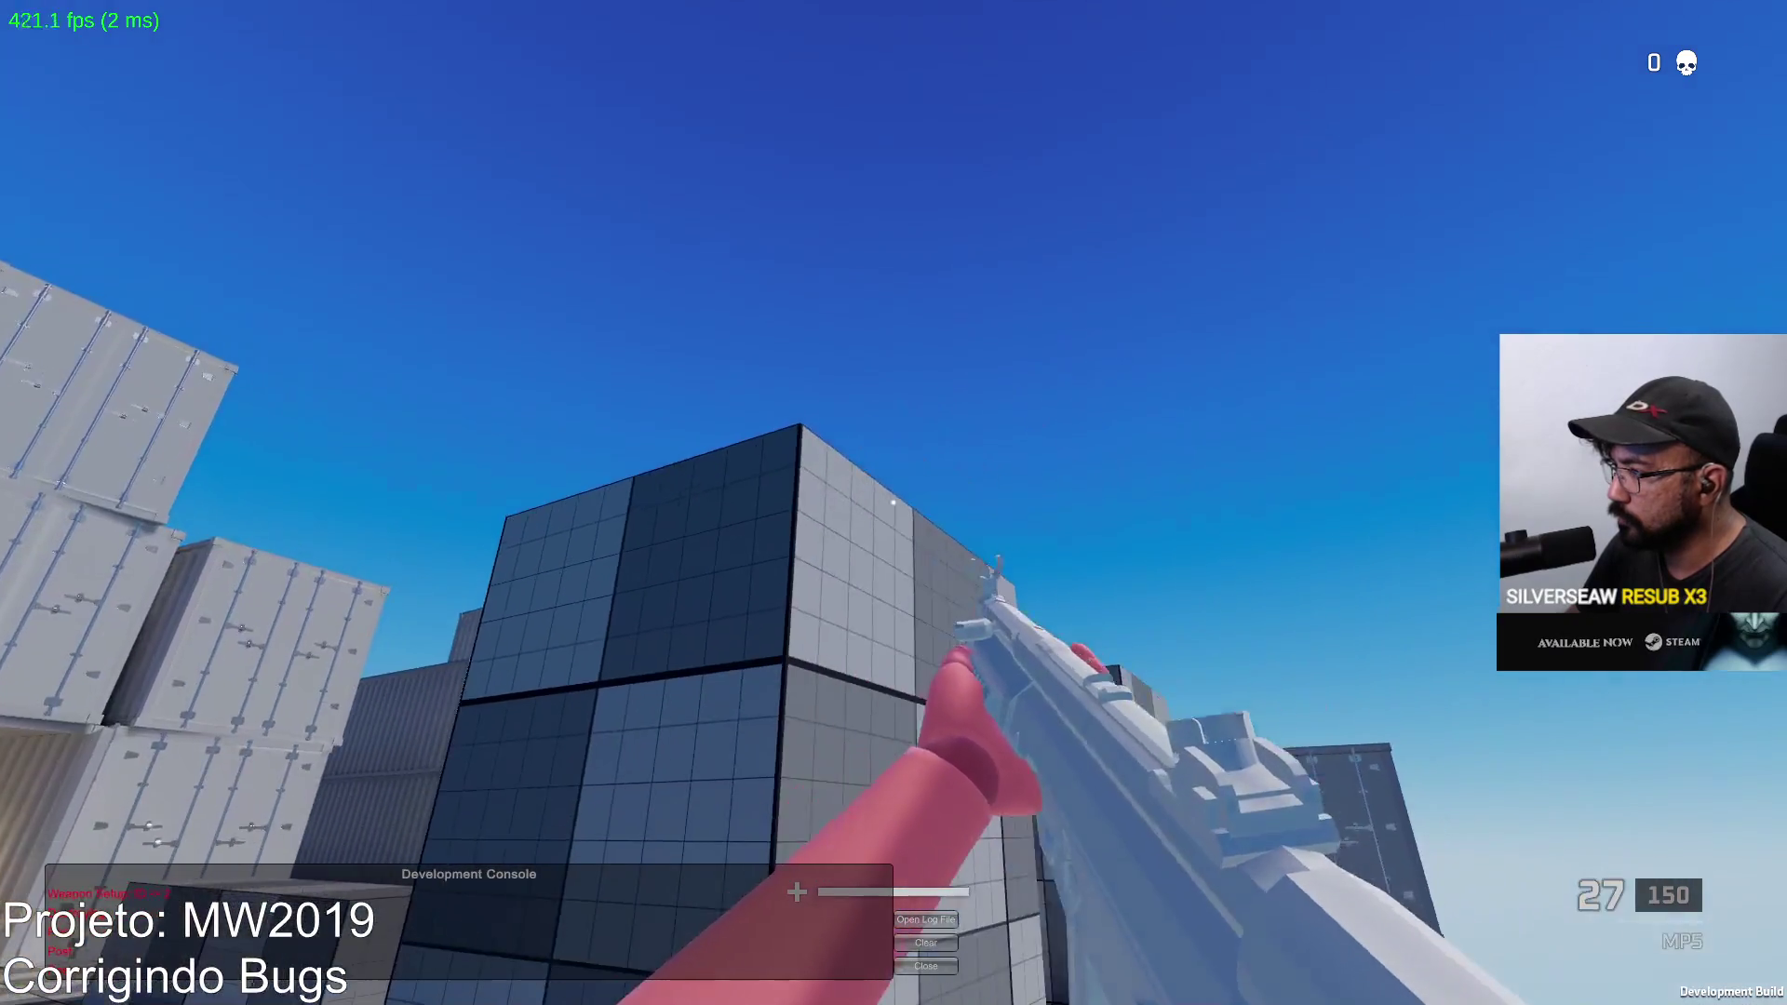
{"action": "key", "text": "alt+Tab"}
{"action": "left_click", "coordinate": [558, 721]}
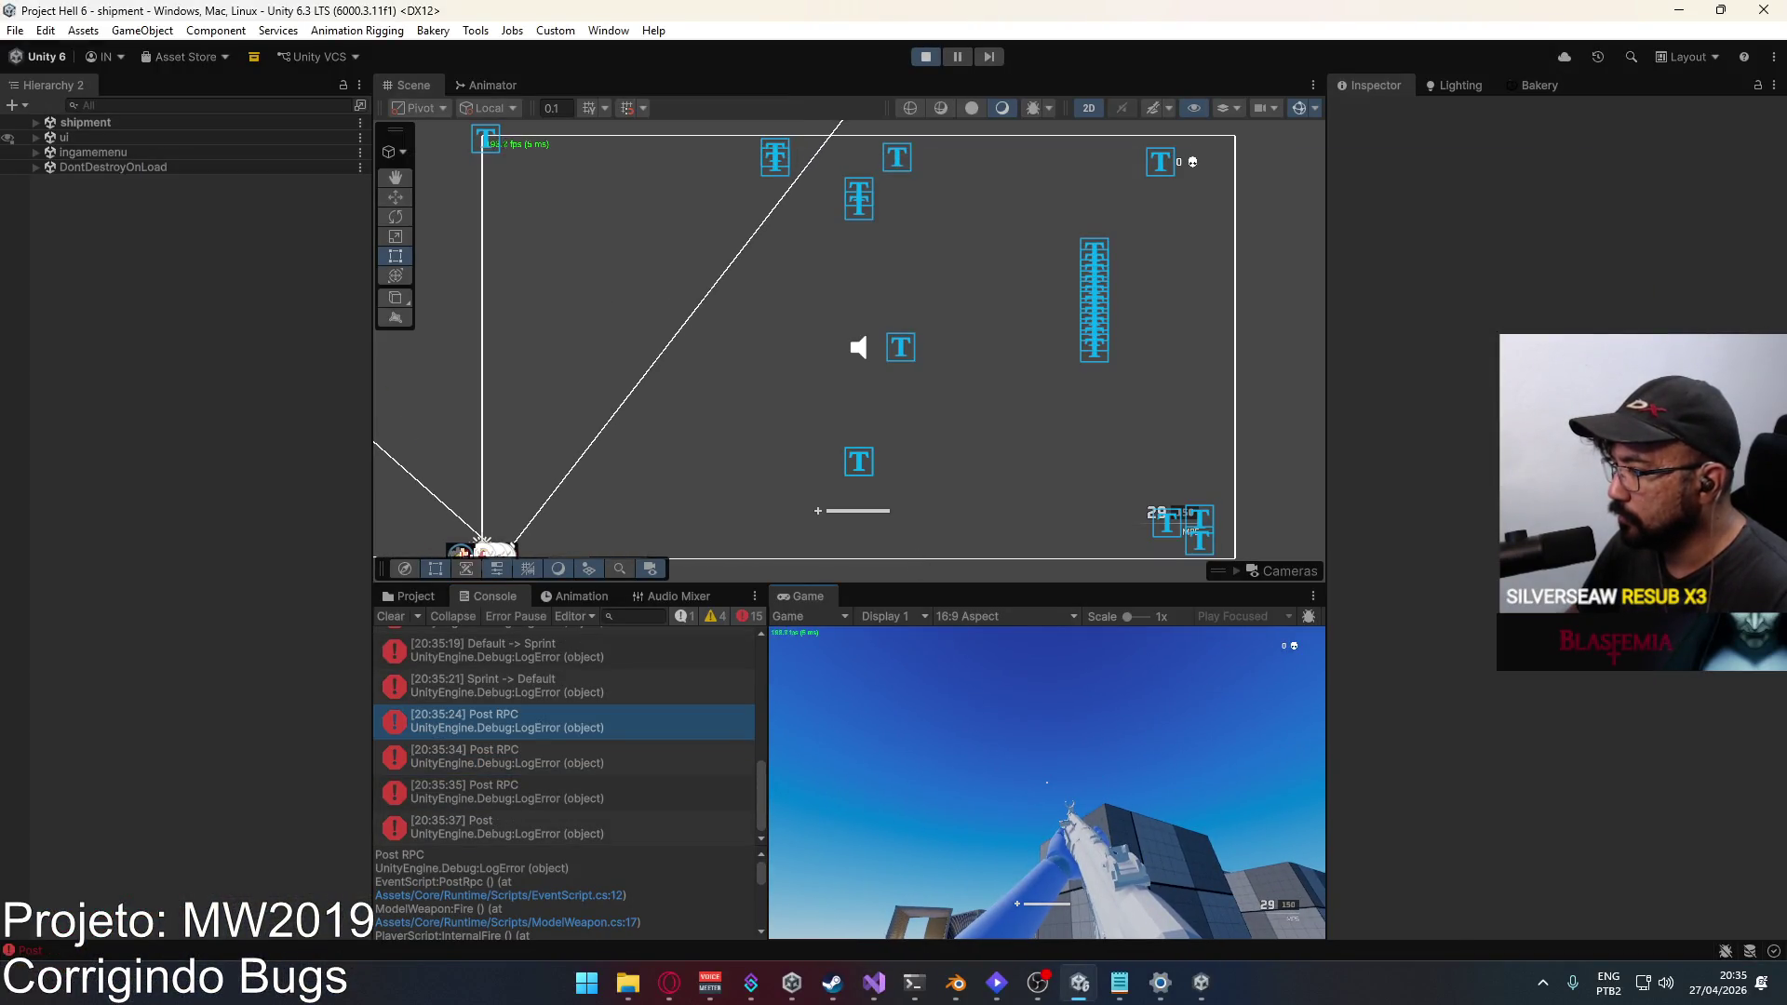
{"action": "left_click", "coordinate": [36, 121]}
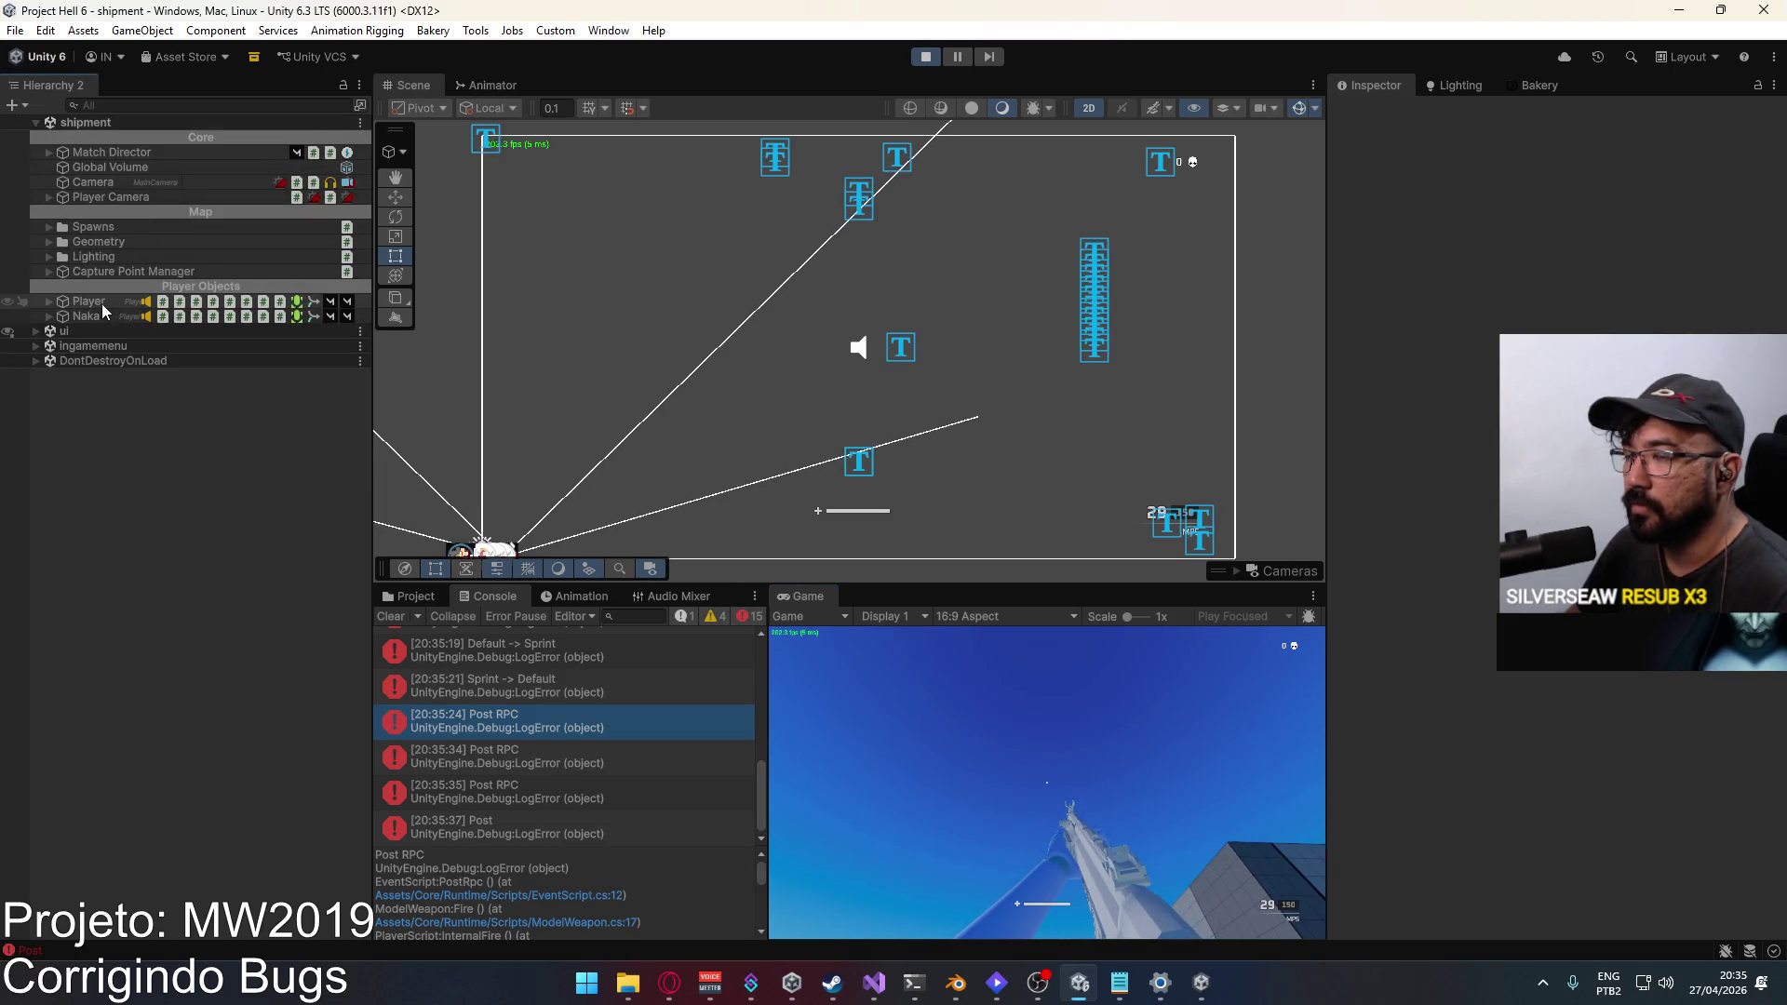
Step: Expand Player and Naka in the Hierarchy and review Naka's components
{"action": "left_click", "coordinate": [49, 301]}
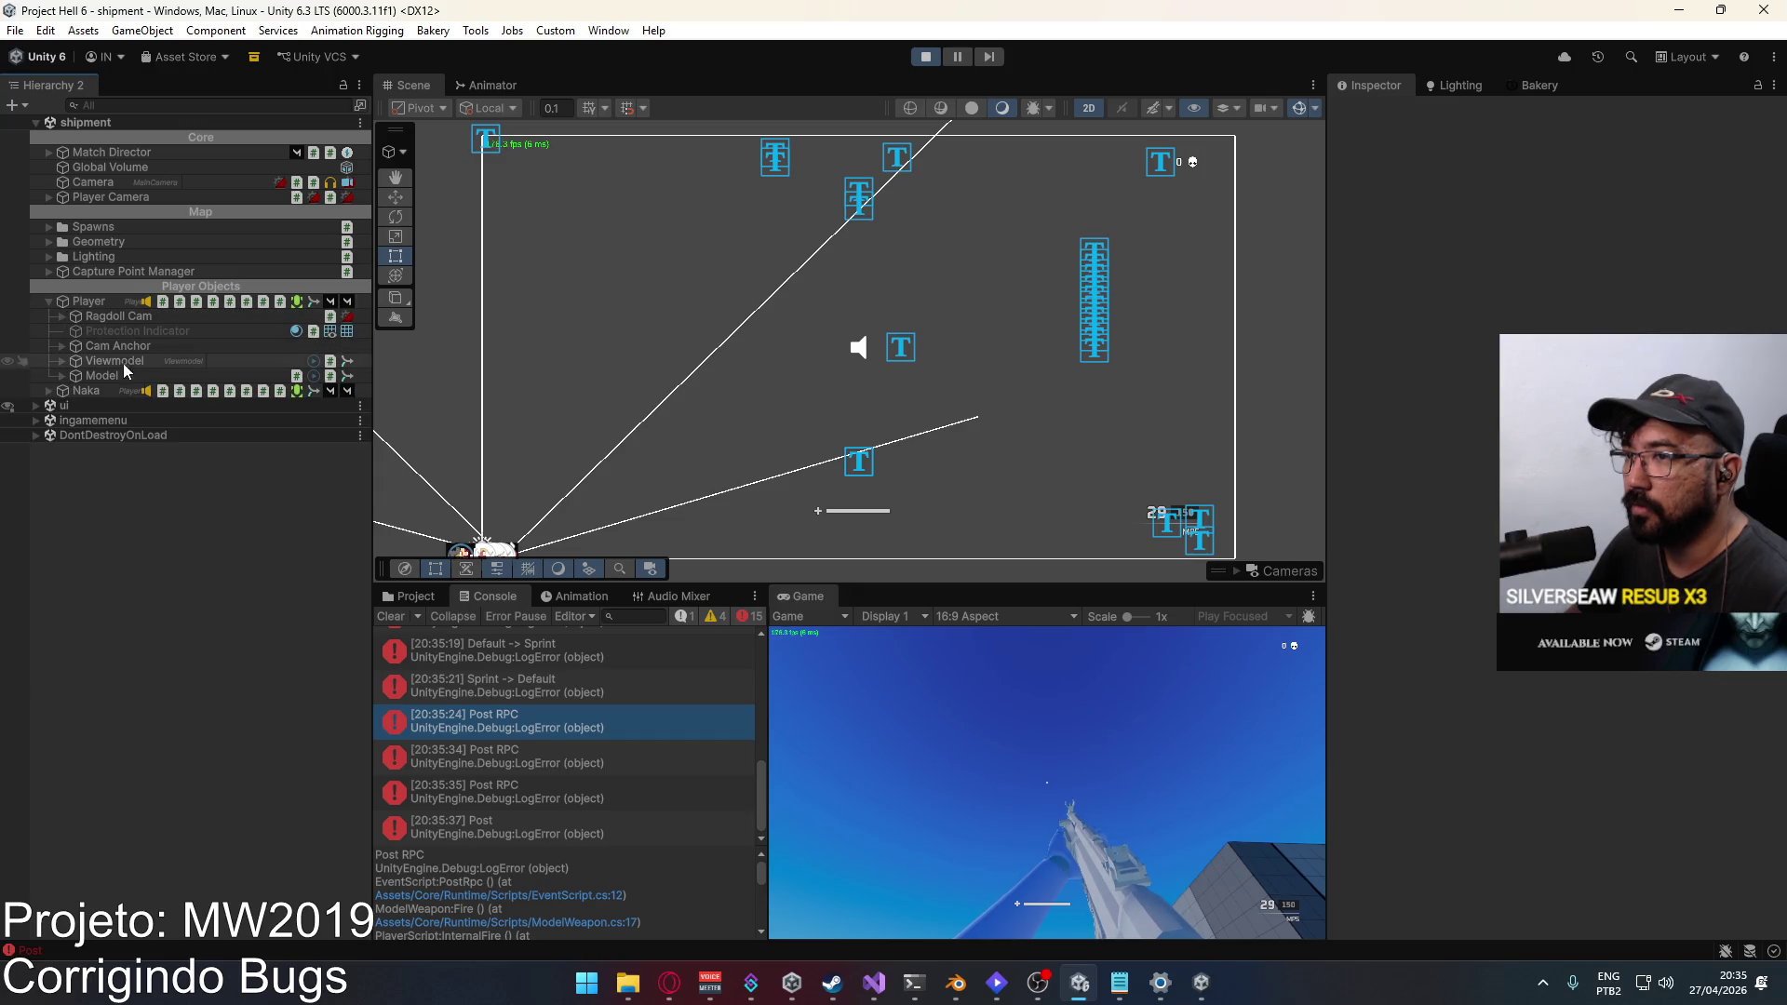
{"action": "left_click", "coordinate": [48, 391]}
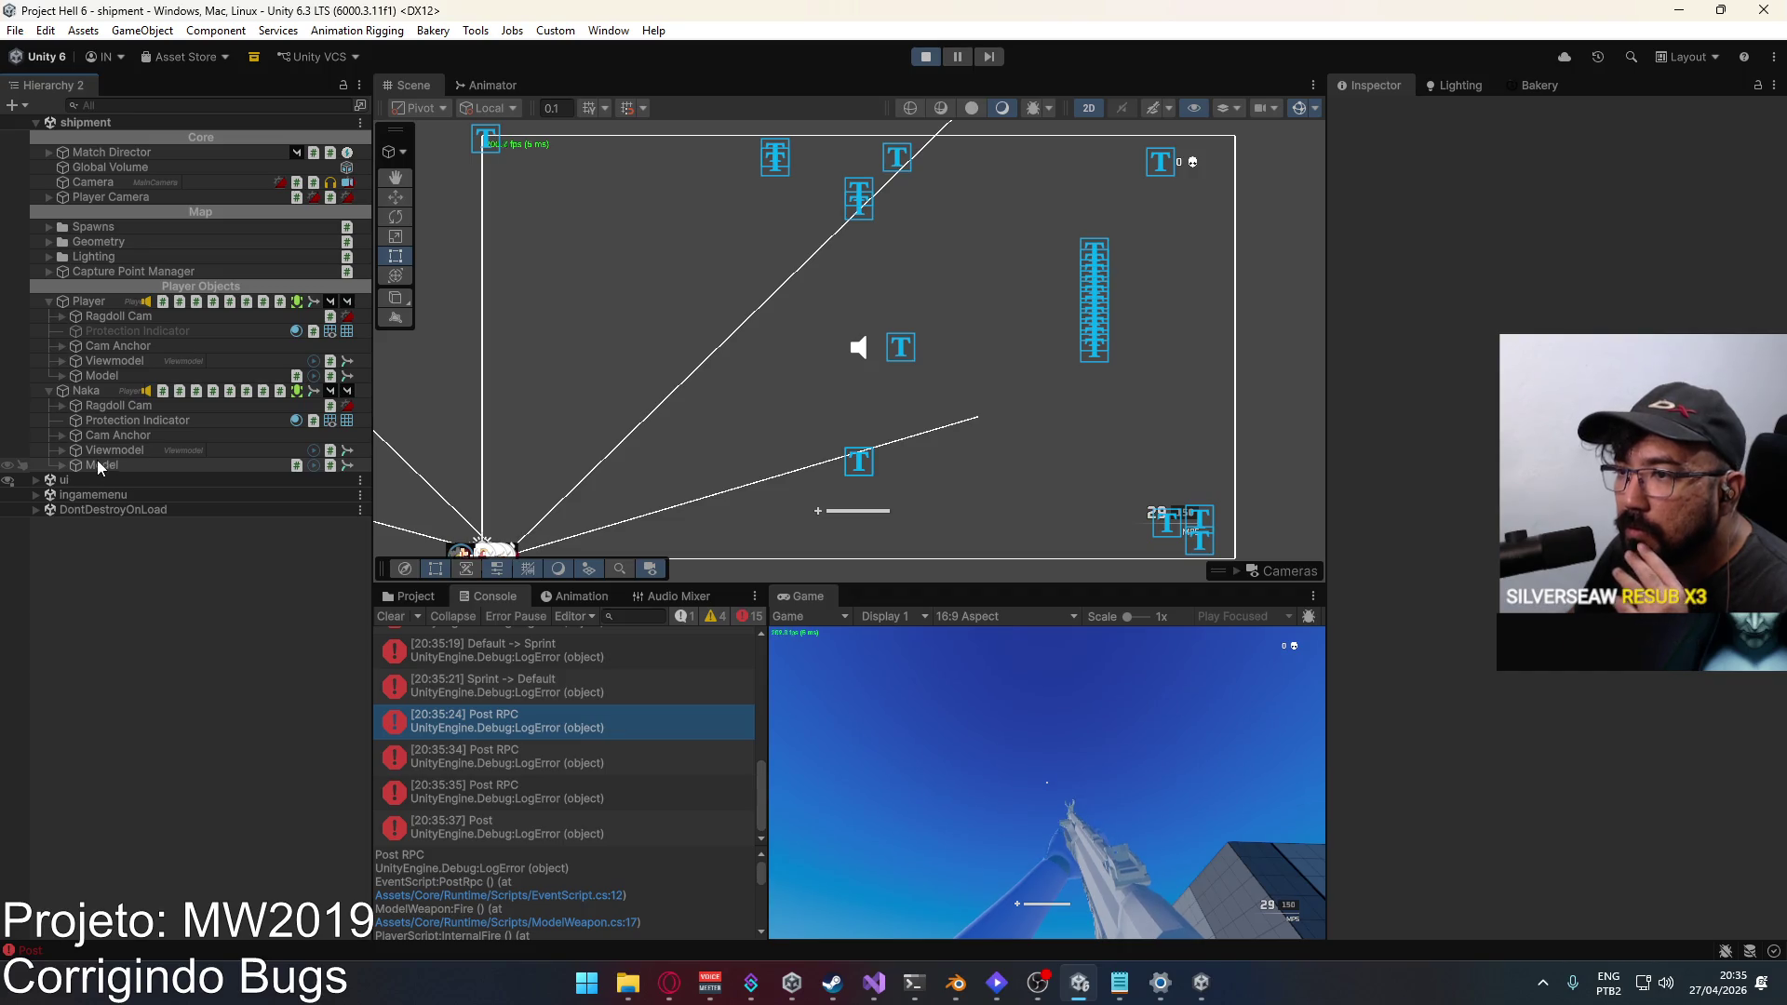
{"action": "left_click", "coordinate": [105, 388]}
{"action": "scroll", "coordinate": [1477, 458], "scroll_direction": "down", "scroll_amount": 5}
{"action": "scroll", "coordinate": [1478, 461], "scroll_direction": "down", "scroll_amount": 15}
{"action": "scroll", "coordinate": [1478, 461], "scroll_direction": "down", "scroll_amount": 8}
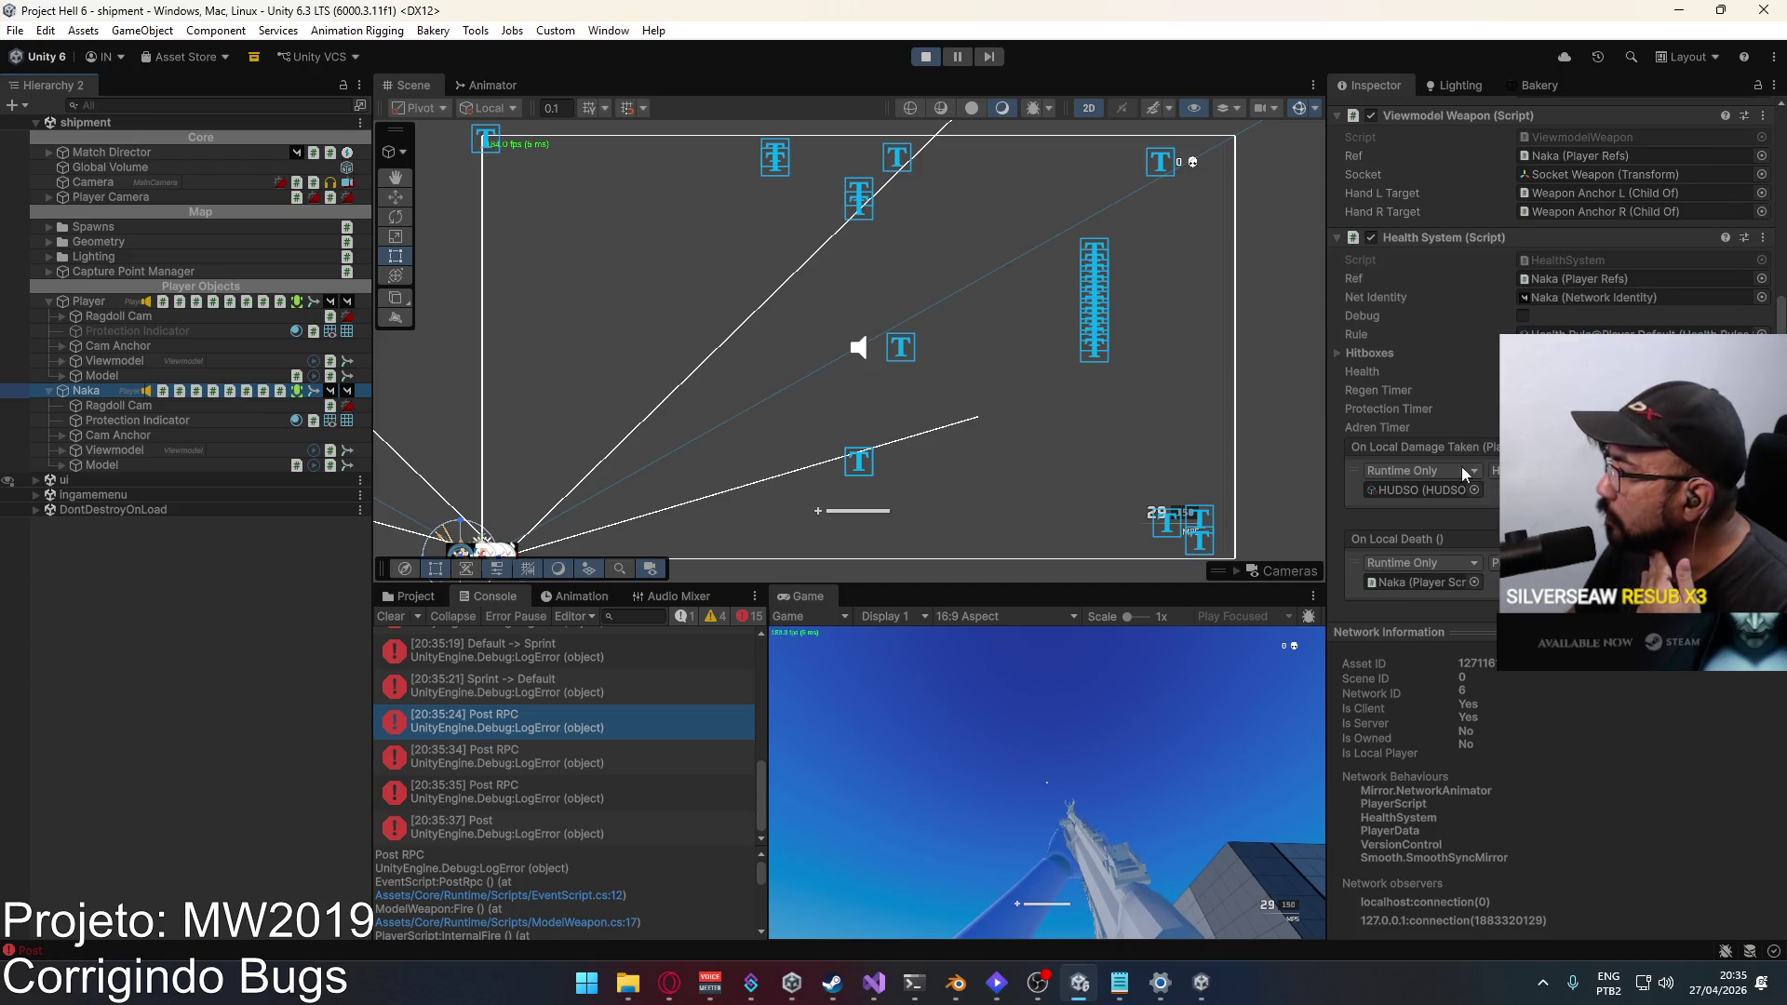
Step: Expand Naka's Model and Armature down to Hips, spine and legs, then fold it back
{"action": "left_click", "coordinate": [61, 464]}
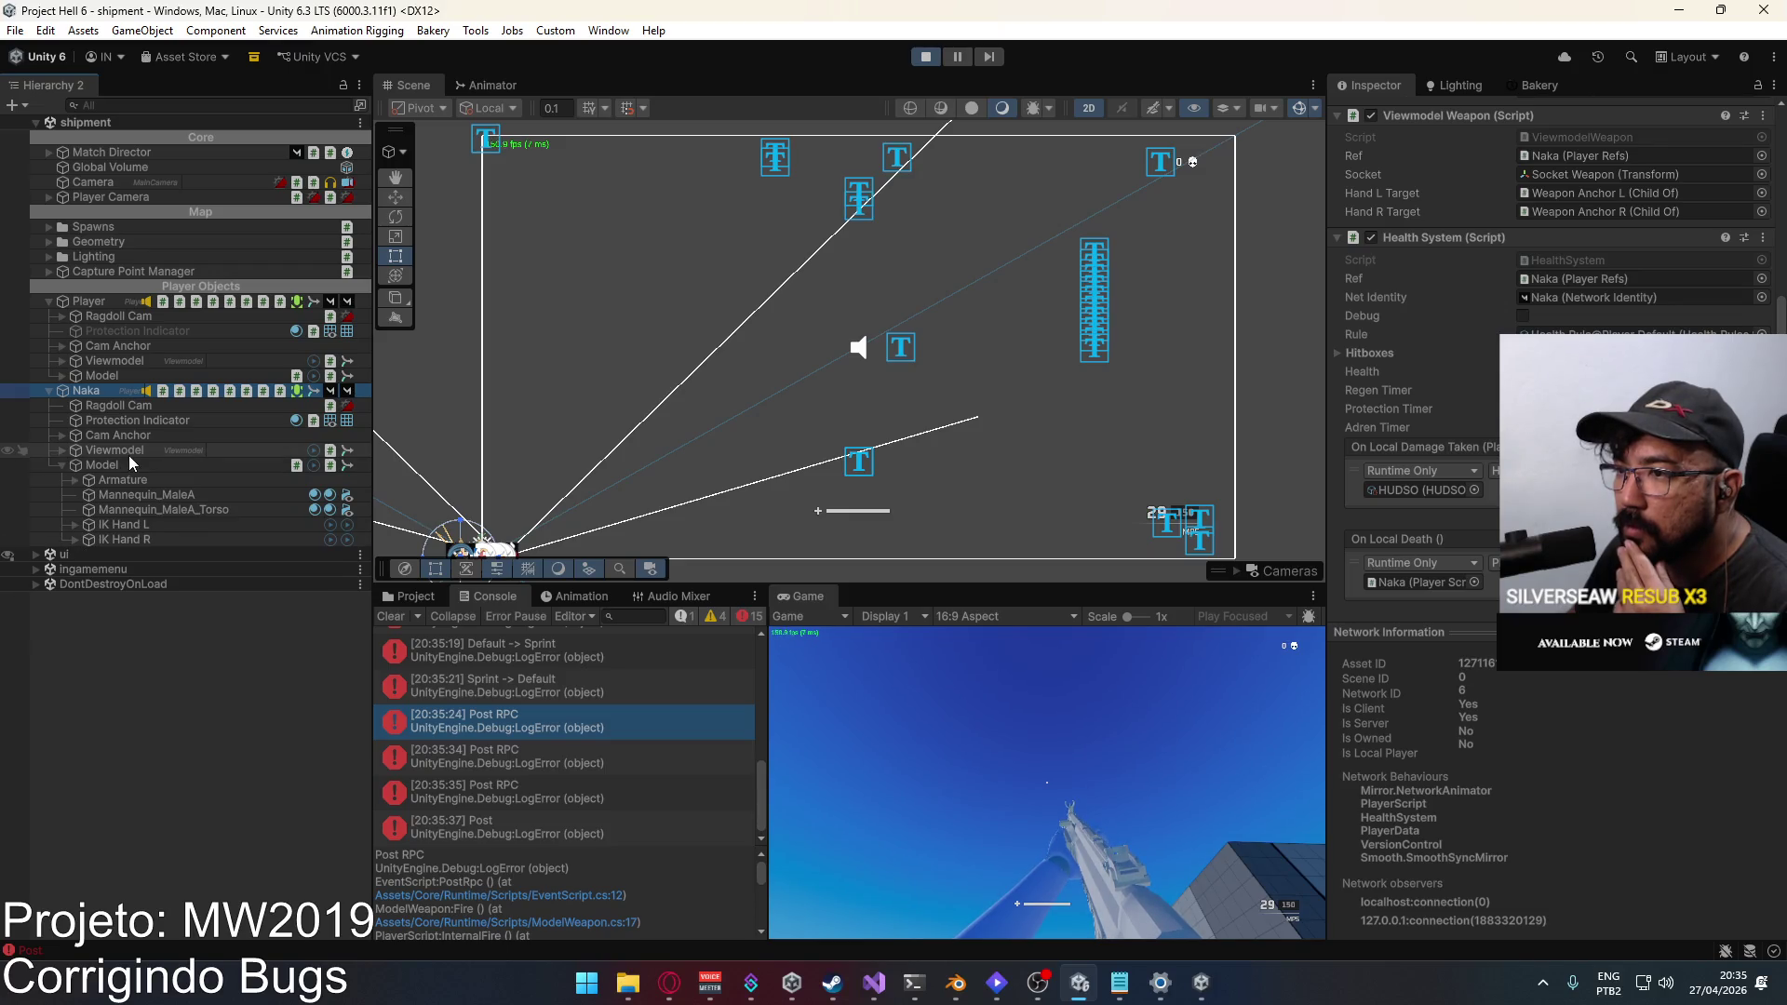
{"action": "left_click", "coordinate": [74, 479]}
{"action": "left_click", "coordinate": [89, 496]}
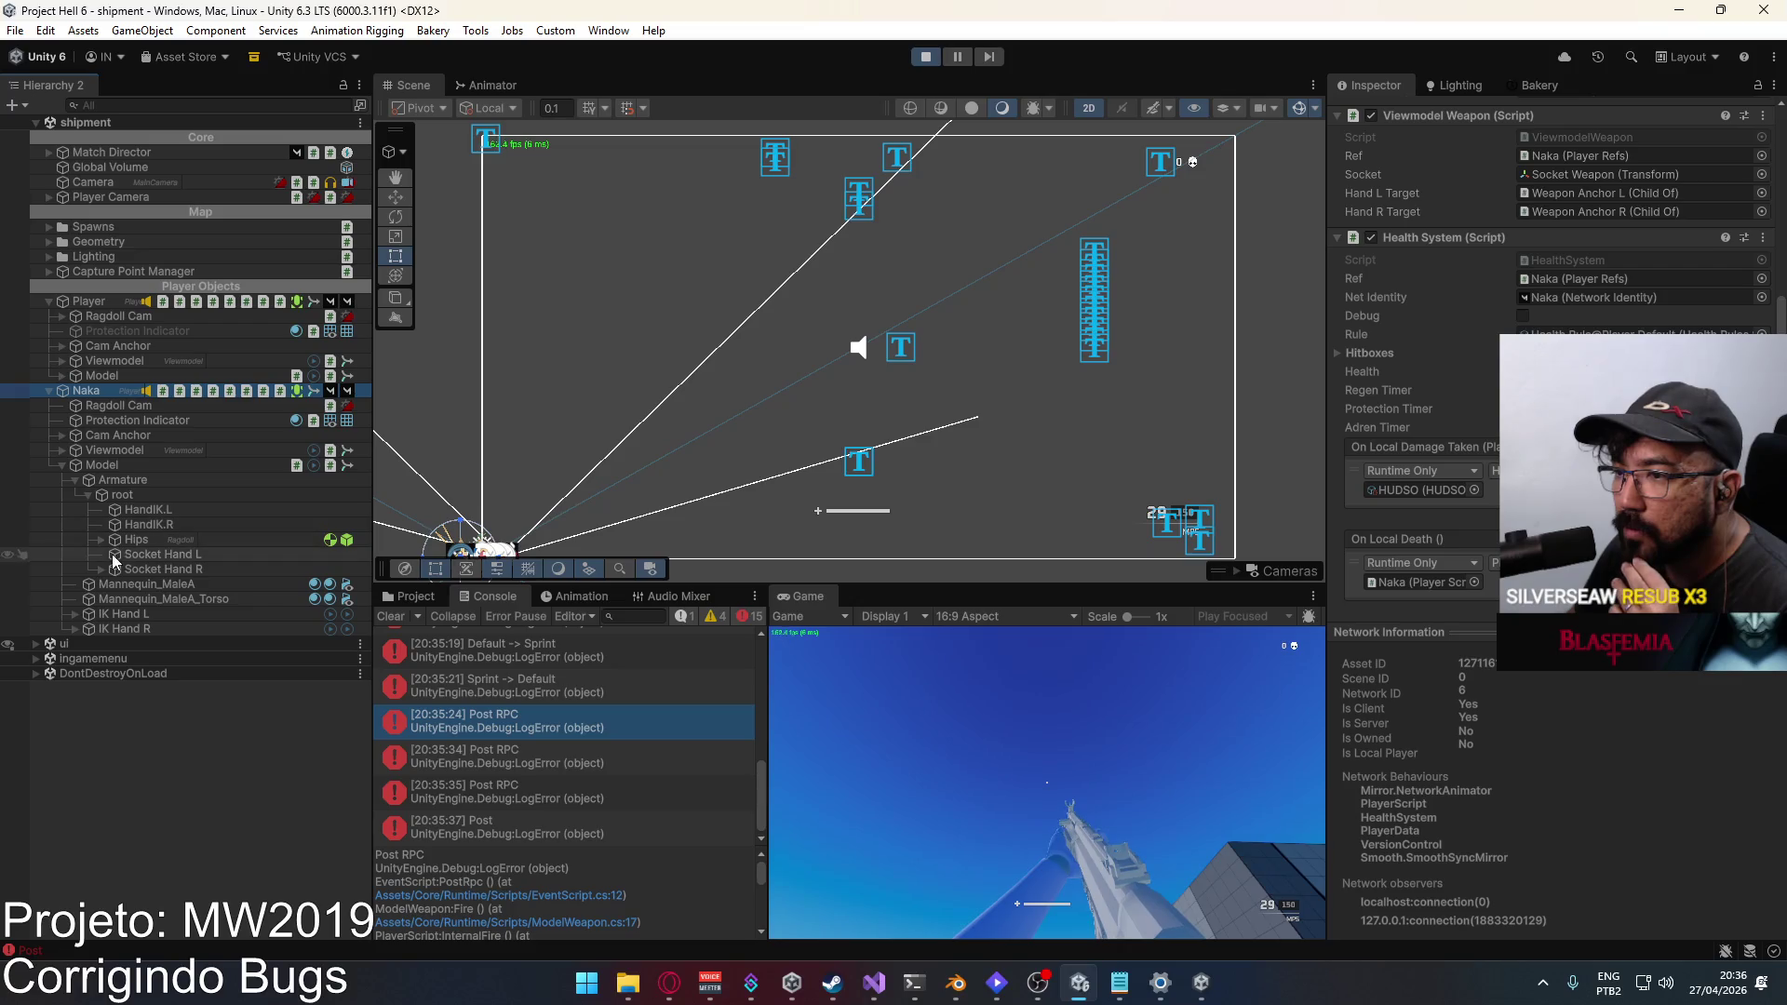
{"action": "left_click", "coordinate": [101, 540]}
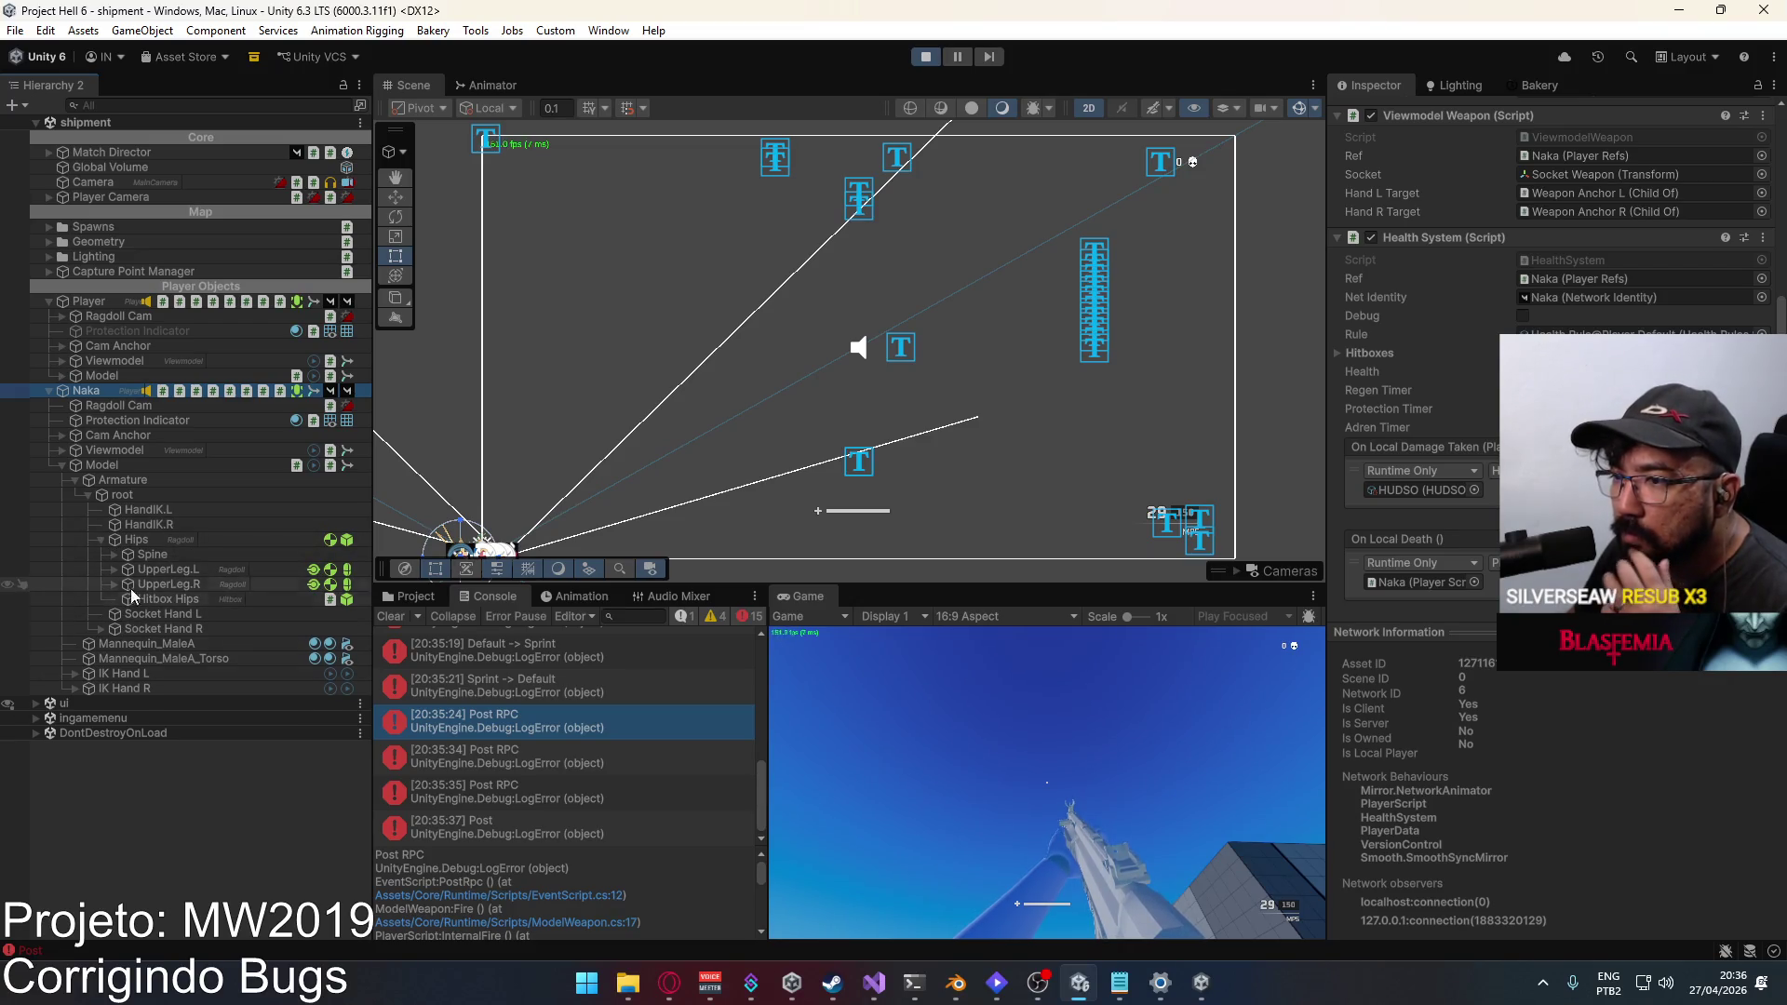
{"action": "left_click", "coordinate": [74, 479]}
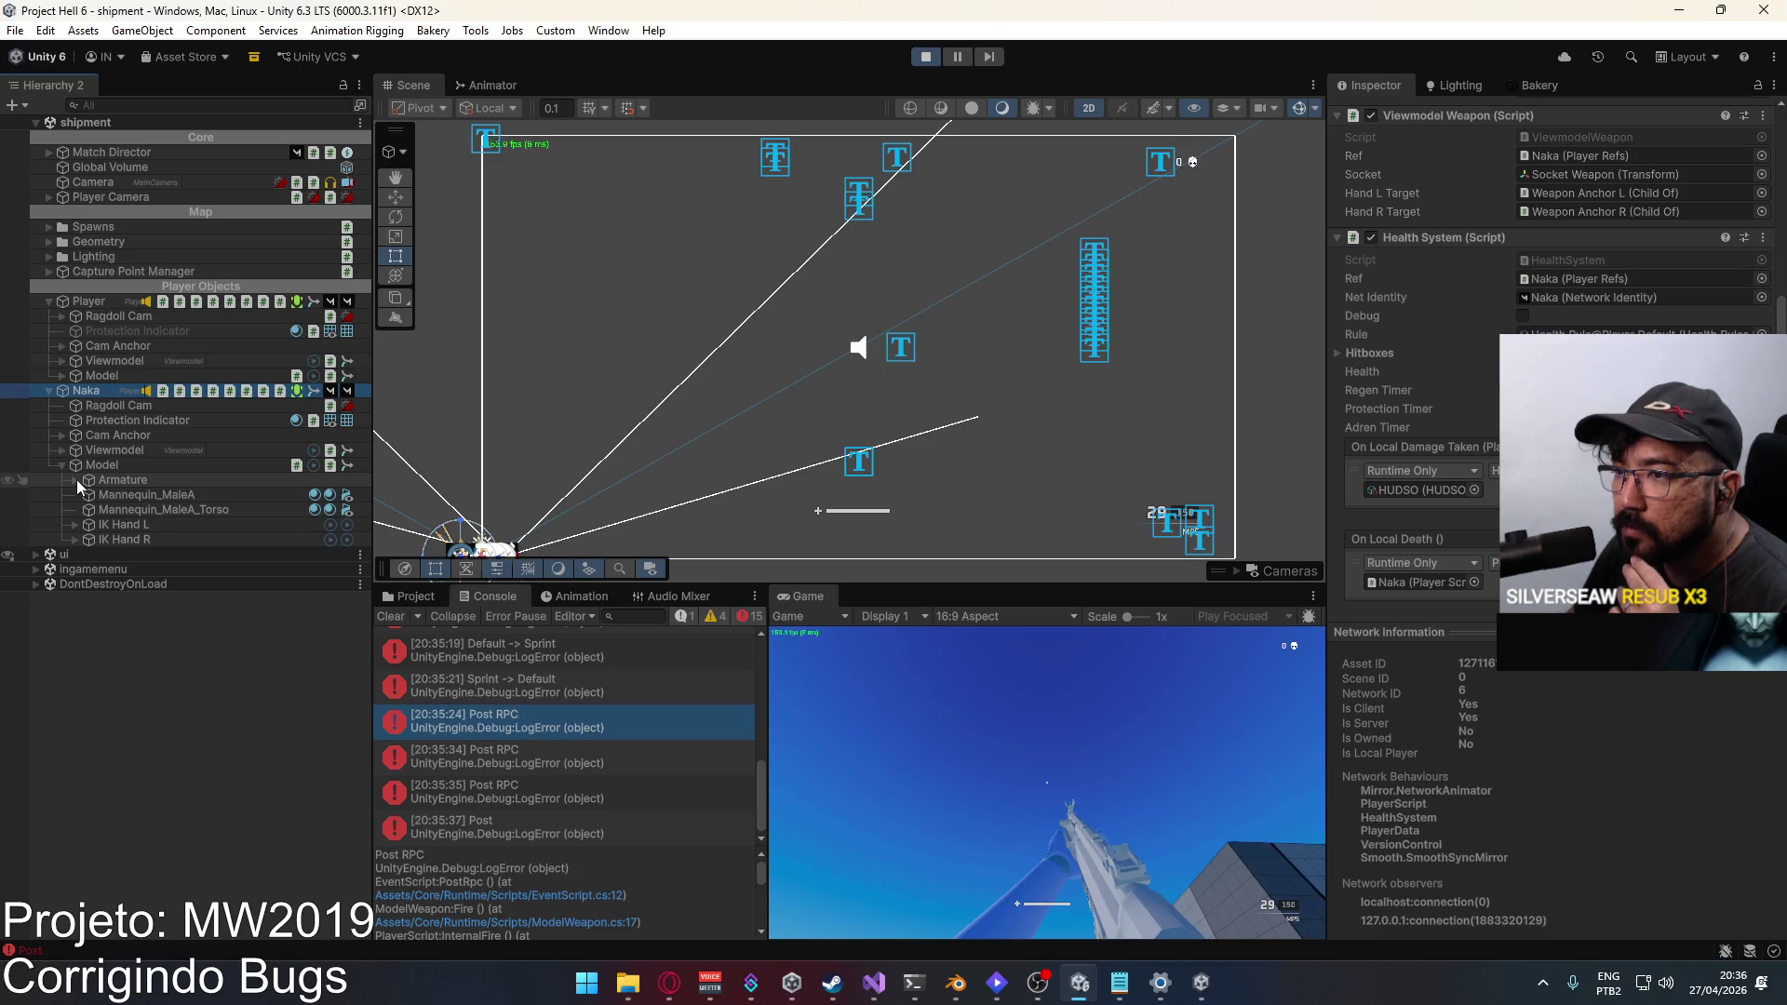
Step: Switch the Scene view to 3D and frame the Naka character
{"action": "left_click_drag", "start_coordinate": [909, 307], "coordinate": [898, 303]}
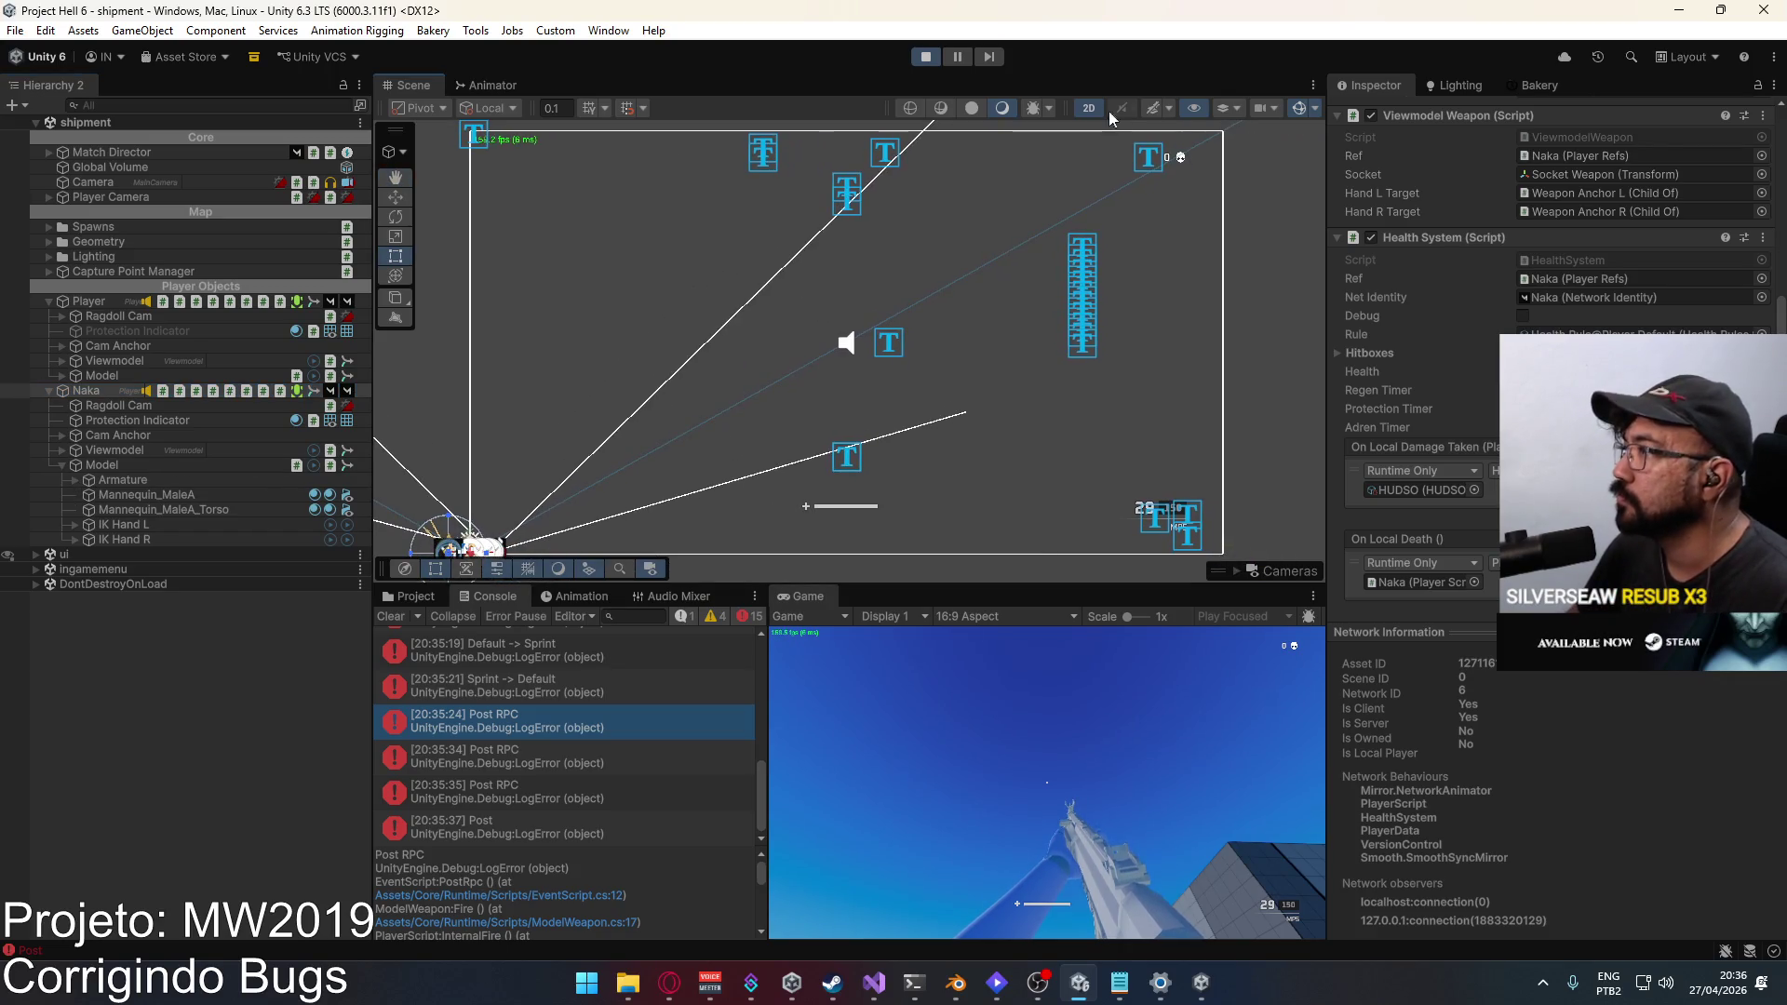
{"action": "left_click", "coordinate": [1088, 108]}
{"action": "key", "text": "f"}
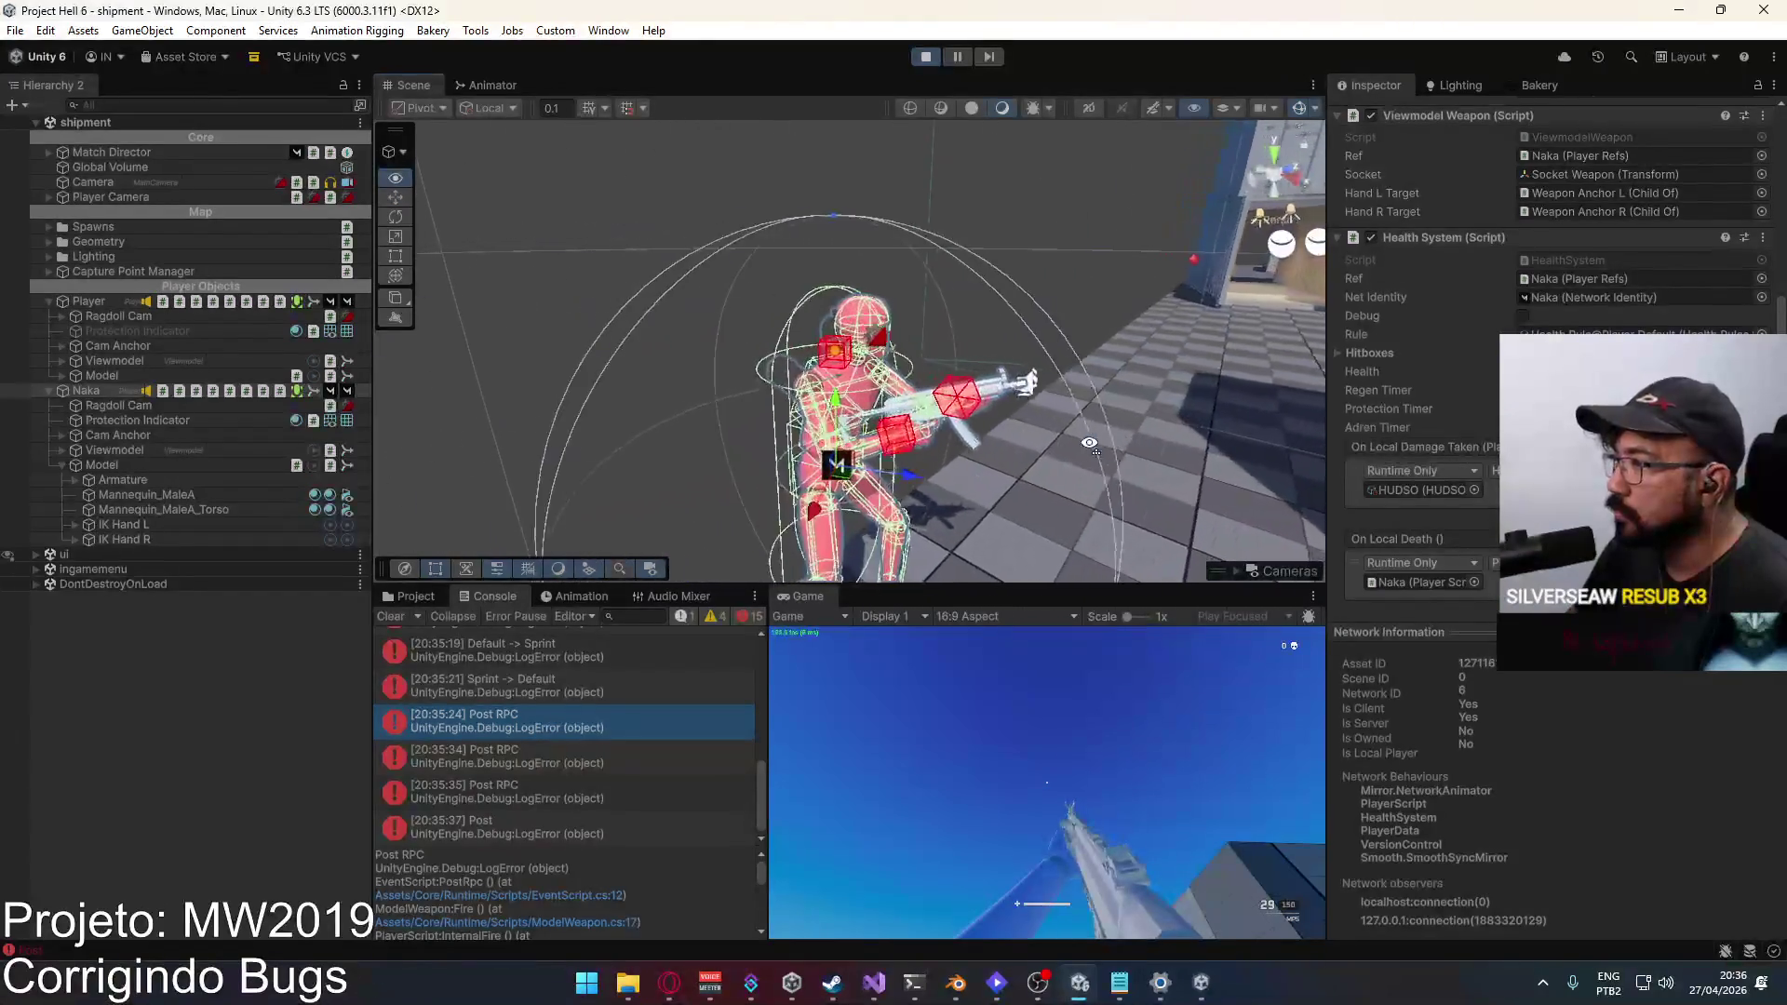
Step: Select the MP5, expand Muzzle Anchor, and inspect the Fire Close audio source
{"action": "left_click", "coordinate": [987, 398]}
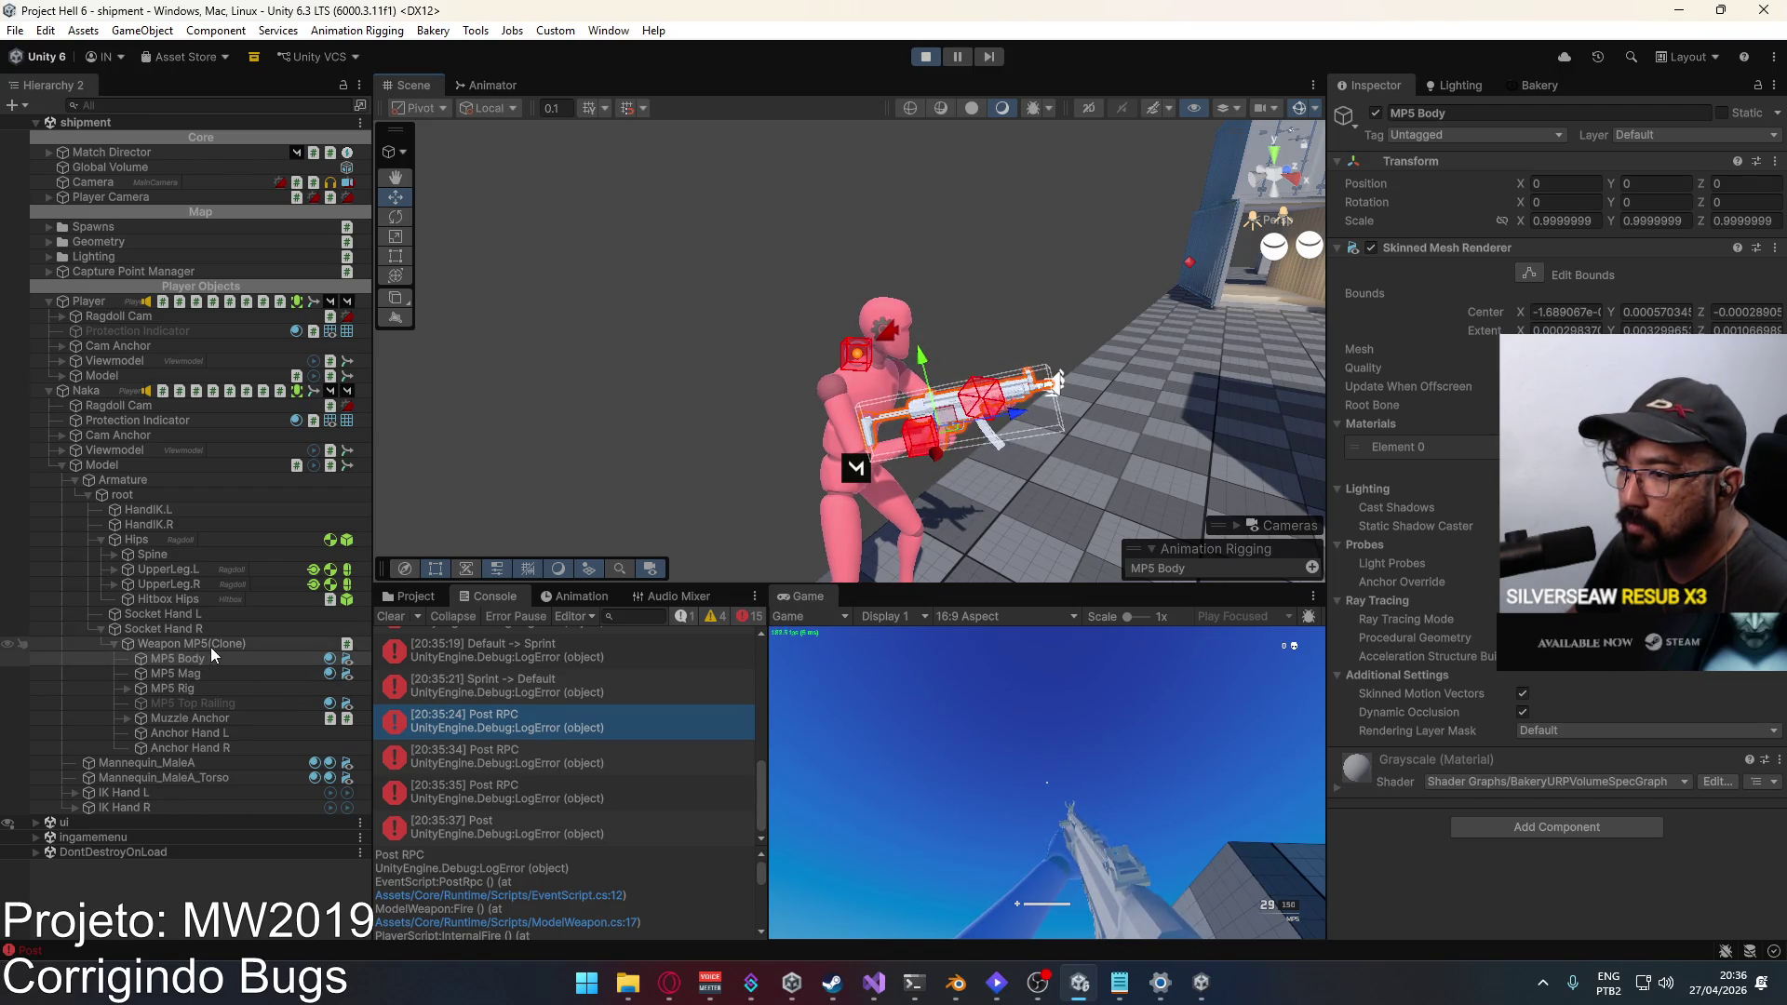
{"action": "left_click", "coordinate": [127, 719]}
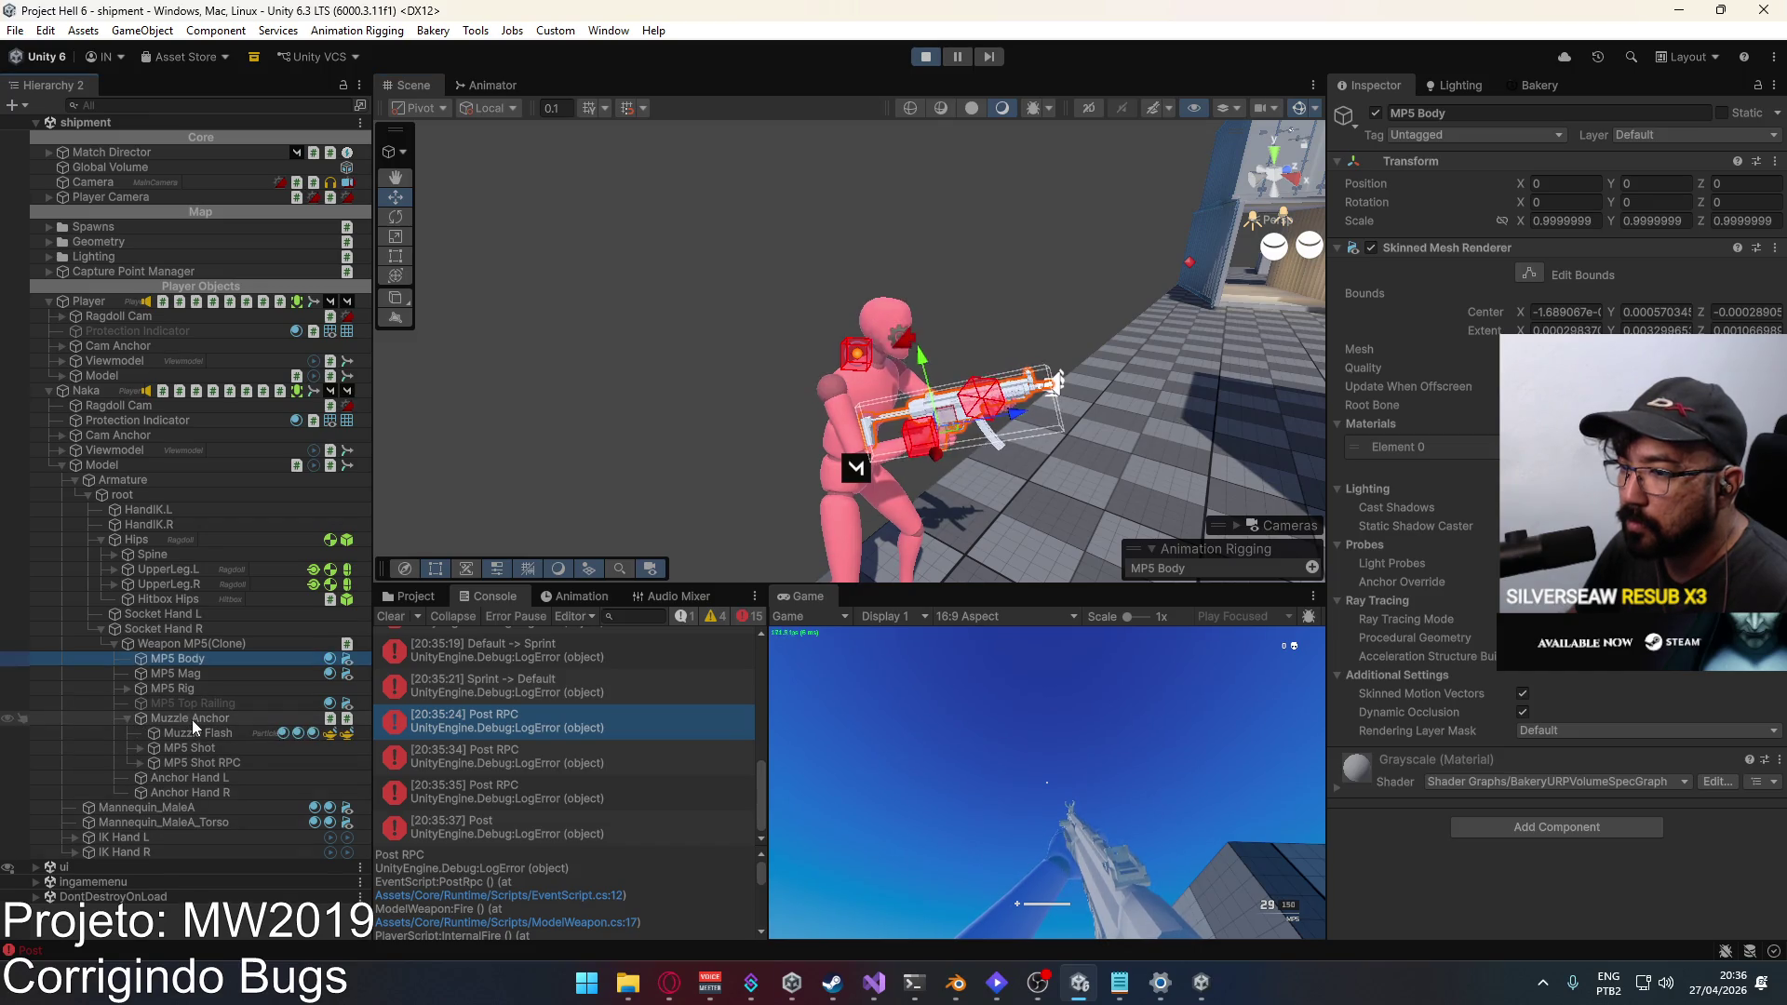
{"action": "left_click", "coordinate": [192, 718]}
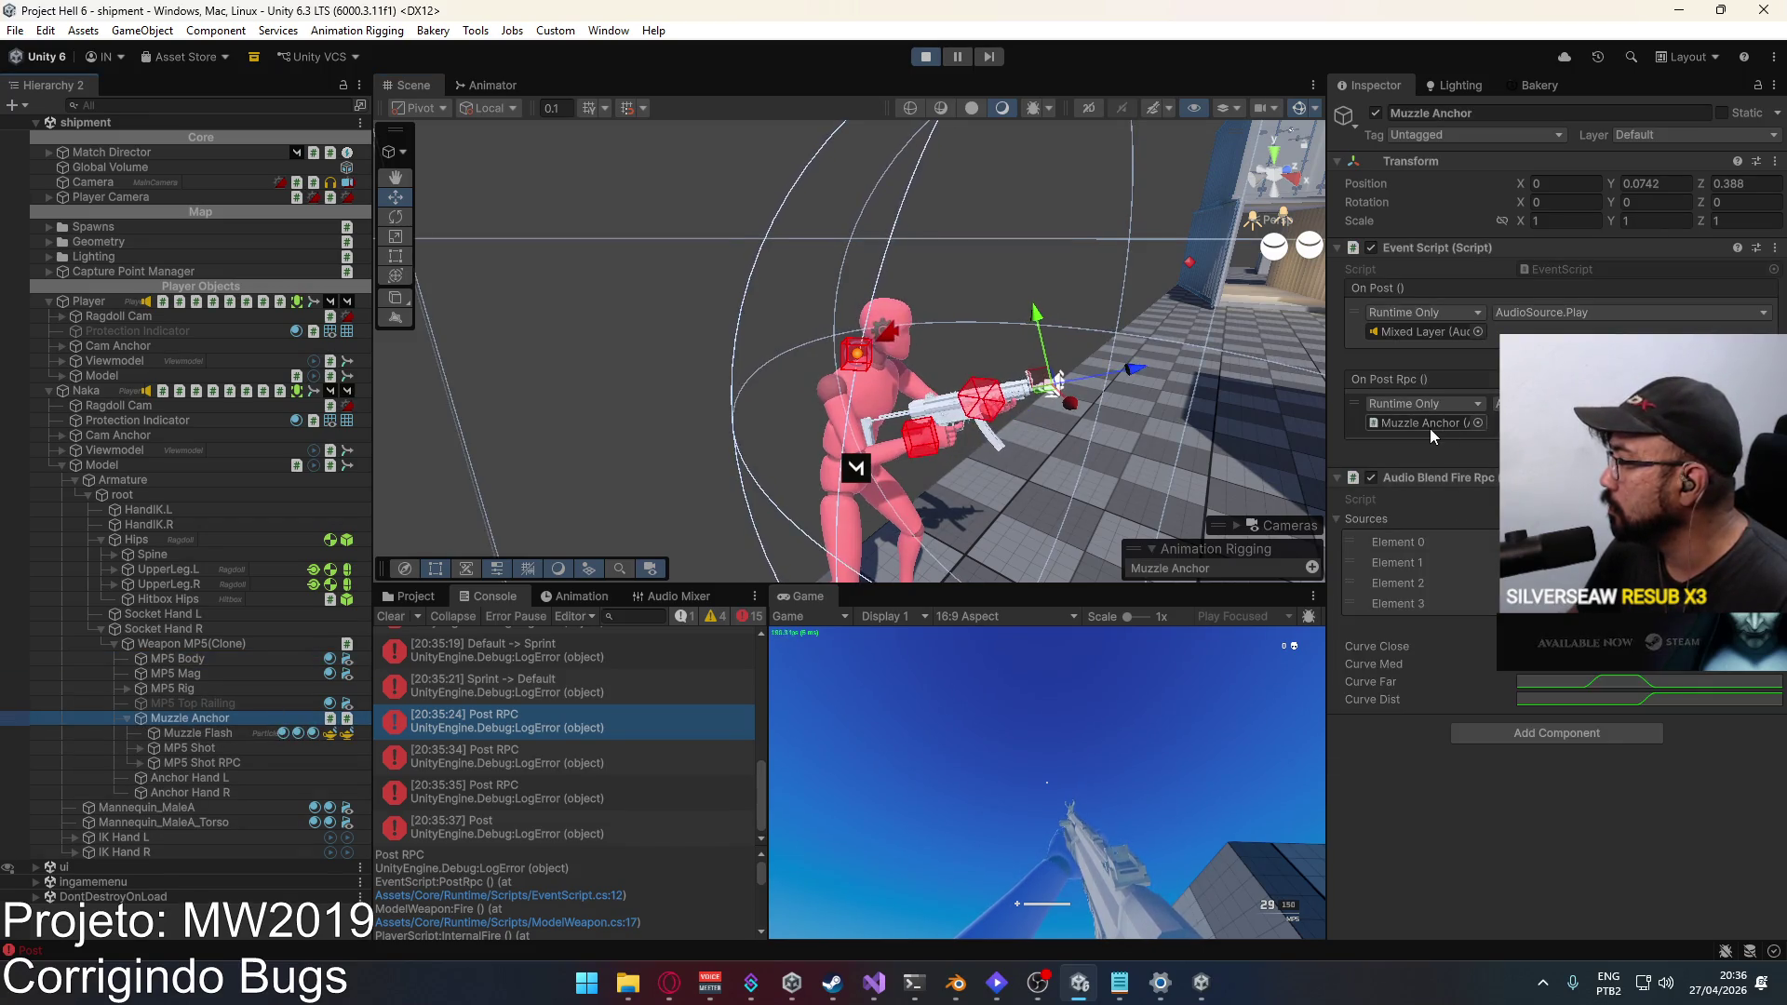
{"action": "mouse_move", "coordinate": [1396, 542]}
{"action": "left_mouse_down"}
{"action": "mouse_move", "coordinate": [139, 778]}
{"action": "mouse_move", "coordinate": [214, 778]}
{"action": "left_mouse_up"}
{"action": "left_click", "coordinate": [228, 778]}
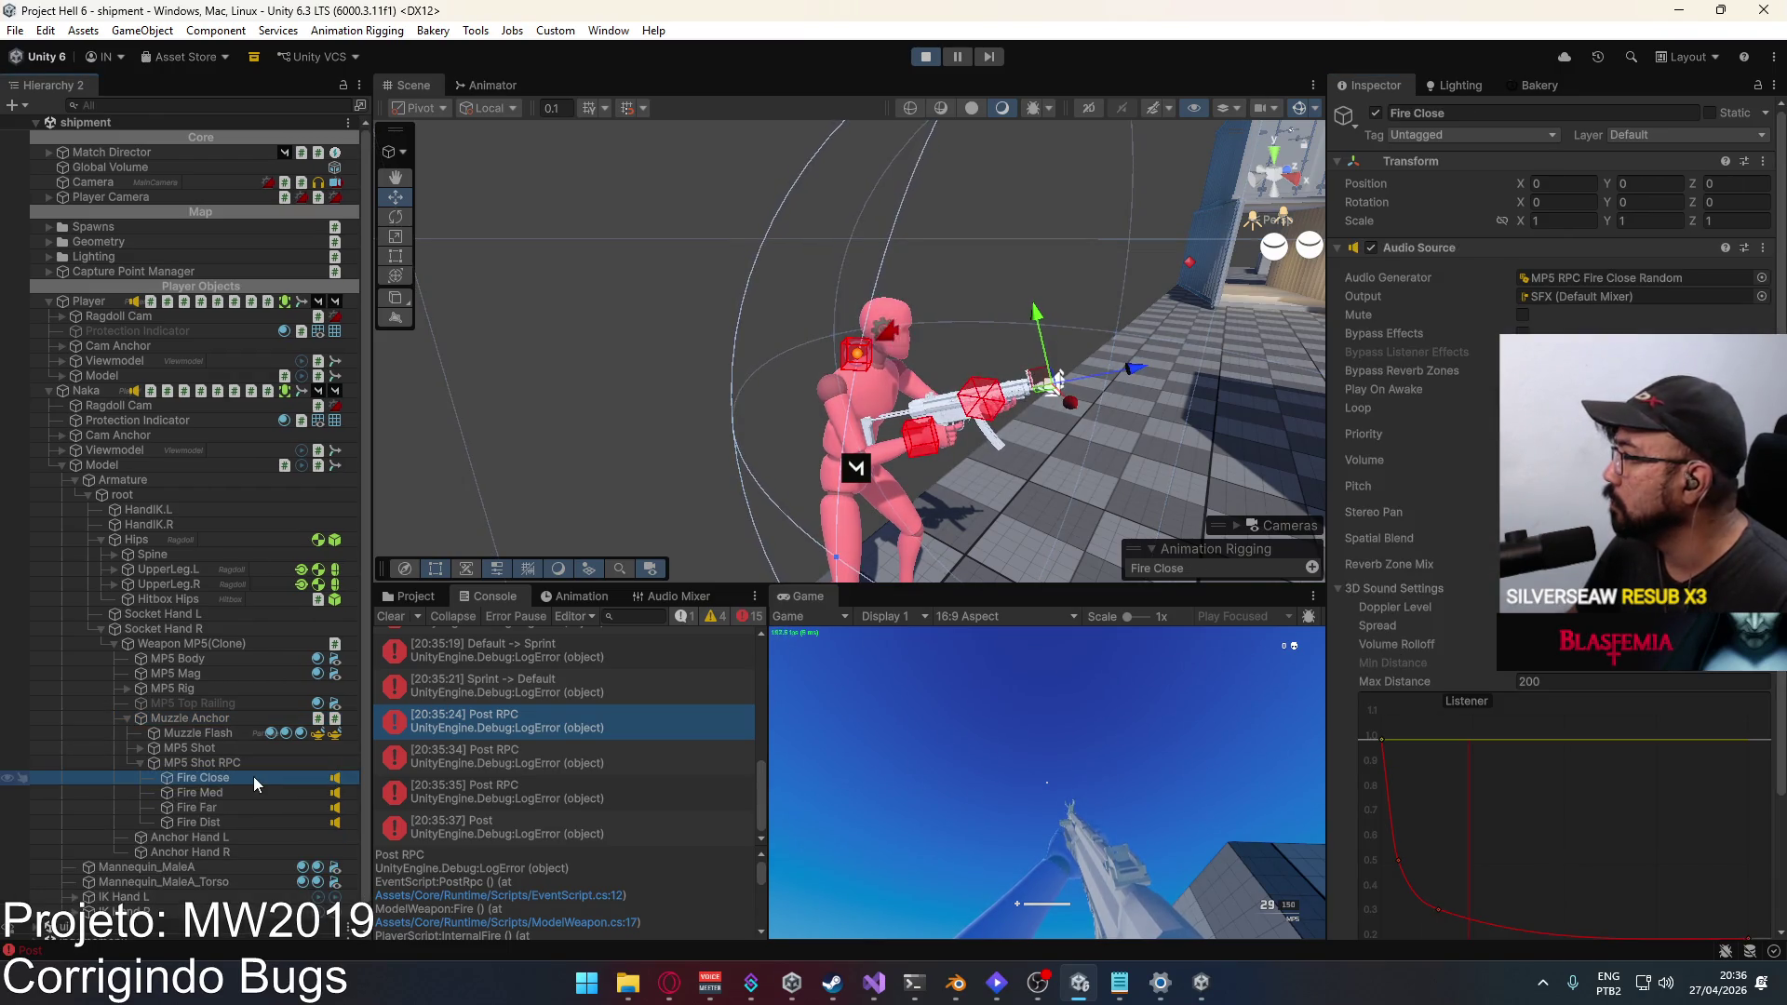
Step: Assign a different audio generator to Fire Close and test-fire twice in the build
{"action": "left_click", "coordinate": [1761, 277]}
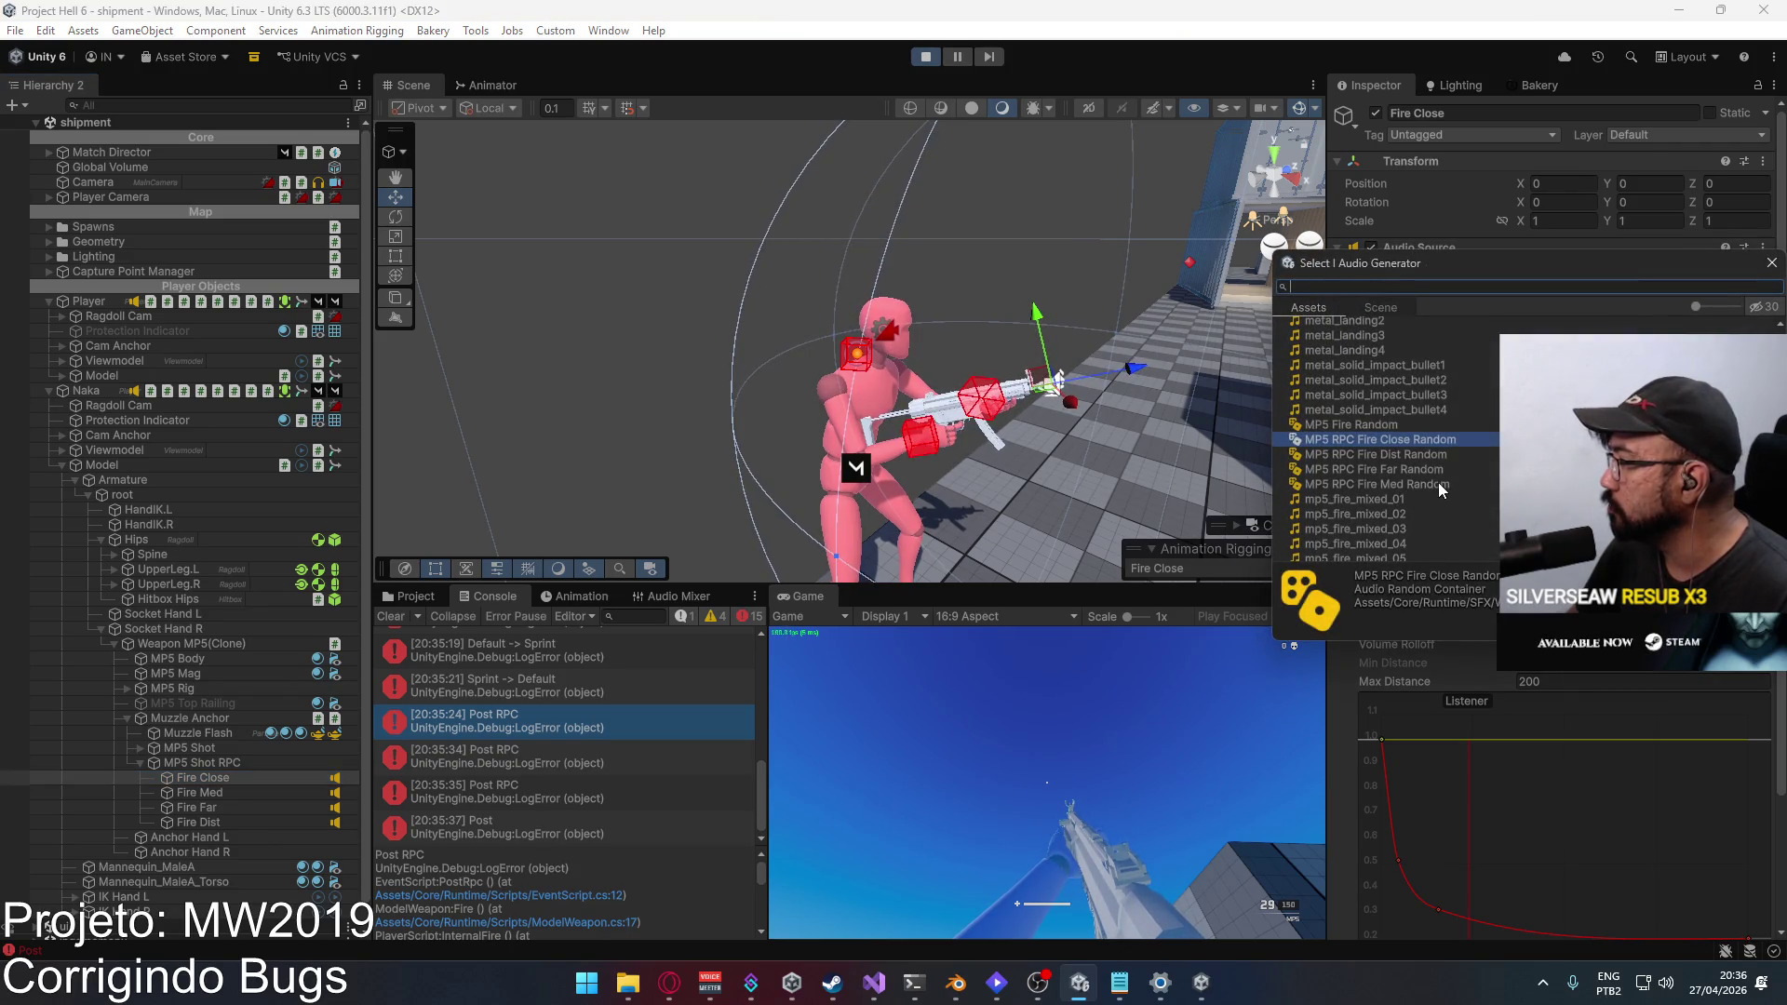
{"action": "double_click", "coordinate": [1432, 458]}
{"action": "key", "text": "alt+Tab"}
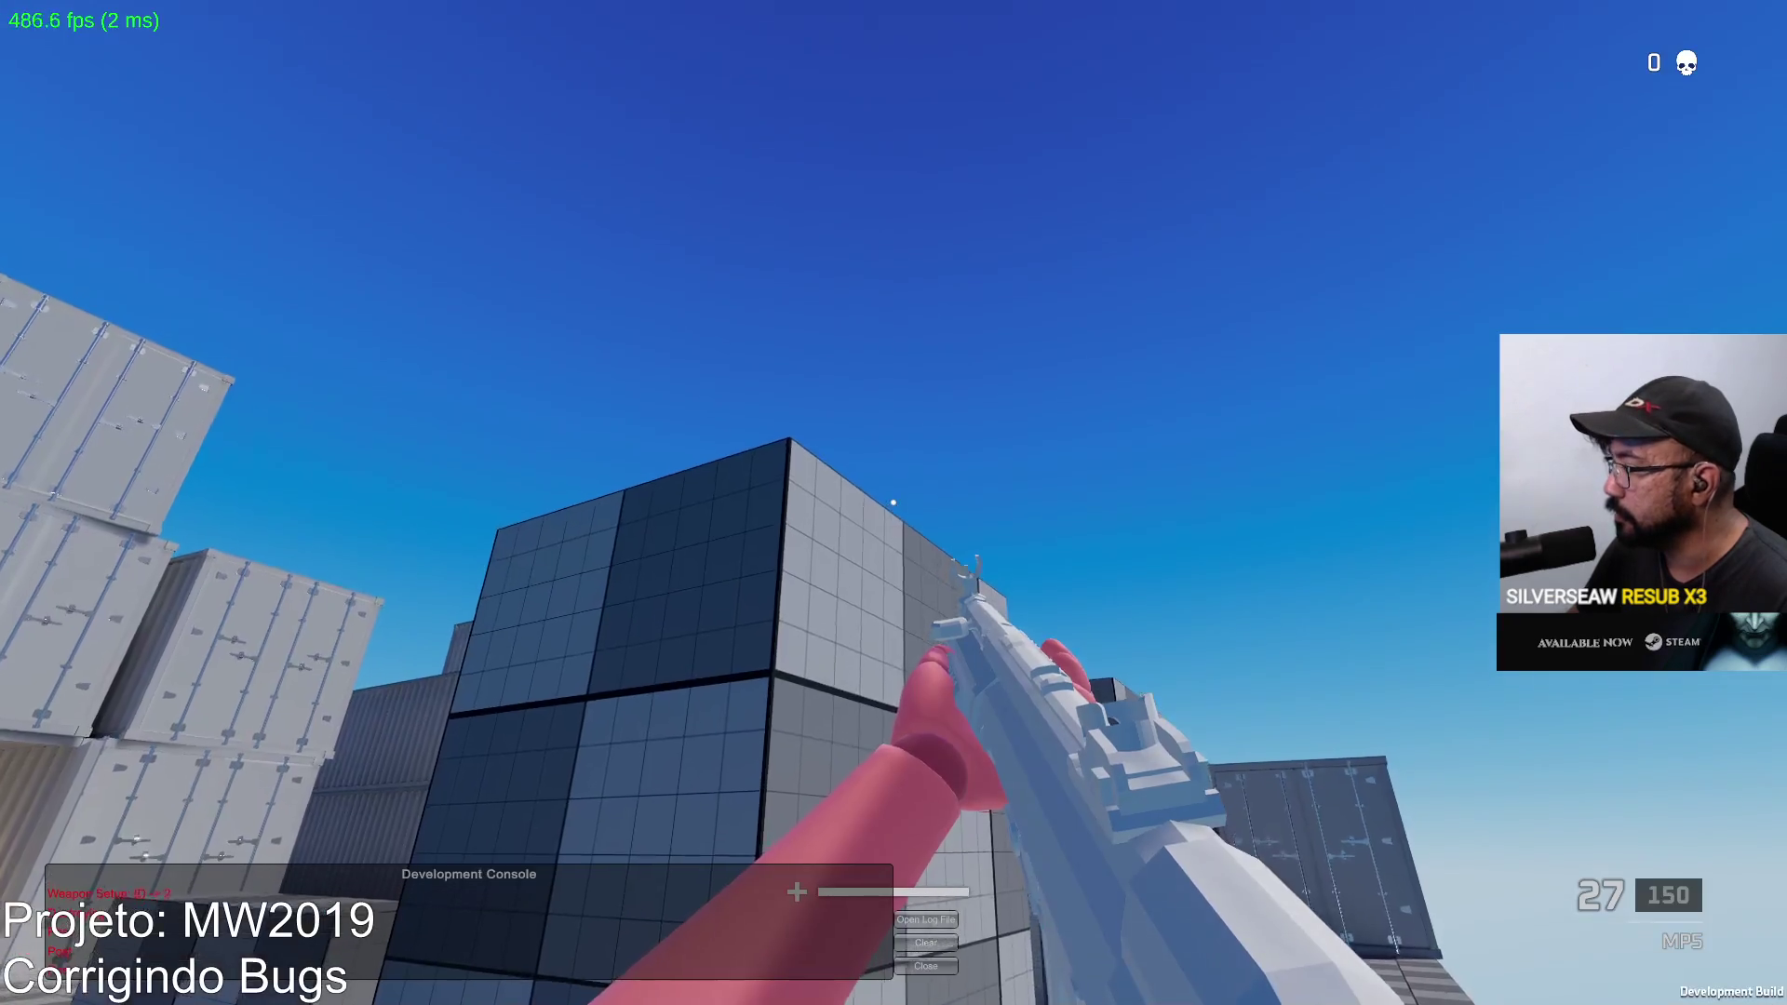
{"action": "left_click", "coordinate": [894, 503]}
{"action": "left_click", "coordinate": [894, 503]}
{"action": "key", "text": "alt+Tab"}
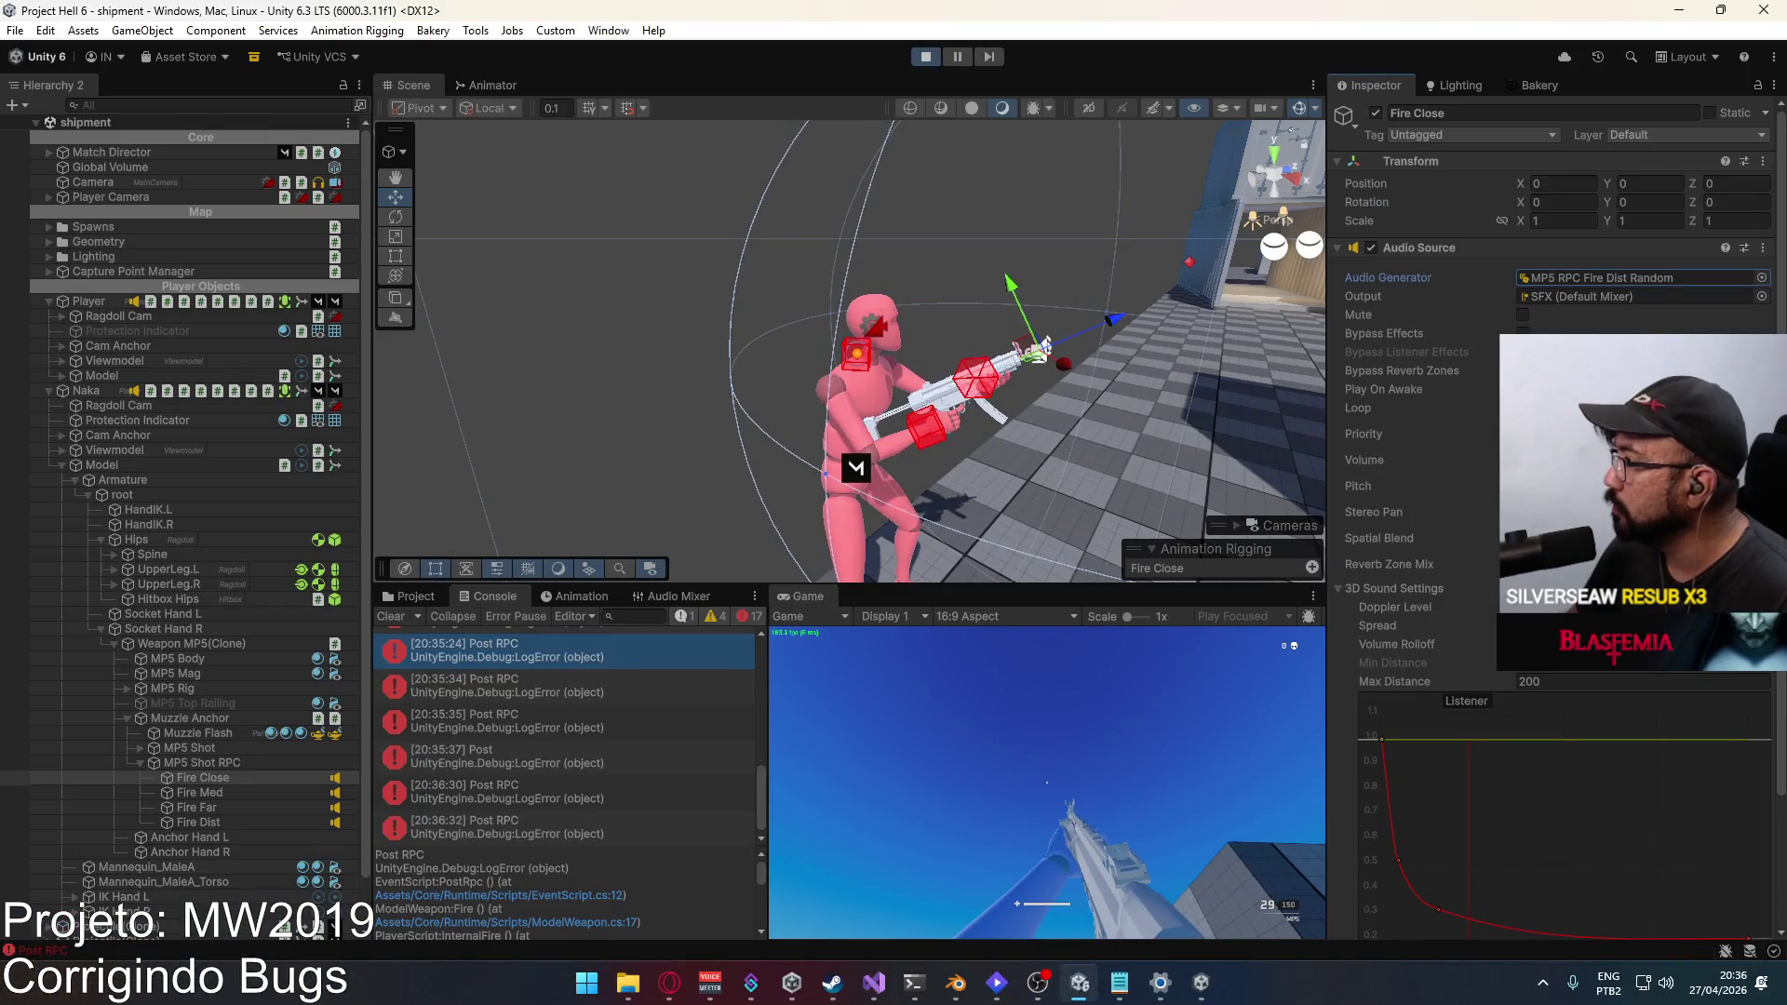
Step: Set Fire Close back to MP5 RPC Fire Close Random and select MP5 Shot RPC
{"action": "scroll", "coordinate": [1424, 512], "scroll_direction": "down", "scroll_amount": 4}
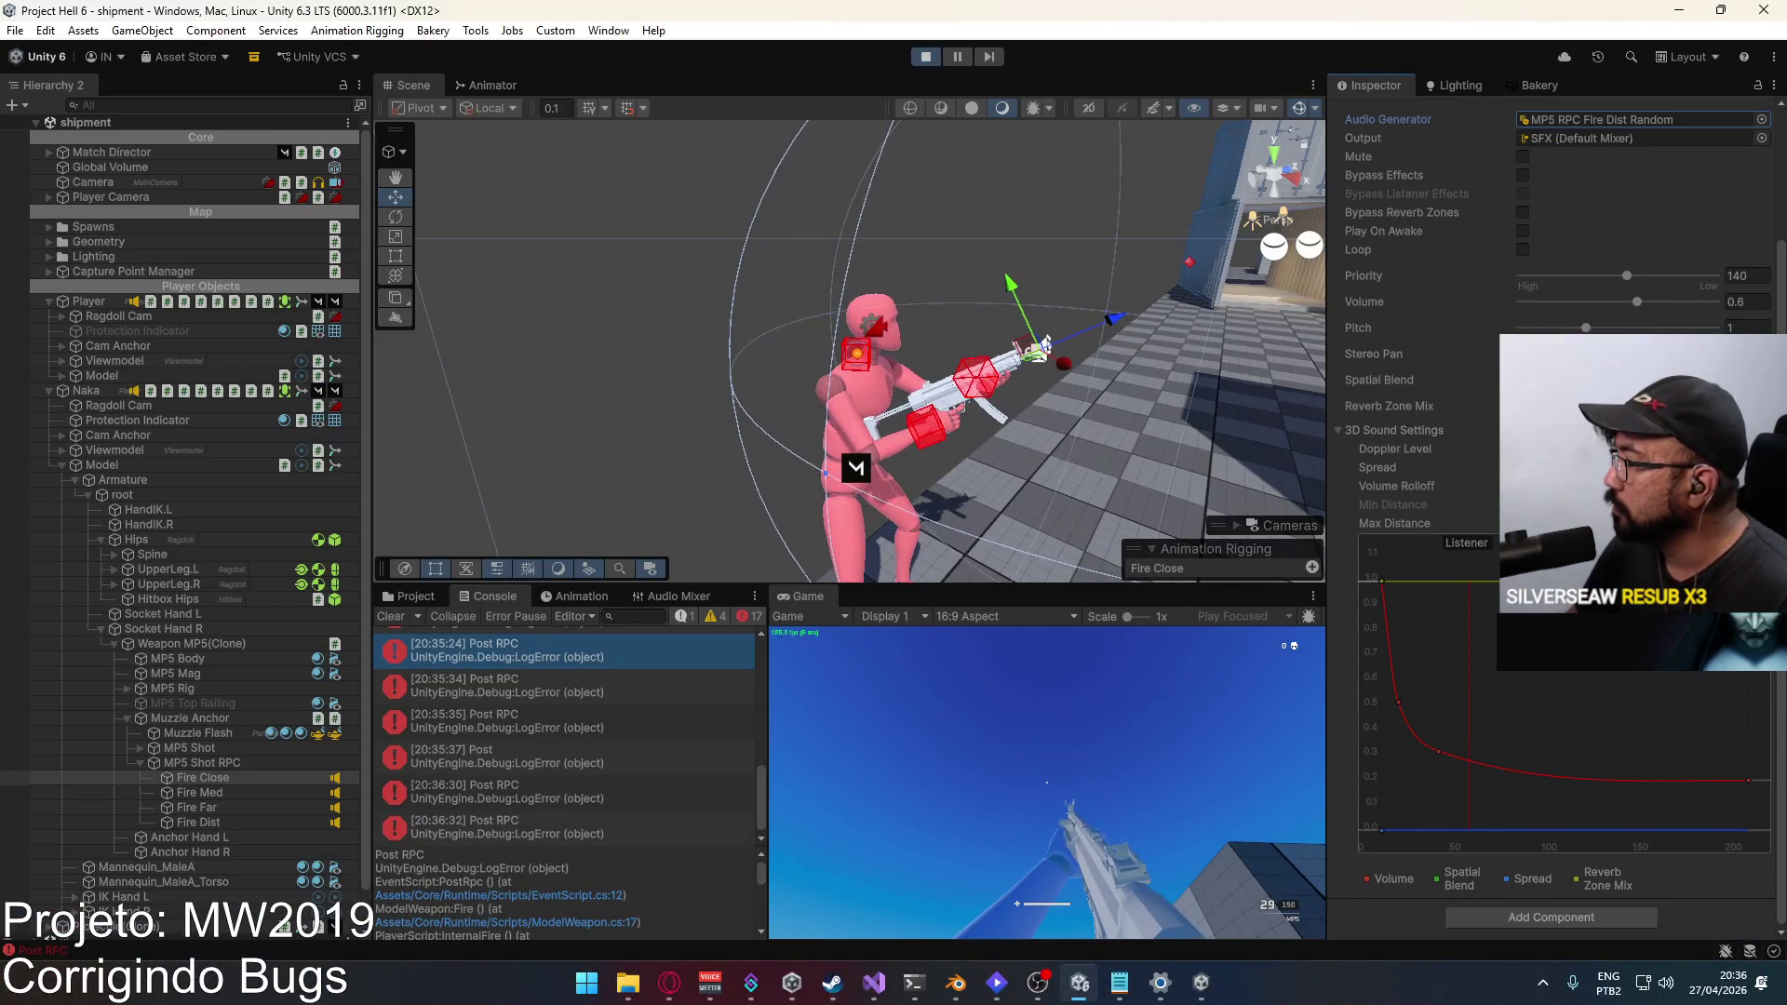
{"action": "left_click", "coordinate": [1760, 122]}
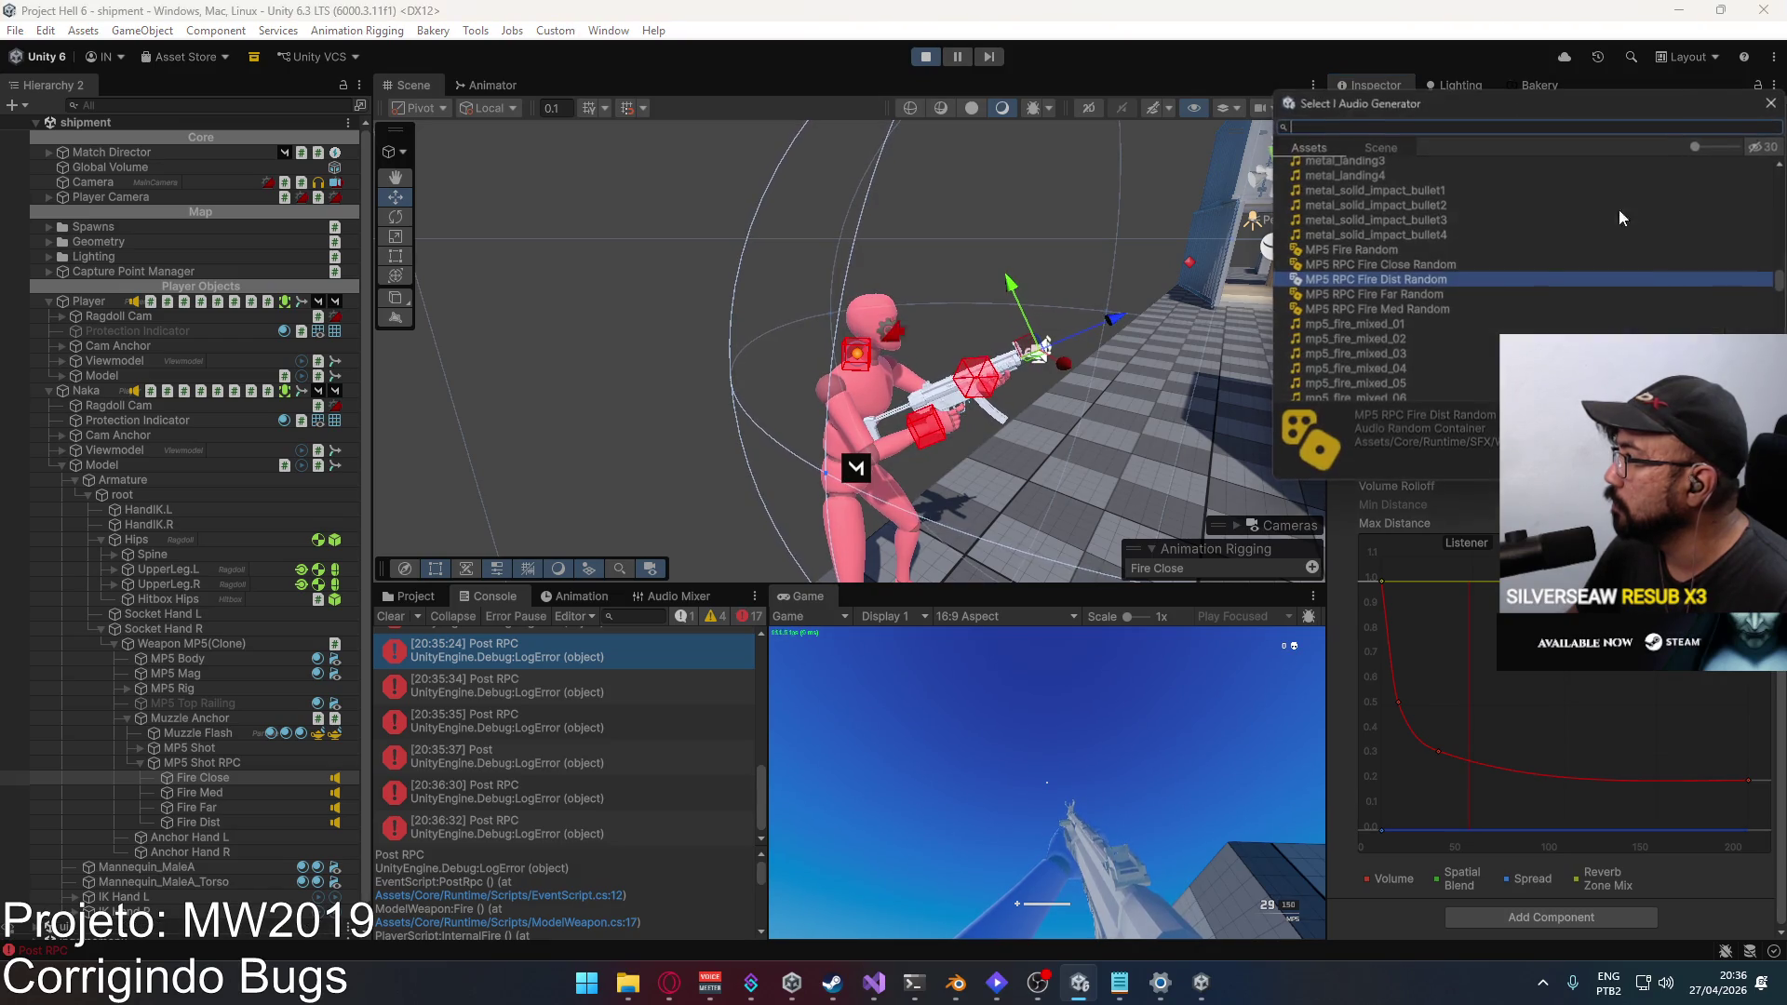
{"action": "double_click", "coordinate": [1410, 265]}
{"action": "scroll", "coordinate": [1551, 311], "scroll_direction": "up", "scroll_amount": 2}
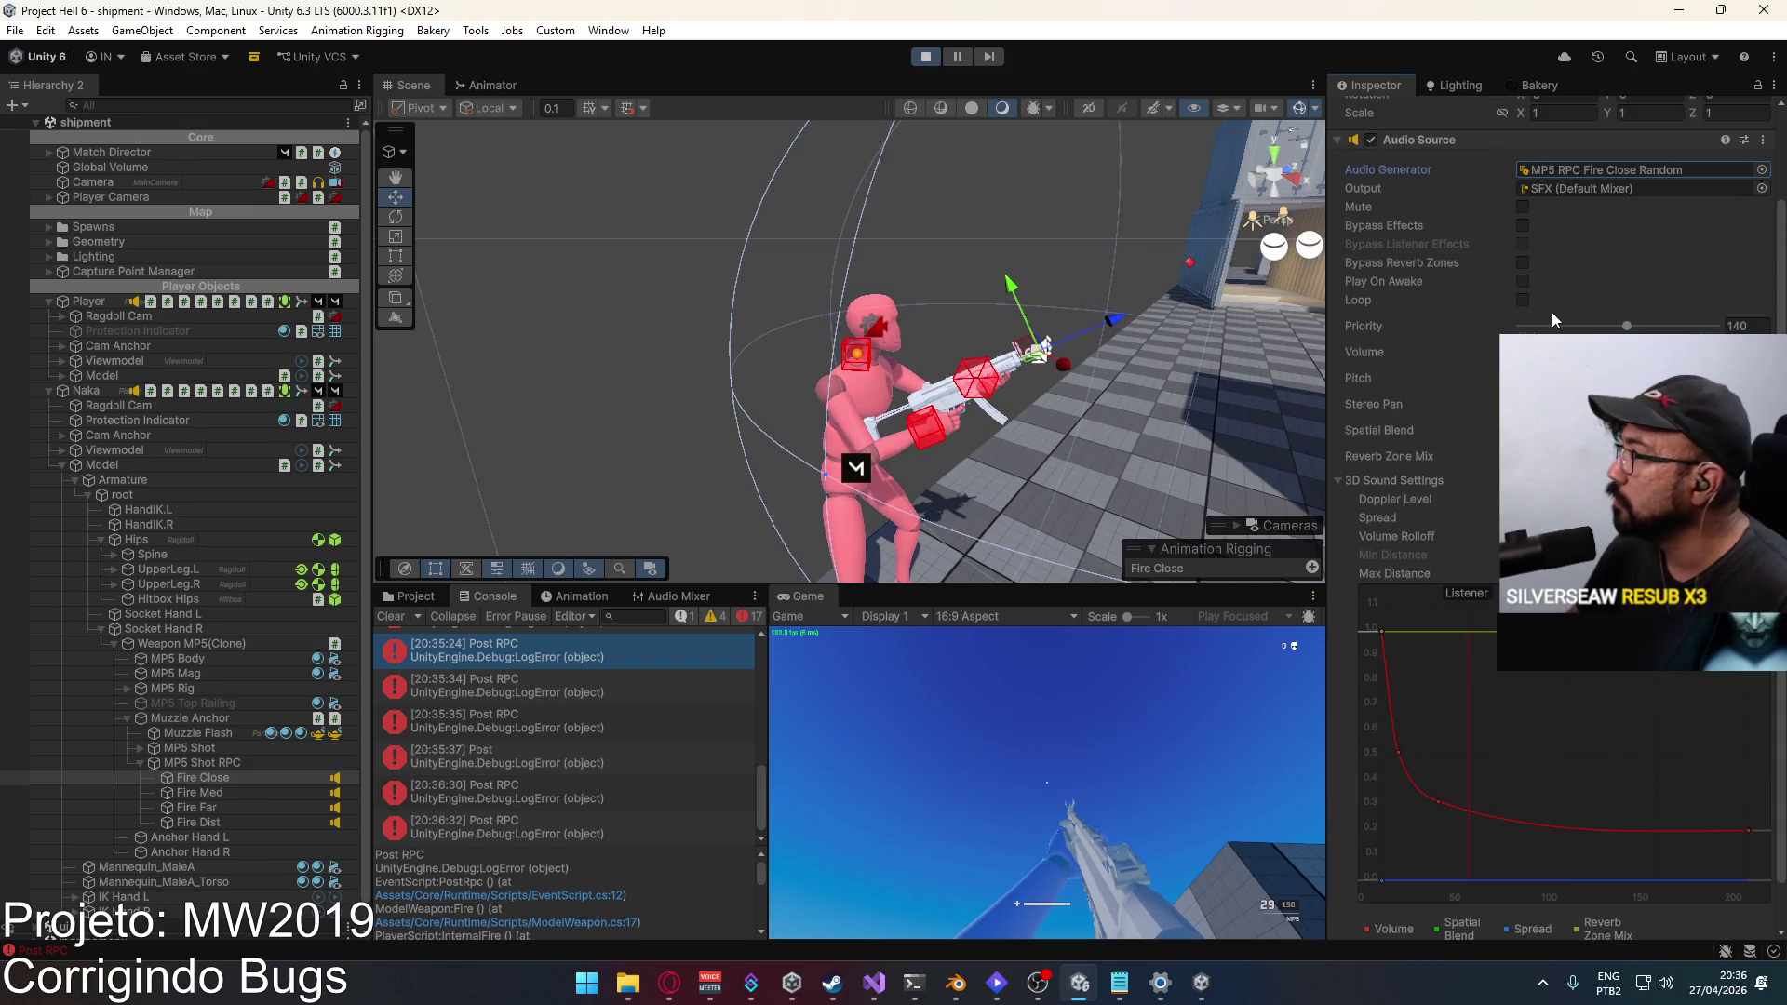
{"action": "scroll", "coordinate": [1528, 311], "scroll_direction": "up", "scroll_amount": 3}
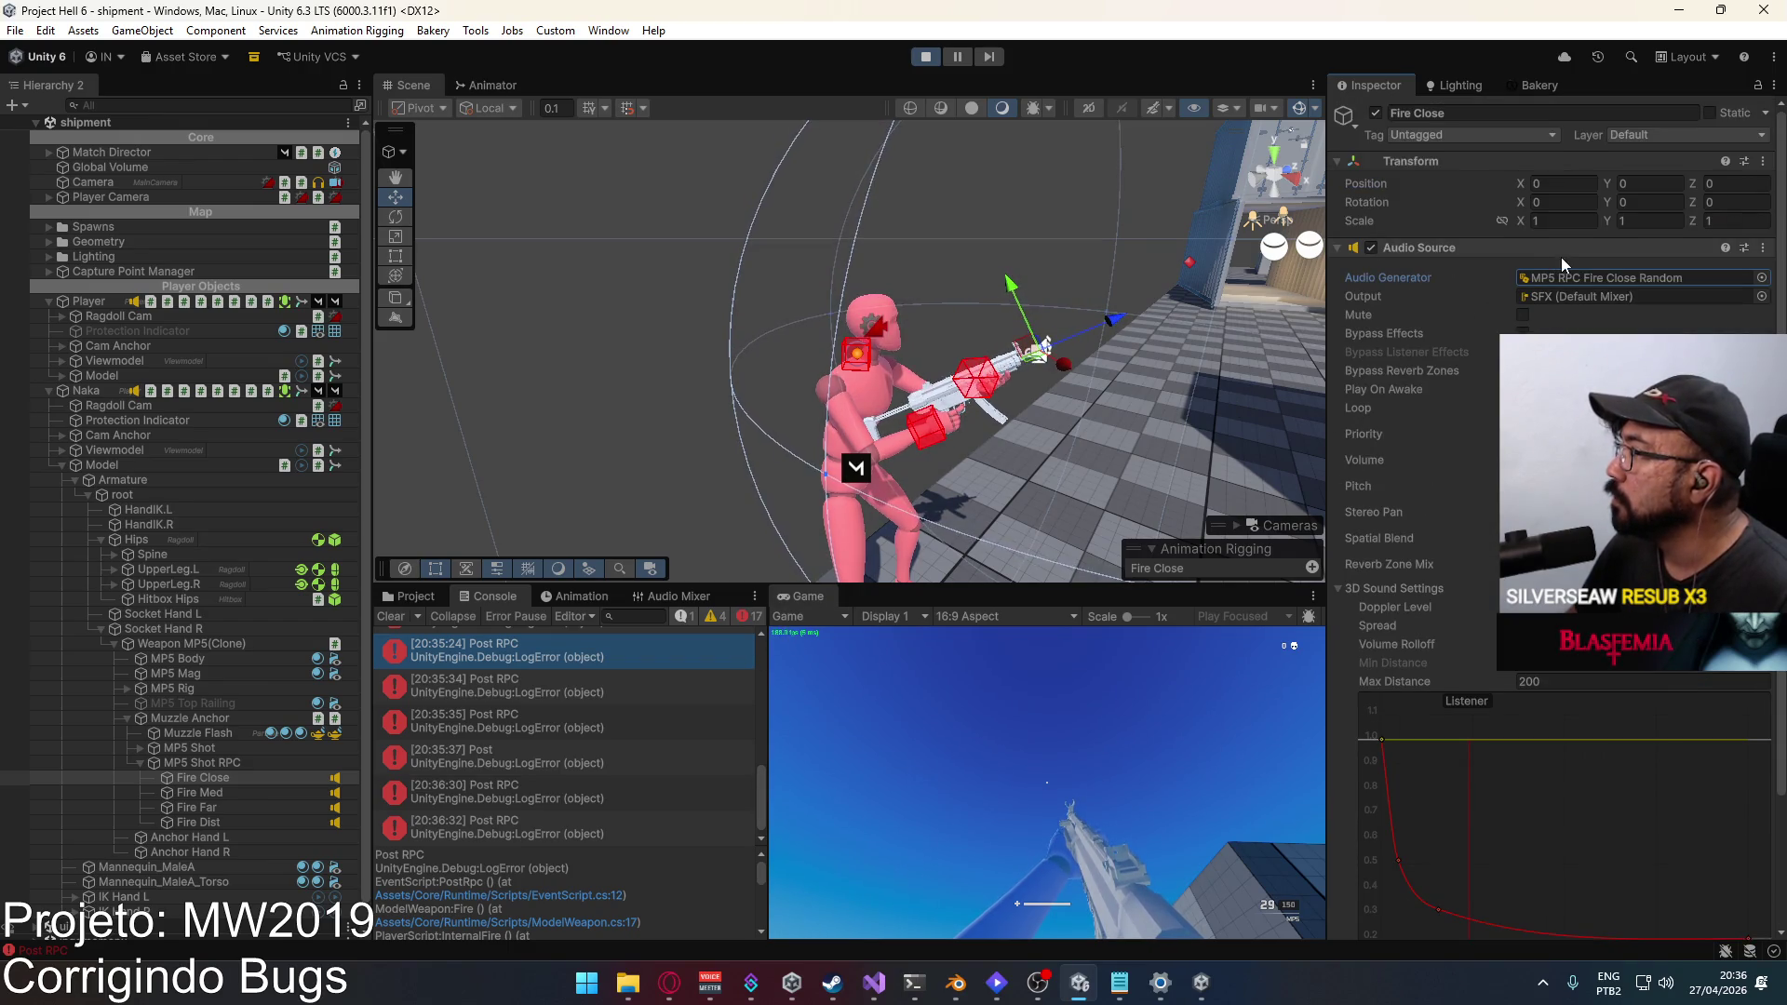
{"action": "left_click", "coordinate": [234, 764]}
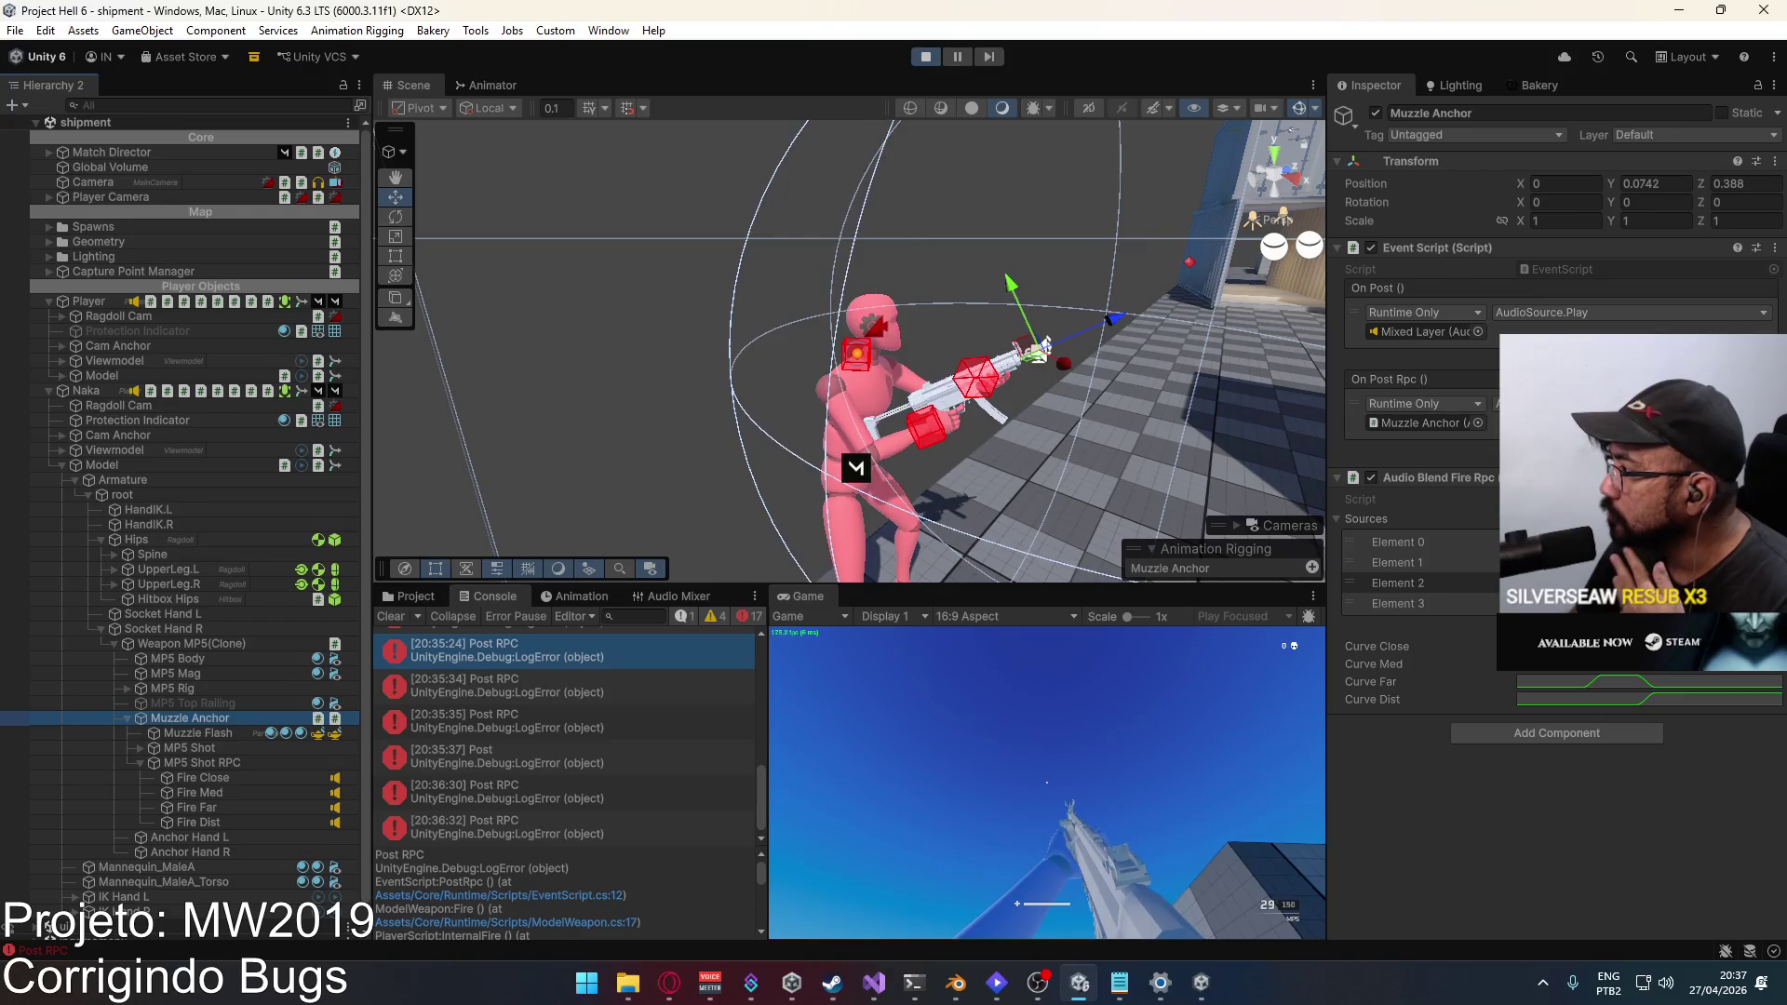
Step: Fire test shots in the Game view and the standalone build, then clear the Unity console
{"action": "left_click", "coordinate": [1091, 739]}
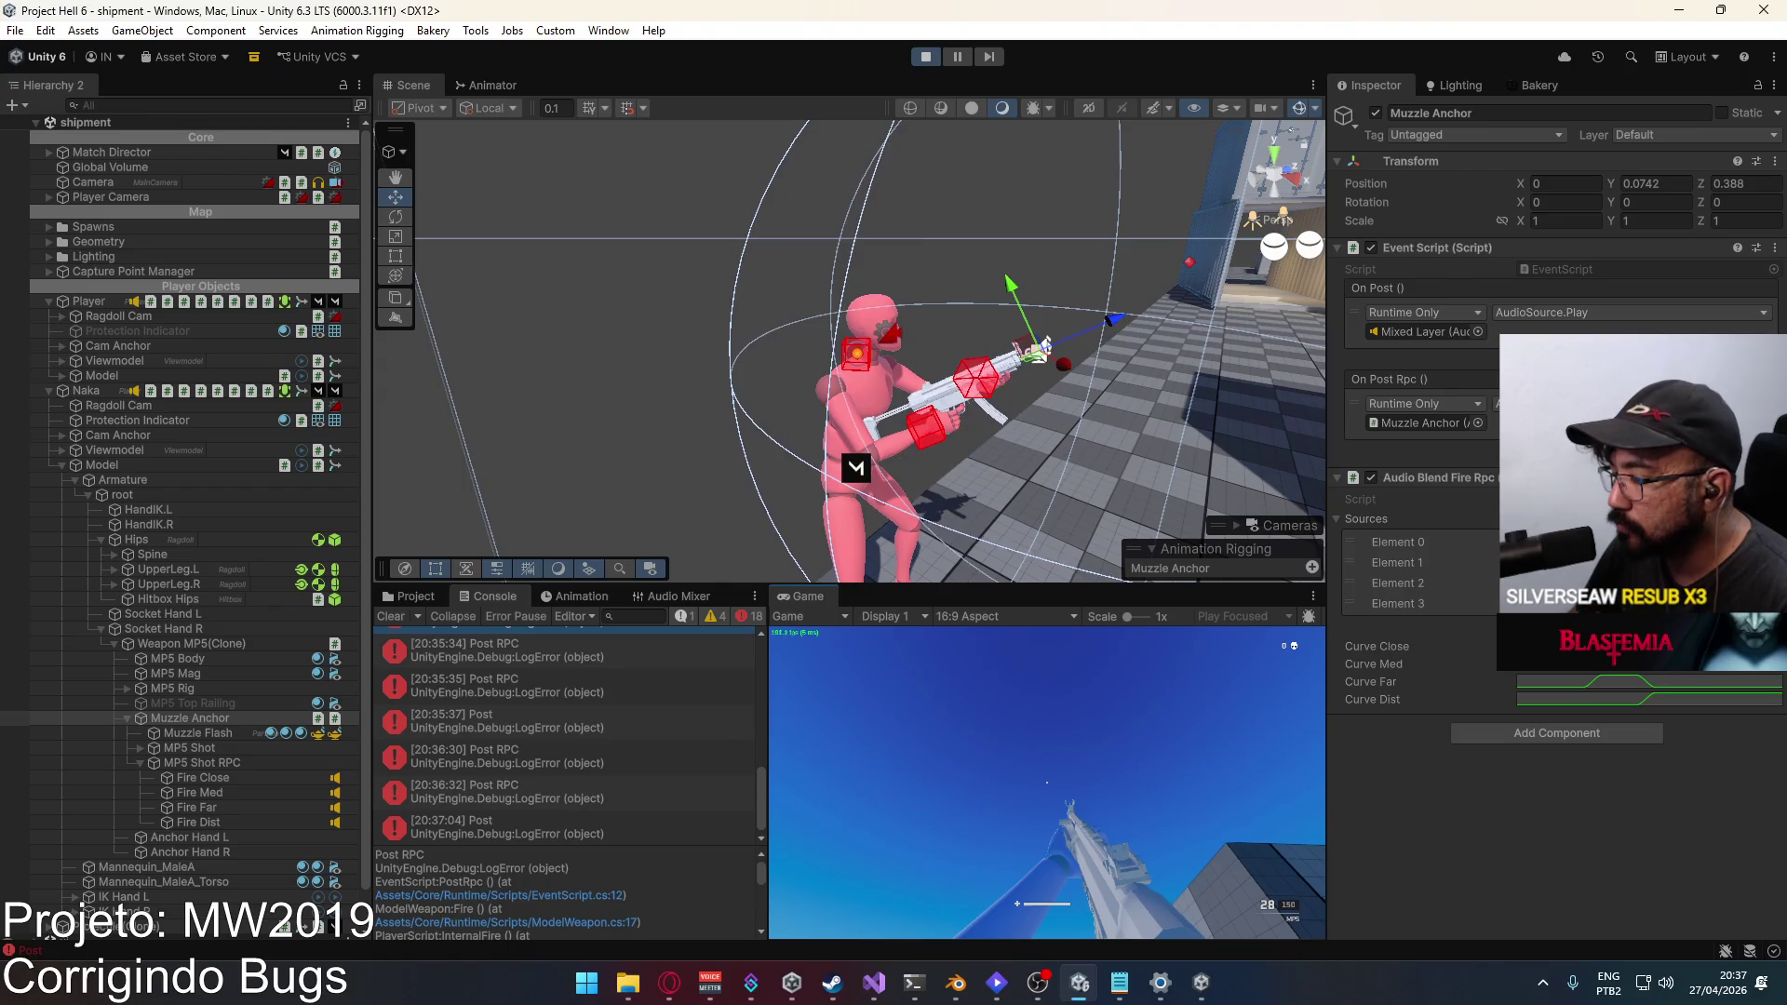
{"action": "left_click", "coordinate": [1046, 782]}
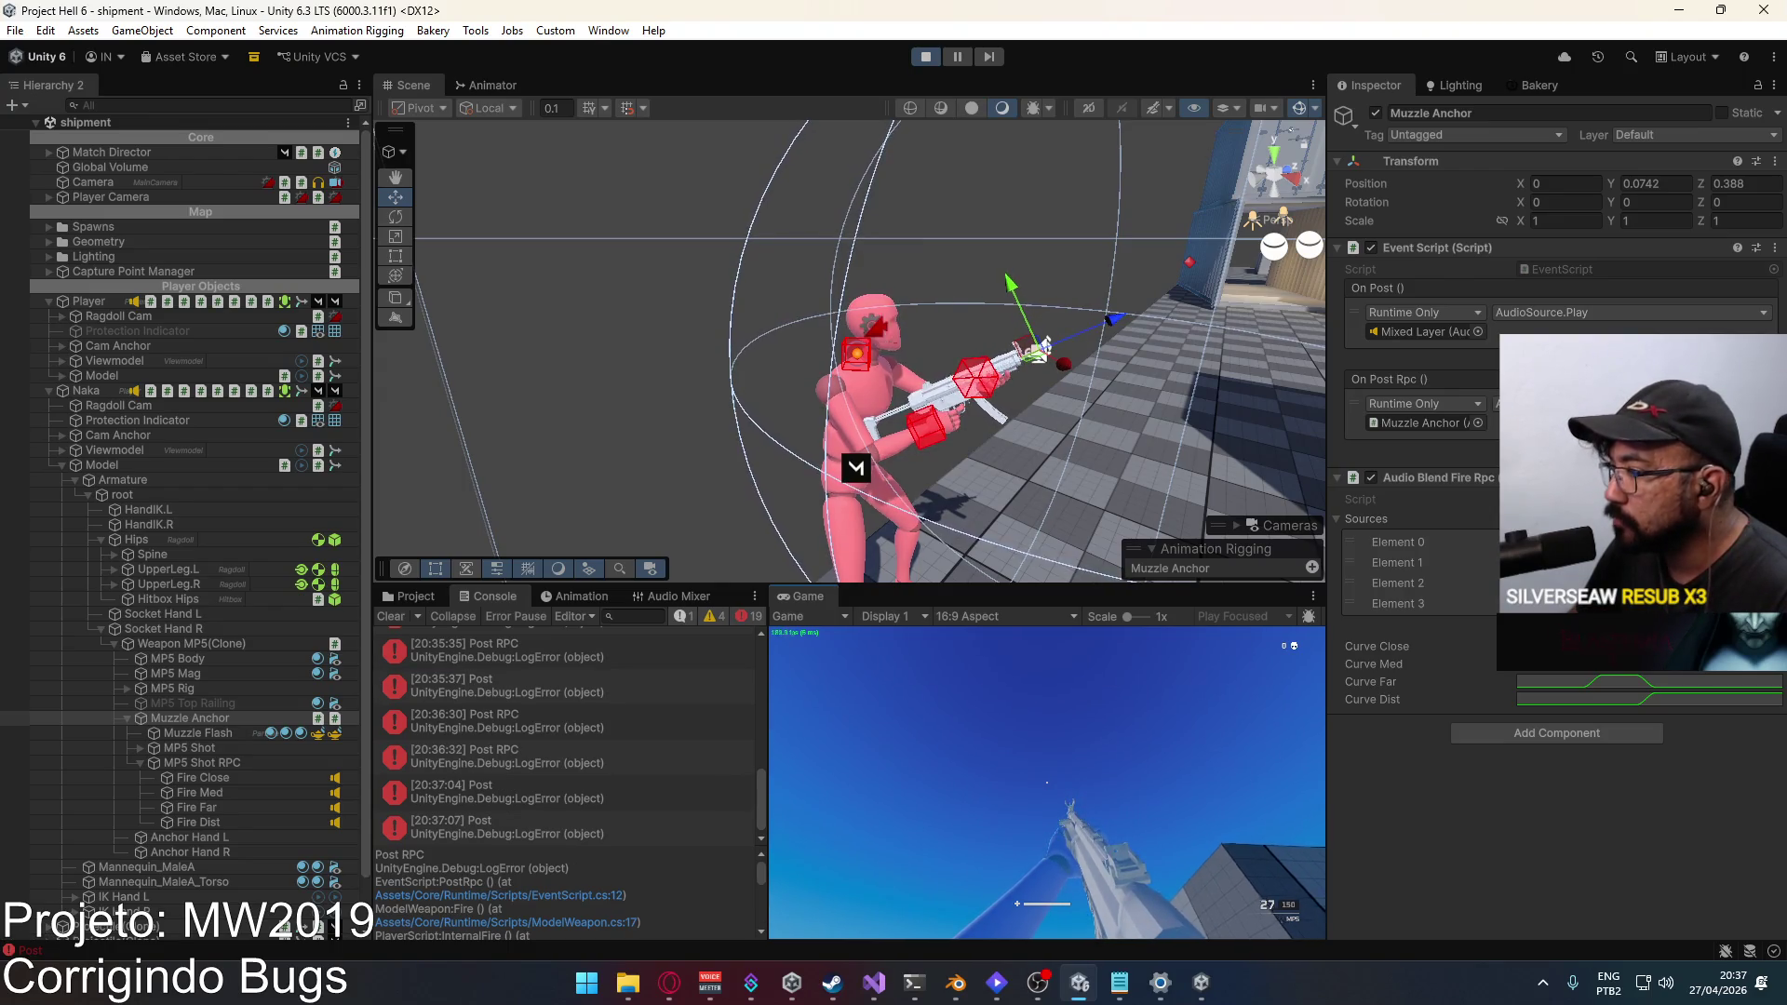
{"action": "key", "text": "alt+Tab"}
{"action": "left_click", "coordinate": [894, 503]}
{"action": "left_click", "coordinate": [894, 502]}
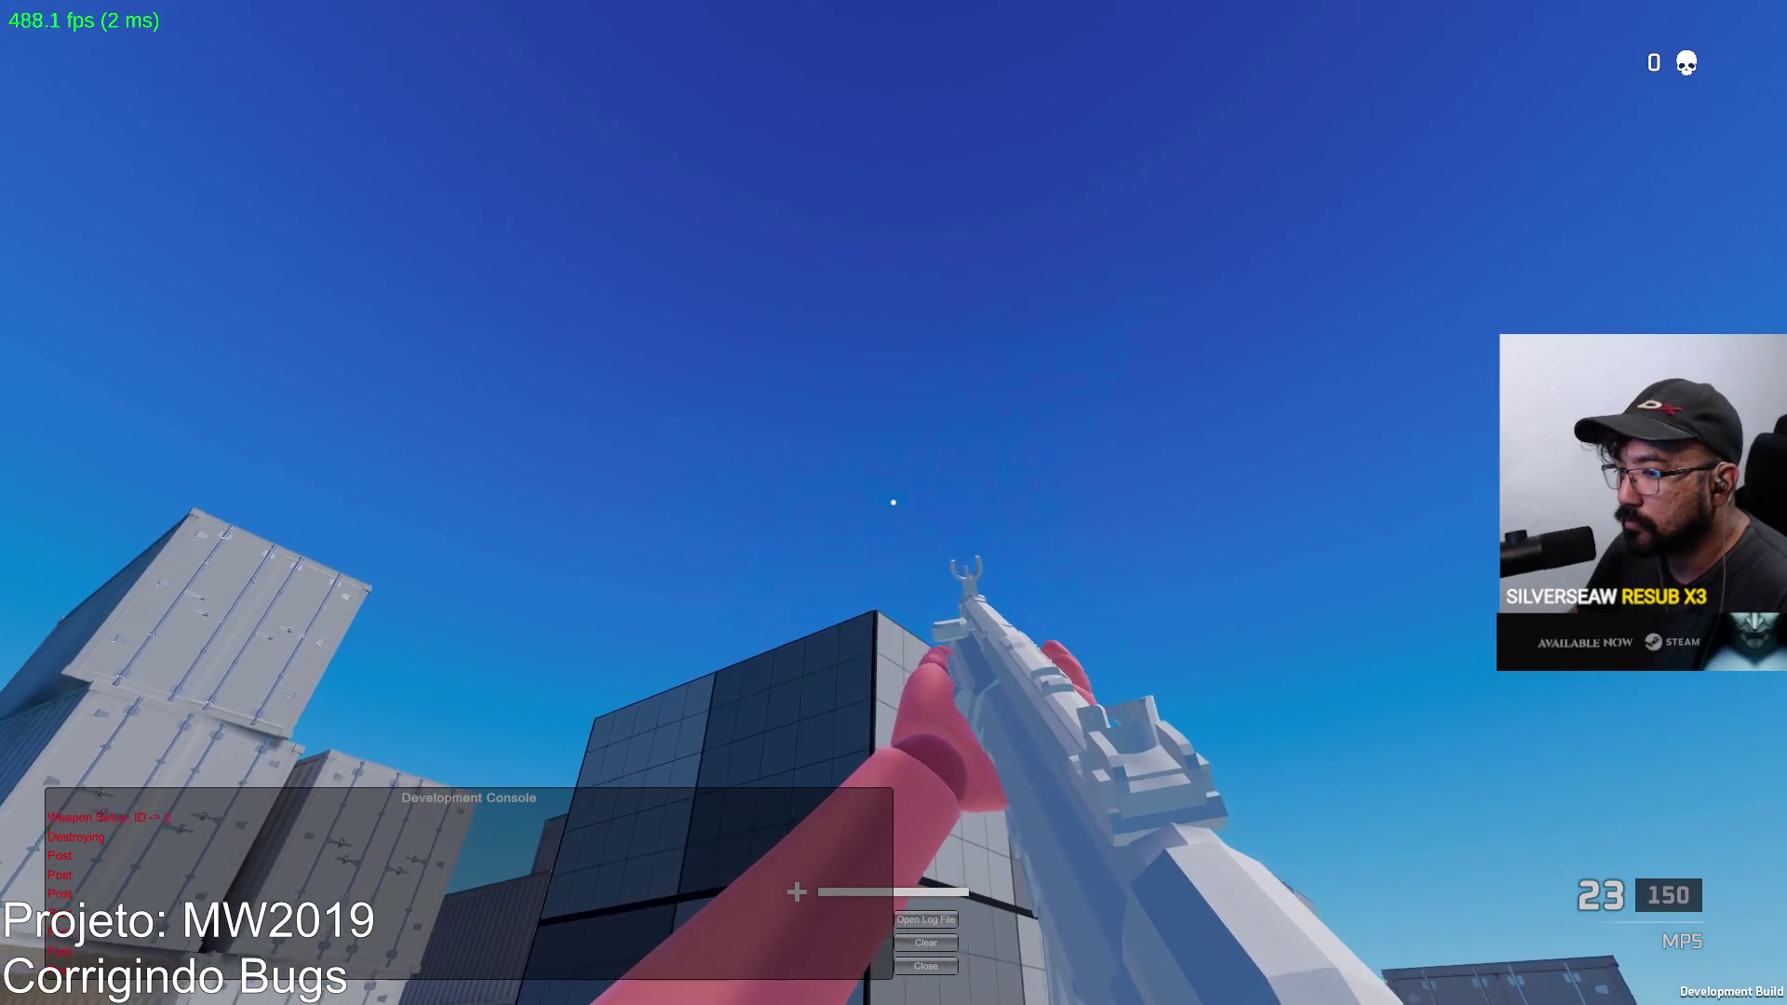
{"action": "key", "text": "alt+Tab"}
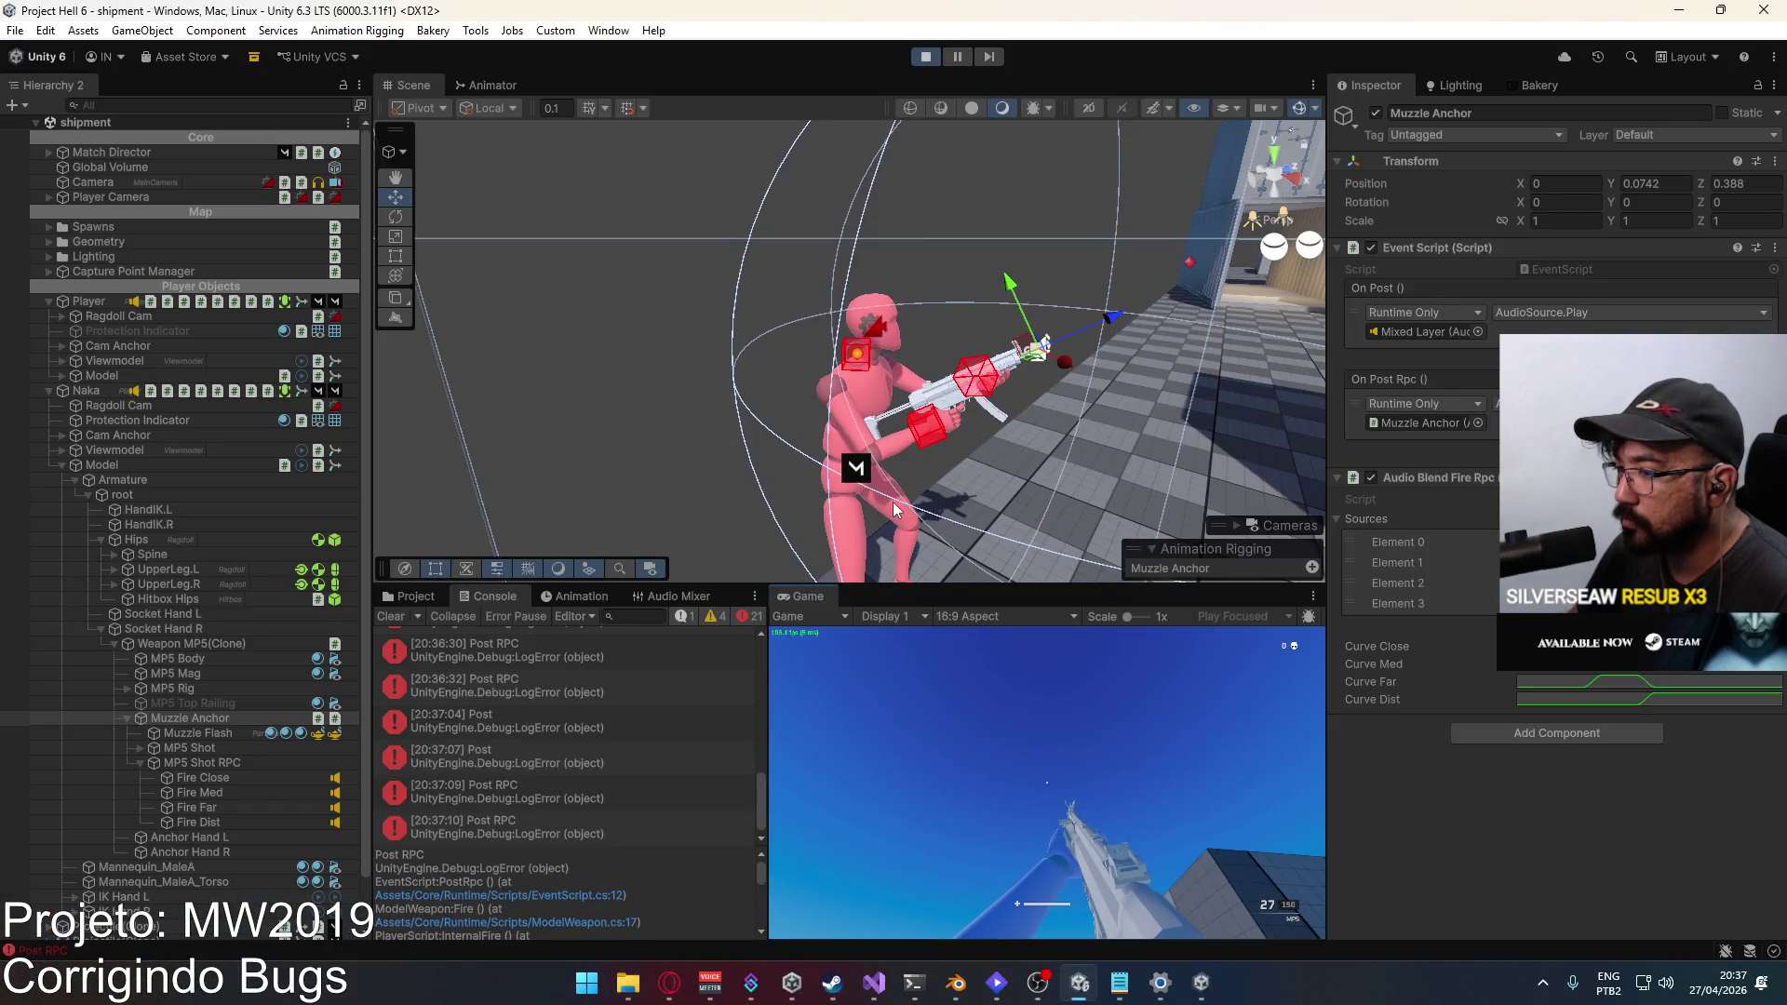
{"action": "key", "text": "super"}
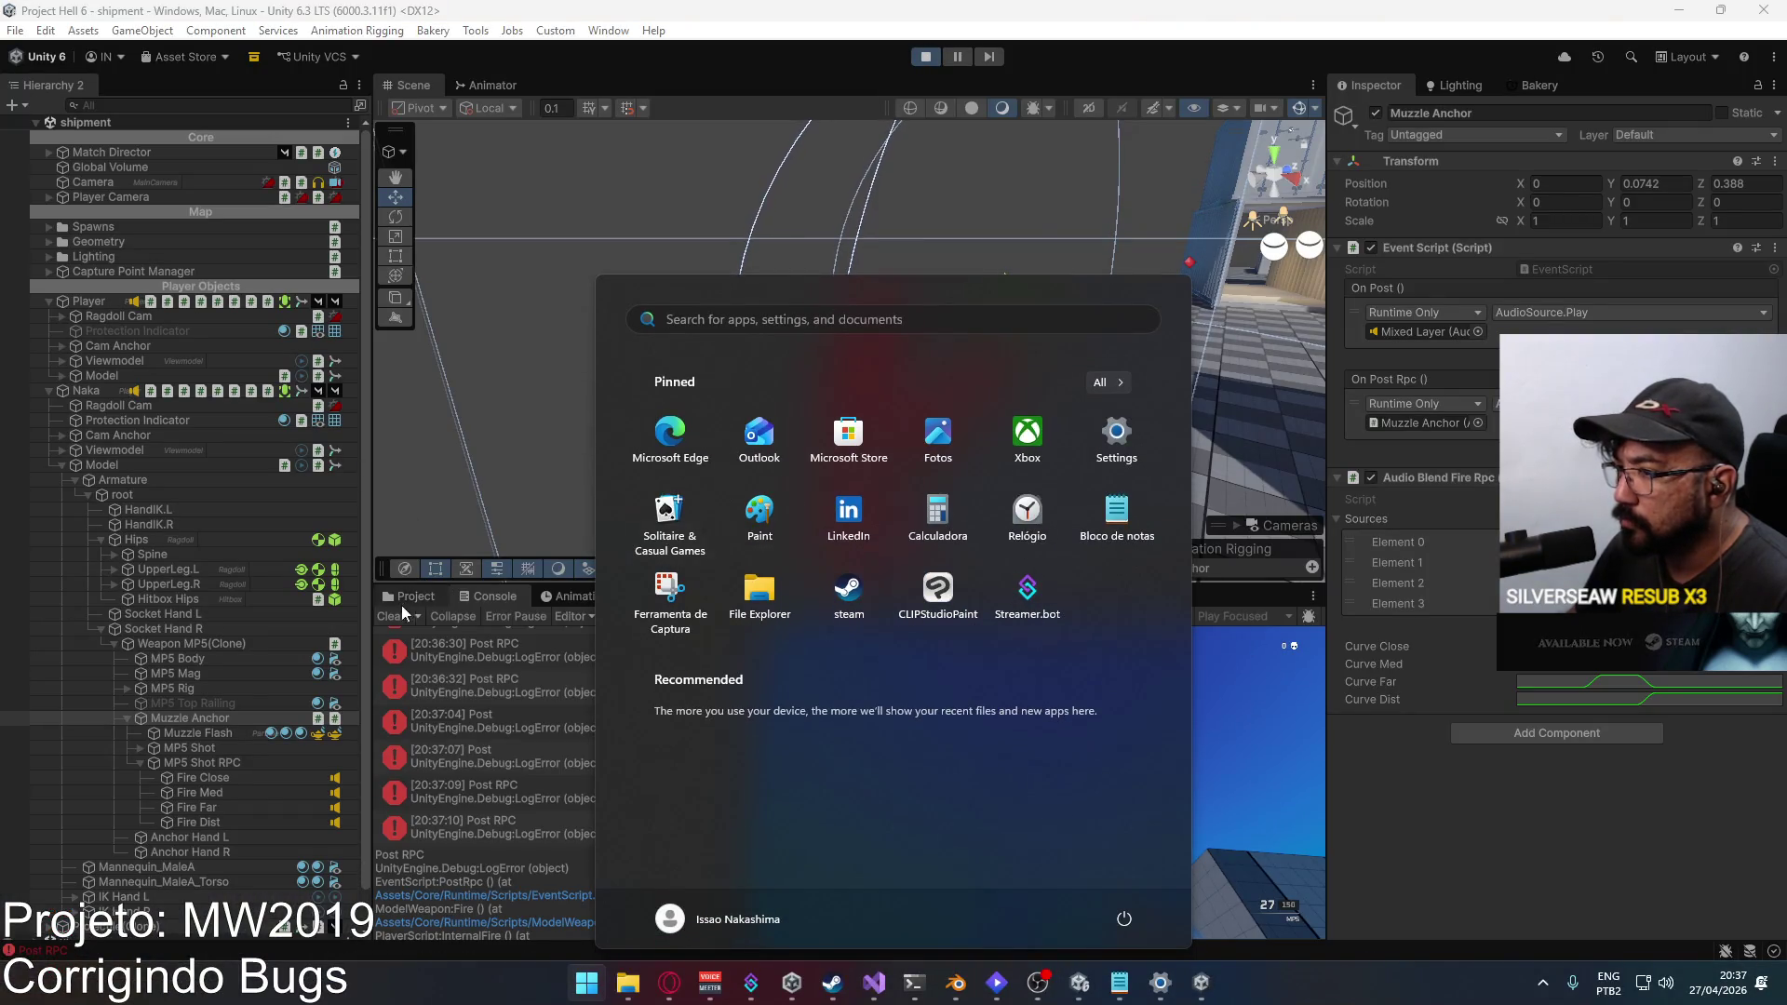
{"action": "left_click", "coordinate": [390, 616]}
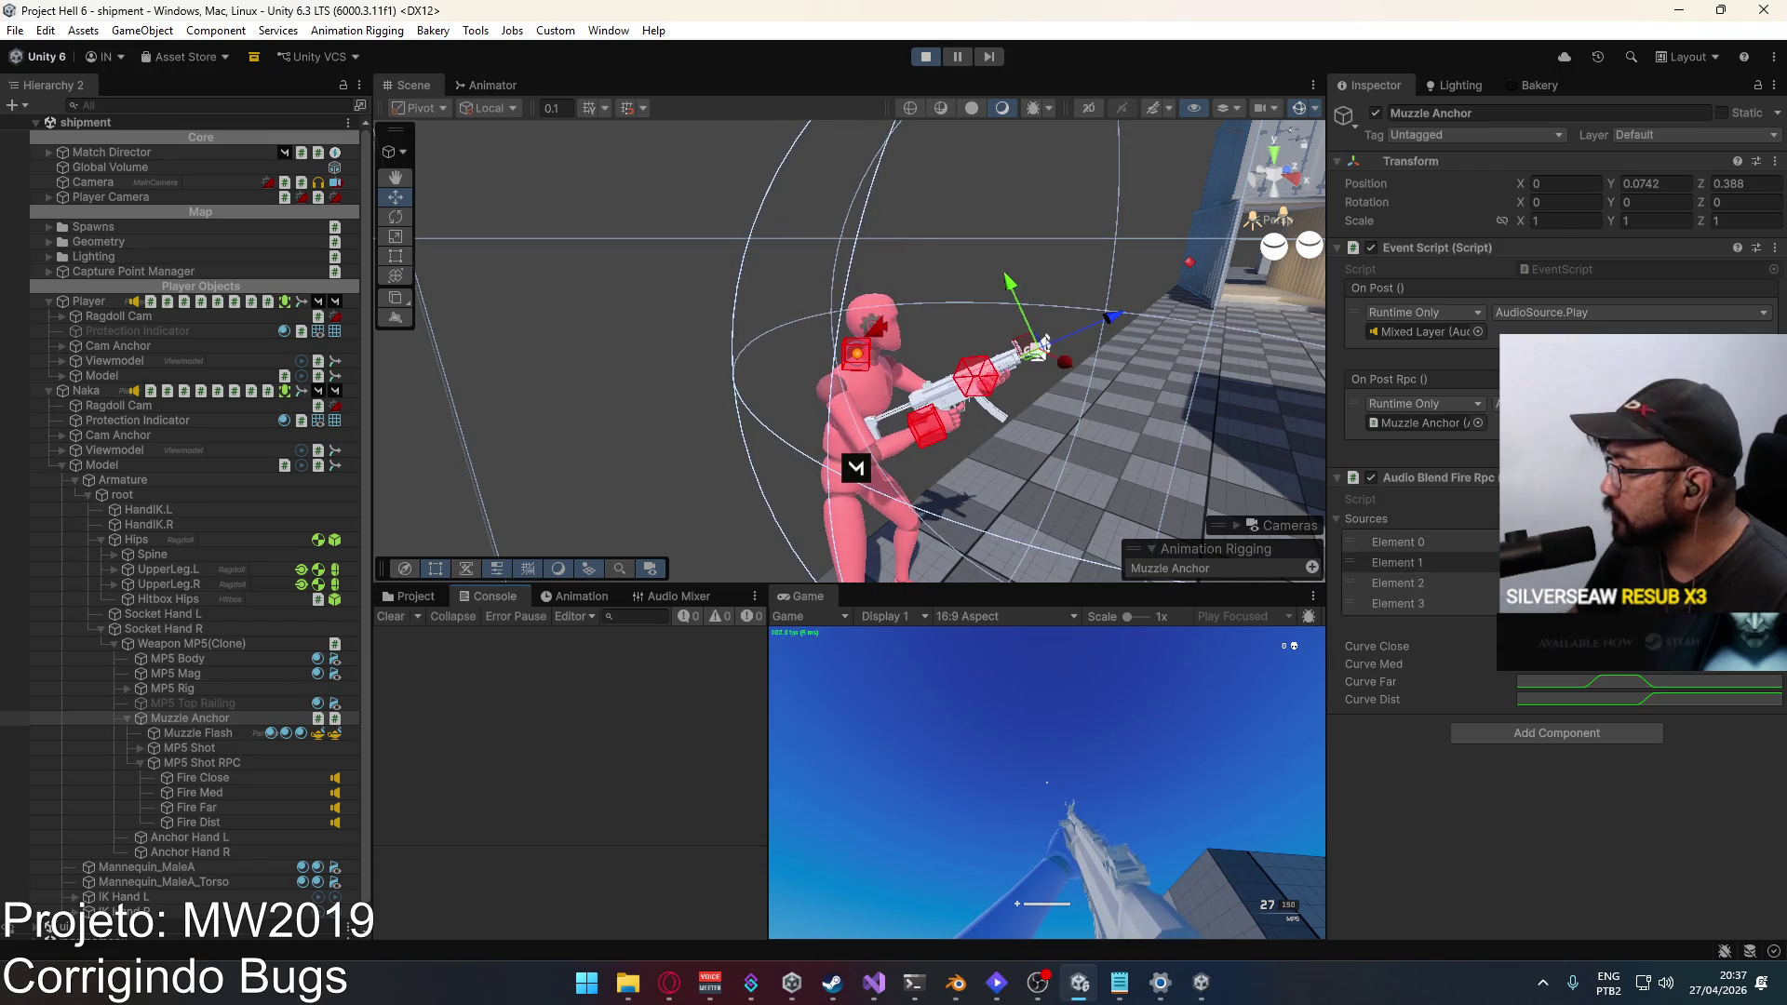
Step: In the build, walk between the containers, empty the MP5 magazine, reload, and restore the editor layout
{"action": "key", "text": "alt+Tab"}
{"action": "key", "text": "w"}
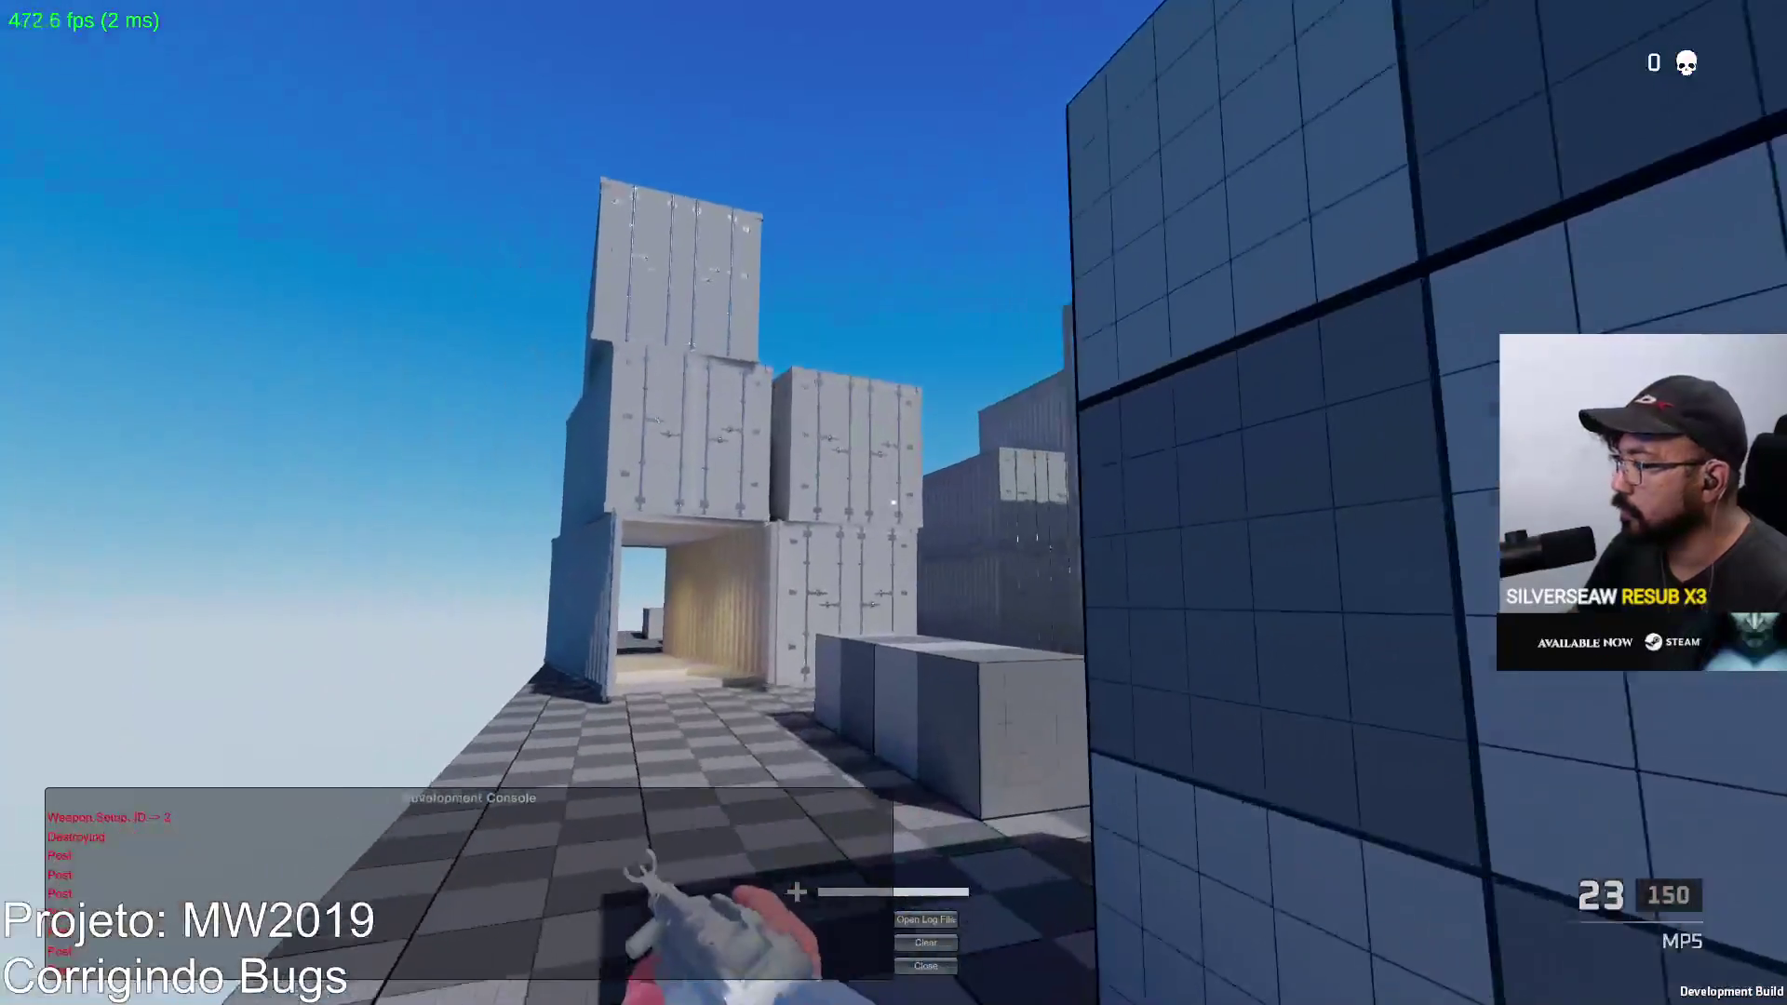
{"action": "key", "text": "w"}
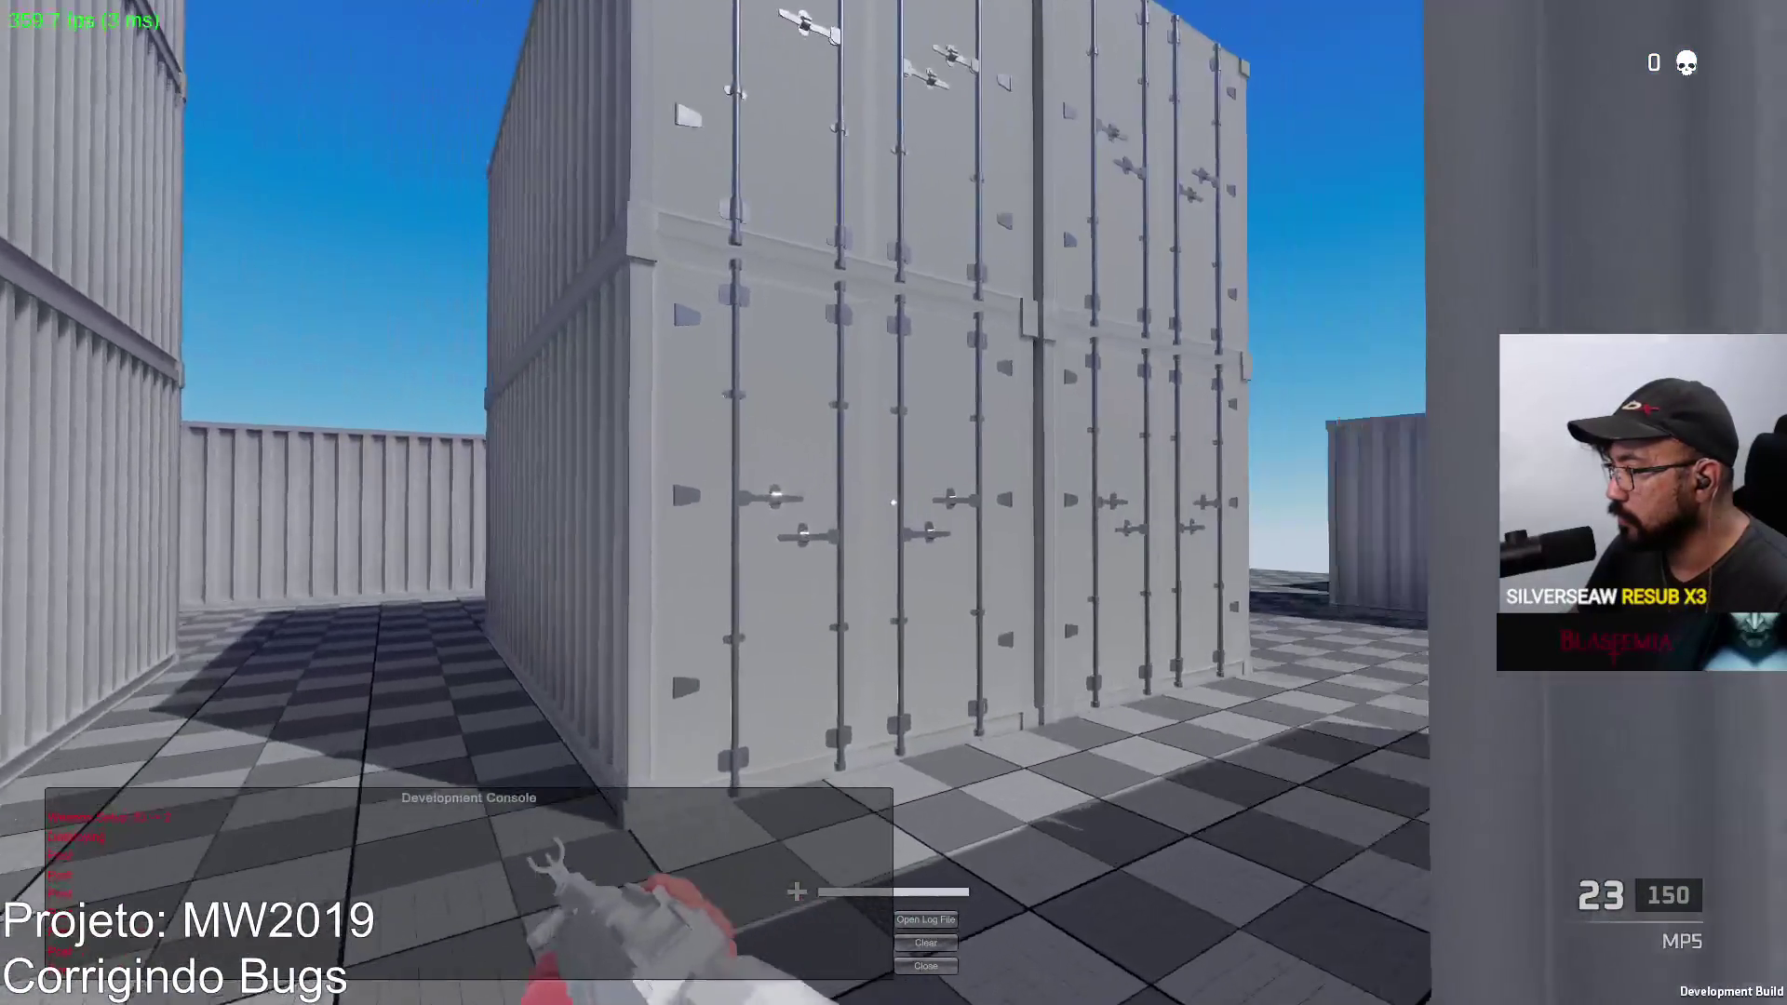
{"action": "left_click_drag", "start_coordinate": [893, 503], "coordinate": [893, 503]}
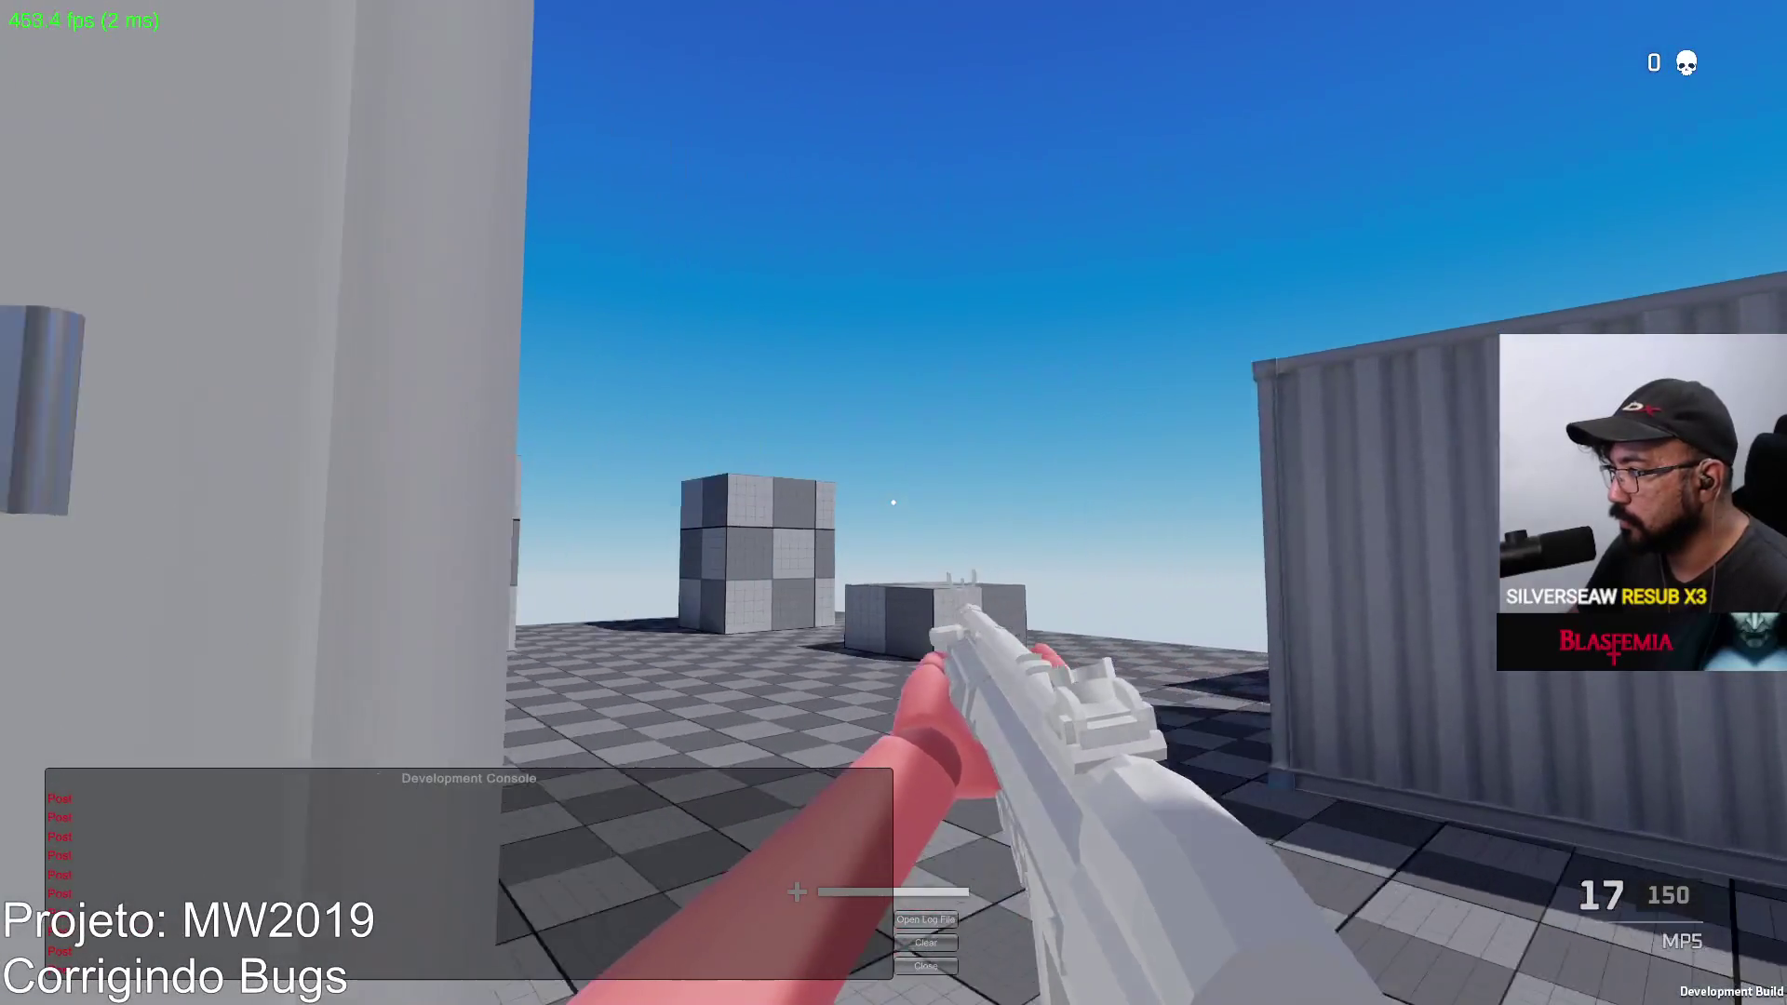
{"action": "left_click", "coordinate": [893, 503]}
{"action": "left_click", "coordinate": [893, 503]}
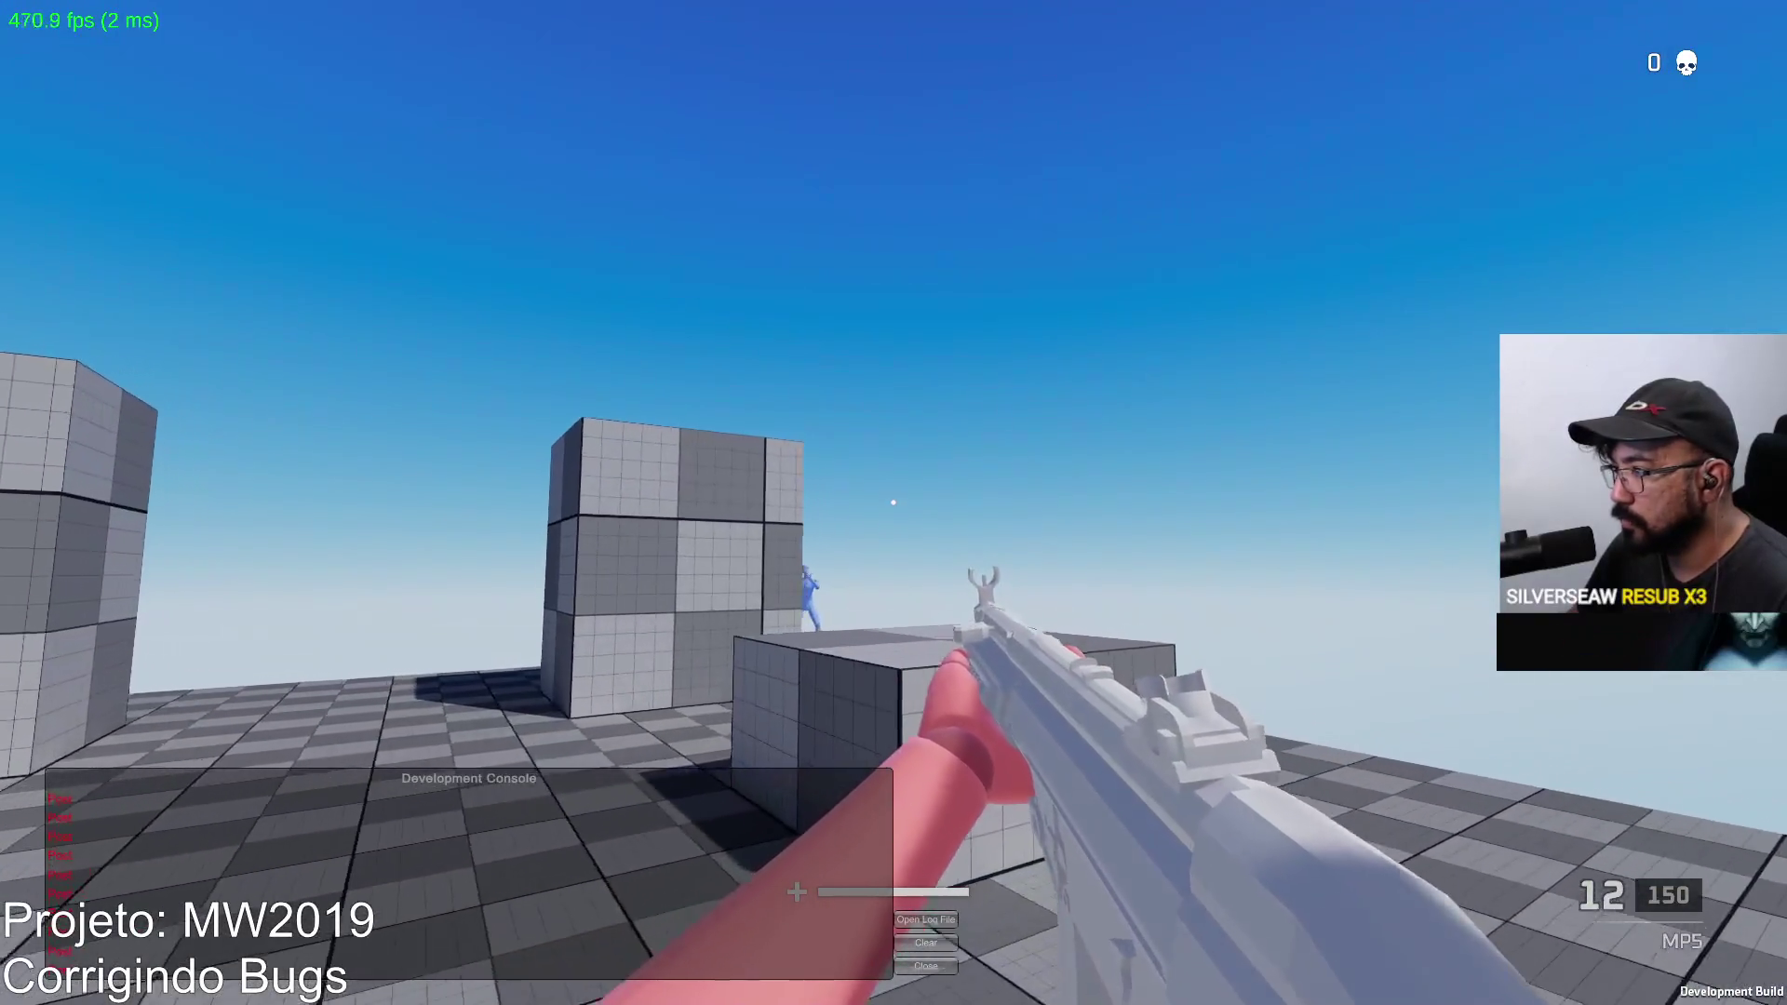
{"action": "left_click", "coordinate": [892, 503]}
{"action": "left_click", "coordinate": [892, 503]}
{"action": "left_click", "coordinate": [892, 502]}
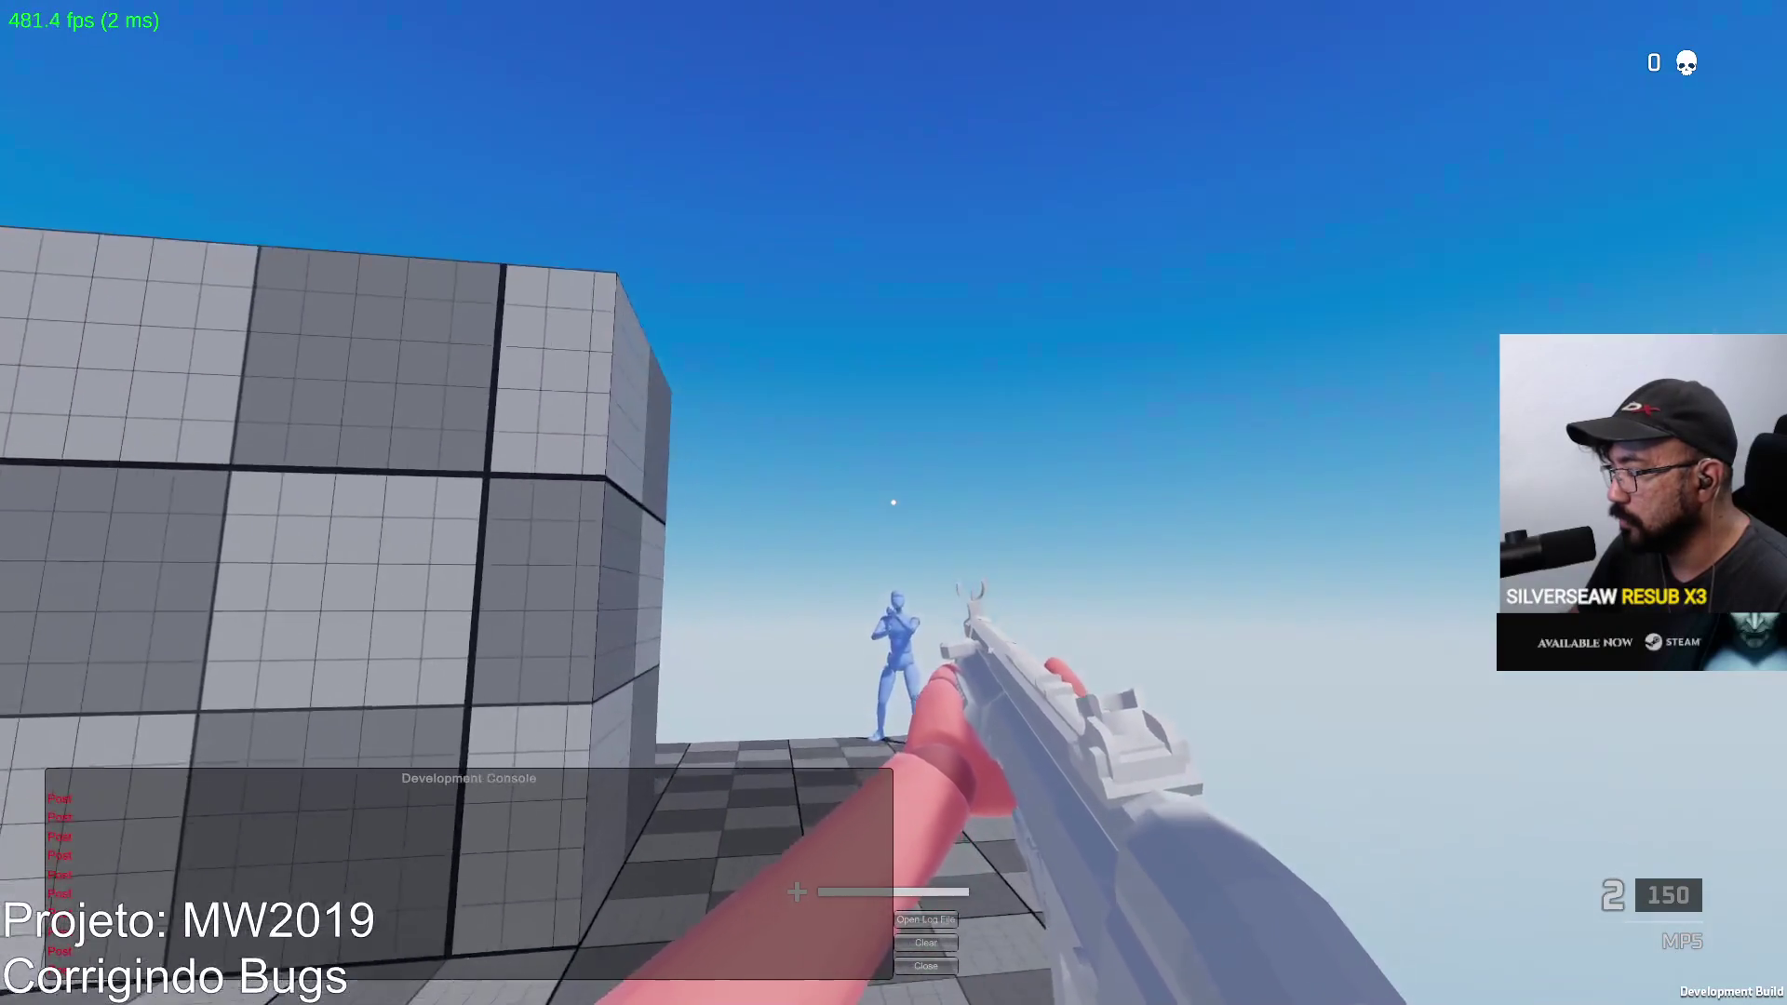
{"action": "key", "text": "r"}
{"action": "left_click", "coordinate": [893, 503]}
{"action": "key", "text": "shift+space"}
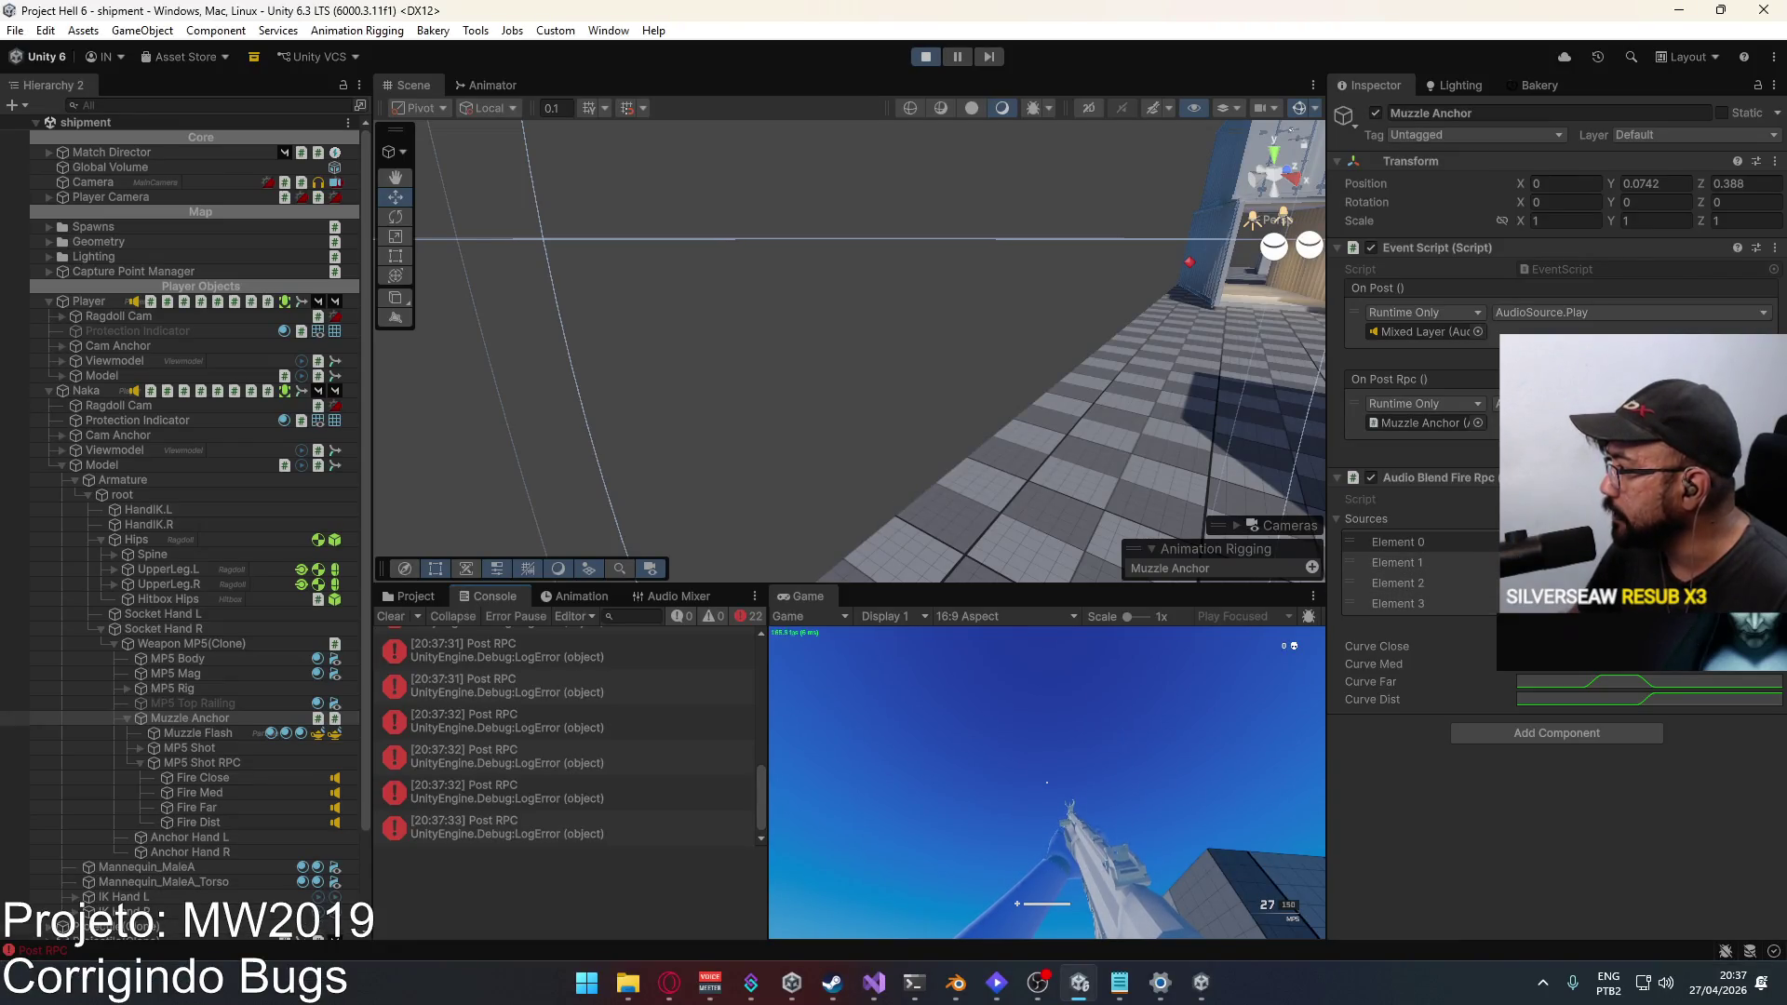
Step: Search 'eagle' and assign EAGLE RPC Fire Close Random as Fire Close's audio generator, then select MP5 Shot
{"action": "left_click", "coordinate": [1582, 542]}
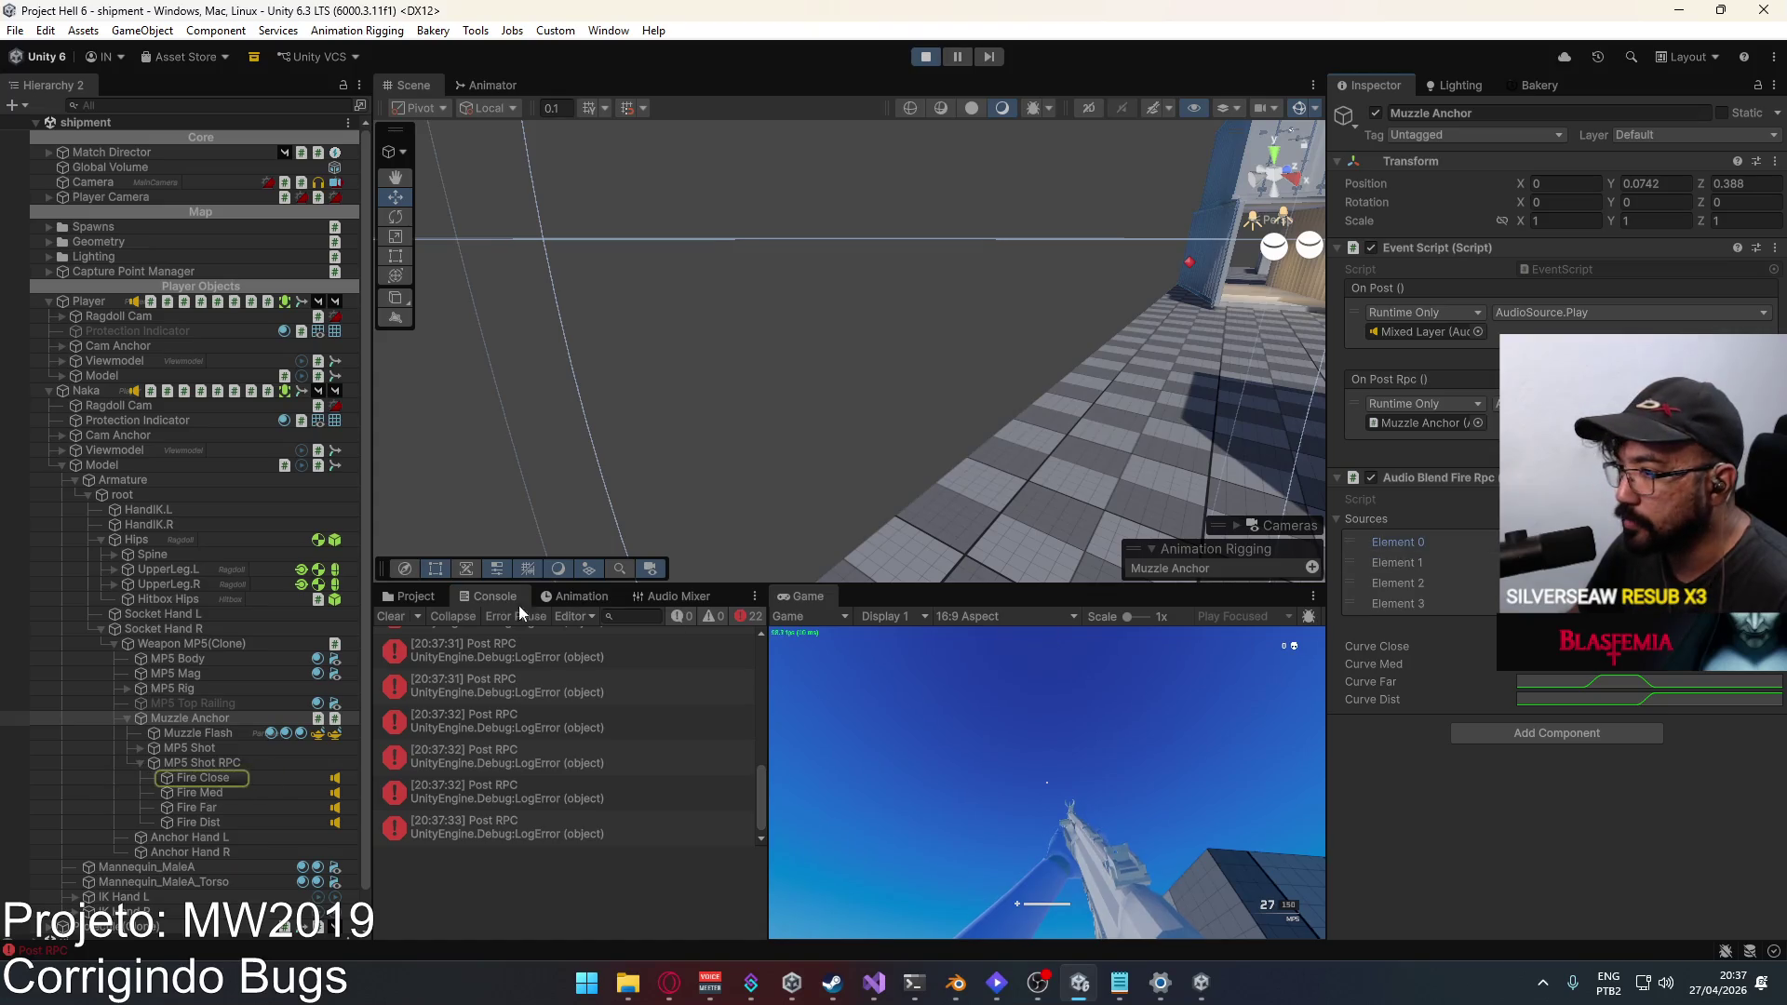
{"action": "left_click", "coordinate": [412, 601]}
{"action": "left_click", "coordinate": [191, 779]}
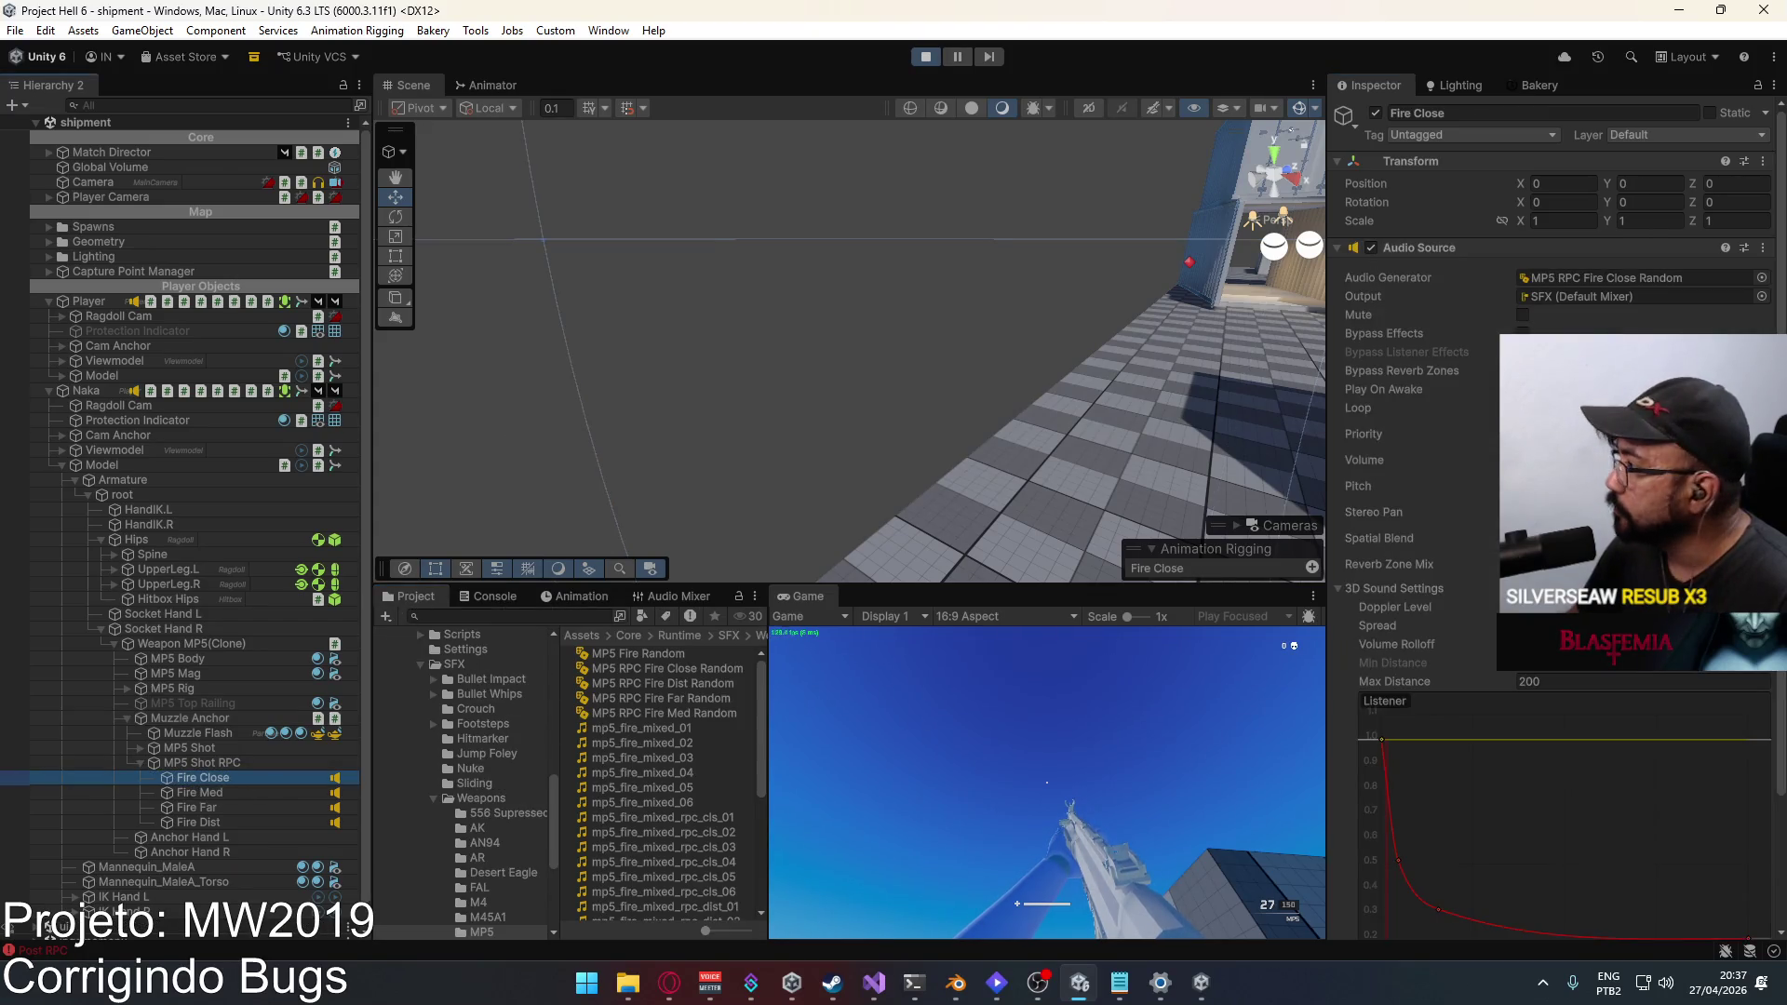
{"action": "left_click", "coordinate": [1762, 277]}
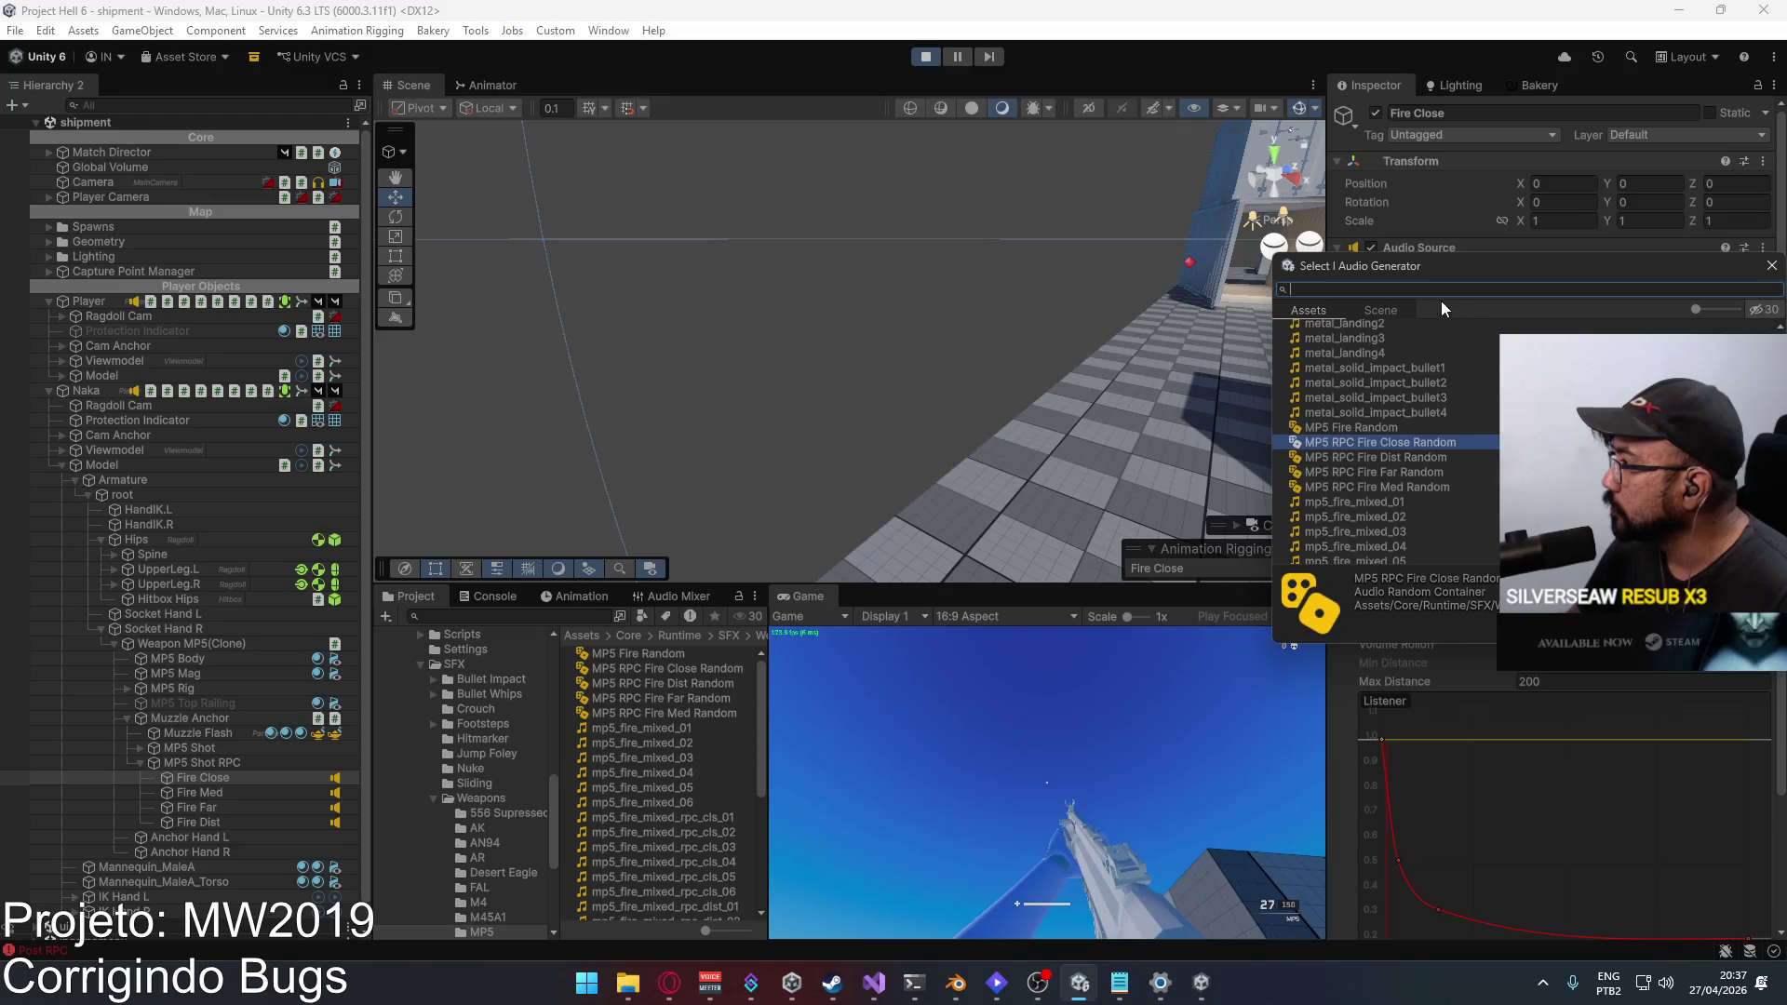
{"action": "type", "text": "eagle"}
{"action": "scroll", "coordinate": [1421, 389], "scroll_direction": "up", "scroll_amount": 5}
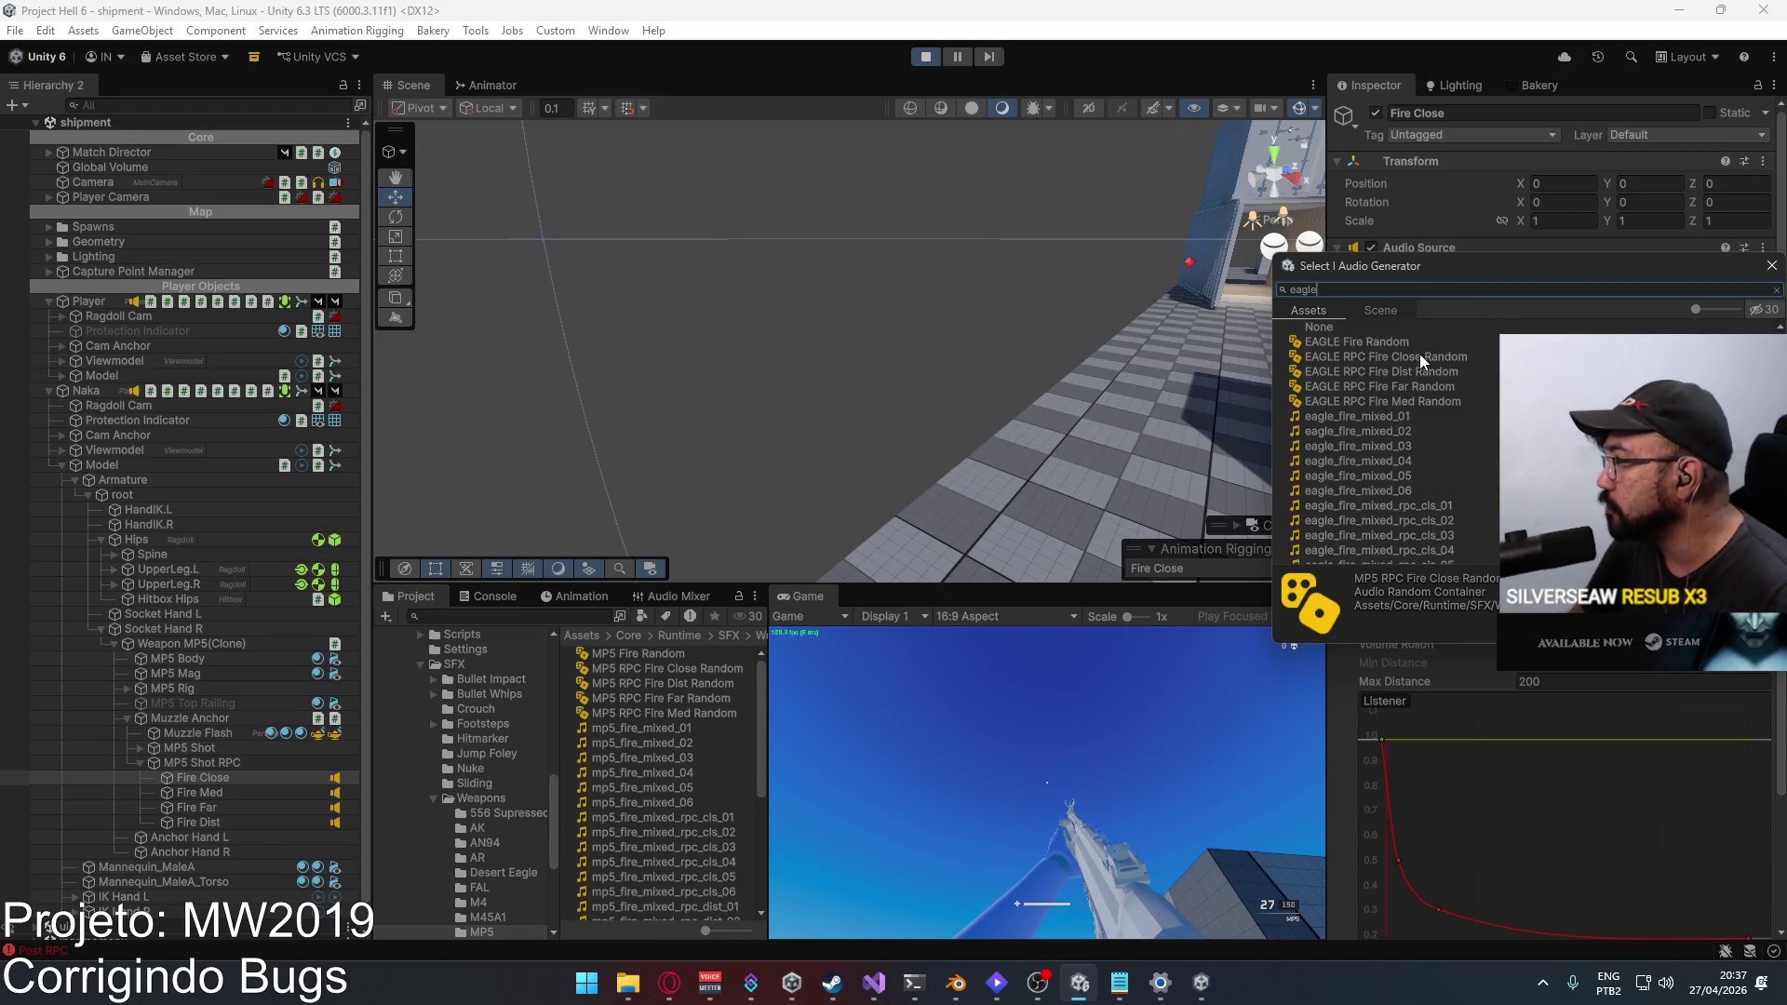
{"action": "double_click", "coordinate": [1420, 357]}
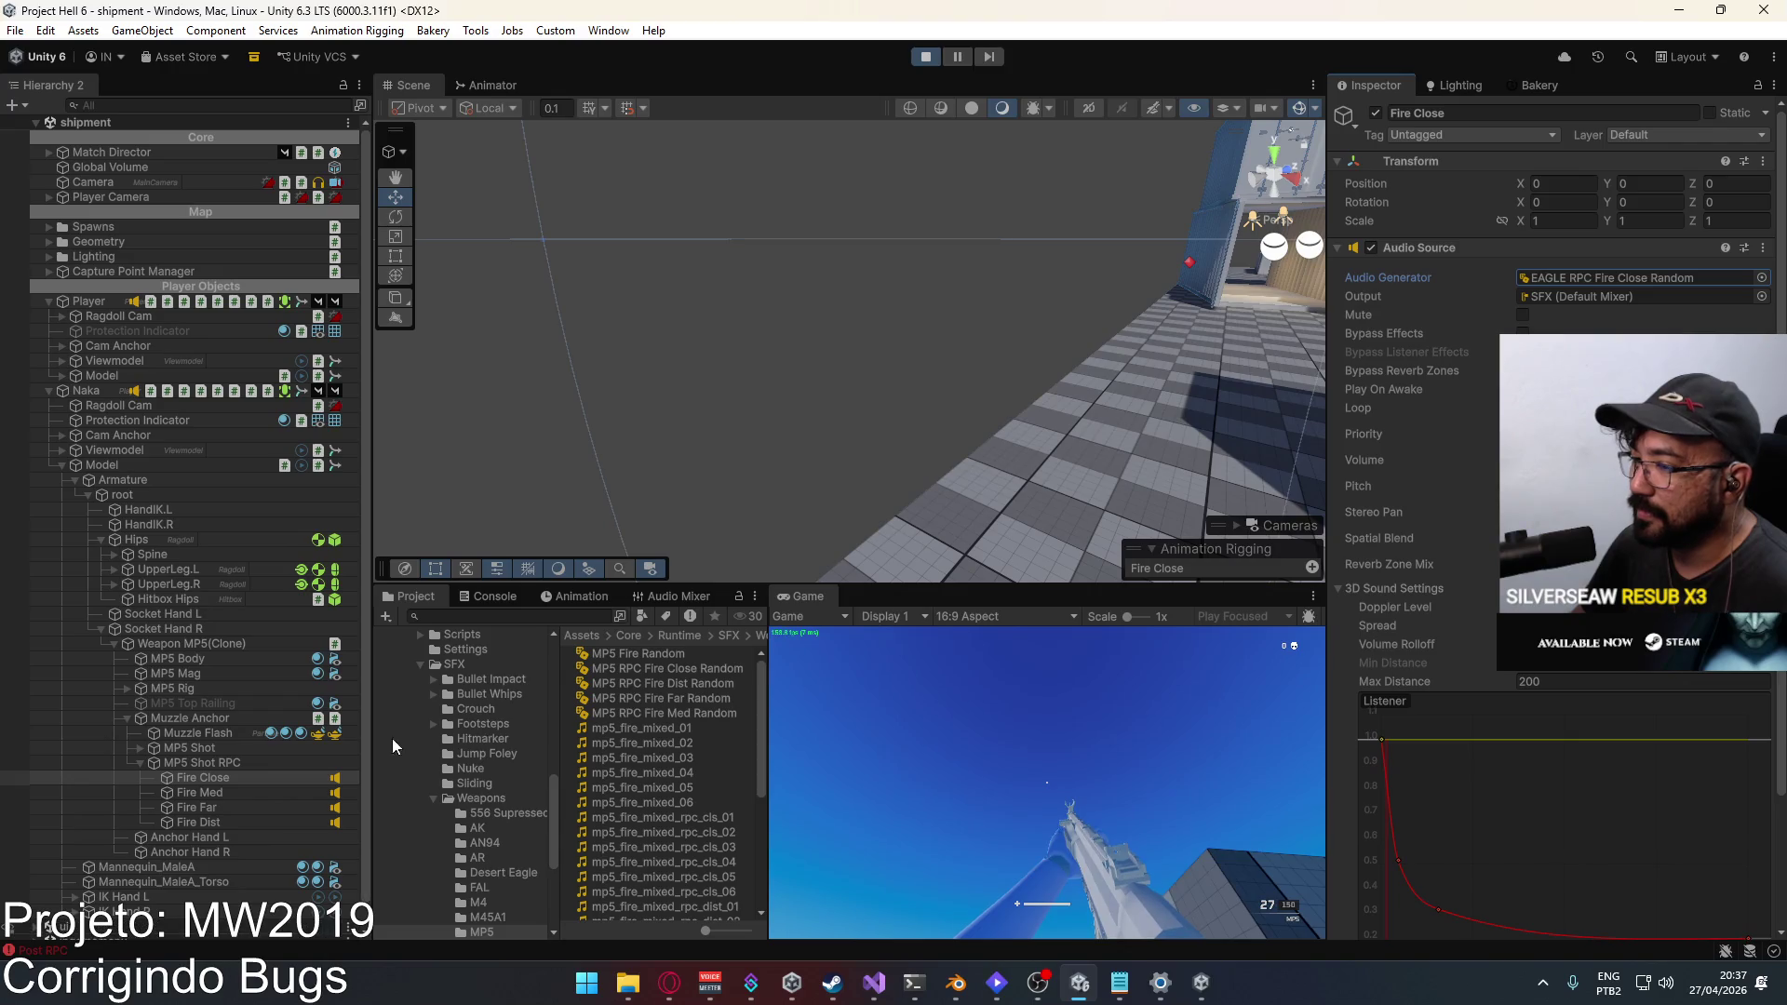
{"action": "left_click", "coordinate": [271, 776]}
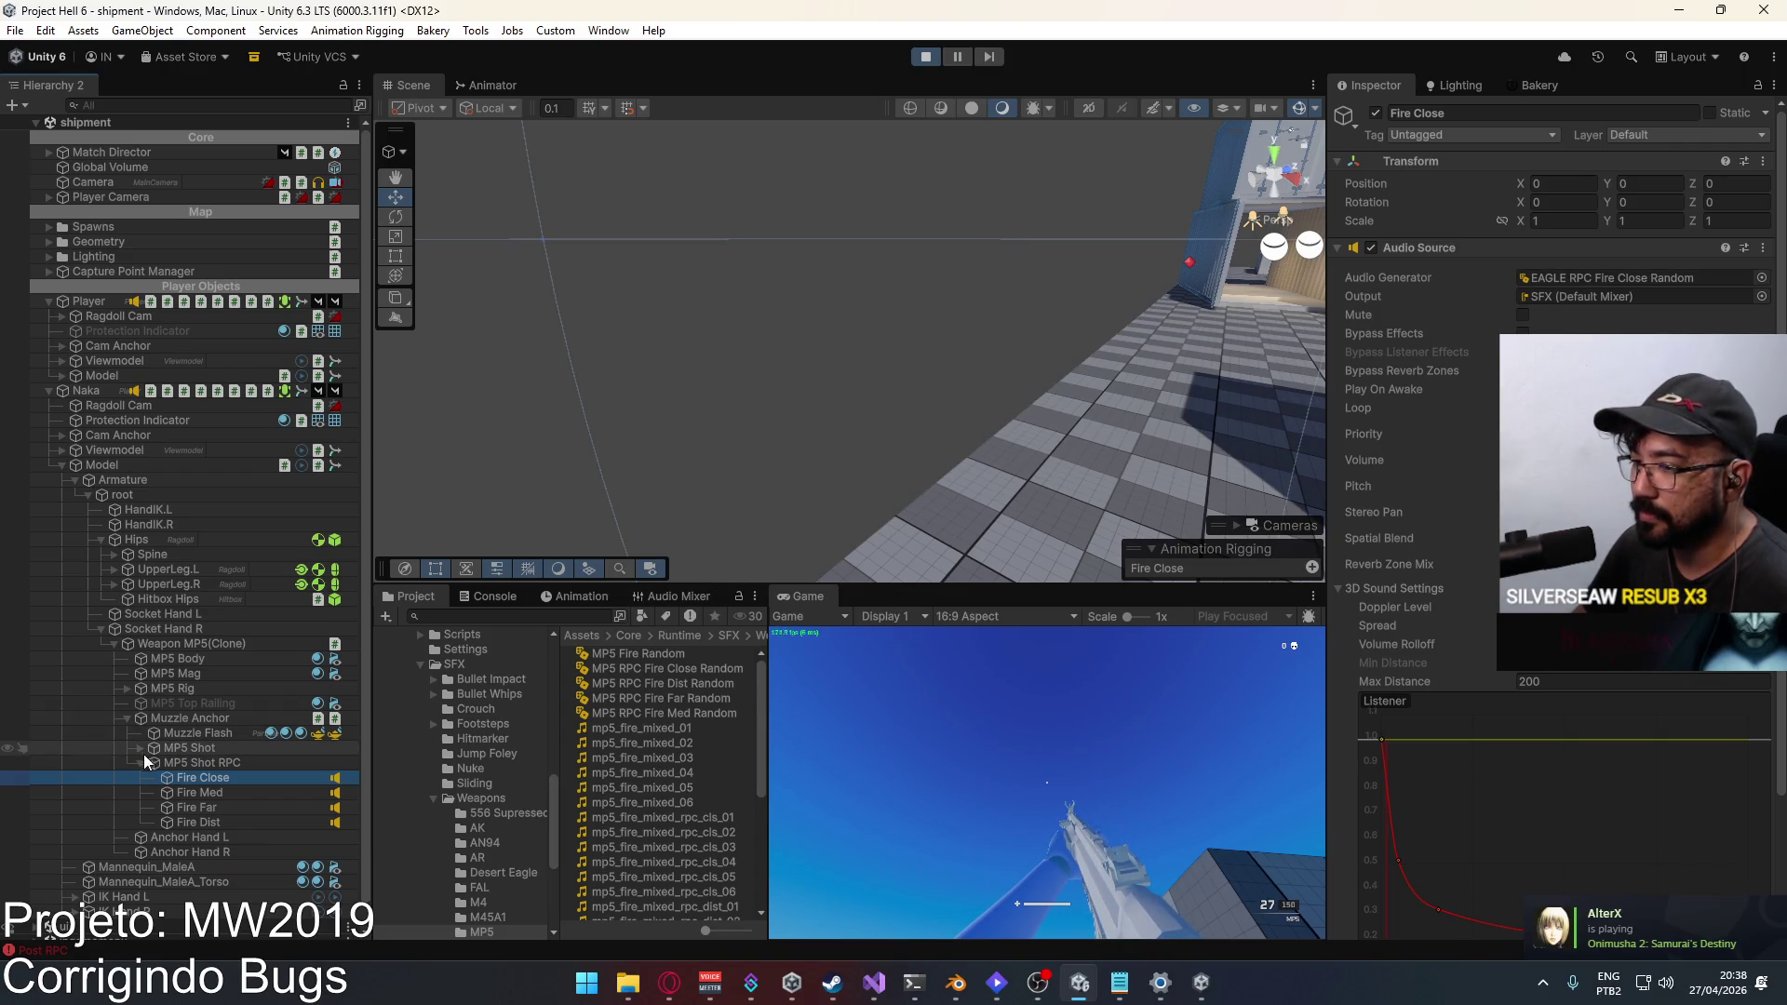
{"action": "left_click", "coordinate": [181, 751]}
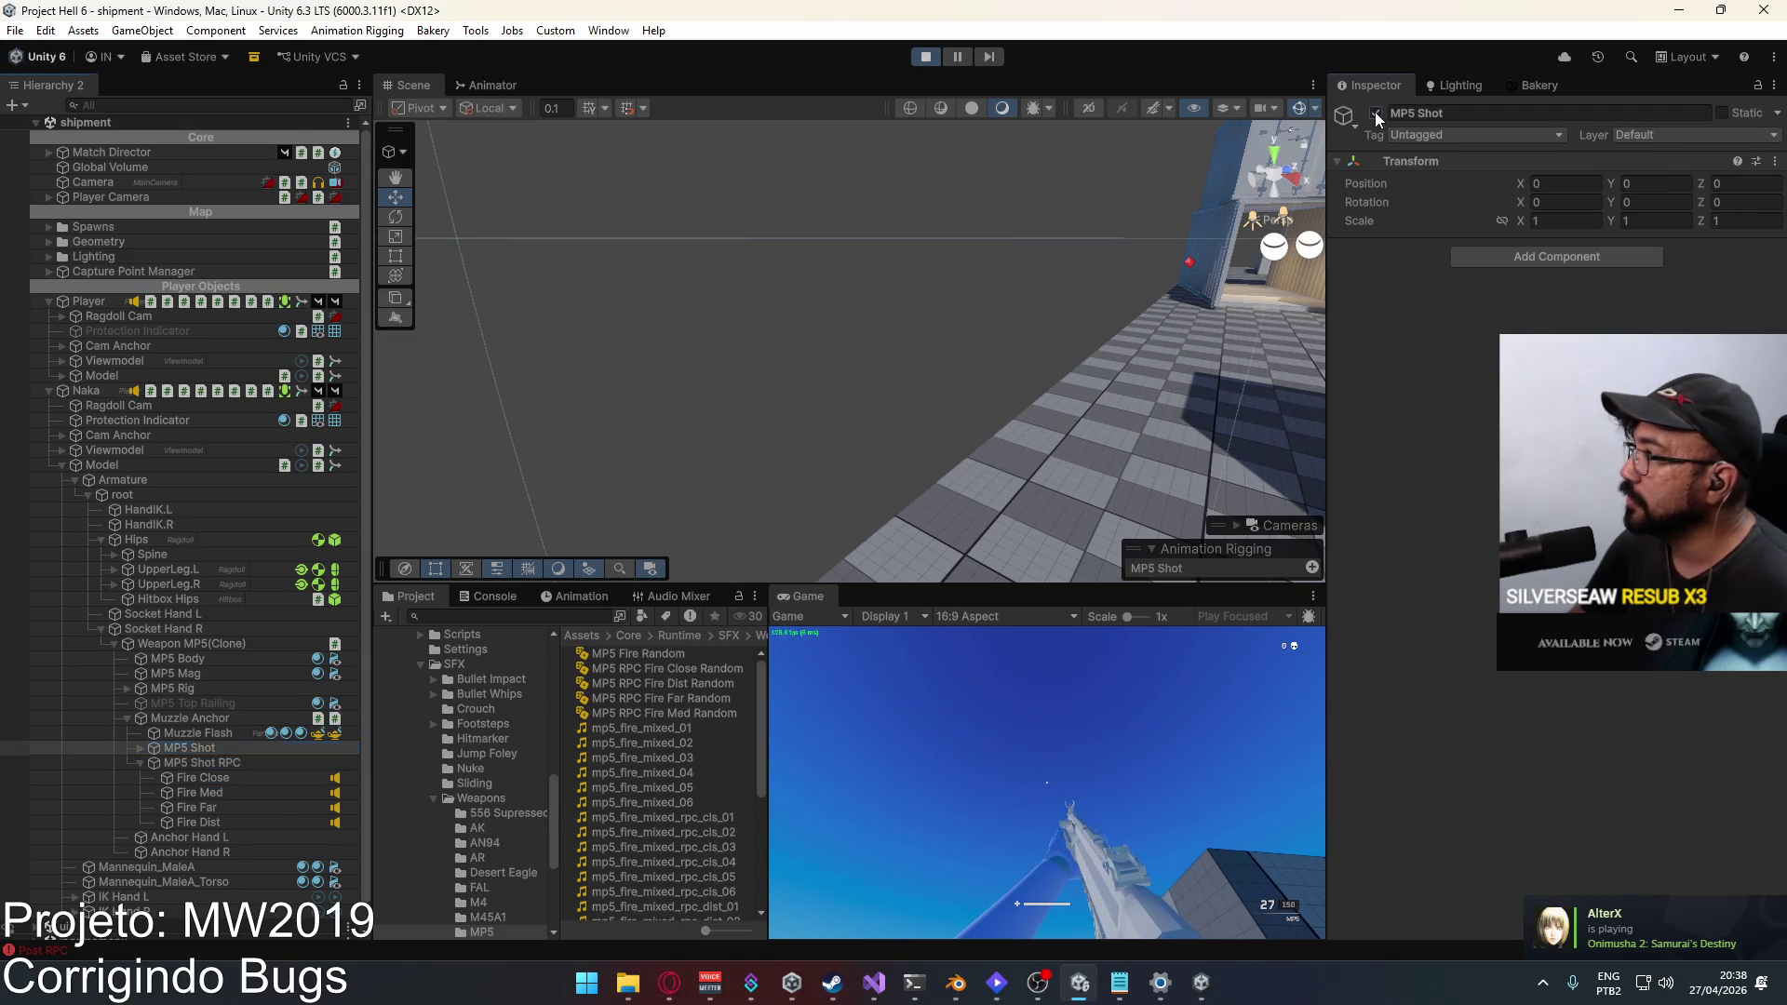
Step: Enable MP5 Shot, then ping Muzzle Anchor's EventScript and check its On Post Rpc target
{"action": "key", "text": "alt+Tab"}
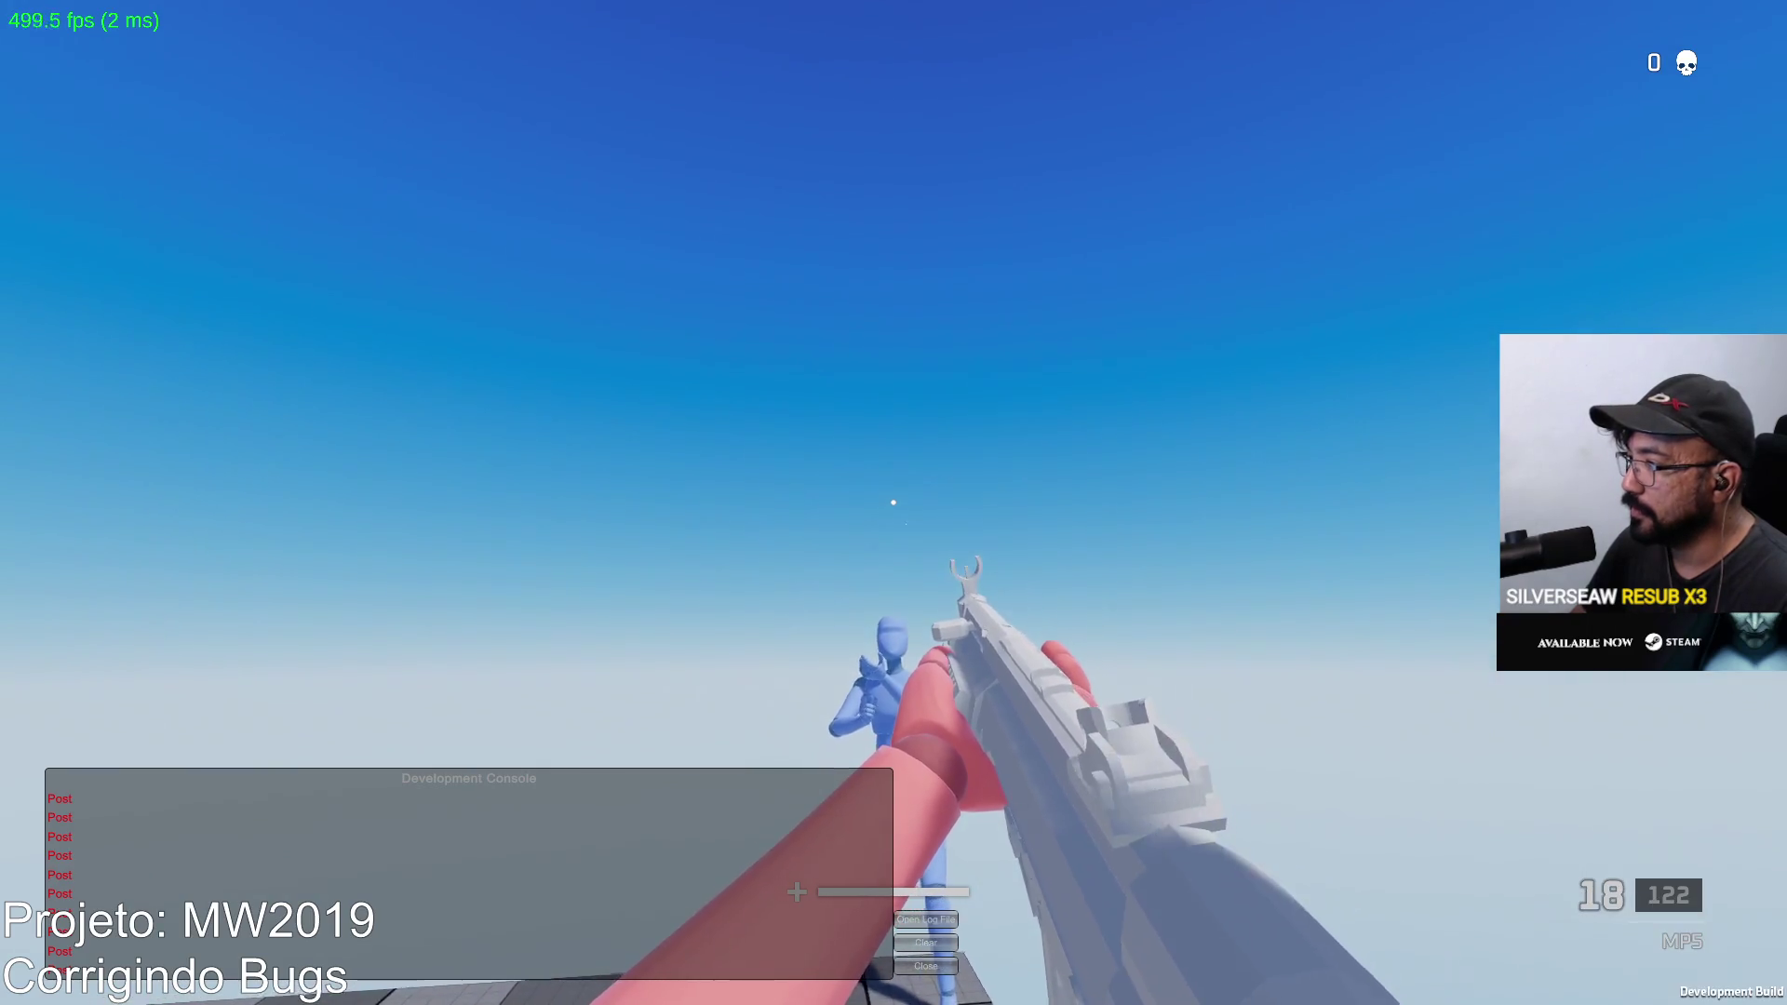
{"action": "key", "text": "alt+Tab"}
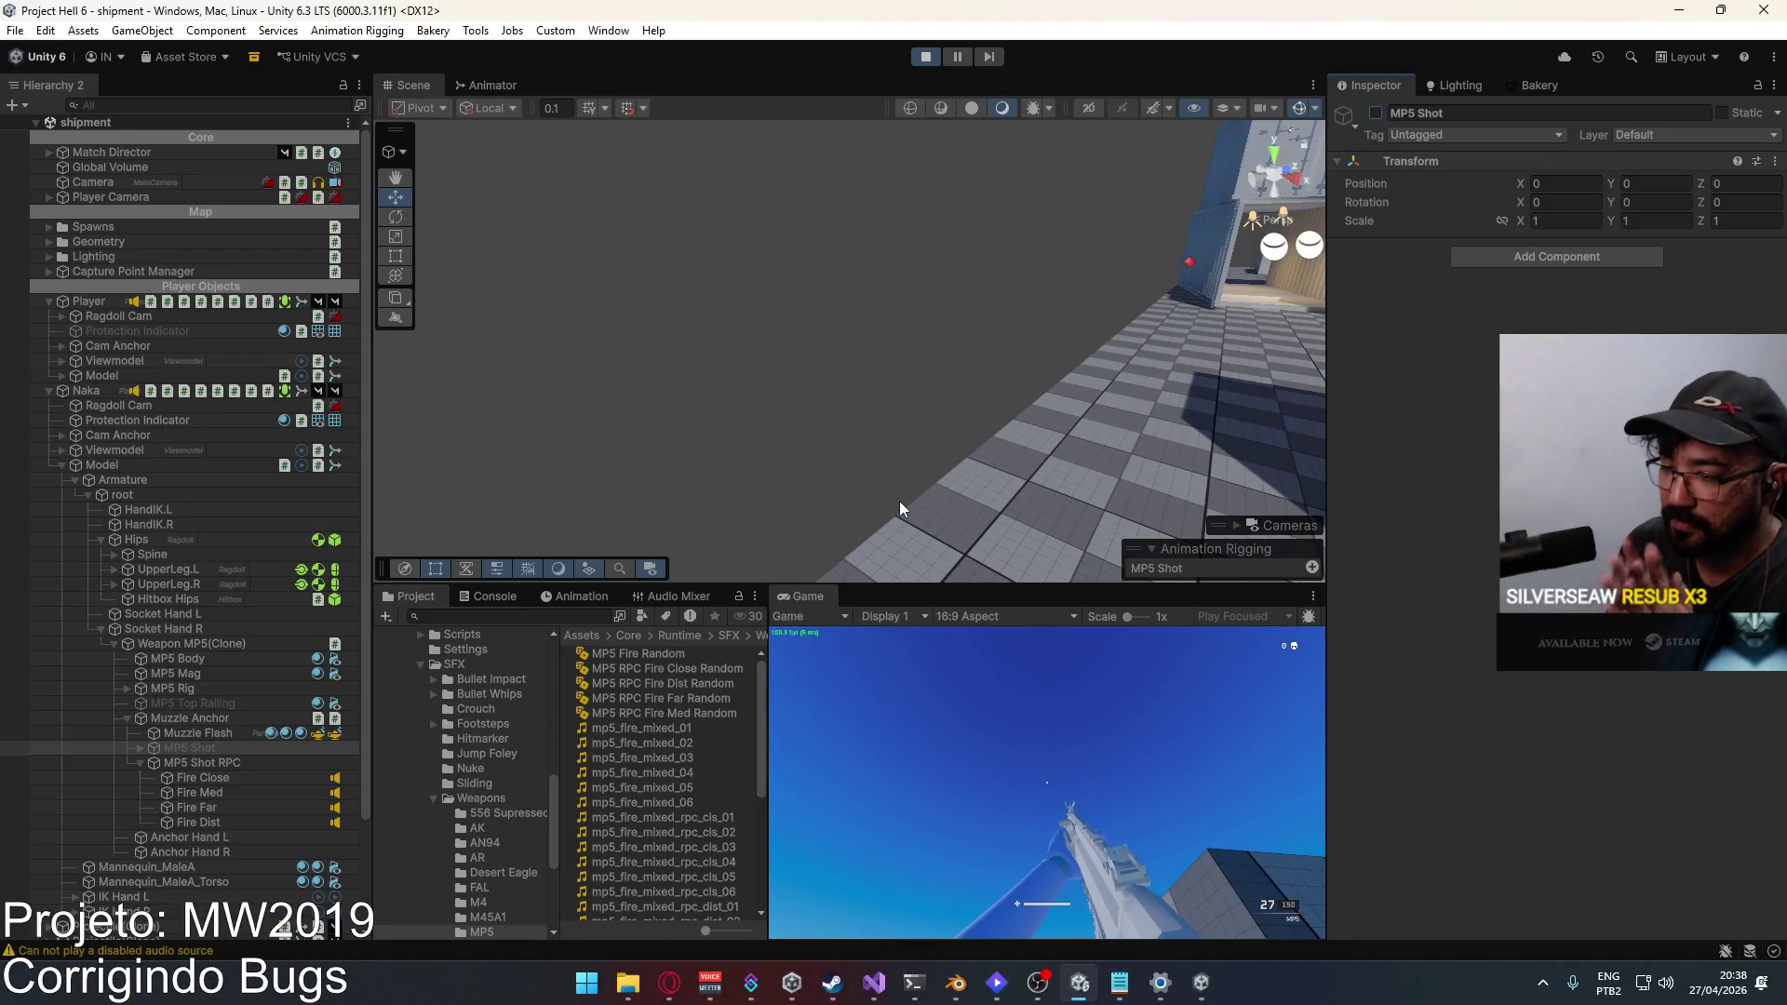
{"action": "left_click", "coordinate": [1375, 112]}
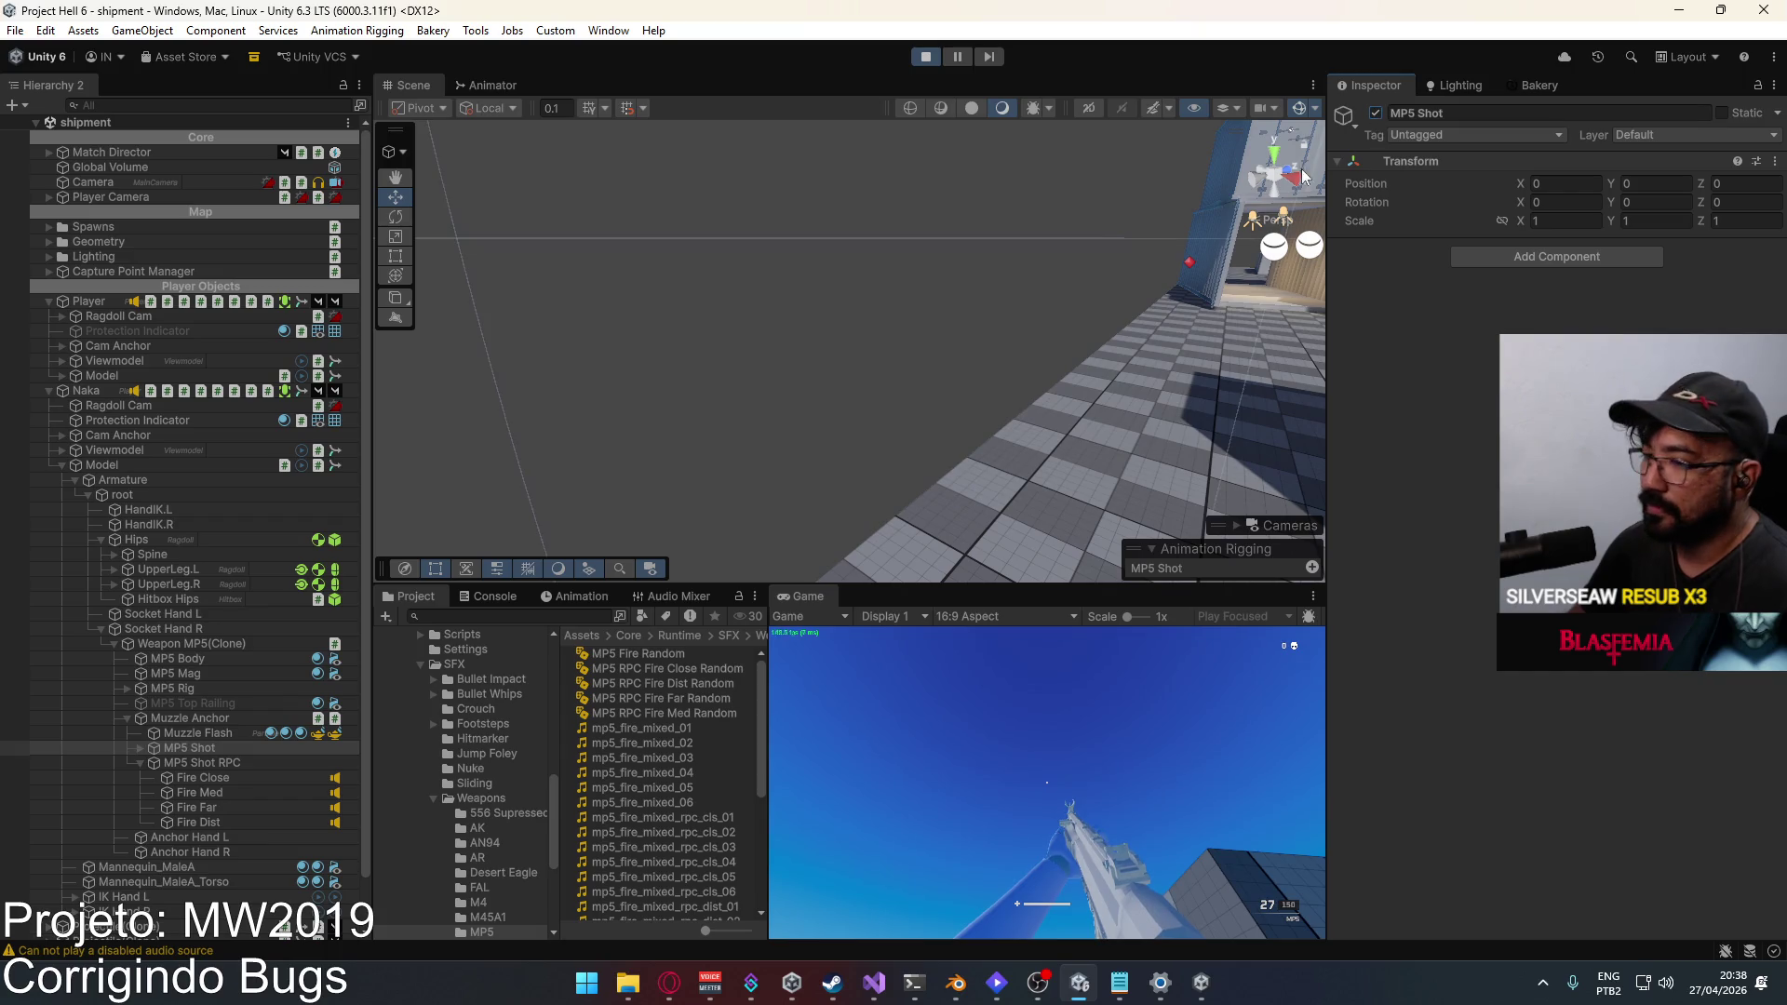
{"action": "left_click", "coordinate": [196, 721]}
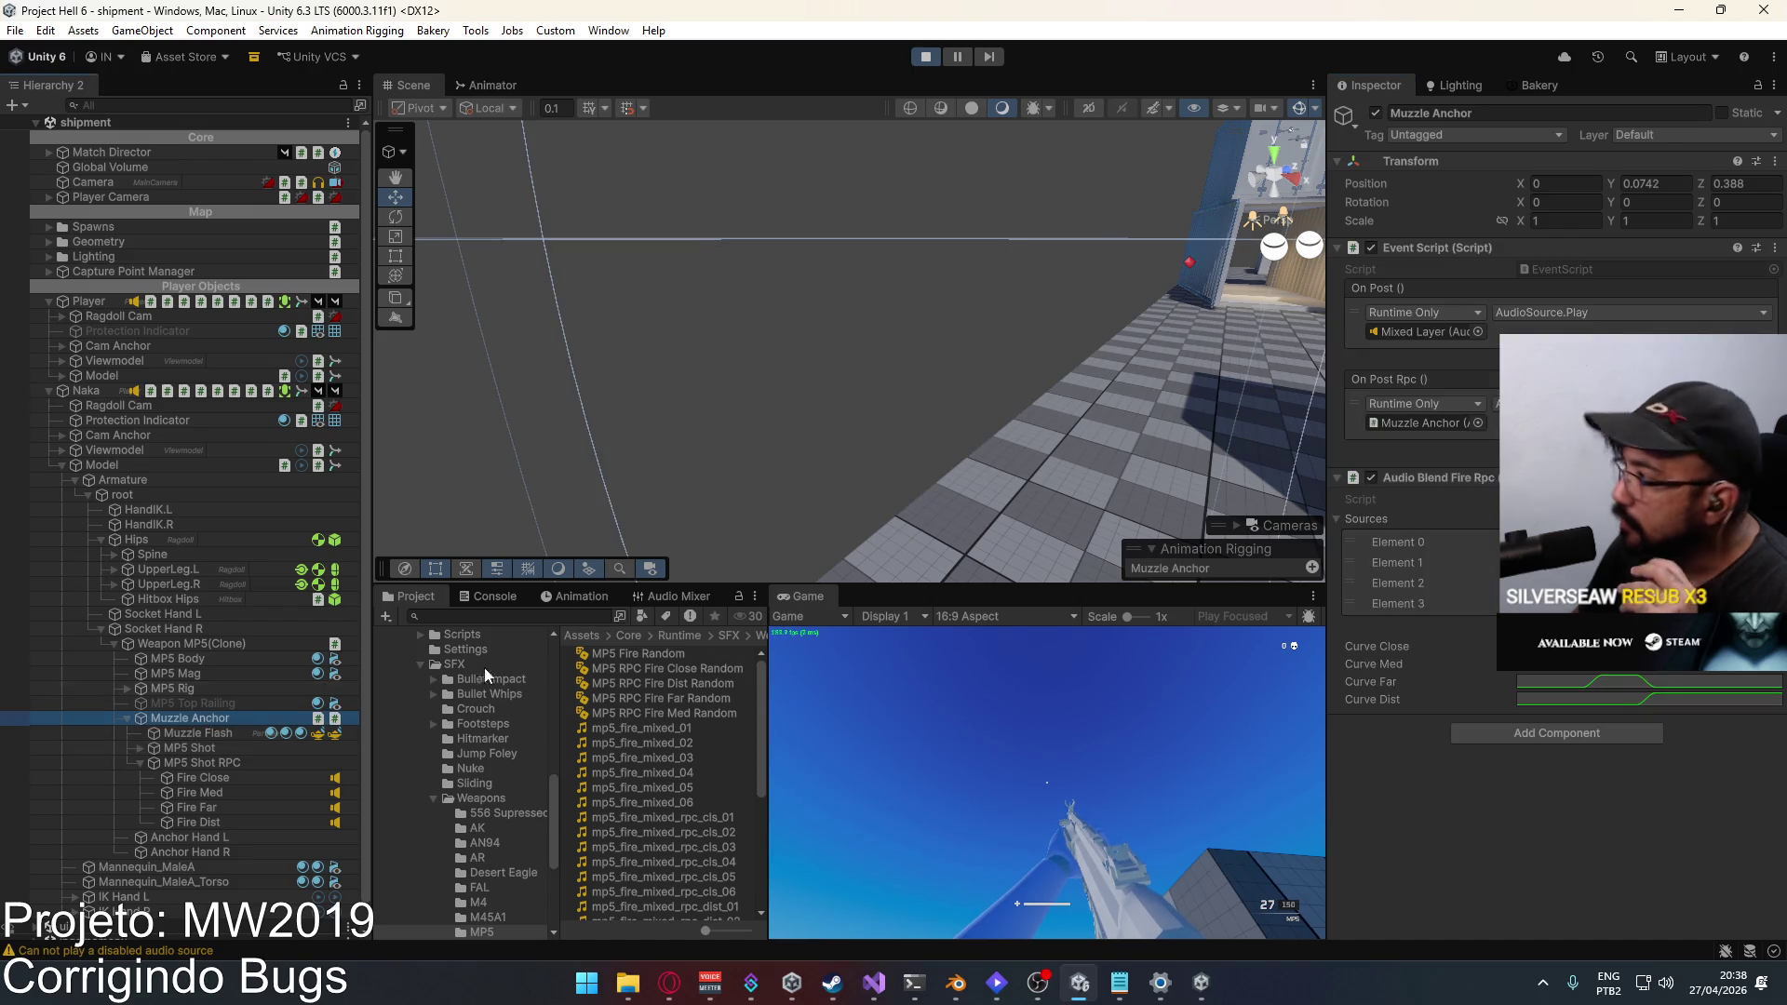
{"action": "left_click", "coordinate": [1560, 270]}
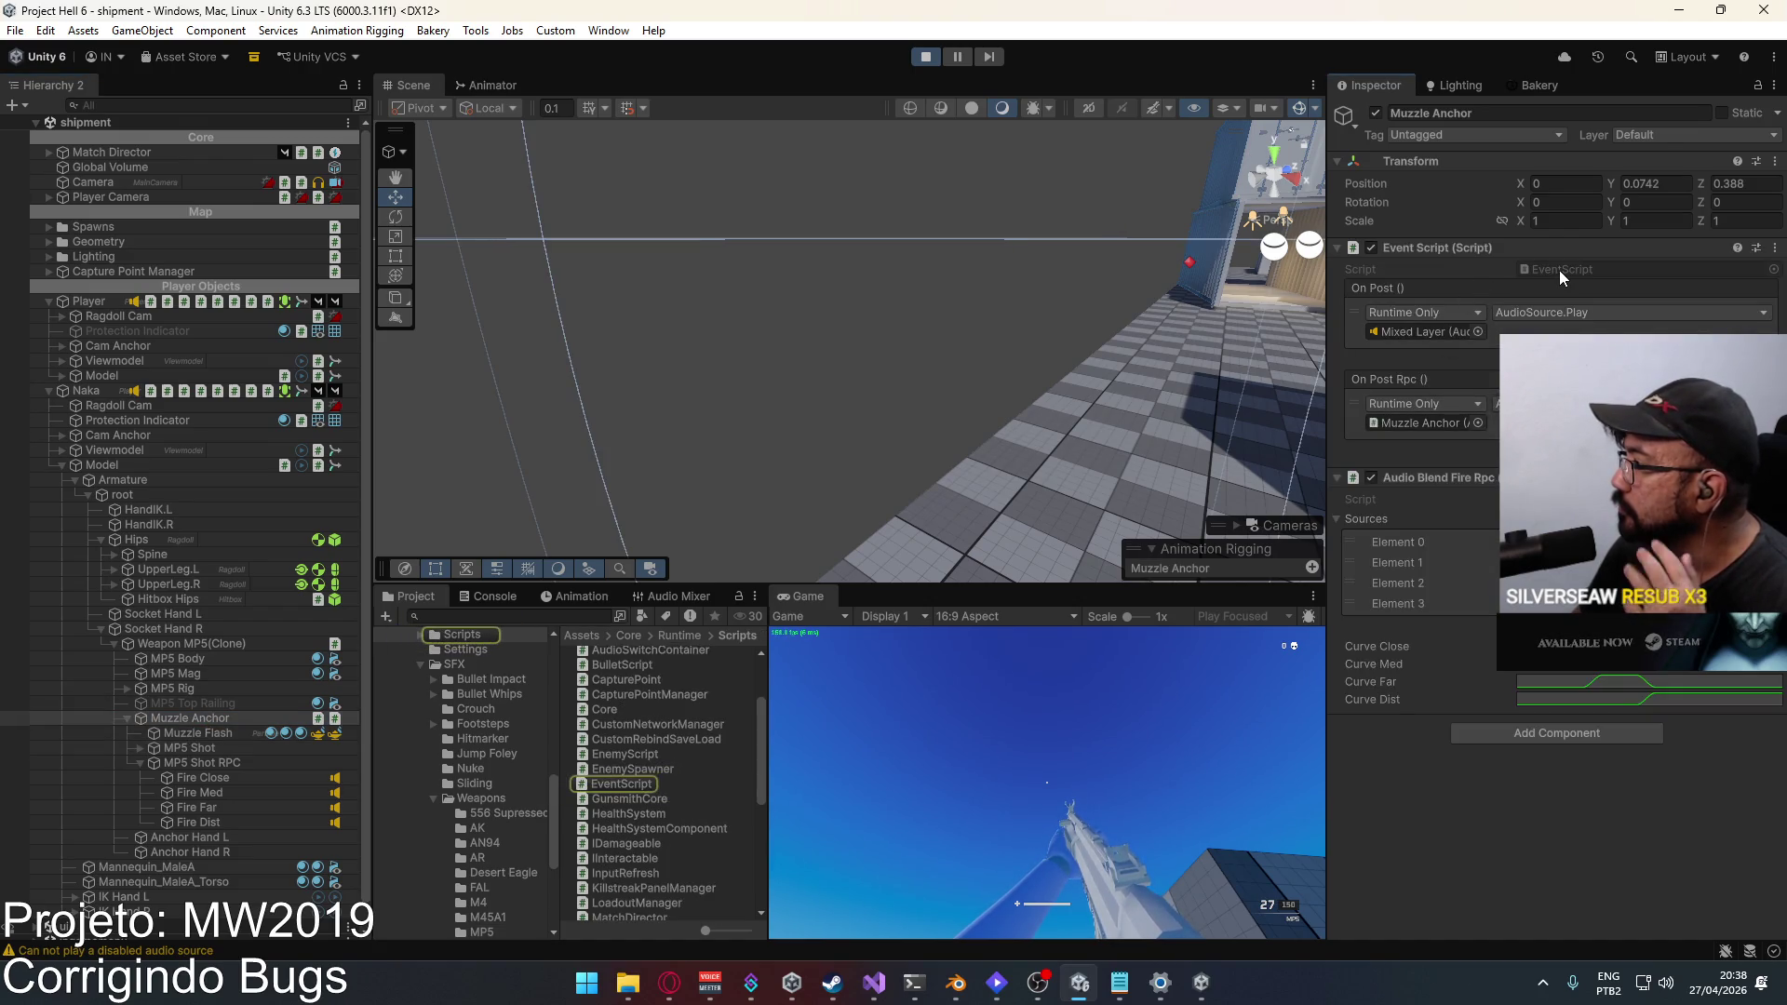
{"action": "left_click", "coordinate": [1445, 424]}
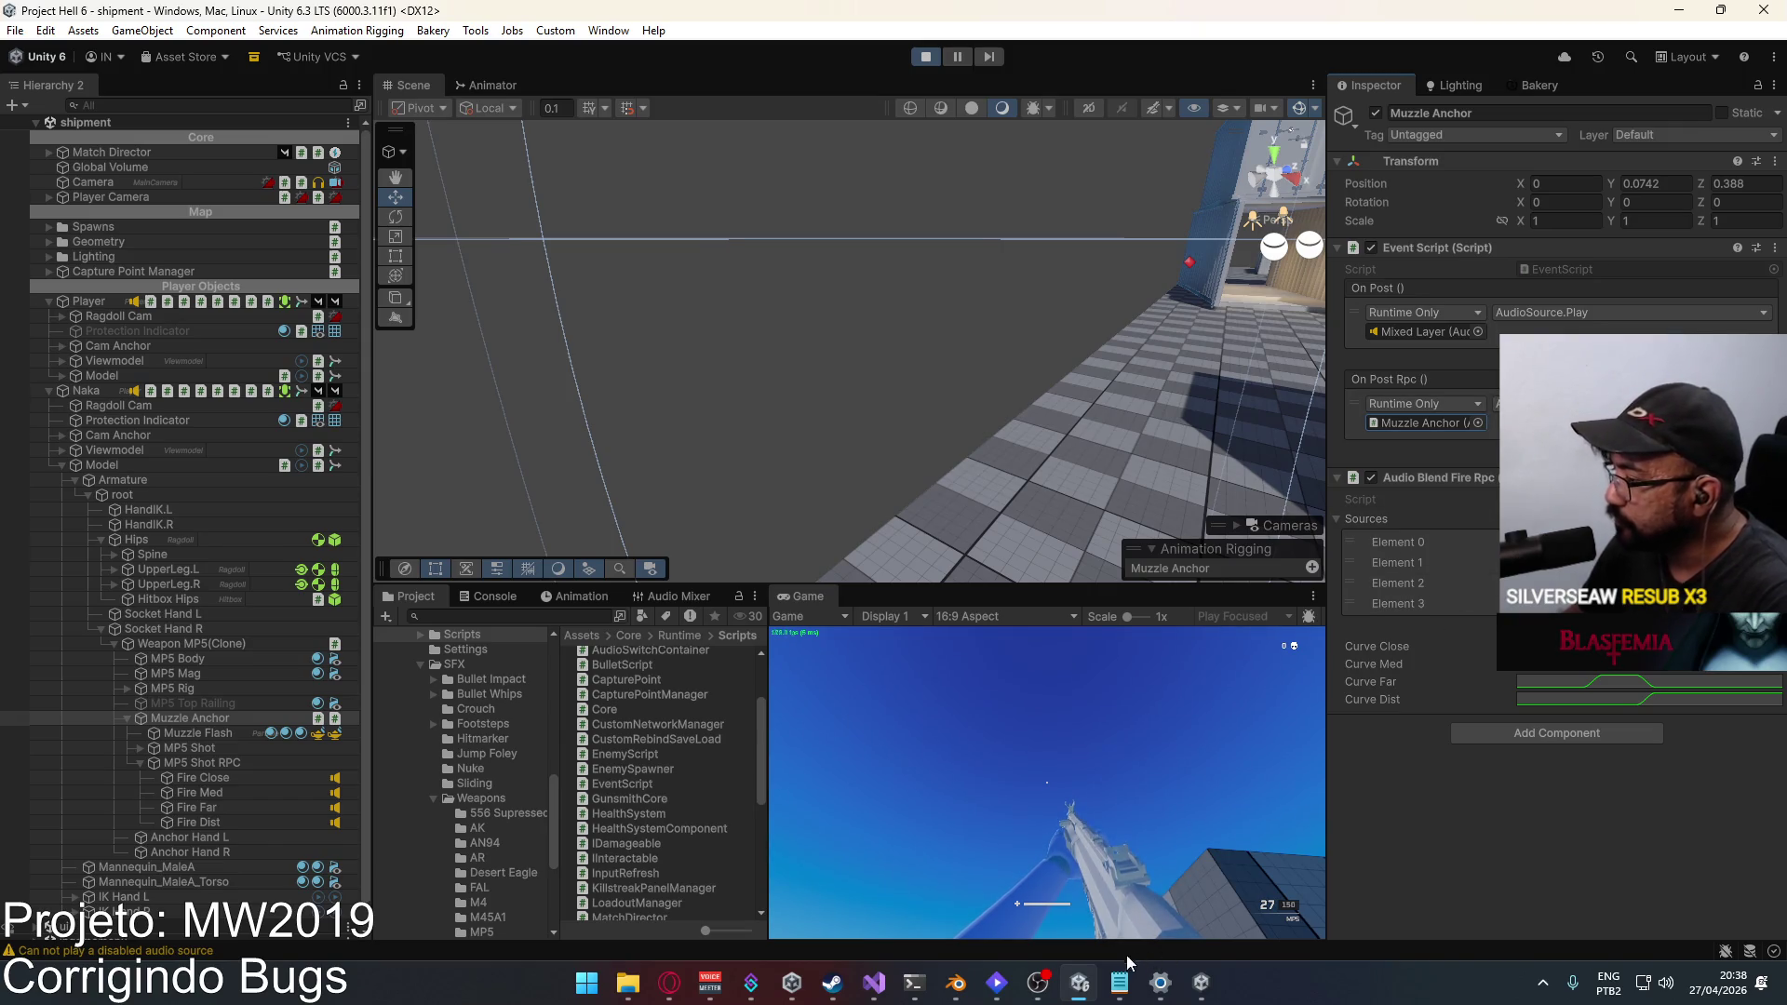
Step: In EventScript.cs, change the OnPost call inside PostRpc to OnPostRpc
{"action": "mouse_move", "coordinate": [1200, 982]}
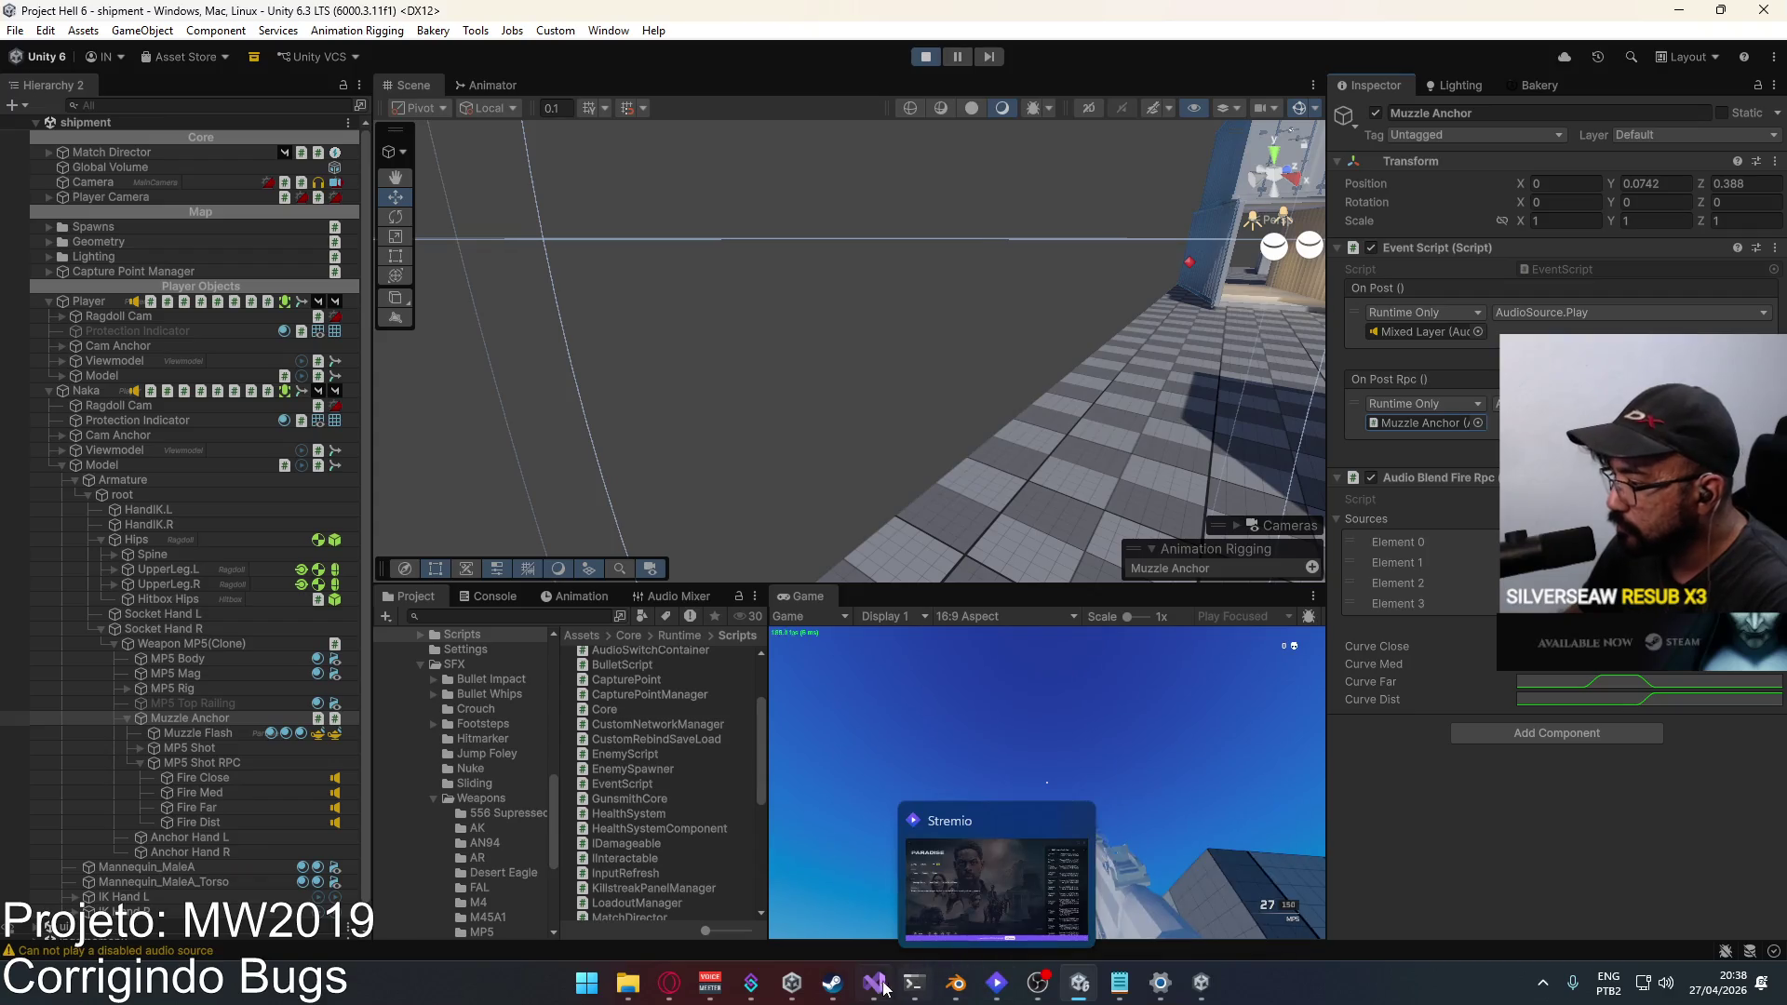
{"action": "left_click", "coordinate": [874, 982]}
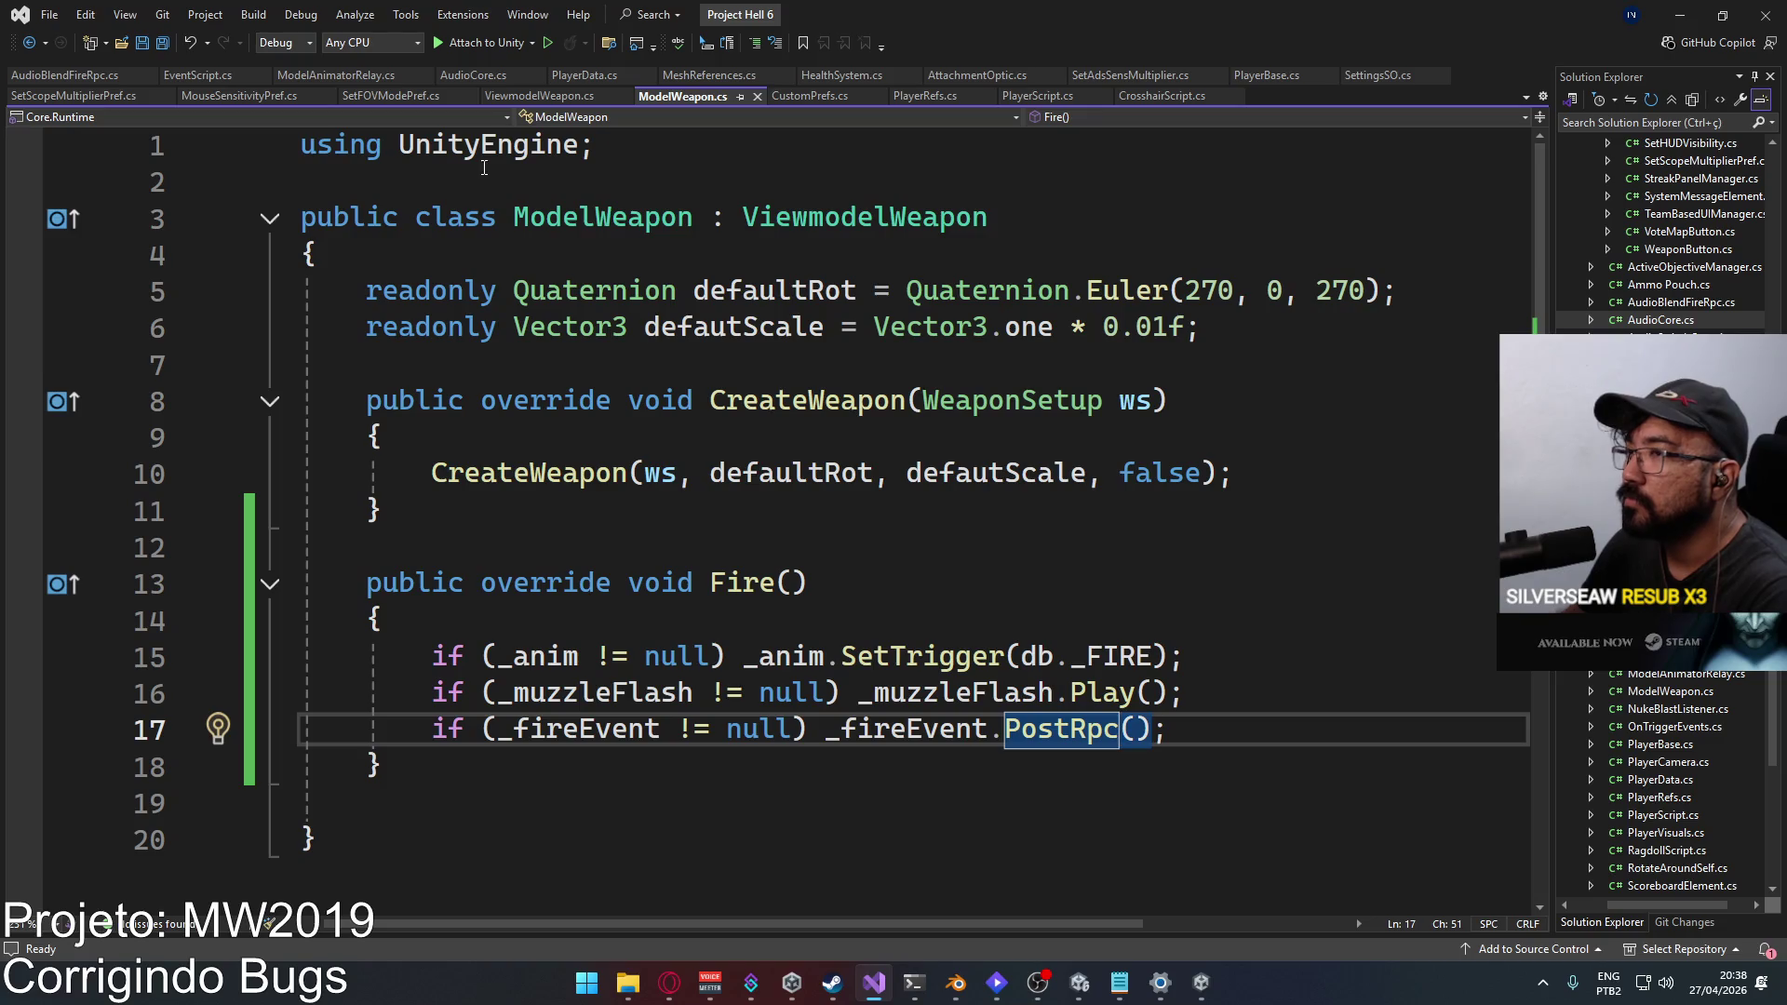
{"action": "left_click", "coordinate": [197, 80]}
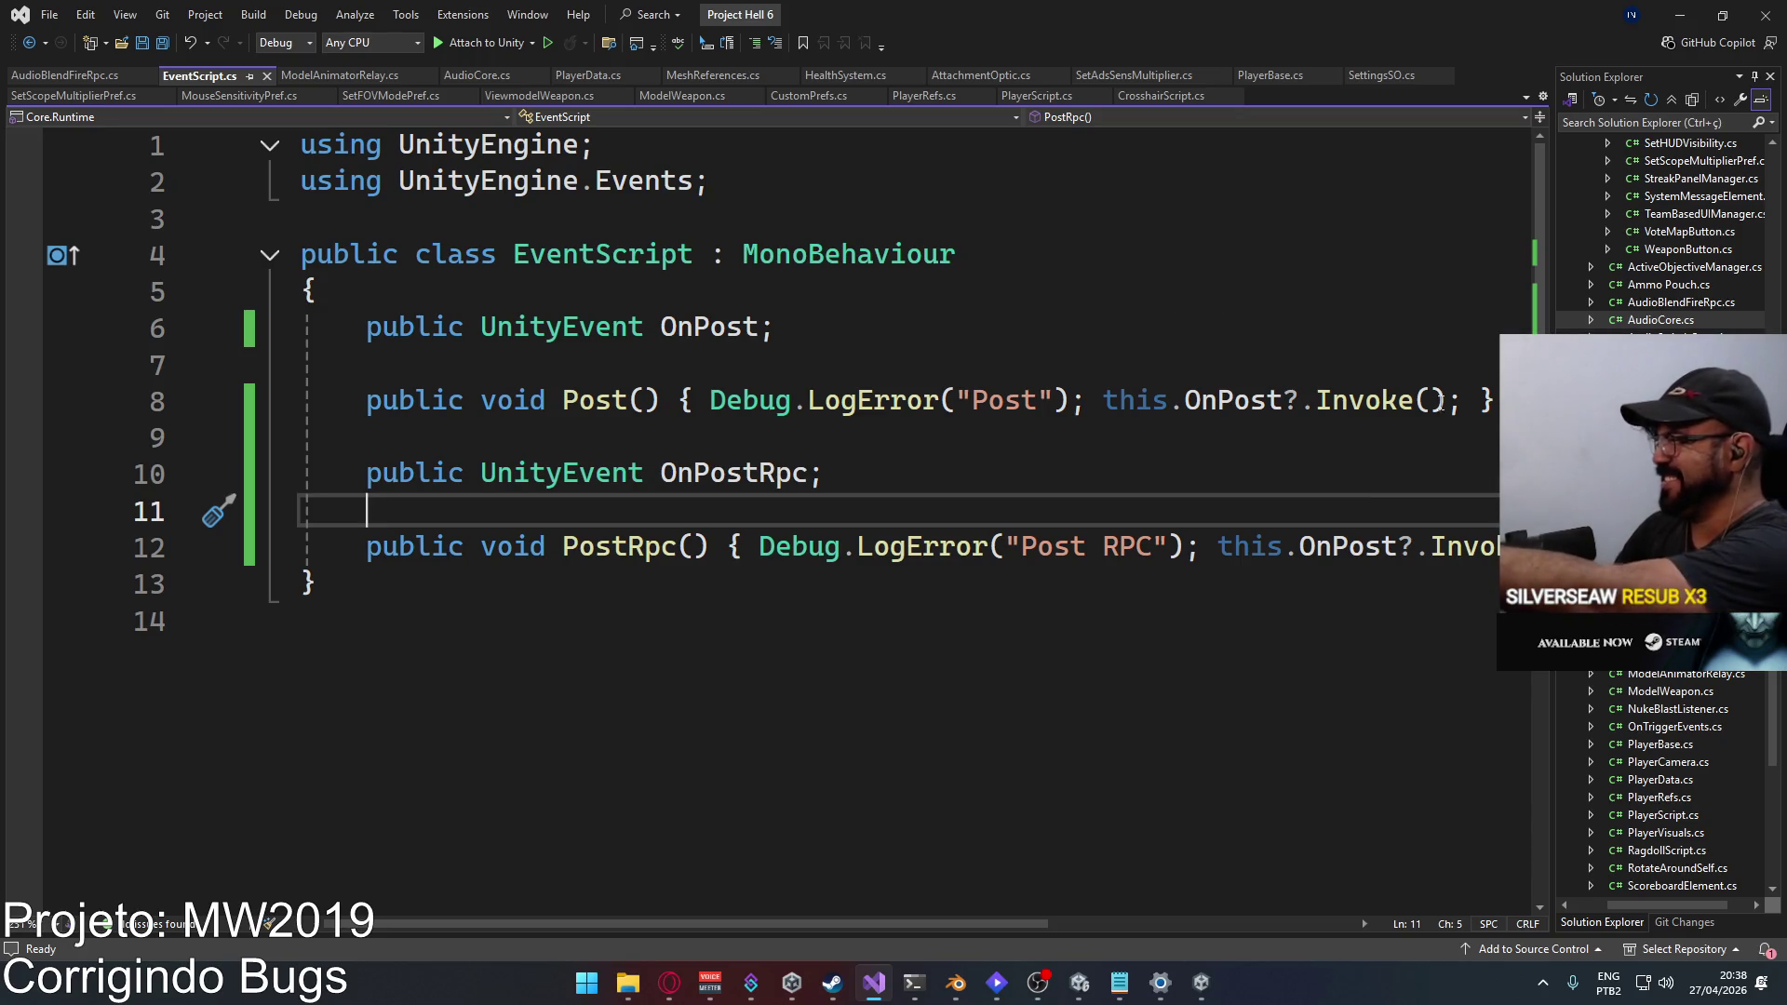
{"action": "left_click_drag", "start_coordinate": [729, 922], "coordinate": [943, 931]}
{"action": "double_click", "coordinate": [1002, 547]}
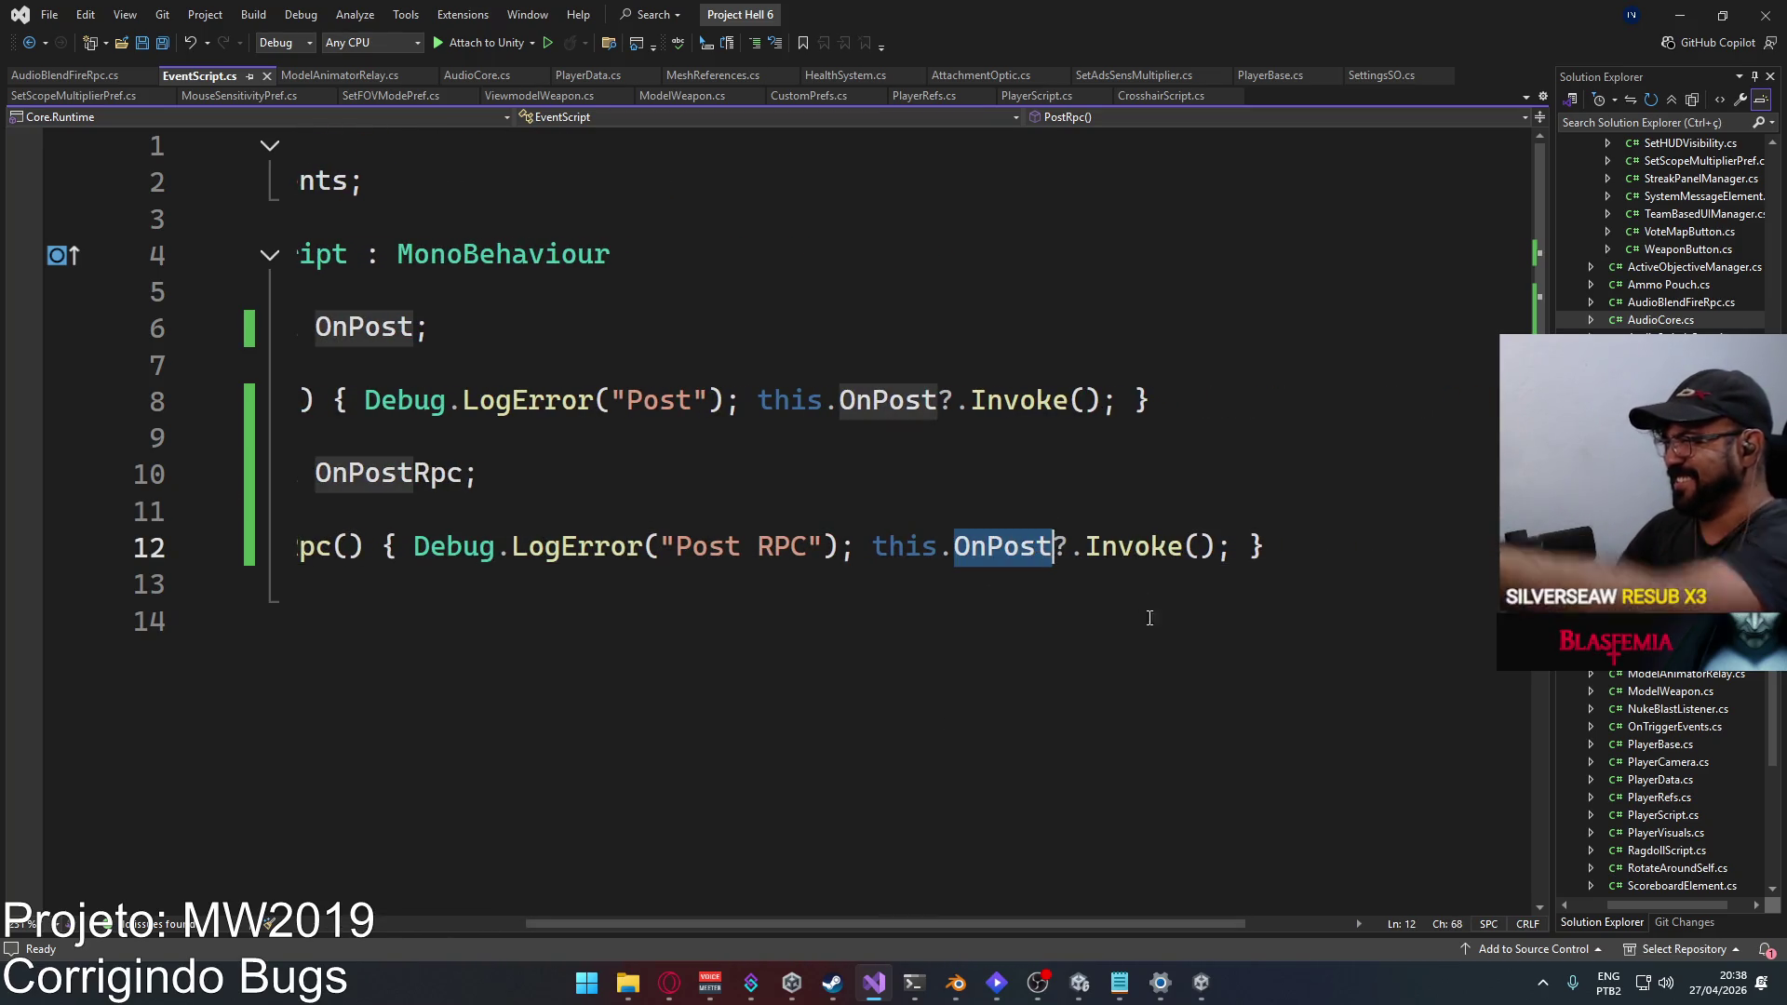
{"action": "scroll", "coordinate": [1137, 682], "scroll_direction": "up", "scroll_amount": 5}
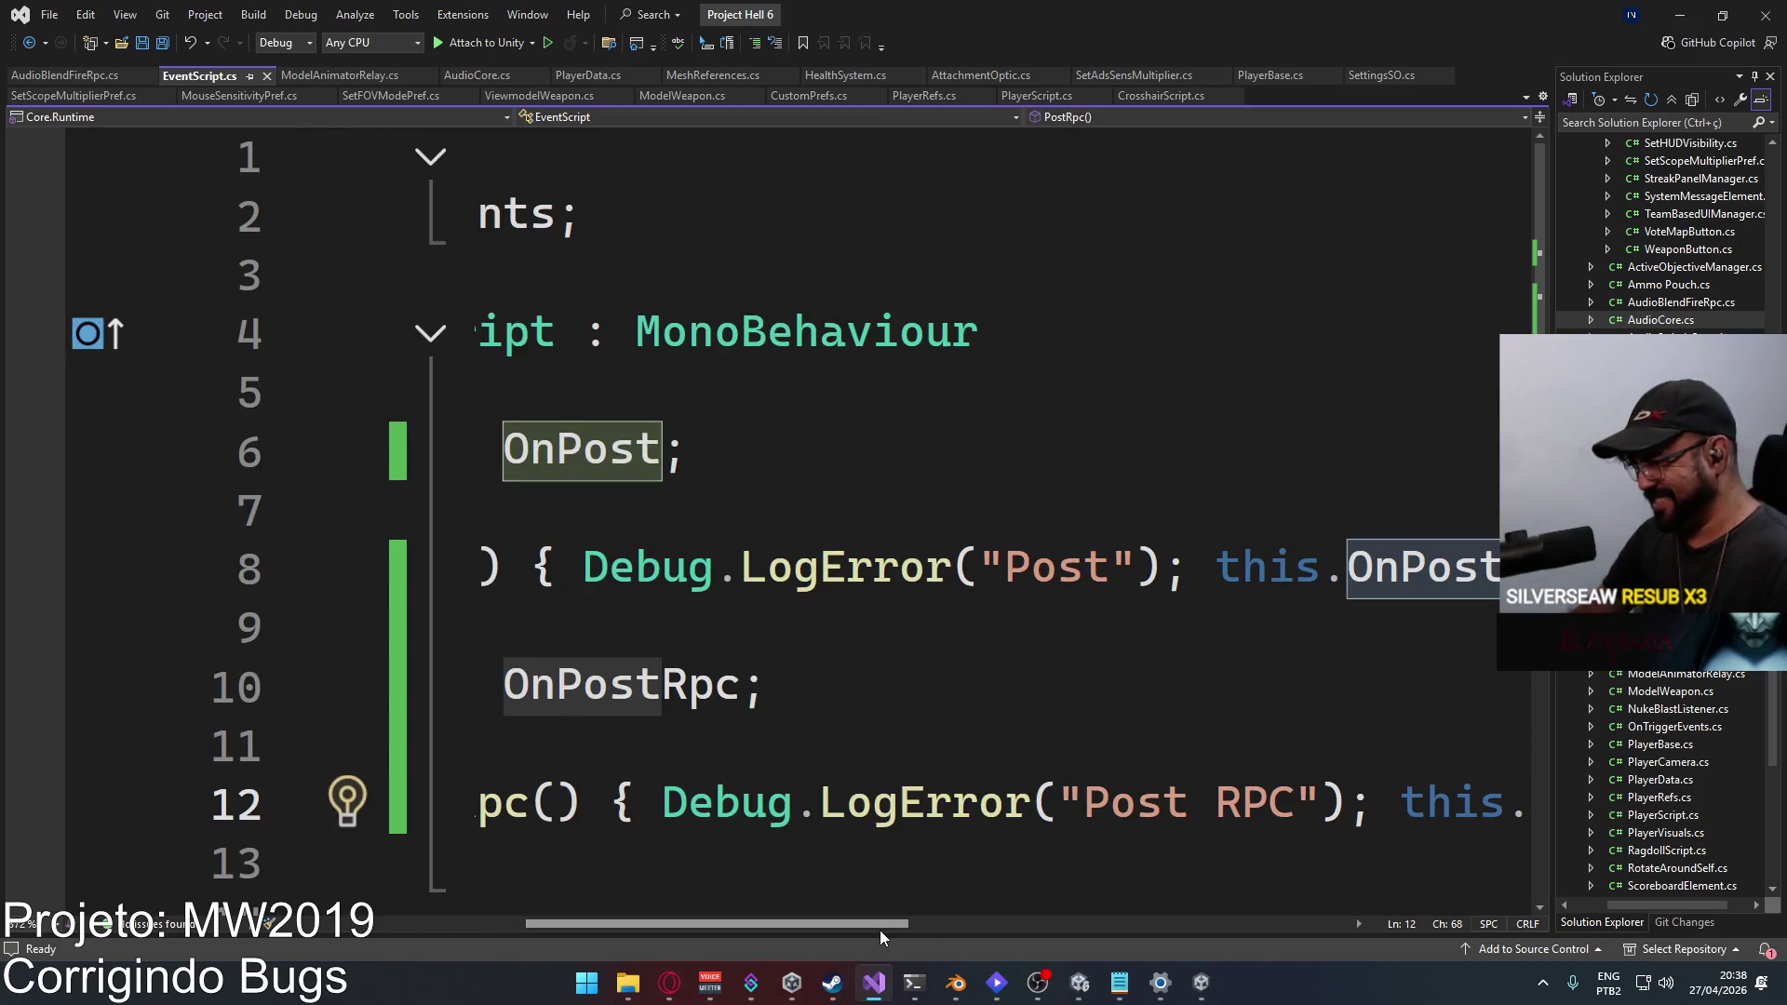
{"action": "left_click", "coordinate": [880, 930]}
{"action": "scroll", "coordinate": [829, 774], "scroll_direction": "down", "scroll_amount": 2}
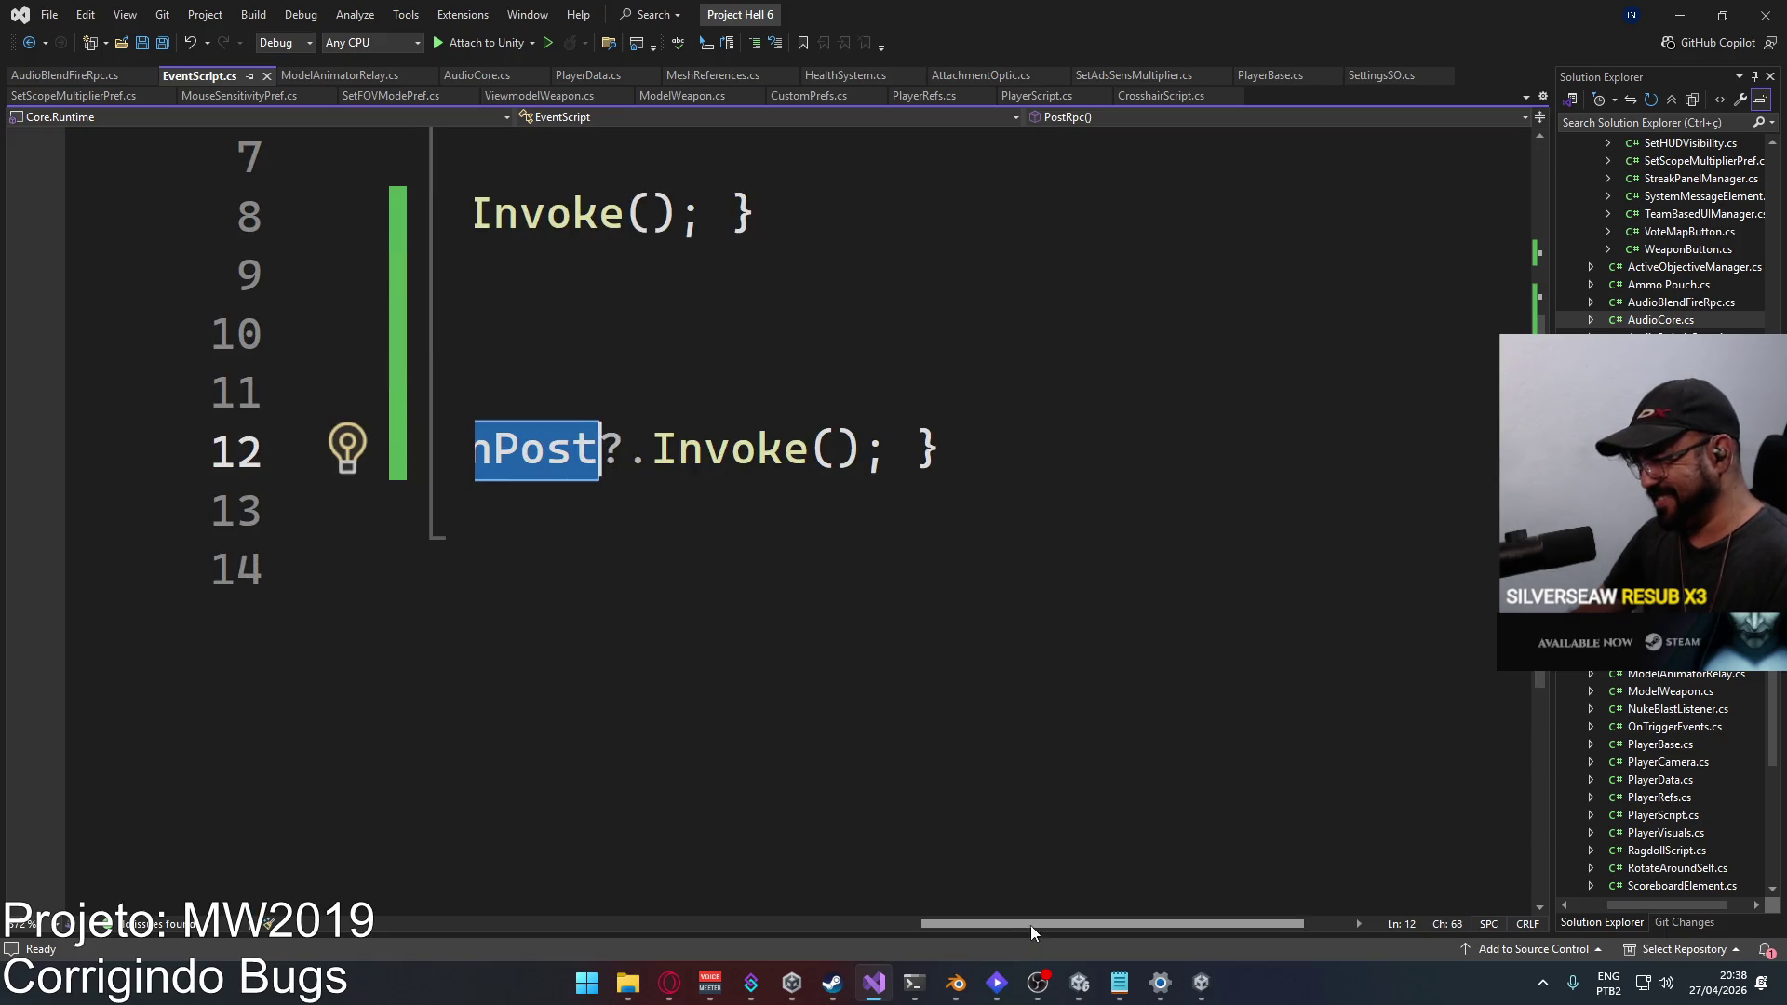
{"action": "left_click_drag", "start_coordinate": [1032, 925], "coordinate": [923, 926]}
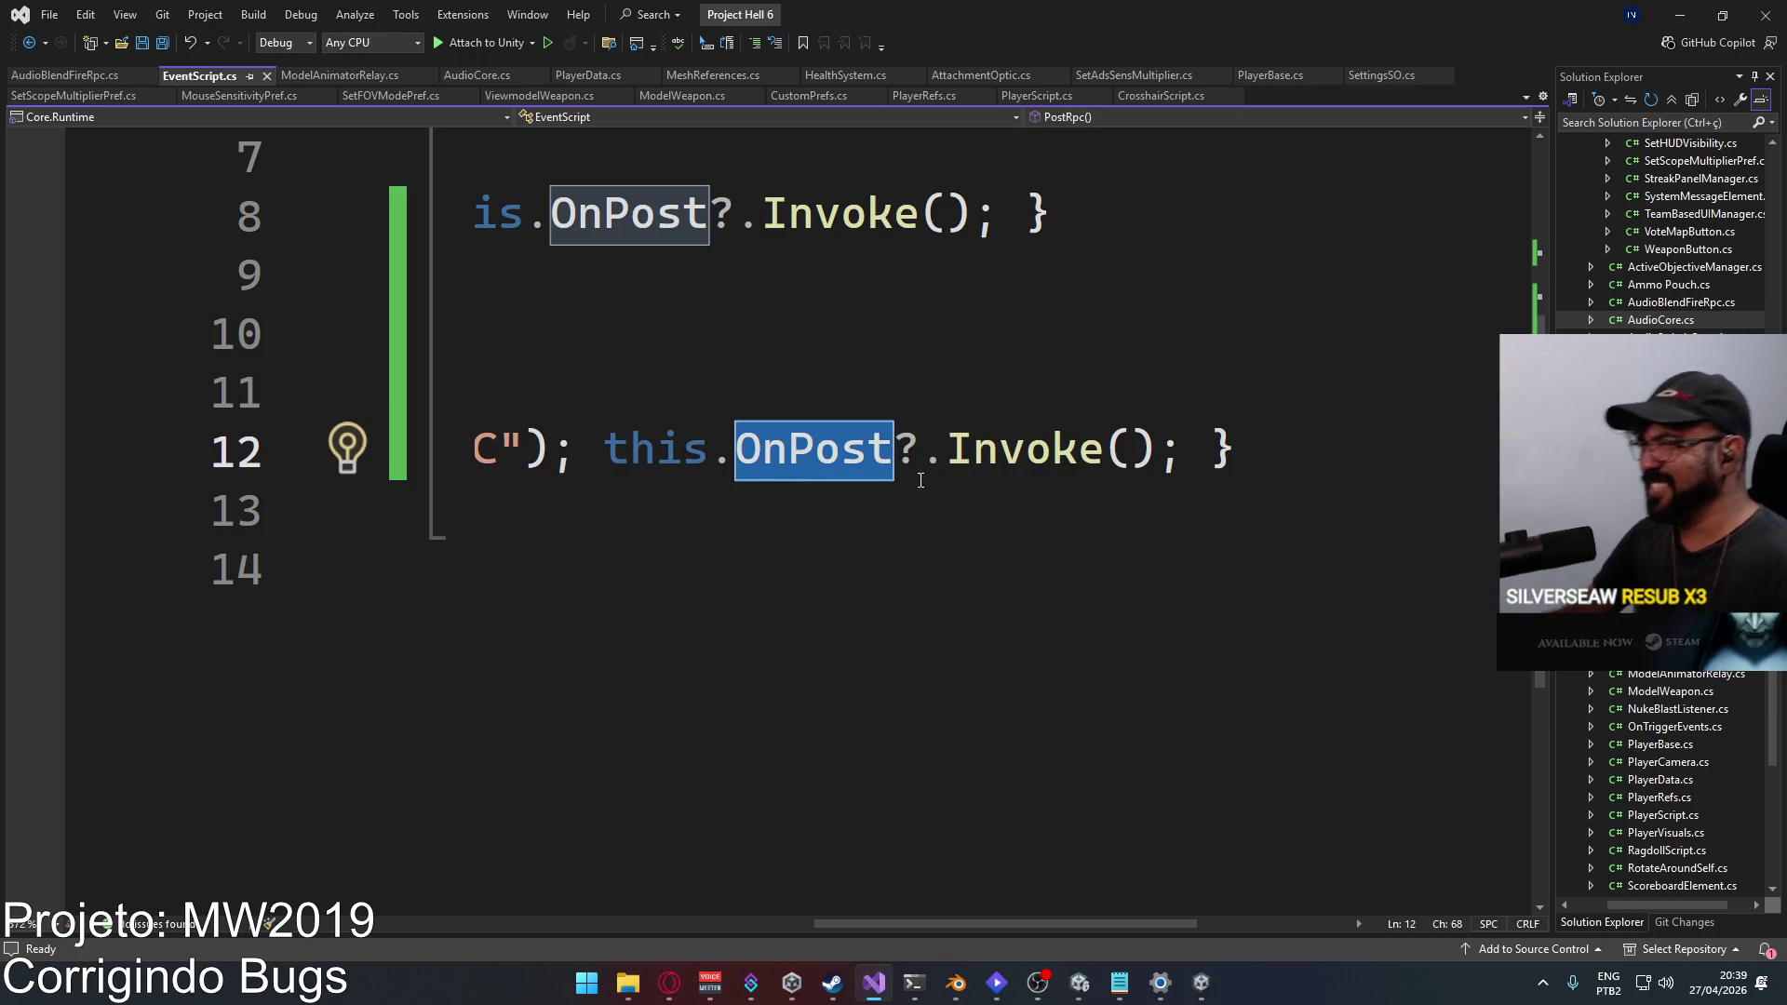
{"action": "mouse_move", "coordinate": [895, 456]}
{"action": "key", "text": "Right"}
{"action": "type", "text": "Rpc"}
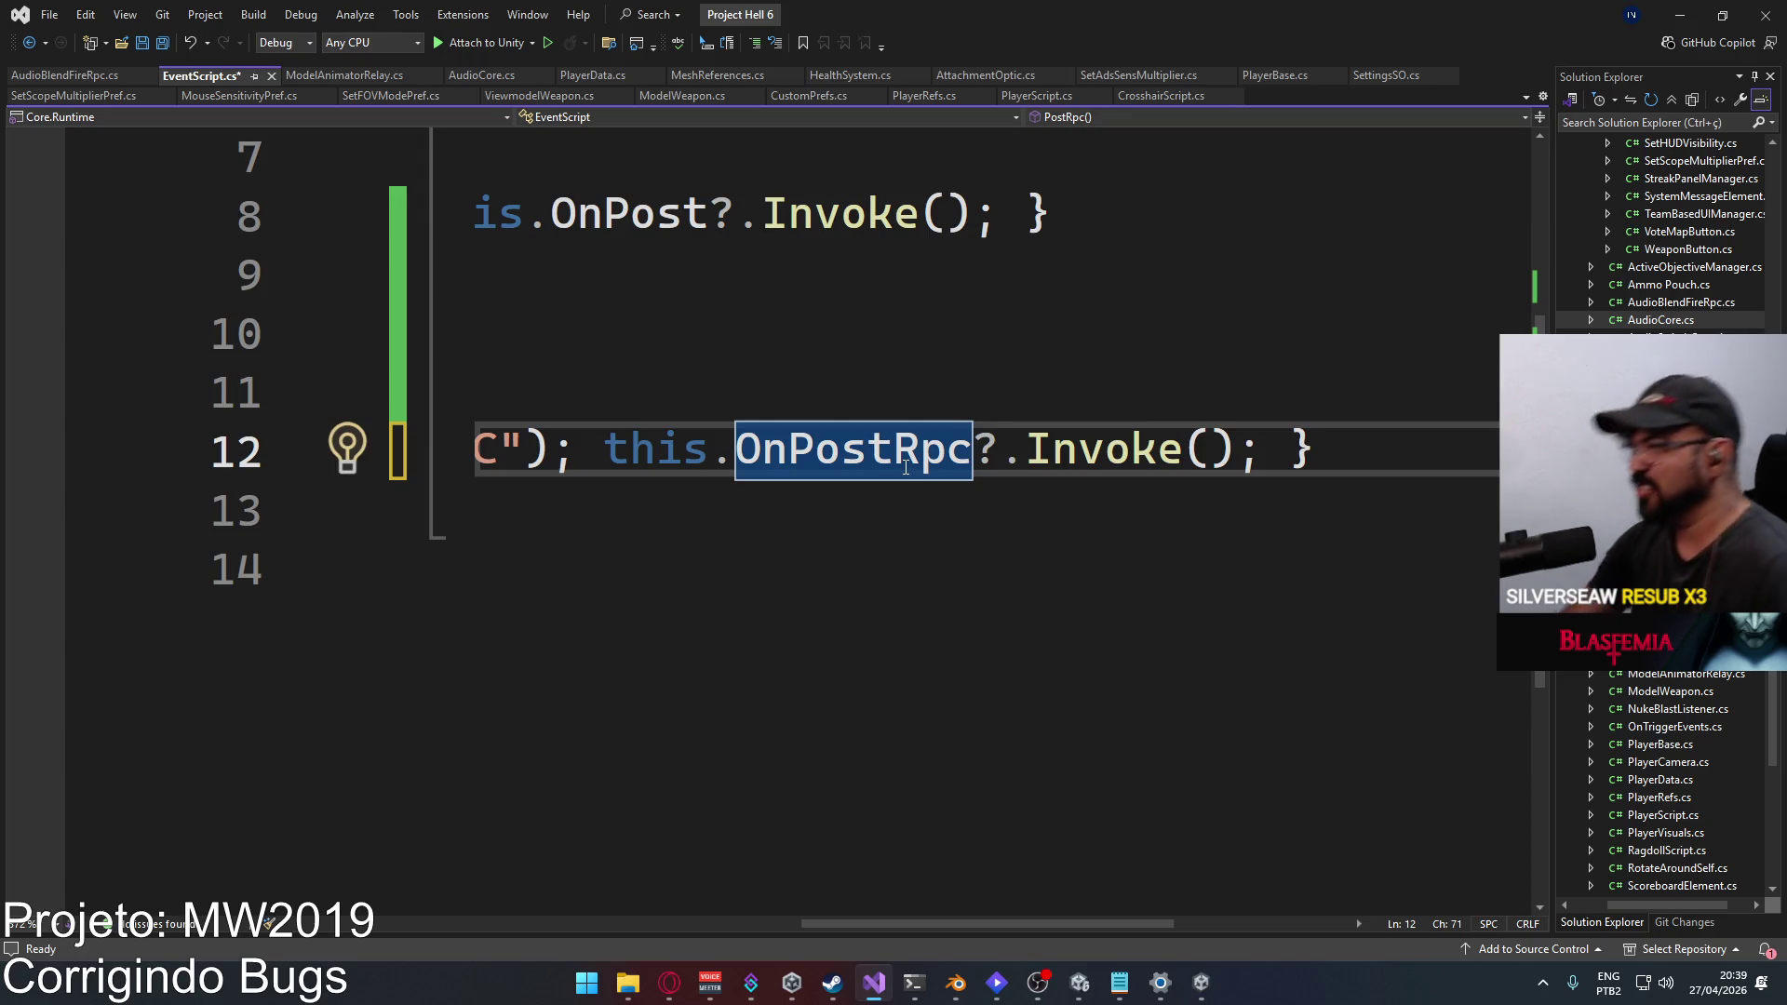
Step: Delete the Debug.LogError calls from Post and PostRpc, and save EventScript.cs
{"action": "scroll", "coordinate": [722, 626], "scroll_direction": "down", "scroll_amount": 4}
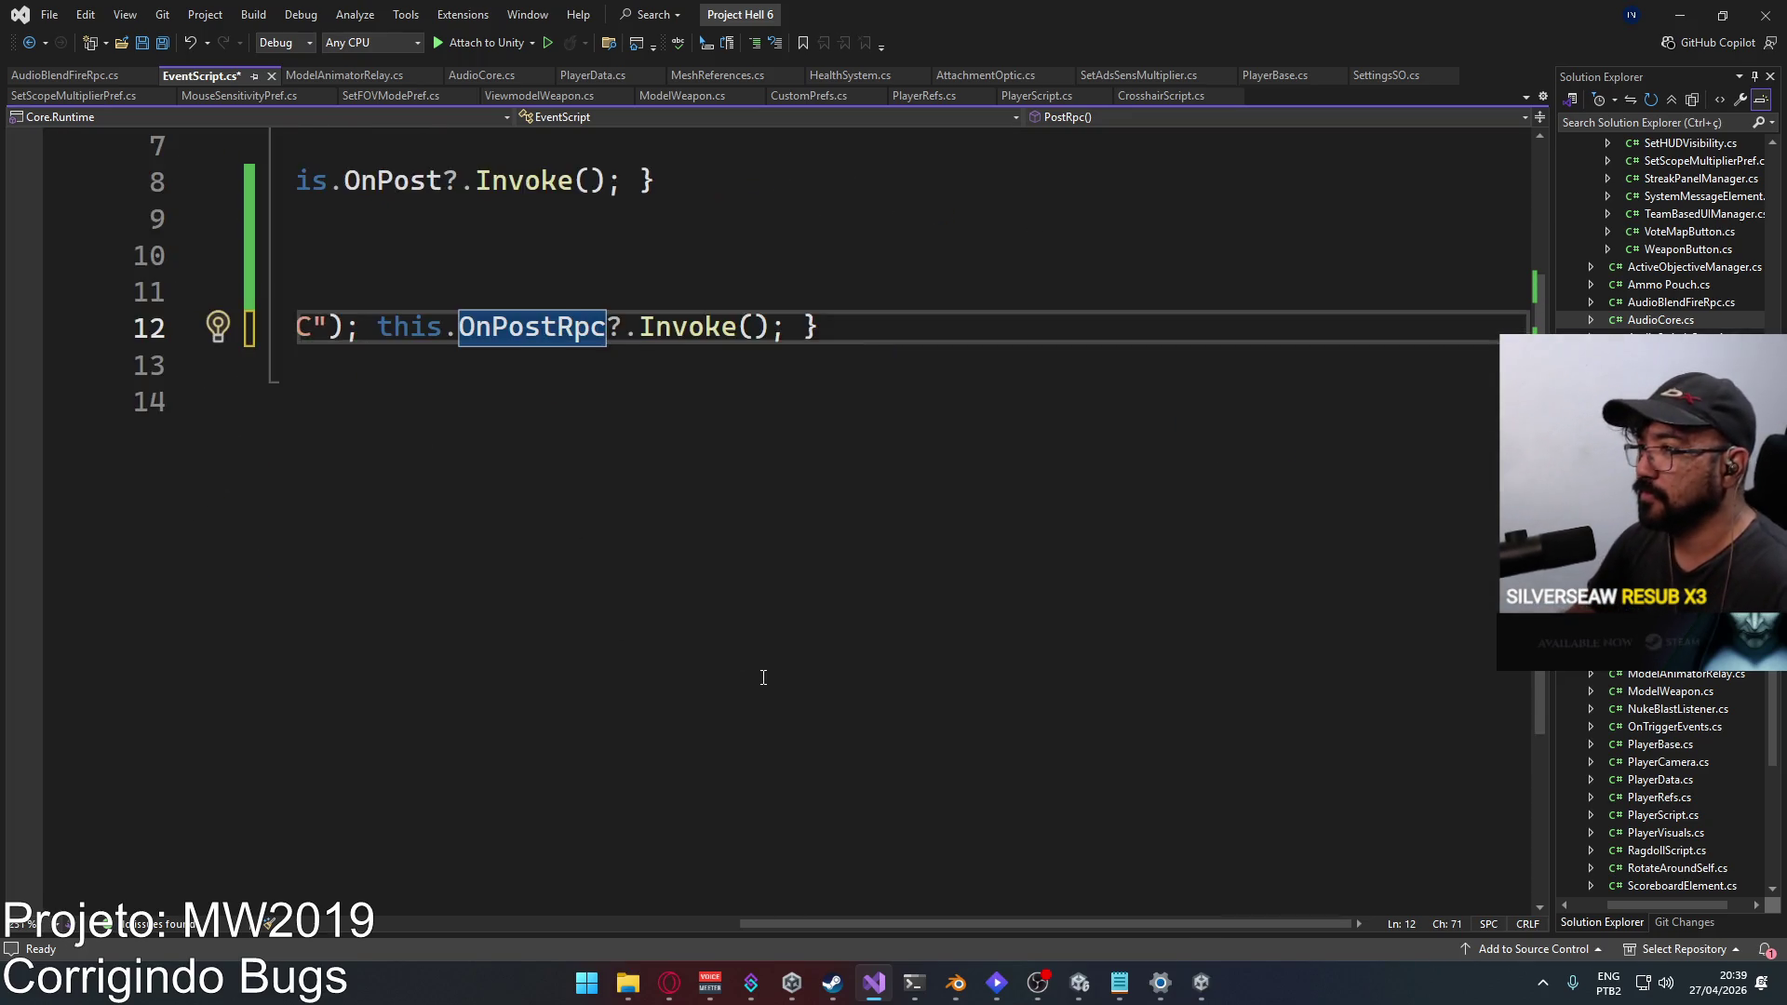
{"action": "scroll", "coordinate": [763, 678], "scroll_direction": "down", "scroll_amount": 1}
{"action": "scroll", "coordinate": [658, 894], "scroll_direction": "left", "scroll_amount": 5}
{"action": "scroll", "coordinate": [671, 524], "scroll_direction": "up", "scroll_amount": 2}
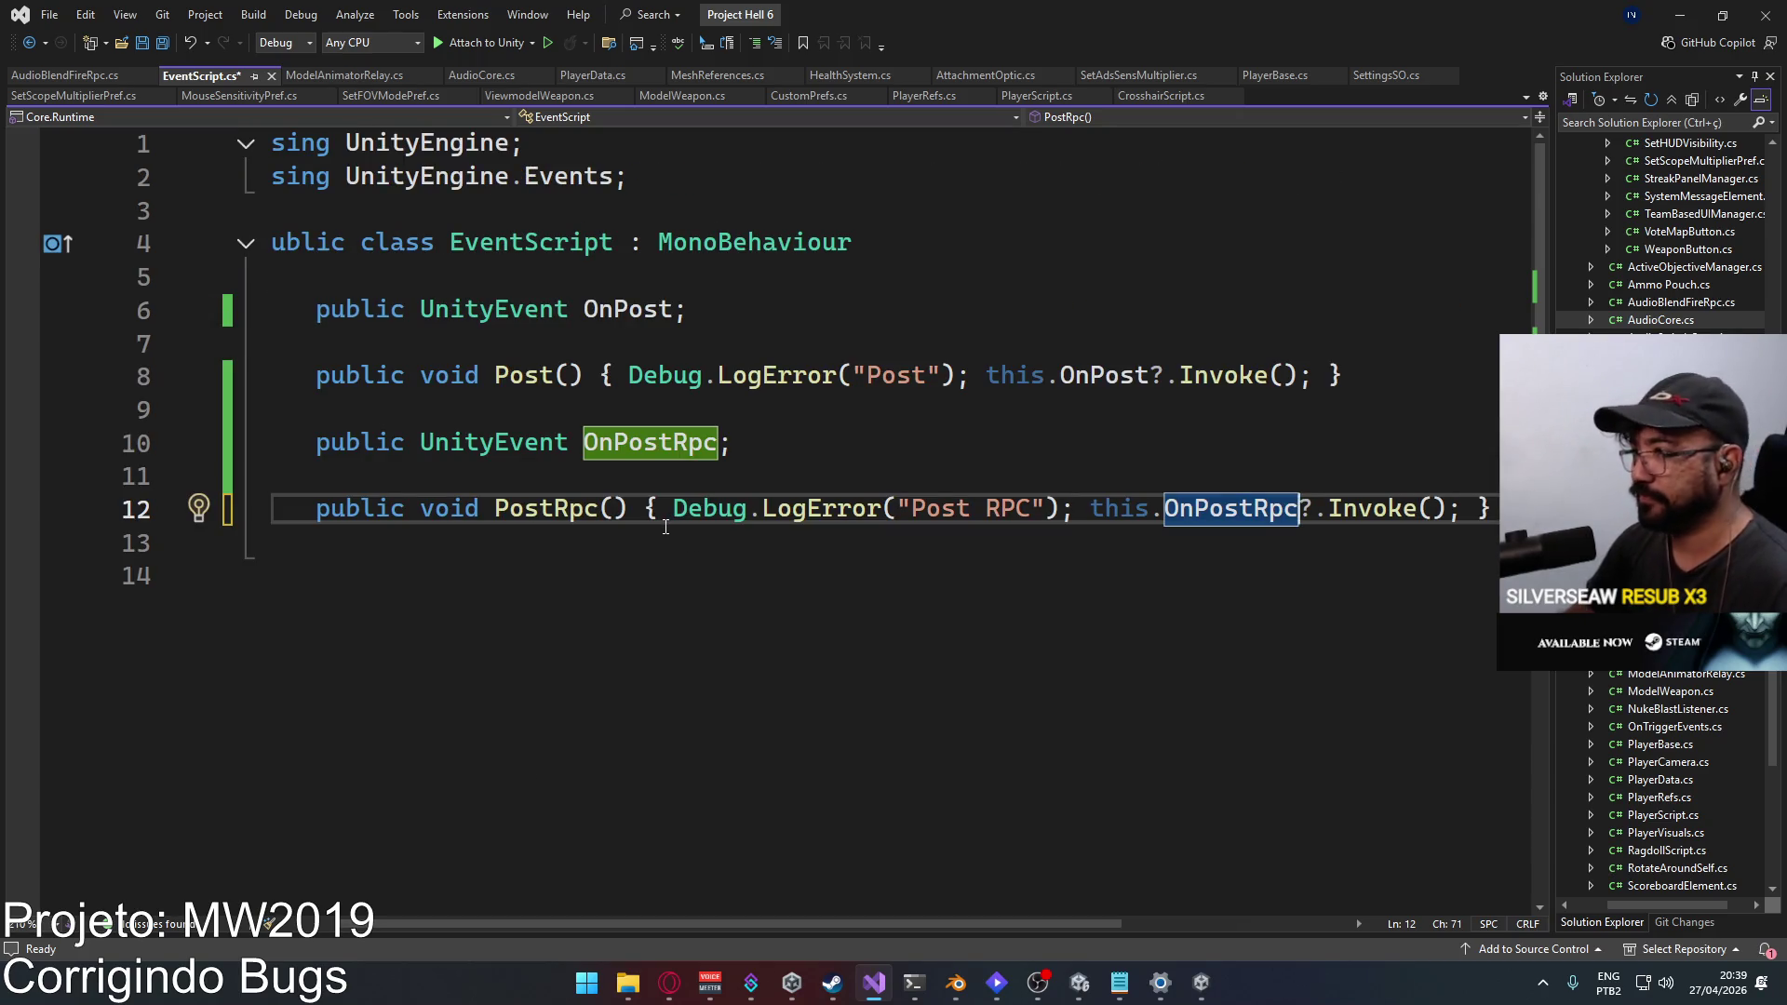
{"action": "left_click_drag", "start_coordinate": [1071, 509], "coordinate": [673, 509]}
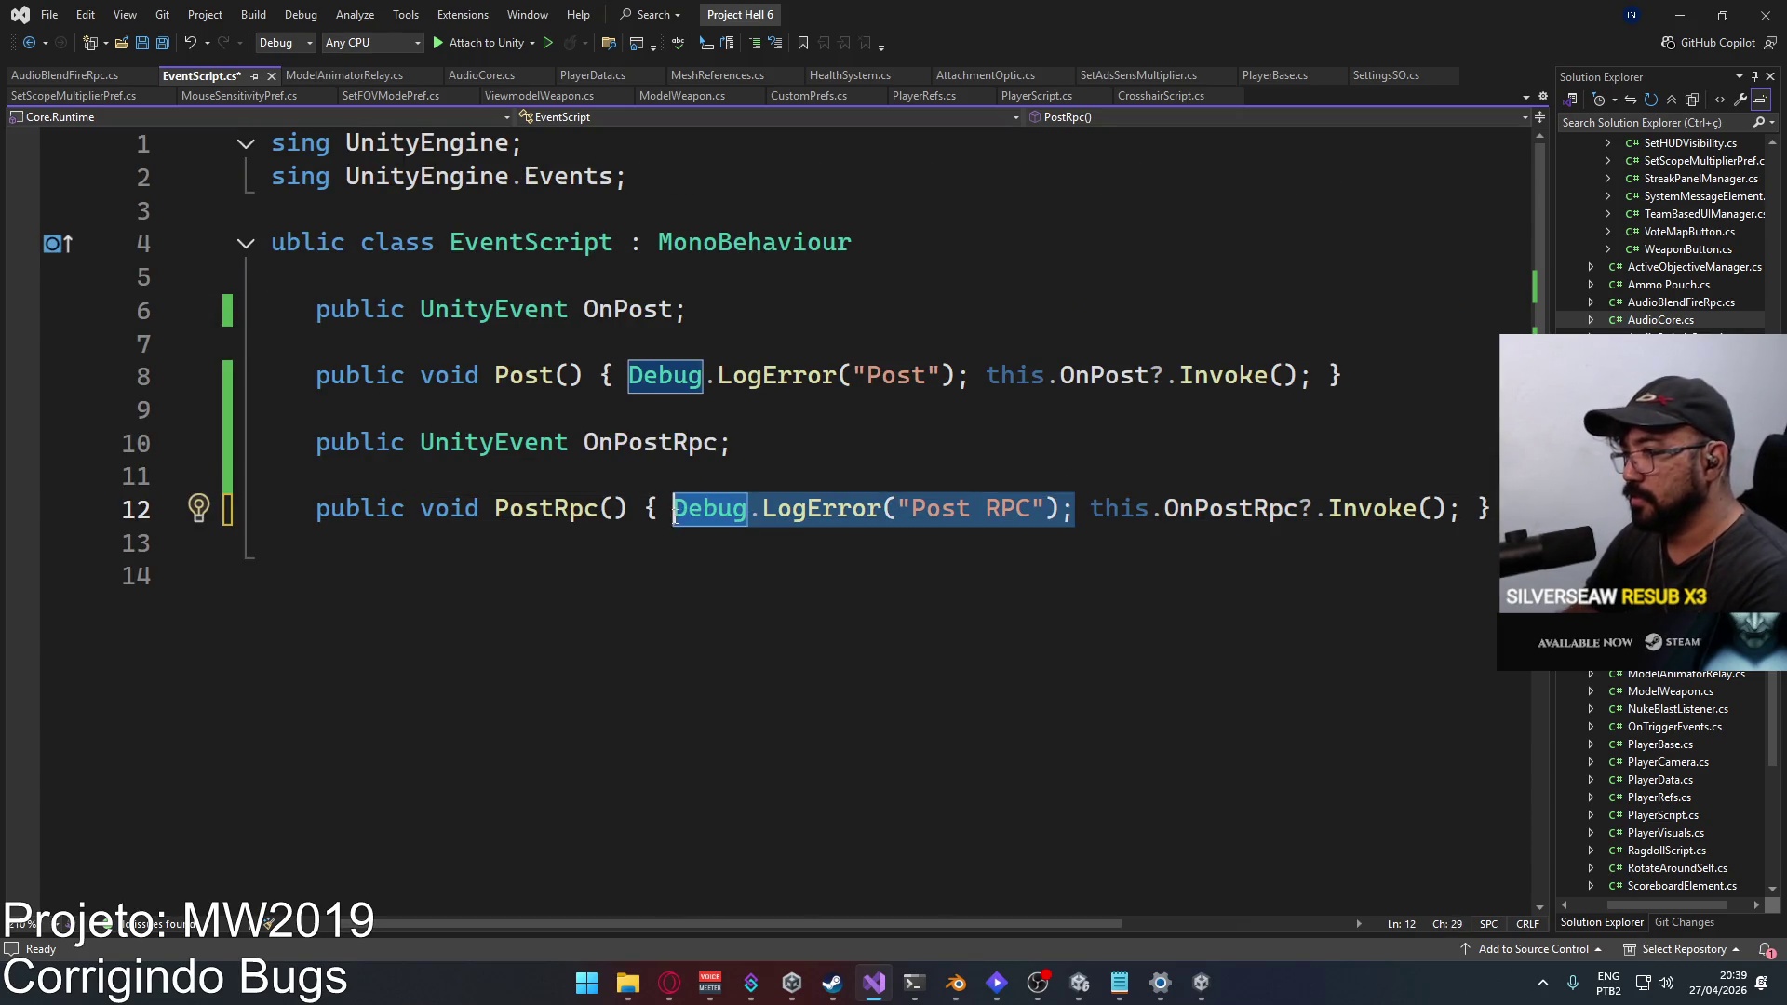
{"action": "key", "text": "BackSpace"}
{"action": "mouse_move", "coordinate": [972, 373]}
{"action": "left_mouse_down"}
{"action": "mouse_move", "coordinate": [598, 375]}
{"action": "mouse_move", "coordinate": [628, 376]}
{"action": "left_mouse_up"}
{"action": "key", "text": "BackSpace"}
{"action": "key", "text": "ctrl+s"}
{"action": "key", "text": "alt+Tab"}
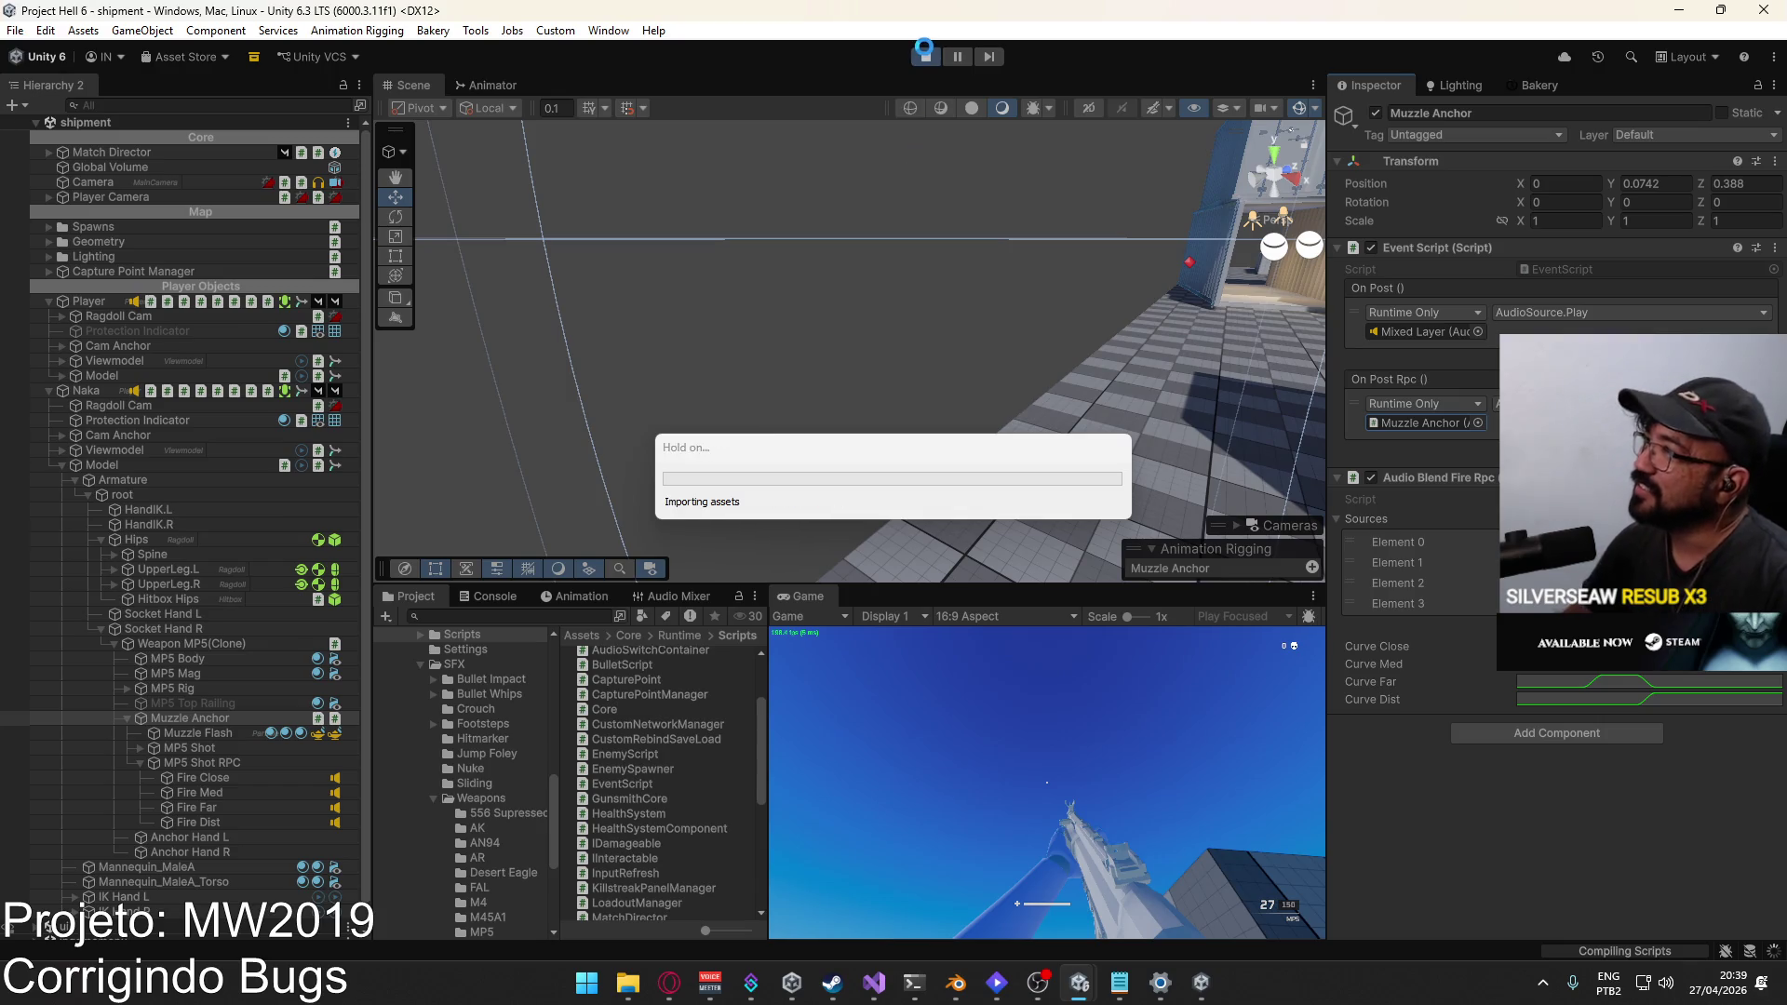
Step: Stop Unity's play mode after the scripts recompile, checking the volume mixer window
{"action": "left_click", "coordinate": [923, 56]}
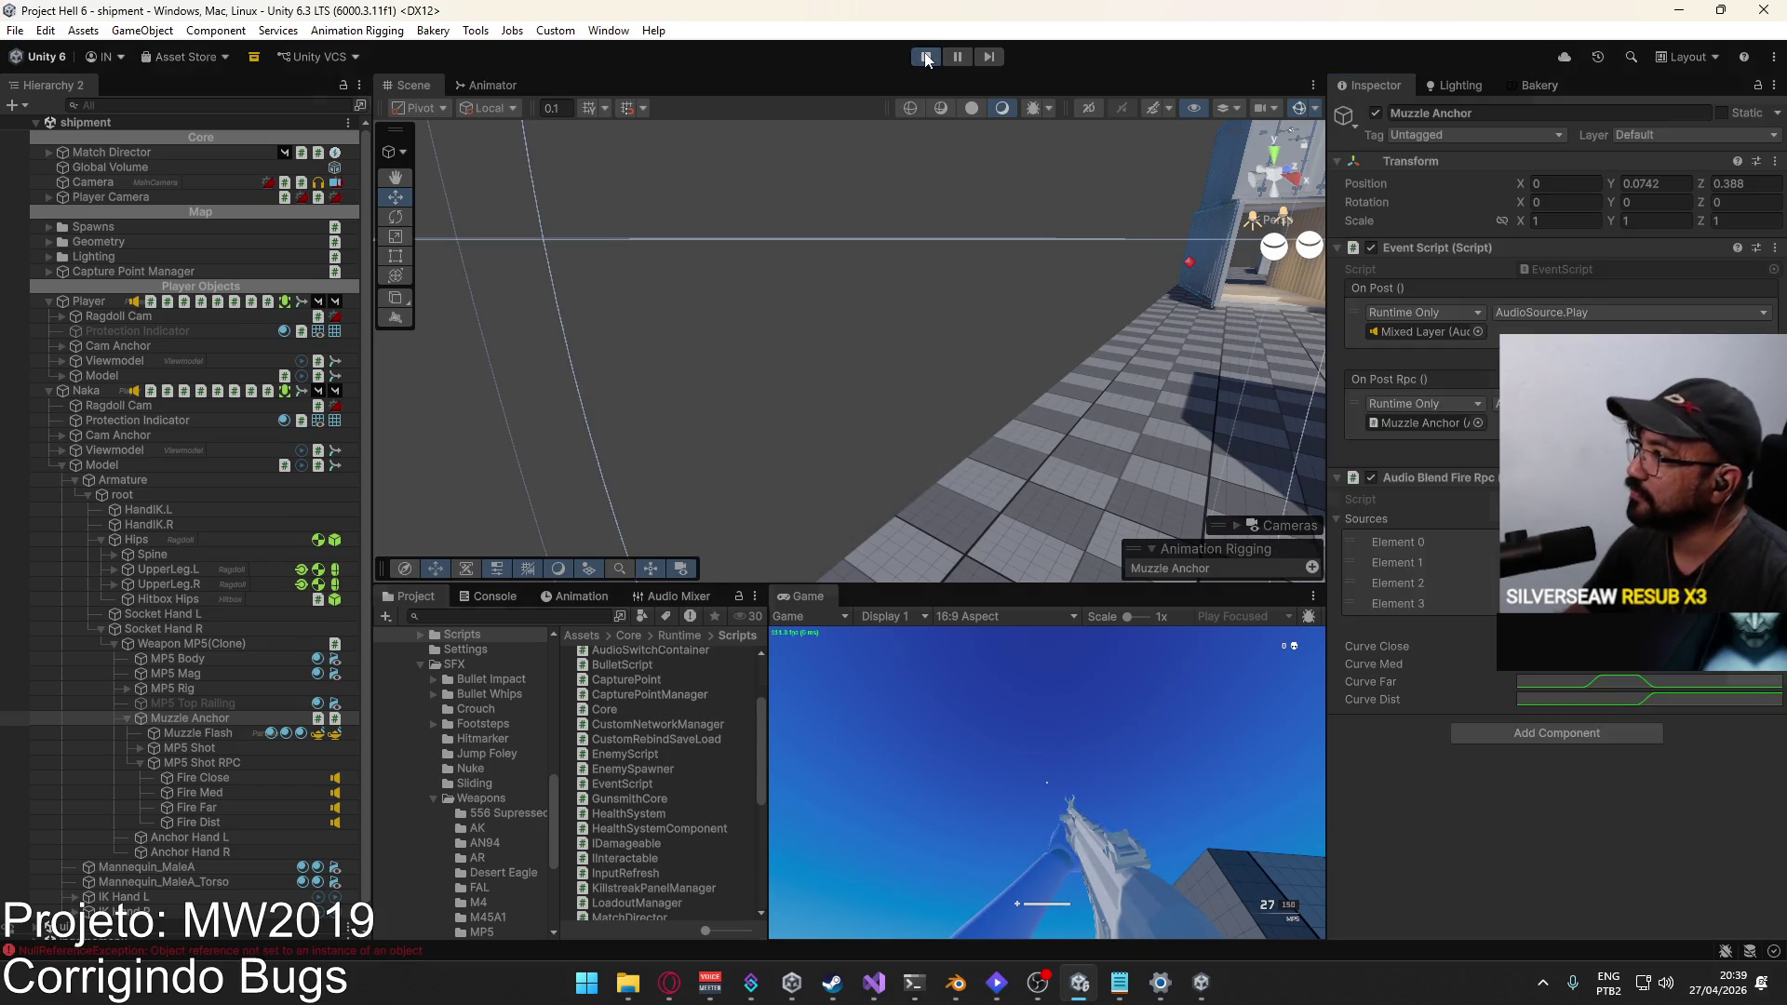
{"action": "right_click", "coordinate": [1201, 983]}
{"action": "left_click", "coordinate": [1173, 973]}
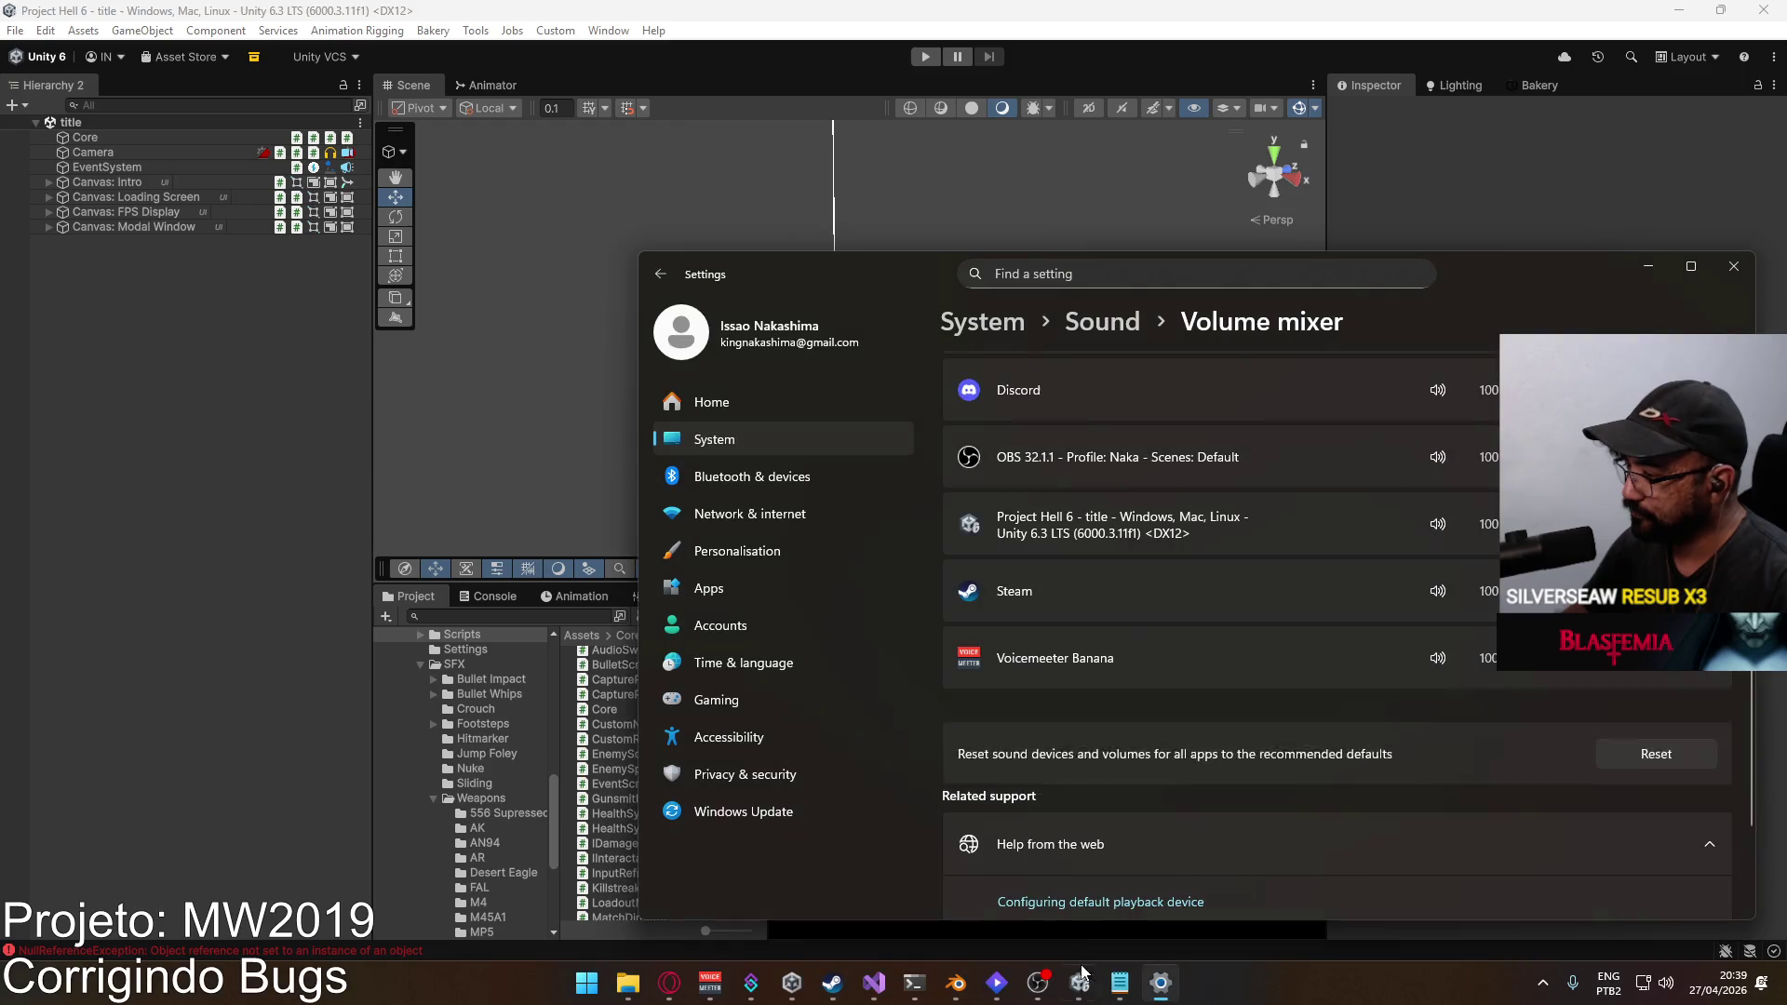
{"action": "left_click", "coordinate": [1107, 982]}
Step: Build and run the game via File > Build And Run, enter Play mode, and maximise the Game view
{"action": "left_click", "coordinate": [18, 35]}
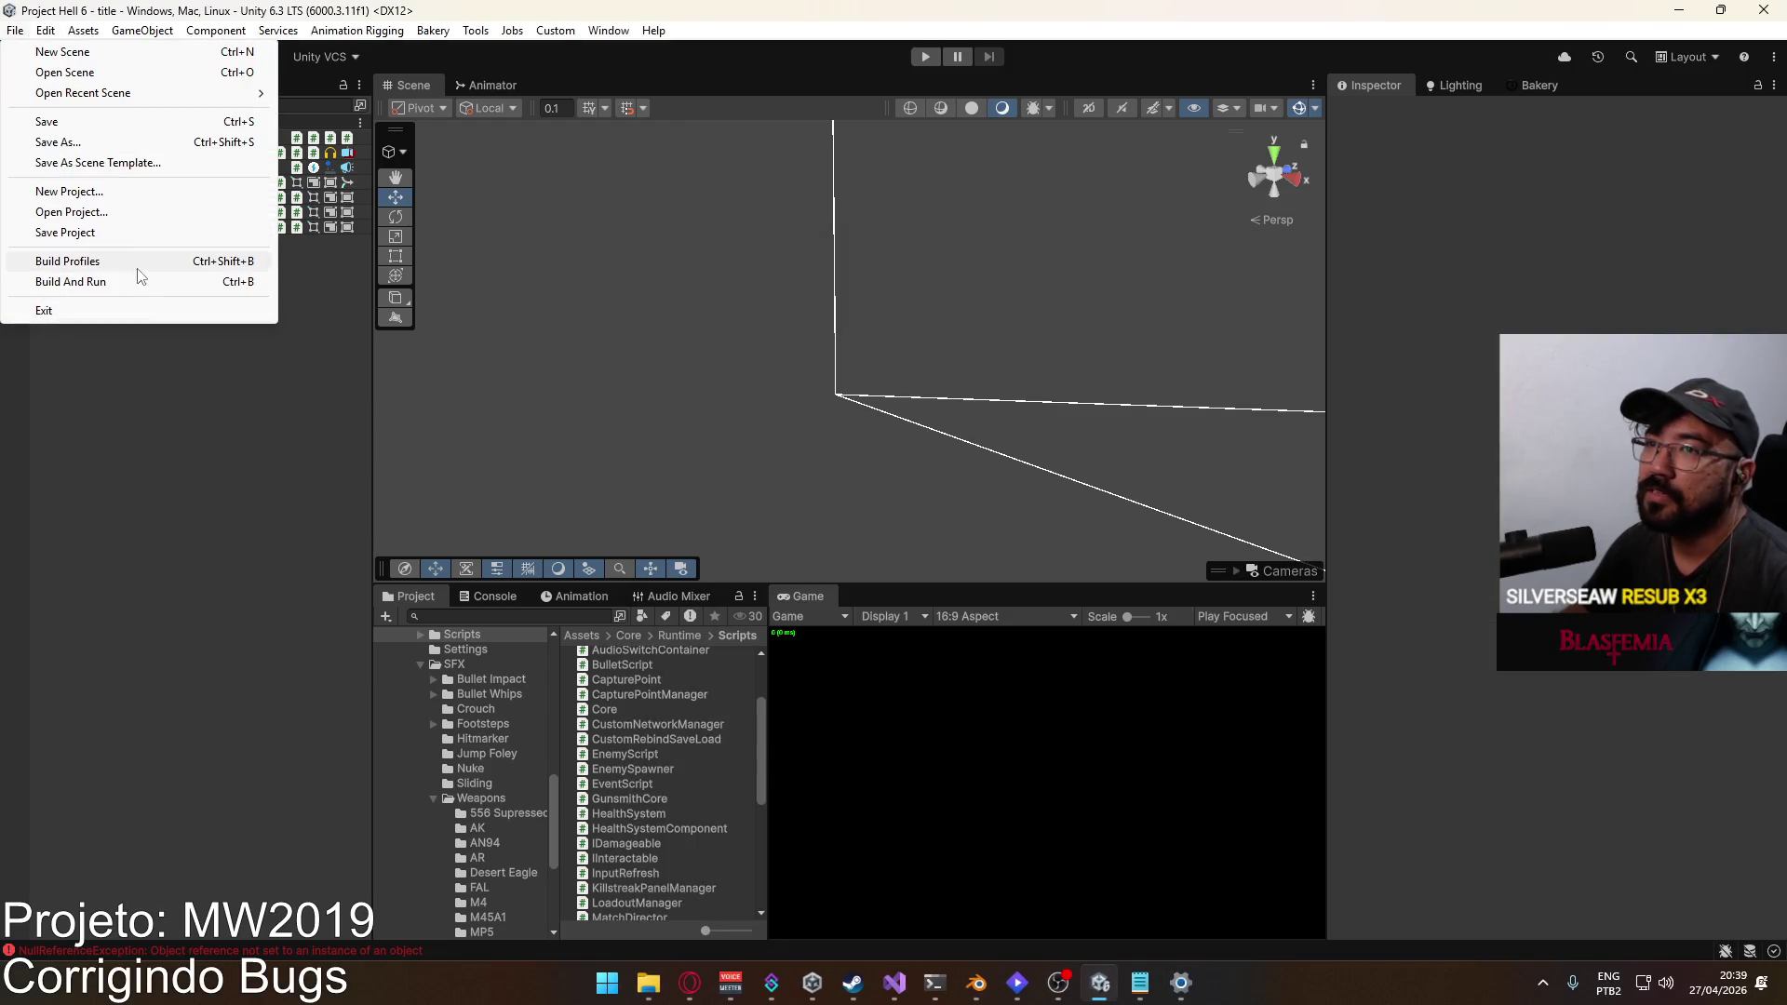
{"action": "left_click", "coordinate": [140, 276]}
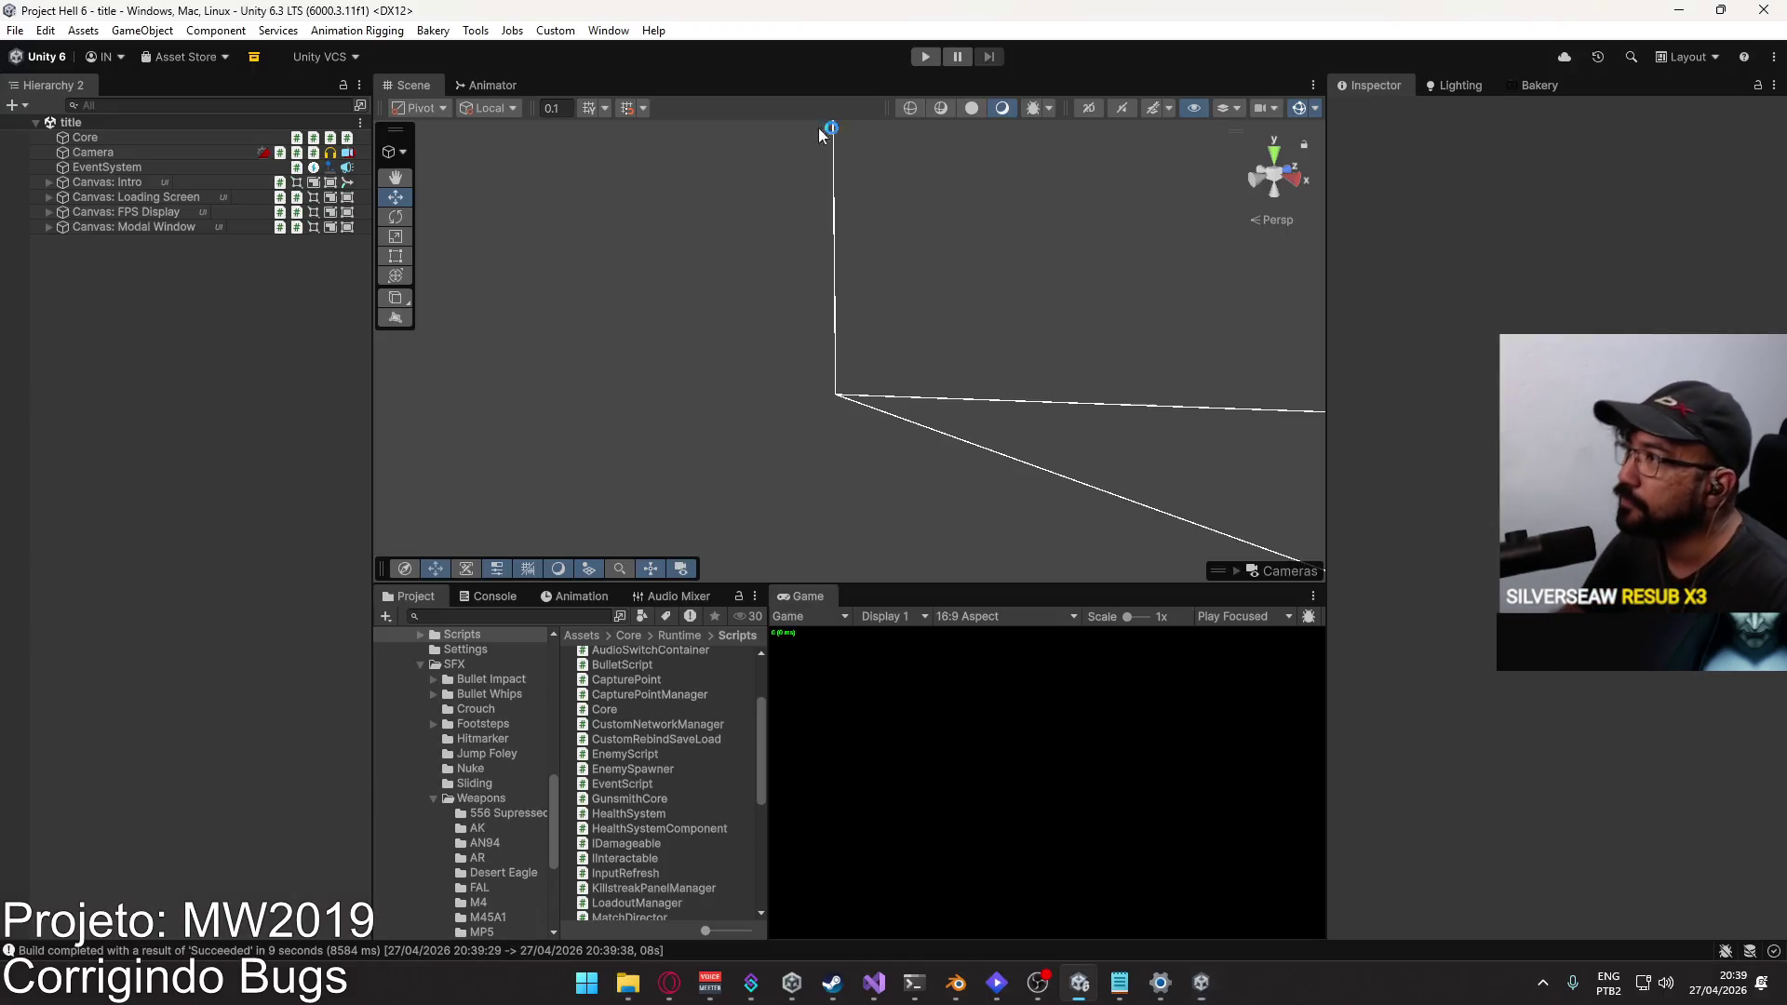
{"action": "left_click", "coordinate": [927, 58]}
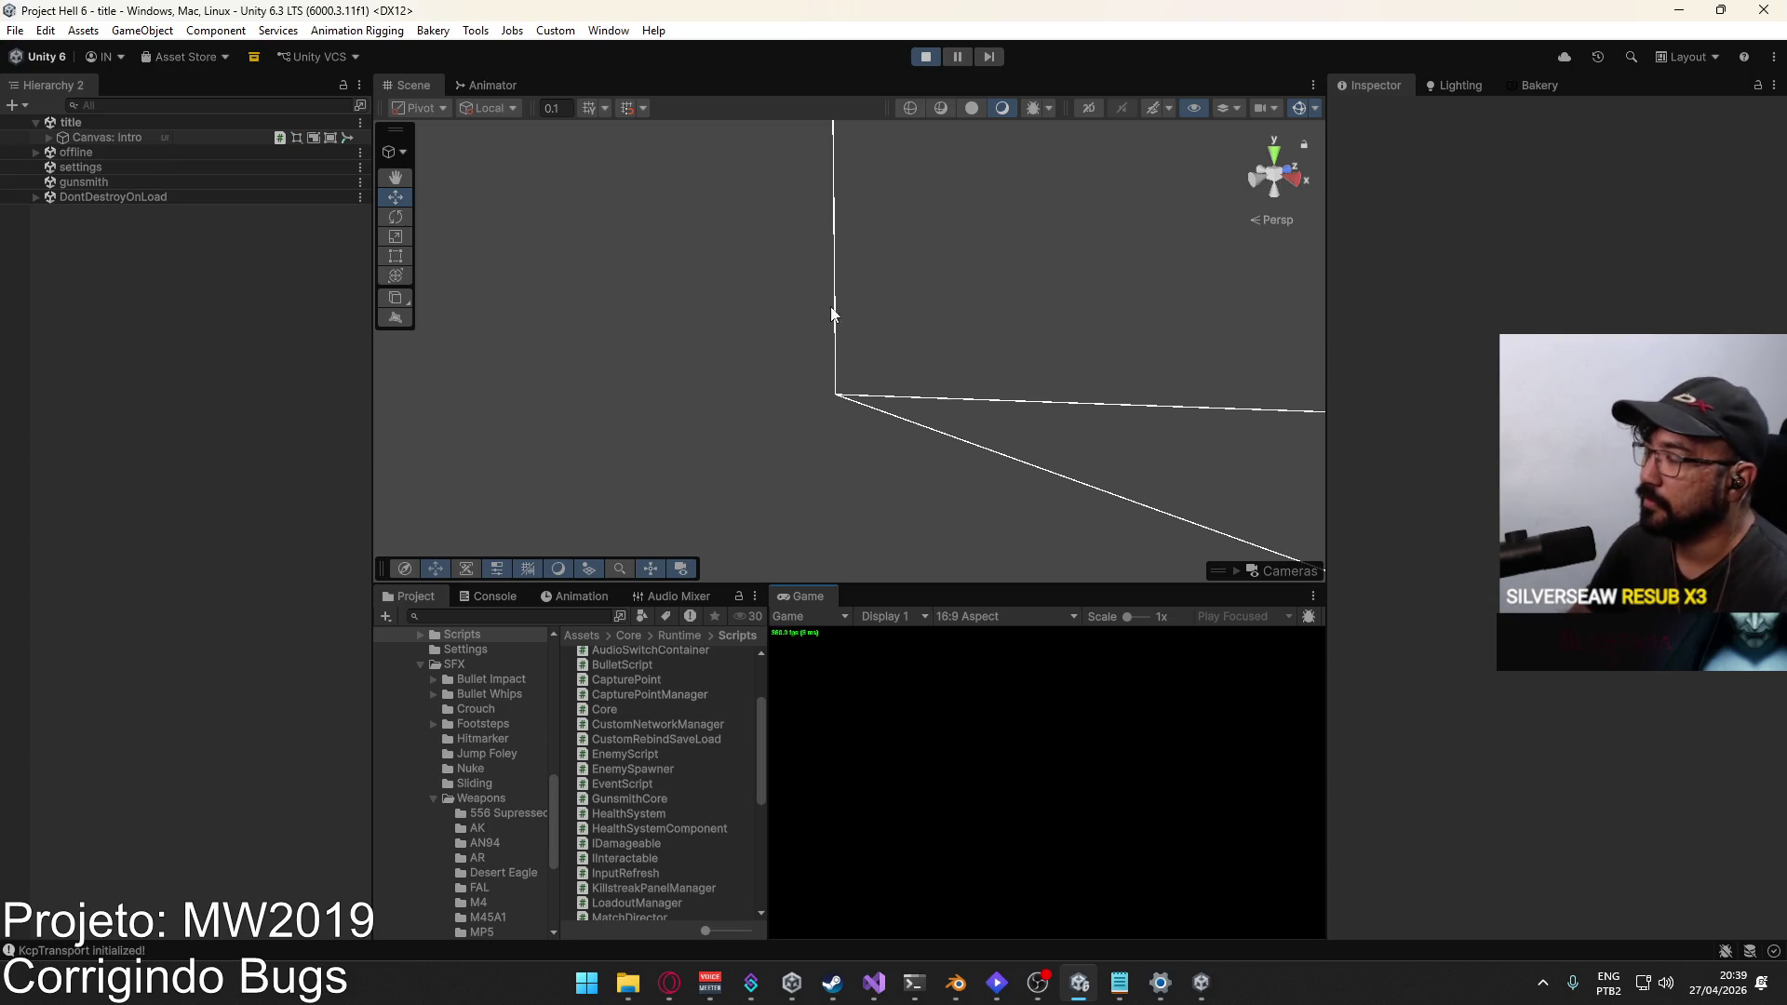
{"action": "key", "text": "ctrl+shift+F7"}
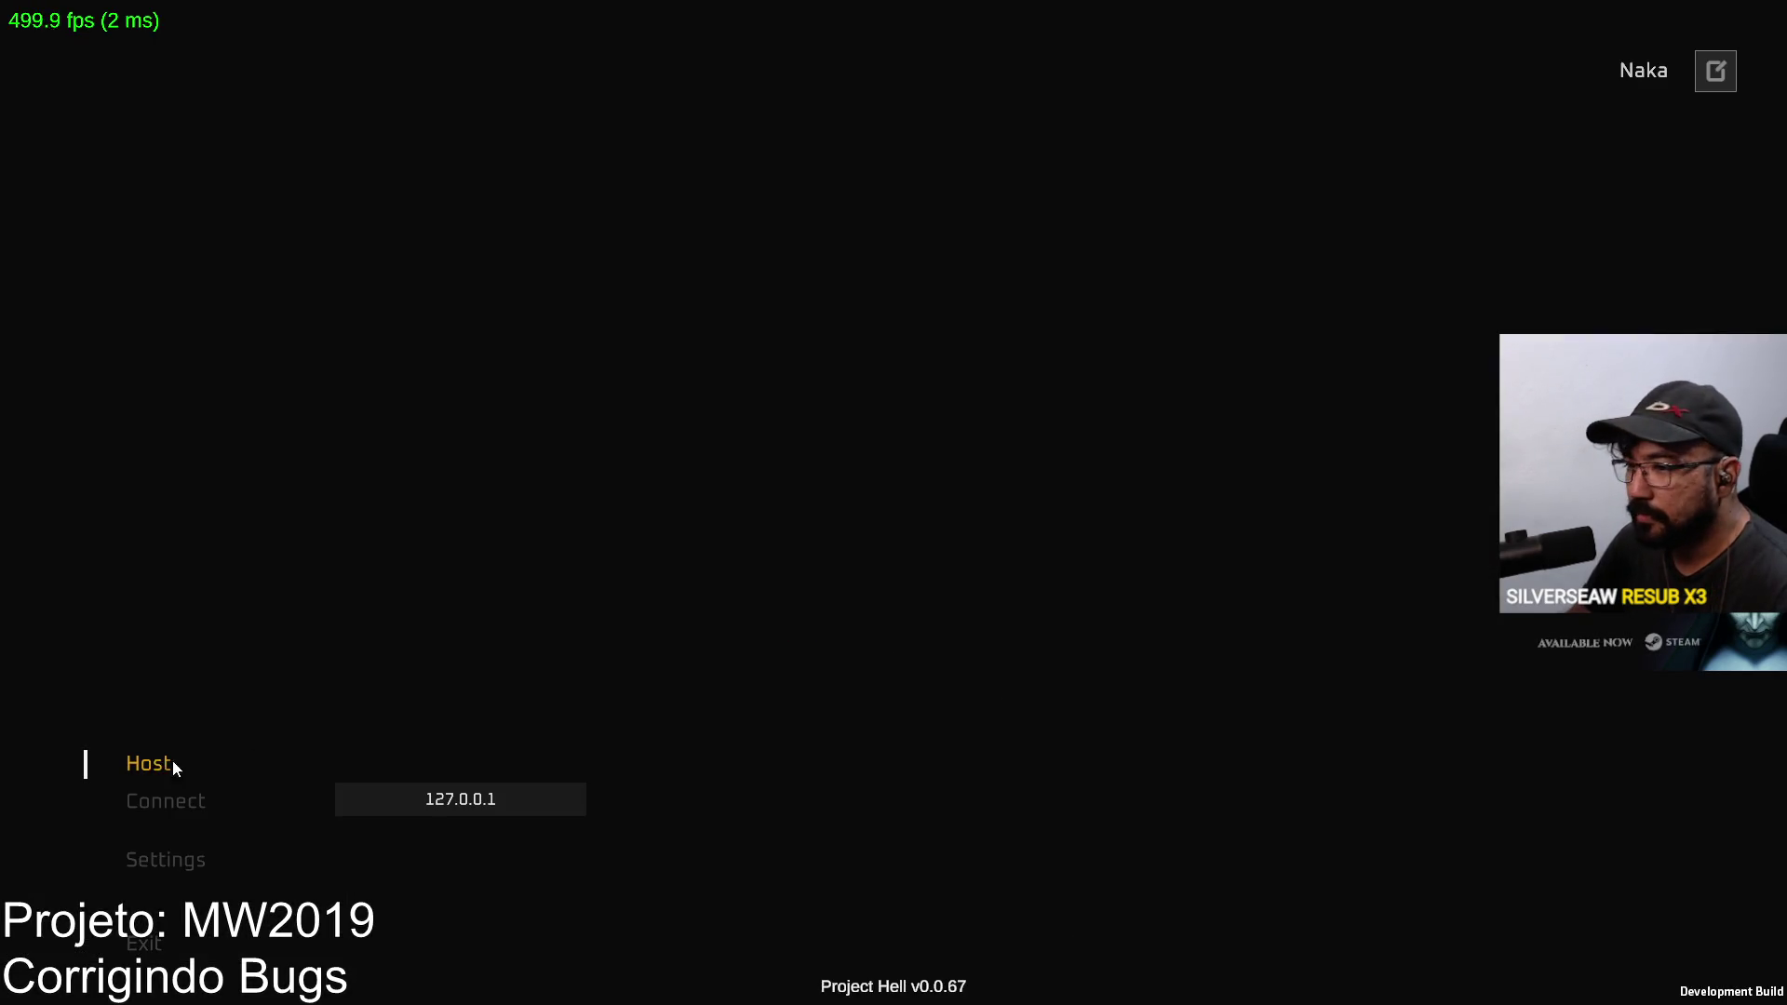
Step: Host a match in the editor's game and connect the standalone build to it
{"action": "key", "text": "ctrl+shift+F7"}
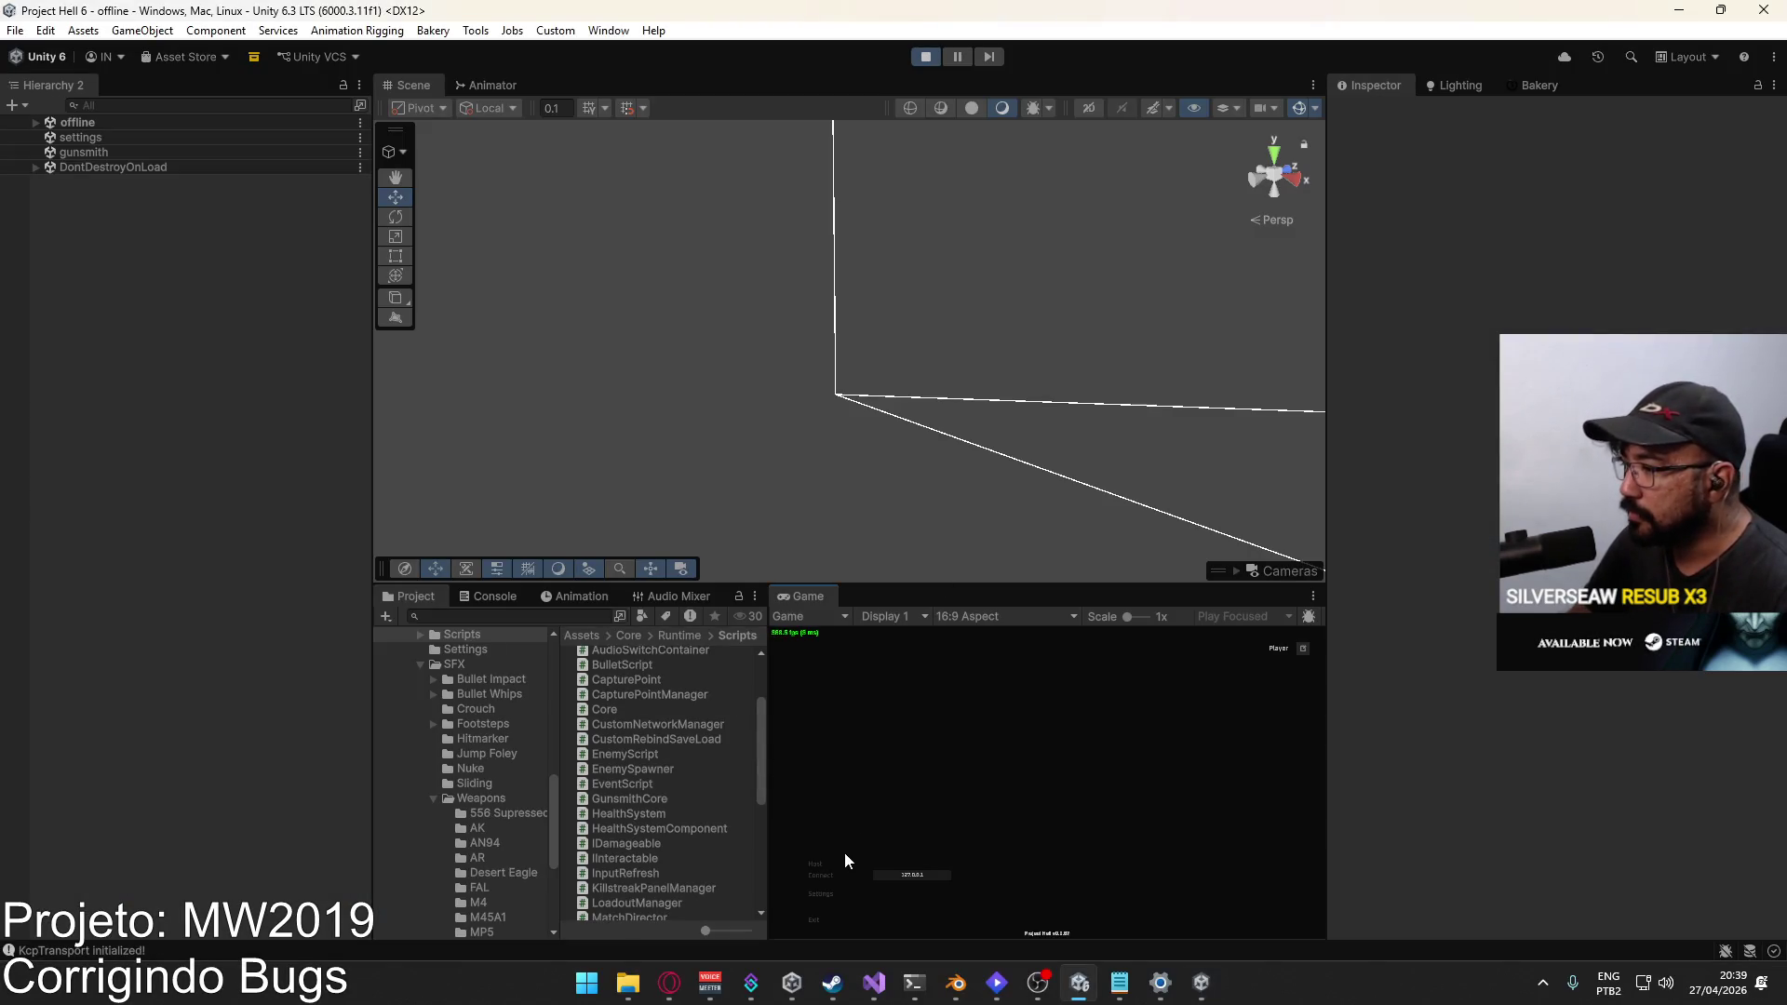
{"action": "left_click", "coordinate": [936, 923]}
{"action": "key", "text": "alt+Tab"}
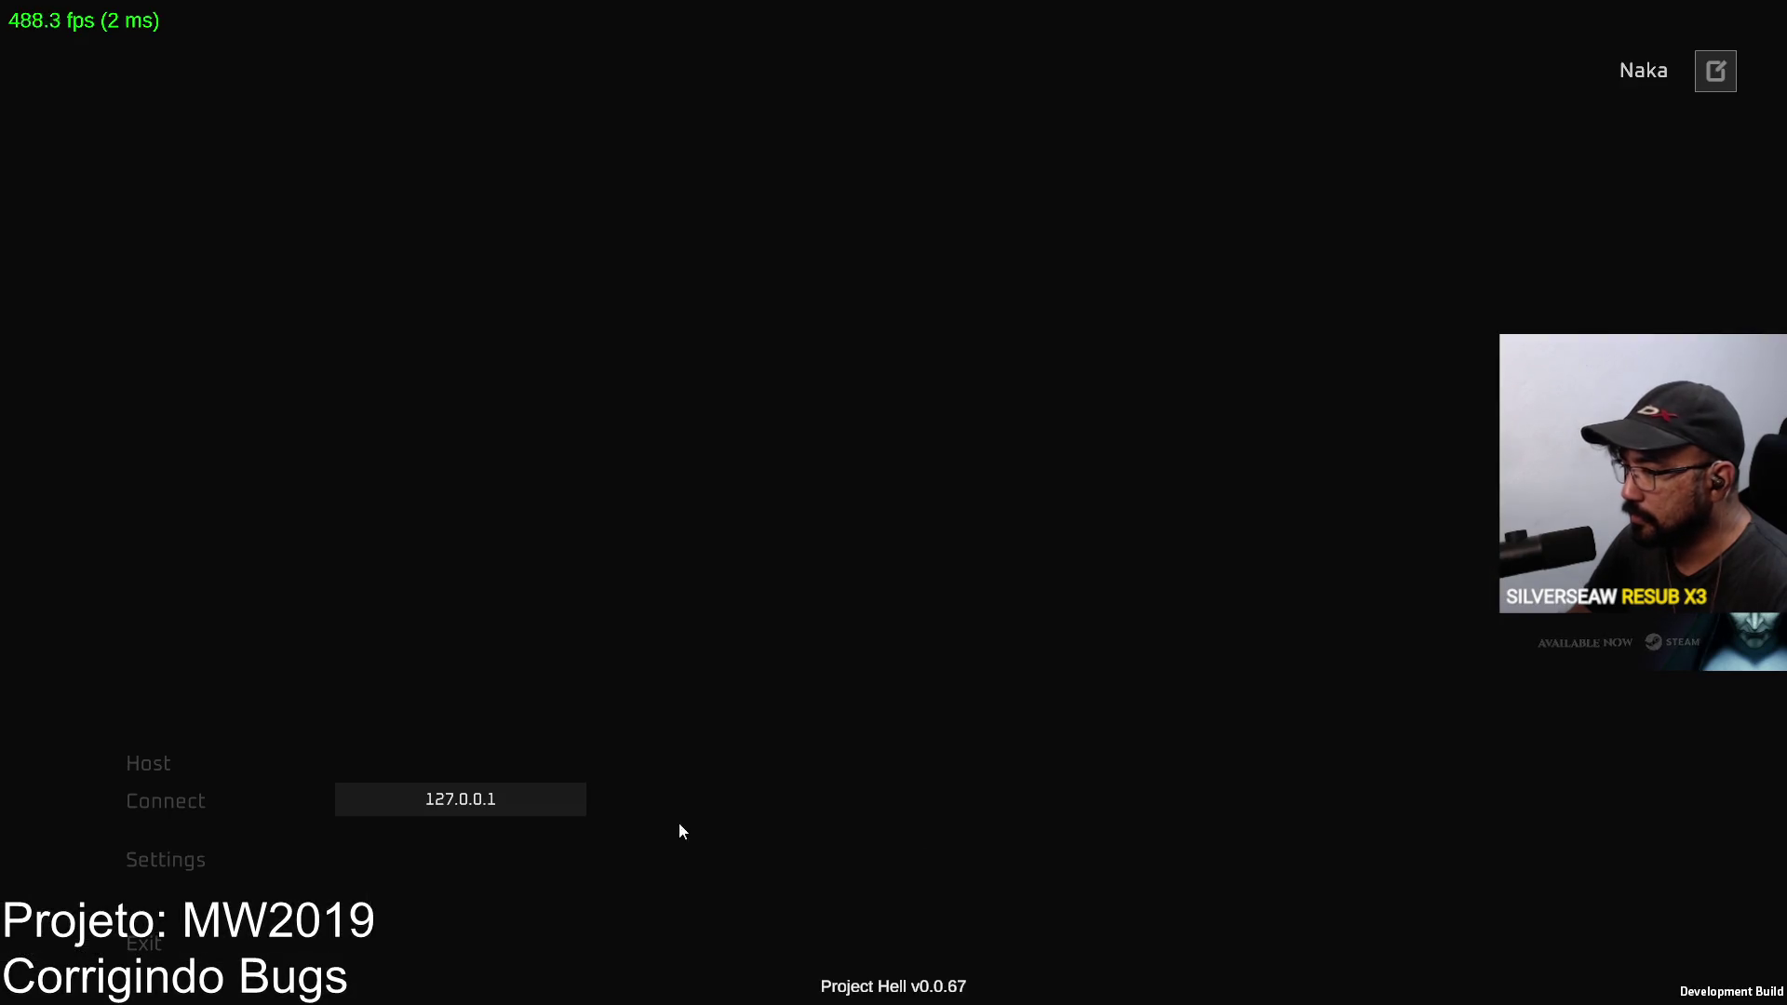
{"action": "left_click", "coordinate": [159, 798]}
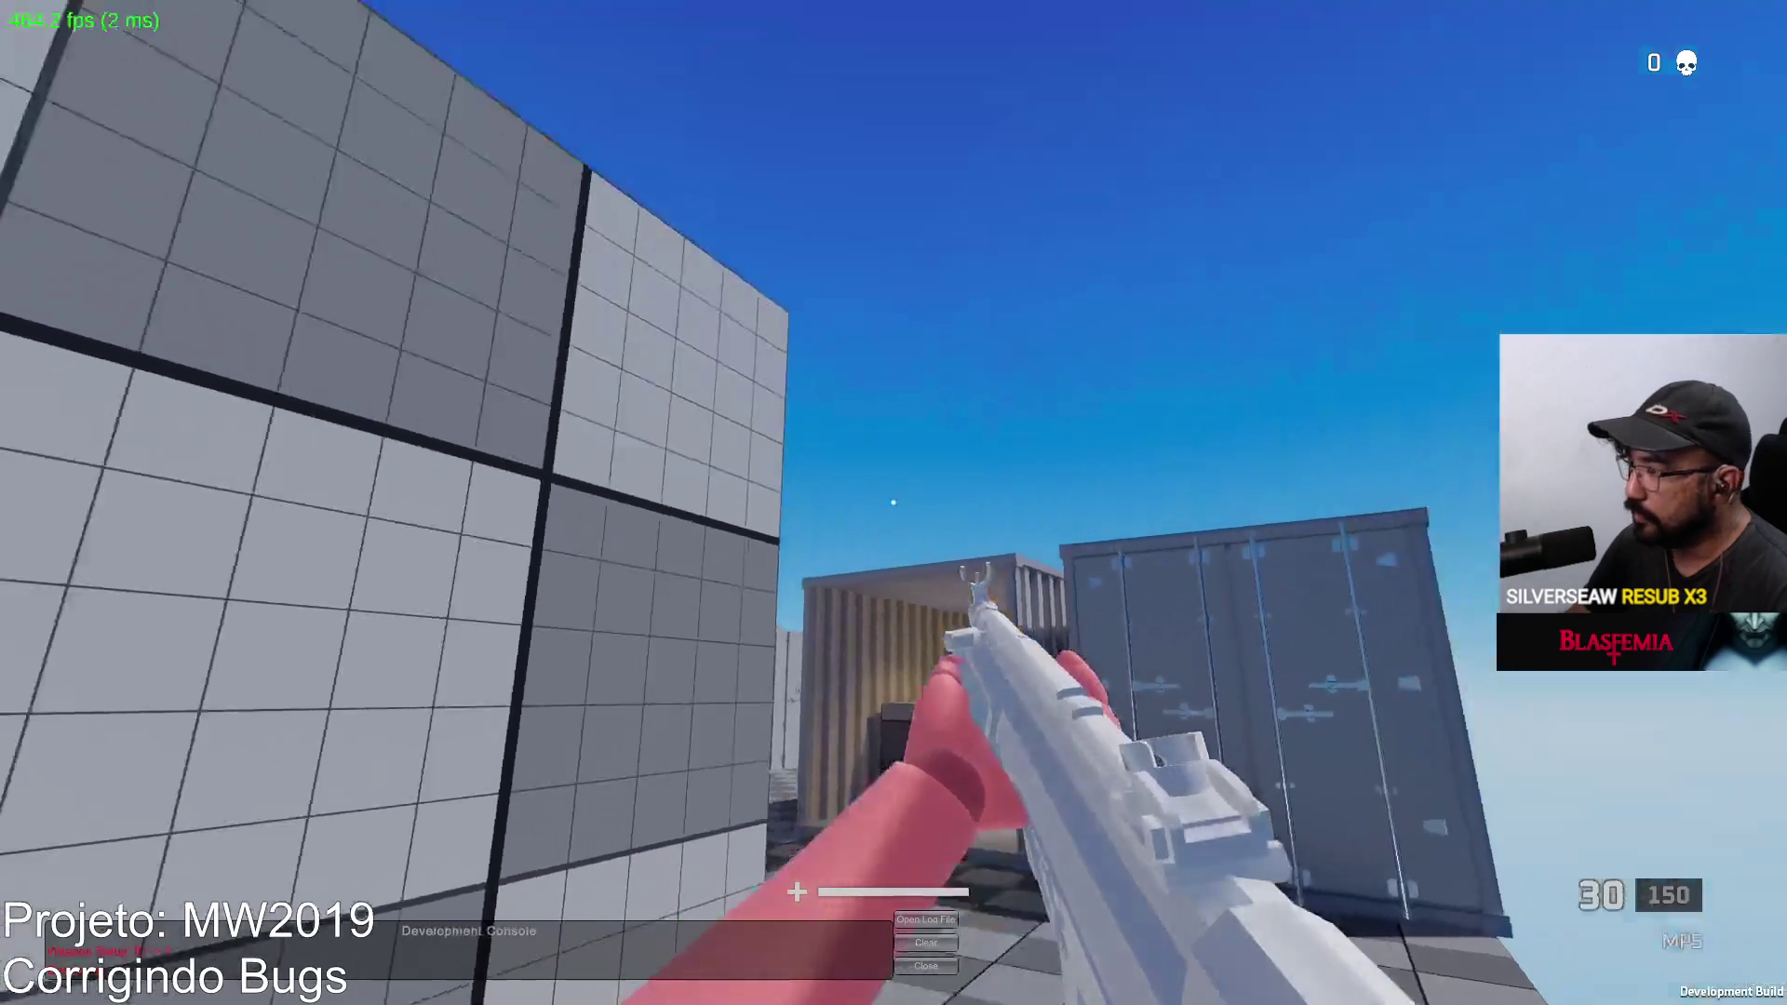
Step: Fire the MP5 in the build, reloading once, until the magazine is empty
{"action": "left_click", "coordinate": [894, 503]}
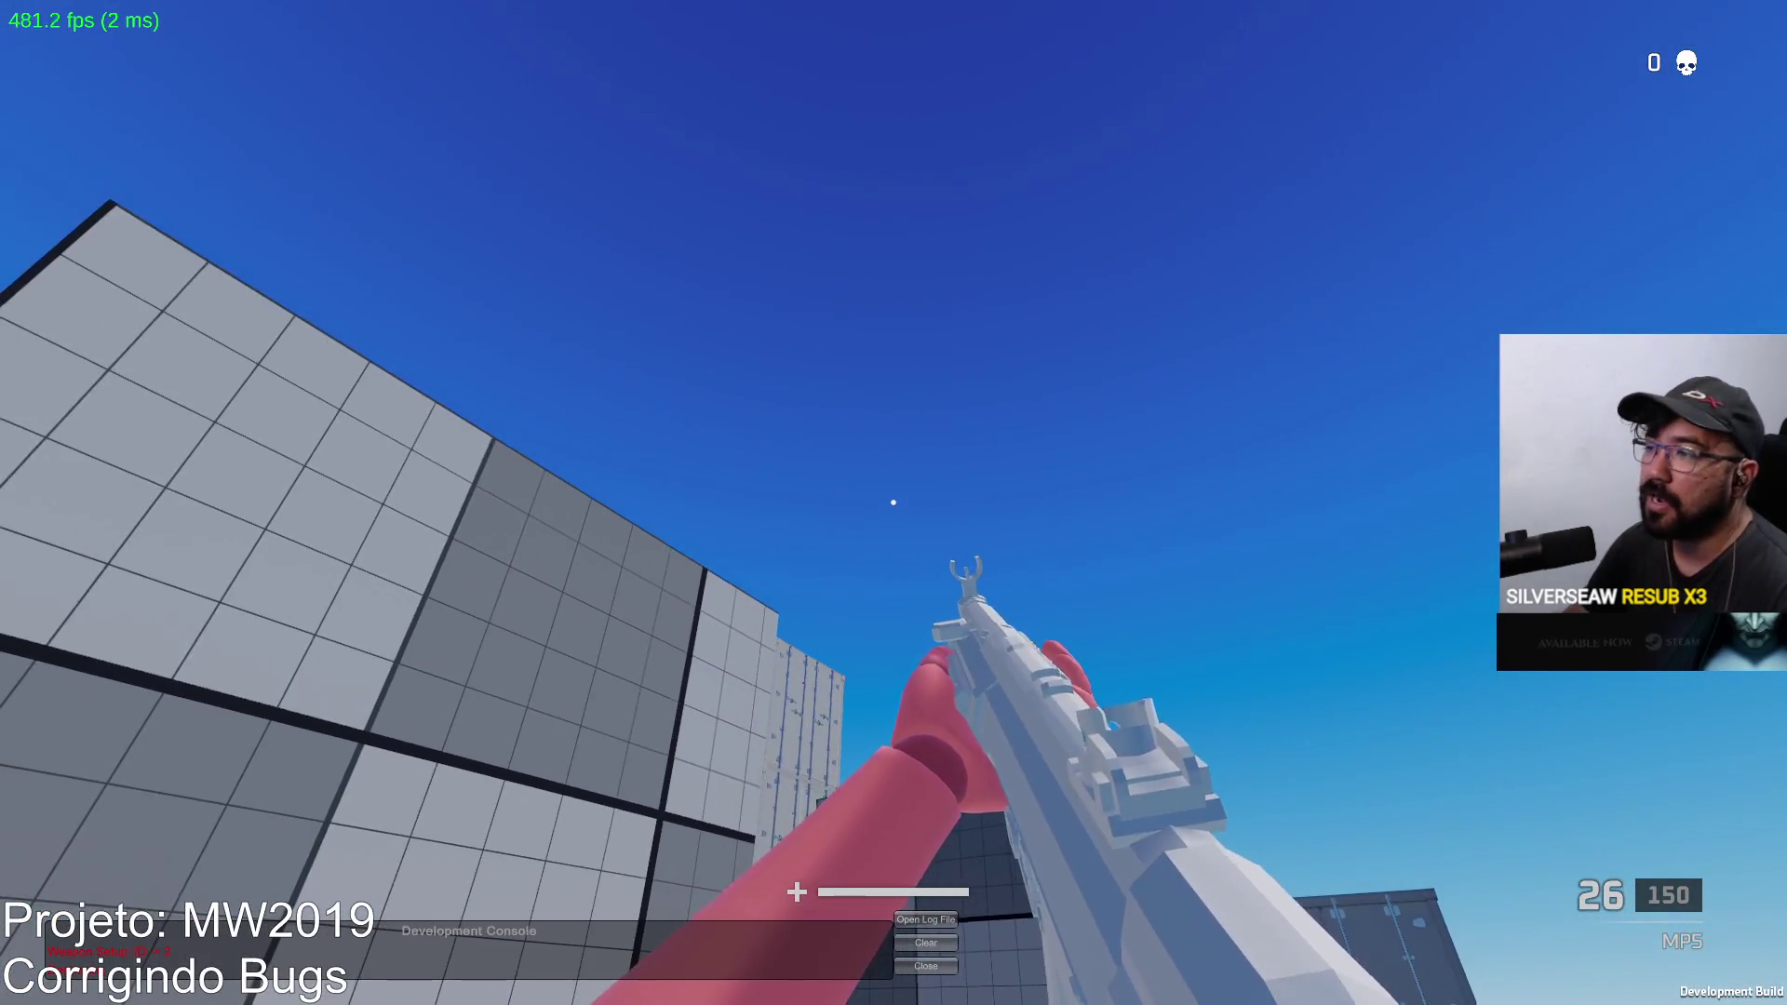
{"action": "left_click", "coordinate": [893, 503]}
{"action": "key", "text": "r"}
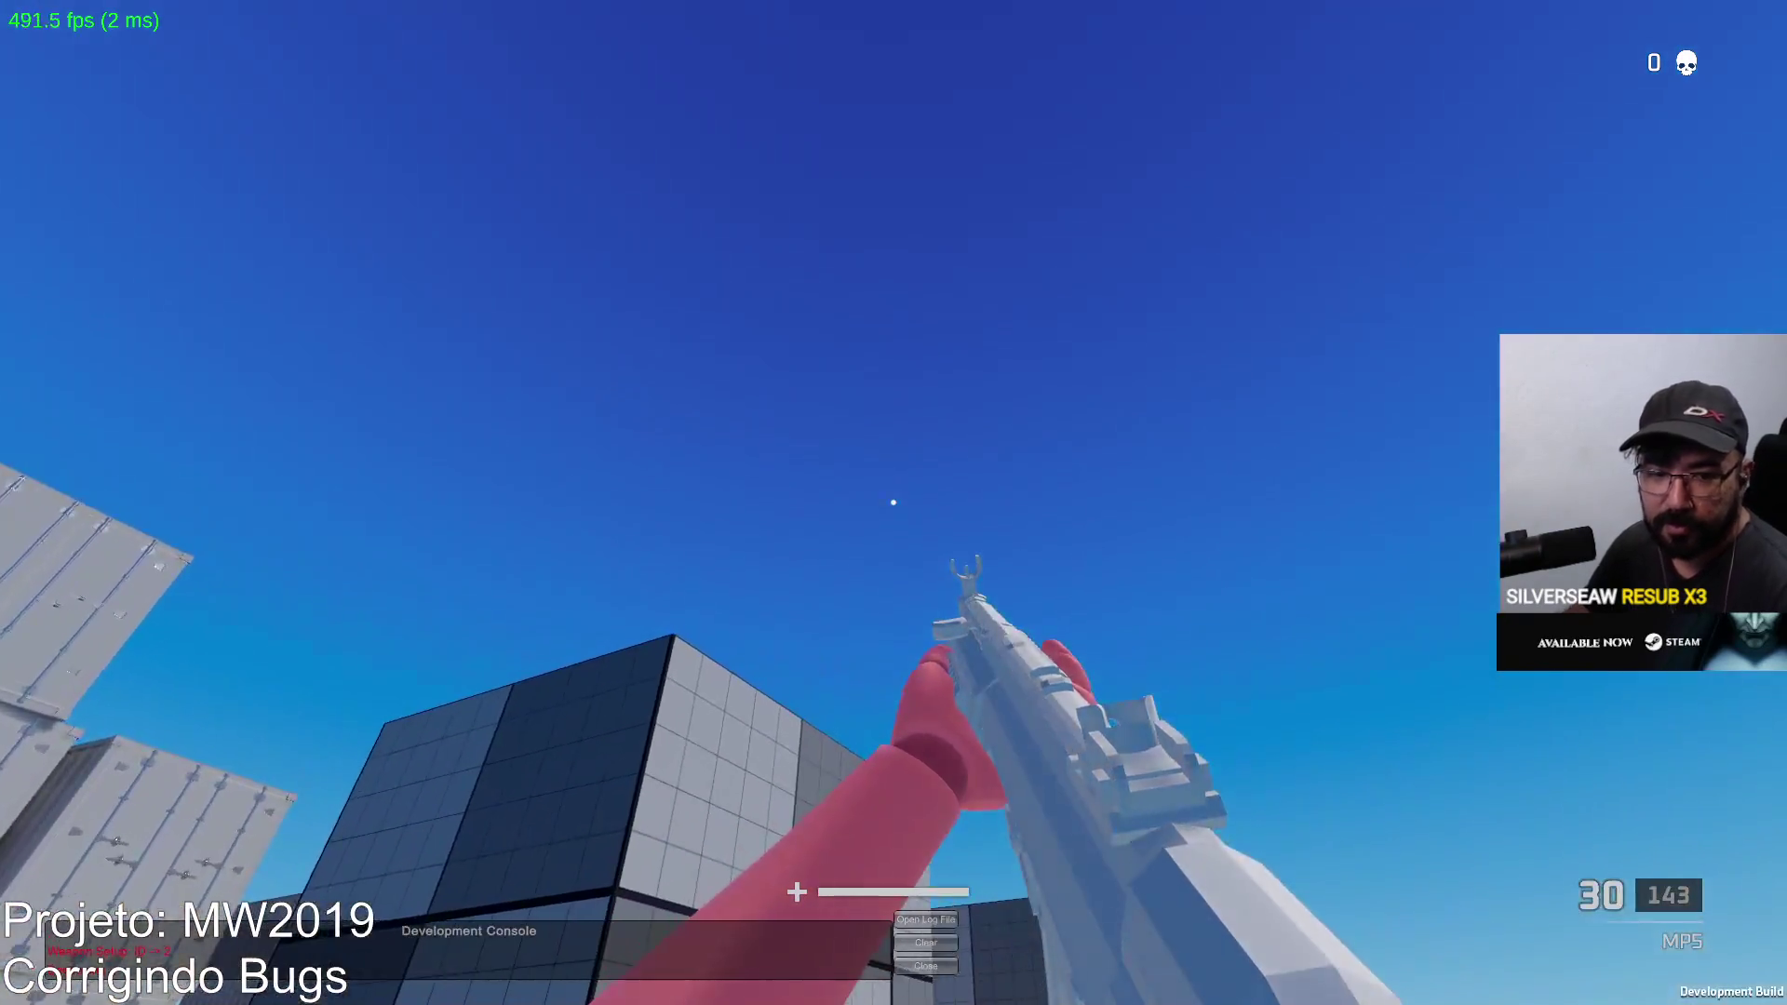
{"action": "left_click", "coordinate": [894, 502]}
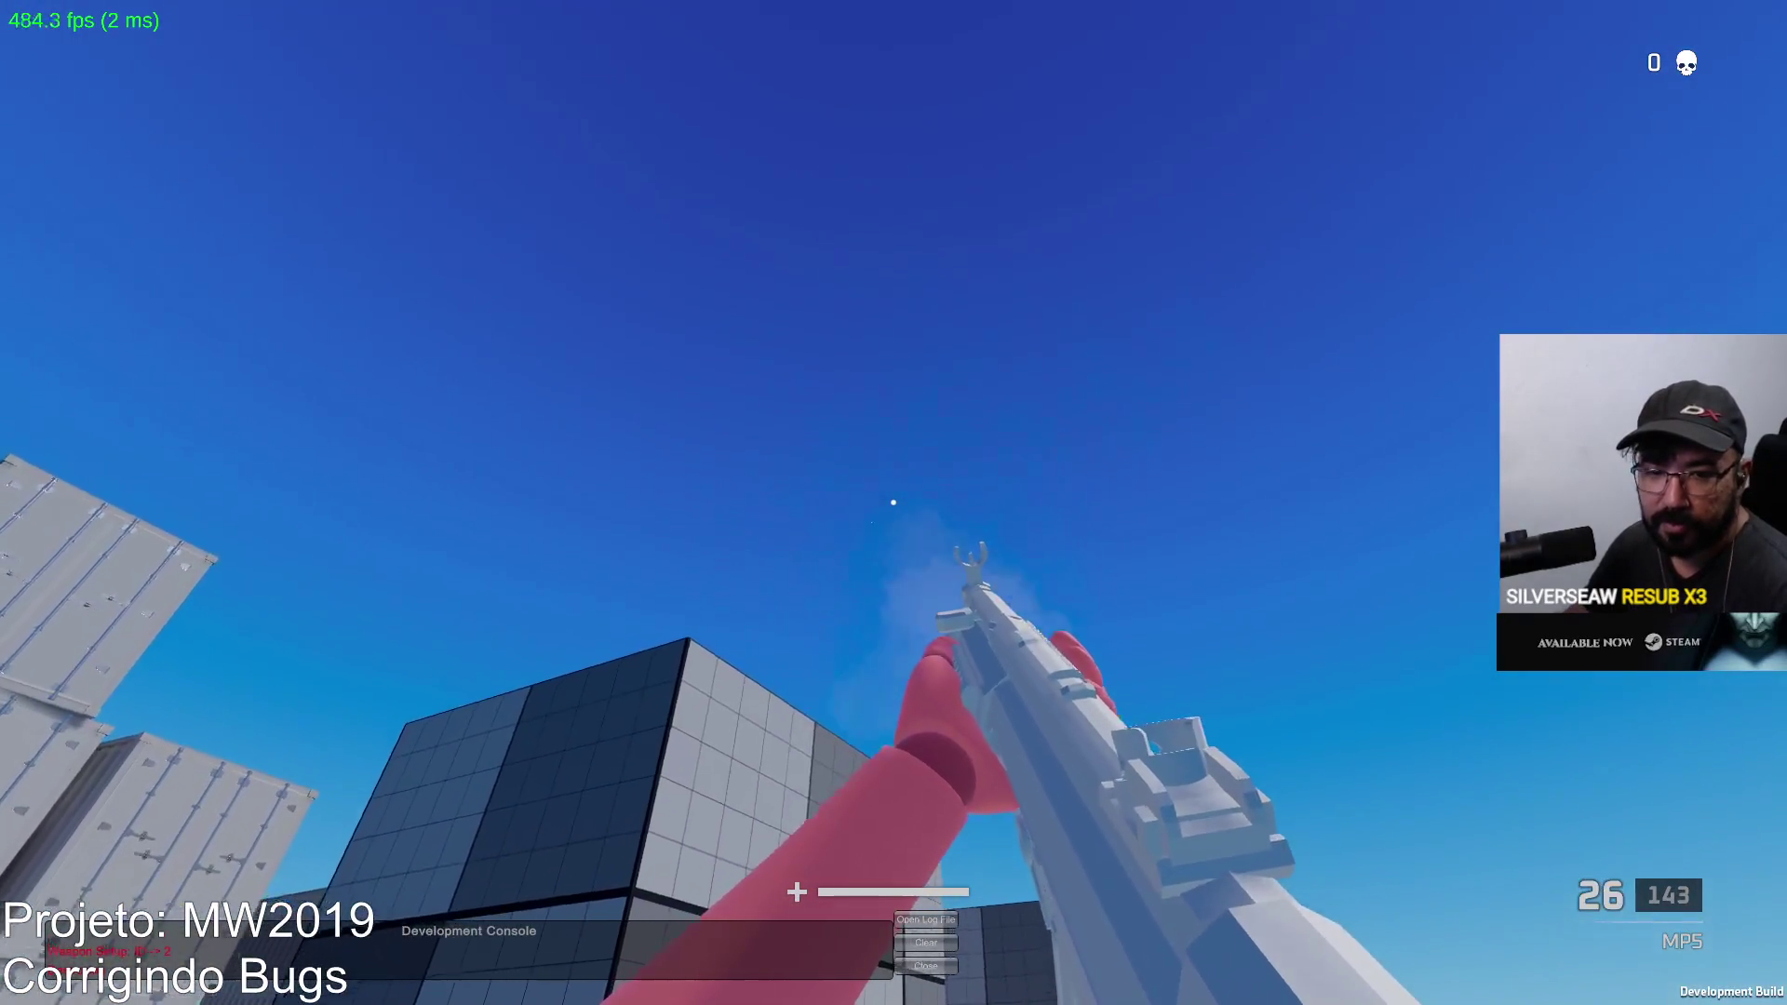
{"action": "left_click", "coordinate": [894, 503]}
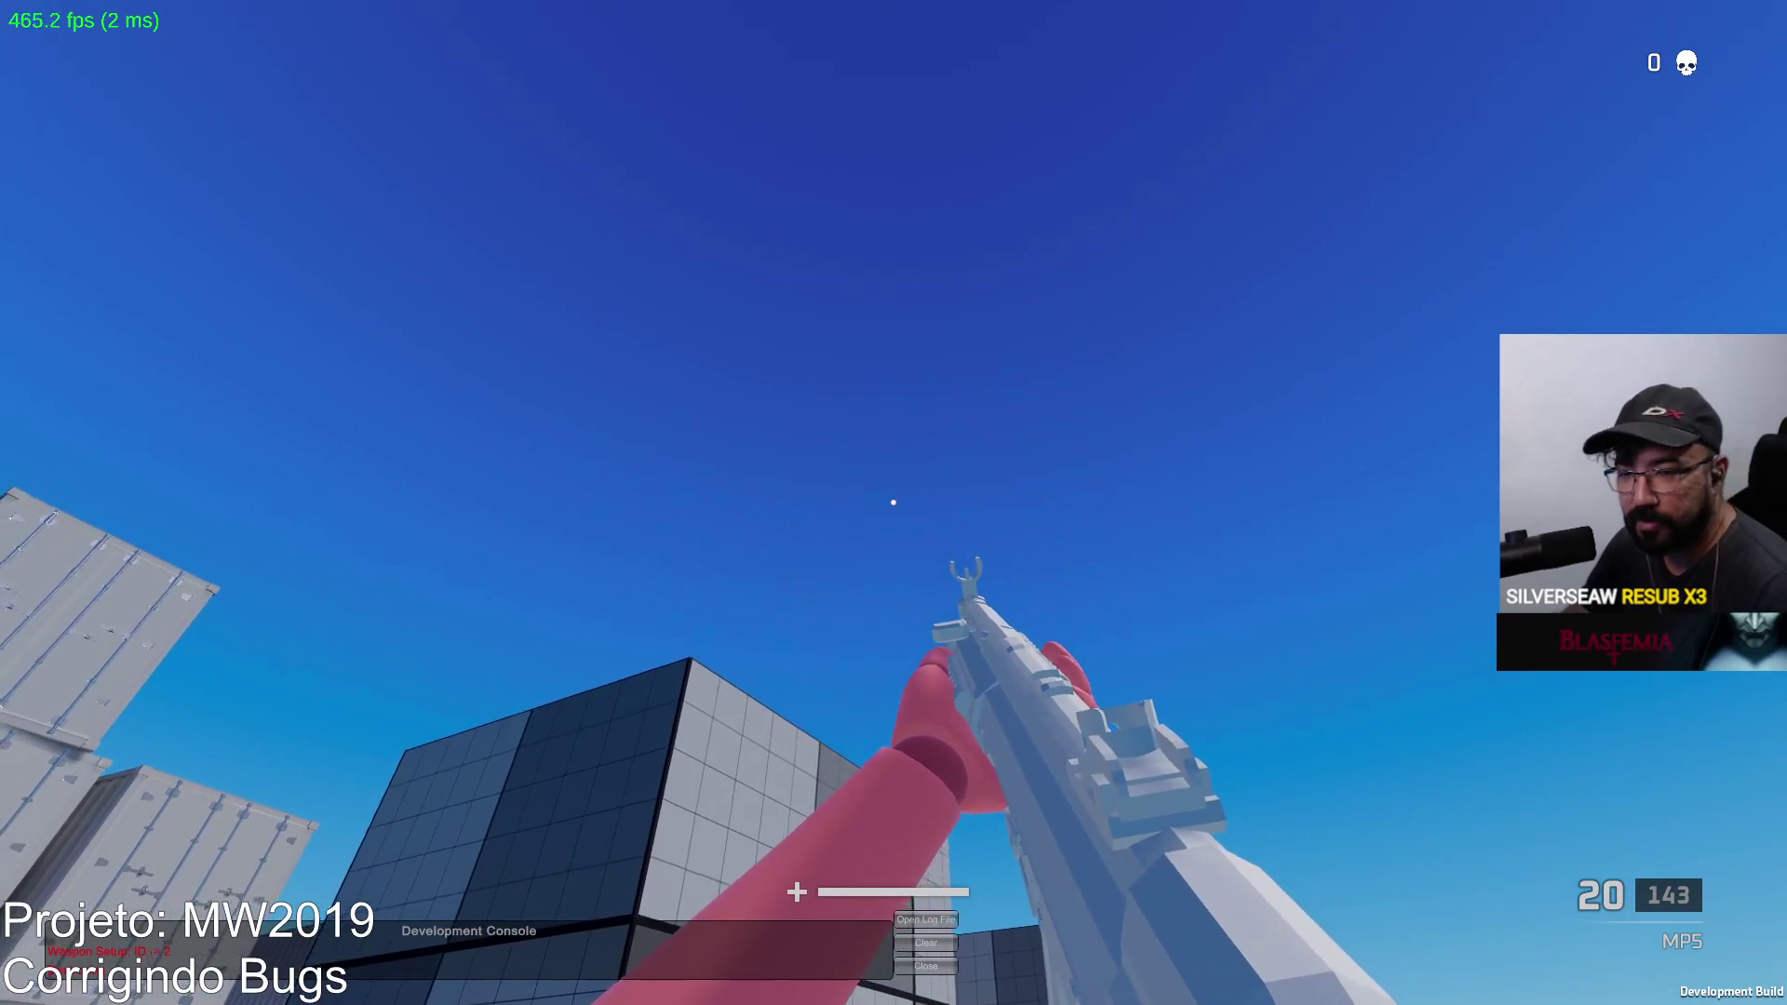
{"action": "left_click", "coordinate": [894, 503]}
{"action": "left_click", "coordinate": [893, 503]}
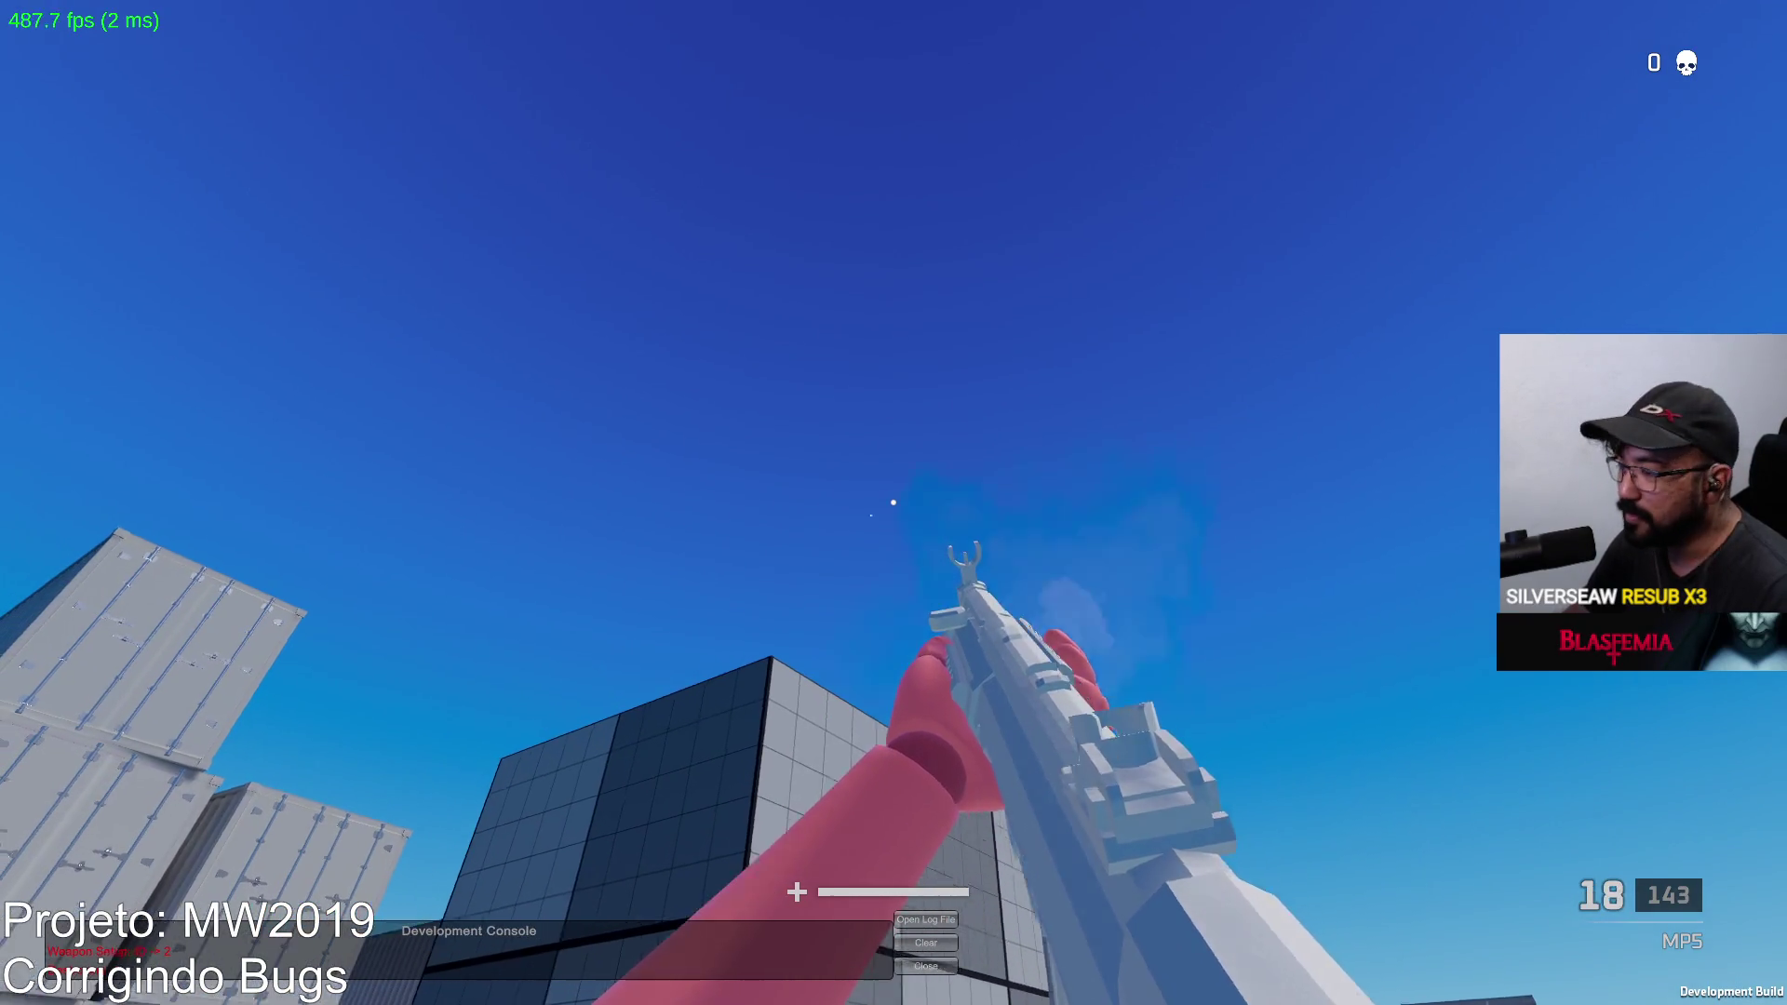
{"action": "left_click", "coordinate": [894, 502]}
{"action": "left_click", "coordinate": [893, 502]}
{"action": "left_click", "coordinate": [893, 503]}
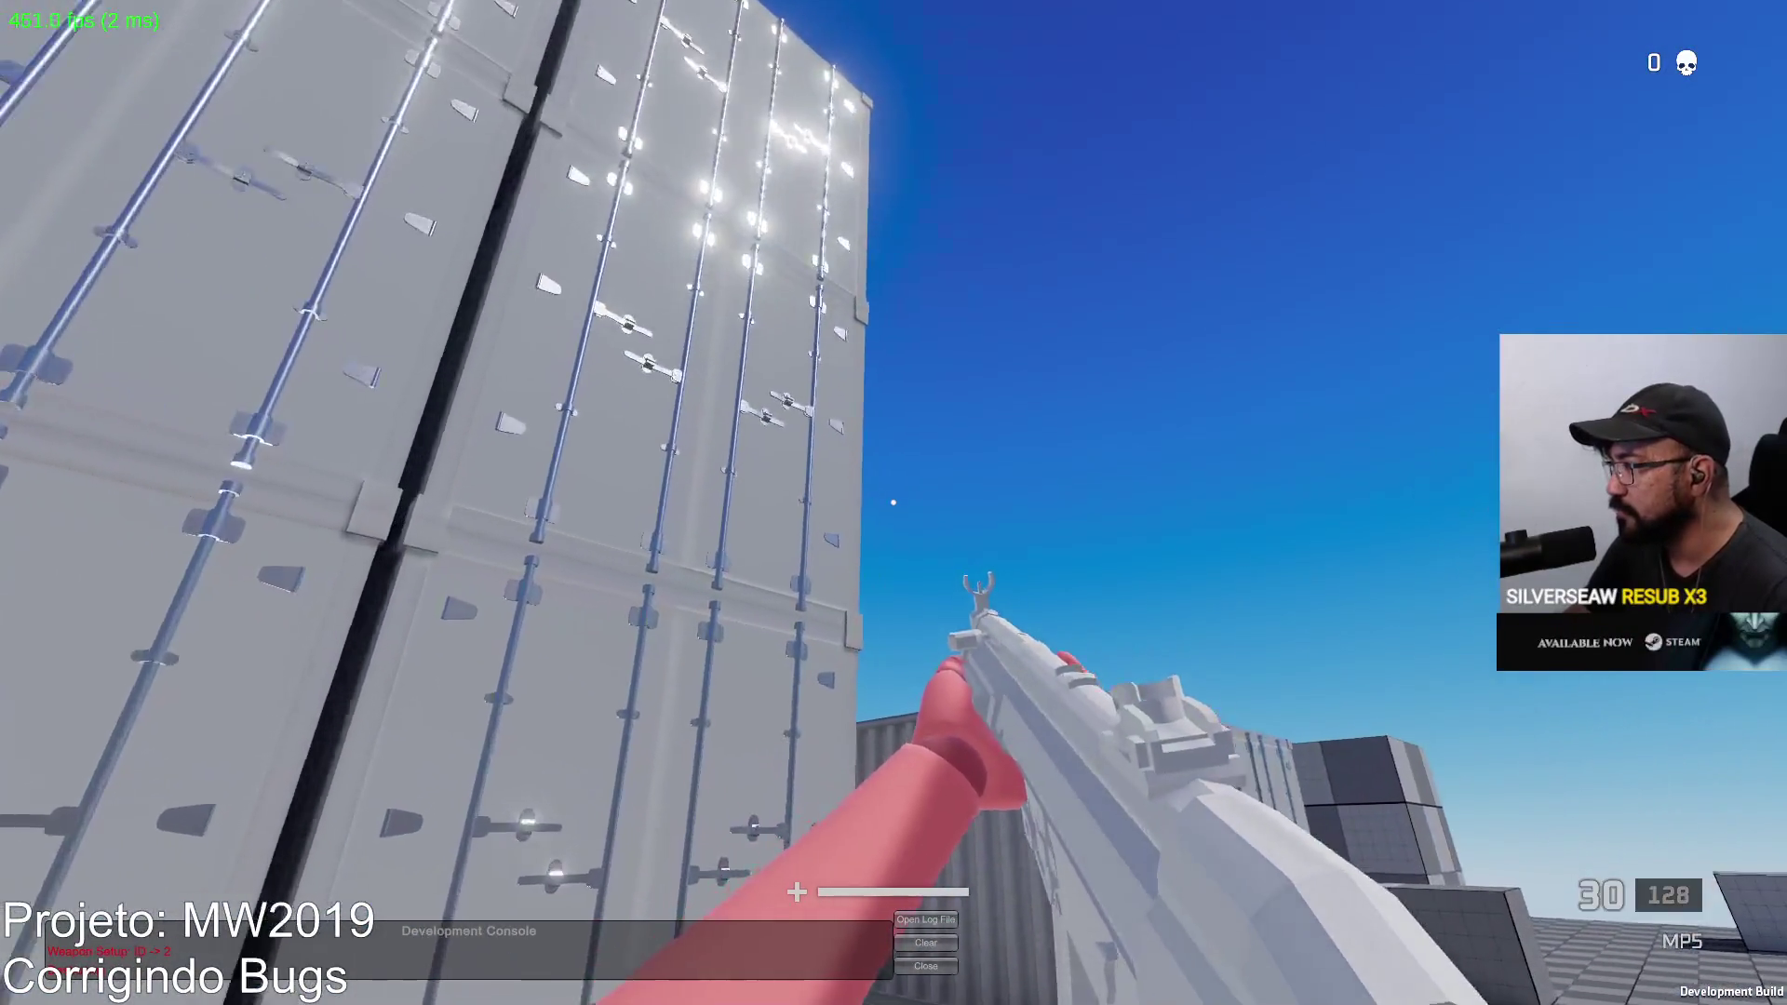
{"action": "left_click", "coordinate": [894, 502]}
{"action": "left_click", "coordinate": [893, 502]}
{"action": "left_click", "coordinate": [894, 503]}
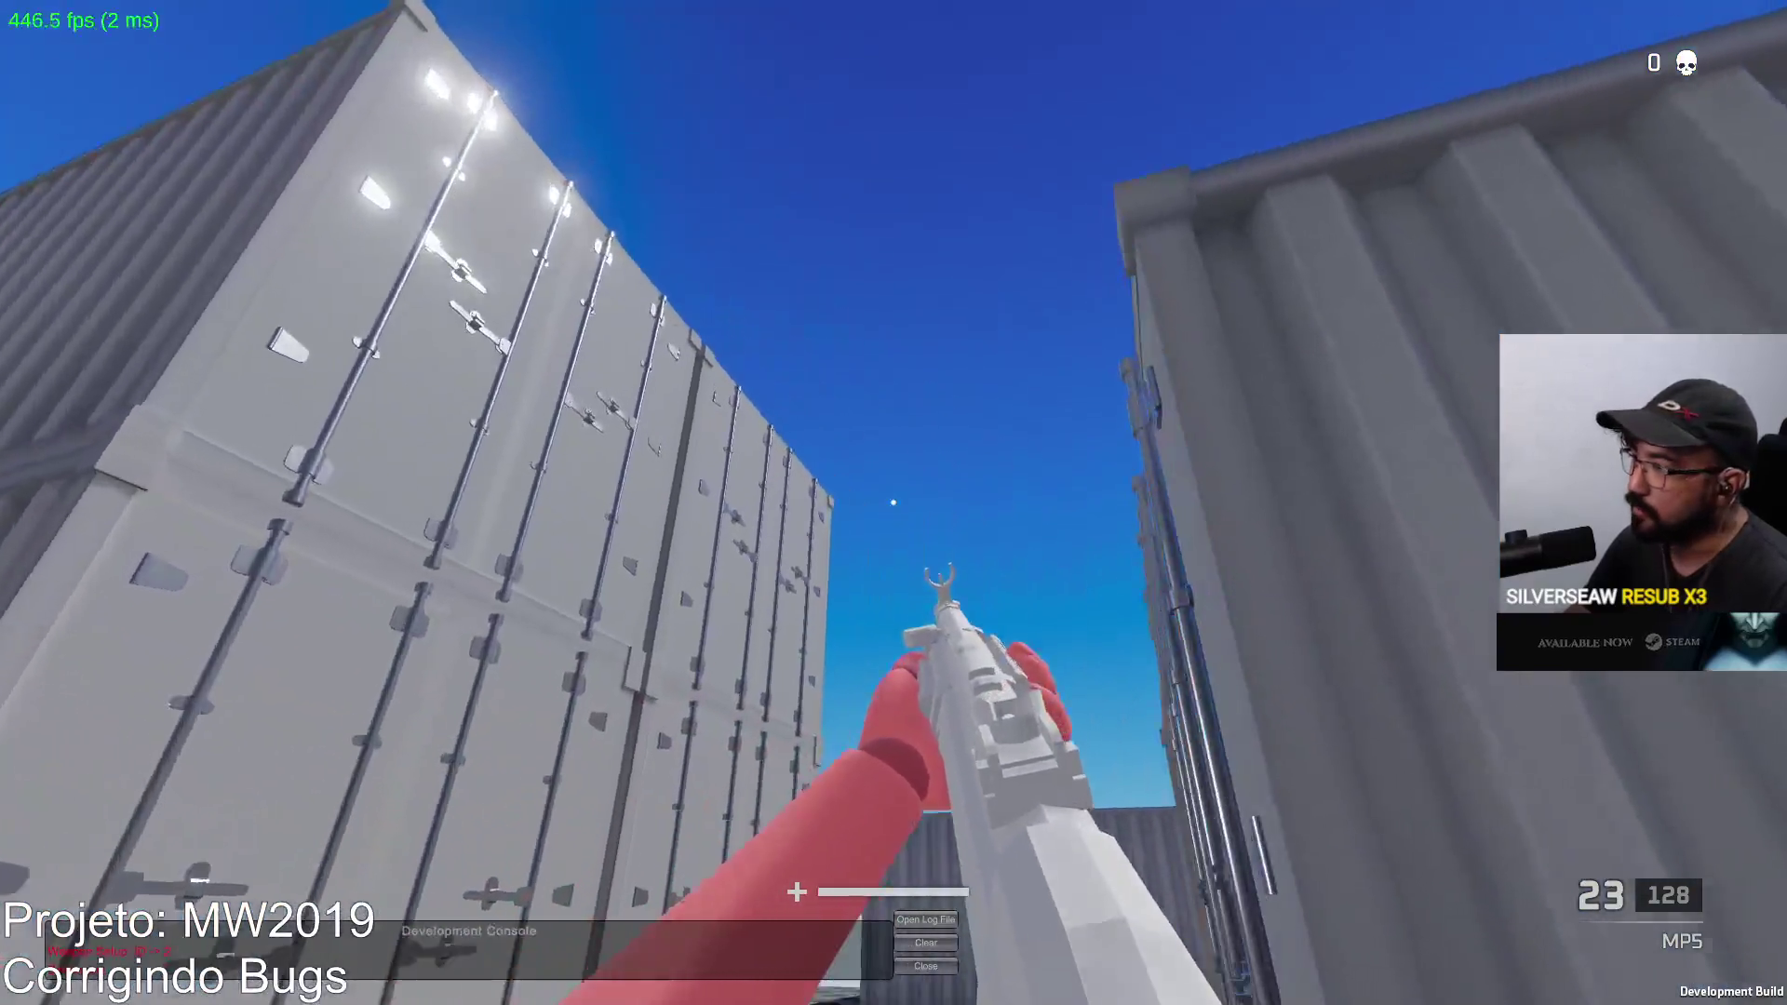
{"action": "left_click", "coordinate": [893, 503]}
{"action": "left_click", "coordinate": [893, 502]}
{"action": "left_click", "coordinate": [893, 502]}
{"action": "left_click", "coordinate": [894, 503]}
{"action": "left_click", "coordinate": [893, 503]}
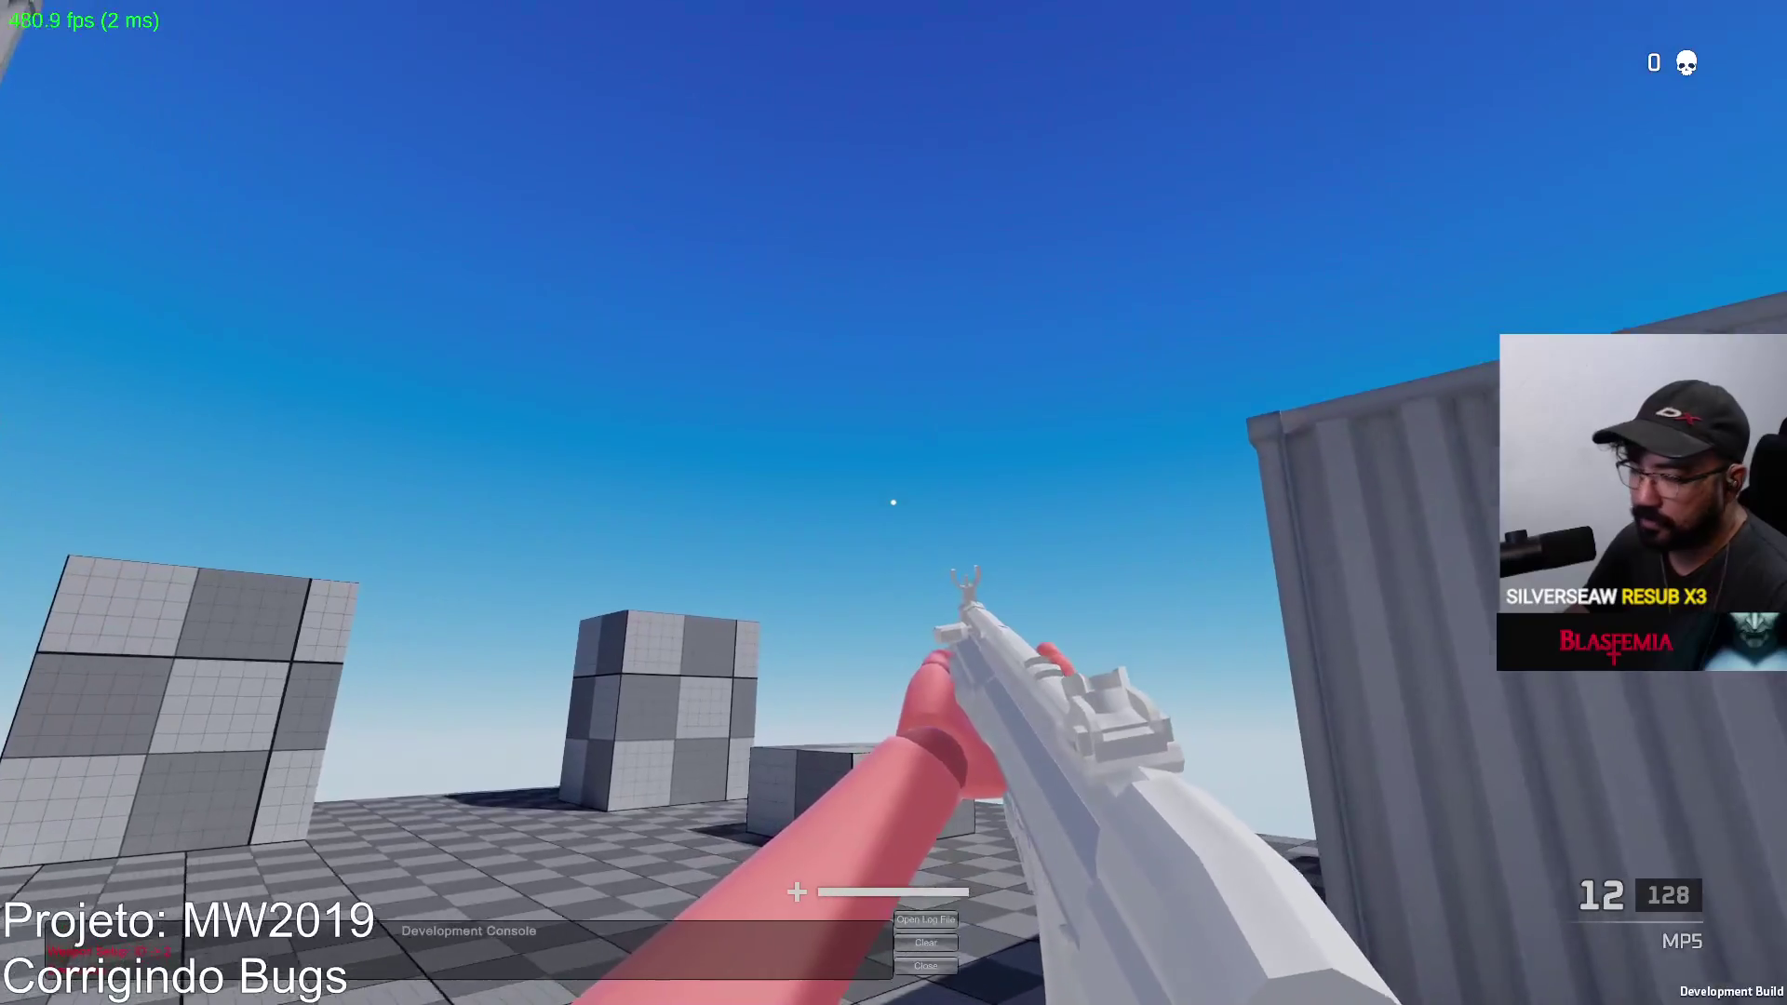
{"action": "left_click", "coordinate": [894, 503]}
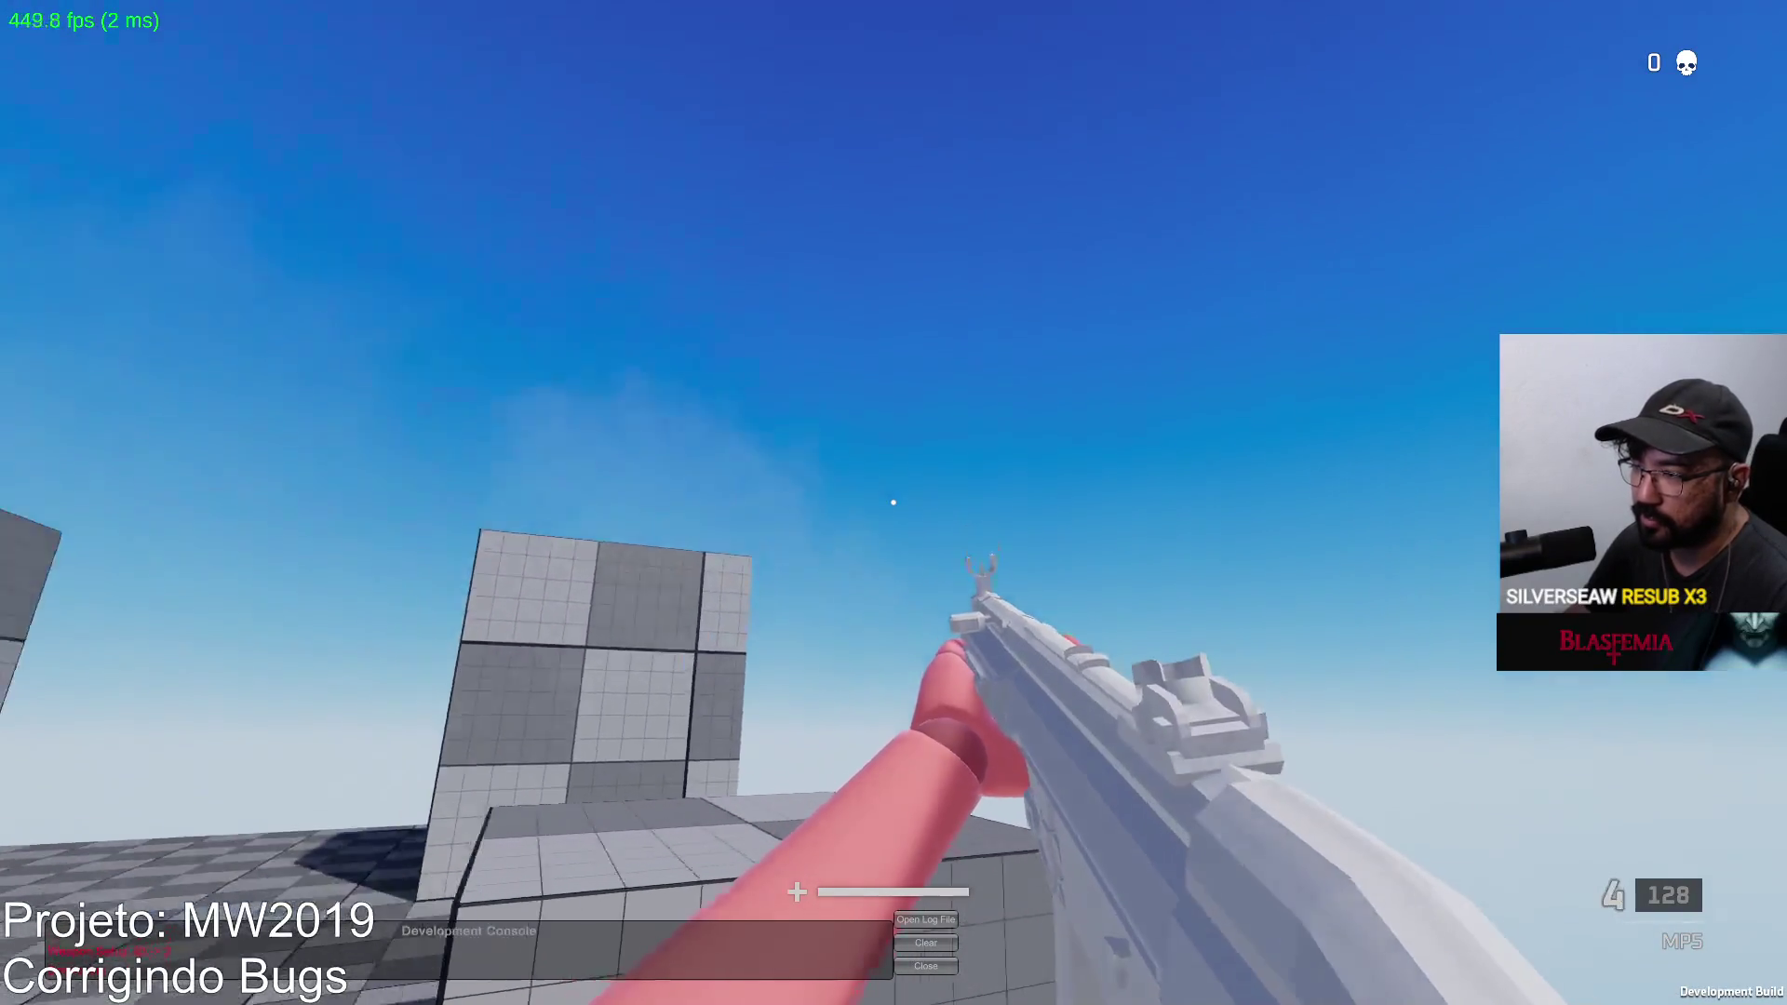
{"action": "left_click", "coordinate": [893, 503]}
Step: Briefly return to the editor's game view, then reload and fire two more MP5 bursts in the build
{"action": "key", "text": "Escape"}
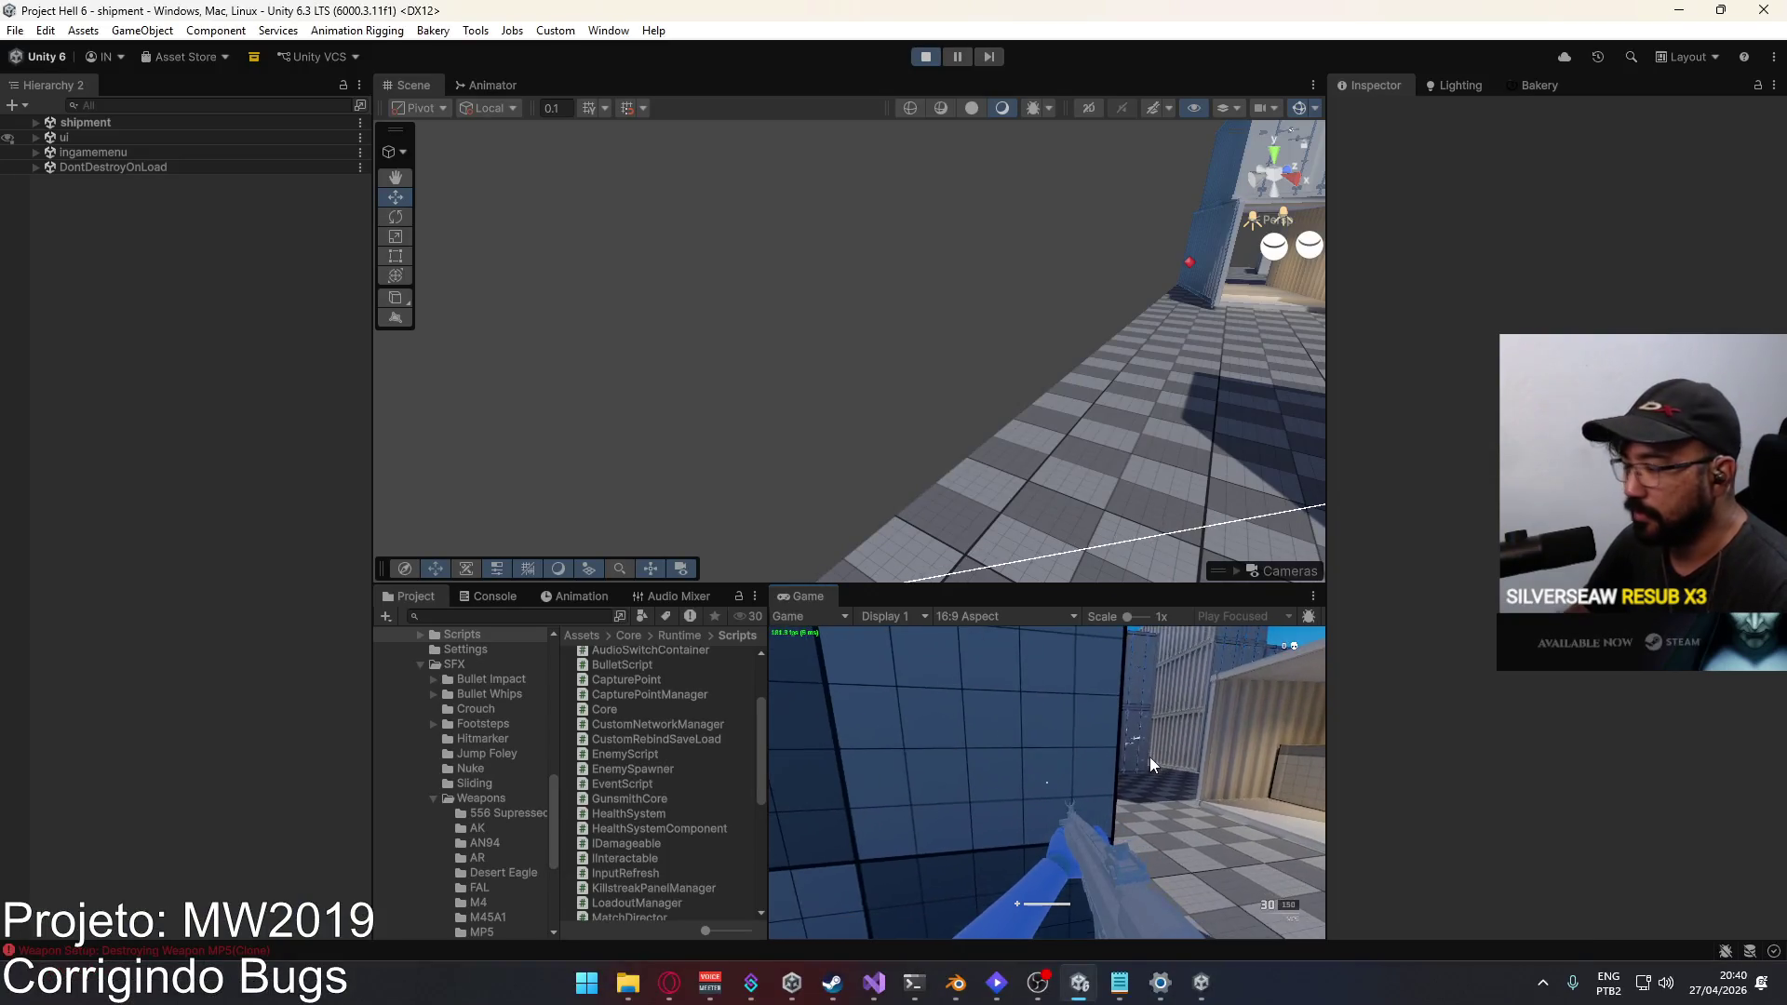
{"action": "left_click", "coordinate": [1148, 757]}
{"action": "key", "text": "Escape"}
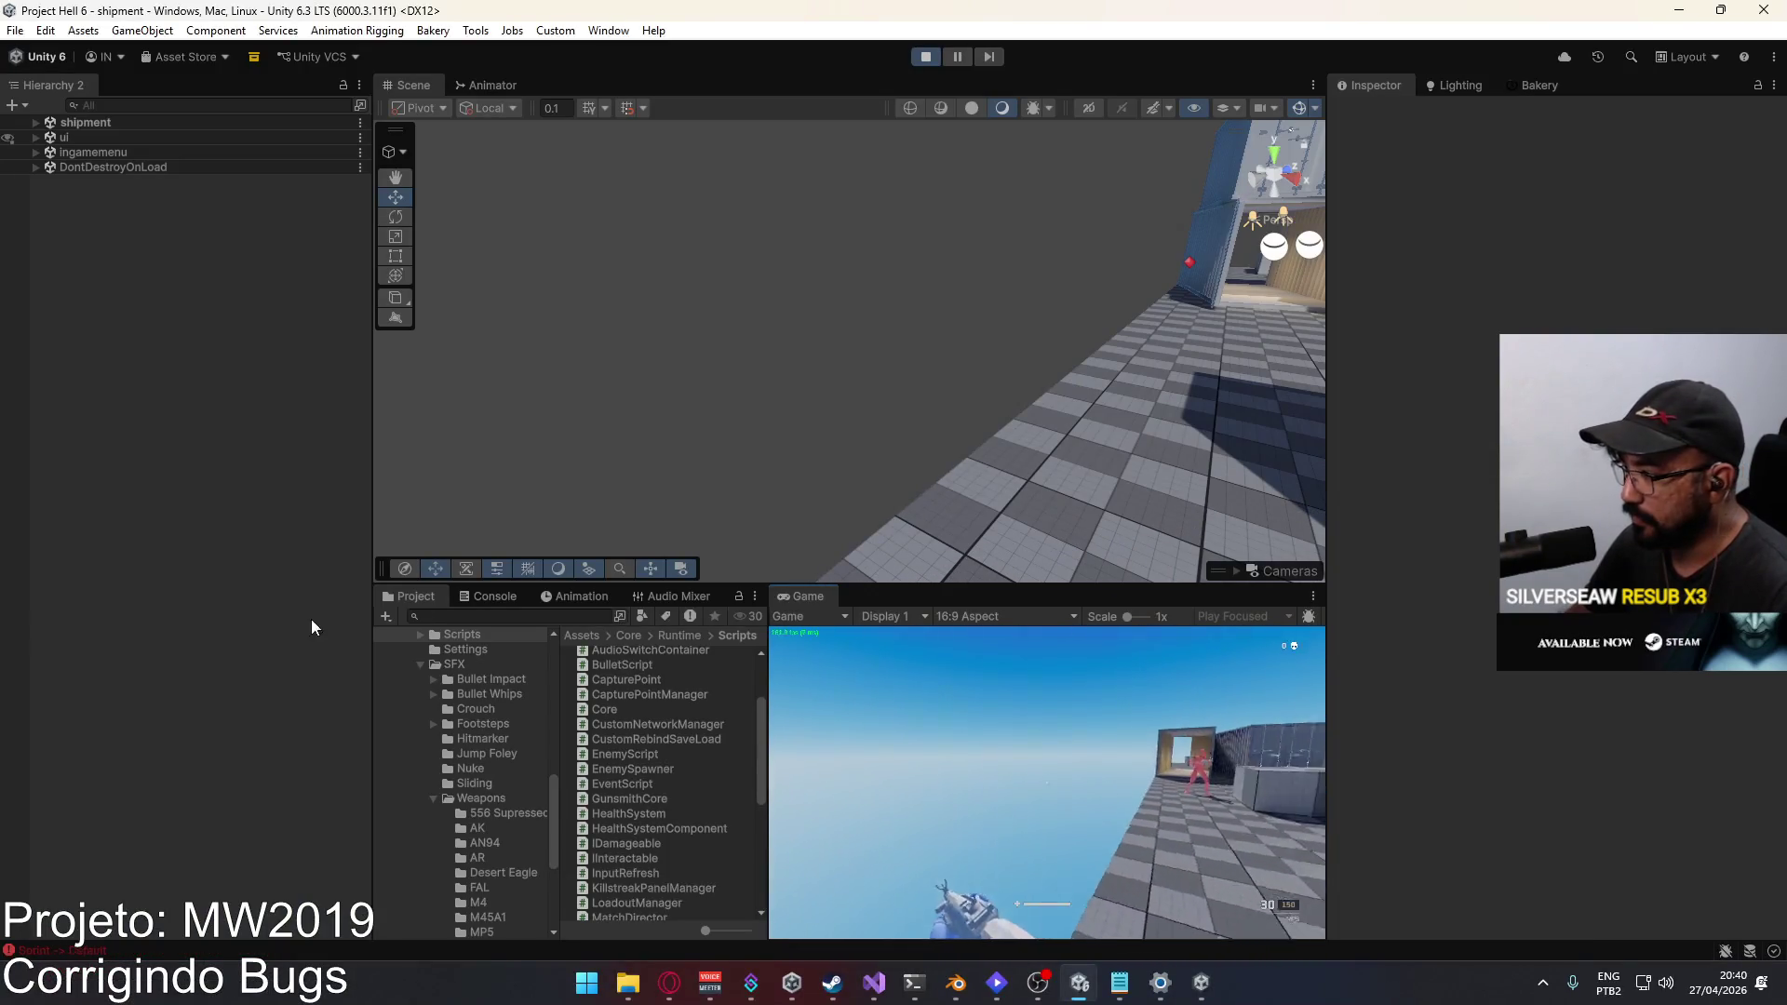
{"action": "key", "text": "alt+Tab"}
{"action": "key", "text": "r"}
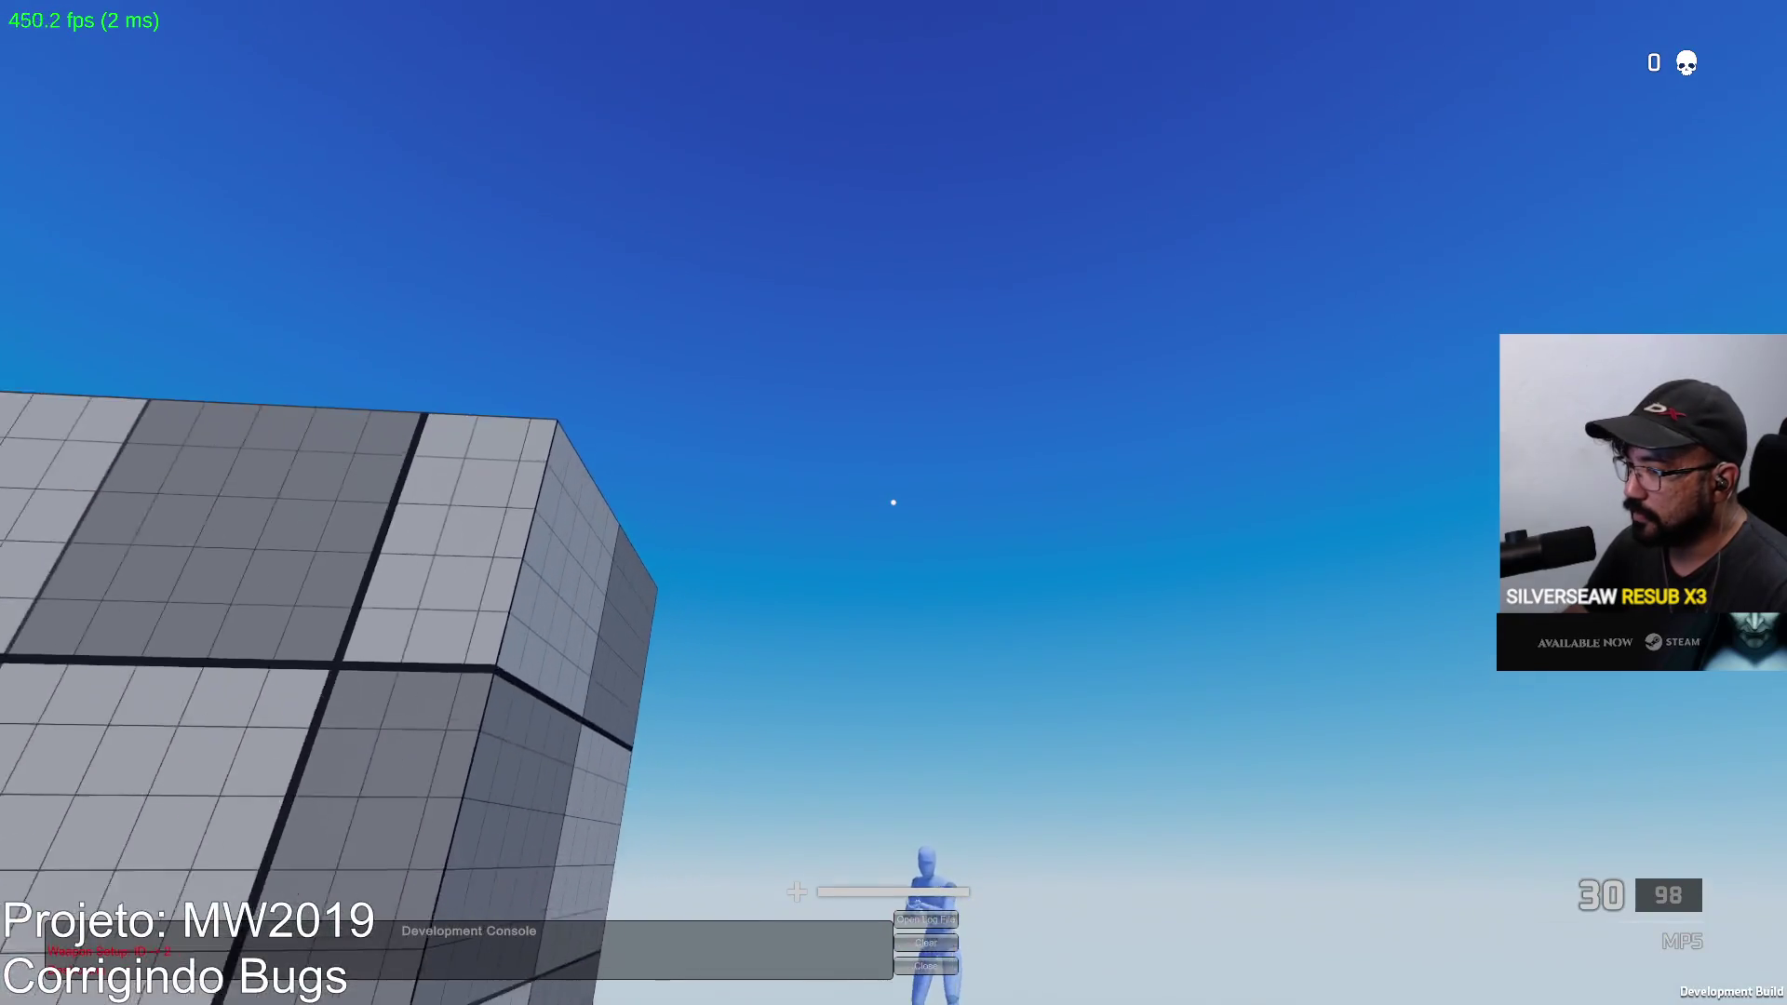
{"action": "left_click", "coordinate": [893, 503]}
{"action": "left_click", "coordinate": [893, 502]}
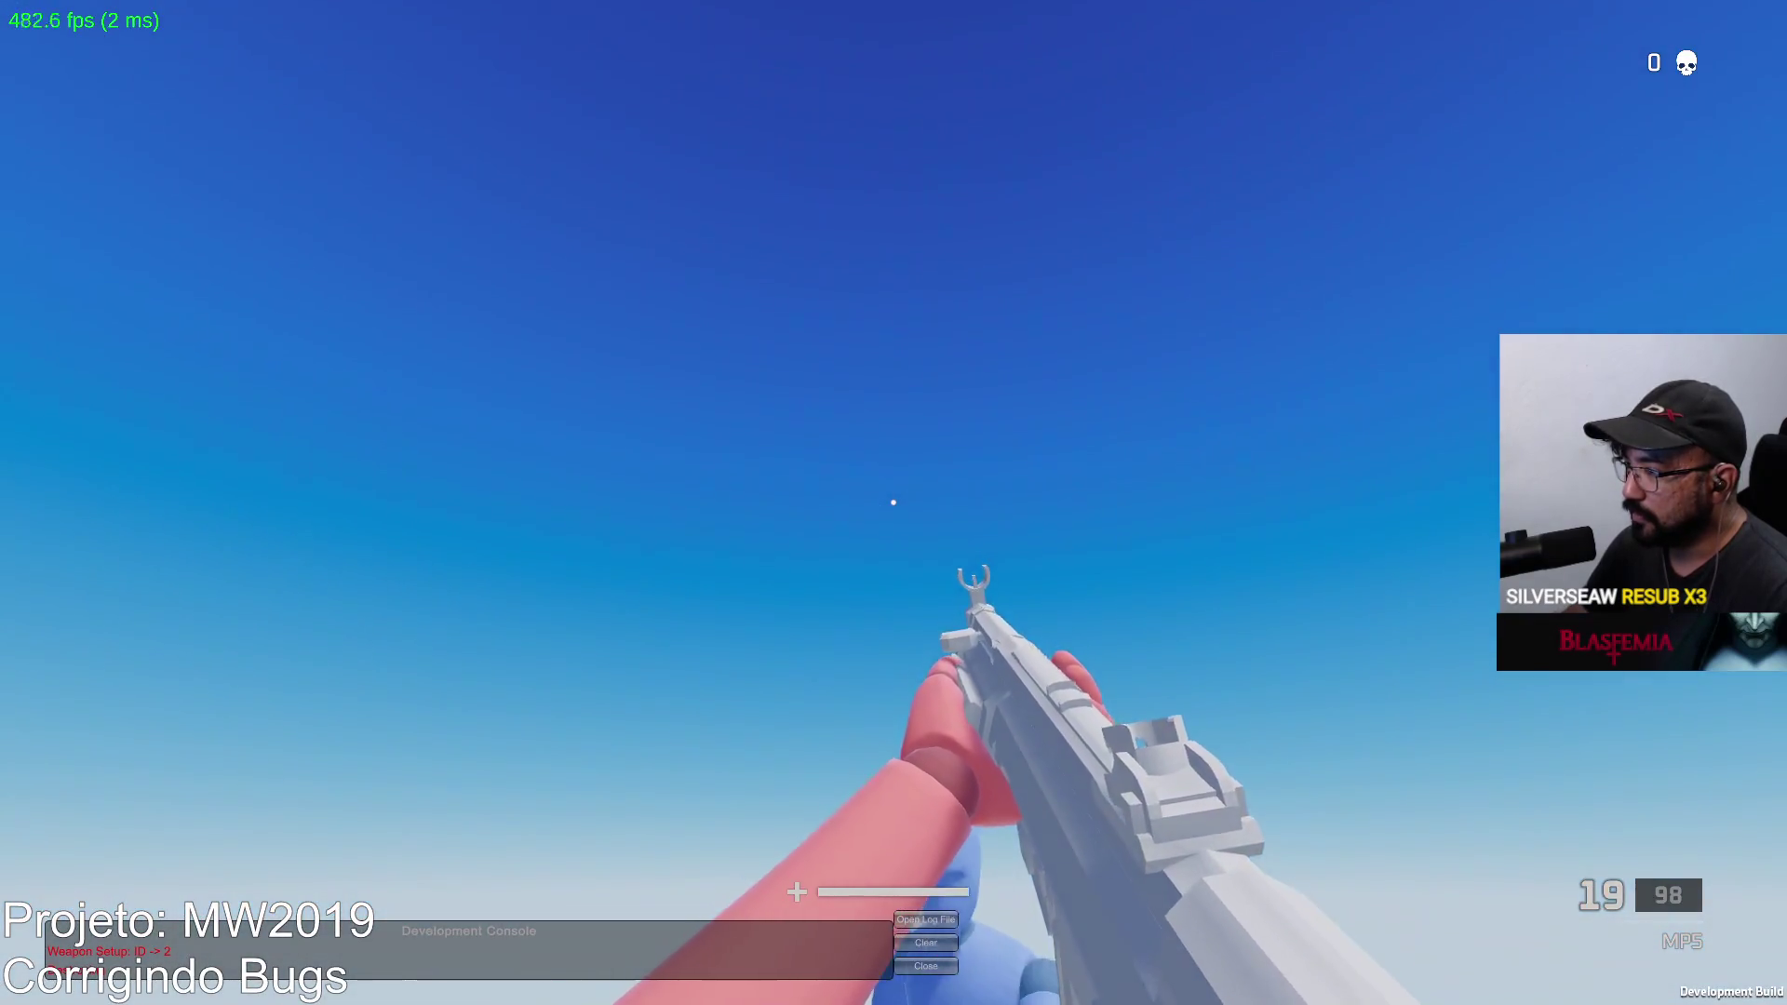
{"action": "left_click", "coordinate": [894, 502]}
{"action": "left_click", "coordinate": [894, 503]}
{"action": "left_click", "coordinate": [894, 503]}
{"action": "left_click", "coordinate": [894, 502]}
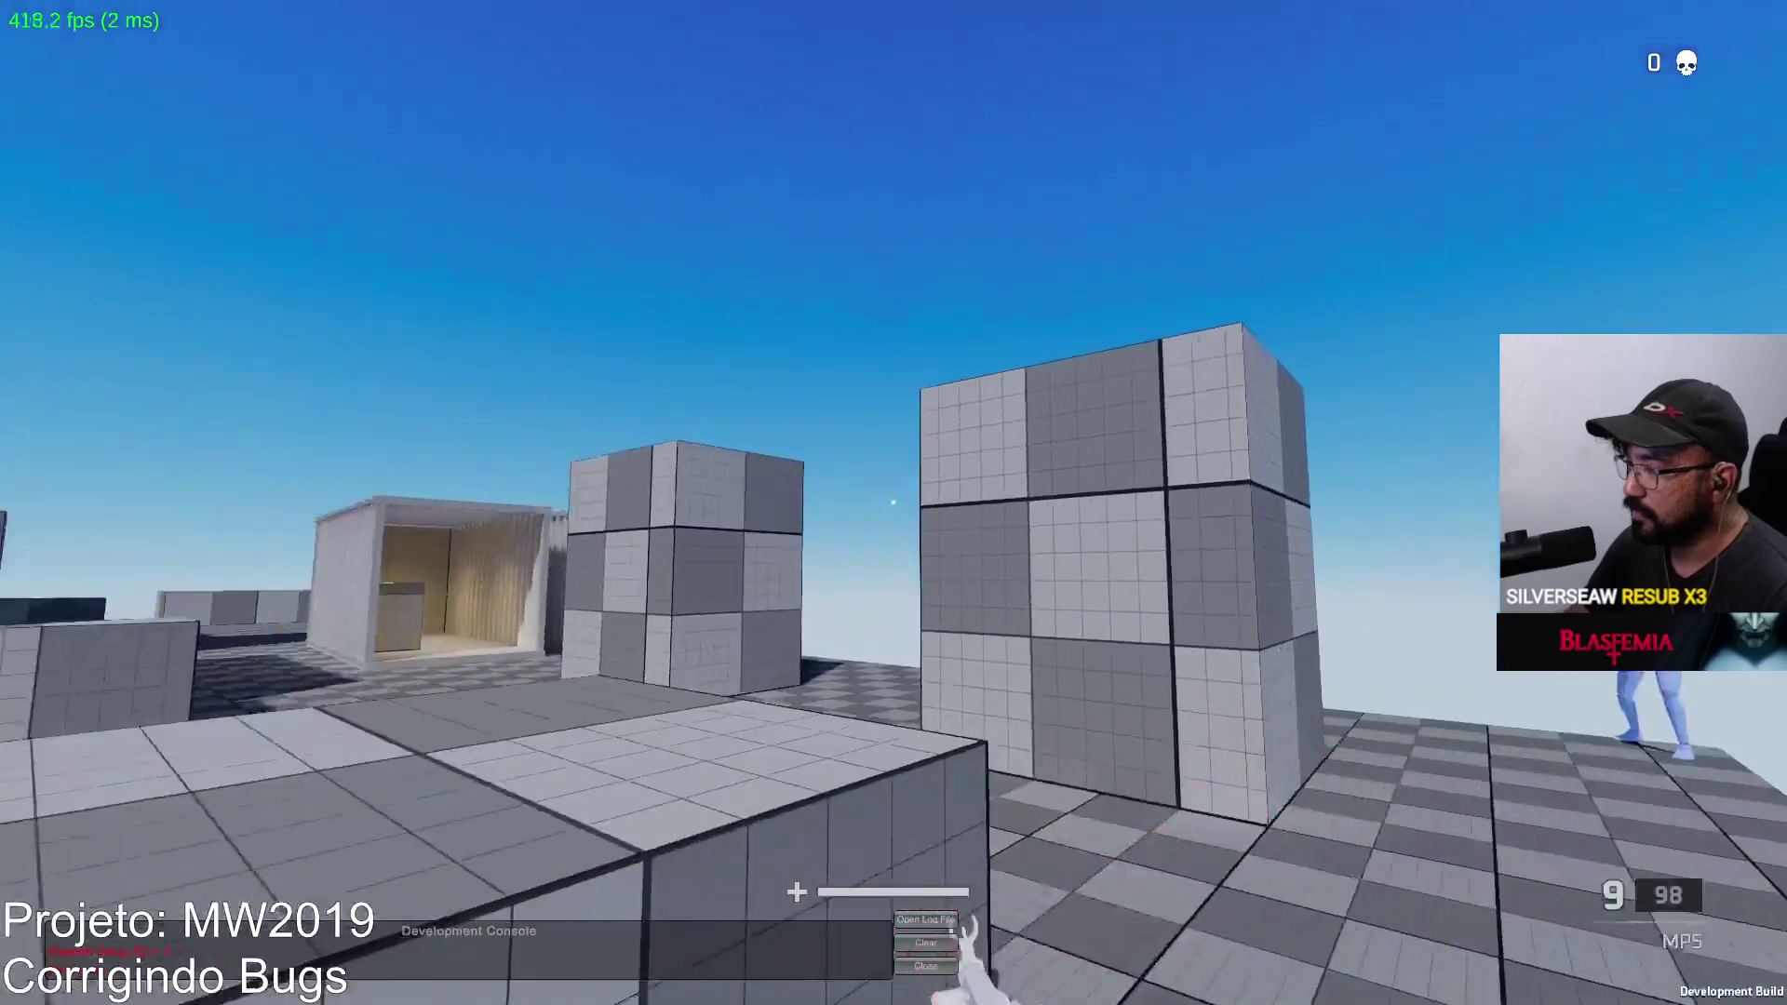
{"action": "key", "text": "r"}
{"action": "left_click", "coordinate": [894, 503]}
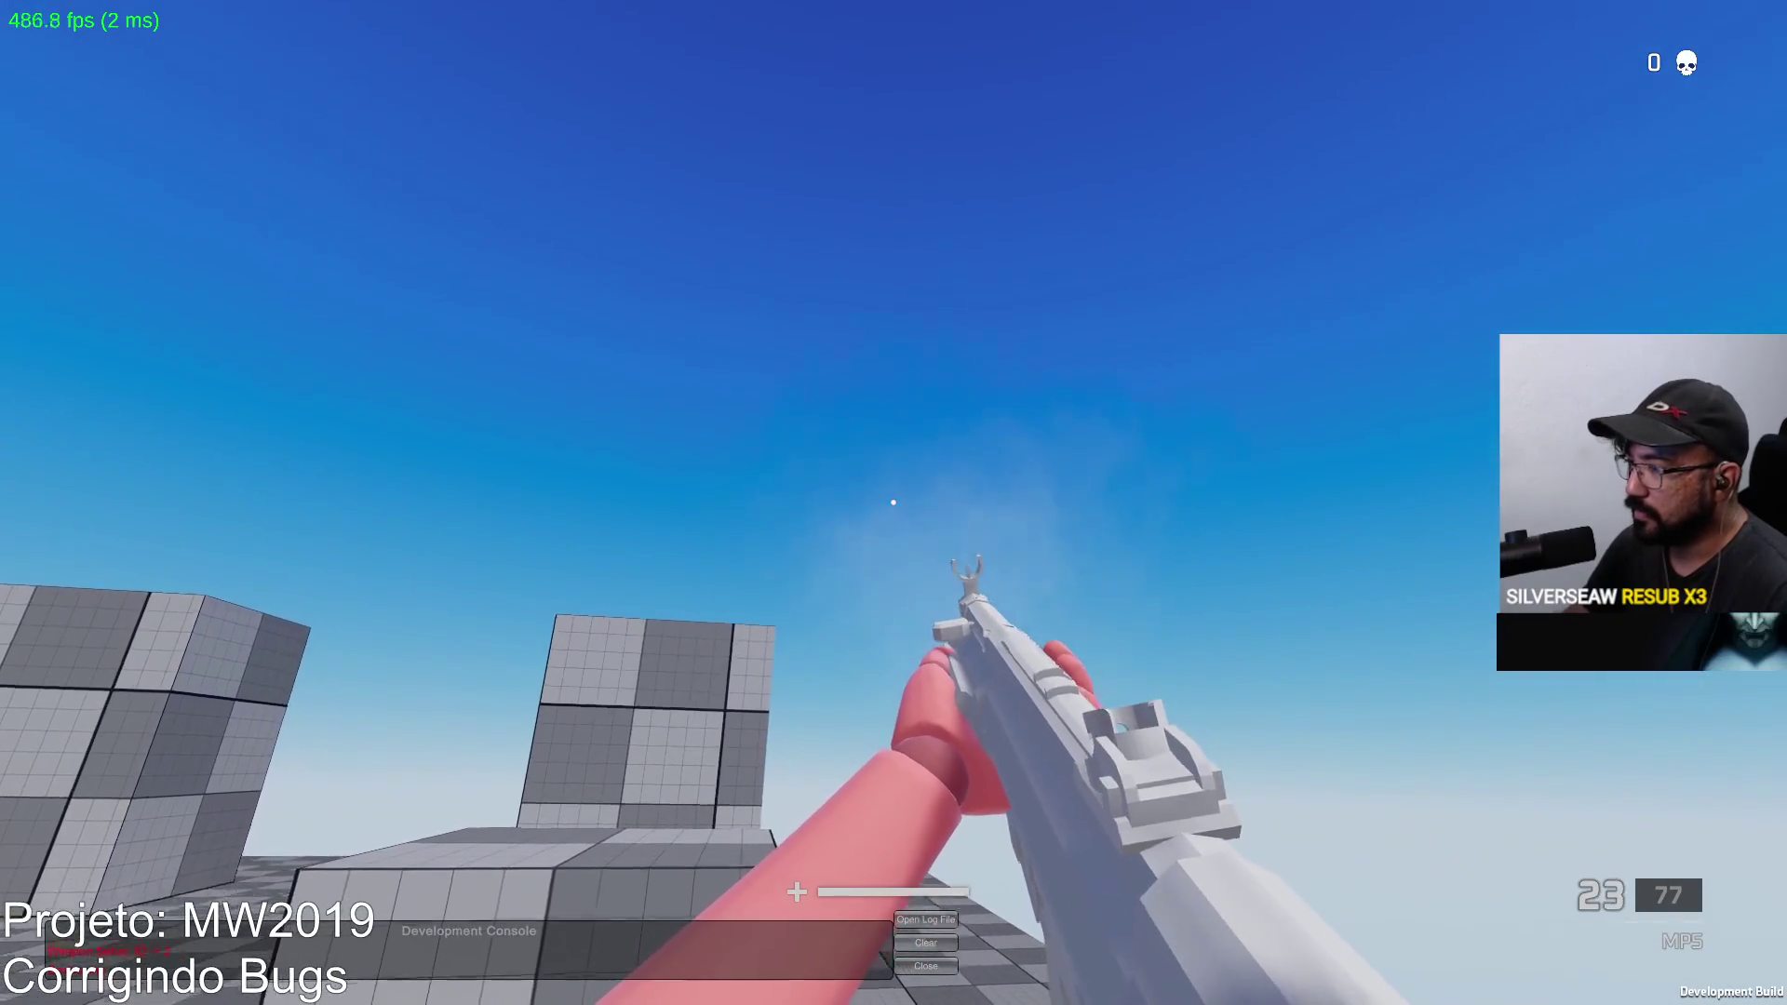
{"action": "key", "text": "ctrl+shift+F7"}
{"action": "key", "text": "super"}
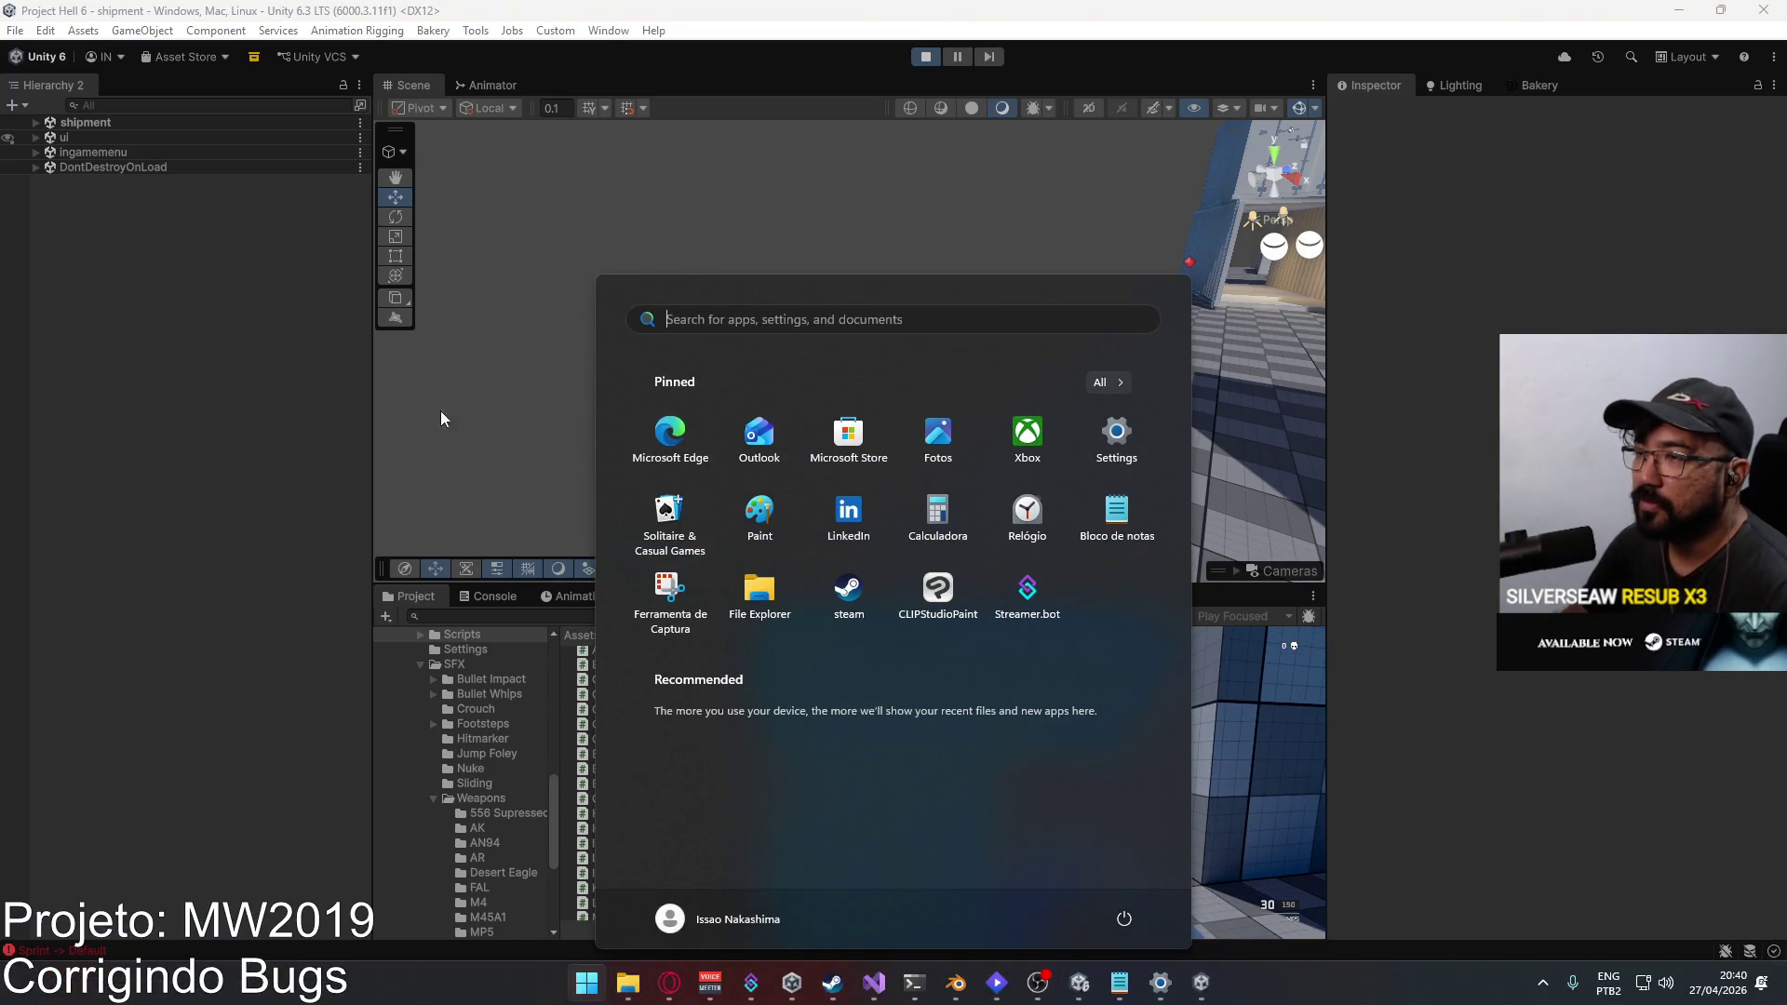
Step: Stop the running game in Unity and bring the volume mixer window forward
{"action": "key", "text": "super"}
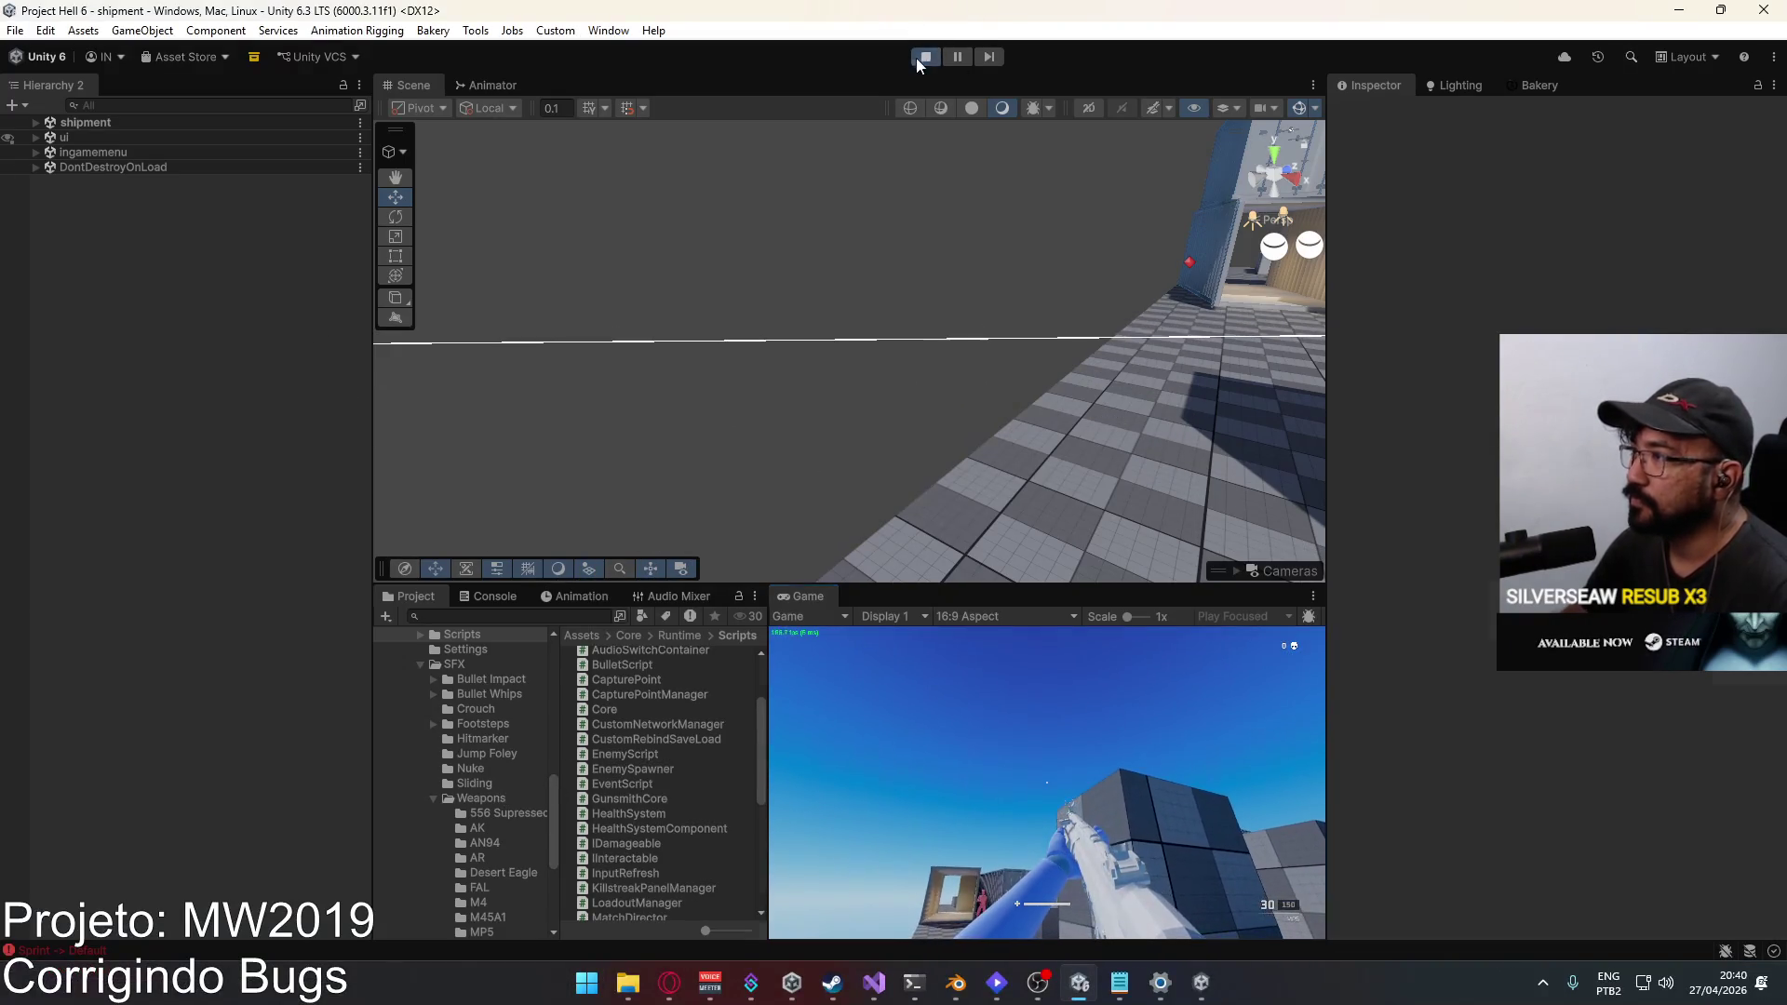
{"action": "left_click", "coordinate": [926, 56]}
{"action": "right_click", "coordinate": [1200, 983]}
{"action": "left_click", "coordinate": [1163, 942]}
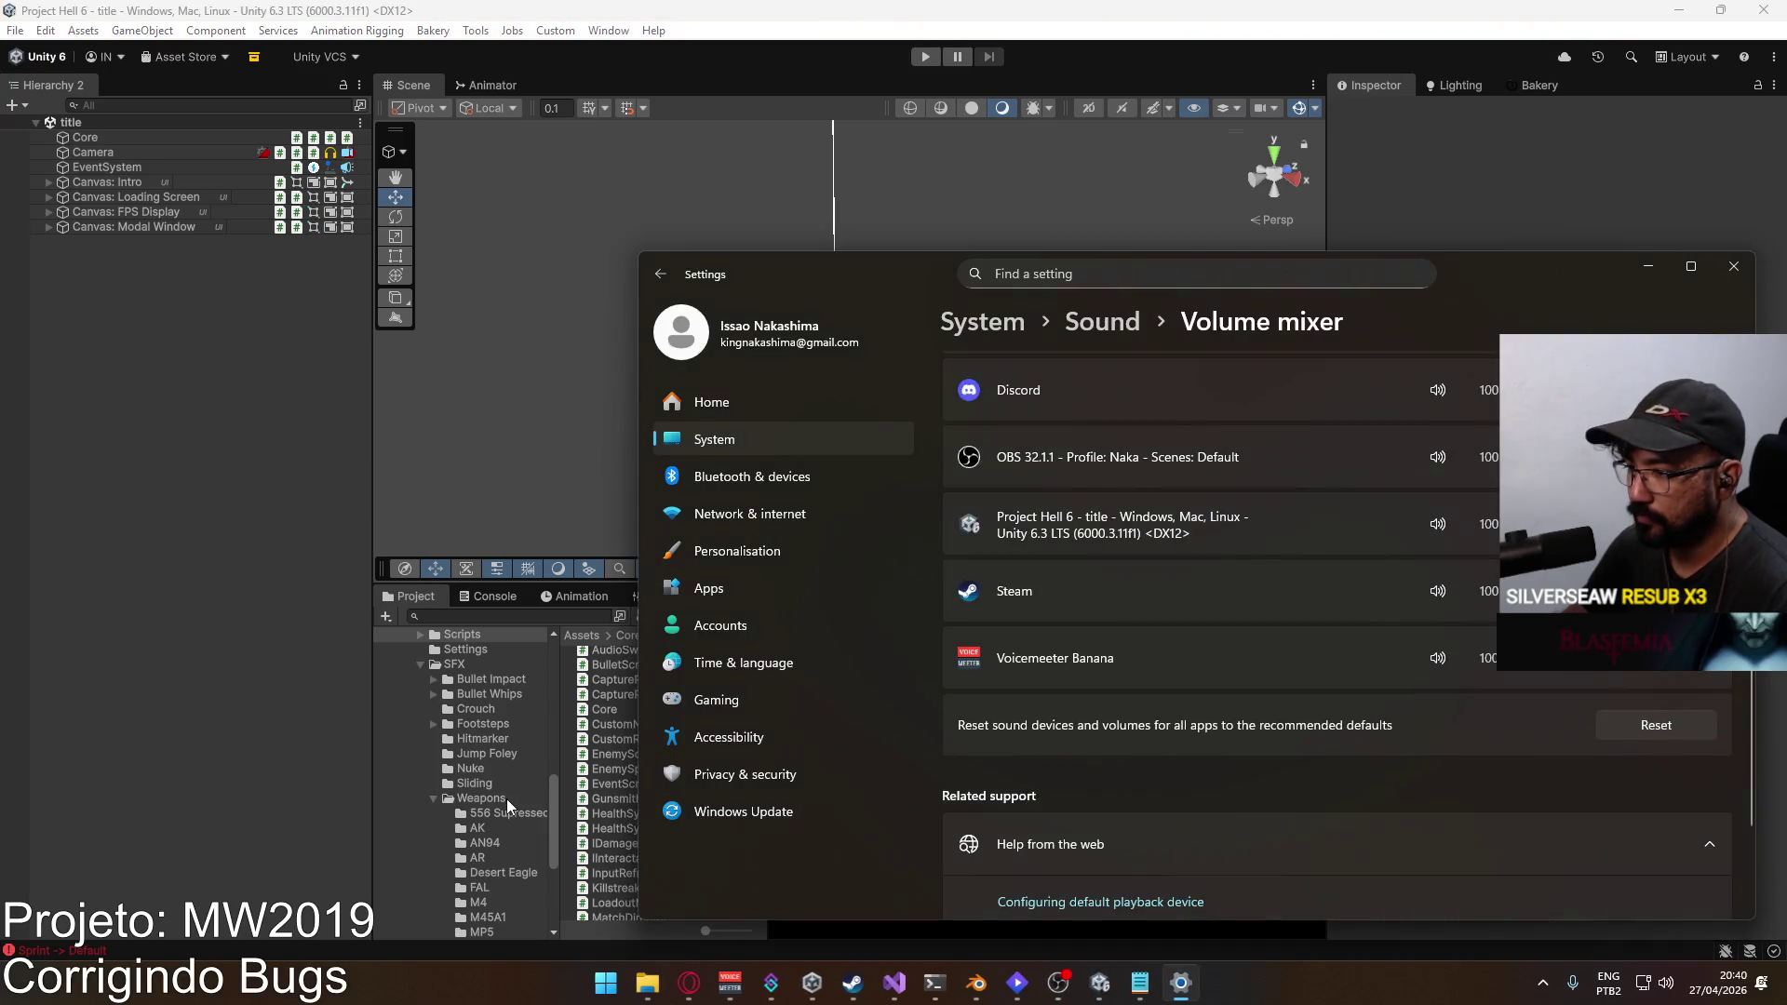
Step: Browse from the Weapons SFX folder to Prefabs and open the Weapon MP5 prefab
{"action": "left_click", "coordinate": [493, 801]}
{"action": "scroll", "coordinate": [485, 773], "scroll_direction": "down", "scroll_amount": 4}
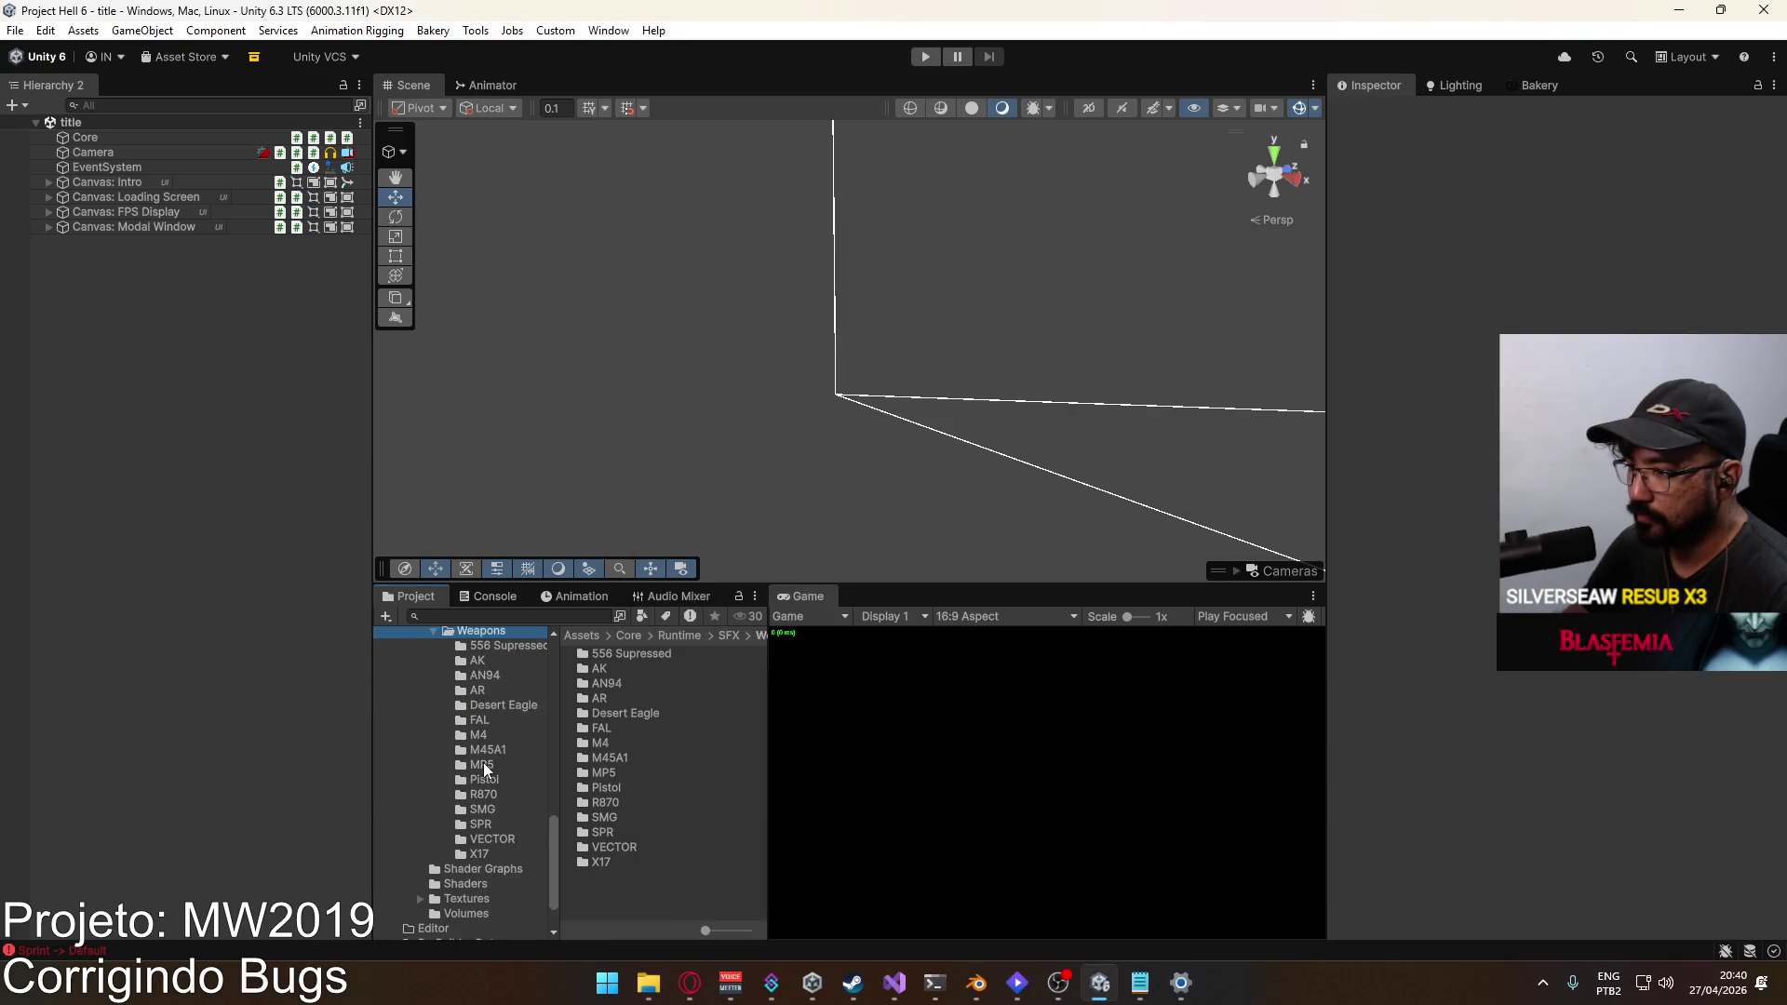
{"action": "scroll", "coordinate": [473, 827], "scroll_direction": "up", "scroll_amount": 5}
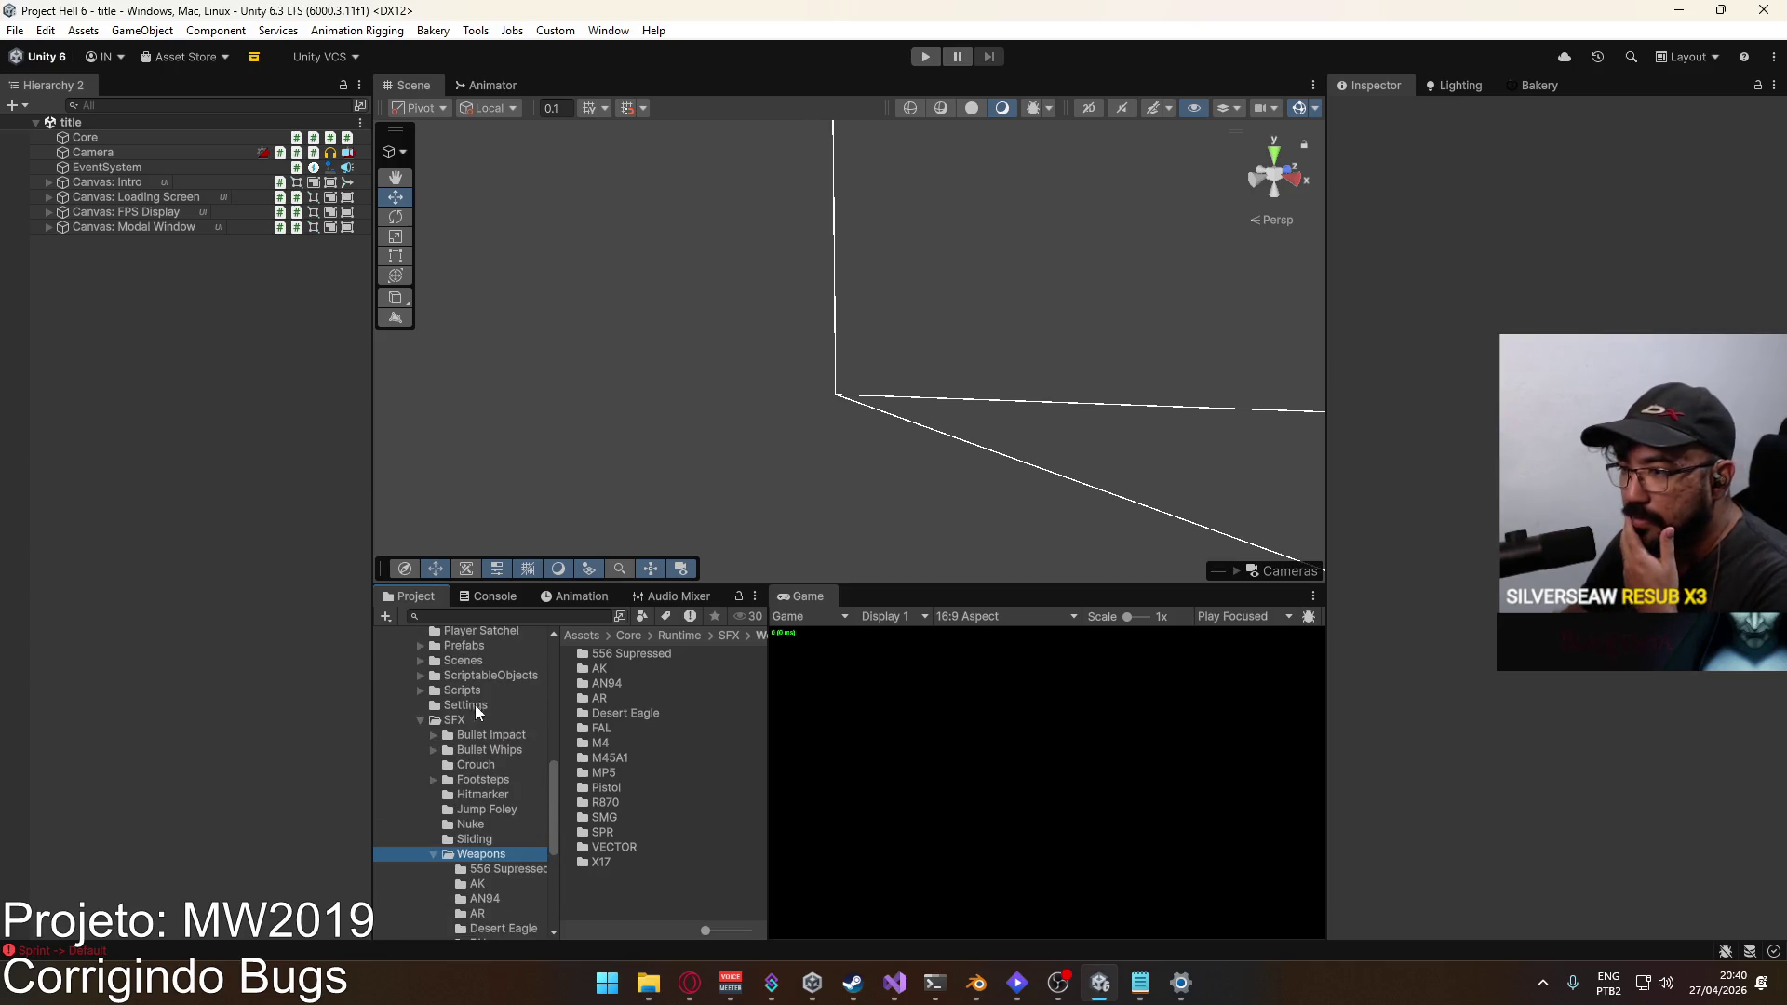
{"action": "left_click", "coordinate": [488, 649]}
{"action": "double_click", "coordinate": [652, 884]}
Step: Inspect Weapon MP5's Fire Close, Fire Med, Fire Far and Fire Dist sources, then bring the smg folder forward
{"action": "left_click", "coordinate": [169, 294]}
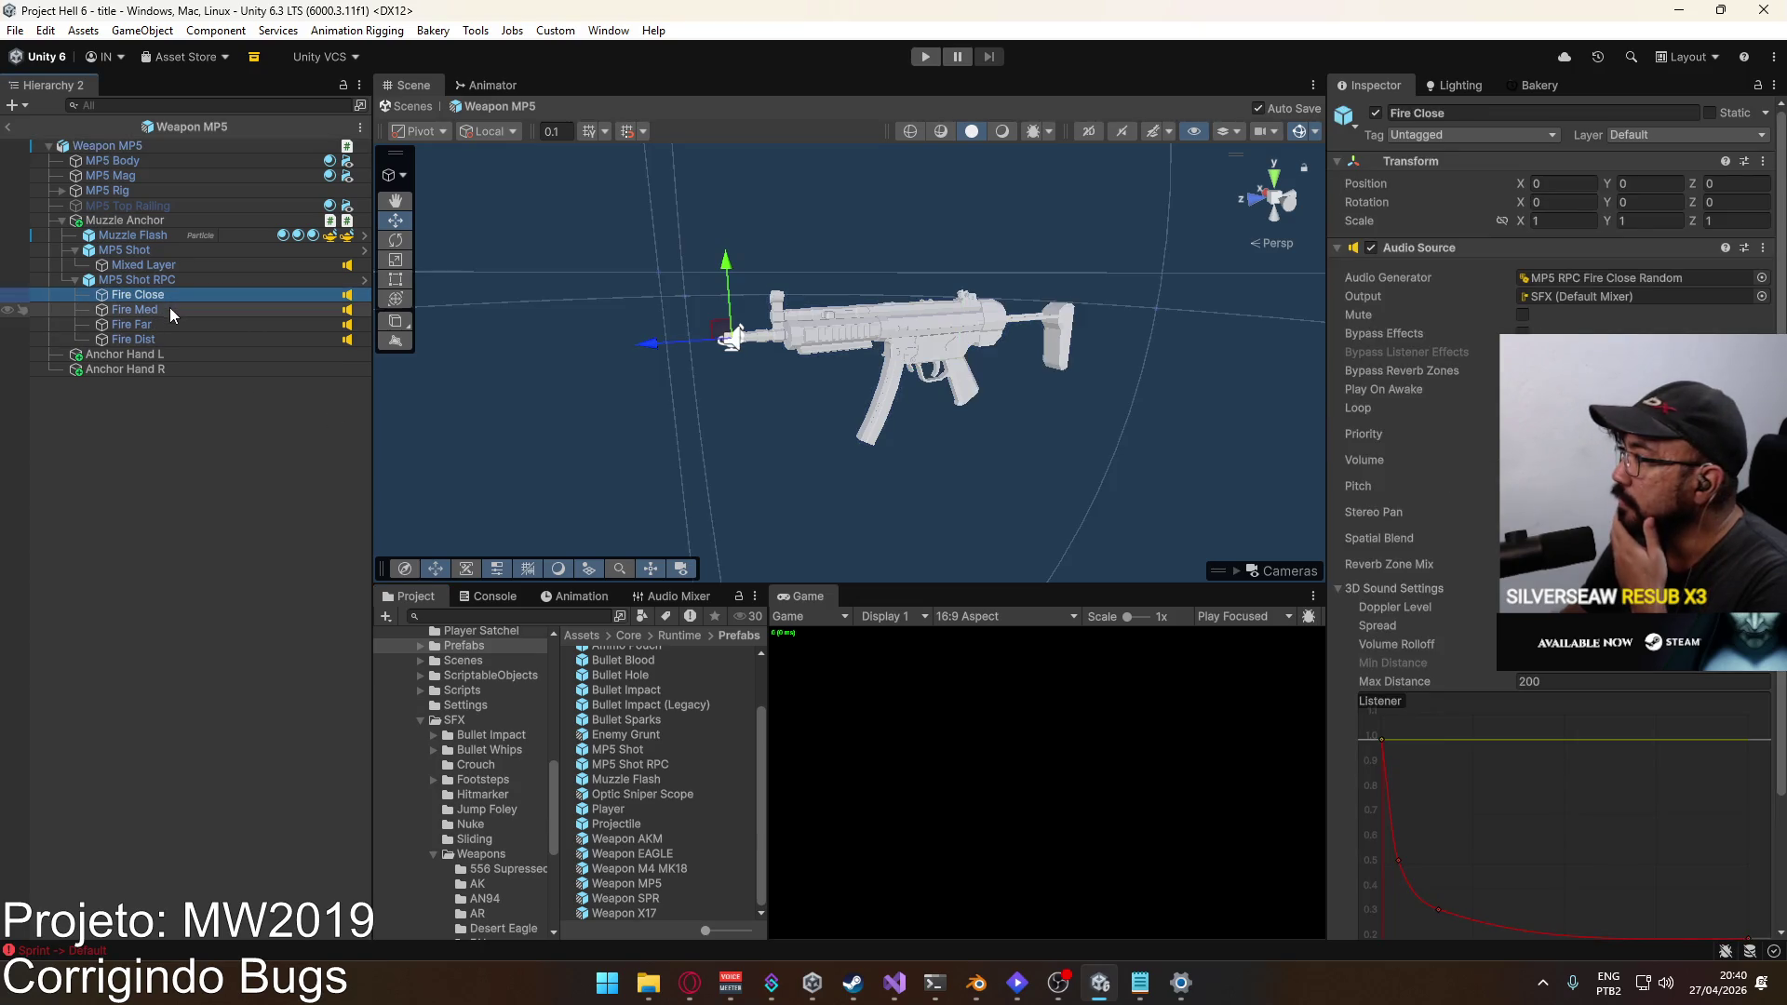
{"action": "left_click", "coordinate": [170, 310]}
{"action": "left_click", "coordinate": [165, 321]}
{"action": "left_click", "coordinate": [165, 337]}
{"action": "left_click", "coordinate": [158, 292]}
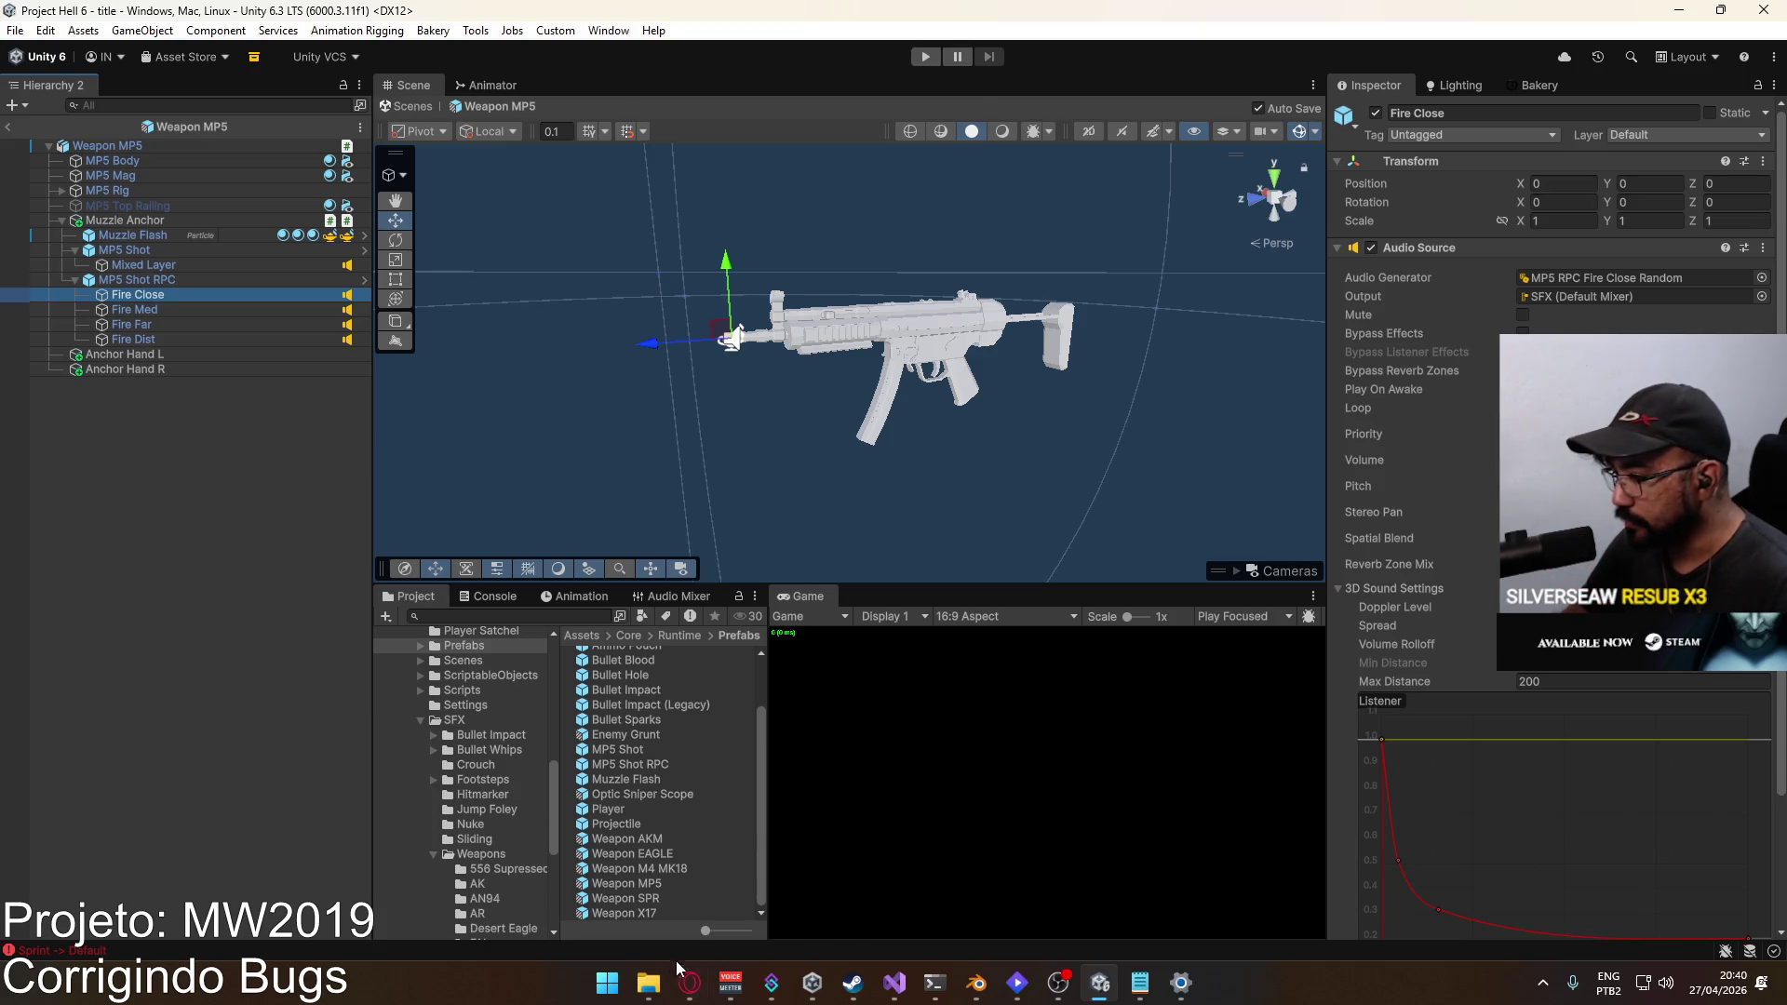
{"action": "left_click", "coordinate": [655, 982]}
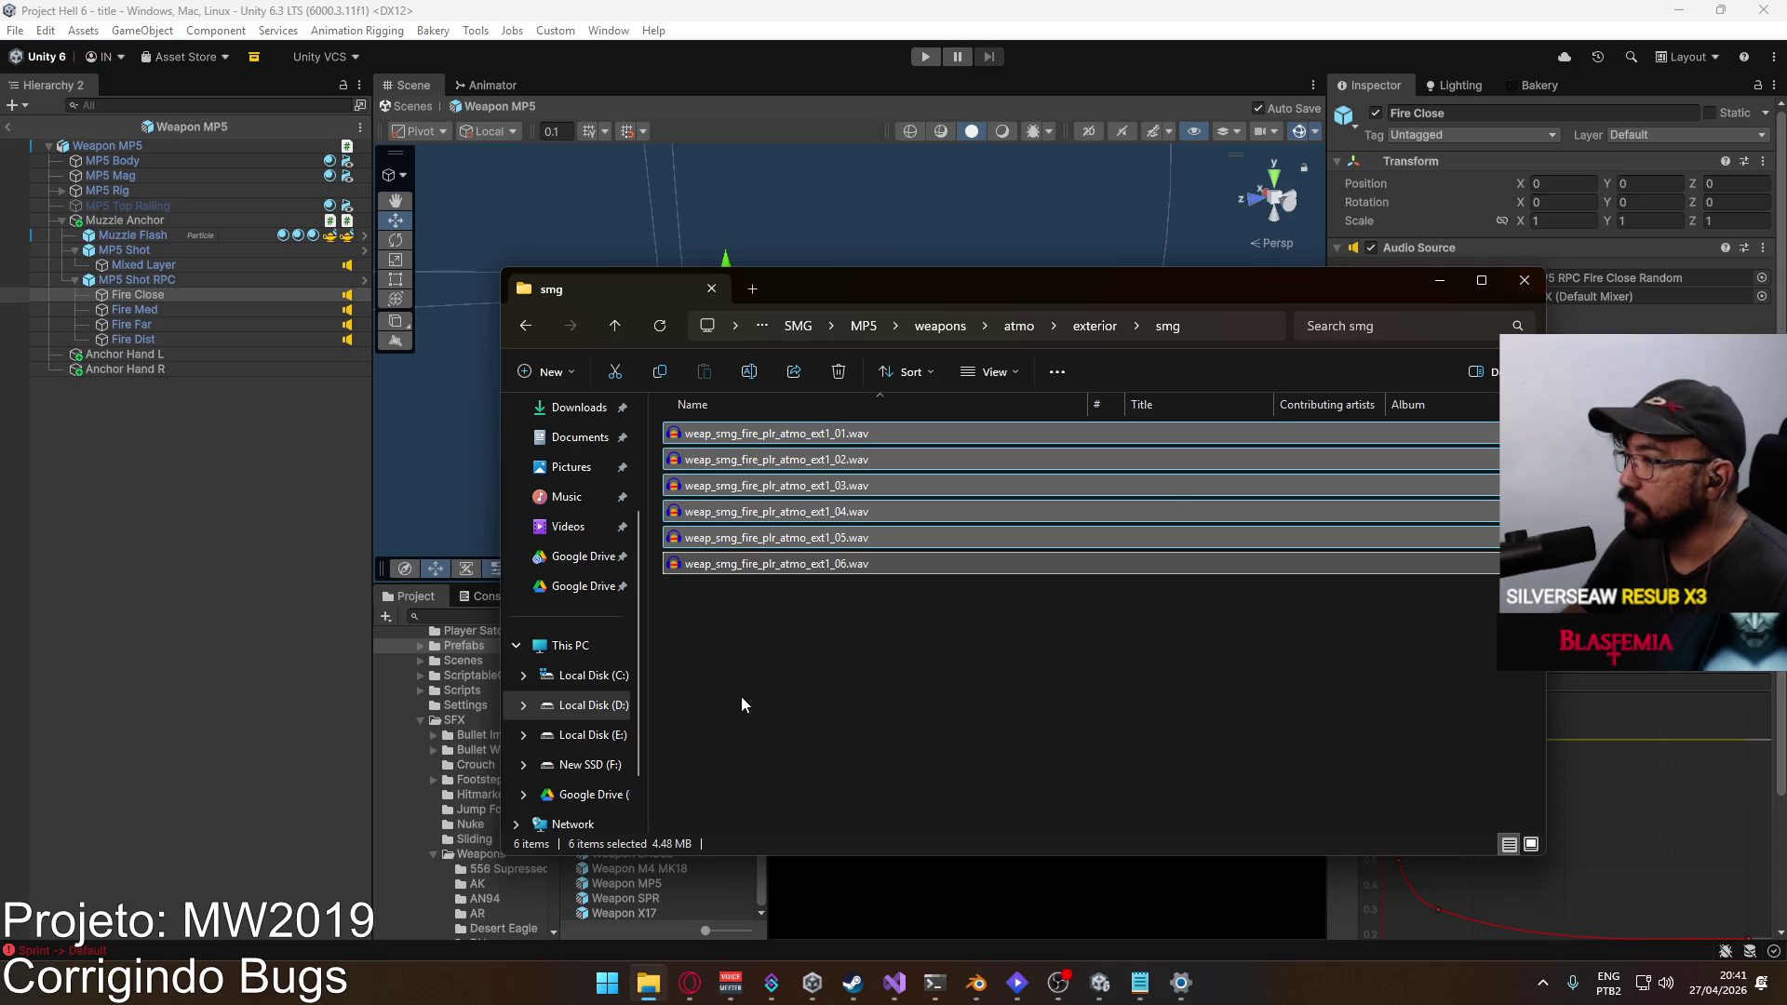
Step: Browse to F:\Unity\Project Hell 6 (Backup)\Assets\Core\Runtime\ScriptableObjects\Weapons in File Explorer
{"action": "left_click", "coordinate": [587, 704]}
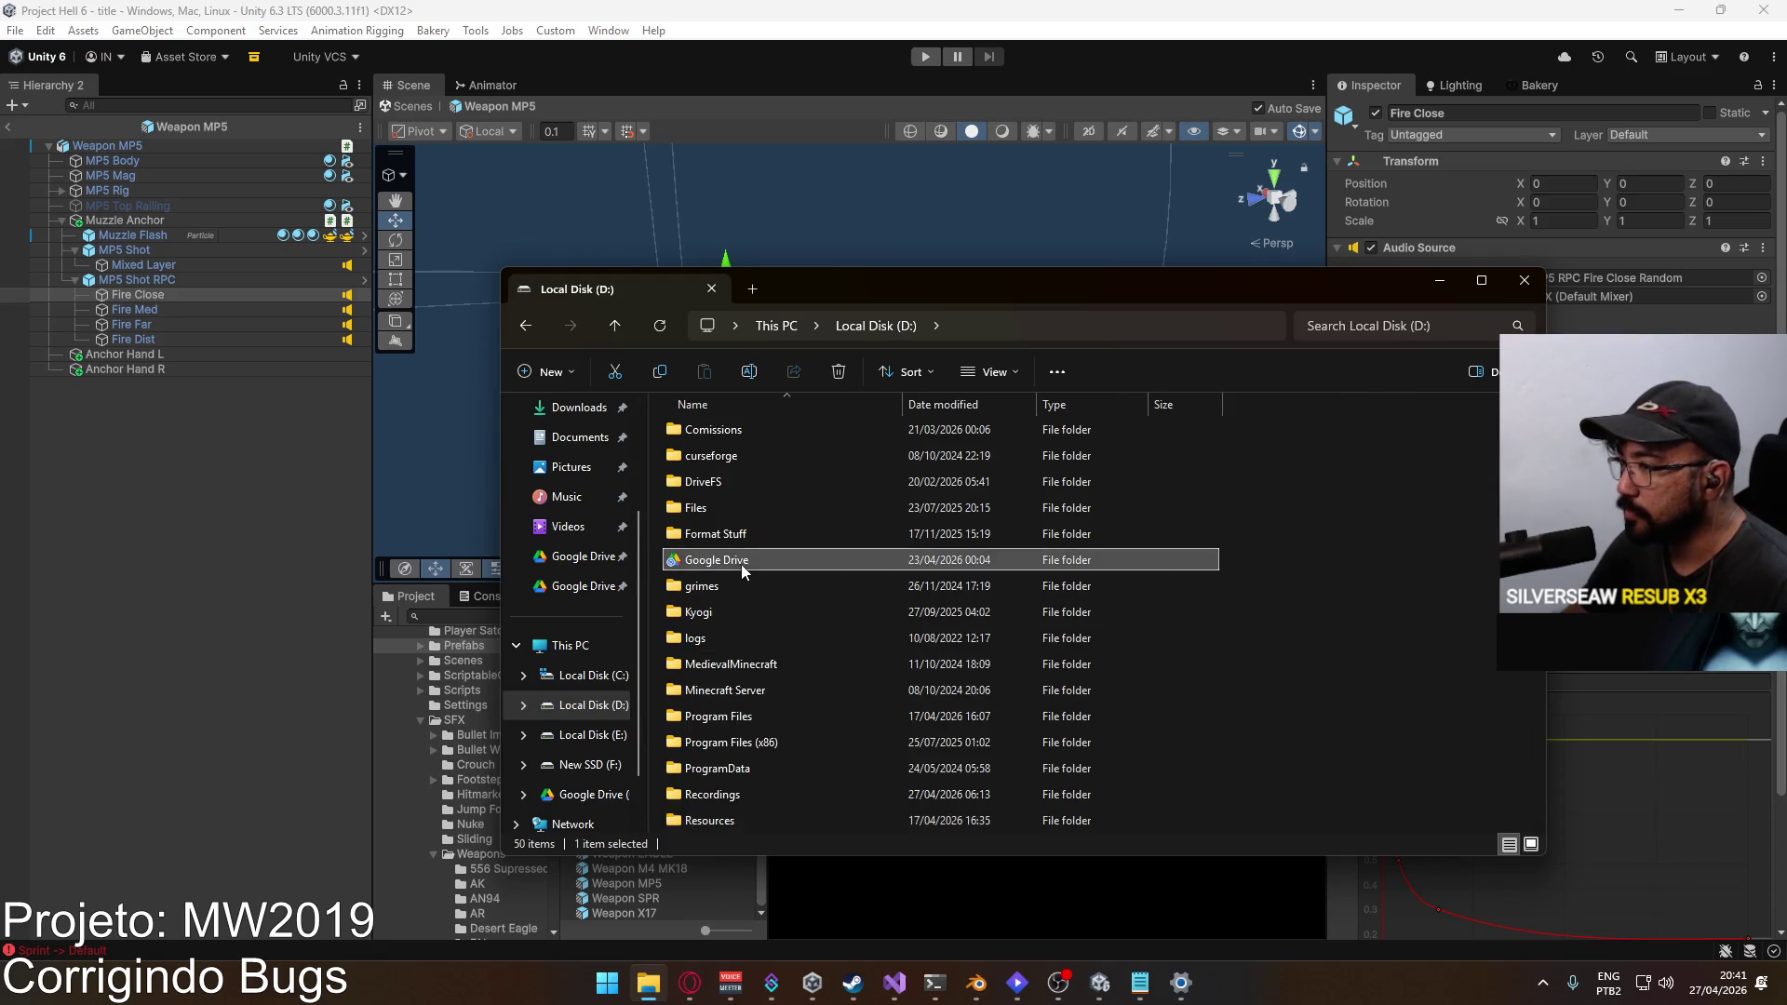
{"action": "double_click", "coordinate": [740, 564]}
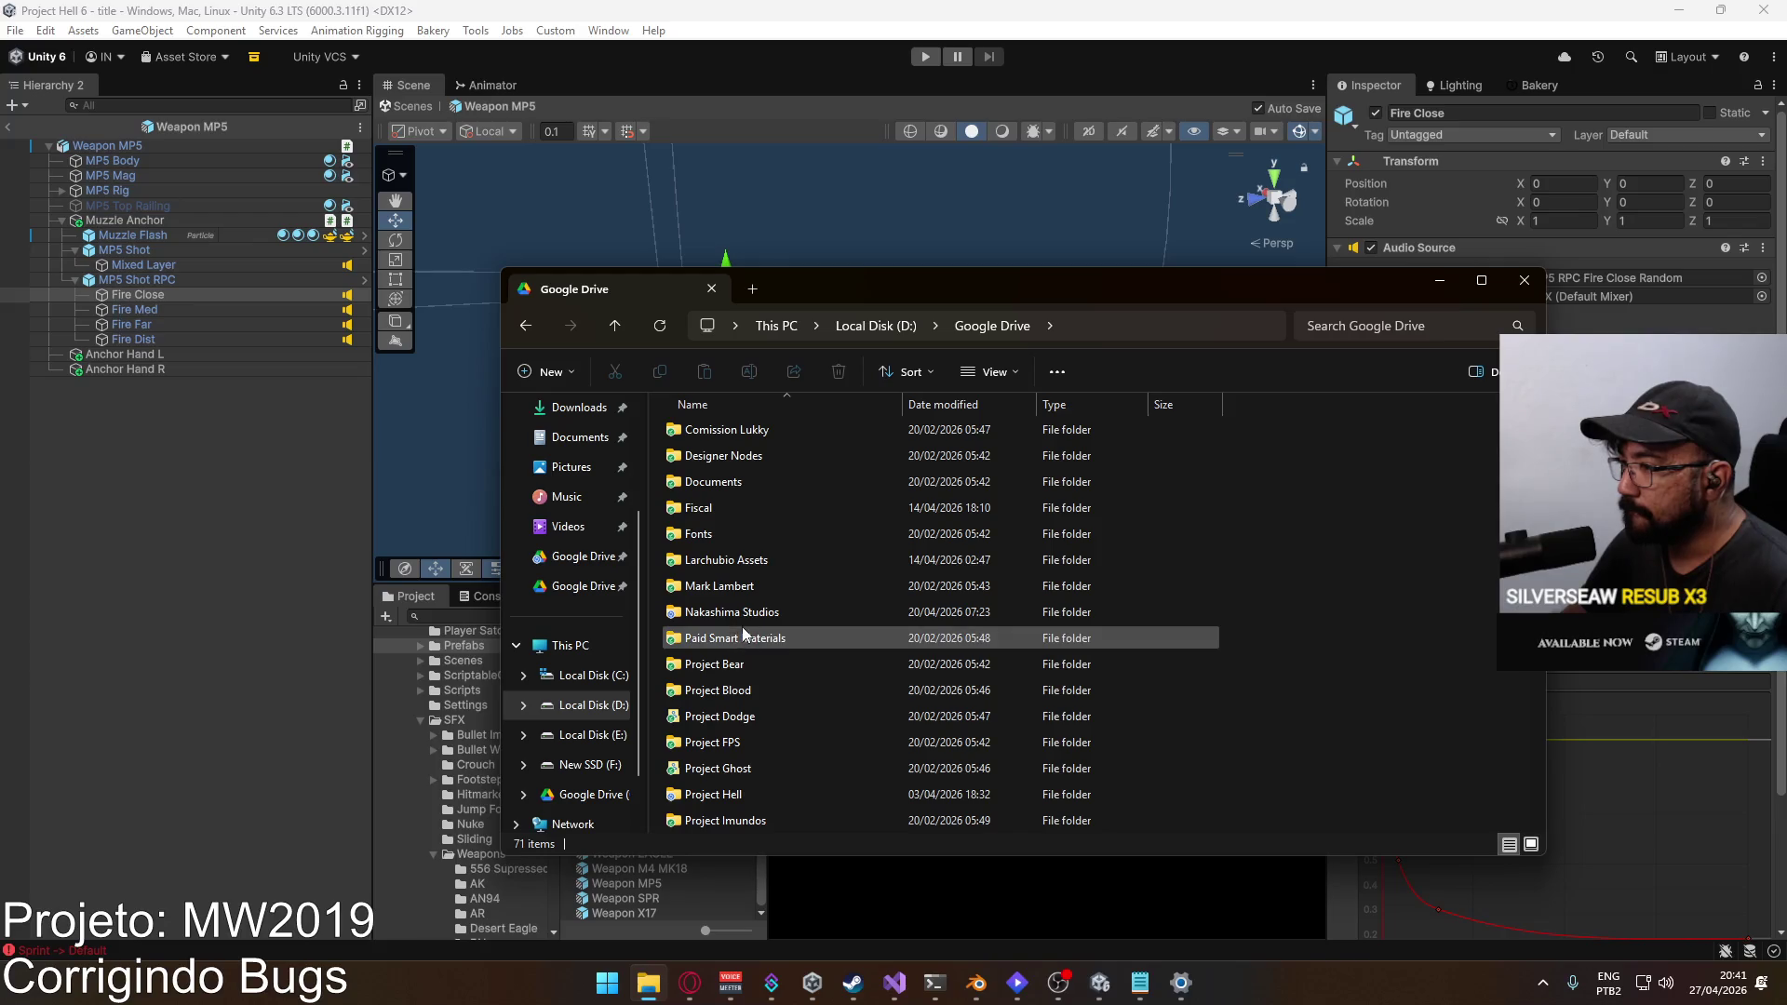
{"action": "left_click", "coordinate": [590, 764]}
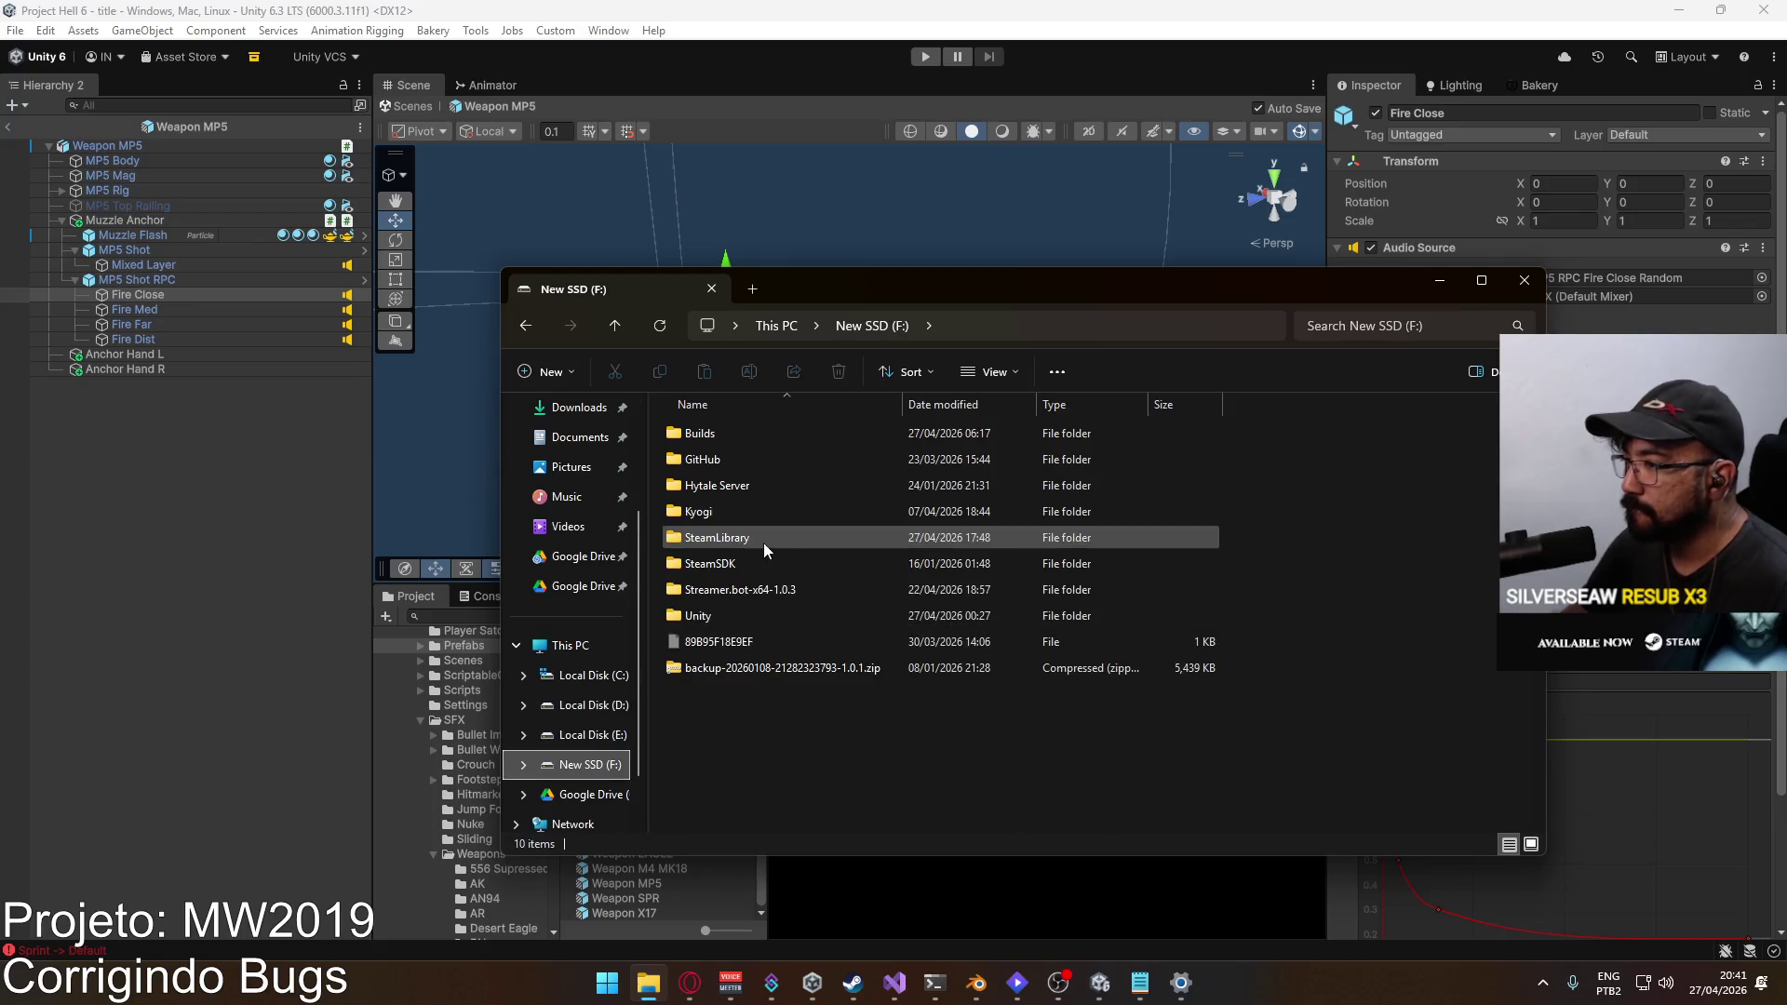
{"action": "double_click", "coordinate": [752, 616]}
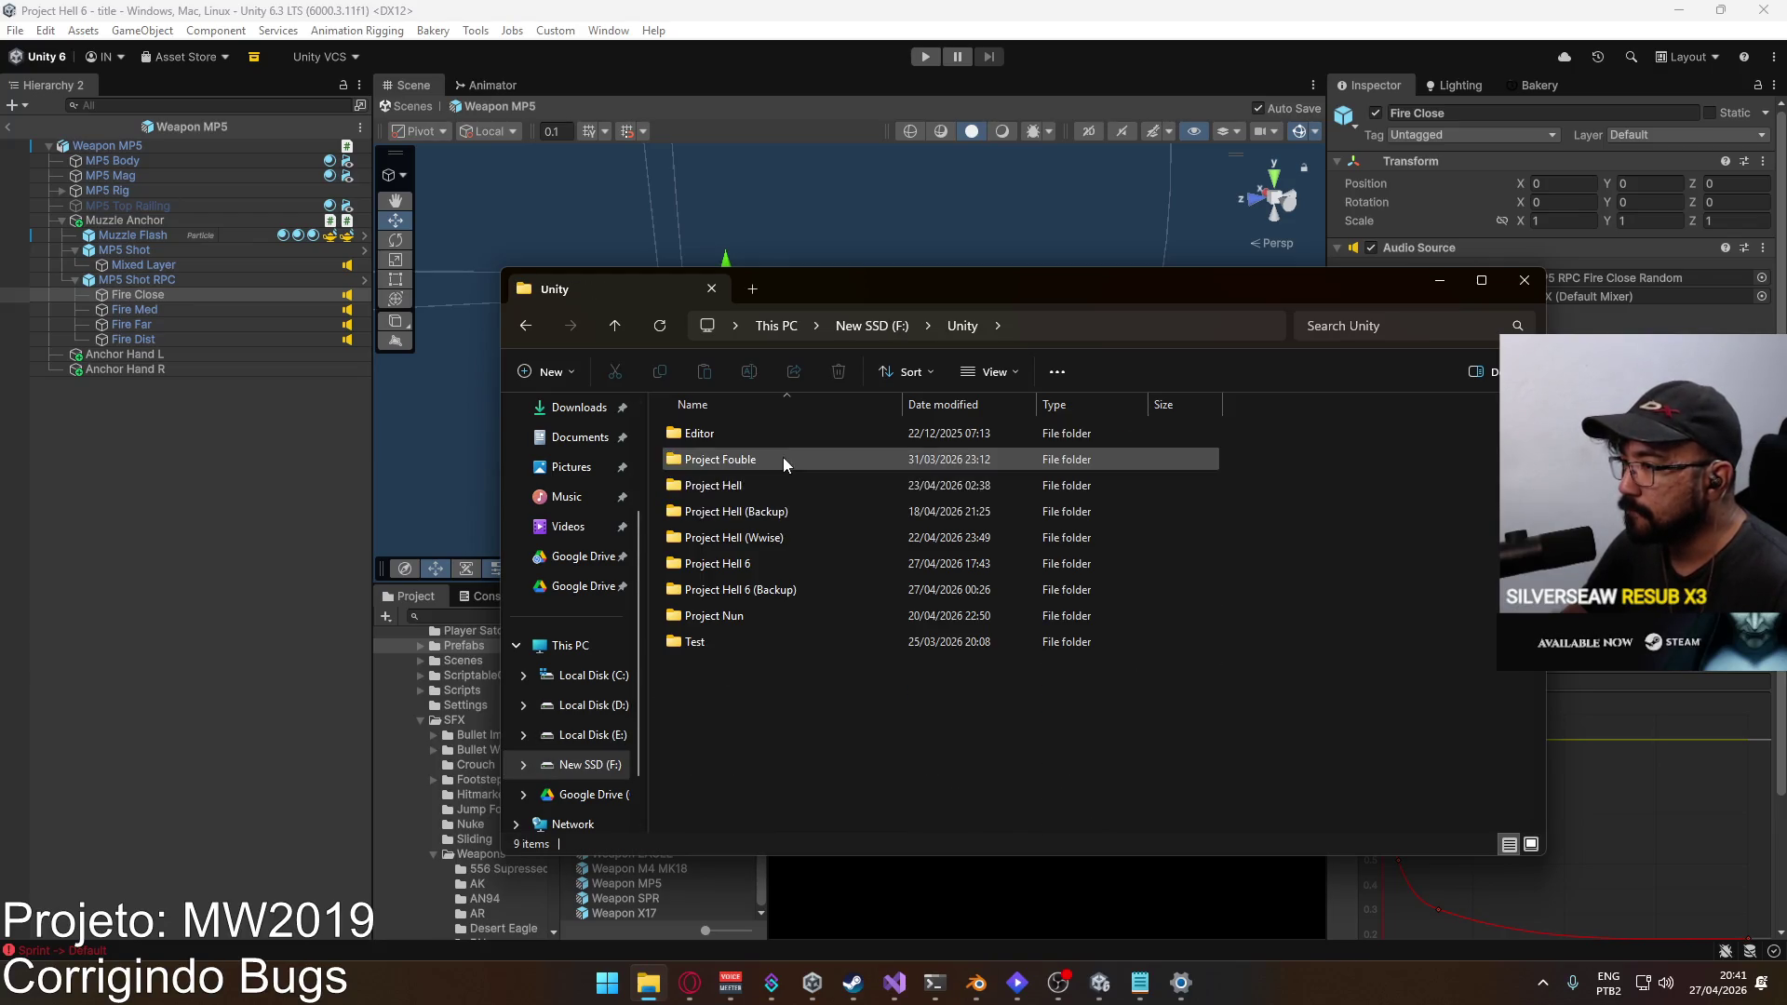
{"action": "double_click", "coordinate": [756, 590]}
{"action": "double_click", "coordinate": [739, 439]}
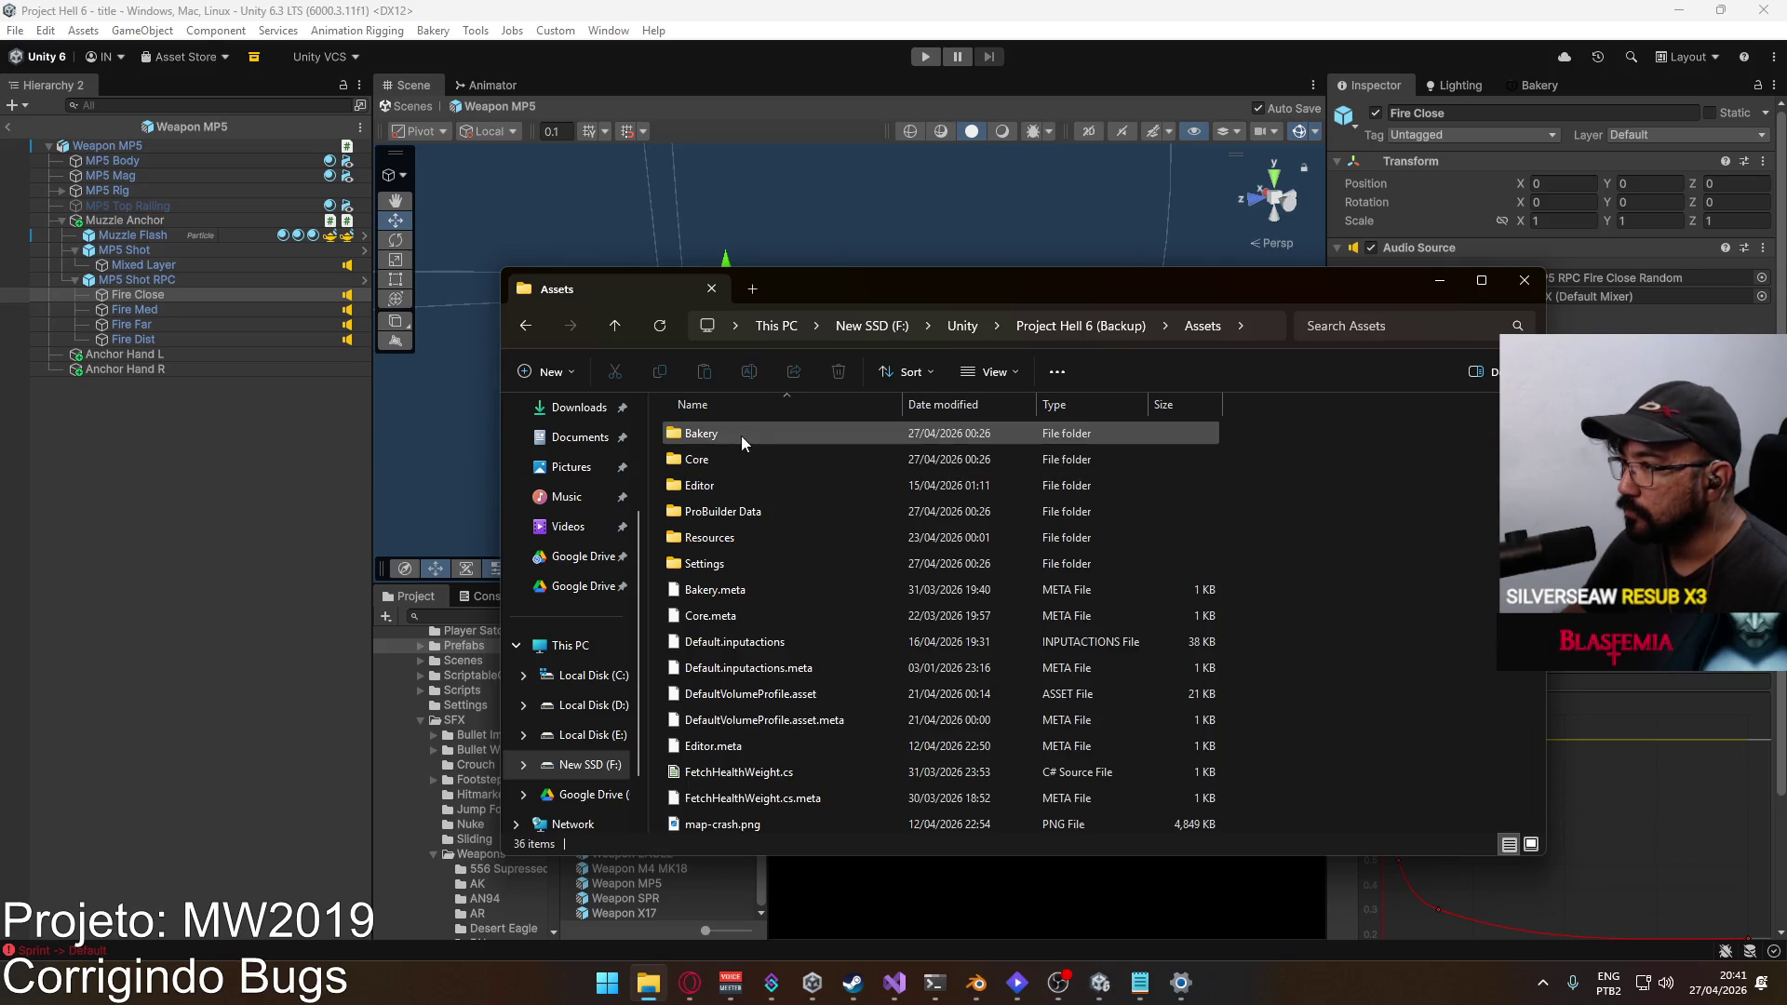
{"action": "double_click", "coordinate": [736, 459]}
{"action": "double_click", "coordinate": [744, 435]}
{"action": "scroll", "coordinate": [744, 521], "scroll_direction": "down", "scroll_amount": 4}
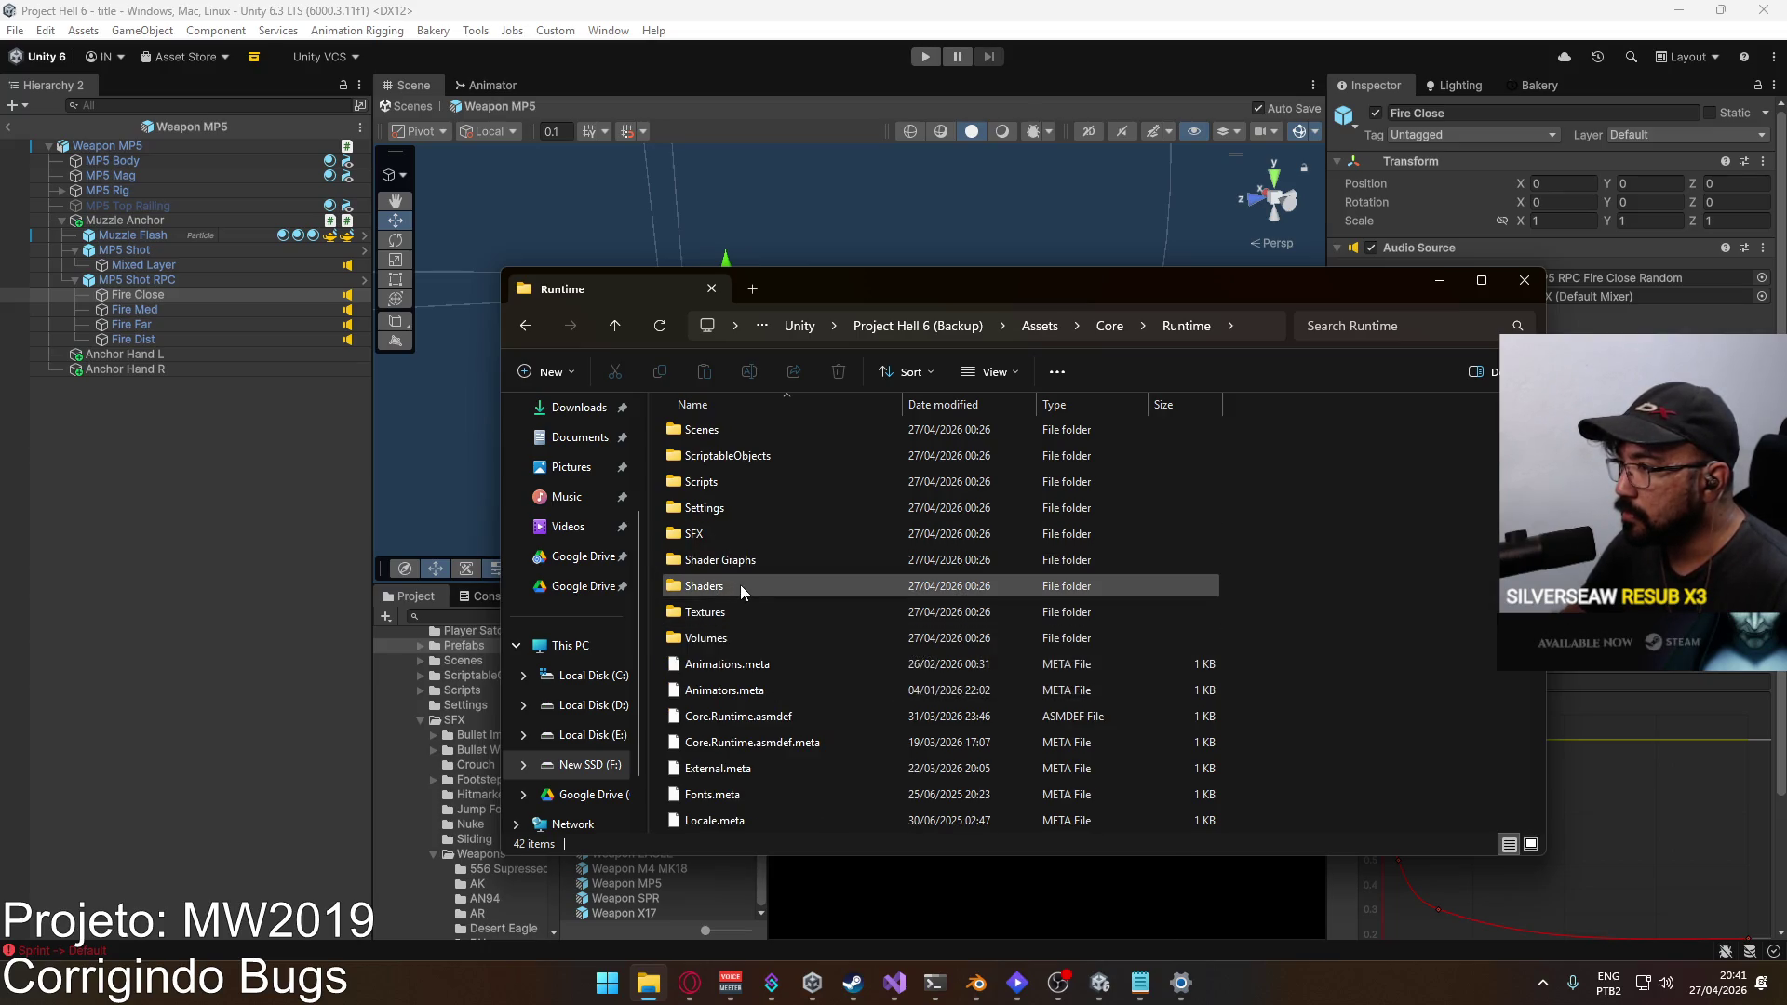
{"action": "scroll", "coordinate": [740, 585], "scroll_direction": "up", "scroll_amount": 1}
{"action": "double_click", "coordinate": [745, 538]}
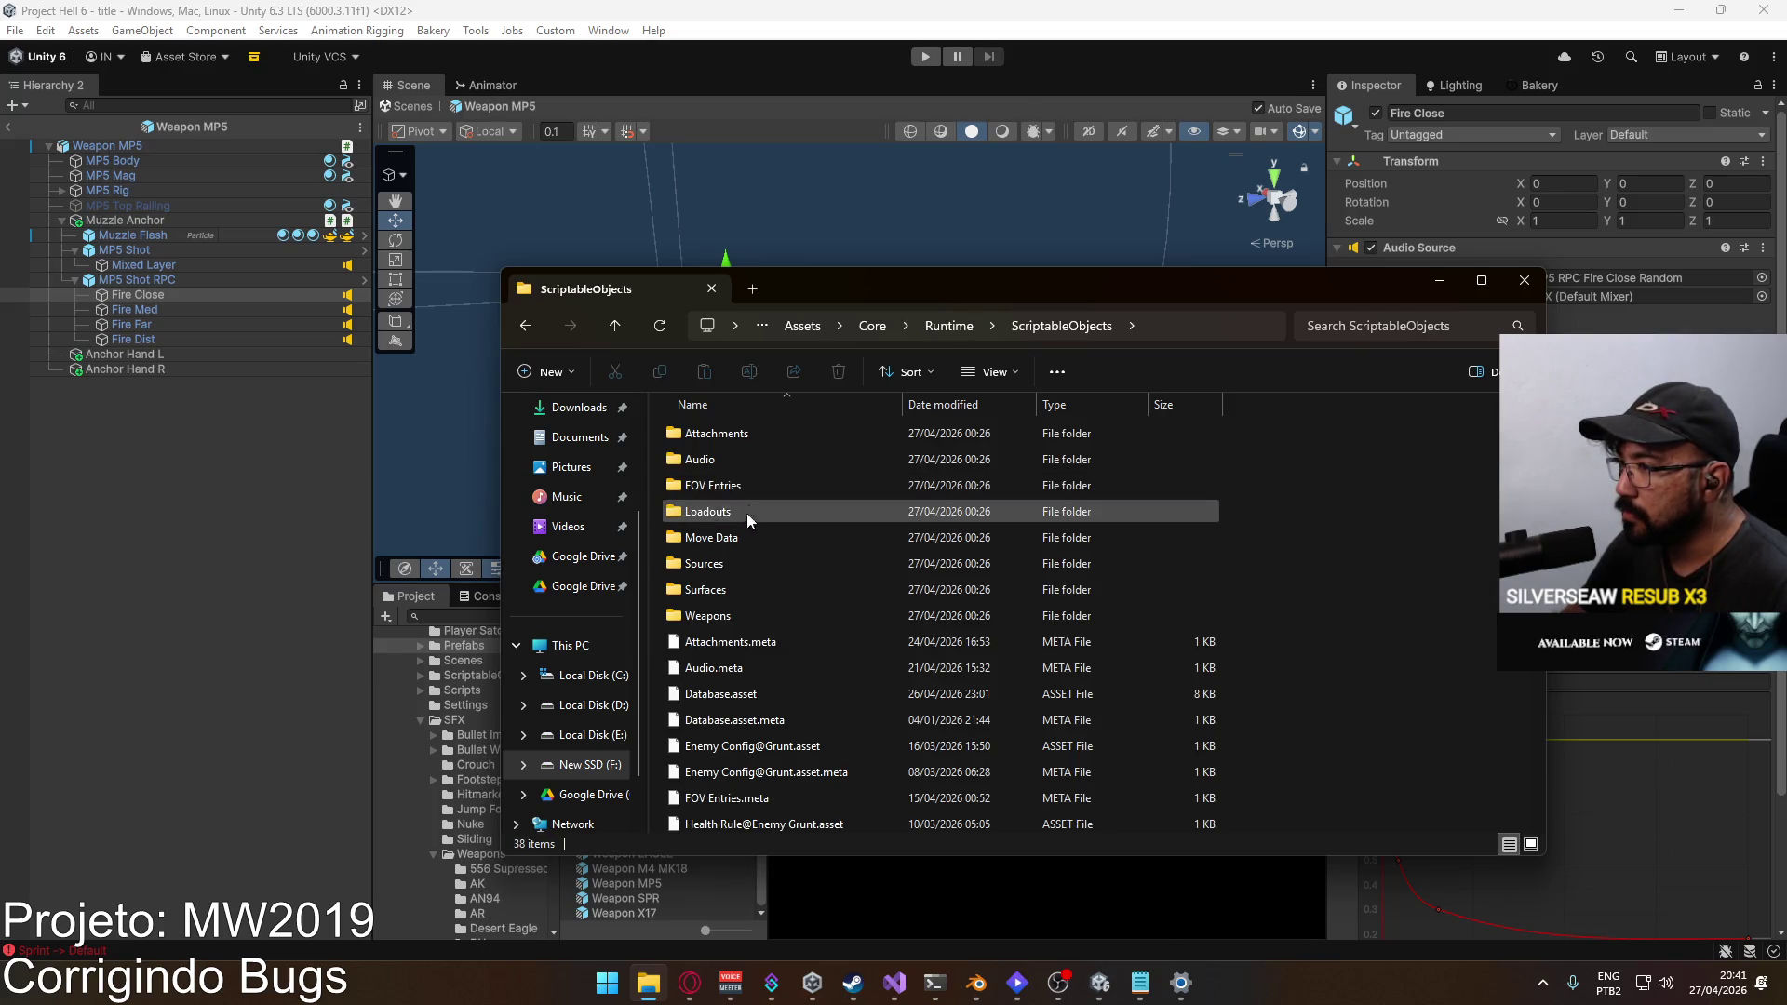
{"action": "double_click", "coordinate": [745, 615]}
{"action": "scroll", "coordinate": [910, 586], "scroll_direction": "down", "scroll_amount": 1}
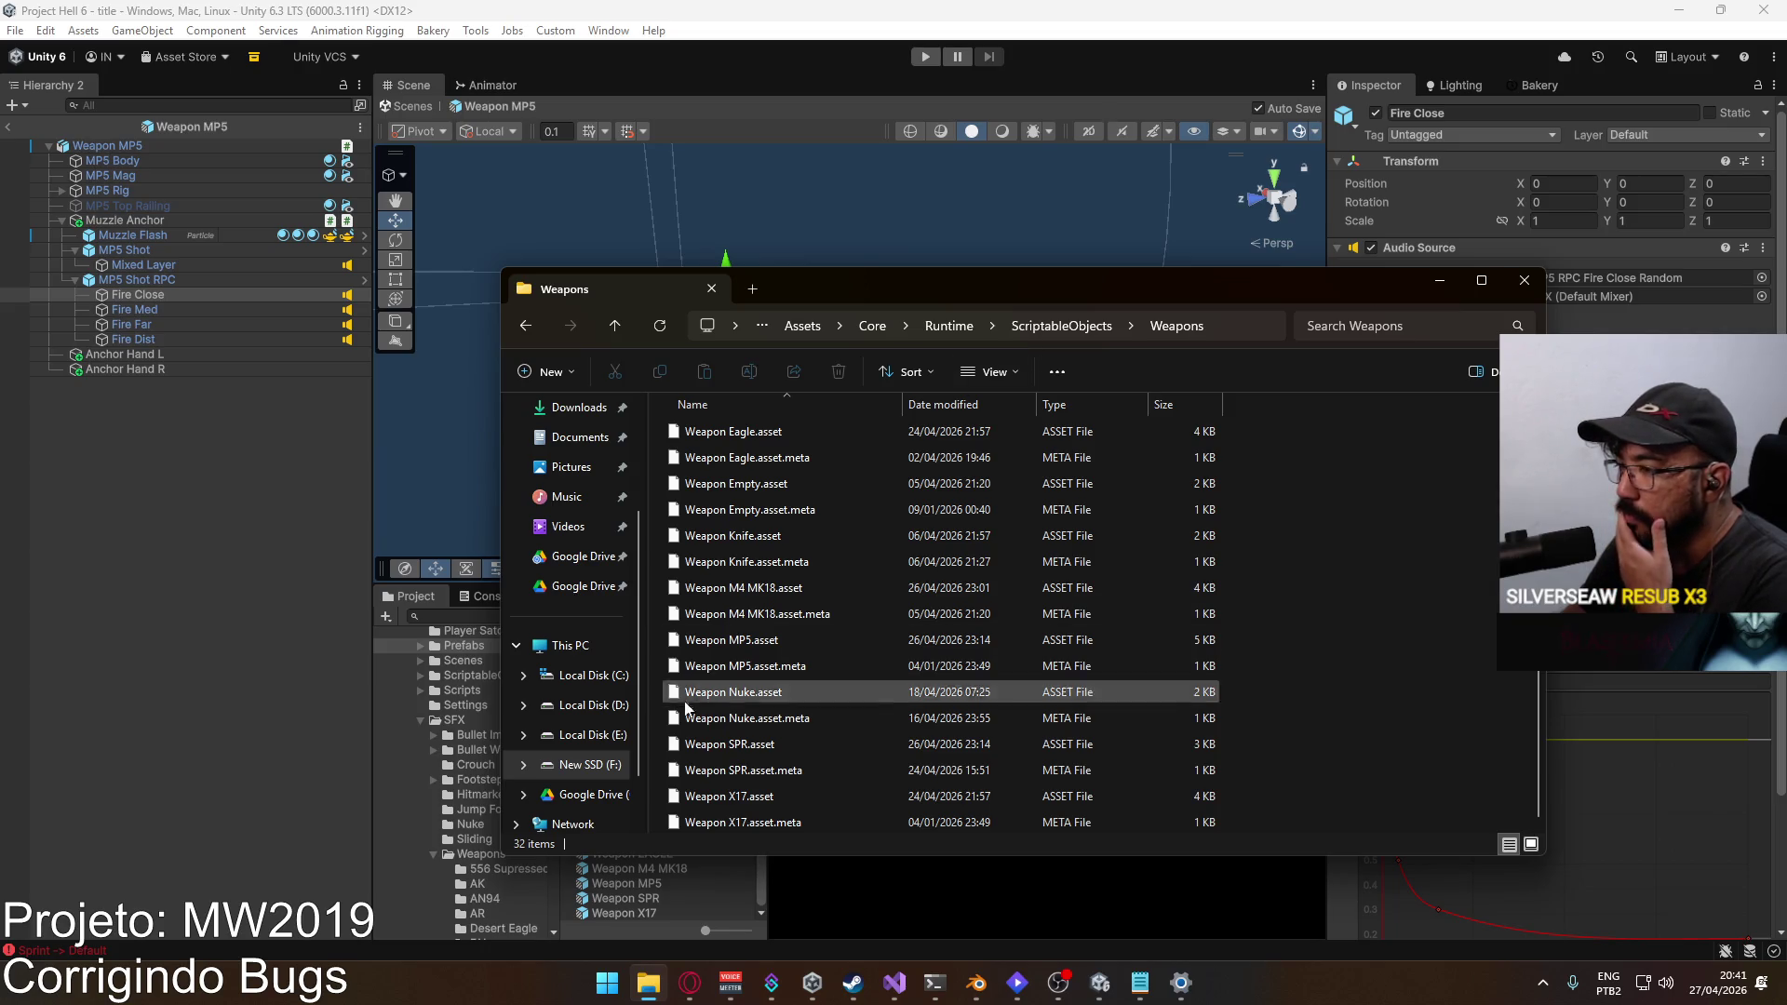
Step: Exit the Weapon MP5 prefab in Unity, then open the backup project's Runtime\Prefabs folder
{"action": "left_click", "coordinate": [7, 126]}
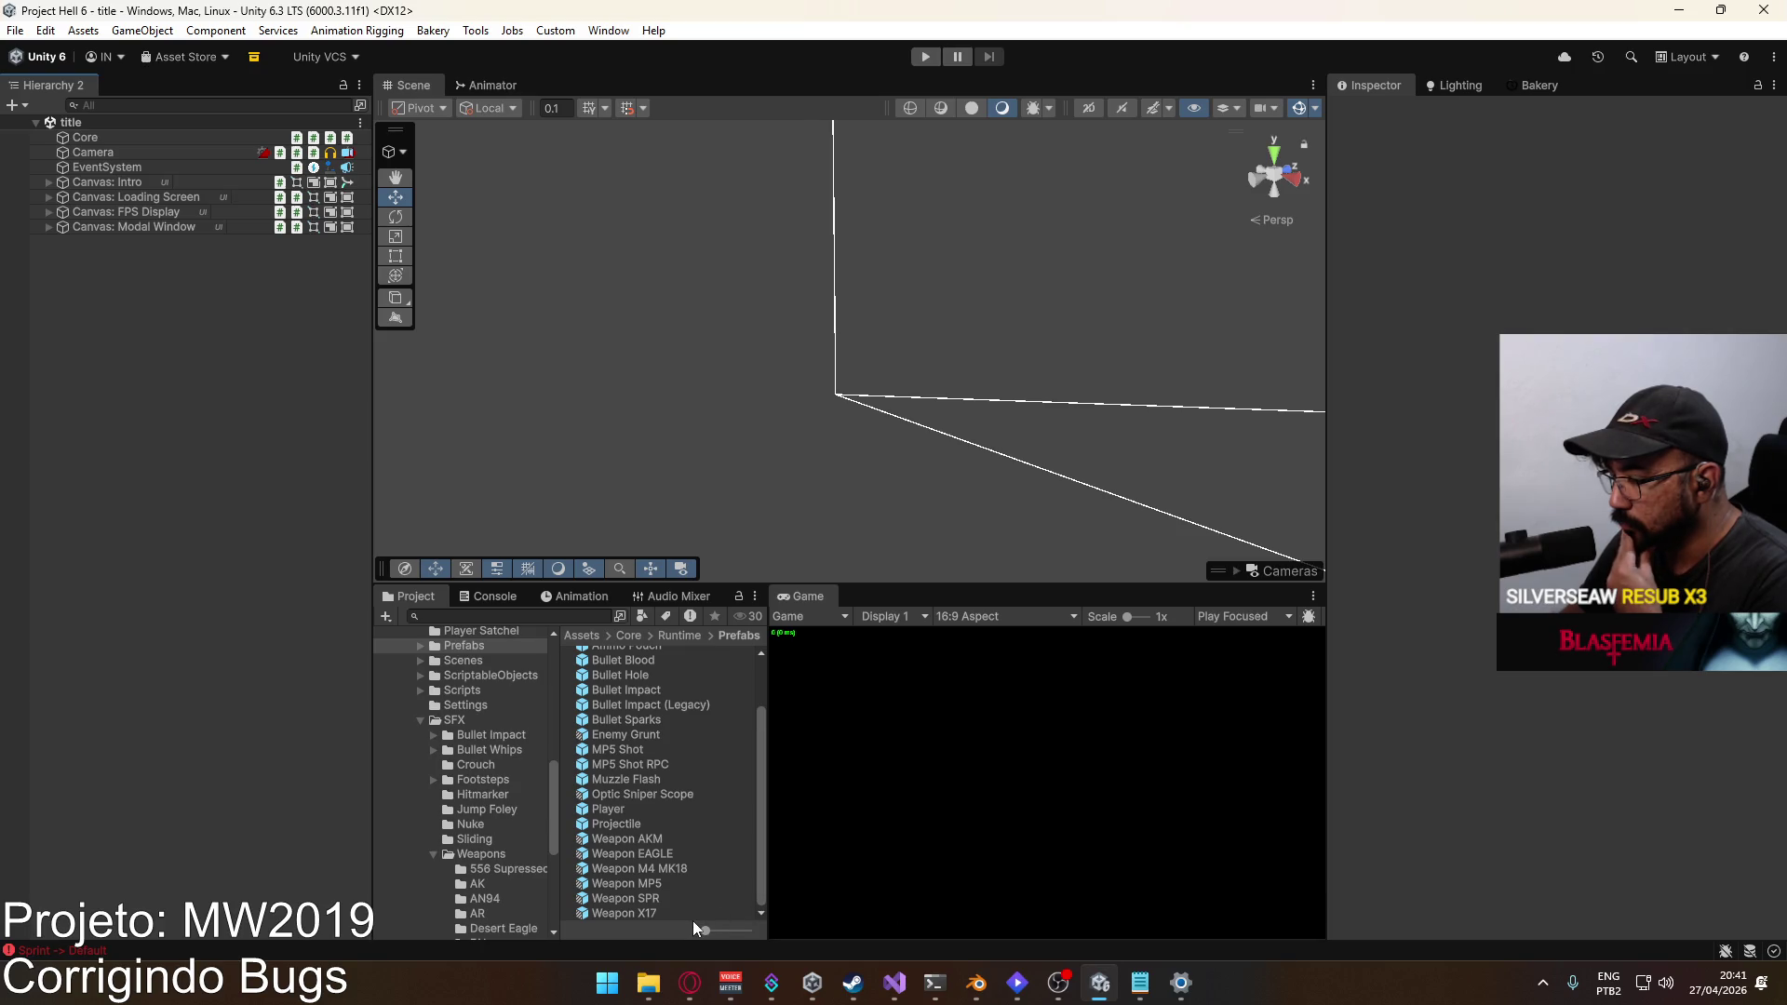
{"action": "left_click", "coordinate": [649, 989]}
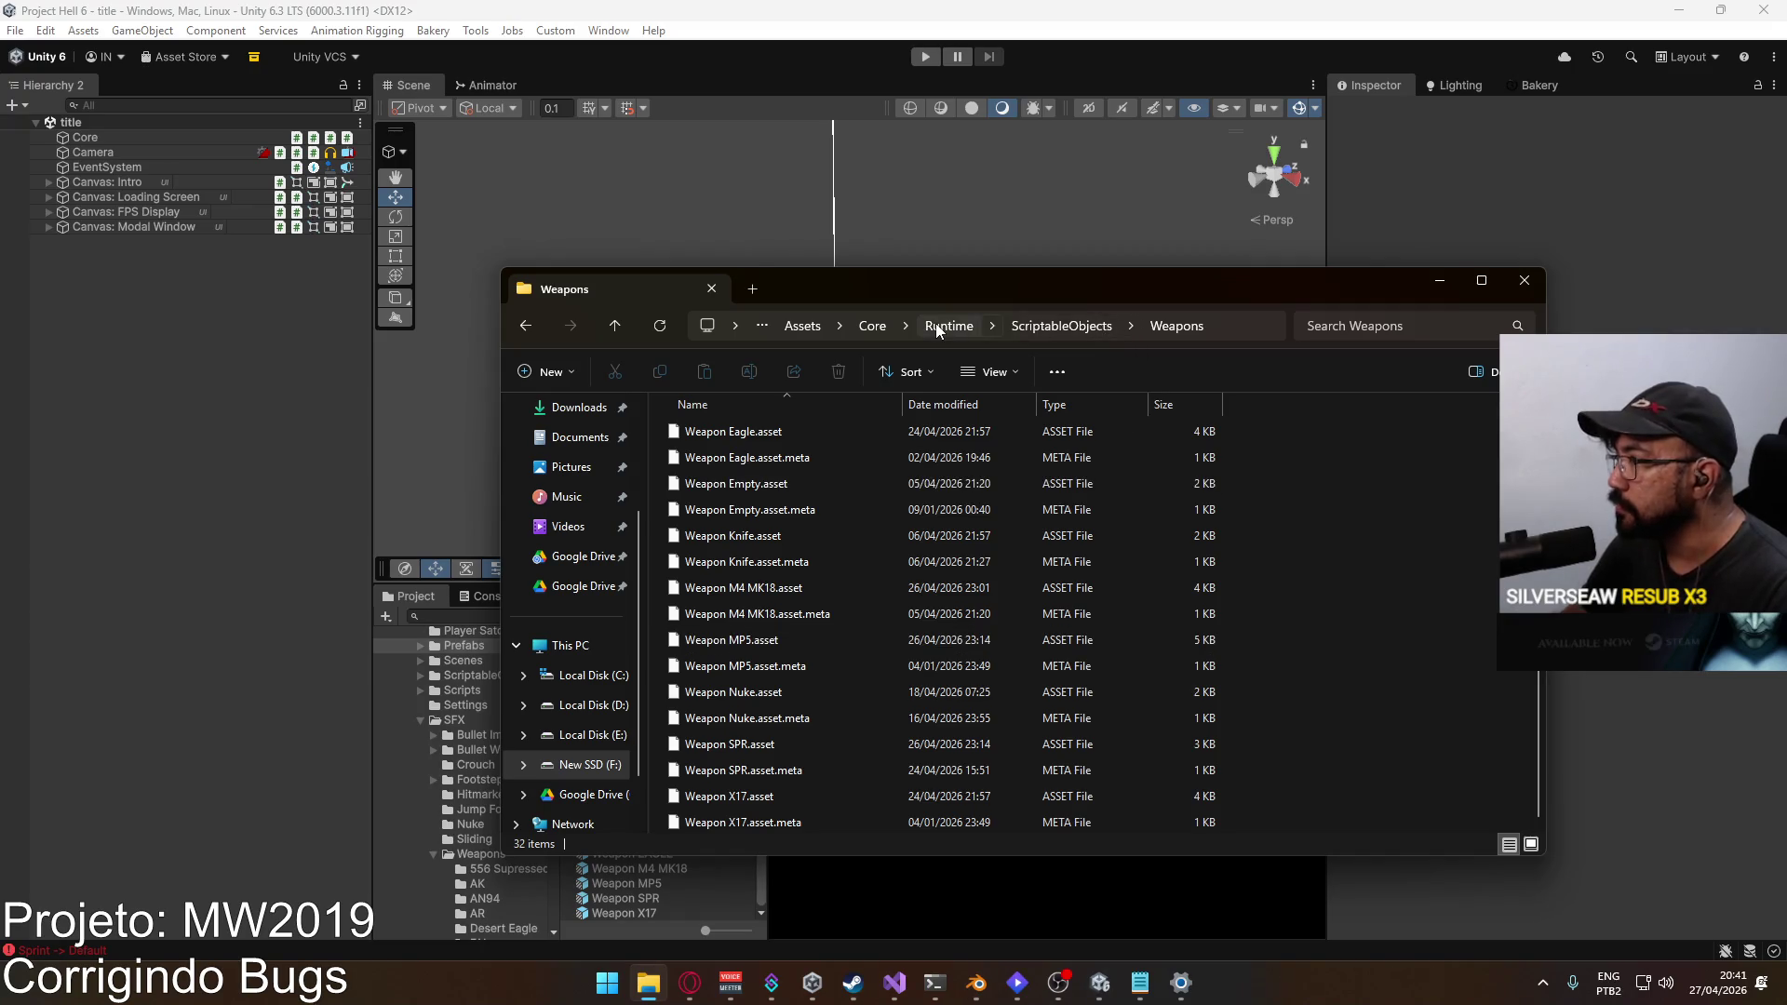
{"action": "left_click", "coordinate": [935, 325]}
{"action": "left_click", "coordinate": [728, 694]}
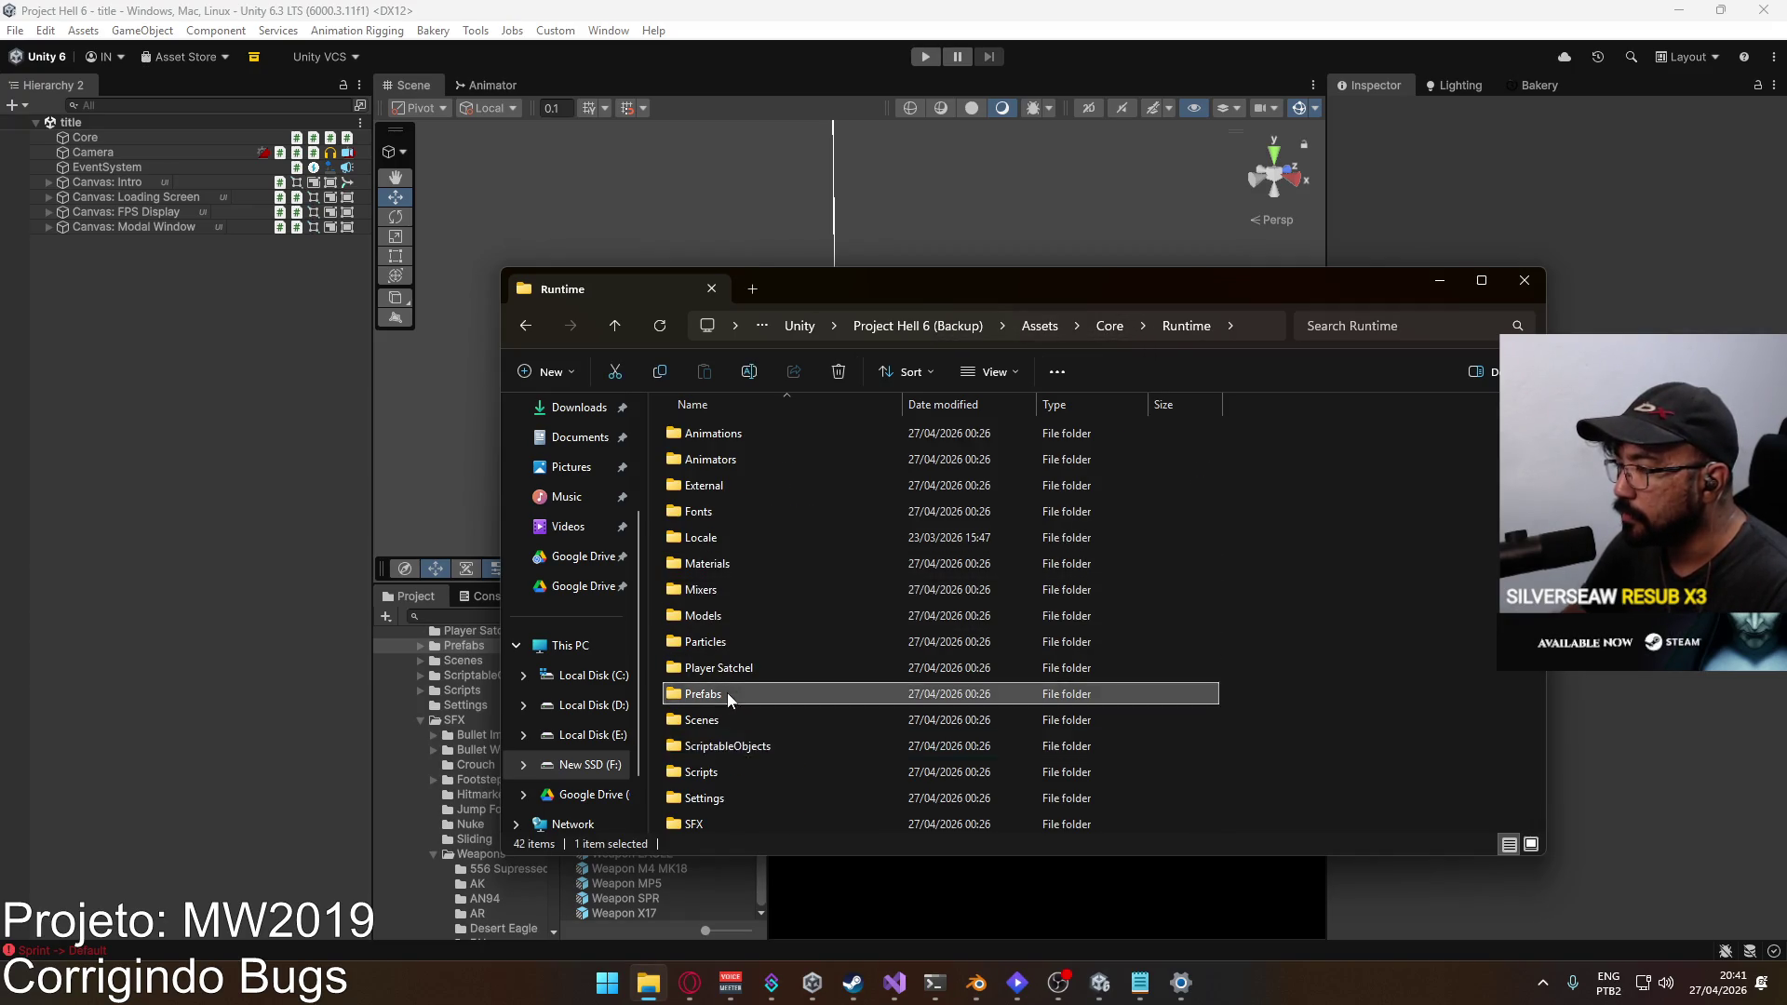
{"action": "double_click", "coordinate": [728, 694]}
{"action": "scroll", "coordinate": [773, 521], "scroll_direction": "down", "scroll_amount": 10}
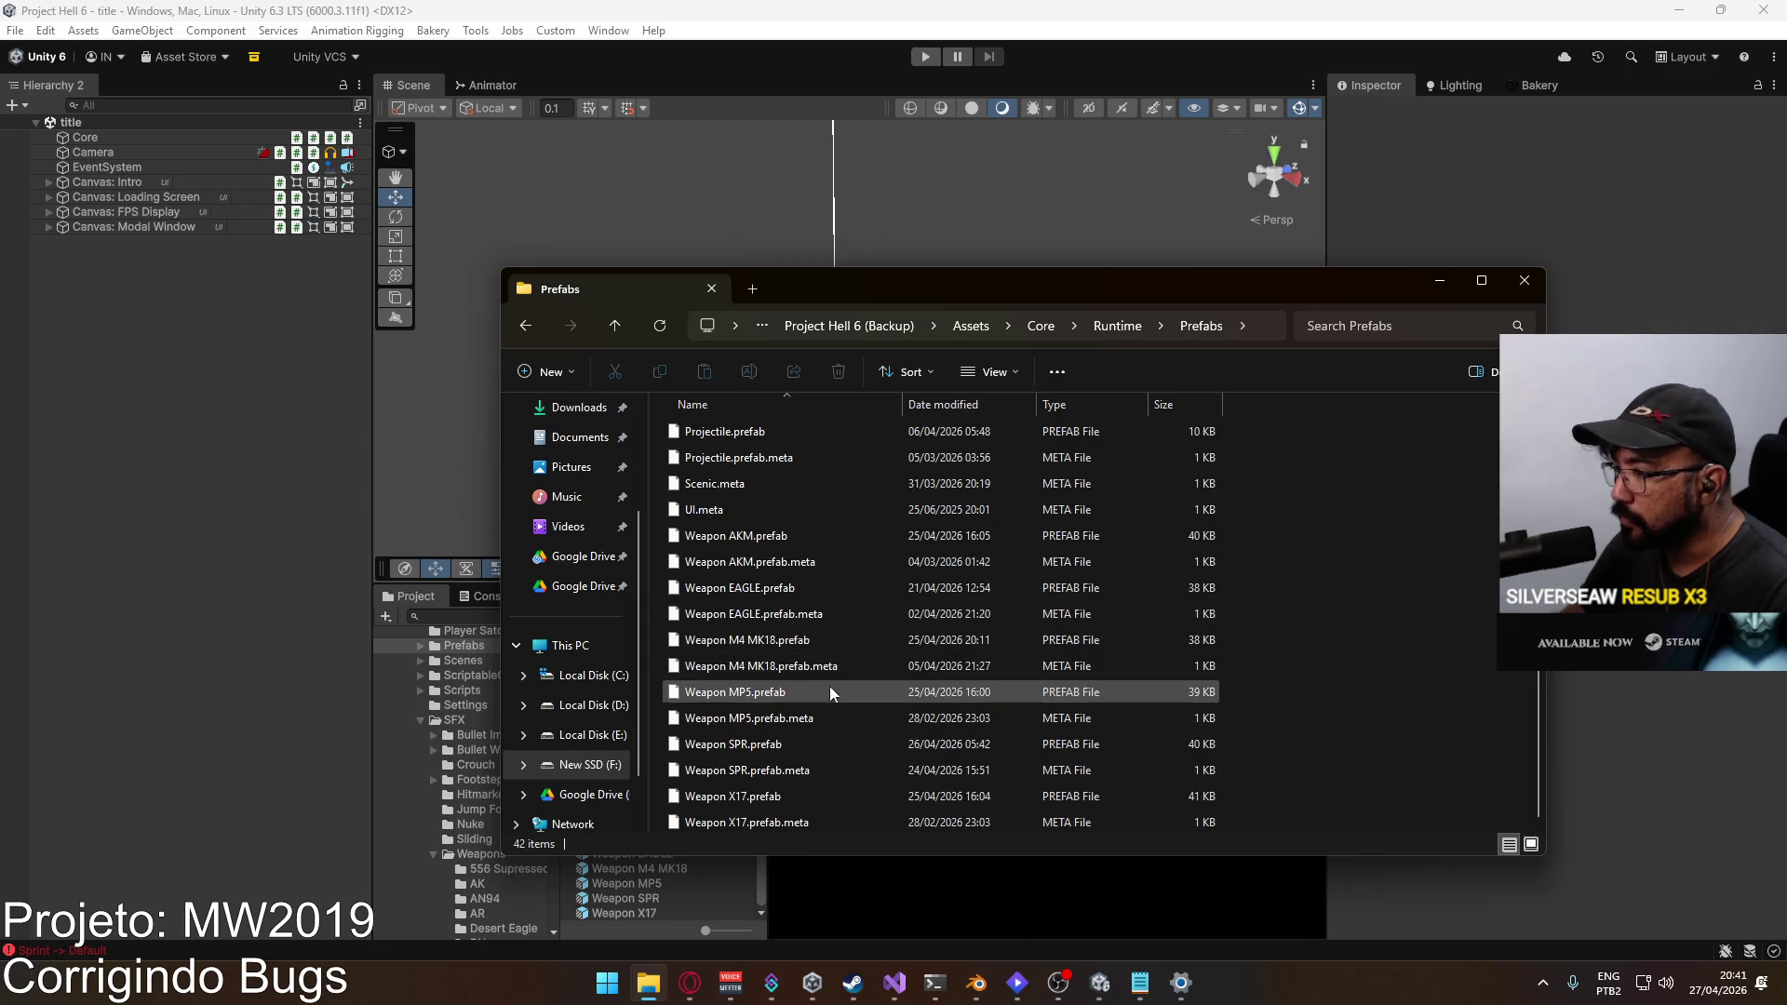
Step: Copy the backup Weapon X17.prefab into the Prefabs folder, replacing the existing file
{"action": "right_click", "coordinate": [625, 898]}
{"action": "left_click", "coordinate": [838, 370]}
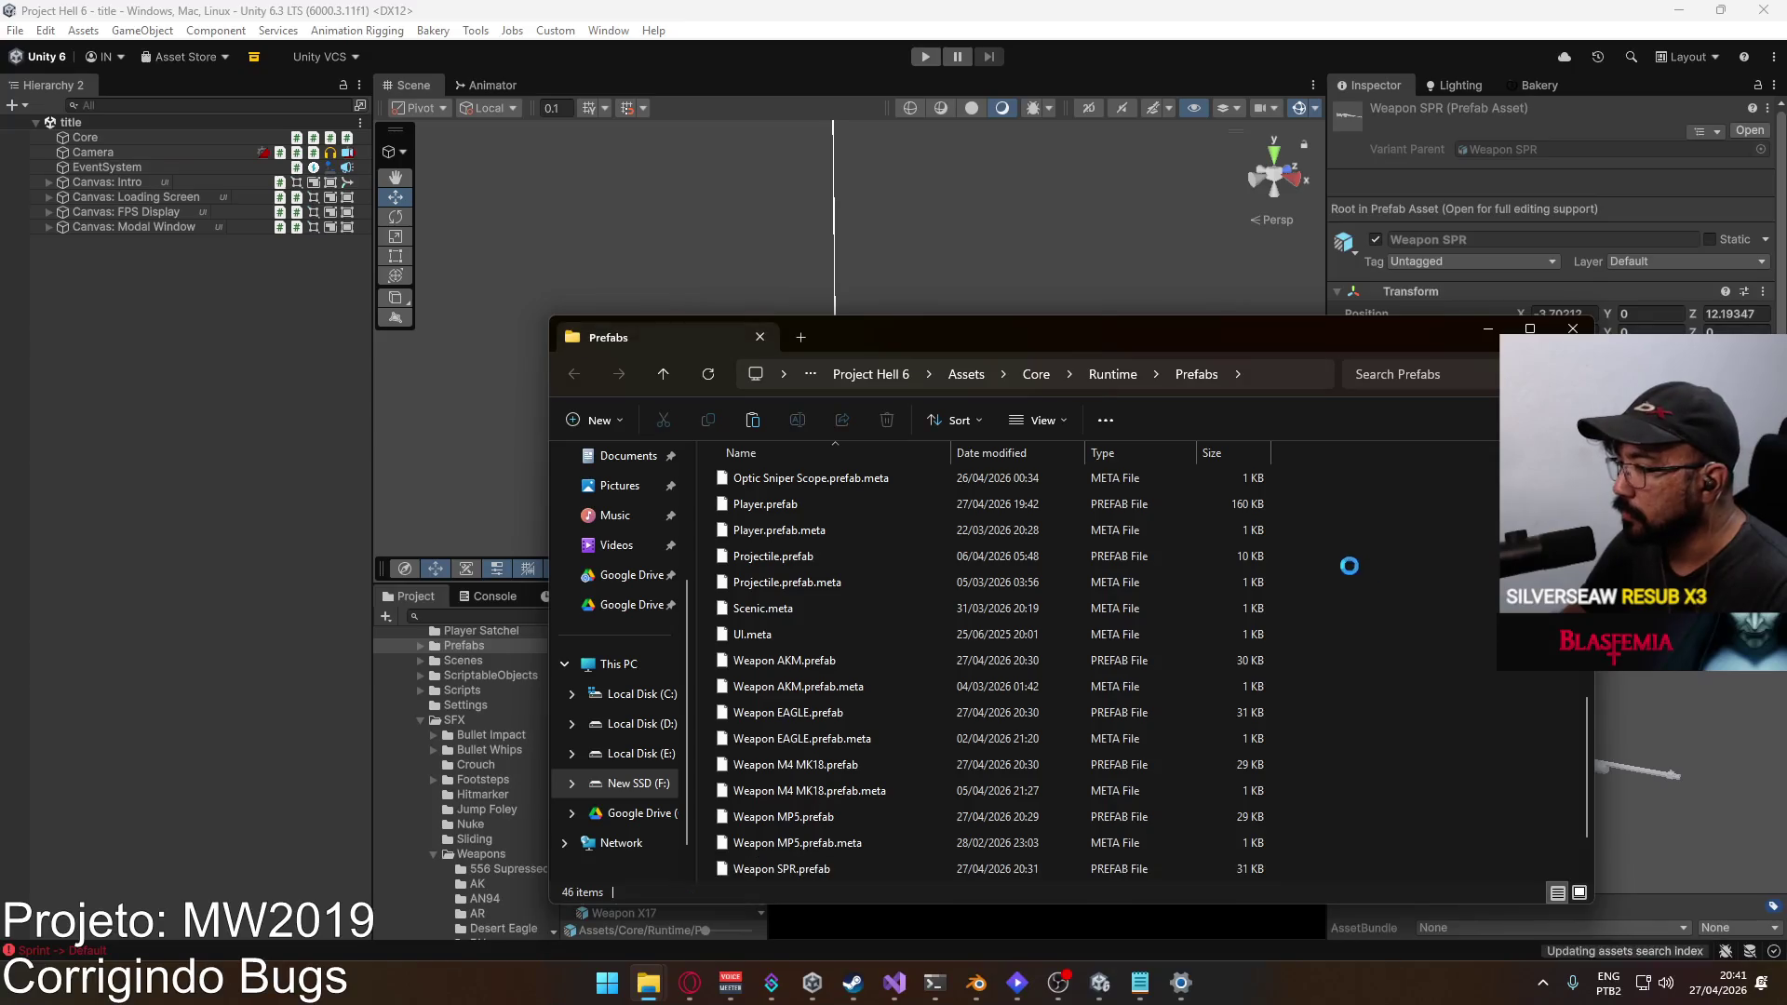
{"action": "left_click", "coordinate": [963, 350]}
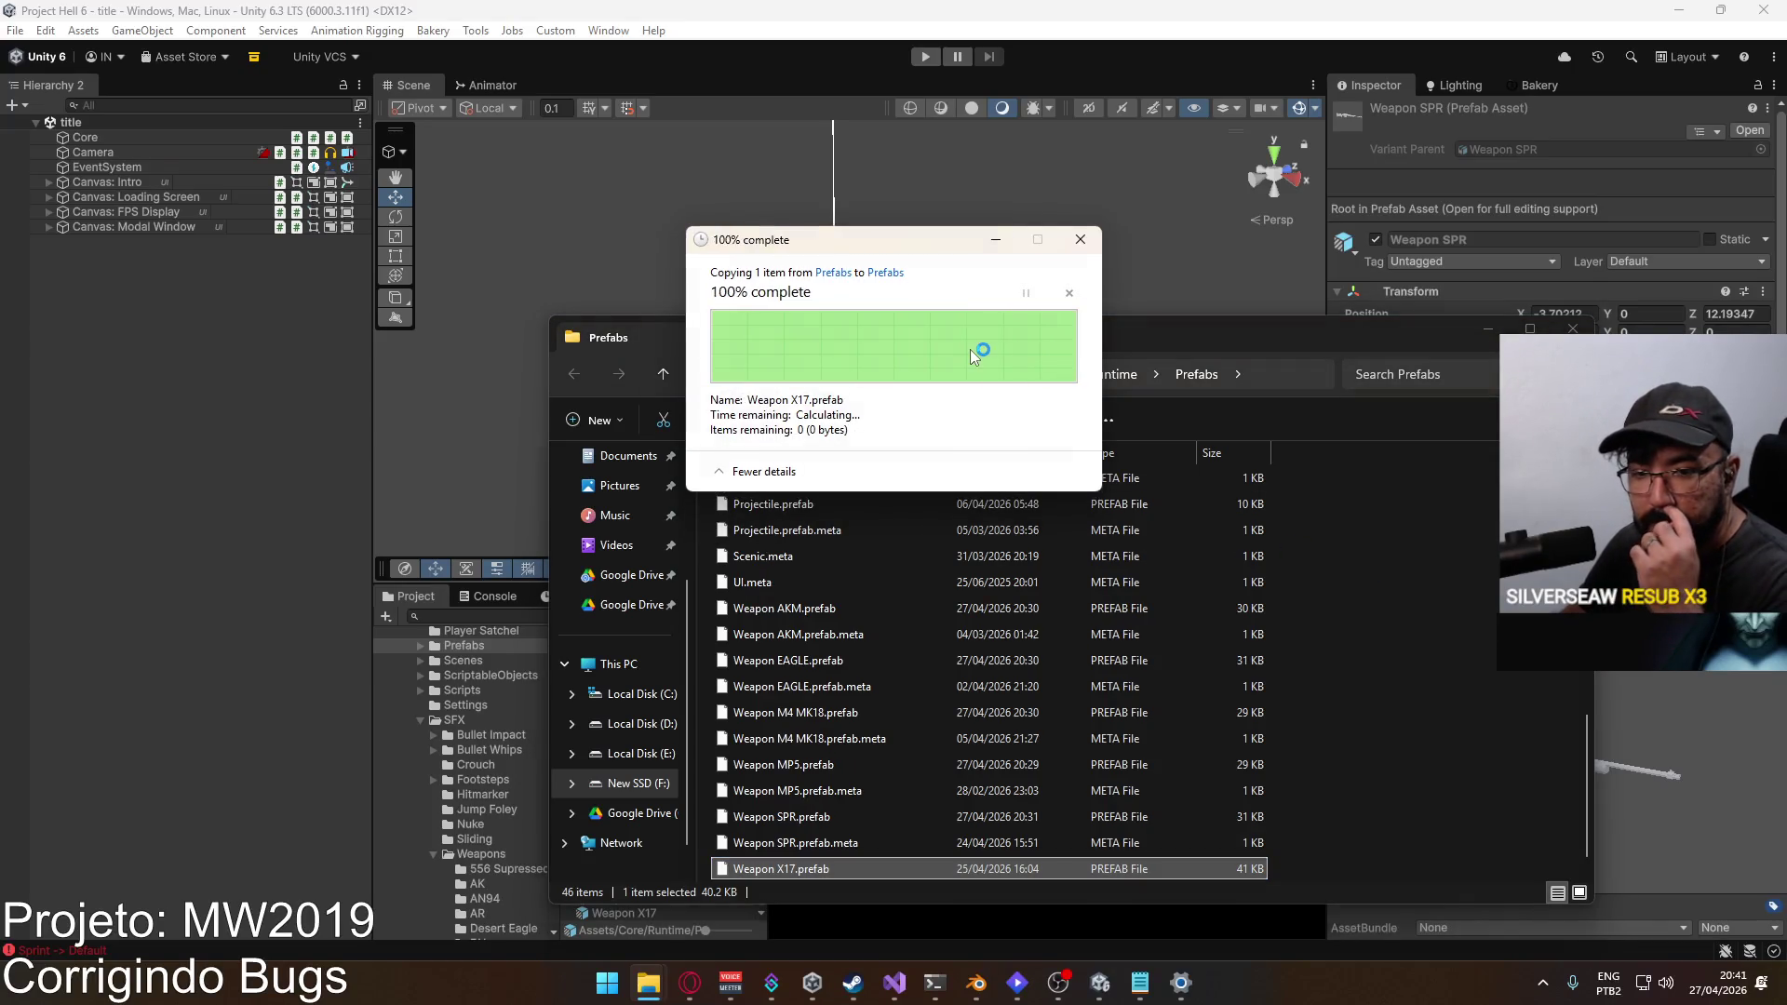
Step: Return to Unity and open the restored Weapon X17 prefab
{"action": "key", "text": "alt+Tab"}
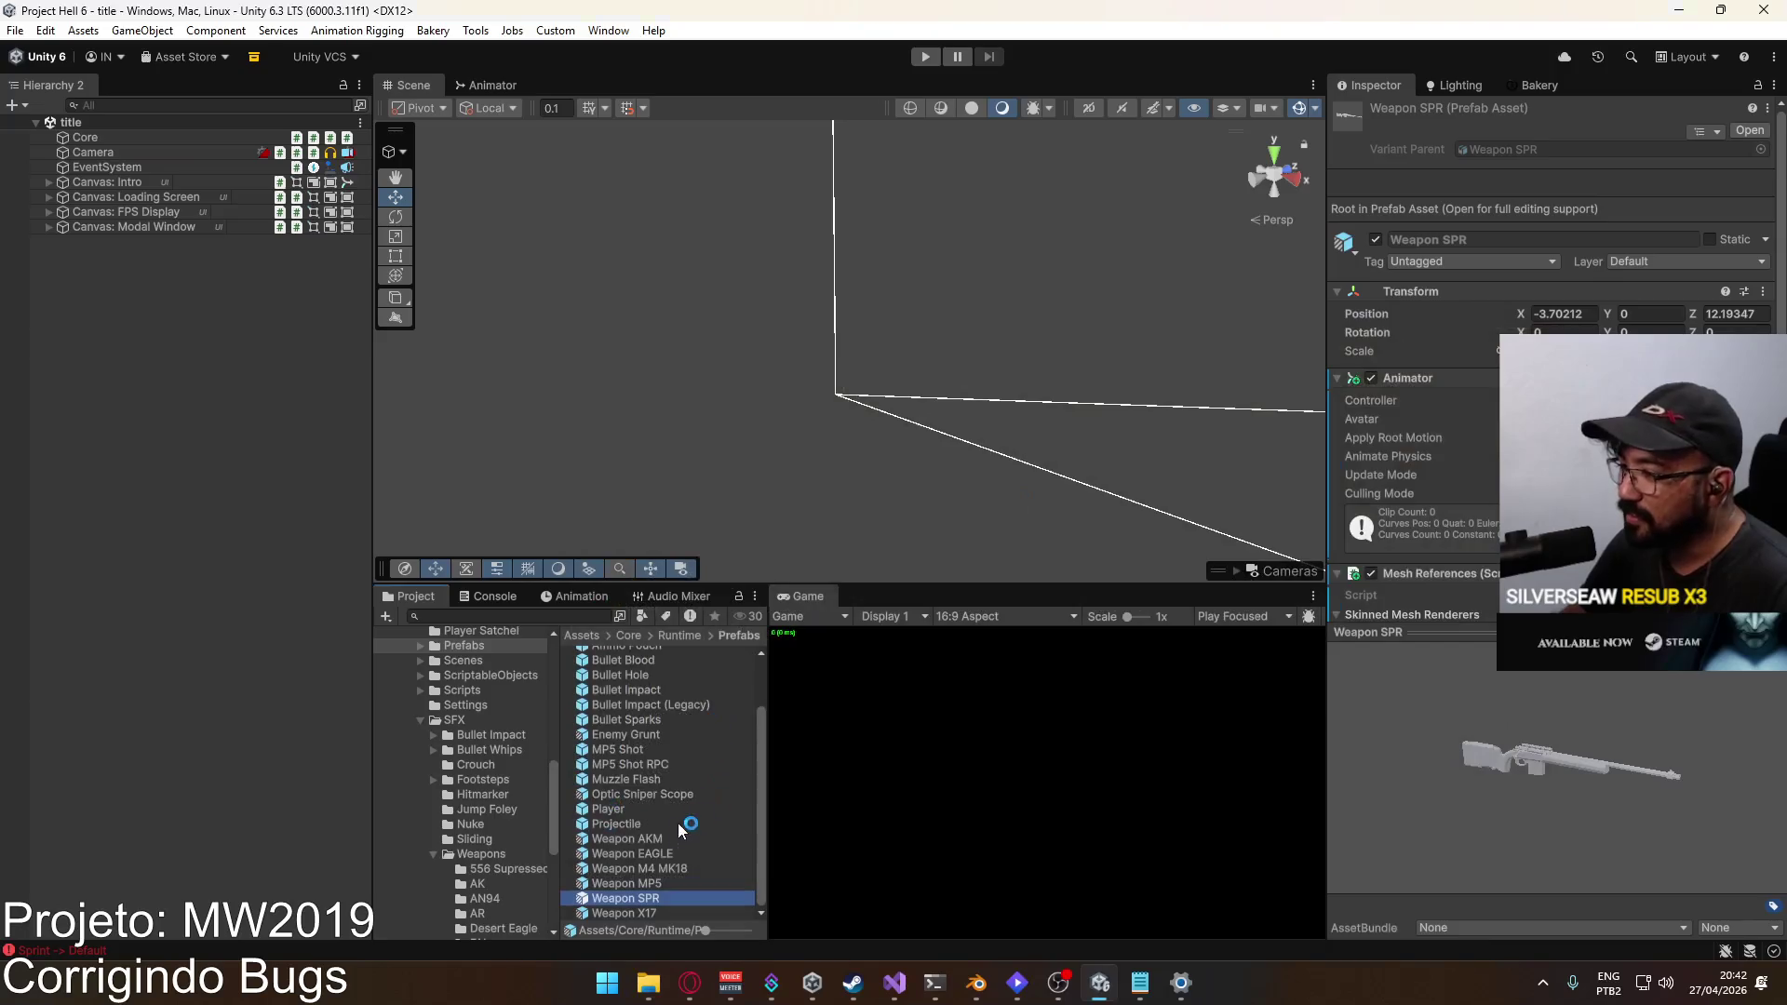
{"action": "left_click", "coordinate": [646, 913]}
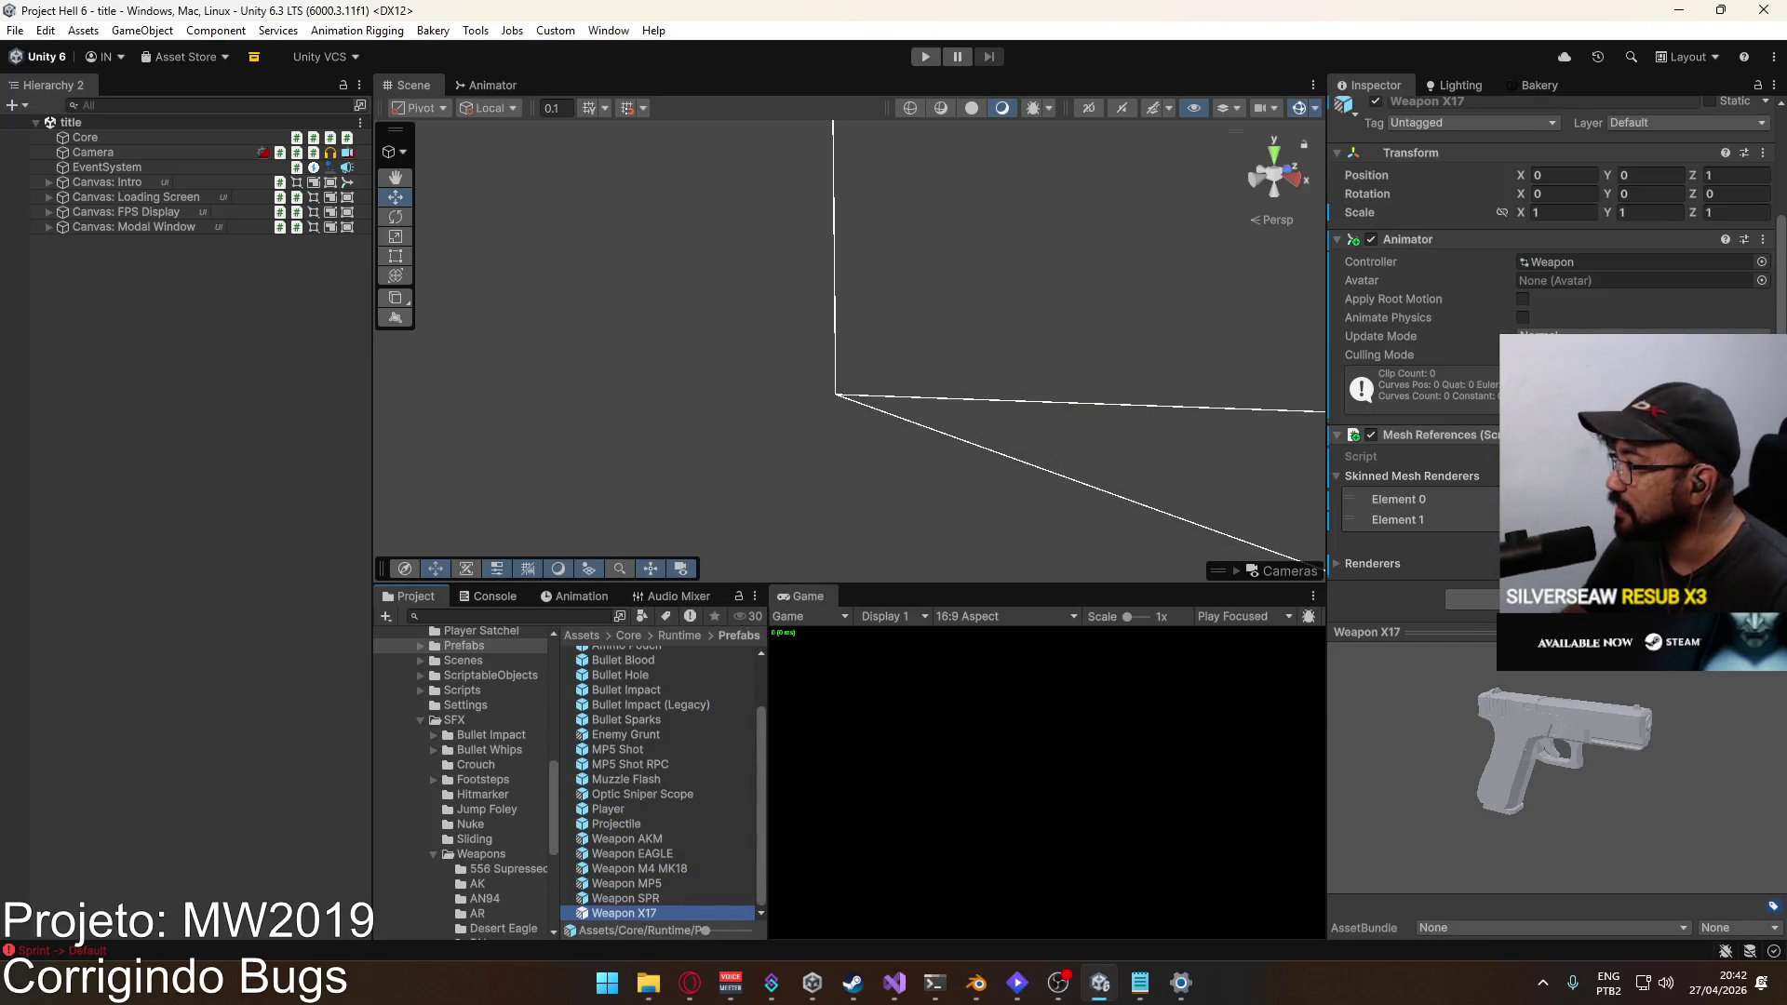
{"action": "double_click", "coordinate": [644, 915]}
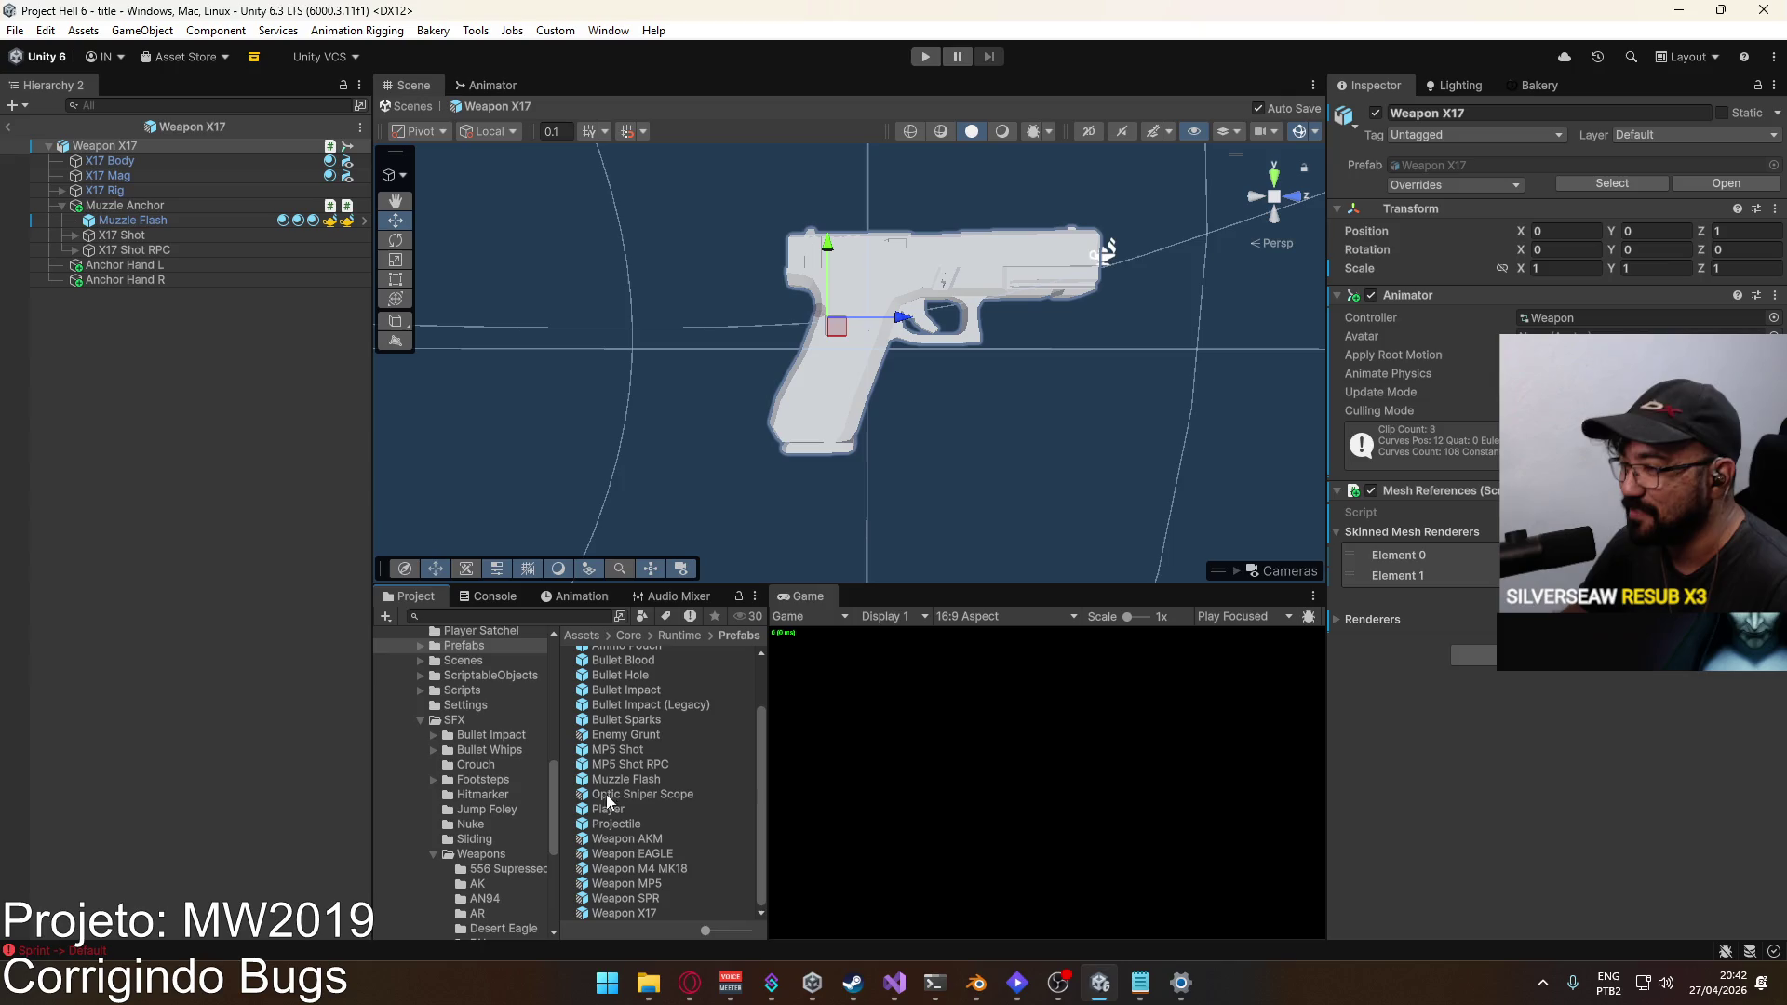
Step: Expand X17 Shot and X17 Shot RPC in the Hierarchy and select the Fire Close sound
{"action": "left_click", "coordinate": [158, 238]}
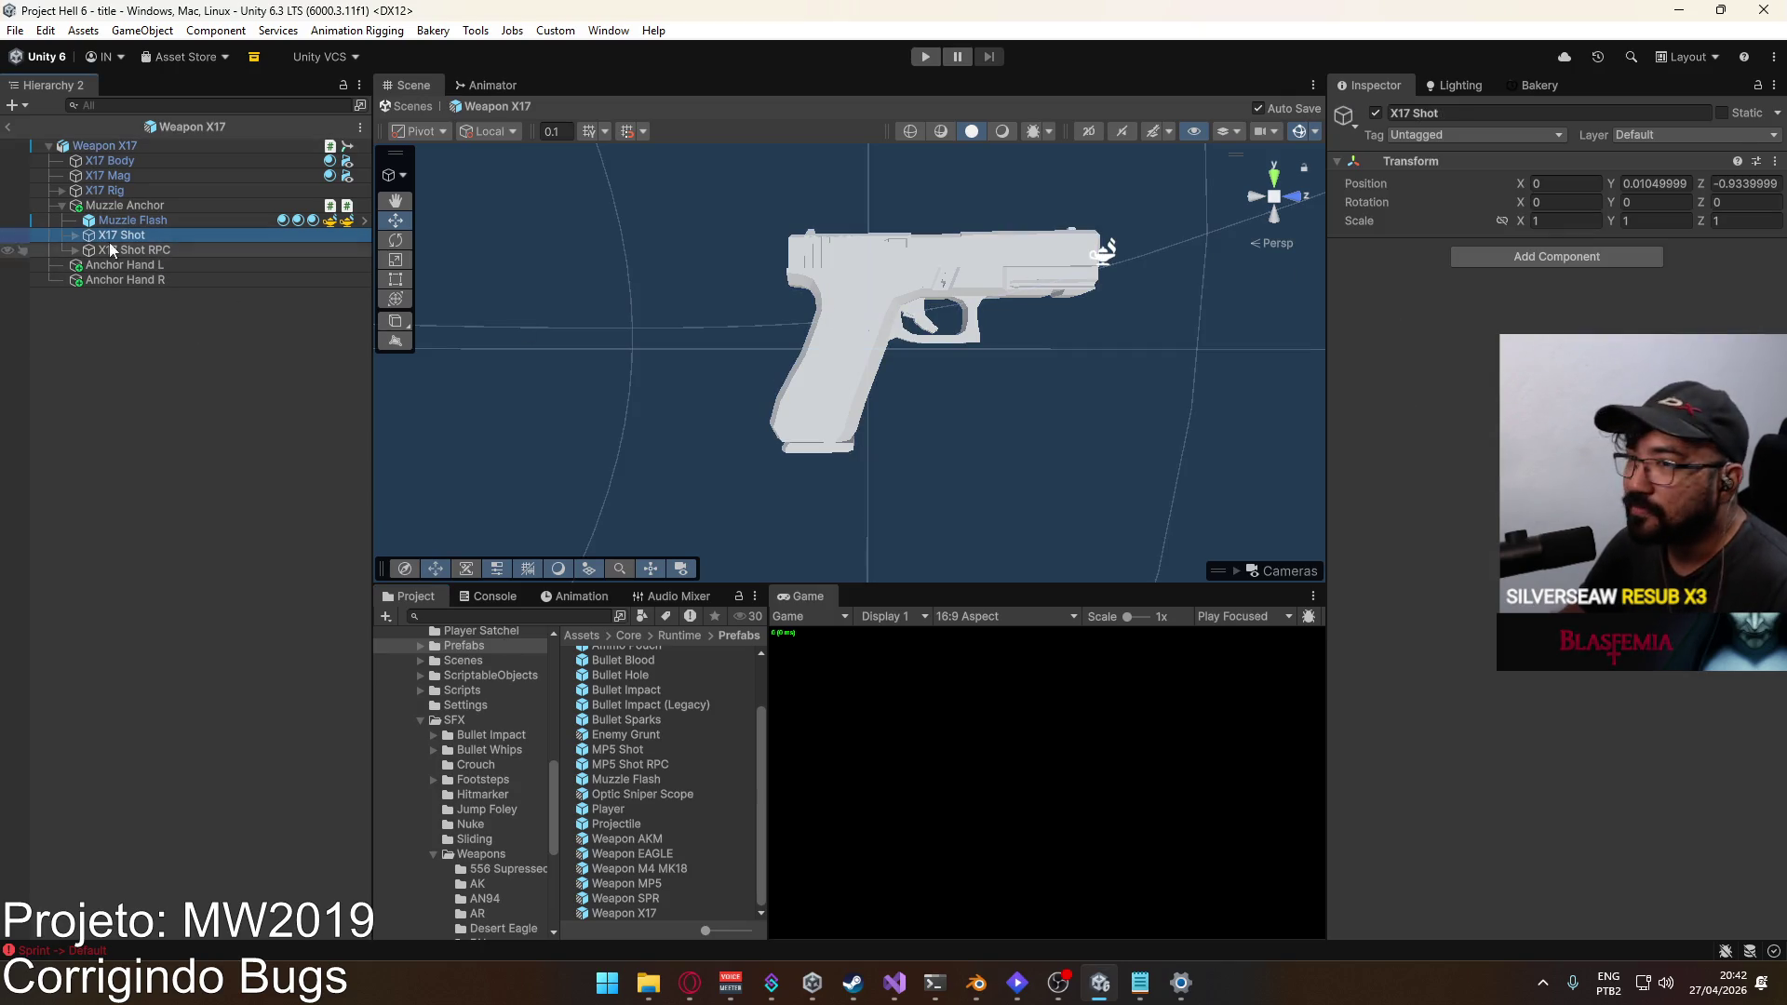
{"action": "left_click", "coordinate": [76, 235]}
{"action": "left_click", "coordinate": [139, 249]}
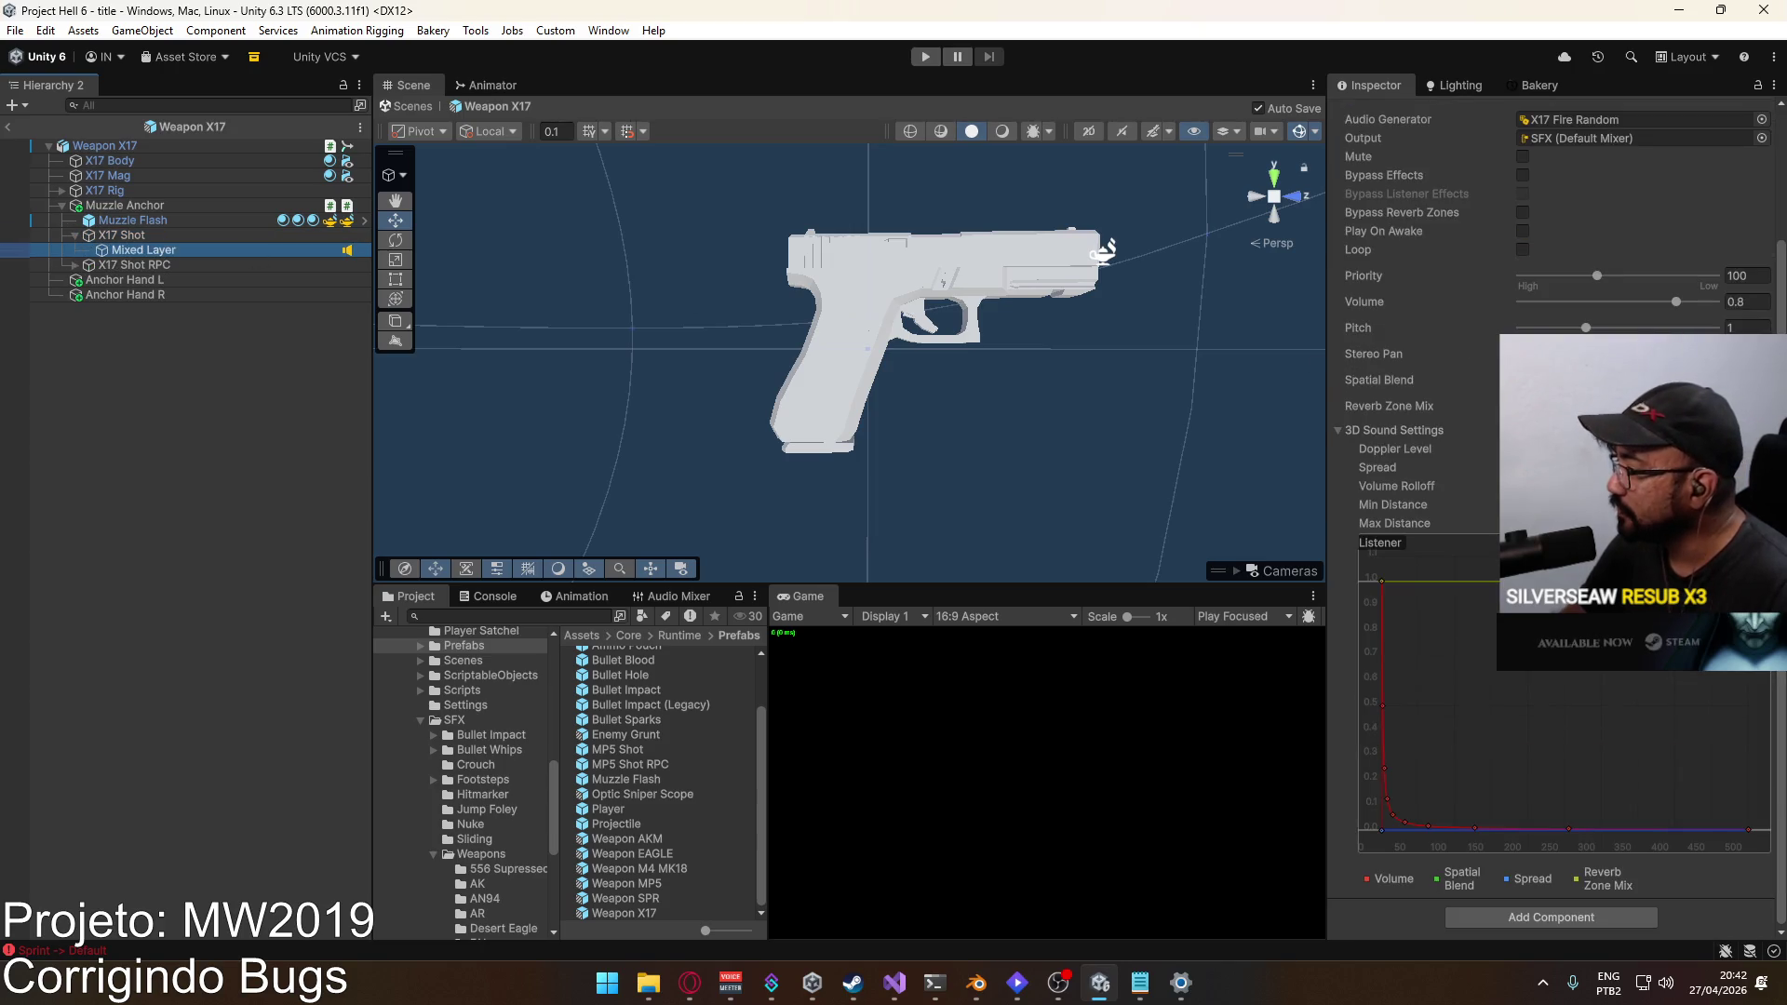
{"action": "left_click", "coordinate": [75, 266]}
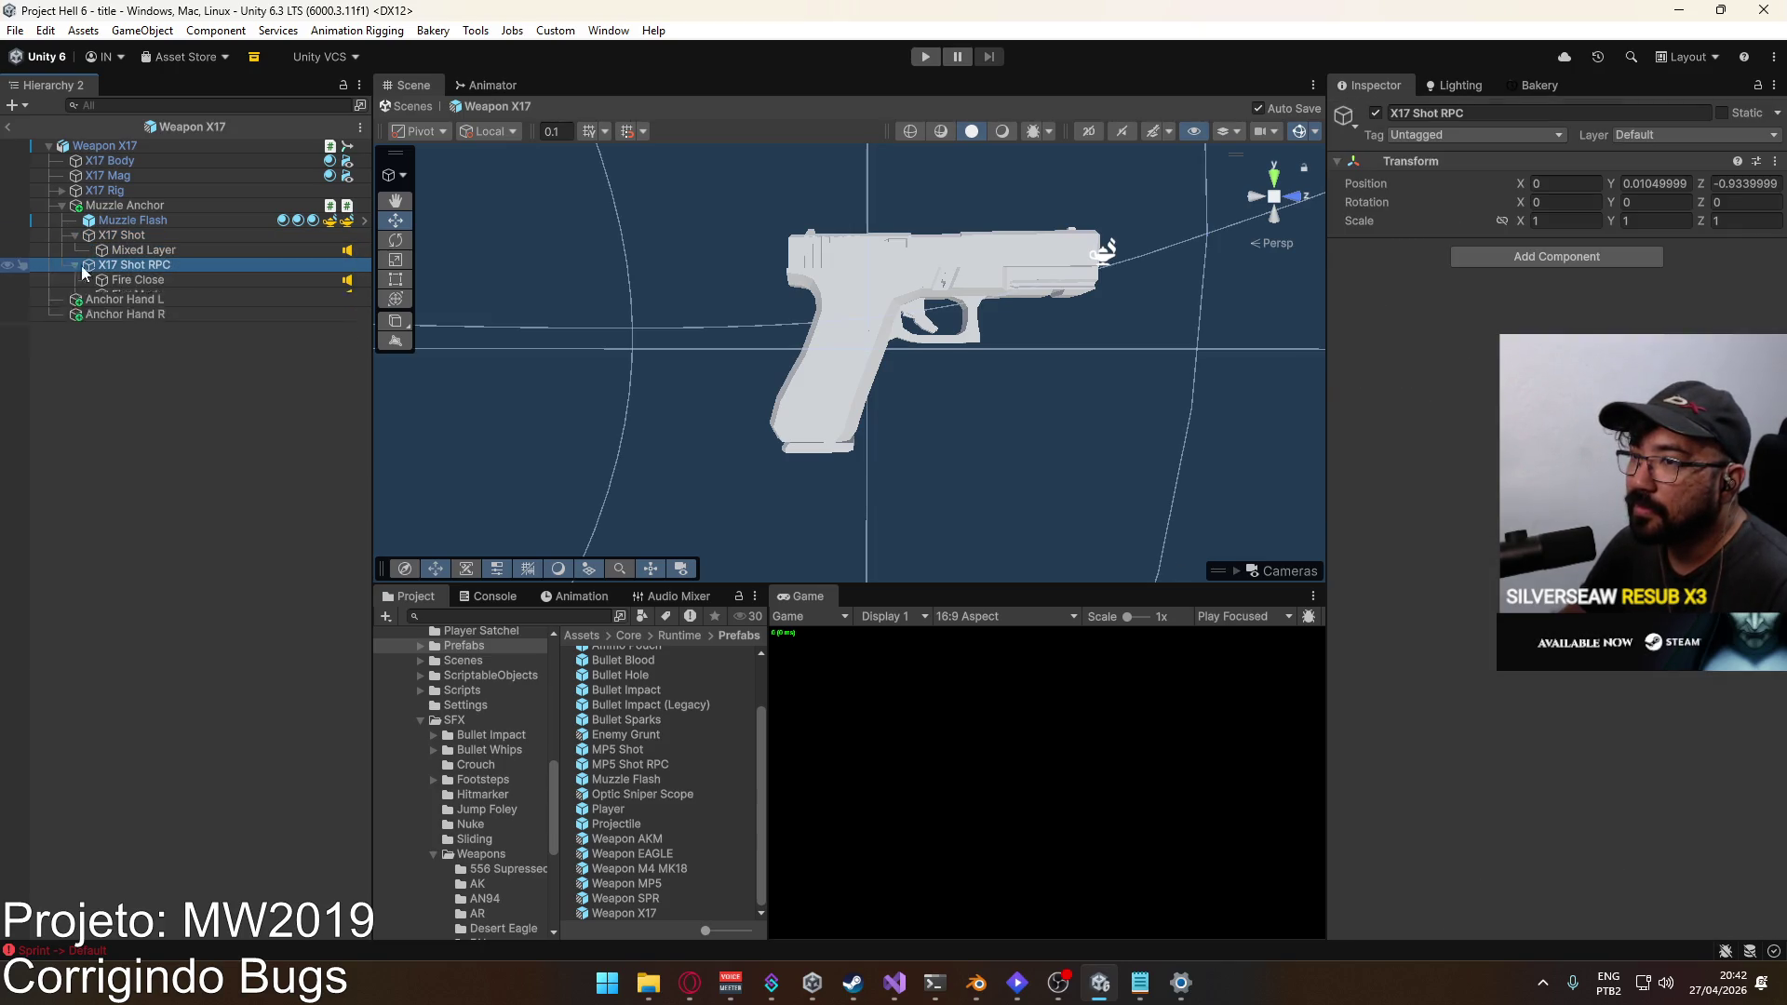
{"action": "left_click", "coordinate": [170, 280]}
{"action": "right_click", "coordinate": [1426, 821]}
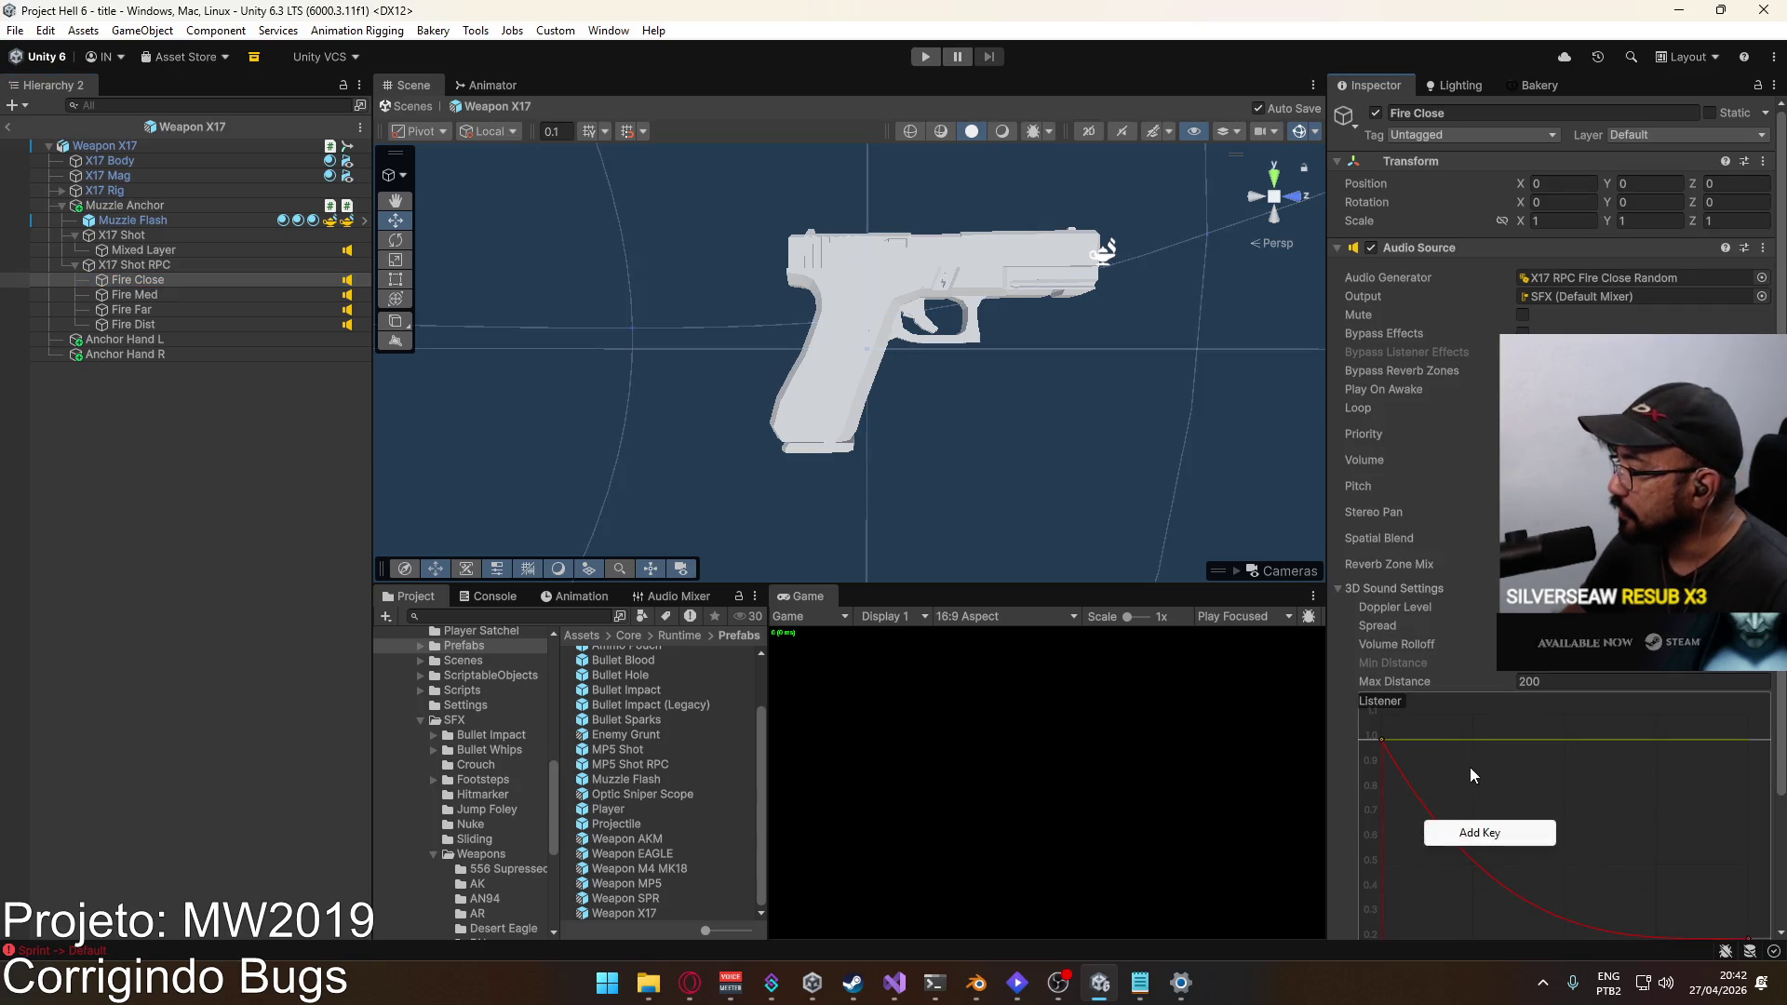
{"action": "left_click", "coordinate": [1471, 775]}
{"action": "left_click", "coordinate": [1773, 87]}
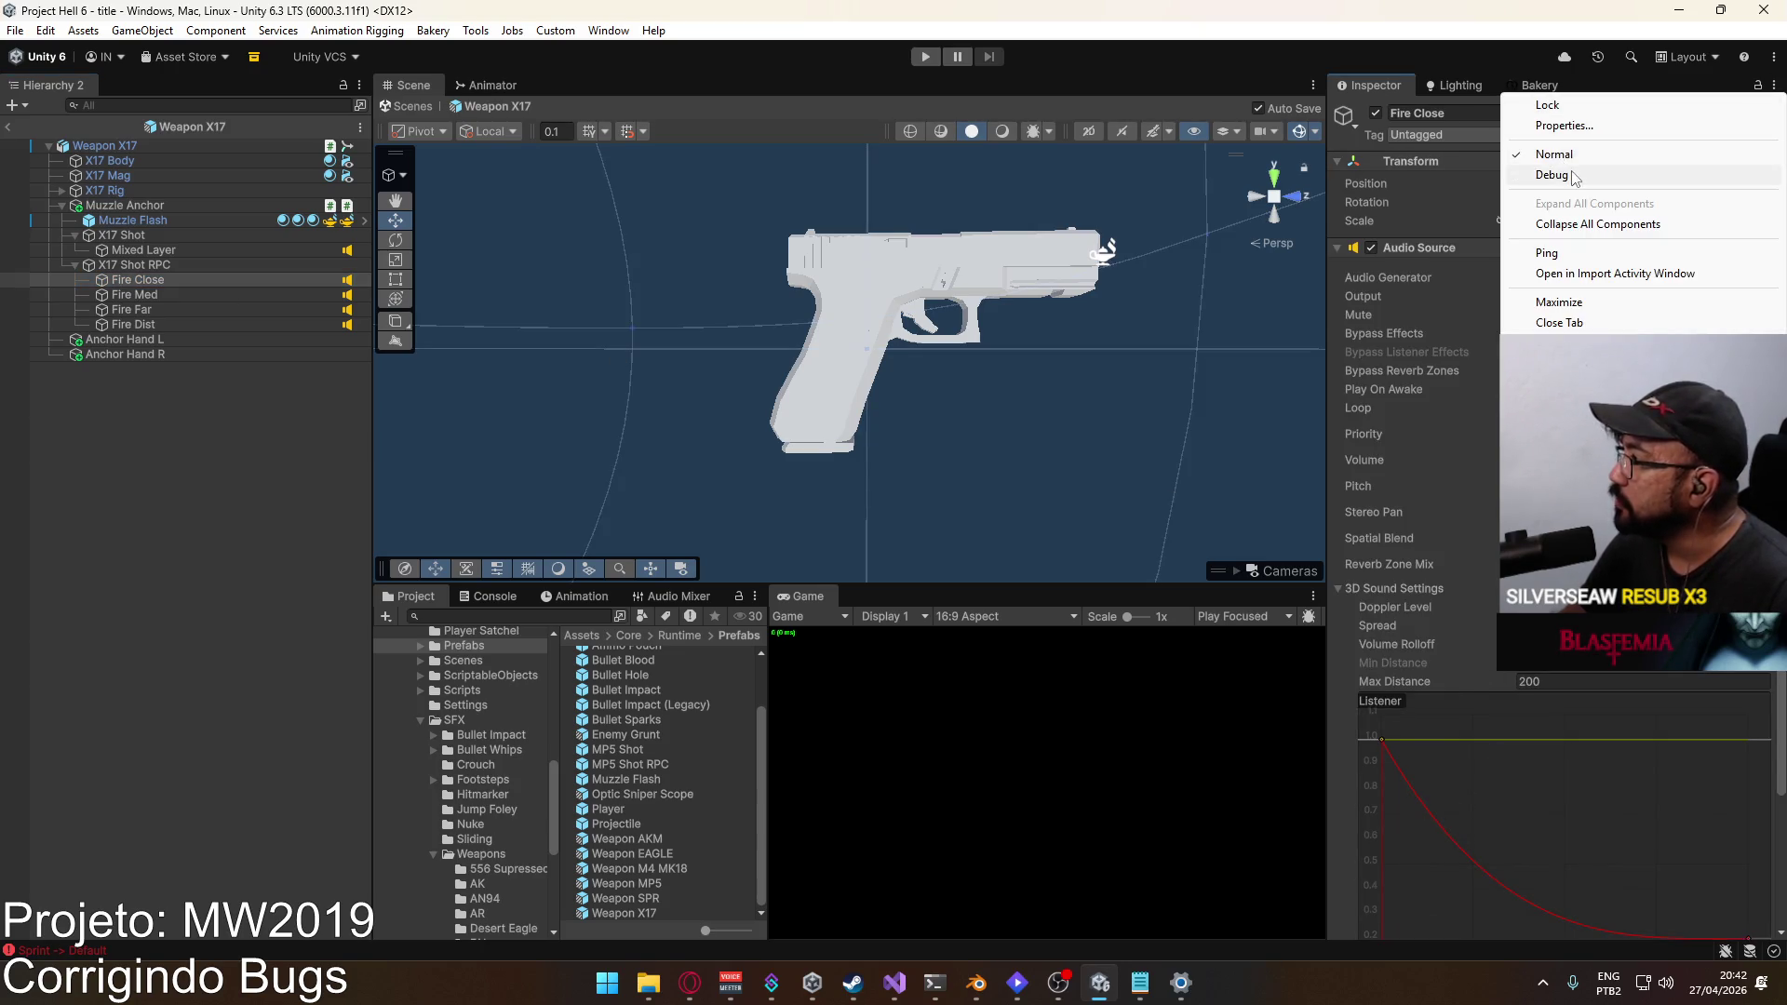
Step: Switch the Inspector to Debug mode and copy Fire Close's Rolloff Custom Curve
{"action": "left_click", "coordinate": [1550, 172]}
{"action": "right_click", "coordinate": [1565, 733]}
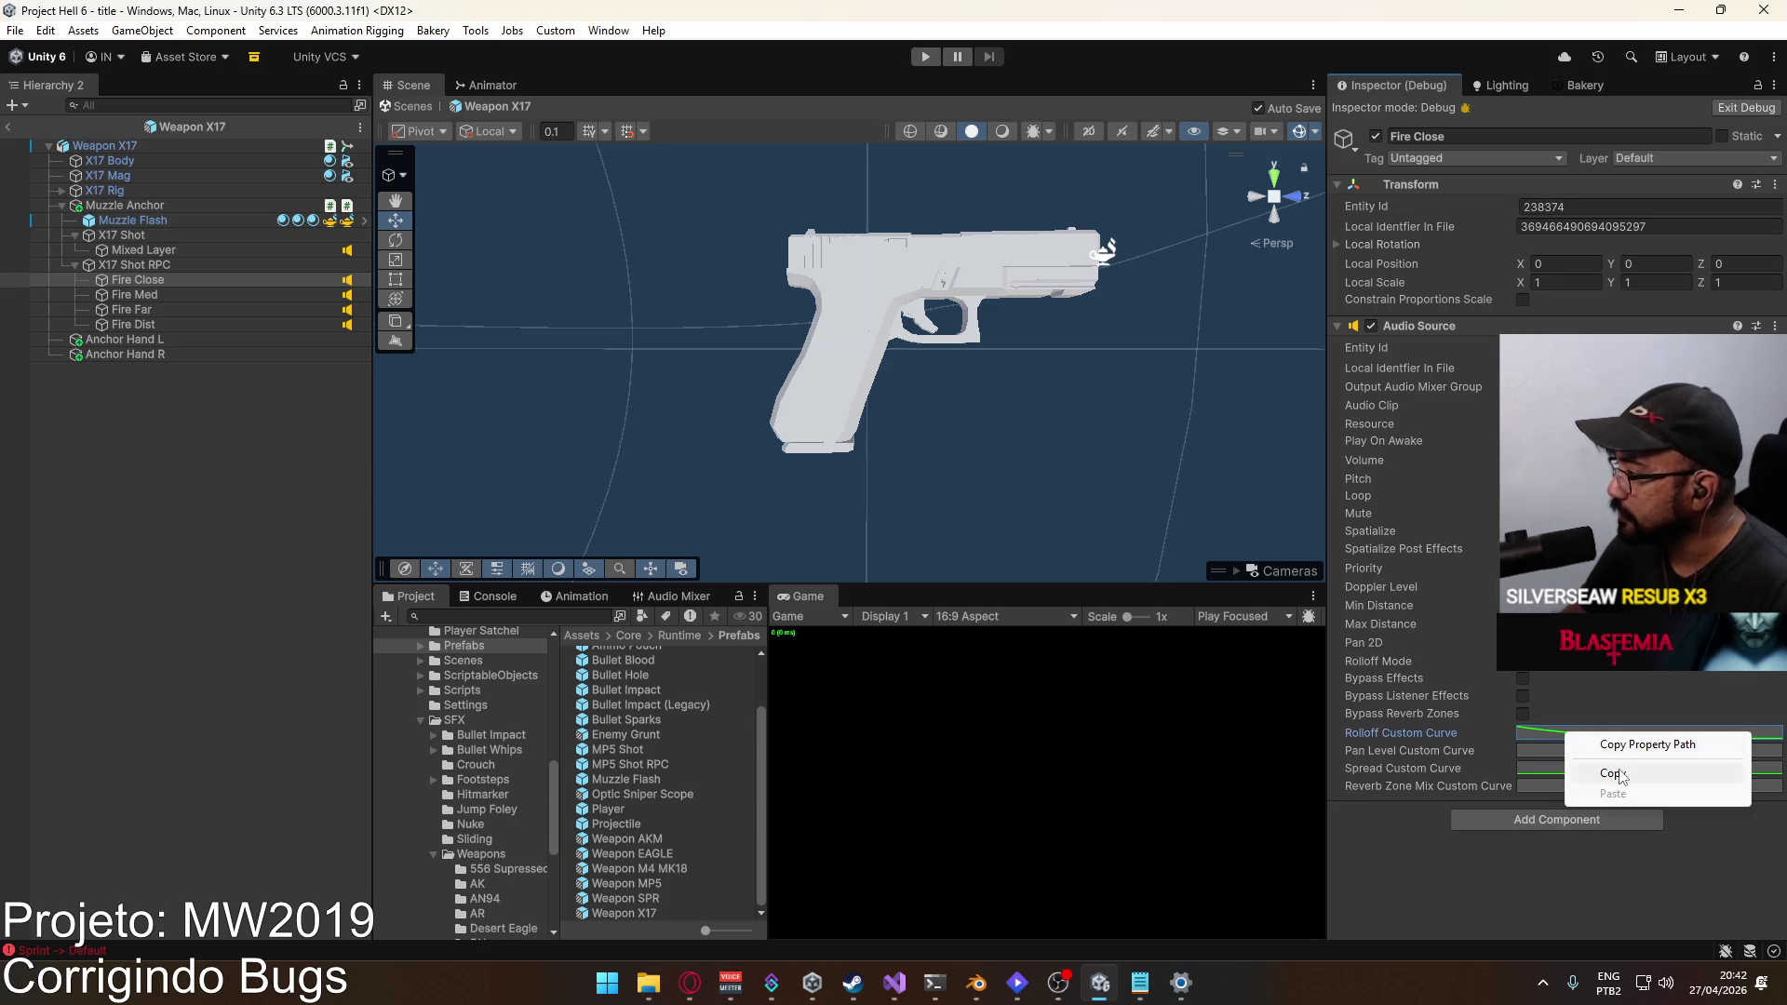
{"action": "left_click", "coordinate": [1603, 780]}
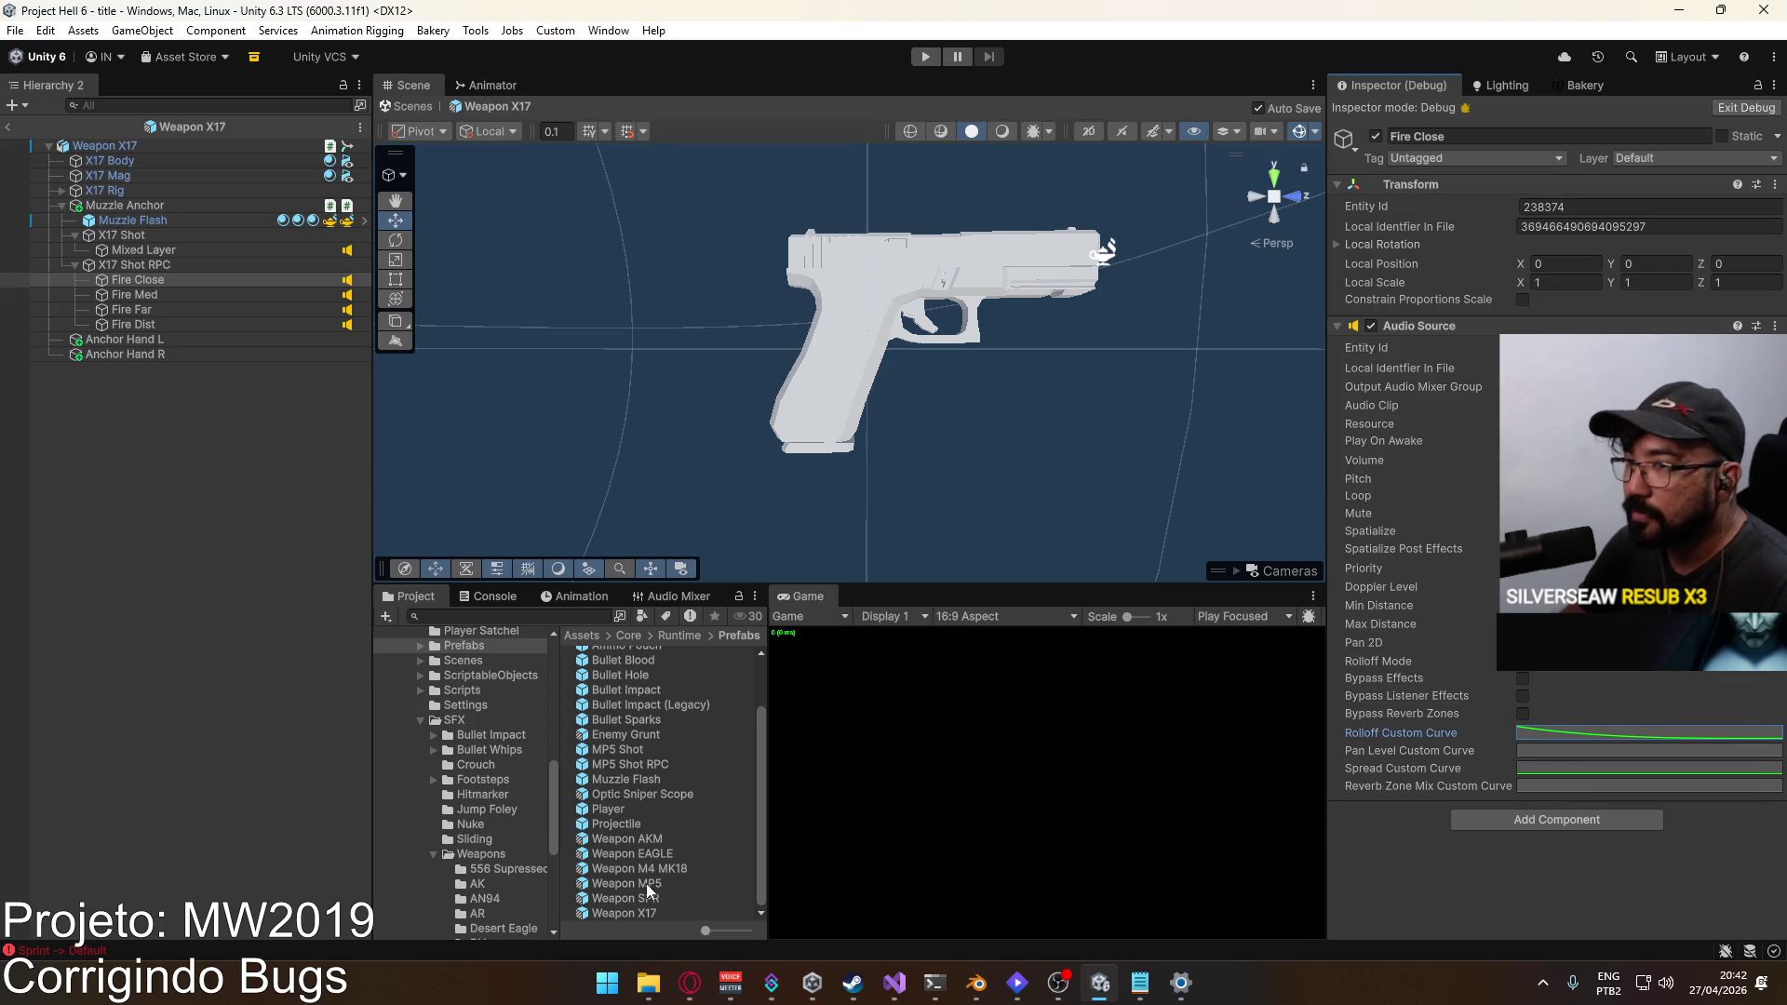
Step: In Weapon MP5, paste the copied rolloff curve into all four MP5 Shot RPC fire sounds
{"action": "double_click", "coordinate": [646, 884]}
{"action": "left_click", "coordinate": [163, 281]}
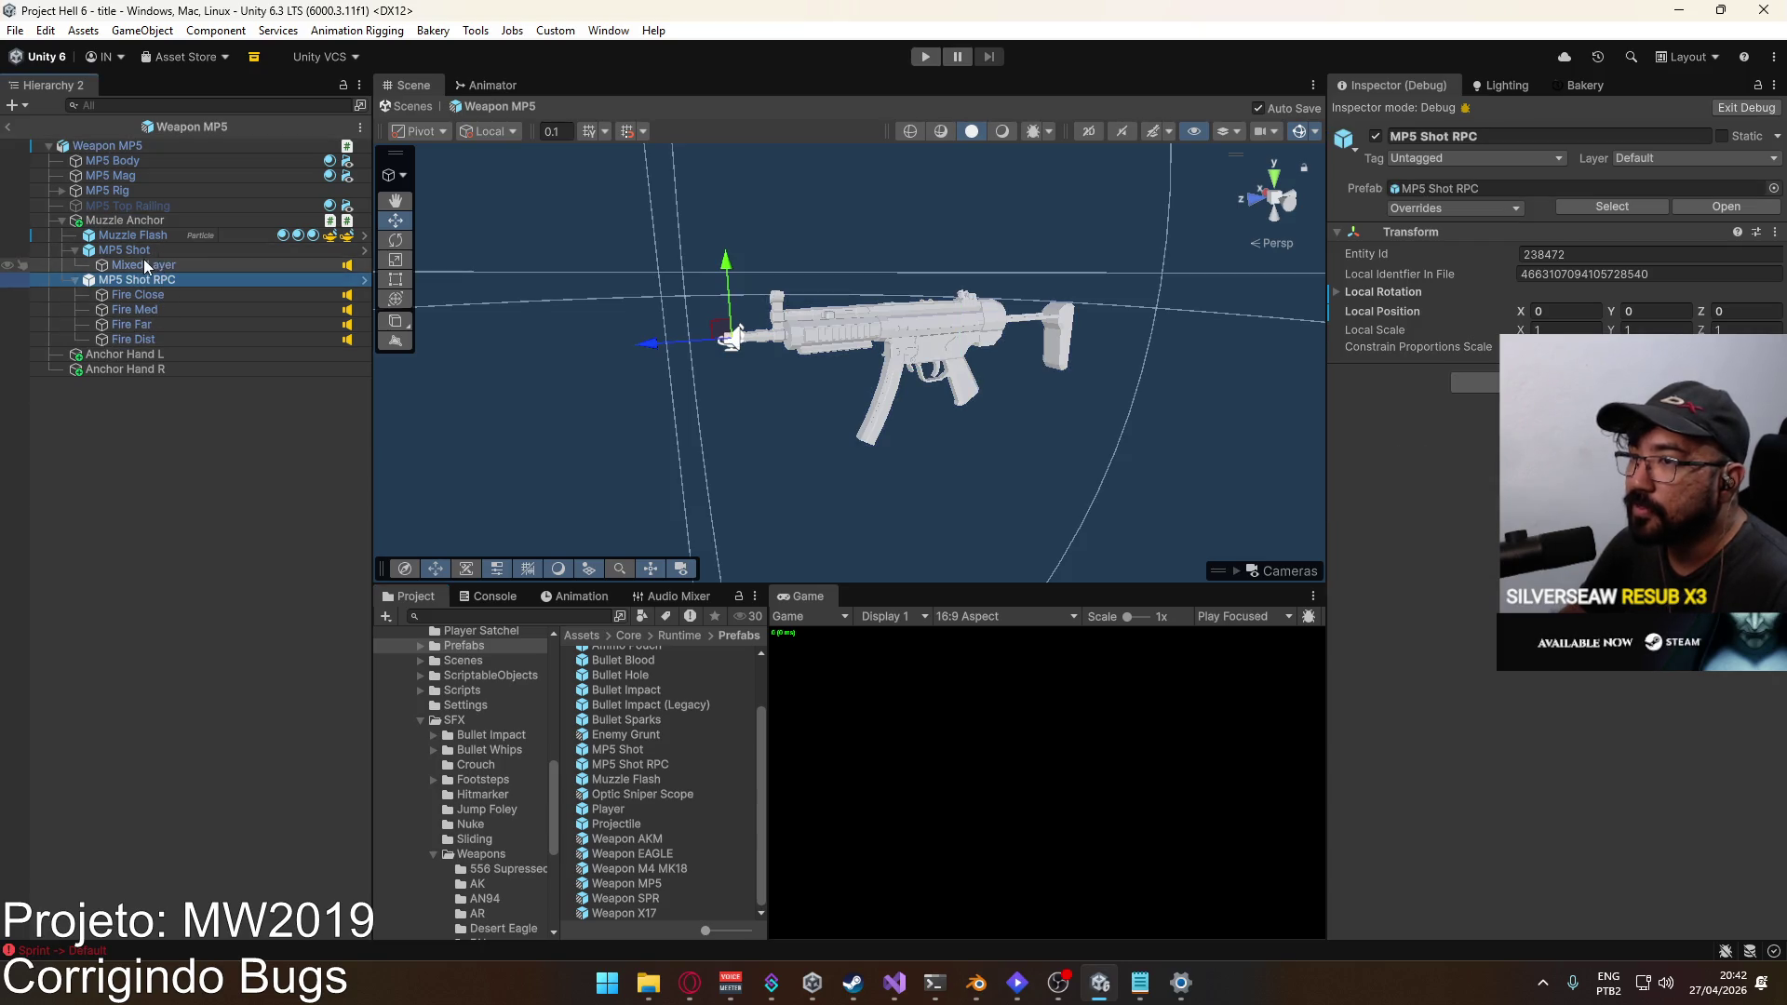
{"action": "left_click", "coordinate": [144, 264]}
{"action": "left_click", "coordinate": [148, 294]}
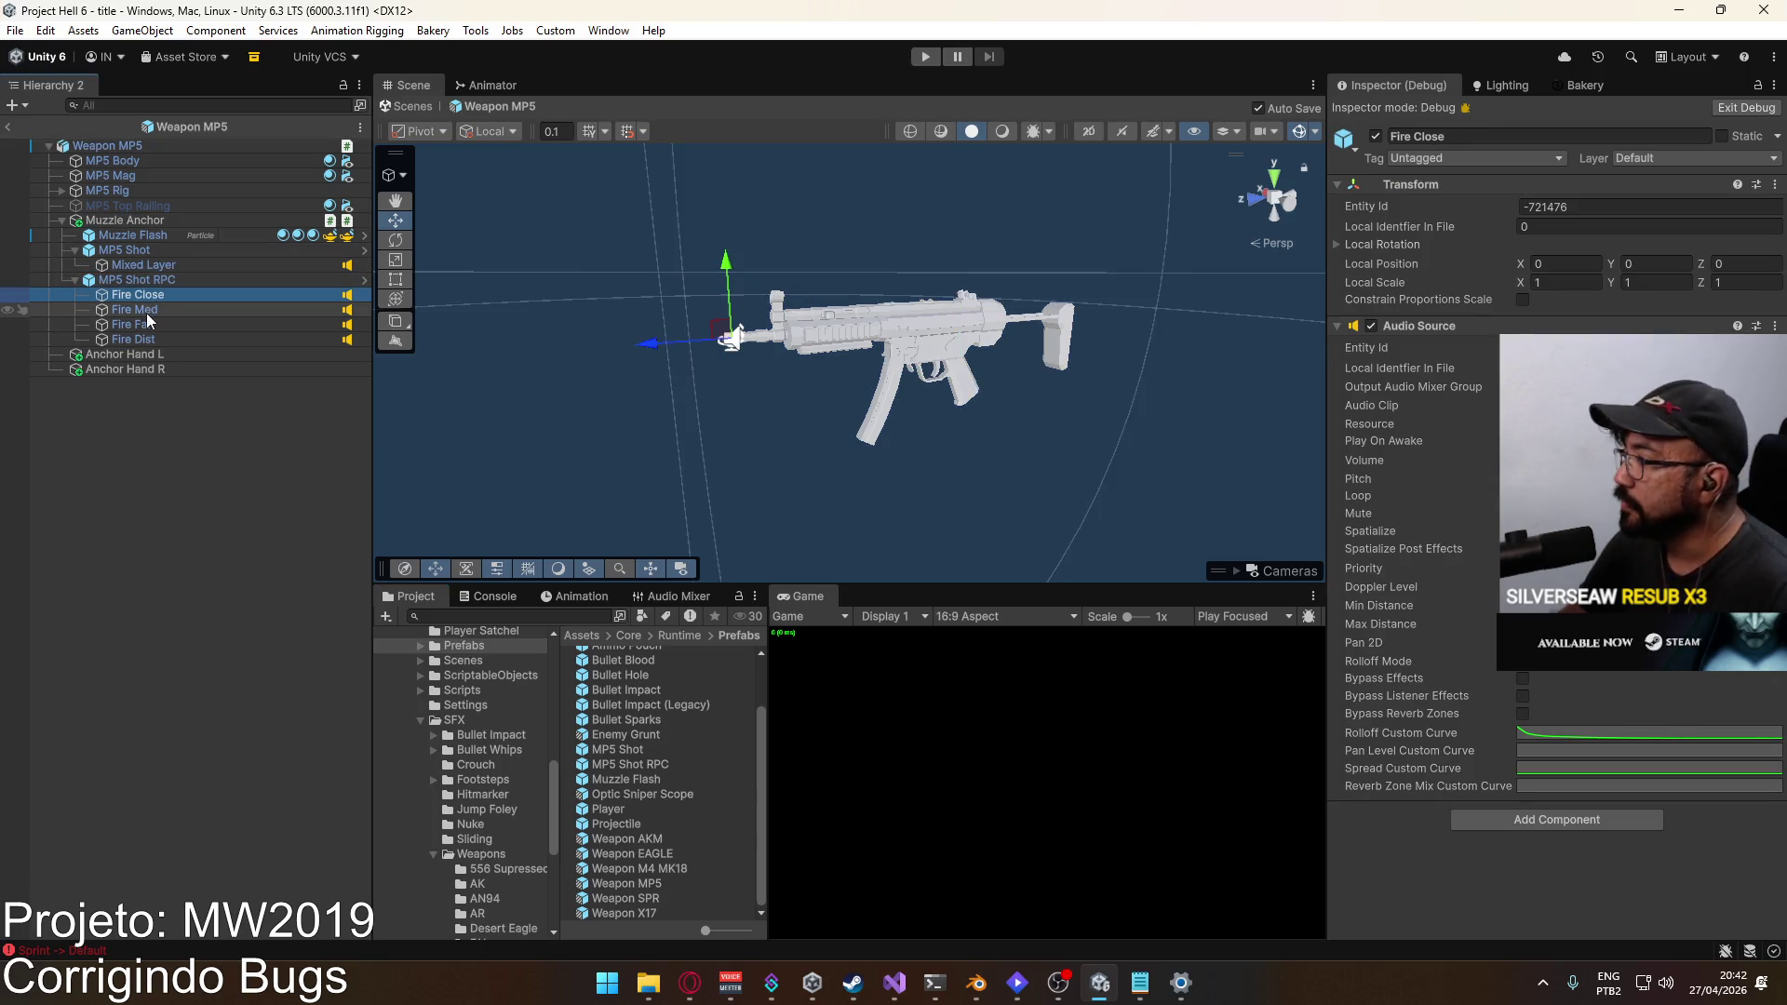
{"action": "left_click", "coordinate": [139, 339], "text": "shift"}
{"action": "right_click", "coordinate": [1564, 734]}
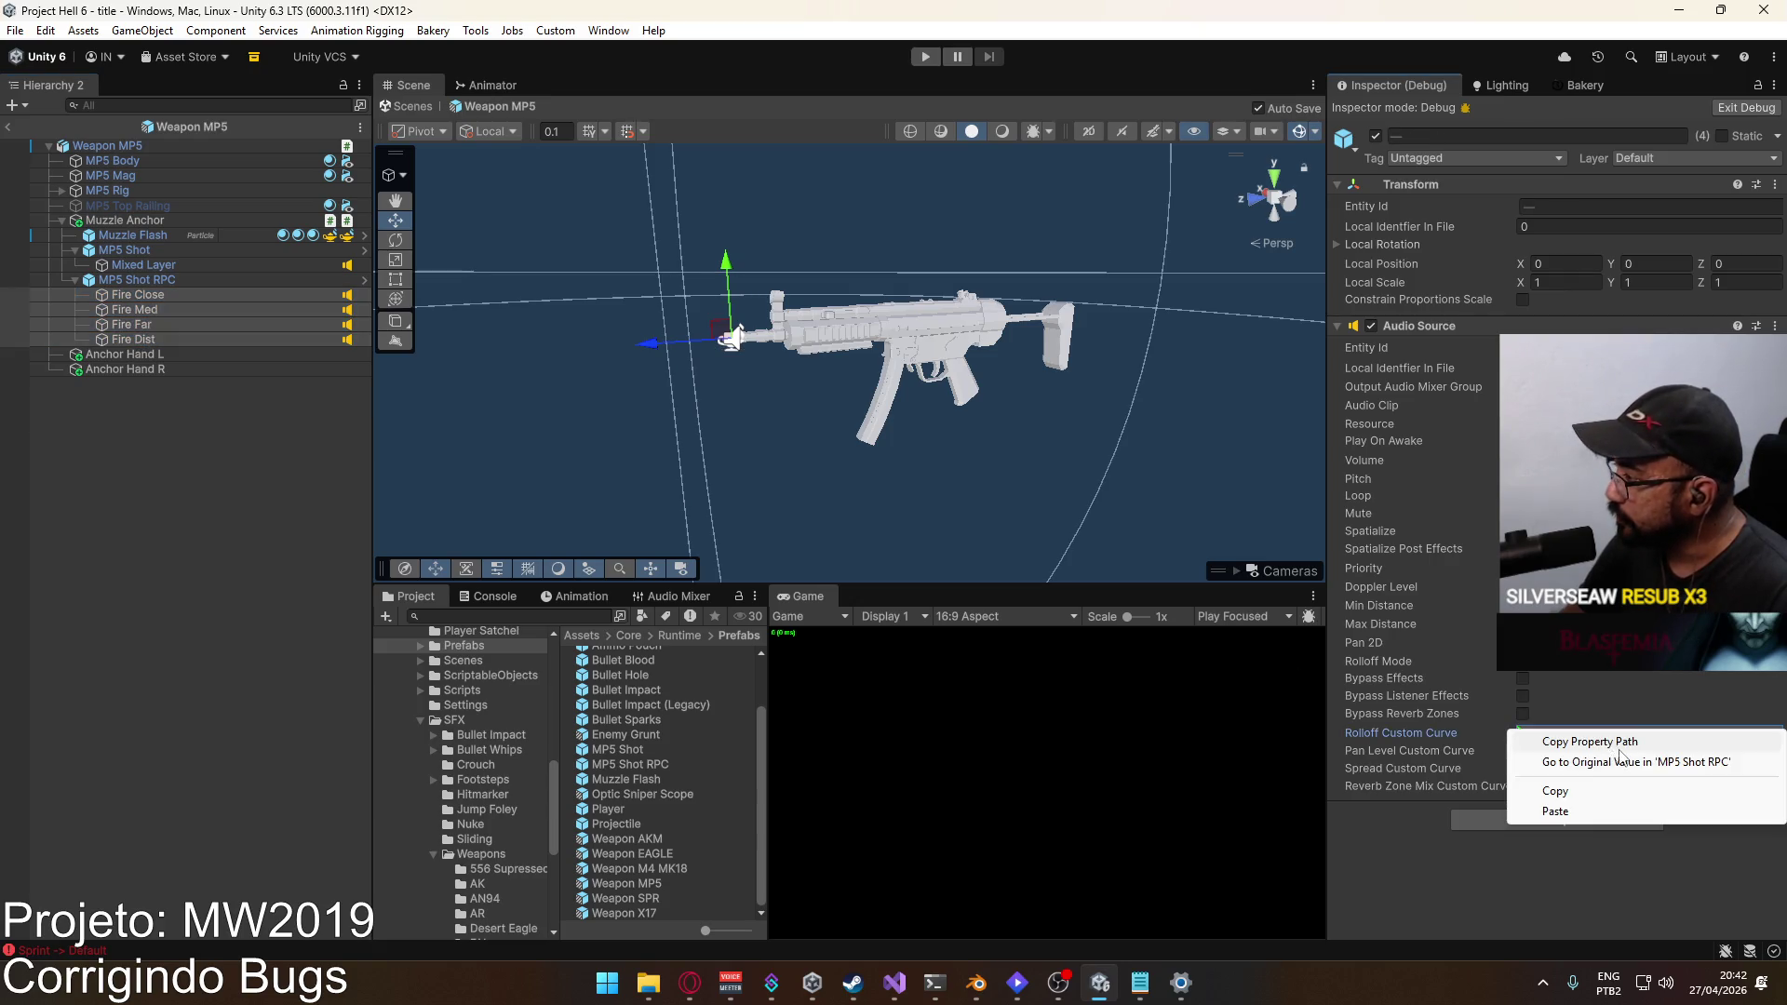
{"action": "left_click", "coordinate": [1556, 811]}
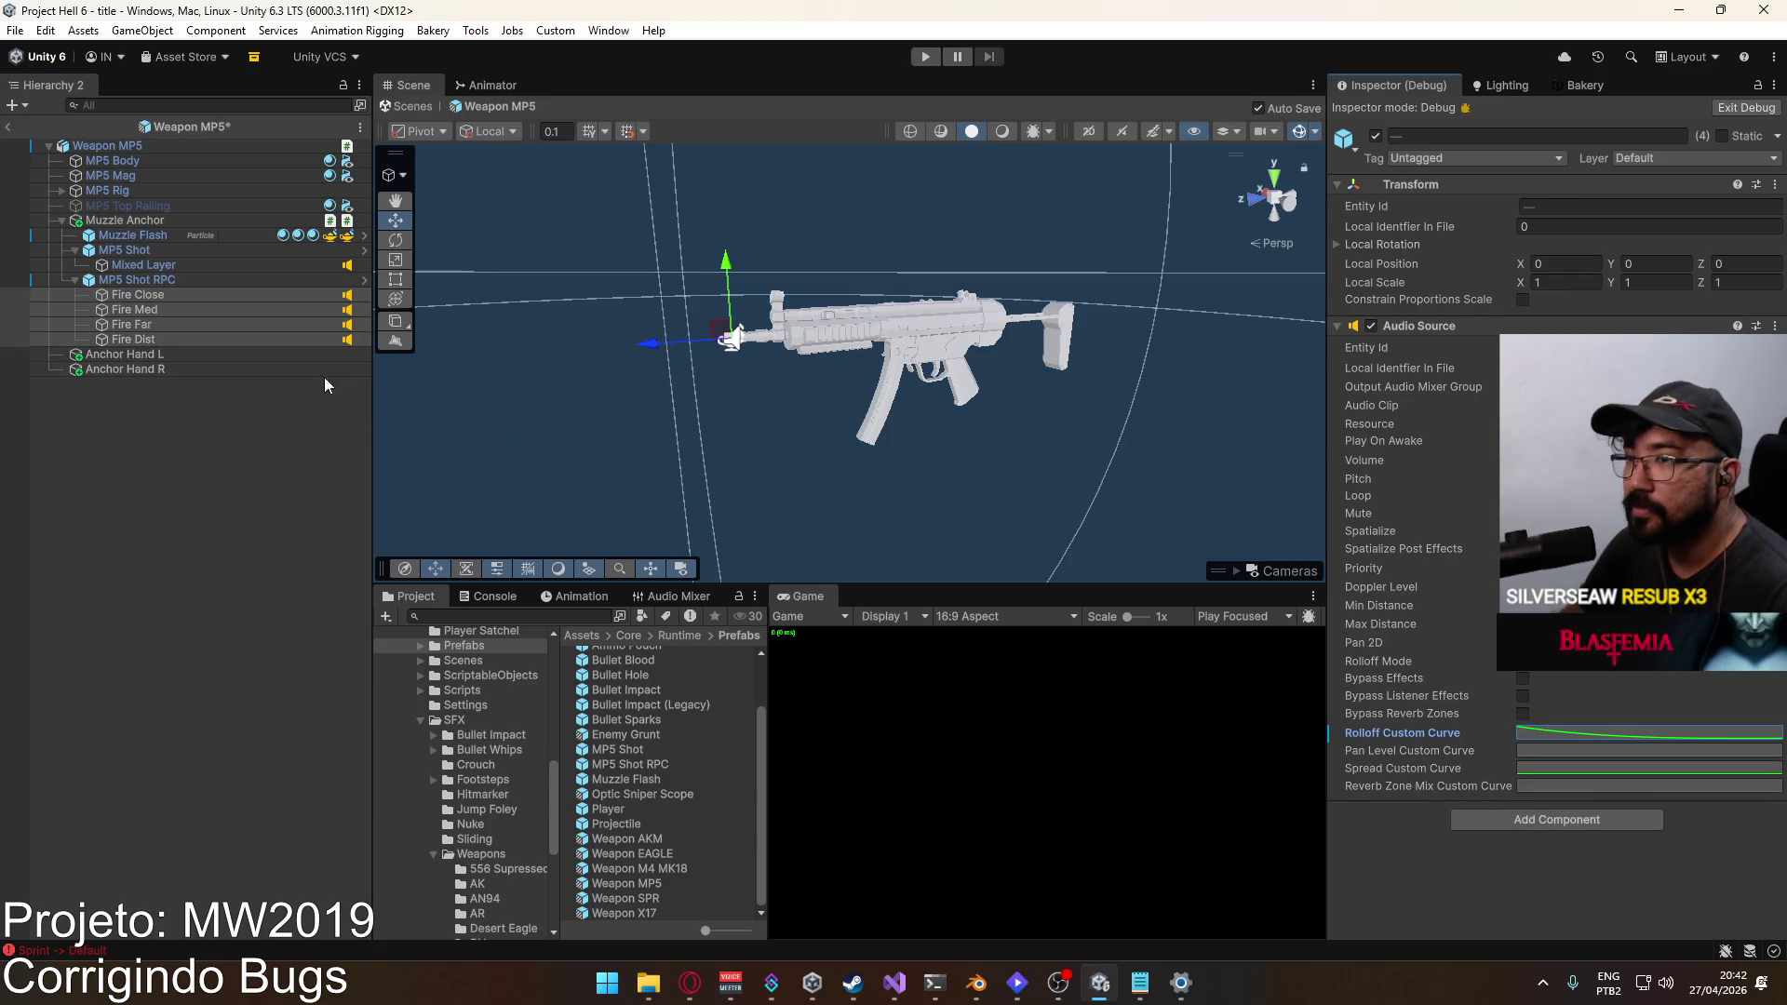
Step: Apply Fire Close's rolloff curve to the prefab 'MP5 Shot RPC'
{"action": "right_click", "coordinate": [1416, 734]}
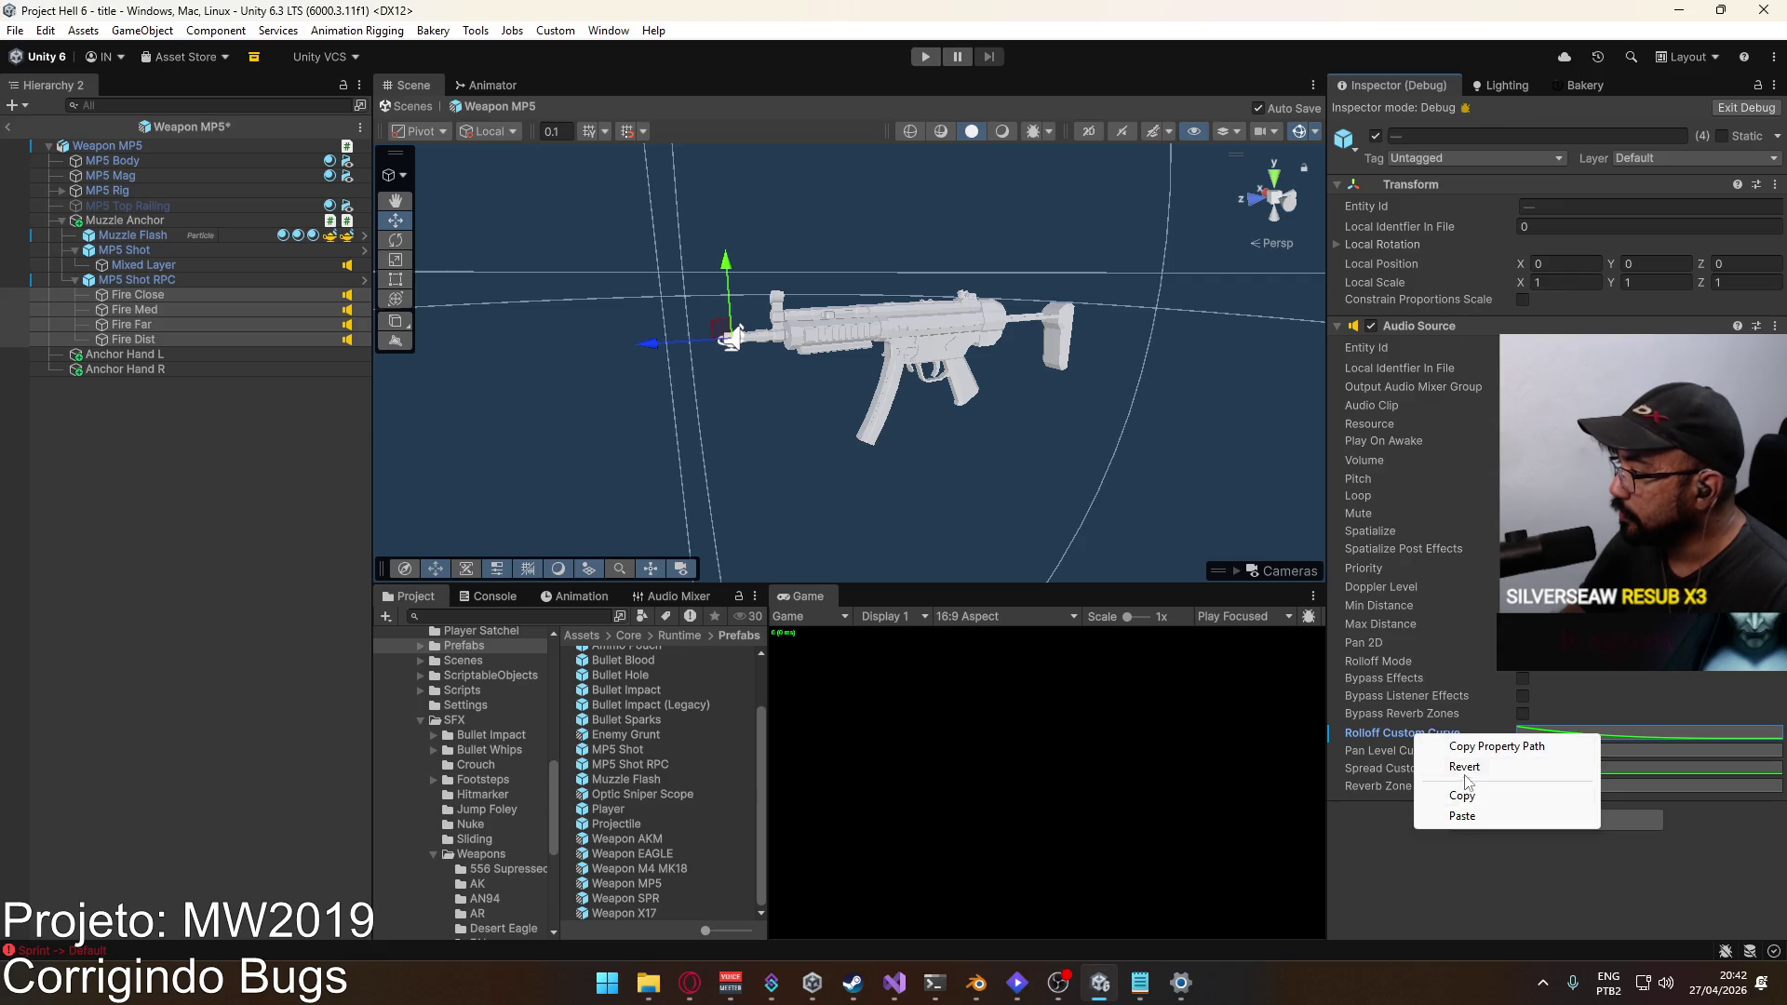
{"action": "left_click", "coordinate": [1438, 814]}
{"action": "right_click", "coordinate": [1399, 736]}
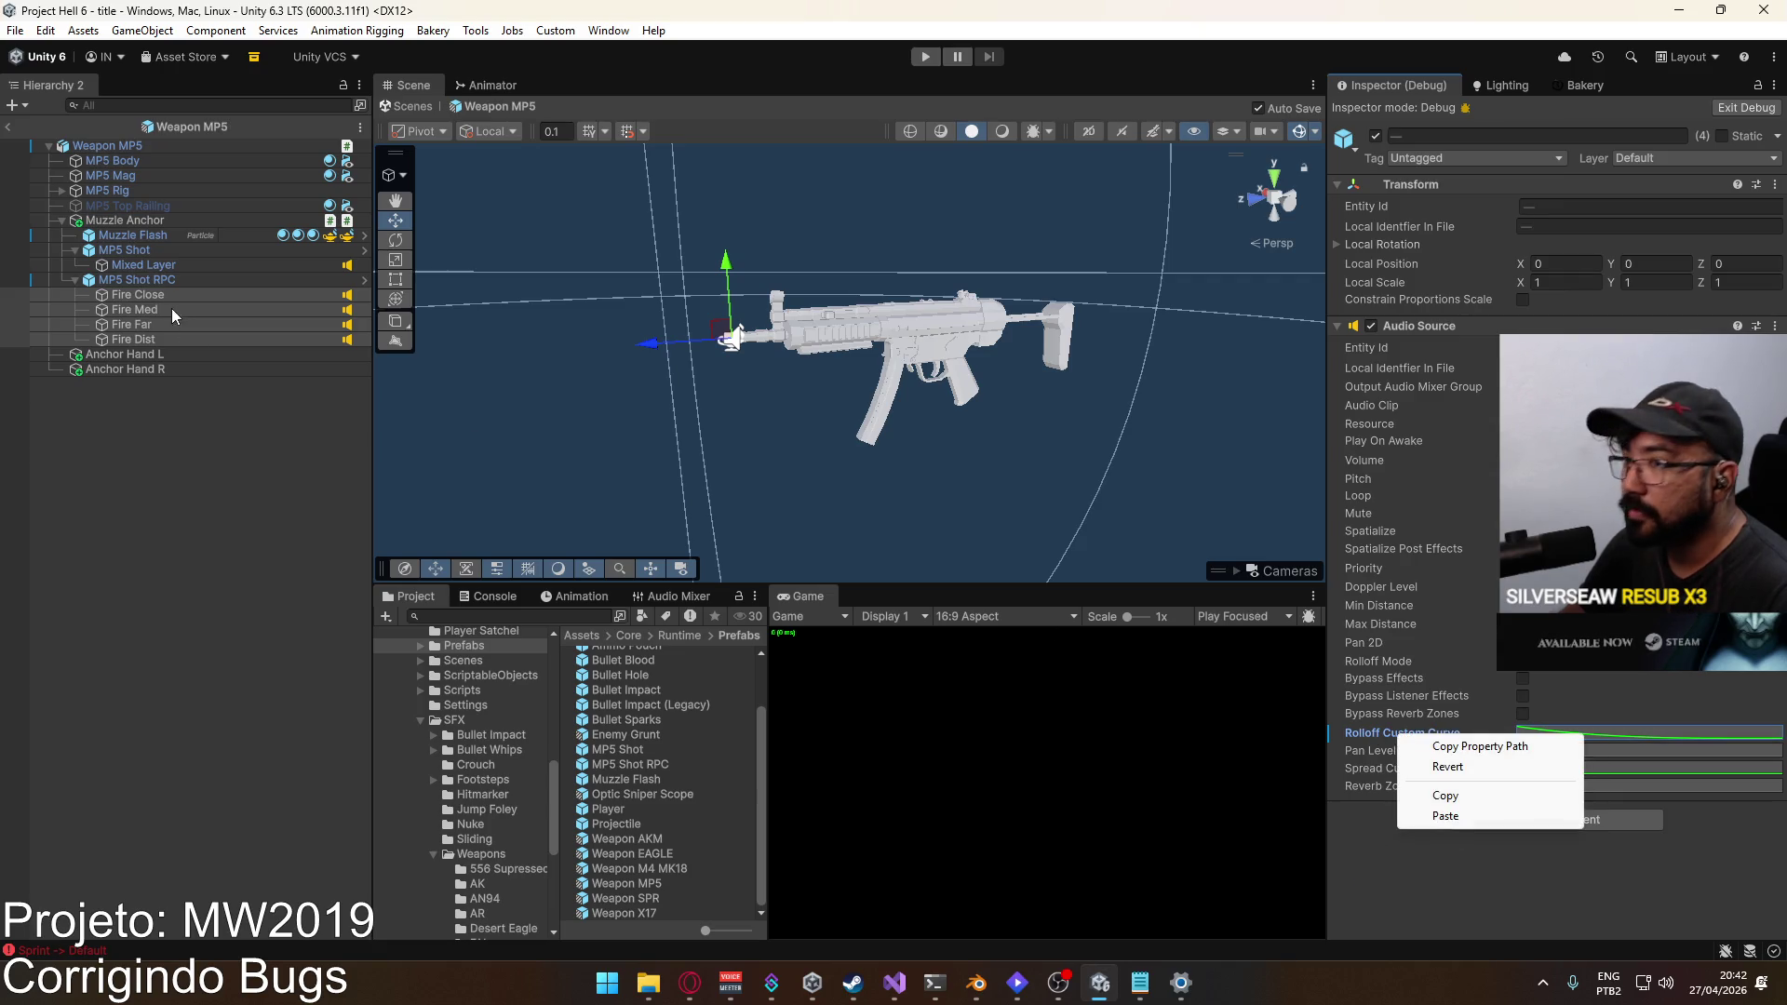
{"action": "left_click", "coordinate": [138, 294]}
{"action": "right_click", "coordinate": [1405, 733]}
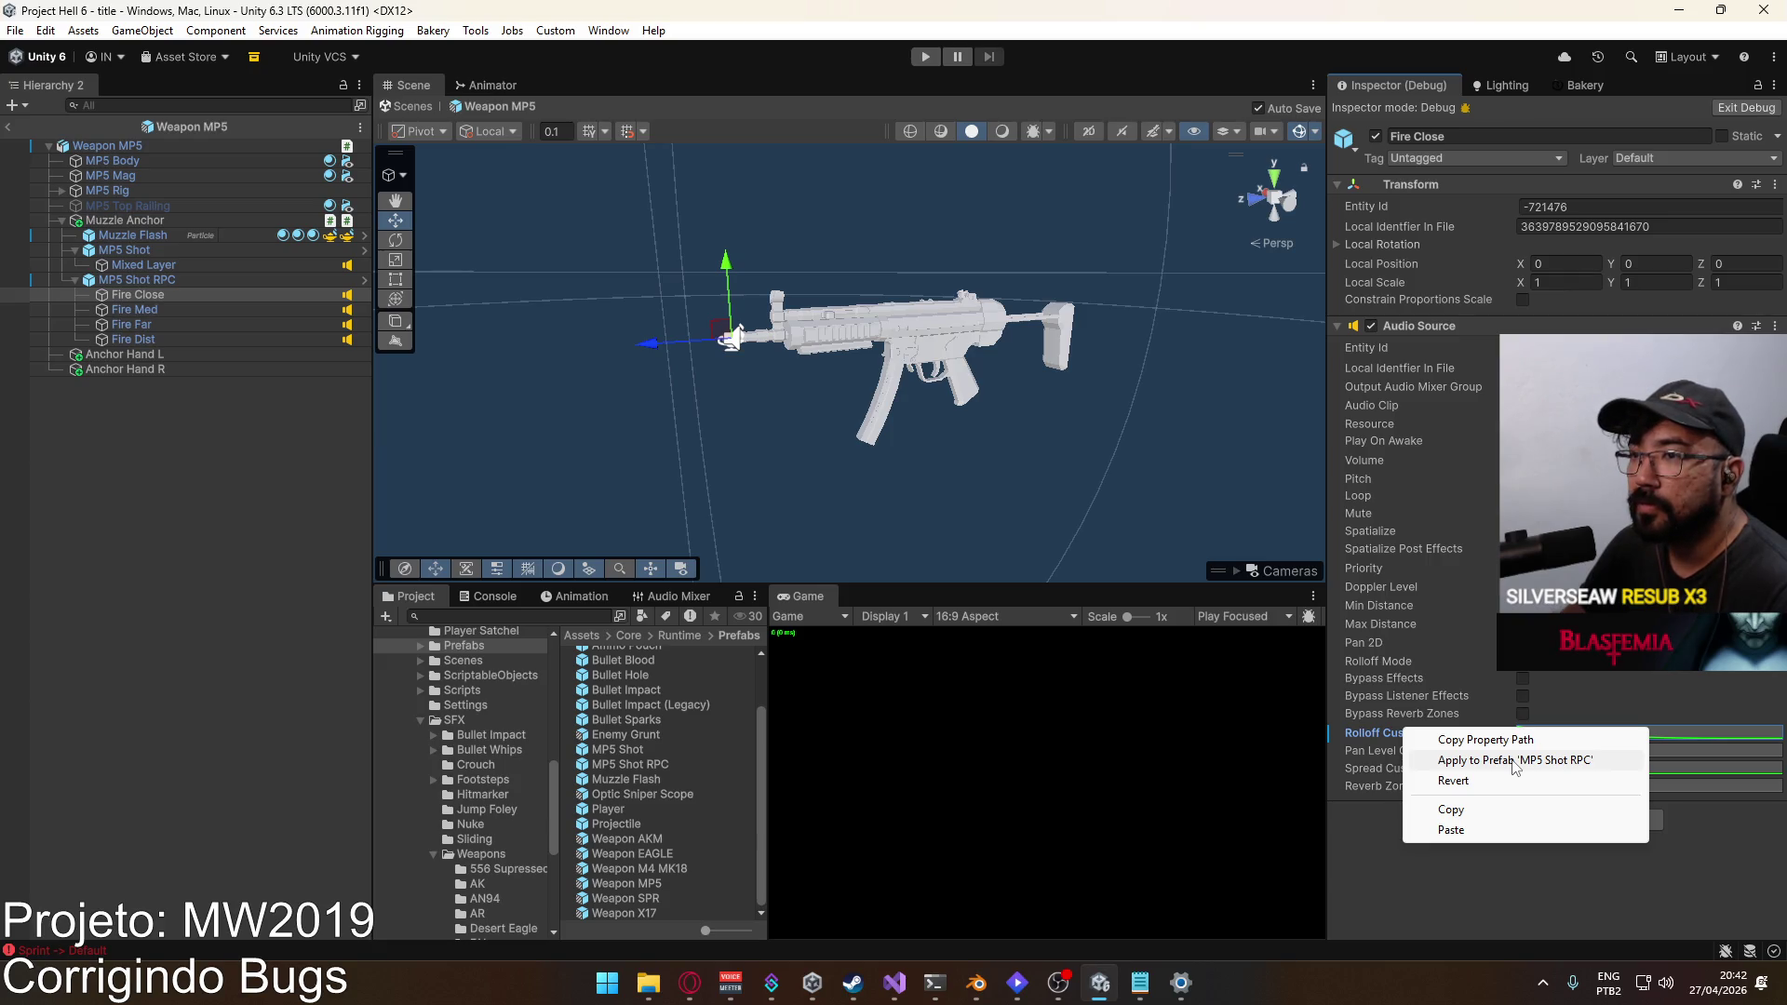
{"action": "left_click", "coordinate": [1512, 760]}
Step: Apply the Fire Med, Fire Far and Fire Dist rolloff curves to 'MP5 Shot RPC', then exit Weapon MP5
{"action": "left_click", "coordinate": [134, 309]}
{"action": "right_click", "coordinate": [1422, 735]}
{"action": "left_click", "coordinate": [1512, 760]}
{"action": "left_click", "coordinate": [131, 323]}
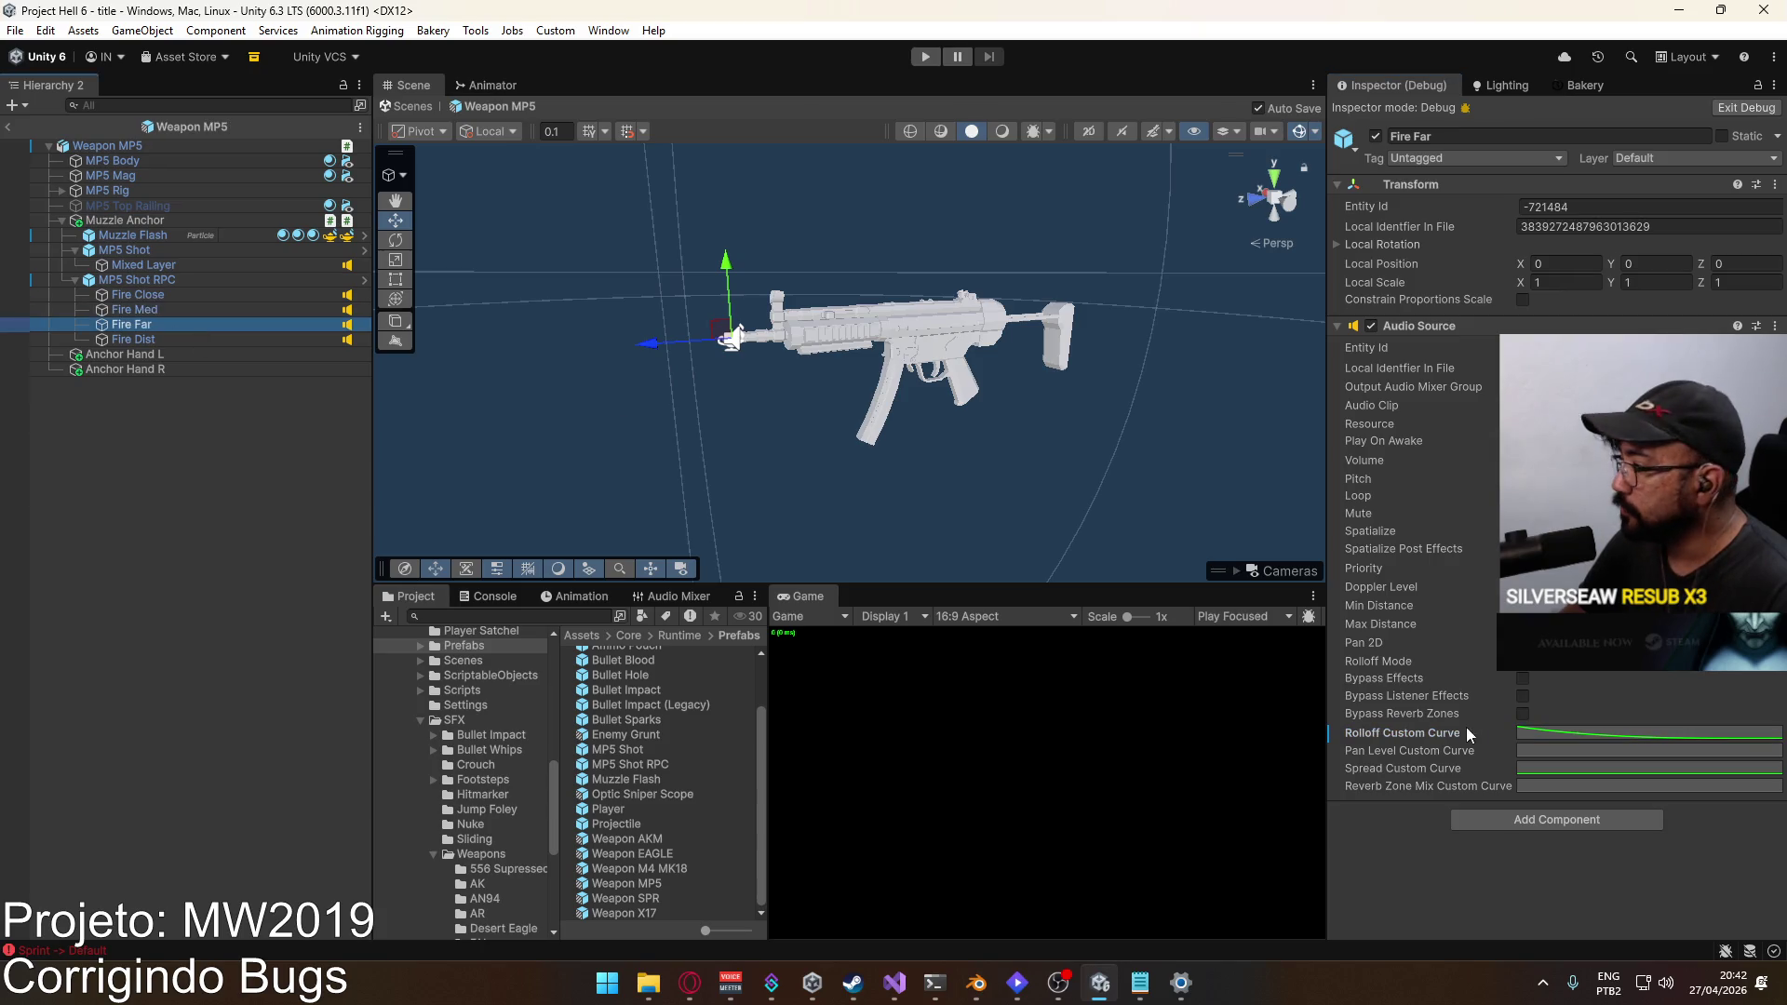
{"action": "right_click", "coordinate": [1468, 735]}
{"action": "left_click", "coordinate": [1512, 761]}
{"action": "left_click", "coordinate": [158, 341]}
{"action": "right_click", "coordinate": [1415, 735]}
{"action": "left_click", "coordinate": [1512, 761]}
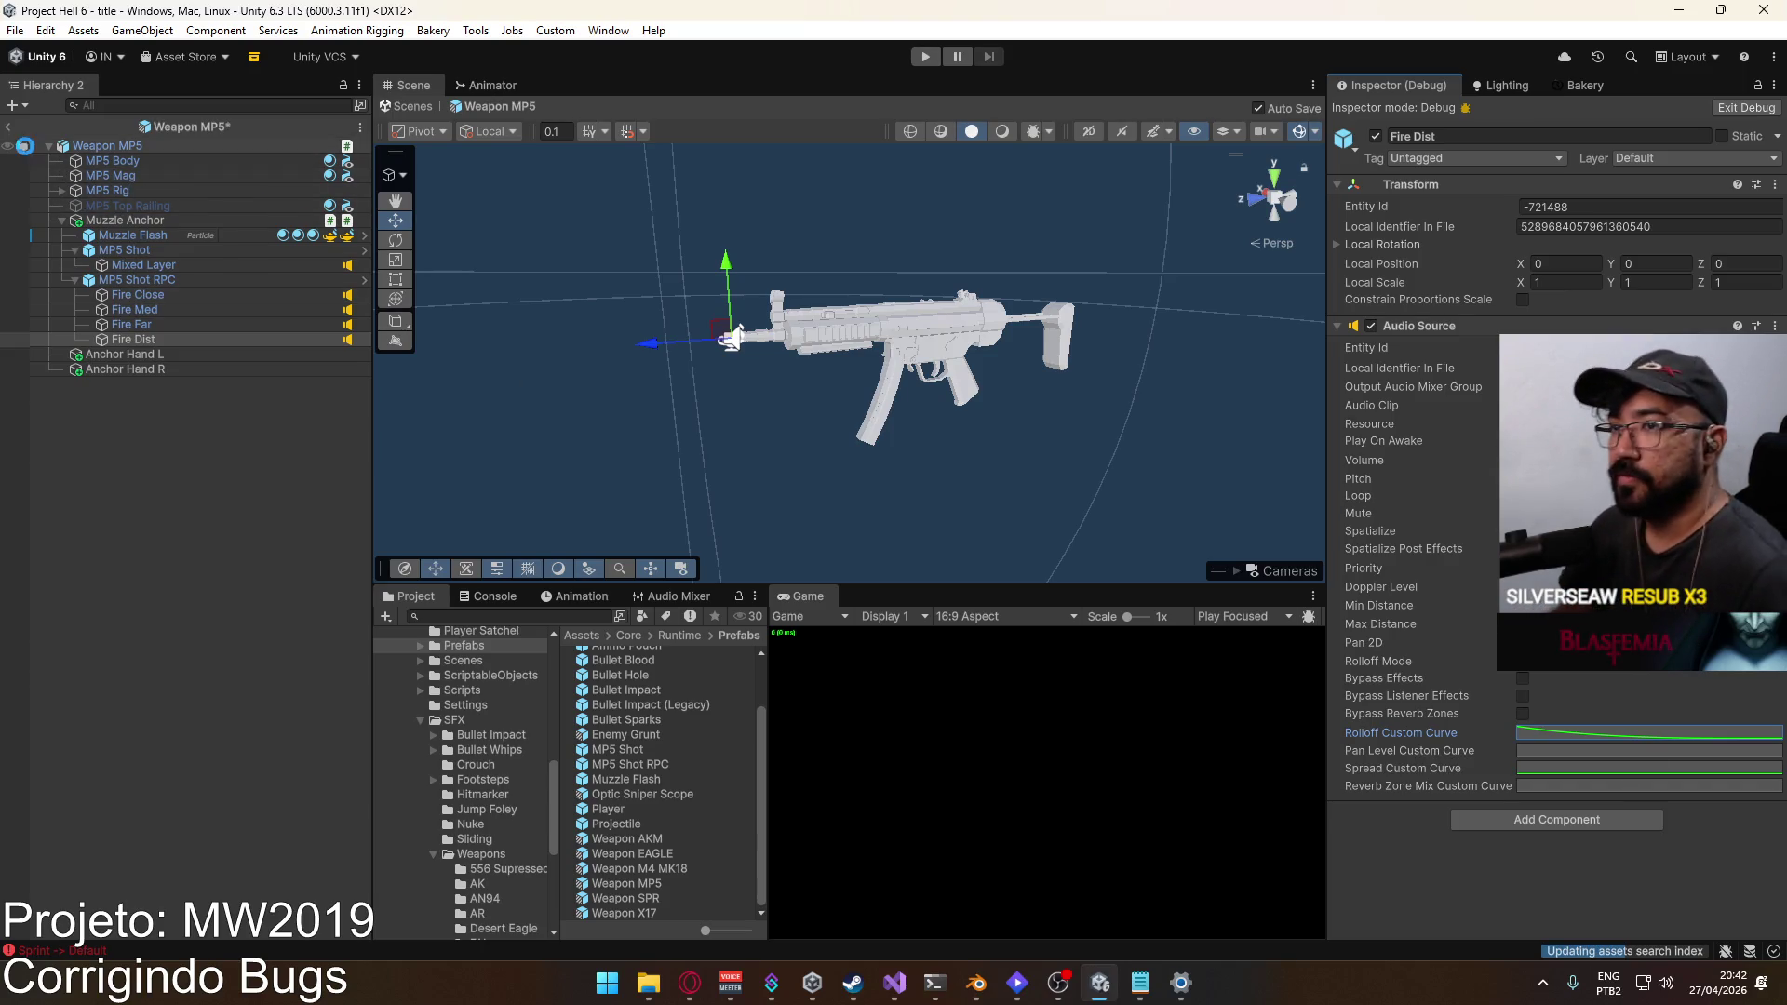
{"action": "left_click", "coordinate": [8, 127]}
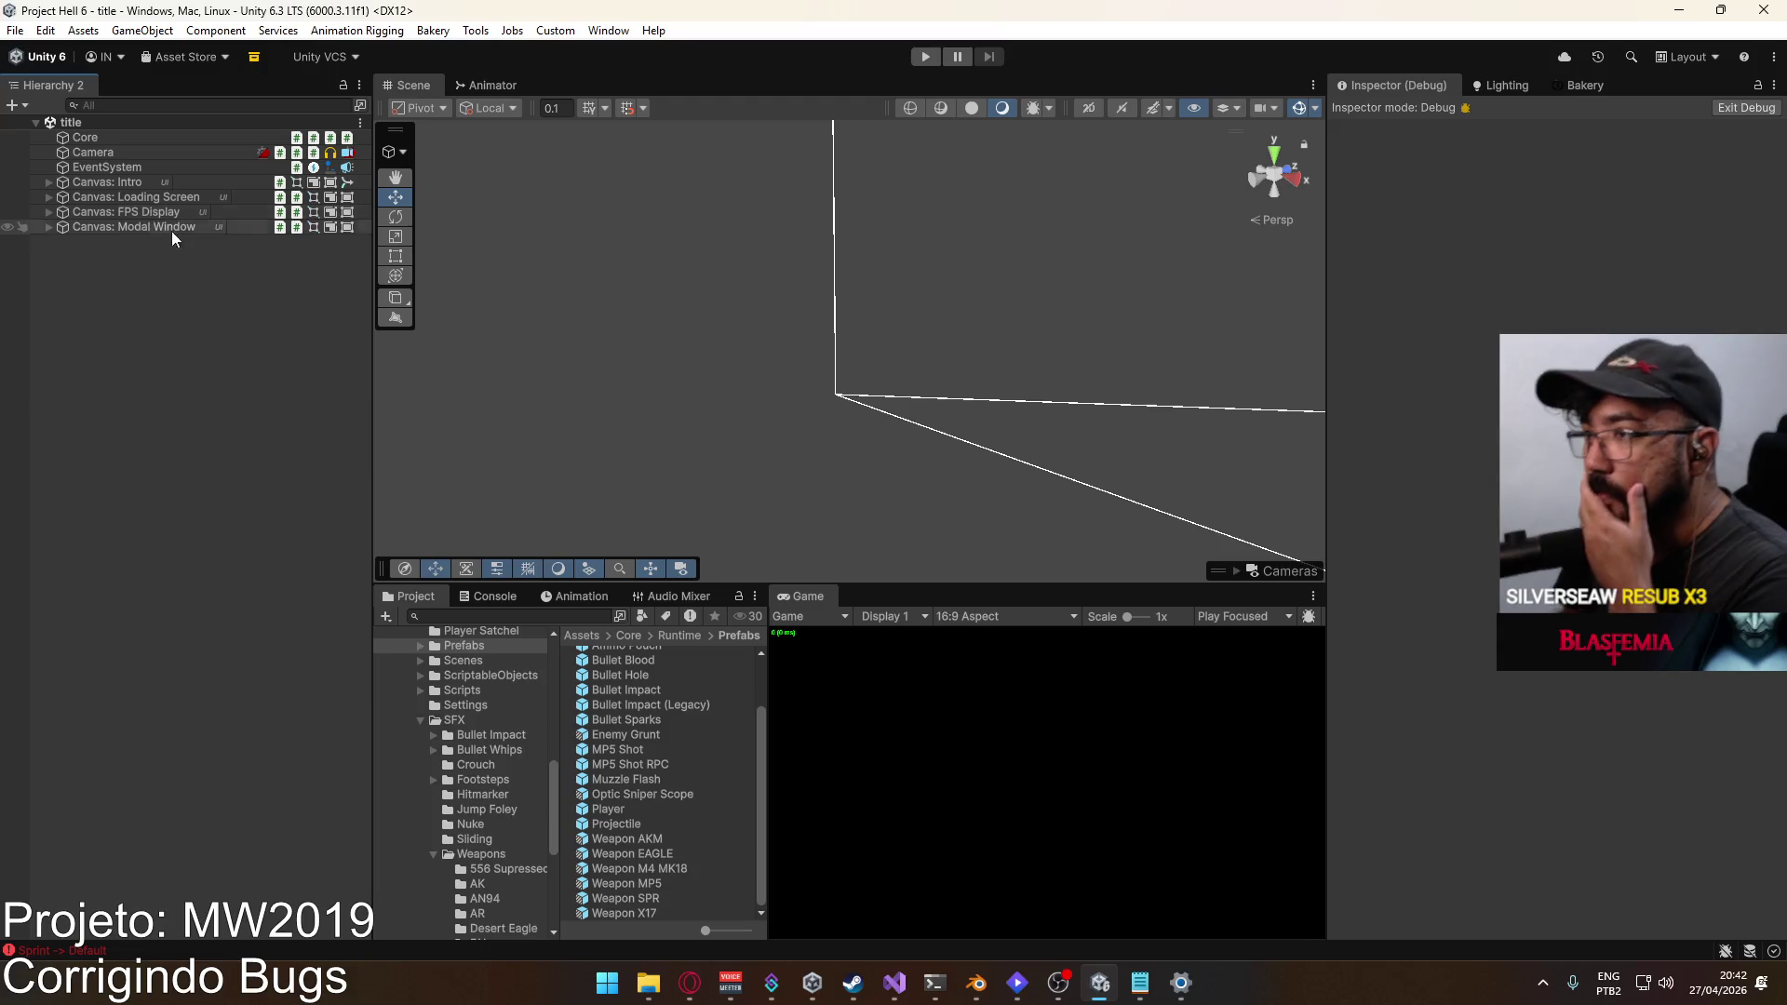
Step: Briefly view the MP5 Shot prefab, then open the Weapon X17 prefab
{"action": "double_click", "coordinate": [630, 751]}
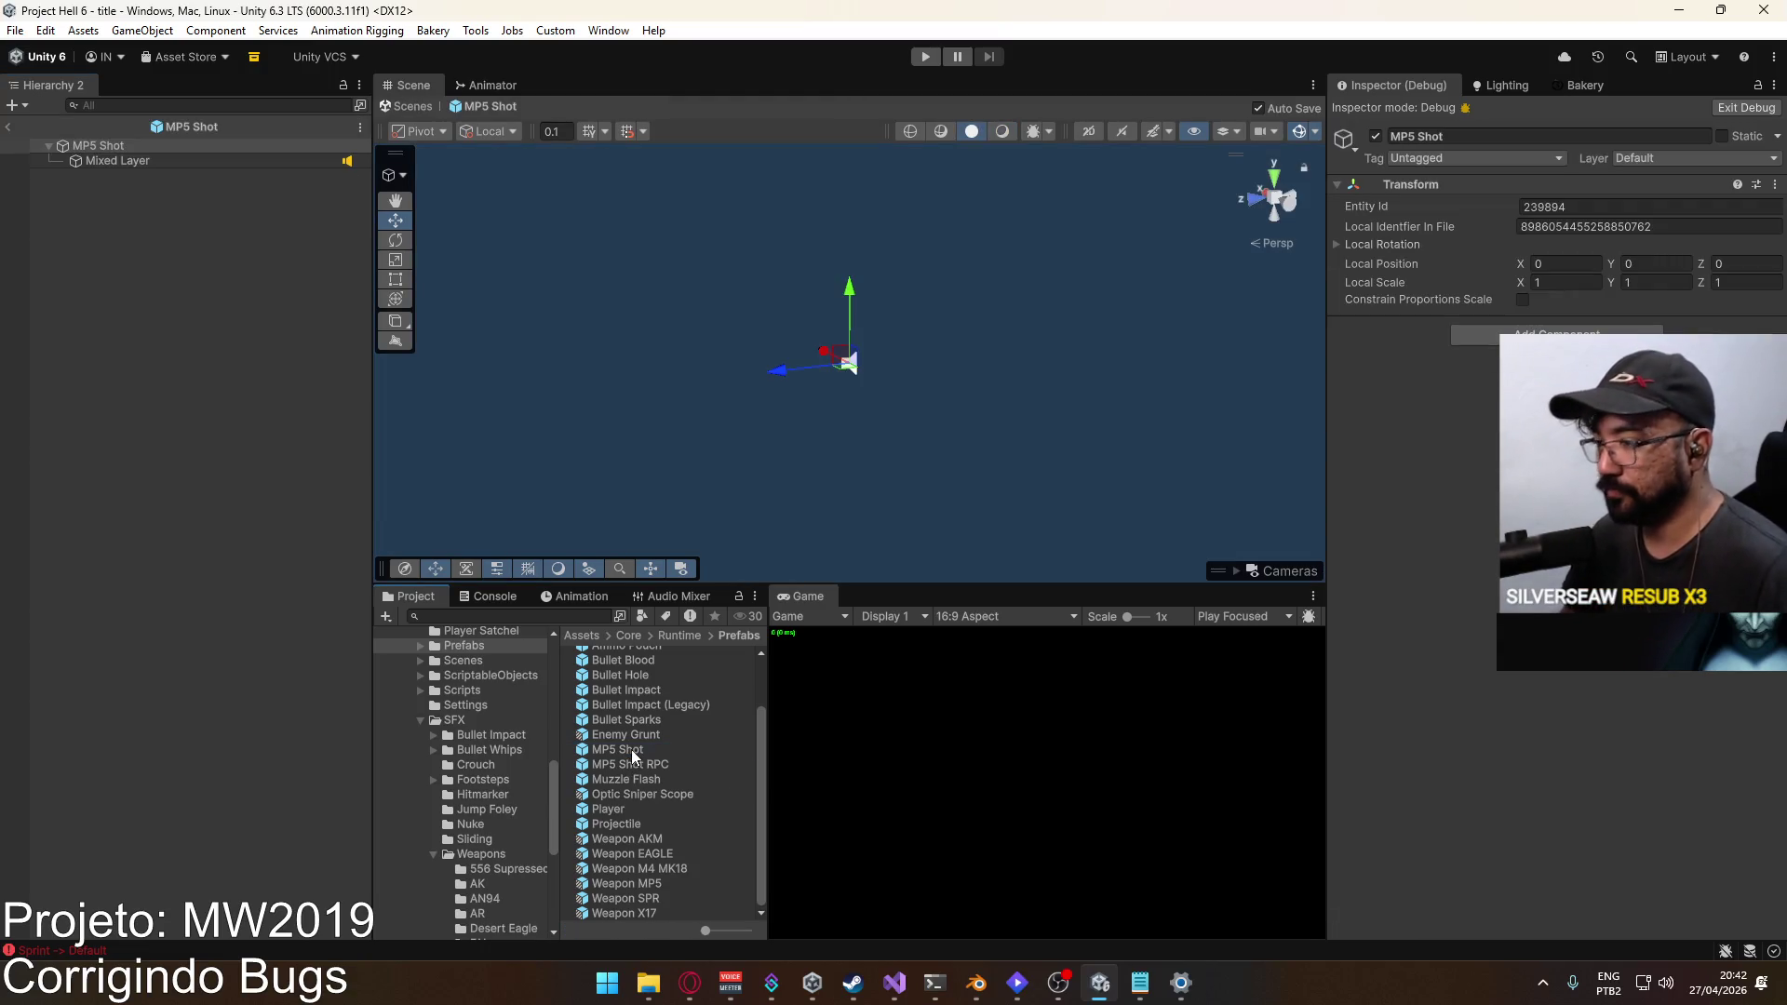
{"action": "left_click", "coordinate": [9, 126]}
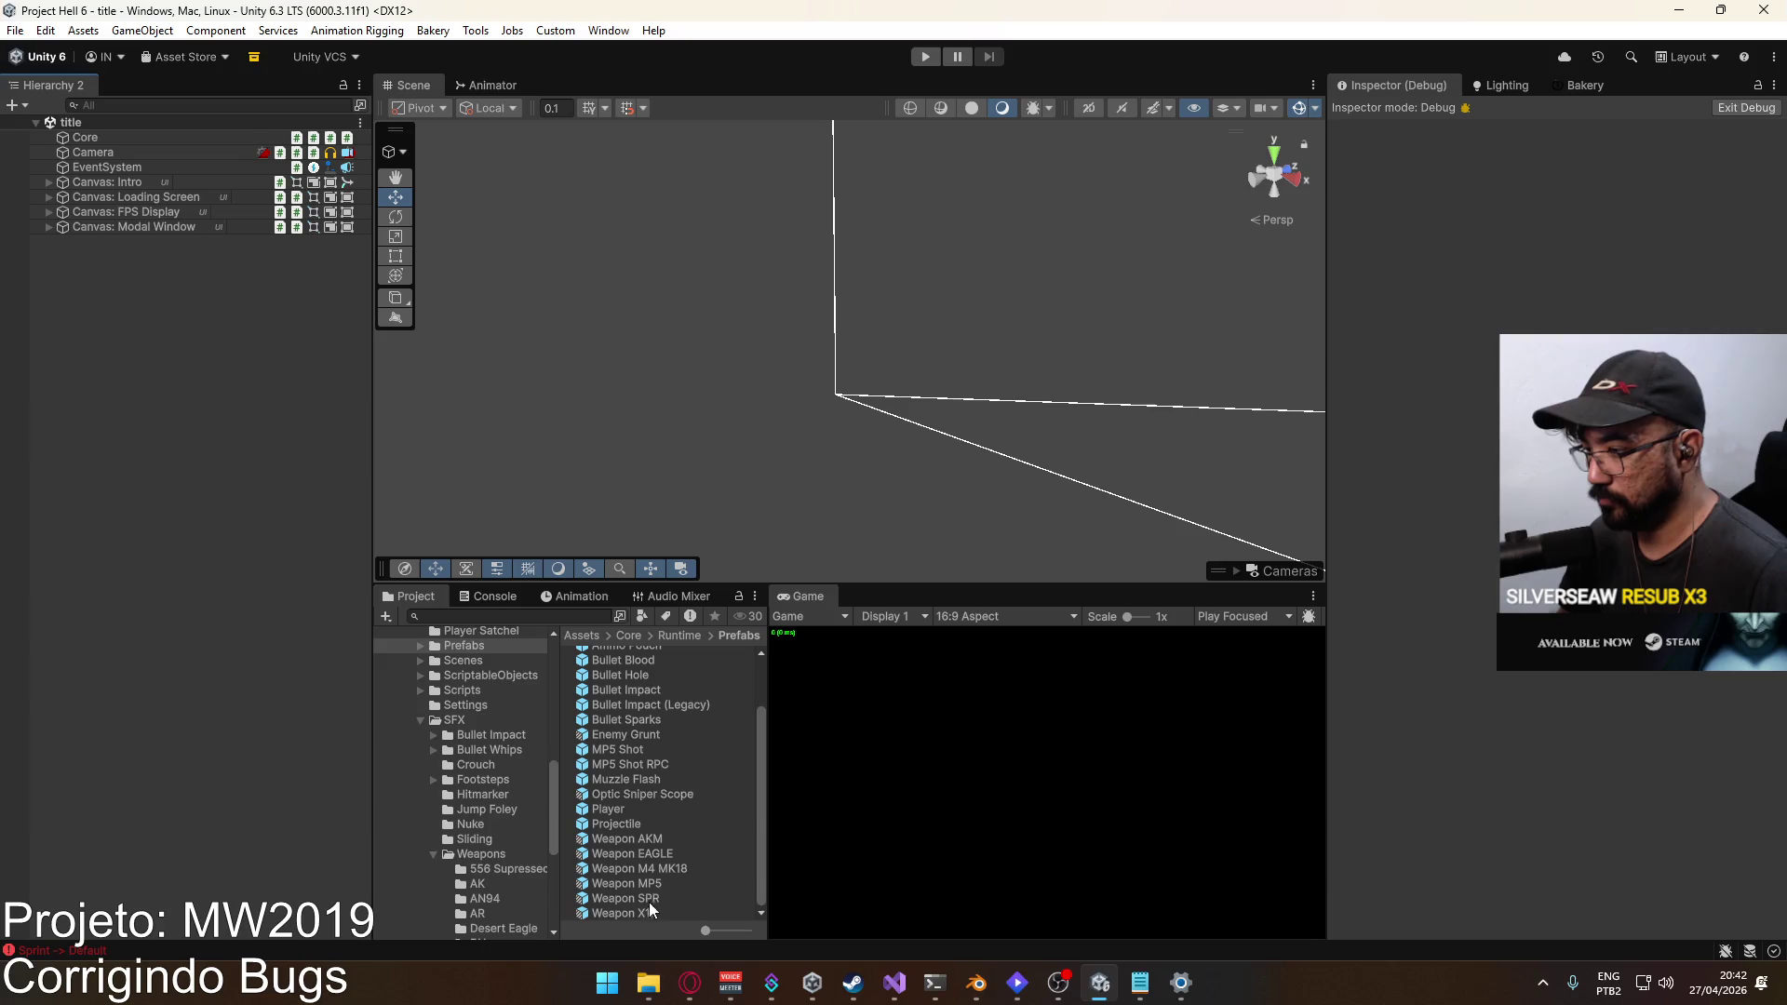
{"action": "double_click", "coordinate": [646, 911]}
Step: Replace the X17 Shot object with the MP5 Shot prefab
{"action": "left_click", "coordinate": [152, 265]}
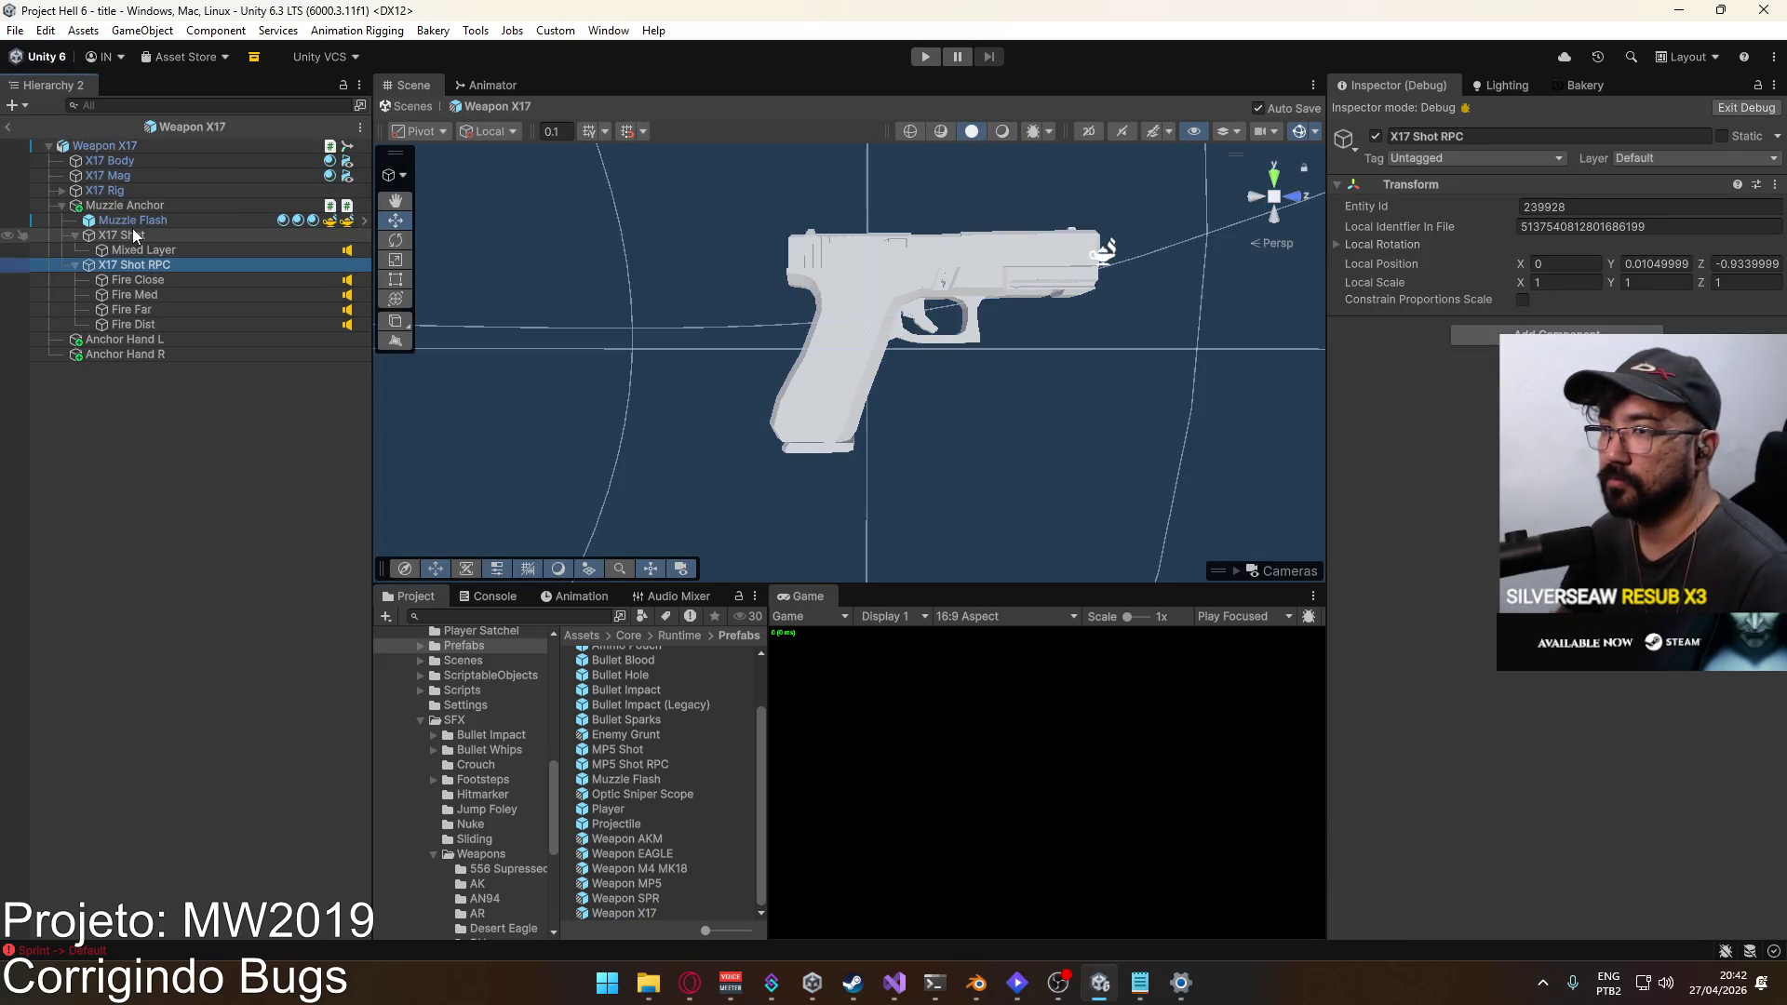
{"action": "right_click", "coordinate": [133, 233]}
{"action": "mouse_move", "coordinate": [419, 419]}
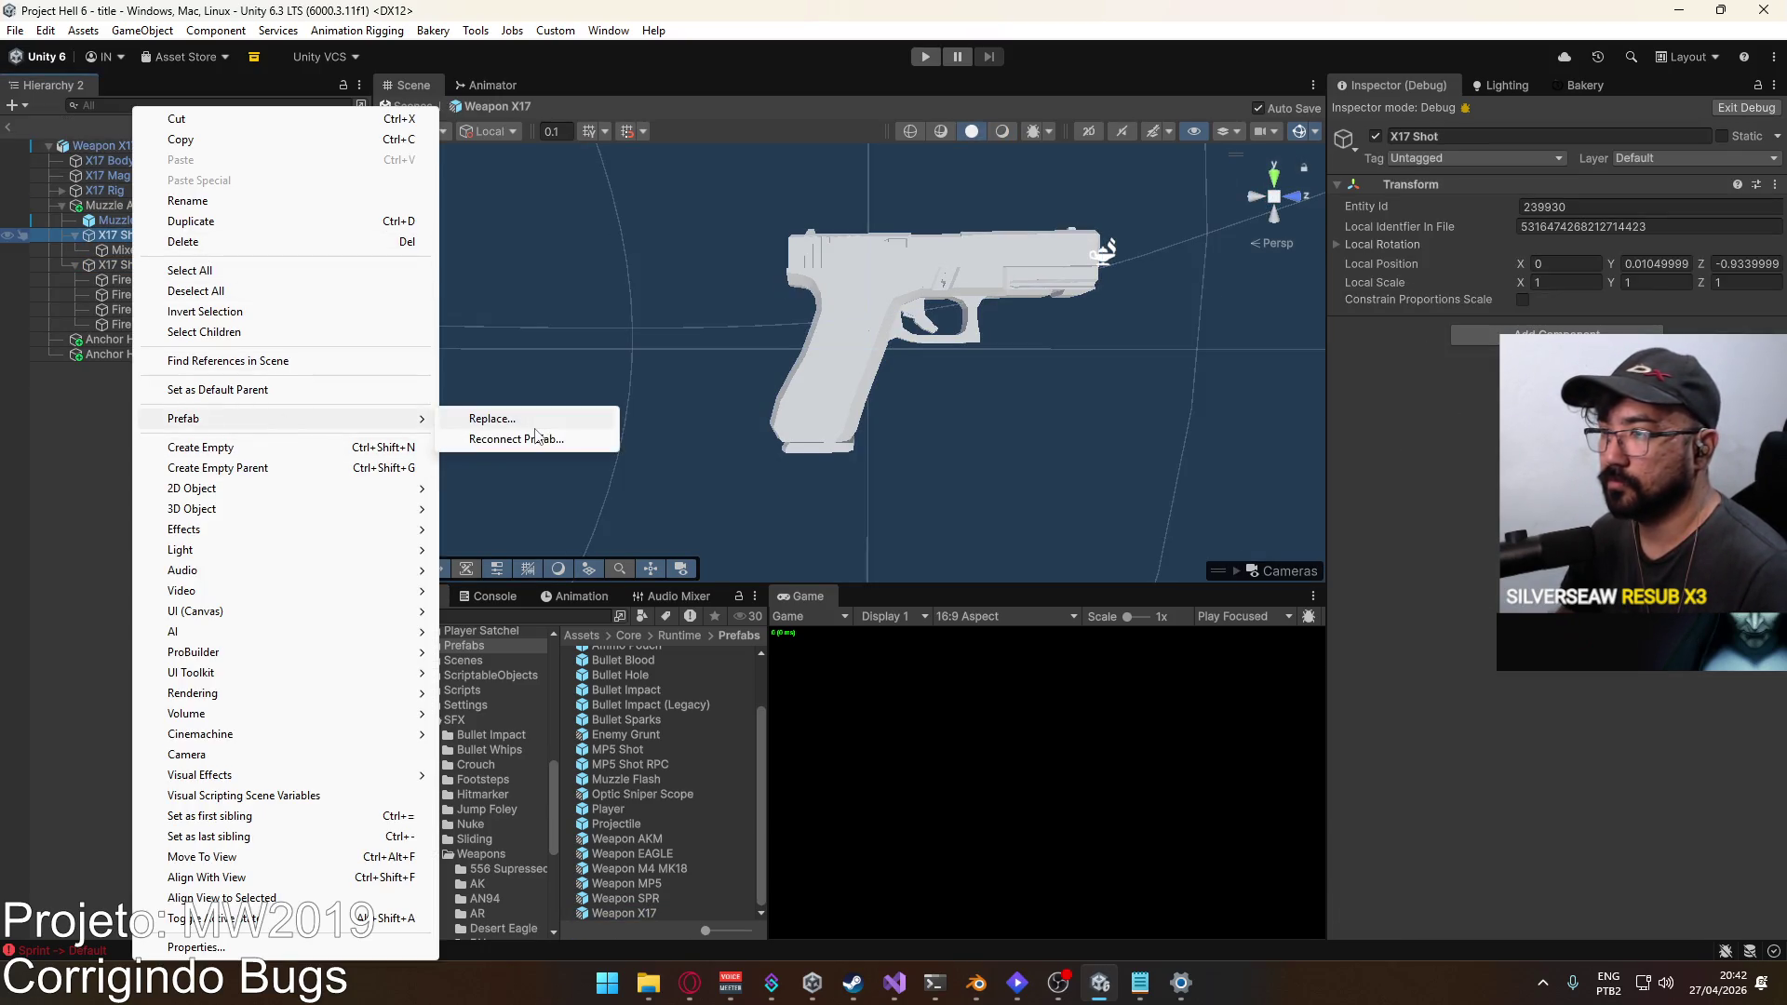
{"action": "left_click", "coordinate": [567, 419]}
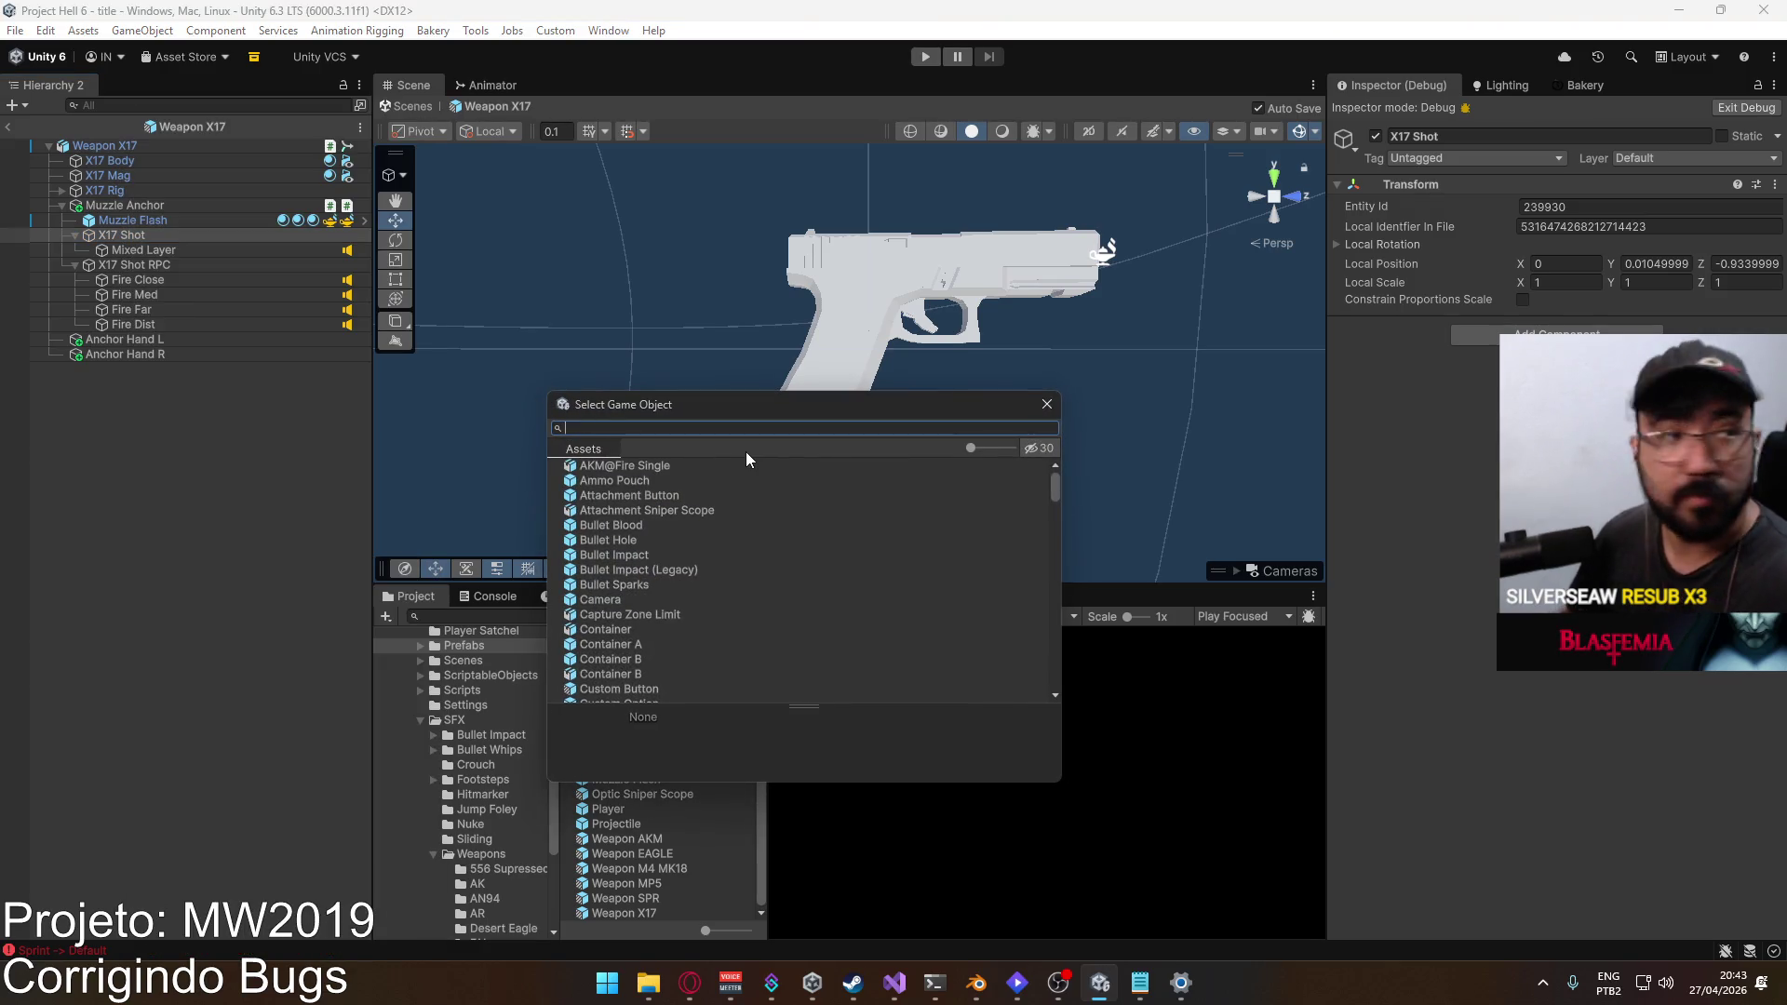
{"action": "type", "text": "x17"}
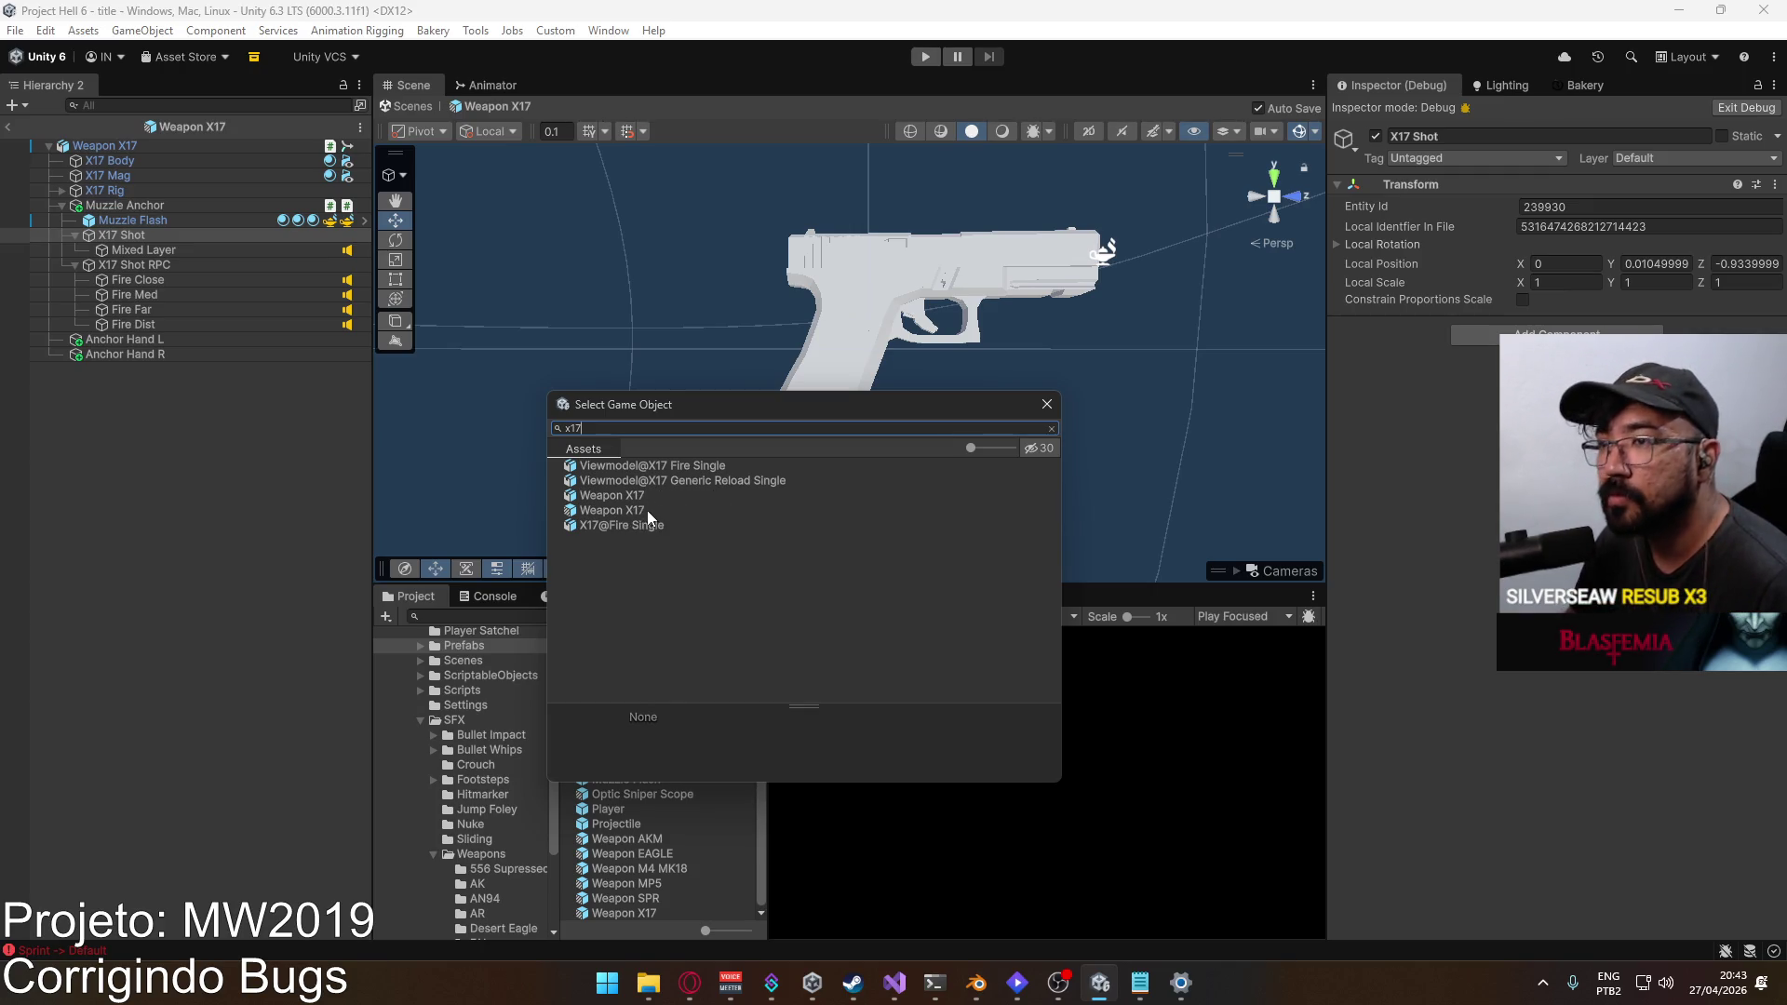
{"action": "key", "text": "BackSpace"}
{"action": "key", "text": "BackSpace"}
{"action": "key", "text": "BackSpace"}
{"action": "type", "text": "mp5"}
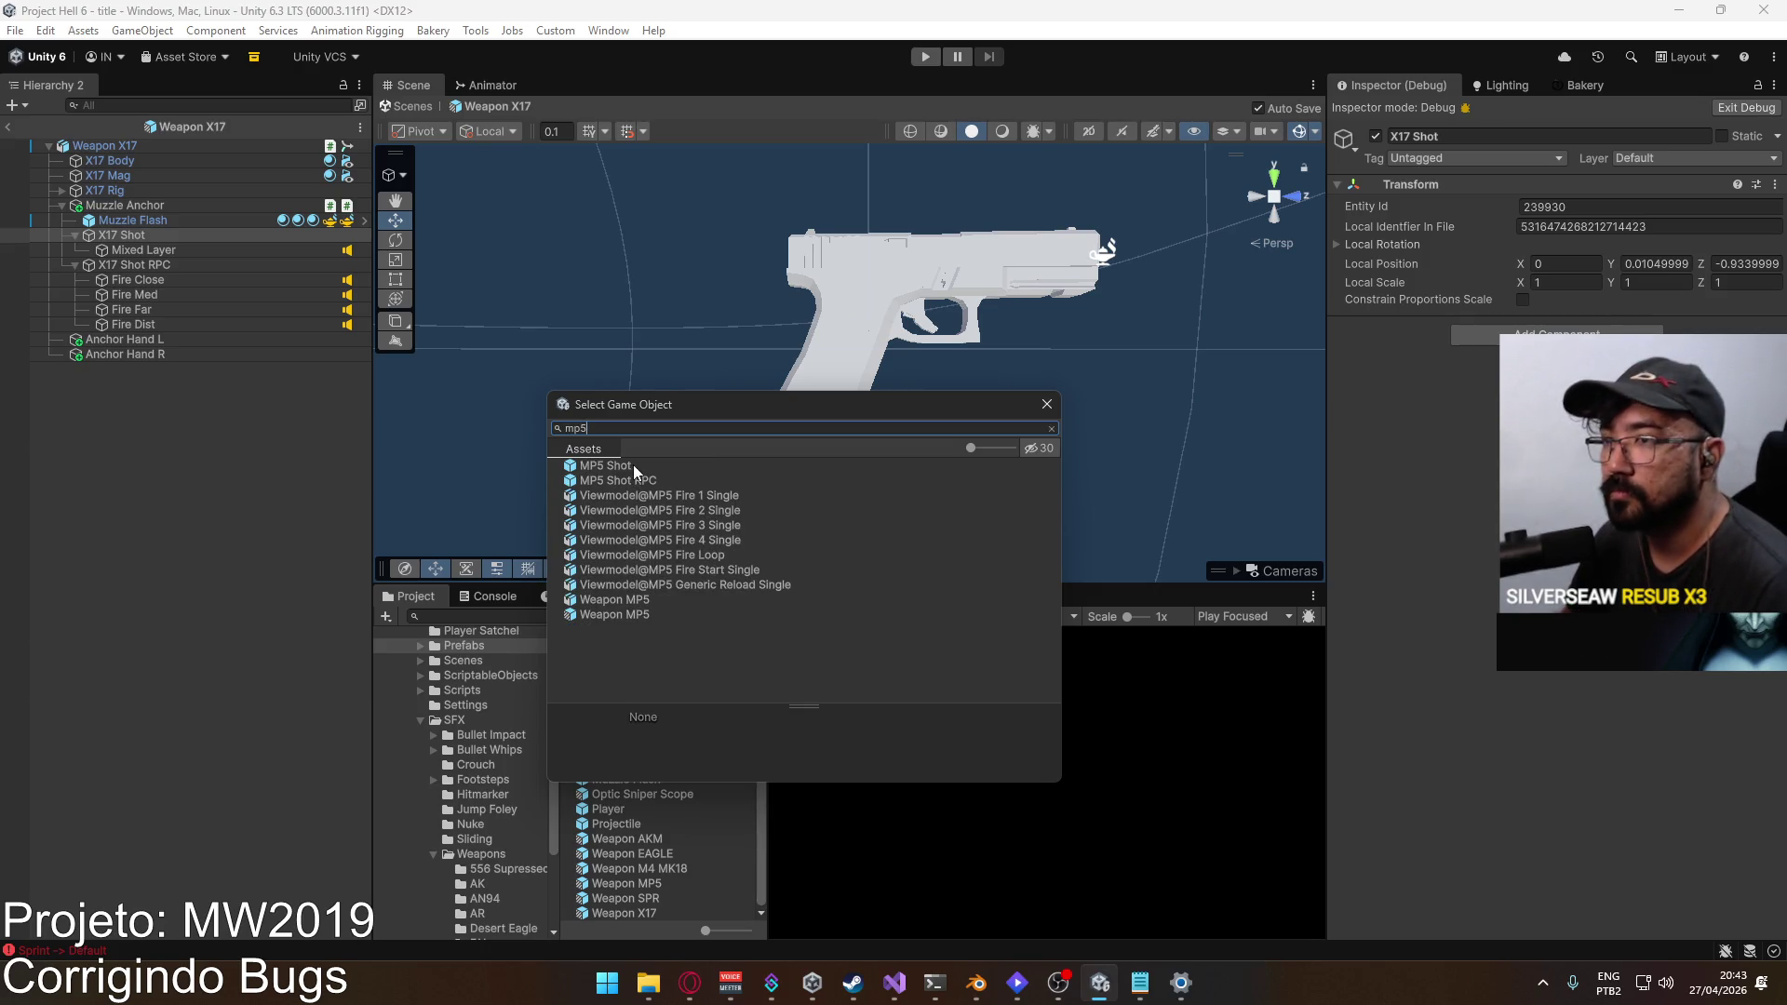
{"action": "double_click", "coordinate": [633, 465]}
Step: Replace the X17 Shot RPC object with the MP5 Shot RPC prefab
{"action": "right_click", "coordinate": [159, 268]}
{"action": "mouse_move", "coordinate": [438, 439]}
{"action": "left_click", "coordinate": [558, 444]}
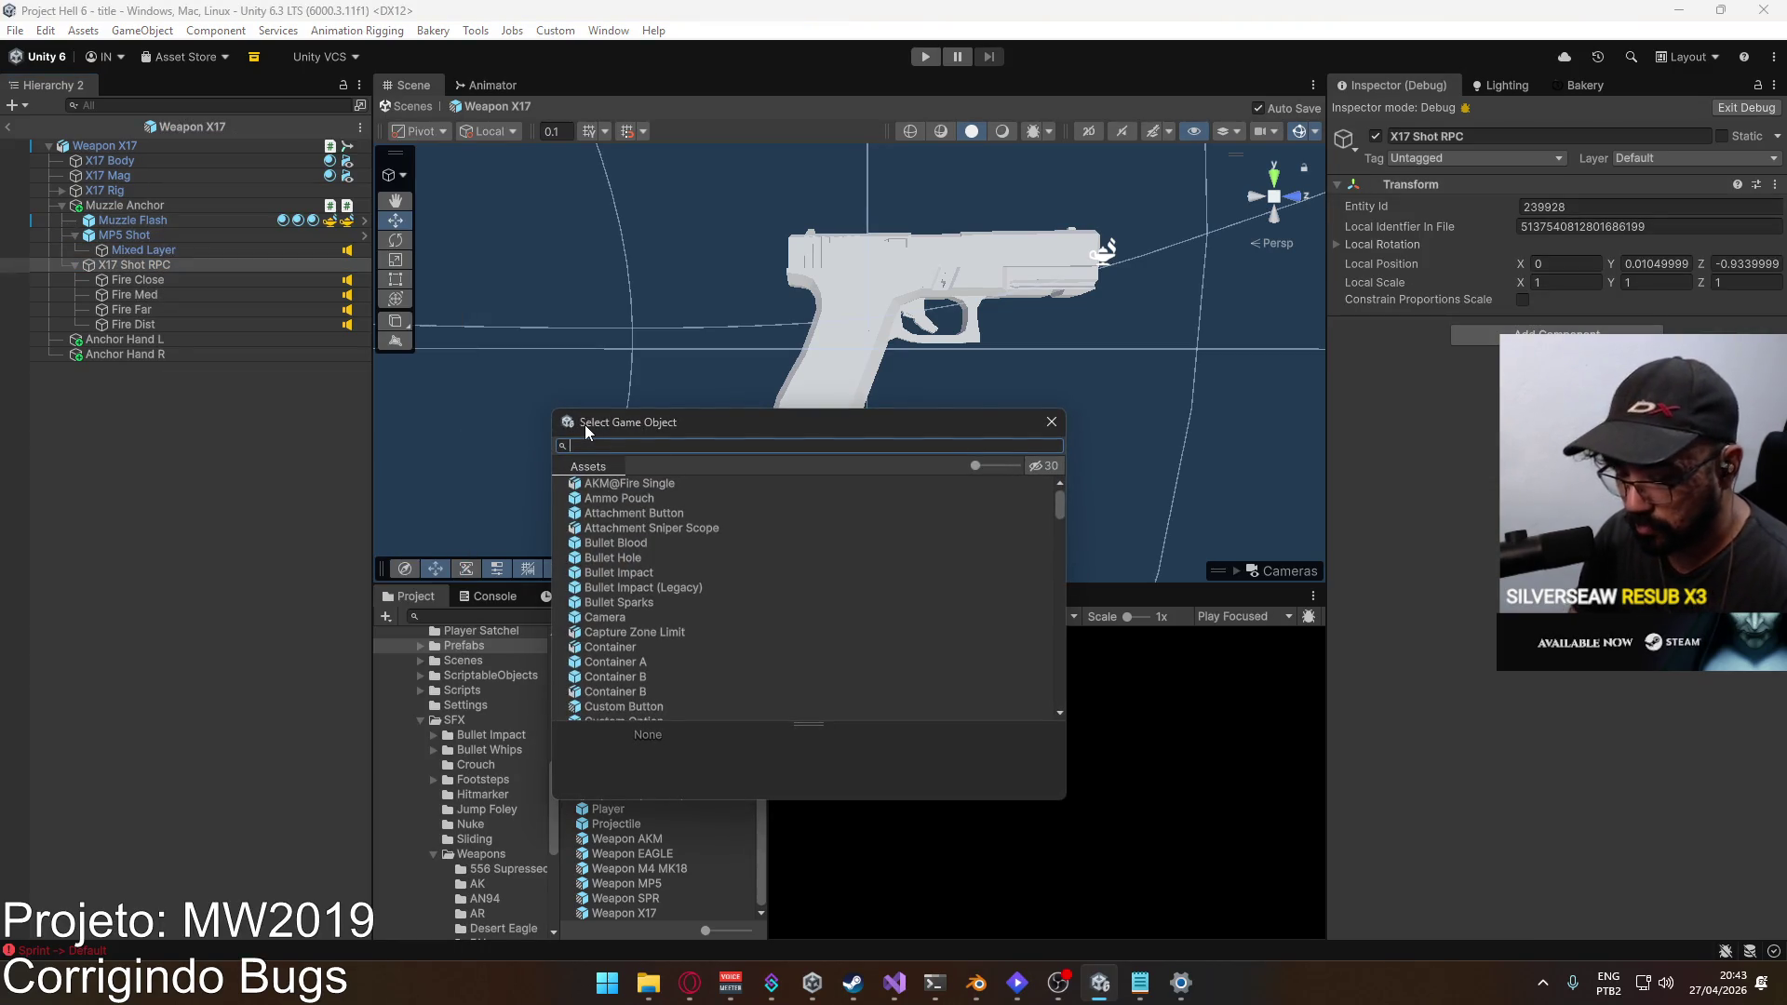
{"action": "type", "text": "mp5"}
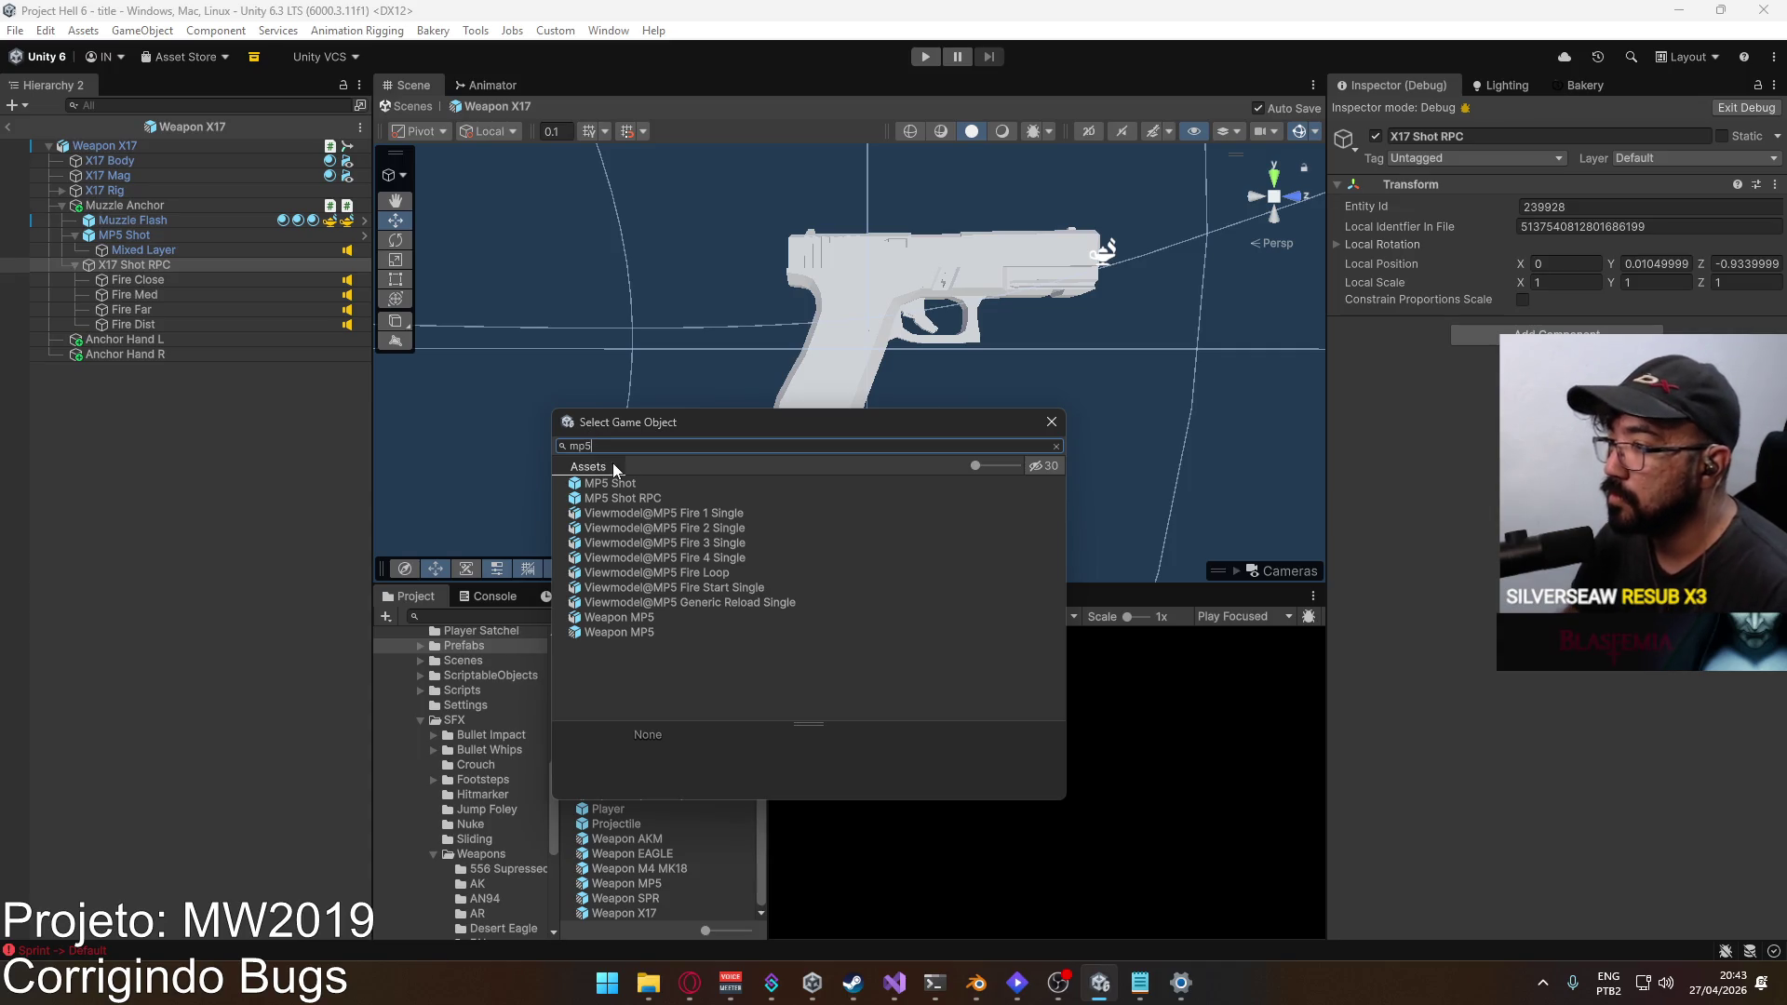
{"action": "double_click", "coordinate": [649, 502]}
{"action": "left_click", "coordinate": [127, 253]}
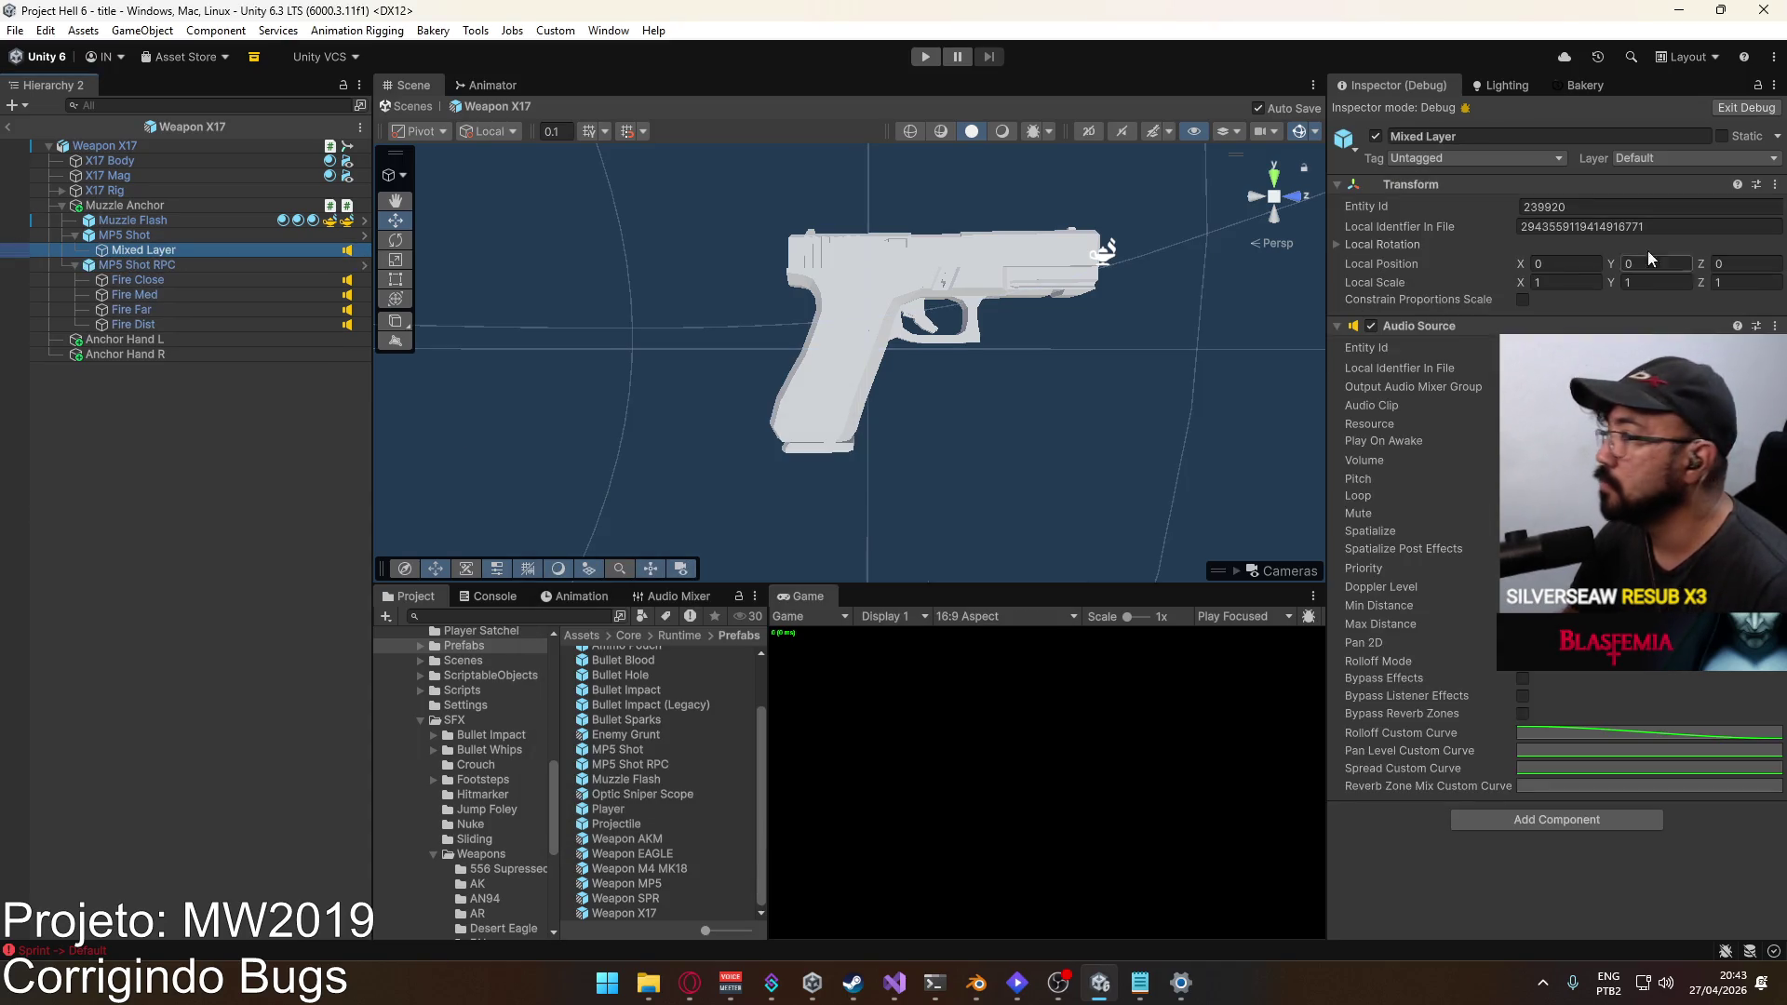
Step: Return the Inspector to Normal mode and give Mixed Layer the X17 Fire Random generator
{"action": "left_click", "coordinate": [1759, 88]}
{"action": "left_click", "coordinate": [1599, 153]}
{"action": "left_click", "coordinate": [1762, 277]}
{"action": "type", "text": "x17 rand"}
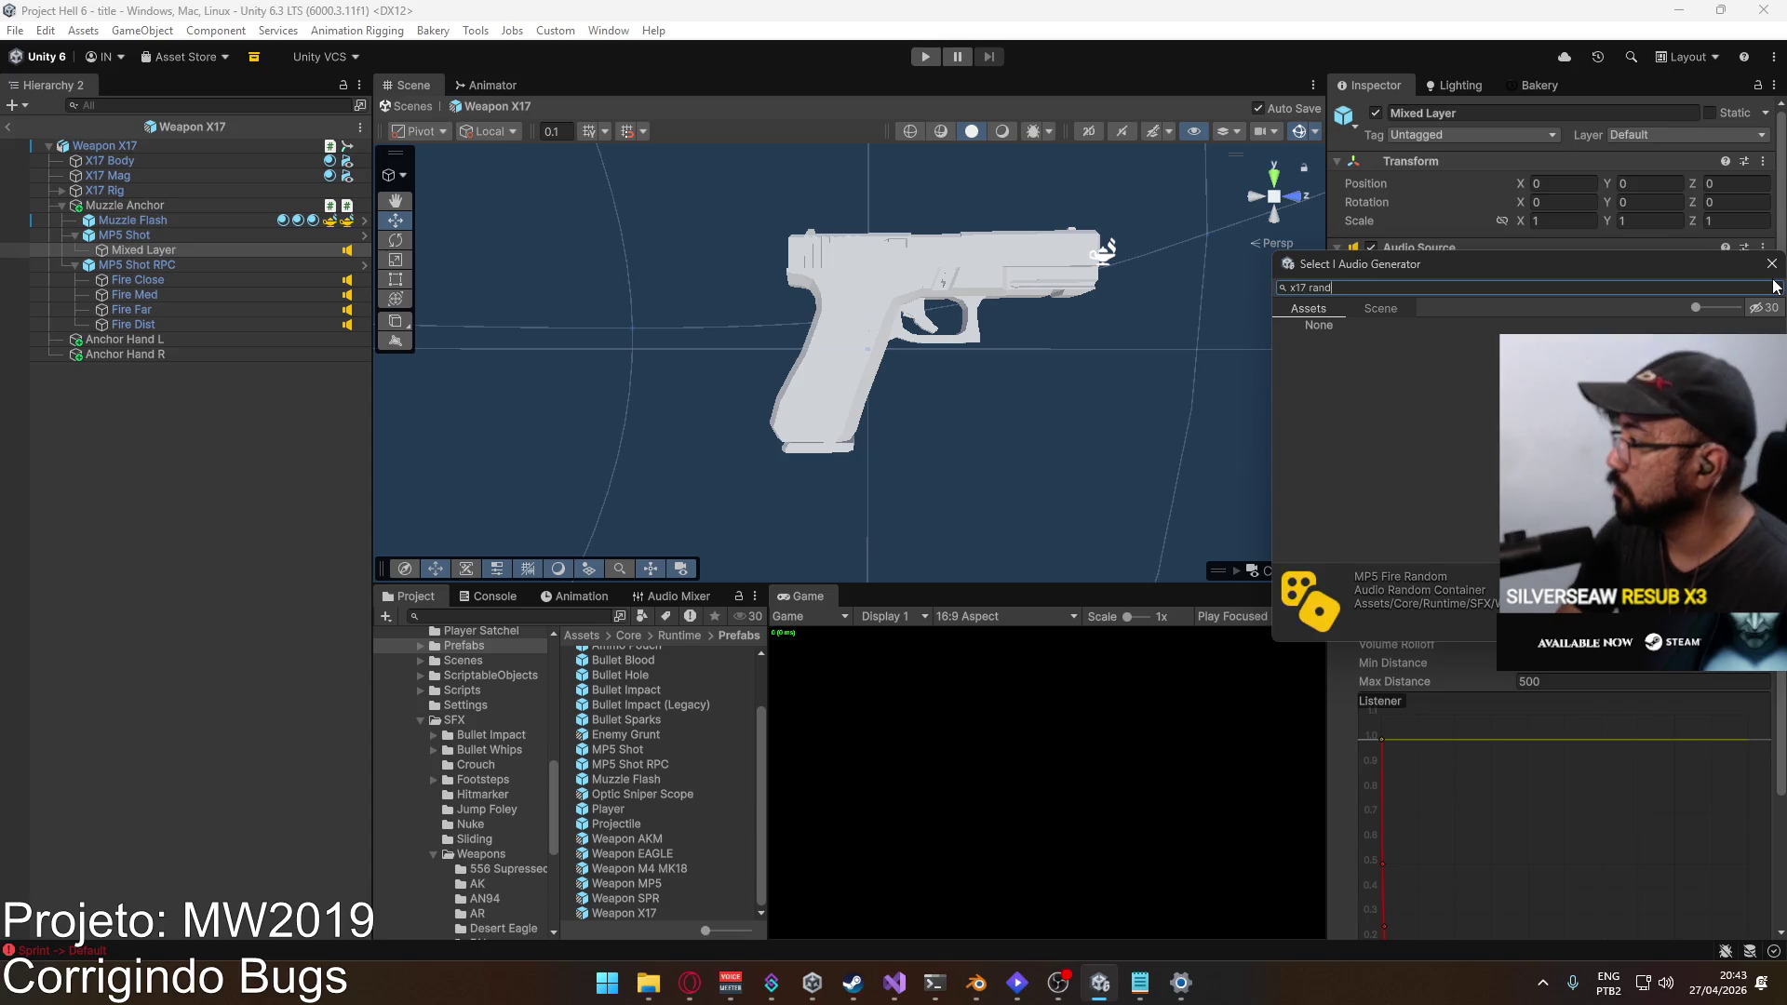
{"action": "type", "text": "om"}
{"action": "double_click", "coordinate": [1349, 340]}
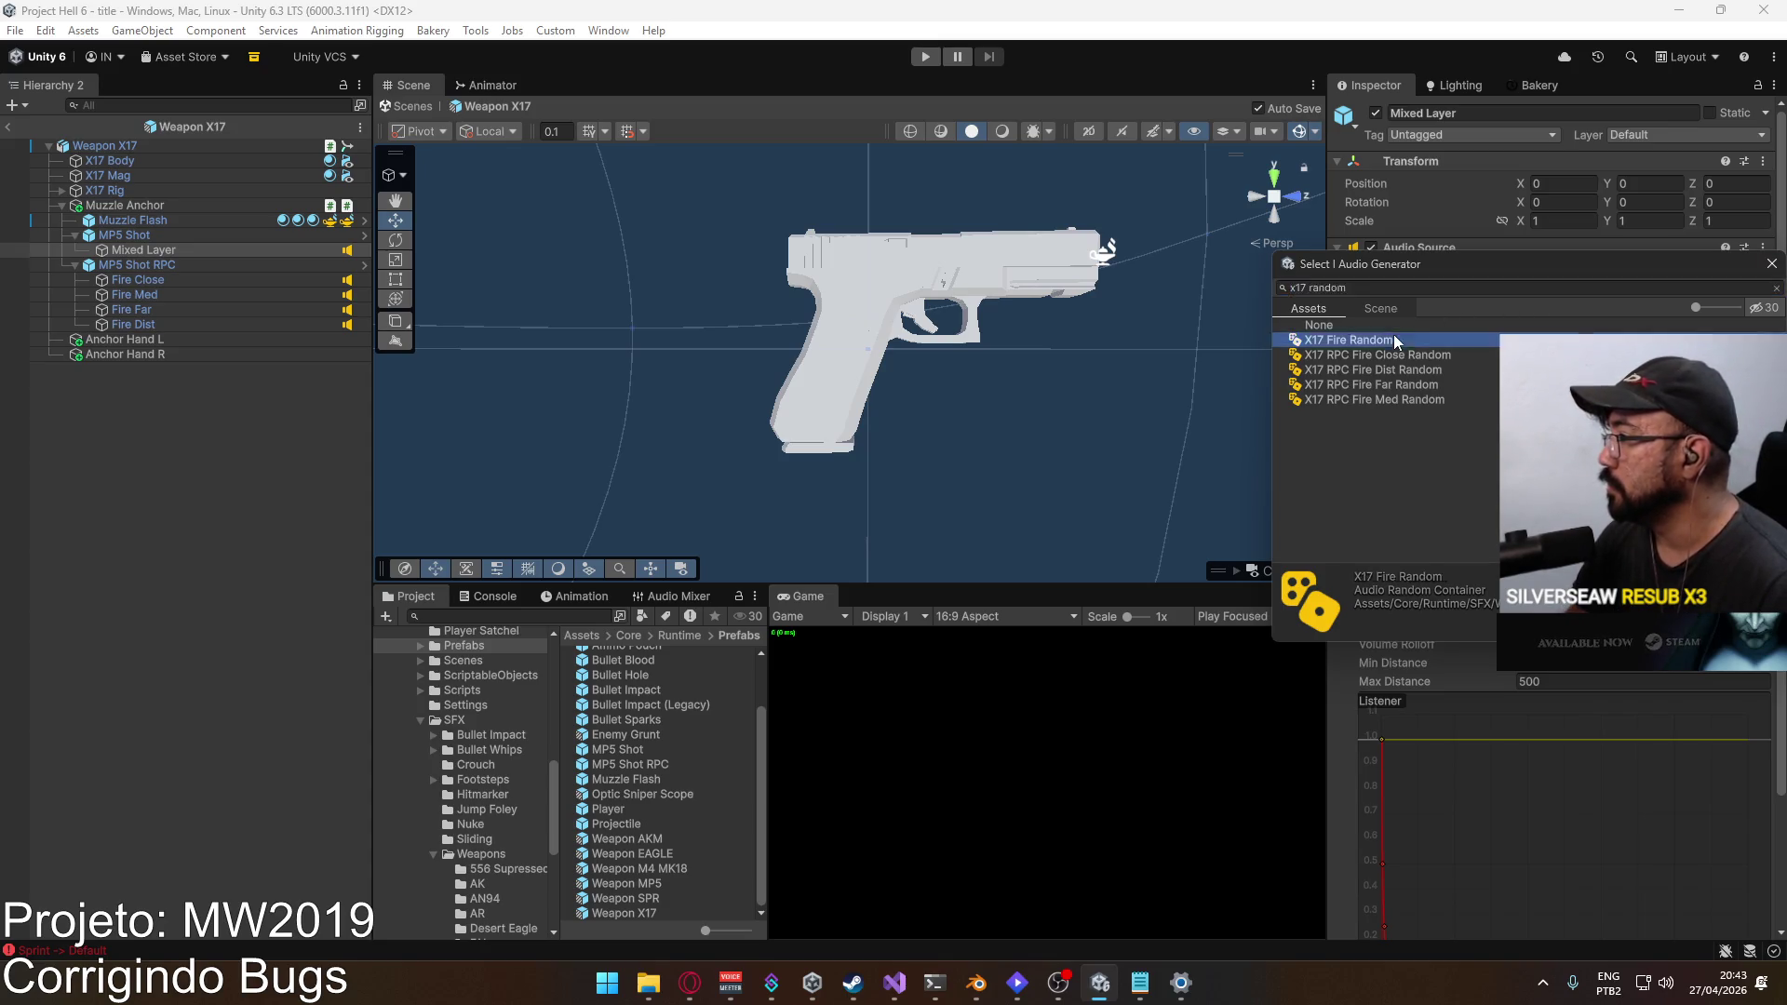
Step: Assign the X17 RPC Fire Close, Med, Far and Dist Random generators to the matching Fire sounds
{"action": "left_click", "coordinate": [183, 285]}
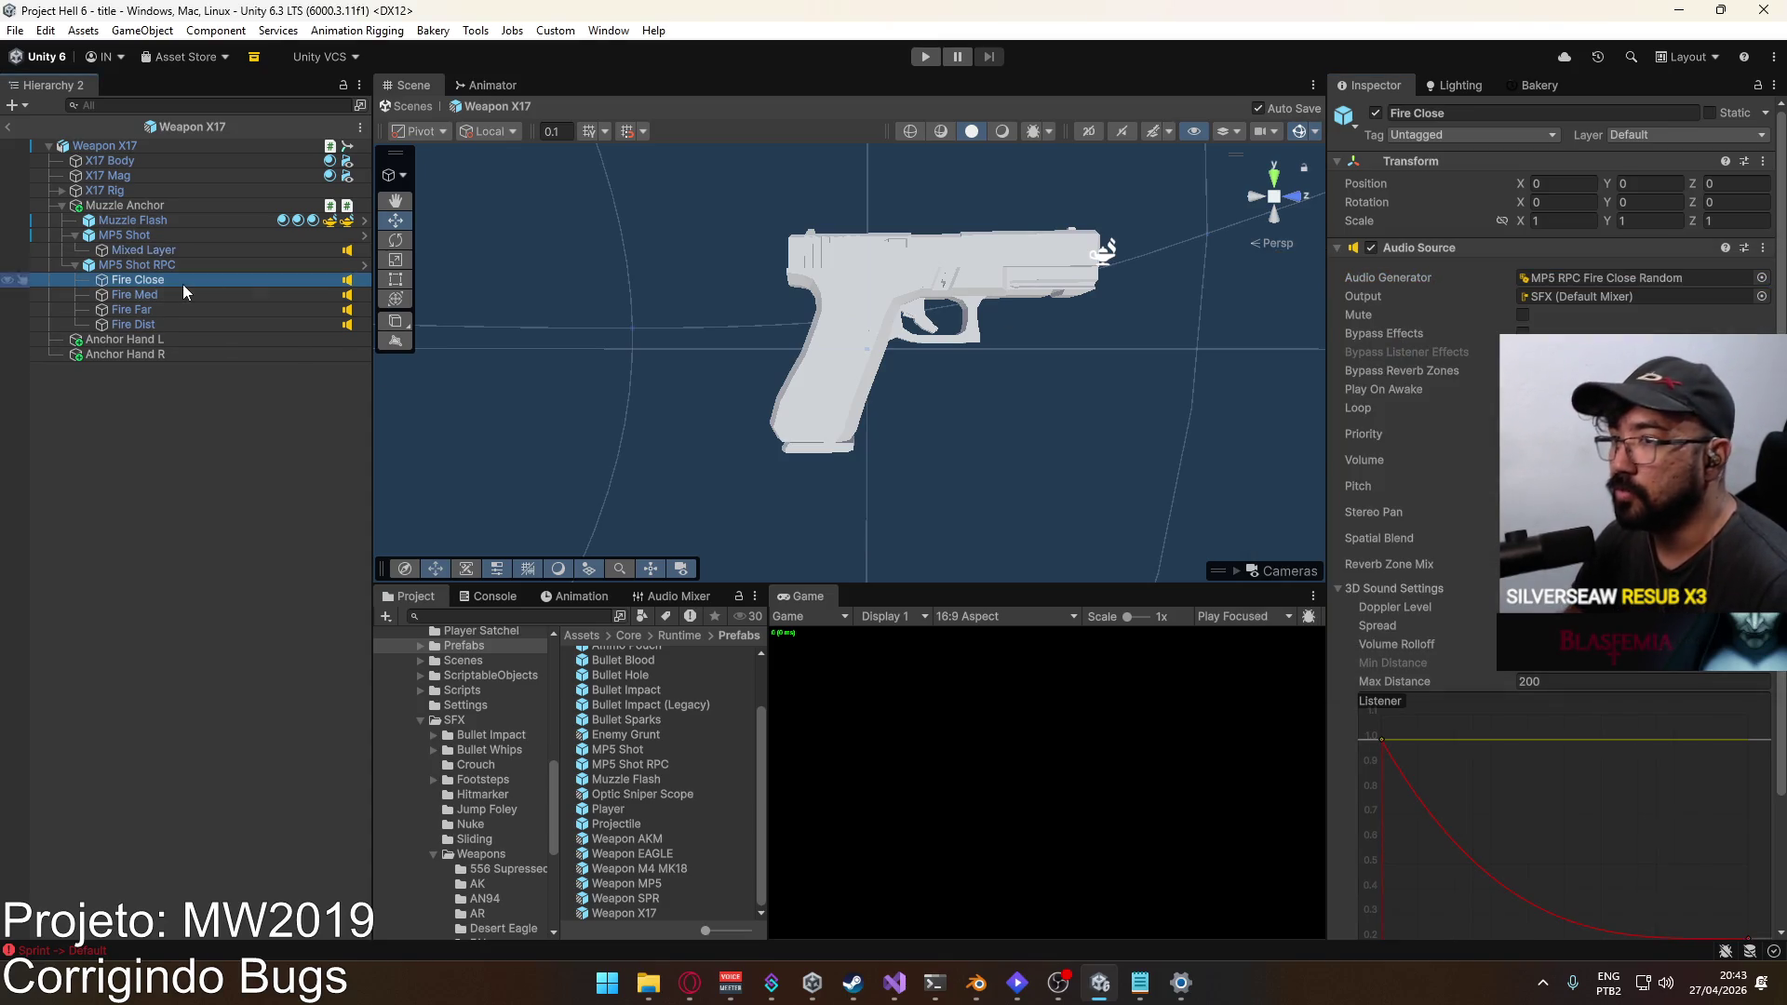
{"action": "left_click", "coordinate": [1762, 278]}
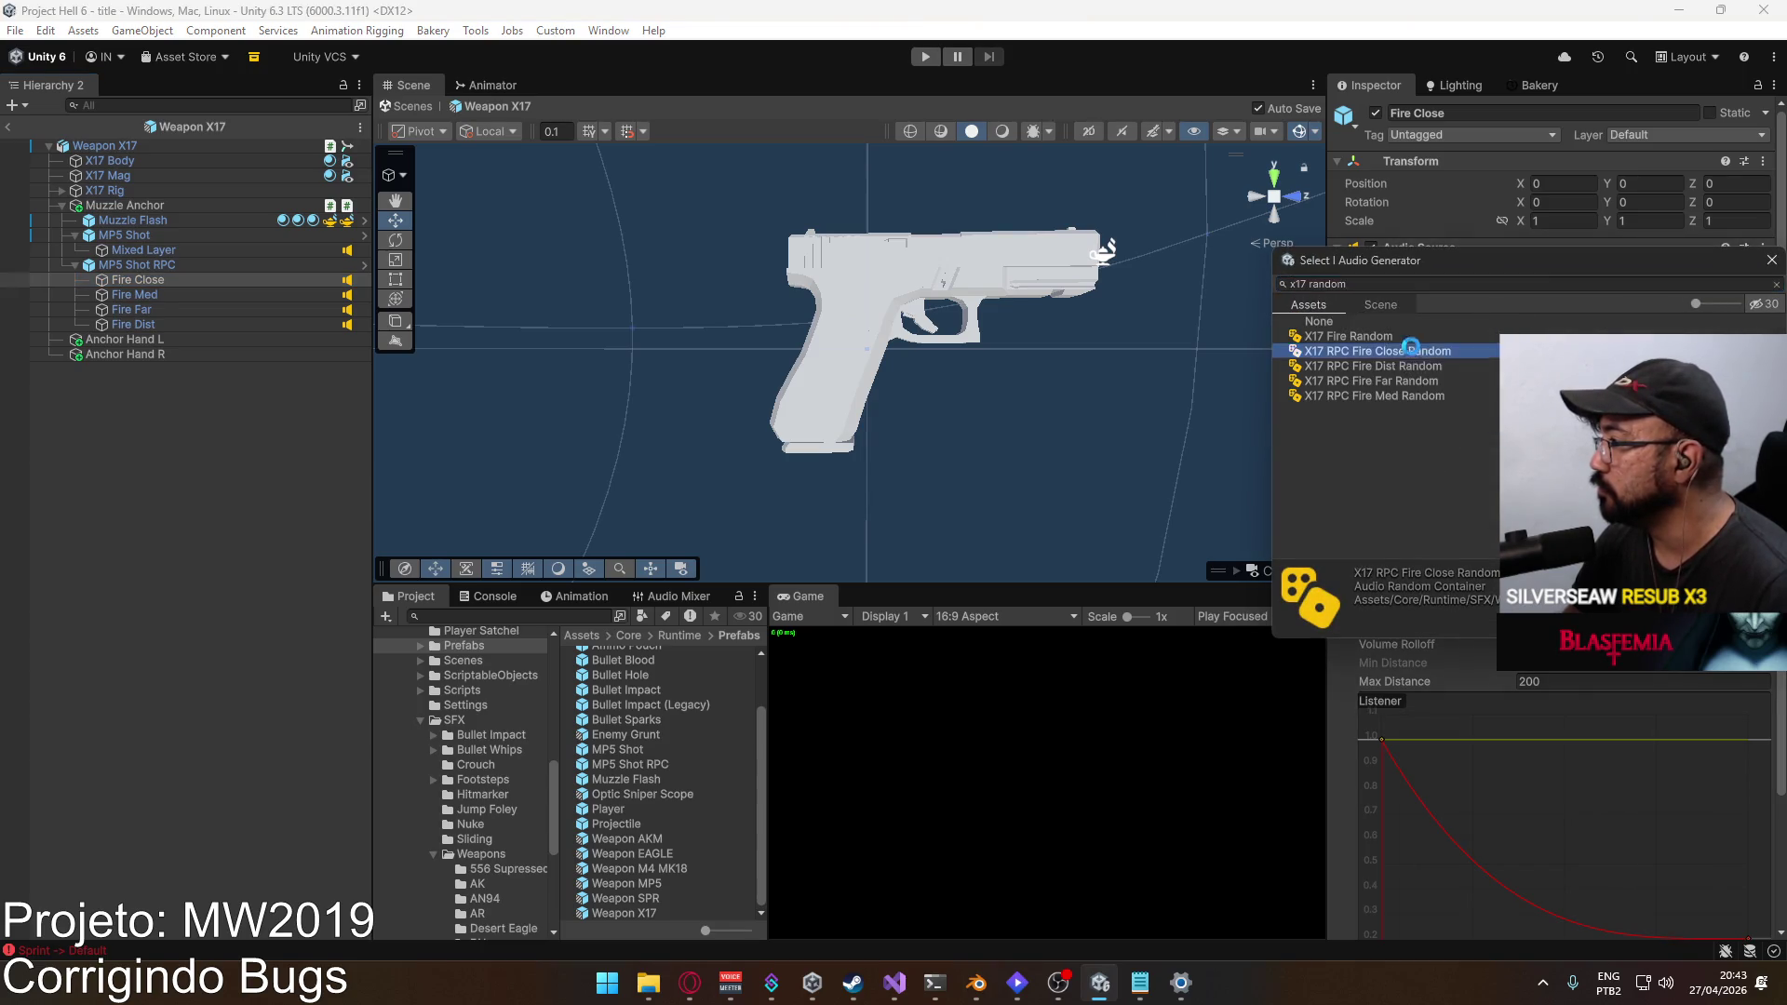
{"action": "double_click", "coordinate": [1378, 351]}
{"action": "left_click", "coordinate": [135, 294]}
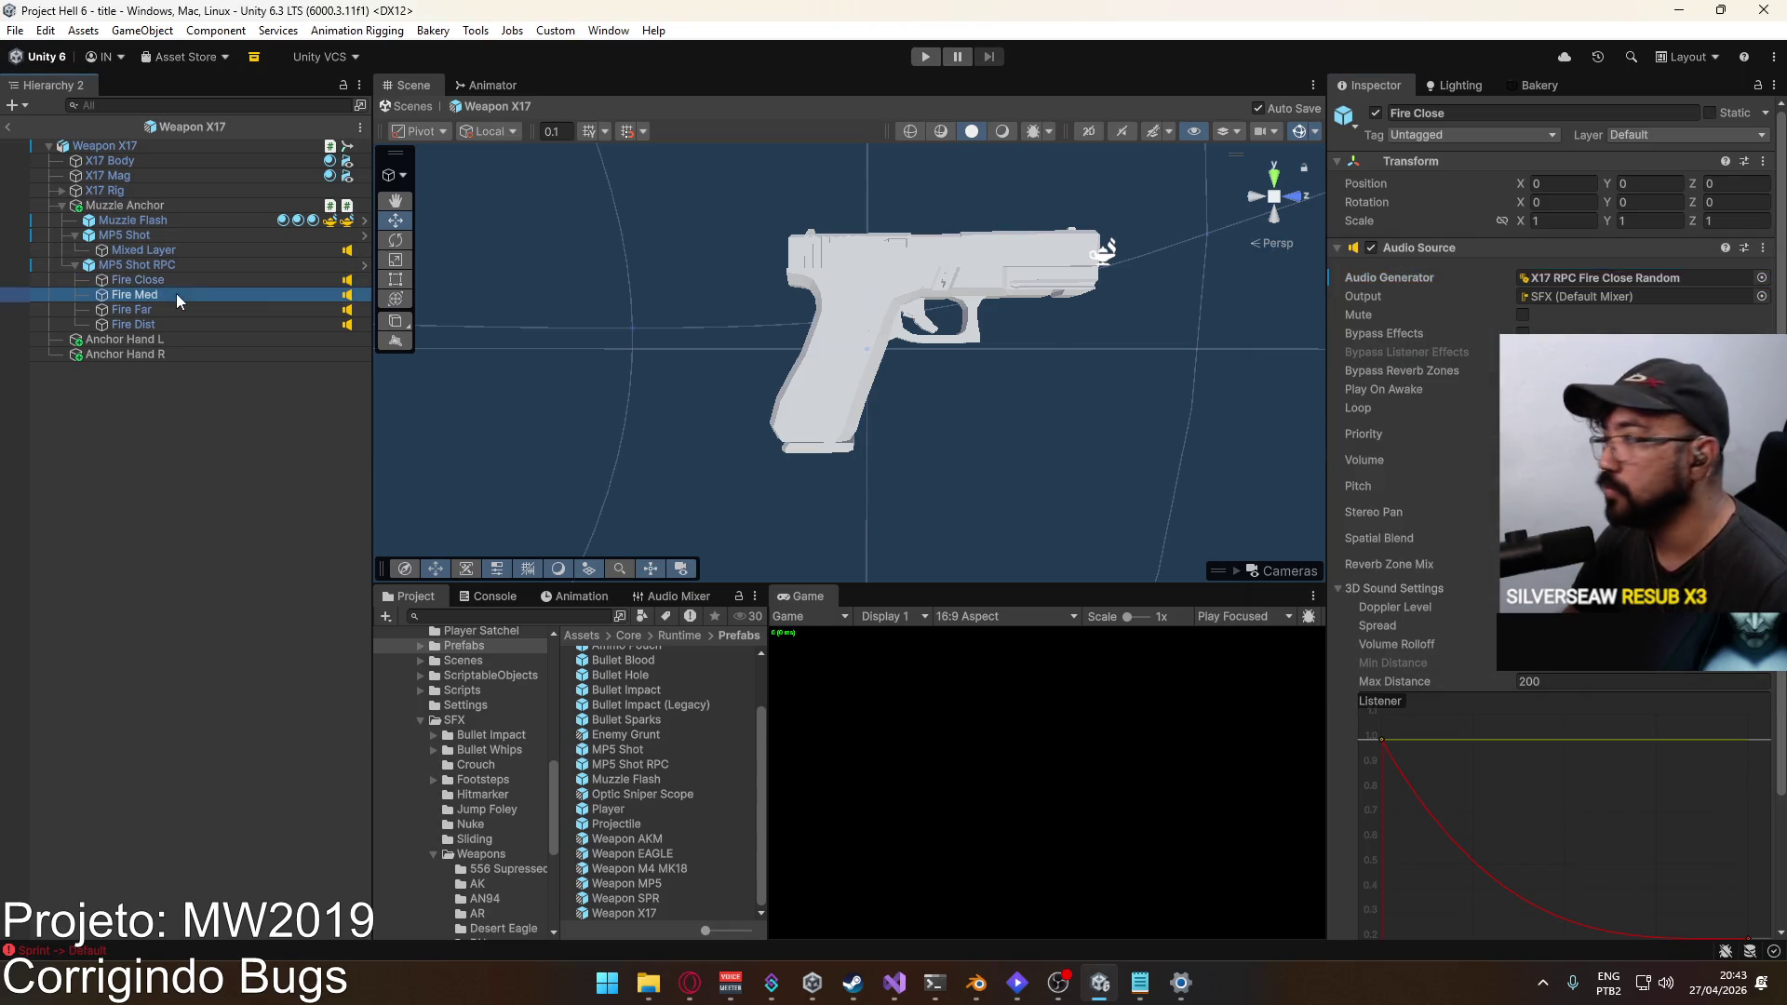
{"action": "left_click", "coordinate": [1760, 278]}
{"action": "type", "text": "x17 random"}
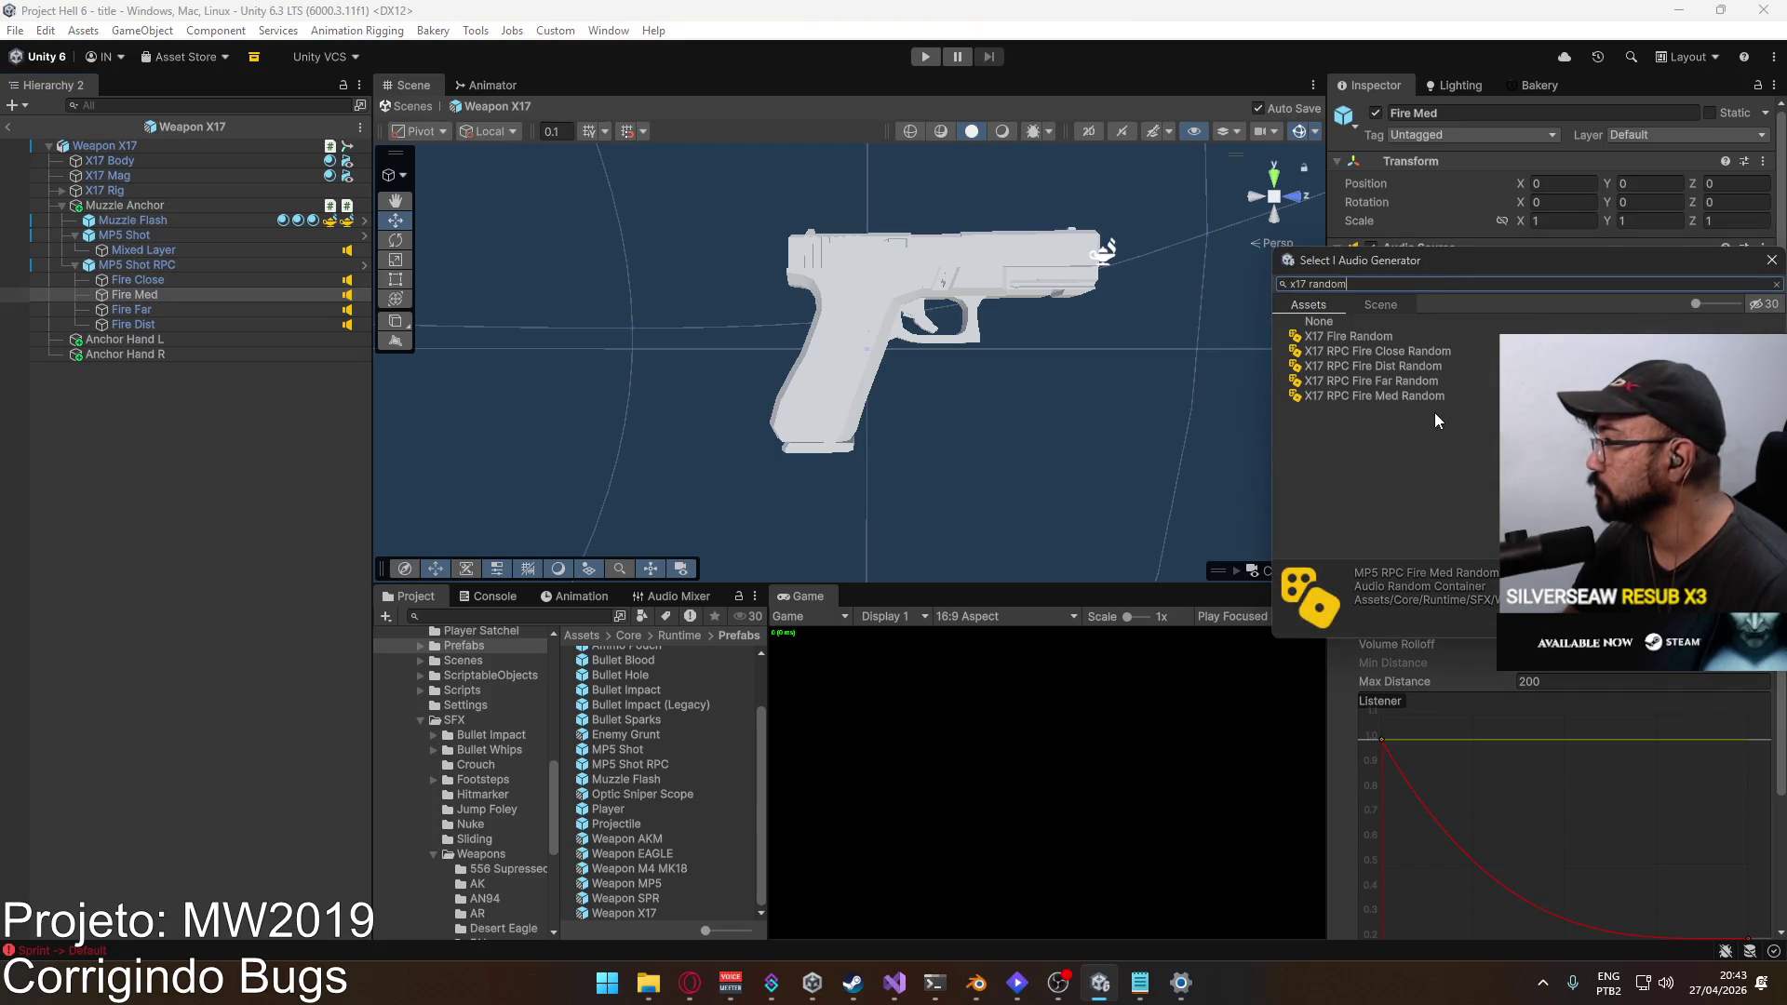
{"action": "double_click", "coordinate": [1387, 396]}
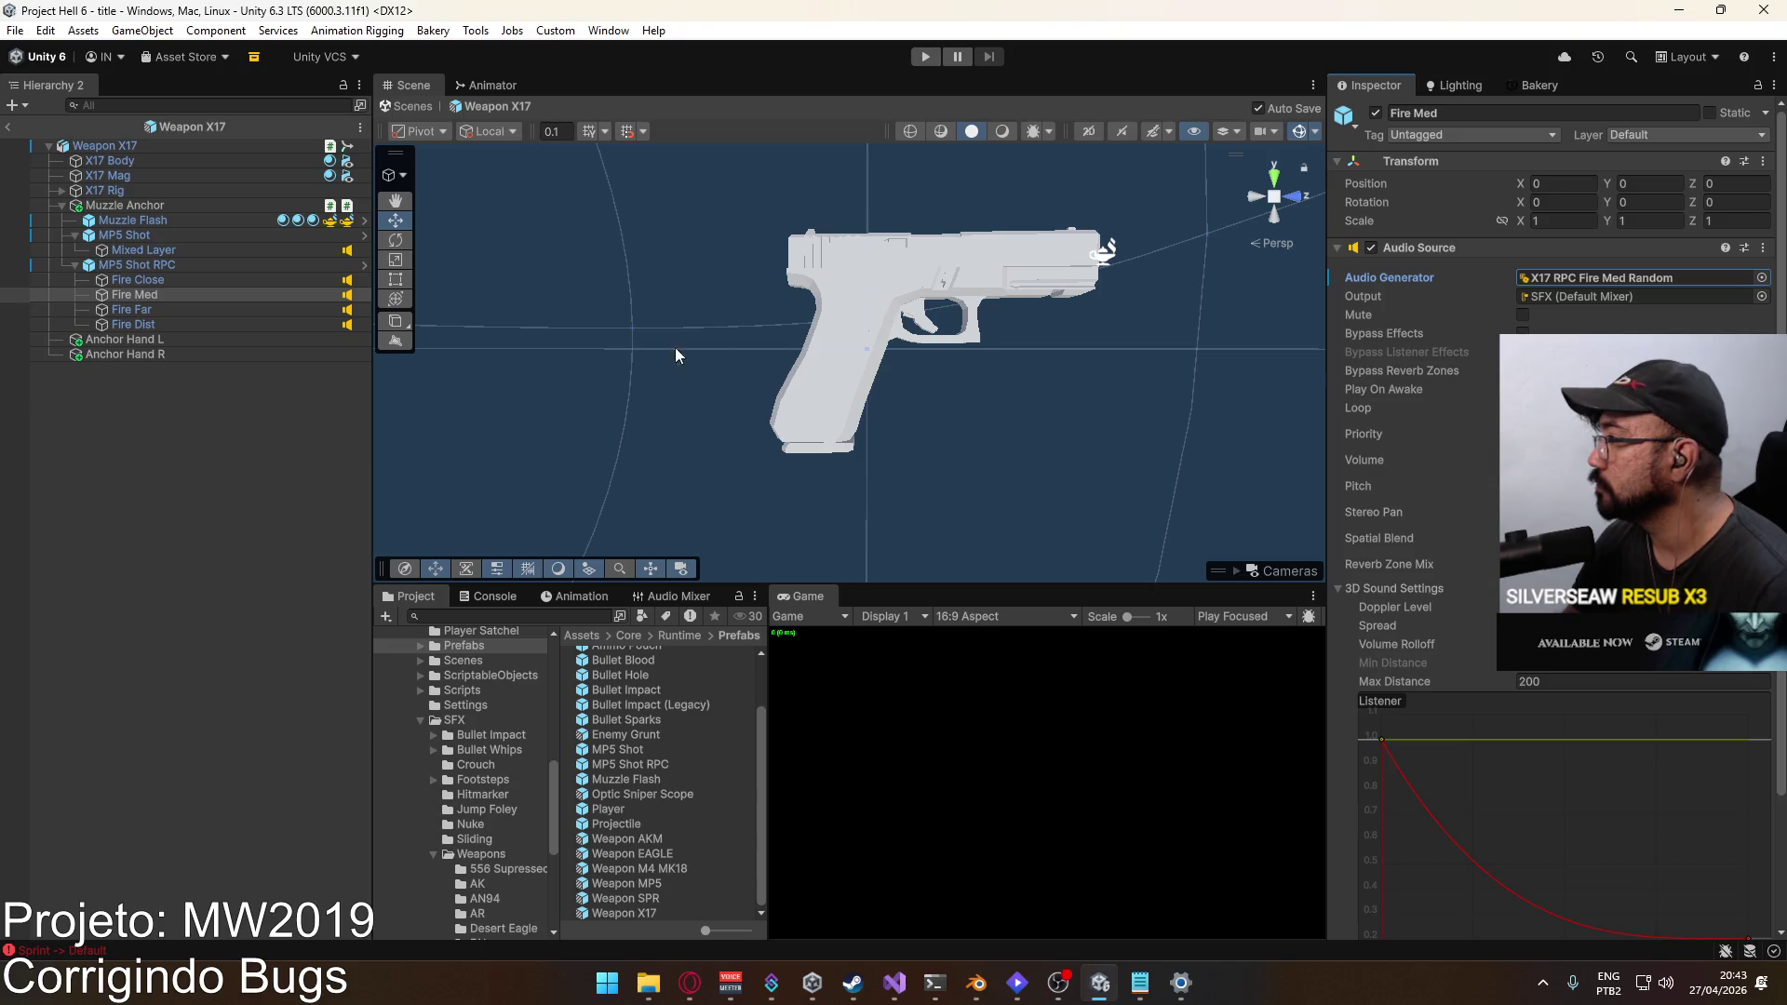
{"action": "left_click", "coordinate": [238, 311]}
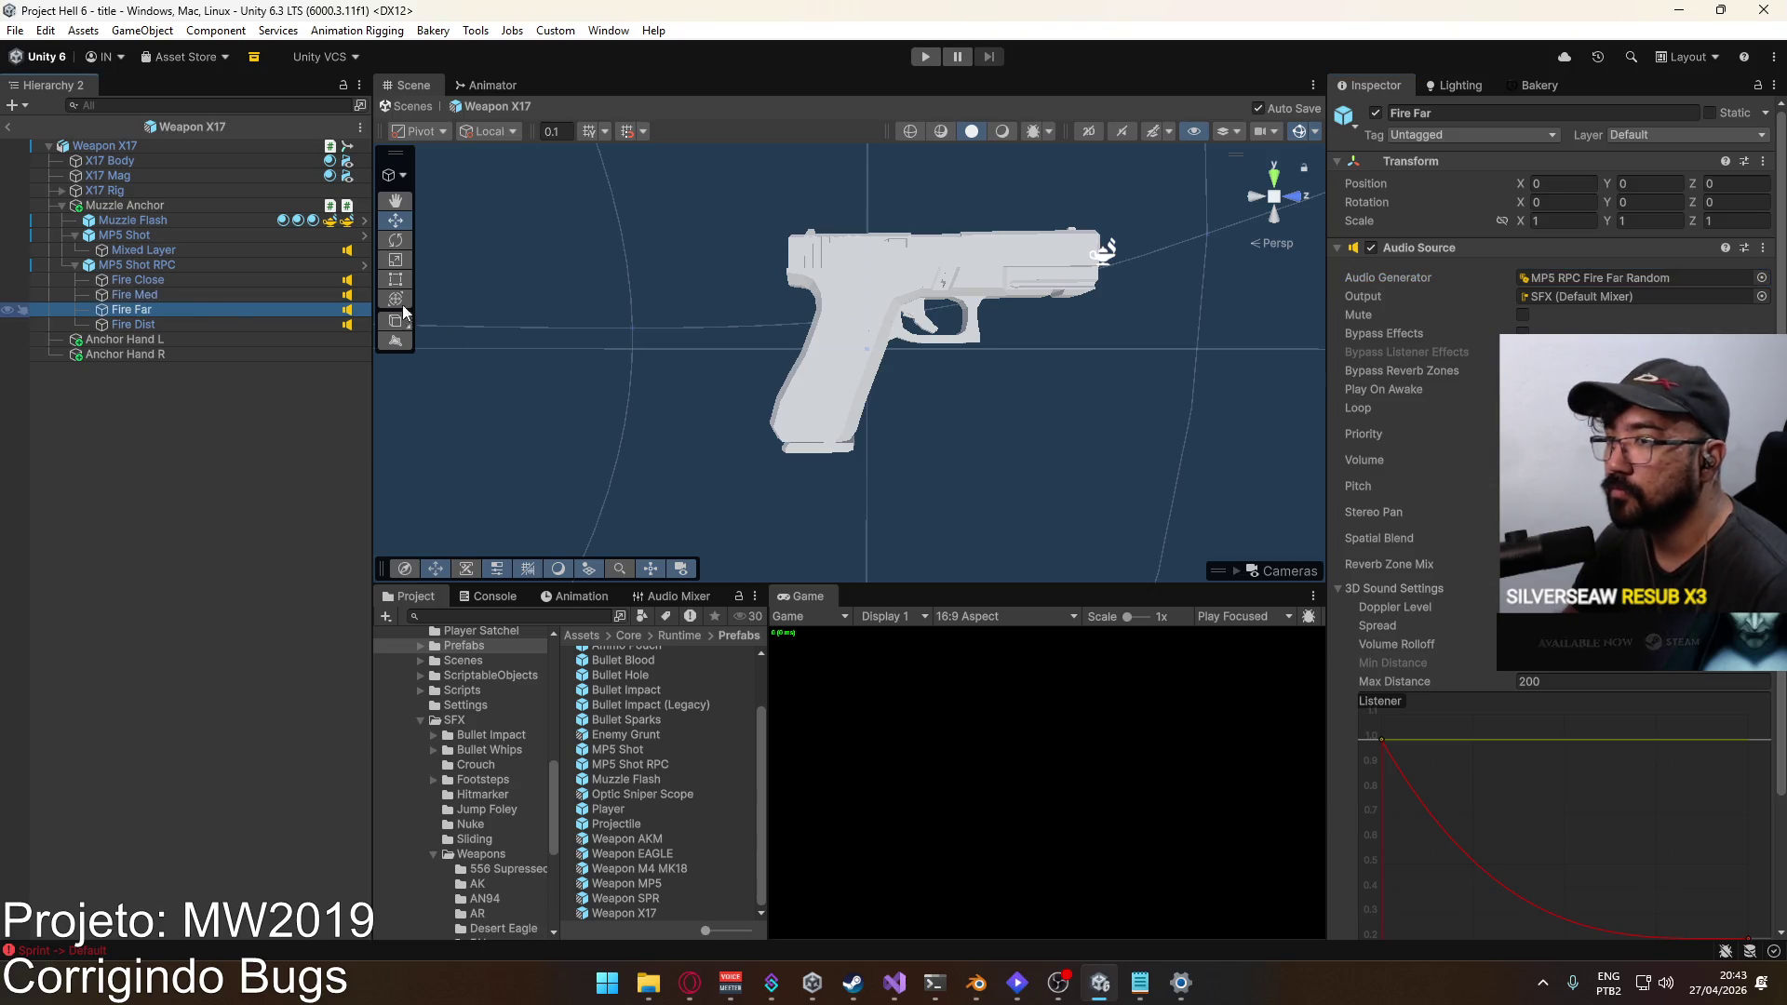
{"action": "left_click", "coordinate": [1760, 278]}
{"action": "double_click", "coordinate": [1371, 386]}
{"action": "left_click", "coordinate": [168, 324]}
{"action": "left_click", "coordinate": [1760, 278]}
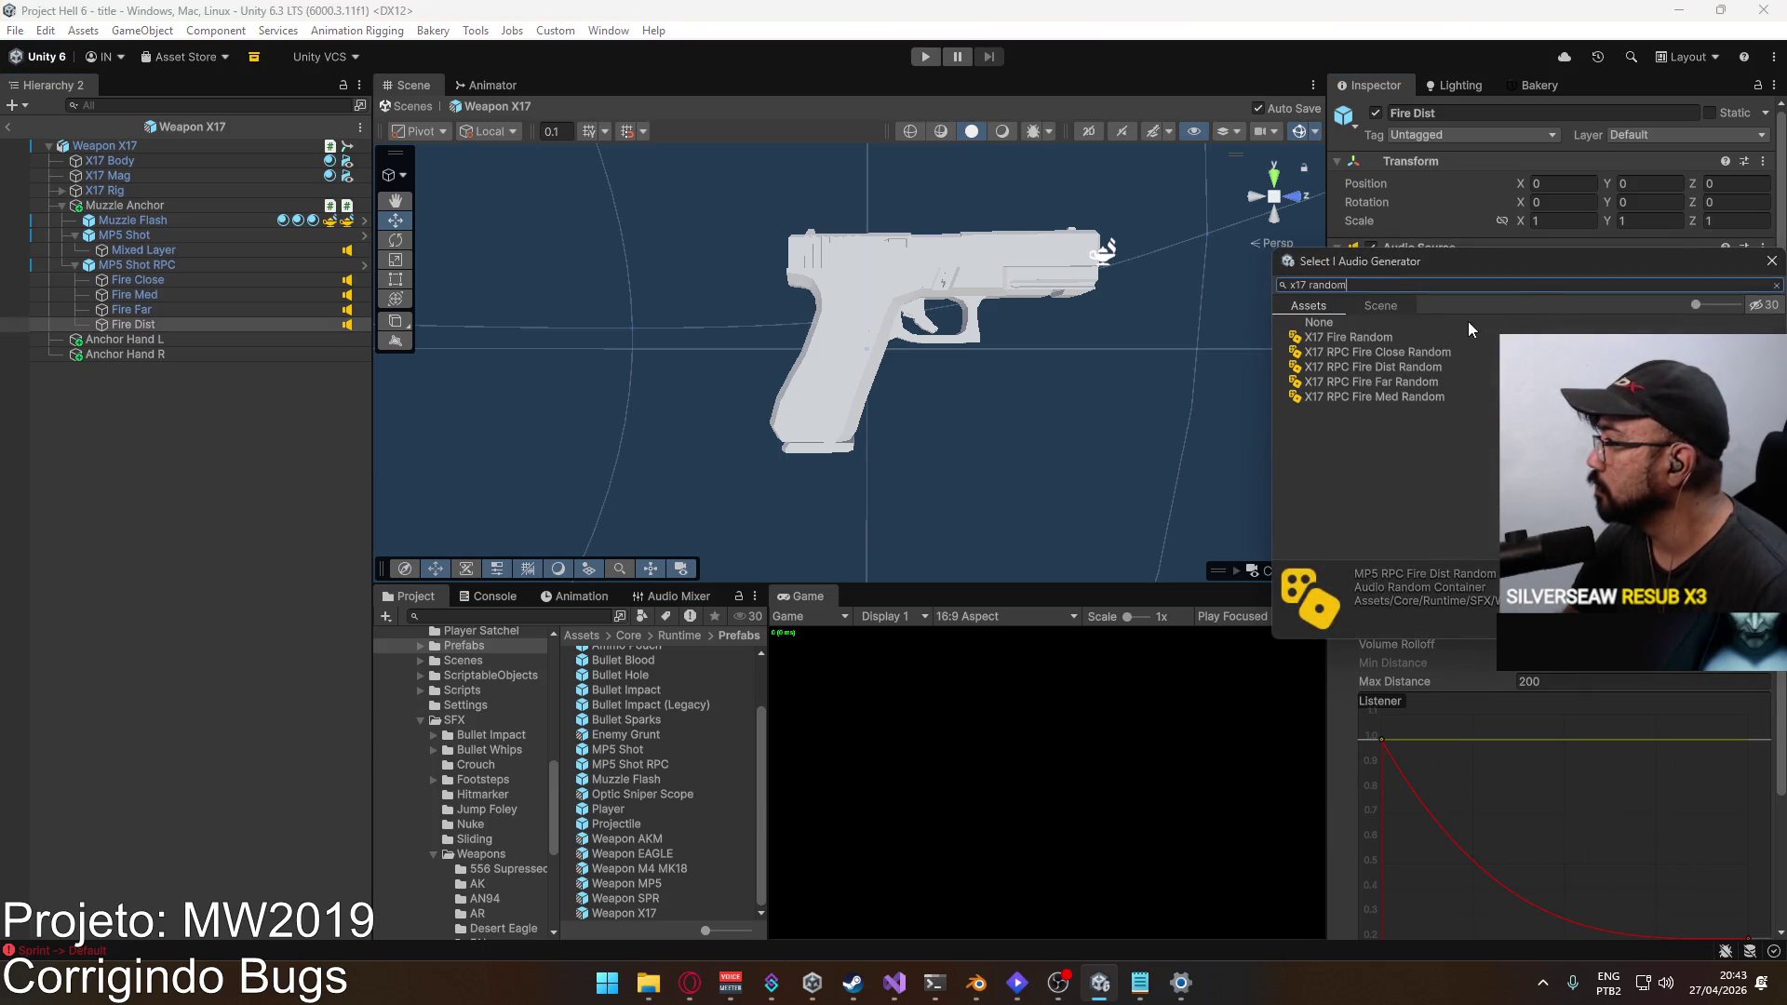
{"action": "double_click", "coordinate": [1417, 368]}
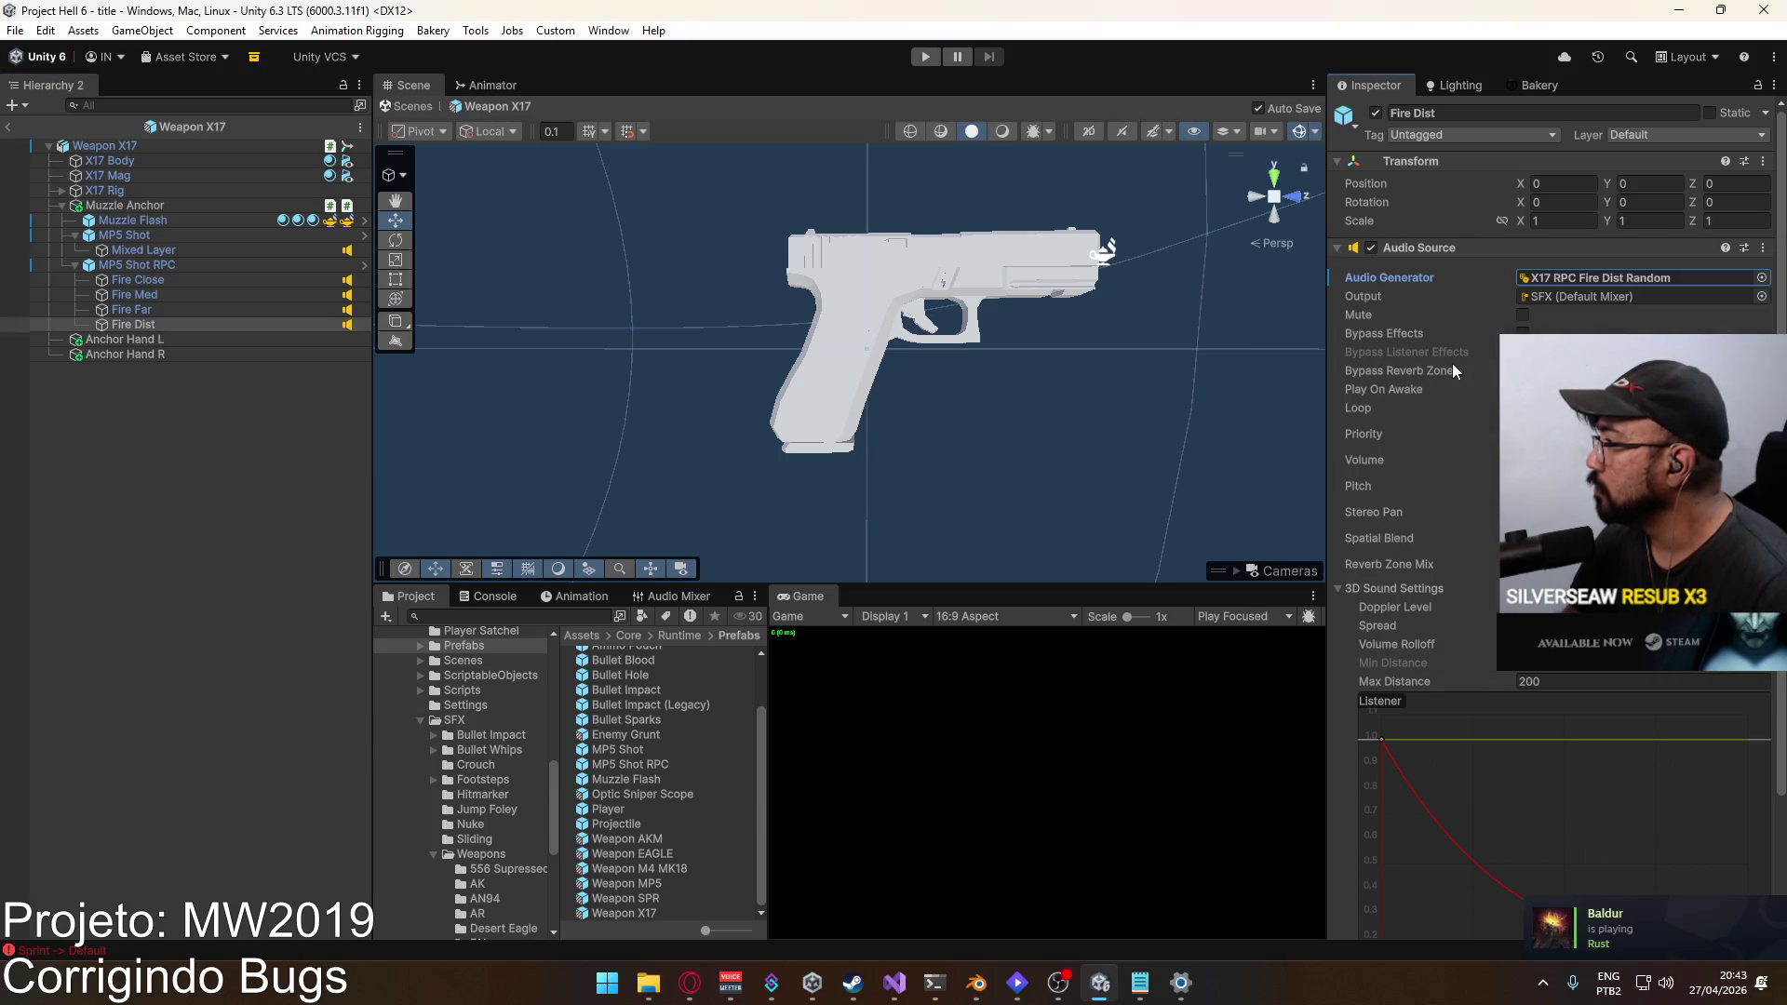
Step: Check Fire Close's new audio generator and exit the Weapon X17 prefab
{"action": "left_click", "coordinate": [139, 294]}
{"action": "left_click", "coordinate": [140, 279]}
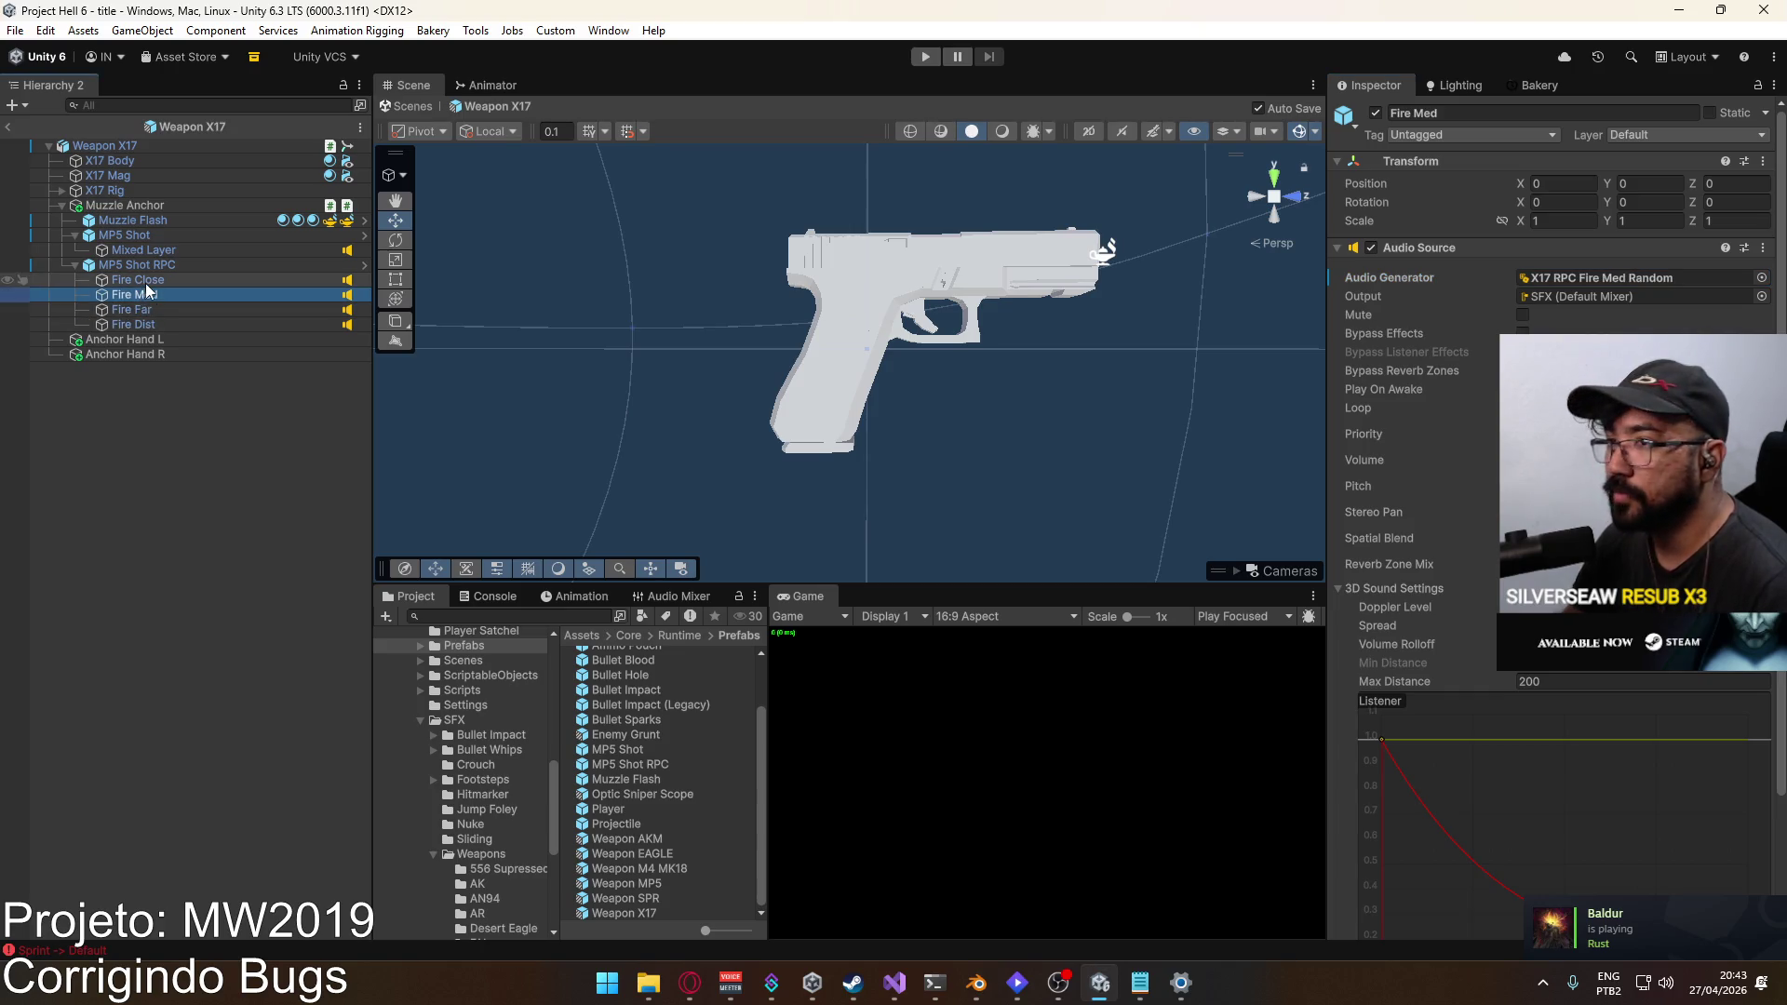
{"action": "left_click", "coordinate": [8, 126]}
Step: Inspect the Weapon MP5 Fire Dist, Far, Med and Close sounds, then bring up the Notepad notes
{"action": "double_click", "coordinate": [659, 883]}
{"action": "left_click", "coordinate": [149, 339]}
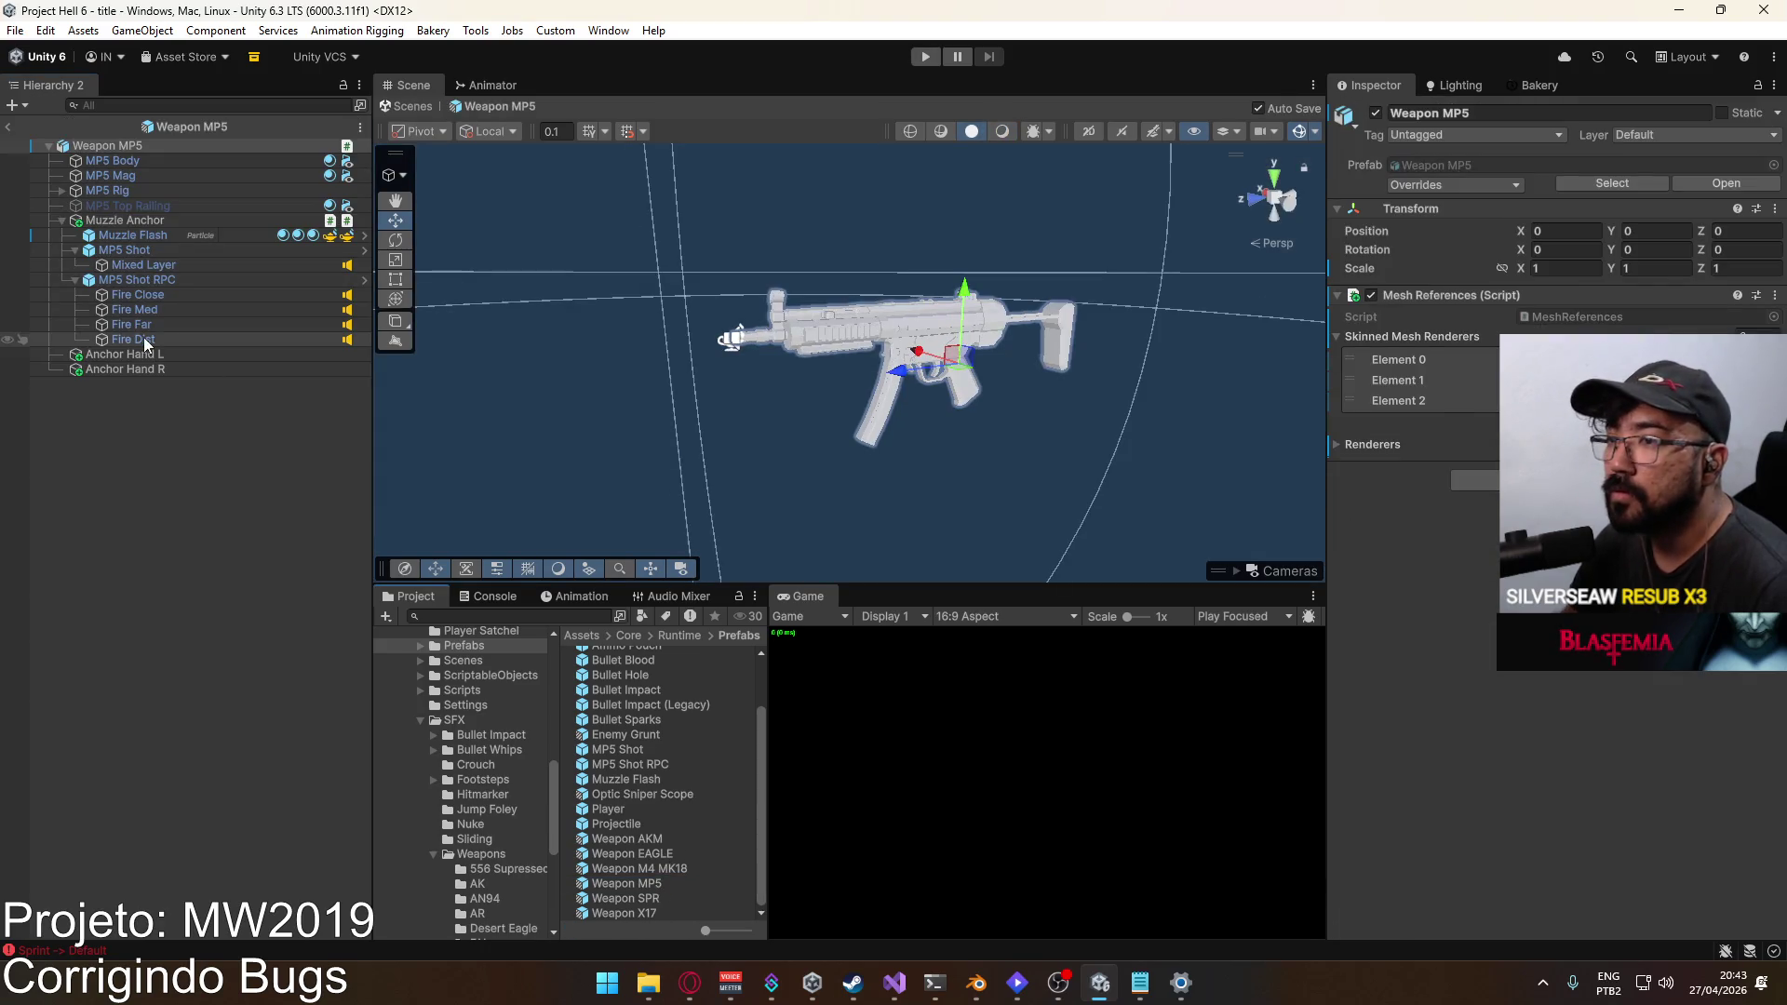
{"action": "left_click", "coordinate": [155, 323]}
{"action": "left_click", "coordinate": [163, 310]}
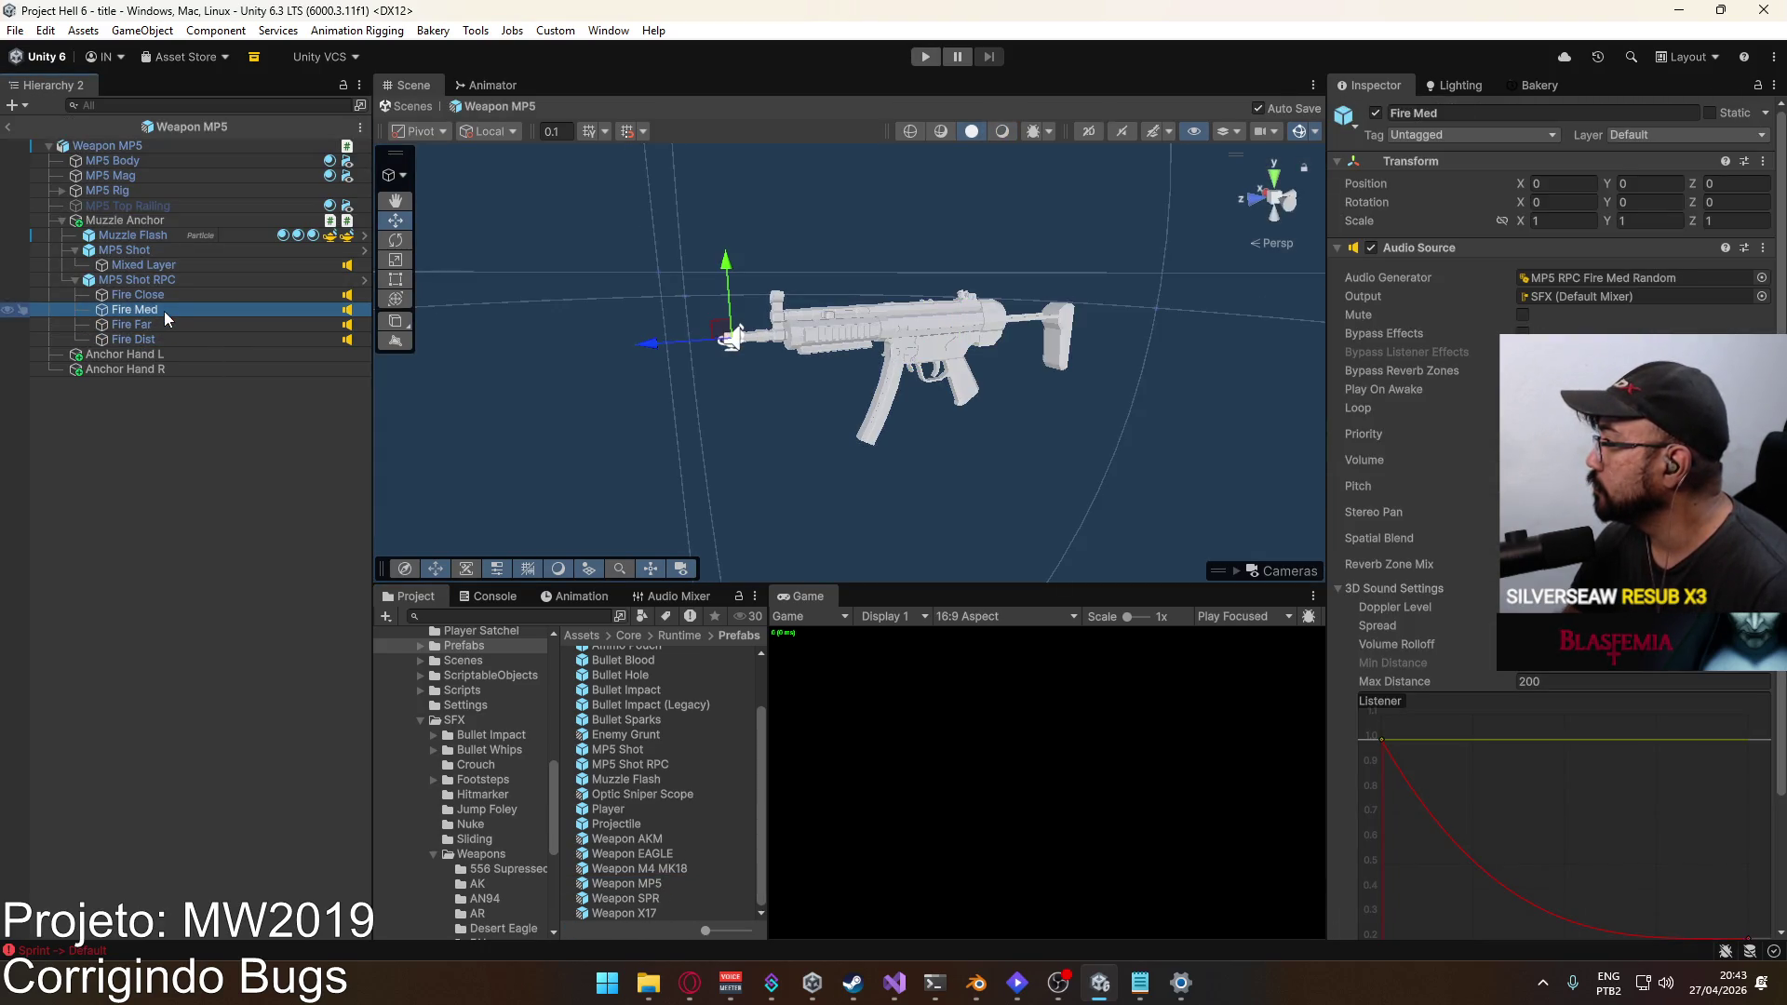
{"action": "left_click", "coordinate": [170, 296]}
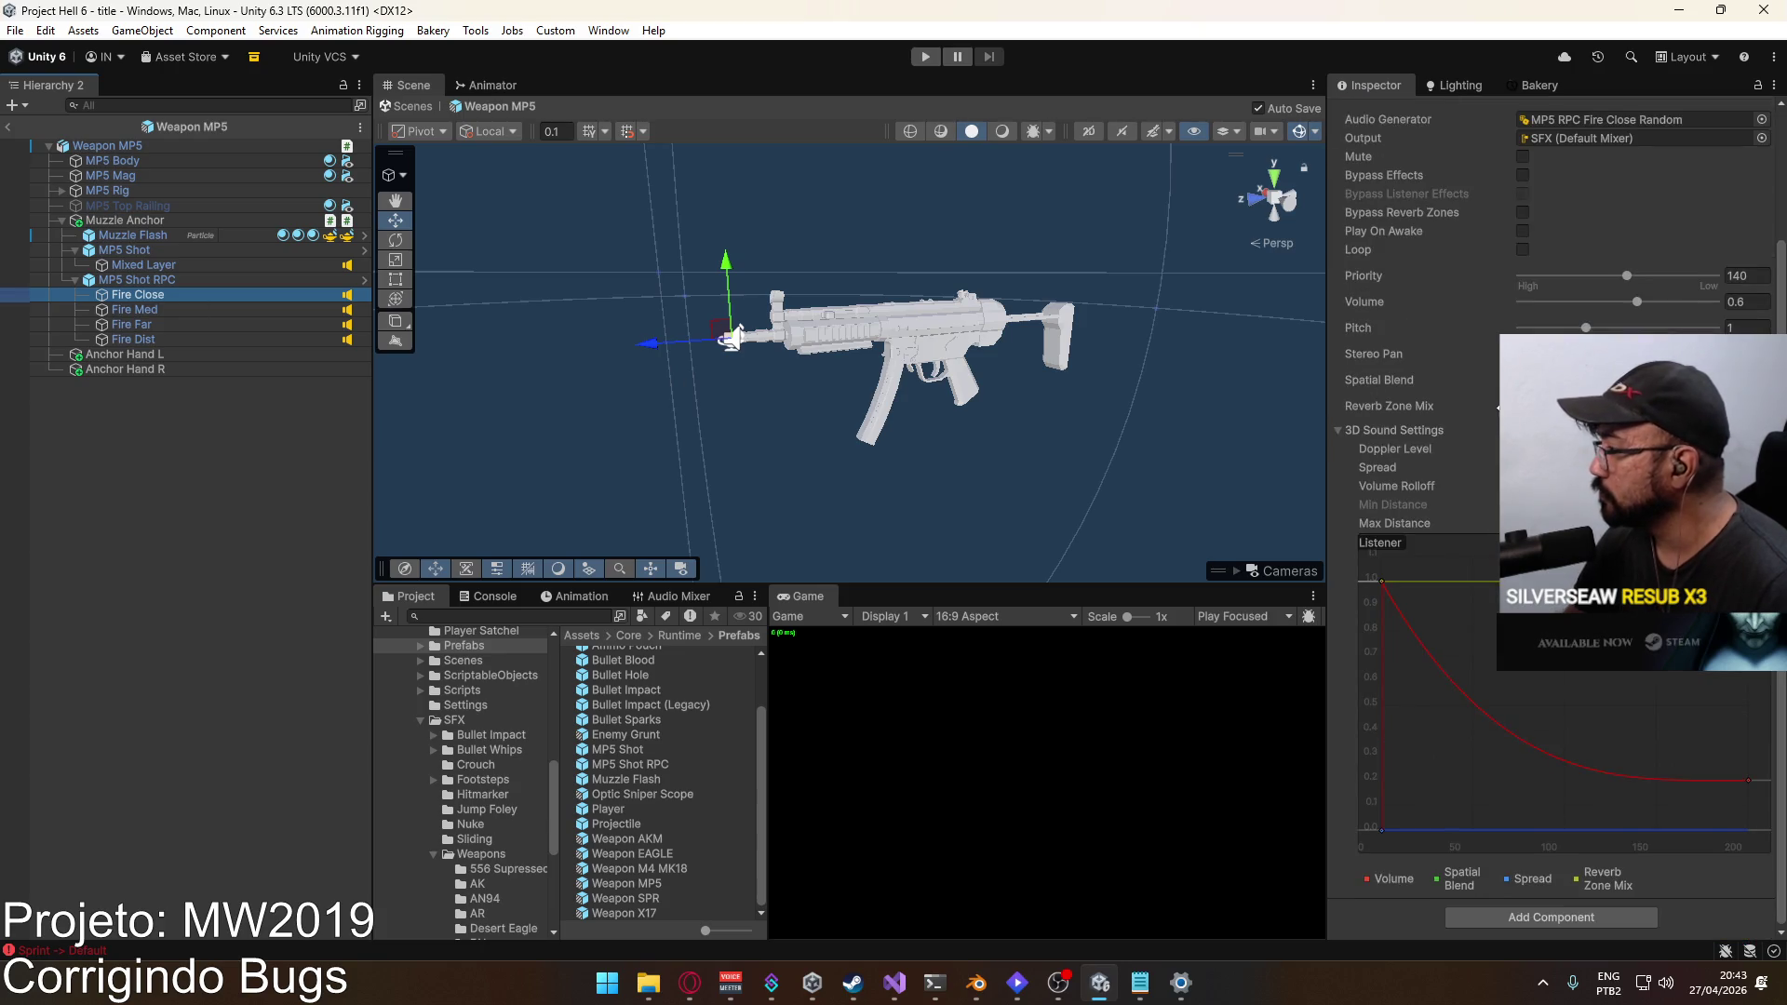
{"action": "left_click", "coordinate": [7, 126]}
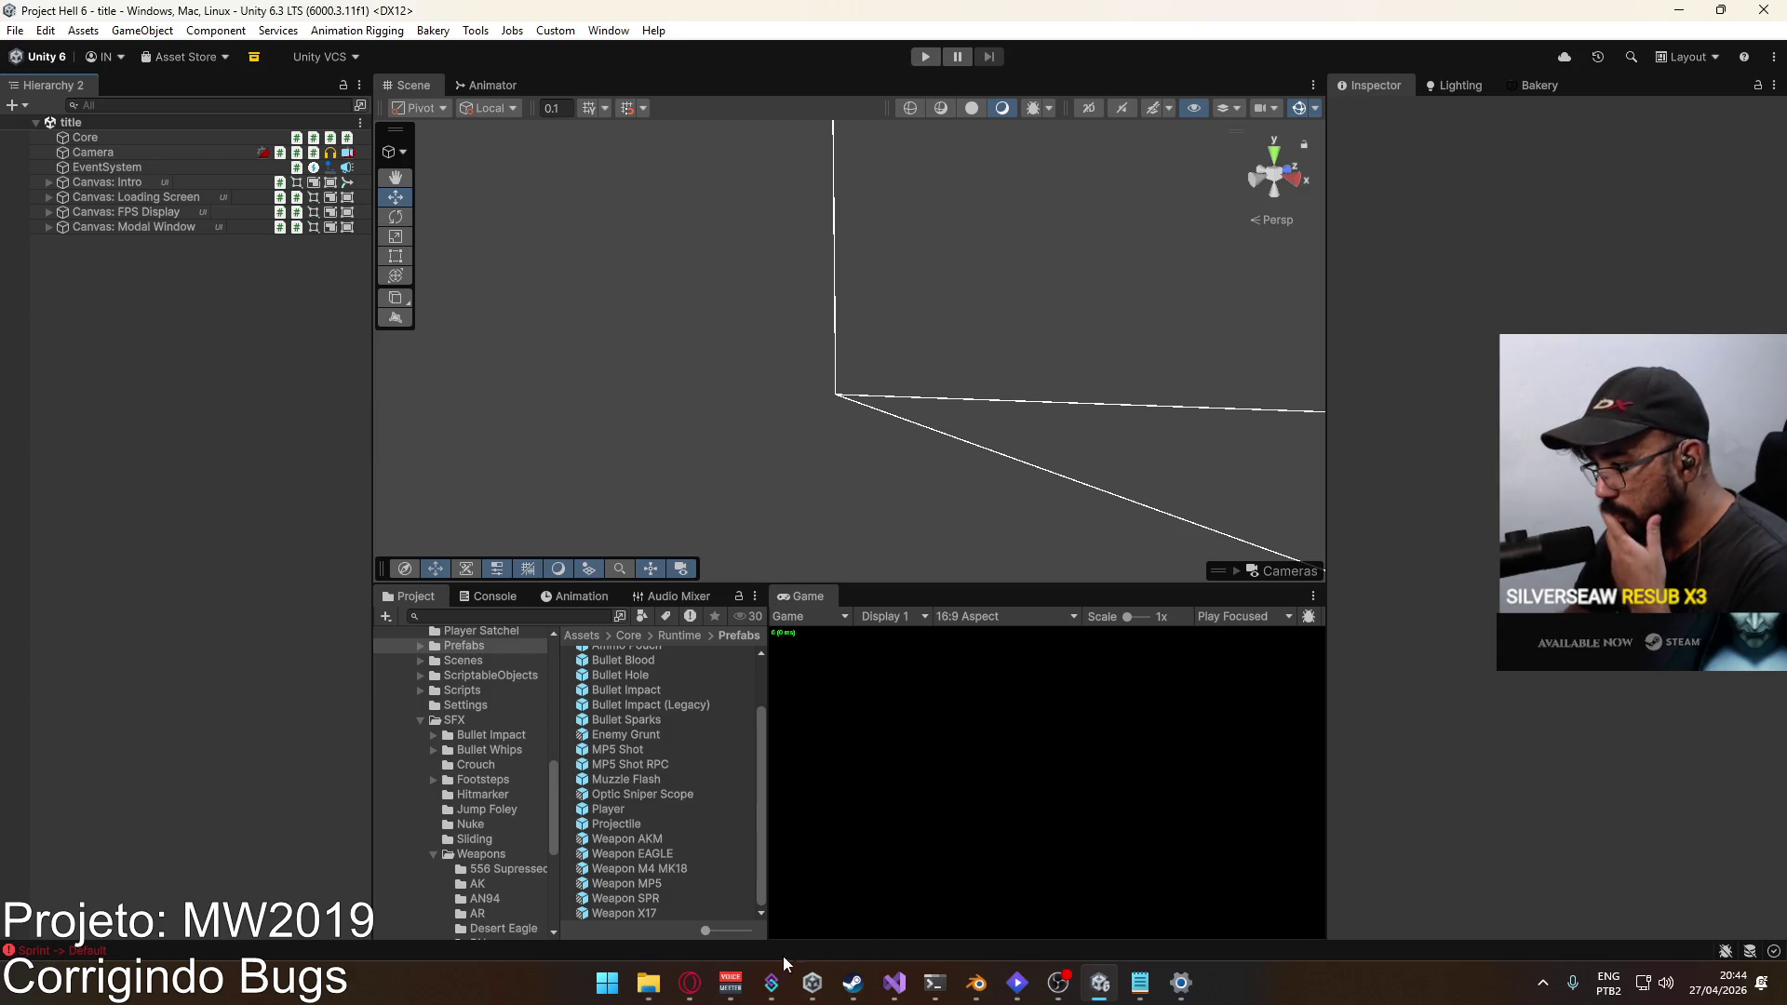
{"action": "left_click", "coordinate": [1141, 982]}
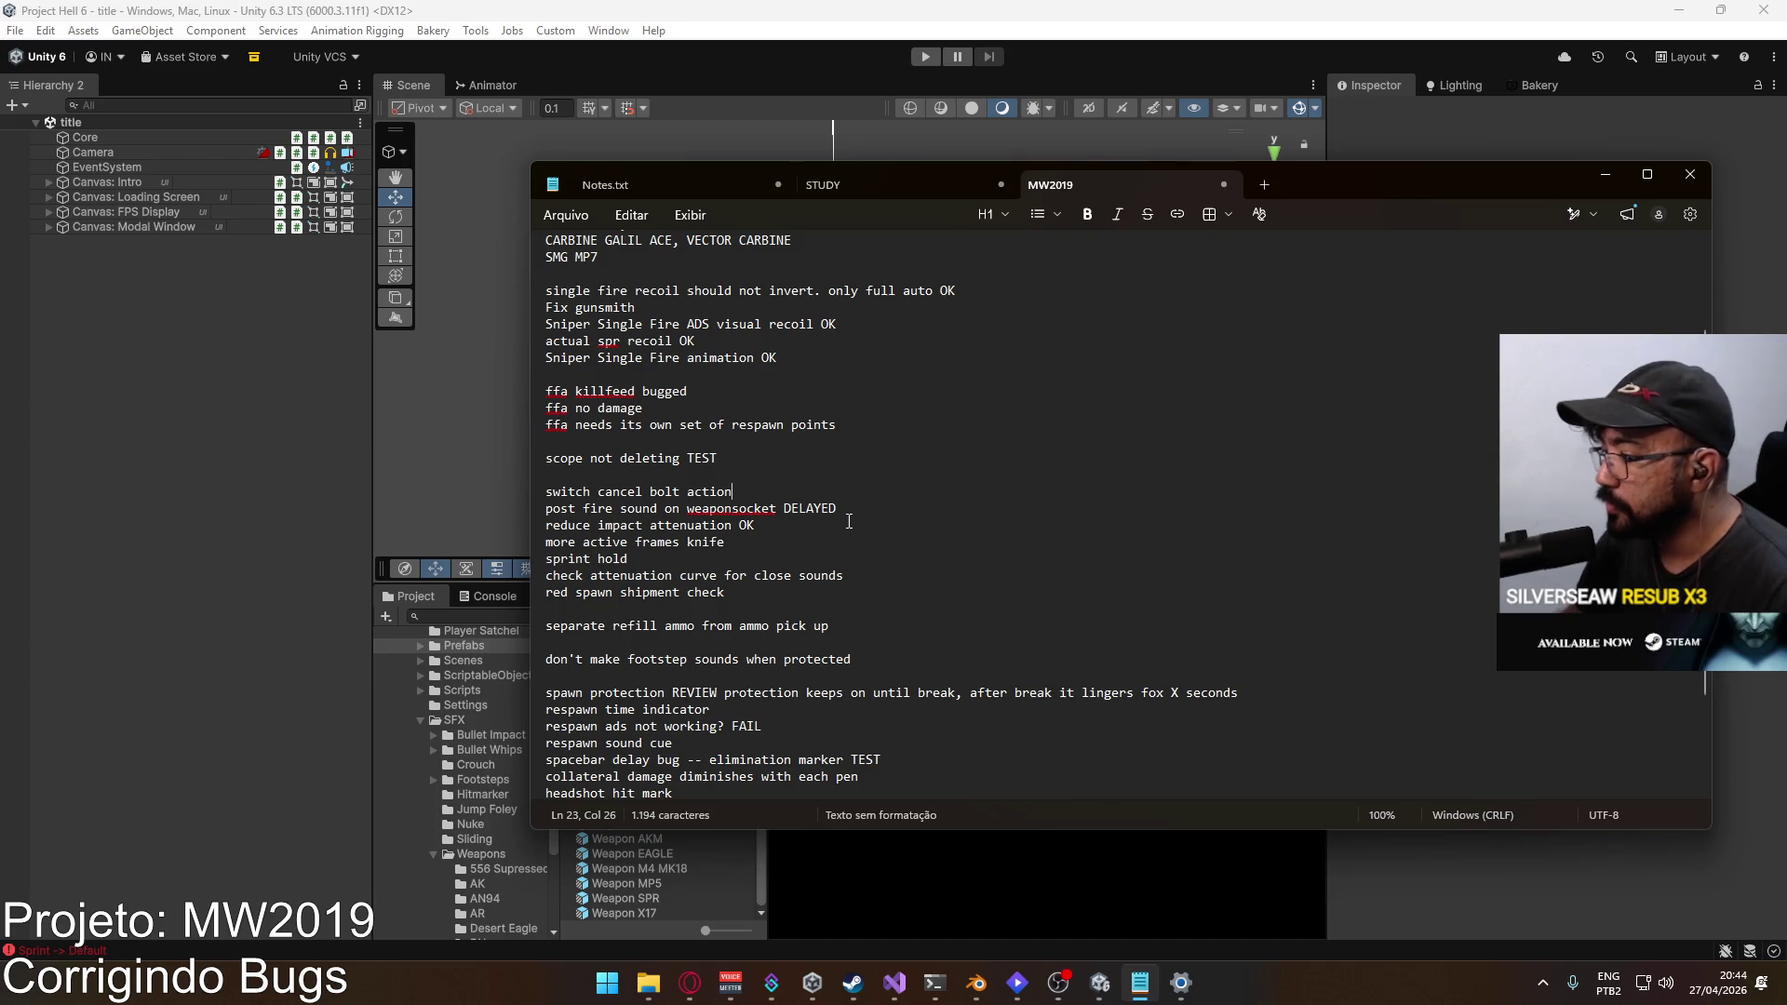
Step: Select the 'switch cancel bolt action' line in Notepad, then switch back to Unity
{"action": "triple_click", "coordinate": [742, 484]}
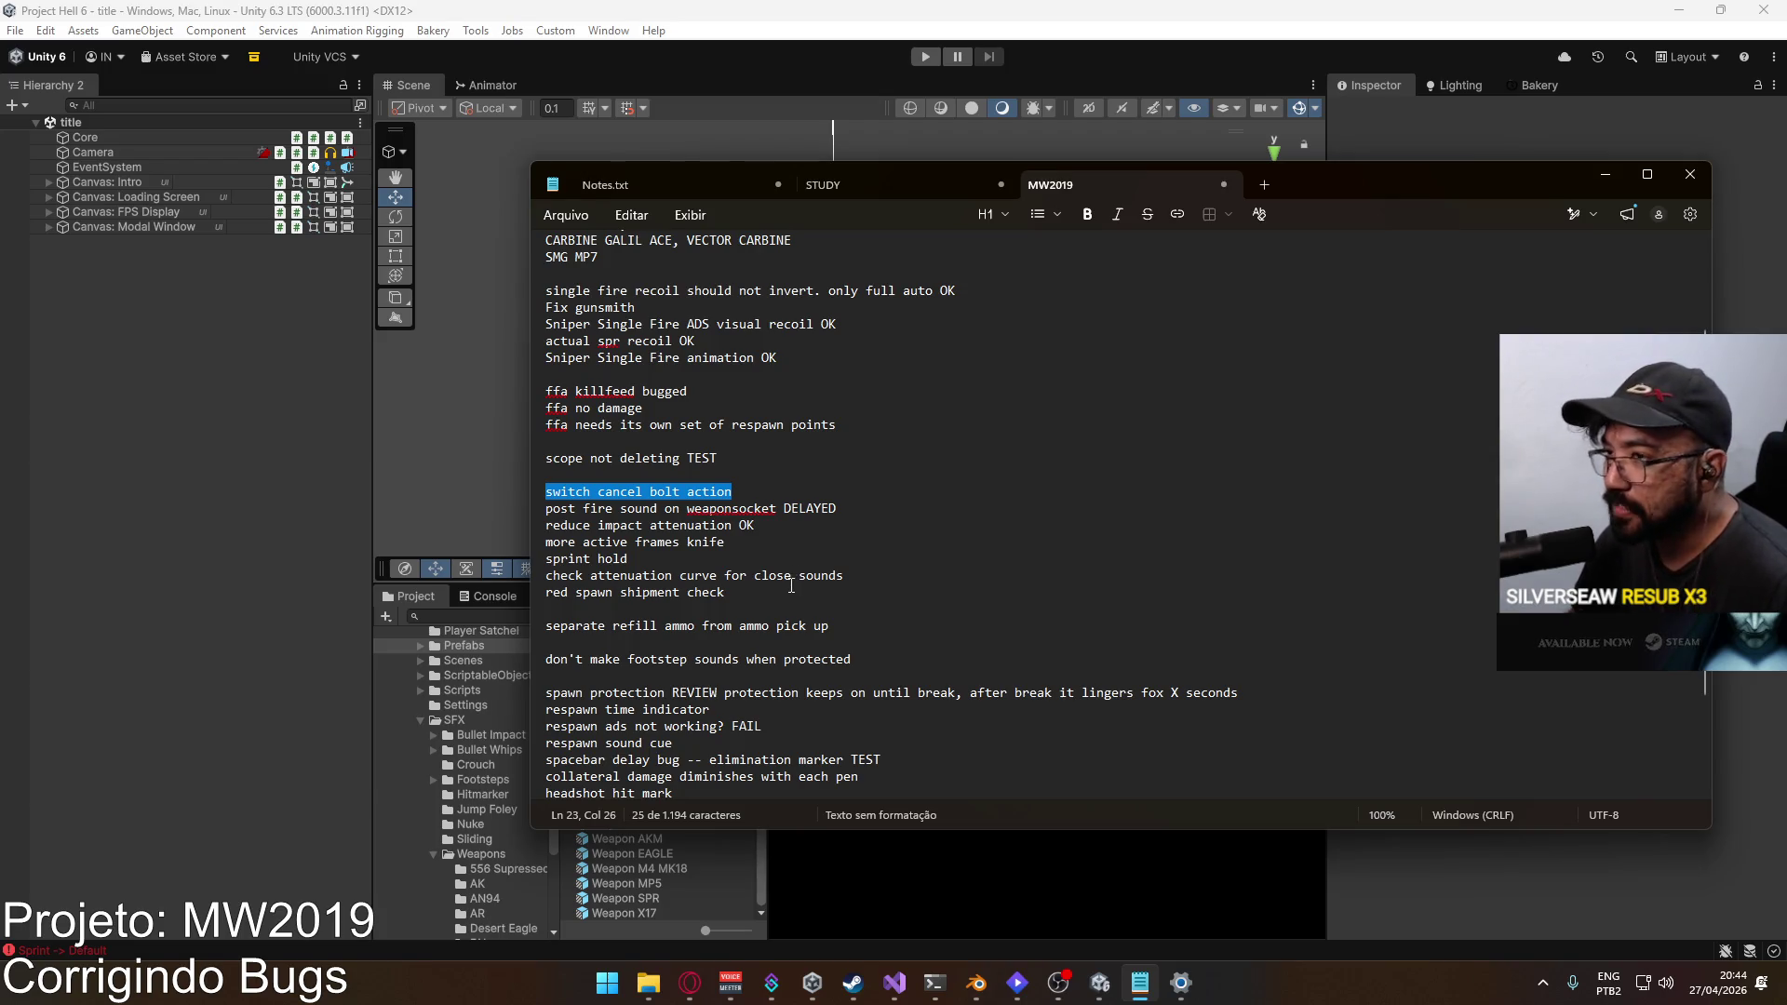
{"action": "left_click", "coordinate": [436, 680]}
{"action": "scroll", "coordinate": [493, 702], "scroll_direction": "up", "scroll_amount": 3}
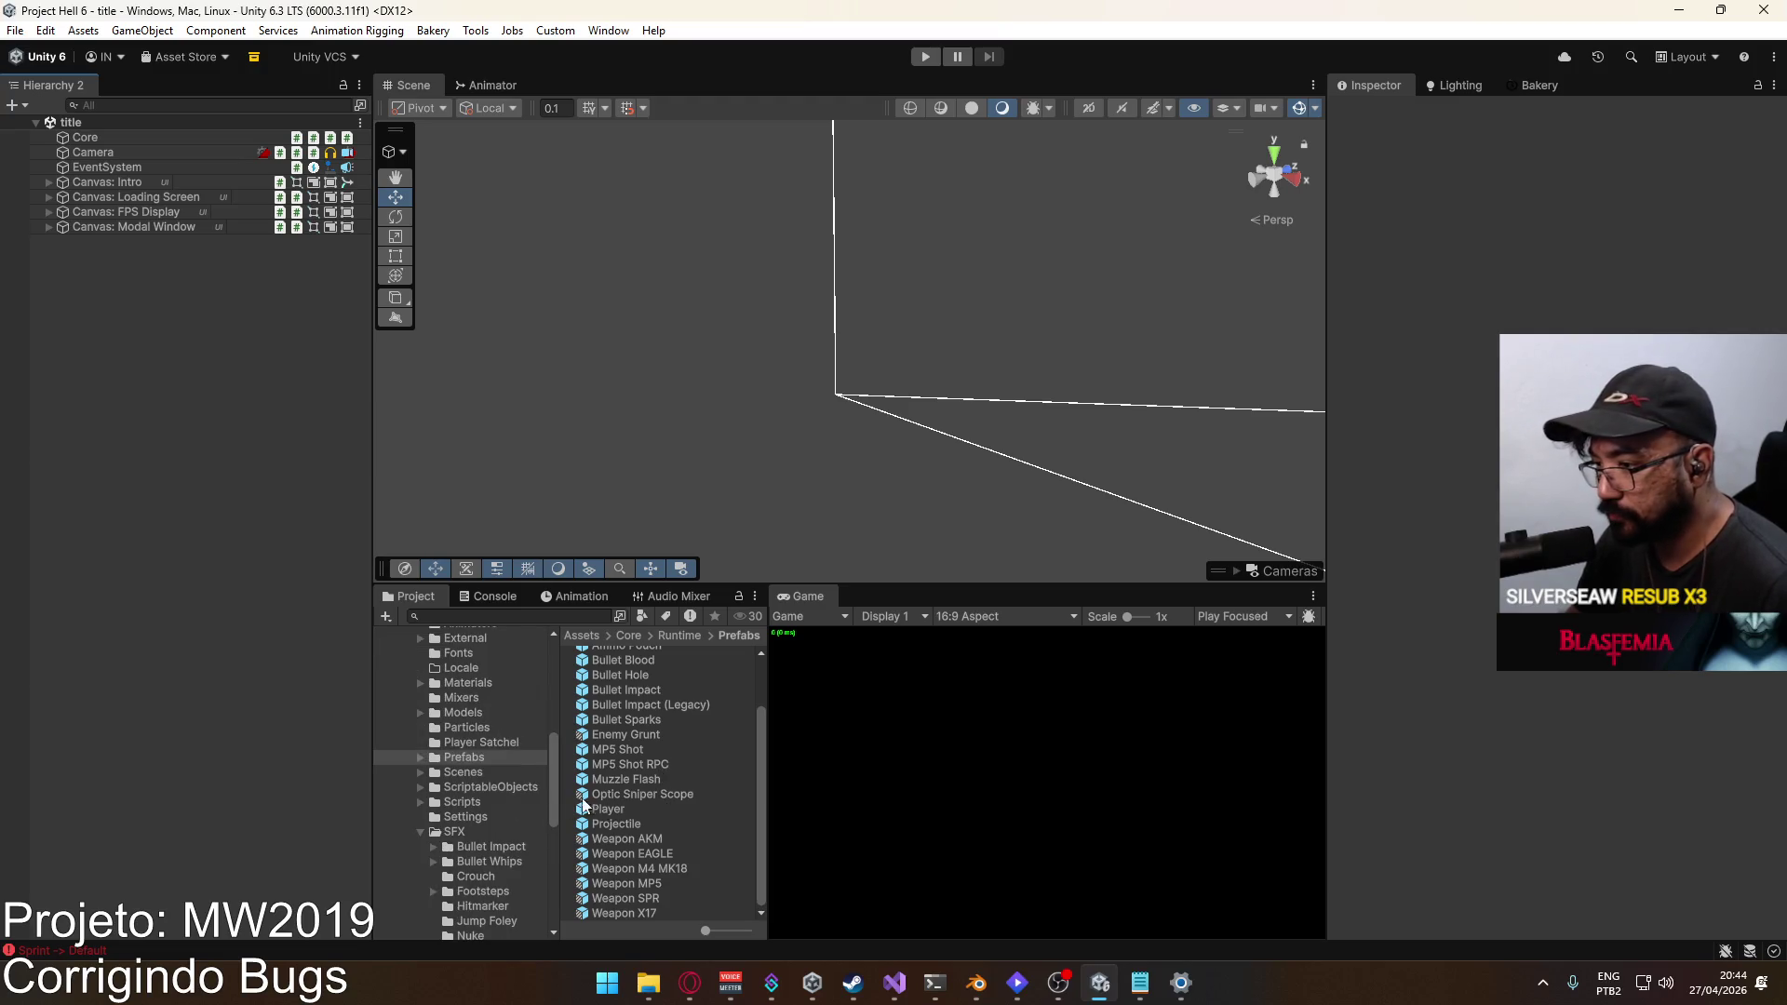
Step: Bring the Prefabs Explorer window forward and navigate up to the Unity projects folder
{"action": "mouse_move", "coordinate": [656, 987]}
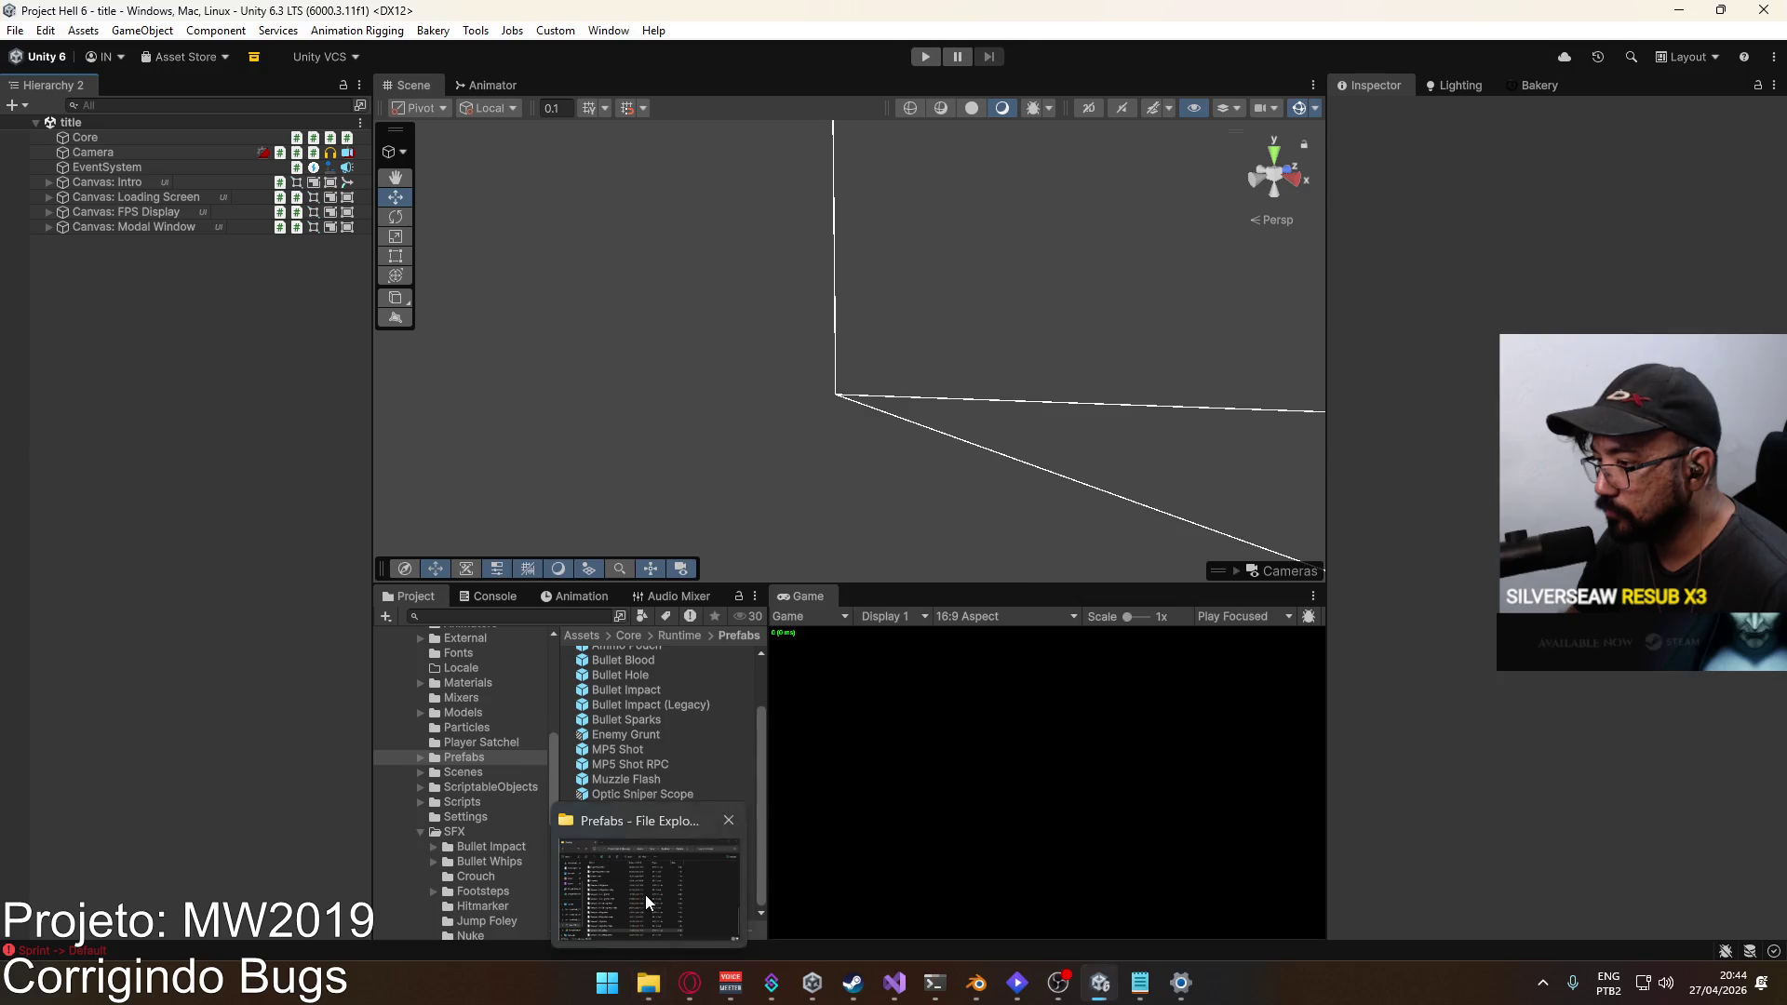
{"action": "left_click", "coordinate": [649, 884]}
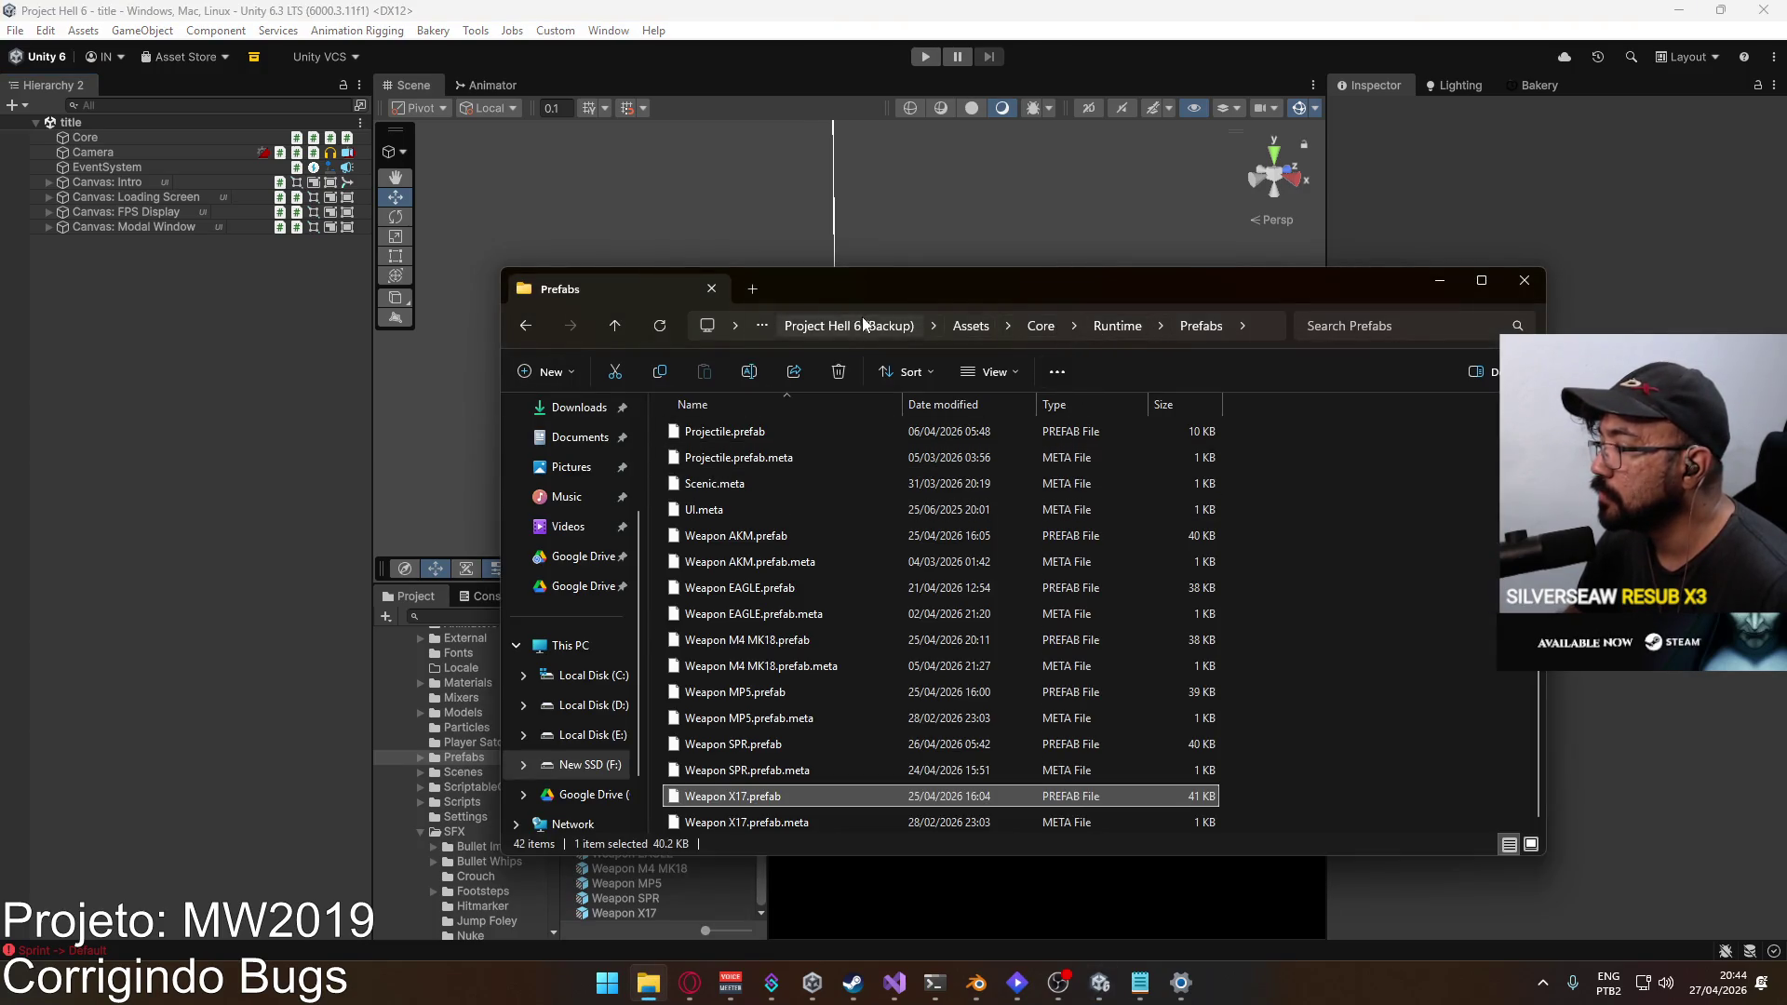
{"action": "left_click_drag", "start_coordinate": [953, 284], "coordinate": [854, 289]}
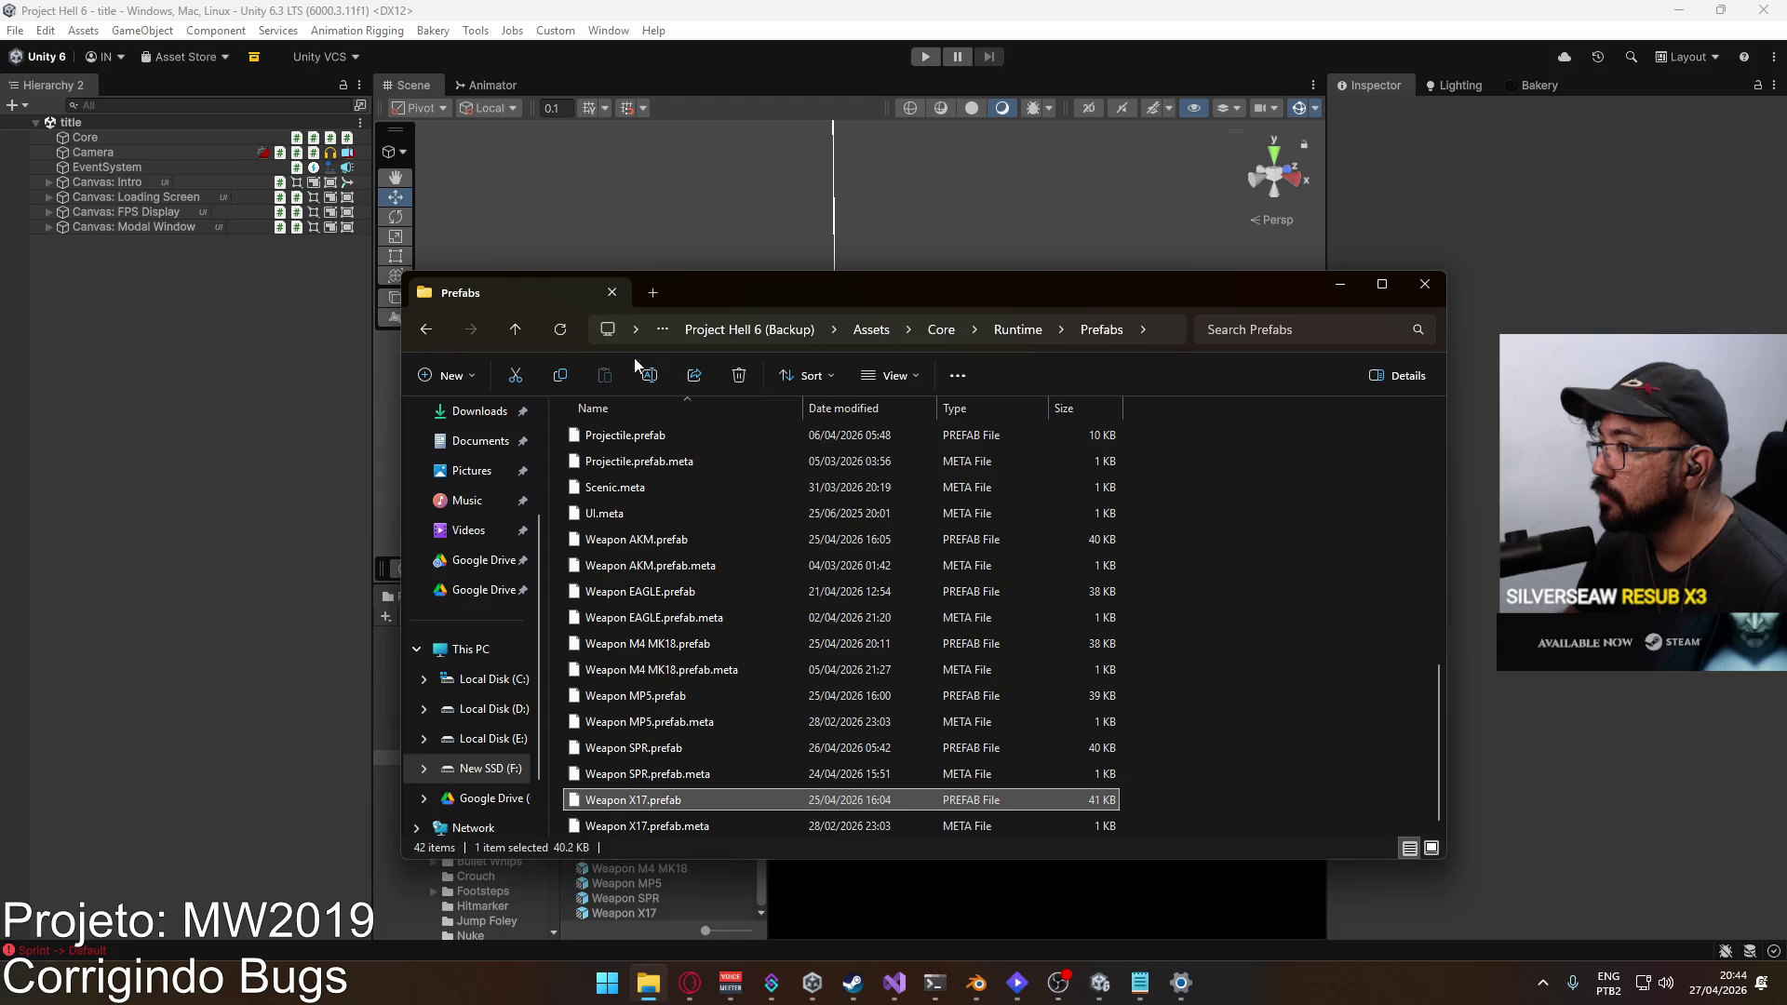
{"action": "scroll", "coordinate": [735, 518], "scroll_direction": "up", "scroll_amount": 3}
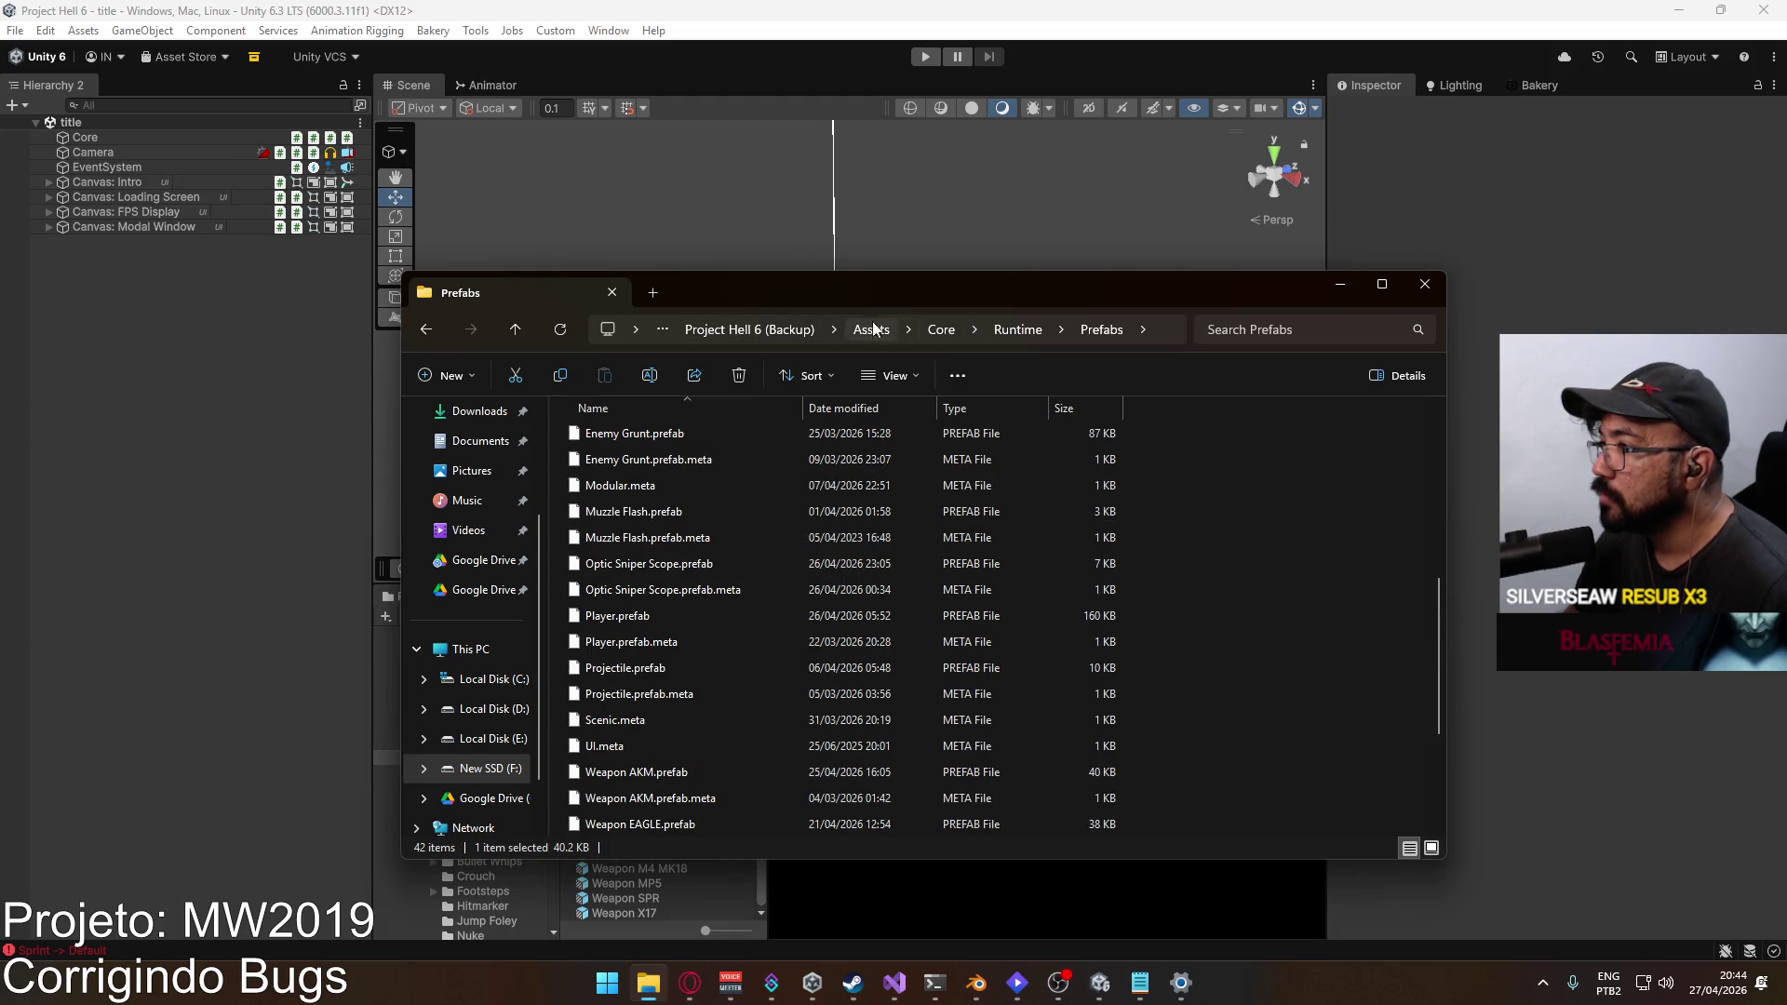
{"action": "left_click", "coordinate": [517, 329]}
{"action": "left_click", "coordinate": [698, 333]}
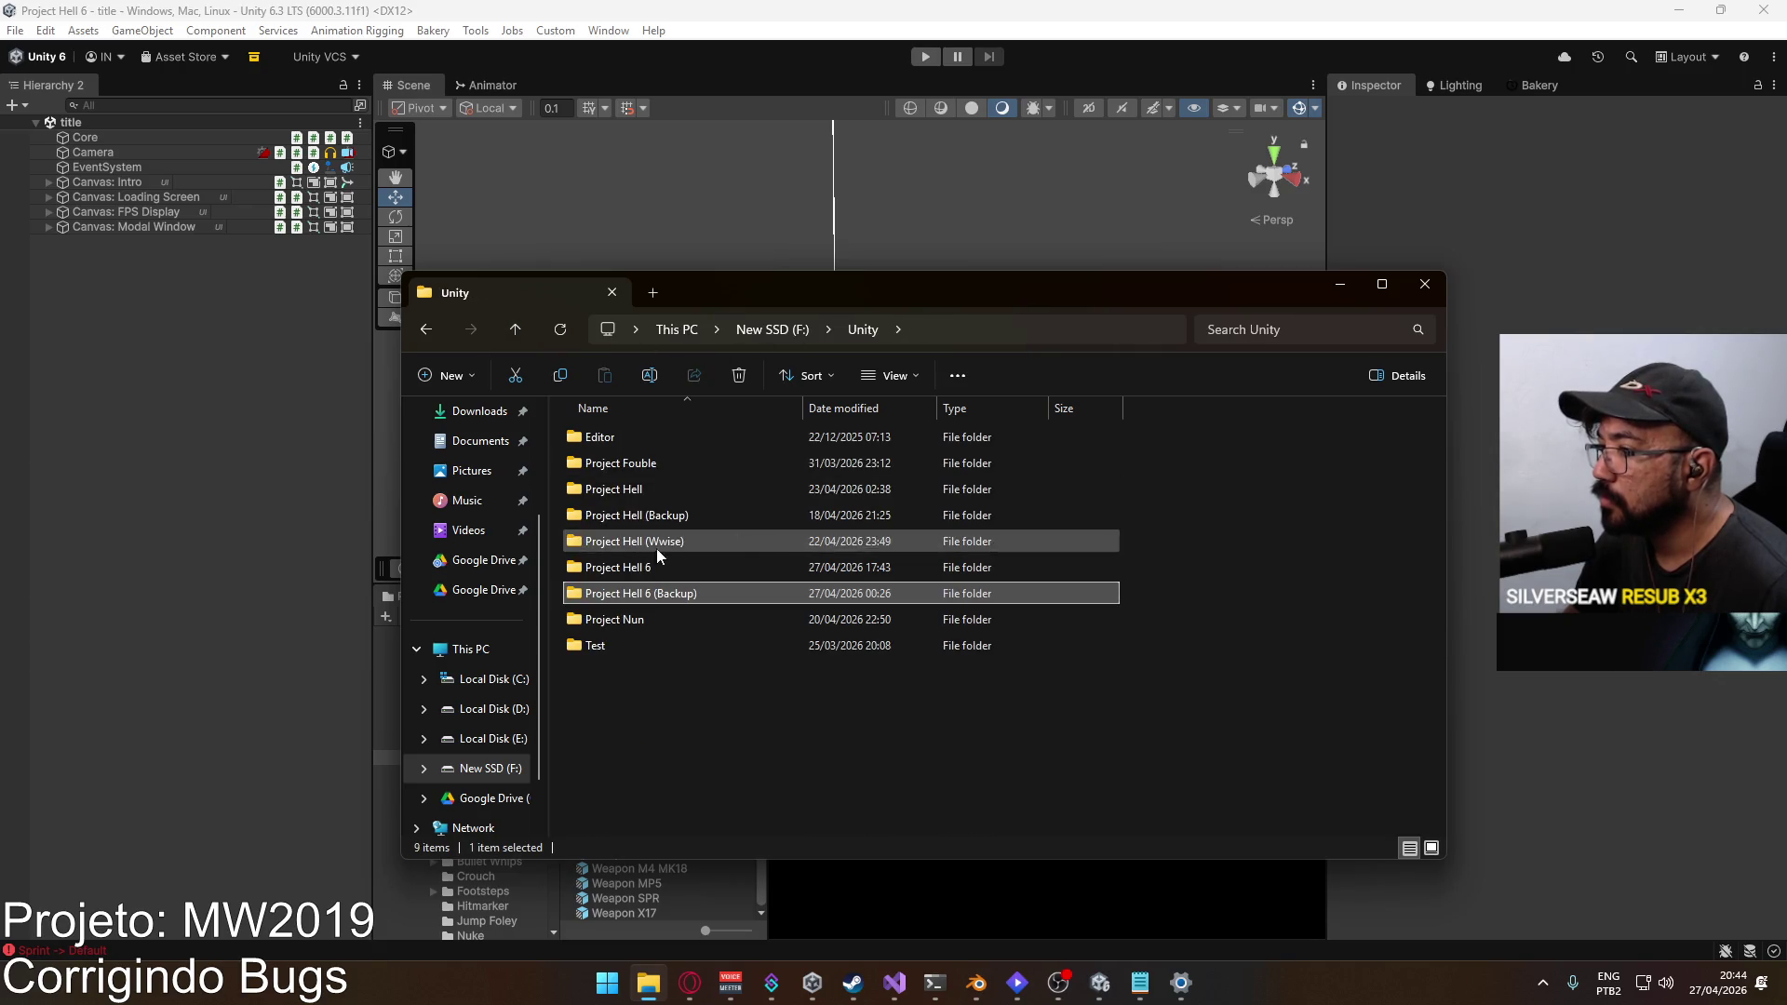
Step: Open Project Hell 6 > Assets > Core > Runtime > Models
{"action": "left_click", "coordinate": [670, 569]}
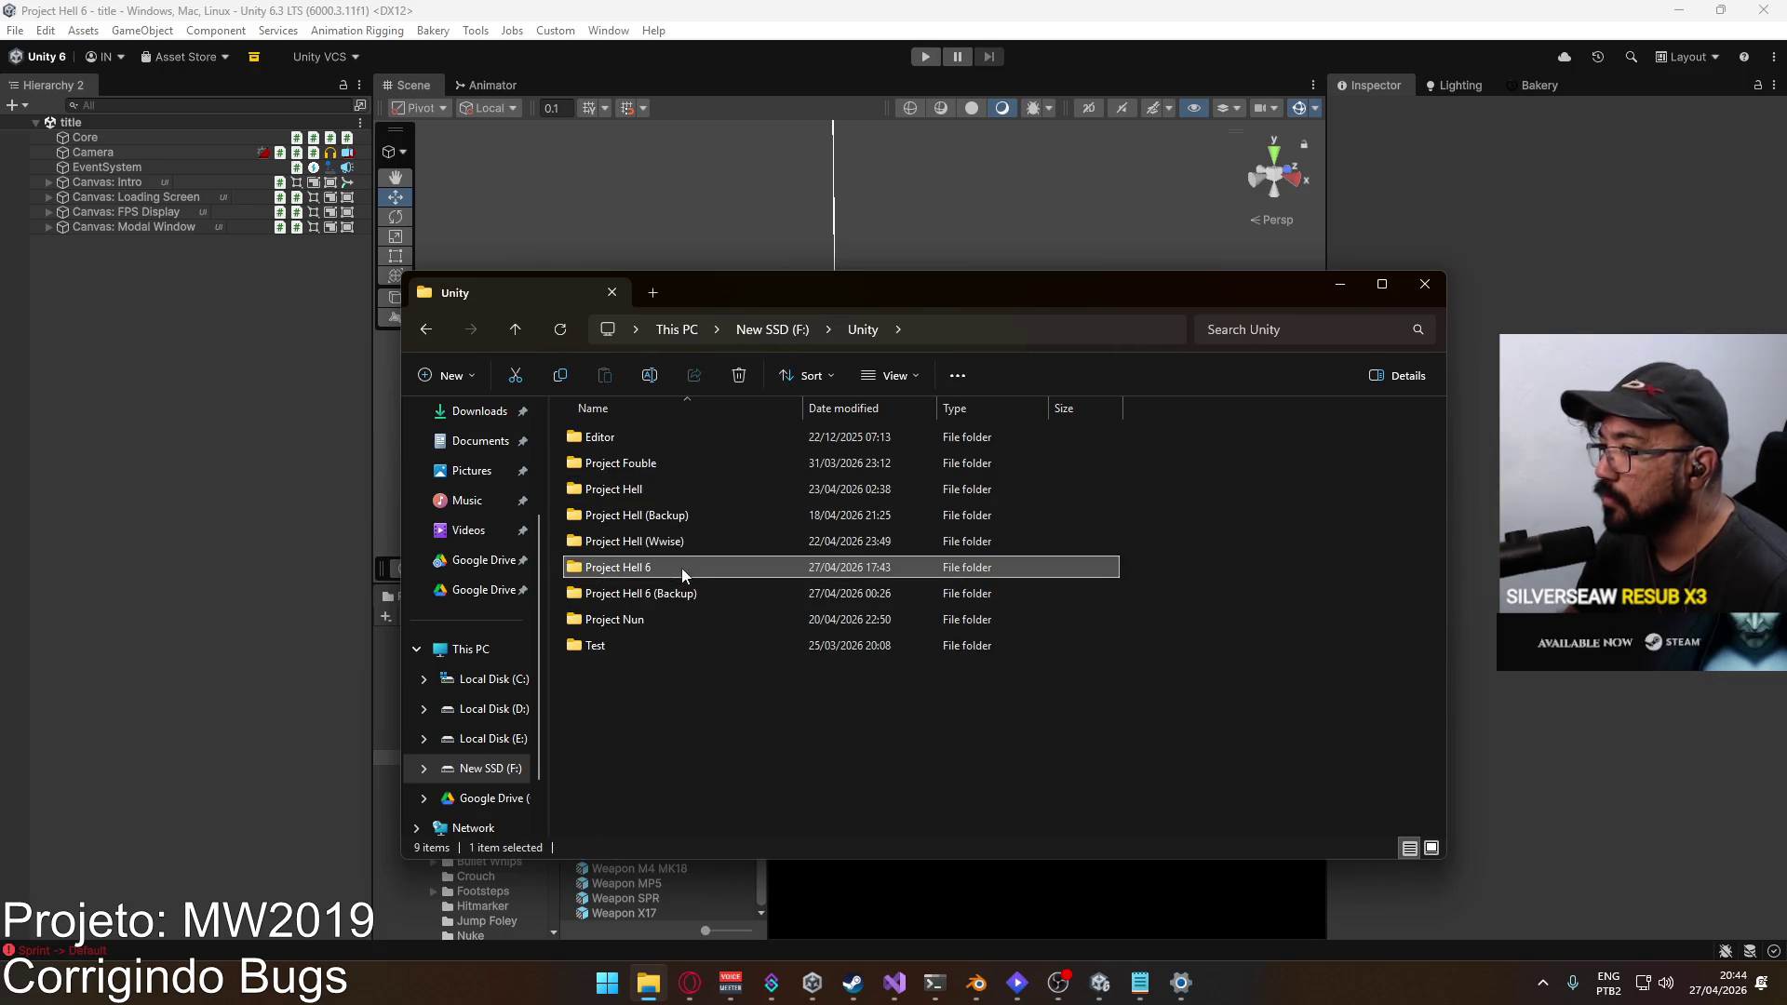
{"action": "double_click", "coordinate": [672, 565]}
{"action": "double_click", "coordinate": [635, 471]}
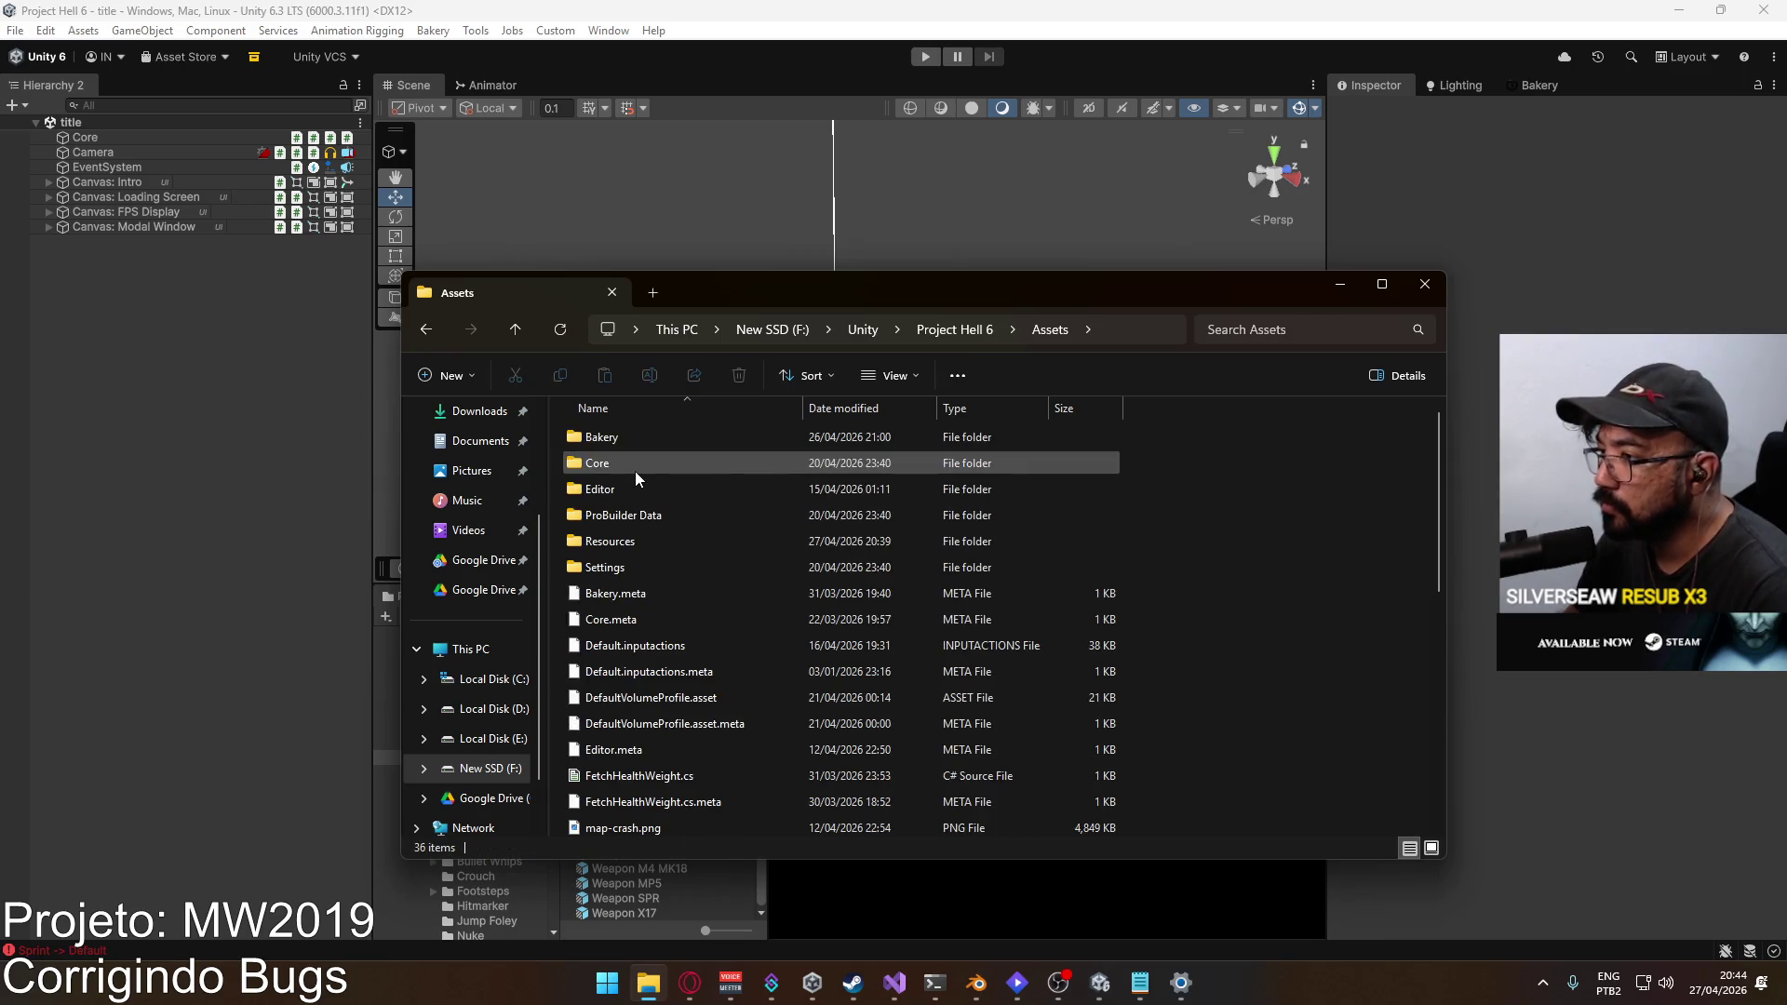
{"action": "double_click", "coordinate": [674, 461]}
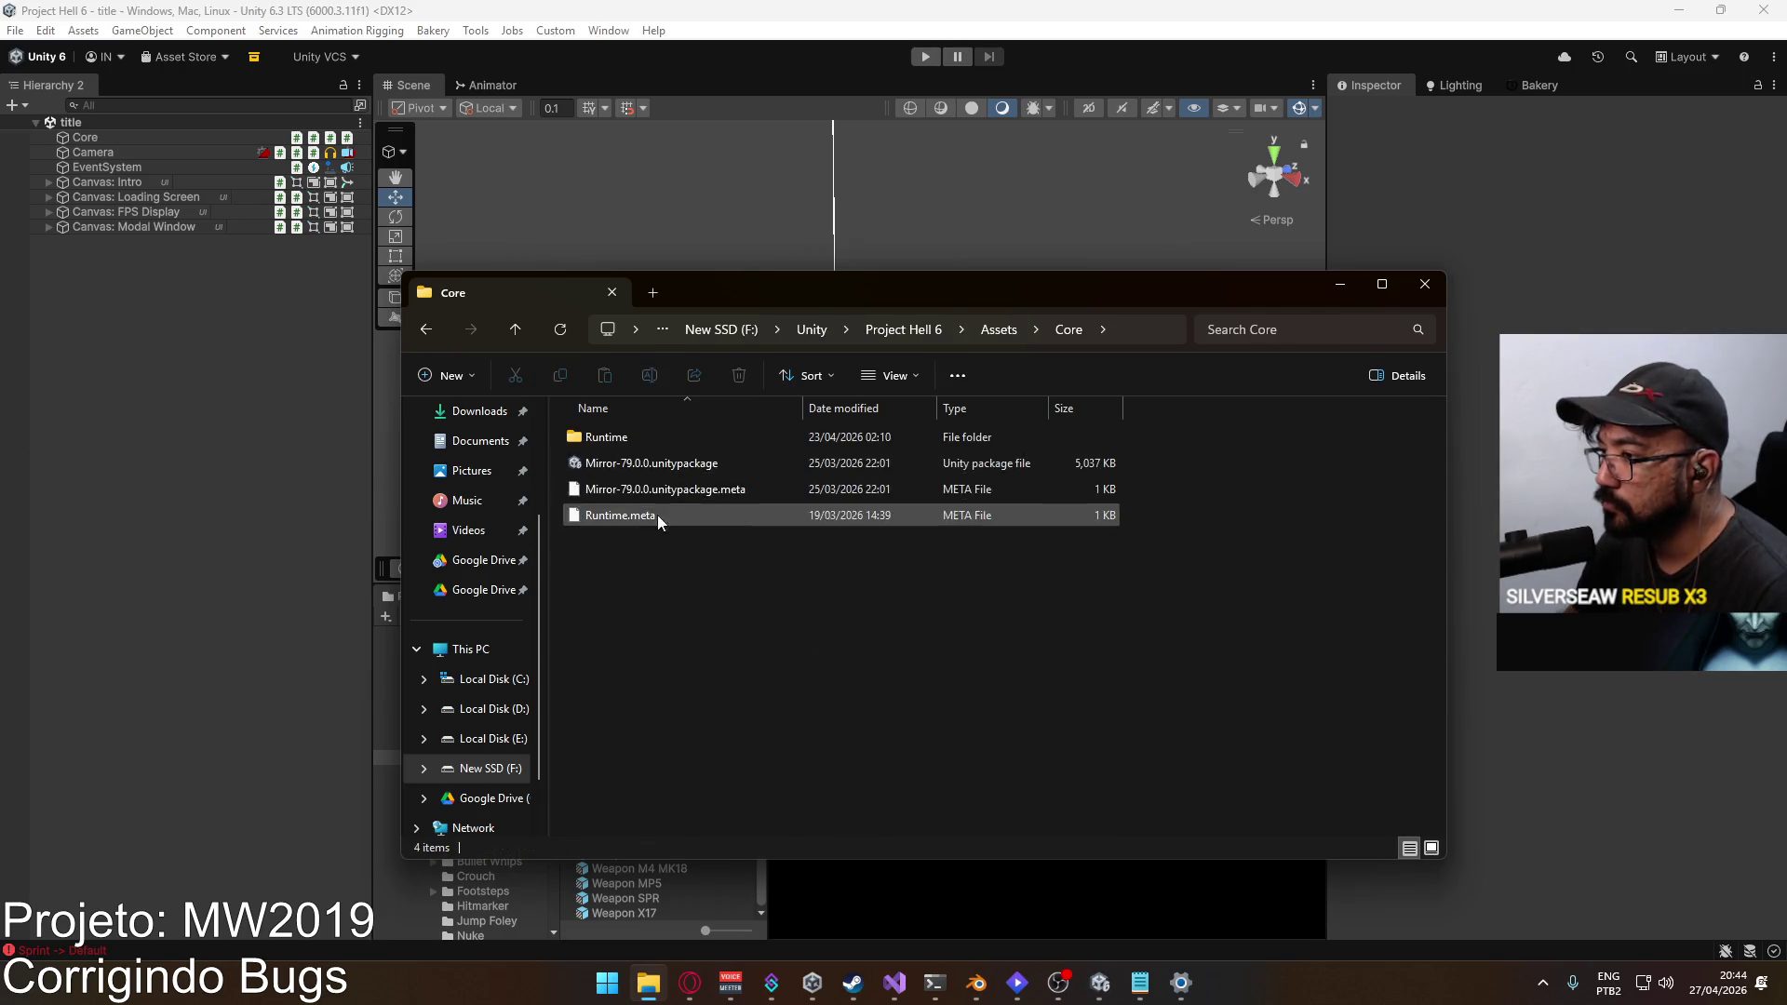
{"action": "double_click", "coordinate": [651, 437]}
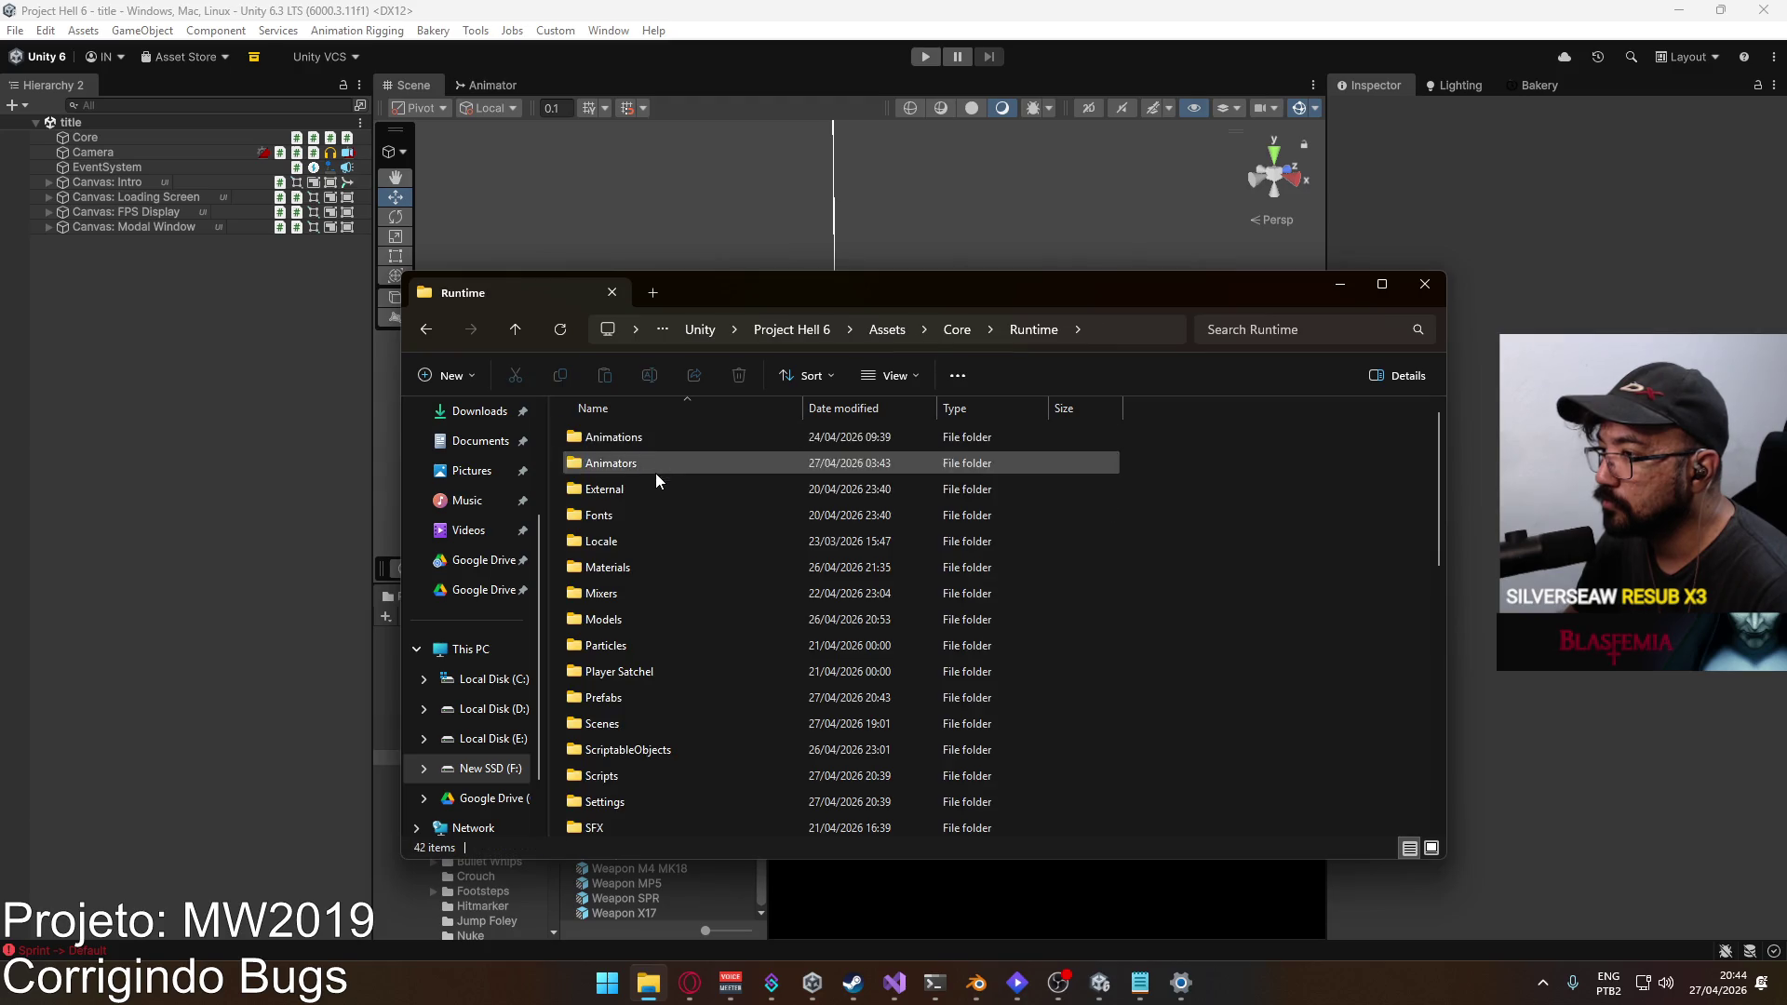
{"action": "double_click", "coordinate": [640, 621]}
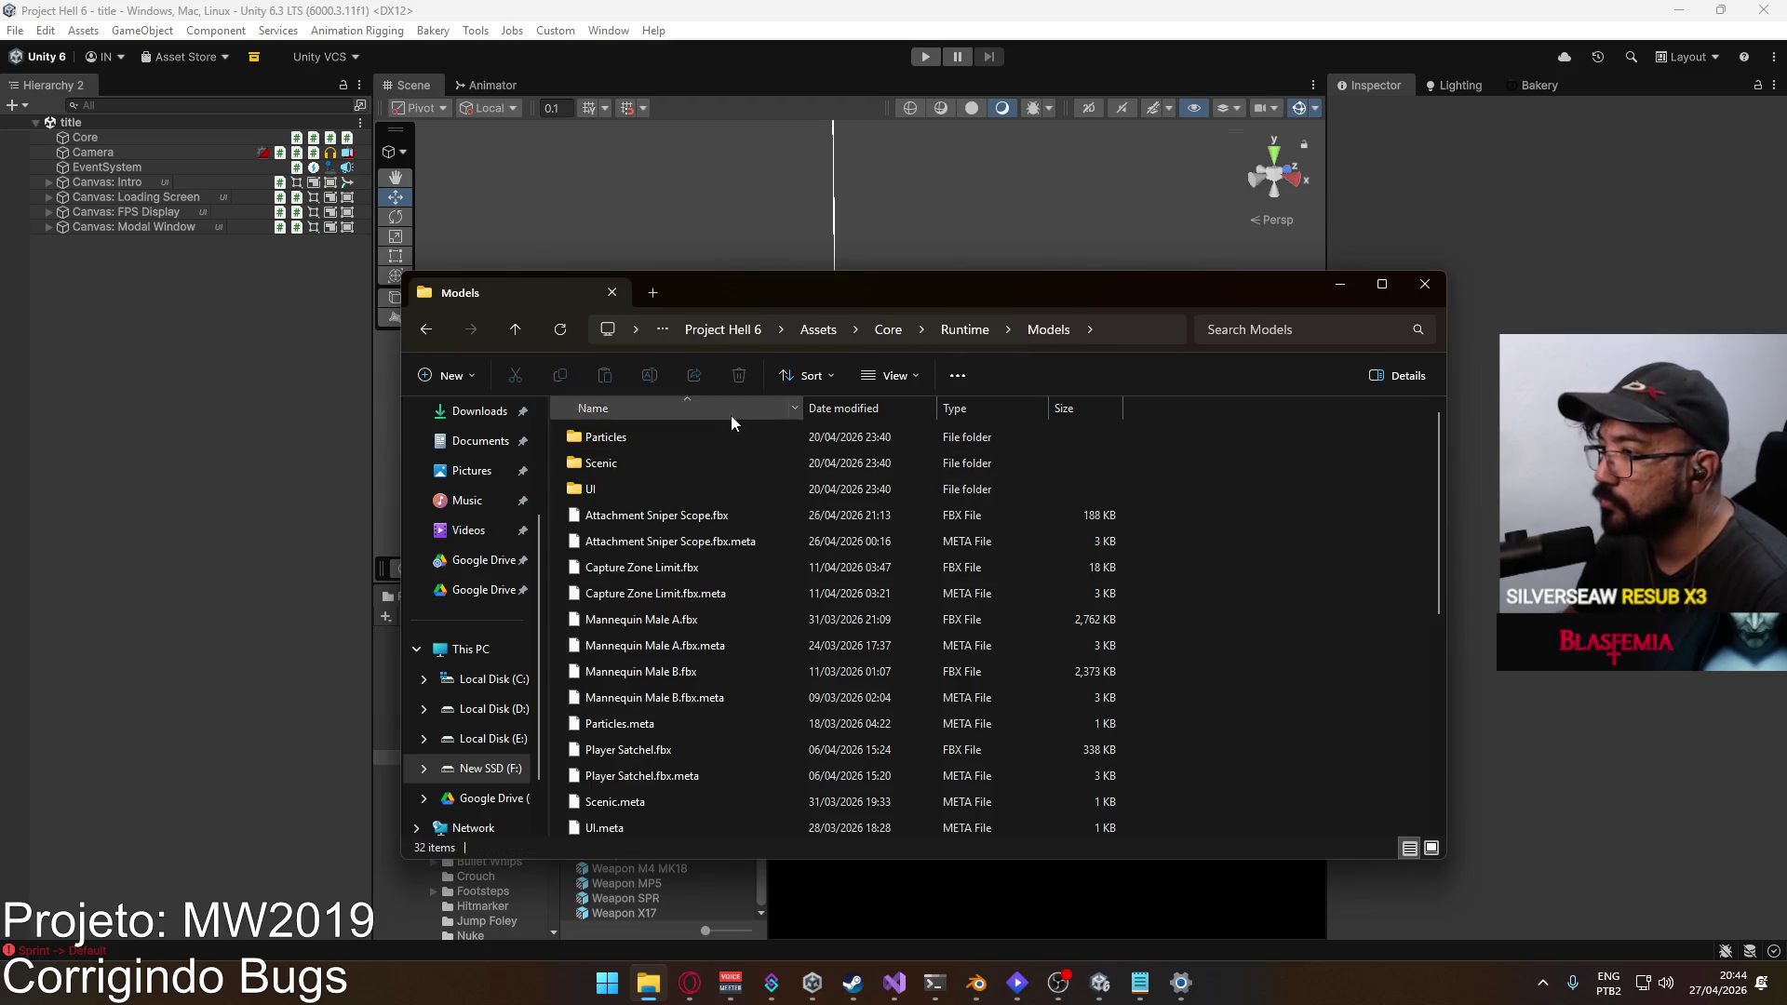
{"action": "right_click", "coordinate": [656, 983]}
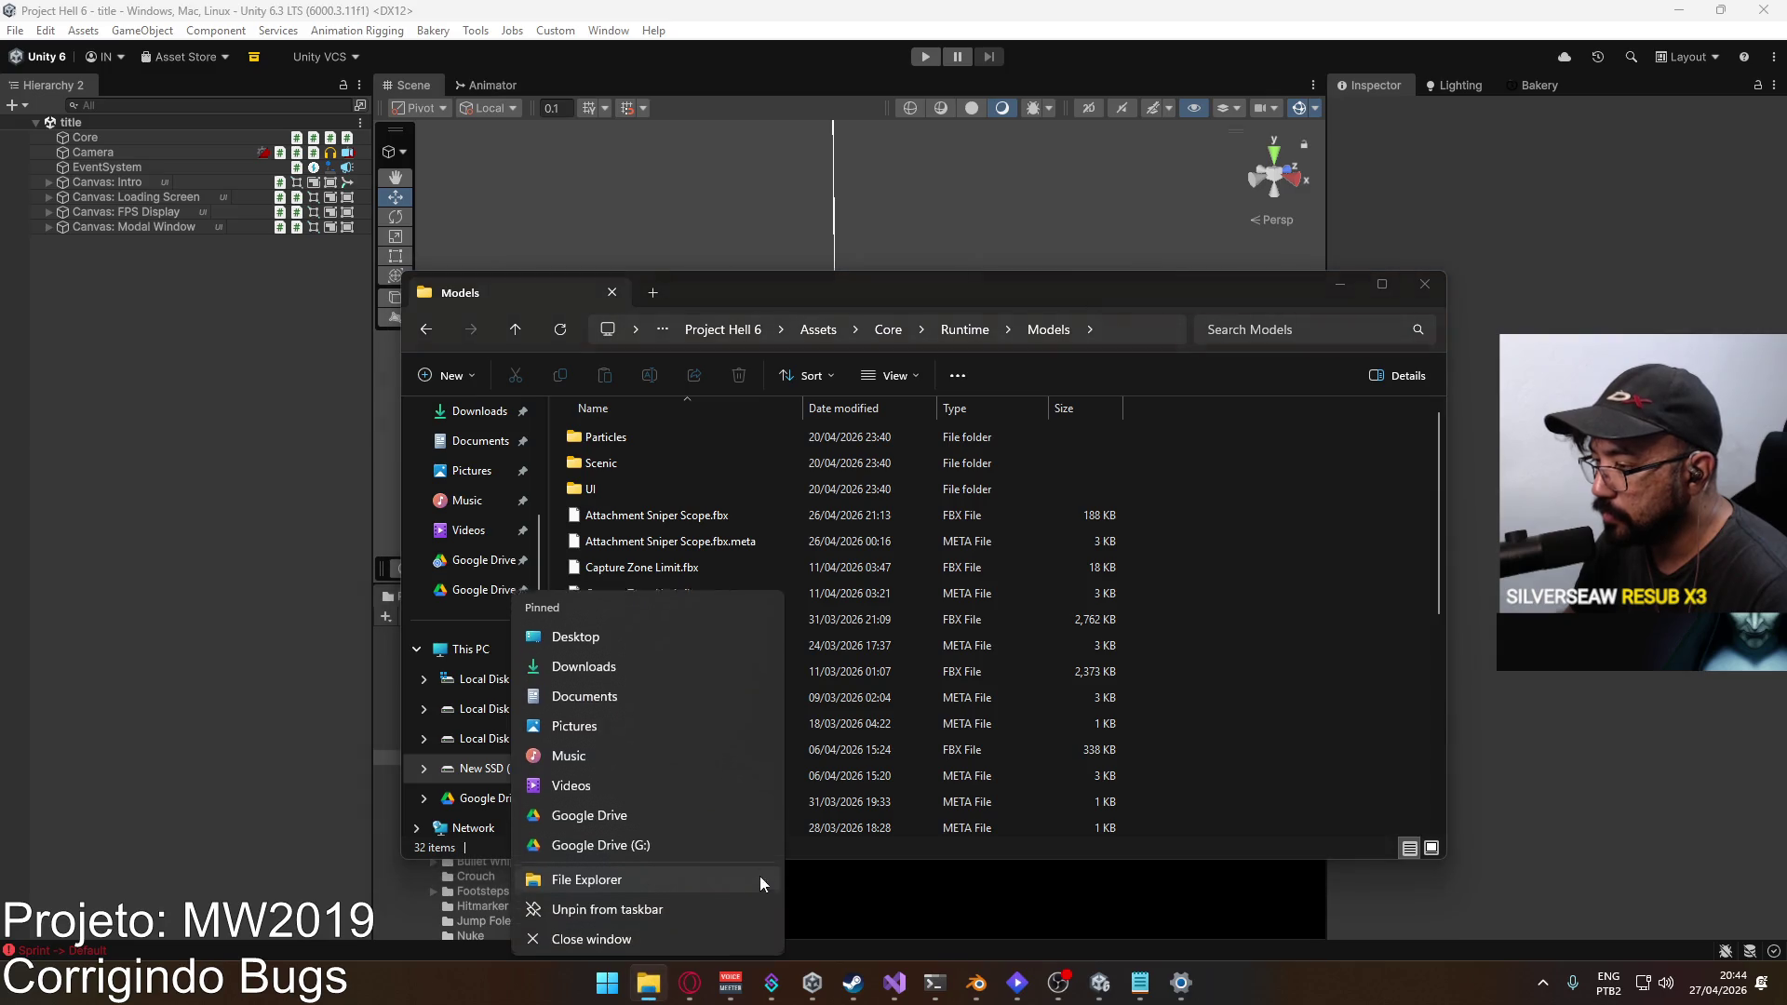
Step: In a new Explorer window, open Local Disk (D:) > Google Drive
{"action": "left_click", "coordinate": [679, 866]}
{"action": "left_click", "coordinate": [998, 458]}
{"action": "double_click", "coordinate": [996, 460]}
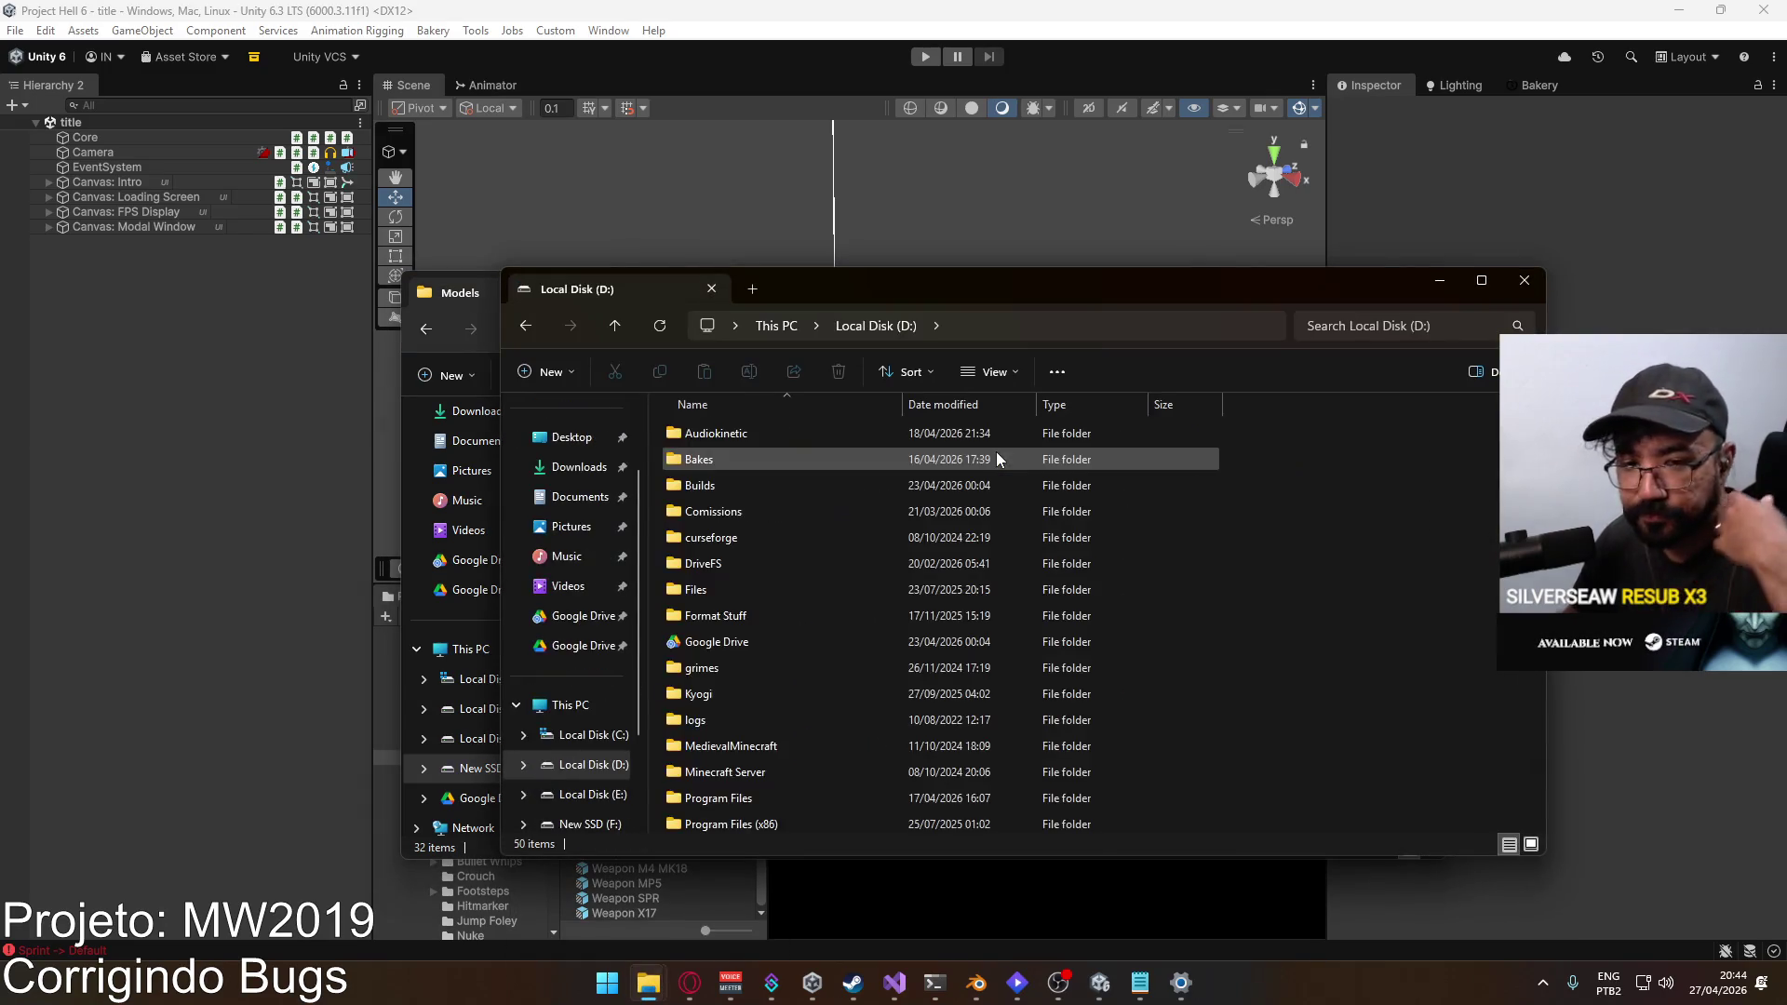
{"action": "double_click", "coordinate": [721, 642]}
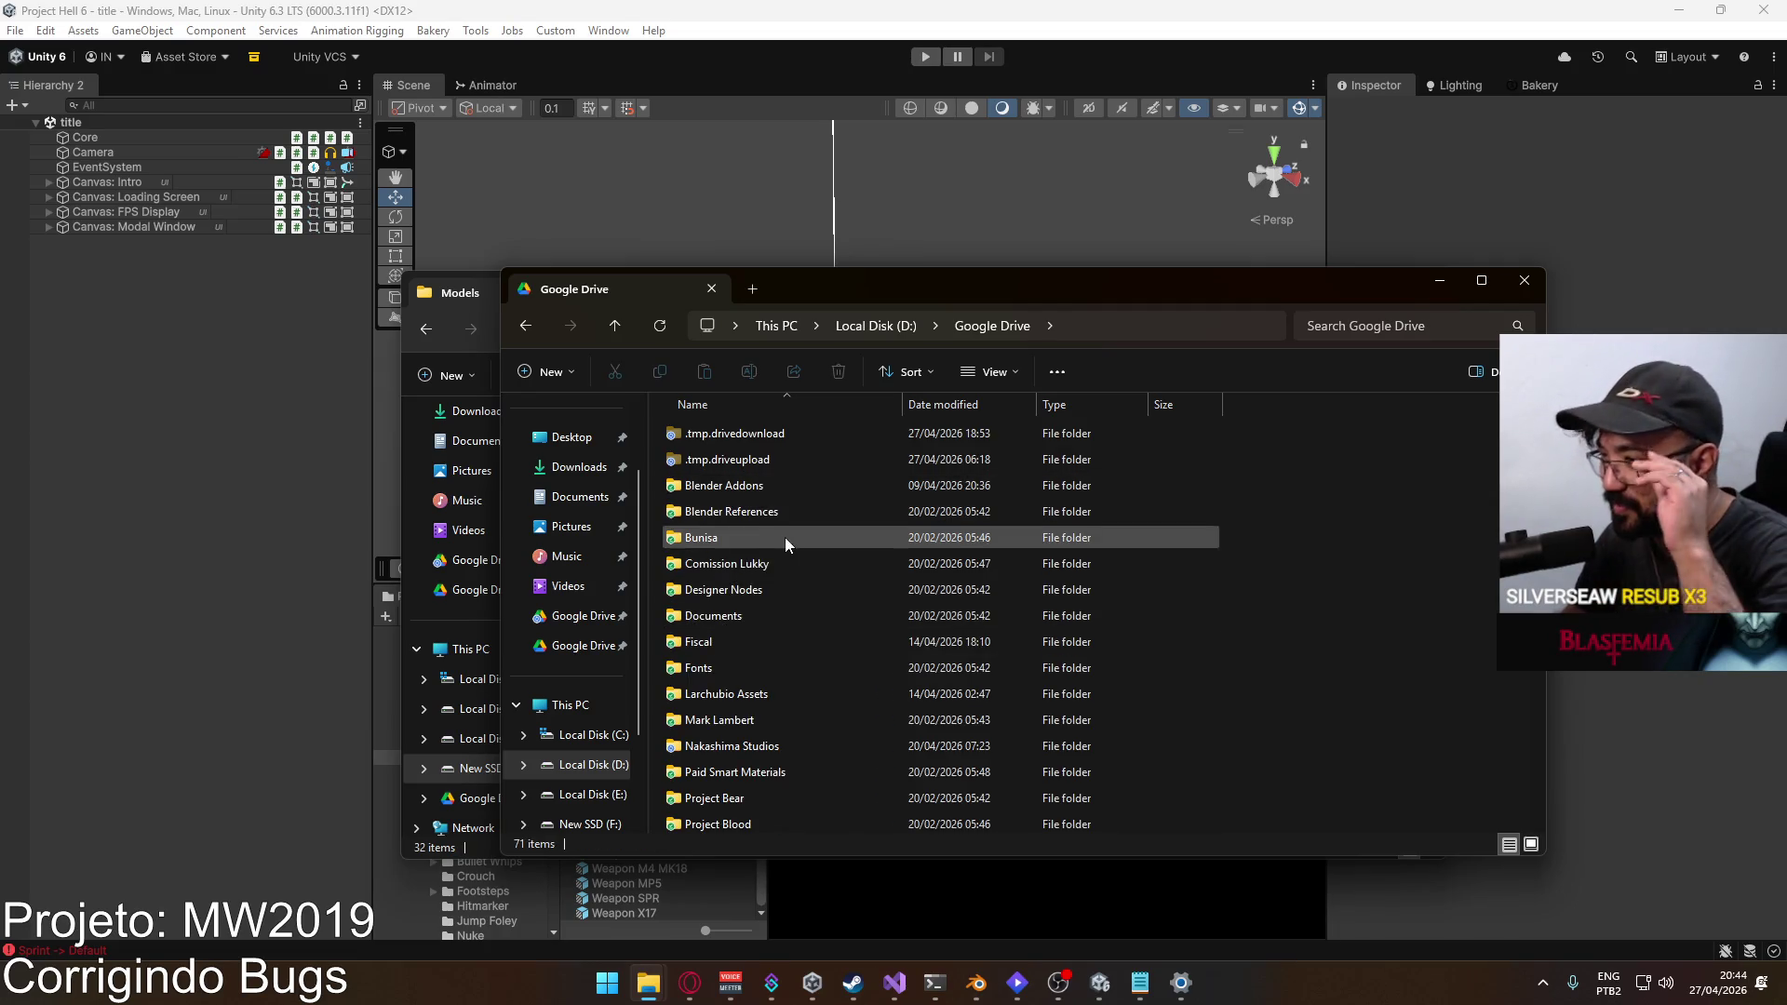
{"action": "scroll", "coordinate": [807, 622], "scroll_direction": "down", "scroll_amount": 1}
{"action": "double_click", "coordinate": [745, 691]}
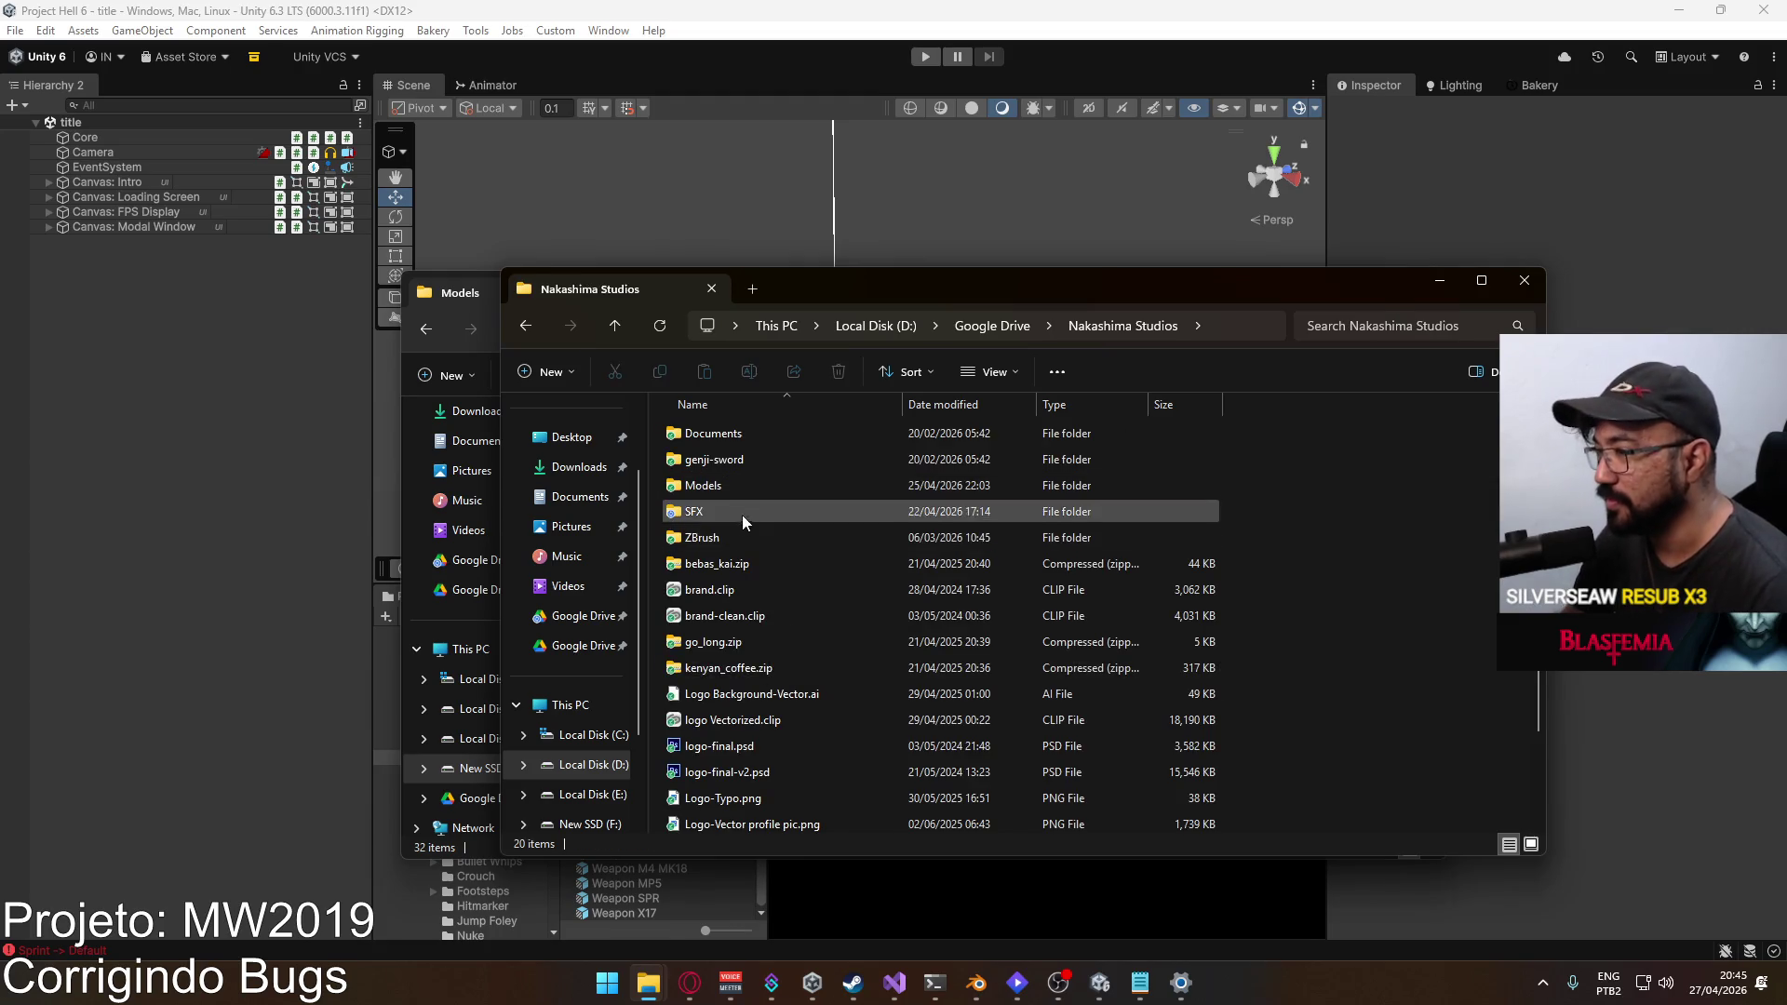
{"action": "left_click", "coordinate": [992, 326]}
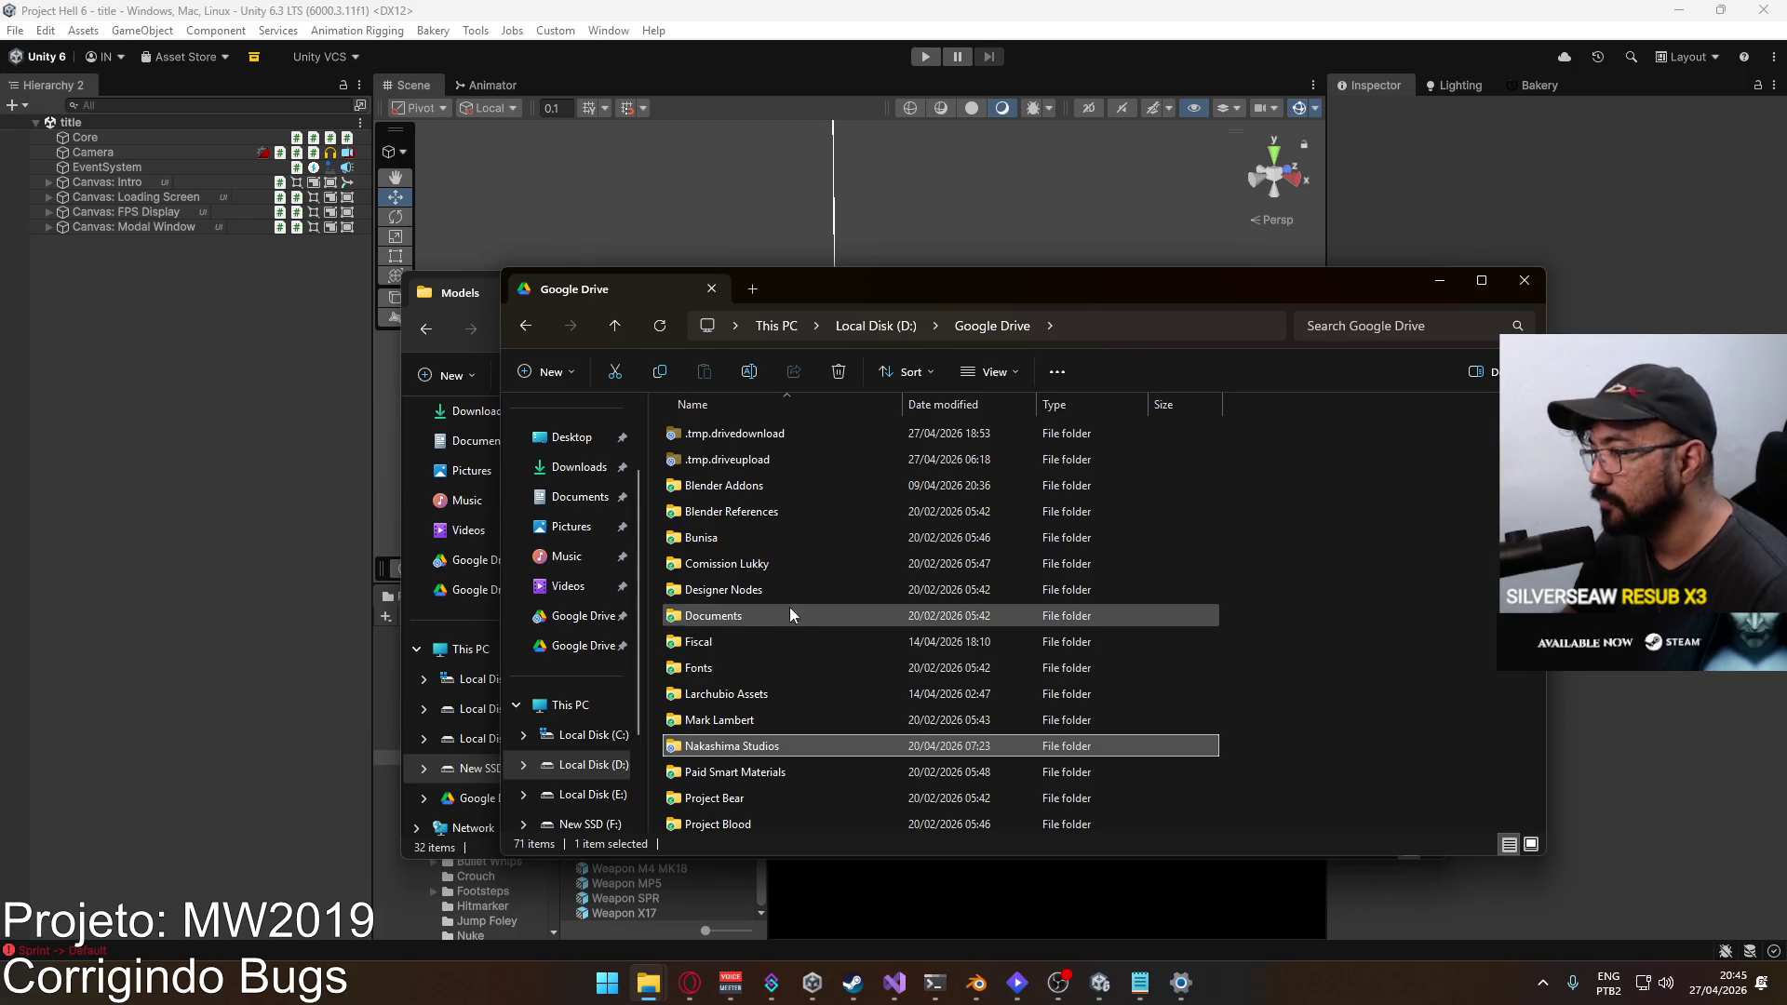
Step: Open Project Hell > Models and pick Weapon Library.blend
{"action": "scroll", "coordinate": [835, 786], "scroll_direction": "down", "scroll_amount": 3}
{"action": "double_click", "coordinate": [769, 785]}
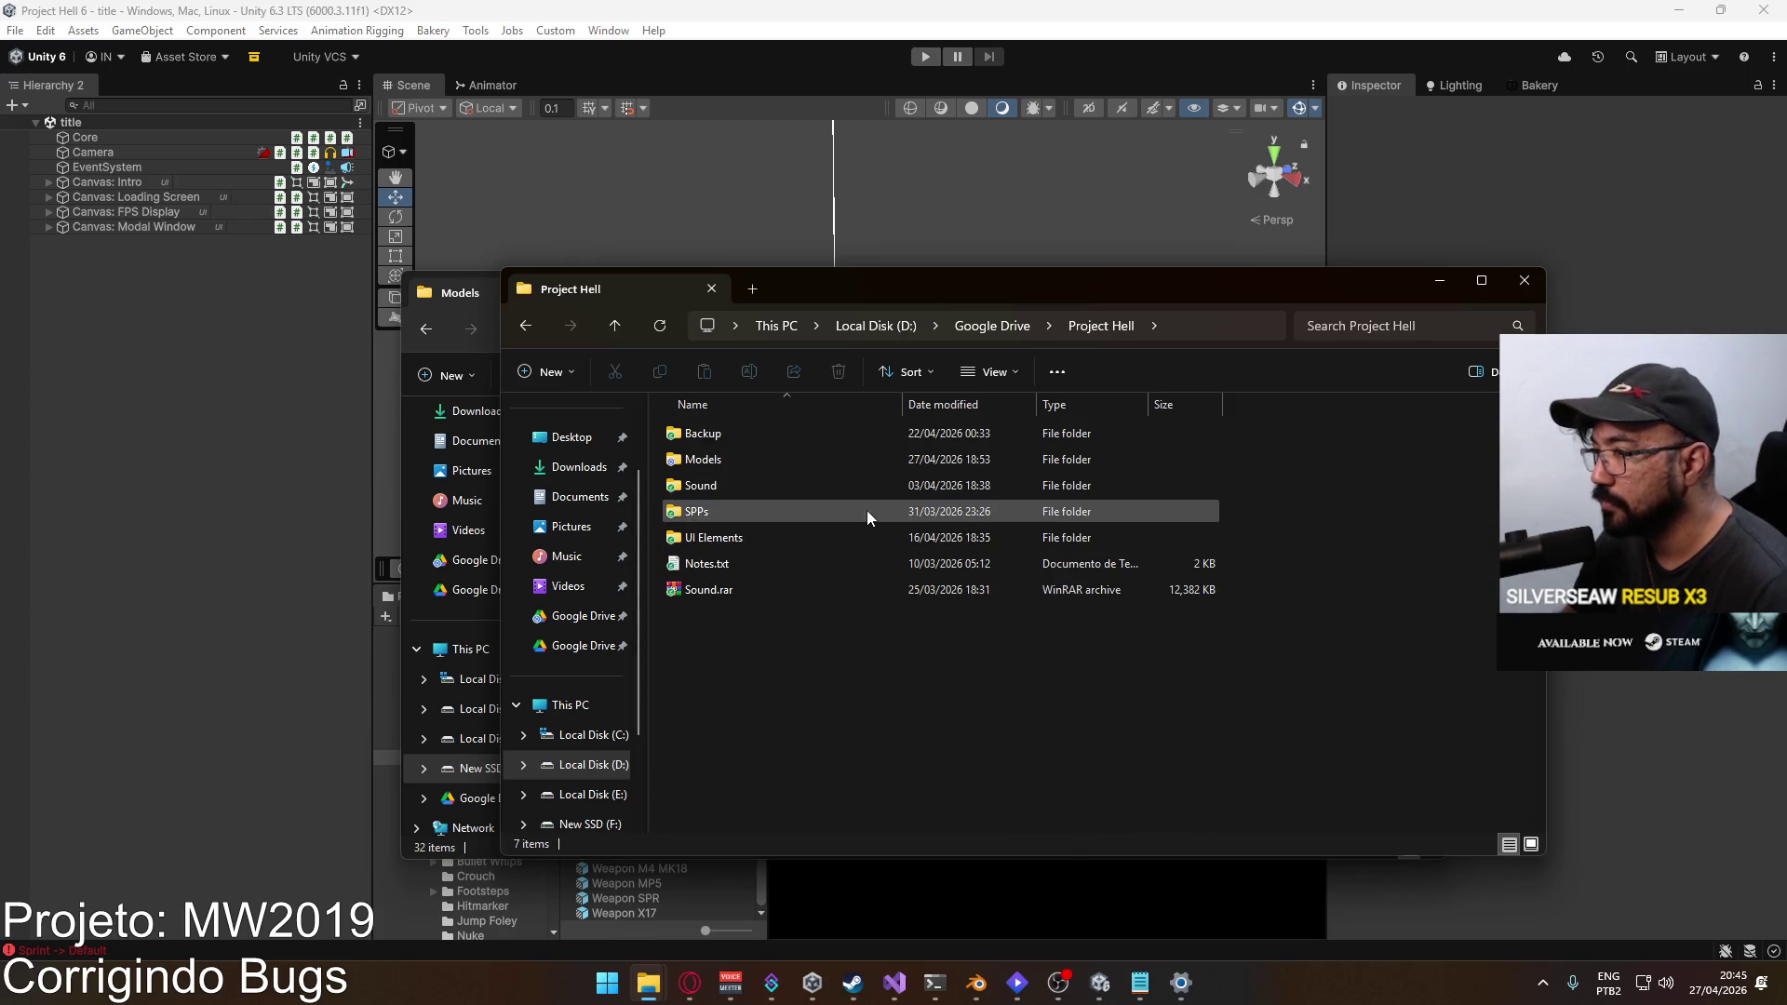
{"action": "double_click", "coordinate": [762, 460]}
{"action": "scroll", "coordinate": [830, 590], "scroll_direction": "down", "scroll_amount": 1}
{"action": "scroll", "coordinate": [838, 590], "scroll_direction": "down", "scroll_amount": 13}
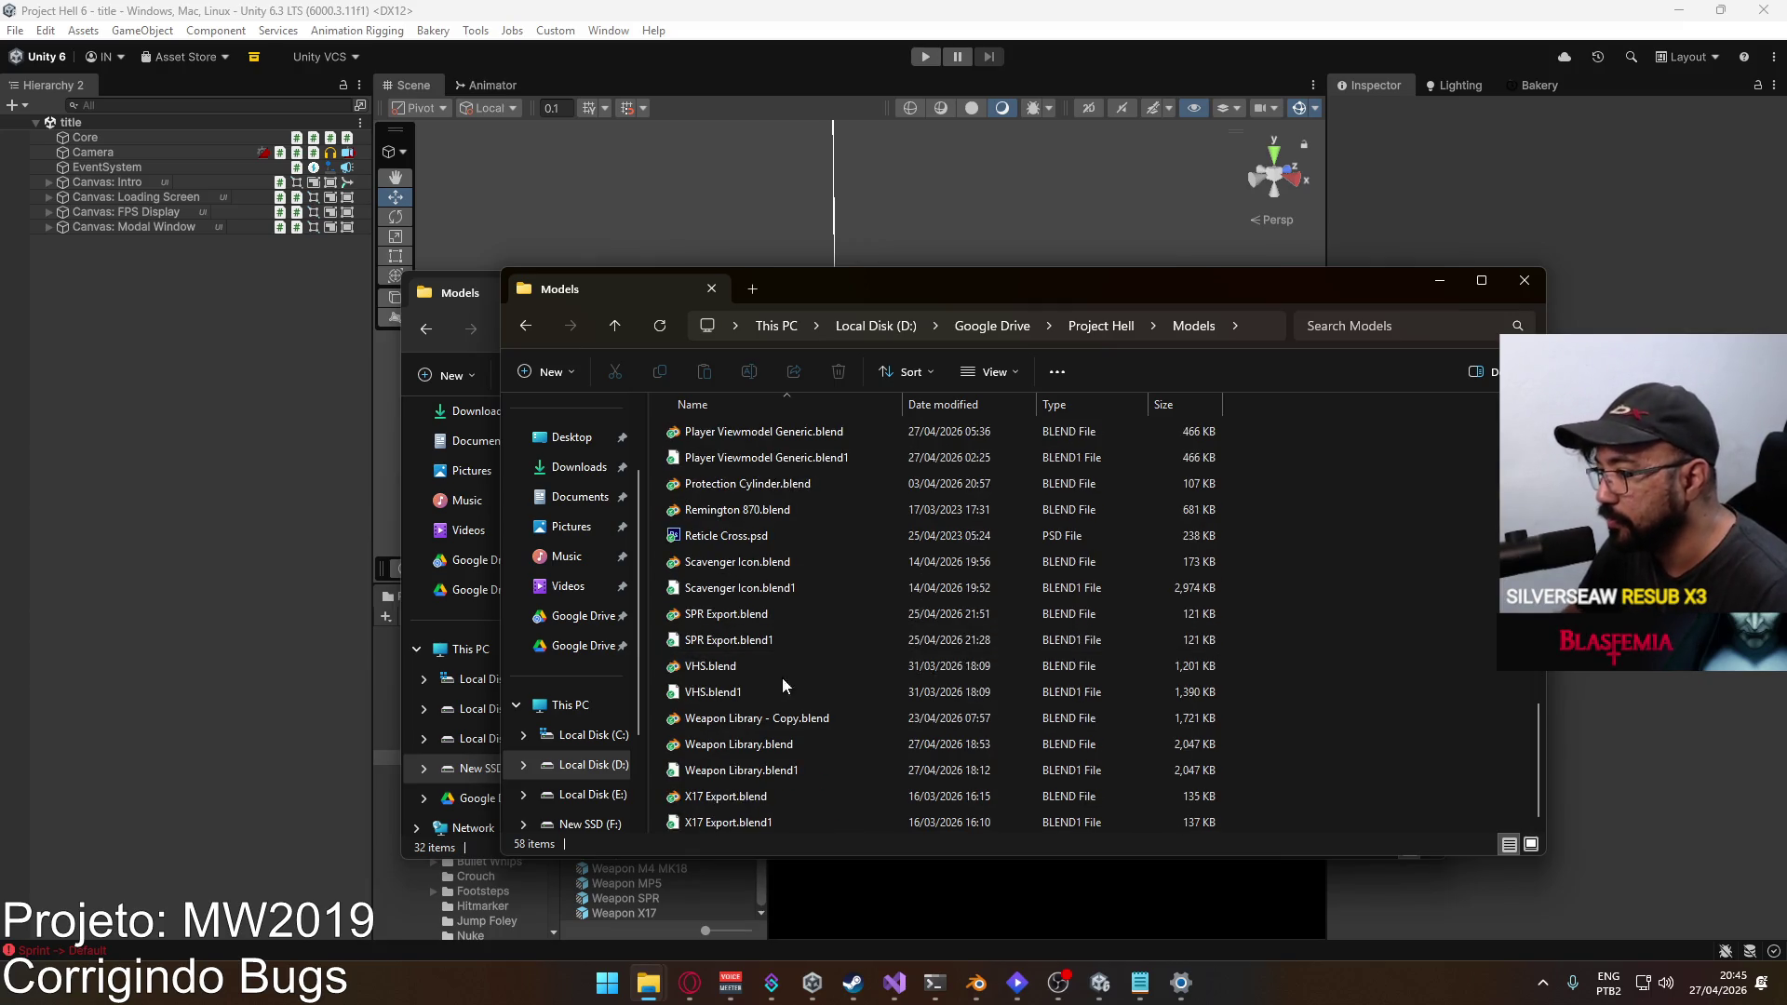
{"action": "scroll", "coordinate": [812, 670], "scroll_direction": "up", "scroll_amount": 6}
{"action": "scroll", "coordinate": [770, 670], "scroll_direction": "down", "scroll_amount": 6}
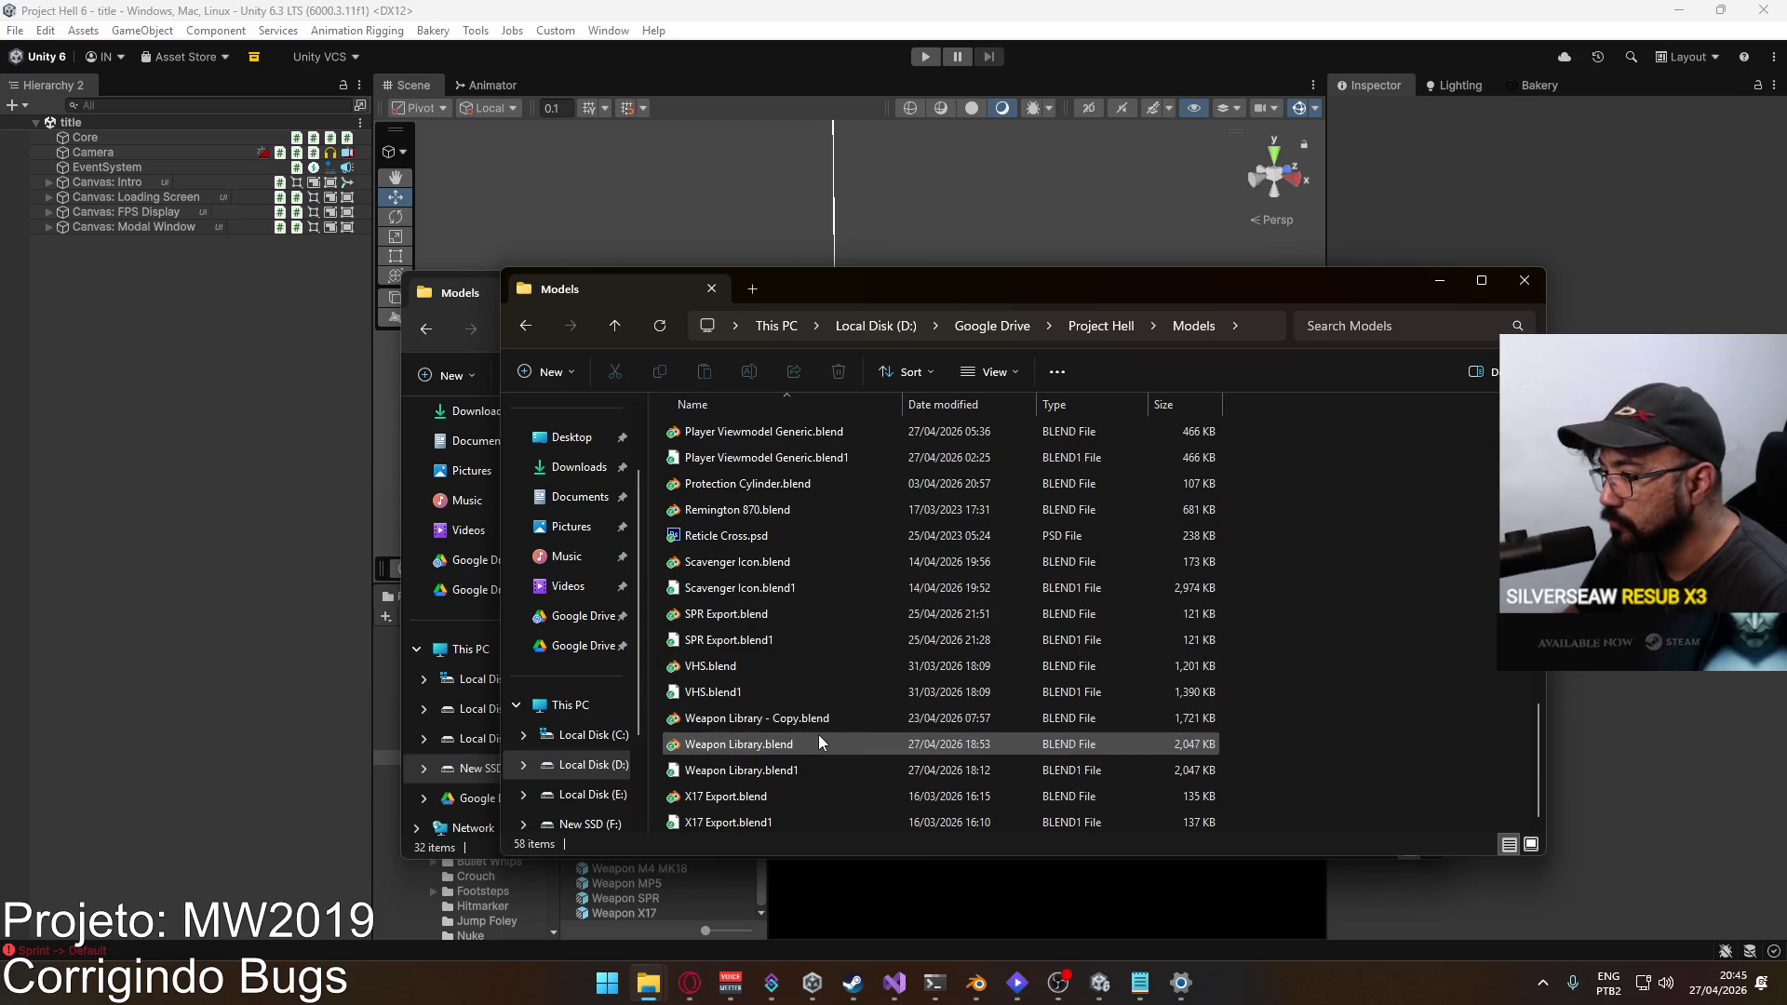
{"action": "left_click", "coordinate": [761, 742]}
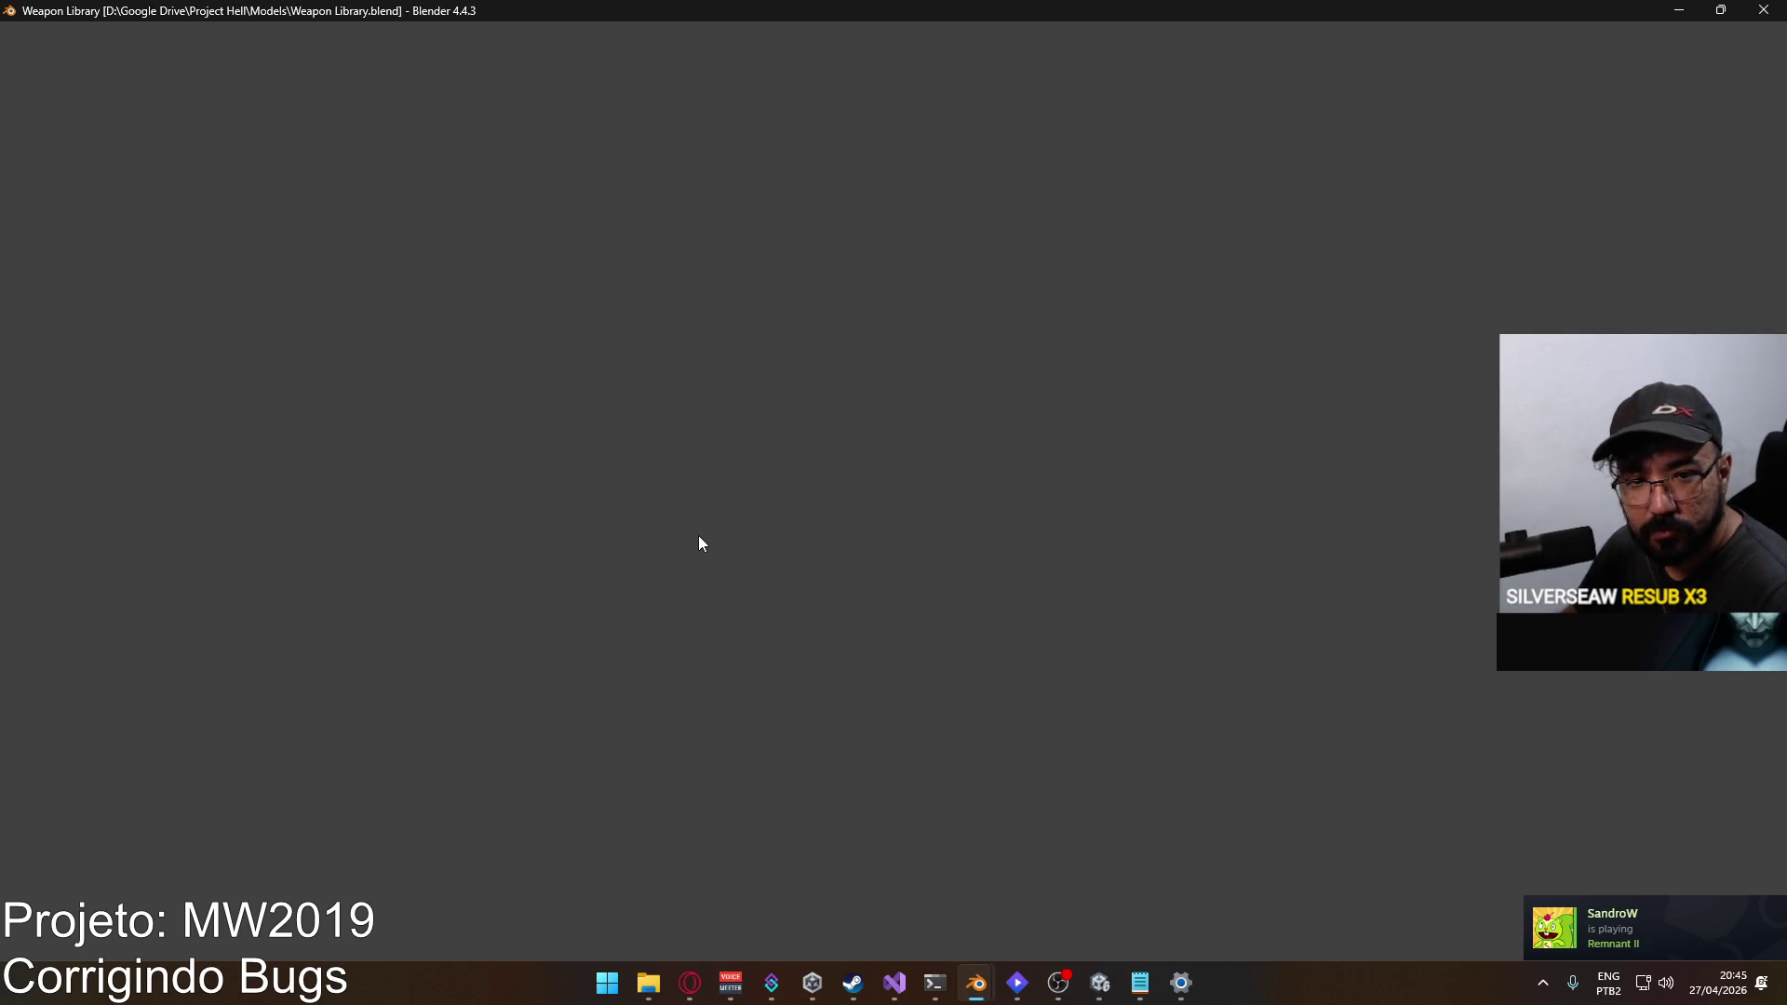
Step: Zoom in on the KRISS Vector and select its sniper scope and foregrip
{"action": "scroll", "coordinate": [538, 533], "scroll_direction": "up", "scroll_amount": 1}
{"action": "mouse_move", "coordinate": [520, 494]}
{"action": "left_mouse_down"}
{"action": "mouse_move", "coordinate": [611, 637]}
{"action": "mouse_move", "coordinate": [771, 560]}
{"action": "mouse_move", "coordinate": [531, 493]}
{"action": "left_mouse_up"}
{"action": "scroll", "coordinate": [522, 488], "scroll_direction": "up", "scroll_amount": 6}
{"action": "left_click", "coordinate": [437, 505]}
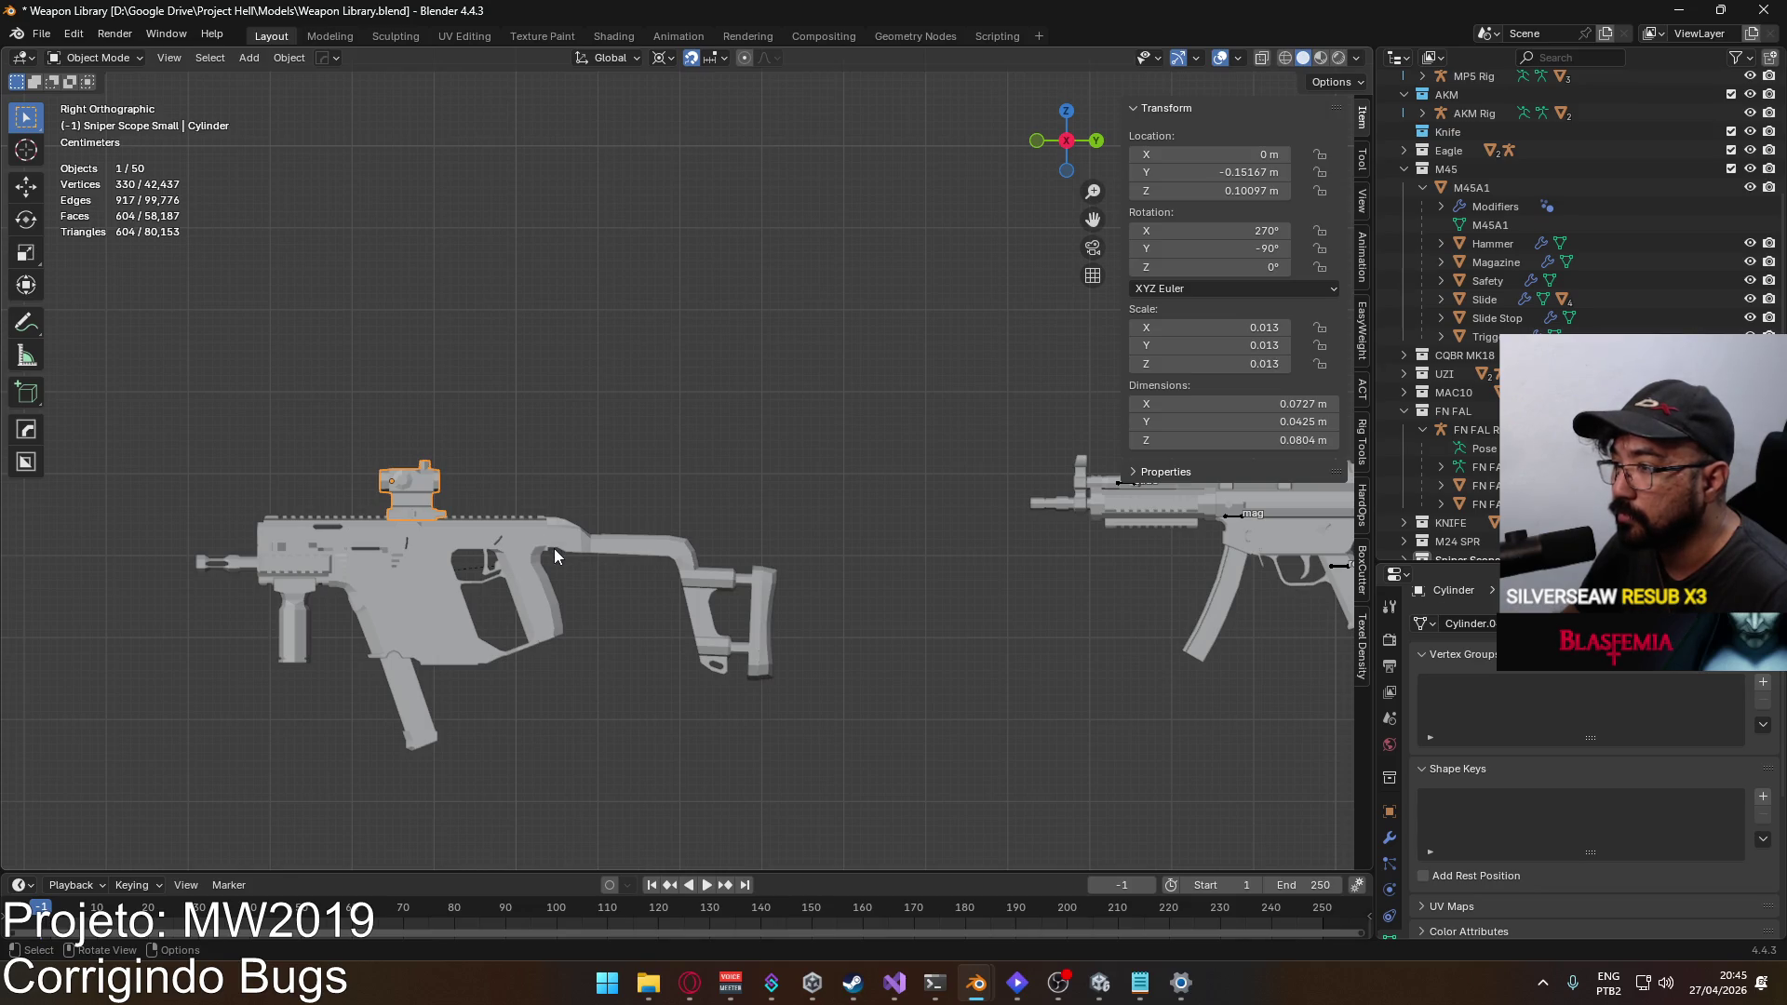
{"action": "left_click_drag", "start_coordinate": [555, 549], "coordinate": [792, 503]}
{"action": "left_click", "coordinate": [539, 584], "text": "shift"}
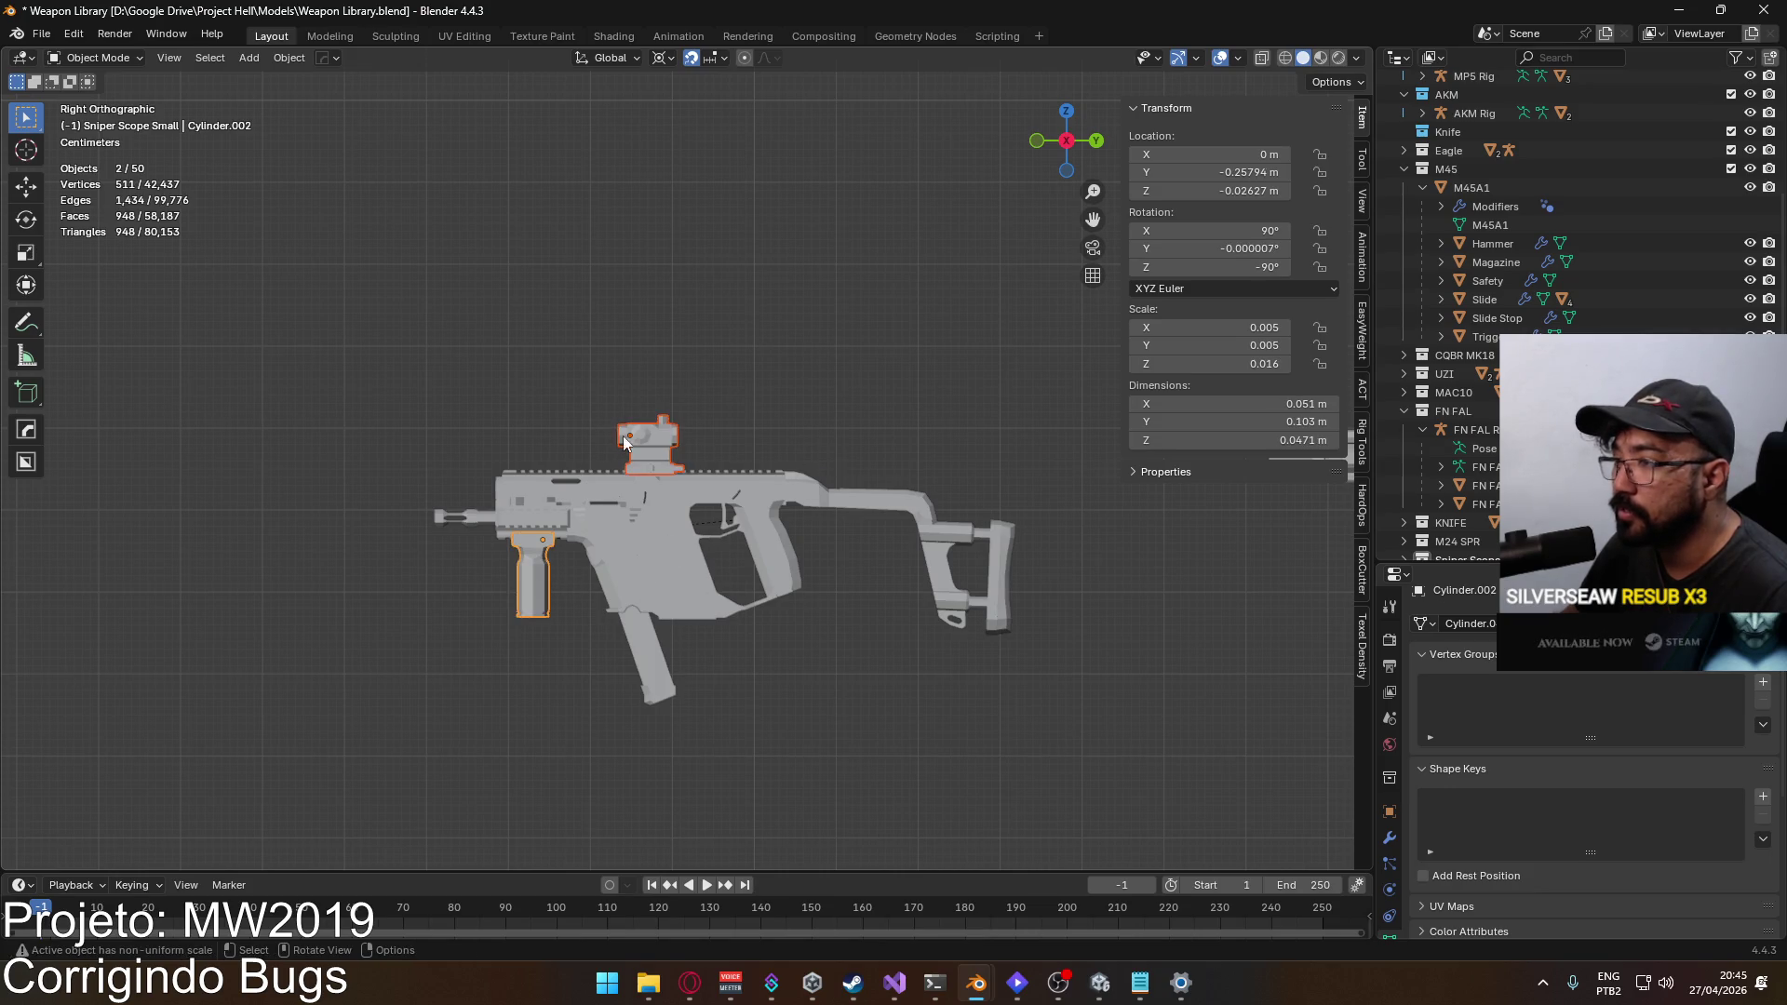
Step: Survey the AKM, FN FAL and M4, orbit the Vector, and return to Right view
{"action": "scroll", "coordinate": [936, 618], "scroll_direction": "down", "scroll_amount": 4}
{"action": "mouse_move", "coordinate": [1086, 583]}
{"action": "left_mouse_down"}
{"action": "mouse_move", "coordinate": [523, 554]}
{"action": "mouse_move", "coordinate": [126, 456]}
{"action": "mouse_move", "coordinate": [198, 589]}
{"action": "mouse_move", "coordinate": [856, 579]}
{"action": "mouse_move", "coordinate": [564, 620]}
{"action": "left_mouse_up"}
{"action": "left_click", "coordinate": [933, 411]}
{"action": "mouse_move", "coordinate": [933, 411]}
{"action": "left_mouse_down"}
{"action": "mouse_move", "coordinate": [666, 808]}
{"action": "mouse_move", "coordinate": [393, 729]}
{"action": "mouse_move", "coordinate": [391, 711]}
{"action": "mouse_move", "coordinate": [689, 506]}
{"action": "mouse_move", "coordinate": [556, 601]}
{"action": "mouse_move", "coordinate": [795, 563]}
{"action": "mouse_move", "coordinate": [1287, 606]}
{"action": "mouse_move", "coordinate": [1240, 637]}
{"action": "left_mouse_up"}
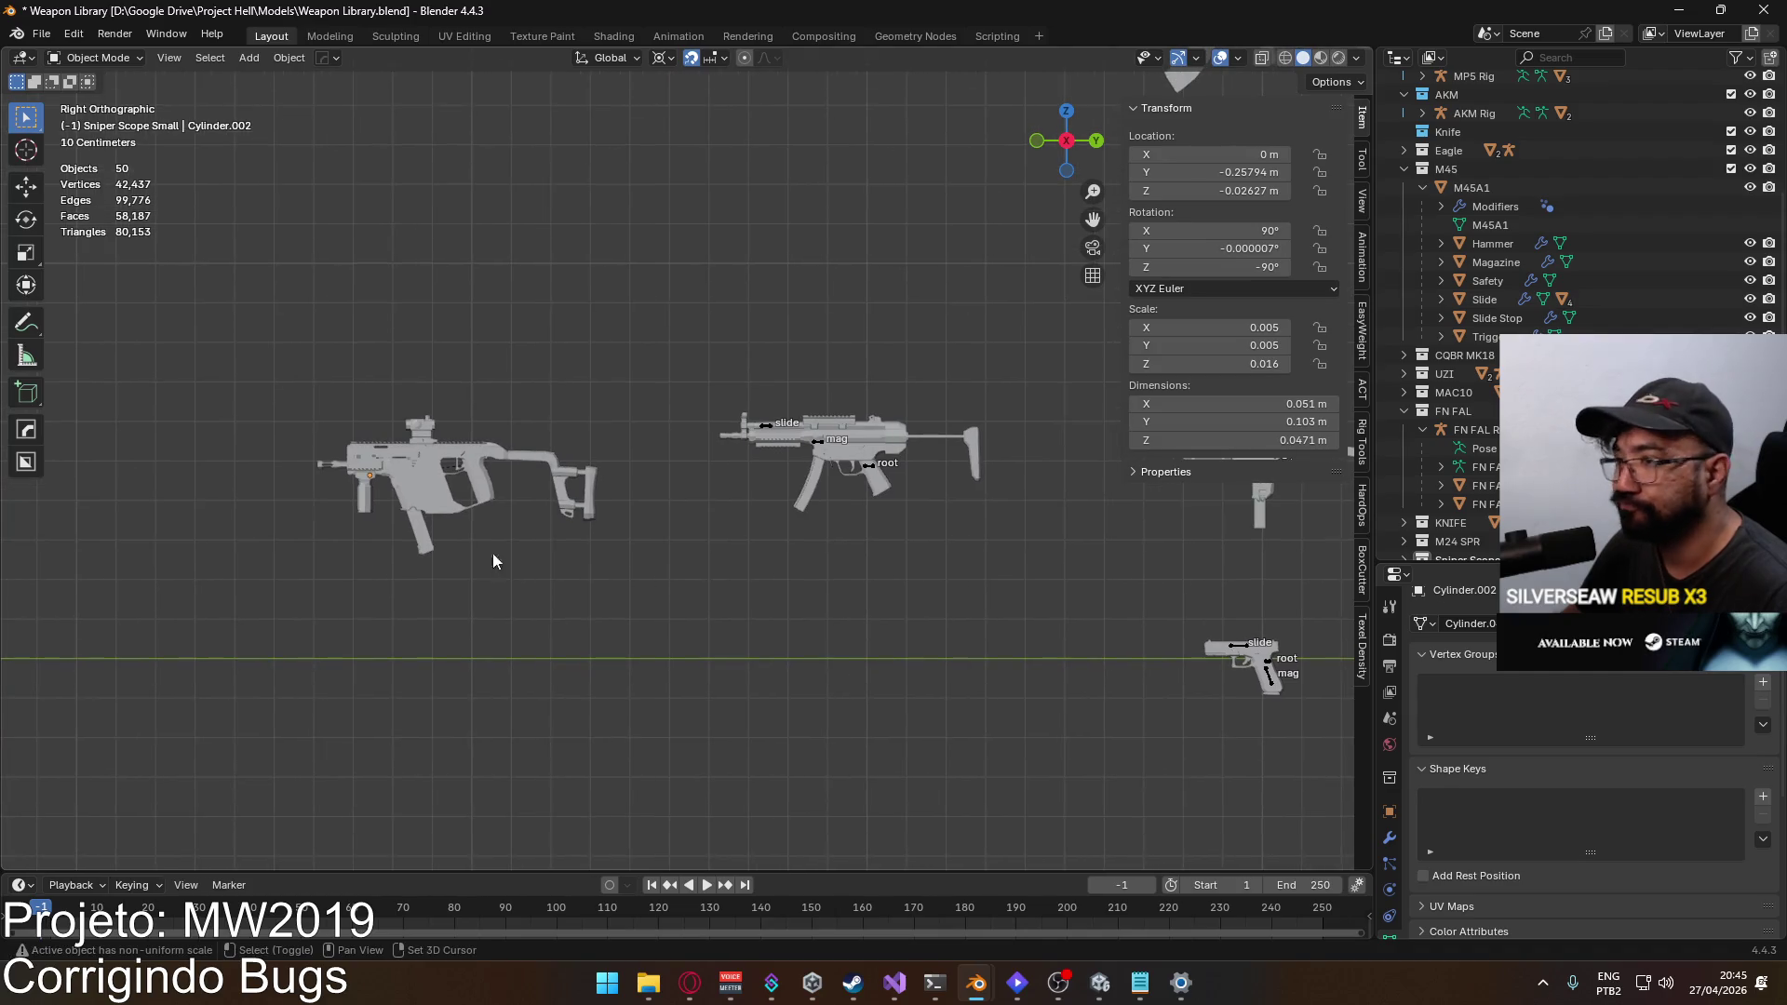
{"action": "scroll", "coordinate": [785, 641], "scroll_direction": "up", "scroll_amount": 8}
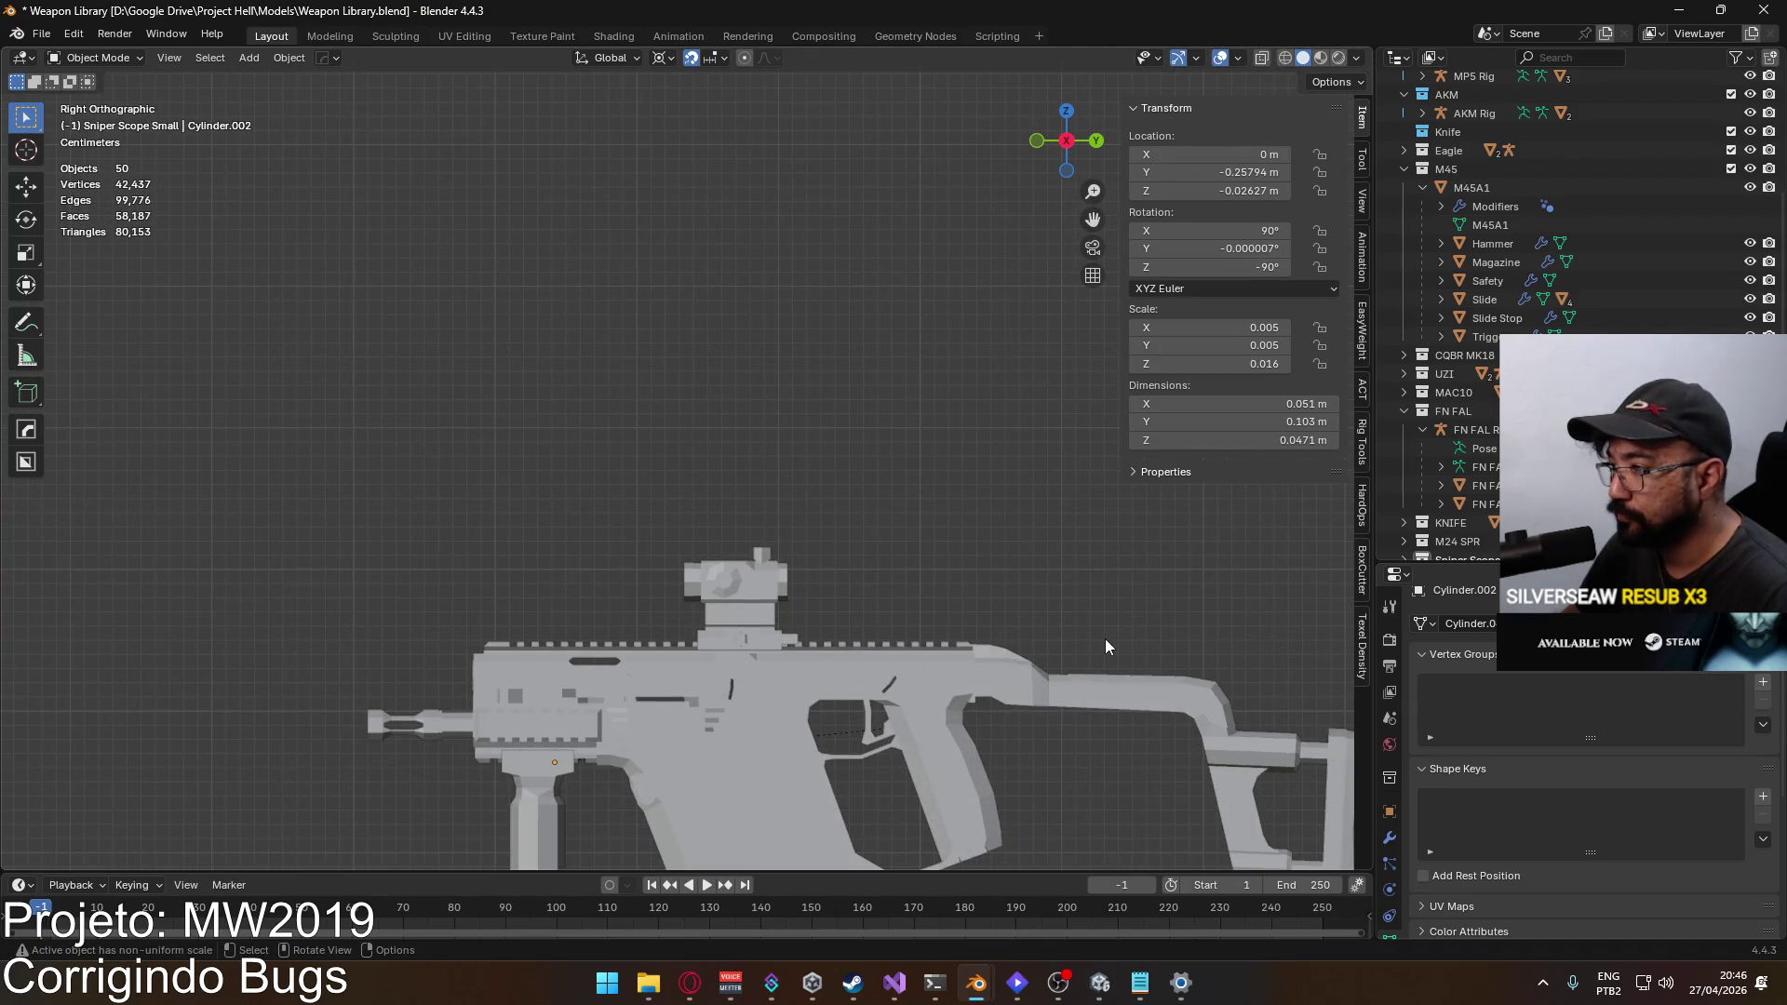
{"action": "mouse_move", "coordinate": [885, 584]}
{"action": "left_mouse_down"}
{"action": "mouse_move", "coordinate": [640, 589]}
{"action": "mouse_move", "coordinate": [768, 605]}
{"action": "mouse_move", "coordinate": [935, 551]}
{"action": "mouse_move", "coordinate": [867, 606]}
{"action": "mouse_move", "coordinate": [656, 612]}
{"action": "mouse_move", "coordinate": [553, 579]}
{"action": "left_mouse_up"}
{"action": "scroll", "coordinate": [559, 579], "scroll_direction": "down", "scroll_amount": 4}
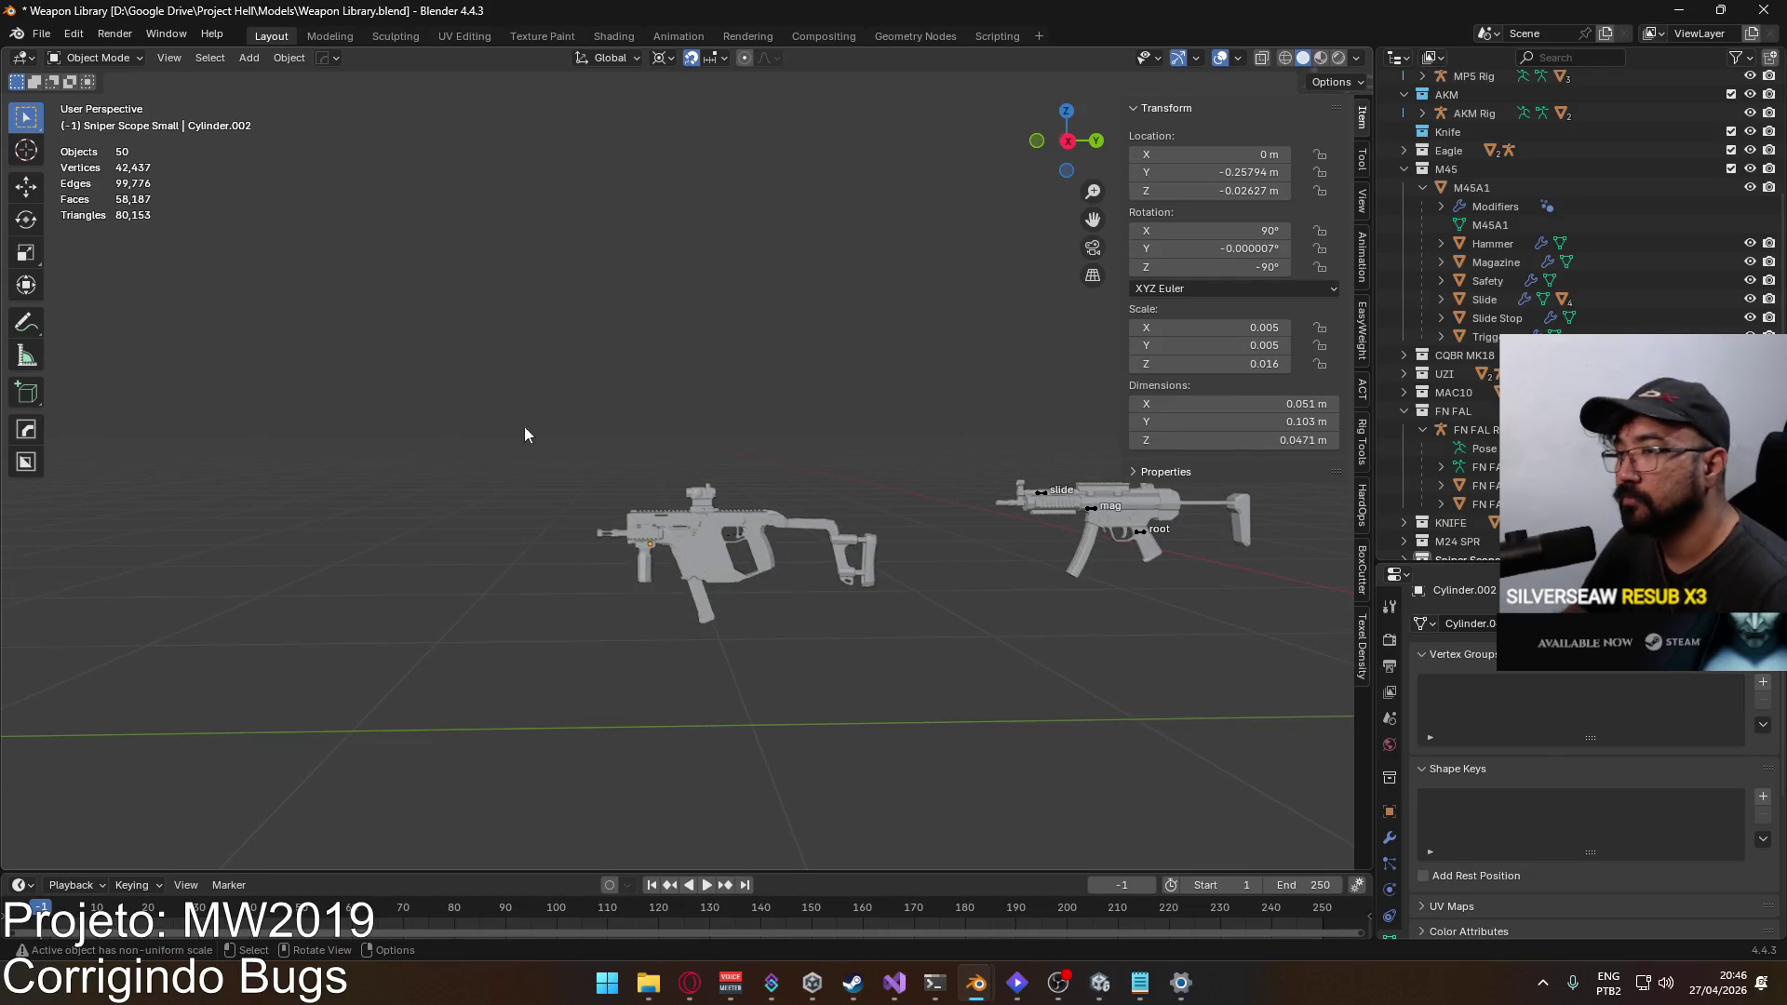
{"action": "key", "text": "KP_3"}
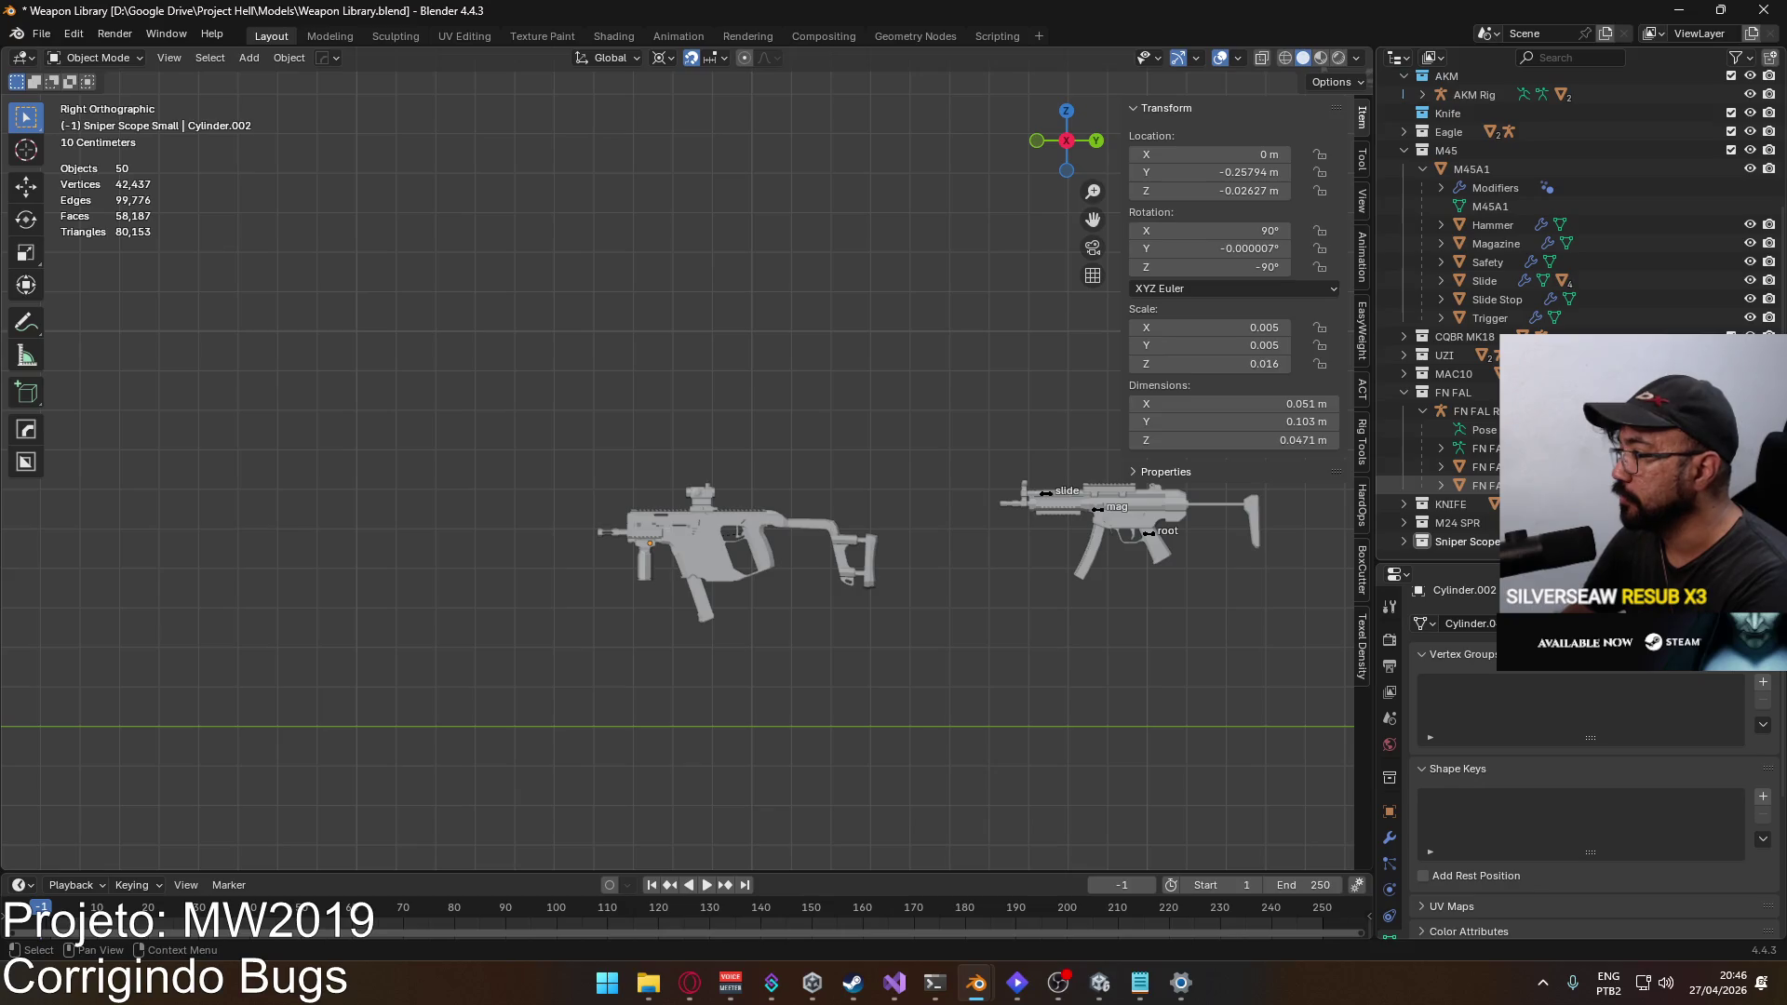
{"action": "scroll", "coordinate": [1569, 216], "scroll_direction": "down", "scroll_amount": 1}
{"action": "left_click", "coordinate": [1404, 150]}
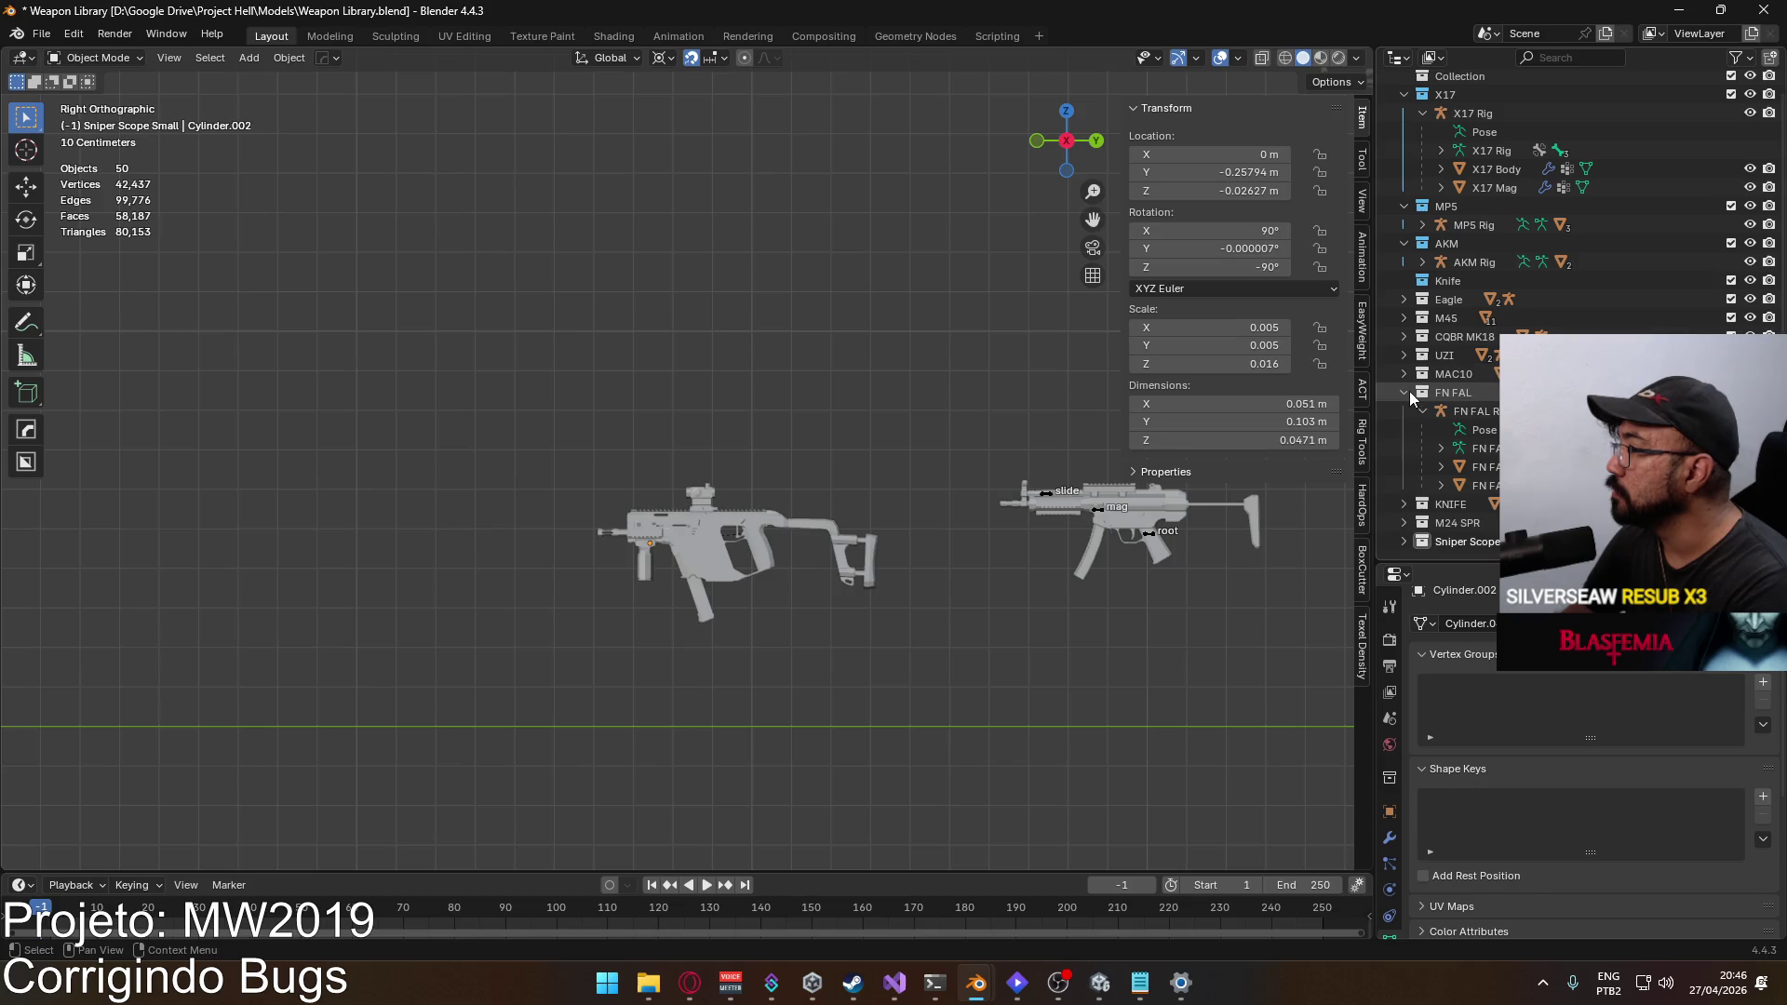
Step: Select the four KRISS Vector objects in the viewport and delete them
{"action": "left_click", "coordinate": [1404, 391]}
{"action": "left_click", "coordinate": [808, 507]}
{"action": "left_click", "coordinate": [1450, 472]}
{"action": "left_click_drag", "start_coordinate": [439, 352], "coordinate": [980, 715]}
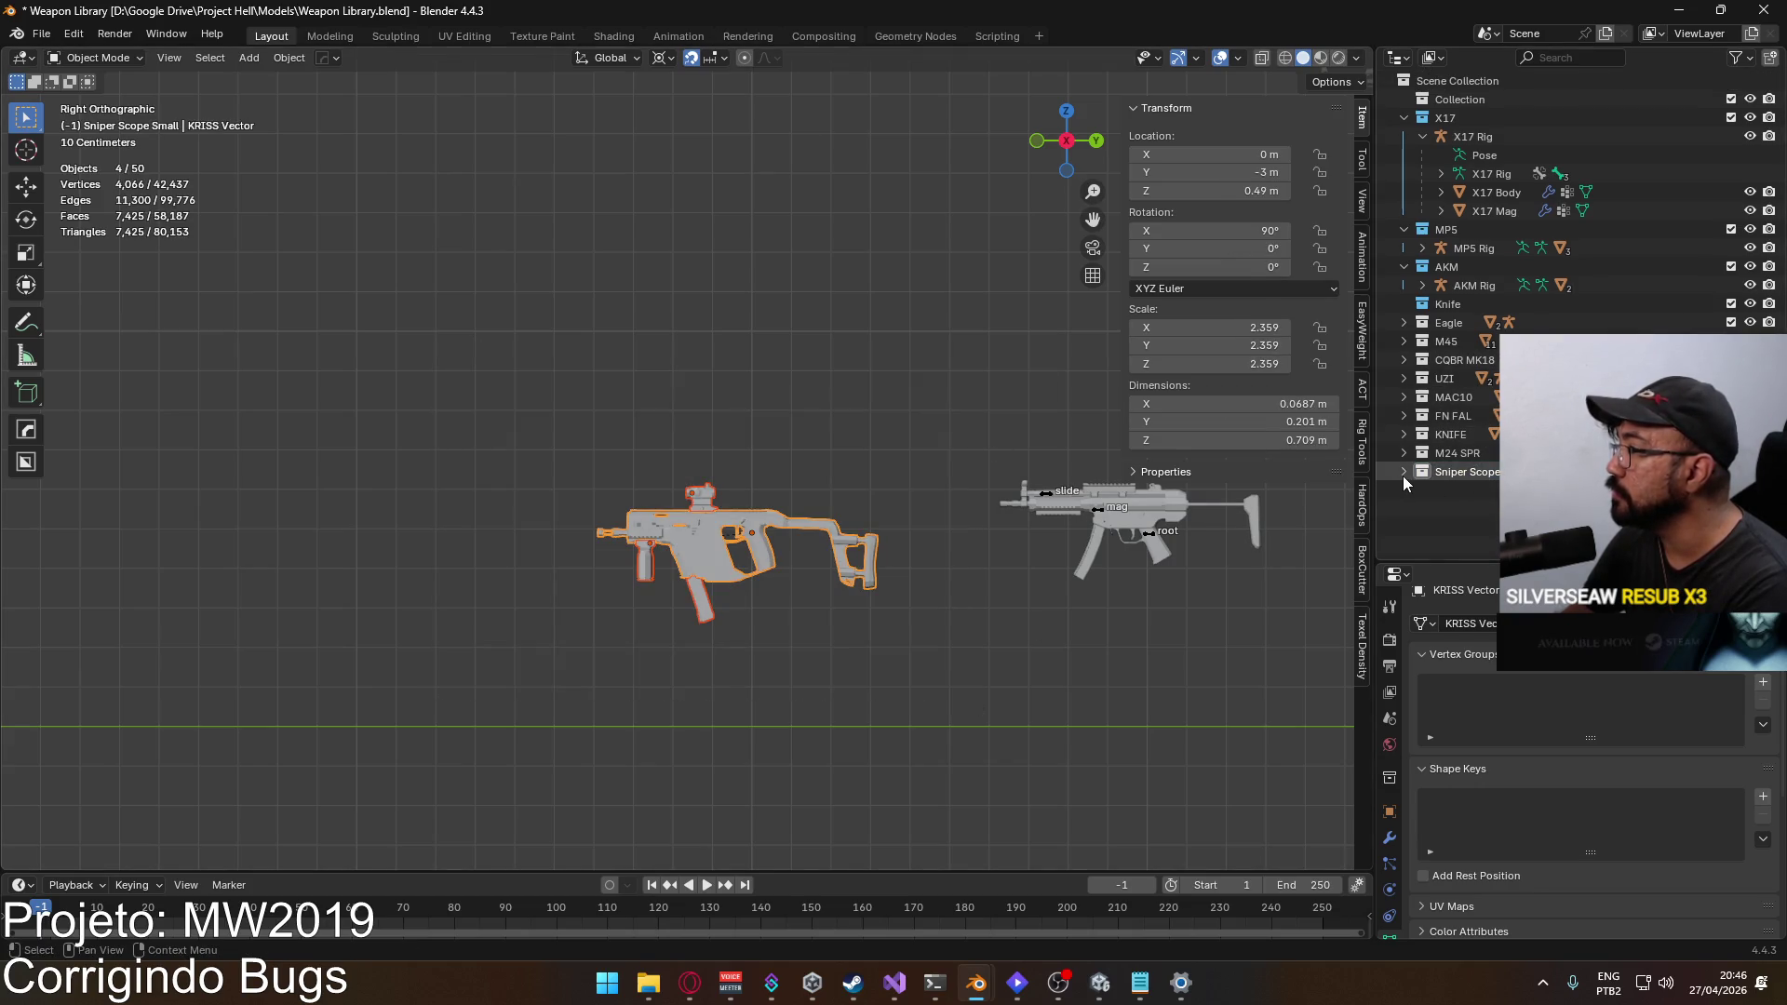
{"action": "key", "text": "alt+a"}
{"action": "key", "text": "ctrl+z"}
{"action": "key", "text": "Delete"}
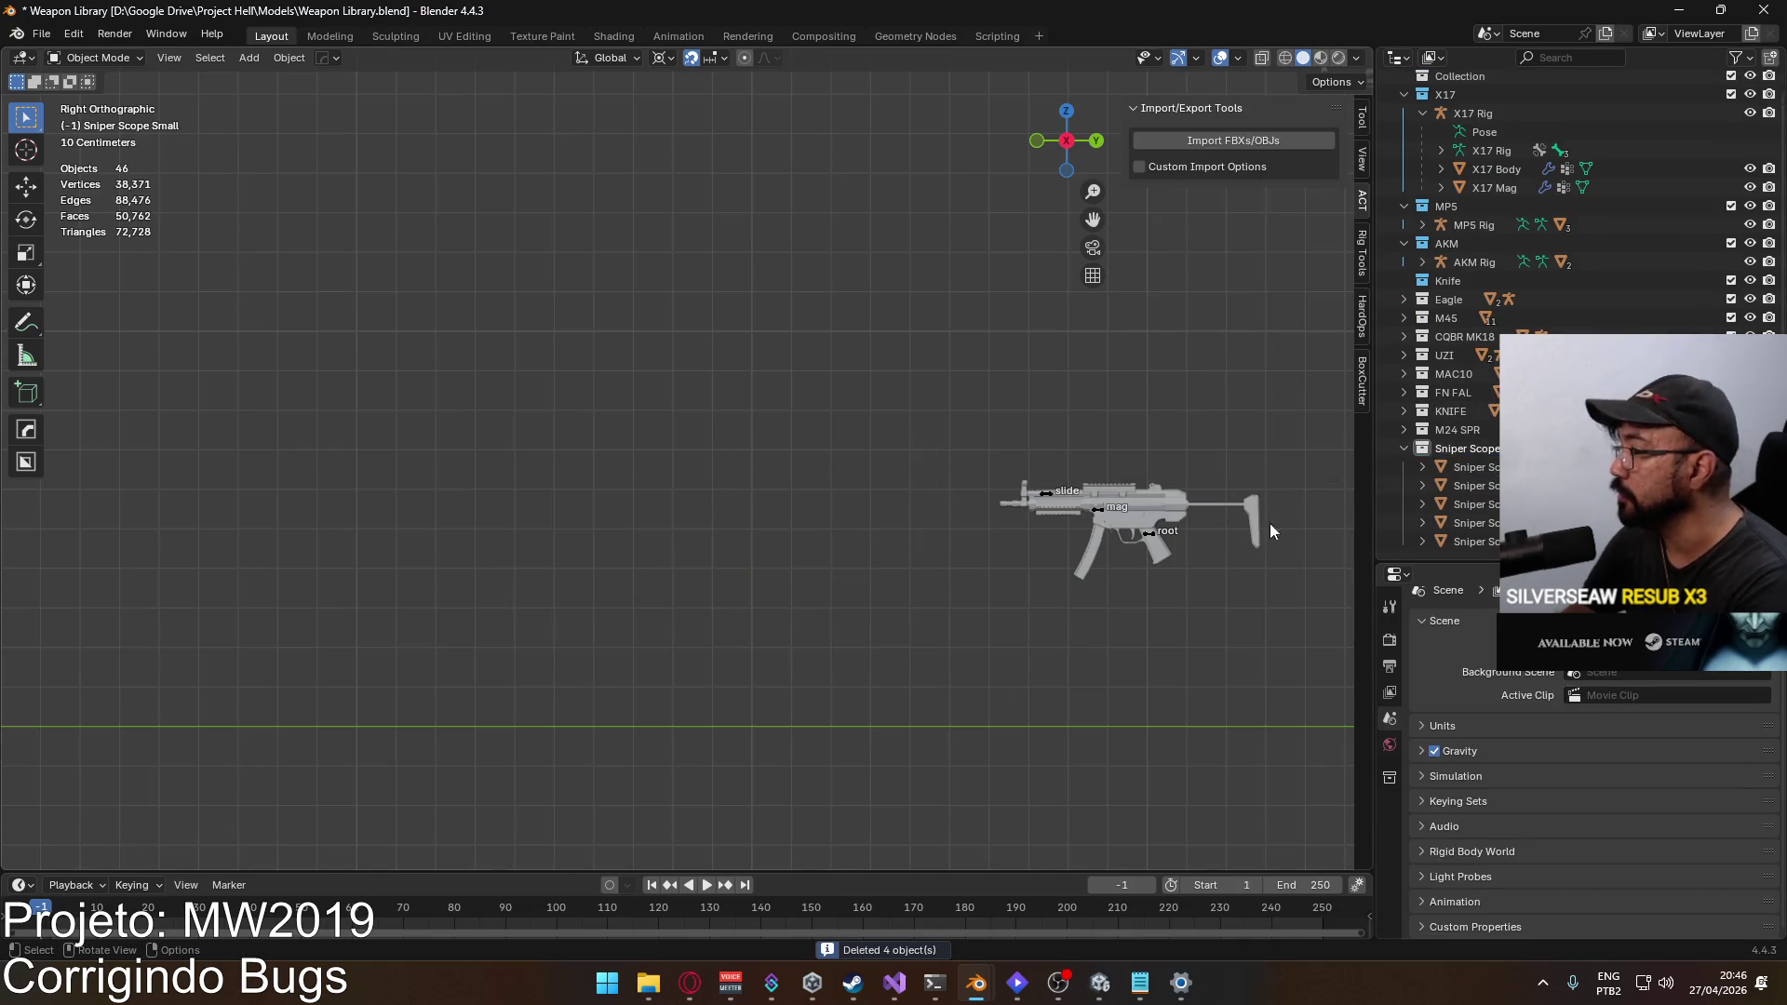
Step: Save Weapon Library.blend and bring up the File menu
{"action": "key", "text": "ctrl+s"}
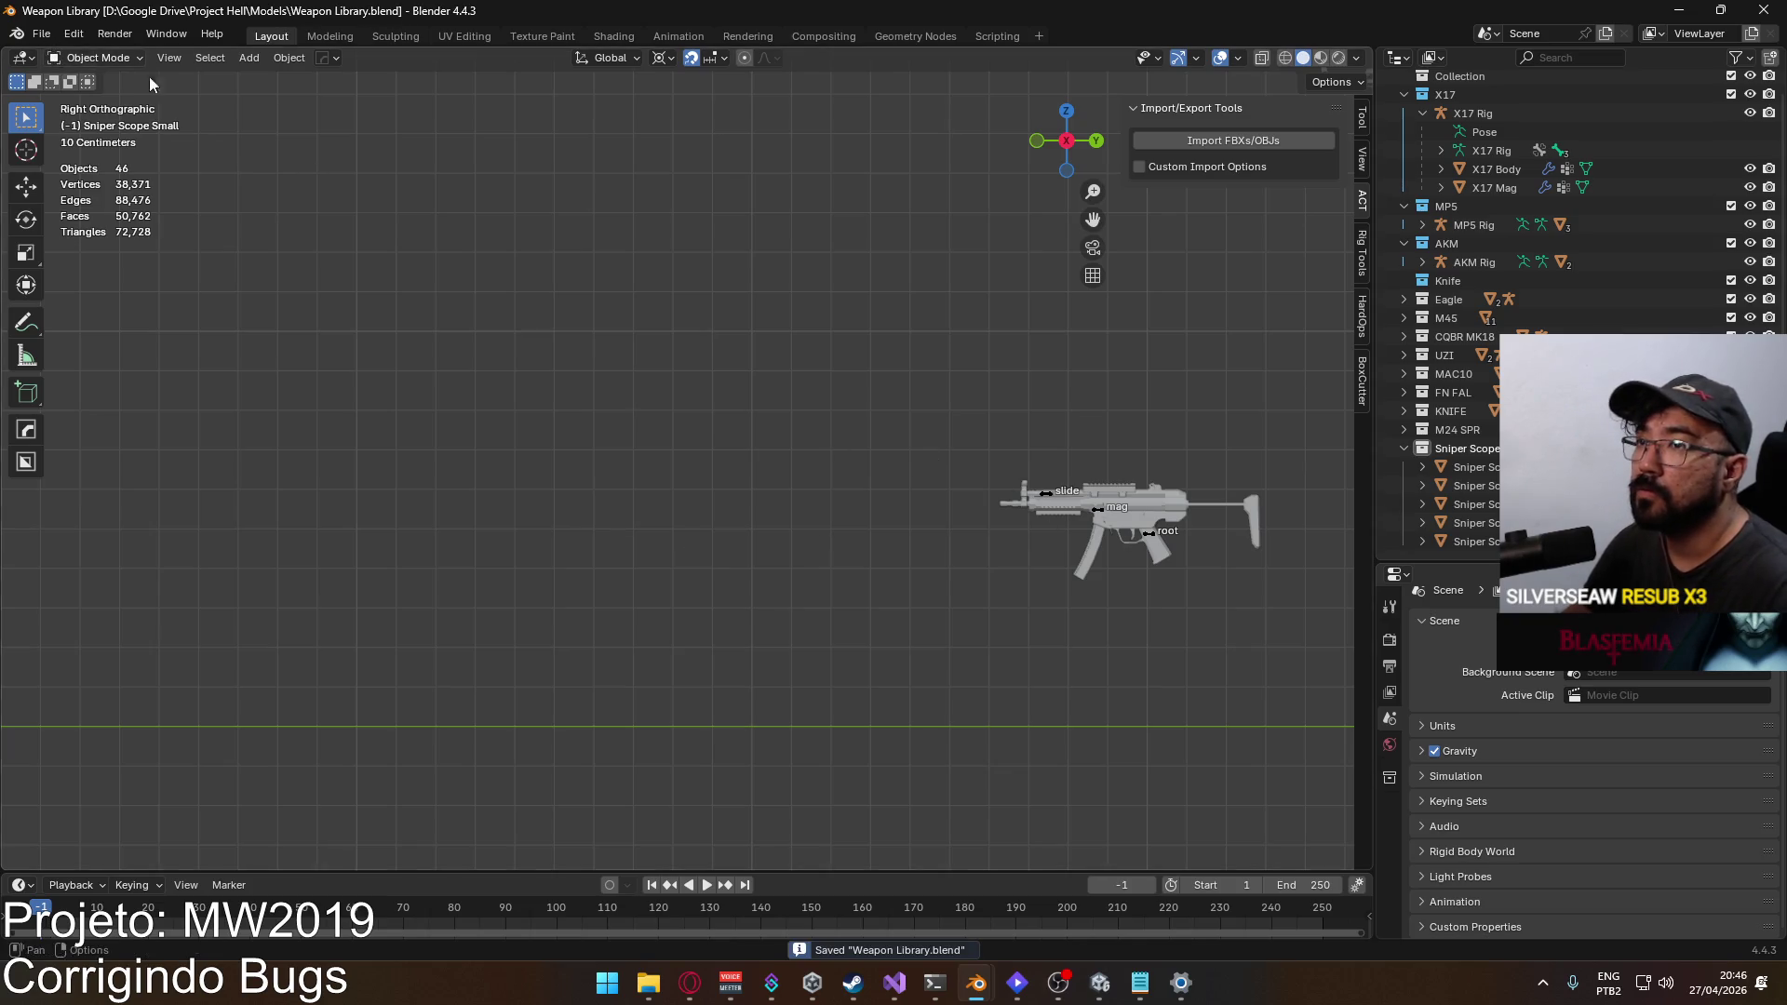
{"action": "left_click", "coordinate": [41, 34]}
{"action": "left_click", "coordinate": [41, 33]}
Step: Start File > Append and browse to the Project War\Models folder on Google Drive
{"action": "left_click", "coordinate": [40, 33]}
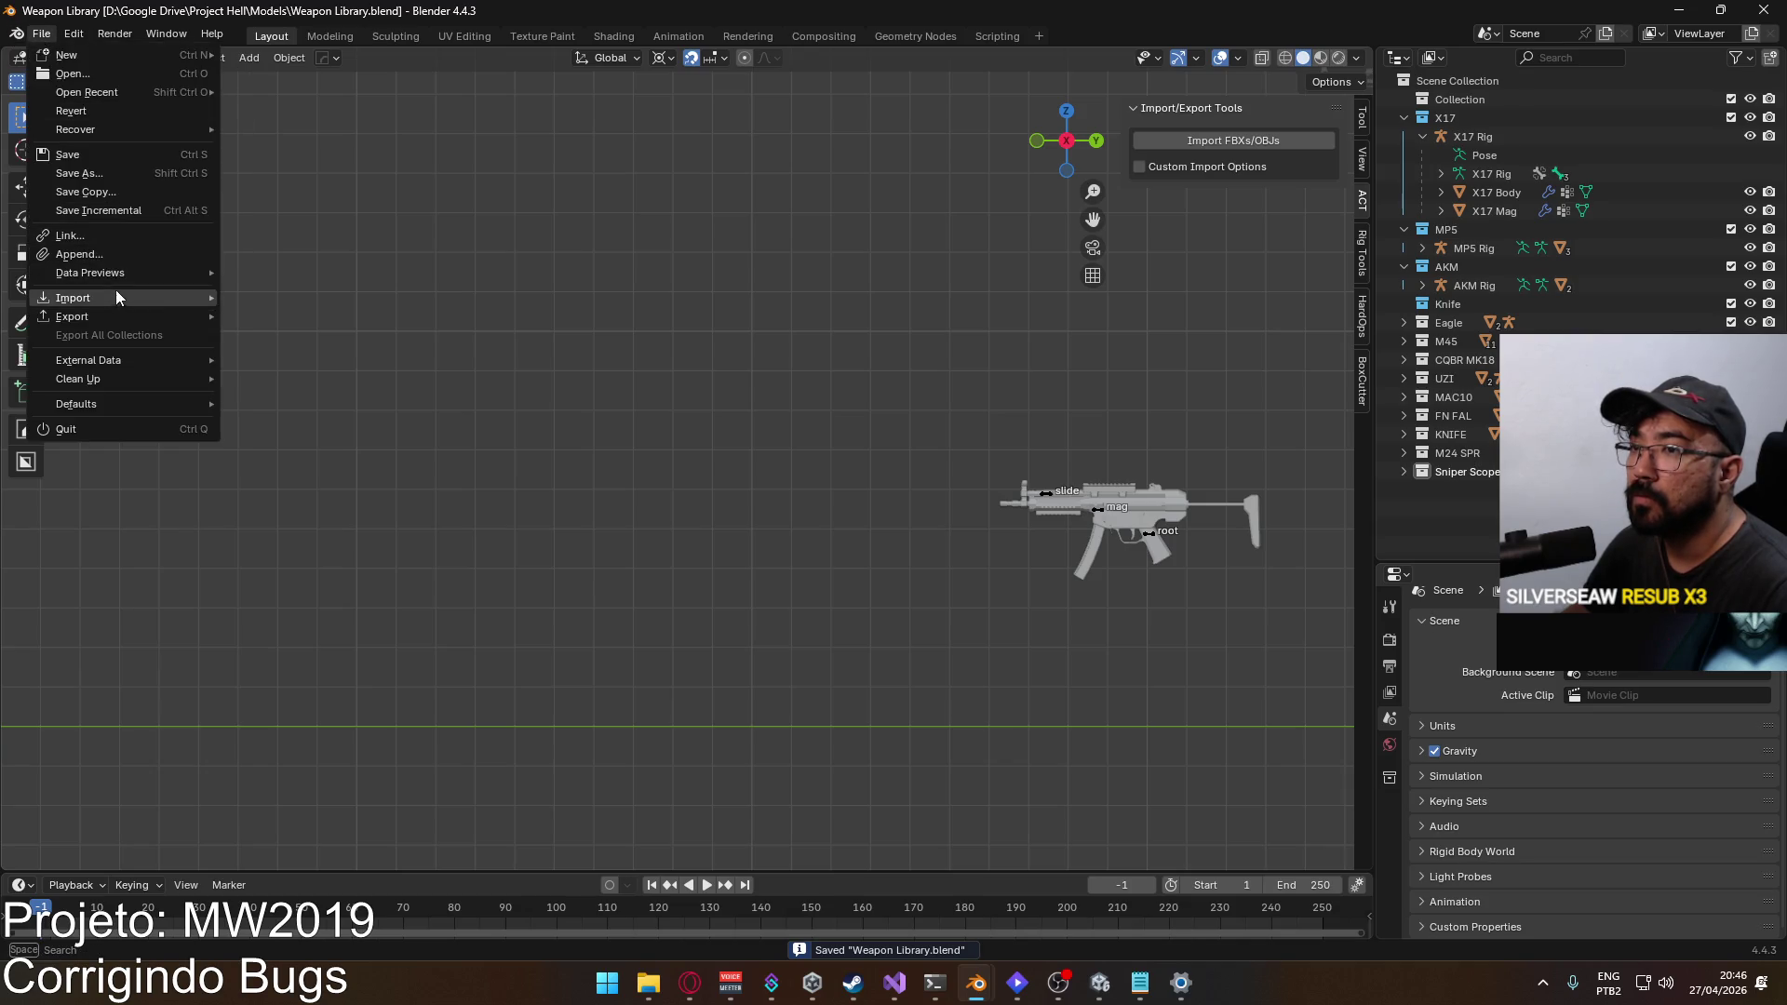
{"action": "left_click", "coordinate": [140, 254]}
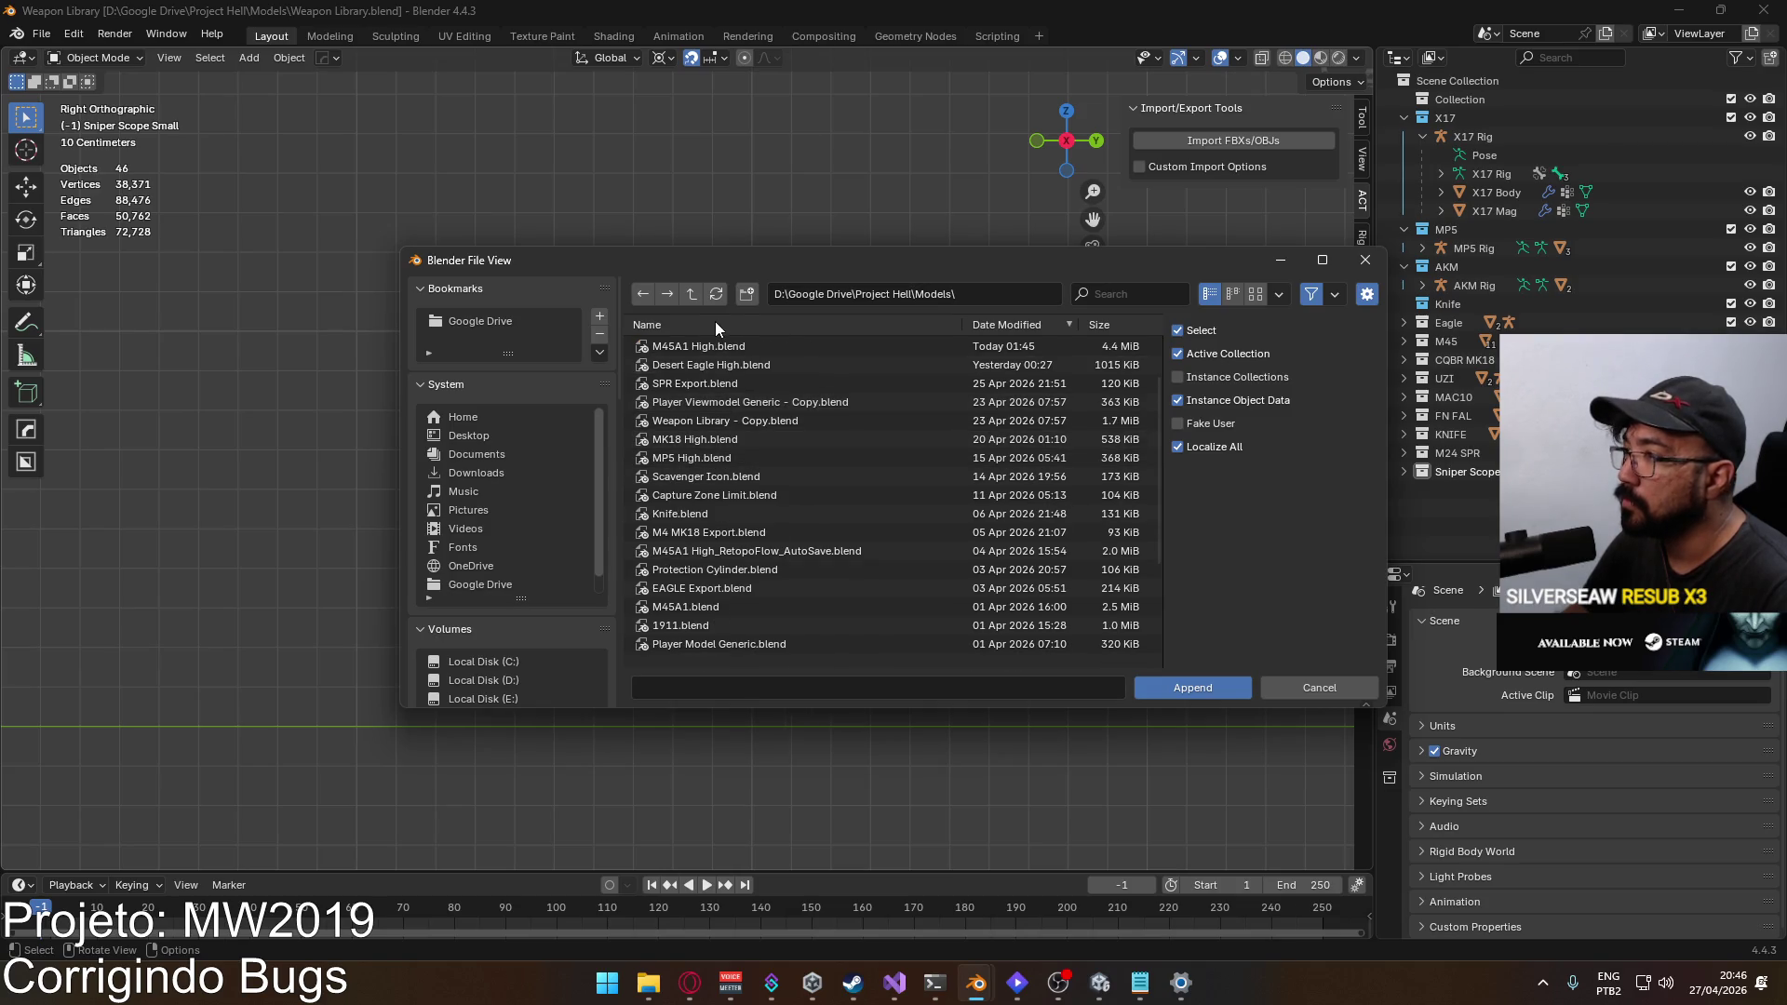
{"action": "left_click", "coordinate": [692, 296]}
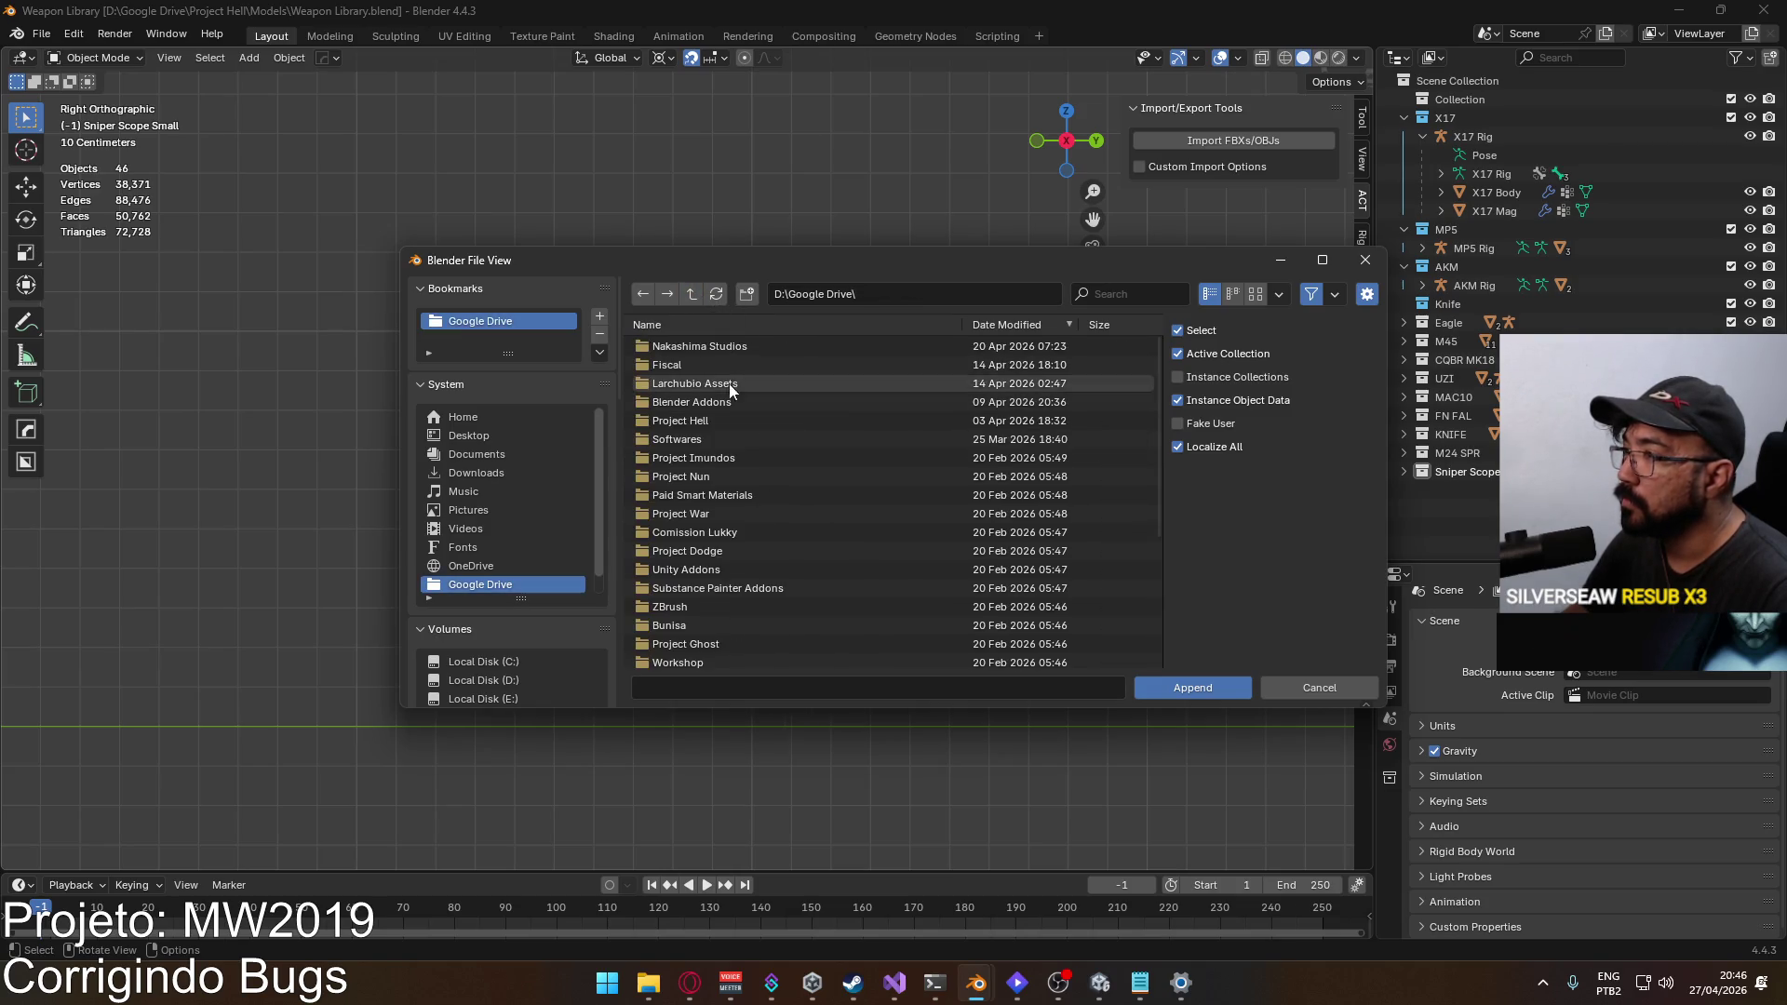
{"action": "scroll", "coordinate": [756, 572], "scroll_direction": "down", "scroll_amount": 2}
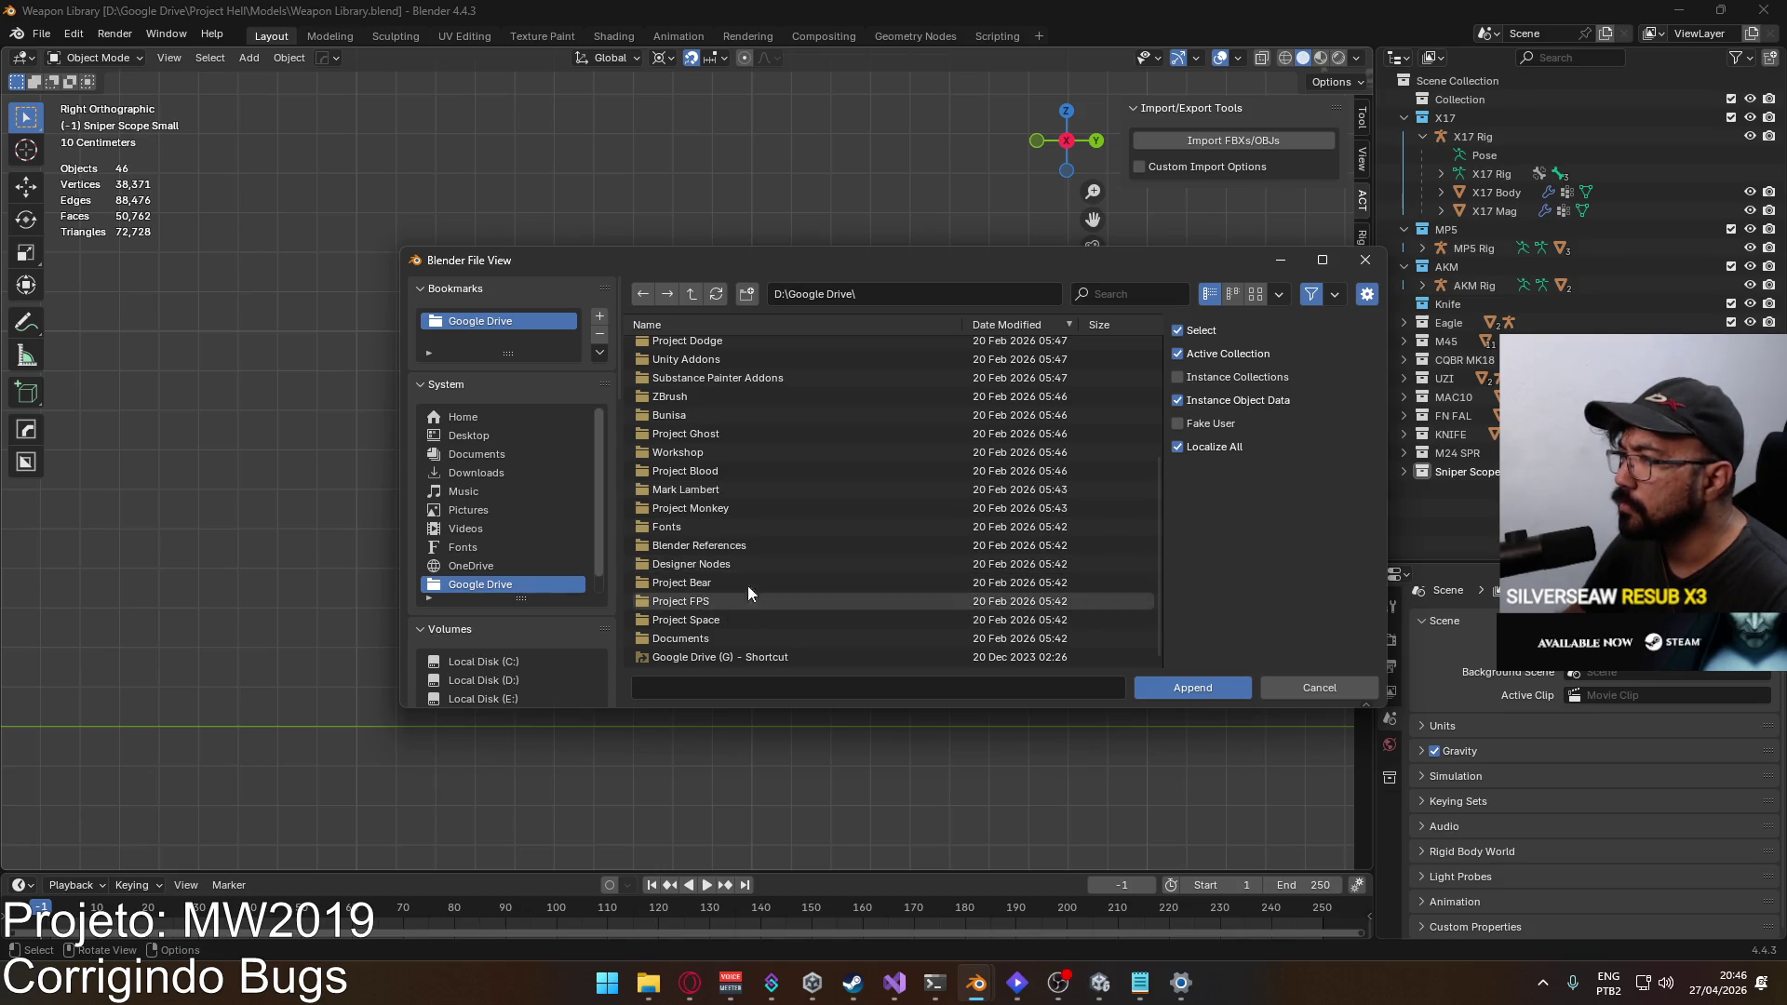
{"action": "left_click", "coordinate": [776, 327]}
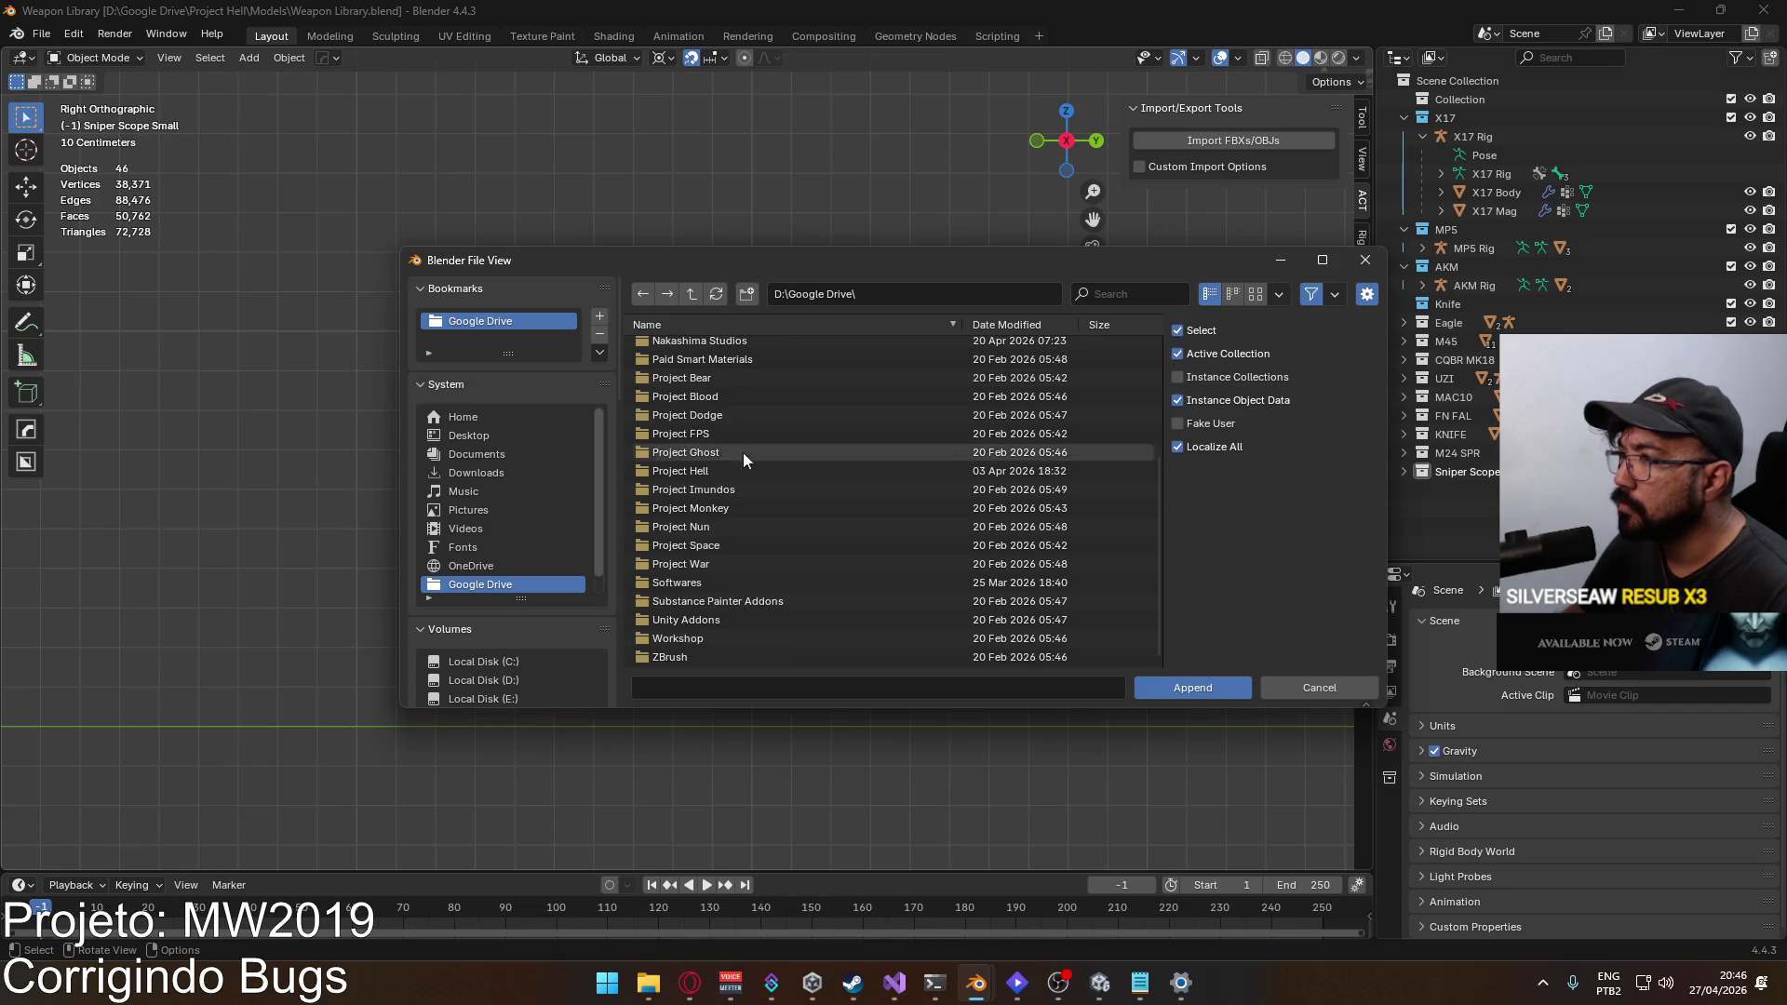
{"action": "double_click", "coordinate": [728, 564]}
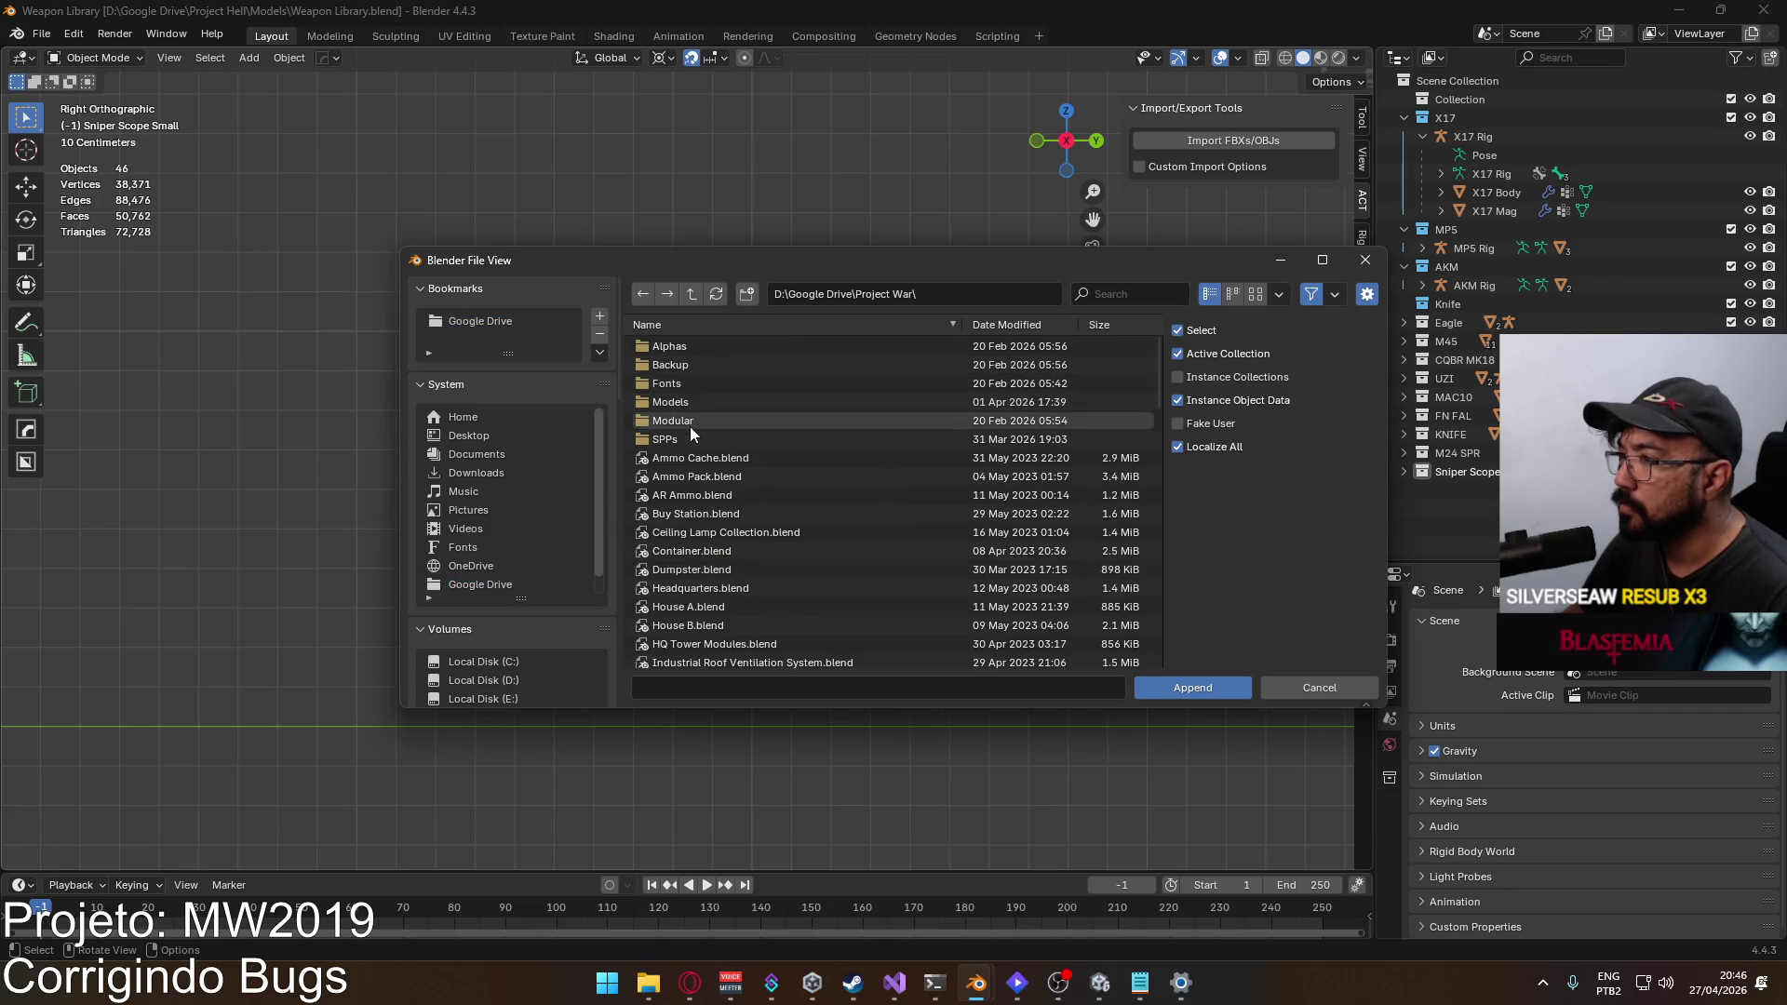
{"action": "scroll", "coordinate": [754, 465], "scroll_direction": "down", "scroll_amount": 5}
{"action": "scroll", "coordinate": [764, 488], "scroll_direction": "down", "scroll_amount": 10}
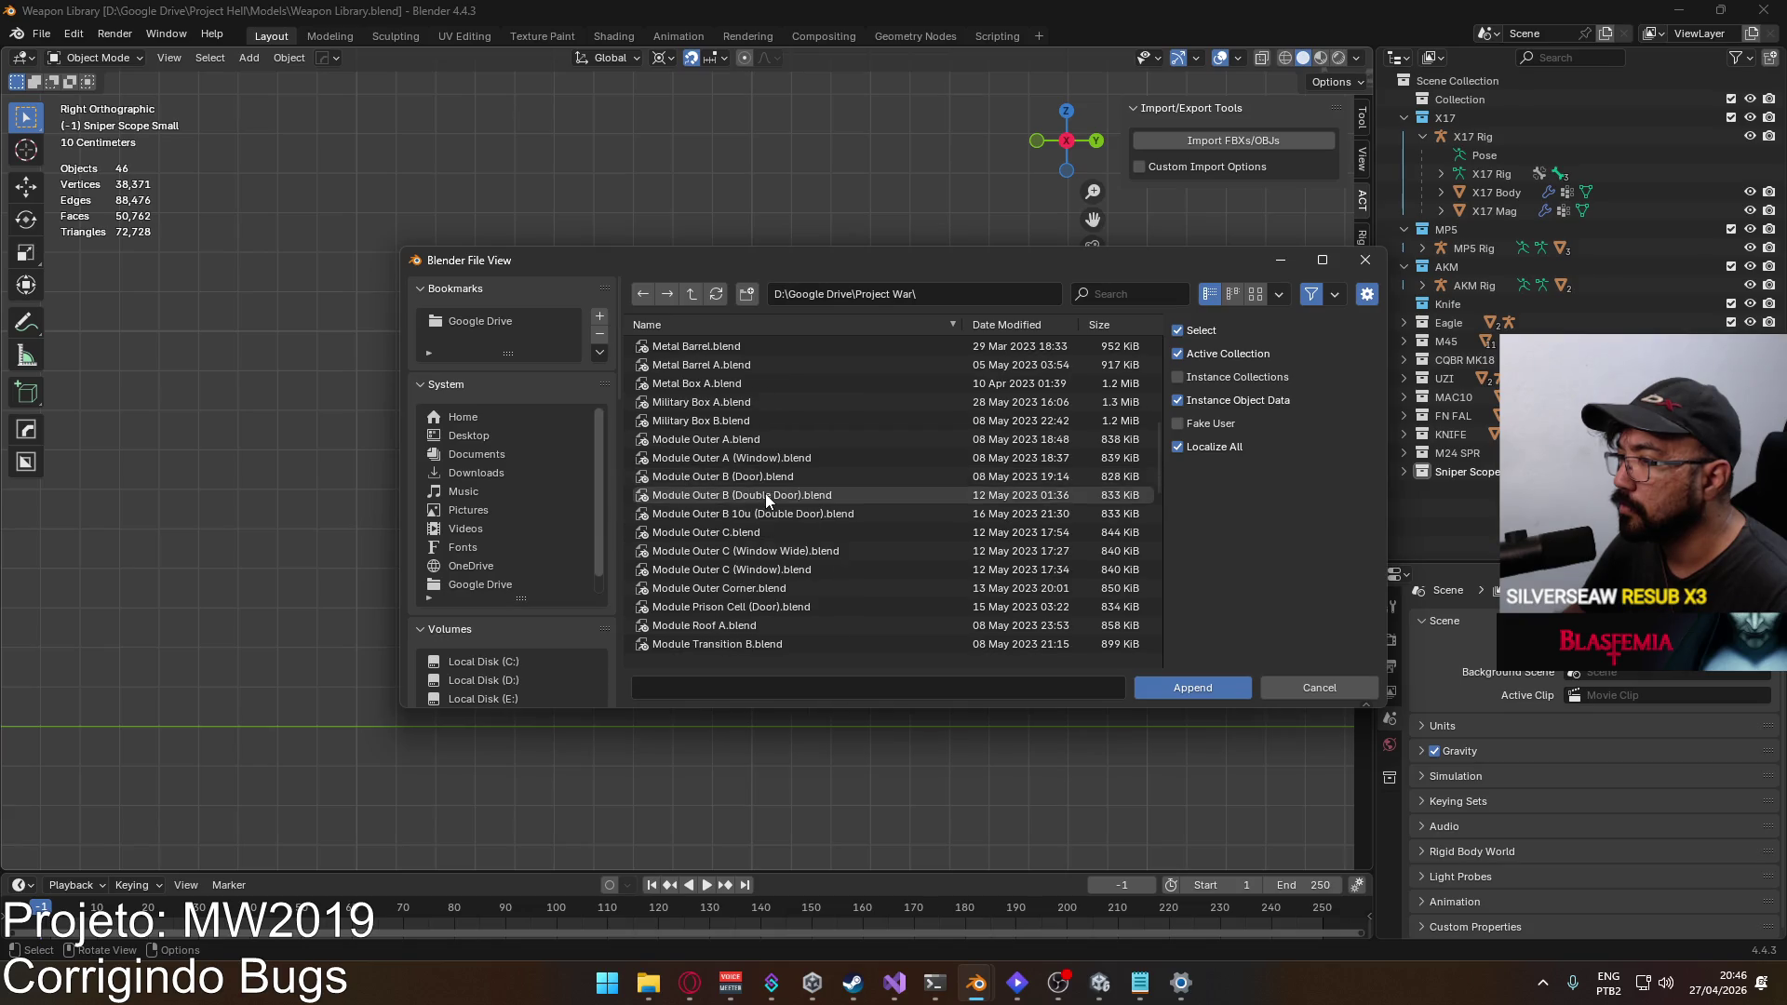
{"action": "scroll", "coordinate": [769, 499], "scroll_direction": "up", "scroll_amount": 15}
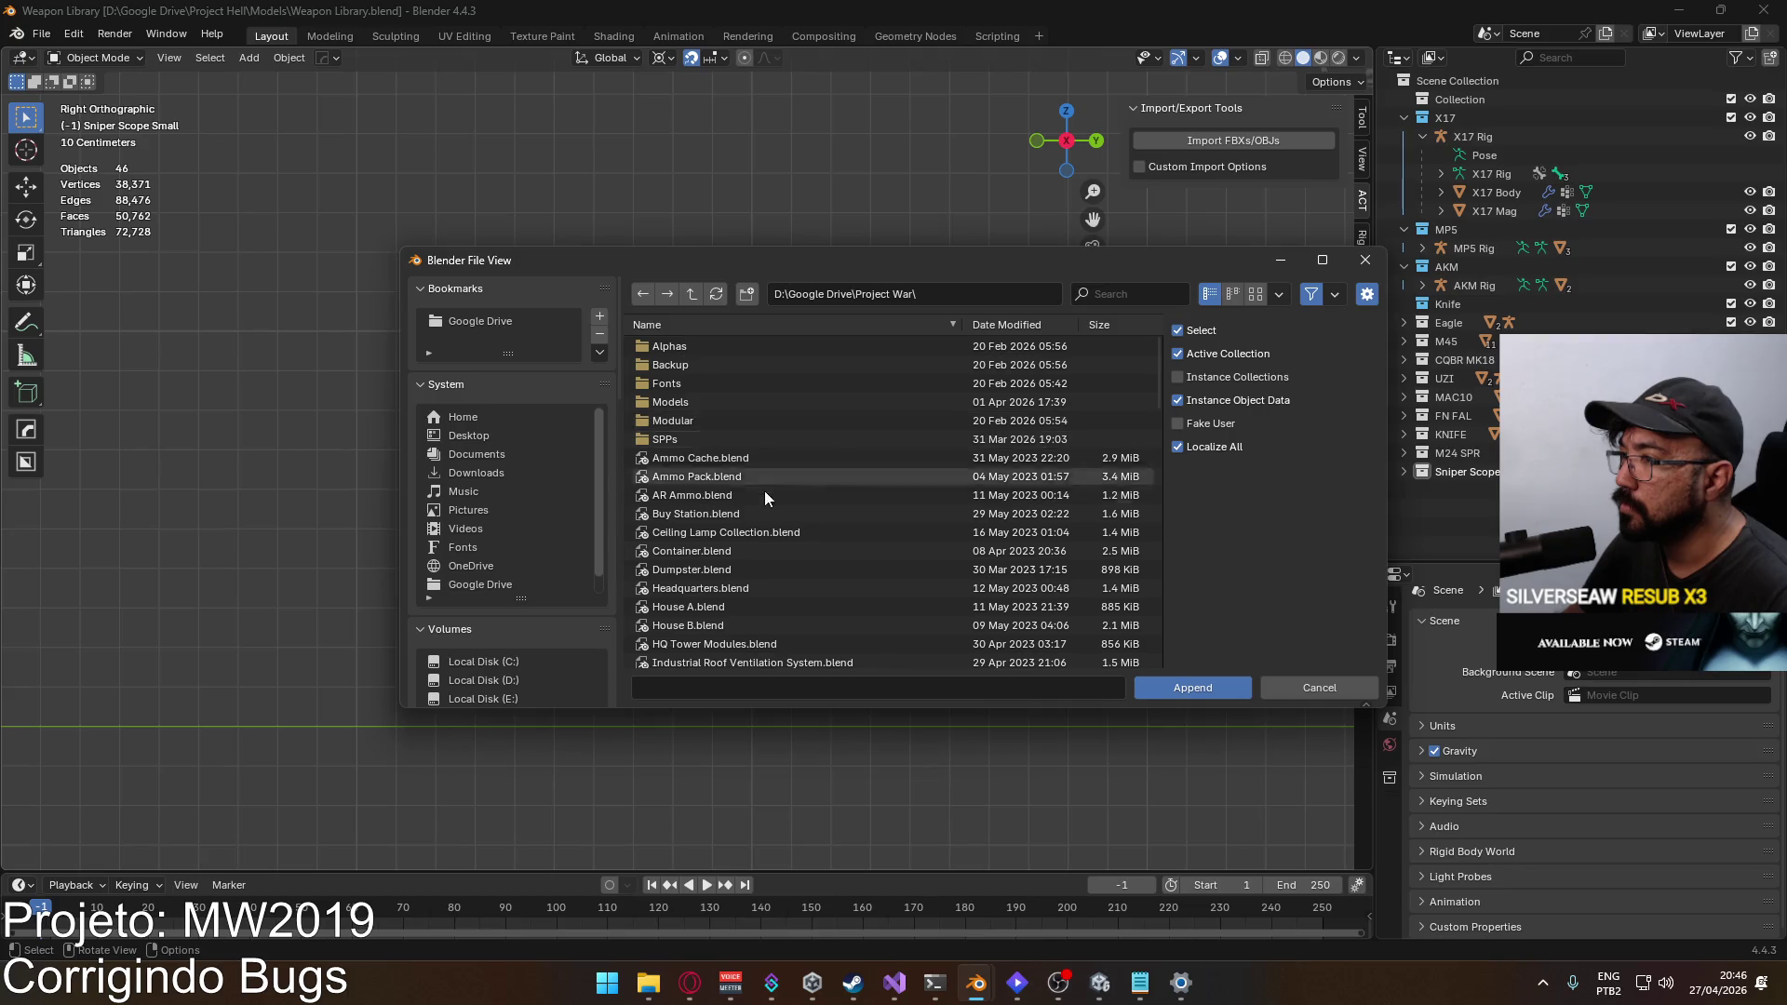
{"action": "scroll", "coordinate": [773, 507], "scroll_direction": "down", "scroll_amount": 15}
{"action": "scroll", "coordinate": [797, 542], "scroll_direction": "down", "scroll_amount": 20}
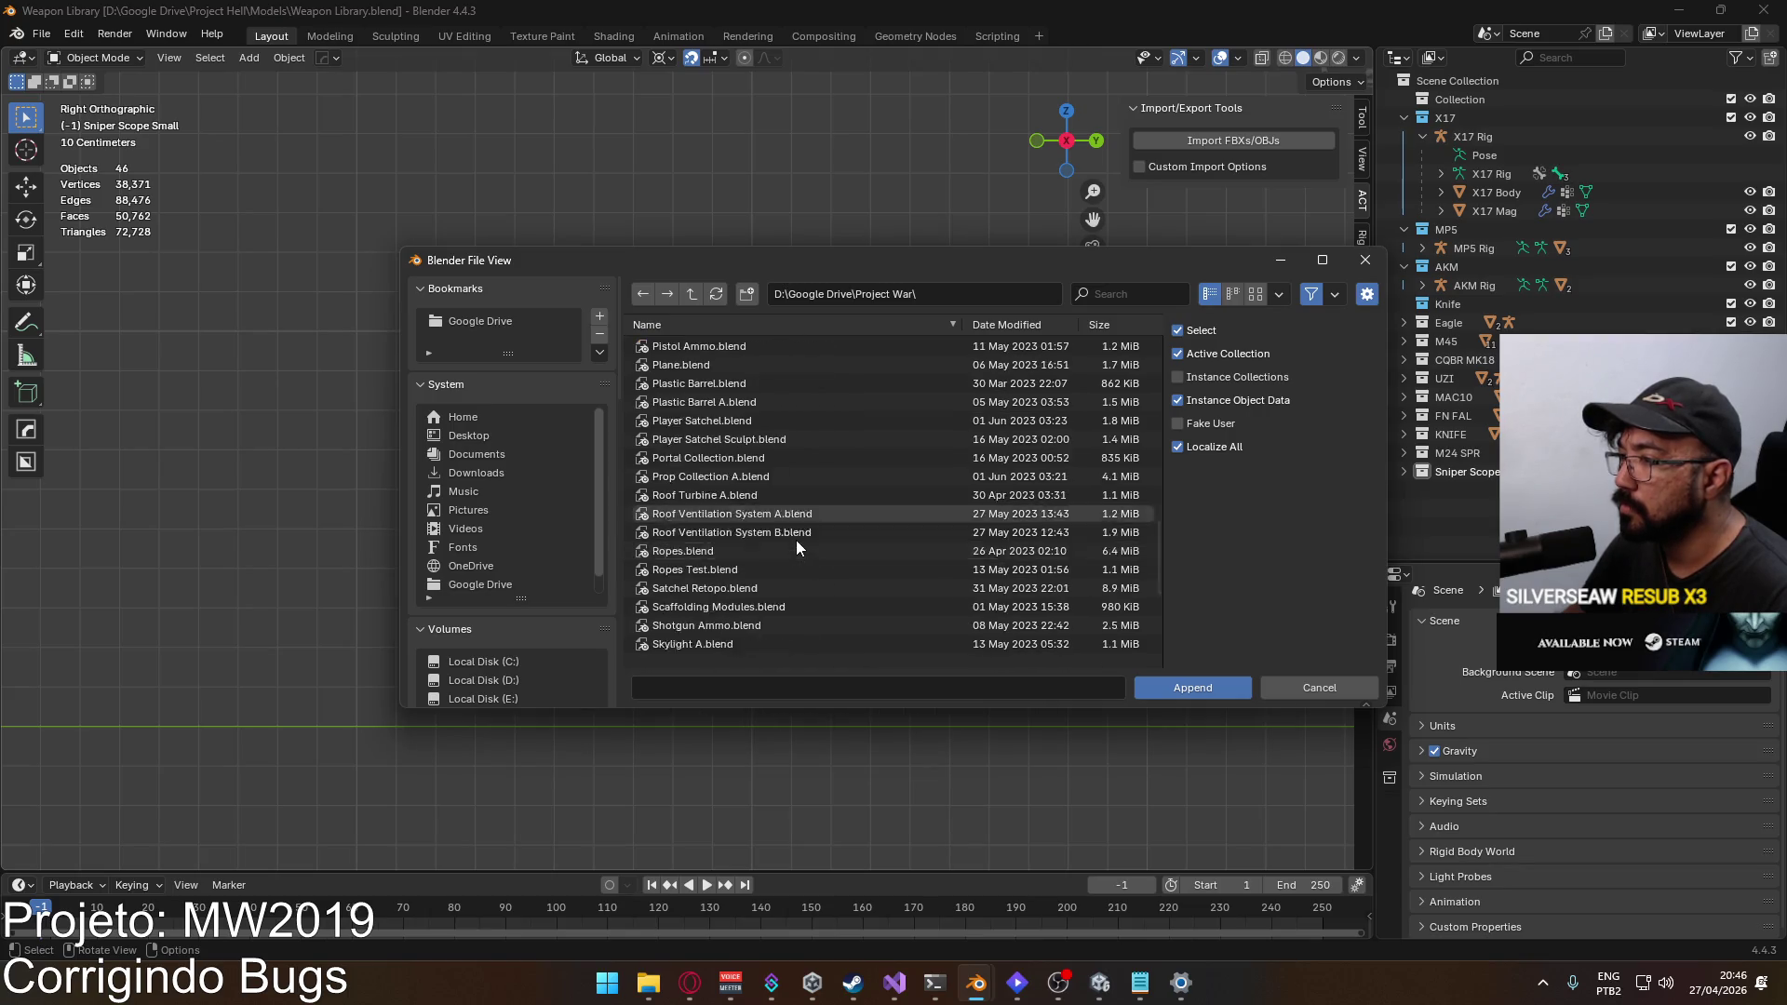
{"action": "scroll", "coordinate": [796, 540], "scroll_direction": "up", "scroll_amount": 10}
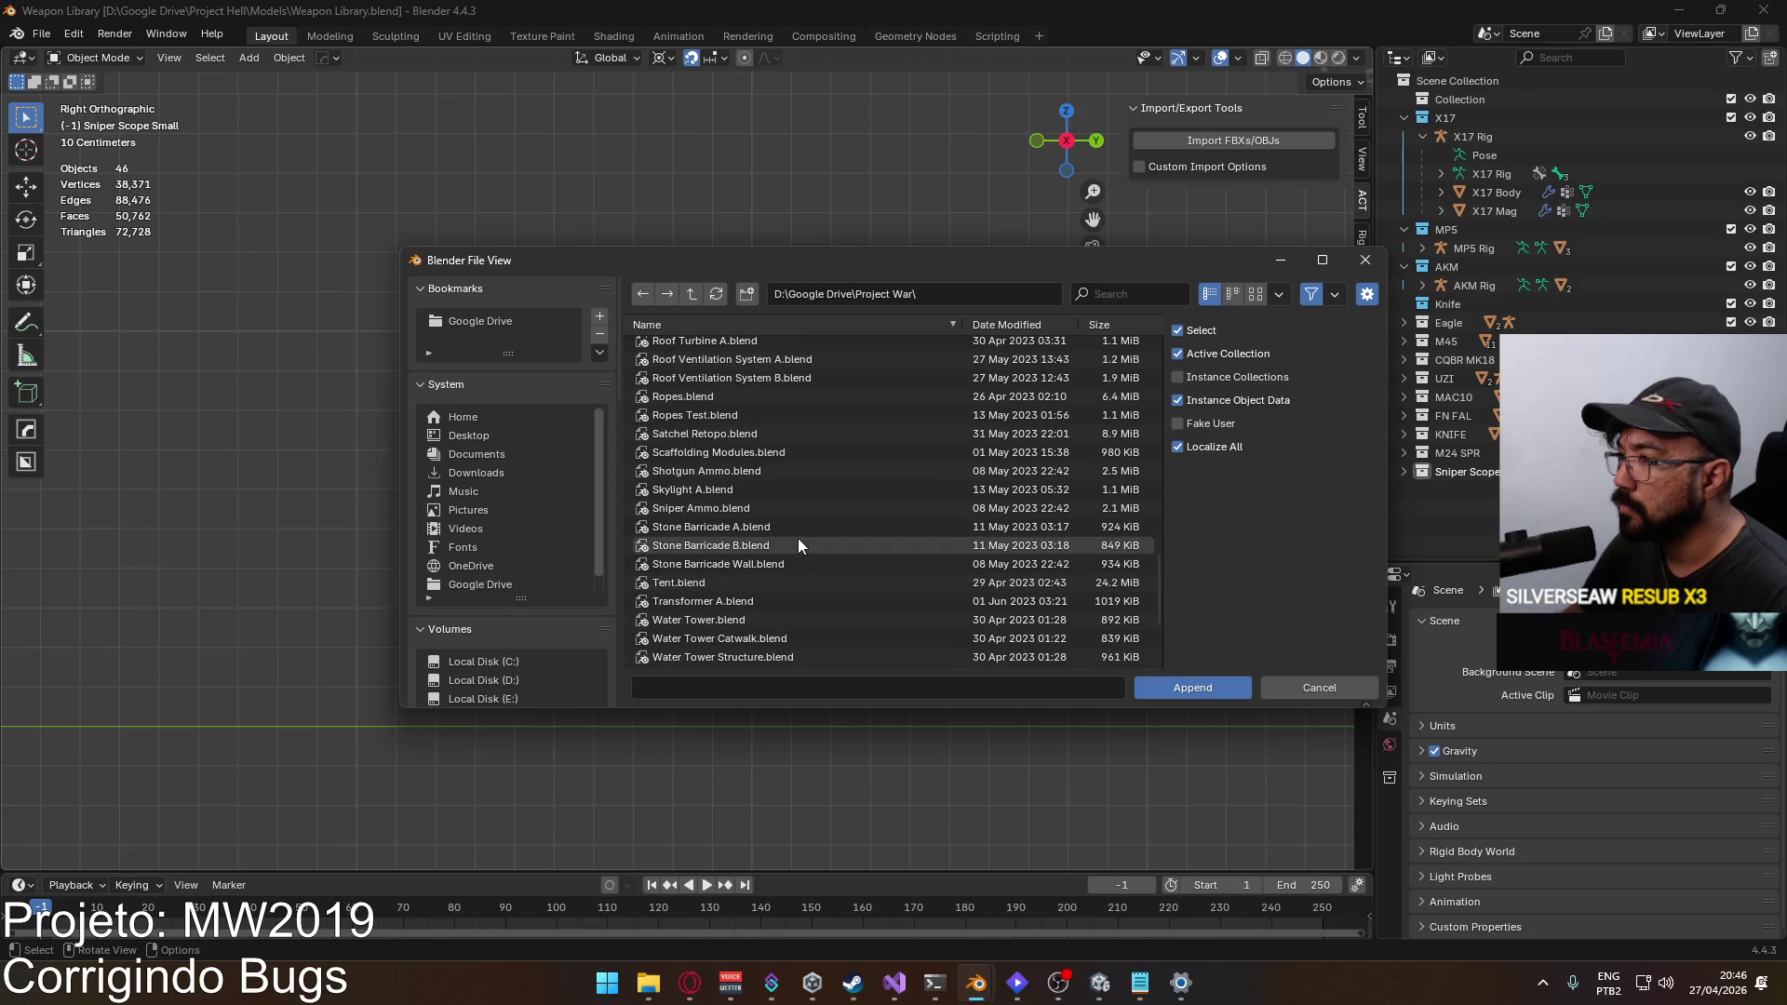
{"action": "scroll", "coordinate": [795, 549], "scroll_direction": "up", "scroll_amount": 12}
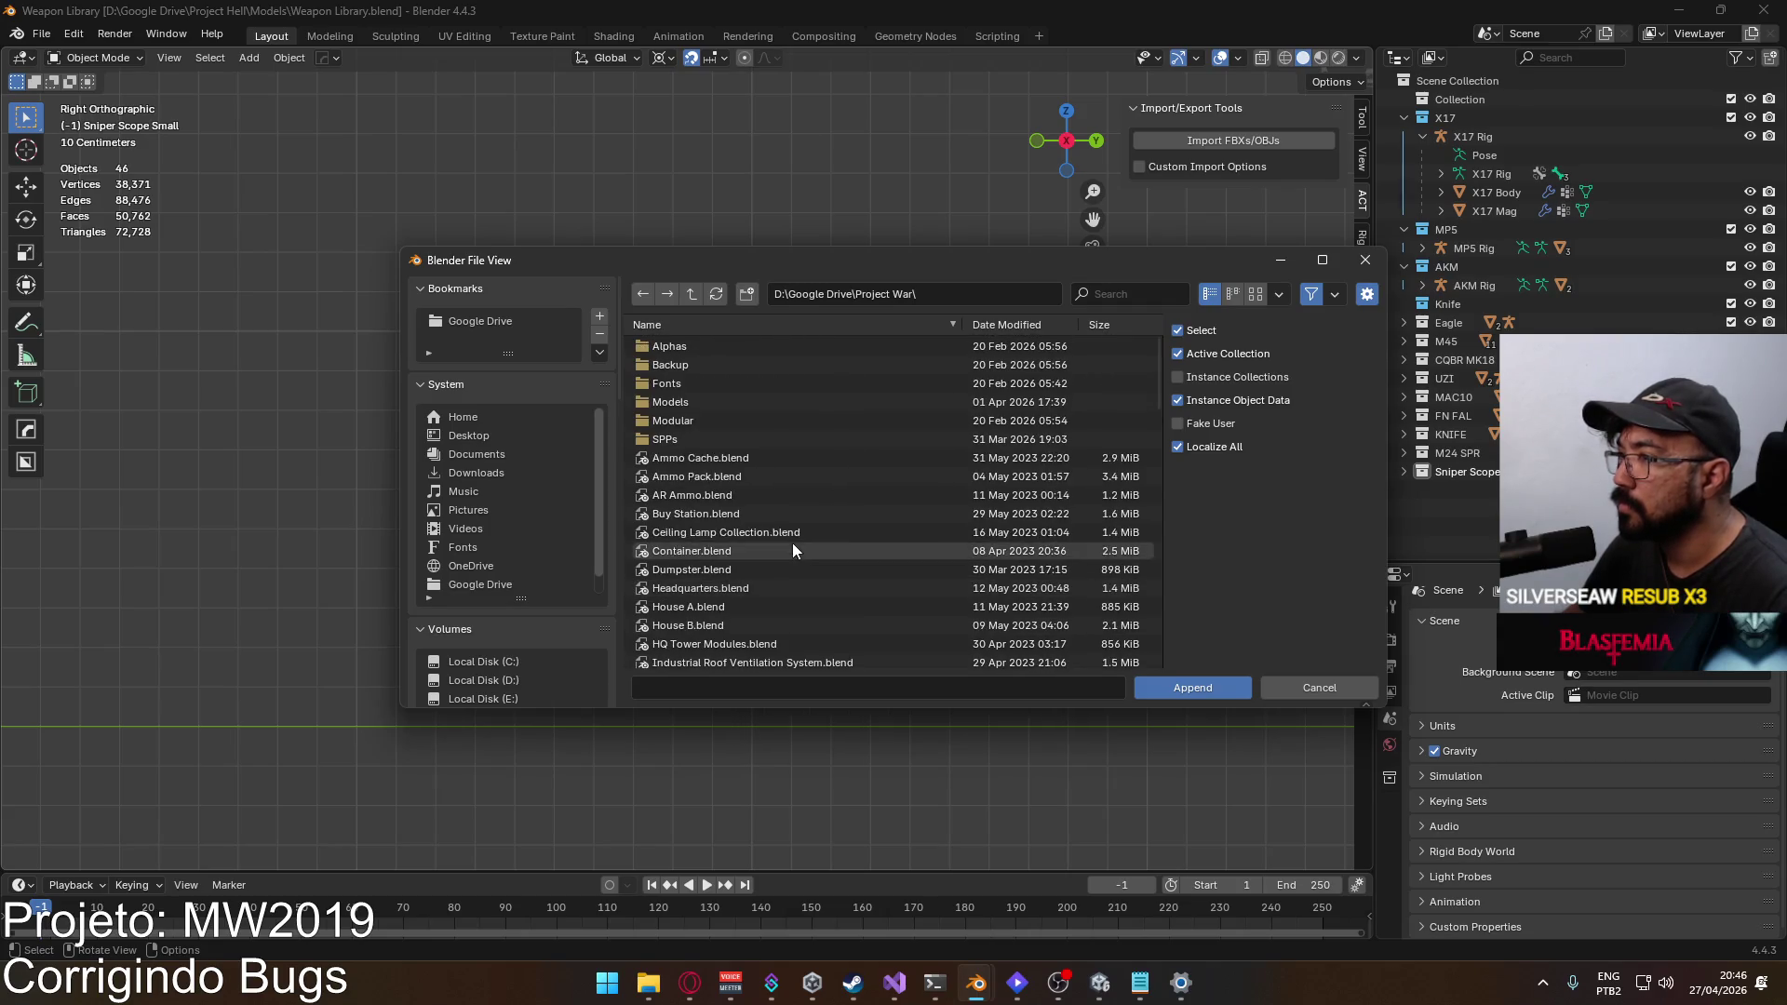
{"action": "double_click", "coordinate": [690, 385]}
{"action": "scroll", "coordinate": [762, 466], "scroll_direction": "down", "scroll_amount": 6}
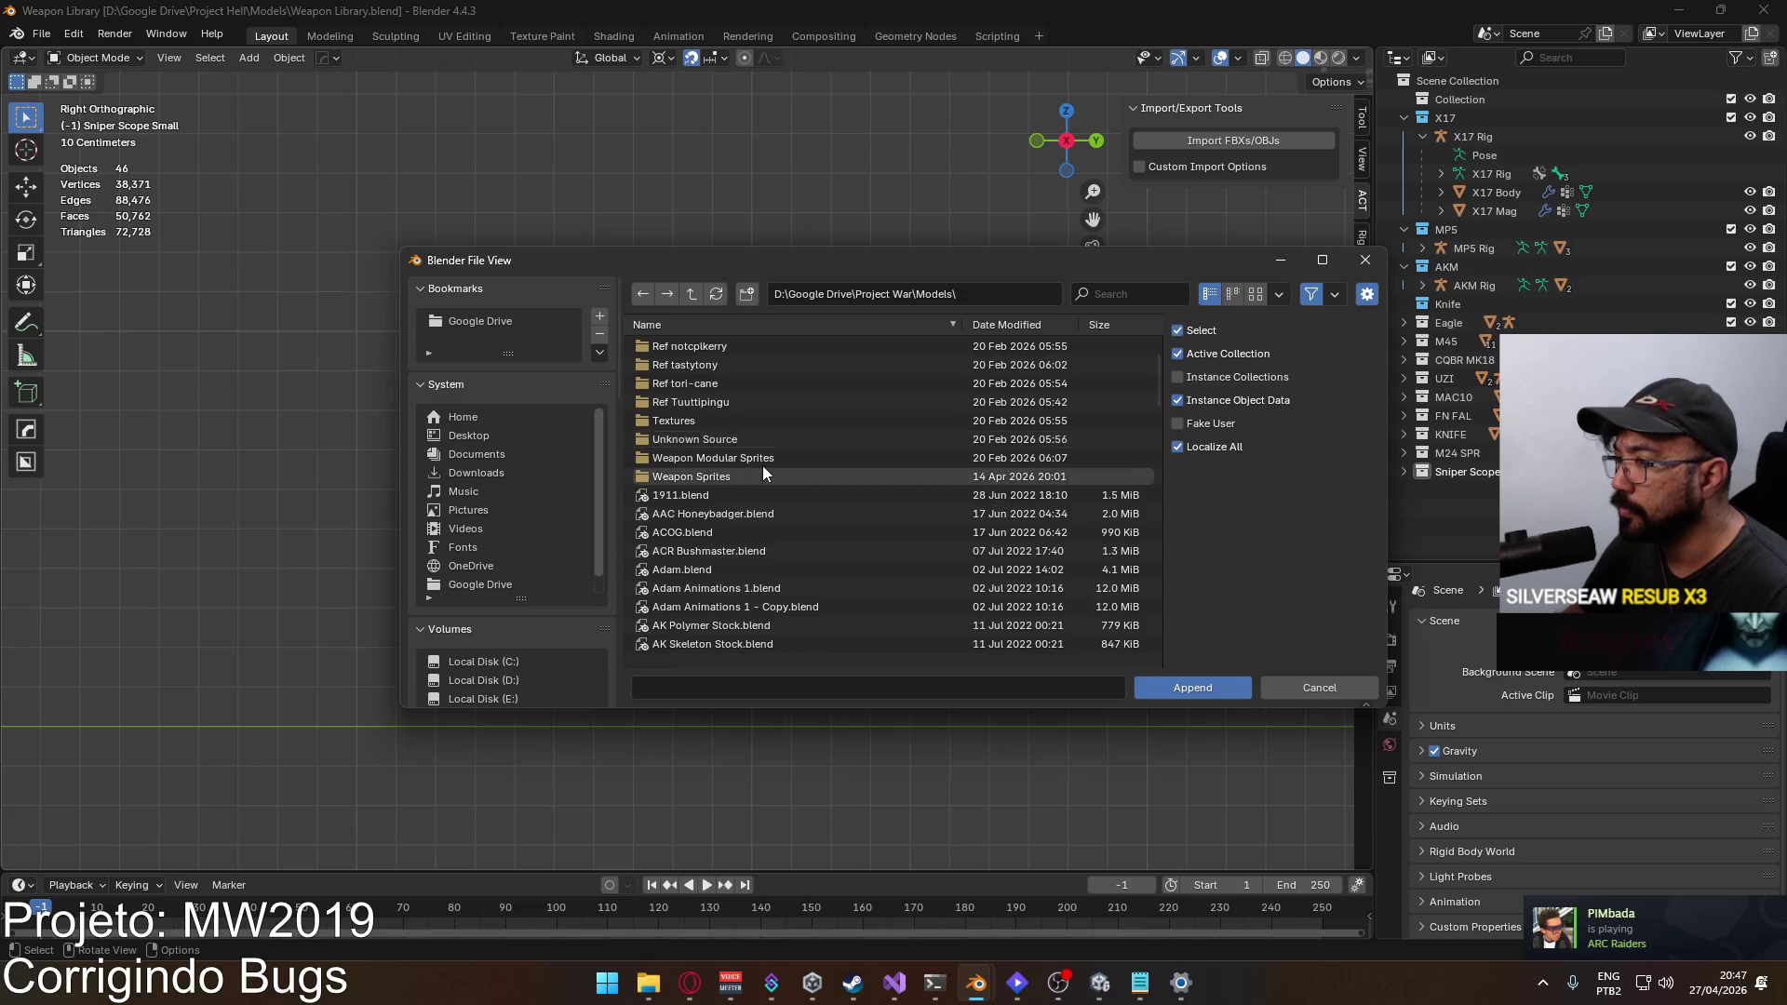
{"action": "scroll", "coordinate": [767, 501], "scroll_direction": "down", "scroll_amount": 5}
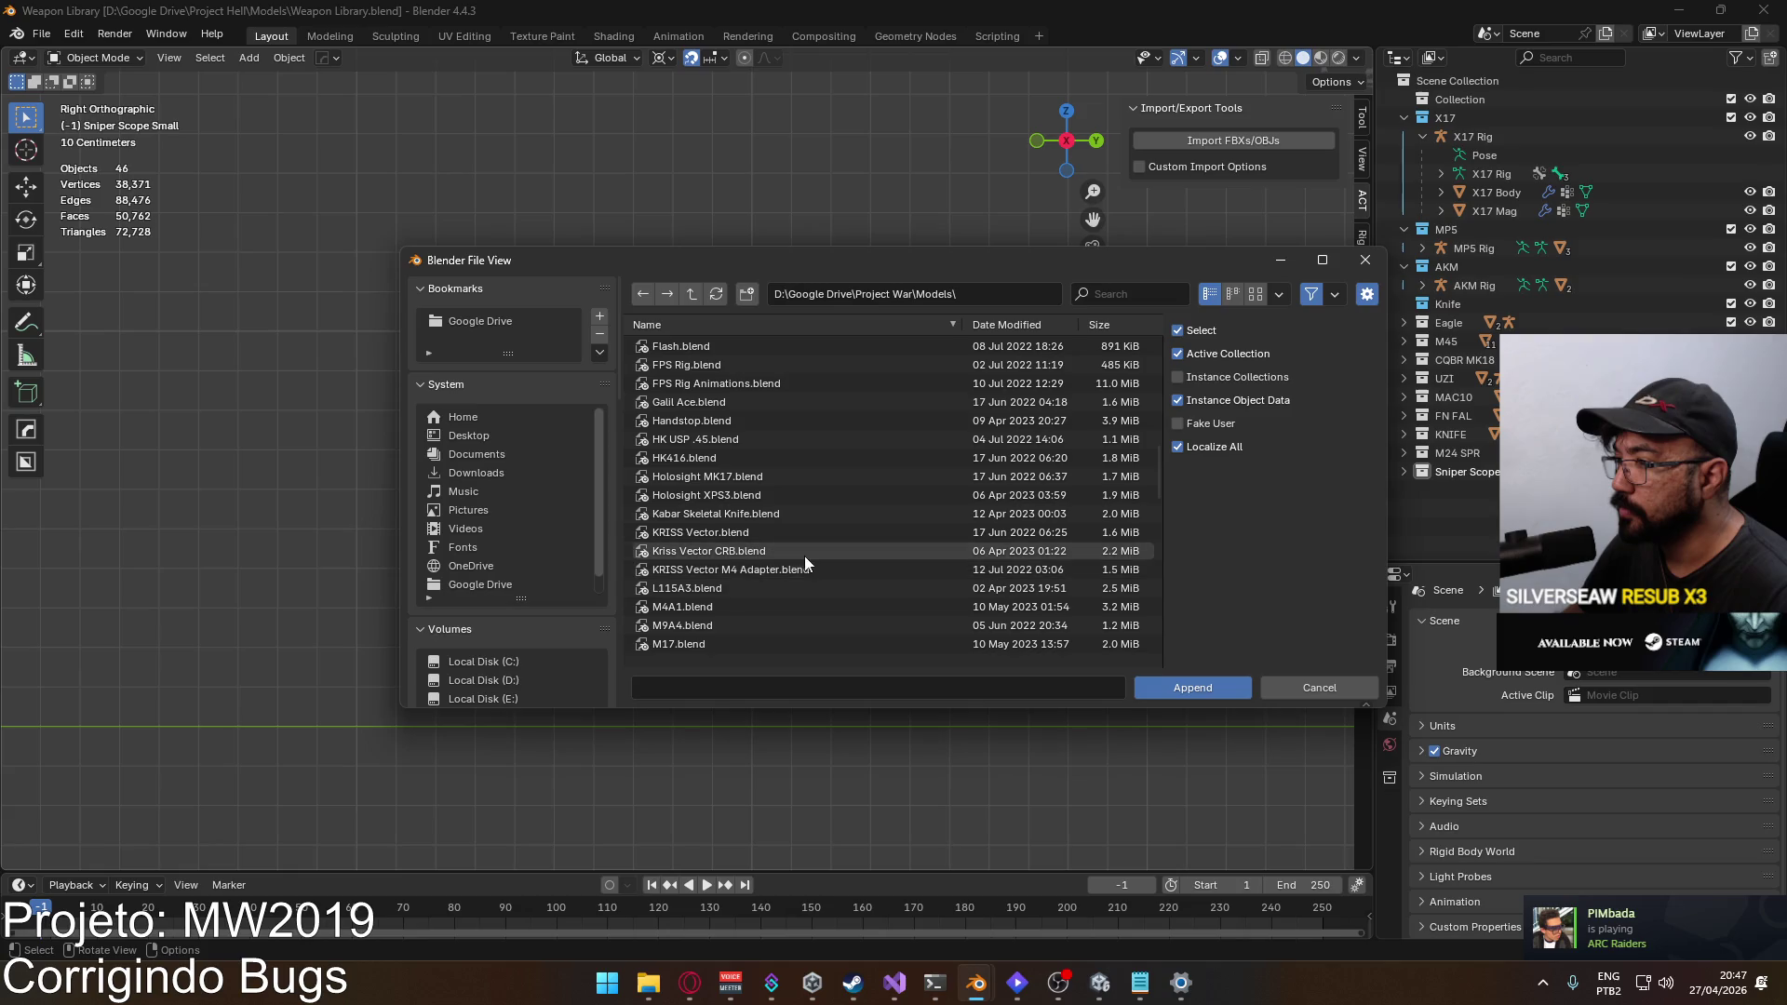
Step: From KRISS Vector.blend\Object, select Bolt through Trigger and append all seven objects
{"action": "double_click", "coordinate": [716, 531]}
{"action": "double_click", "coordinate": [735, 440]}
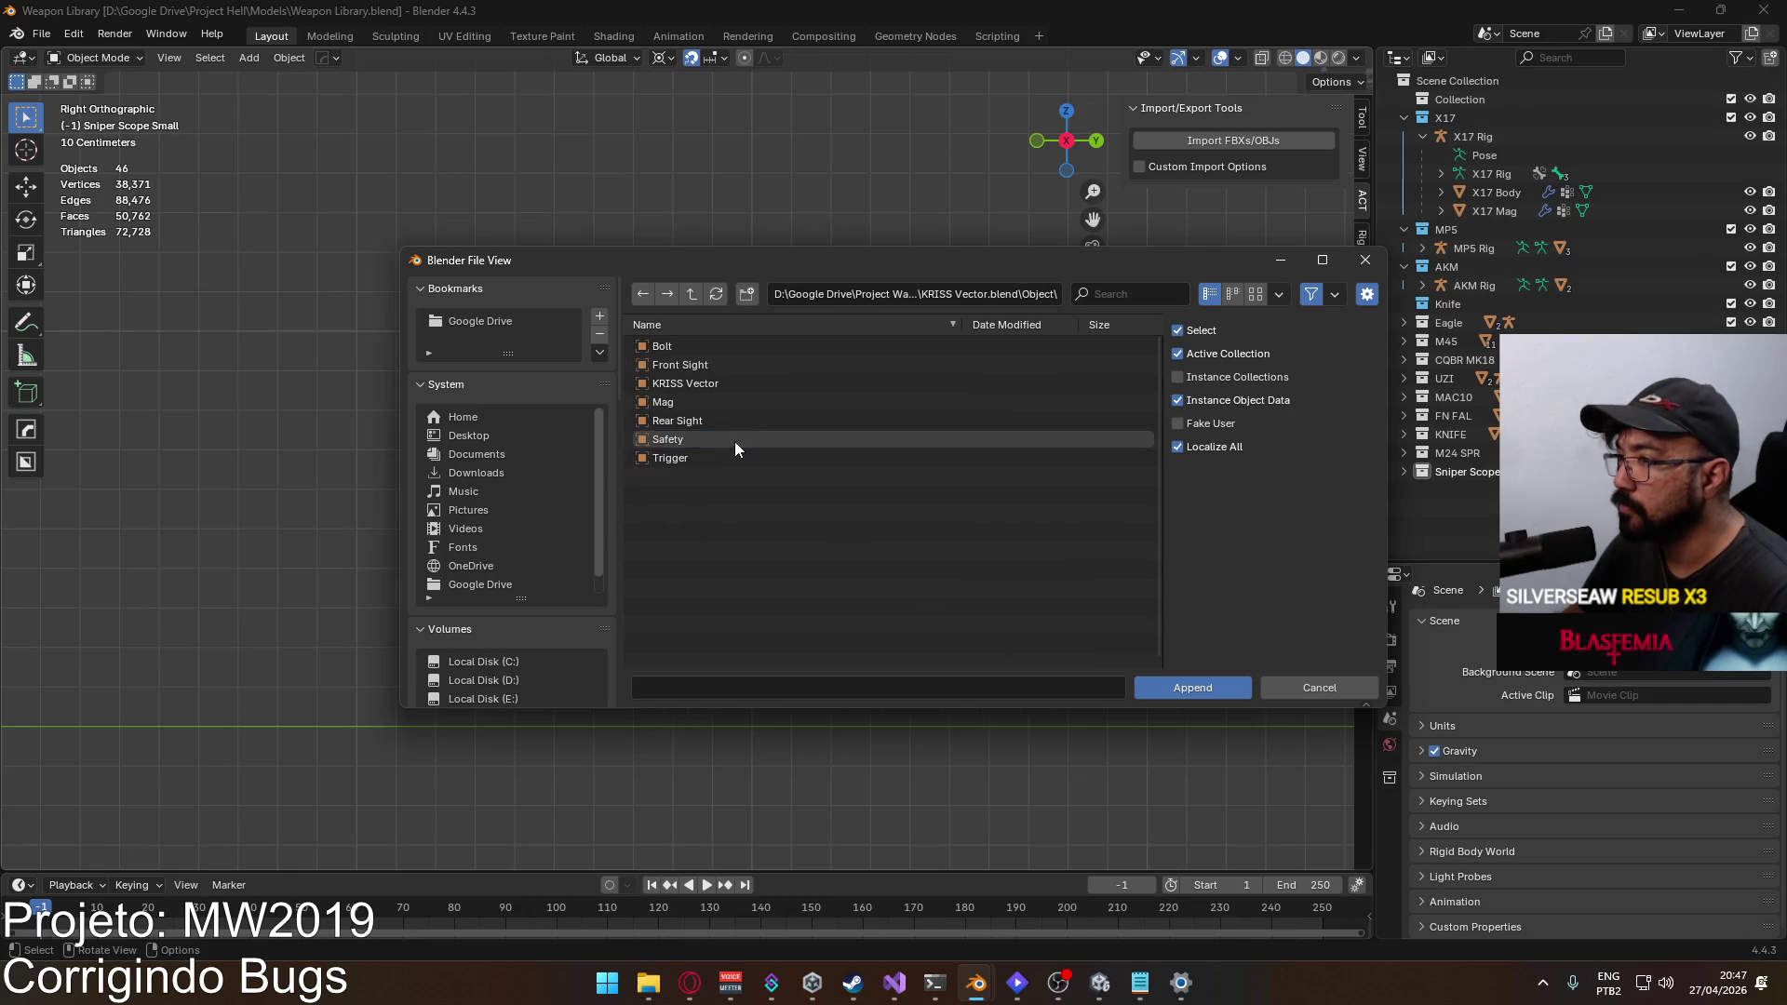
{"action": "left_click", "coordinate": [694, 300]}
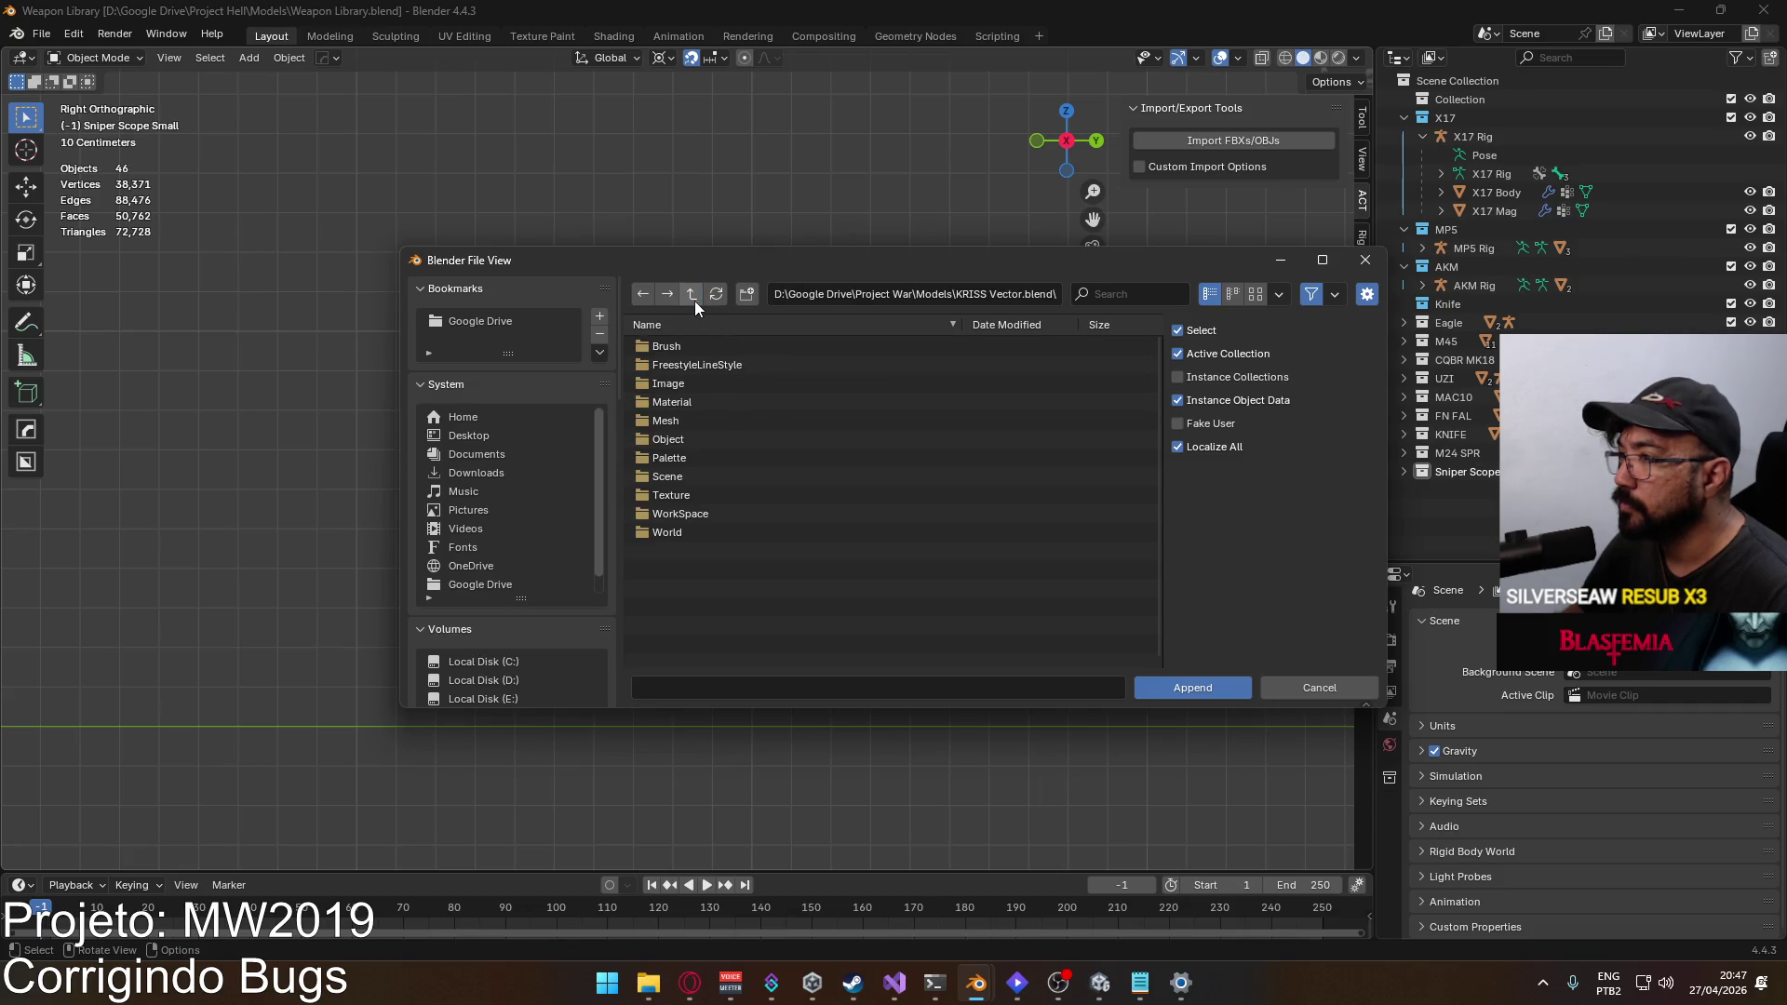
{"action": "left_click", "coordinate": [694, 300]}
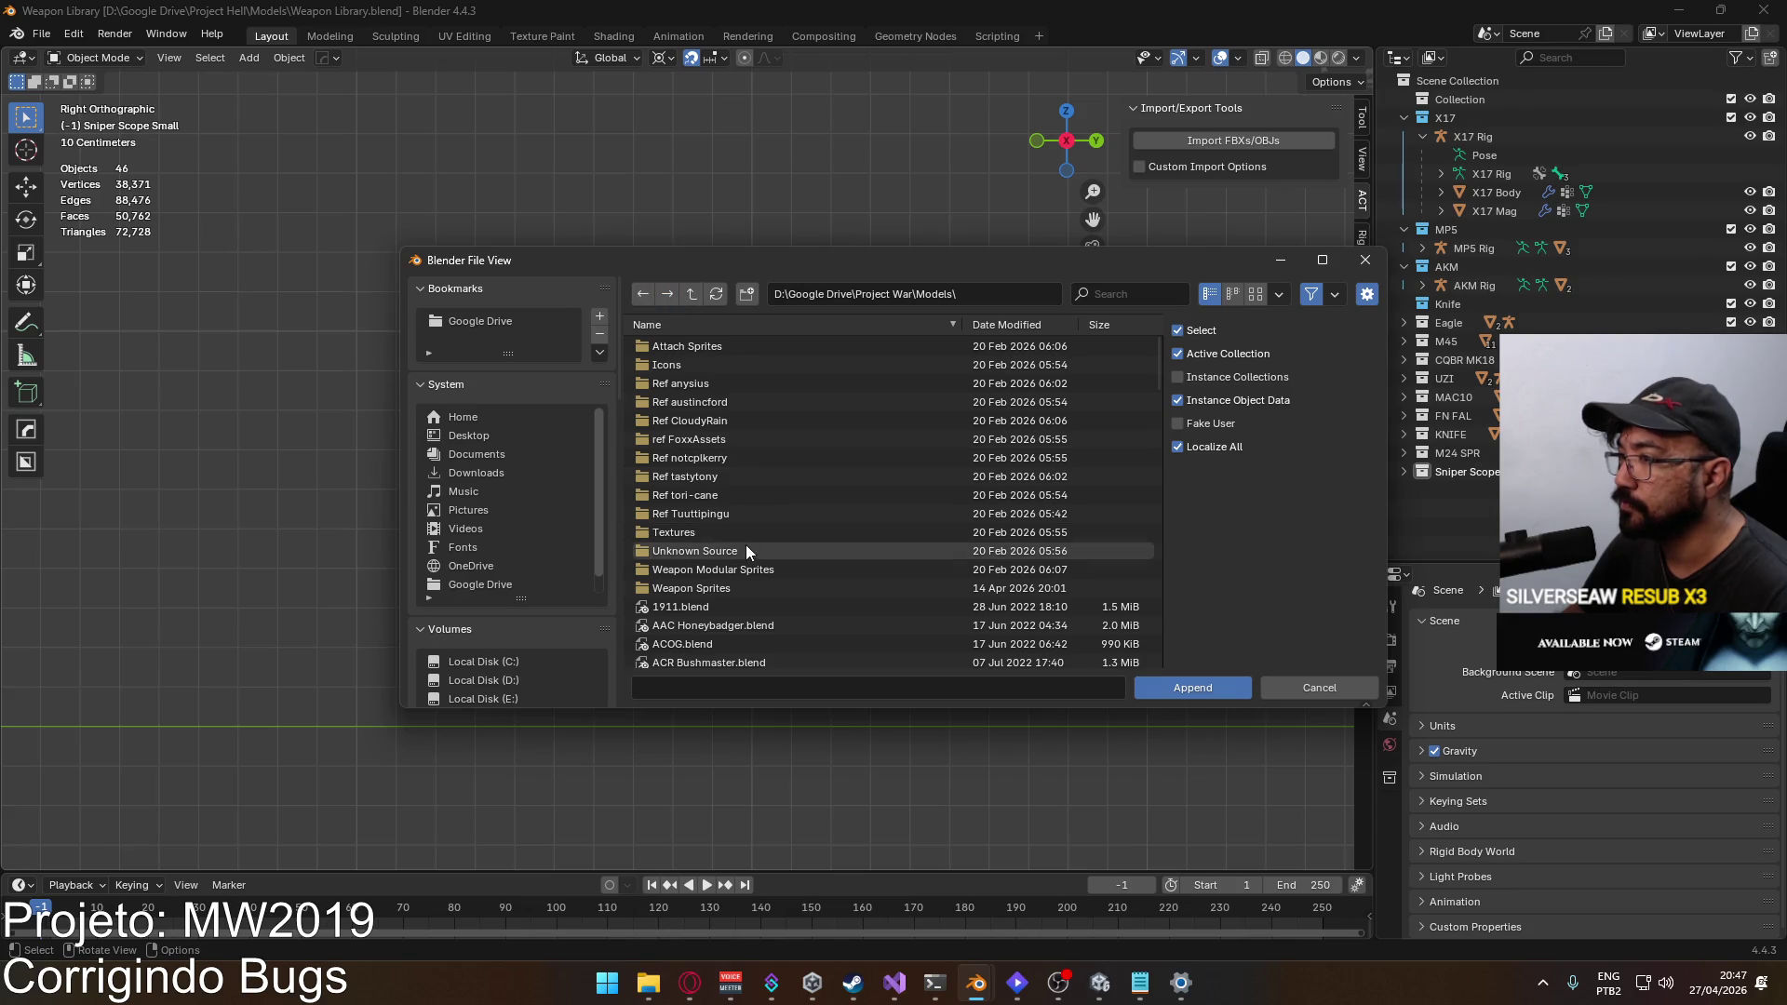
{"action": "scroll", "coordinate": [740, 503], "scroll_direction": "down", "scroll_amount": 5}
{"action": "scroll", "coordinate": [748, 512], "scroll_direction": "down", "scroll_amount": 10}
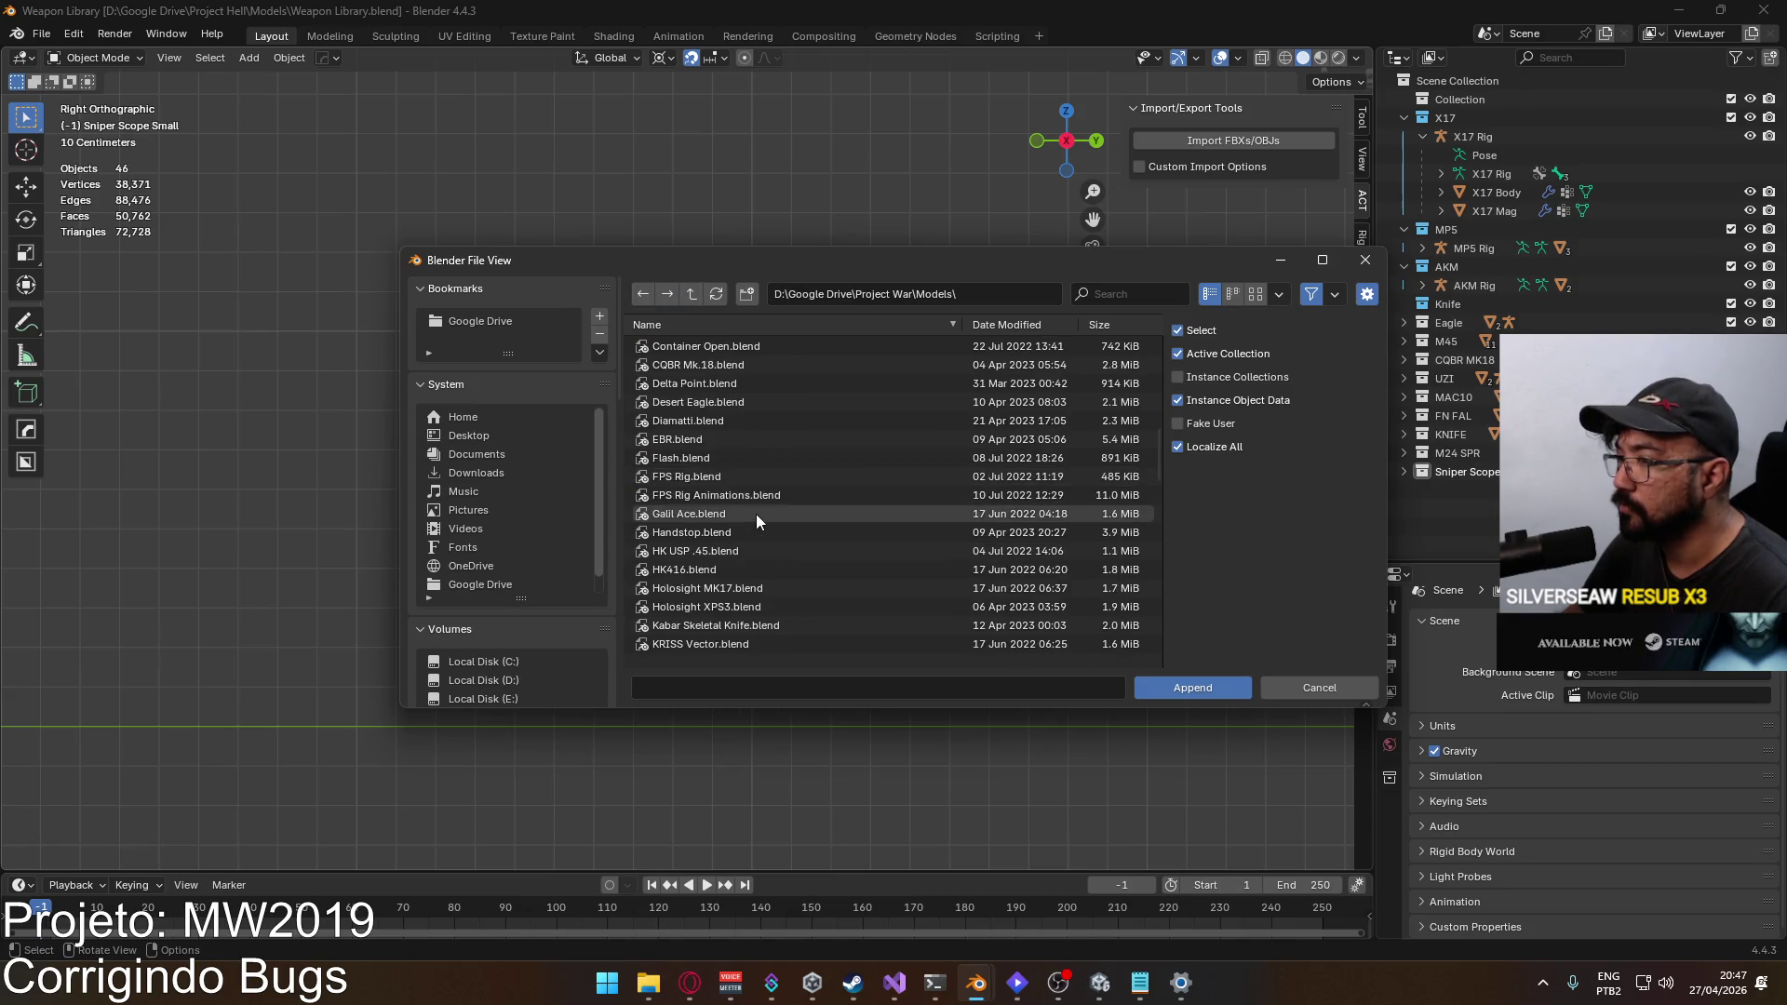
{"action": "double_click", "coordinate": [750, 494]}
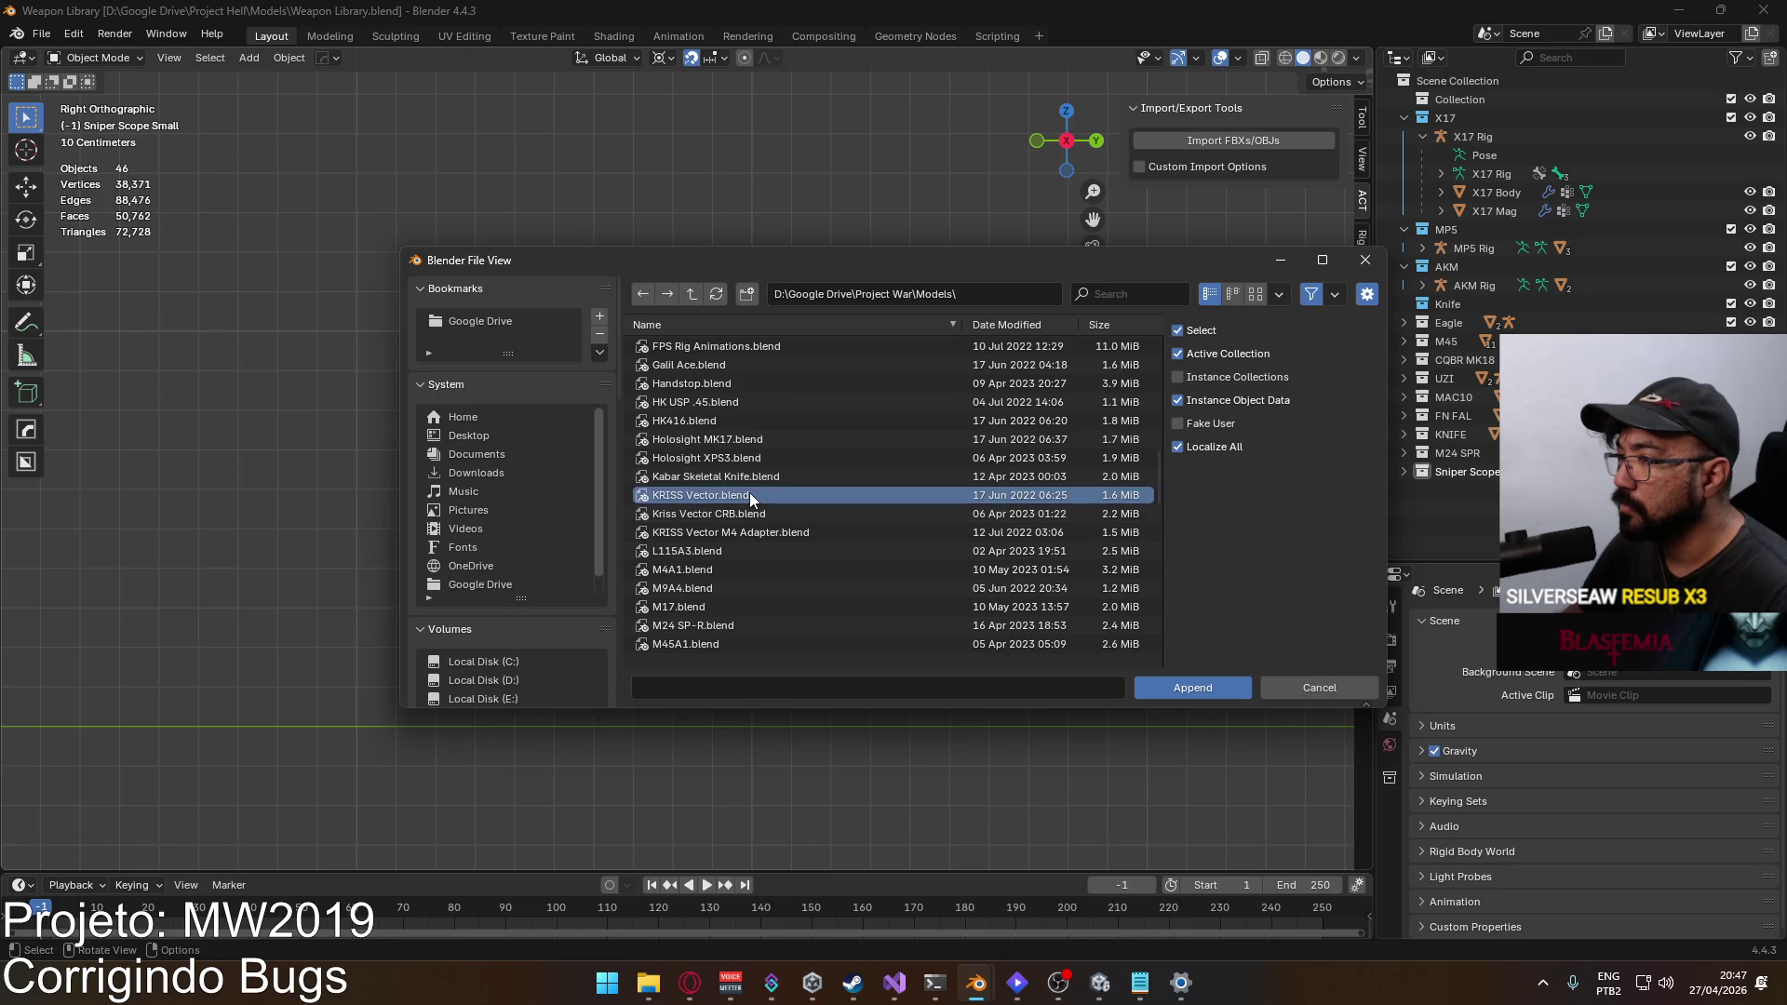
{"action": "double_click", "coordinate": [690, 436]}
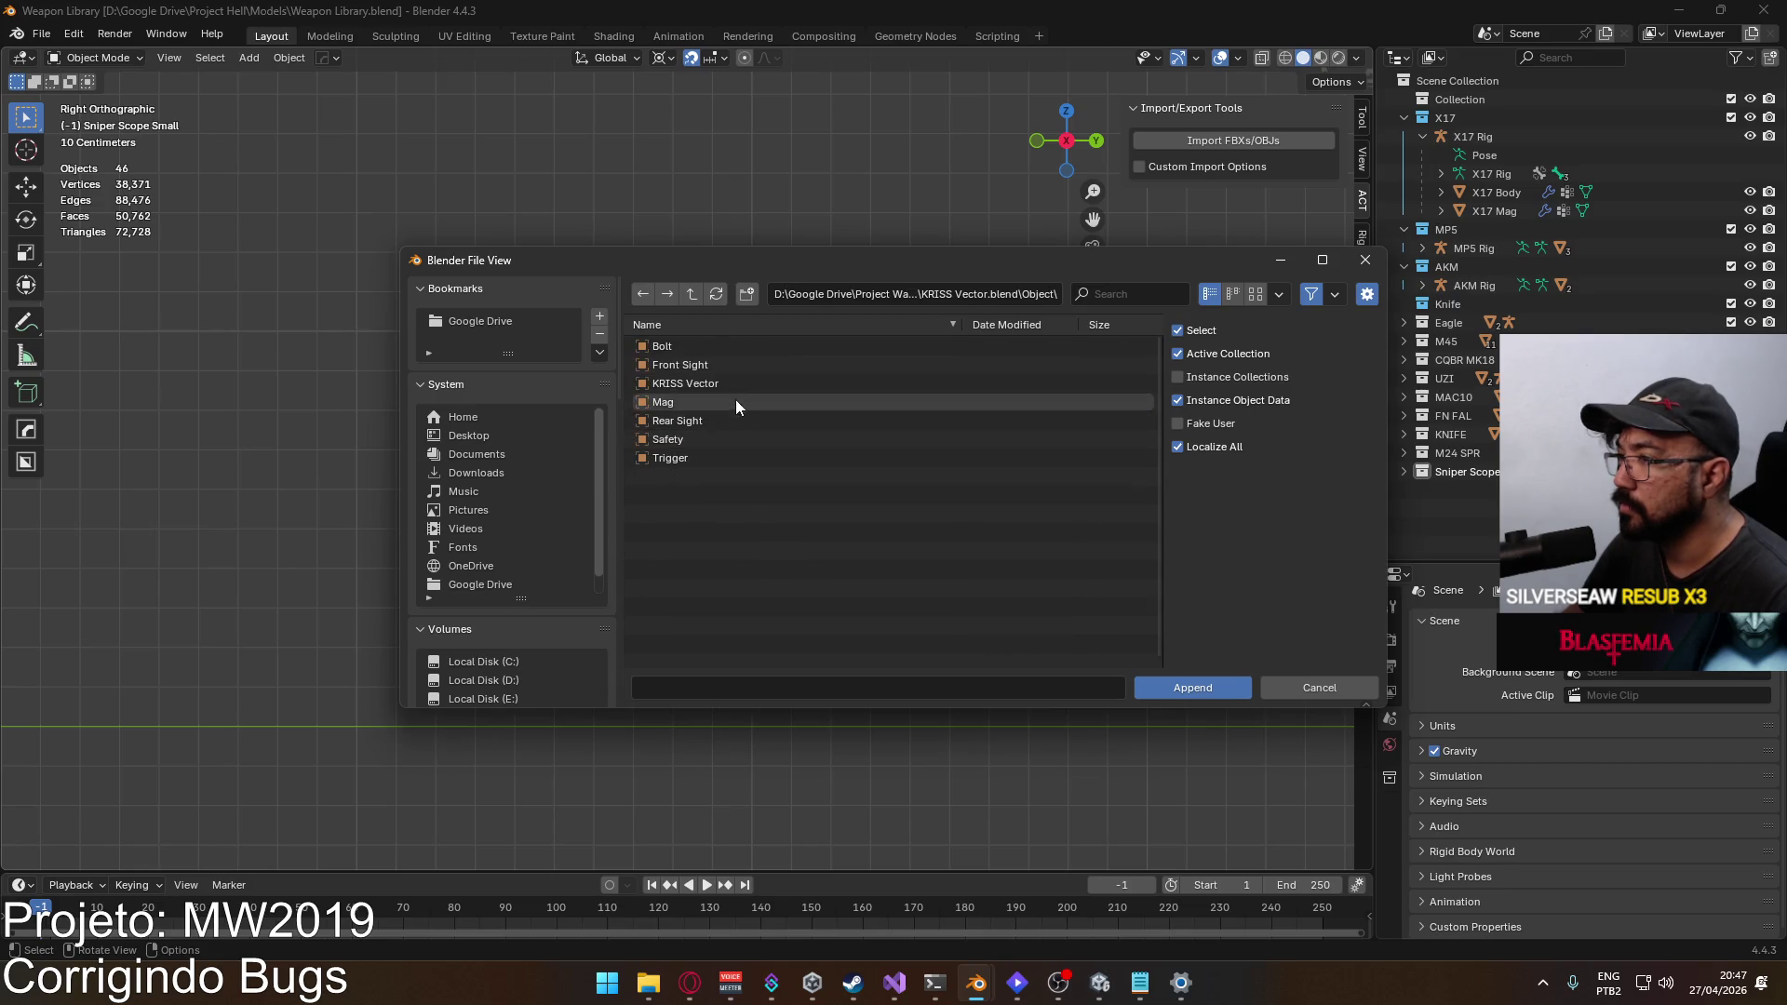
{"action": "left_click", "coordinate": [731, 347]}
{"action": "left_click", "coordinate": [720, 458], "text": "shift"}
{"action": "left_click", "coordinate": [1205, 687]}
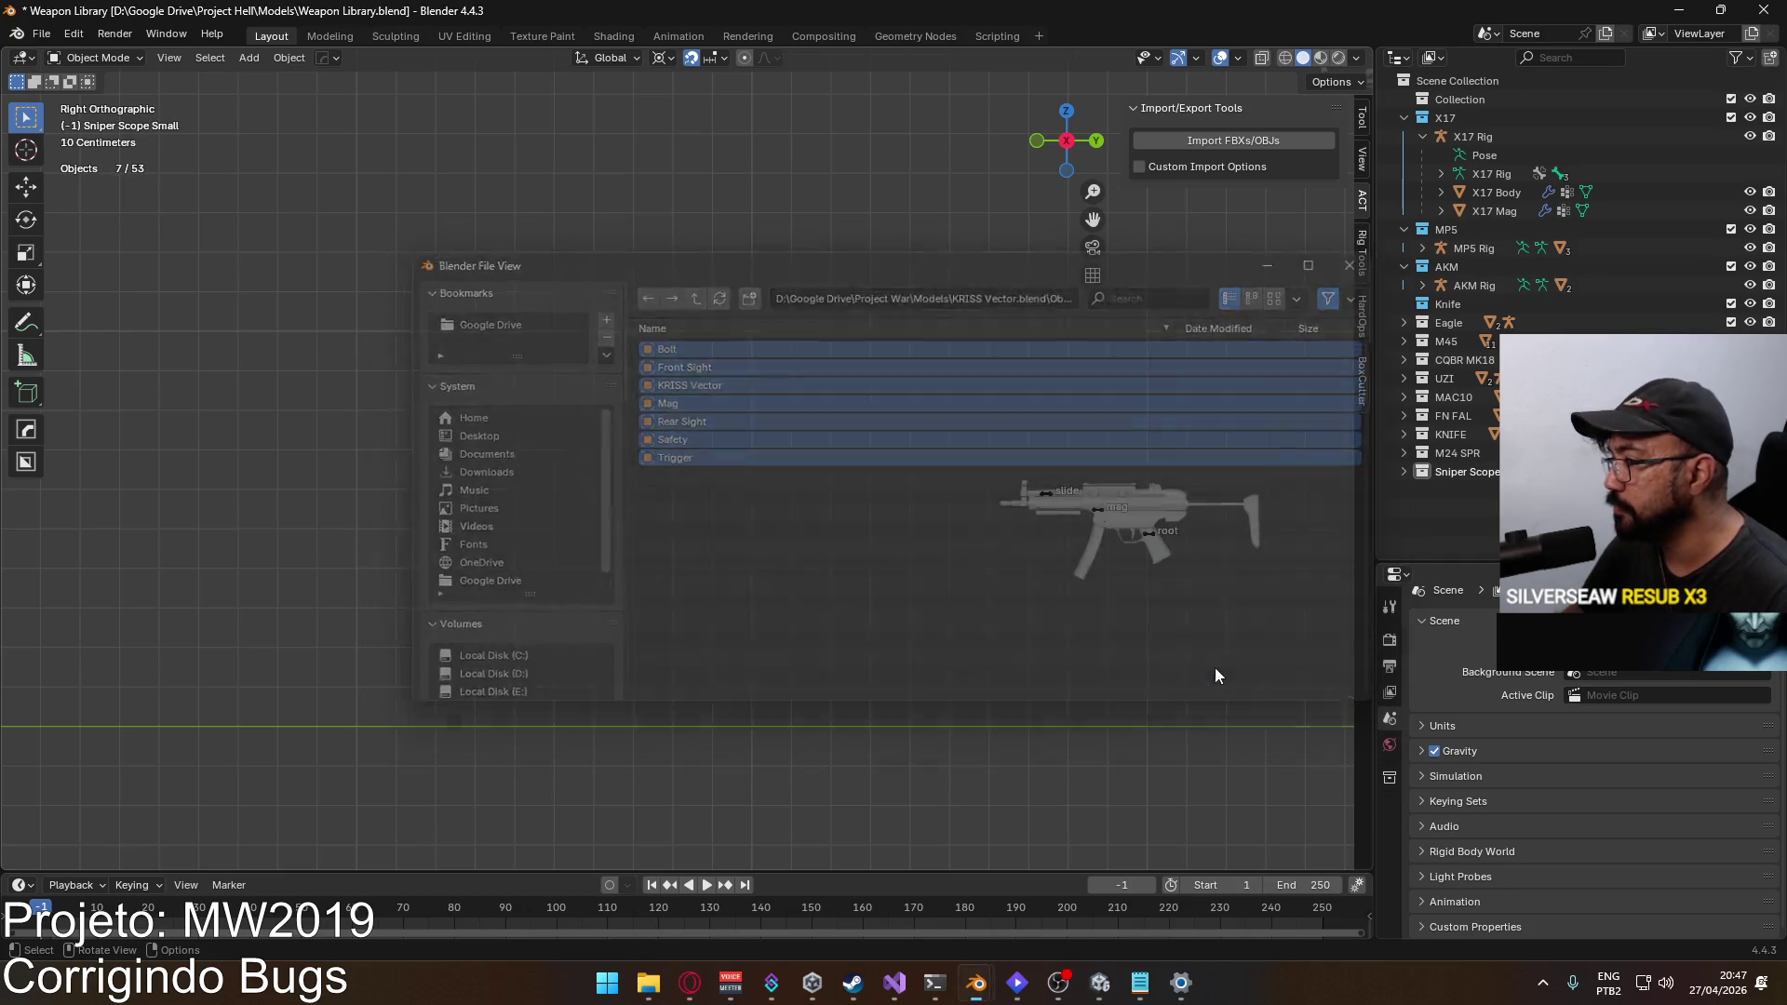
{"action": "scroll", "coordinate": [968, 572], "scroll_direction": "up", "scroll_amount": 3}
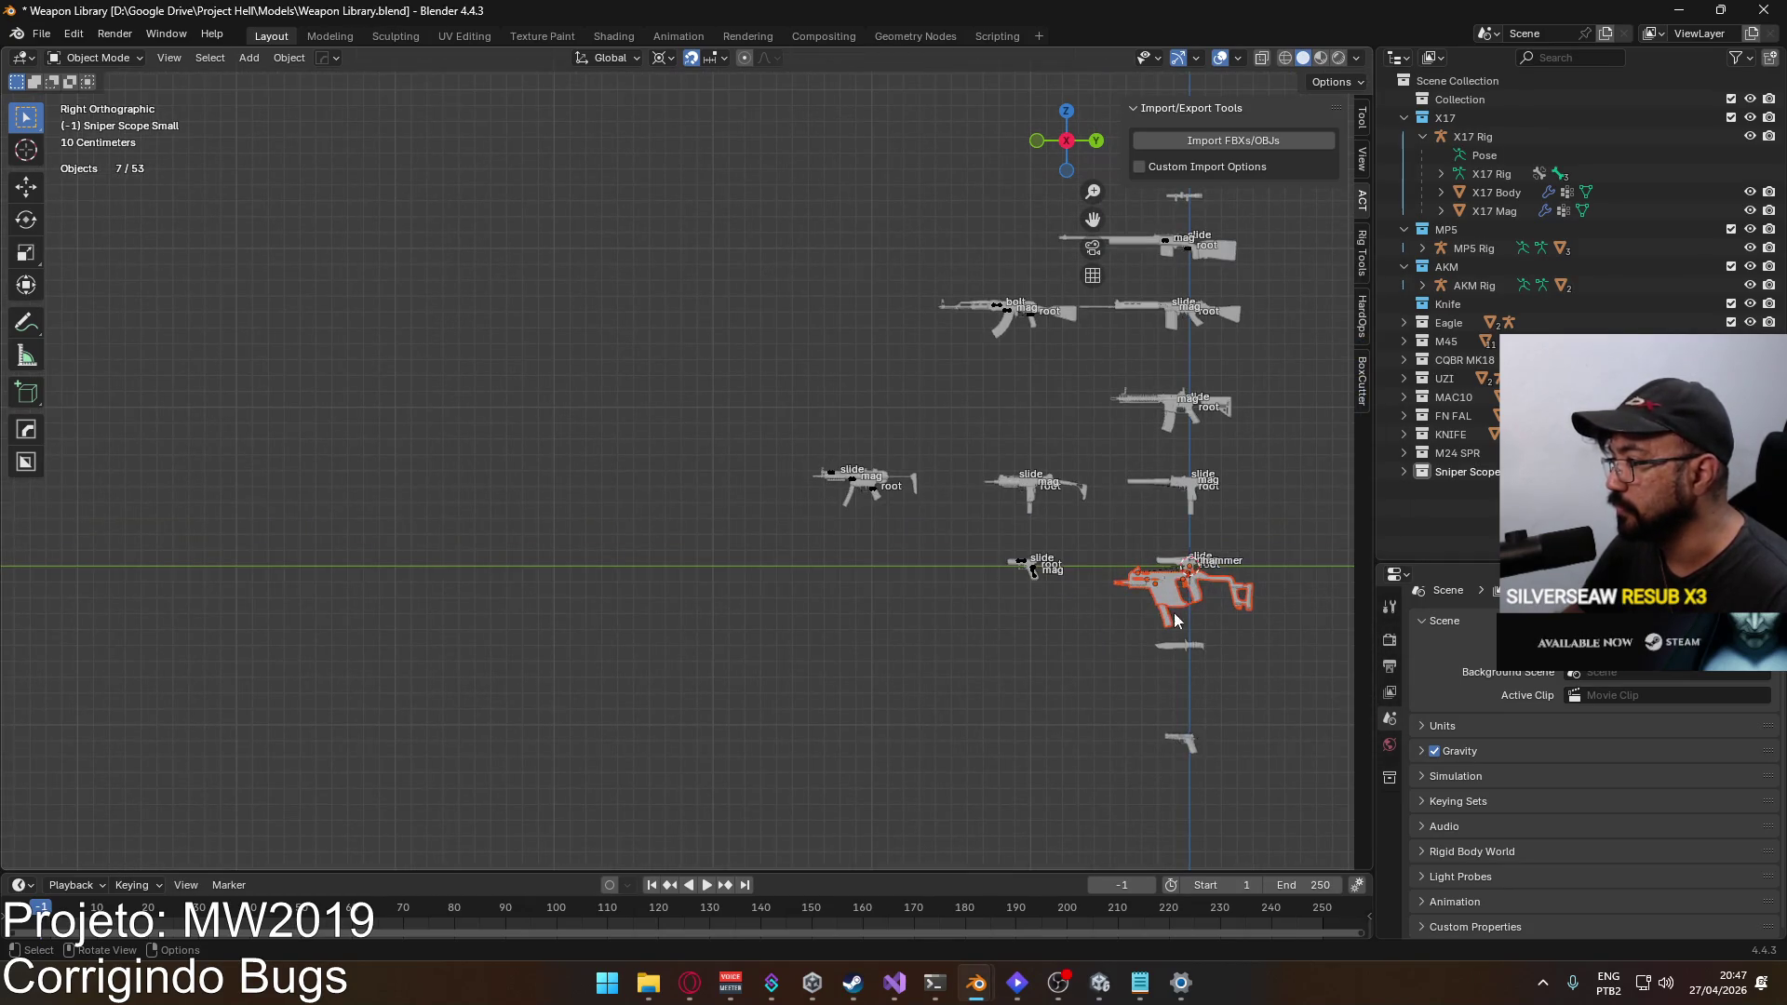
Step: Move the appended KRISS Vector away from the other weapons and orbit to inspect it
{"action": "key", "text": "g"}
{"action": "left_click", "coordinate": [710, 568]}
{"action": "scroll", "coordinate": [717, 562], "scroll_direction": "up", "scroll_amount": 8}
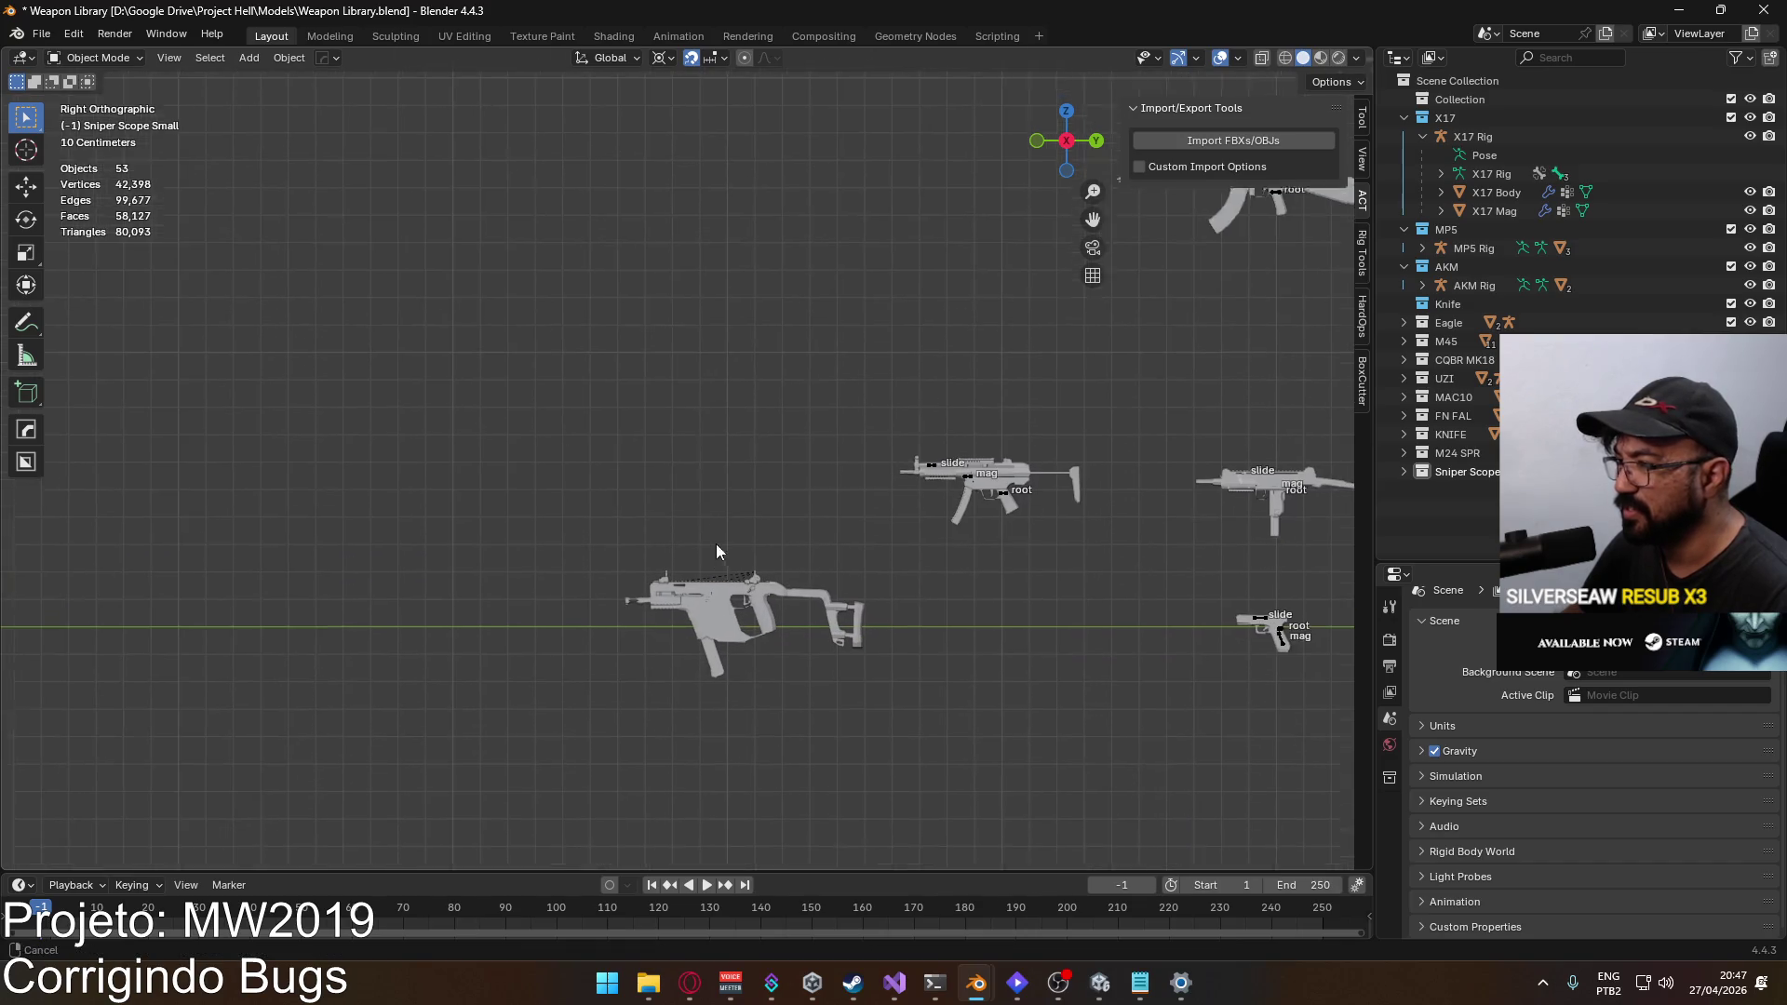
{"action": "mouse_move", "coordinate": [780, 433]}
{"action": "left_mouse_down"}
{"action": "mouse_move", "coordinate": [343, 495]}
{"action": "mouse_move", "coordinate": [818, 657]}
{"action": "mouse_move", "coordinate": [588, 537]}
{"action": "mouse_move", "coordinate": [730, 540]}
{"action": "mouse_move", "coordinate": [691, 552]}
{"action": "mouse_move", "coordinate": [1171, 528]}
{"action": "mouse_move", "coordinate": [1119, 581]}
{"action": "mouse_move", "coordinate": [15, 577]}
{"action": "mouse_move", "coordinate": [221, 544]}
{"action": "mouse_move", "coordinate": [42, 547]}
{"action": "left_mouse_up"}
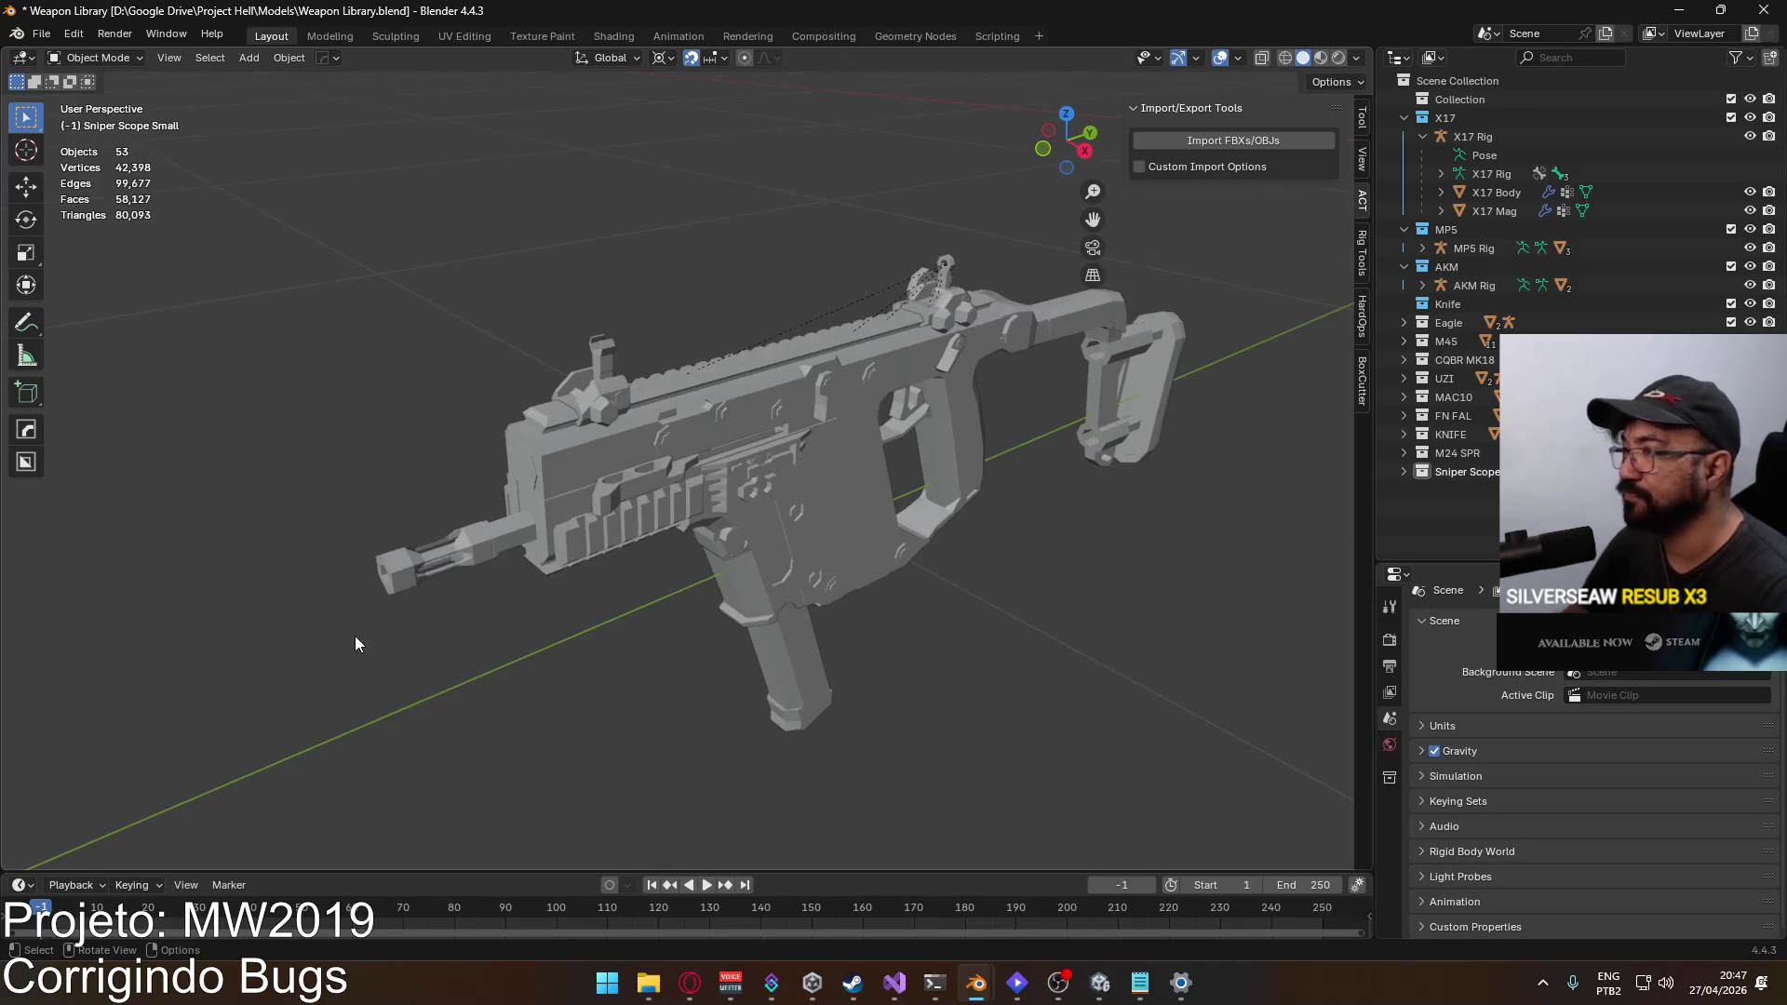
Step: In right side view, select the Vector's front and rear sights and delete them
{"action": "key", "text": "KP_3"}
{"action": "left_click", "coordinate": [607, 370]}
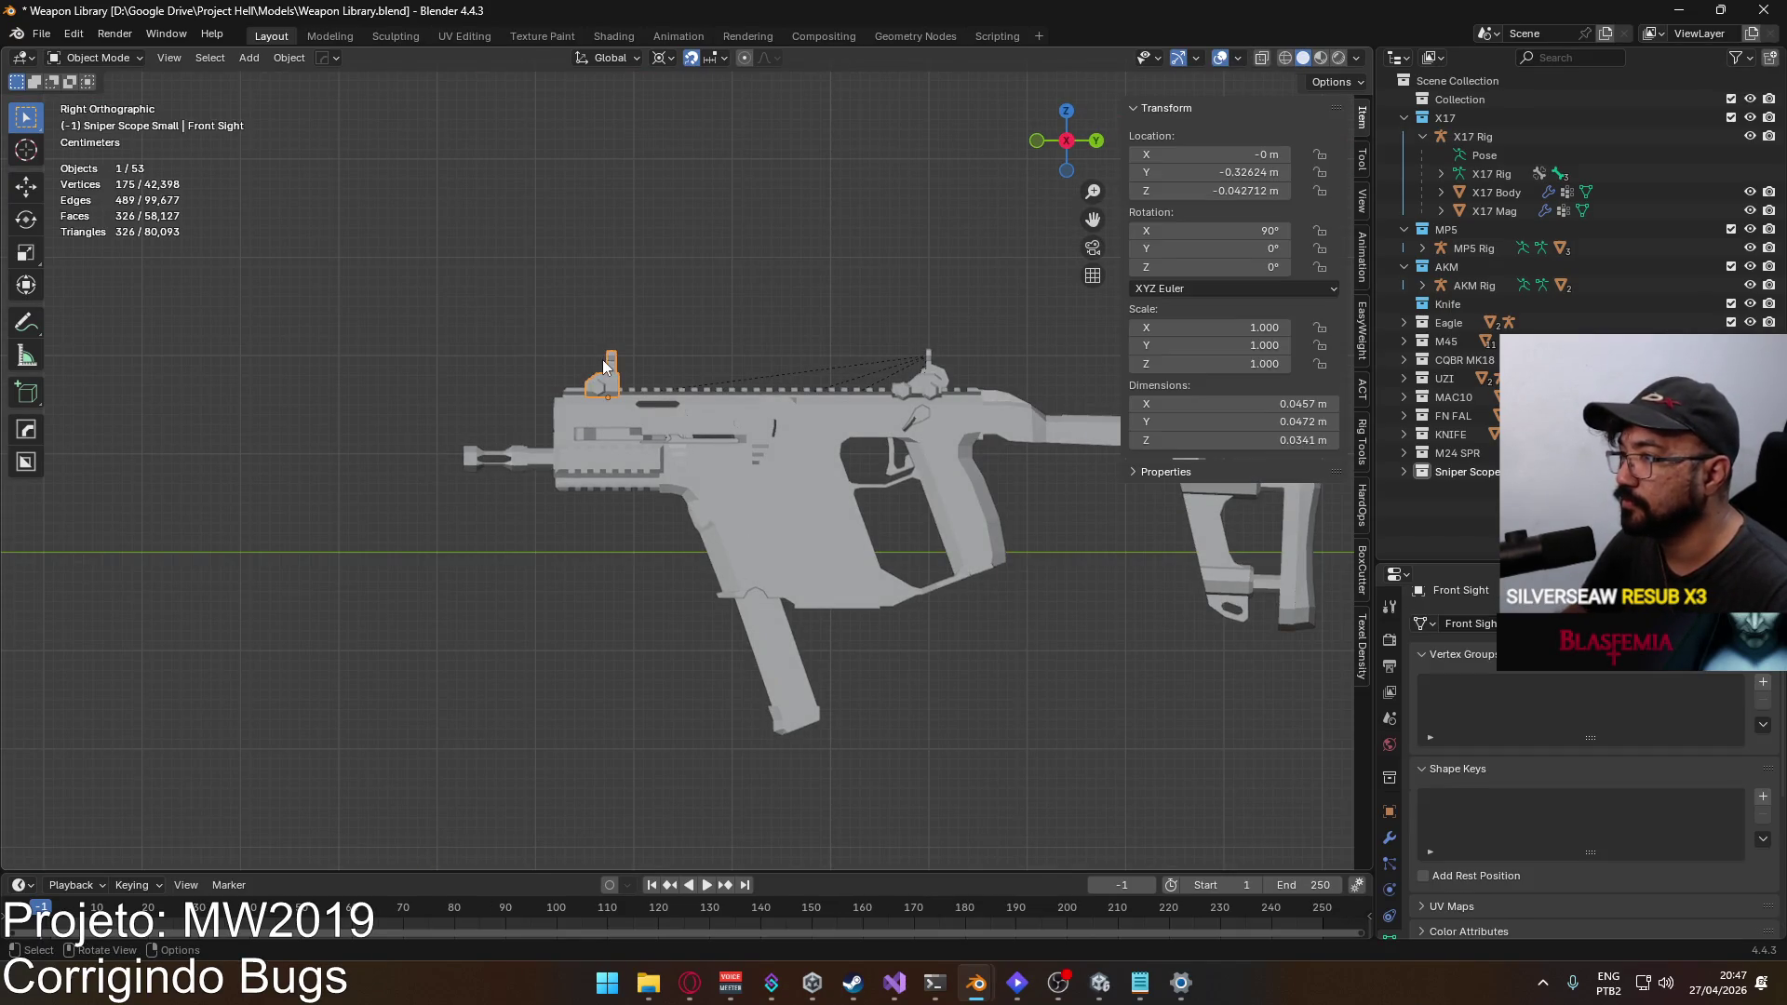
{"action": "scroll", "coordinate": [830, 416], "scroll_direction": "up", "scroll_amount": 3}
{"action": "left_click", "coordinate": [896, 461], "text": "shift"}
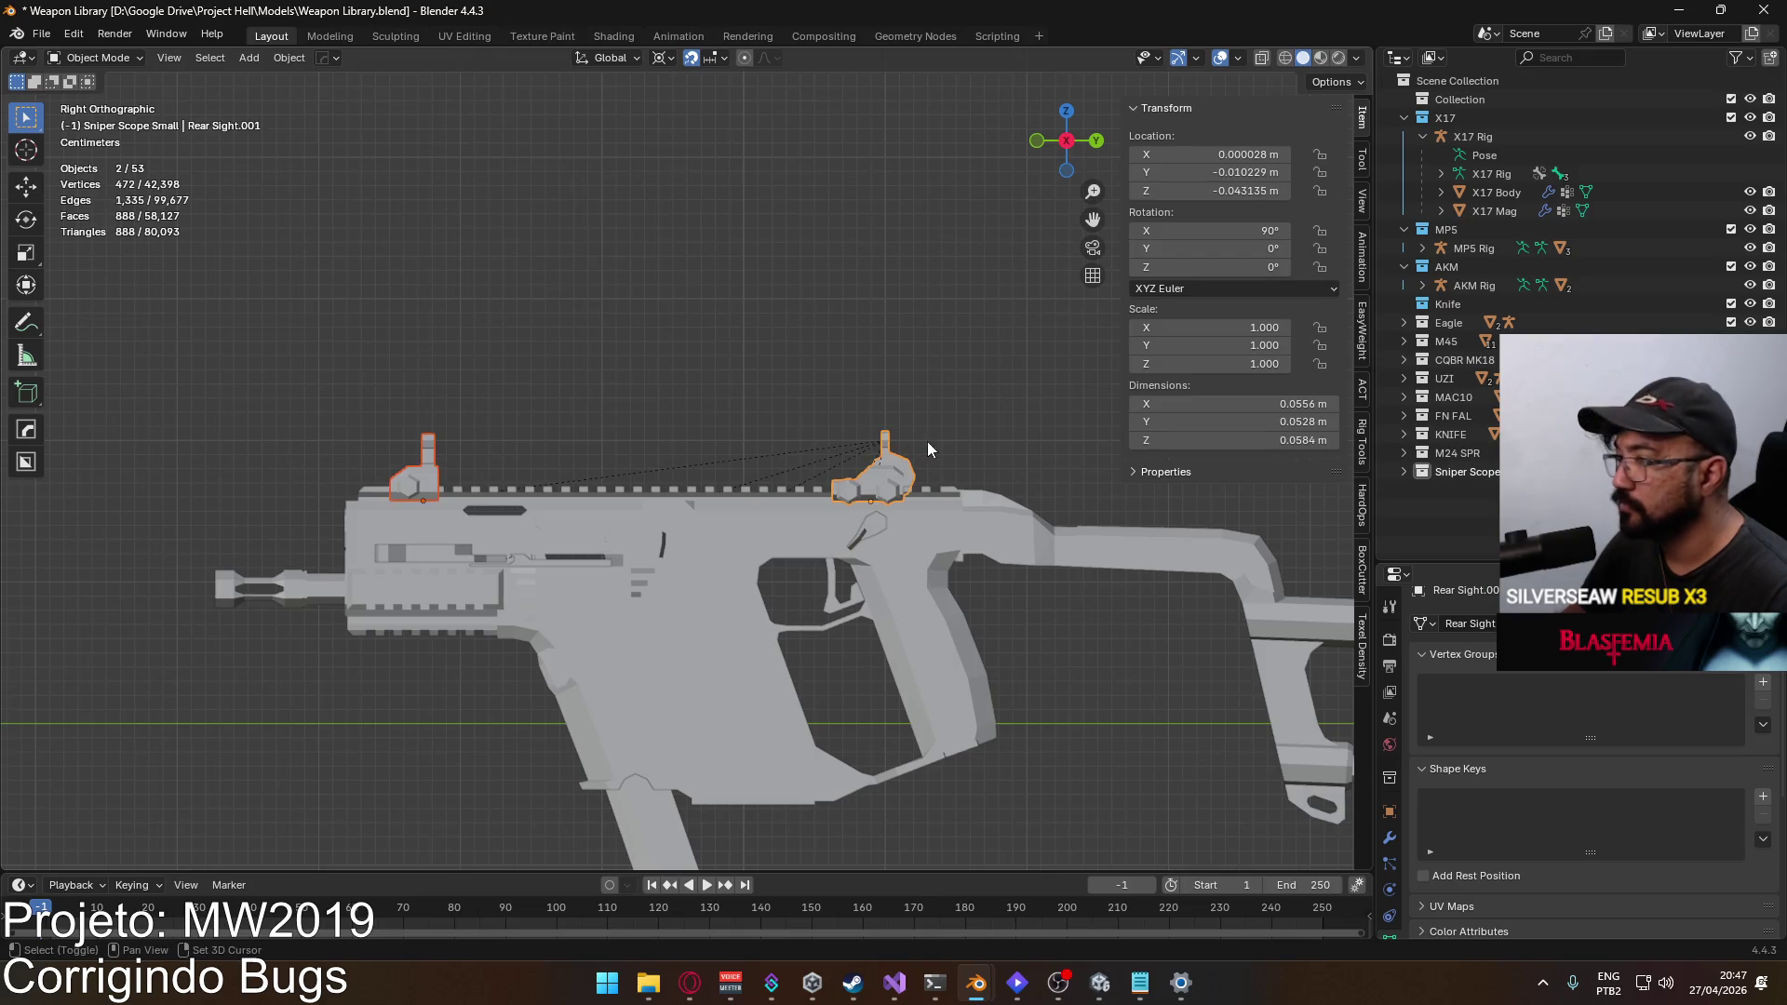
{"action": "scroll", "coordinate": [922, 447], "scroll_direction": "down", "scroll_amount": 3}
{"action": "key", "text": "Delete"}
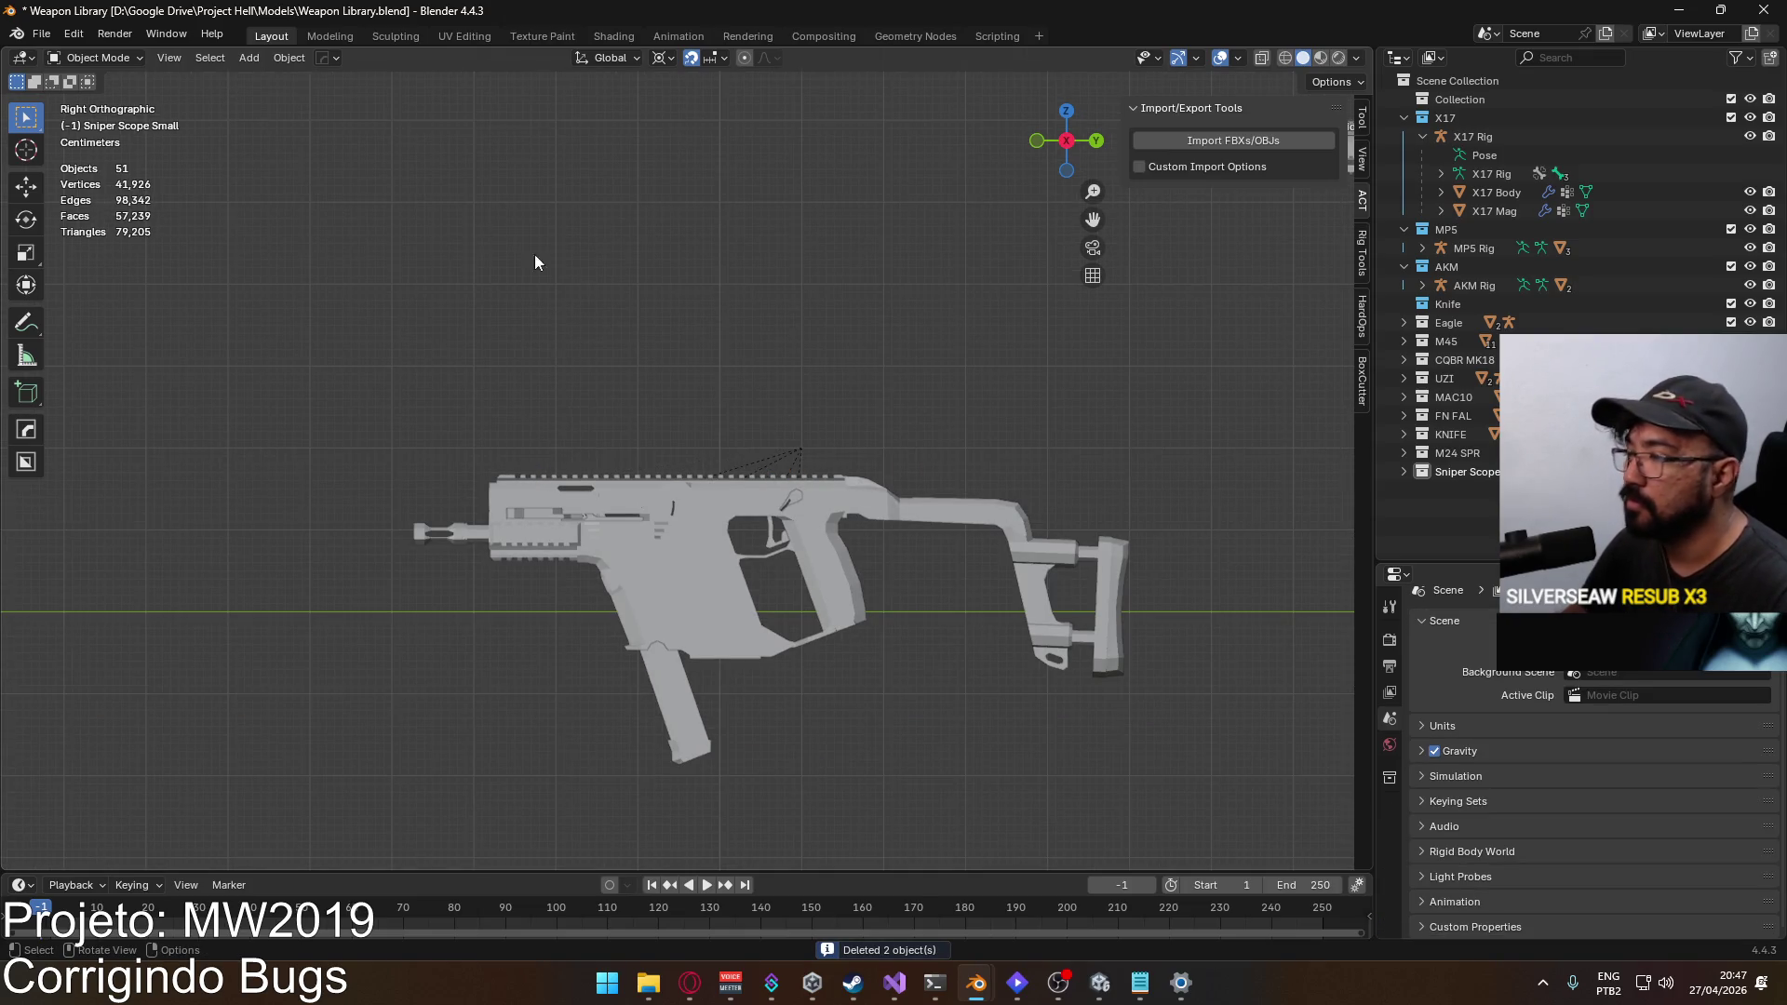
{"action": "left_click", "coordinate": [57, 36]}
Step: Start another Append and return to the Models folder to find MP7.blend
{"action": "mouse_move", "coordinate": [123, 301]}
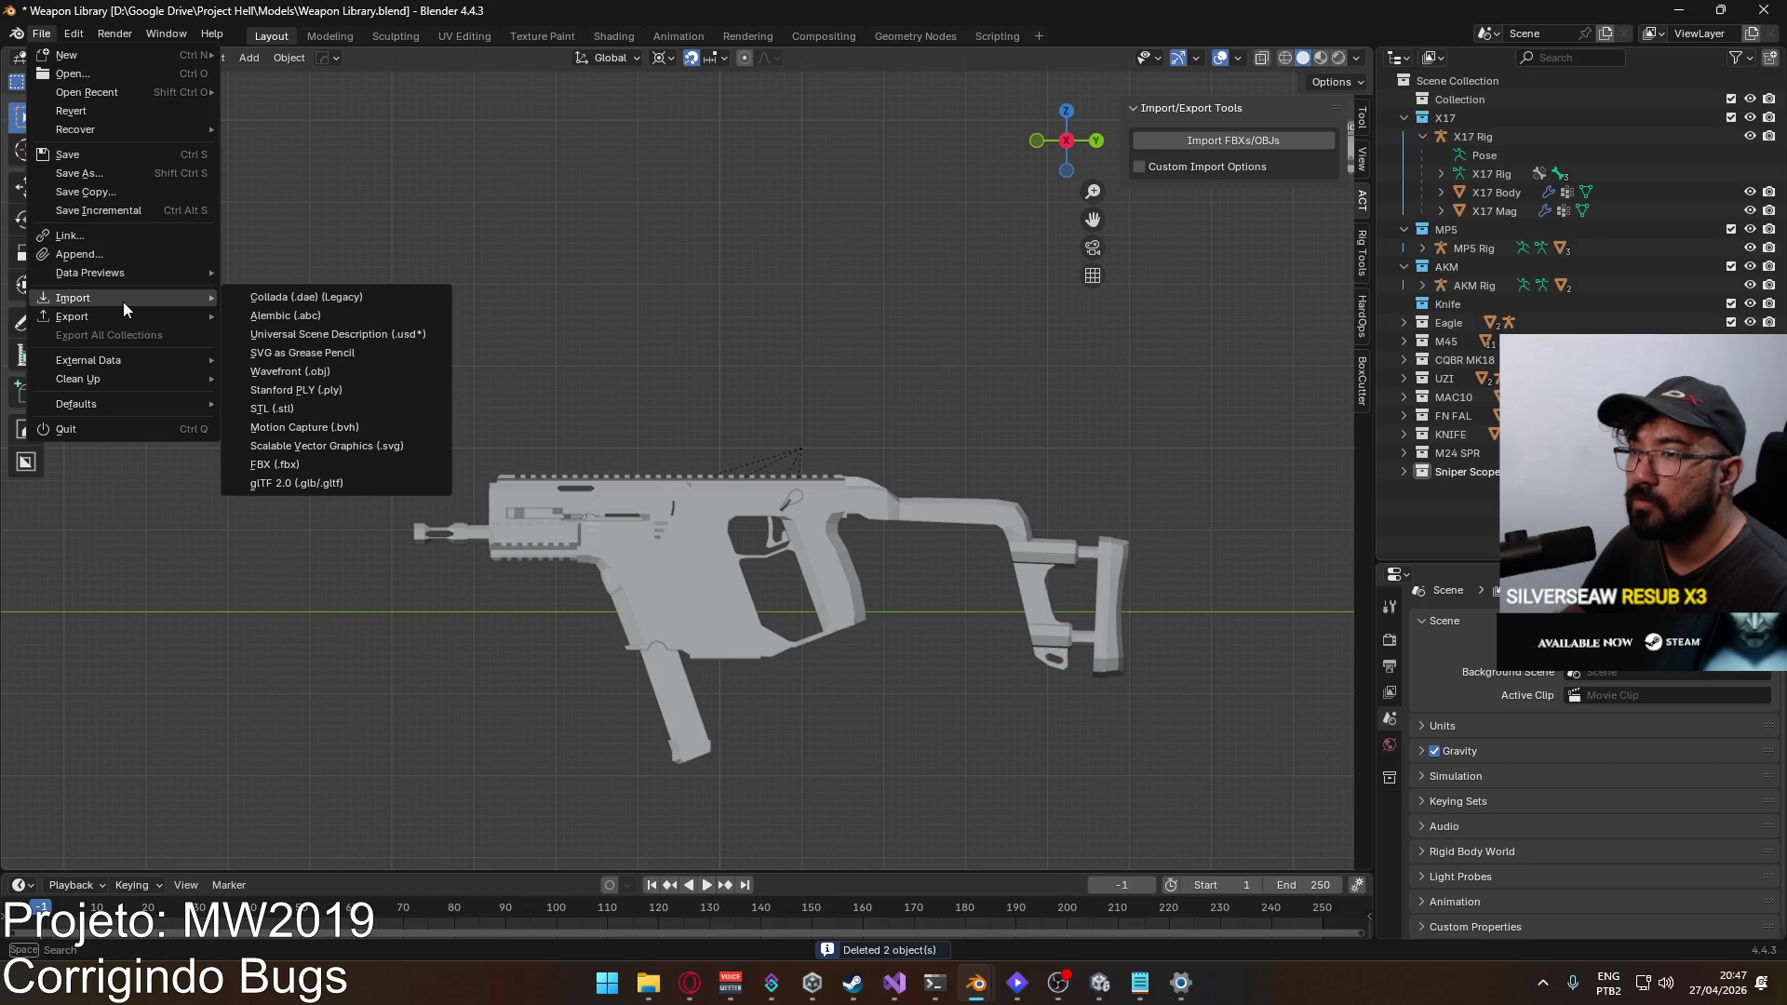
{"action": "left_click", "coordinate": [119, 253]}
{"action": "left_click", "coordinate": [692, 294]}
{"action": "left_click", "coordinate": [694, 294]}
{"action": "scroll", "coordinate": [838, 499], "scroll_direction": "down", "scroll_amount": 3}
{"action": "scroll", "coordinate": [838, 510], "scroll_direction": "down", "scroll_amount": 15}
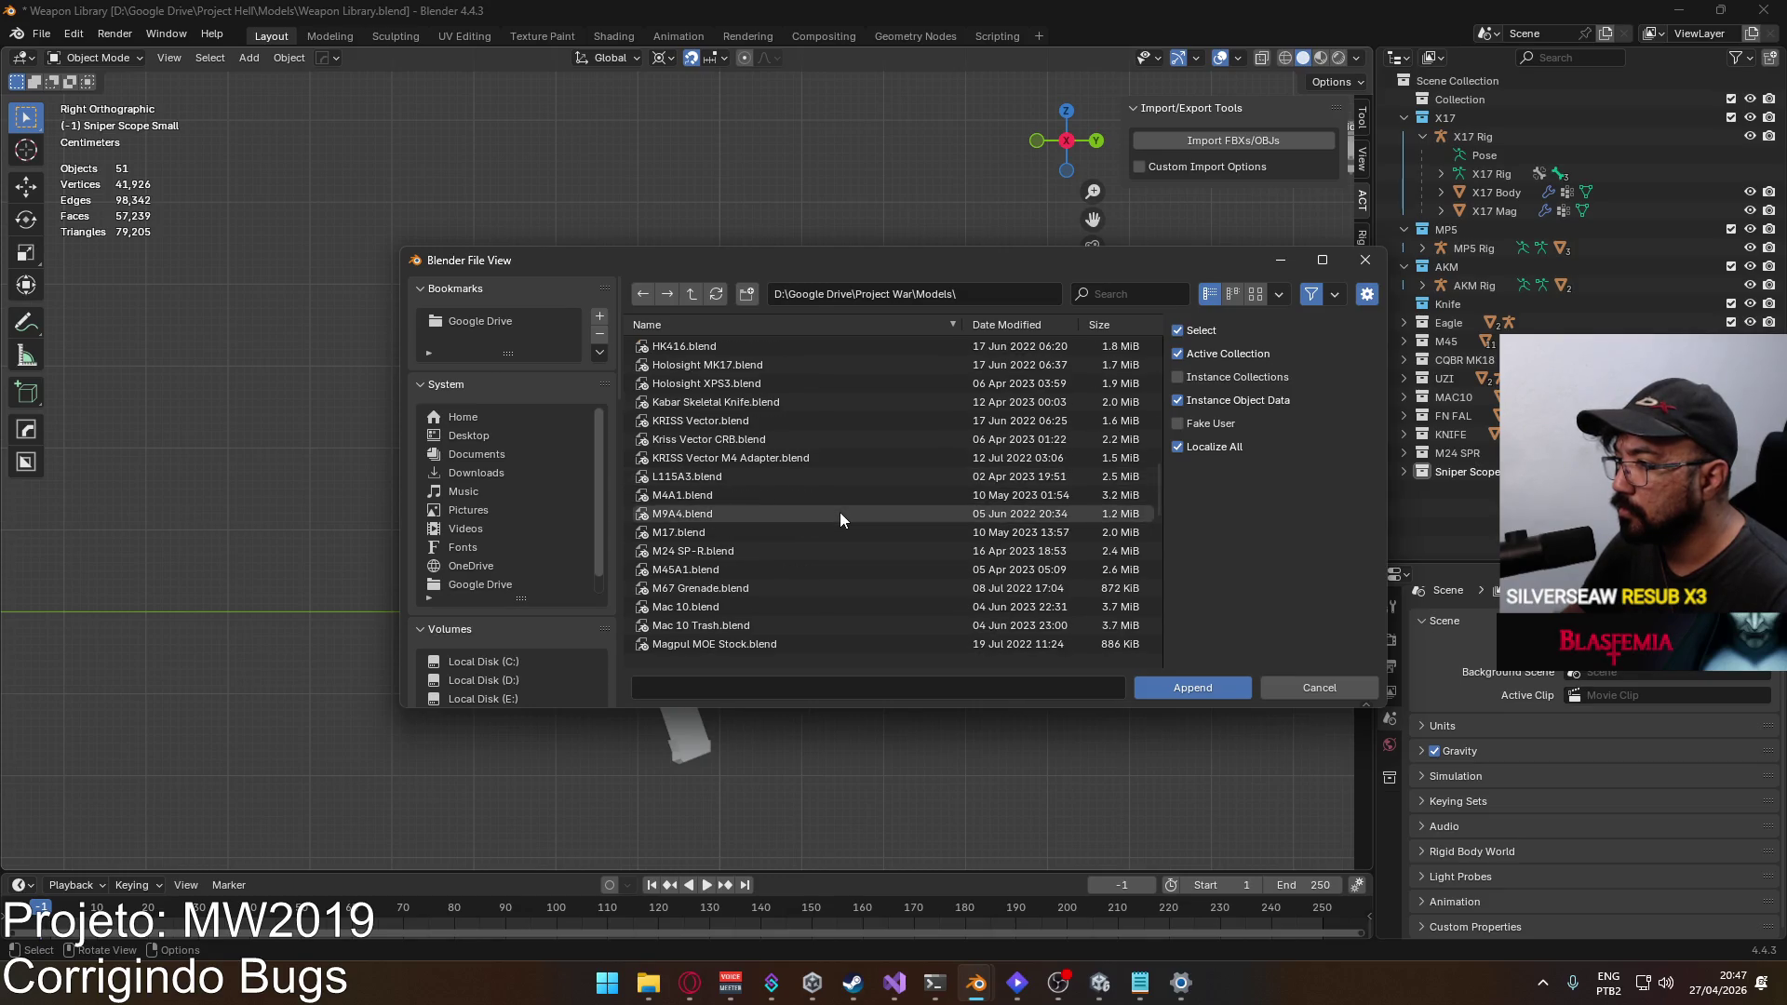
{"action": "scroll", "coordinate": [754, 531], "scroll_direction": "down", "scroll_amount": 3}
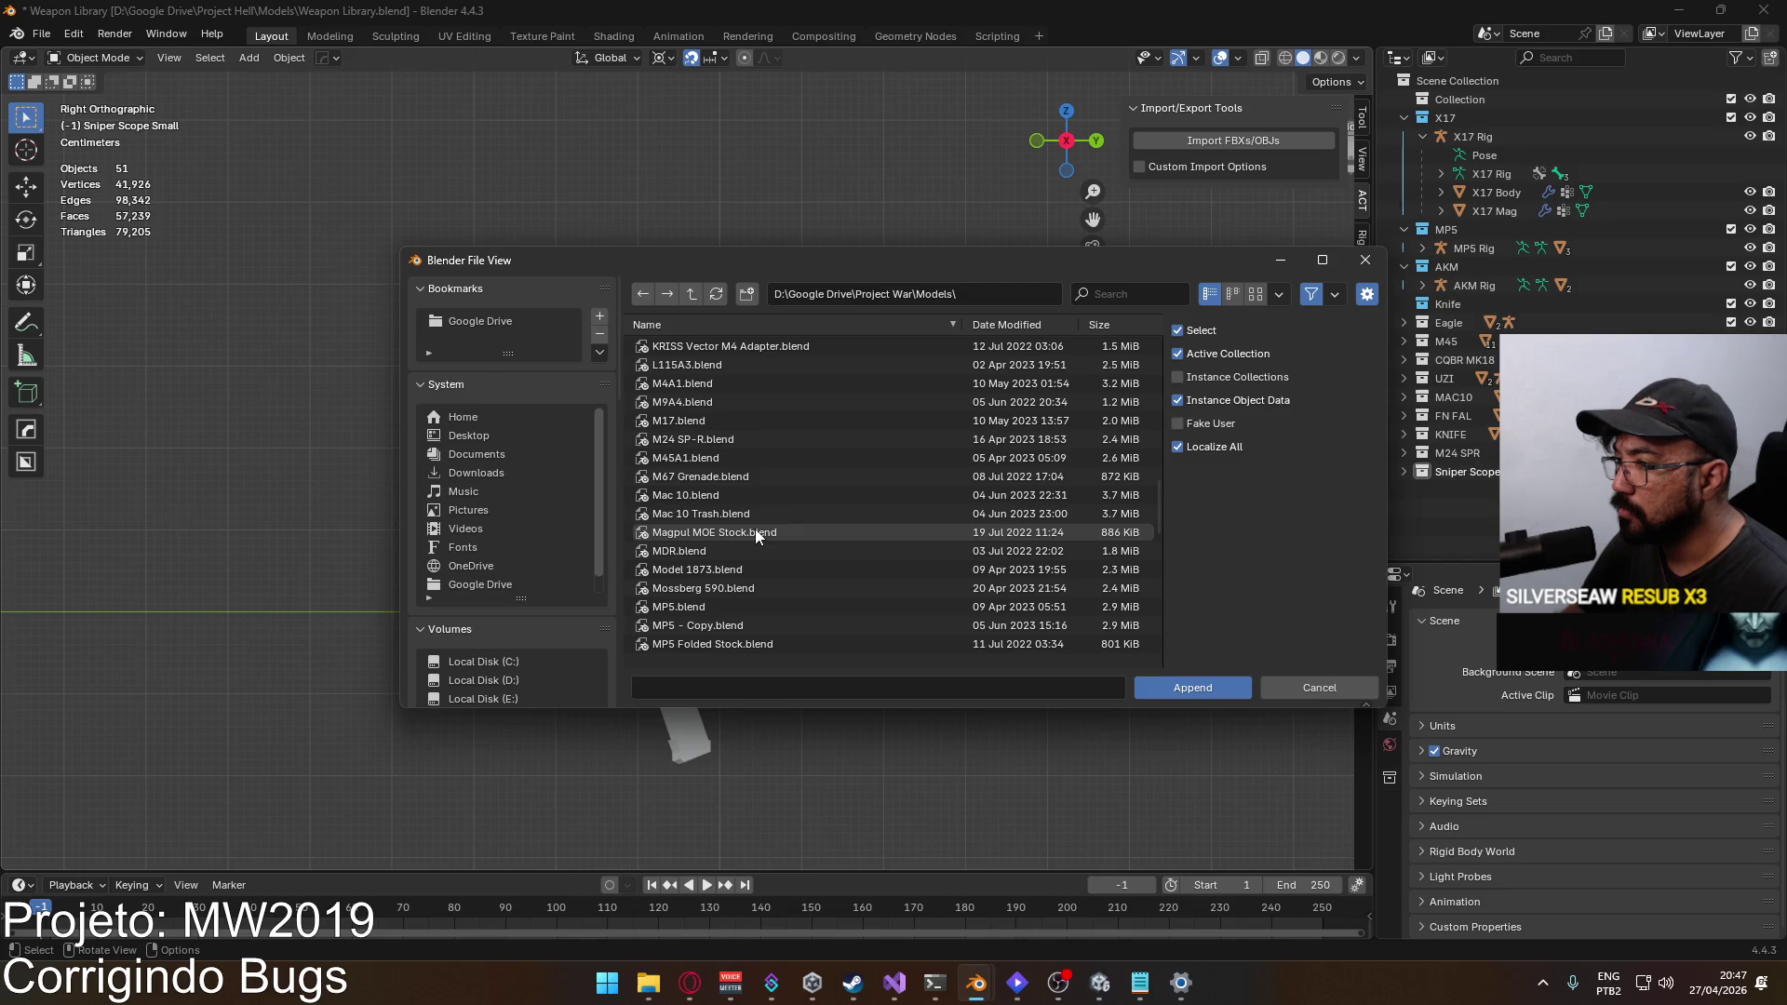
{"action": "scroll", "coordinate": [749, 549], "scroll_direction": "down", "scroll_amount": 2}
Step: From MP7.blend\Object, append the MP7, Rear Sight and Front Sight objects
{"action": "double_click", "coordinate": [739, 604]}
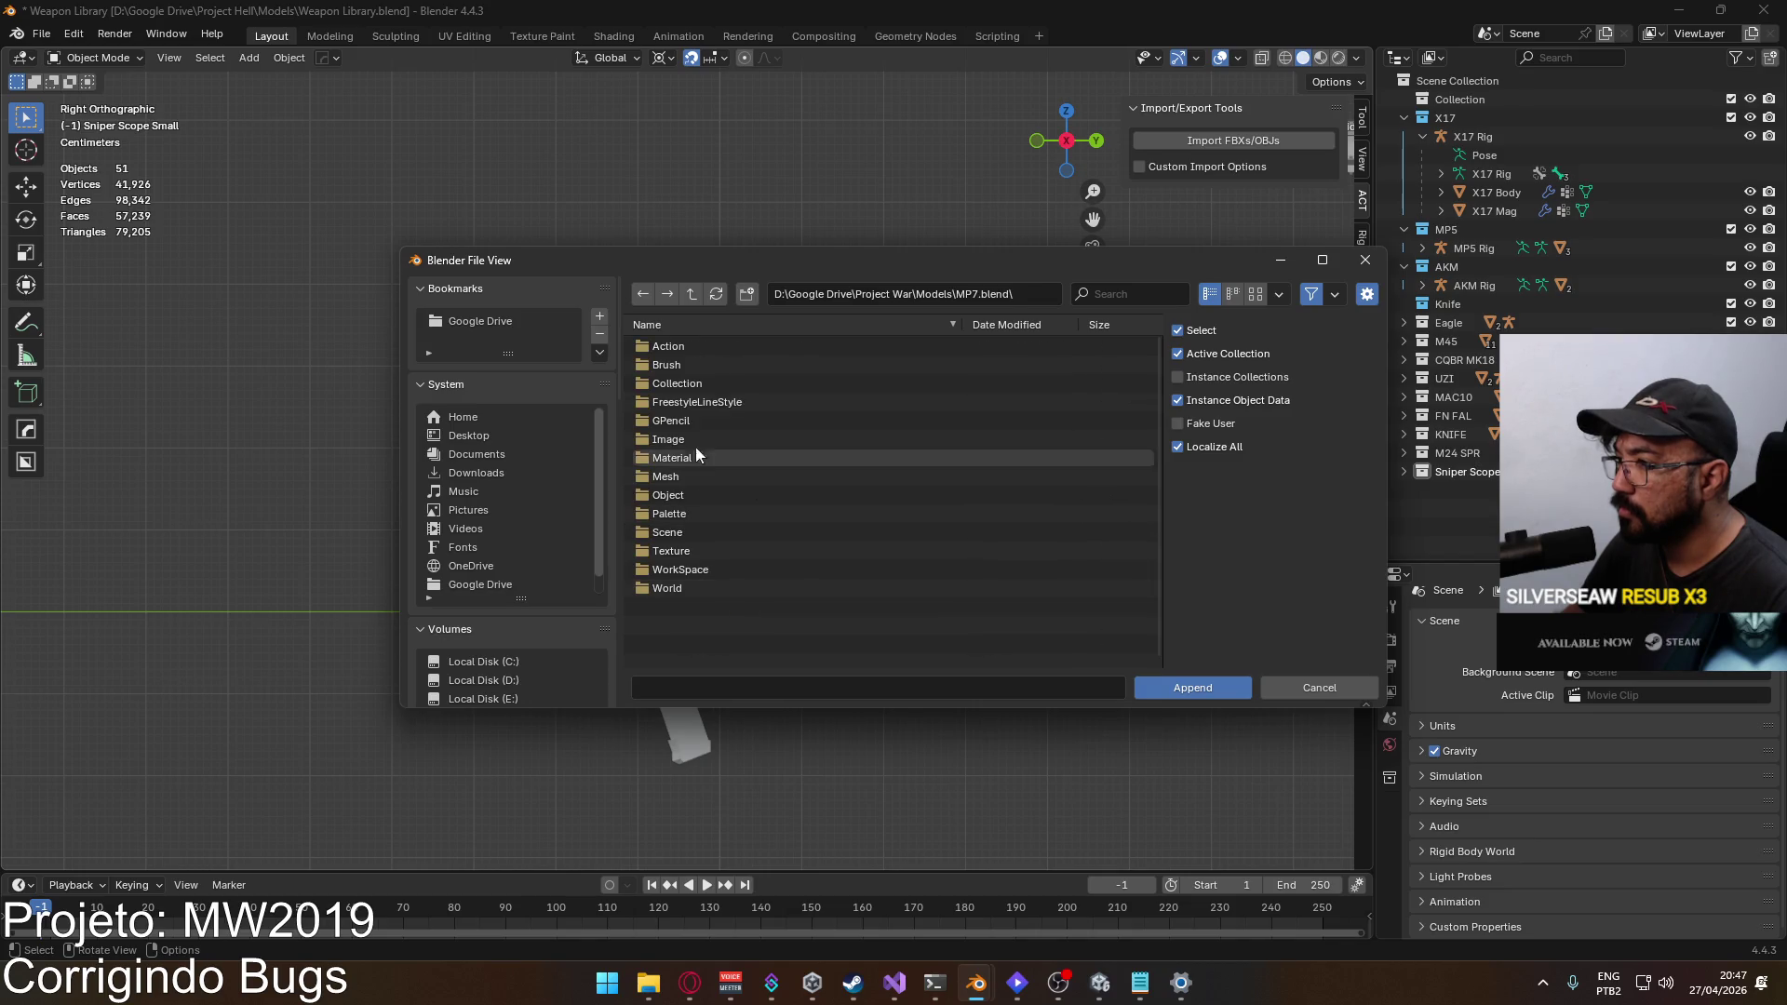
{"action": "double_click", "coordinate": [701, 495]}
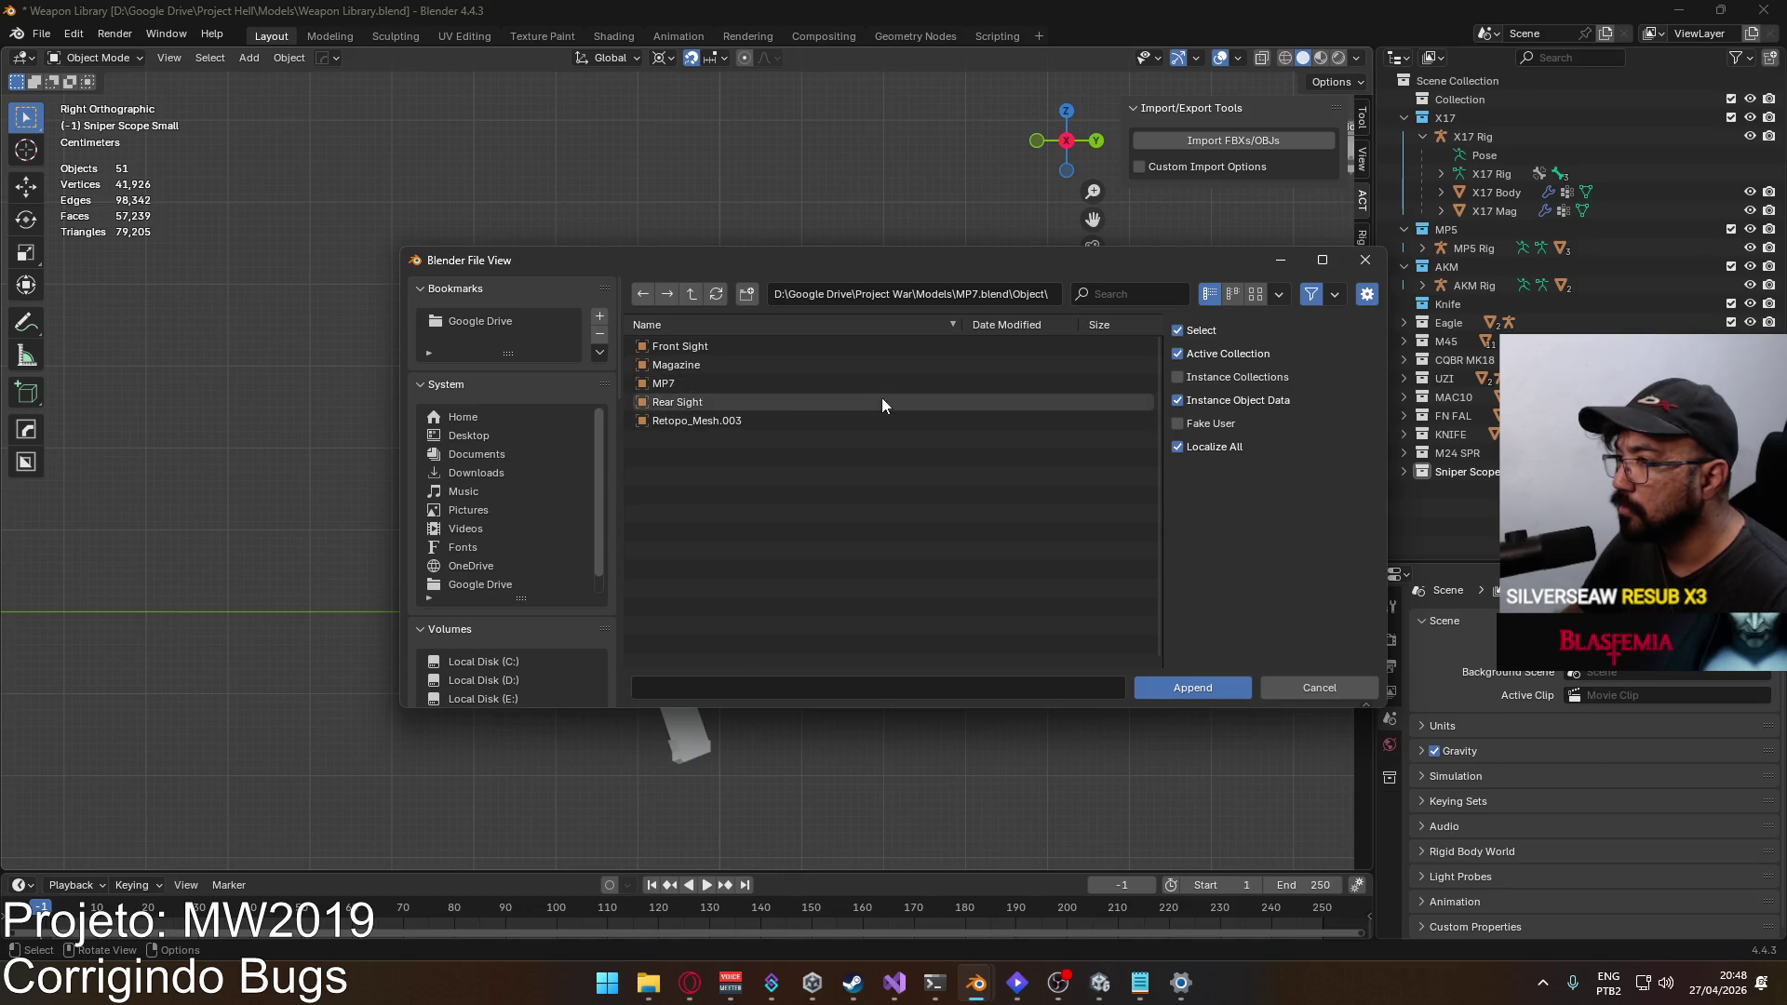
{"action": "left_click", "coordinate": [719, 382]}
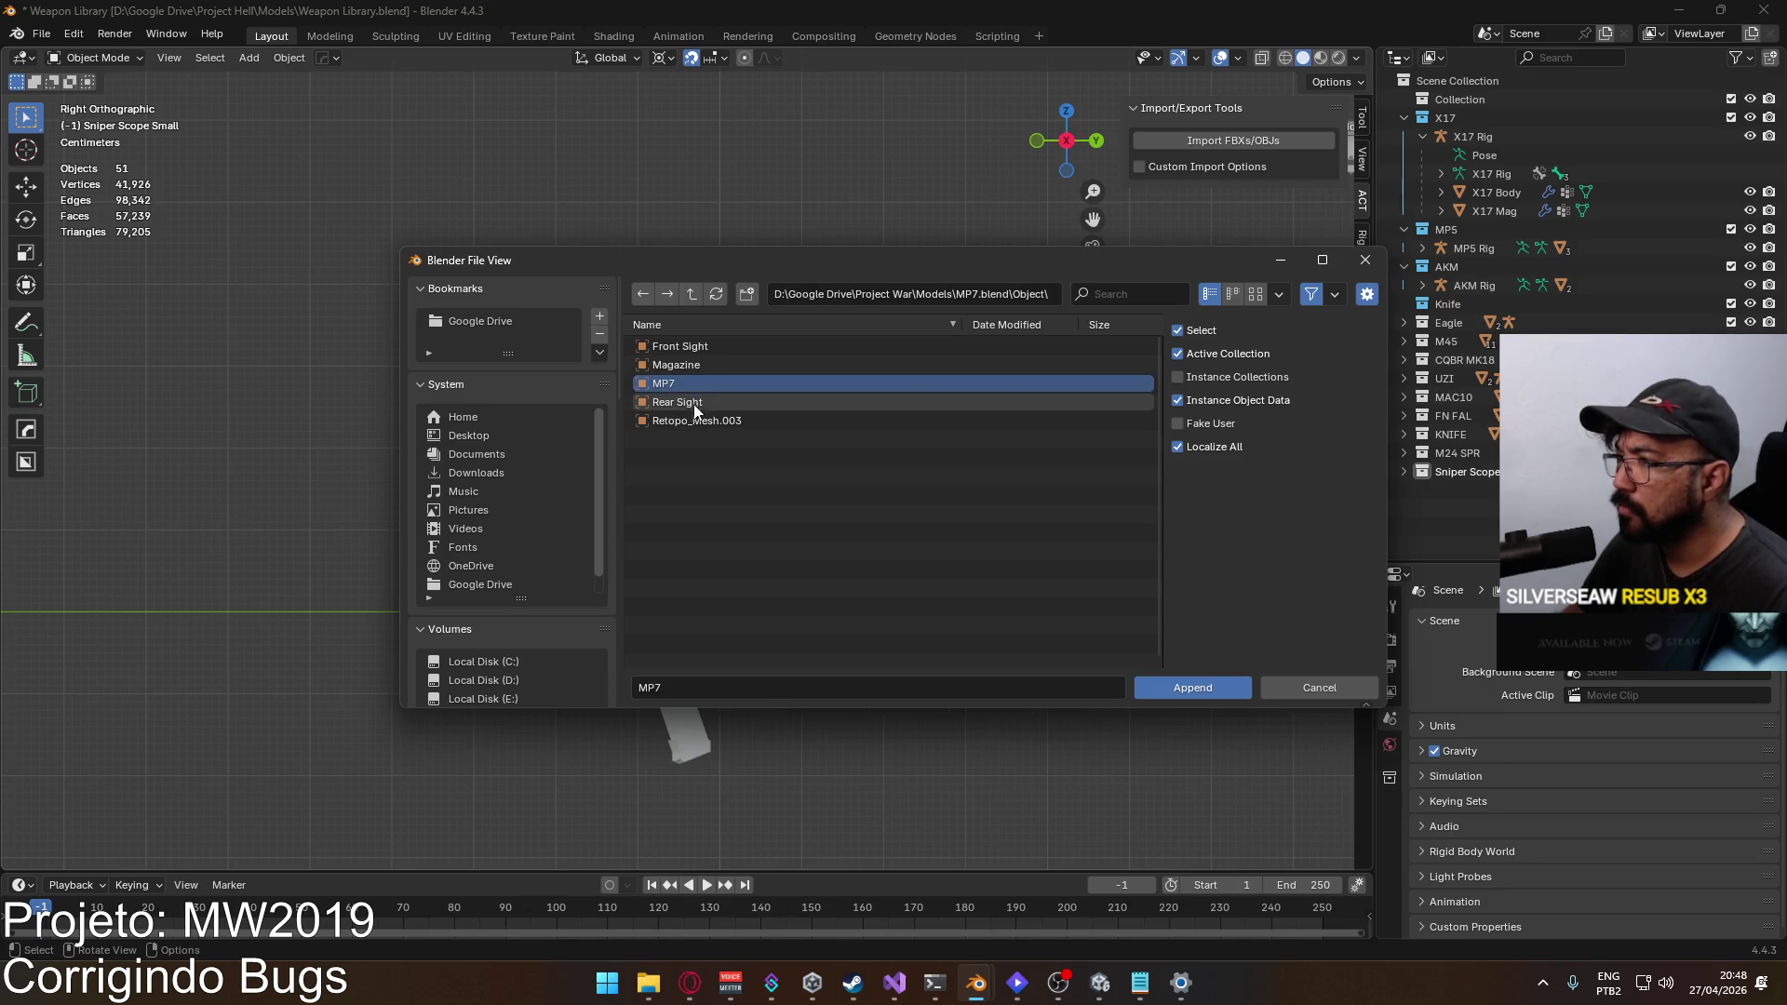
{"action": "left_click", "coordinate": [701, 405]}
{"action": "left_click", "coordinate": [723, 348], "text": "shift"}
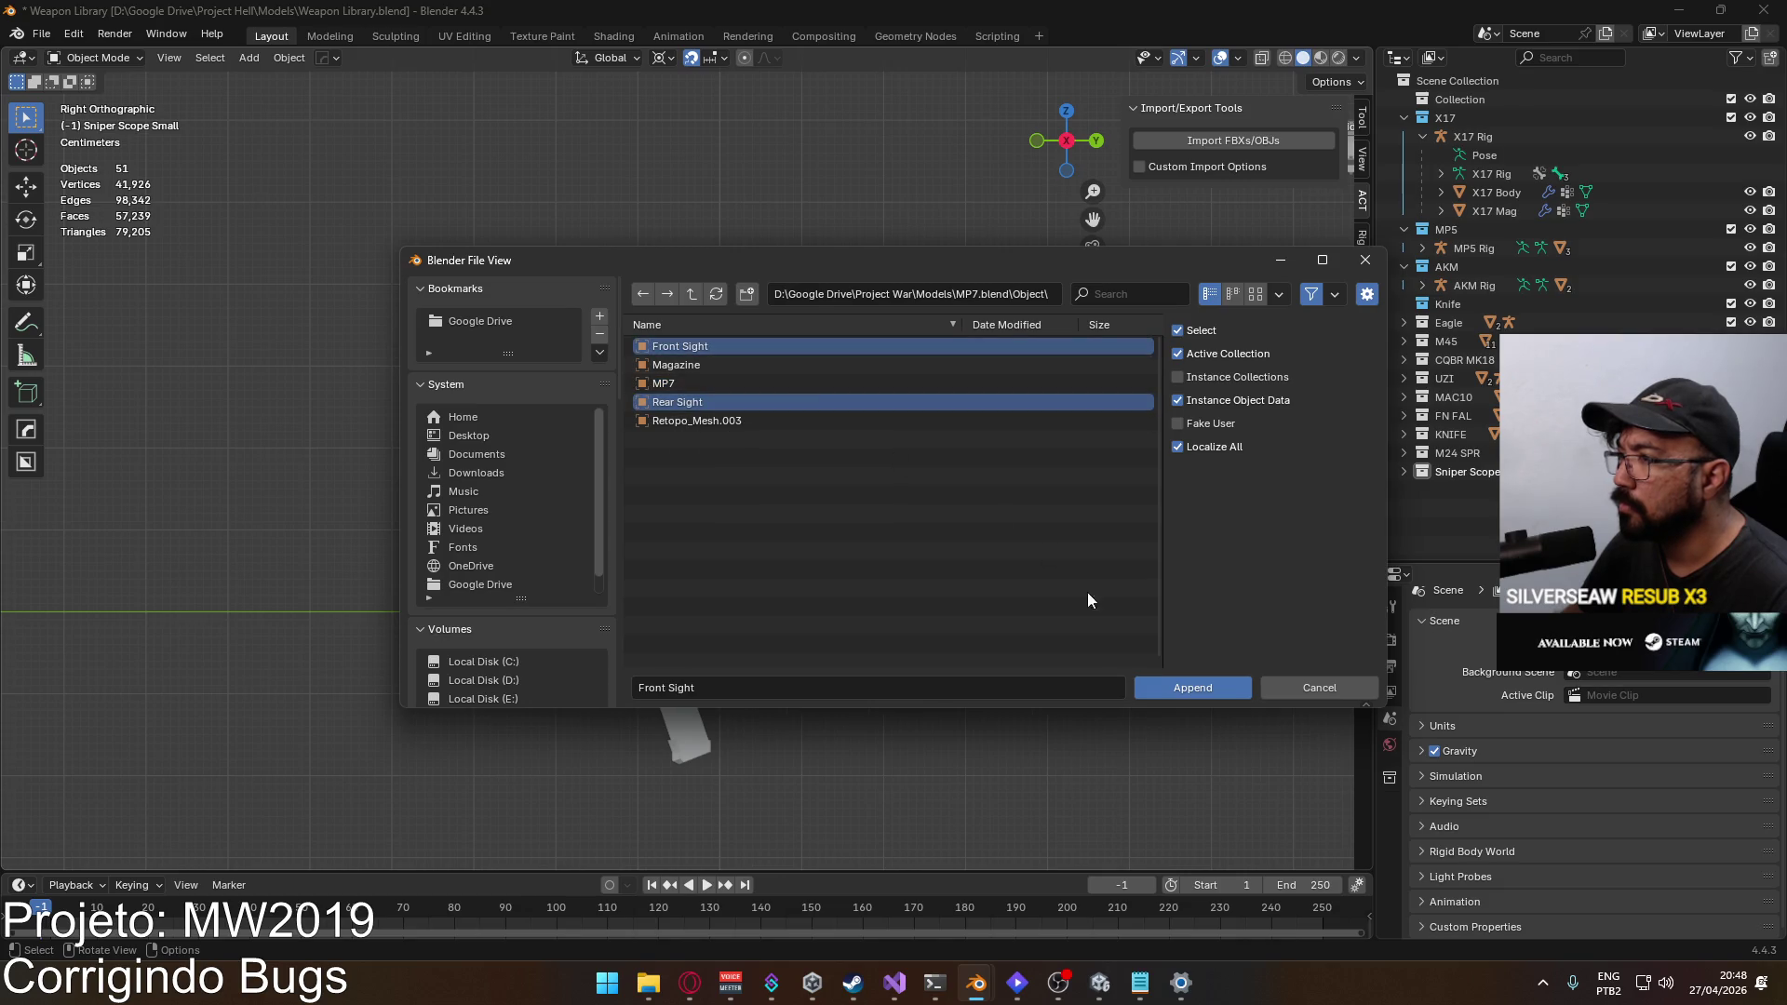
{"action": "left_click", "coordinate": [1188, 688]}
{"action": "scroll", "coordinate": [819, 535], "scroll_direction": "down", "scroll_amount": 6}
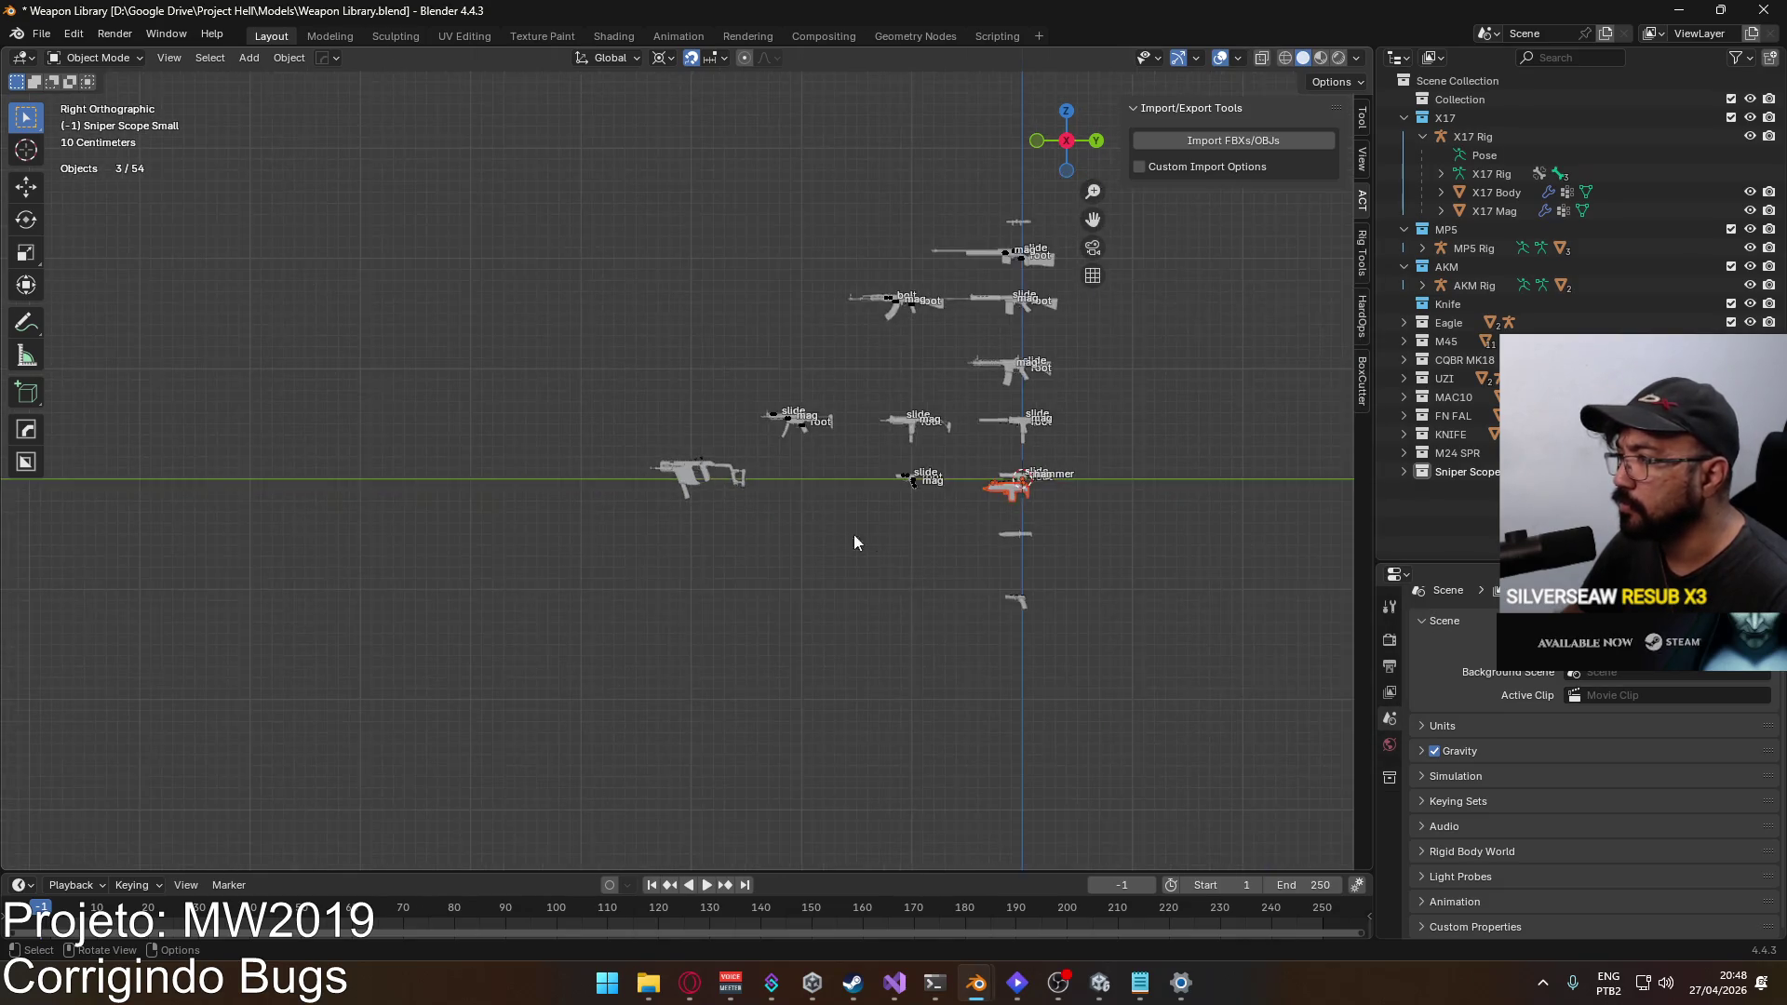
Step: Move the appended MP7 beside the KRISS Vector and lift its two sights up
{"action": "key", "text": "g"}
{"action": "left_click", "coordinate": [840, 574]}
{"action": "scroll", "coordinate": [840, 573], "scroll_direction": "up", "scroll_amount": 5}
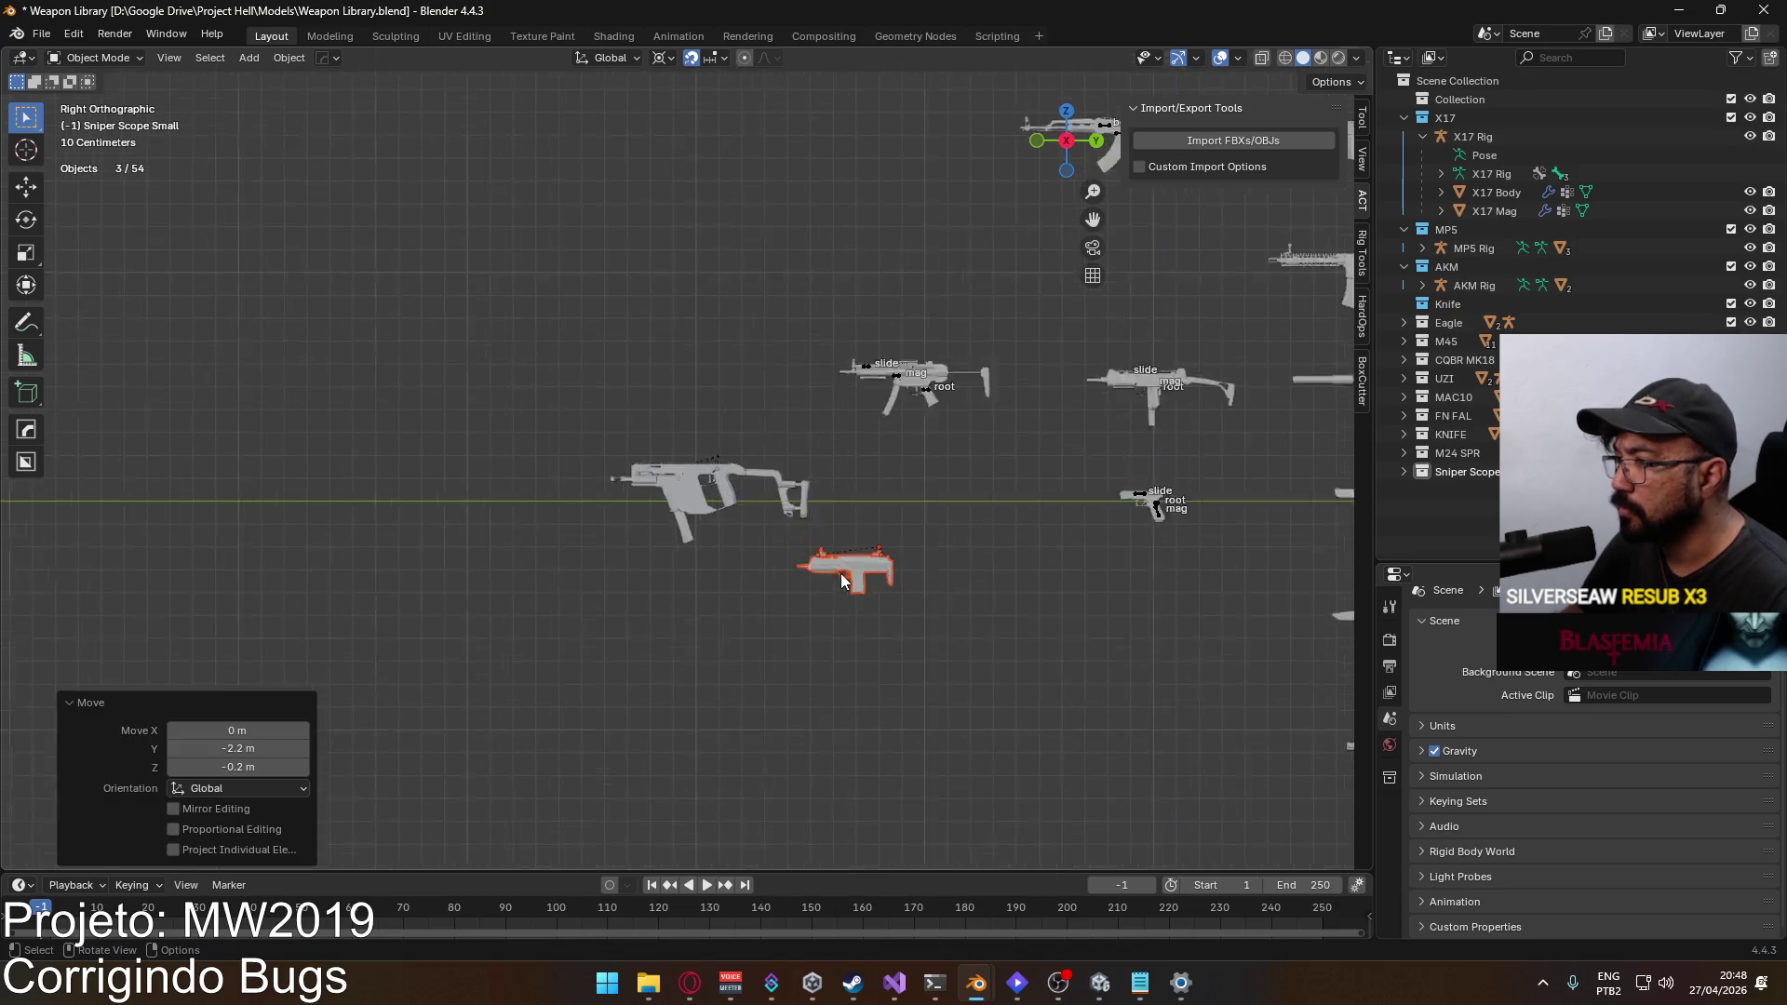
{"action": "scroll", "coordinate": [750, 529], "scroll_direction": "up", "scroll_amount": 4}
{"action": "left_click", "coordinate": [757, 638]}
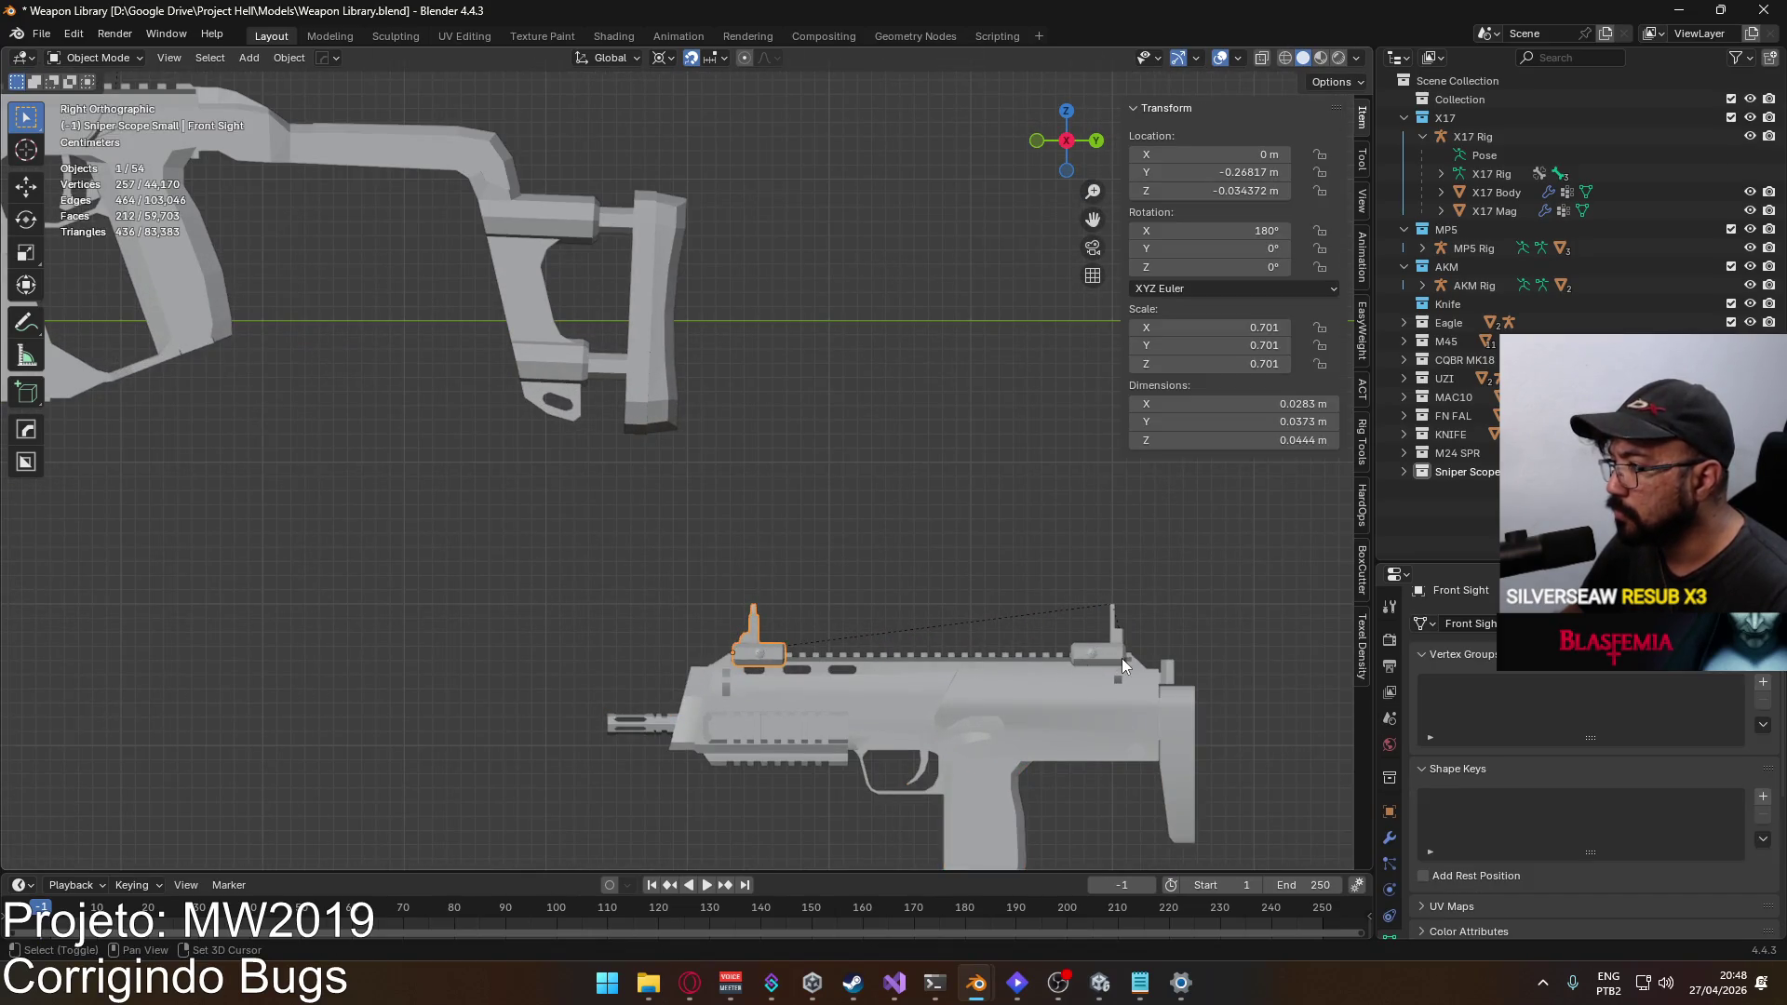
{"action": "left_click", "coordinate": [1121, 657], "text": "shift"}
{"action": "key", "text": "g"}
{"action": "left_click", "coordinate": [694, 507]}
{"action": "scroll", "coordinate": [907, 562], "scroll_direction": "down", "scroll_amount": 3}
Step: Clear the sights' parent with Alt+P and delete the leftover MP7 body
{"action": "mouse_move", "coordinate": [674, 572]}
{"action": "left_mouse_down"}
{"action": "mouse_move", "coordinate": [1158, 815]}
{"action": "mouse_move", "coordinate": [1066, 625]}
{"action": "left_mouse_up"}
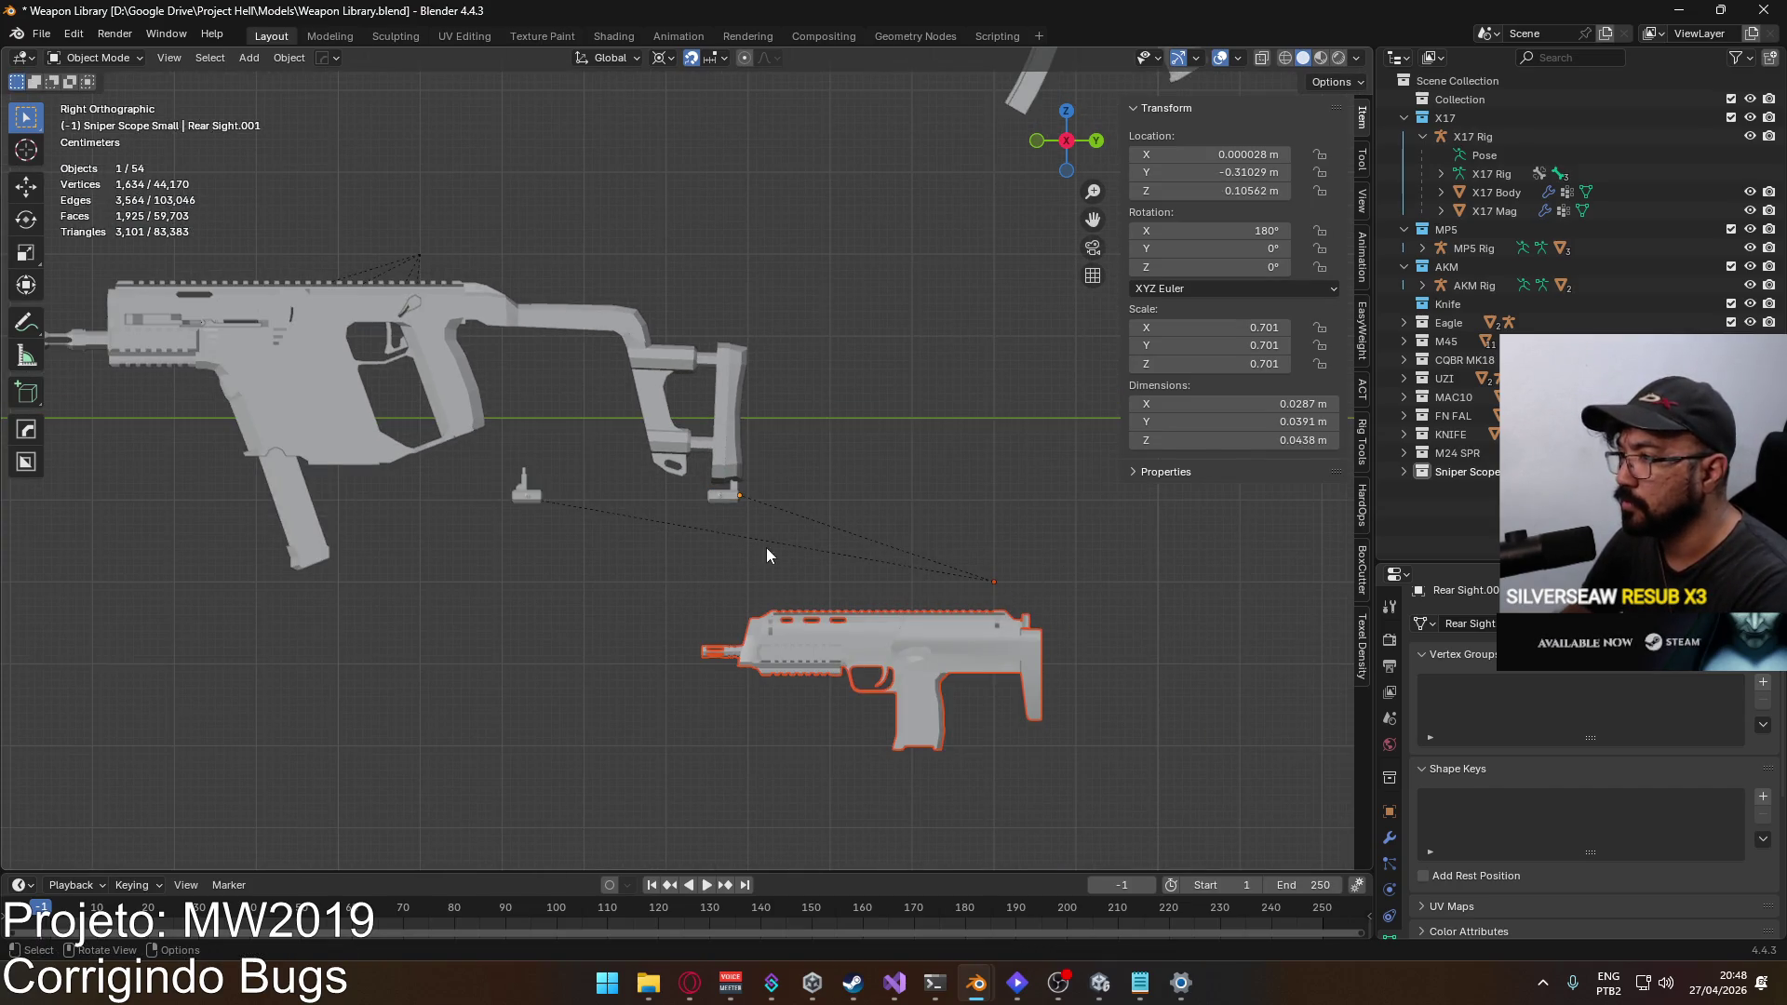
{"action": "left_click", "coordinate": [525, 488]}
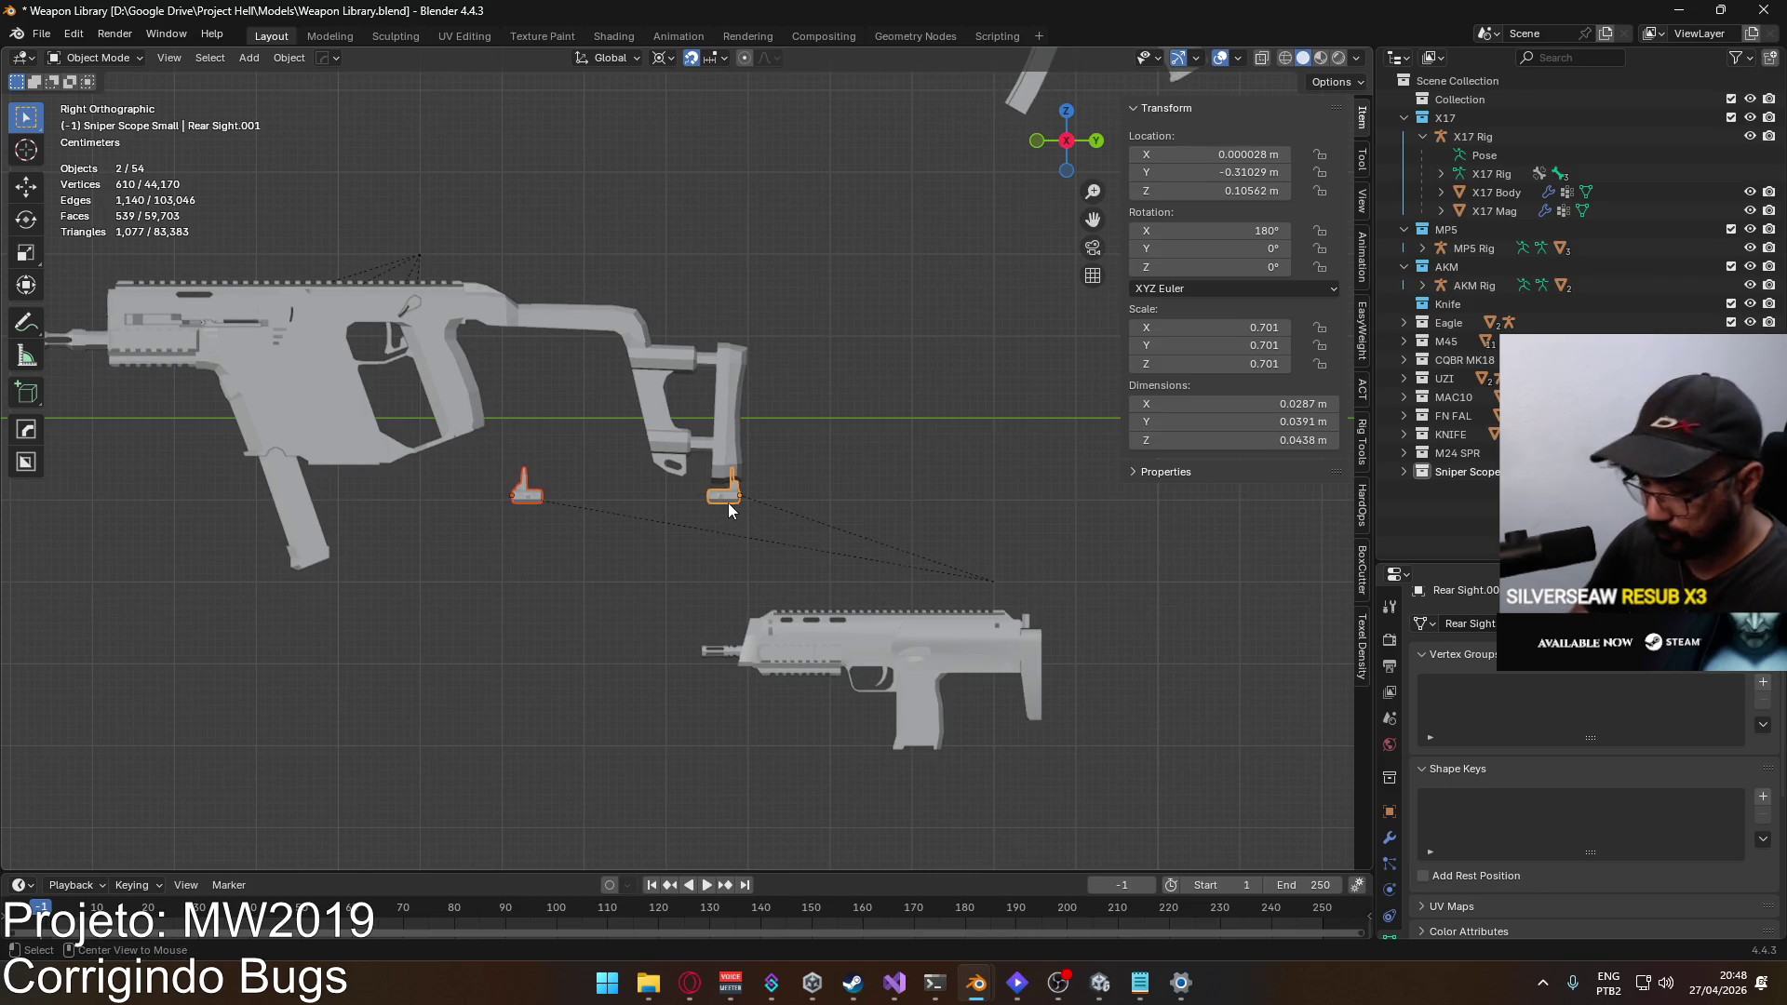
{"action": "key", "text": "alt+p"}
{"action": "left_click", "coordinate": [728, 503]}
{"action": "left_click_drag", "start_coordinate": [573, 559], "coordinate": [914, 672]}
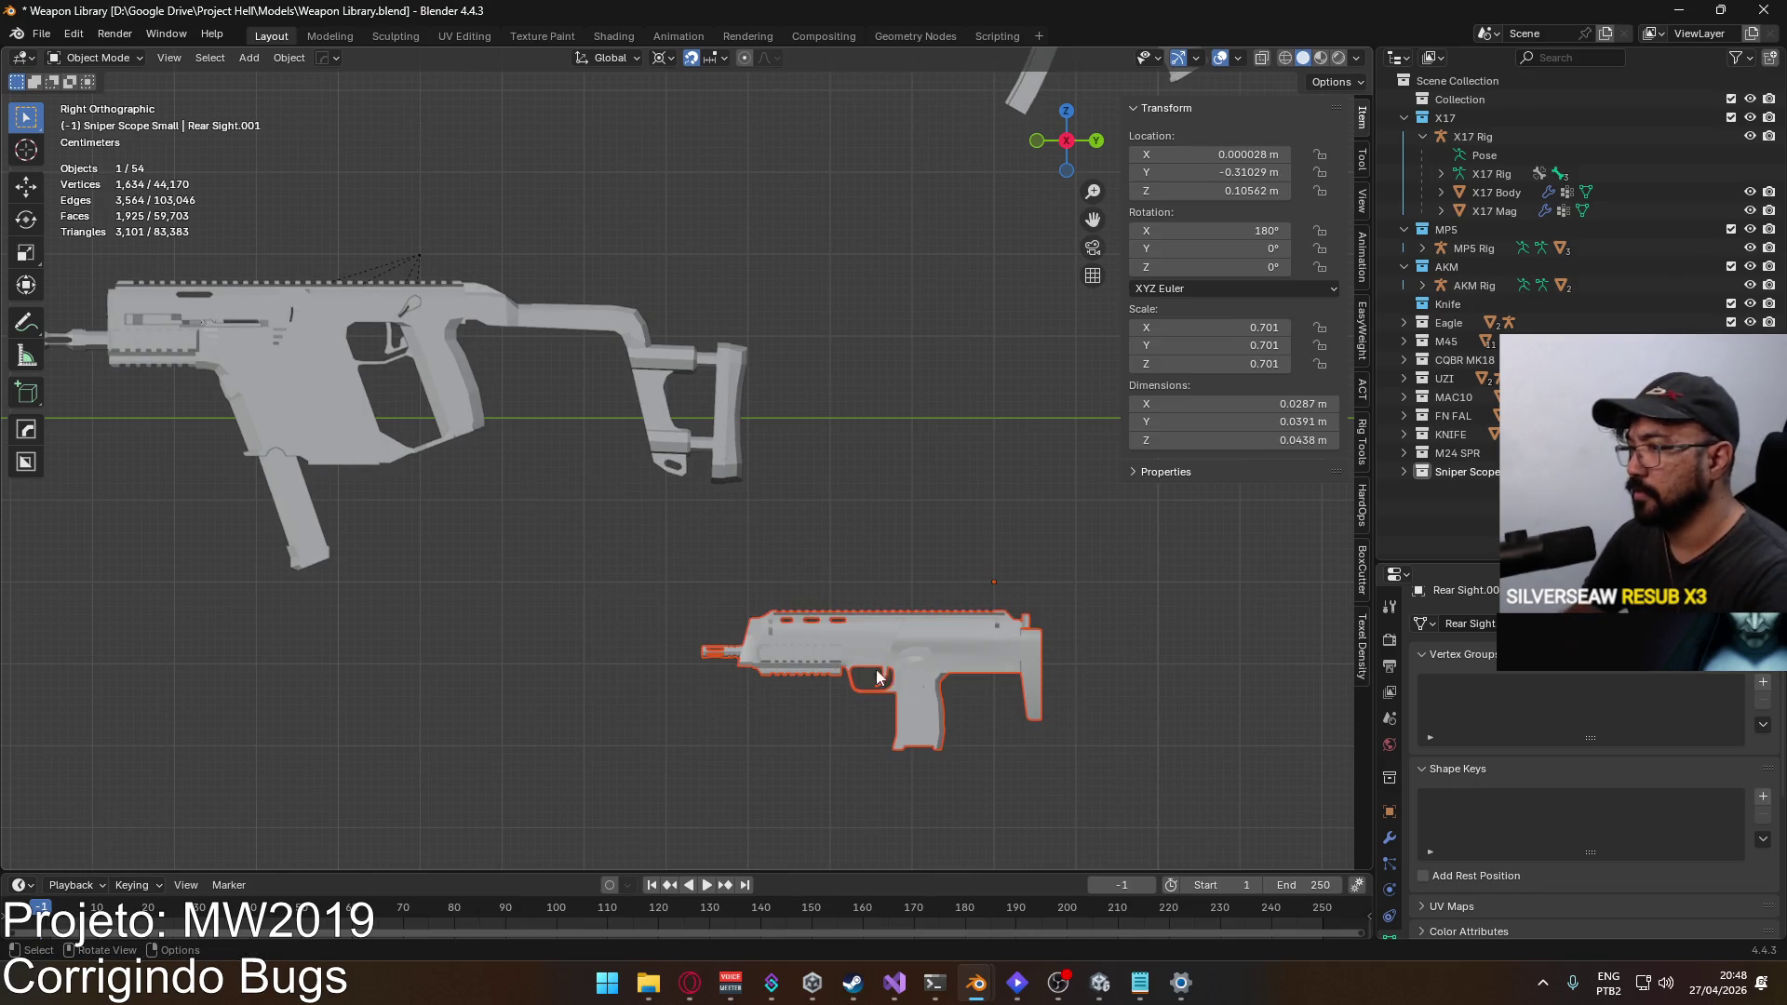
{"action": "scroll", "coordinate": [838, 652], "scroll_direction": "down", "scroll_amount": 8}
{"action": "key", "text": "Delete"}
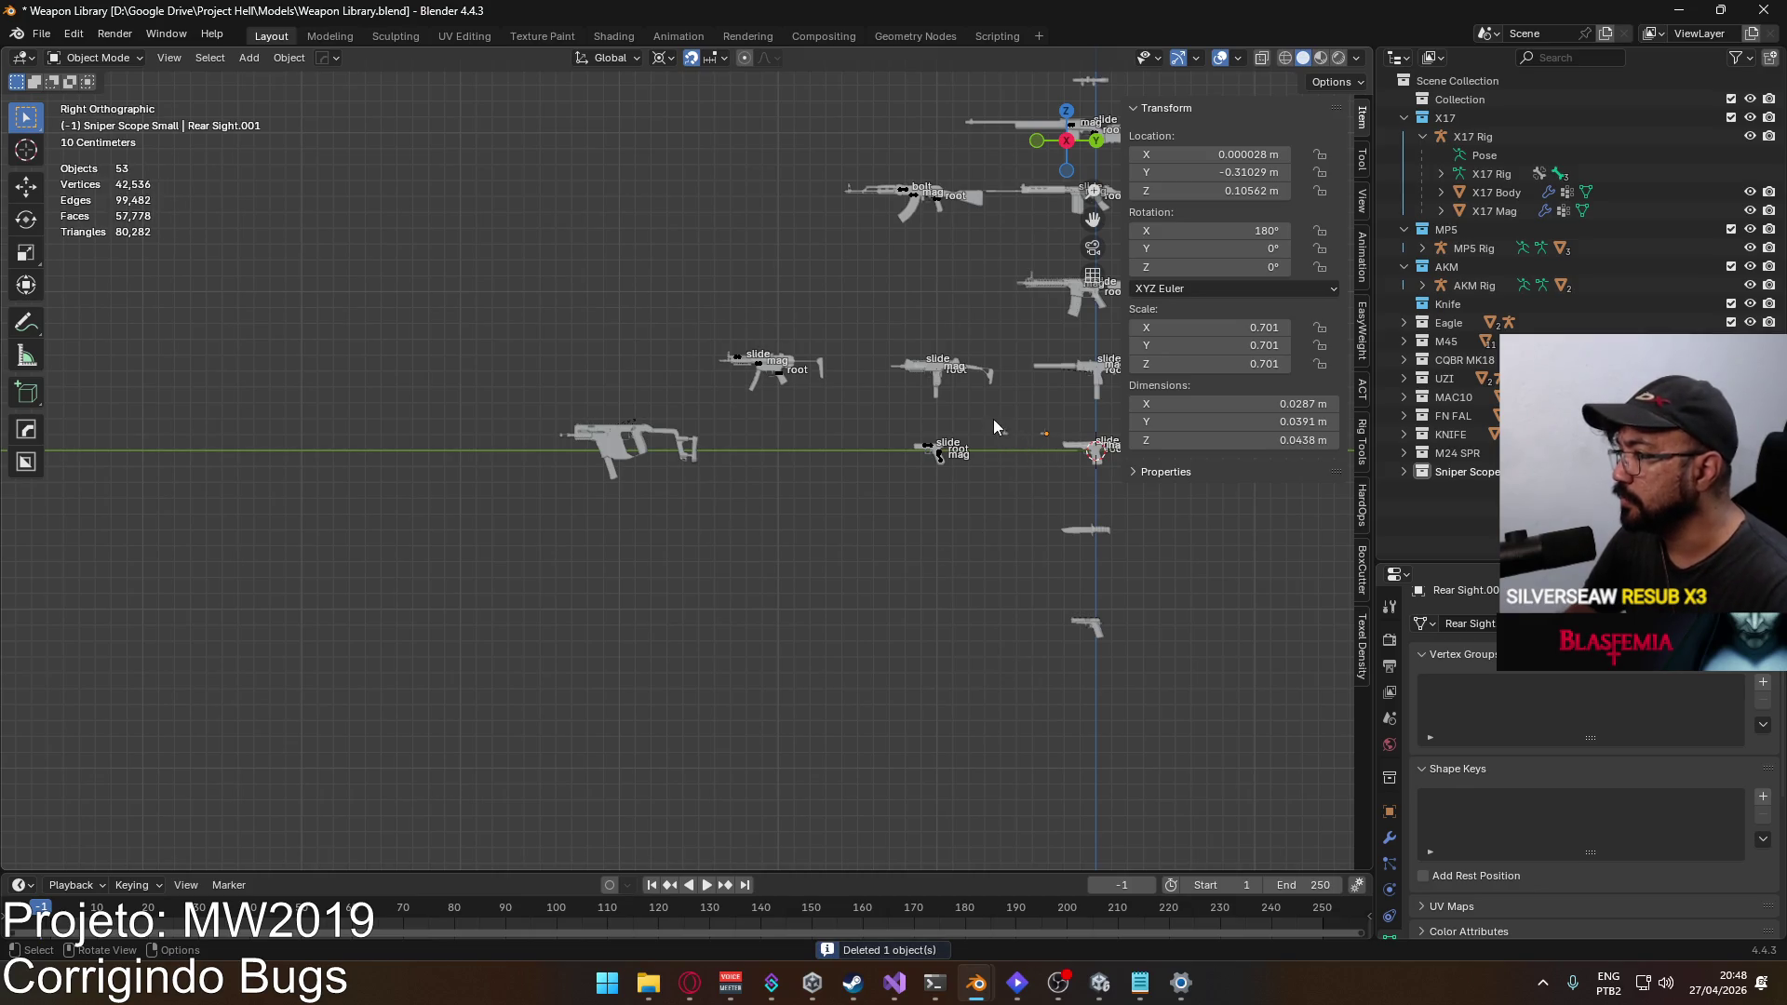
Step: Move both sights onto the KRISS Vector's top rail and check their placement
{"action": "mouse_move", "coordinate": [1063, 444]}
{"action": "left_mouse_down"}
{"action": "mouse_move", "coordinate": [990, 412]}
{"action": "mouse_move", "coordinate": [1052, 439]}
{"action": "left_mouse_up"}
{"action": "key", "text": "g"}
{"action": "left_click", "coordinate": [651, 493]}
{"action": "scroll", "coordinate": [611, 540], "scroll_direction": "up", "scroll_amount": 6}
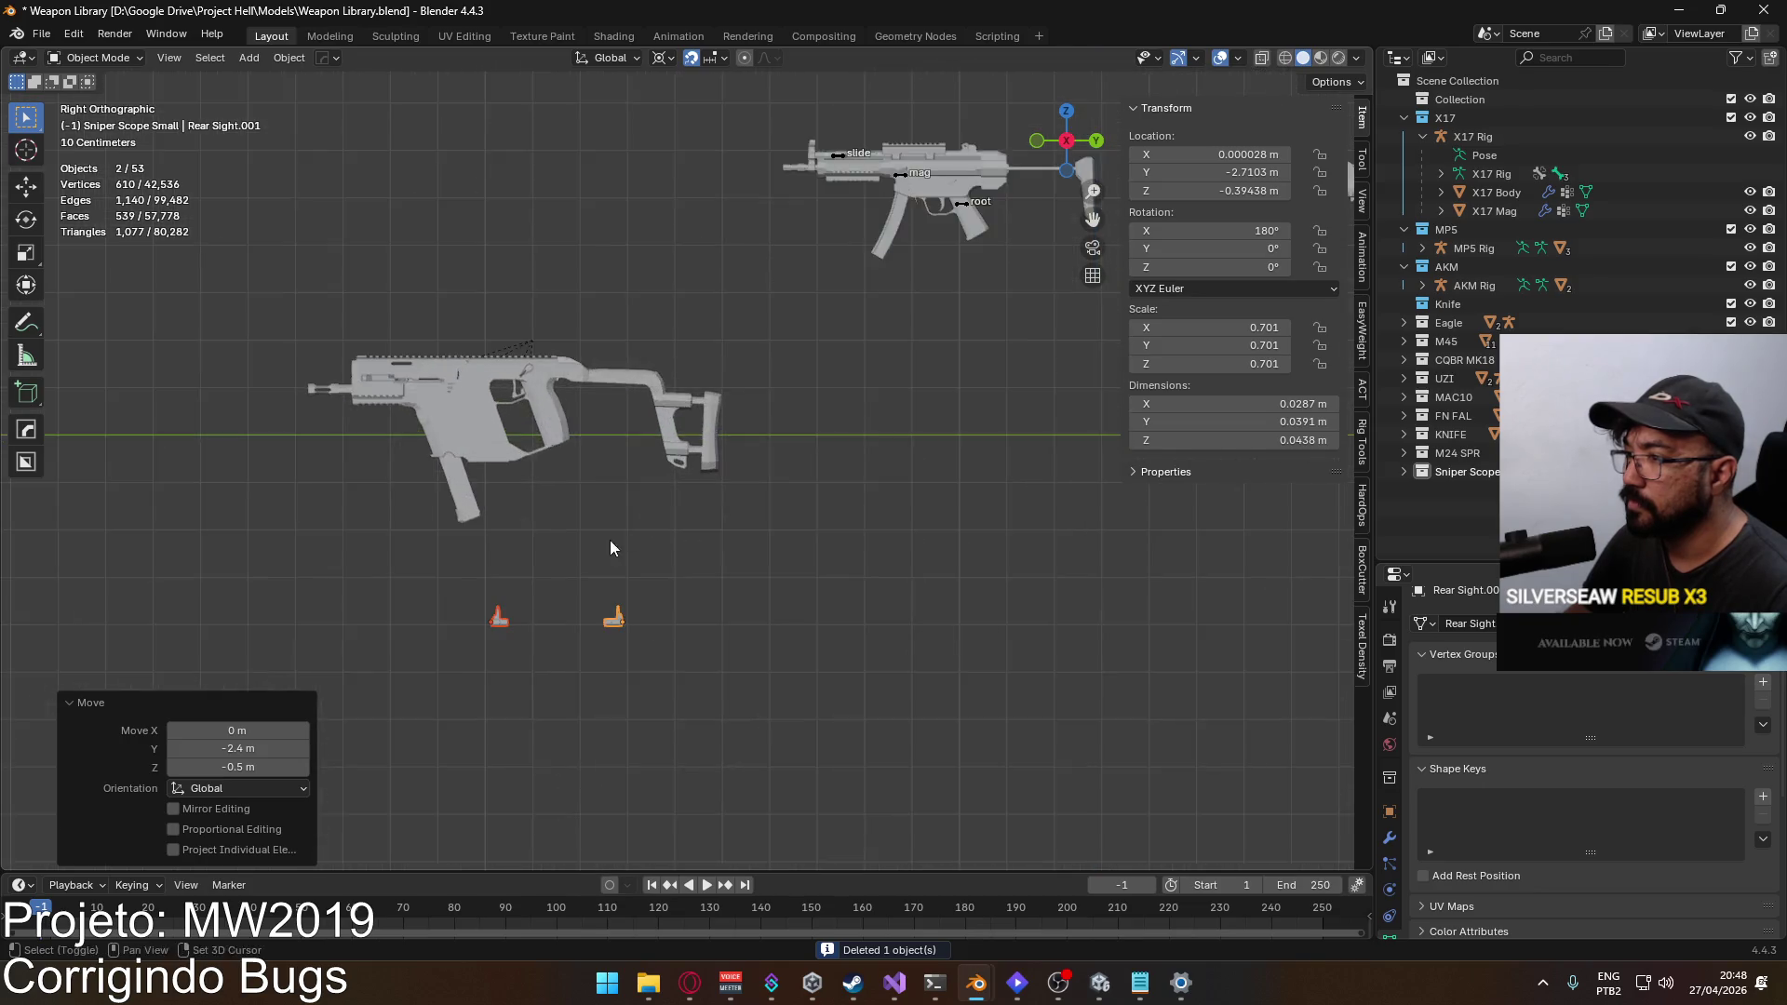
{"action": "scroll", "coordinate": [700, 380], "scroll_direction": "up", "scroll_amount": 5}
{"action": "key", "text": "g"}
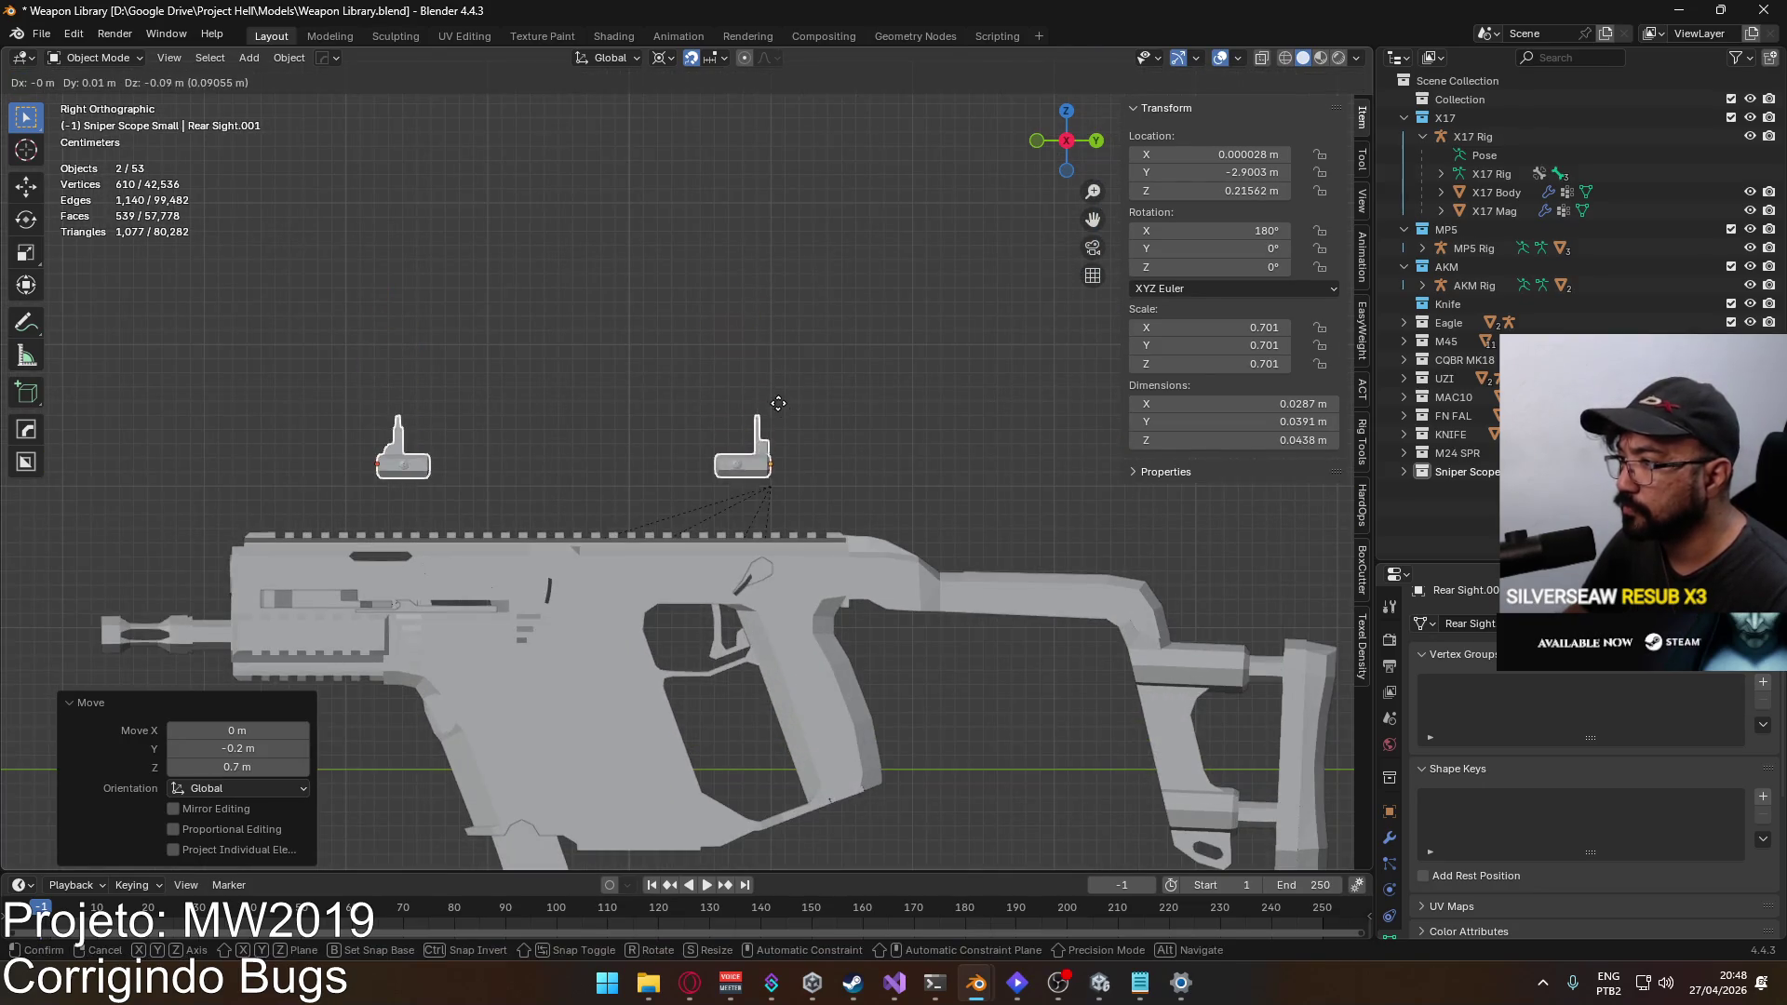
{"action": "left_click", "coordinate": [782, 457]}
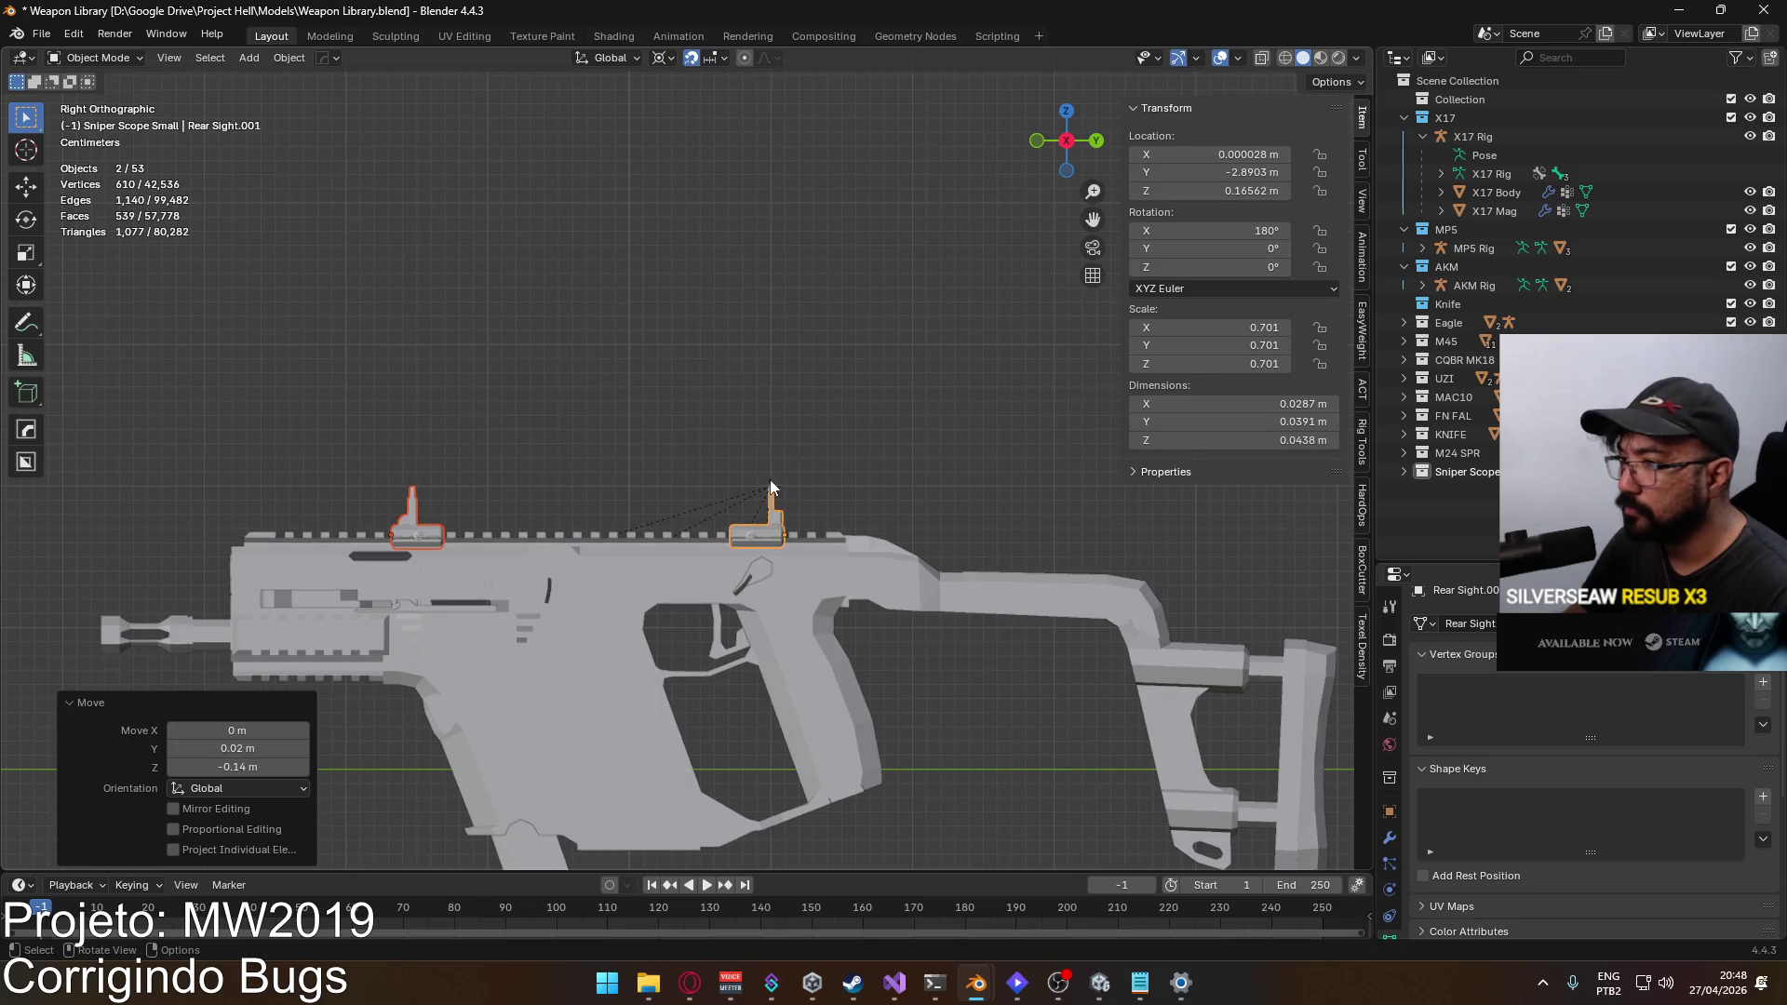
{"action": "scroll", "coordinate": [836, 554], "scroll_direction": "up", "scroll_amount": 6}
{"action": "mouse_move", "coordinate": [629, 432]}
{"action": "left_mouse_down"}
{"action": "mouse_move", "coordinate": [847, 499]}
{"action": "mouse_move", "coordinate": [907, 456]}
{"action": "mouse_move", "coordinate": [1008, 428]}
{"action": "mouse_move", "coordinate": [781, 522]}
{"action": "mouse_move", "coordinate": [655, 493]}
{"action": "left_mouse_up"}
{"action": "scroll", "coordinate": [655, 493], "scroll_direction": "down", "scroll_amount": 8}
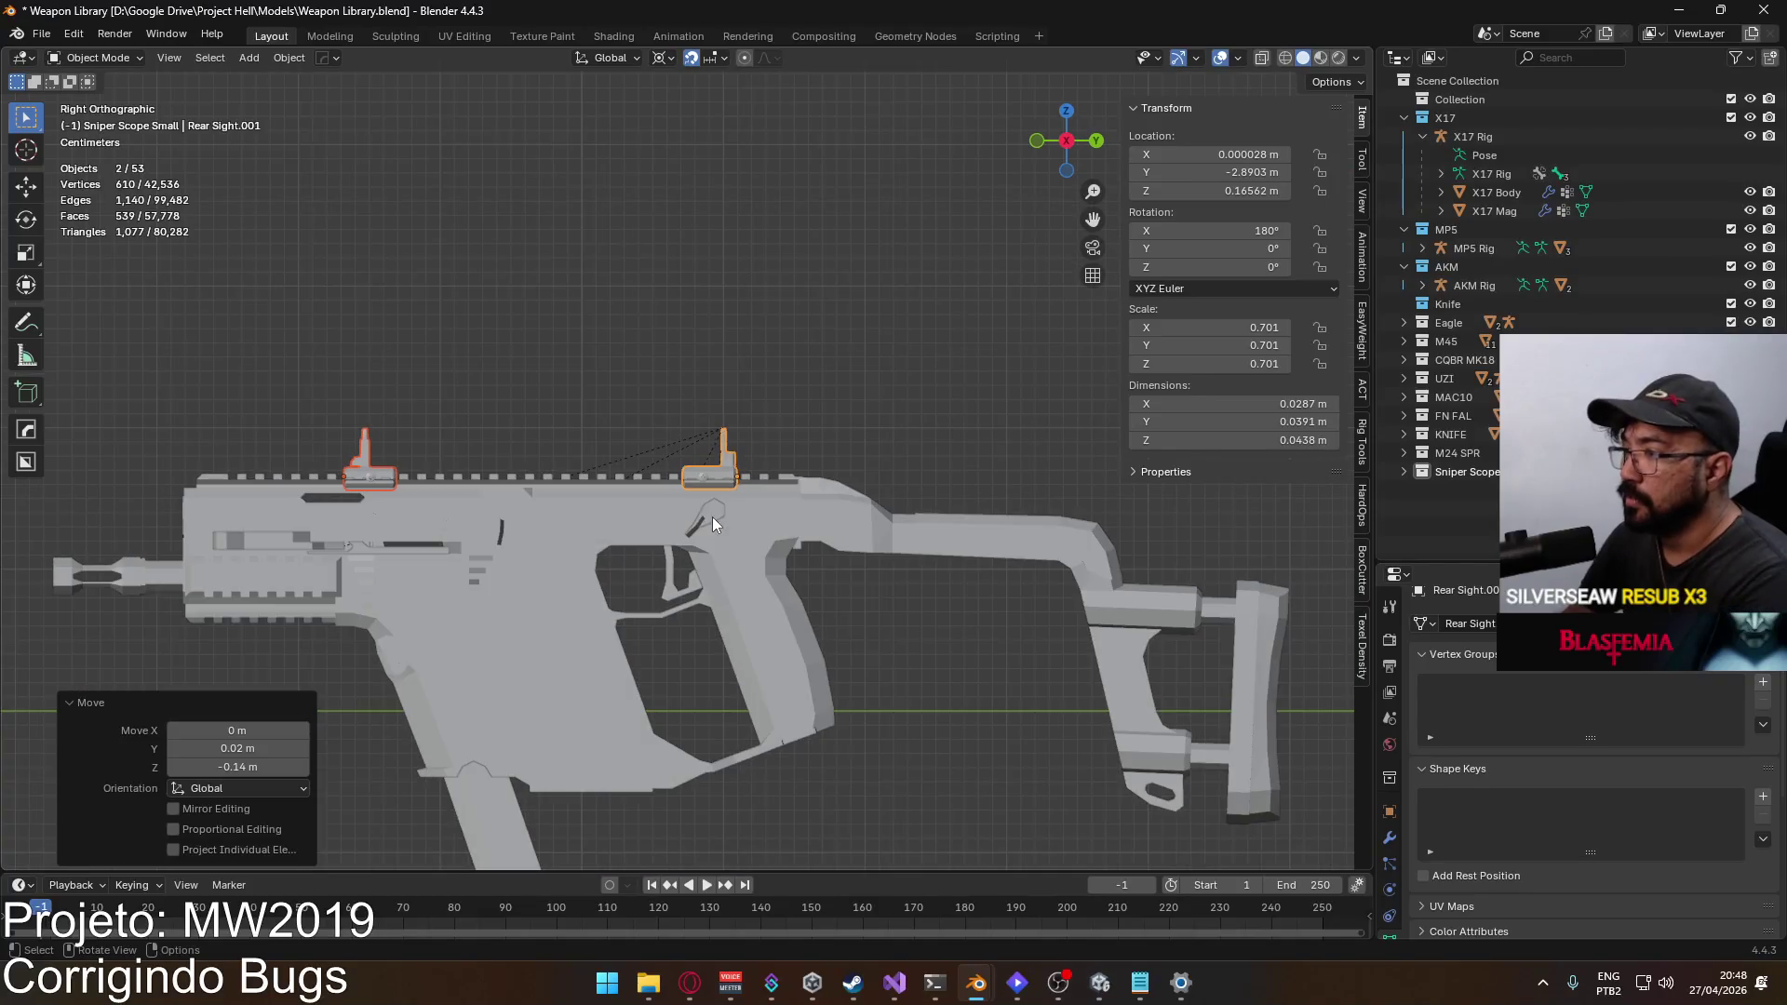
{"action": "left_click", "coordinate": [756, 502]}
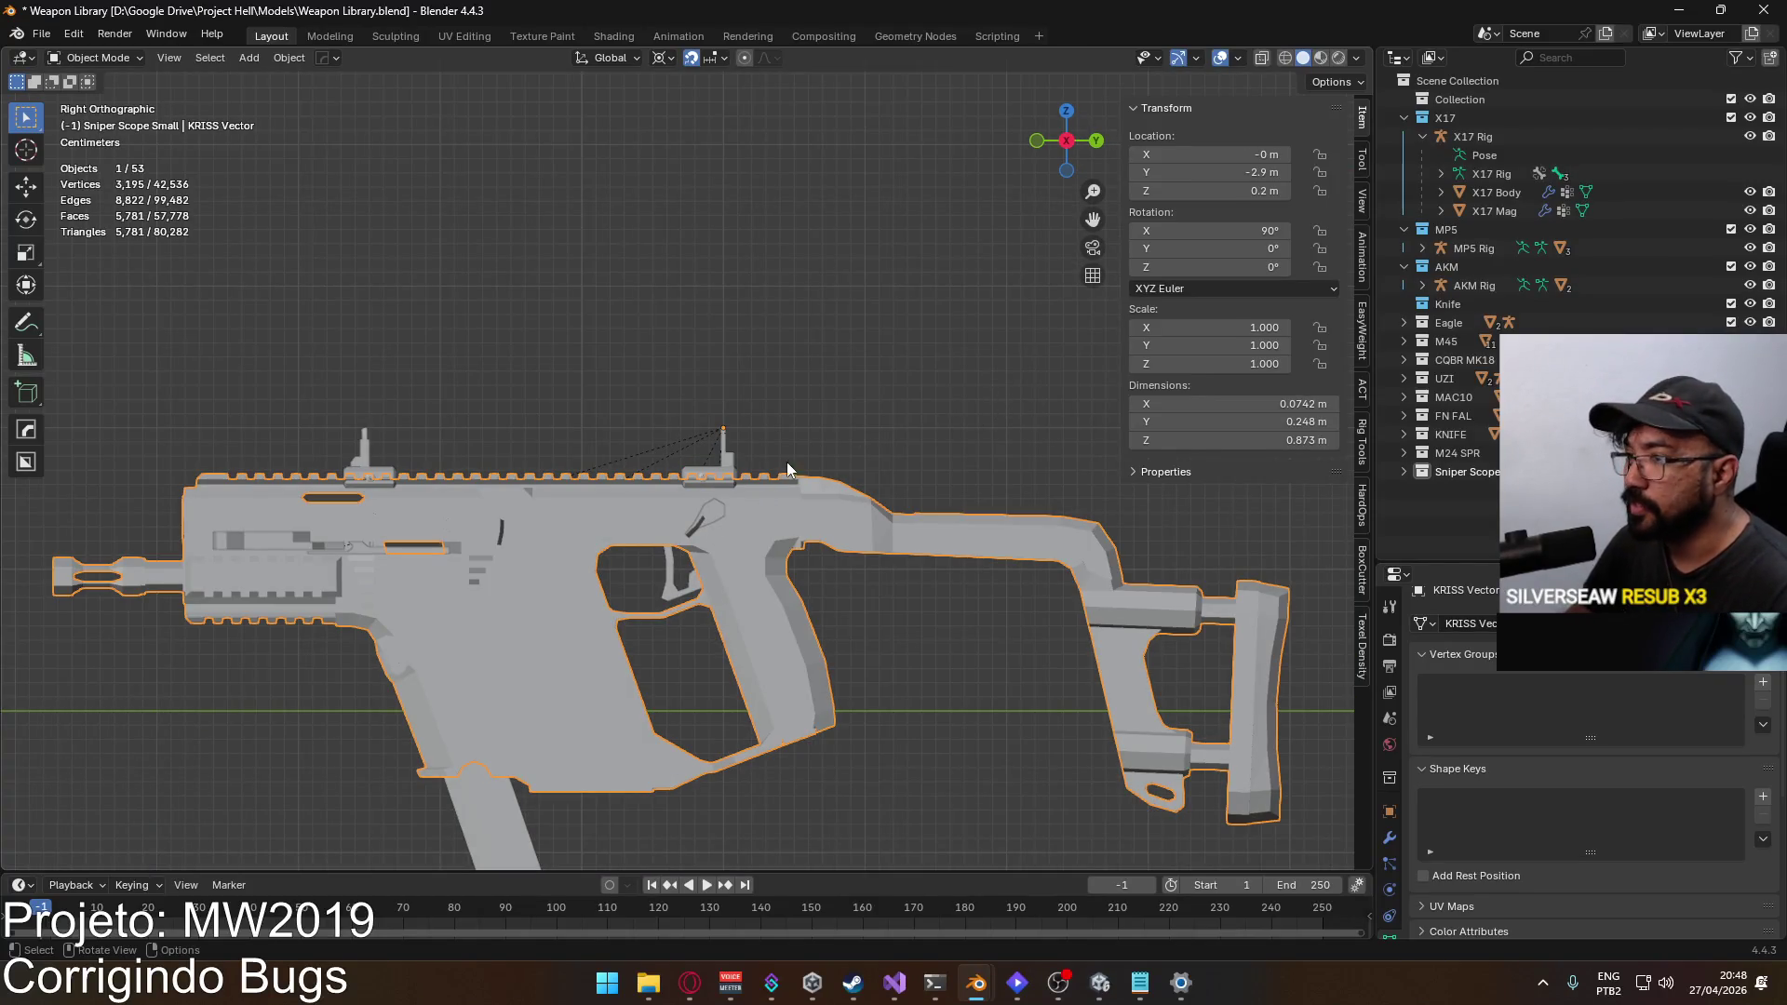
{"action": "scroll", "coordinate": [790, 458], "scroll_direction": "down", "scroll_amount": 1}
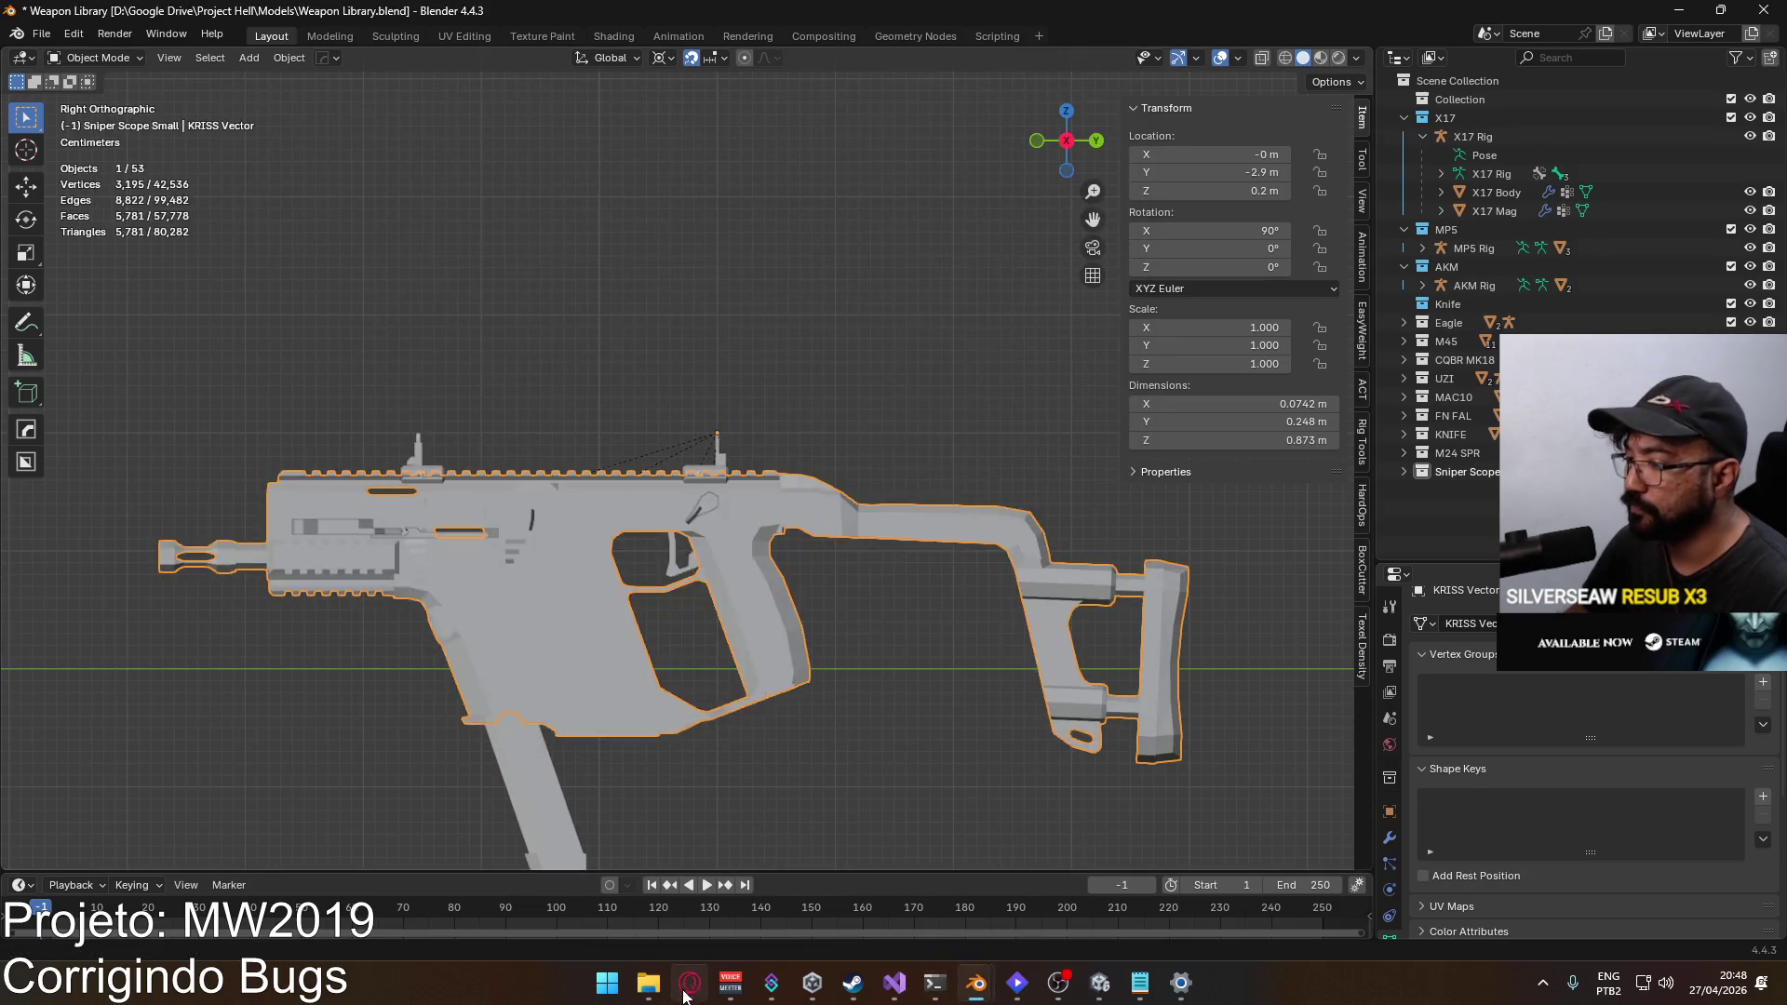
Step: In a new Opera tab, run a Google search for the vector length
{"action": "left_click", "coordinate": [690, 982]}
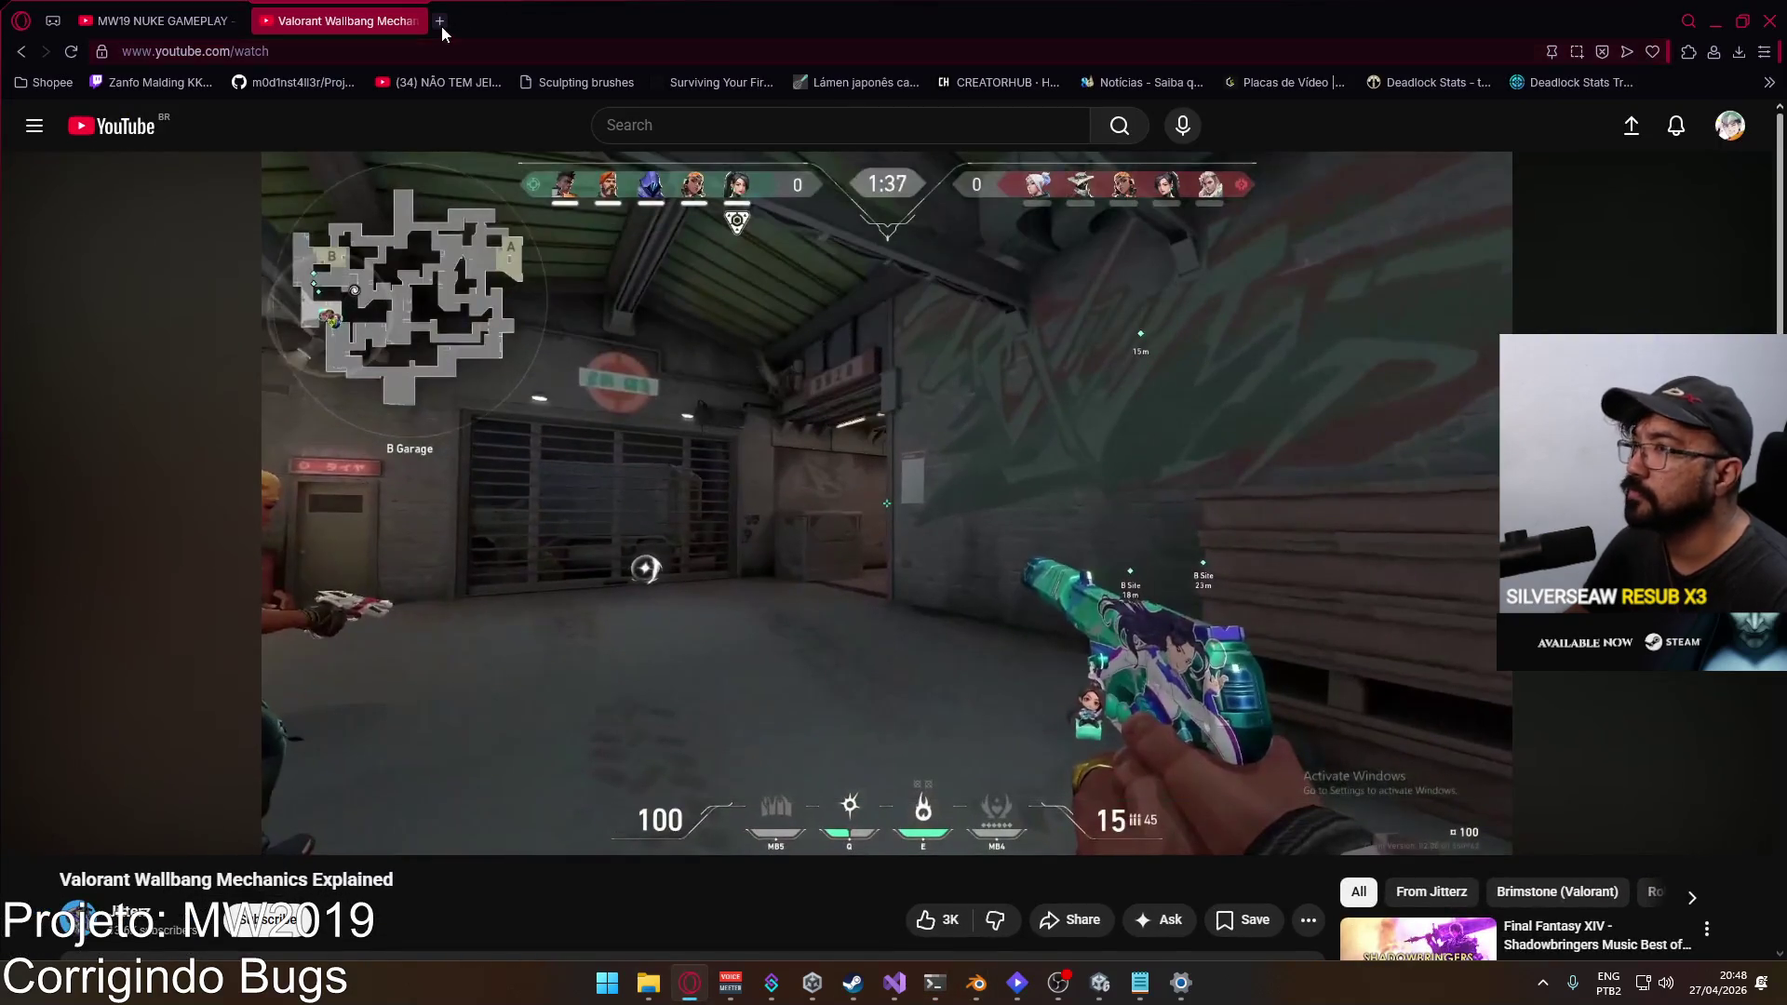
{"action": "left_click", "coordinate": [440, 20]}
{"action": "type", "text": "vecotr"}
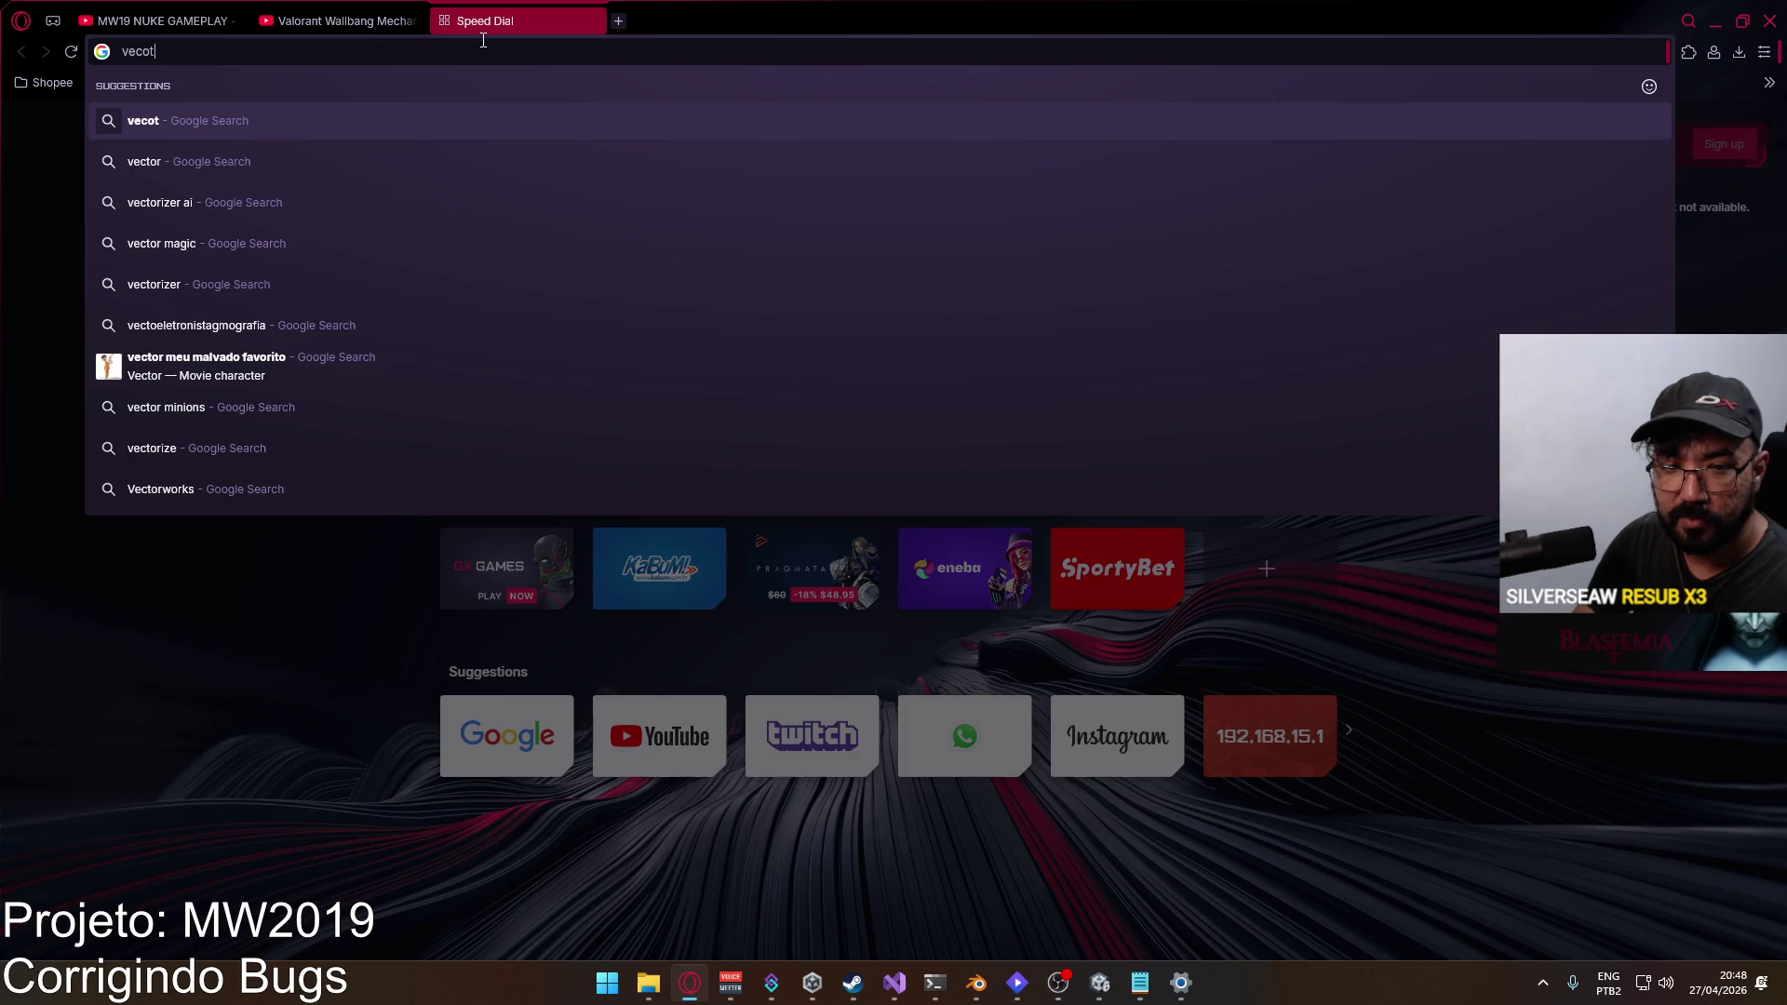
{"action": "key", "text": "BackSpace"}
{"action": "key", "text": "BackSpace"}
{"action": "key", "text": "BackSpace"}
{"action": "type", "text": "tor lenght"}
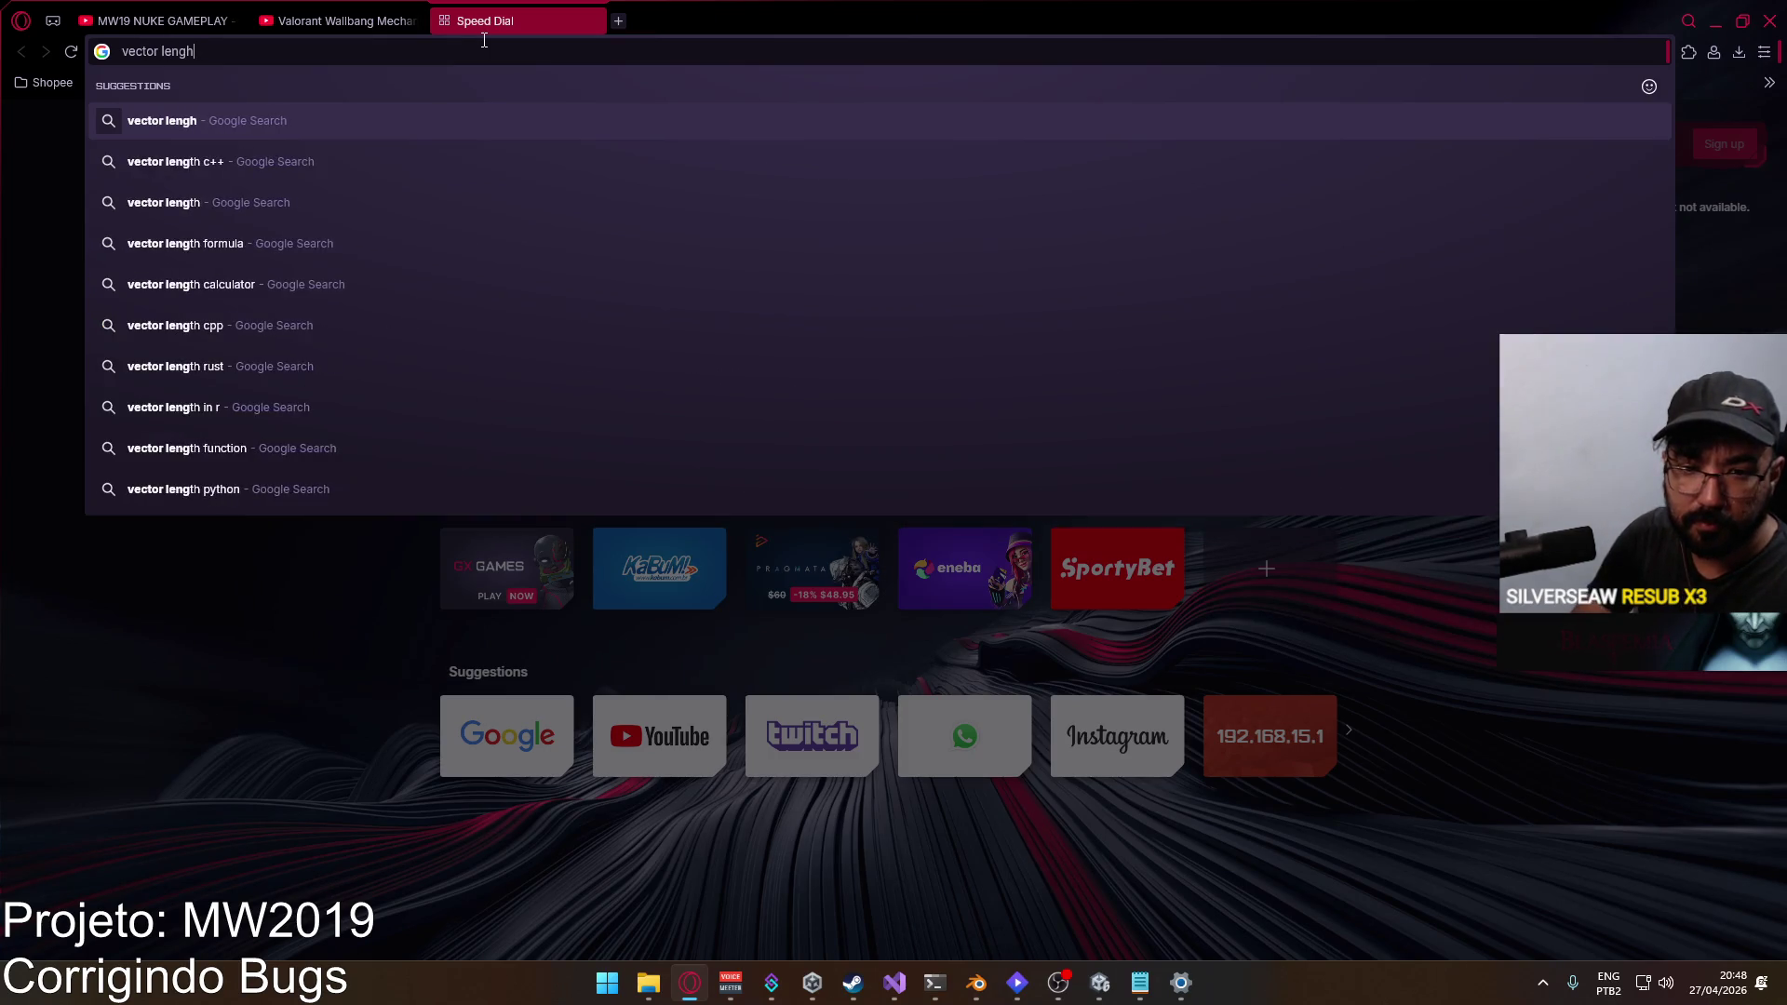
{"action": "key", "text": "Return"}
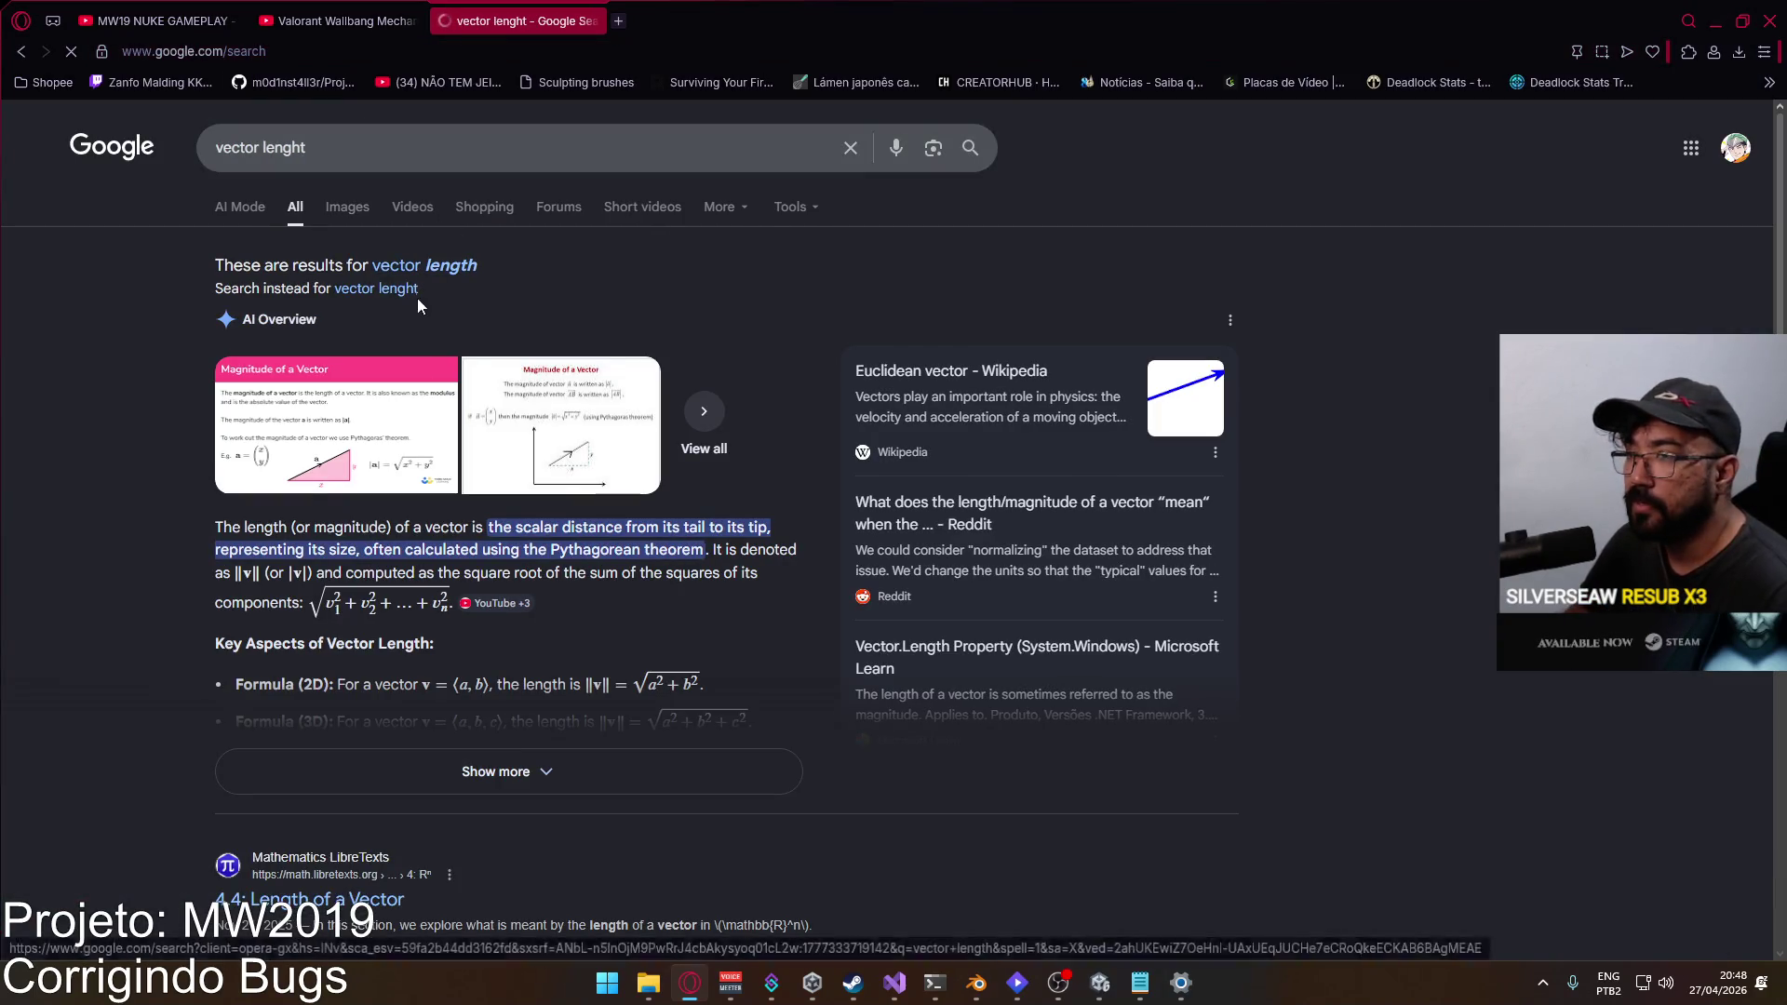
Step: Refine the query to KRISS Vector length and open its Wikipedia article's length specifications
{"action": "left_click", "coordinate": [226, 139]}
{"action": "key", "text": "Home"}
{"action": "type", "text": "kirss"}
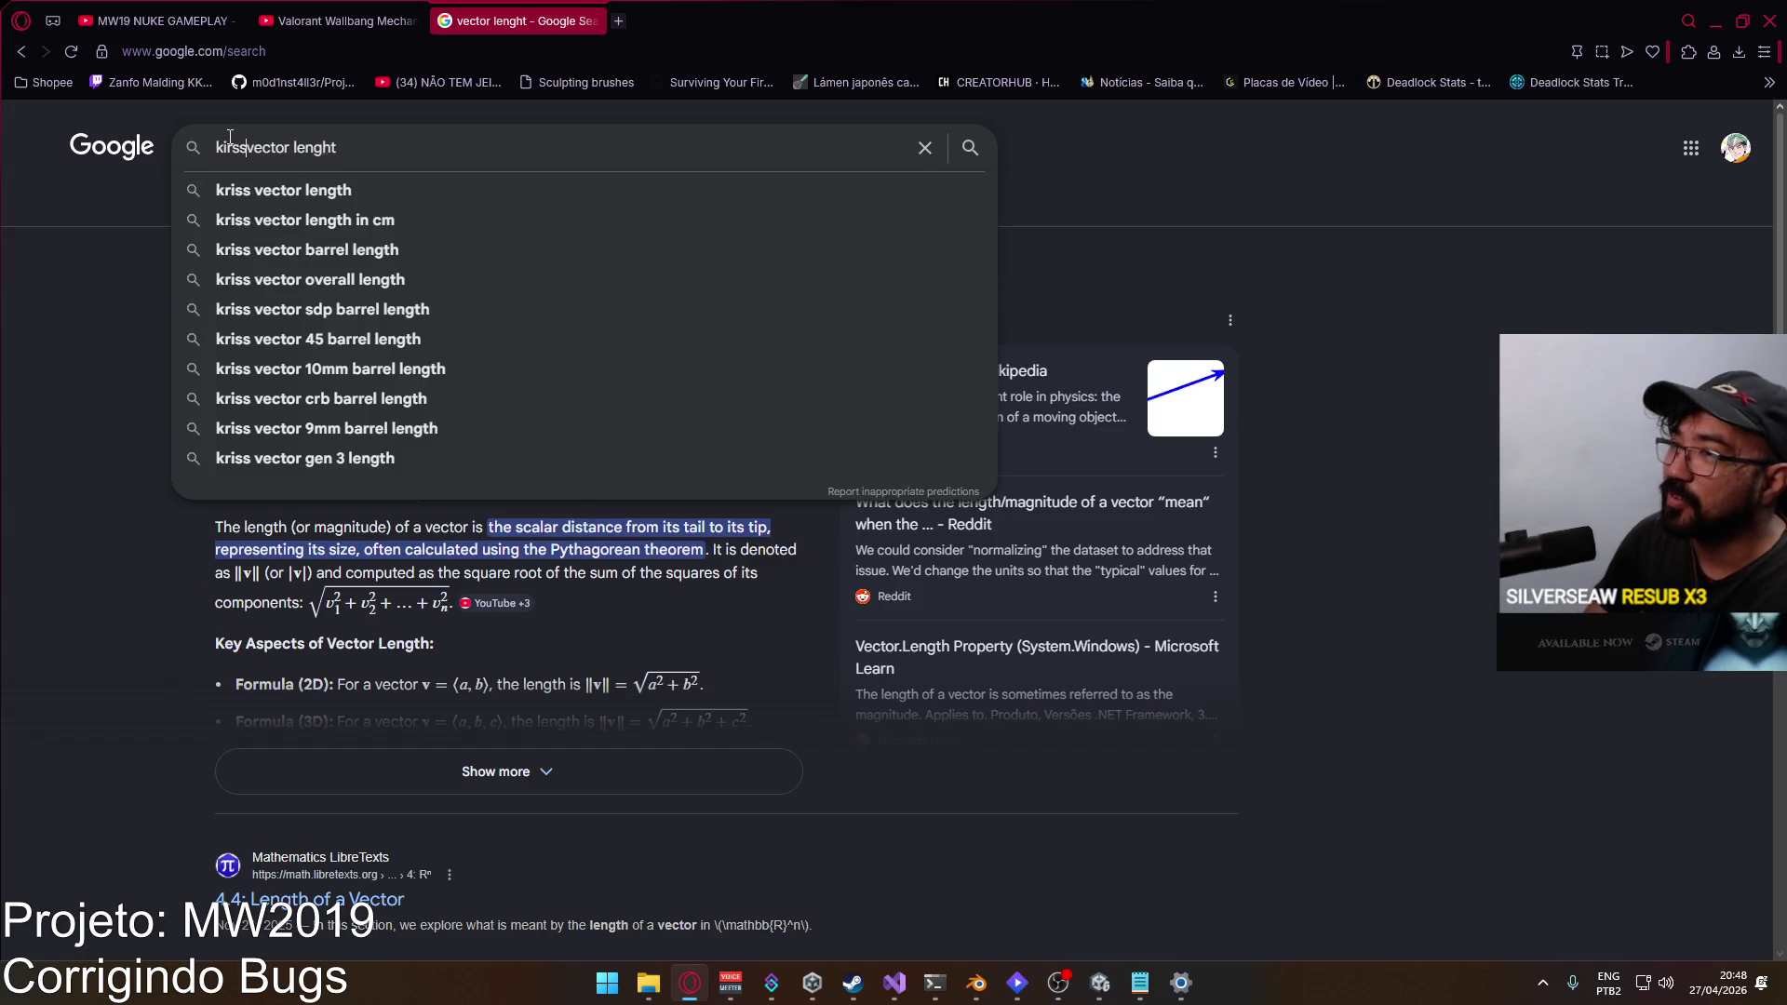
{"action": "key", "text": "Return"}
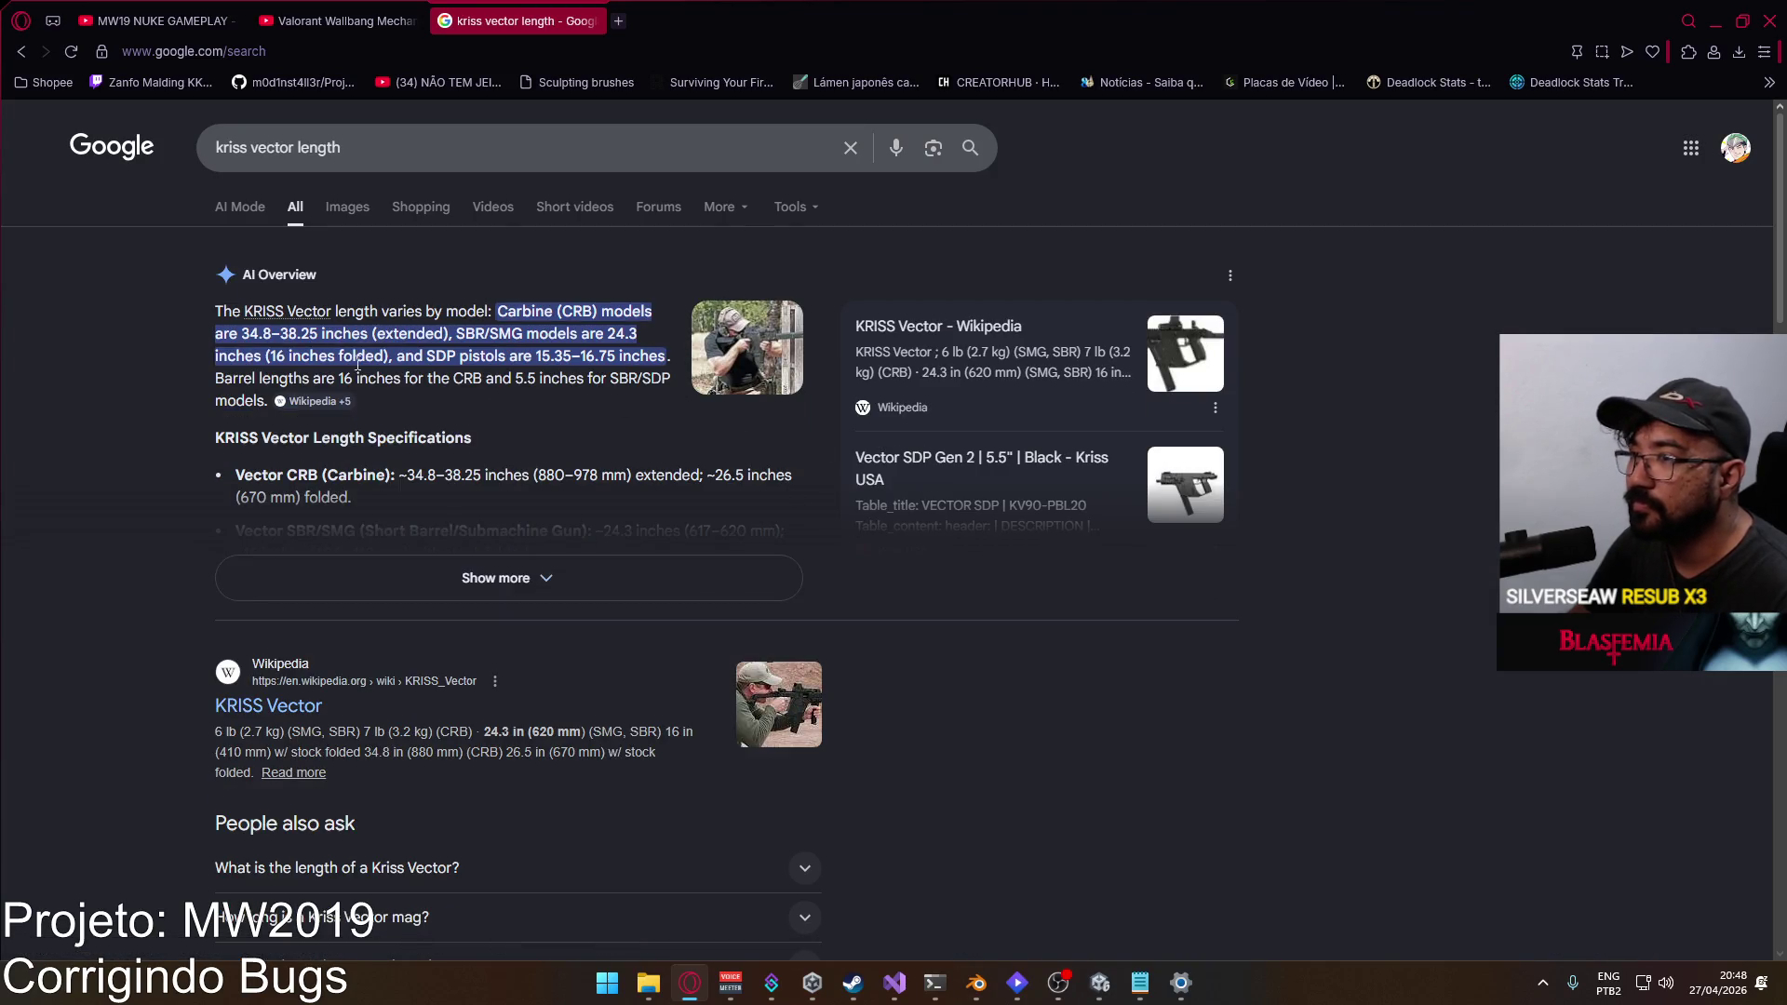
{"action": "scroll", "coordinate": [497, 604], "scroll_direction": "down", "scroll_amount": 2}
{"action": "left_click", "coordinate": [269, 535]}
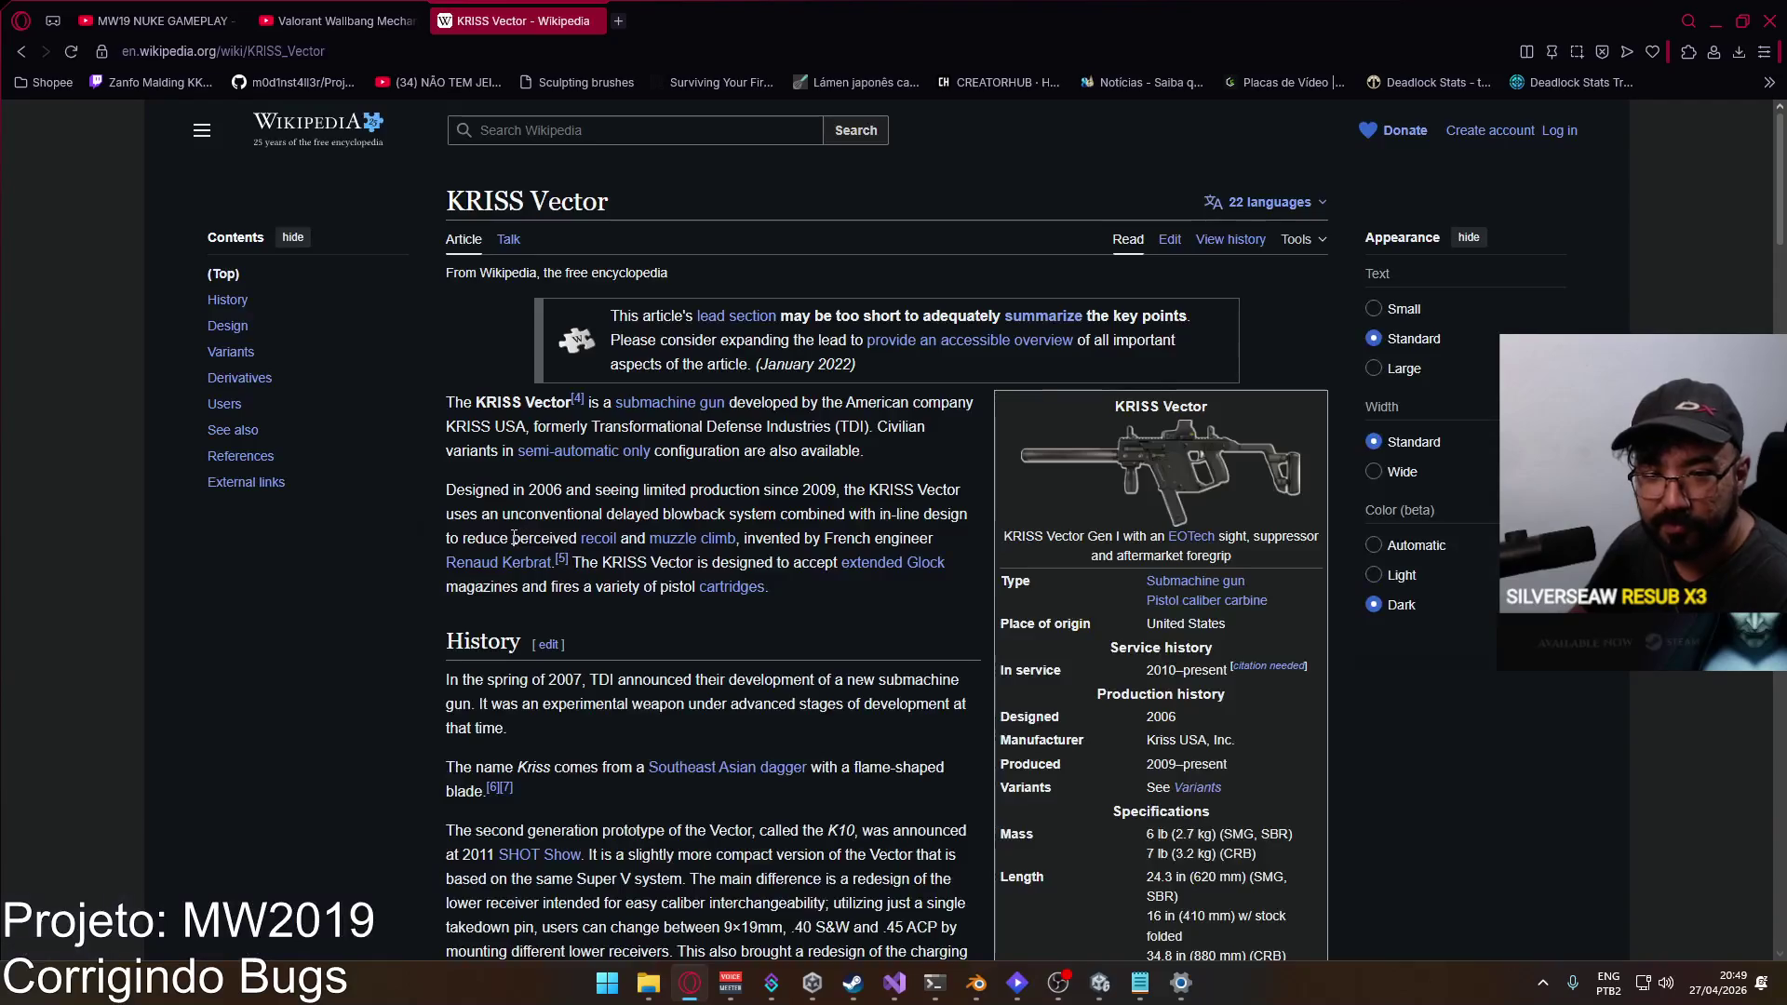
{"action": "scroll", "coordinate": [842, 507], "scroll_direction": "down", "scroll_amount": 7}
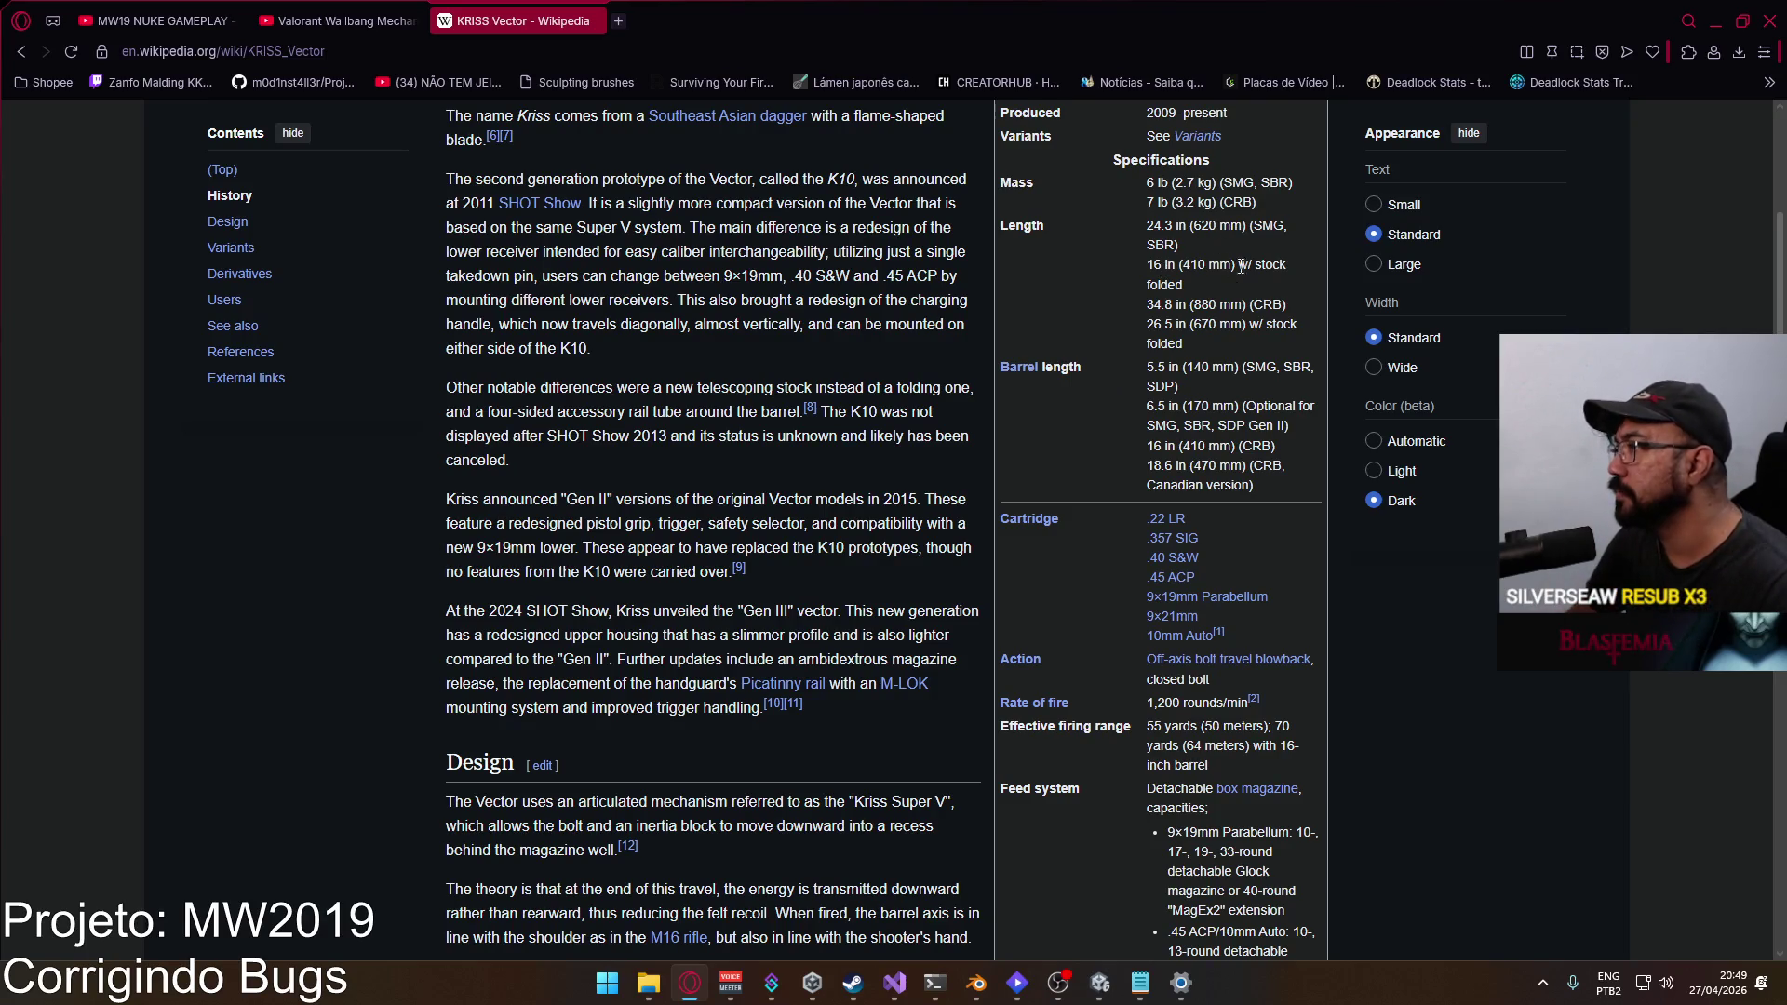
{"action": "scroll", "coordinate": [1239, 282], "scroll_direction": "up", "scroll_amount": 1}
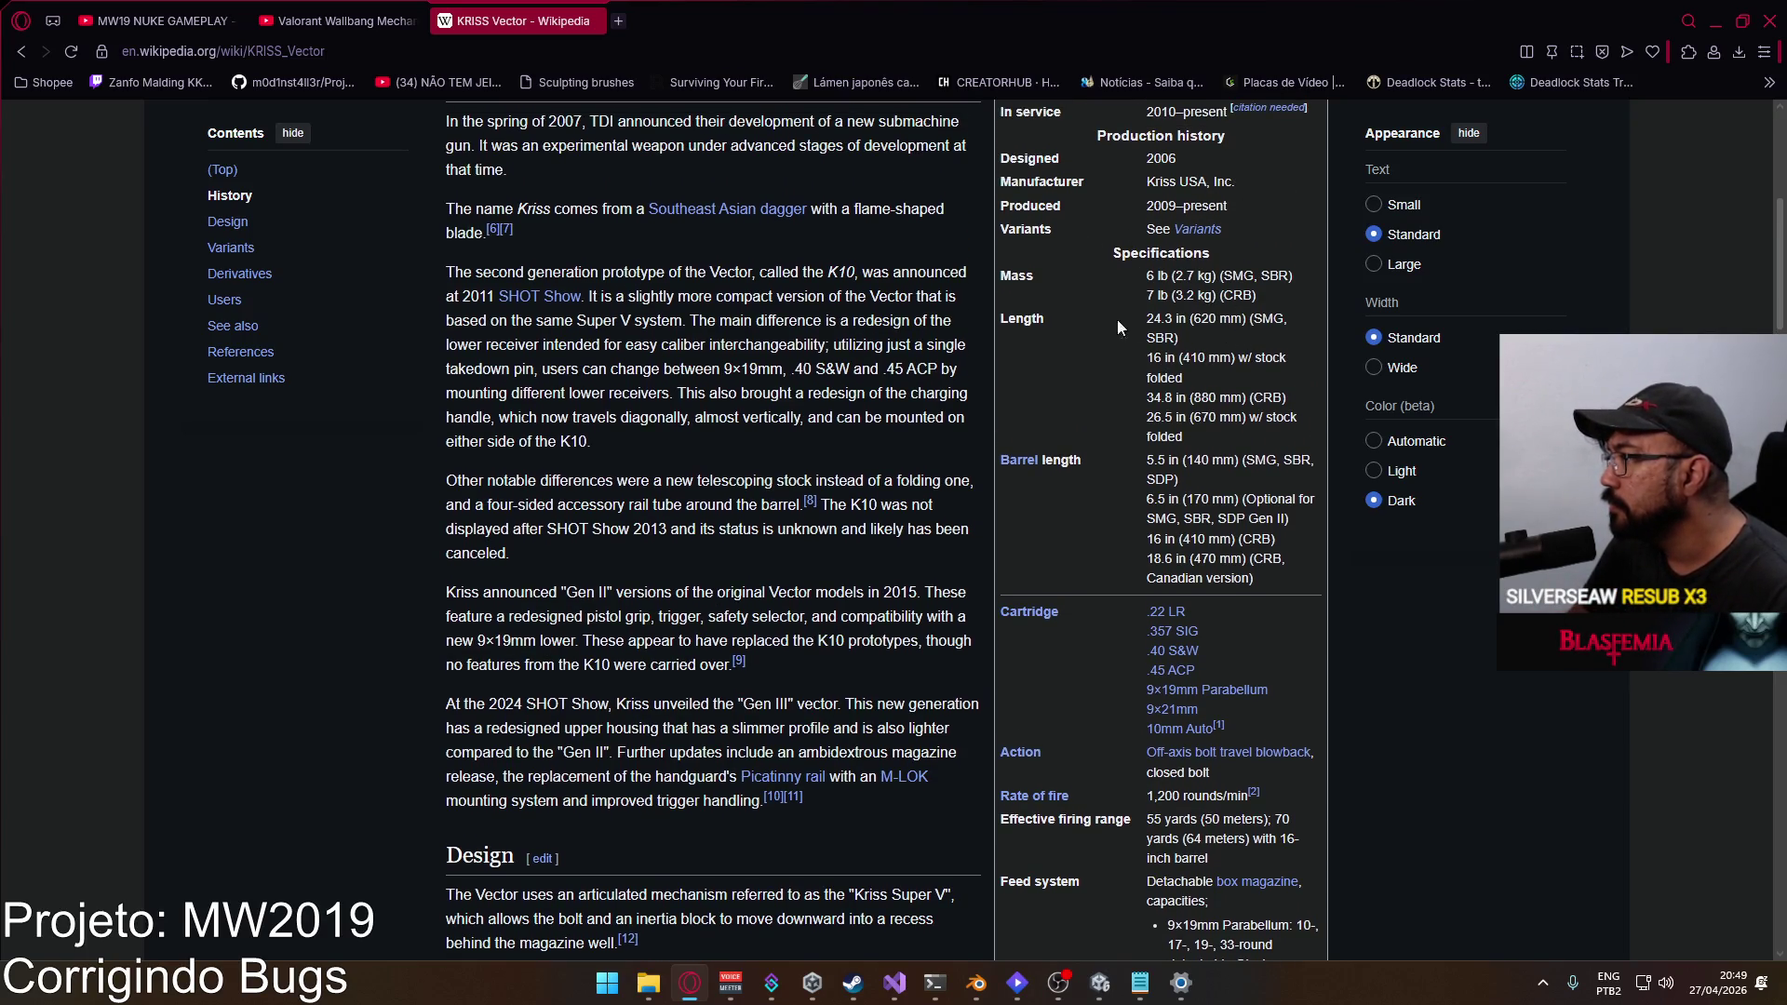
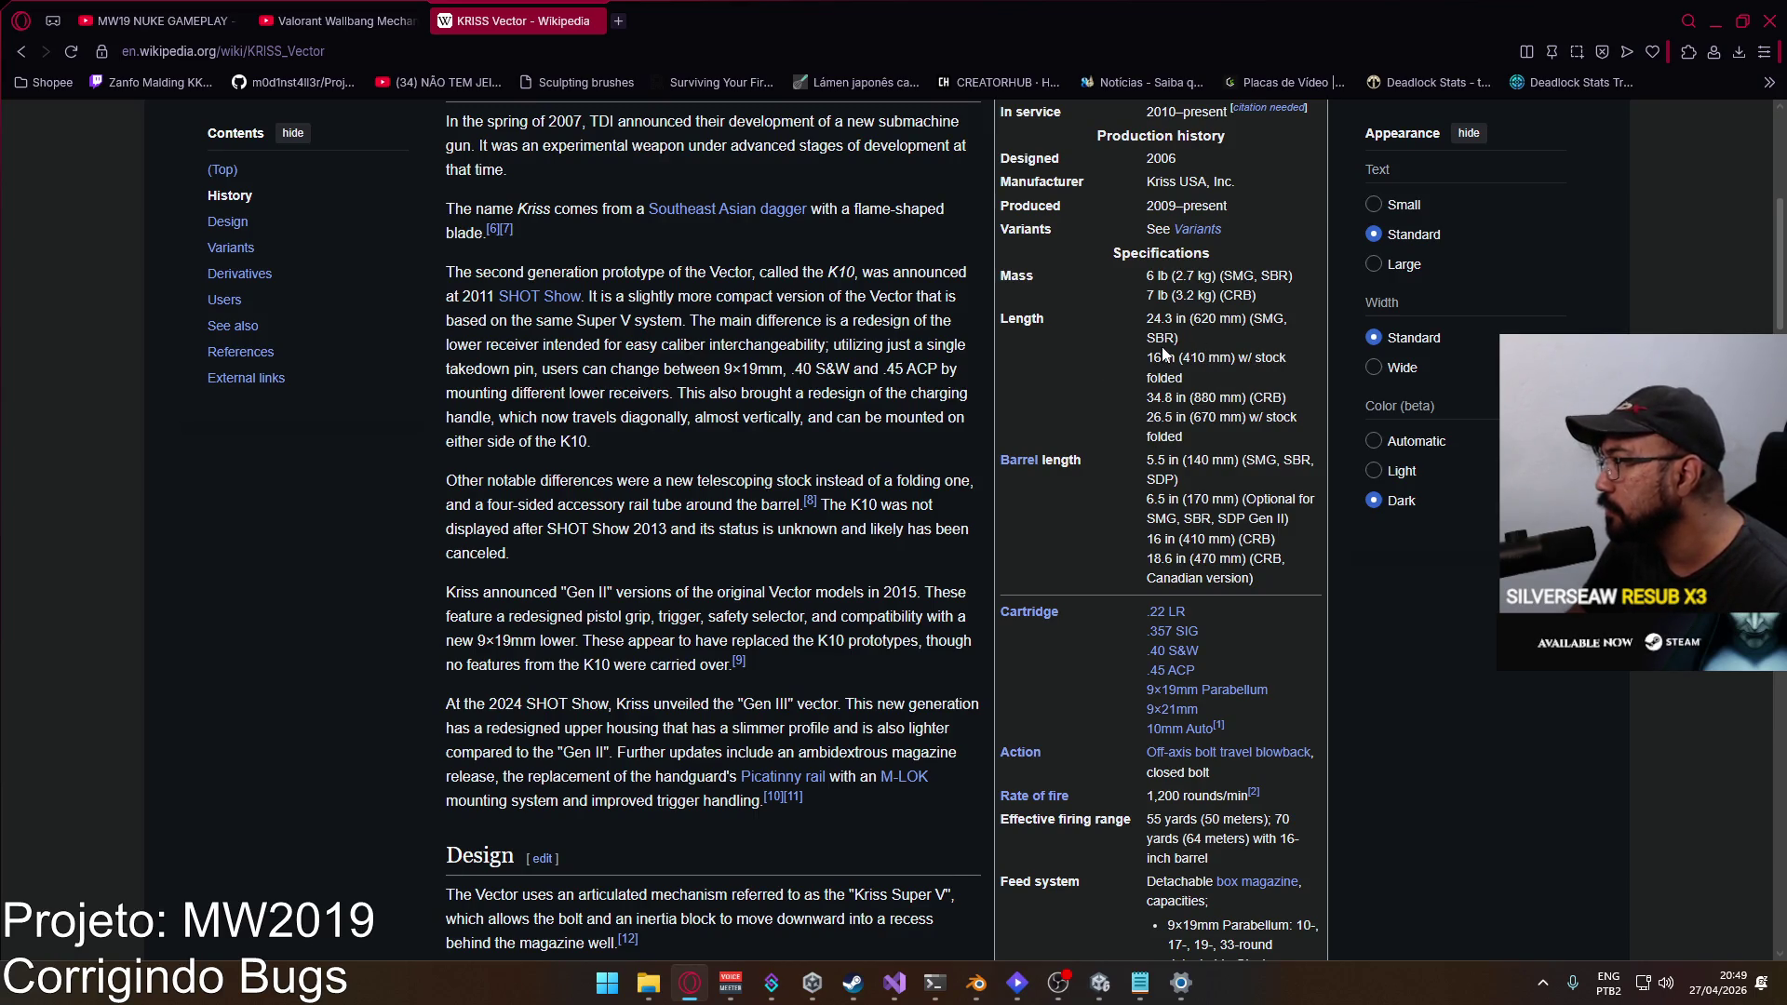
Step: Switch from the KRISS Vector Wikipedia page back to the Blender weapon library
{"action": "key", "text": "alt+Tab"}
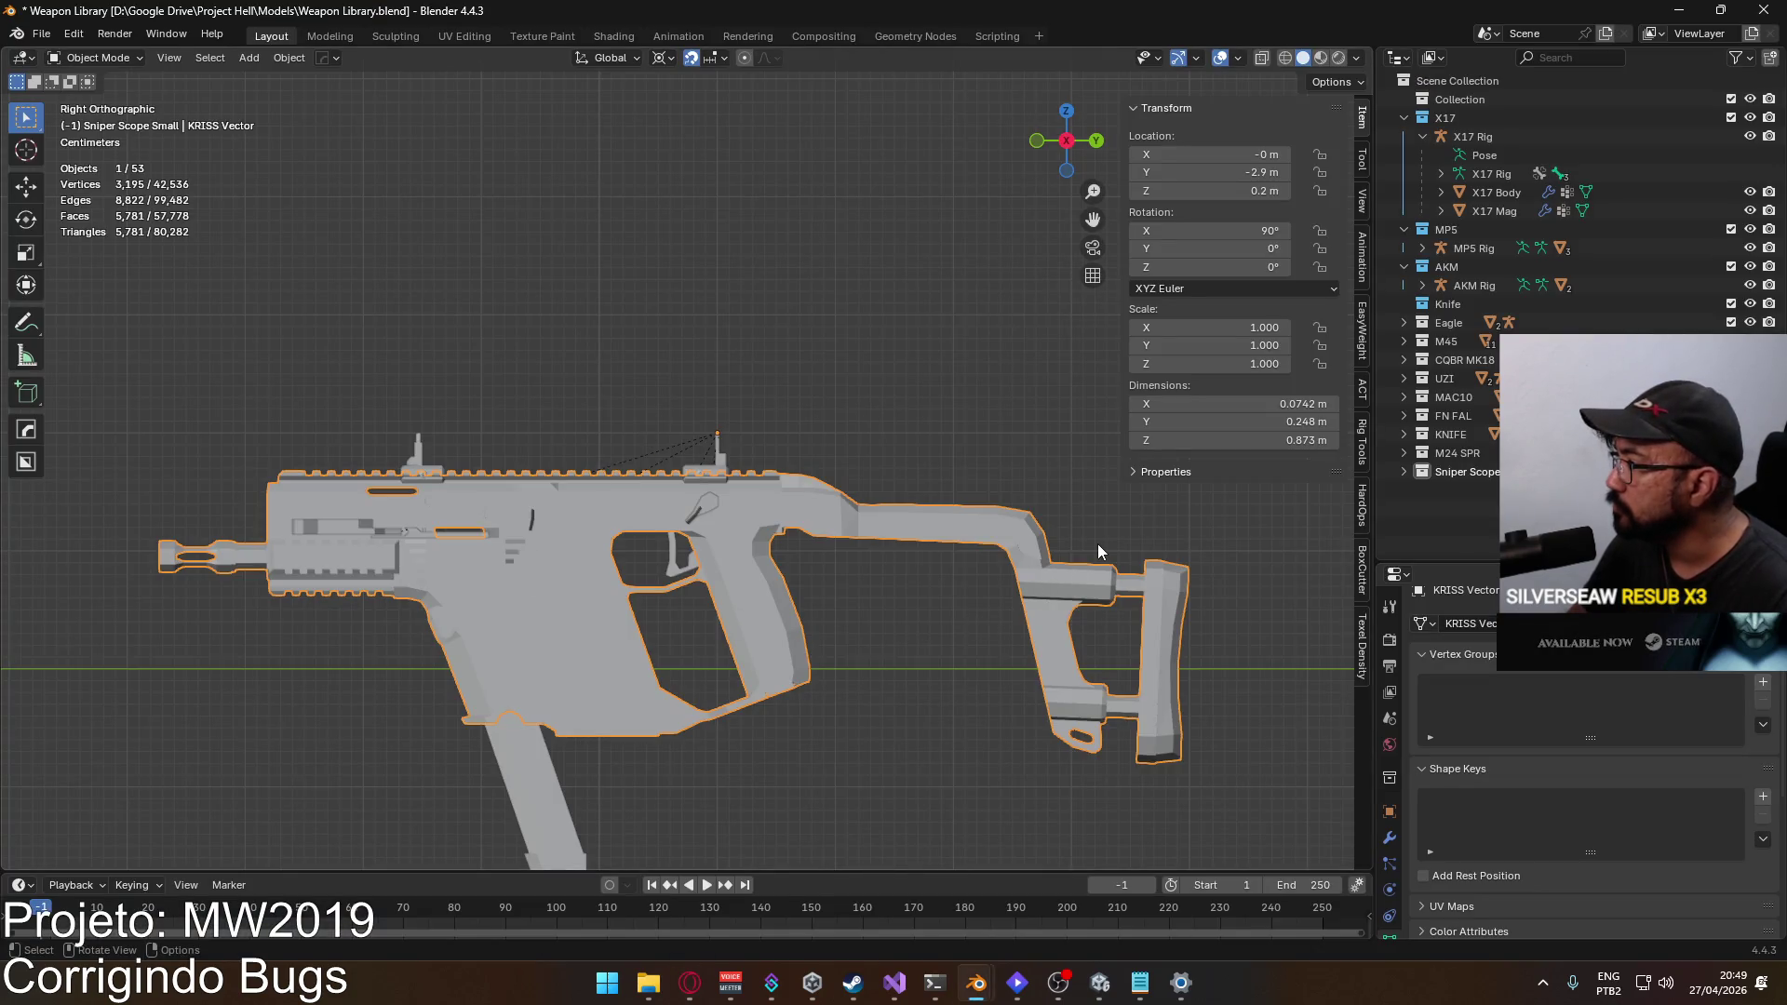
Step: Set the KRISS Vector's Z dimension to 0.62 m and match X and Y scale to 0.711
{"action": "left_click", "coordinate": [1276, 441]}
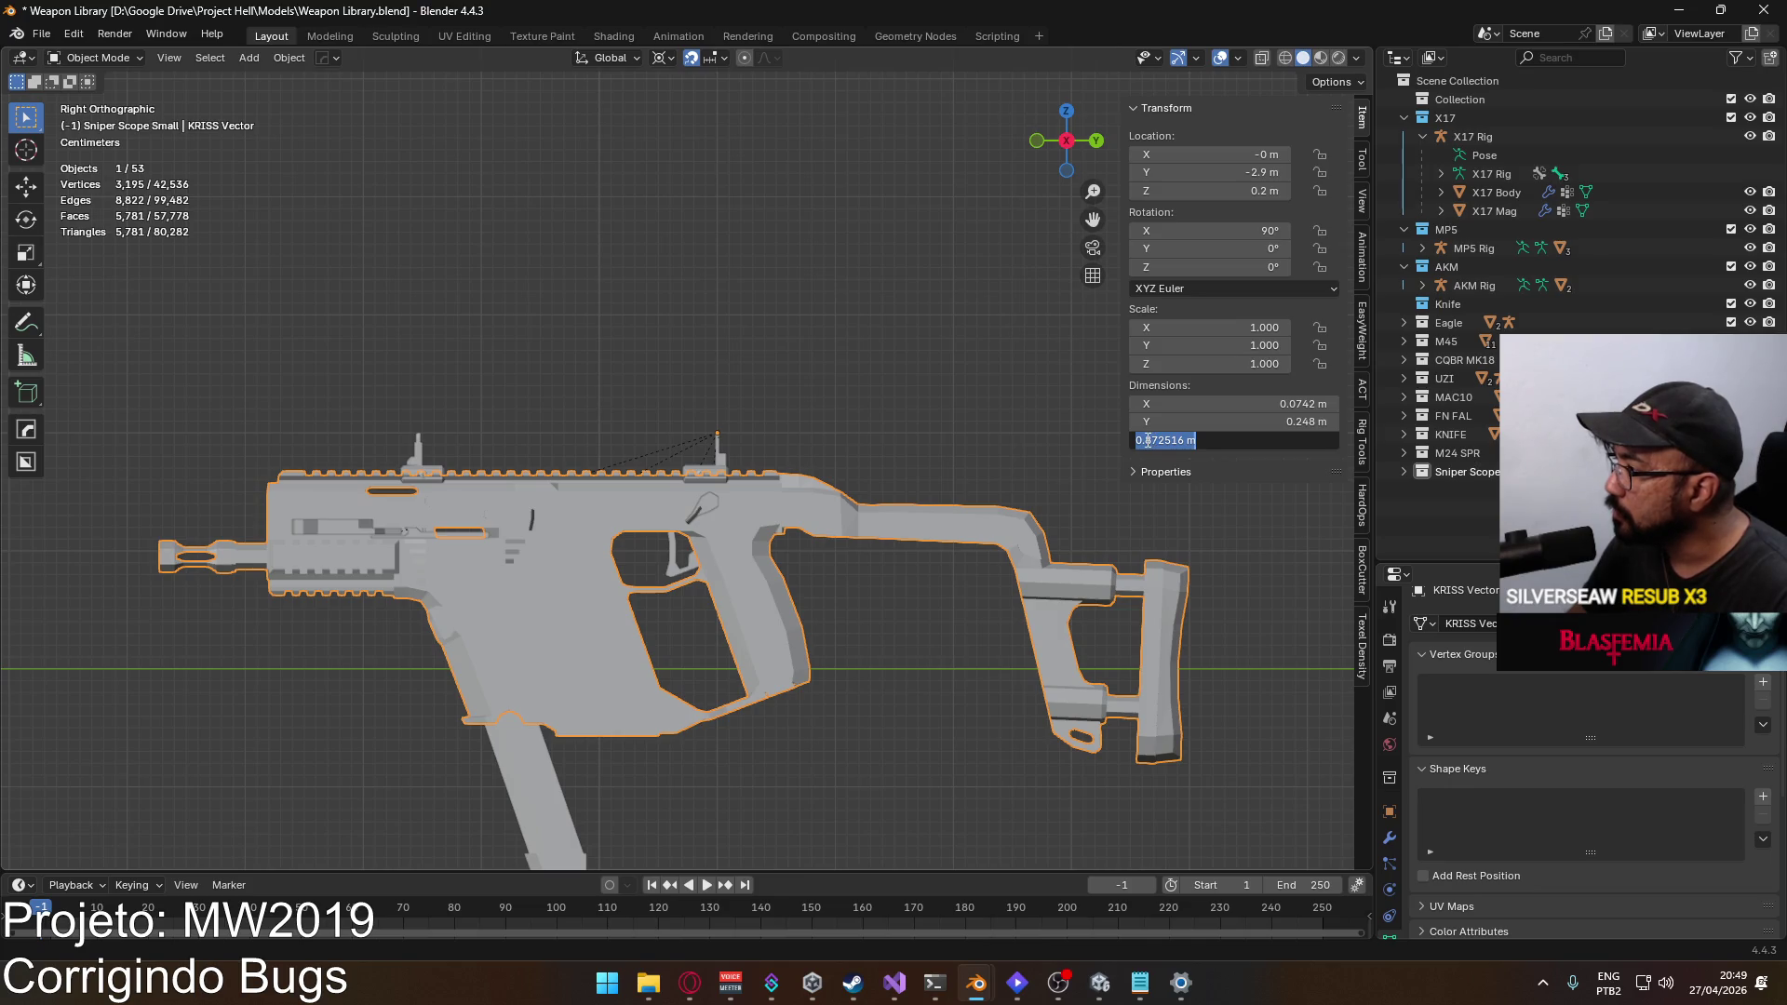
{"action": "type", "text": "62"}
{"action": "key", "text": "Return"}
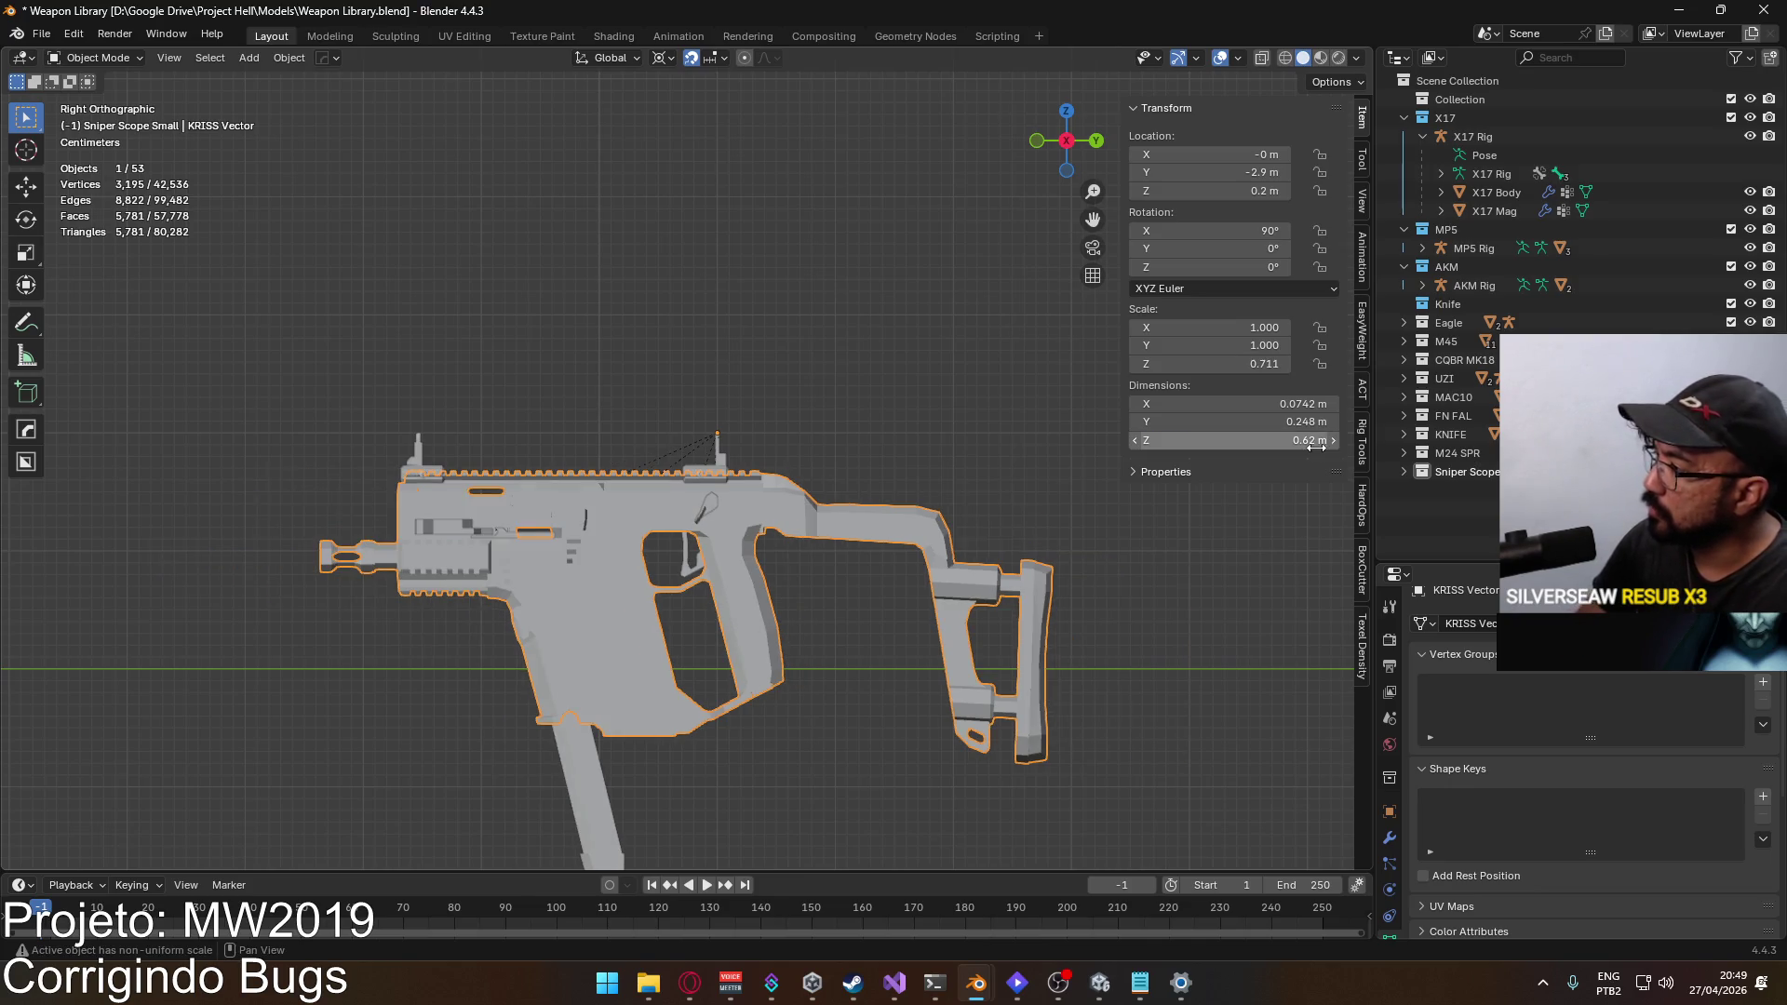
{"action": "left_click", "coordinate": [1248, 345]}
{"action": "key", "text": "ctrl+v"}
{"action": "key", "text": "Return"}
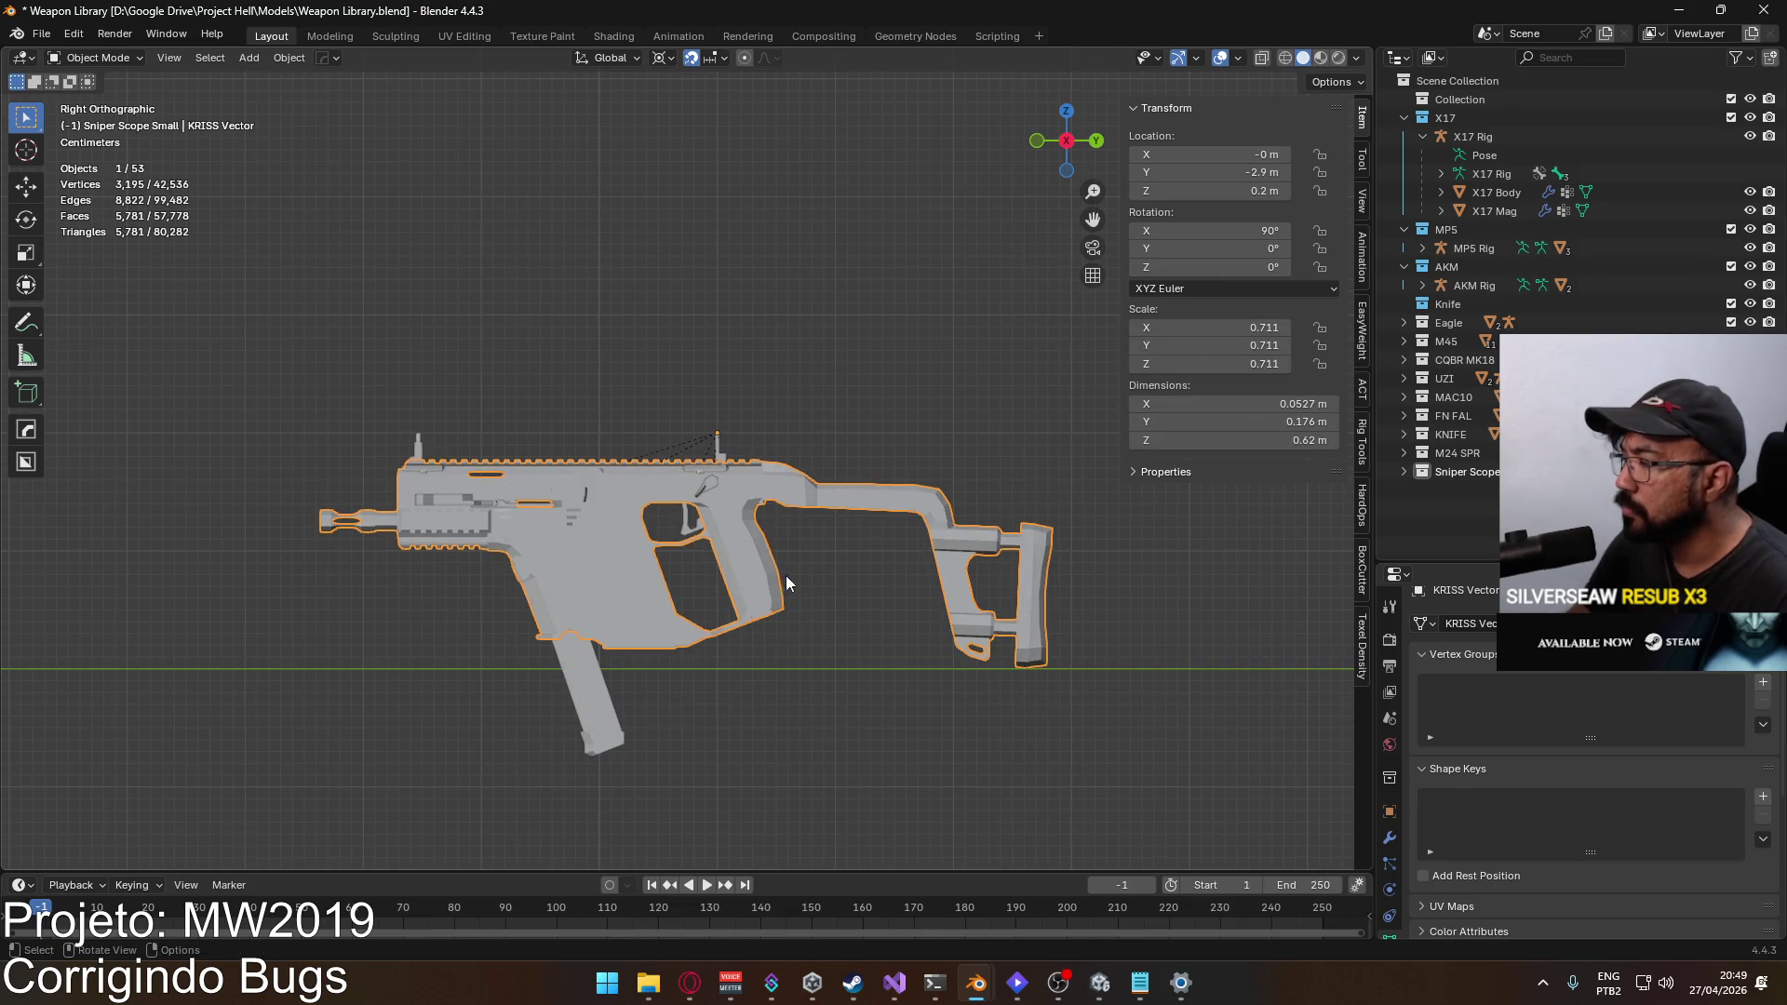
Step: Apply rotation and scale to the model, then box-select all the KRISS Vector parts
{"action": "scroll", "coordinate": [810, 590], "scroll_direction": "down", "scroll_amount": 8}
{"action": "scroll", "coordinate": [679, 567], "scroll_direction": "right", "scroll_amount": 4}
{"action": "scroll", "coordinate": [1018, 498], "scroll_direction": "up", "scroll_amount": 4}
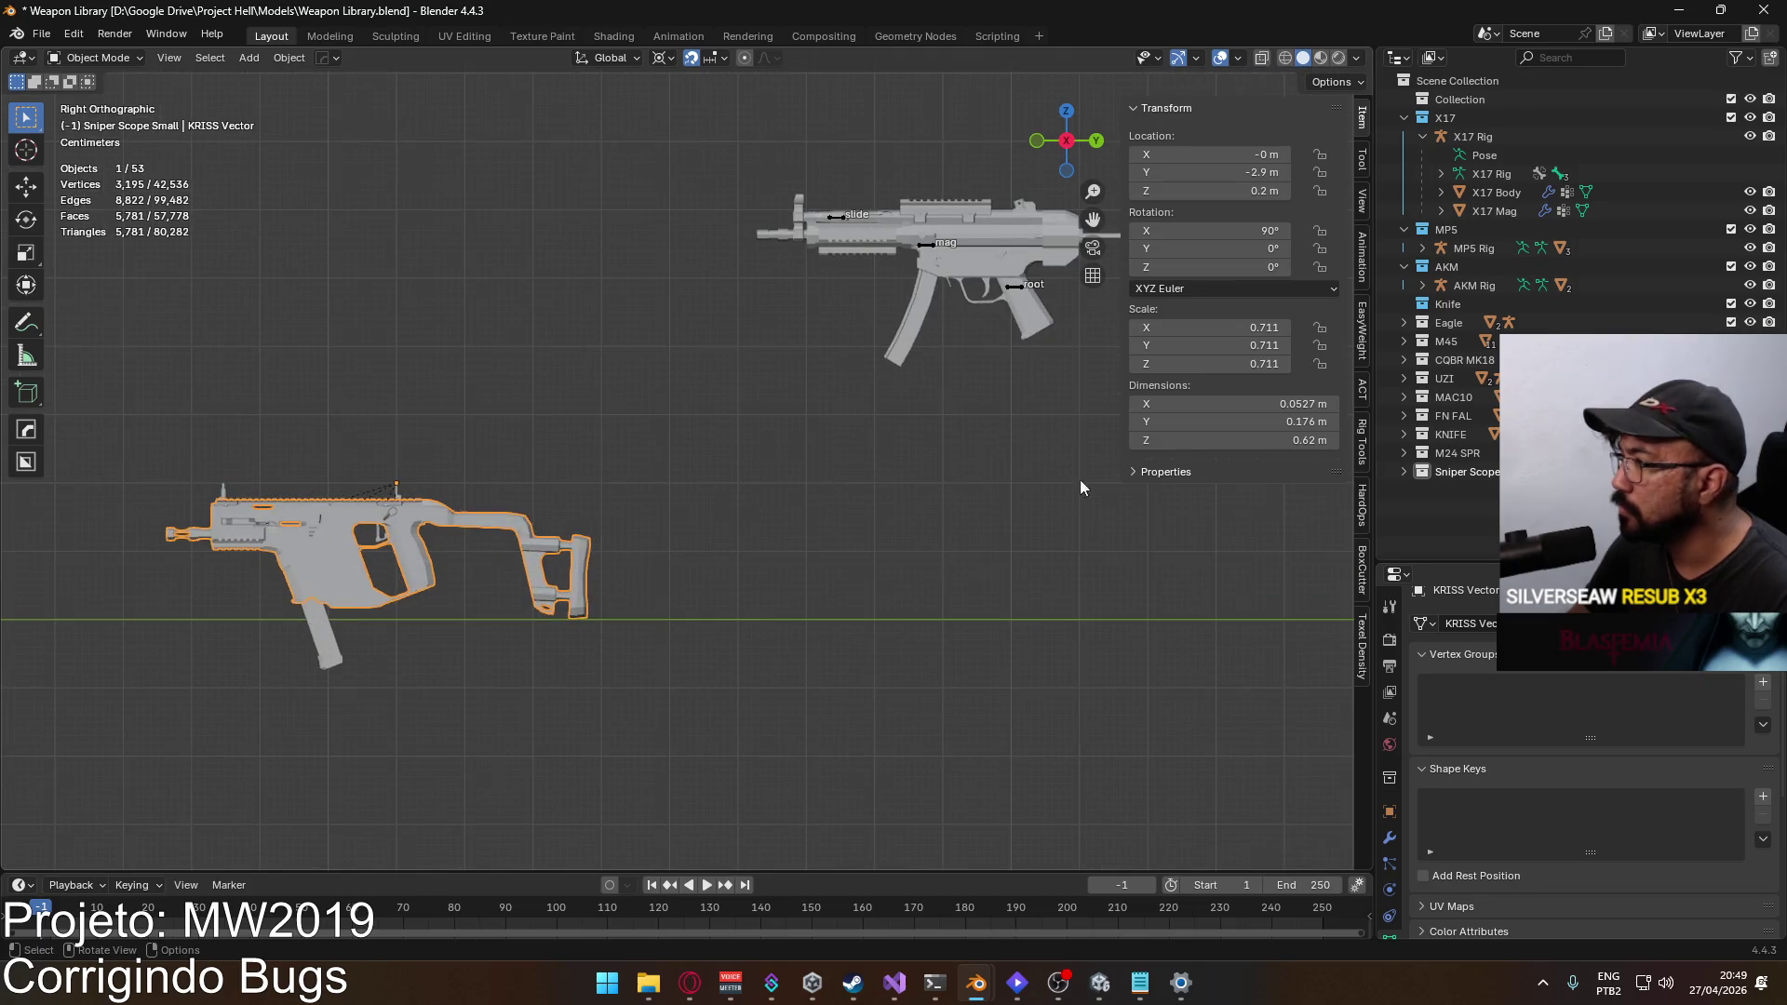
{"action": "key", "text": "ctrl+a"}
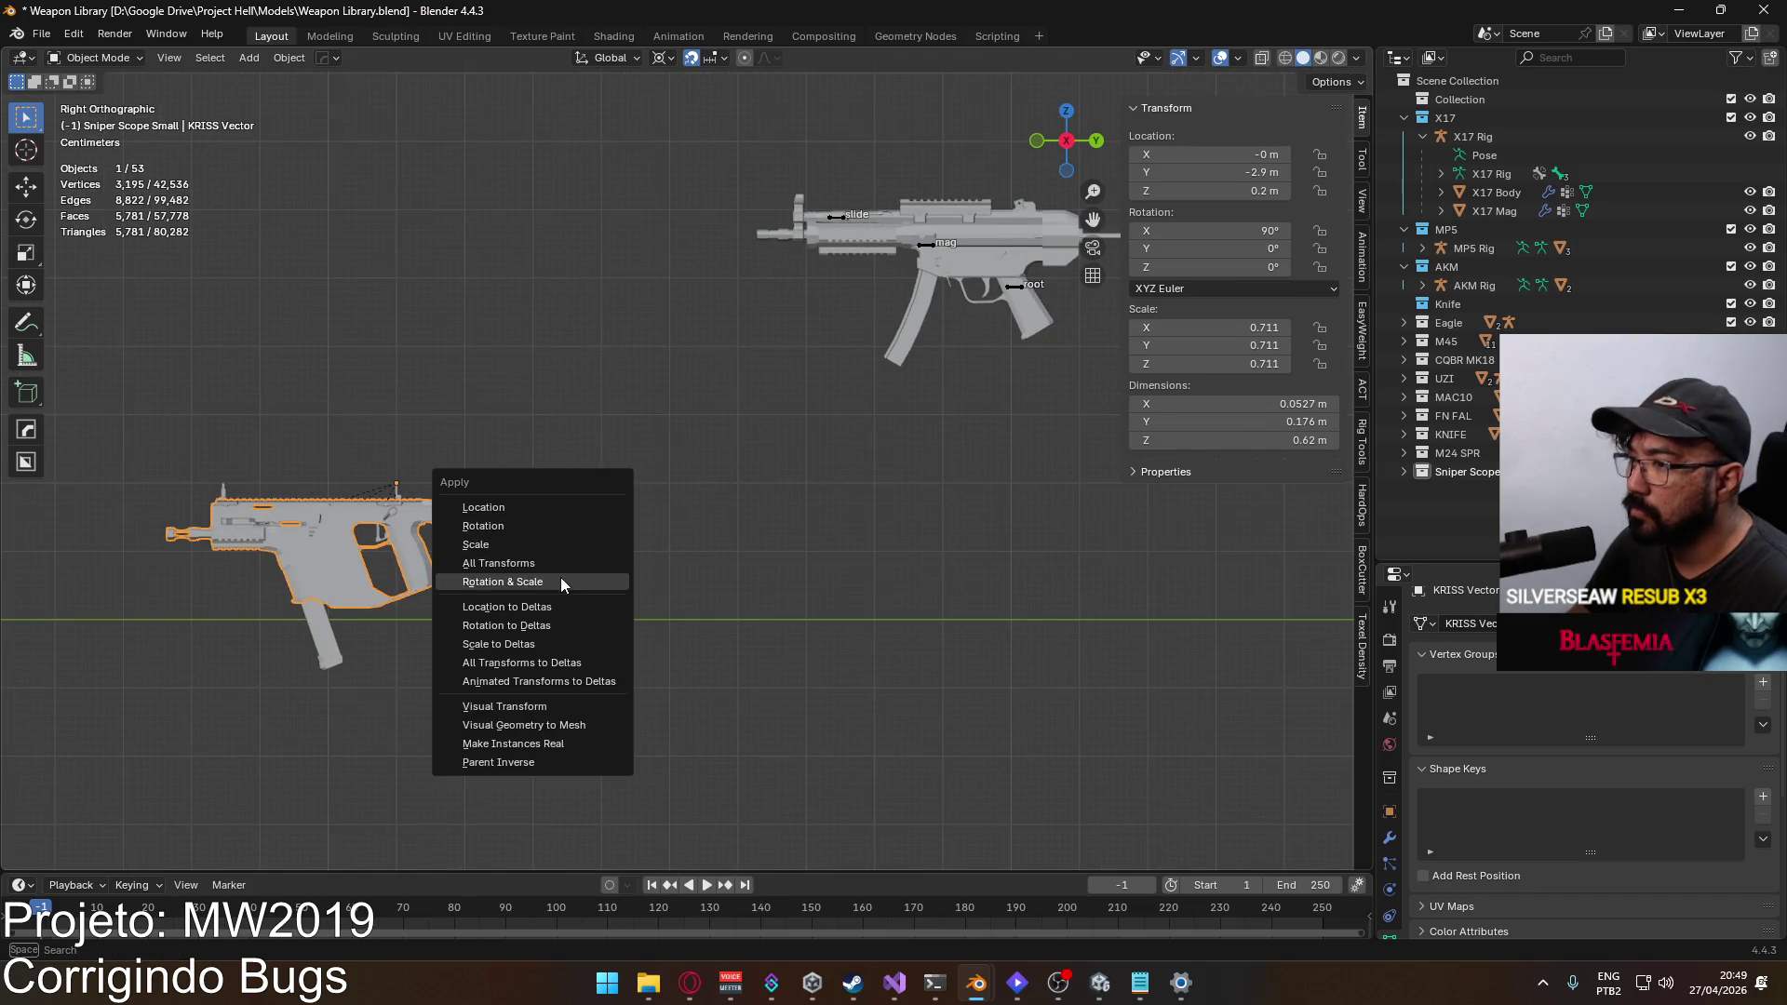
{"action": "left_click", "coordinate": [560, 577]}
{"action": "scroll", "coordinate": [514, 539], "scroll_direction": "left", "scroll_amount": 4}
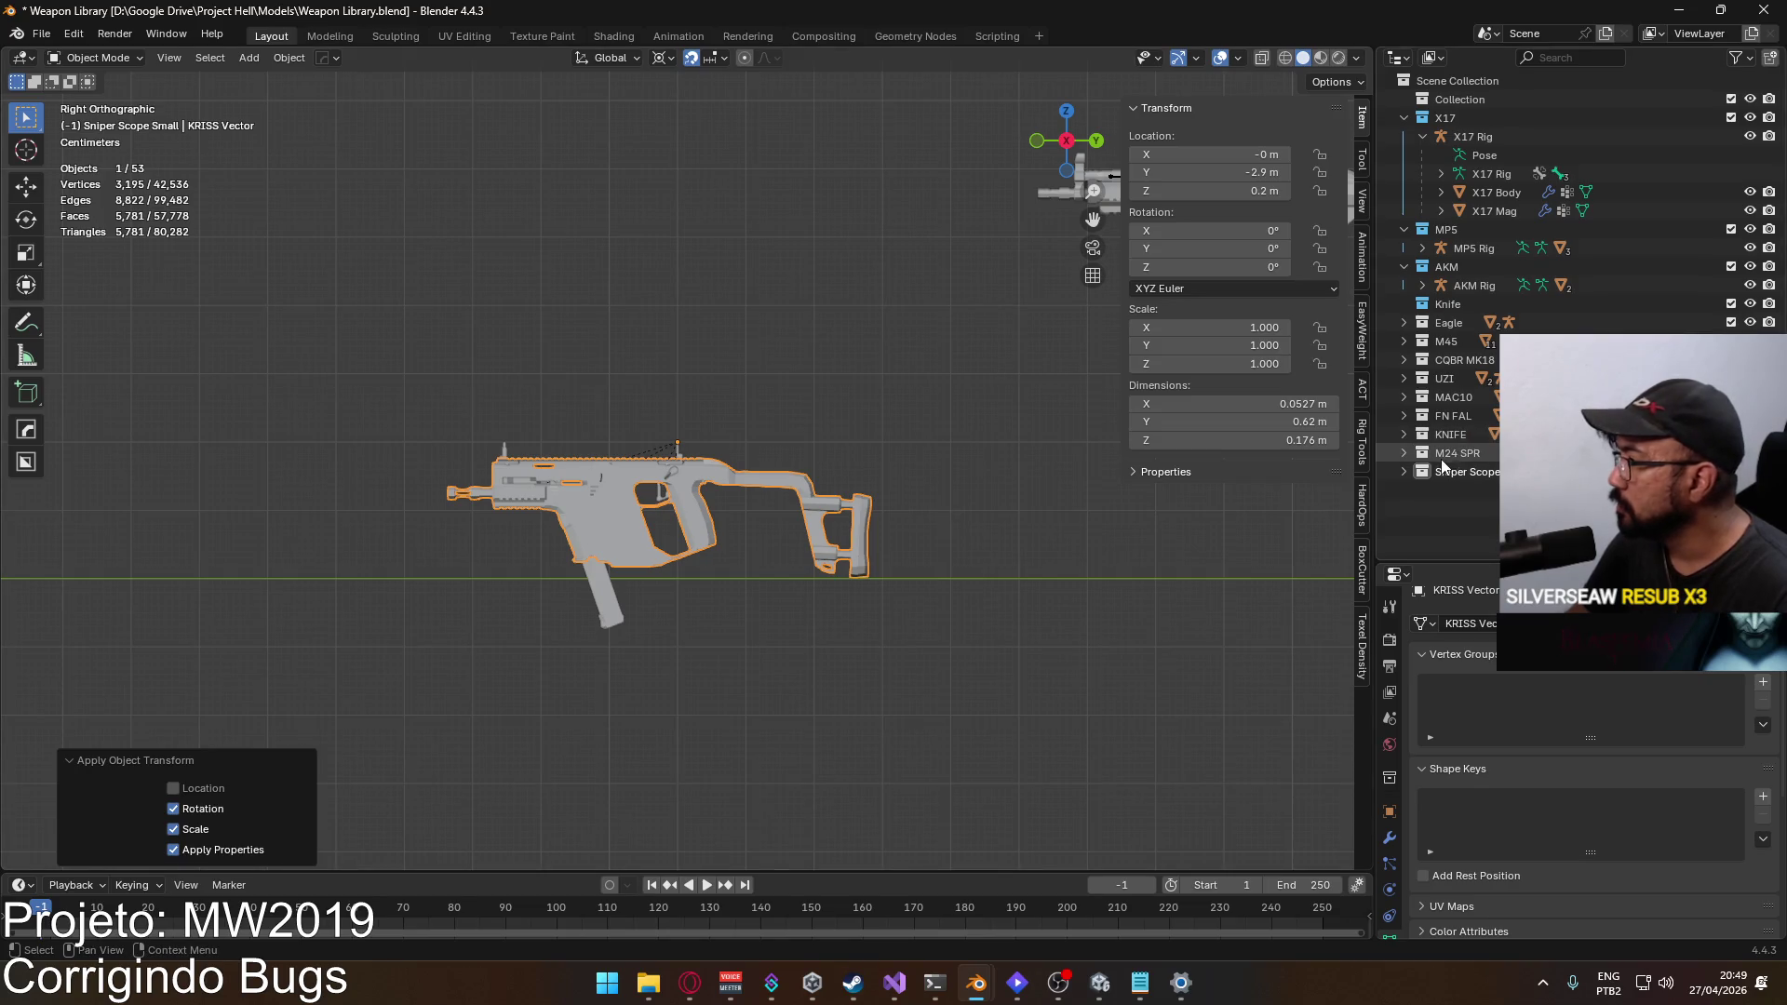
{"action": "left_click_drag", "start_coordinate": [431, 360], "coordinate": [873, 551]}
Step: Move the selected gun parts and the magazine into a new VECTOR collection
{"action": "key", "text": "m"}
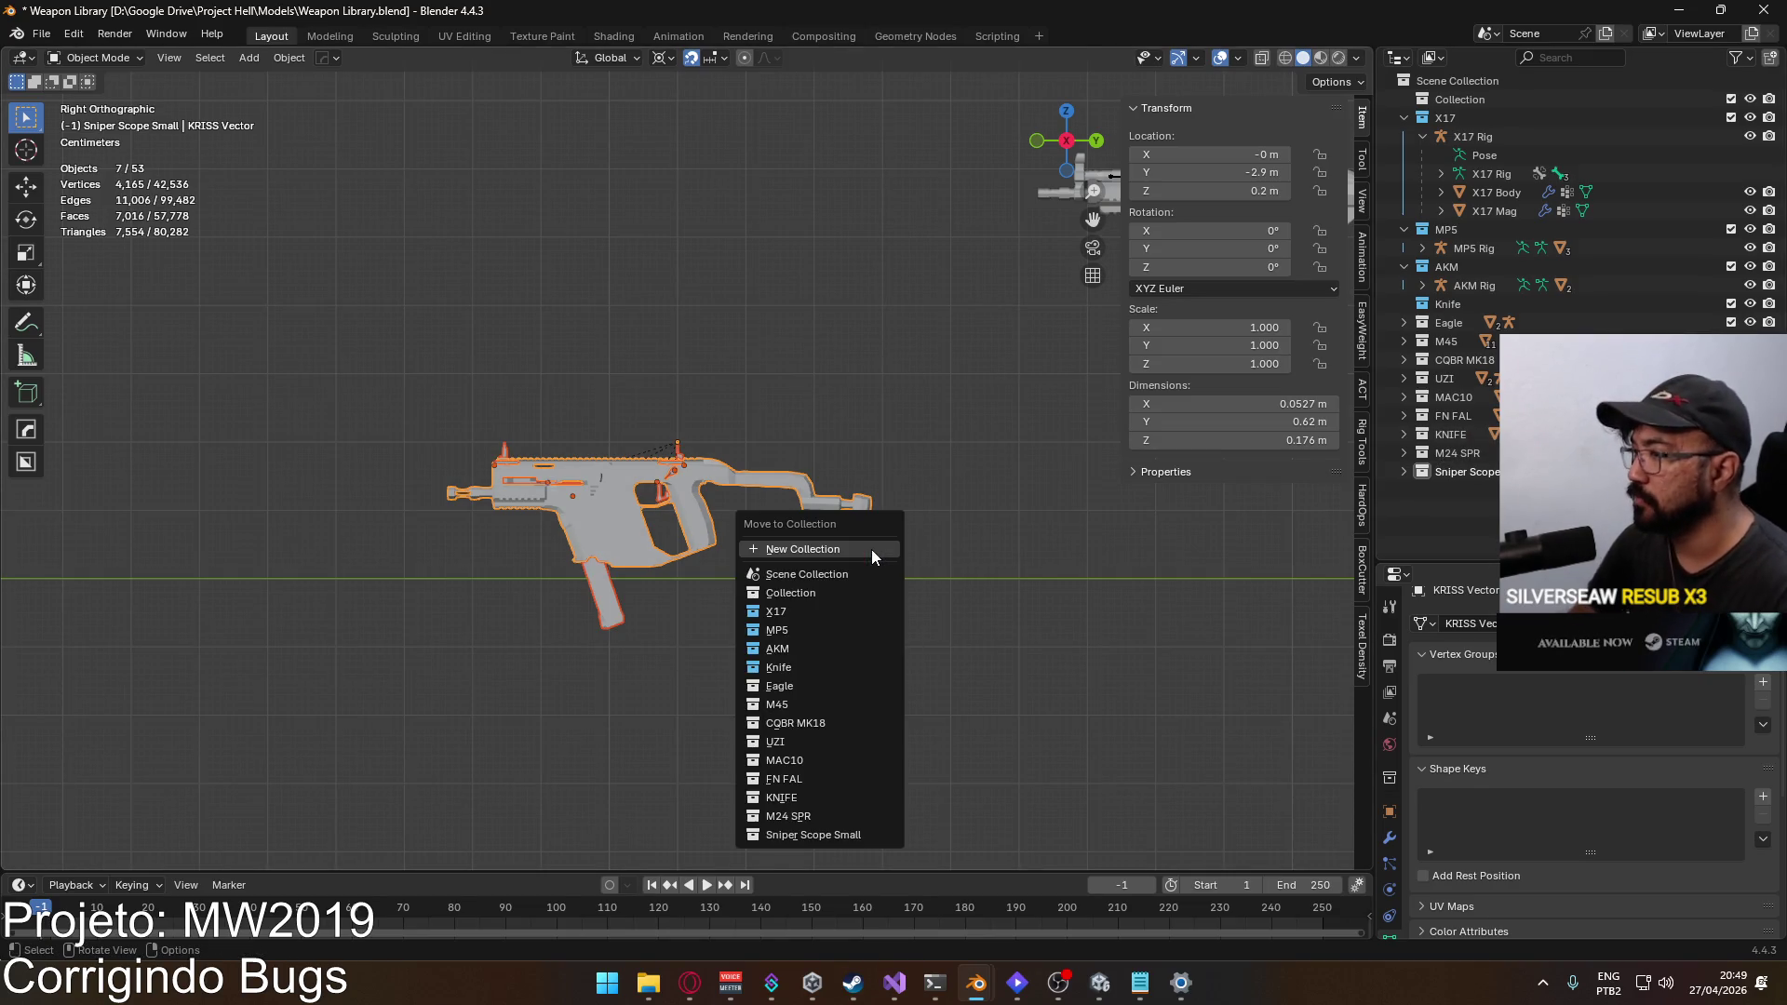
{"action": "left_click", "coordinate": [871, 549]}
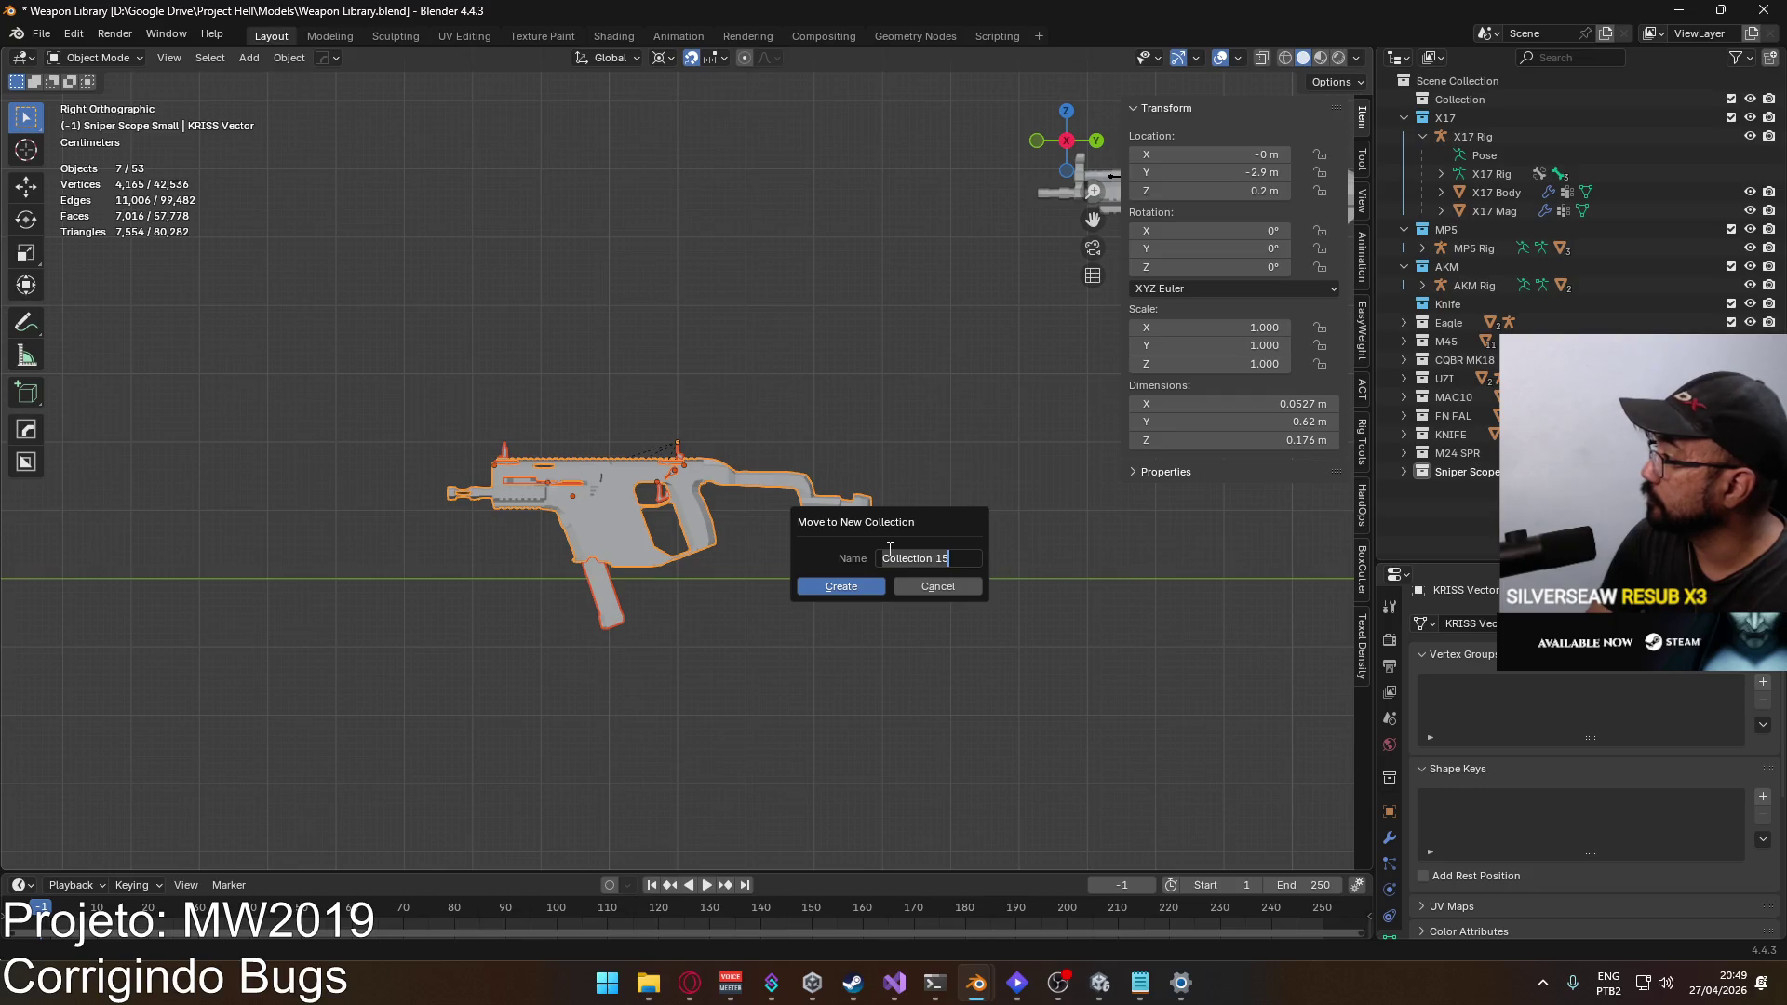
{"action": "key", "text": "Return"}
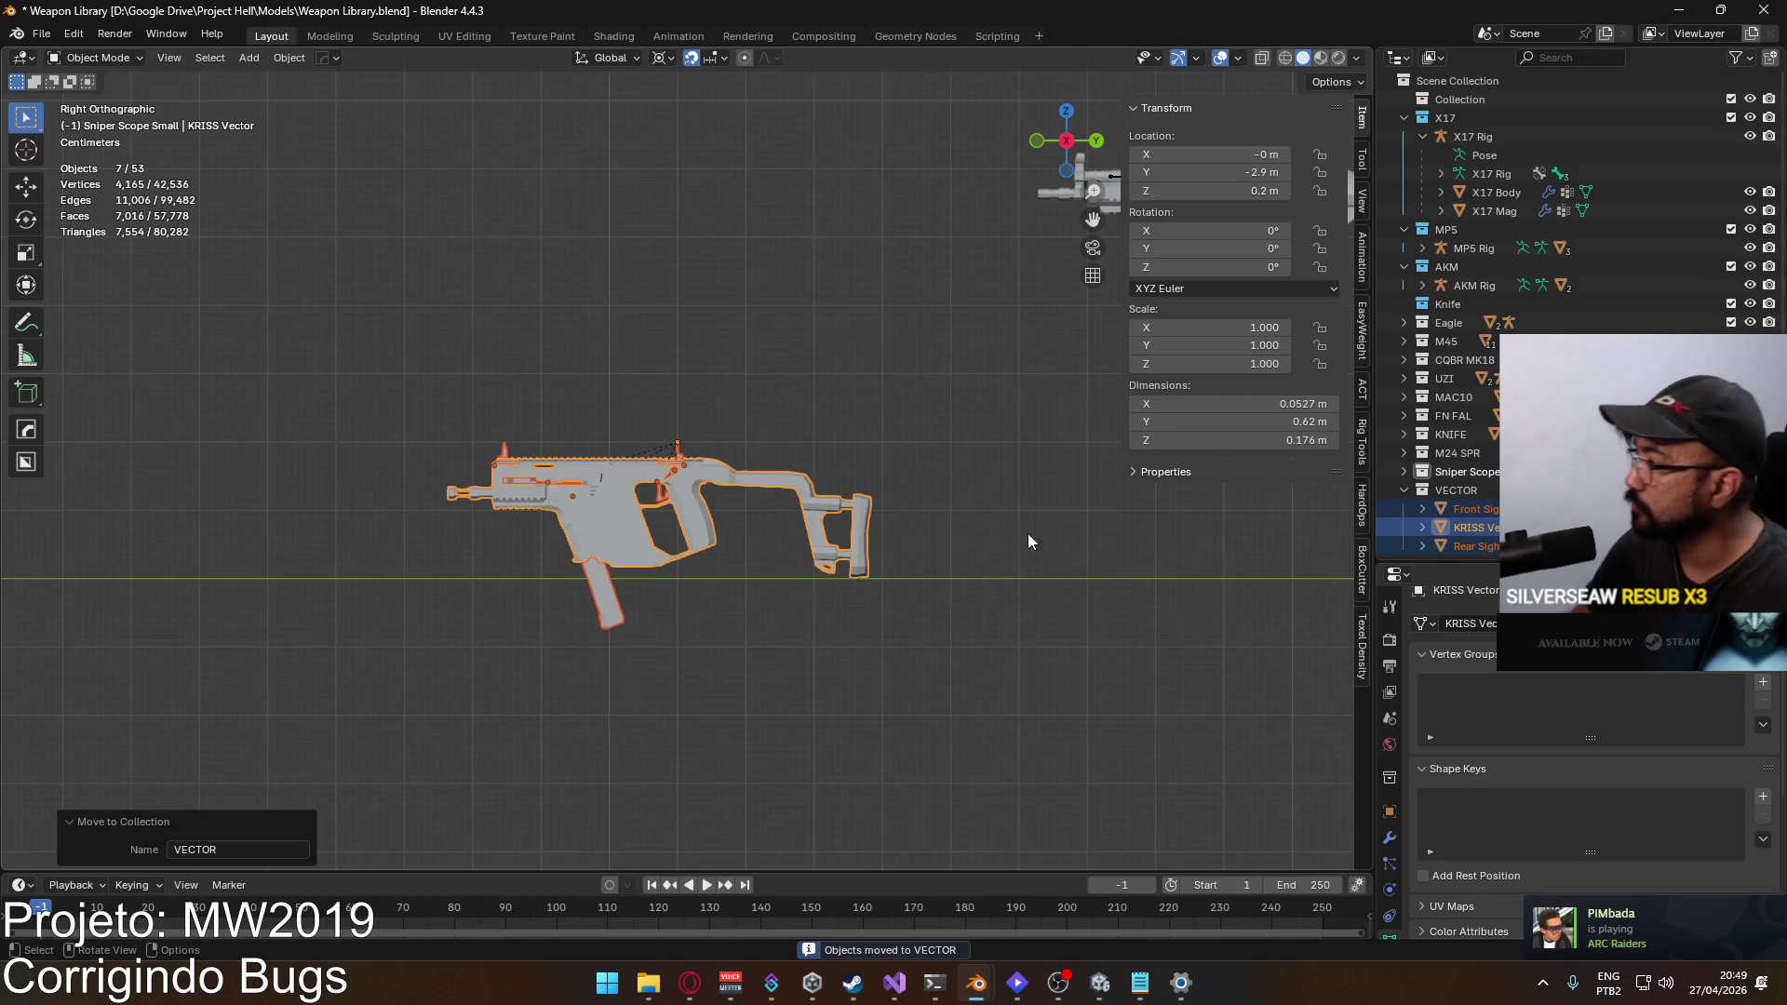
{"action": "left_click", "coordinate": [750, 562]}
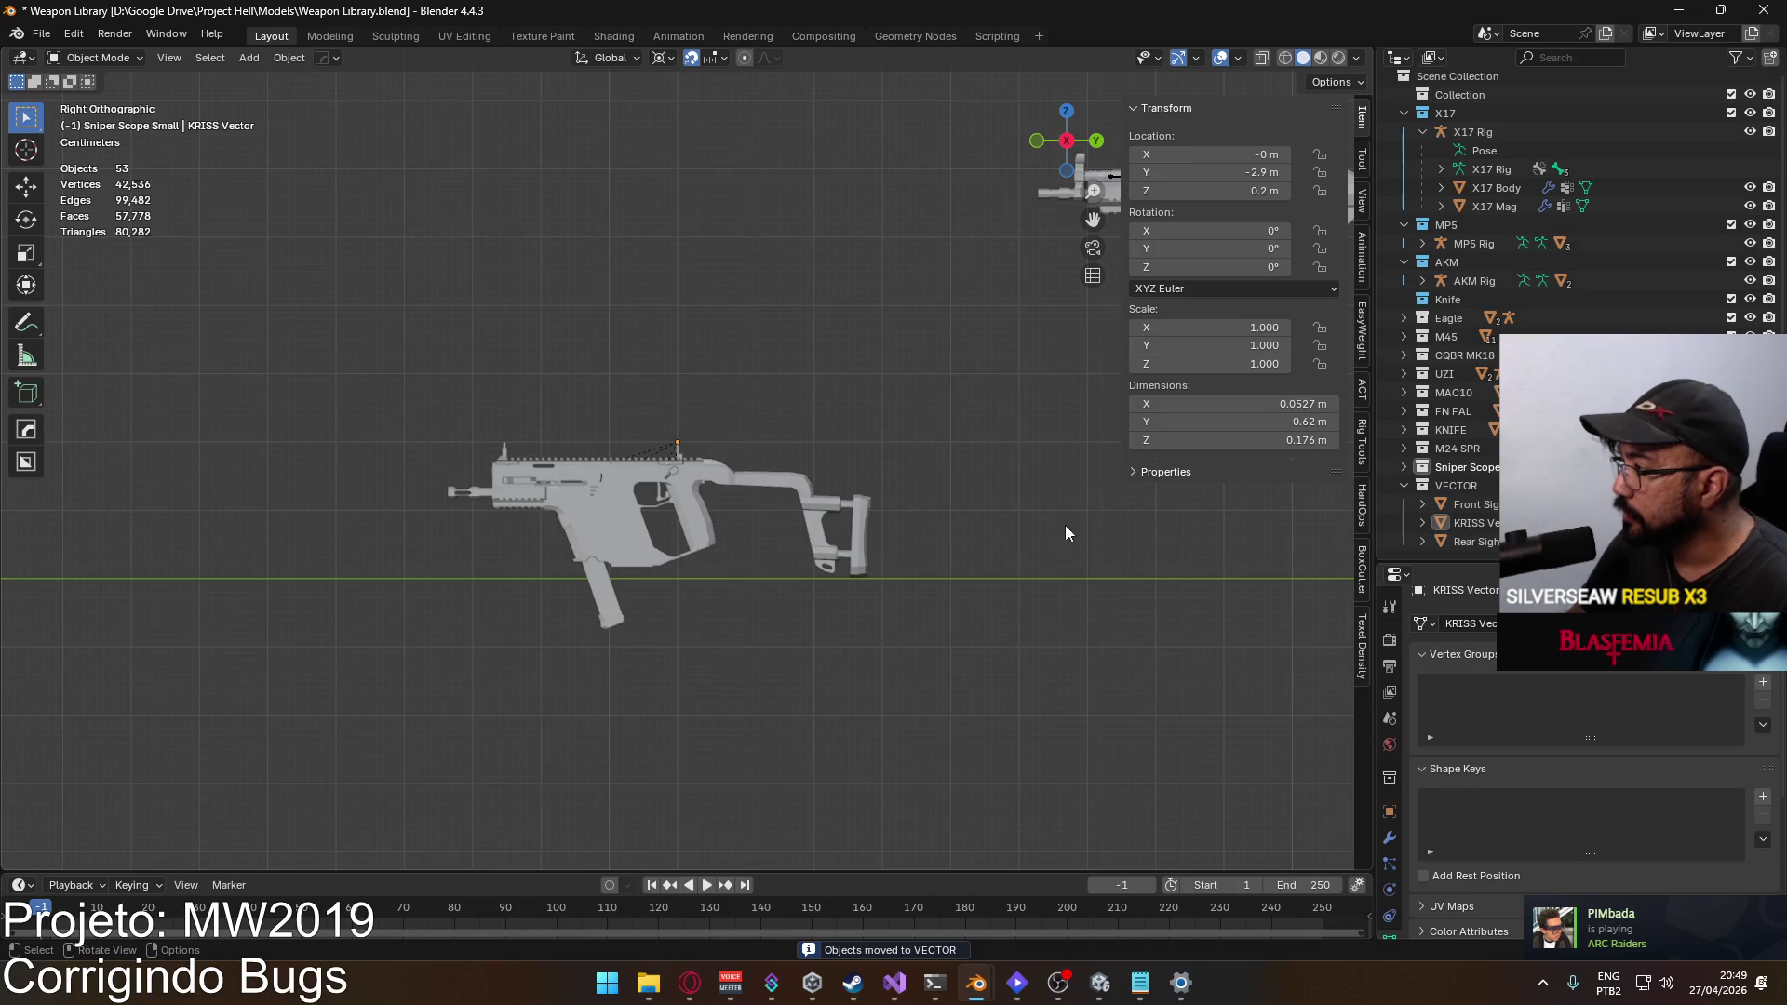
{"action": "scroll", "coordinate": [597, 488], "scroll_direction": "up", "scroll_amount": 2}
{"action": "left_click", "coordinate": [588, 489]}
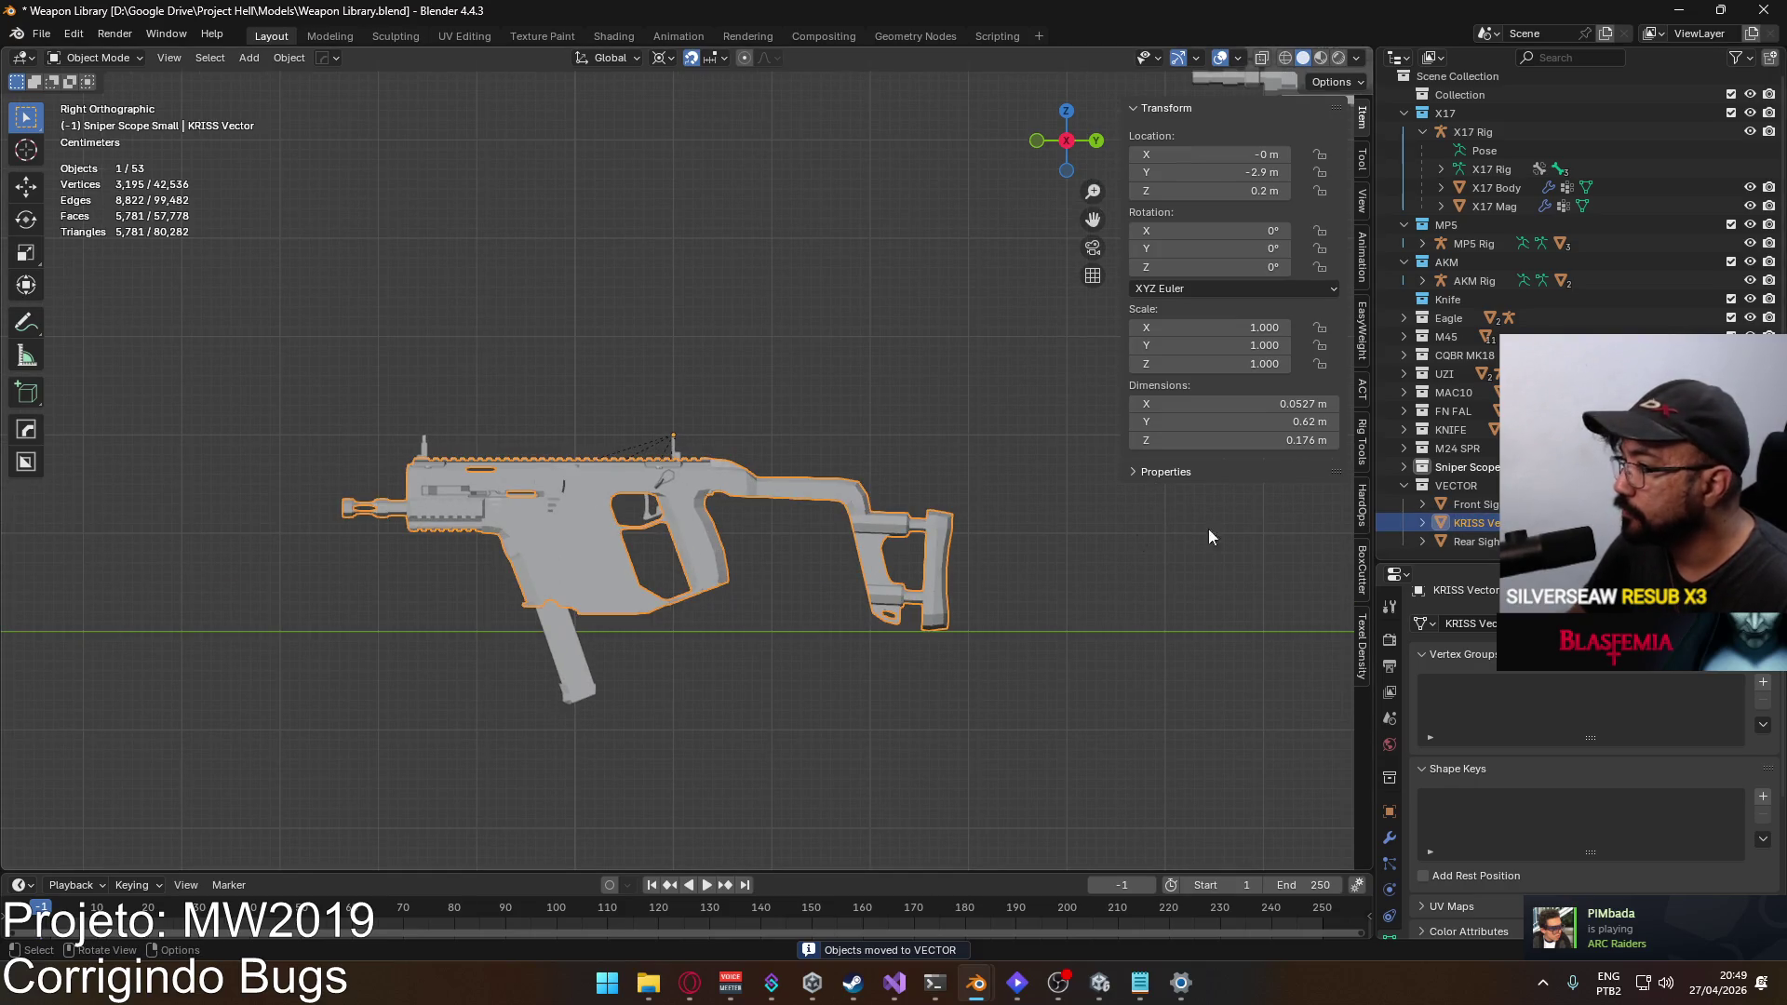
{"action": "left_click", "coordinate": [557, 664]}
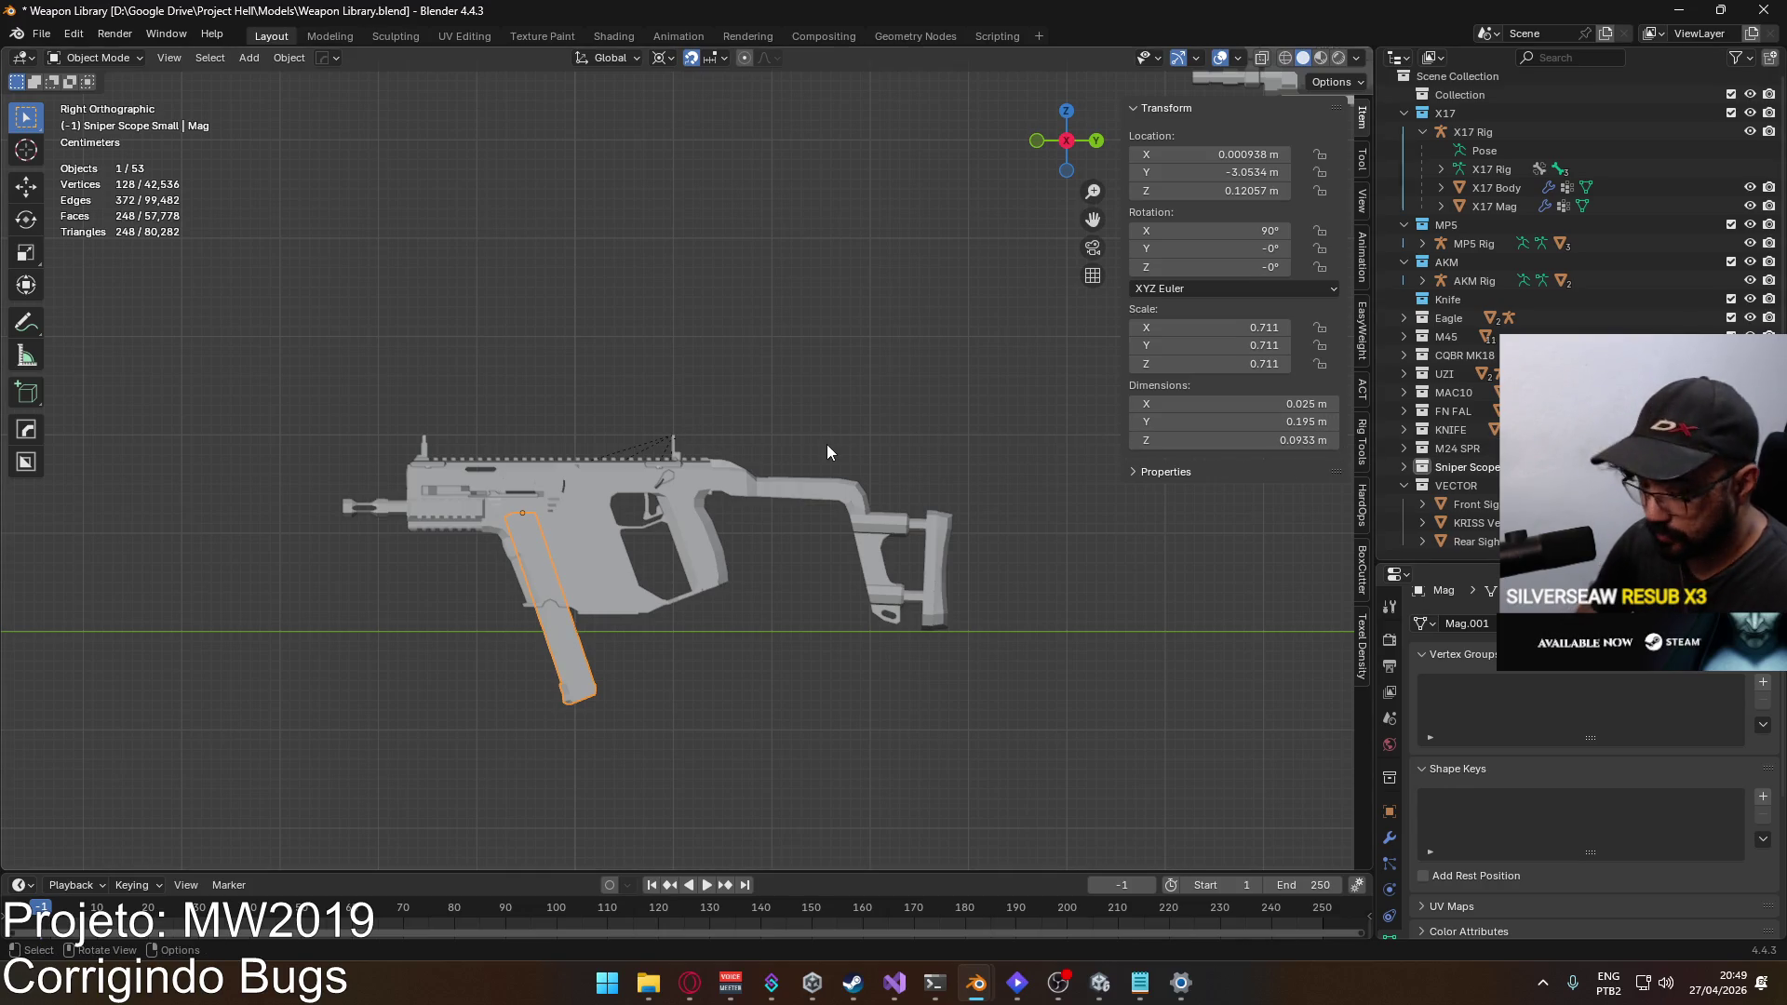
{"action": "key", "text": "m"}
{"action": "left_click", "coordinate": [787, 742]}
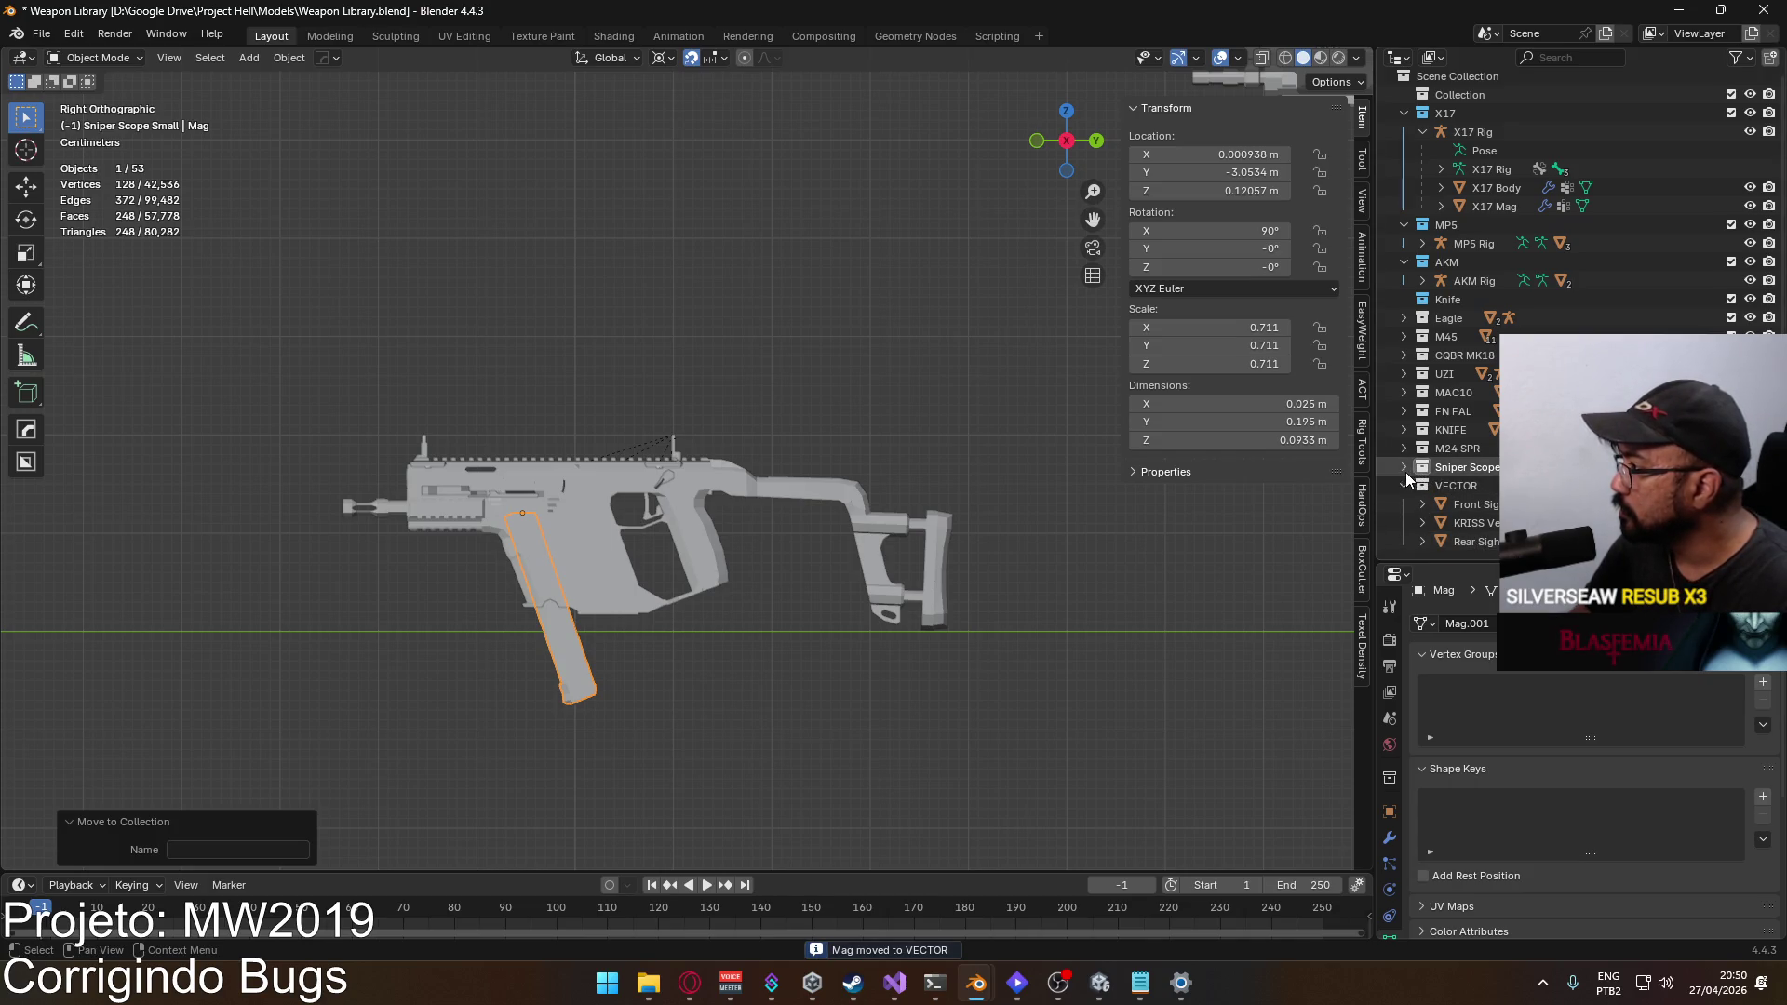
Step: Clear the parent of the trigger, magazine and safety keeping transforms, then select the rear sight
{"action": "left_click", "coordinate": [1404, 468]}
{"action": "scroll", "coordinate": [1405, 466], "scroll_direction": "down", "scroll_amount": 2}
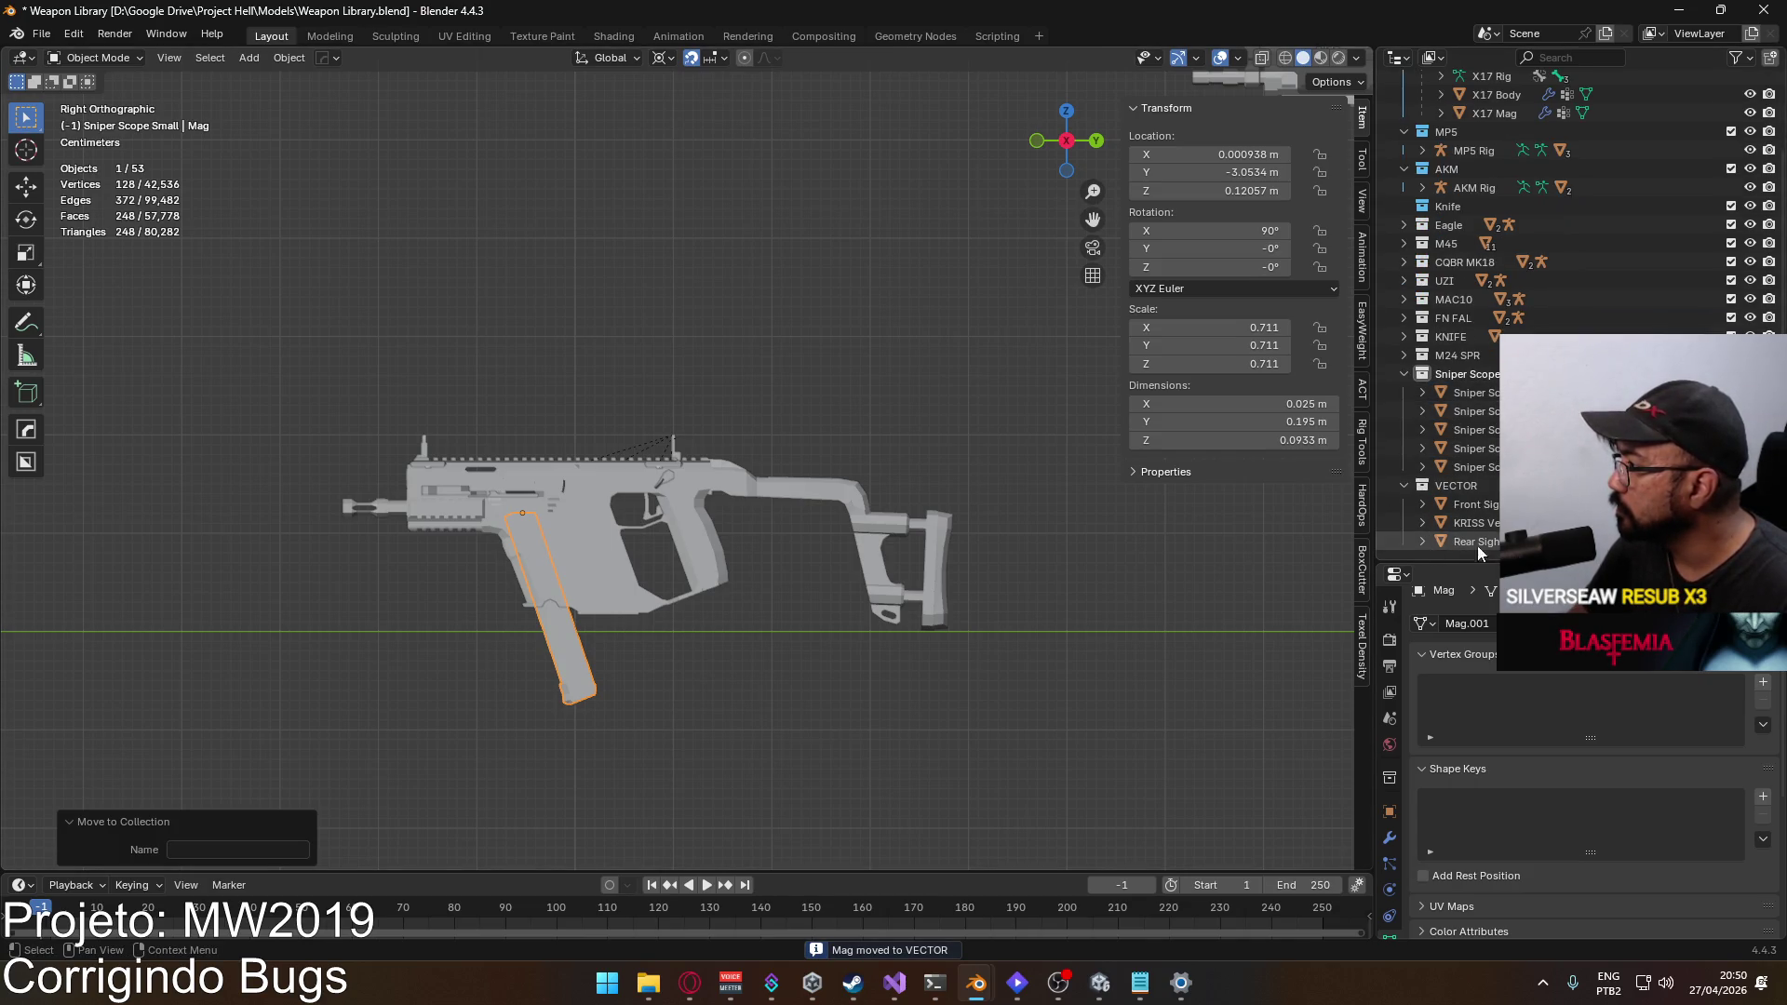
{"action": "left_click", "coordinate": [1421, 526]}
{"action": "scroll", "coordinate": [1452, 502], "scroll_direction": "down", "scroll_amount": 2}
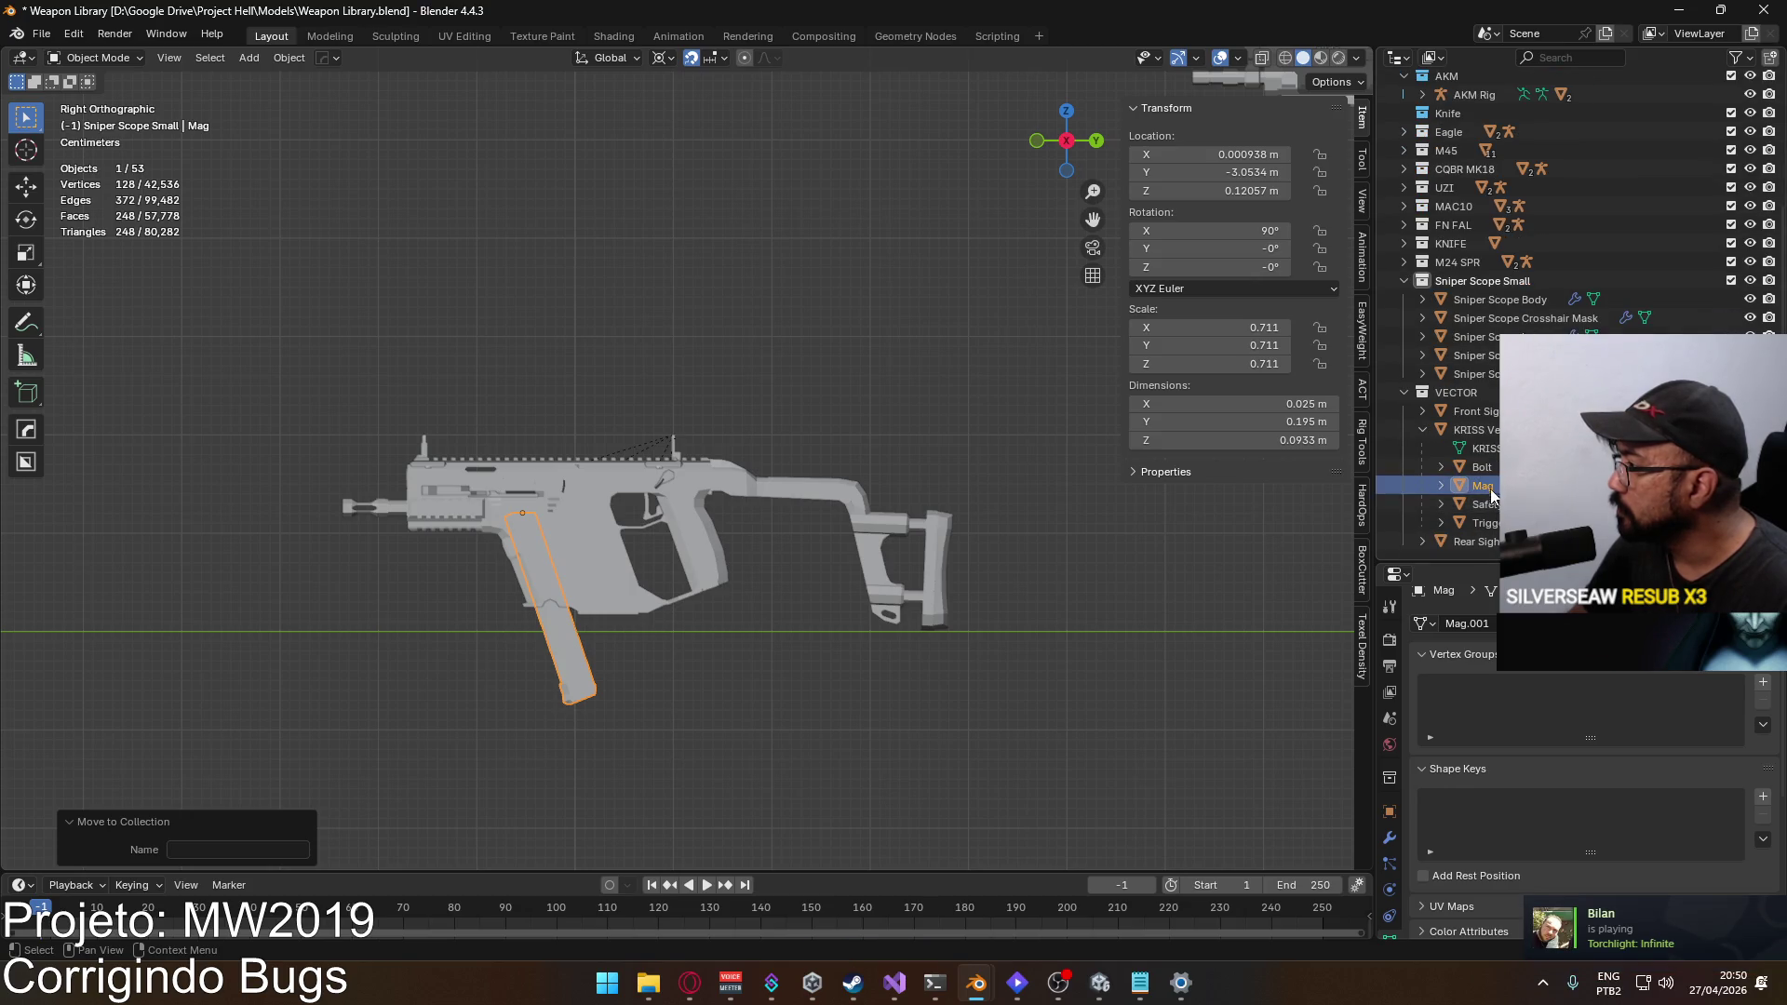
{"action": "left_click", "coordinate": [1485, 522]}
{"action": "left_click", "coordinate": [1487, 491], "text": "shift"}
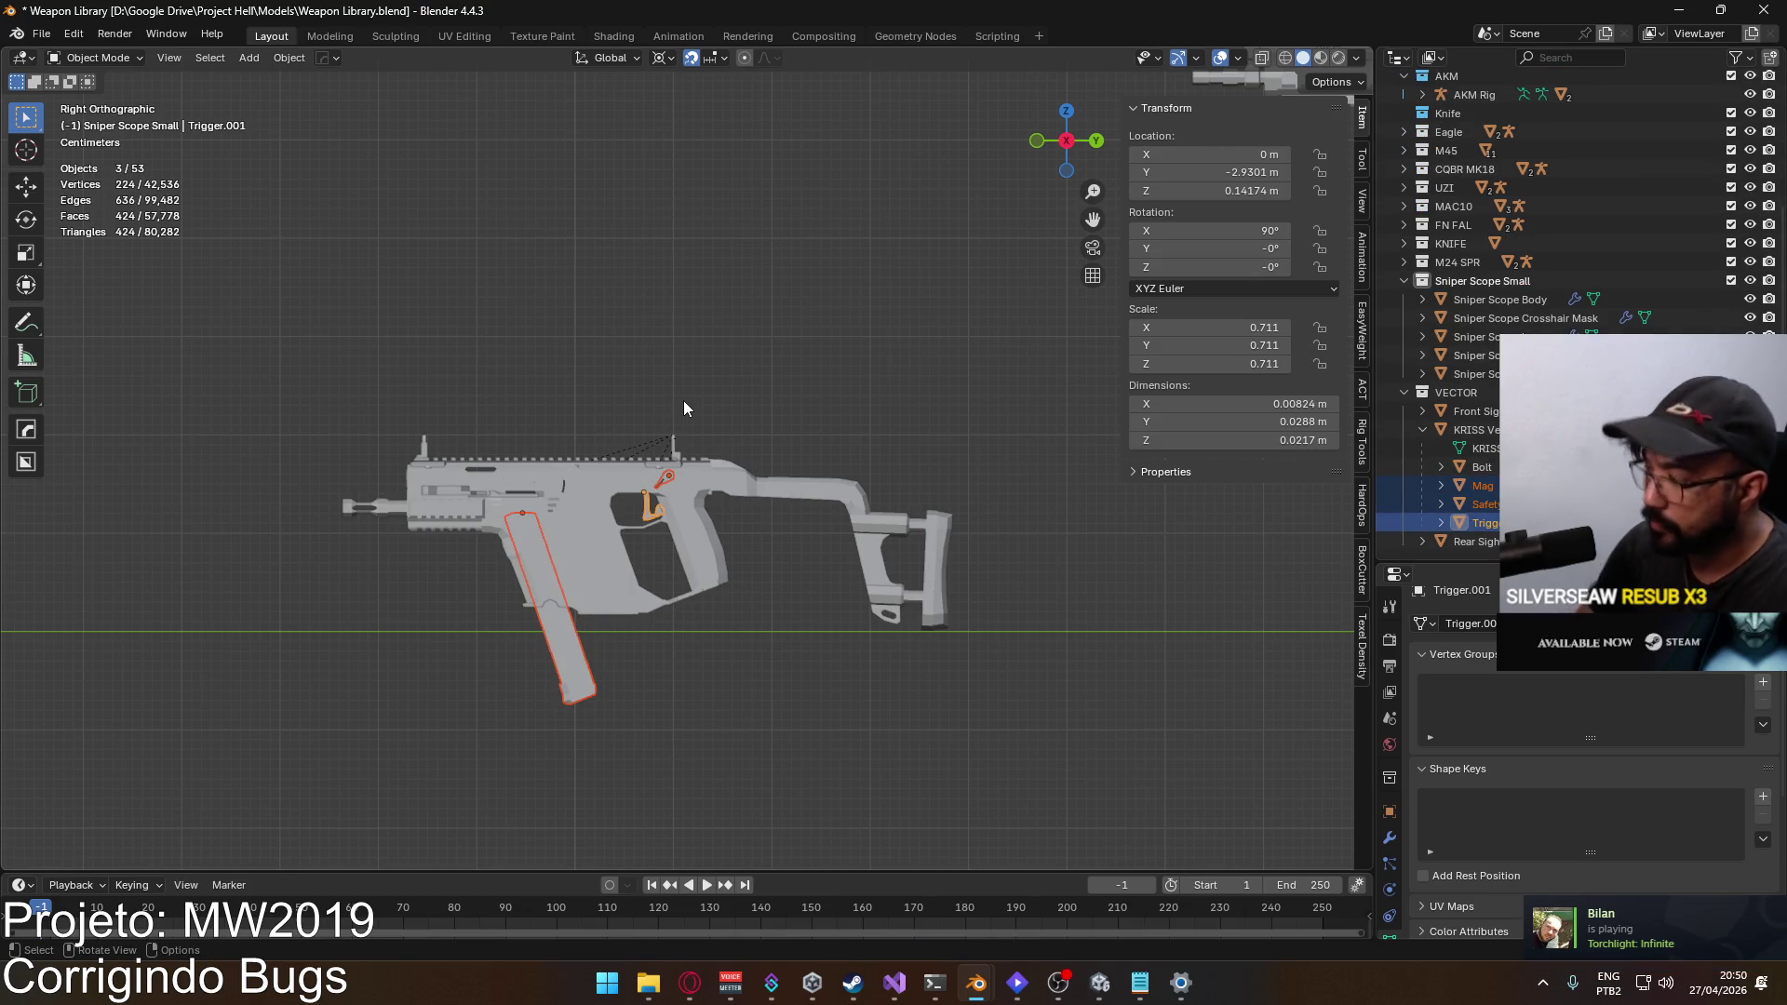
{"action": "key", "text": "alt+p"}
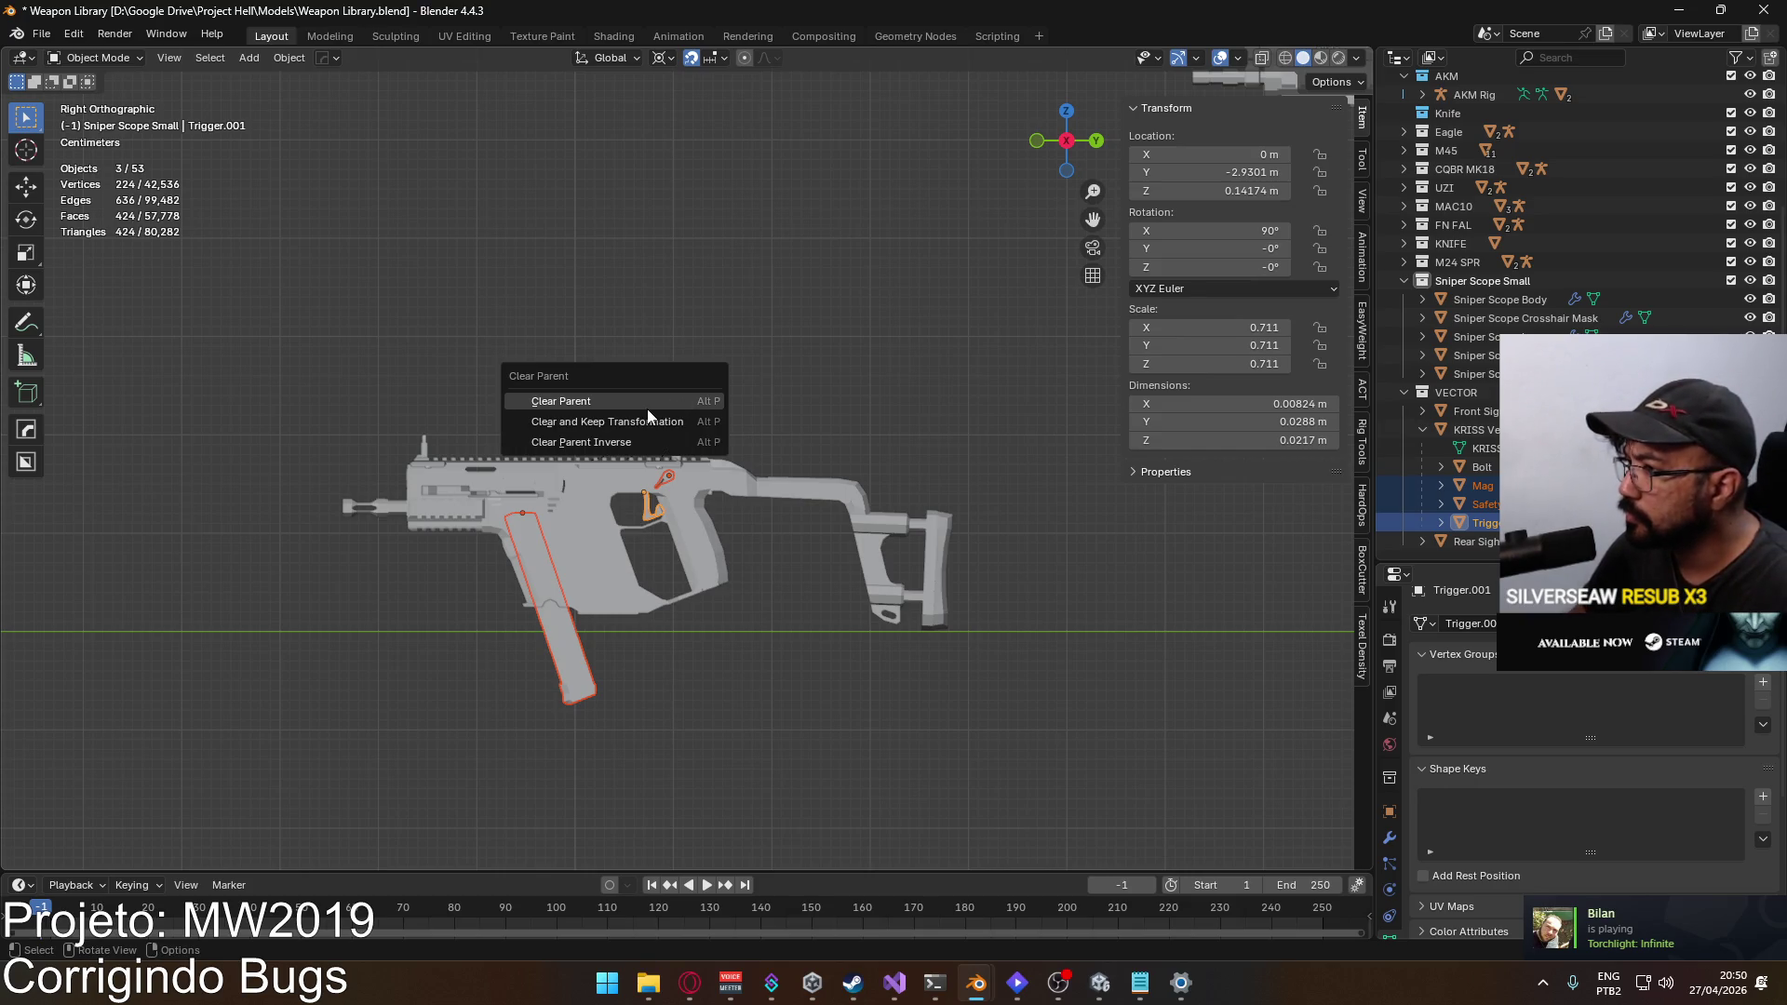
{"action": "left_click", "coordinate": [649, 421]}
{"action": "left_click", "coordinate": [1536, 504]}
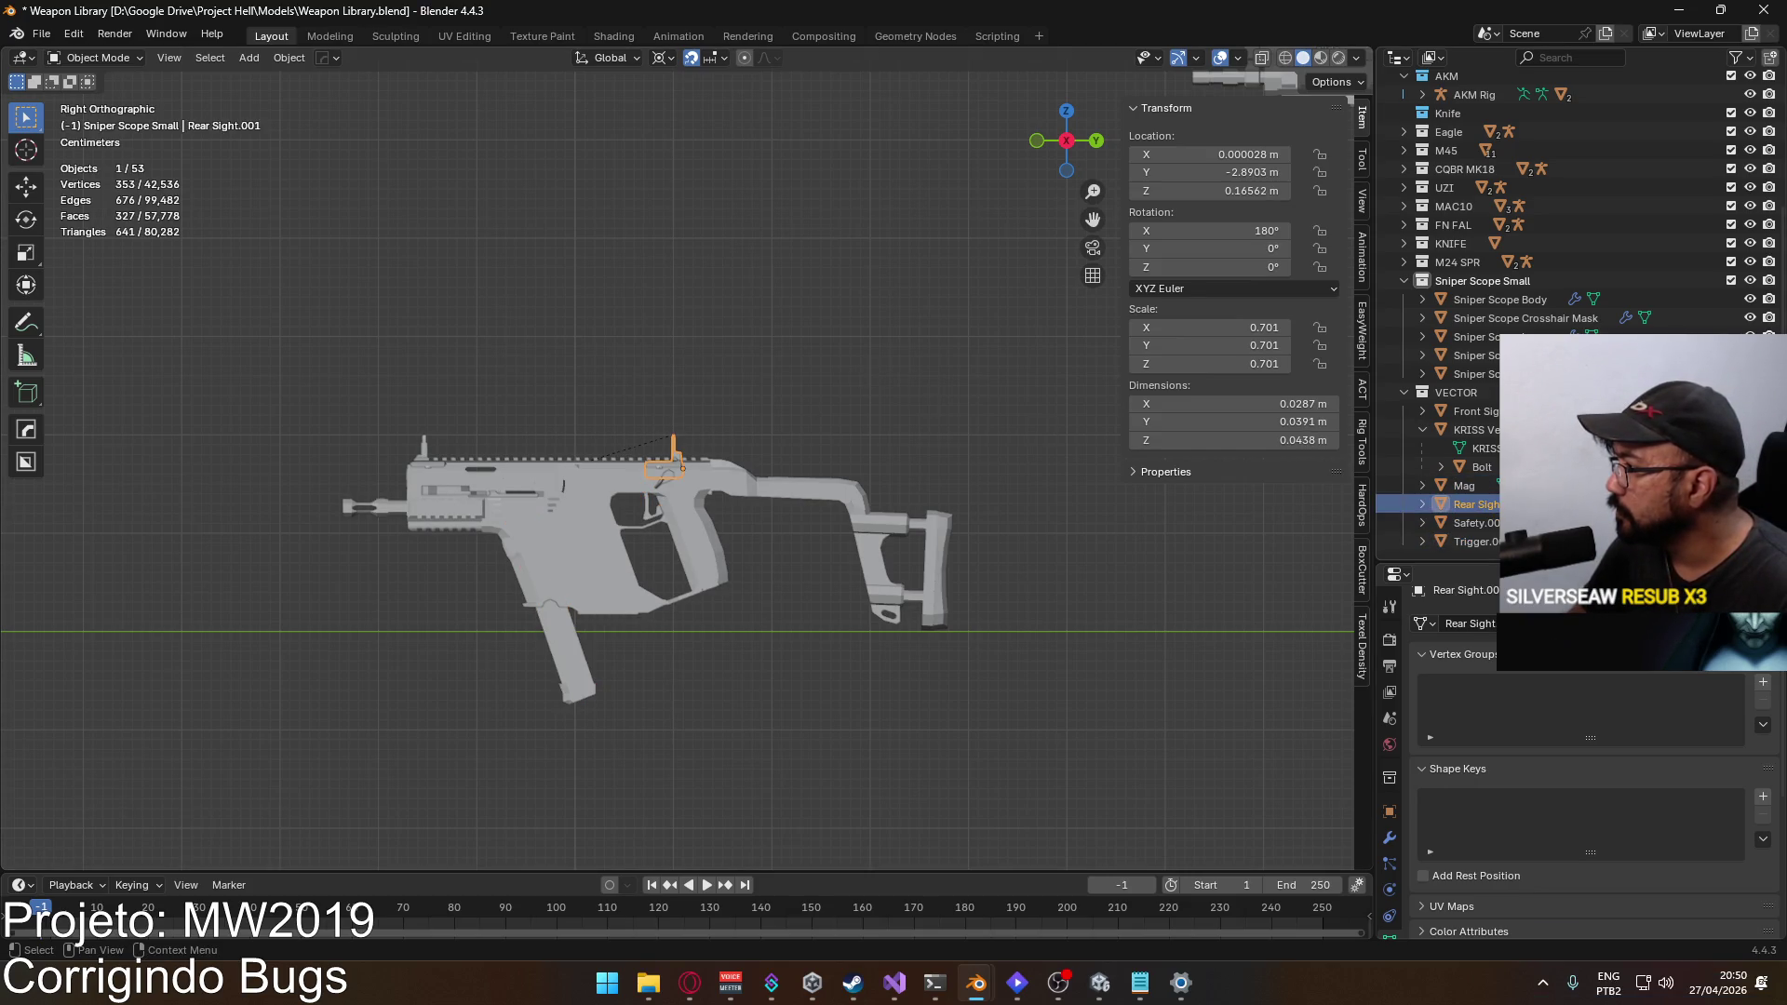
Step: Move the rear and front sights together 0.01 m in Y and Z
{"action": "scroll", "coordinate": [595, 520], "scroll_direction": "up", "scroll_amount": 5}
{"action": "scroll", "coordinate": [537, 496], "scroll_direction": "left", "scroll_amount": 5}
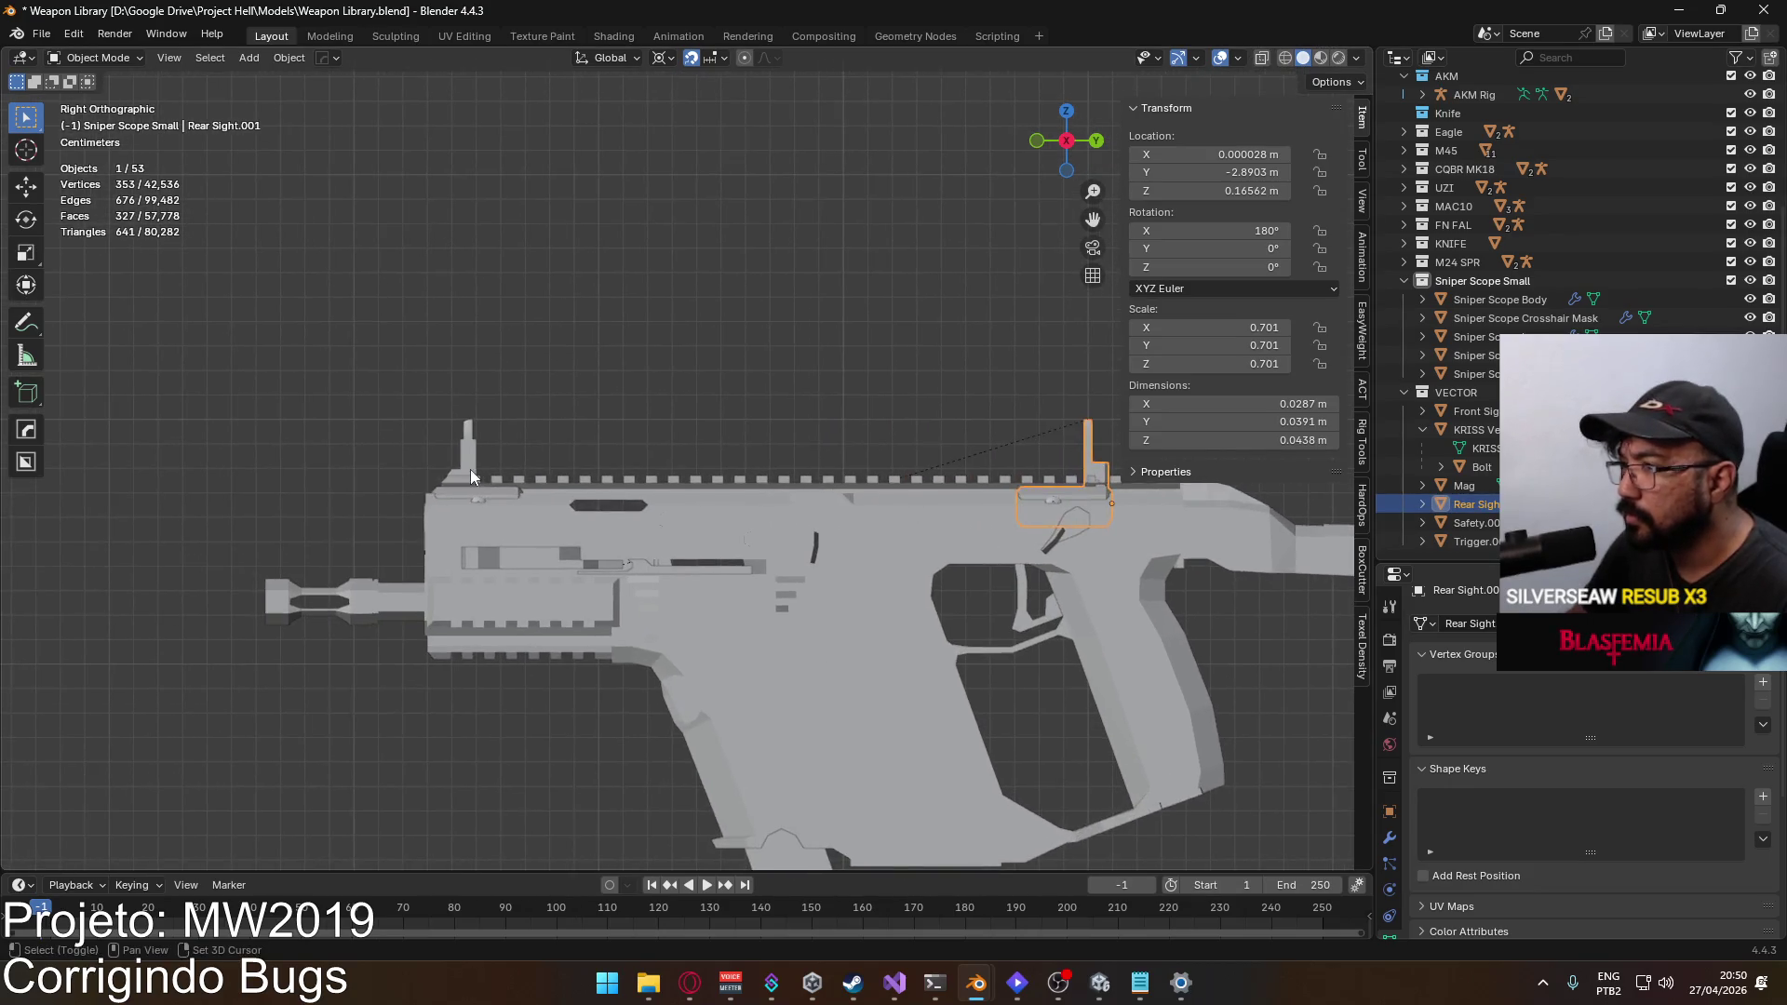
{"action": "left_click", "coordinate": [469, 469], "text": "shift"}
{"action": "scroll", "coordinate": [493, 454], "scroll_direction": "right", "scroll_amount": 5}
{"action": "key", "text": "g"}
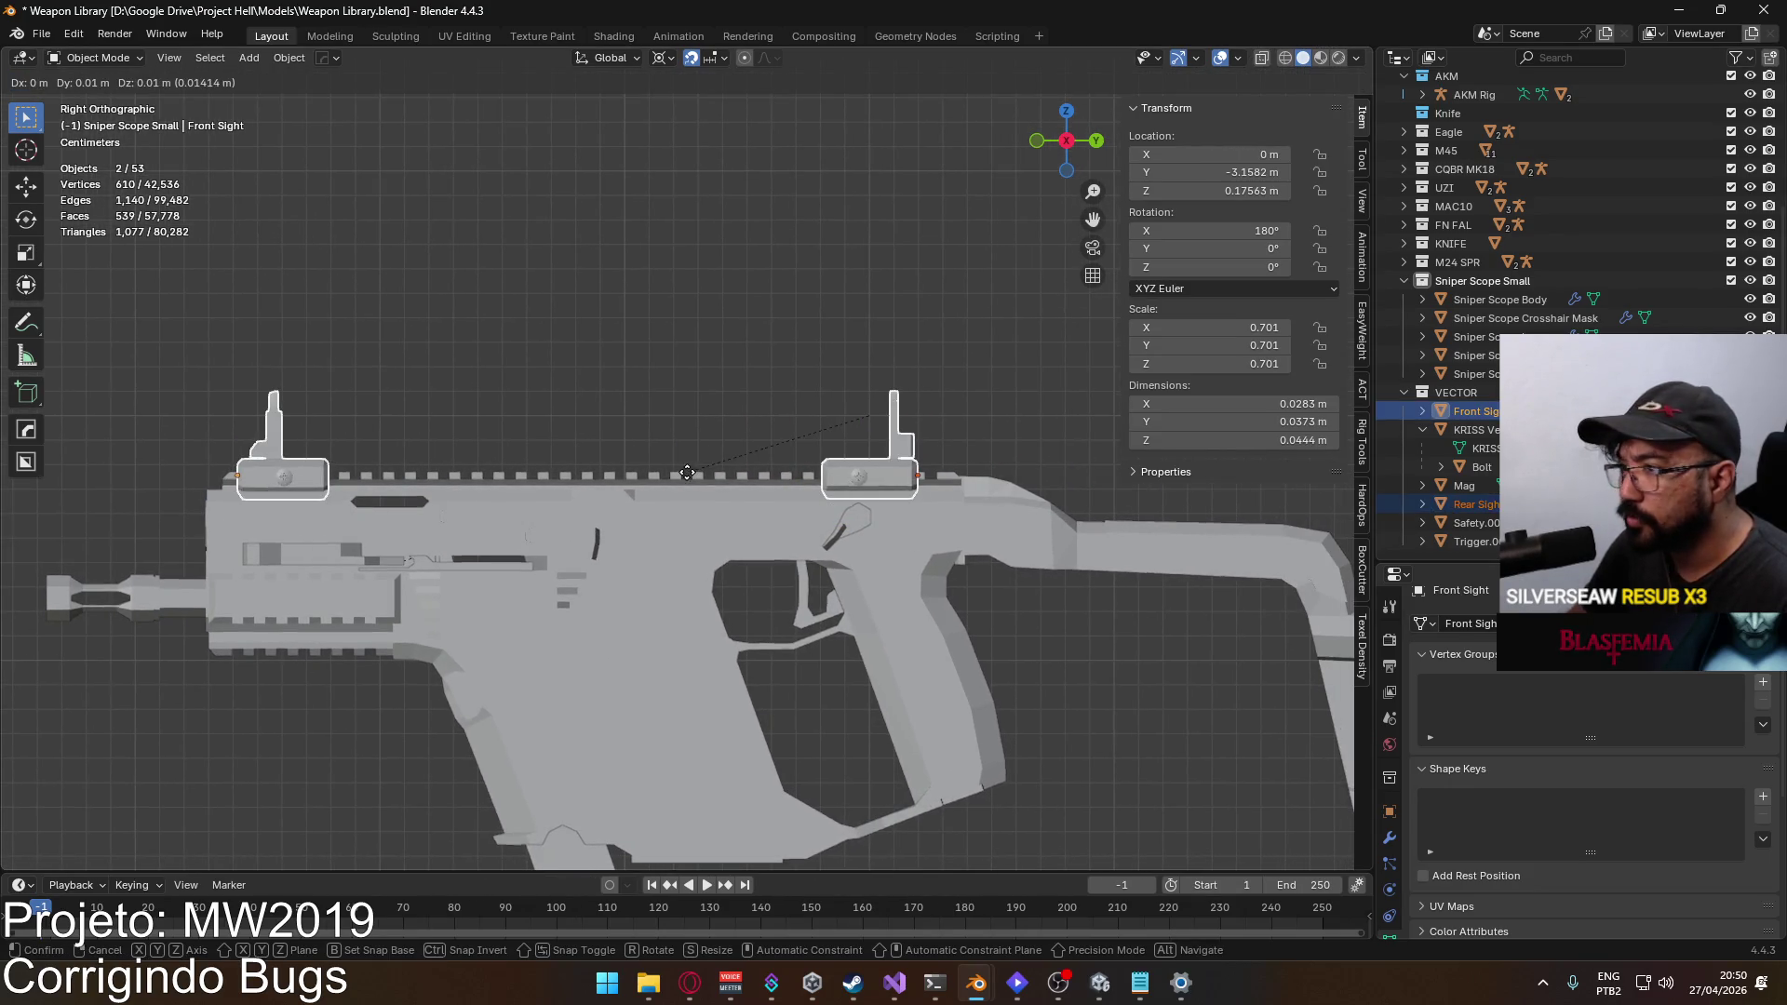
{"action": "left_click", "coordinate": [686, 473]}
Step: Check the front sight from the front view, nudge it slightly, then select the whole Vector gun
{"action": "mouse_move", "coordinate": [686, 473]}
{"action": "left_mouse_down"}
{"action": "mouse_move", "coordinate": [644, 451]}
{"action": "mouse_move", "coordinate": [667, 499]}
{"action": "mouse_move", "coordinate": [648, 499]}
{"action": "left_mouse_up"}
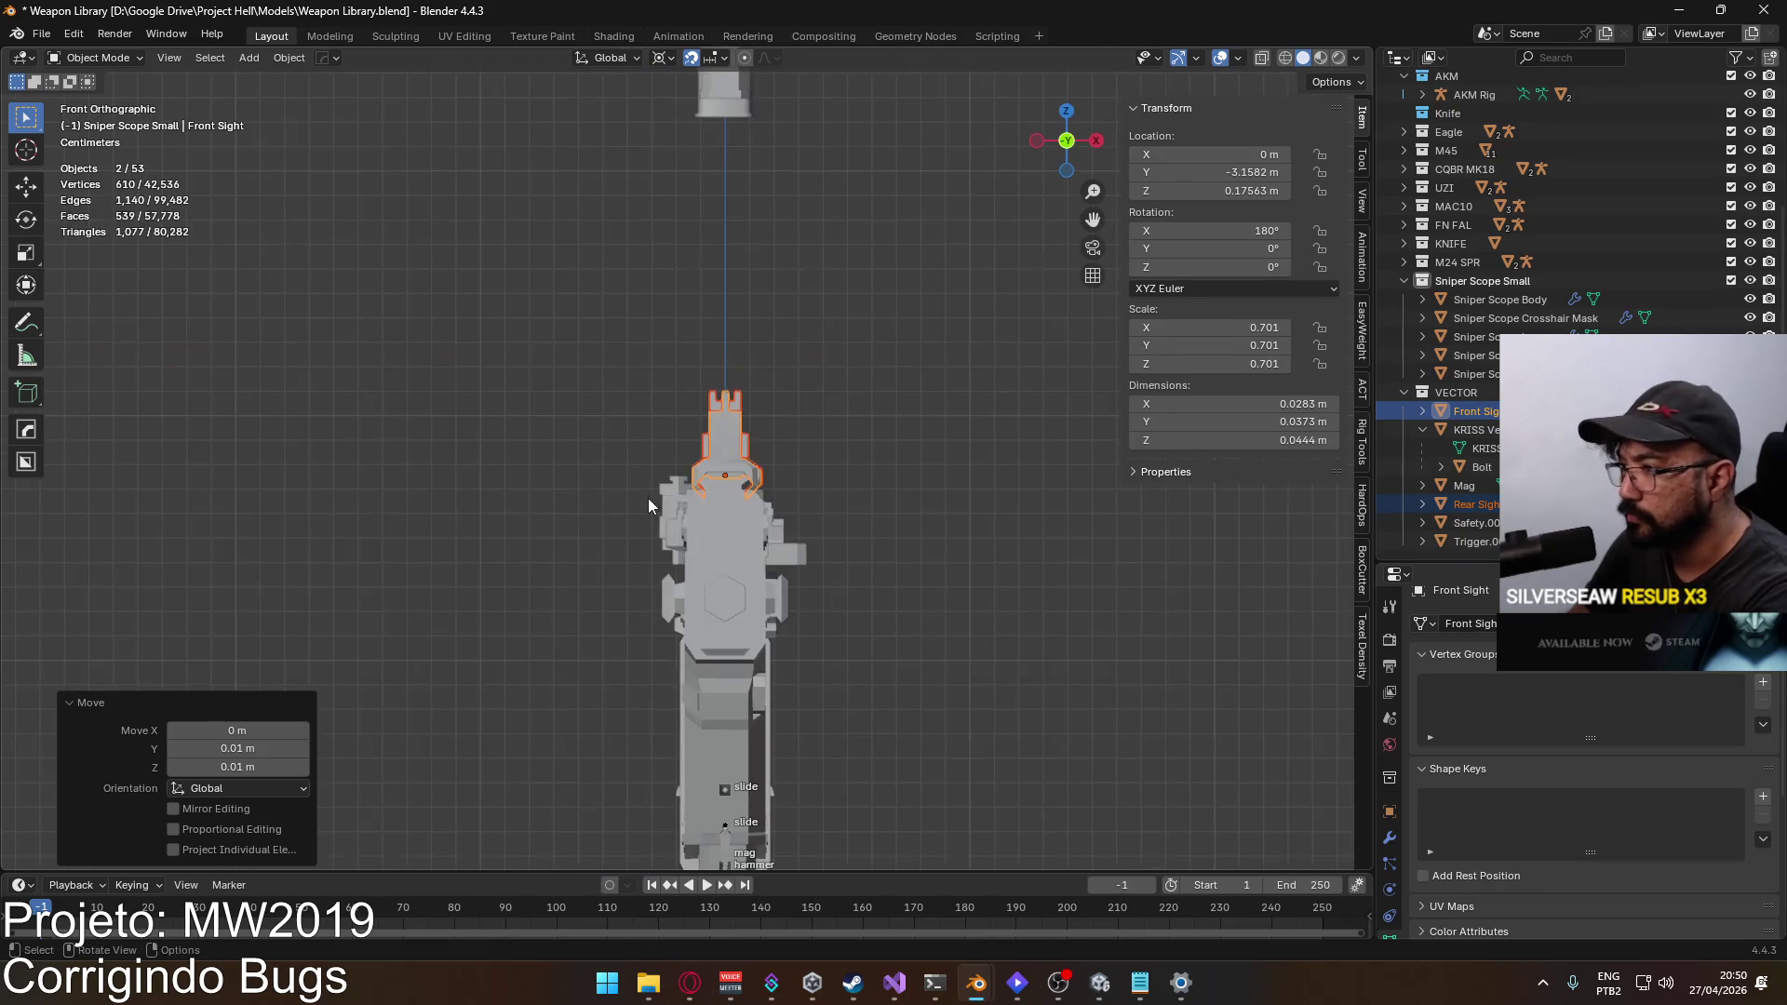
{"action": "scroll", "coordinate": [728, 508], "scroll_direction": "up", "scroll_amount": 3}
{"action": "left_click", "coordinate": [817, 480]}
{"action": "key", "text": "g"}
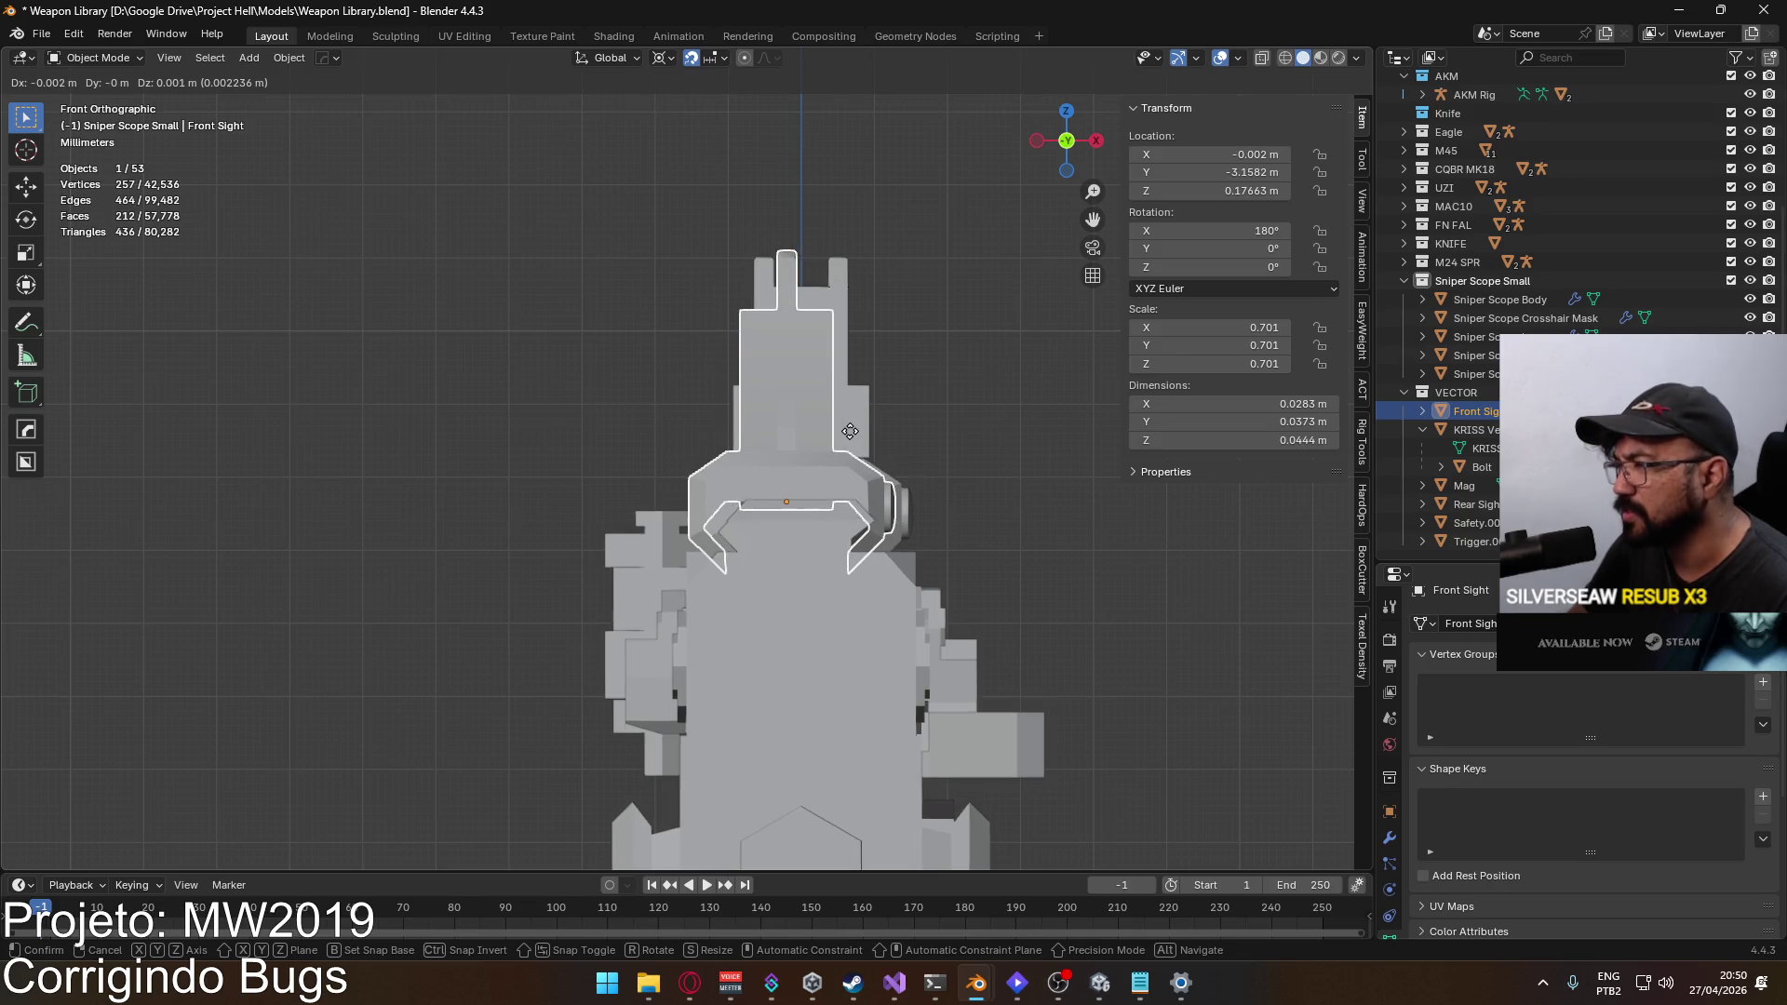
{"action": "left_click", "coordinate": [855, 433]}
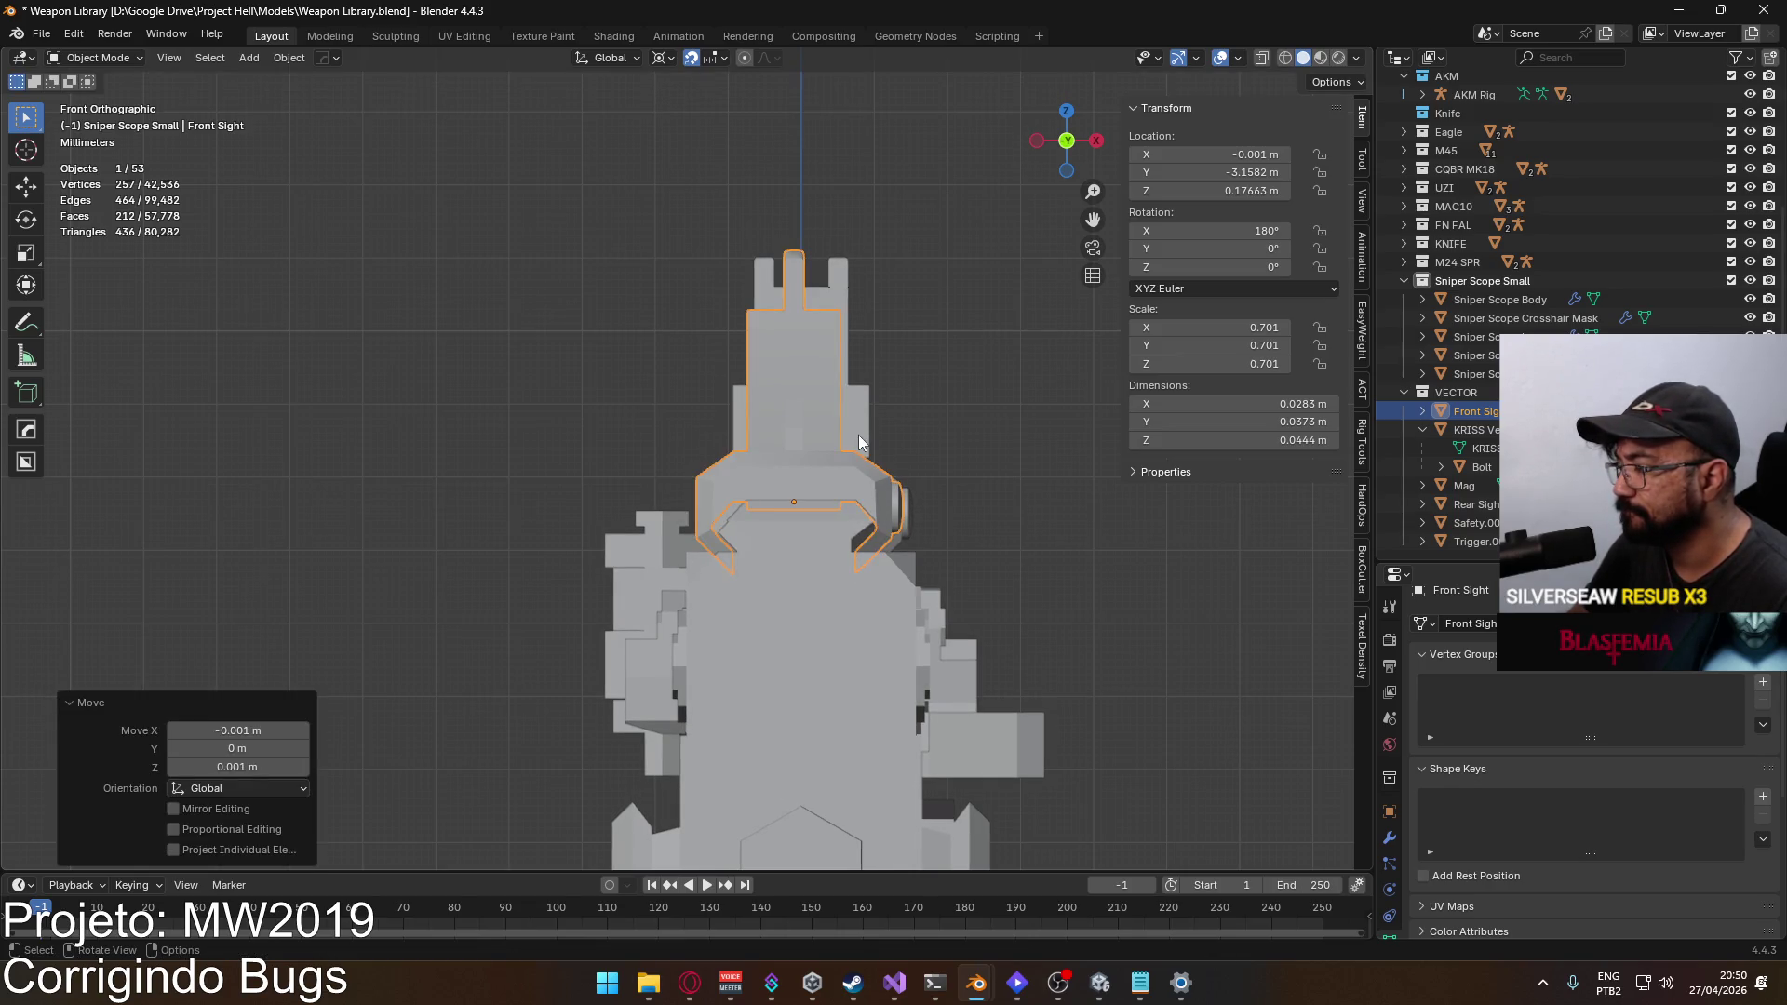
{"action": "scroll", "coordinate": [857, 438], "scroll_direction": "down", "scroll_amount": 2}
{"action": "mouse_move", "coordinate": [856, 439]}
{"action": "left_mouse_down"}
{"action": "mouse_move", "coordinate": [862, 512]}
{"action": "mouse_move", "coordinate": [759, 563]}
{"action": "mouse_move", "coordinate": [663, 523]}
{"action": "left_mouse_up"}
{"action": "scroll", "coordinate": [662, 523], "scroll_direction": "down", "scroll_amount": 3}
{"action": "left_click_drag", "start_coordinate": [769, 495], "coordinate": [1053, 715]}
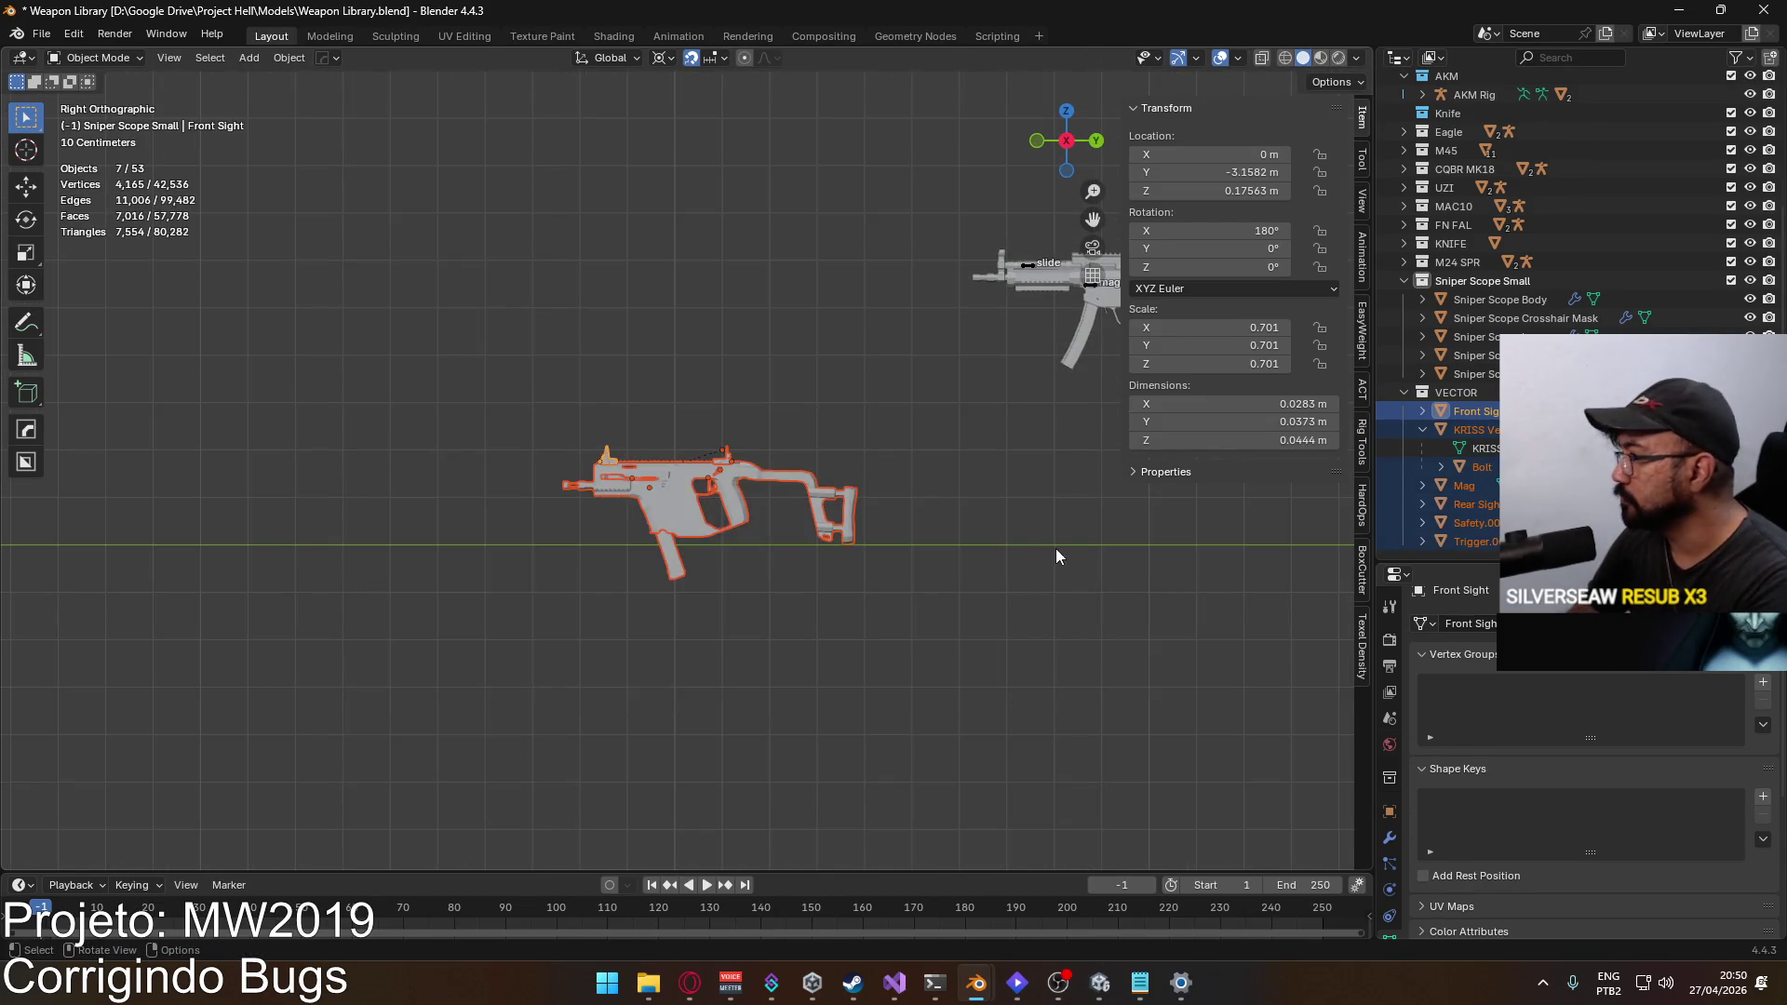
Step: Delete the Vector gun and inspect the FN FAL rifle lineup from front and right views
{"action": "key", "text": "Delete"}
{"action": "scroll", "coordinate": [968, 482], "scroll_direction": "right", "scroll_amount": 5}
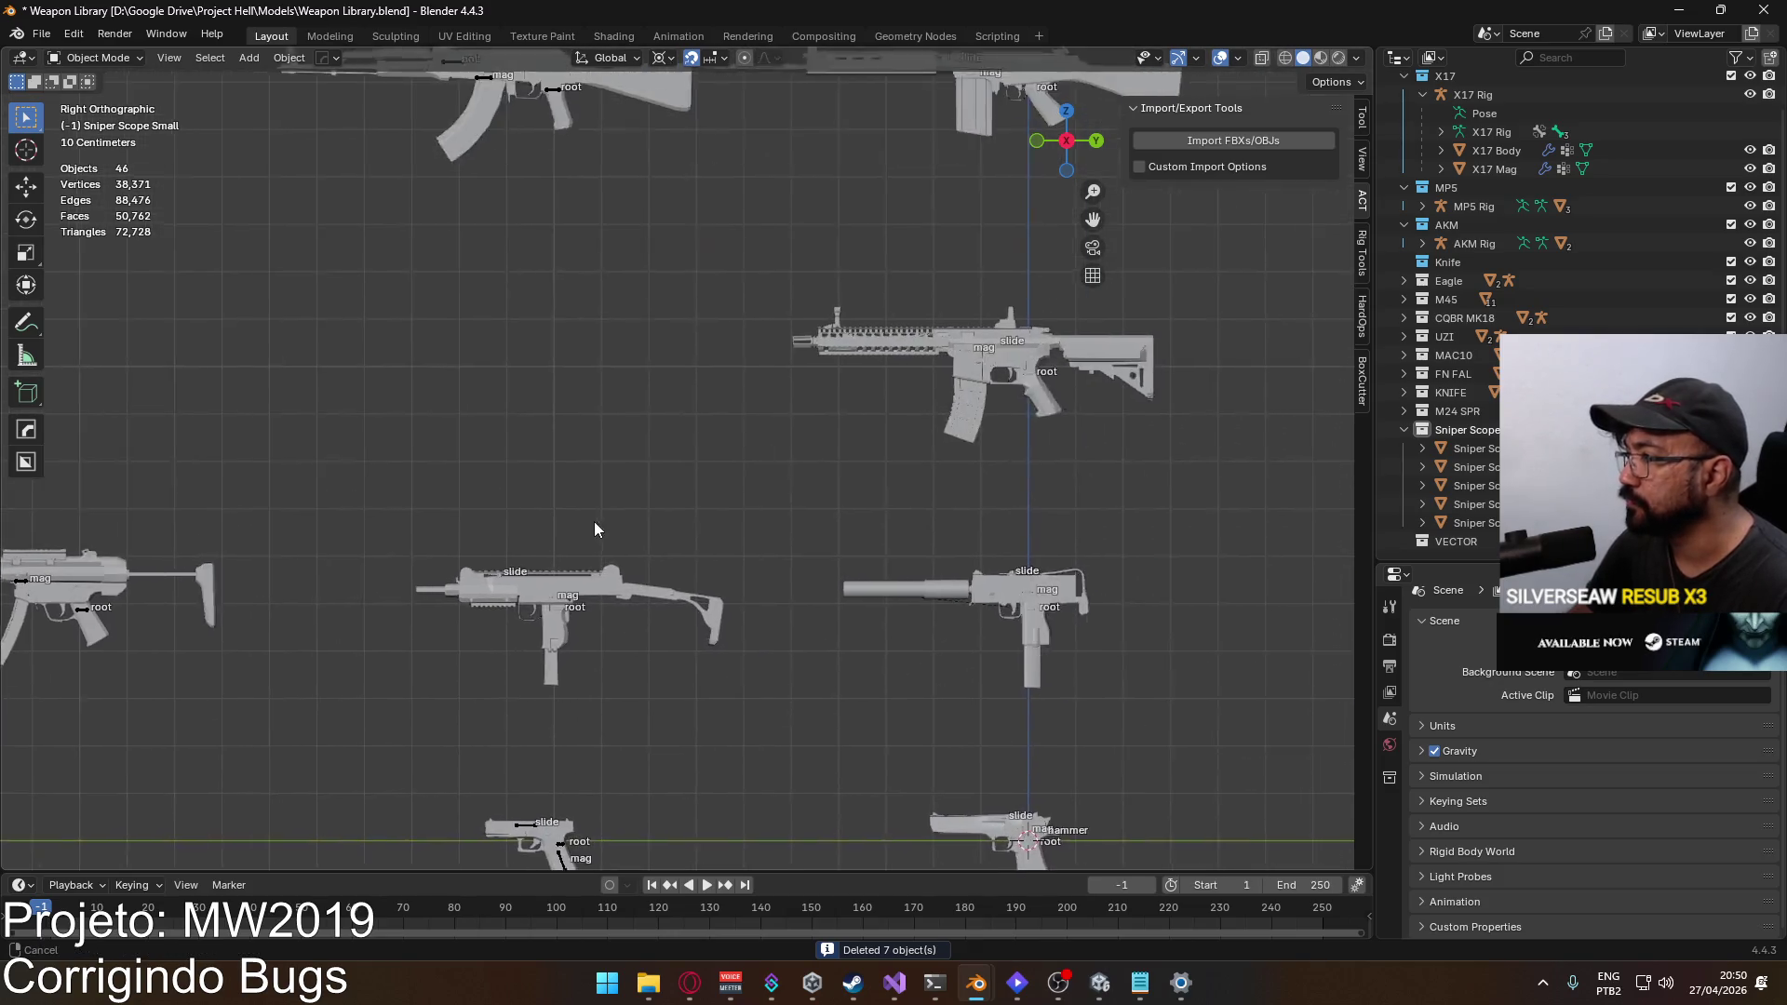
{"action": "scroll", "coordinate": [596, 529], "scroll_direction": "up", "scroll_amount": 10}
{"action": "scroll", "coordinate": [849, 612], "scroll_direction": "down", "scroll_amount": 8}
{"action": "scroll", "coordinate": [761, 448], "scroll_direction": "up", "scroll_amount": 5}
{"action": "mouse_move", "coordinate": [886, 538]}
{"action": "left_mouse_down"}
{"action": "mouse_move", "coordinate": [968, 549]}
{"action": "mouse_move", "coordinate": [868, 528]}
{"action": "mouse_move", "coordinate": [886, 521]}
{"action": "left_mouse_up"}
{"action": "key", "text": "KP_1"}
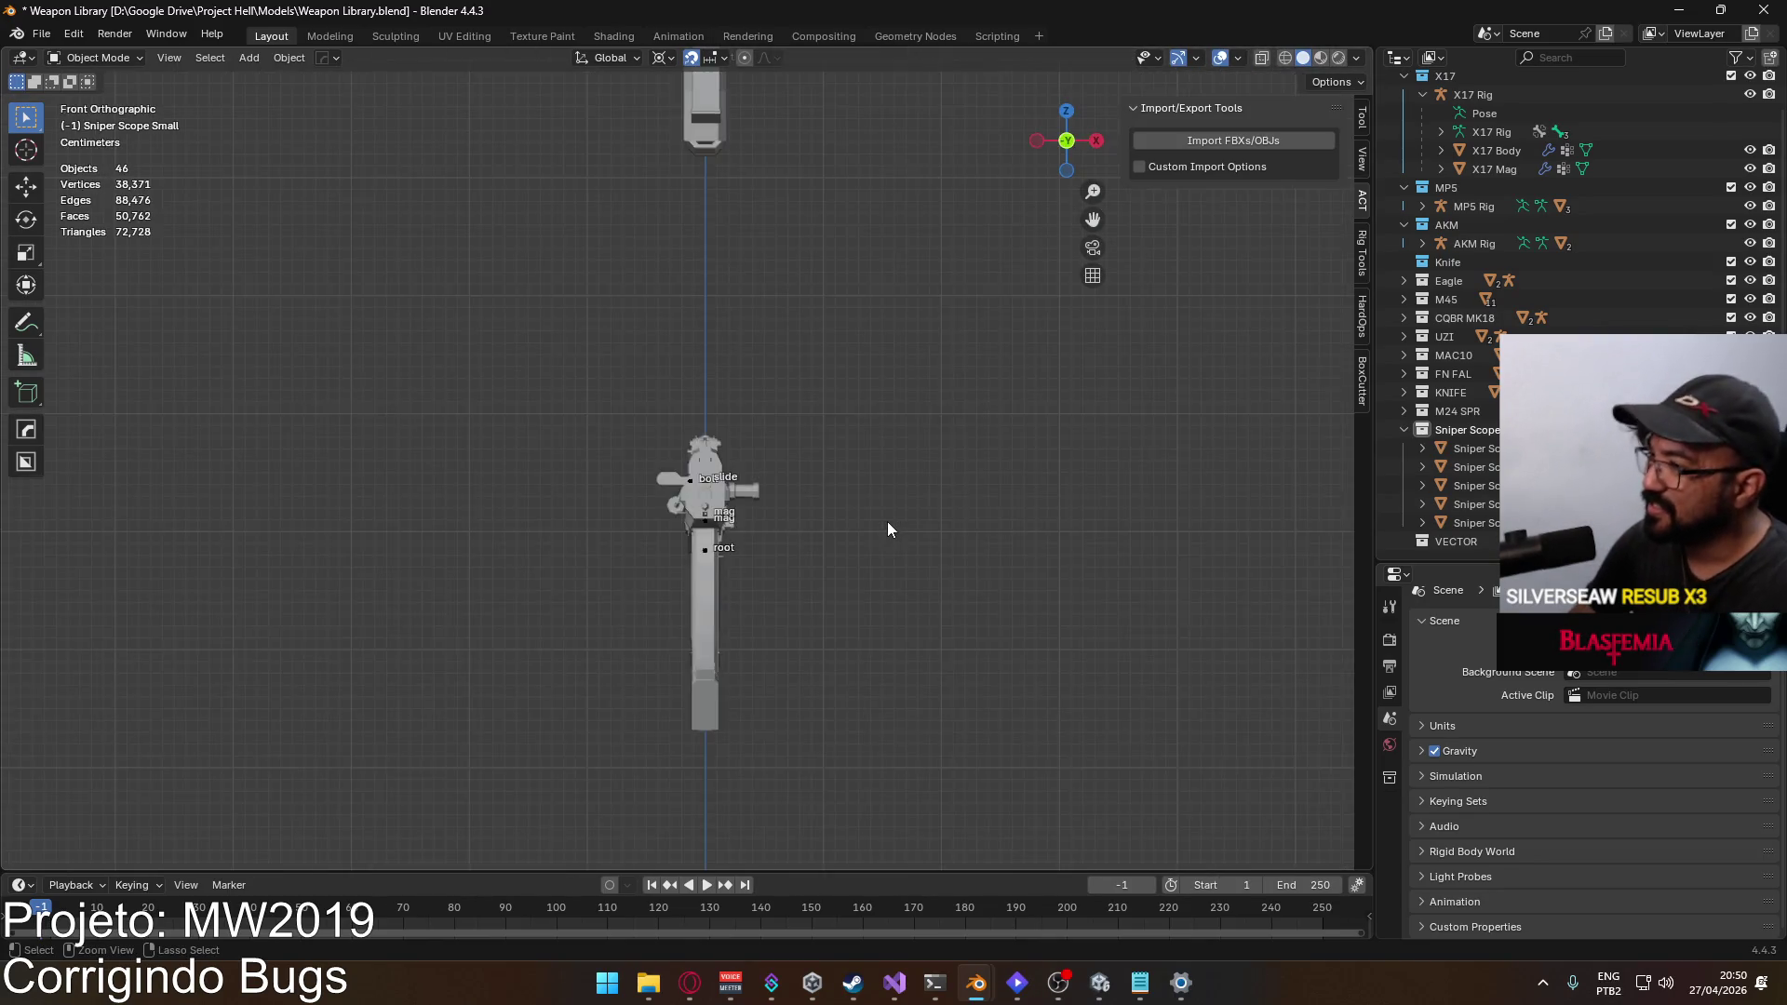
{"action": "mouse_move", "coordinate": [768, 505]}
{"action": "left_mouse_down"}
{"action": "mouse_move", "coordinate": [623, 467]}
{"action": "mouse_move", "coordinate": [661, 471]}
{"action": "mouse_move", "coordinate": [661, 444]}
{"action": "mouse_move", "coordinate": [779, 443]}
{"action": "mouse_move", "coordinate": [793, 417]}
{"action": "mouse_move", "coordinate": [718, 522]}
{"action": "mouse_move", "coordinate": [884, 450]}
{"action": "mouse_move", "coordinate": [763, 510]}
{"action": "left_mouse_up"}
{"action": "scroll", "coordinate": [651, 456], "scroll_direction": "down", "scroll_amount": 10}
{"action": "key", "text": "KP_3"}
{"action": "scroll", "coordinate": [652, 530], "scroll_direction": "up", "scroll_amount": 5}
{"action": "mouse_move", "coordinate": [432, 640]}
{"action": "left_mouse_down"}
{"action": "mouse_move", "coordinate": [741, 723]}
{"action": "mouse_move", "coordinate": [668, 663]}
{"action": "mouse_move", "coordinate": [554, 428]}
{"action": "mouse_move", "coordinate": [740, 589]}
{"action": "left_mouse_up"}
{"action": "scroll", "coordinate": [740, 593], "scroll_direction": "down", "scroll_amount": 4}
{"action": "scroll", "coordinate": [726, 638], "scroll_direction": "down", "scroll_amount": 3}
{"action": "scroll", "coordinate": [557, 656], "scroll_direction": "up", "scroll_amount": 2}
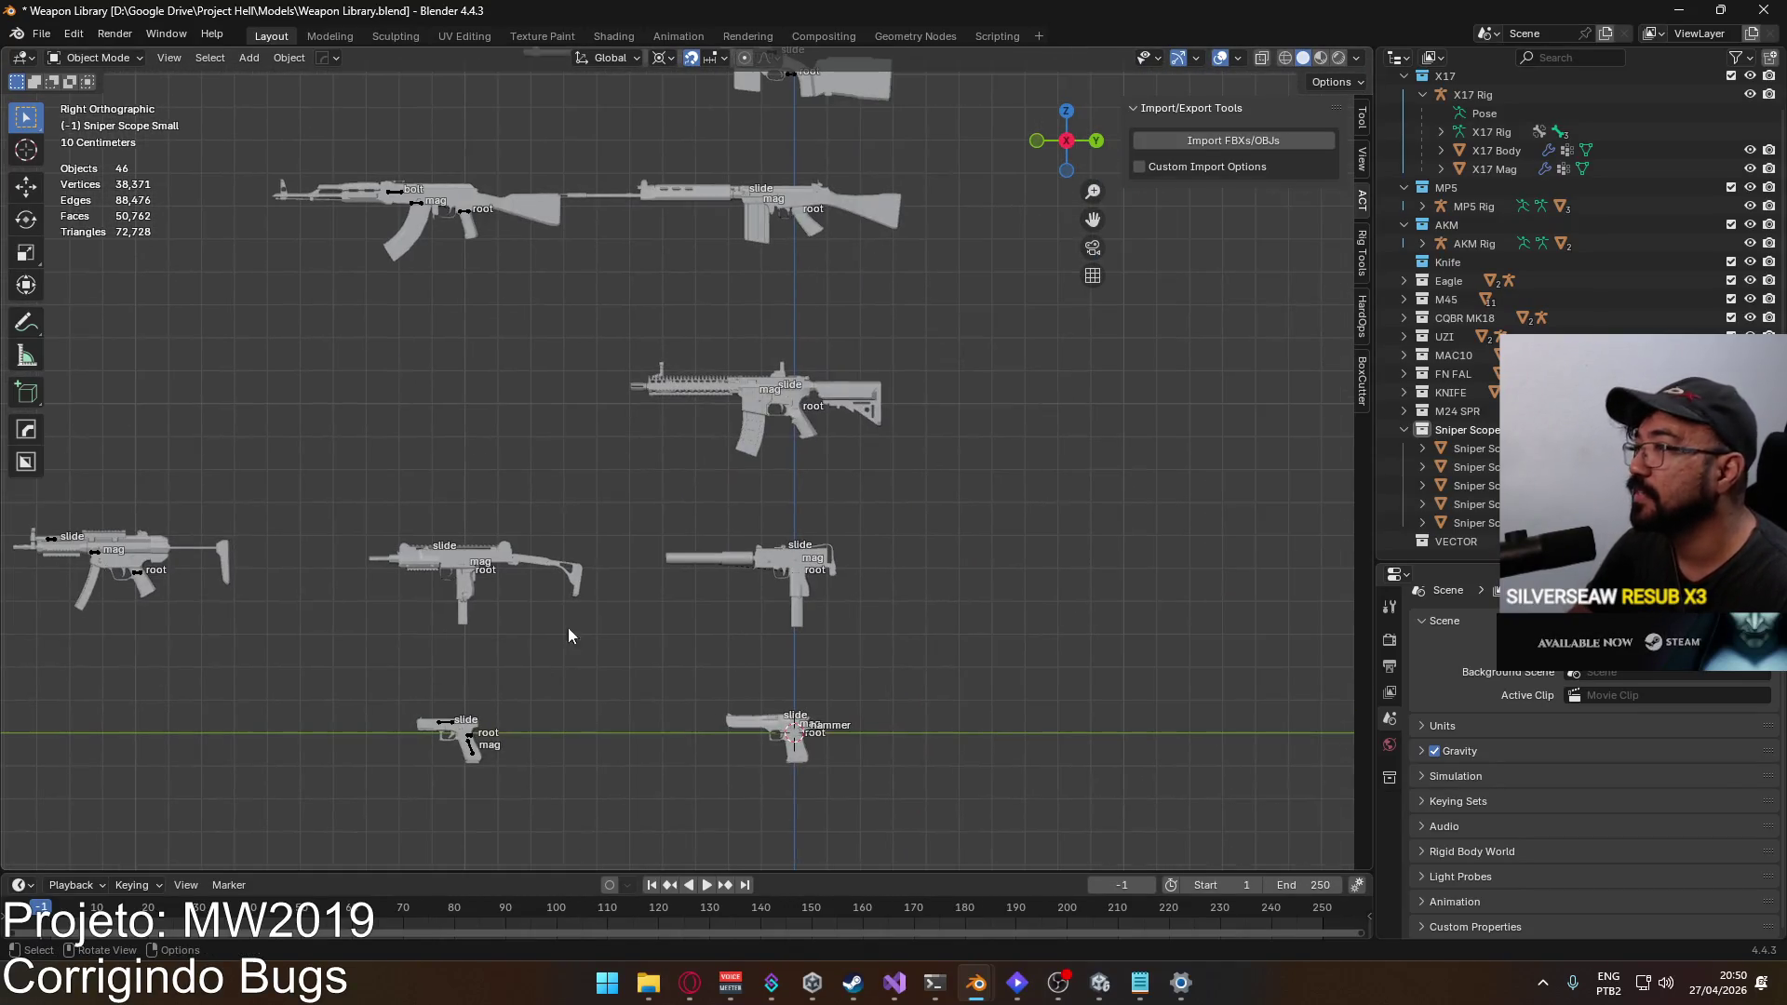
Step: Save the weapon library, close the KRISS Vector Wikipedia tab, and bring up the MW2019 notes
{"action": "key", "text": "ctrl+s"}
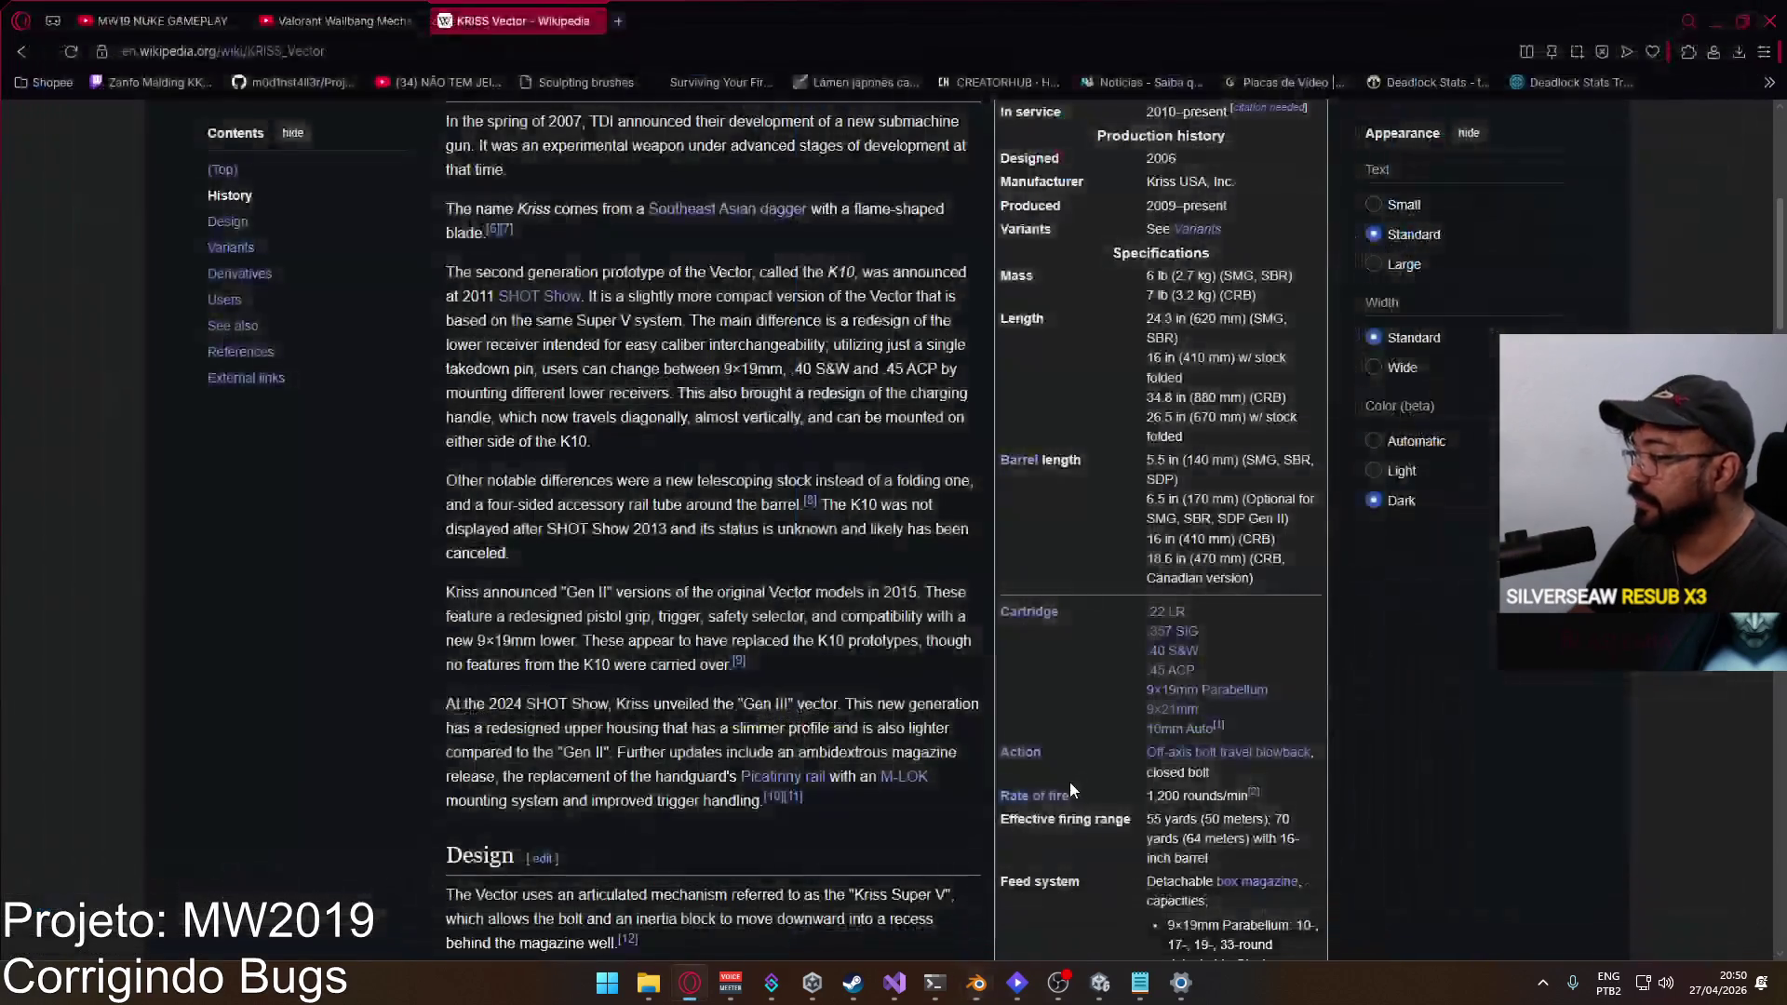
{"action": "left_click", "coordinate": [689, 982]}
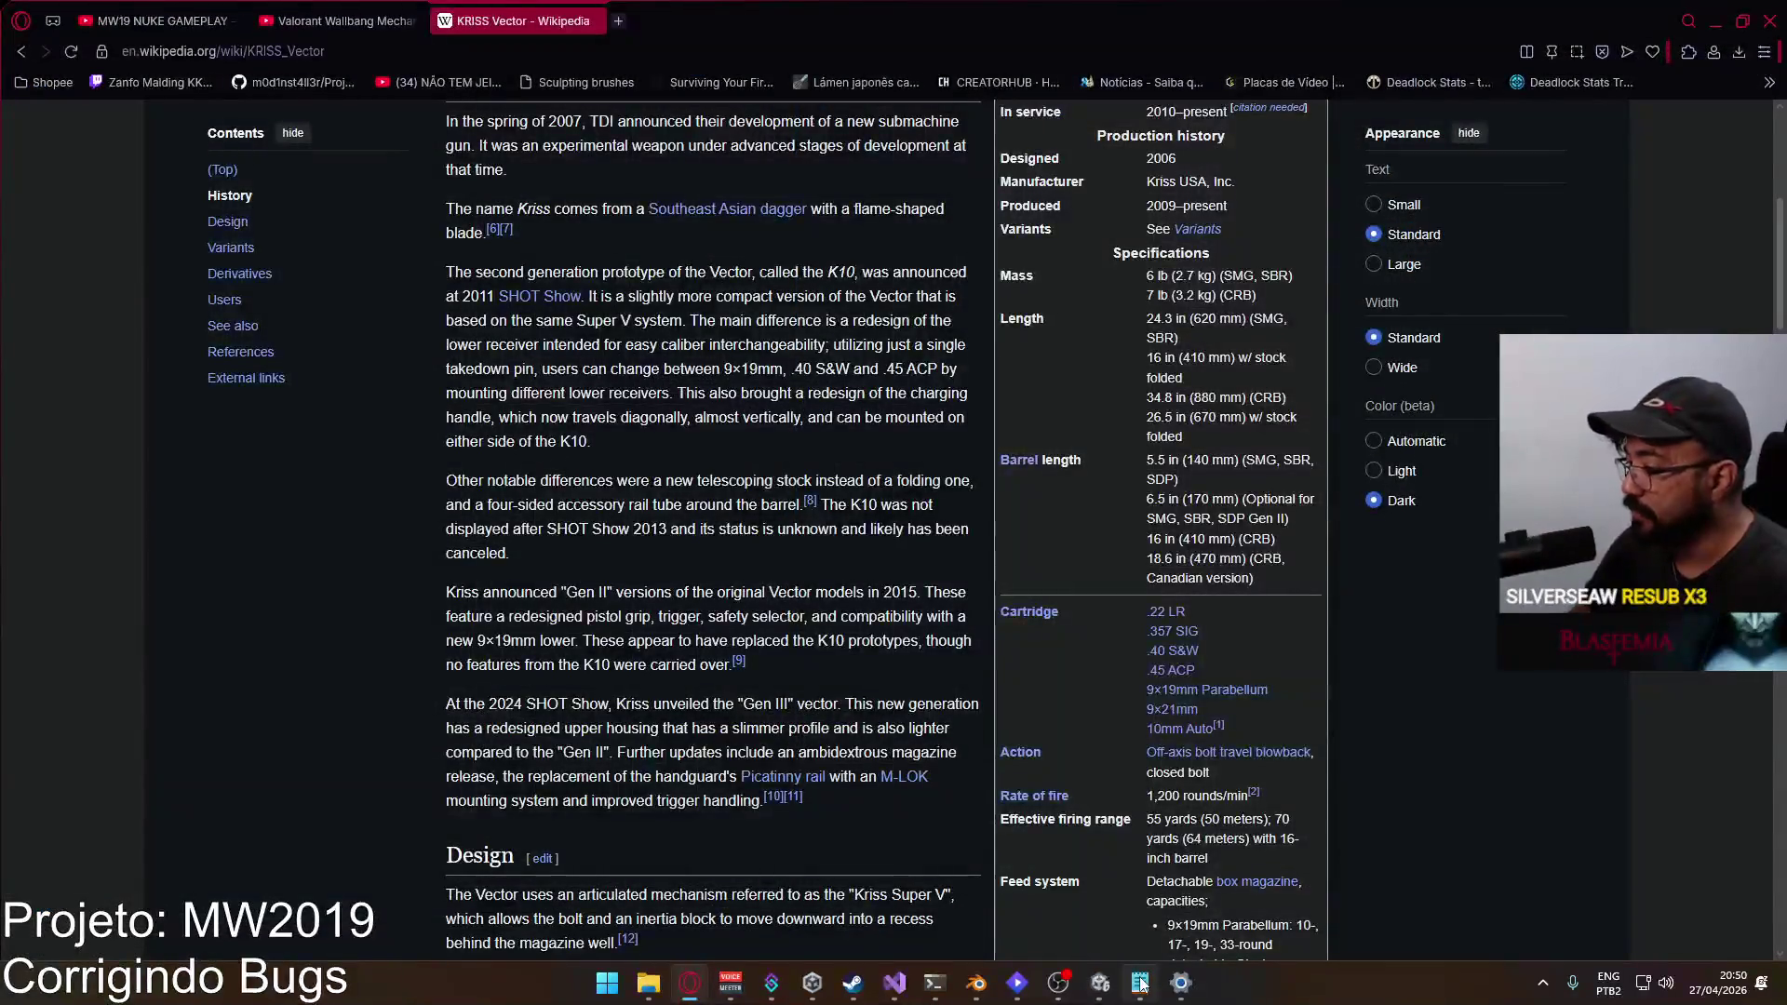
{"action": "left_click", "coordinate": [597, 21]}
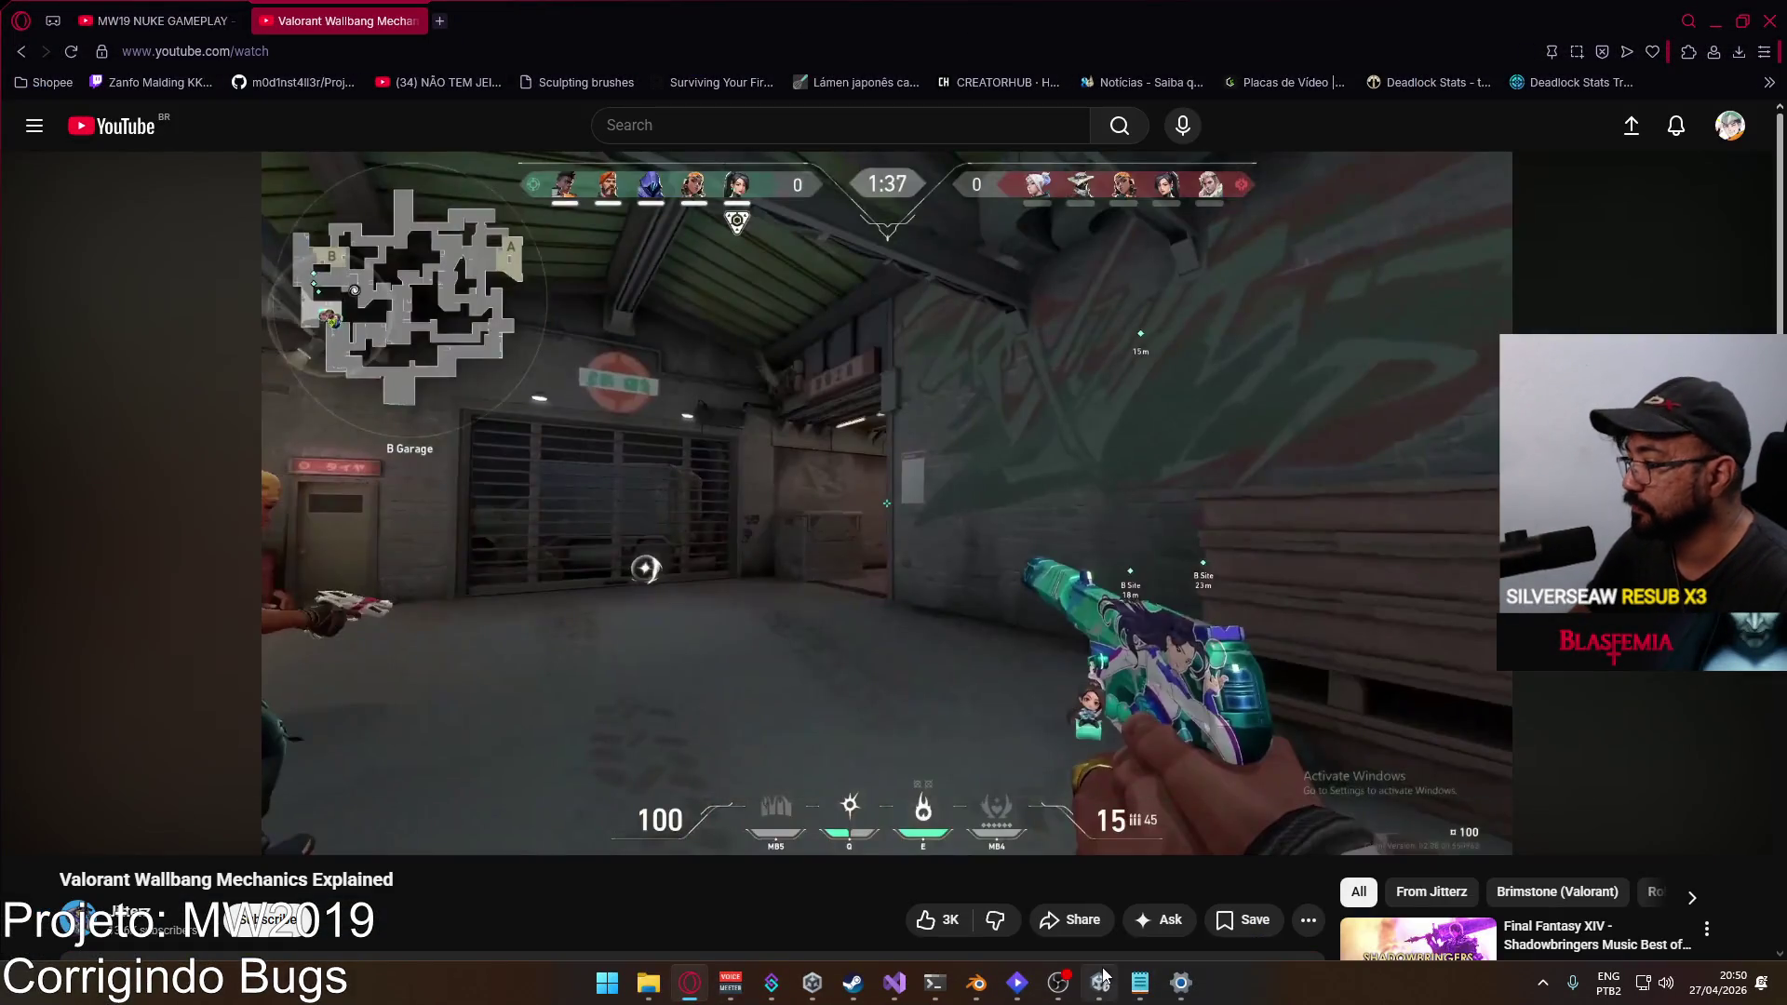
{"action": "left_click", "coordinate": [1140, 983]}
{"action": "left_click", "coordinate": [779, 541]}
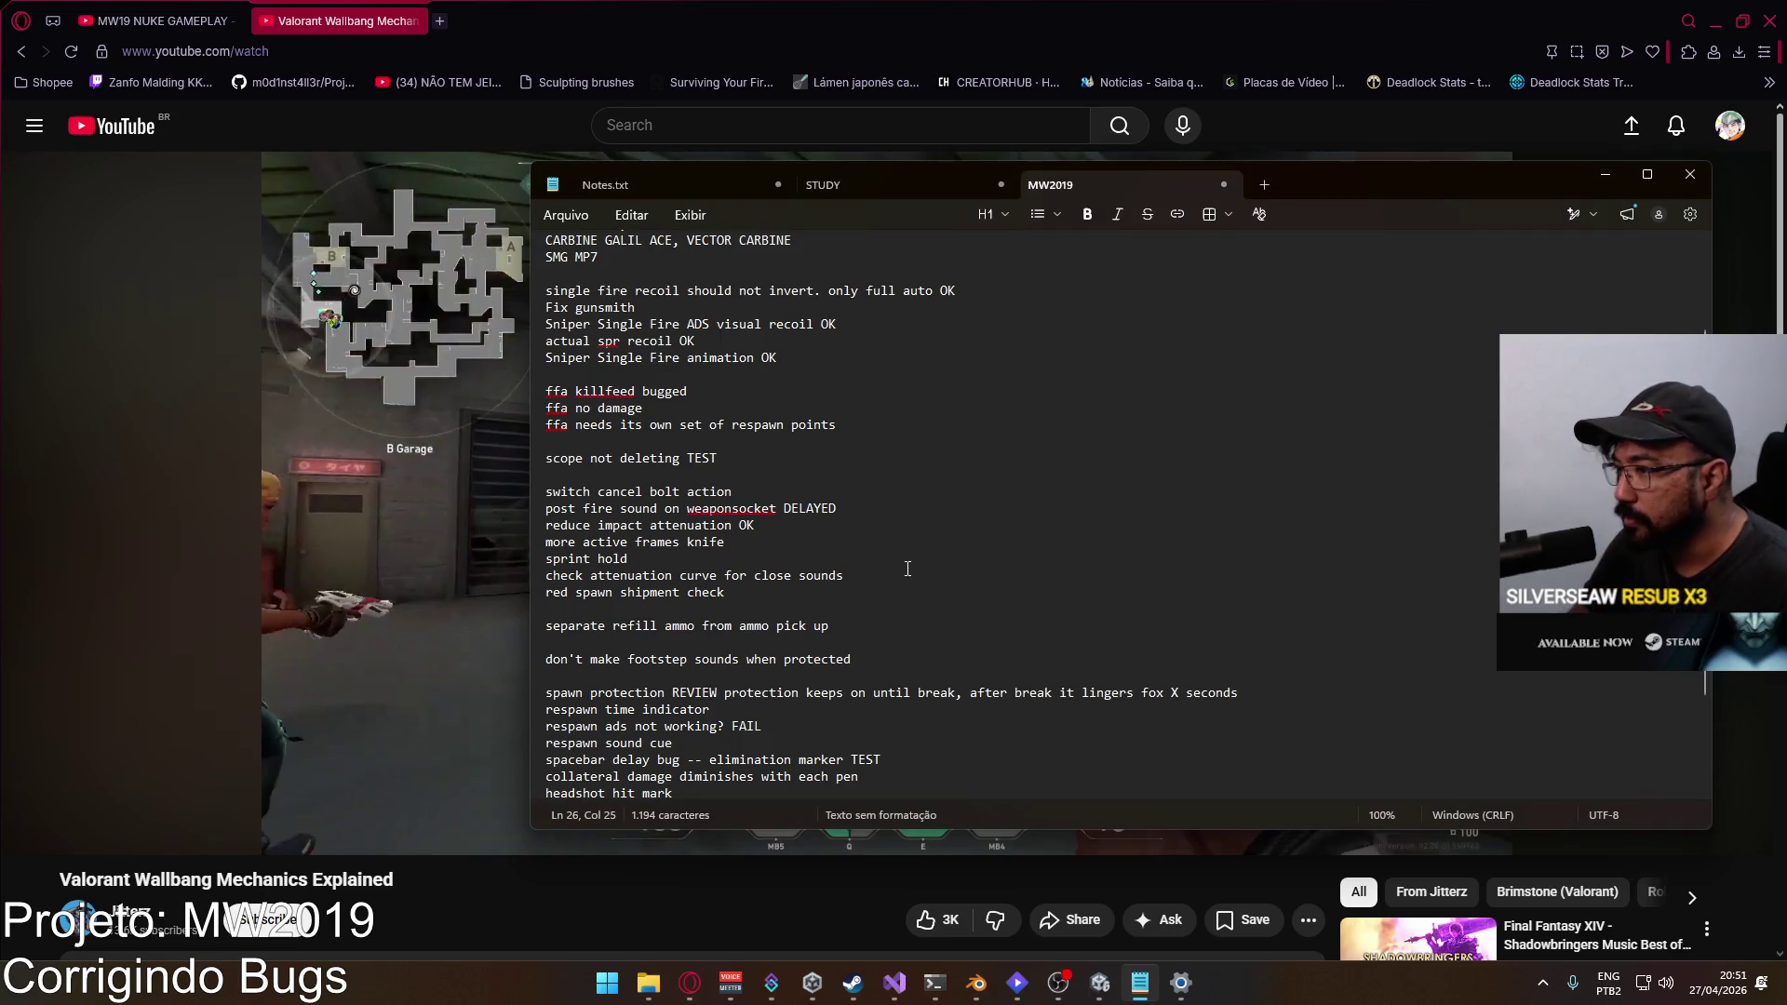
Step: Highlight the 'switch cancel bolt action' line in the MW2019 notes, then switch to Unity
{"action": "left_click", "coordinate": [653, 559]}
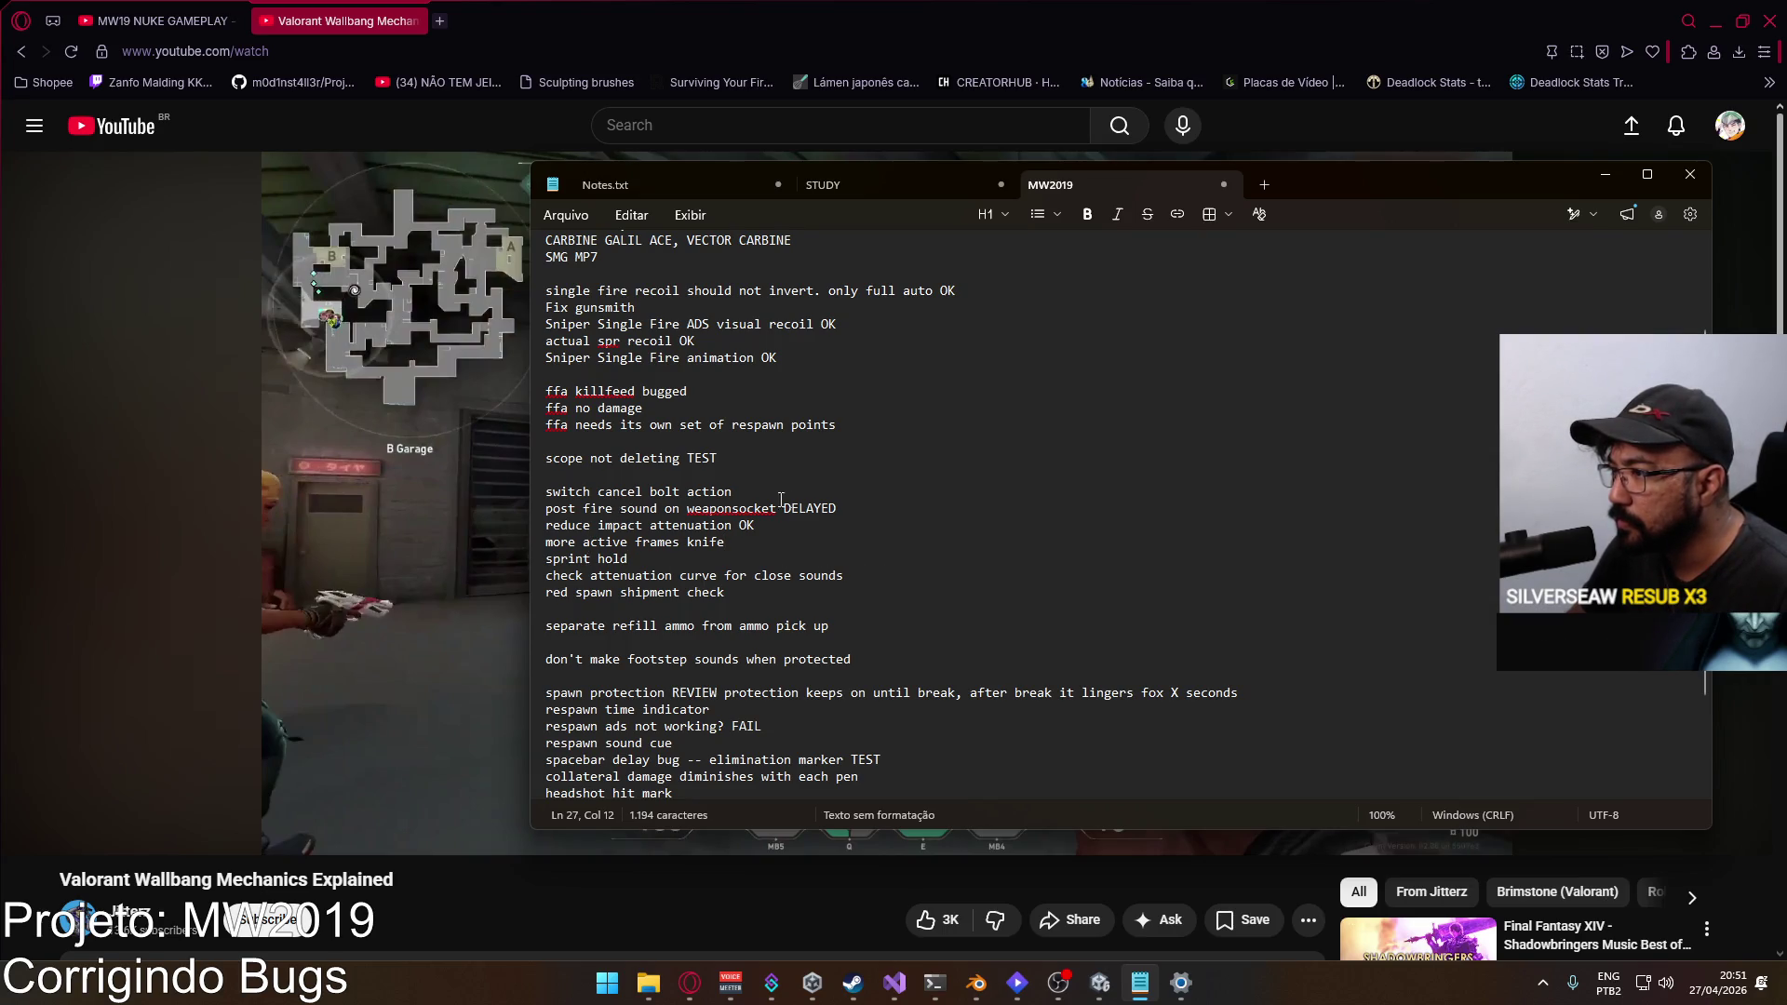
{"action": "triple_click", "coordinate": [707, 491]}
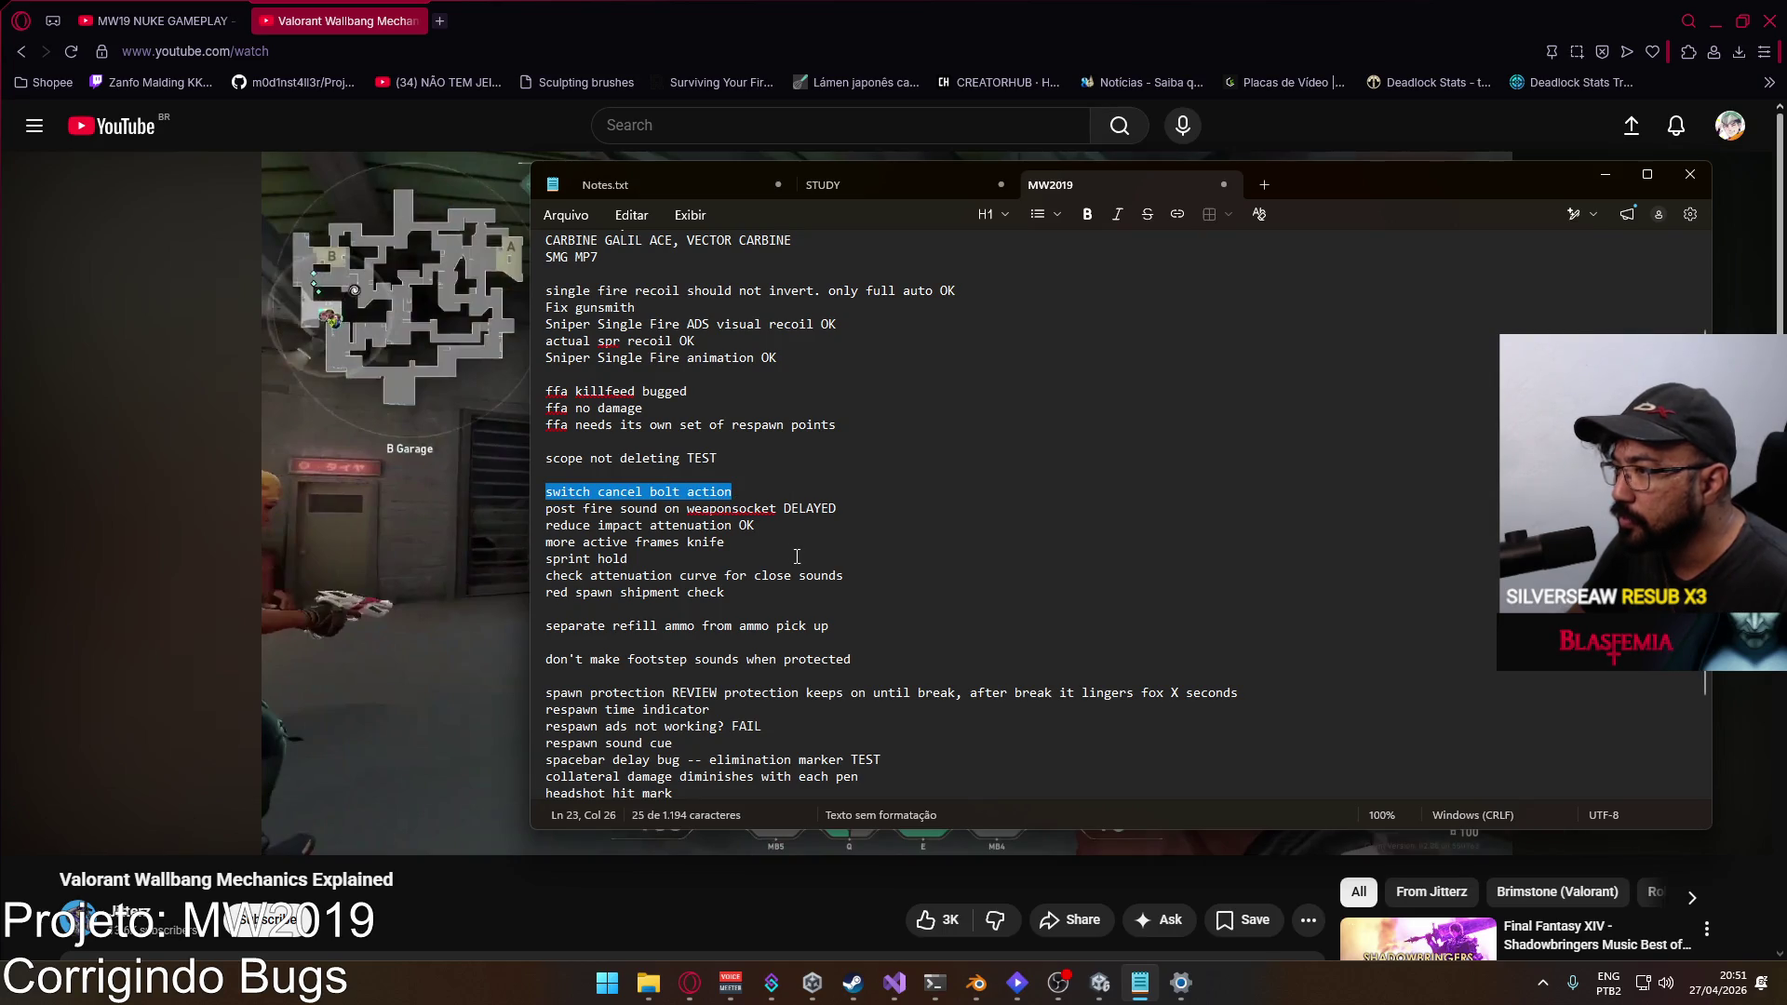
{"action": "left_click", "coordinate": [653, 559]}
{"action": "left_click", "coordinate": [1091, 984]}
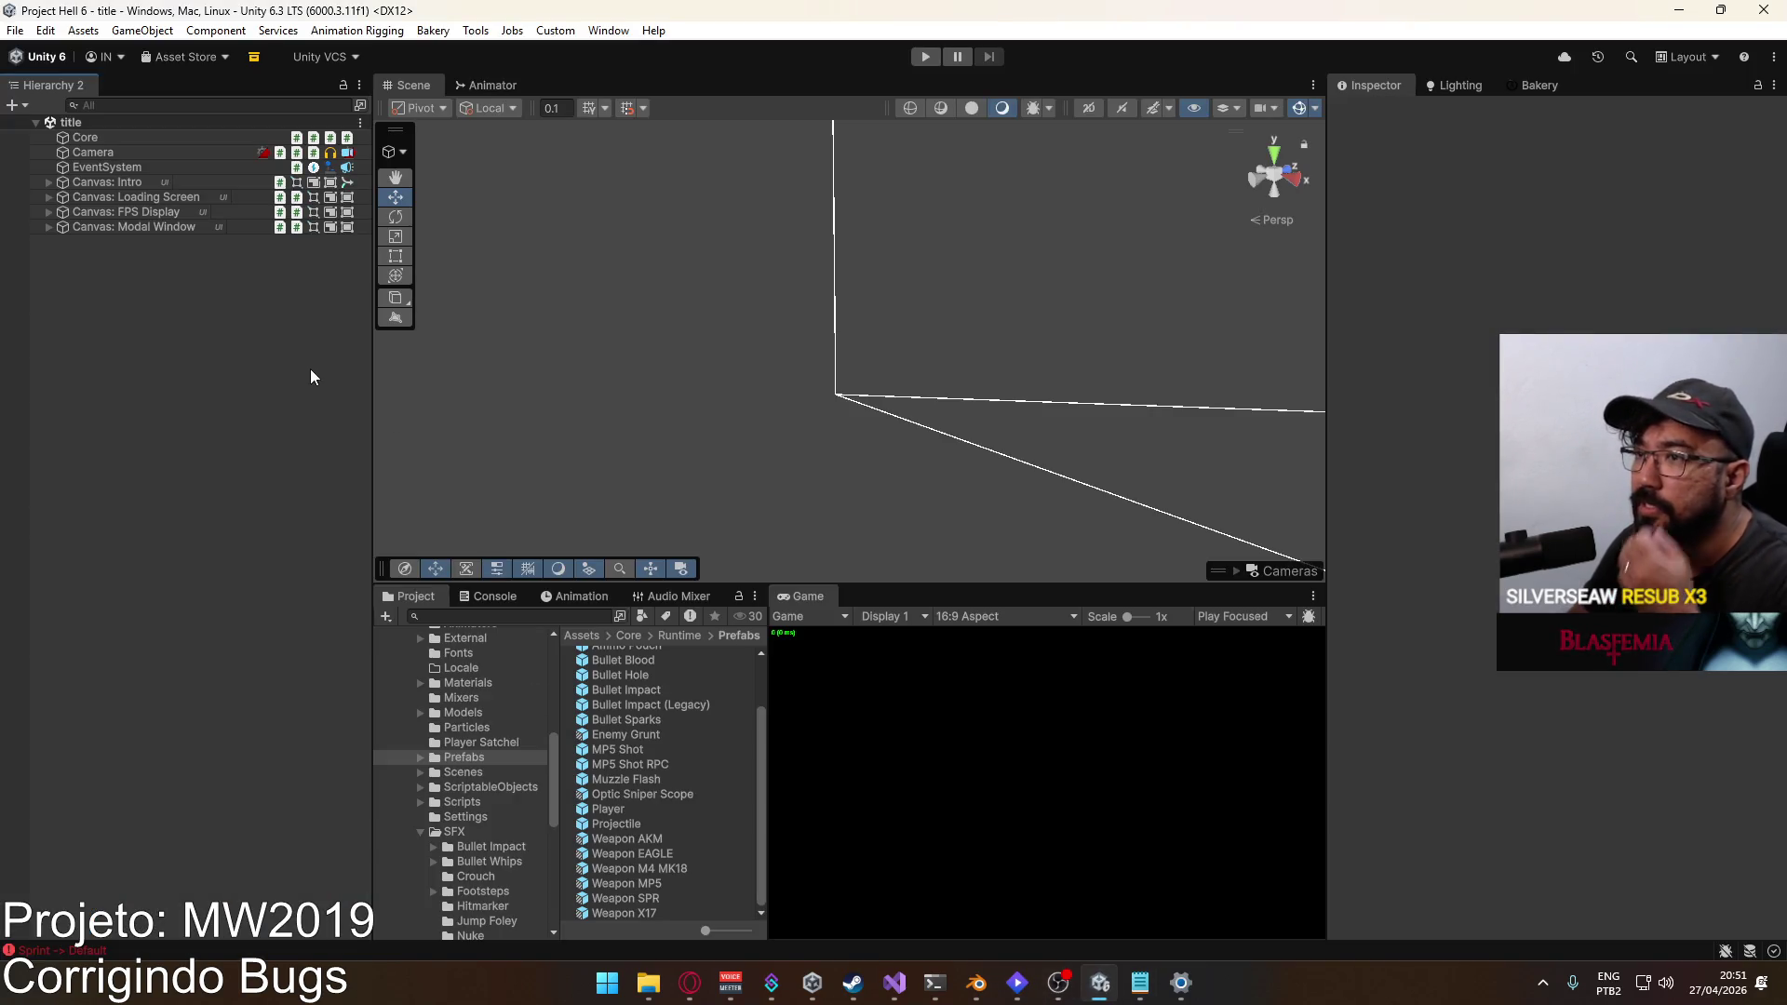
Step: Open the Player prefab and view the Viewmodel animator's Bolt Action layer and parameters
{"action": "double_click", "coordinate": [634, 808]}
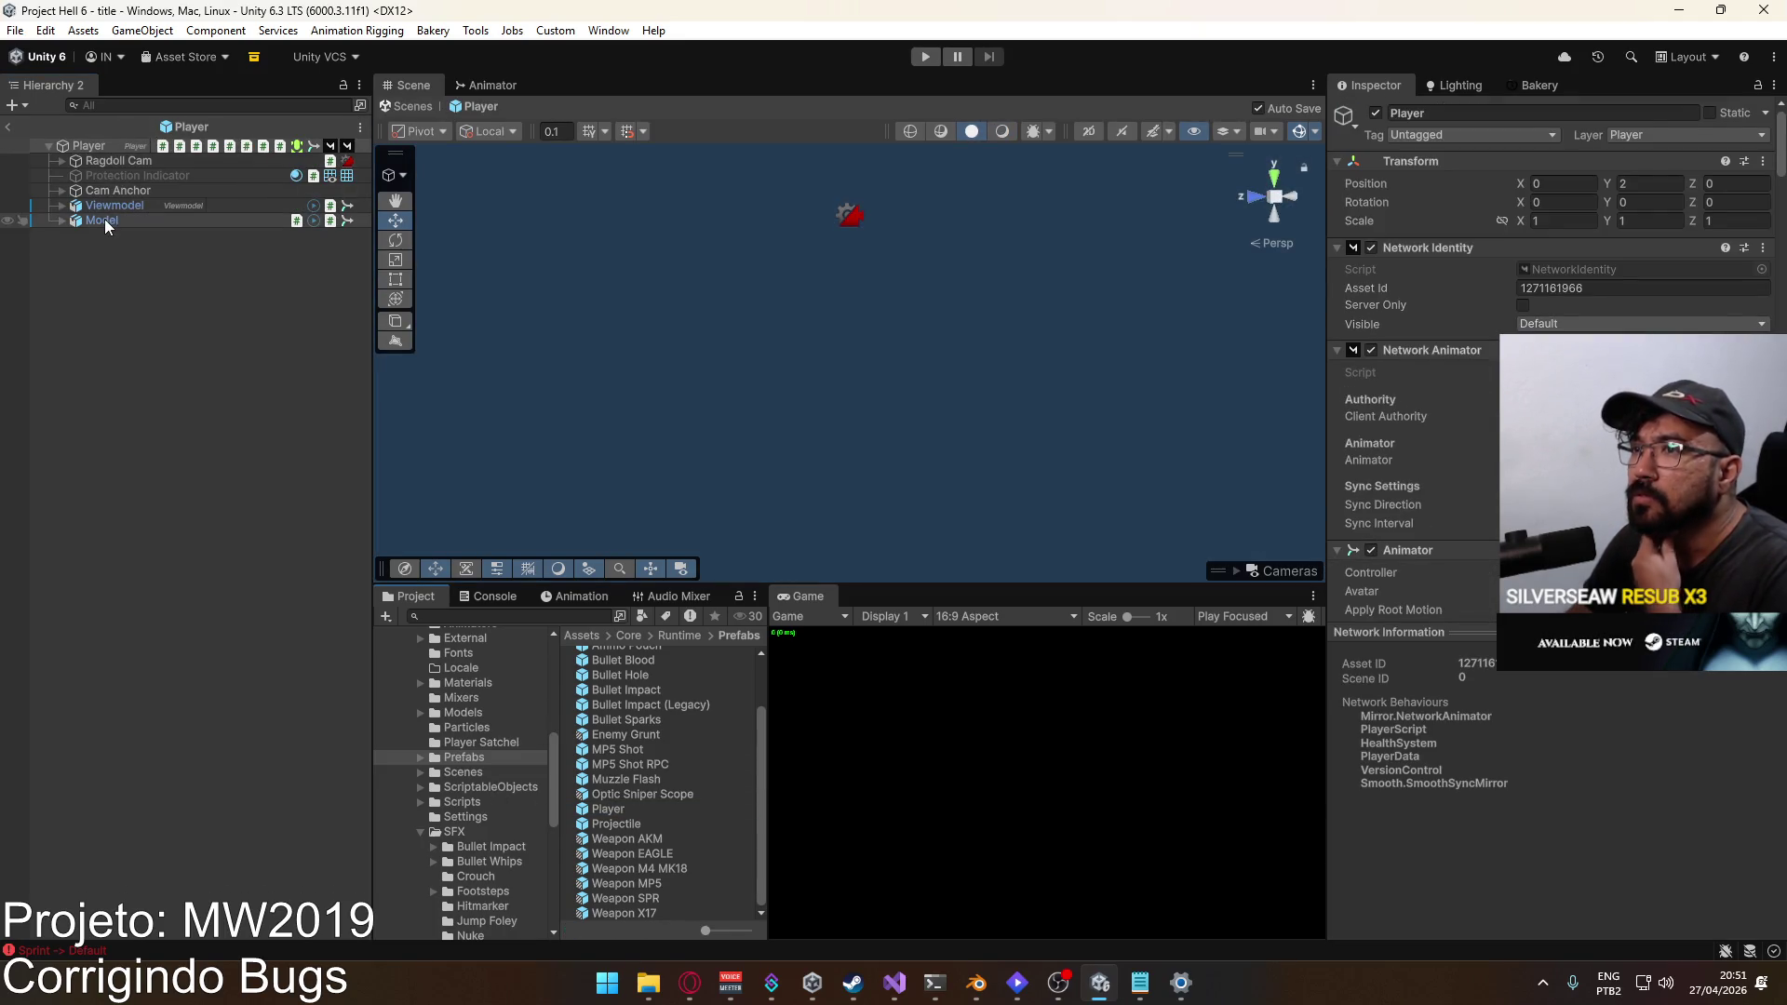
{"action": "left_click", "coordinate": [104, 220]}
{"action": "left_click", "coordinate": [477, 85]}
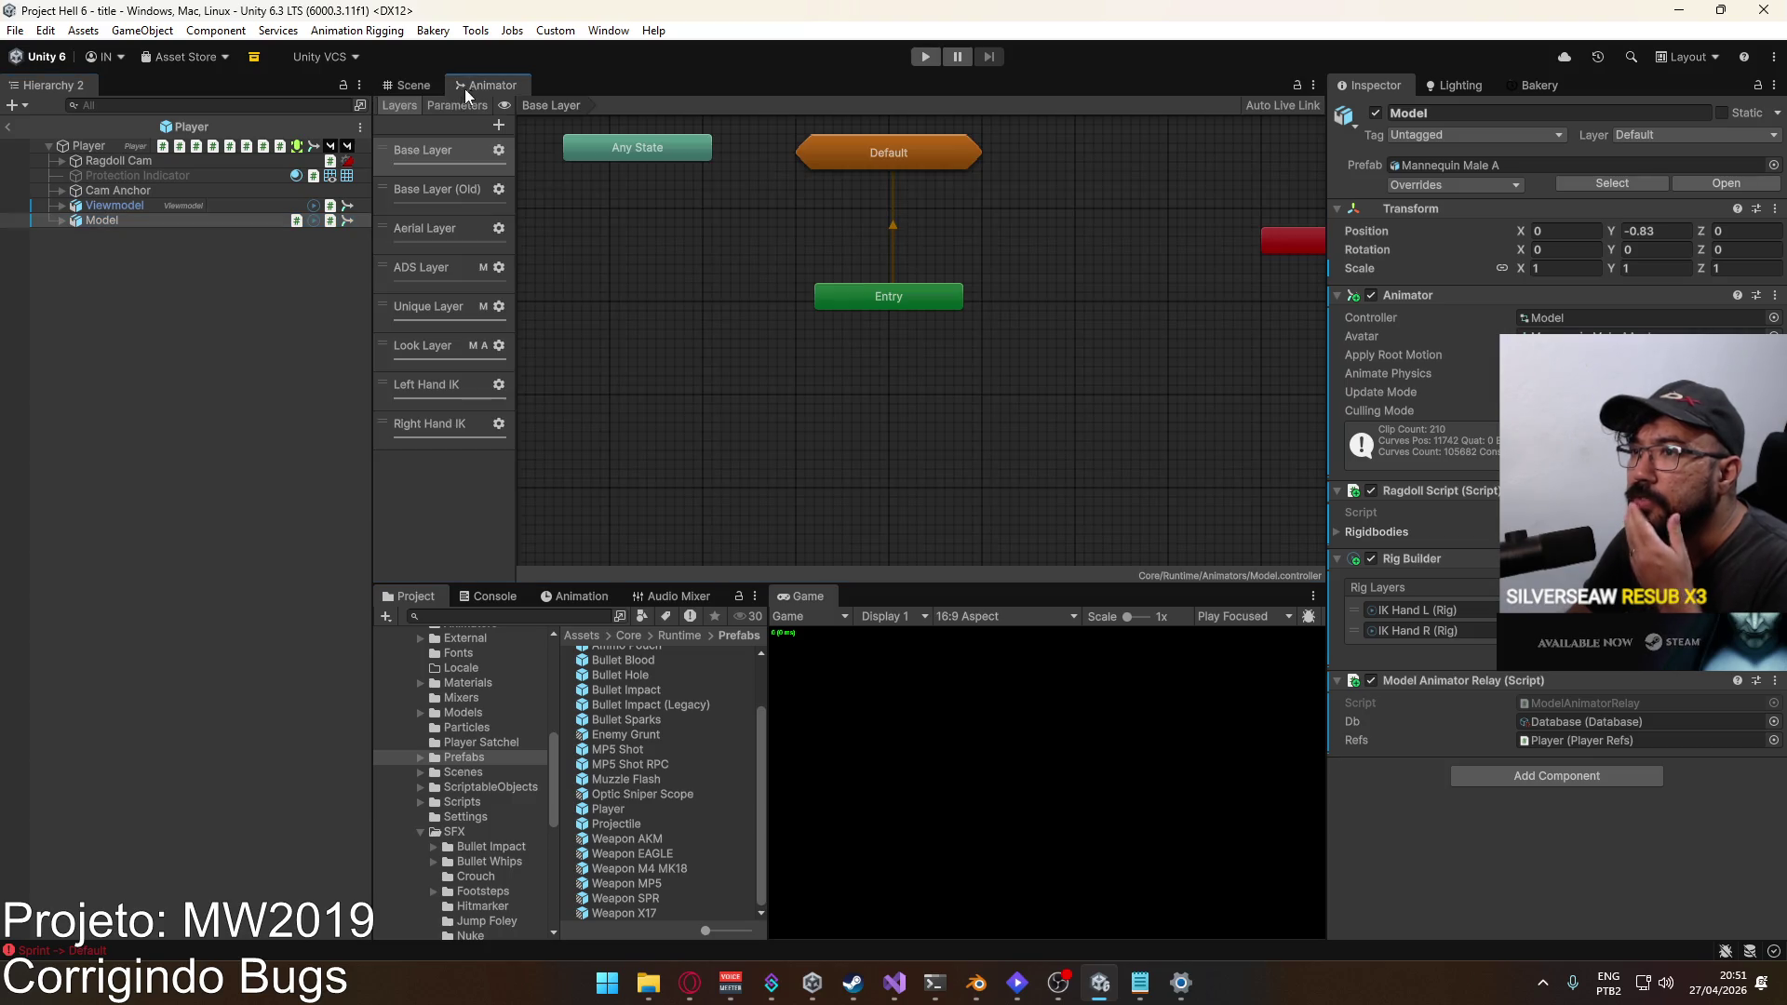
{"action": "left_click", "coordinate": [179, 205]}
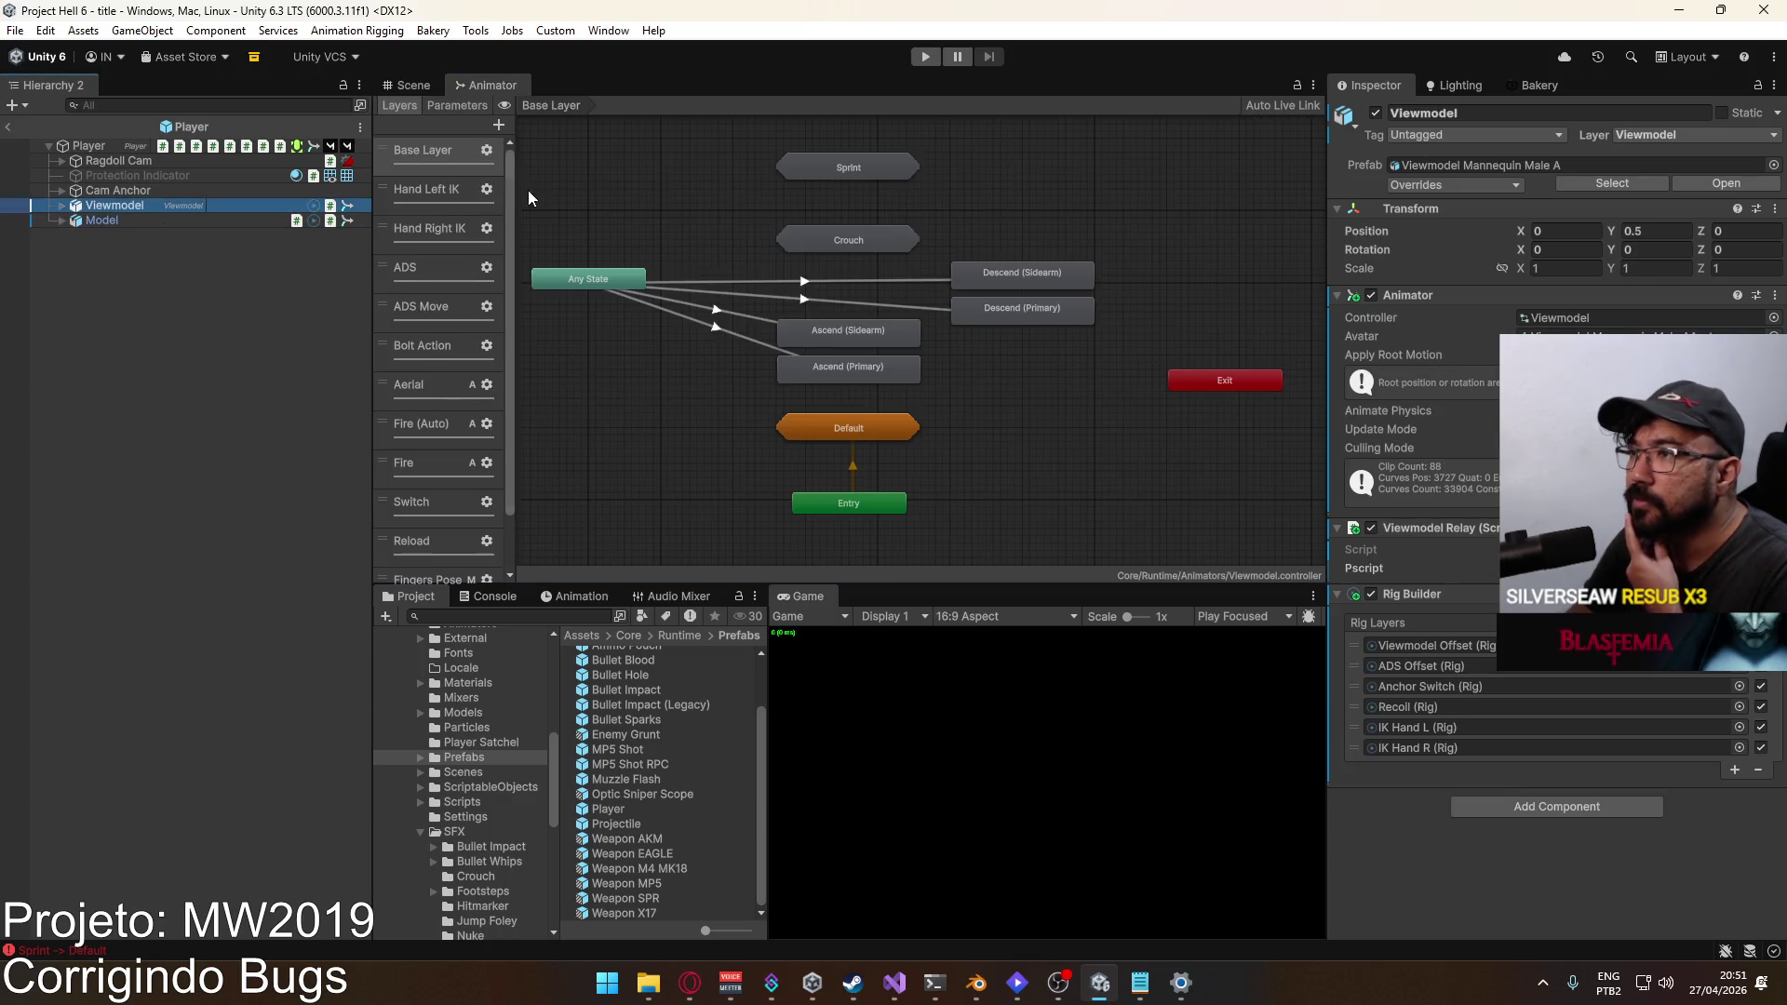
{"action": "left_click", "coordinate": [450, 345]}
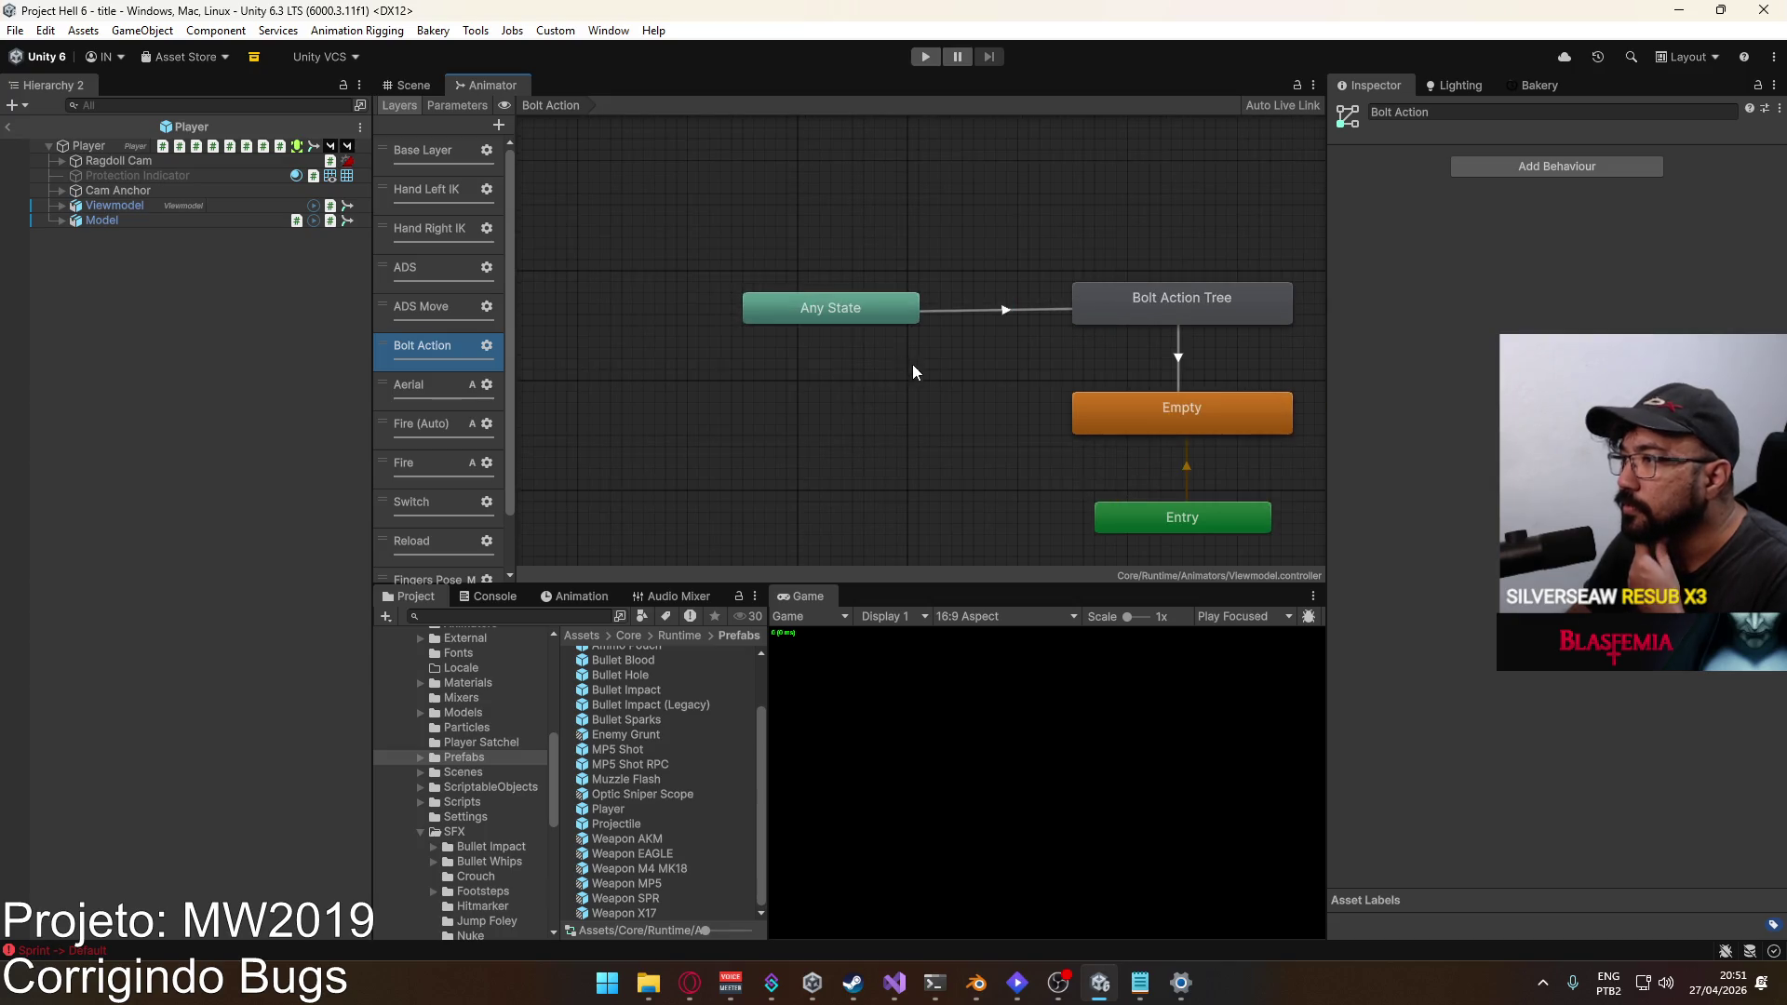
{"action": "left_click", "coordinate": [457, 105]}
Step: Add a new trigger parameter named 'boltaction' above recoilId
{"action": "scroll", "coordinate": [432, 352], "scroll_direction": "down", "scroll_amount": 5}
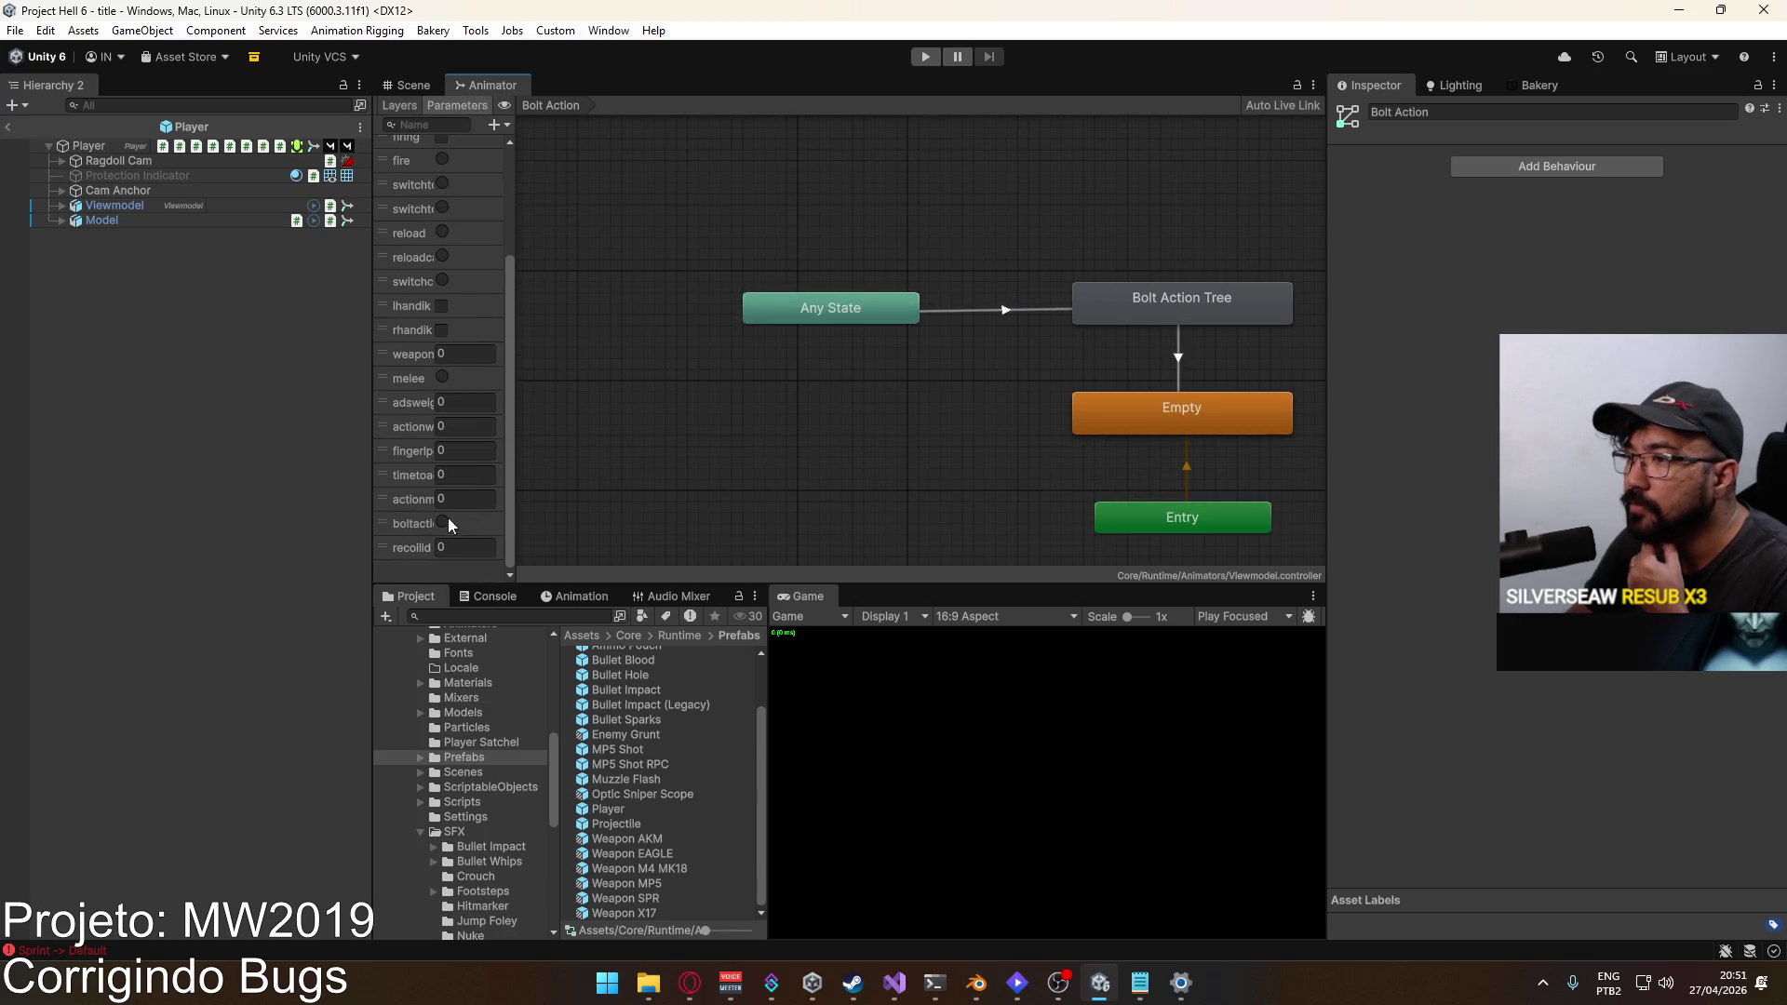
{"action": "left_click", "coordinate": [500, 127]}
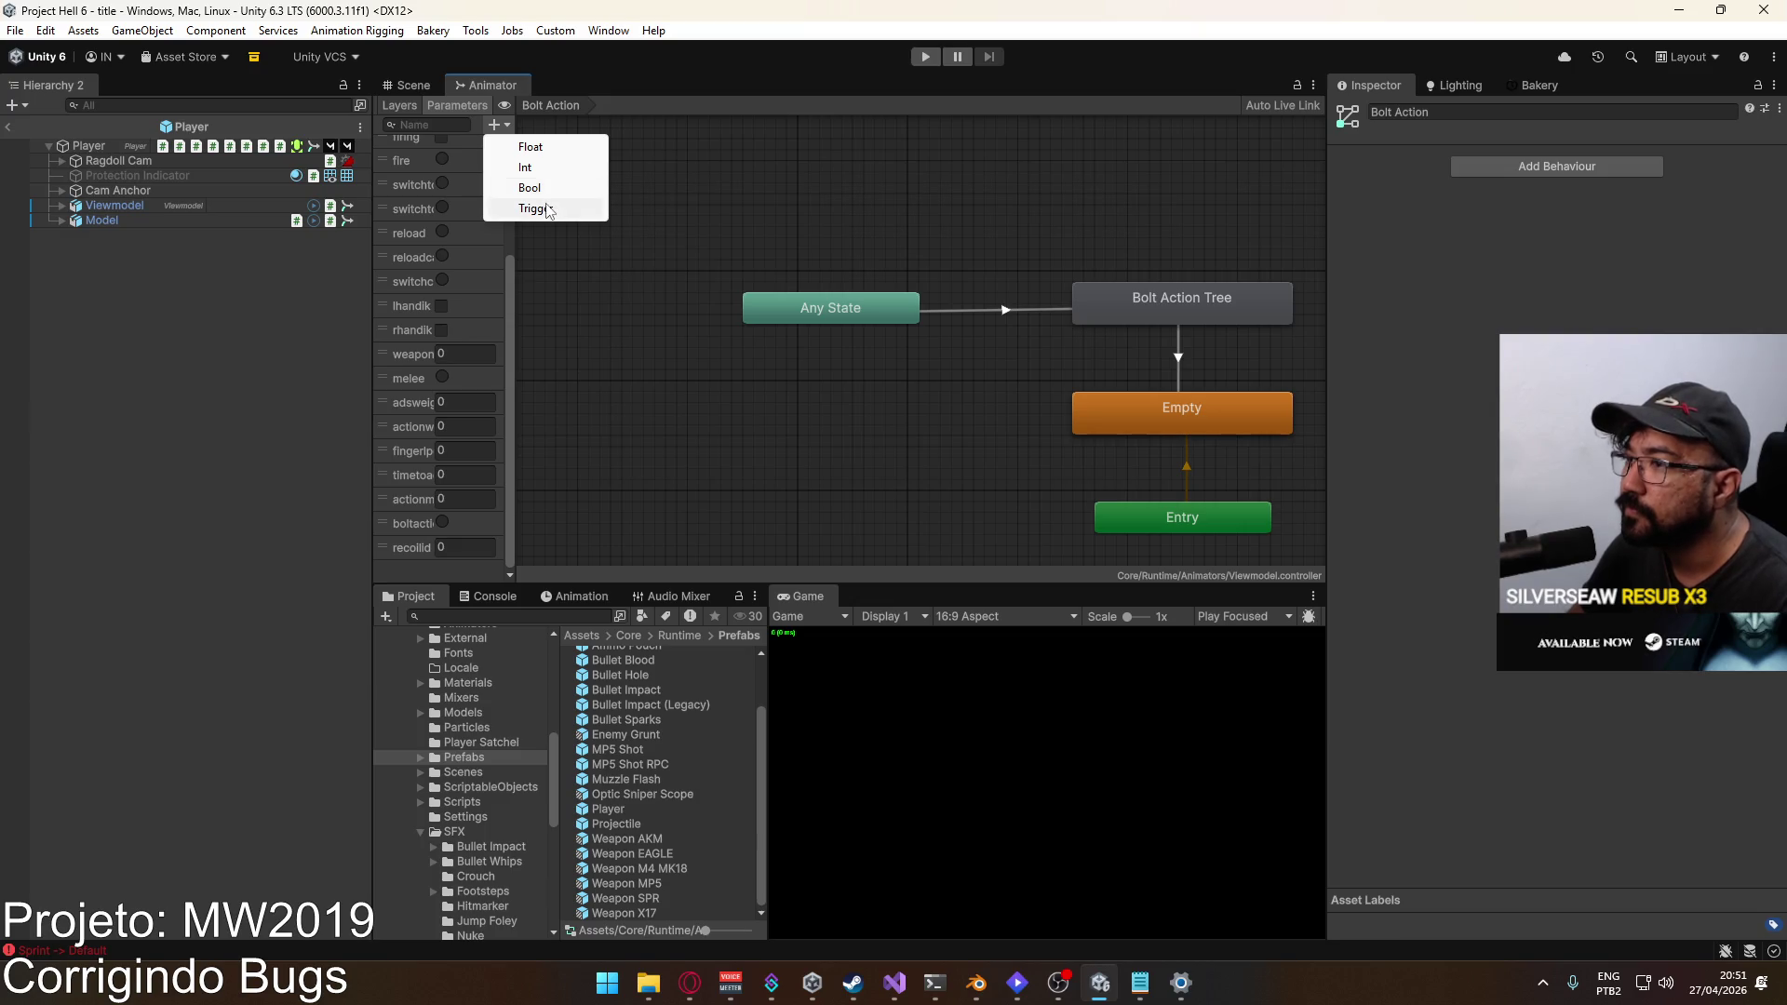
{"action": "left_click", "coordinate": [557, 205]}
{"action": "left_click_drag", "start_coordinate": [389, 549], "coordinate": [400, 523]}
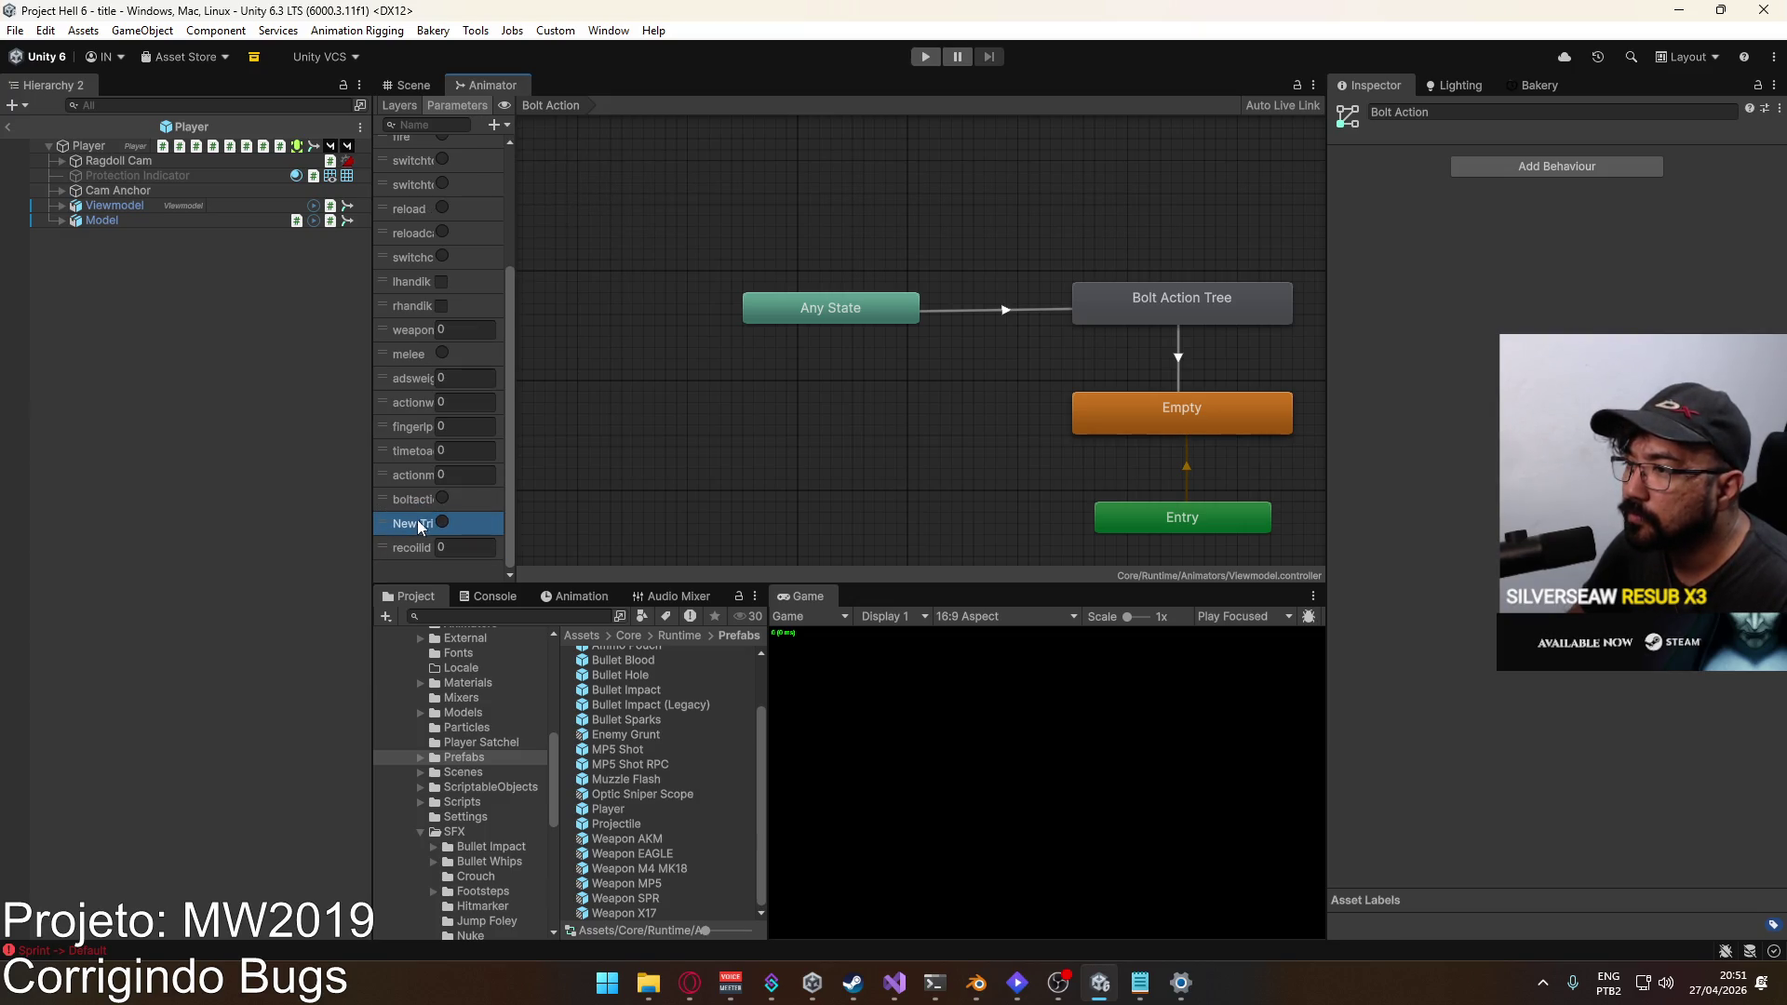
{"action": "type", "text": "boltaction"}
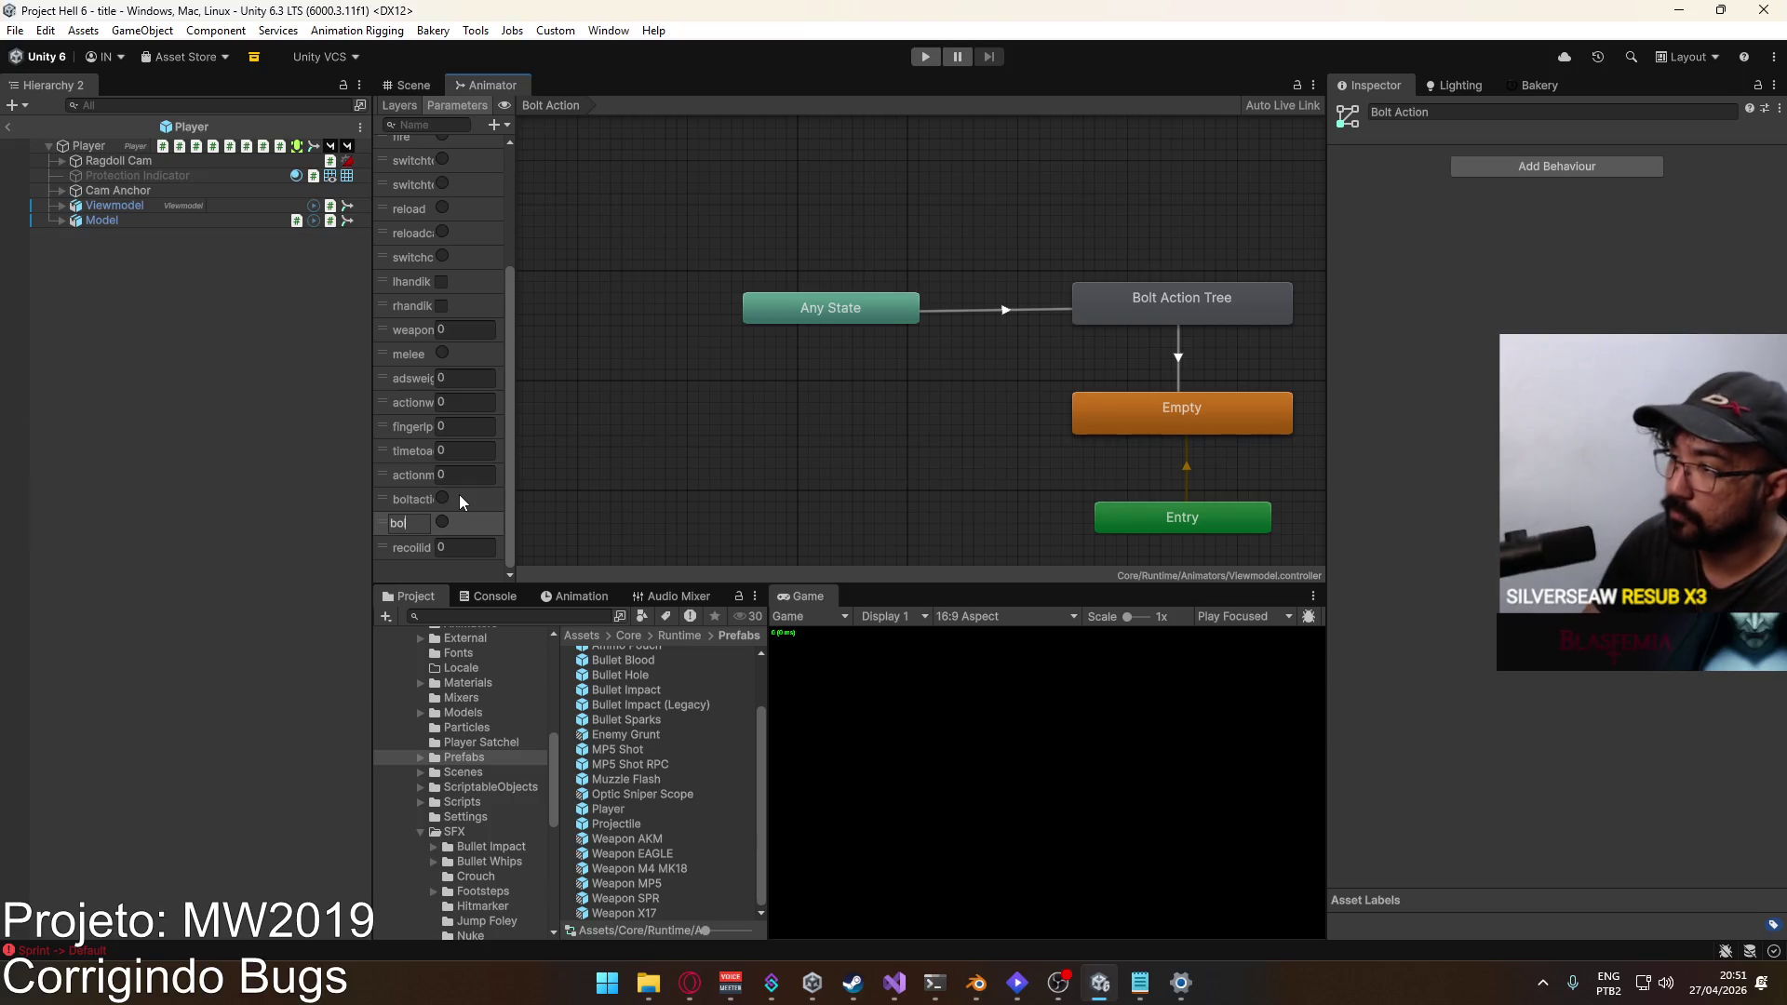
{"action": "key", "text": "Return"}
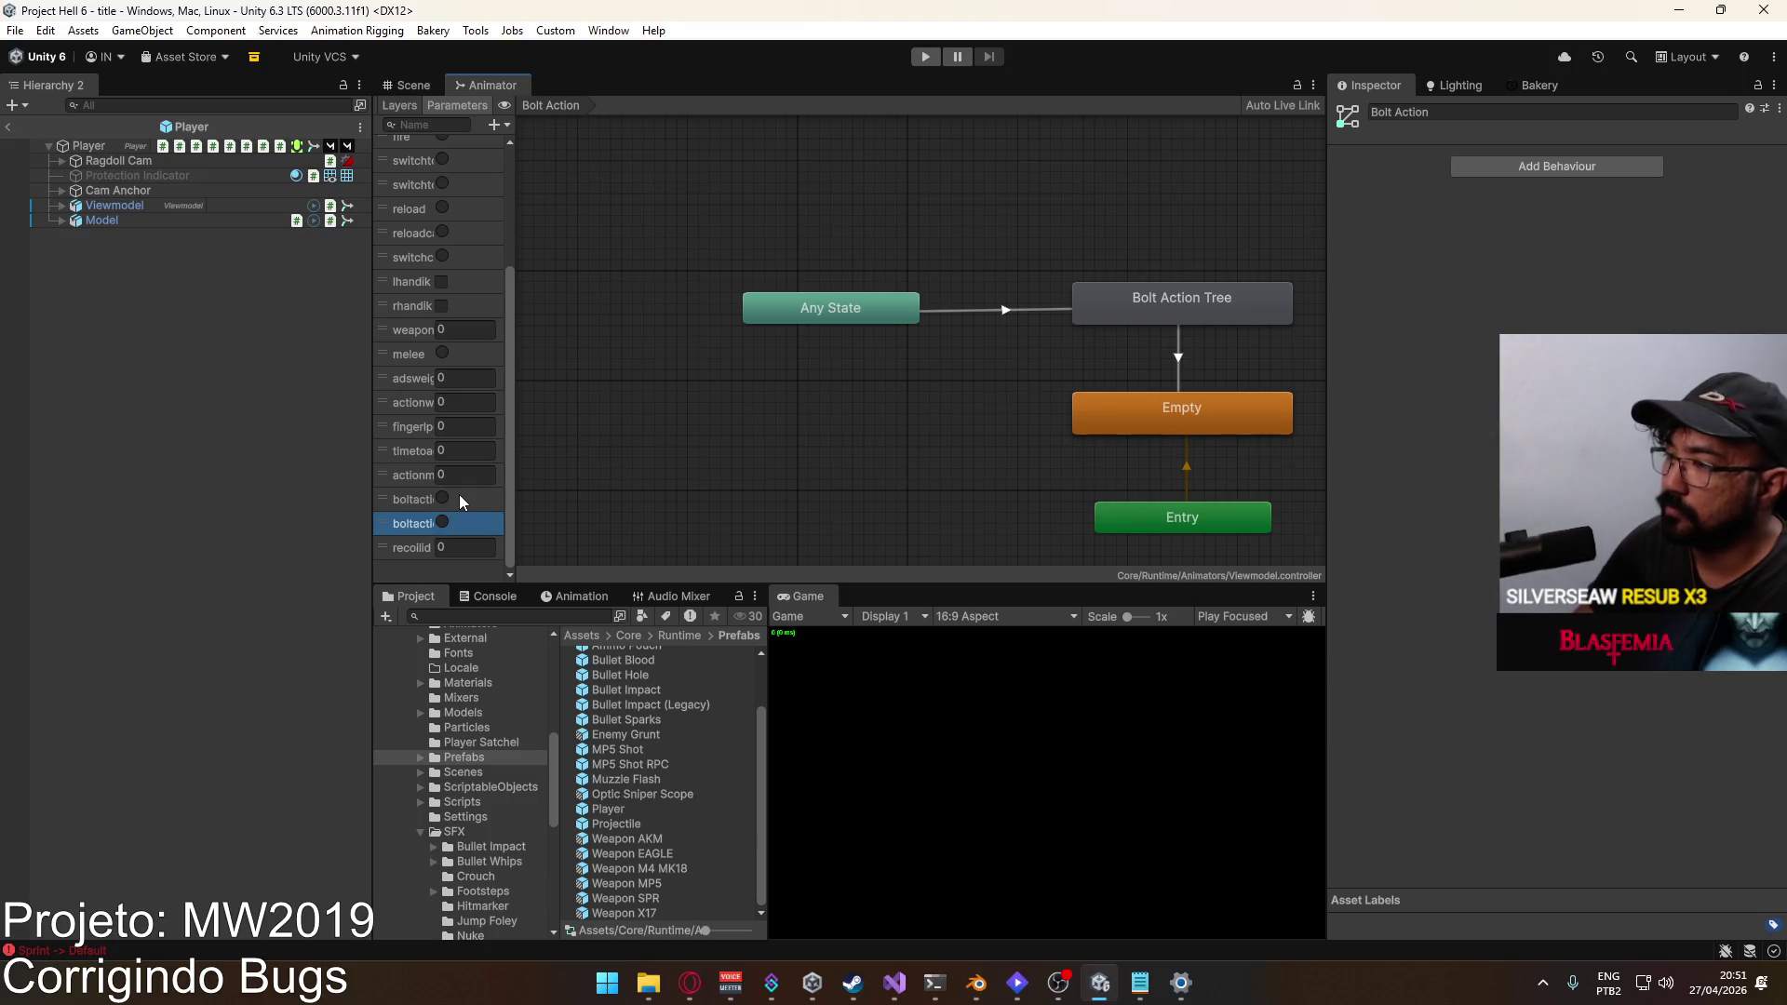
{"action": "left_click", "coordinate": [943, 365]}
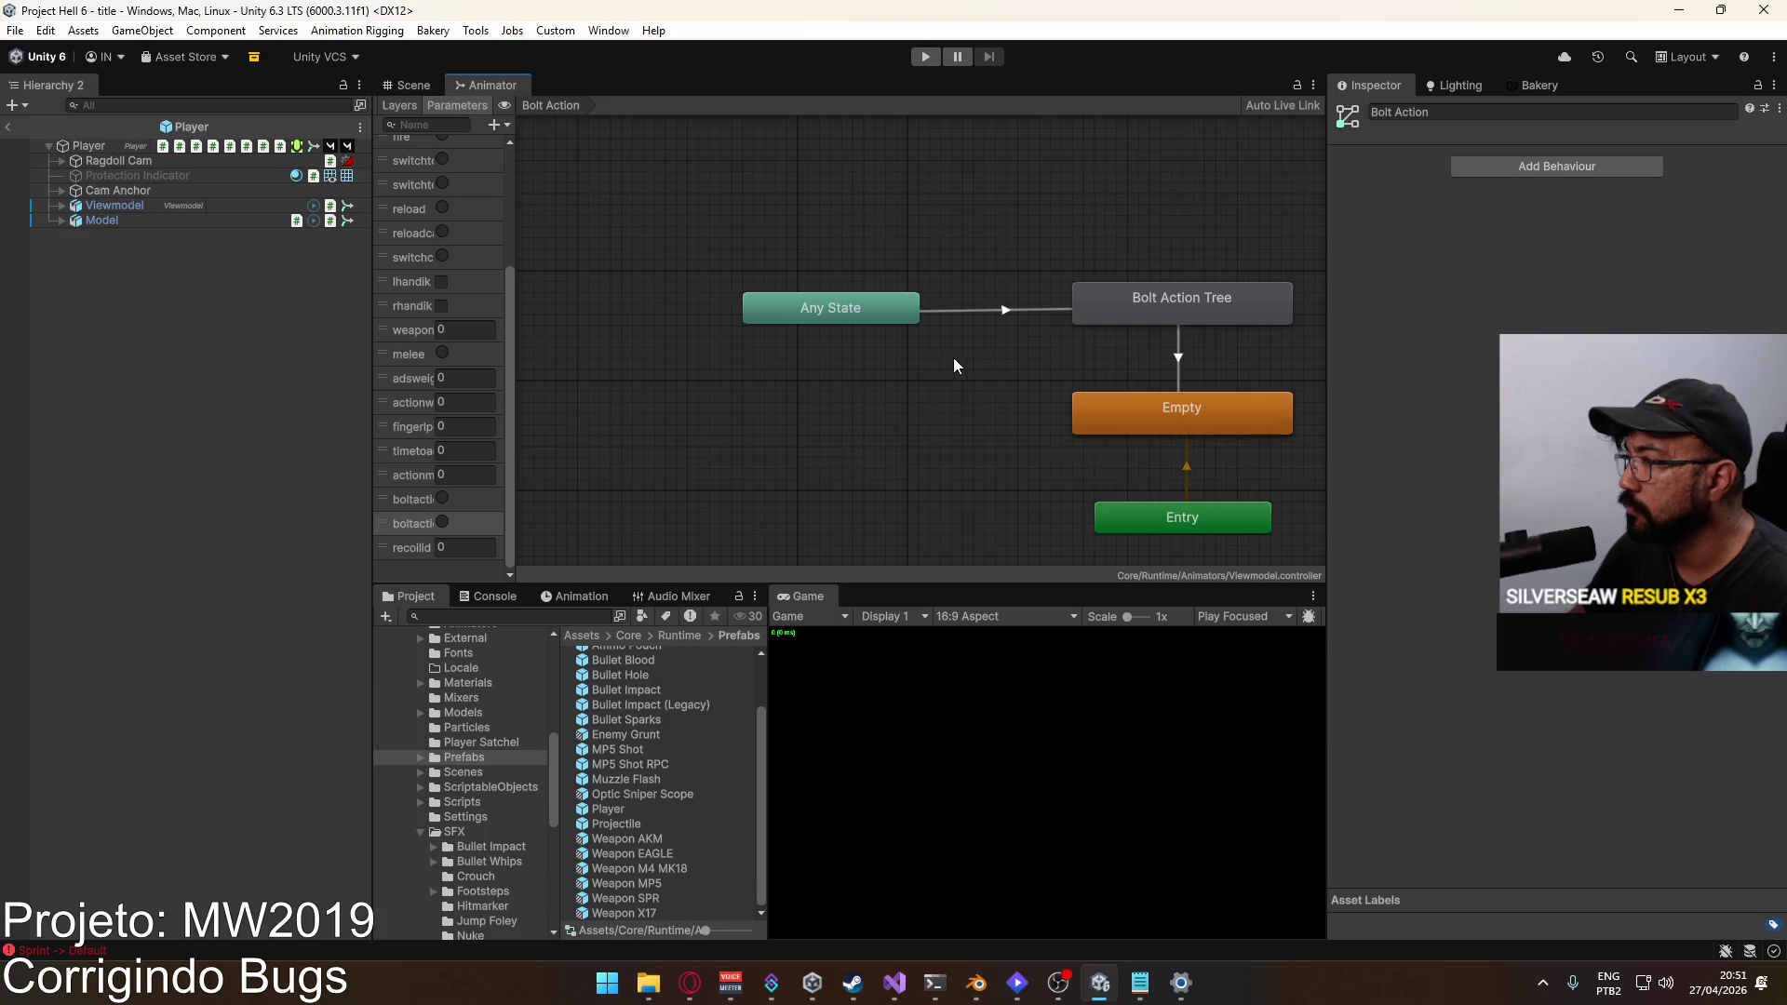
Step: Create an Any State to Empty transition conditioned on boltactioncancel
{"action": "left_click_drag", "start_coordinate": [1013, 360], "coordinate": [758, 370]}
{"action": "left_click", "coordinate": [622, 317]}
{"action": "right_click", "coordinate": [624, 318]}
{"action": "left_click", "coordinate": [708, 329]}
{"action": "left_click", "coordinate": [869, 411]}
{"action": "left_click", "coordinate": [733, 376]}
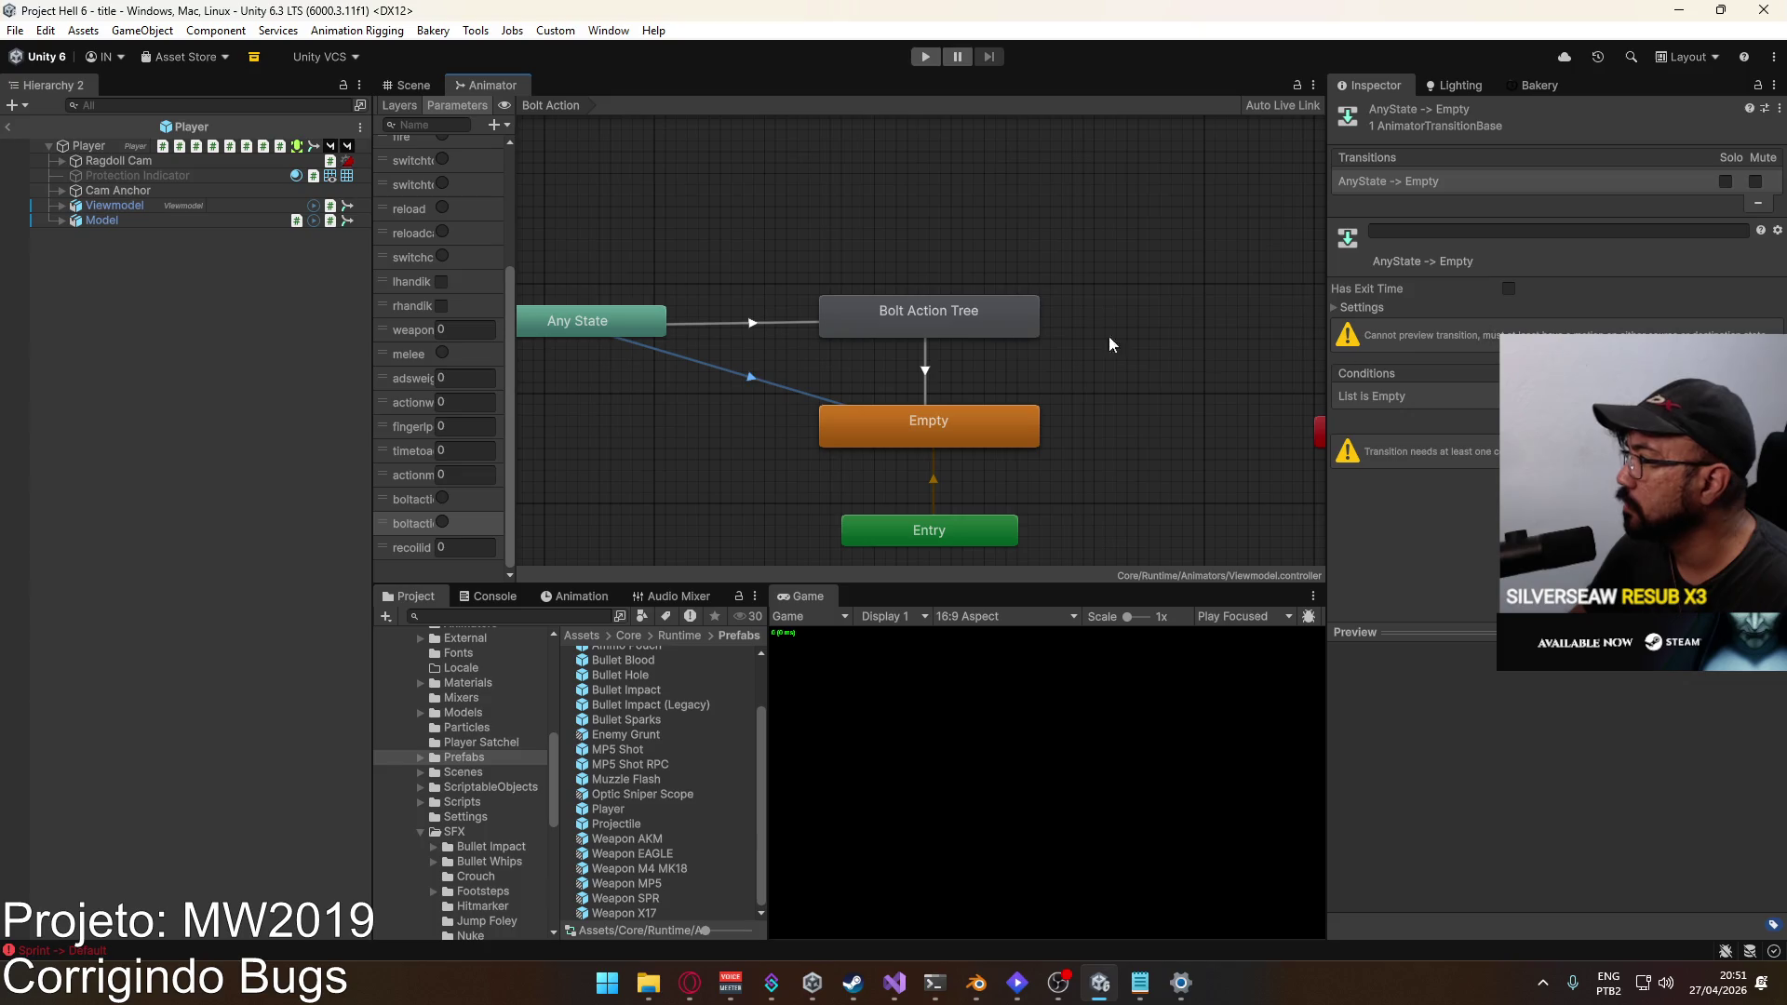
{"action": "left_click", "coordinate": [1741, 417]}
{"action": "left_click", "coordinate": [1415, 396]}
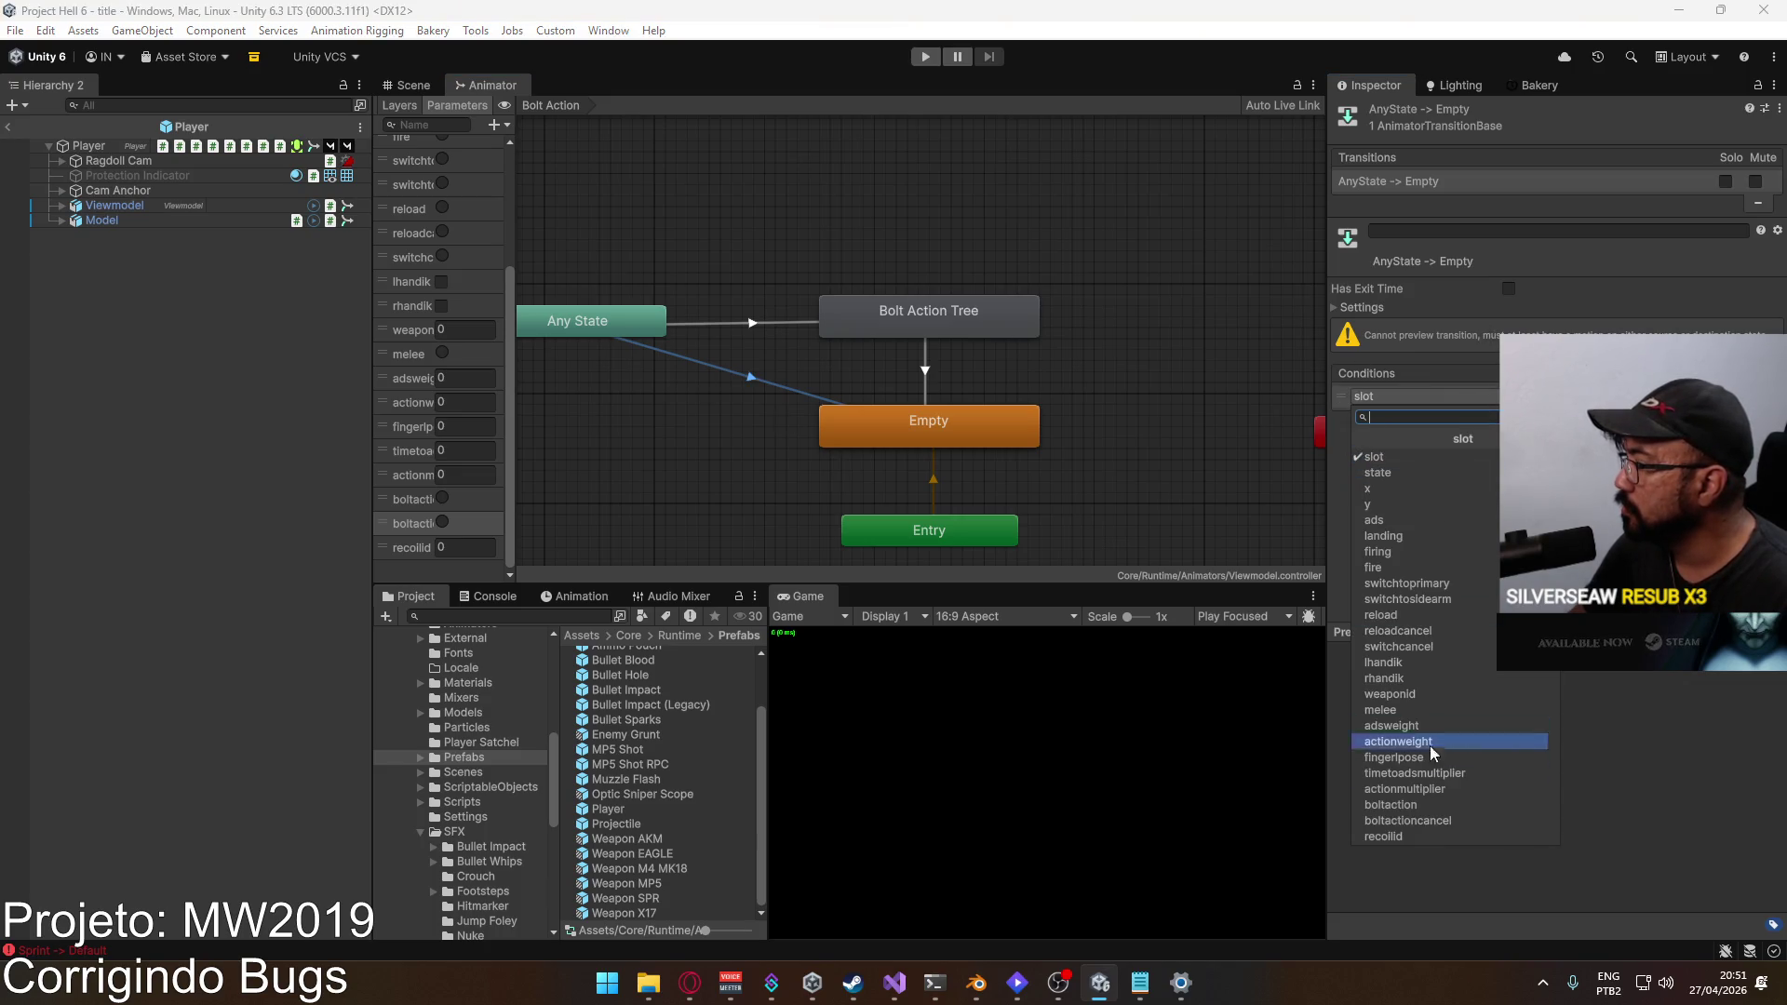
{"action": "left_click", "coordinate": [1439, 821]}
Step: Change the transition's interruption source, then go back to Visual Studio
{"action": "left_click", "coordinate": [1359, 309]}
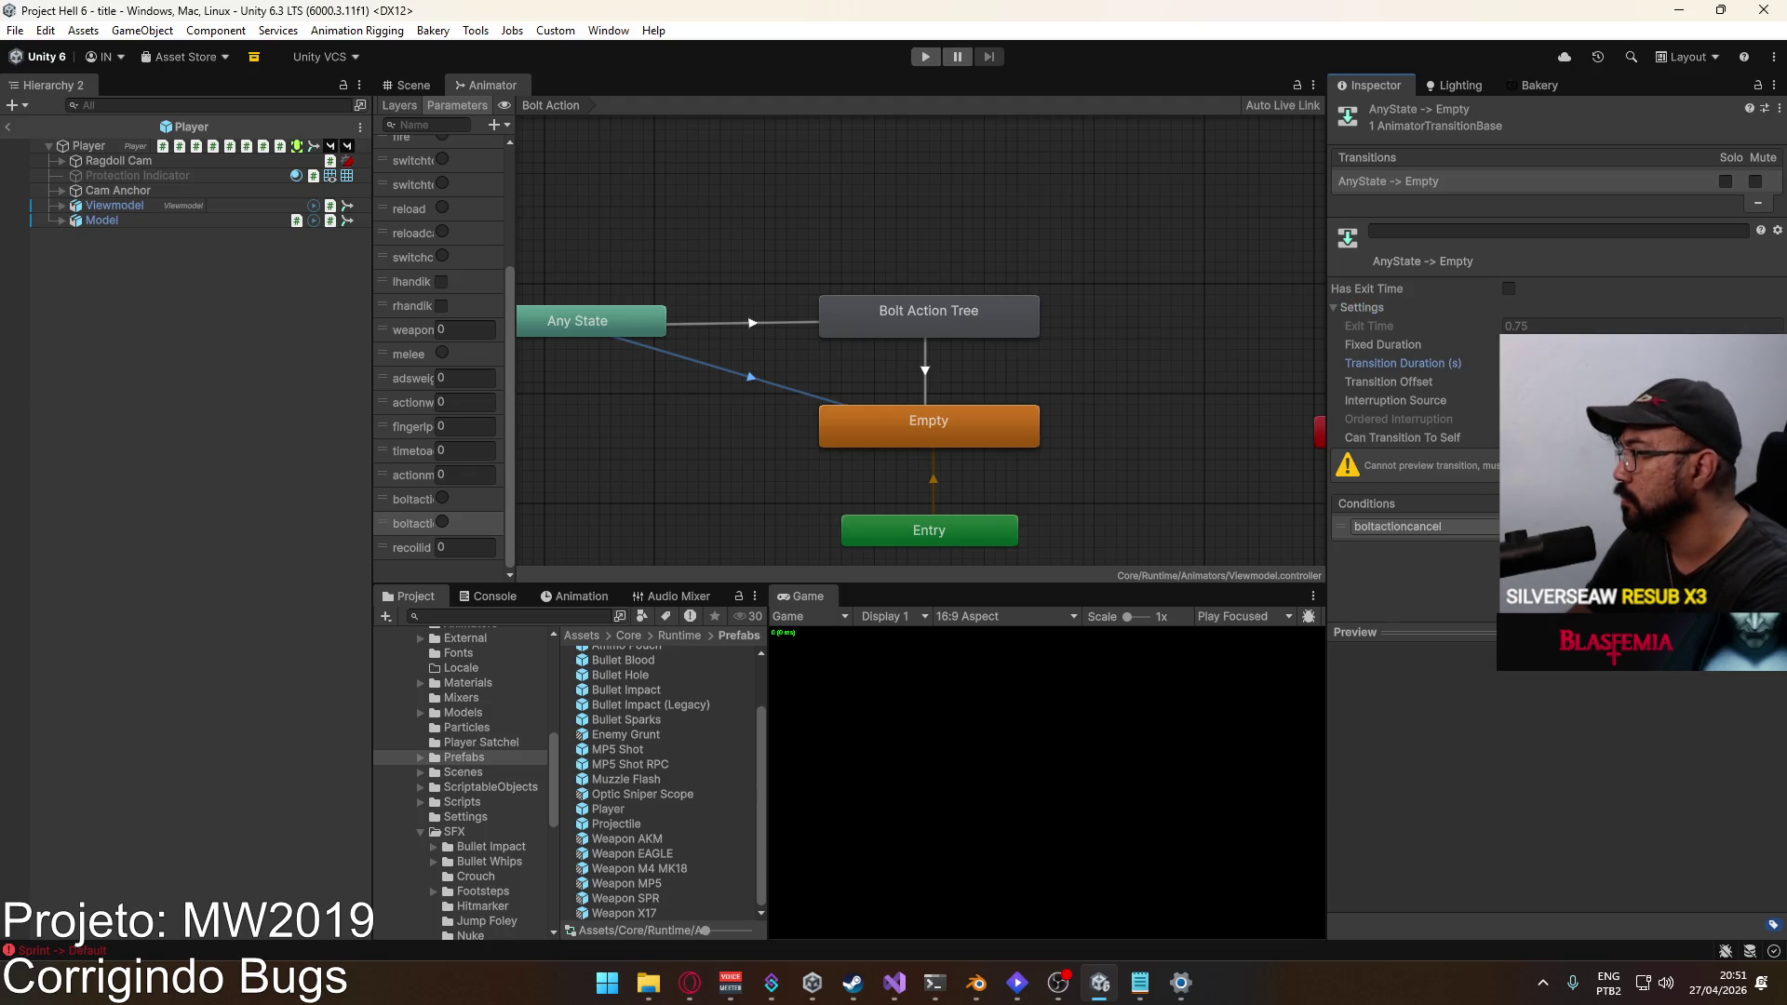
{"action": "left_click", "coordinate": [1638, 400]}
{"action": "left_click", "coordinate": [1638, 438]}
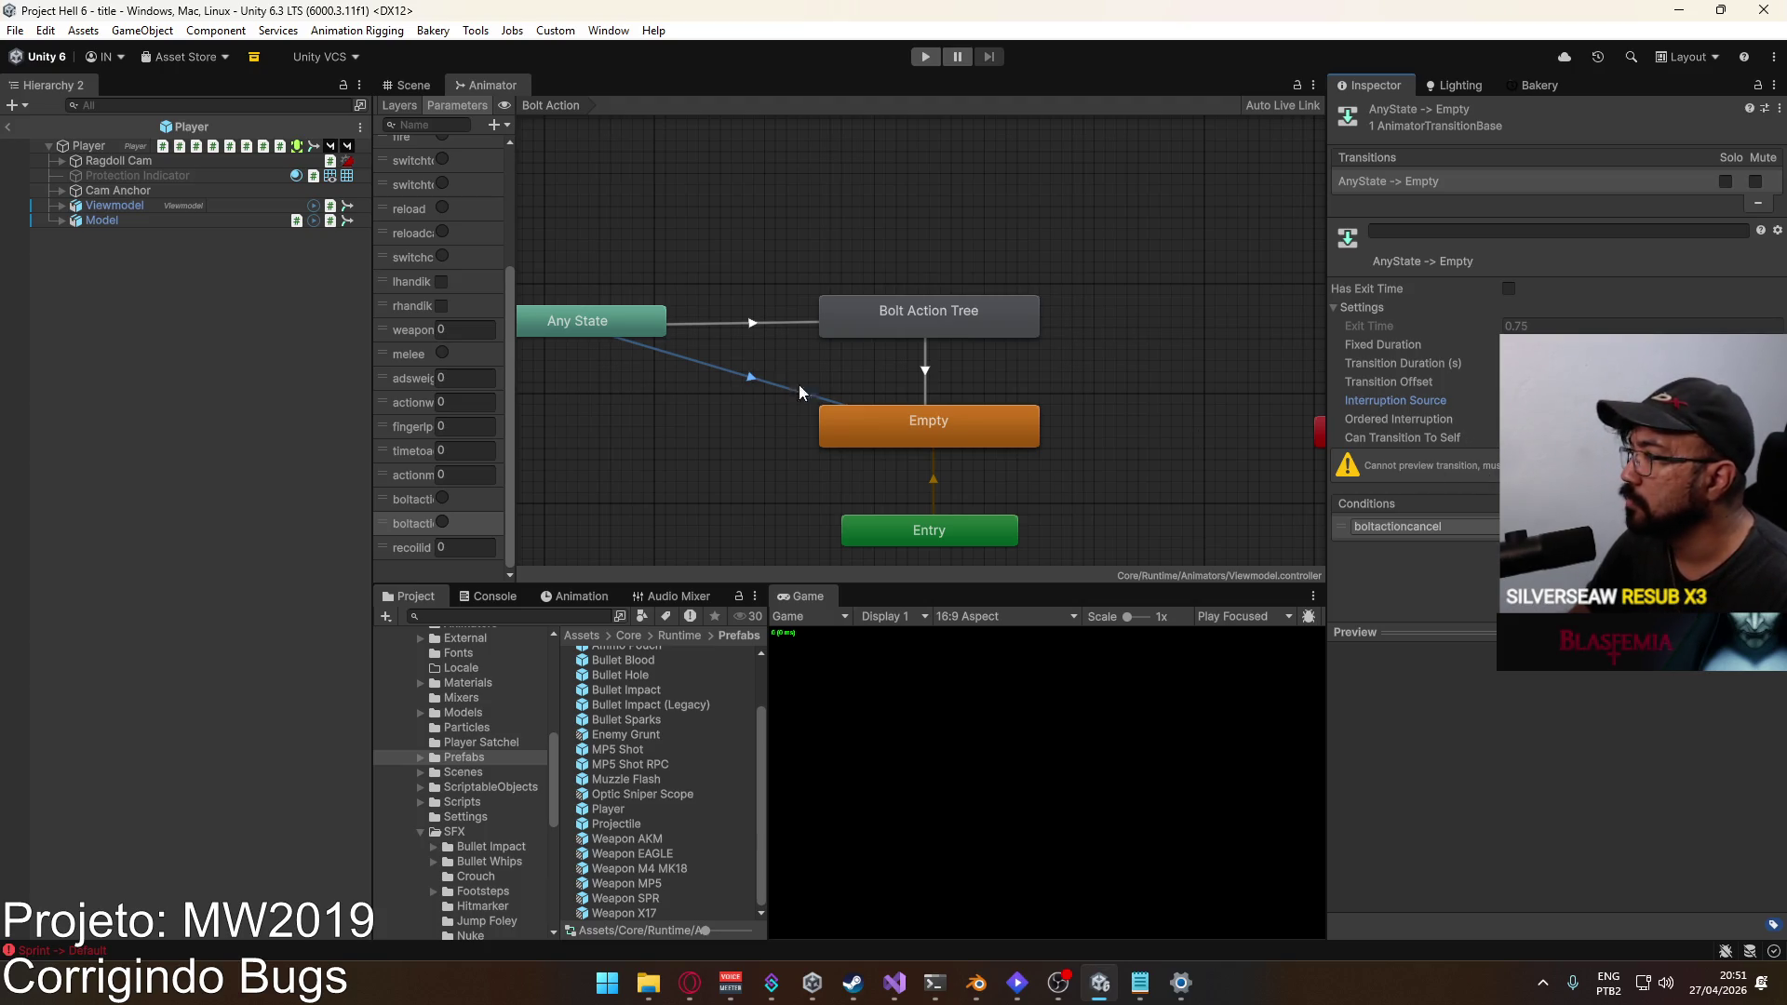
{"action": "left_click", "coordinate": [804, 268]}
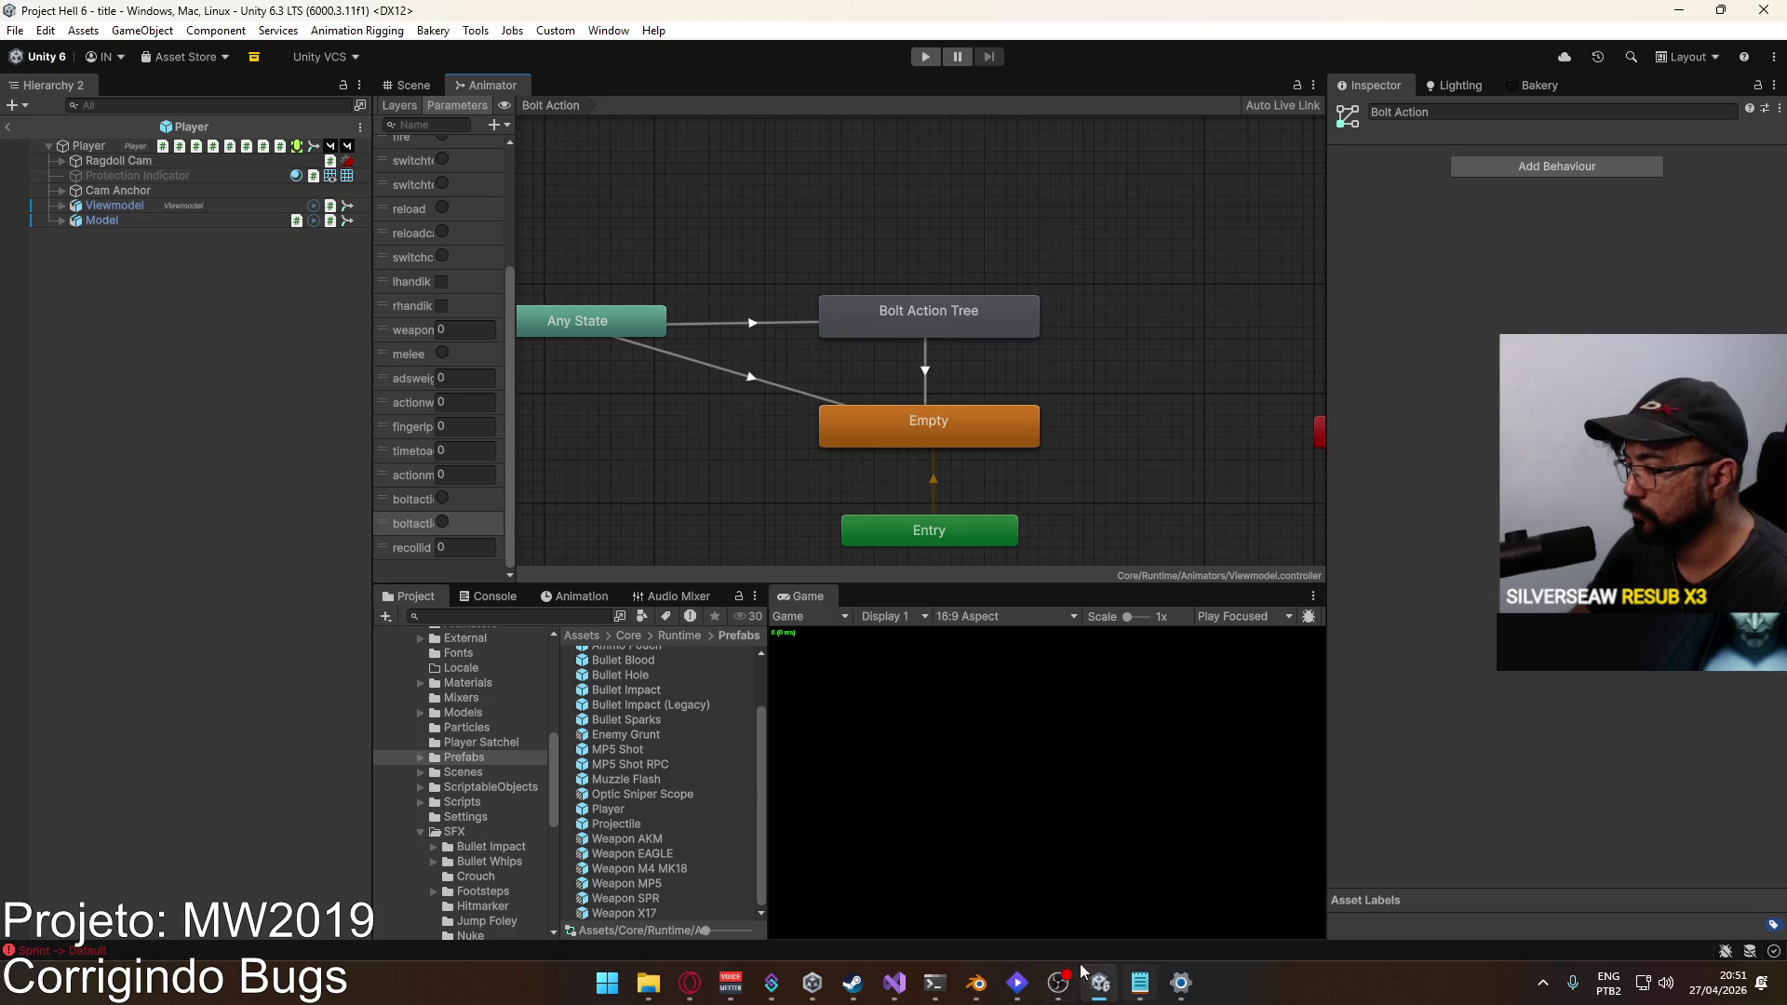
{"action": "left_click", "coordinate": [894, 982]}
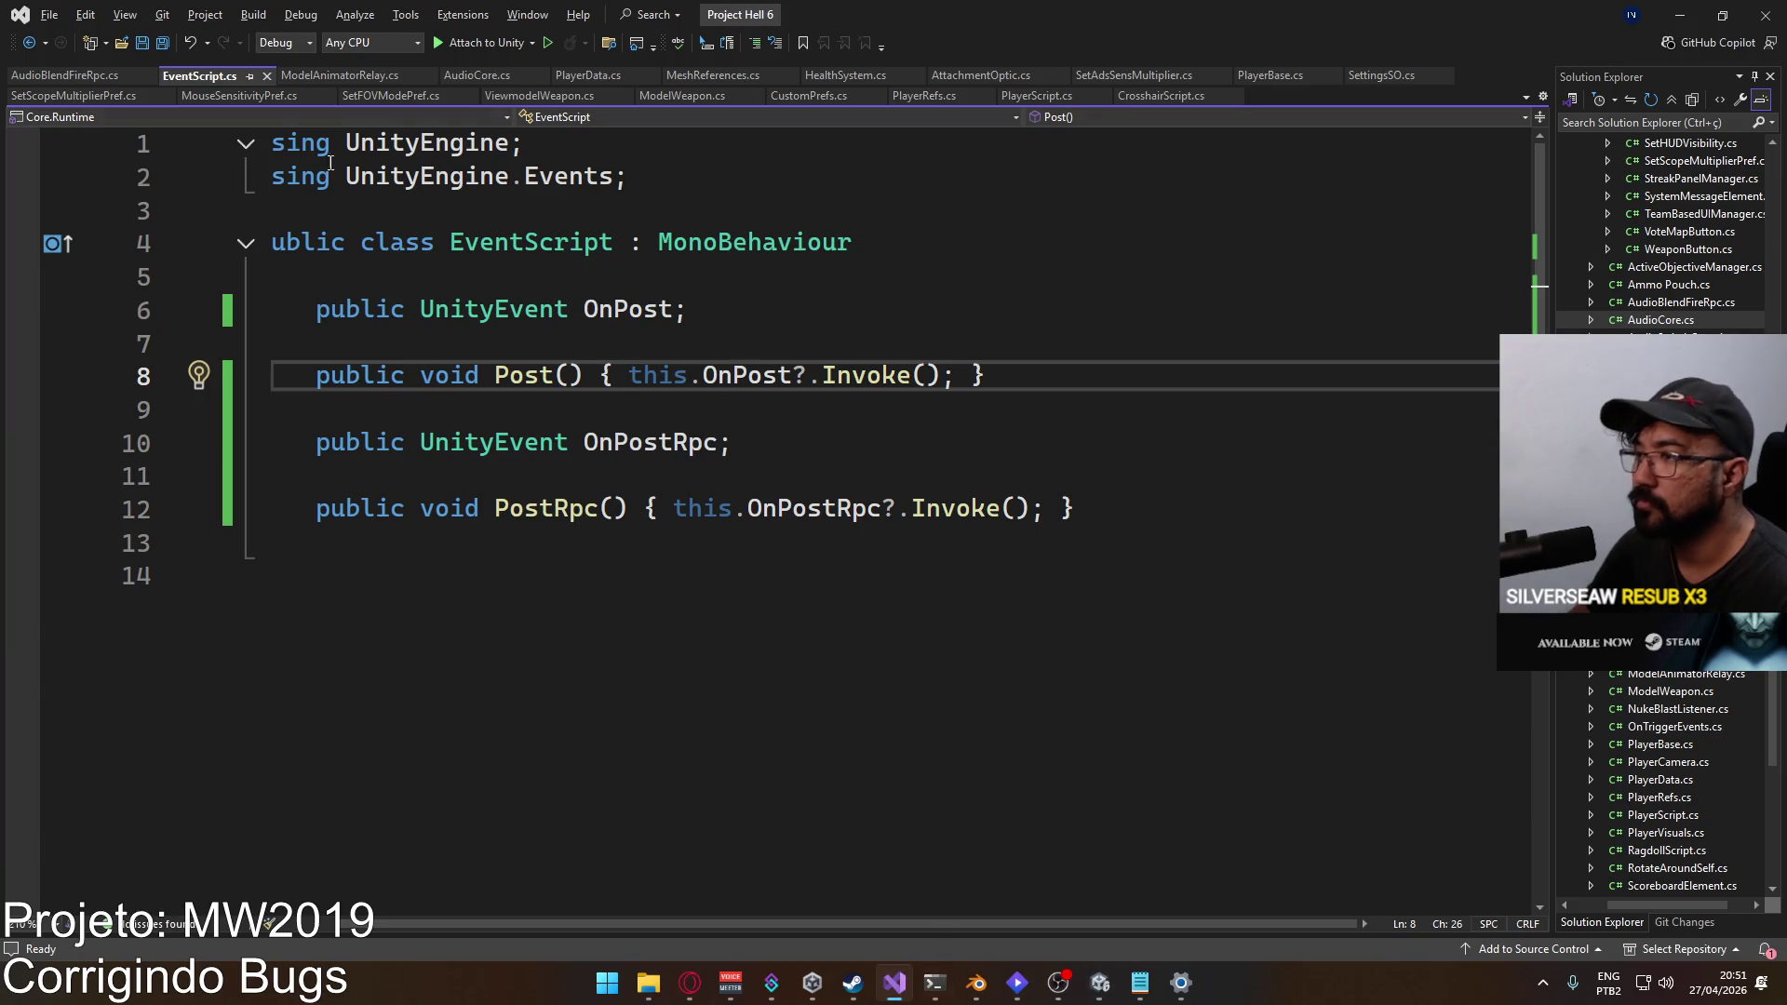
Step: In PlayerScript.cs, collapse InternalFire and expand OnSwitchToPrimary to reach its body
{"action": "left_click", "coordinate": [1038, 96]}
{"action": "scroll", "coordinate": [255, 365], "scroll_direction": "down", "scroll_amount": 3}
{"action": "left_click", "coordinate": [246, 353]}
{"action": "scroll", "coordinate": [511, 404], "scroll_direction": "down", "scroll_amount": 20}
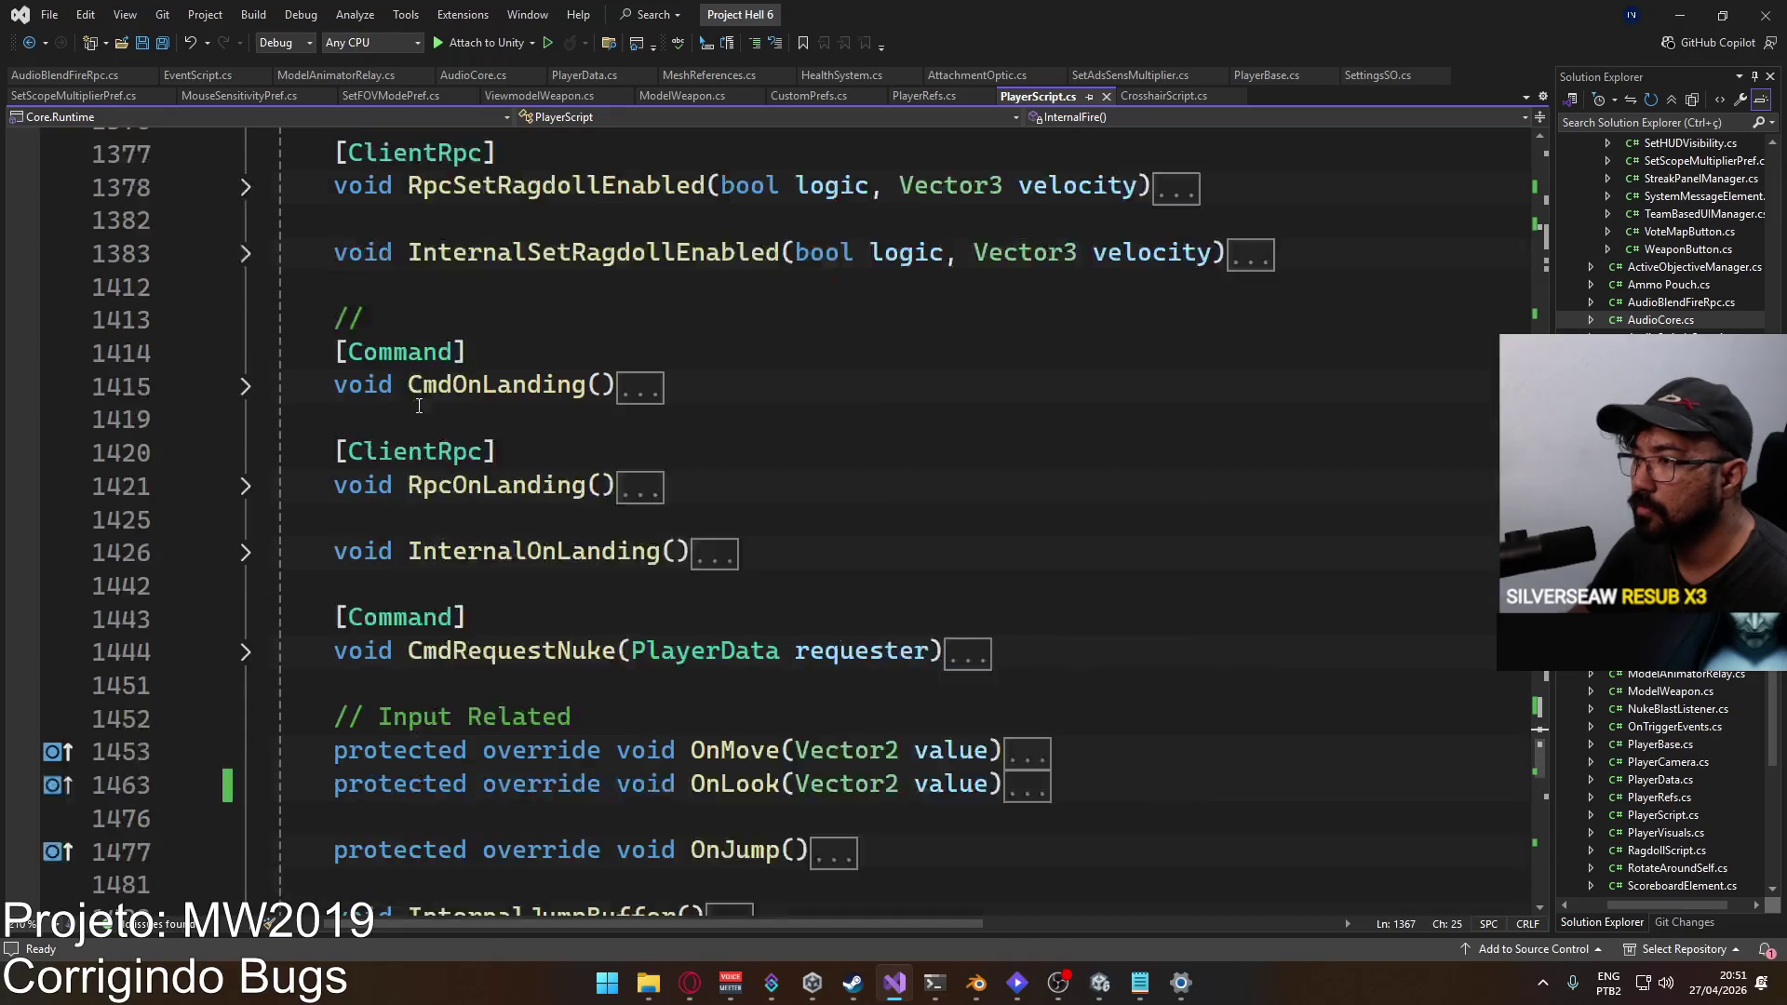
{"action": "scroll", "coordinate": [511, 404], "scroll_direction": "up", "scroll_amount": 7}
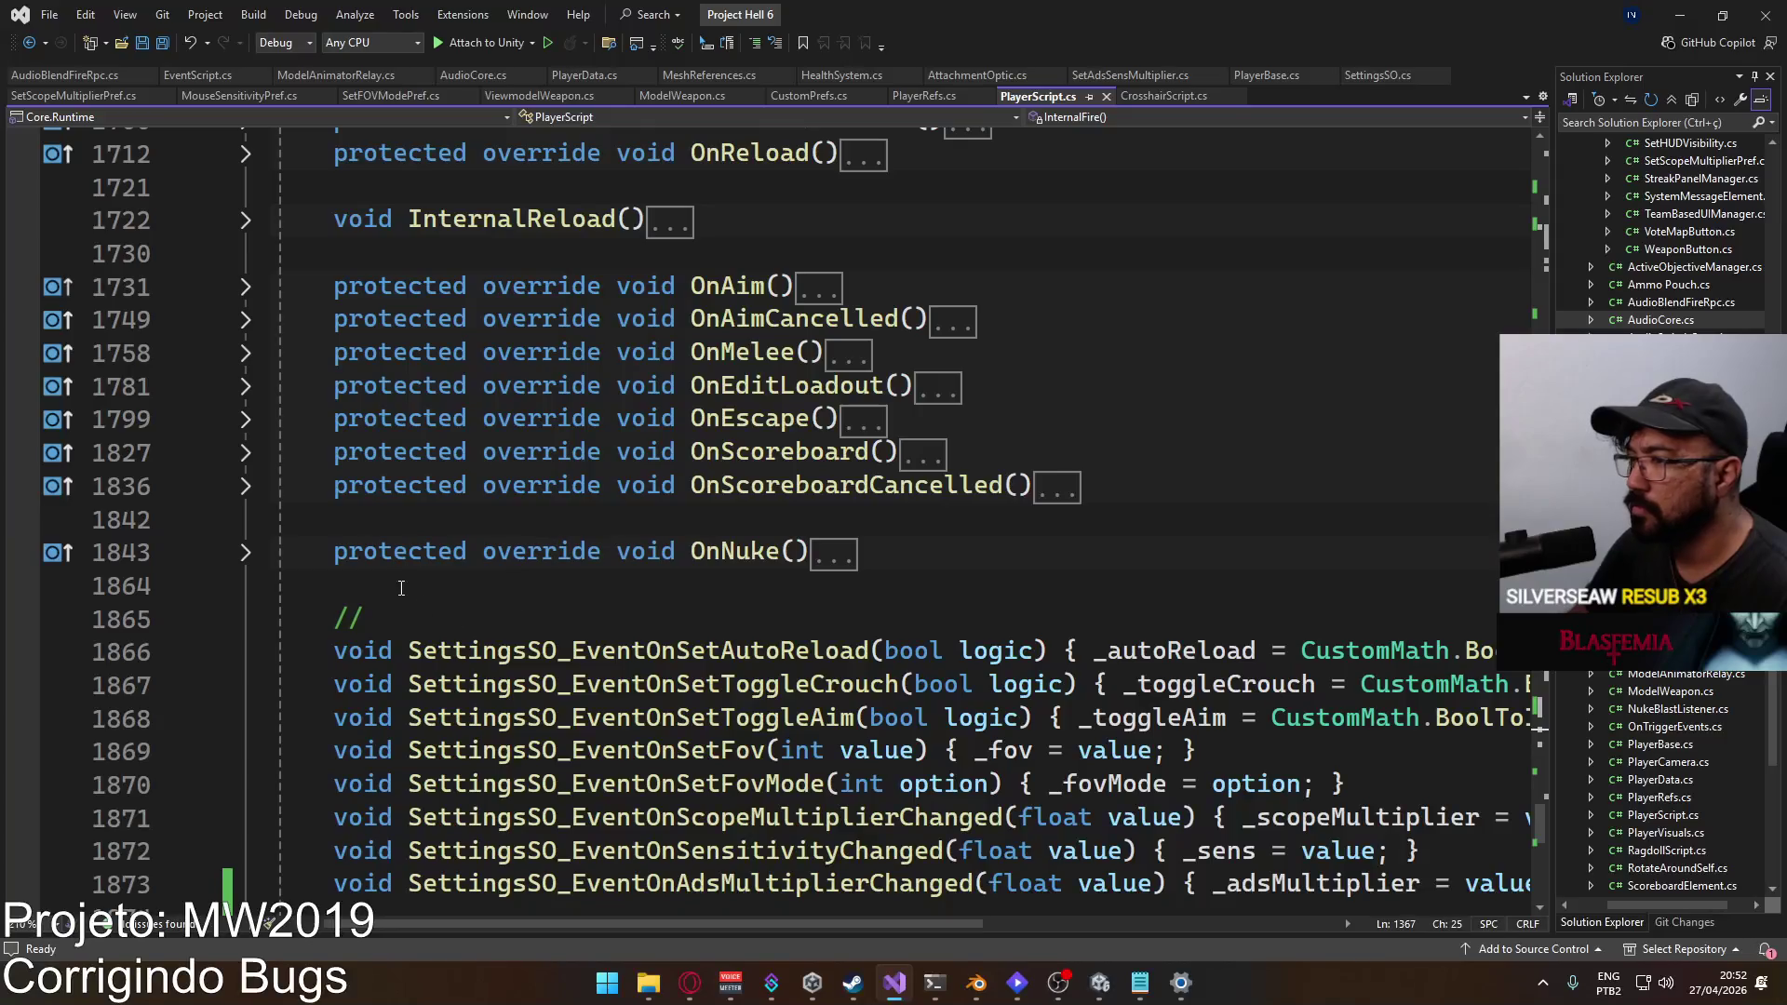
{"action": "scroll", "coordinate": [606, 536], "scroll_direction": "up", "scroll_amount": 2}
{"action": "scroll", "coordinate": [688, 559], "scroll_direction": "up", "scroll_amount": 3}
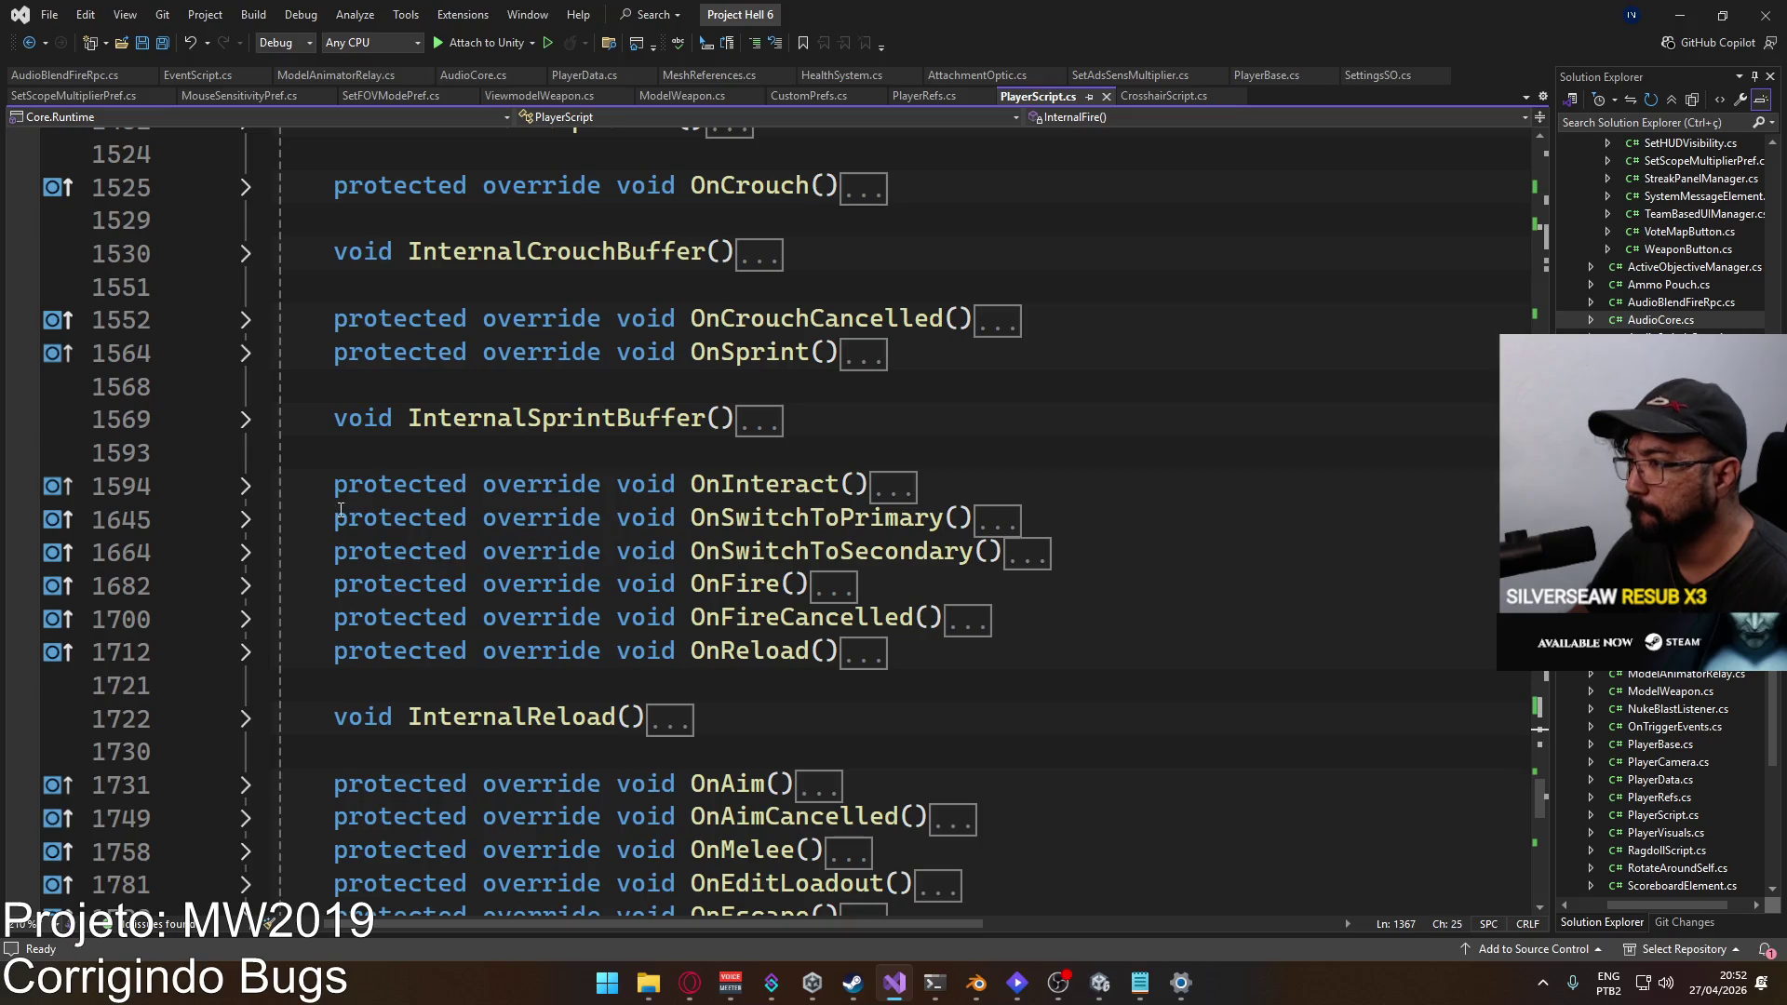
{"action": "left_click", "coordinate": [246, 553]}
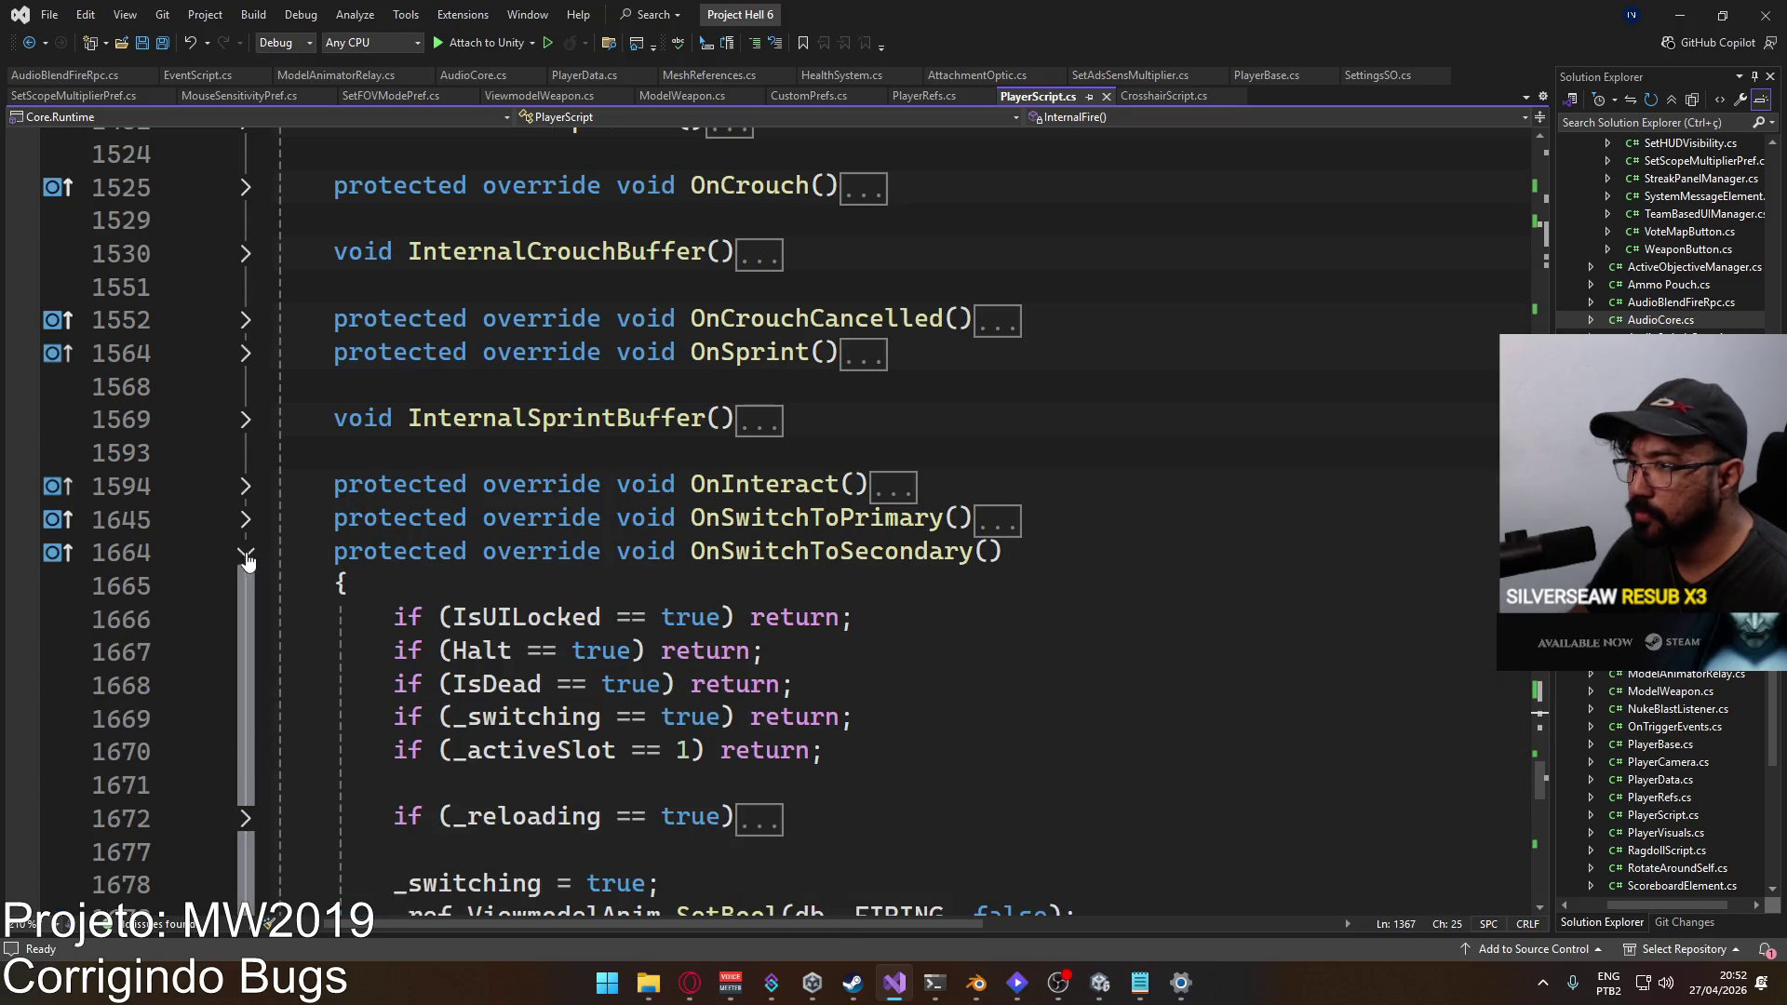
{"action": "left_click", "coordinate": [246, 519]}
{"action": "scroll", "coordinate": [605, 541], "scroll_direction": "down", "scroll_amount": 2}
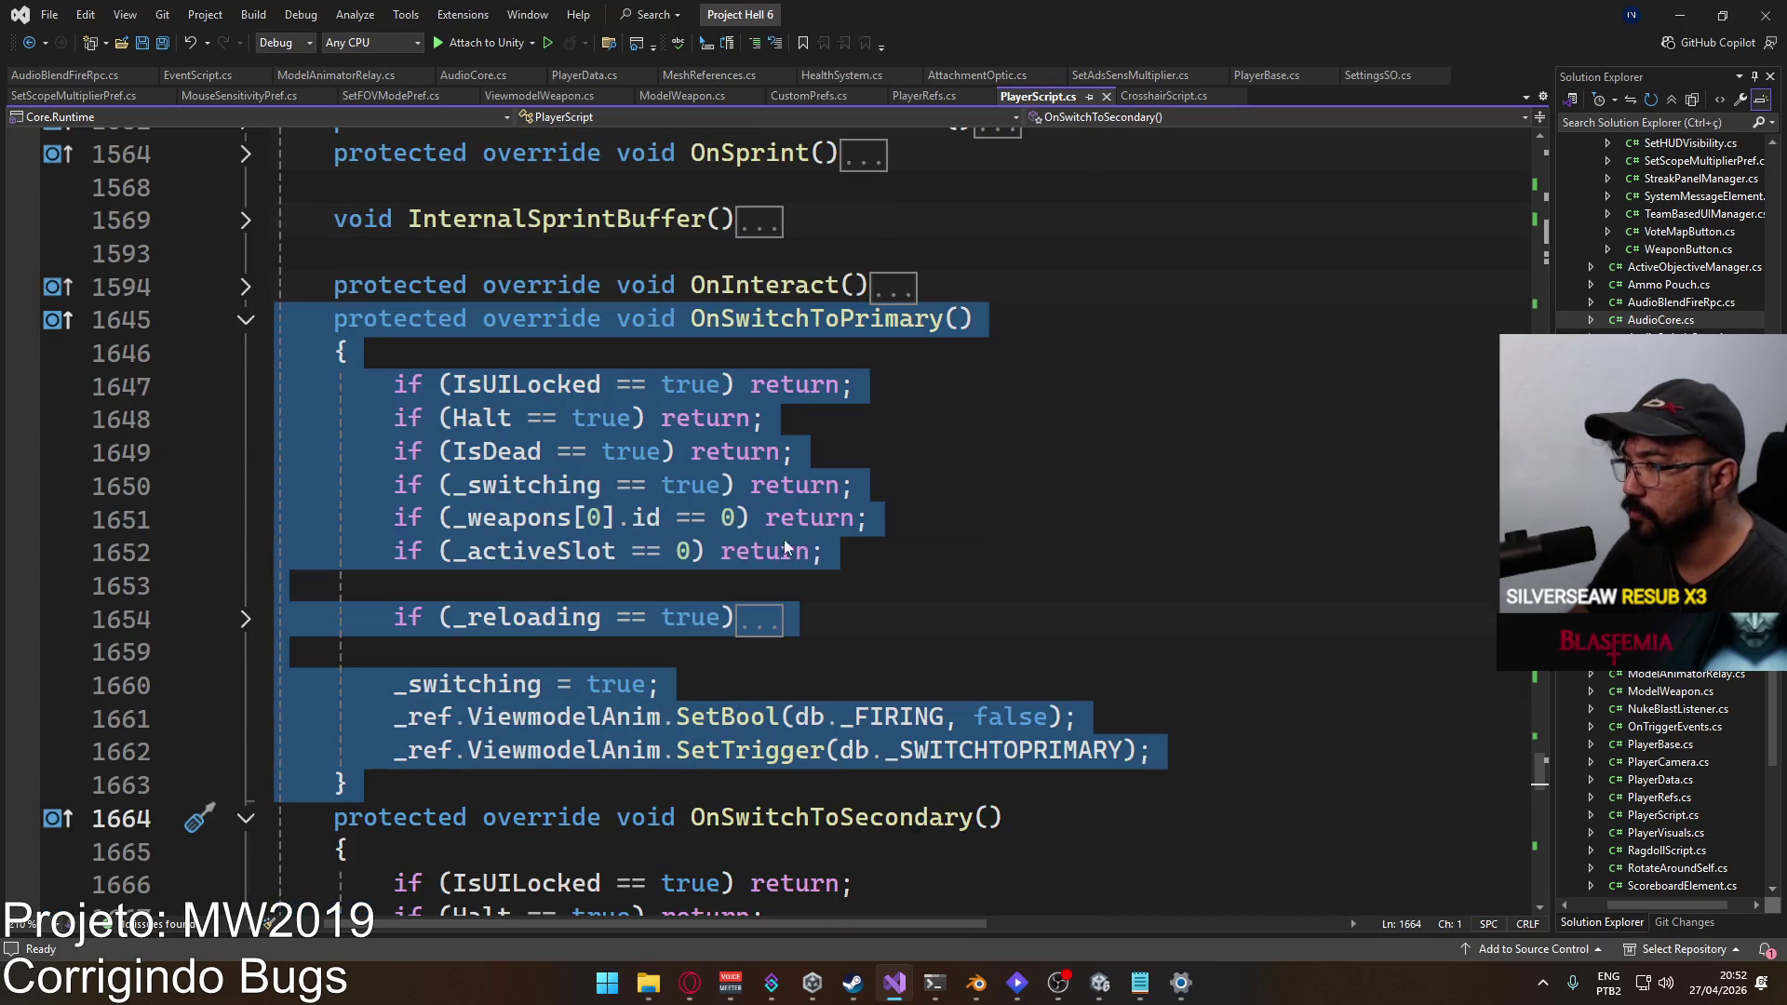
{"action": "left_click", "coordinate": [761, 540]}
{"action": "left_click", "coordinate": [423, 785]}
{"action": "scroll", "coordinate": [633, 566], "scroll_direction": "down", "scroll_amount": 2}
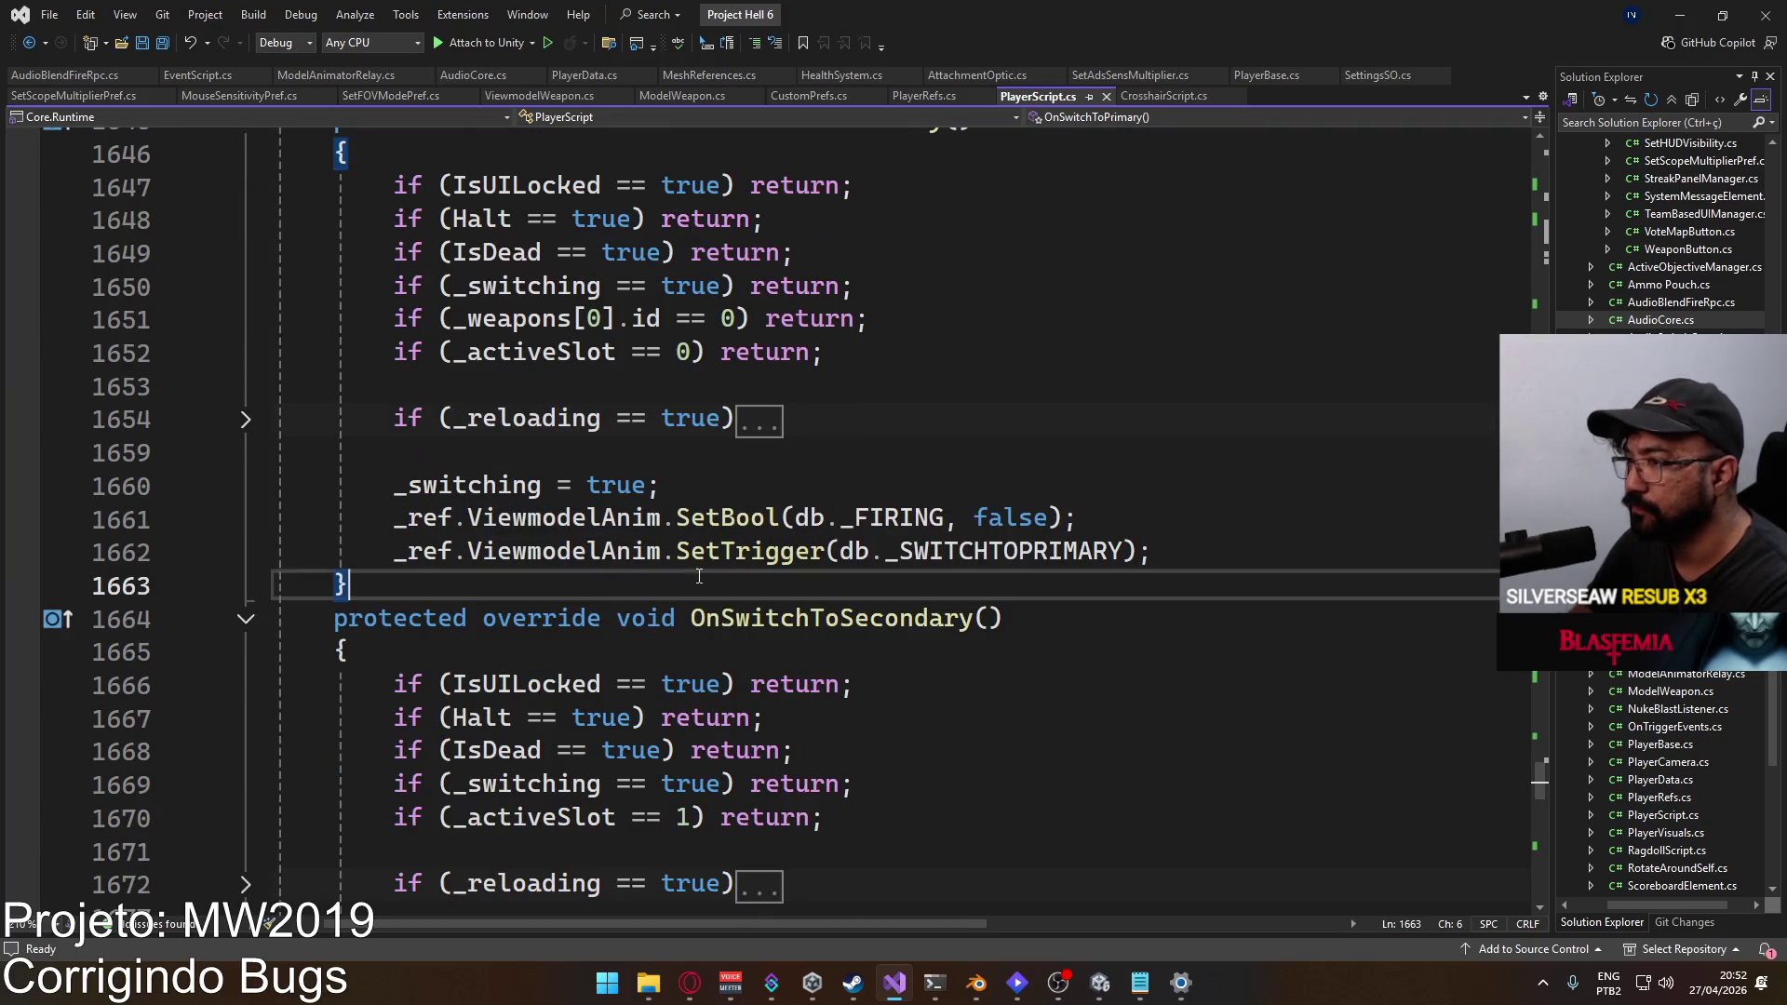
{"action": "key", "text": "Return"}
{"action": "left_click", "coordinate": [731, 375]}
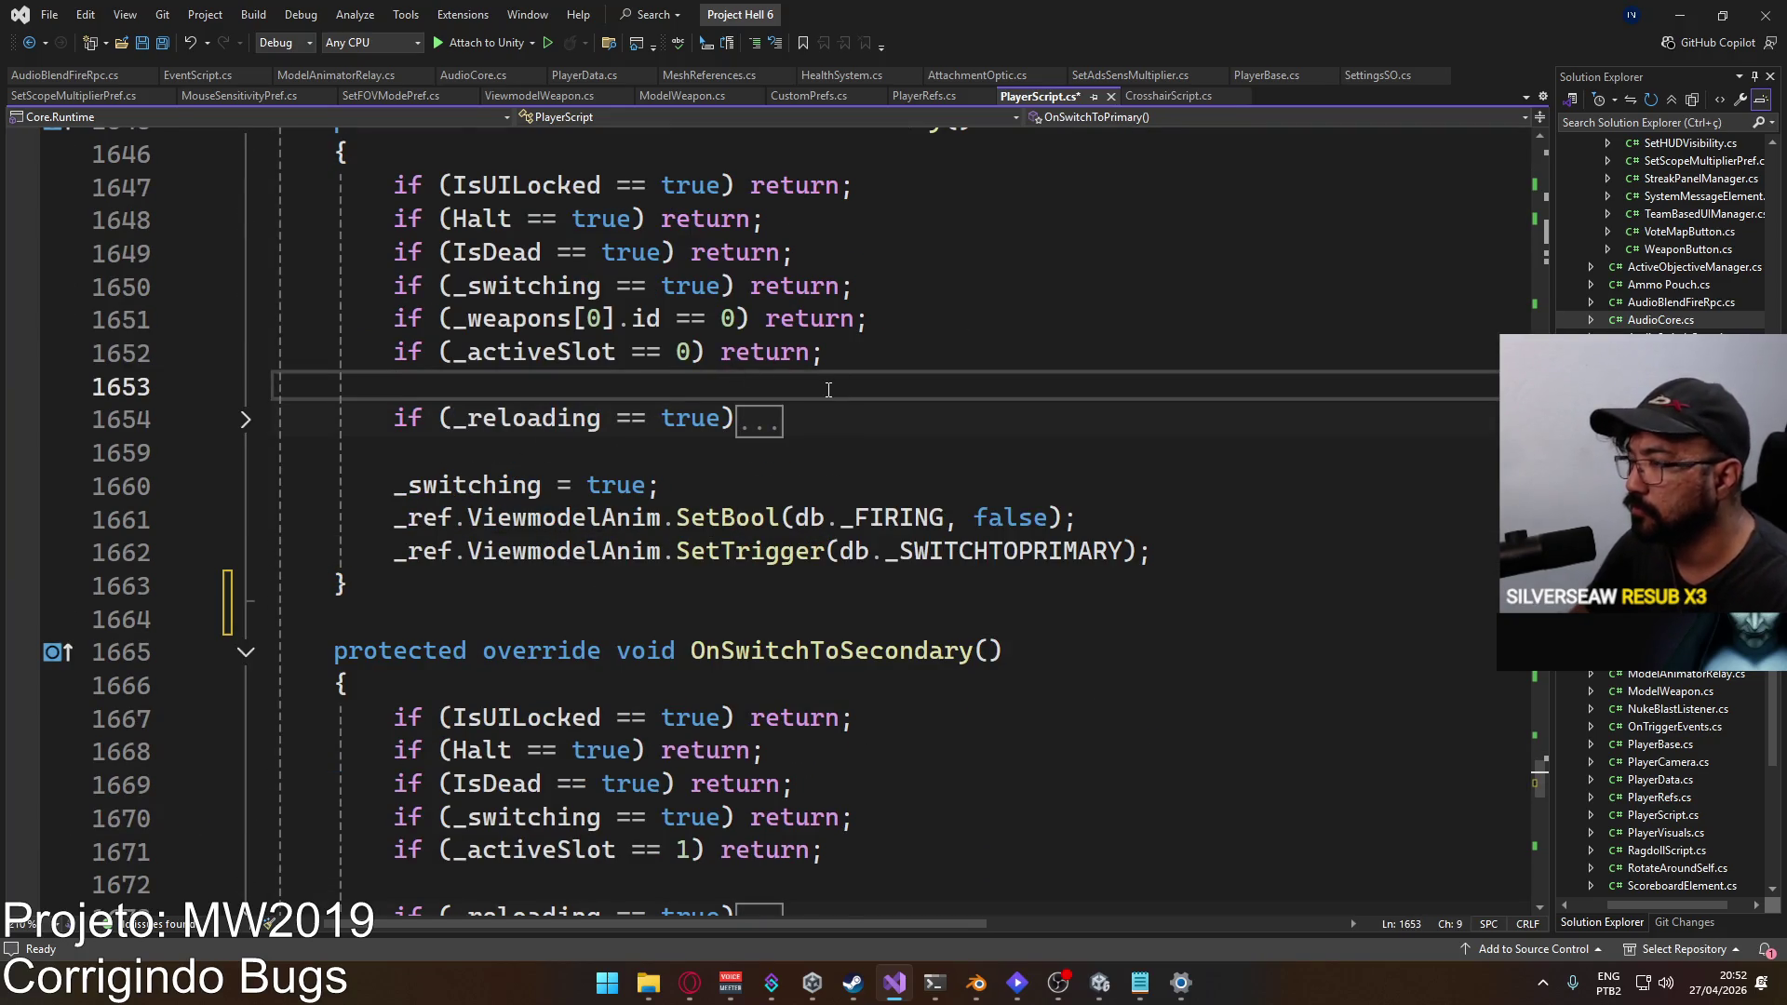
{"action": "scroll", "coordinate": [829, 389], "scroll_direction": "up", "scroll_amount": 1}
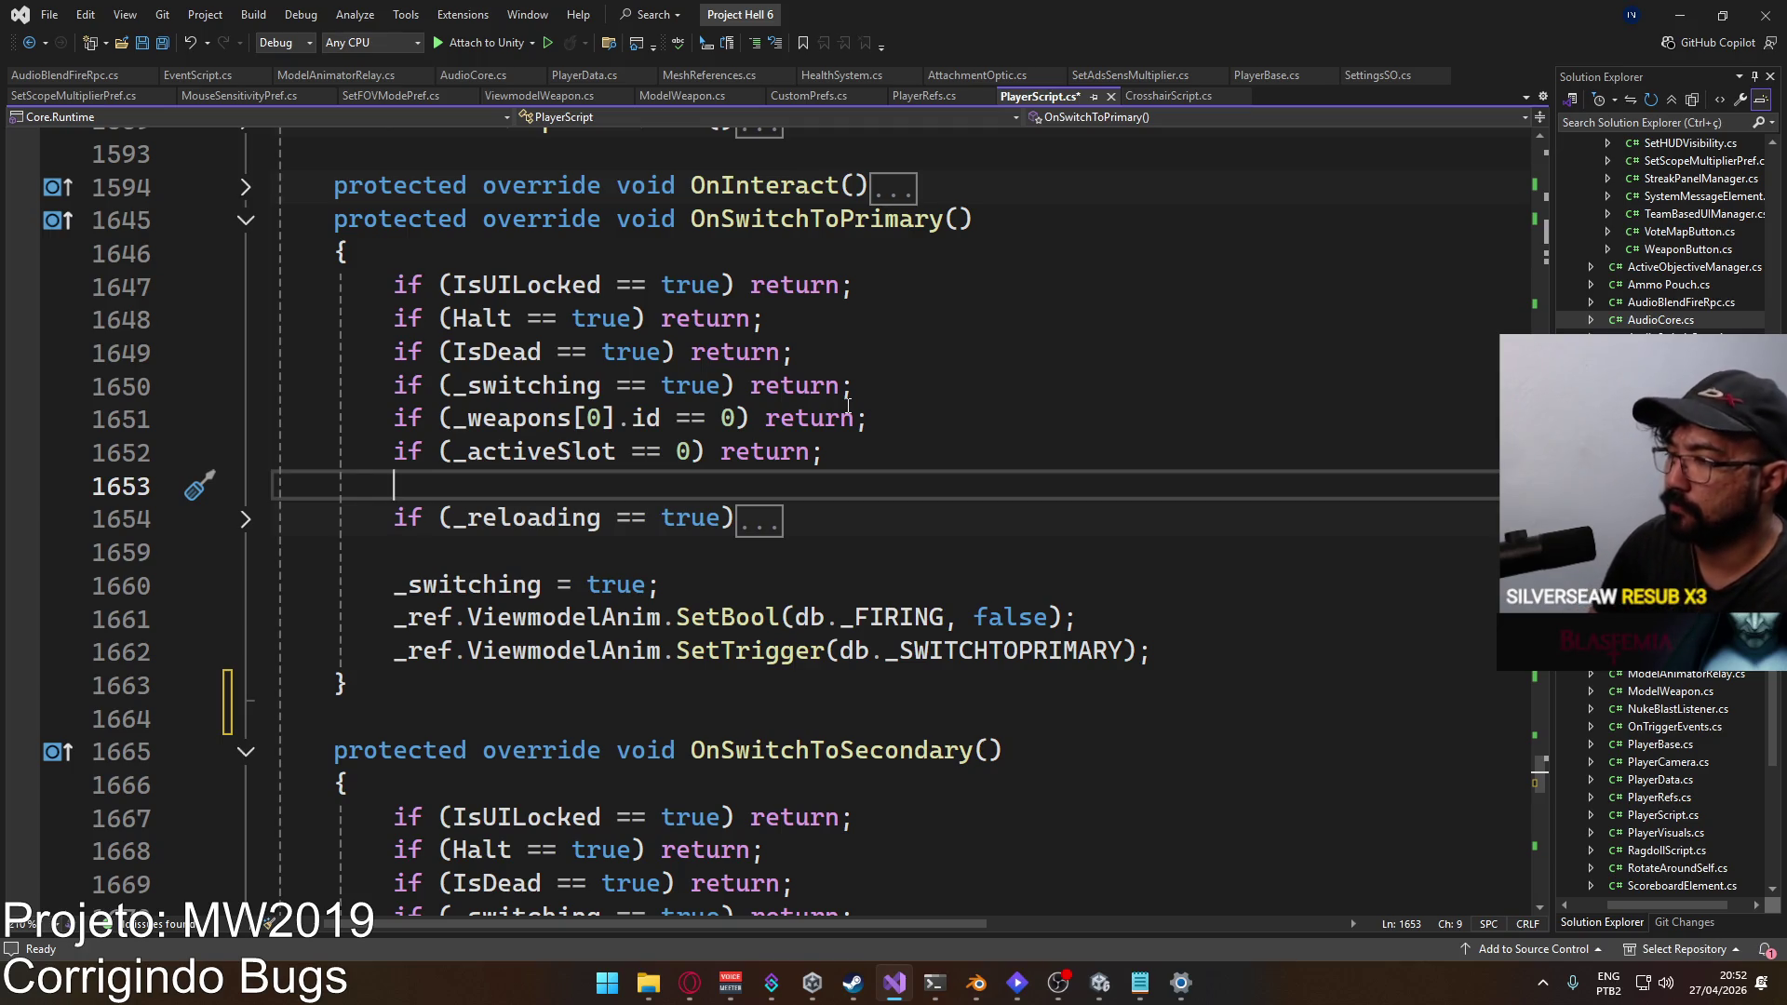
Step: Write an if (IsBoltAction == true) { } block inside OnSwitchToPrimary
{"action": "key", "text": "Return"}
{"action": "type", "text": "if (bo"}
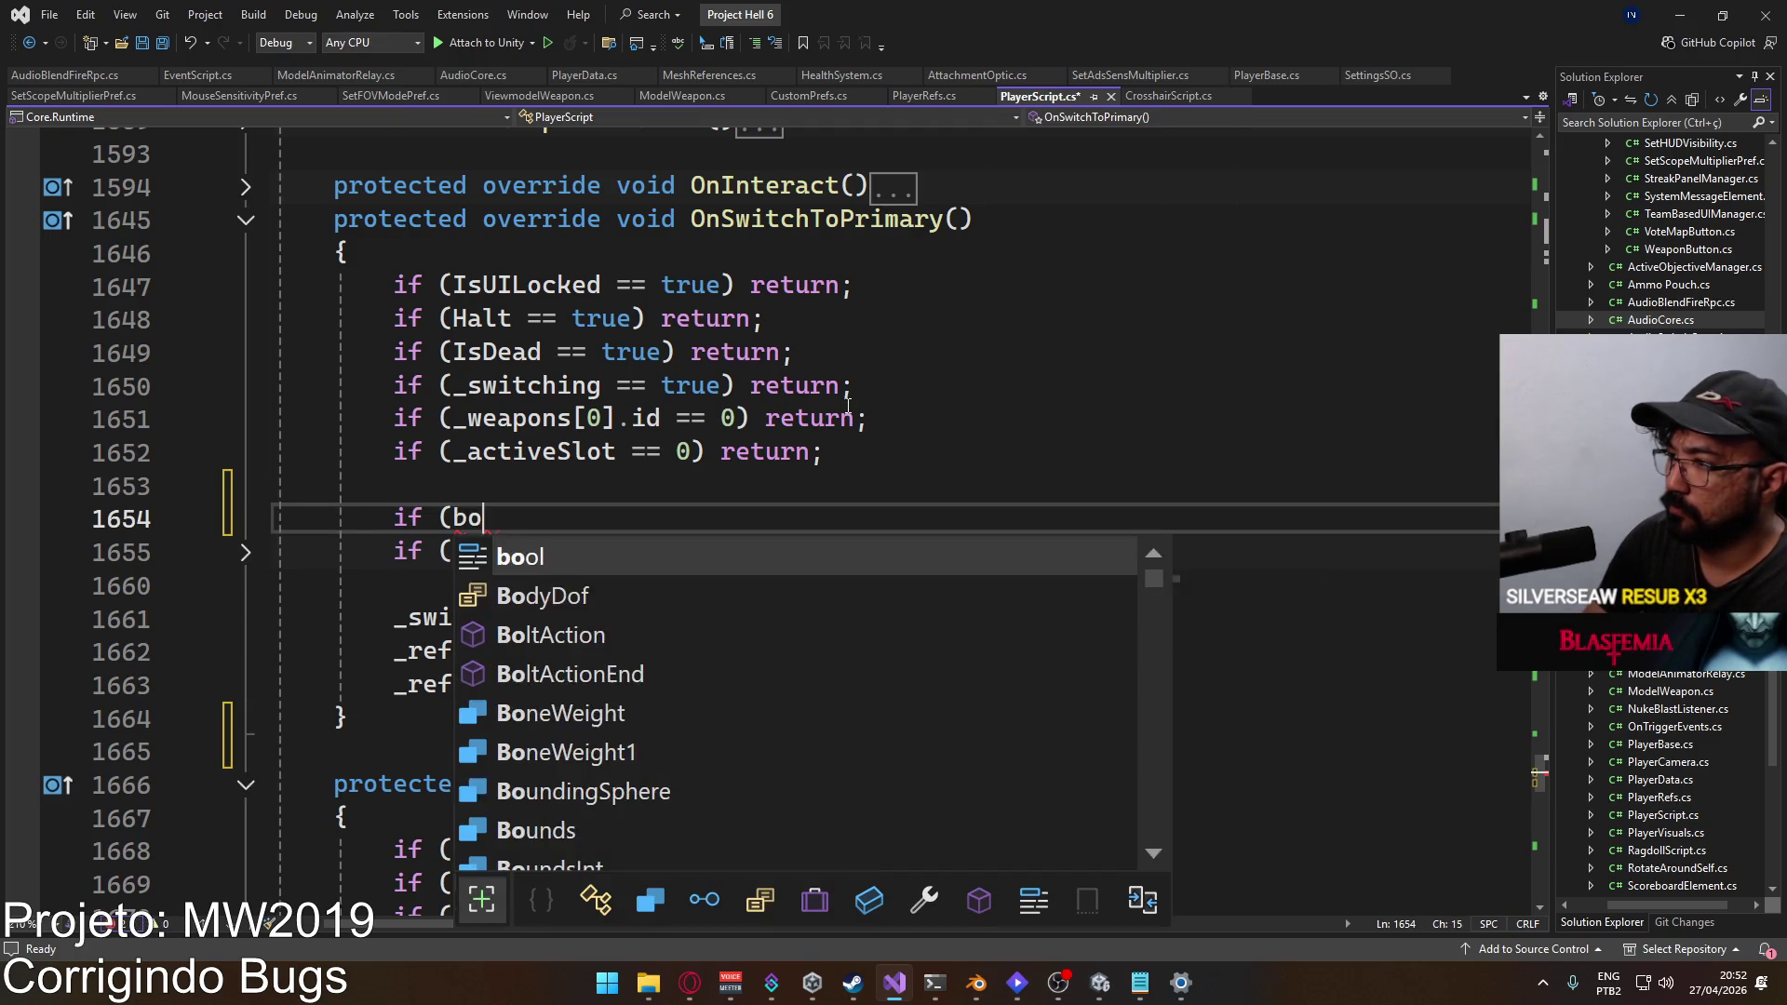
{"action": "type", "text": "lta"}
{"action": "key", "text": "BackSpace"}
{"action": "key", "text": "BackSpace"}
{"action": "key", "text": "BackSpace"}
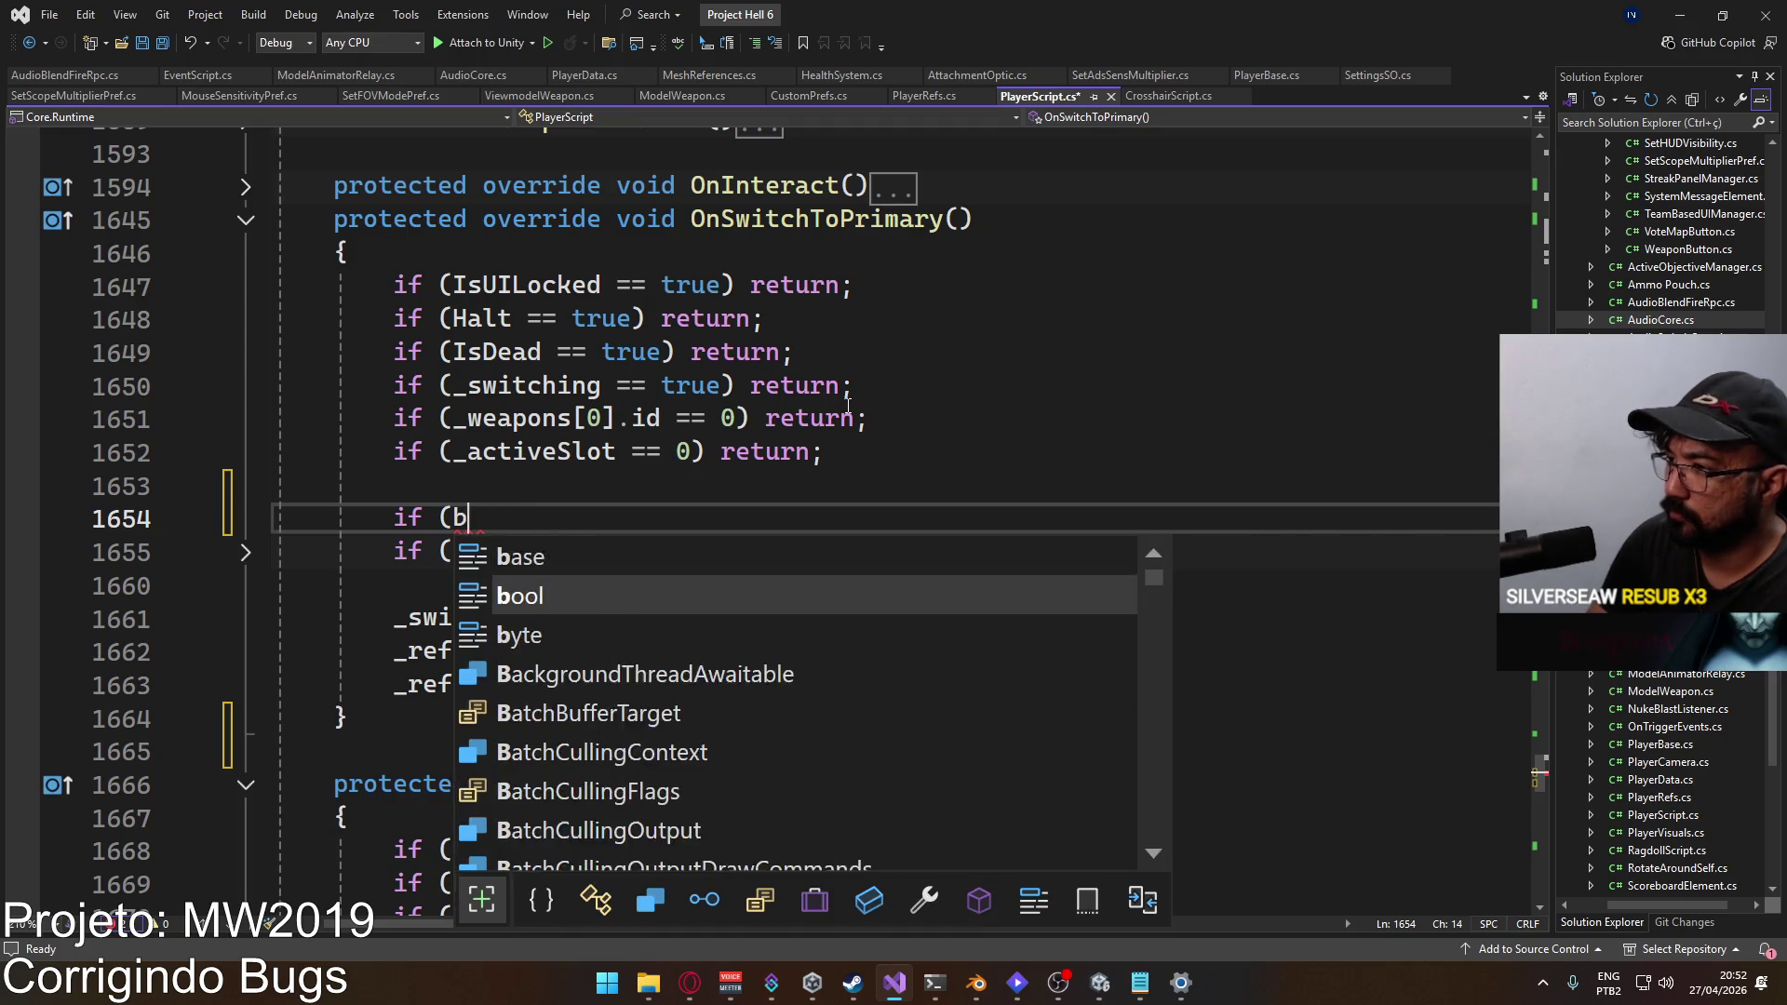
{"action": "type", "text": "IsBoltAction == tru"}
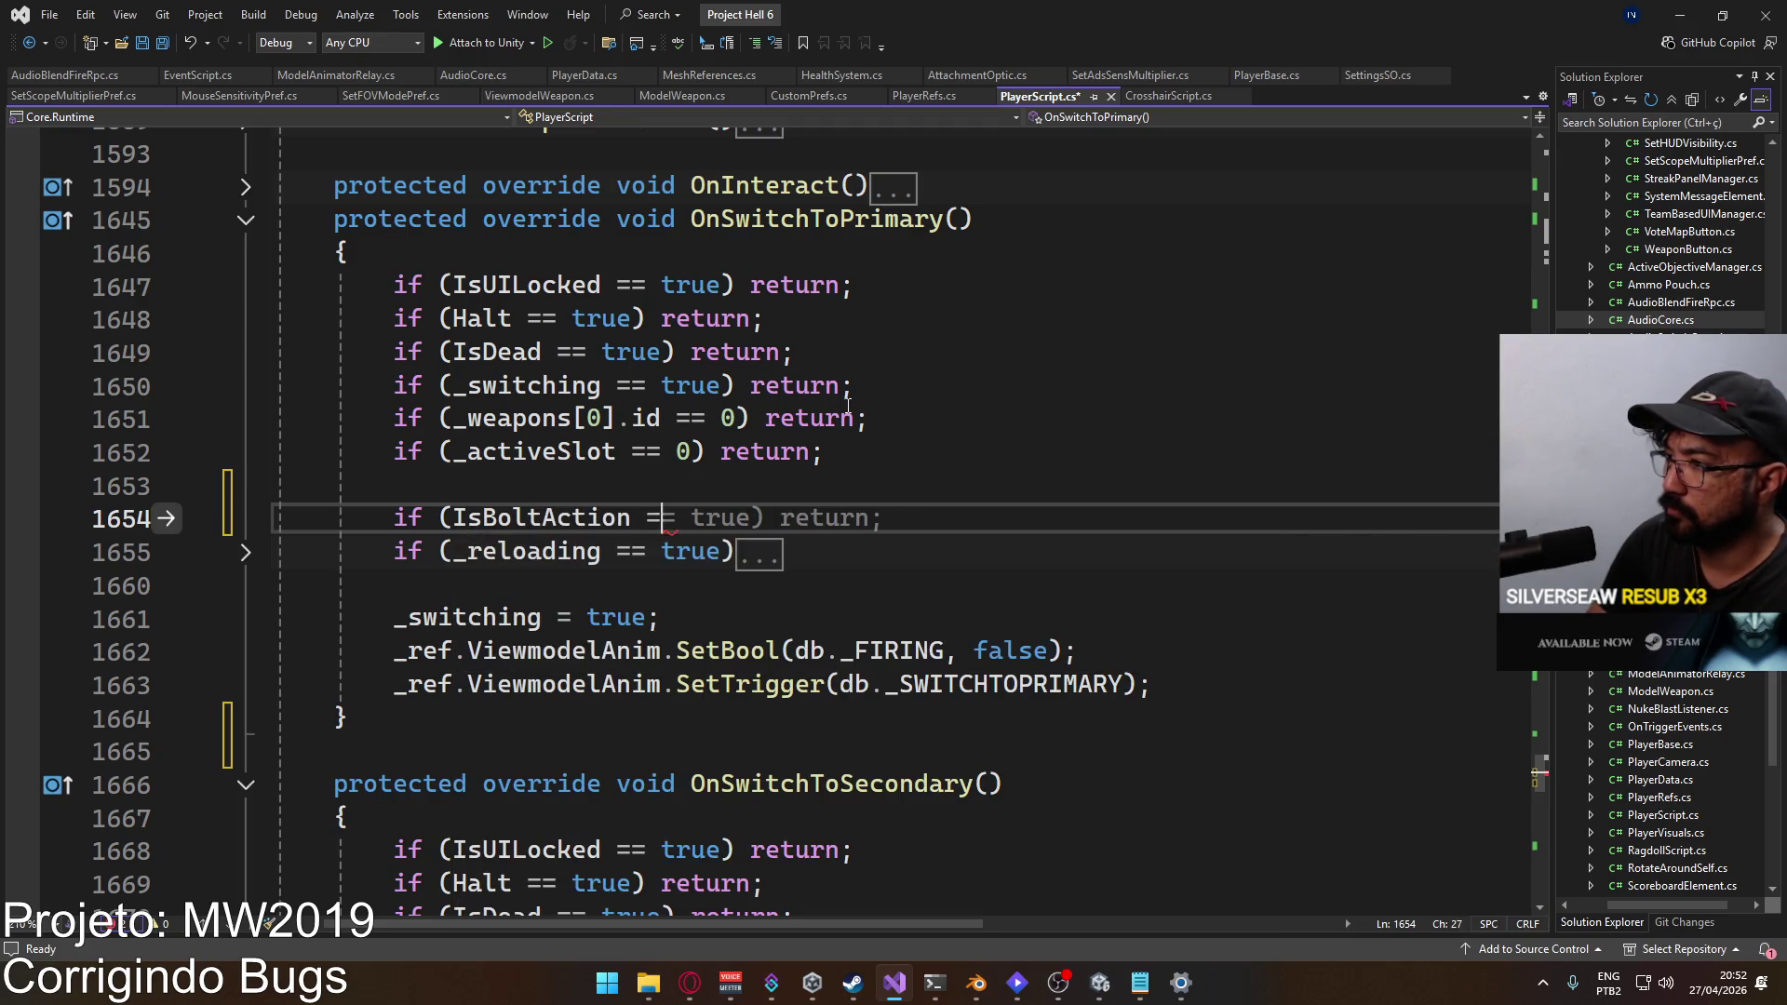
{"action": "type", "text": "e && "}
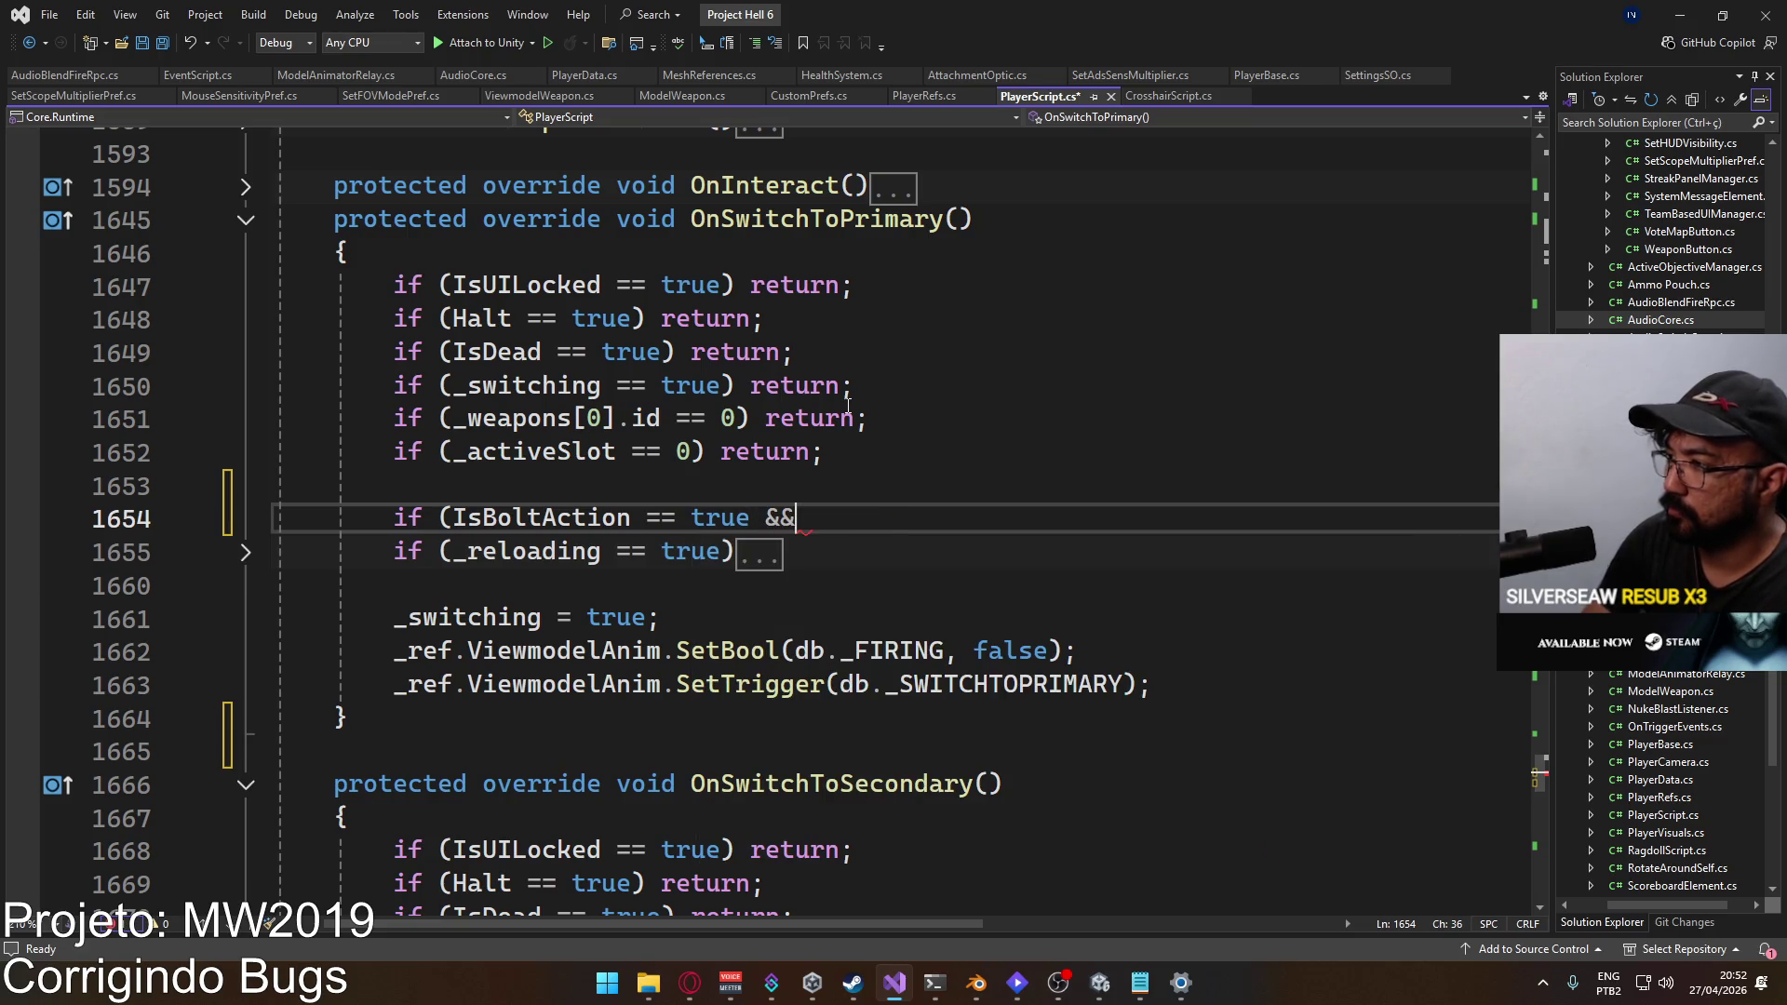
{"action": "type", "text": "bol"}
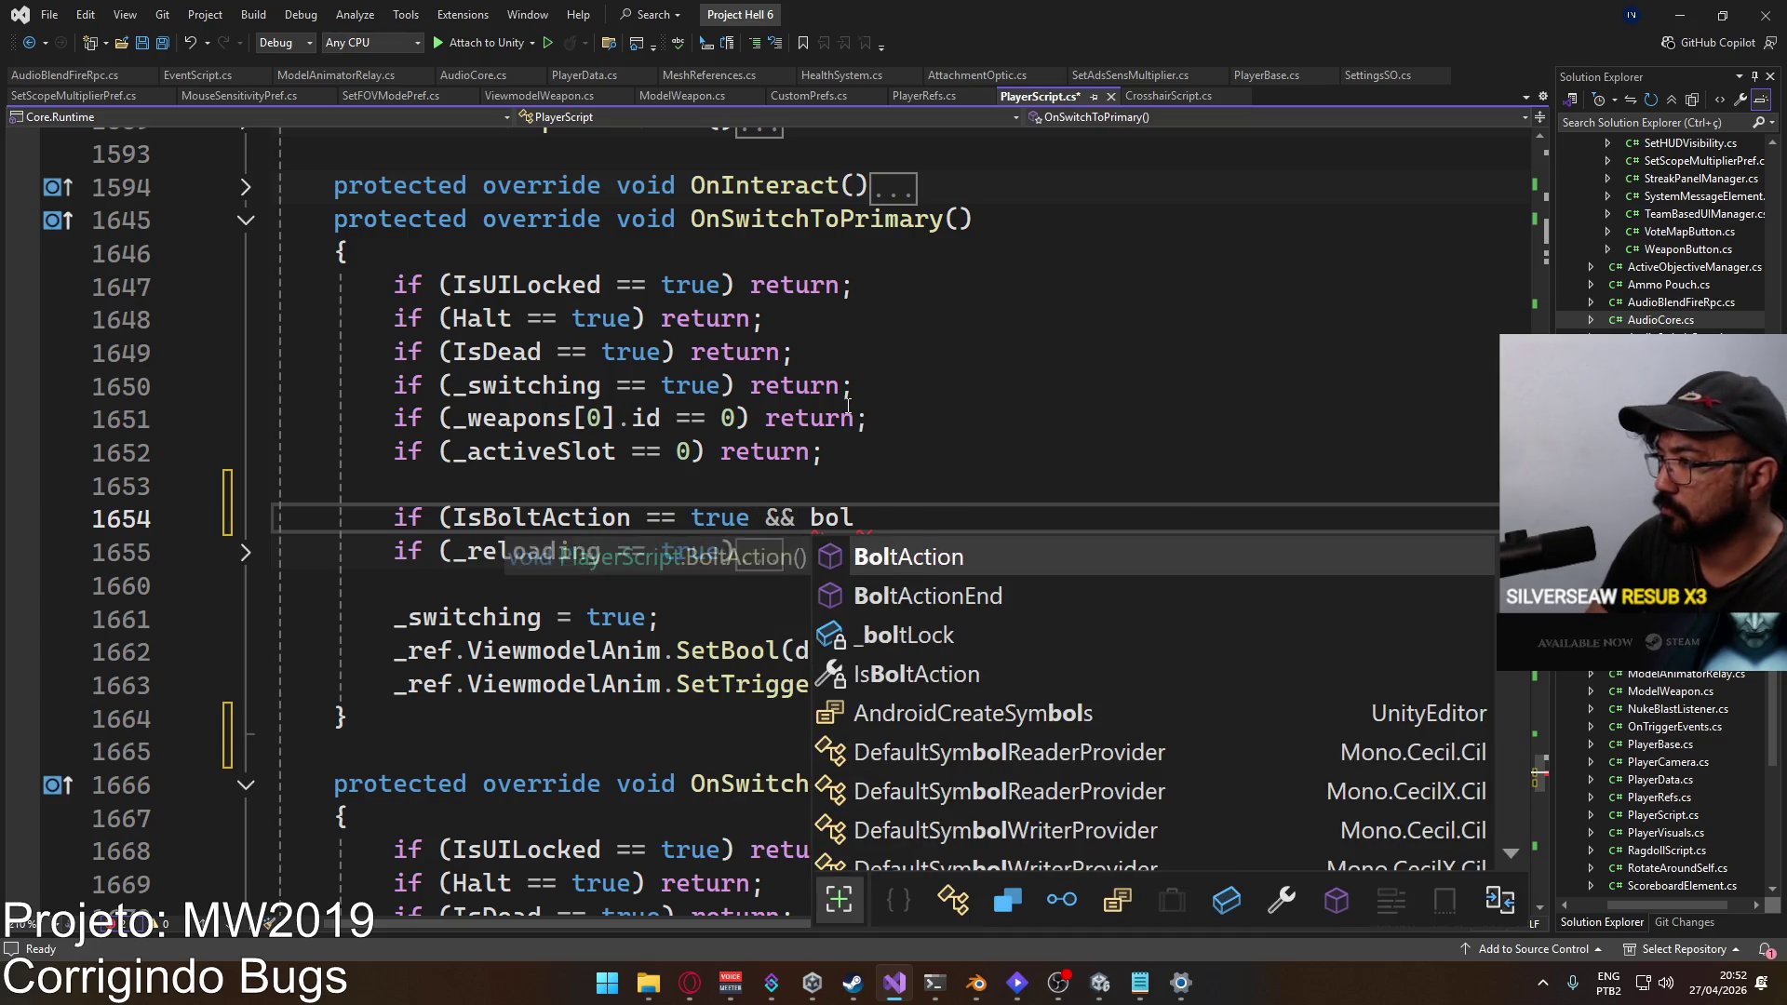
{"action": "key", "text": "BackSpace"}
{"action": "key", "text": "BackSpace"}
{"action": "key", "text": "BackSpace"}
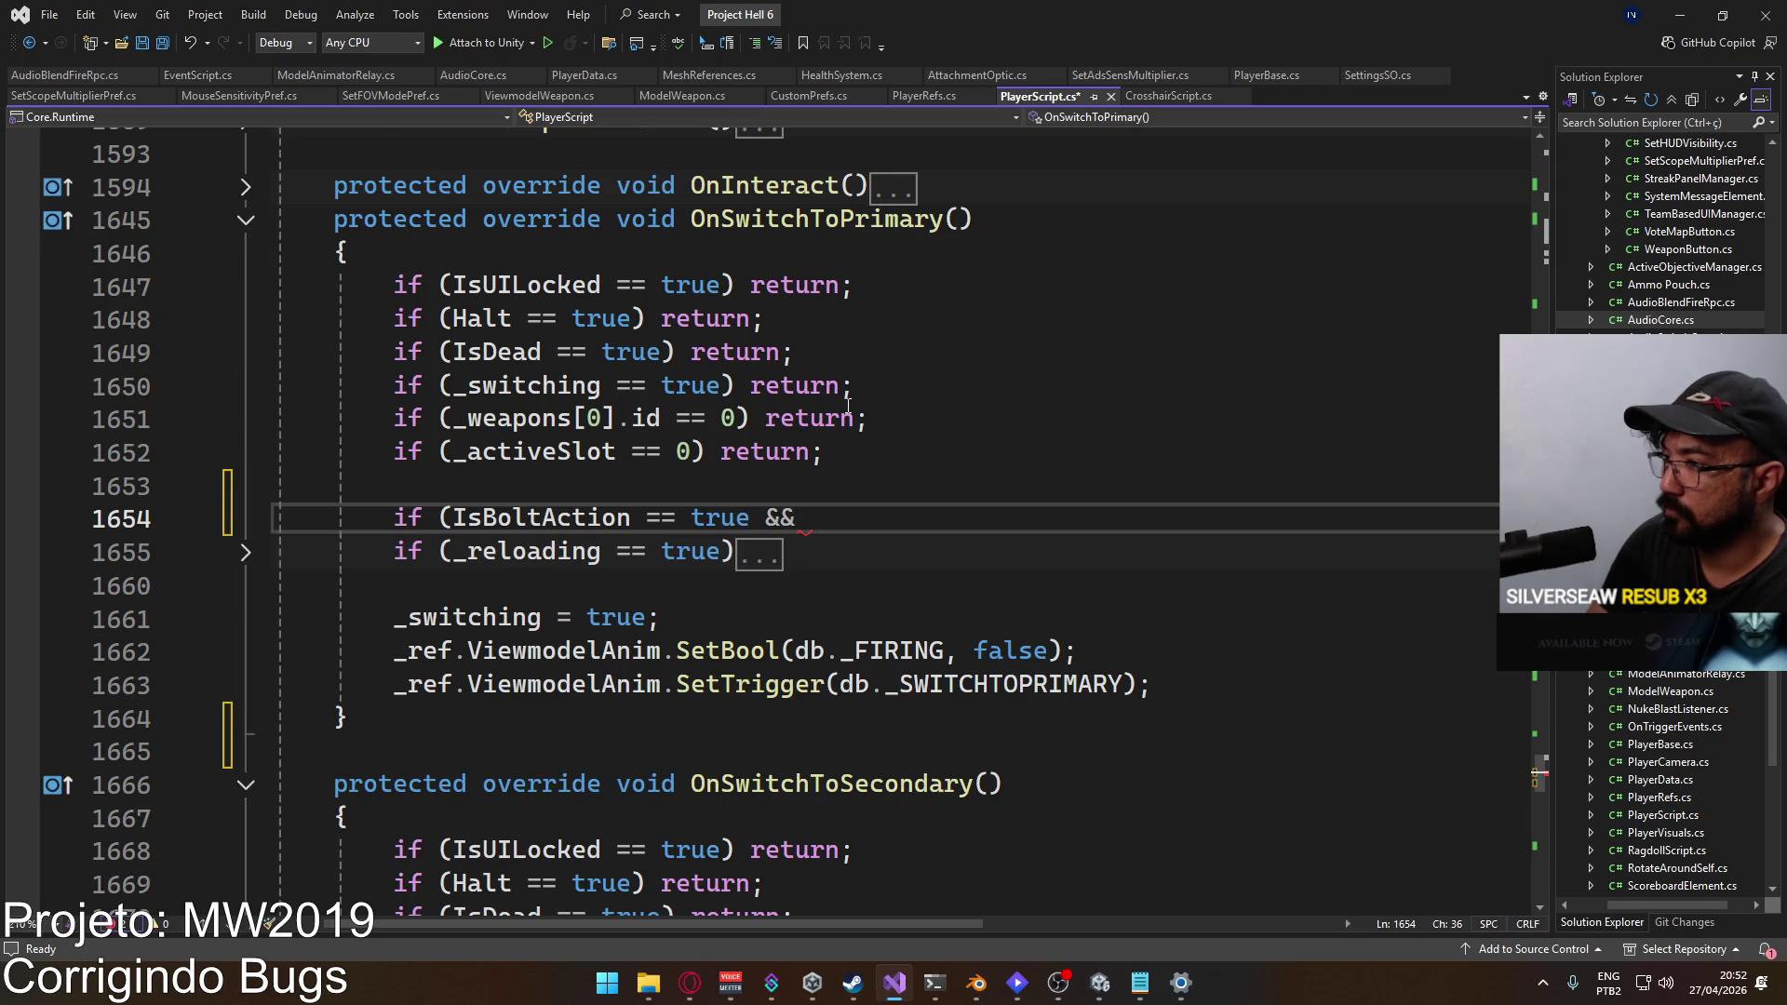
{"action": "key", "text": "BackSpace"}
{"action": "key", "text": "BackSpace"}
{"action": "key", "text": "BackSpace"}
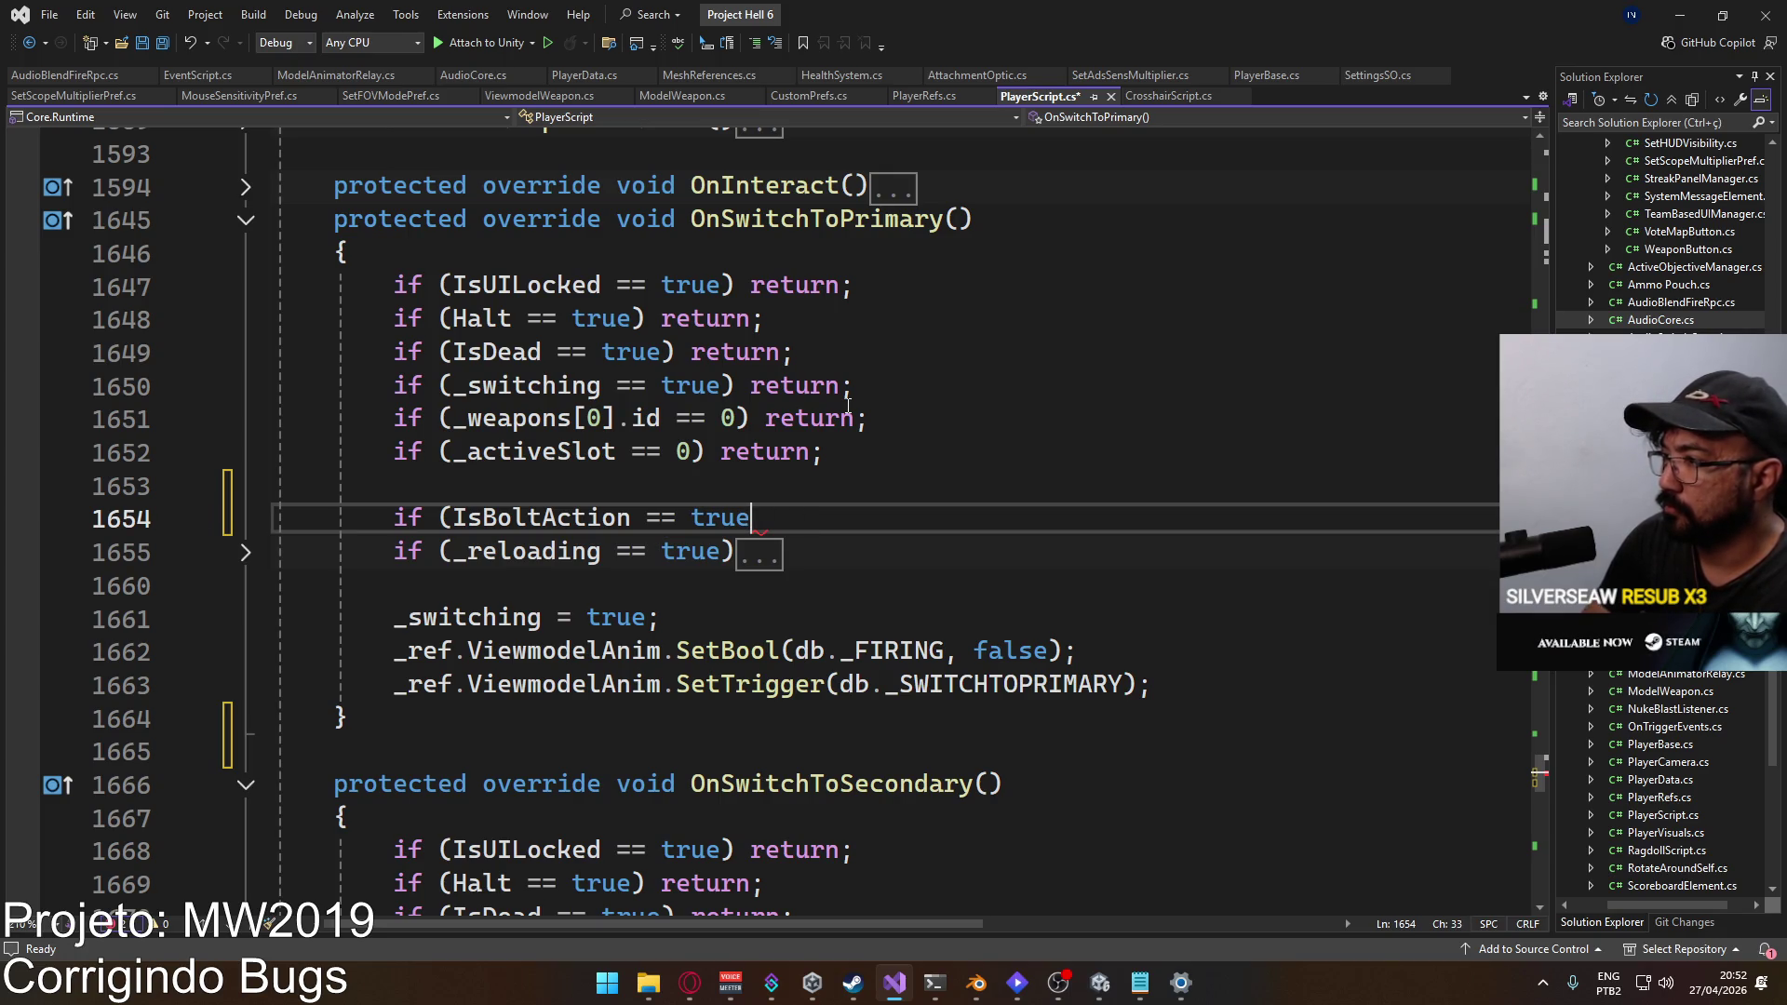
{"action": "type", "text": ")"}
{"action": "key", "text": "Return"}
{"action": "type", "text": "{"}
{"action": "key", "text": "Return"}
{"action": "key", "text": "Return"}
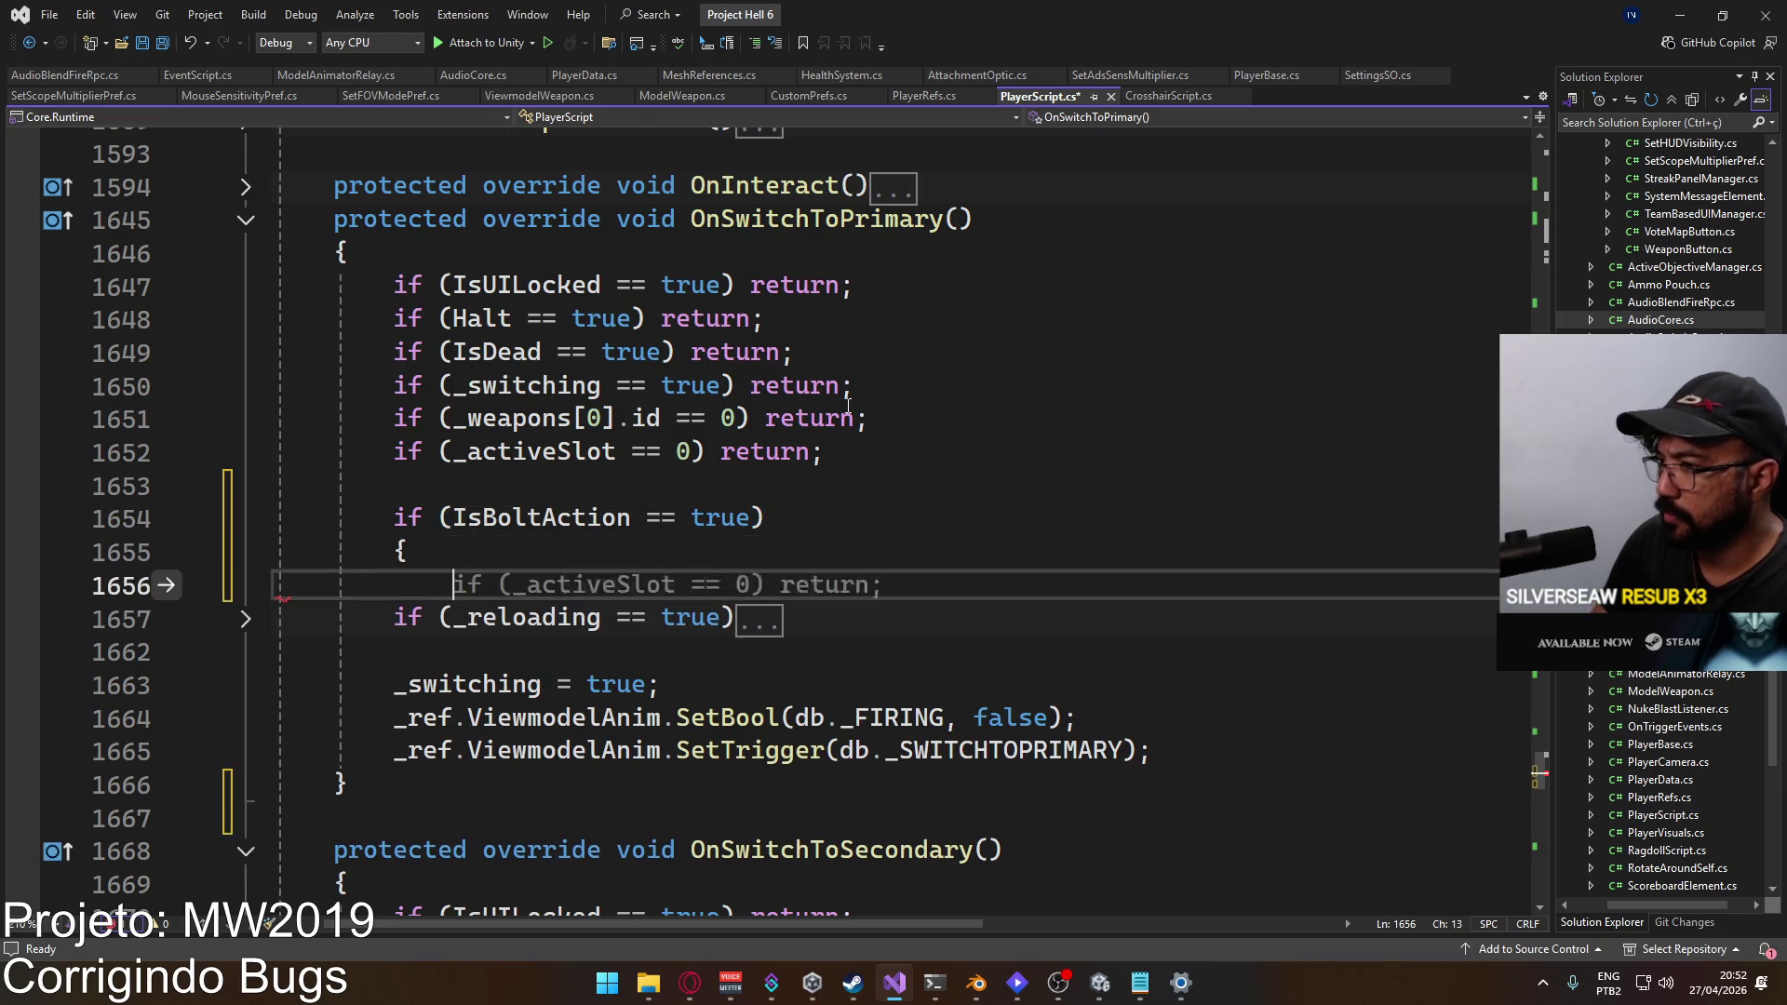
{"action": "type", "text": "}"}
{"action": "key", "text": "Return"}
{"action": "key", "text": "Up"}
{"action": "key", "text": "Up"}
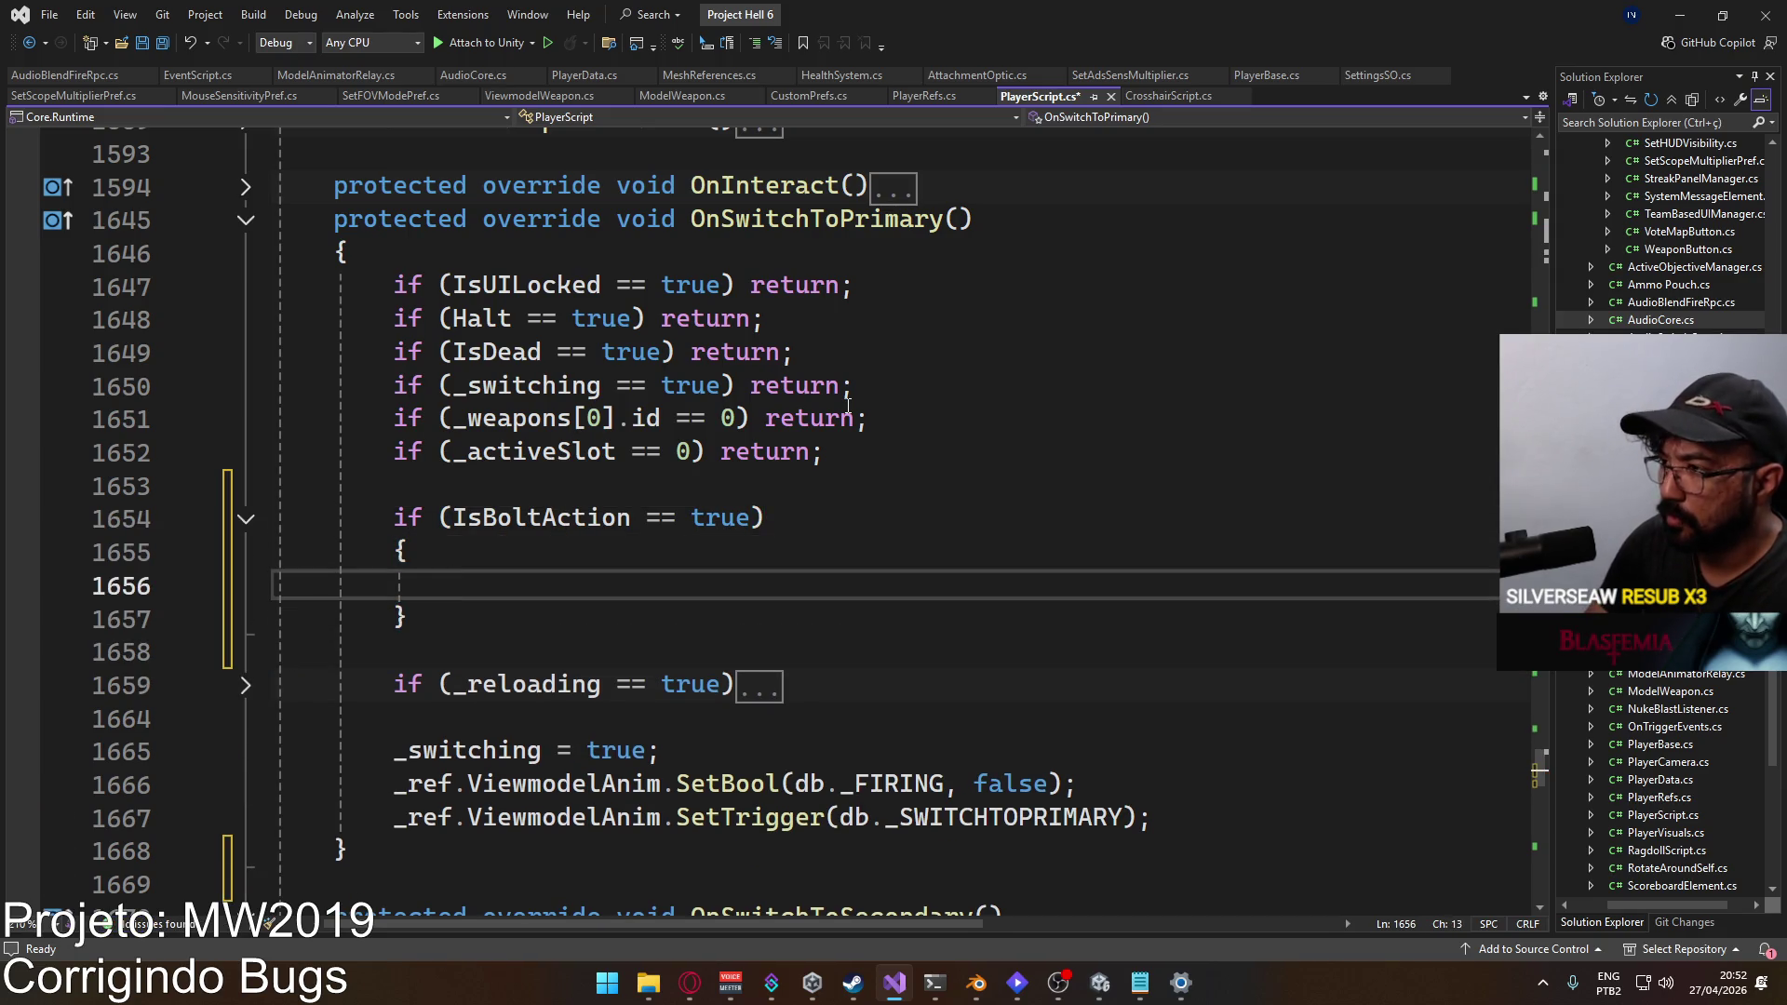
Step: Start _ref.ViewmodelWeapon. in the block and jump to ViewmodelWeapon's definition in PlayerRefs.cs
{"action": "type", "text": "_ref.Viewmode"}
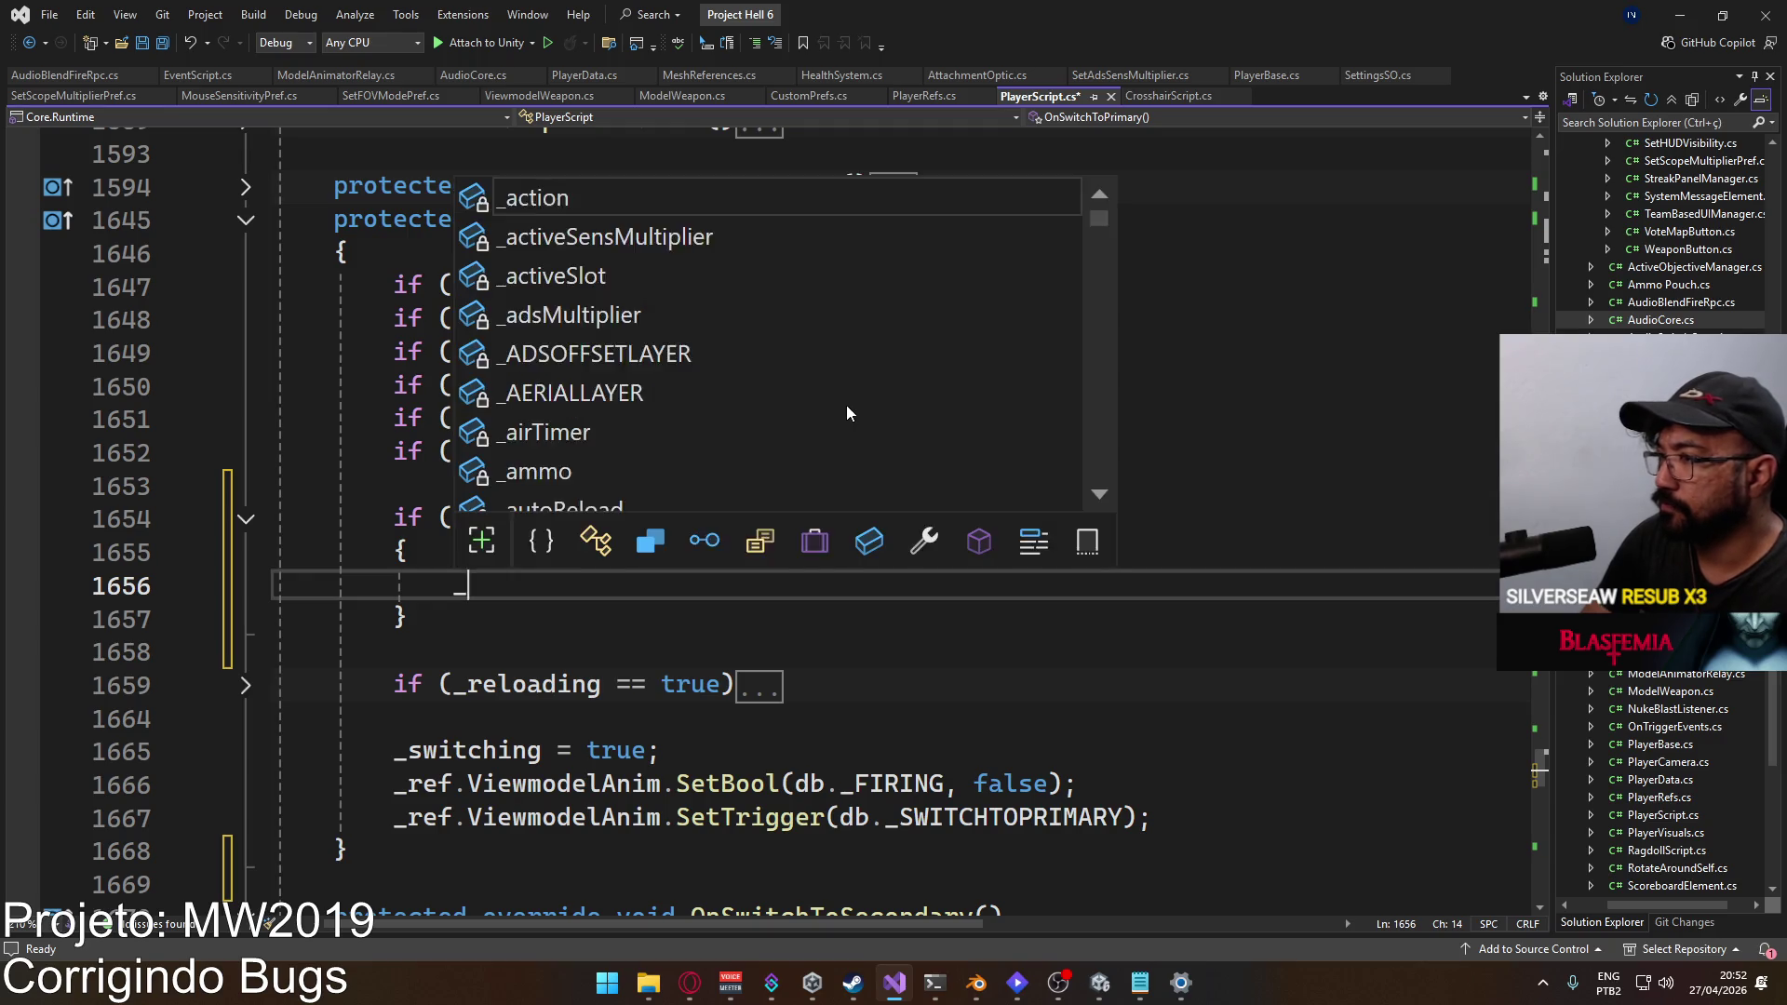
{"action": "key", "text": "Down"}
{"action": "key", "text": "Down"}
{"action": "key", "text": "Tab"}
{"action": "type", "text": ".set"}
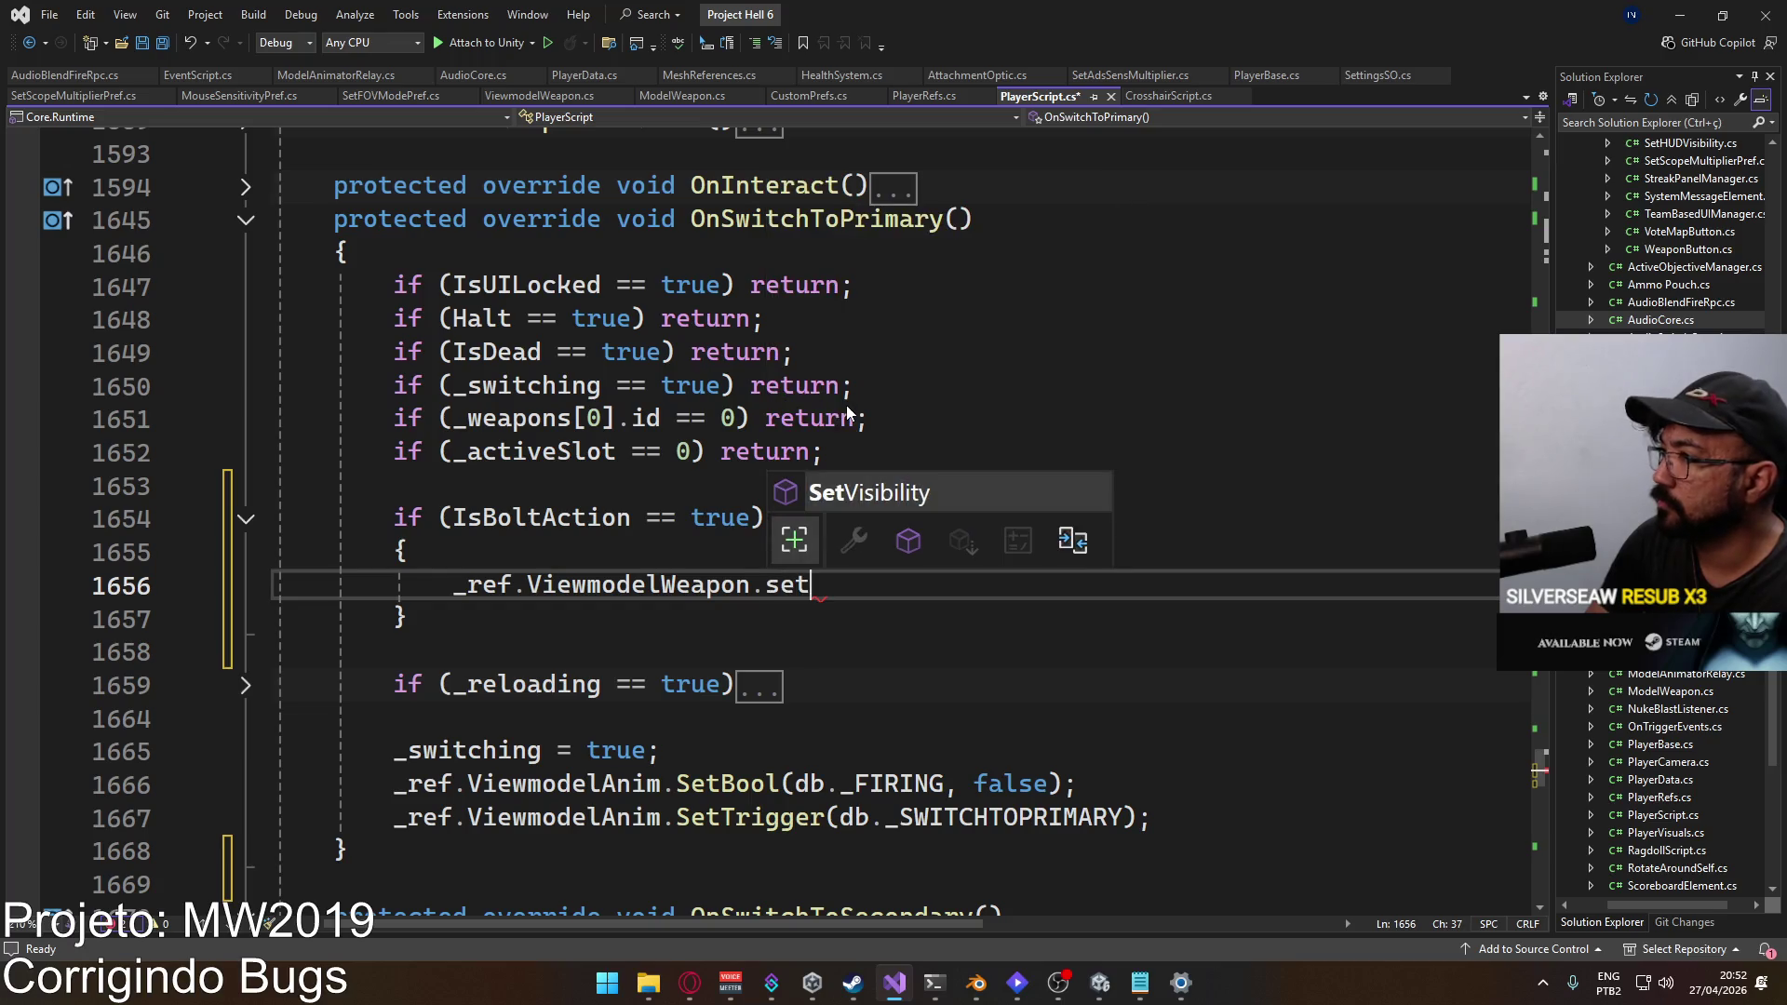
{"action": "key", "text": "BackSpace"}
{"action": "key", "text": "BackSpace"}
{"action": "key", "text": "BackSpace"}
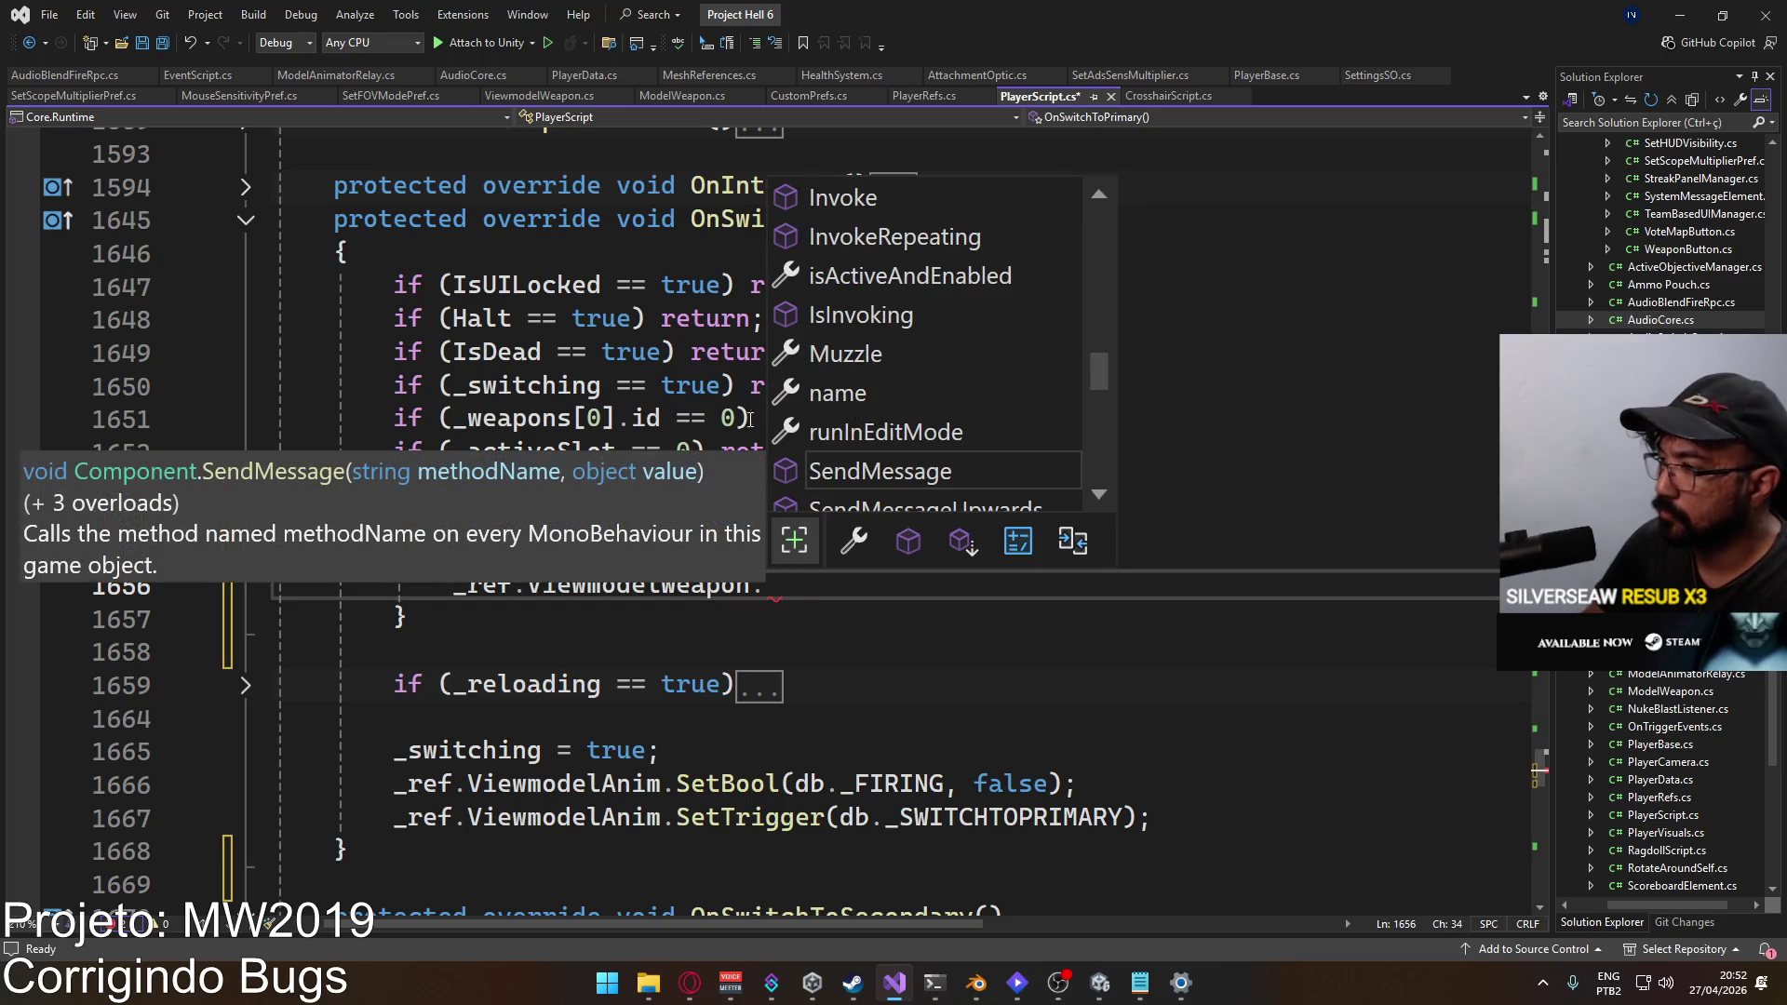
{"action": "double_click", "coordinate": [496, 352]}
{"action": "left_click", "coordinate": [606, 577], "text": "ctrl"}
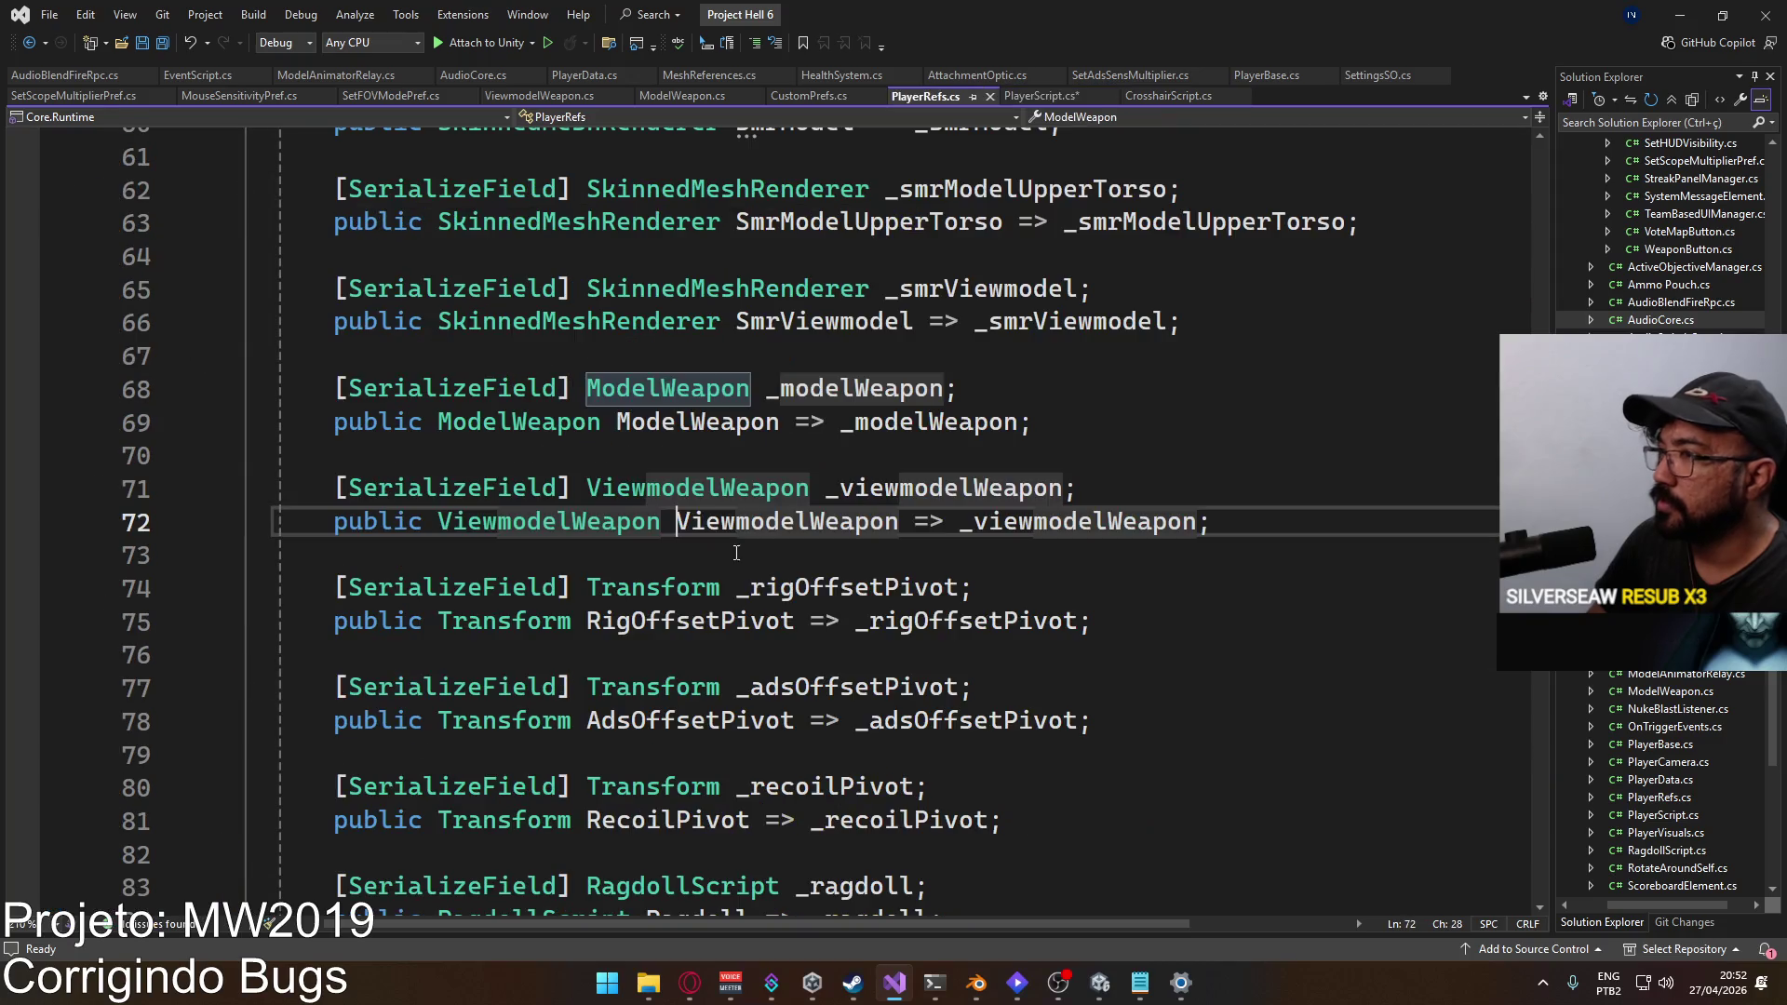
Step: Jump to the ViewmodelWeapon class, collapse the Fire method, and cut a selected block of code
{"action": "double_click", "coordinate": [600, 526]}
{"action": "left_click", "coordinate": [601, 532], "text": "ctrl"}
{"action": "scroll", "coordinate": [735, 589], "scroll_direction": "down", "scroll_amount": 10}
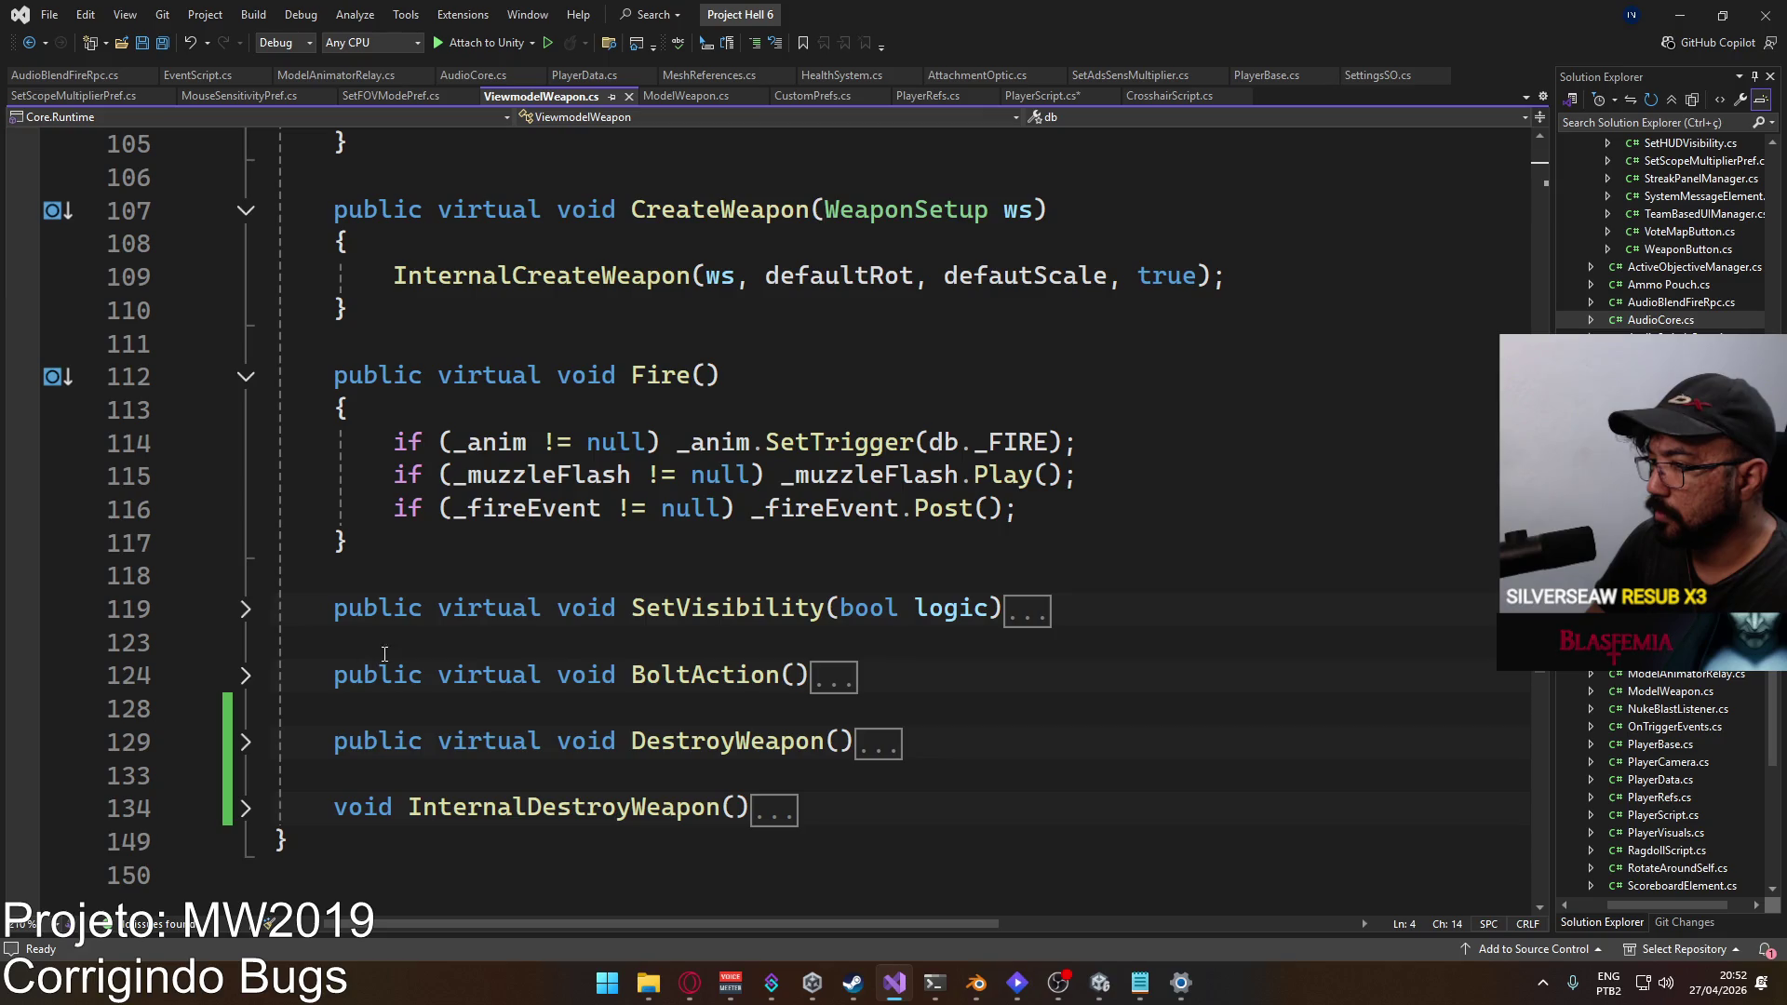
{"action": "scroll", "coordinate": [494, 593], "scroll_direction": "up", "scroll_amount": 1}
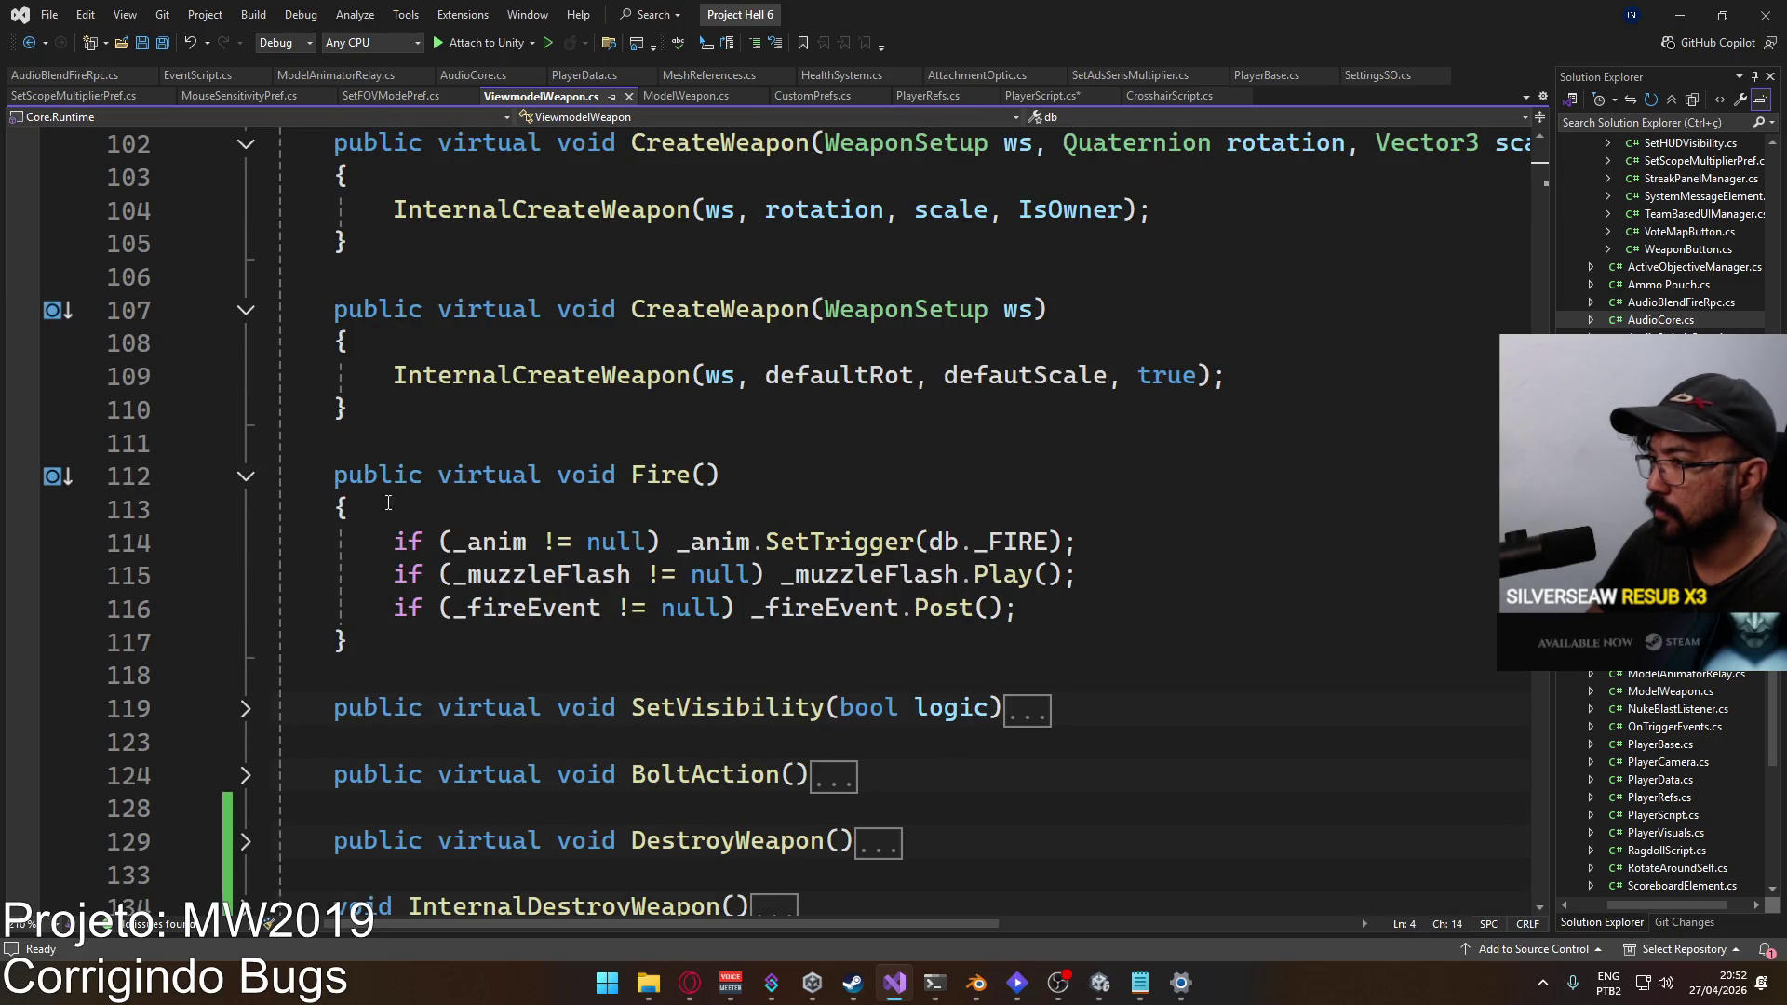
{"action": "left_click", "coordinate": [258, 477]}
{"action": "scroll", "coordinate": [754, 547], "scroll_direction": "up", "scroll_amount": 7}
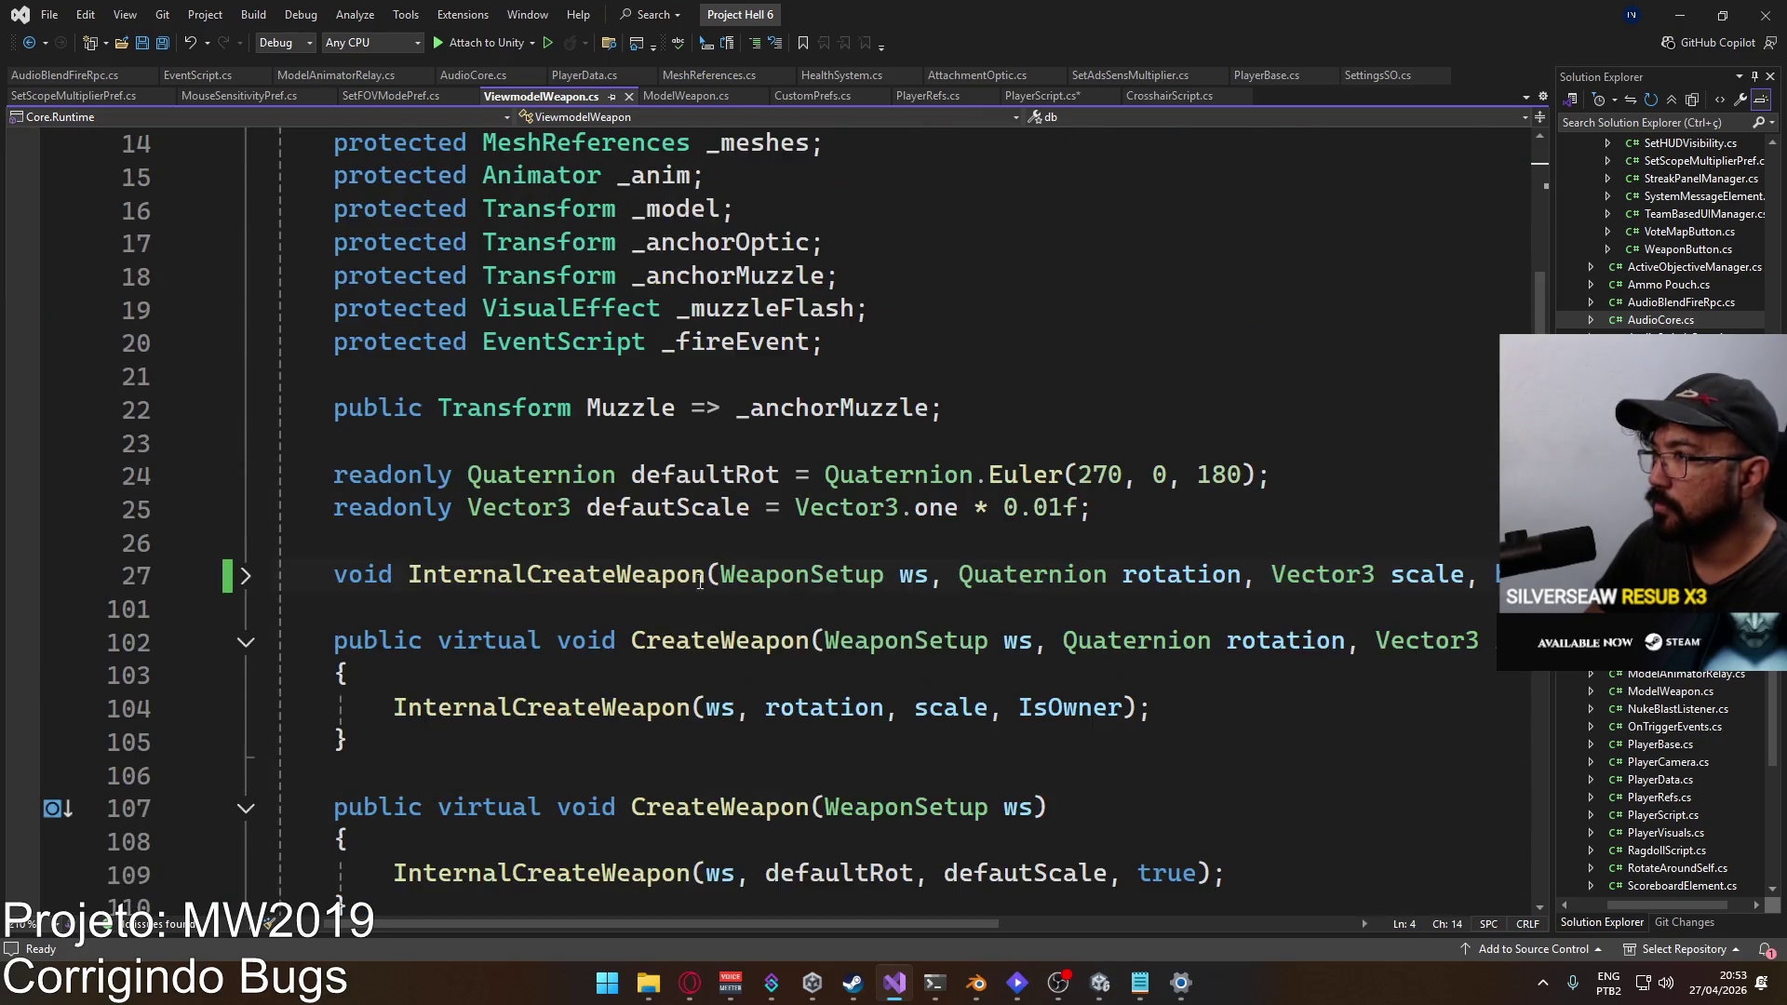
{"action": "left_click_drag", "start_coordinate": [739, 364], "coordinate": [303, 374]}
{"action": "scroll", "coordinate": [643, 511], "scroll_direction": "up", "scroll_amount": 2}
{"action": "key", "text": "ctrl+x"}
{"action": "scroll", "coordinate": [646, 526], "scroll_direction": "down", "scroll_amount": 10}
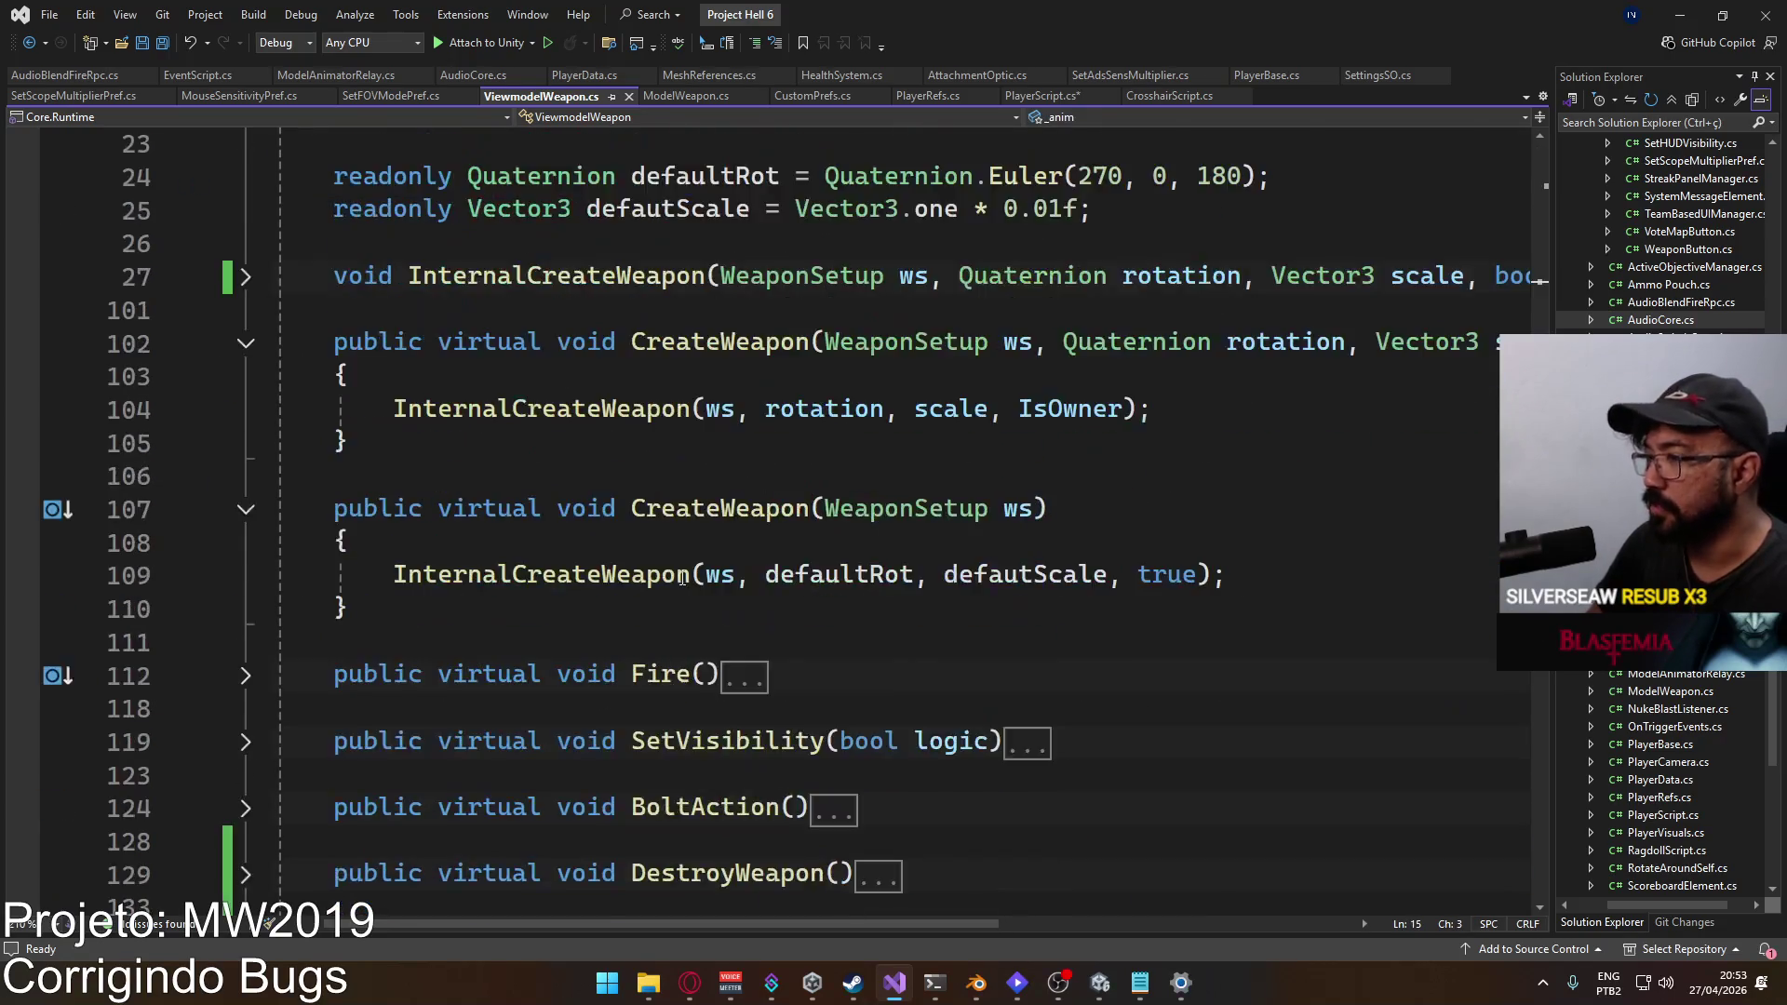
Step: Write BoltActionCancel() calling _anim.SetTrigger only when _anim isn't null, then save the script
{"action": "left_click", "coordinate": [651, 539]}
{"action": "key", "text": "Down"}
{"action": "key", "text": "Down"}
{"action": "key", "text": "Up"}
{"action": "key", "text": "Return"}
{"action": "key", "text": "Return"}
{"action": "type", "text": "public virtual void Bo"}
{"action": "type", "text": "ltA"}
{"action": "type", "text": ") { th"}
{"action": "key", "text": "BackSpace"}
{"action": "key", "text": "BackSpace"}
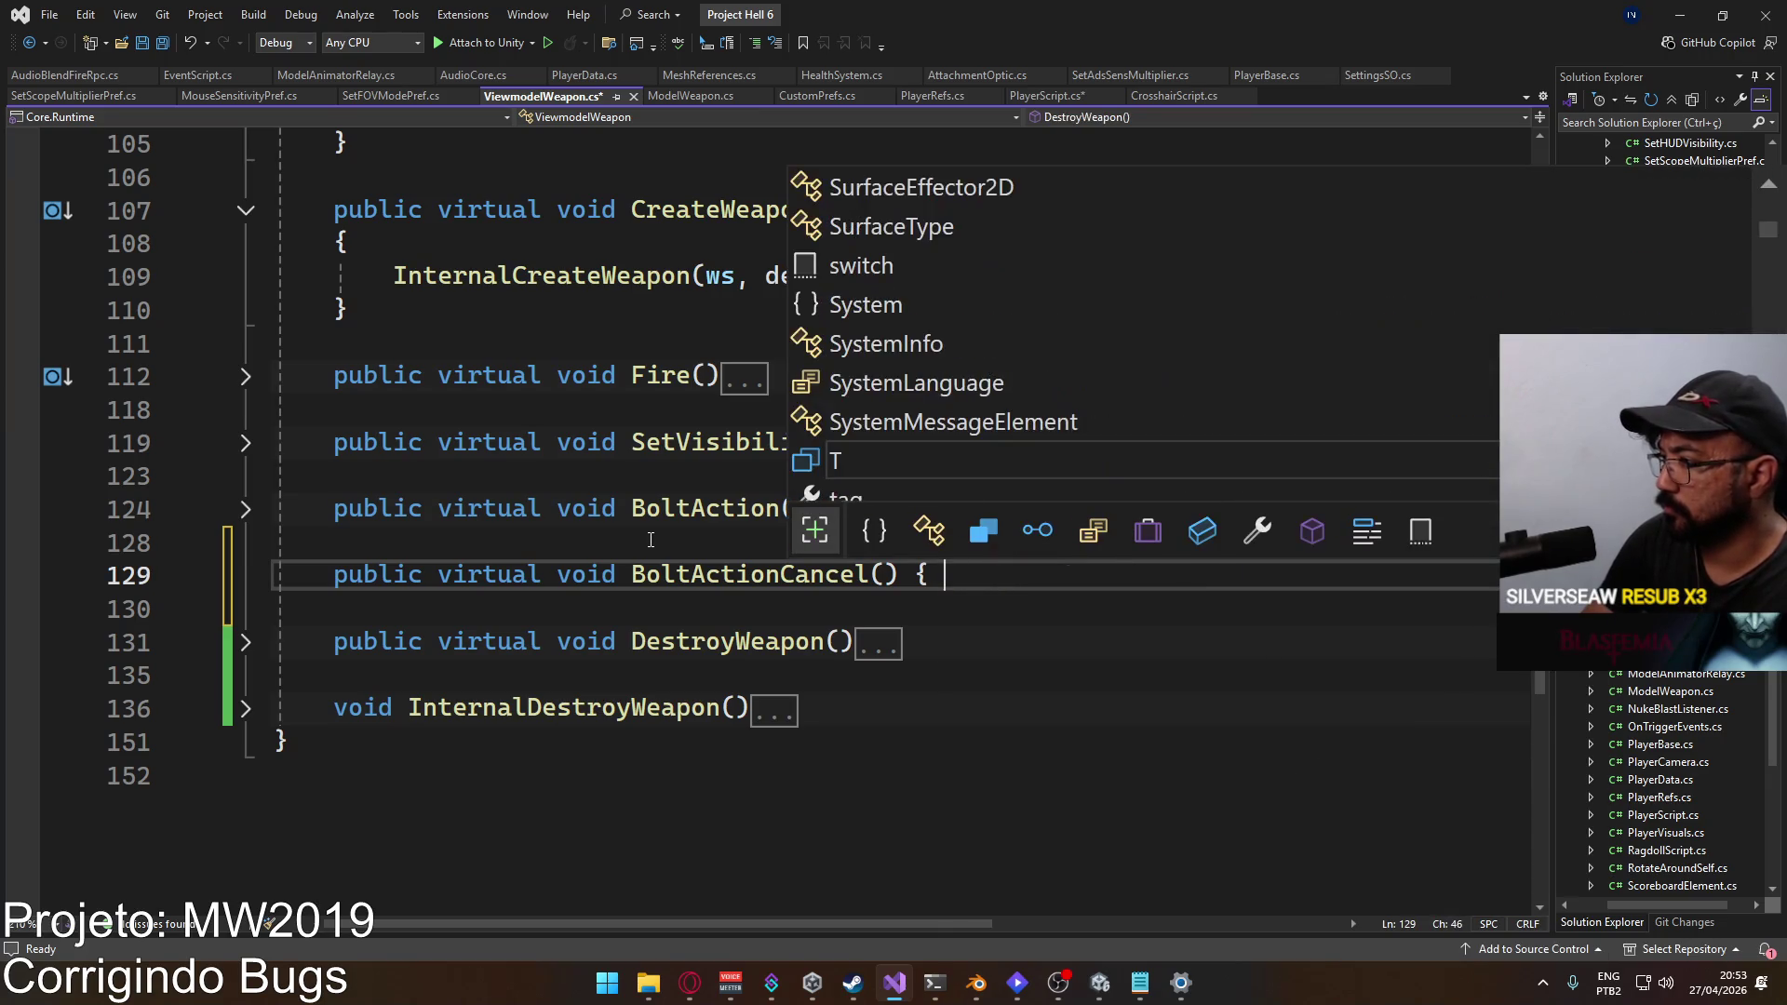
{"action": "type", "text": "_anim.settr"}
{"action": "key", "text": "Tab"}
{"action": "type", "text": "("}
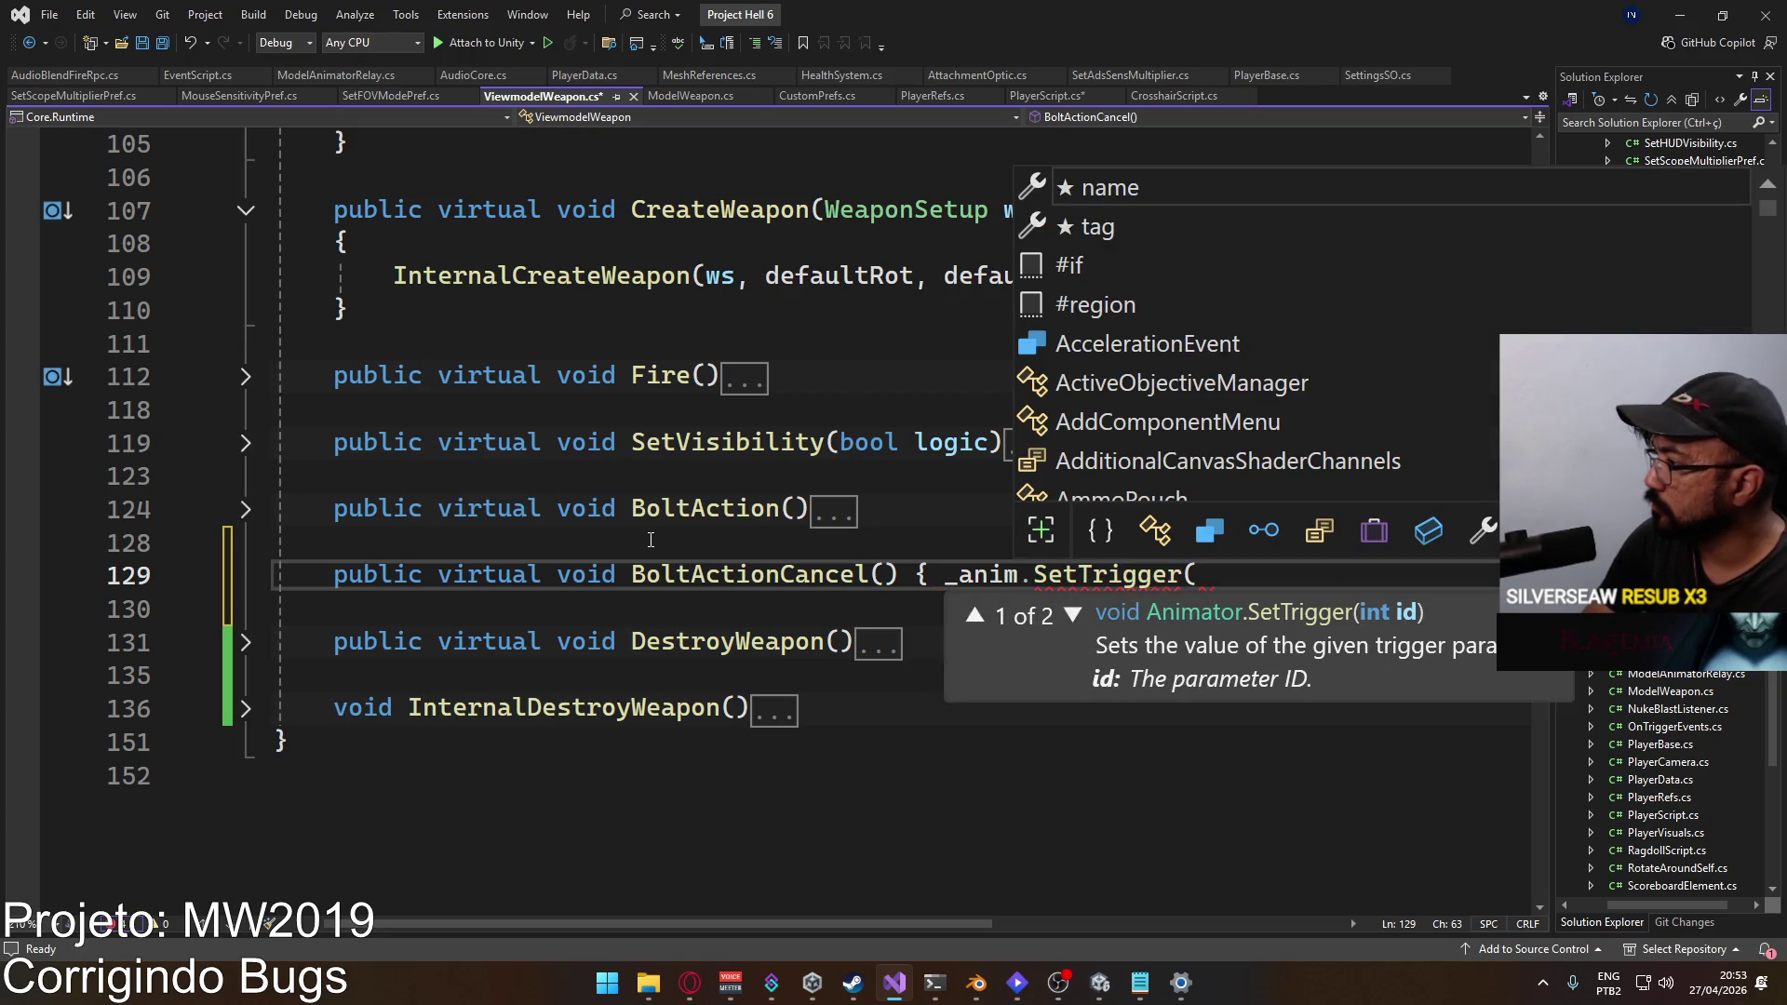
{"action": "type", "text": "\"B"}
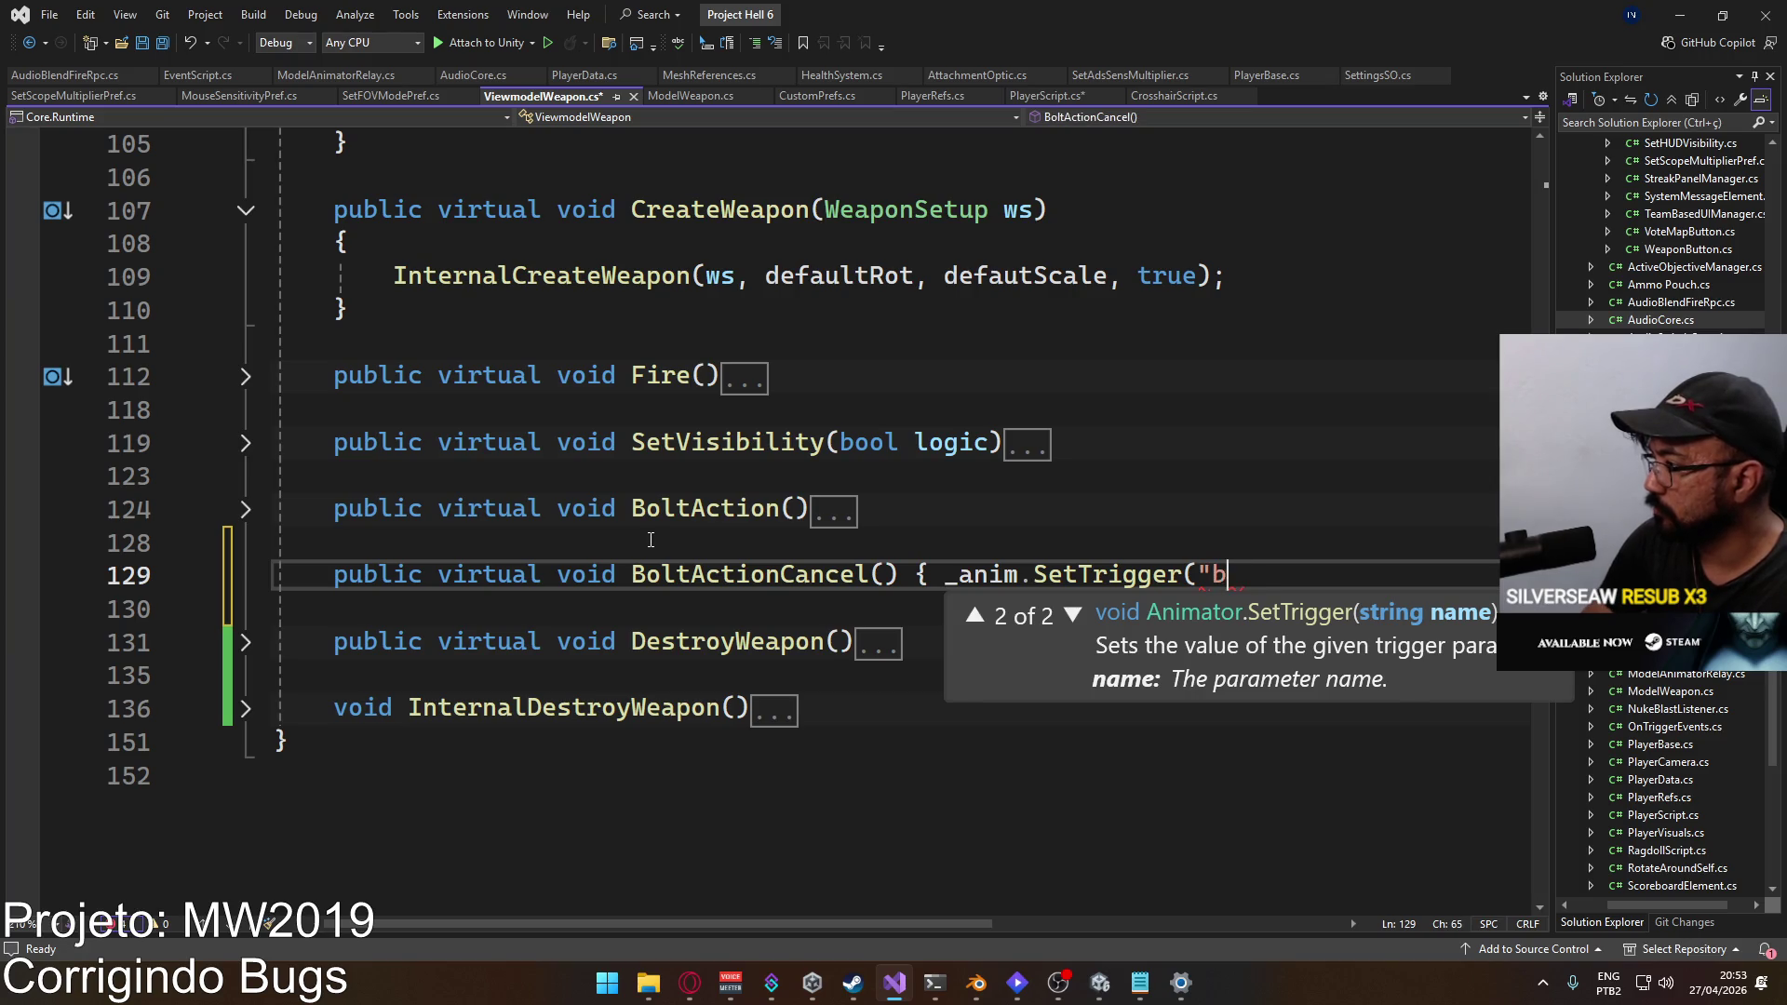
{"action": "left_click", "coordinate": [944, 574]}
{"action": "type", "text": "if (_anim != null"}
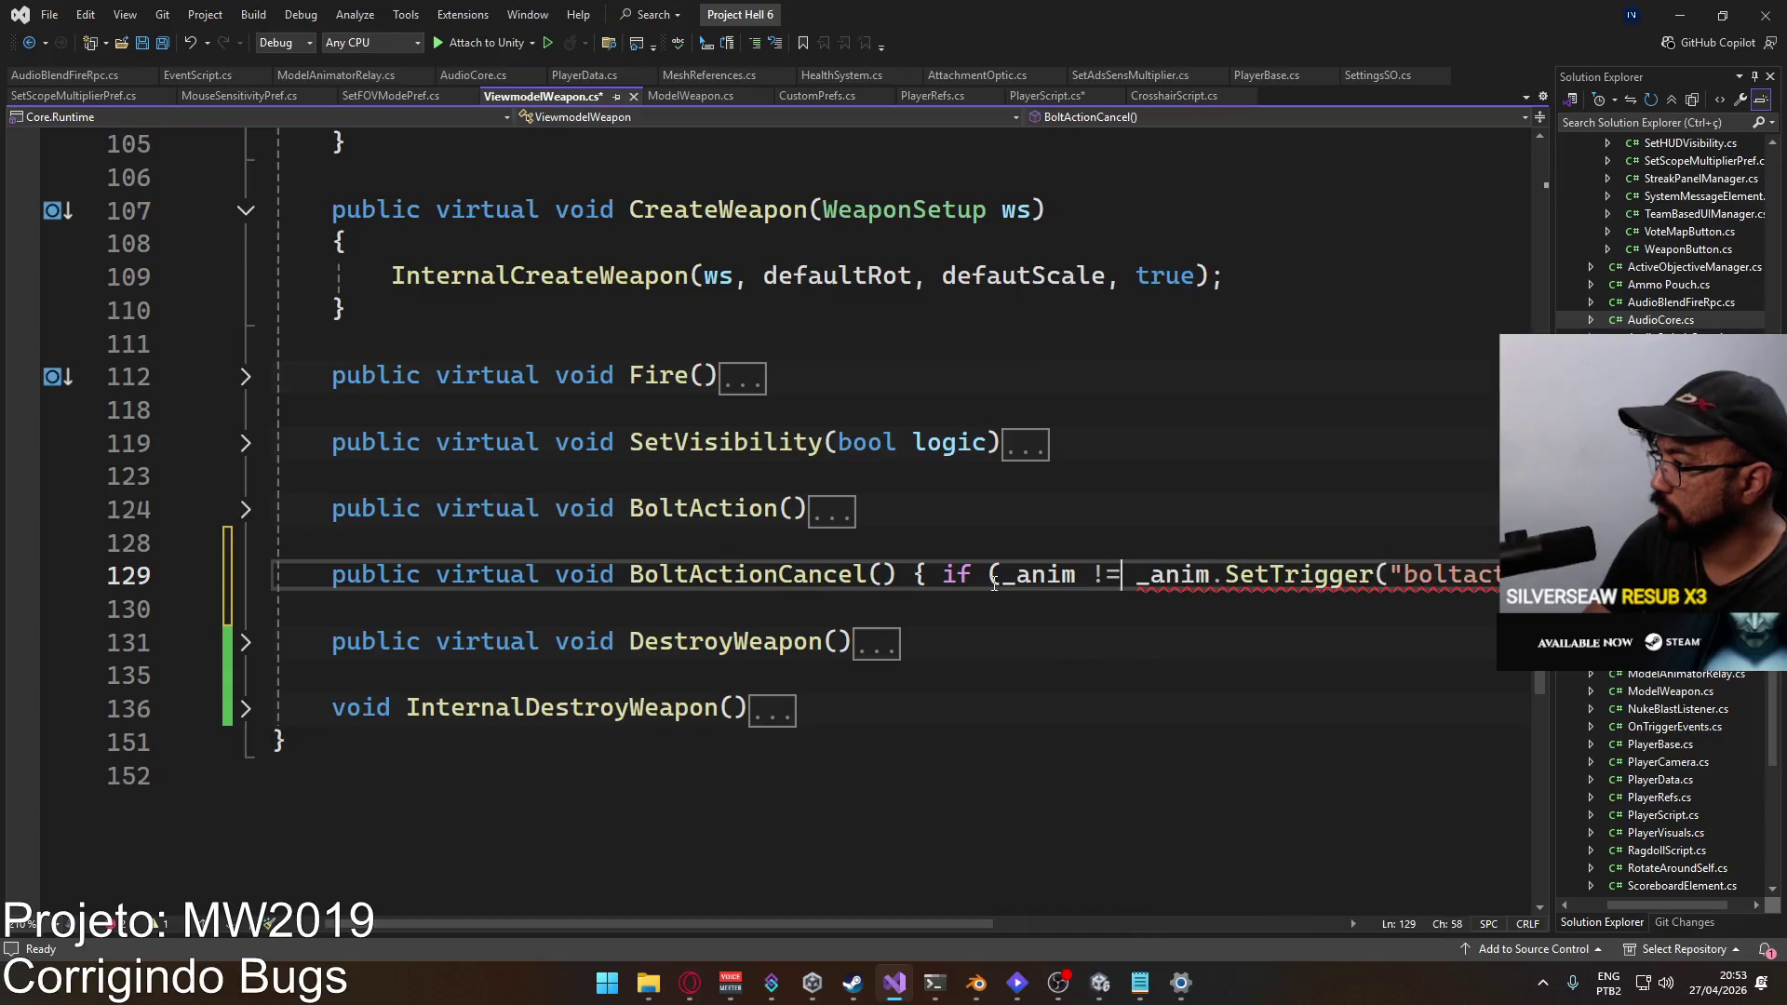
{"action": "type", "text": ")"}
{"action": "key", "text": "ctrl+s"}
Step: Let Unity recompile the scripts, then go back to the collapsed BoltAction method
{"action": "left_click", "coordinate": [909, 916]}
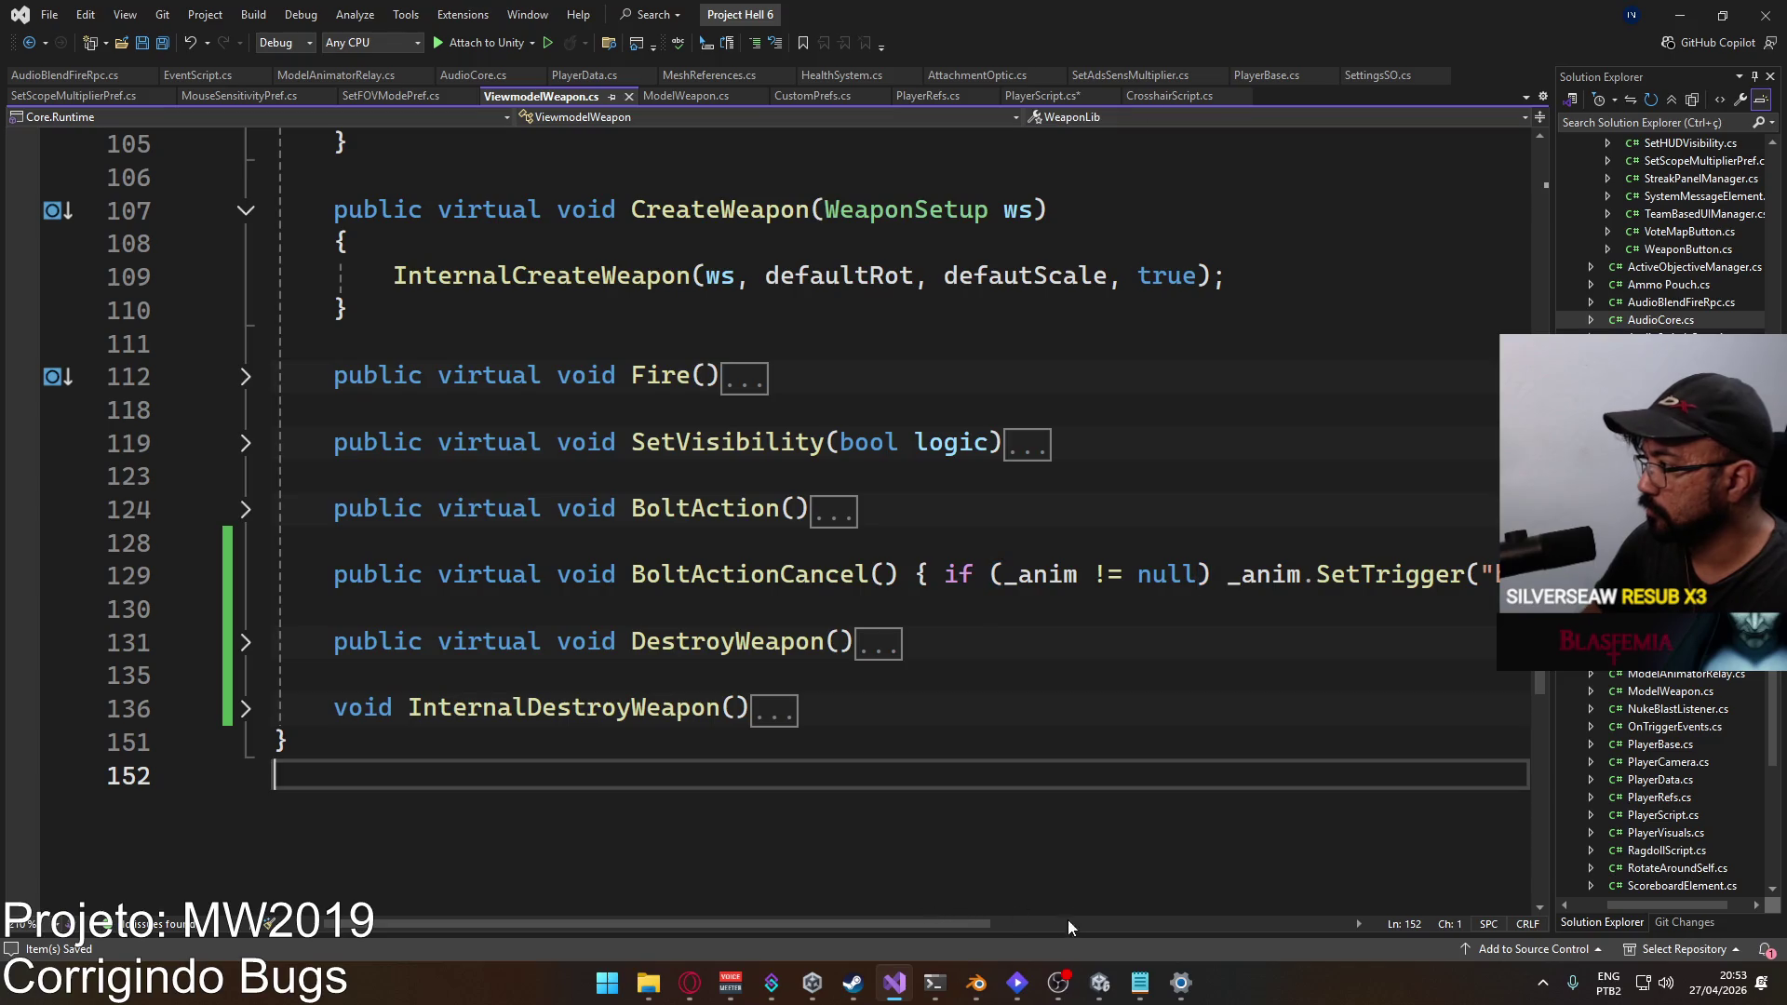
{"action": "mouse_move", "coordinate": [954, 920]}
{"action": "left_mouse_down"}
{"action": "mouse_move", "coordinate": [1146, 912]}
{"action": "mouse_move", "coordinate": [957, 921]}
{"action": "left_mouse_up"}
{"action": "left_click", "coordinate": [1101, 982]}
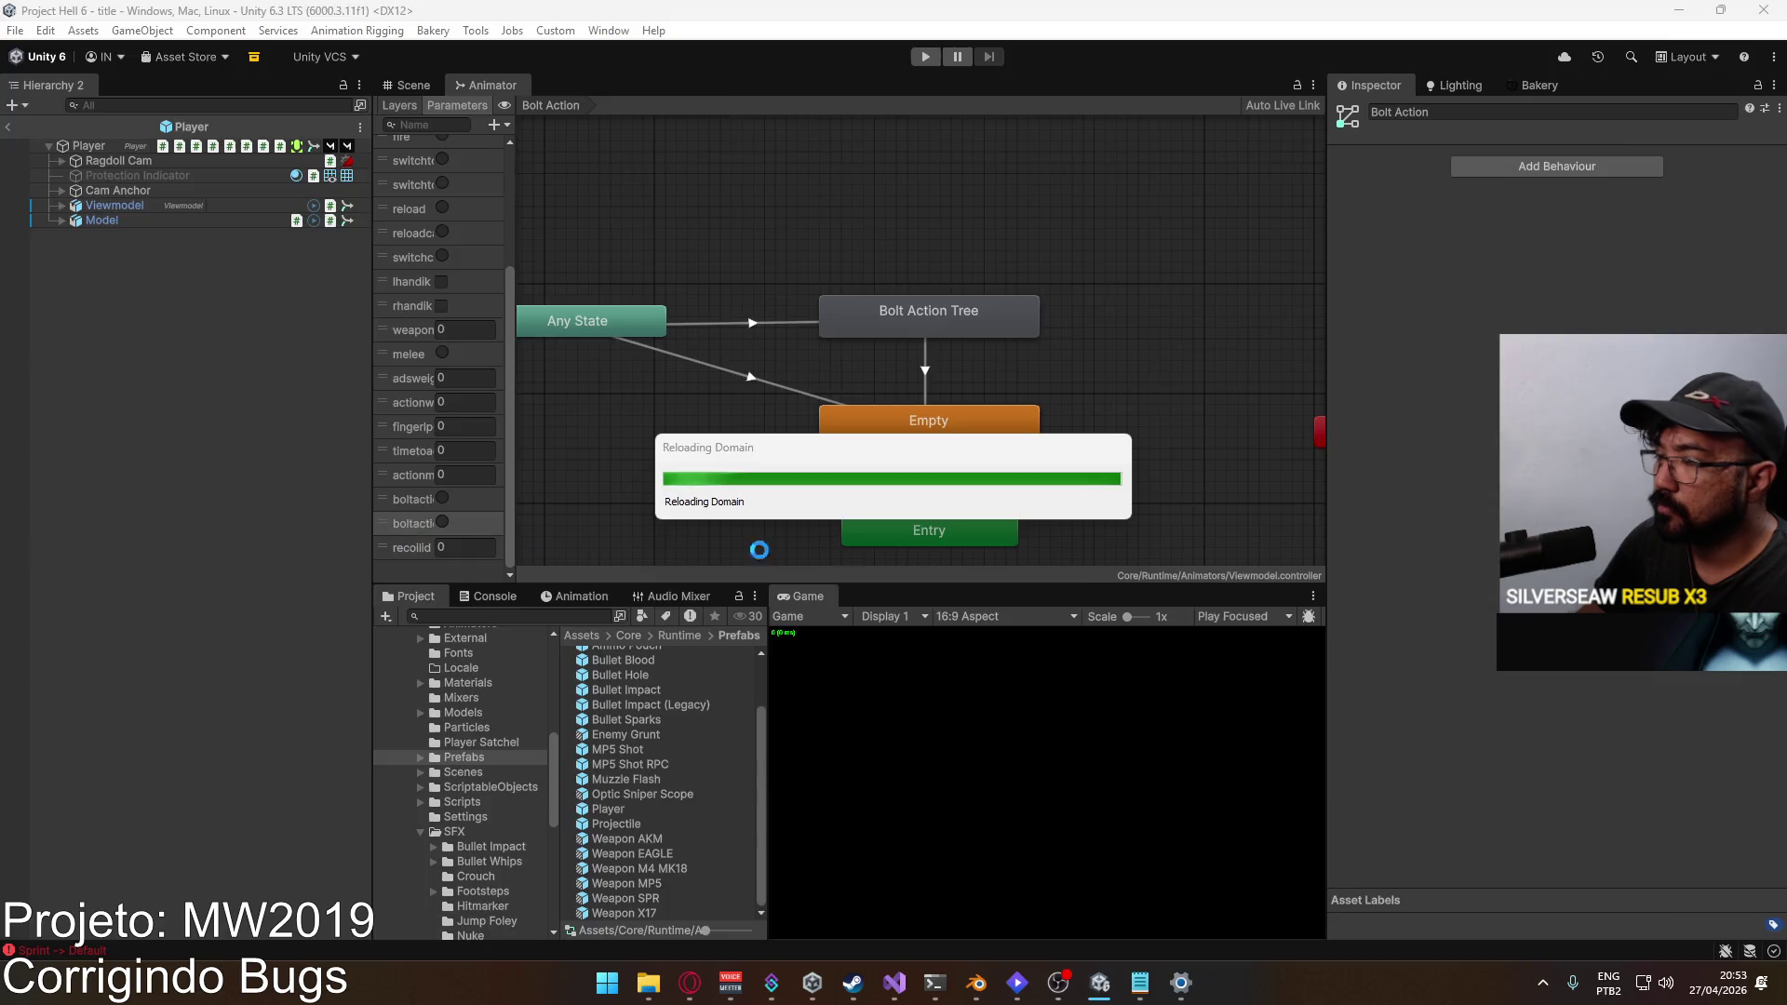
{"action": "key", "text": "alt+Tab"}
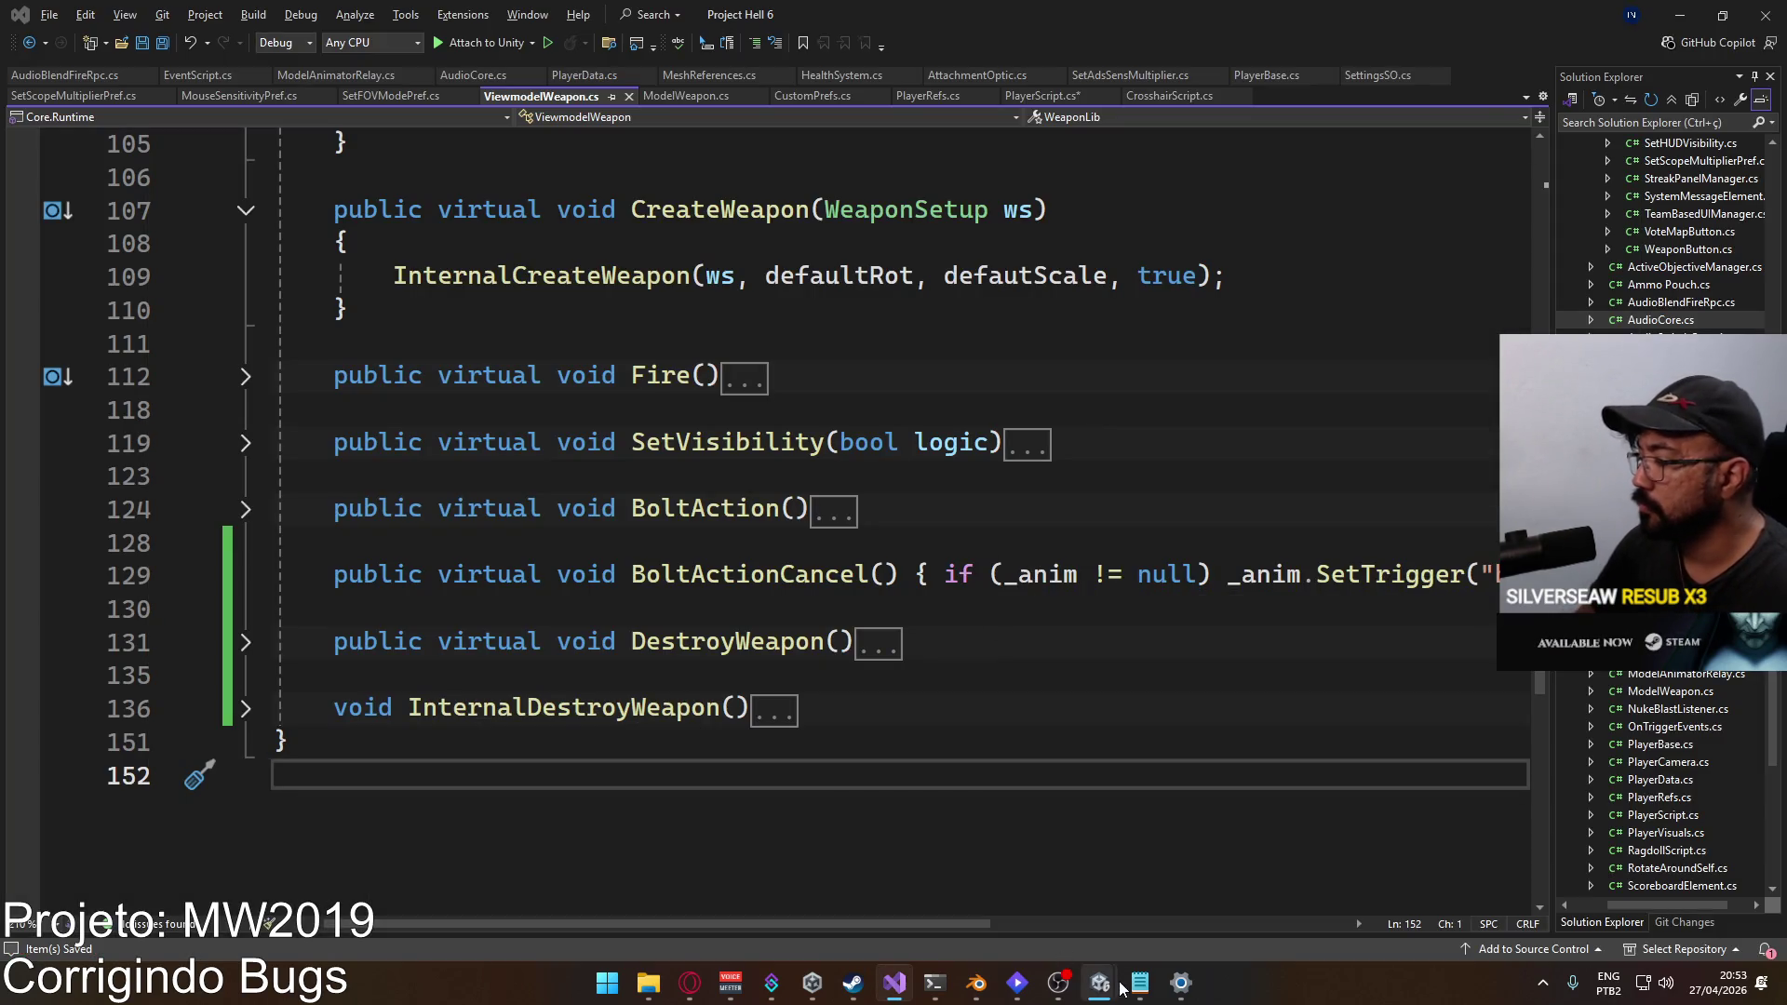
{"action": "left_click", "coordinate": [1100, 982]}
{"action": "key", "text": "alt+Tab"}
{"action": "left_click", "coordinate": [986, 508]}
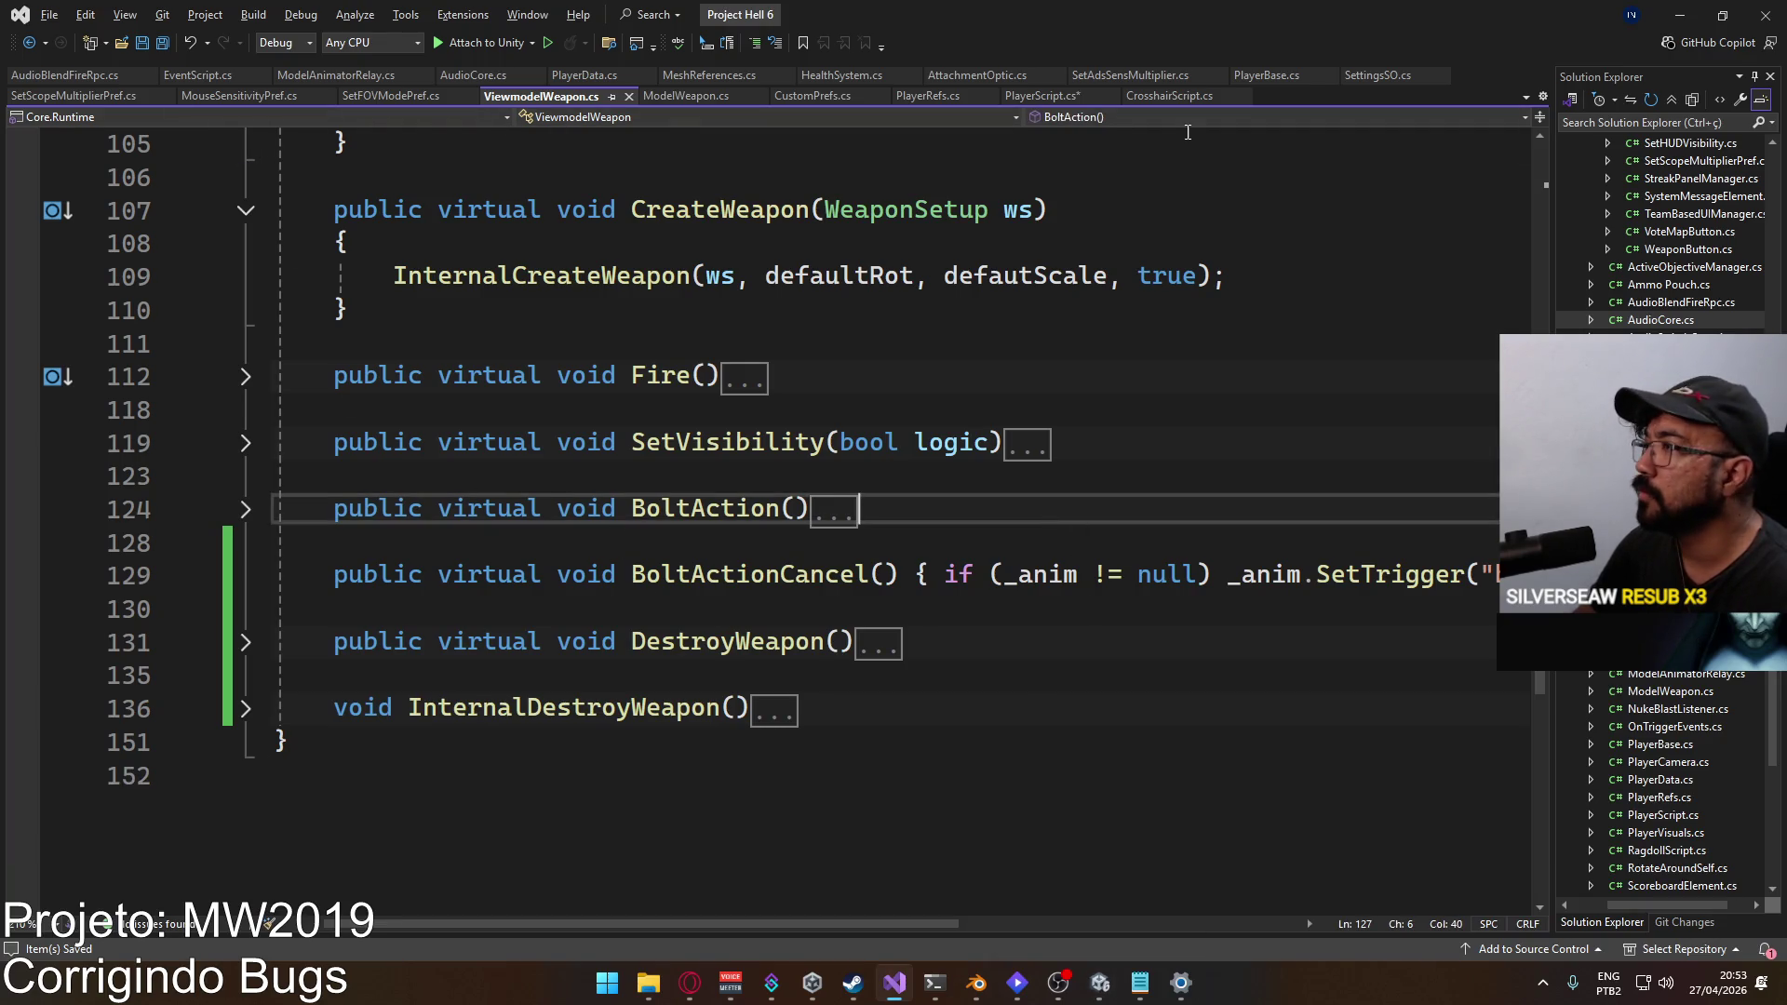
Step: Call BoltActionCancel() in PlayerScript's IsBoltAction block and save the file
{"action": "left_click", "coordinate": [1040, 96]}
{"action": "type", "text": "bol"}
{"action": "key", "text": "Down"}
{"action": "key", "text": "Tab"}
{"action": "type", "text": "();"}
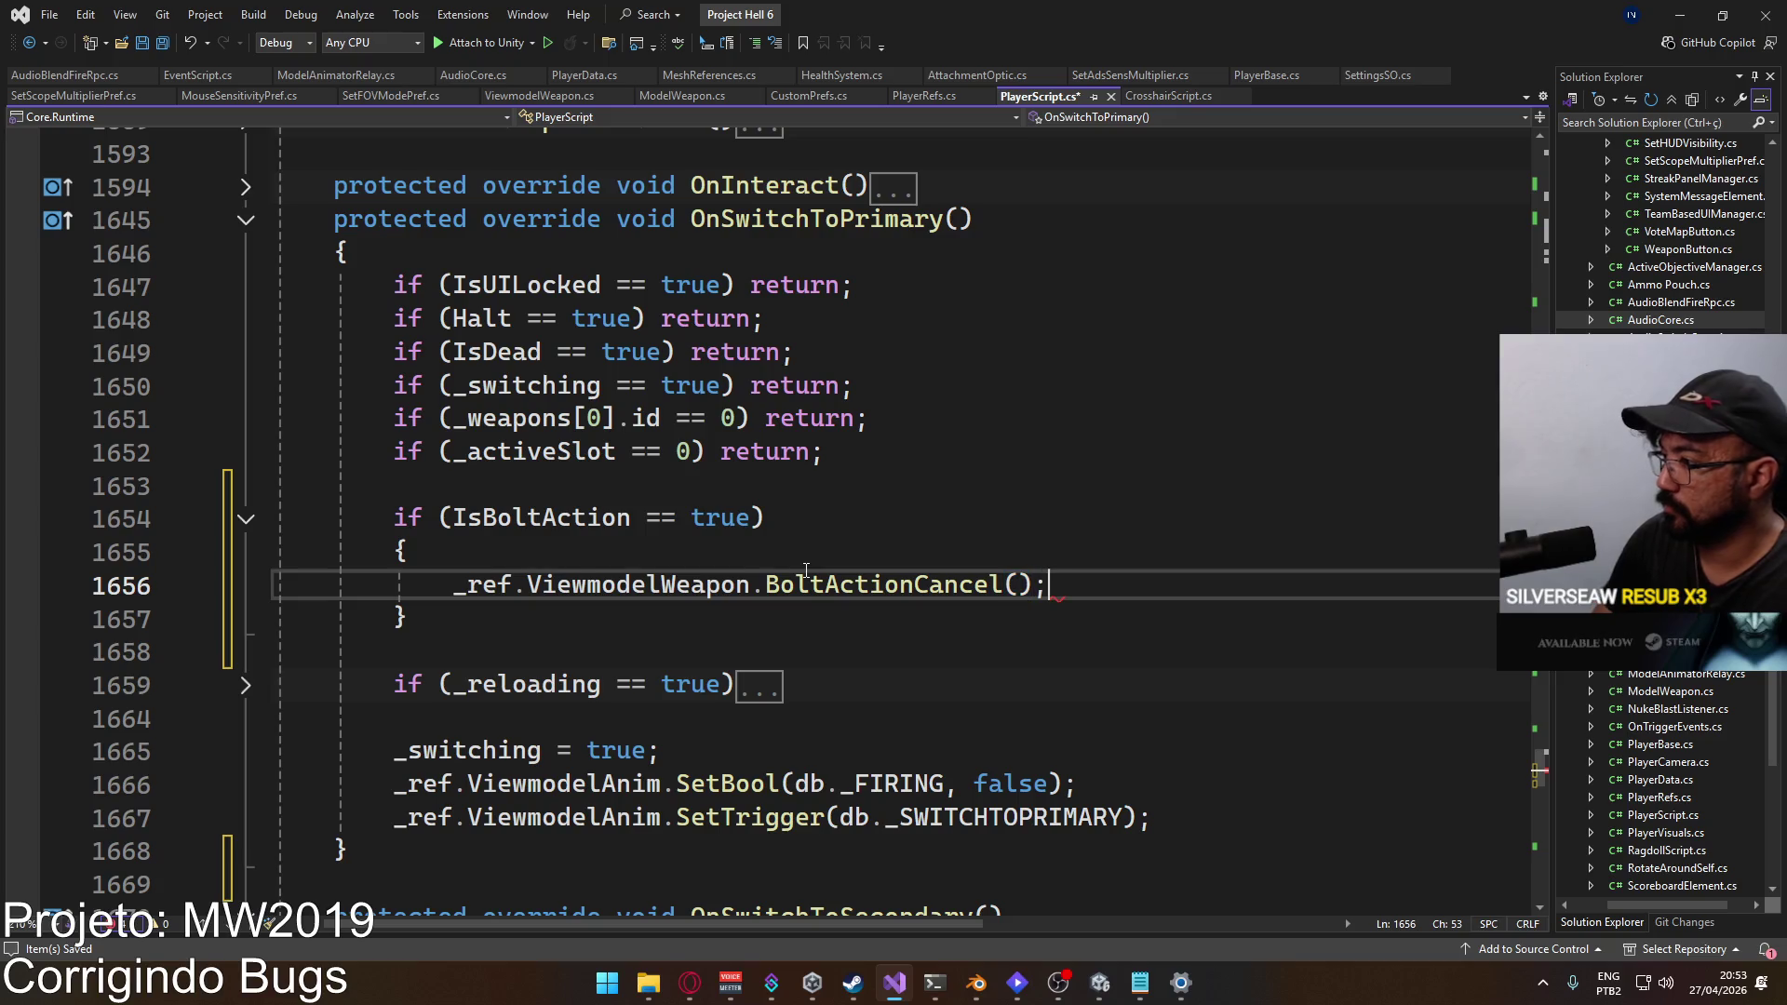
{"action": "key", "text": "ctrl+s"}
Step: Add _boltLock = false; on the line below the cancel call
{"action": "key", "text": "Return"}
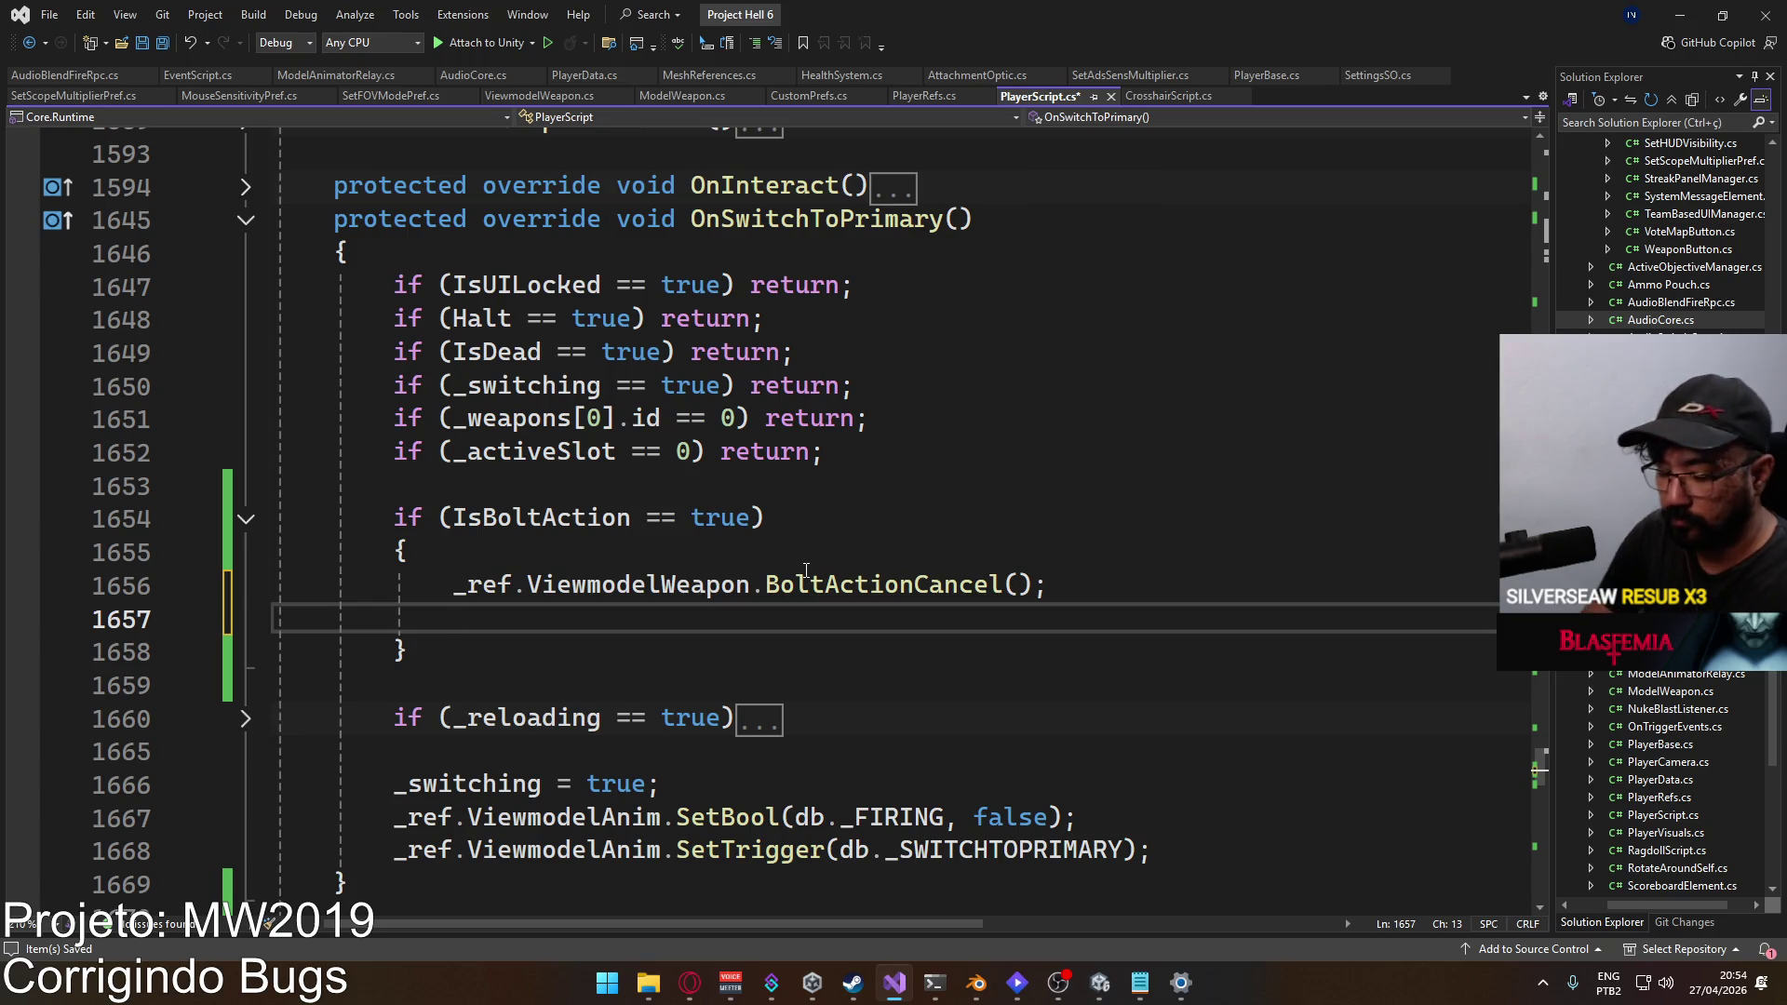
{"action": "type", "text": "bolt"}
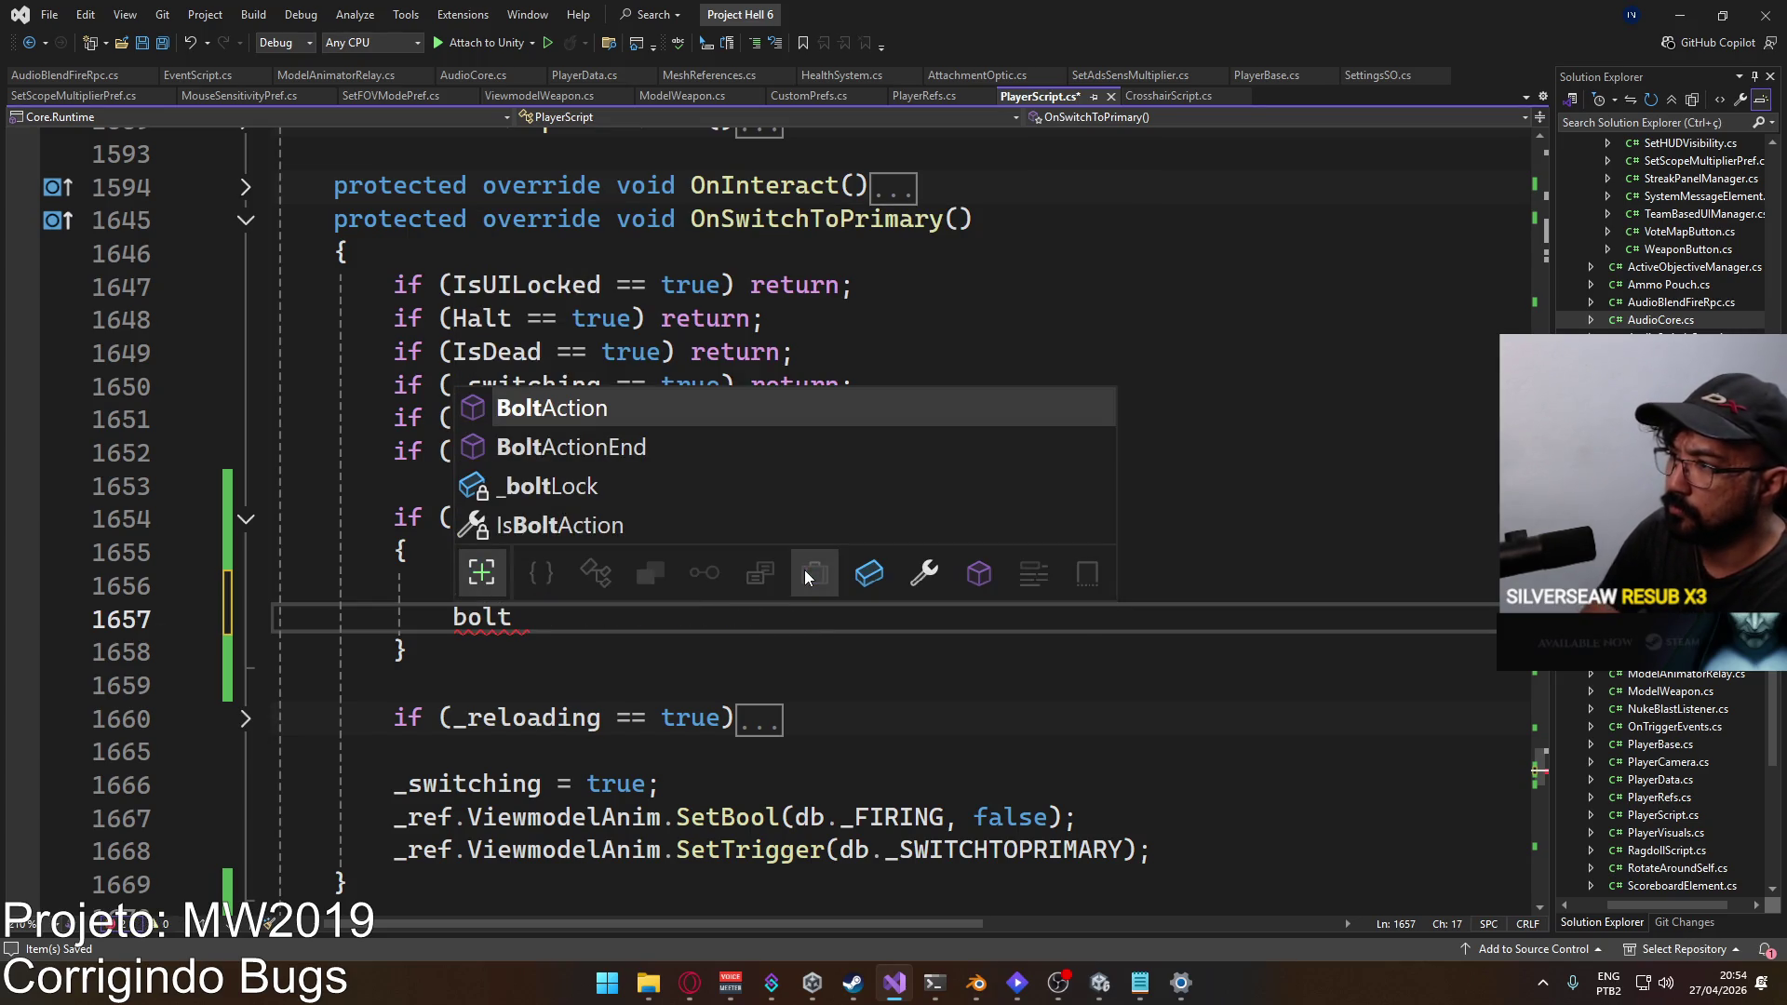
{"action": "key", "text": "Down"}
{"action": "key", "text": "Down"}
{"action": "key", "text": "Tab"}
{"action": "type", "text": "= fa"}
{"action": "key", "text": "Tab"}
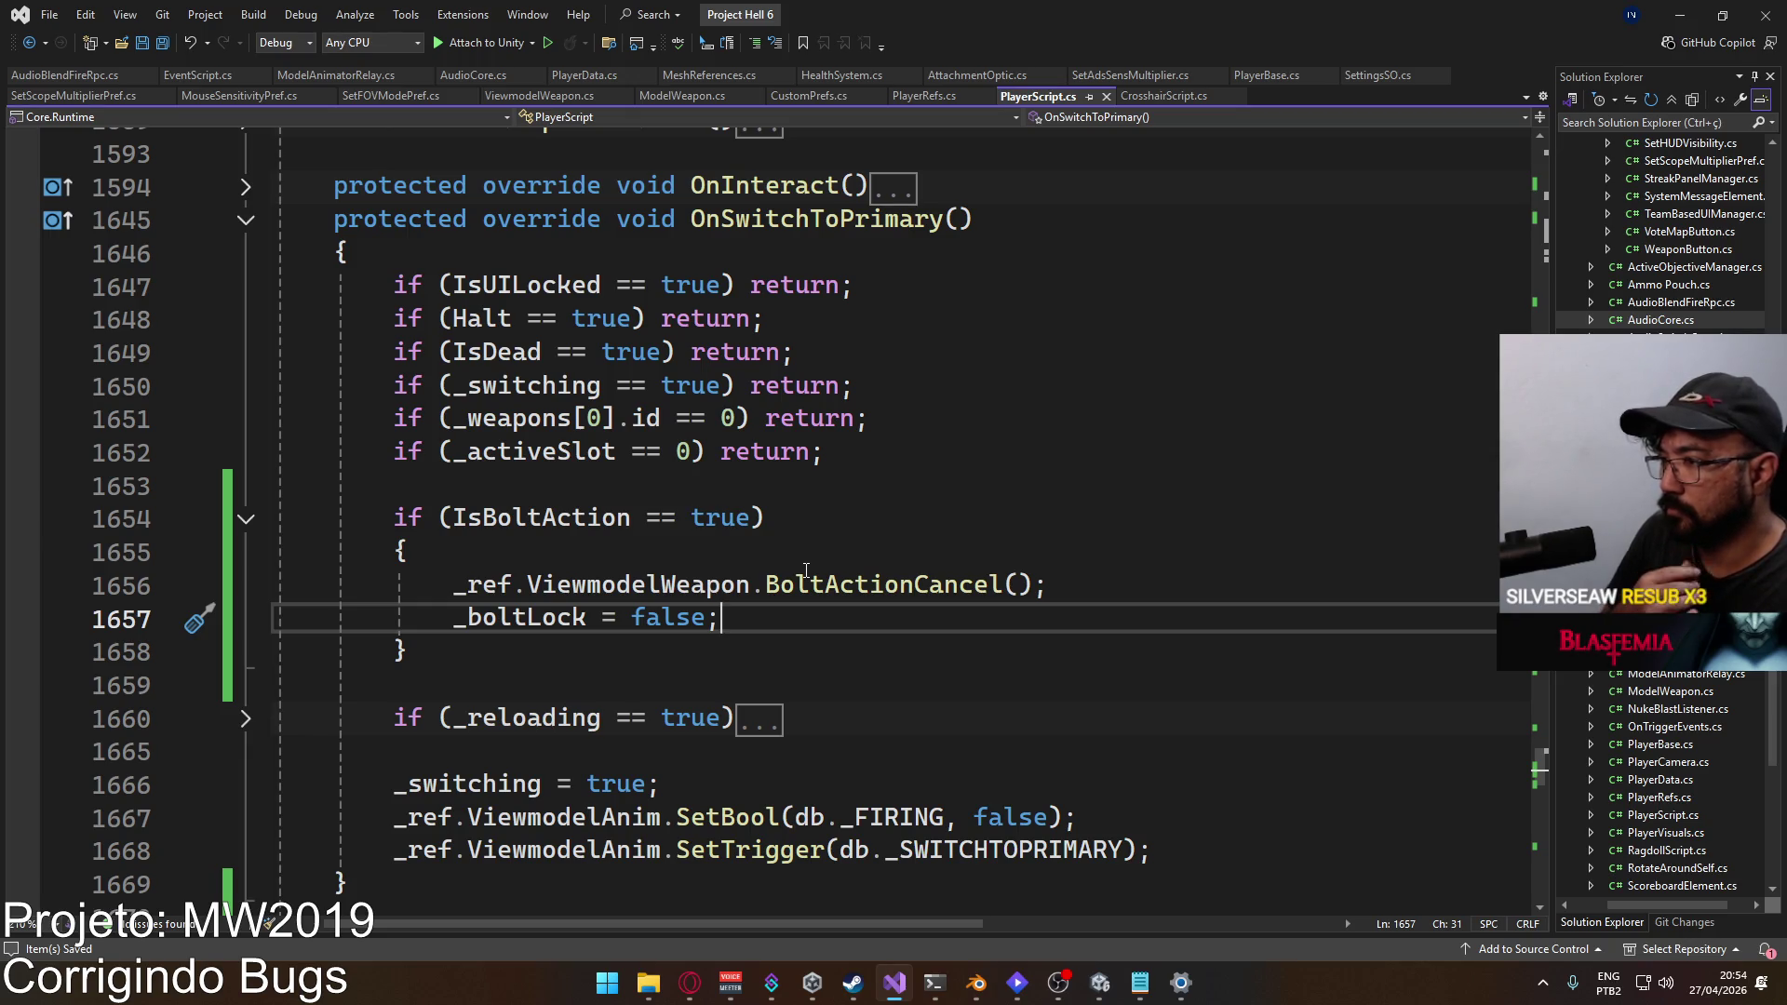
Step: Copy the IsBoltAction block into OnSwitchToSecondary and bring Unity back to the front
{"action": "left_click_drag", "start_coordinate": [492, 647], "coordinate": [395, 519]}
{"action": "key", "text": "ctrl+c"}
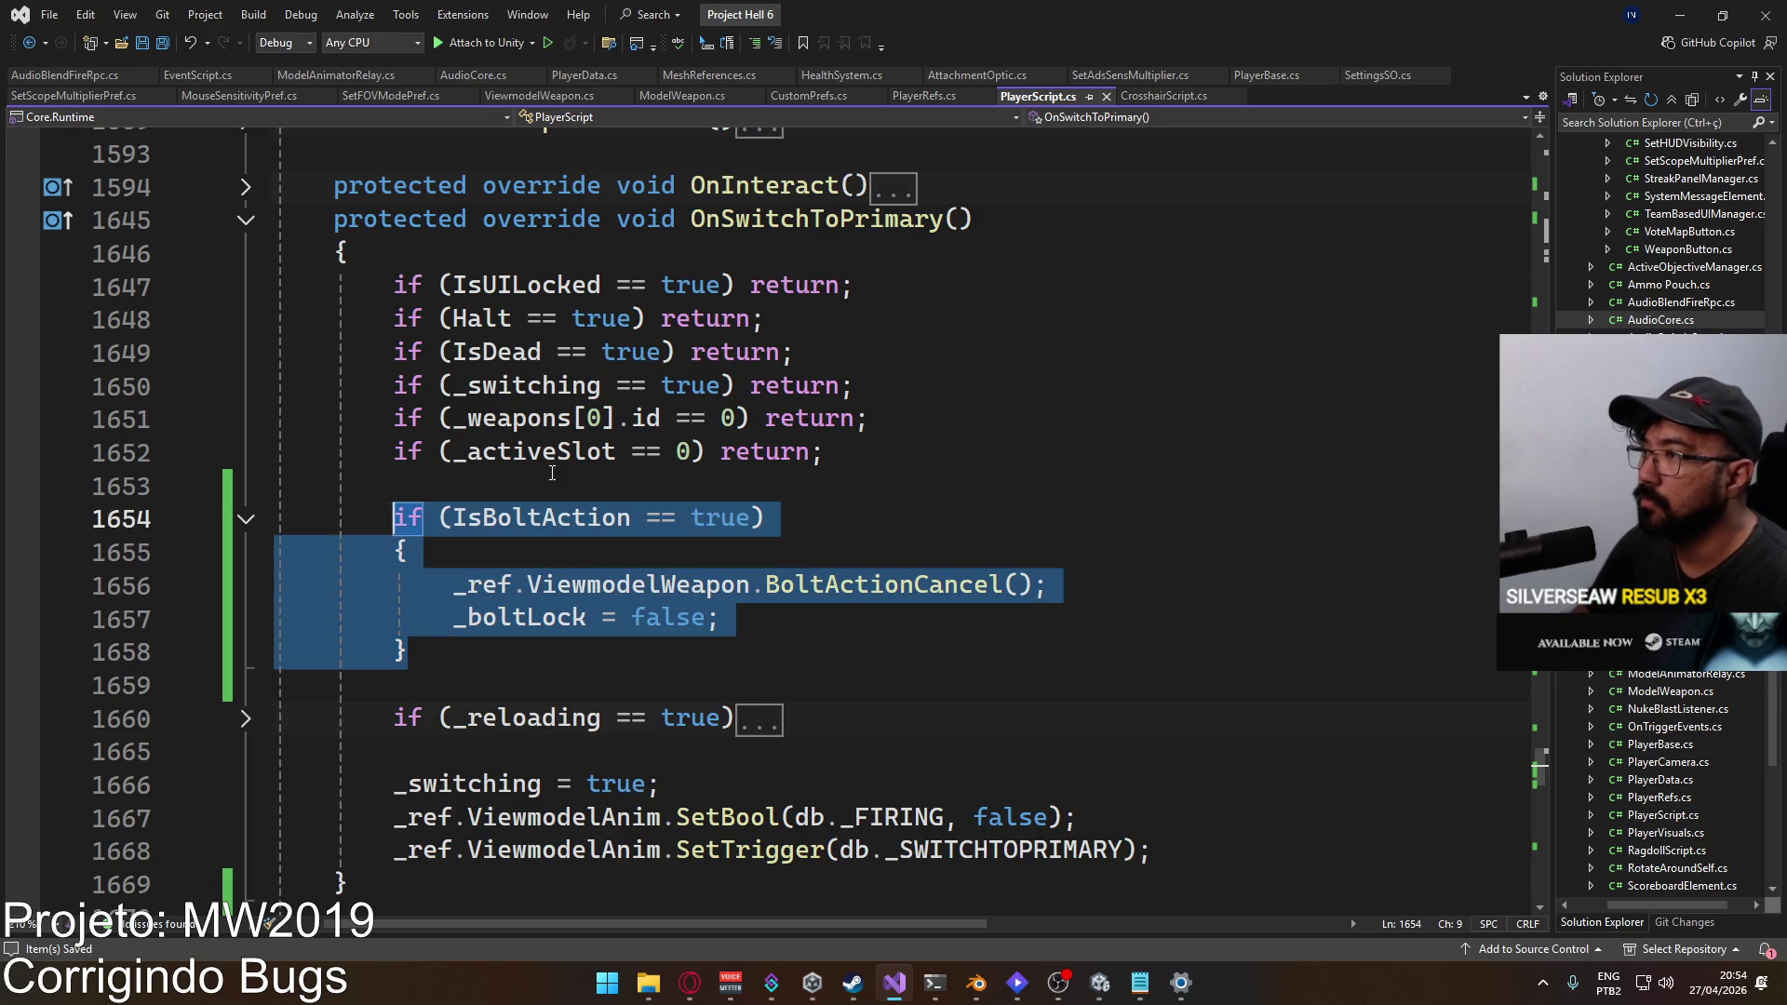
{"action": "scroll", "coordinate": [437, 555], "scroll_direction": "down", "scroll_amount": 4}
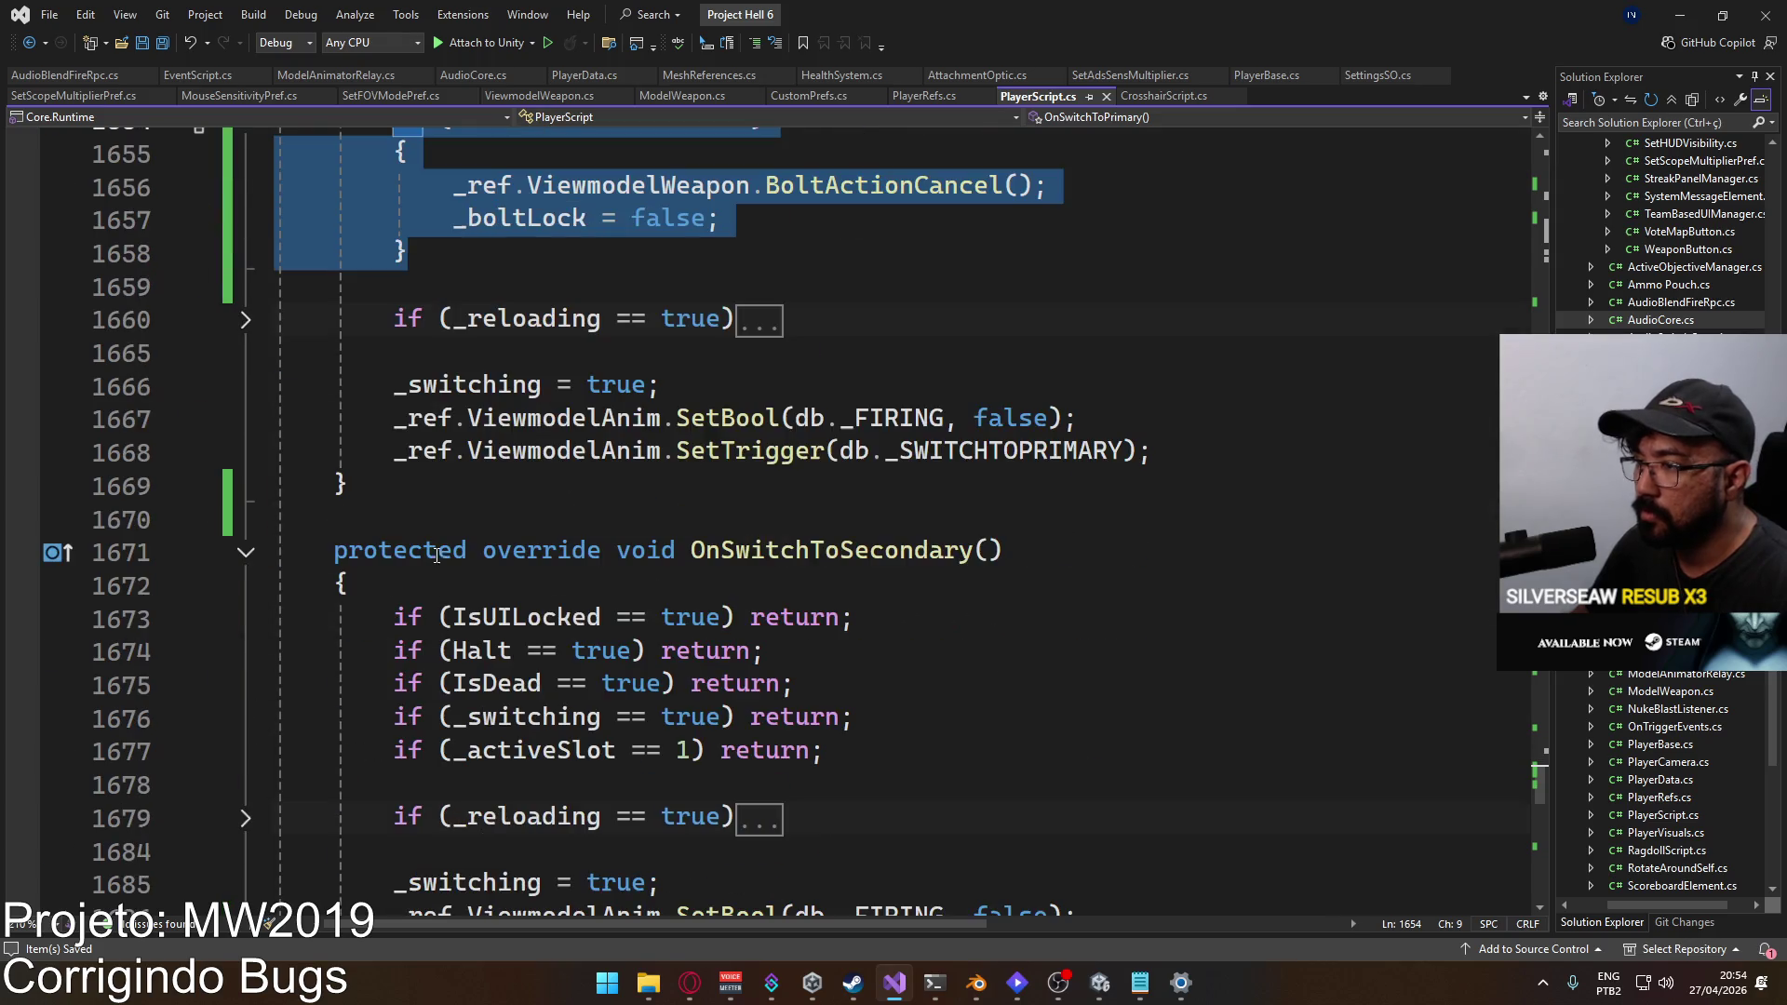
{"action": "scroll", "coordinate": [526, 684], "scroll_direction": "up", "scroll_amount": 3}
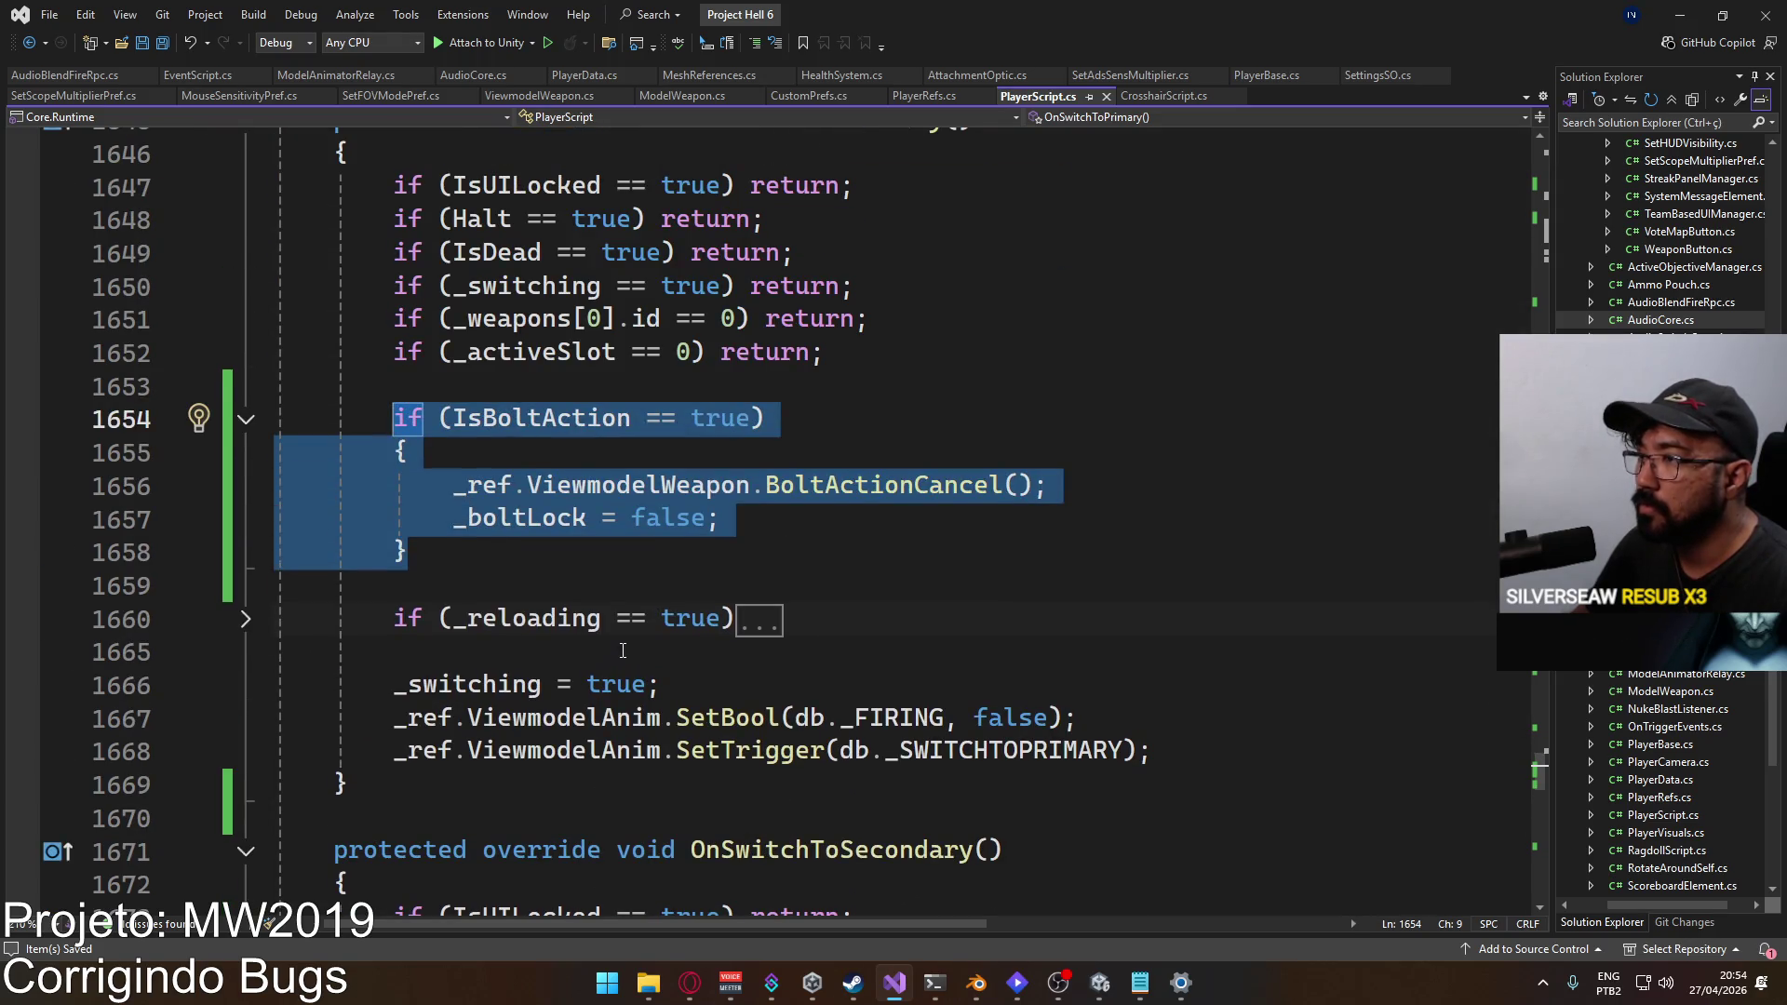
{"action": "scroll", "coordinate": [481, 566], "scroll_direction": "down", "scroll_amount": 3}
{"action": "left_click", "coordinate": [690, 773]}
{"action": "key", "text": "Return"}
{"action": "key", "text": "ctrl+v"}
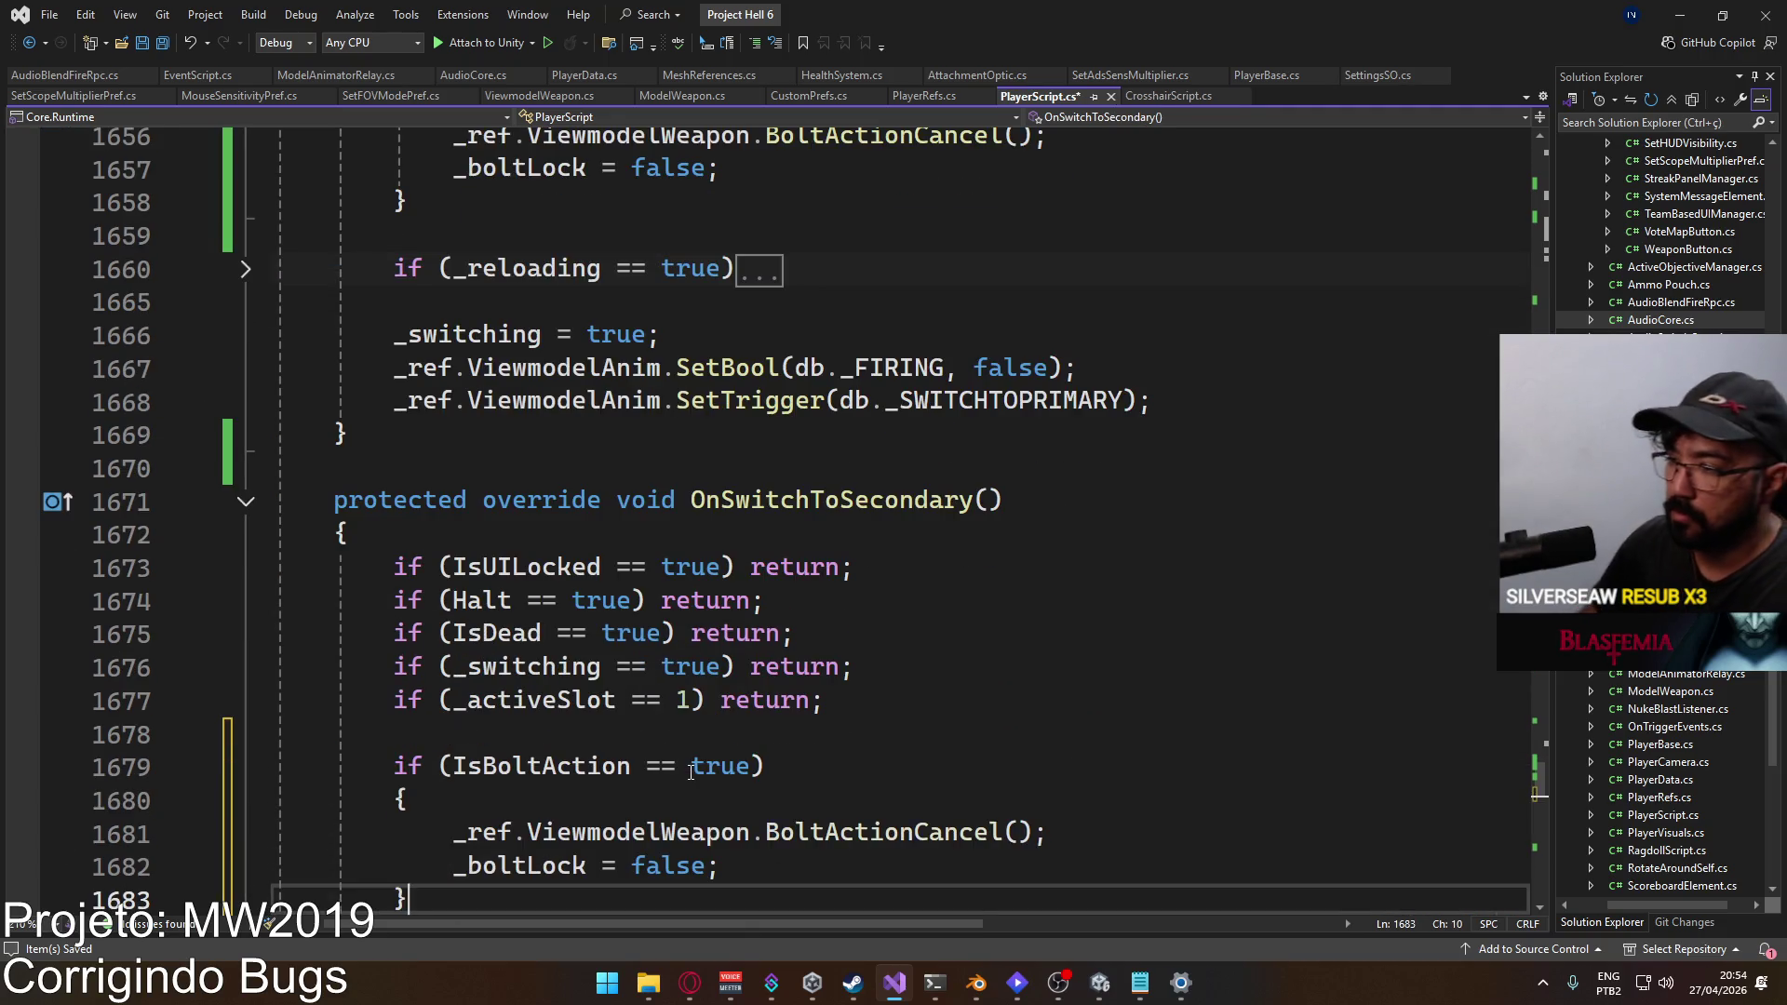
{"action": "mouse_move", "coordinate": [1099, 982]}
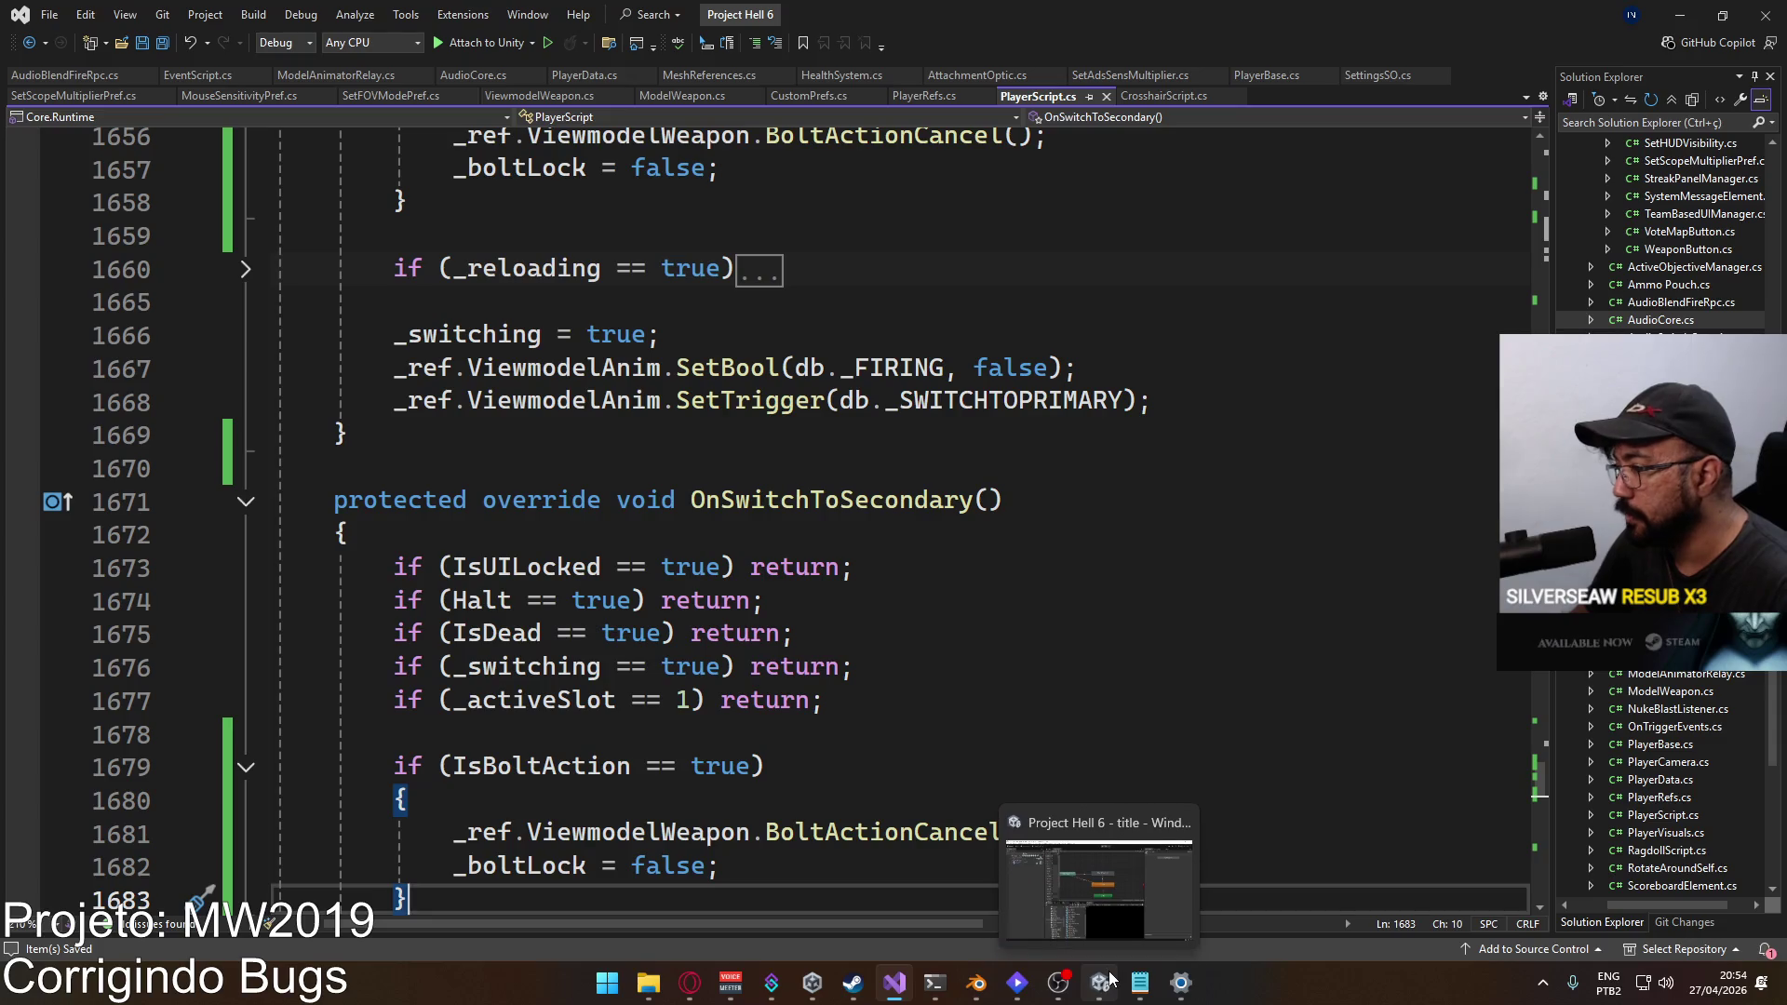
{"action": "left_click", "coordinate": [1098, 885]}
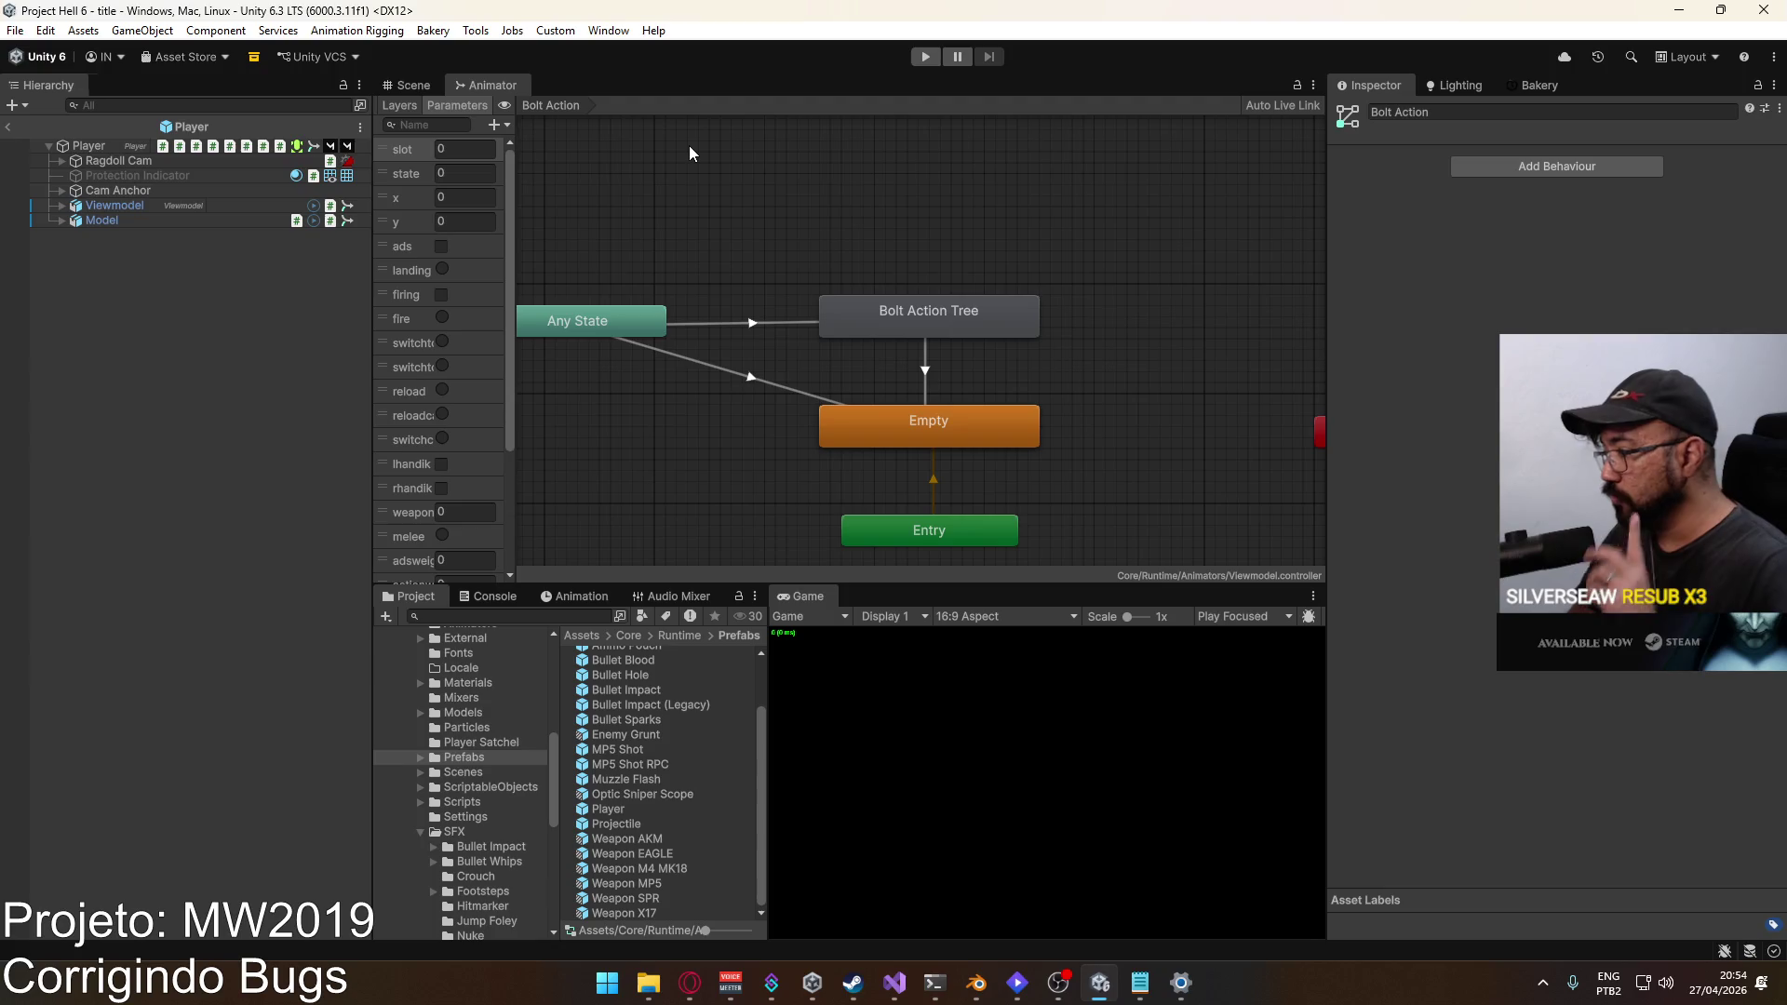
Step: Exit the Player prefab to the title scene, enter Play mode, and bring up the MW2019 notes
{"action": "left_click", "coordinate": [414, 86]}
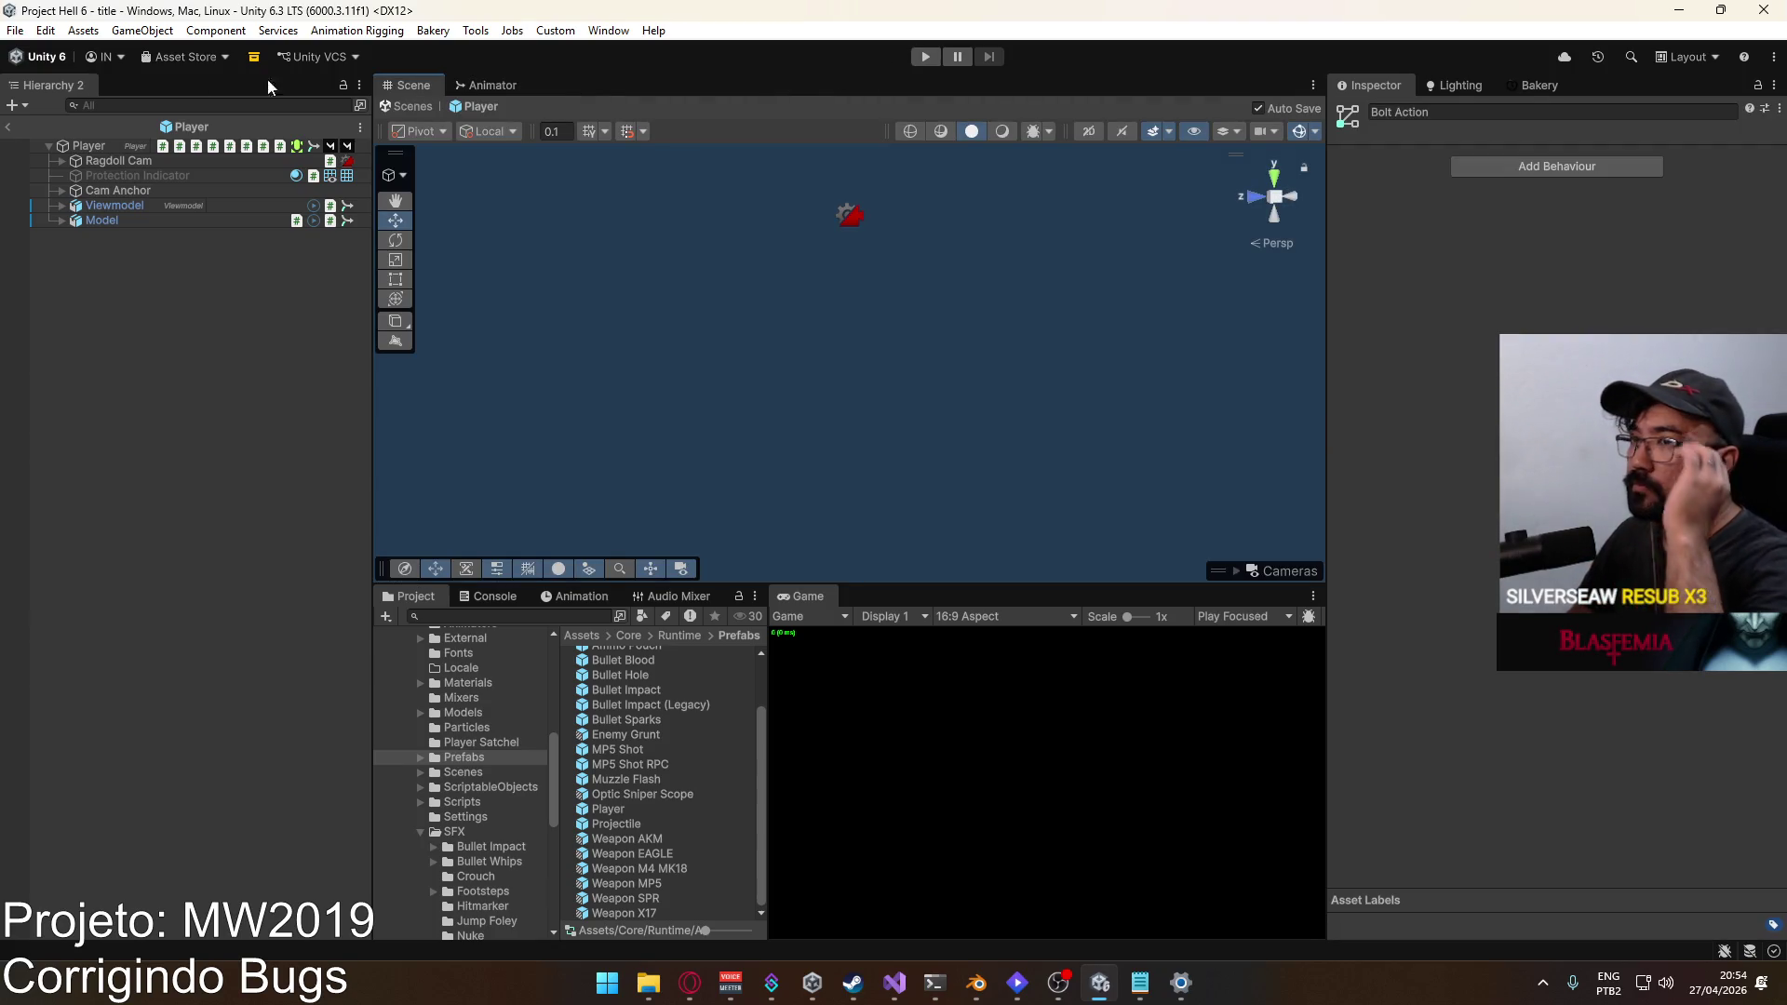
{"action": "left_click", "coordinate": [11, 127]}
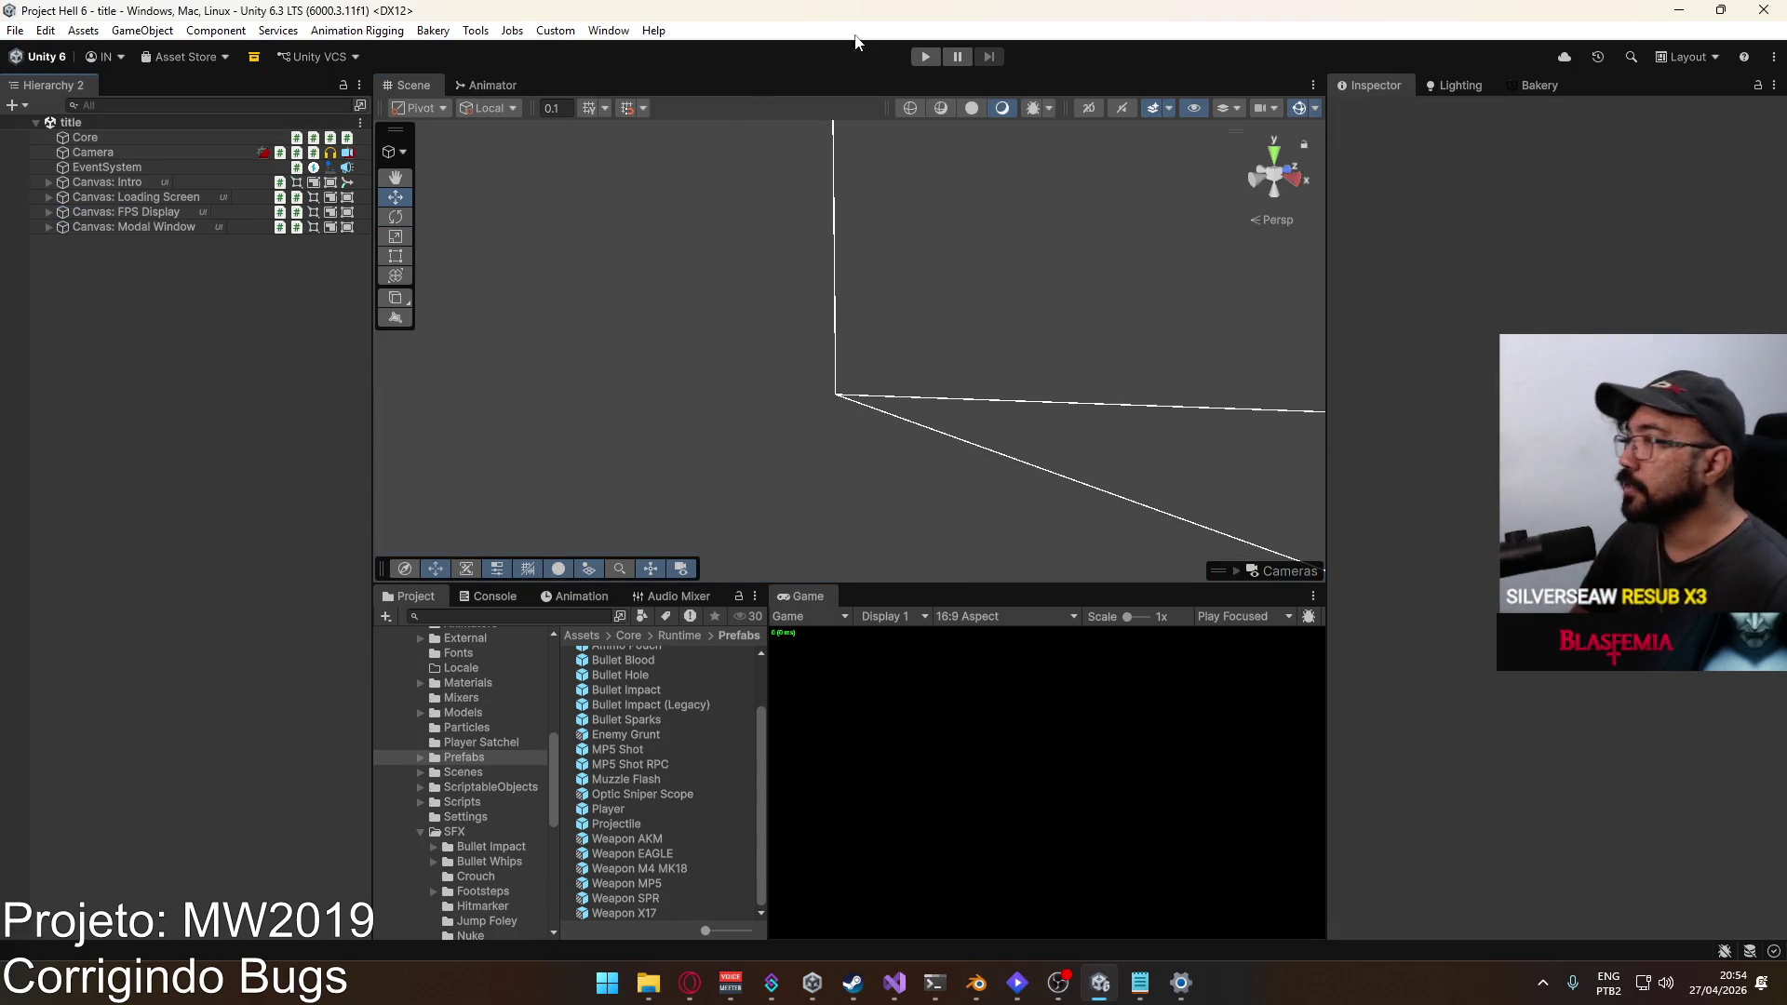
{"action": "left_click", "coordinate": [925, 58]}
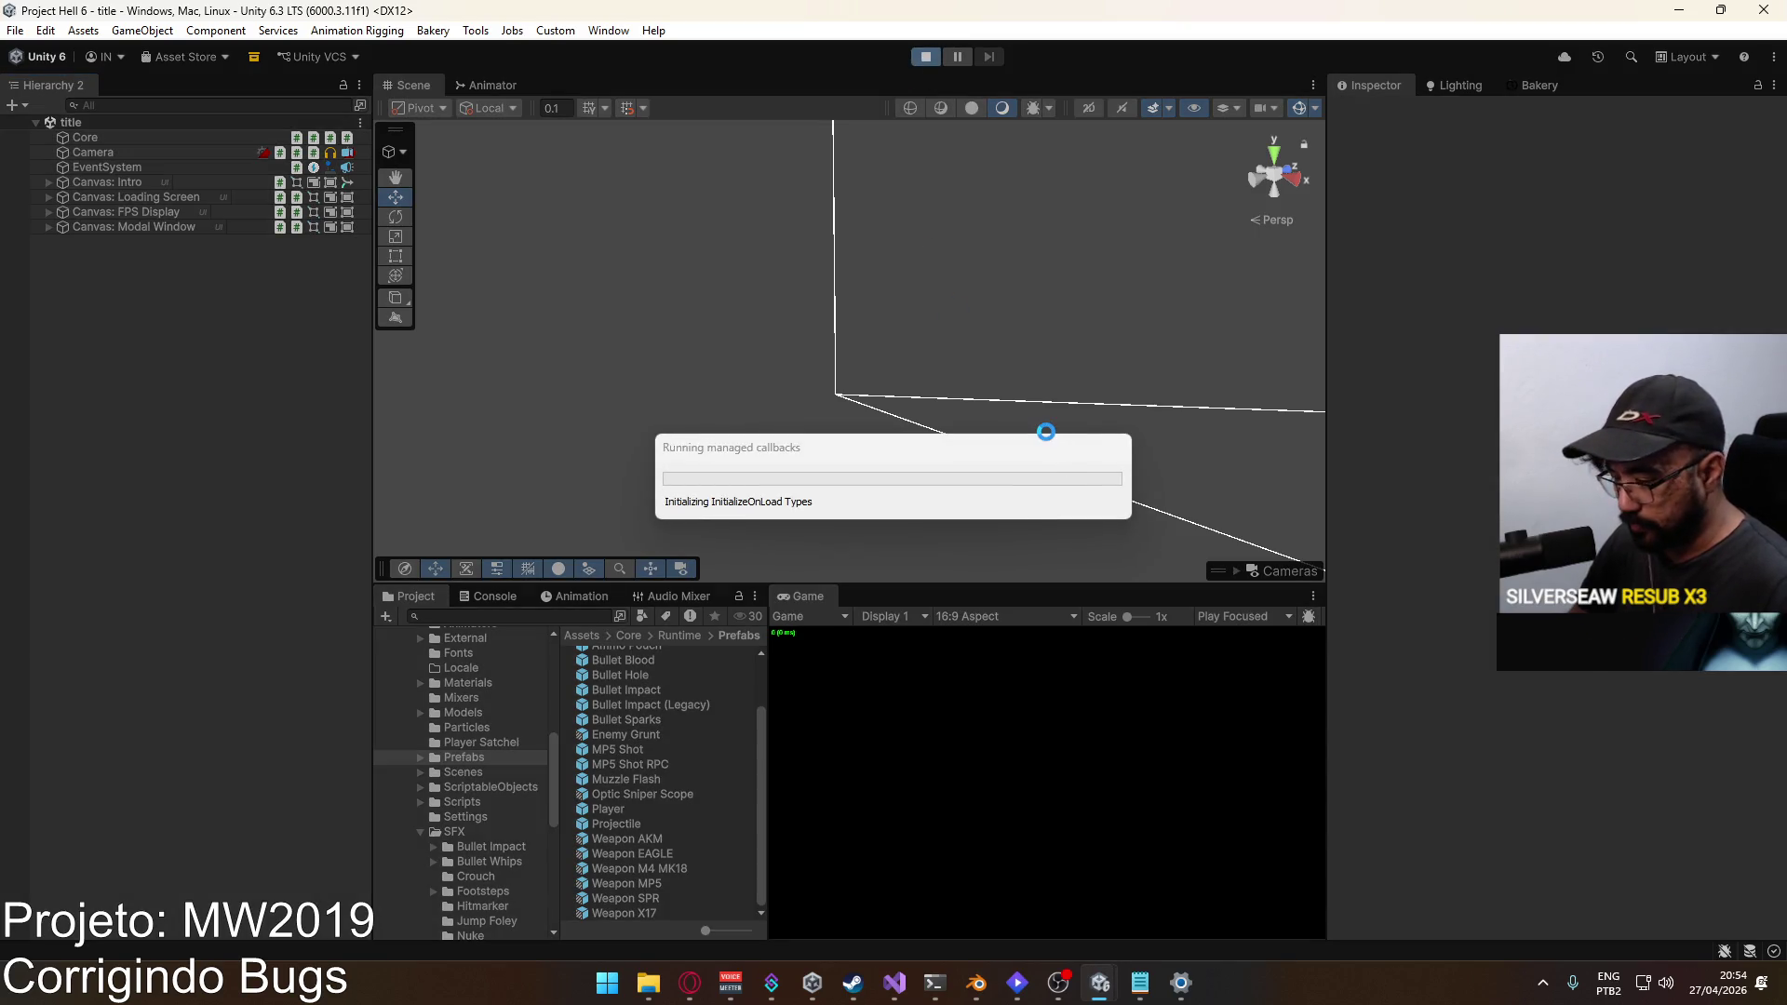
{"action": "left_click", "coordinate": [1141, 982]}
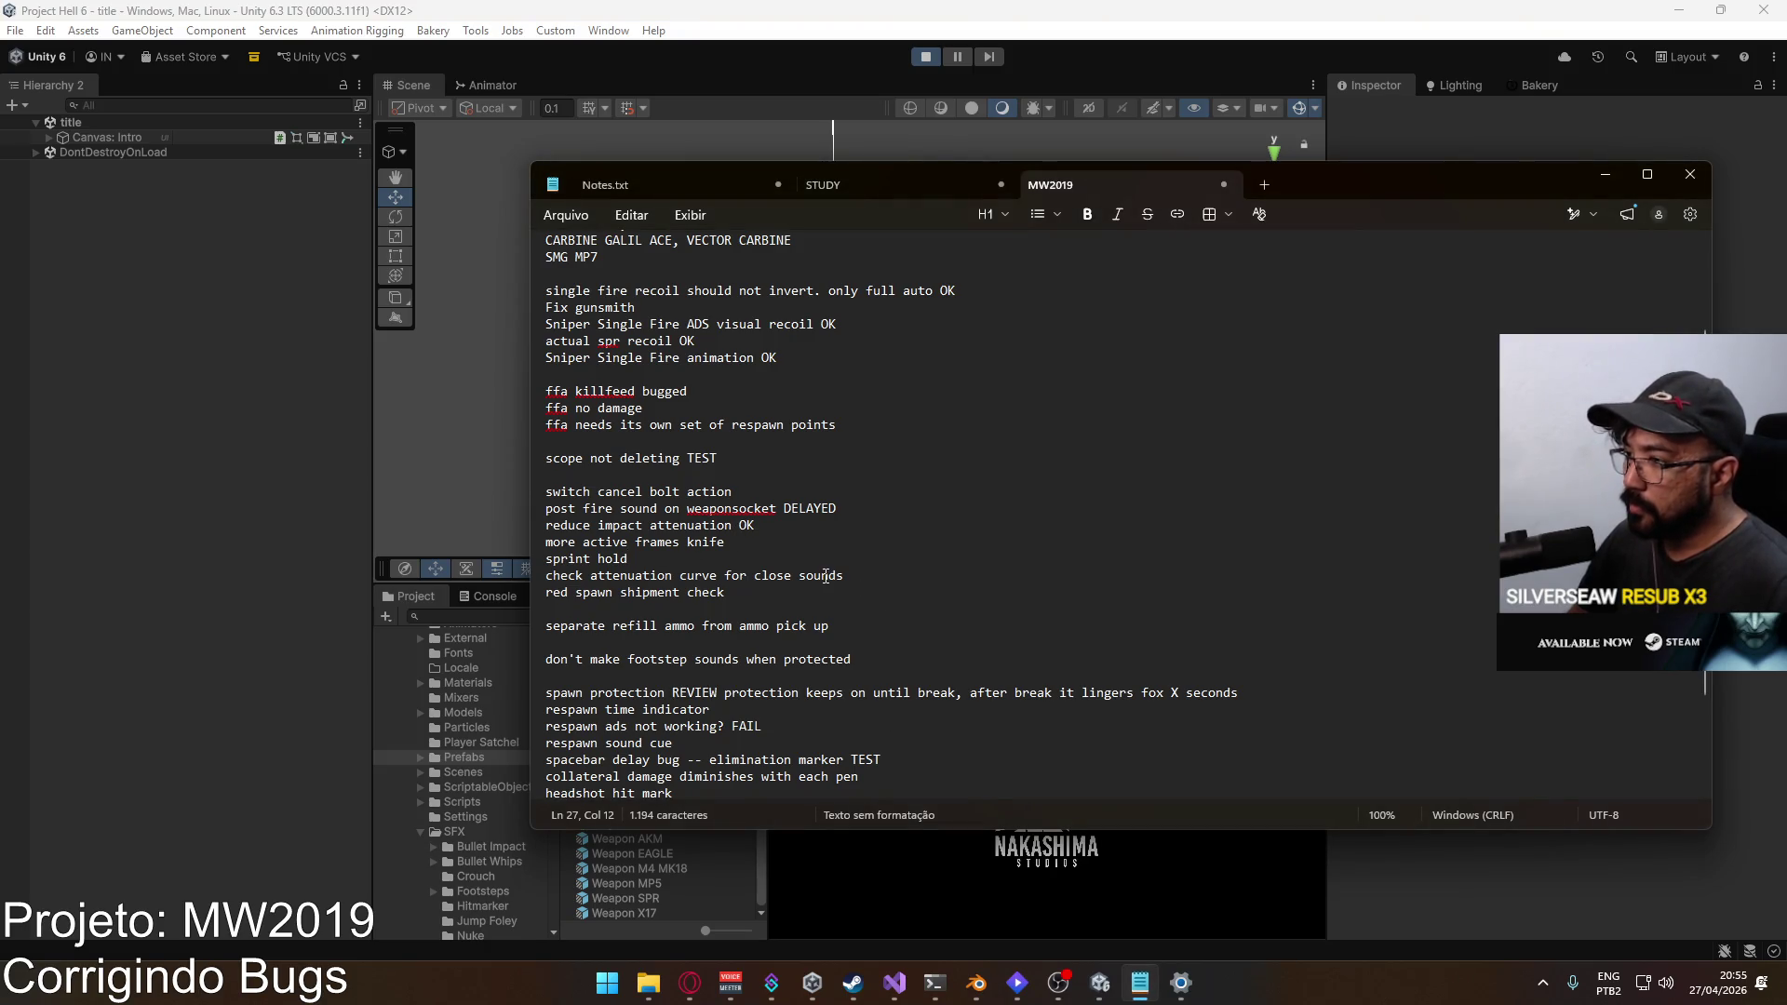
Step: Select the last lines of the bug notes, minimize Notepad, and create an offline shipment match
{"action": "triple_click", "coordinate": [826, 576]}
{"action": "left_click", "coordinate": [725, 593]}
{"action": "left_click_drag", "start_coordinate": [725, 593], "coordinate": [547, 593]}
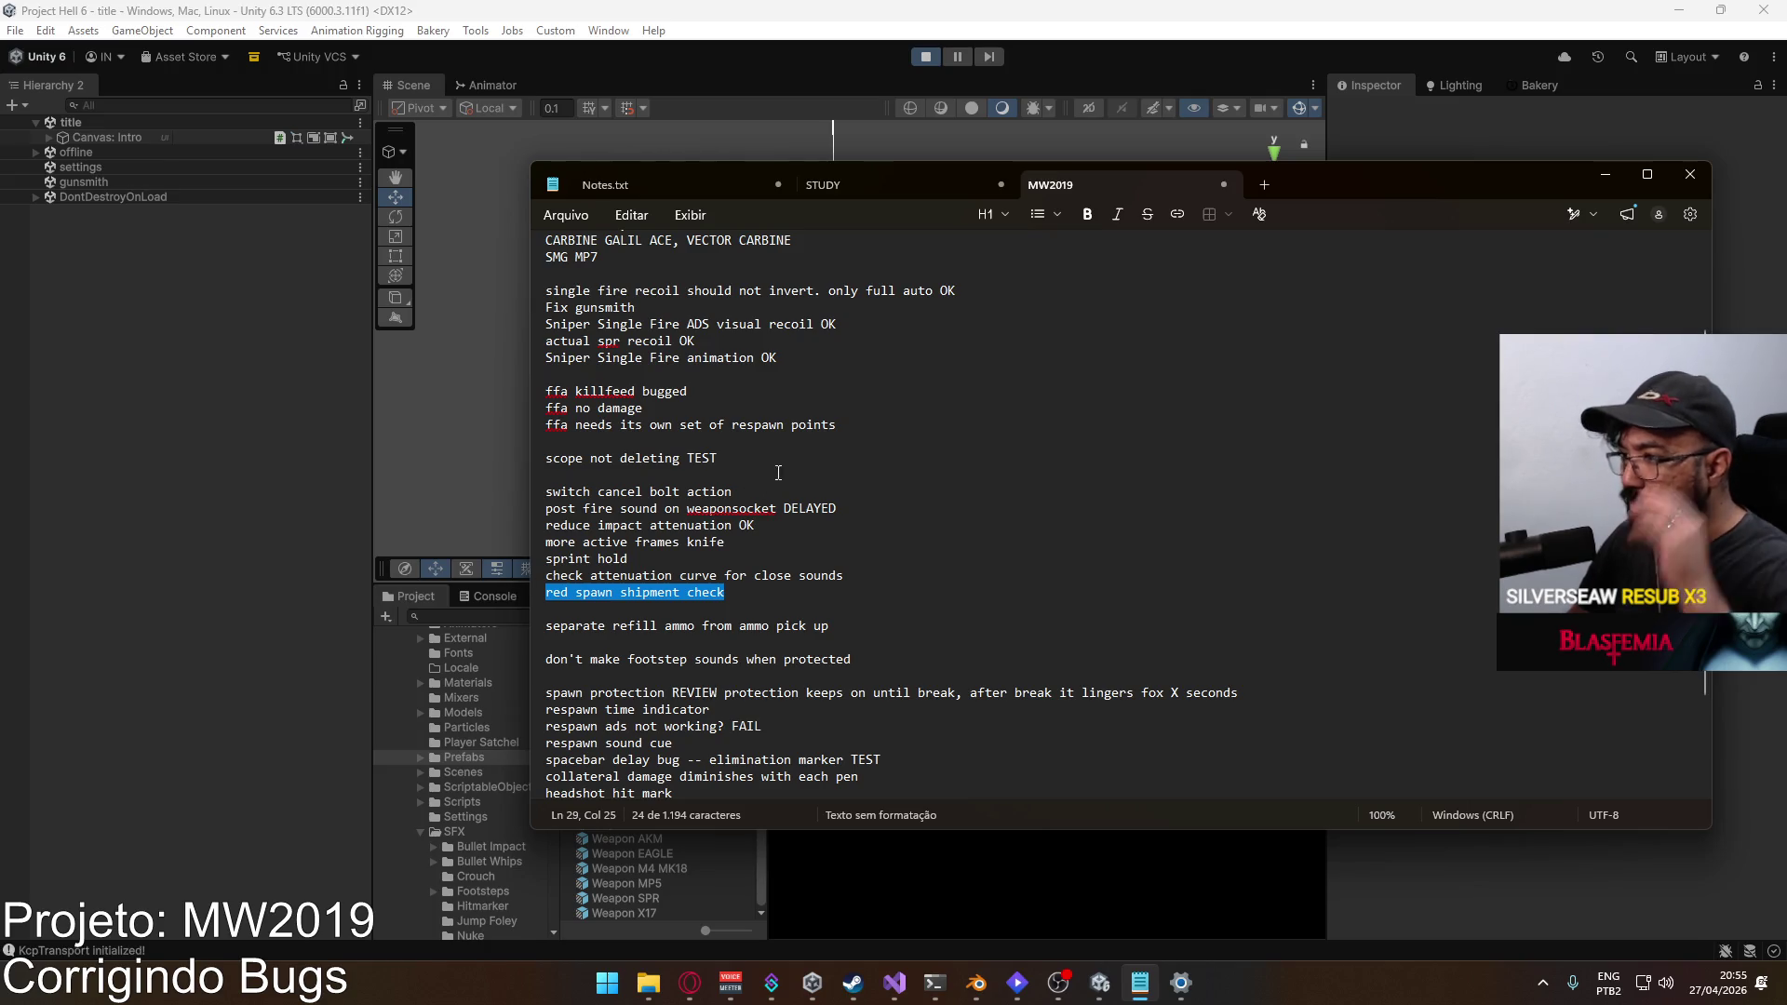
{"action": "left_click", "coordinate": [1604, 174]}
{"action": "left_click", "coordinate": [824, 865]}
{"action": "left_click", "coordinate": [935, 919]}
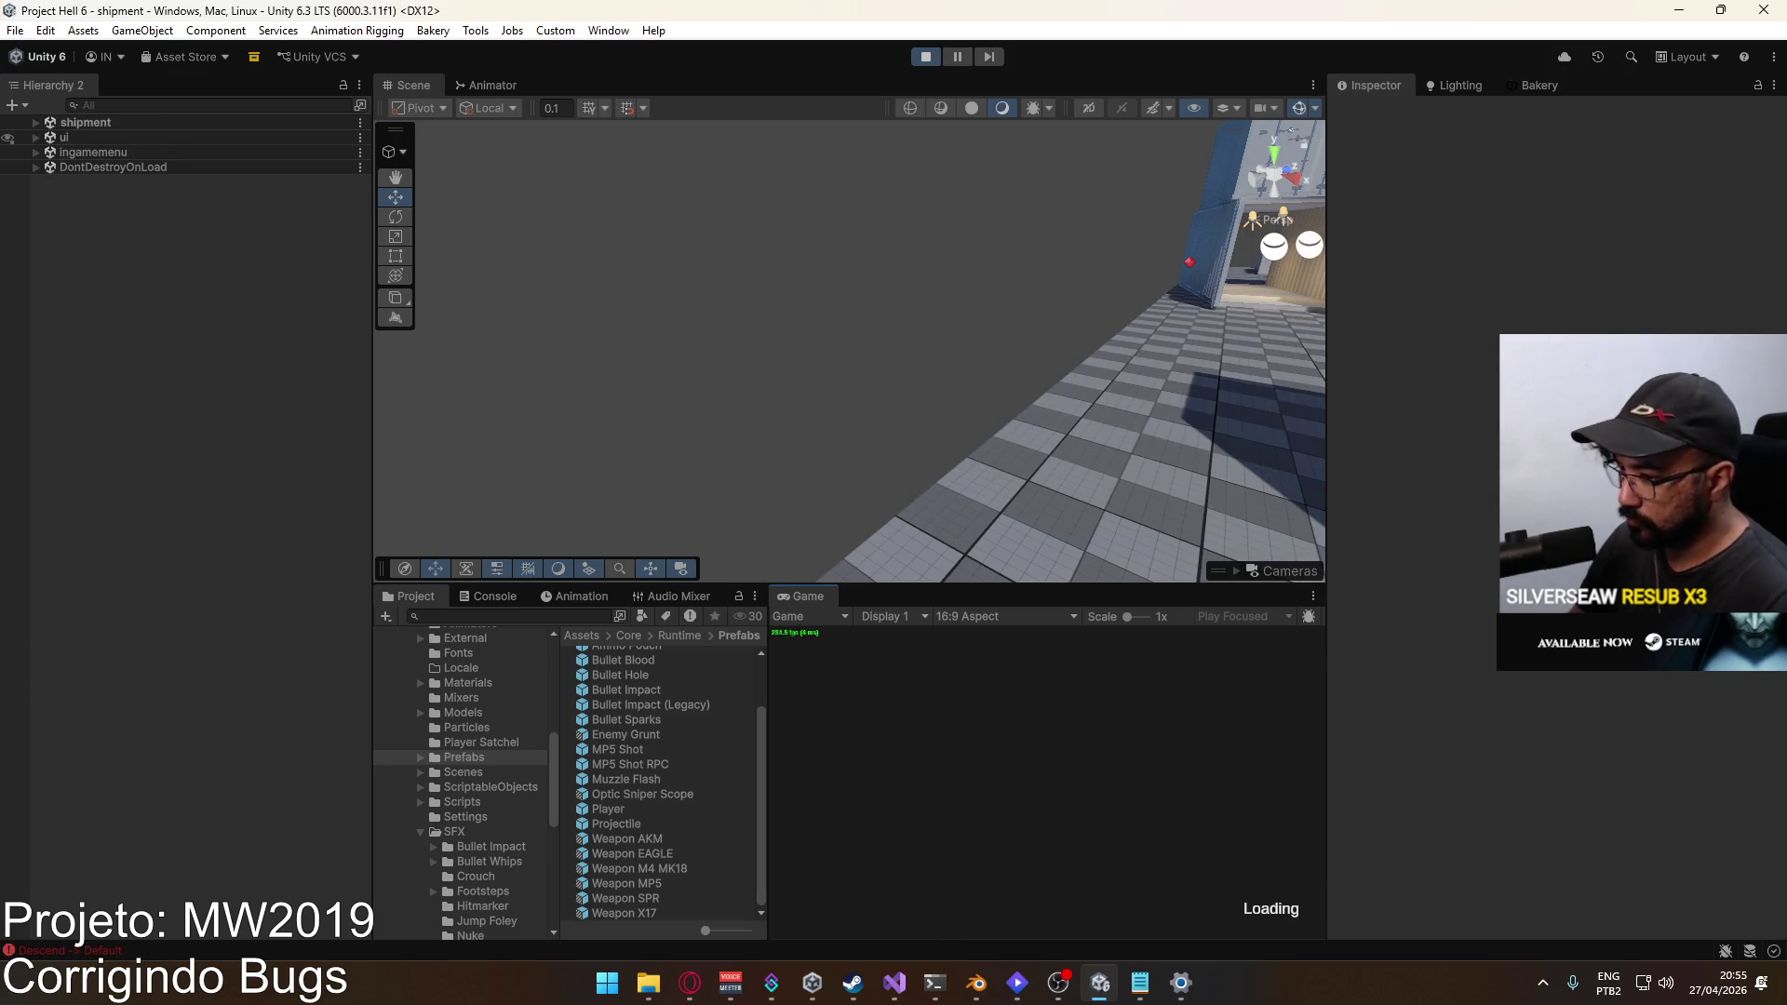
Step: Pick the marksman sniper rifle loadout and start playing on shipment
{"action": "key", "text": "b"}
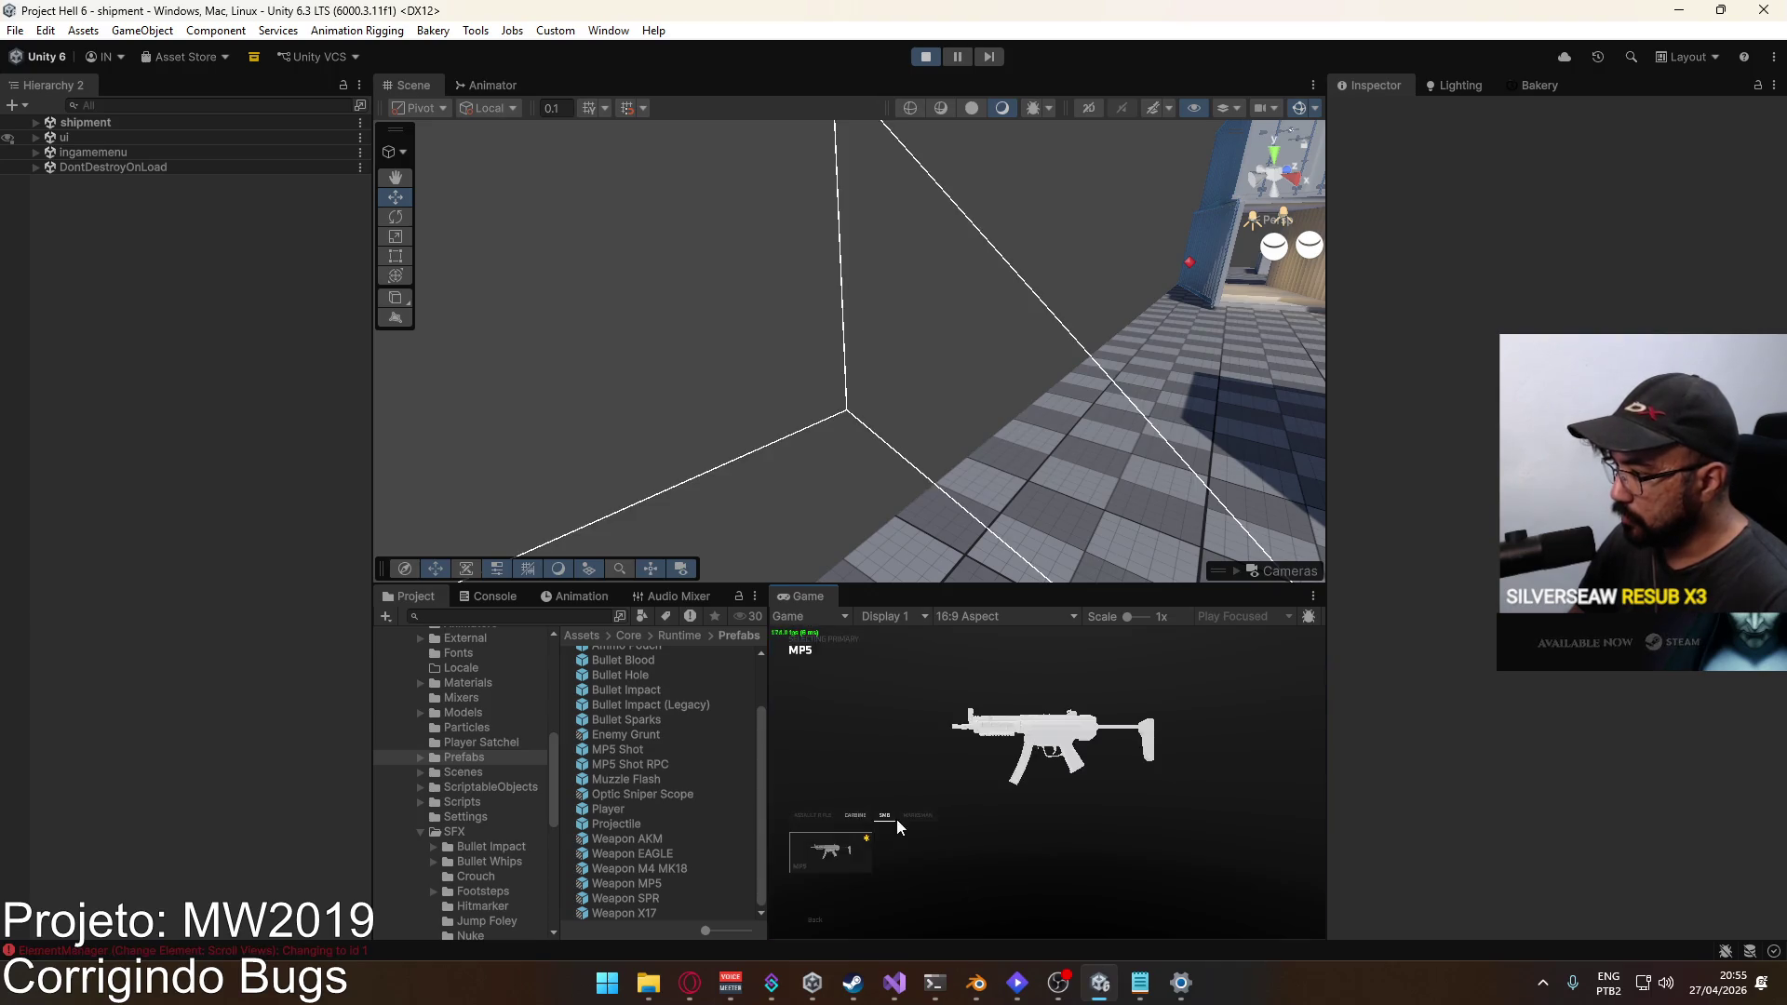
{"action": "left_click", "coordinate": [914, 815]}
{"action": "left_click", "coordinate": [827, 863]}
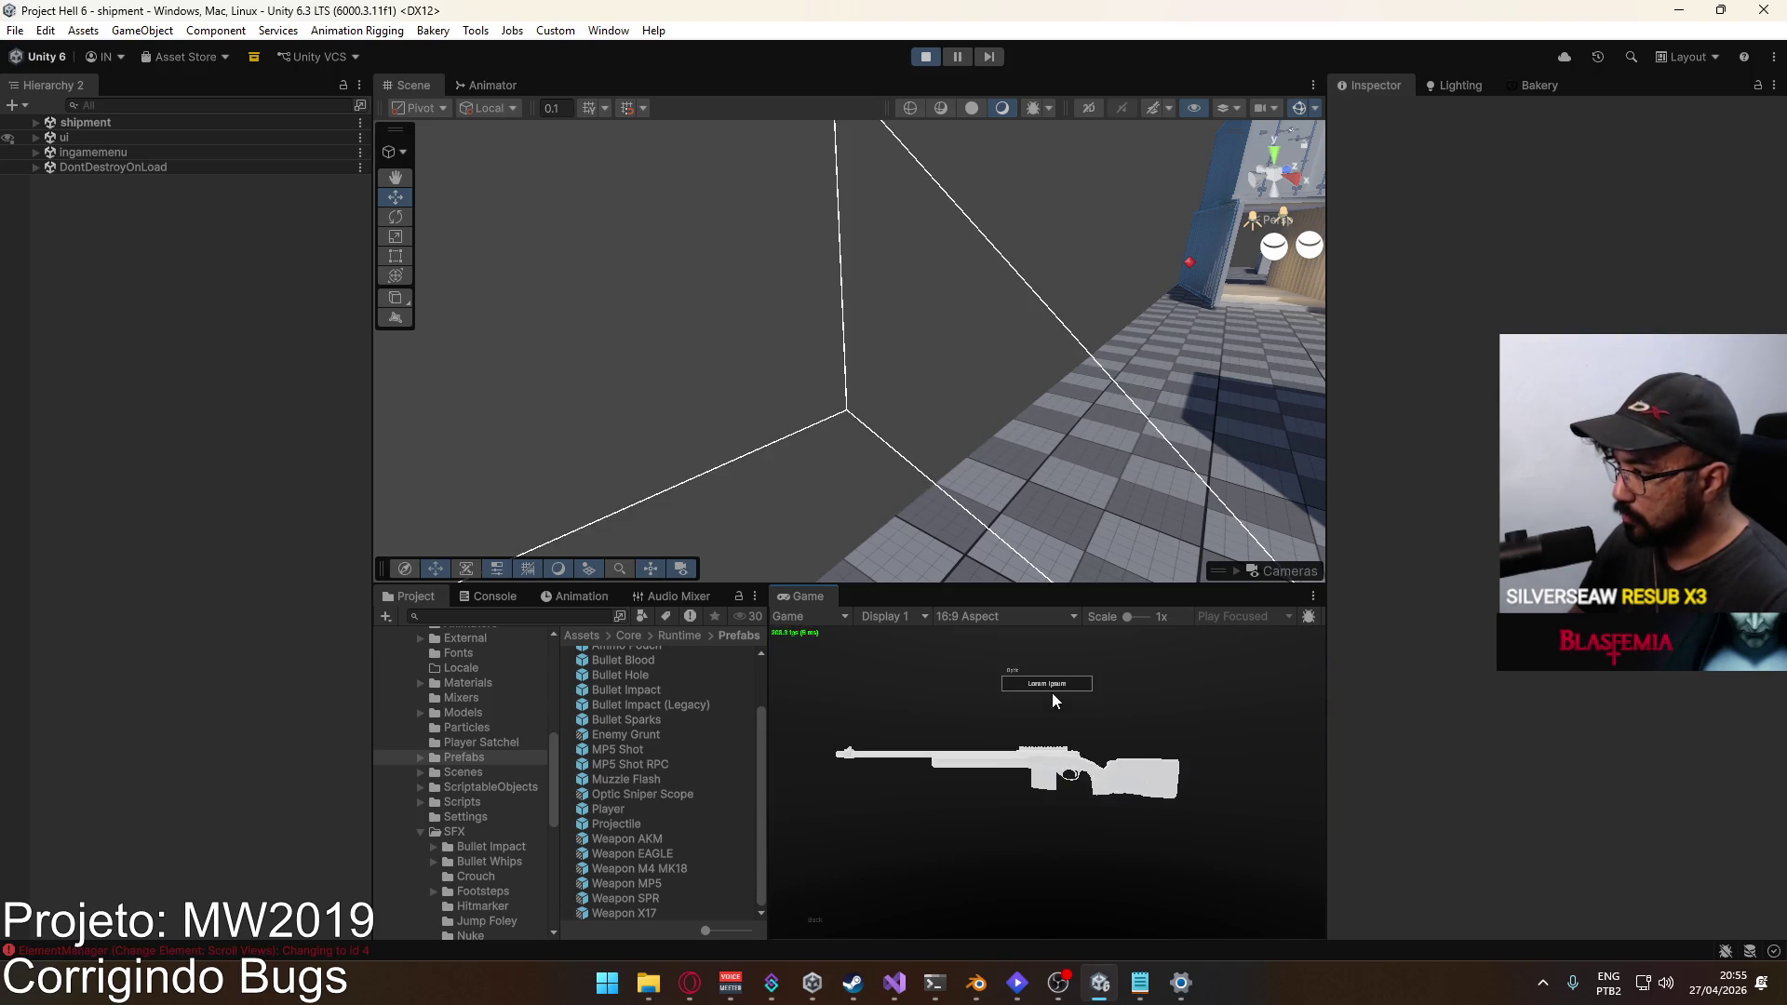
{"action": "left_click", "coordinate": [870, 841]}
Step: Swap between the sniper rifle and X17 pistol, read the console warning, and stop play mode
{"action": "key", "text": "2"}
{"action": "key", "text": "w"}
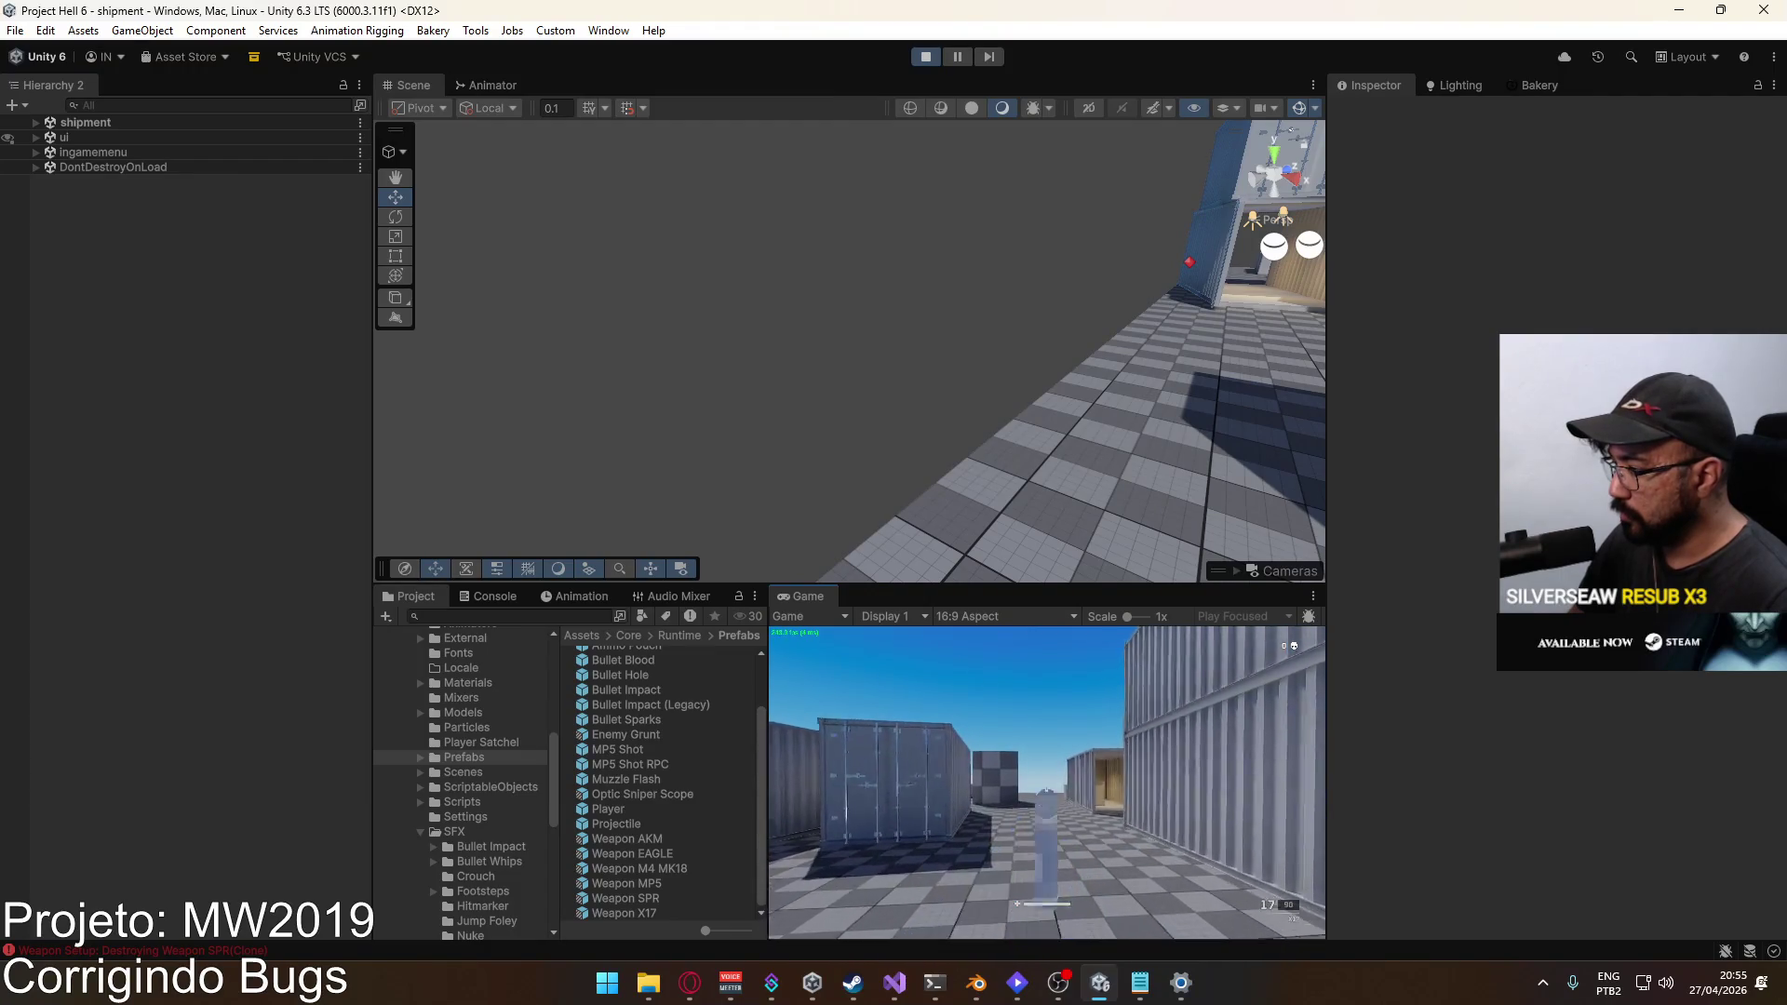
{"action": "key", "text": "w"}
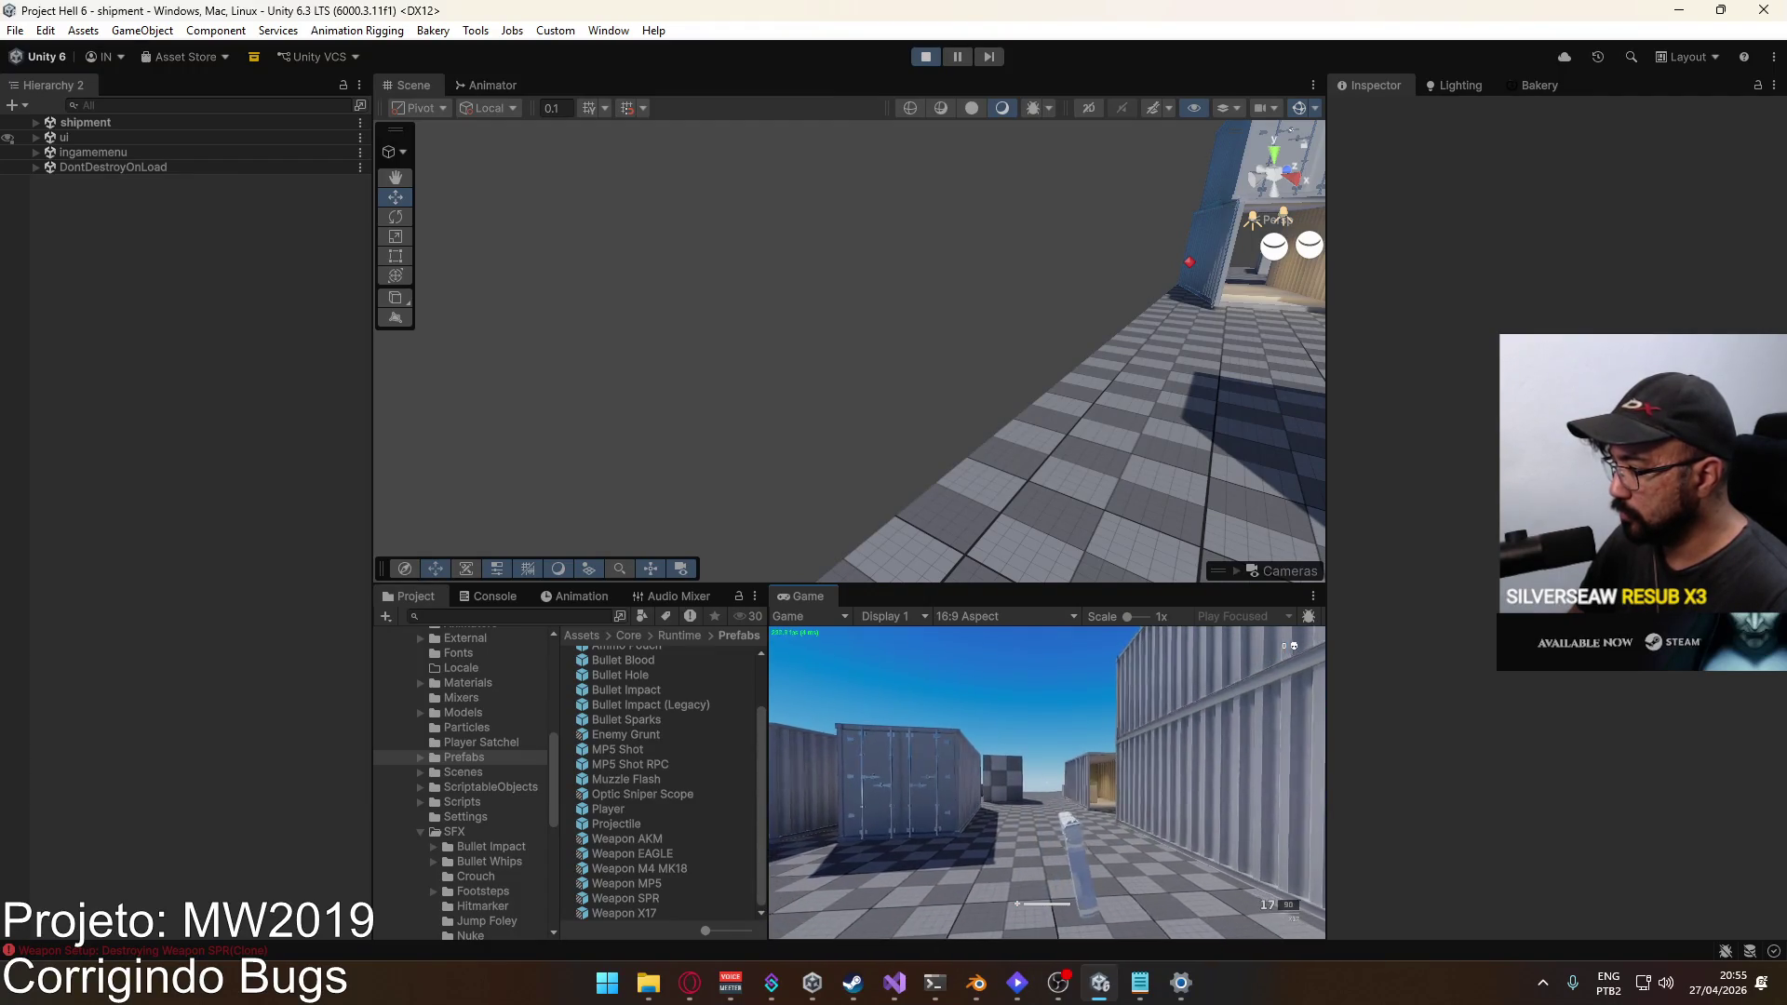
{"action": "key", "text": "super"}
{"action": "key", "text": "super"}
{"action": "key", "text": "1"}
{"action": "key", "text": "2"}
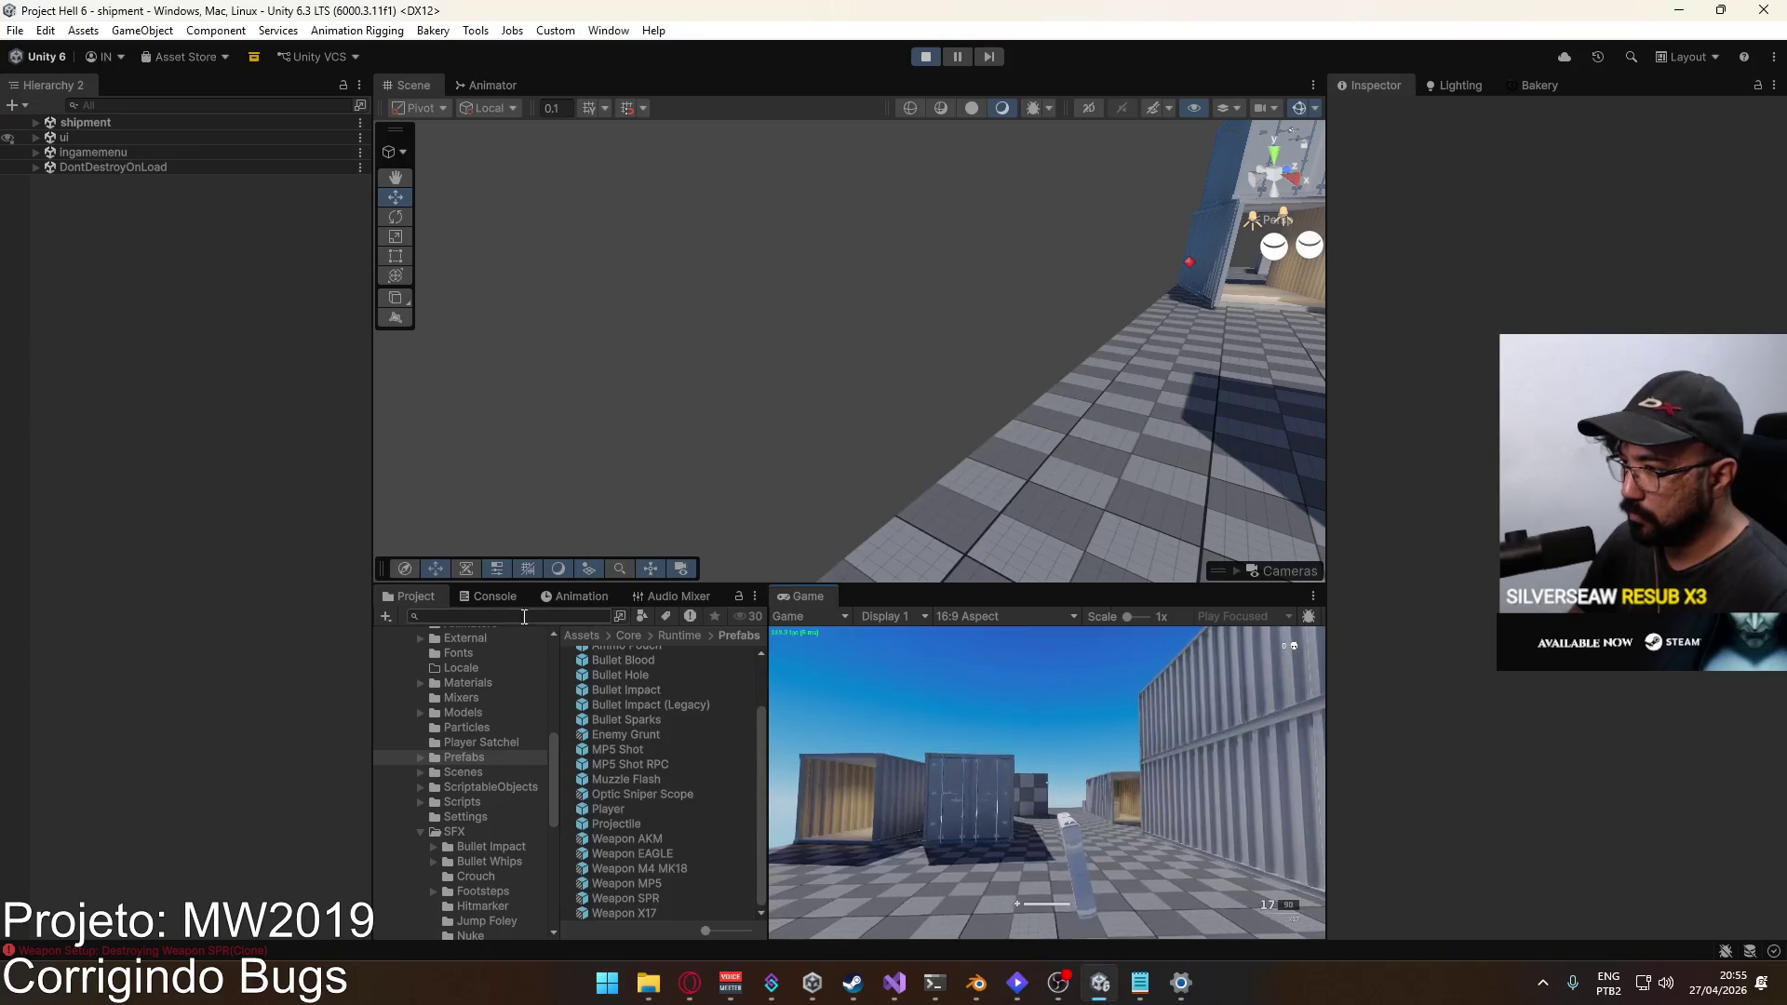
{"action": "left_click", "coordinate": [491, 596]}
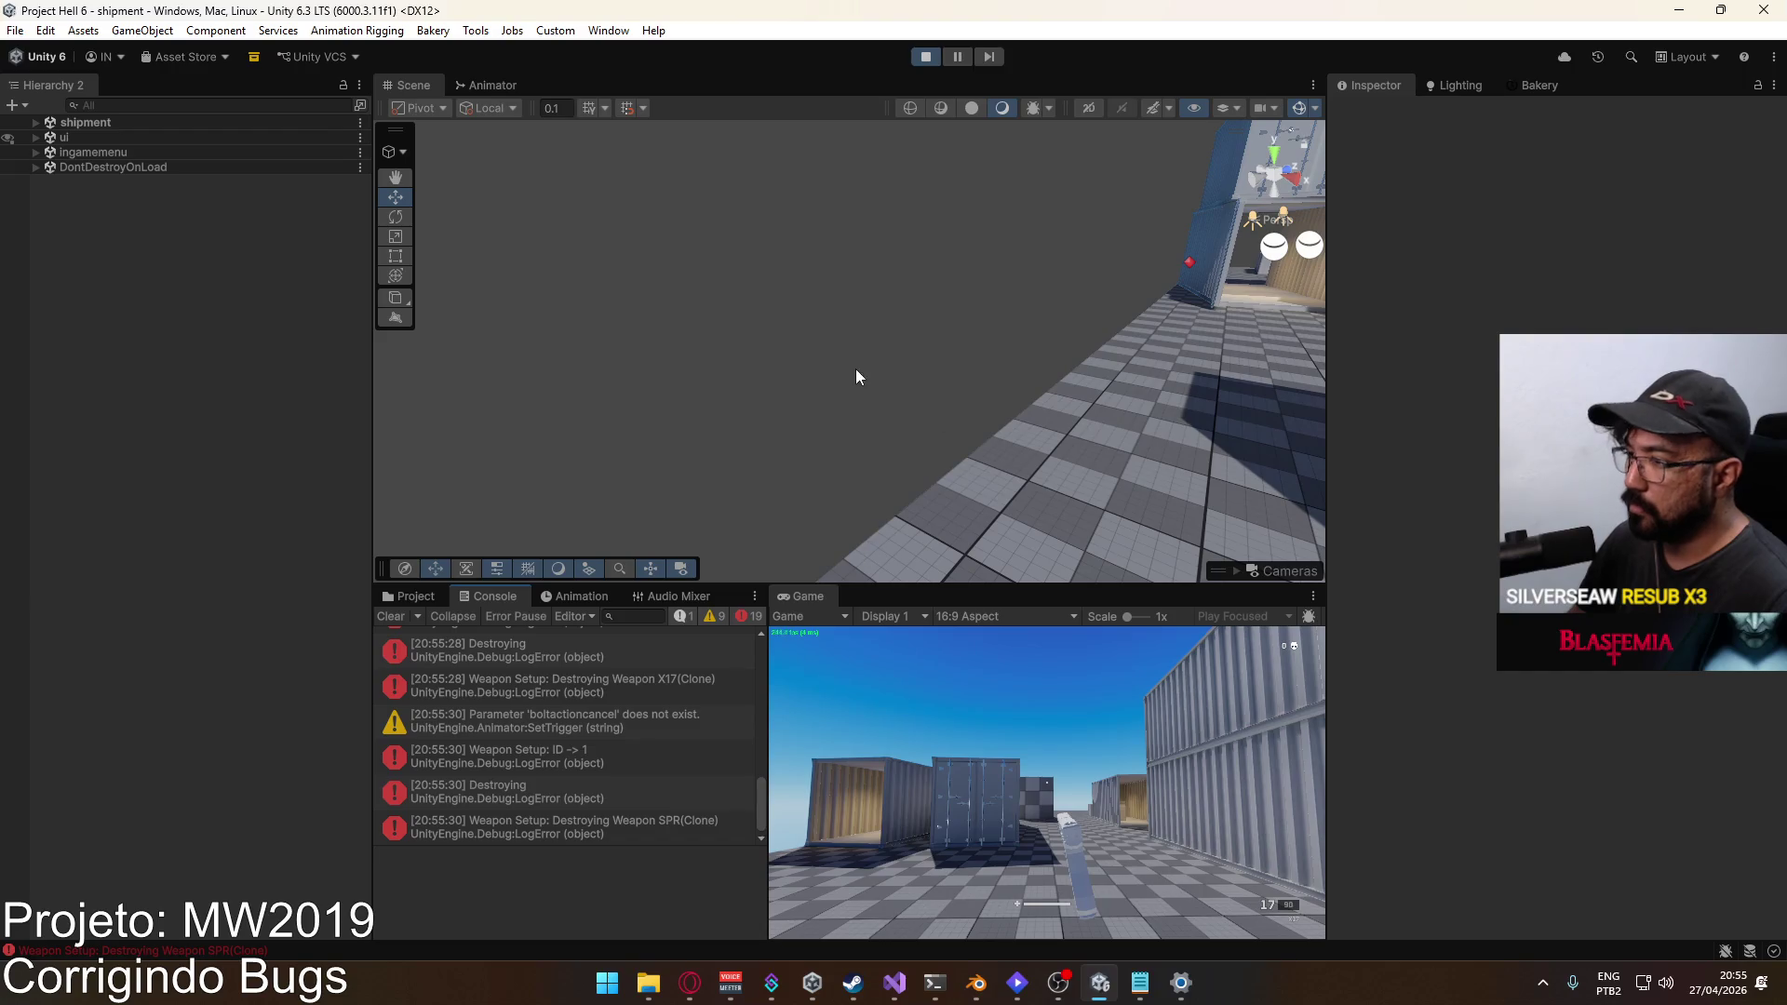
{"action": "left_click", "coordinate": [926, 57]}
{"action": "left_click", "coordinate": [390, 594]}
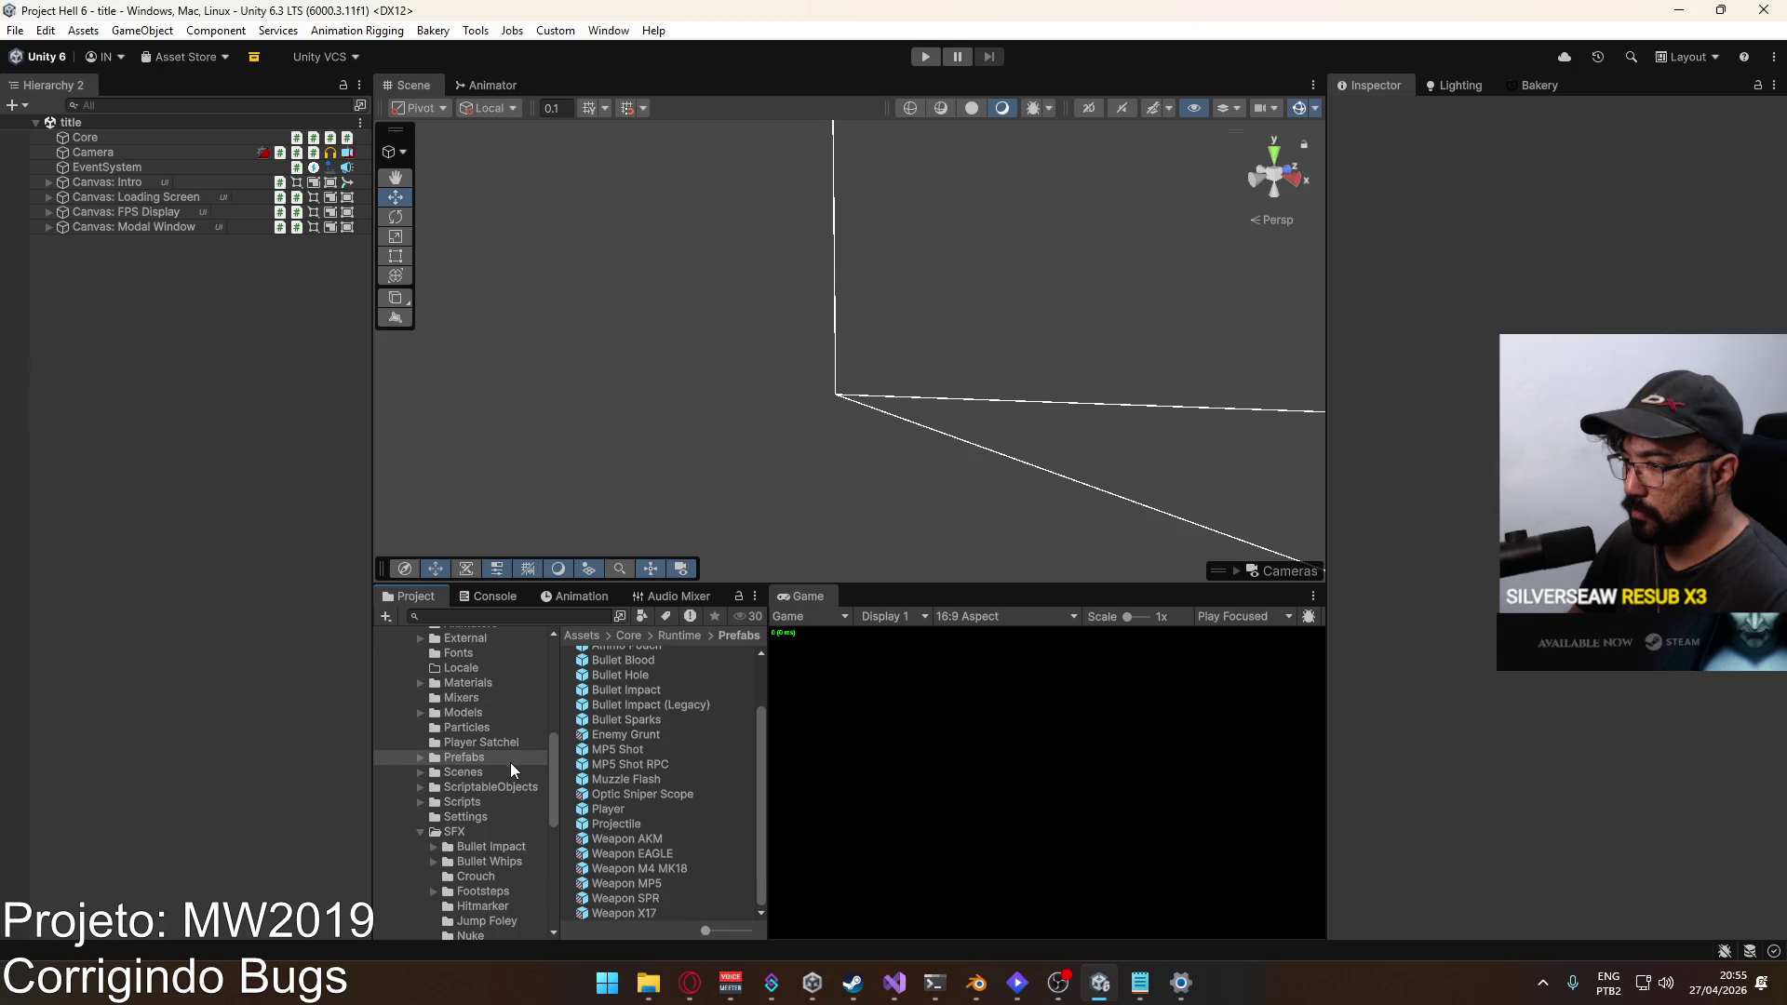
Step: Open the Player prefab's Viewmodel Animator, widen Parameters, and inspect the boltactioncancel parameter name
{"action": "double_click", "coordinate": [610, 809]}
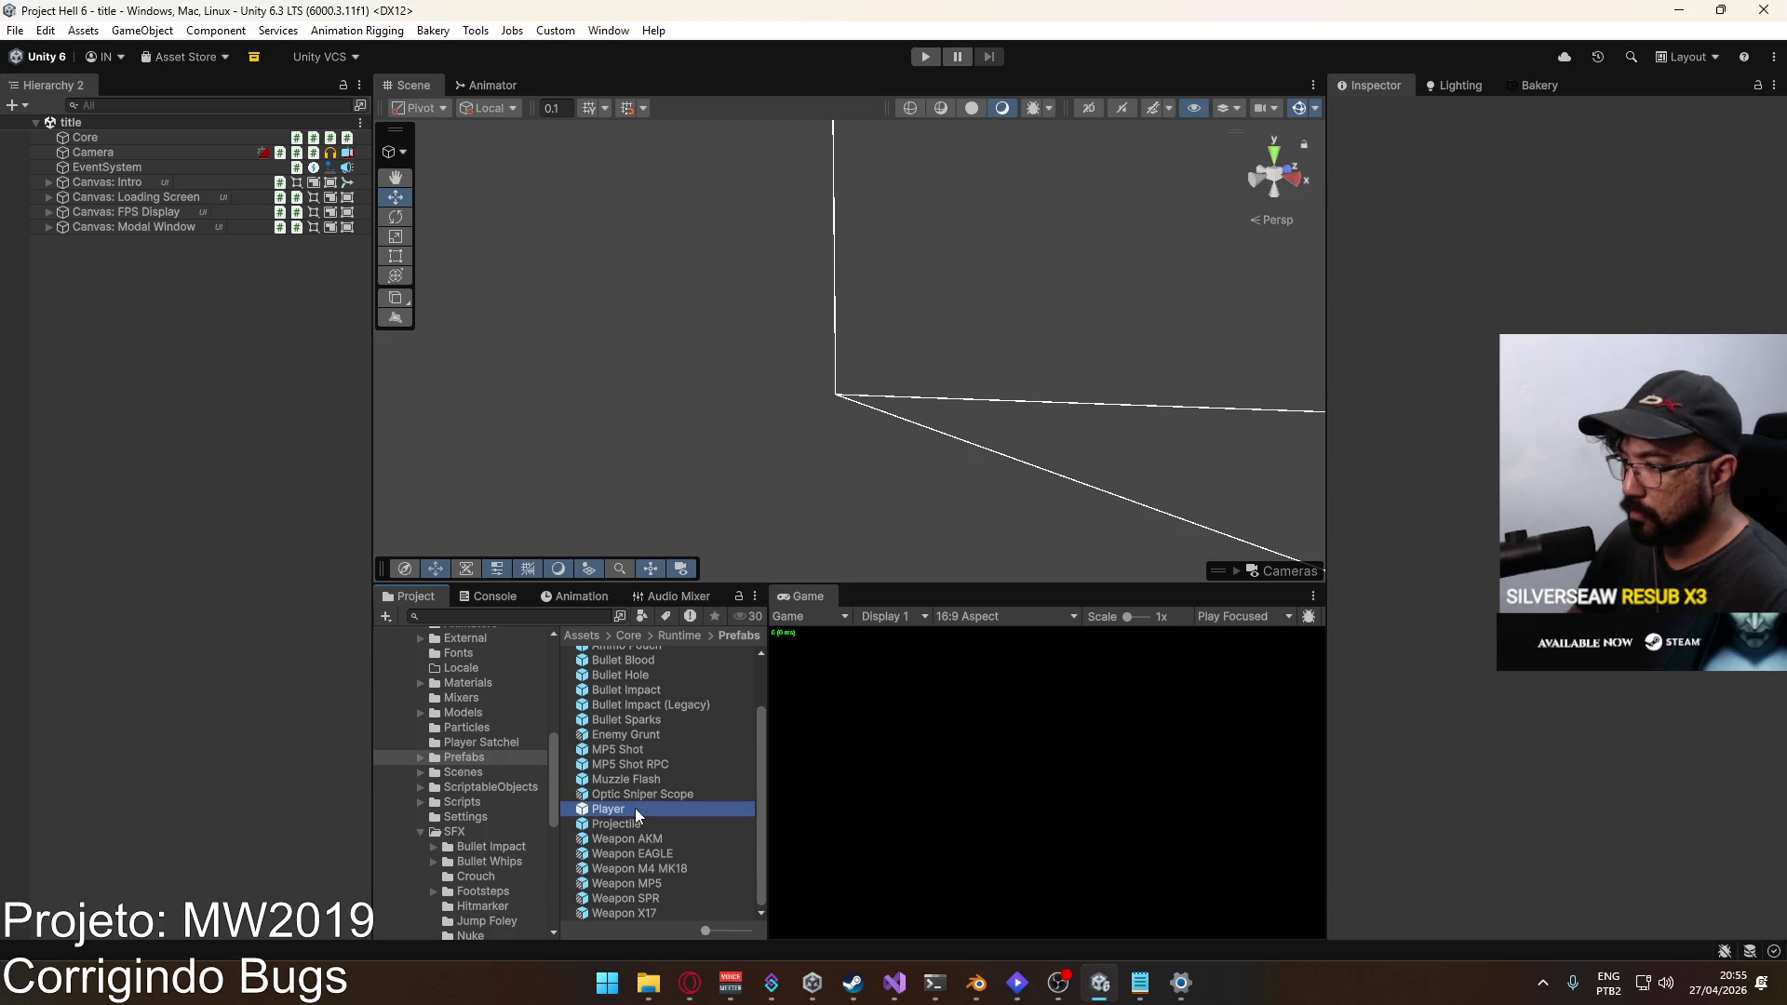
{"action": "left_click", "coordinate": [141, 206]}
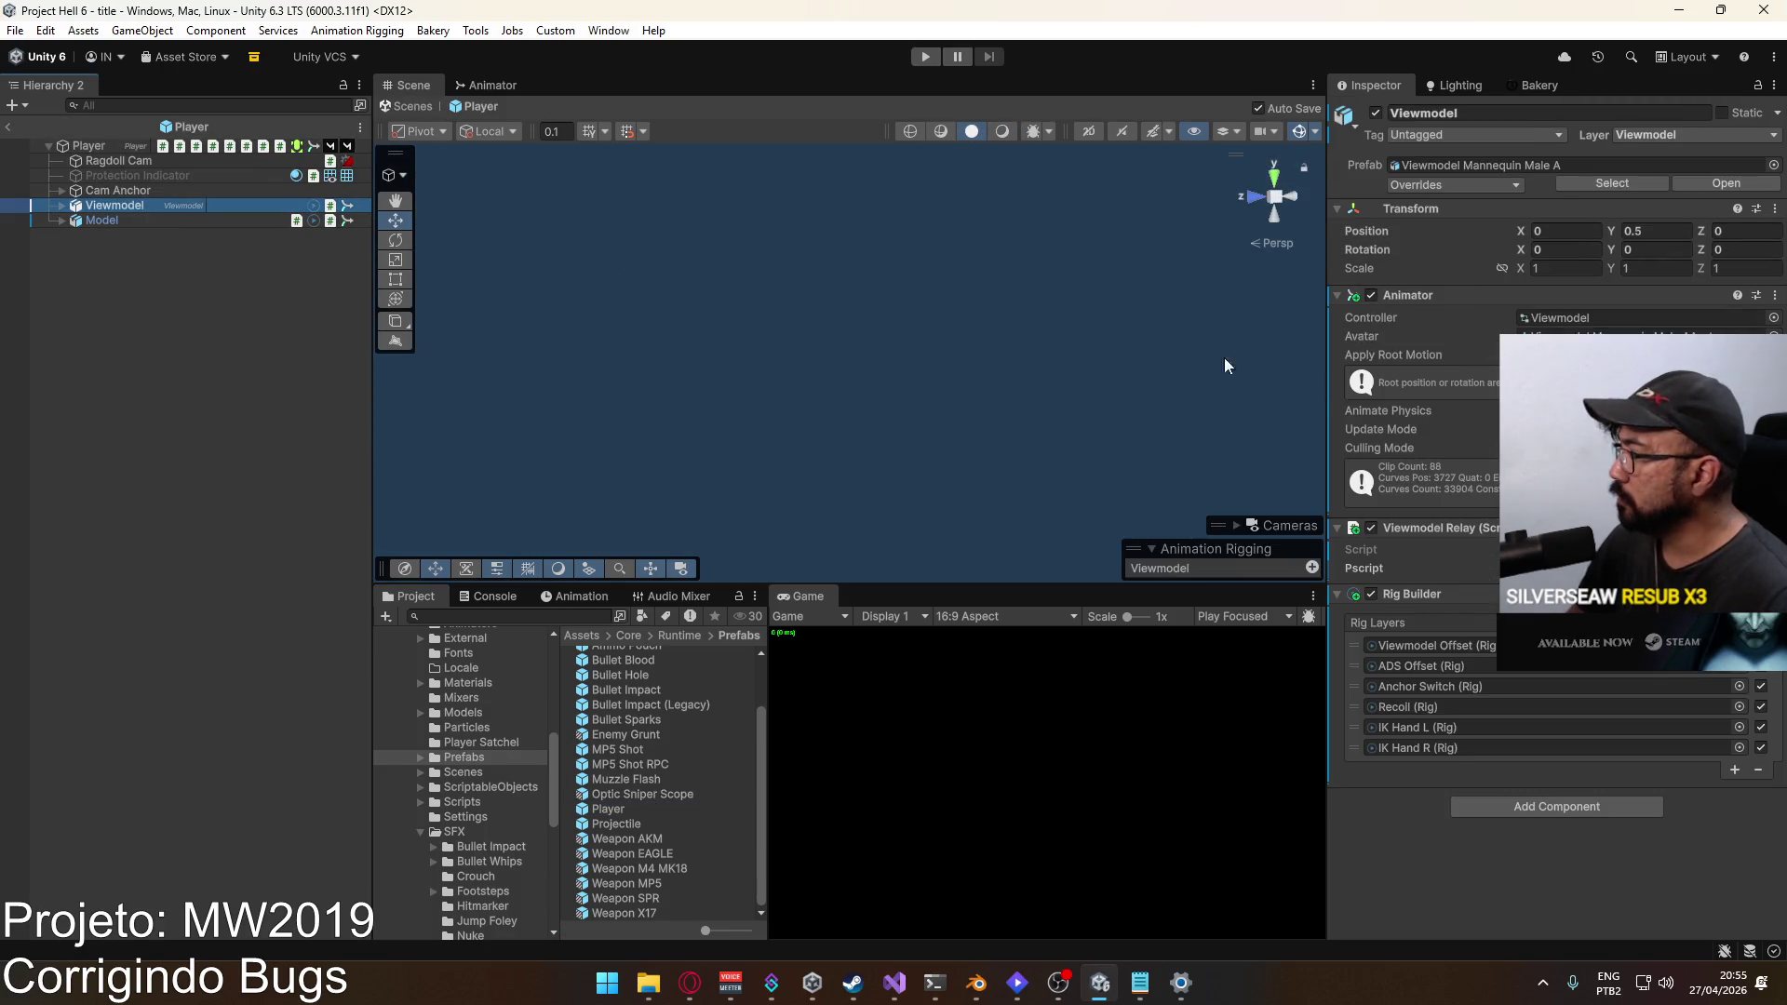
{"action": "left_click", "coordinate": [62, 205]}
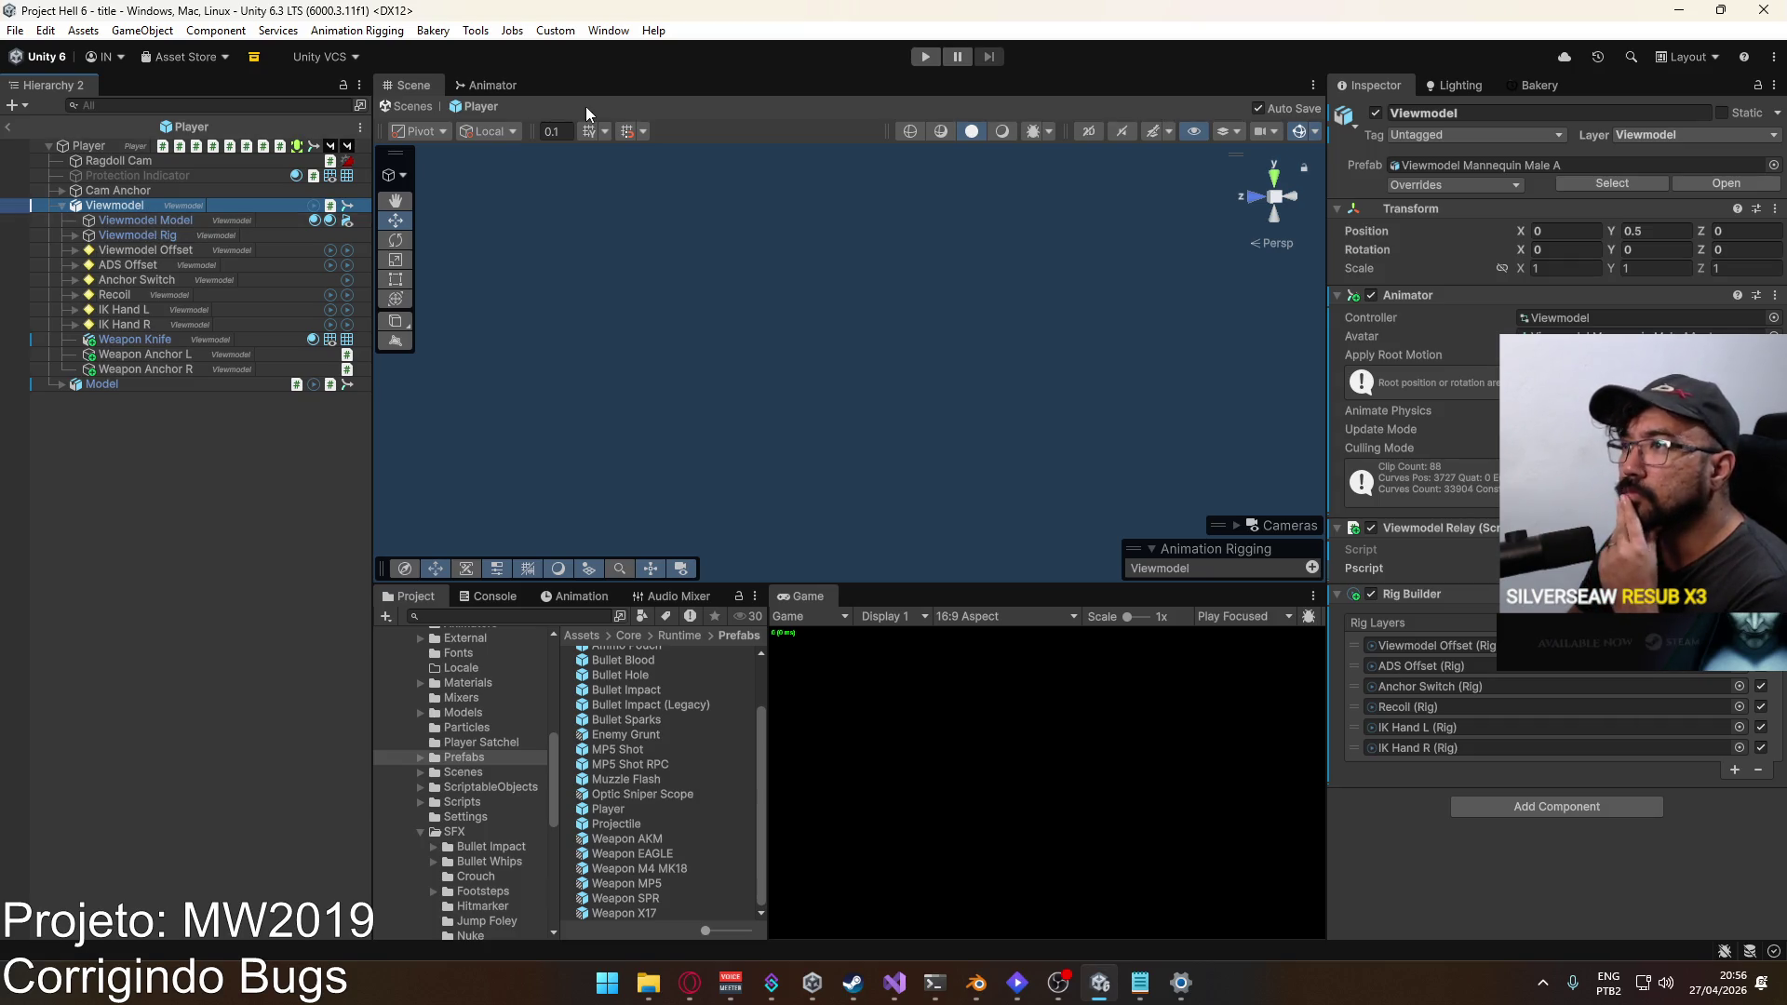
{"action": "left_click", "coordinate": [494, 85]}
{"action": "scroll", "coordinate": [488, 388], "scroll_direction": "down", "scroll_amount": 3}
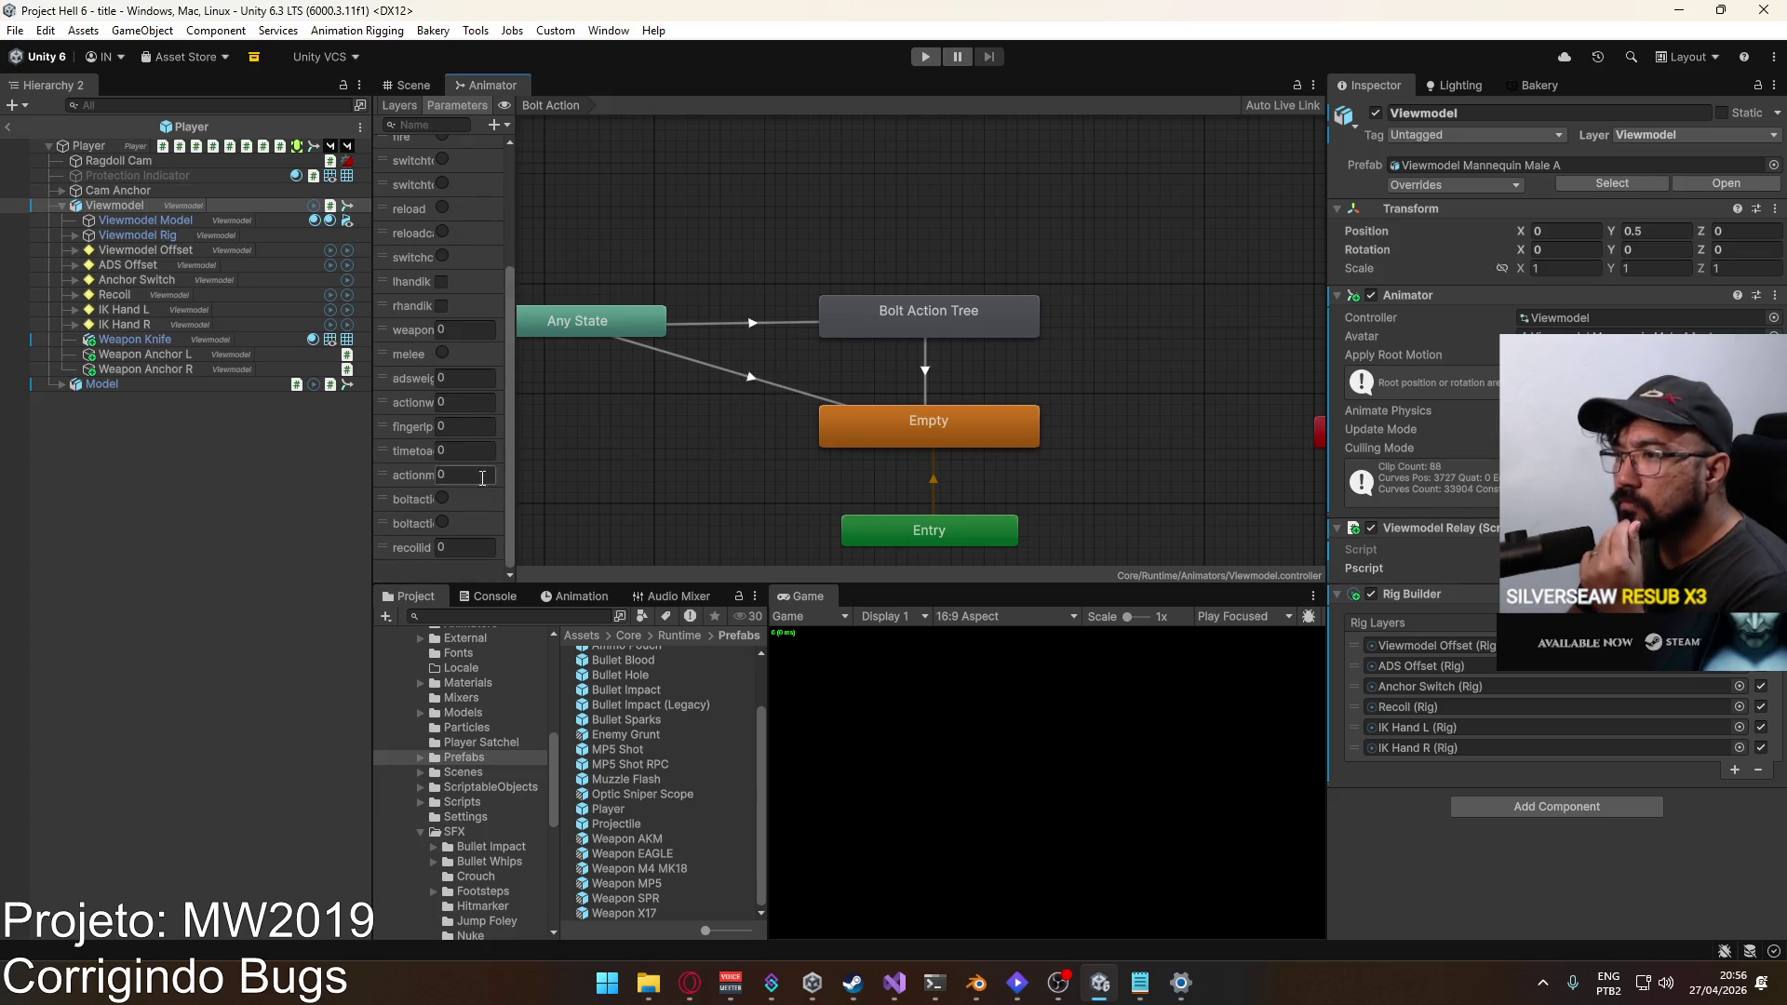
{"action": "mouse_move", "coordinate": [511, 509]}
{"action": "left_mouse_down"}
{"action": "mouse_move", "coordinate": [707, 509]}
{"action": "mouse_move", "coordinate": [611, 508]}
{"action": "left_mouse_up"}
{"action": "double_click", "coordinate": [434, 523]}
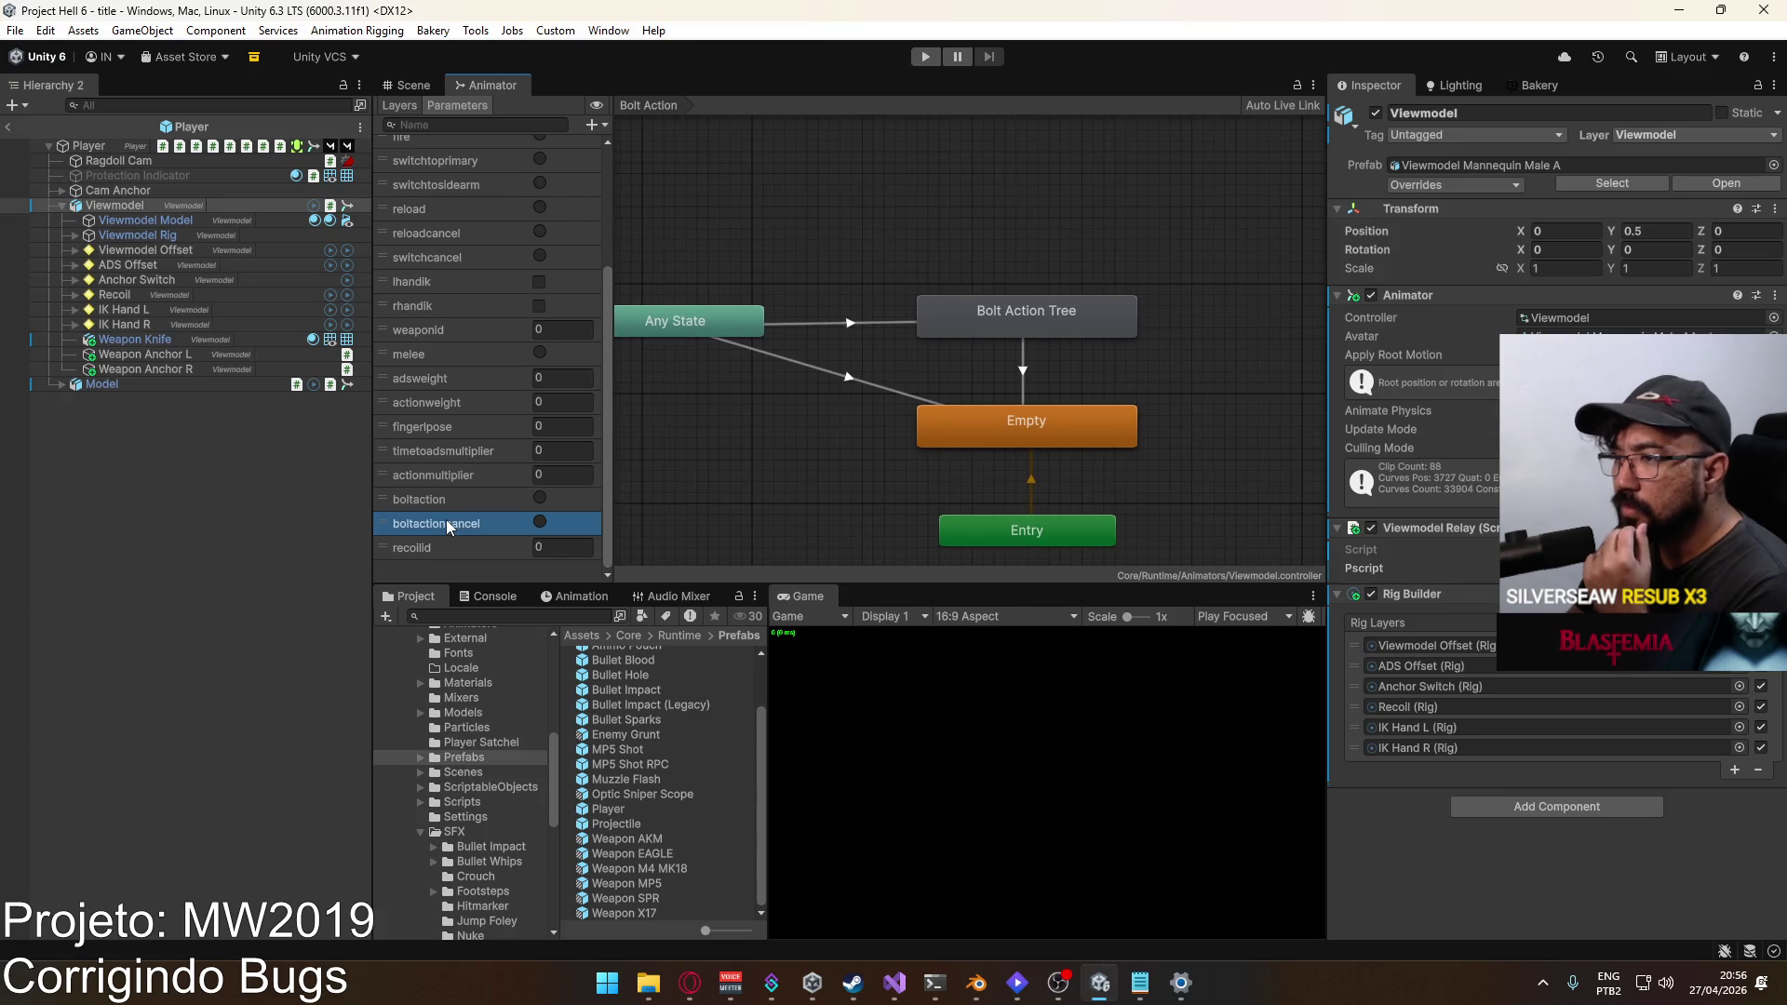
{"action": "left_click", "coordinate": [193, 450]}
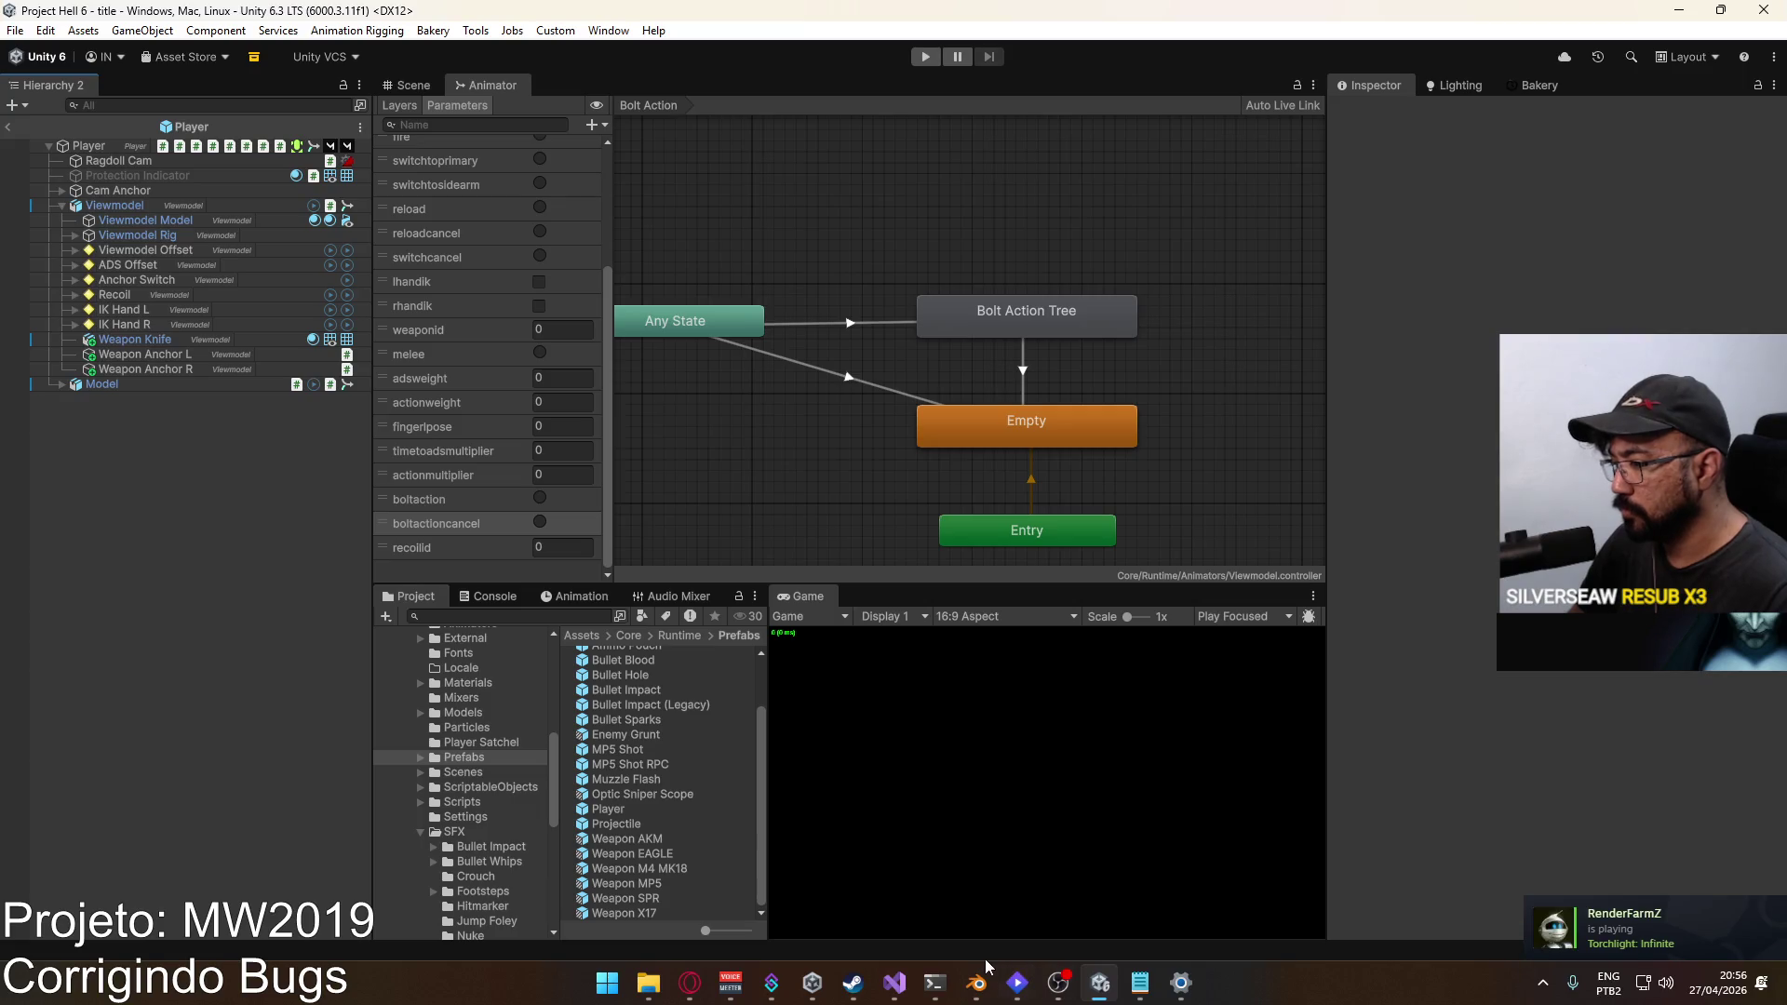
{"action": "left_click", "coordinate": [894, 983]}
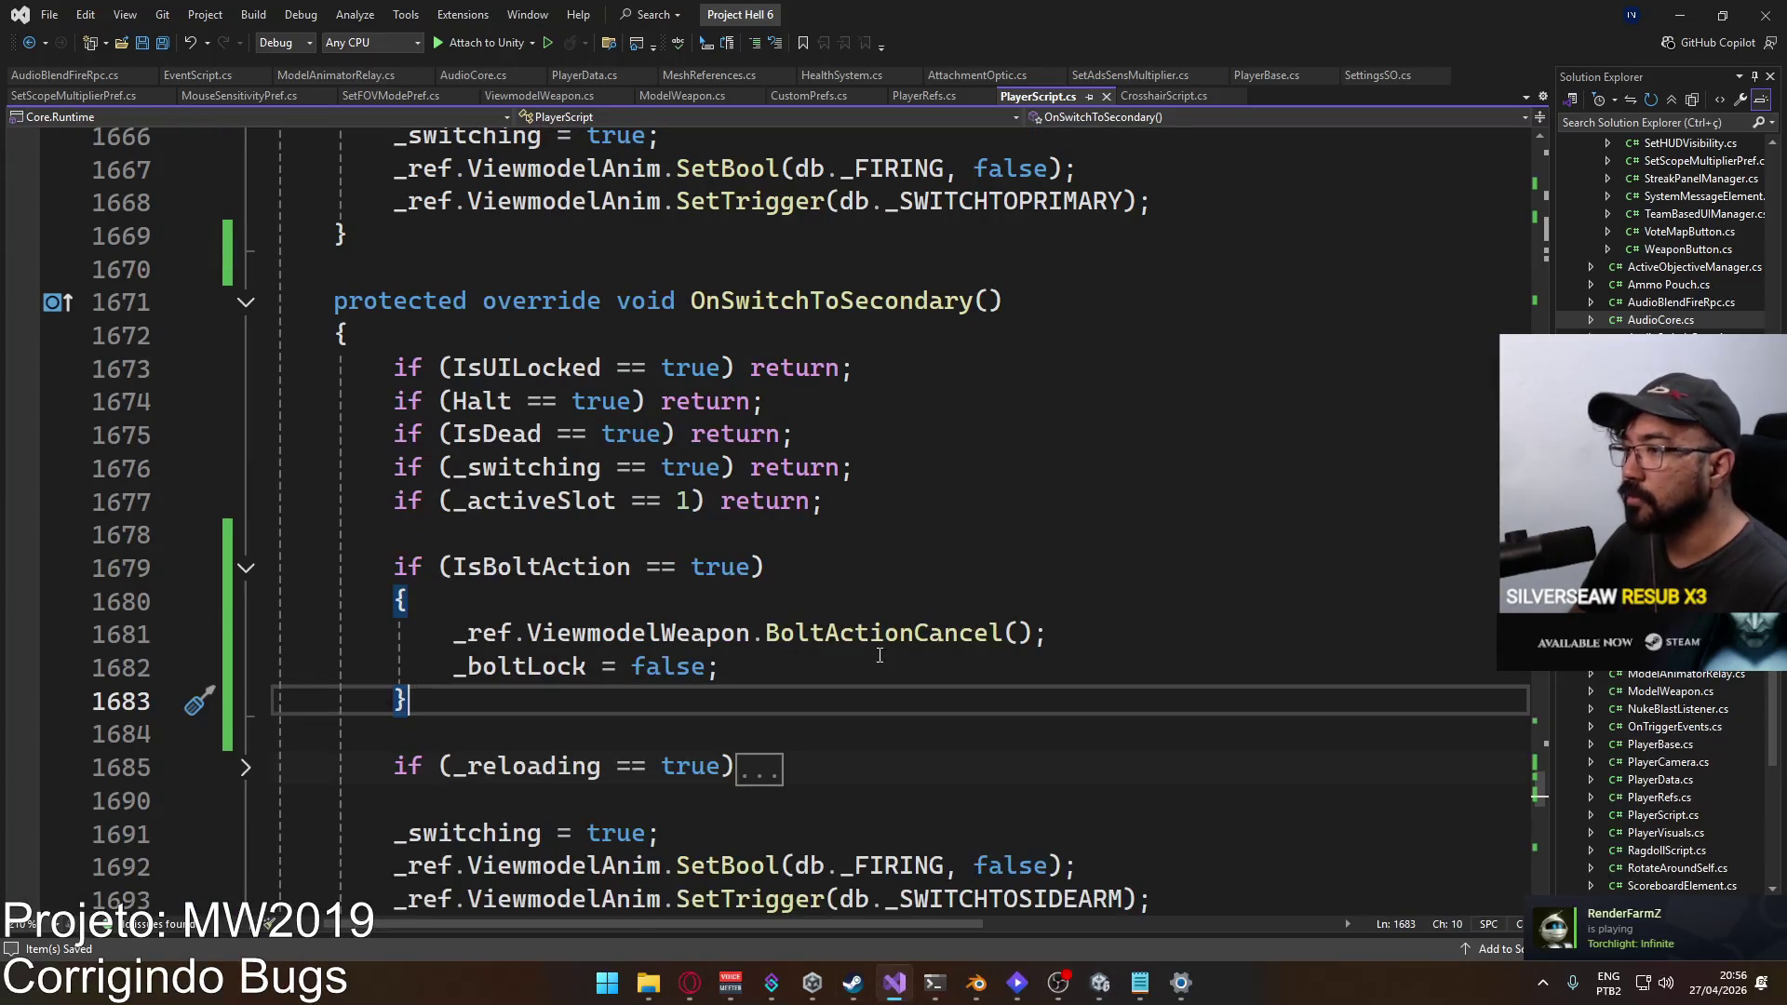
{"action": "double_click", "coordinate": [651, 633]}
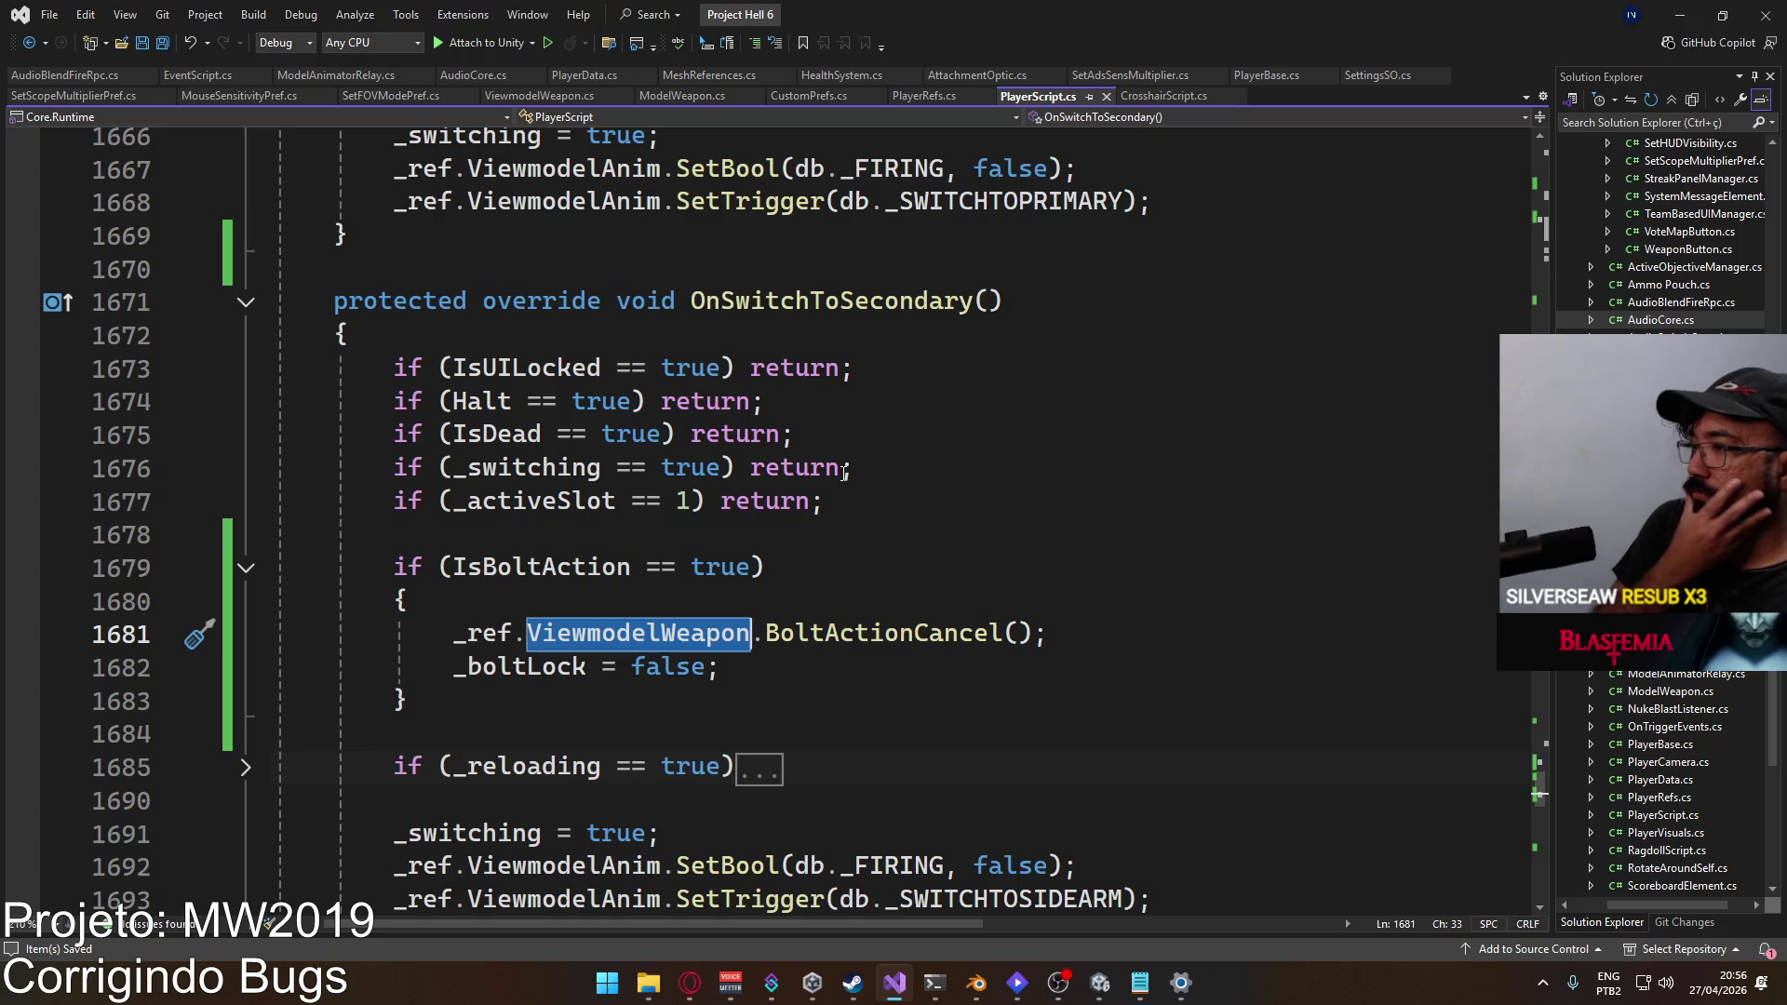
{"action": "key", "text": "alt+Tab"}
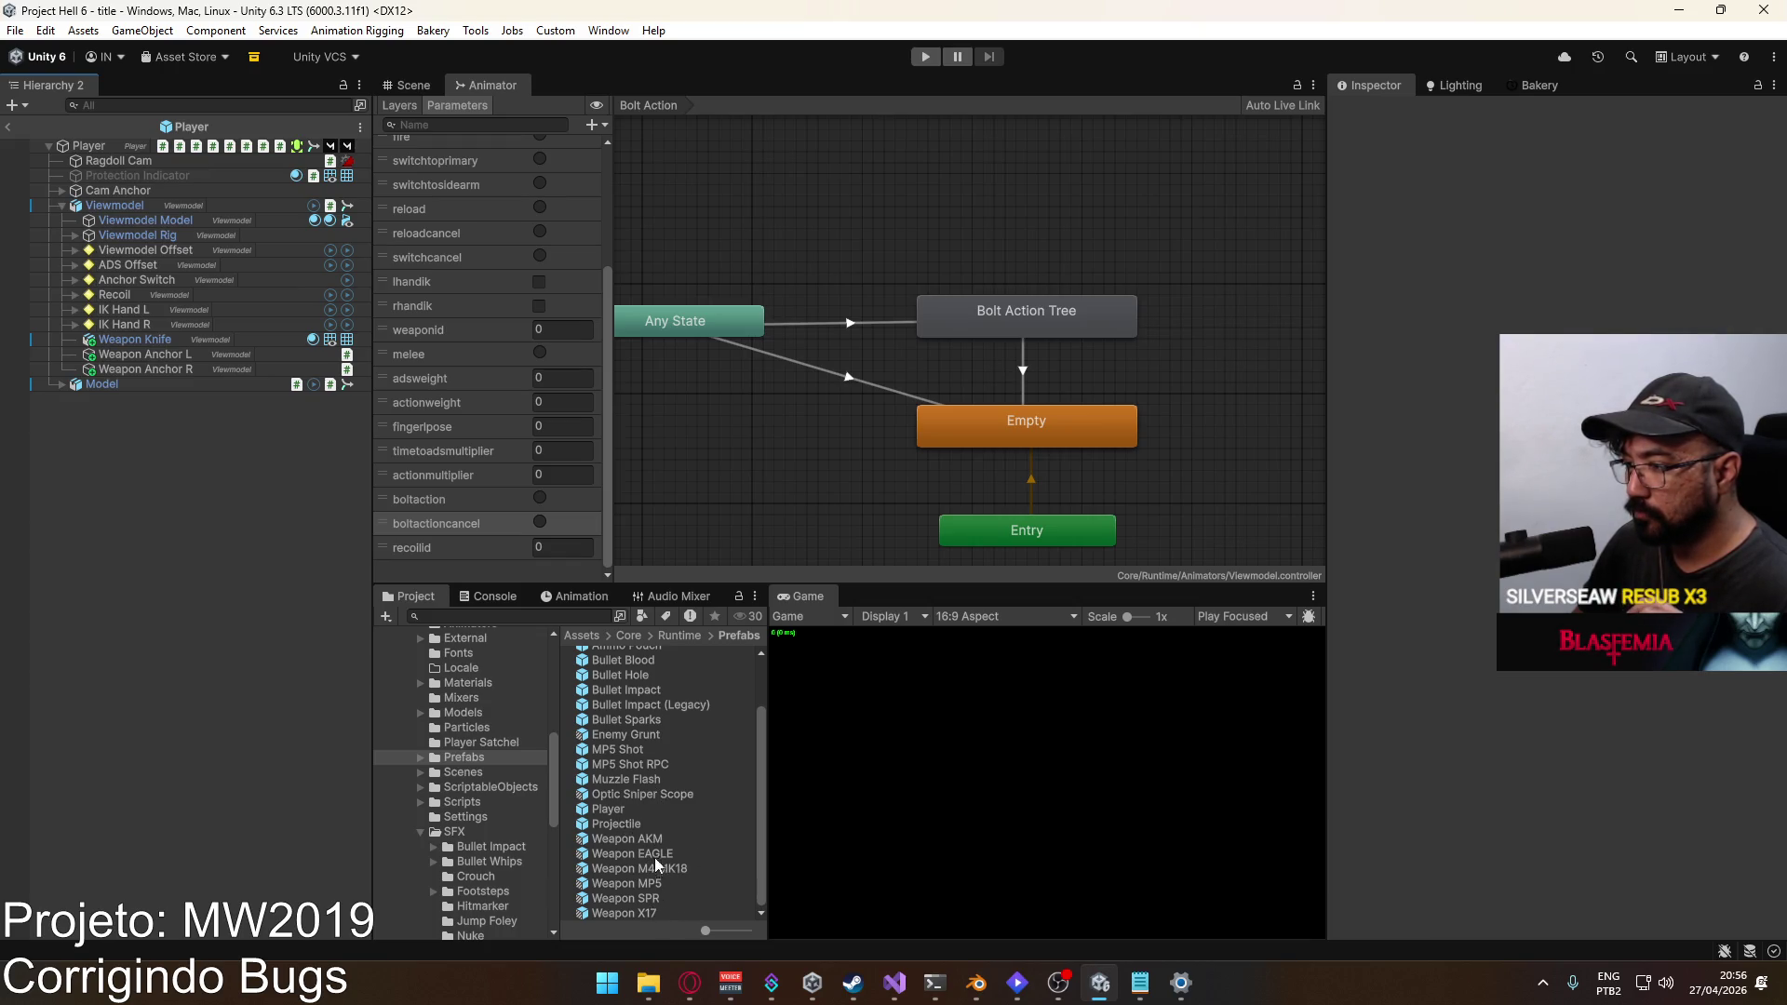
Step: Open the Weapon SPR prefab and inspect its Any State to Empty transition and Action Layer
{"action": "double_click", "coordinate": [651, 899]}
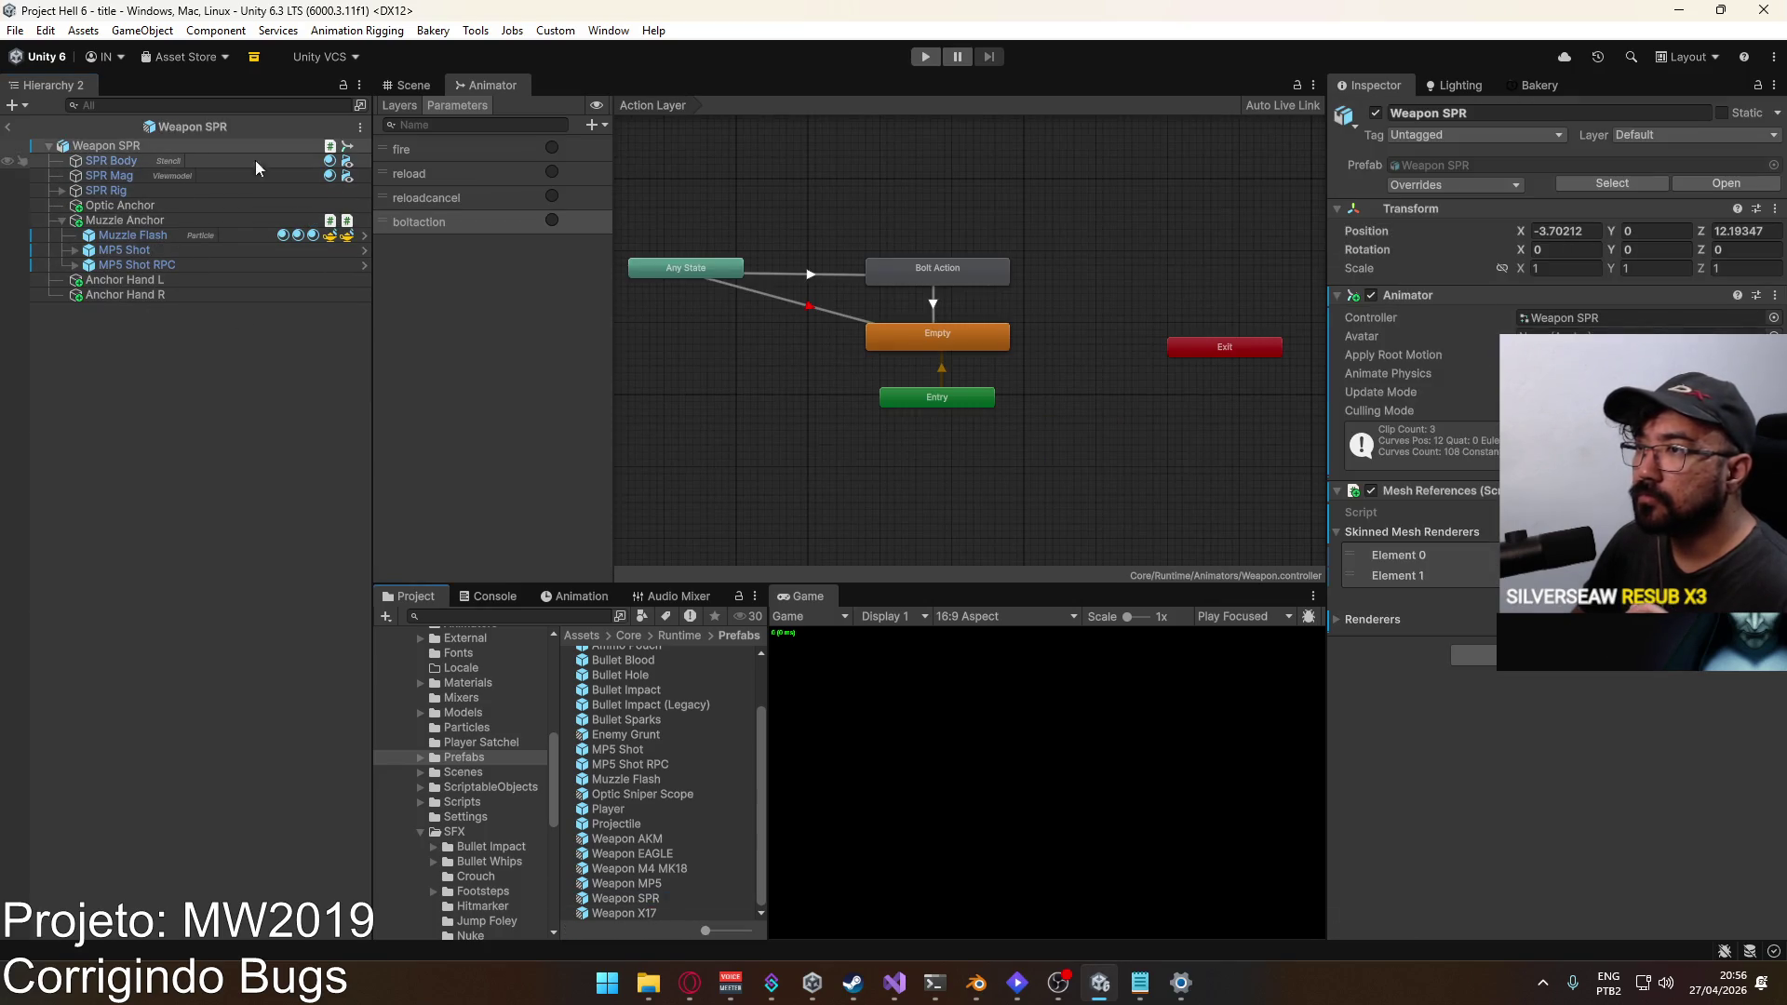
{"action": "left_click", "coordinate": [160, 162]}
{"action": "left_click", "coordinate": [156, 145]}
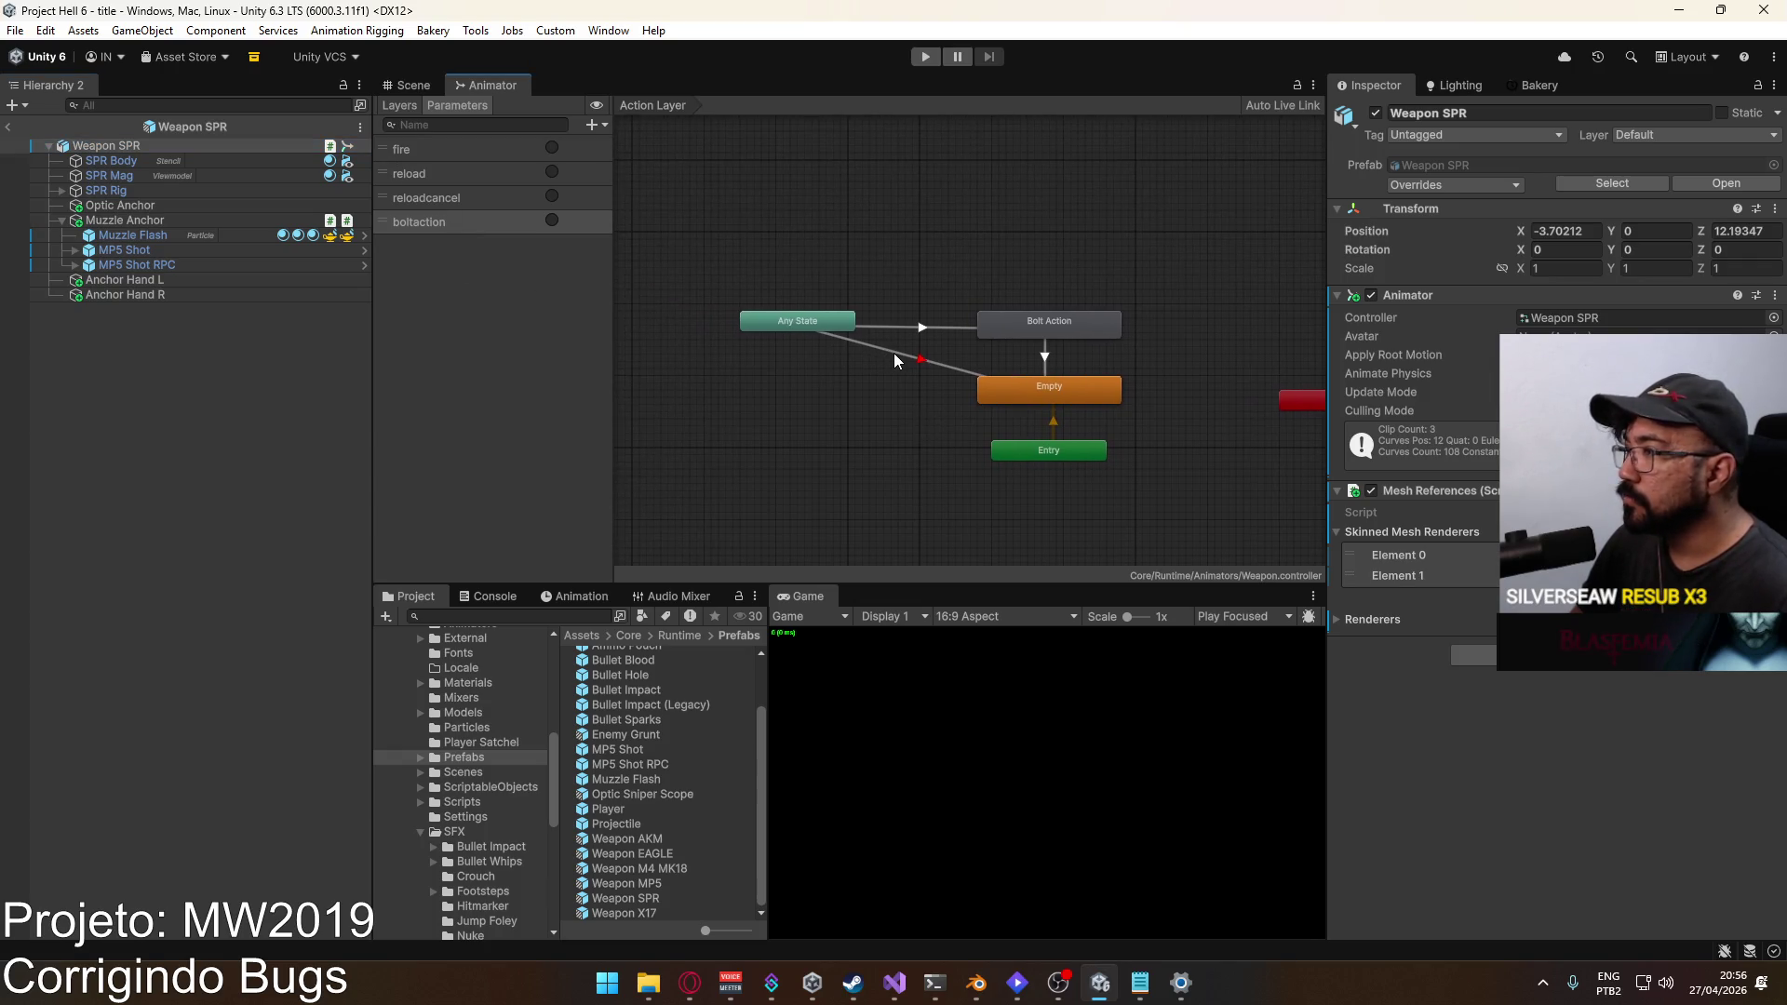
{"action": "left_click", "coordinate": [893, 354]}
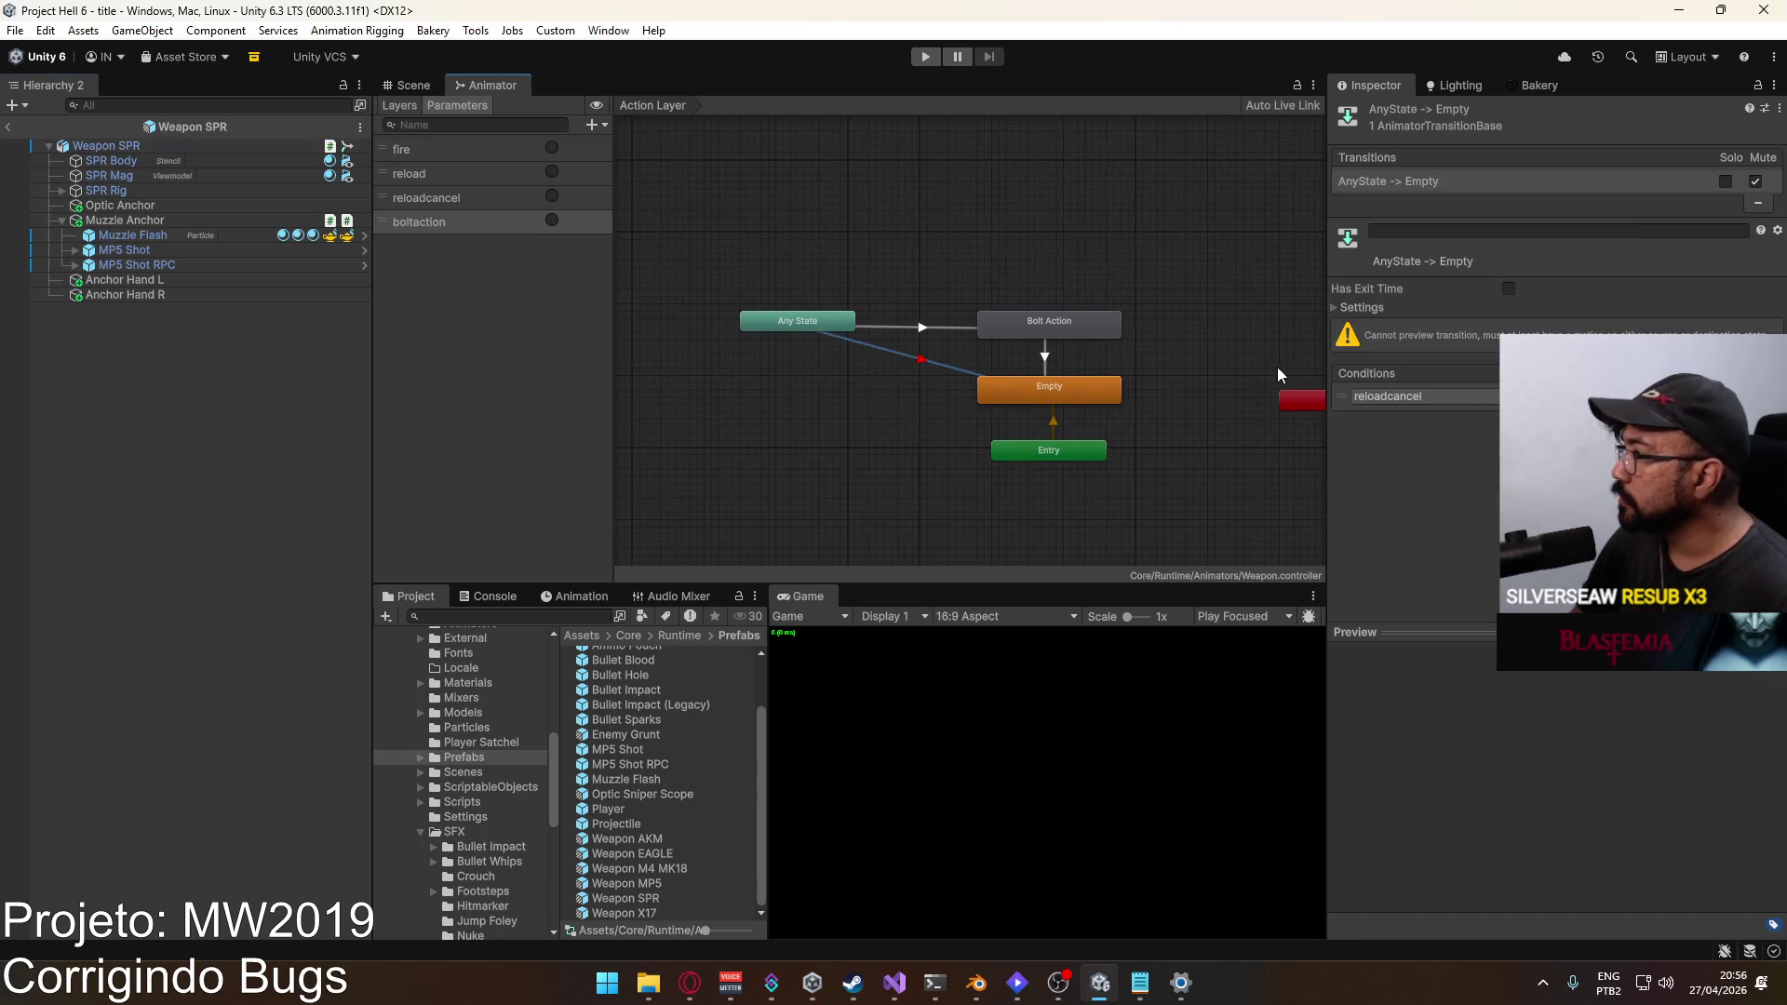
{"action": "left_click", "coordinate": [402, 106]}
{"action": "left_click", "coordinate": [512, 228]}
{"action": "left_click", "coordinate": [488, 191]}
{"action": "left_click", "coordinate": [489, 231]}
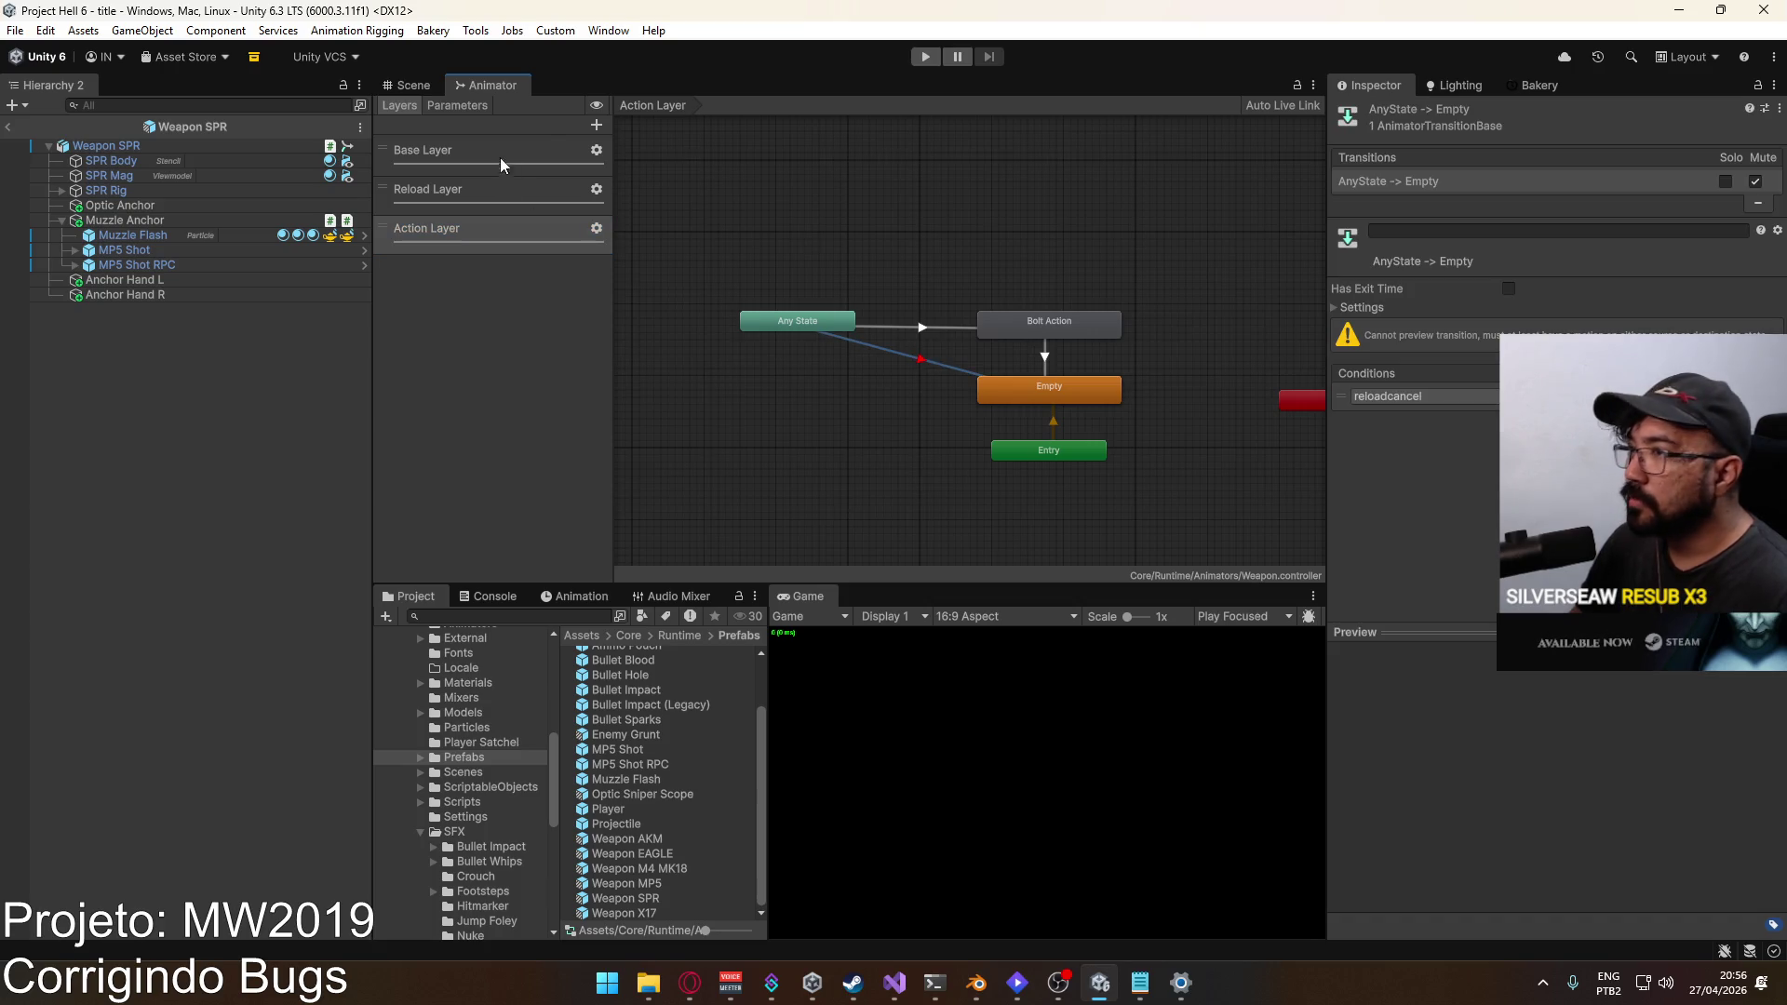
Step: Add a boltactioncancel trigger and set it as the Any State to Empty transition's condition
{"action": "left_click", "coordinate": [460, 106]}
{"action": "left_click", "coordinate": [591, 128]}
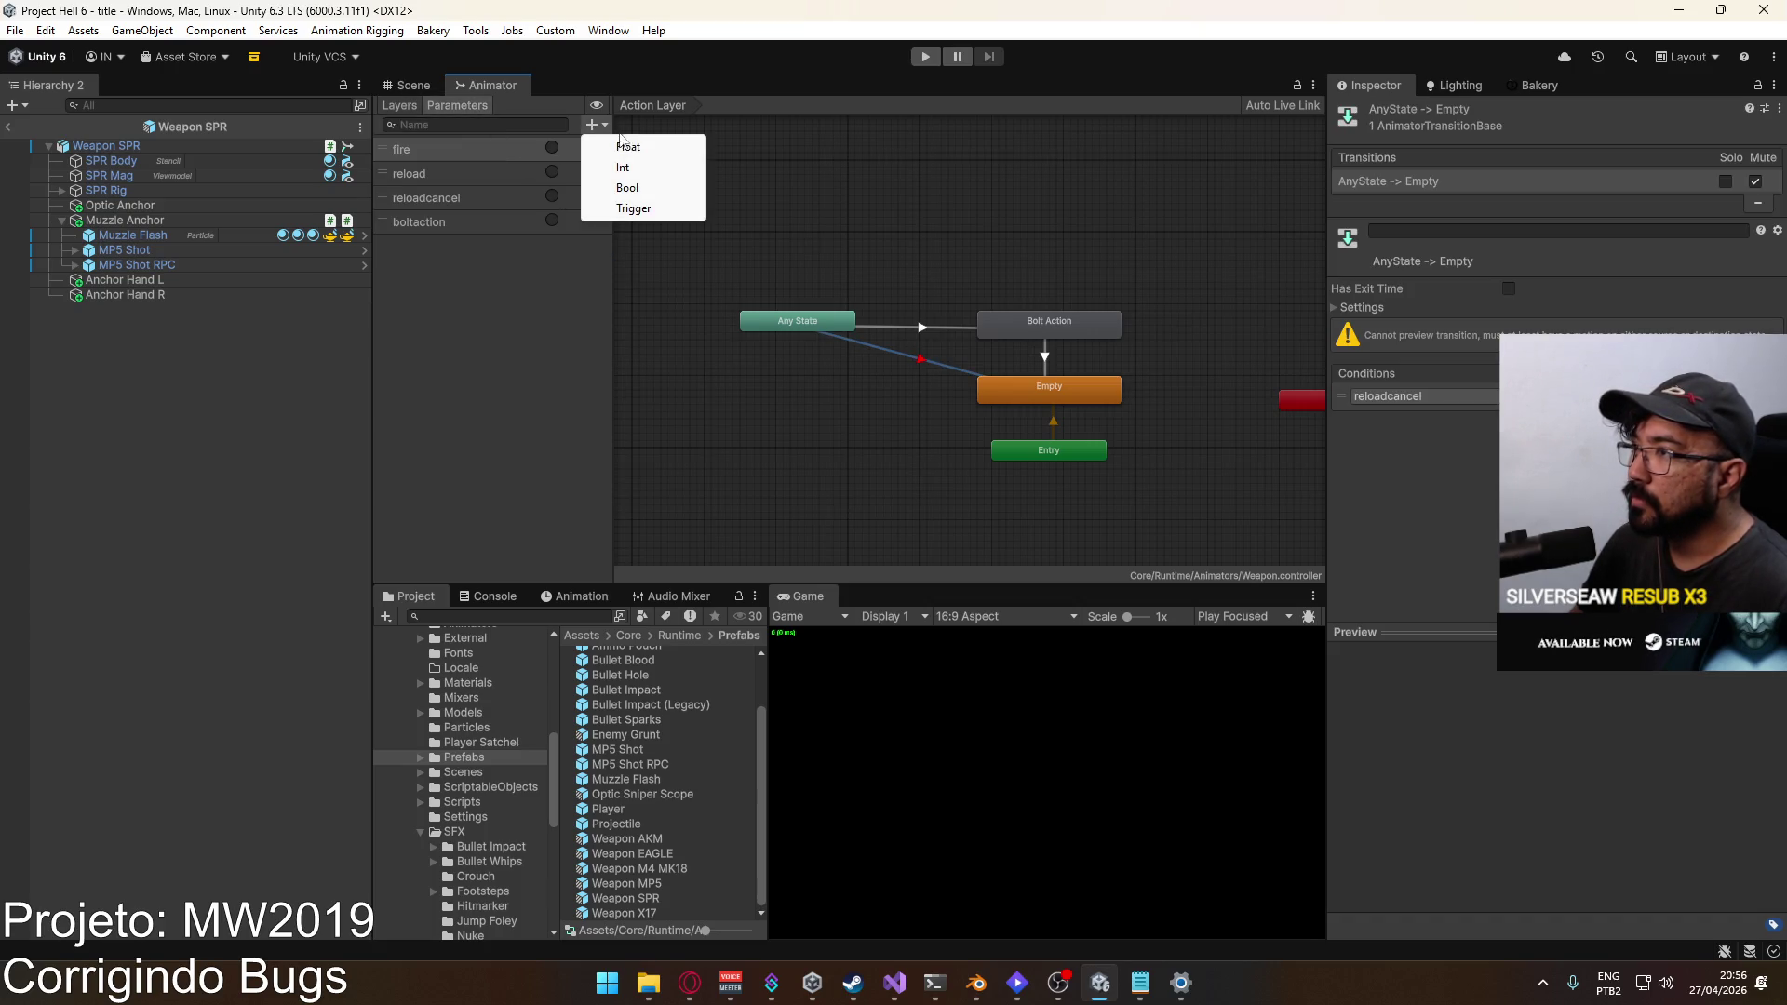
{"action": "left_click", "coordinate": [633, 210]}
{"action": "type", "text": "boltactioncancel"}
{"action": "left_click", "coordinate": [889, 368]}
{"action": "left_click", "coordinate": [892, 353]}
{"action": "left_click", "coordinate": [1424, 396]}
{"action": "left_click", "coordinate": [1407, 519]}
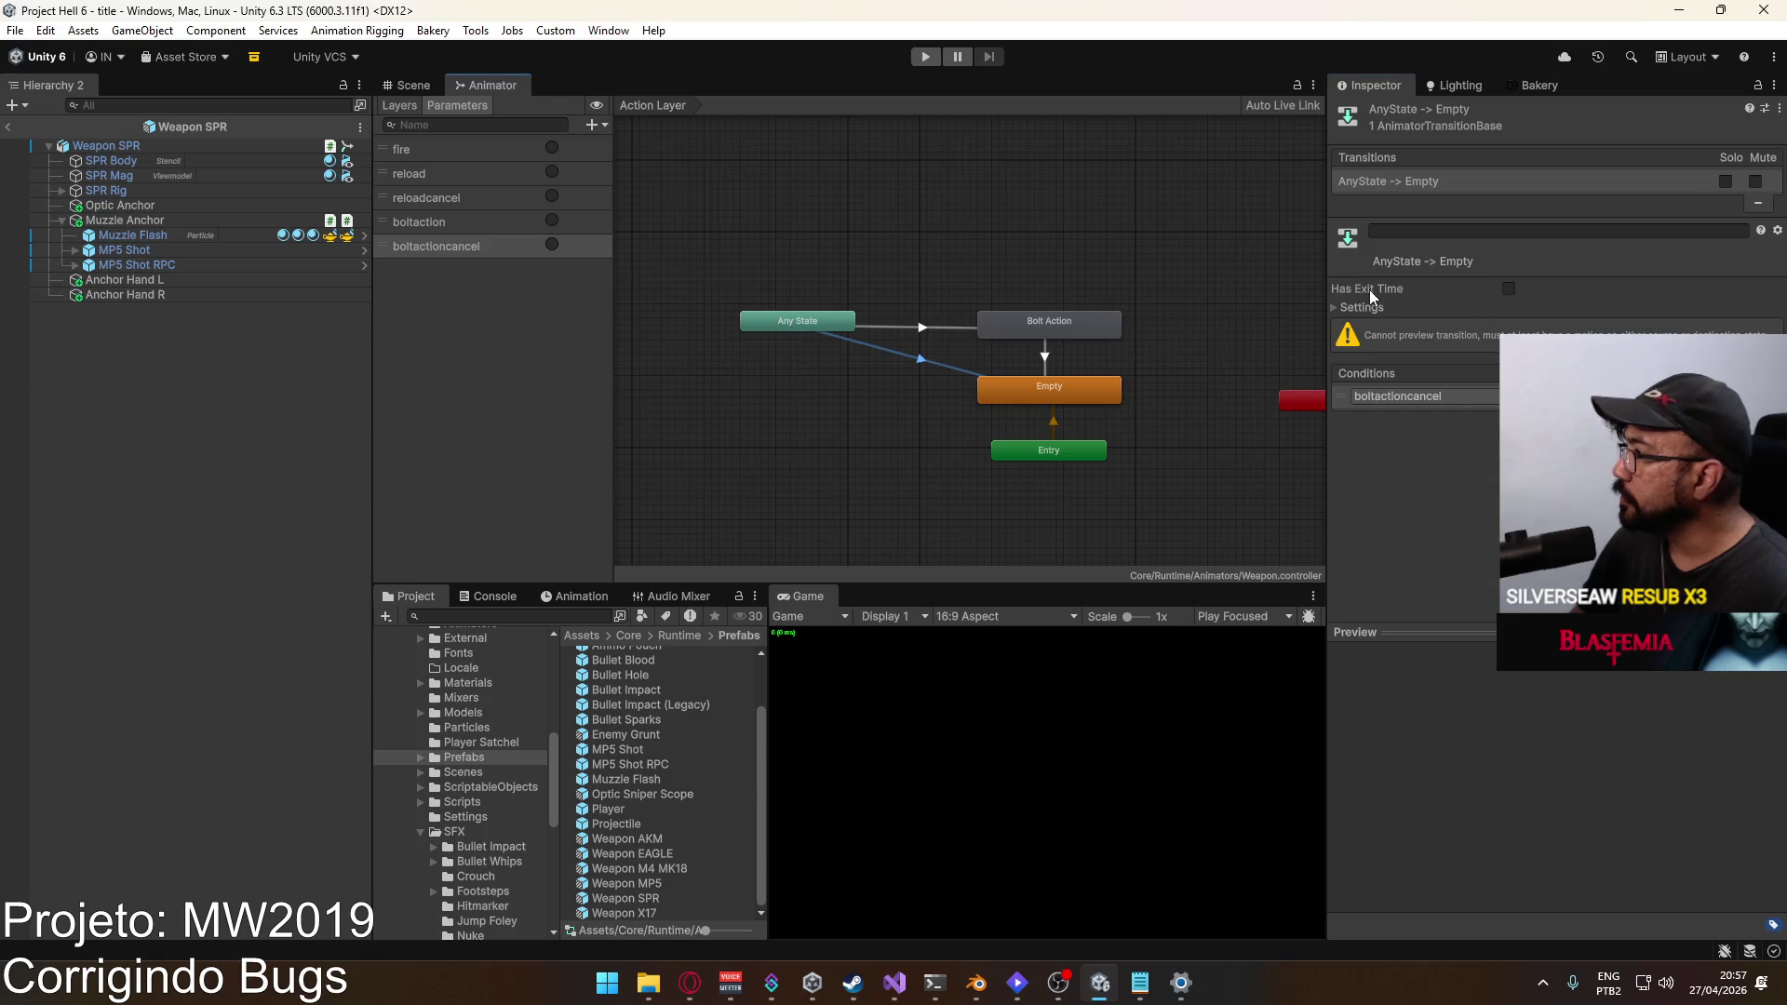
{"action": "left_click", "coordinate": [1355, 307]}
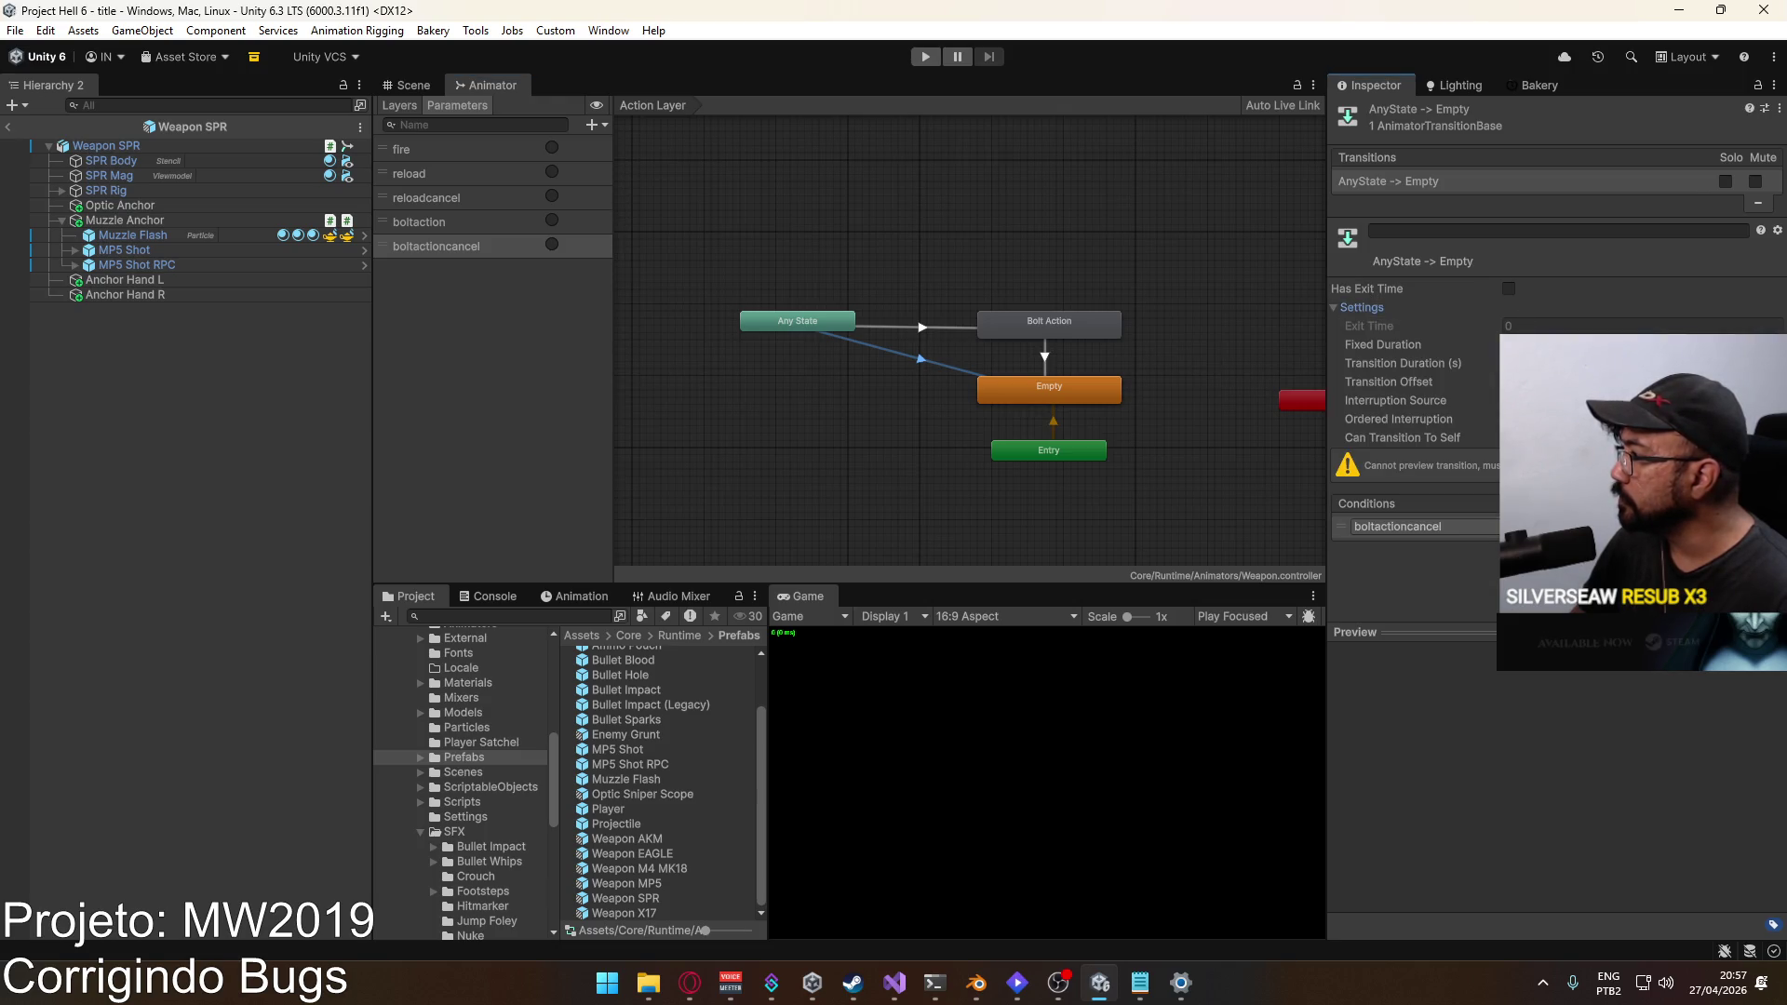
{"action": "left_click", "coordinate": [727, 274]}
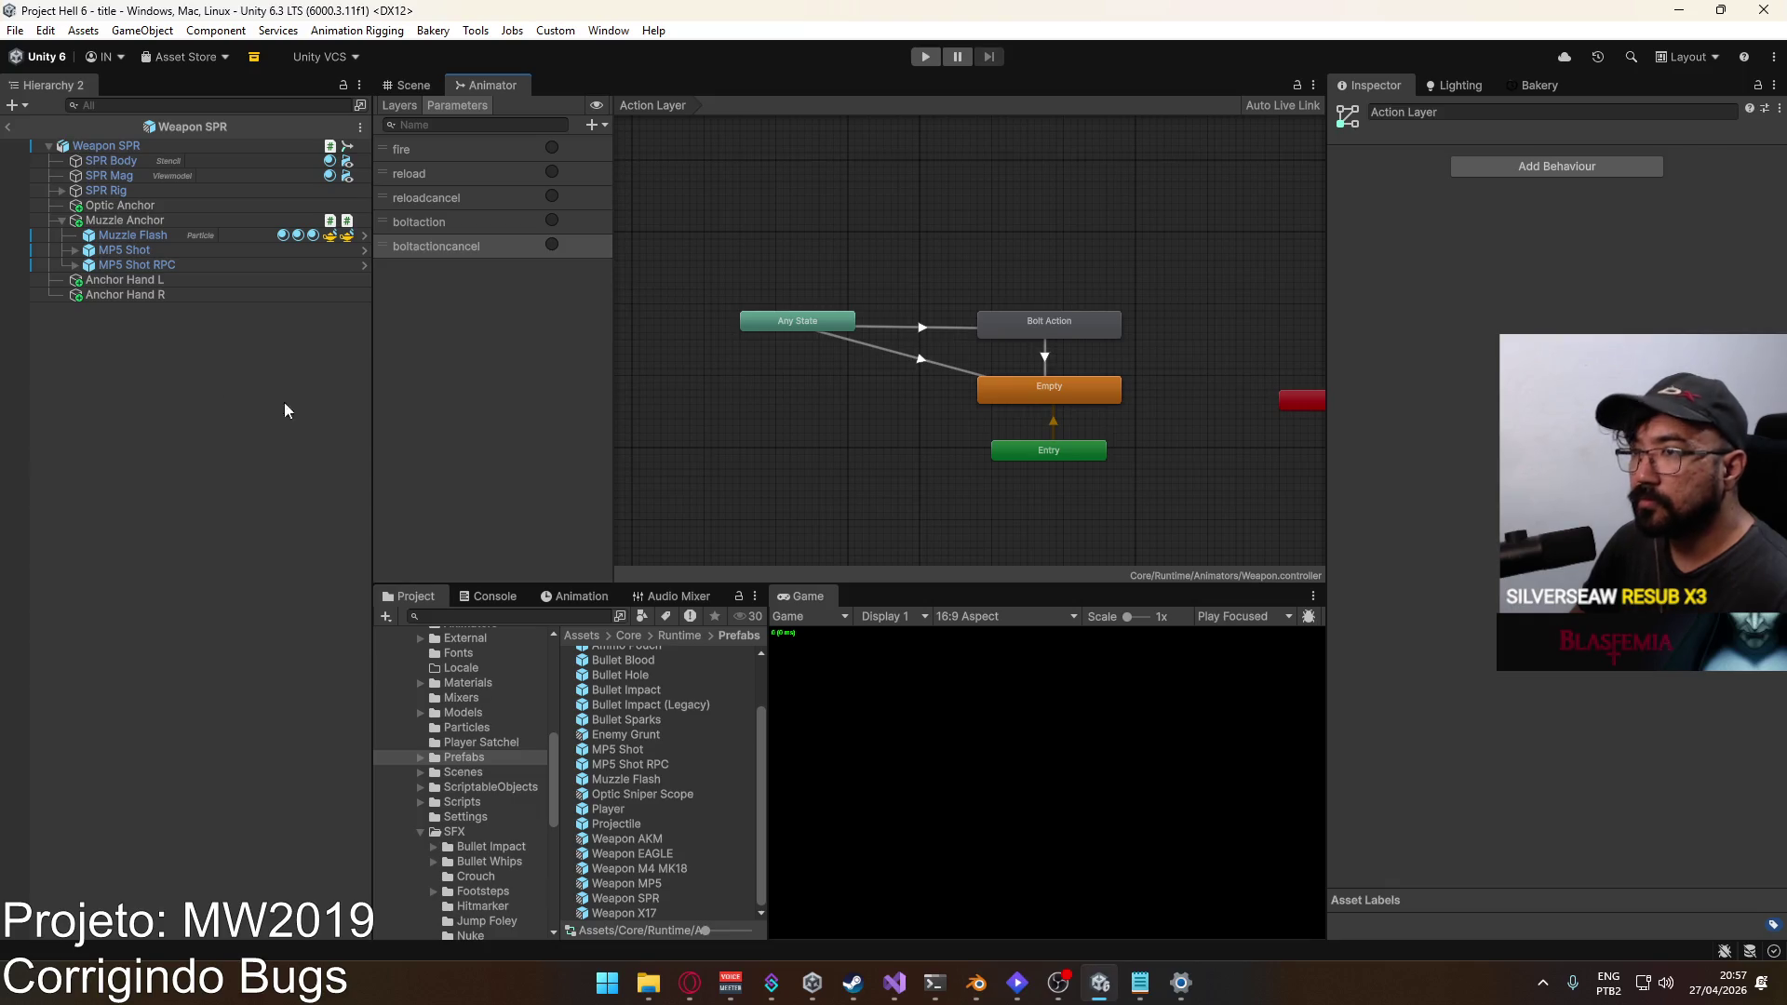
Step: In the Player prefab, inspect the Viewmodel Bolt Action layer's Any State to Empty transition
{"action": "double_click", "coordinate": [628, 812]}
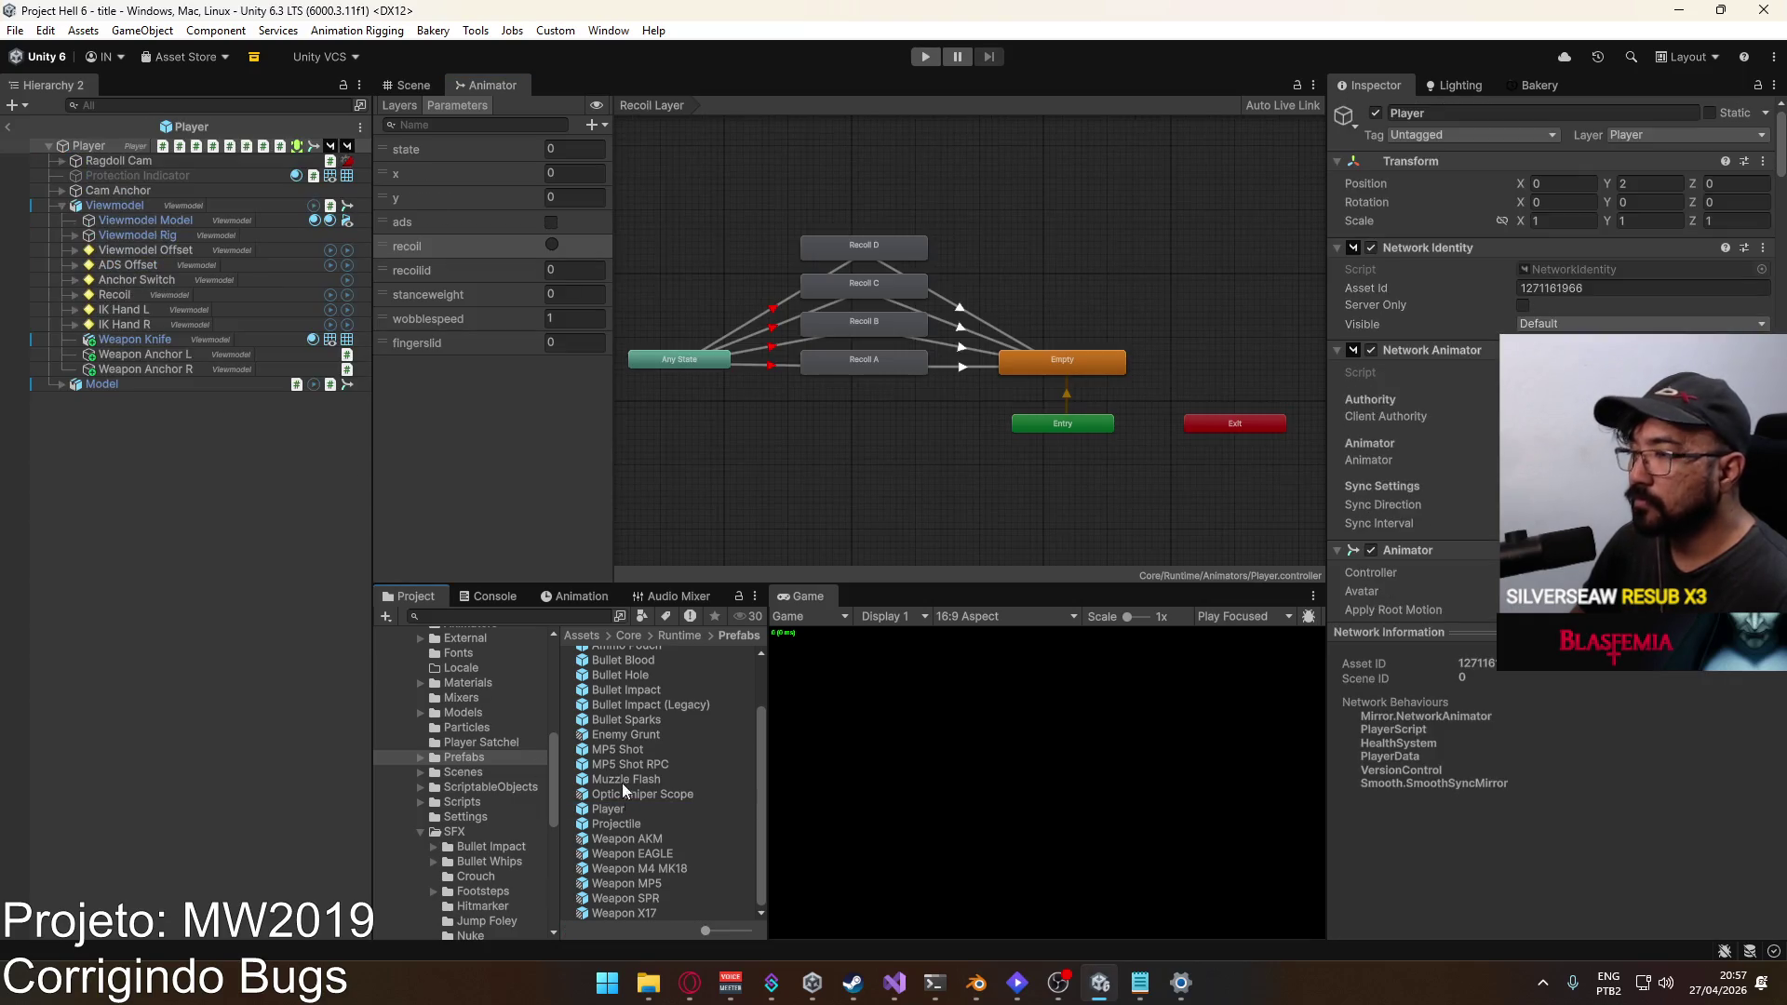
{"action": "left_click", "coordinate": [138, 219]}
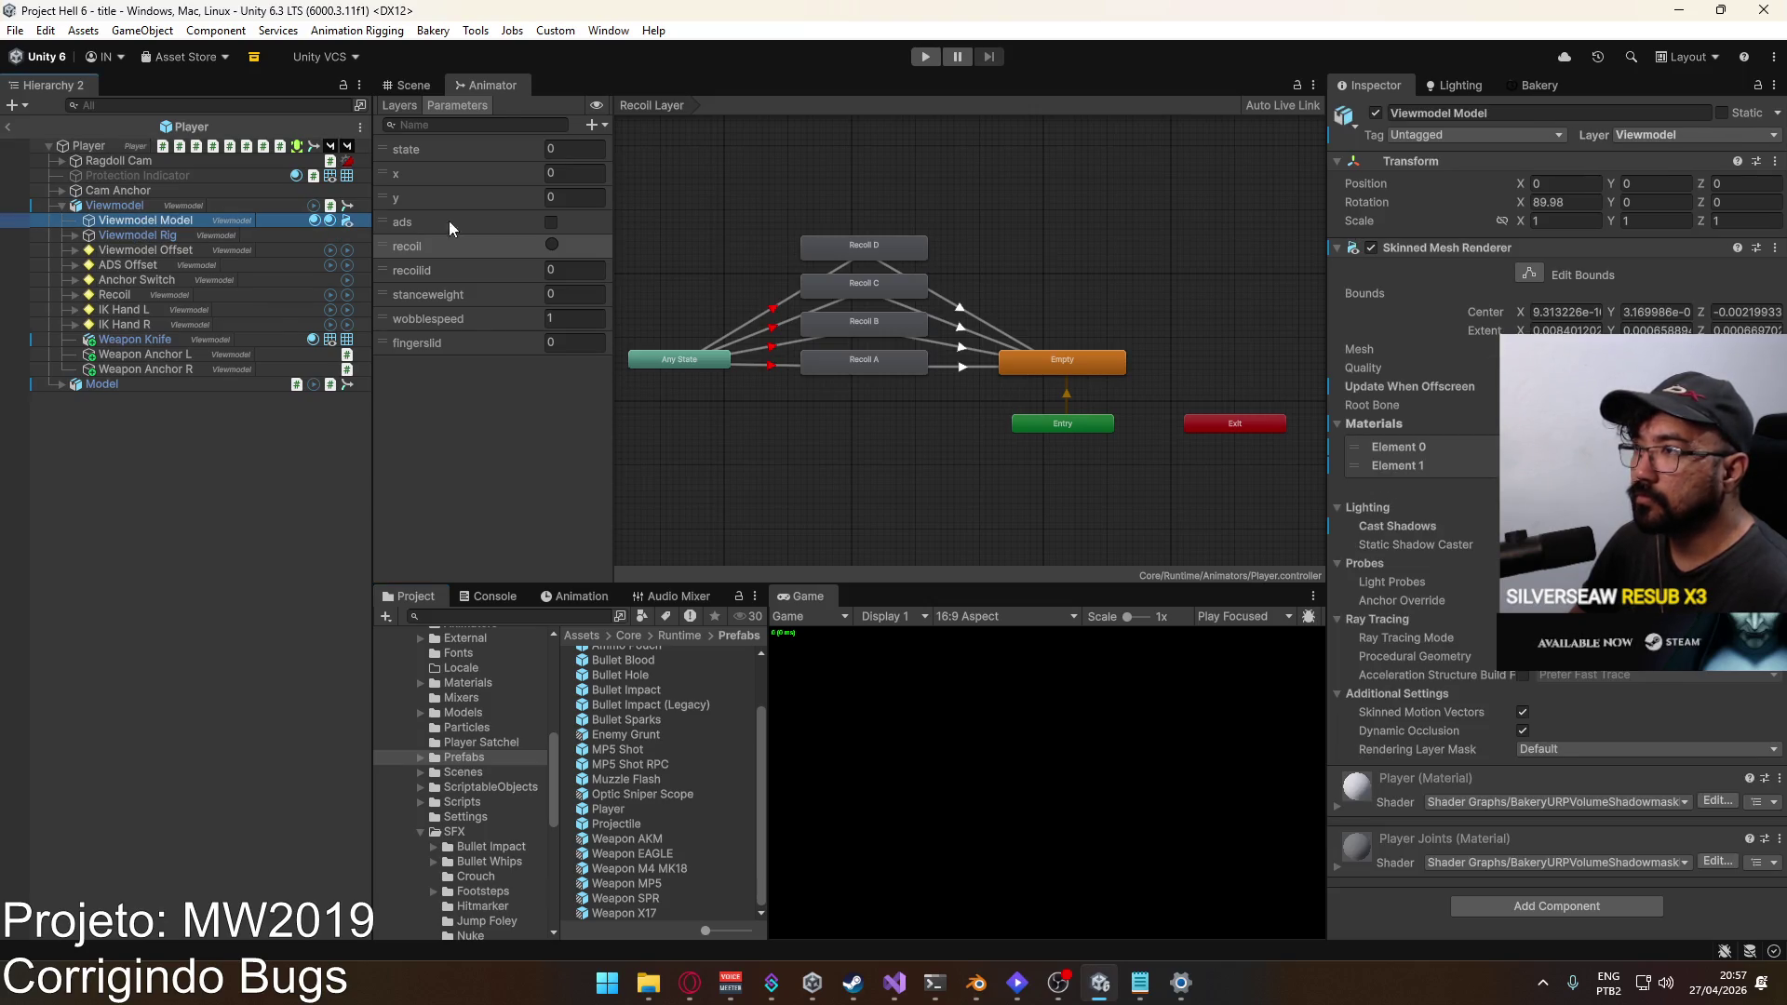
{"action": "left_click", "coordinate": [114, 205]}
{"action": "scroll", "coordinate": [493, 391], "scroll_direction": "down", "scroll_amount": 5}
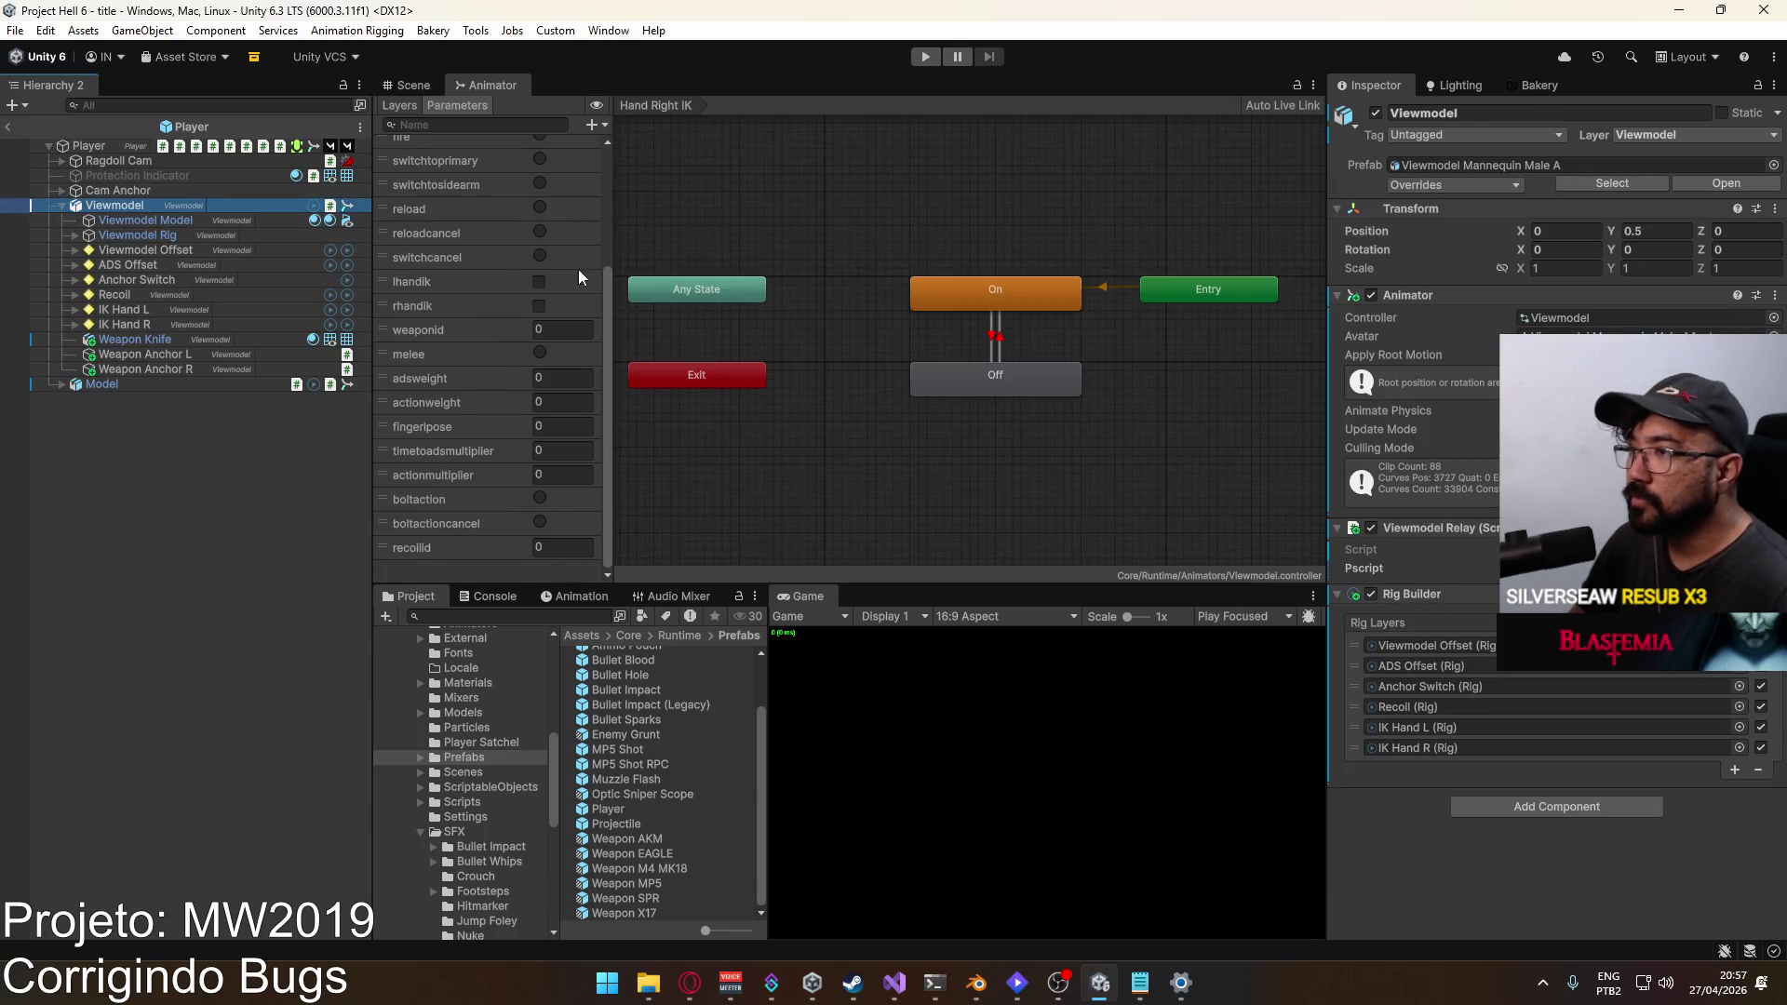
{"action": "left_click", "coordinate": [400, 105]}
{"action": "left_click", "coordinate": [496, 350]}
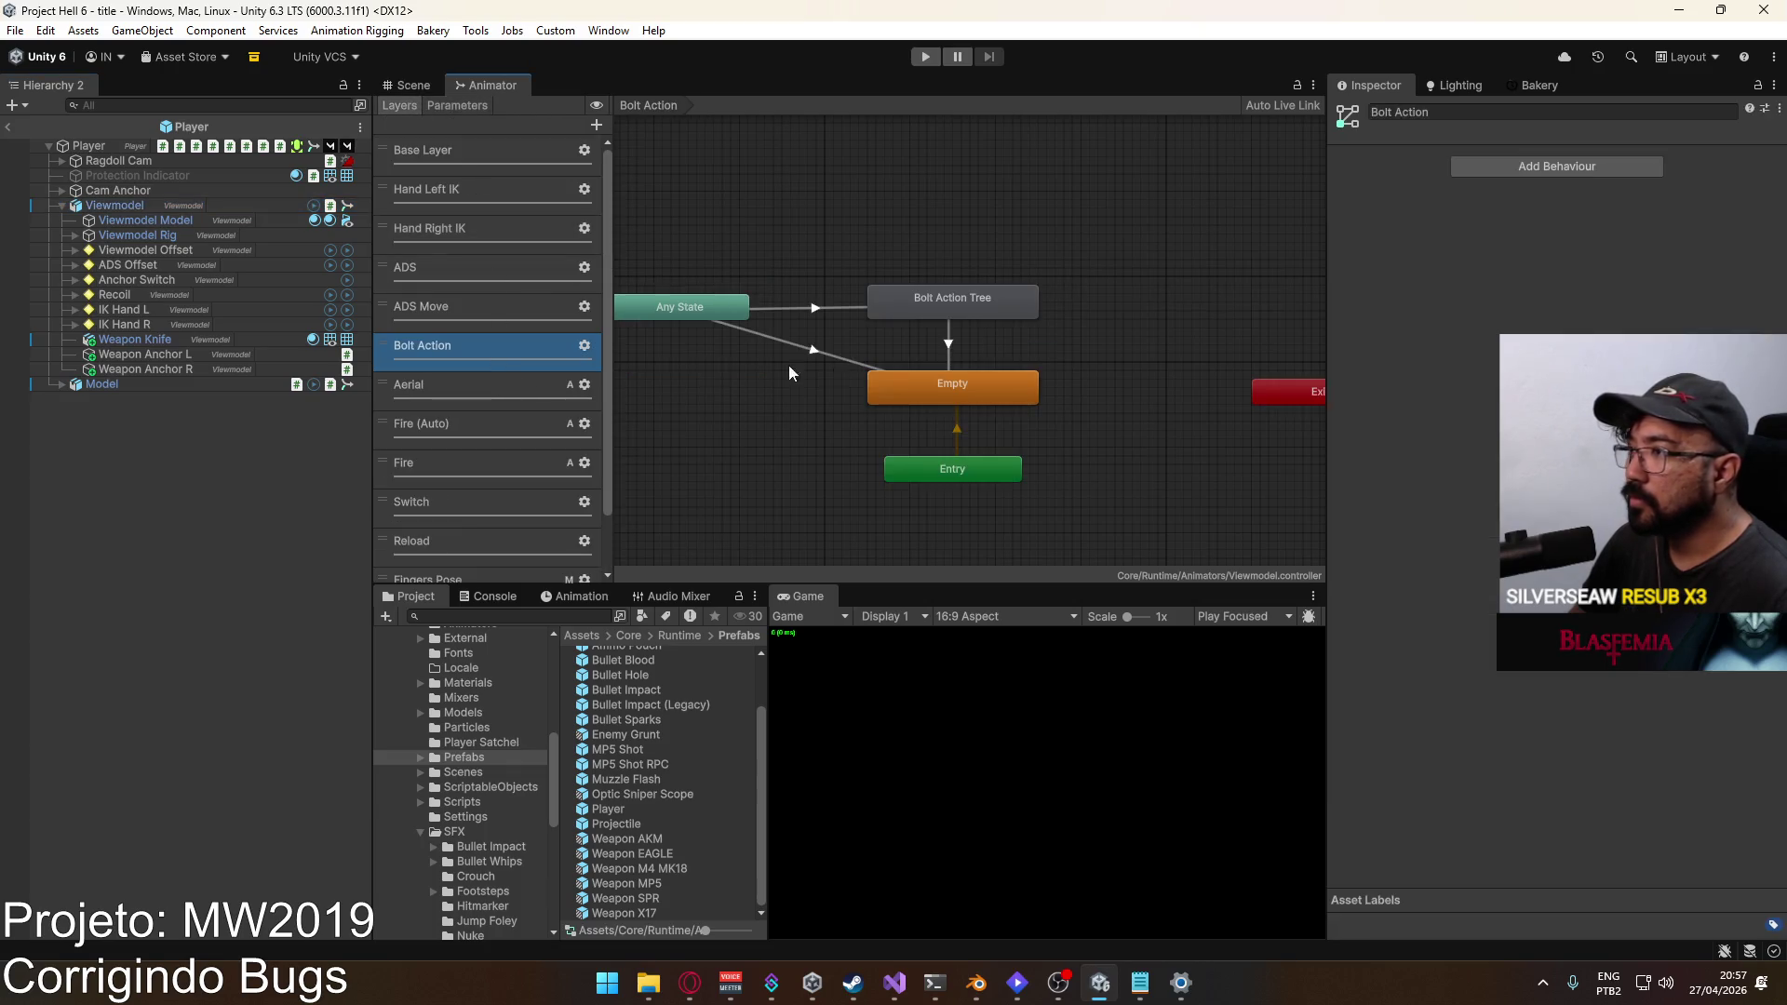
{"action": "left_click", "coordinate": [844, 355]}
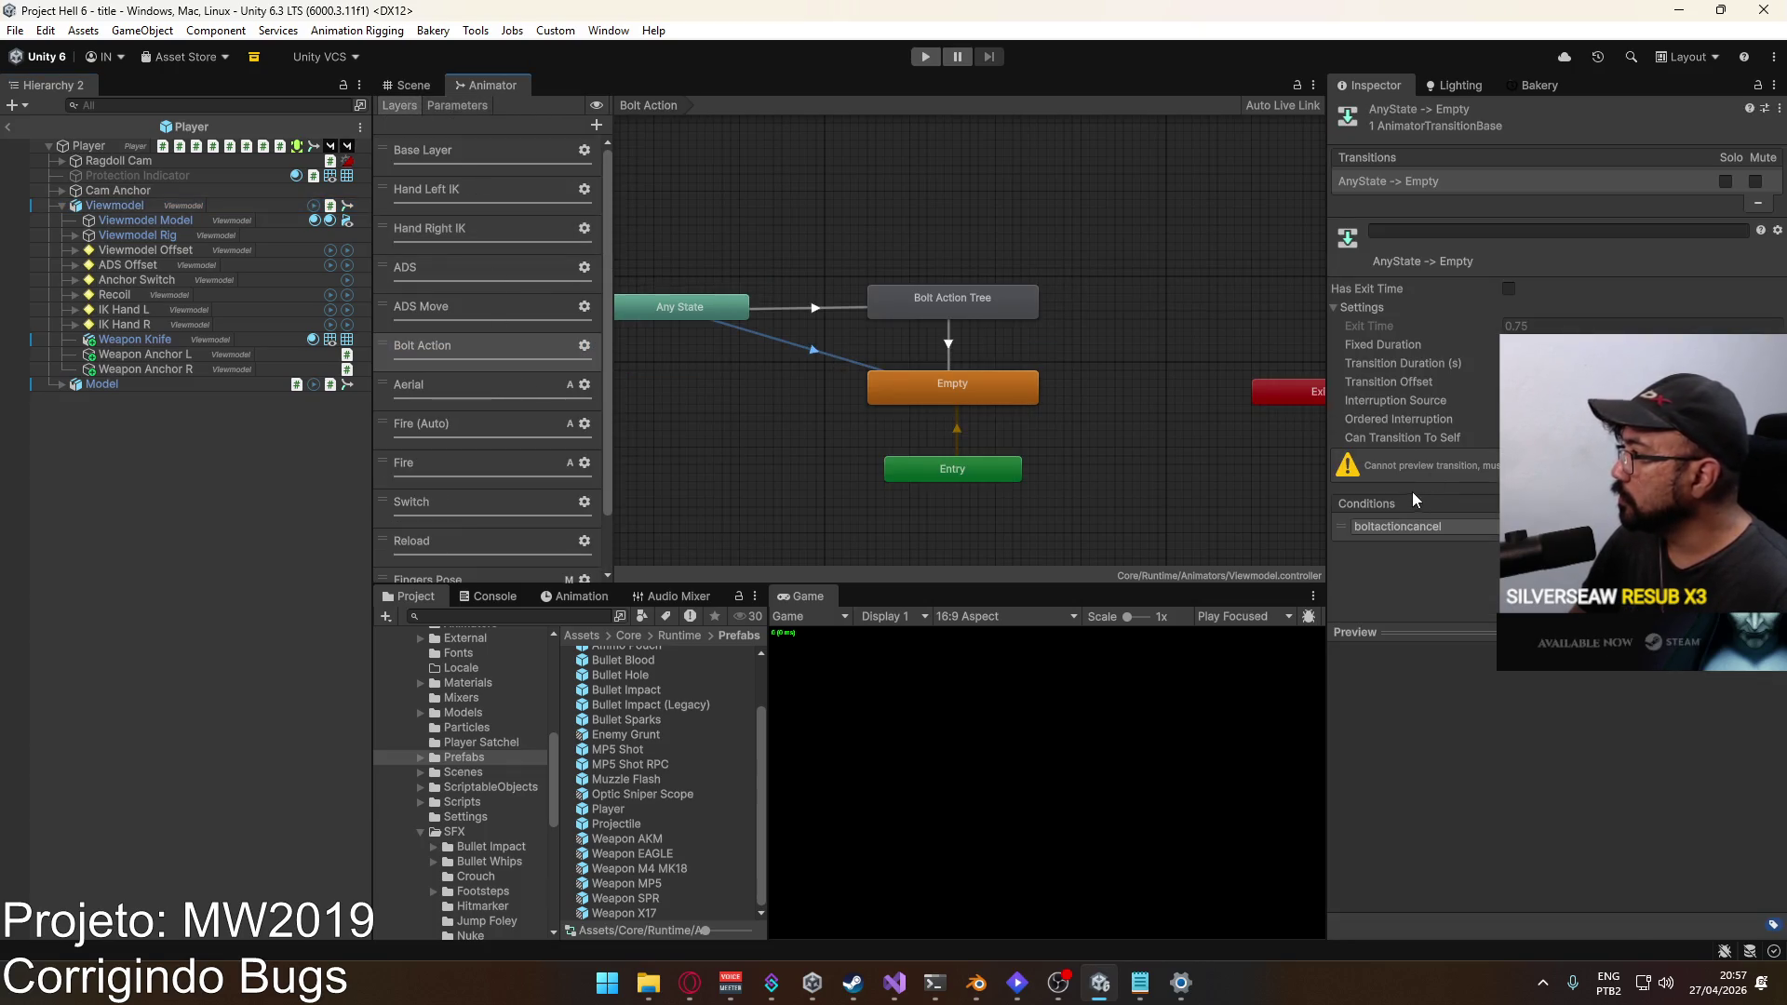
{"action": "left_click", "coordinate": [1582, 363]}
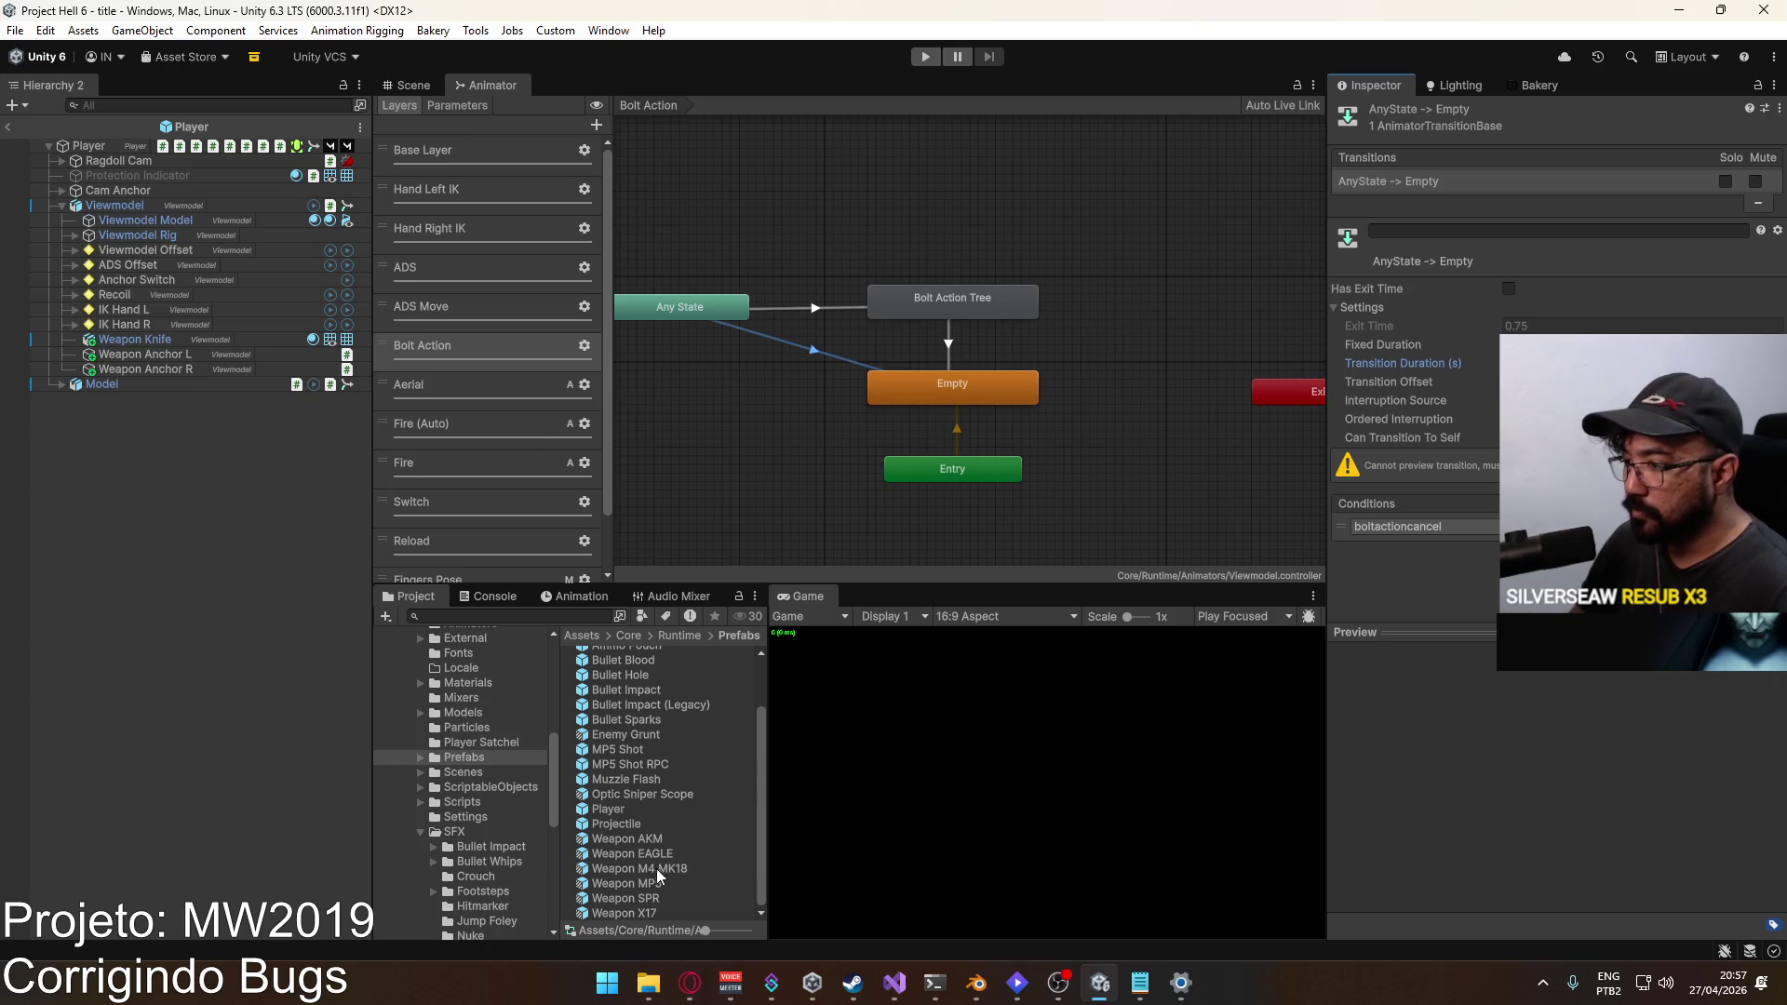
{"action": "double_click", "coordinate": [665, 897]}
Step: Recheck the Weapon SPR Any State to Empty transition
{"action": "left_click", "coordinate": [809, 306]}
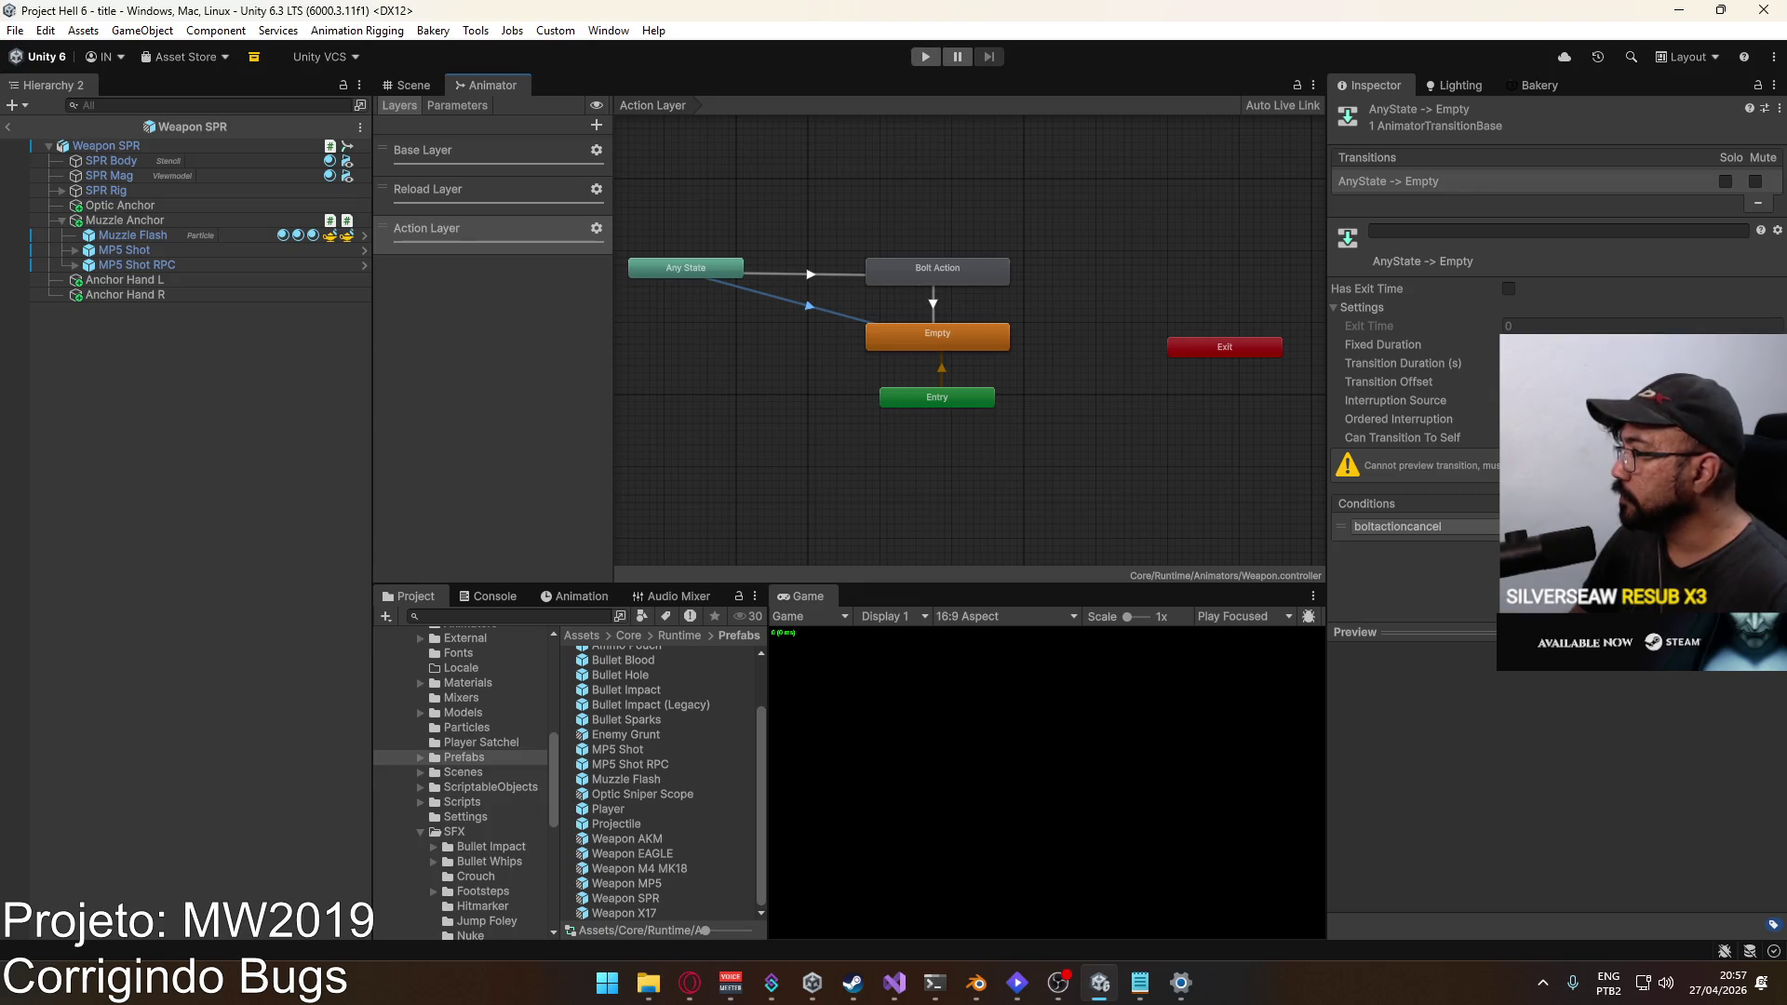
{"action": "left_click", "coordinate": [638, 491]}
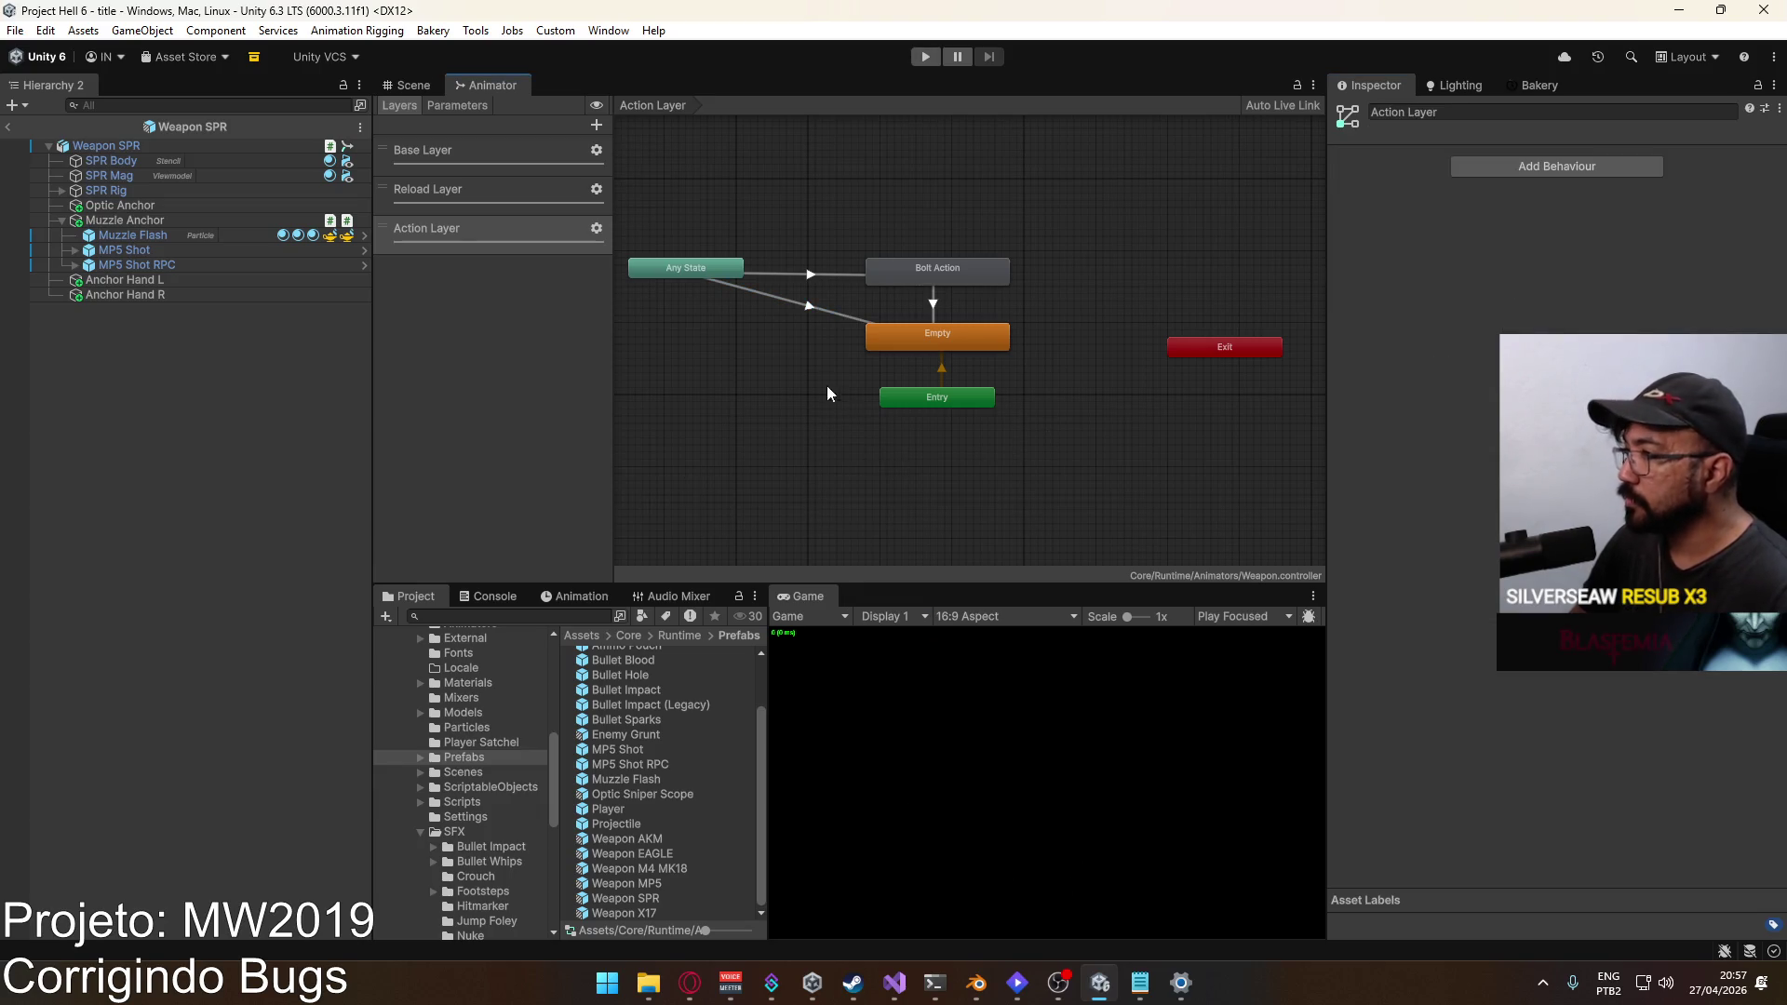
{"action": "left_click", "coordinate": [838, 315]}
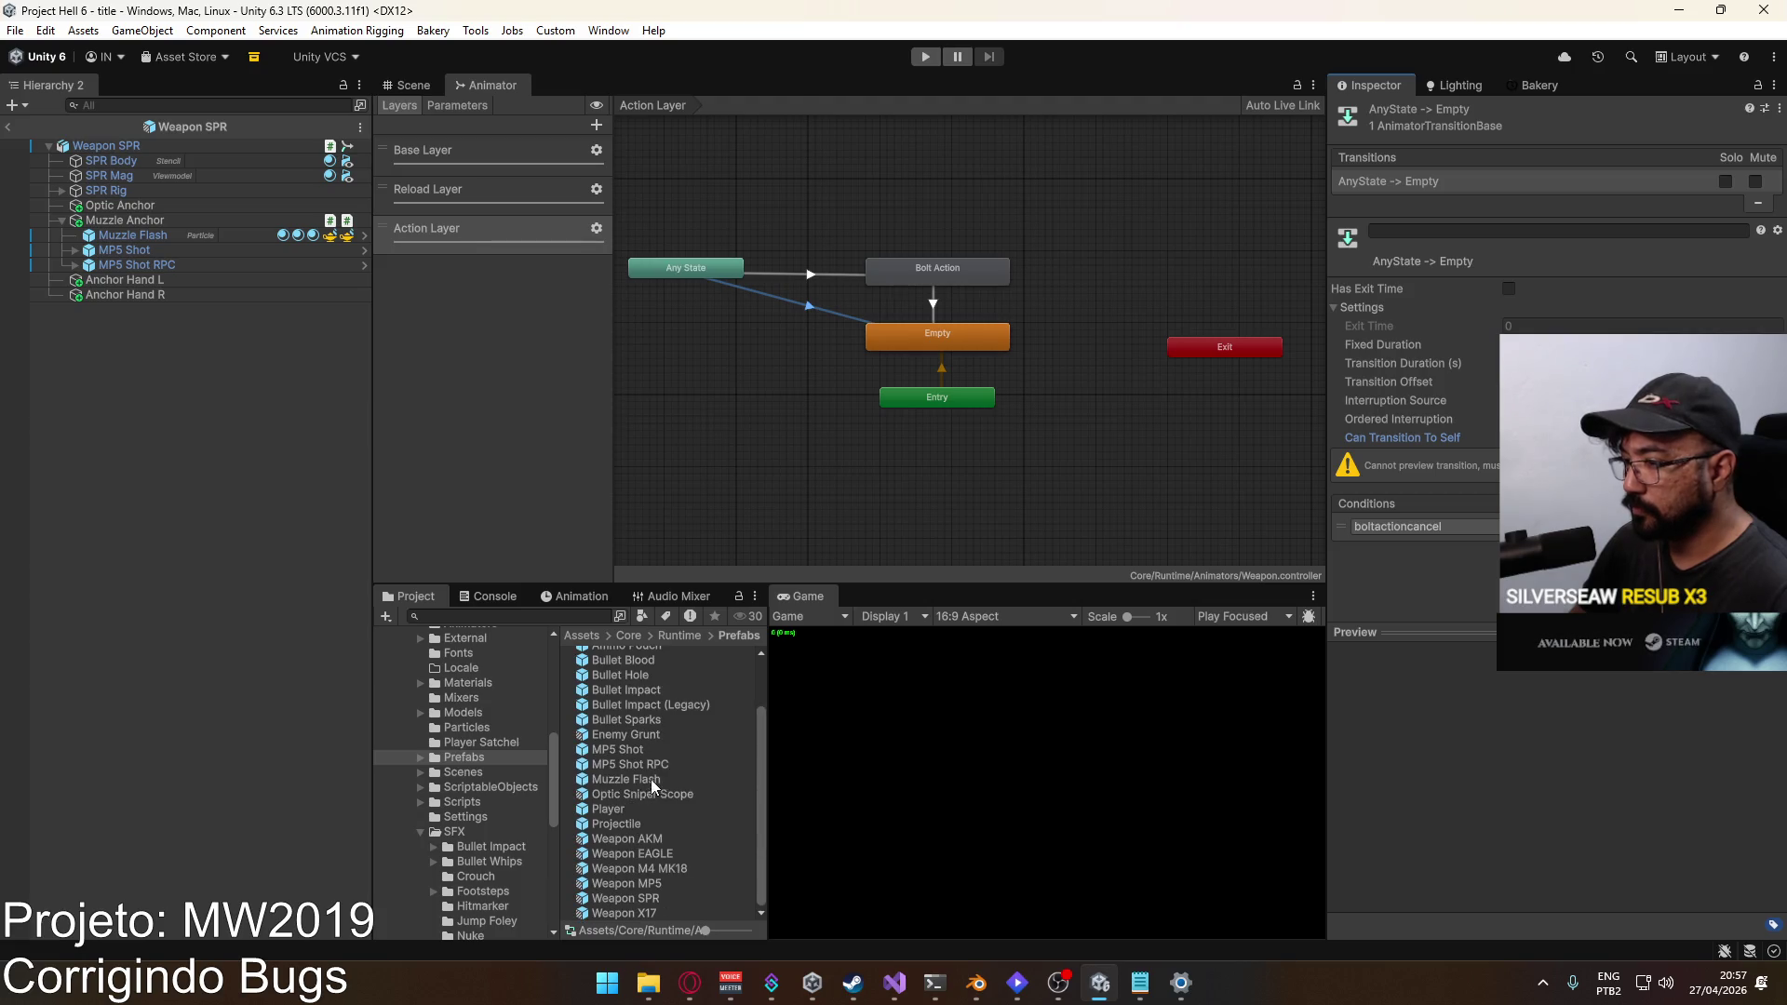
Step: Review the Player Viewmodel's Unique Action and Bolt Action layers, then go to line 1680 of PlayerScript.cs
{"action": "double_click", "coordinate": [633, 809]}
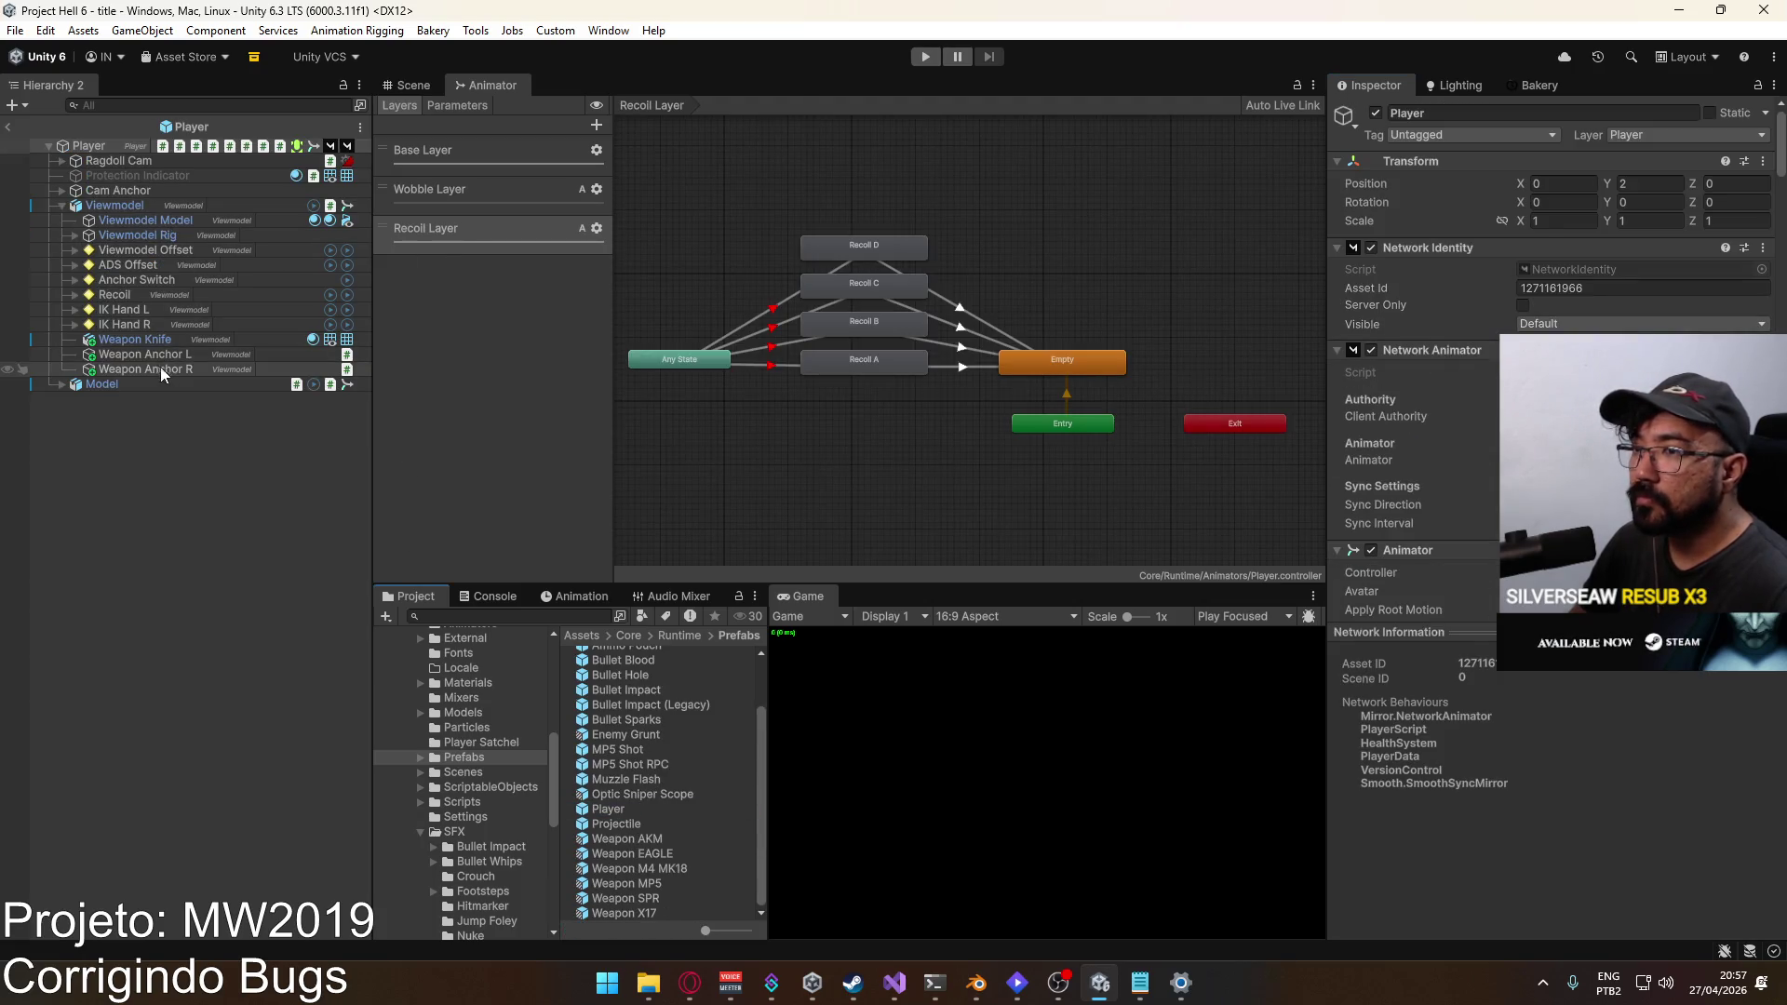
{"action": "left_click", "coordinate": [136, 204]}
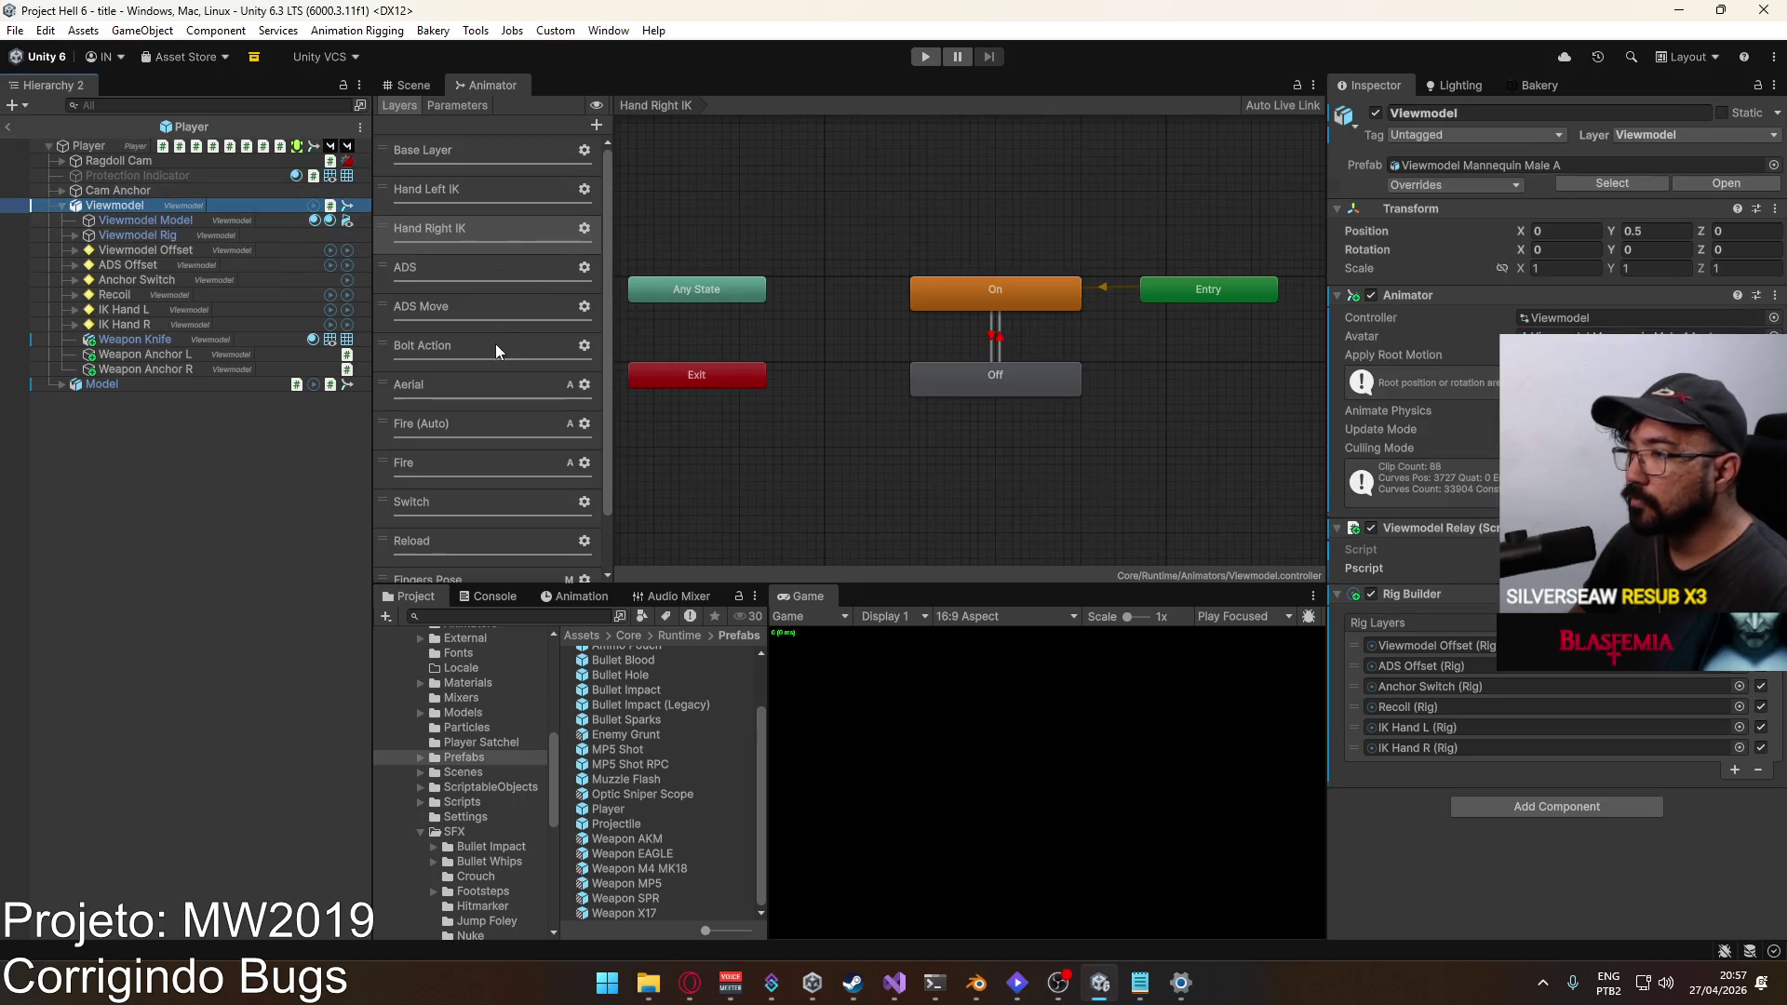
{"action": "scroll", "coordinate": [502, 372], "scroll_direction": "down", "scroll_amount": 2}
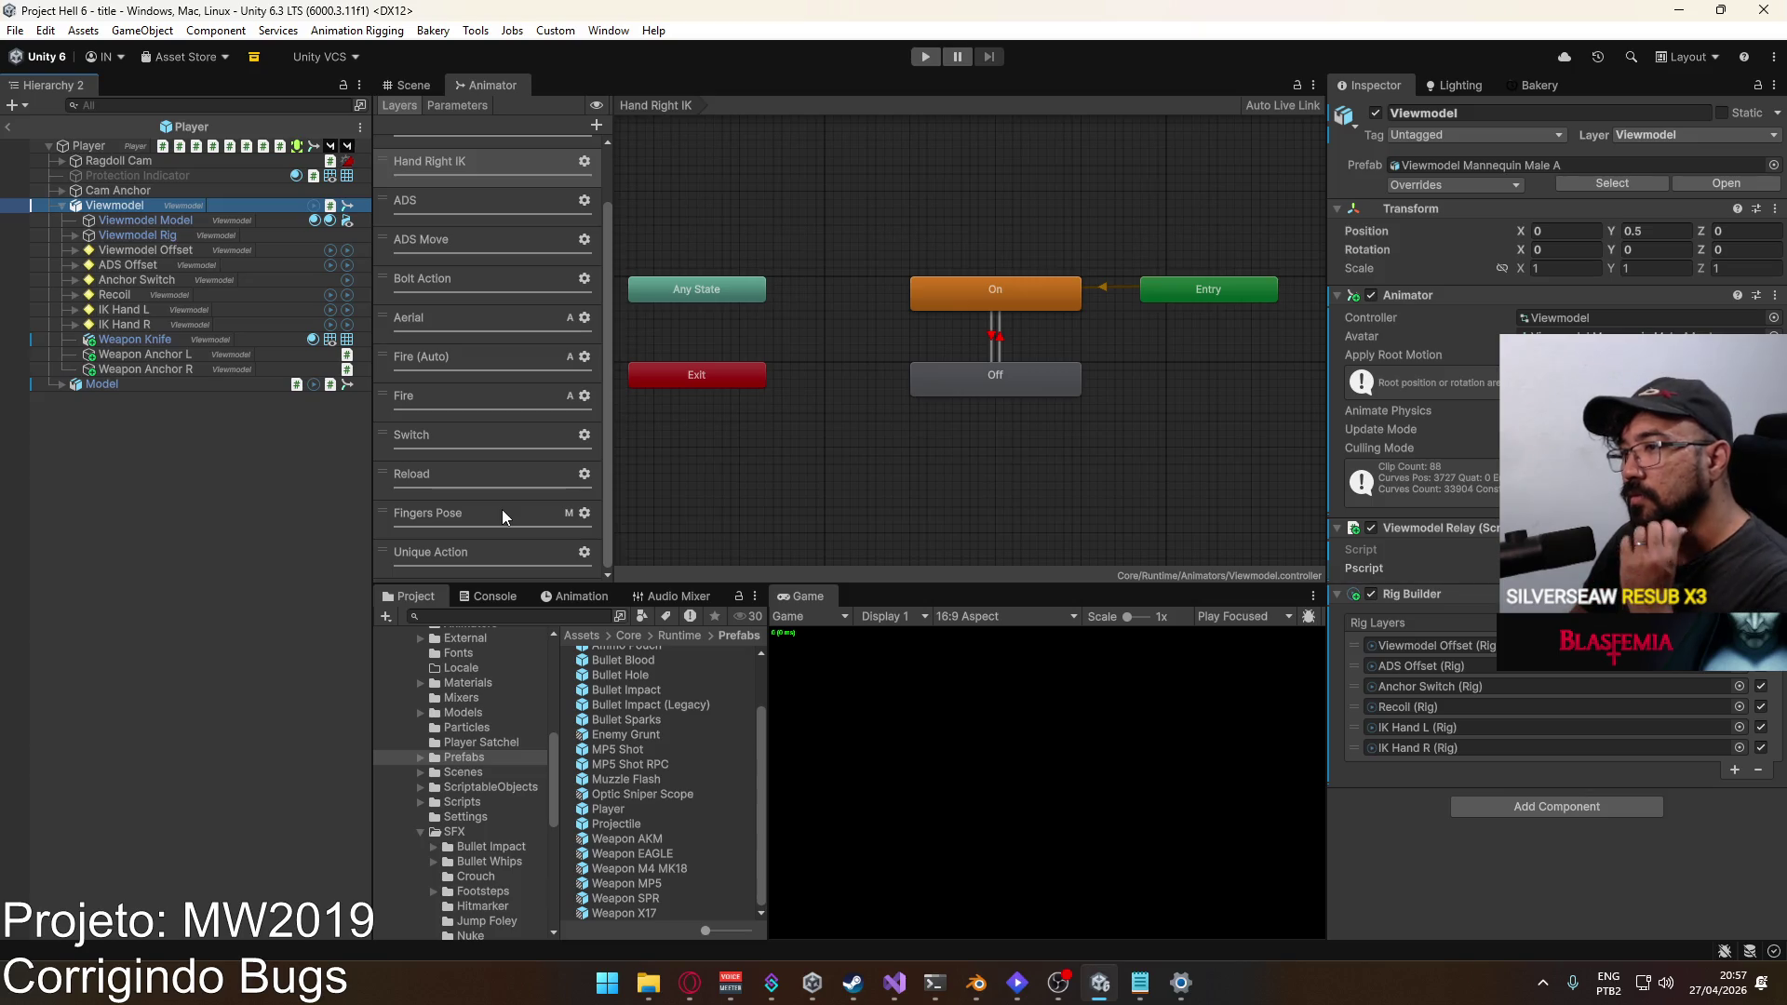
{"action": "left_click", "coordinate": [472, 547]}
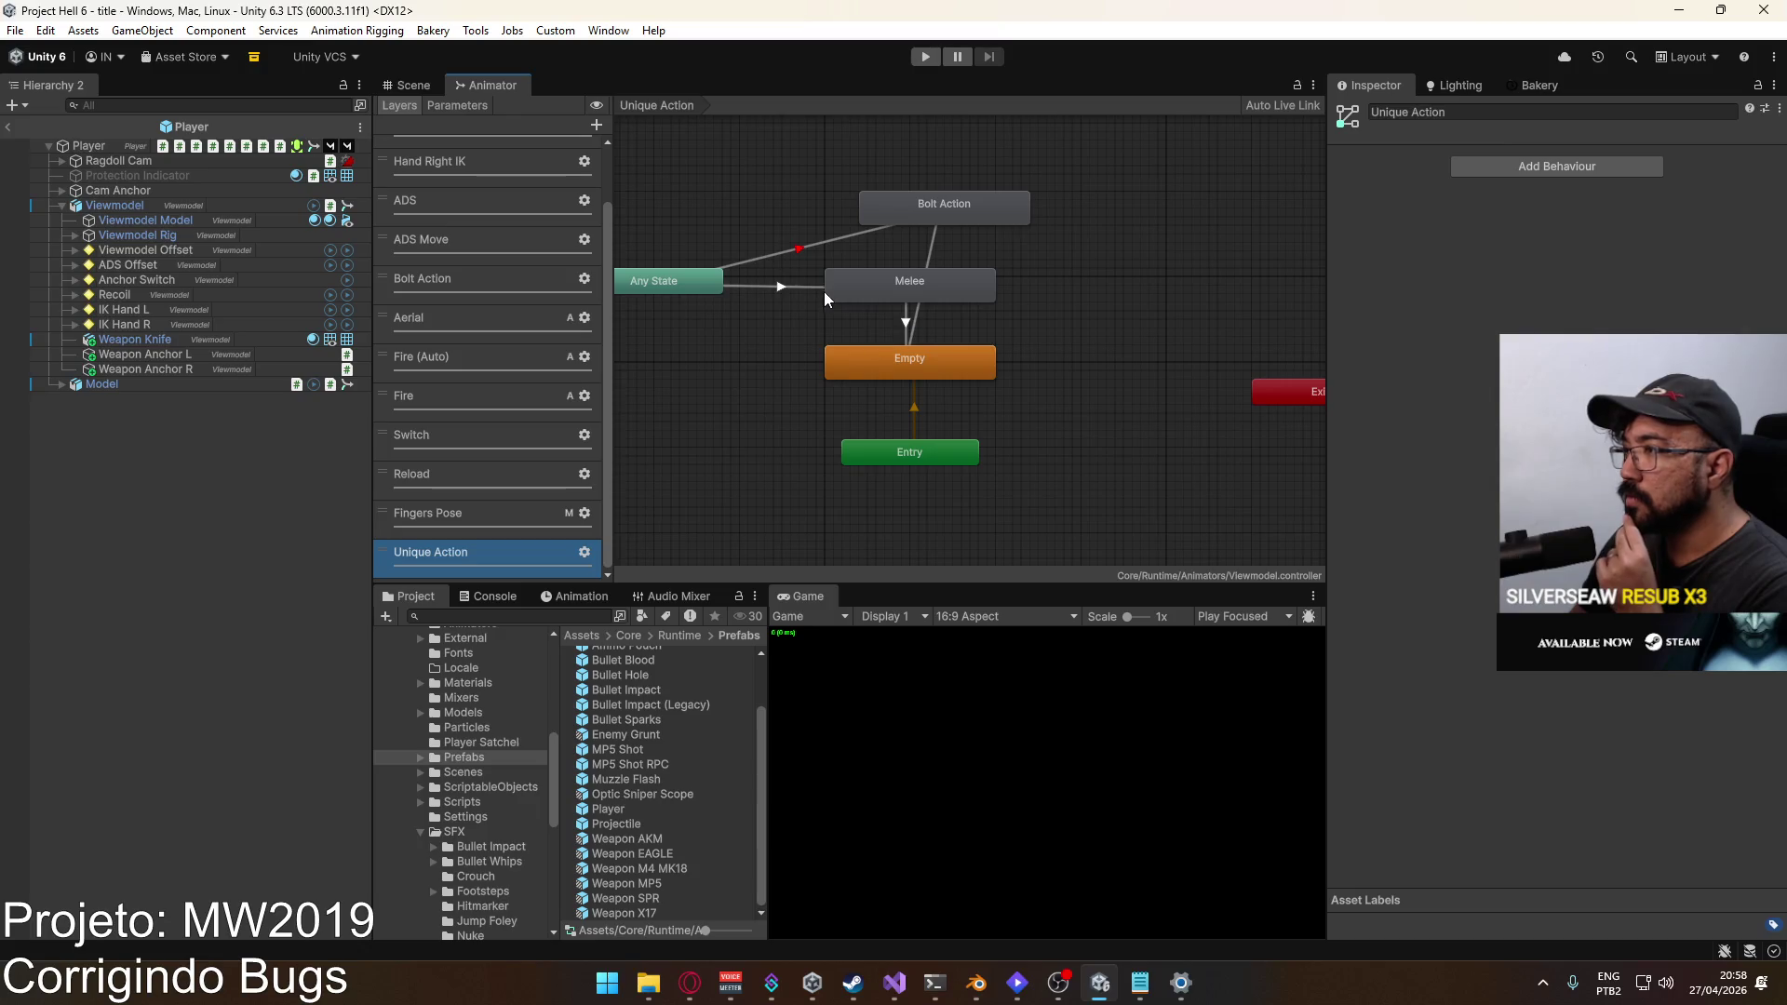
{"action": "left_click", "coordinate": [465, 279]}
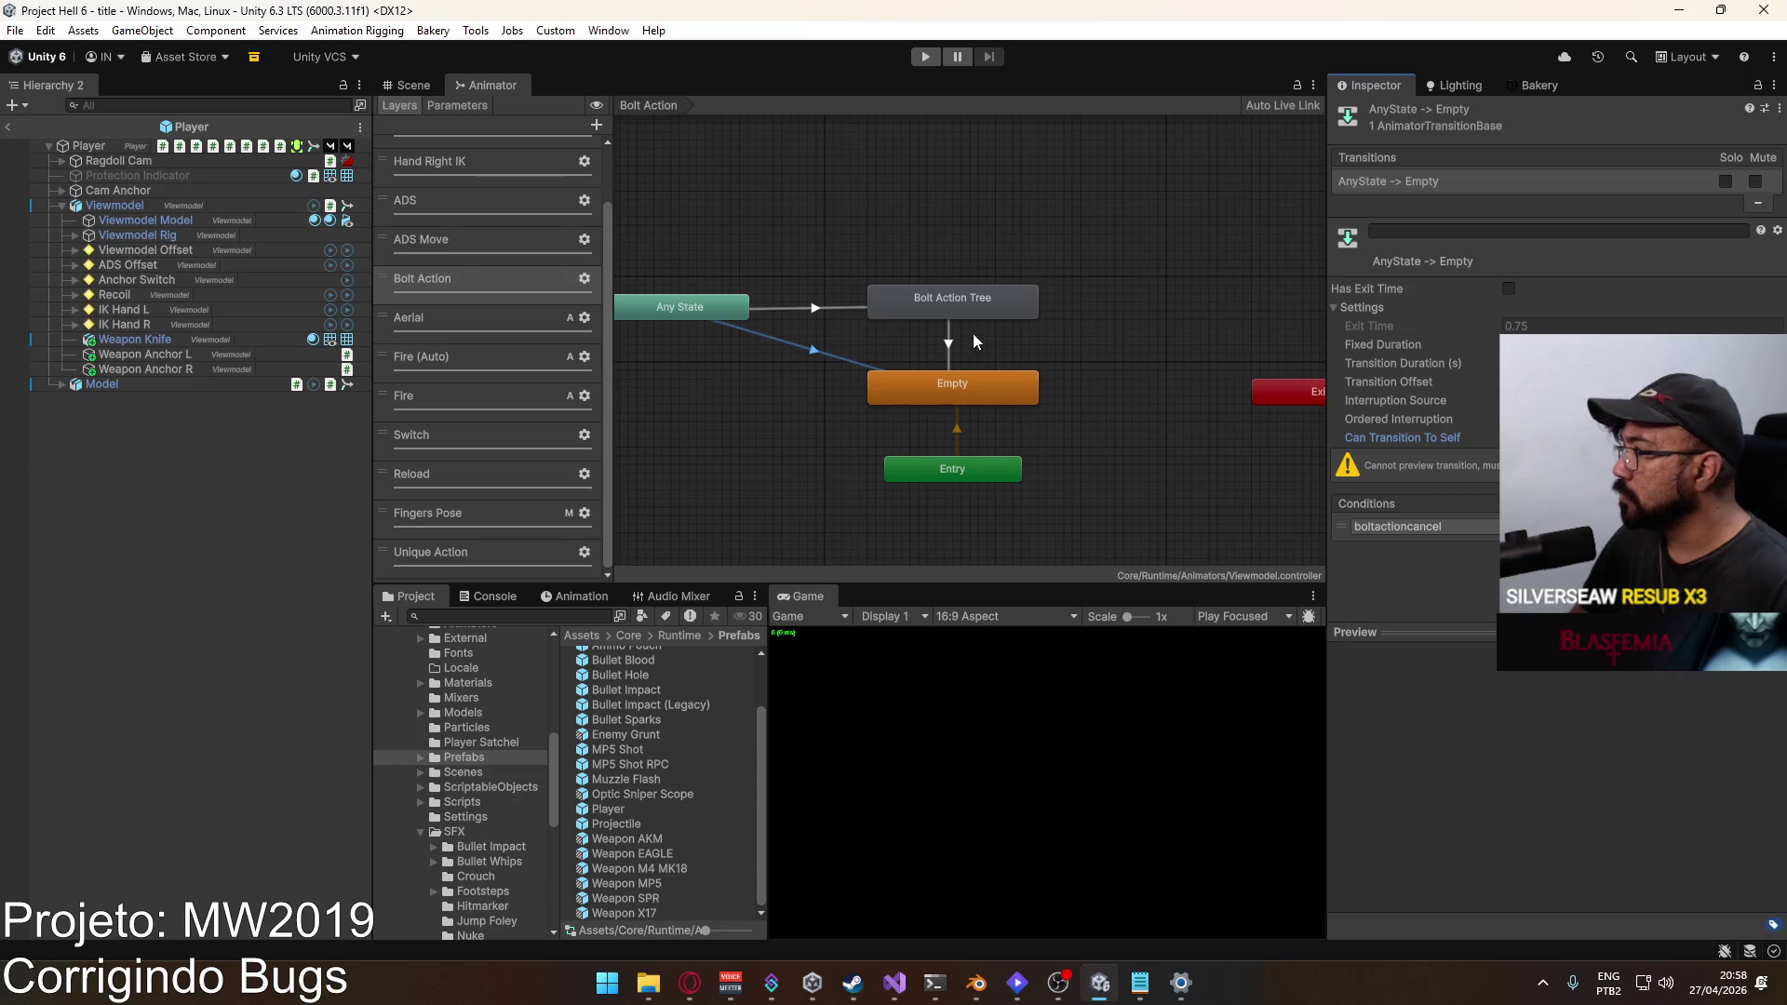
{"action": "left_click", "coordinate": [894, 983]}
{"action": "left_click", "coordinate": [878, 612]}
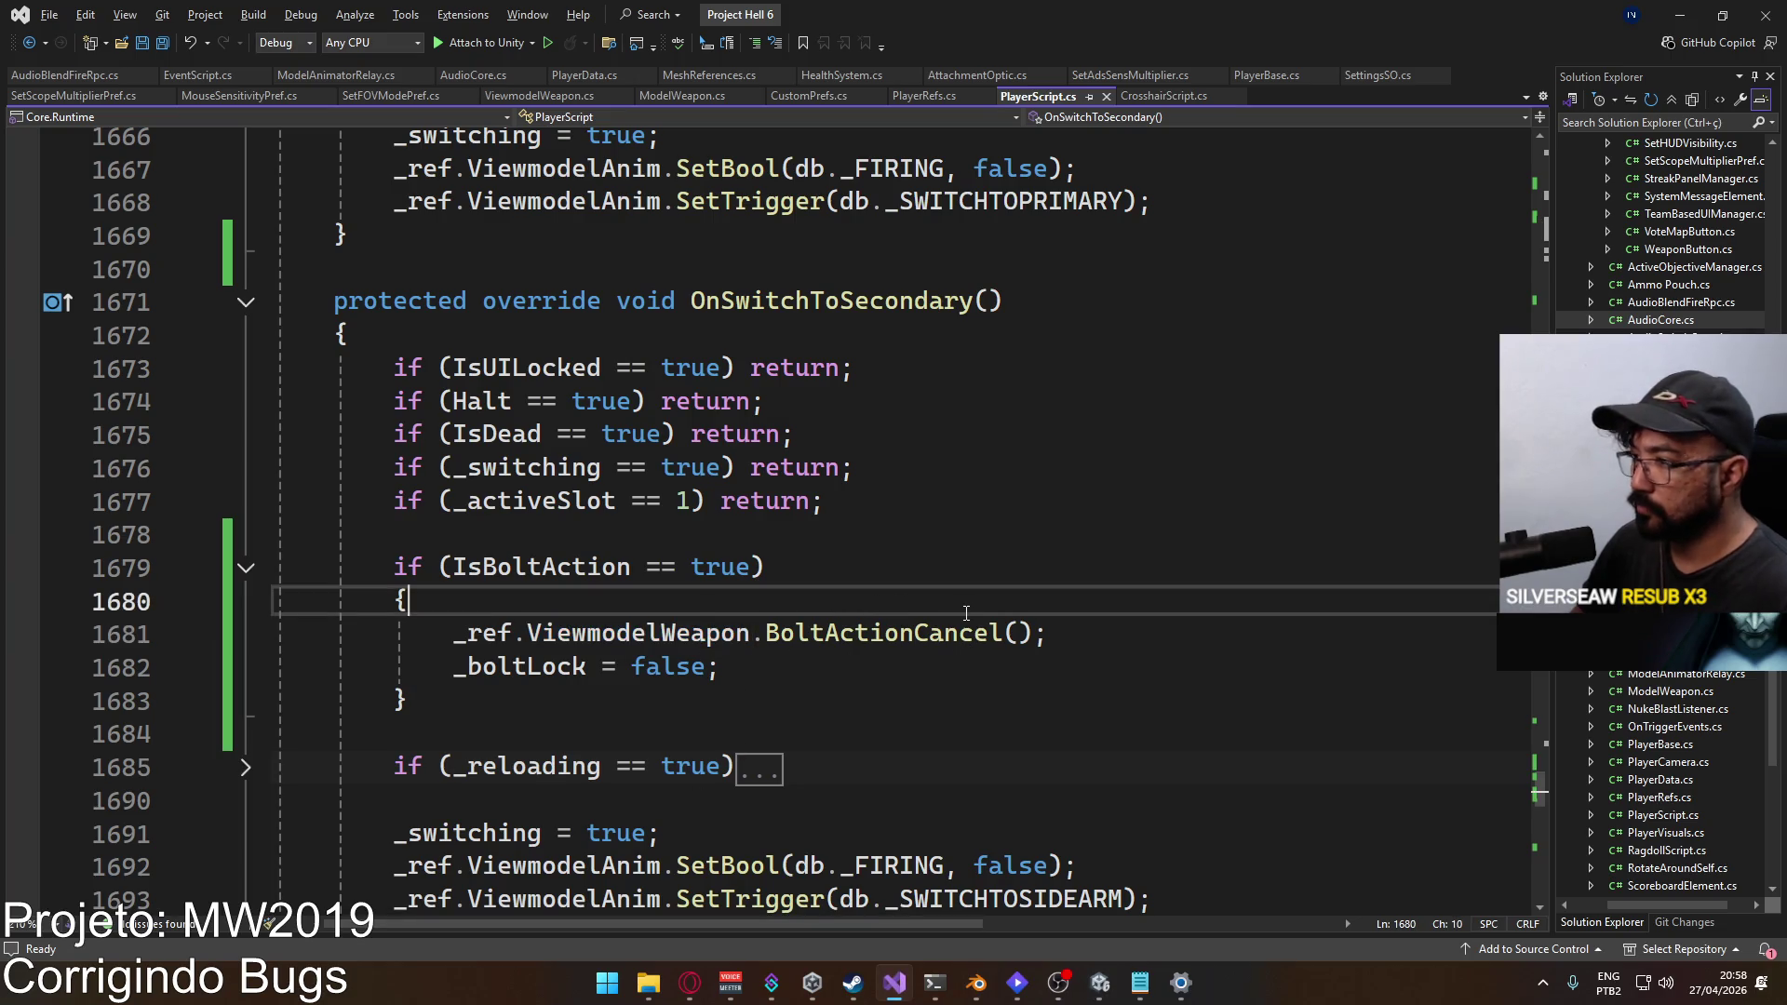
Step: Add _ref.ViewmodelAnim.SetTrigger("boltactioncancel"); to OnSwitchToSecondary's bolt-action block and save
{"action": "key", "text": "Return"}
{"action": "type", "text": "_ref.viewmodel"}
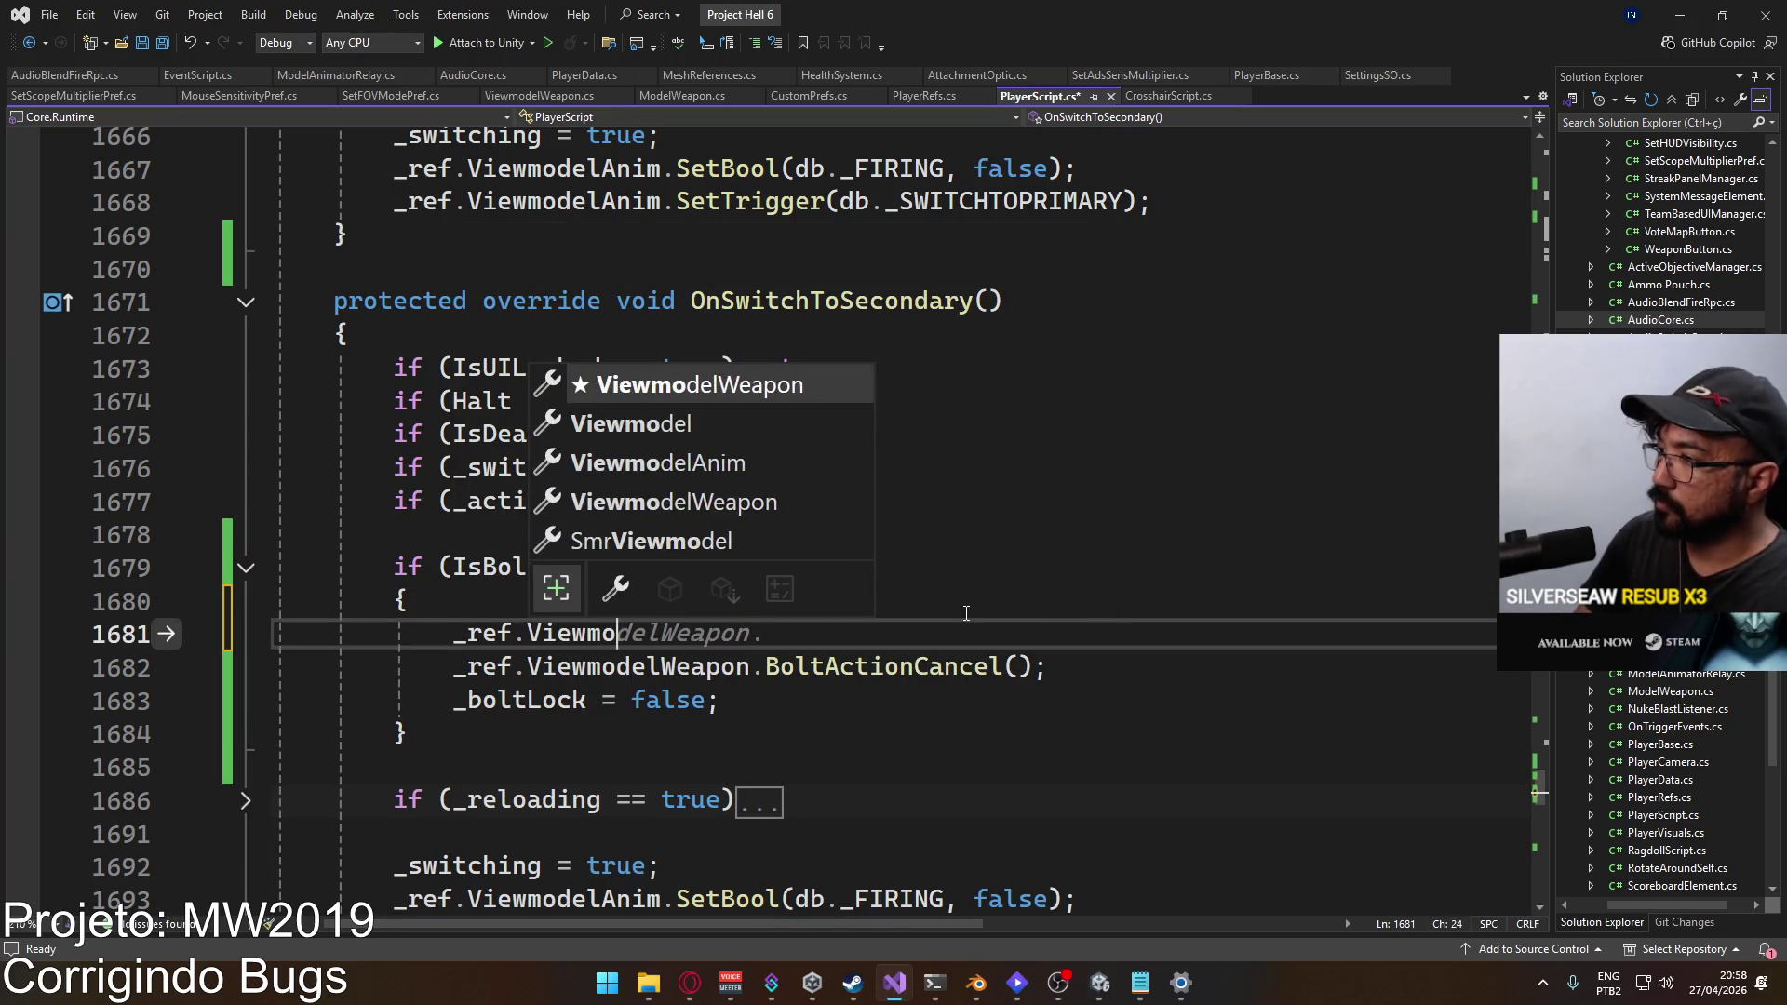
{"action": "key", "text": "Down"}
{"action": "key", "text": "Down"}
{"action": "type", "text": "."}
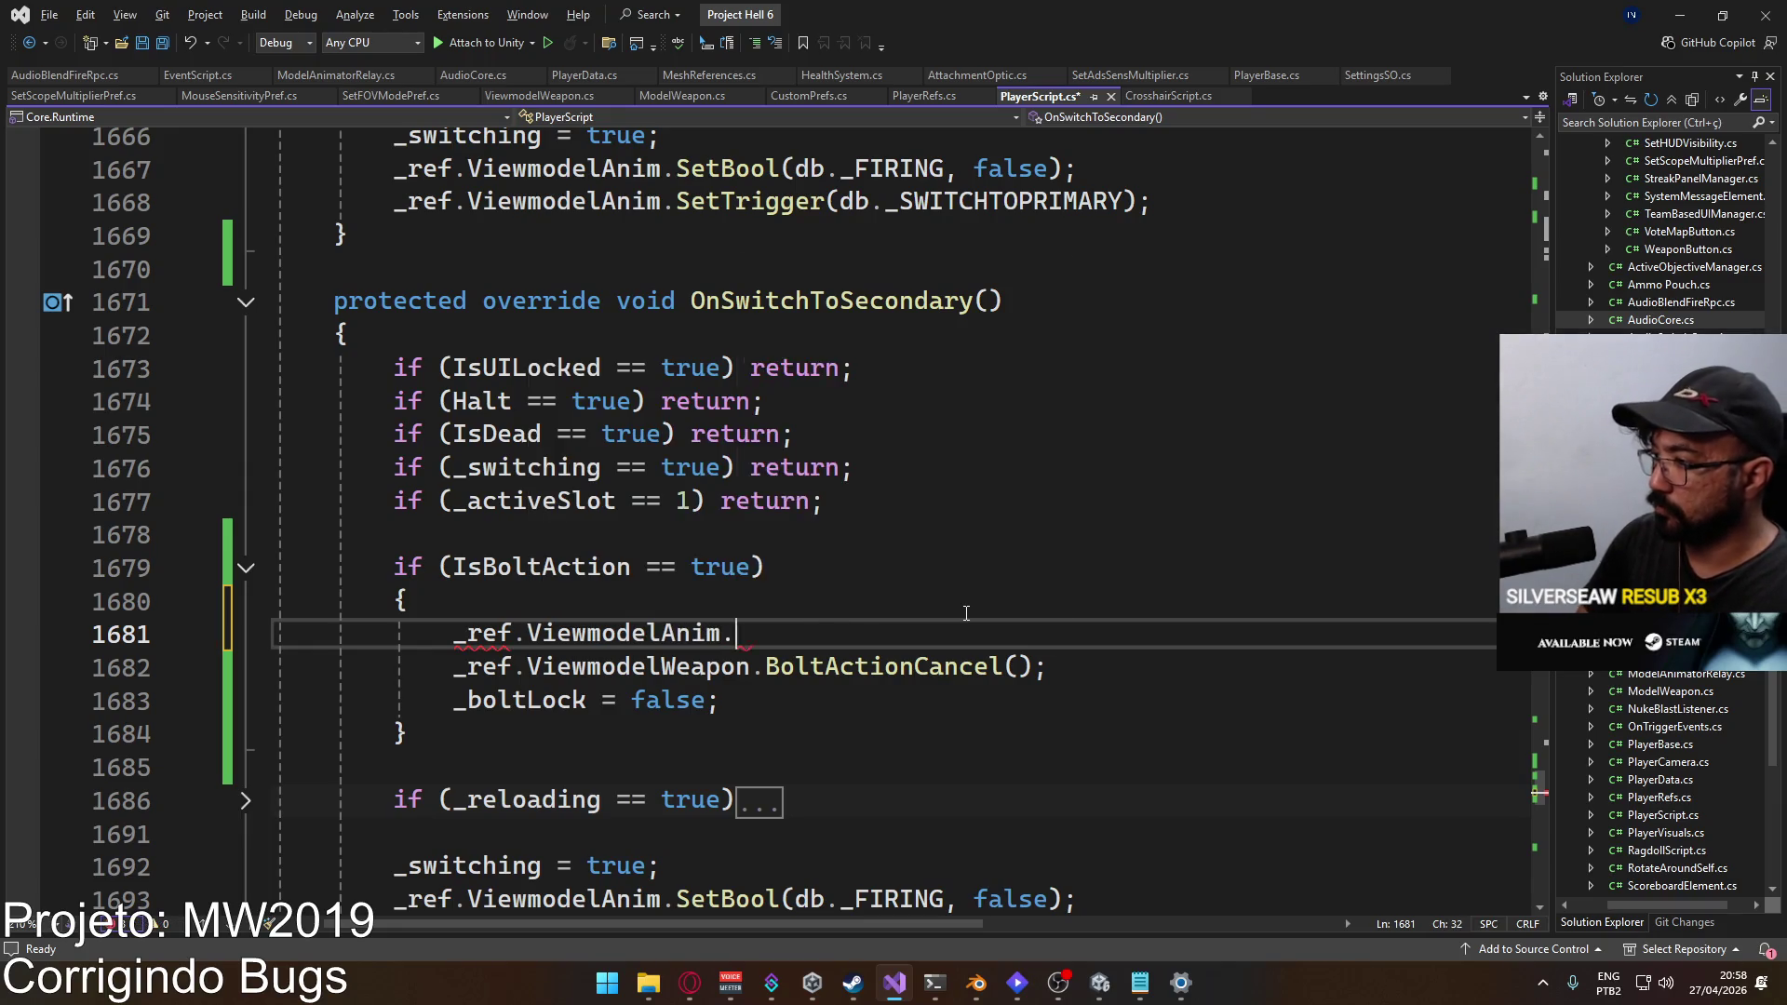
{"action": "type", "text": "SetTr(\"boltactioncancel"}
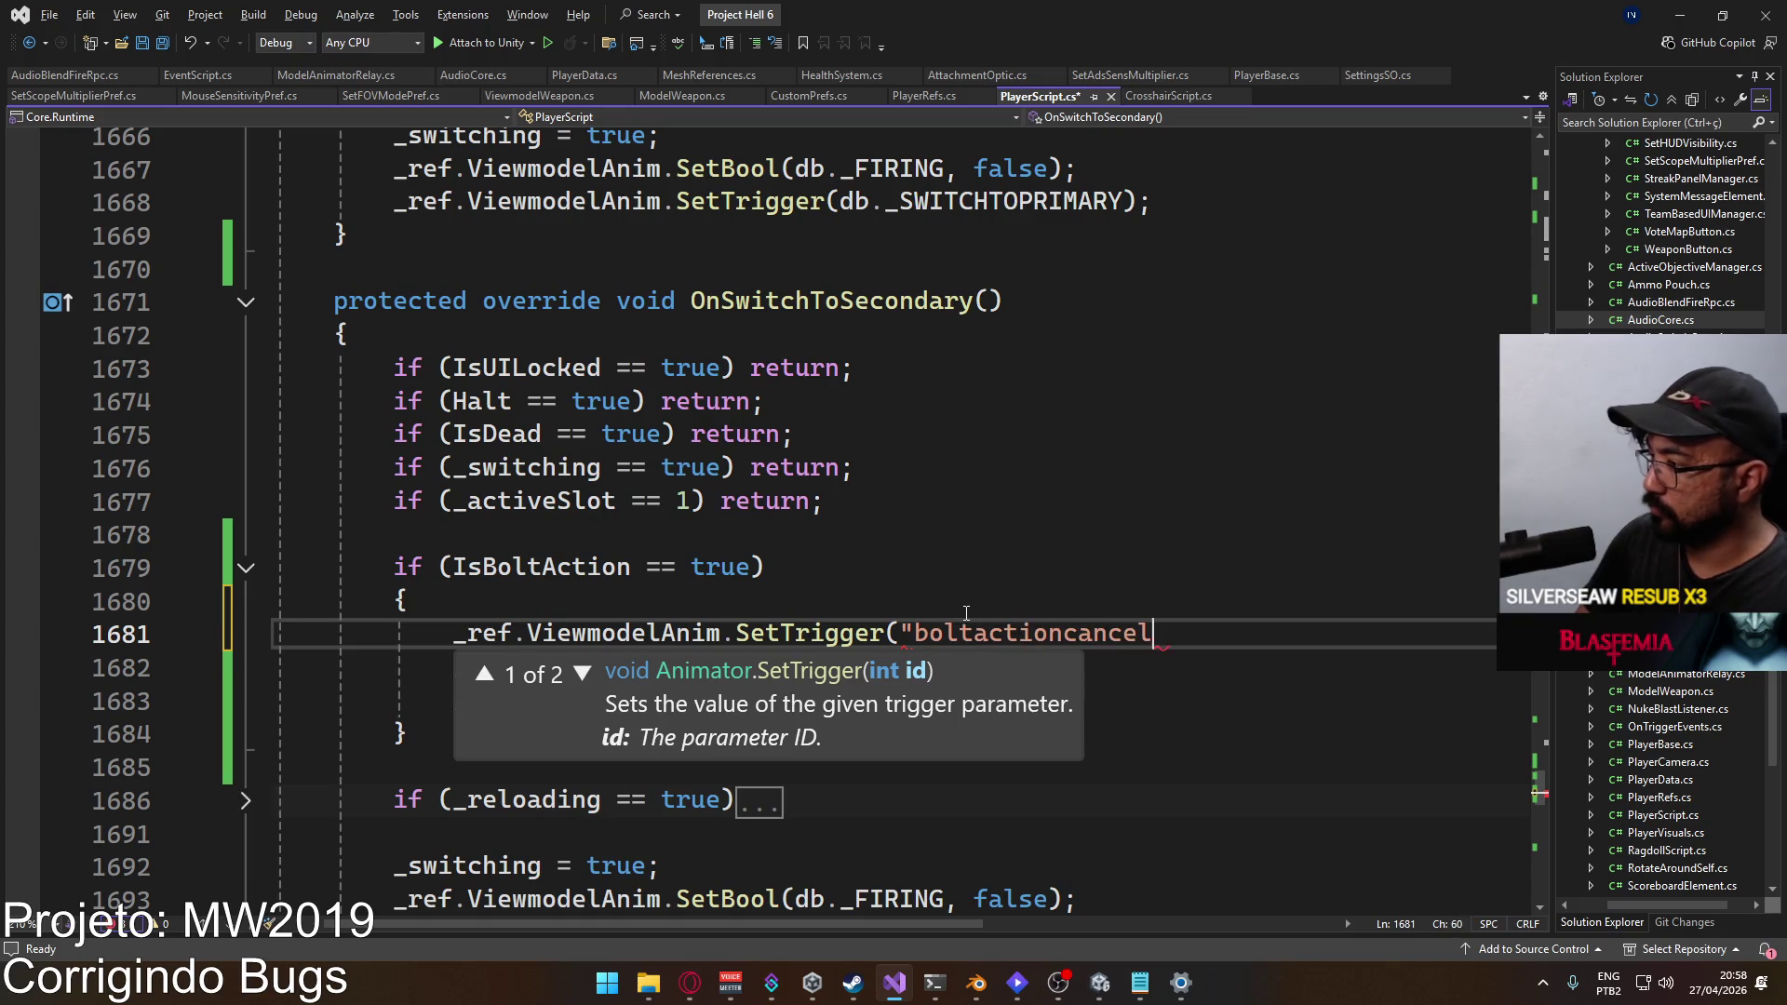
{"action": "type", "text": "\");"}
{"action": "key", "text": "ctrl+s"}
Step: Paste the same boltactioncancel trigger line into OnSwitchToPrimary's IsBoltAction block
{"action": "left_click", "coordinate": [455, 636], "text": "shift"}
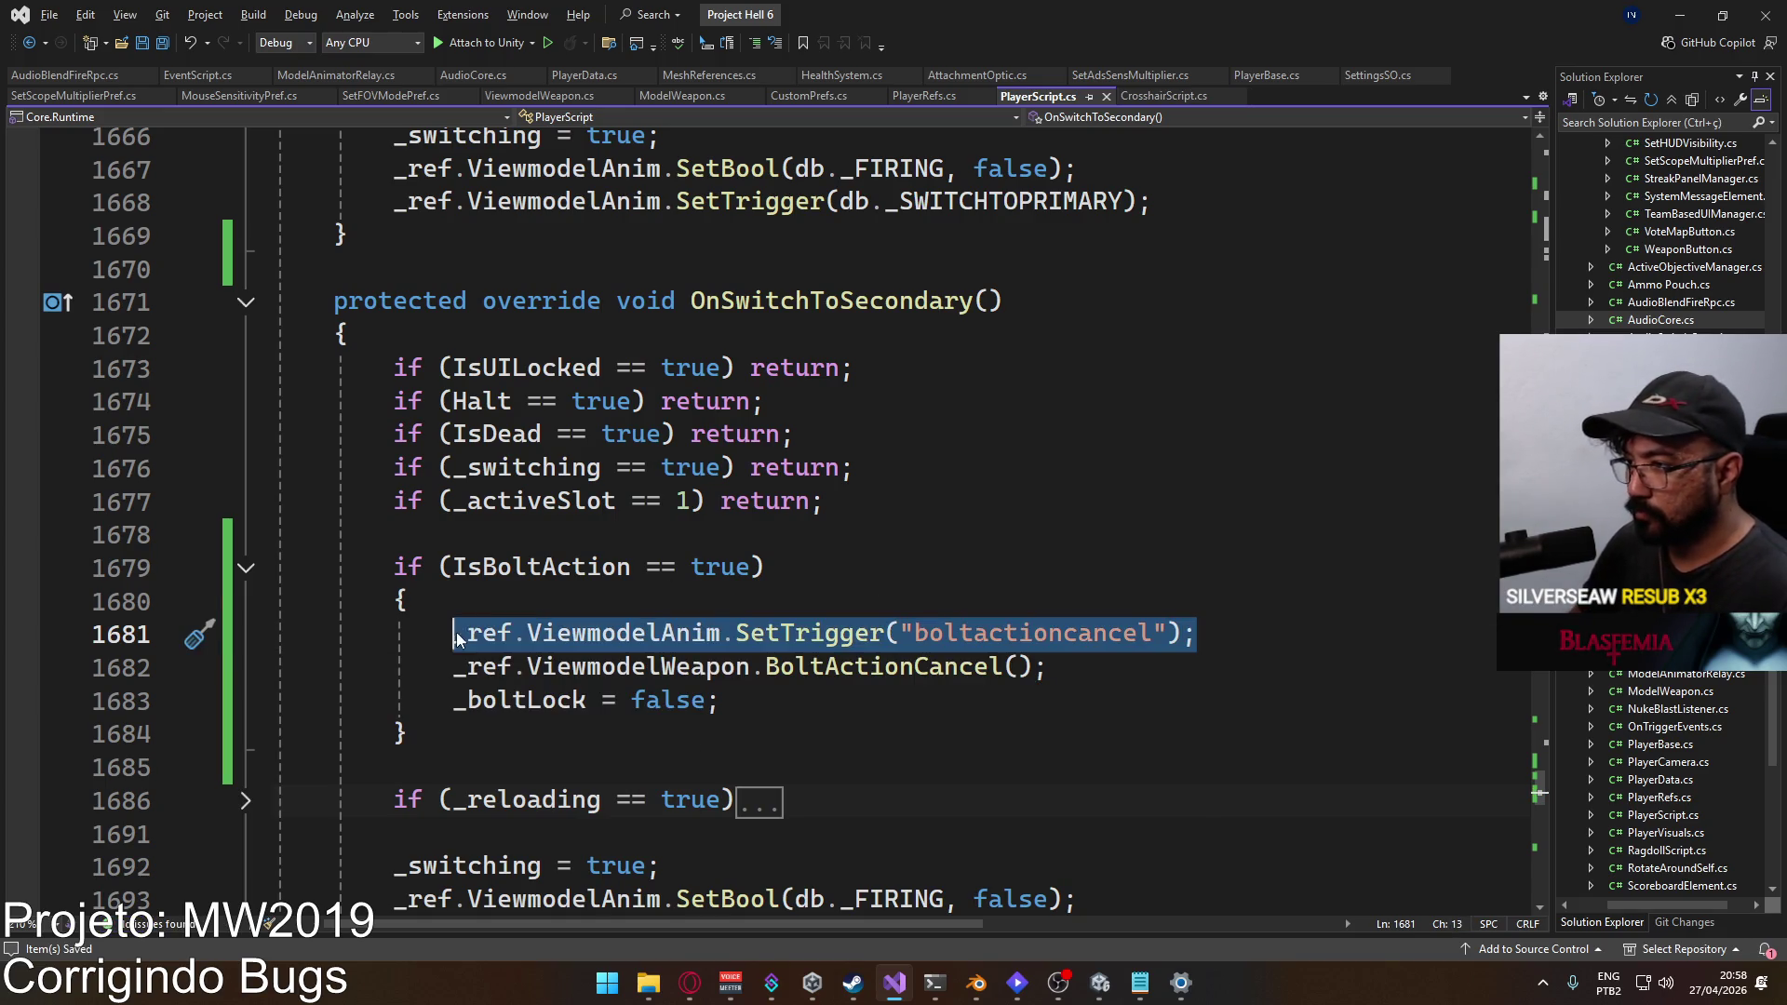
{"action": "scroll", "coordinate": [745, 466], "scroll_direction": "up", "scroll_amount": 5}
{"action": "left_click", "coordinate": [801, 307]}
{"action": "key", "text": "Return"}
{"action": "type", "text": "_ref.ViewmodelAnim.SetTrigger(\"boltactioncancel\");"}
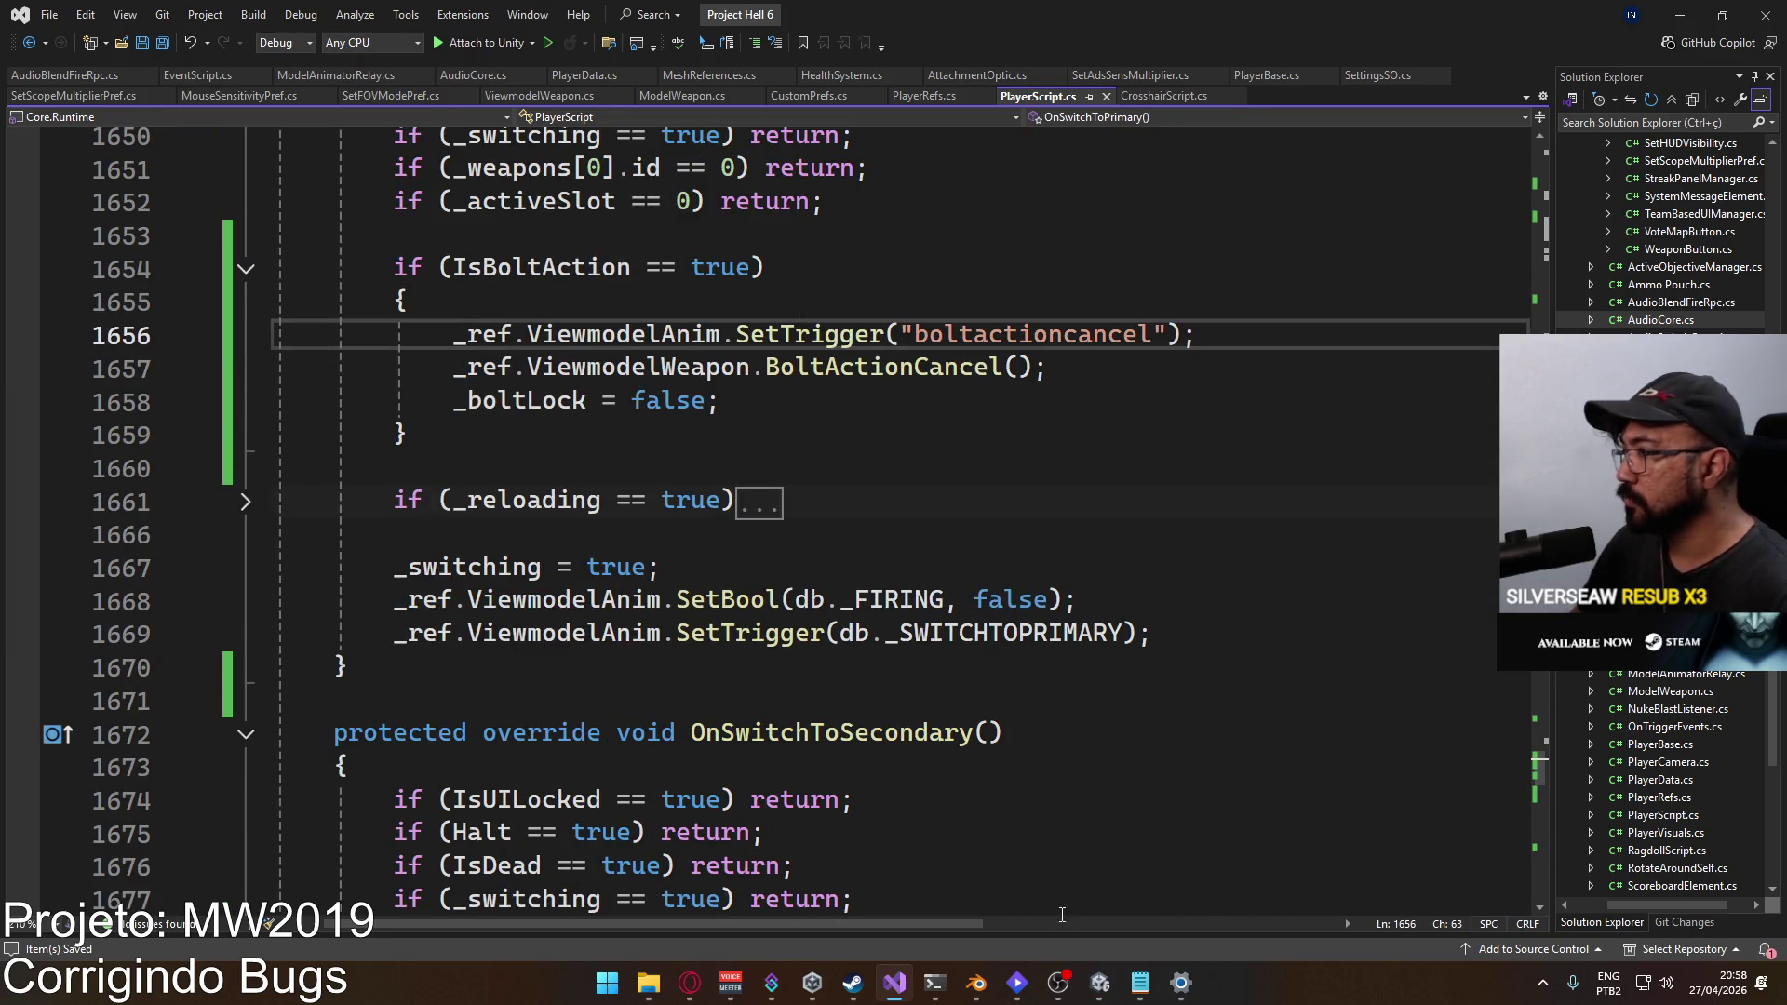
{"action": "left_click", "coordinate": [1100, 982]}
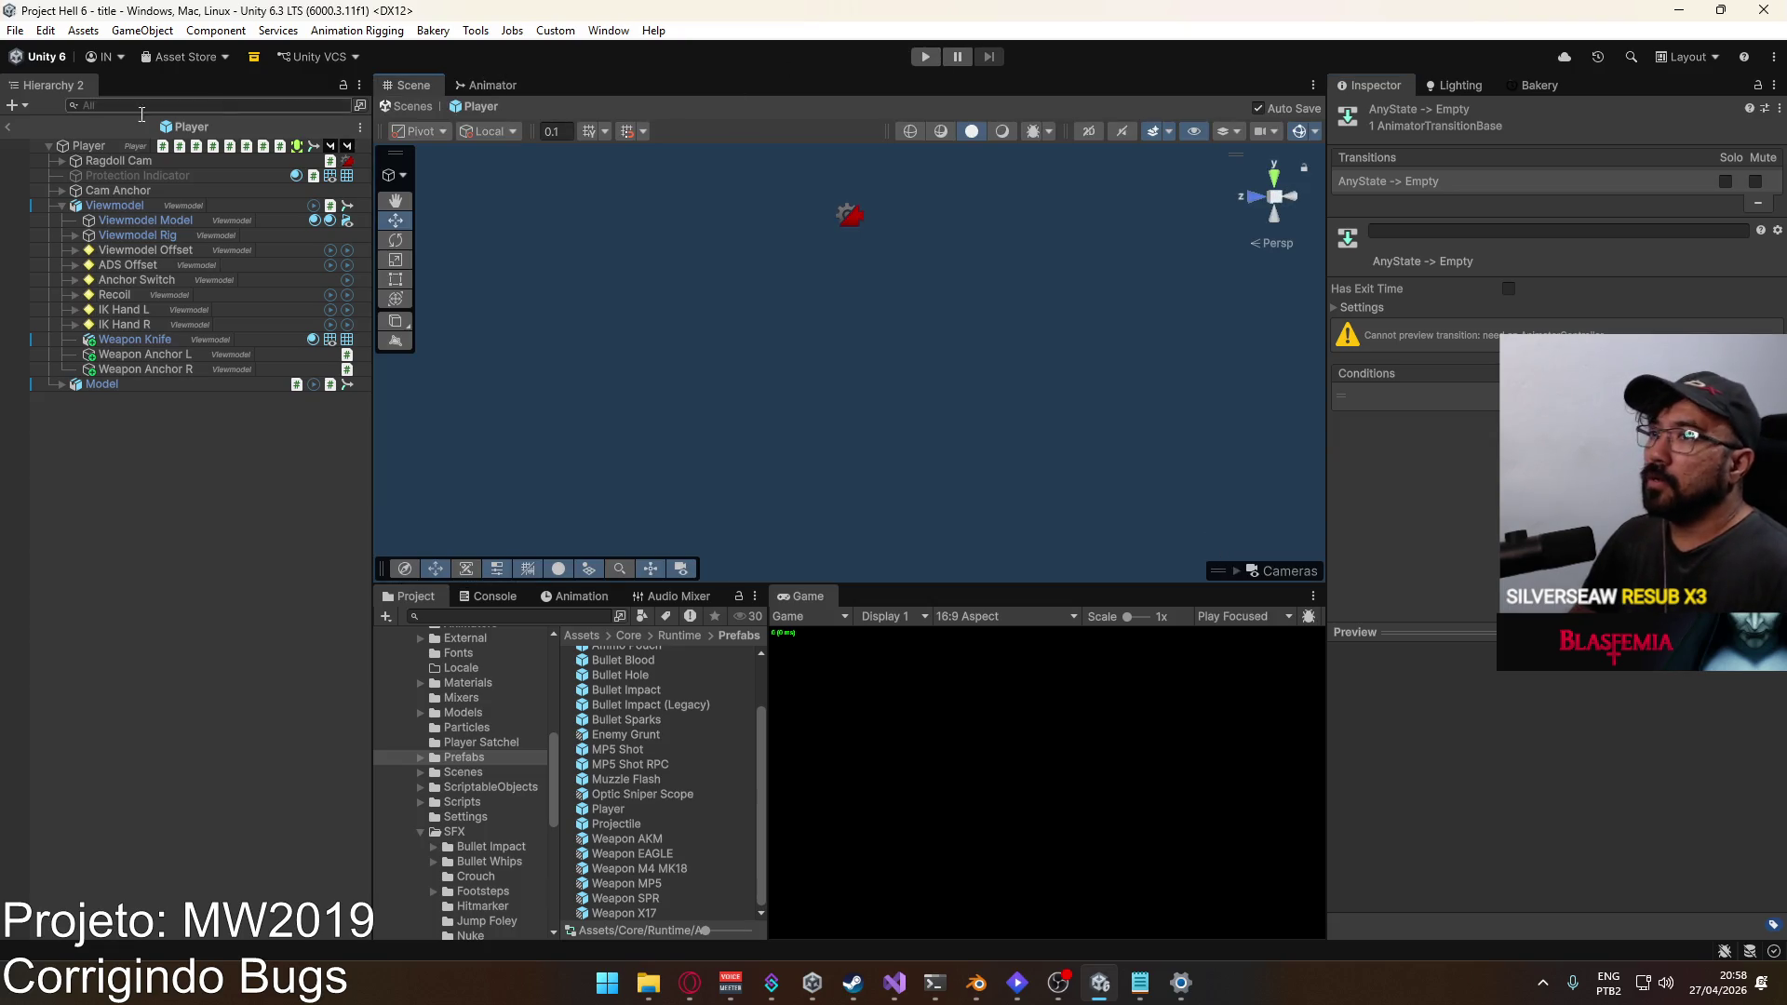
Step: Leave prefab editing, enter Play mode and start a match on the shipment map
{"action": "left_click", "coordinate": [7, 127]}
{"action": "left_click", "coordinate": [923, 59]}
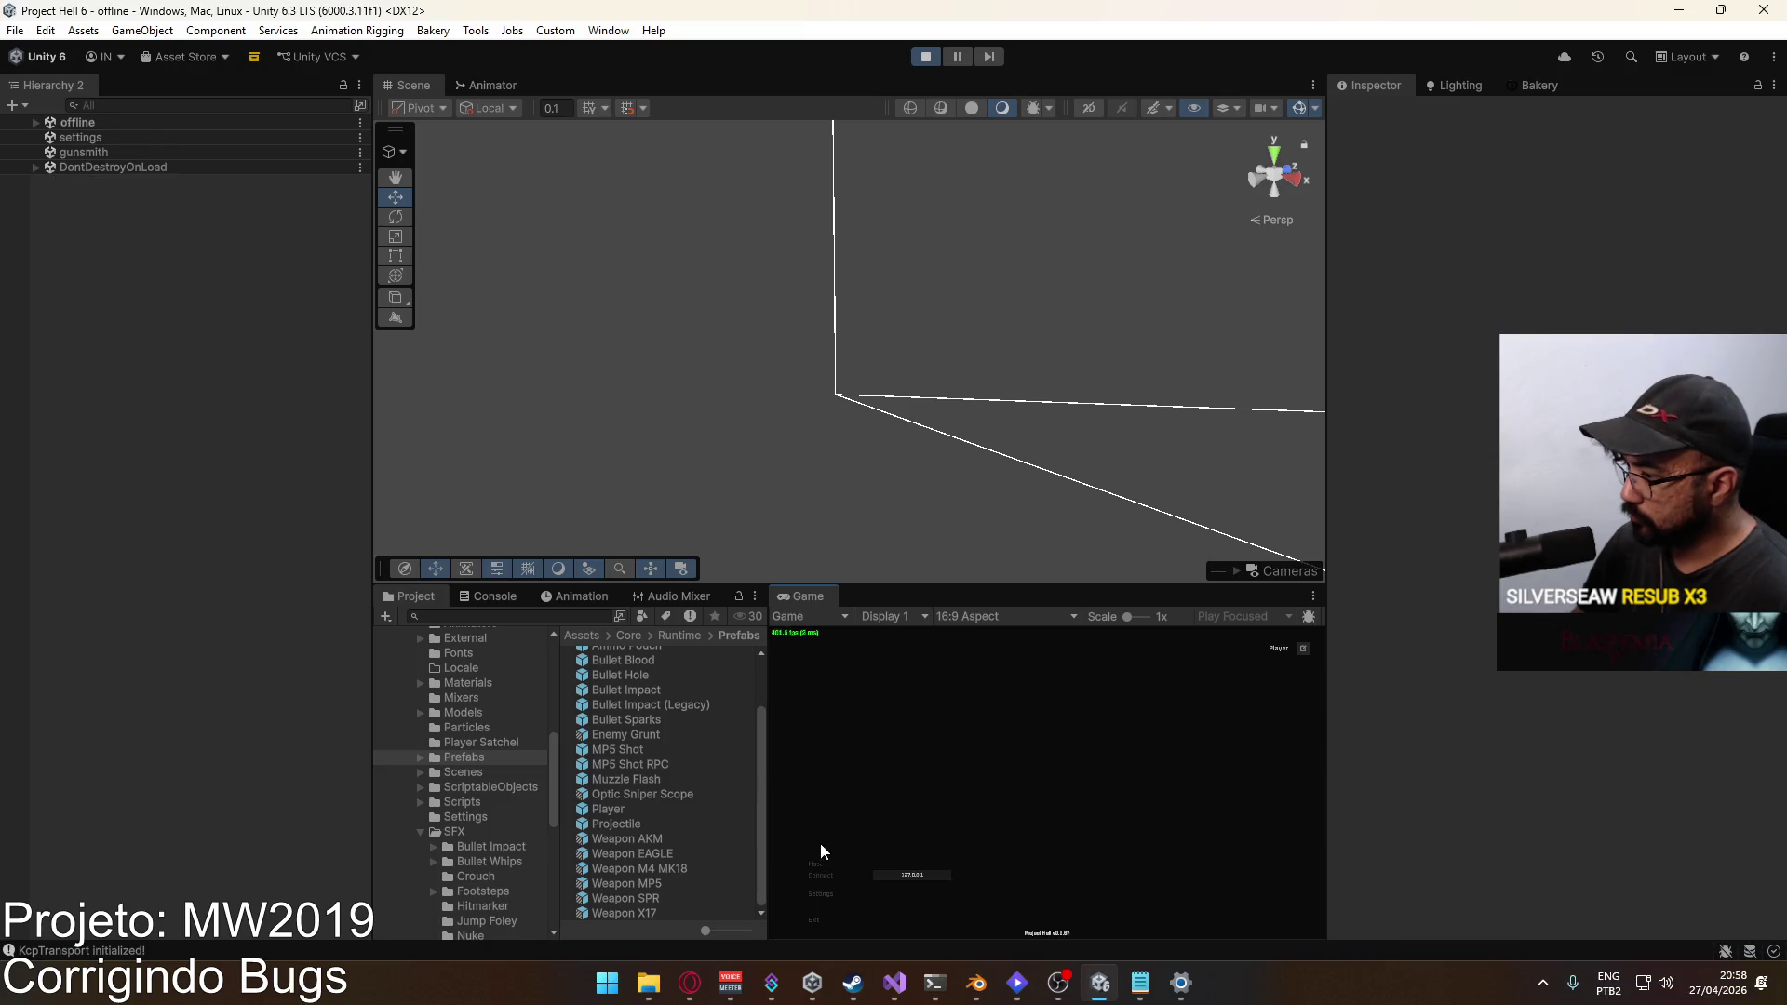
{"action": "left_click", "coordinate": [941, 923]}
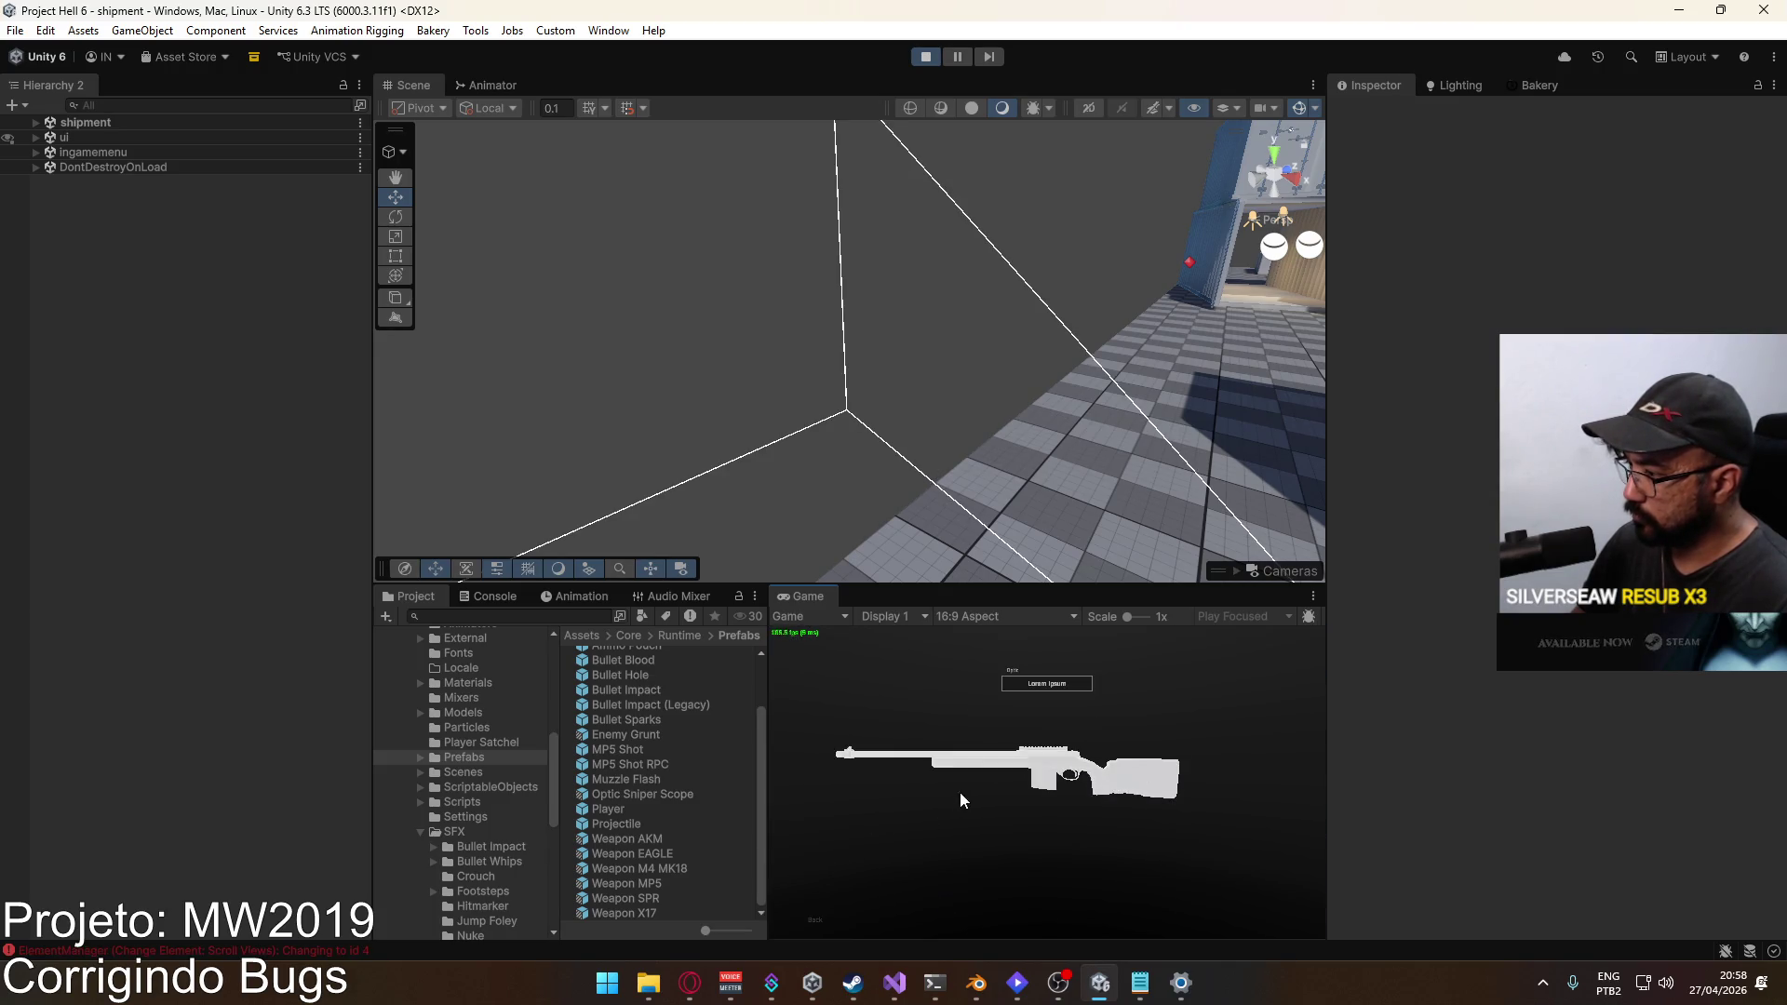
{"action": "left_click", "coordinate": [920, 842]}
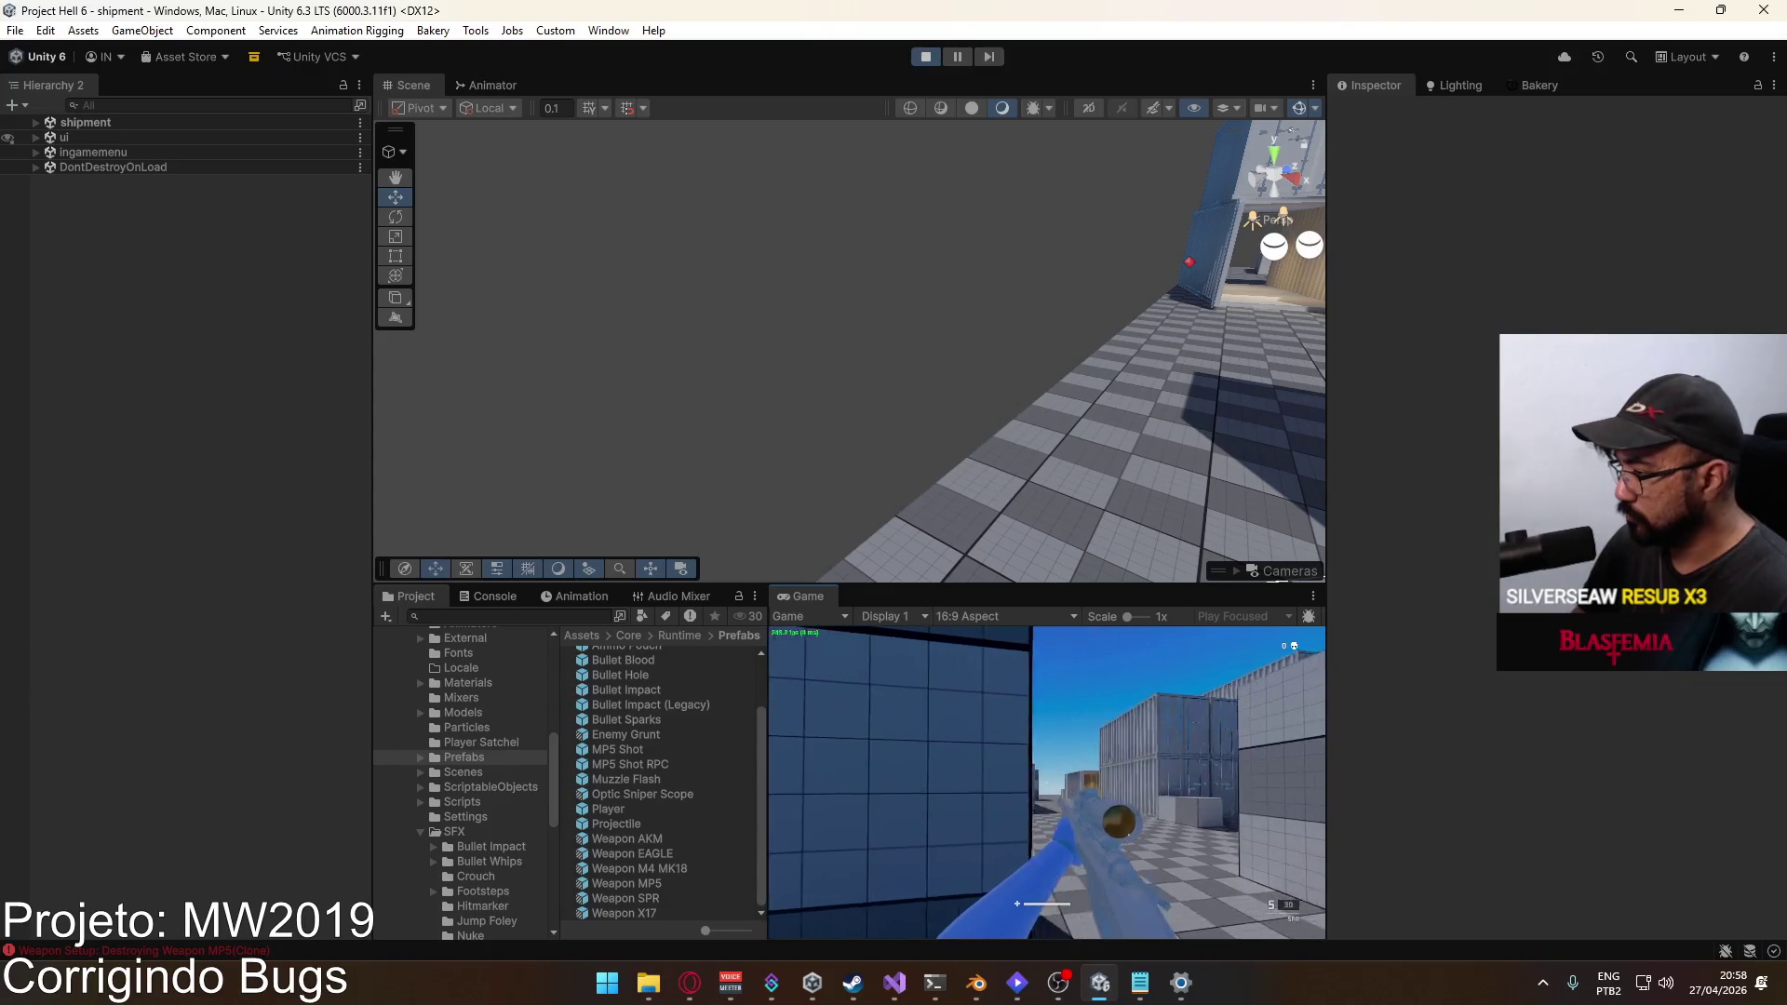
Step: Swap repeatedly between the sniper rifle and X17 pistol with keys 1 and 2, firing the pistol twice
{"action": "key", "text": "2"}
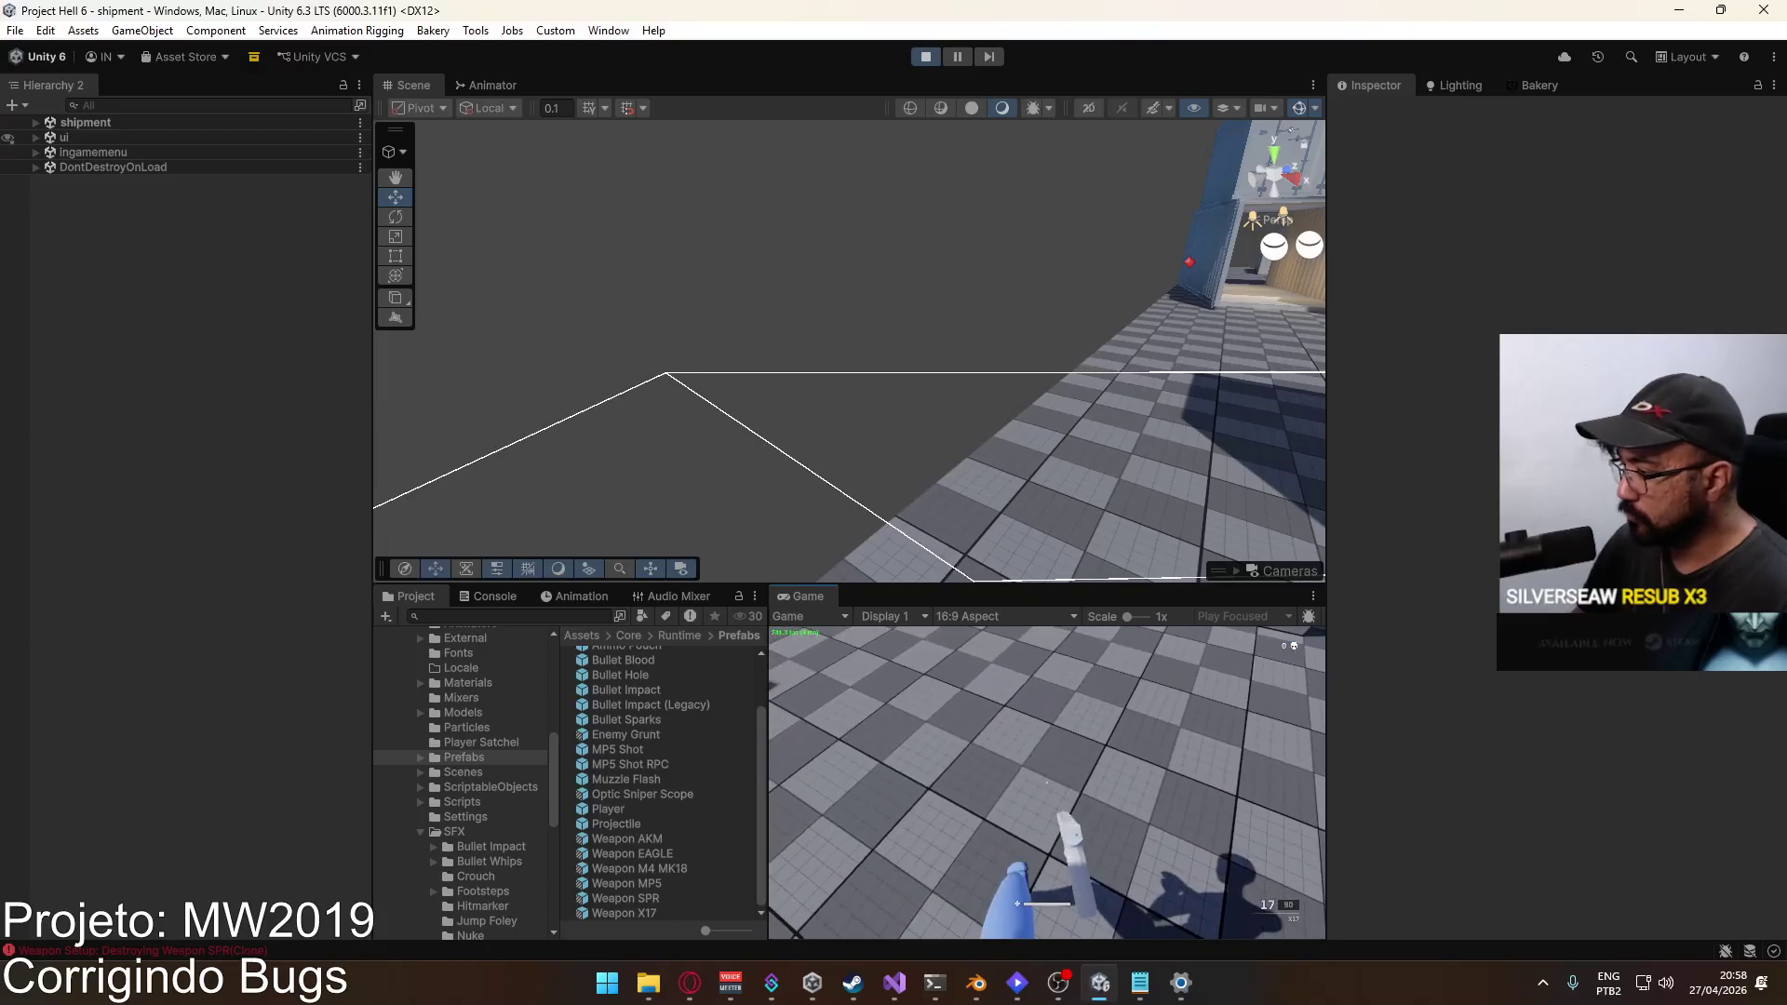
{"action": "key", "text": "1"}
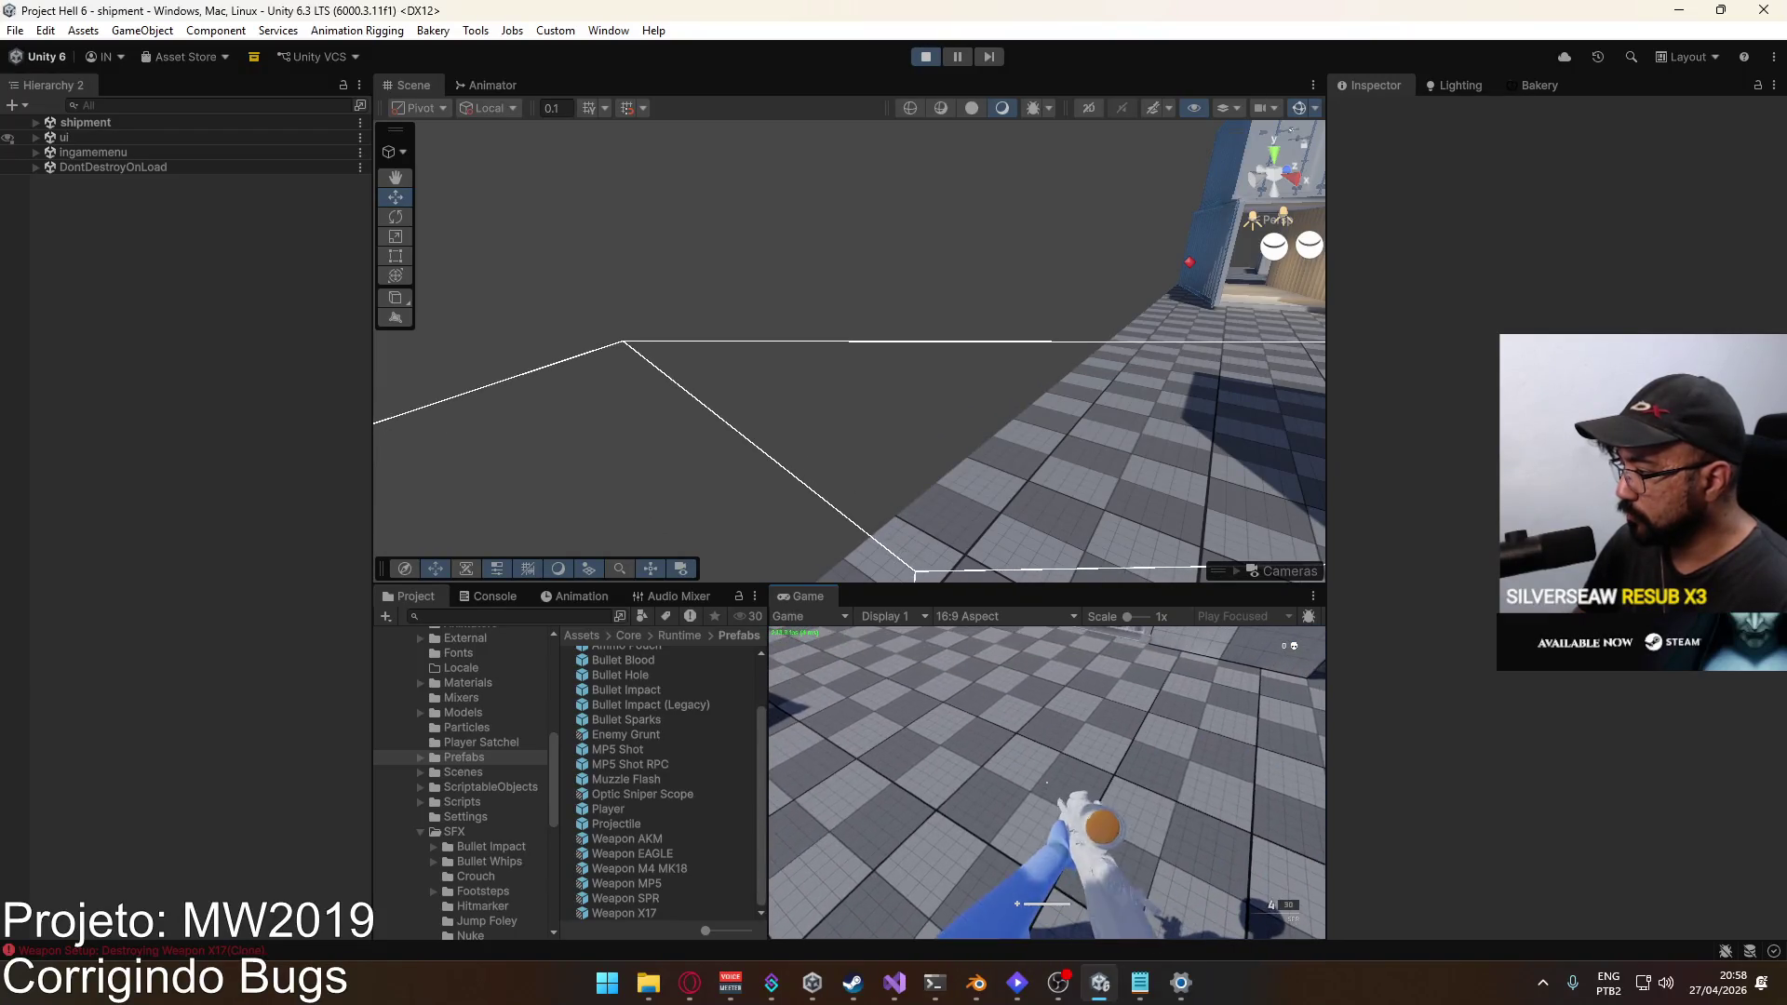
{"action": "key", "text": "super"}
{"action": "left_click", "coordinate": [1078, 808]}
{"action": "key", "text": "2"}
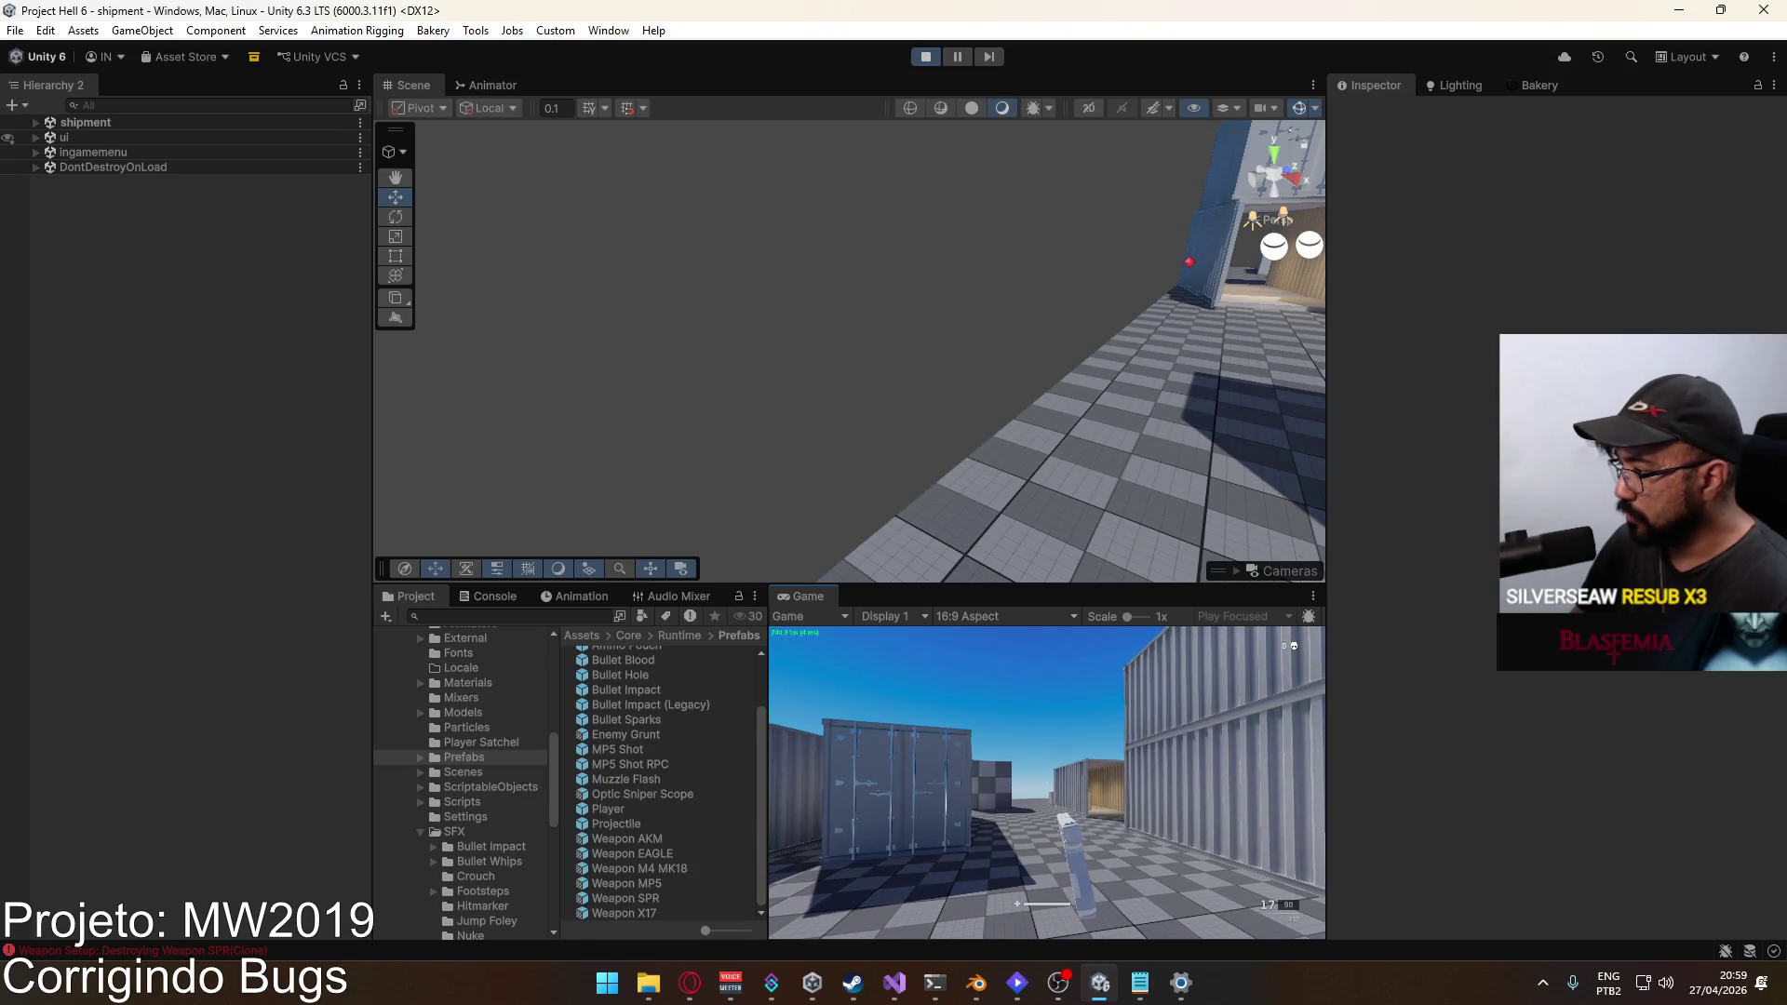
{"action": "left_click", "coordinate": [1047, 783]}
{"action": "left_click", "coordinate": [1048, 784]}
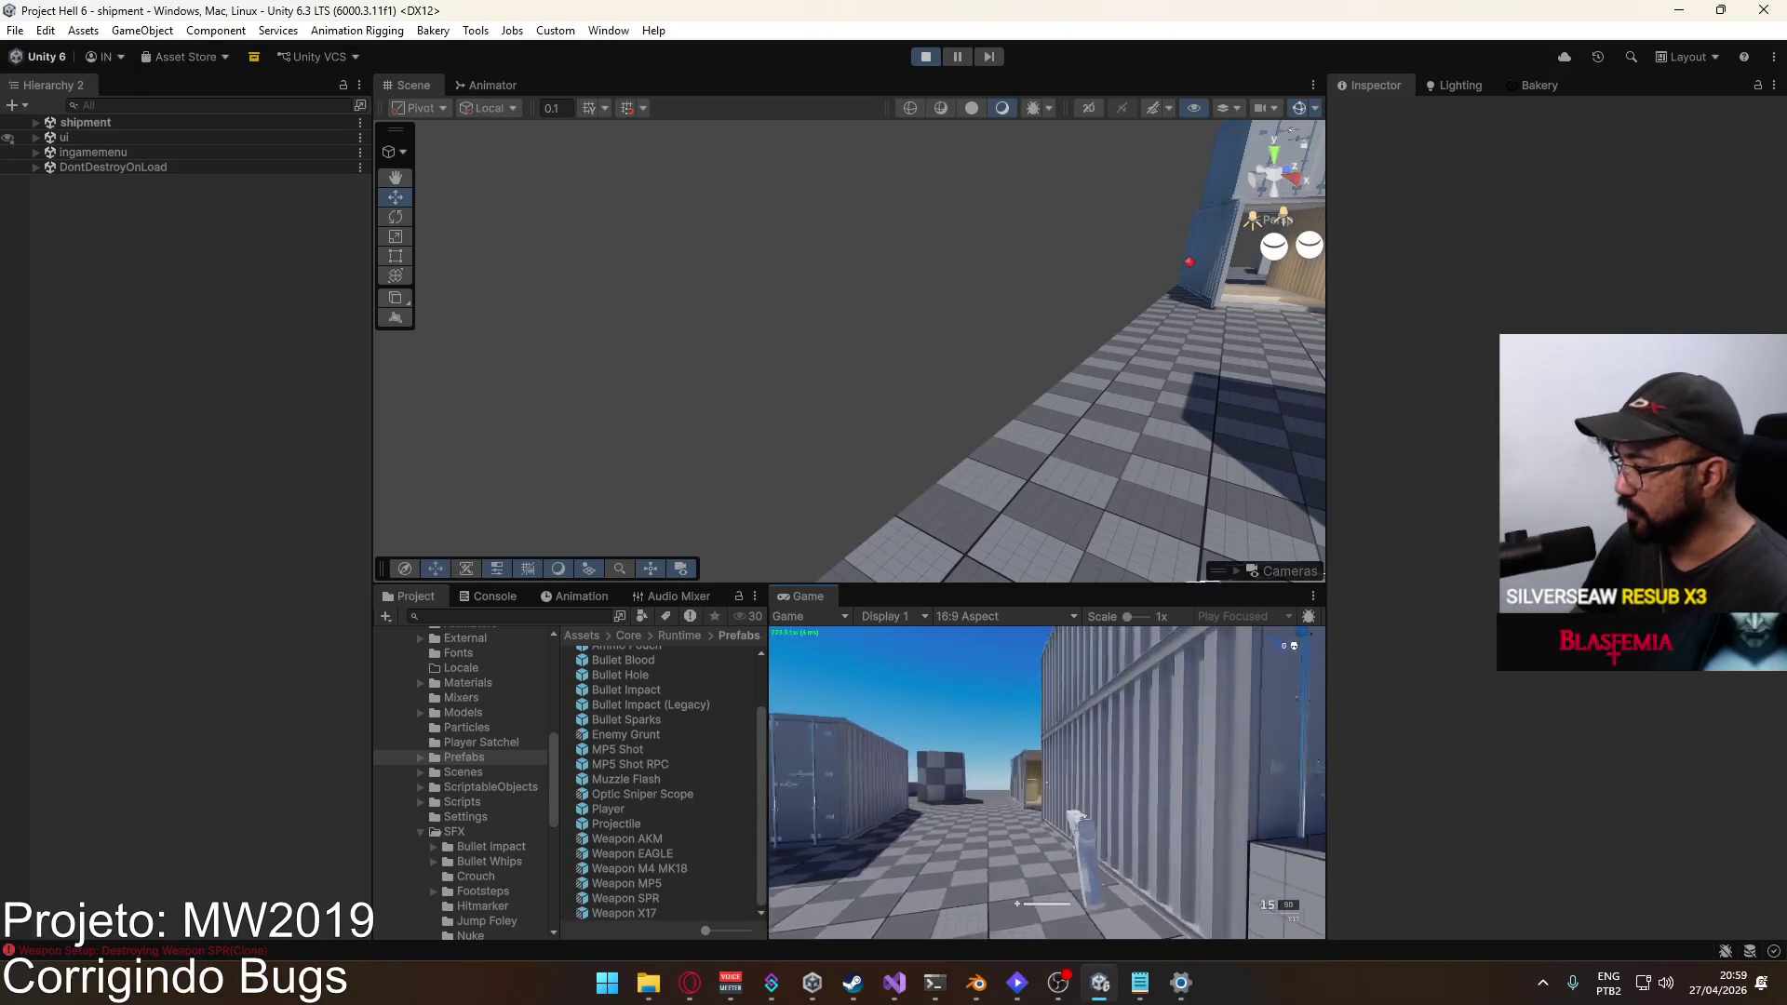
{"action": "key", "text": "super"}
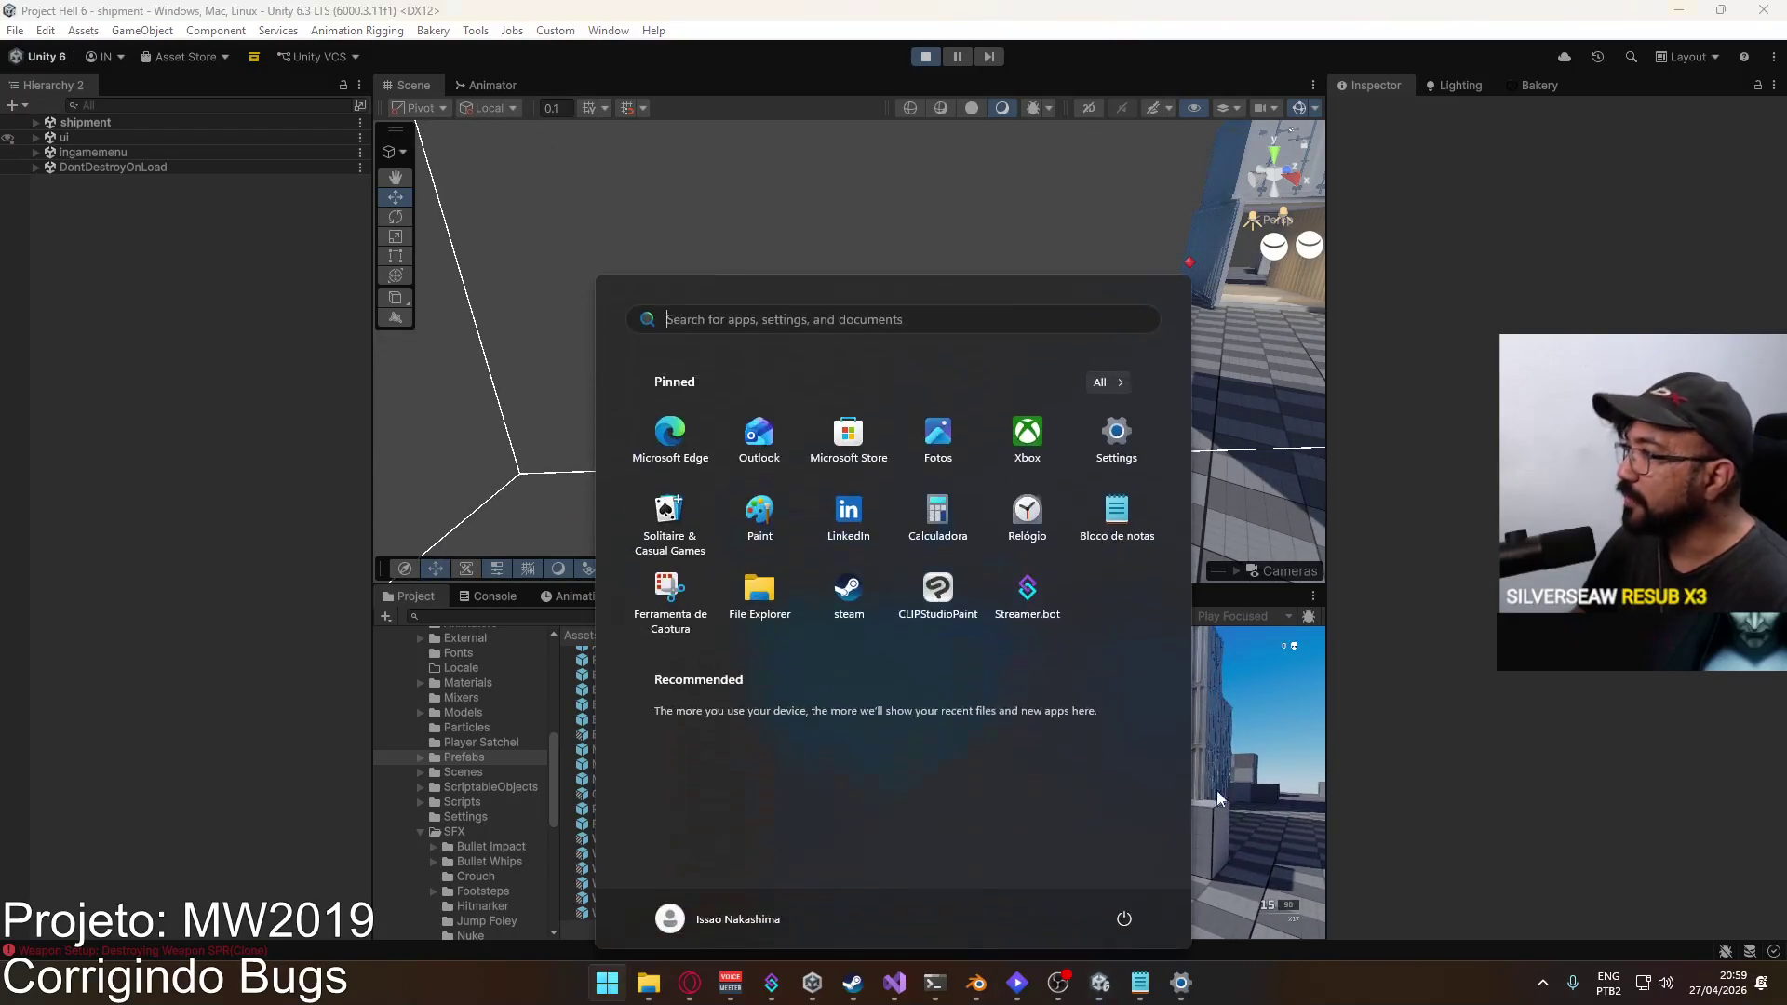
Step: Fly the scene camera to the player and select the X17 pistol's Body object
{"action": "key", "text": "super"}
{"action": "left_click_drag", "start_coordinate": [1303, 210], "coordinate": [671, 275]}
{"action": "left_click", "coordinate": [819, 272]}
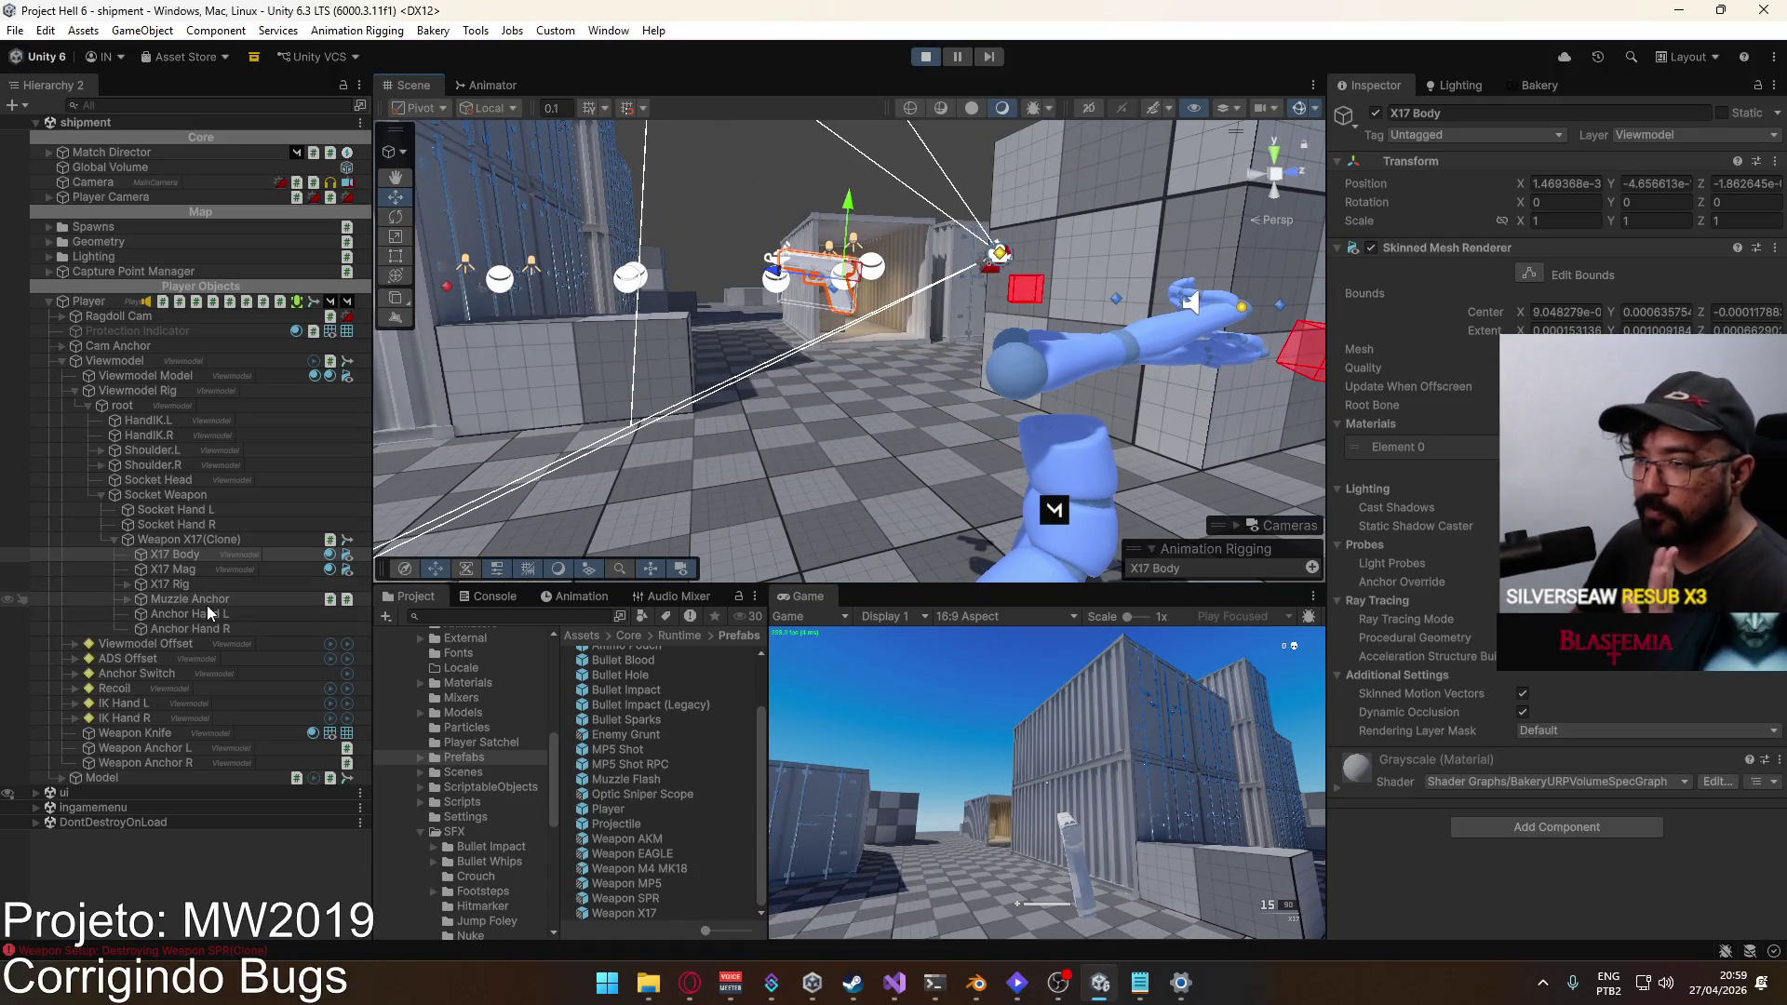
{"action": "left_click", "coordinate": [175, 554]}
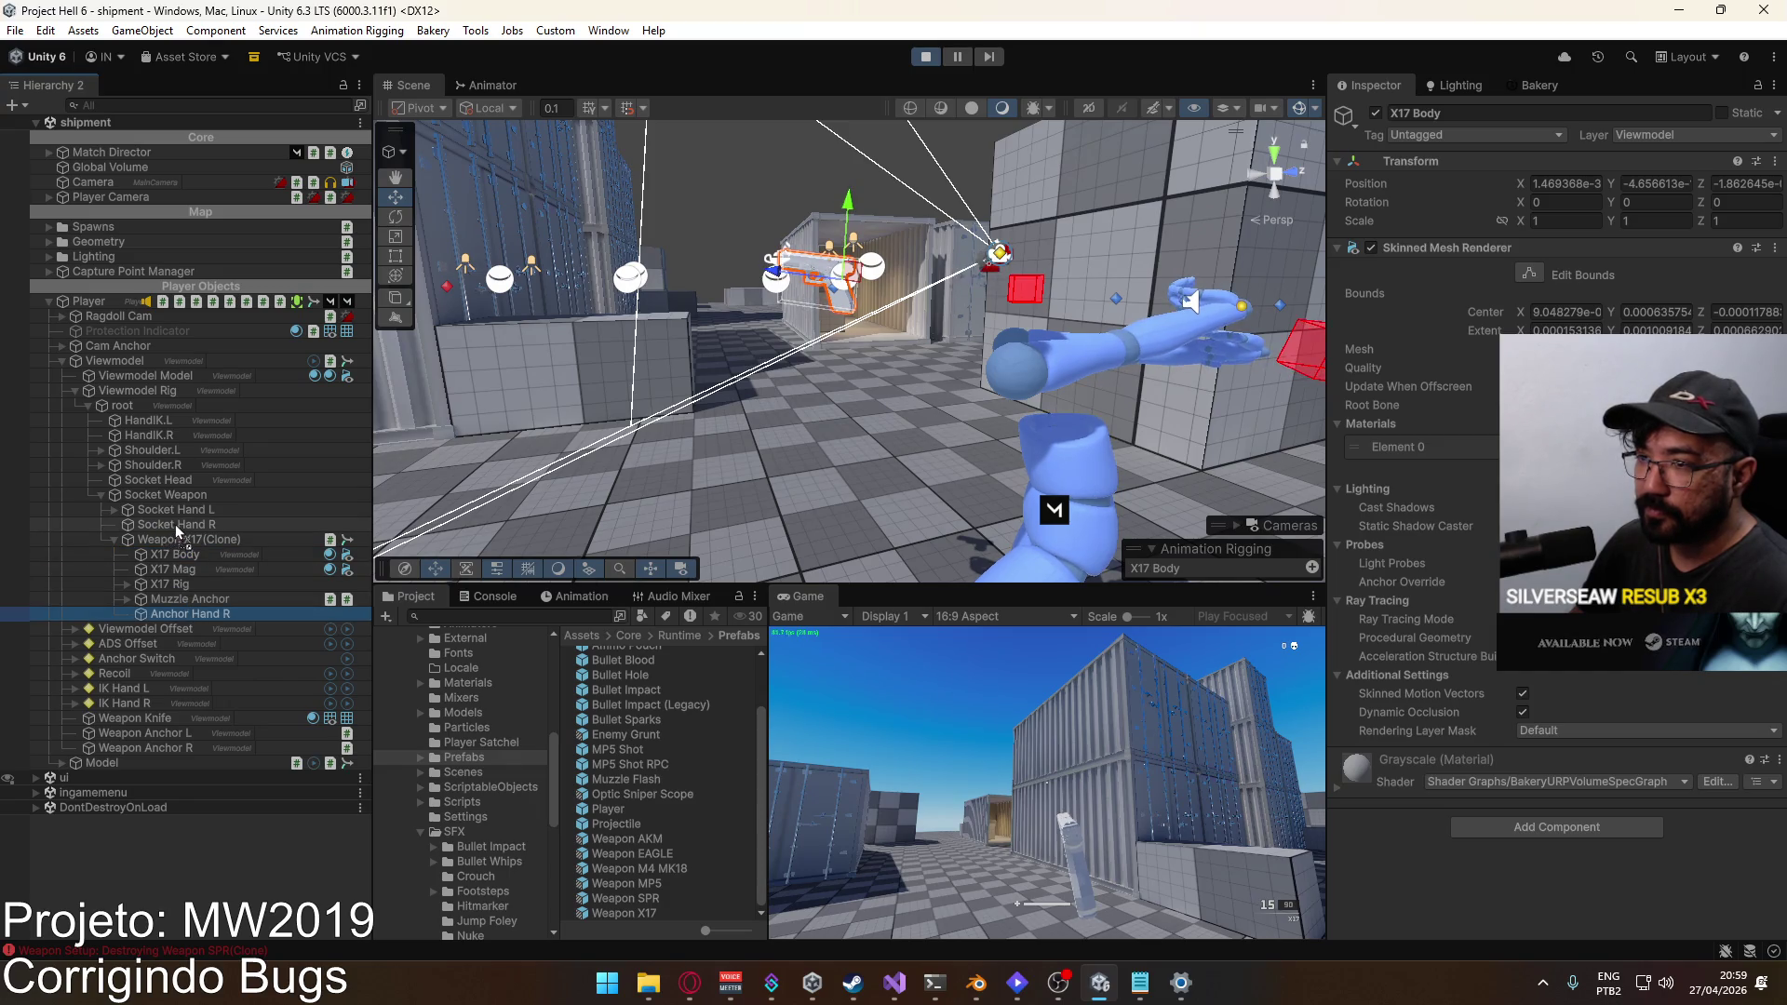
Step: Set Anchor Hand R under Socket Hand R to scale 1 and position 0, 0, 0
{"action": "left_click", "coordinate": [116, 524]}
{"action": "left_click", "coordinate": [176, 540]}
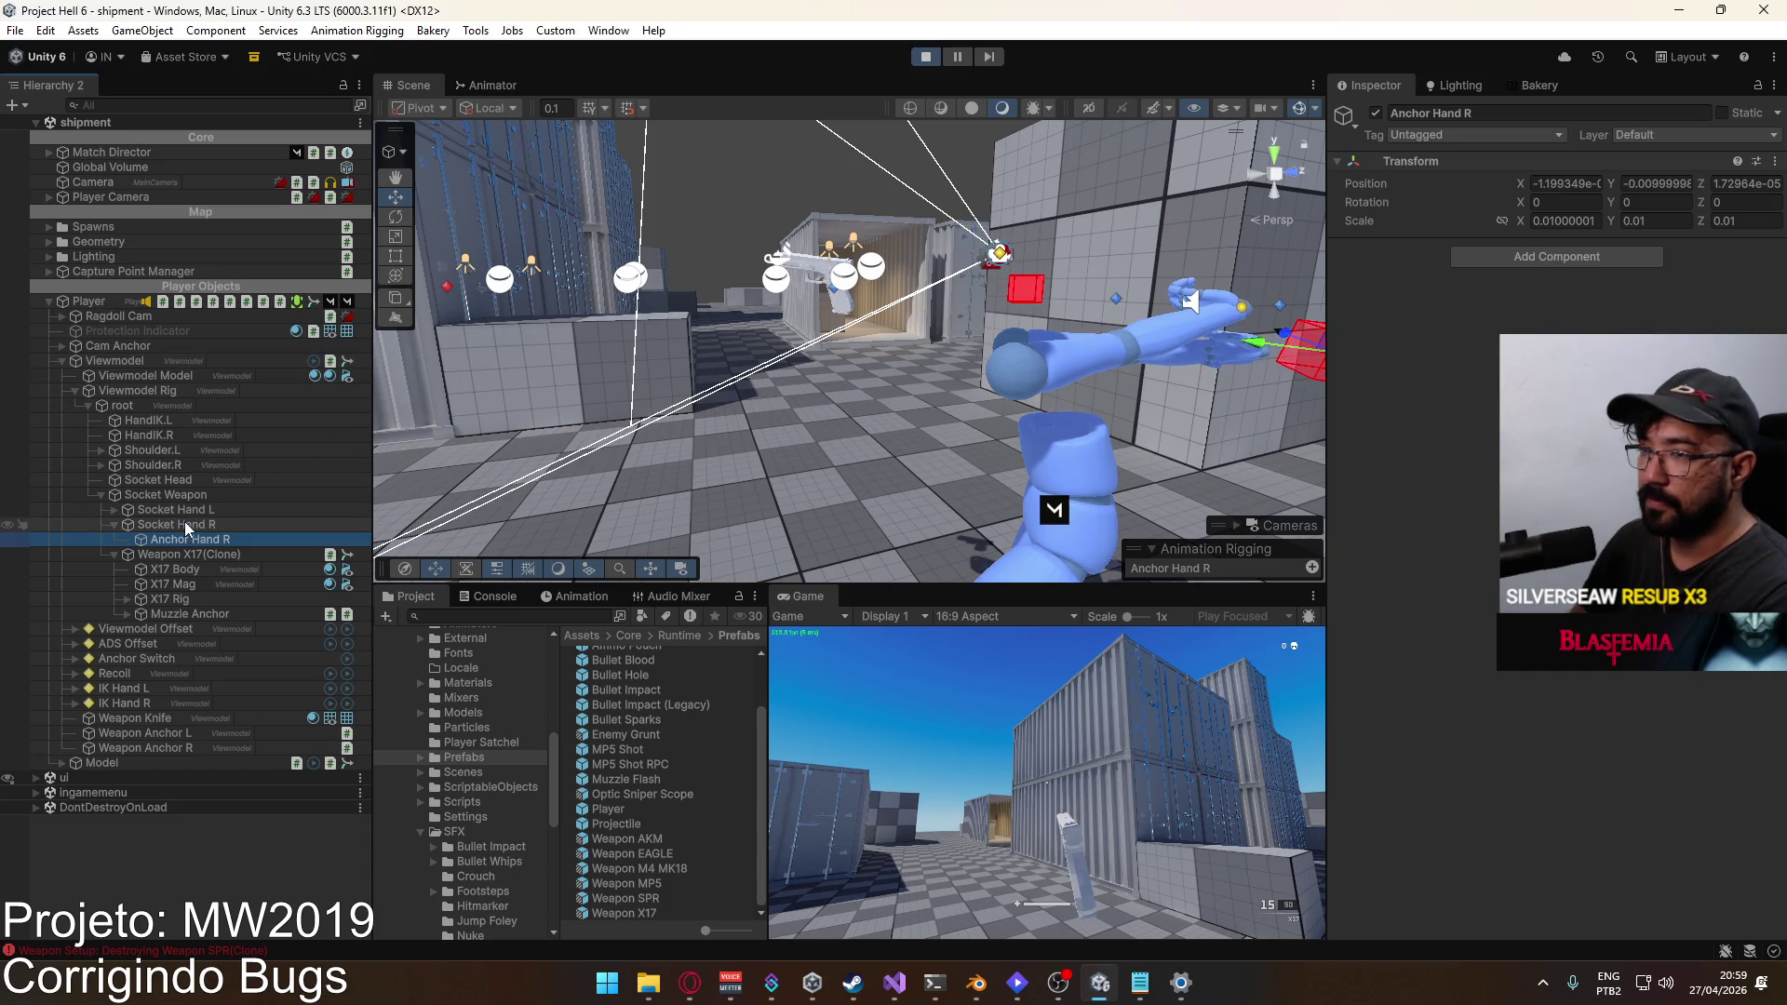
{"action": "left_click", "coordinate": [1564, 220]}
{"action": "type", "text": "1"}
{"action": "left_click", "coordinate": [1566, 184]}
{"action": "type", "text": "0"}
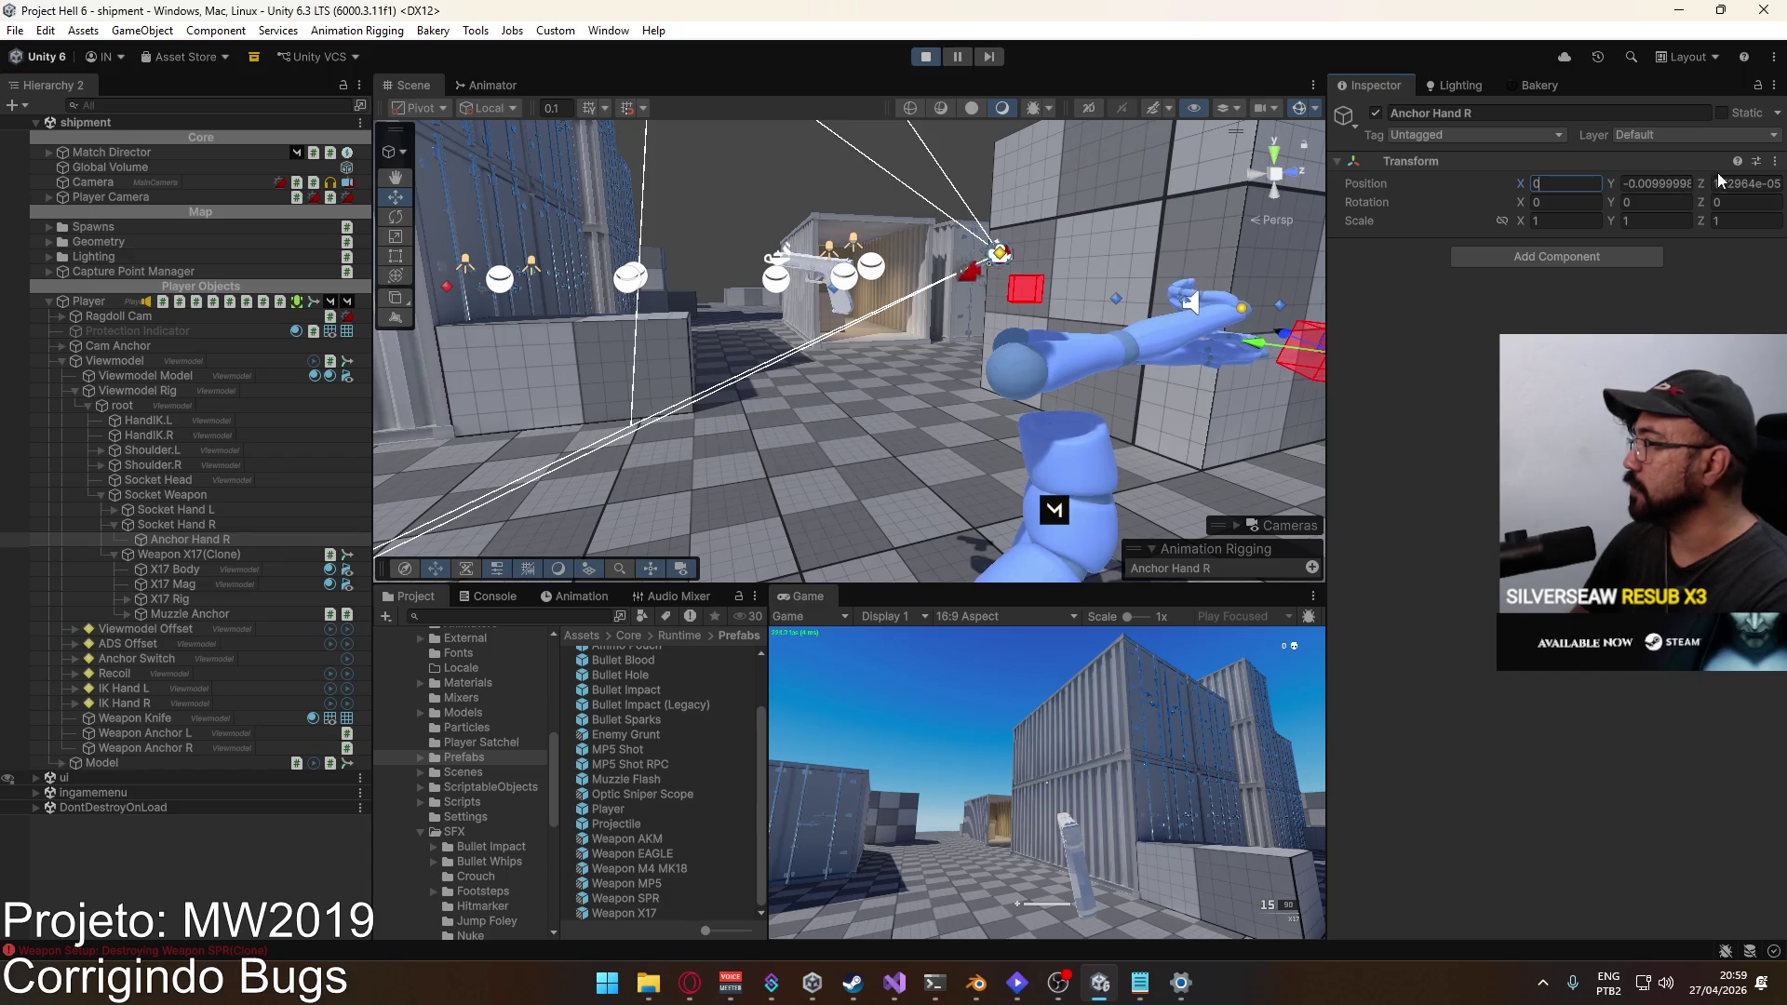
{"action": "left_click", "coordinate": [1654, 183]}
{"action": "type", "text": "0"}
{"action": "left_click", "coordinate": [1745, 183]}
{"action": "type", "text": "0"}
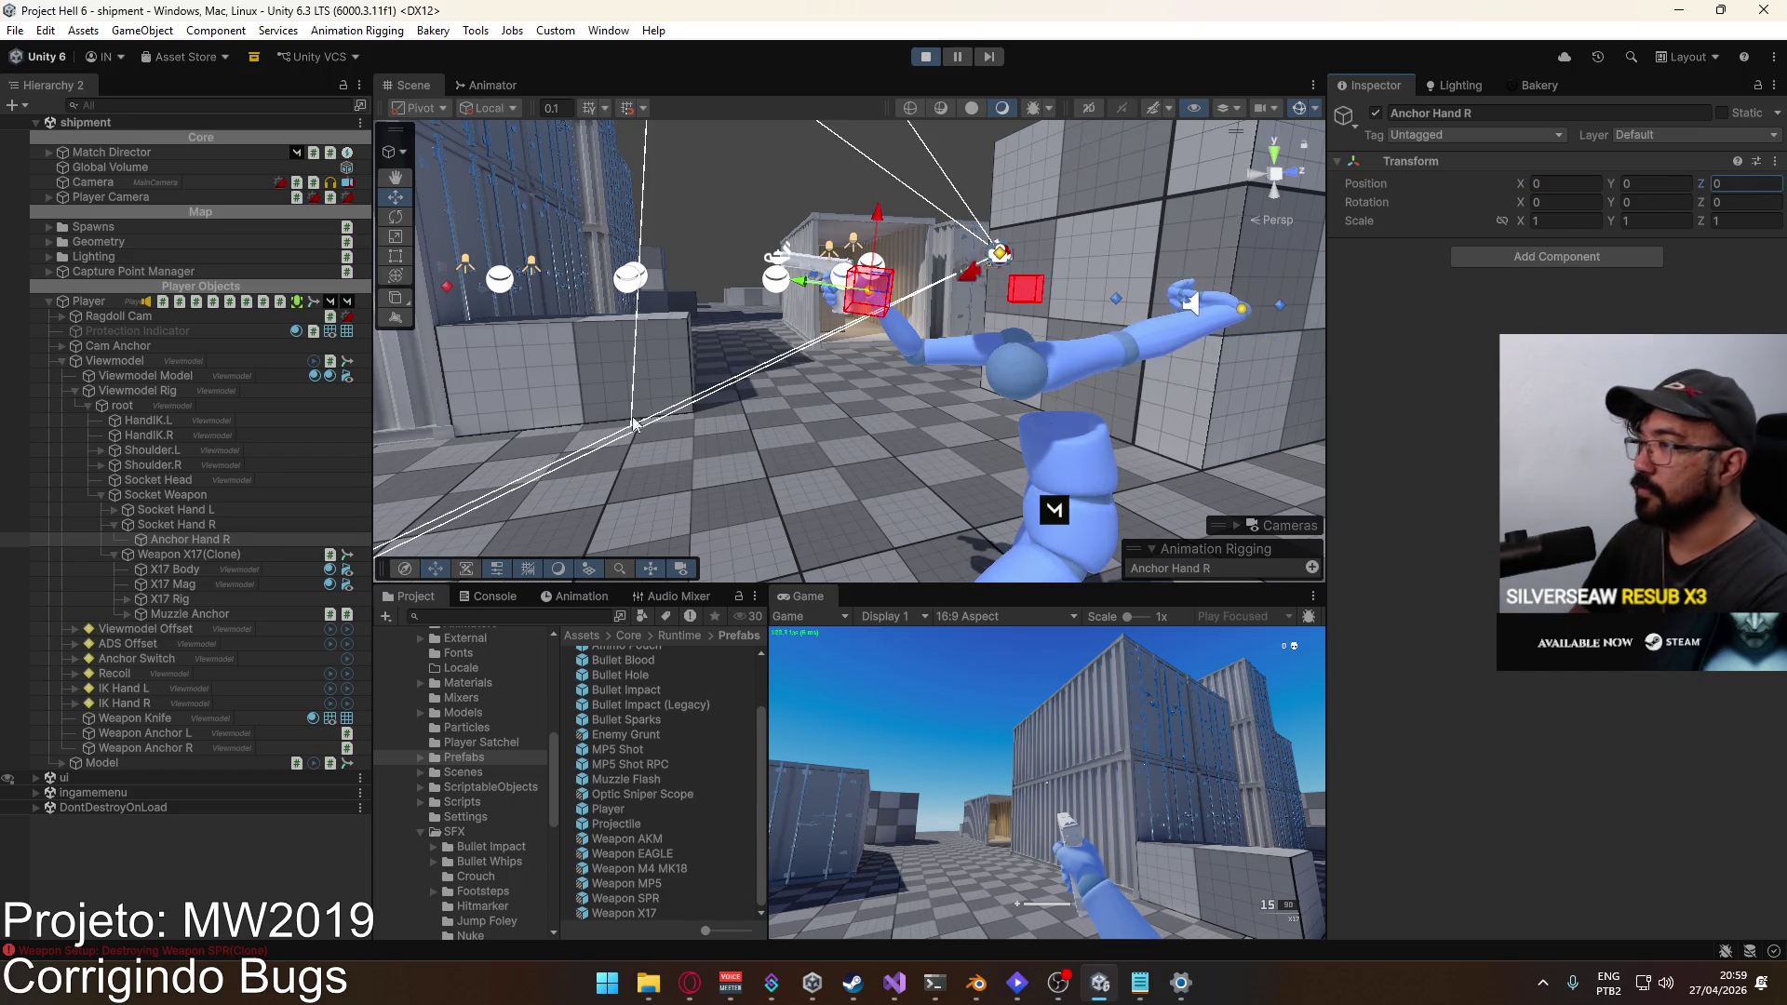
Step: Set Anchor Hand L under Socket Hand L to scale 1, 1, 1
{"action": "left_click", "coordinate": [115, 510]}
{"action": "left_click", "coordinate": [187, 524]}
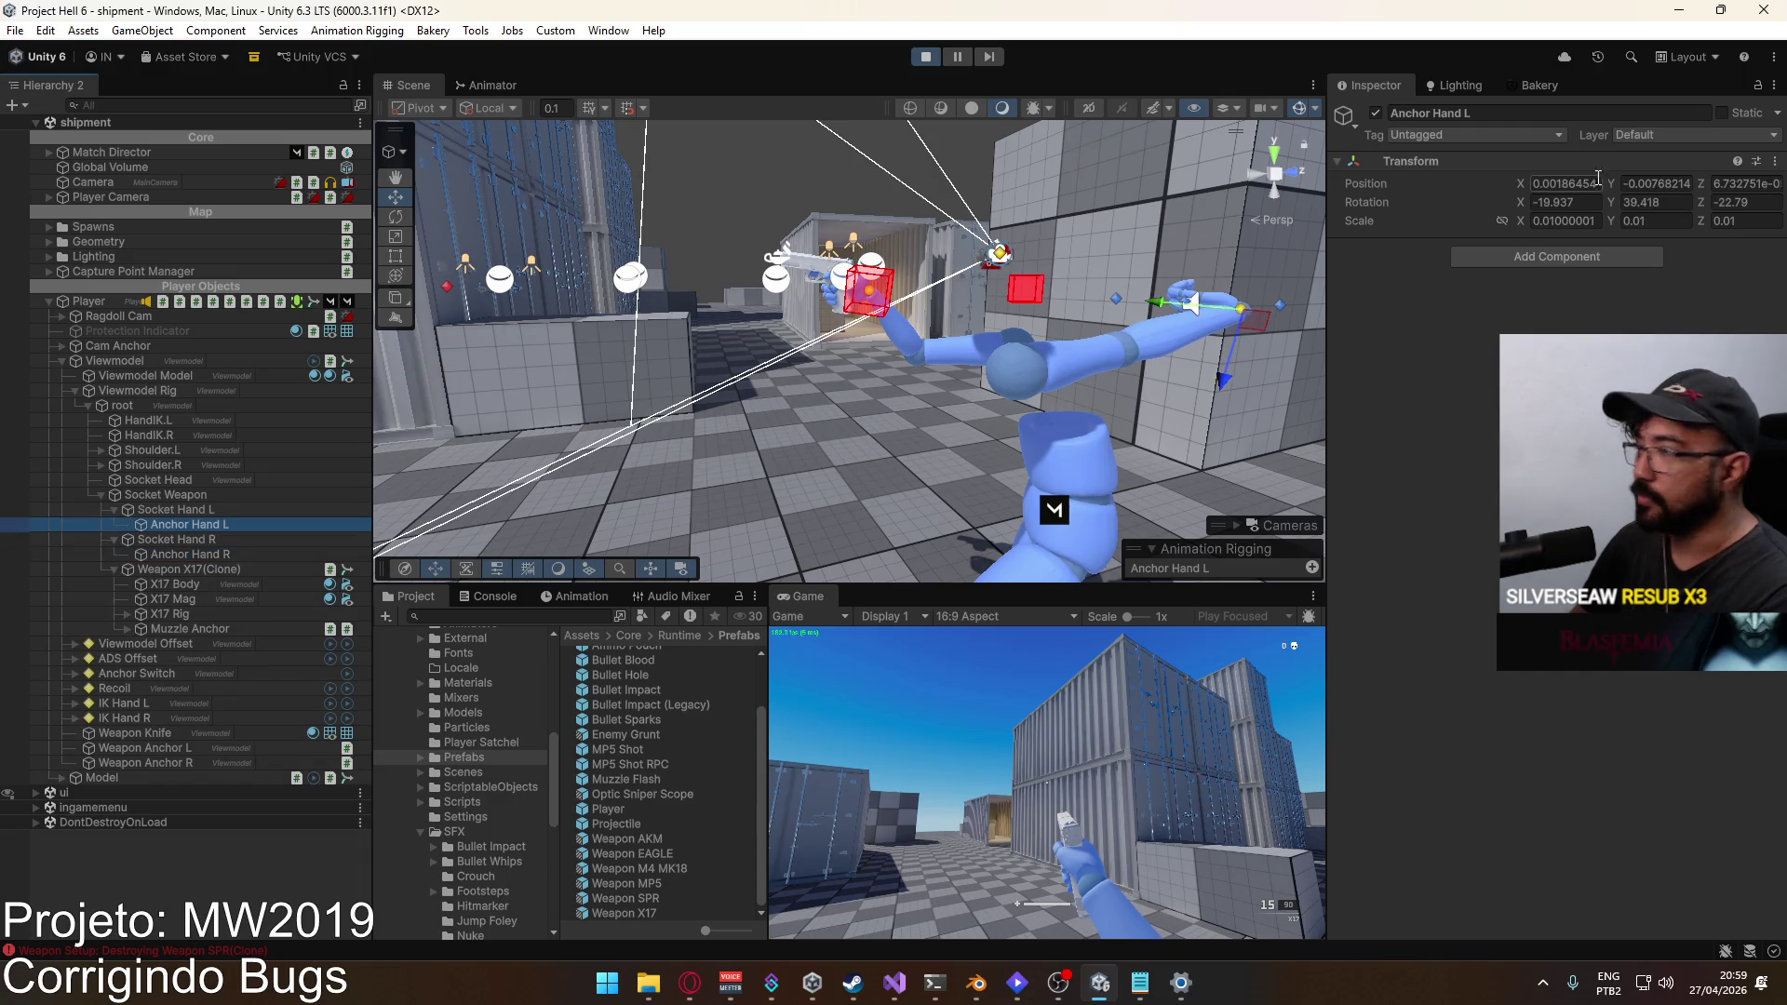
{"action": "left_click", "coordinate": [1579, 221]}
{"action": "type", "text": "1"}
{"action": "left_click", "coordinate": [1654, 220]}
{"action": "type", "text": "1"}
{"action": "left_click", "coordinate": [1745, 221]}
{"action": "type", "text": "1"}
Step: Zero Anchor Hand L's rotation and position, then open the Weapon X17 prefab
{"action": "left_click", "coordinate": [1564, 202]}
{"action": "type", "text": "0"}
{"action": "left_click", "coordinate": [1748, 202]}
{"action": "type", "text": "0"}
{"action": "left_click", "coordinate": [1745, 184]}
{"action": "type", "text": "0"}
{"action": "left_click", "coordinate": [1655, 184]}
{"action": "type", "text": "0"}
{"action": "left_click", "coordinate": [1564, 183]}
{"action": "type", "text": "0"}
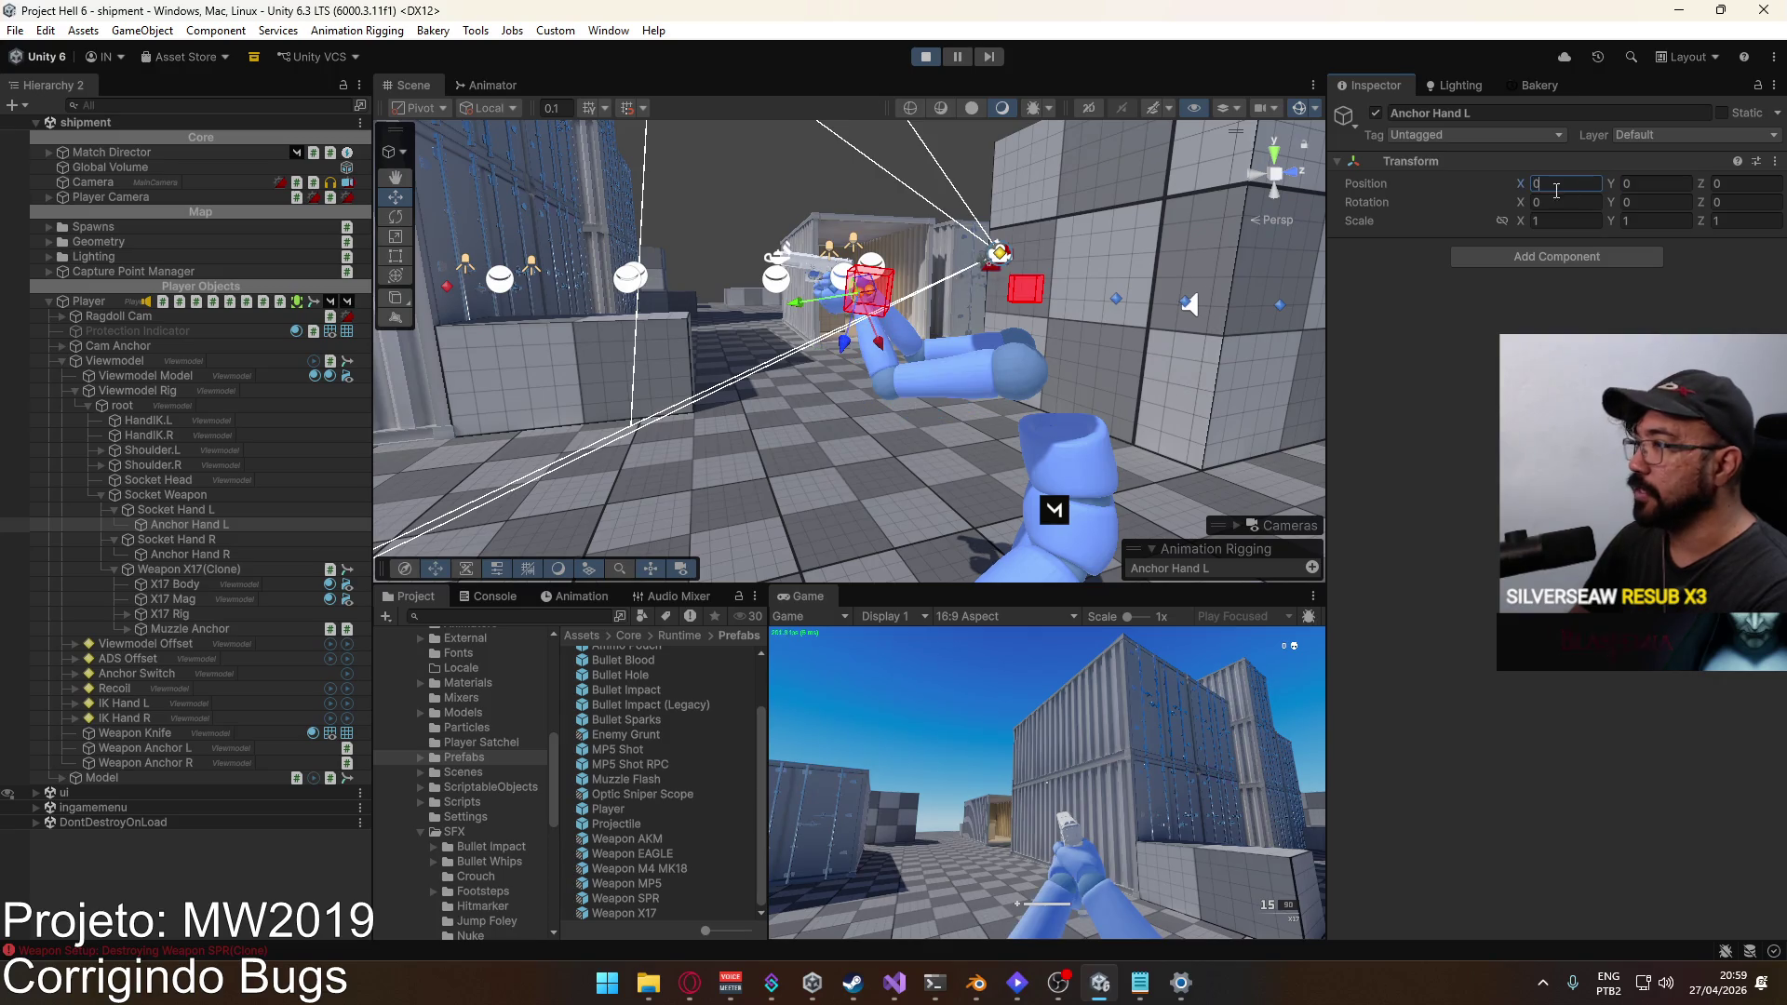
{"action": "double_click", "coordinate": [615, 899]}
{"action": "double_click", "coordinate": [665, 911]}
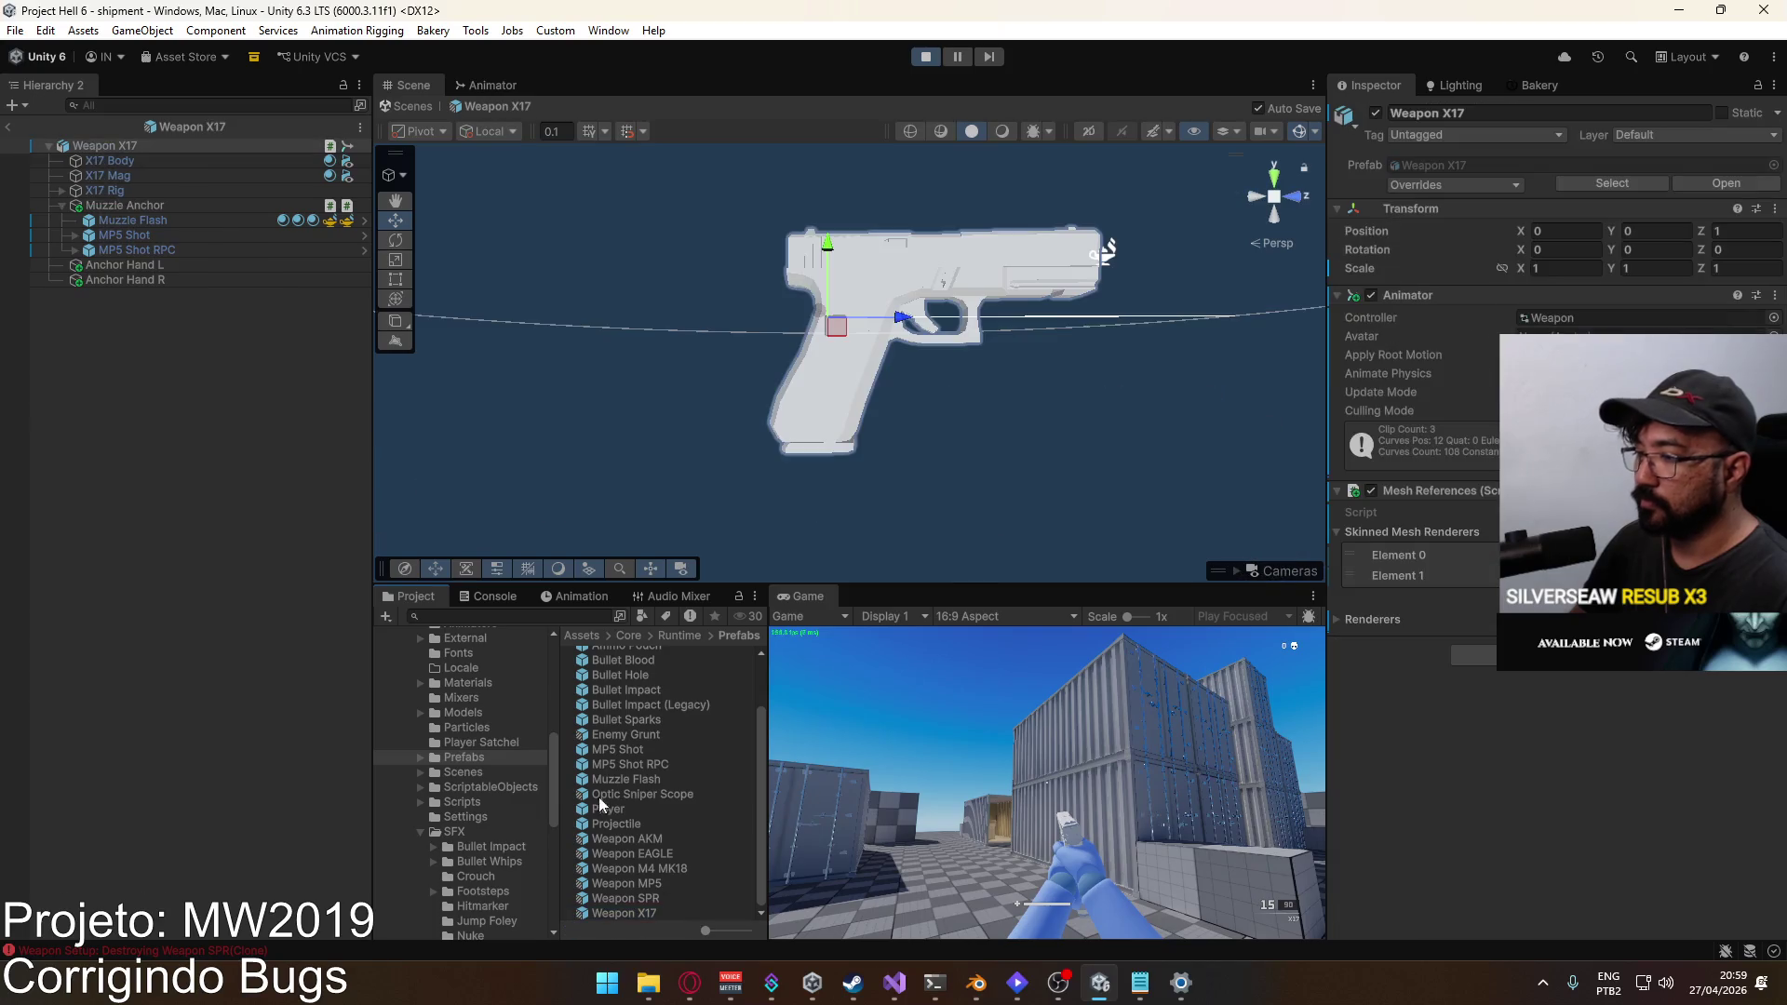
Step: Back in the shipment scene, move Anchor Hand R and L under Weapon X17(Clone)
{"action": "left_click", "coordinate": [8, 130]}
{"action": "left_click", "coordinate": [177, 553]}
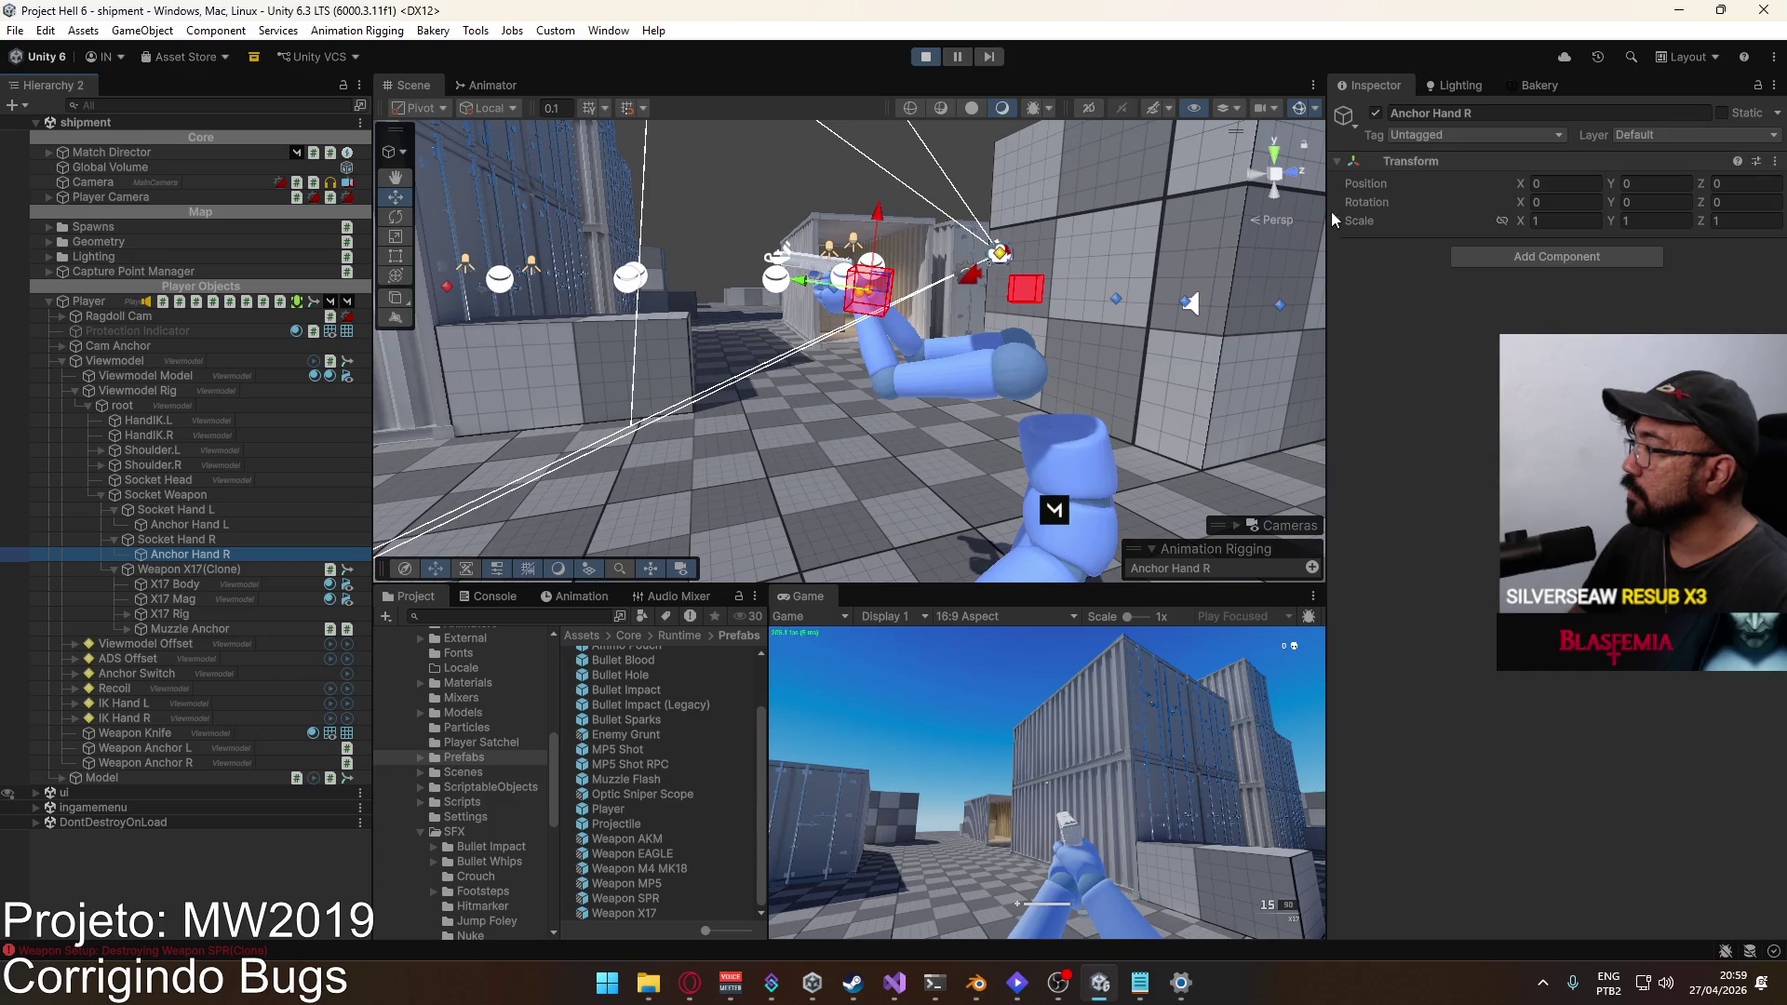
{"action": "left_click", "coordinate": [186, 524], "text": "ctrl"}
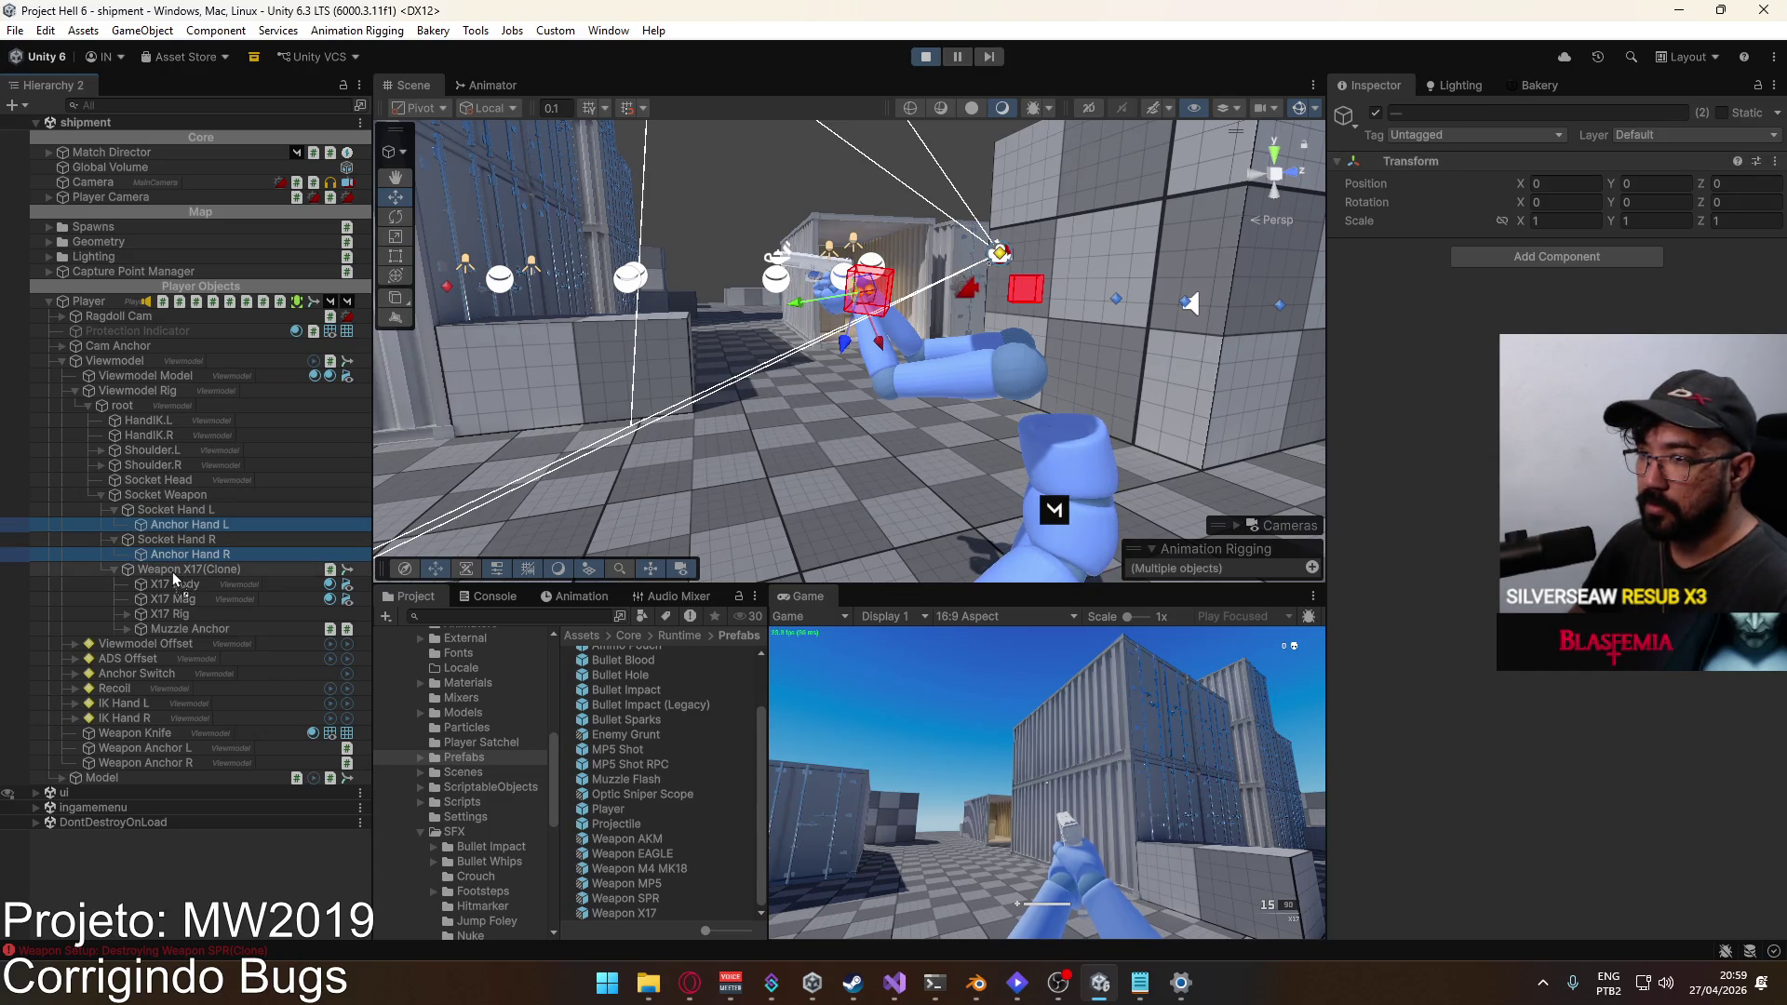
{"action": "left_click_drag", "start_coordinate": [173, 579], "coordinate": [173, 572]}
Step: Copy Anchor Hand R's transform values from the scene
{"action": "left_click", "coordinate": [190, 629]}
{"action": "right_click", "coordinate": [1416, 165]}
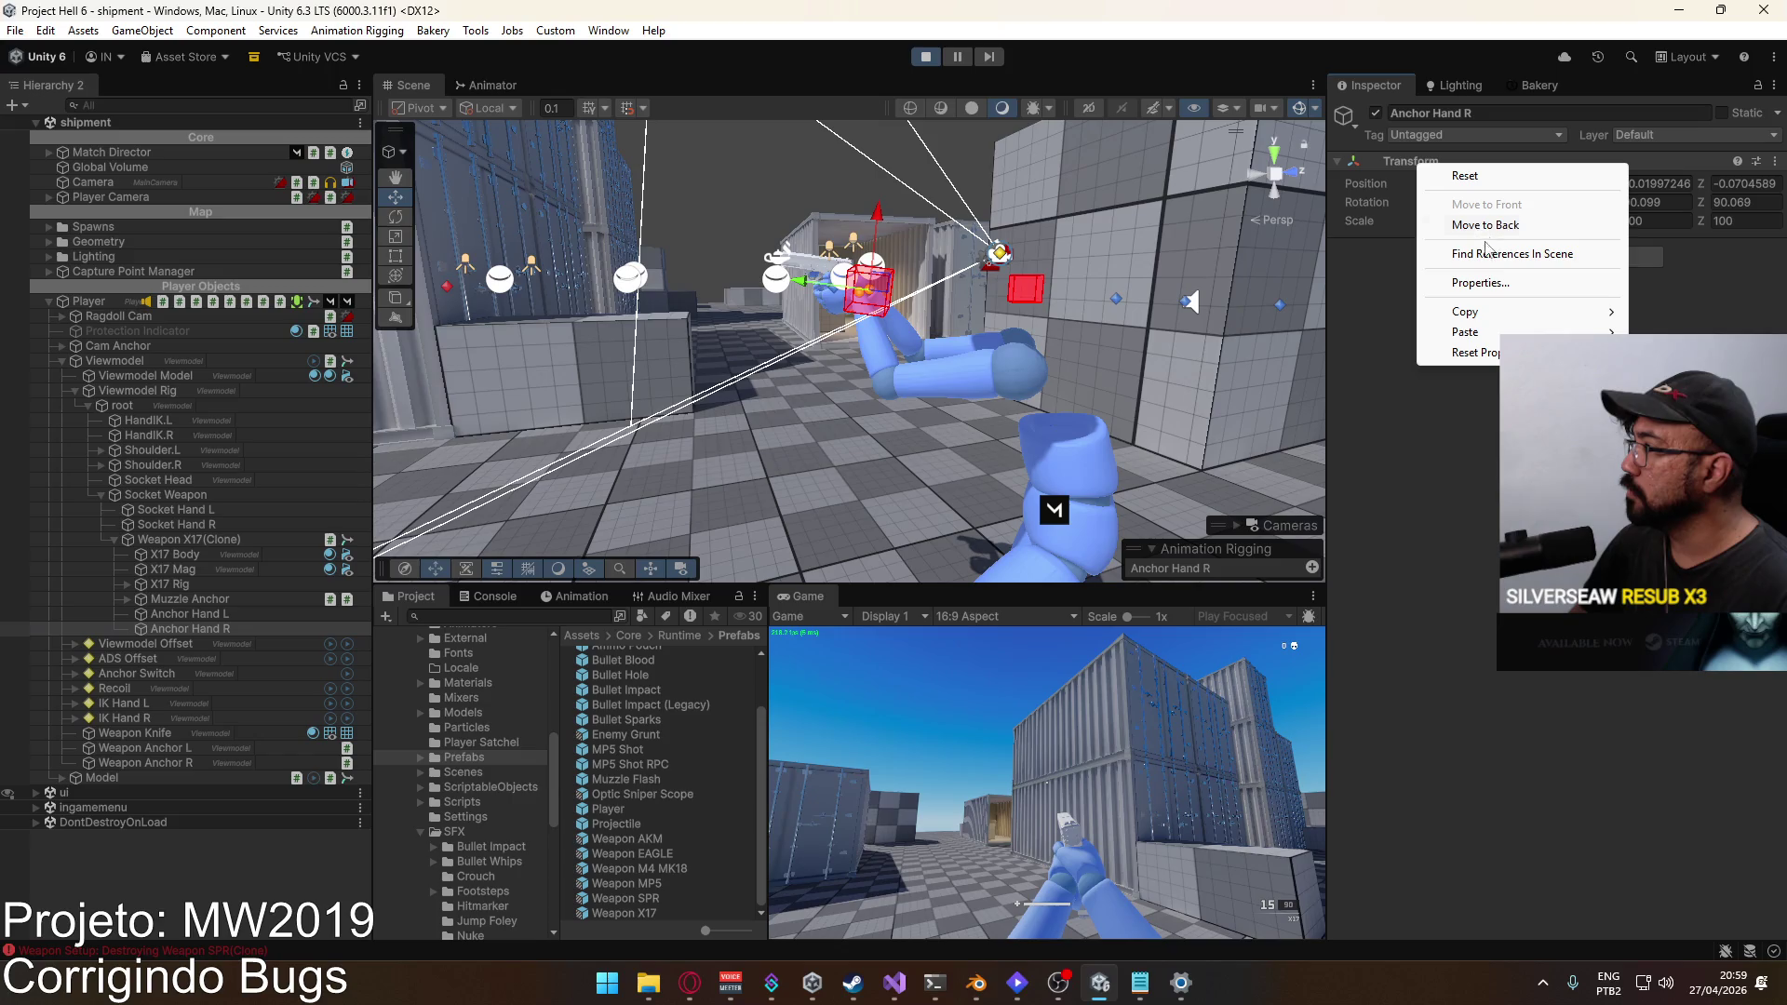
{"action": "mouse_move", "coordinate": [1471, 311]}
{"action": "left_click", "coordinate": [1313, 410]}
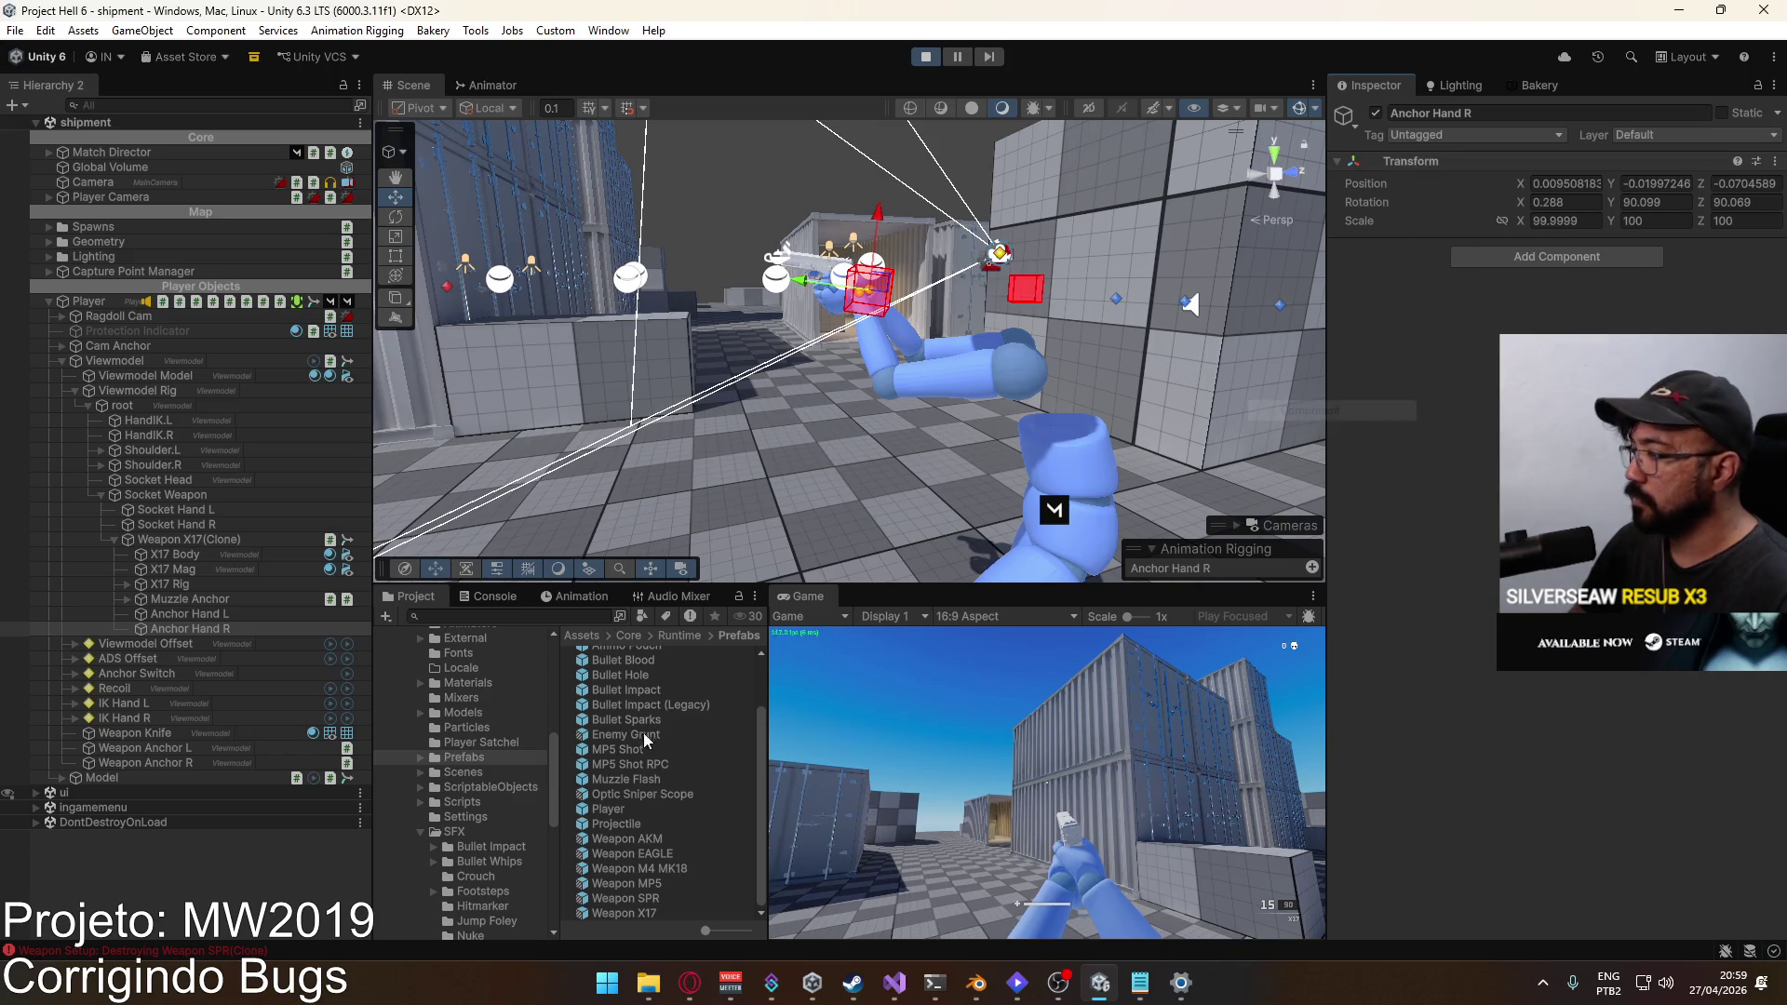
Step: Paste those values onto Anchor Hand R in the Weapon X17 prefab and set its scale to 1
{"action": "double_click", "coordinate": [652, 903]}
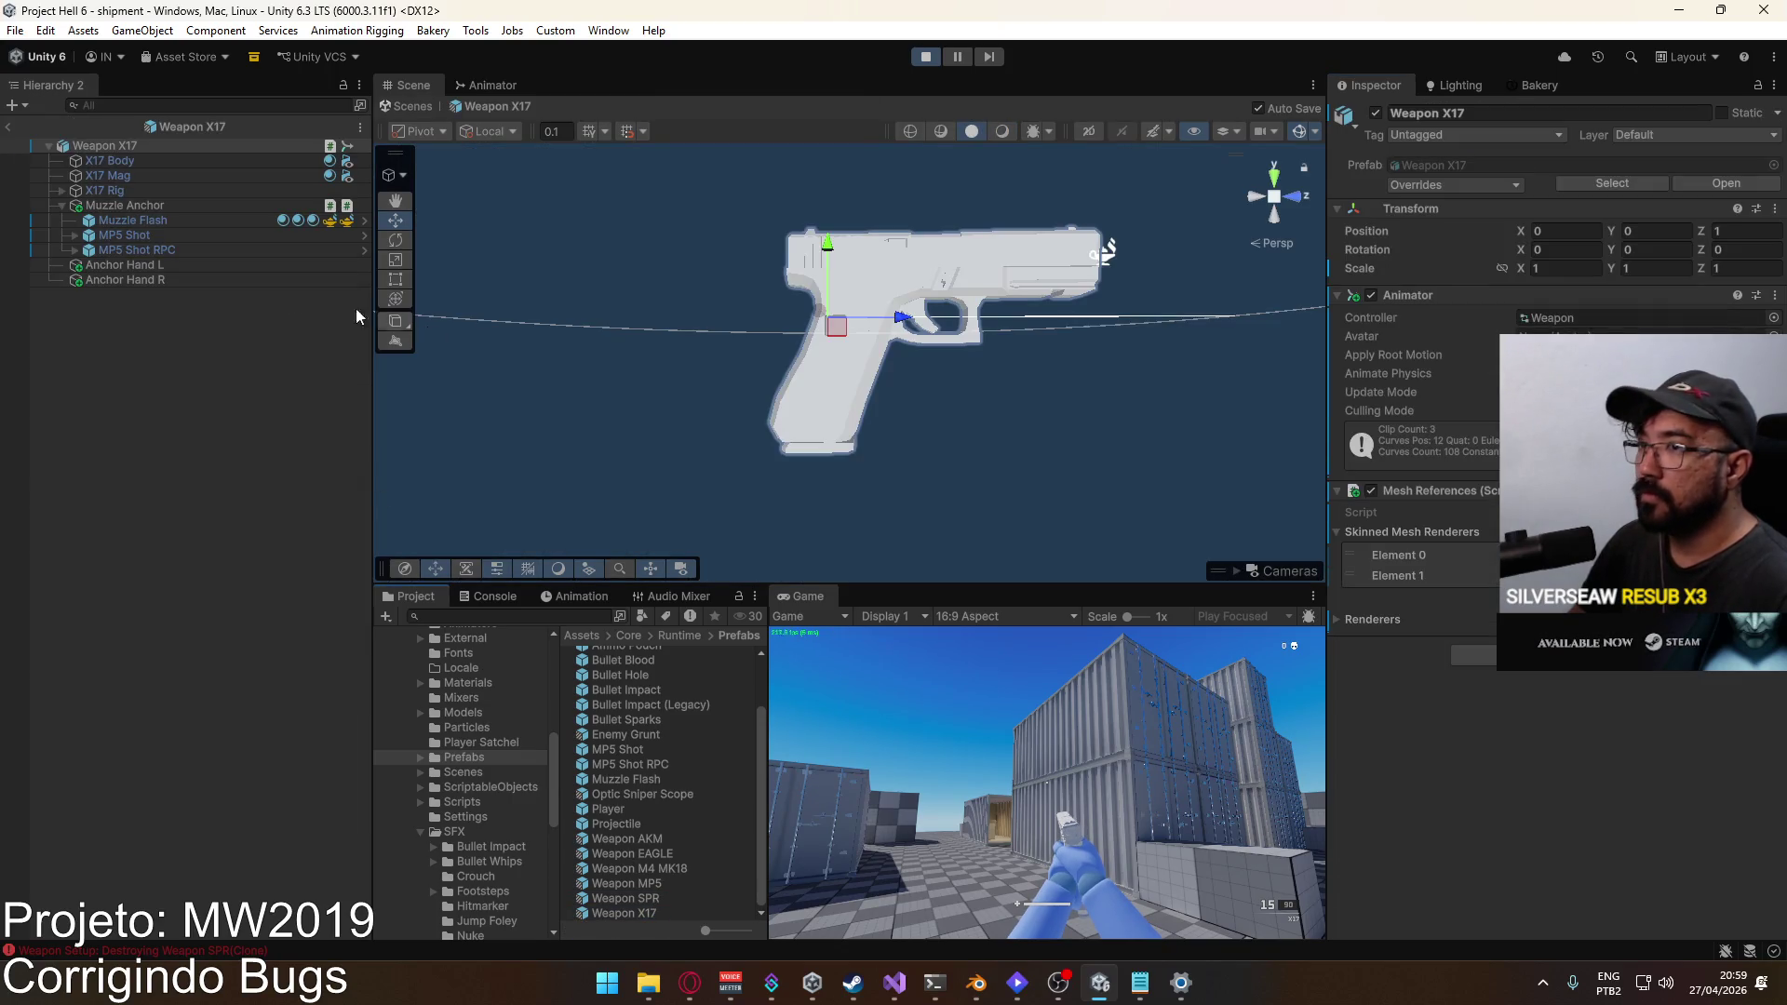
{"action": "left_click", "coordinate": [132, 281]}
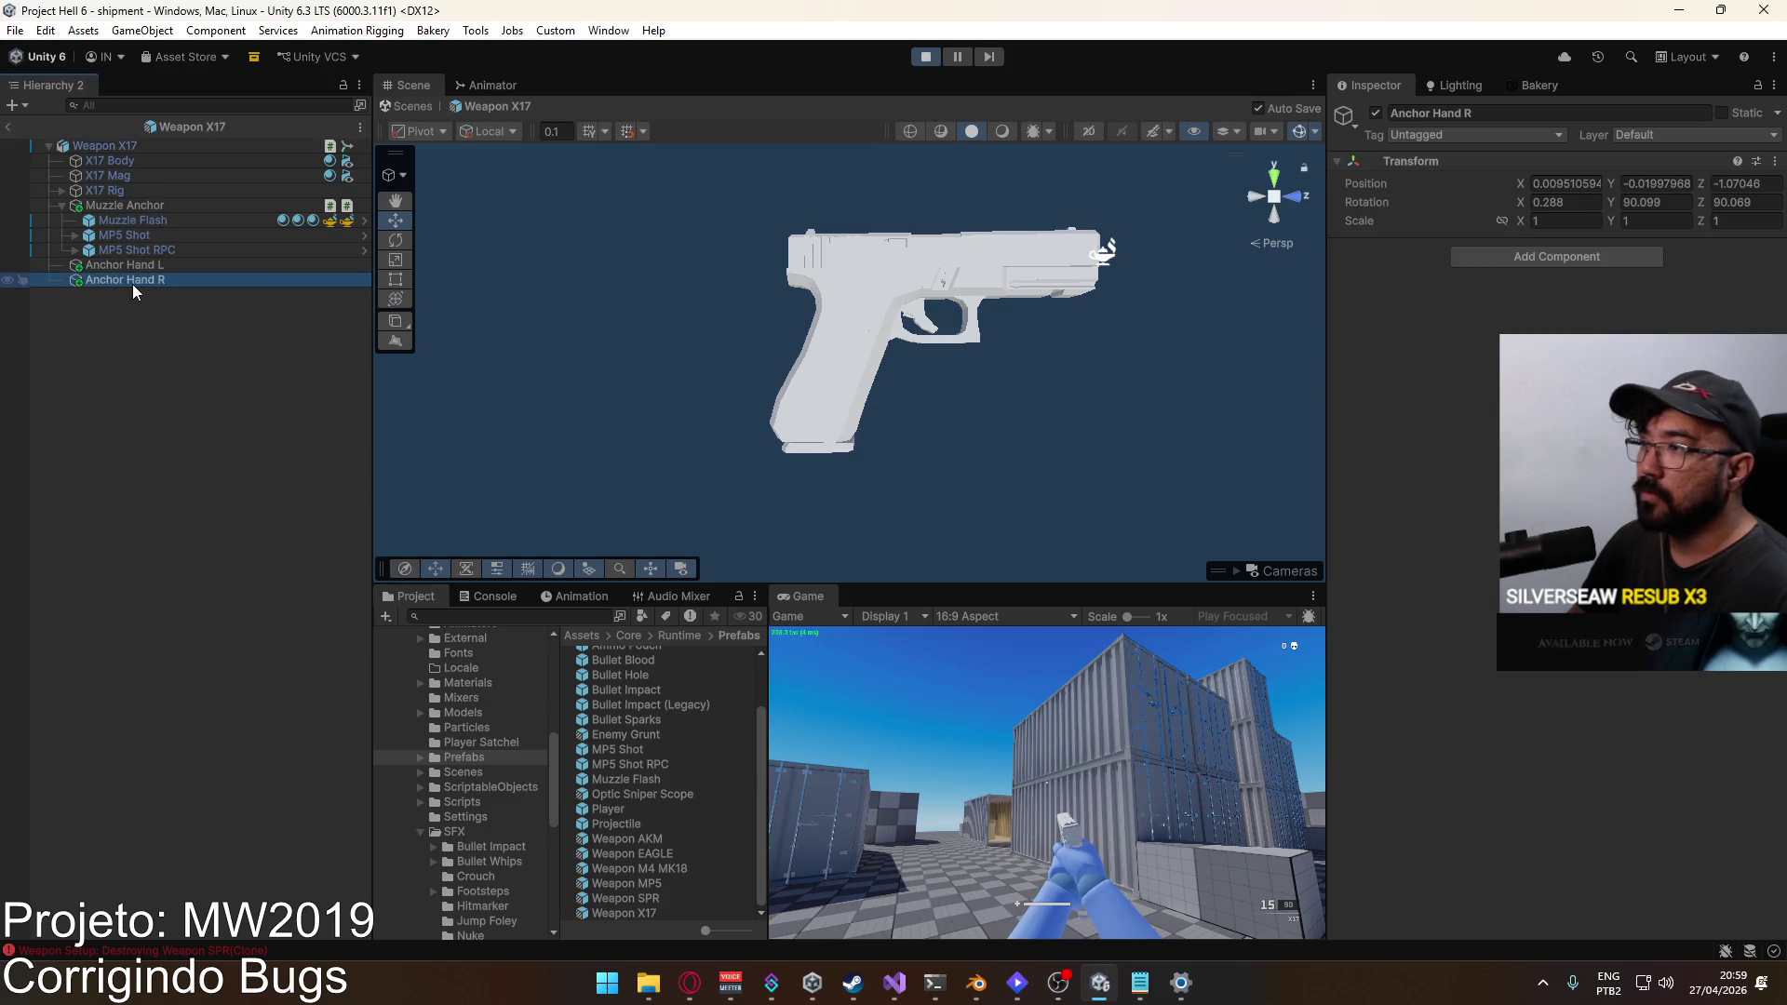
{"action": "right_click", "coordinate": [1423, 154]}
{"action": "mouse_move", "coordinate": [1505, 316]}
{"action": "left_click", "coordinate": [1317, 444]}
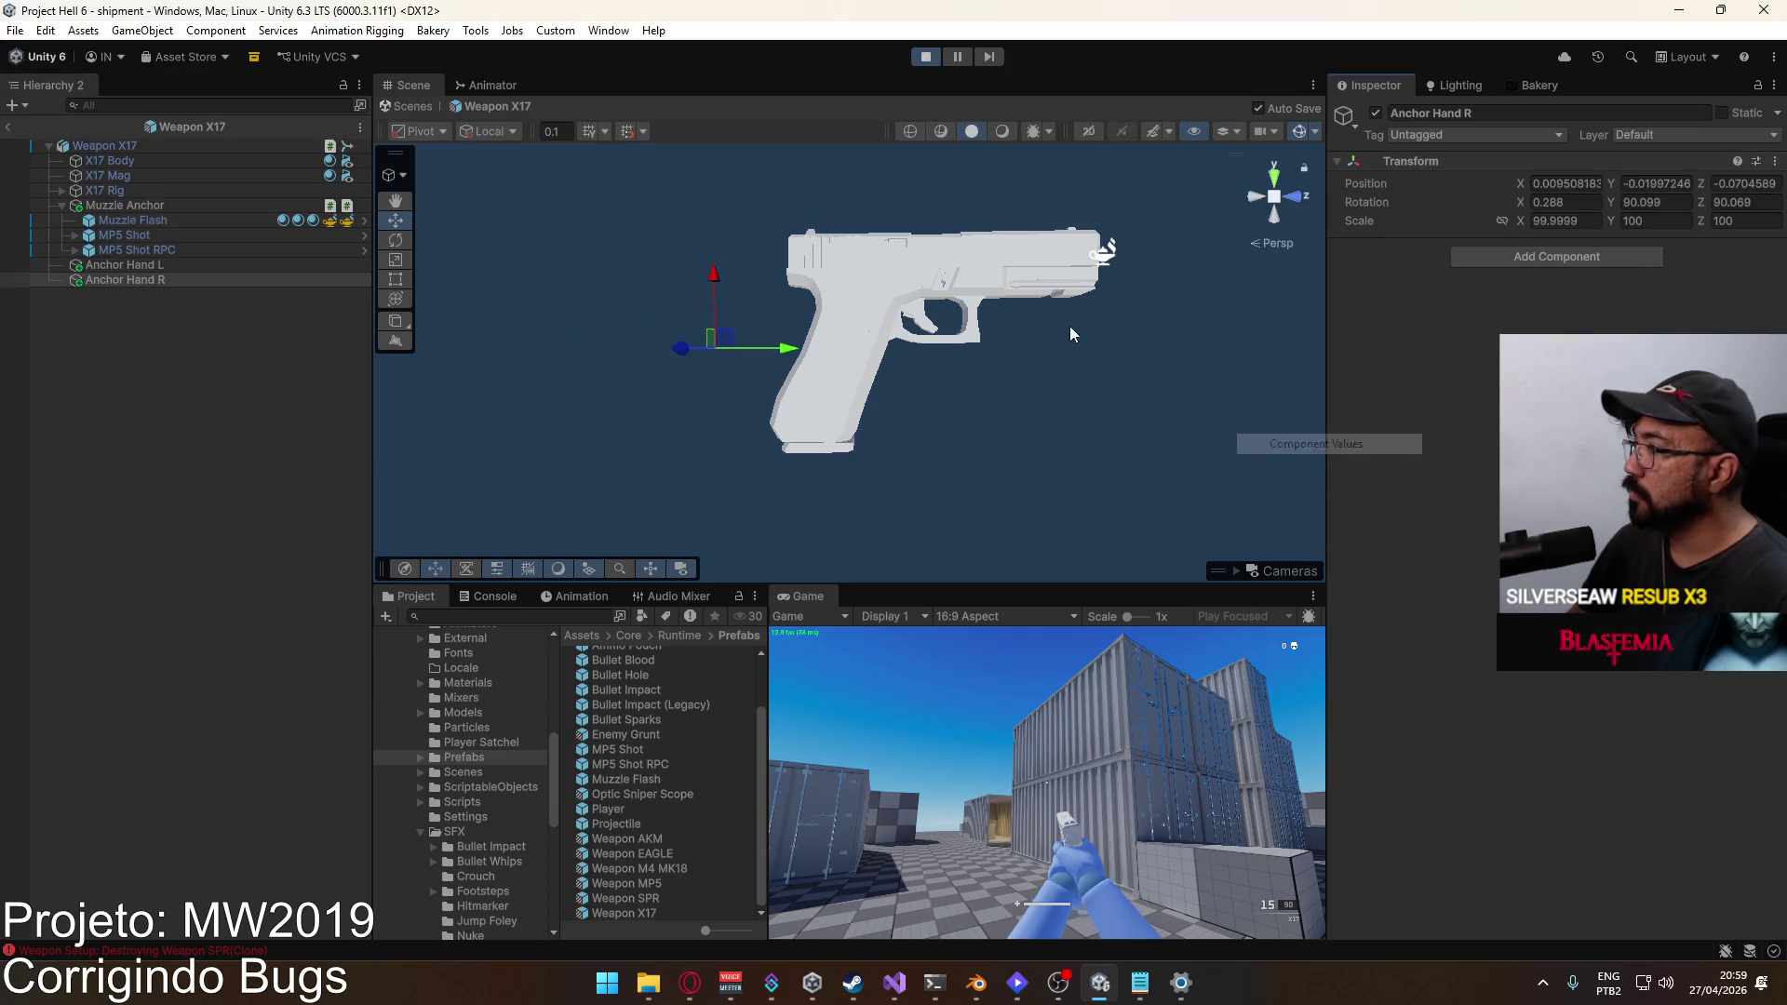
{"action": "left_click", "coordinate": [1561, 222]}
{"action": "type", "text": "1"}
{"action": "key", "text": "Tab"}
{"action": "type", "text": "1"}
{"action": "key", "text": "Tab"}
{"action": "type", "text": "1"}
Step: Return to the shipment scene and copy Anchor Hand L's transform values
{"action": "left_click", "coordinate": [8, 126]}
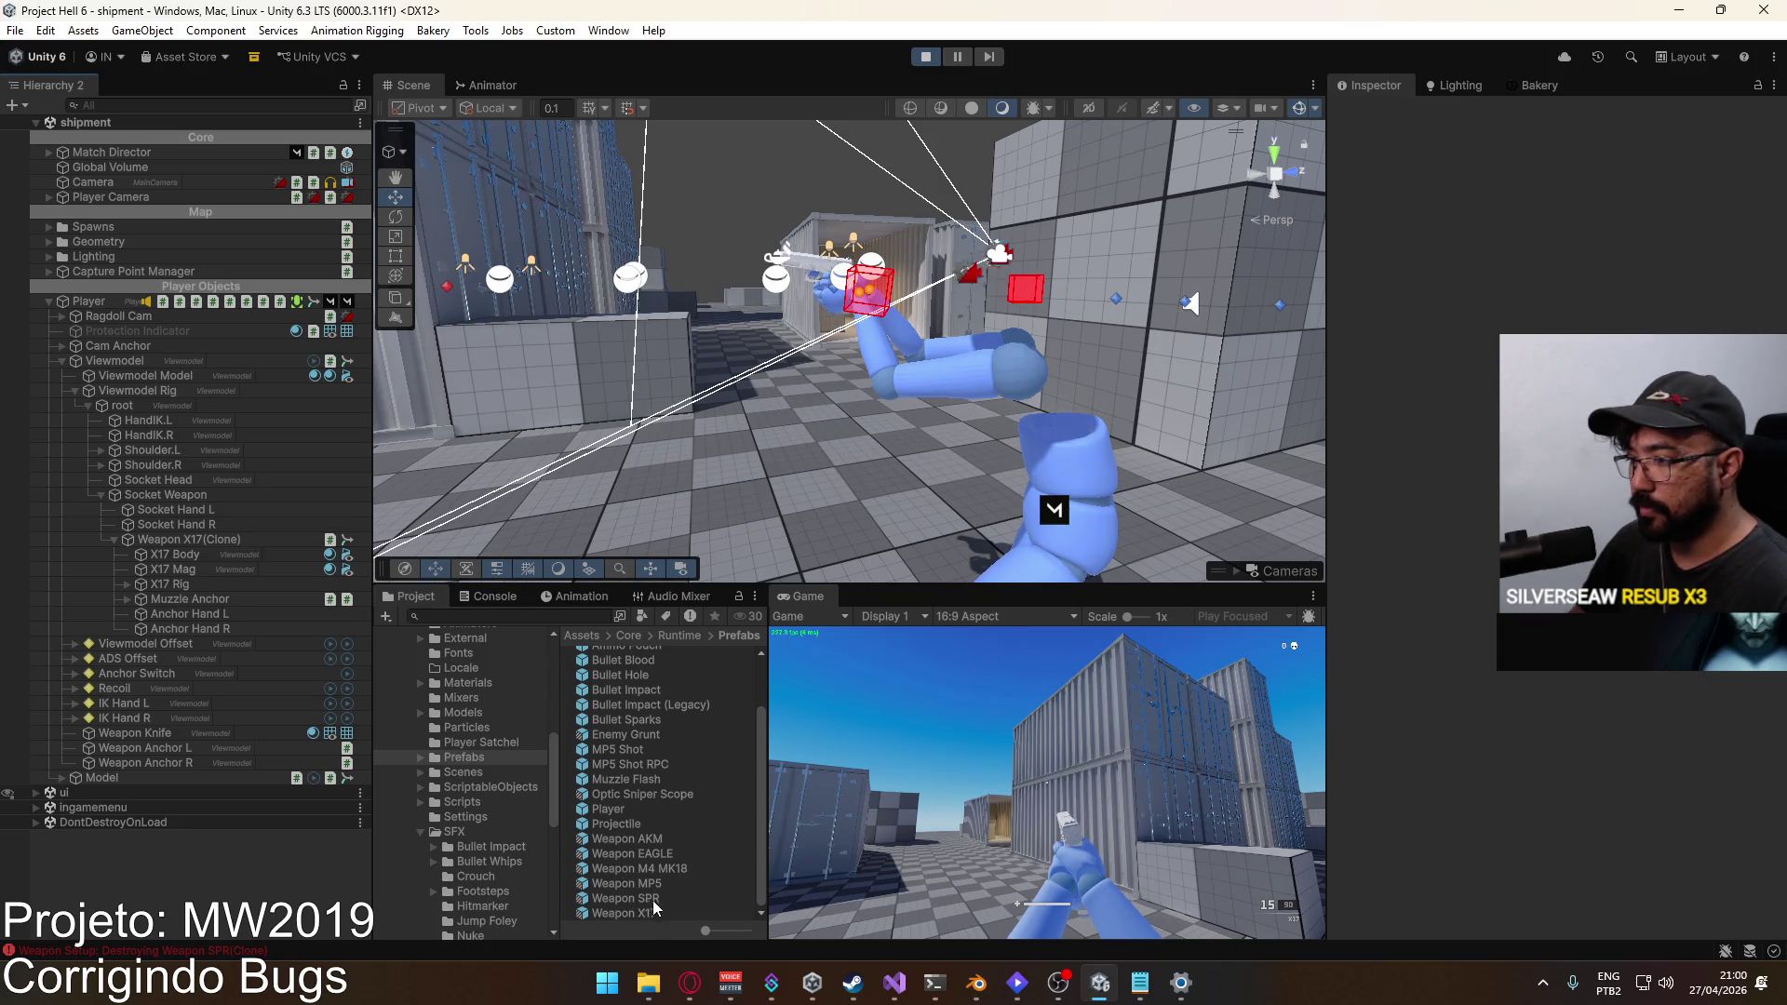
{"action": "left_click", "coordinate": [213, 618]}
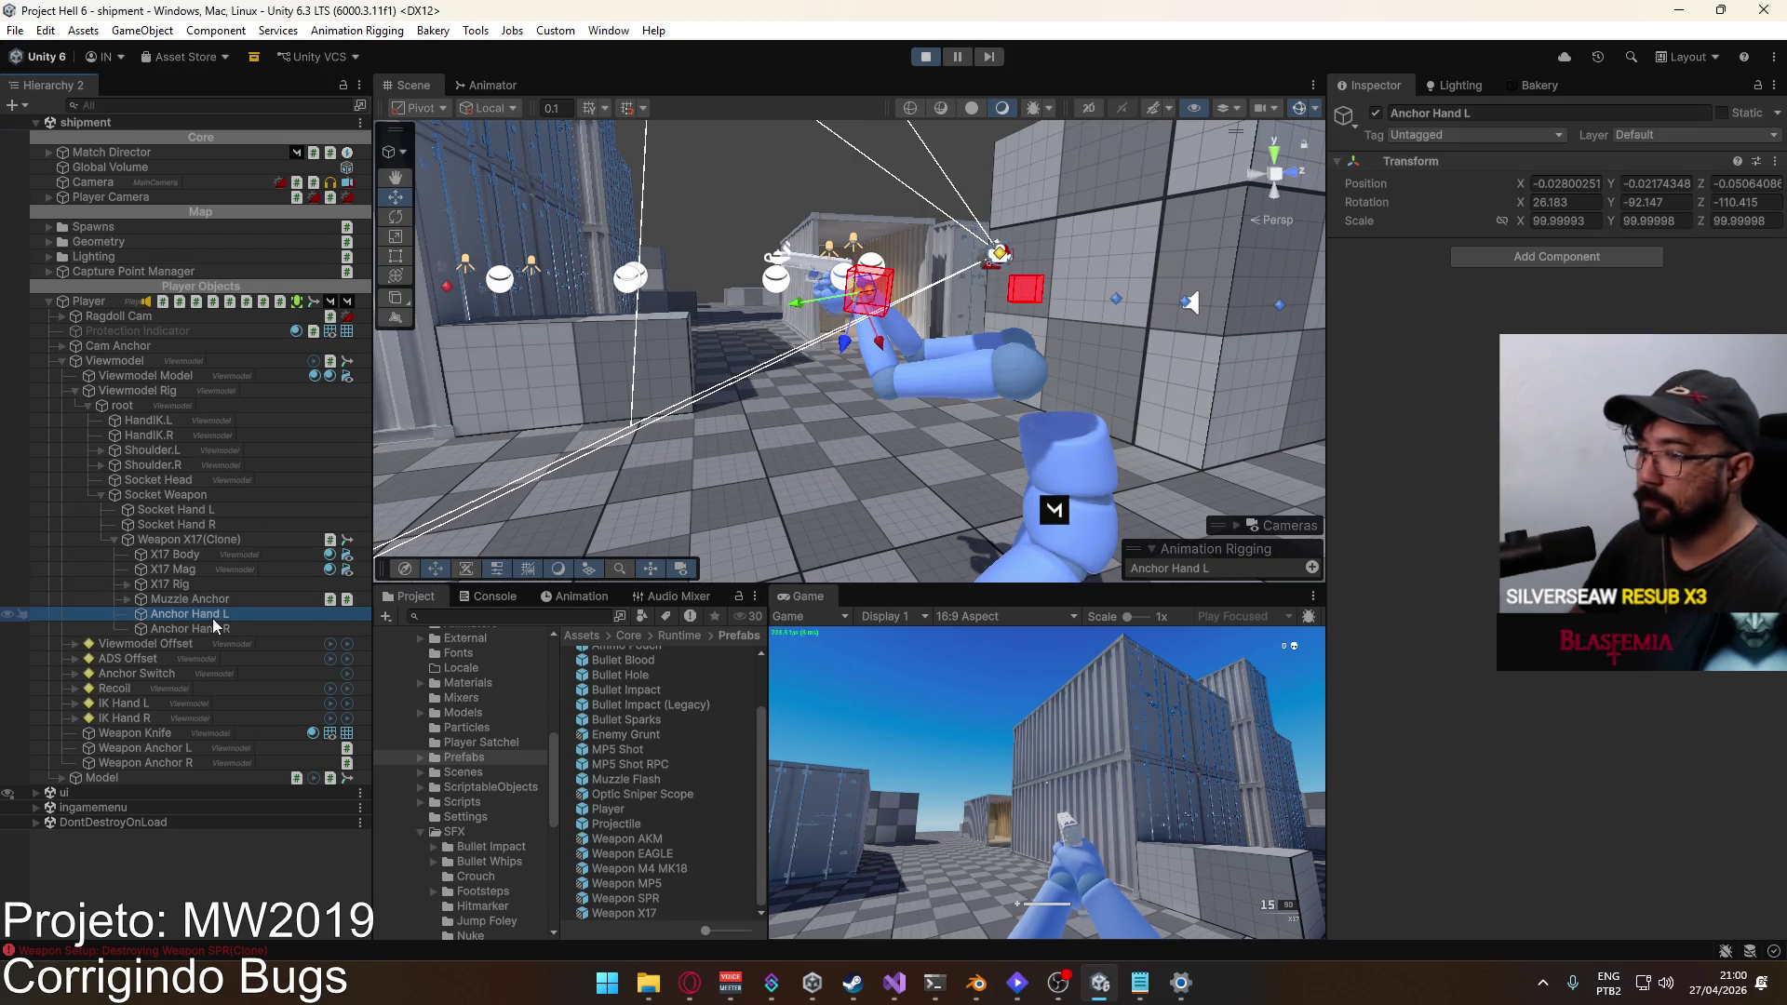
{"action": "right_click", "coordinate": [1423, 156]}
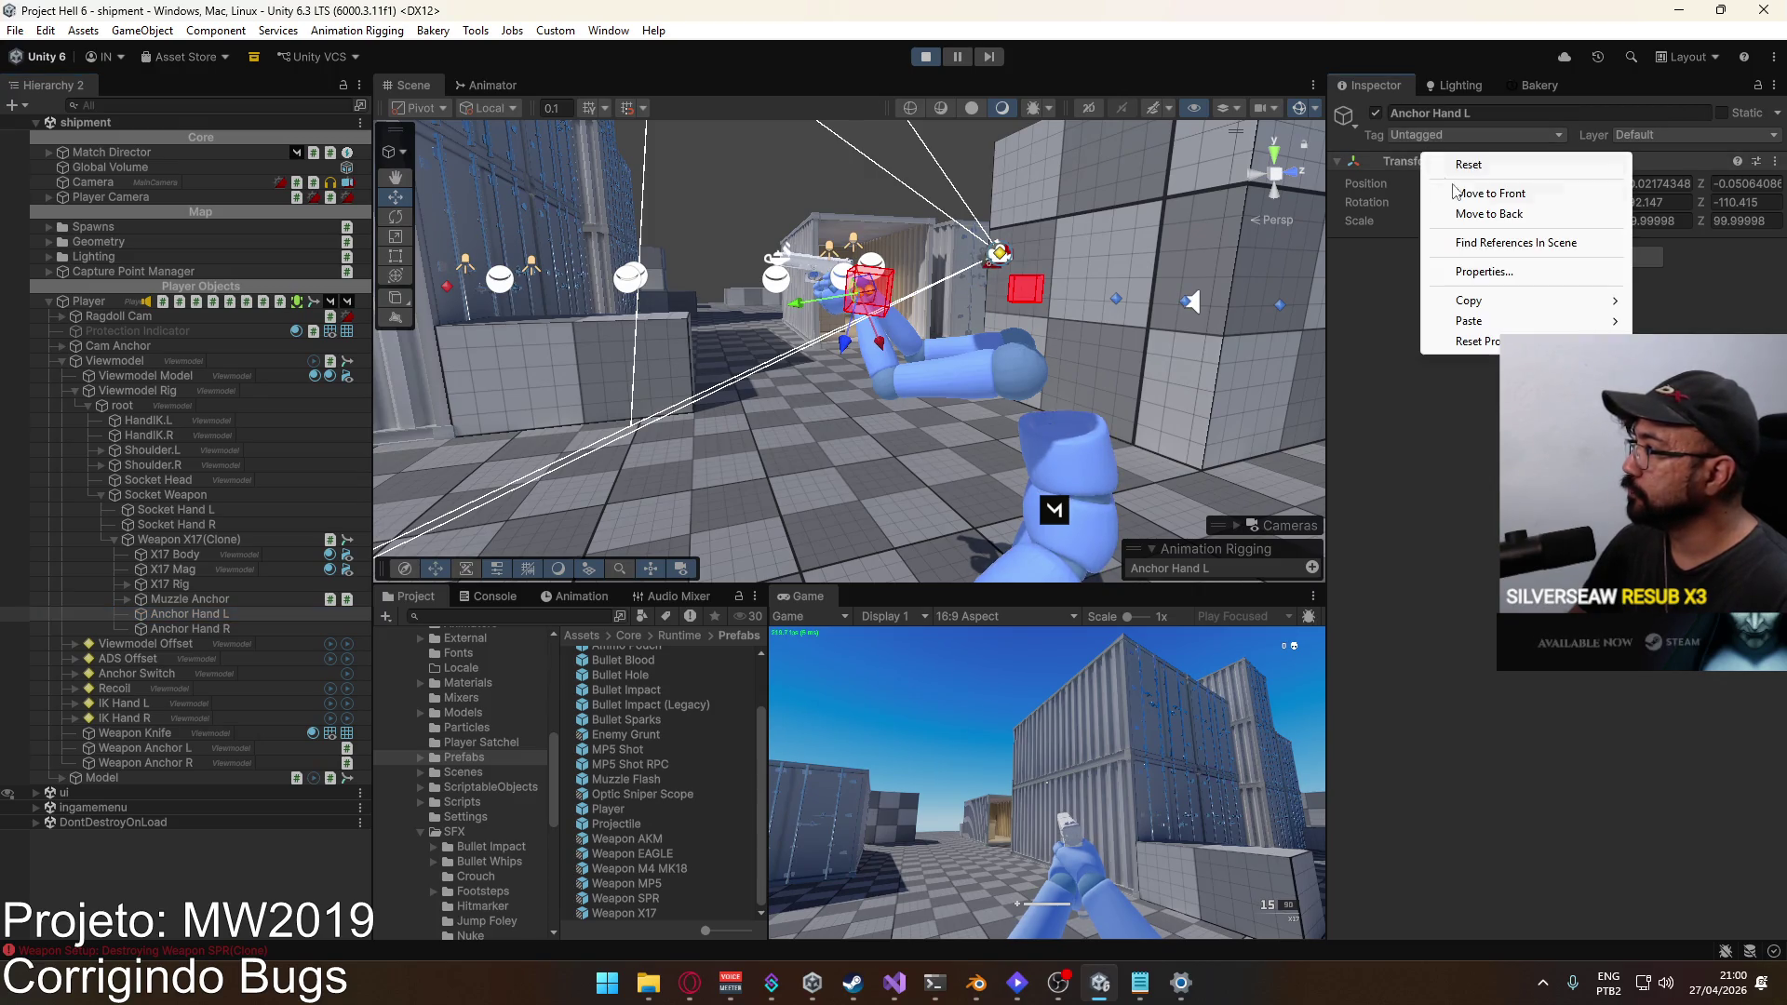
{"action": "mouse_move", "coordinate": [1494, 304]}
{"action": "left_click", "coordinate": [1331, 400]}
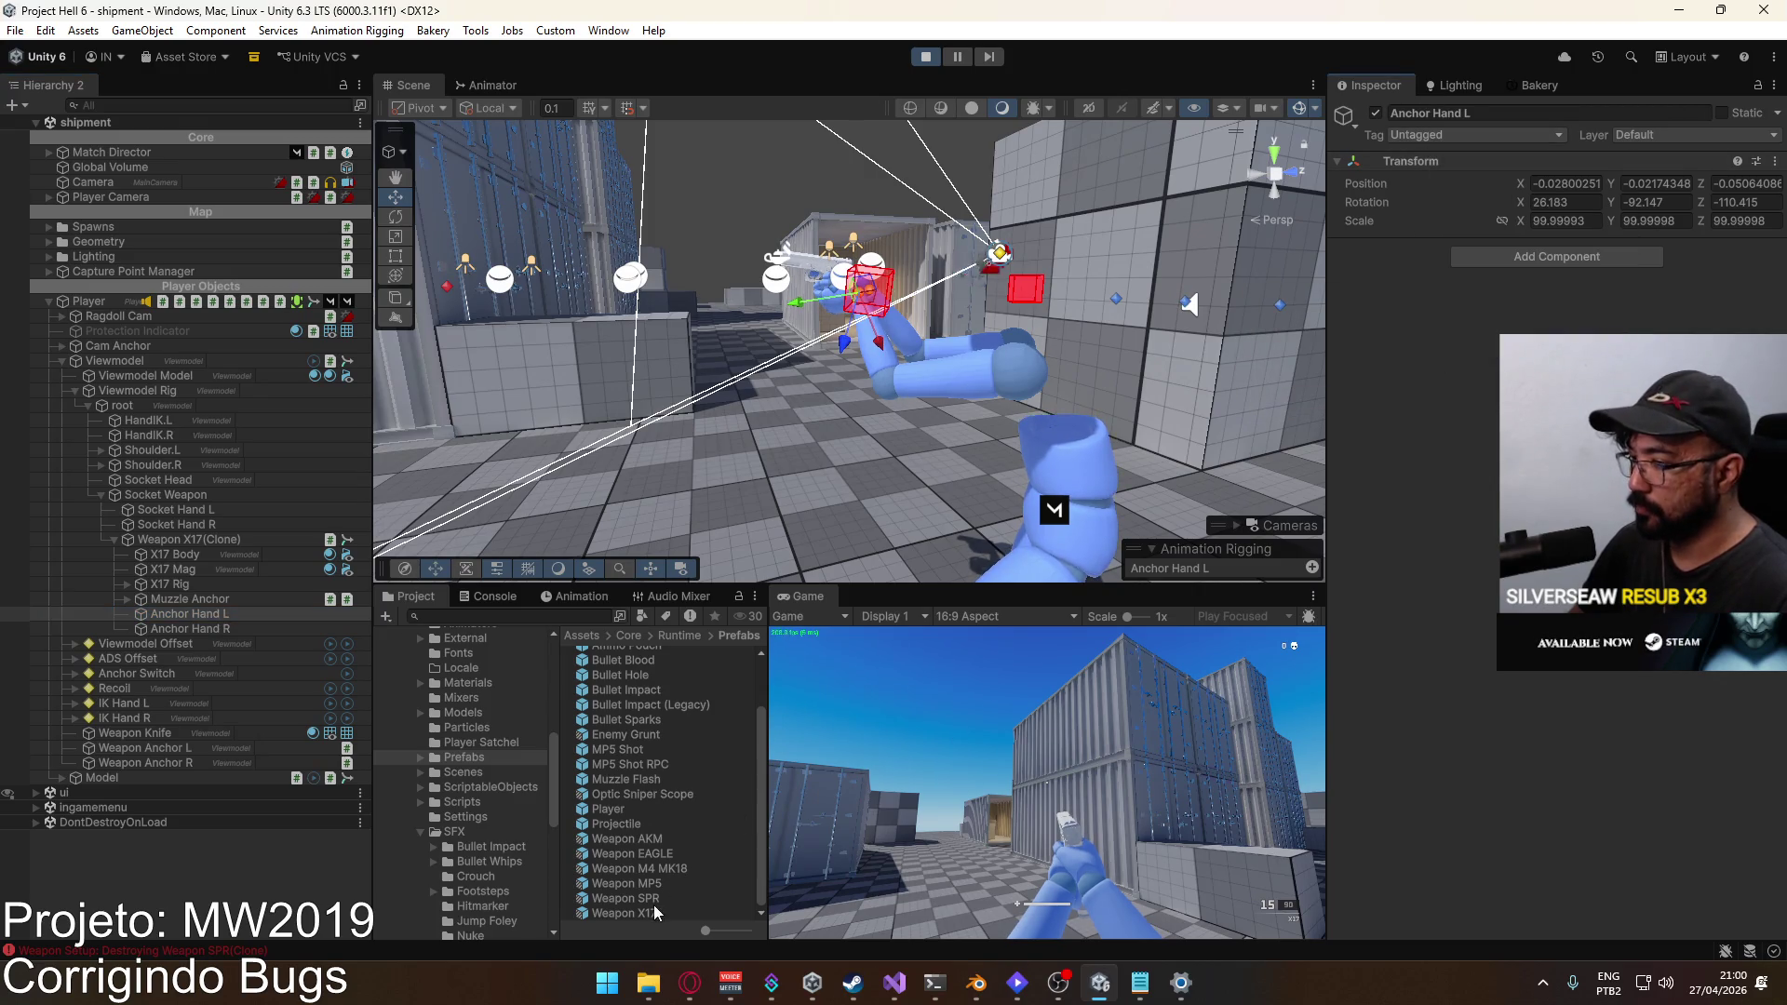
Step: Paste them onto Anchor Hand L in the Weapon X17 prefab with scale 1, then exit the prefab
{"action": "left_click", "coordinate": [650, 914]}
{"action": "double_click", "coordinate": [650, 914]}
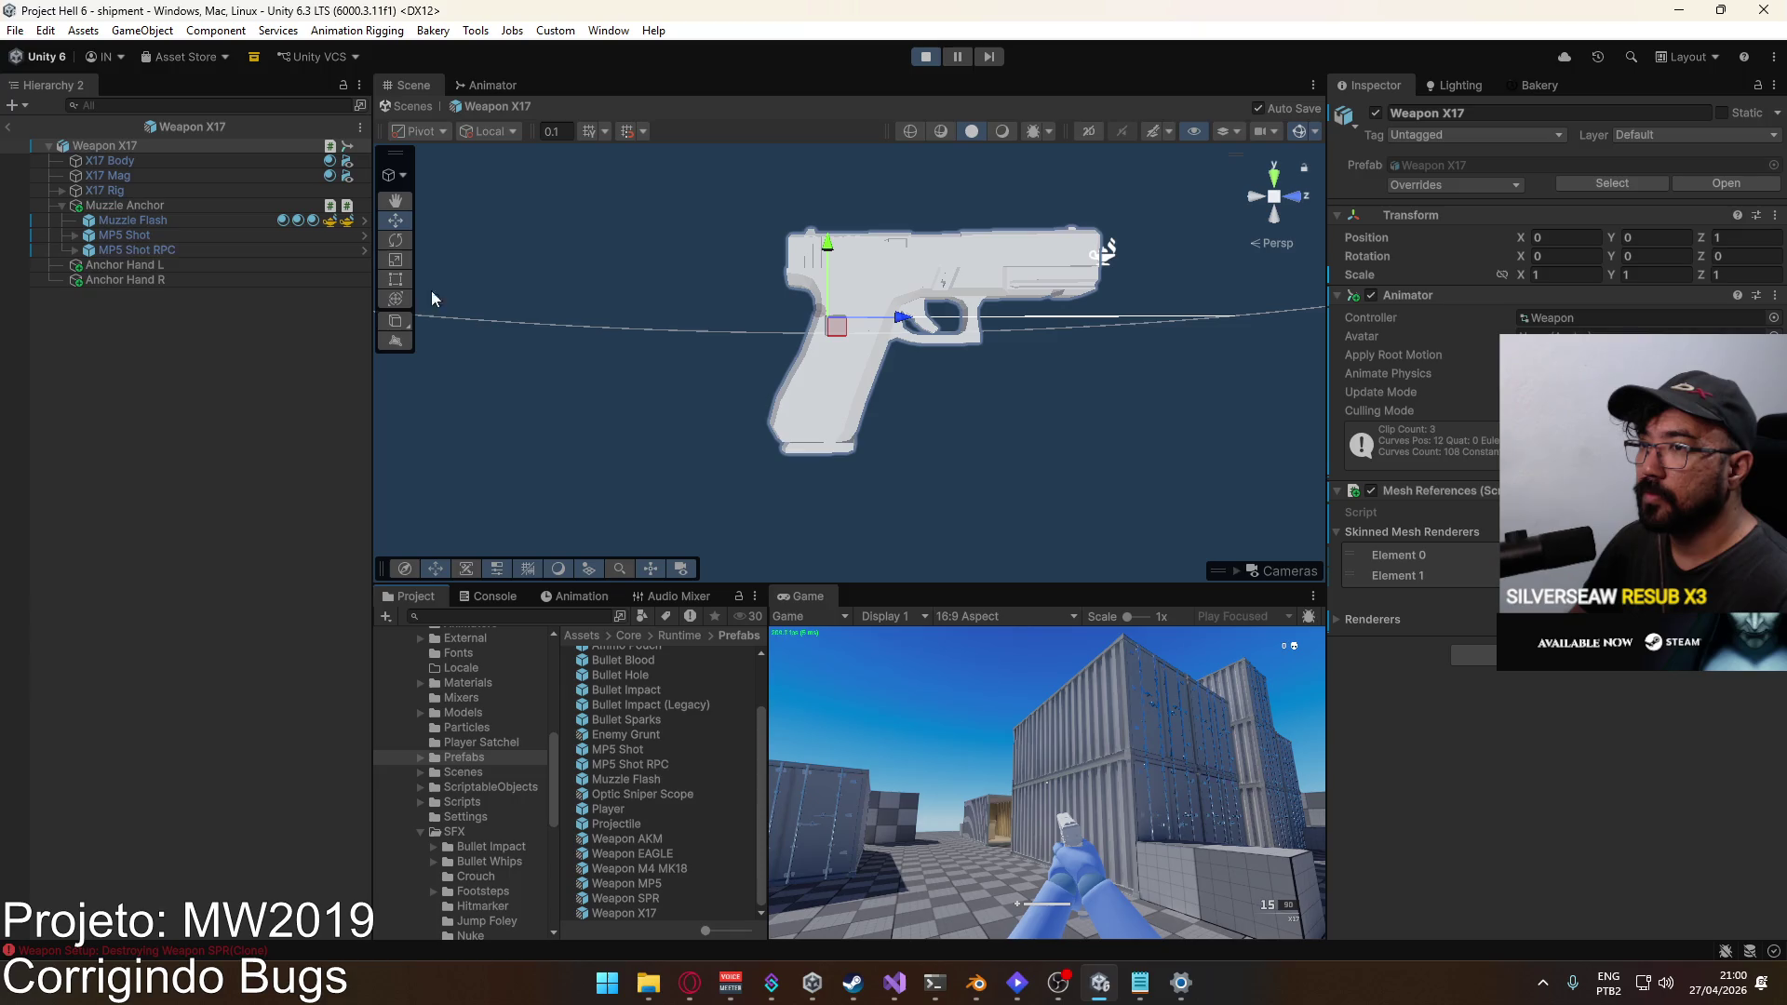
{"action": "left_click", "coordinate": [137, 265]}
{"action": "right_click", "coordinate": [1404, 164]}
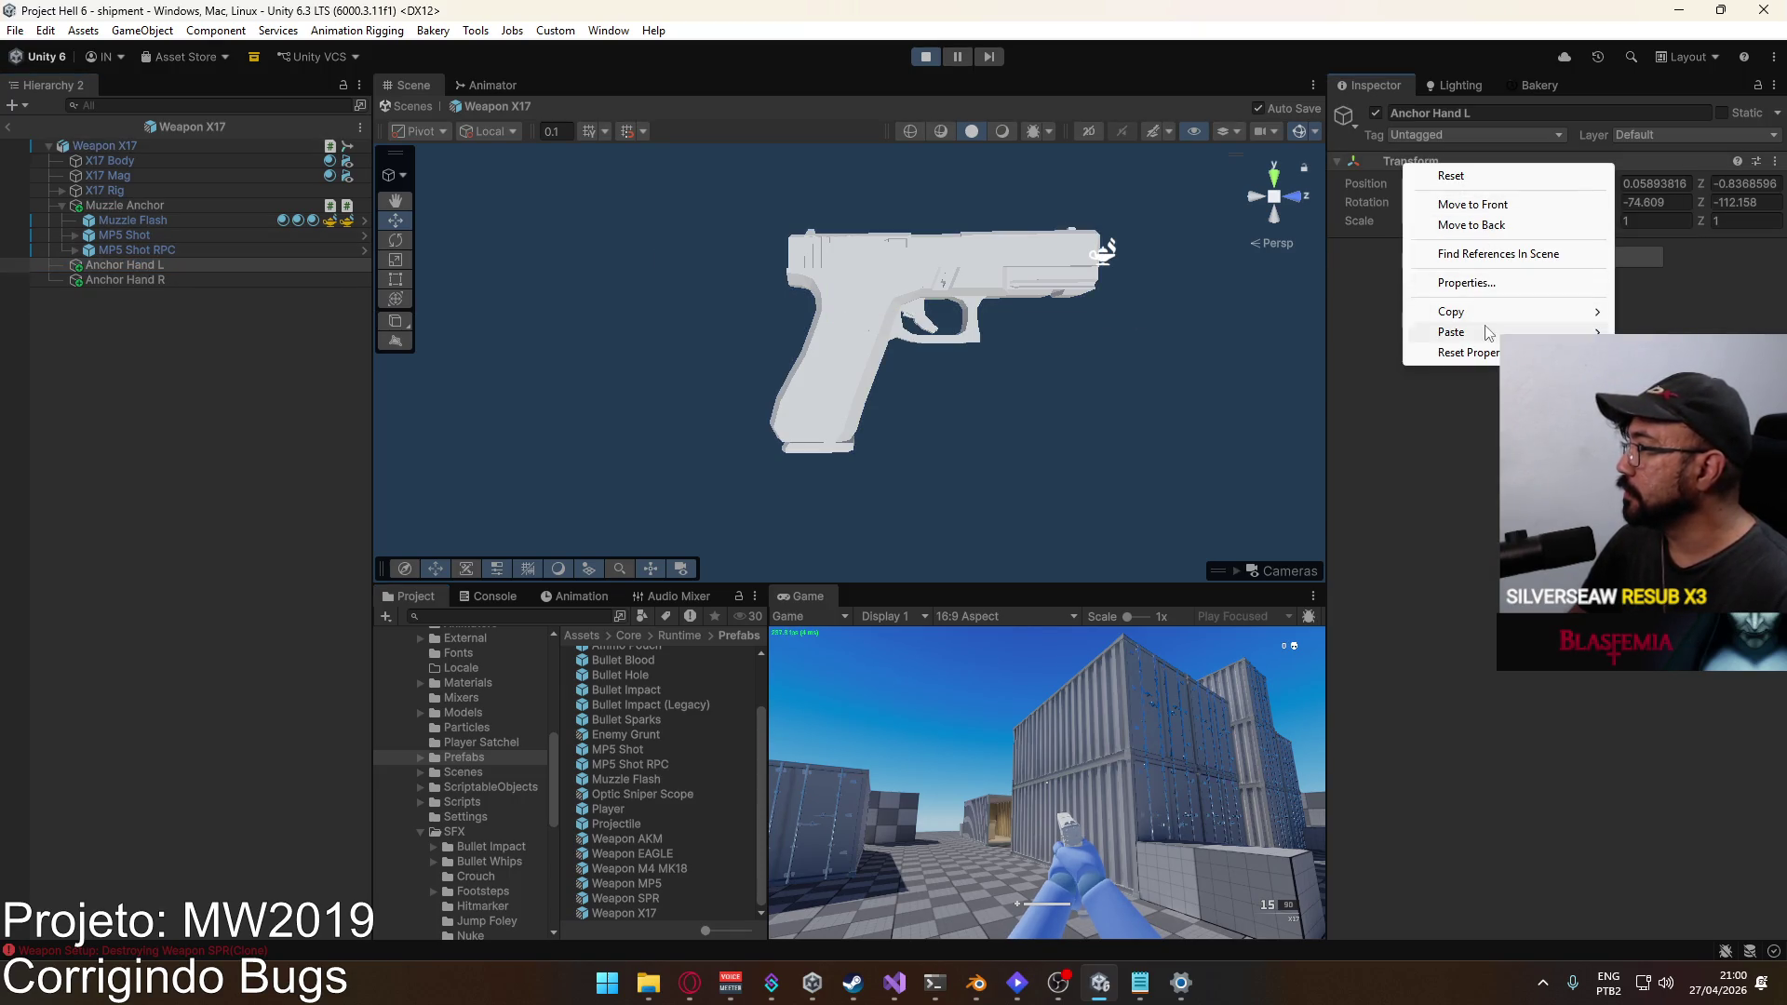
{"action": "mouse_move", "coordinate": [1490, 335]}
{"action": "left_click", "coordinate": [1322, 451]}
{"action": "left_click", "coordinate": [1585, 228]}
{"action": "type", "text": "1"}
{"action": "key", "text": "Tab"}
{"action": "type", "text": "1"}
{"action": "key", "text": "Tab"}
{"action": "type", "text": "1"}
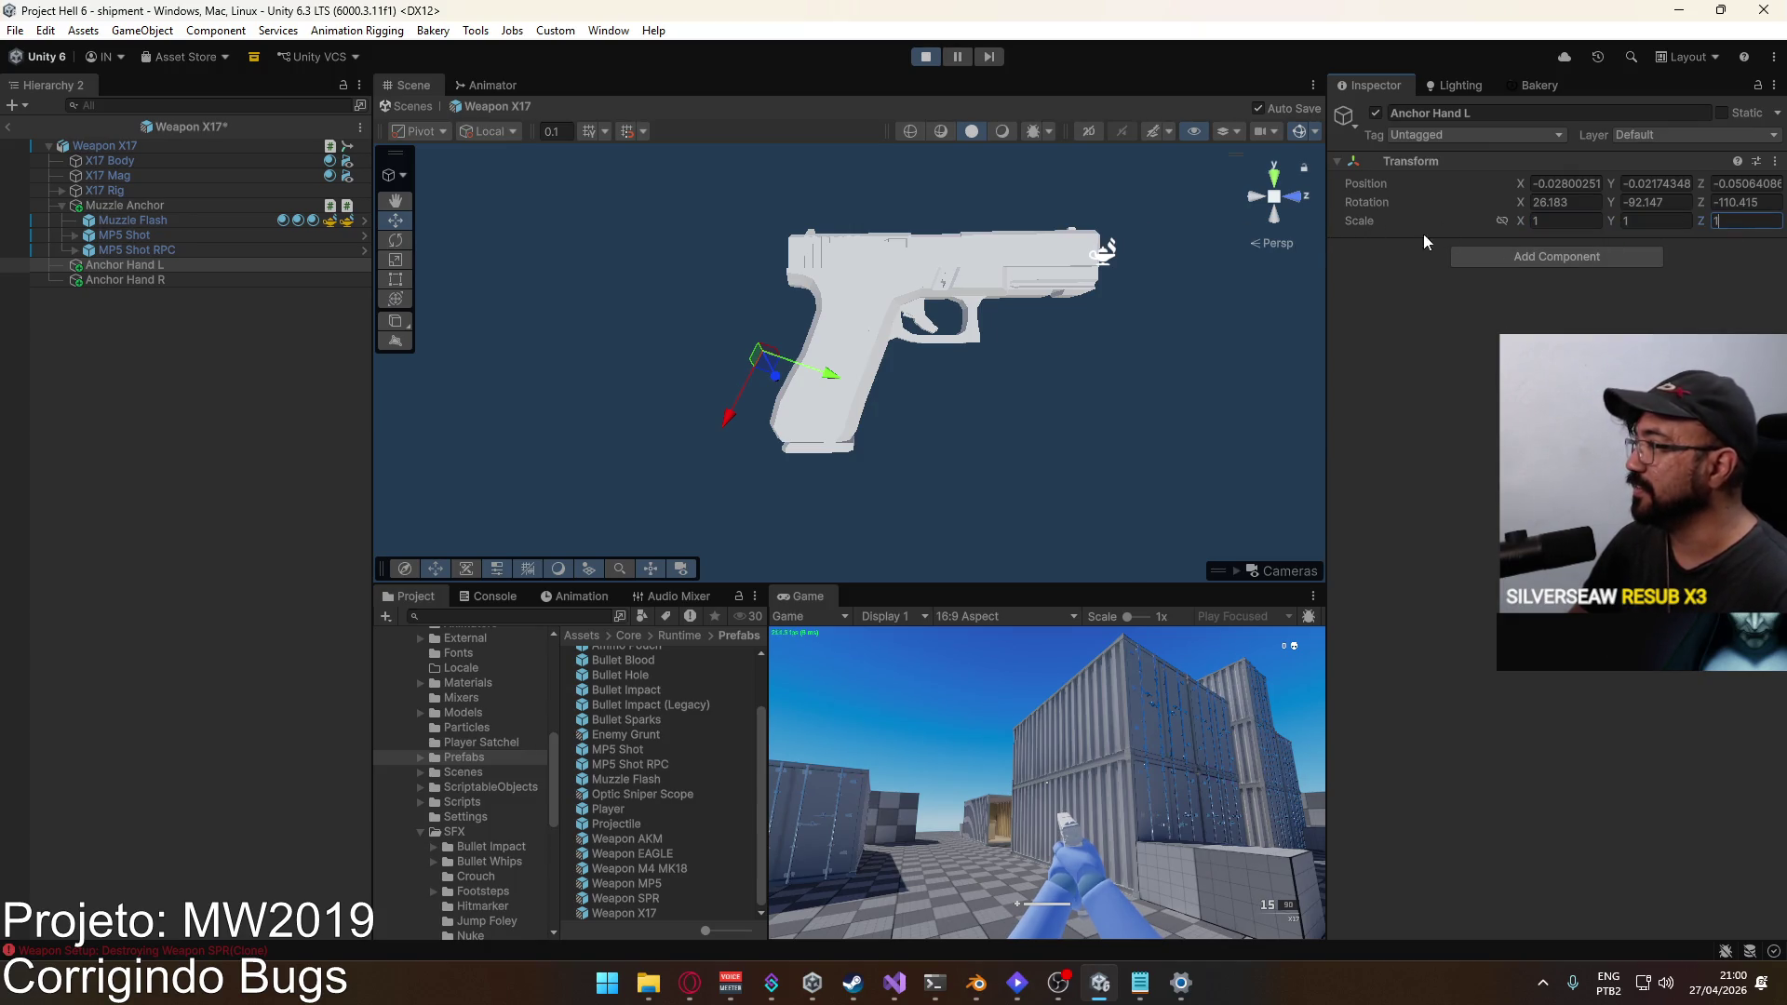
{"action": "left_click", "coordinate": [7, 130]}
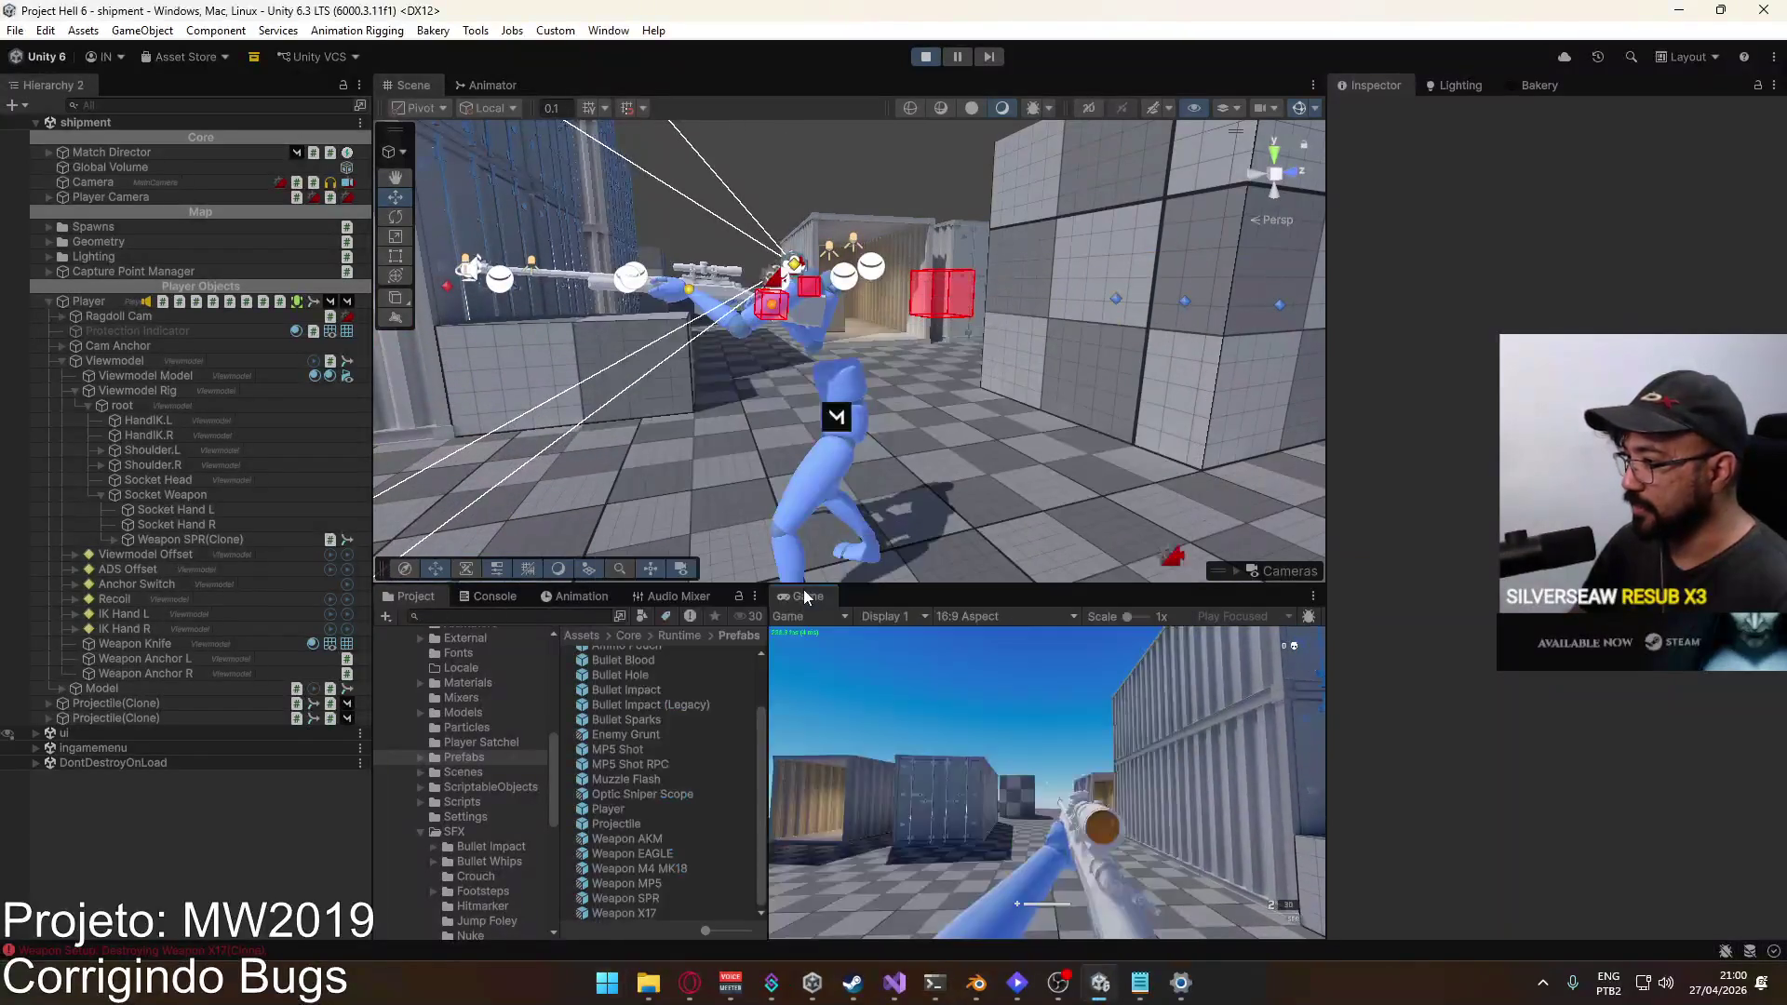
Step: Maximize the Game view and swap between the SPR rifle and X17 pistol, reloading the pistol
{"action": "right_click", "coordinate": [802, 596]}
{"action": "left_click", "coordinate": [985, 653]}
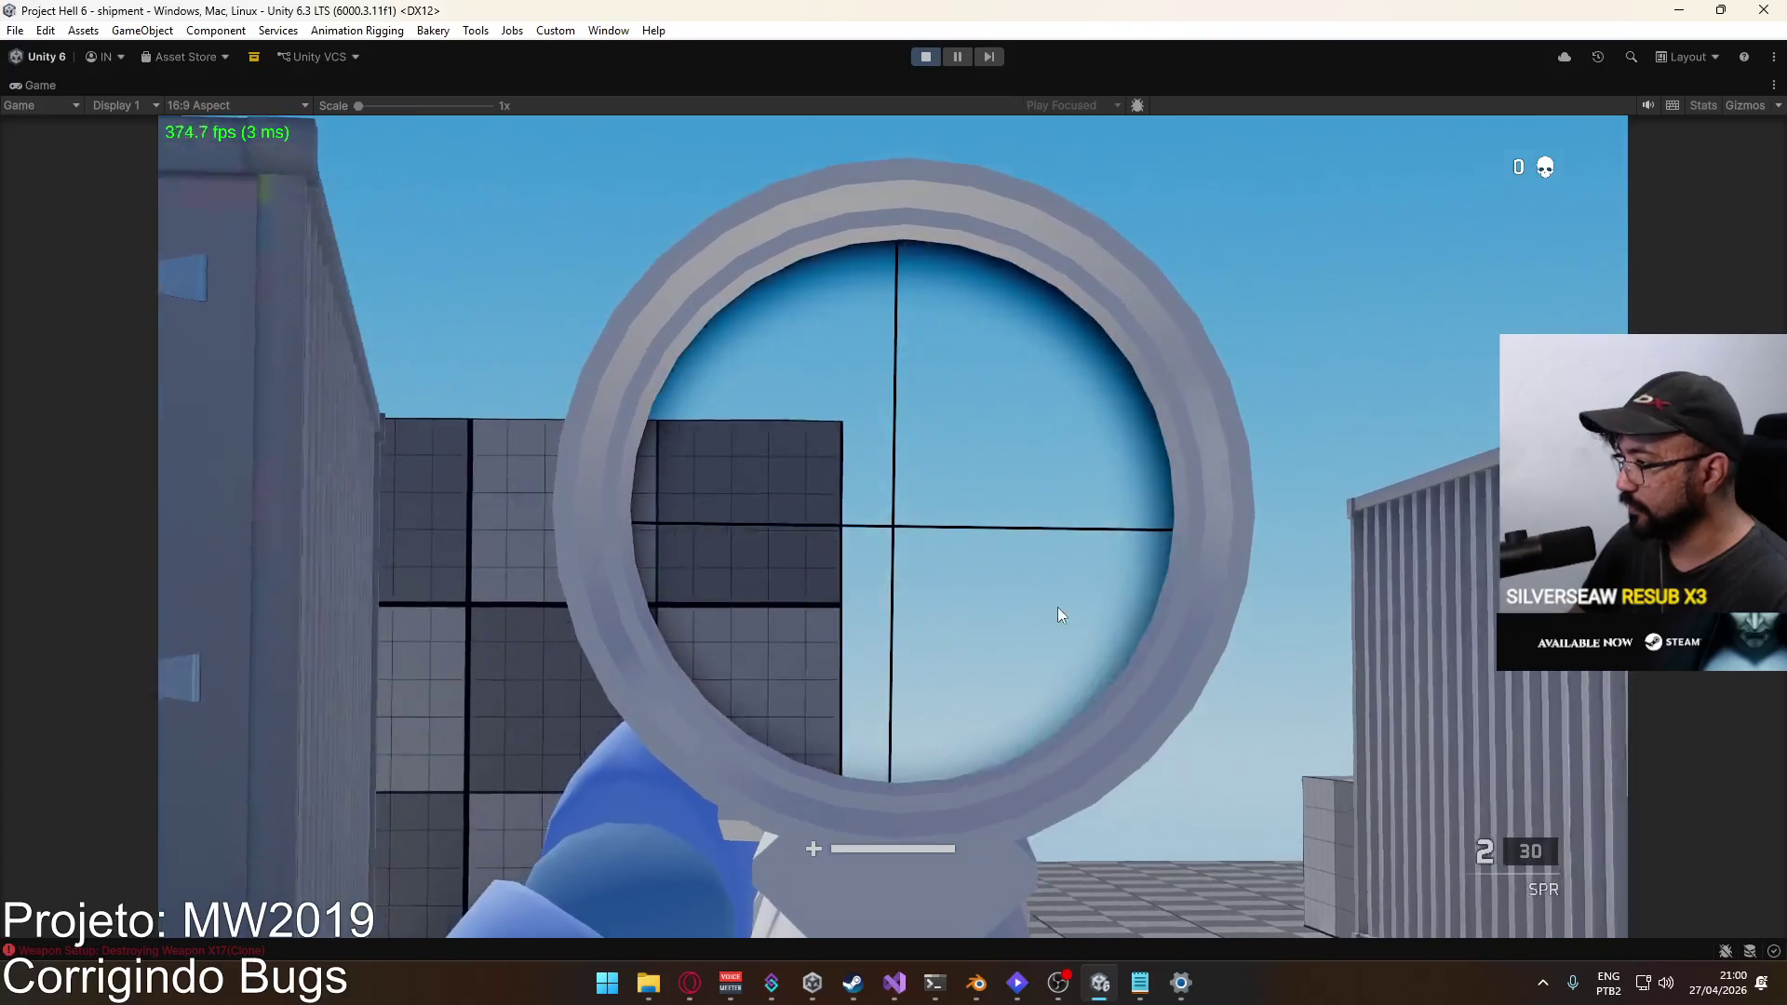
{"action": "key", "text": "2"}
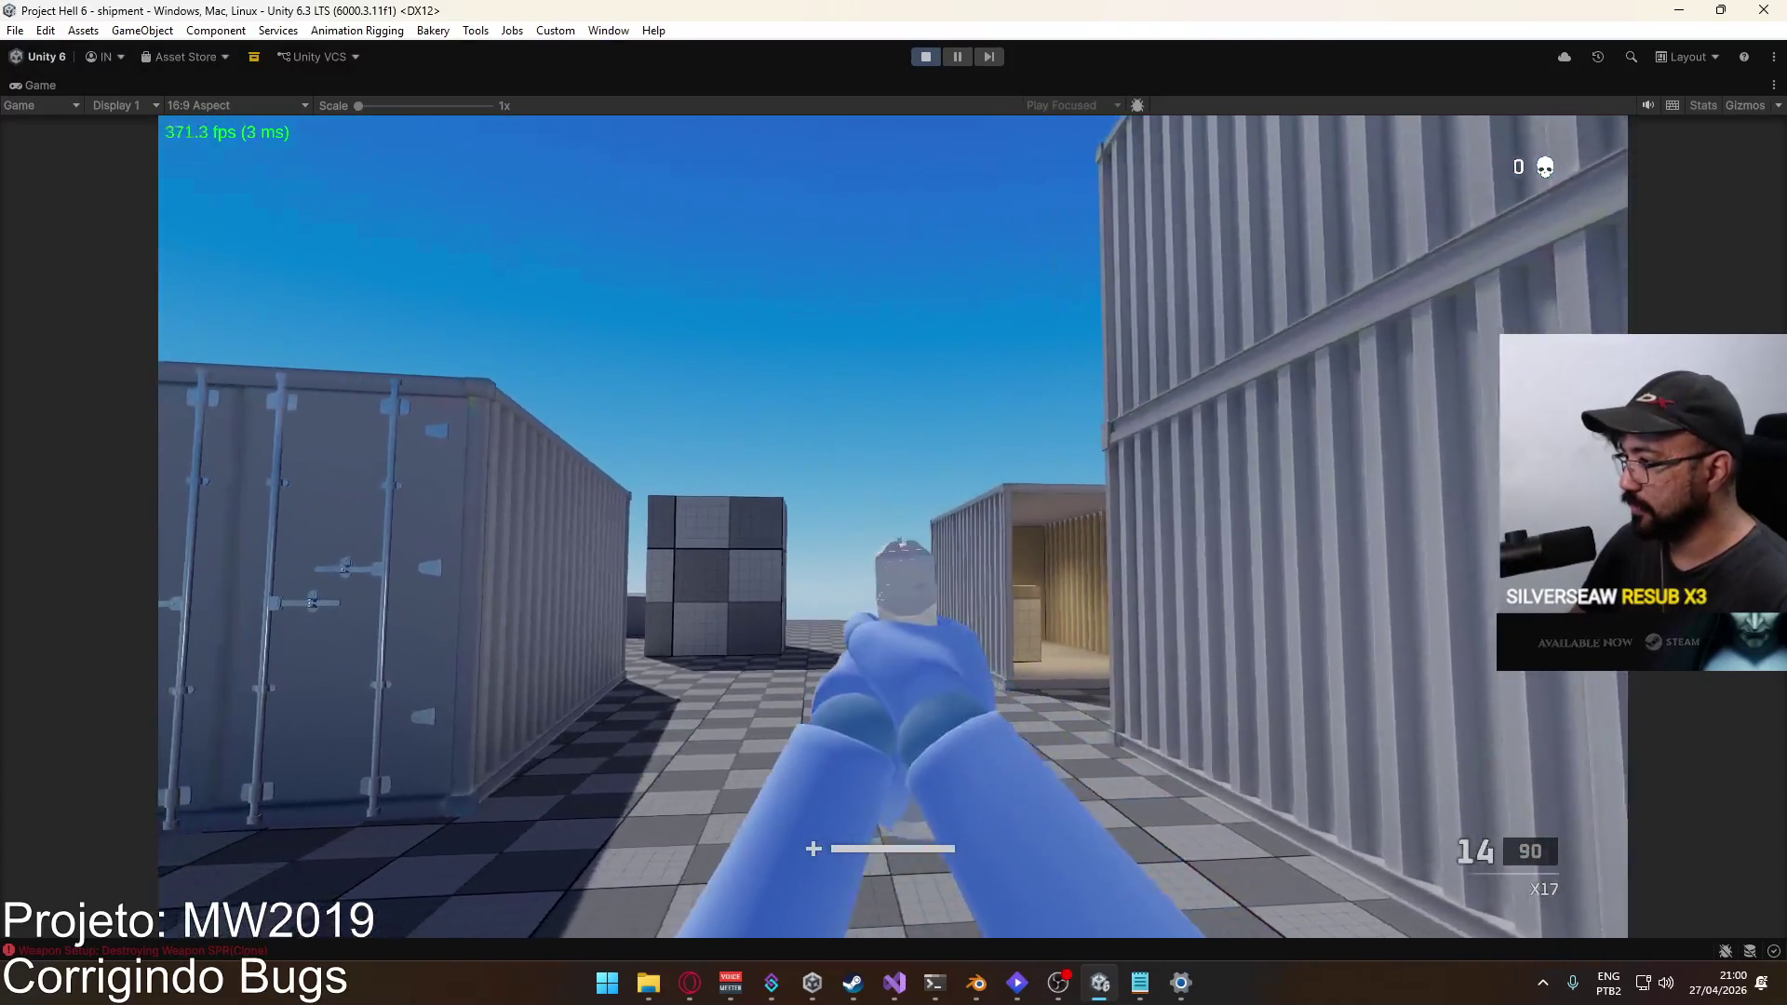
{"action": "key", "text": "1"}
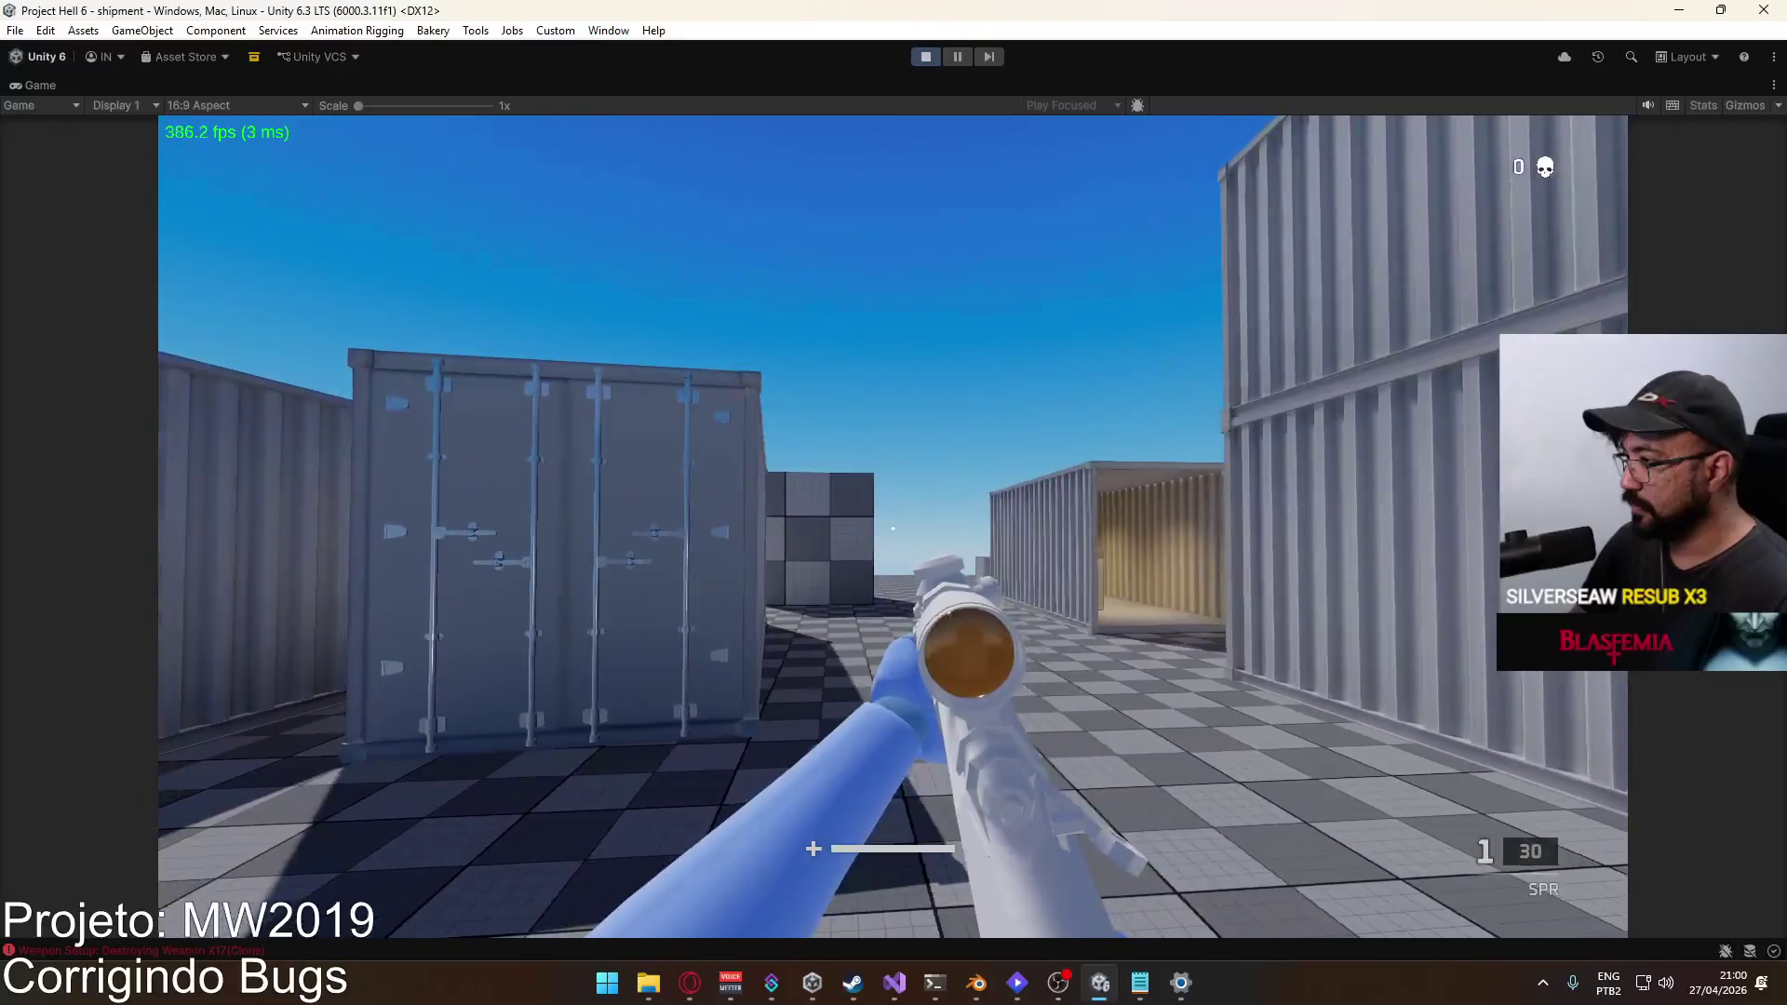
{"action": "key", "text": "2"}
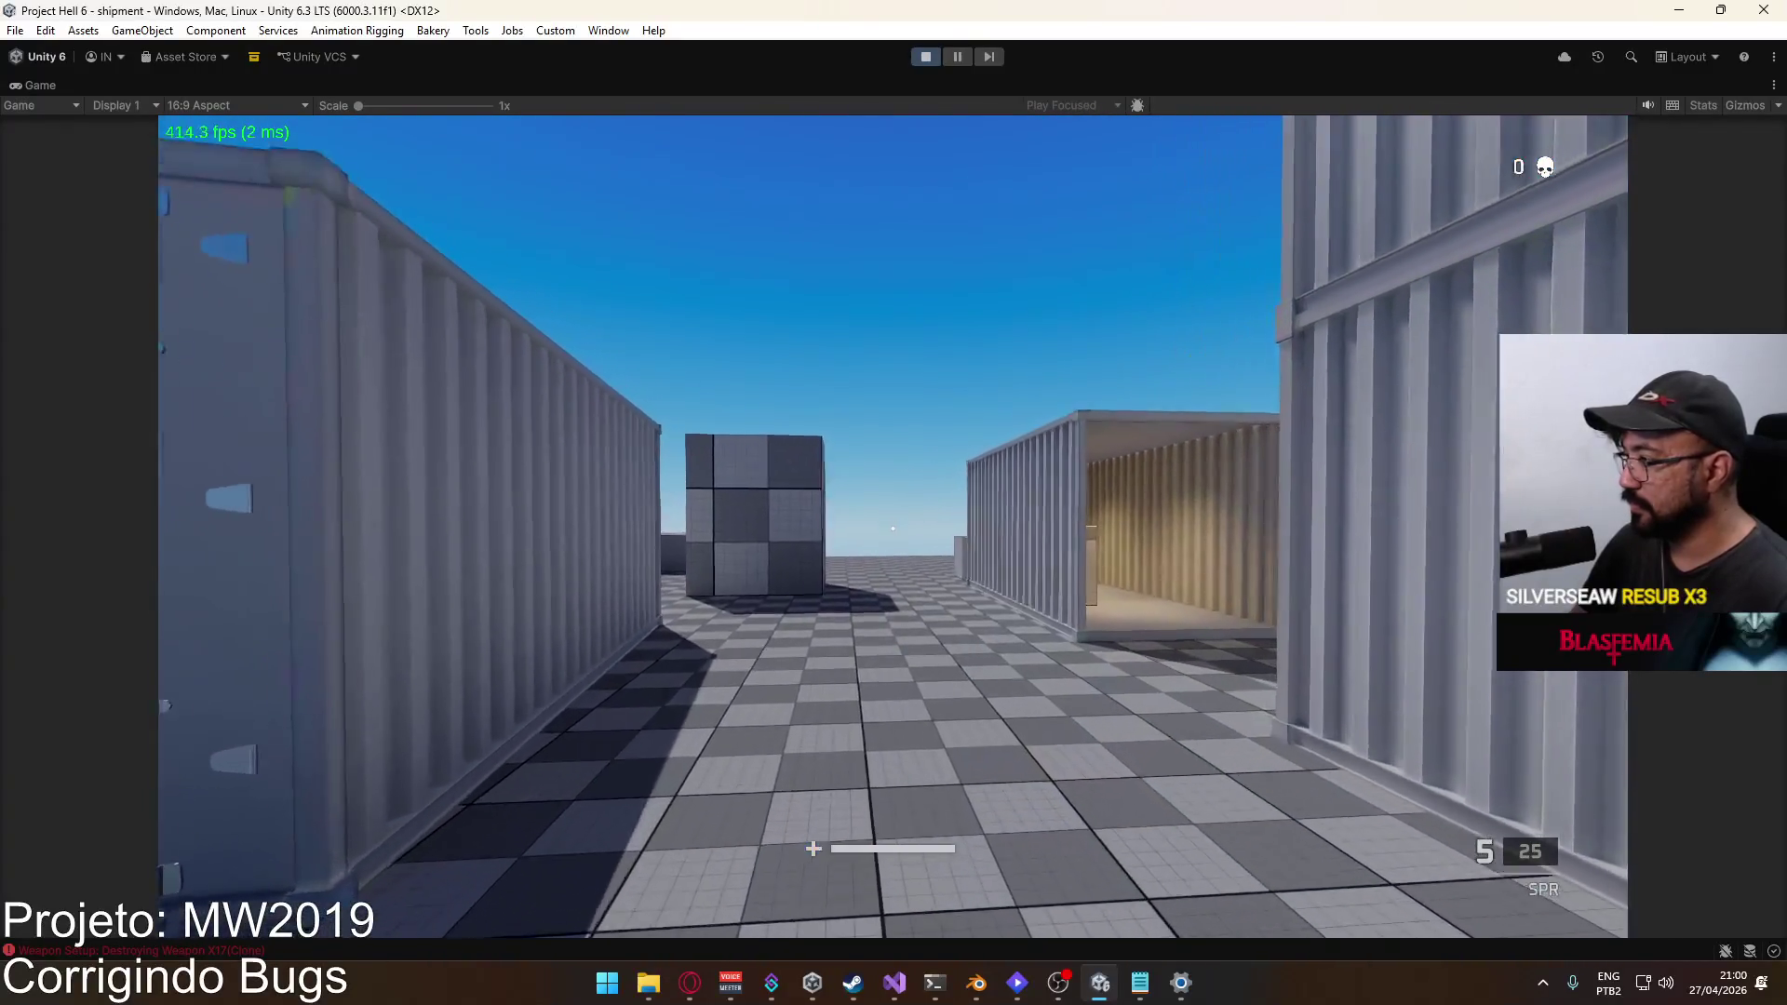
{"action": "key", "text": "r"}
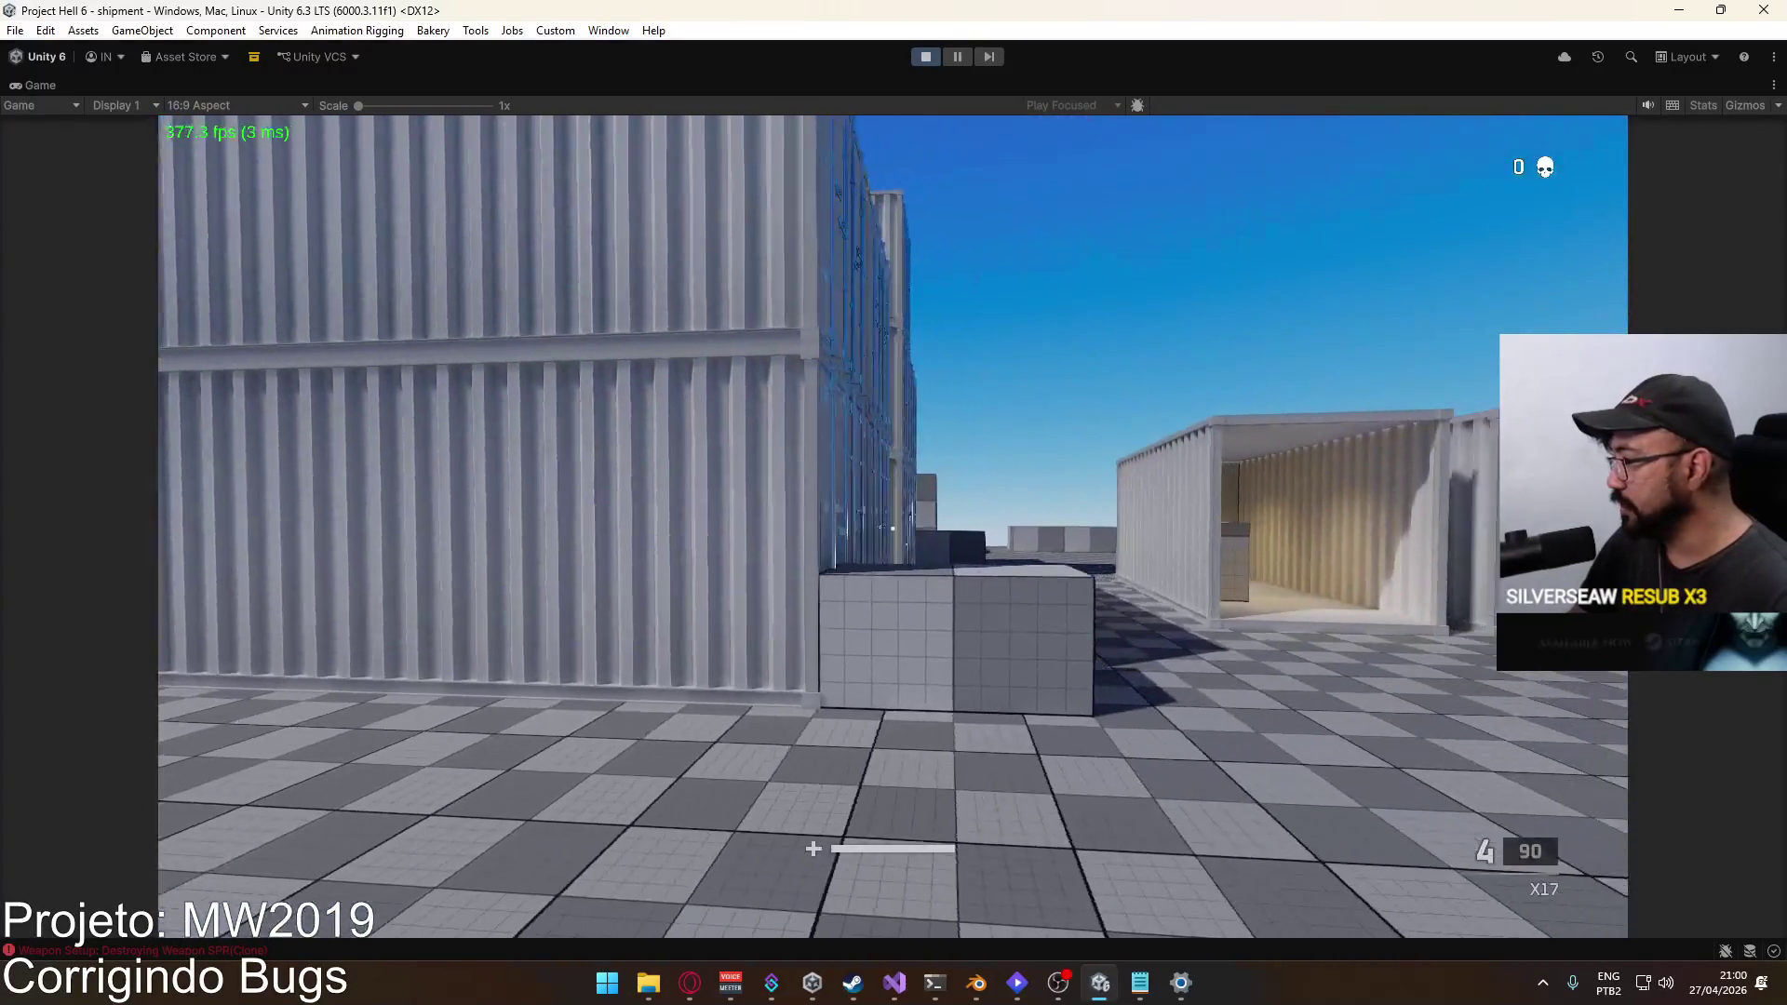
{"action": "key", "text": "1"}
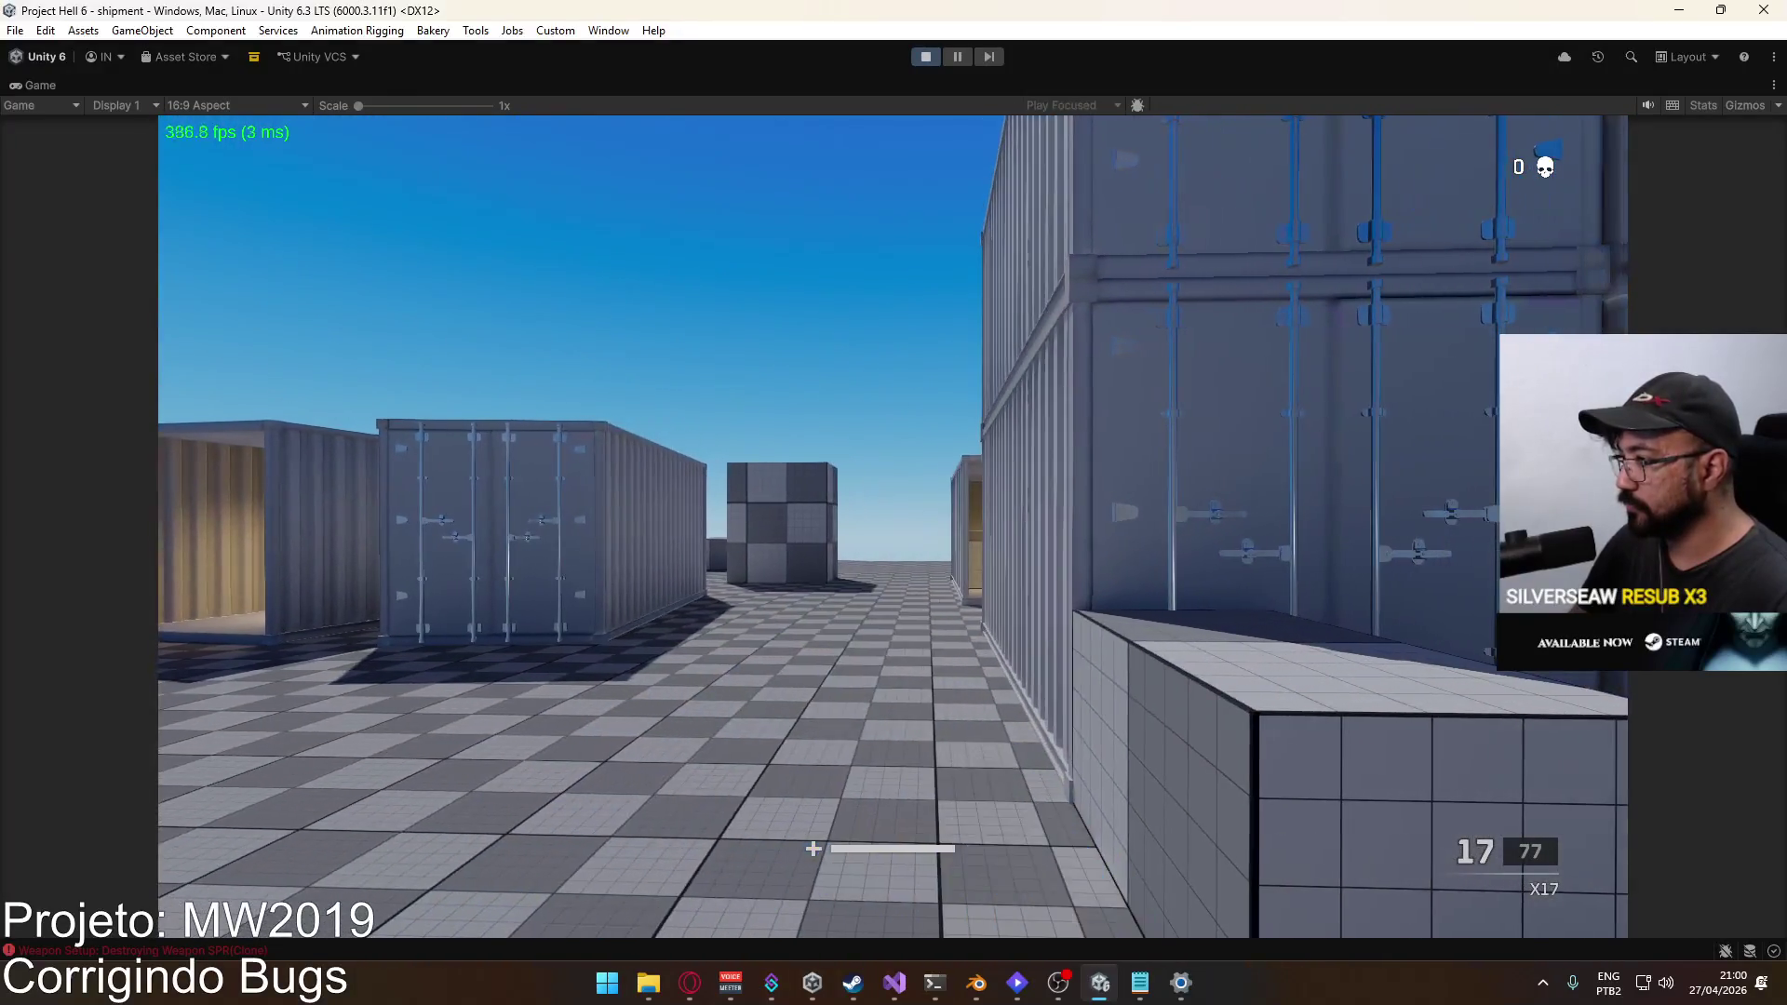
Step: Swap to the X17 while scoped on the SPR rifle and strafing, then stop Play mode
{"action": "right_click", "coordinate": [894, 527]}
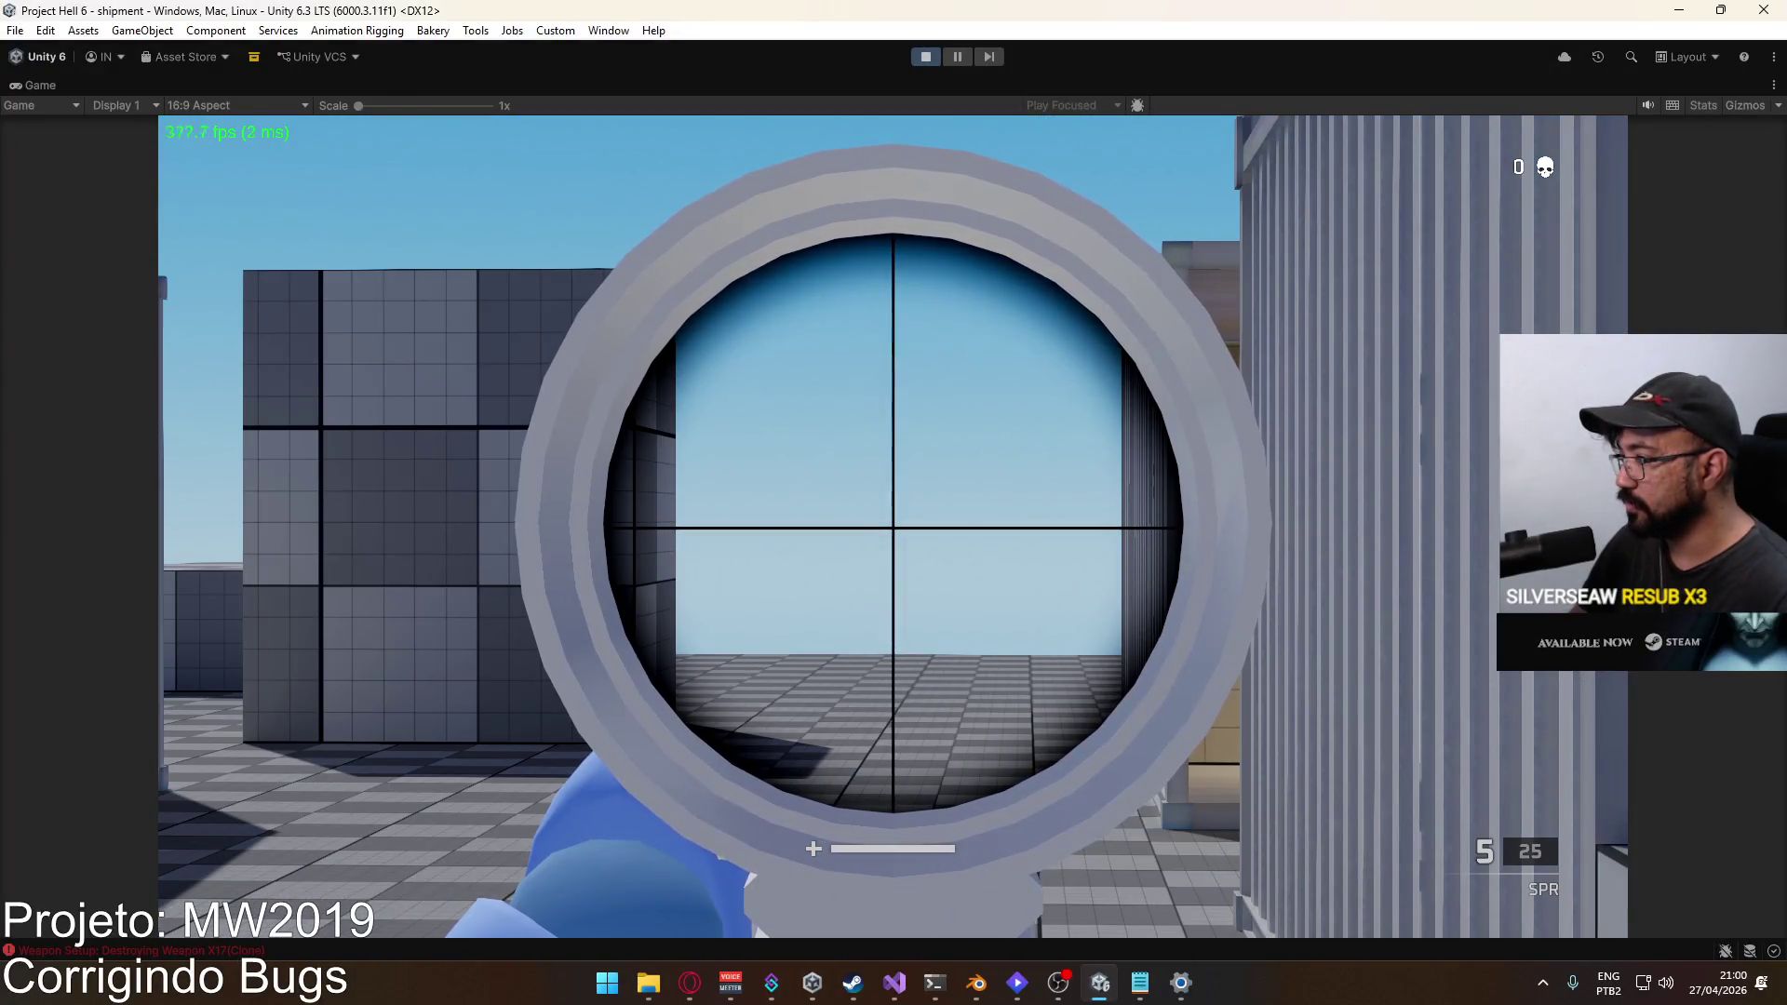
{"action": "key", "text": "2"}
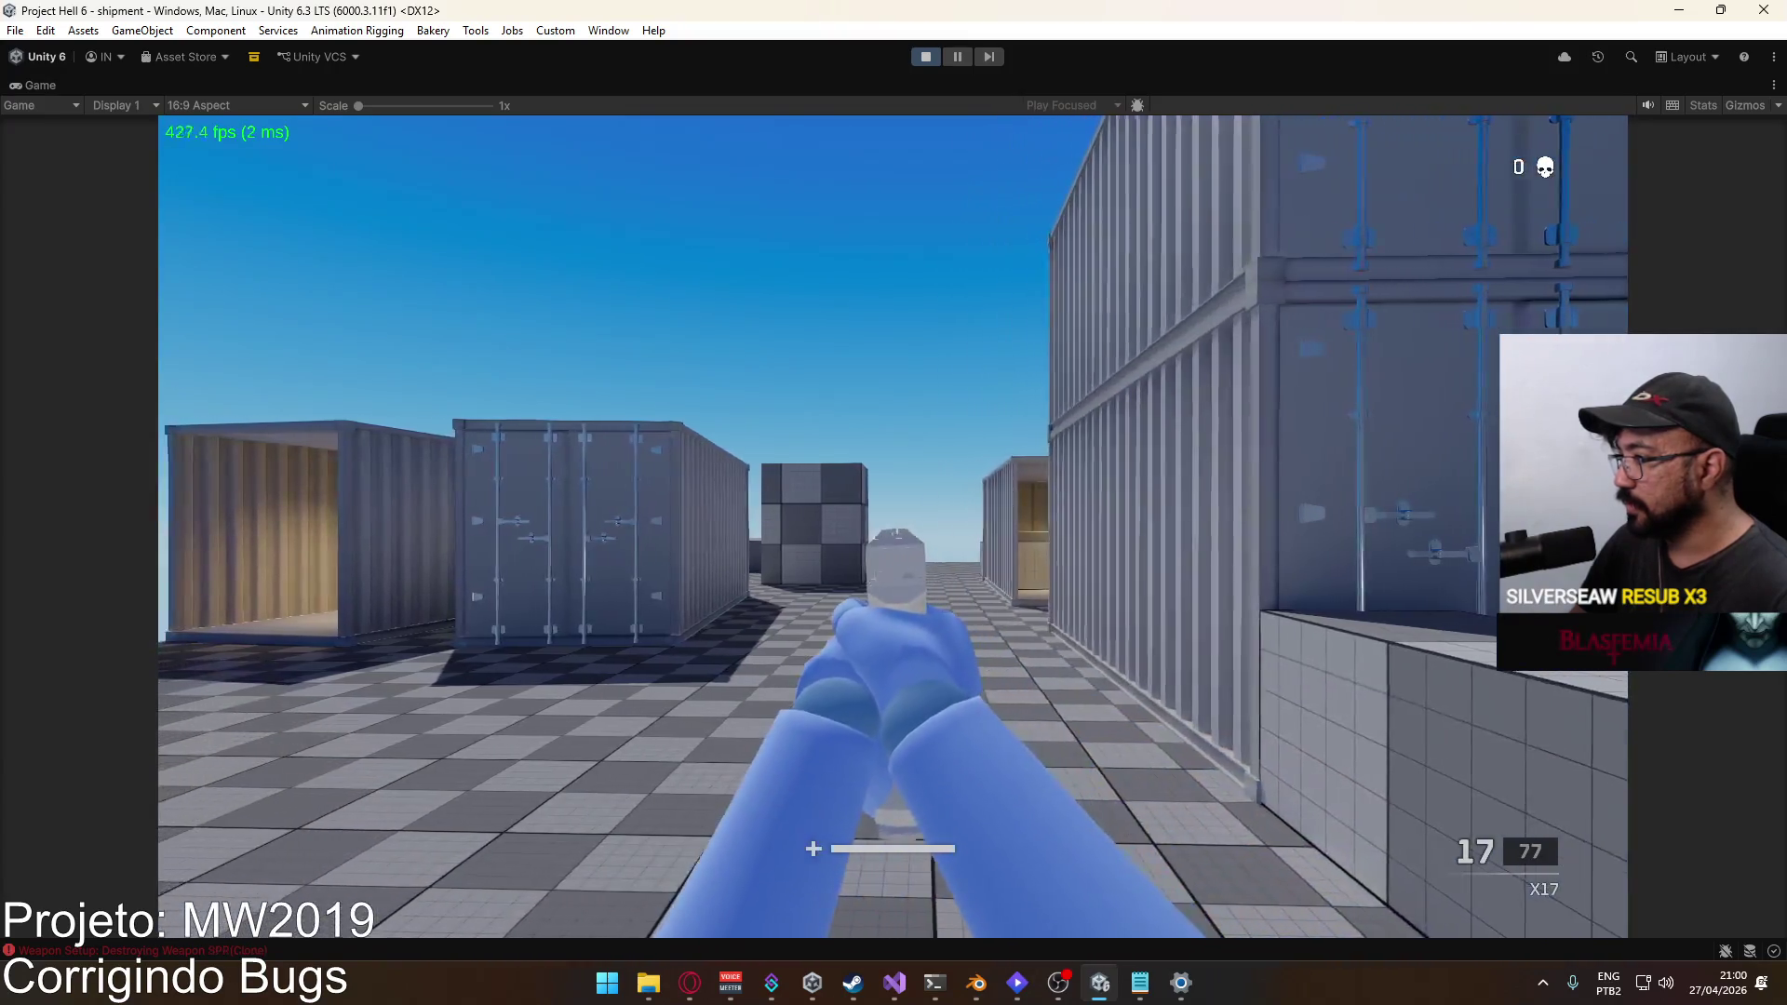
{"action": "key", "text": "1"}
{"action": "right_click", "coordinate": [894, 528]}
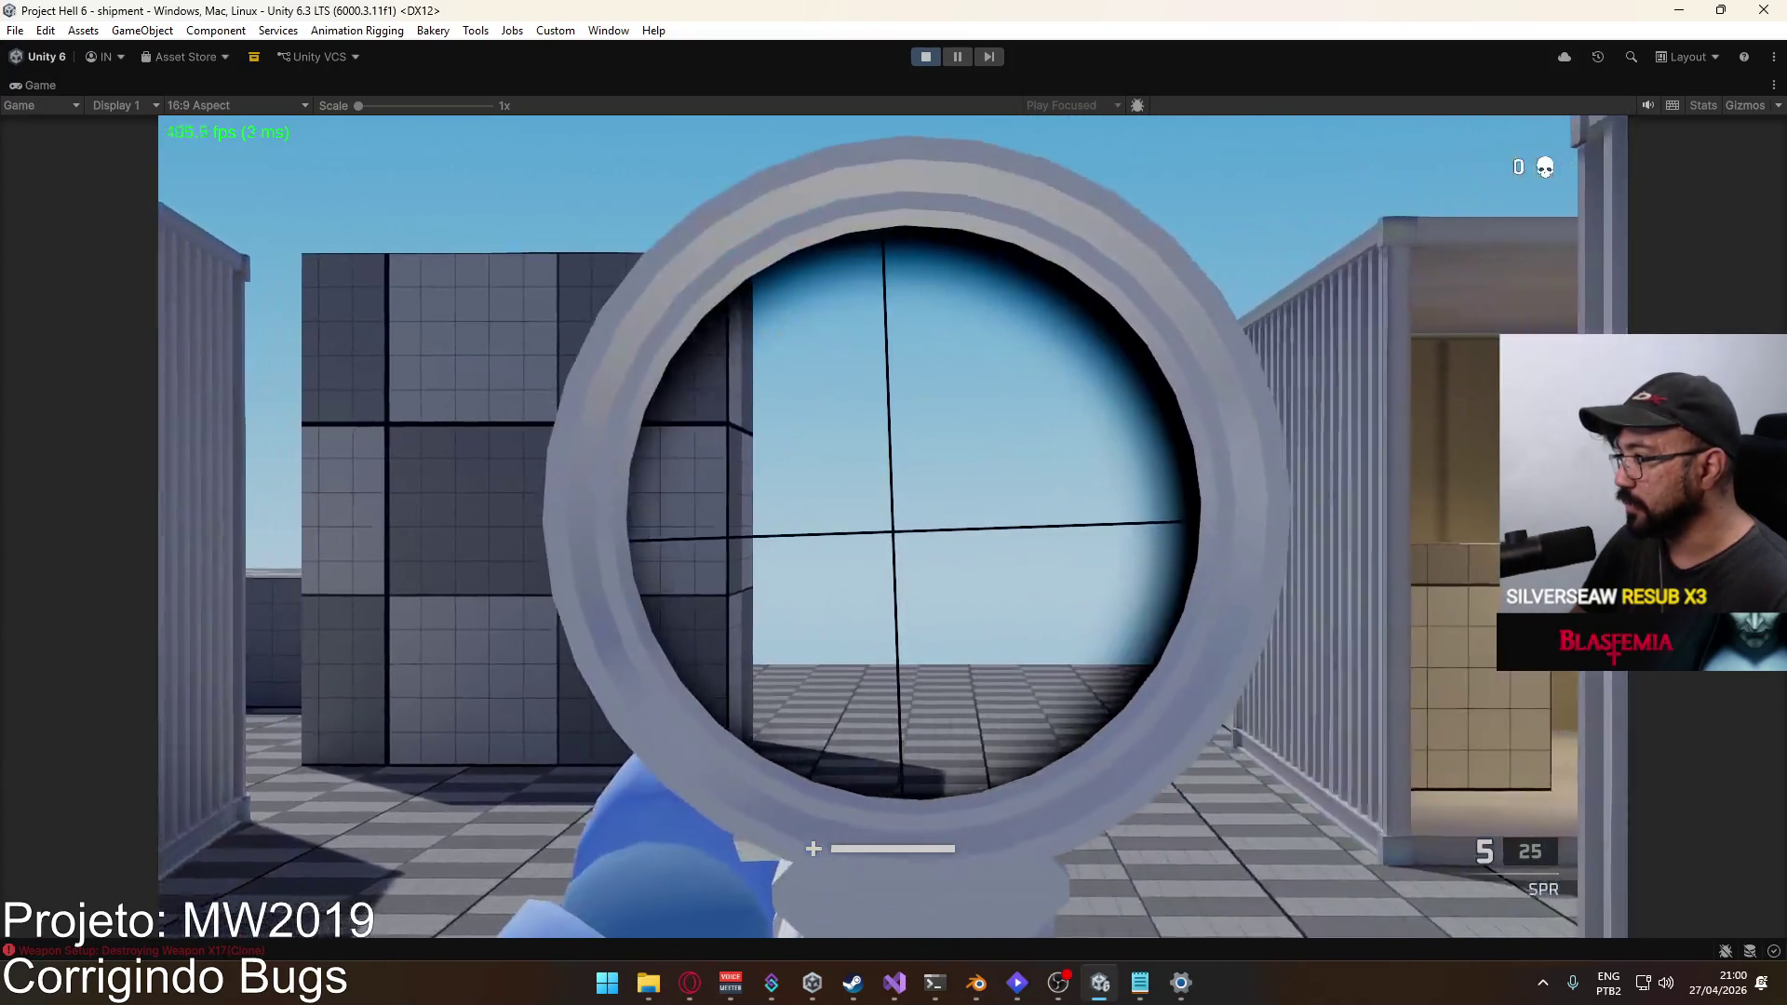
{"action": "key", "text": "2"}
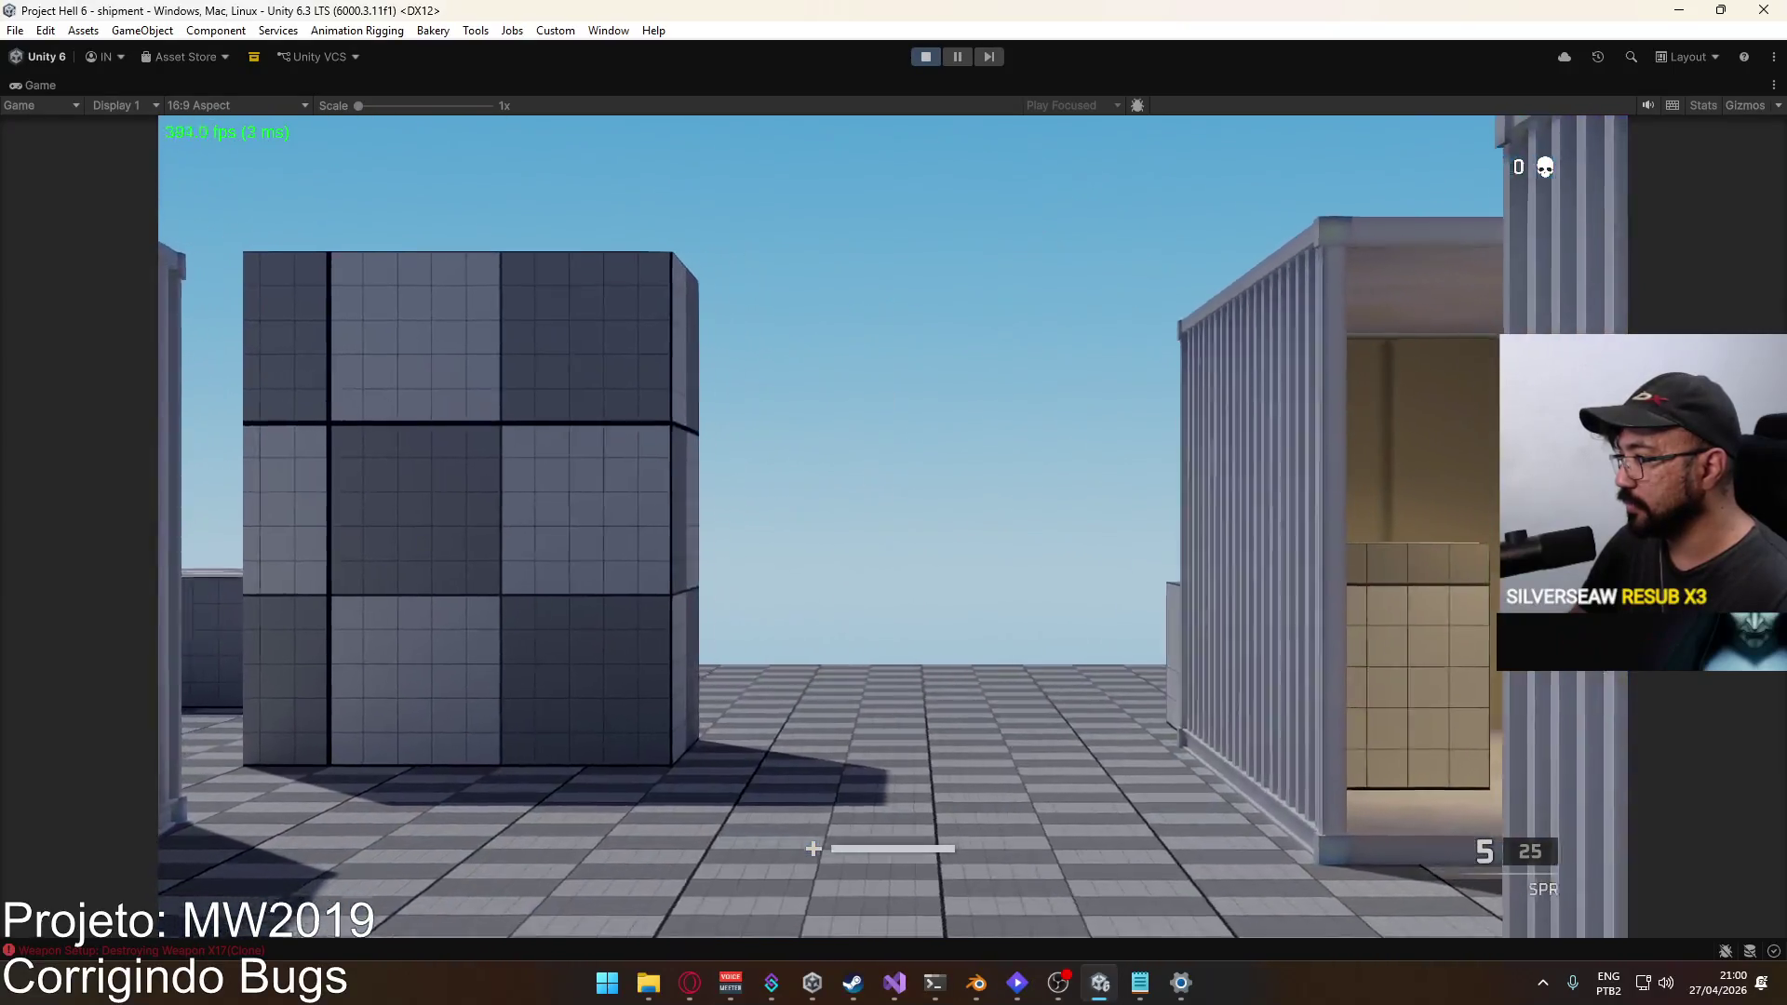
{"action": "key", "text": "a"}
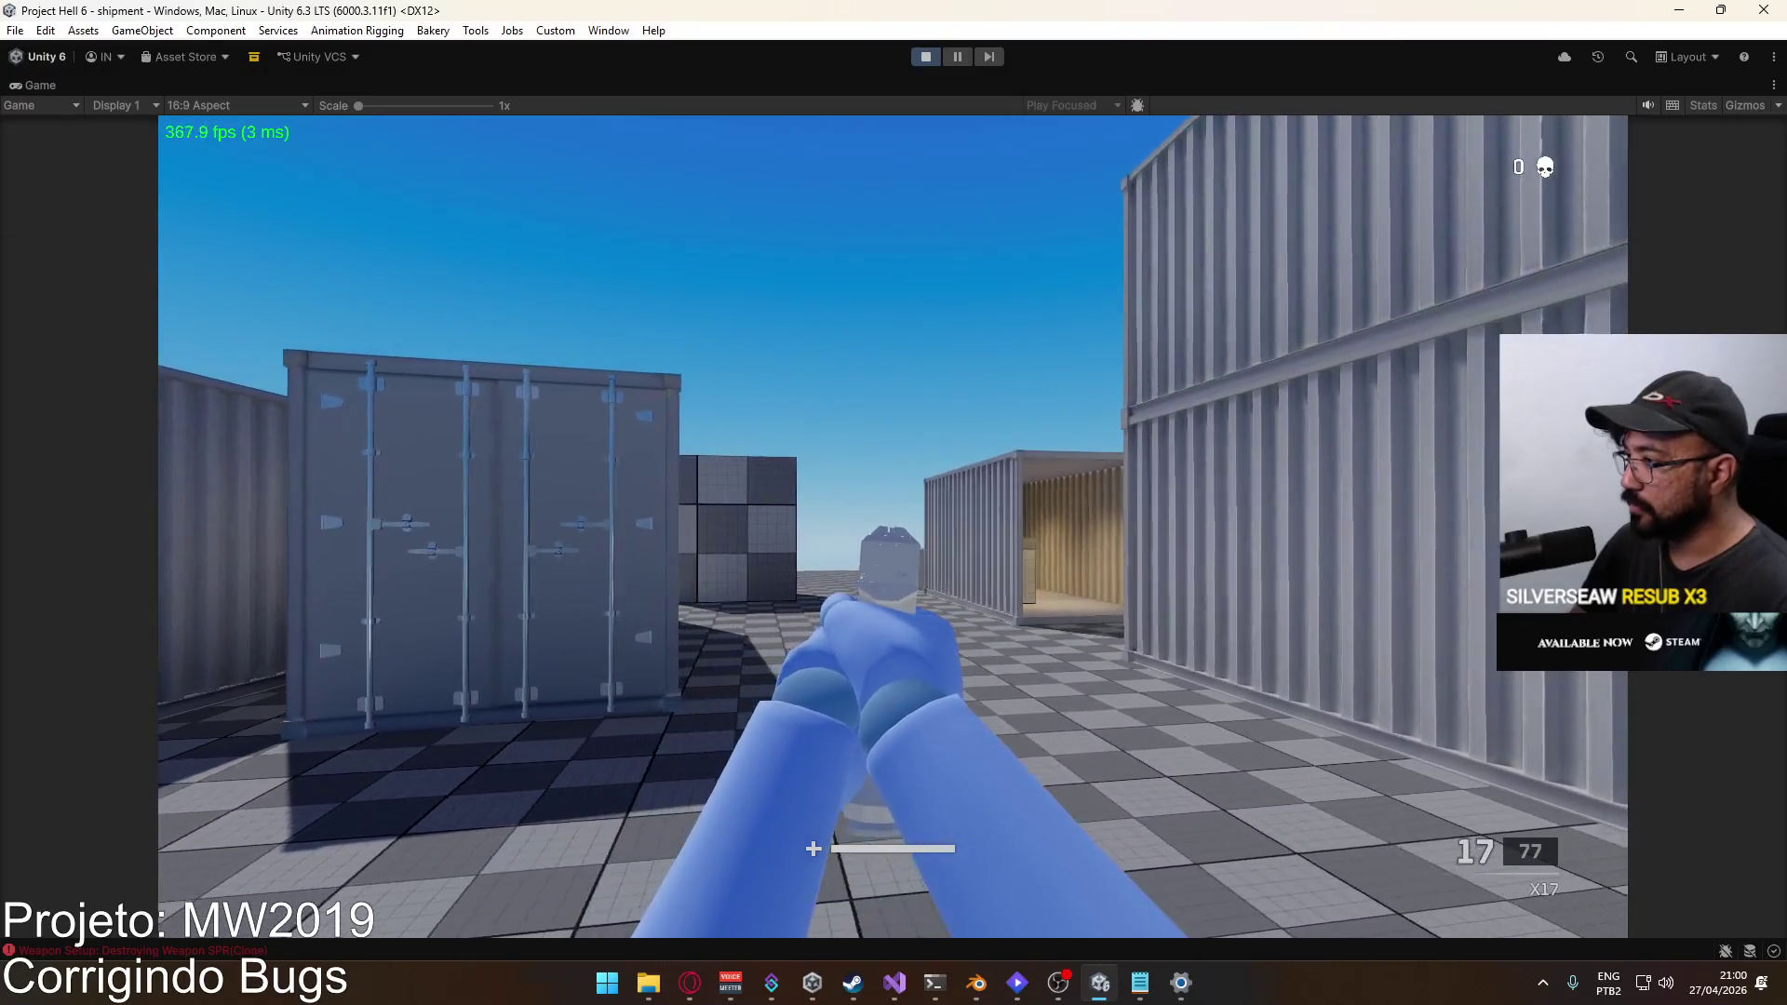
{"action": "key", "text": "1"}
{"action": "right_click", "coordinate": [894, 528]}
{"action": "key", "text": "d"}
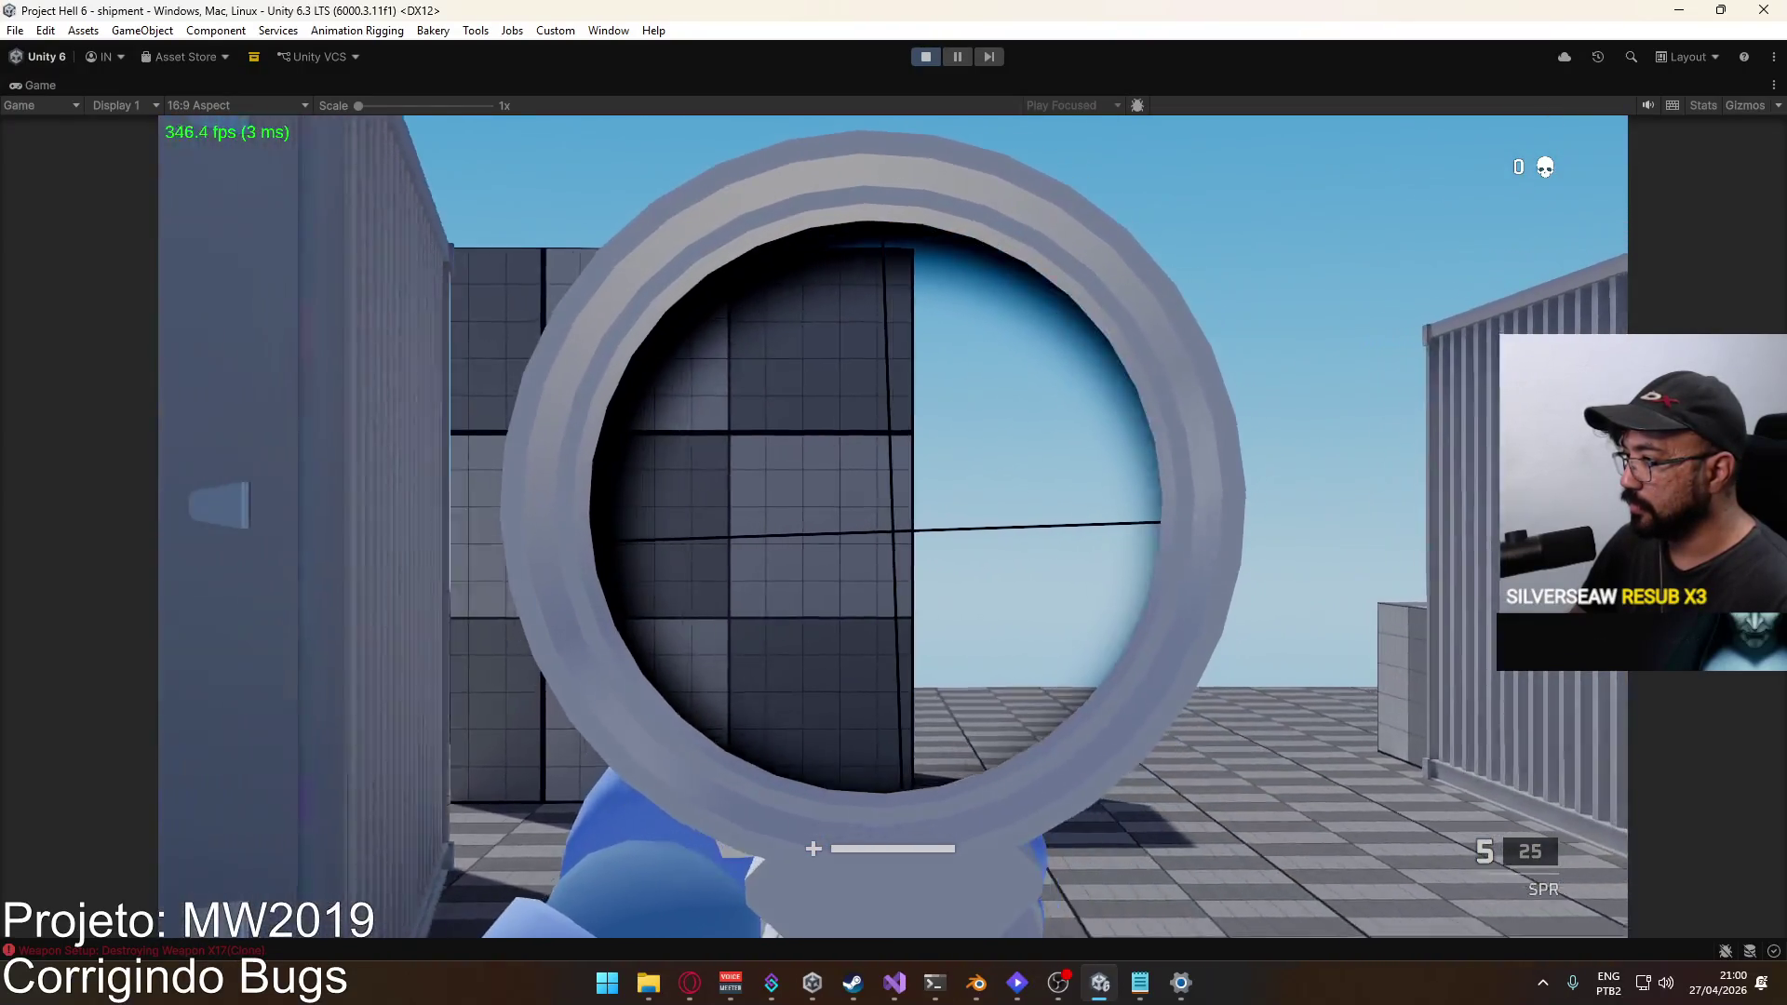
{"action": "key", "text": "a"}
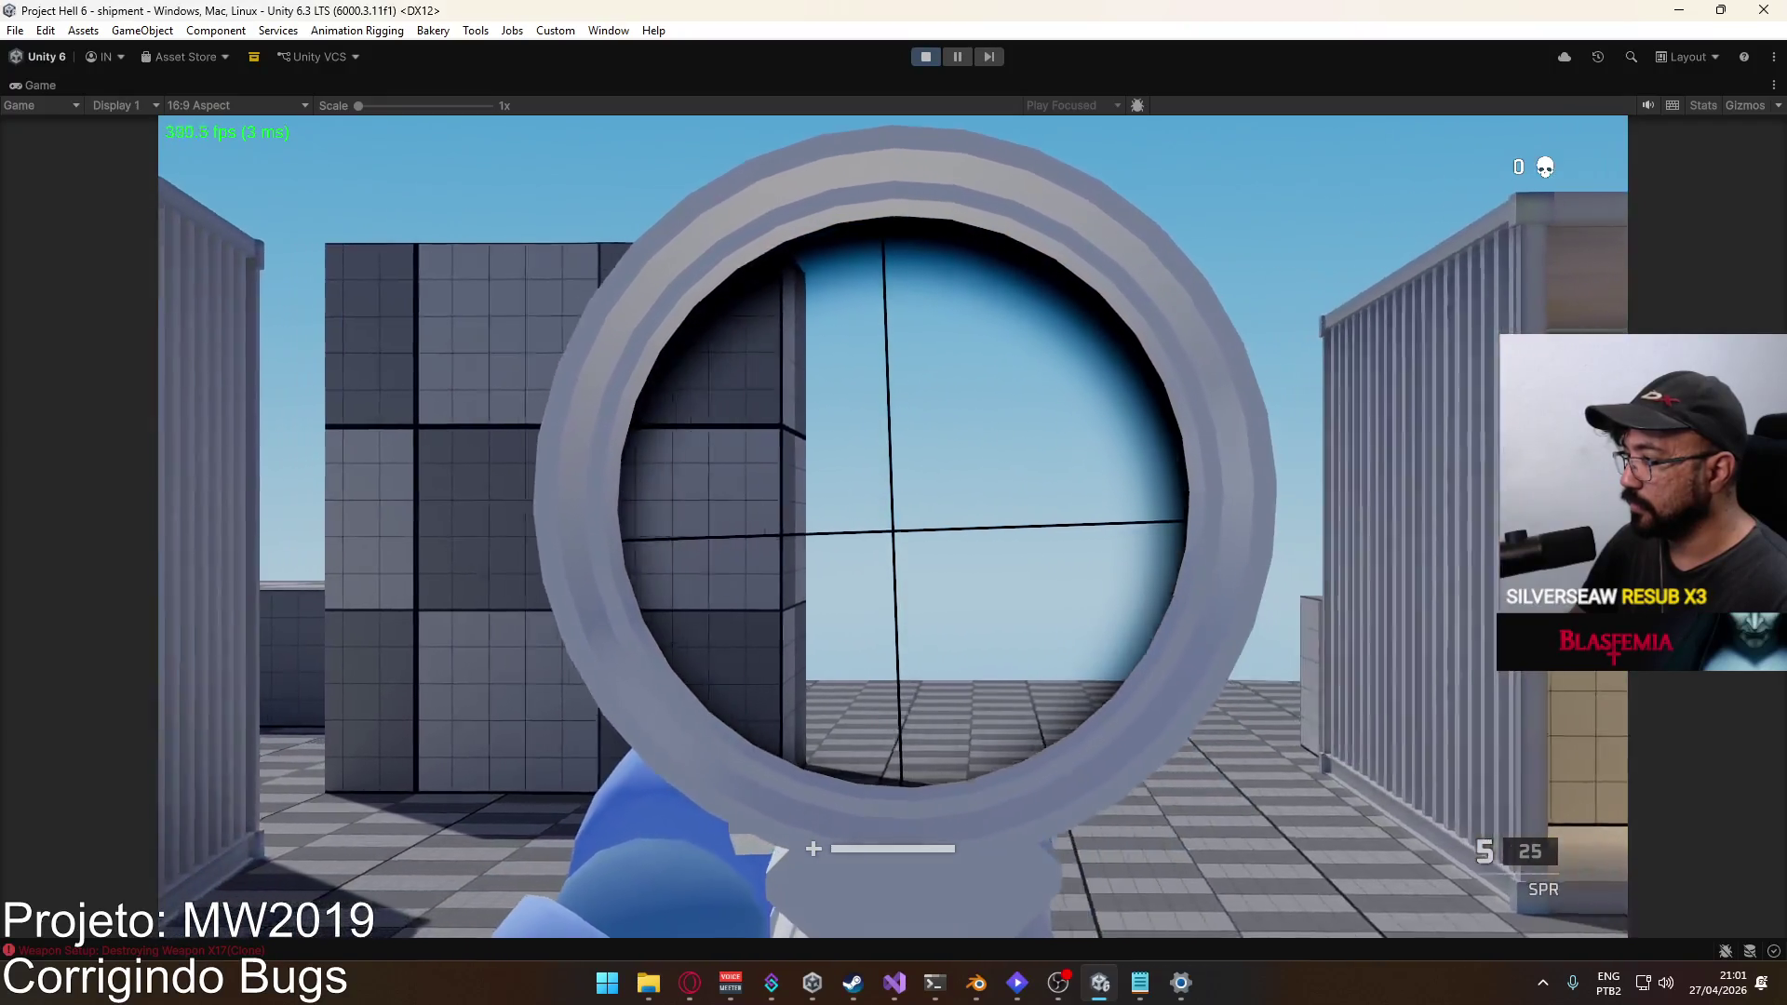
{"action": "key", "text": "Escape"}
{"action": "left_click", "coordinate": [928, 58]}
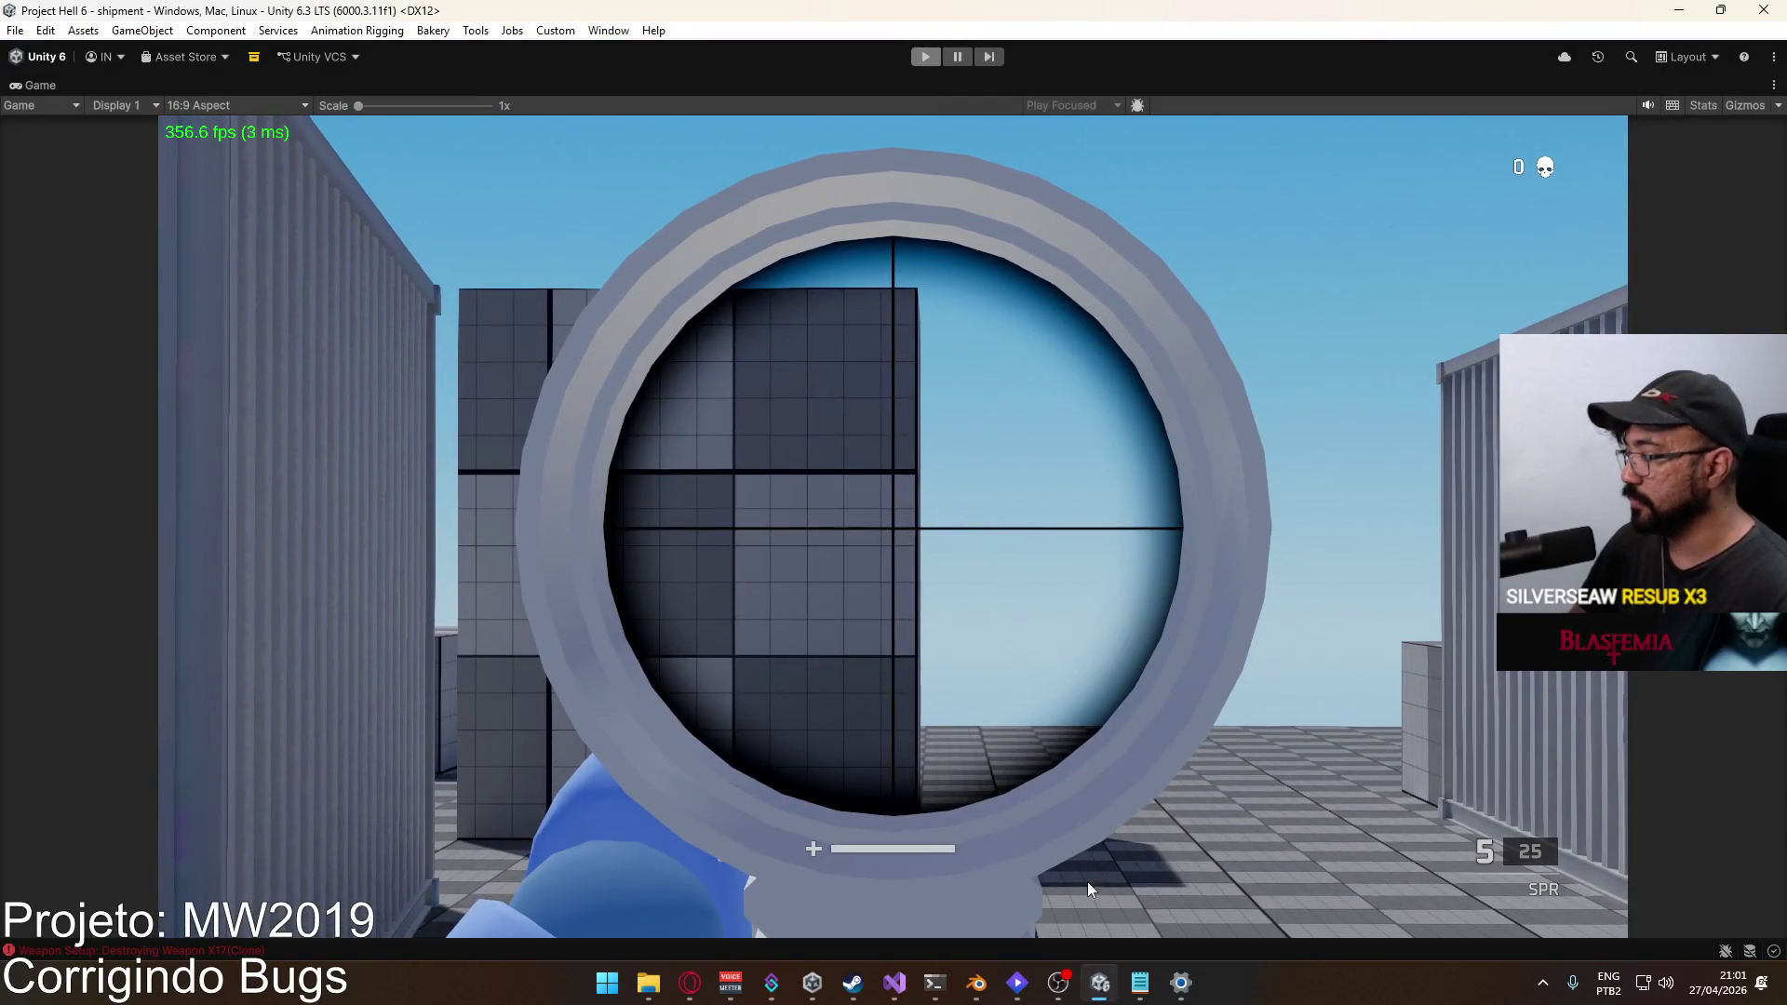
{"action": "left_click", "coordinate": [894, 981]}
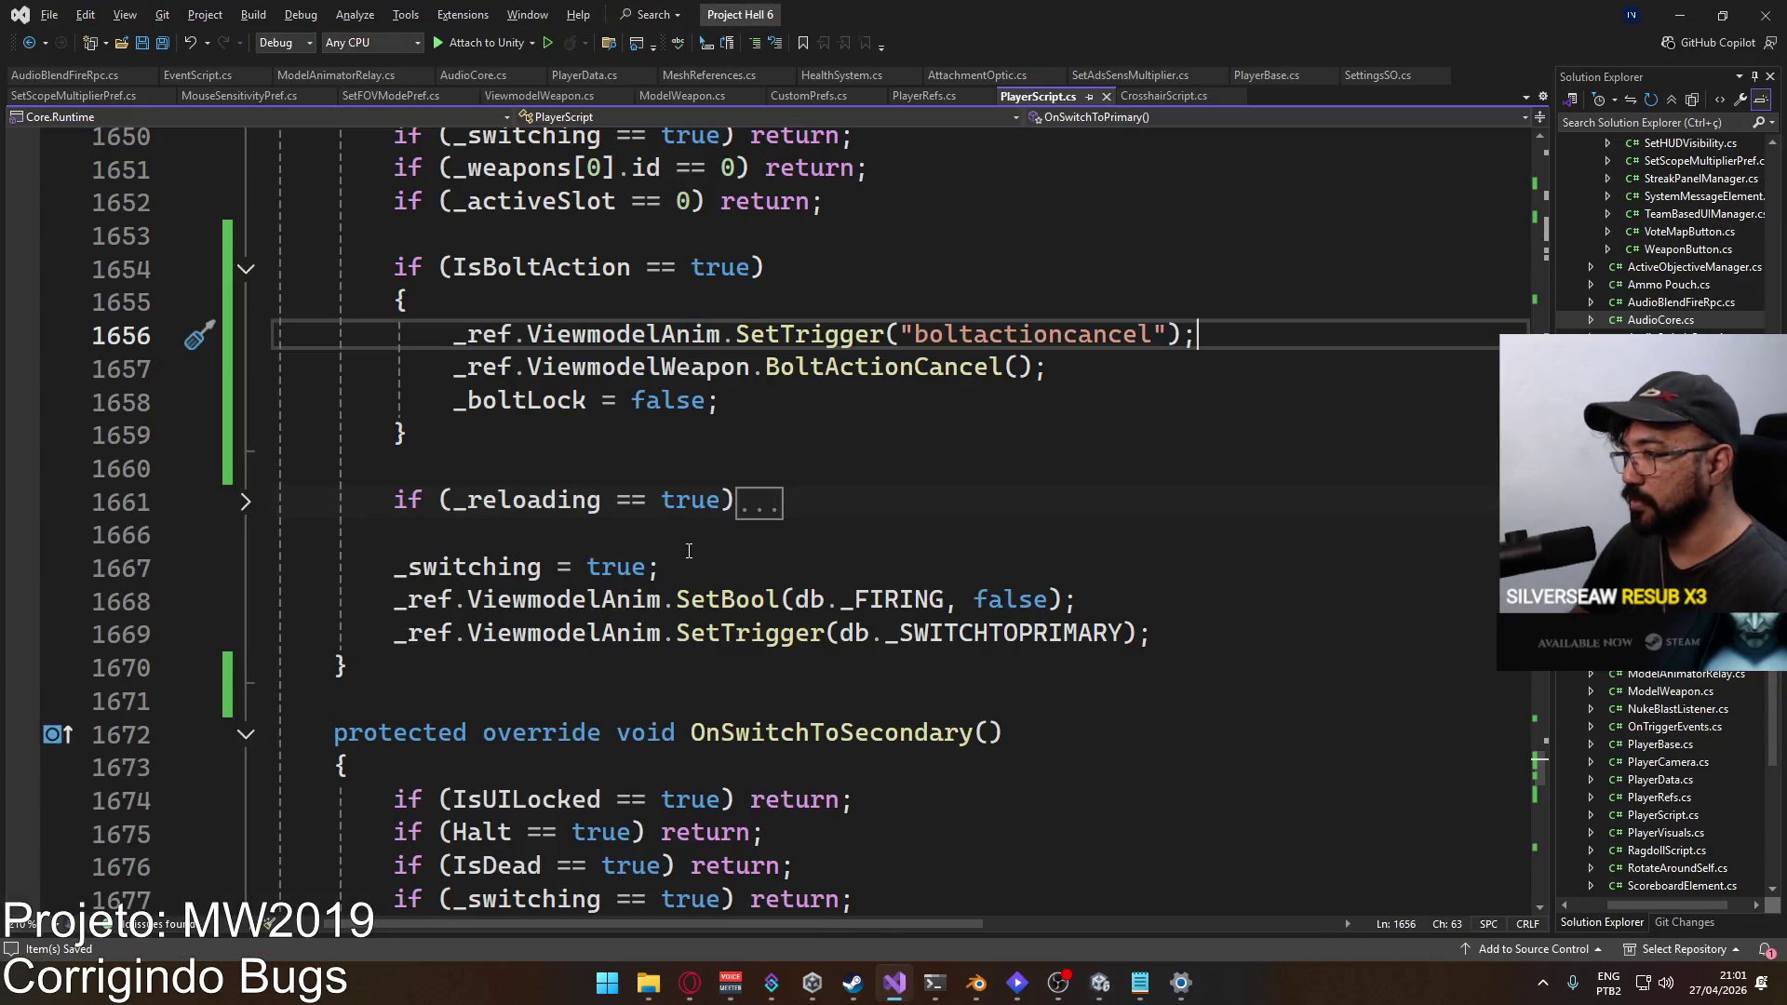
Step: Check the IsBoltAction block in OnSwitchToPrimary, then go to Unity's File menu for Build And Run
{"action": "key", "text": "Down"}
{"action": "key", "text": "Down"}
{"action": "key", "text": "Down"}
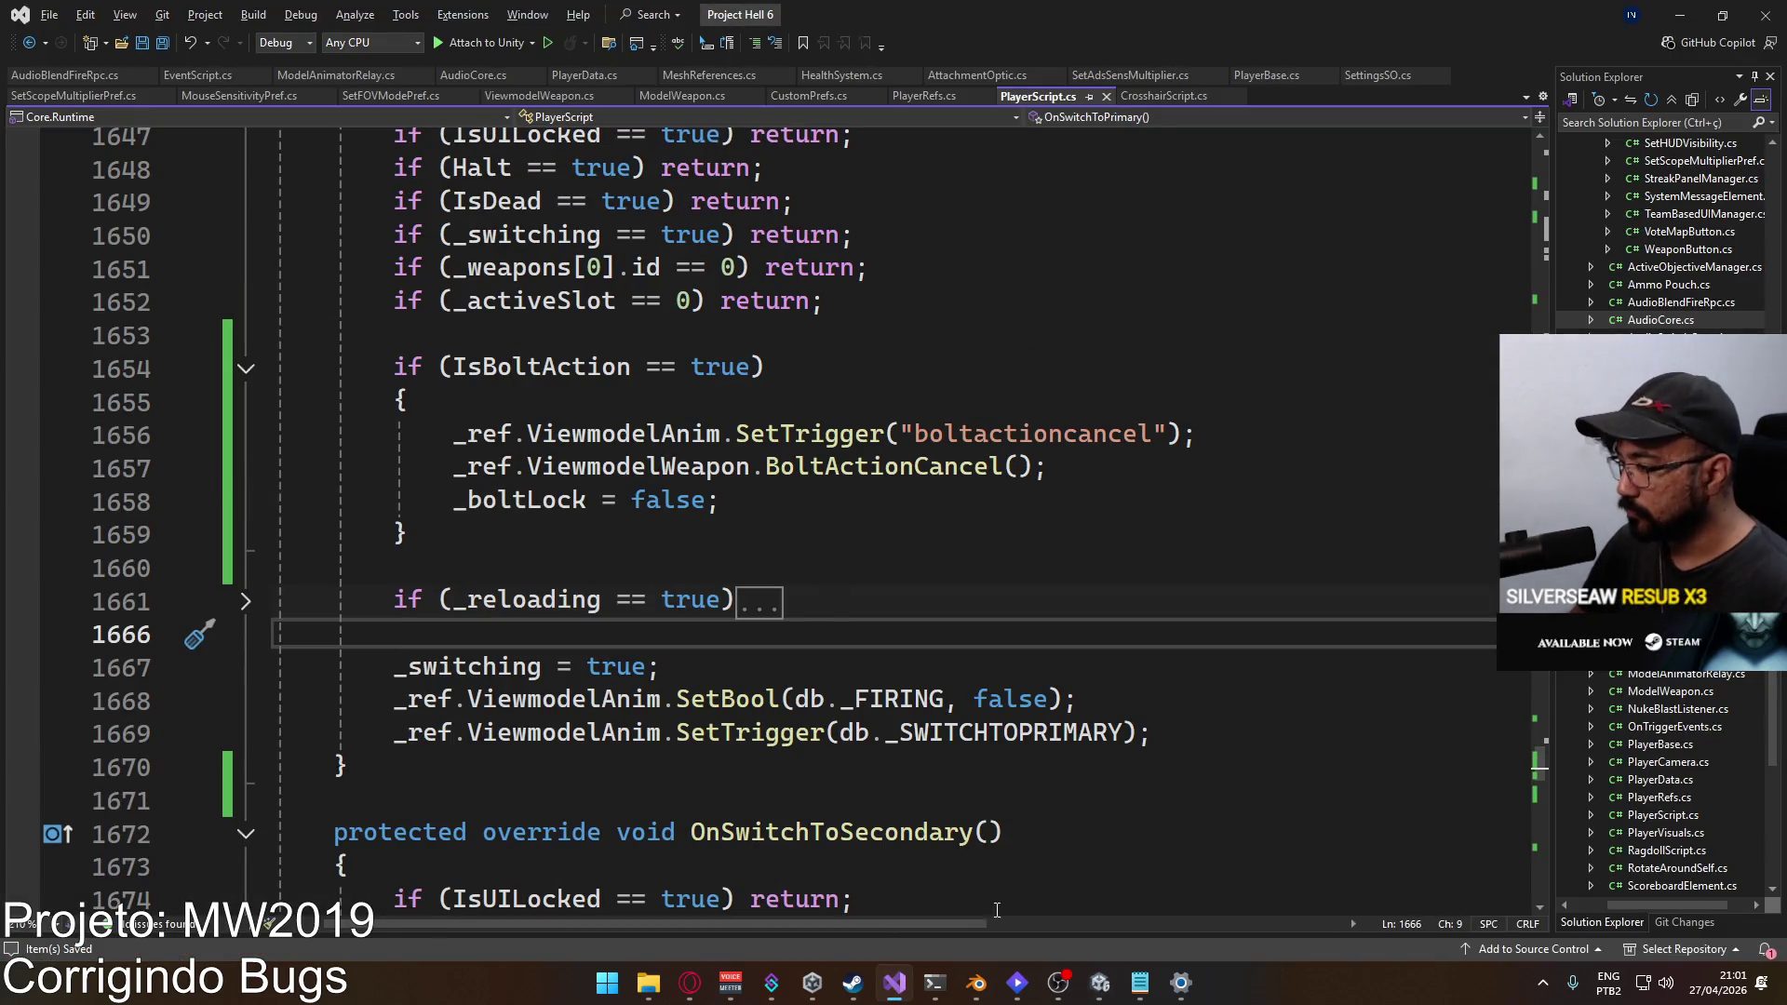
{"action": "left_click", "coordinate": [1098, 979]}
{"action": "left_click", "coordinate": [15, 31]}
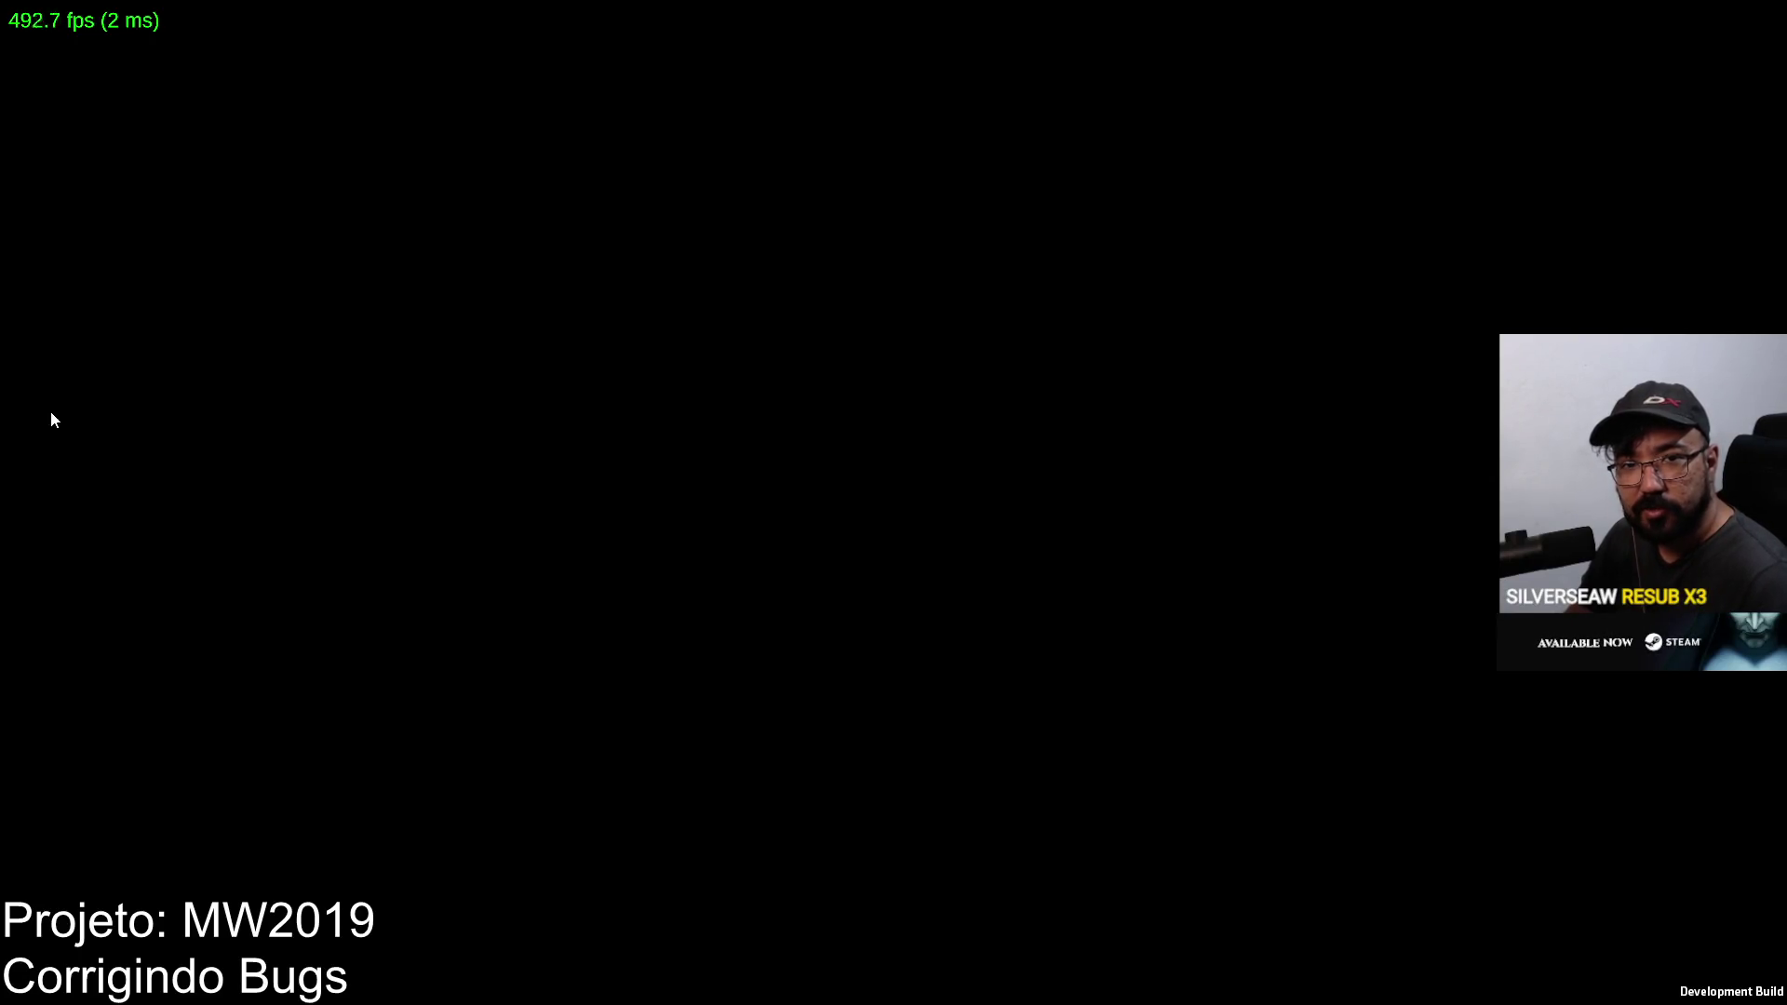
Step: Quit the Project Hell build from its main menu with Exit and Confirm, then bring Opera forward
{"action": "key", "text": "super"}
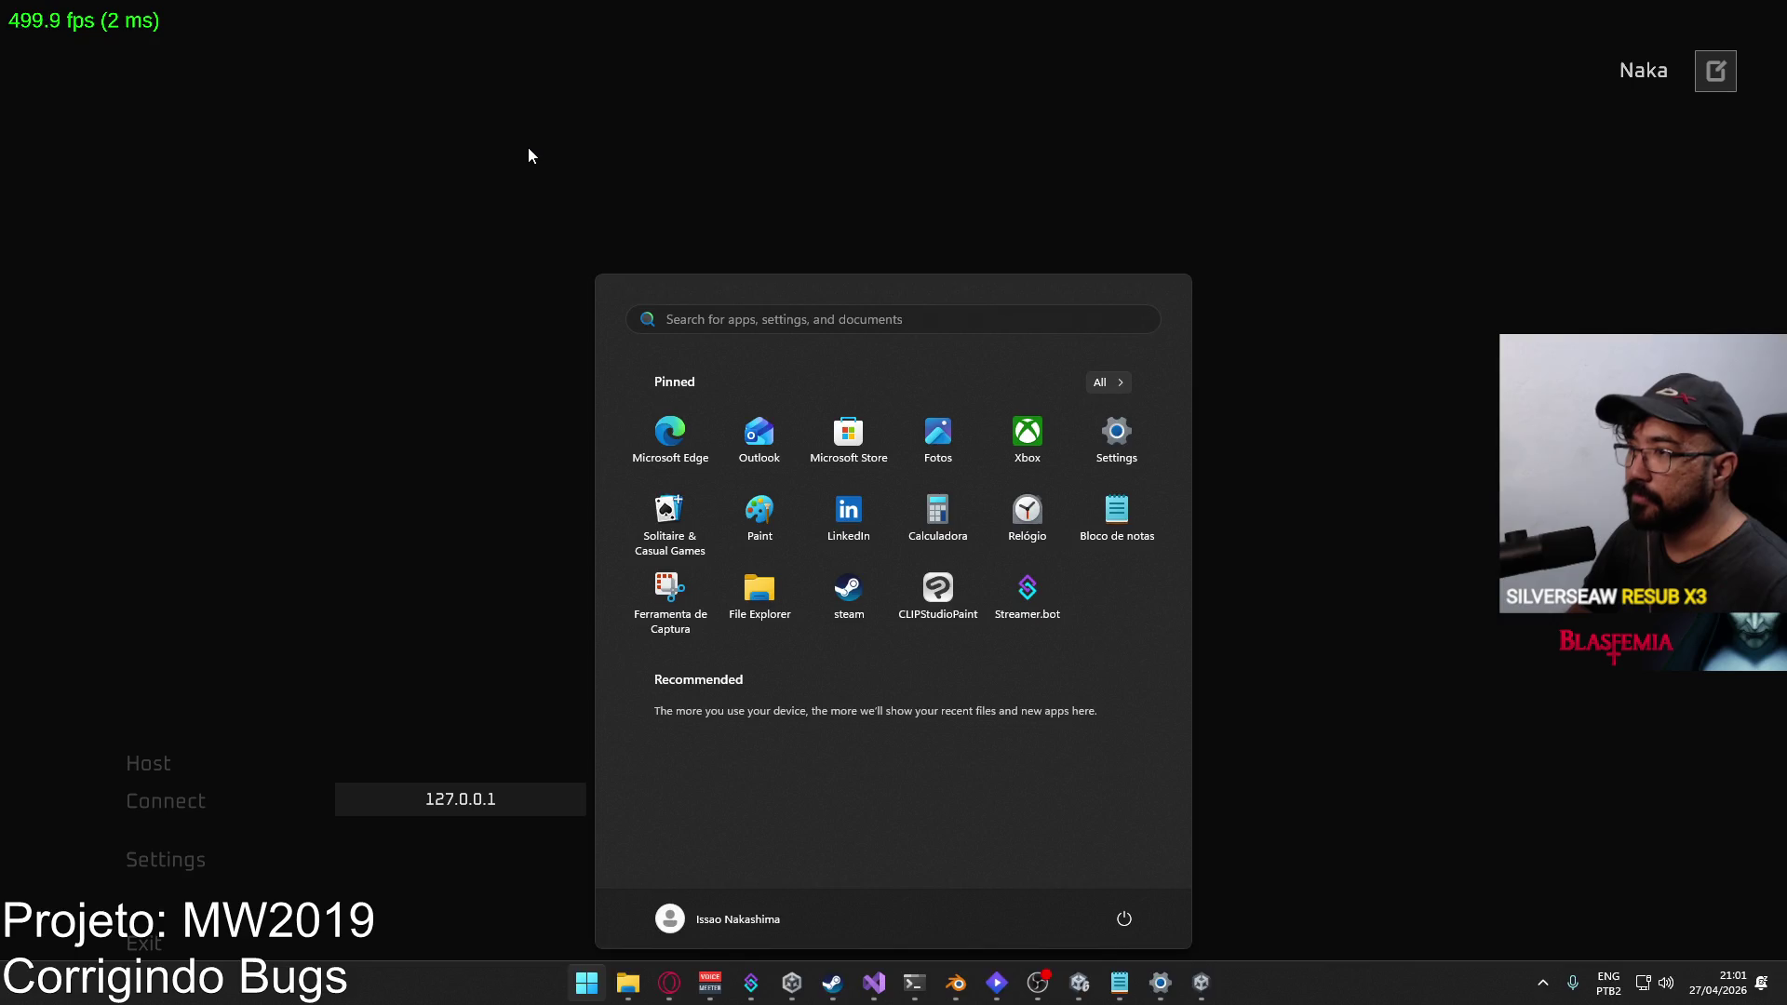
{"action": "left_click", "coordinate": [300, 680]}
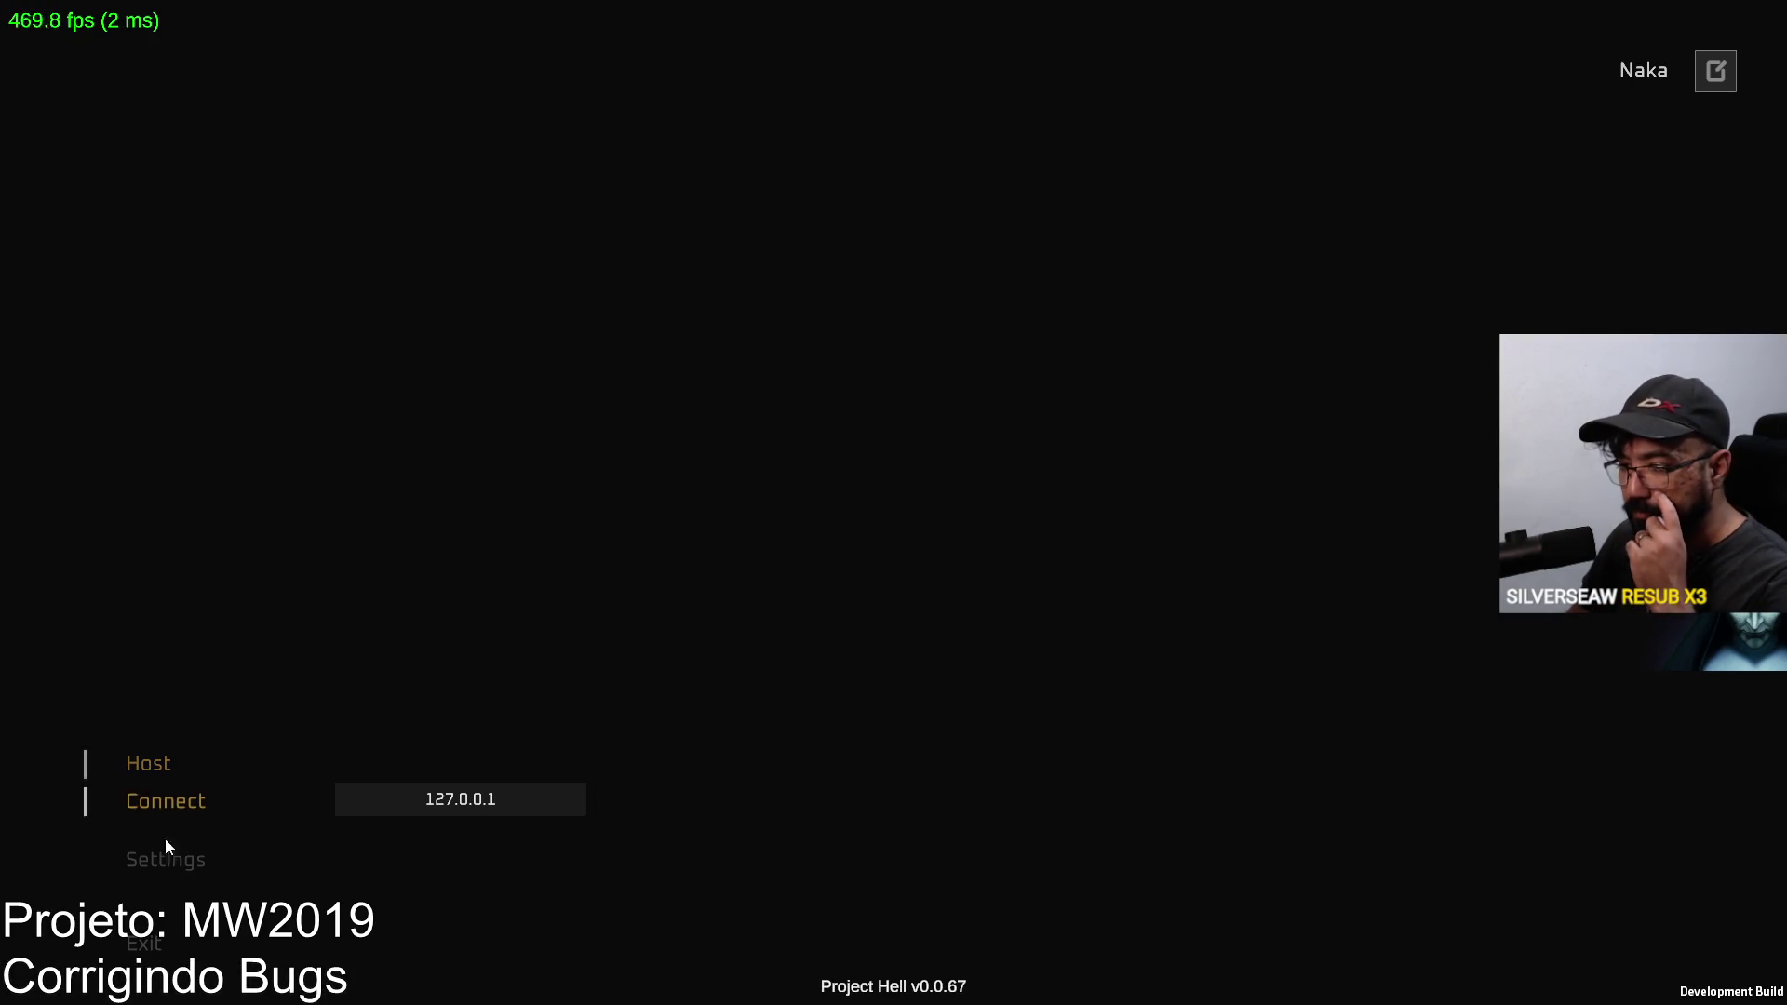
{"action": "left_click", "coordinate": [149, 957]}
{"action": "left_click", "coordinate": [974, 596]}
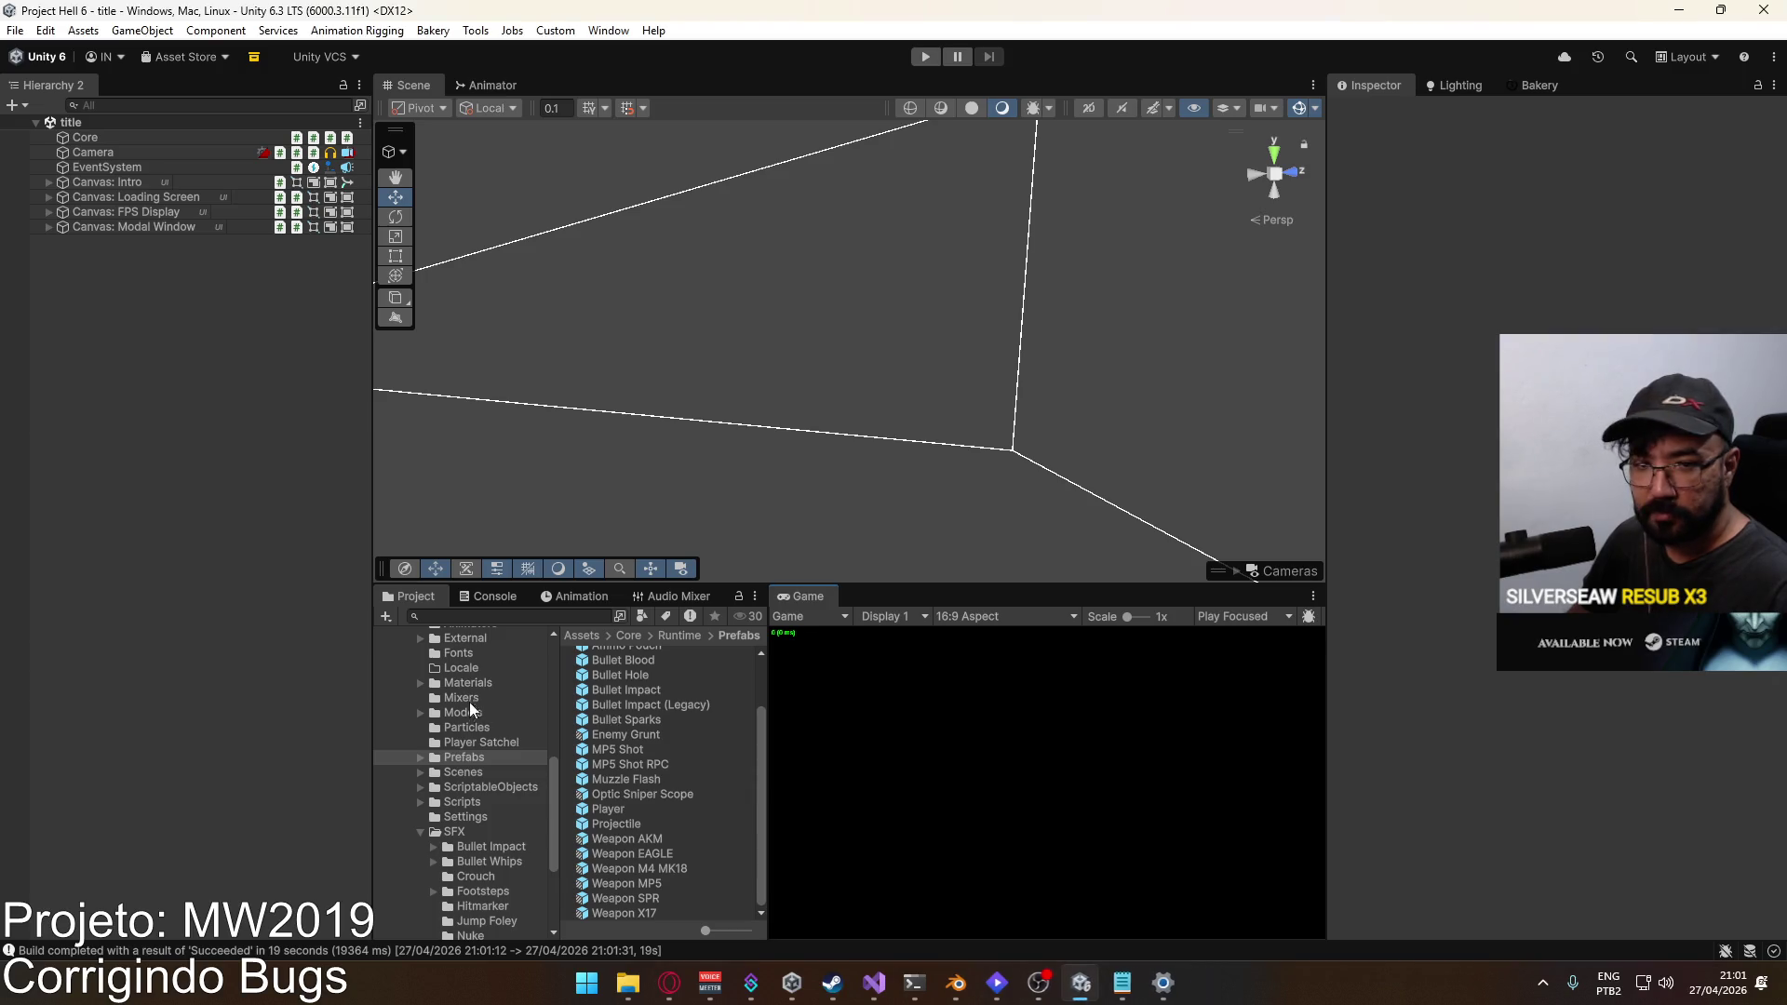
{"action": "mouse_move", "coordinate": [651, 989]}
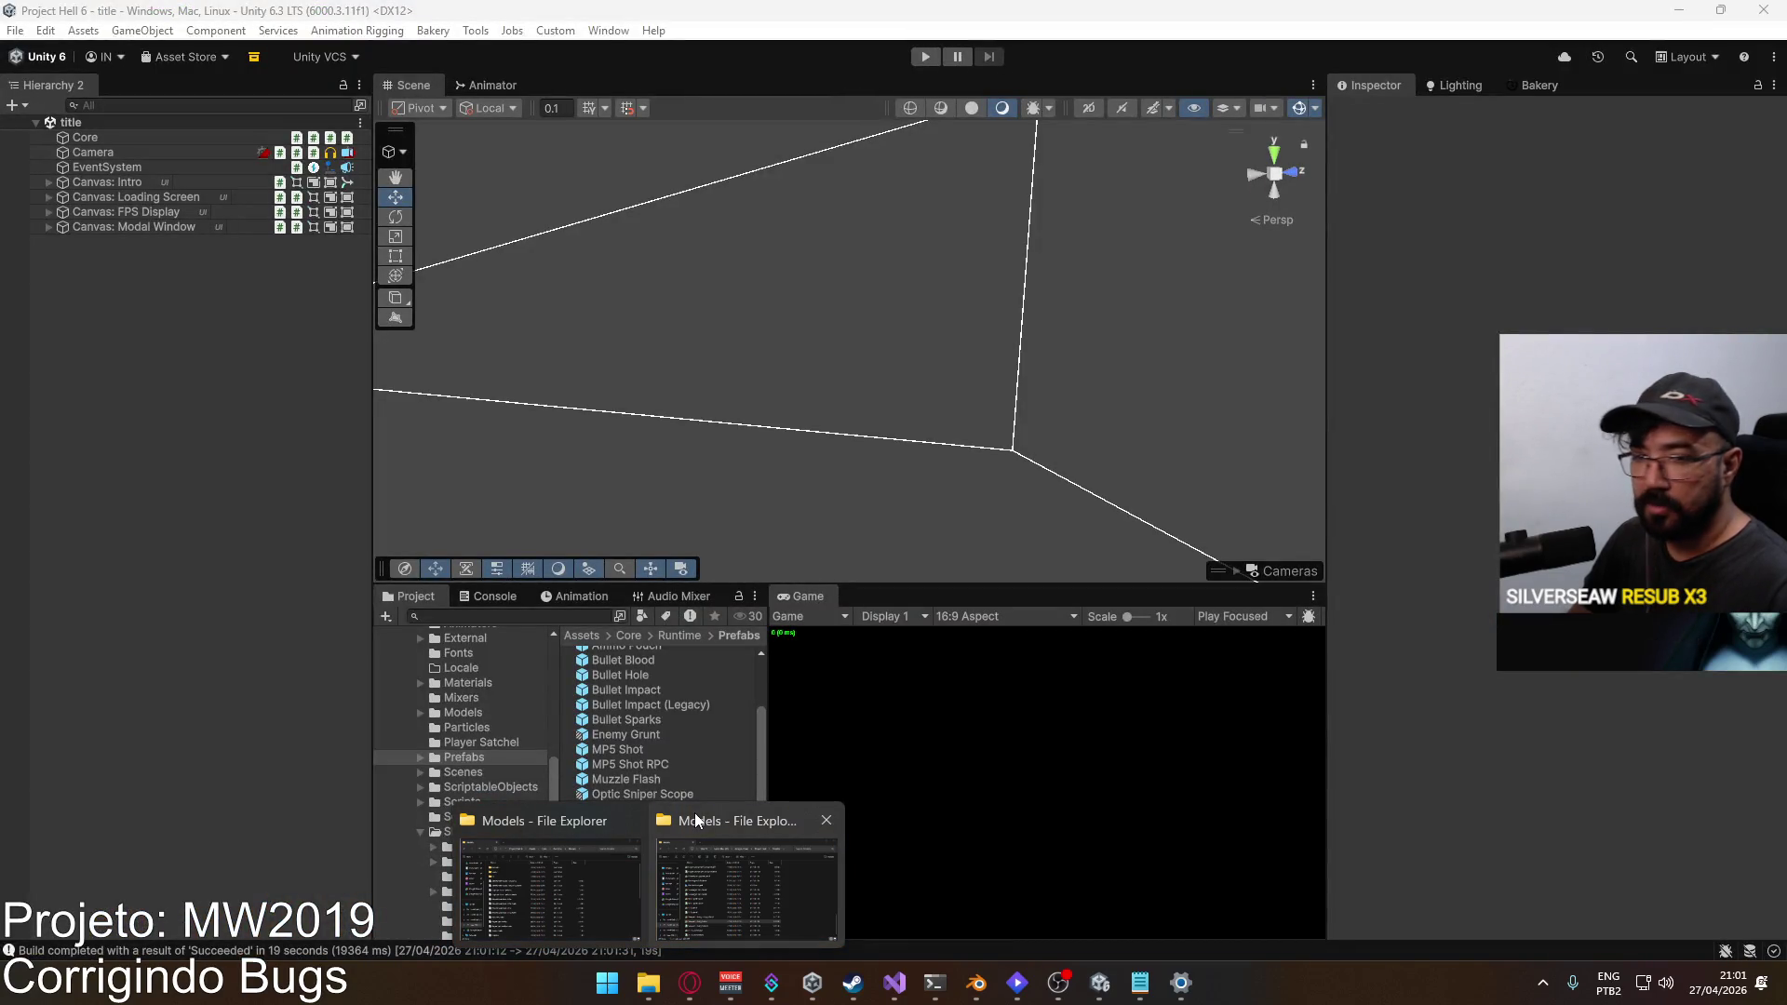
{"action": "left_click", "coordinate": [690, 983]}
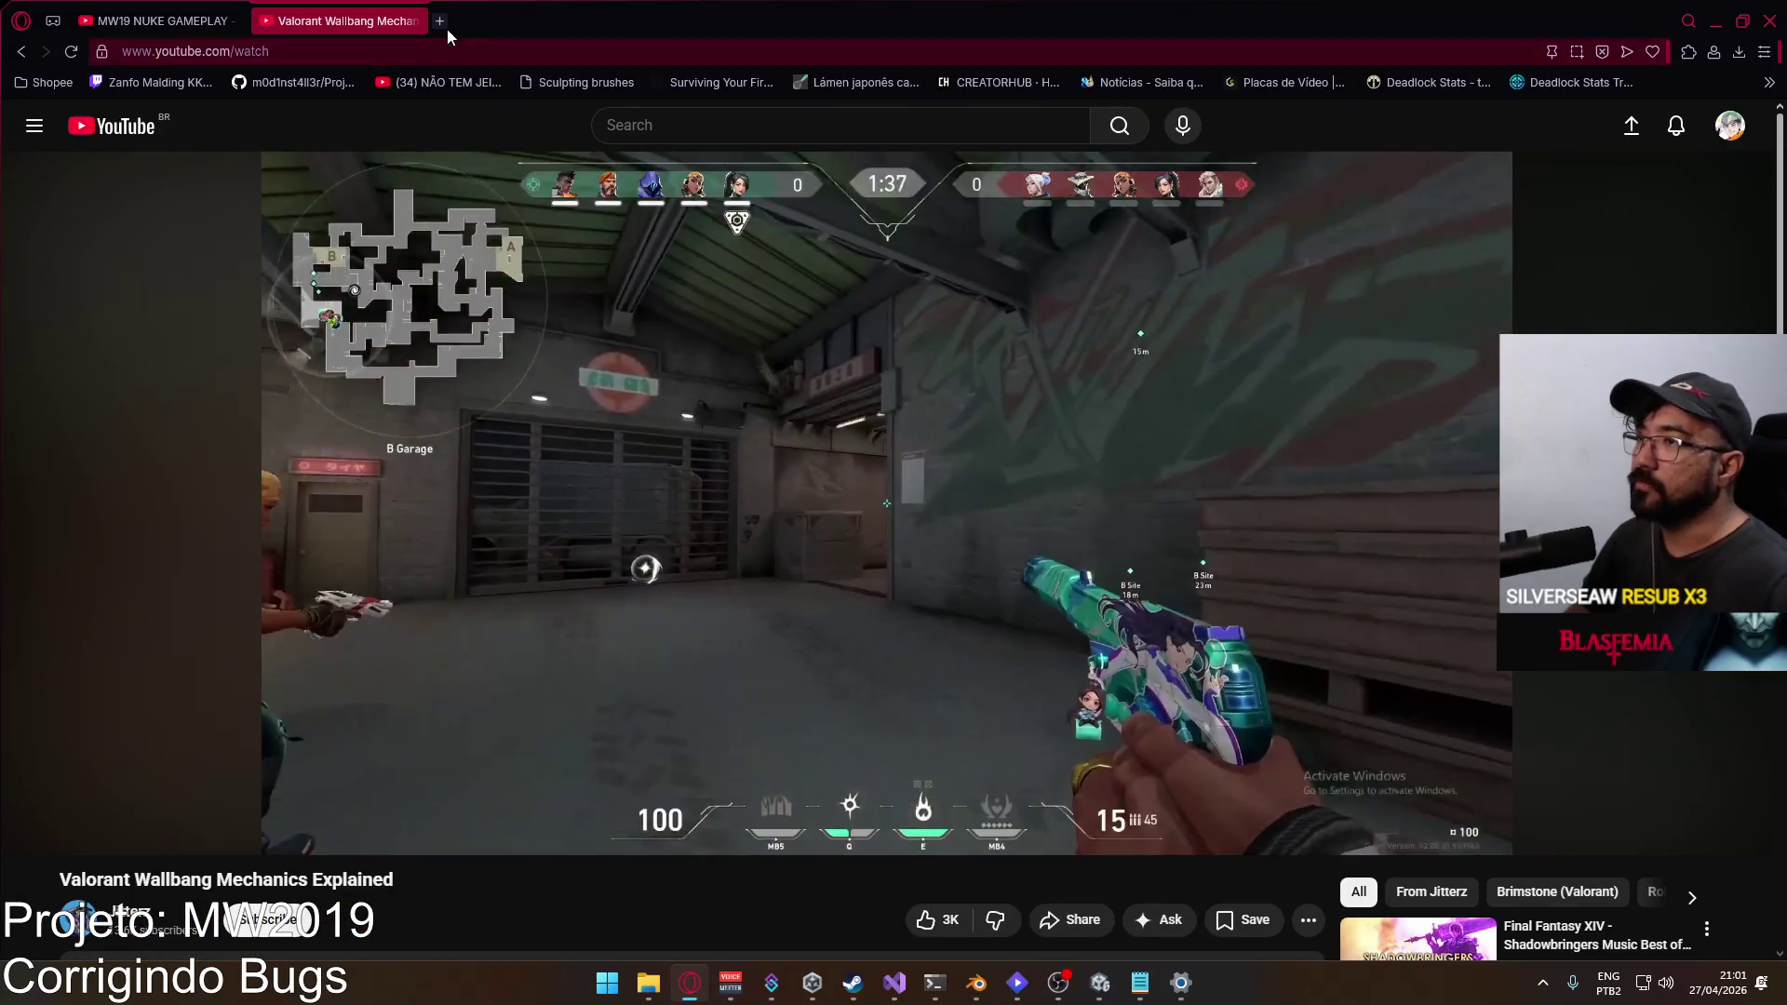
Step: In a new tab, search YouTube for 'fireworks jumpscare' videos
{"action": "left_click", "coordinate": [435, 21]}
{"action": "left_click", "coordinate": [664, 730]}
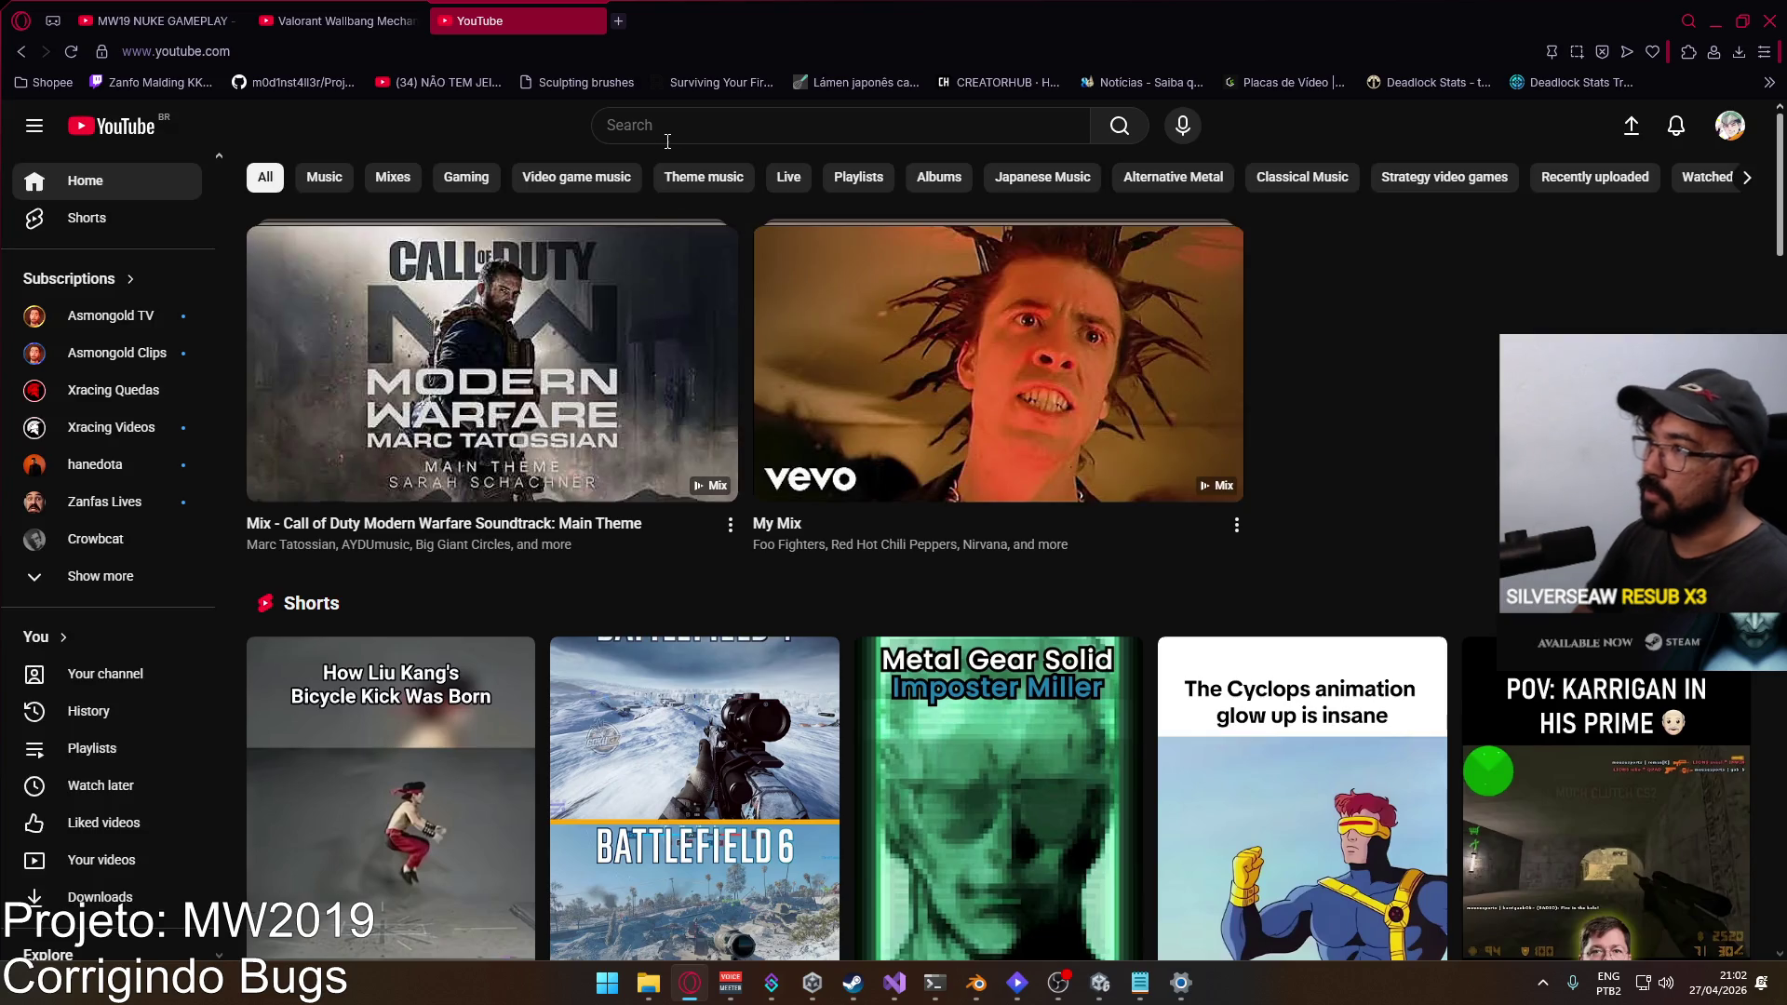
{"action": "left_click", "coordinate": [688, 122]}
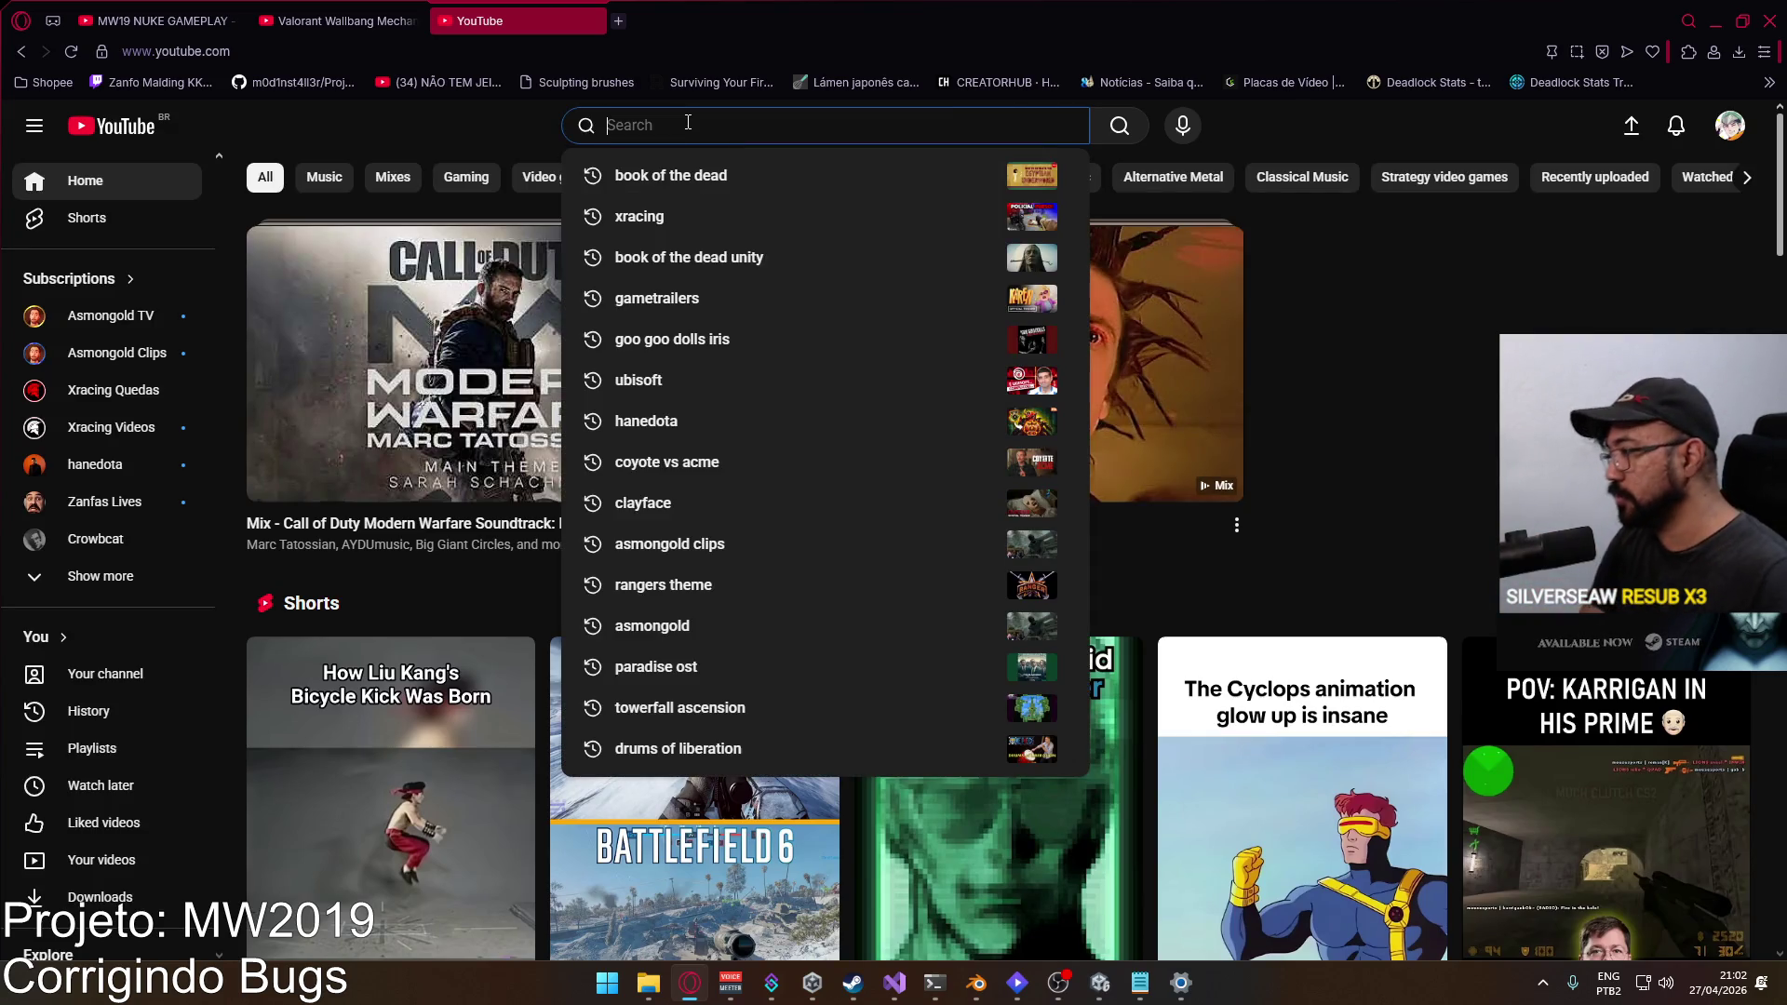
{"action": "type", "text": "fireworks j"}
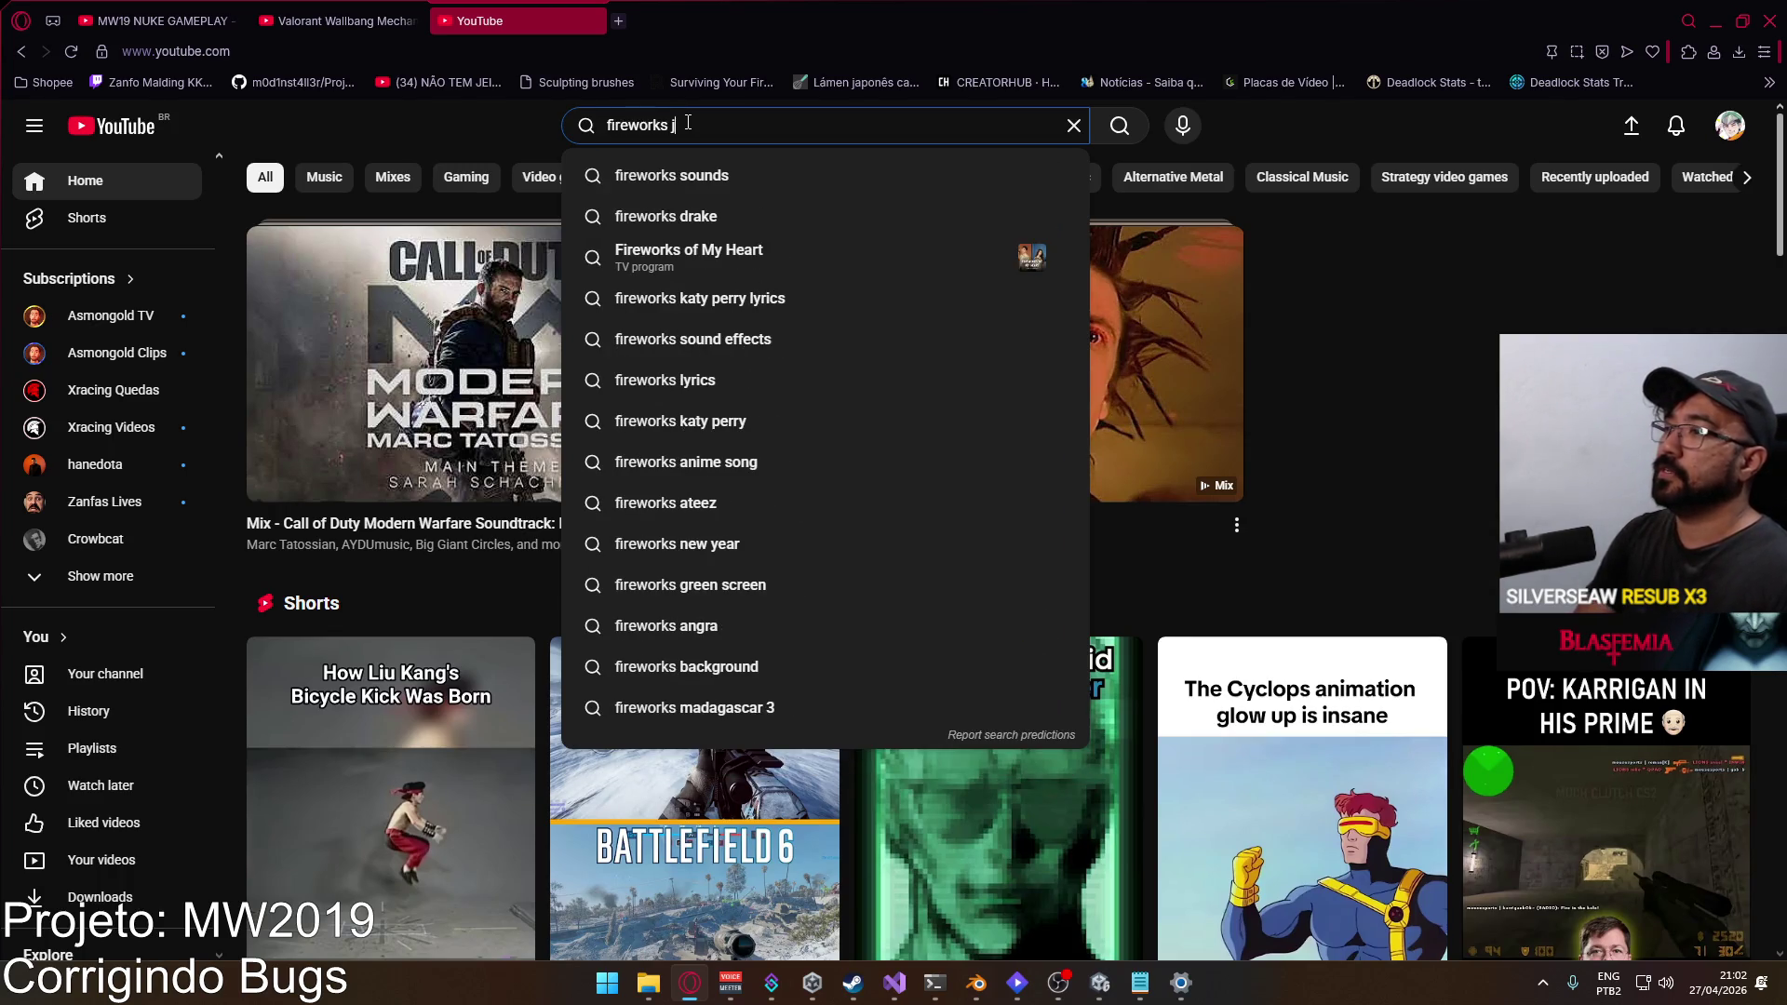
{"action": "type", "text": "ump"}
{"action": "key", "text": "Down"}
{"action": "key", "text": "Return"}
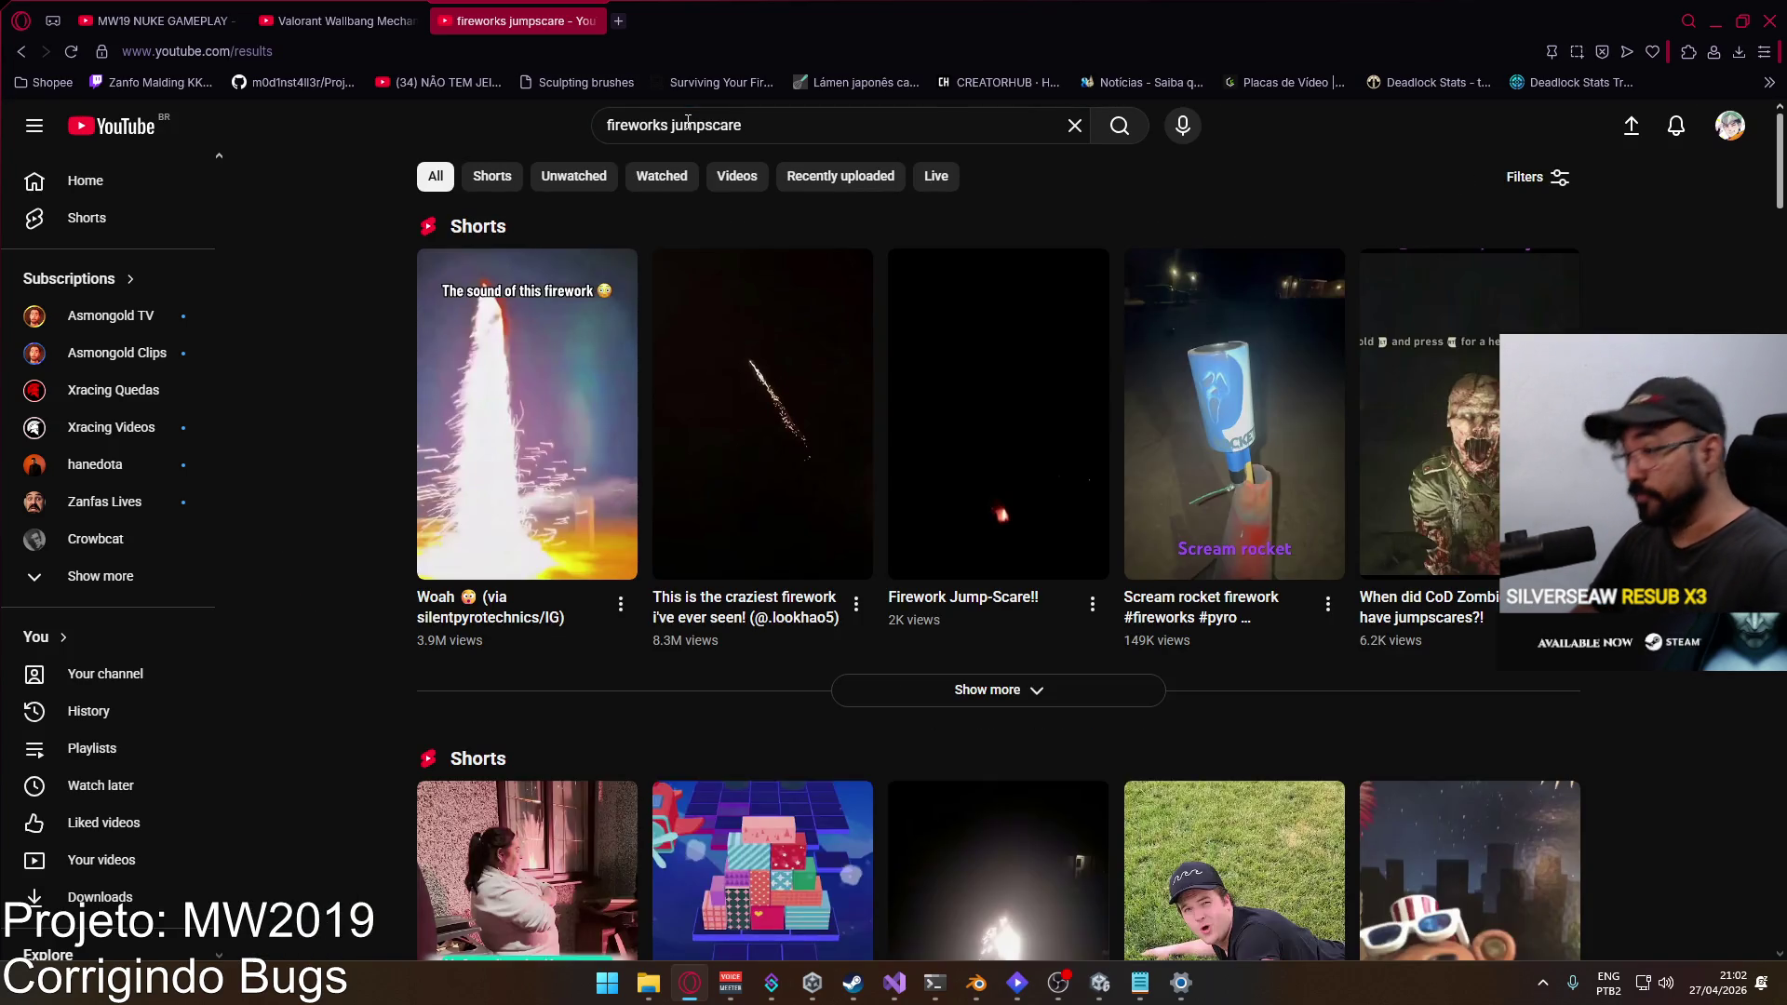
Step: Browse the results, change the query to 'fireworks earrape' and open the first video
{"action": "scroll", "coordinate": [768, 352], "scroll_direction": "down", "scroll_amount": 9}
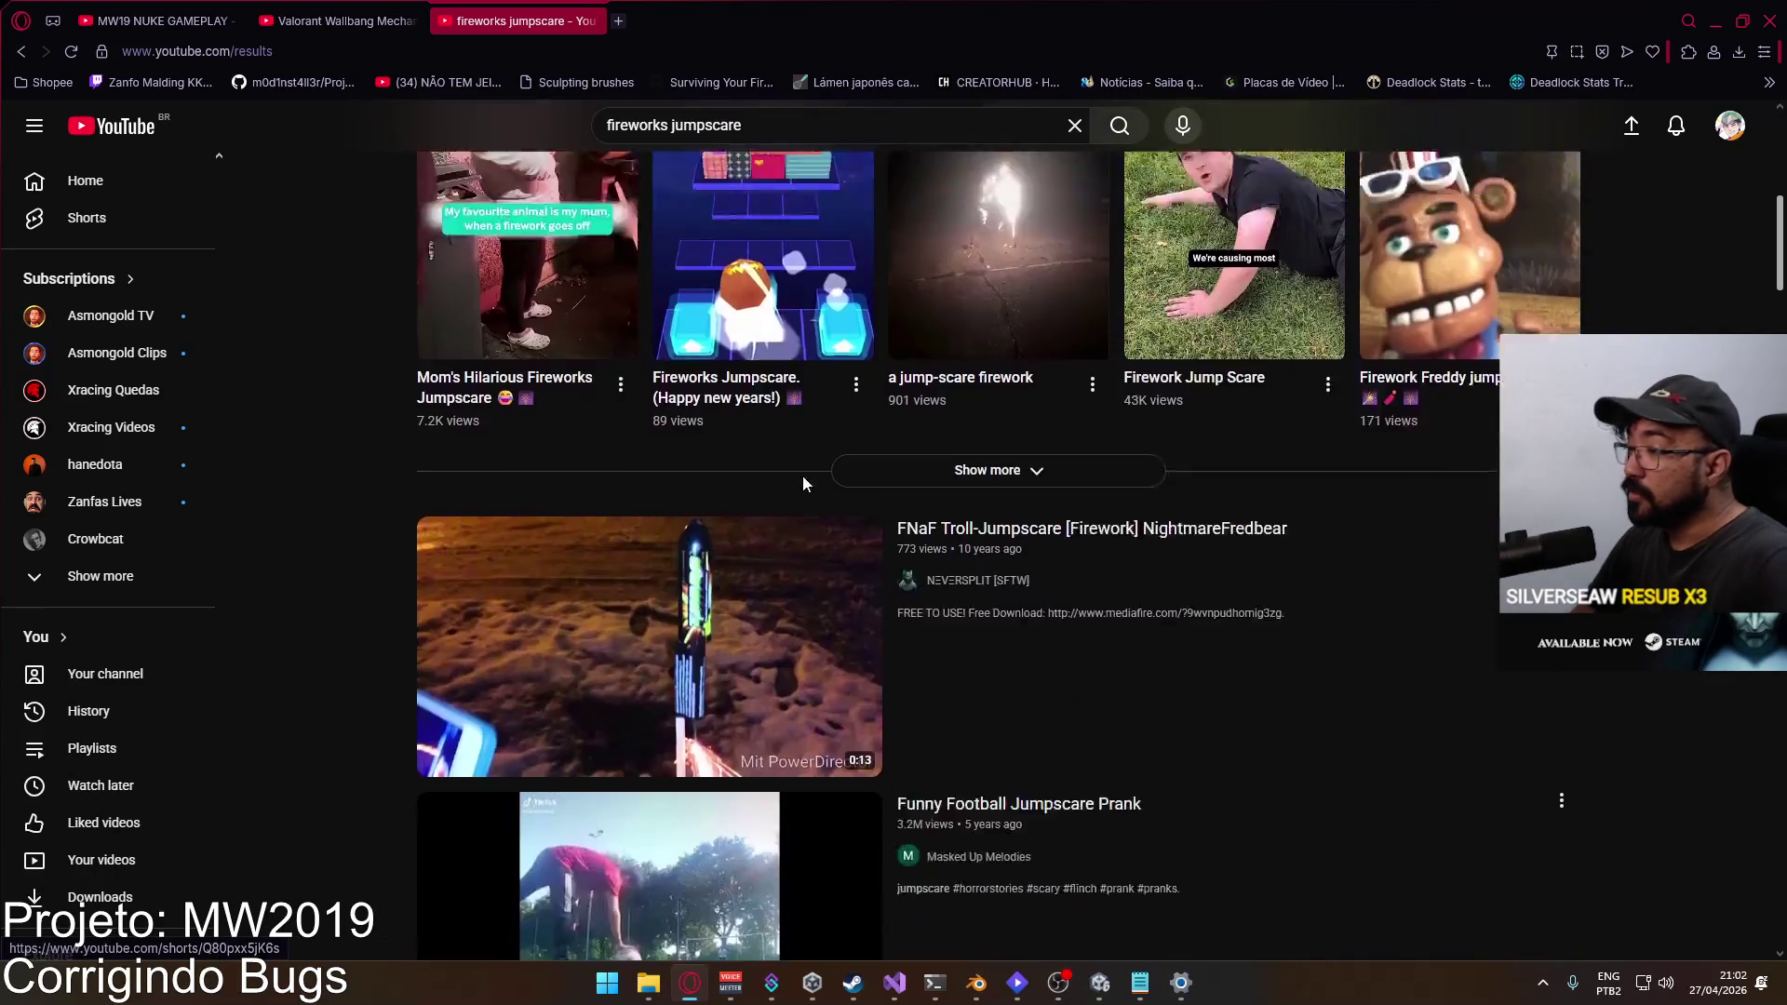
{"action": "mouse_move", "coordinate": [805, 479]}
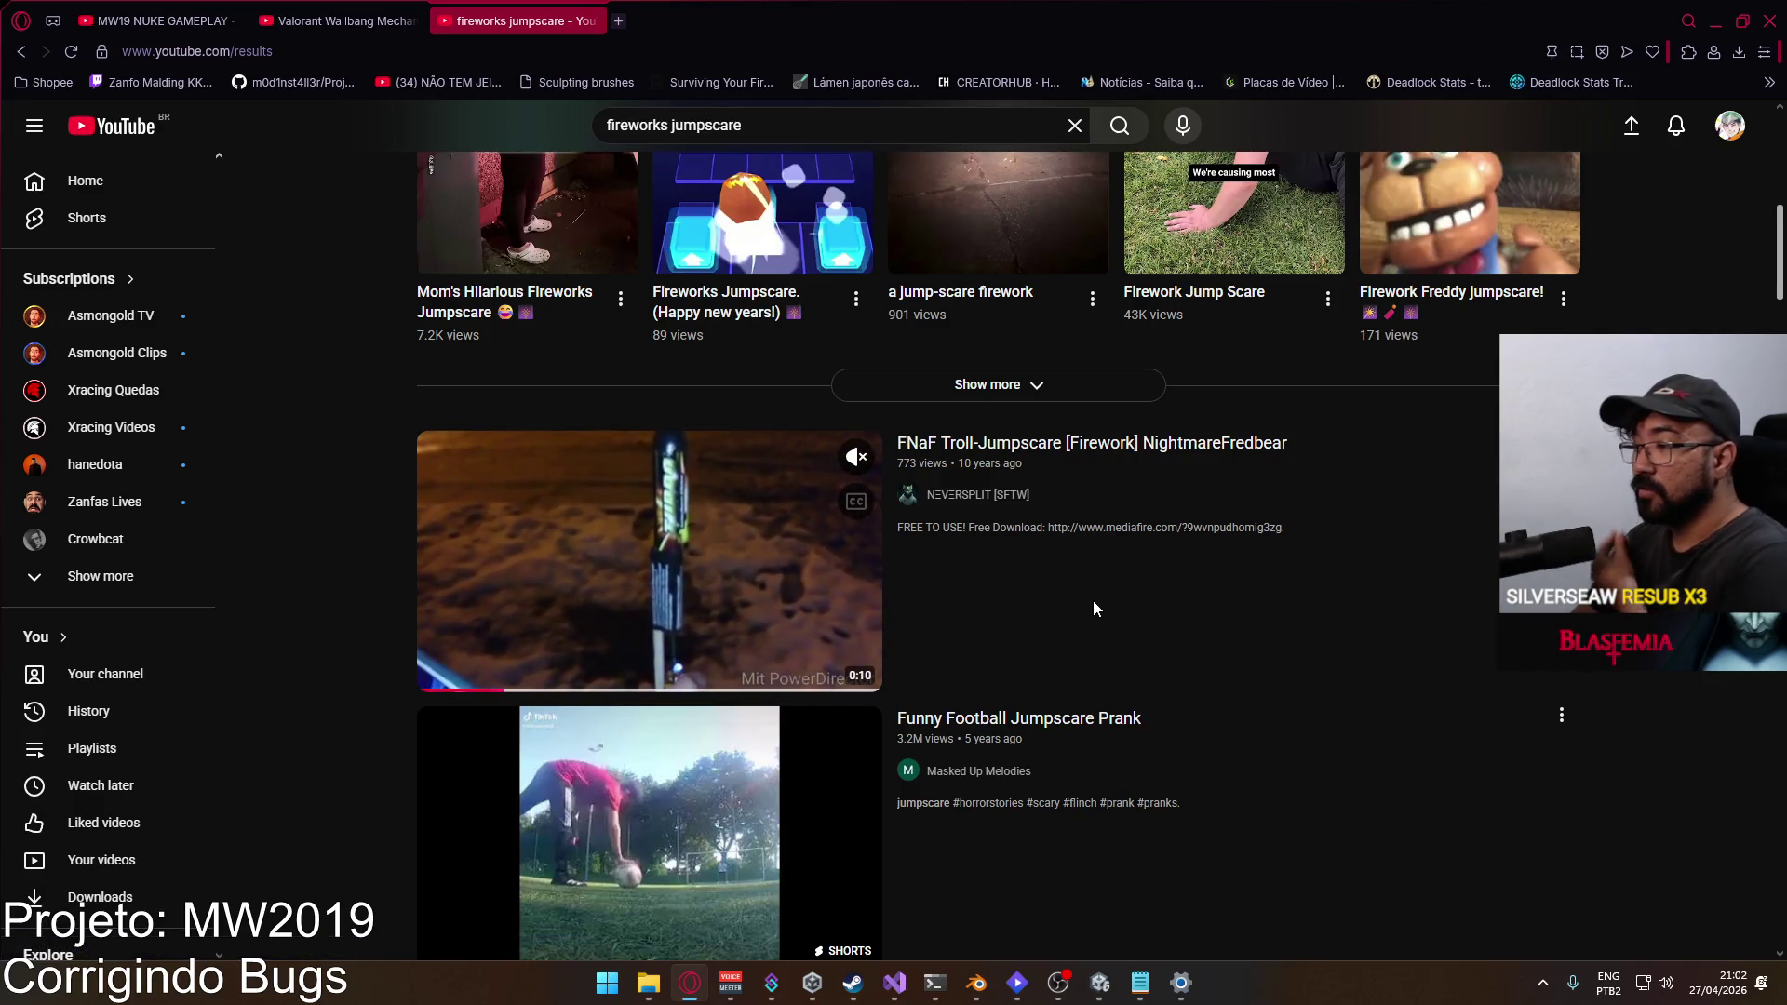
{"action": "scroll", "coordinate": [1092, 600], "scroll_direction": "down", "scroll_amount": 8}
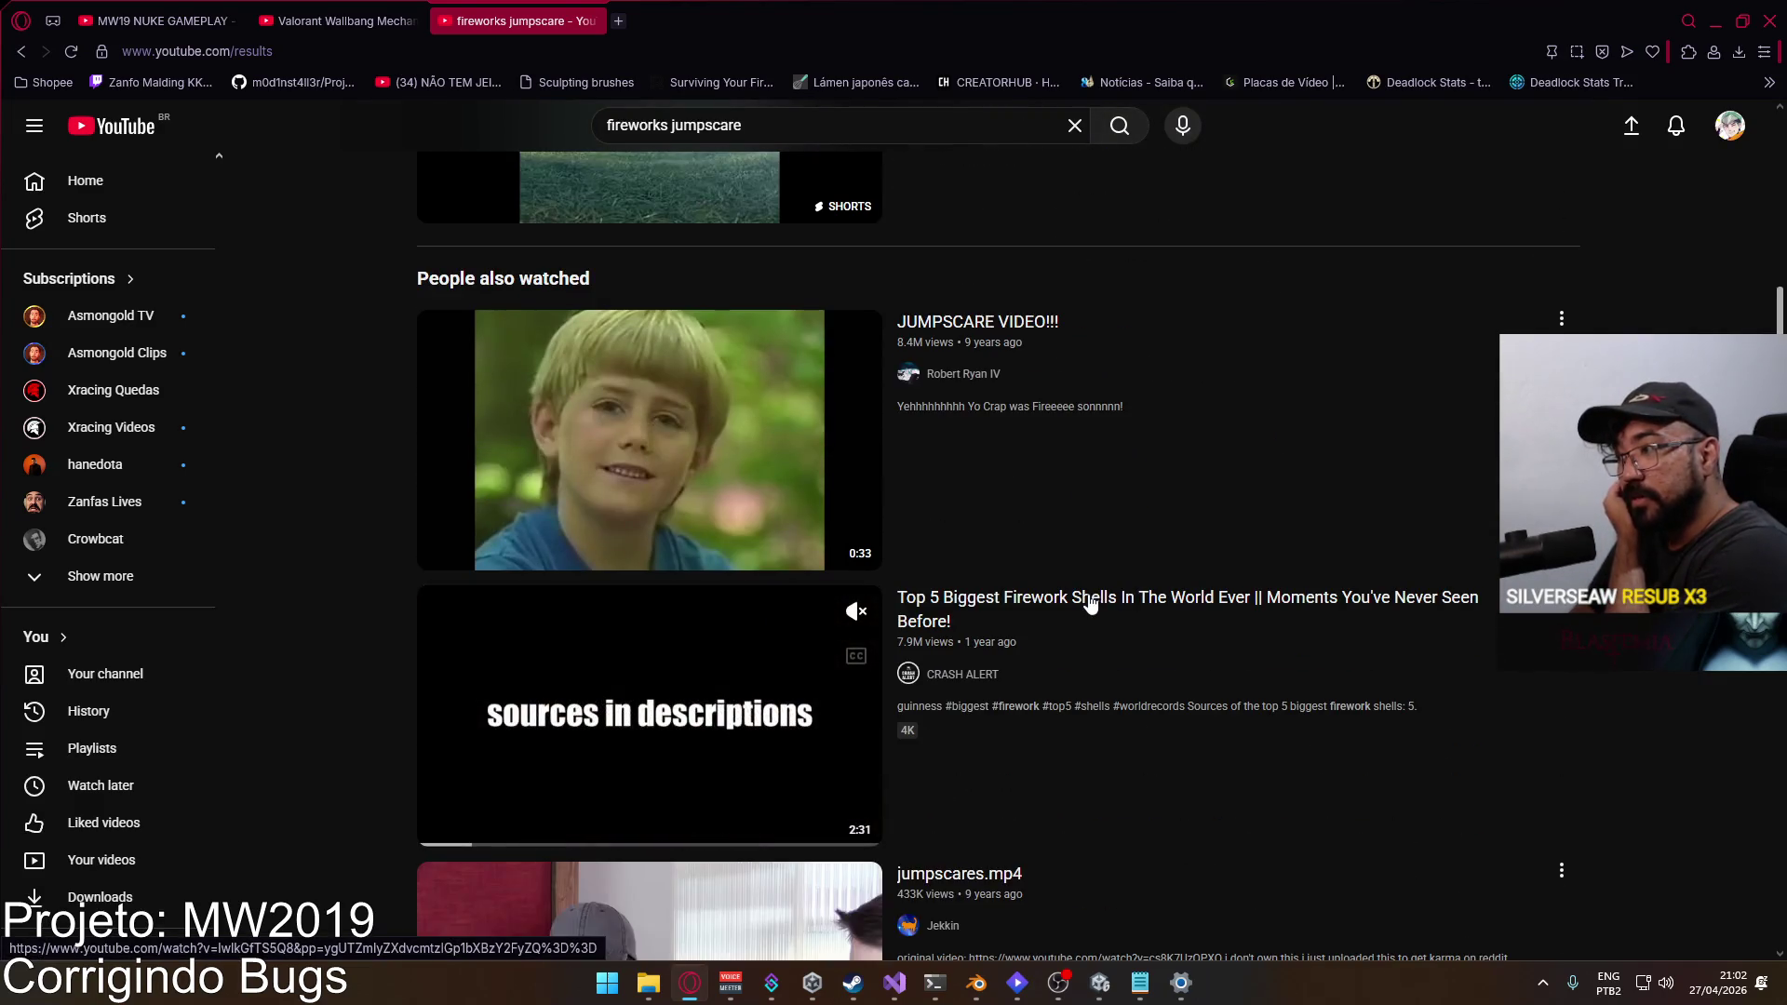
{"action": "scroll", "coordinate": [1089, 605], "scroll_direction": "down", "scroll_amount": 4}
{"action": "scroll", "coordinate": [1079, 607], "scroll_direction": "down", "scroll_amount": 3}
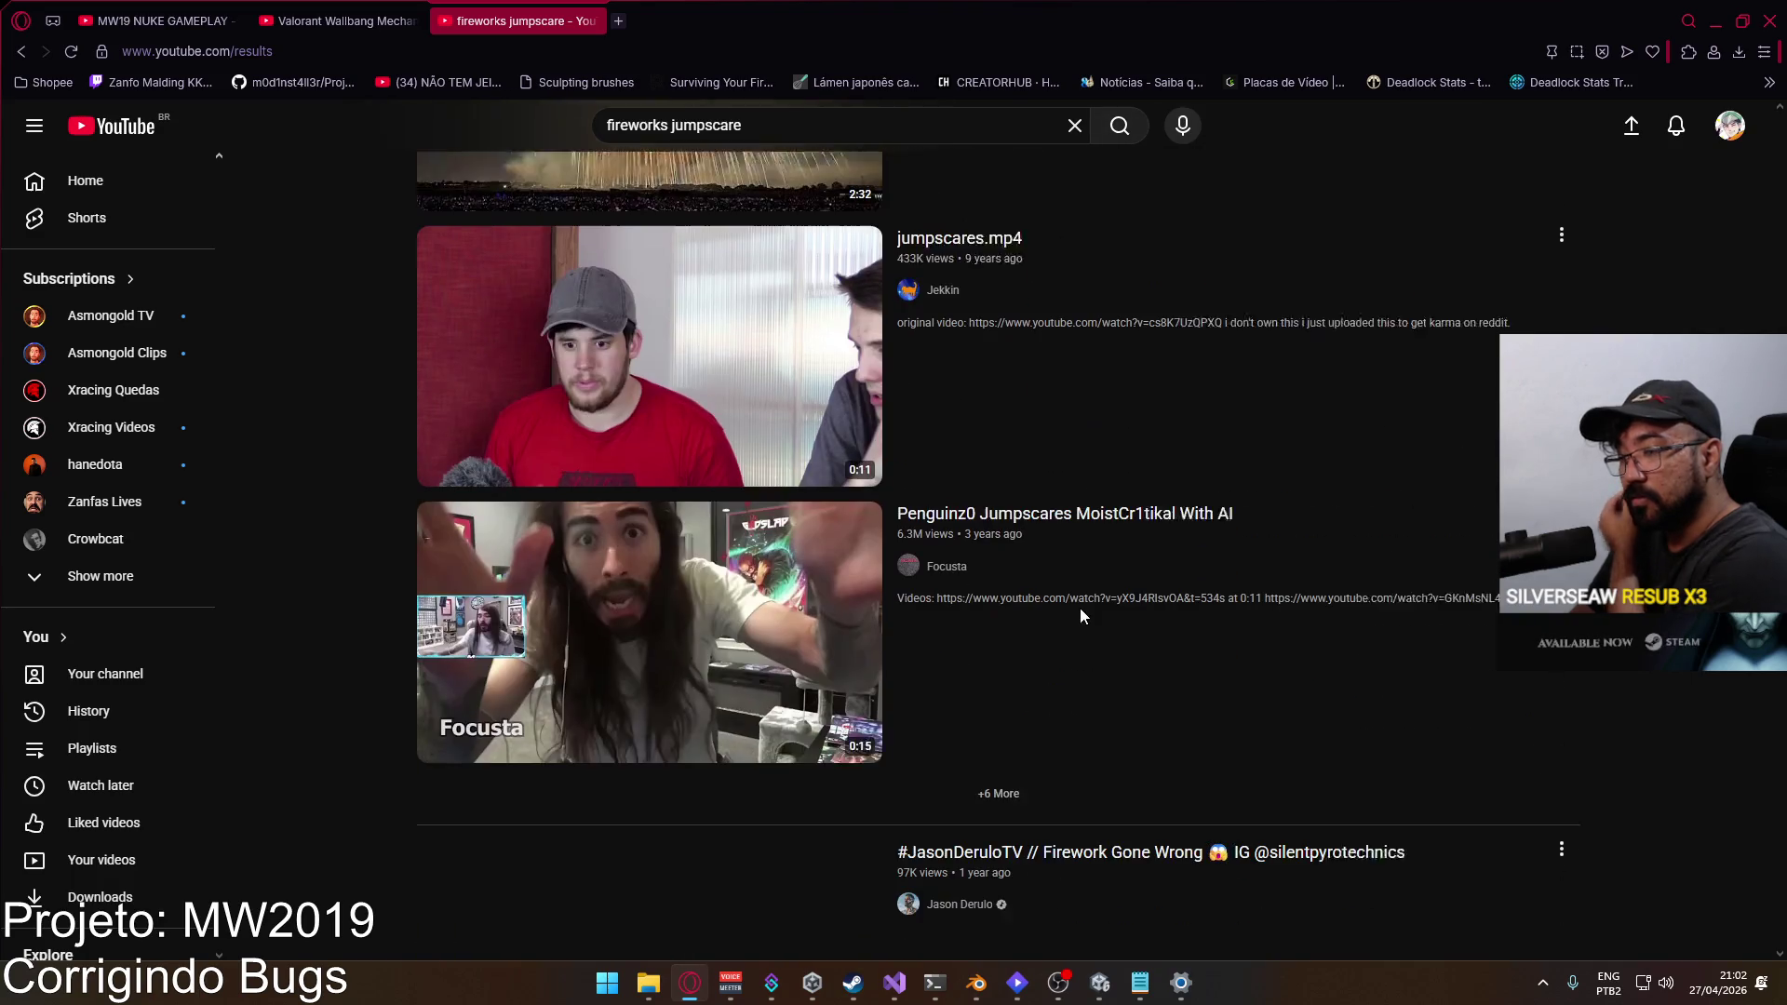
{"action": "scroll", "coordinate": [1056, 614], "scroll_direction": "down", "scroll_amount": 2}
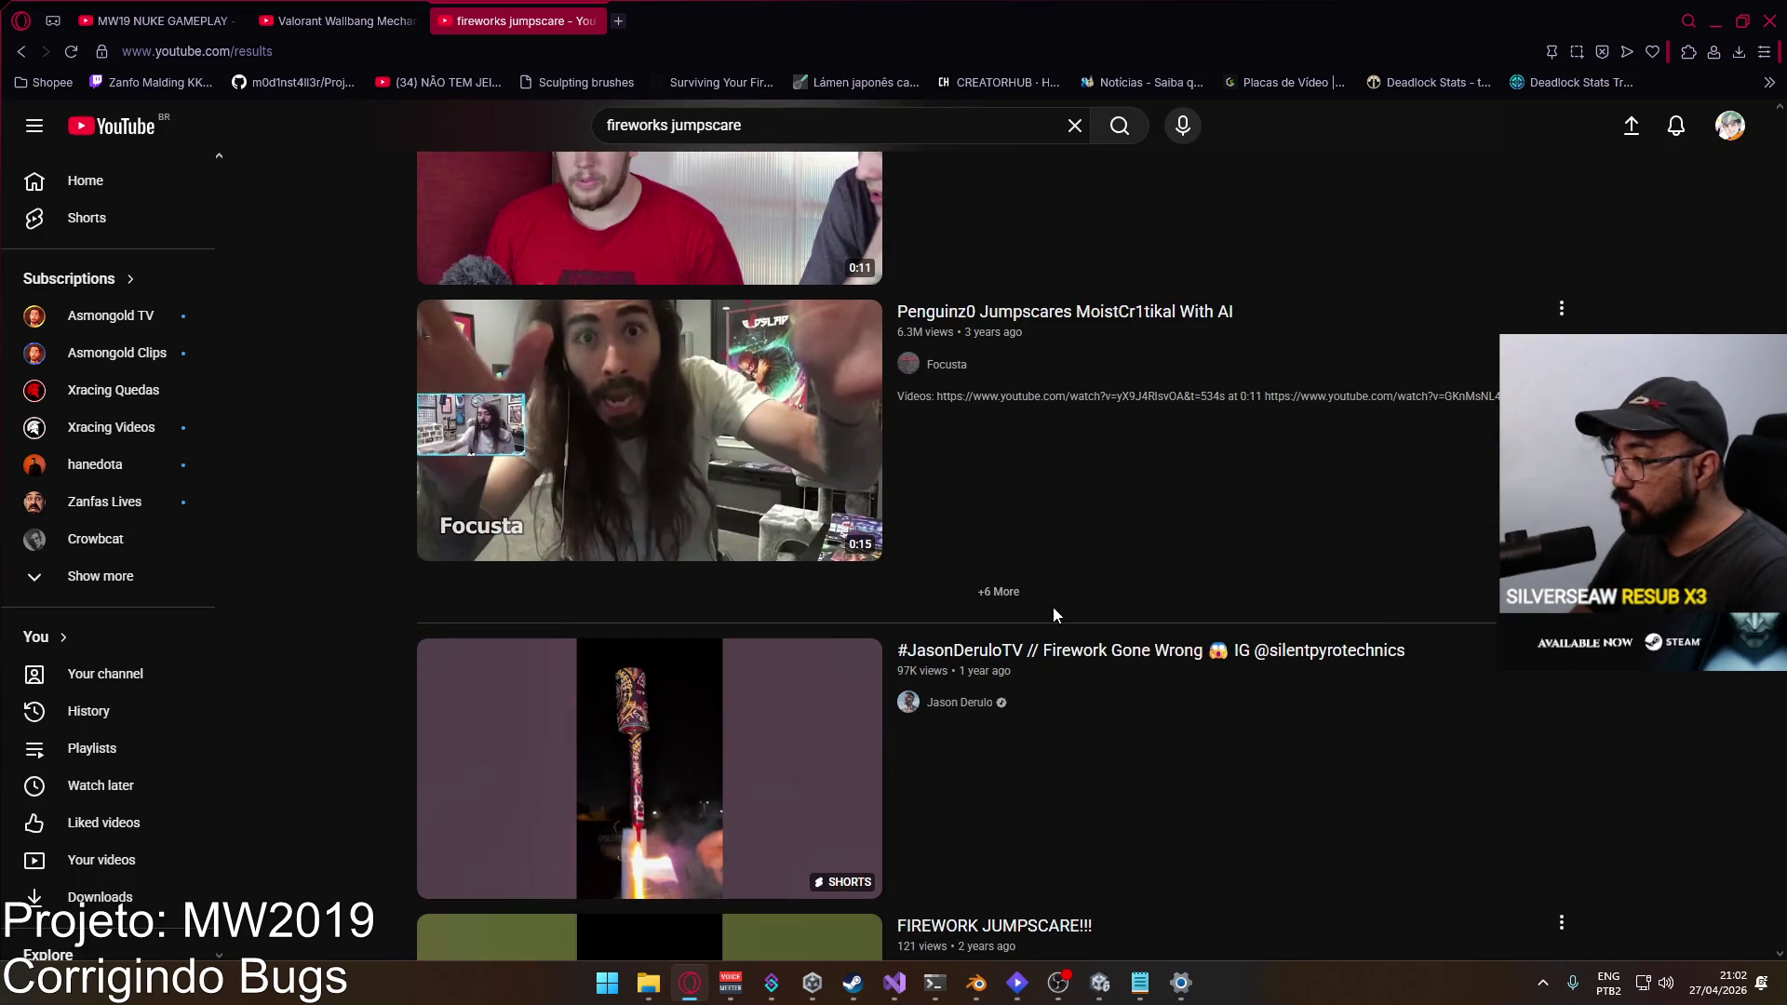
{"action": "scroll", "coordinate": [1053, 607], "scroll_direction": "down", "scroll_amount": 4}
{"action": "scroll", "coordinate": [1048, 600], "scroll_direction": "up", "scroll_amount": 4}
{"action": "scroll", "coordinate": [1049, 602], "scroll_direction": "up", "scroll_amount": 6}
{"action": "left_click", "coordinate": [713, 113]}
{"action": "type", "text": "arrape"}
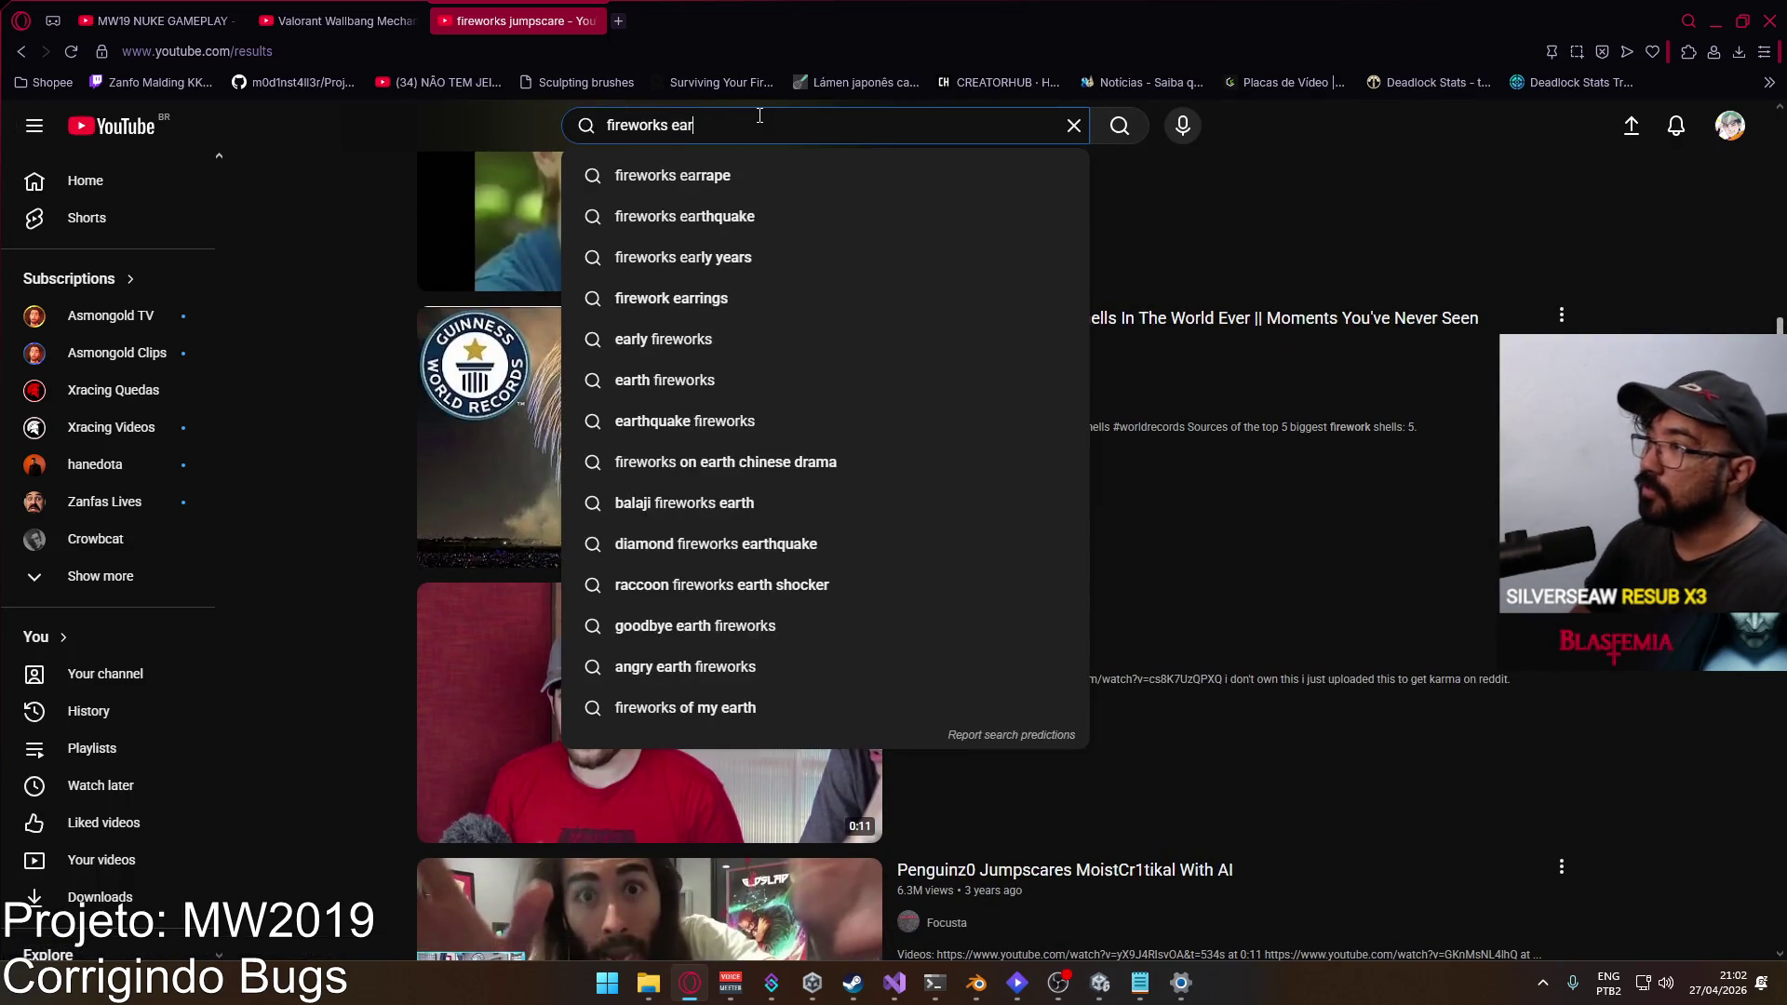
{"action": "key", "text": "Return"}
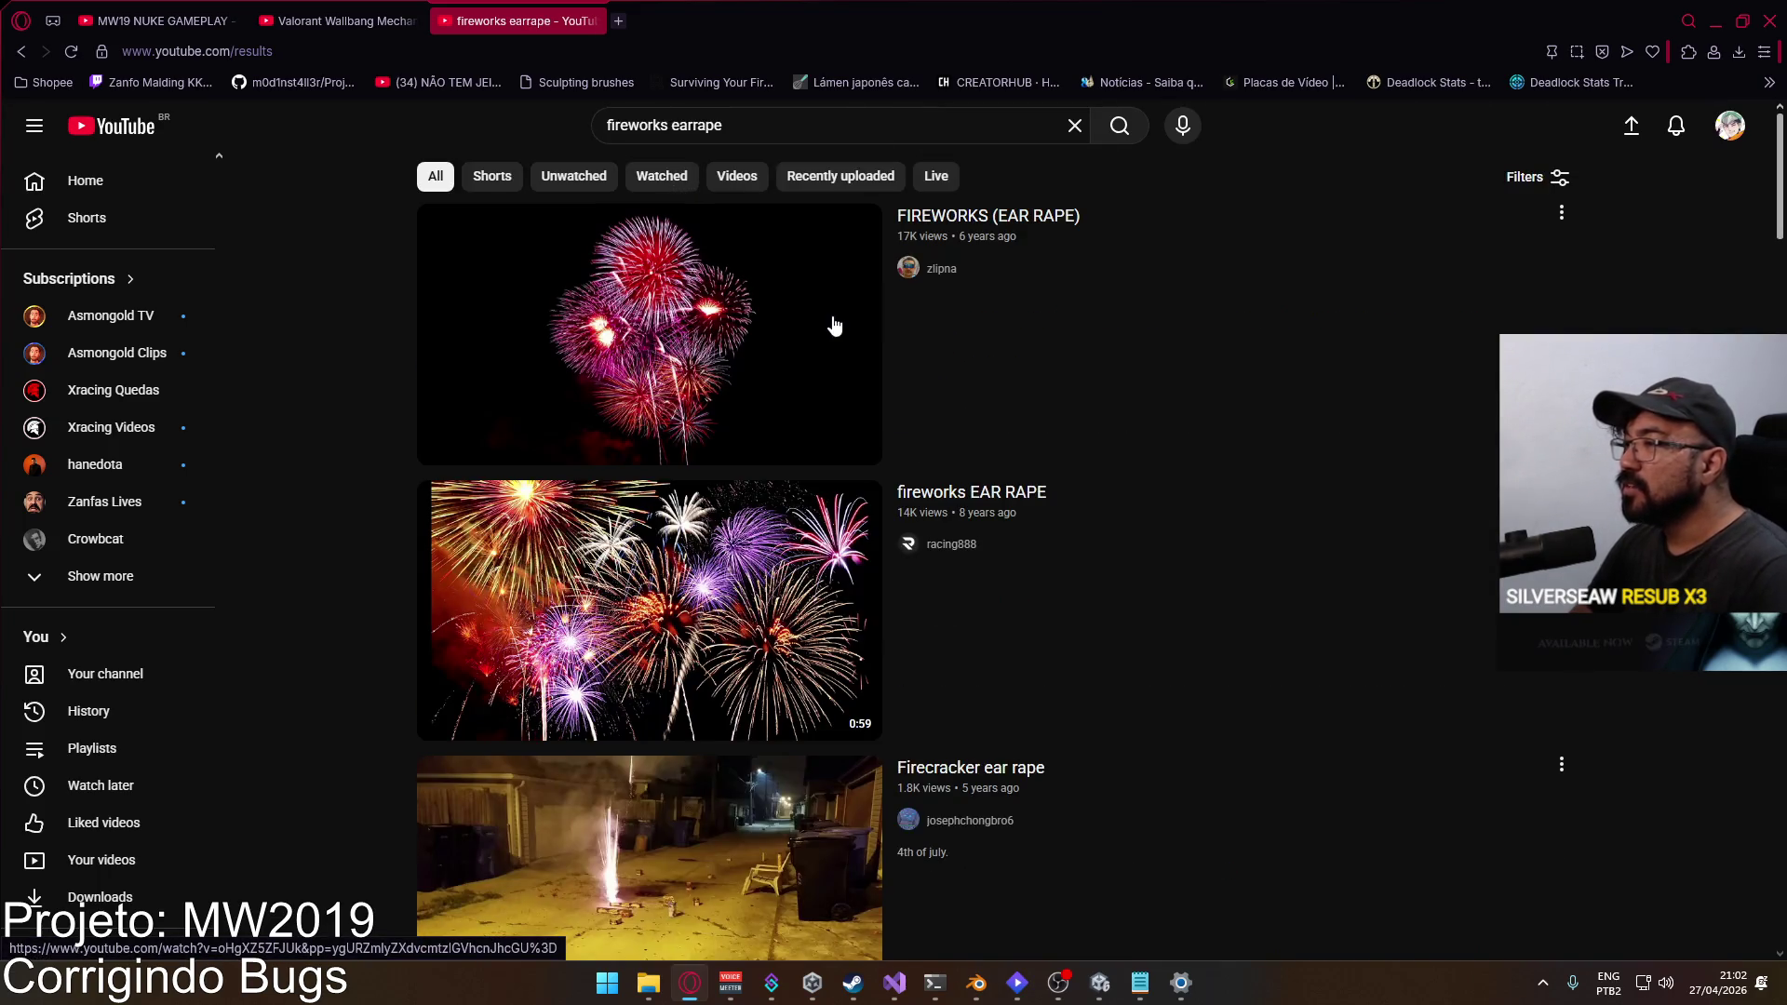
{"action": "left_click", "coordinate": [828, 316]}
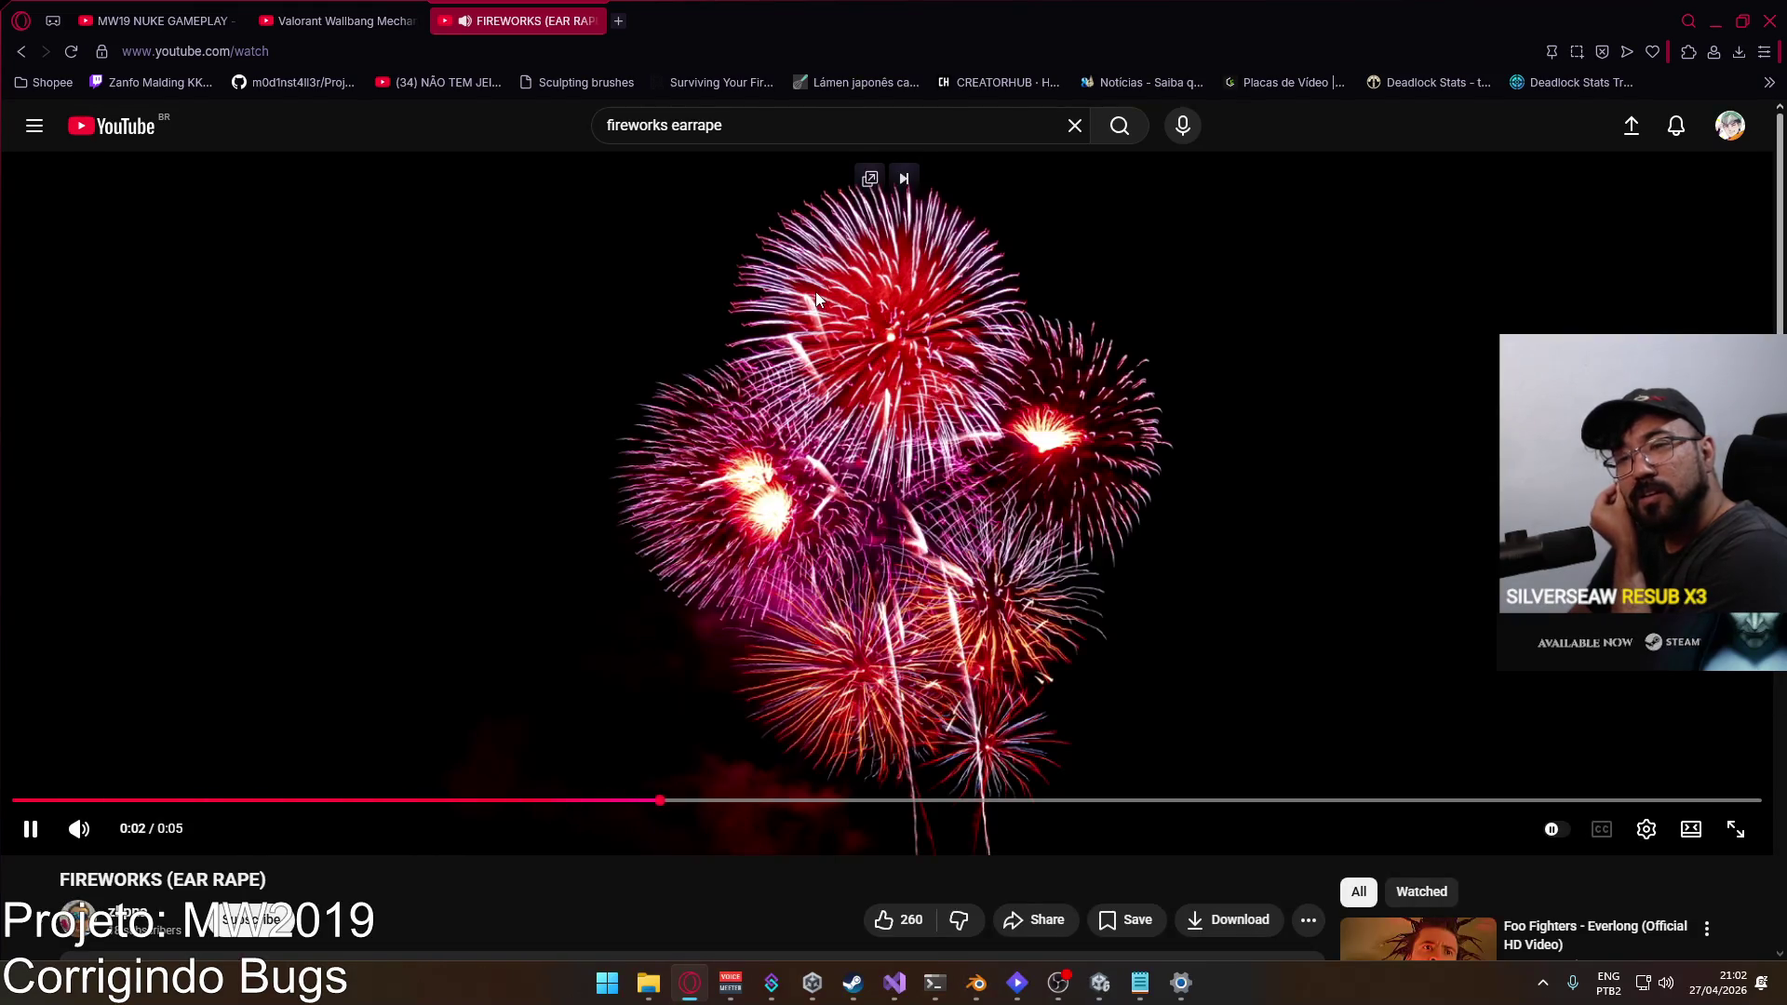
Step: Replay the FIREWORKS (EAR RAPE) video, seek back near its start, then close its tab
{"action": "key", "text": "alt+Tab"}
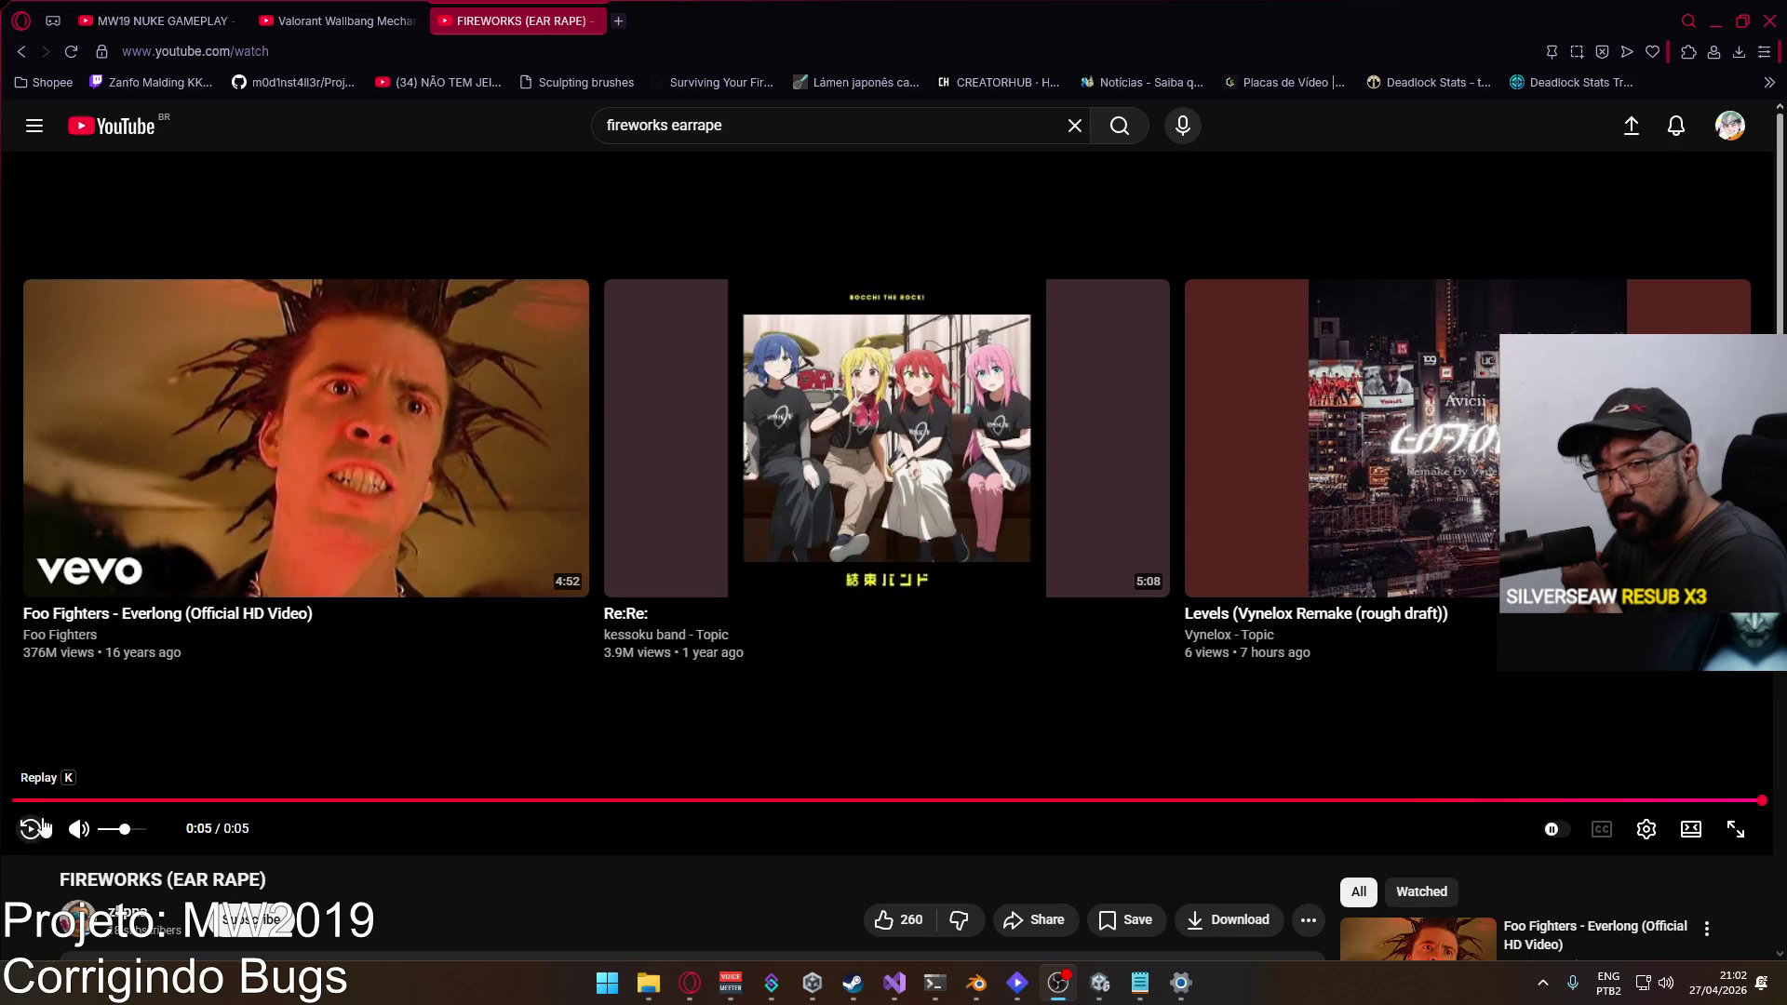
{"action": "left_click", "coordinate": [30, 830]}
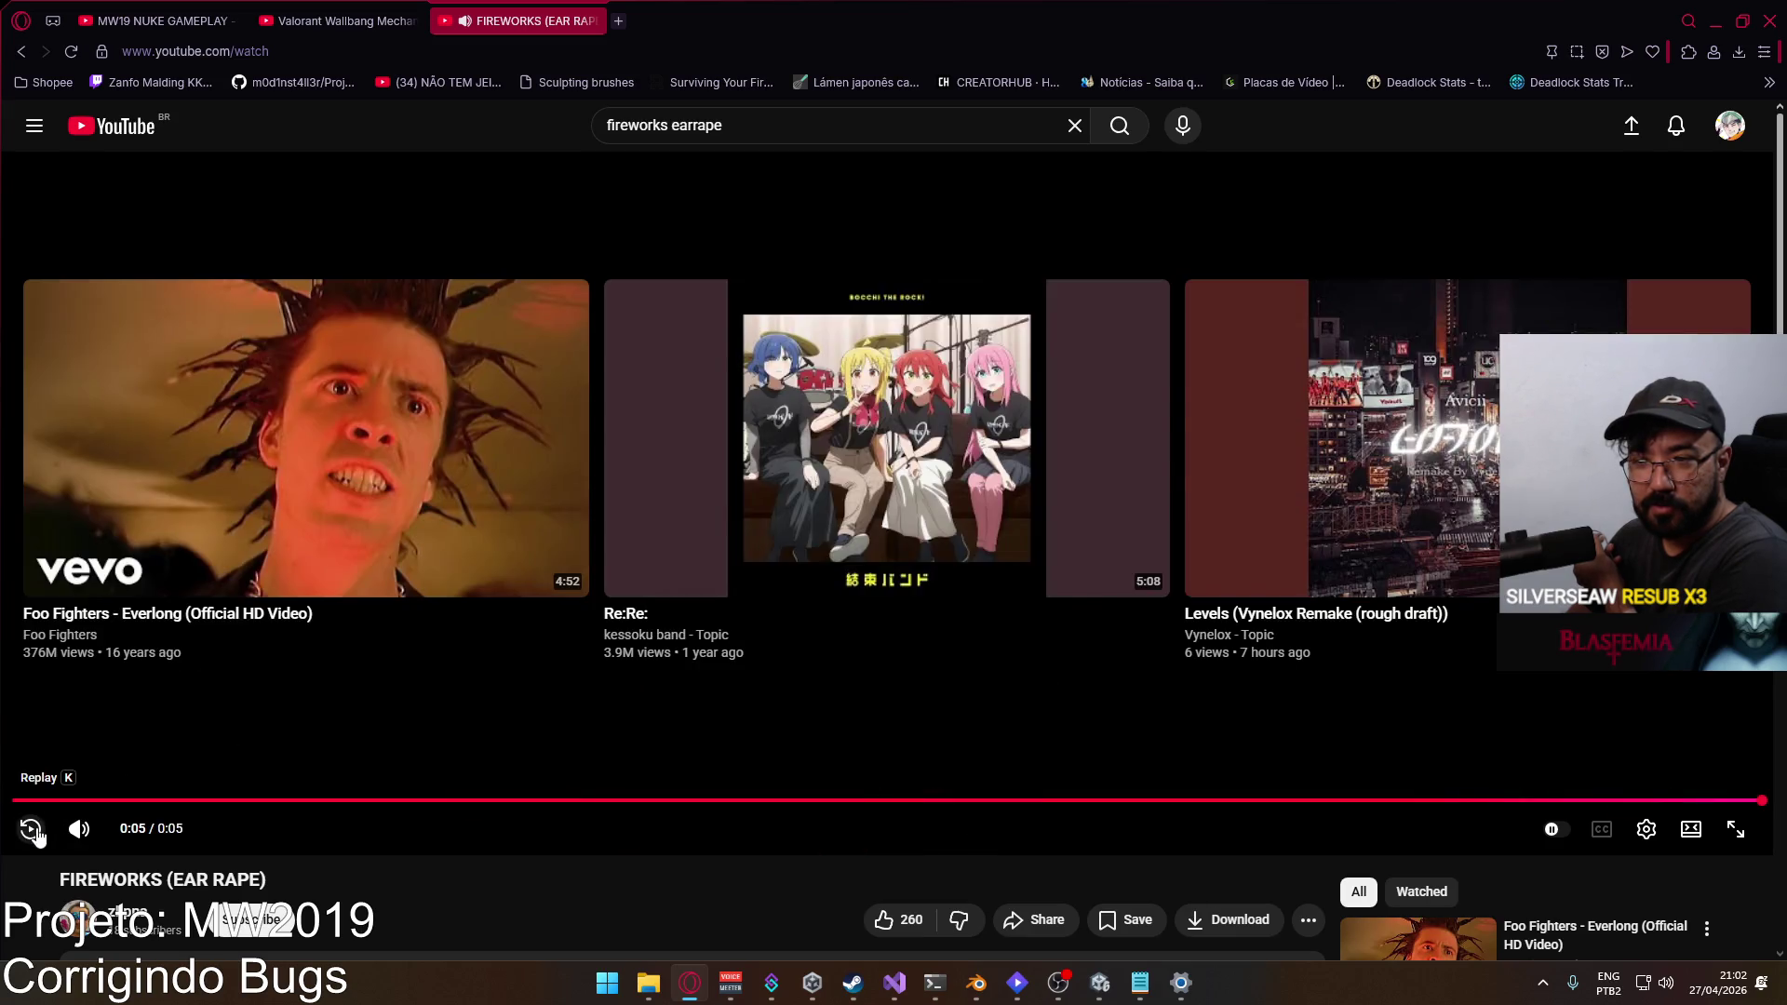
{"action": "left_click", "coordinate": [93, 800]}
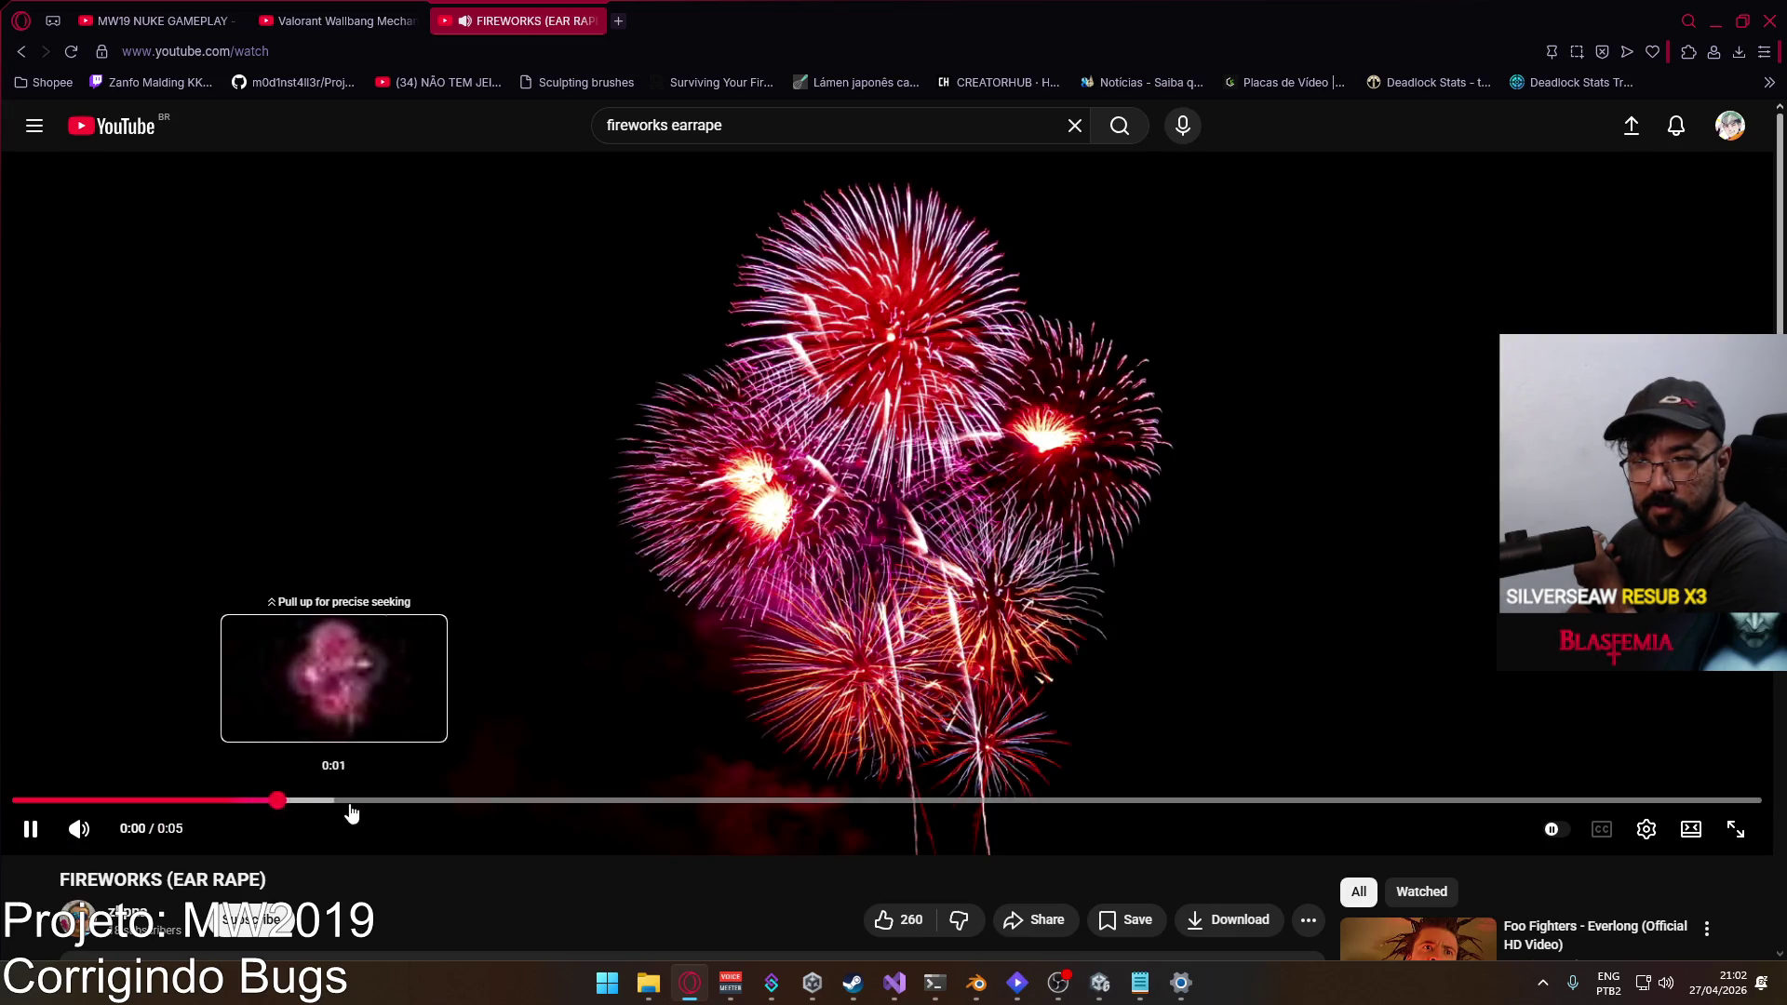
{"action": "left_click", "coordinate": [311, 808]}
{"action": "left_click", "coordinate": [307, 807]}
{"action": "left_click", "coordinate": [303, 808]}
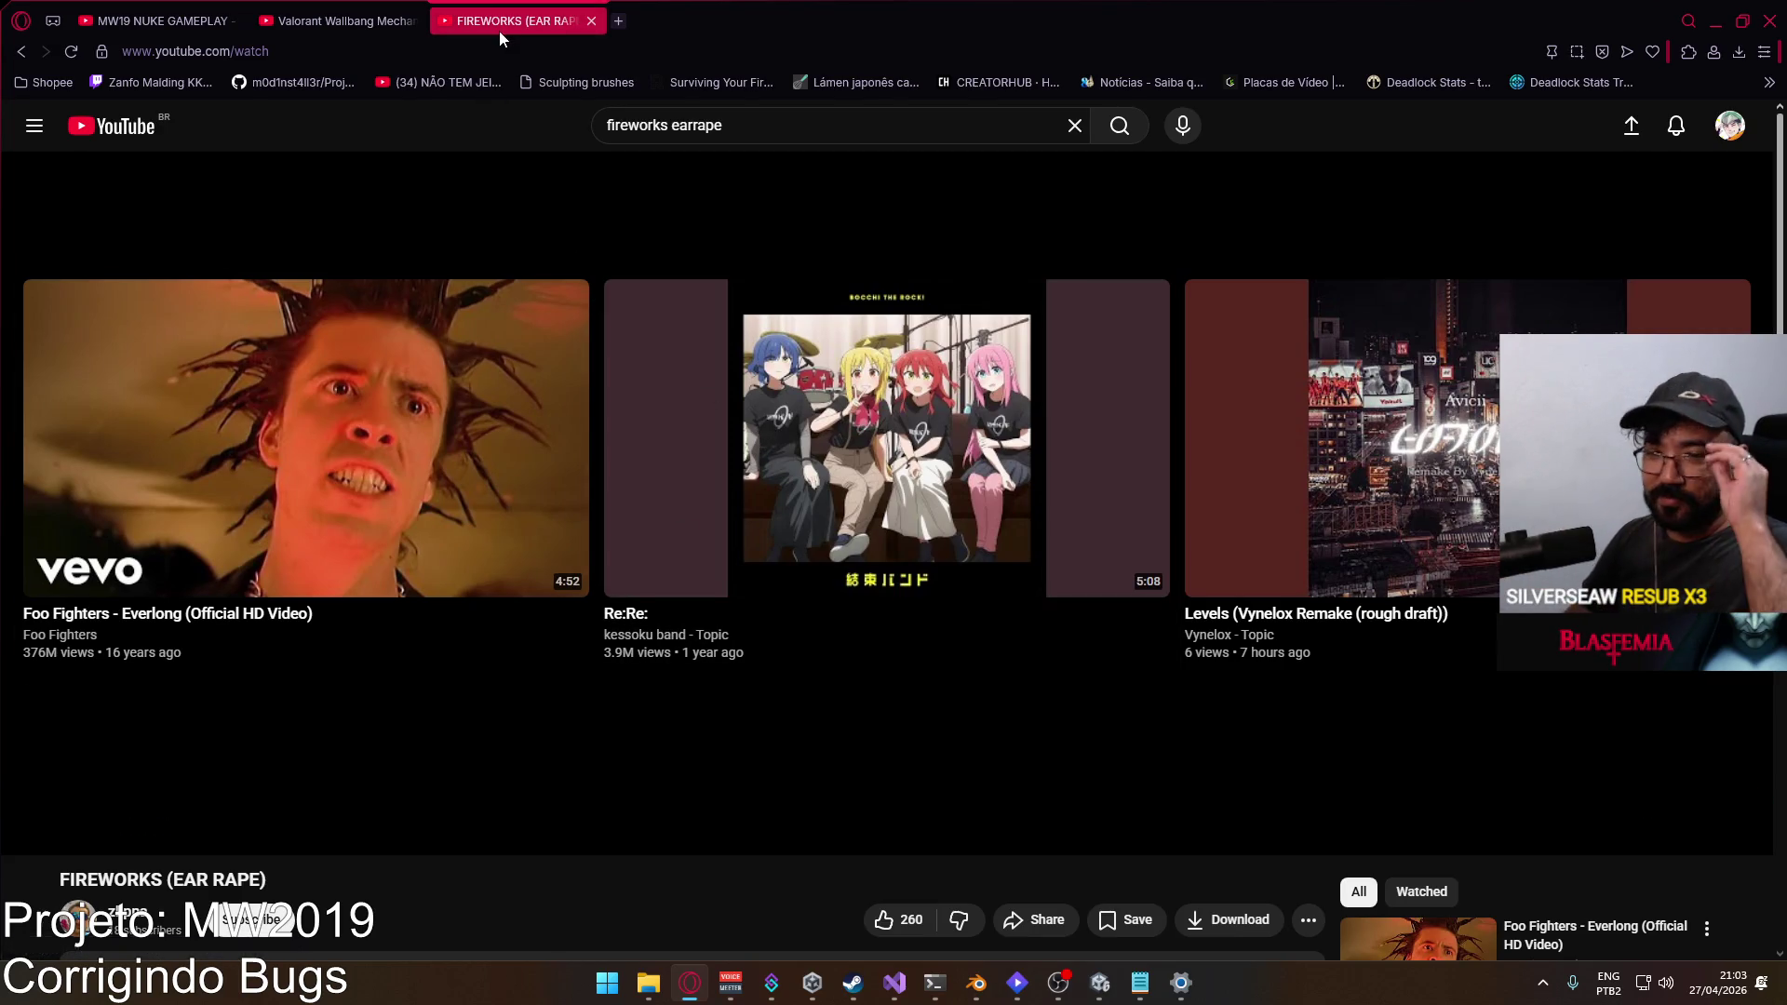
{"action": "left_click", "coordinate": [592, 21]}
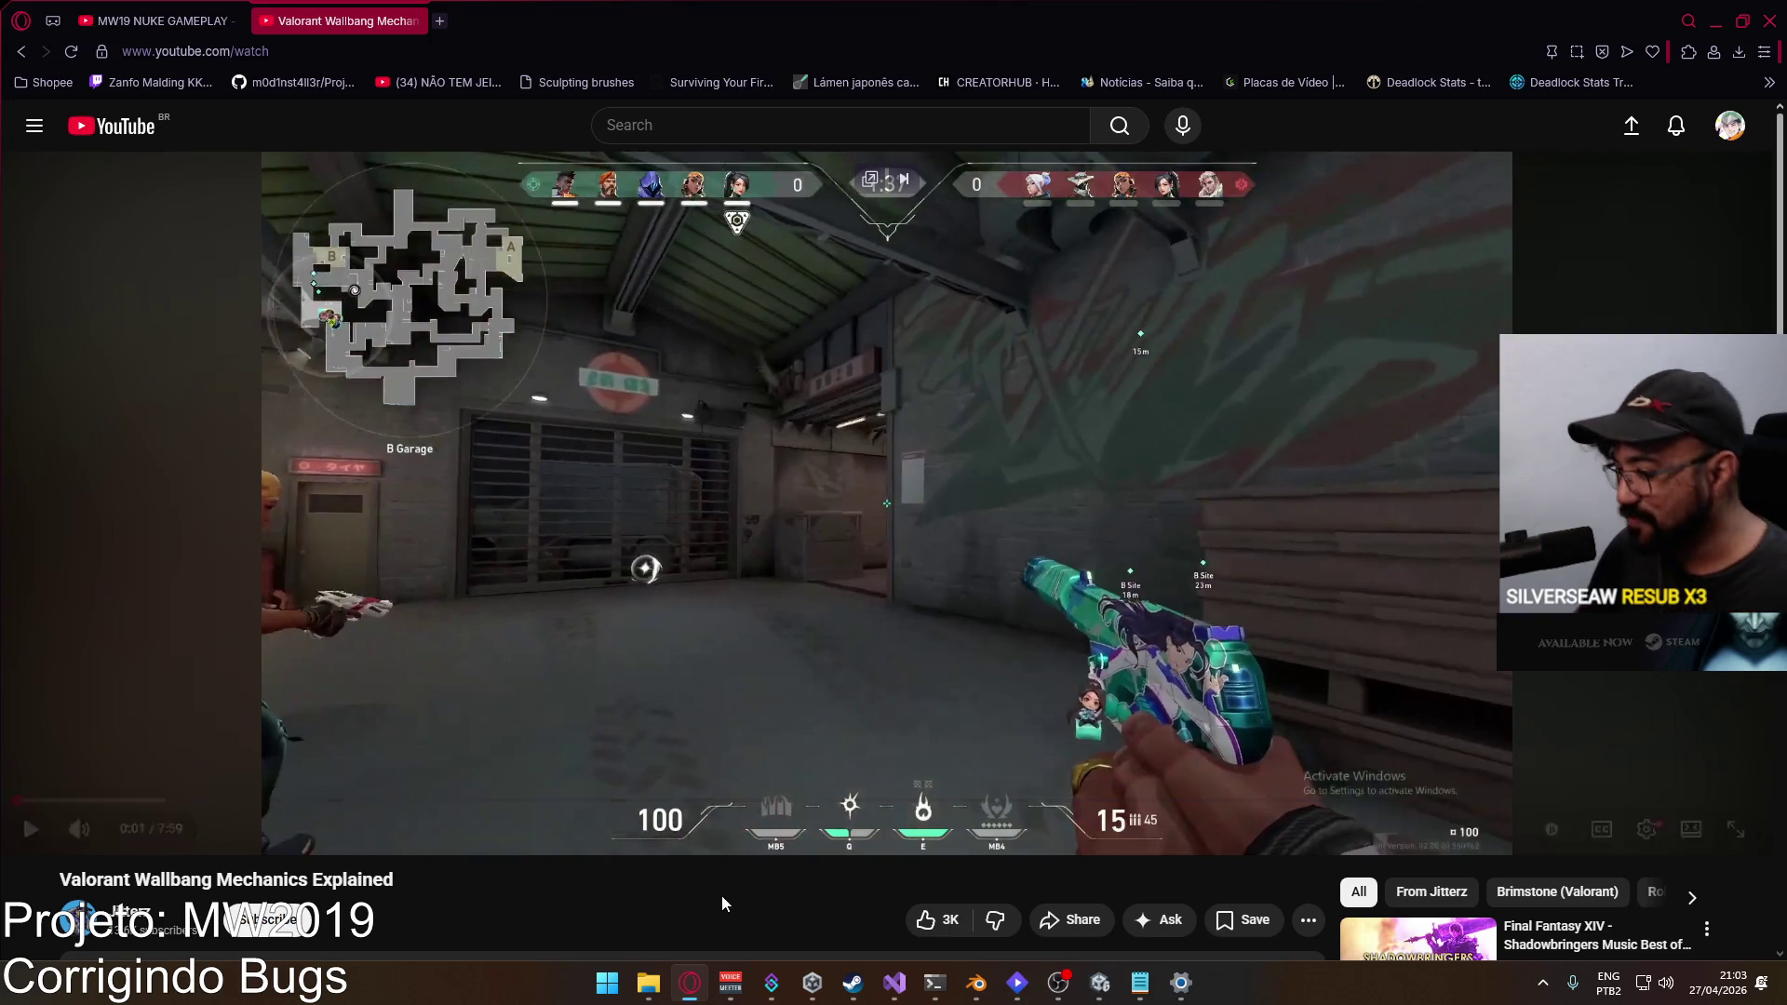
{"action": "mouse_move", "coordinate": [649, 984]}
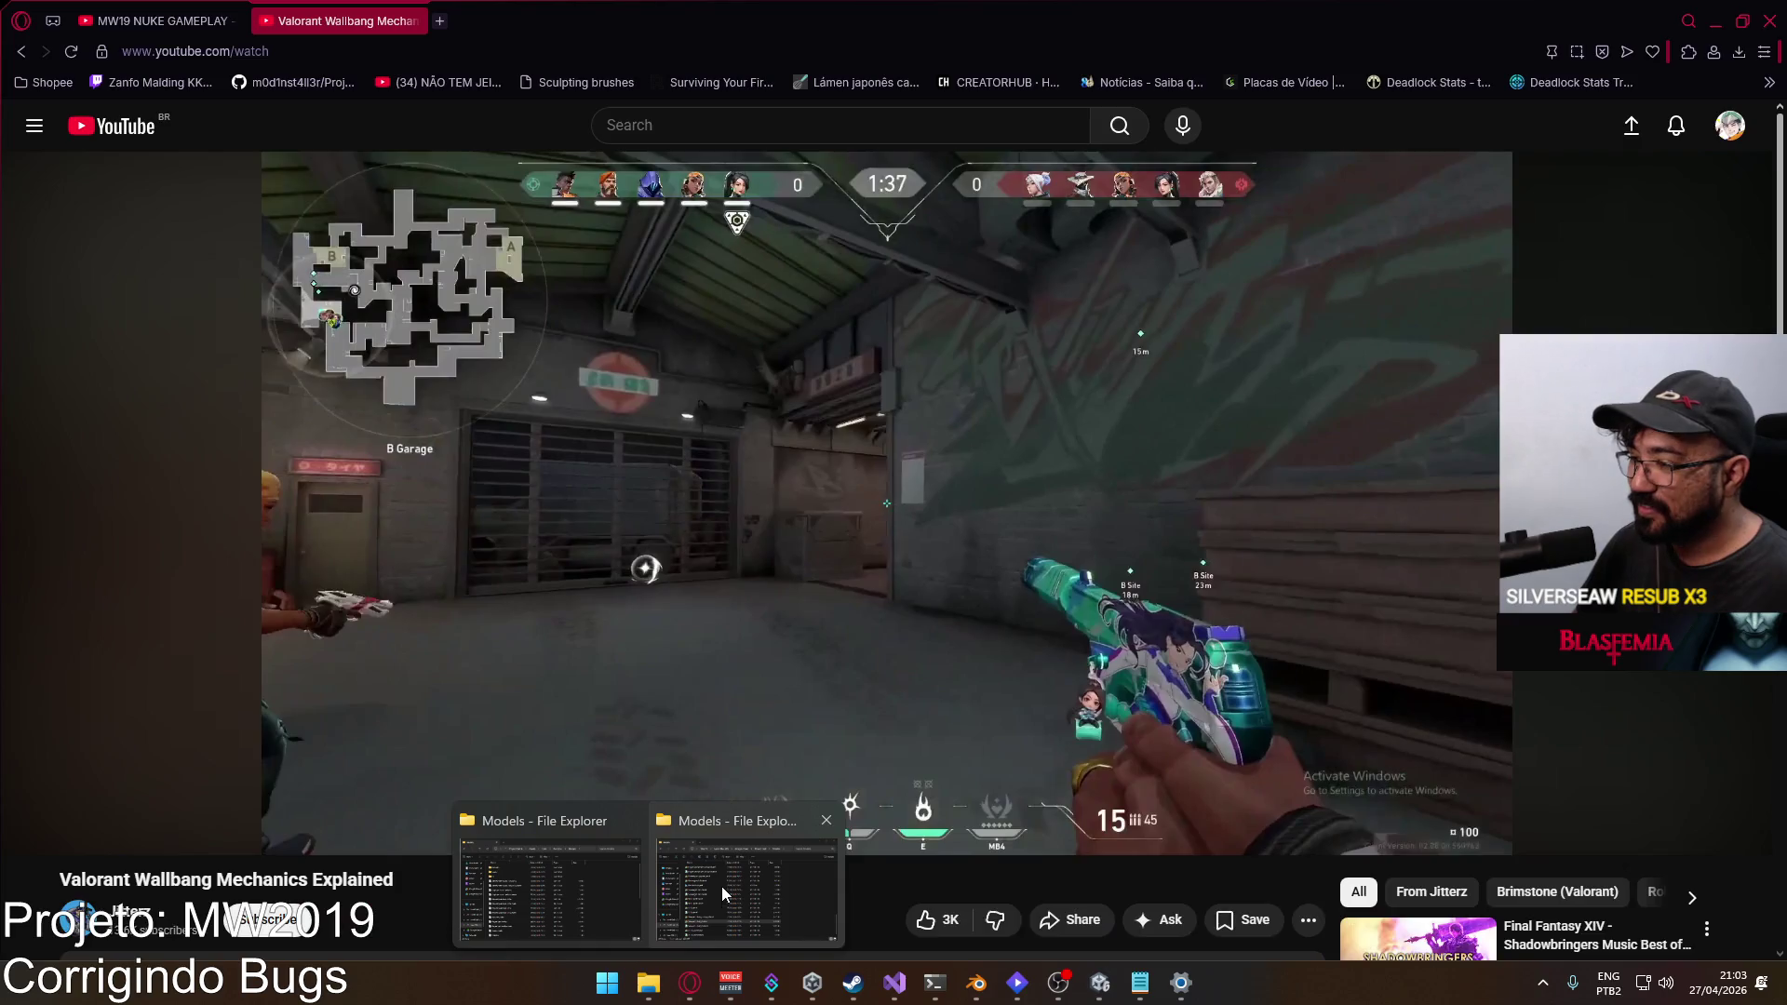
Step: Close the duplicate Google Drive Models window and bring the Project Hell 6 Models window forward
{"action": "mouse_move", "coordinate": [603, 877]}
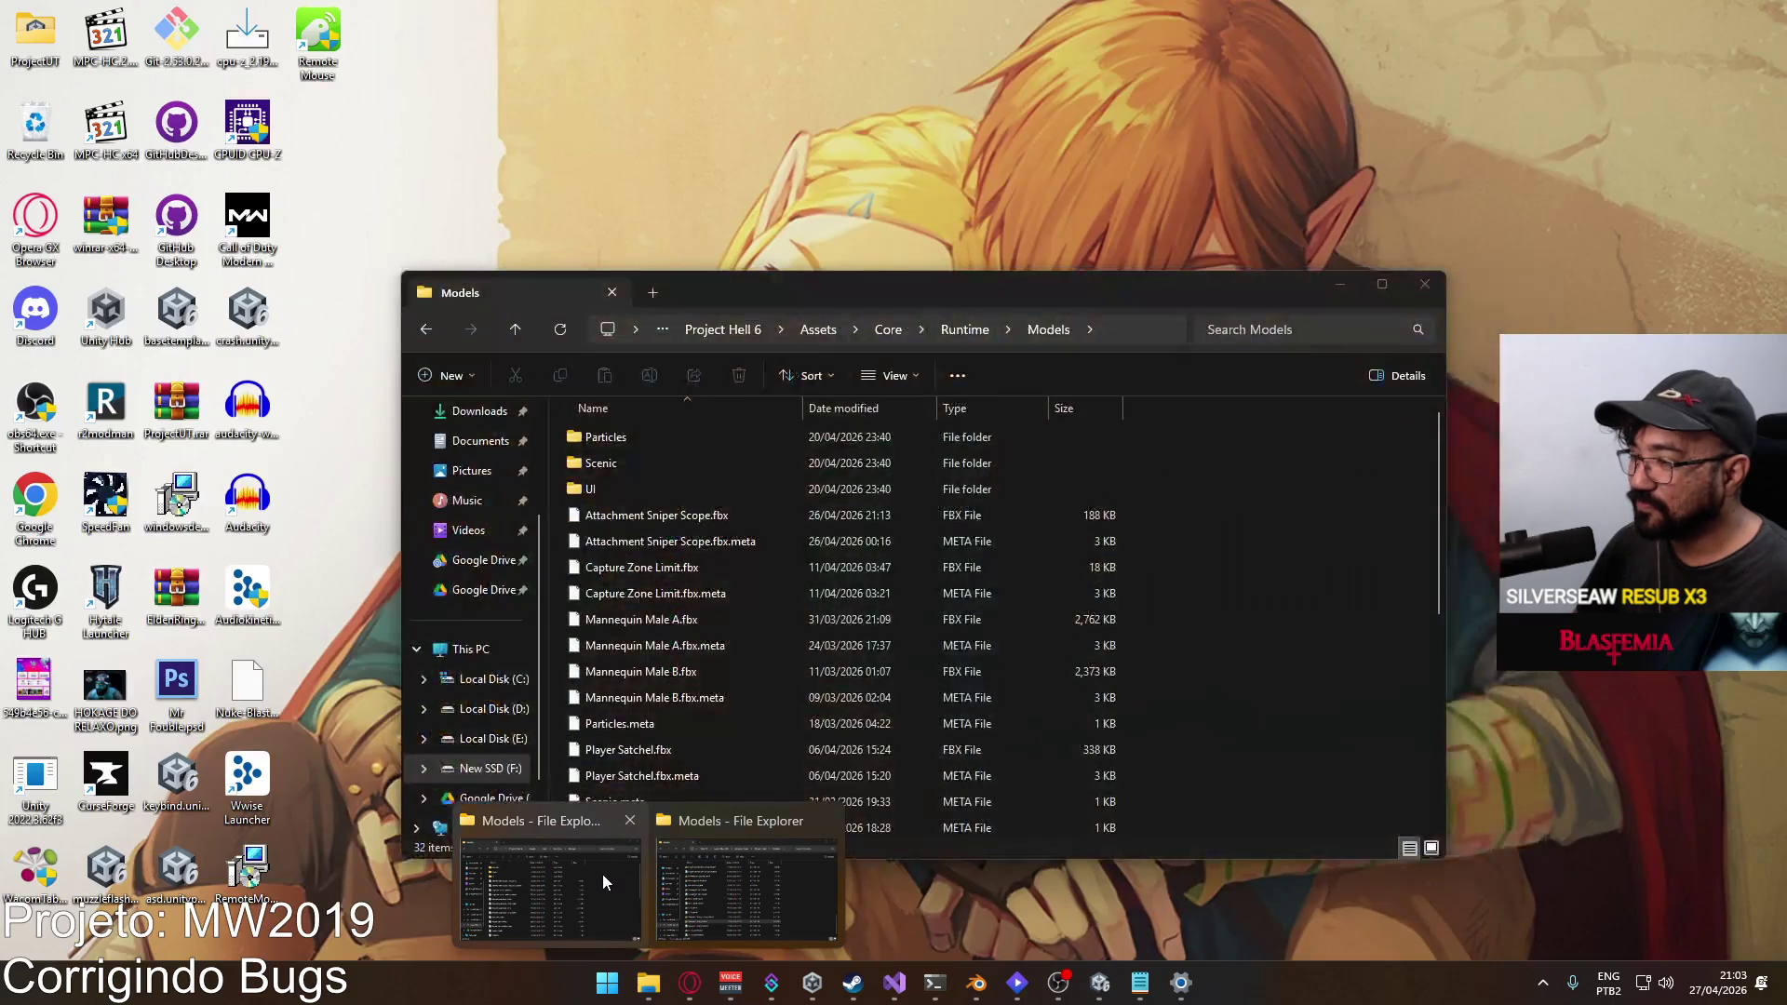
{"action": "mouse_move", "coordinate": [730, 864]}
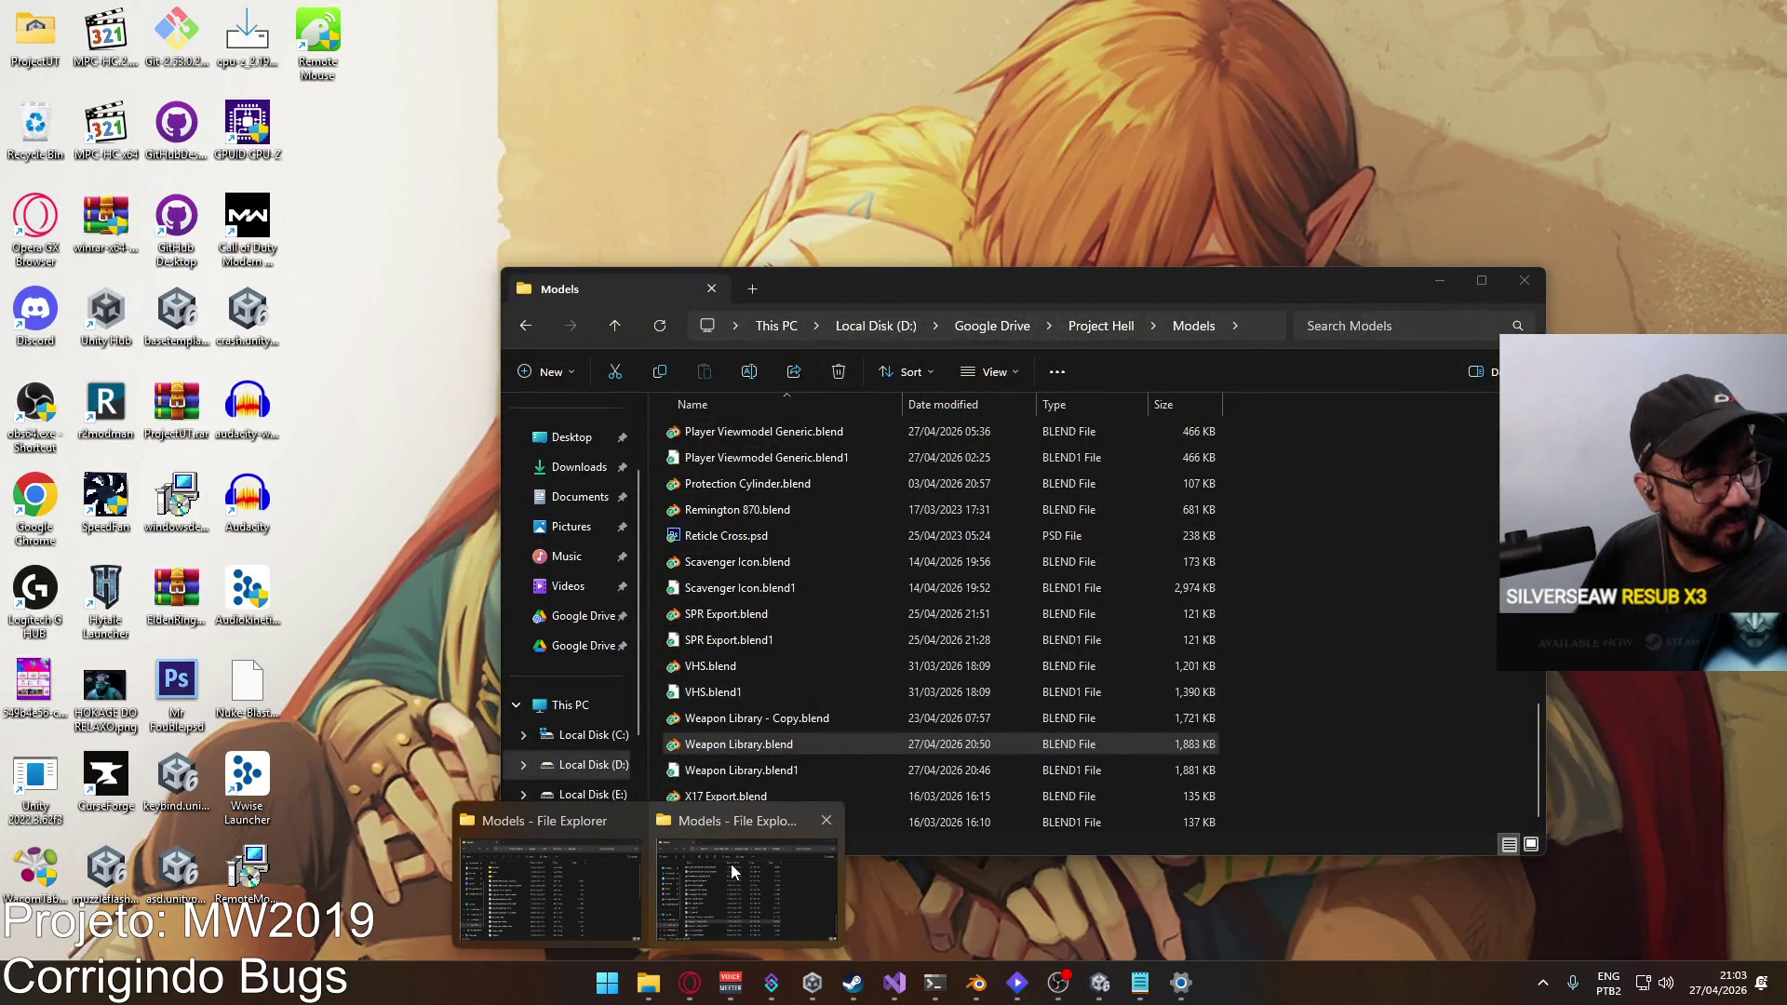
{"action": "left_click", "coordinate": [825, 820]}
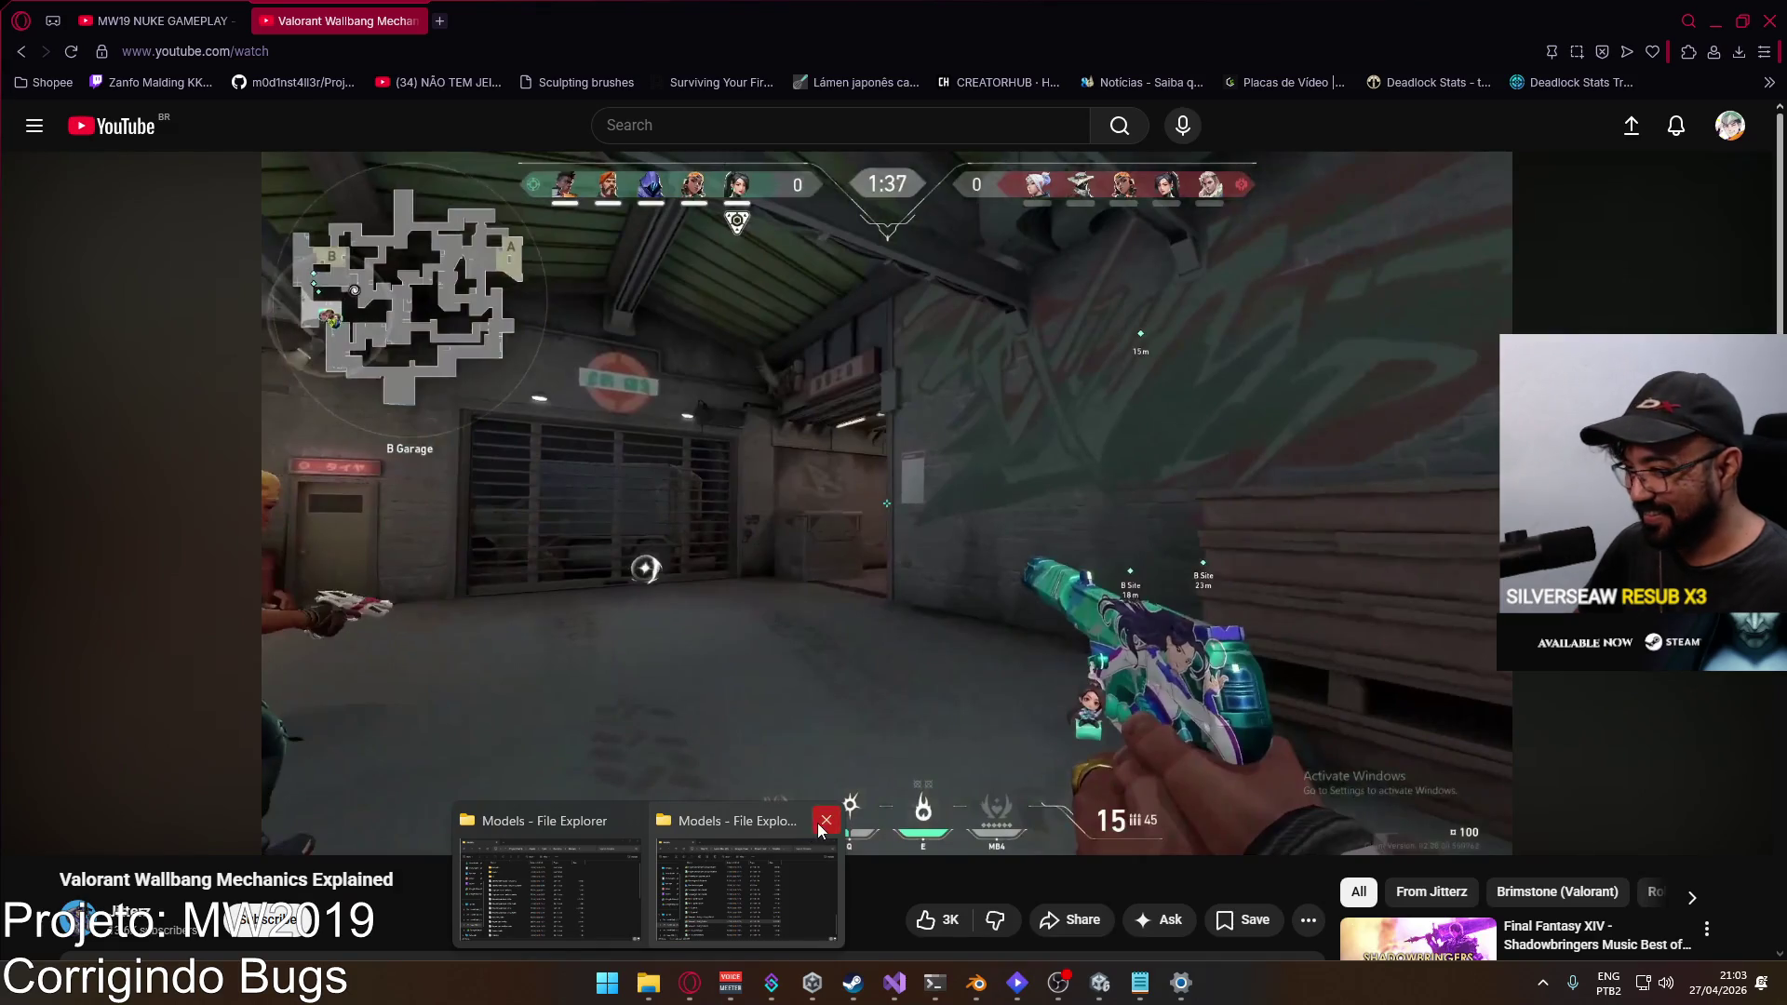
{"action": "left_click", "coordinate": [635, 852]}
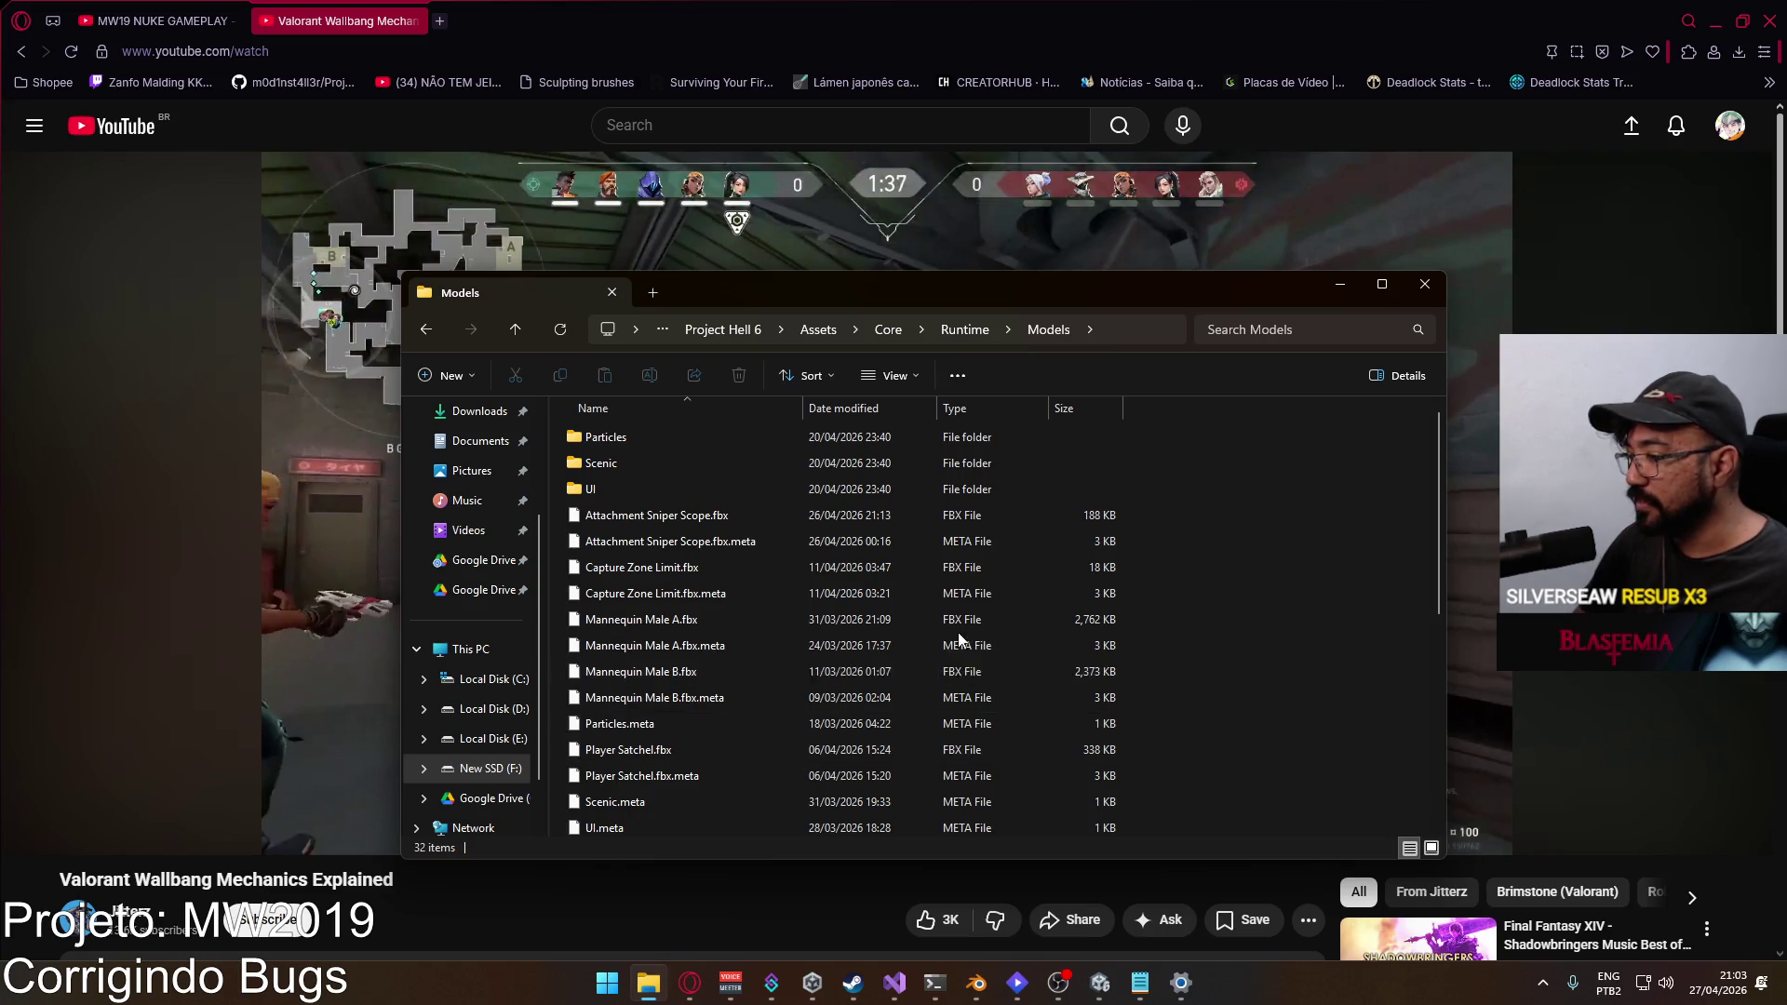
Step: Navigate to the top level of the New SSD (F:) drive
{"action": "mouse_move", "coordinate": [1086, 998]}
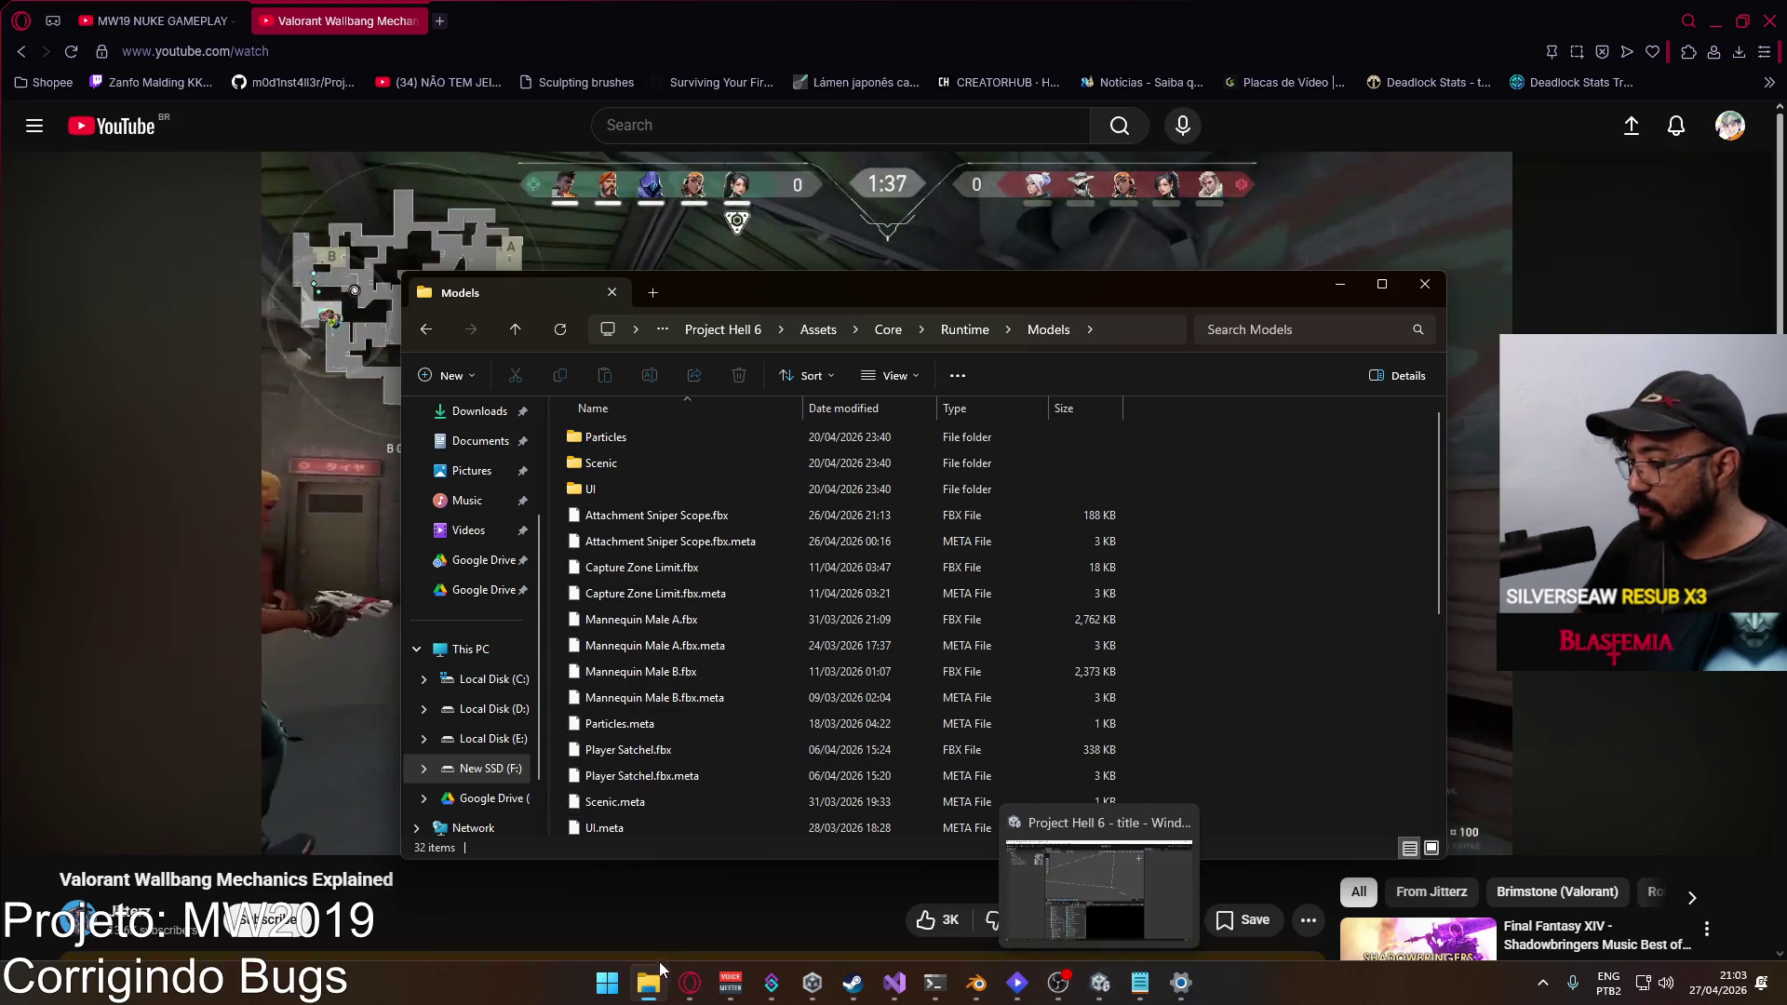
{"action": "scroll", "coordinate": [651, 694], "scroll_direction": "down", "scroll_amount": 5}
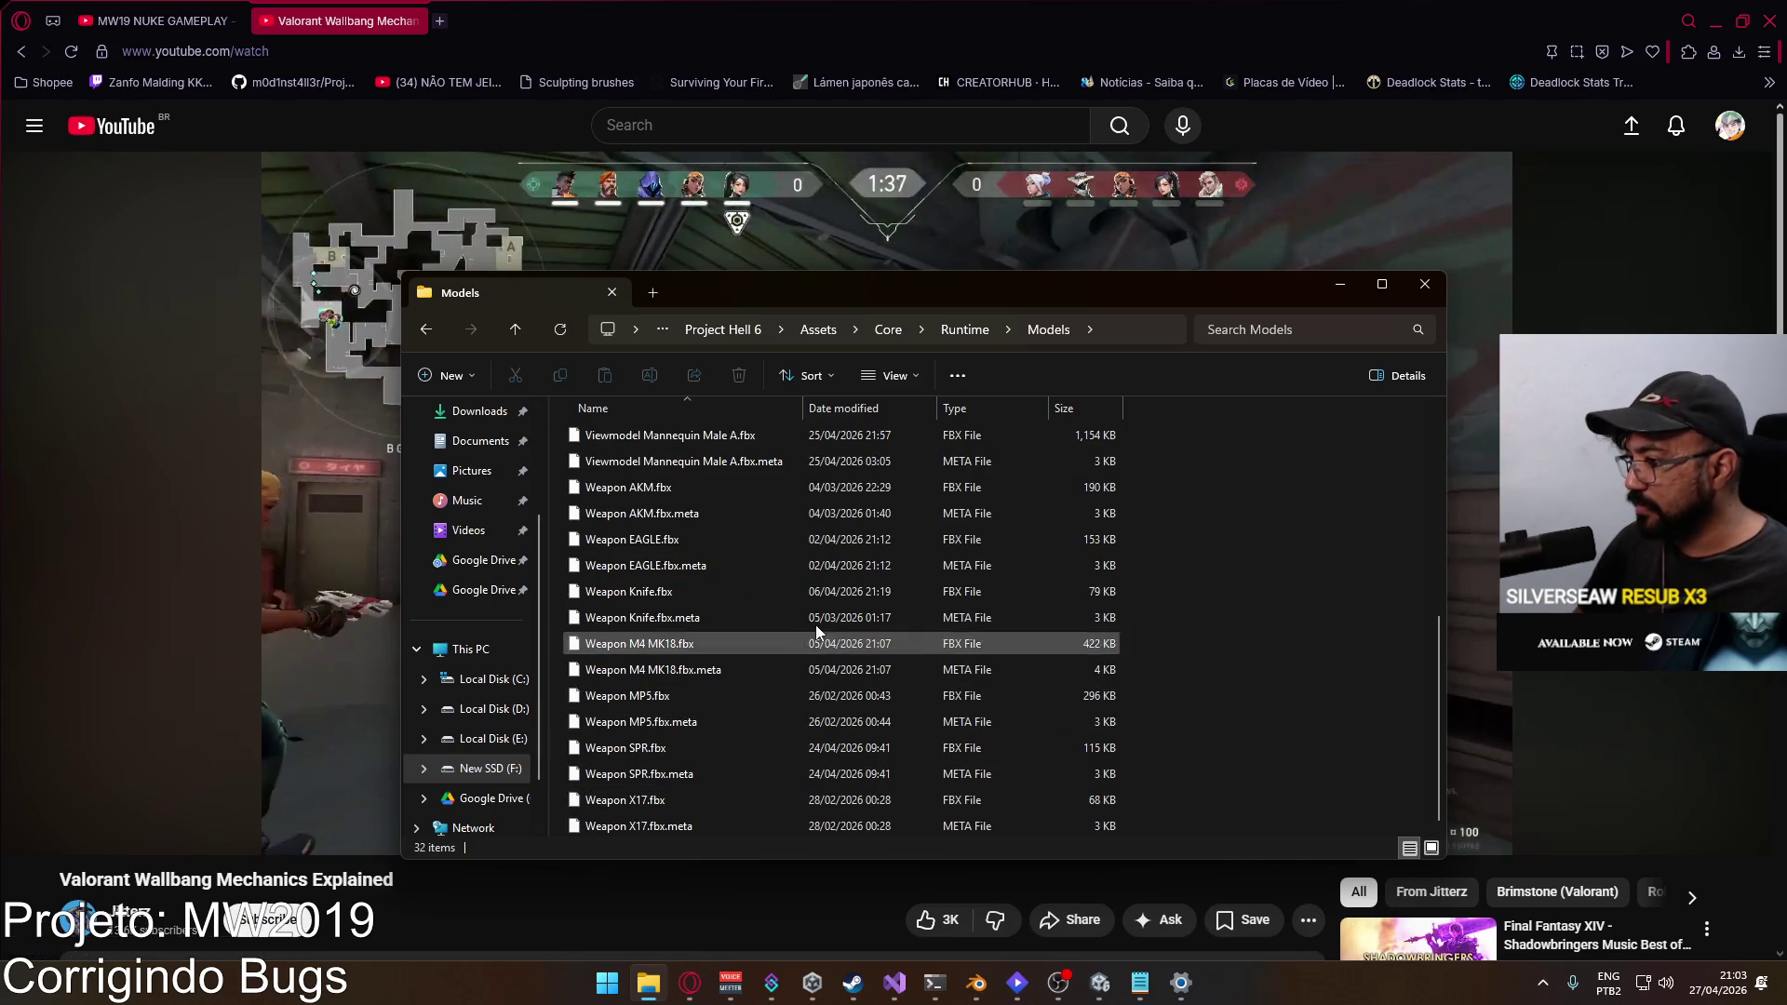
{"action": "left_click", "coordinate": [745, 332]}
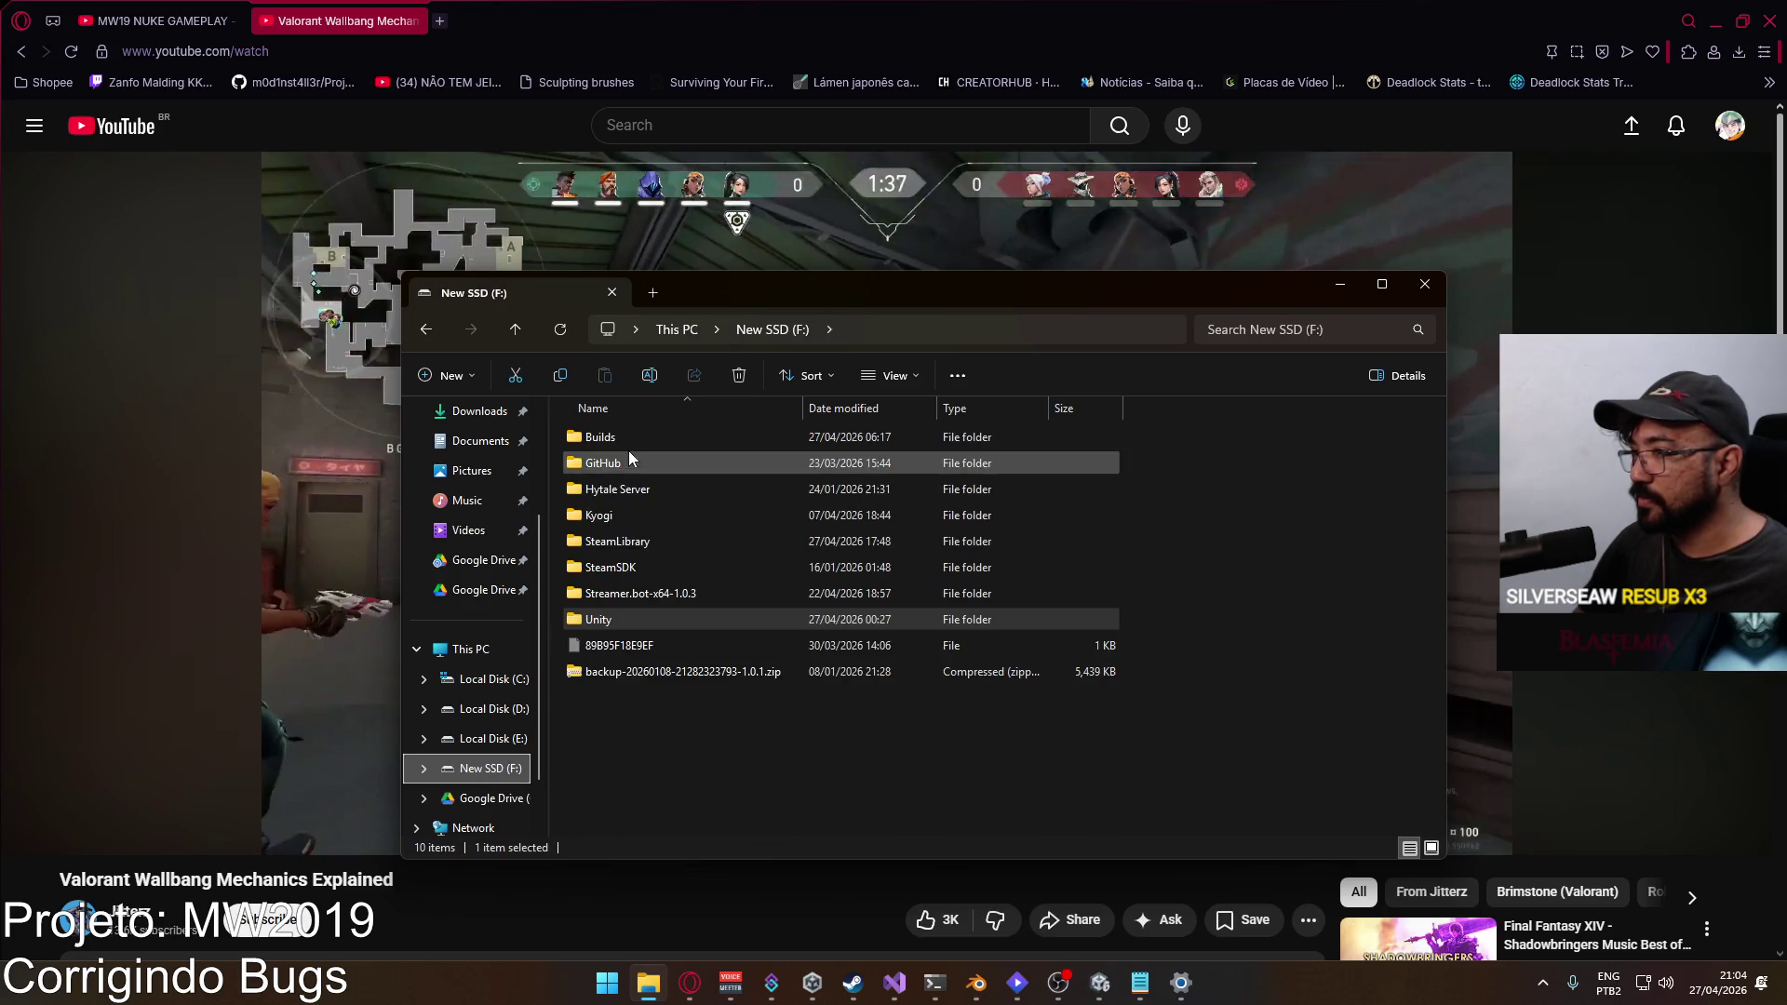
Step: Permanently delete the Project Hell_BurstDebugInformation_DoNotShip folder from F:\Builds\Project Hell
{"action": "double_click", "coordinate": [628, 445]}
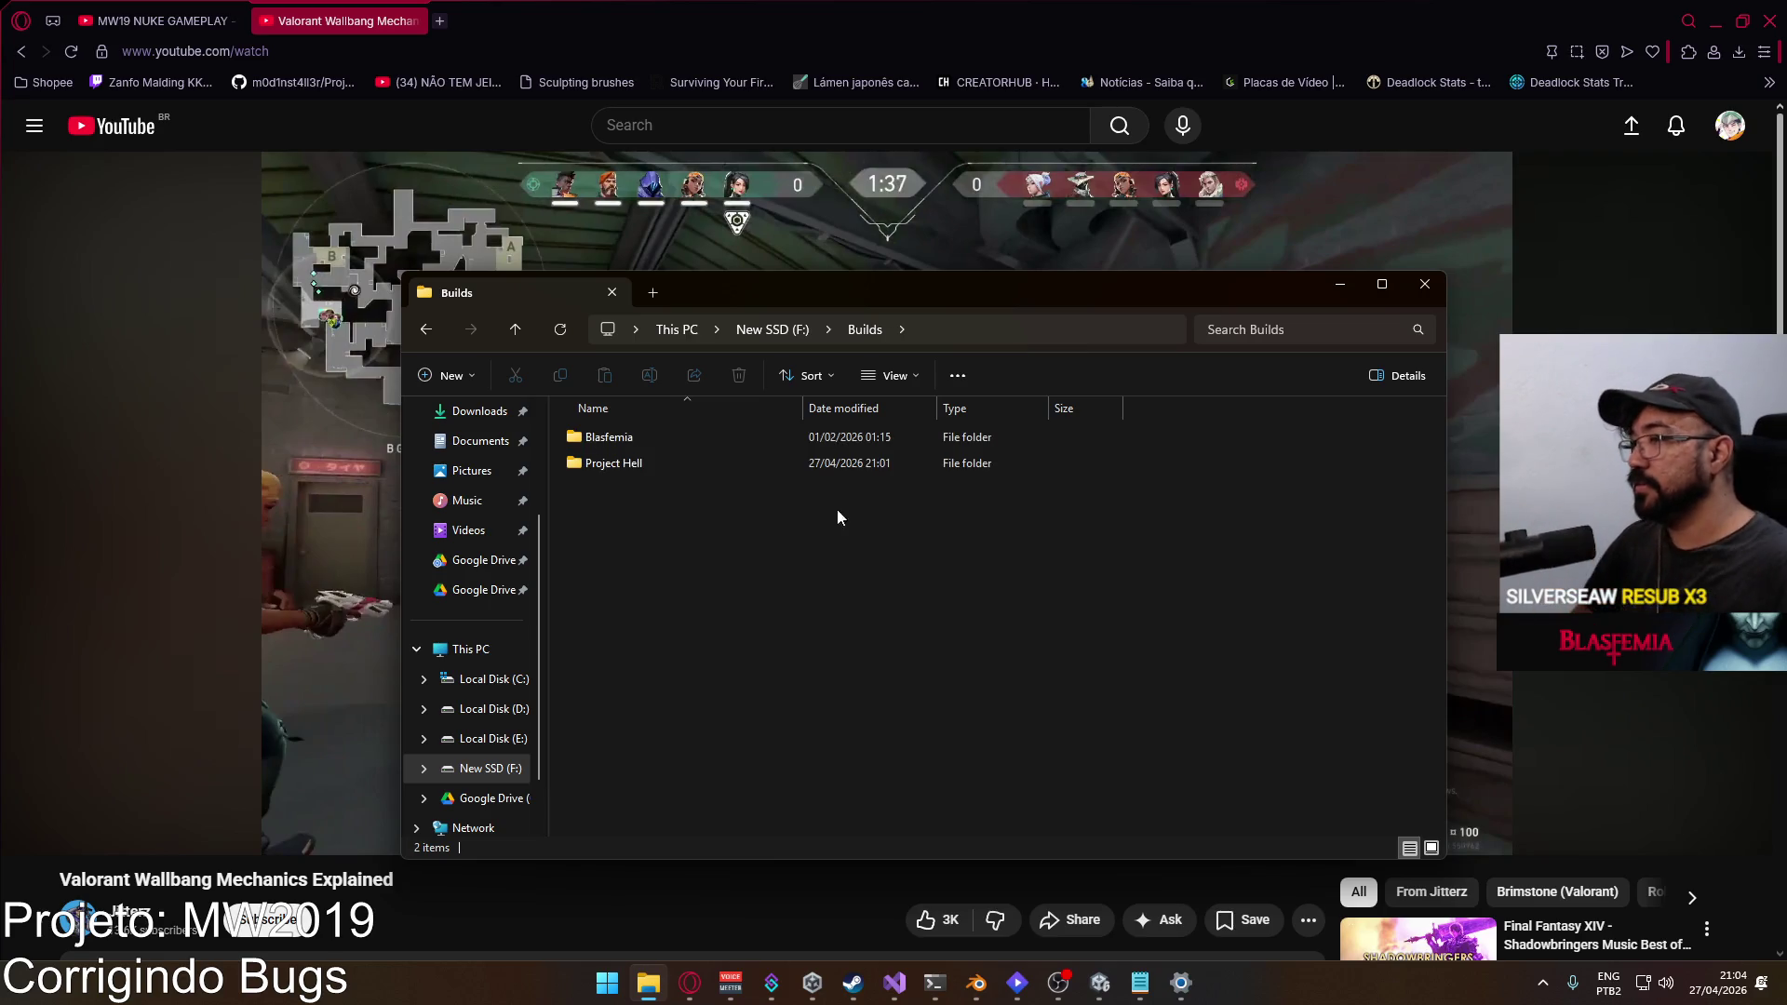
{"action": "double_click", "coordinate": [616, 464]}
{"action": "left_click", "coordinate": [745, 489]}
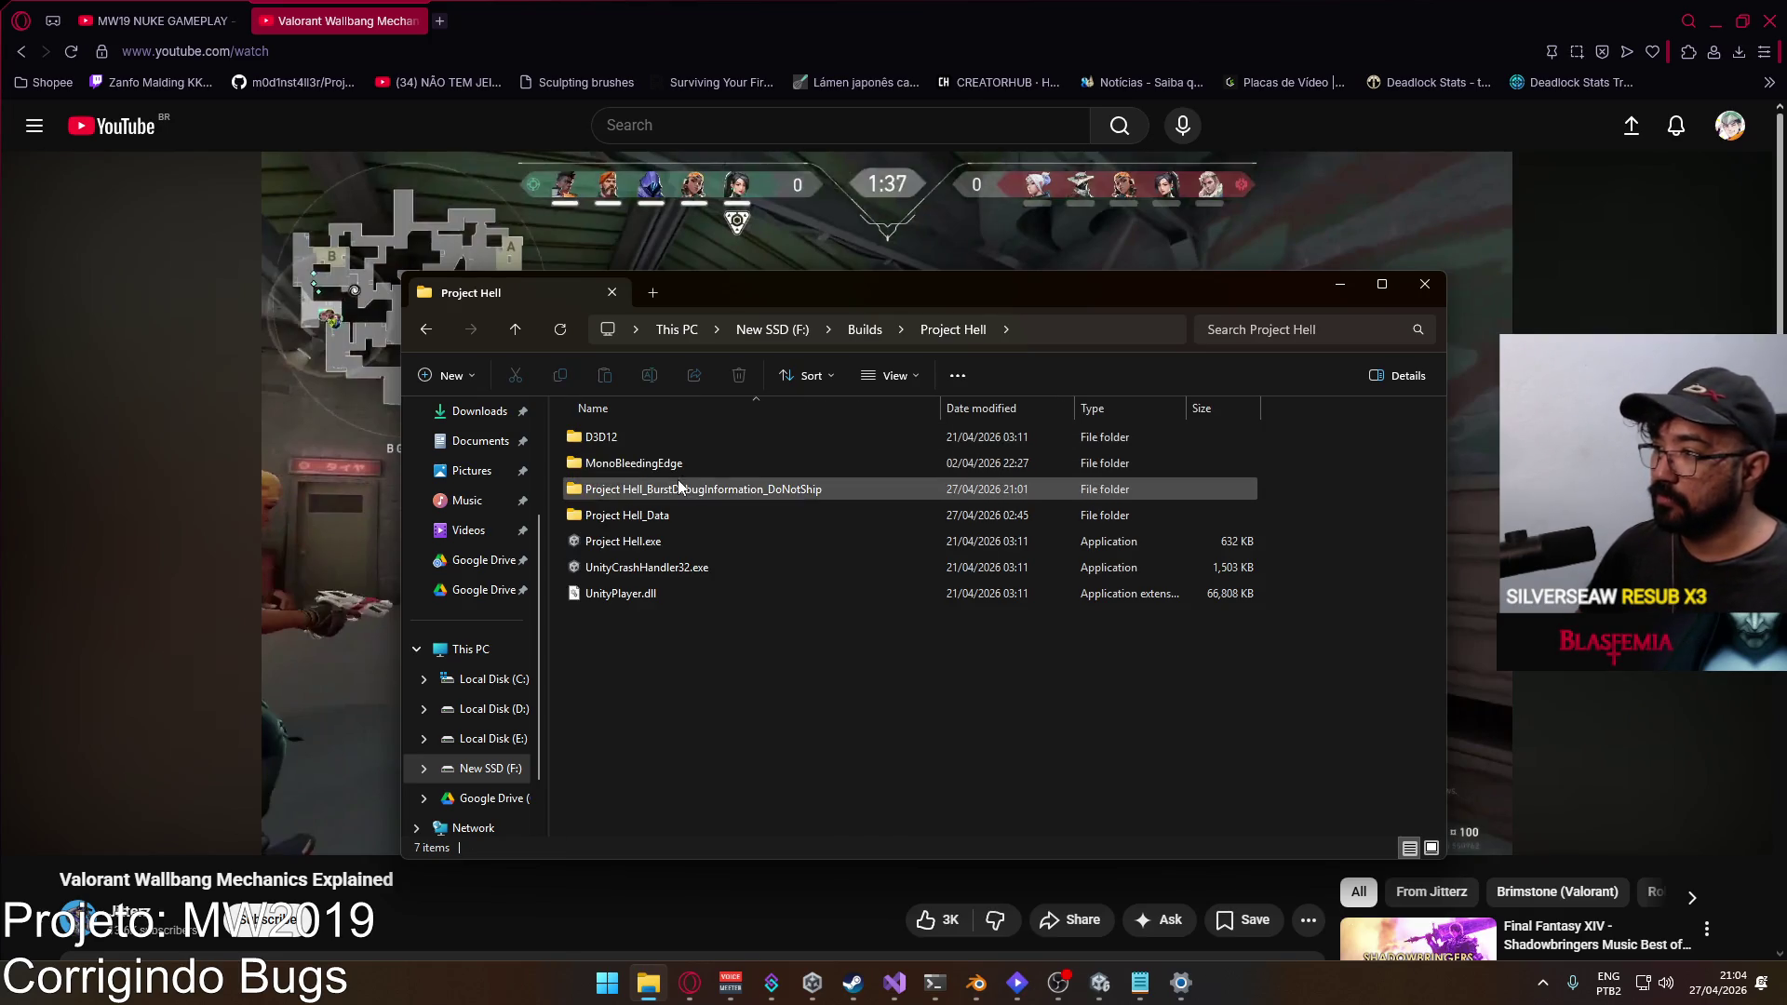
{"action": "key", "text": "shift+Delete"}
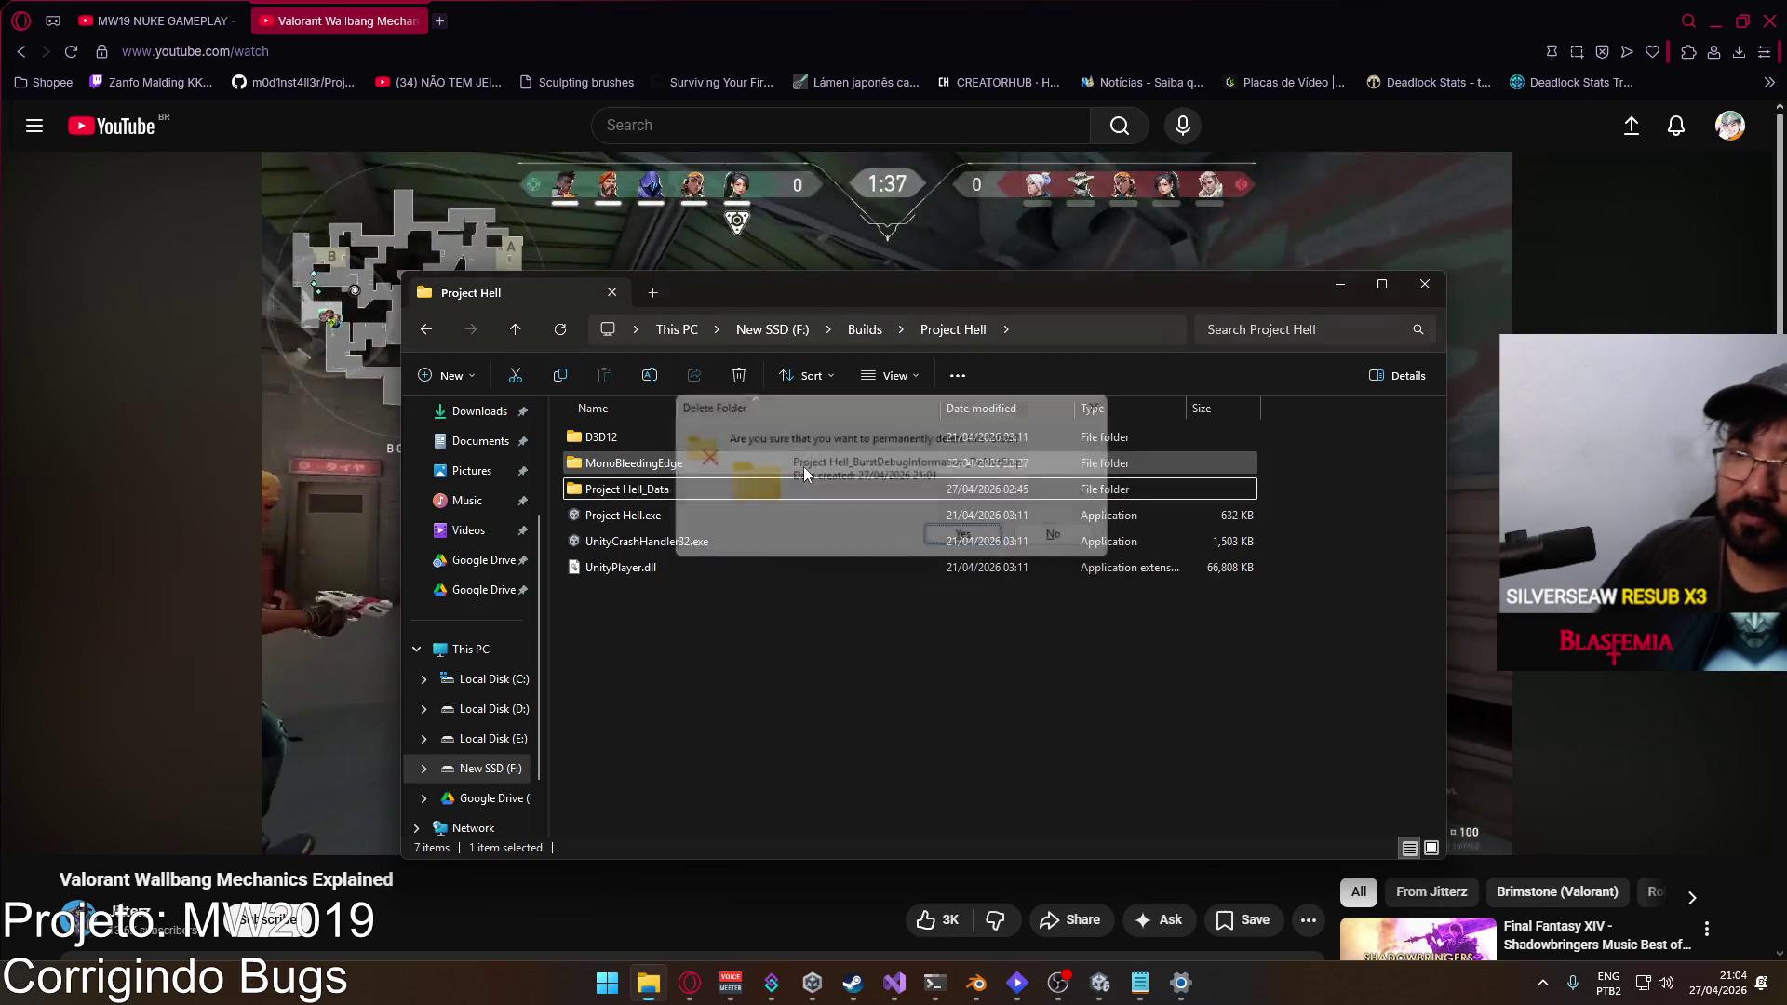
{"action": "key", "text": "Return"}
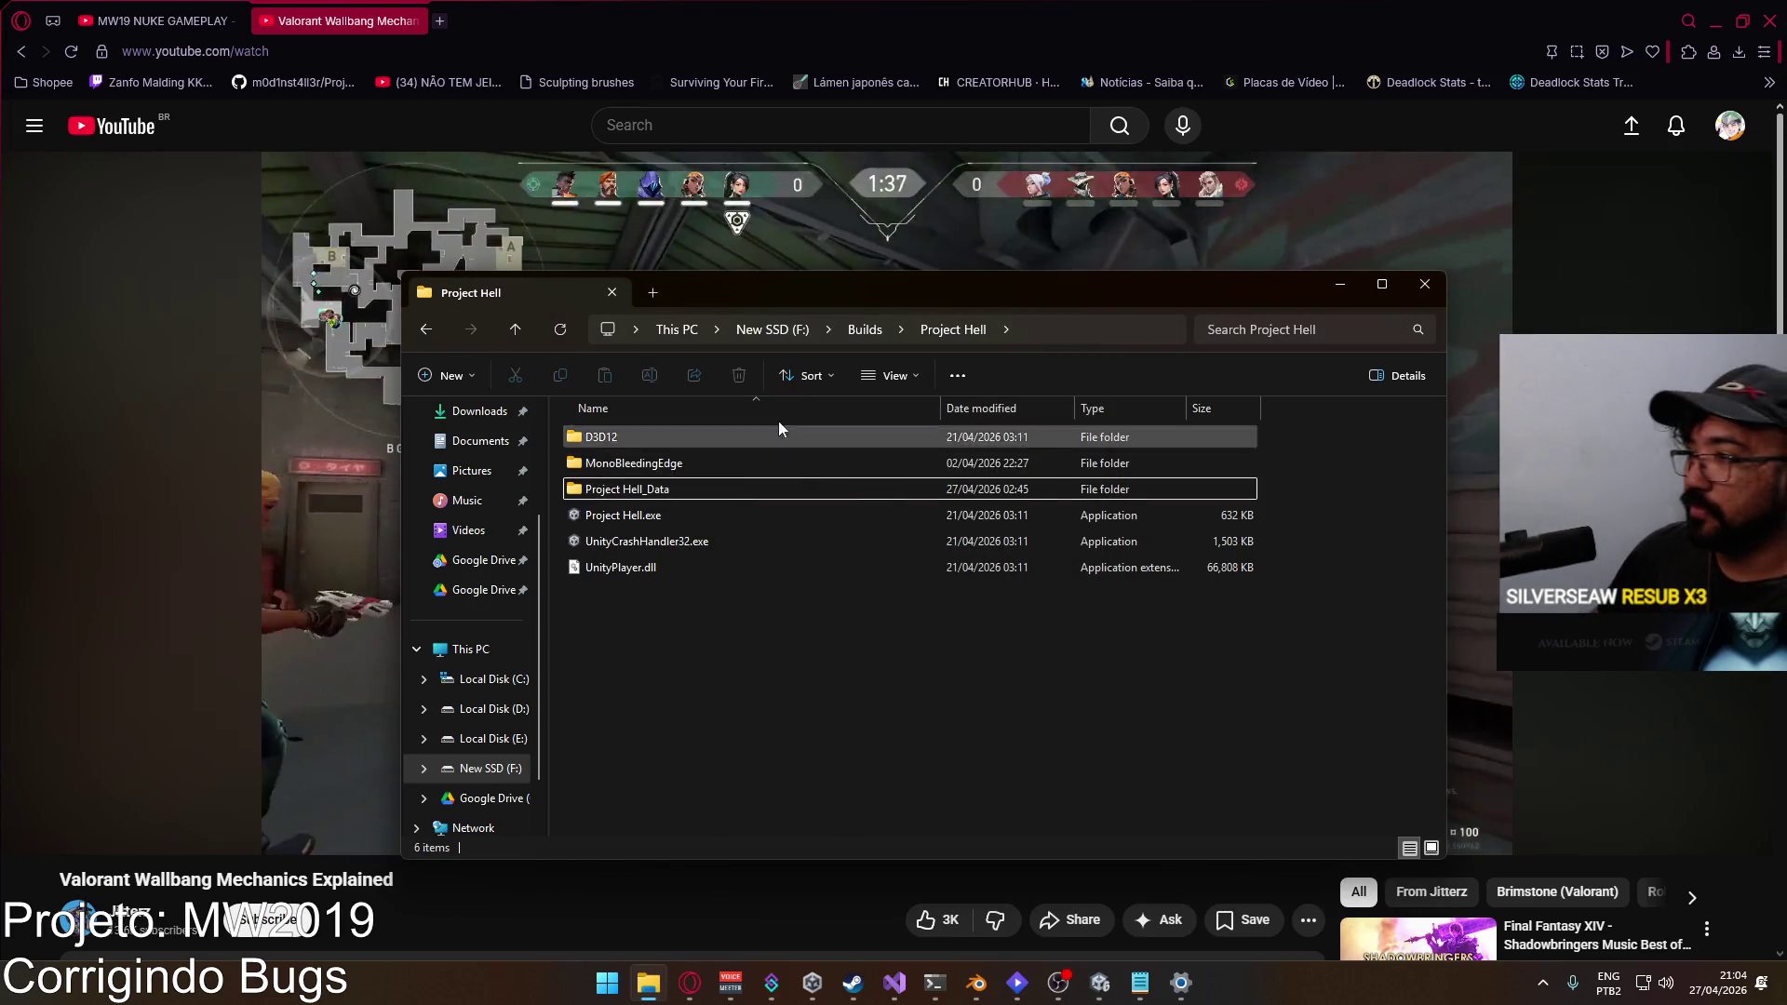
Step: Back in F:\Builds, compress the Project Hell folder into Project Hell.rar with WinRAR
{"action": "left_click", "coordinate": [864, 330]}
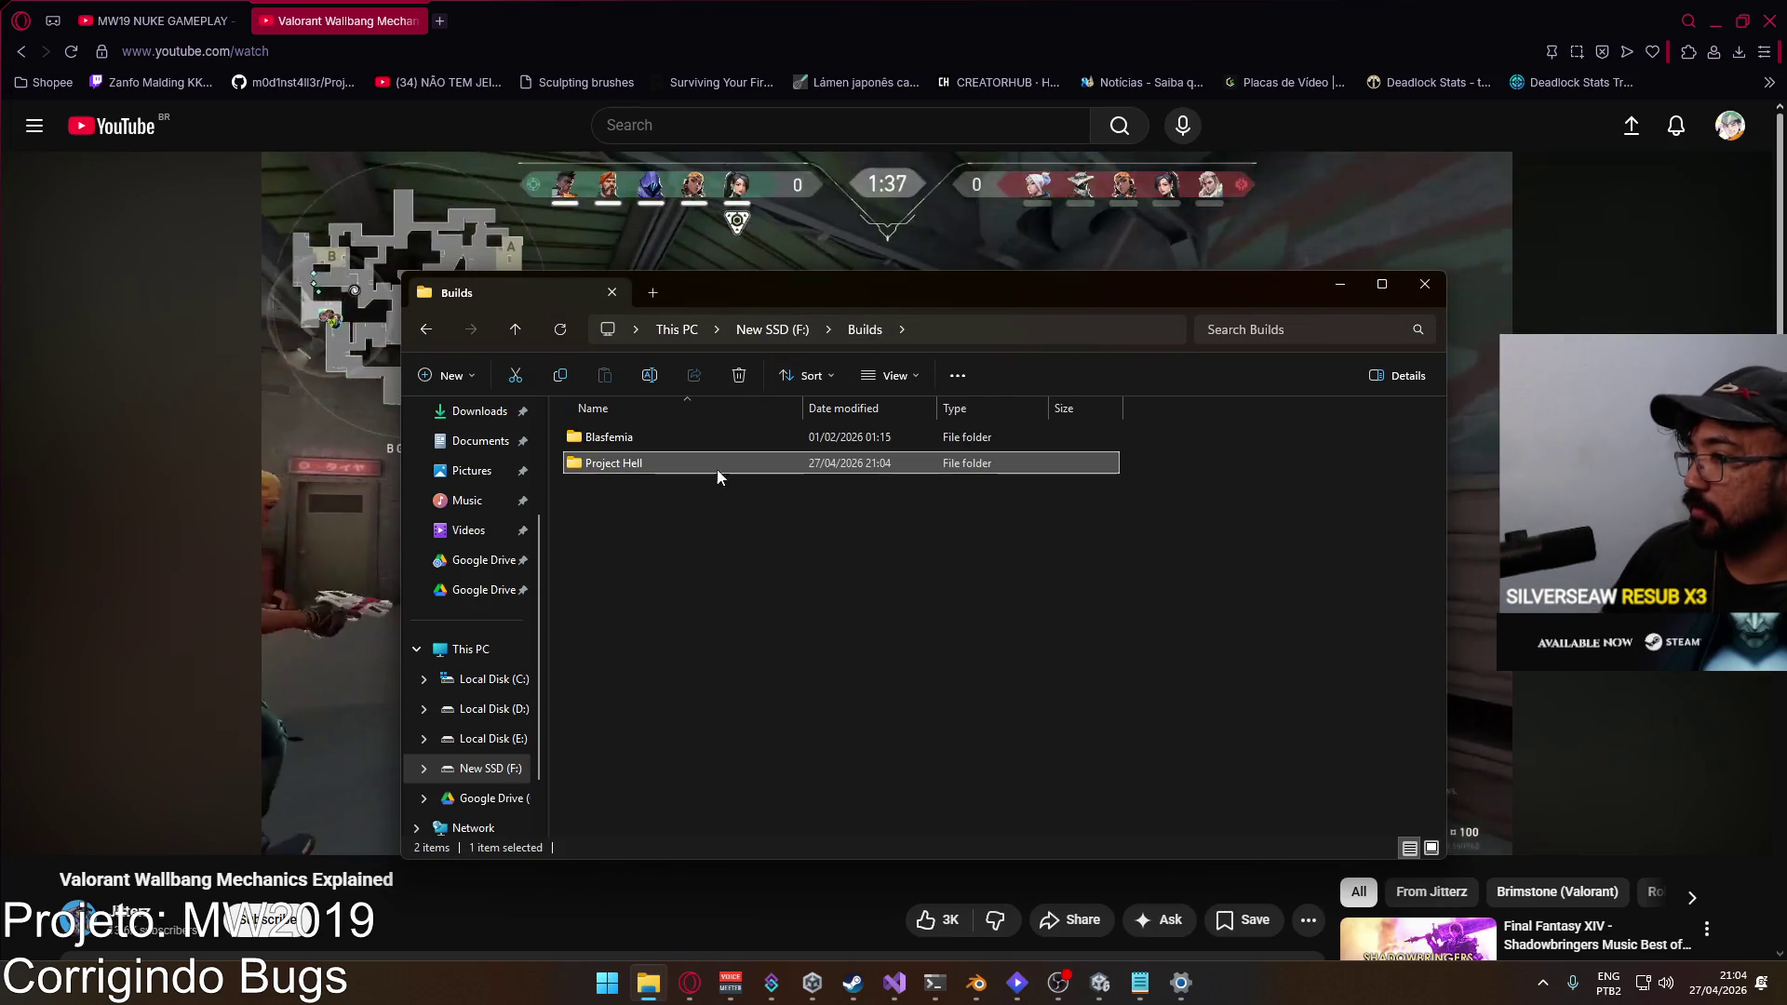
{"action": "right_click", "coordinate": [649, 465]}
{"action": "mouse_move", "coordinate": [798, 812]}
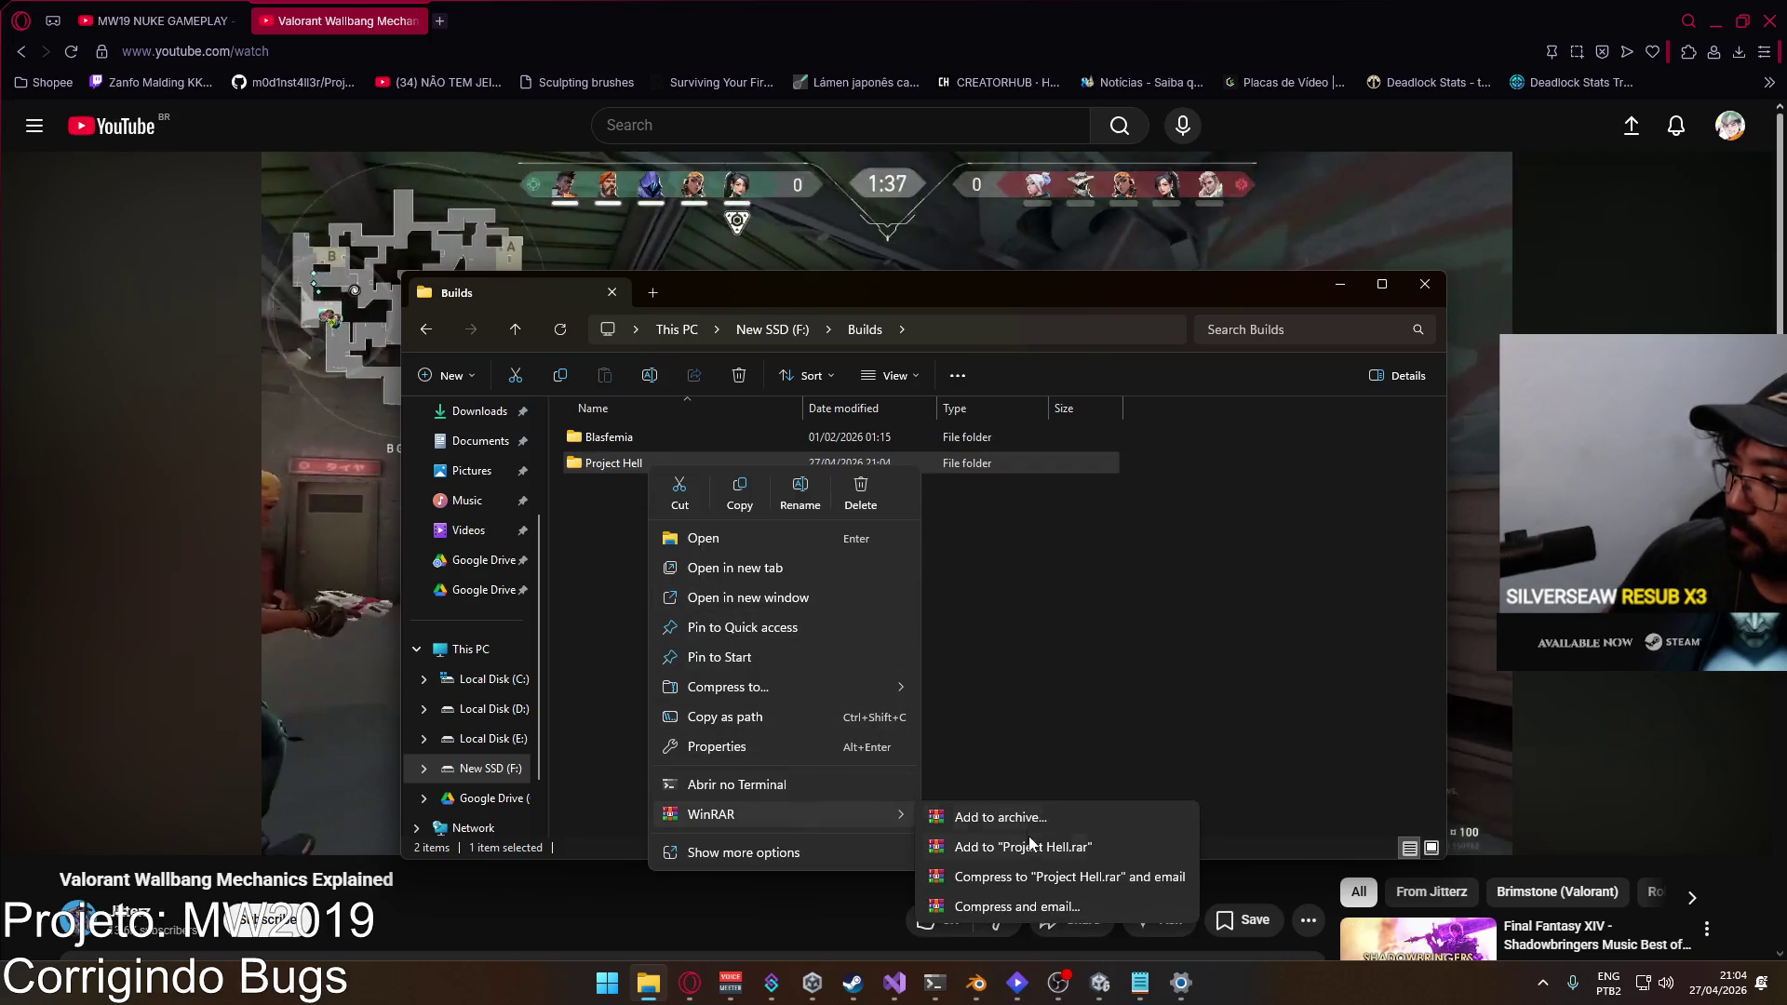
{"action": "left_click", "coordinate": [1030, 843]}
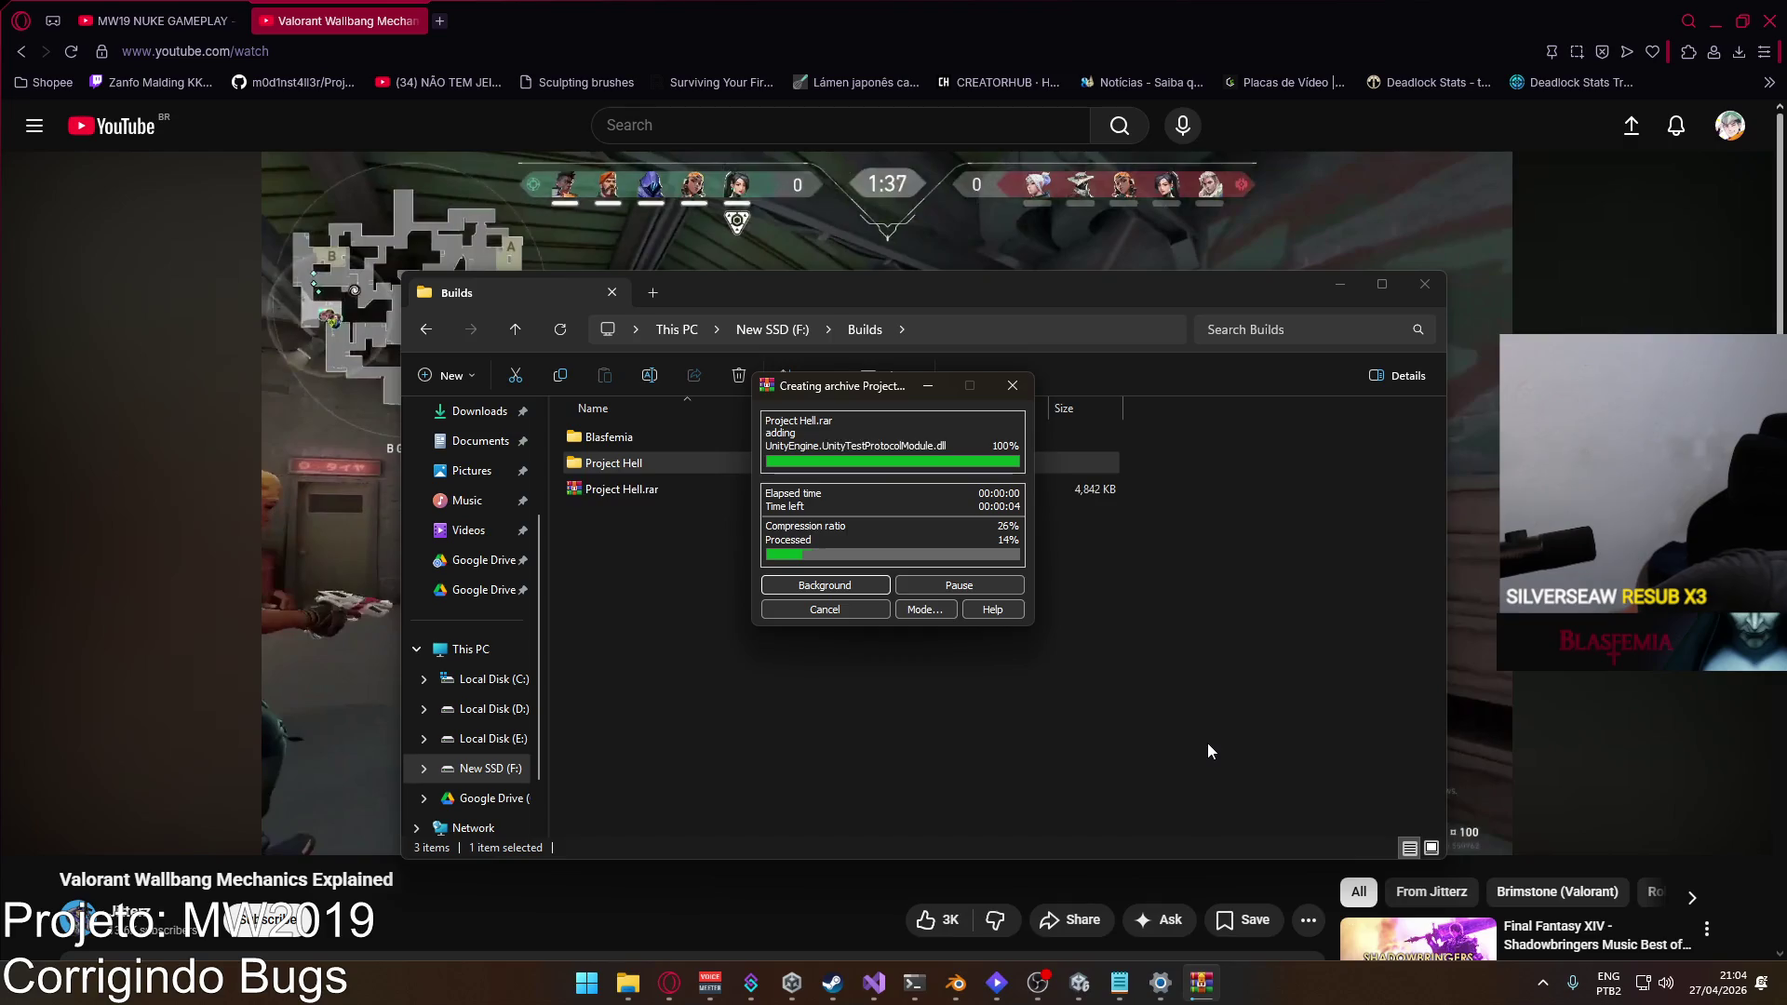
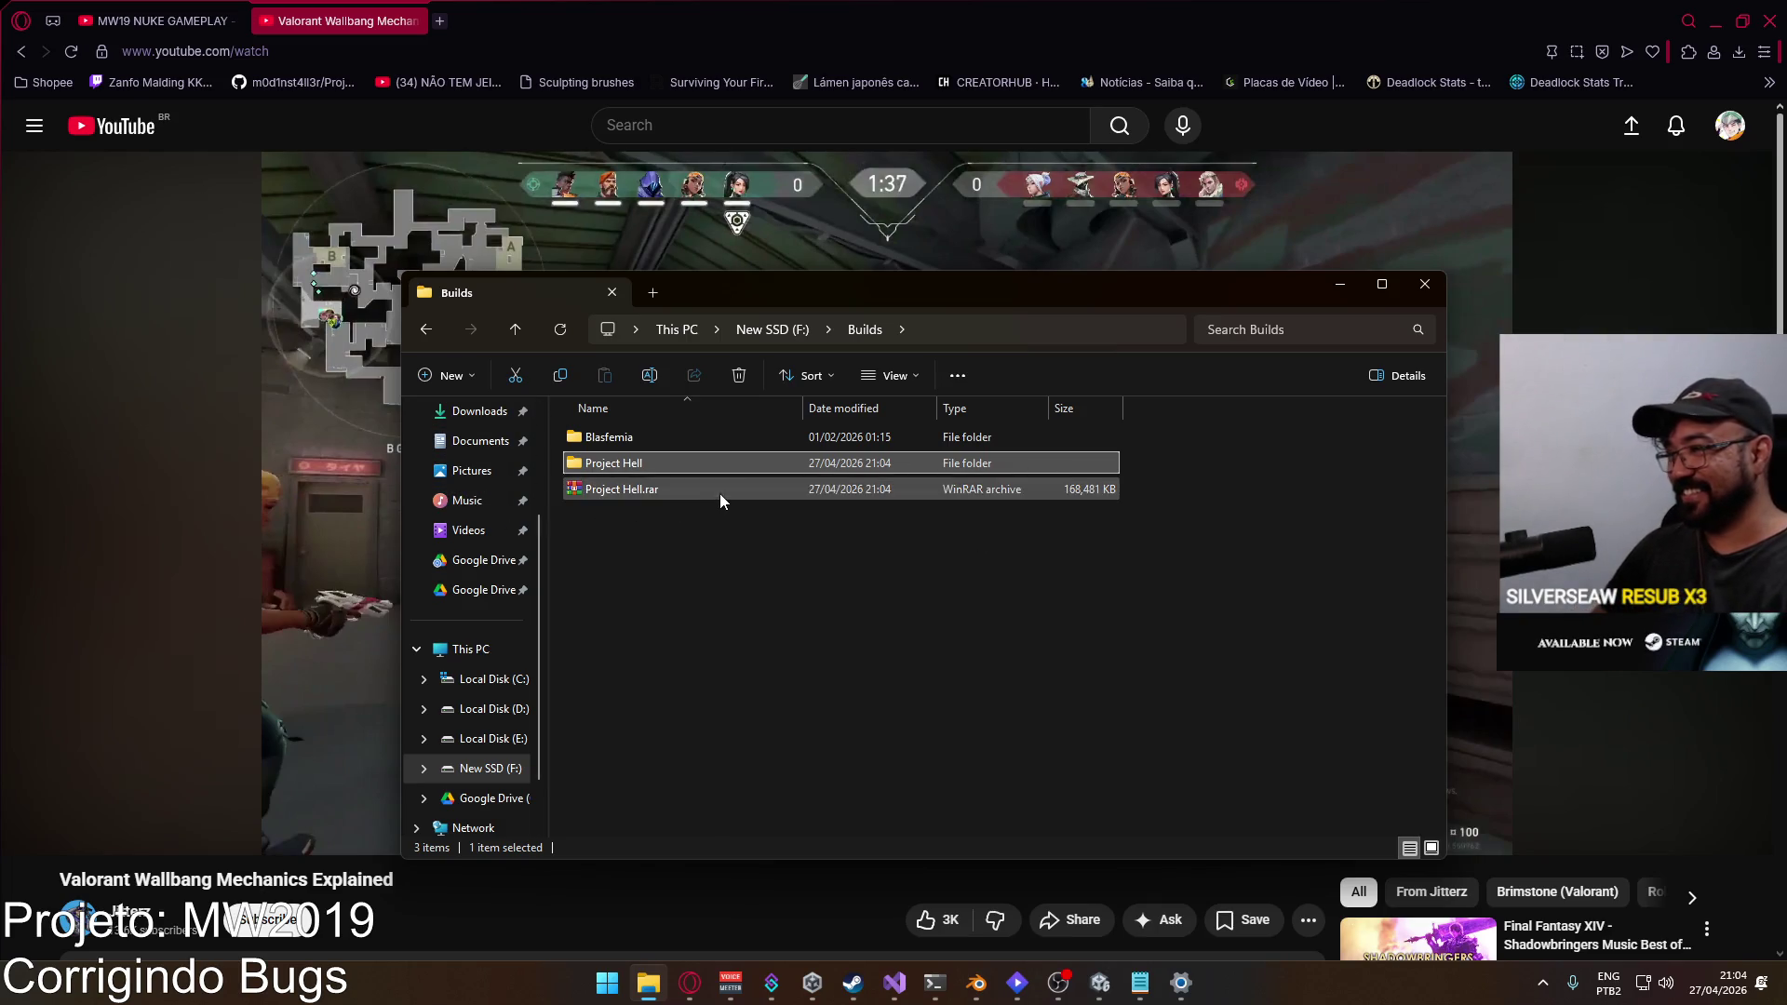
Step: Move Project Hell.rar into D:\Google Drive, replacing the older copy, then close File Explorer
{"action": "left_click", "coordinate": [489, 710]}
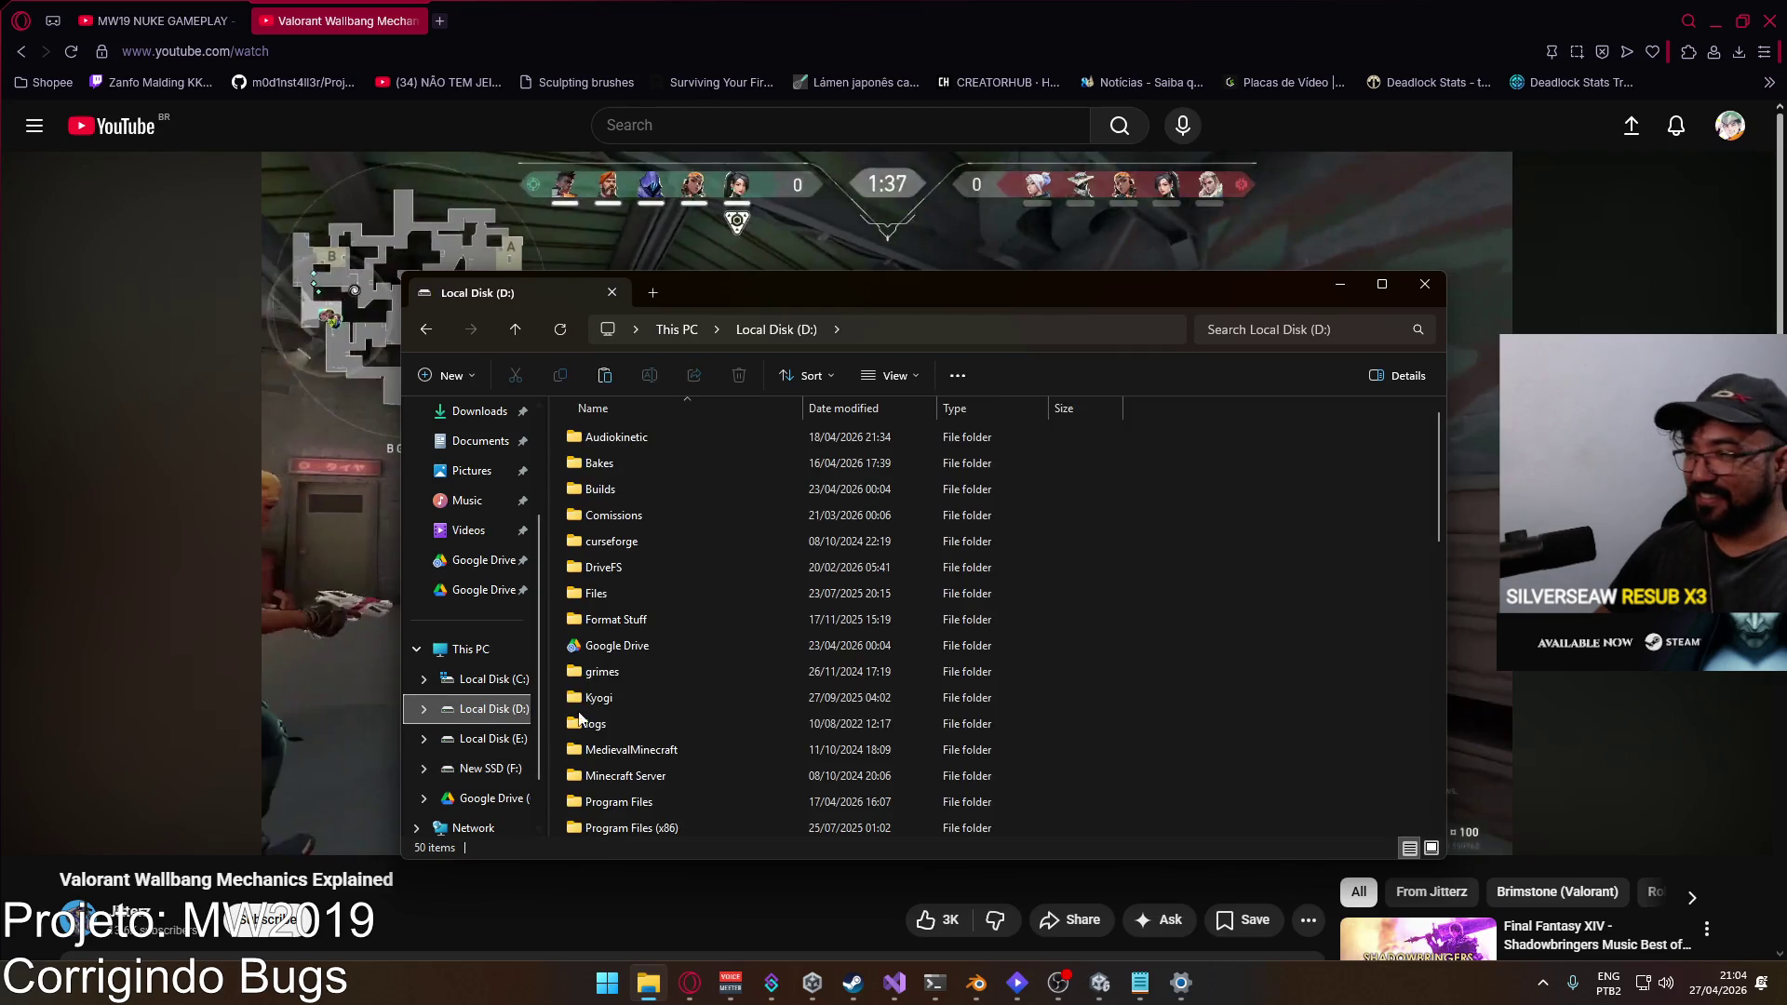
{"action": "double_click", "coordinate": [616, 647]}
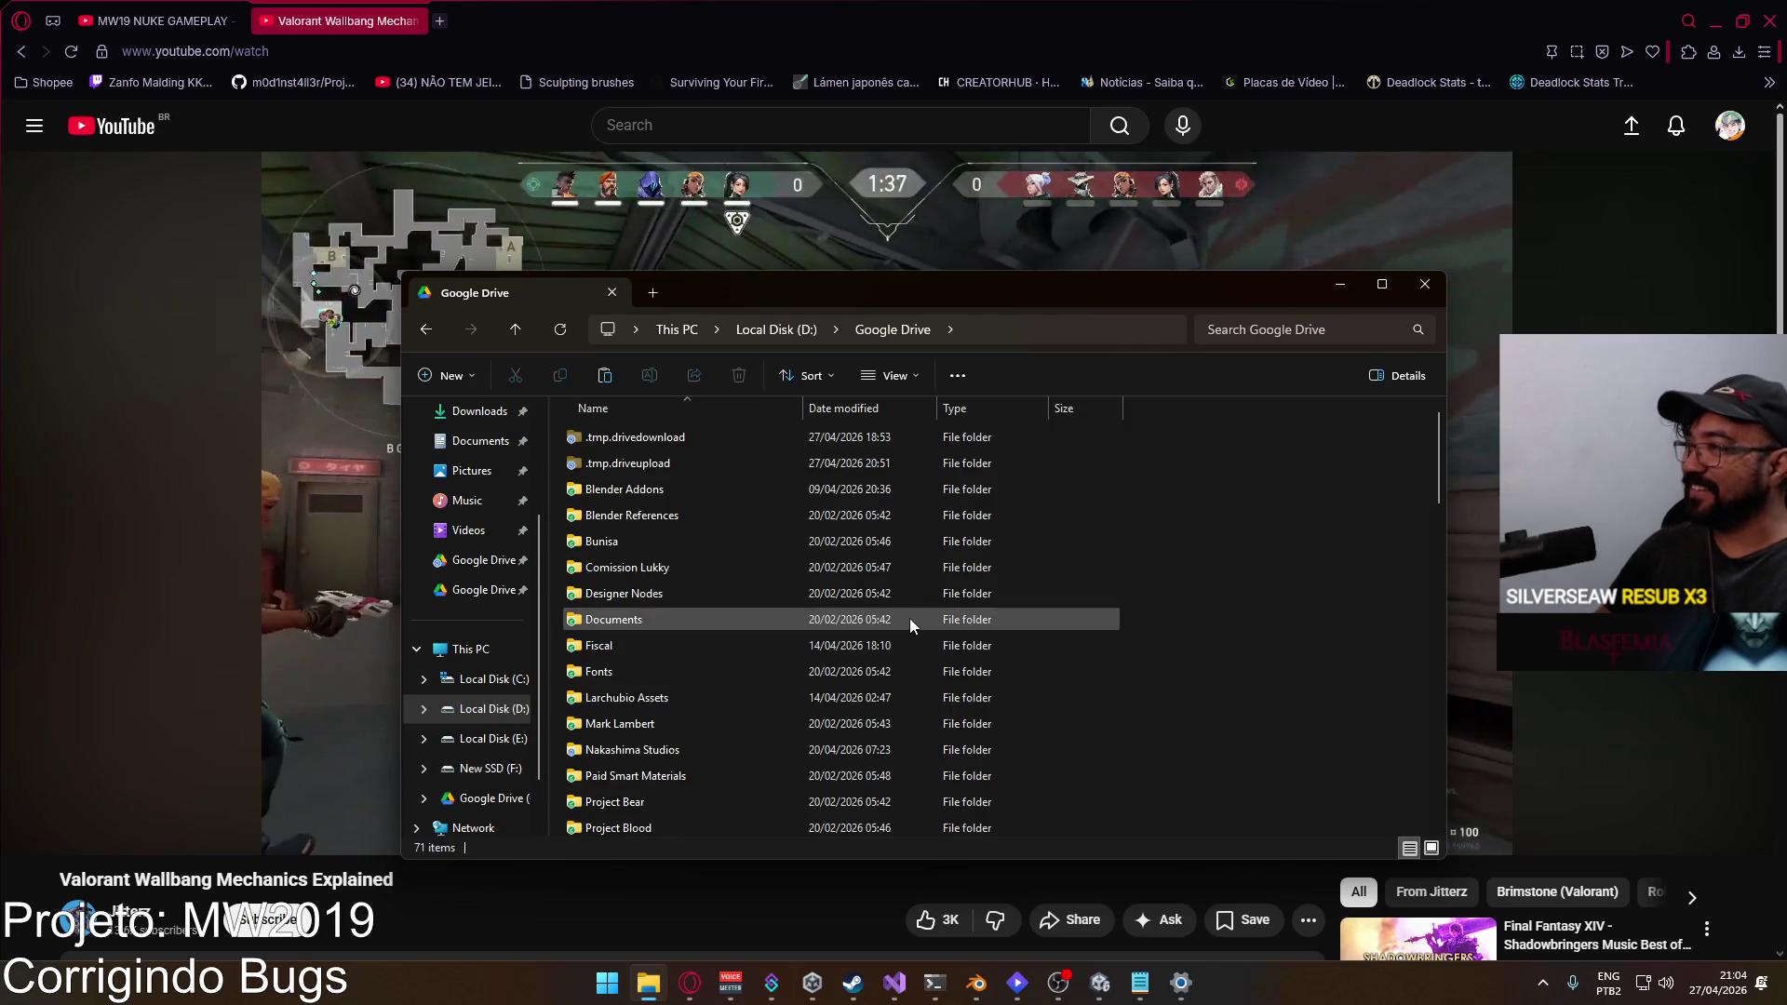
{"action": "scroll", "coordinate": [907, 619], "scroll_direction": "down", "scroll_amount": 7}
{"action": "key", "text": "ctrl+v"}
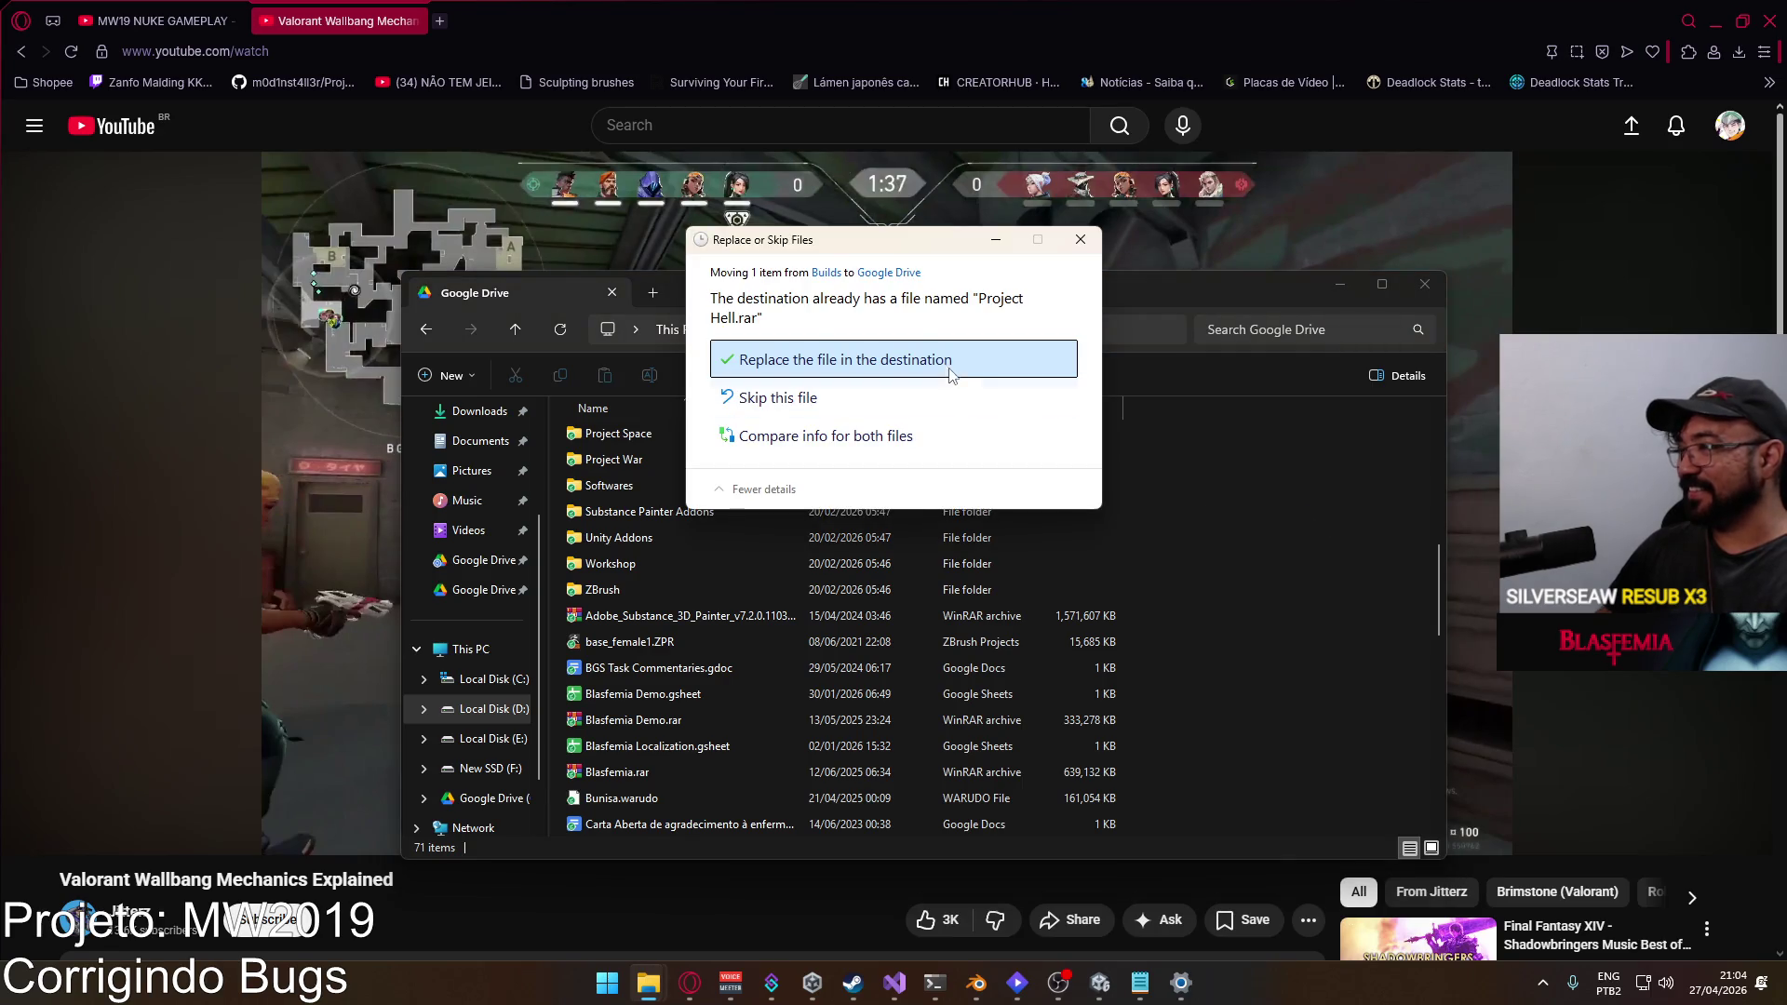
{"action": "left_click", "coordinate": [953, 378]}
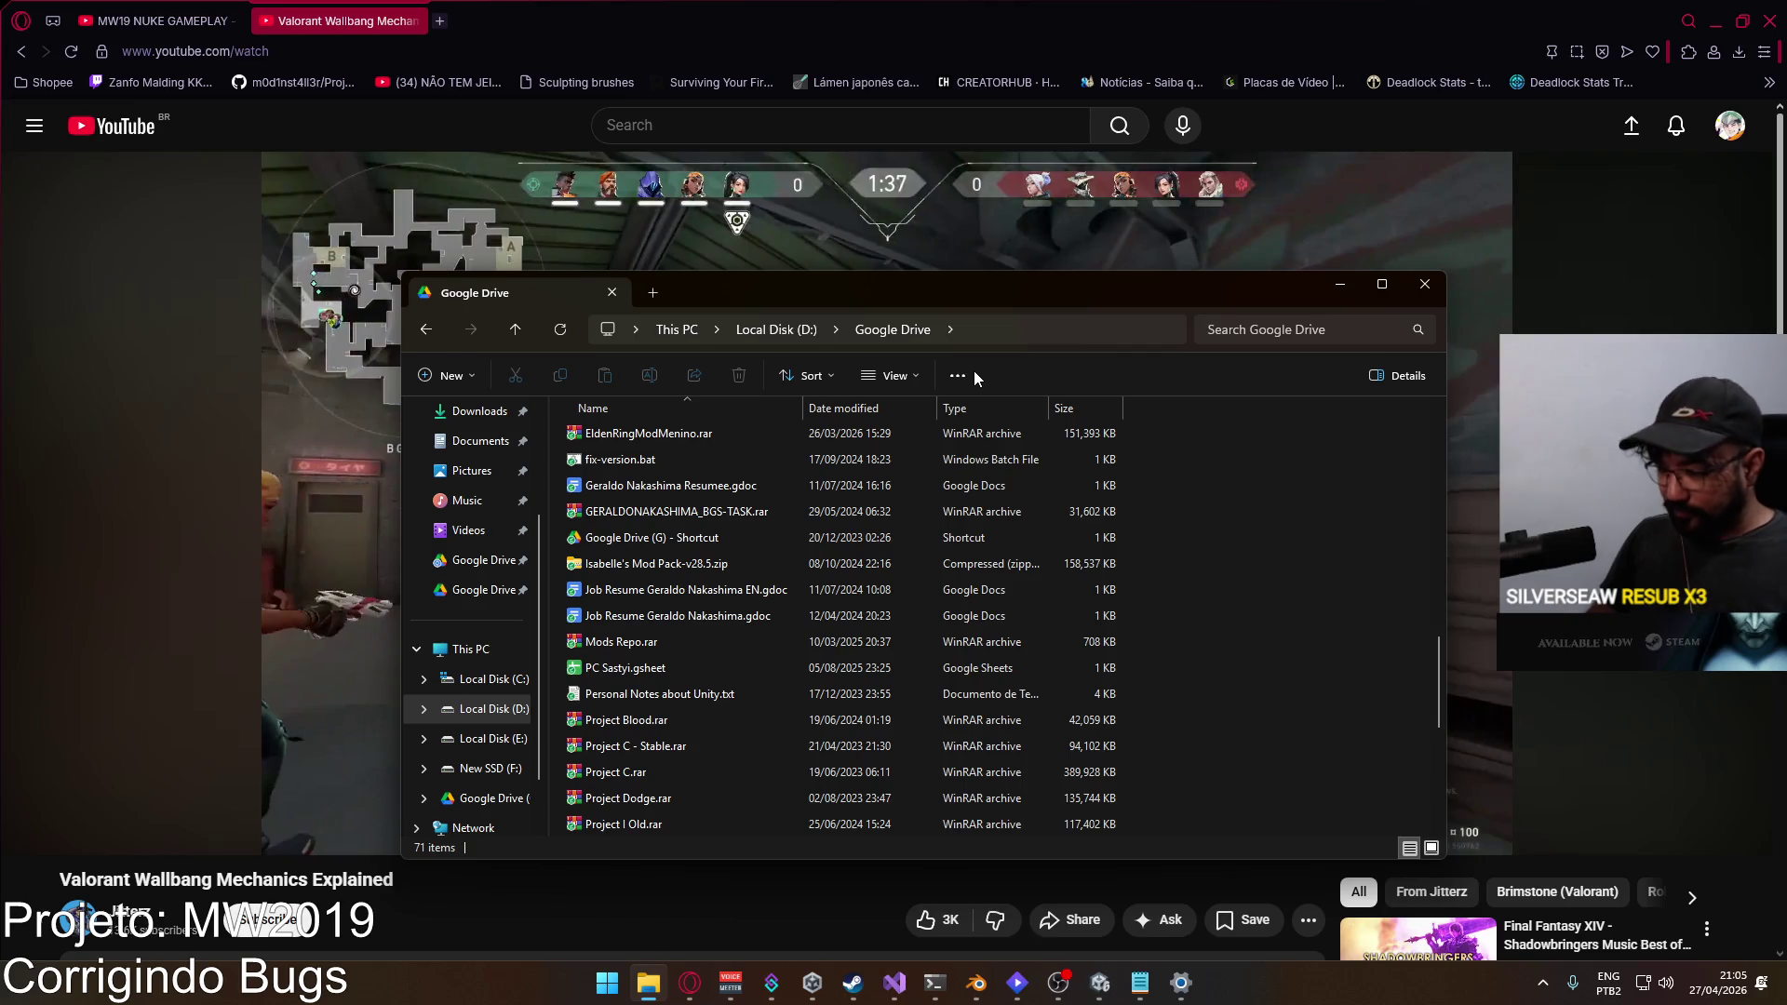
{"action": "left_click", "coordinate": [1424, 284]}
Step: Close Unity and Visual Studio, minimize the browser, Blender and Steam, and close sound Settings
{"action": "left_click", "coordinate": [1716, 20]}
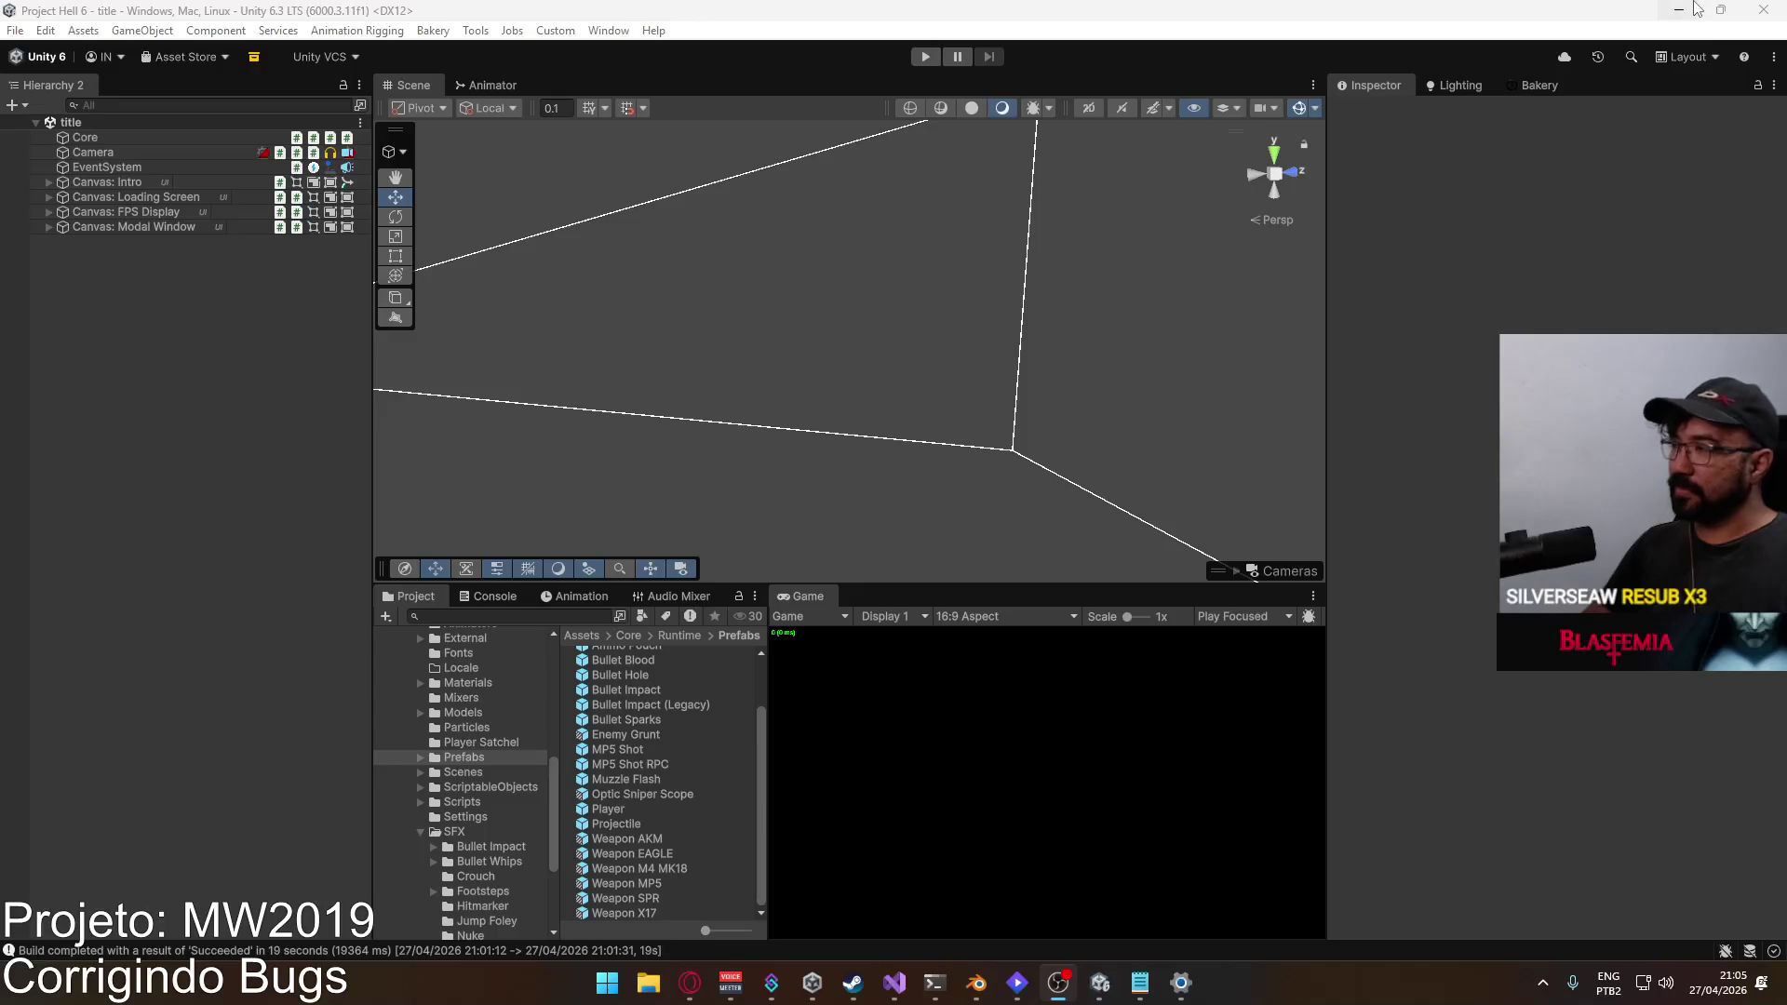
{"action": "left_click", "coordinate": [1692, 7]}
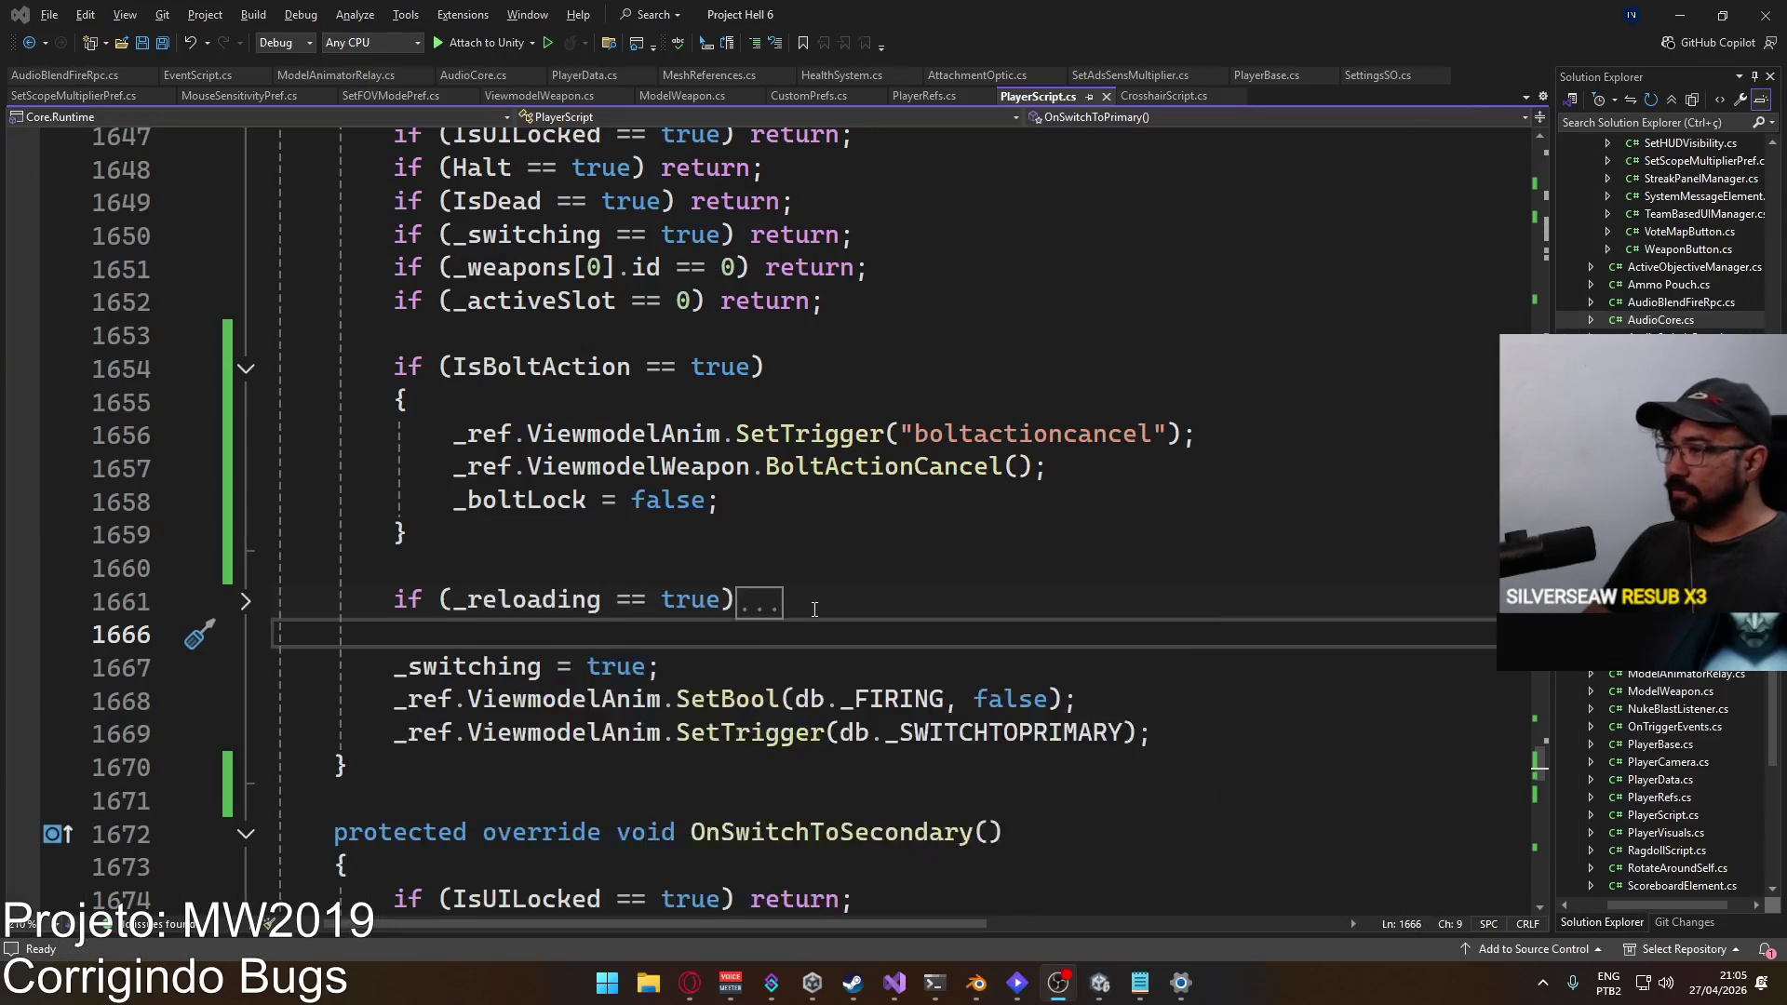
{"action": "right_click", "coordinate": [1100, 985]}
{"action": "left_click", "coordinate": [1111, 935]}
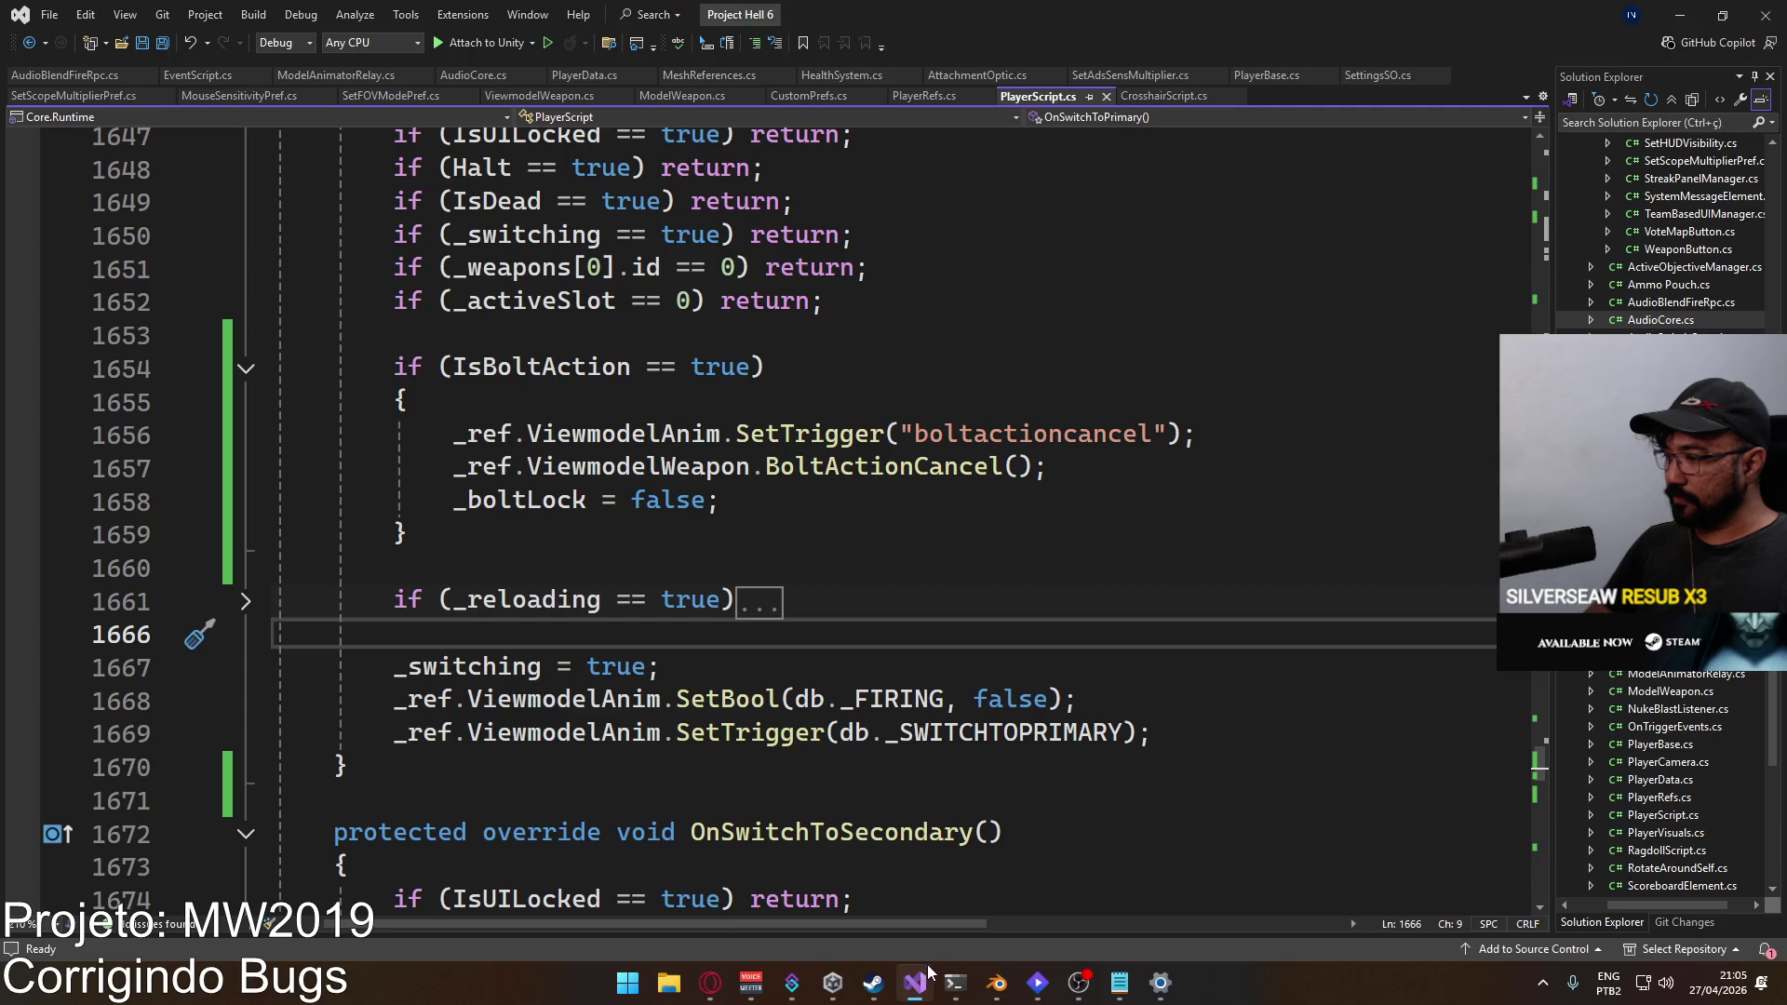
{"action": "right_click", "coordinate": [929, 968]}
{"action": "left_click", "coordinate": [948, 941]}
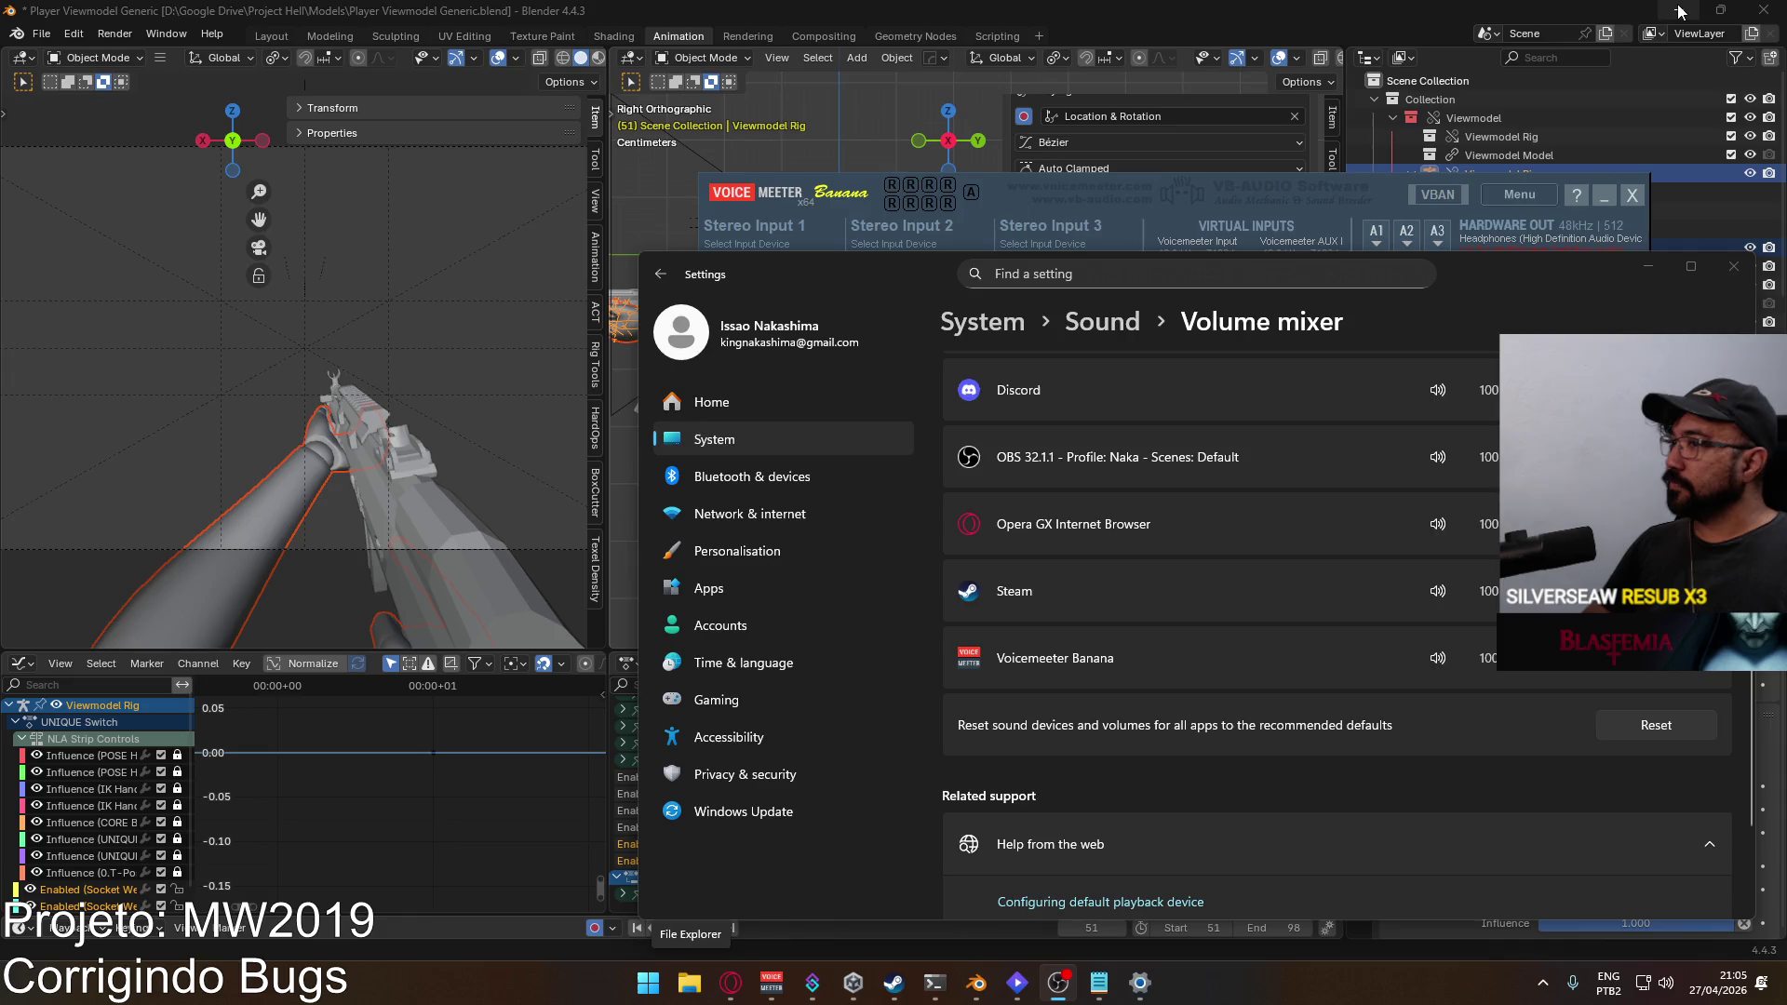
{"action": "left_click", "coordinate": [1679, 12]}
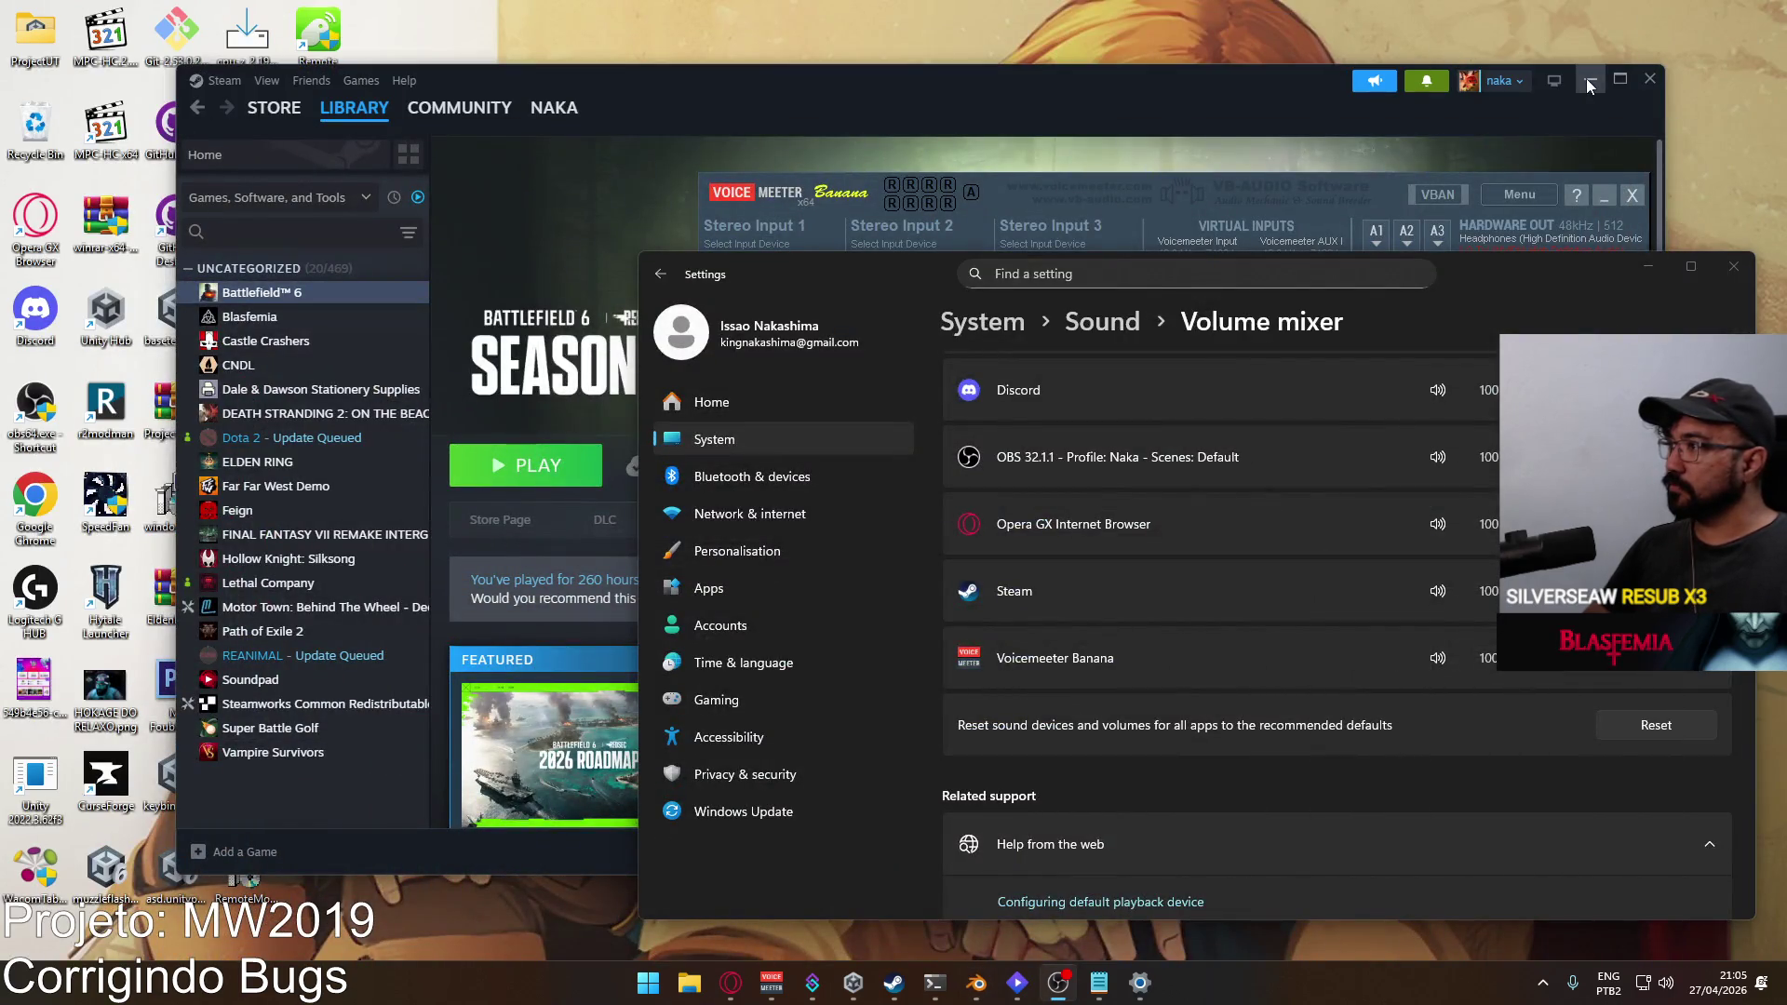
{"action": "left_click", "coordinate": [1591, 79]}
{"action": "left_click", "coordinate": [1732, 269]}
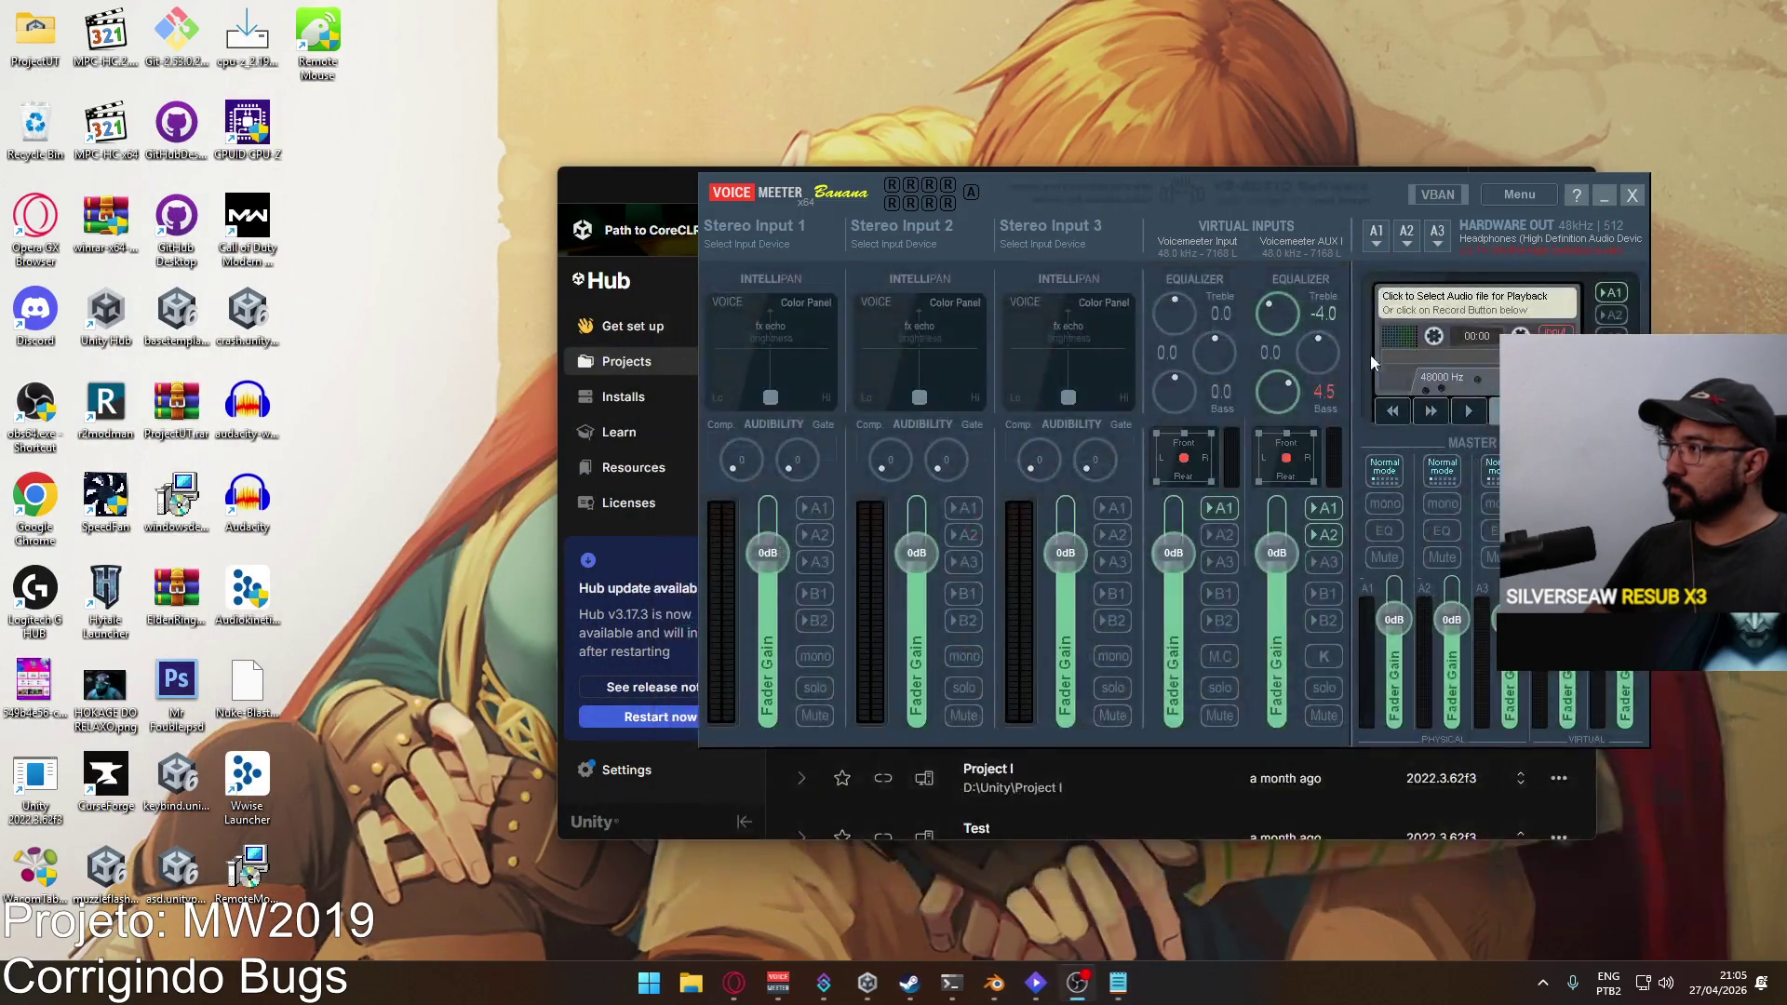
Step: Launch Project Hell.exe from F:\Builds\Project Hell in a new File Explorer window
{"action": "left_click", "coordinate": [669, 983]}
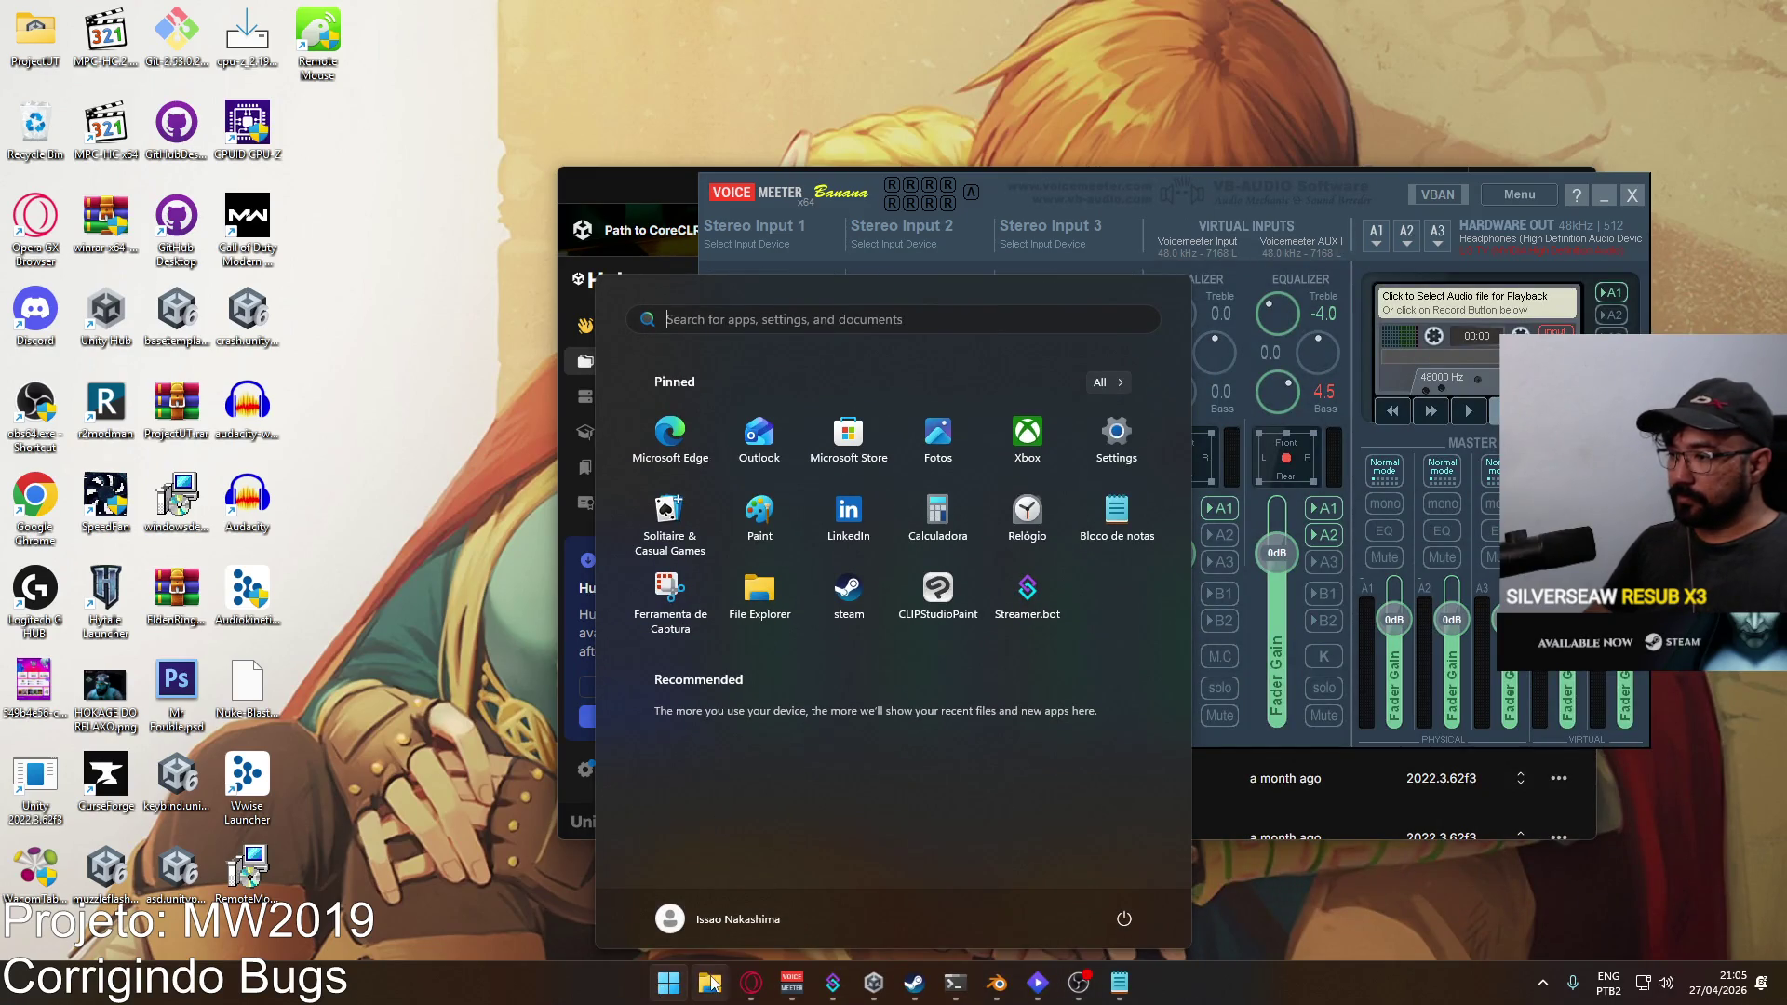
{"action": "left_click", "coordinate": [710, 983]}
{"action": "double_click", "coordinate": [807, 521]}
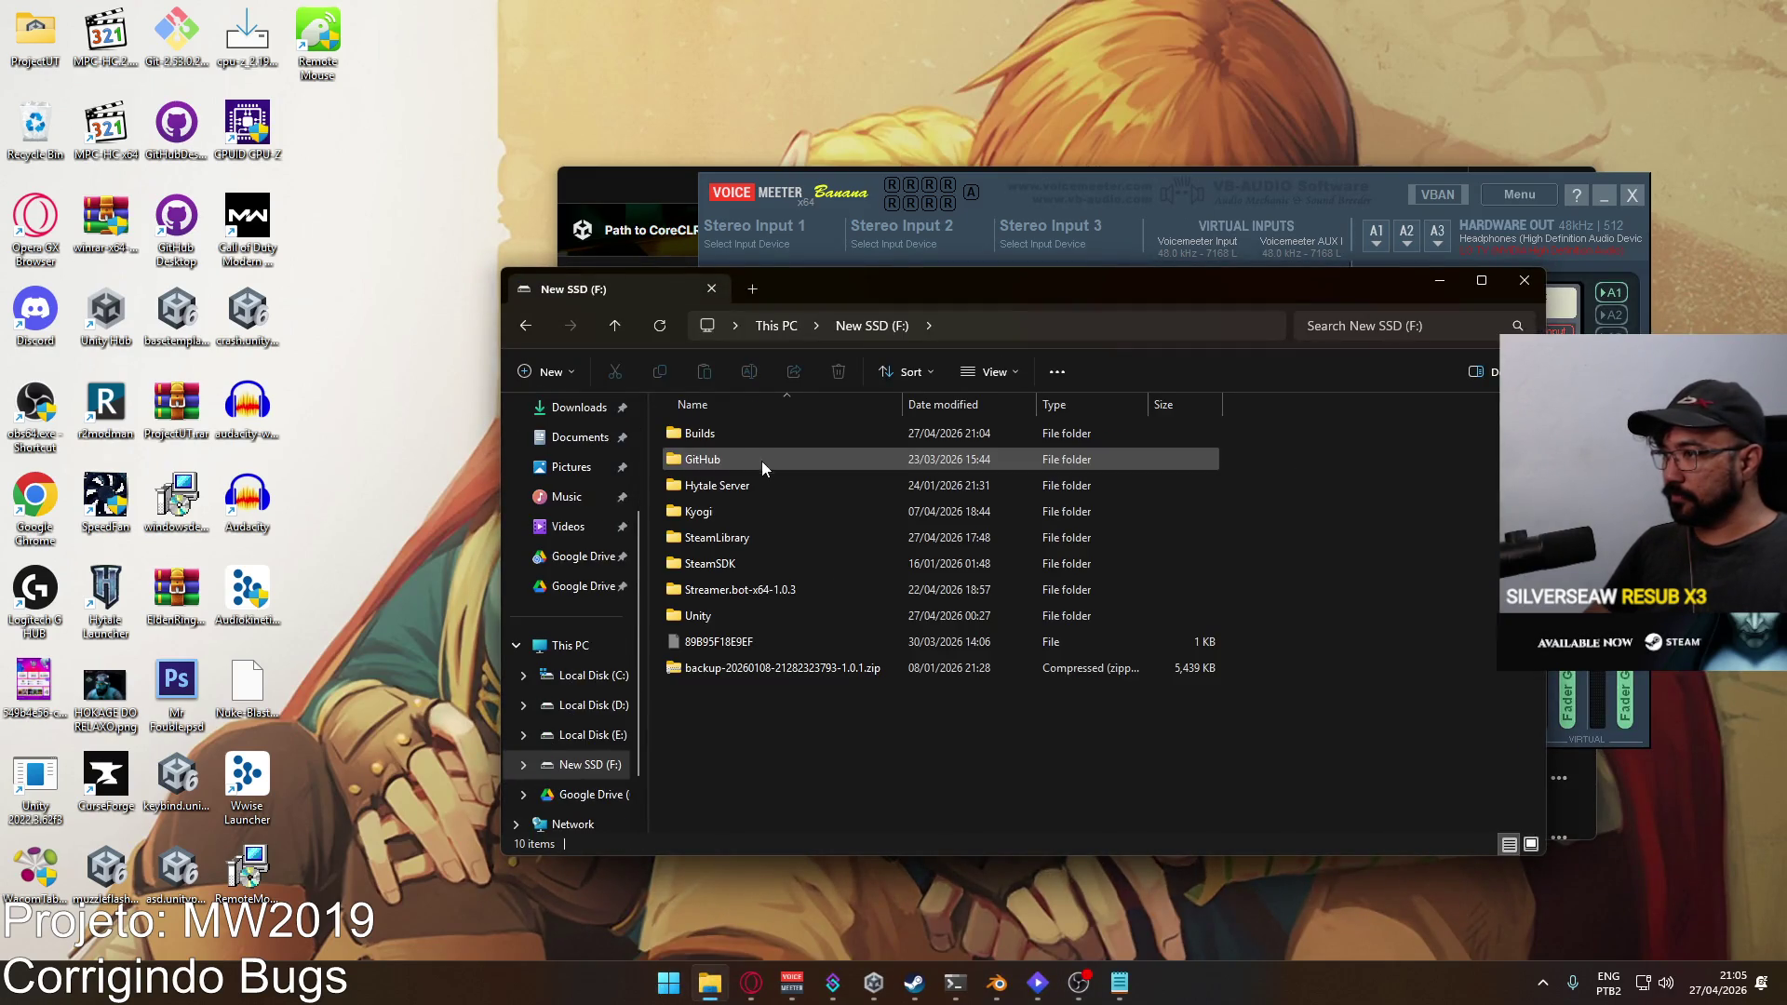
{"action": "double_click", "coordinate": [754, 430]}
{"action": "left_click", "coordinate": [734, 463]}
{"action": "double_click", "coordinate": [734, 465]}
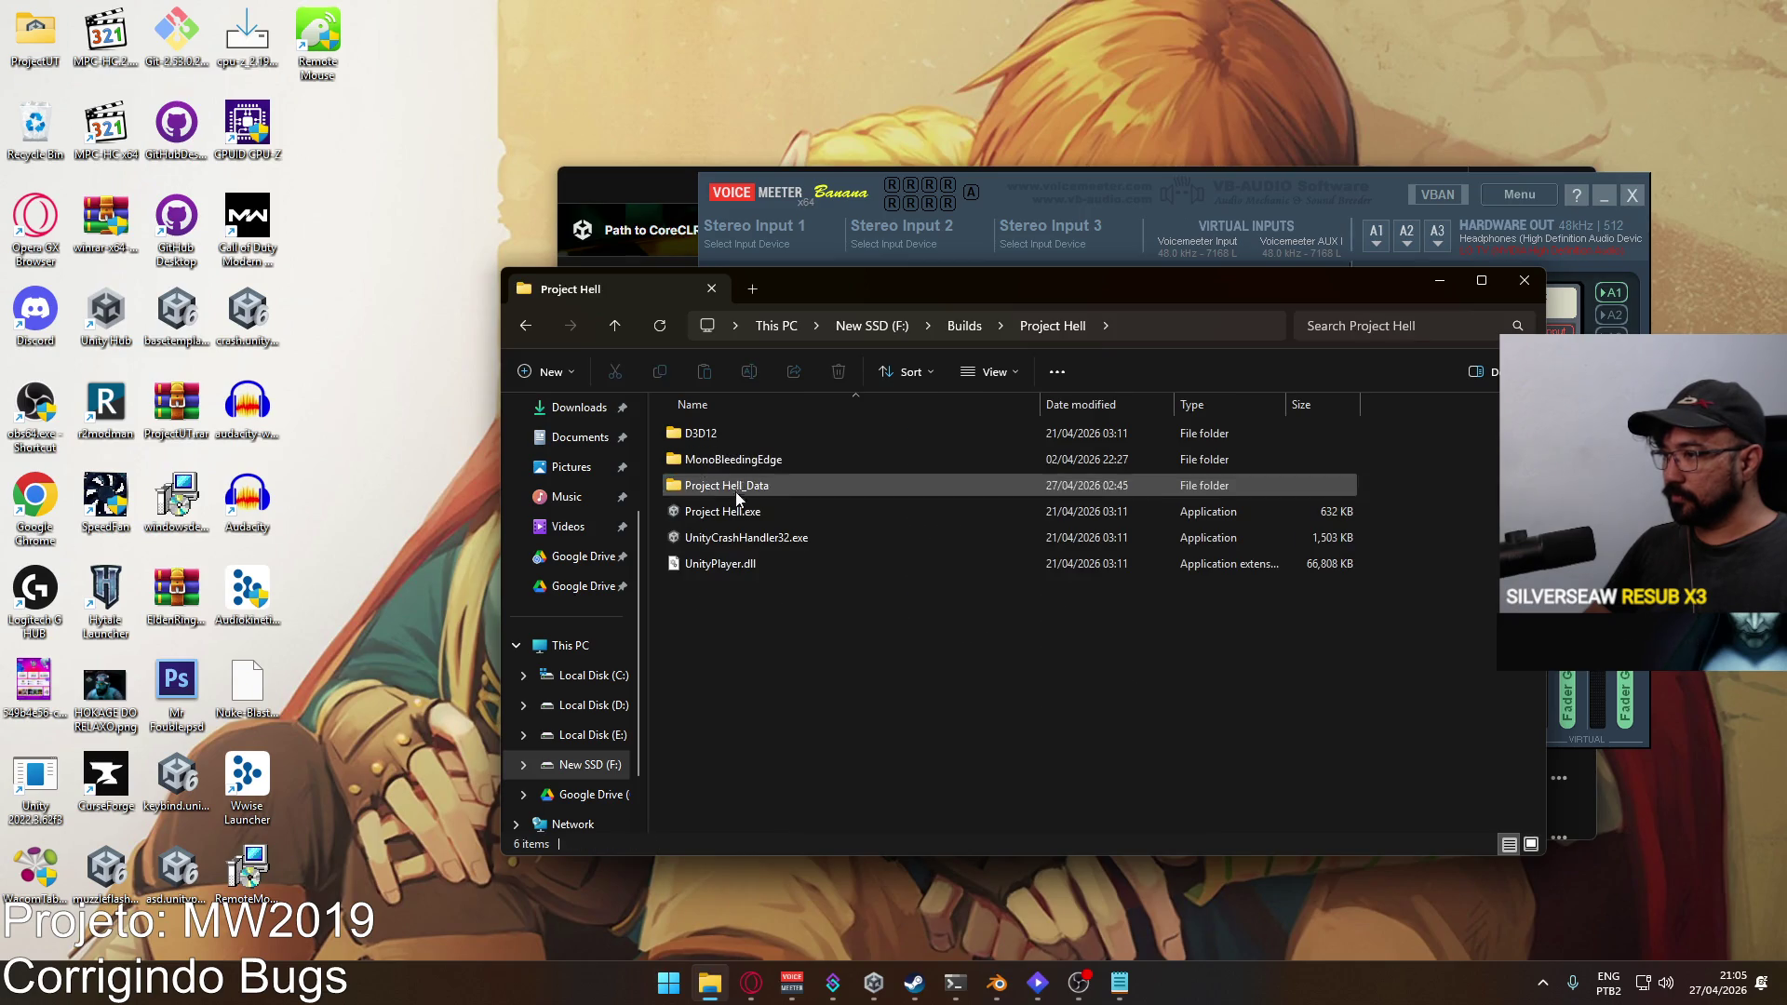
{"action": "double_click", "coordinate": [735, 512]}
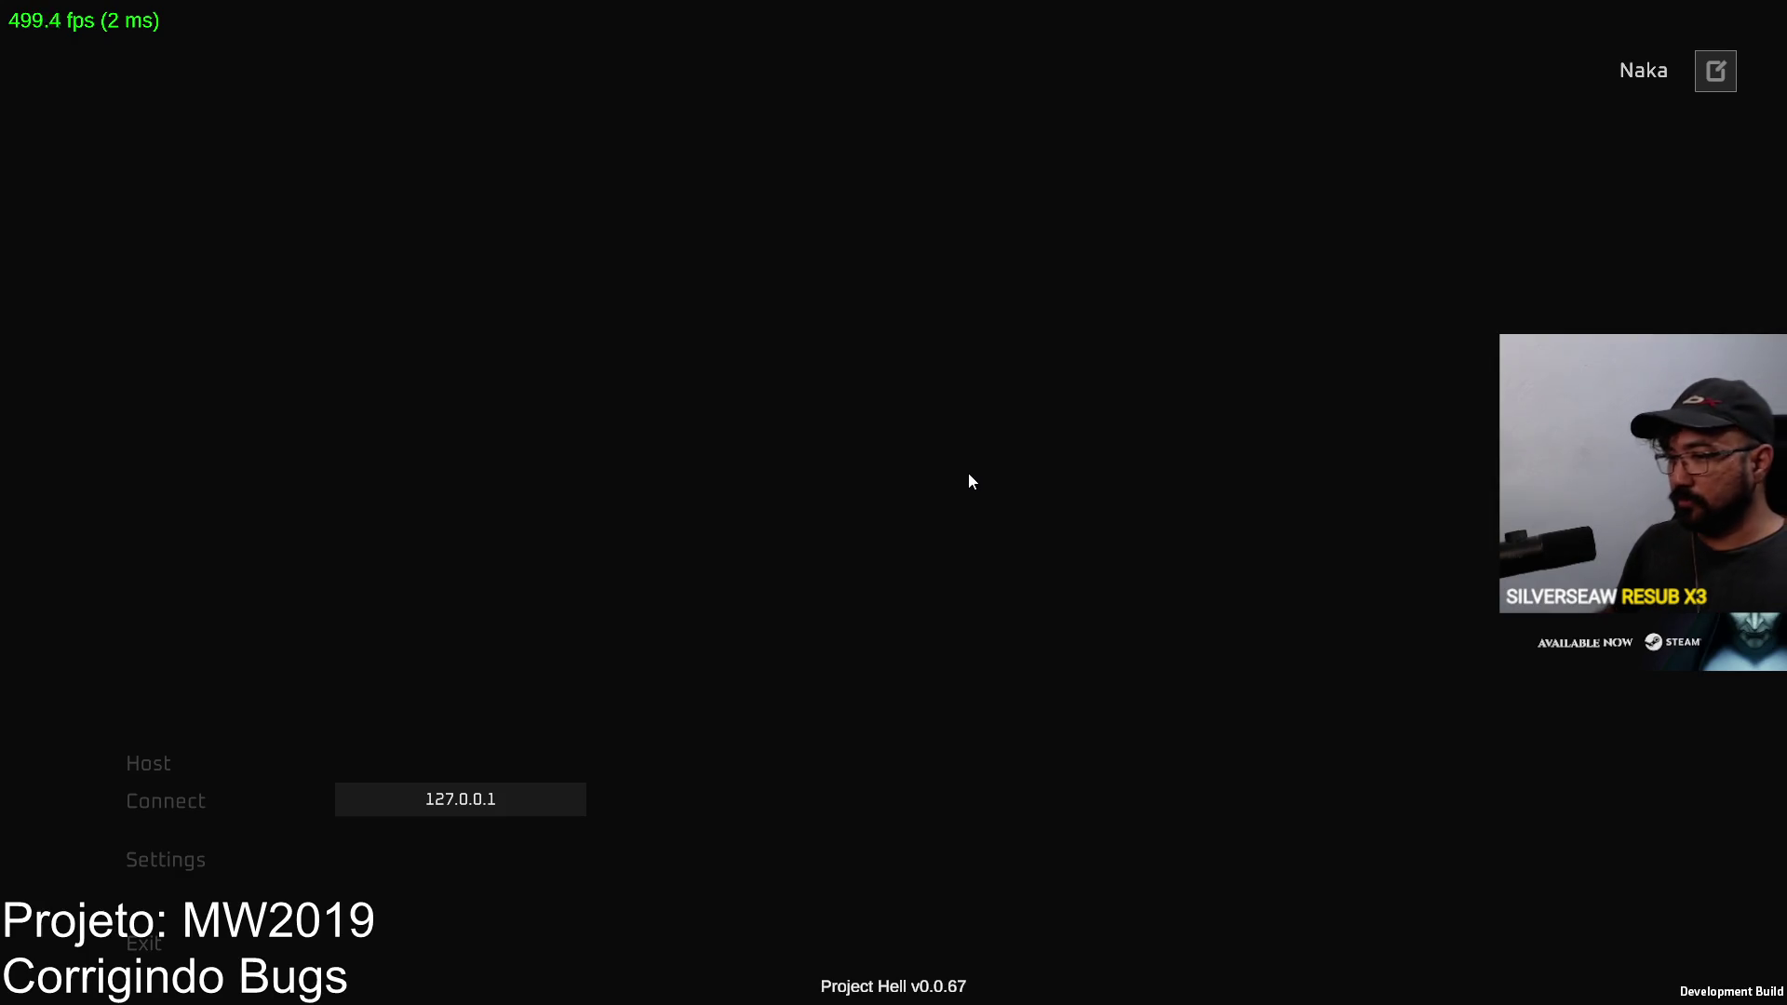
Step: Host a Shipment Domination match and select the marksman rifle as primary weapon
{"action": "left_click", "coordinate": [213, 763]}
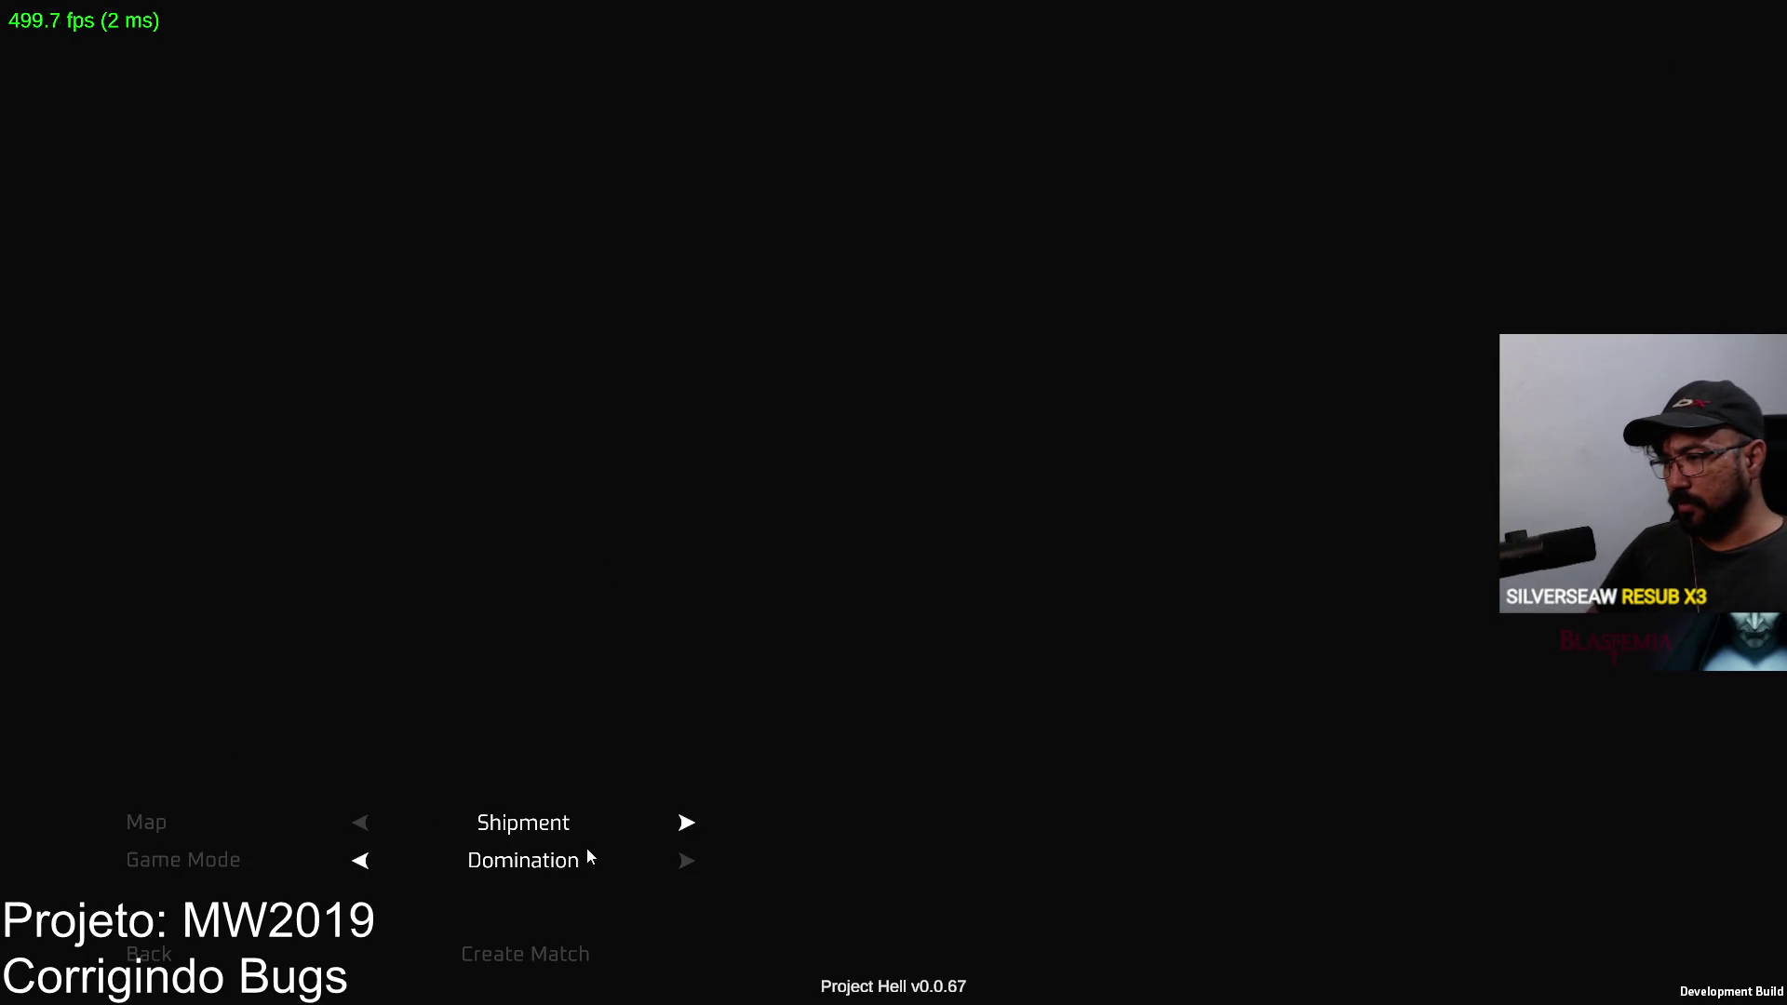
{"action": "left_click", "coordinate": [563, 961]}
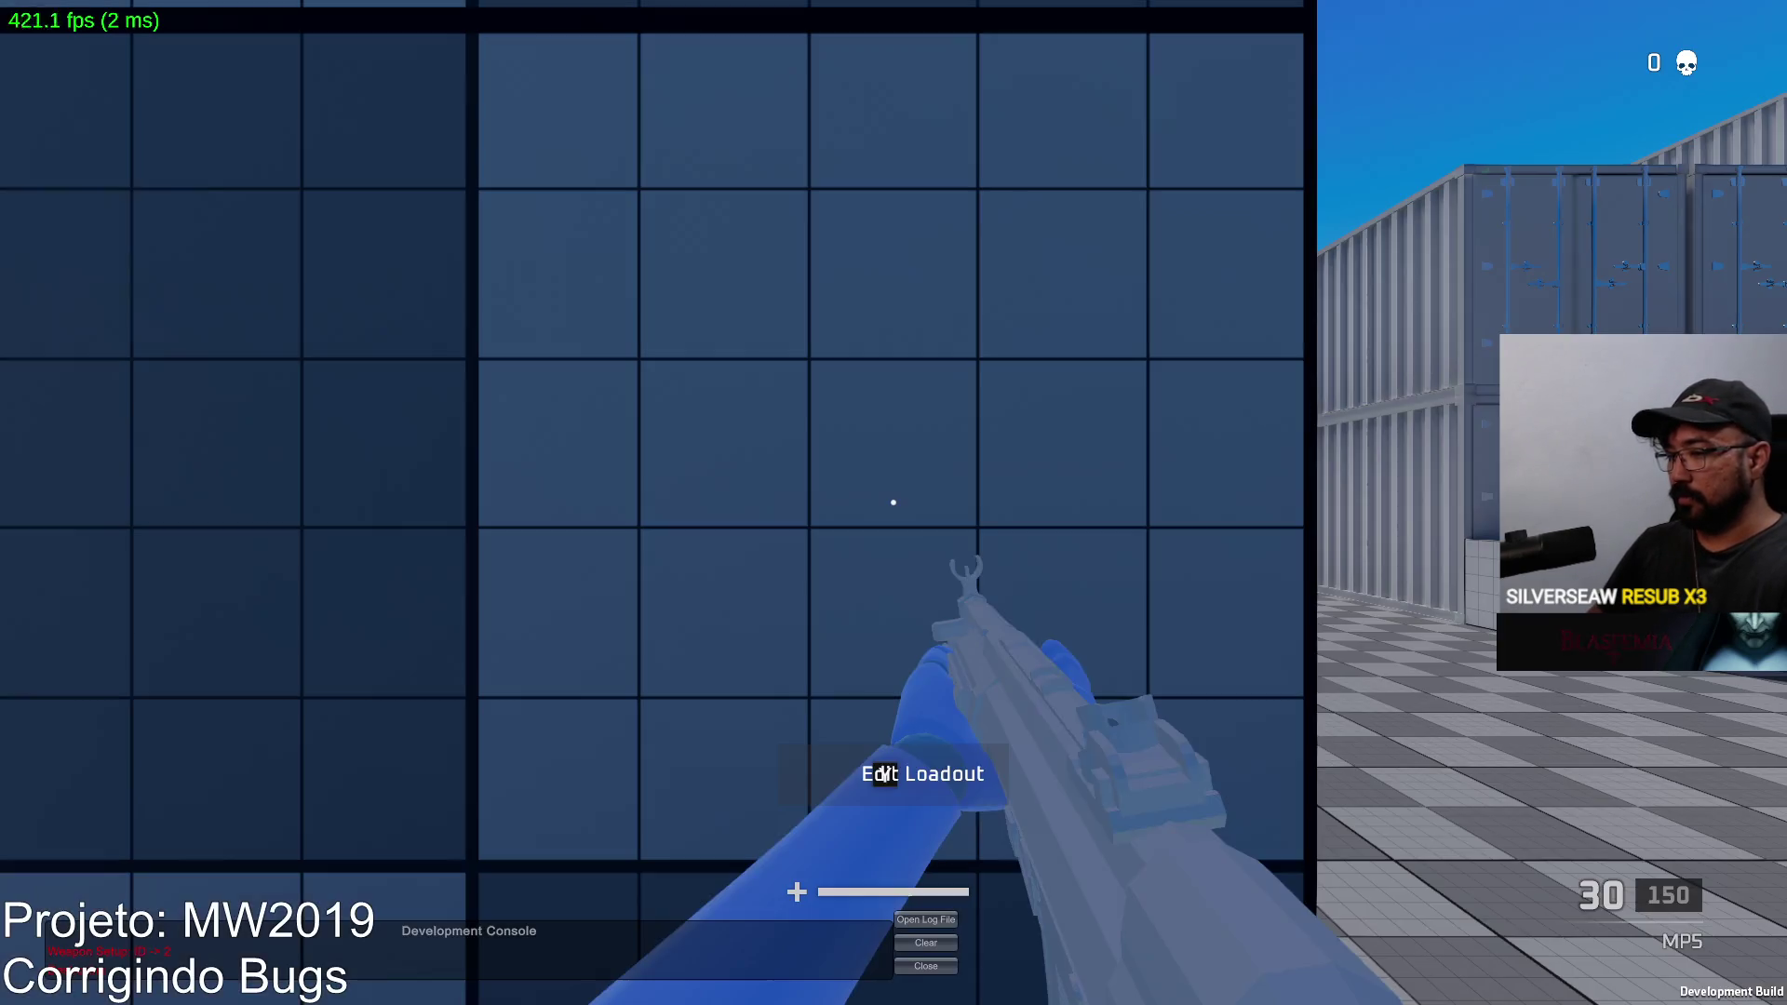
{"action": "key", "text": "b"}
{"action": "left_click", "coordinate": [733, 799]}
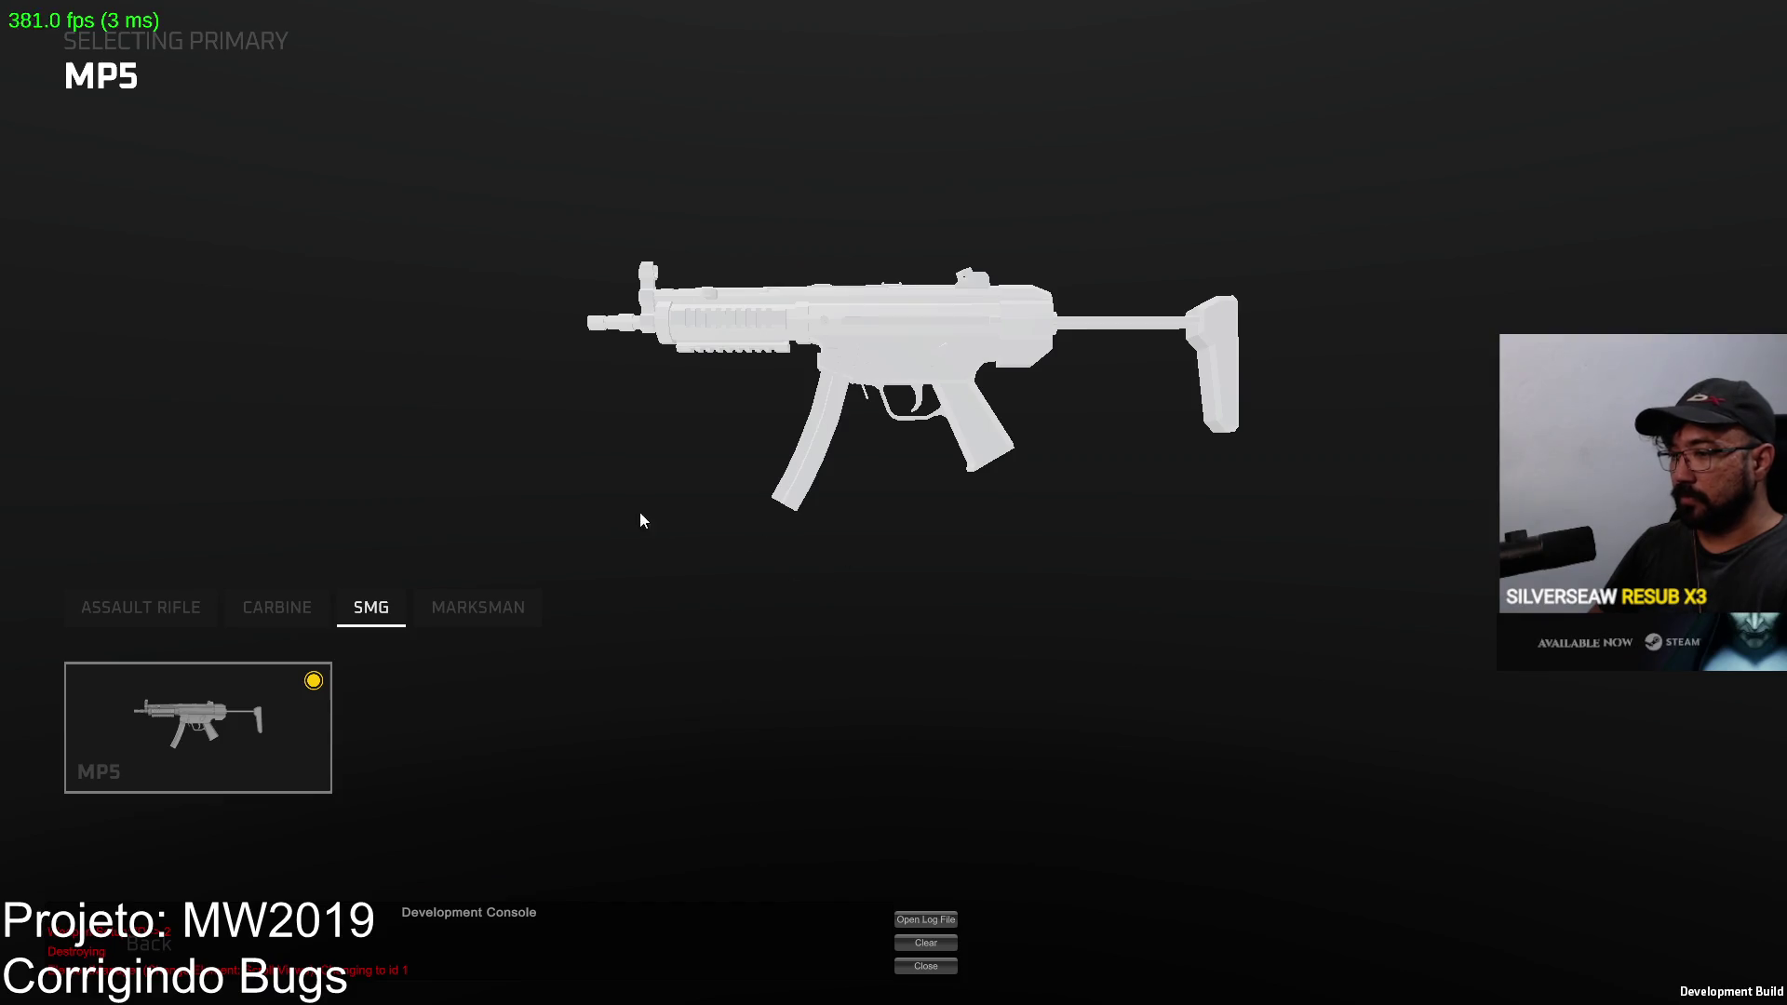
{"action": "left_click", "coordinate": [468, 606]}
Step: Fit the Sniper Scope optic to the marksman rifle, aim down it, then bring up the taskbar sound options
{"action": "left_click", "coordinate": [232, 714]}
{"action": "left_click", "coordinate": [916, 195]}
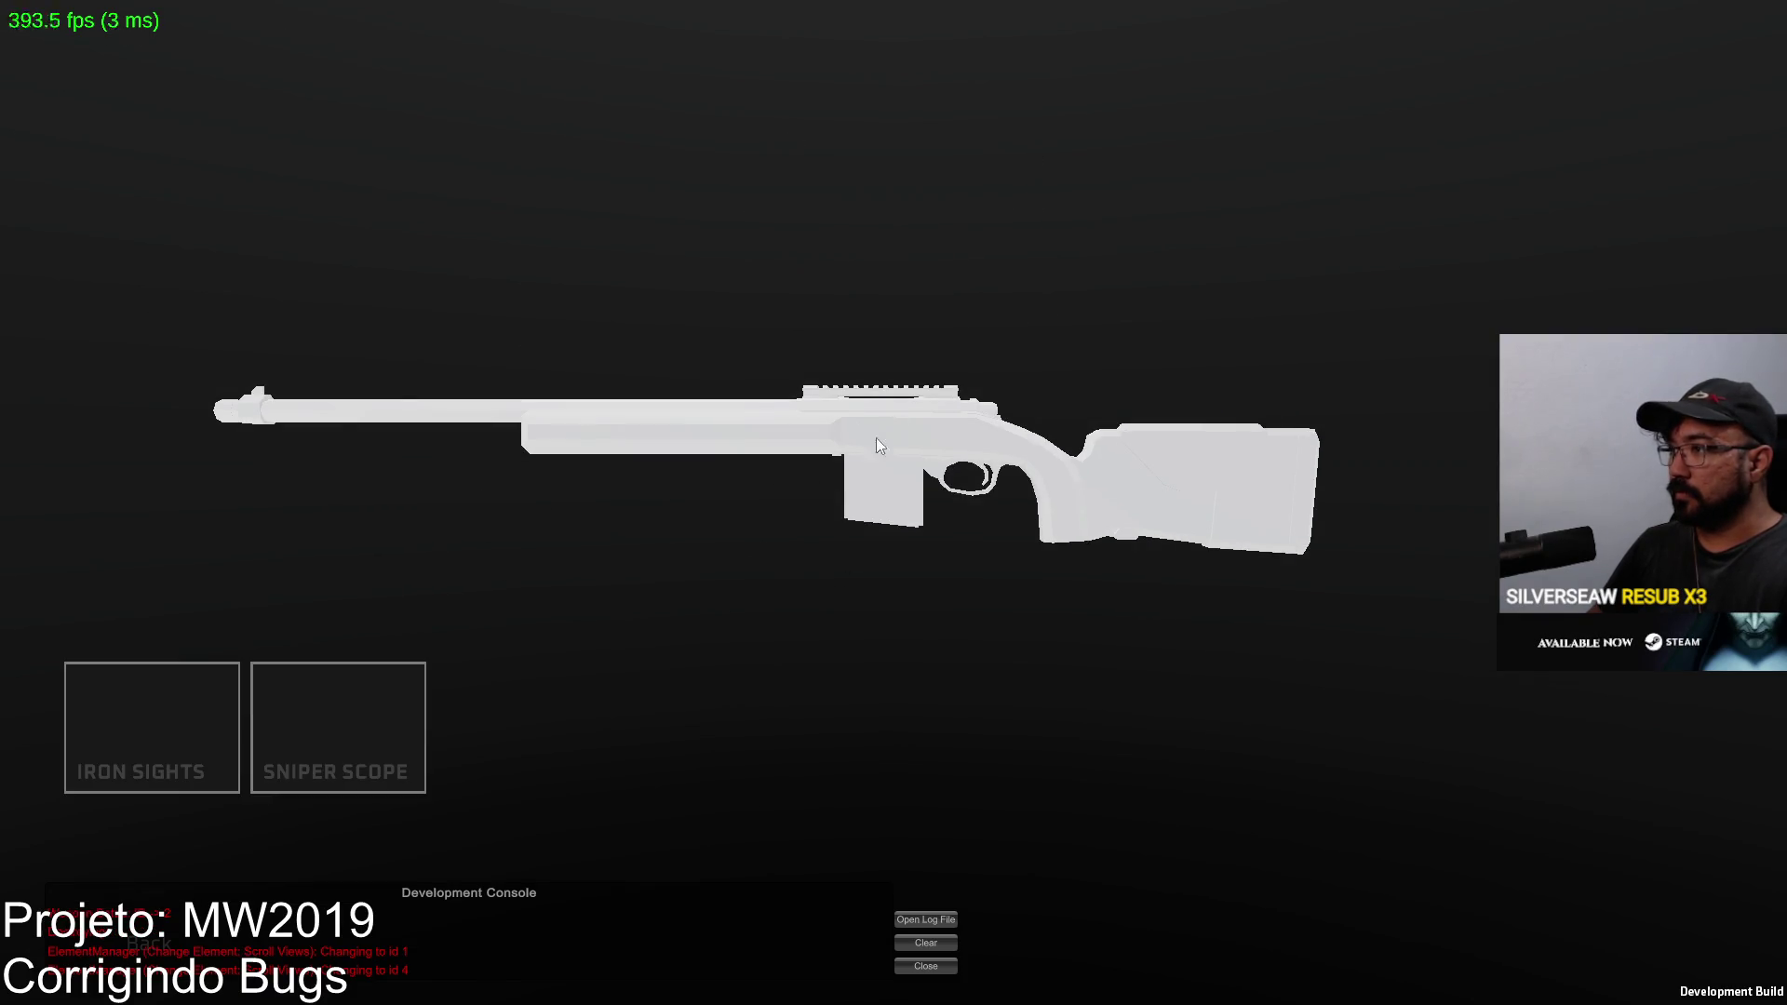
{"action": "left_click", "coordinate": [351, 705]}
{"action": "key", "text": "b"}
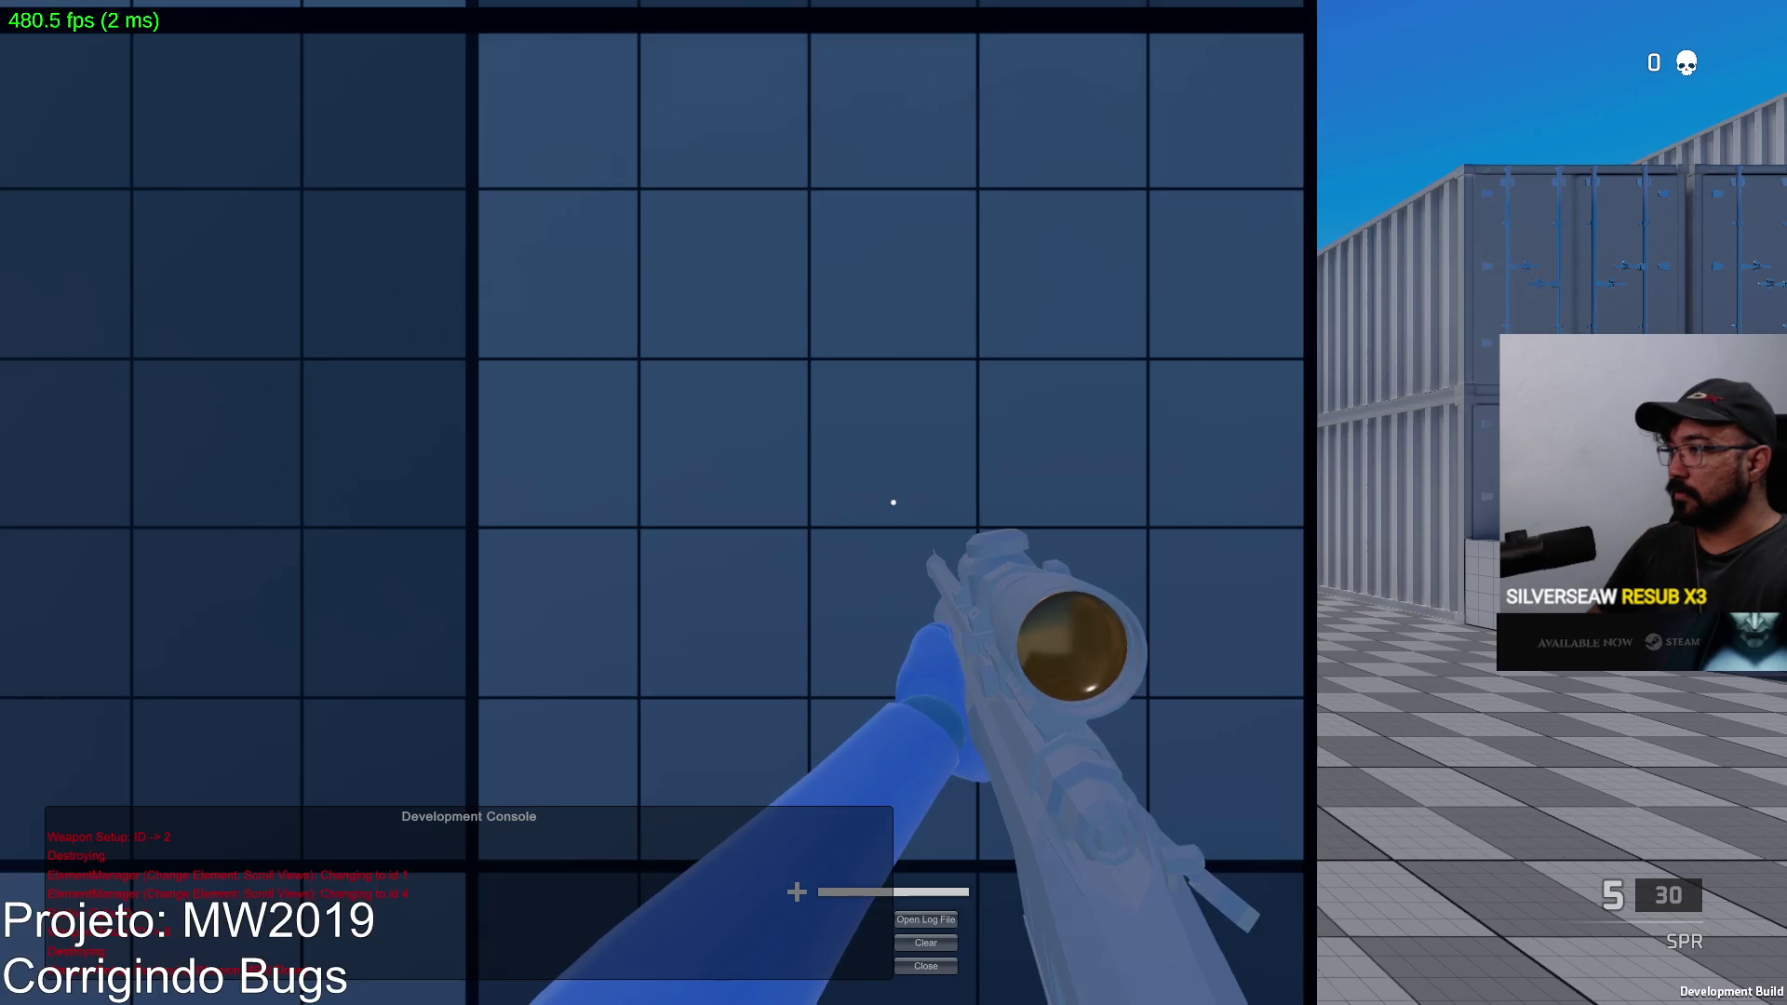
{"action": "right_click", "coordinate": [894, 504]}
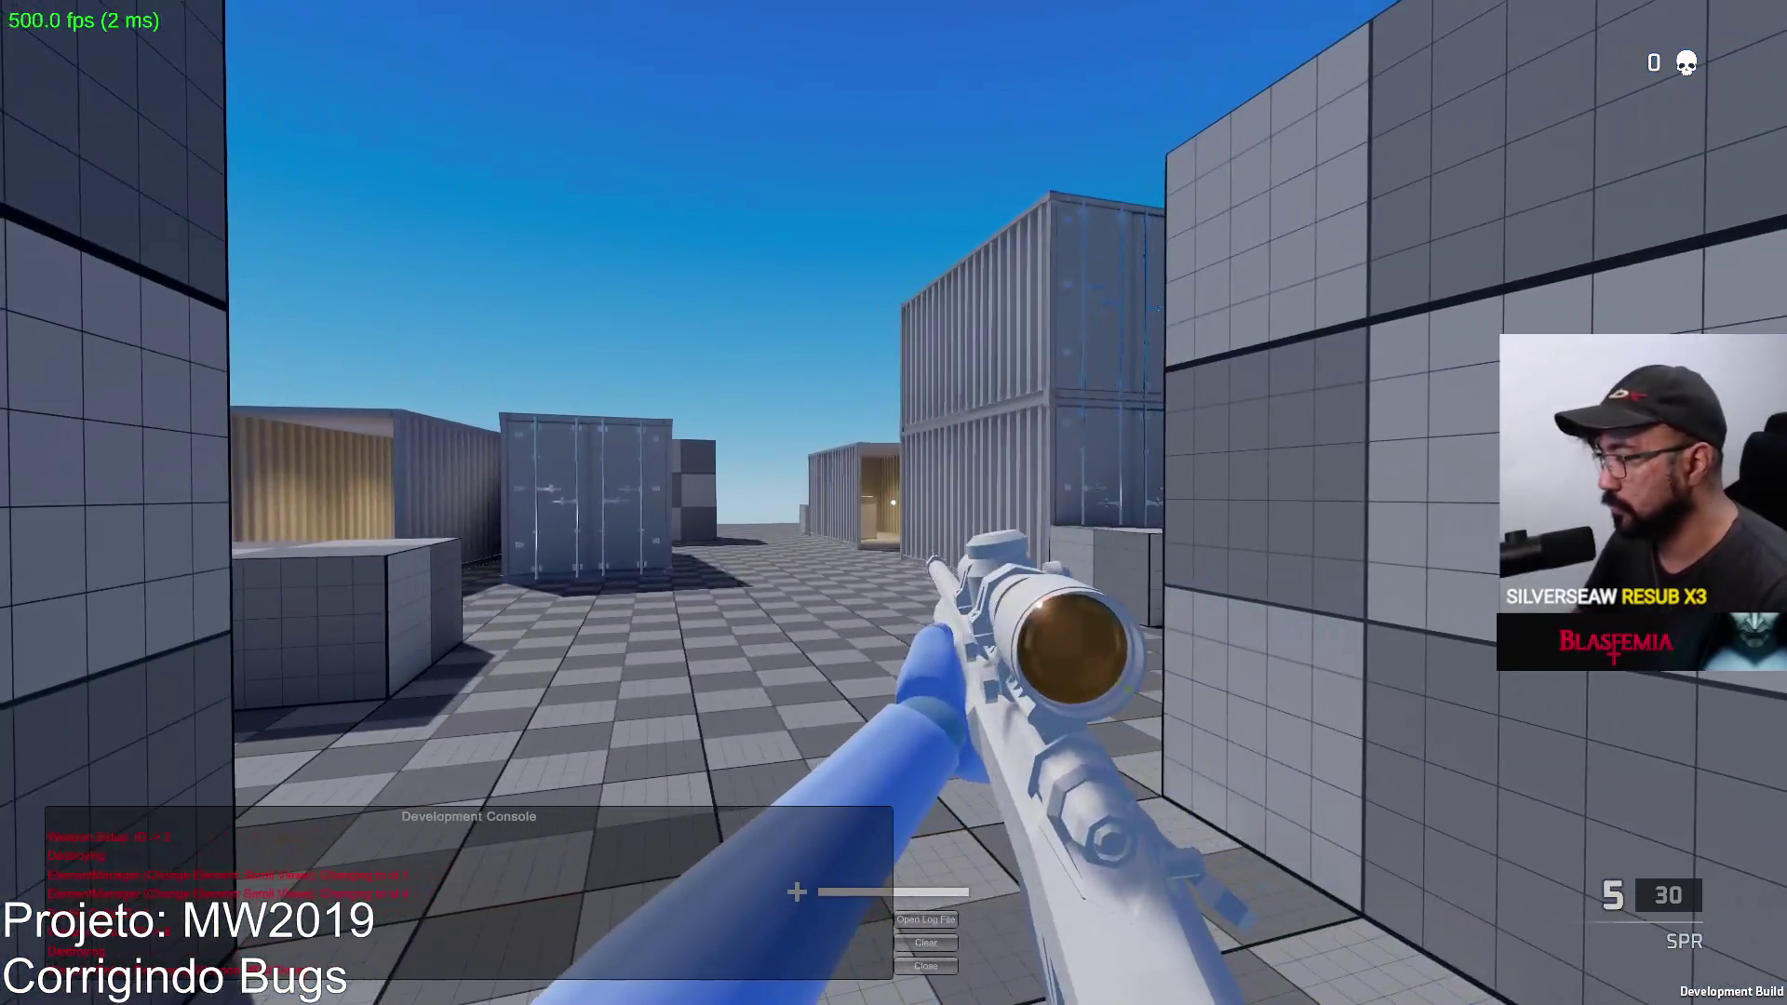
{"action": "key", "text": "super"}
{"action": "right_click", "coordinate": [1672, 993]}
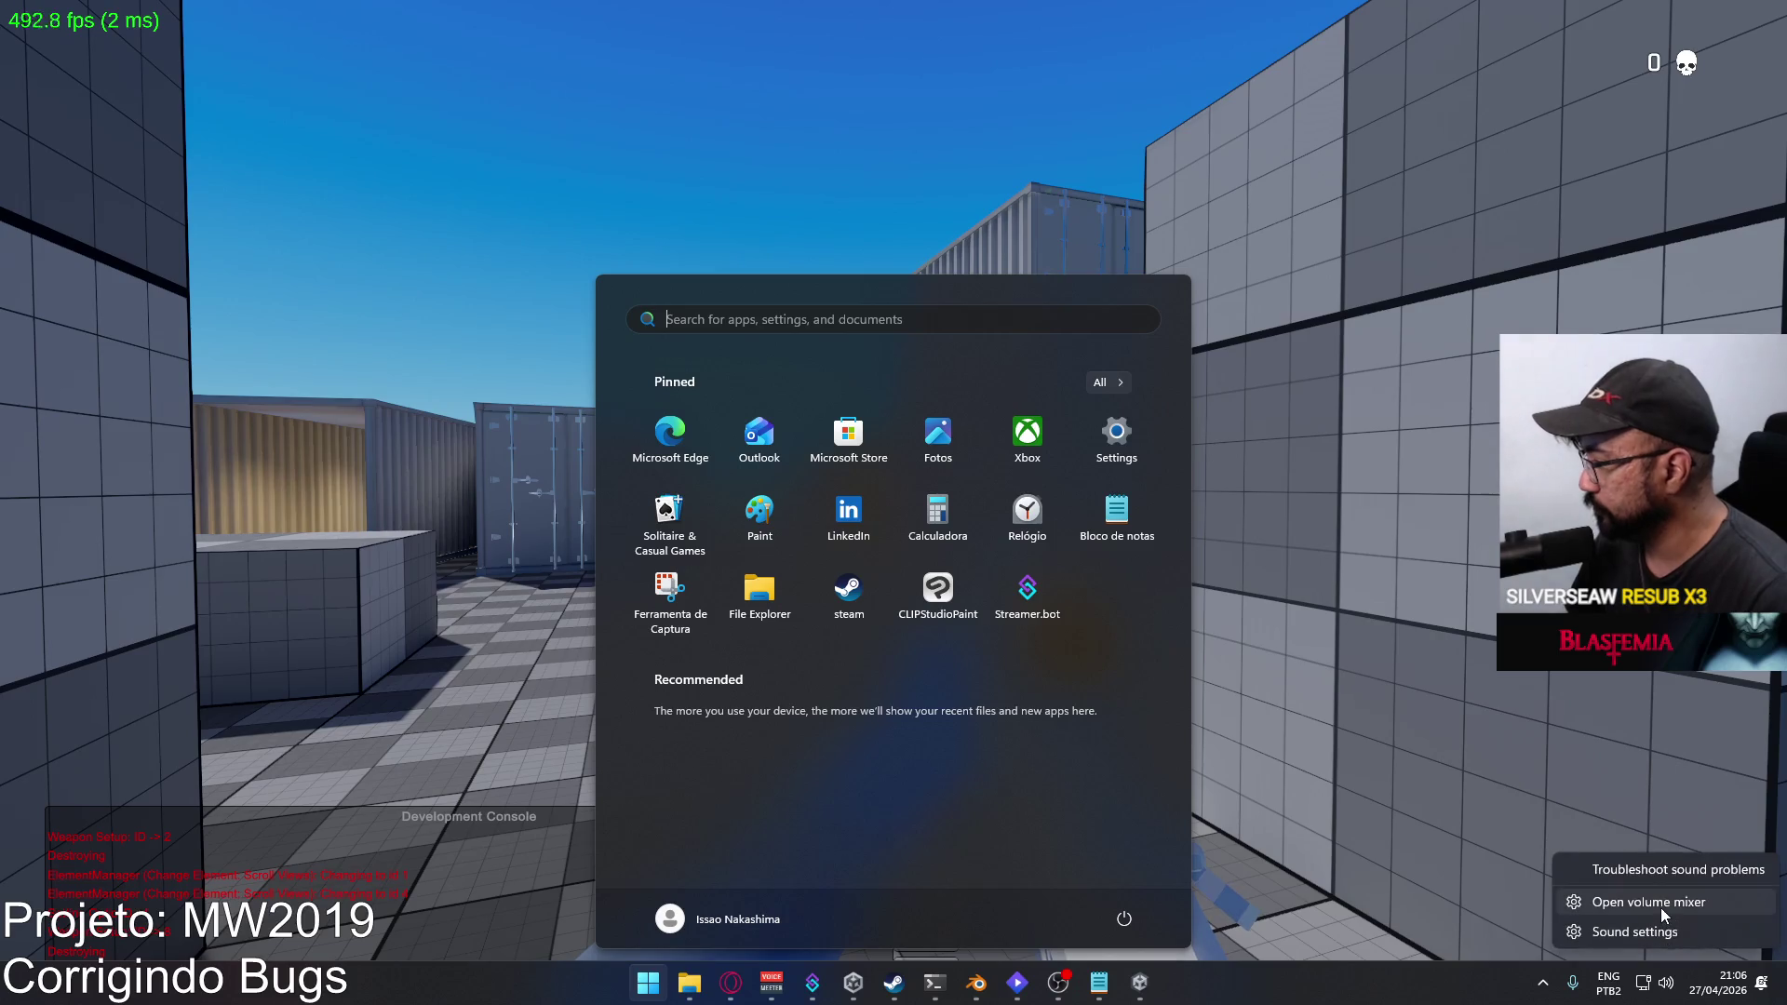
Step: Unmute Project Hell in the Windows volume mixer and close Settings to return to the match
{"action": "left_click", "coordinate": [1660, 909]}
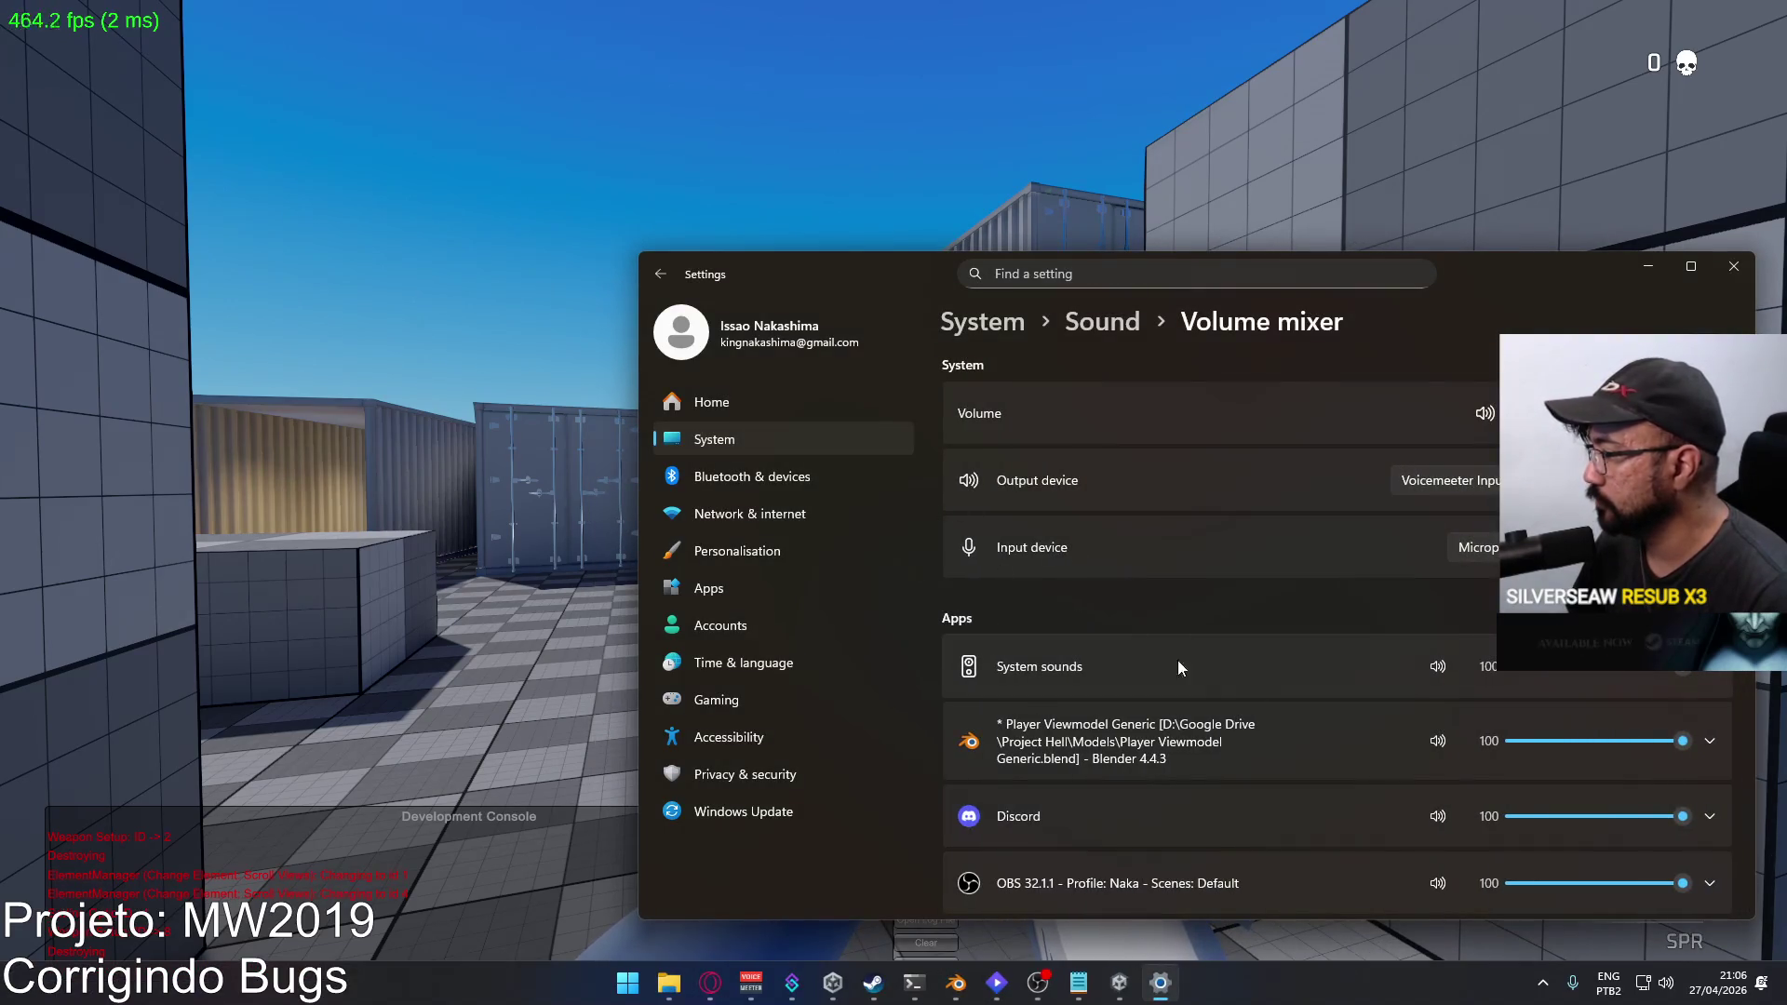
{"action": "scroll", "coordinate": [1211, 754], "scroll_direction": "down", "scroll_amount": 5}
{"action": "scroll", "coordinate": [1192, 734], "scroll_direction": "up", "scroll_amount": 5}
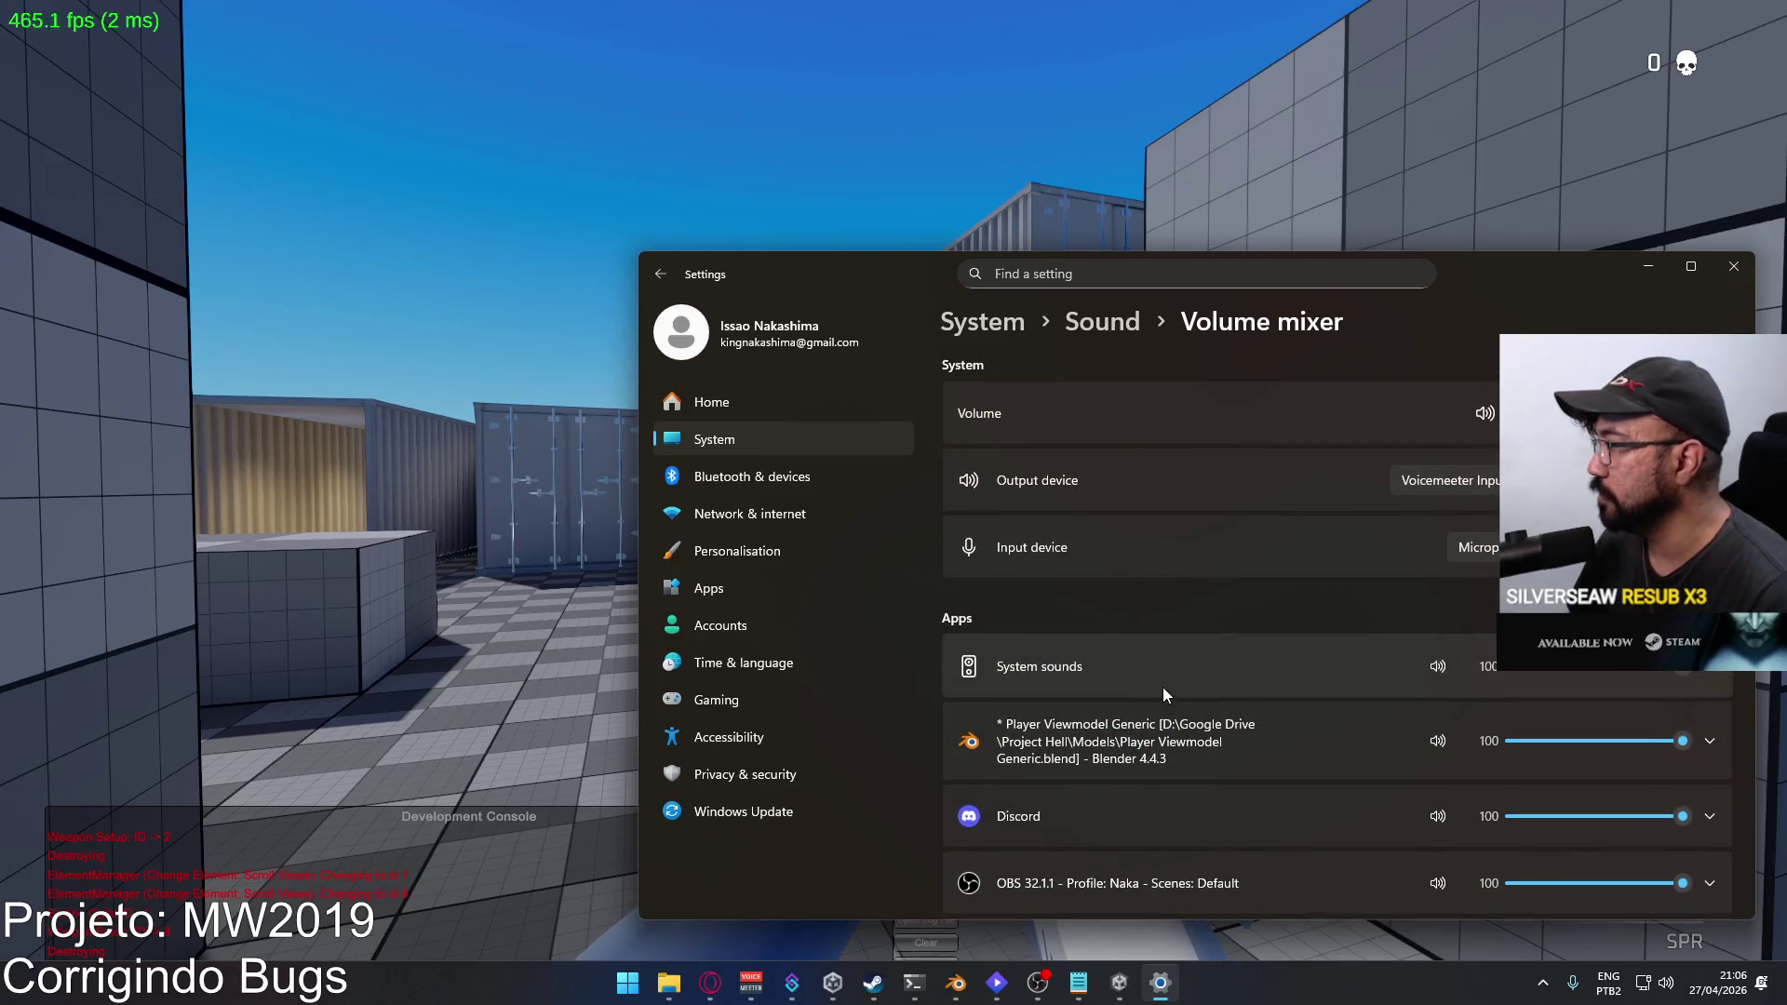
{"action": "scroll", "coordinate": [1038, 619], "scroll_direction": "down", "scroll_amount": 2}
{"action": "scroll", "coordinate": [1038, 619], "scroll_direction": "down", "scroll_amount": 3}
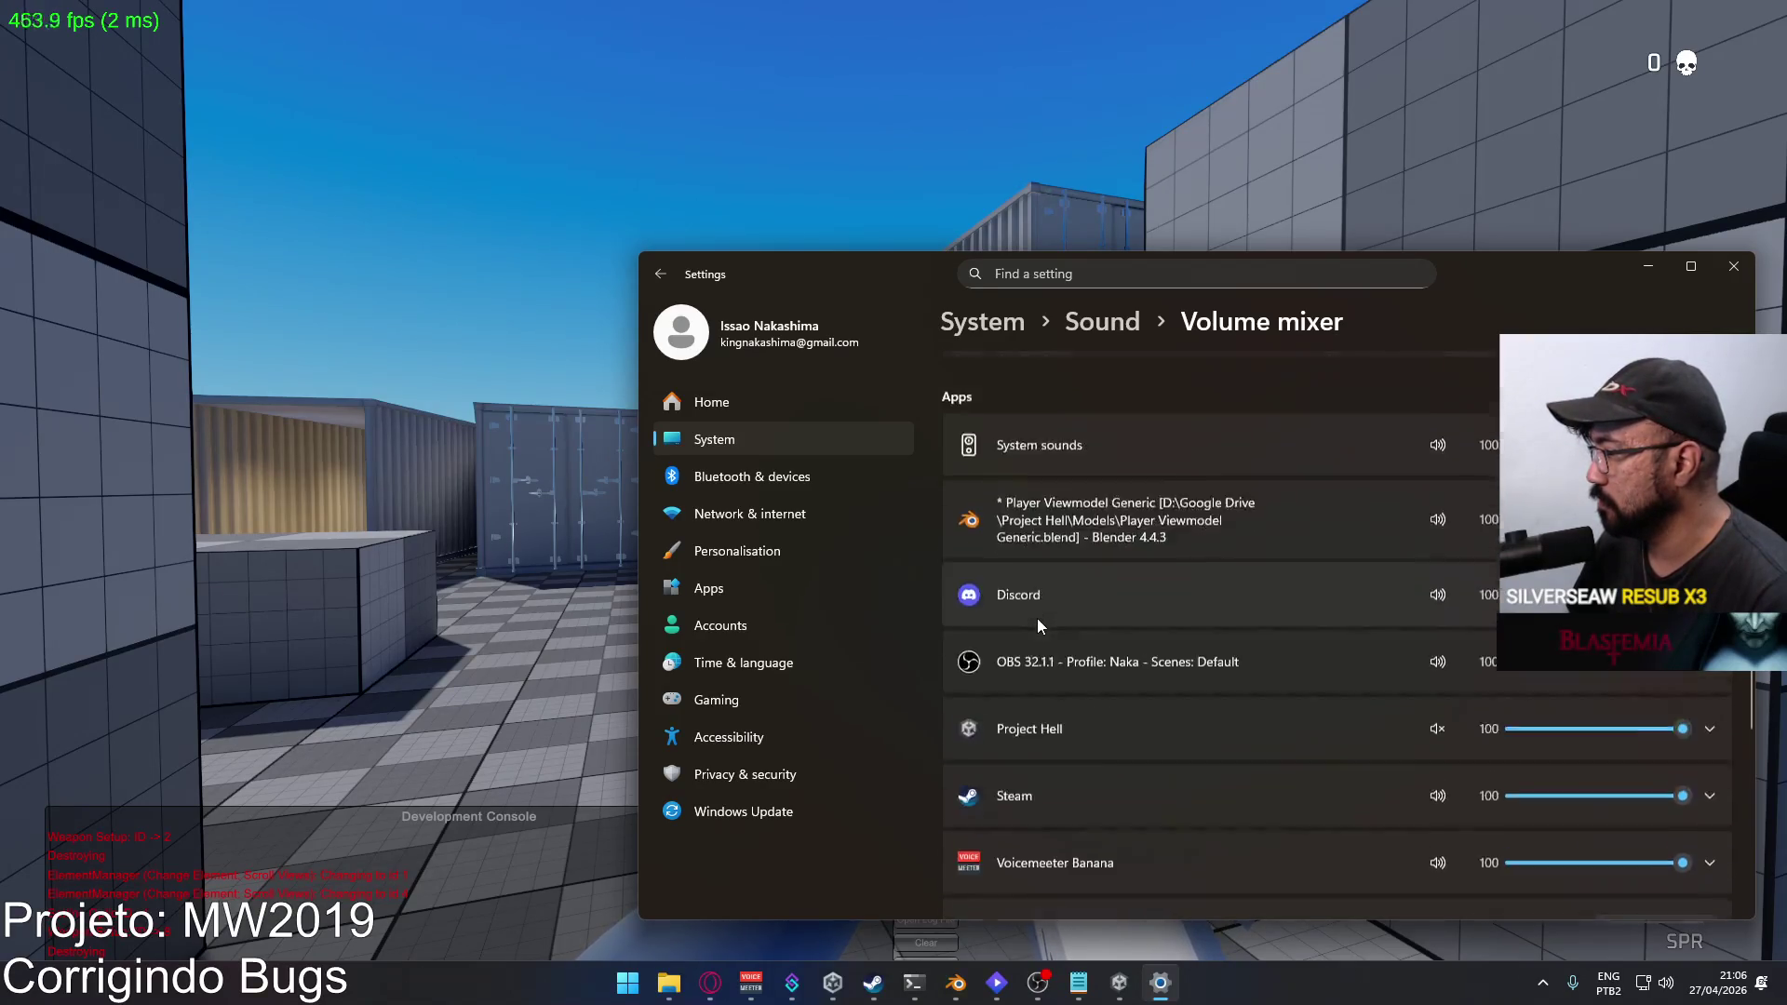
{"action": "left_click", "coordinate": [1456, 530]}
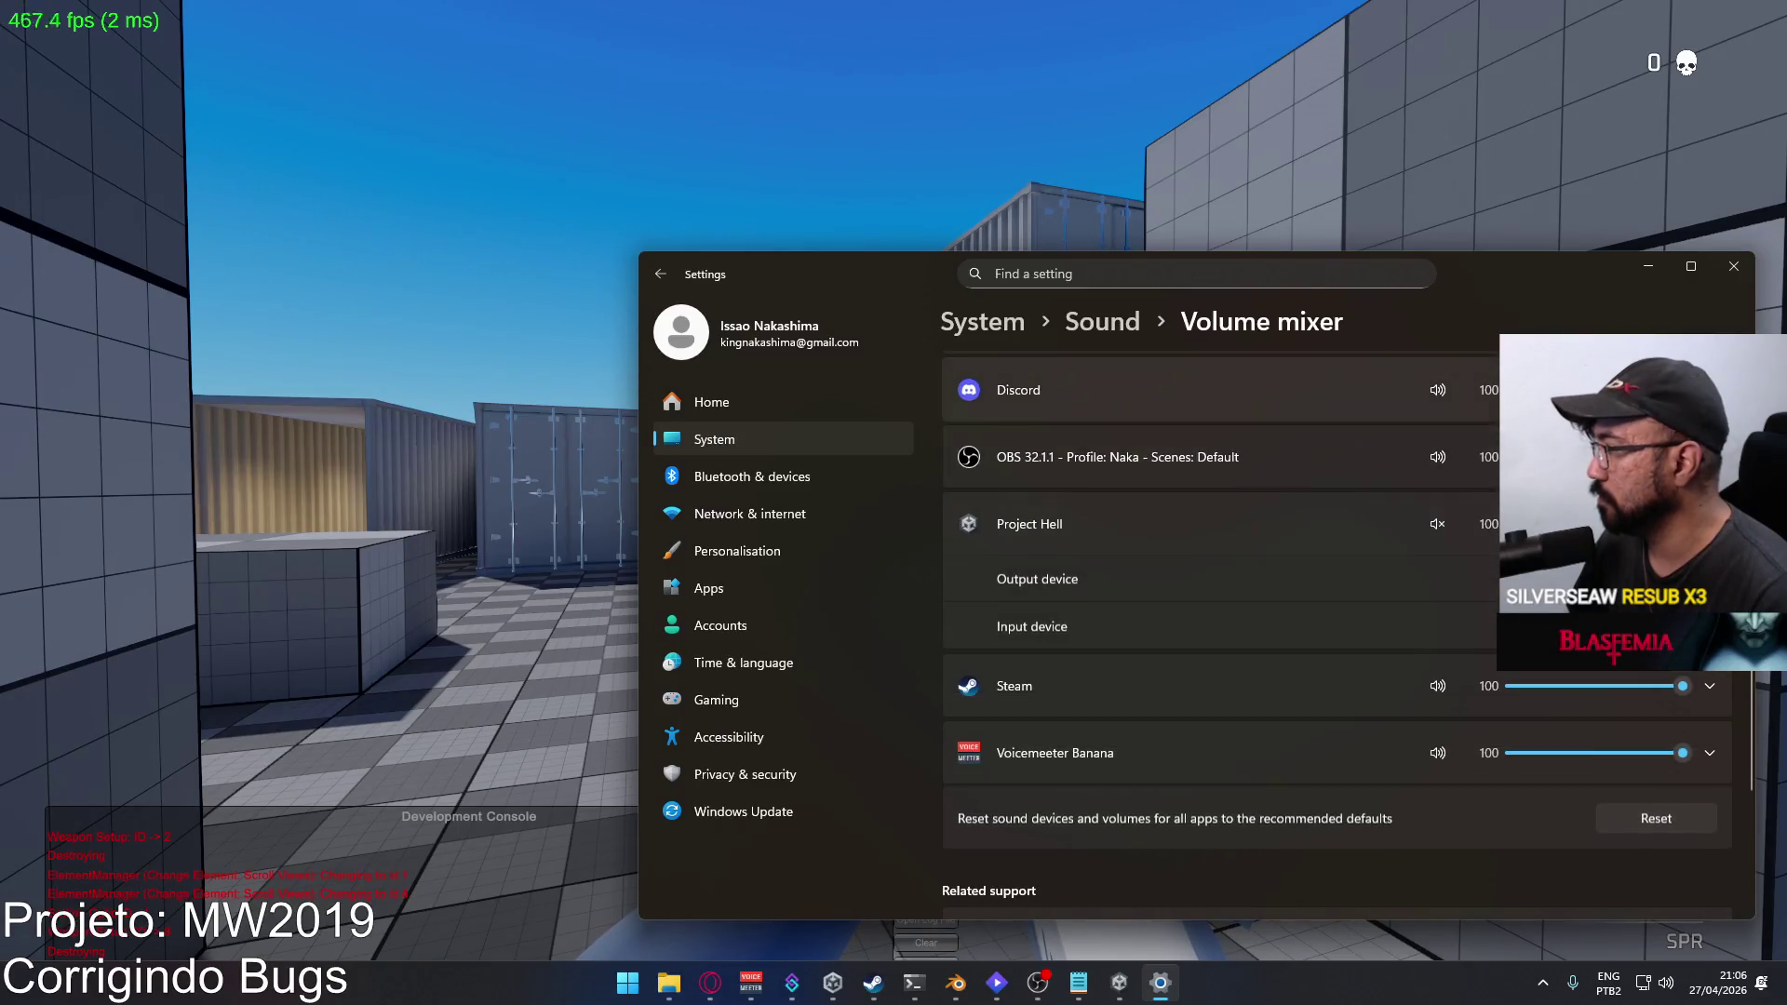
{"action": "left_click", "coordinate": [1437, 524]}
{"action": "left_click", "coordinate": [1733, 267]}
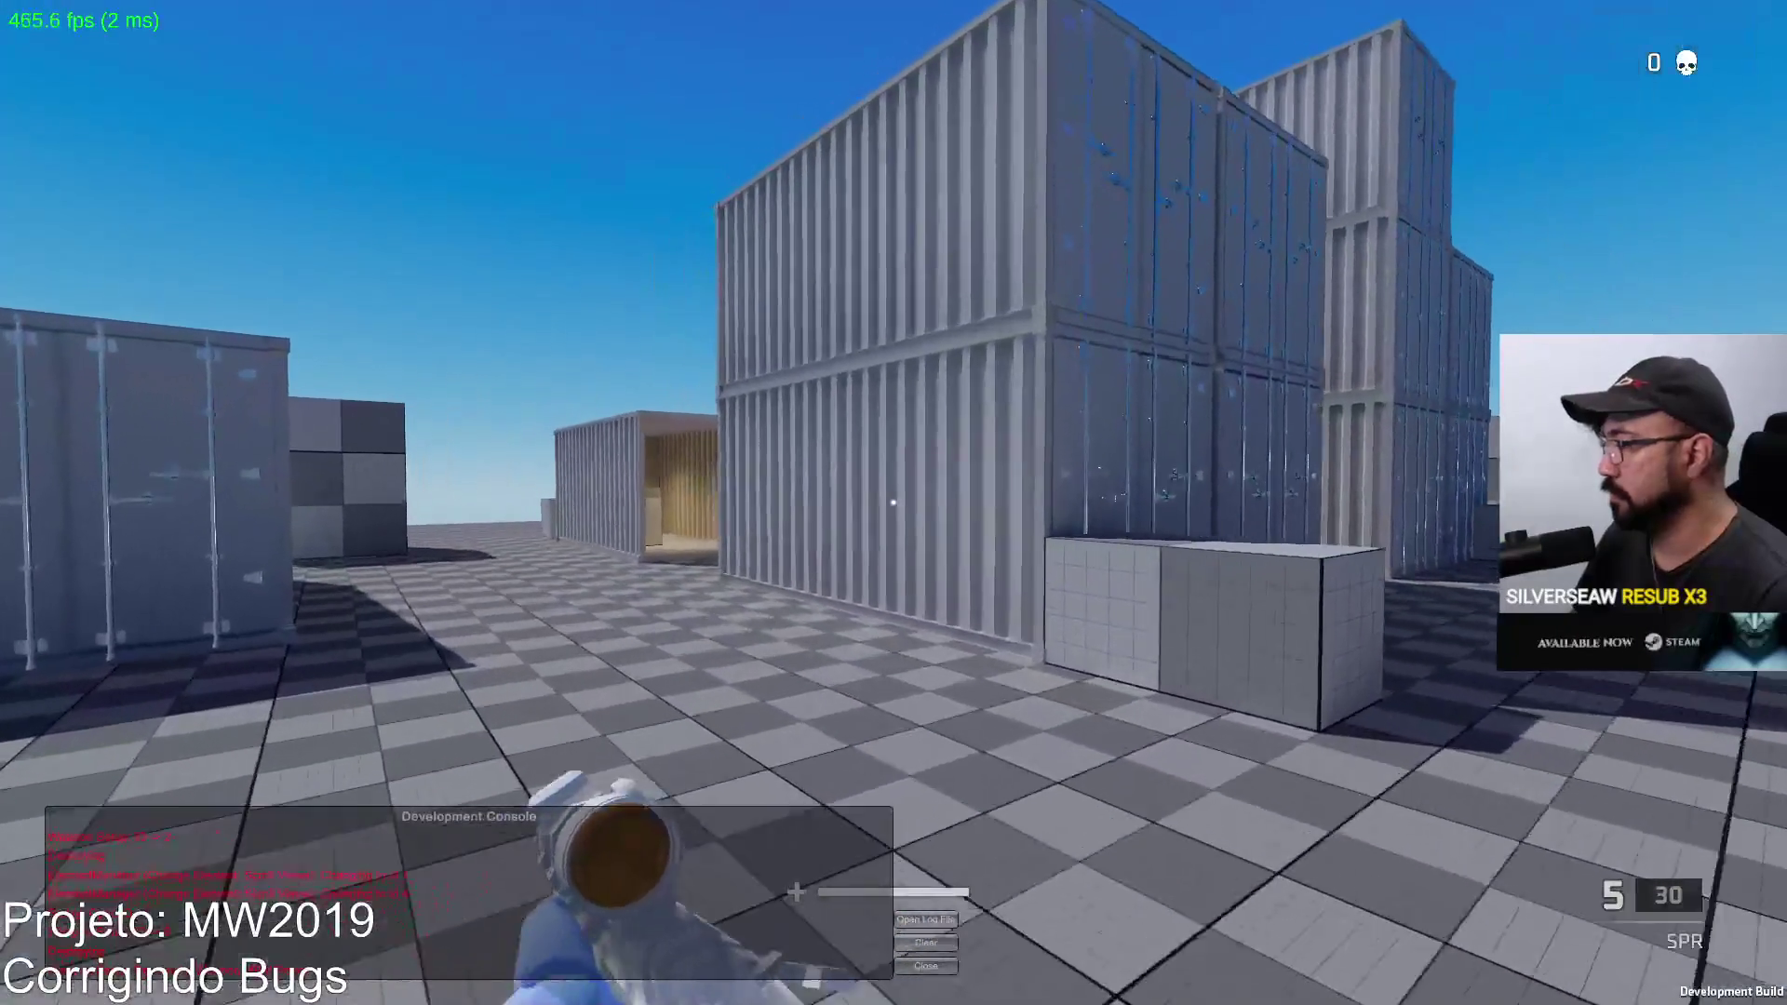
Step: Walk through the container corridors, firing and scoping the sniper rifle
{"action": "right_click", "coordinate": [893, 503]}
{"action": "left_click", "coordinate": [892, 502]}
{"action": "key", "text": "w"}
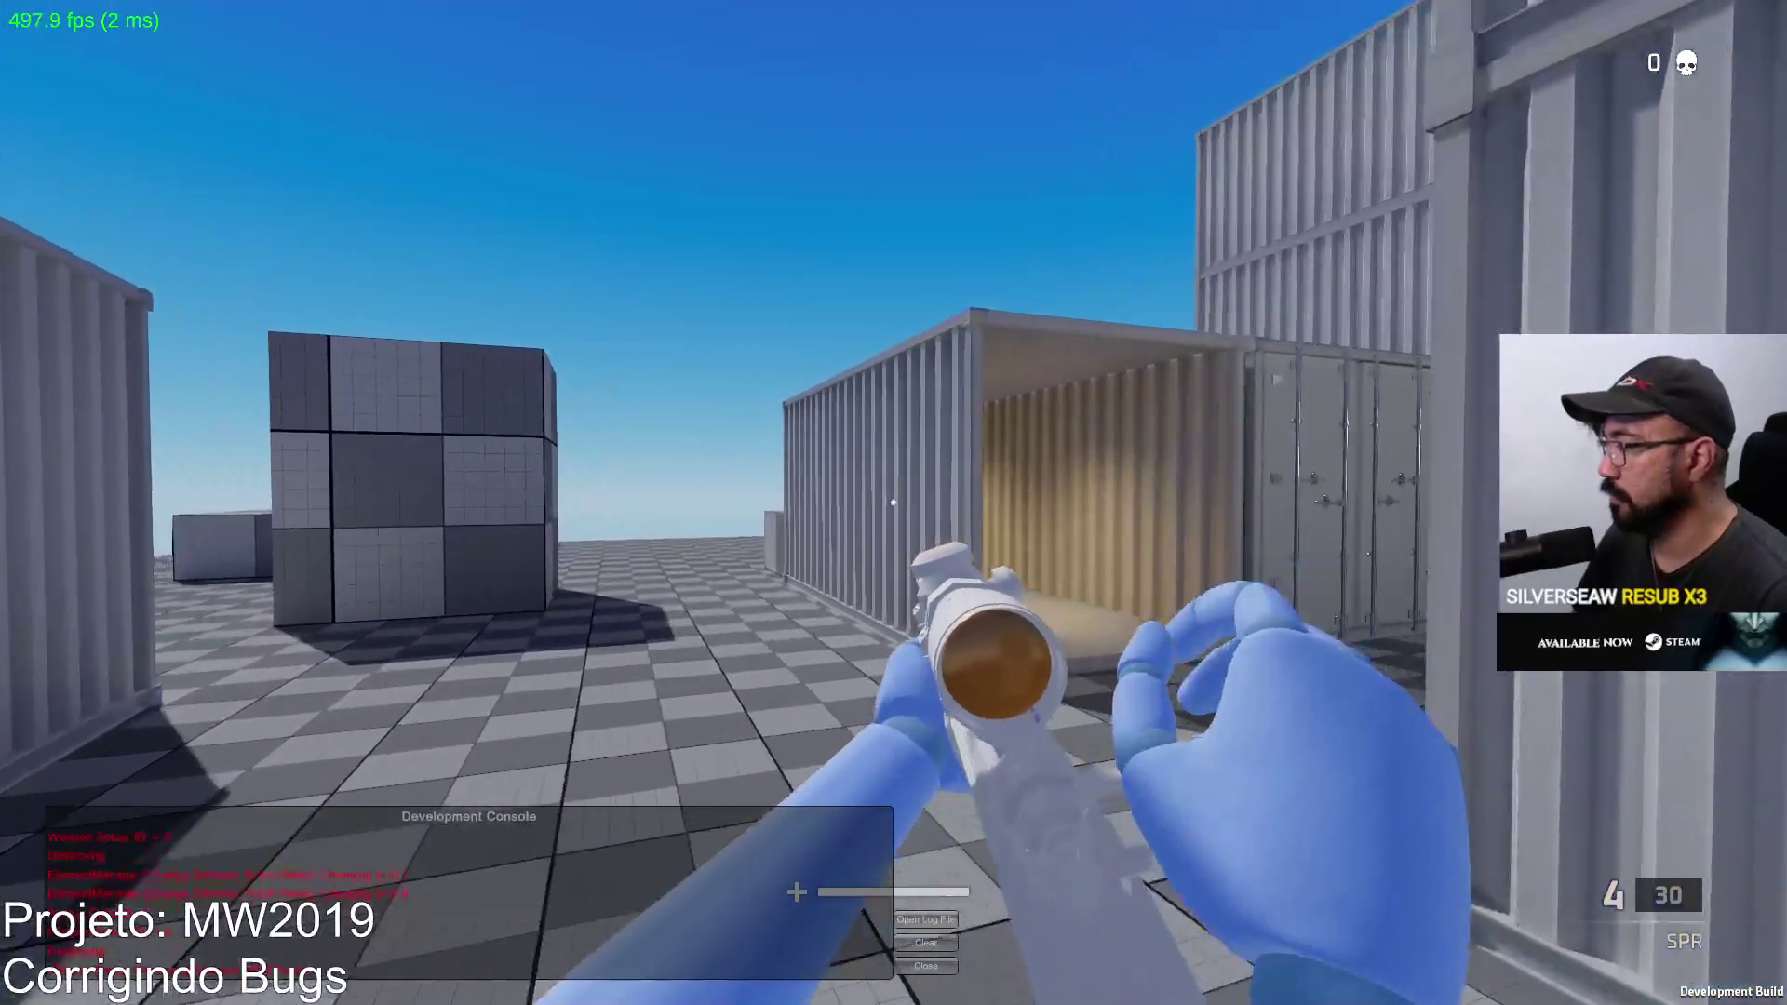
{"action": "key", "text": "w"}
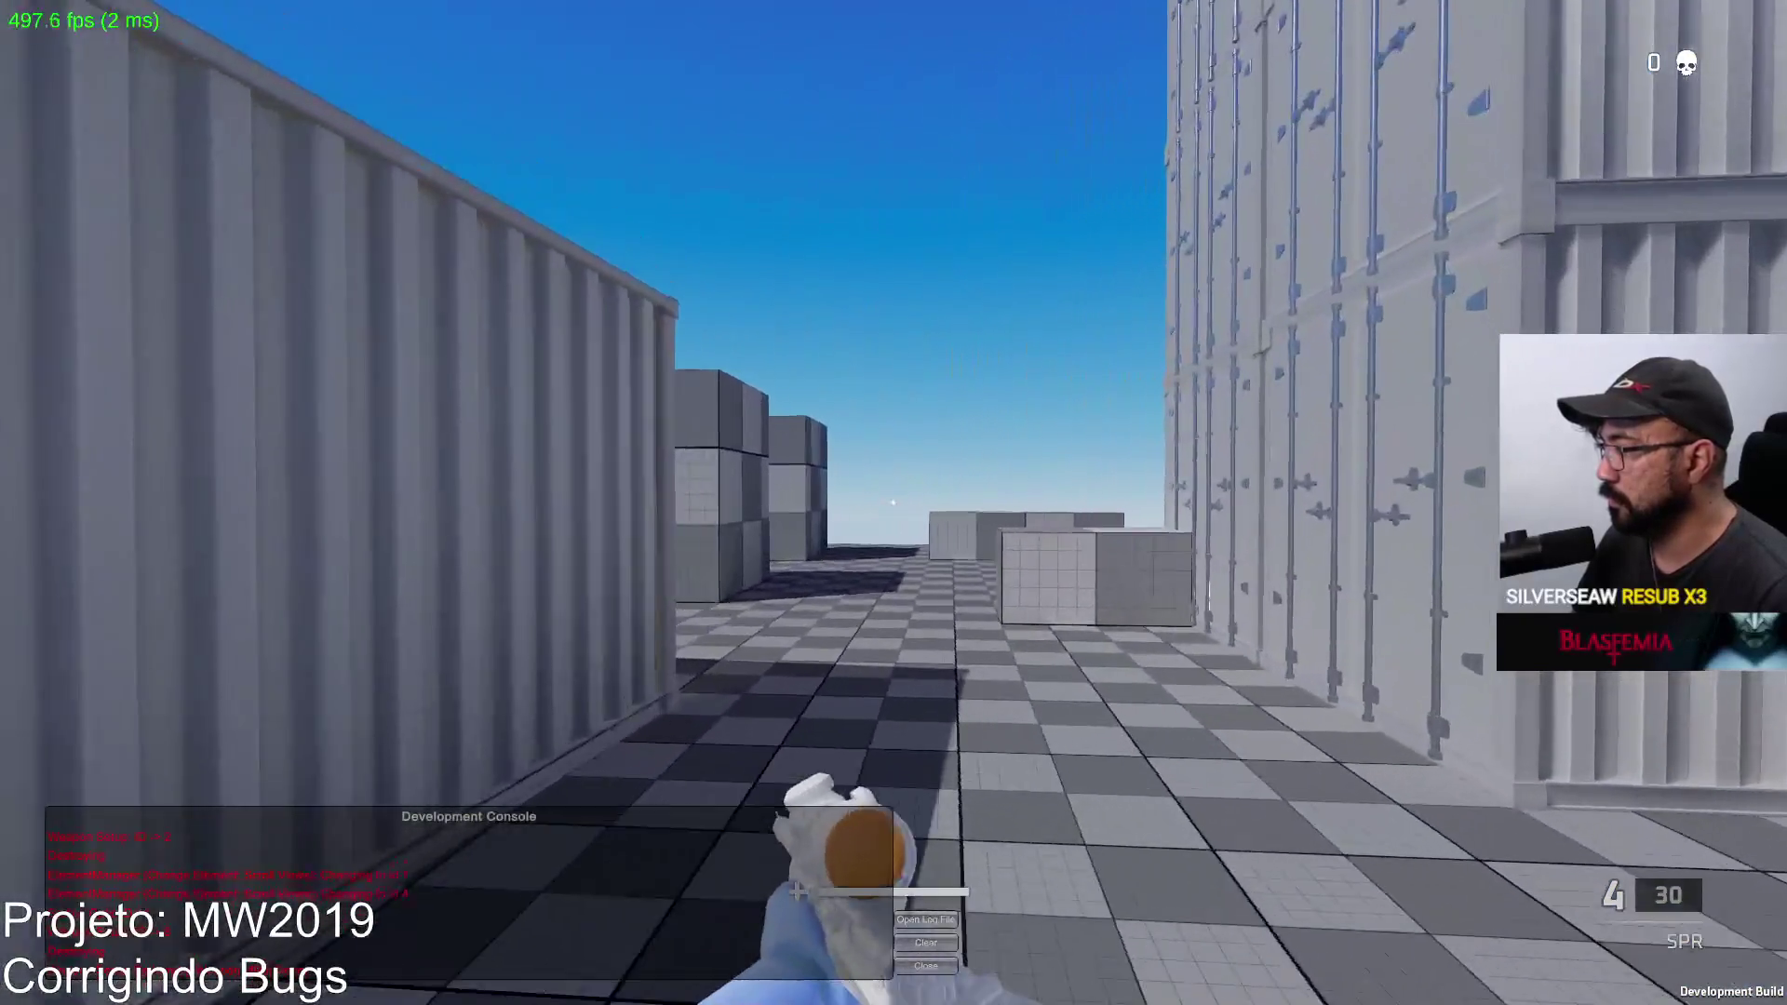
{"action": "key", "text": "w"}
{"action": "left_click", "coordinate": [892, 503]}
{"action": "key", "text": "w"}
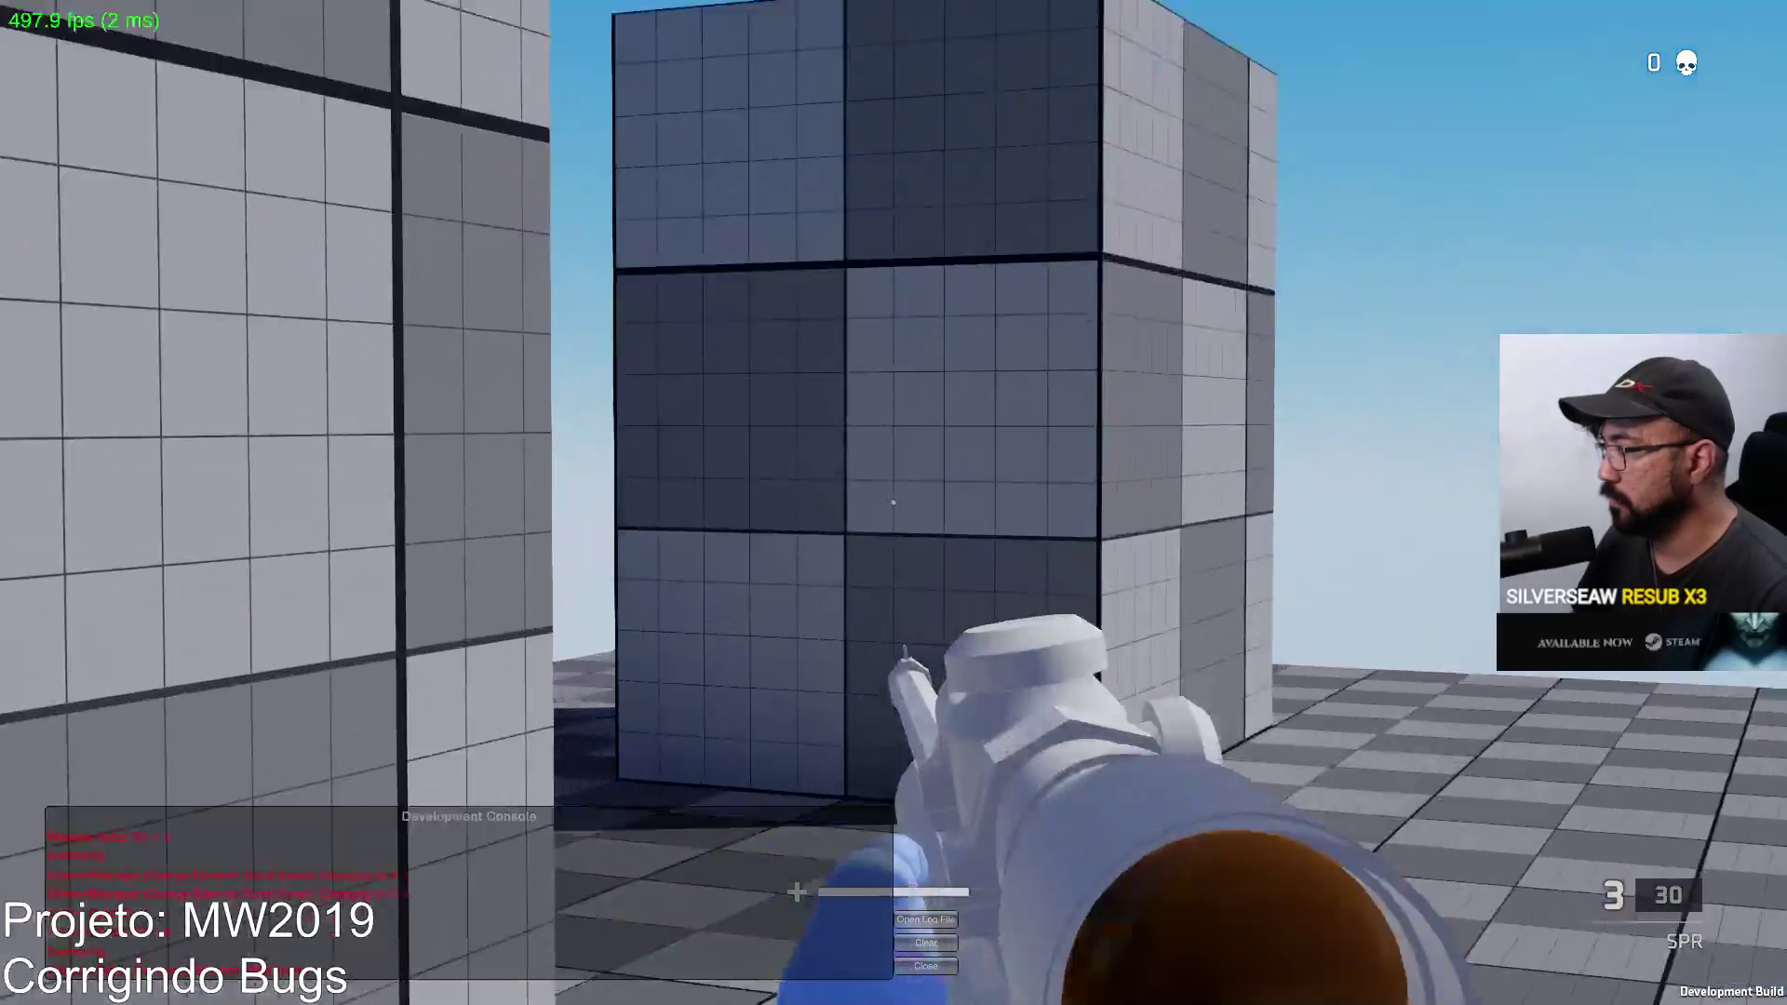
{"action": "left_click", "coordinate": [893, 503]}
{"action": "key", "text": "w"}
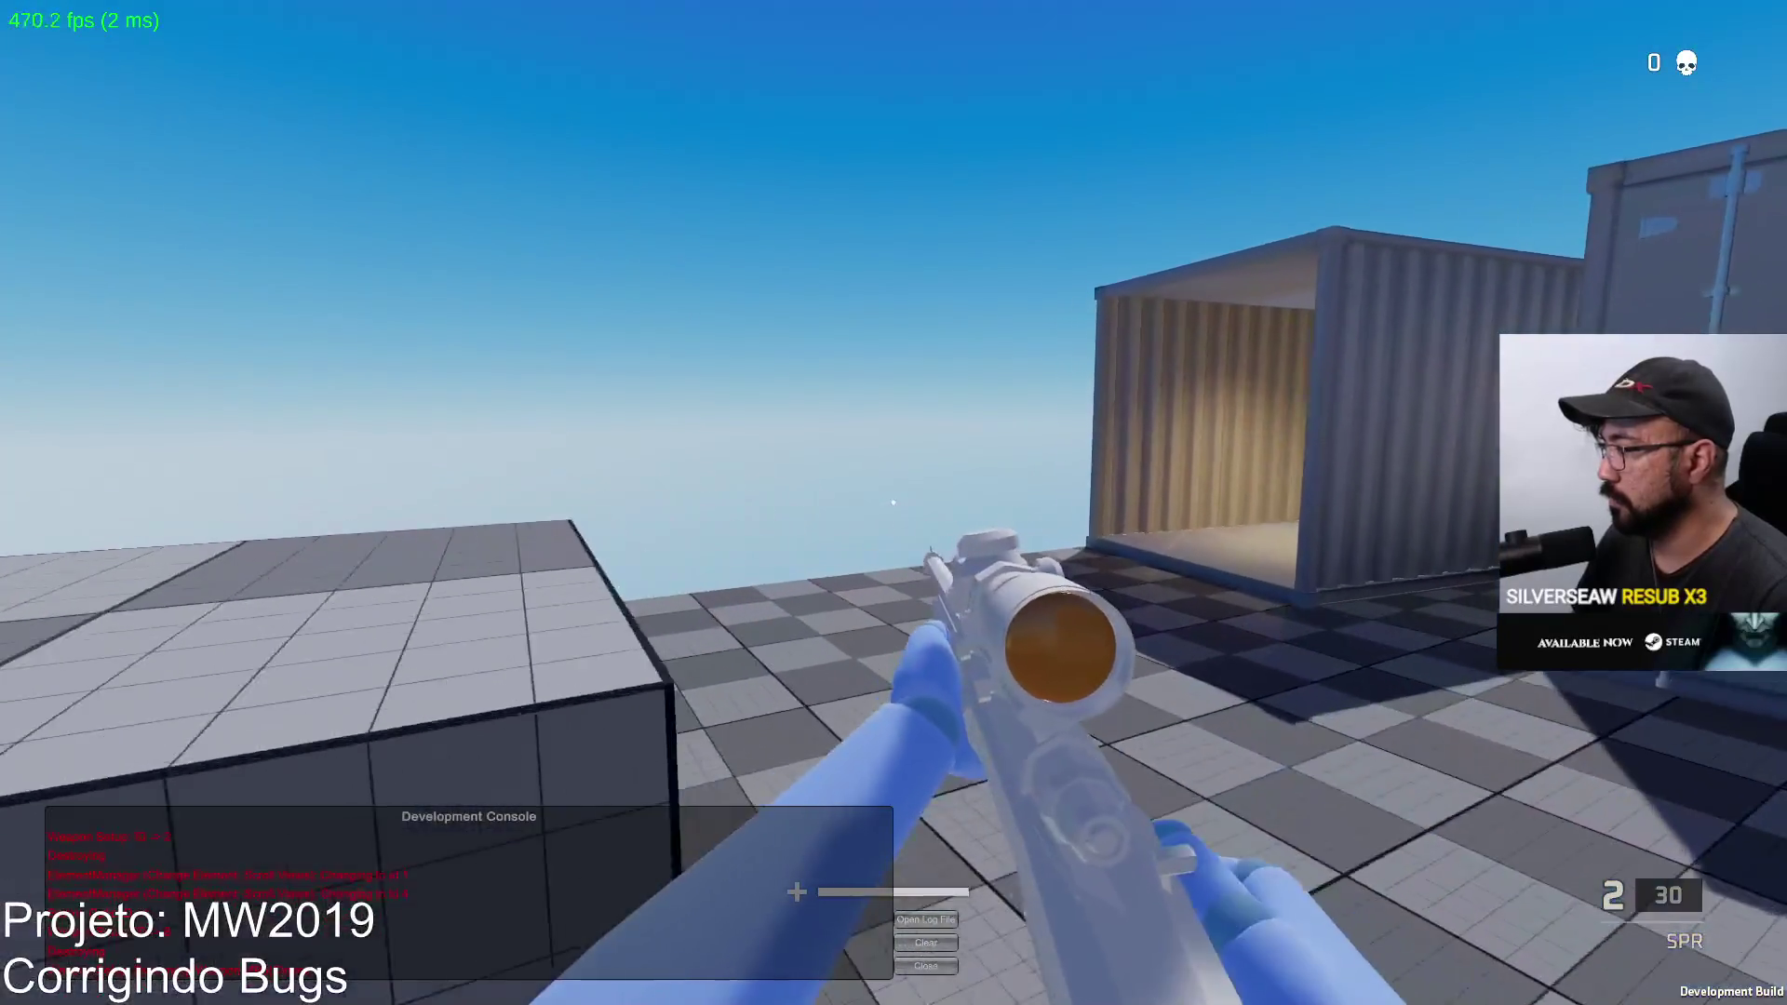
{"action": "key", "text": "w"}
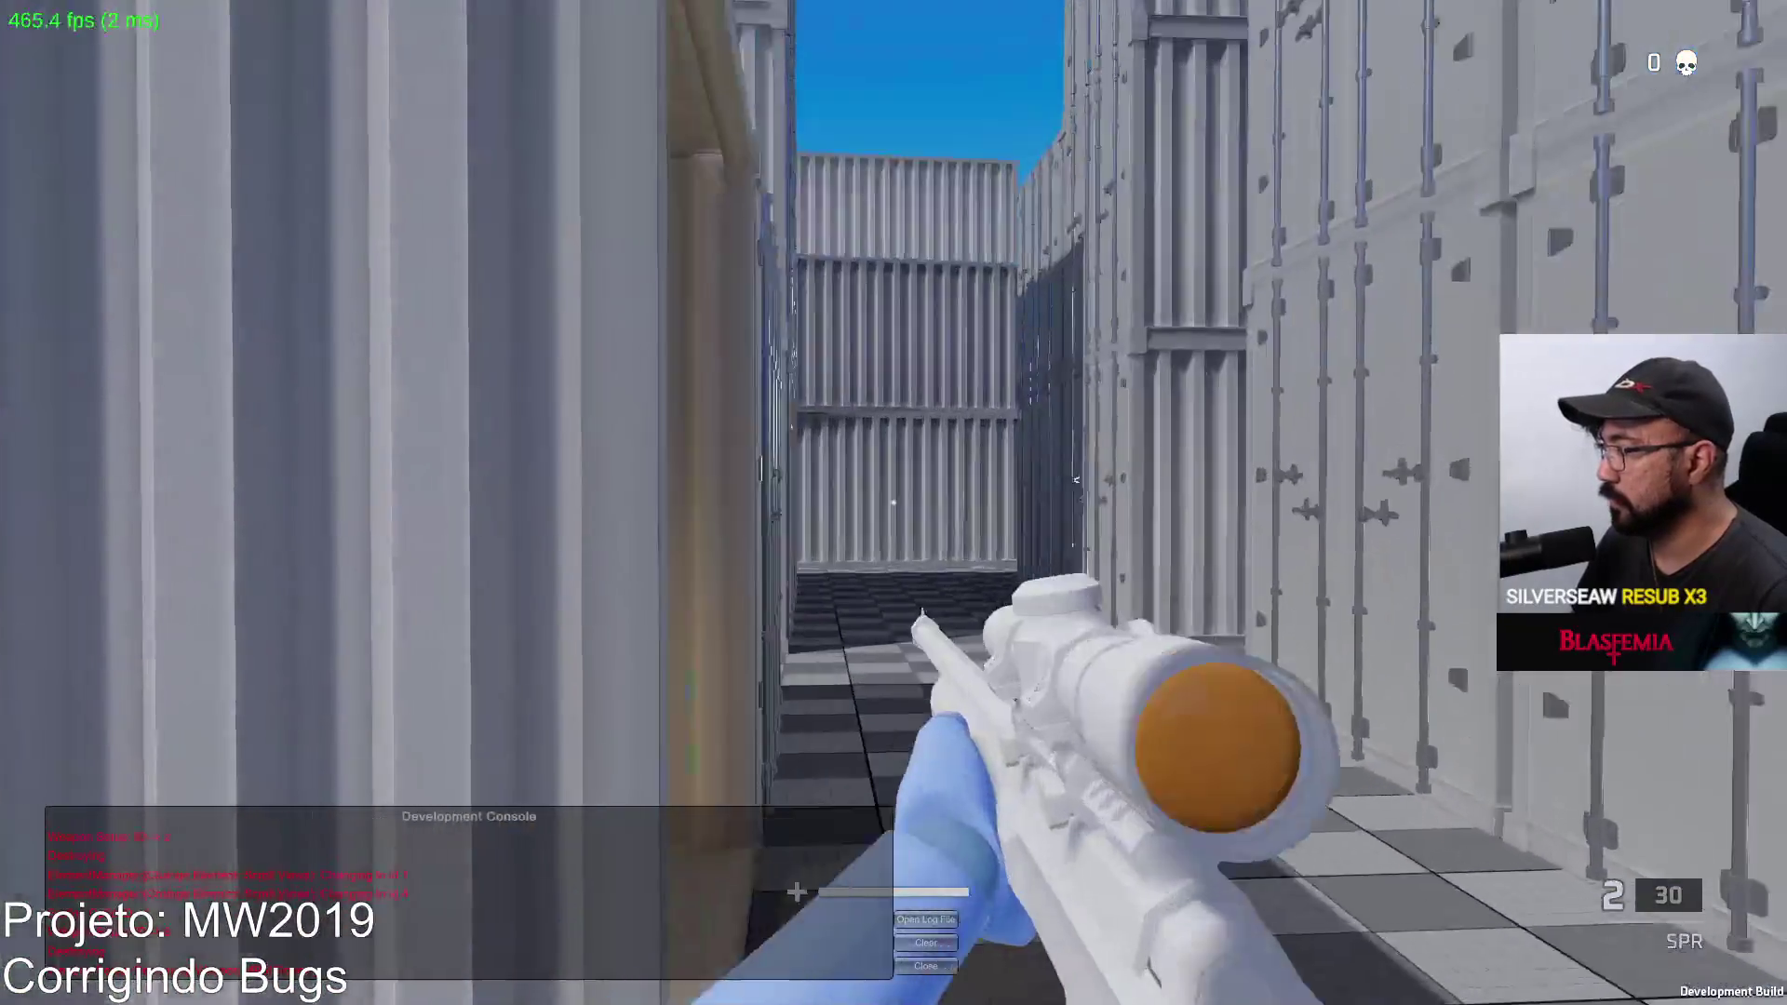
{"action": "left_click", "coordinate": [893, 503]}
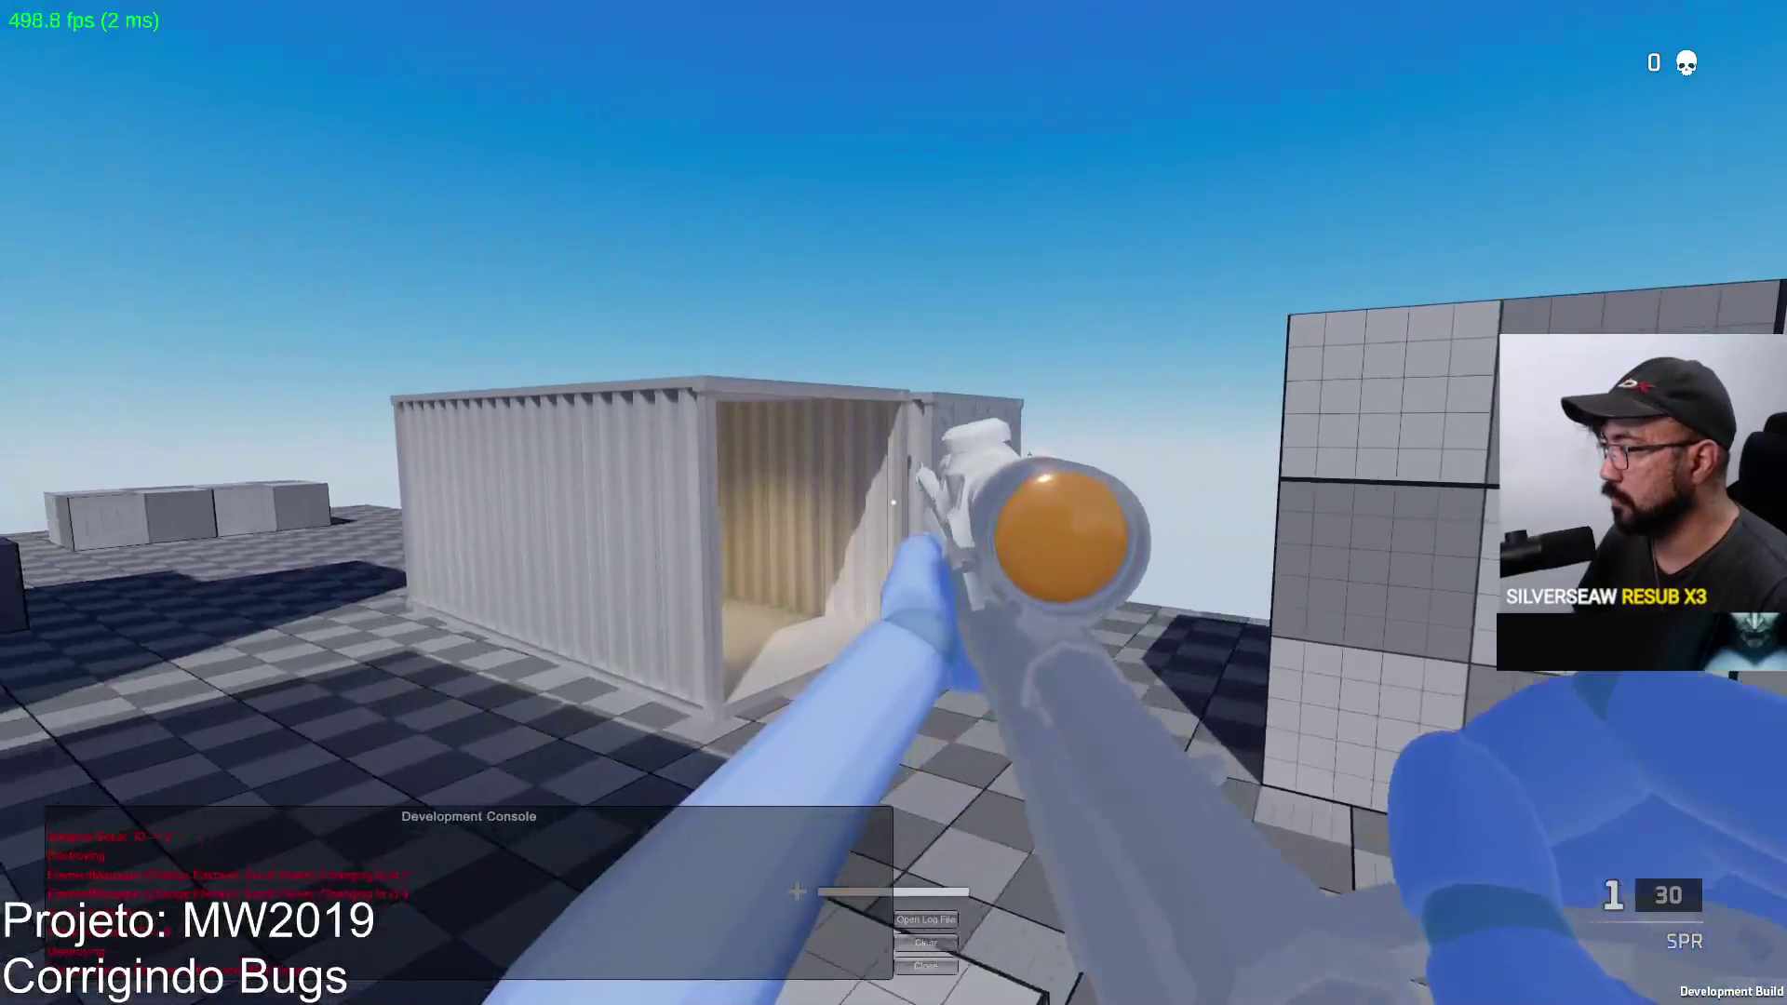
{"action": "right_click", "coordinate": [893, 503]}
{"action": "right_click", "coordinate": [893, 502]}
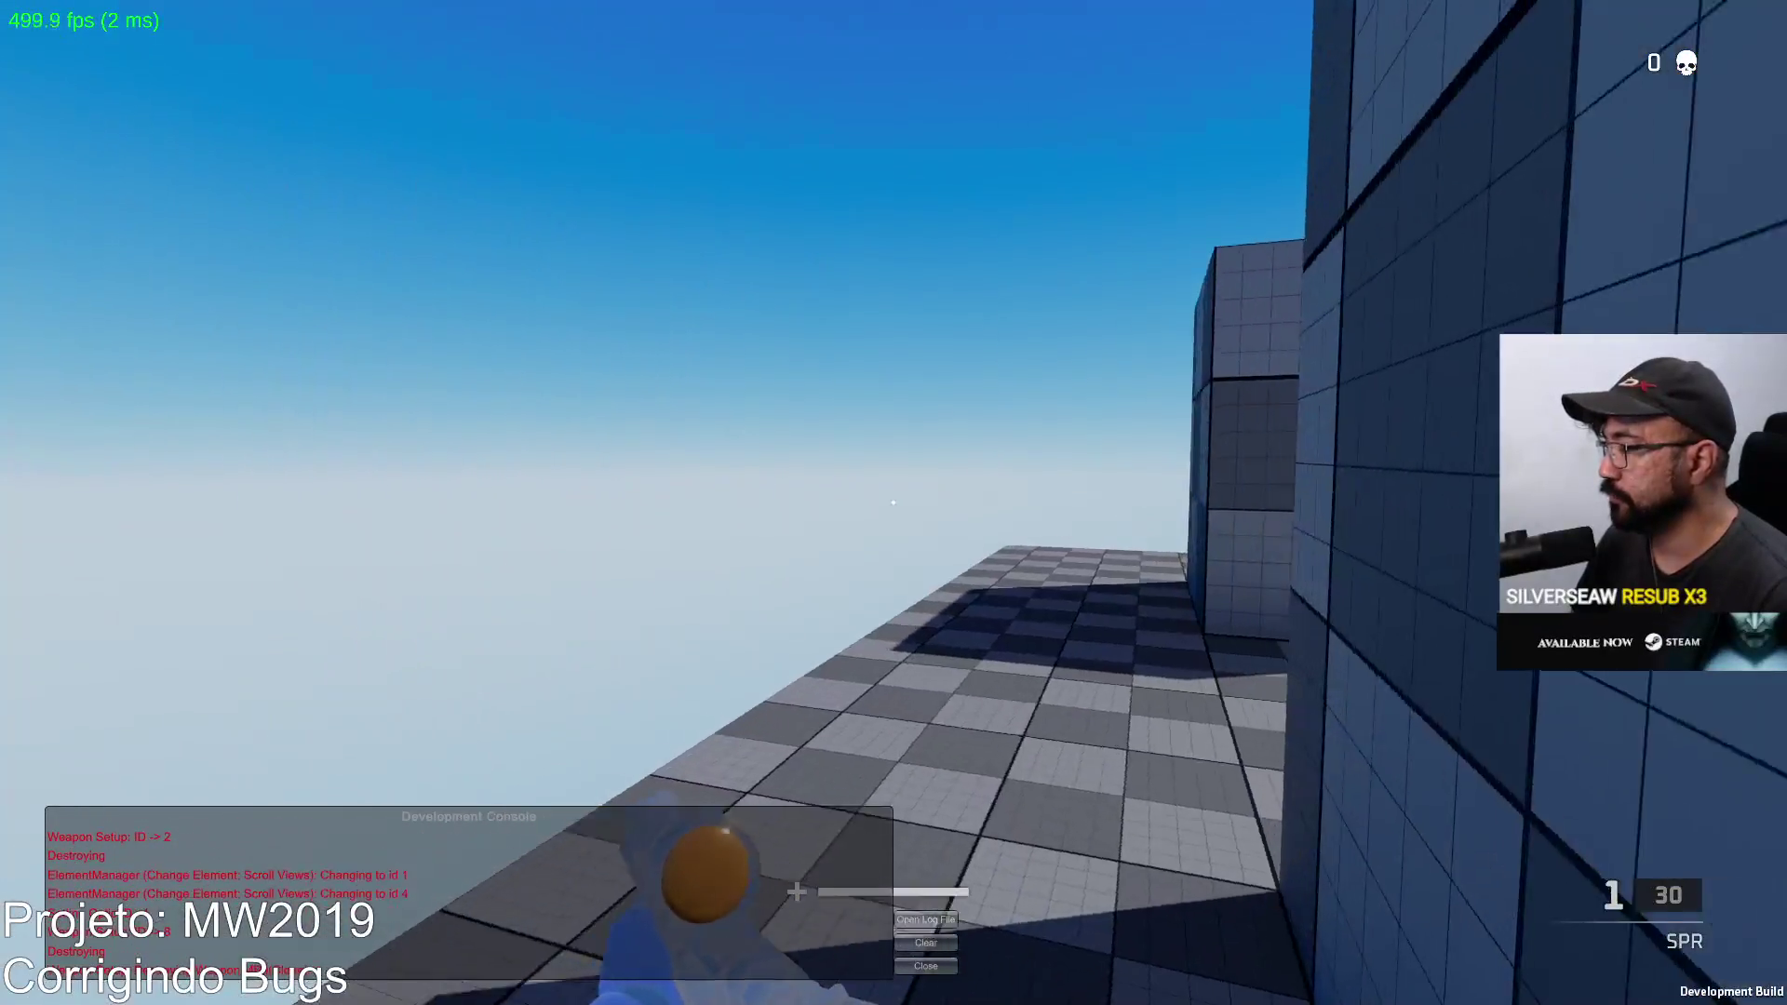
{"action": "key", "text": "w"}
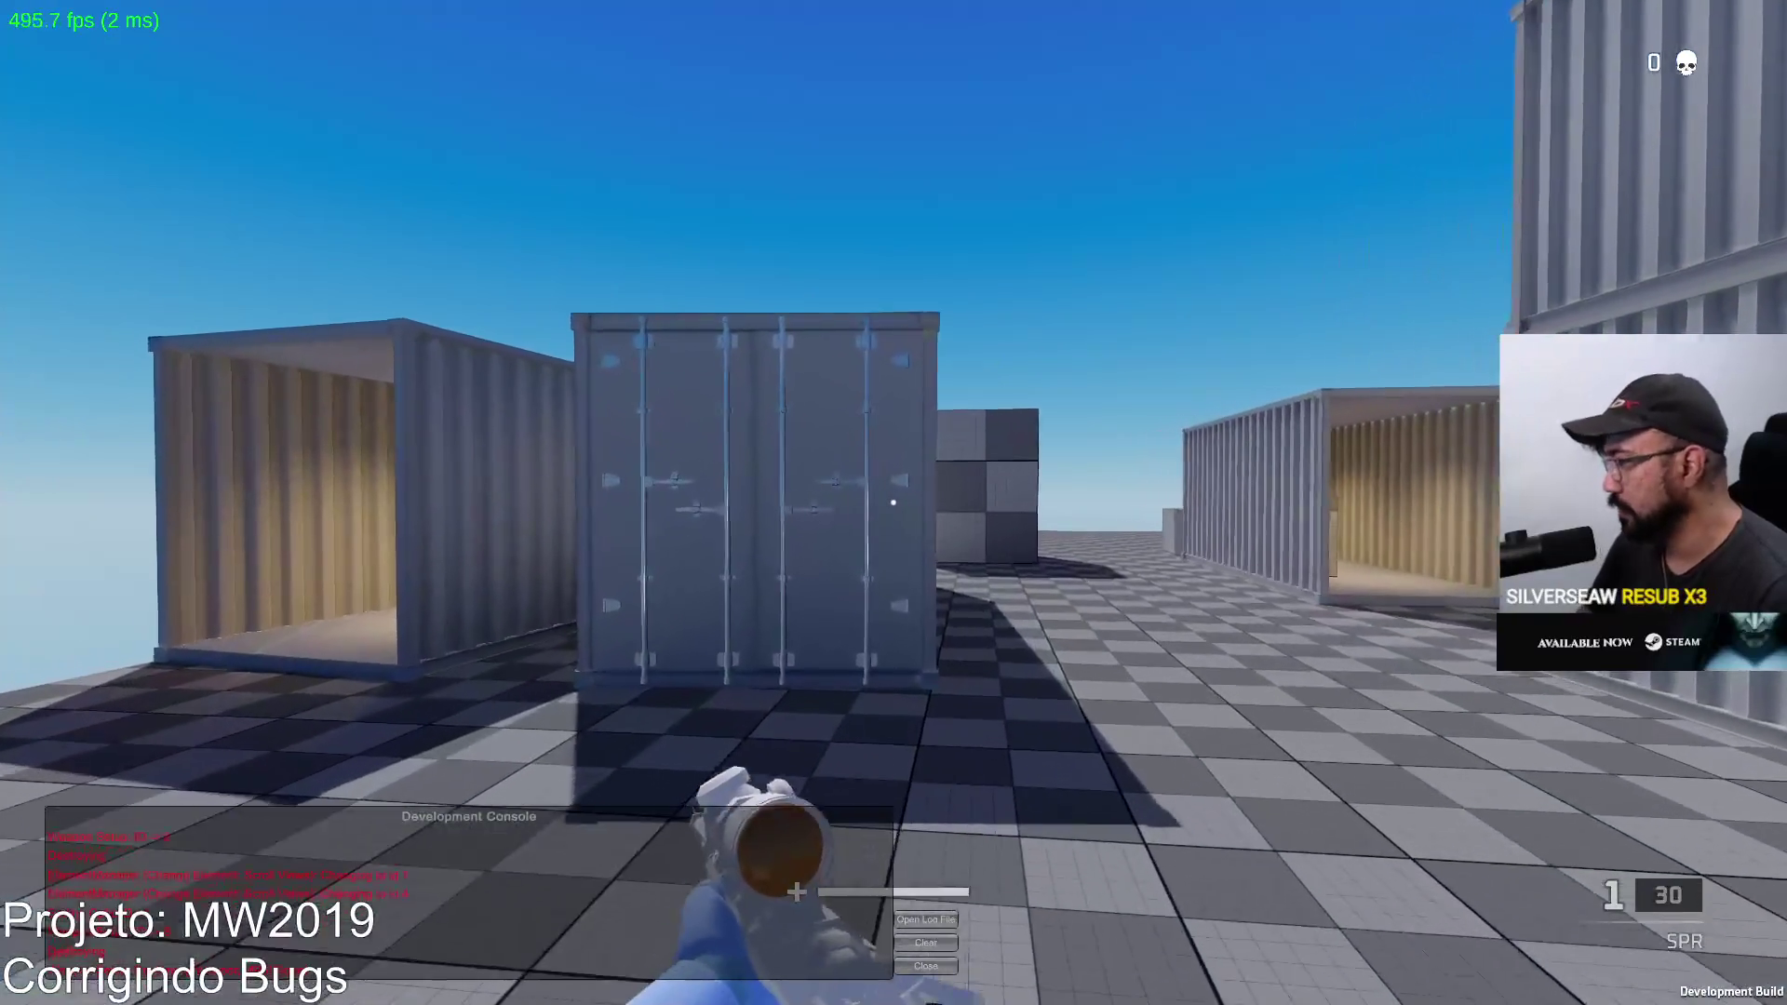
{"action": "key", "text": "w"}
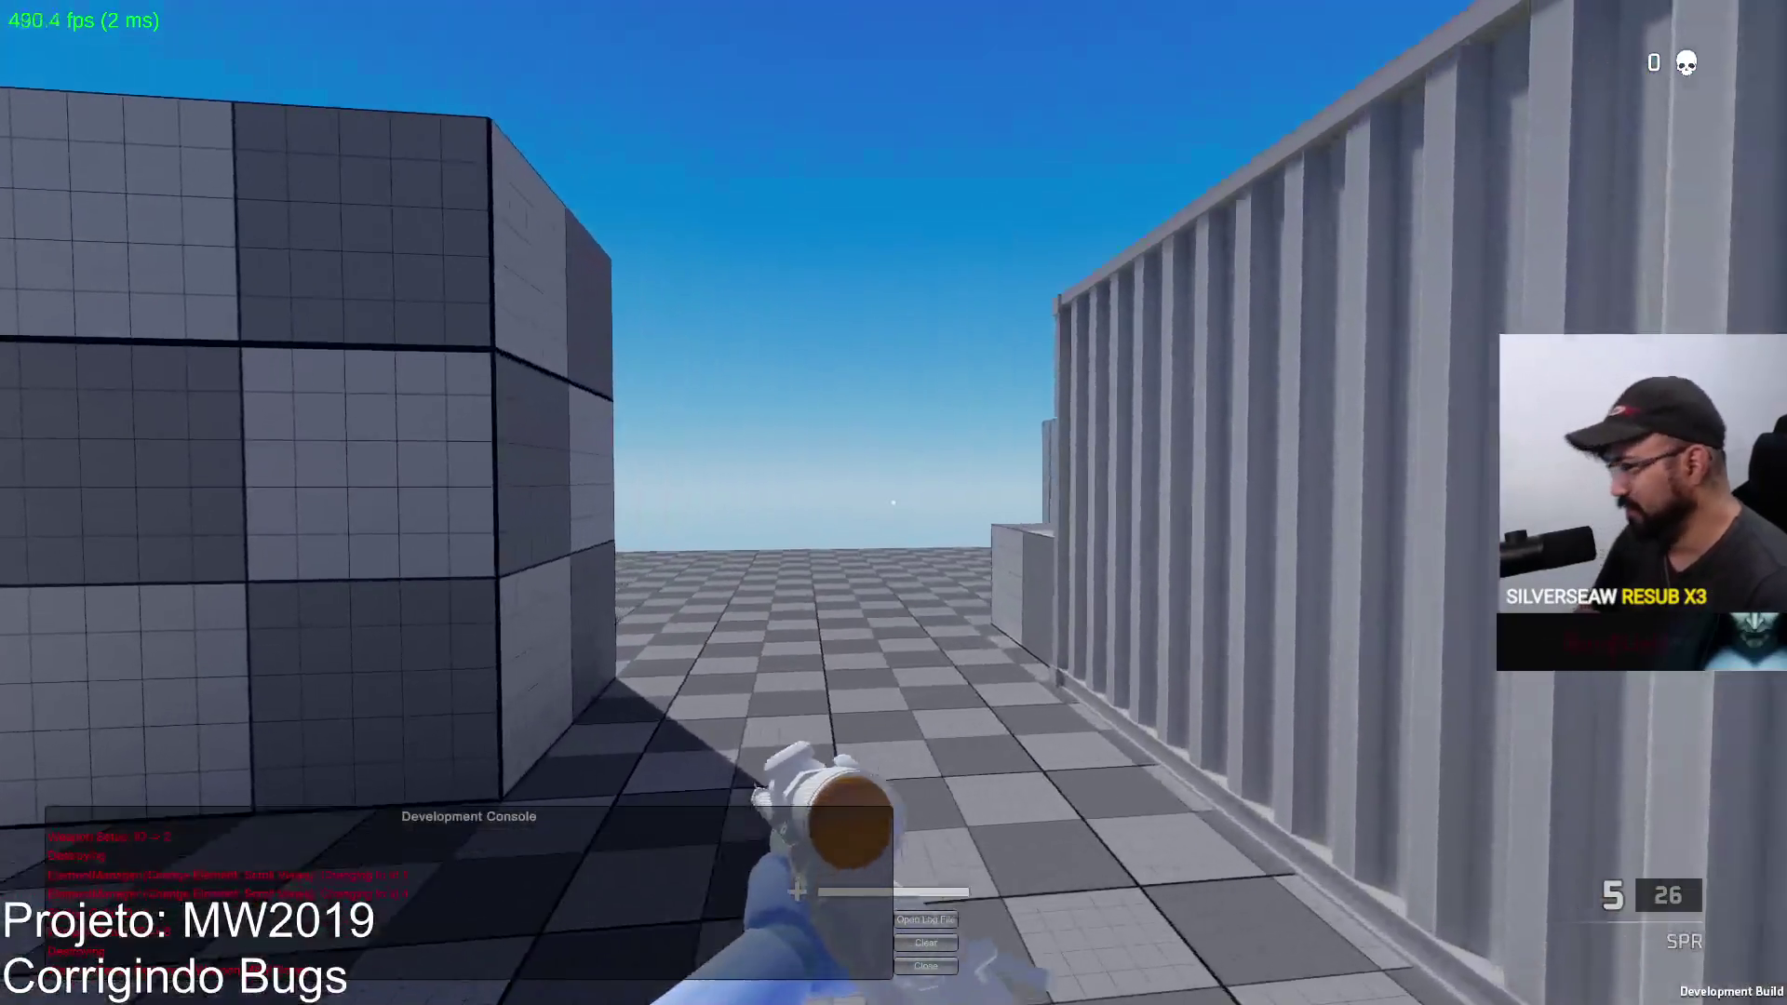
{"action": "key", "text": "w"}
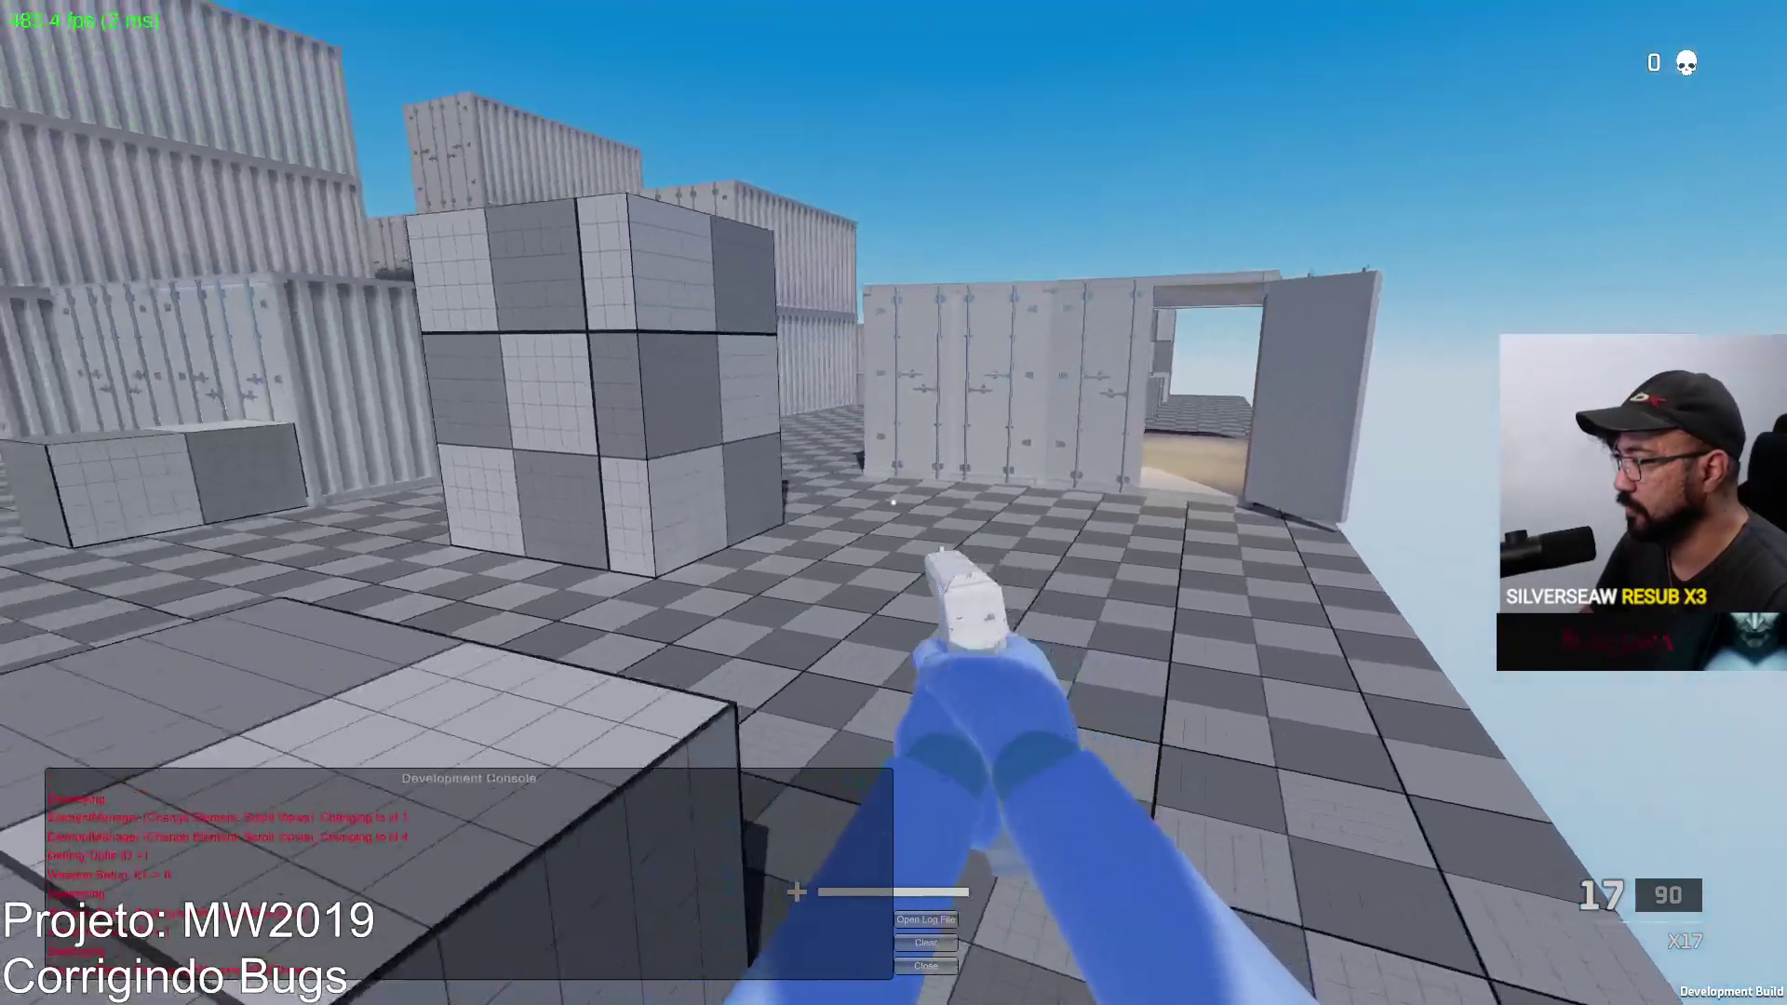
Step: Aim down the pistol sights and fire a burst at the container wall
{"action": "right_click", "coordinate": [894, 502]}
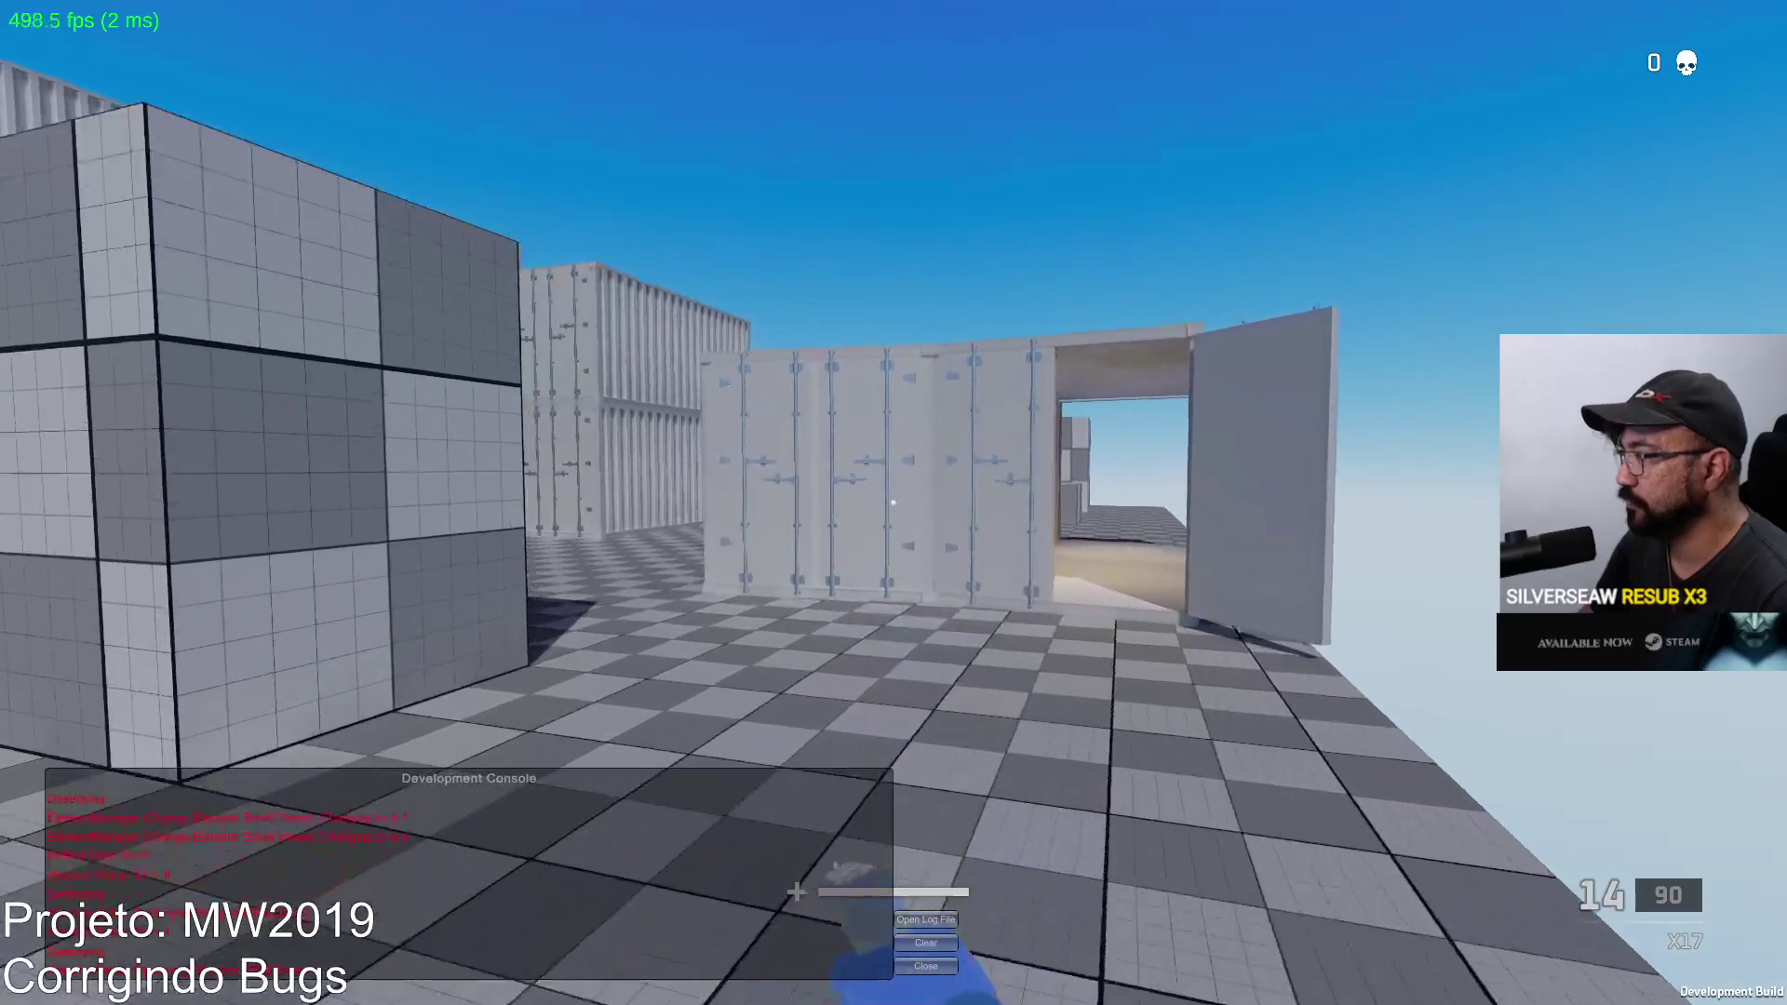
{"action": "key", "text": "w"}
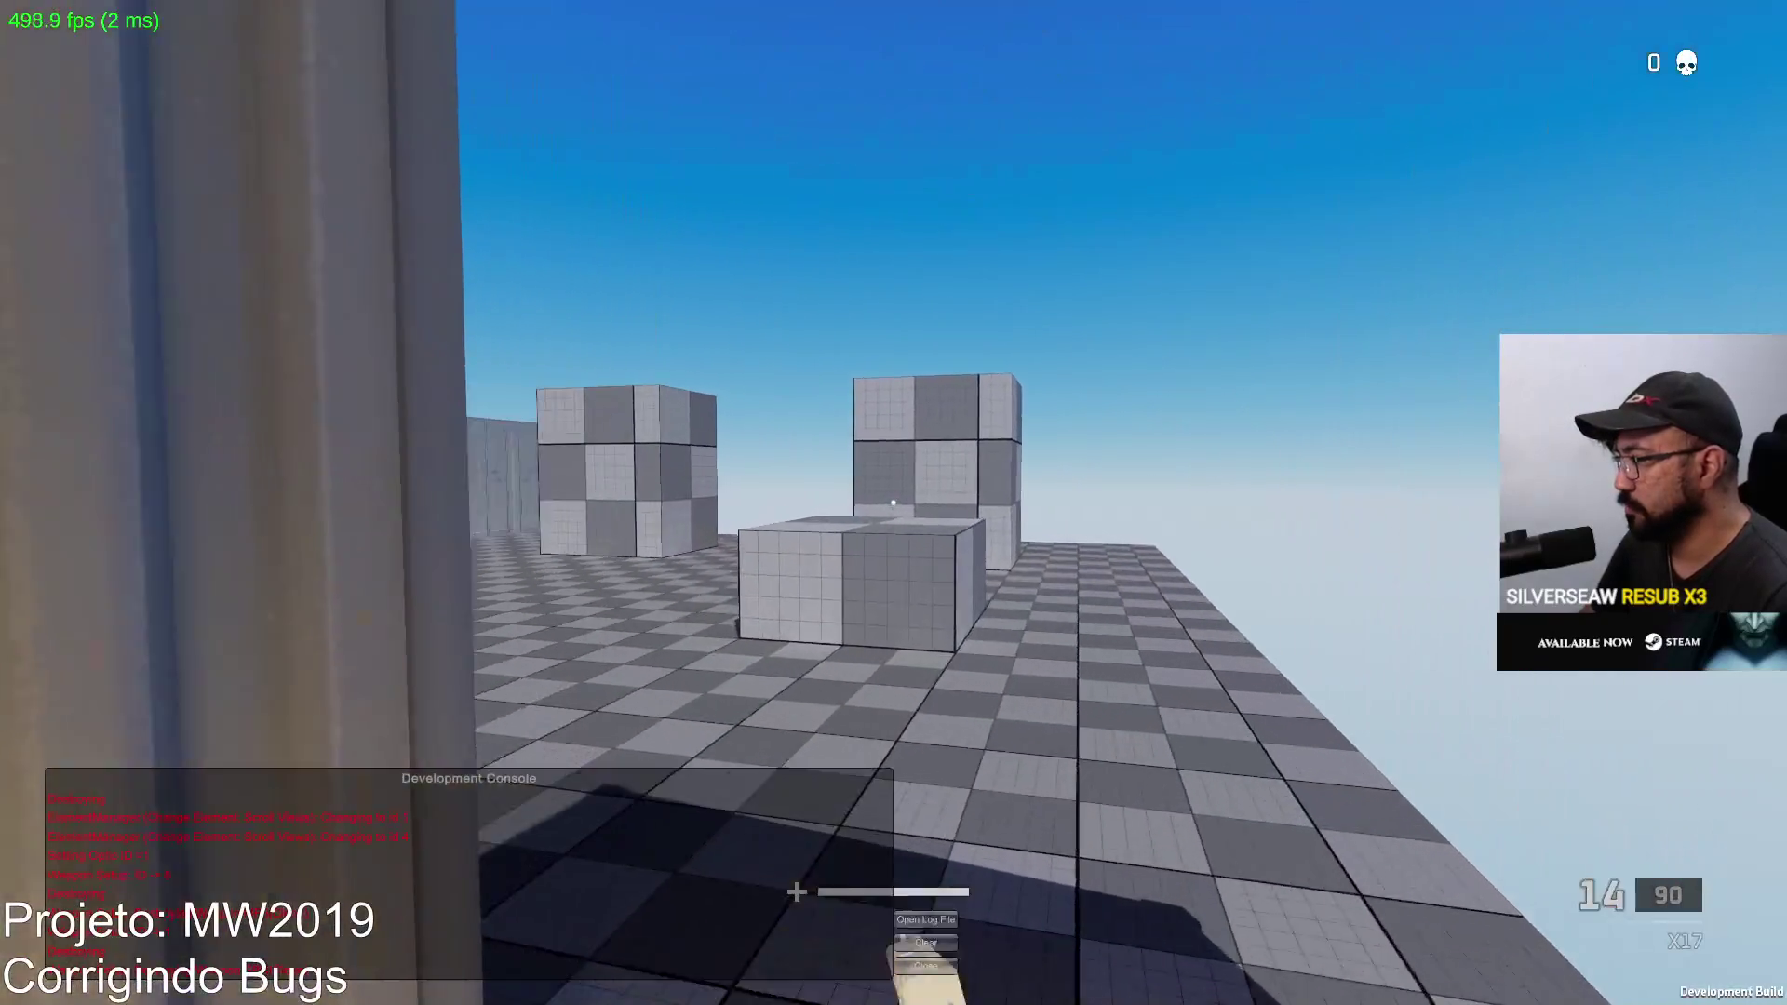
{"action": "key", "text": "w"}
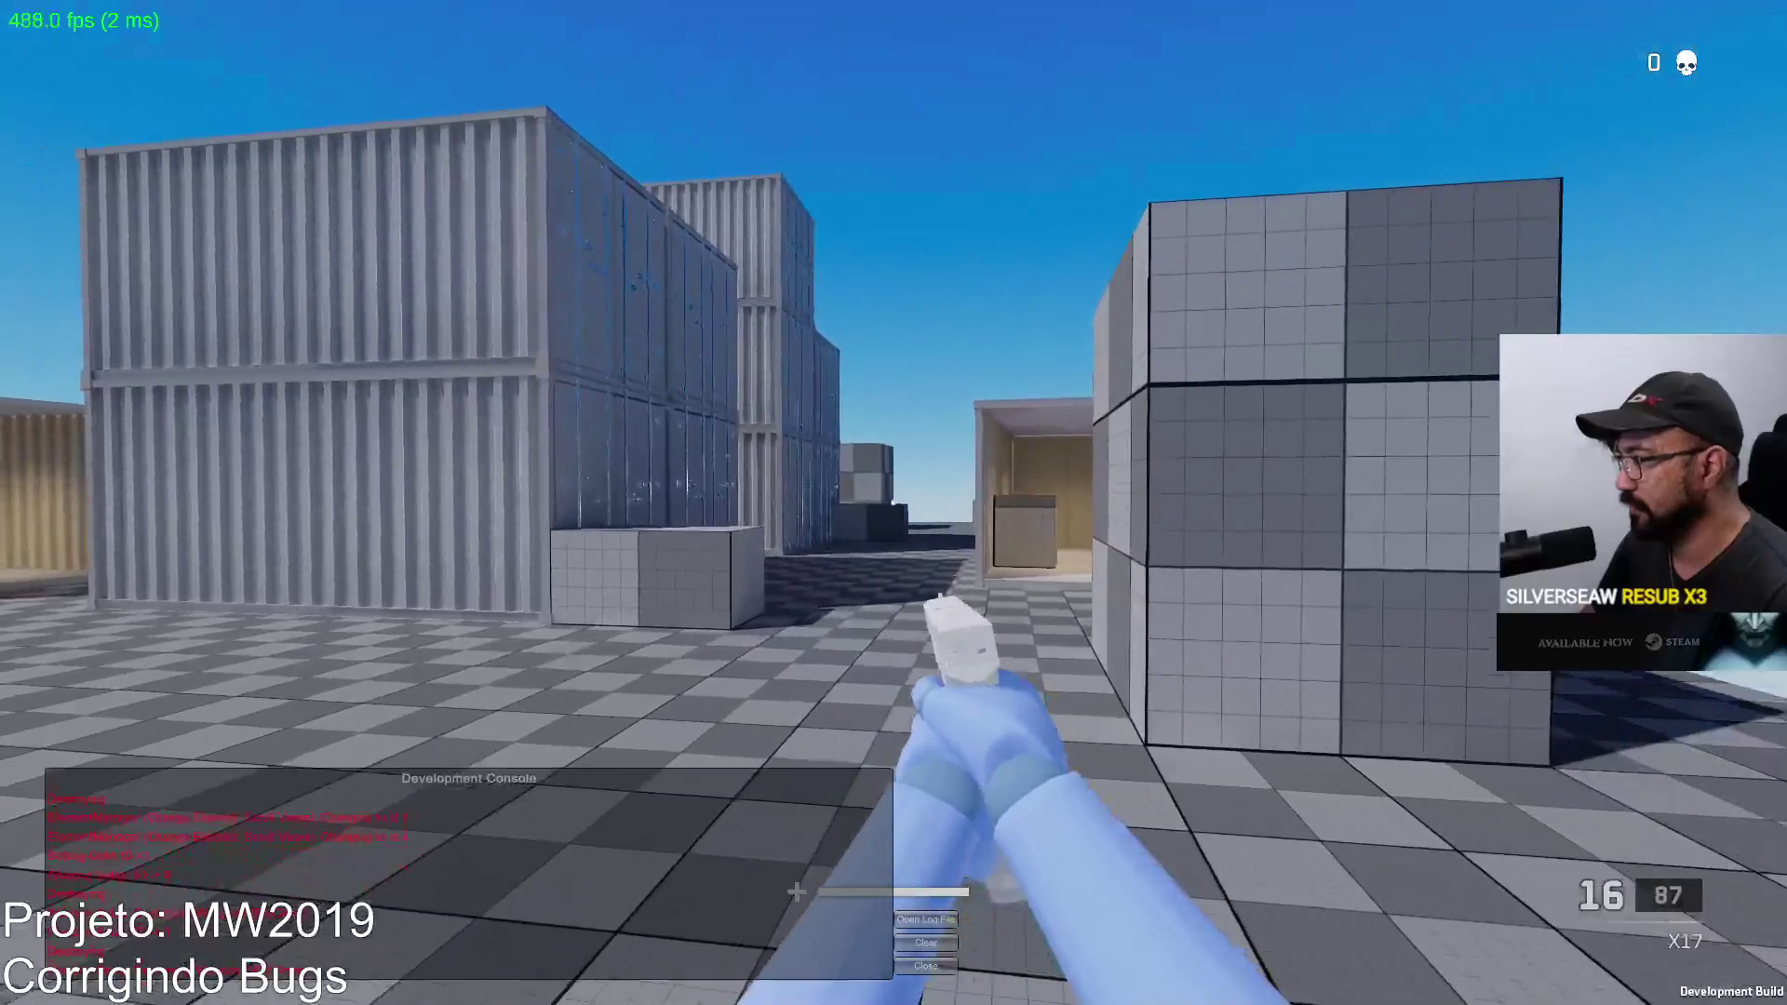
{"action": "left_click", "coordinate": [894, 503]}
{"action": "left_click", "coordinate": [894, 503]}
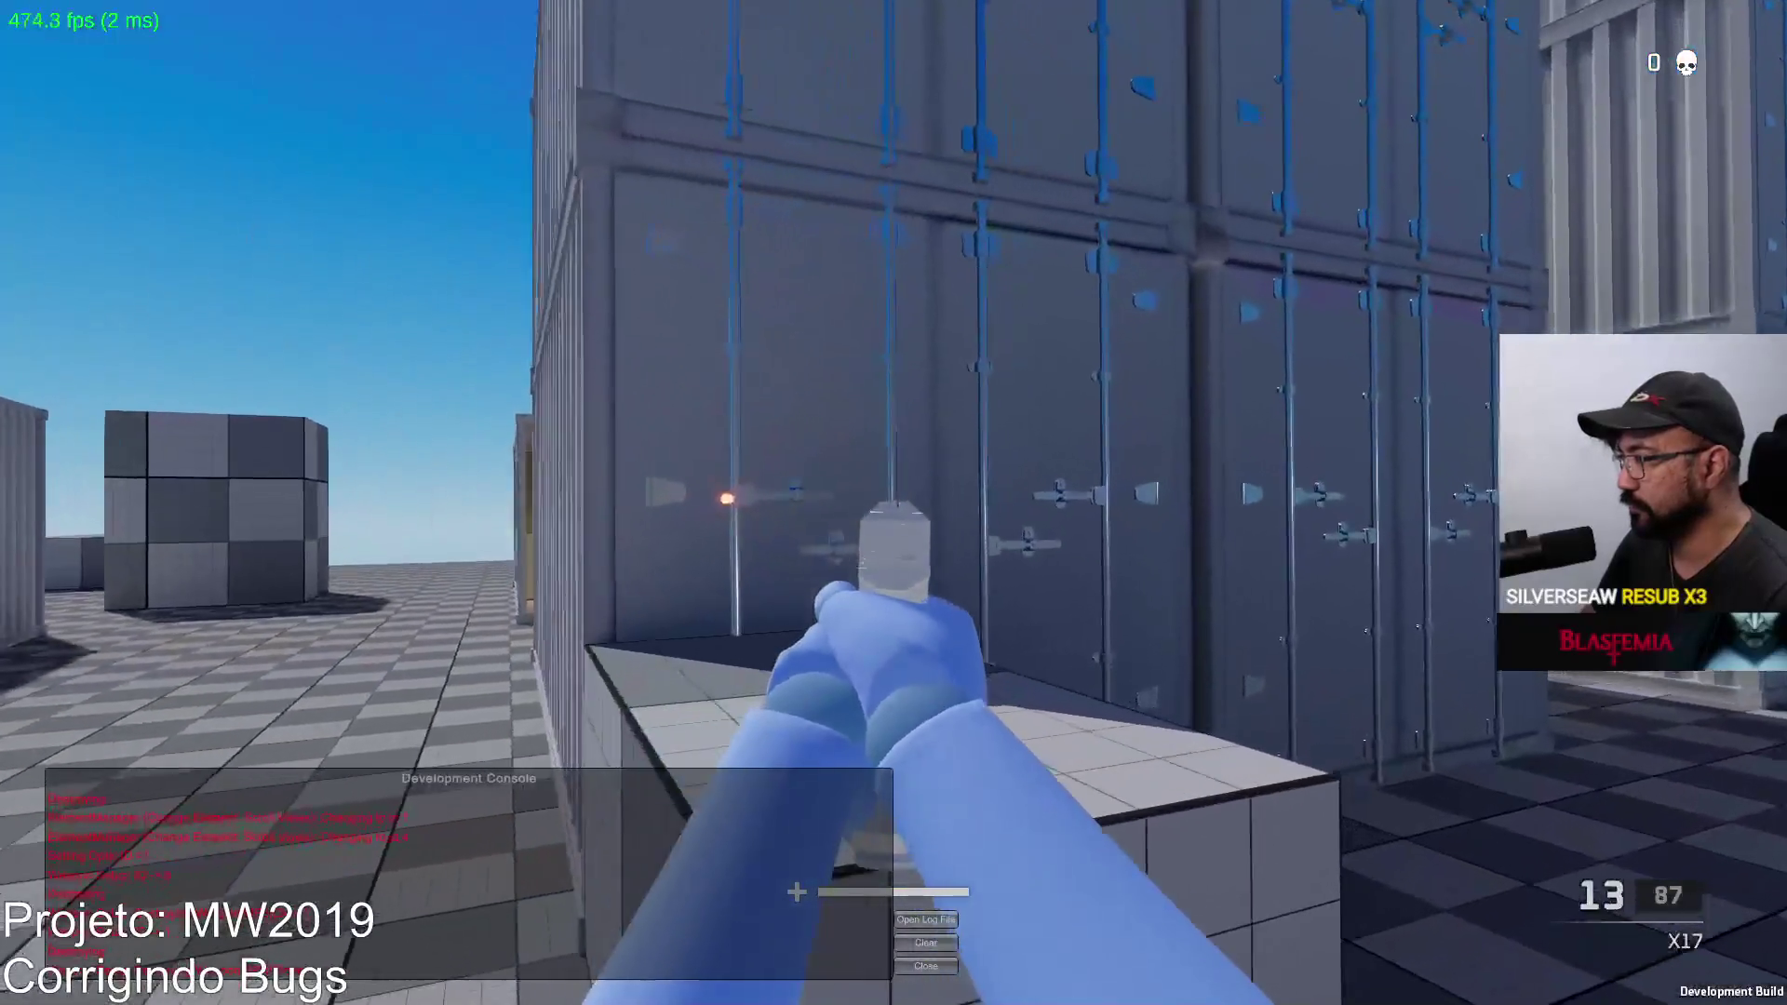
{"action": "left_click", "coordinate": [893, 504]}
{"action": "left_click", "coordinate": [893, 502]}
{"action": "left_click", "coordinate": [895, 502]}
{"action": "left_click", "coordinate": [895, 503]}
{"action": "left_click", "coordinate": [894, 503]}
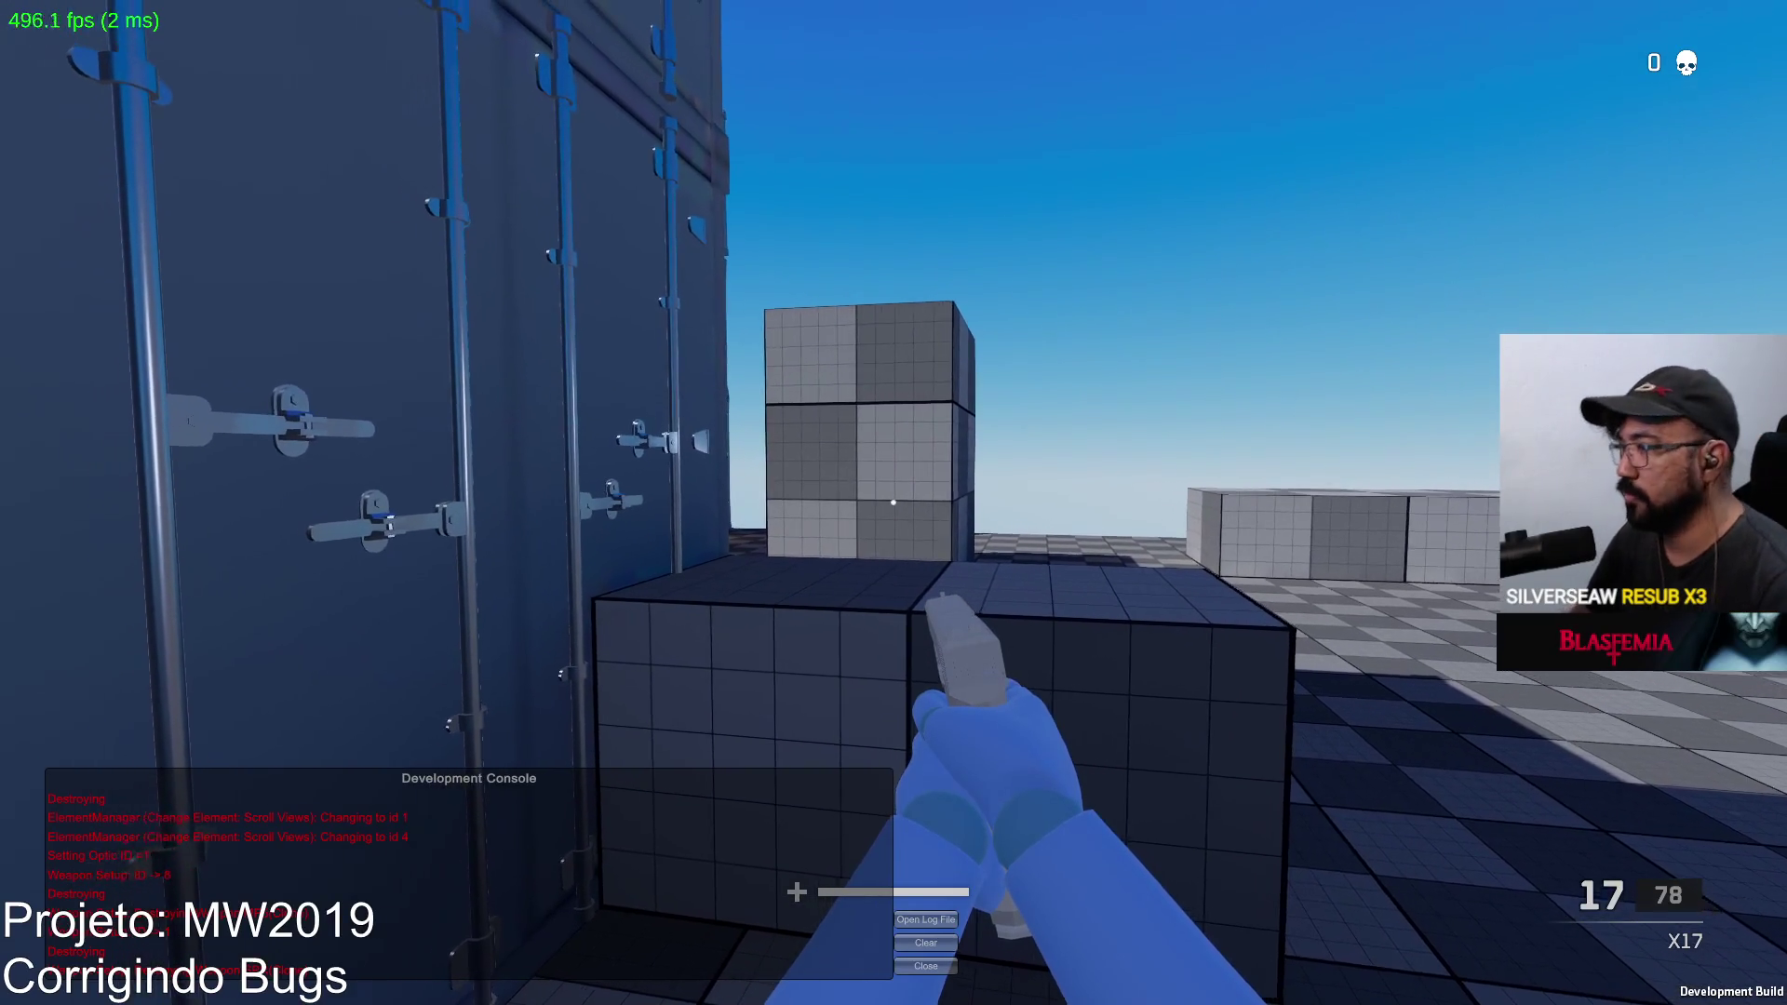
Step: Move between the containers, fire the pistol toward the open floor, and reload
{"action": "key", "text": "shift+w"}
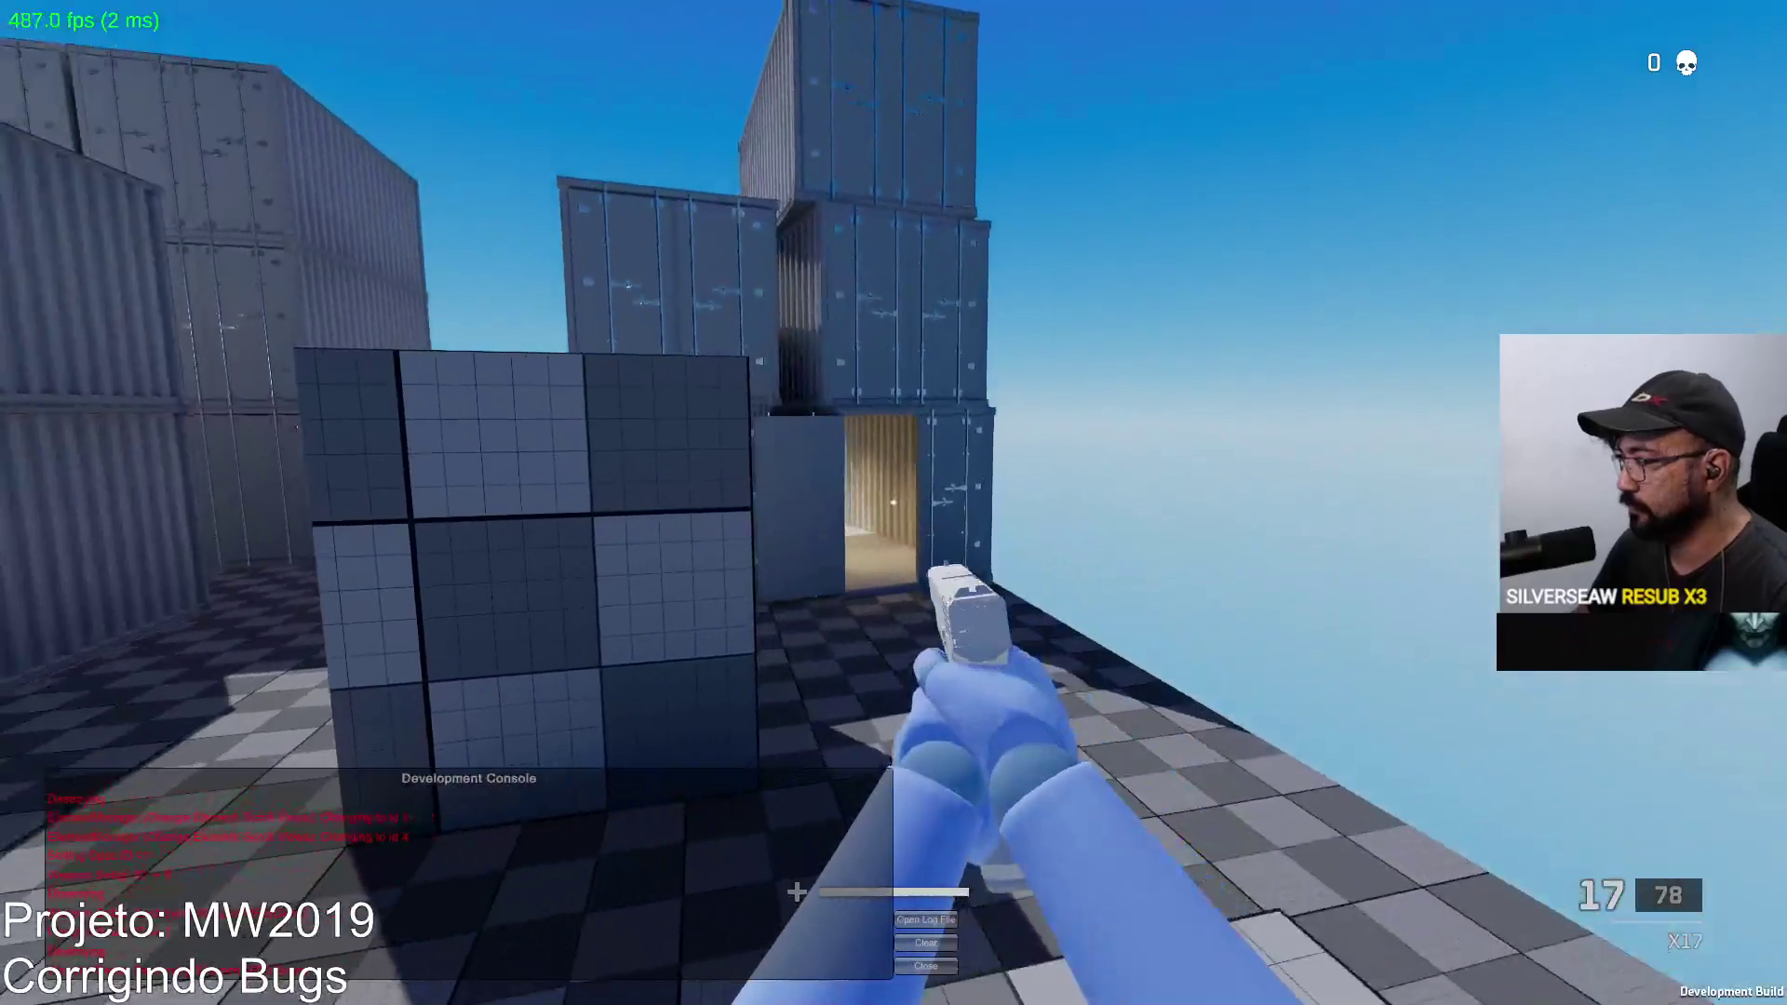
{"action": "left_click", "coordinate": [895, 502]}
{"action": "key", "text": "shift+w"}
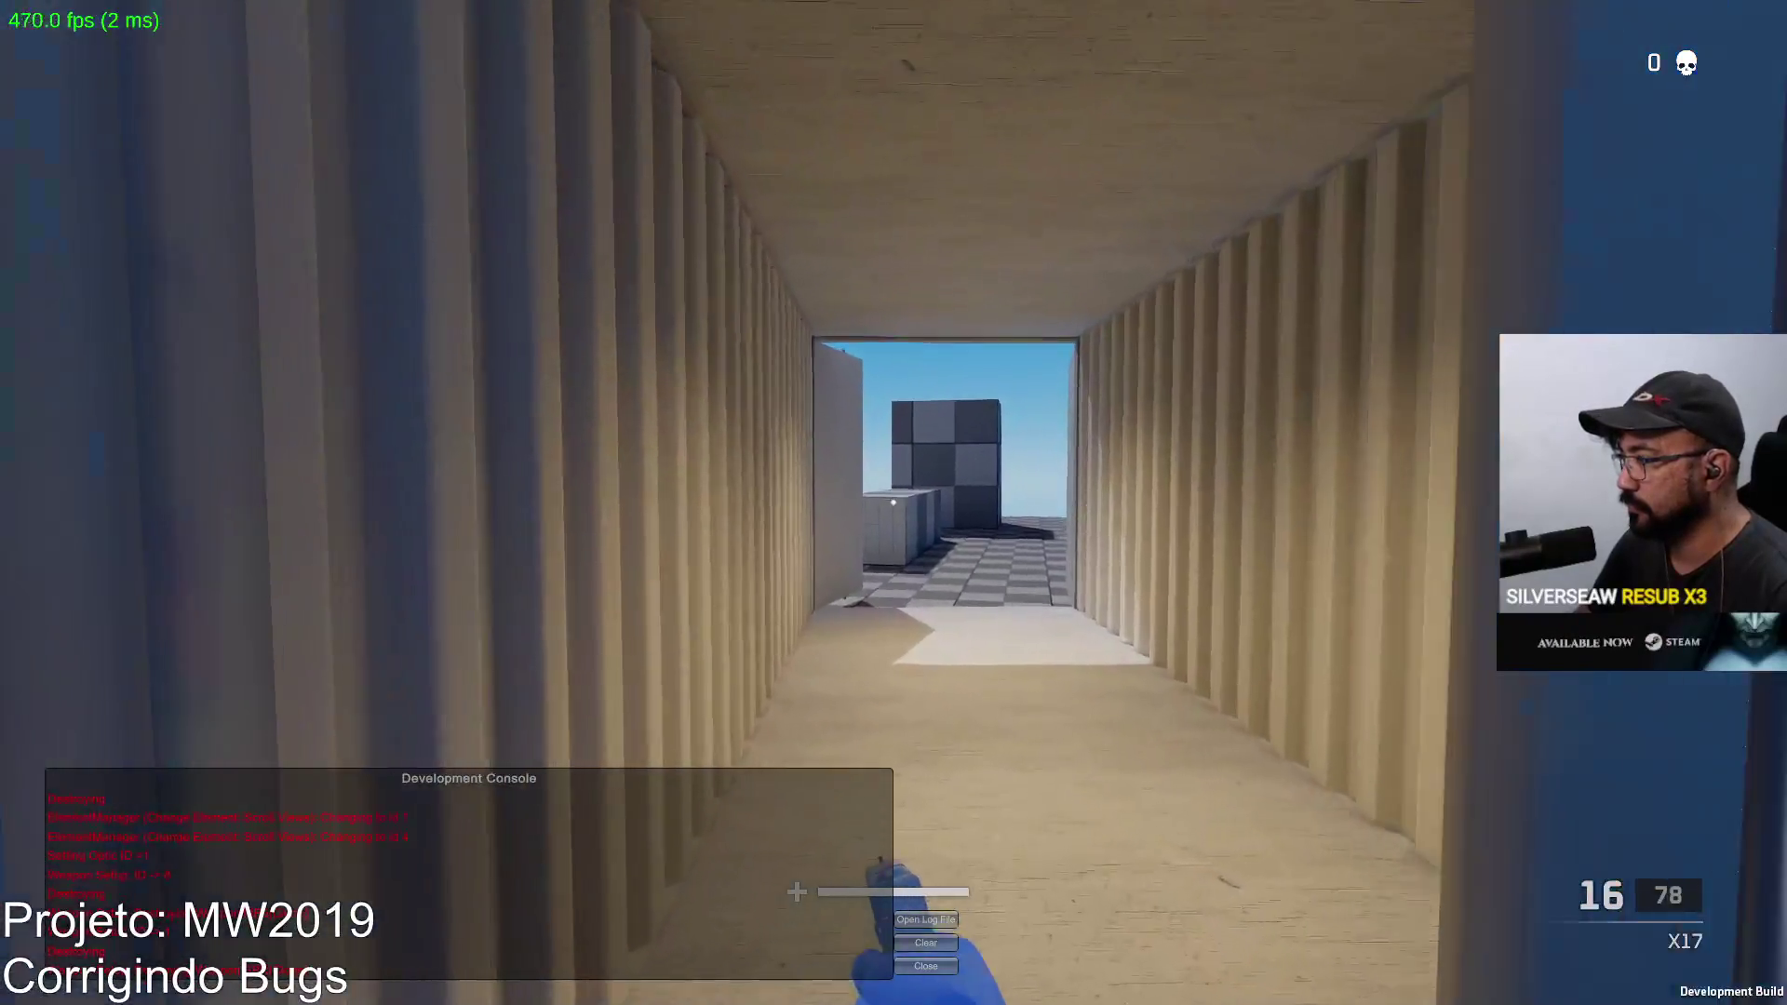
{"action": "key", "text": "w"}
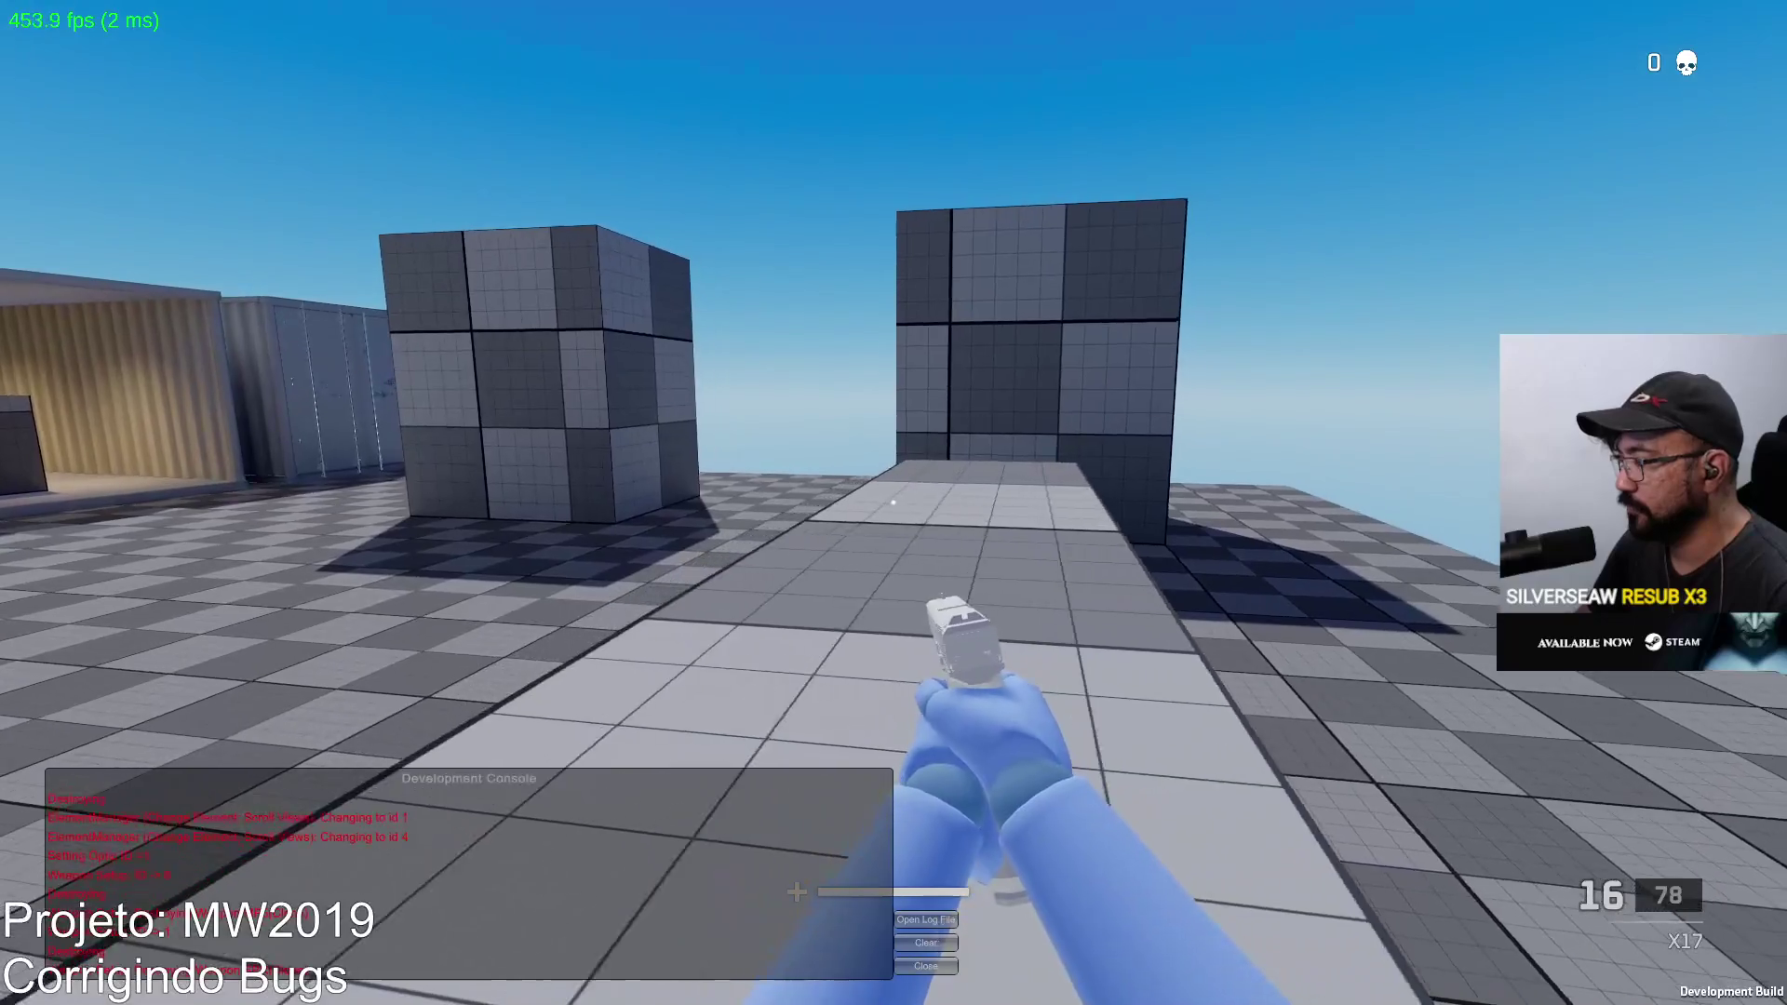
{"action": "key", "text": "w"}
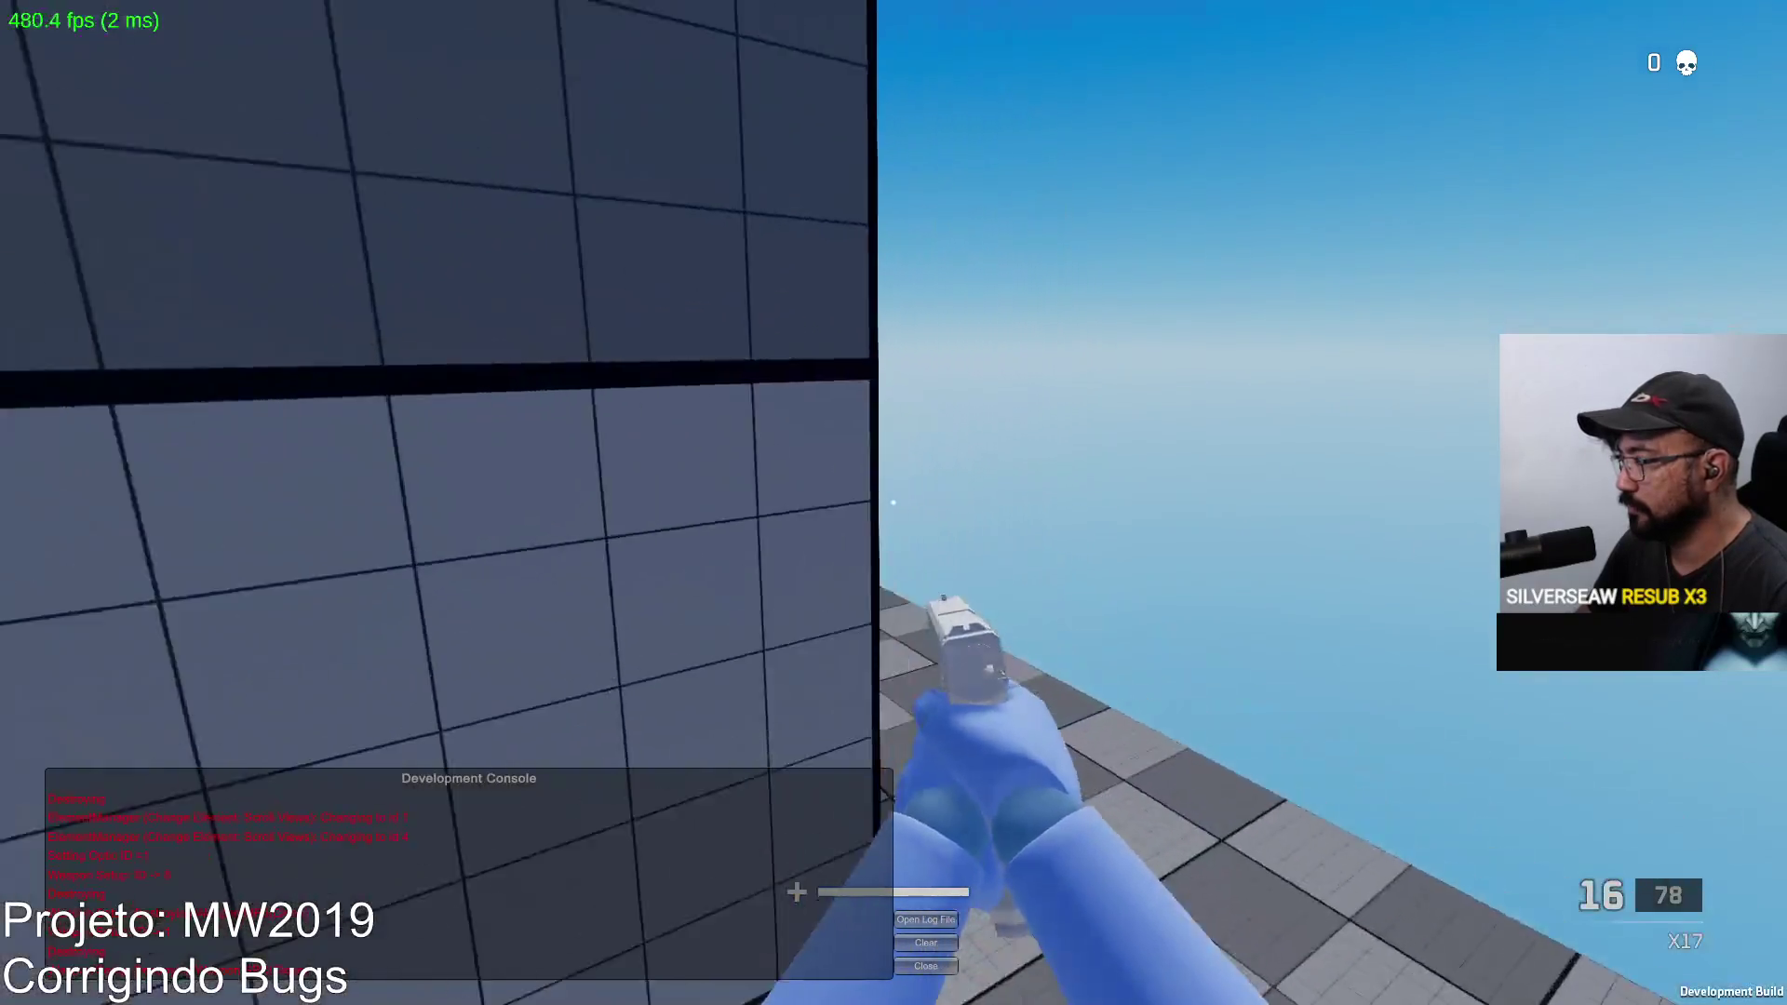
{"action": "key", "text": "w"}
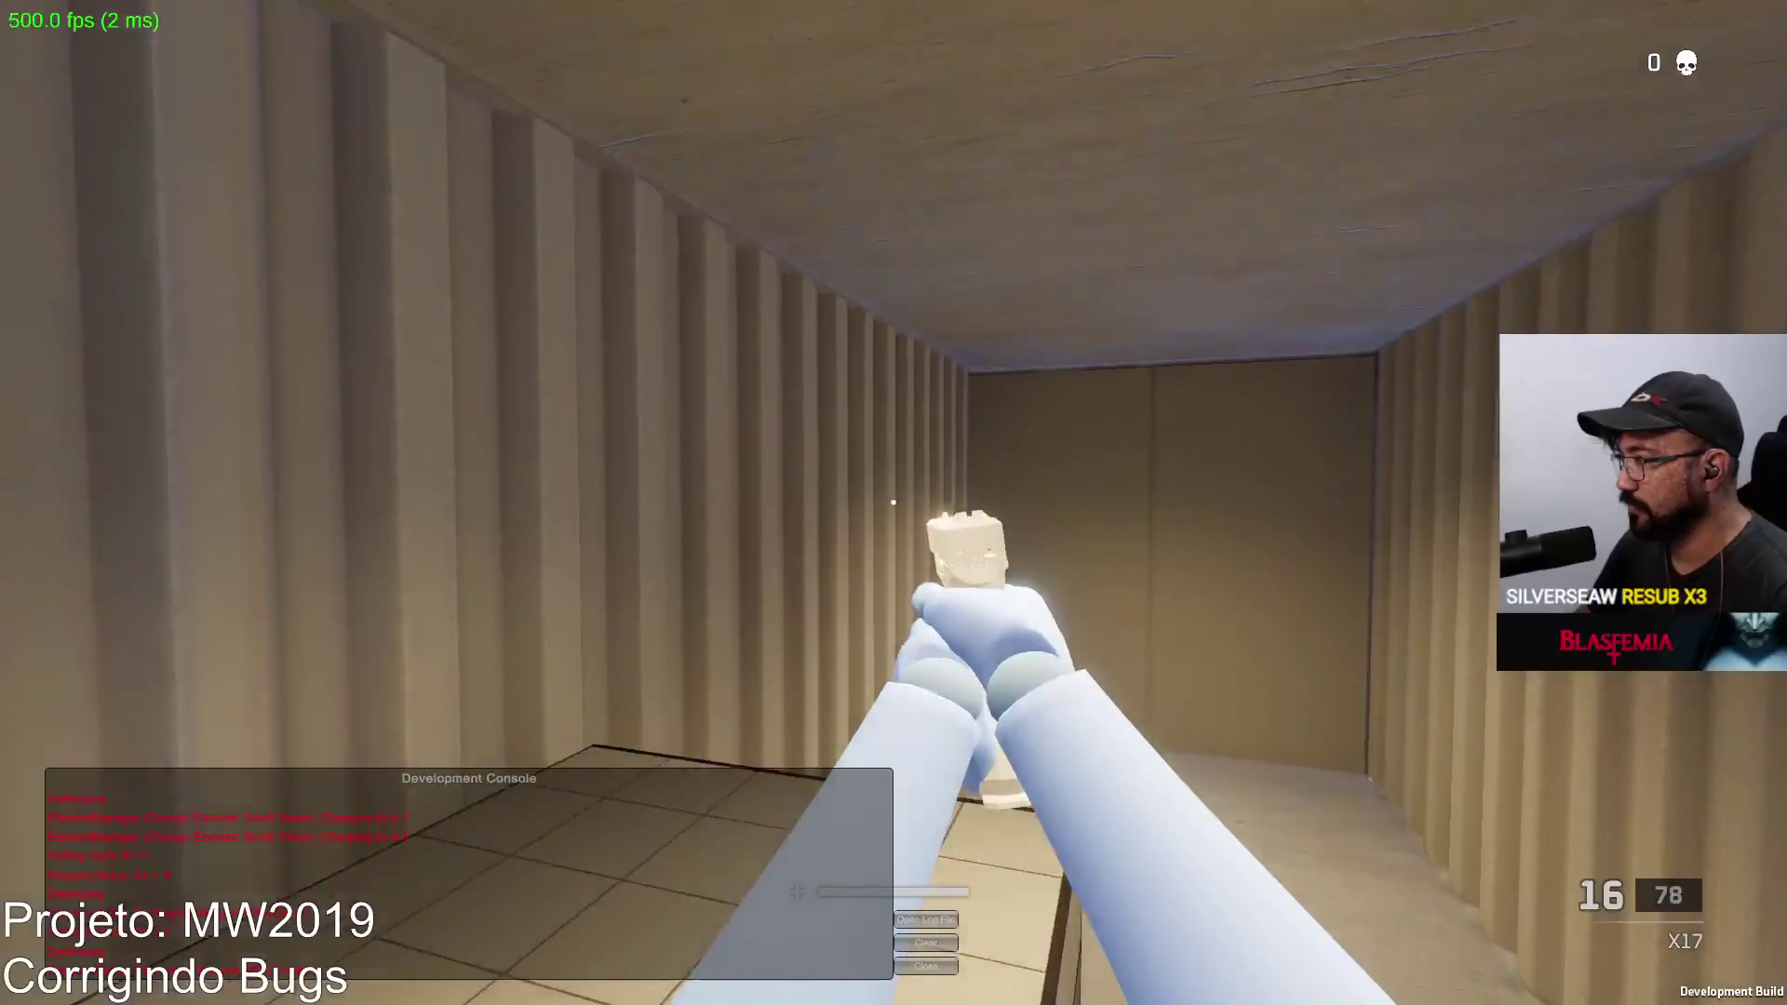
{"action": "key", "text": "w"}
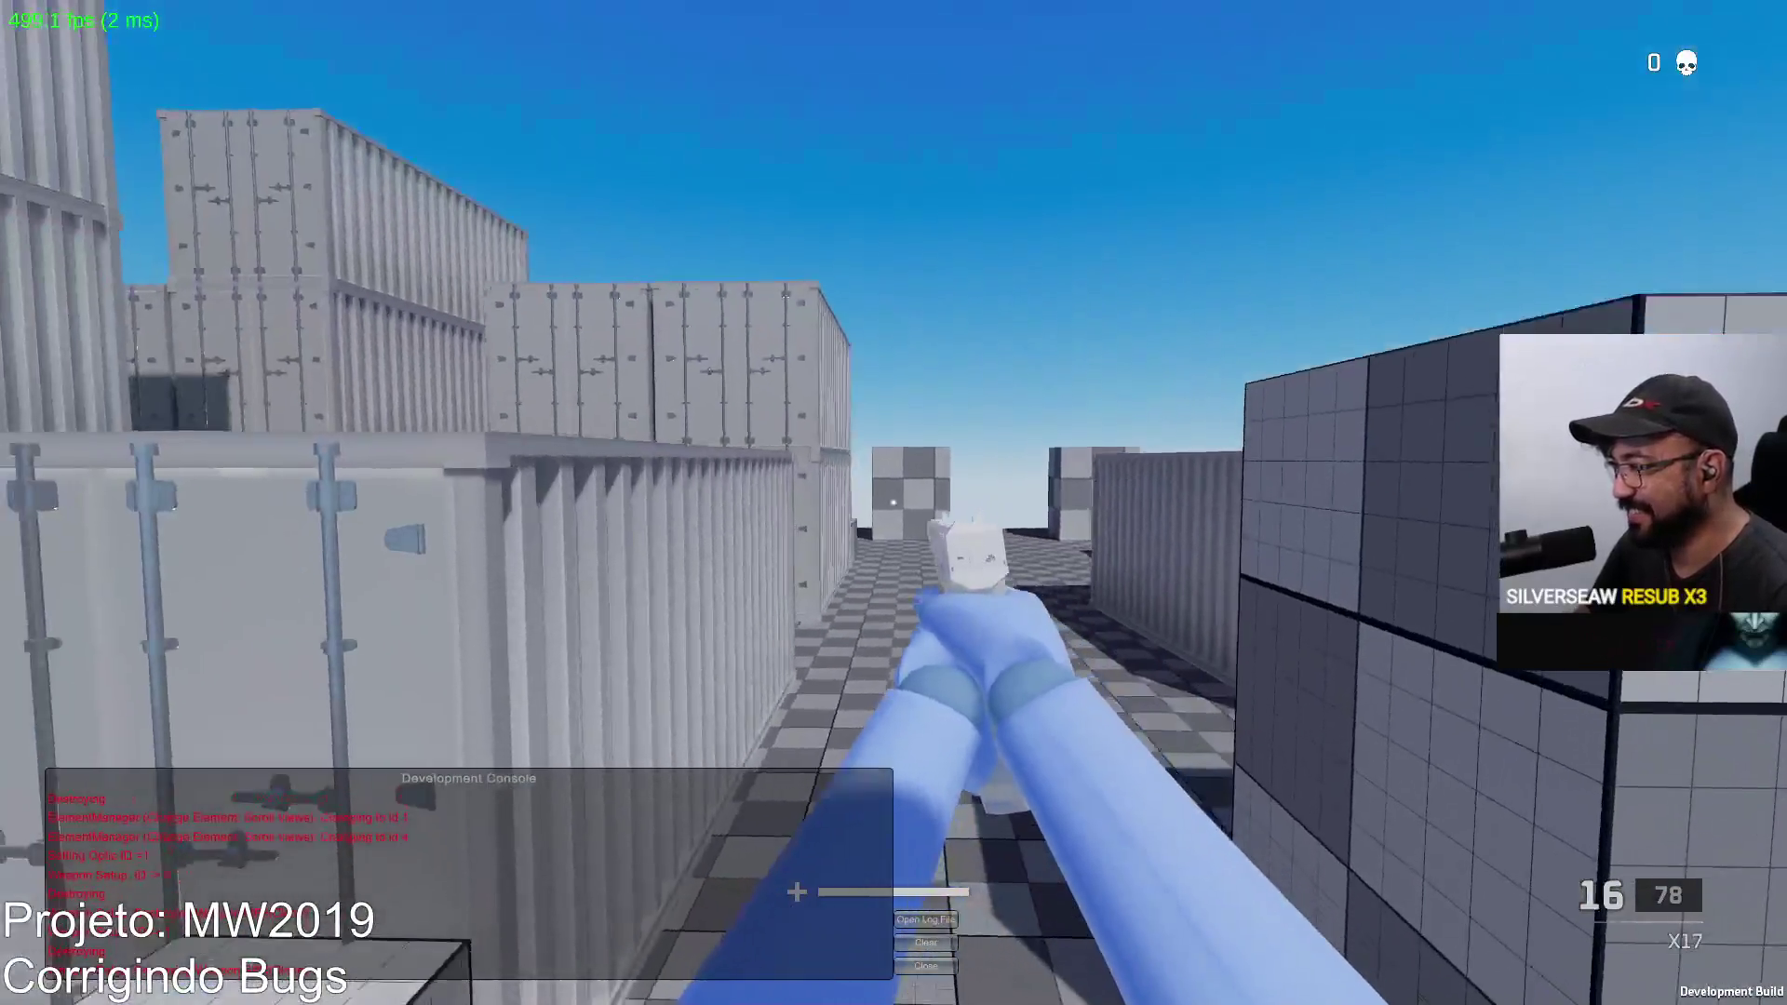
{"action": "left_click", "coordinate": [893, 503]}
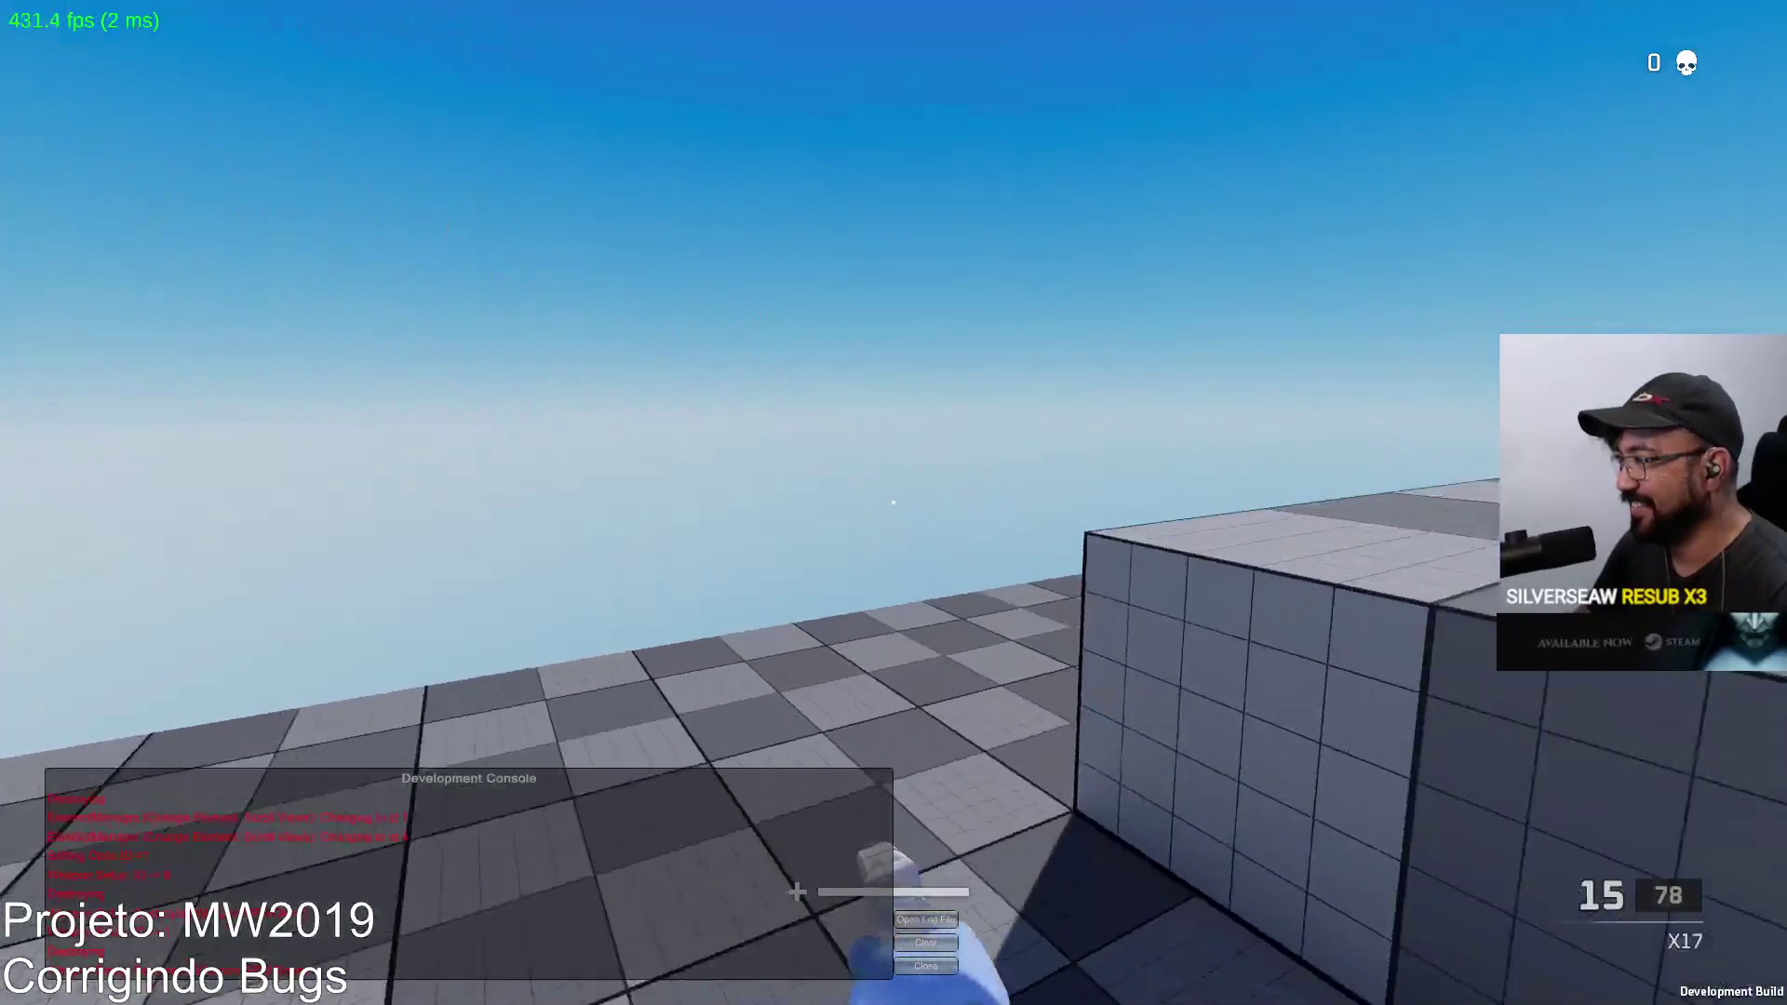
{"action": "key", "text": "r"}
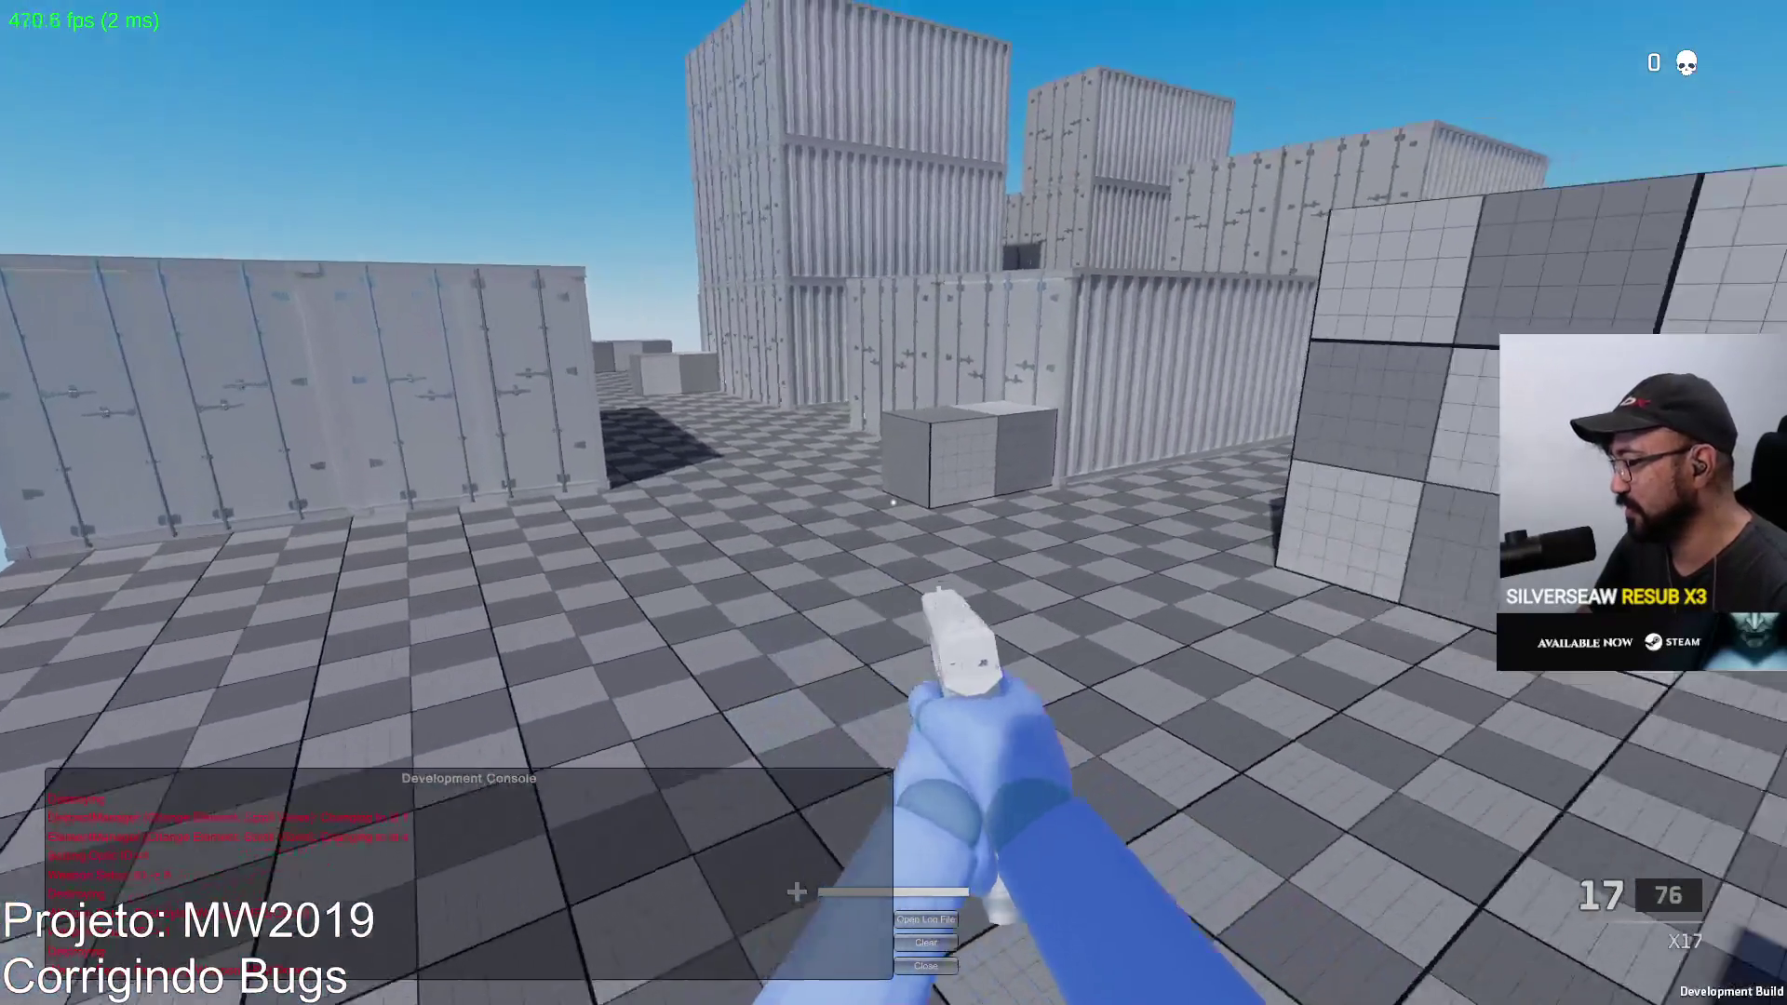
Step: Keep walking past the containers, shooting at the cubes and reloading the pistol
{"action": "key", "text": "w"}
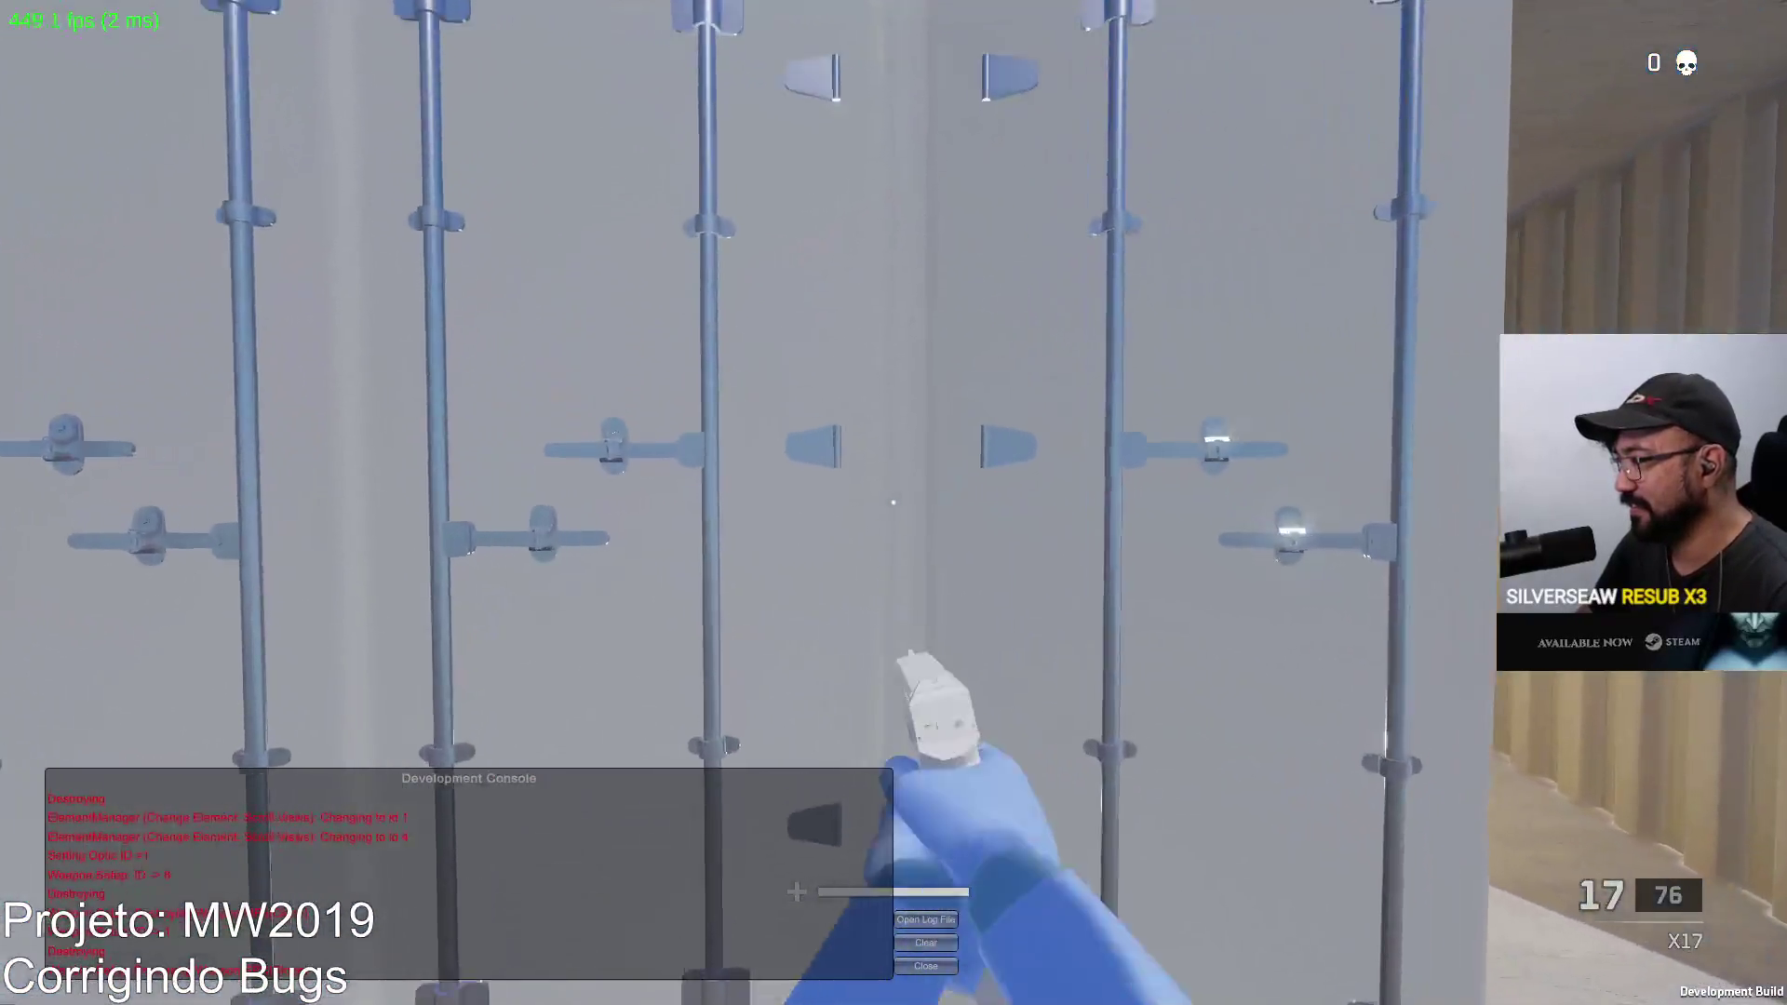
{"action": "key", "text": "w"}
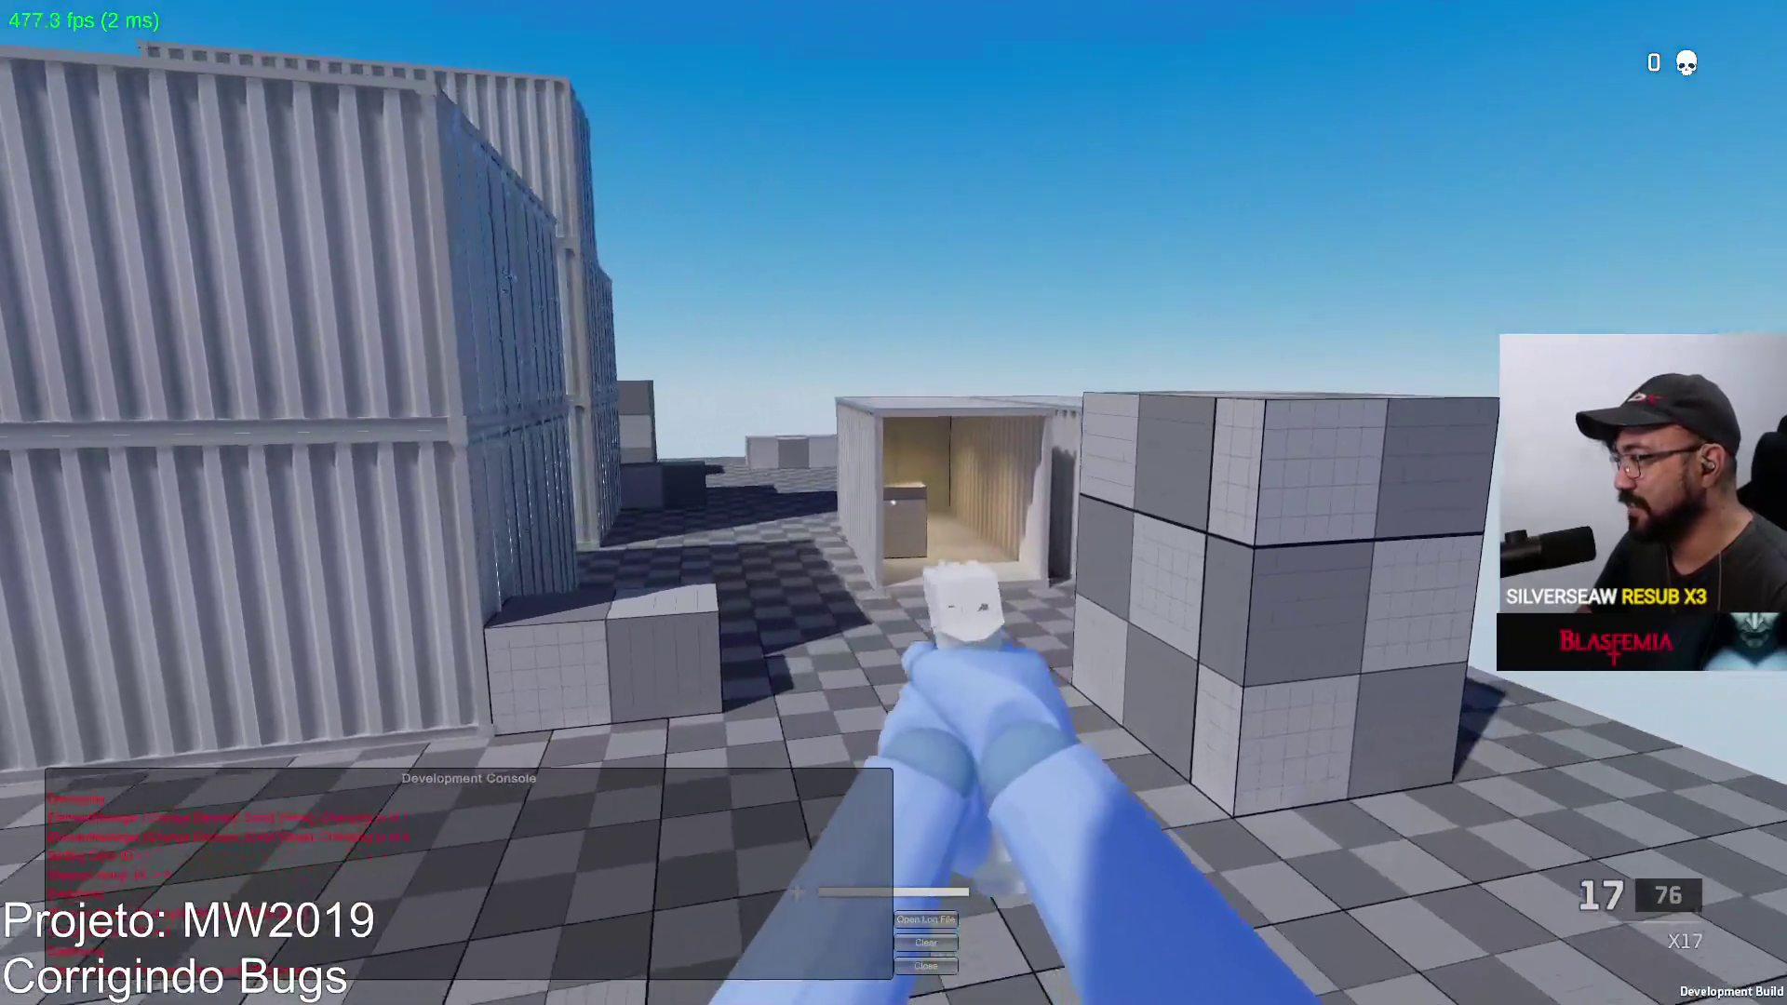
{"action": "left_click", "coordinate": [893, 503]}
{"action": "key", "text": "w"}
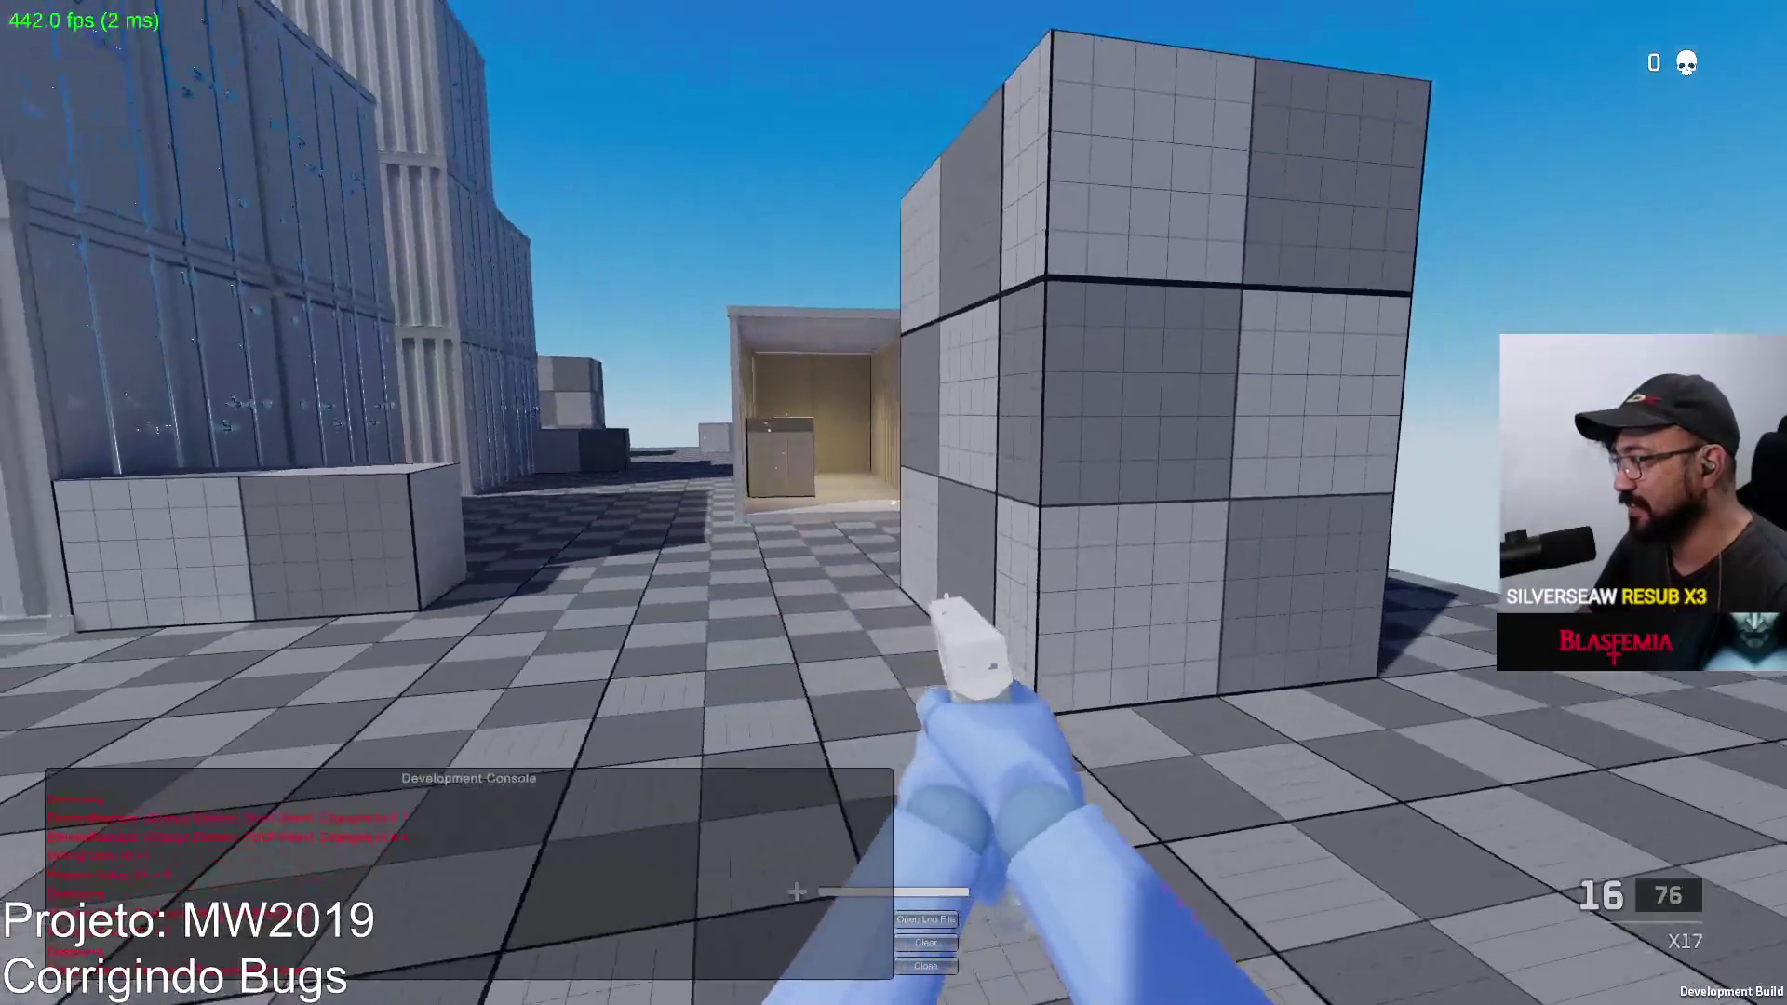
{"action": "key", "text": "w"}
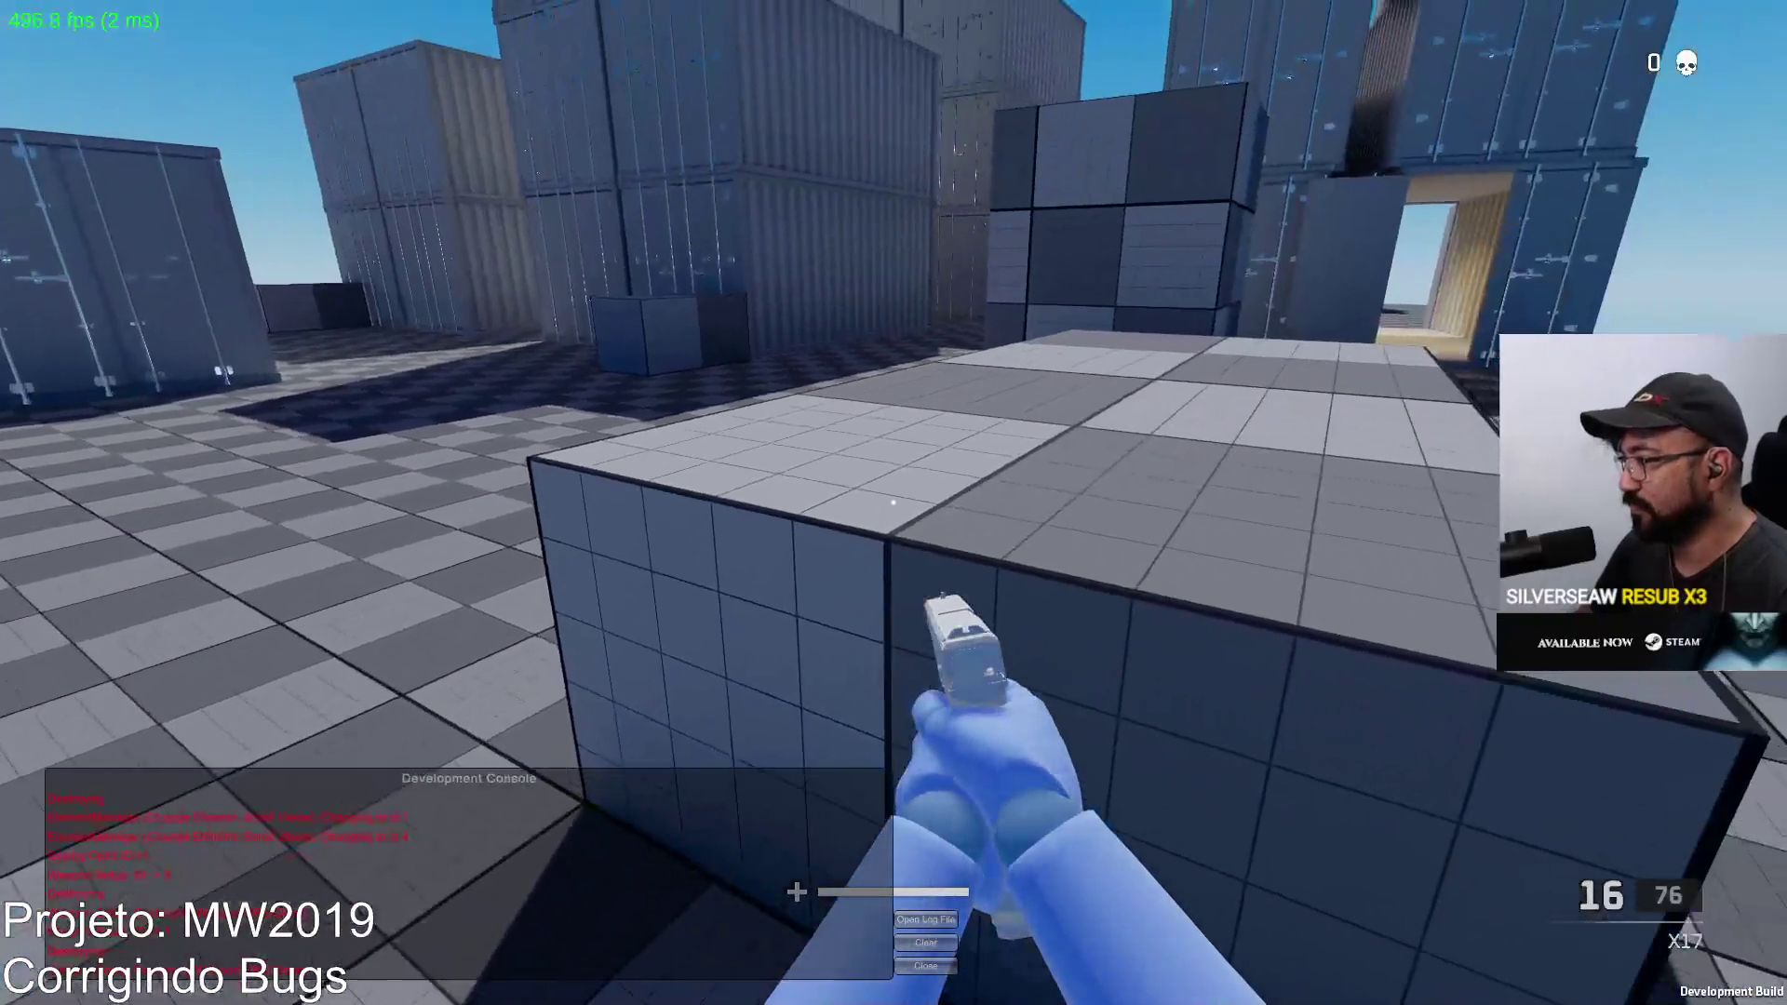
{"action": "left_click", "coordinate": [894, 503]}
{"action": "key", "text": "r"}
{"action": "key", "text": "w"}
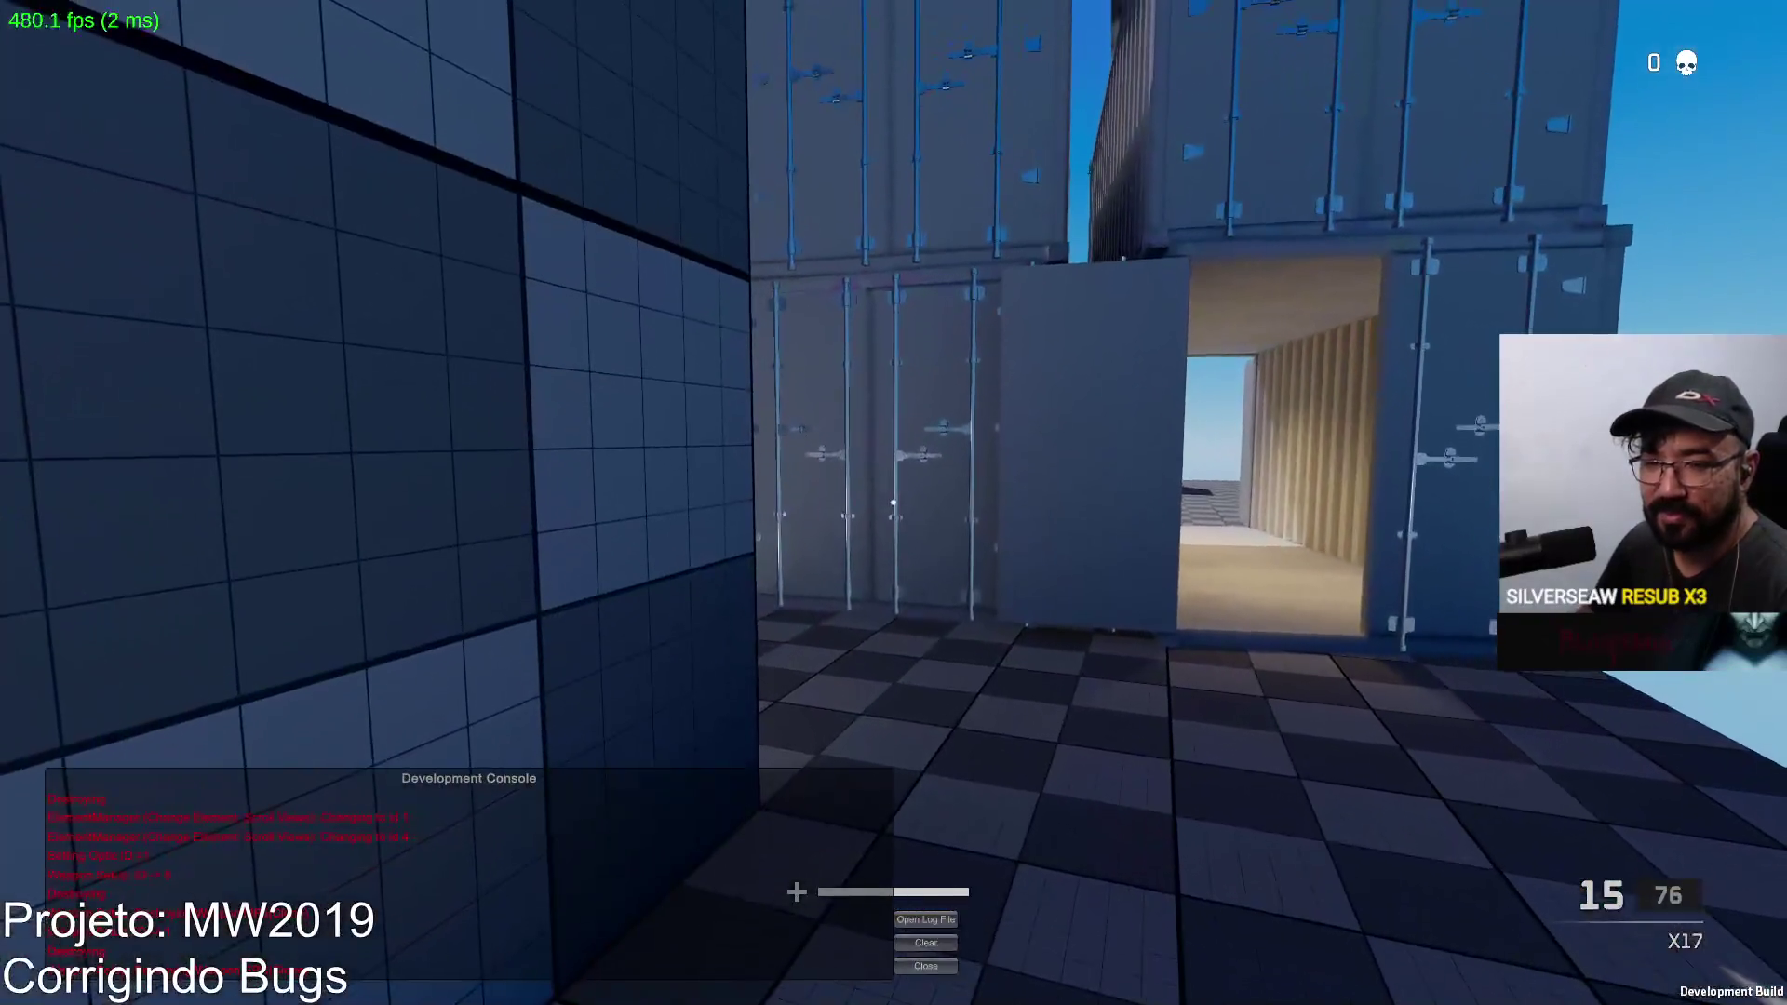
{"action": "key", "text": "w"}
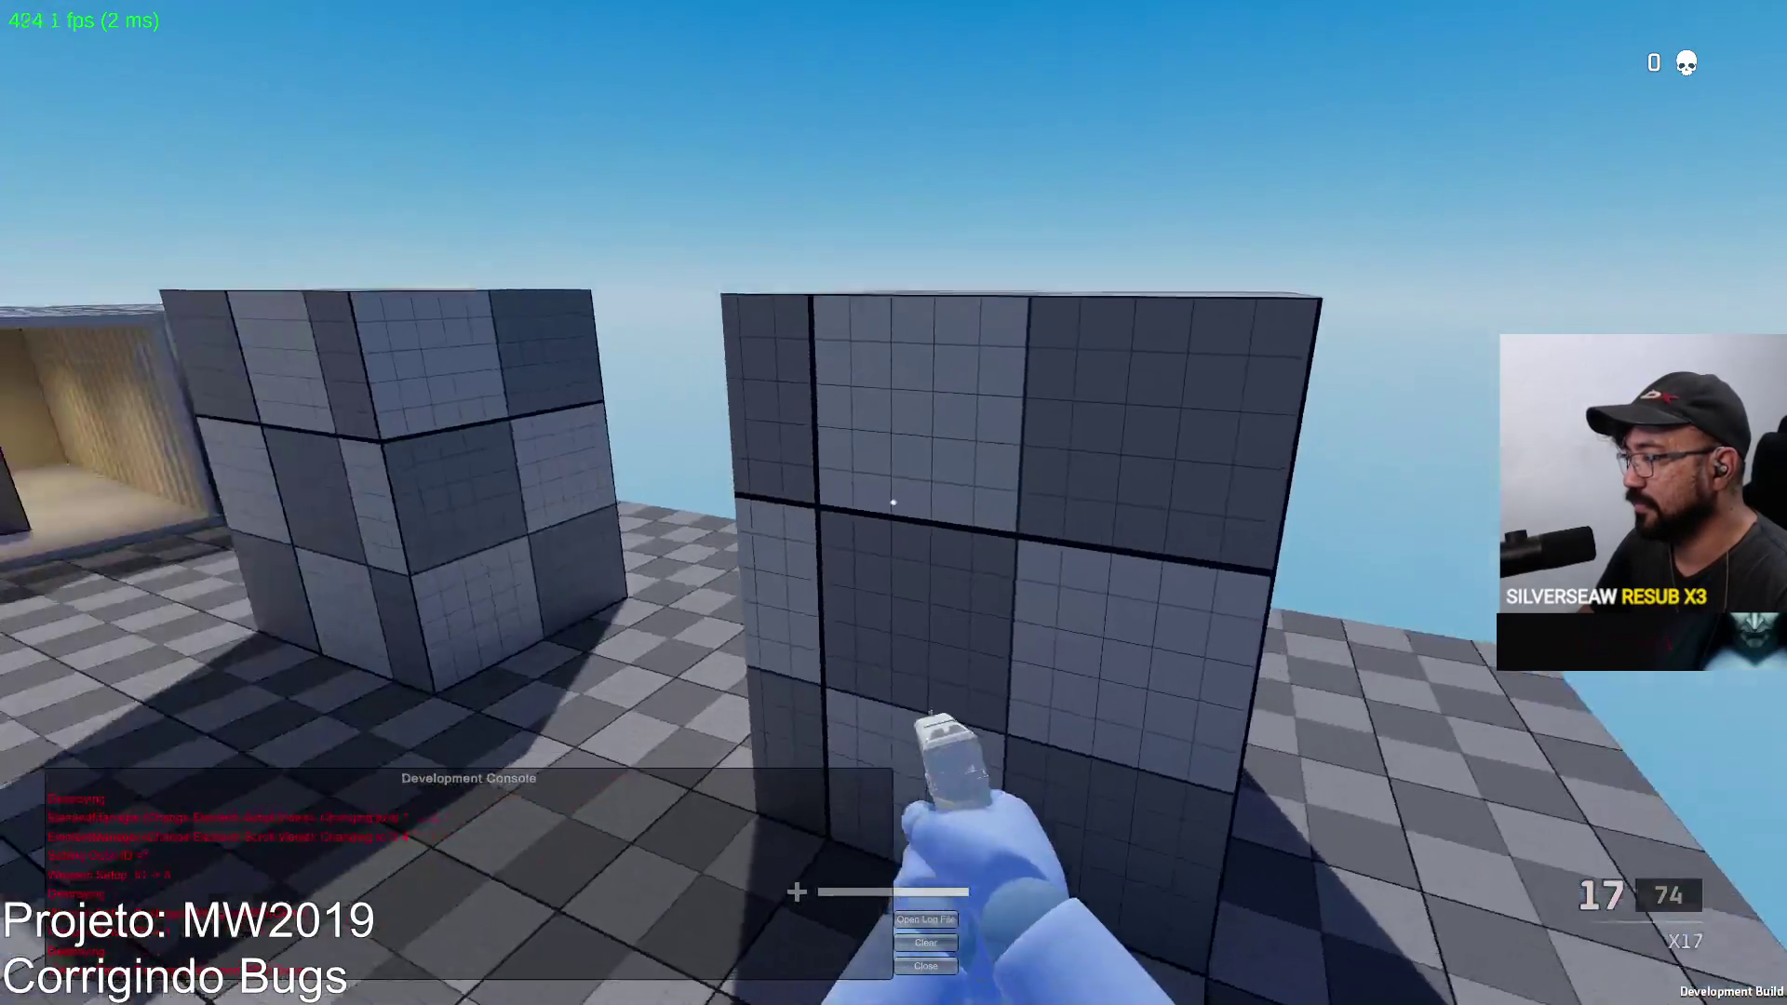
{"action": "left_click", "coordinate": [894, 502]}
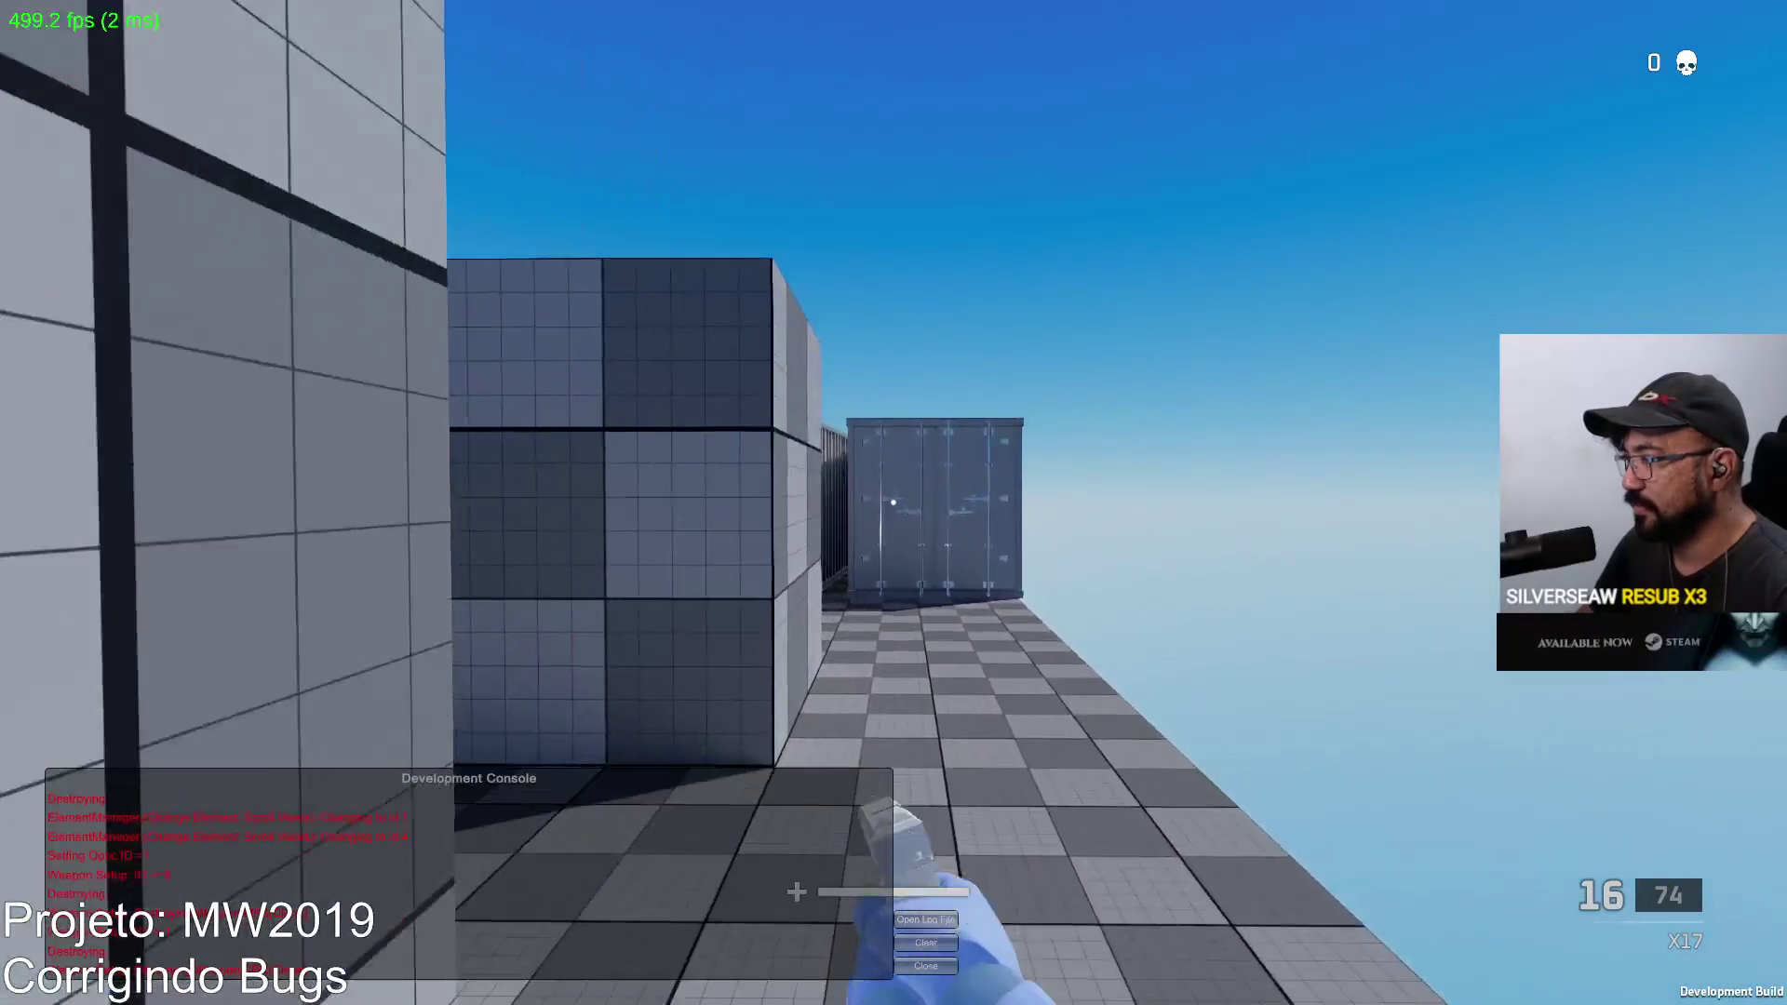
{"action": "left_click", "coordinate": [894, 504]}
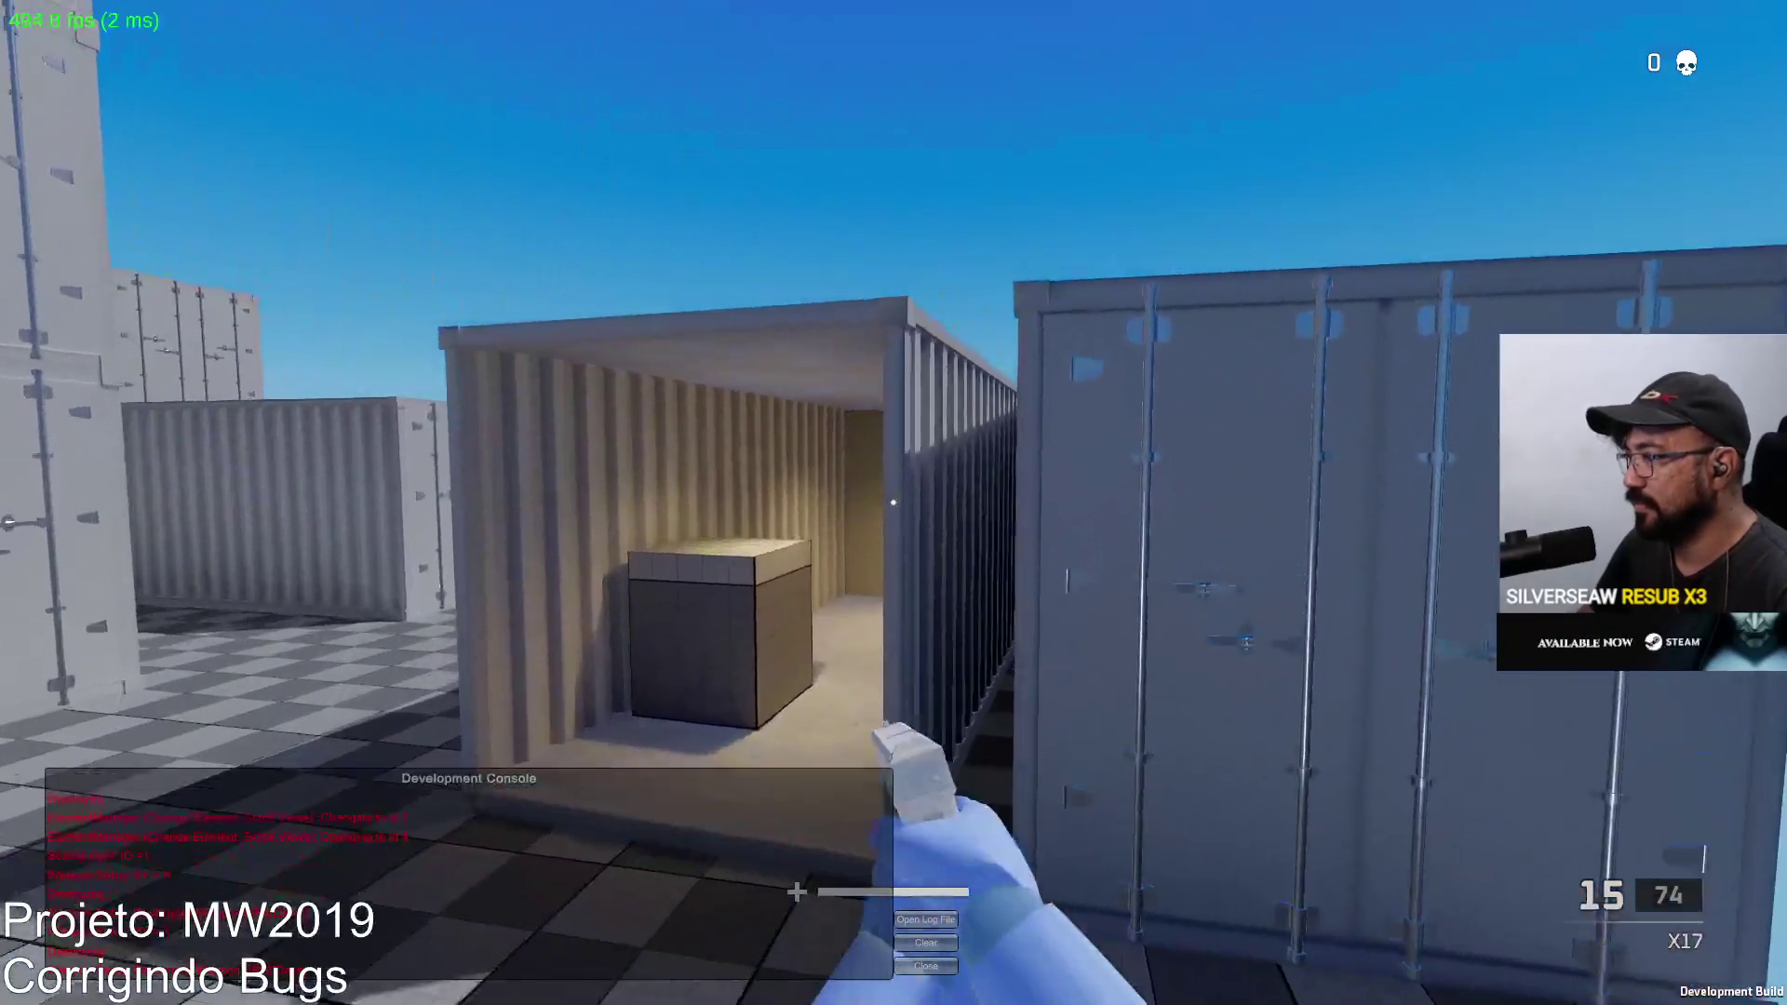
{"action": "left_click", "coordinate": [893, 503]}
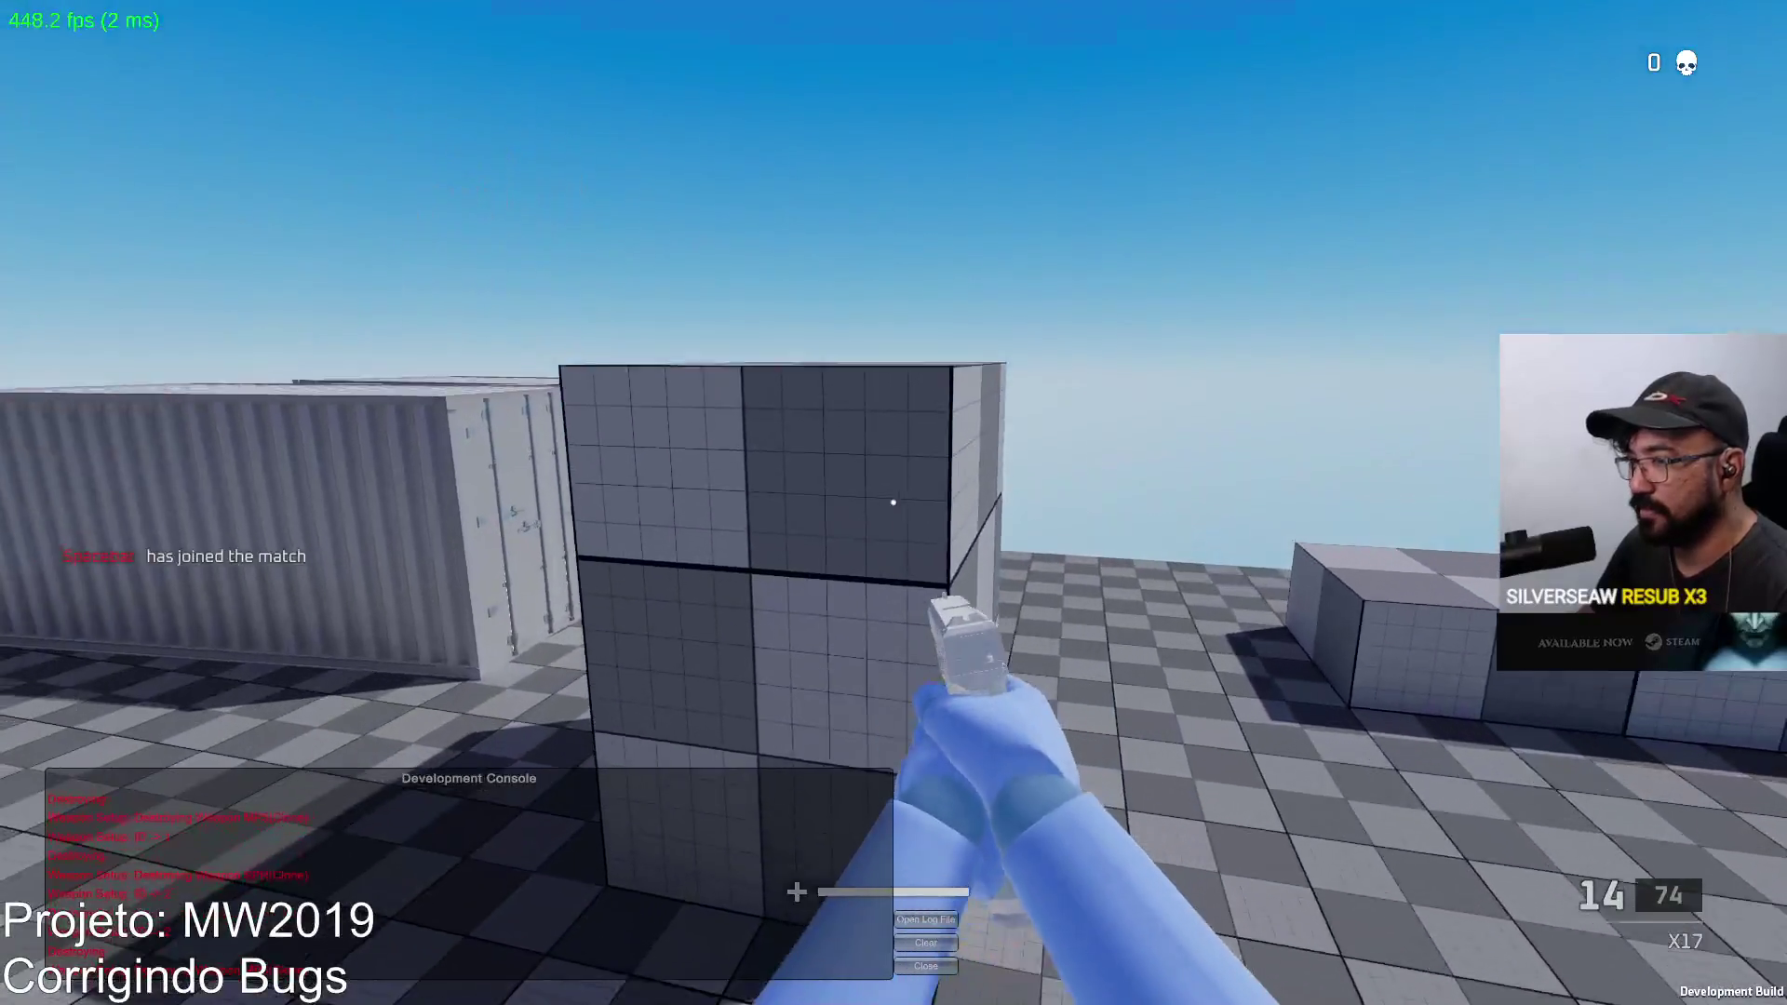
{"action": "left_click", "coordinate": [891, 504]}
Step: Reload the pistol, strafe while scoped with the SPR, and shoot at the red enemy
{"action": "key", "text": "r"}
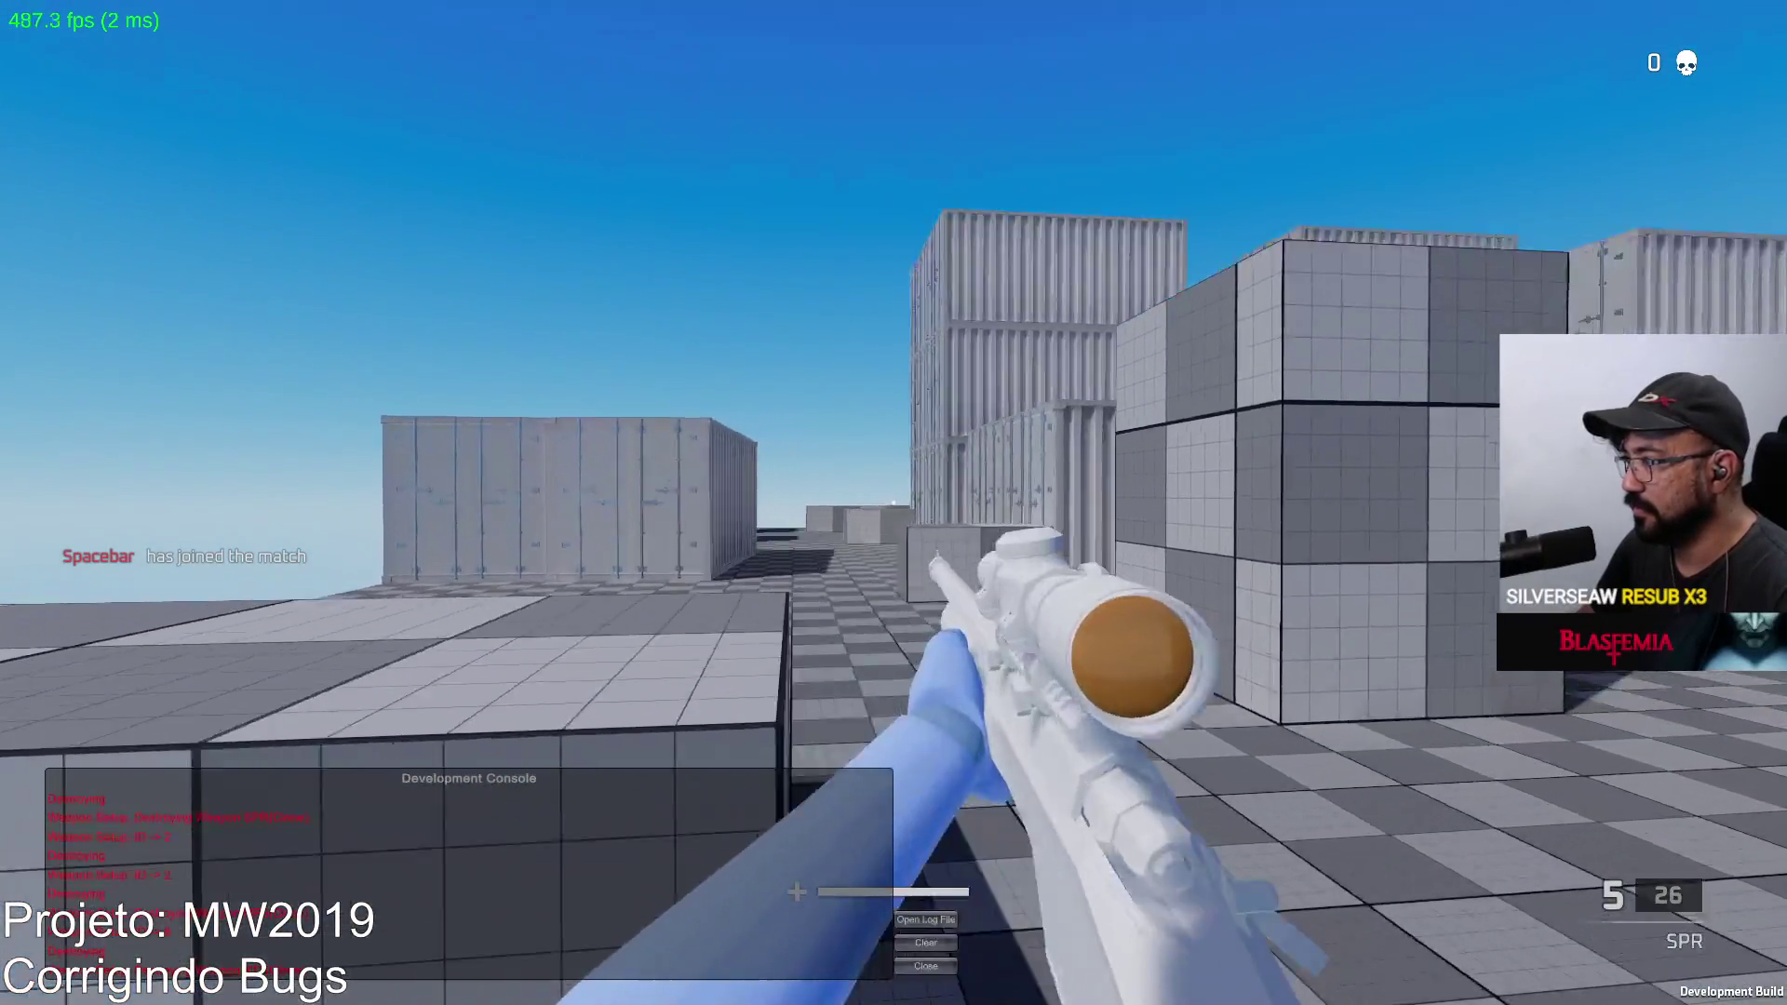
{"action": "right_click", "coordinate": [894, 503]}
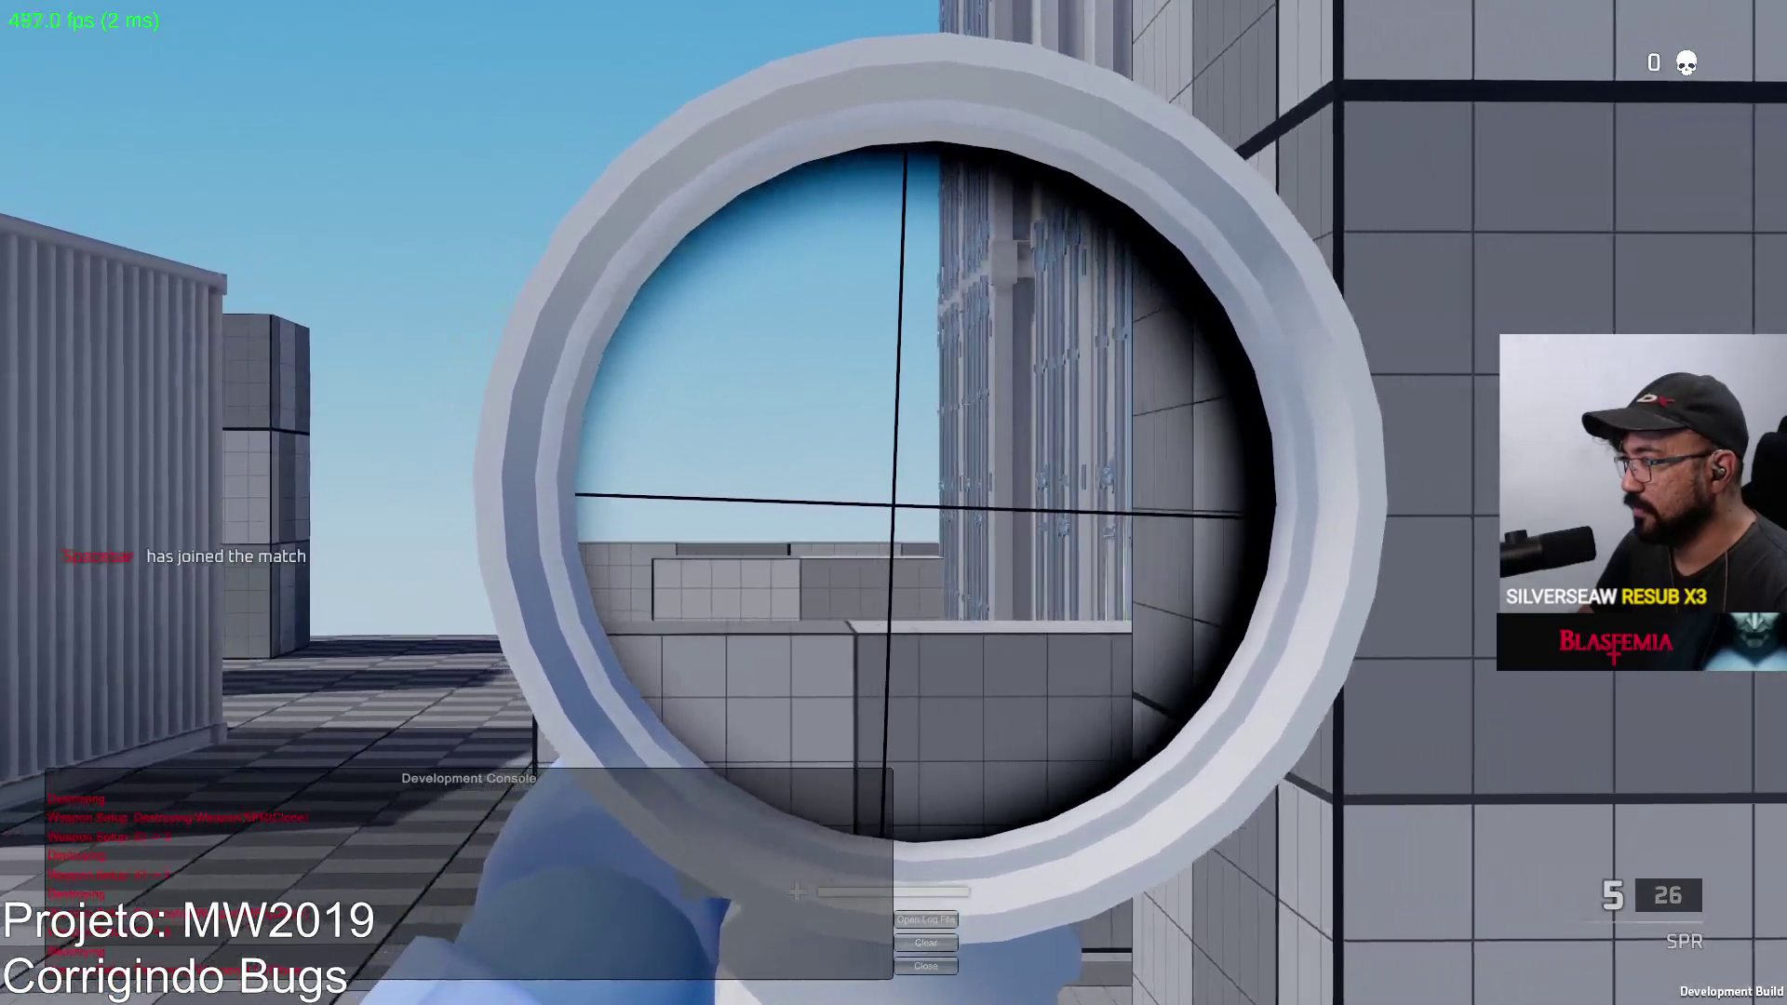
{"action": "key", "text": "a"}
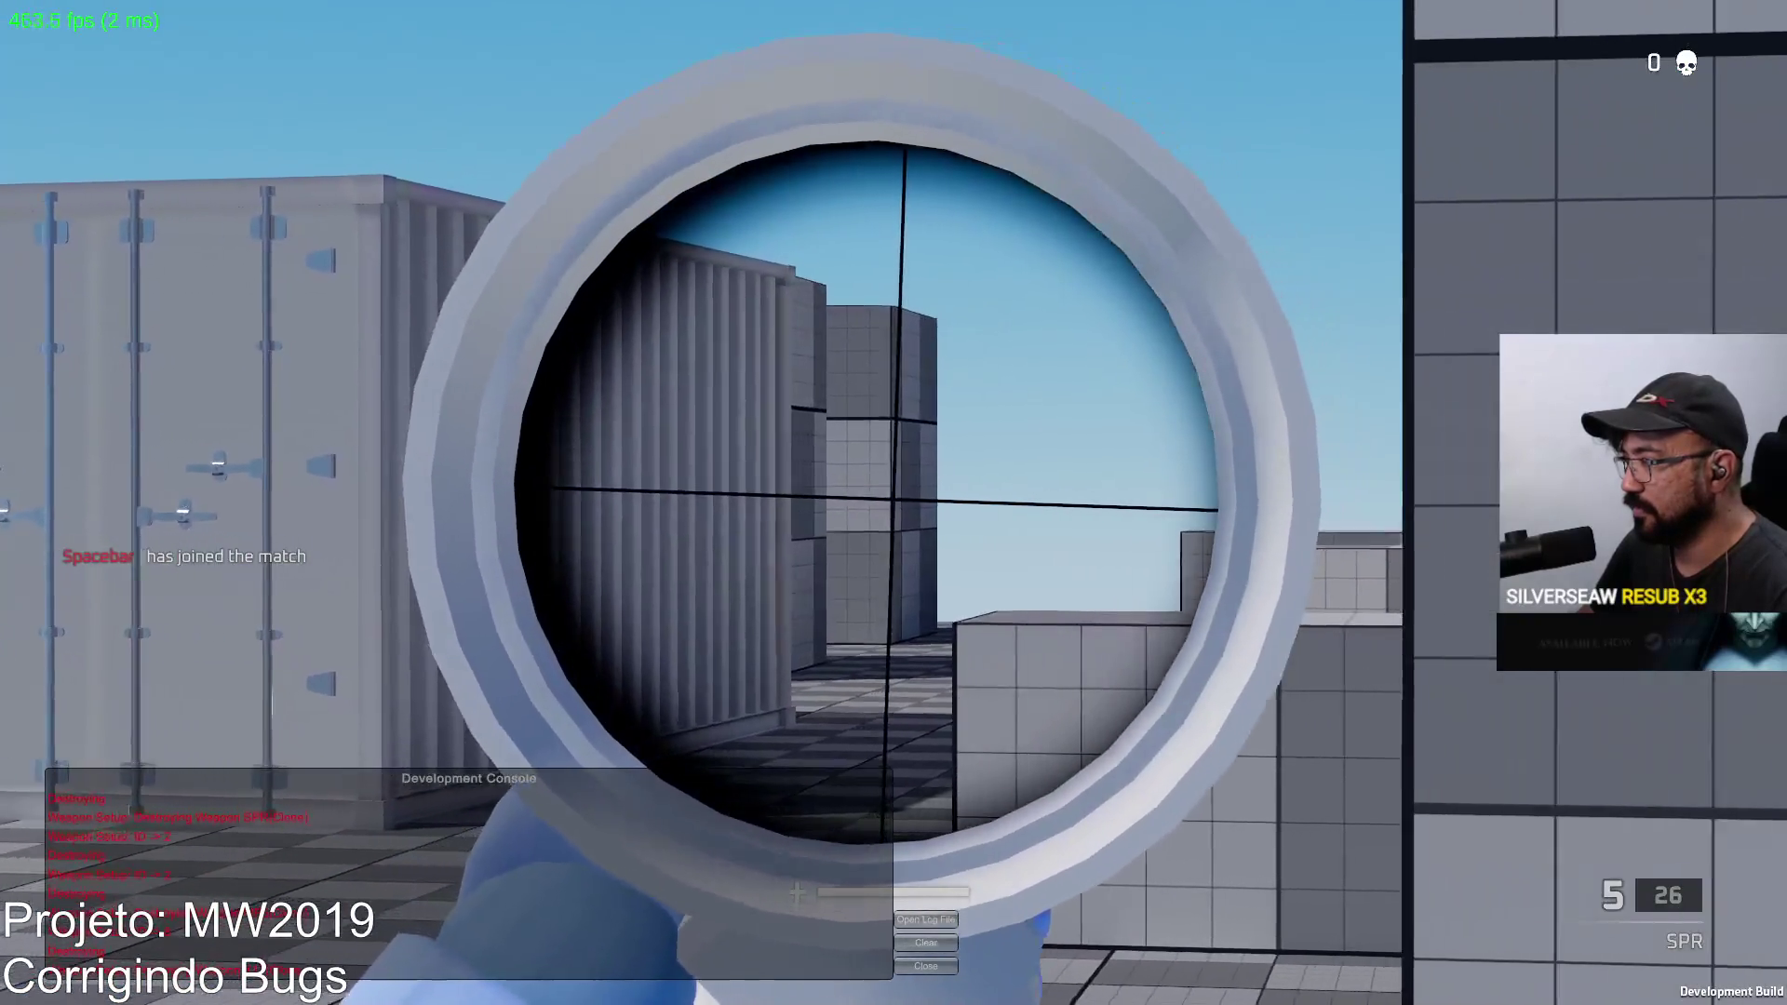
{"action": "key", "text": "d"}
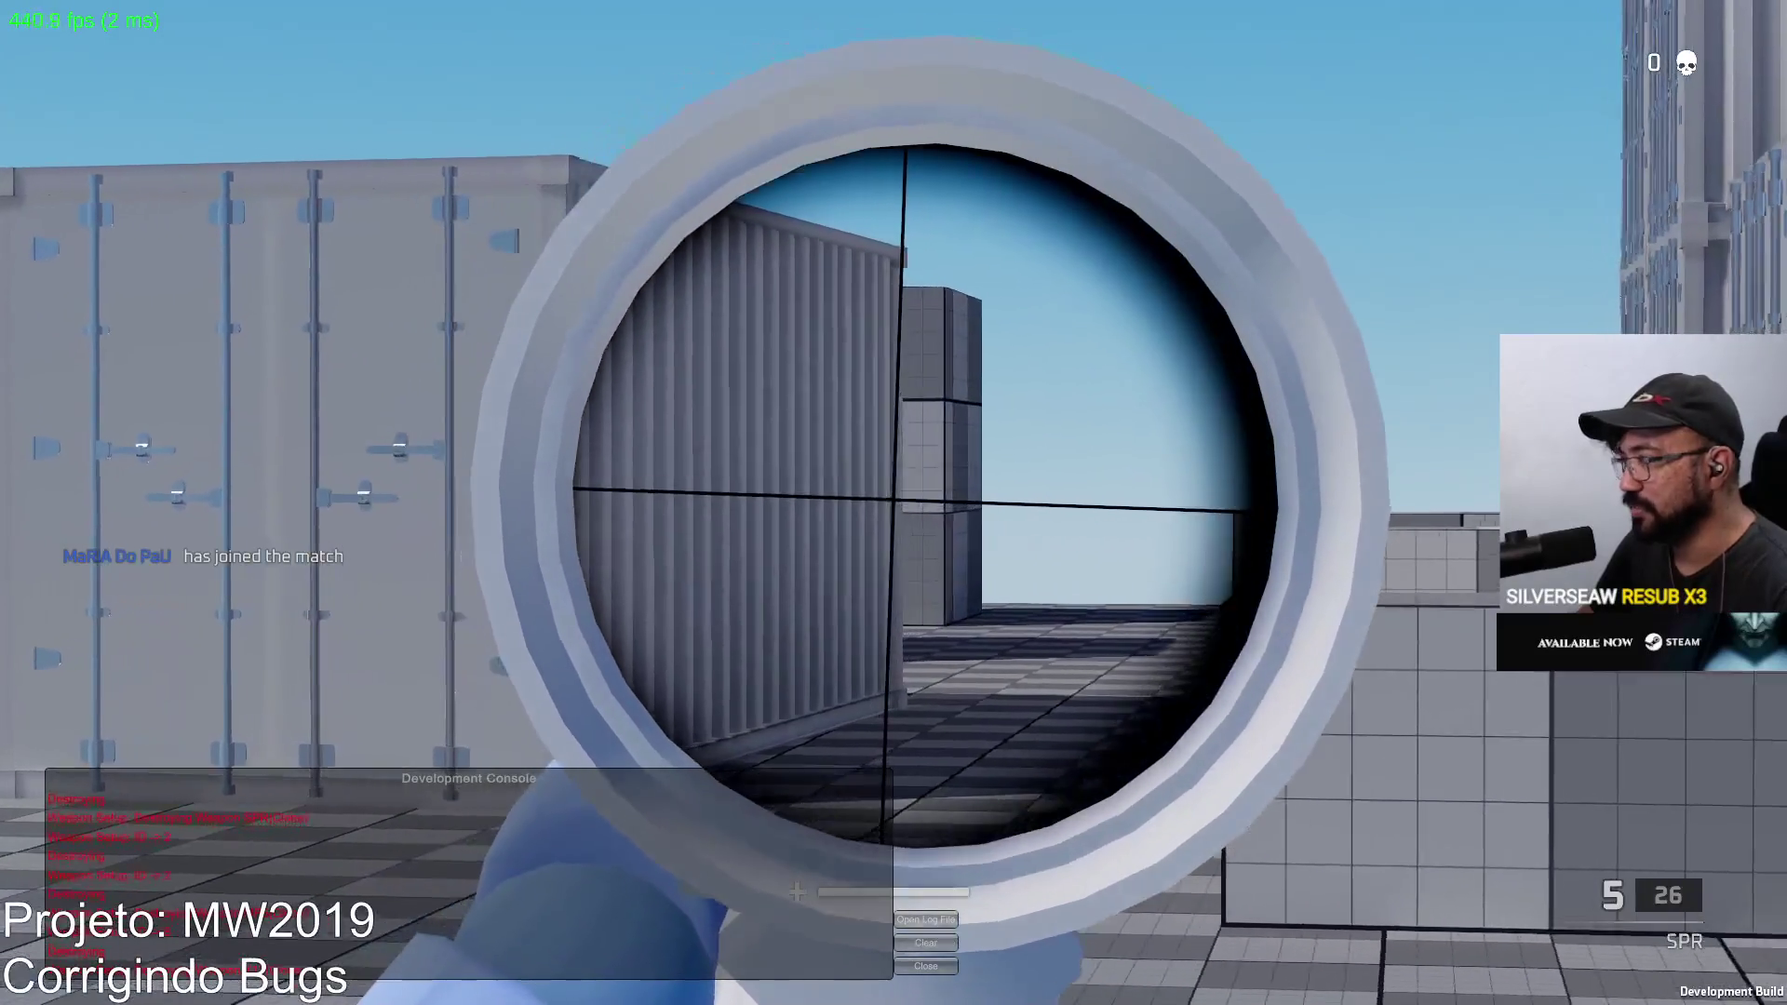
{"action": "key", "text": "a"}
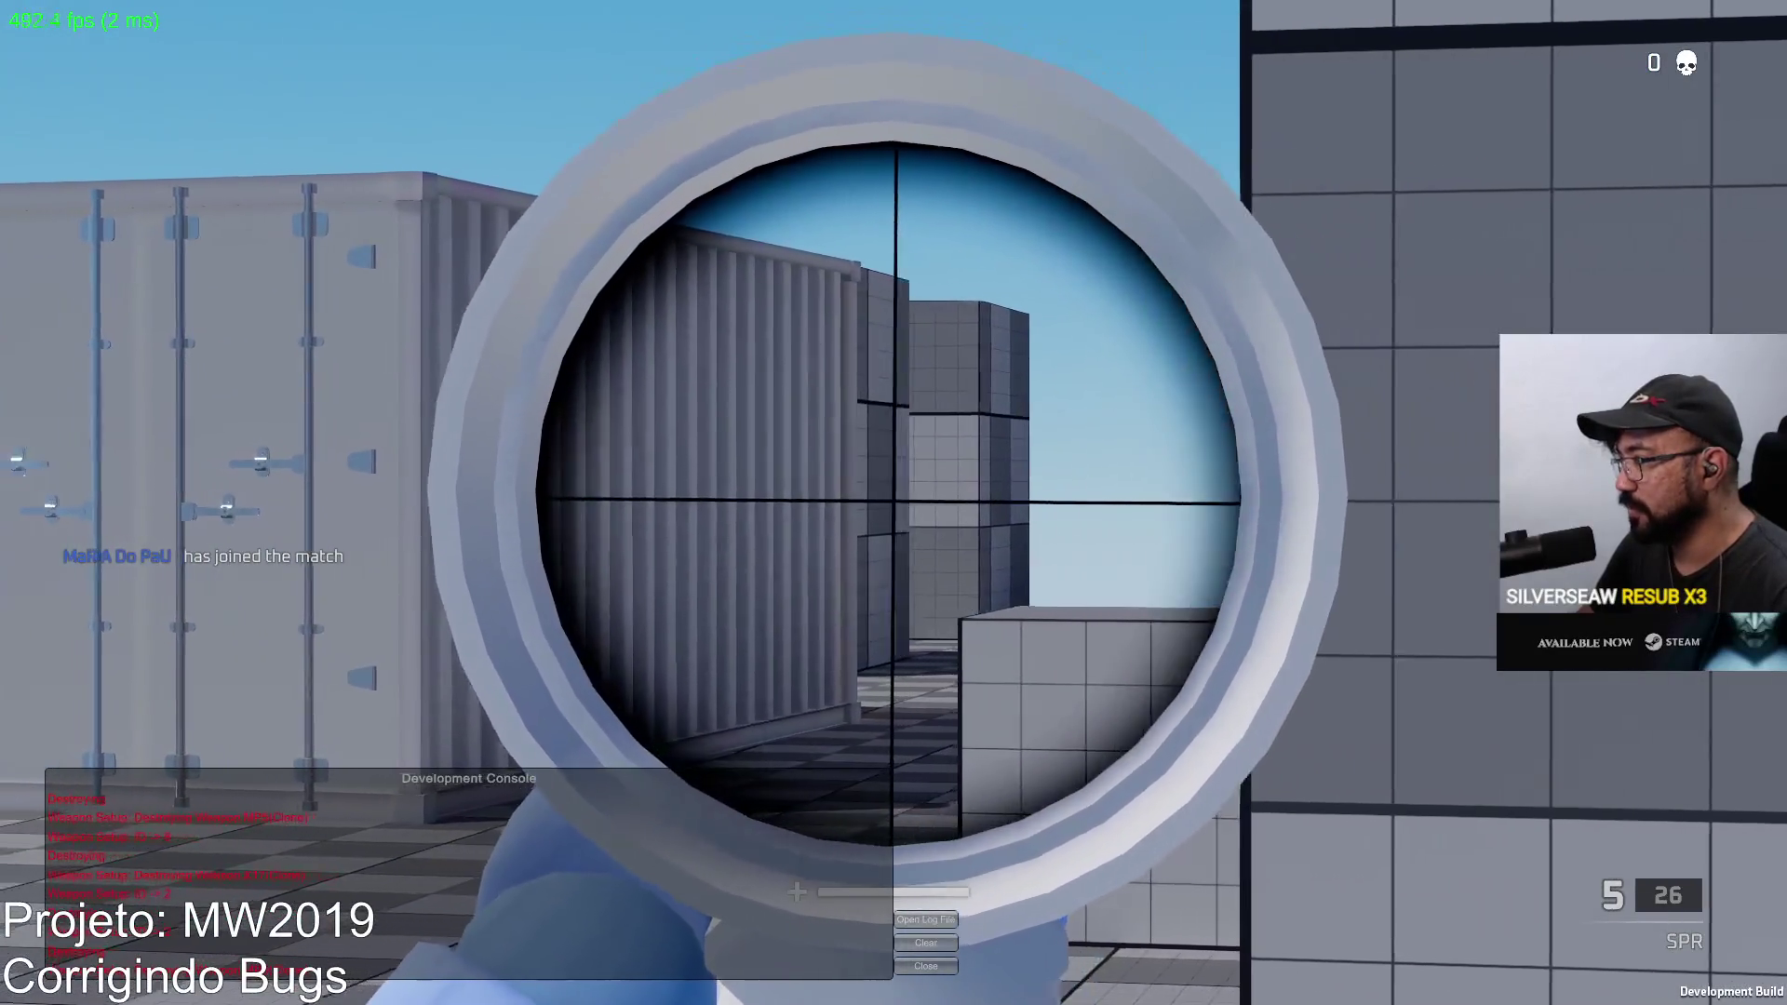
{"action": "key", "text": "a"}
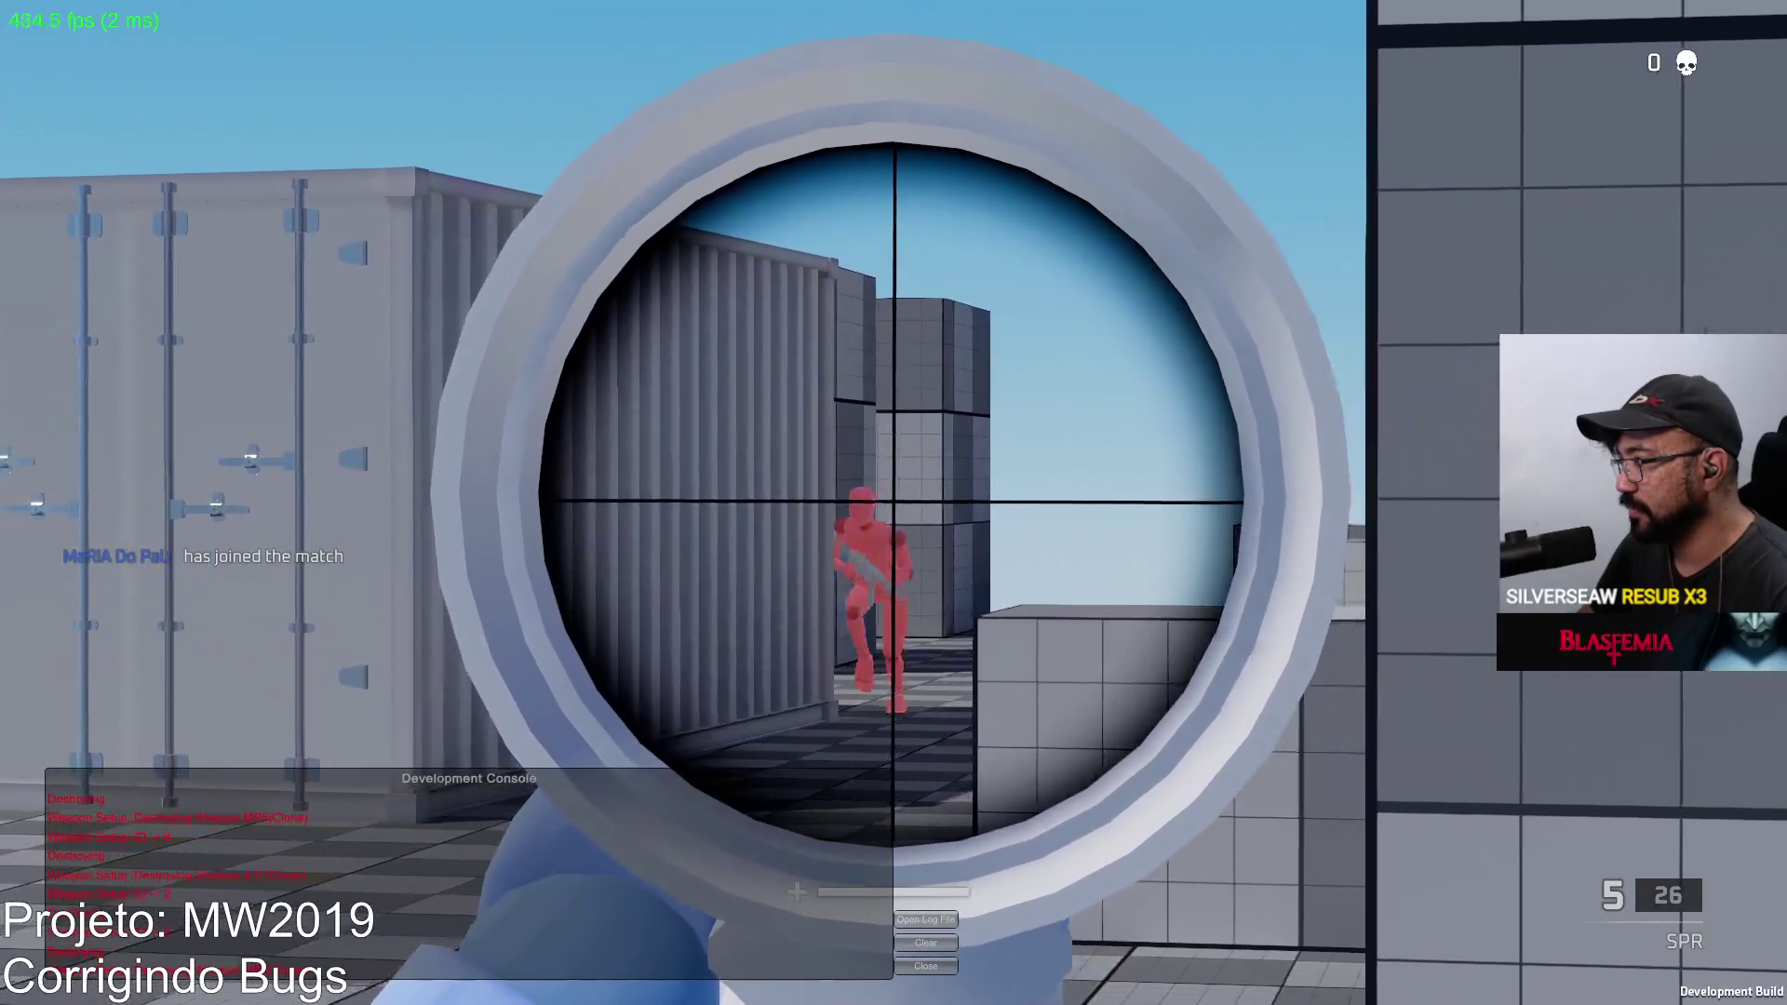
{"action": "left_click", "coordinate": [895, 504]}
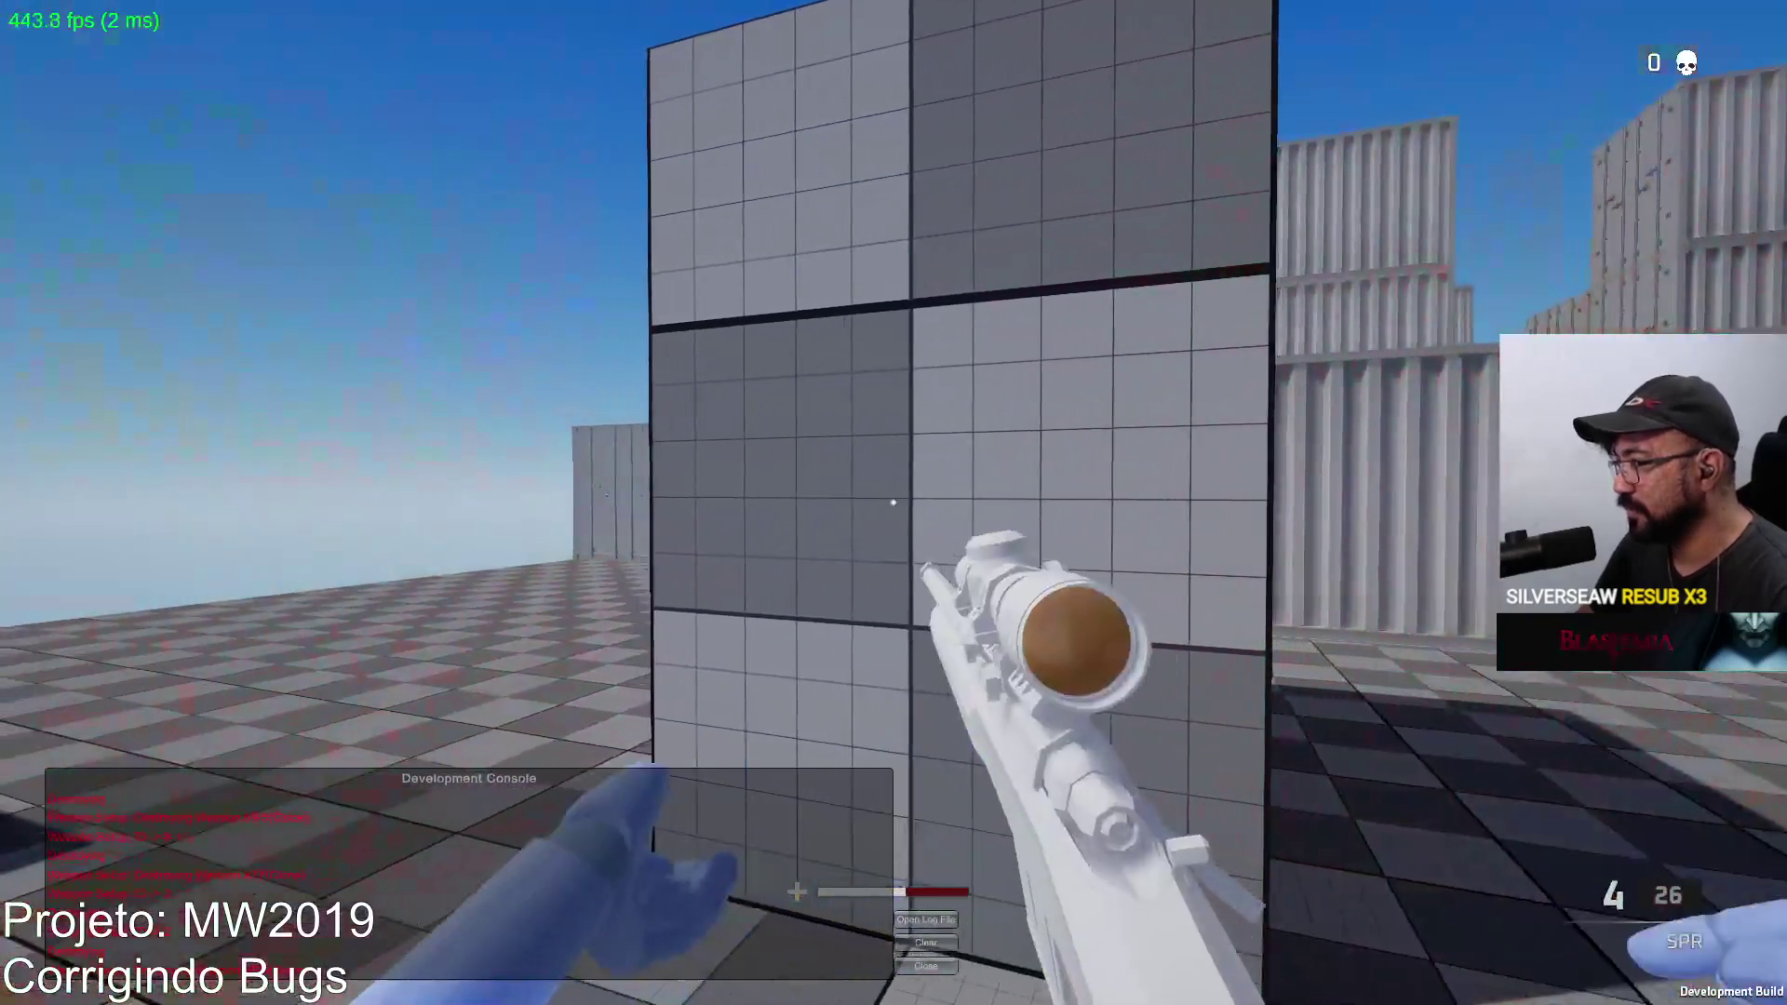
Step: Scope in and fire SPR shots at the block inside the container
{"action": "right_click", "coordinate": [895, 504]}
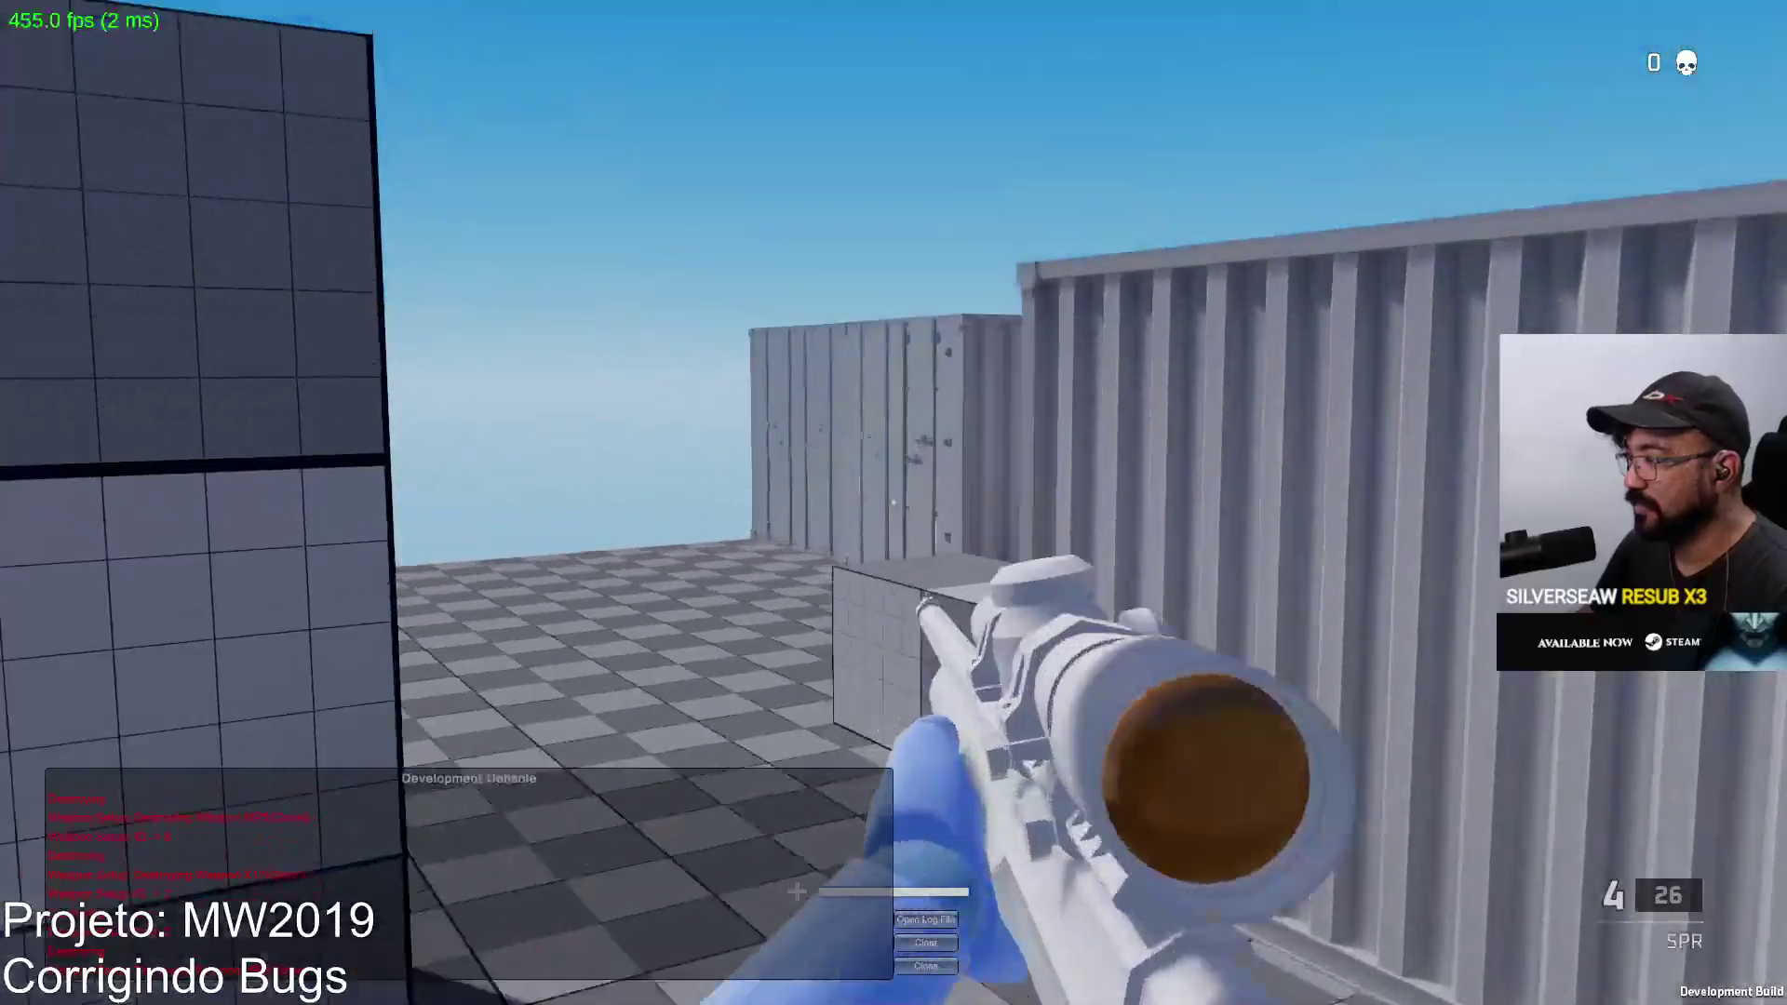
{"action": "right_click", "coordinate": [893, 503]}
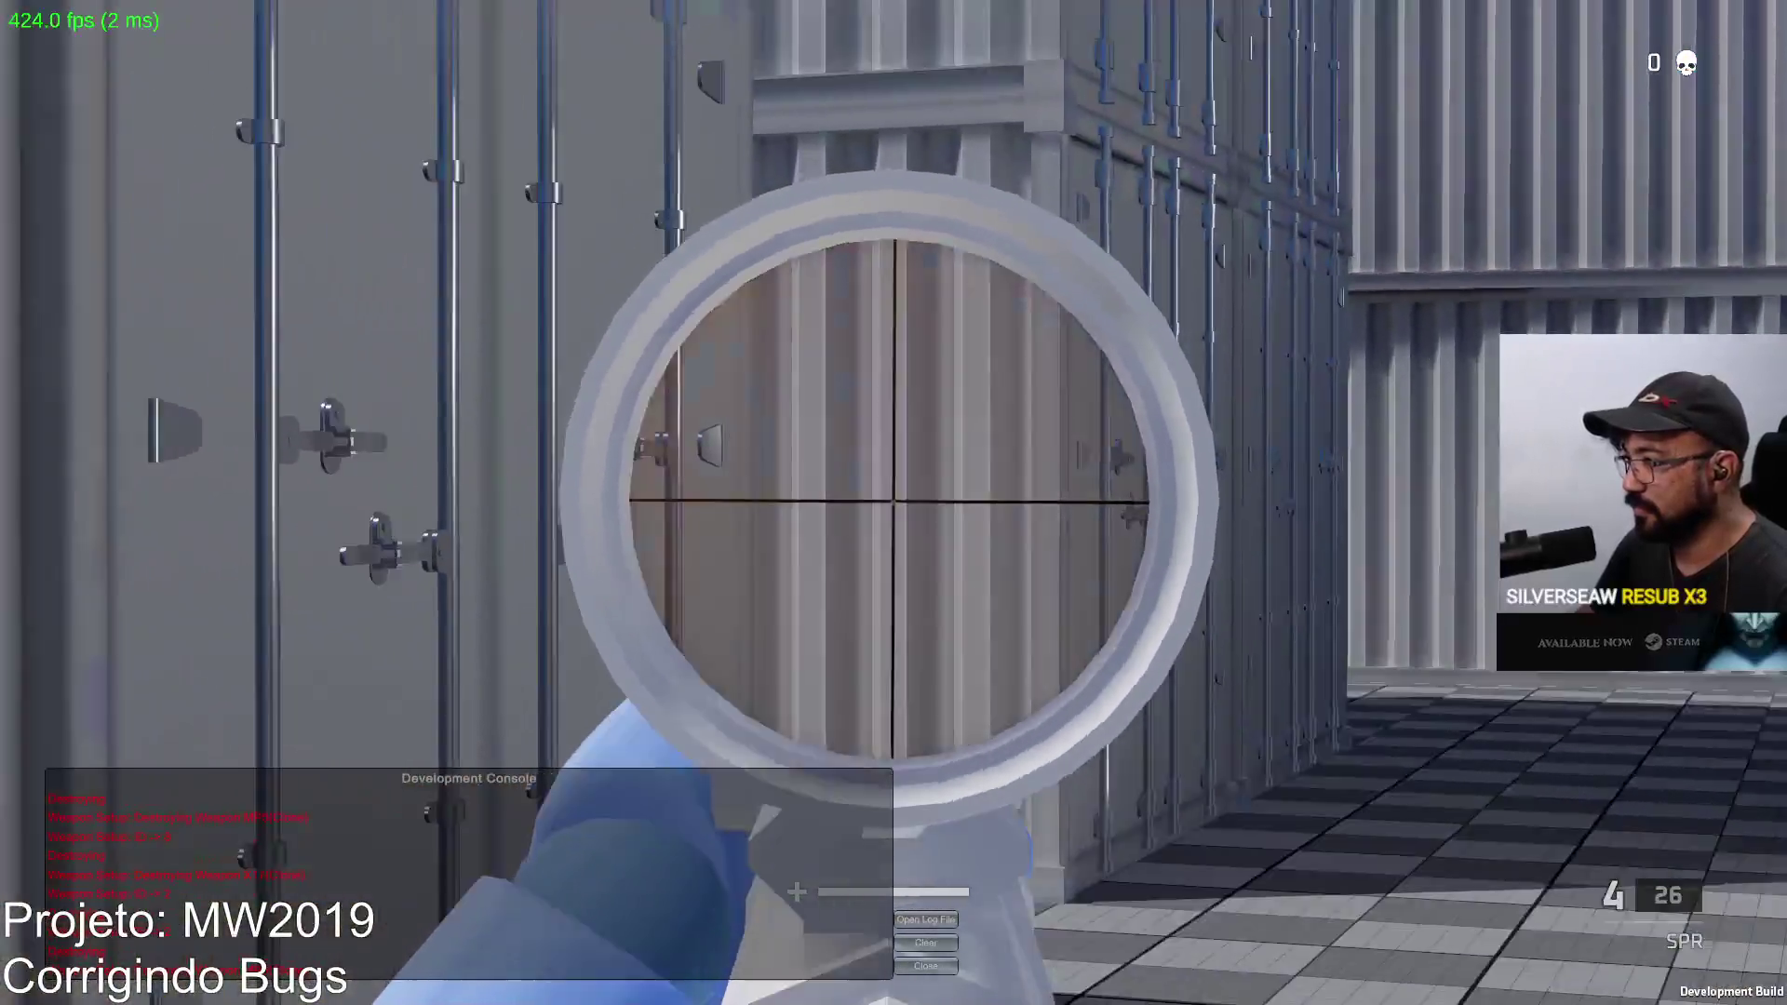
{"action": "left_click", "coordinate": [894, 502]}
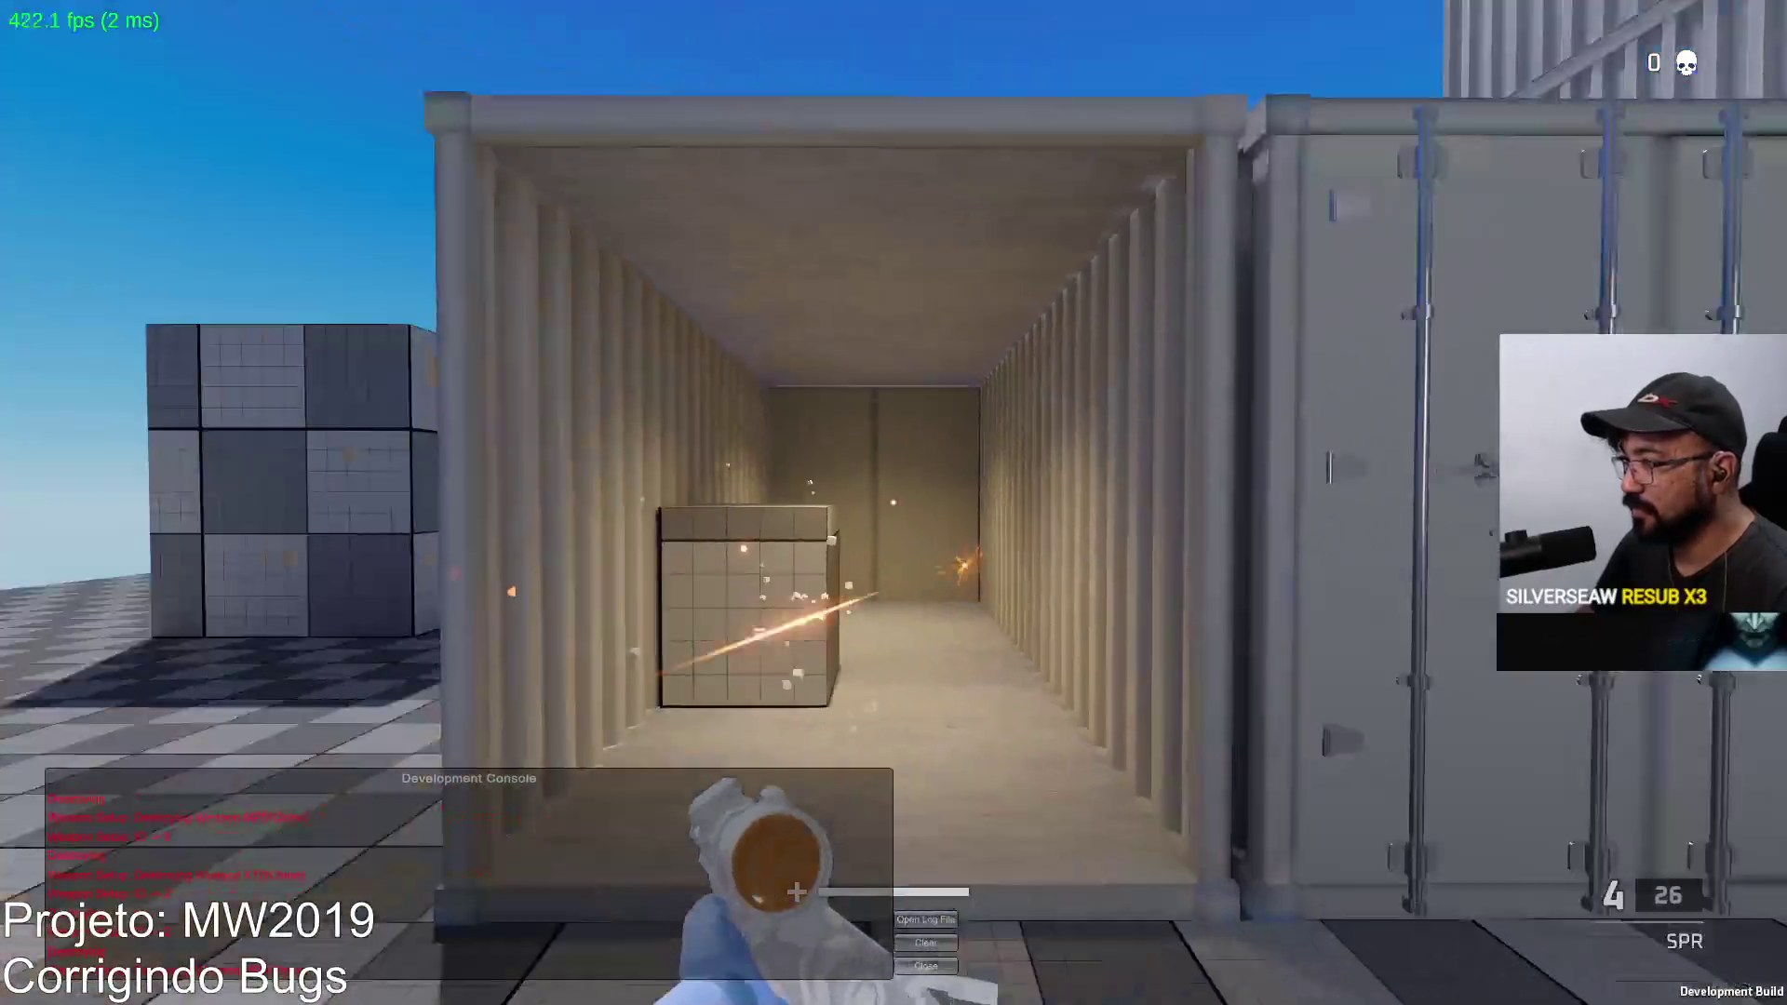
{"action": "right_click", "coordinate": [893, 503]}
{"action": "left_click", "coordinate": [894, 503]}
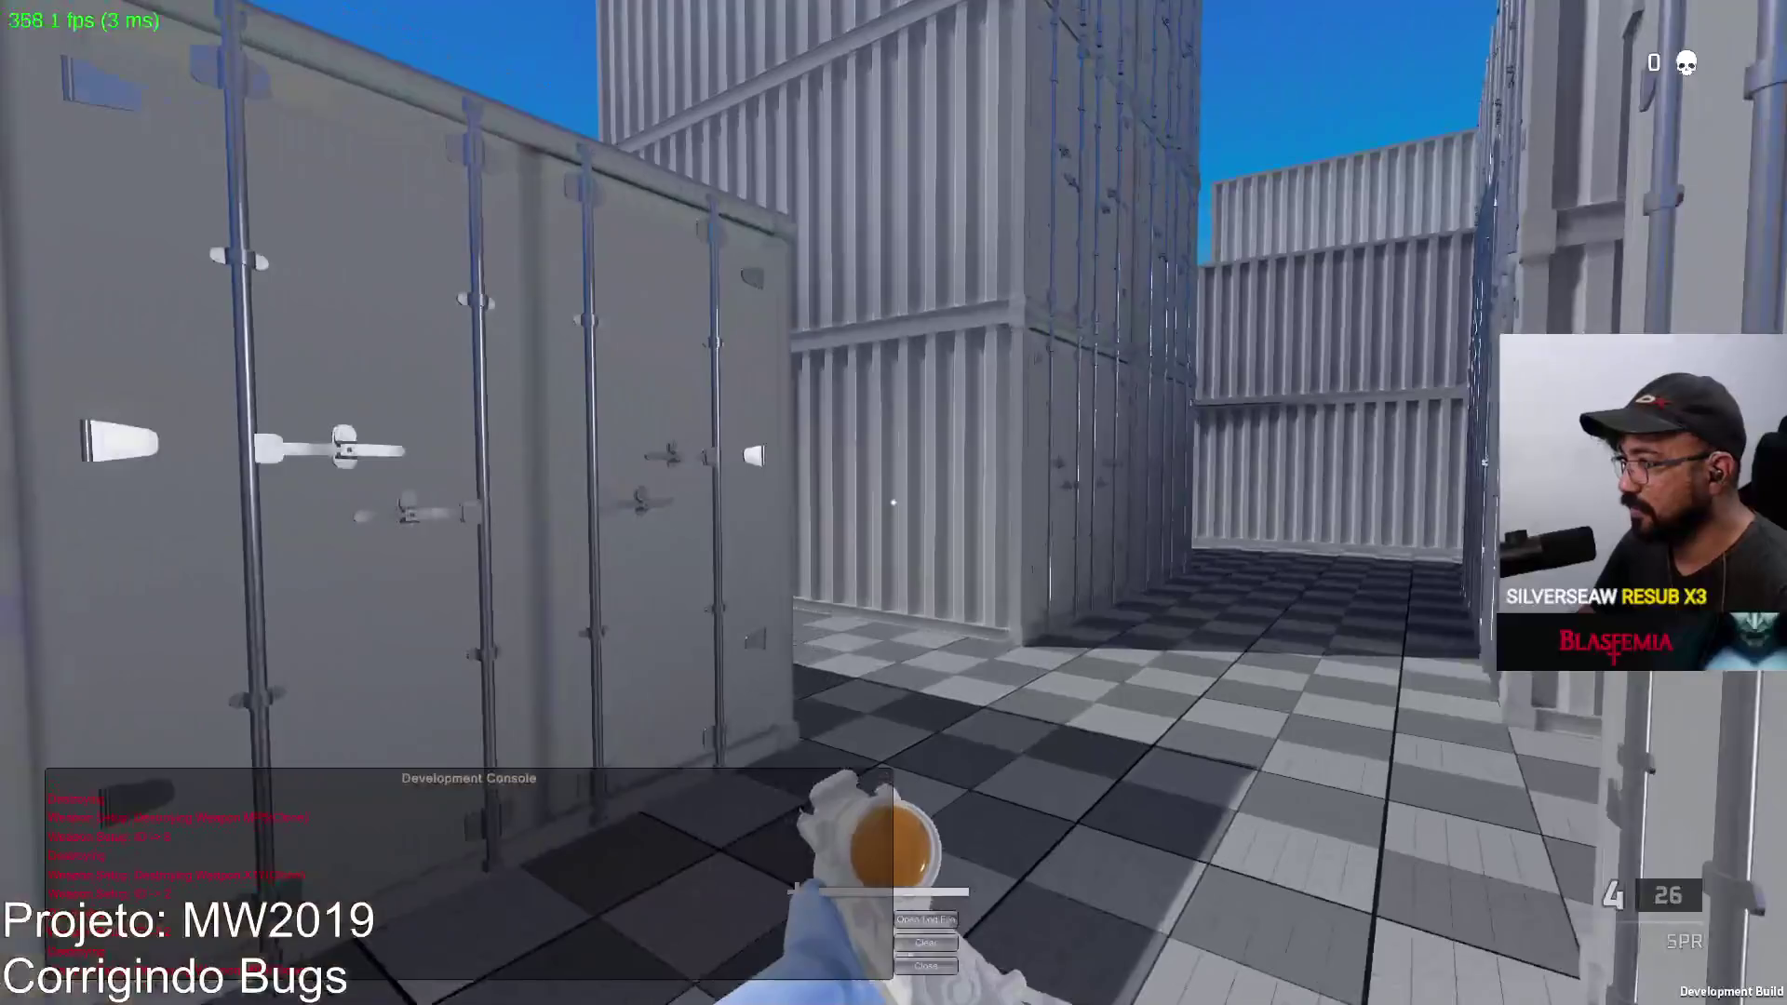
{"action": "right_click", "coordinate": [894, 502]}
{"action": "key", "text": "w"}
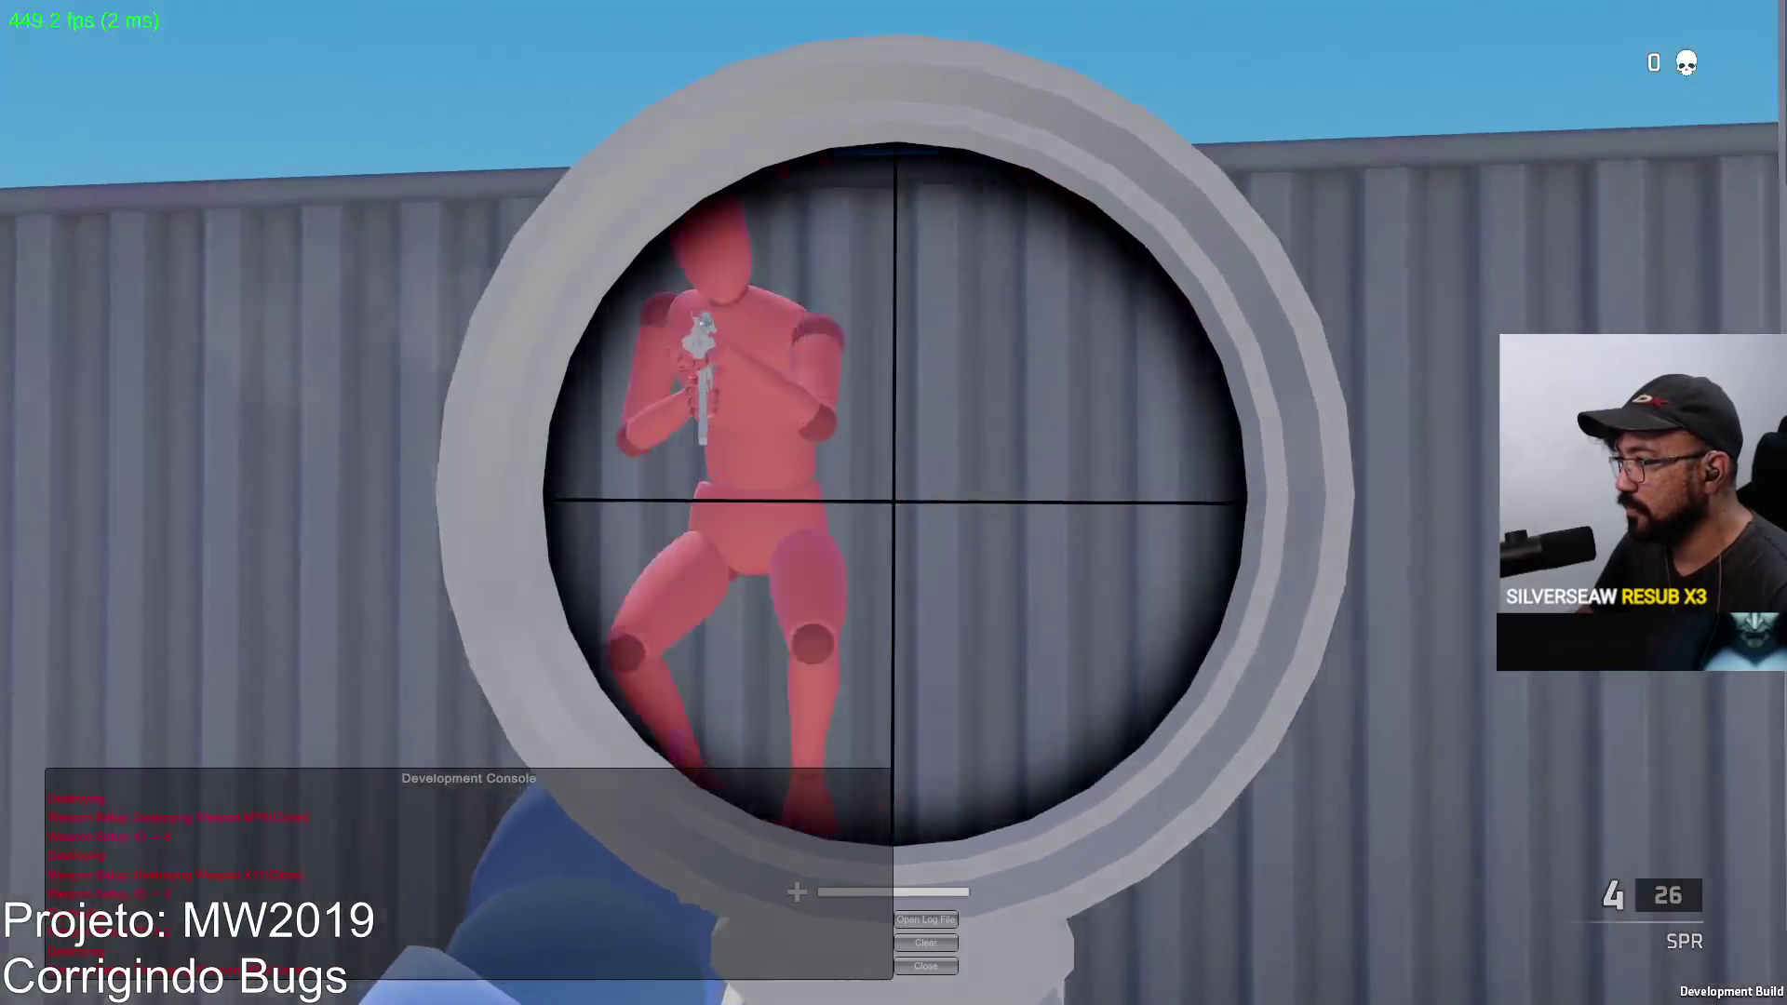
{"action": "right_click", "coordinate": [894, 503]}
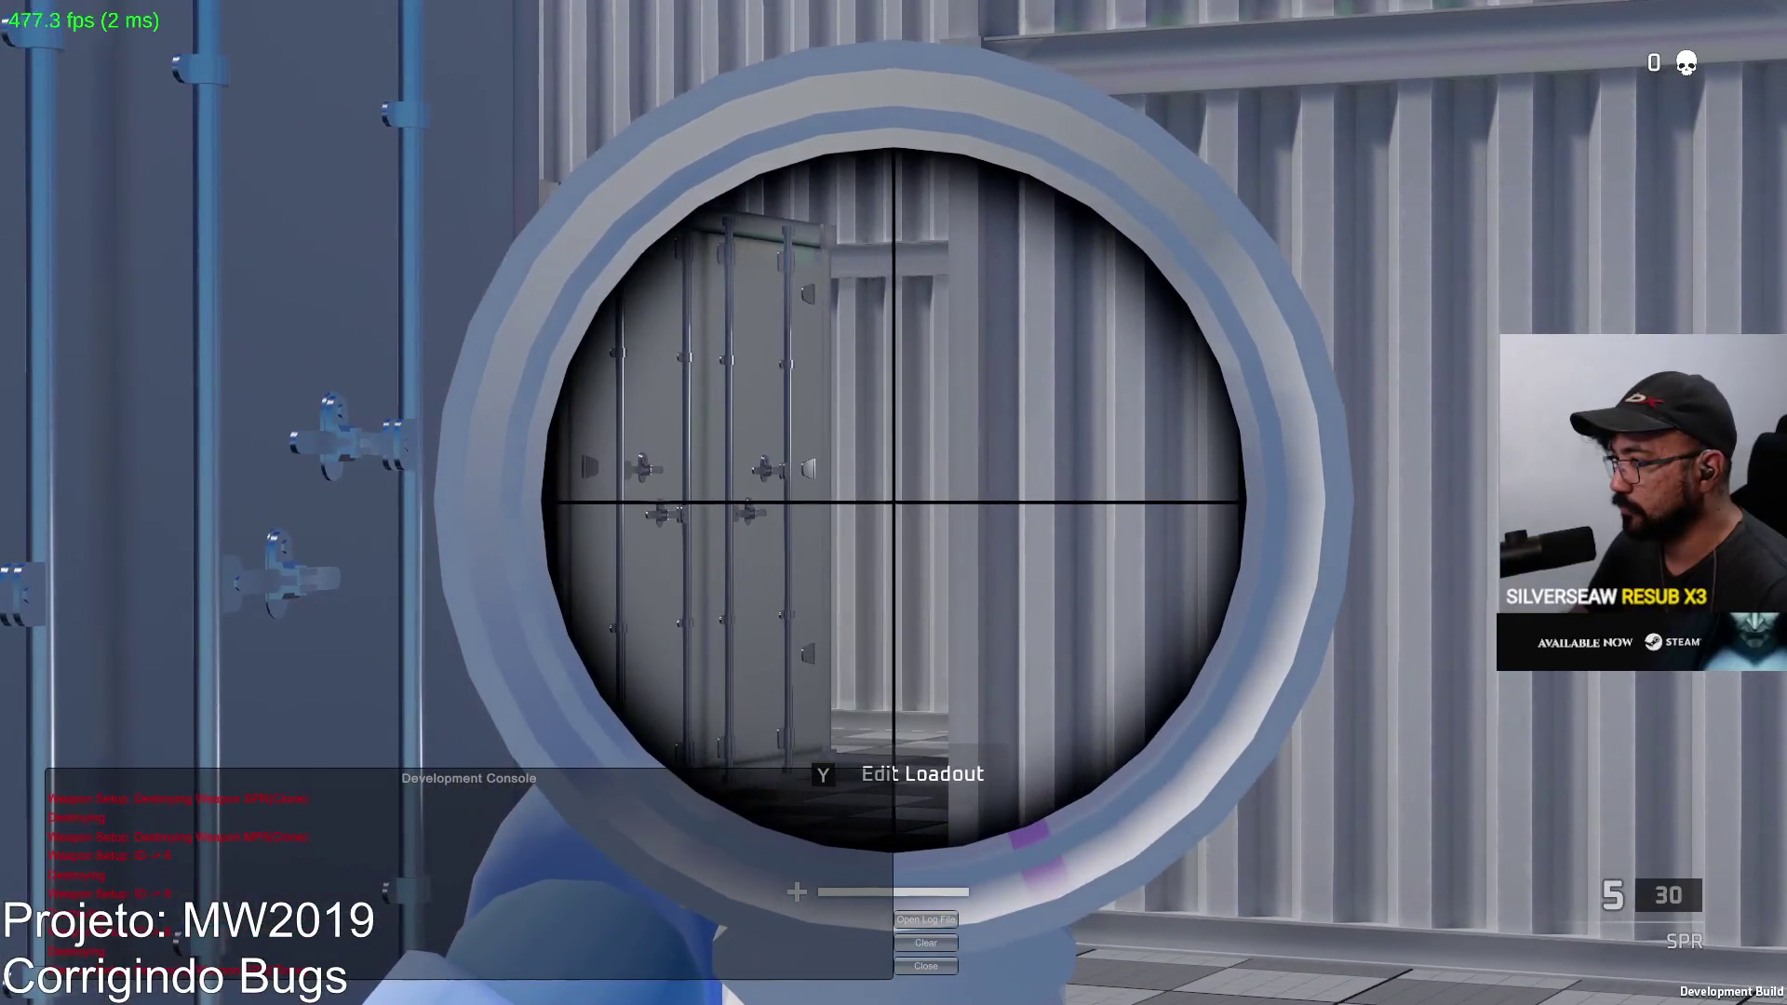
{"action": "right_click", "coordinate": [894, 504]}
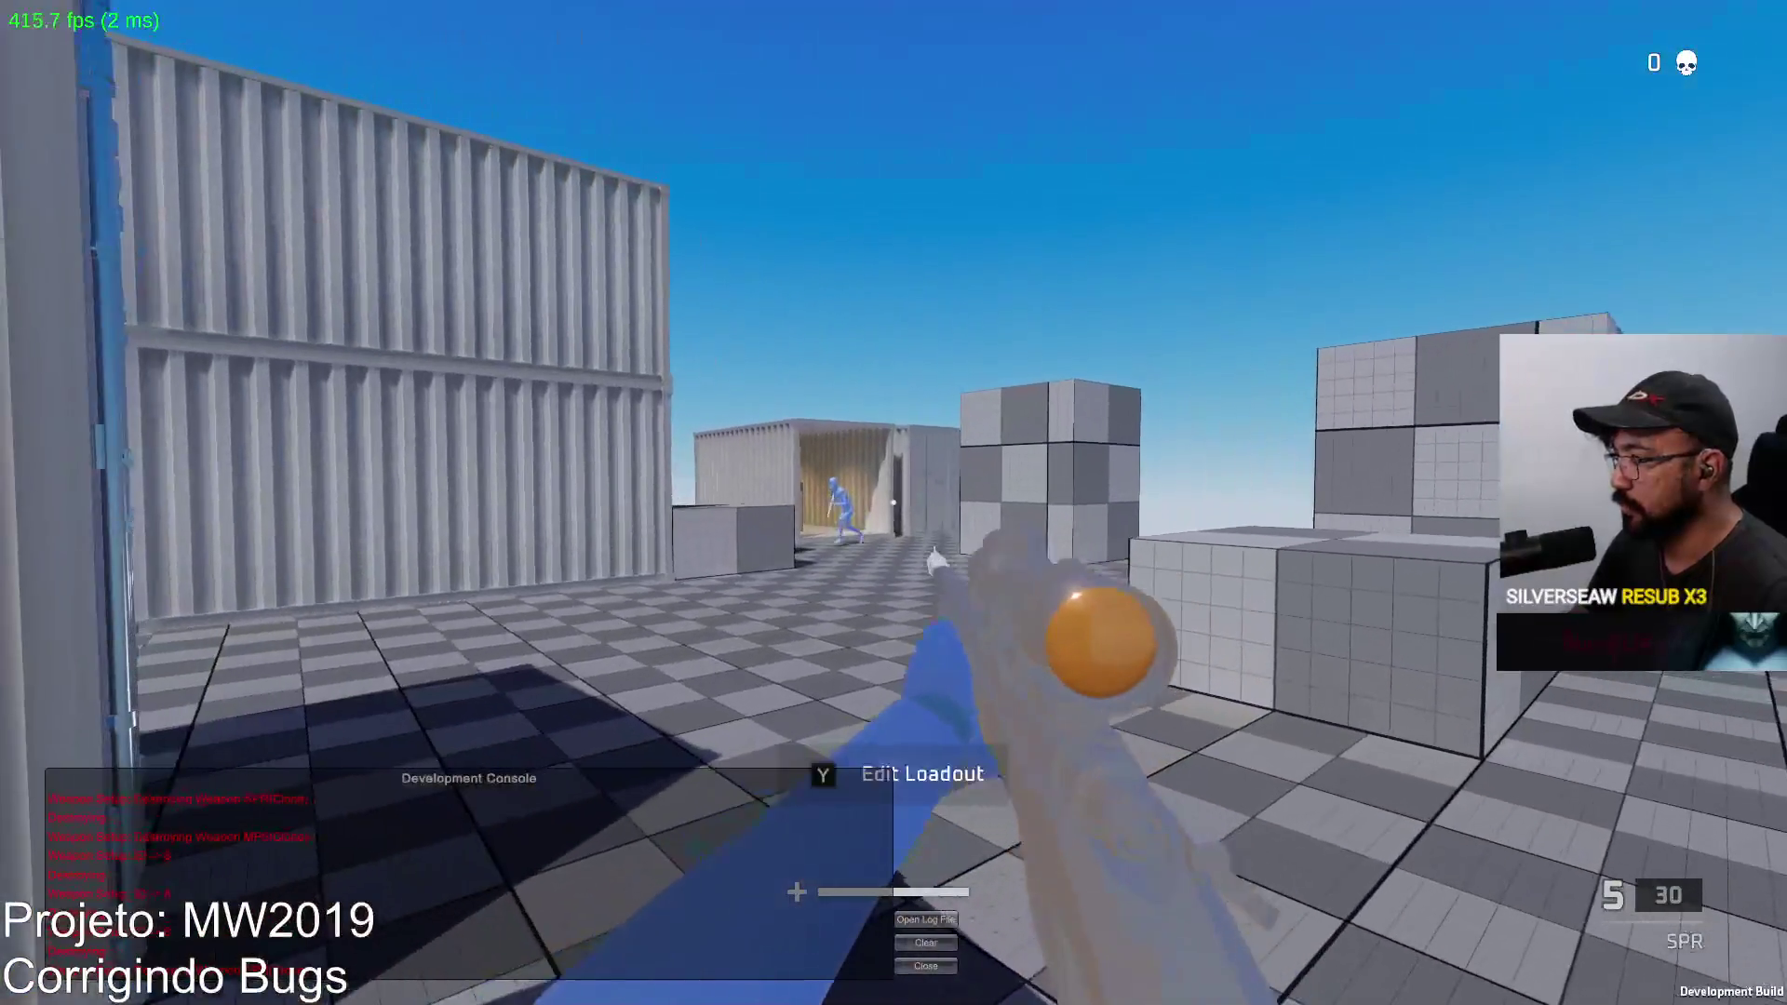
Step: Swap to the X17 pistol and back, fire at the red enemy, and reload the SPR
{"action": "right_click", "coordinate": [893, 502]}
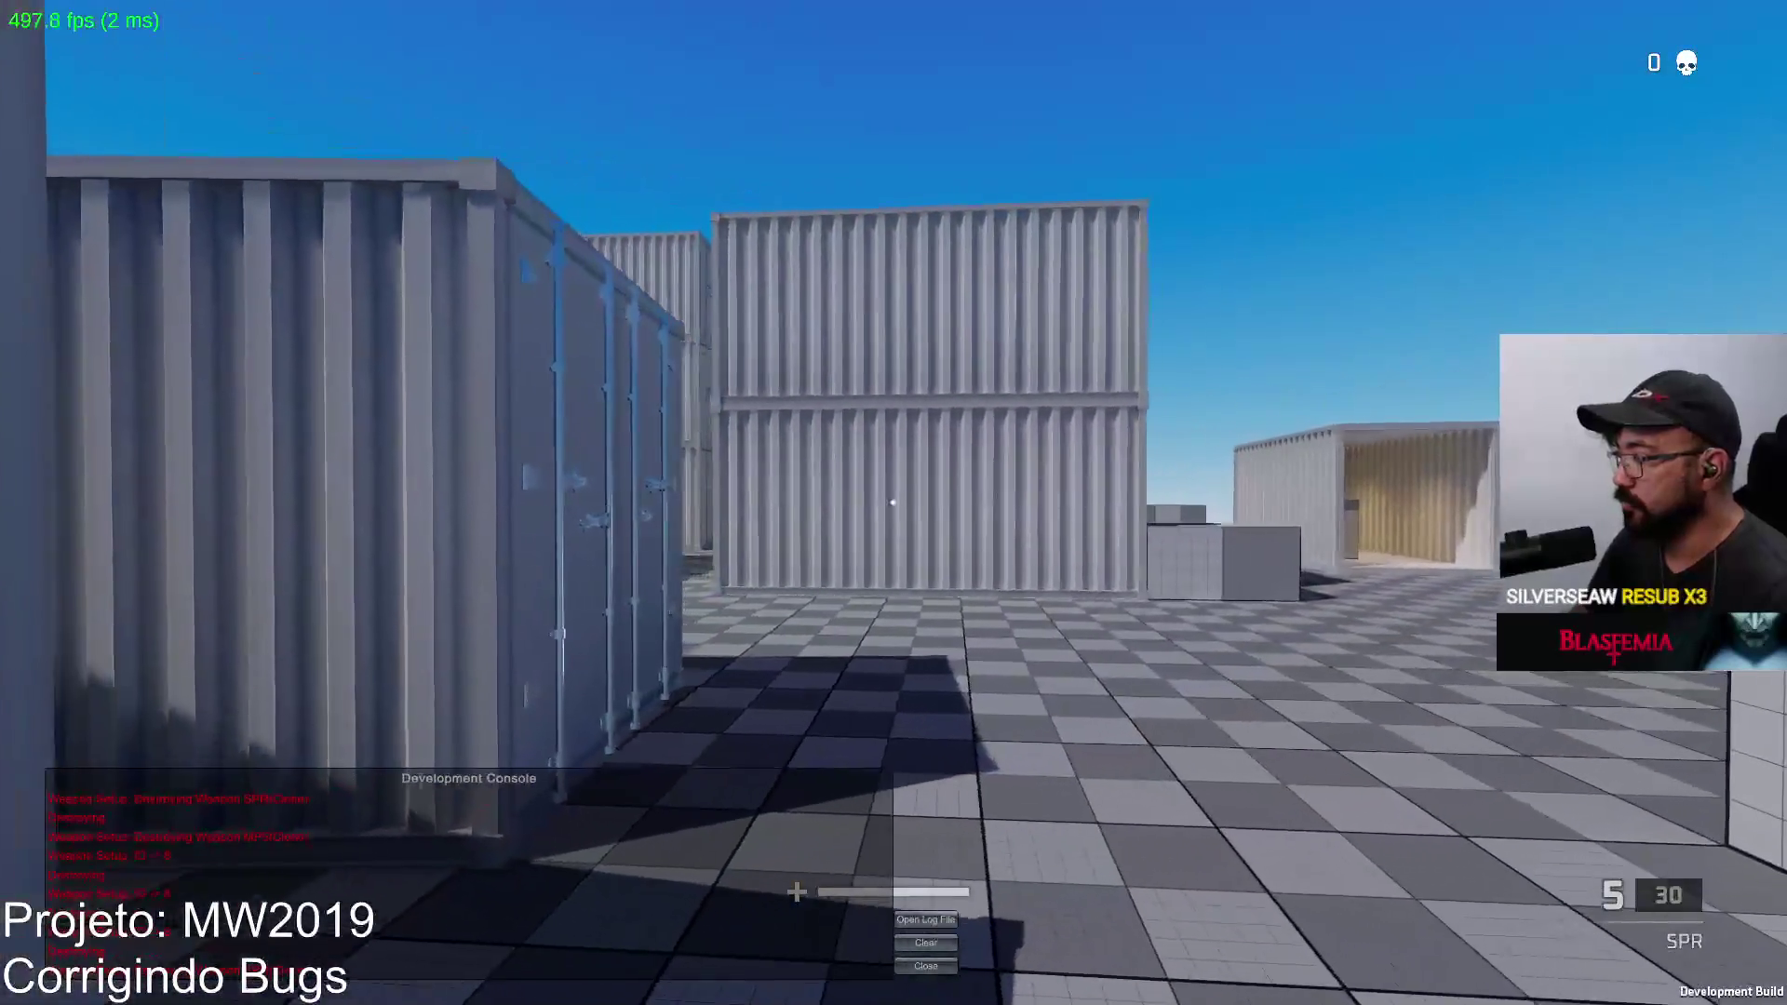
{"action": "key", "text": "2"}
{"action": "key", "text": "1"}
{"action": "right_click", "coordinate": [895, 503]}
{"action": "left_click", "coordinate": [893, 502]}
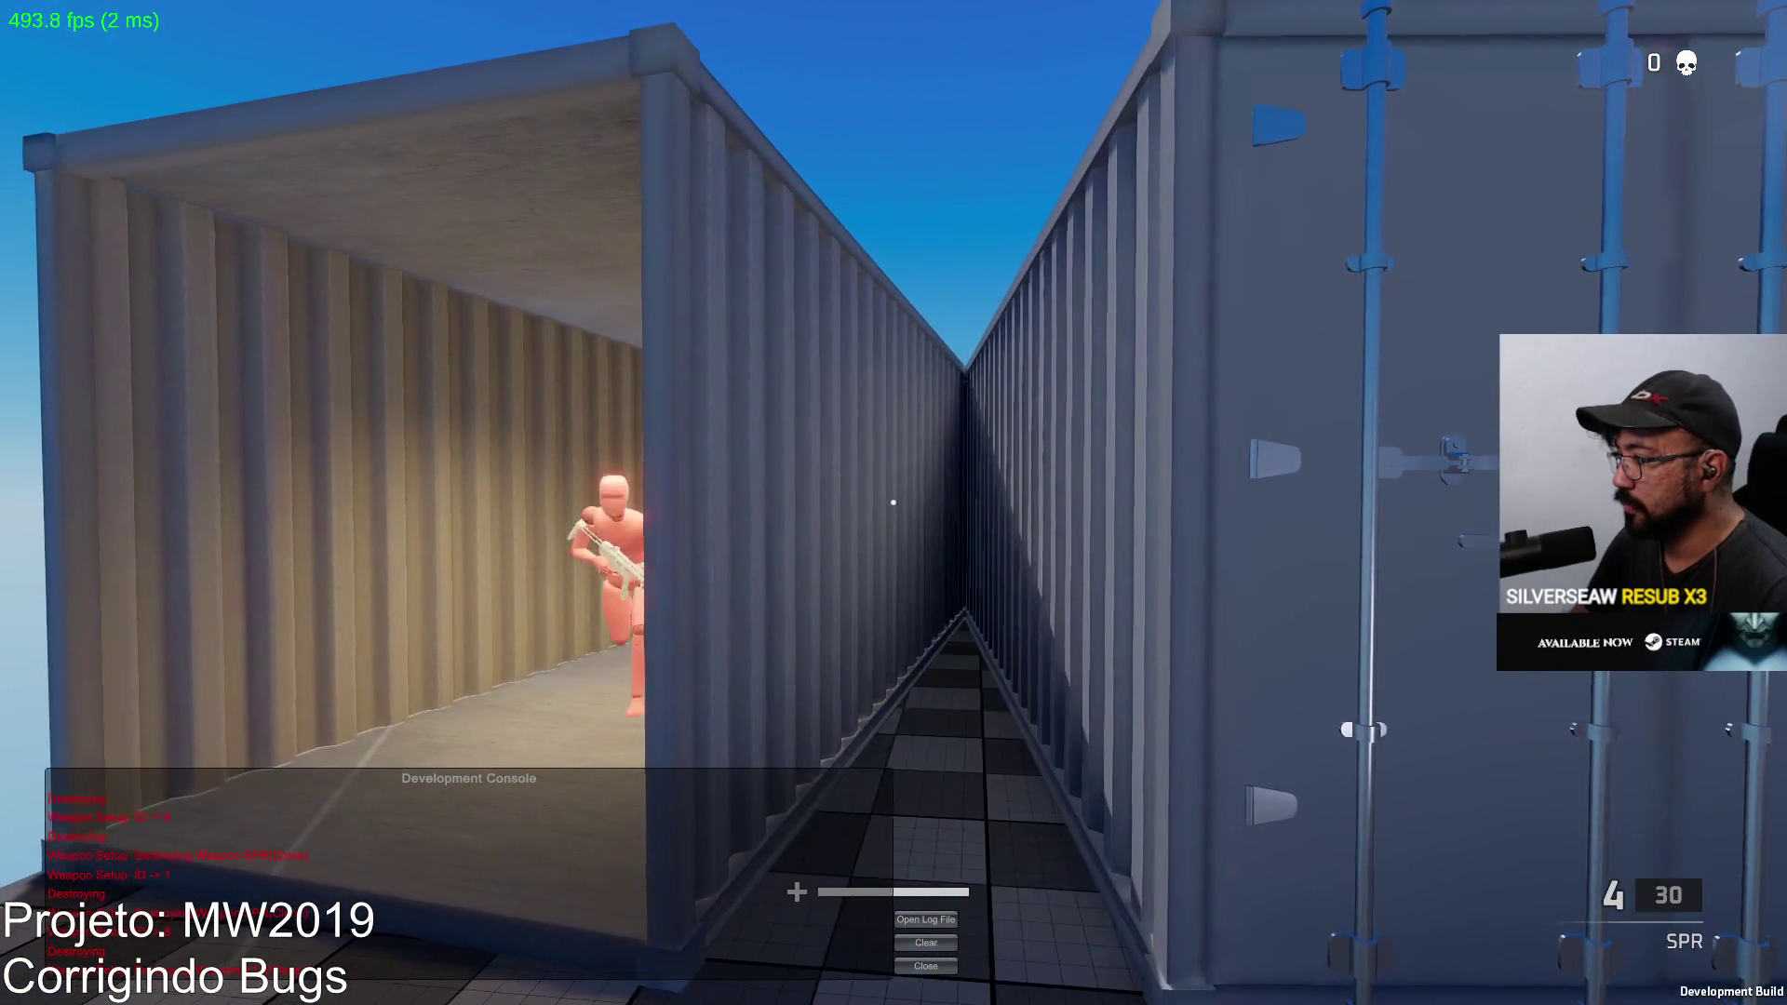
{"action": "key", "text": "r"}
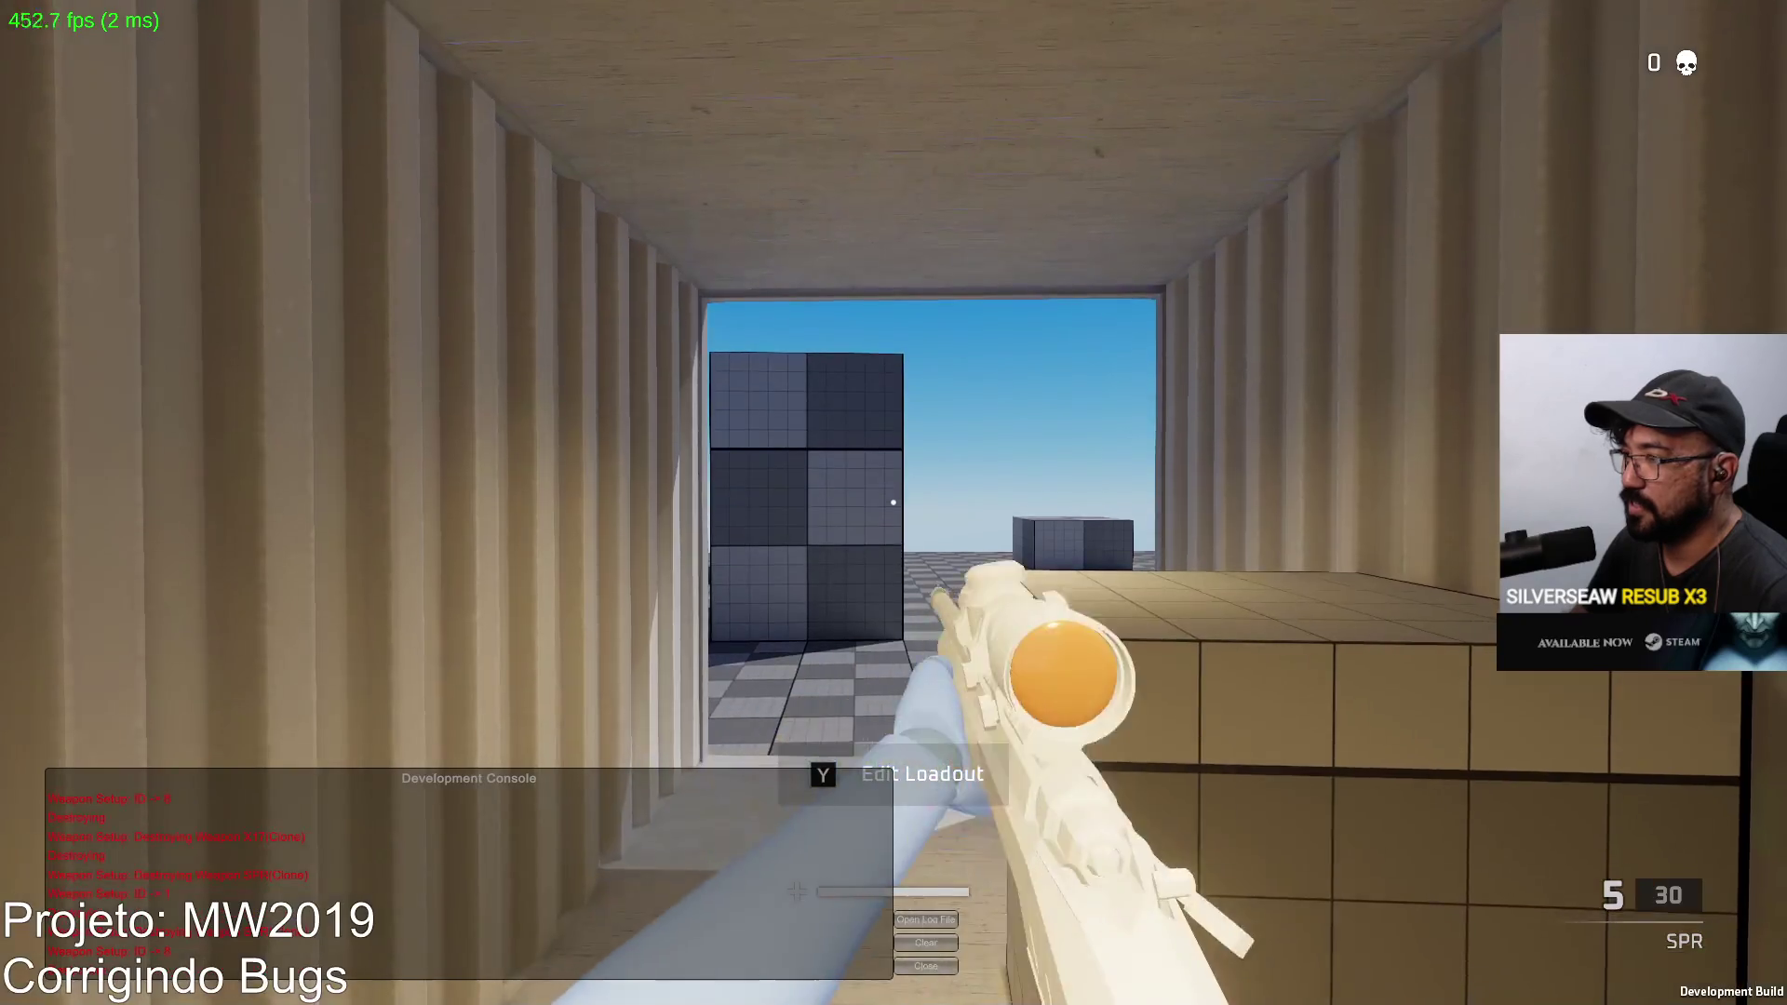
Step: Check the match scoreboard with Tab, then respawn into the map
{"action": "right_click", "coordinate": [894, 503]}
{"action": "key", "text": "s"}
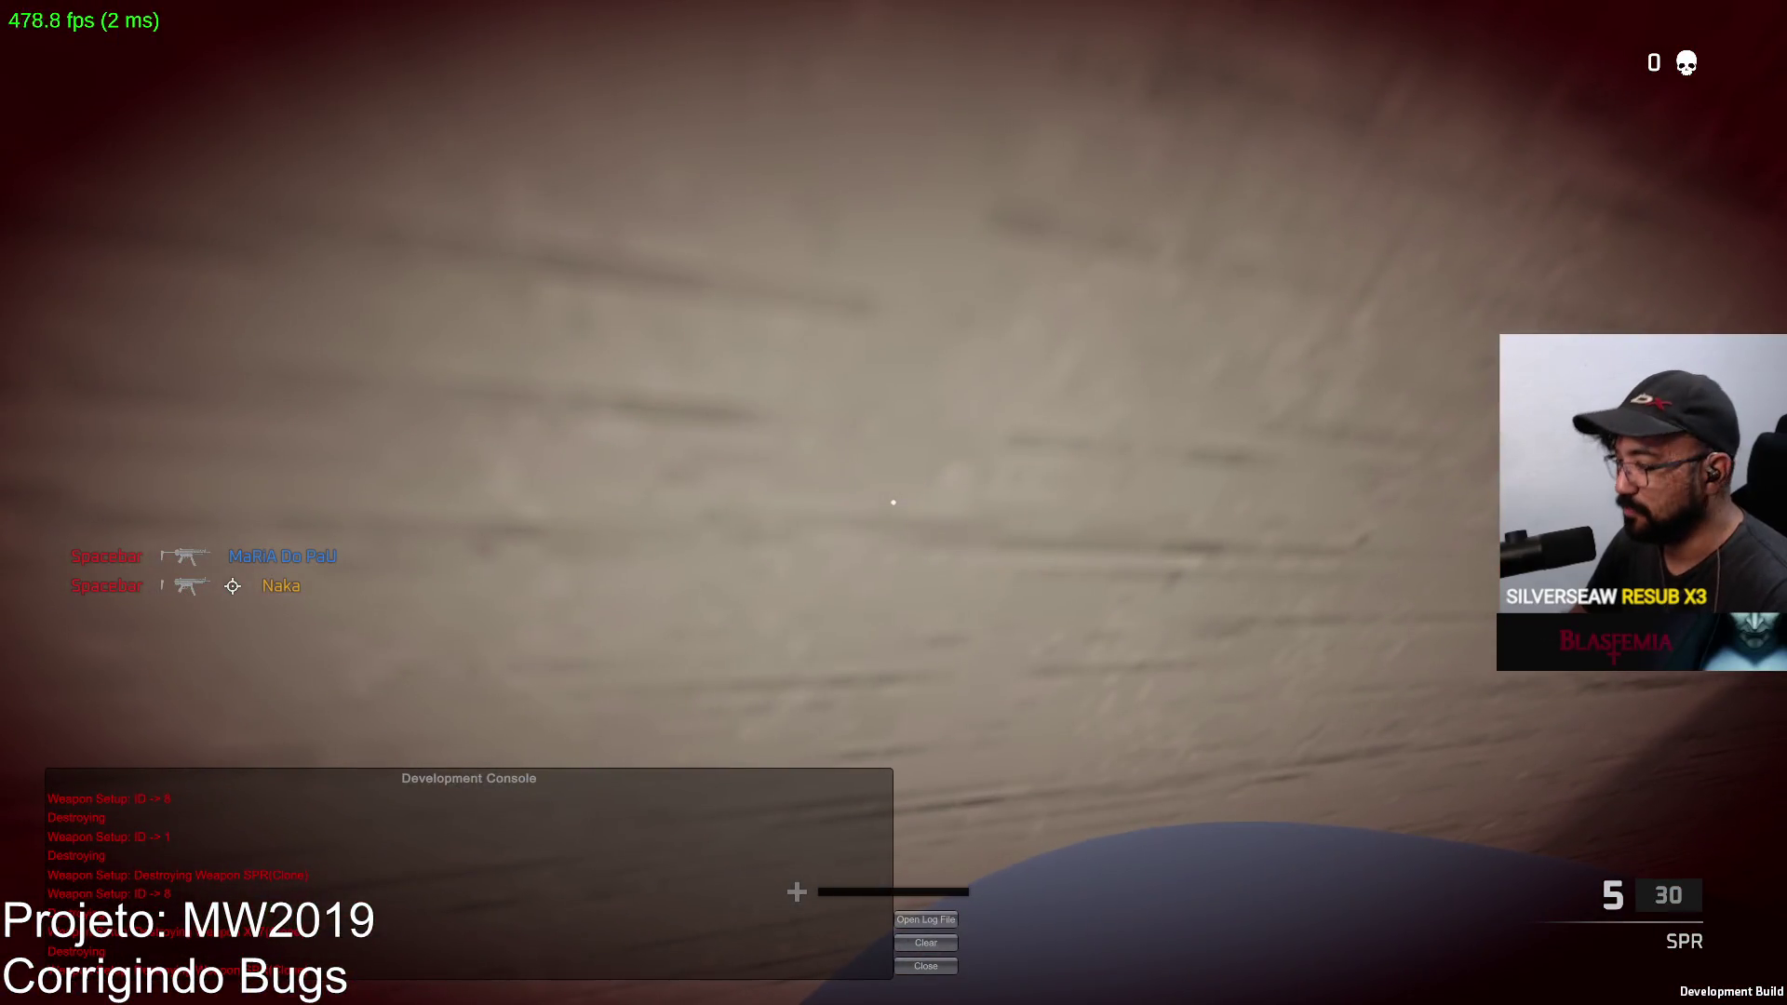
{"action": "key", "text": "Tab"}
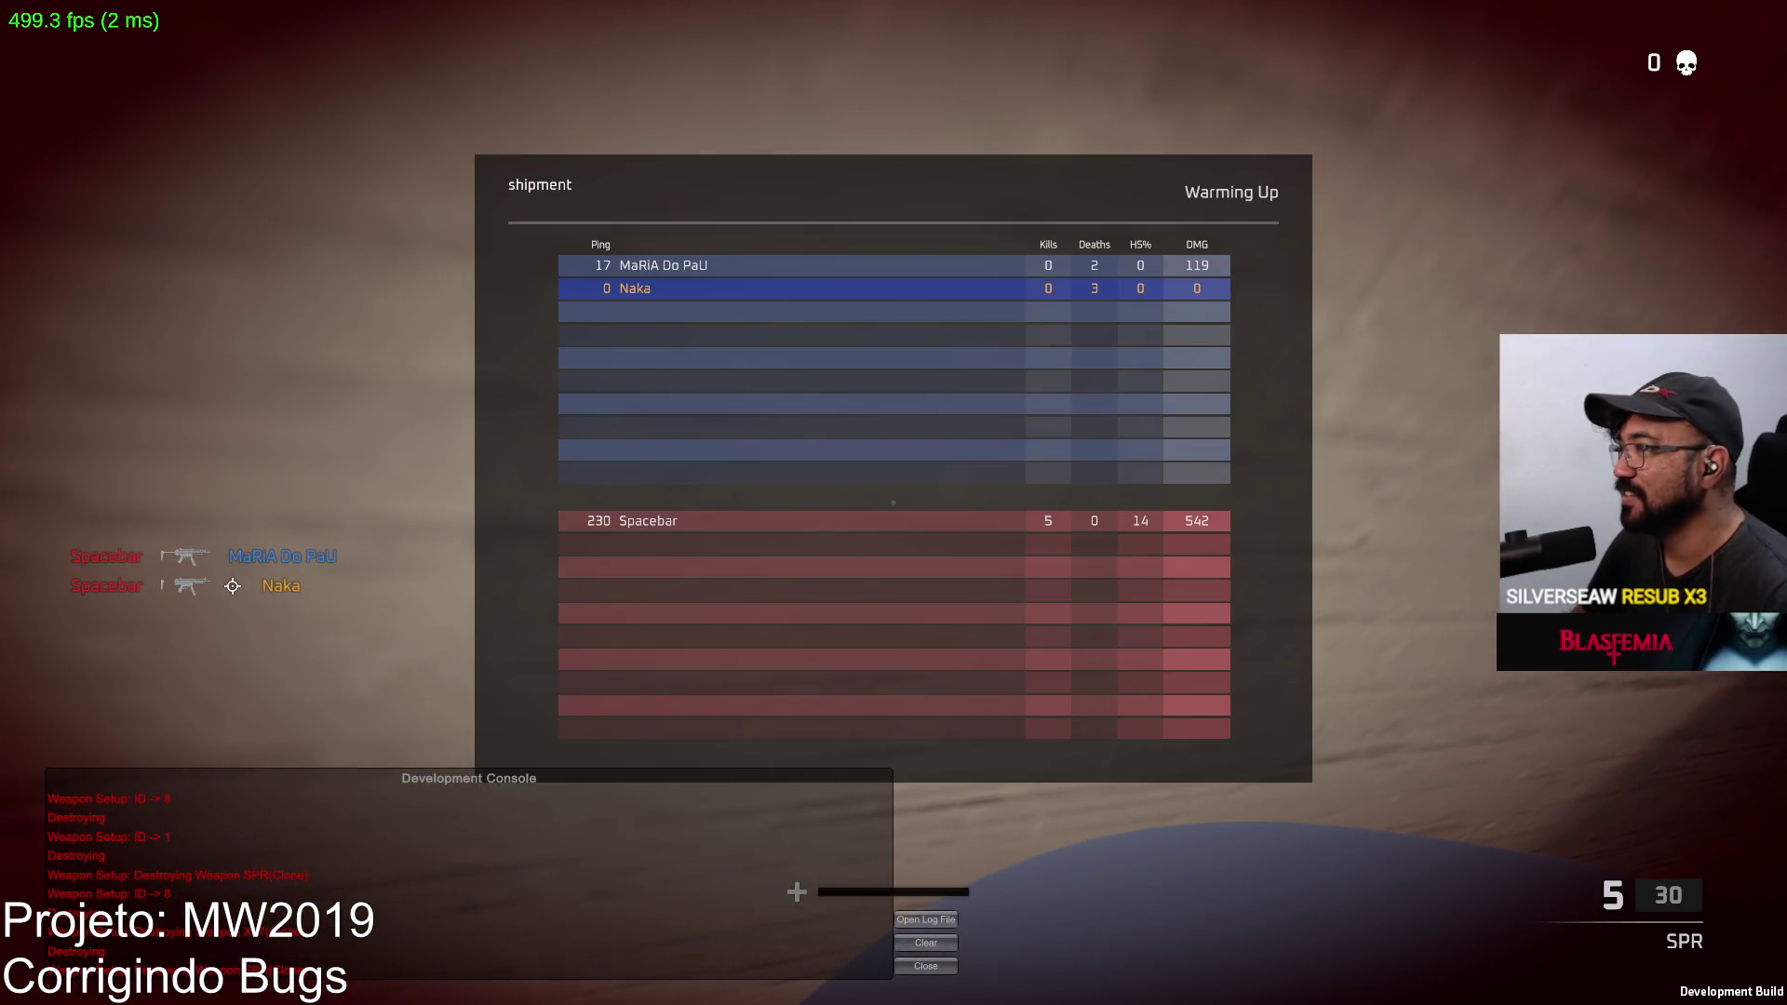
{"action": "key", "text": "Tab"}
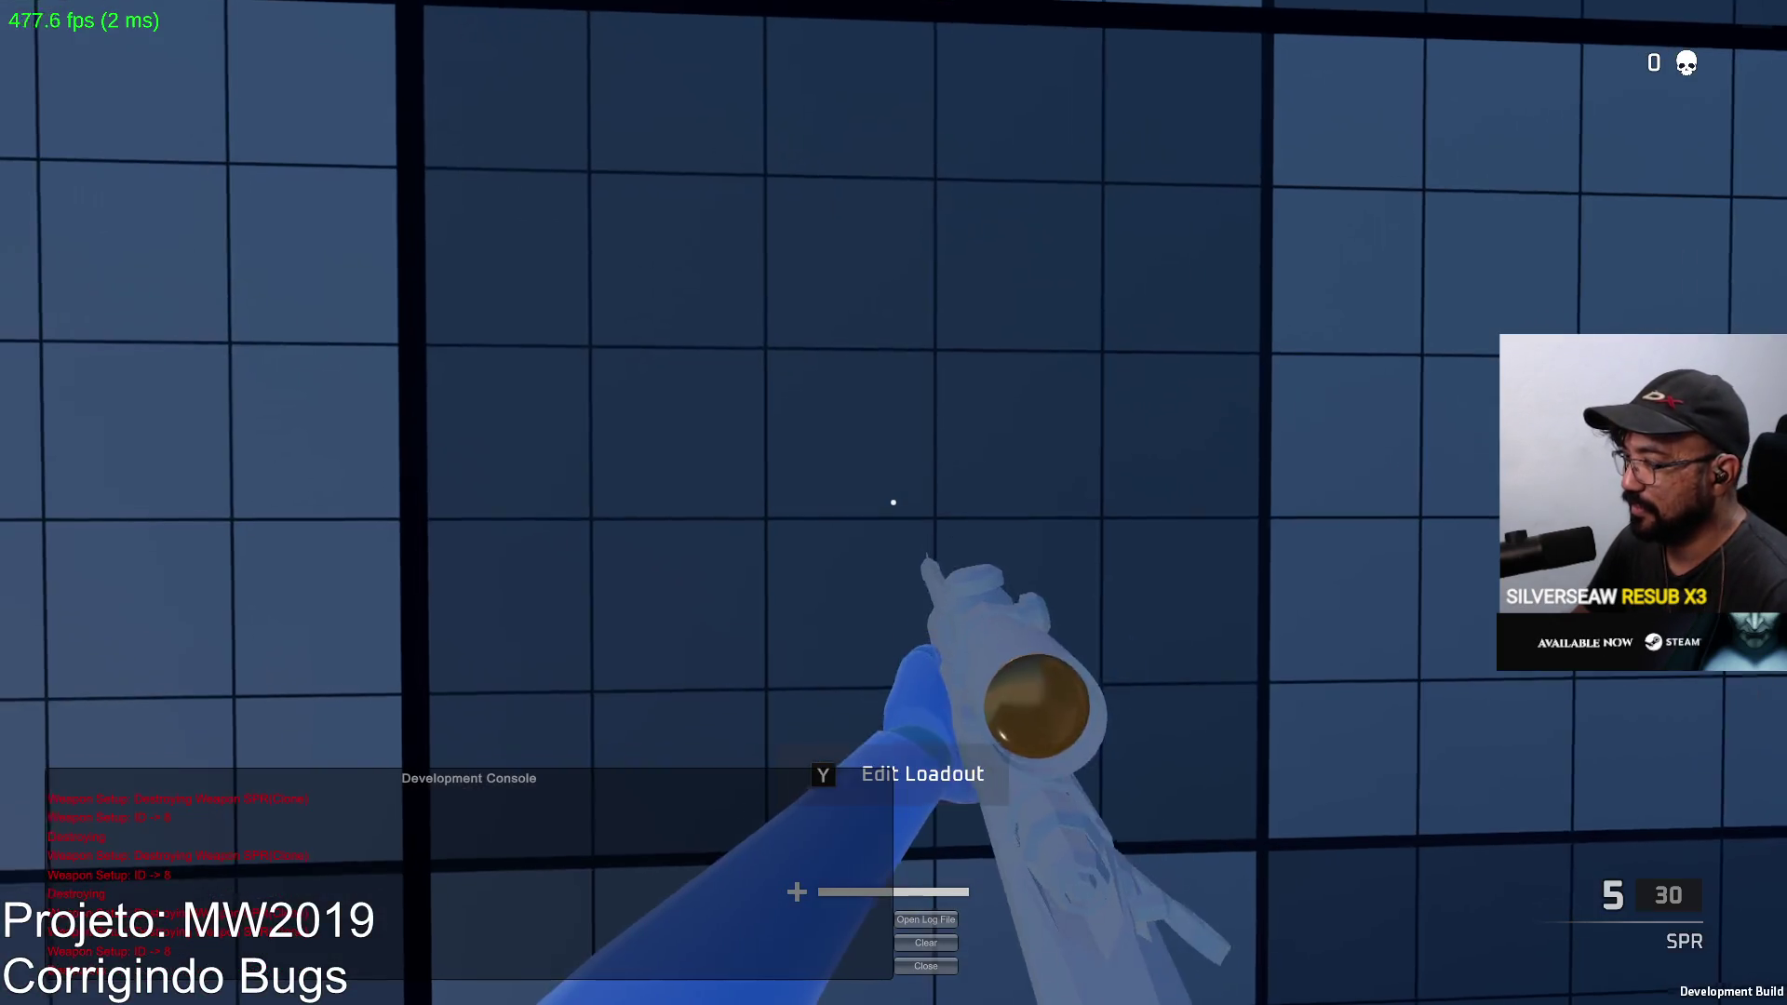
{"action": "left_click", "coordinate": [894, 503]}
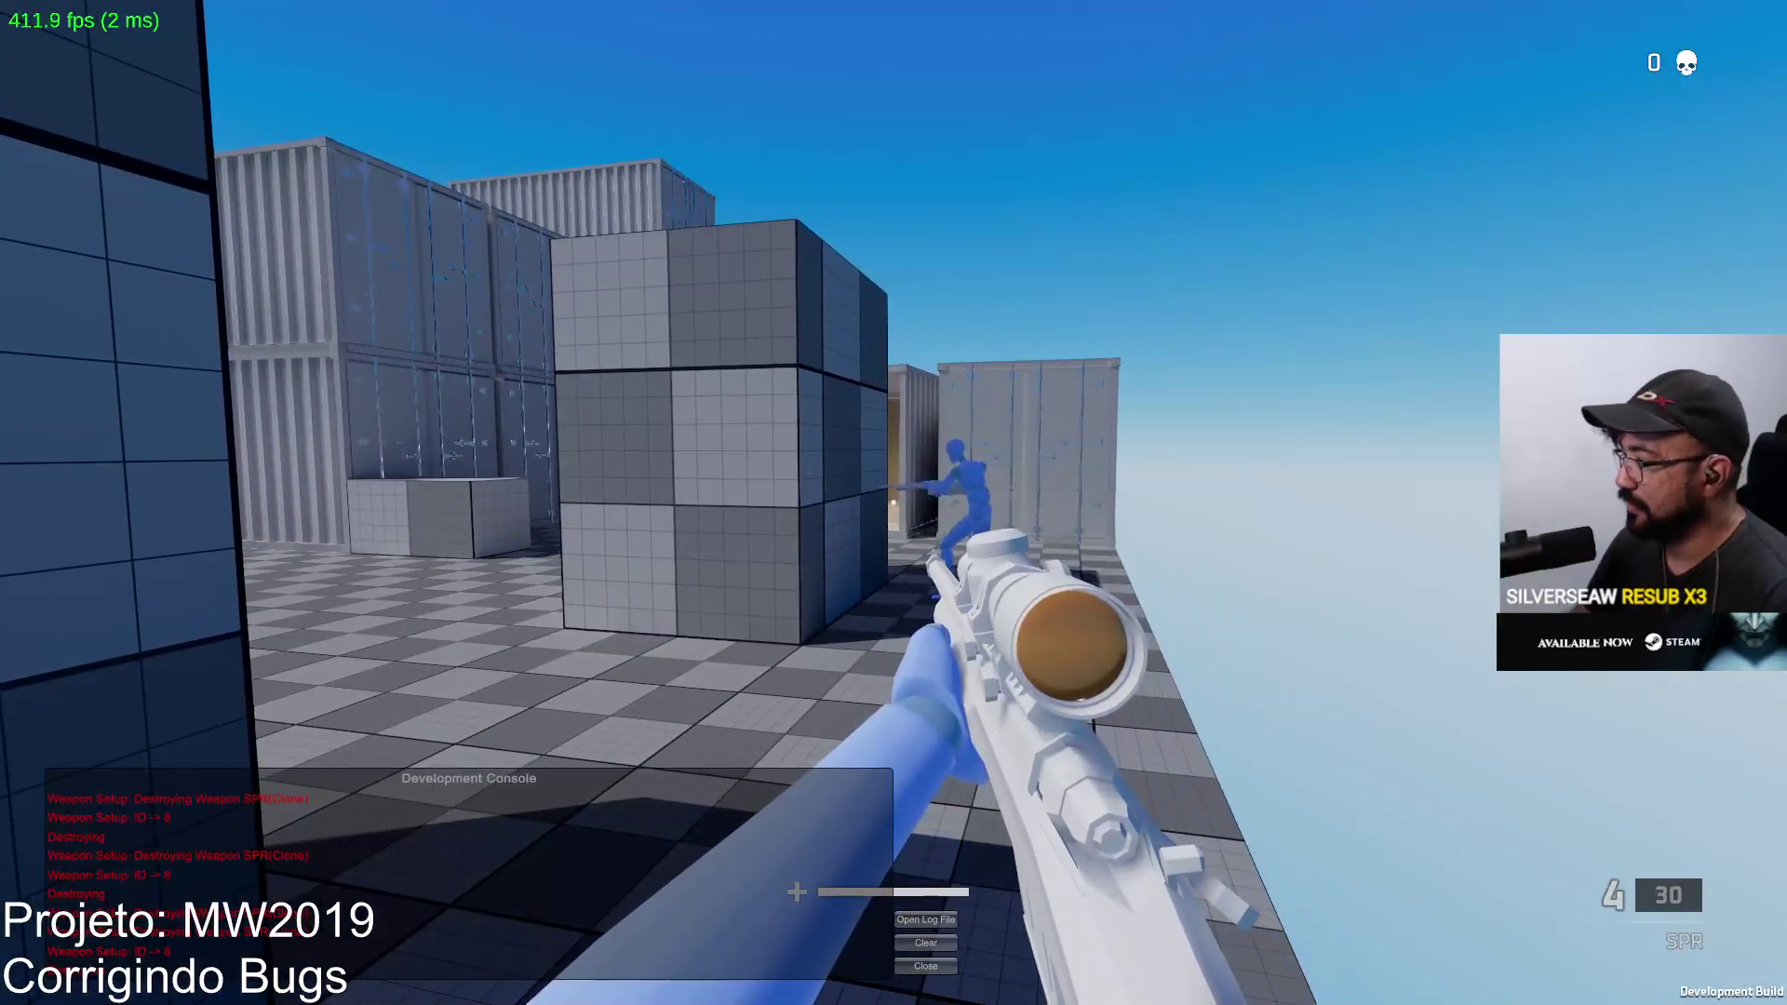
Step: Reload the SPR, swap to the X17 pistol and back, and fire a scoped shot
{"action": "key", "text": "r"}
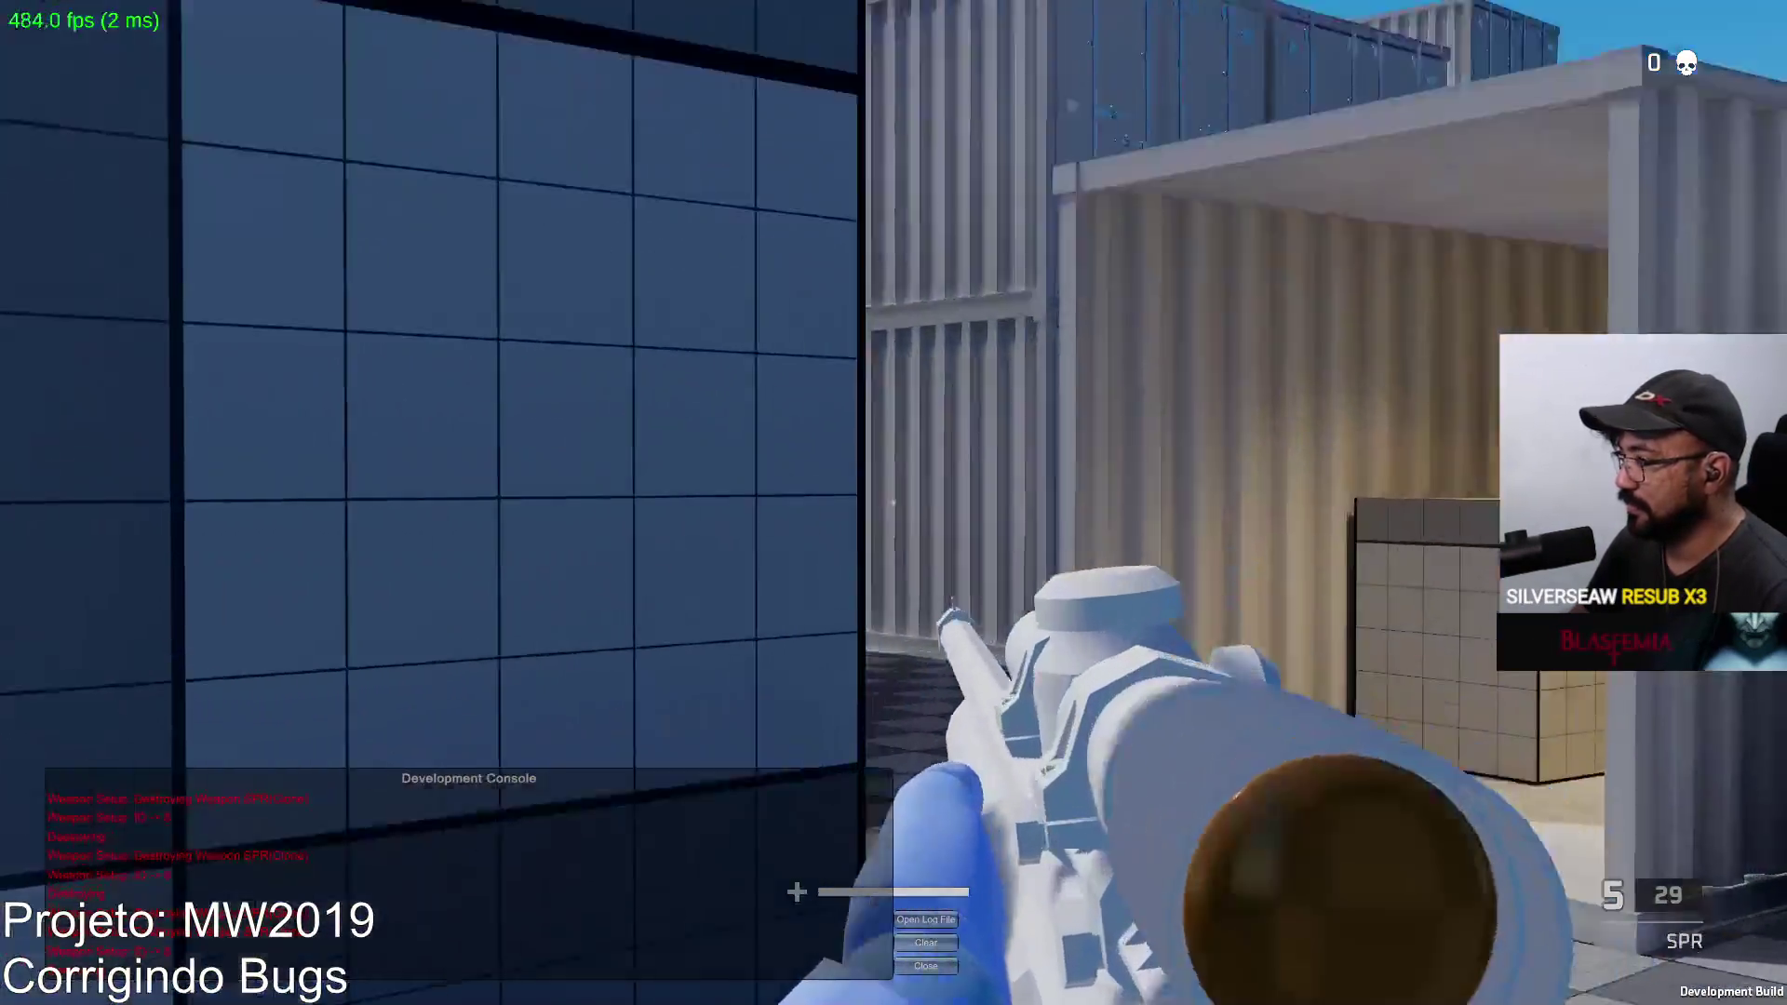
{"action": "right_click", "coordinate": [894, 503]}
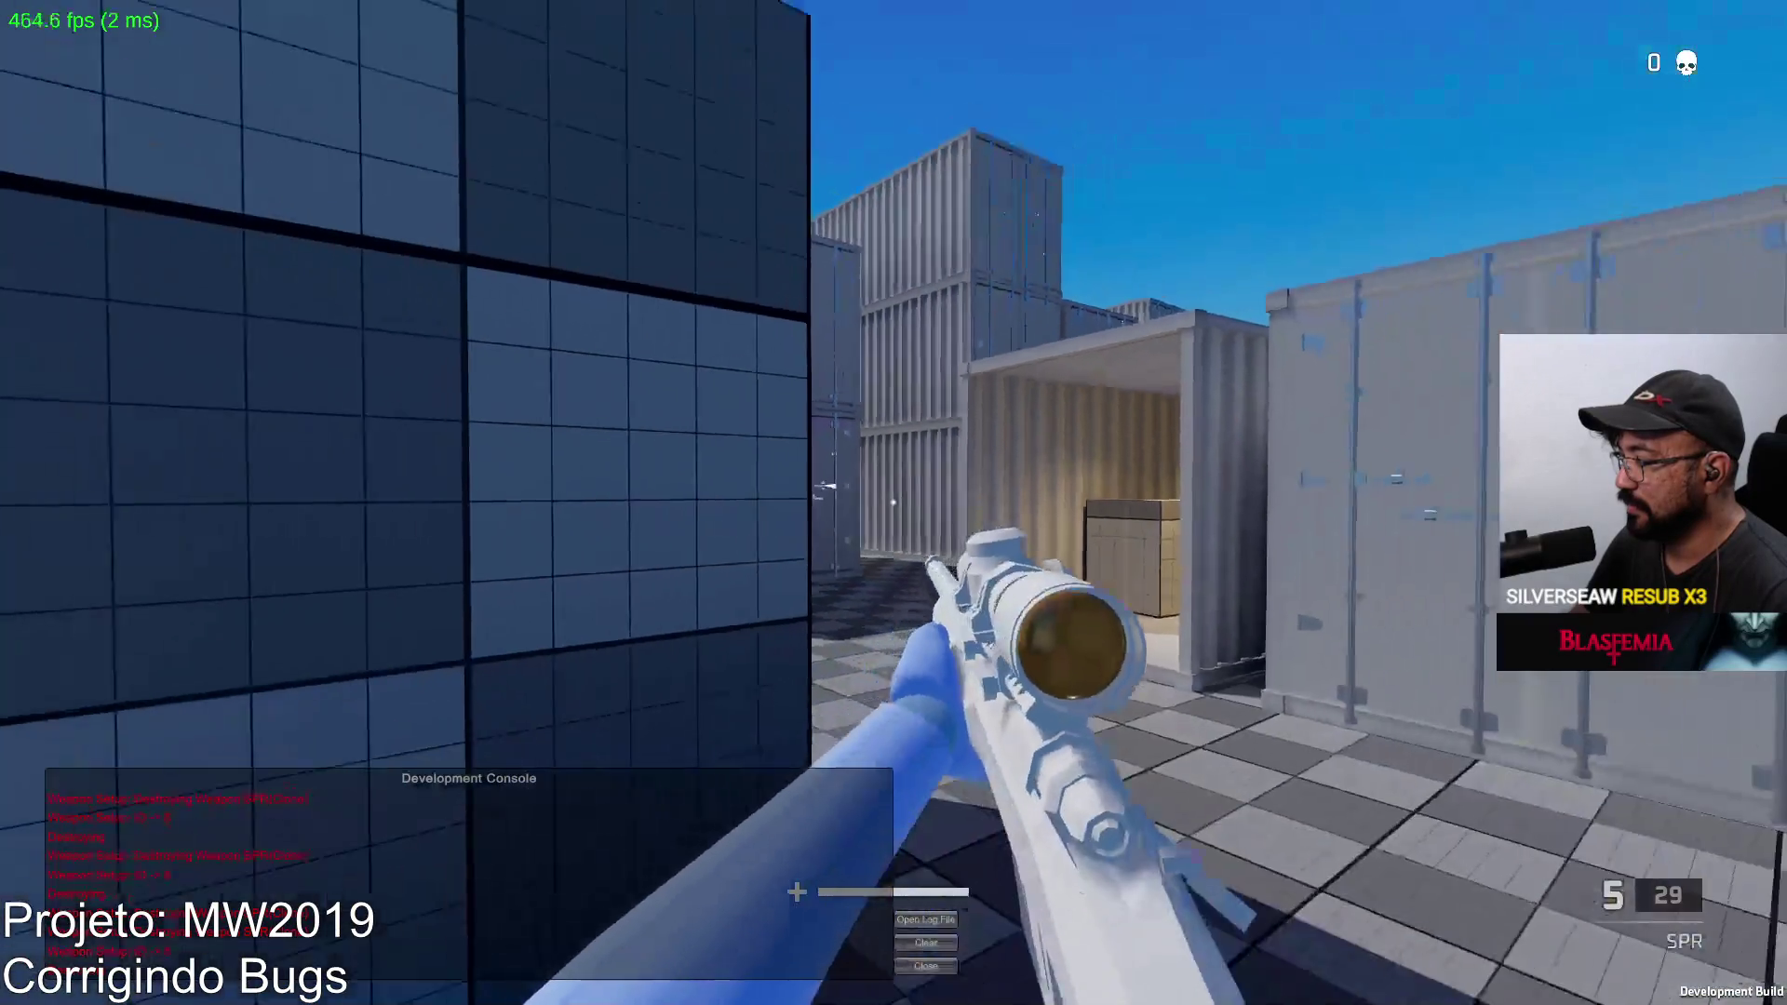
{"action": "key", "text": "2"}
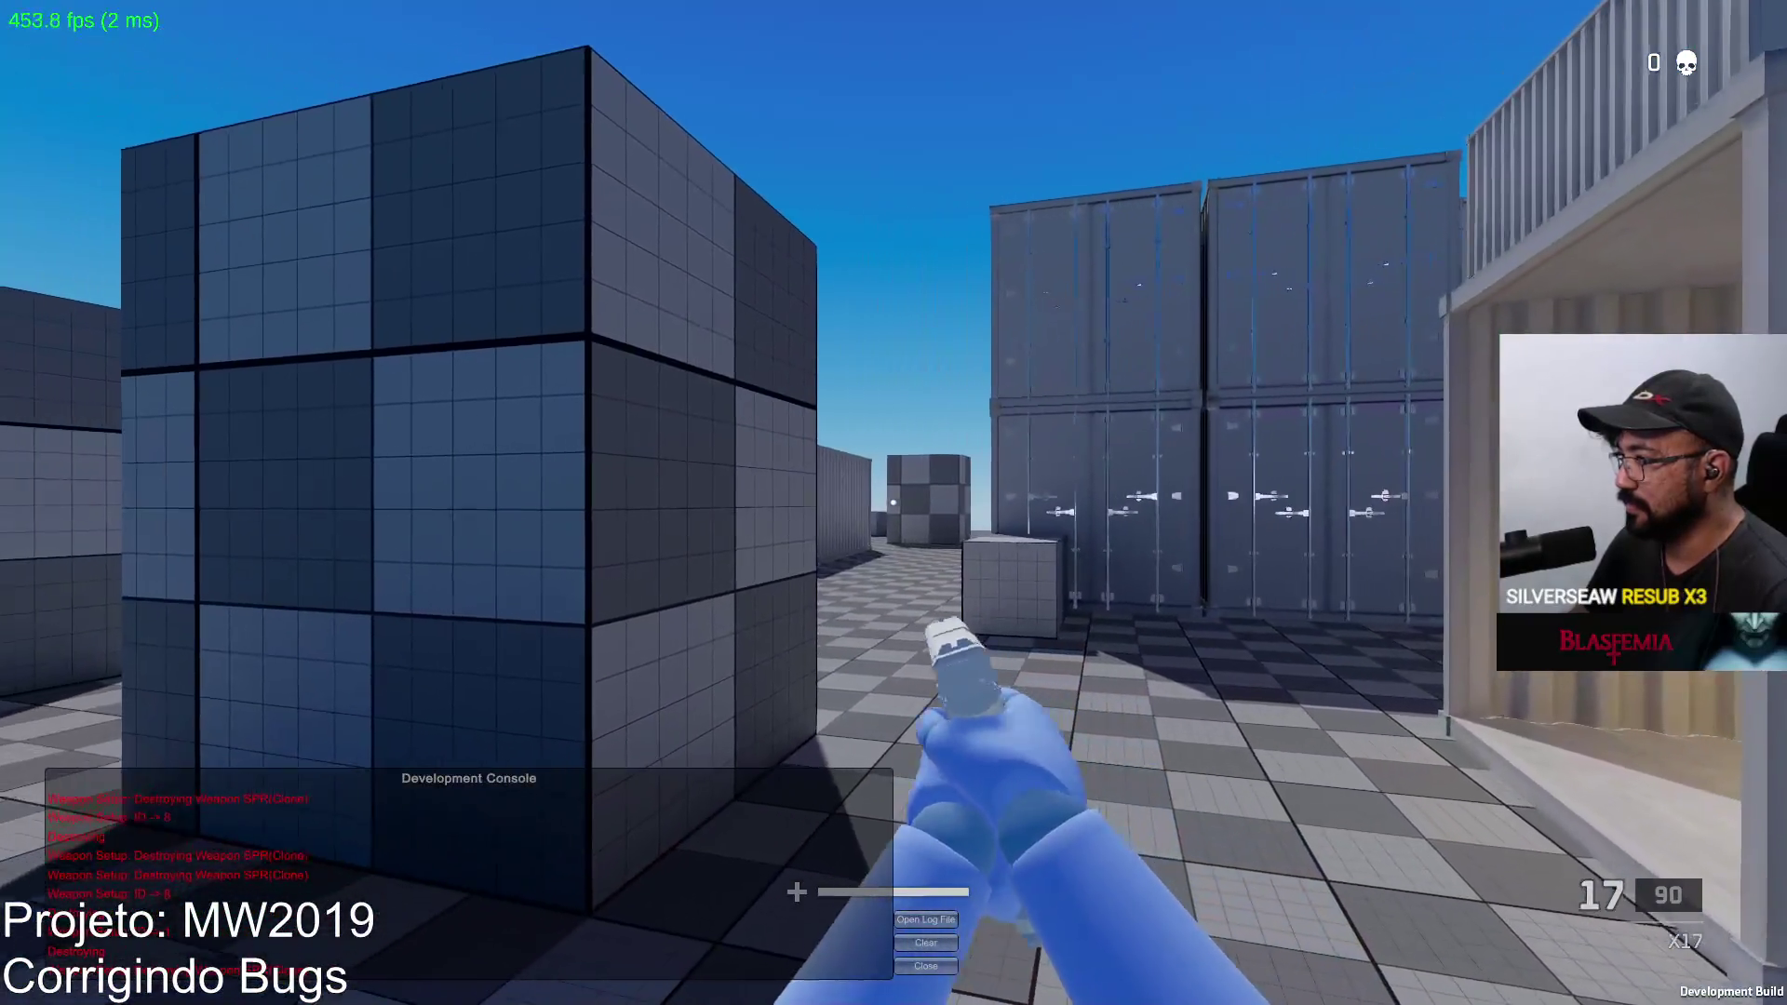
{"action": "key", "text": "1"}
{"action": "right_click", "coordinate": [894, 503]}
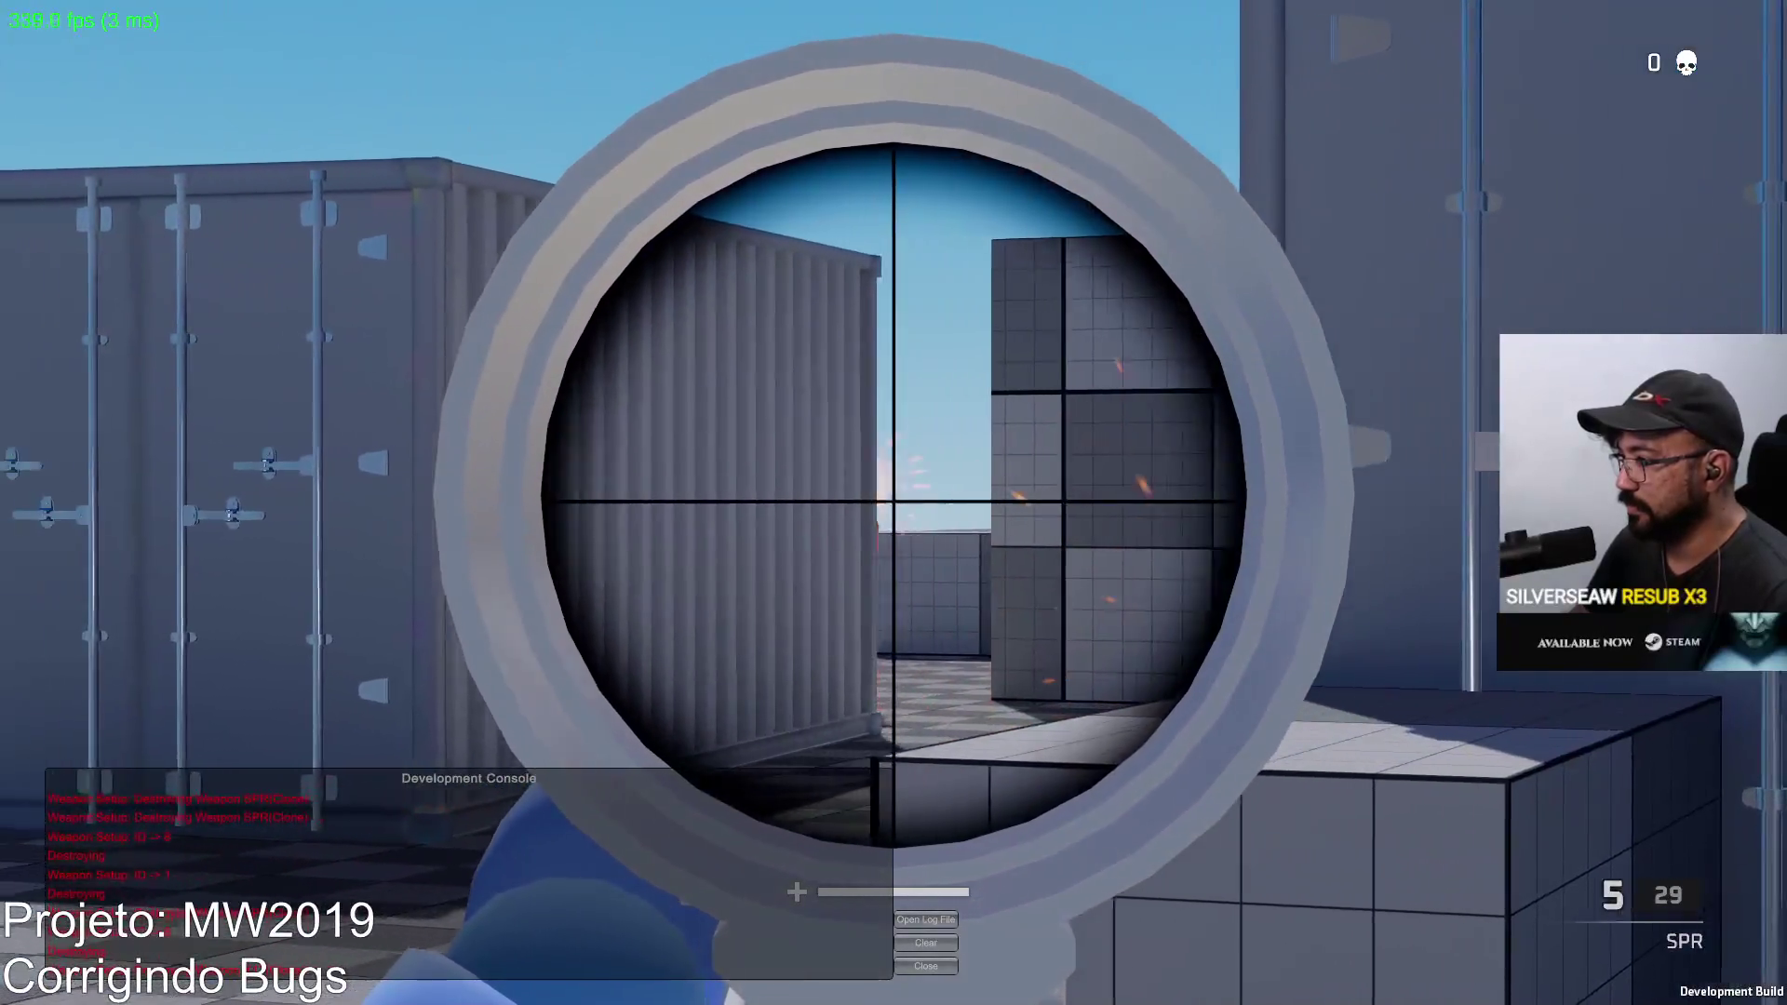
{"action": "left_click", "coordinate": [894, 503]}
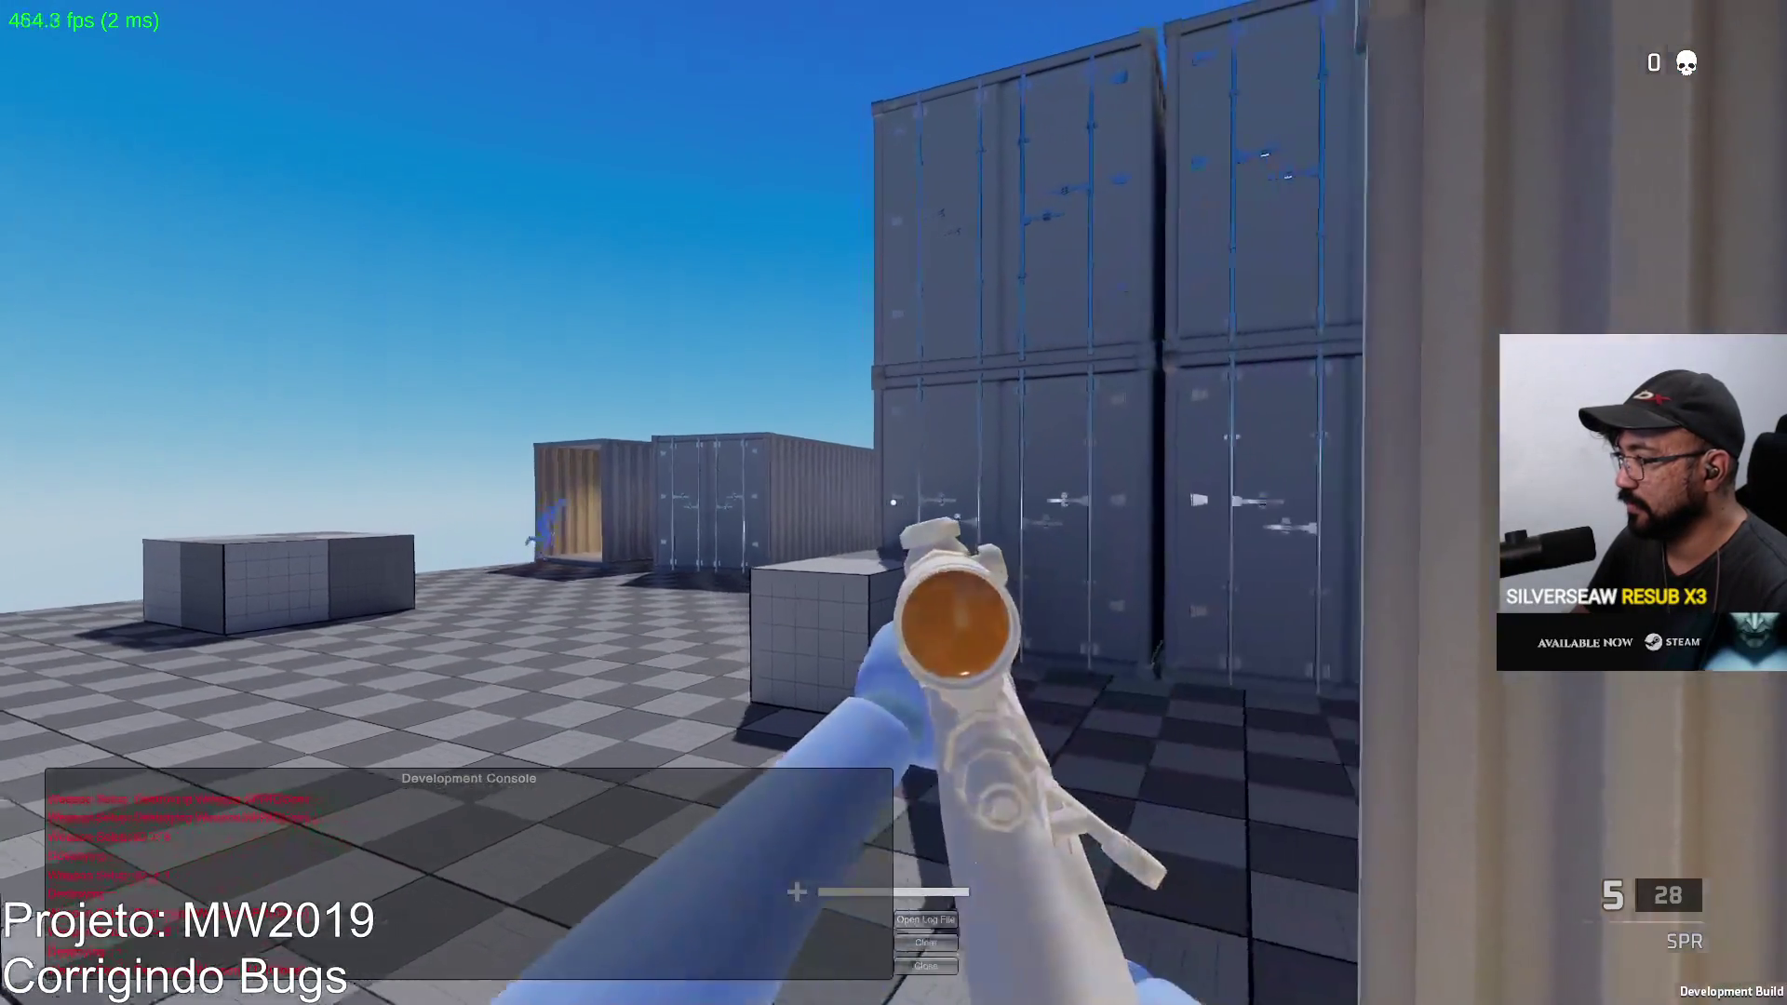
Step: Repeat the pistol-to-SPR swap while scoped and fire another sniper shot
{"action": "right_click", "coordinate": [894, 503]}
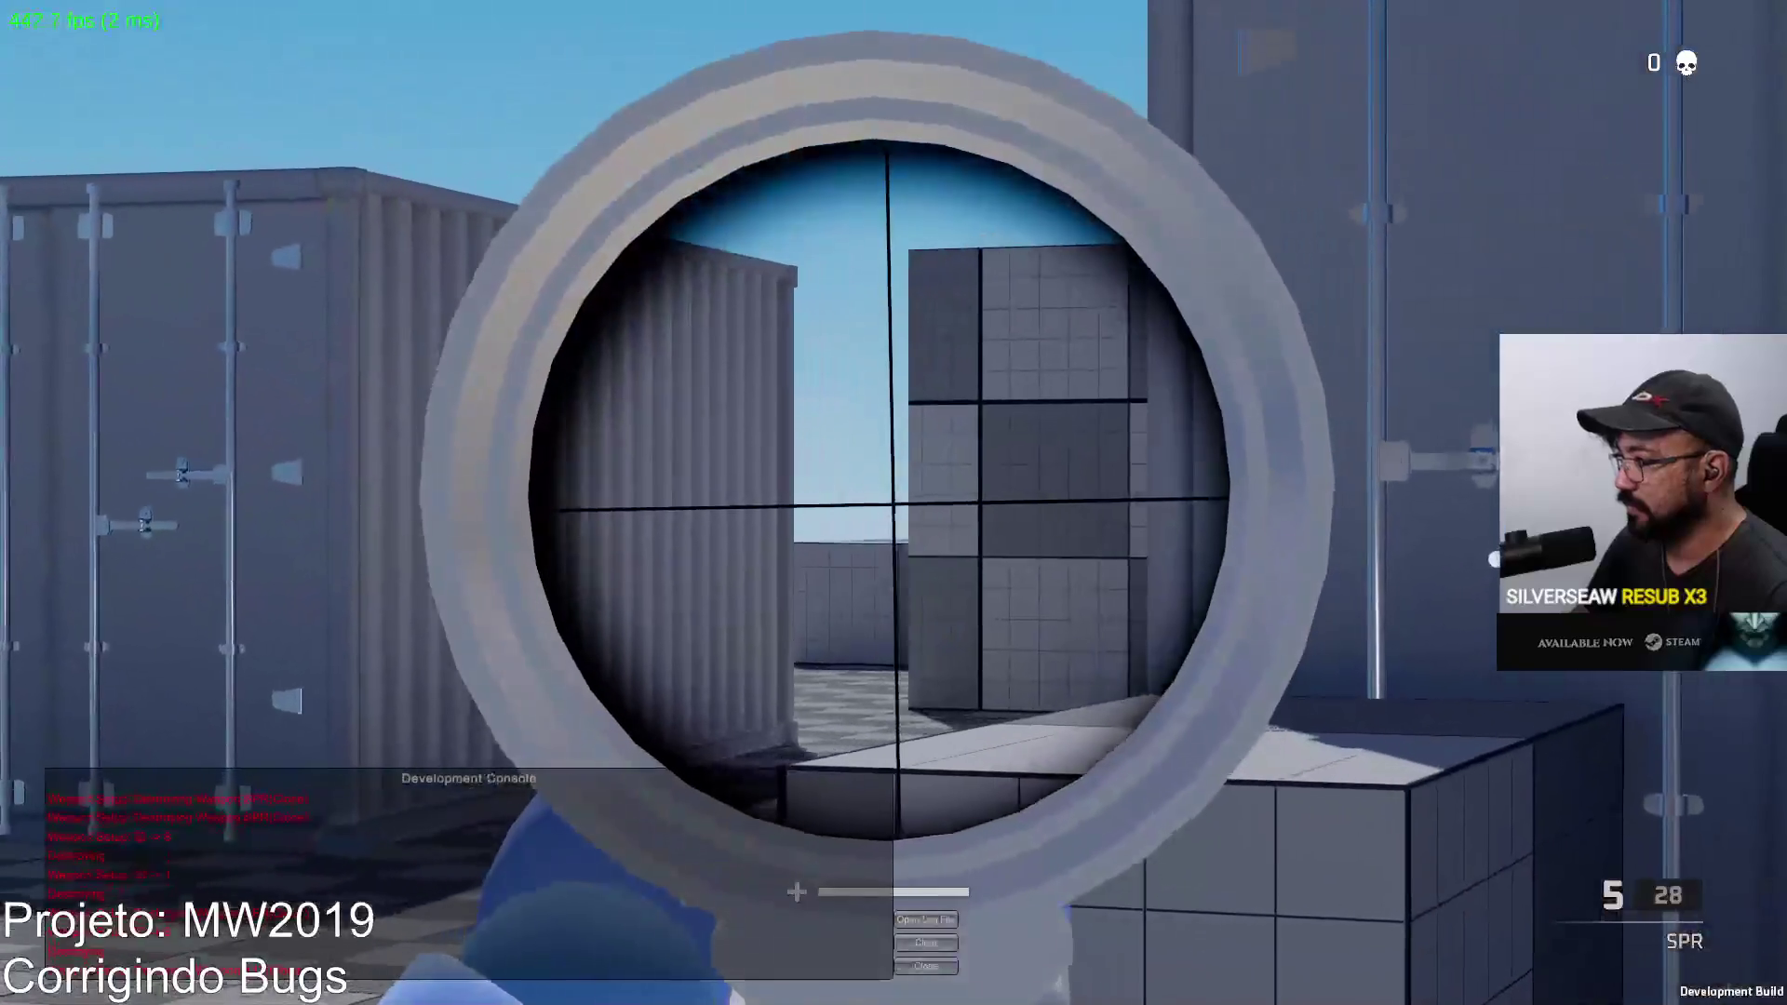
{"action": "key", "text": "2"}
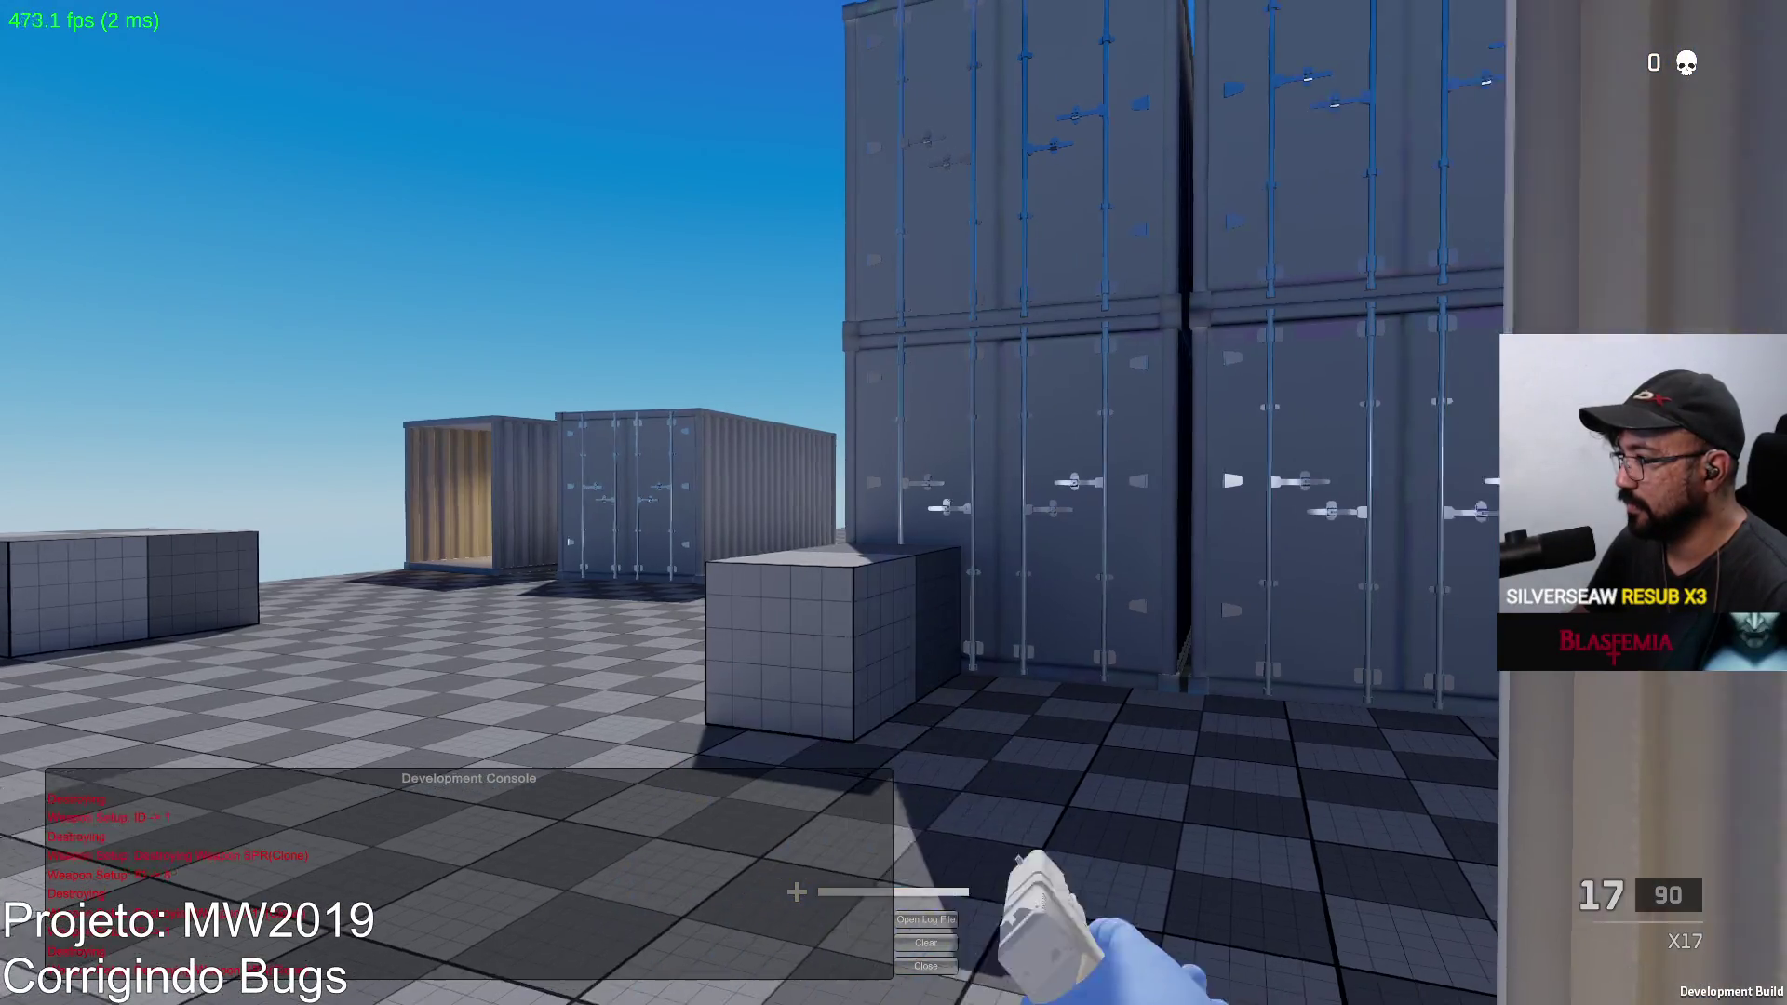
{"action": "key", "text": "1"}
{"action": "right_click", "coordinate": [894, 504]}
{"action": "left_click", "coordinate": [893, 503]}
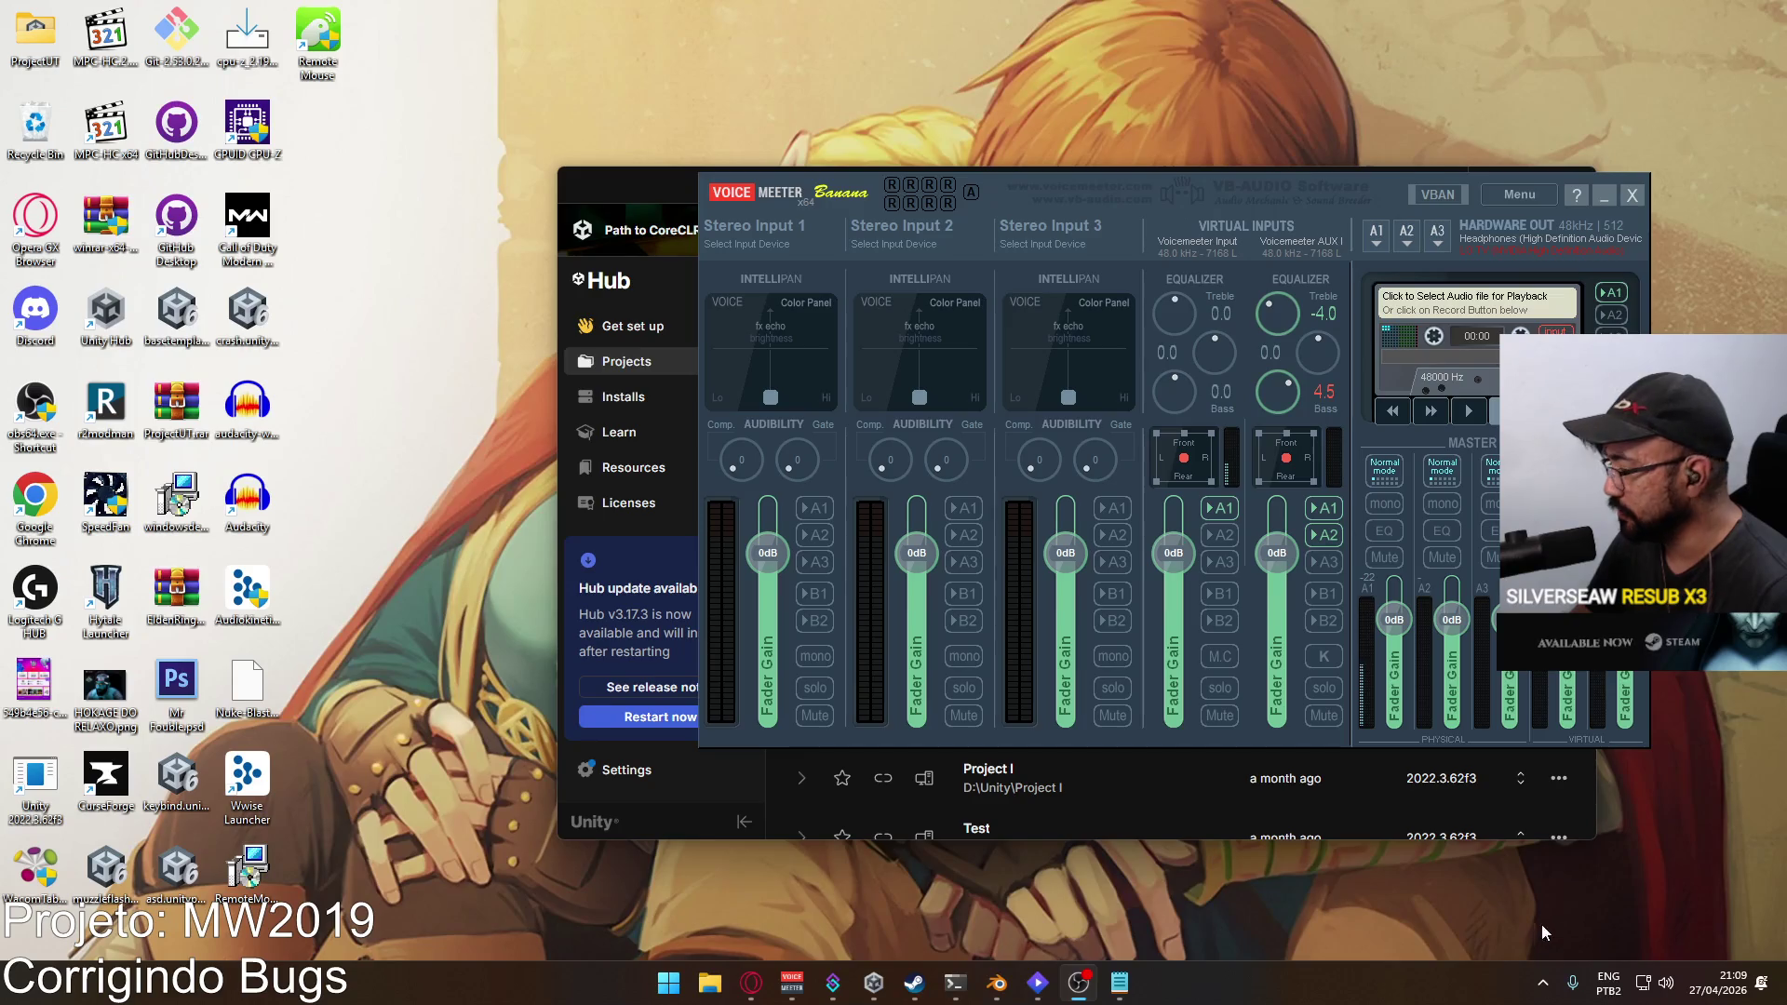
Step: Bring Unity Hub up from the hidden tray icons and open Project Hell 6
{"action": "left_click", "coordinate": [1544, 982]}
{"action": "left_click", "coordinate": [1543, 891]}
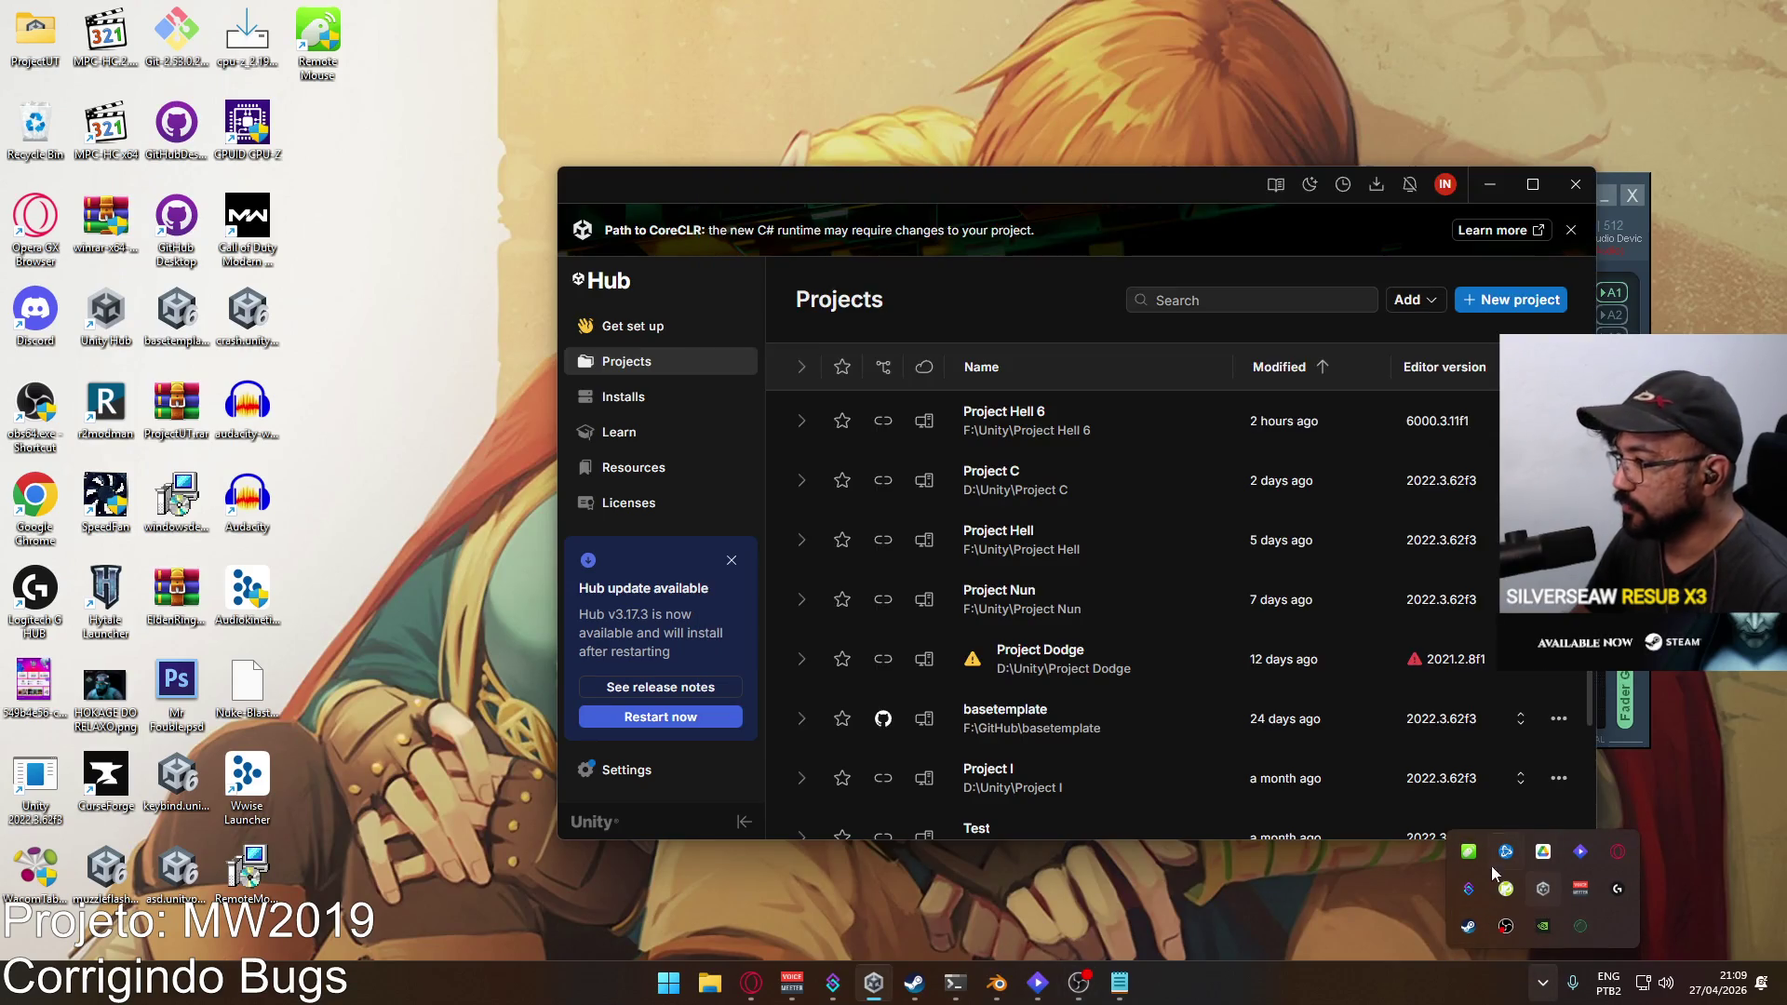
{"action": "left_click", "coordinate": [1490, 184]}
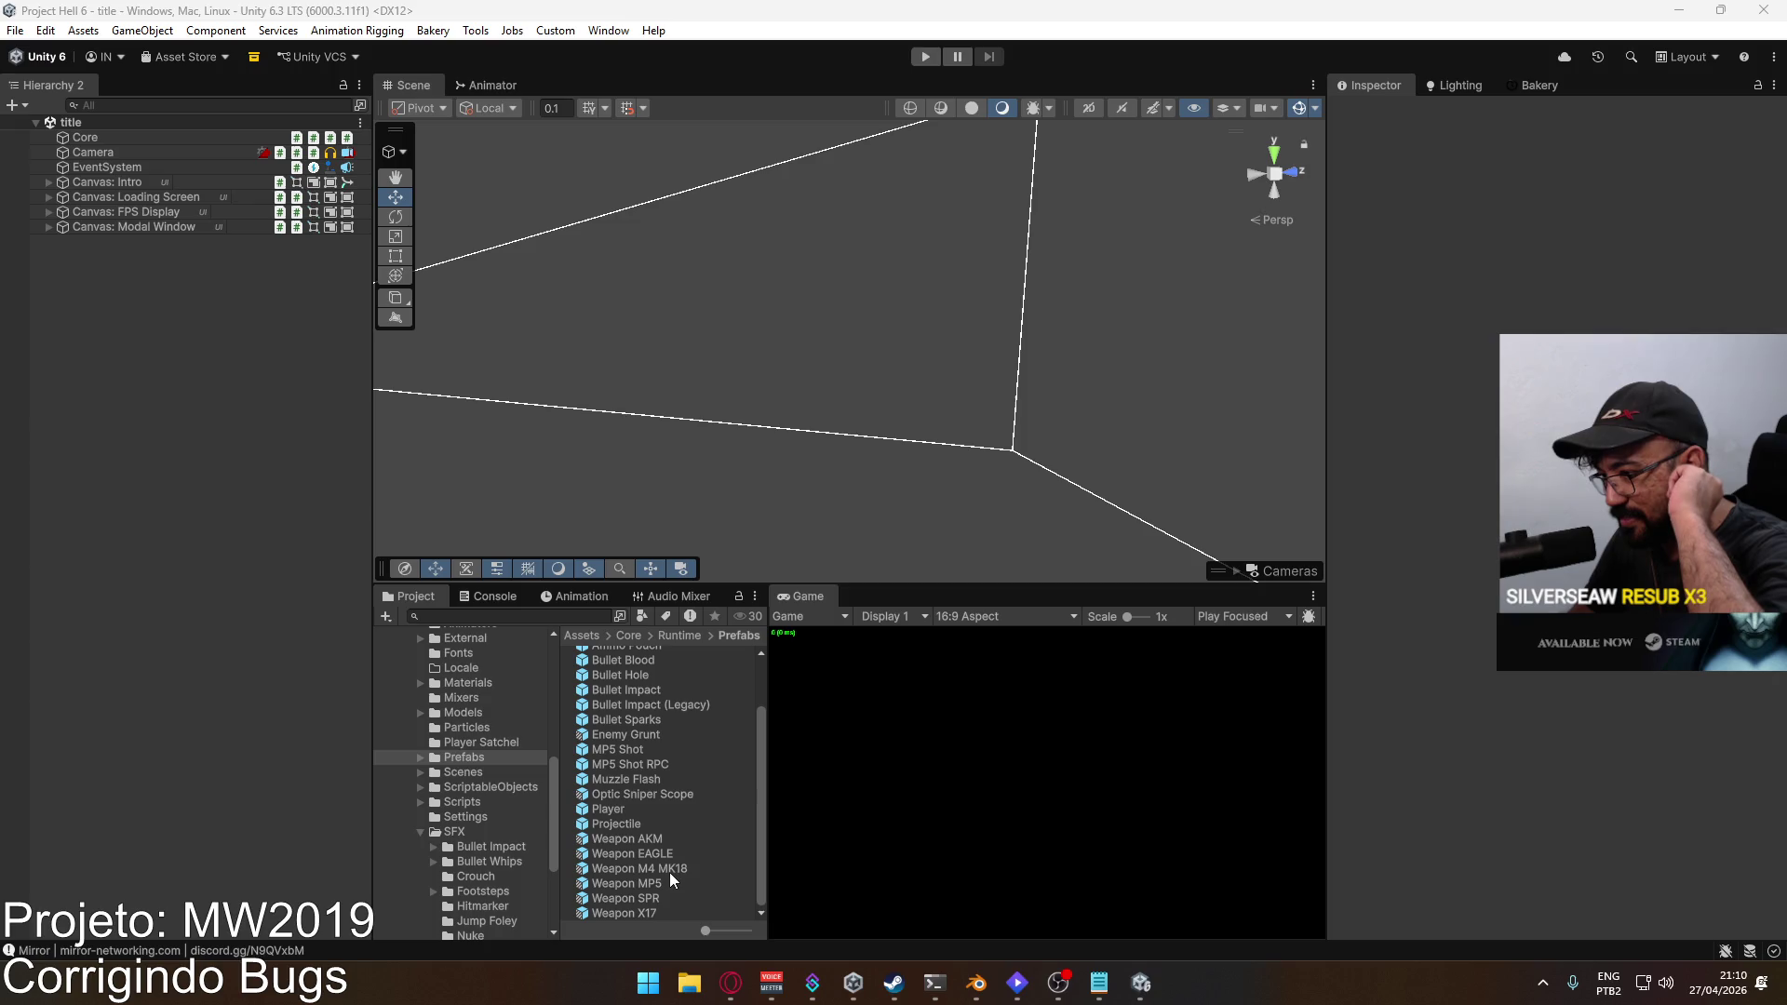
Step: Go from the Weapon SPR prefab to the Scripts folder and open PlayerScript.cs in Visual Studio
{"action": "left_click", "coordinate": [663, 895]}
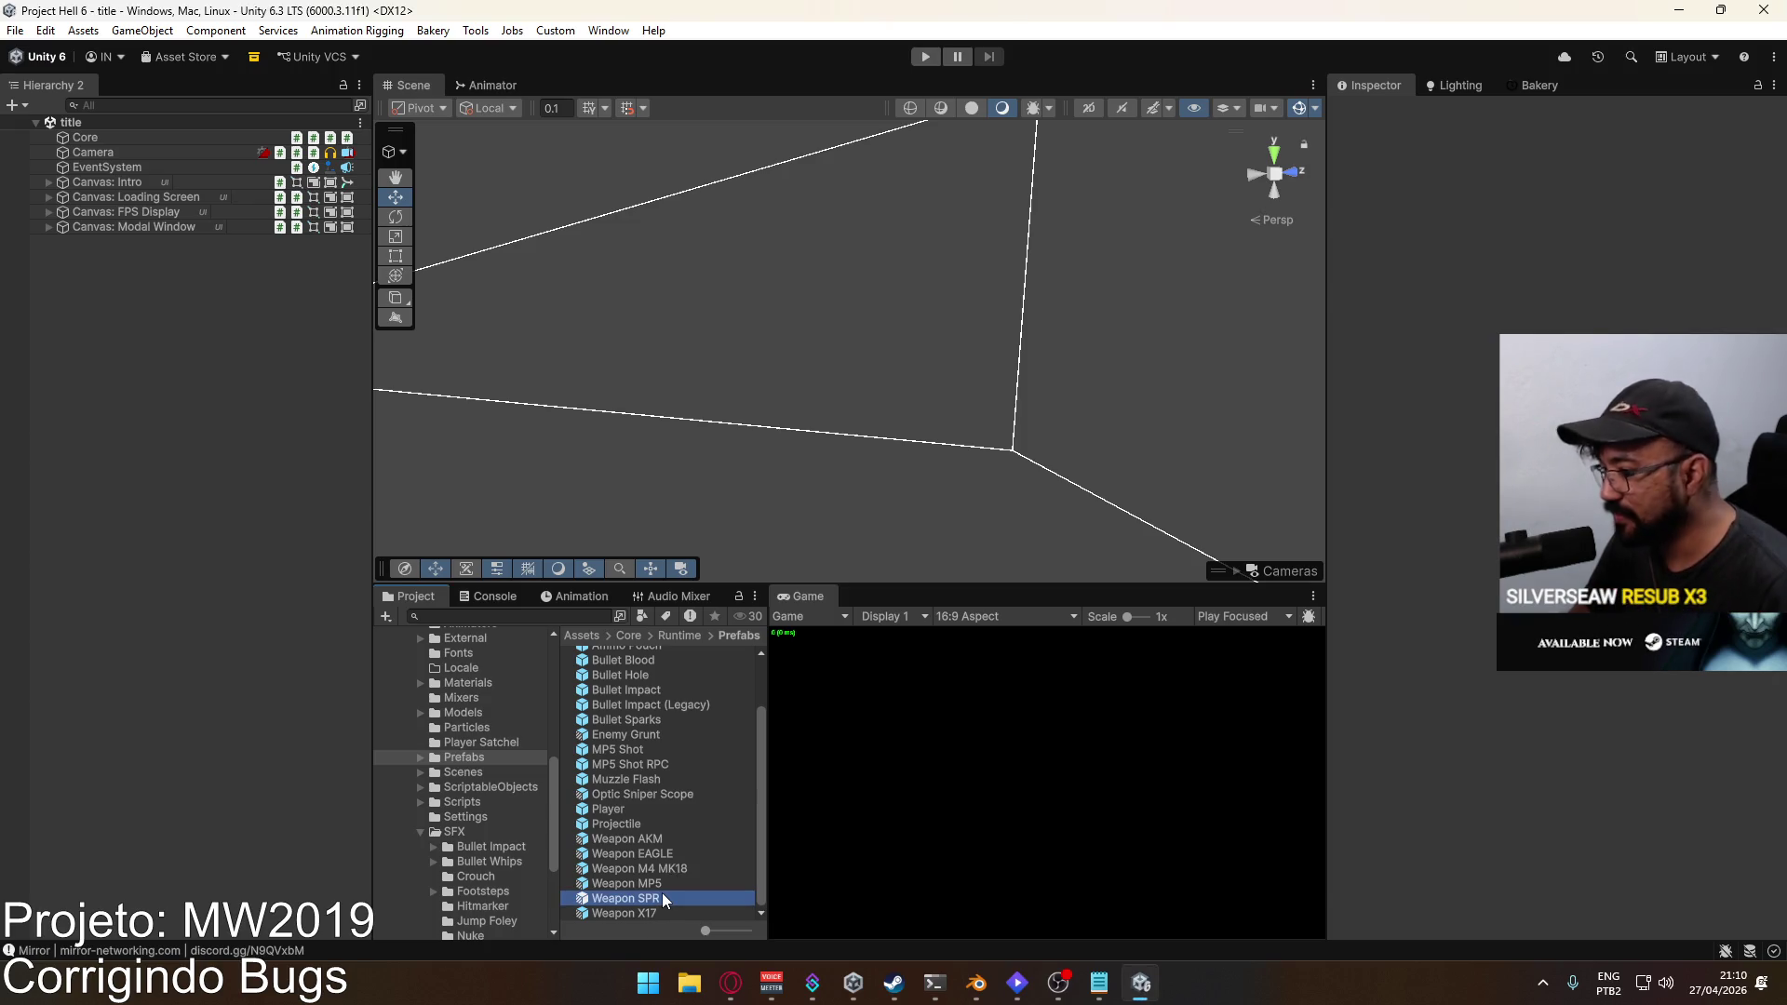
{"action": "left_click", "coordinate": [475, 801]}
{"action": "scroll", "coordinate": [646, 768], "scroll_direction": "down", "scroll_amount": 10}
{"action": "scroll", "coordinate": [658, 823], "scroll_direction": "up", "scroll_amount": 10}
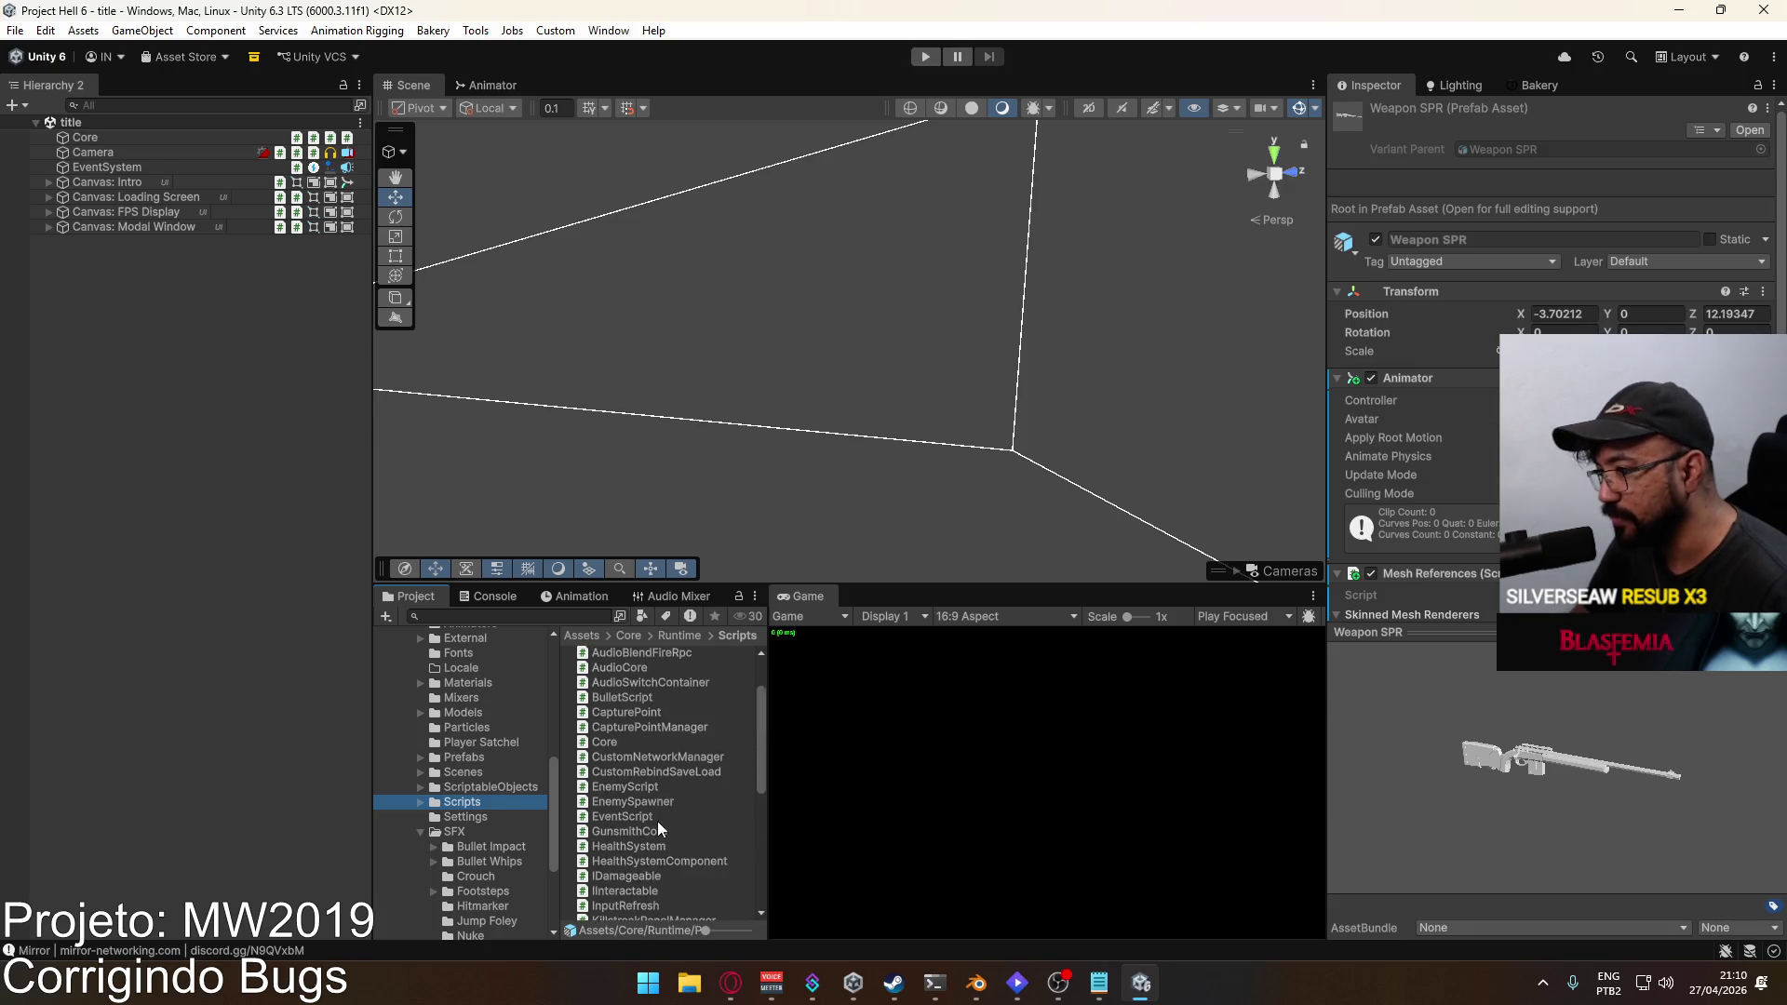
{"action": "scroll", "coordinate": [674, 813], "scroll_direction": "down", "scroll_amount": 10}
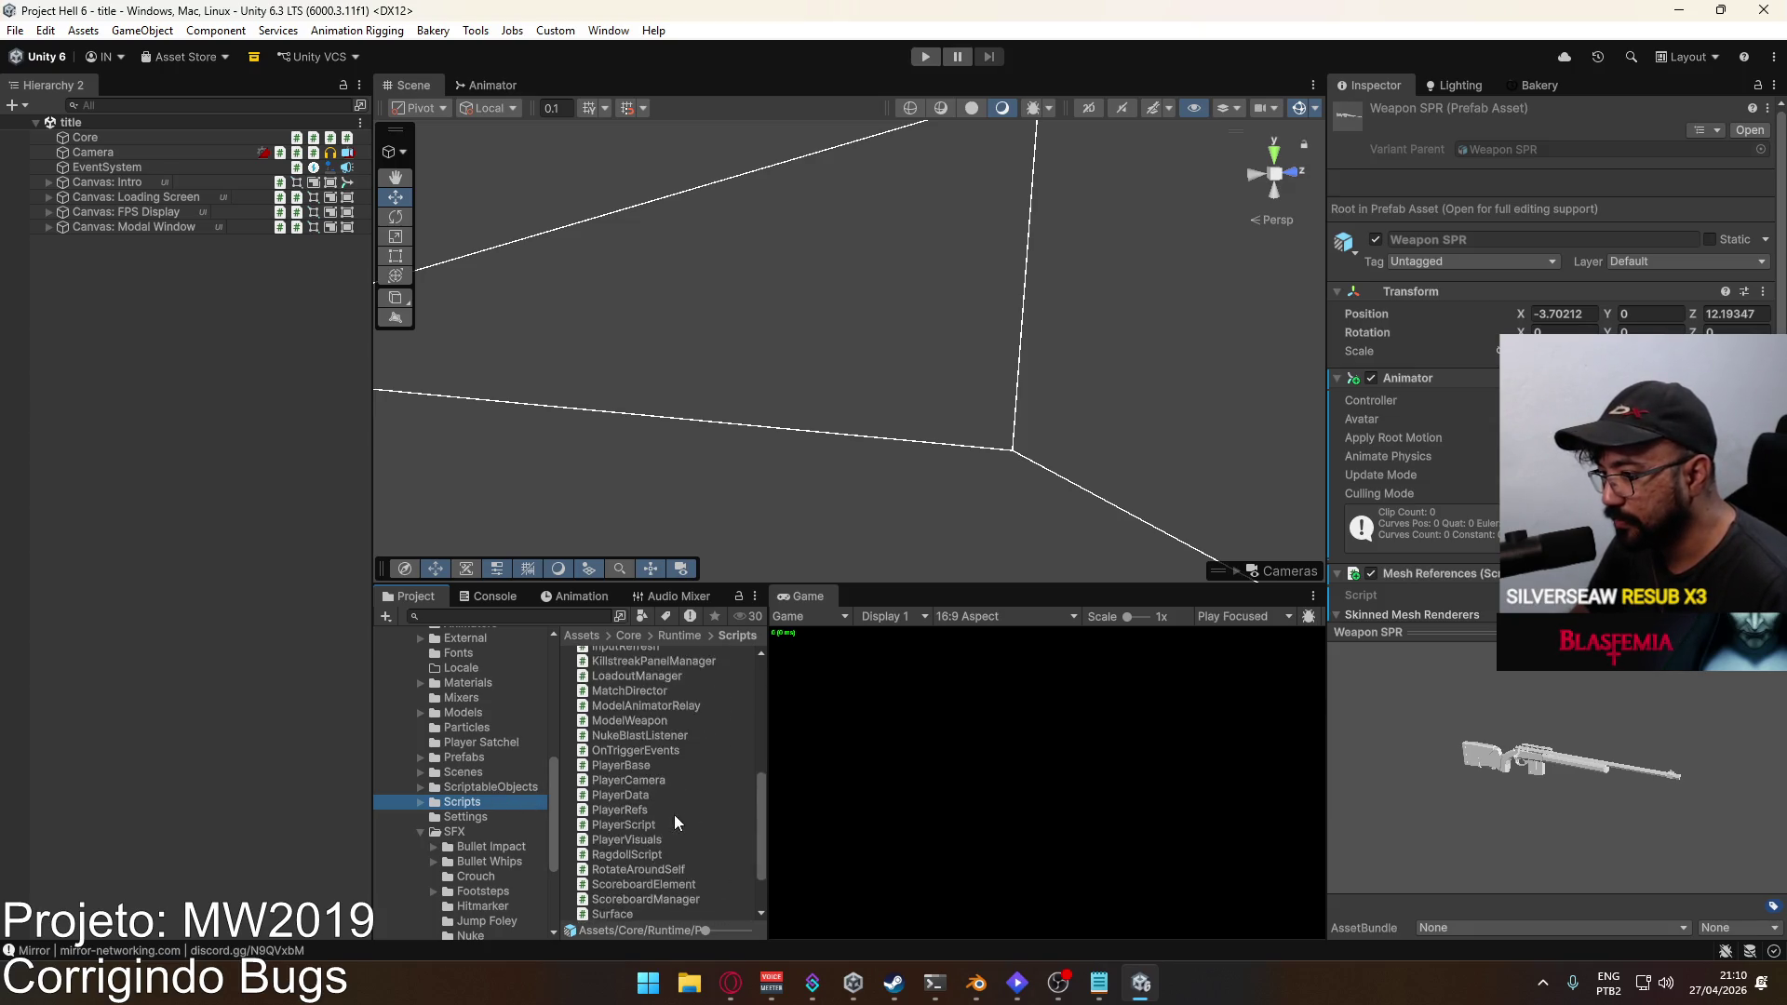
{"action": "left_click", "coordinate": [642, 779]}
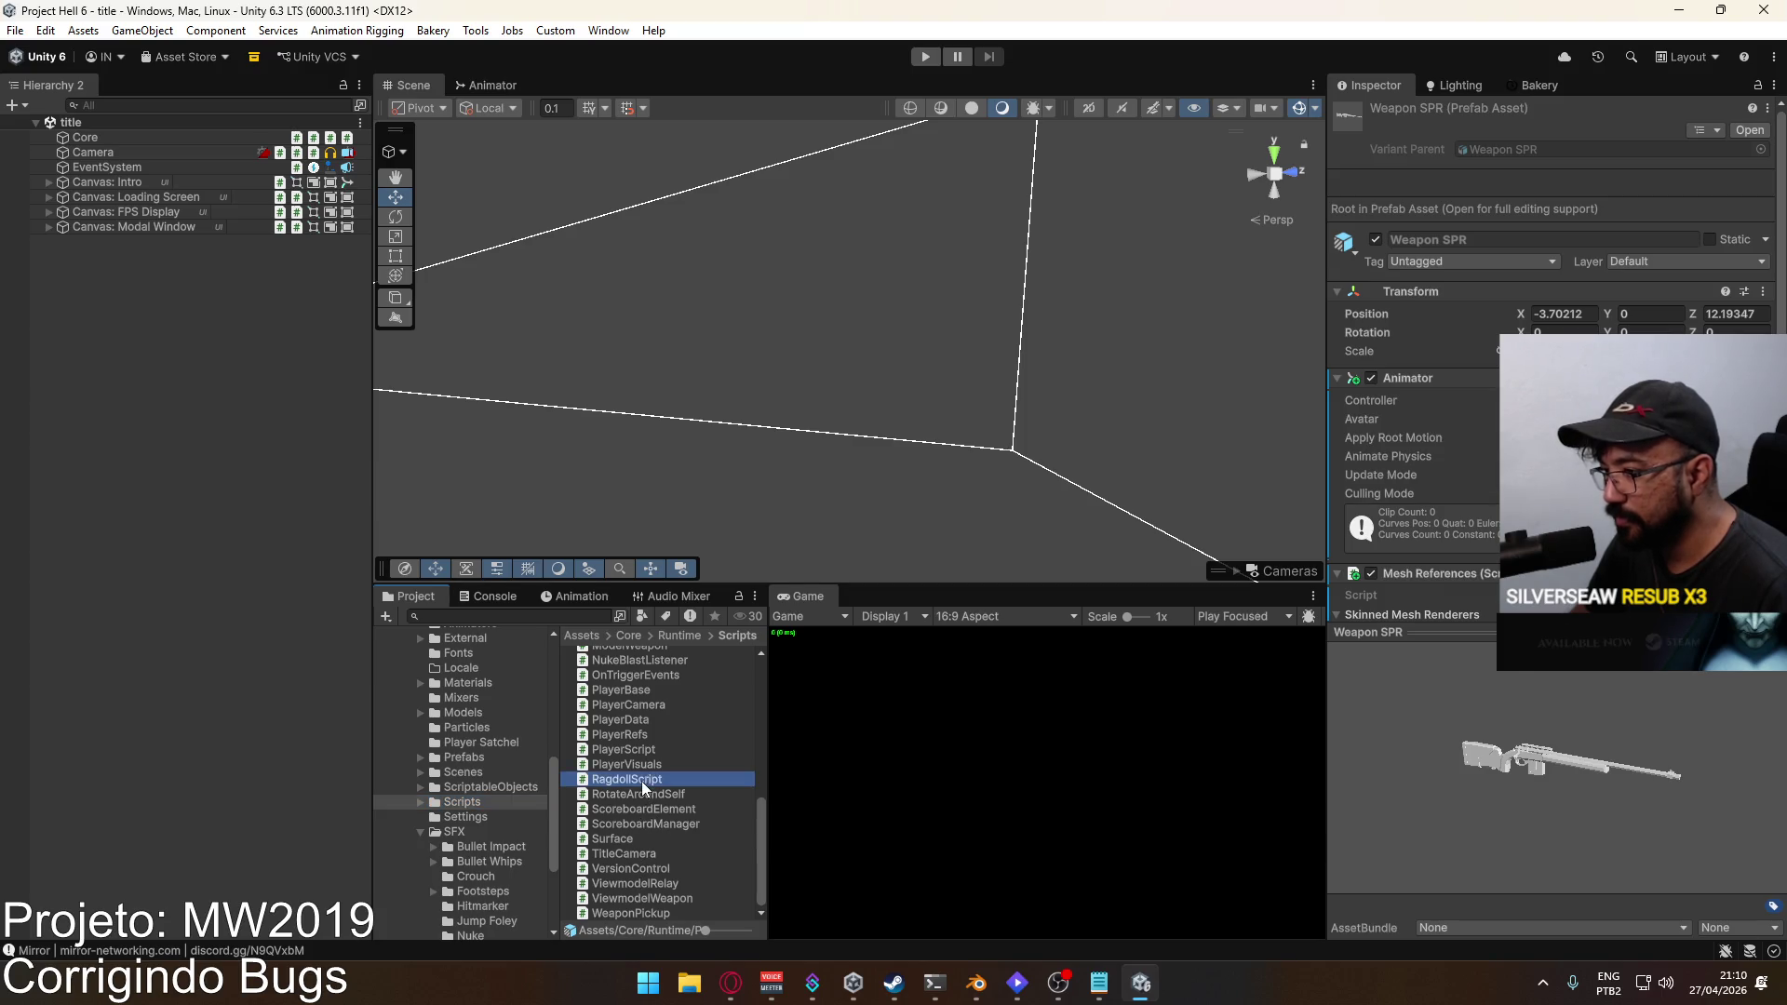
{"action": "double_click", "coordinate": [658, 750]}
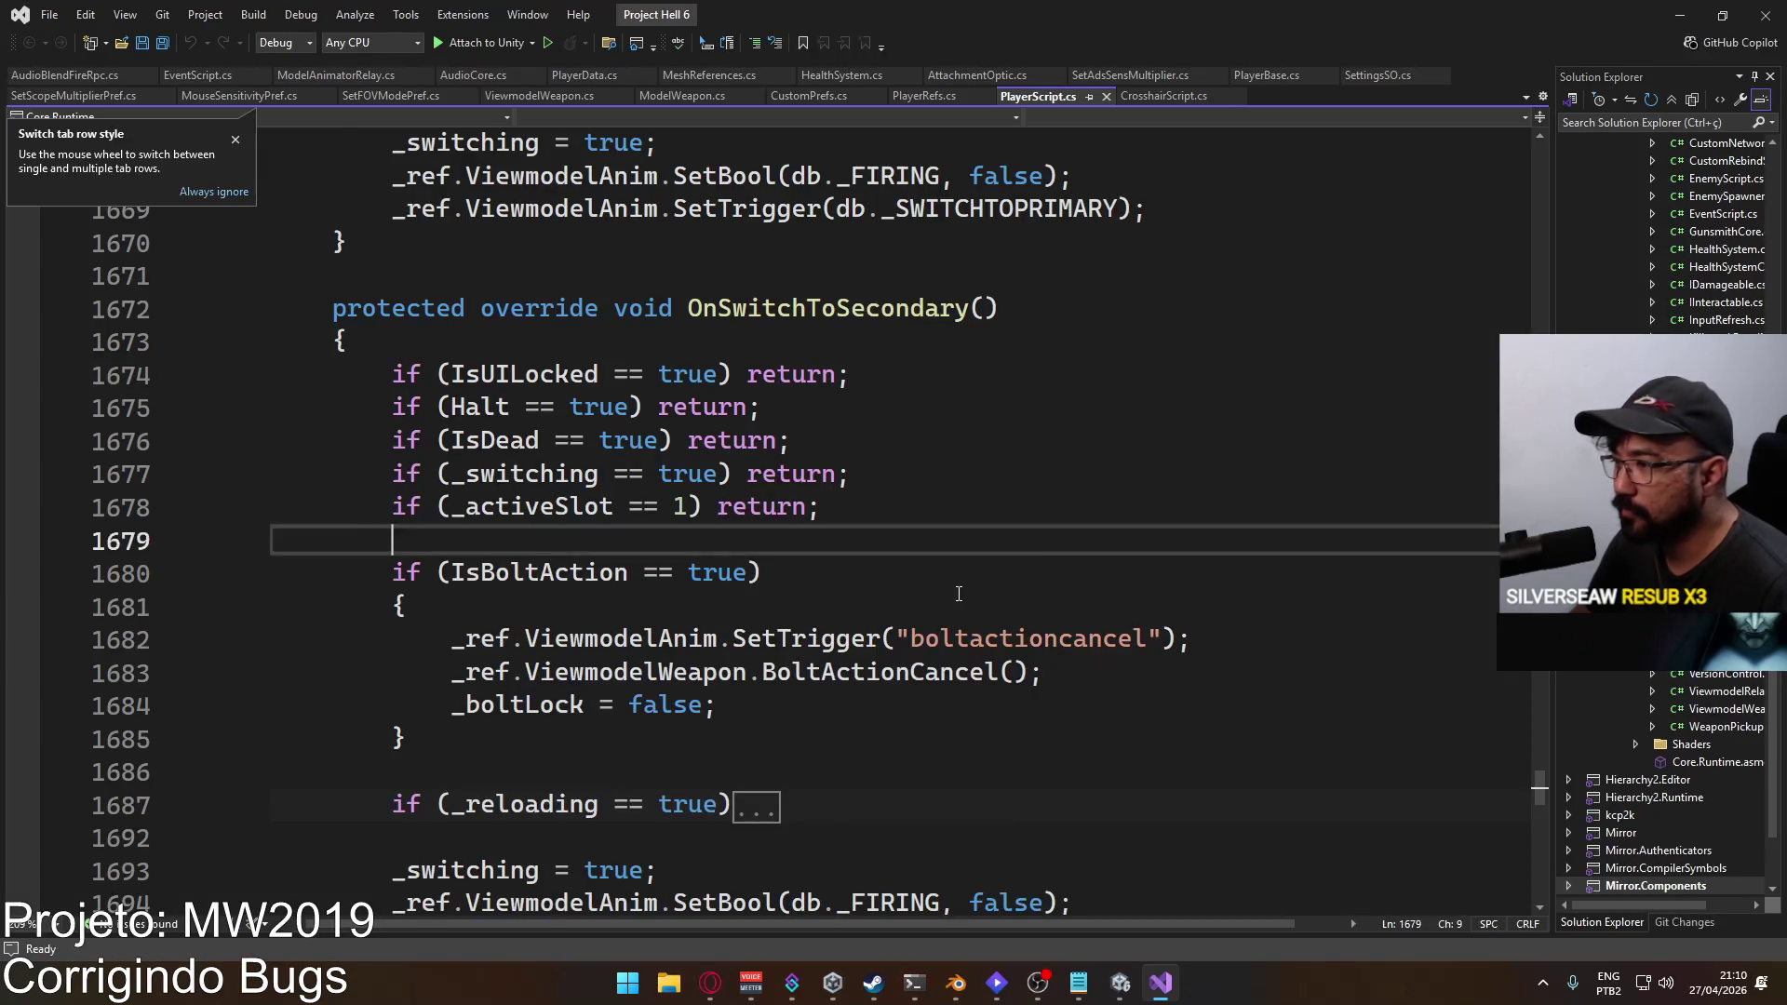
Step: Delete the IsBoltAction check block from OnSwitchToSecondary in PlayerScript.cs
{"action": "left_click", "coordinate": [622, 539]}
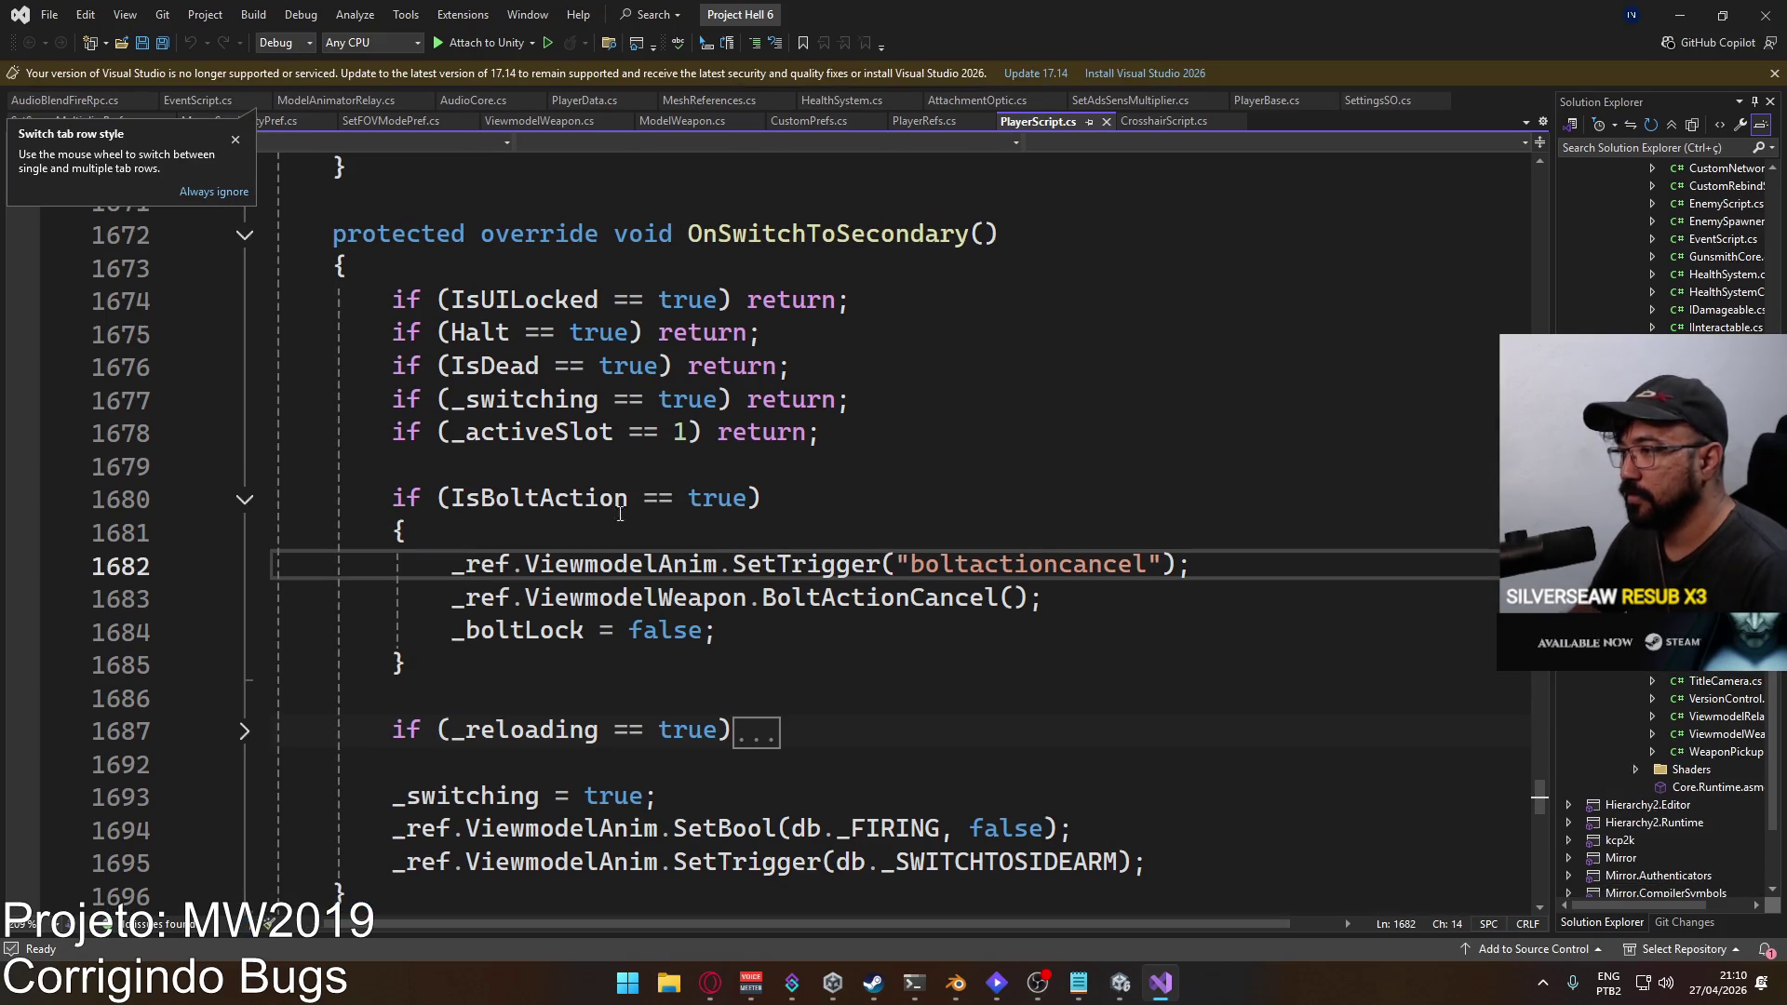
{"action": "left_click", "coordinate": [421, 467]}
{"action": "left_click", "coordinate": [379, 500]}
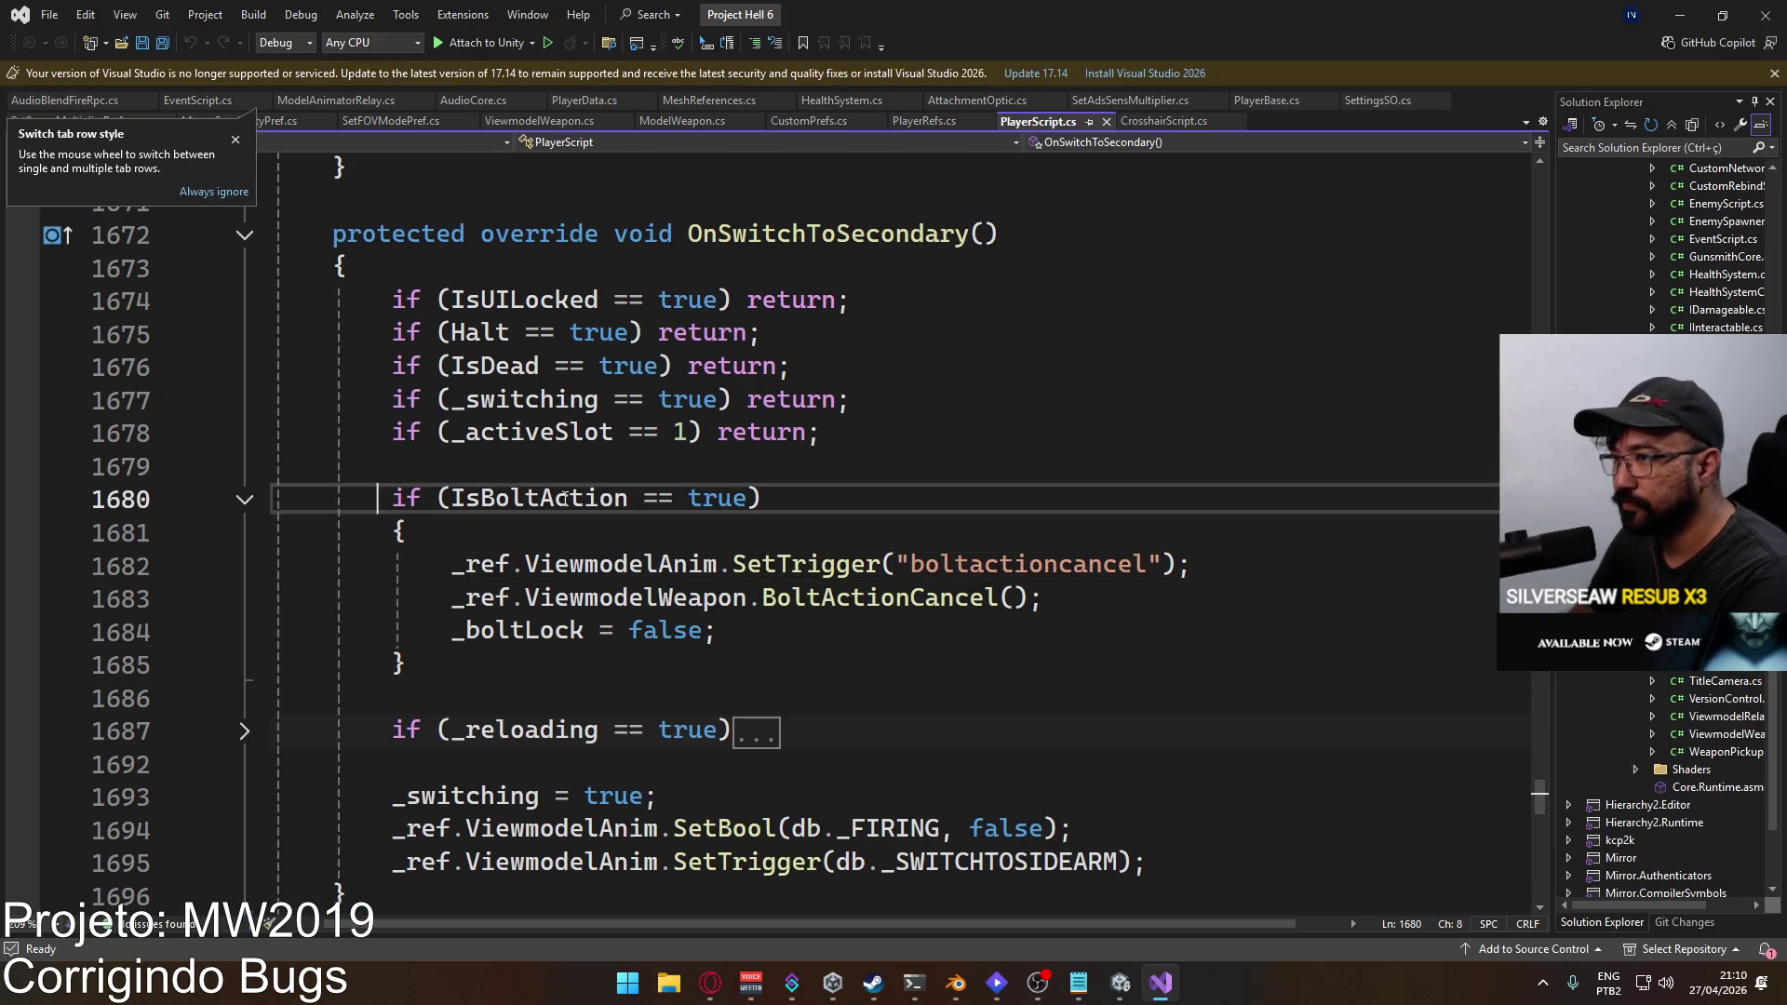
{"action": "key", "text": "Right"}
{"action": "key", "text": "shift+Down"}
{"action": "key", "text": "shift+Down"}
{"action": "key", "text": "shift+Down"}
{"action": "key", "text": "Delete"}
Step: Delete the bolt-action check in OnSwitchToPrimary, re-indent the _reloading check, and save PlayerScript.cs
{"action": "scroll", "coordinate": [610, 646], "scroll_direction": "up", "scroll_amount": 1}
{"action": "scroll", "coordinate": [610, 646], "scroll_direction": "up", "scroll_amount": 7}
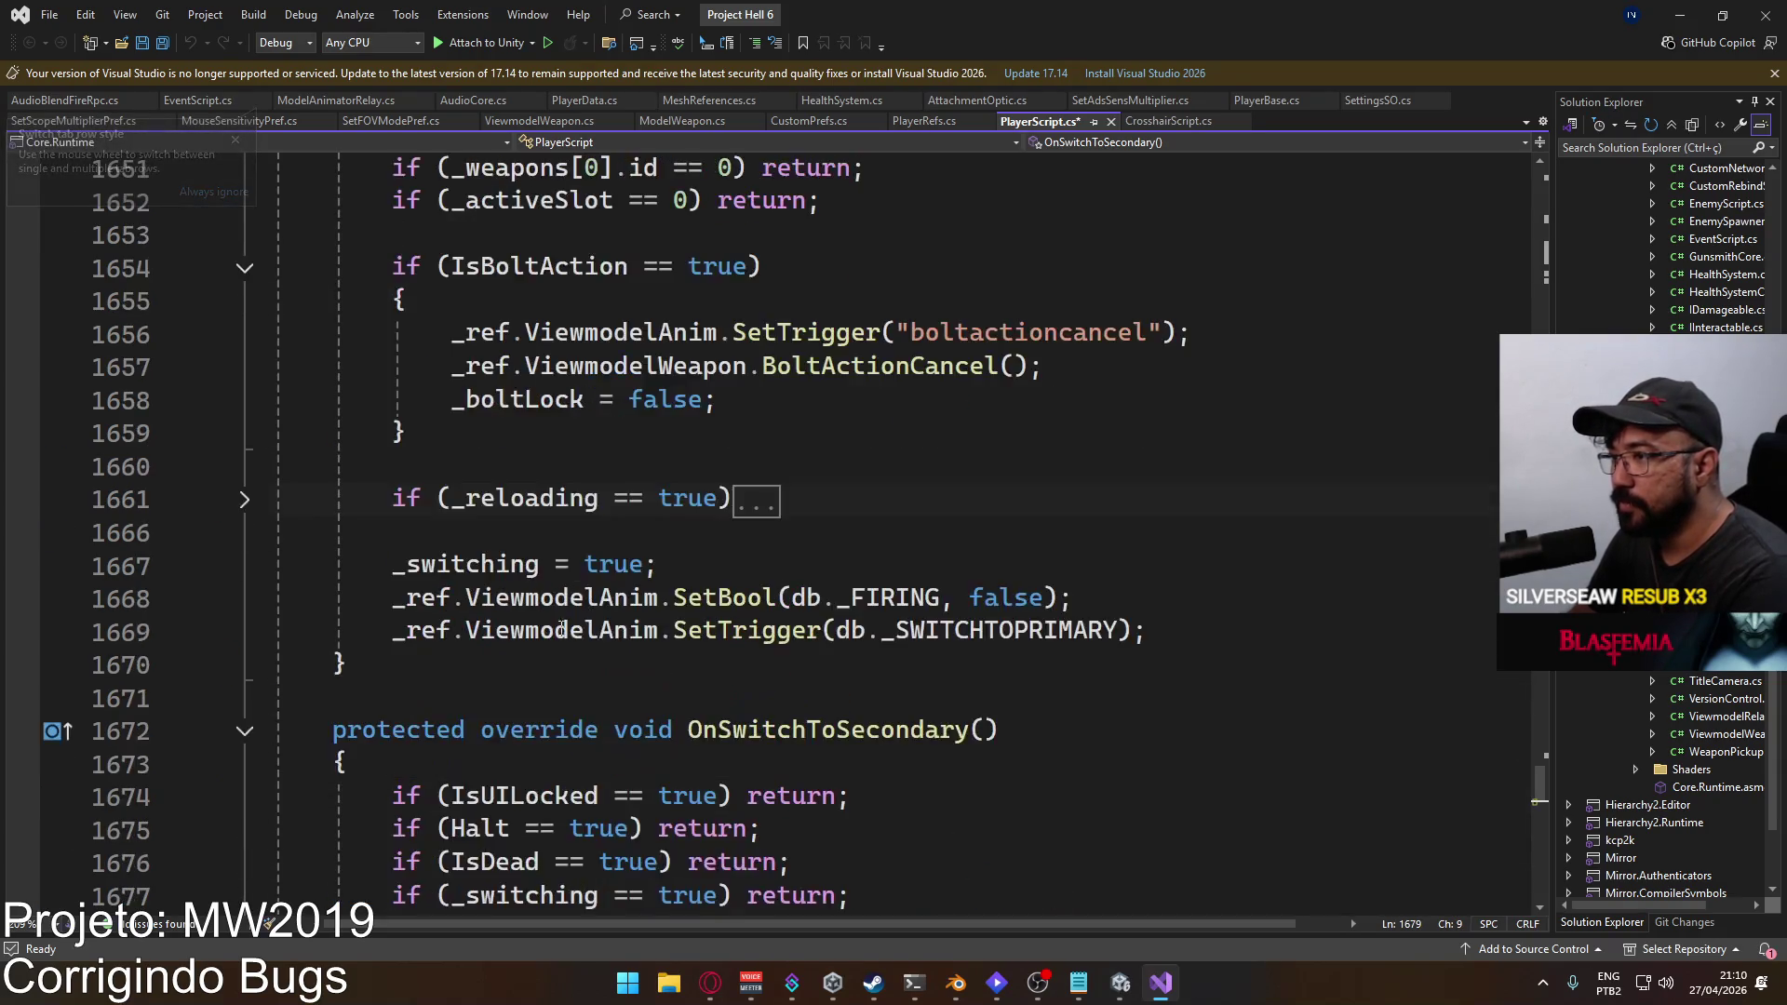
{"action": "left_click_drag", "start_coordinate": [384, 465], "coordinate": [739, 646]}
{"action": "key", "text": "Delete"}
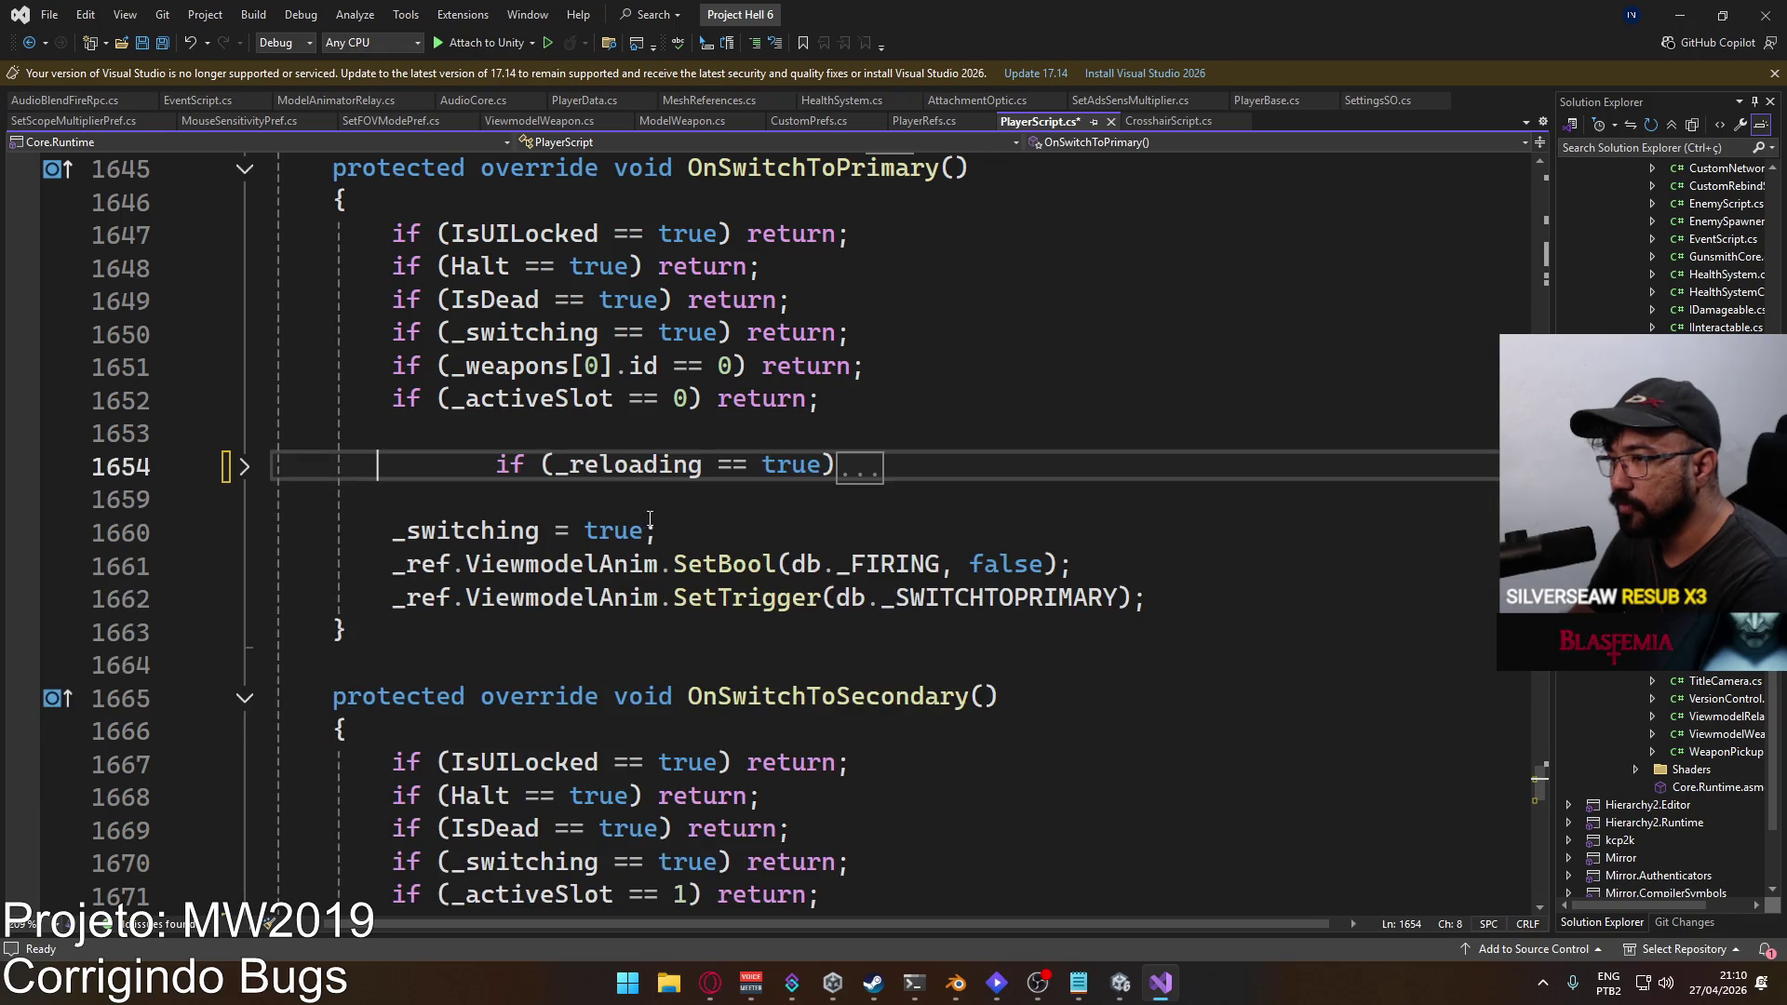
{"action": "key", "text": "Delete"}
{"action": "key", "text": "Delete"}
{"action": "key", "text": "Delete"}
{"action": "left_click", "coordinate": [454, 431]}
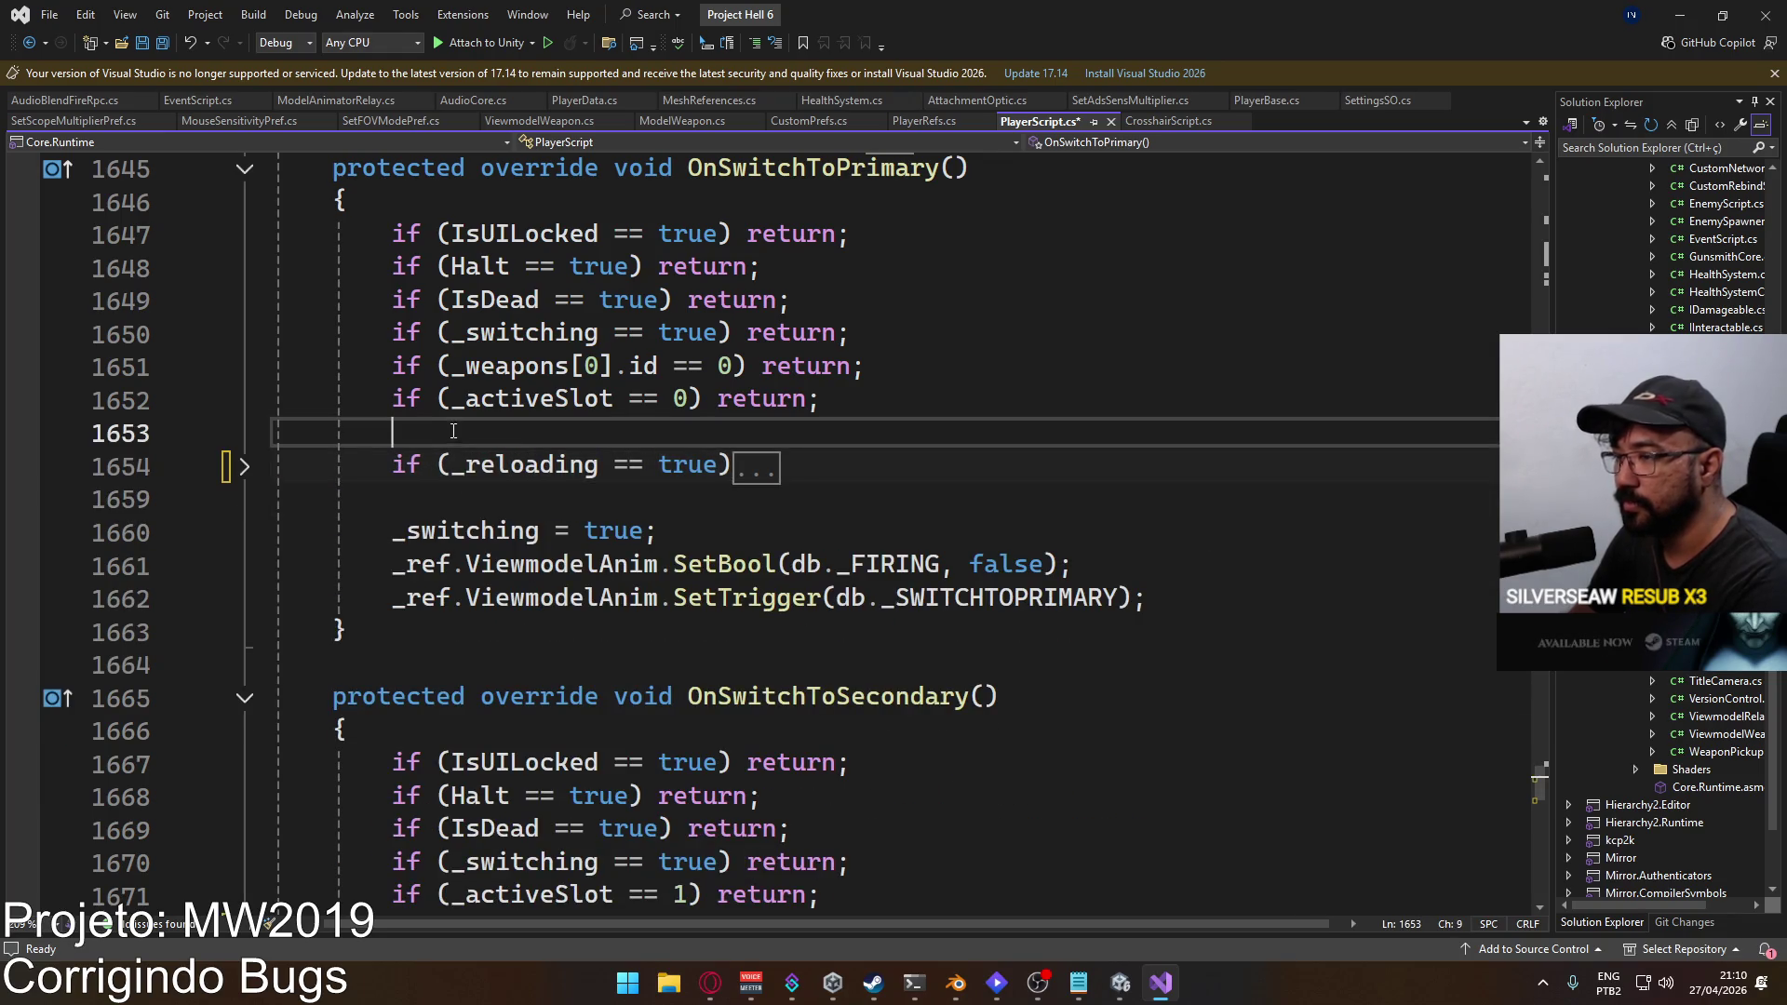
{"action": "key", "text": "ctrl+s"}
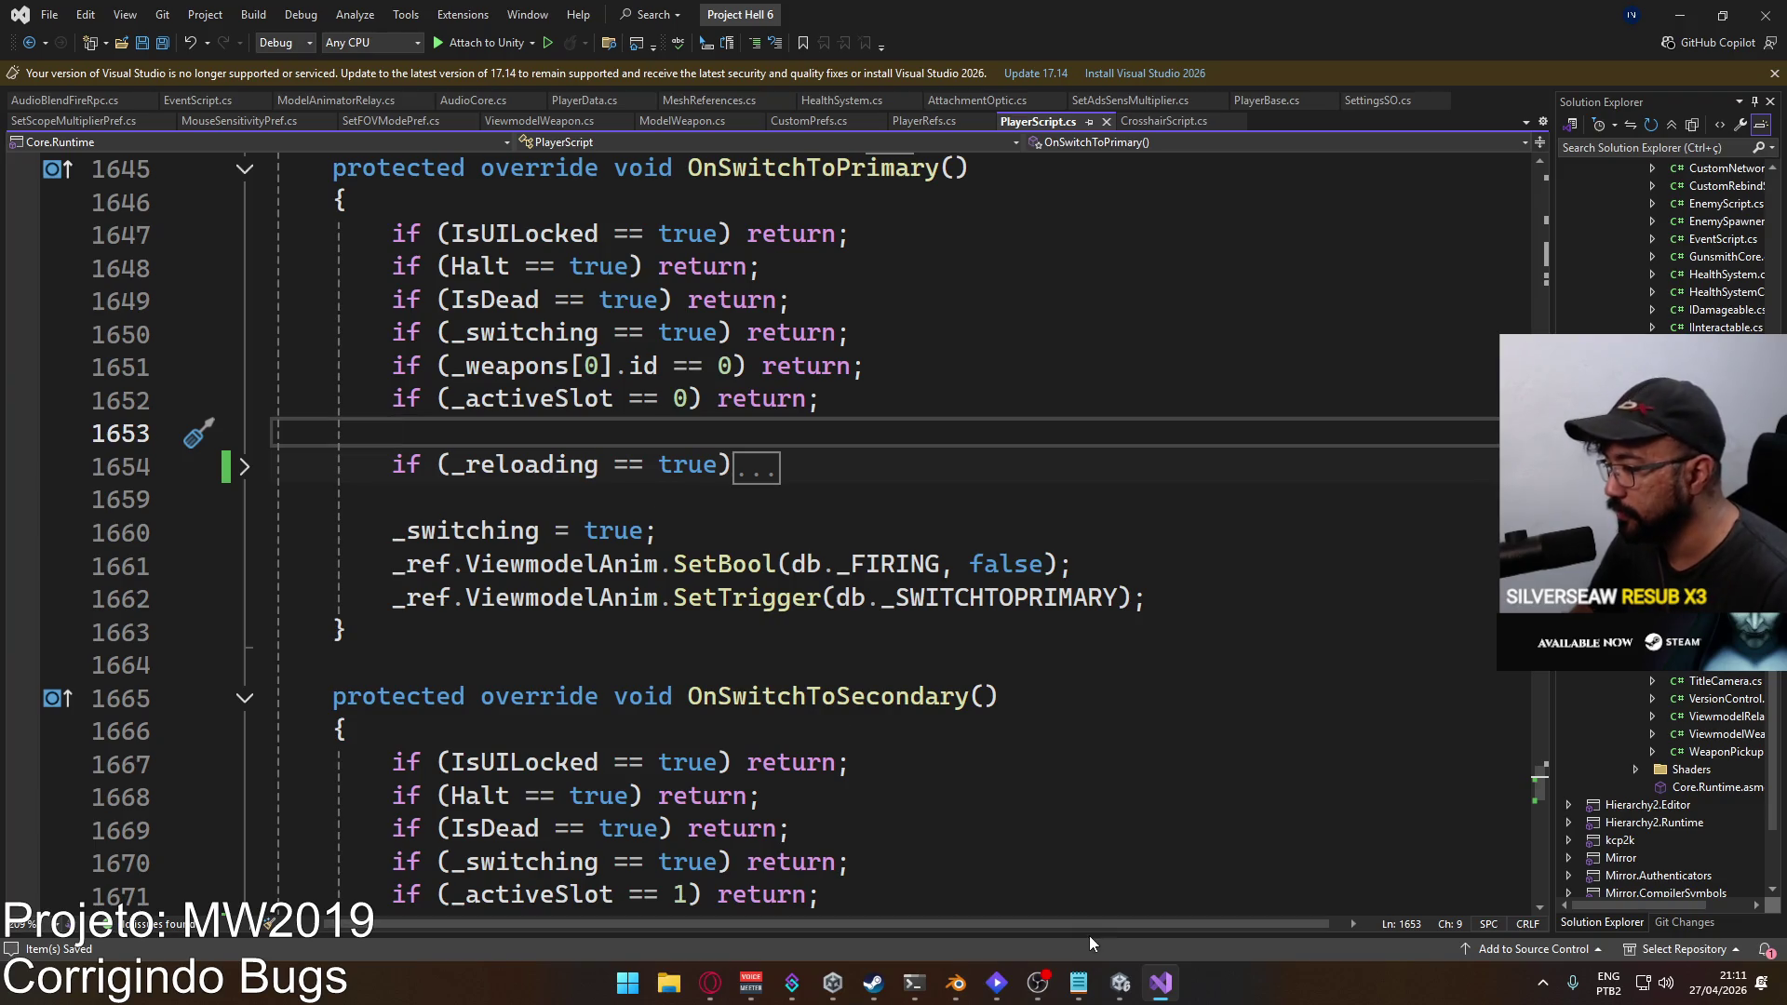
{"action": "left_click", "coordinate": [1119, 988]}
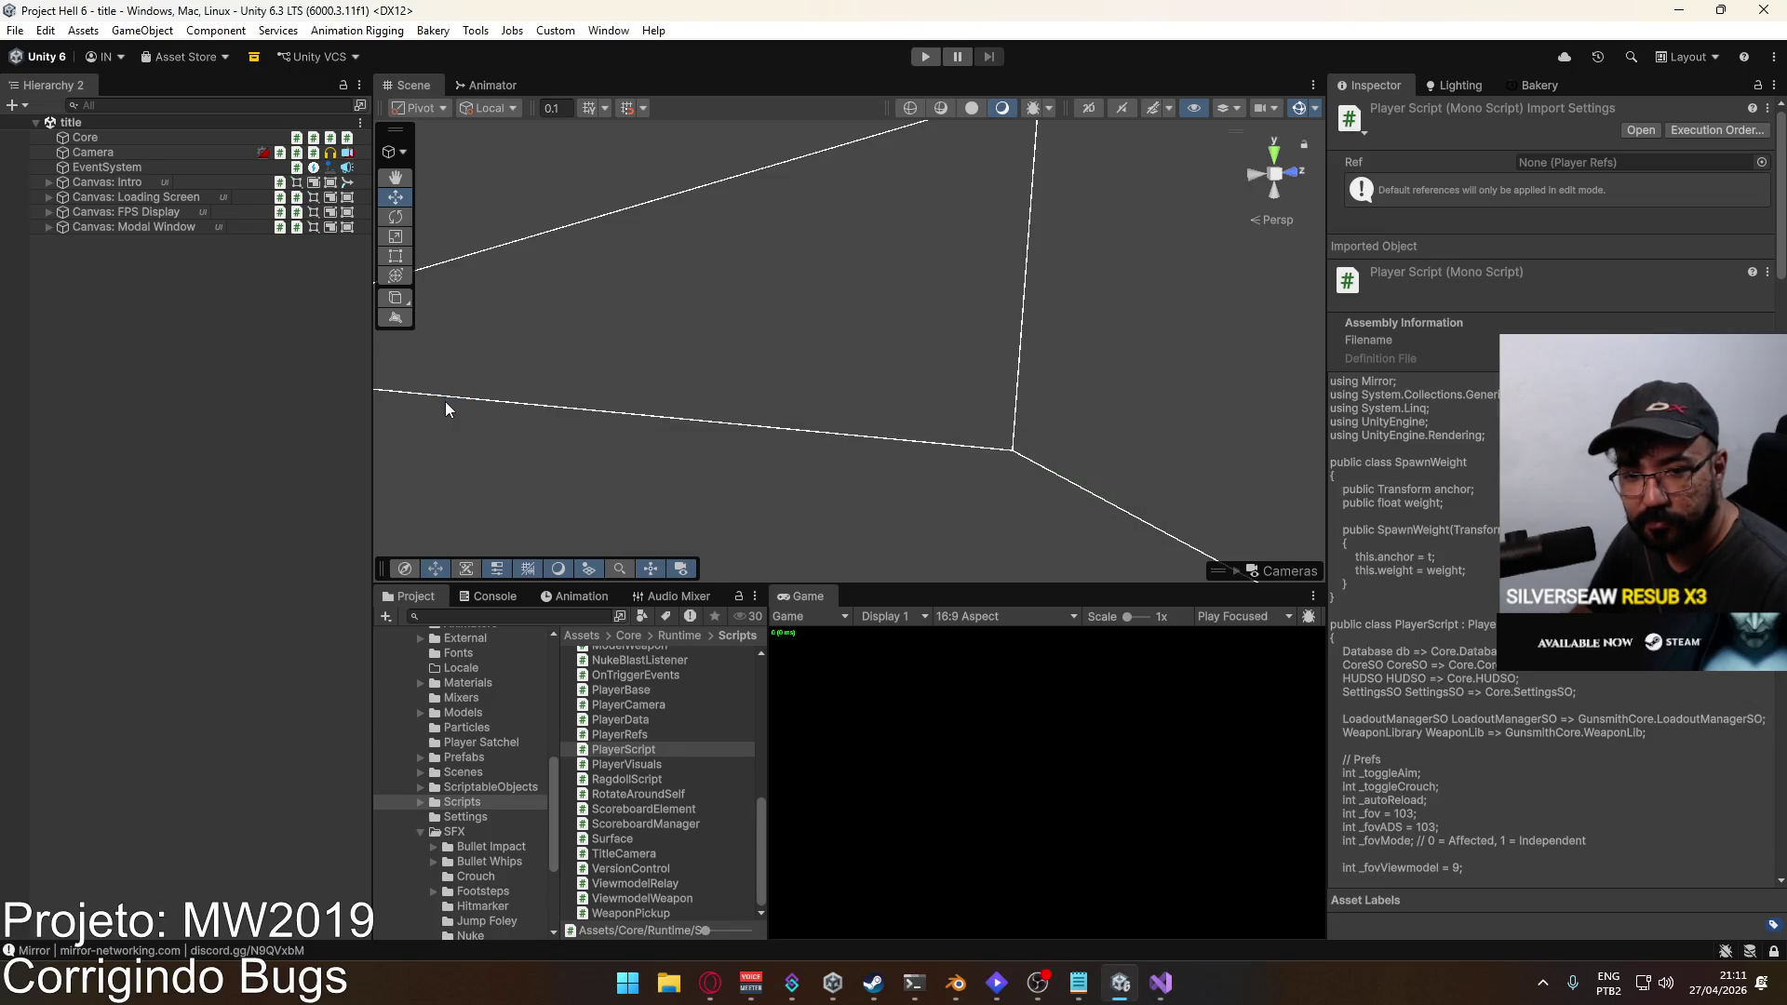
Step: Open Build Profiles and check the project's version number in Player Settings
{"action": "left_click", "coordinate": [16, 30]}
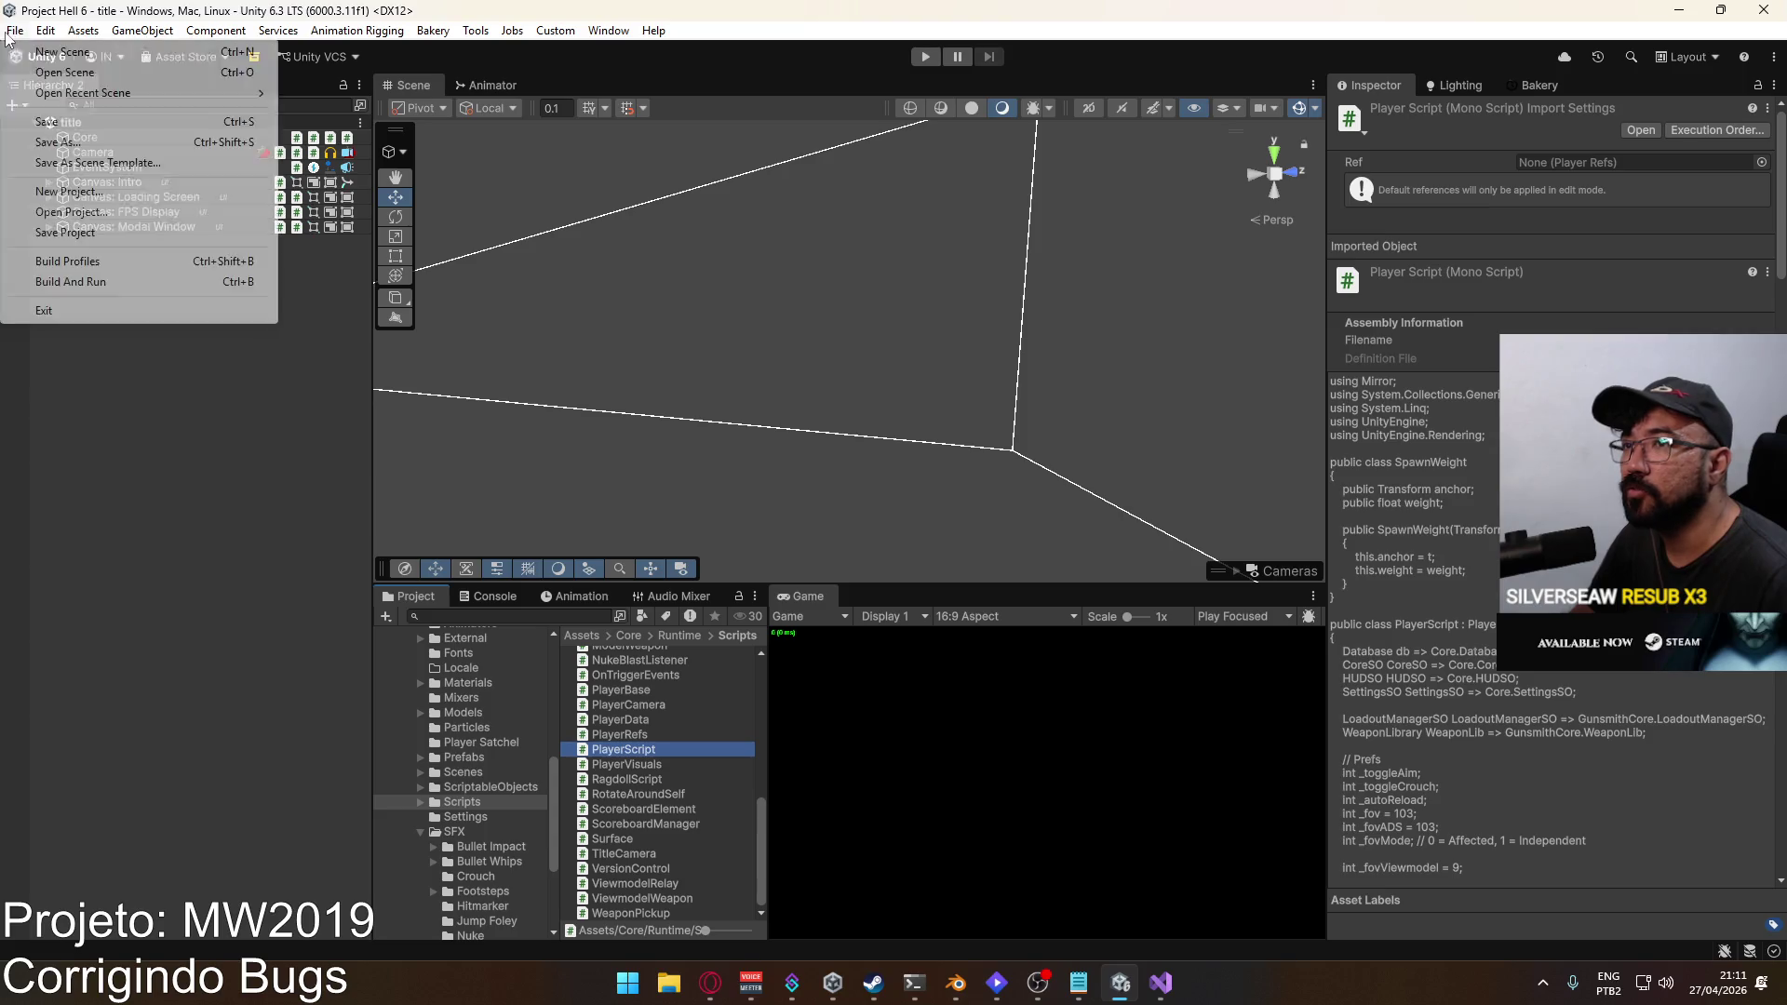
{"action": "left_click", "coordinate": [202, 265]}
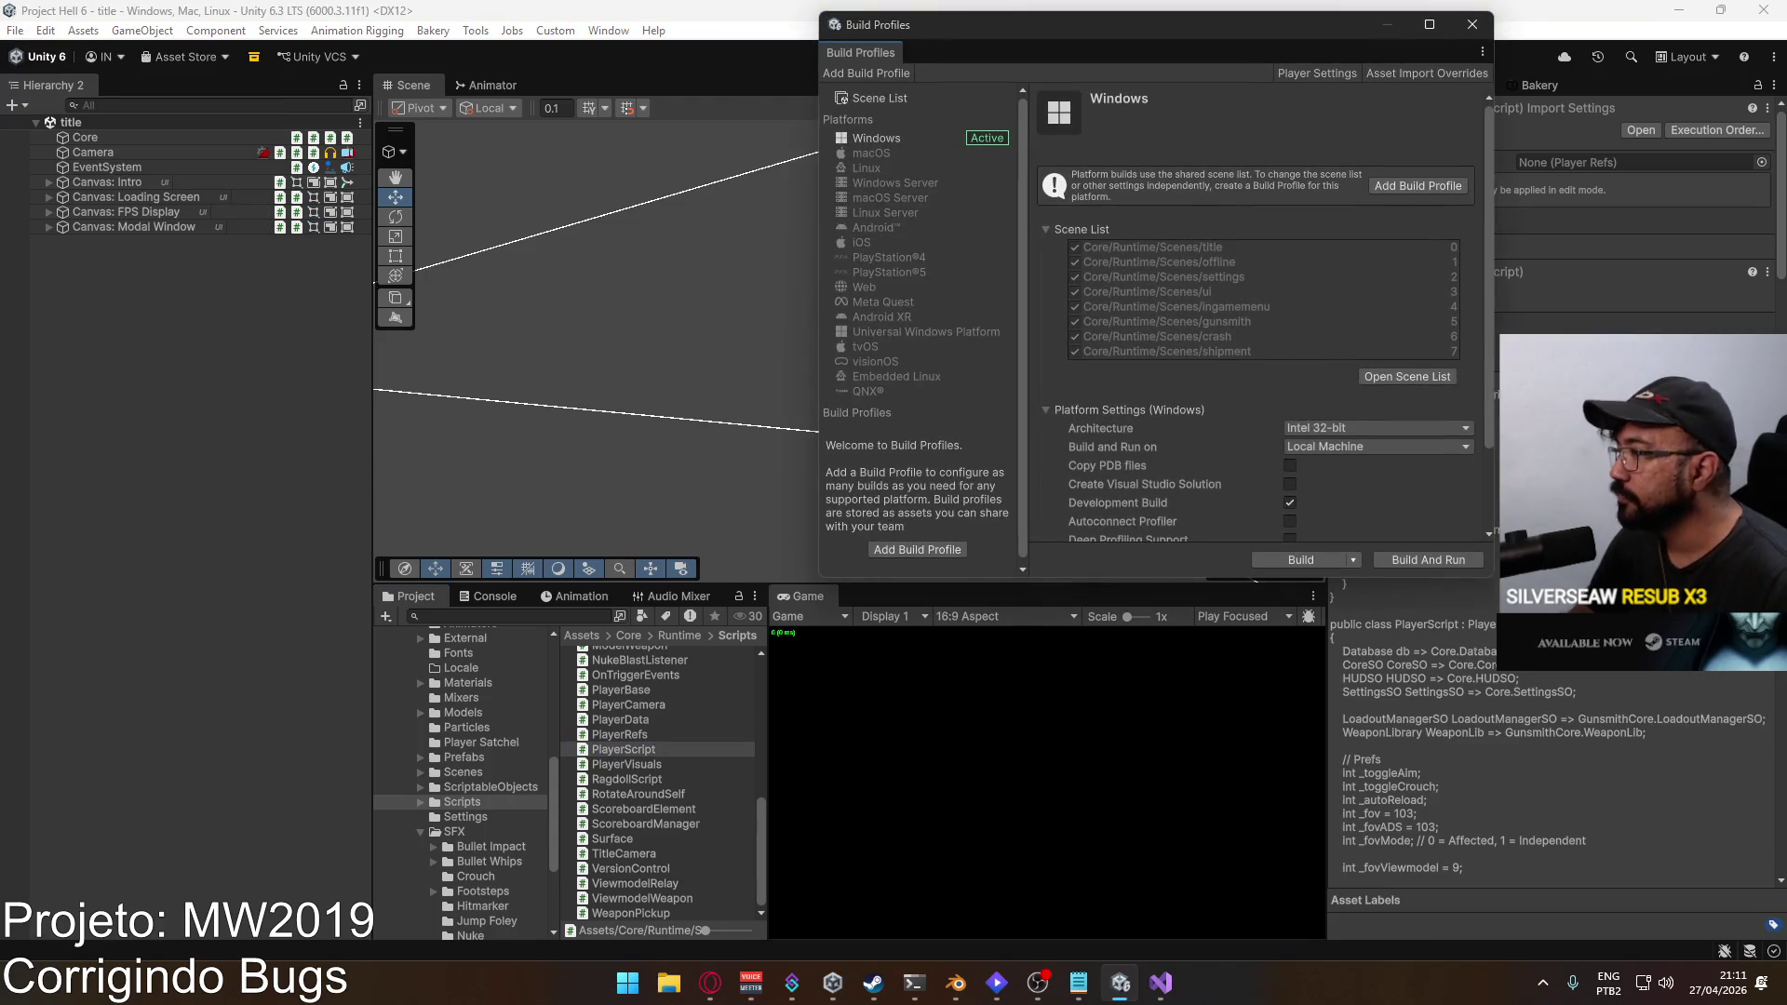
{"action": "left_click", "coordinate": [1473, 24]}
{"action": "left_click", "coordinate": [24, 30]}
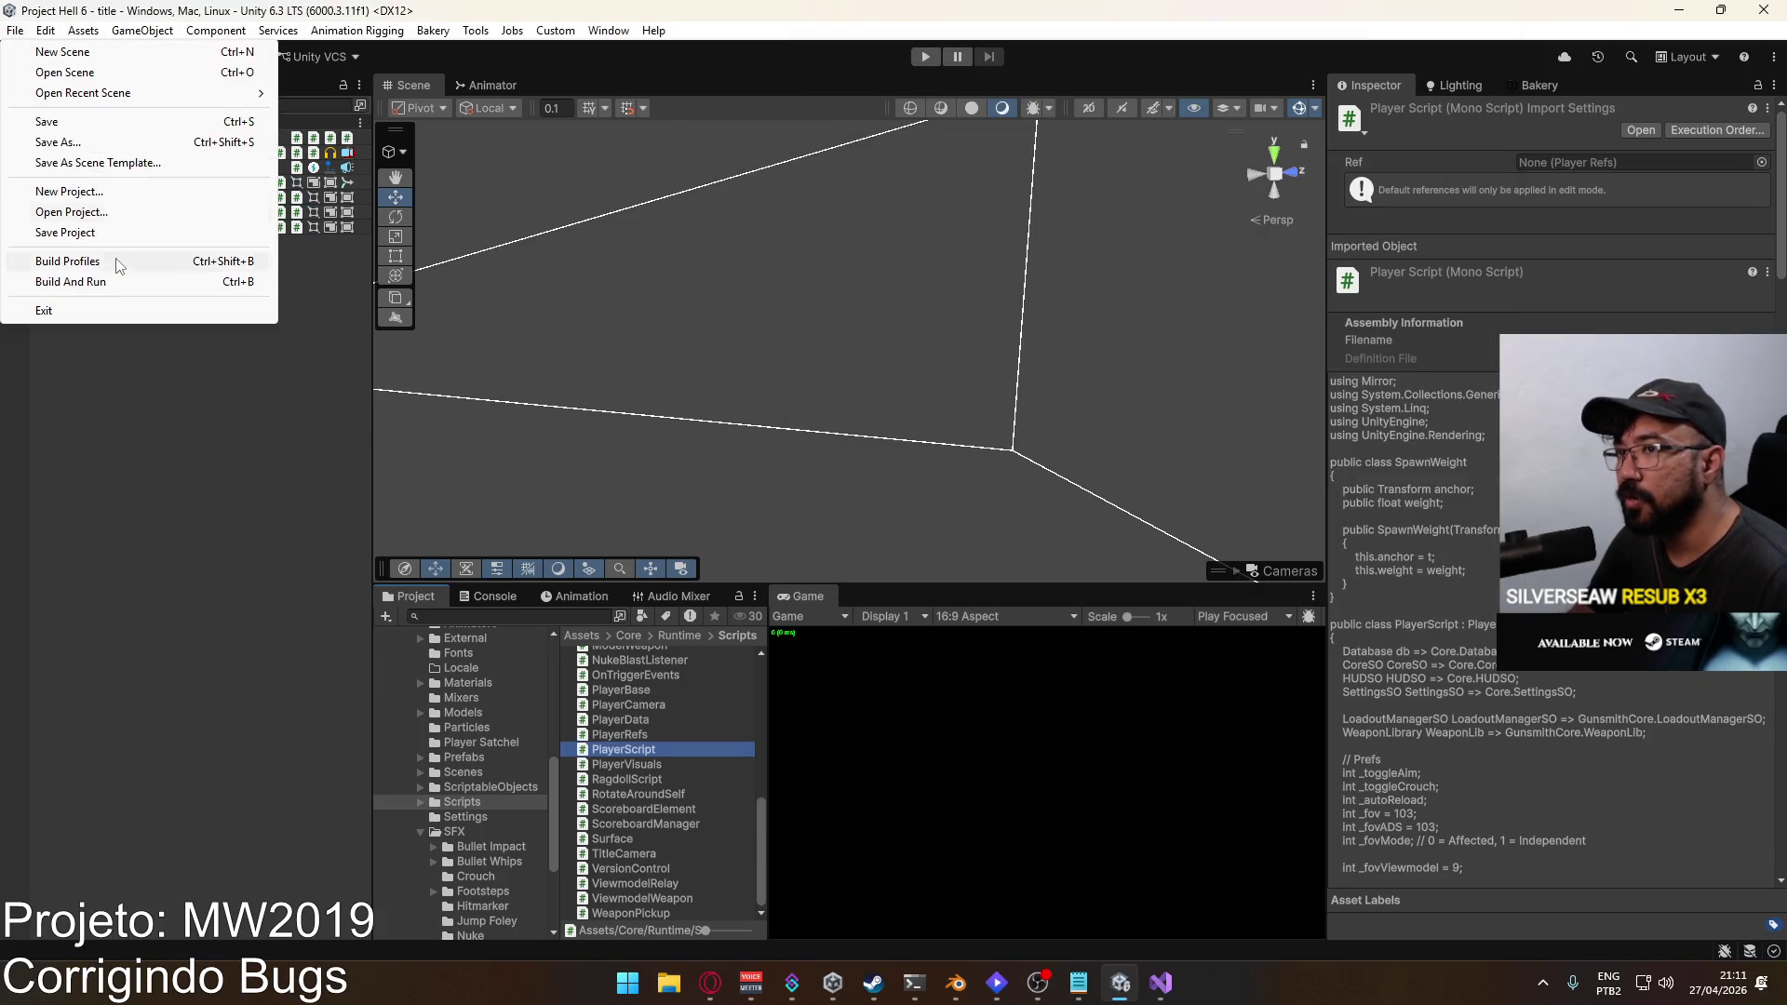
{"action": "left_click", "coordinate": [120, 268]}
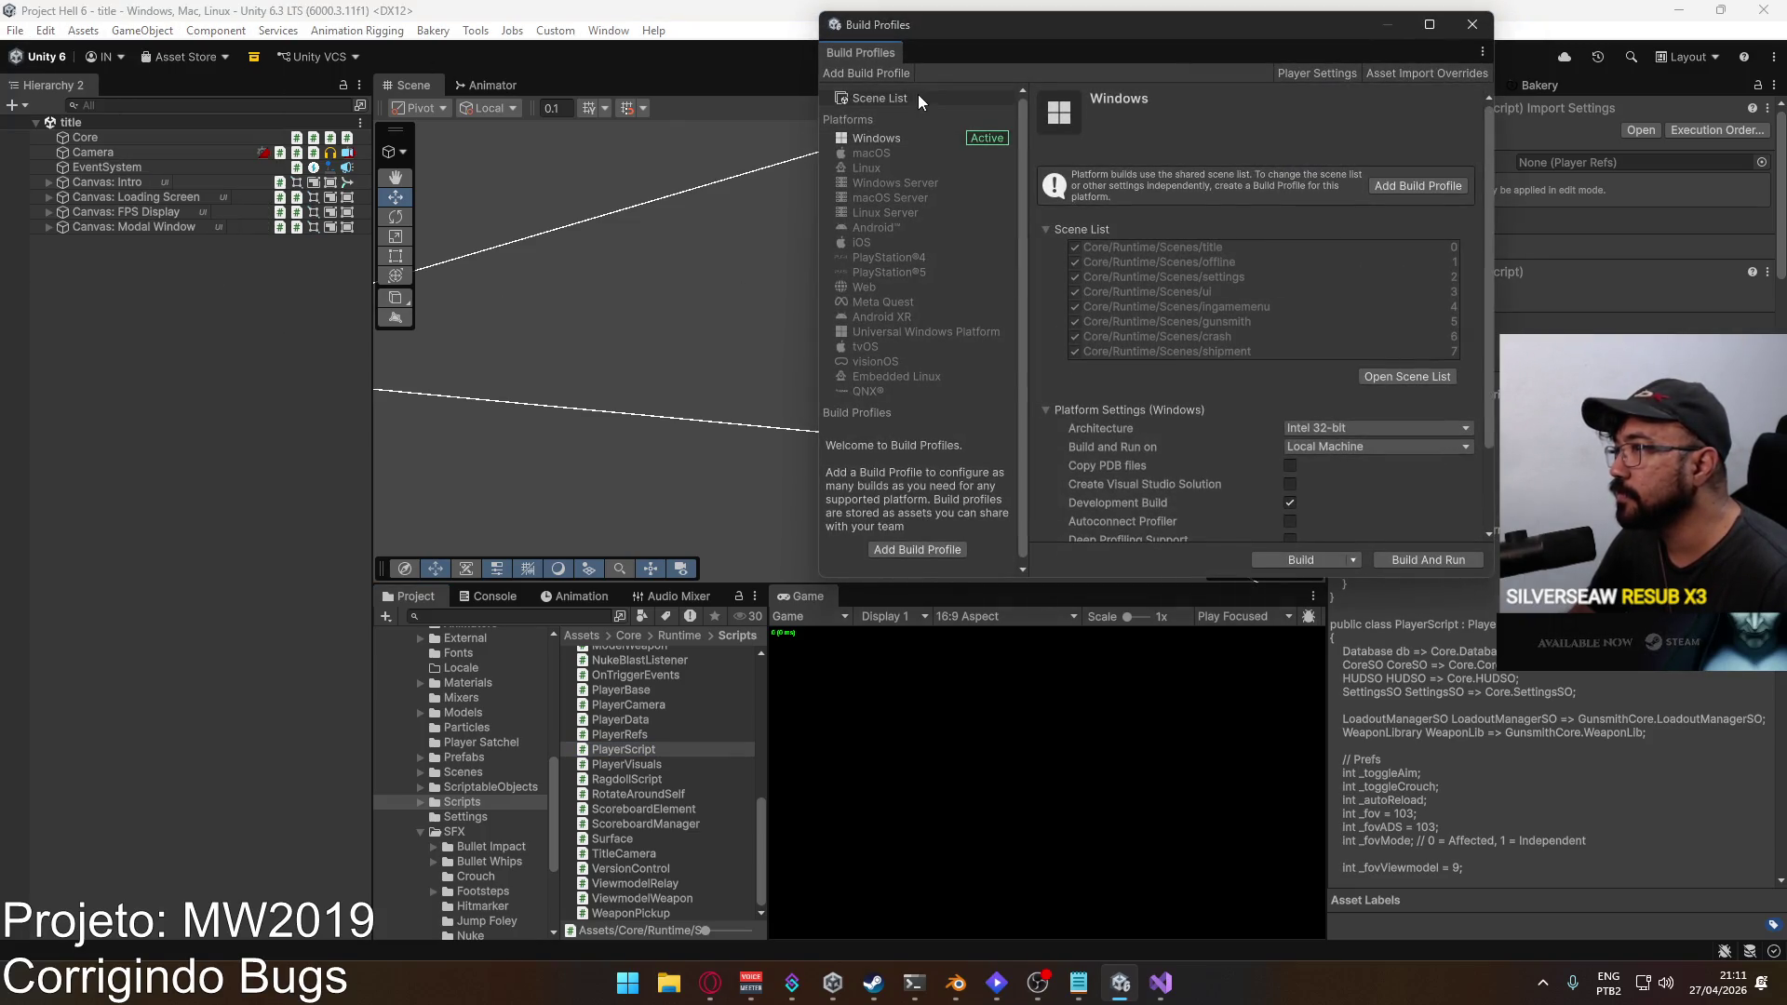
{"action": "left_click", "coordinate": [1313, 73]}
{"action": "left_click", "coordinate": [723, 332]}
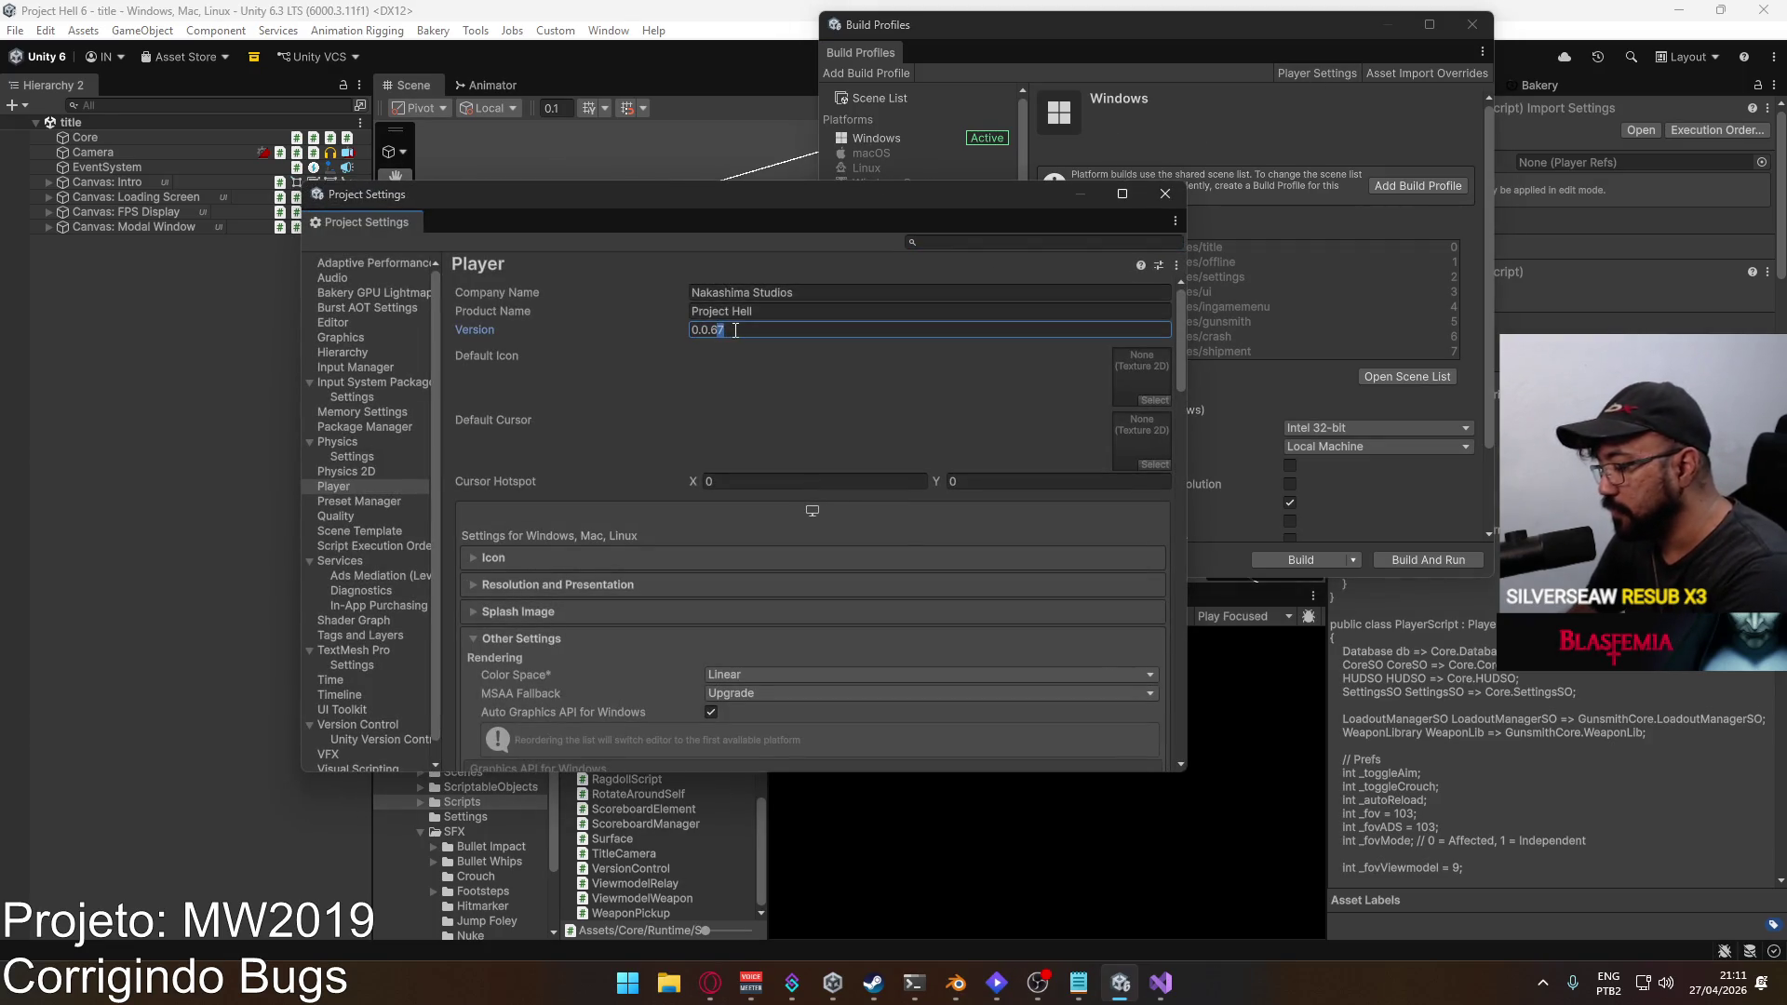
{"action": "left_click", "coordinate": [1167, 194]}
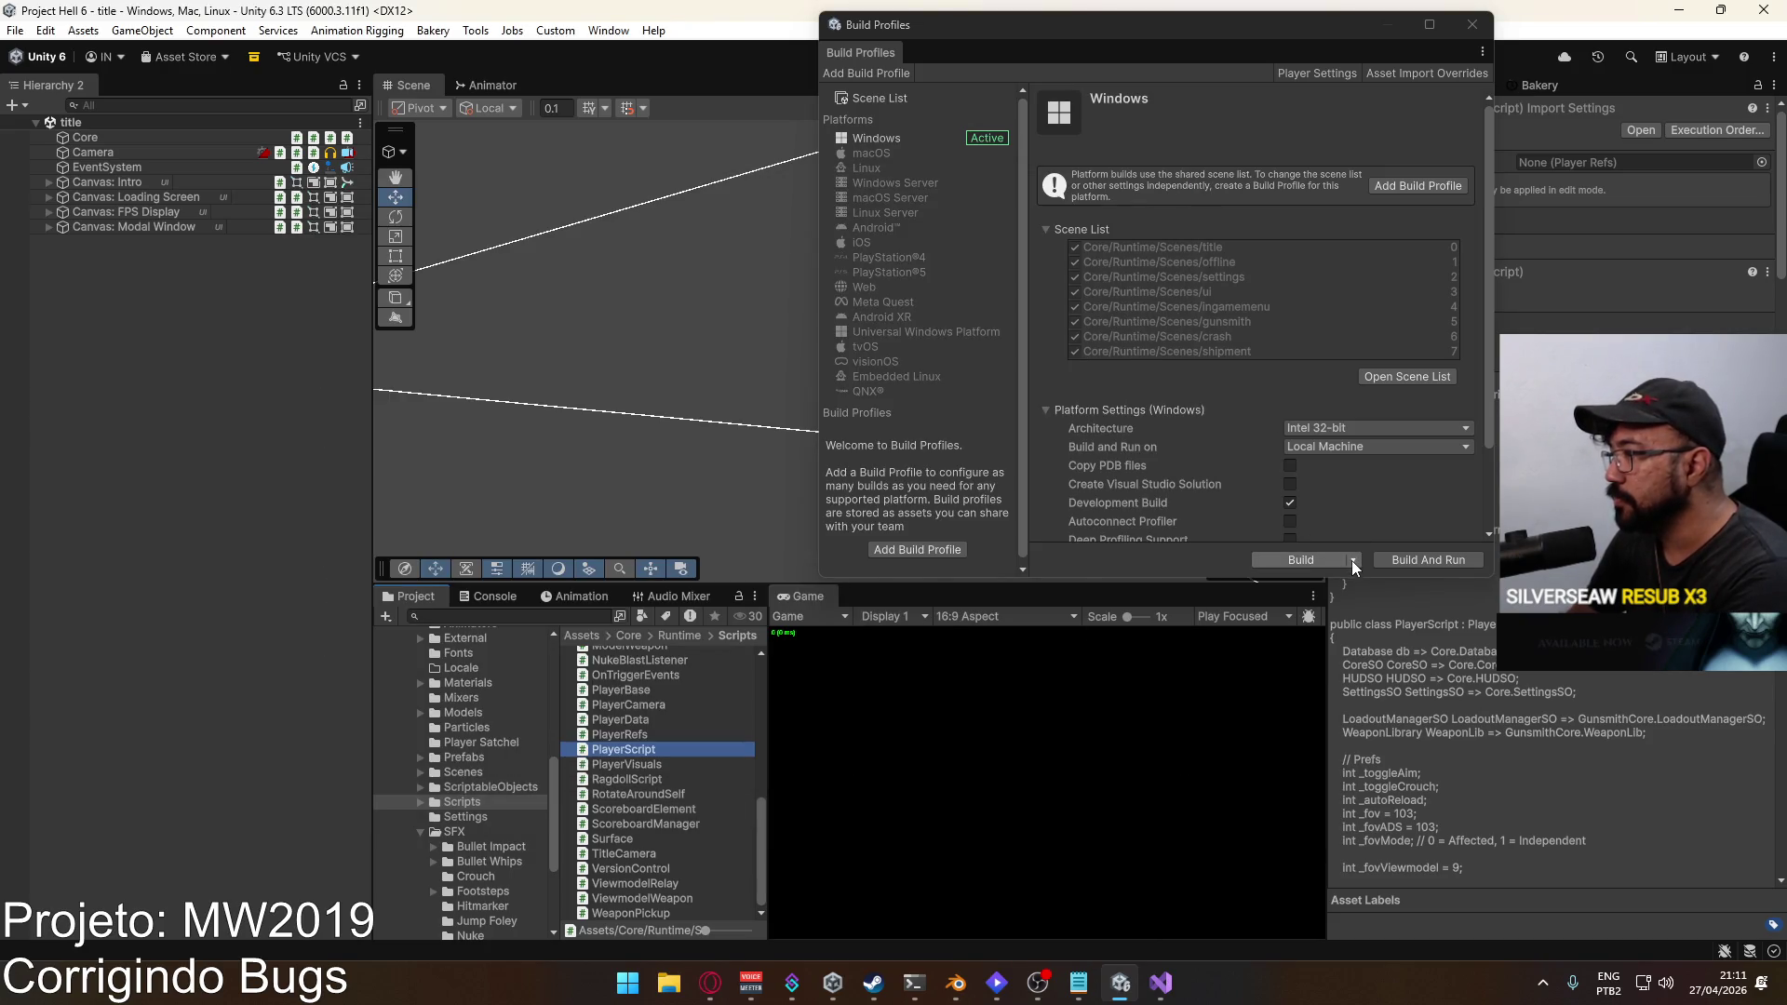
Step: Build and run the Windows build into the F:\Builds\Project Hell folder
{"action": "left_click", "coordinate": [1353, 560]}
{"action": "left_click", "coordinate": [1419, 553]}
{"action": "left_click", "coordinate": [1426, 556]}
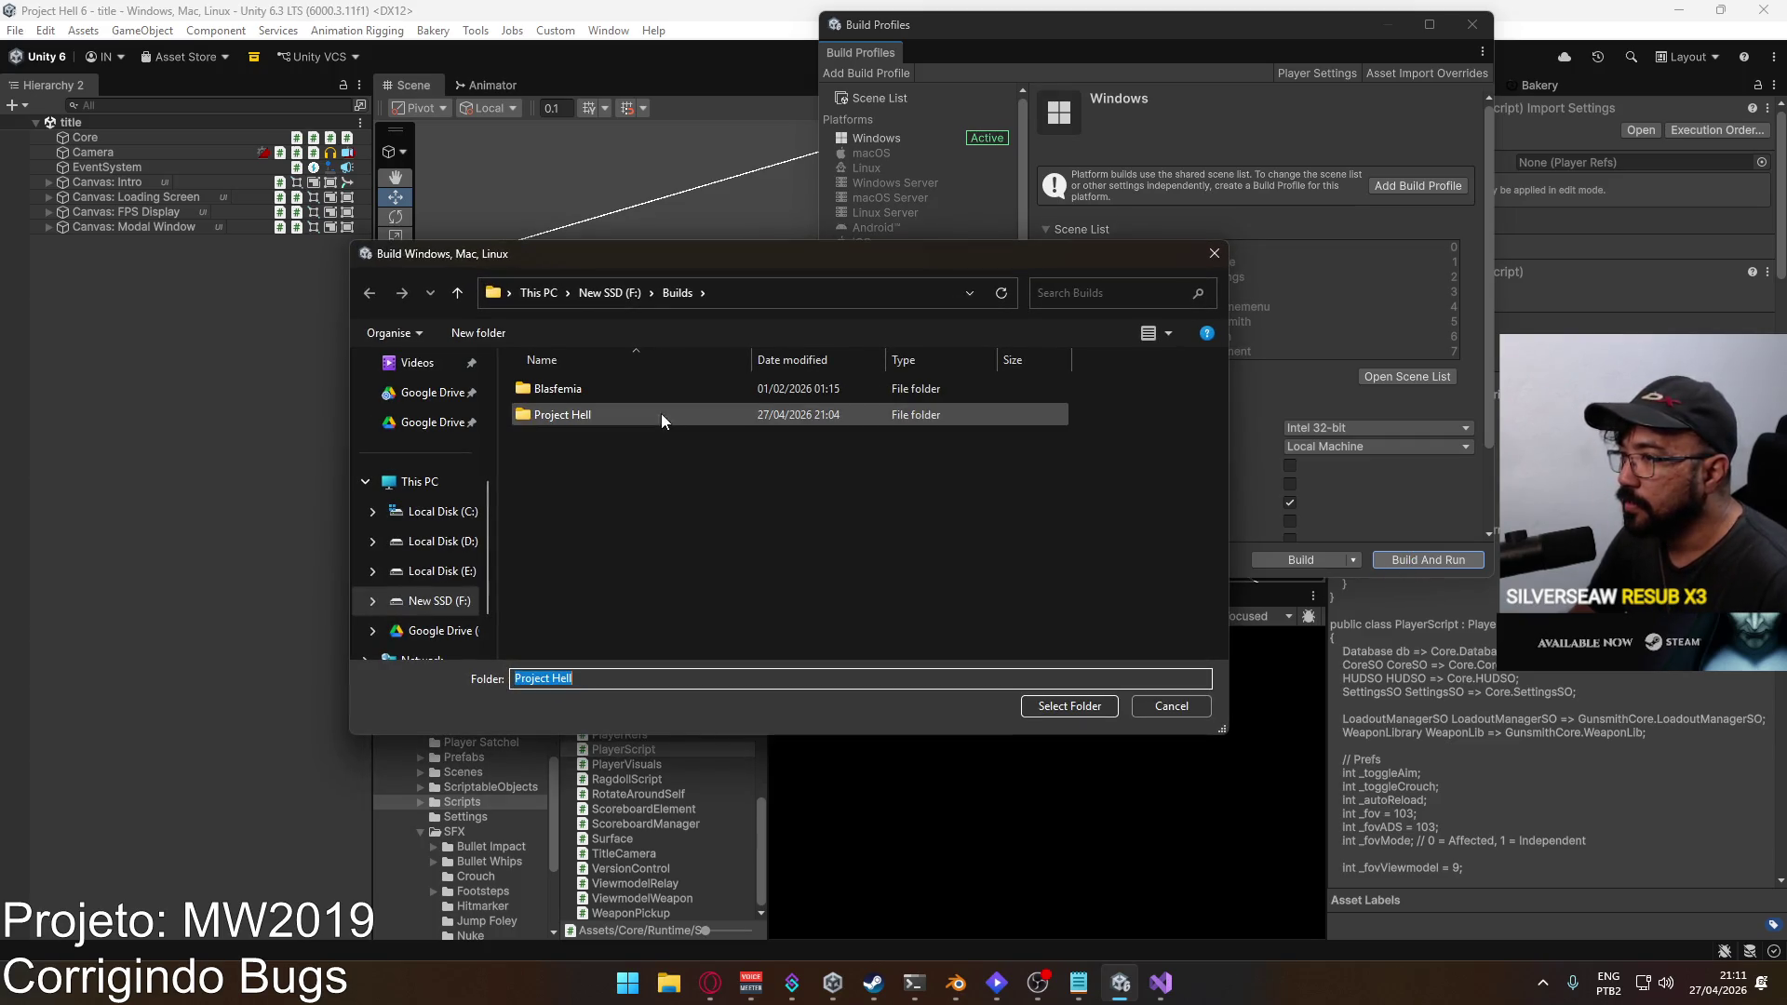
{"action": "left_click", "coordinate": [660, 415]}
{"action": "left_click", "coordinate": [1069, 708]}
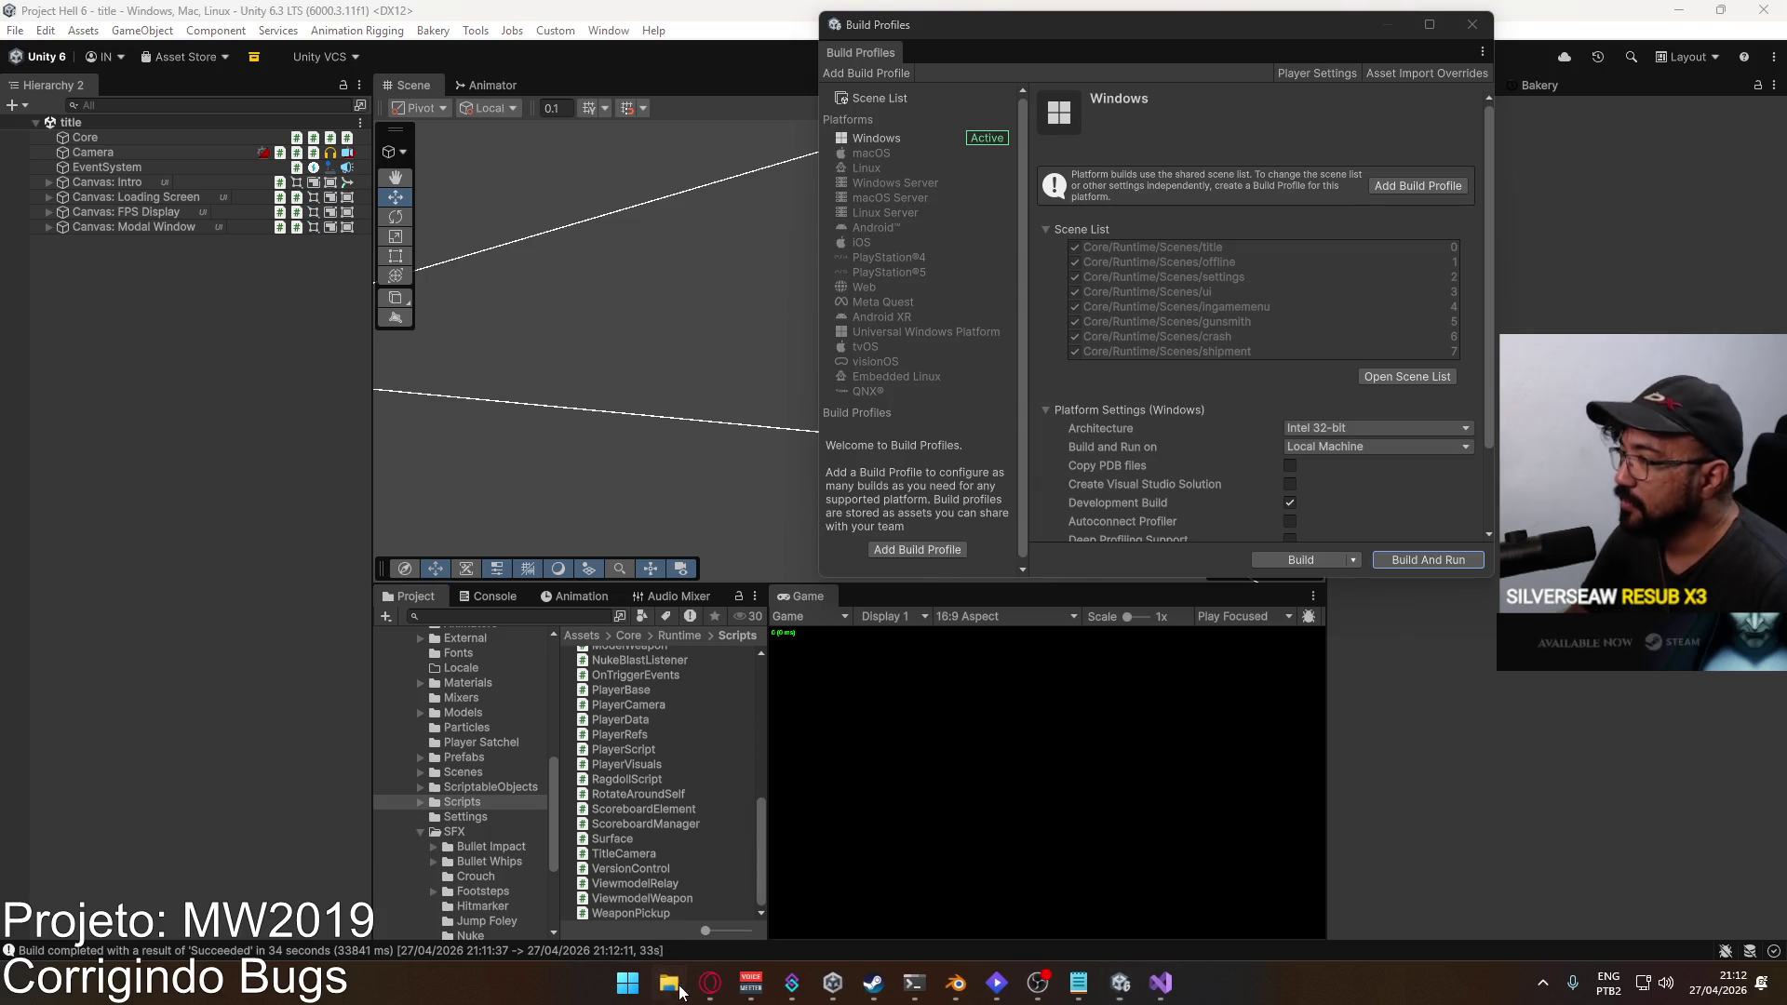
{"action": "left_click", "coordinate": [680, 993]}
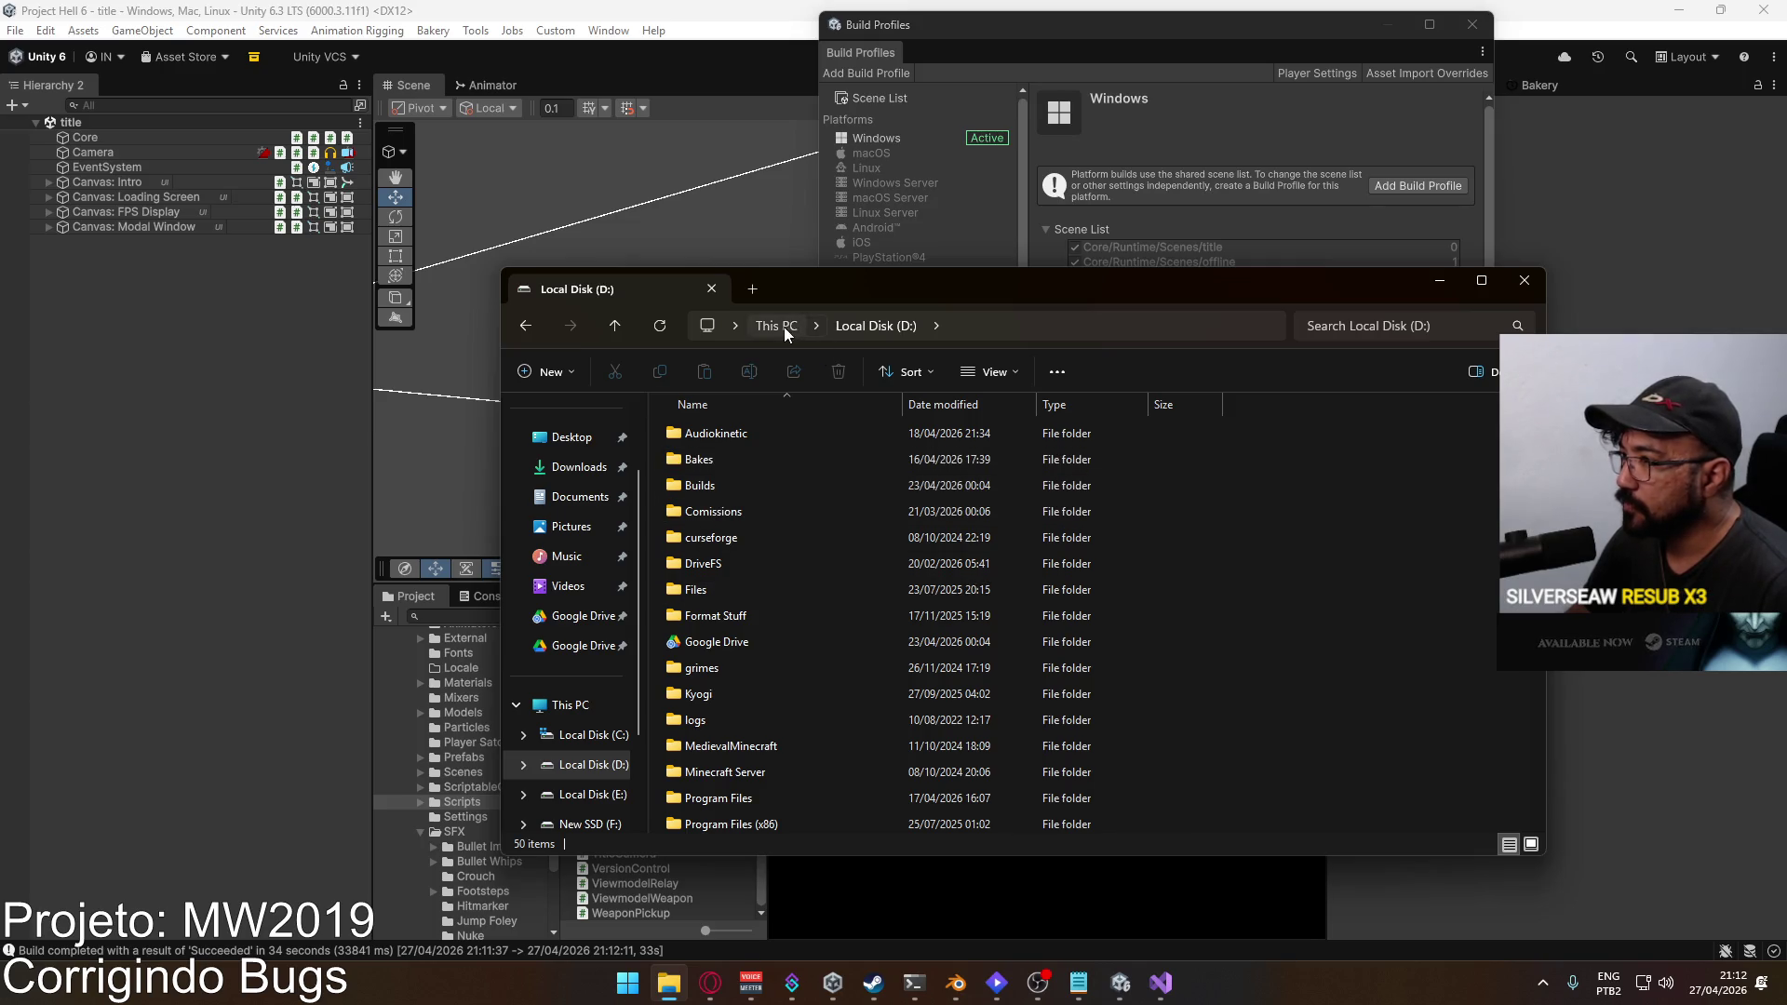
Step: Browse to F:\Builds and compress the Project Hell folder into Project Hell.rar with WinRAR
{"action": "left_click", "coordinate": [783, 327]}
{"action": "double_click", "coordinate": [754, 503]}
{"action": "left_click", "coordinate": [770, 470]}
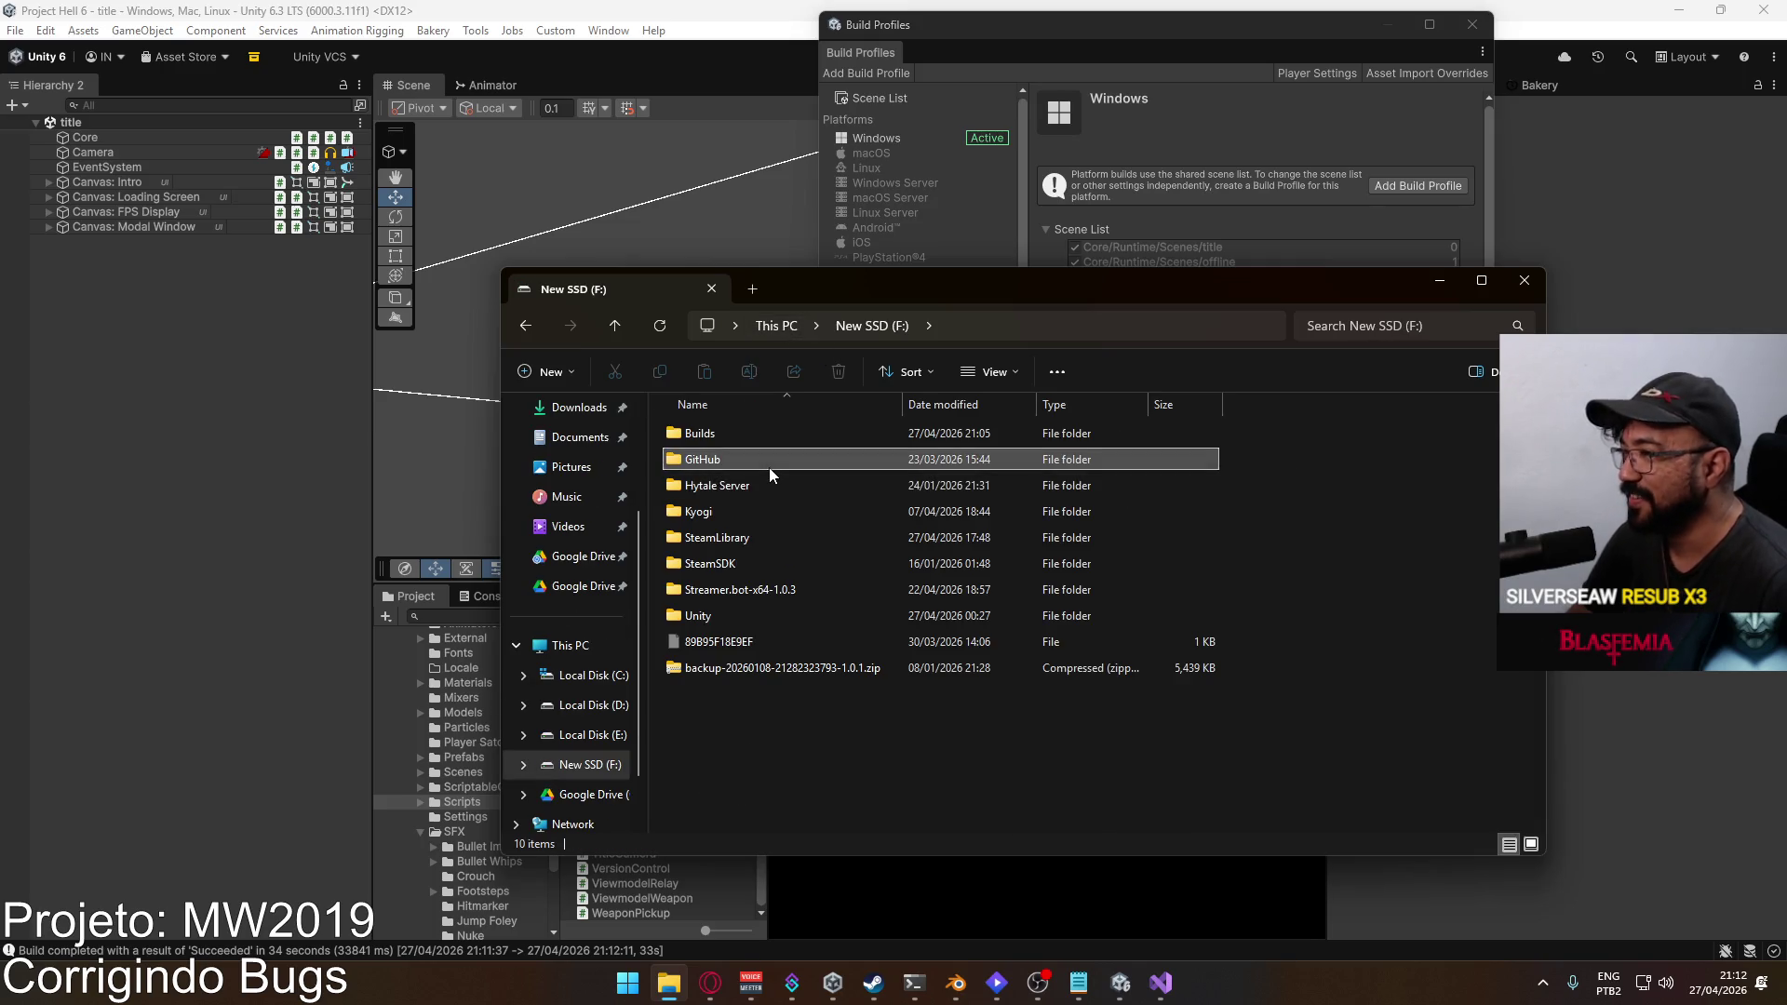
{"action": "double_click", "coordinate": [769, 468]}
{"action": "left_click", "coordinate": [871, 326]}
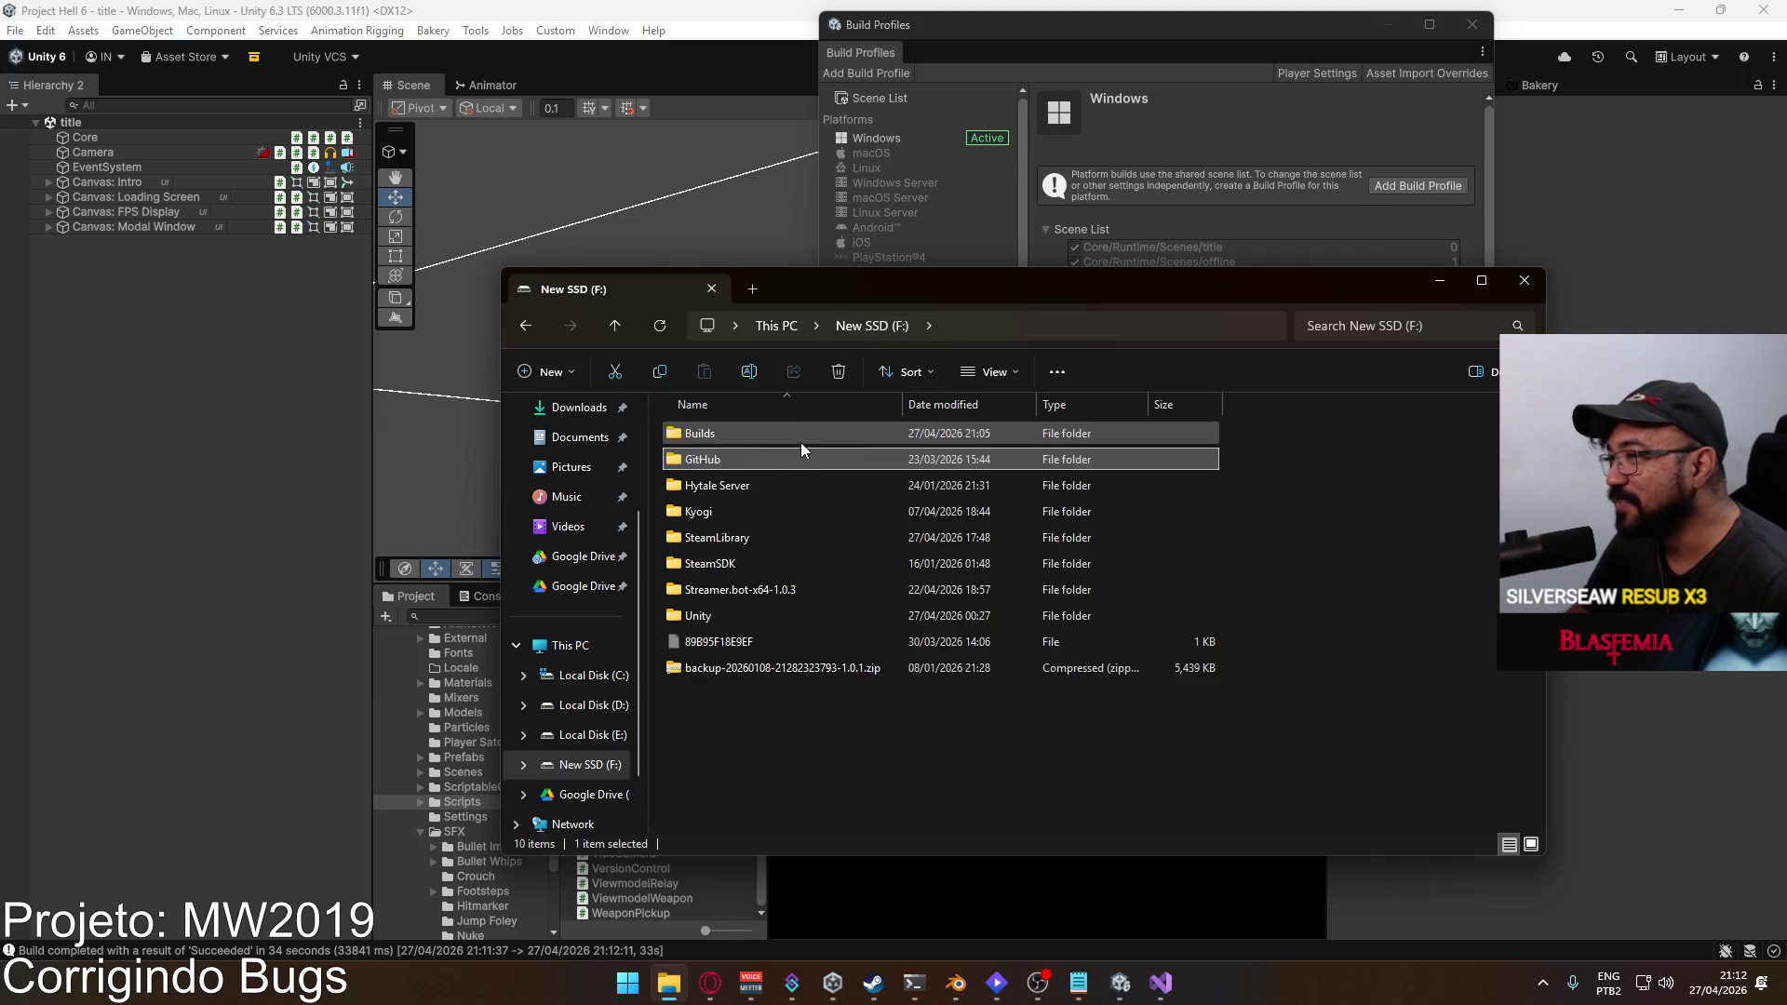
{"action": "double_click", "coordinate": [773, 433]}
{"action": "left_click", "coordinate": [740, 459]}
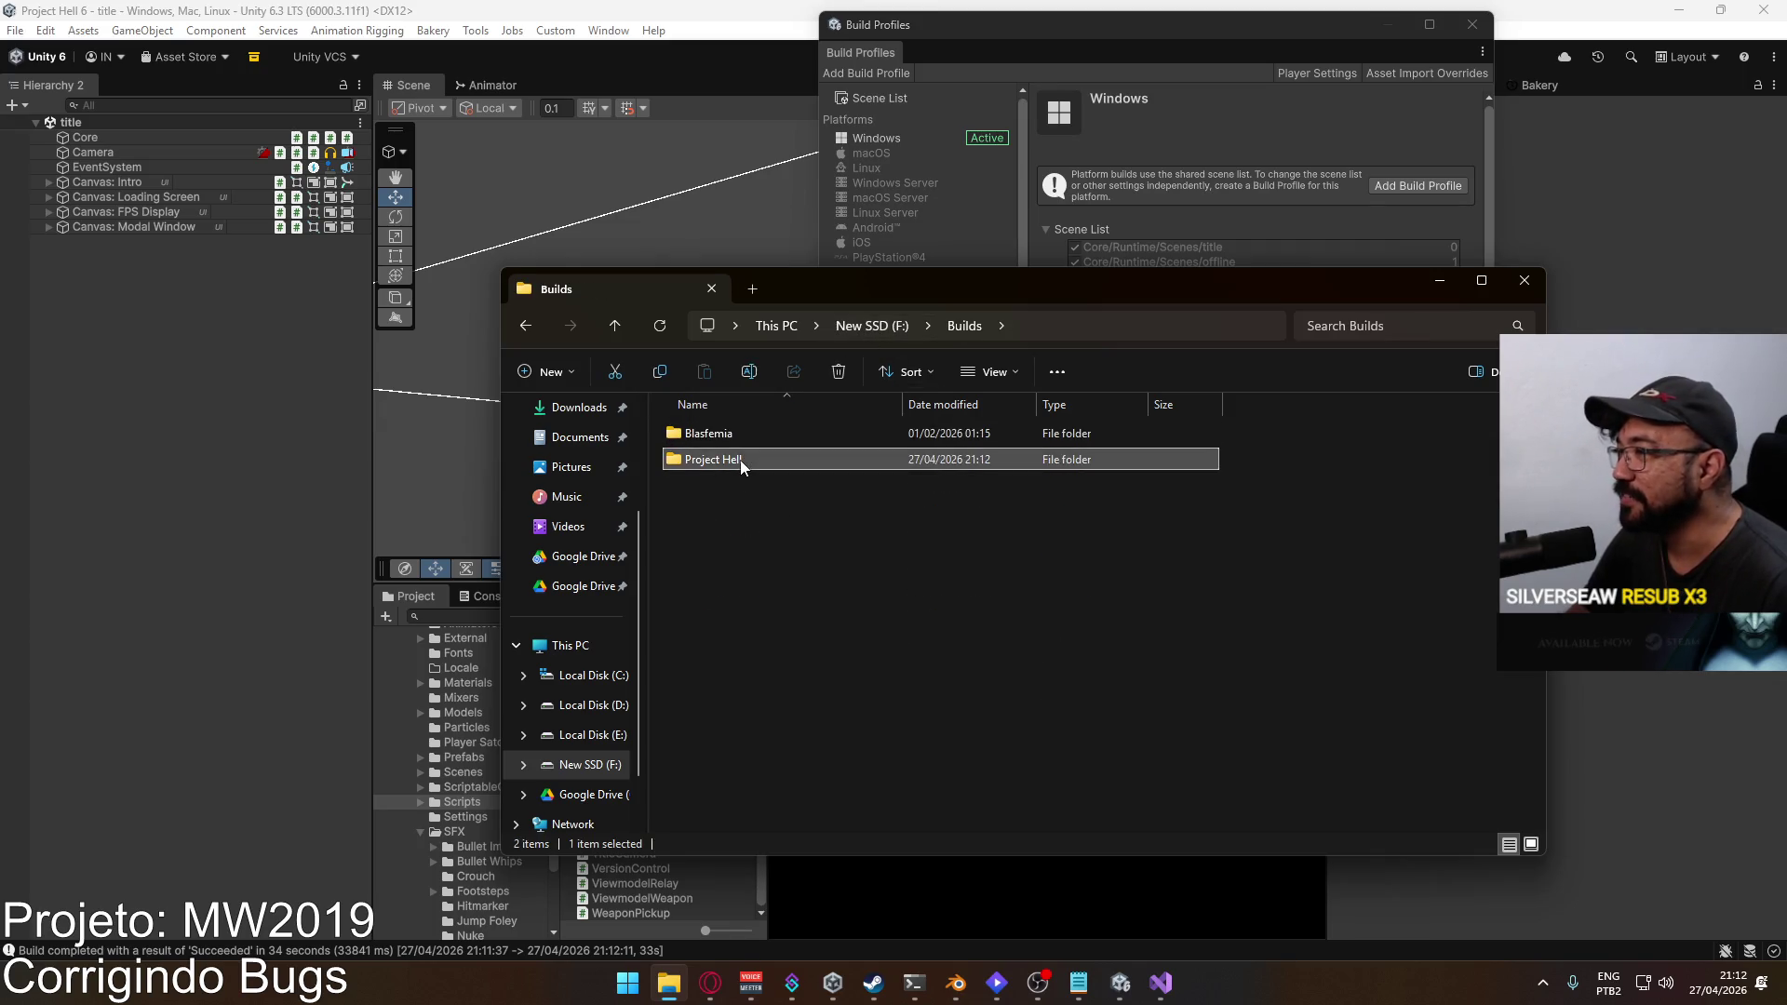
{"action": "right_click", "coordinate": [740, 460]}
{"action": "mouse_move", "coordinate": [968, 809]}
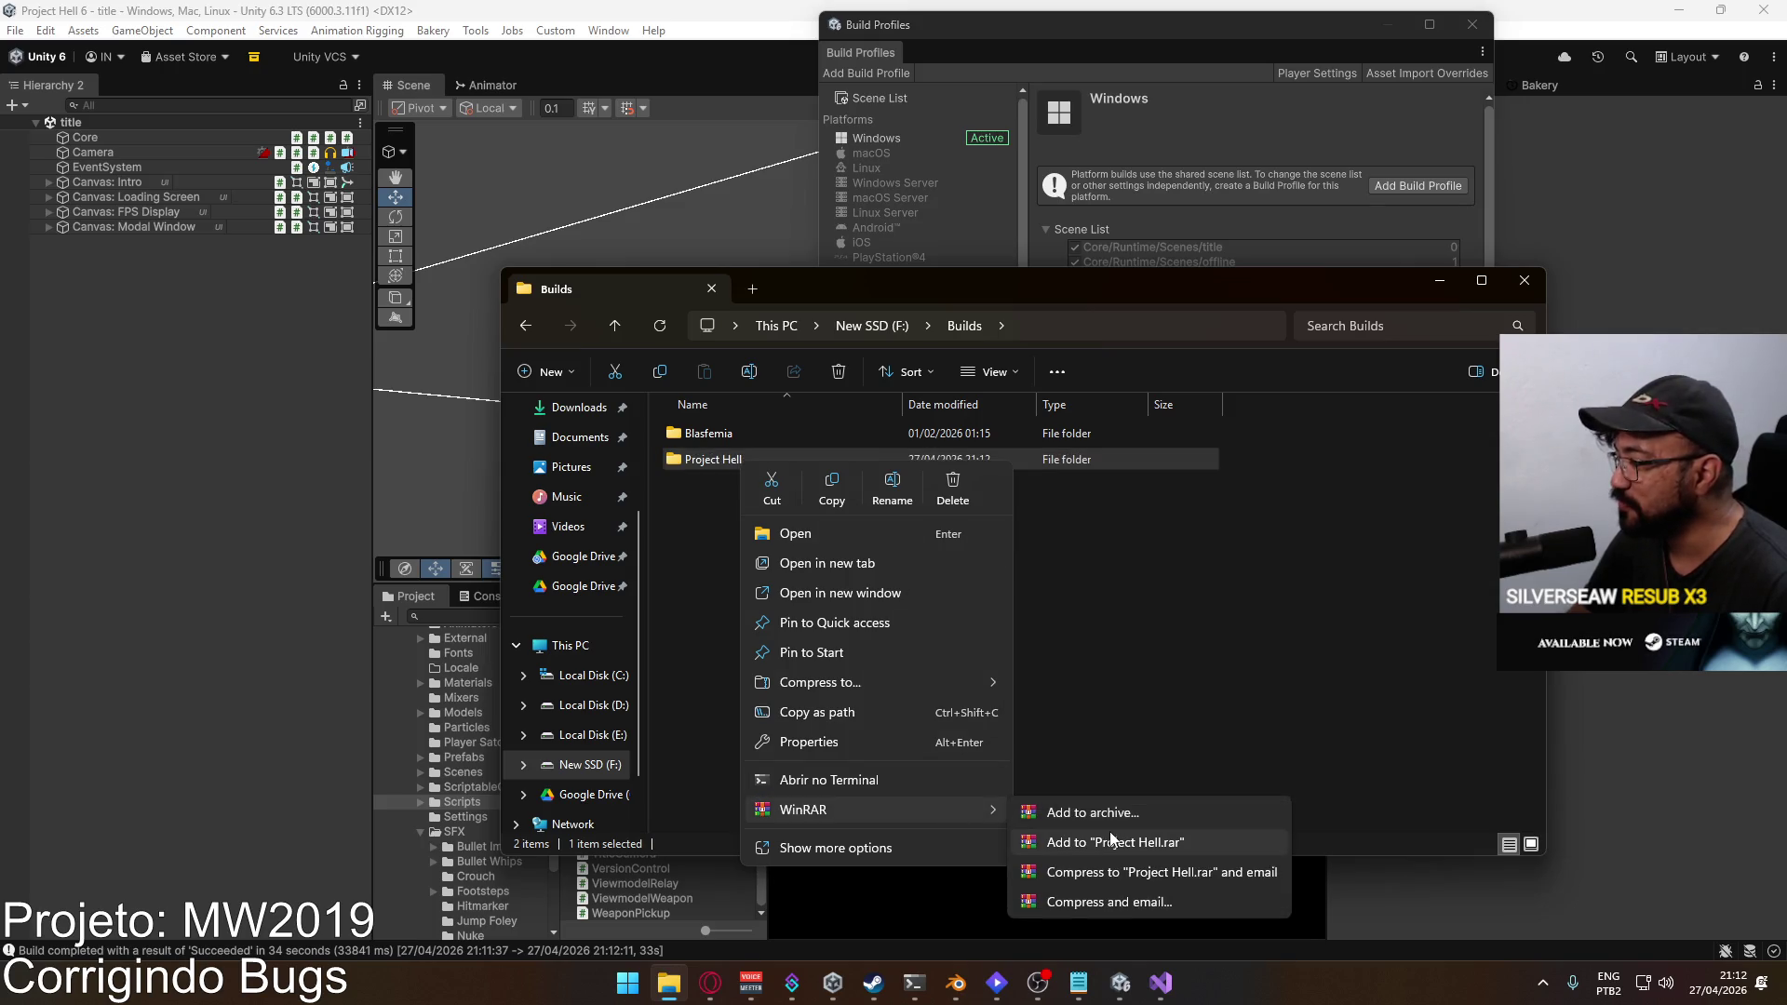
{"action": "left_click", "coordinate": [1110, 841]}
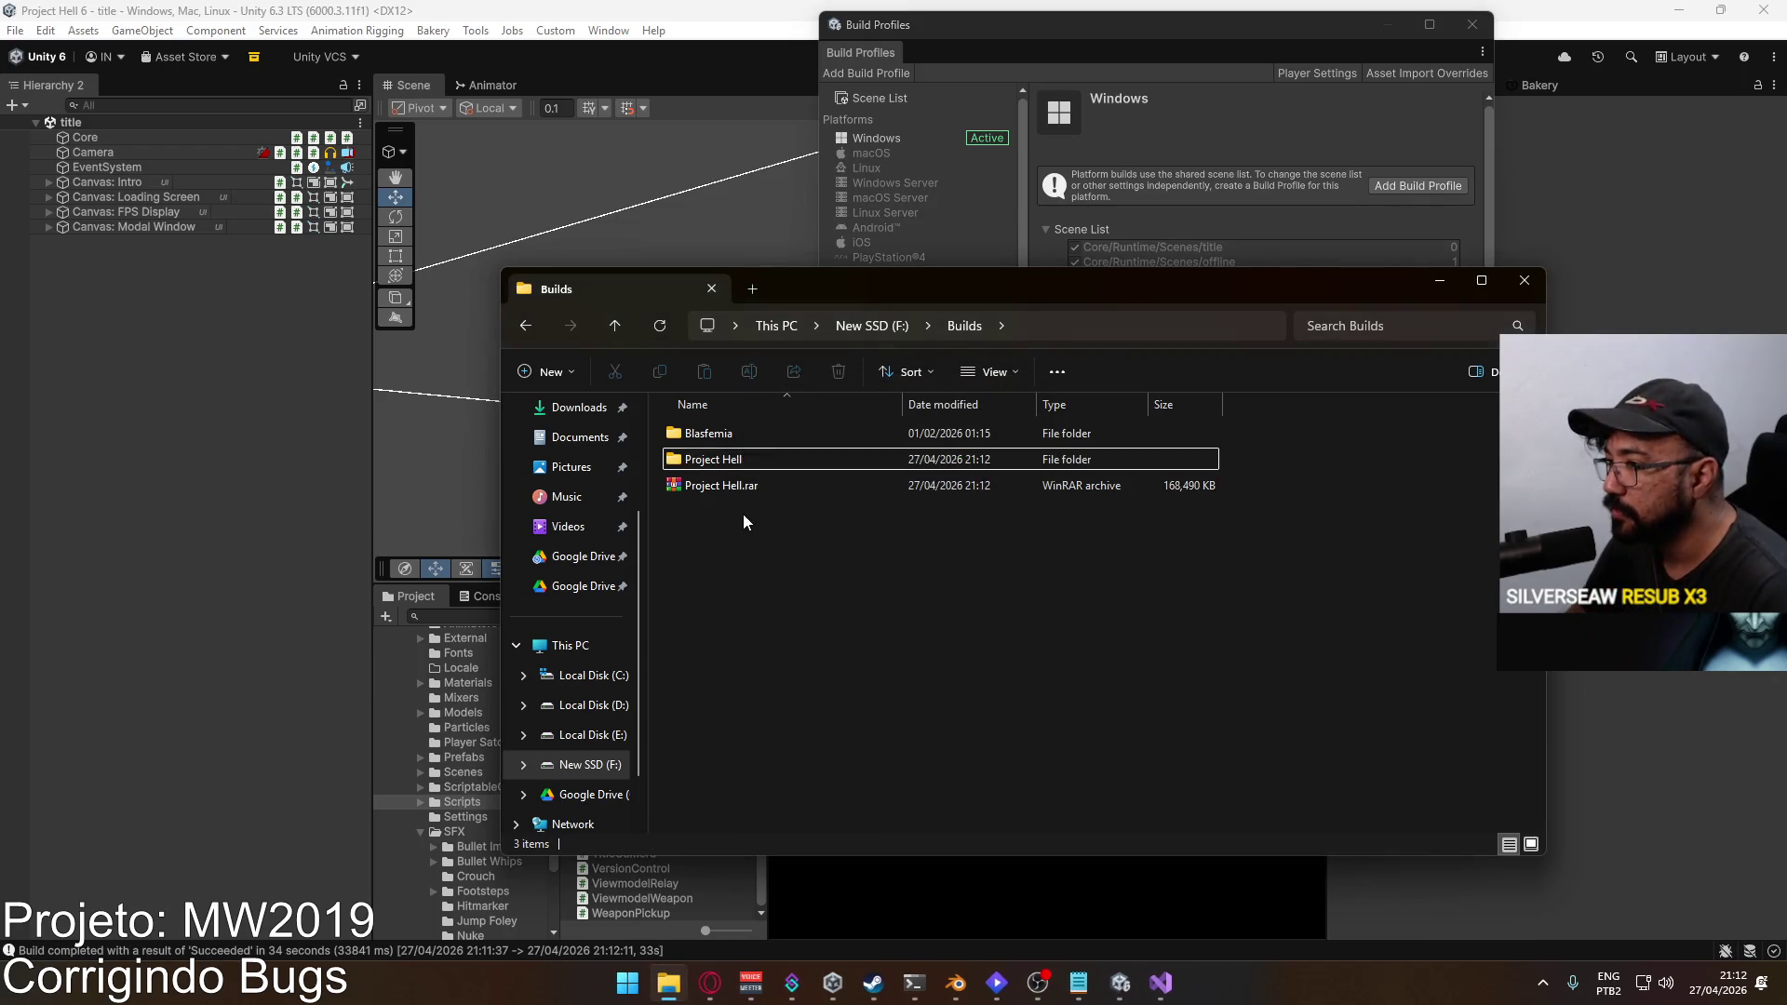
Step: Check the Google Drive folder, then paste Project Hell.rar into D:\Builds
{"action": "left_click", "coordinate": [590, 705]}
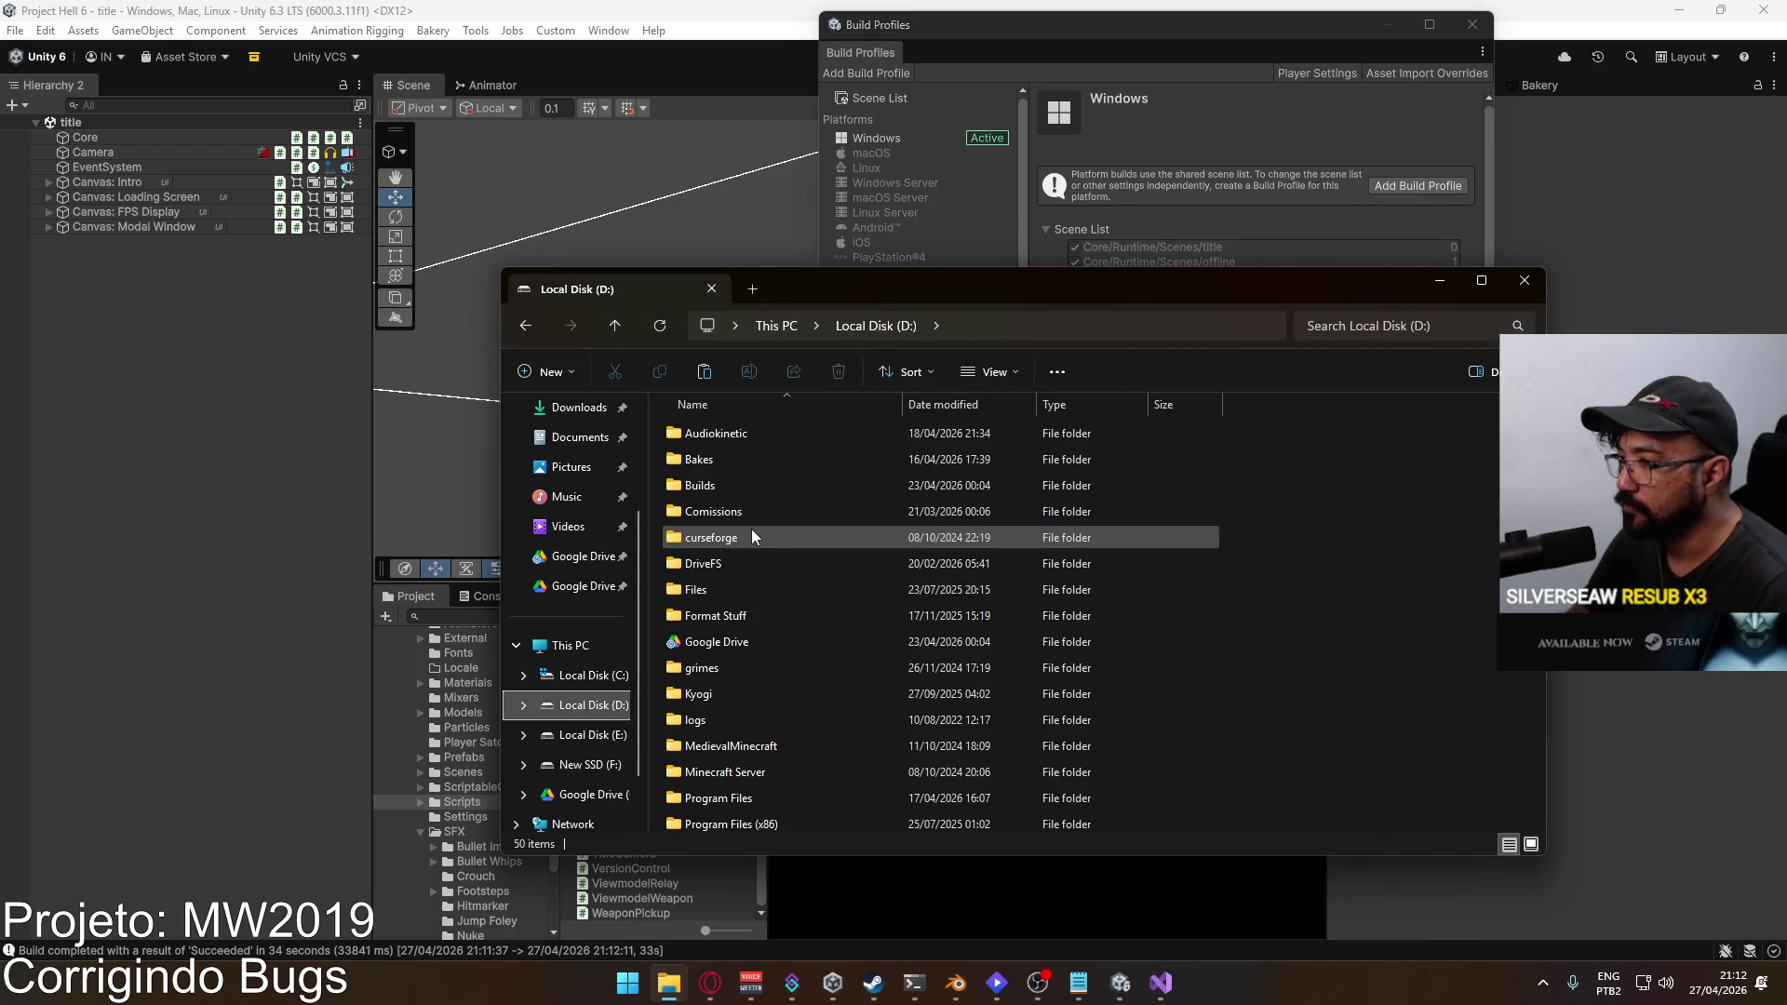
{"action": "double_click", "coordinate": [735, 641]}
{"action": "scroll", "coordinate": [802, 608], "scroll_direction": "down", "scroll_amount": 8}
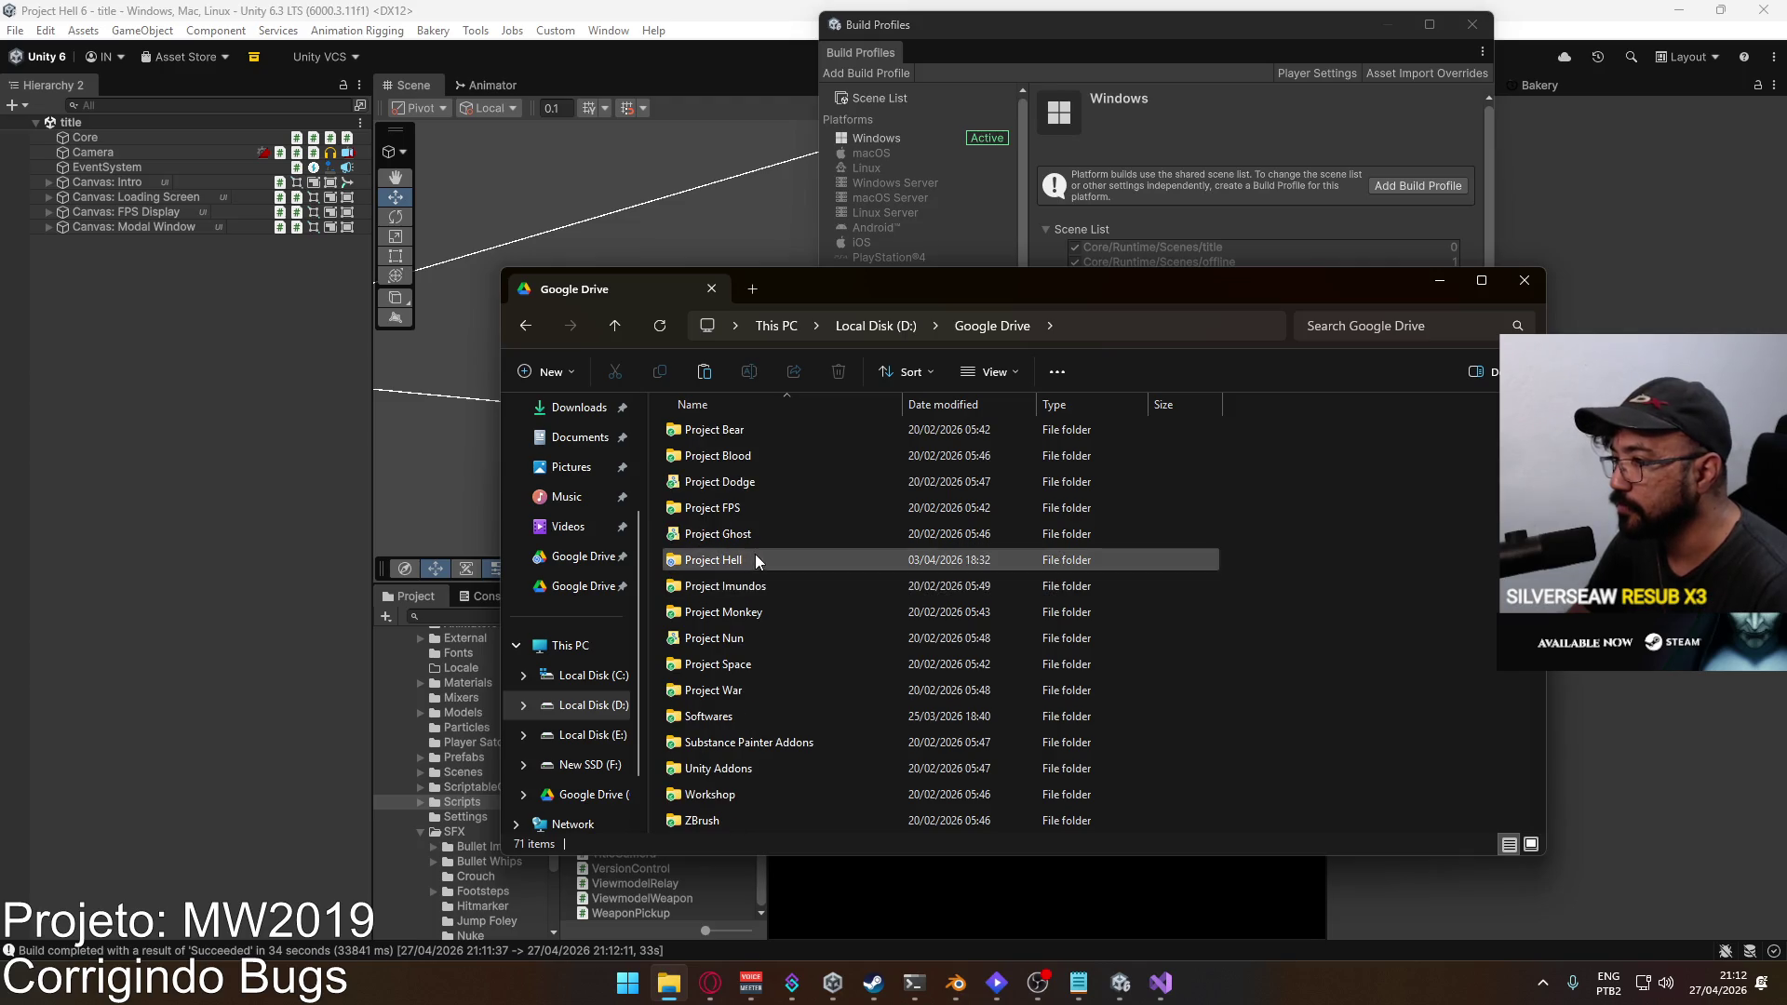
{"action": "double_click", "coordinate": [756, 560]}
{"action": "key", "text": "alt+Left"}
{"action": "scroll", "coordinate": [815, 508], "scroll_direction": "up", "scroll_amount": 10}
{"action": "left_click", "coordinate": [885, 329]}
{"action": "double_click", "coordinate": [734, 466]}
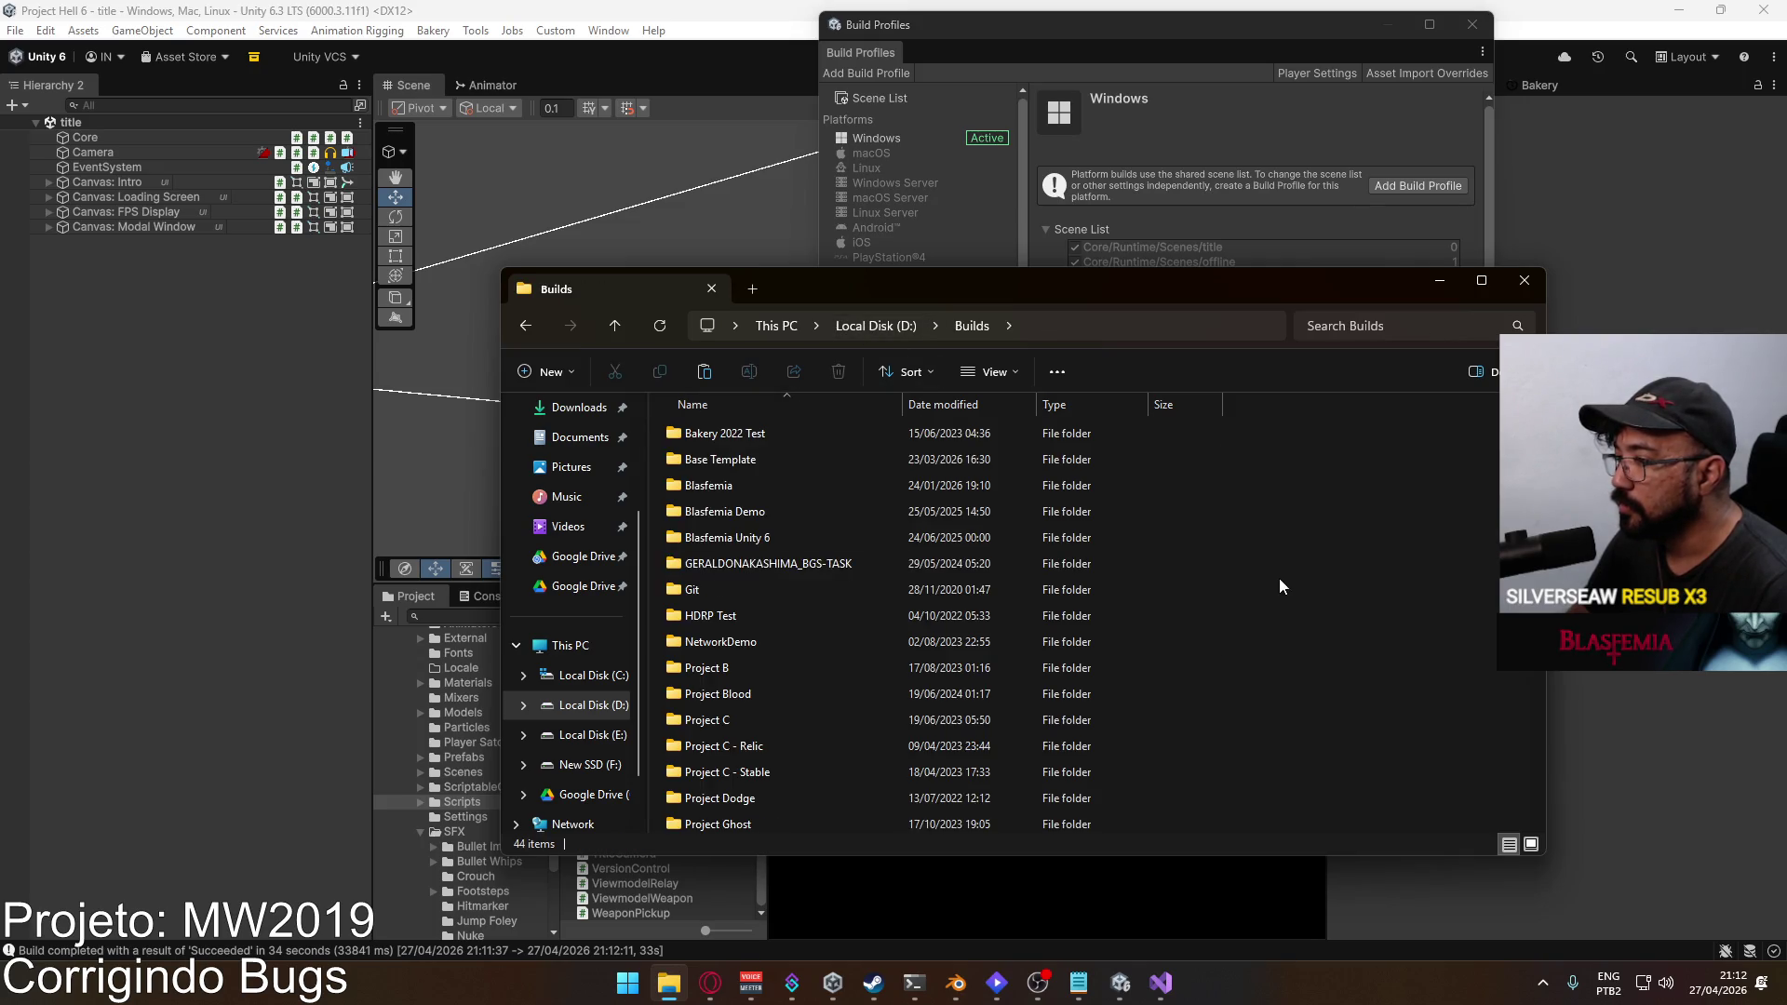
{"action": "key", "text": "ctrl+v"}
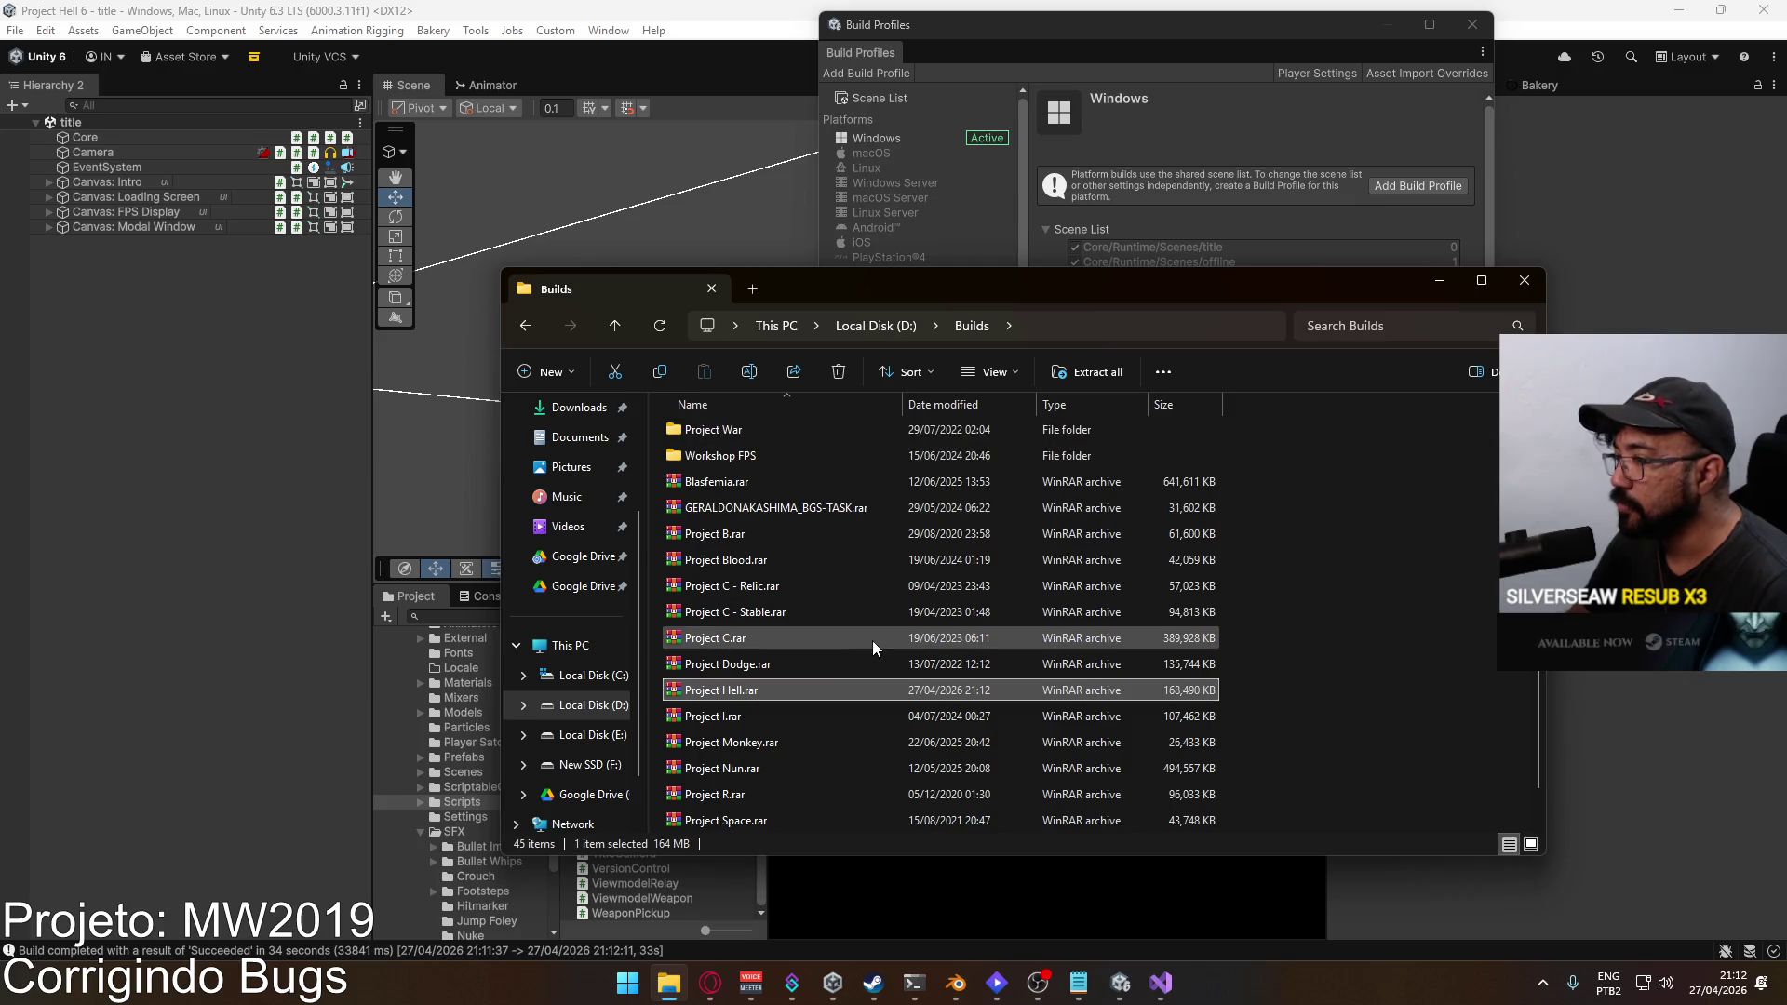
Step: Paste Project Hell.rar into D:\Google Drive, replacing the old archive, and watch the Drive upload
{"action": "left_click", "coordinate": [855, 331]}
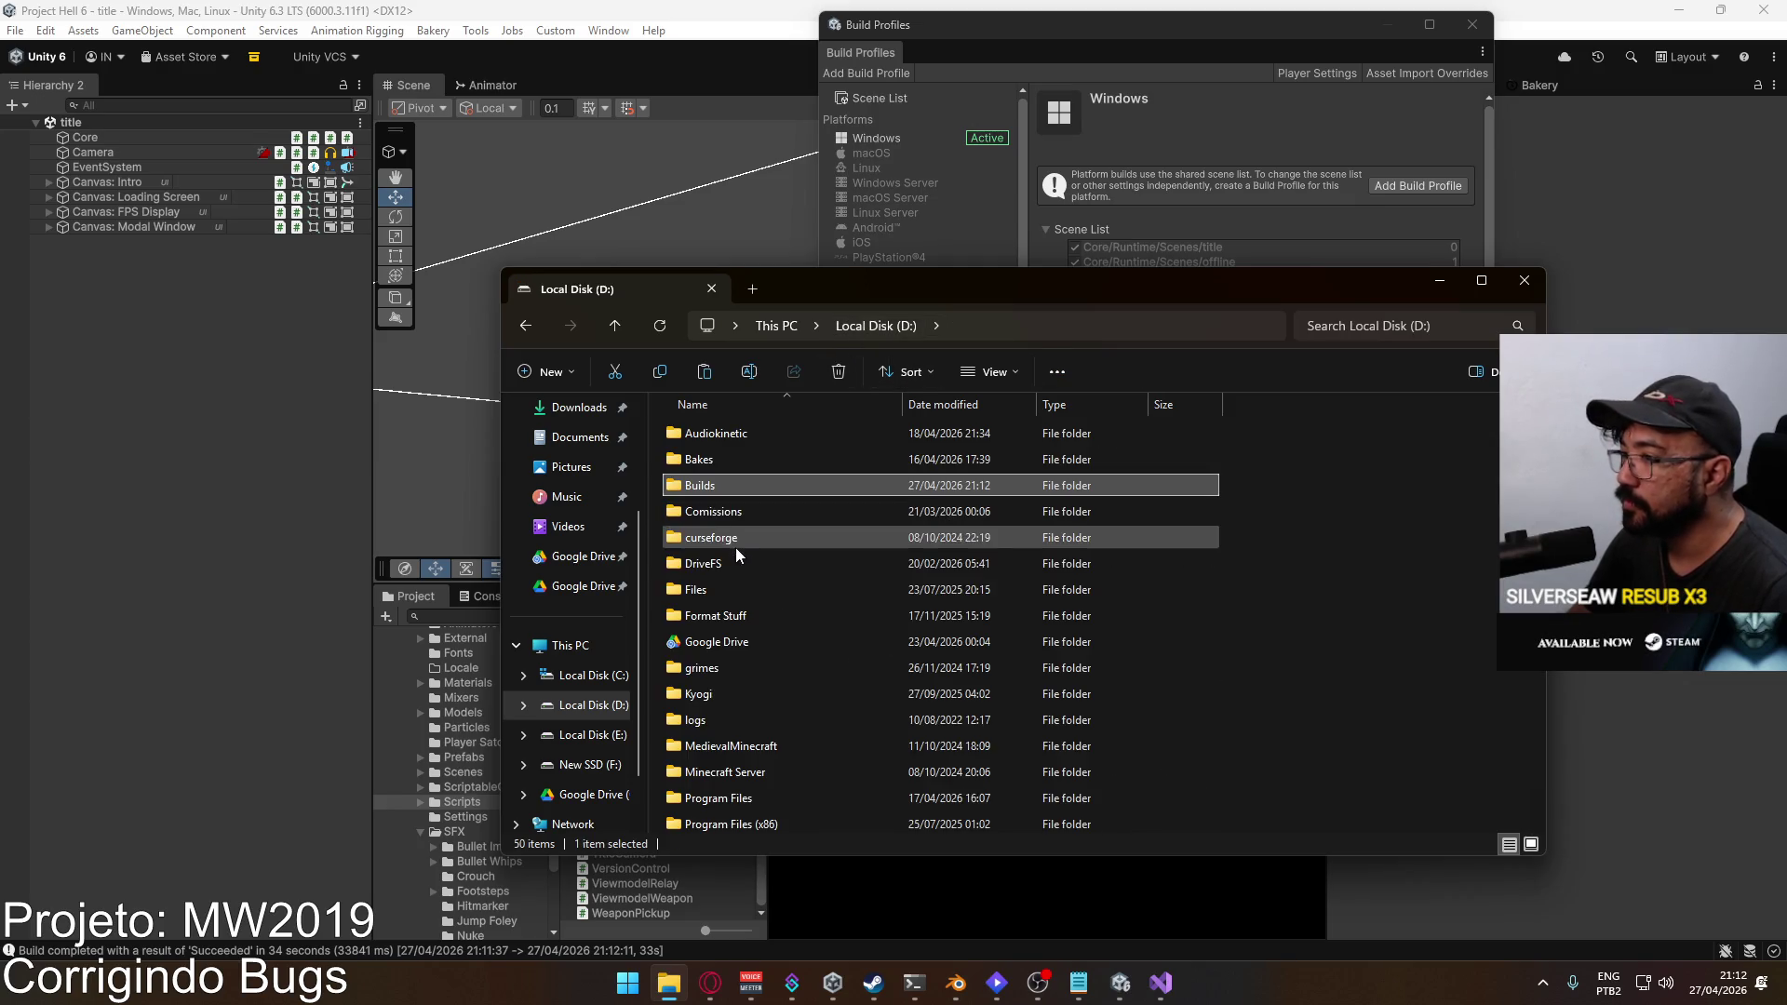
{"action": "double_click", "coordinate": [715, 641]}
{"action": "key", "text": "ctrl+v"}
{"action": "key", "text": "Return"}
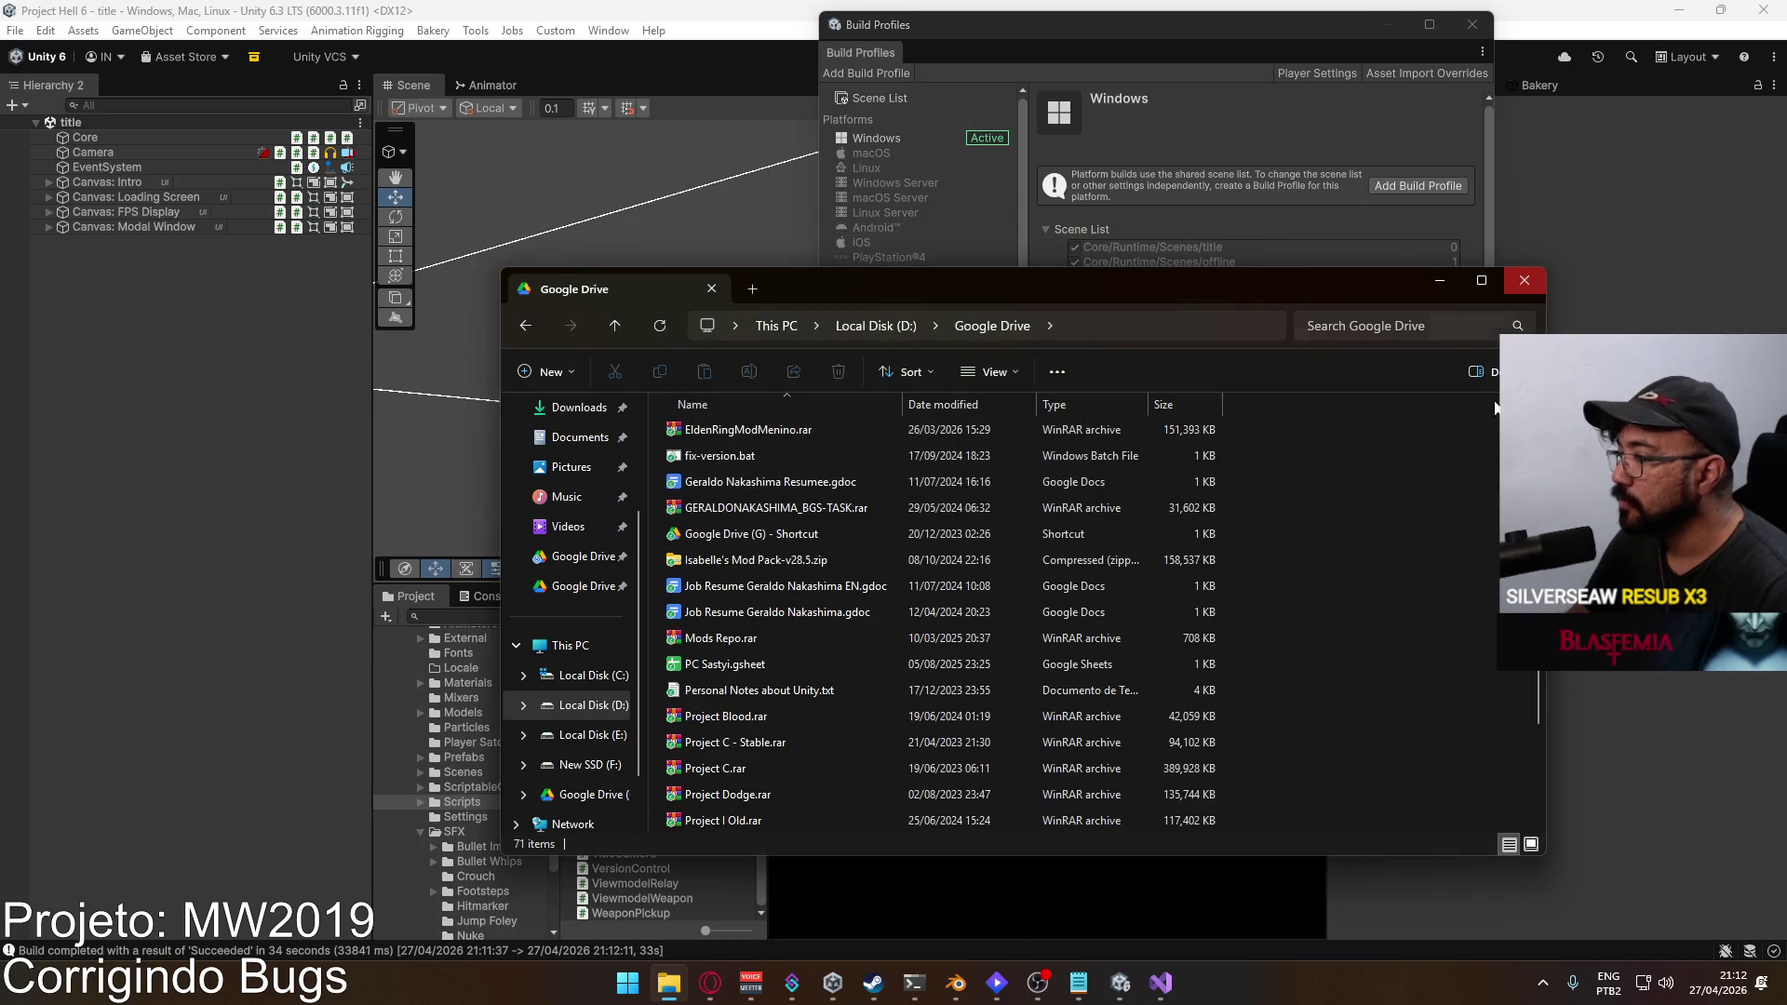
{"action": "left_click", "coordinate": [1542, 984]}
{"action": "left_click", "coordinate": [1543, 853]}
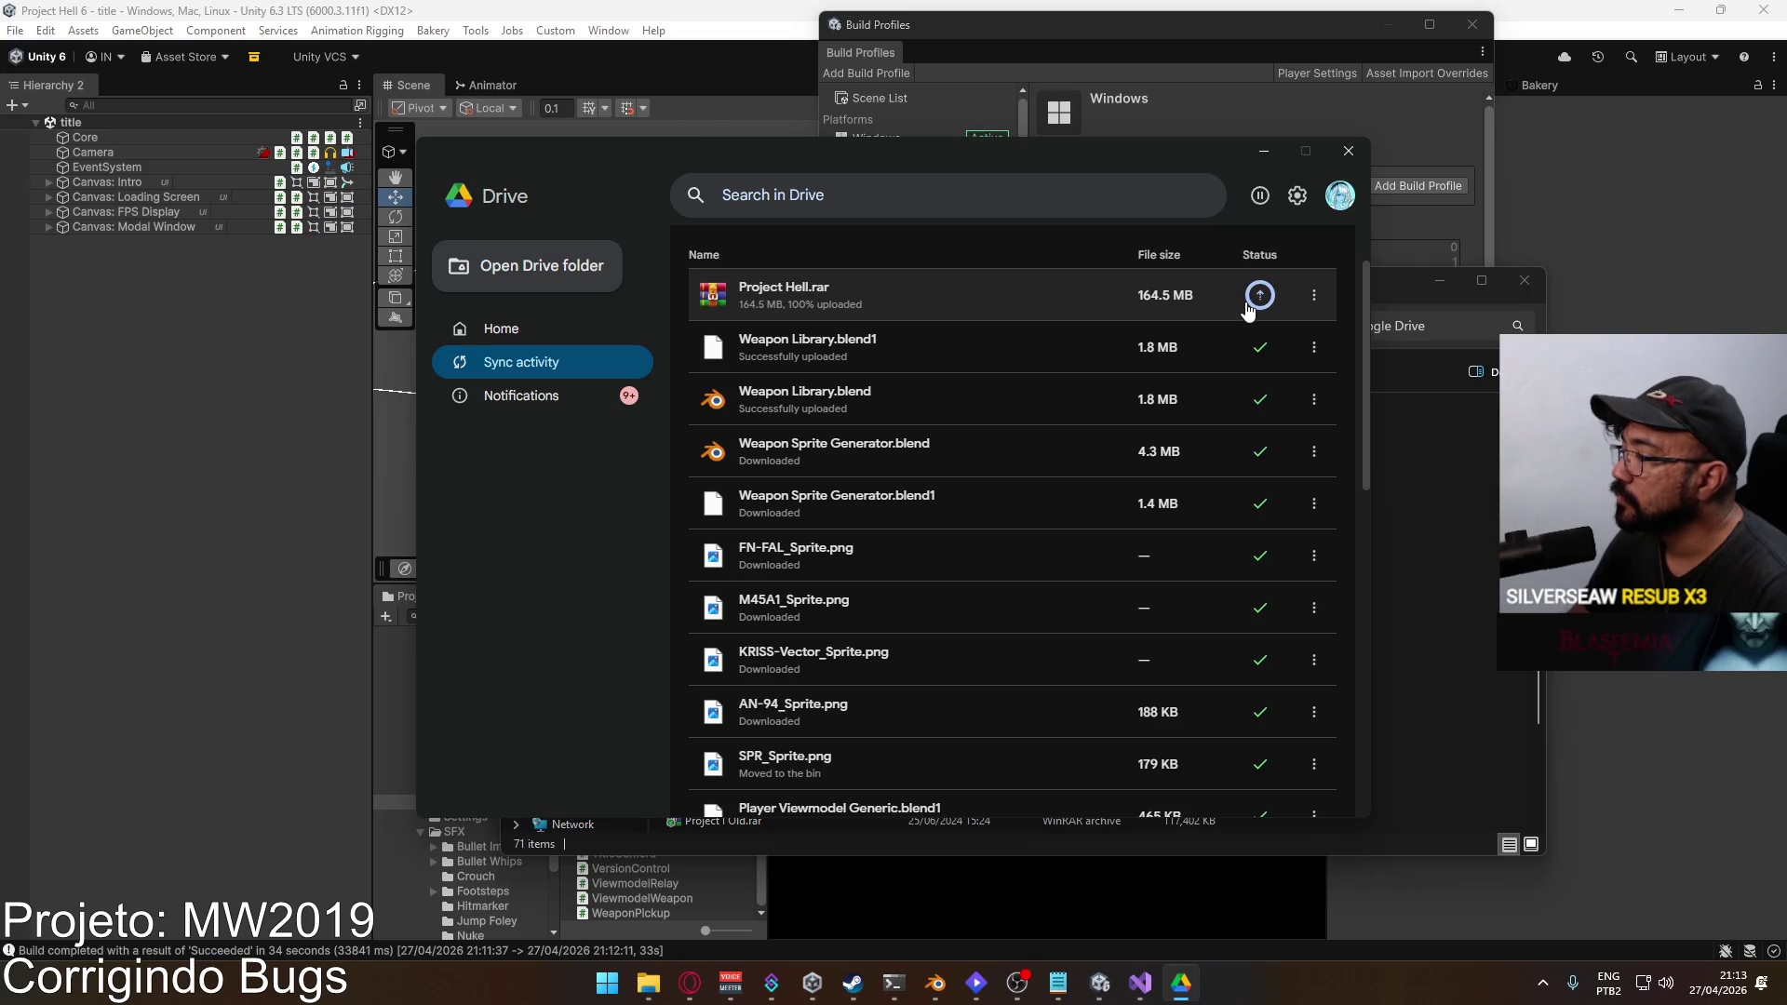
Step: Recheck Player Settings in Unity's Build Profiles, then close Build Profiles
{"action": "left_click", "coordinate": [1326, 80]}
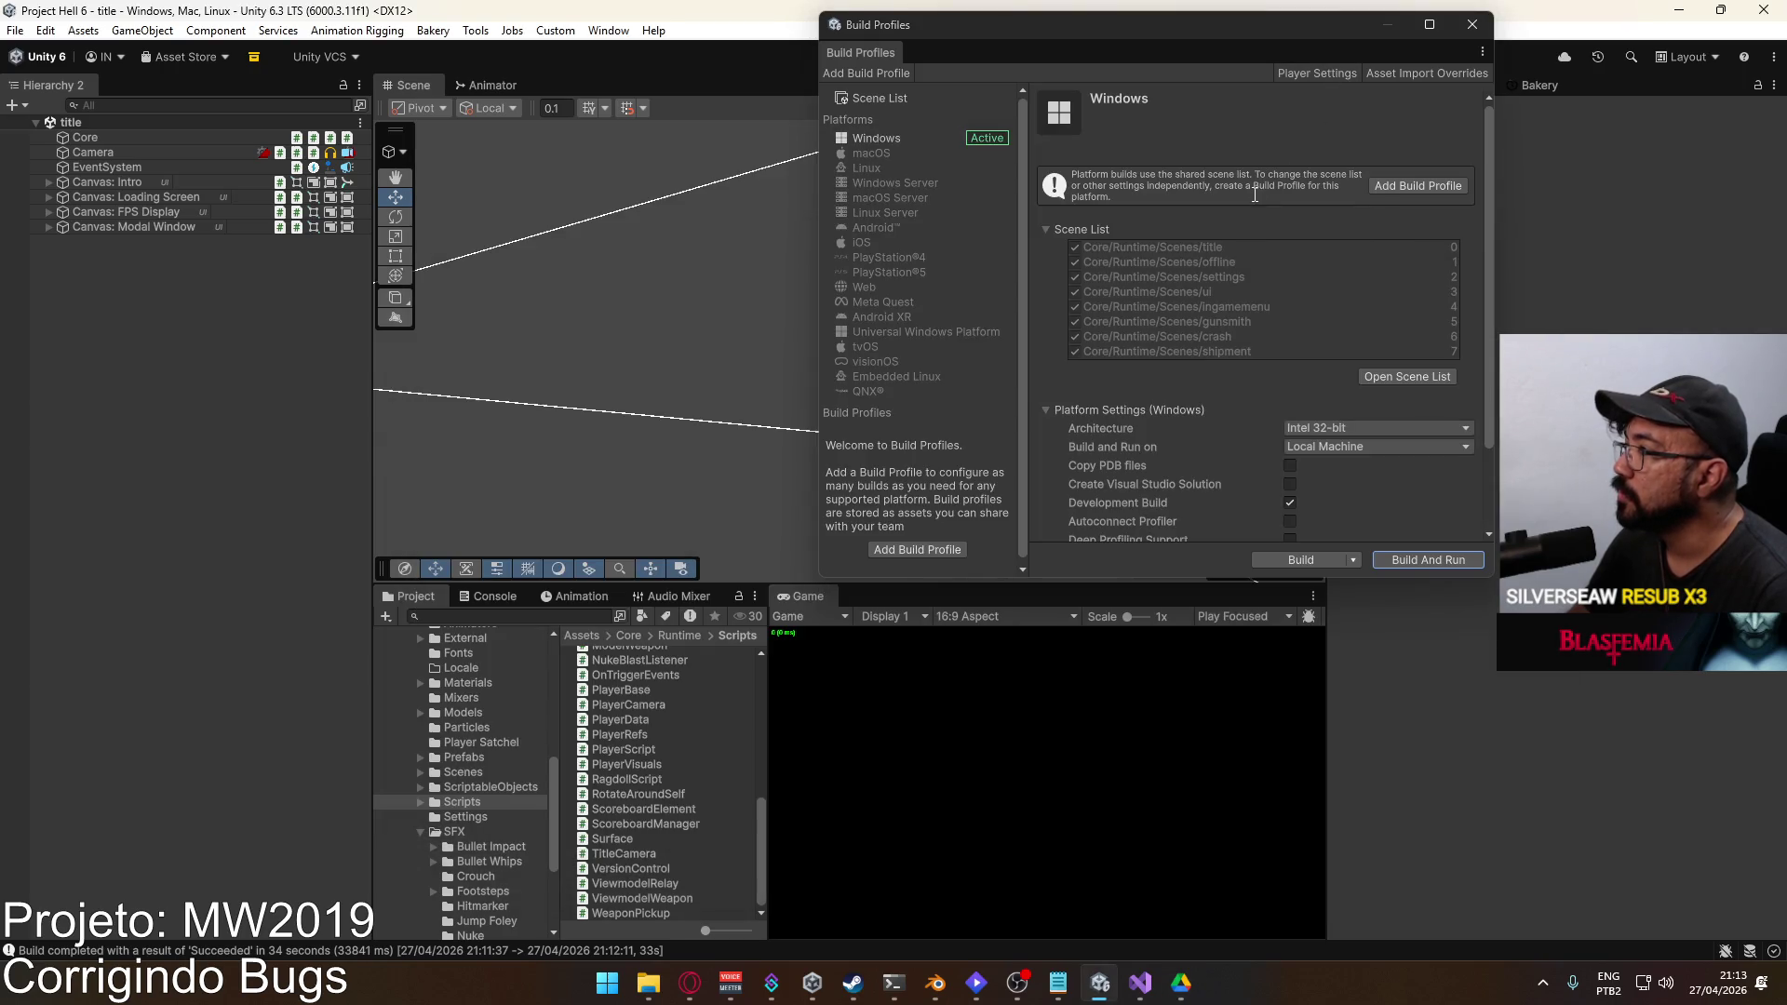
{"action": "left_click", "coordinate": [1325, 74]}
{"action": "left_click", "coordinate": [1163, 188]}
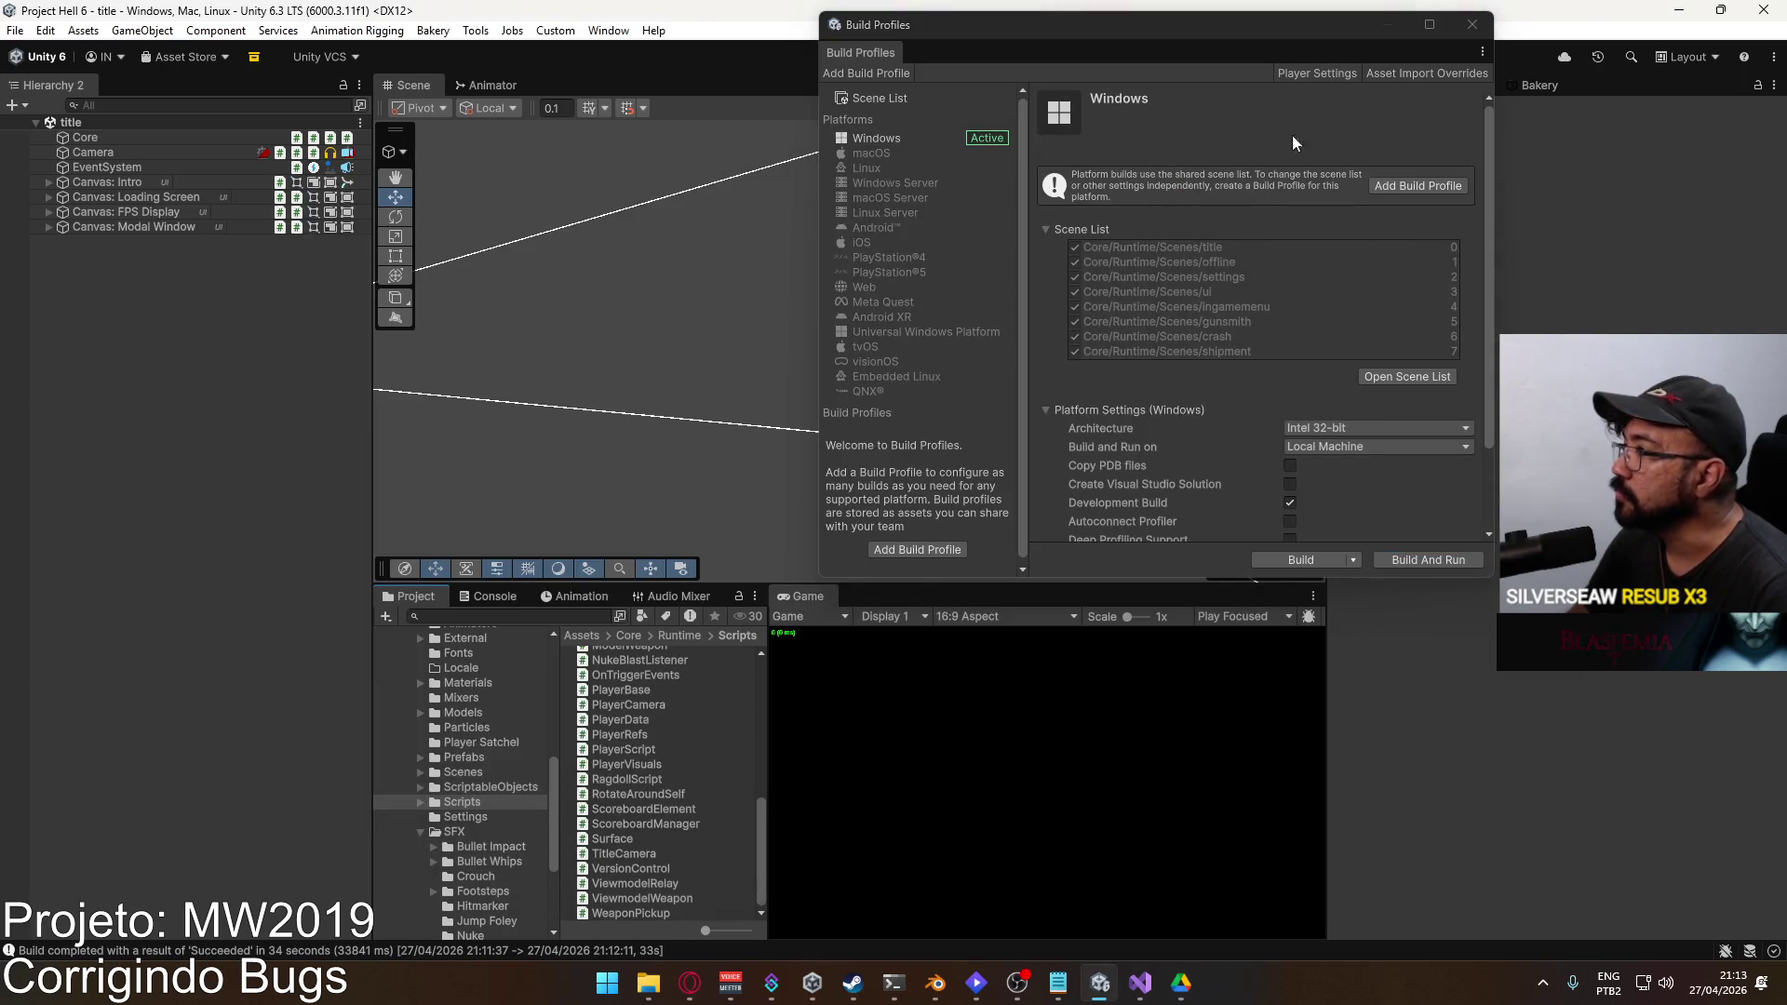
{"action": "left_click", "coordinate": [1471, 24]}
{"action": "left_click", "coordinate": [649, 985]}
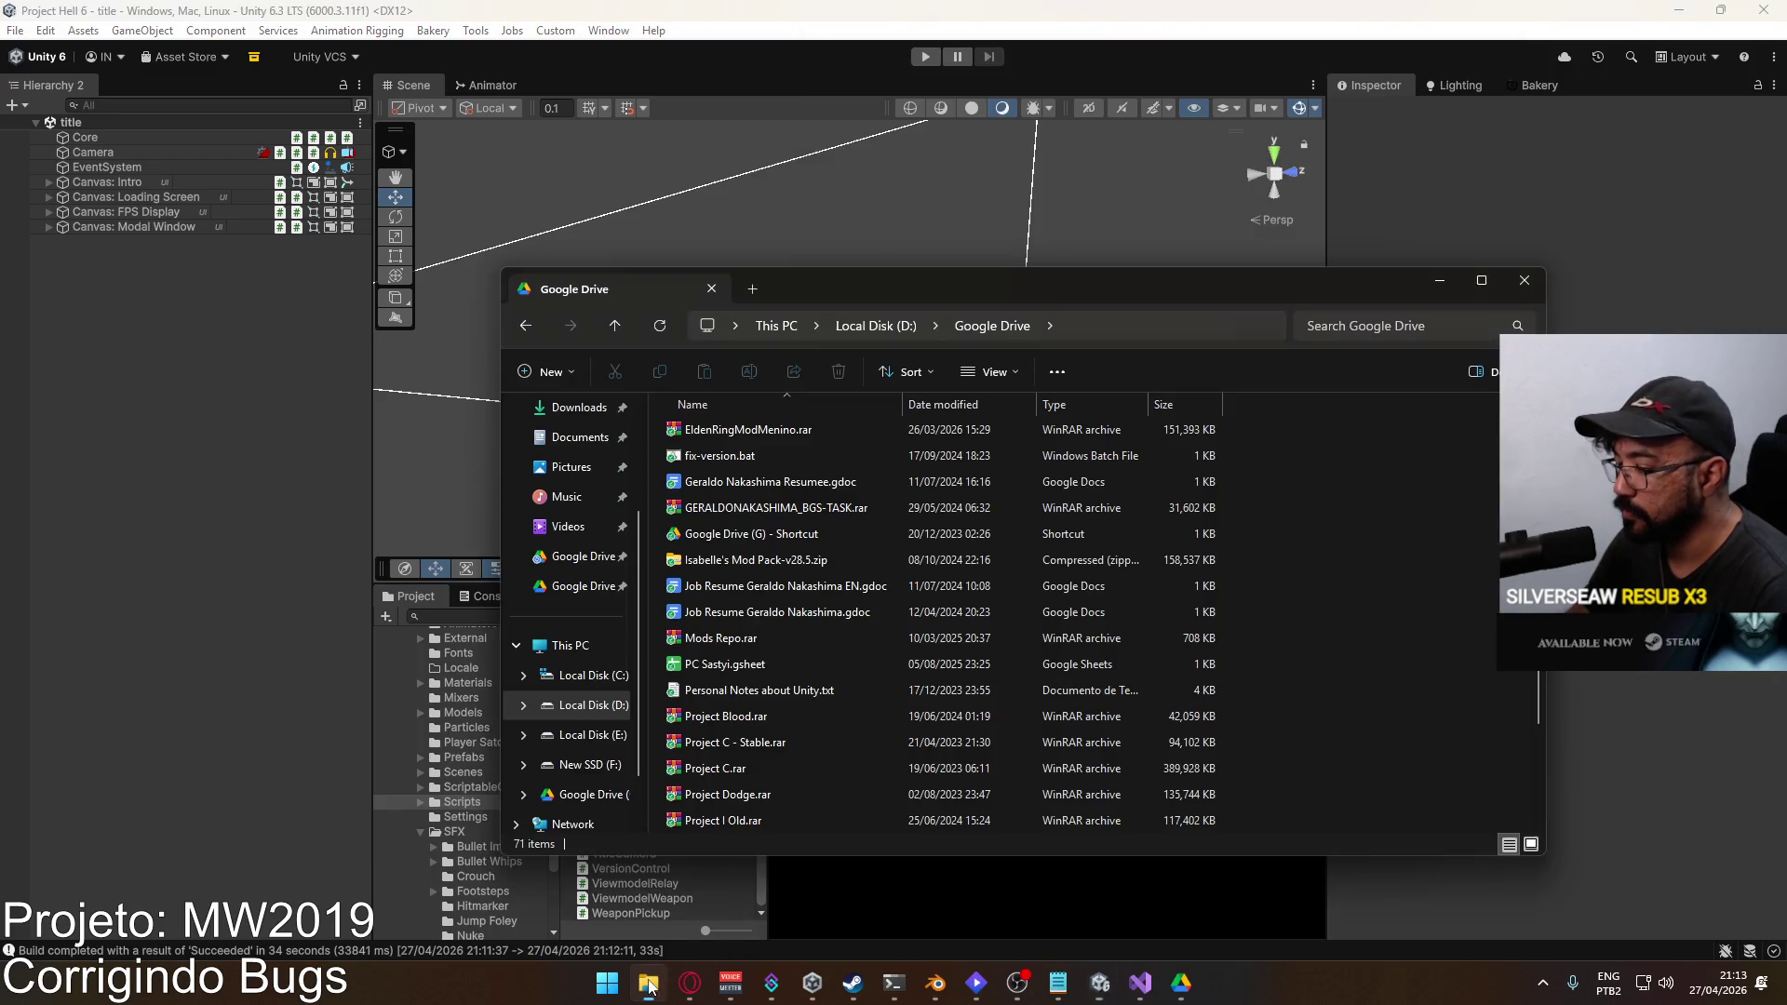
{"action": "left_click", "coordinate": [1103, 915]}
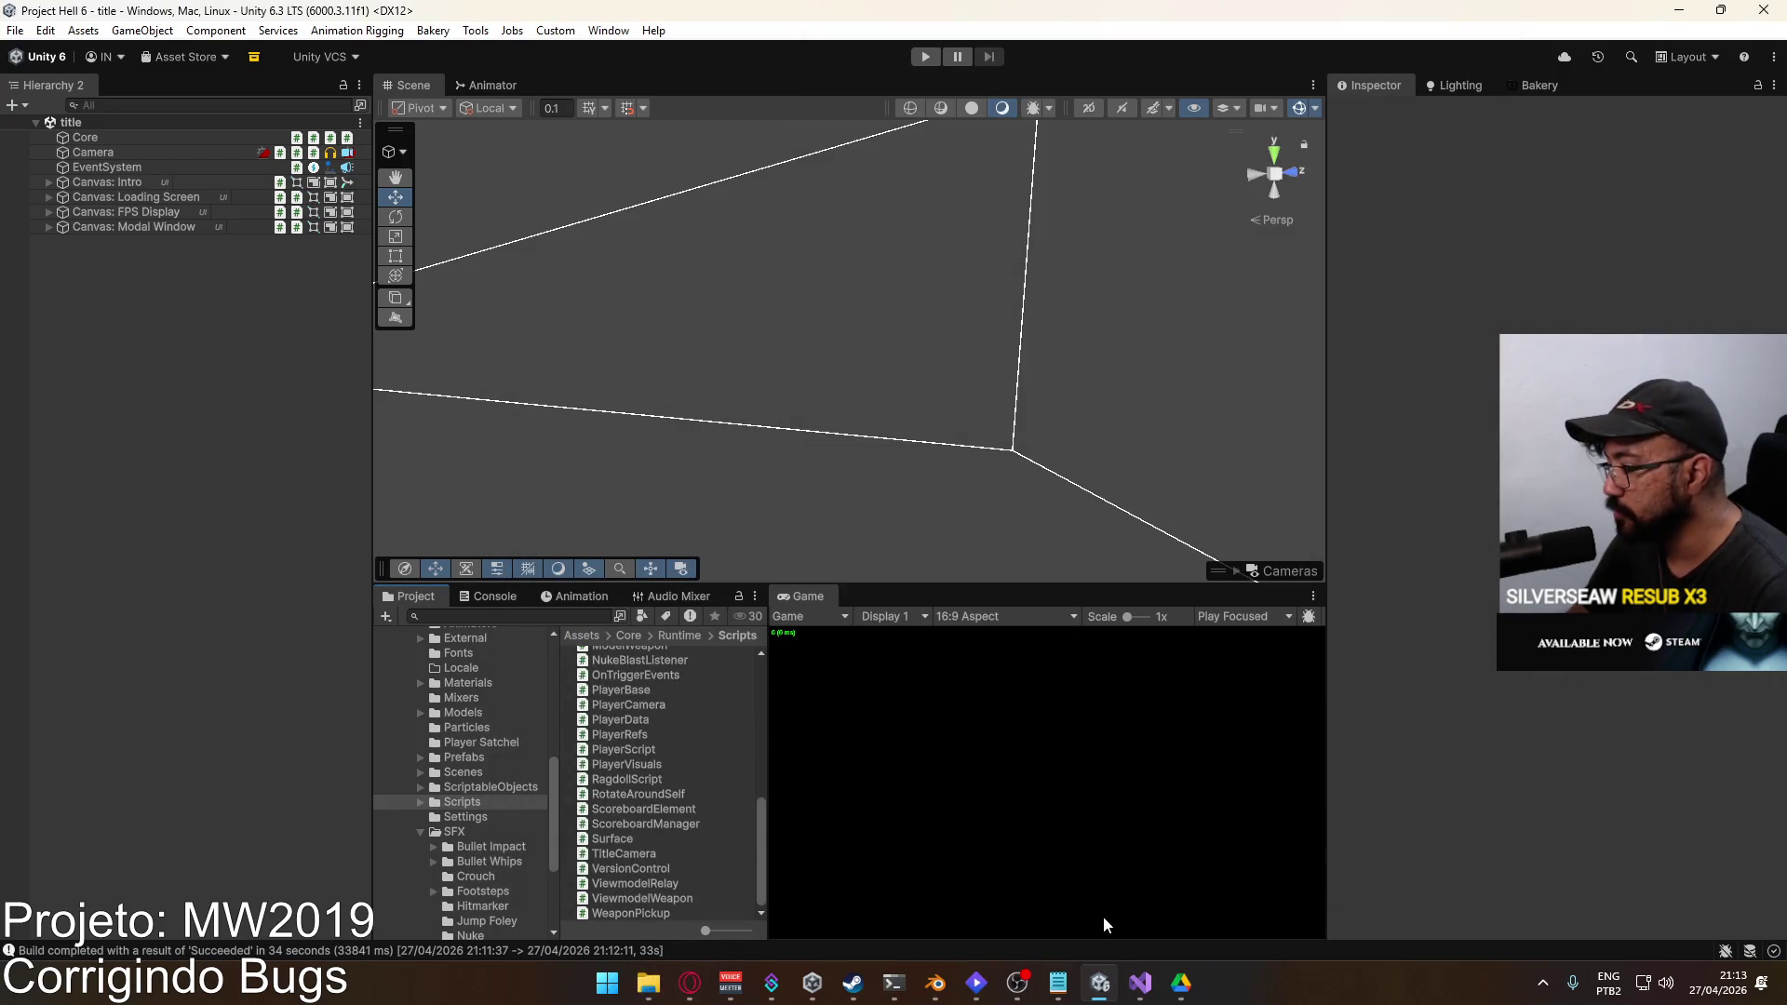
{"action": "left_click", "coordinate": [648, 985]}
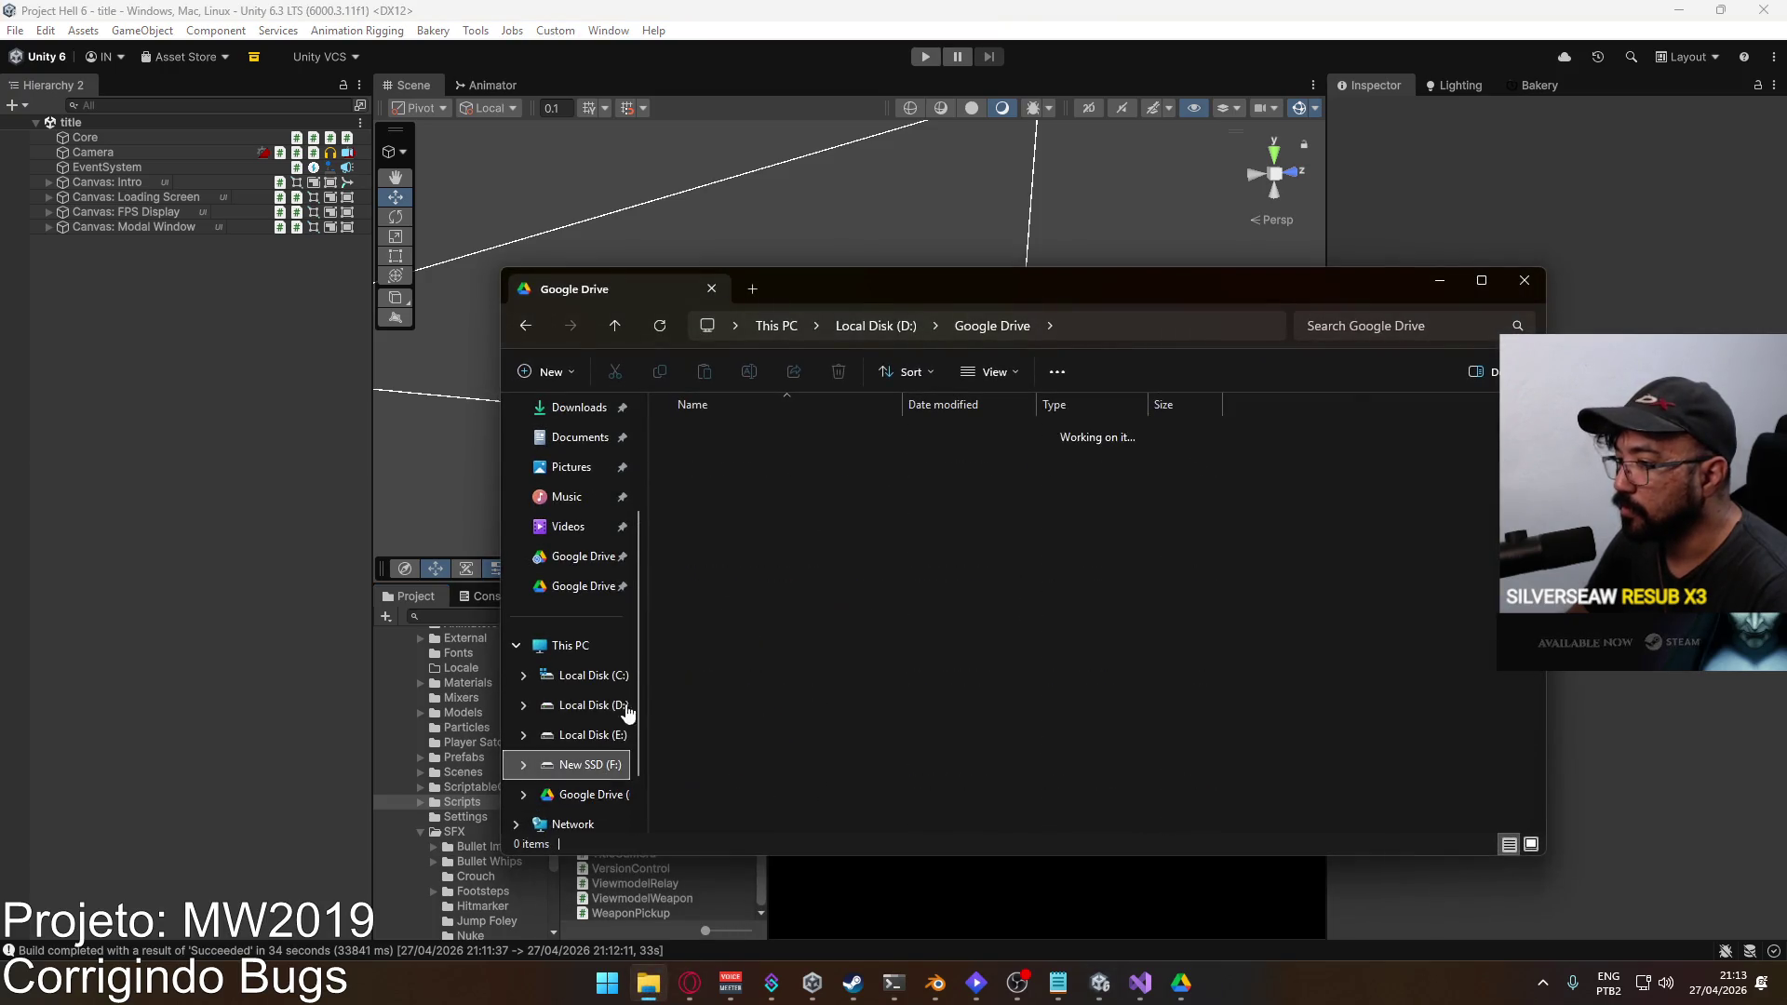
Step: Open the F:\Builds\Project Hell build folder
{"action": "left_click", "coordinate": [591, 764]}
{"action": "double_click", "coordinate": [729, 435]}
{"action": "double_click", "coordinate": [752, 459]}
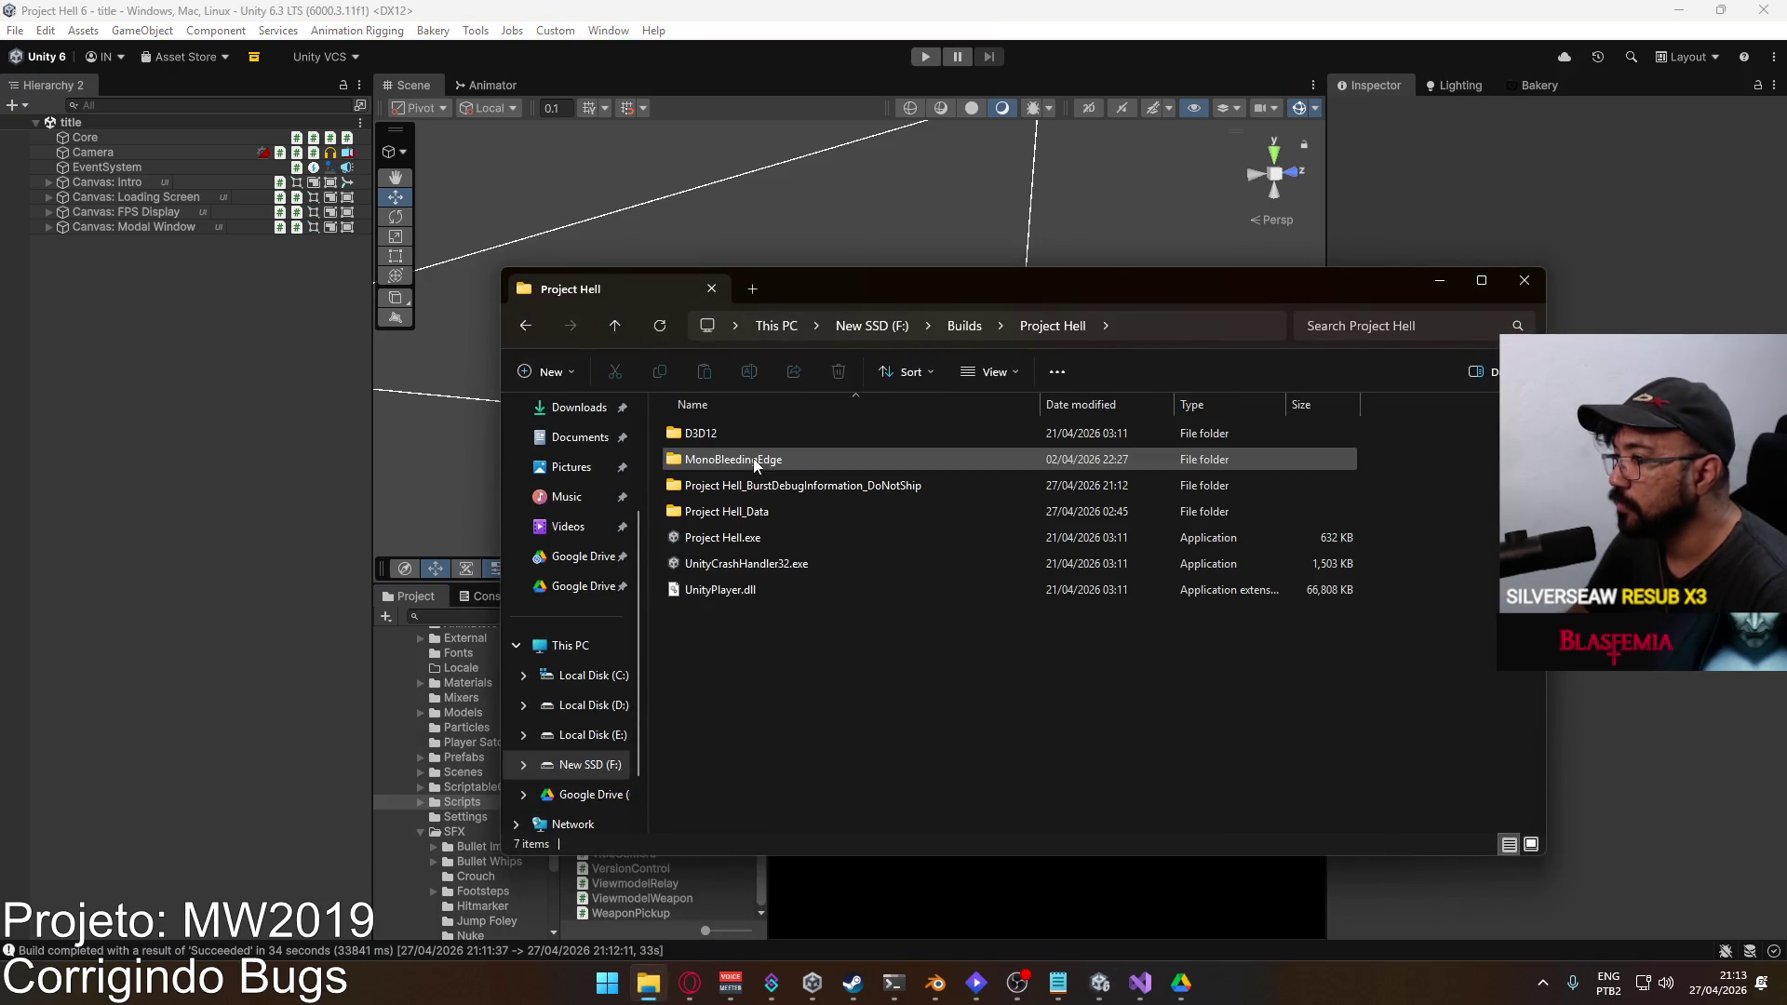
Step: Launch Project Hell.exe from the F:\Builds\Project Hell folder
{"action": "double_click", "coordinate": [745, 543]}
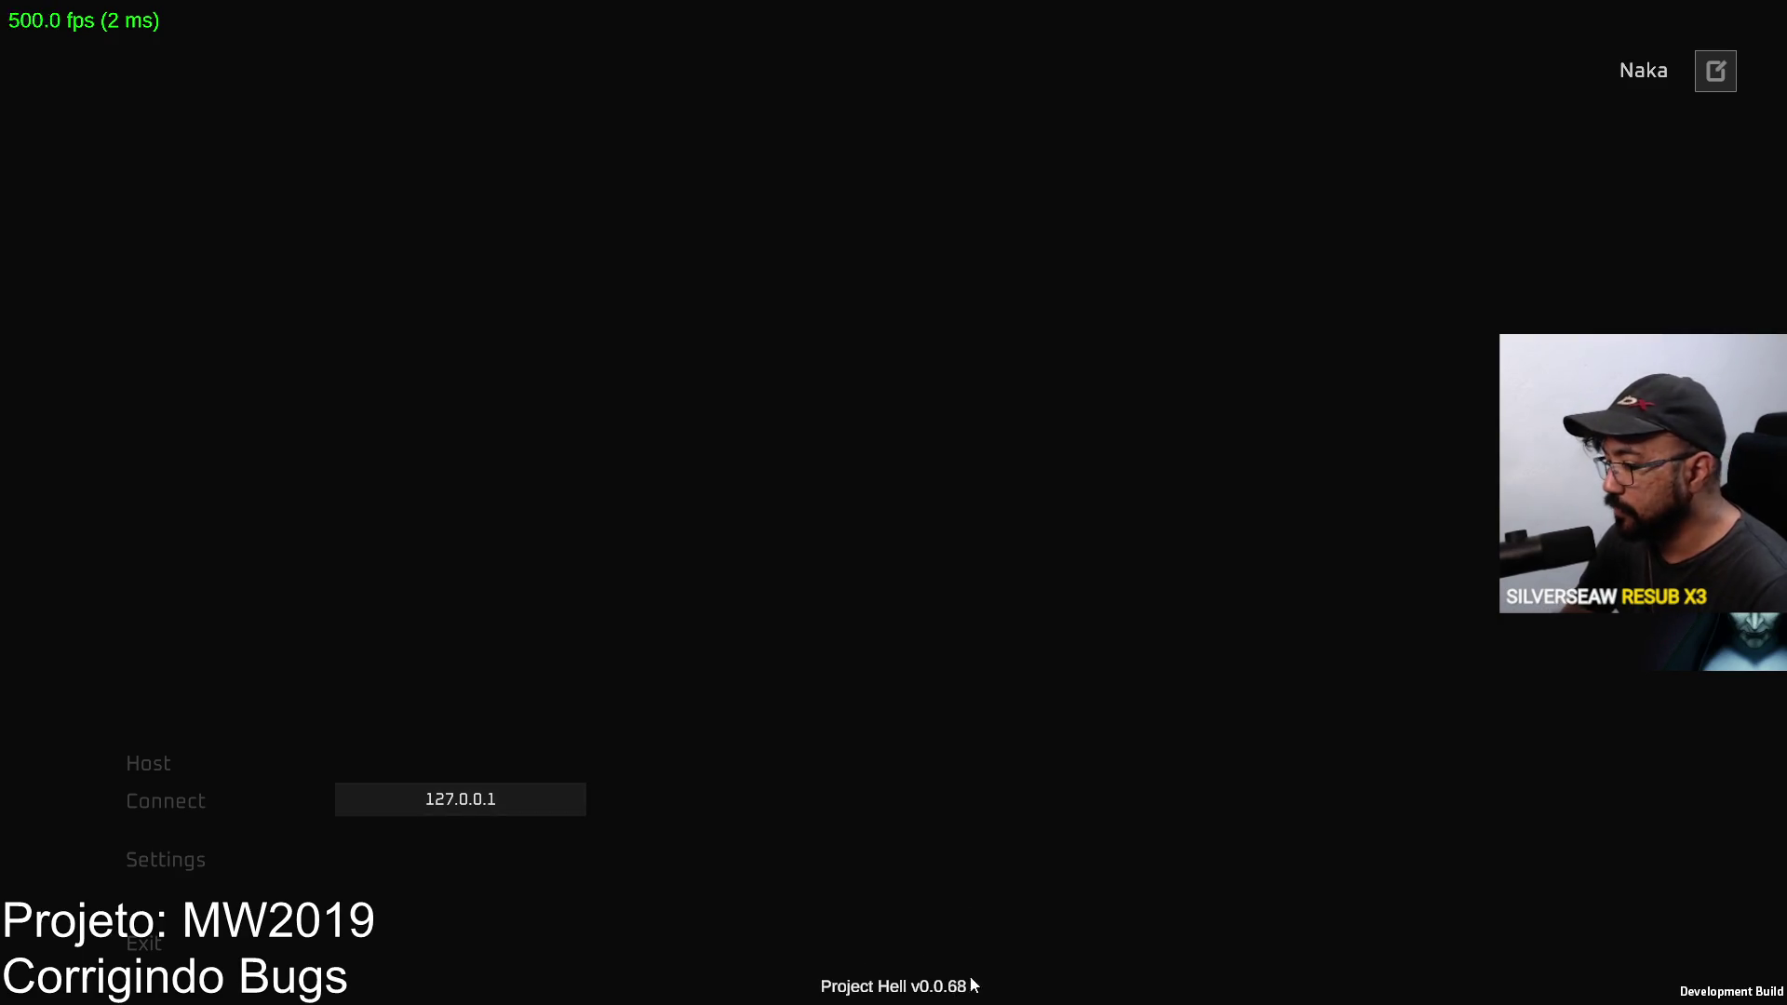
Step: Host a Shipment Domination match and spawn with the SPR marksman rifle fitted with a scope
{"action": "left_click", "coordinate": [149, 763]}
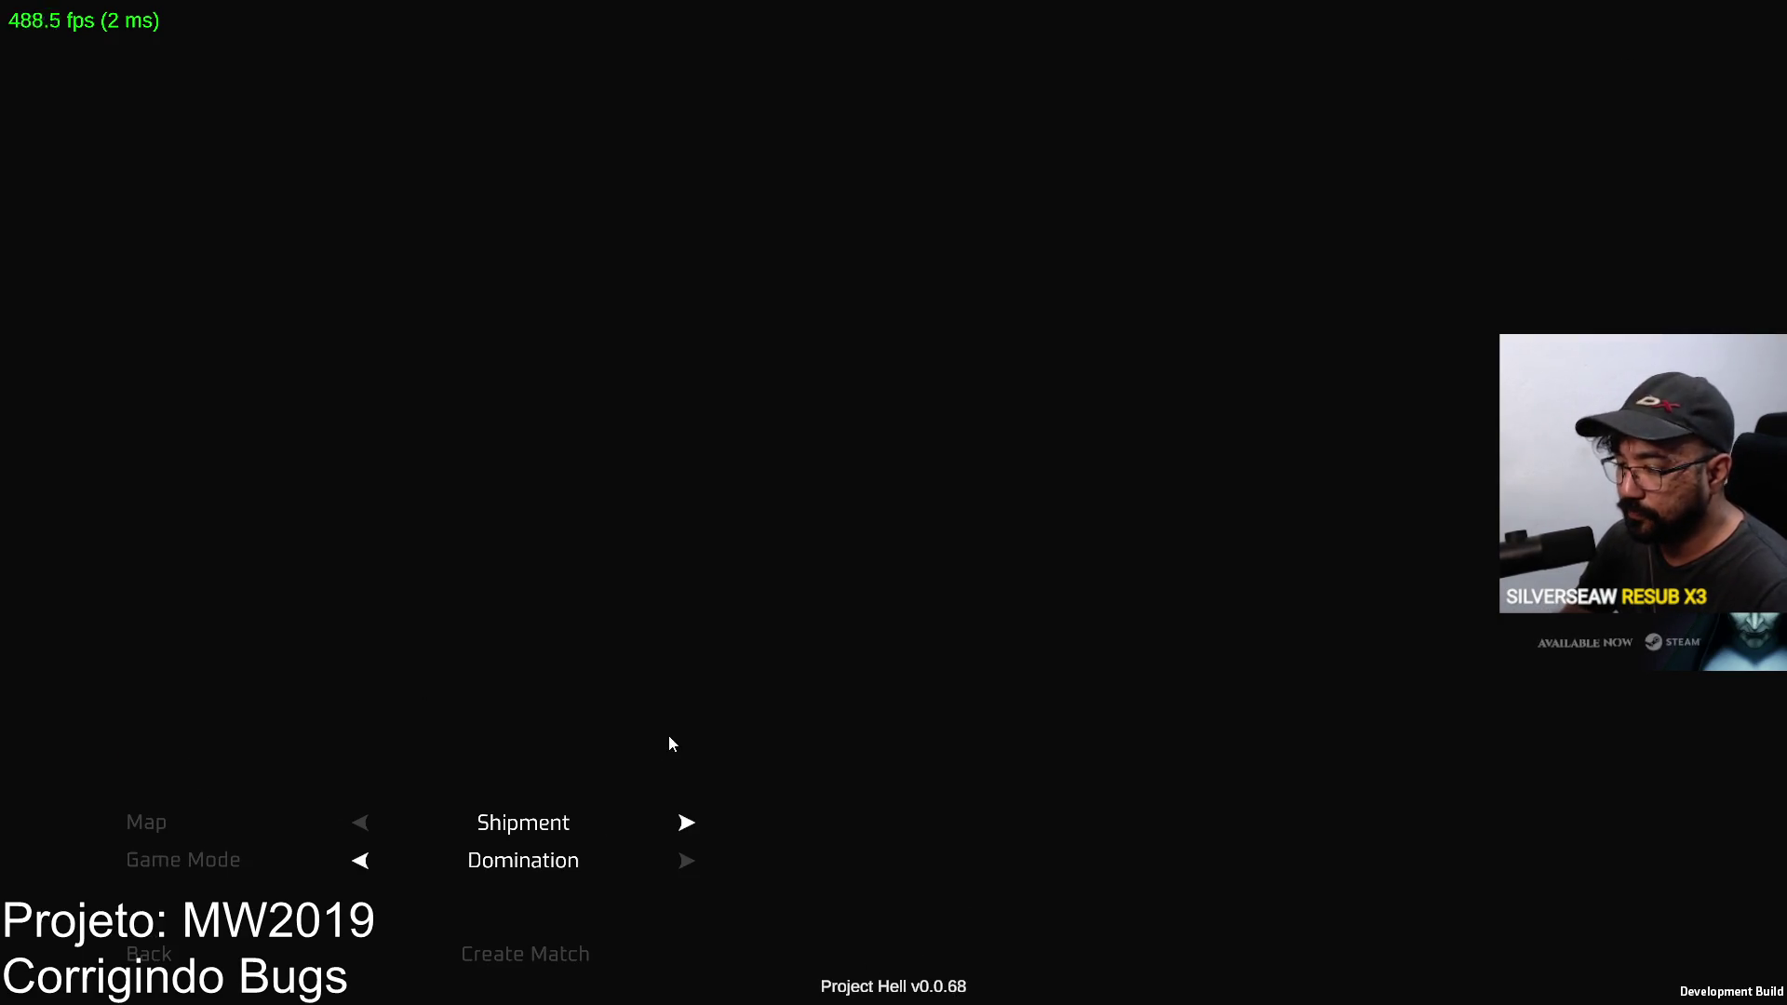
{"action": "left_click", "coordinate": [515, 953]}
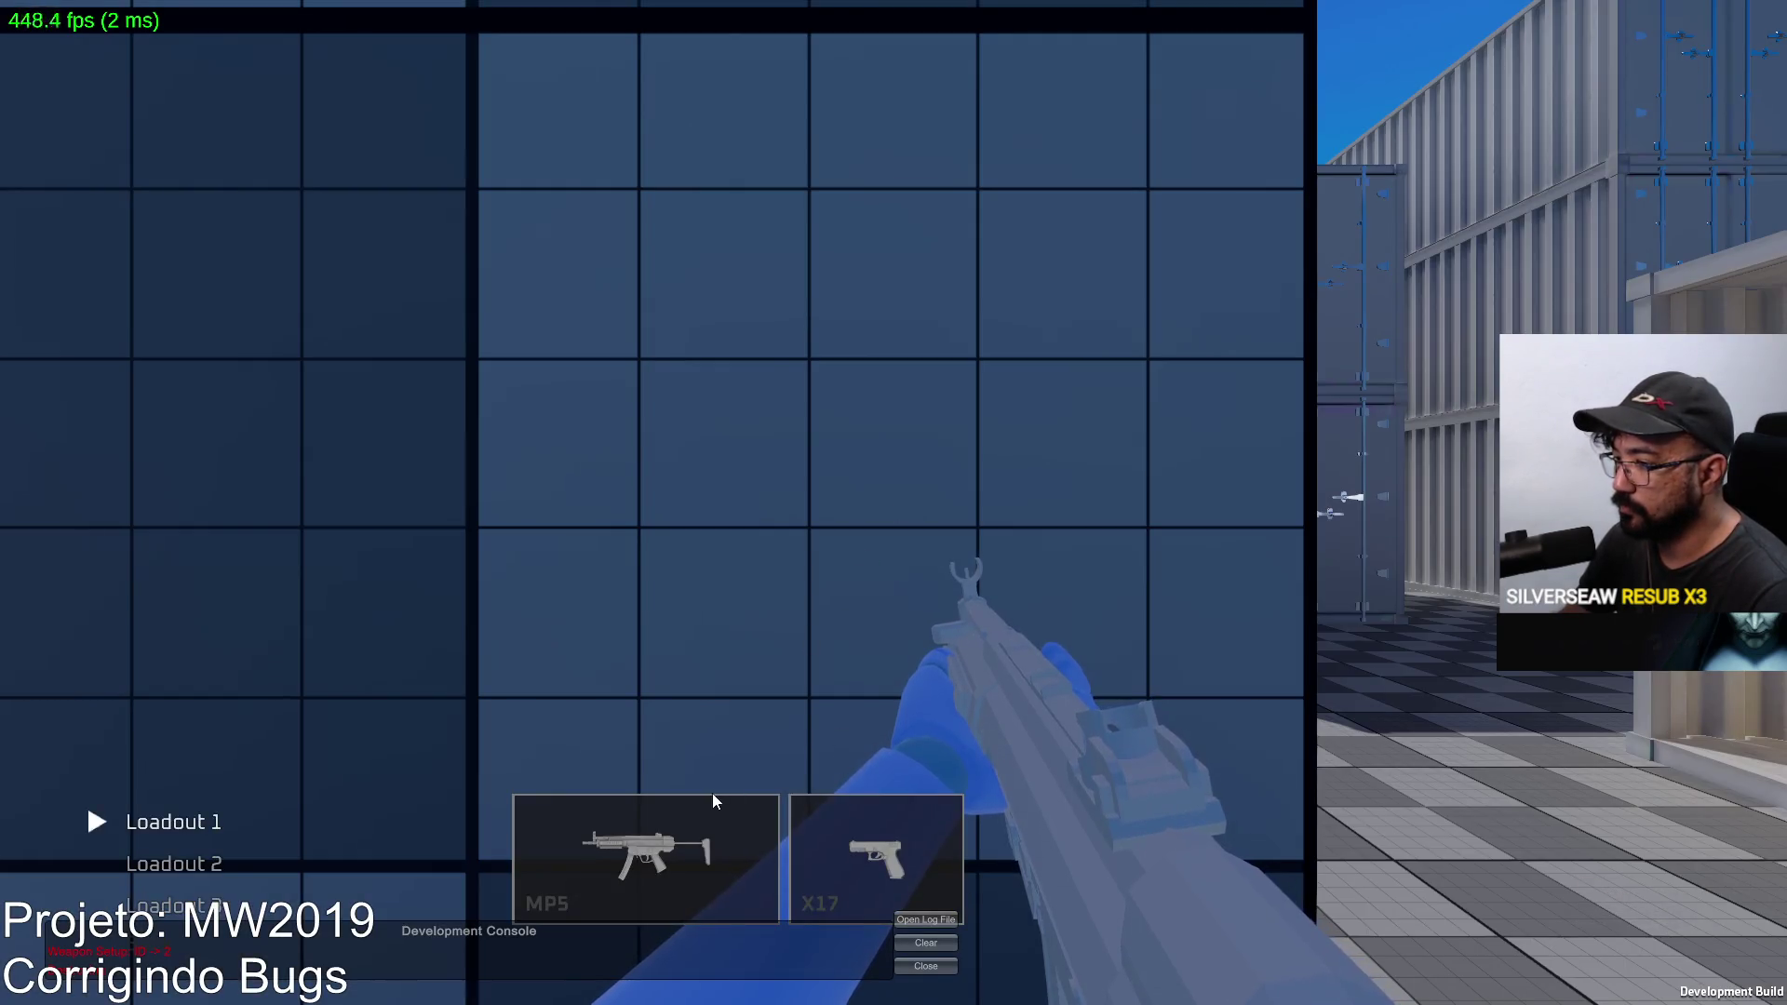
{"action": "left_click", "coordinate": [713, 796]}
{"action": "left_click", "coordinate": [437, 613]}
{"action": "left_click", "coordinate": [251, 721]}
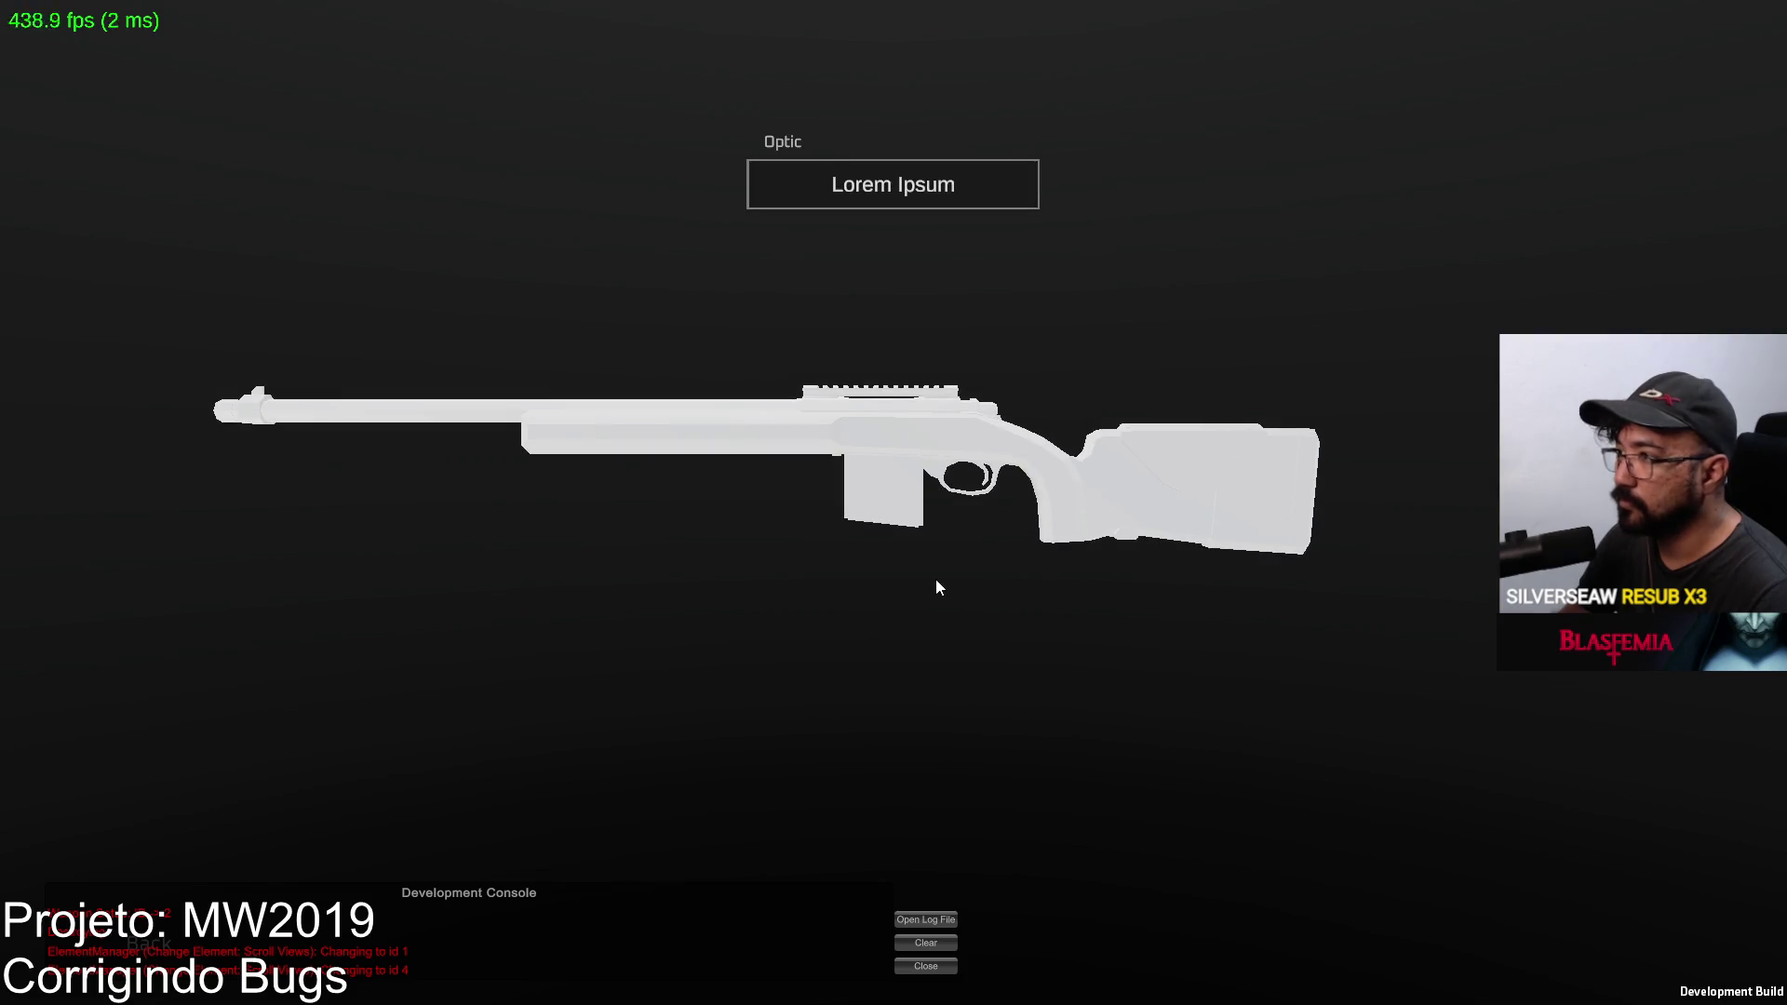
{"action": "left_click", "coordinate": [872, 187]}
{"action": "left_click", "coordinate": [422, 676]}
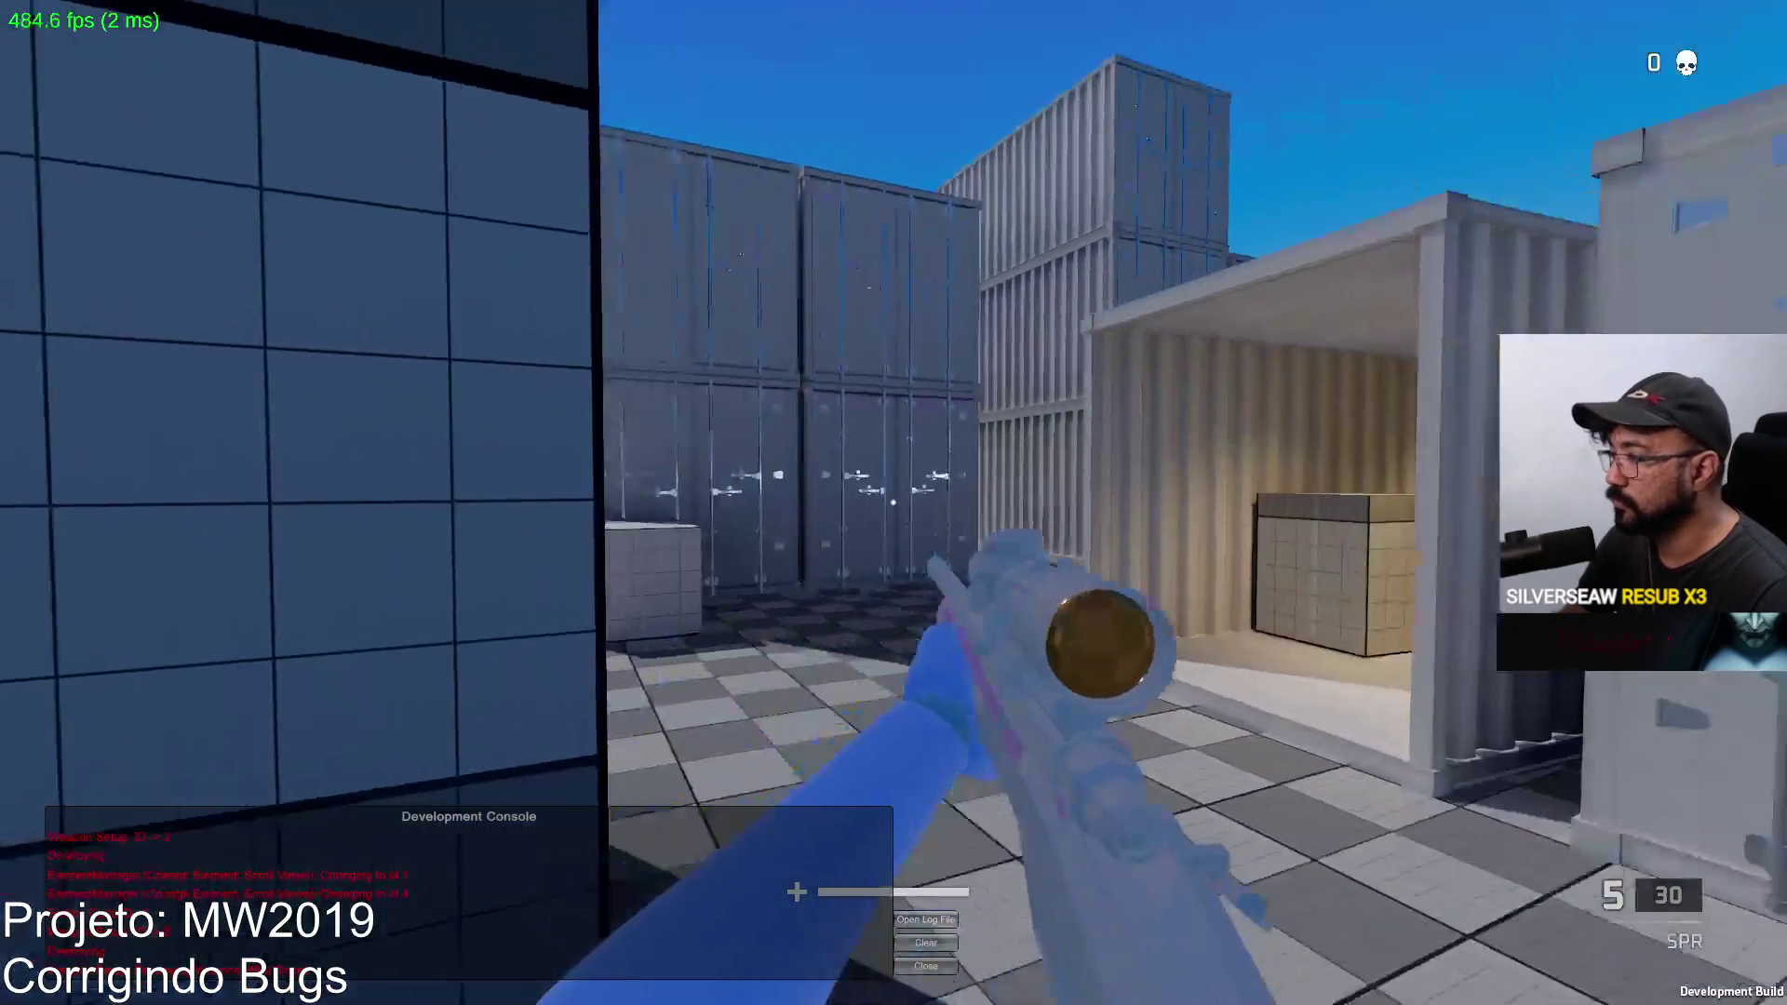
Step: Test scoping, firing and reloading the SPR, plus switching to the X17 pistol
{"action": "right_click", "coordinate": [894, 504]}
{"action": "left_click", "coordinate": [894, 503]}
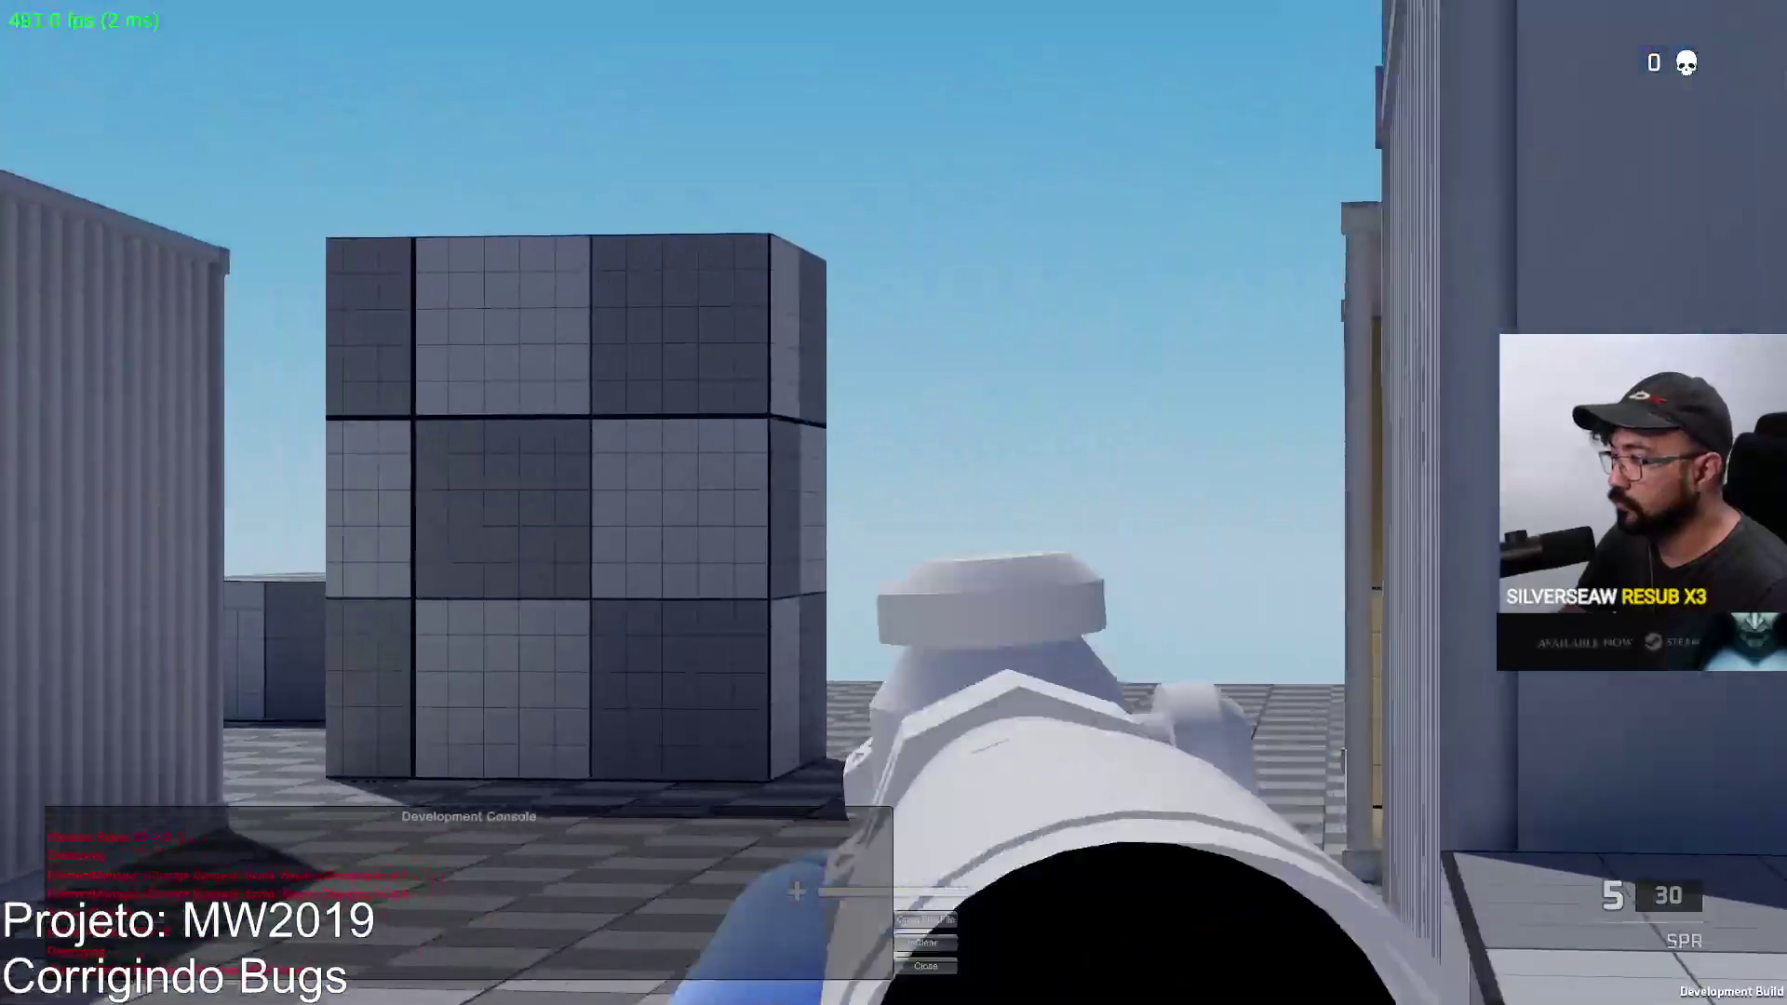
{"action": "key", "text": "2"}
{"action": "key", "text": "w"}
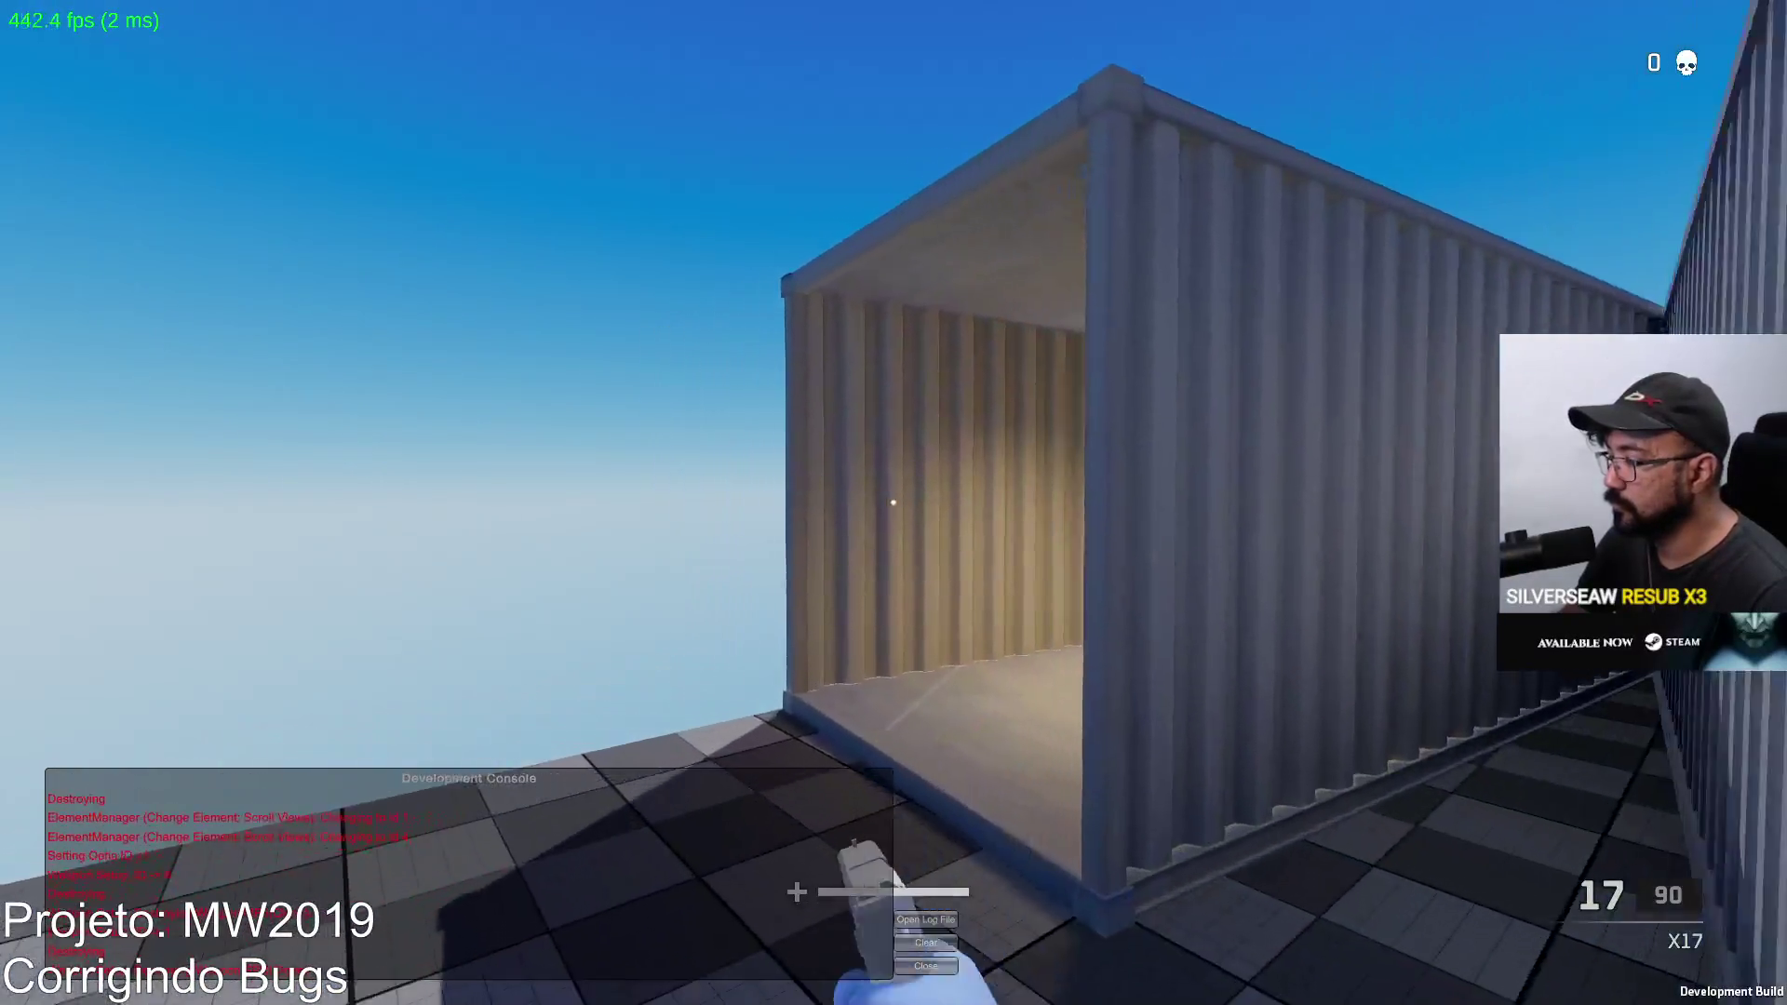
{"action": "key", "text": "w"}
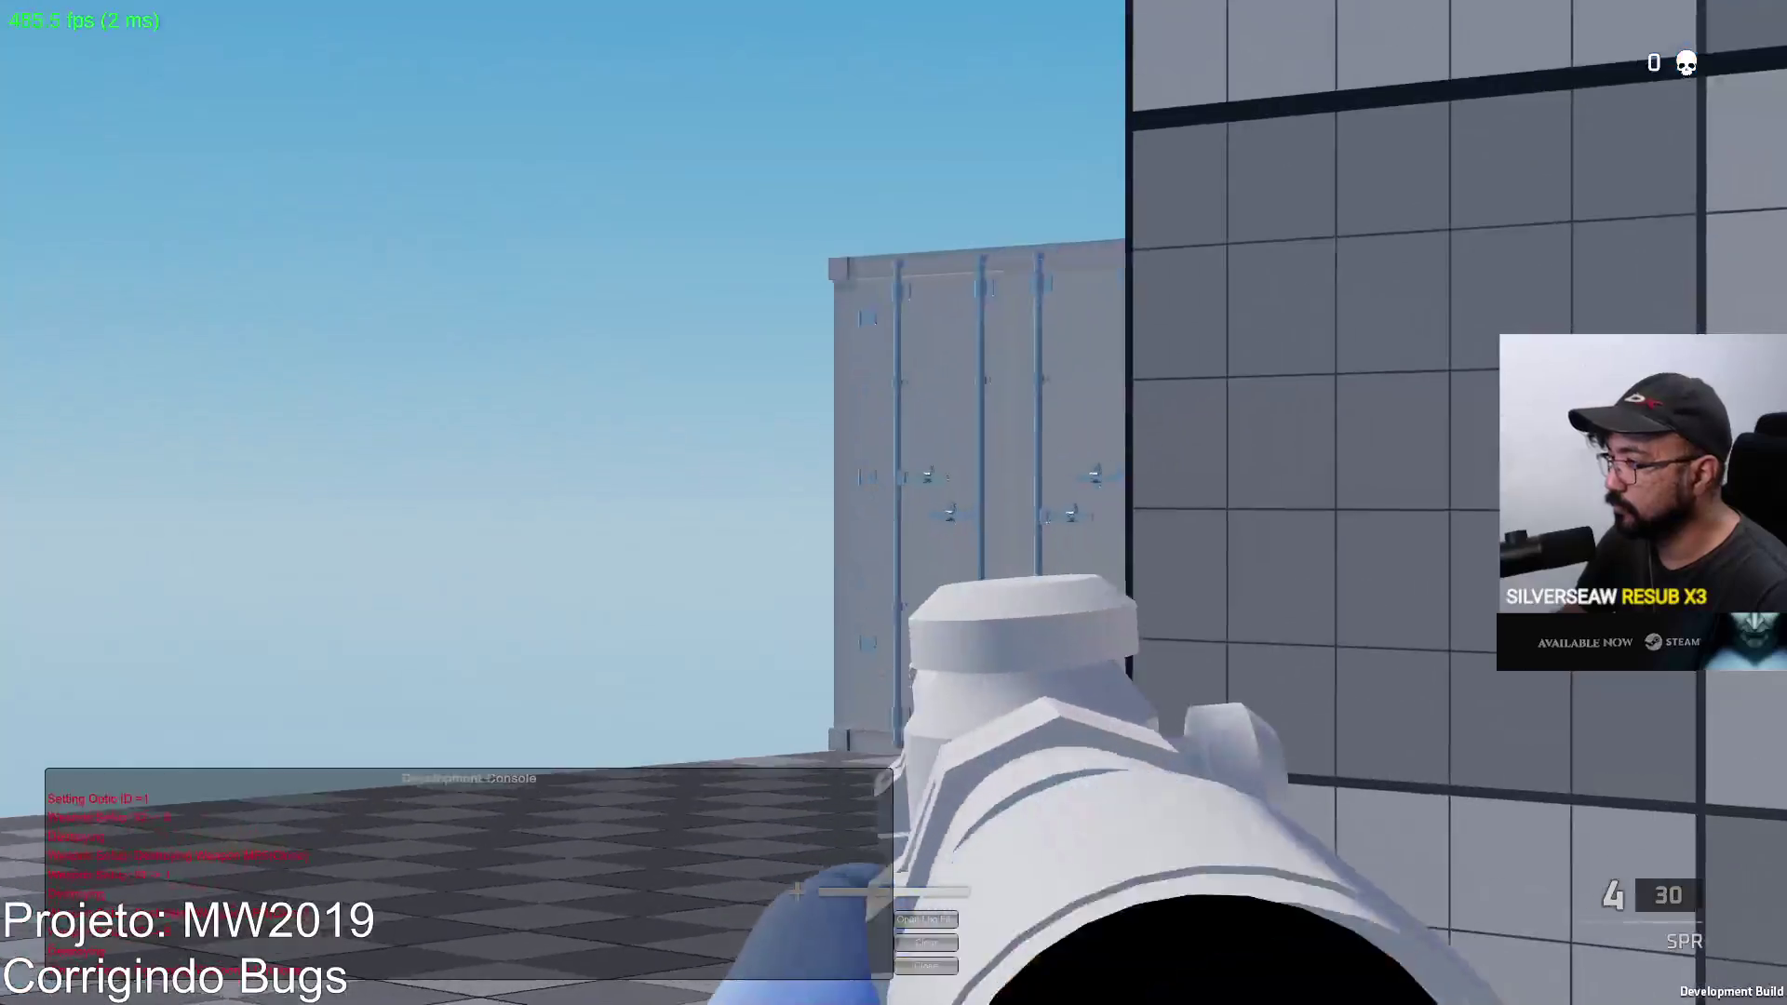
{"action": "right_click", "coordinate": [894, 503]}
{"action": "key", "text": "r"}
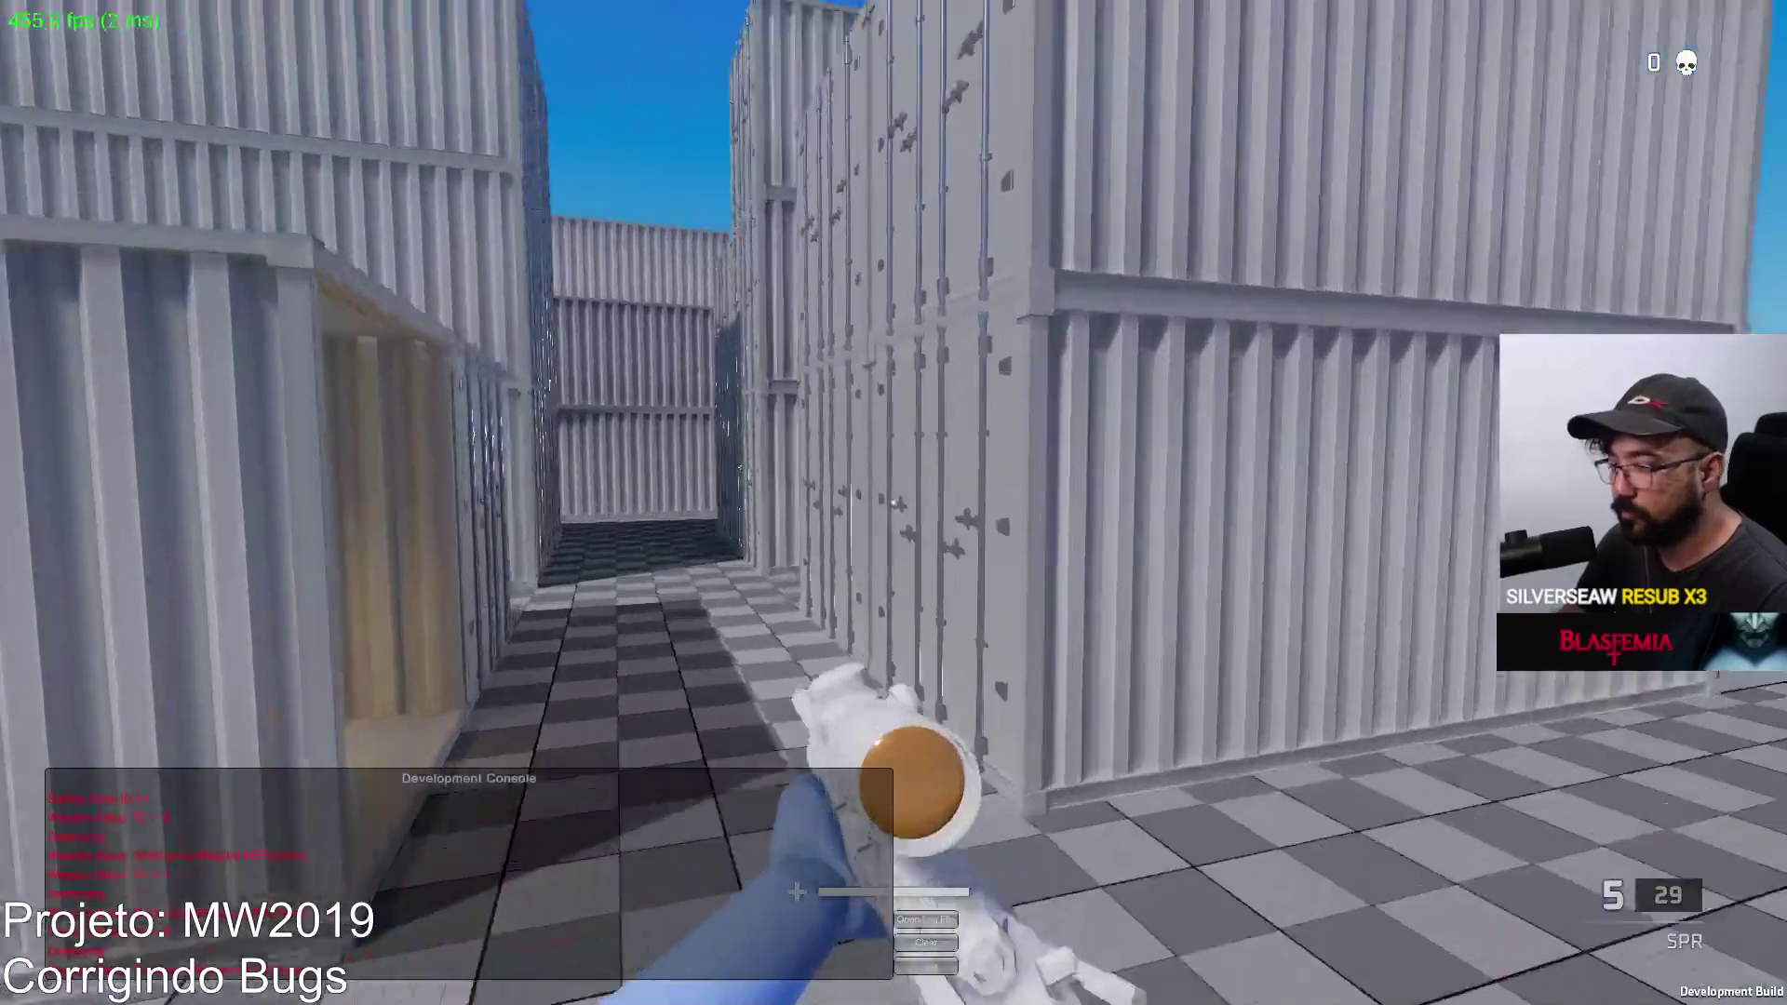
{"action": "right_click", "coordinate": [894, 503]}
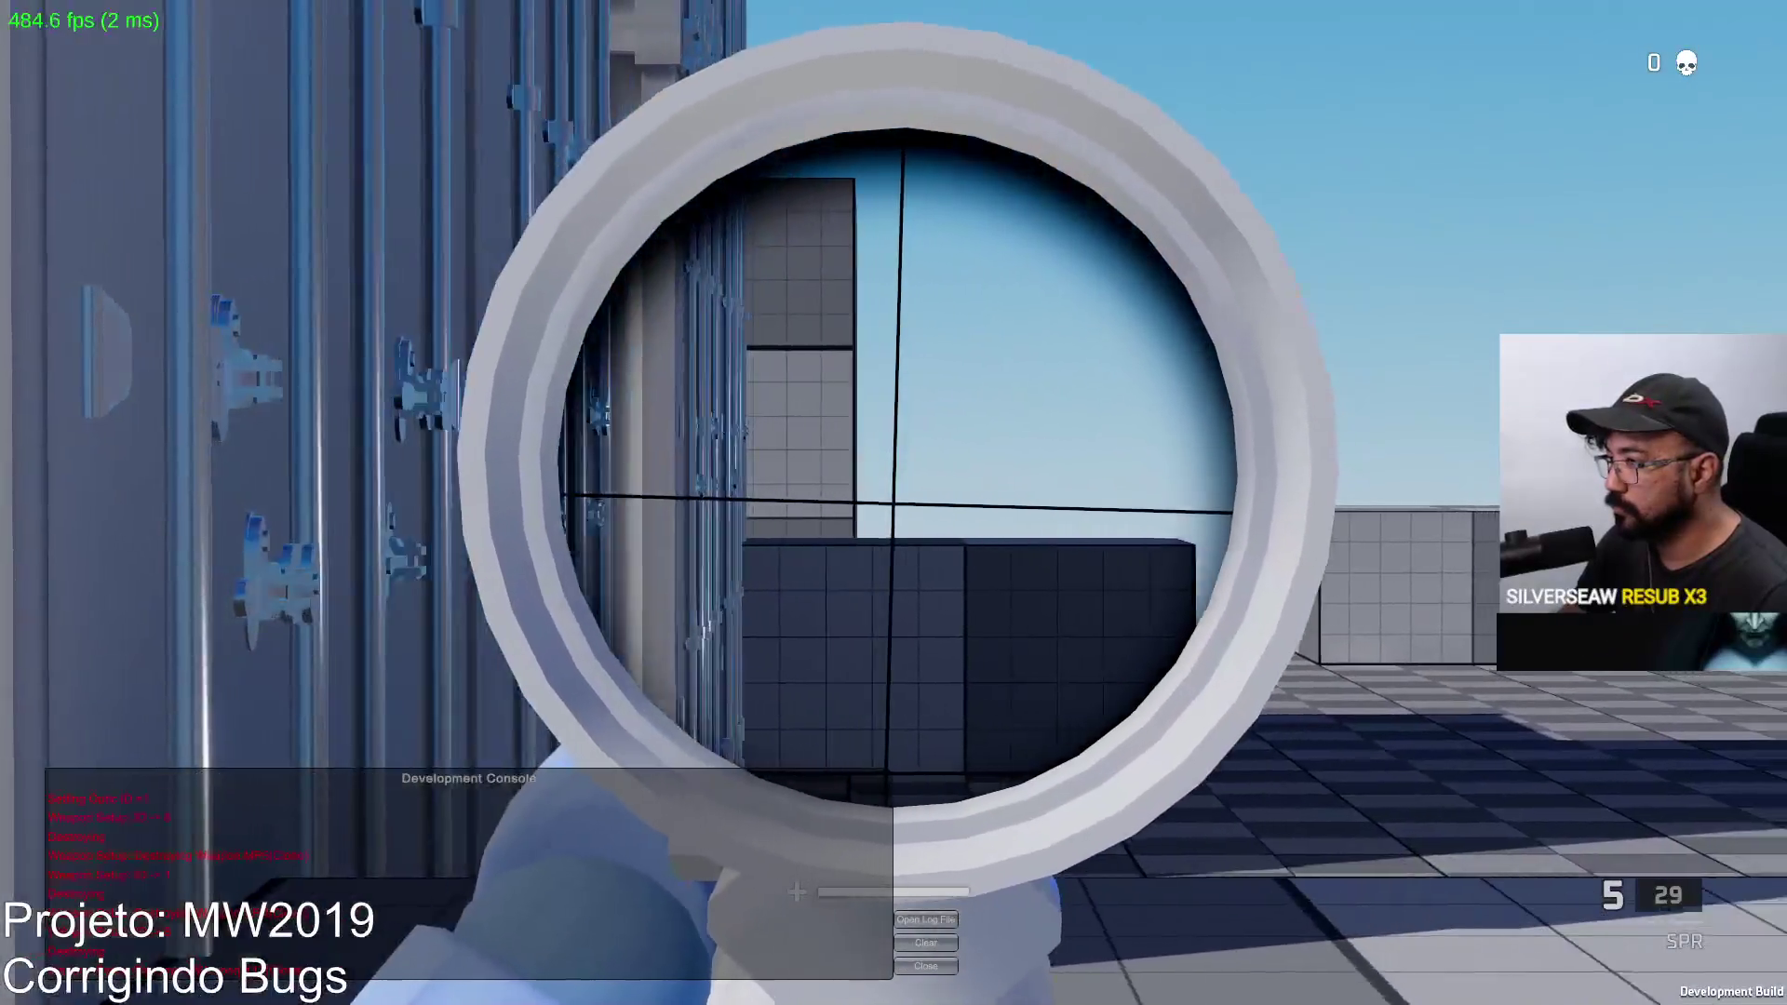
{"action": "right_click", "coordinate": [894, 504]}
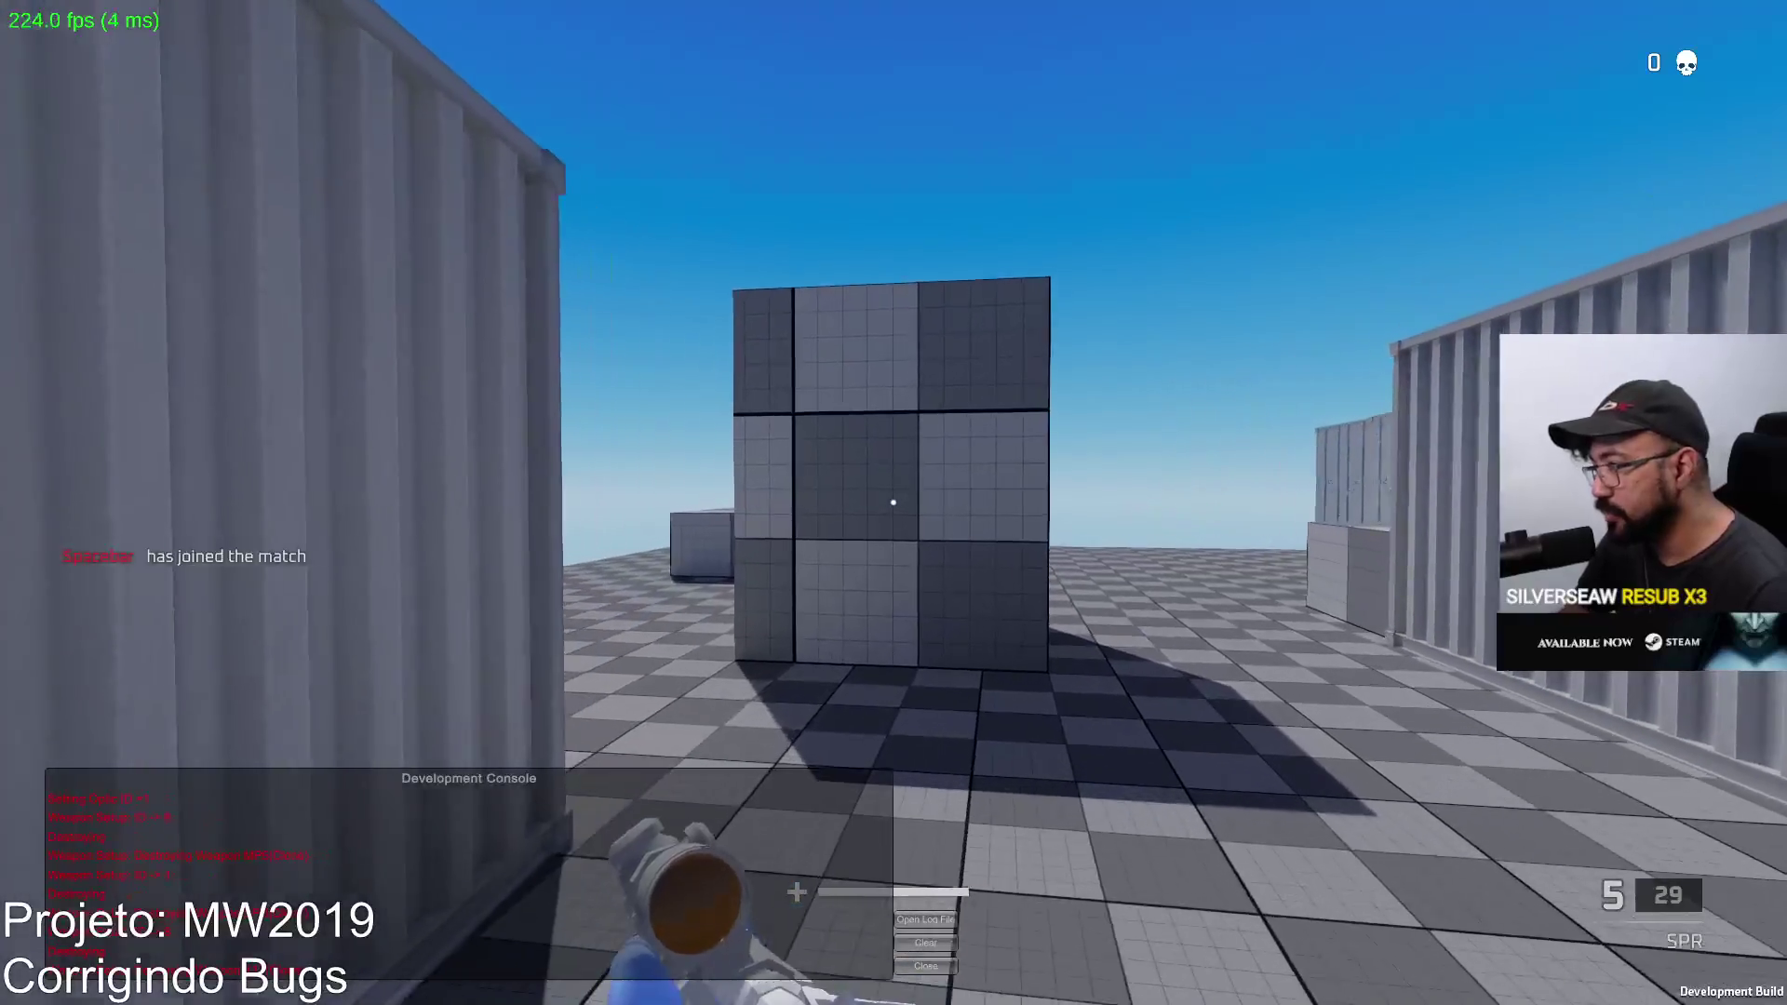
Step: Keep scoping and shooting at enemies among the containers, then pause the match with Escape
{"action": "key", "text": "w"}
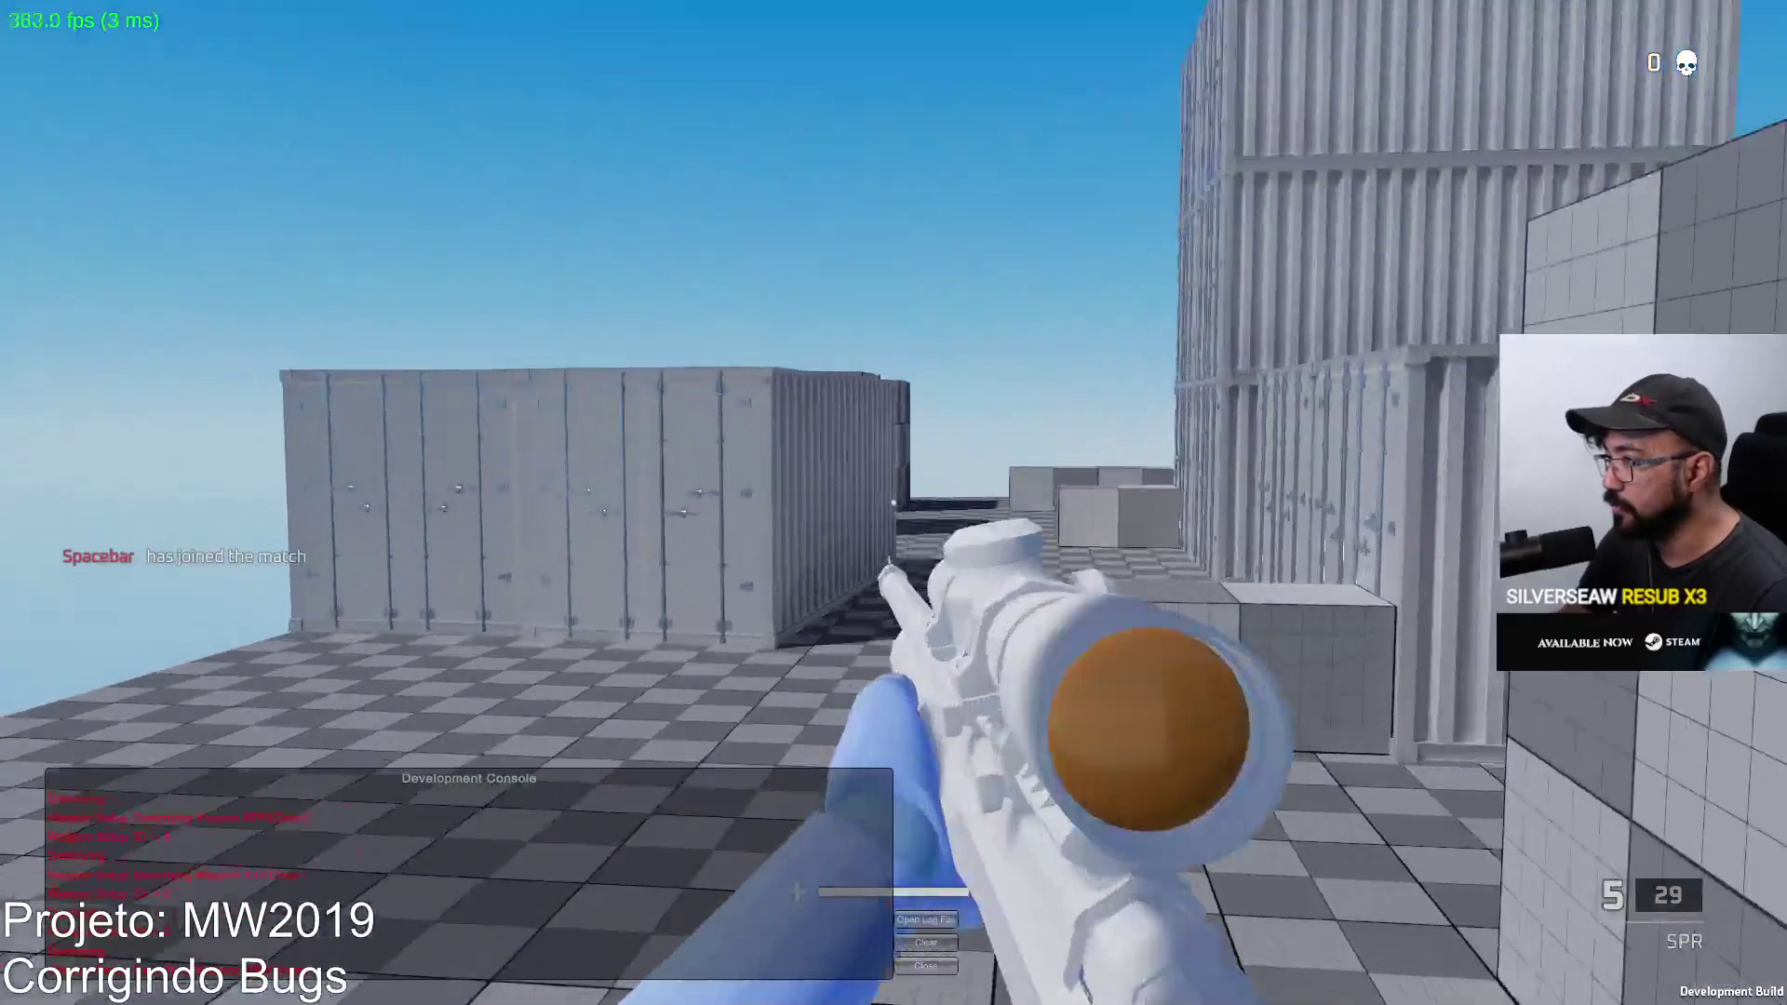
{"action": "right_click", "coordinate": [894, 503]}
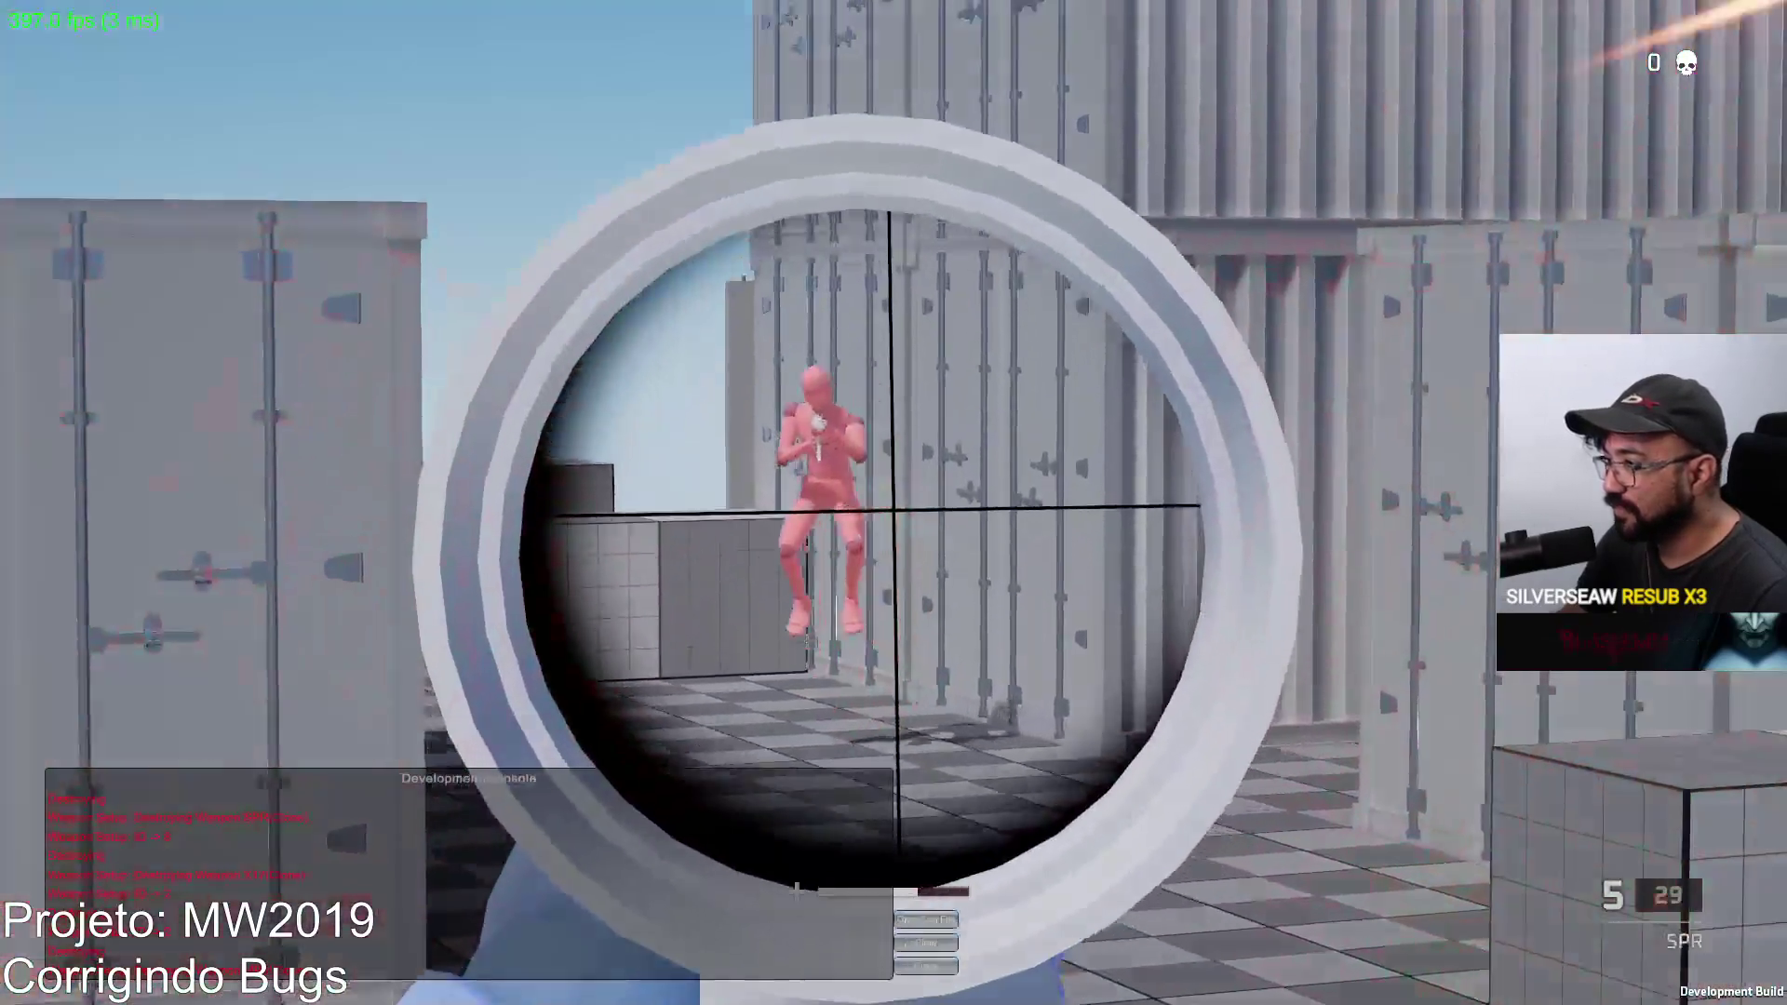
{"action": "left_click", "coordinate": [893, 502]}
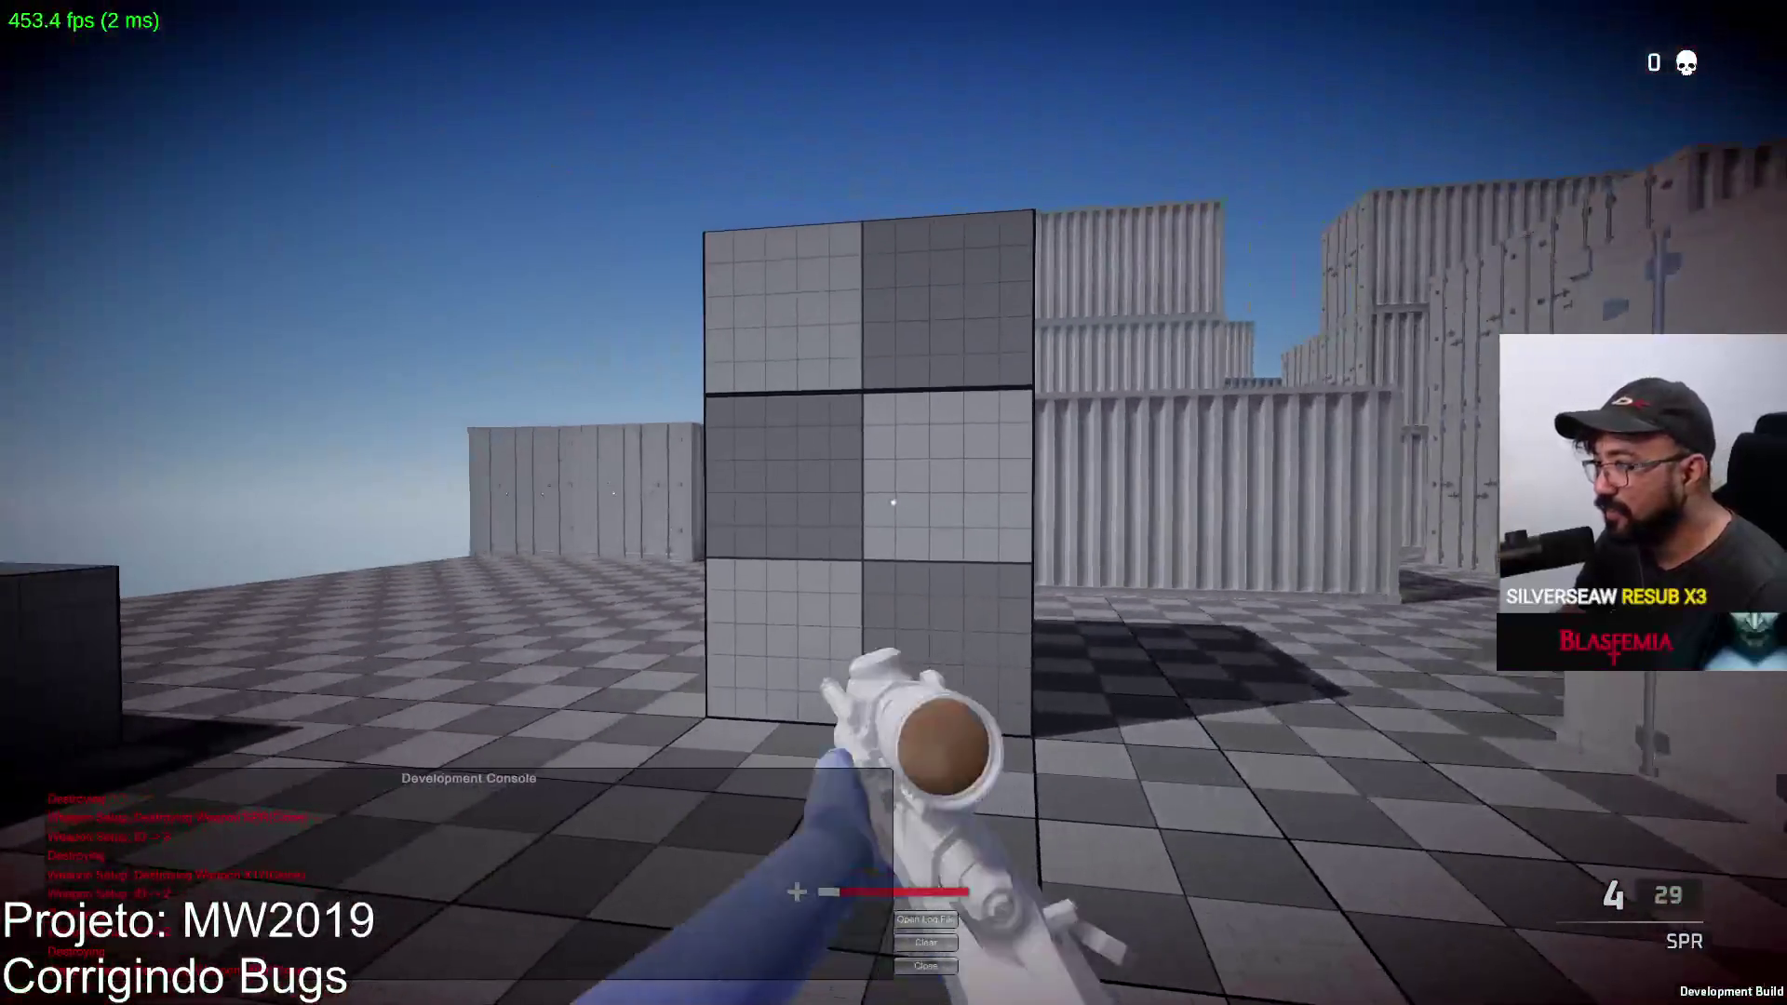
{"action": "right_click", "coordinate": [894, 504]}
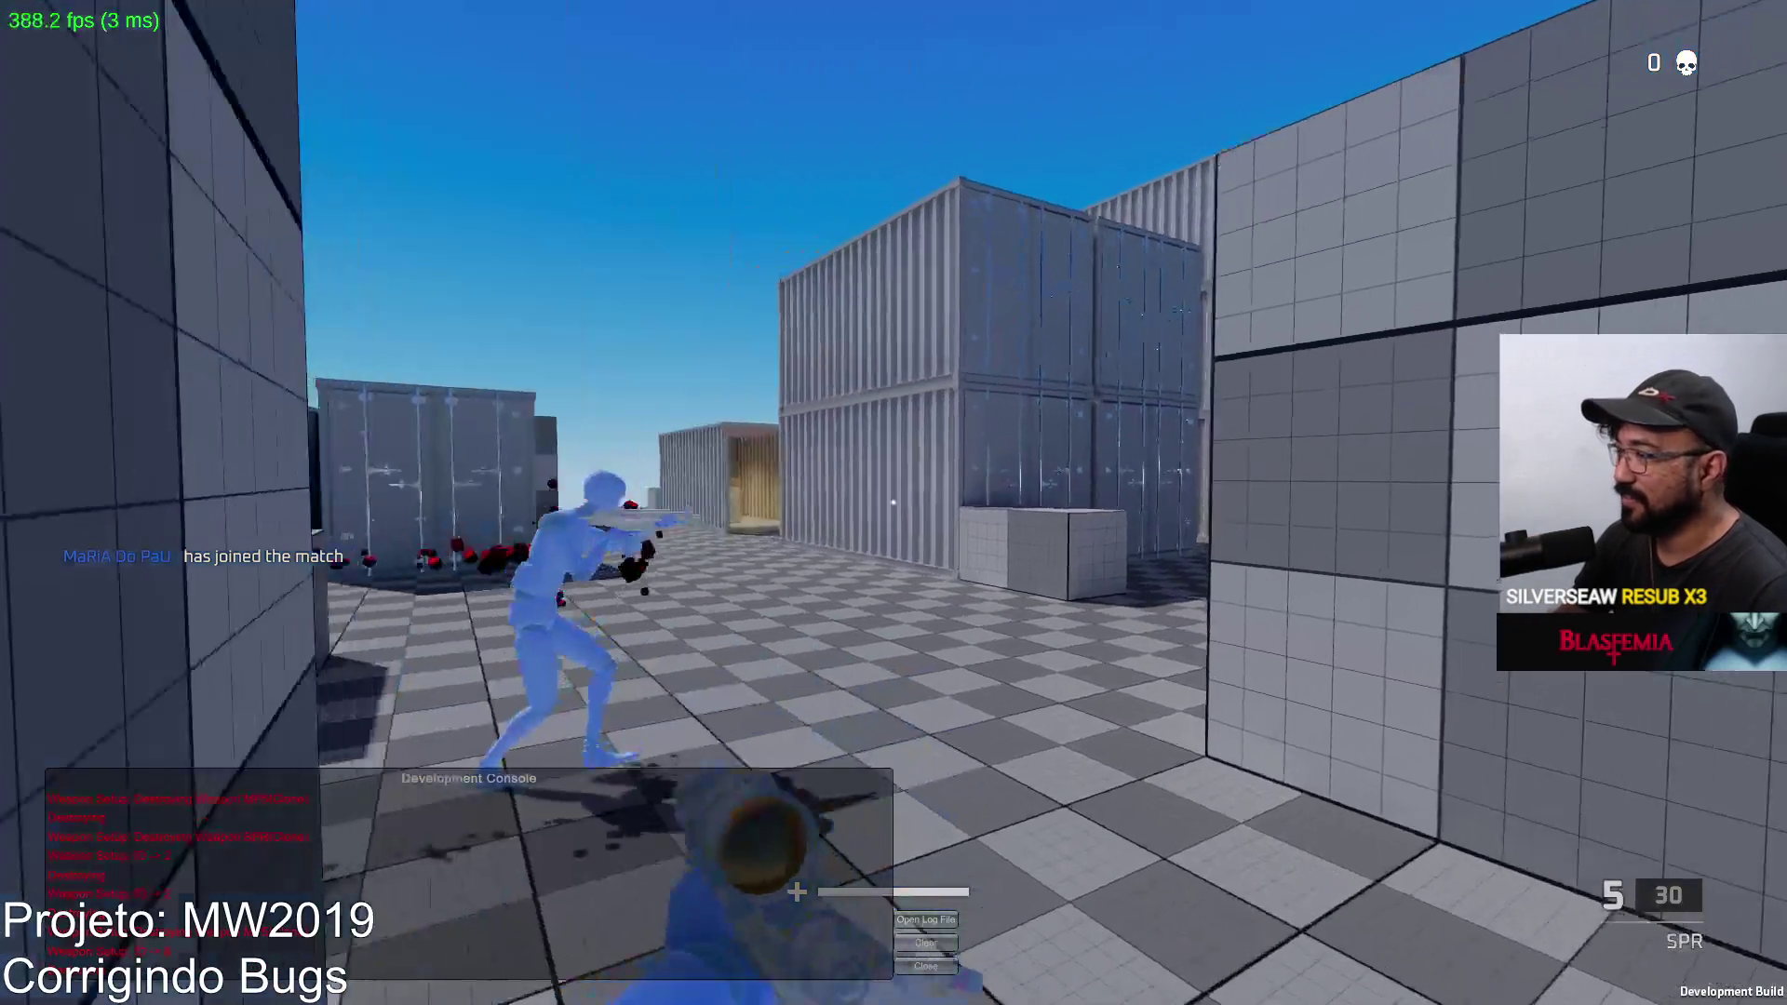
{"action": "right_click", "coordinate": [892, 503]}
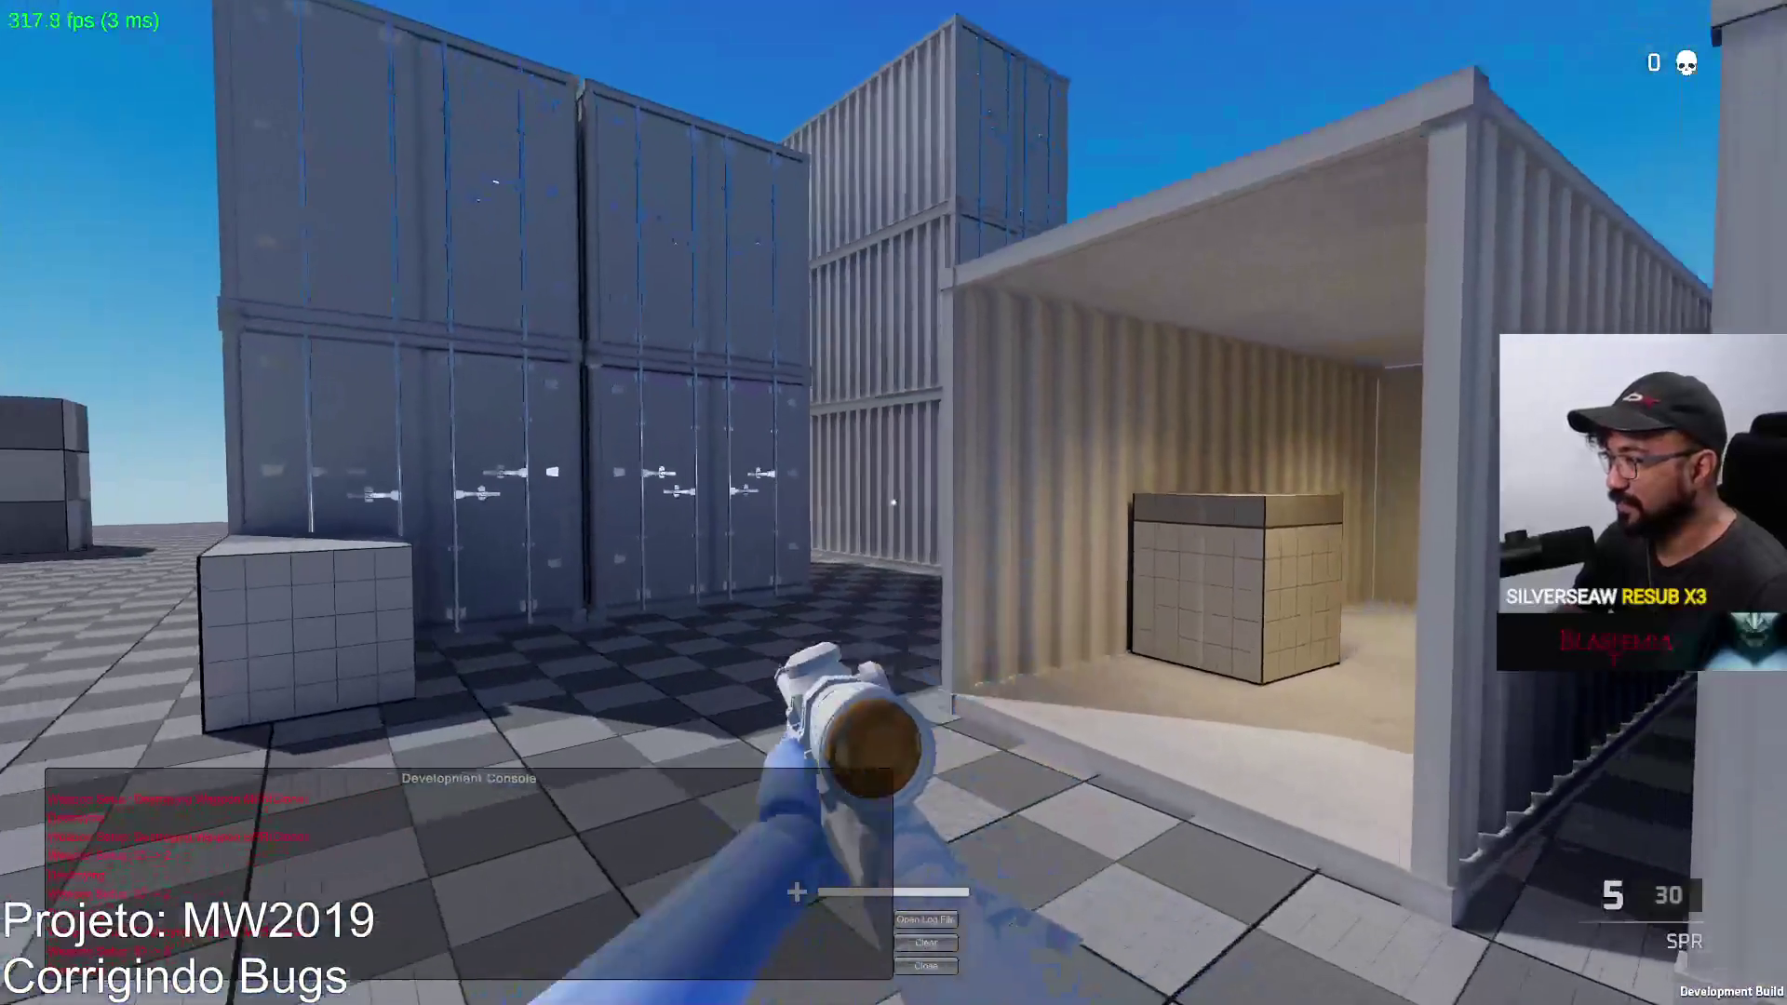
{"action": "right_click", "coordinate": [892, 502]}
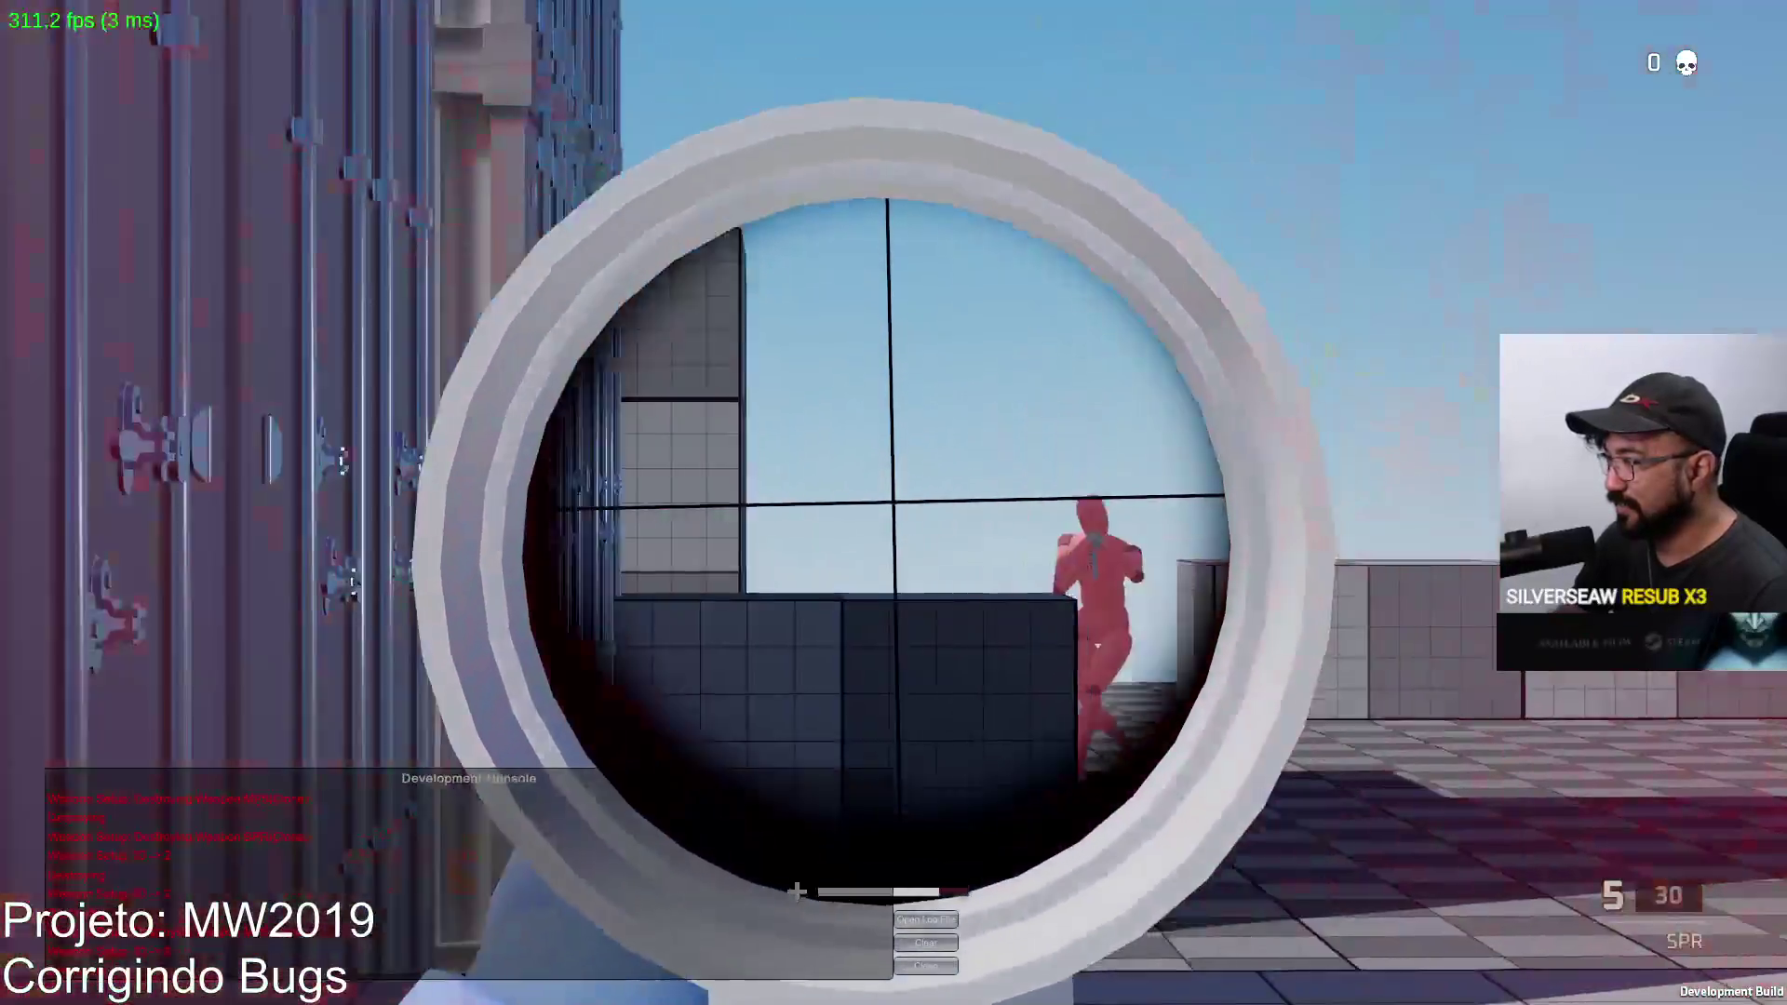
{"action": "left_click", "coordinate": [893, 502]}
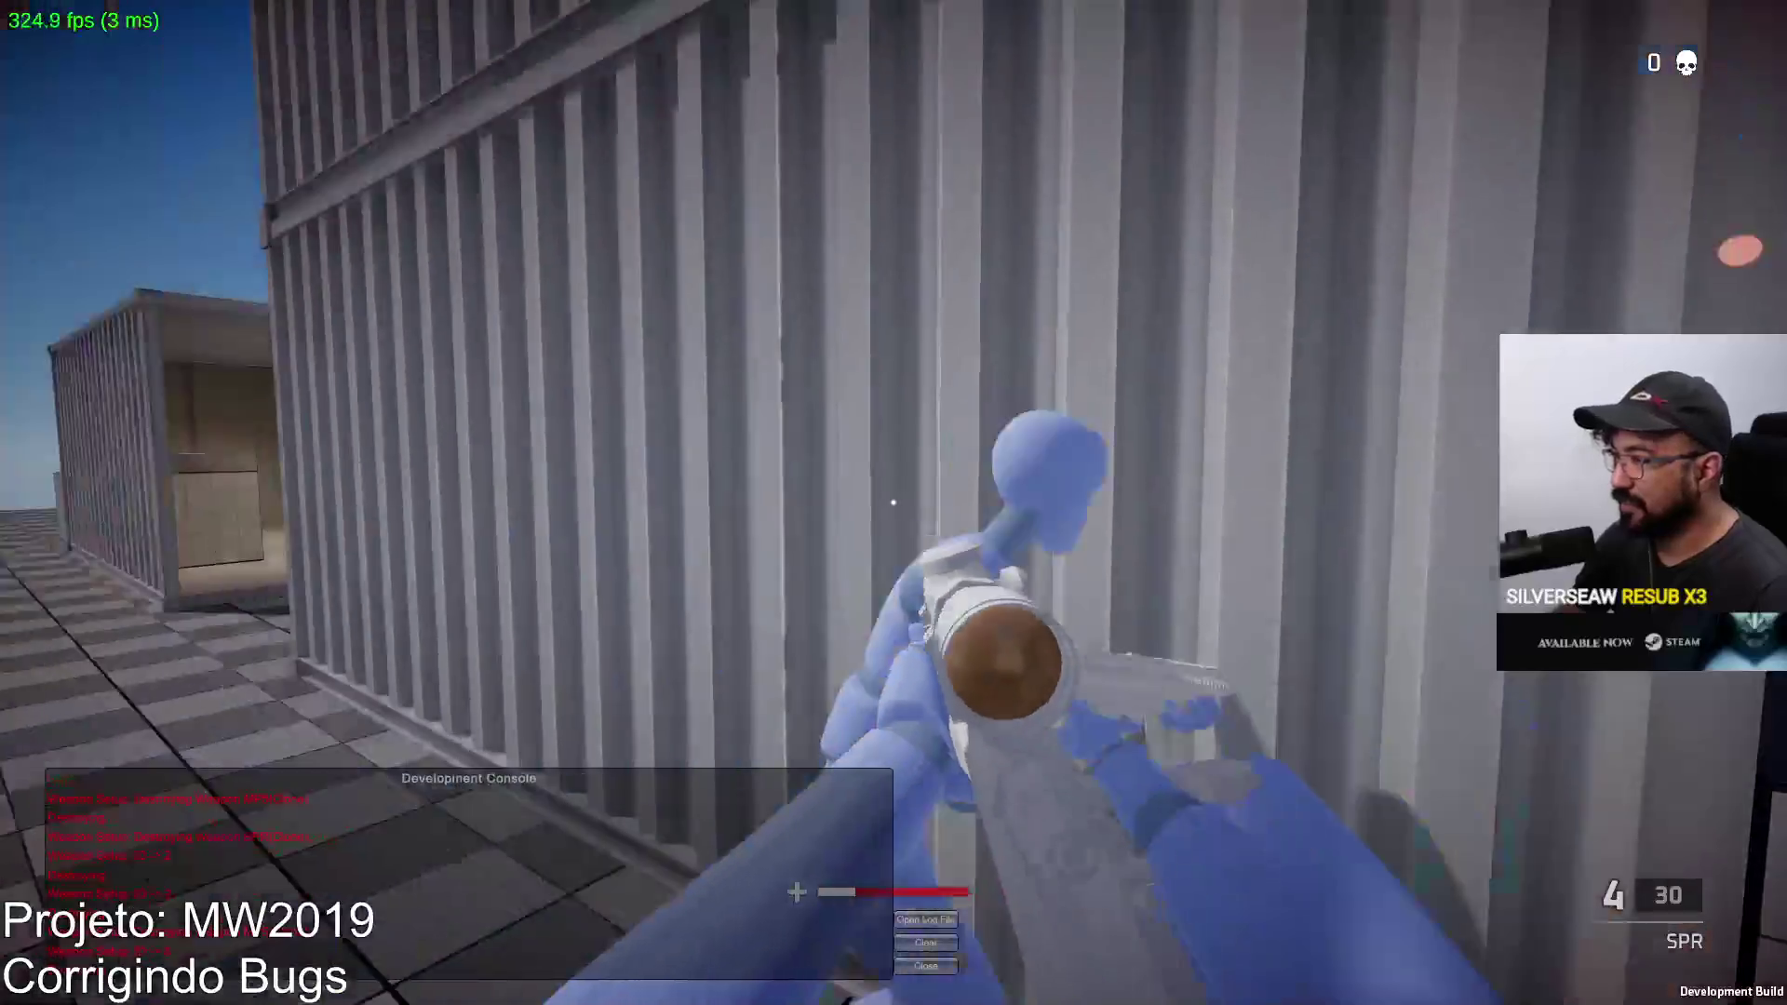
{"action": "key", "text": "shift+w"}
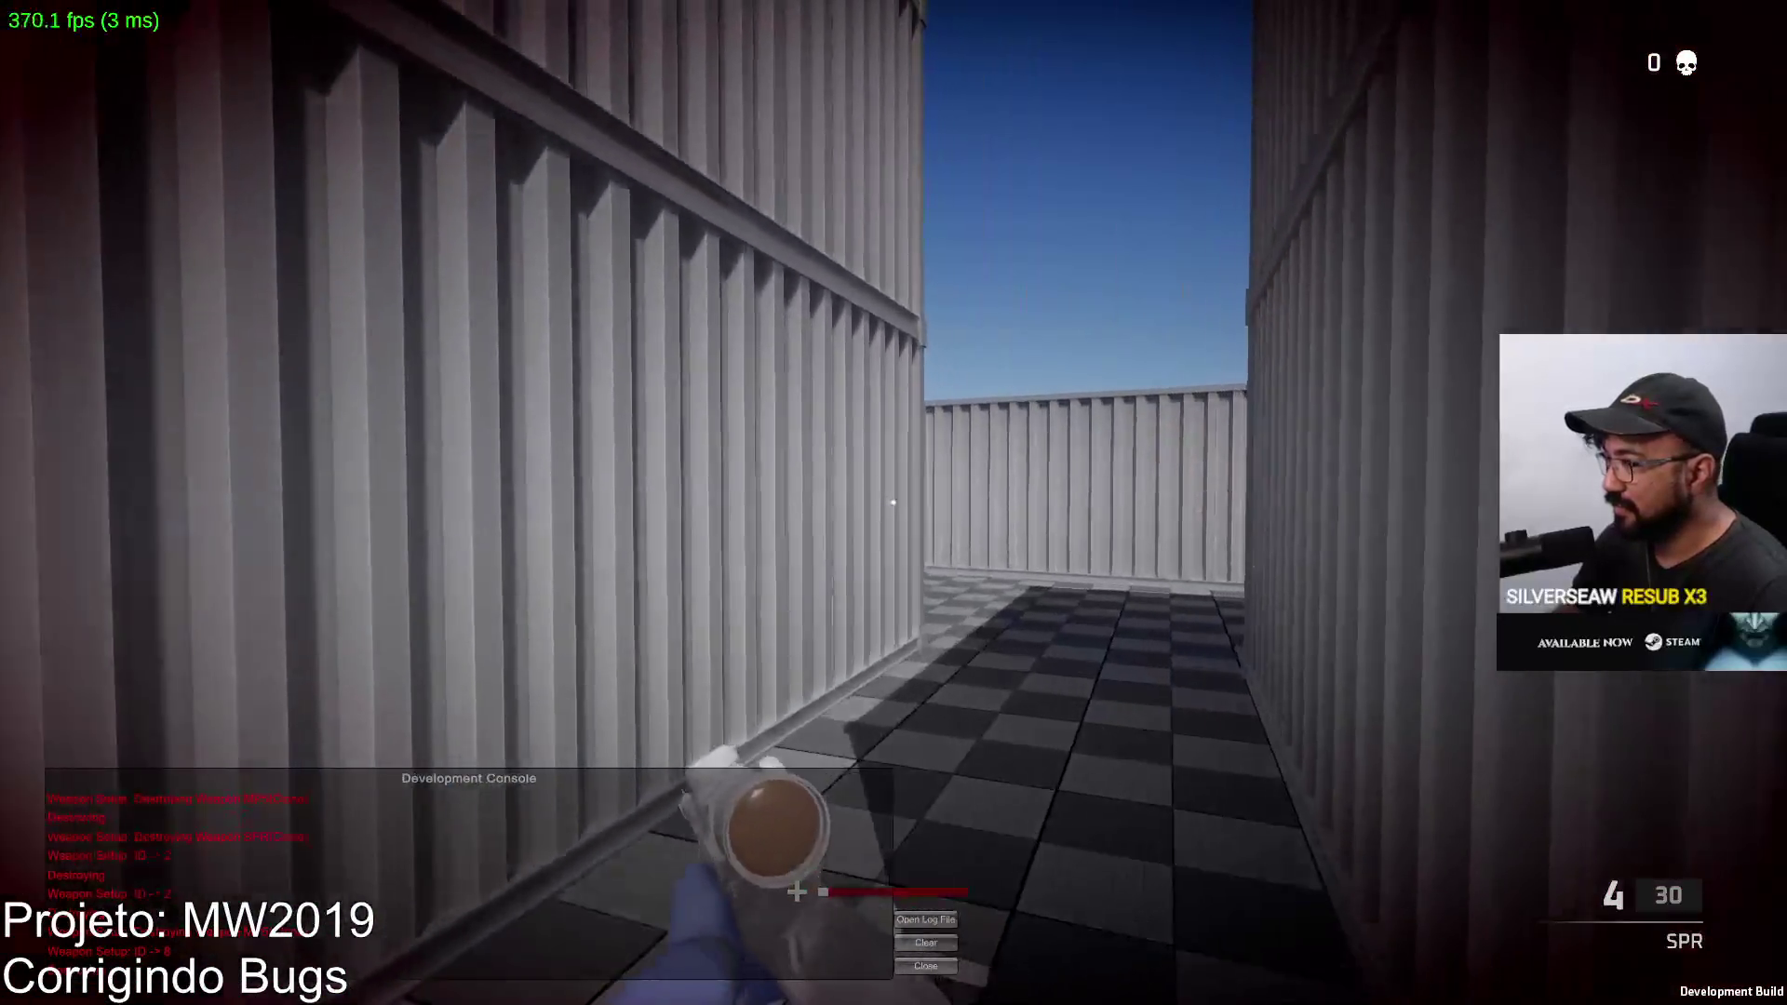
{"action": "right_click", "coordinate": [891, 503]}
{"action": "right_click", "coordinate": [892, 503]}
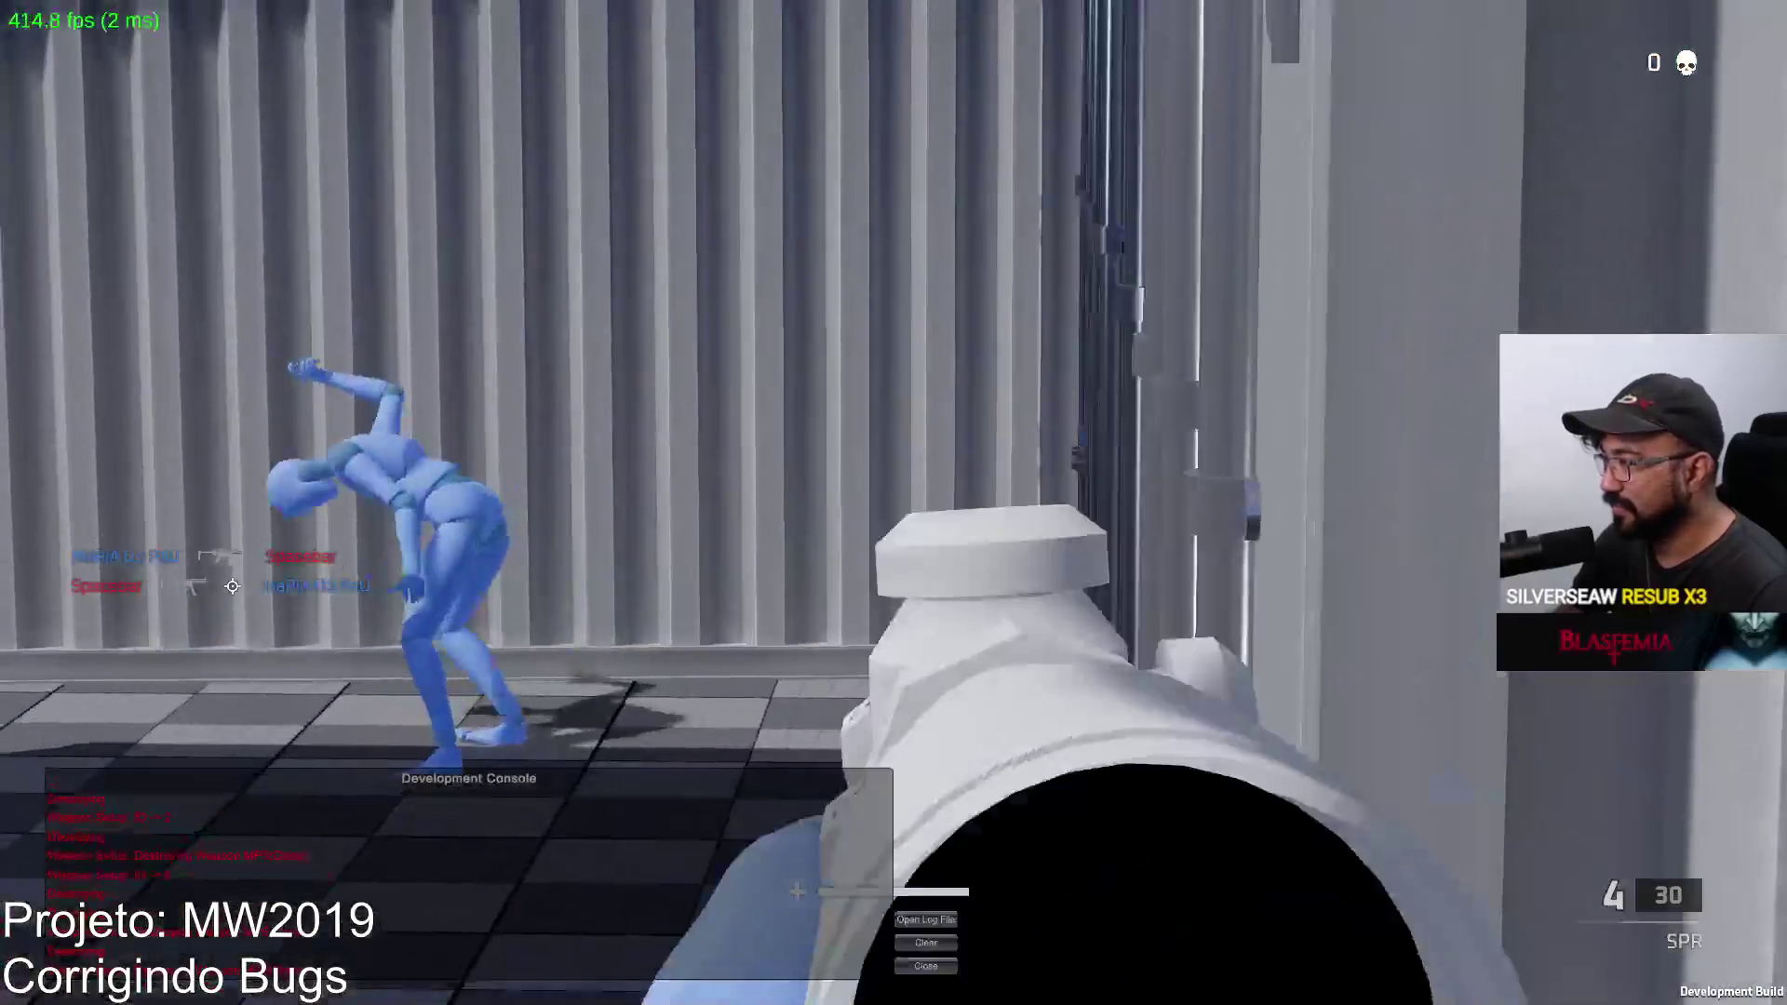
{"action": "right_click", "coordinate": [893, 503]}
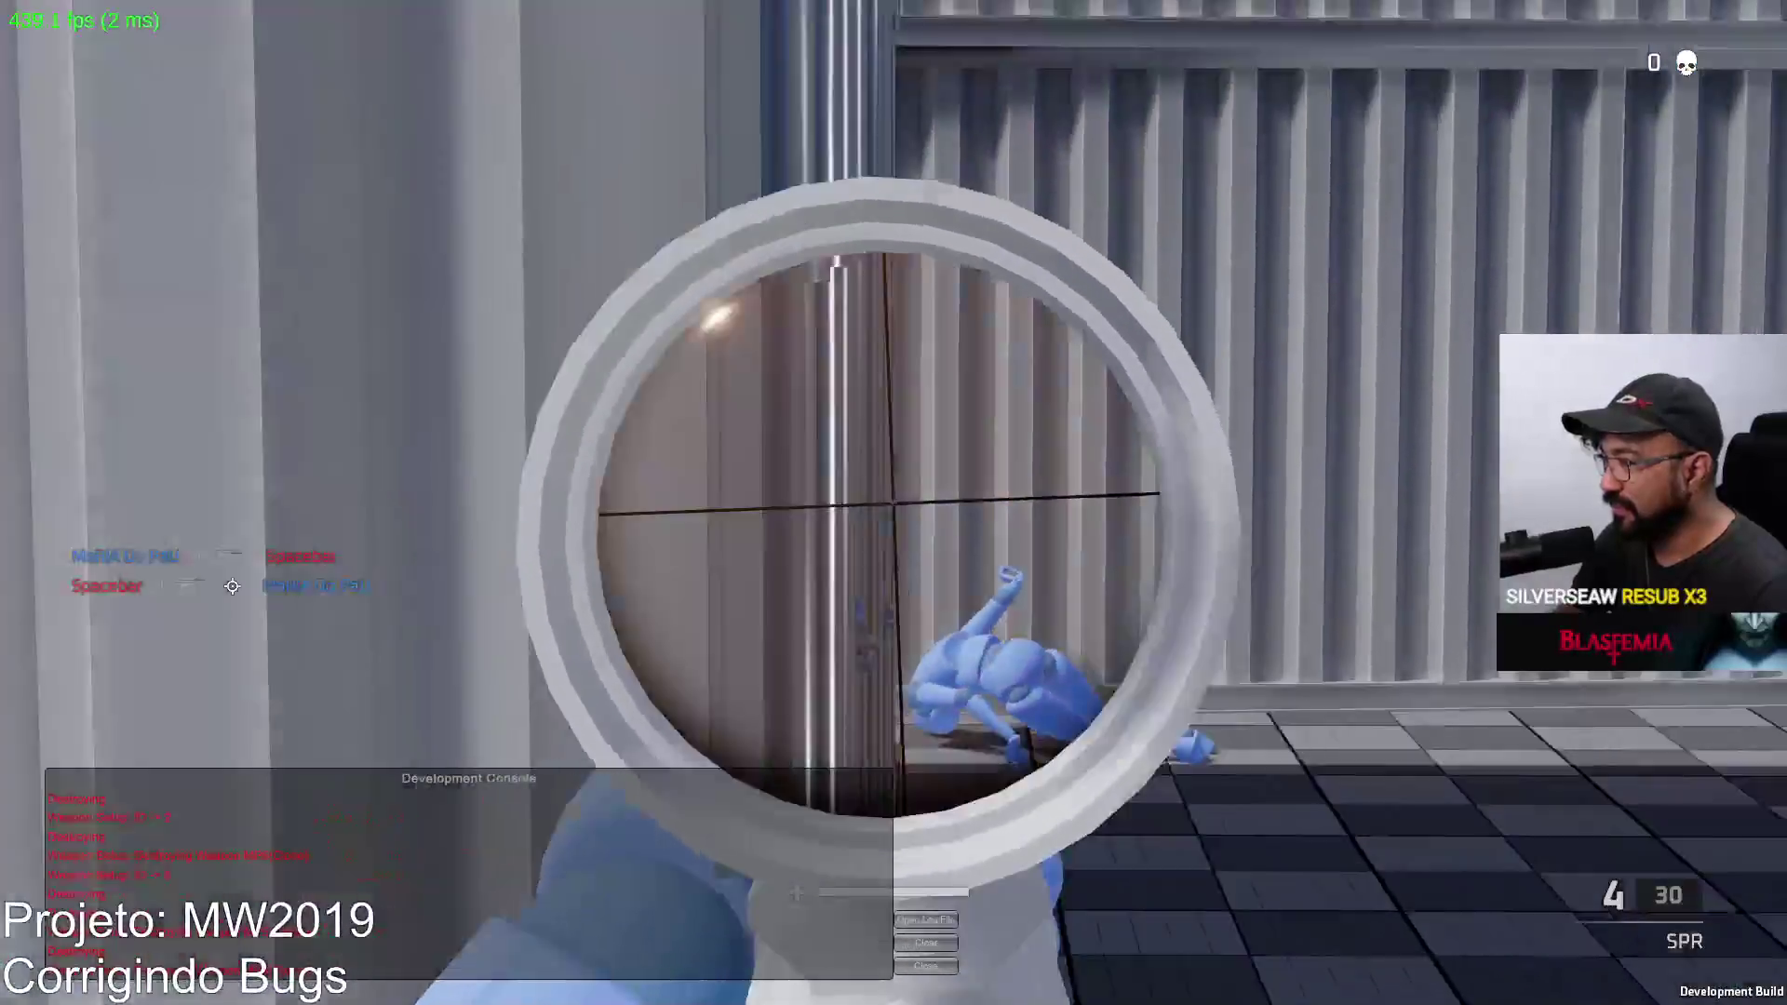
{"action": "key", "text": "Escape"}
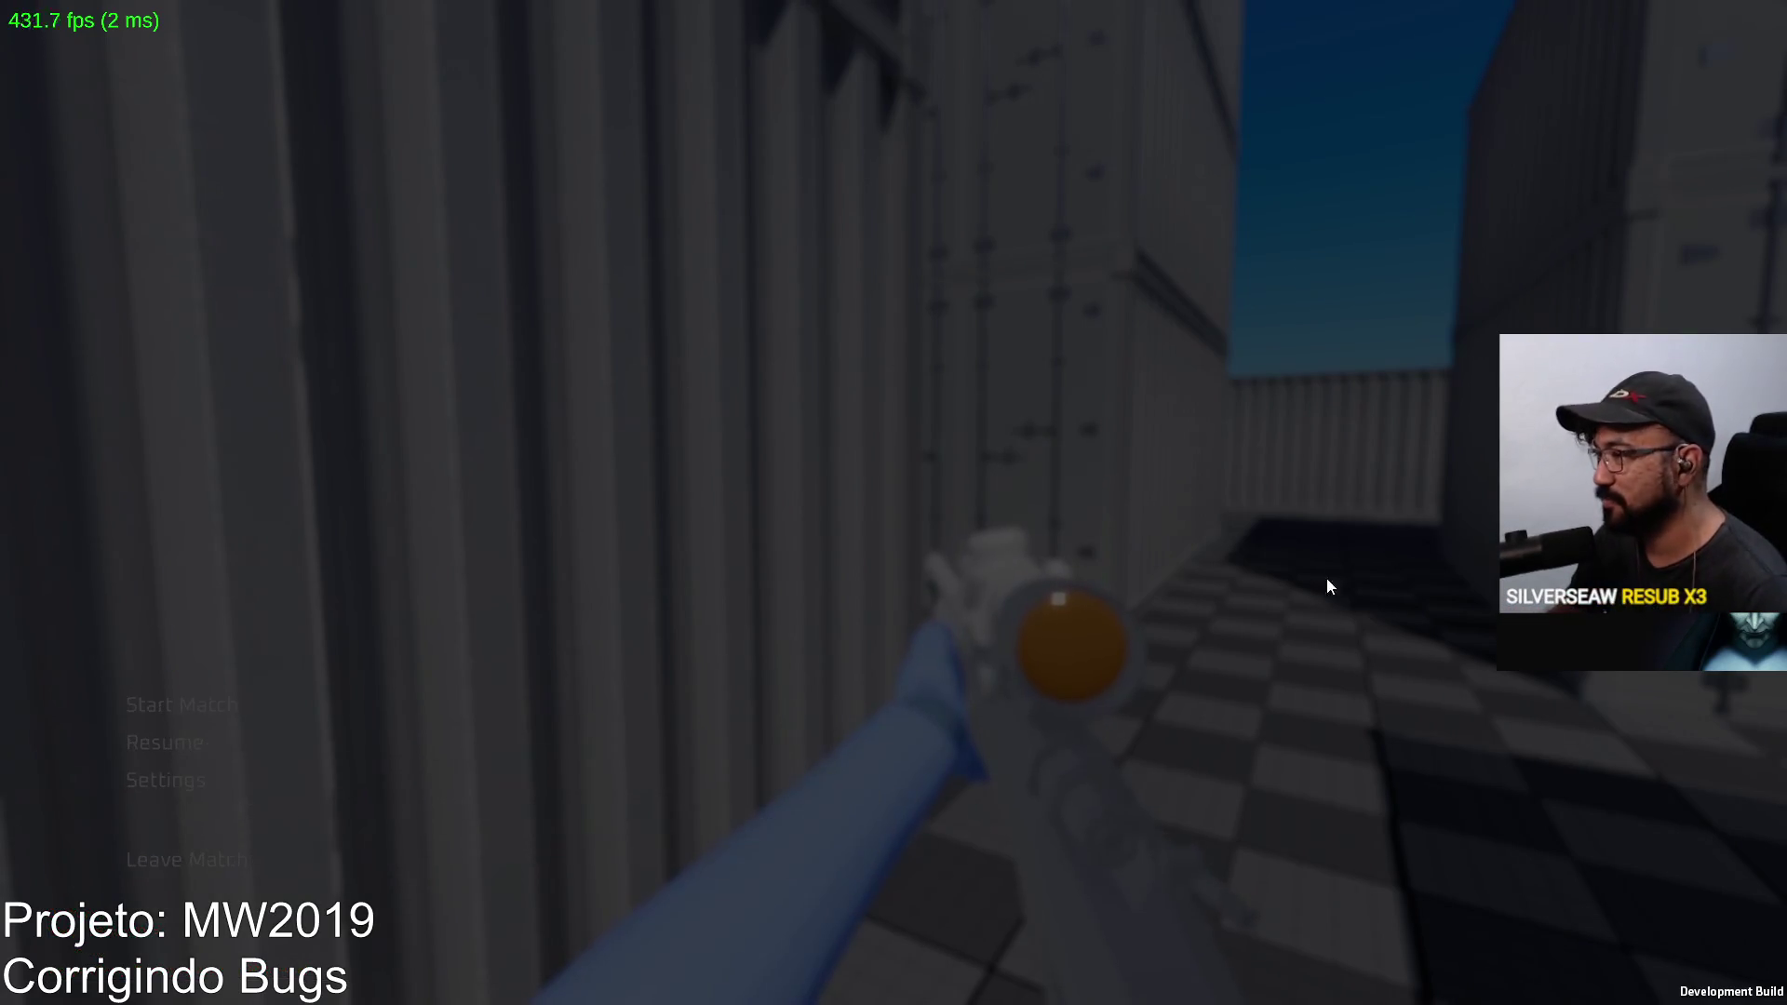
Step: Resume the match, fire scoped SPR shots at the red enemy, and change the sidearm after dying
{"action": "key", "text": "Escape"}
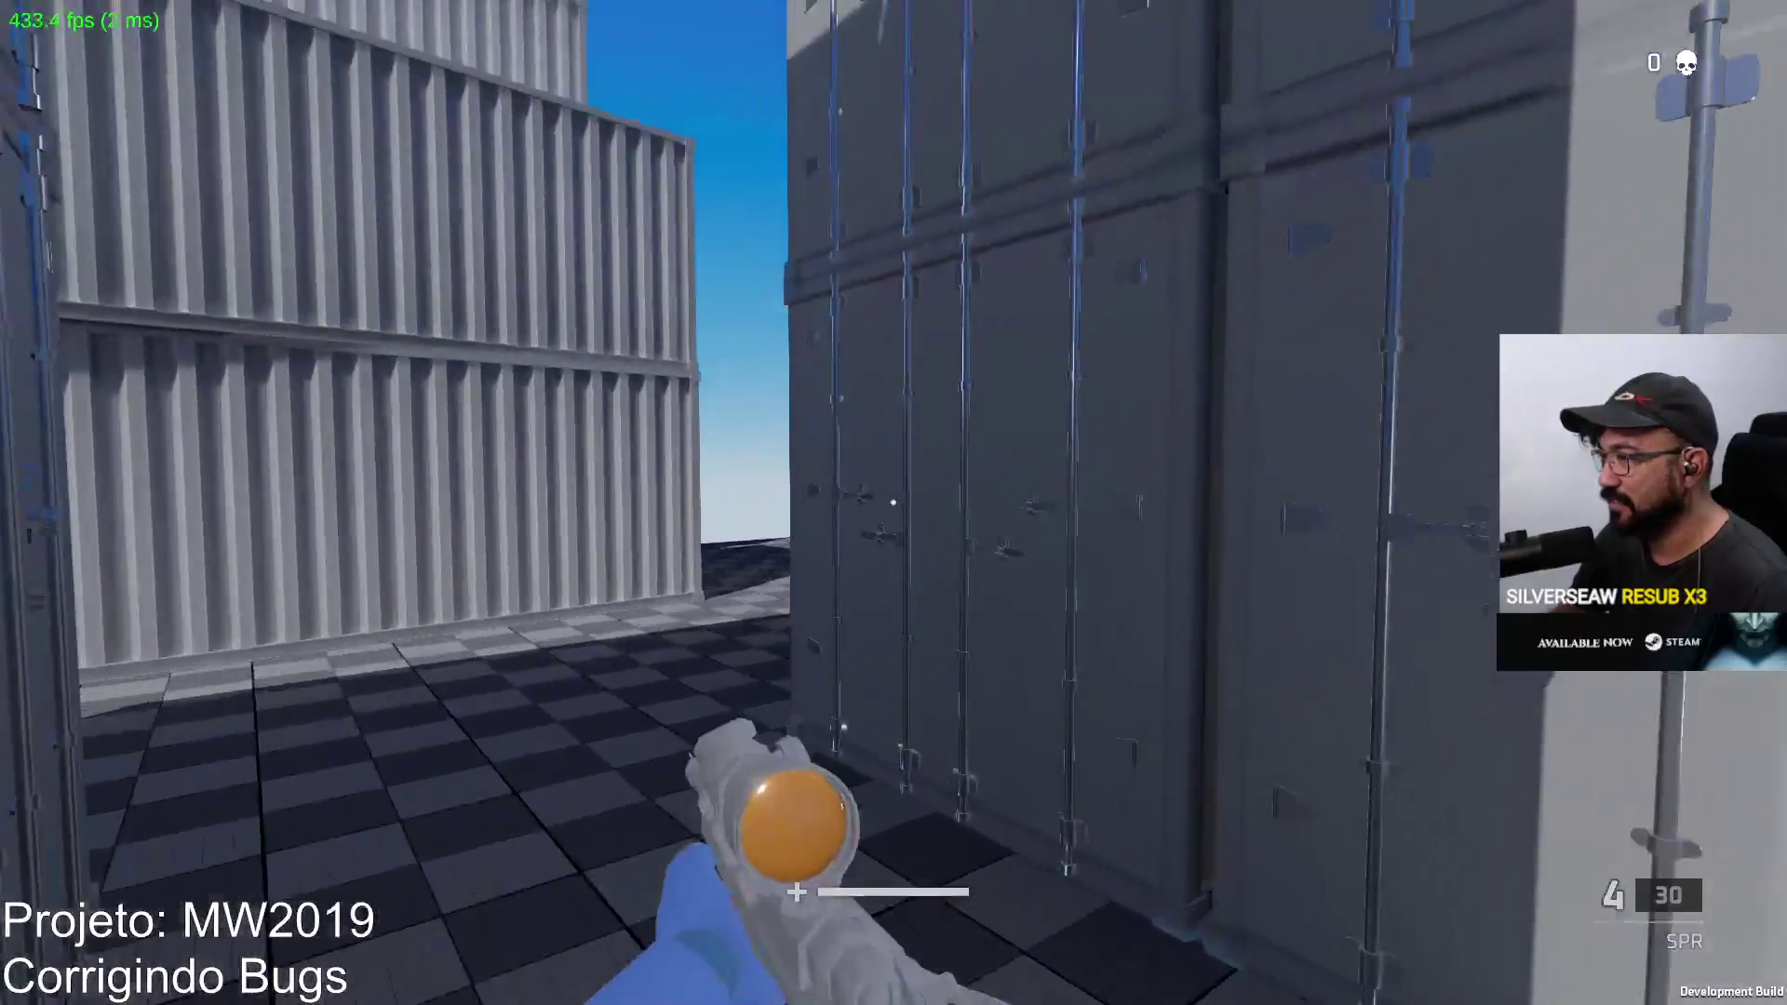
{"action": "right_click", "coordinate": [893, 503]}
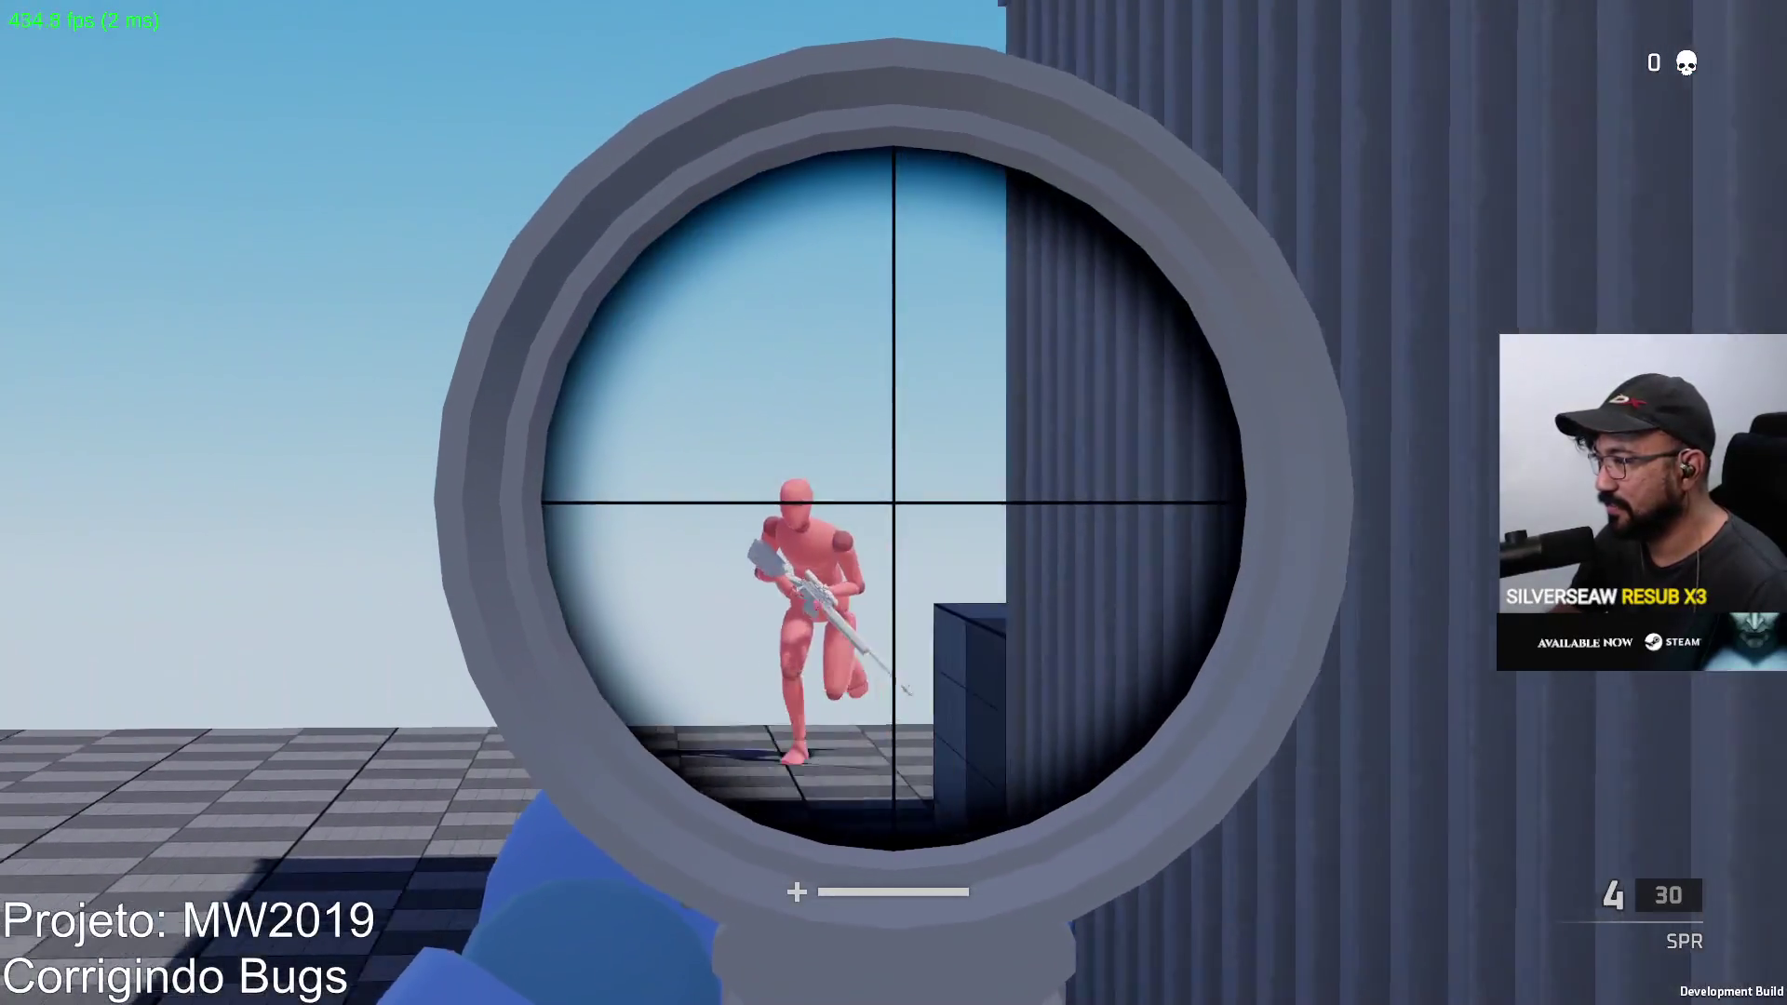
{"action": "left_click", "coordinate": [894, 503]}
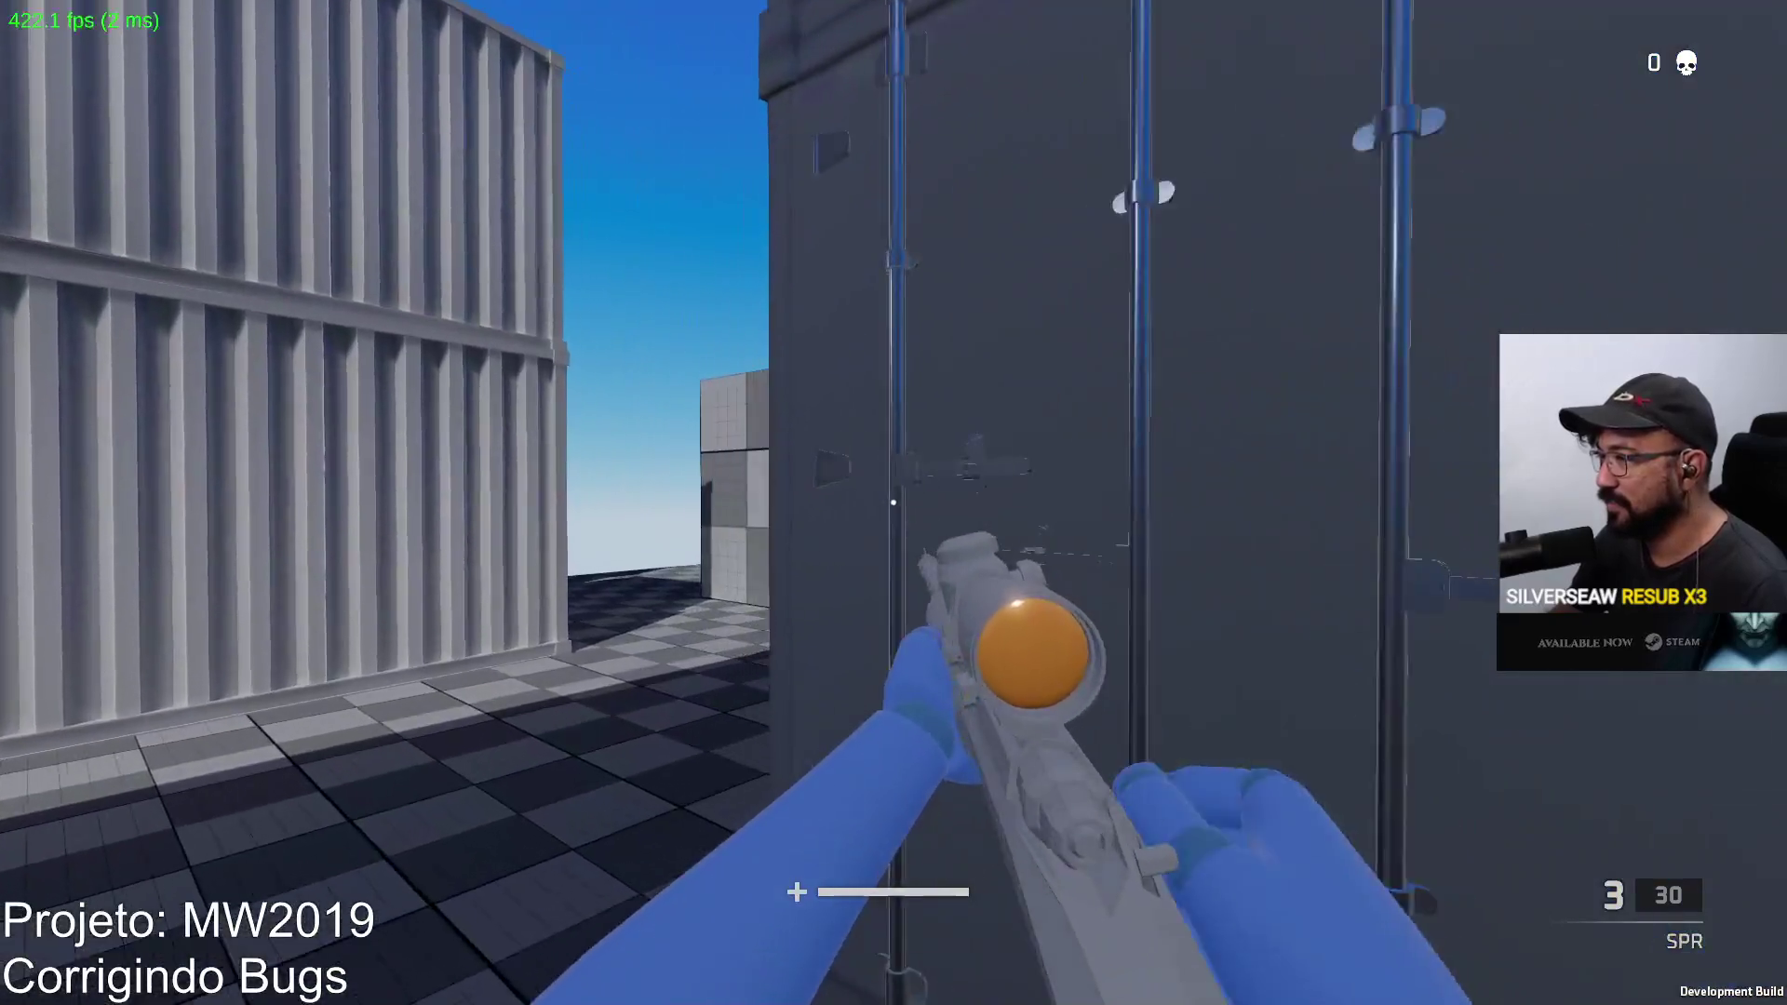
{"action": "right_click", "coordinate": [893, 503]}
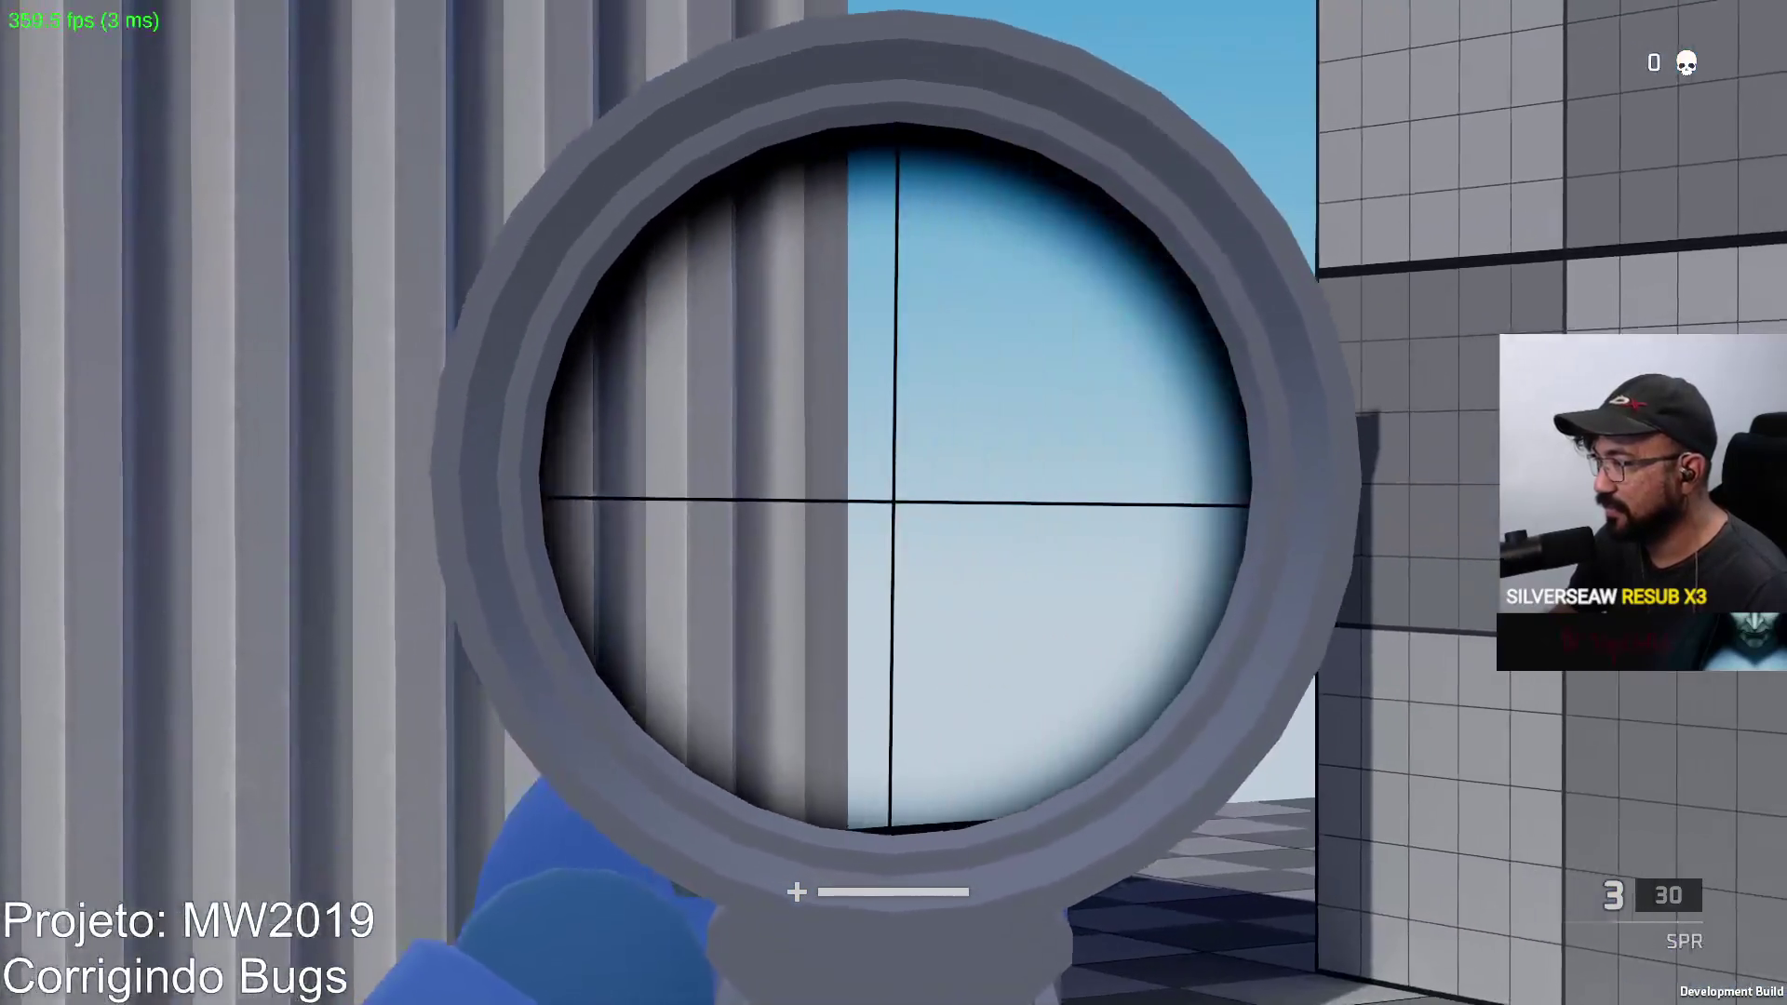
{"action": "right_click", "coordinate": [894, 503]}
{"action": "left_click", "coordinate": [894, 503]}
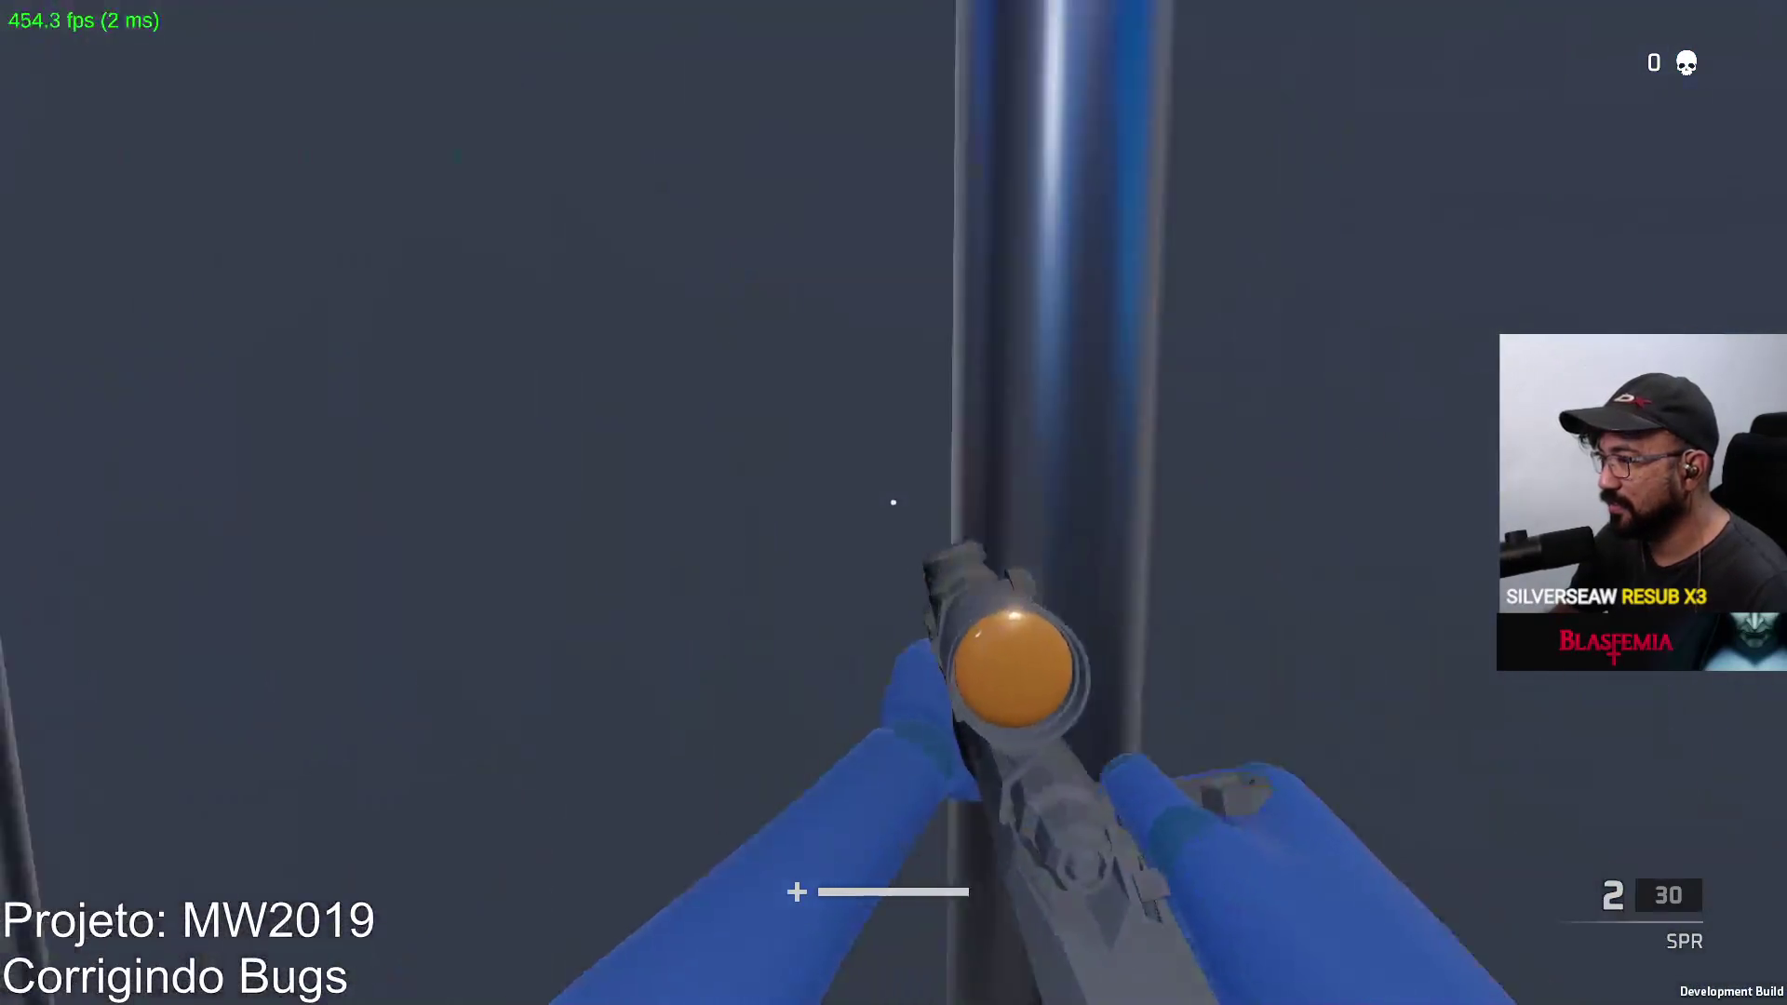
{"action": "right_click", "coordinate": [895, 503]}
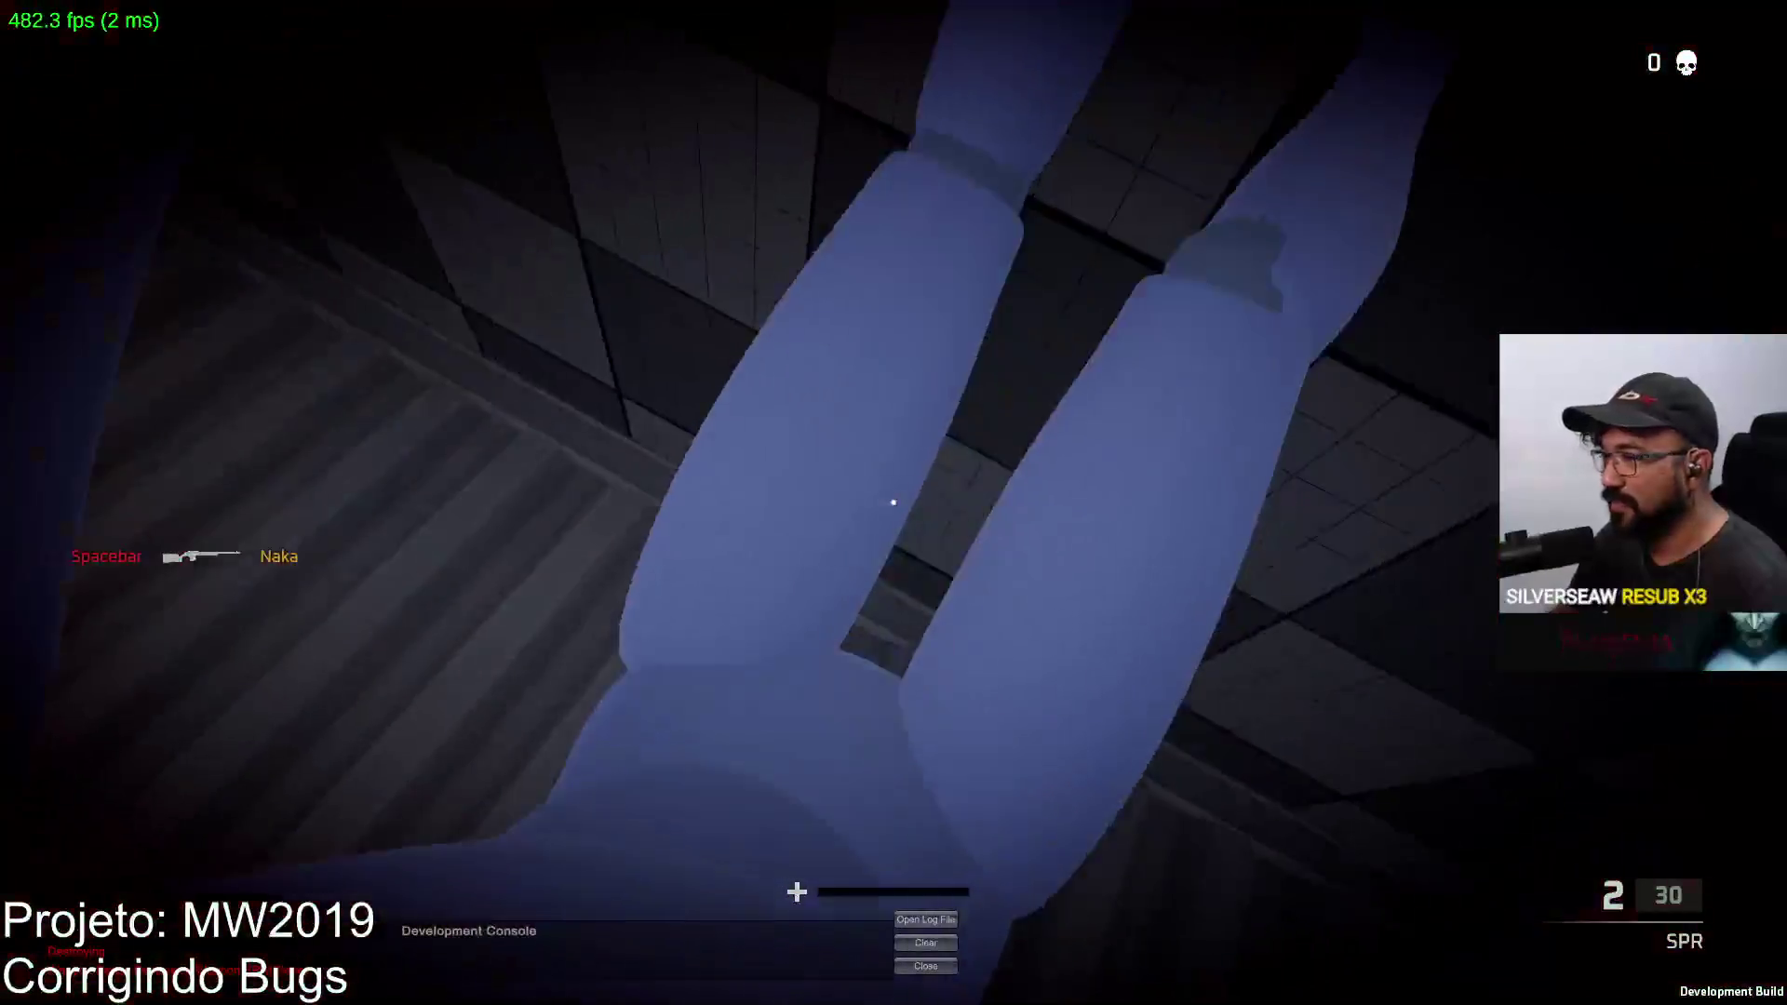
{"action": "left_click", "coordinate": [890, 830]}
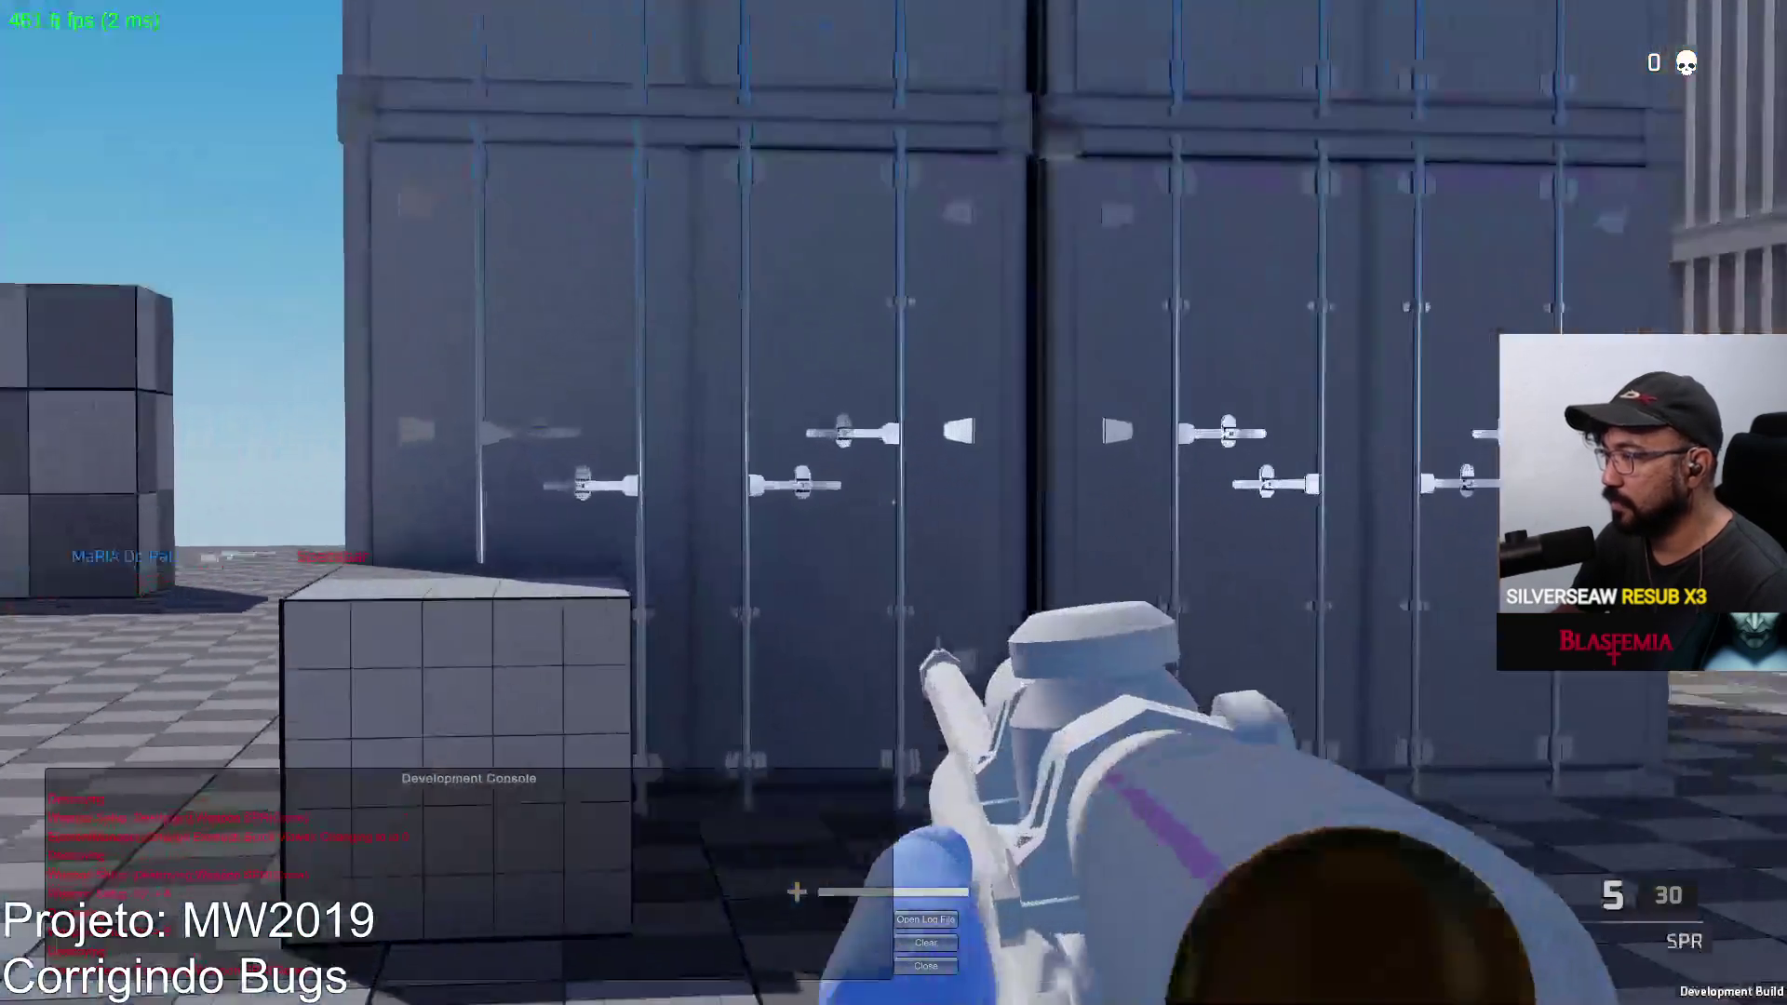
Step: After respawning, advance across the yard and shoot the pink dummy for the first kill
{"action": "right_click", "coordinate": [895, 503]}
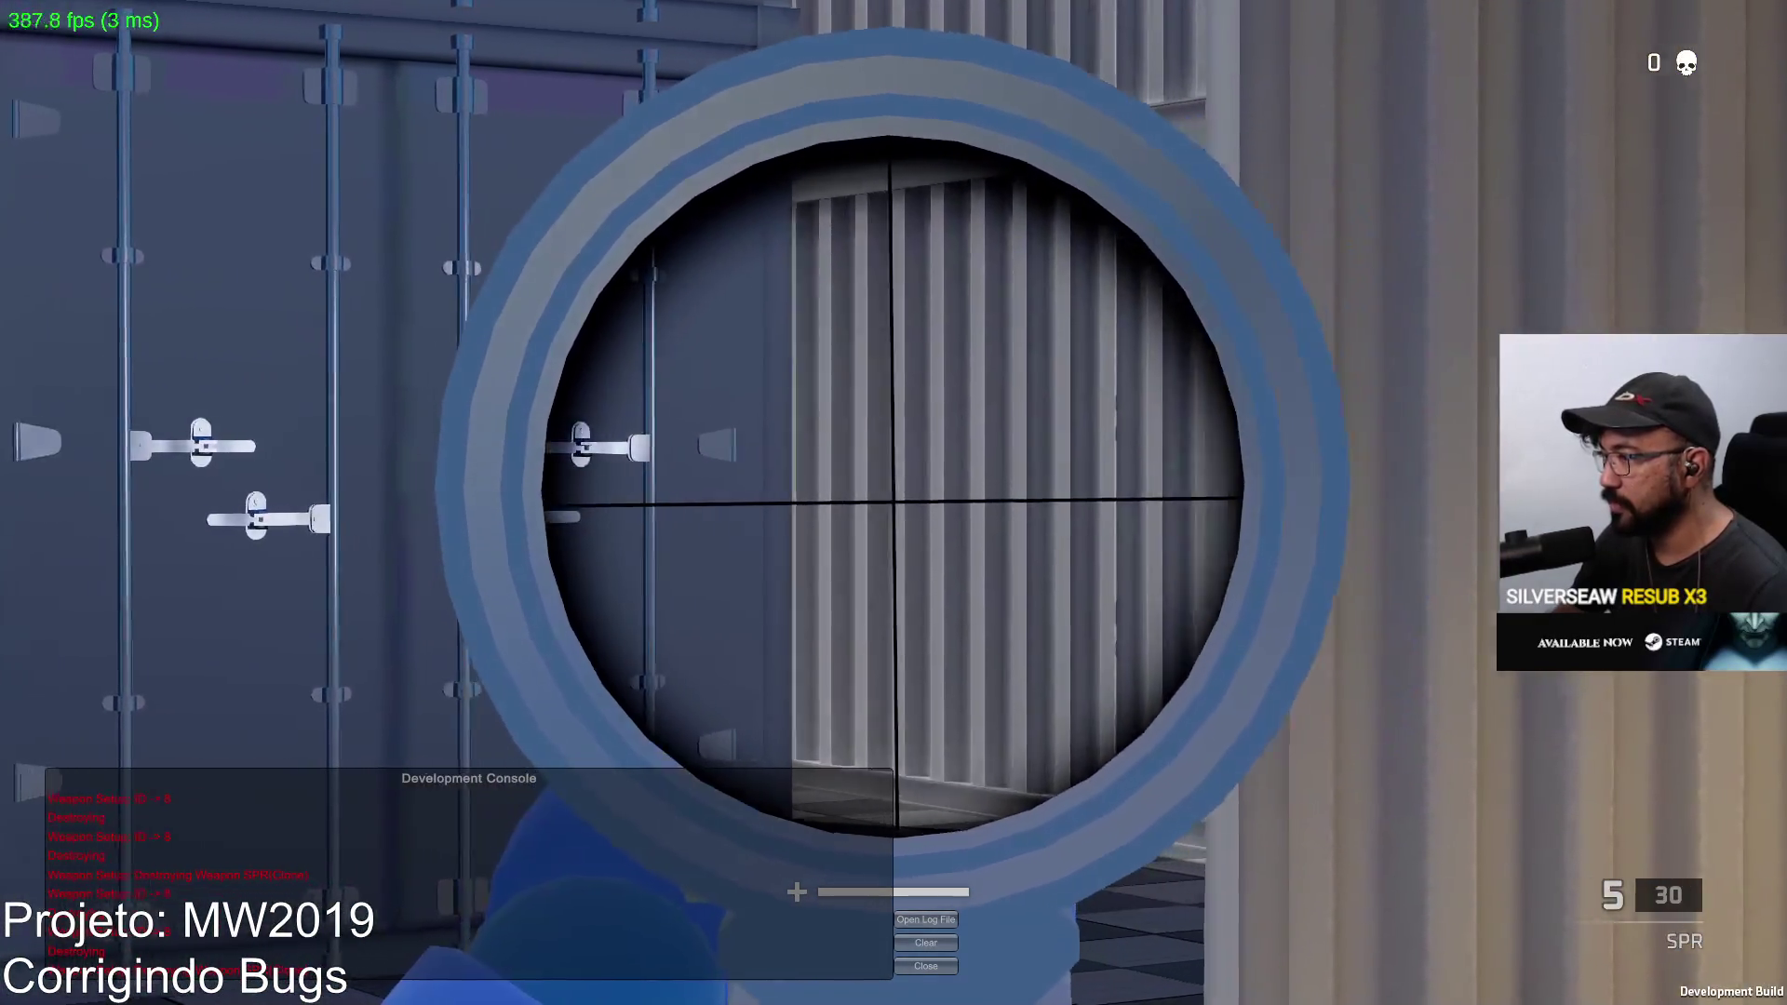
{"action": "right_click", "coordinate": [893, 504]}
{"action": "right_click", "coordinate": [894, 503]}
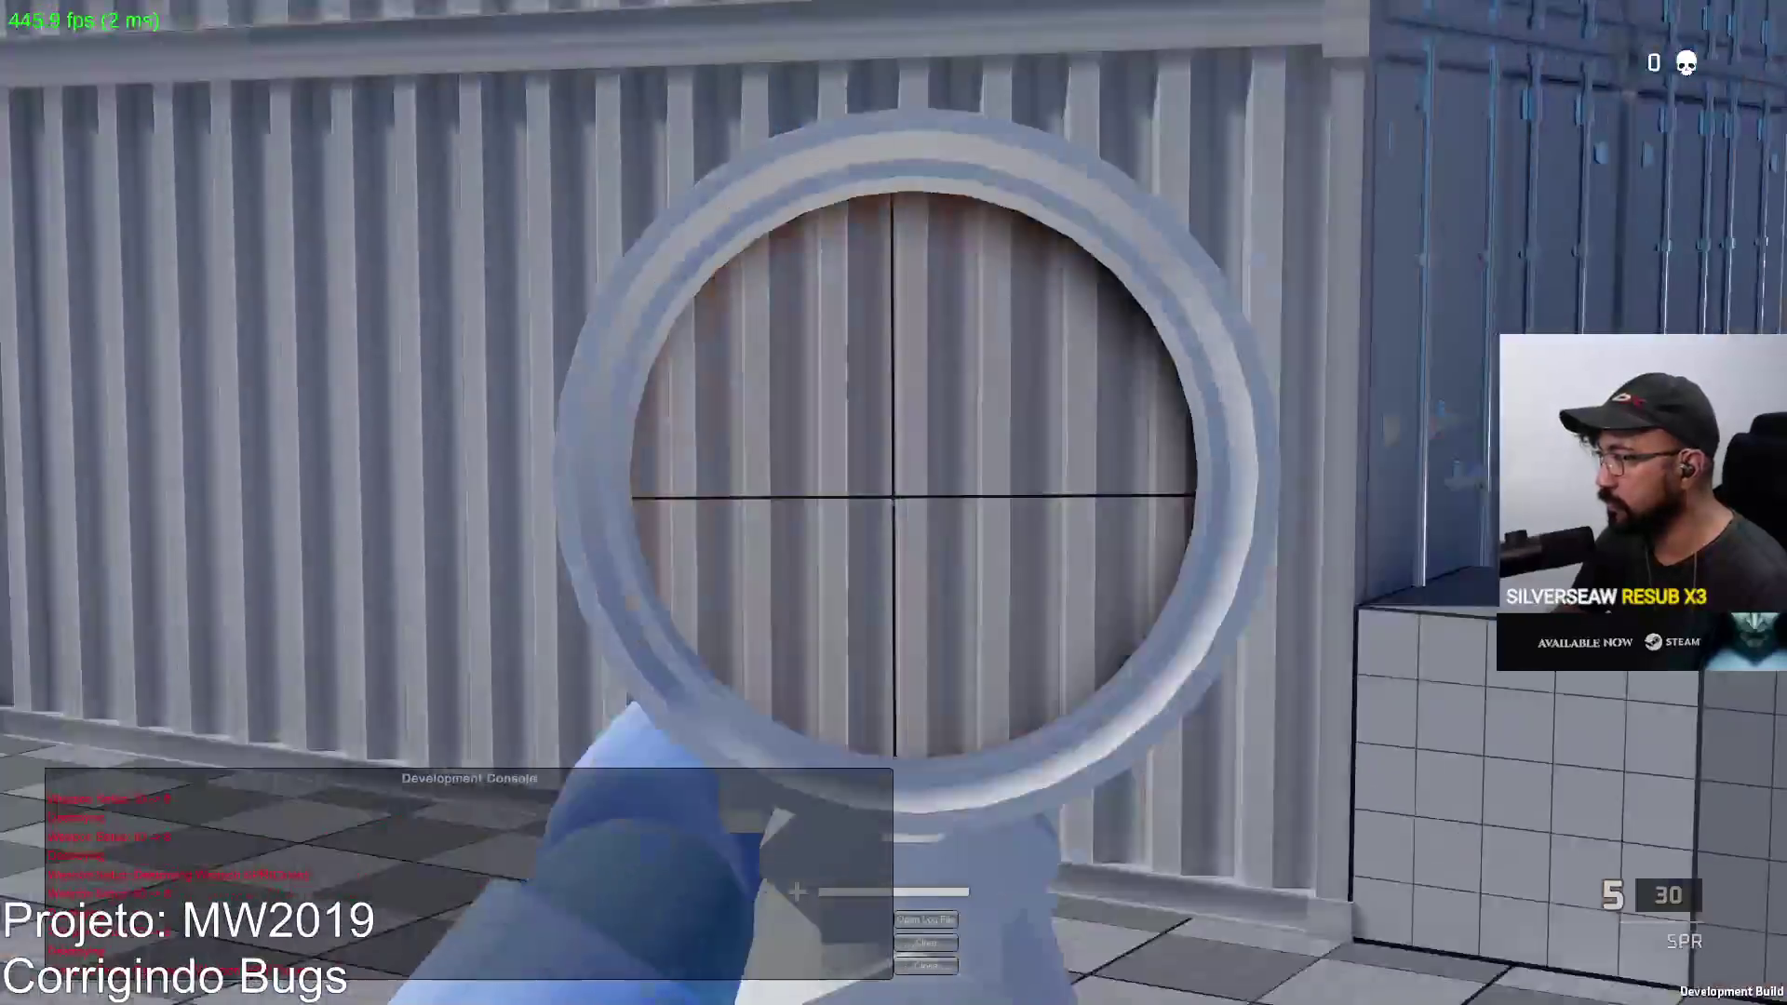
{"action": "key", "text": "w"}
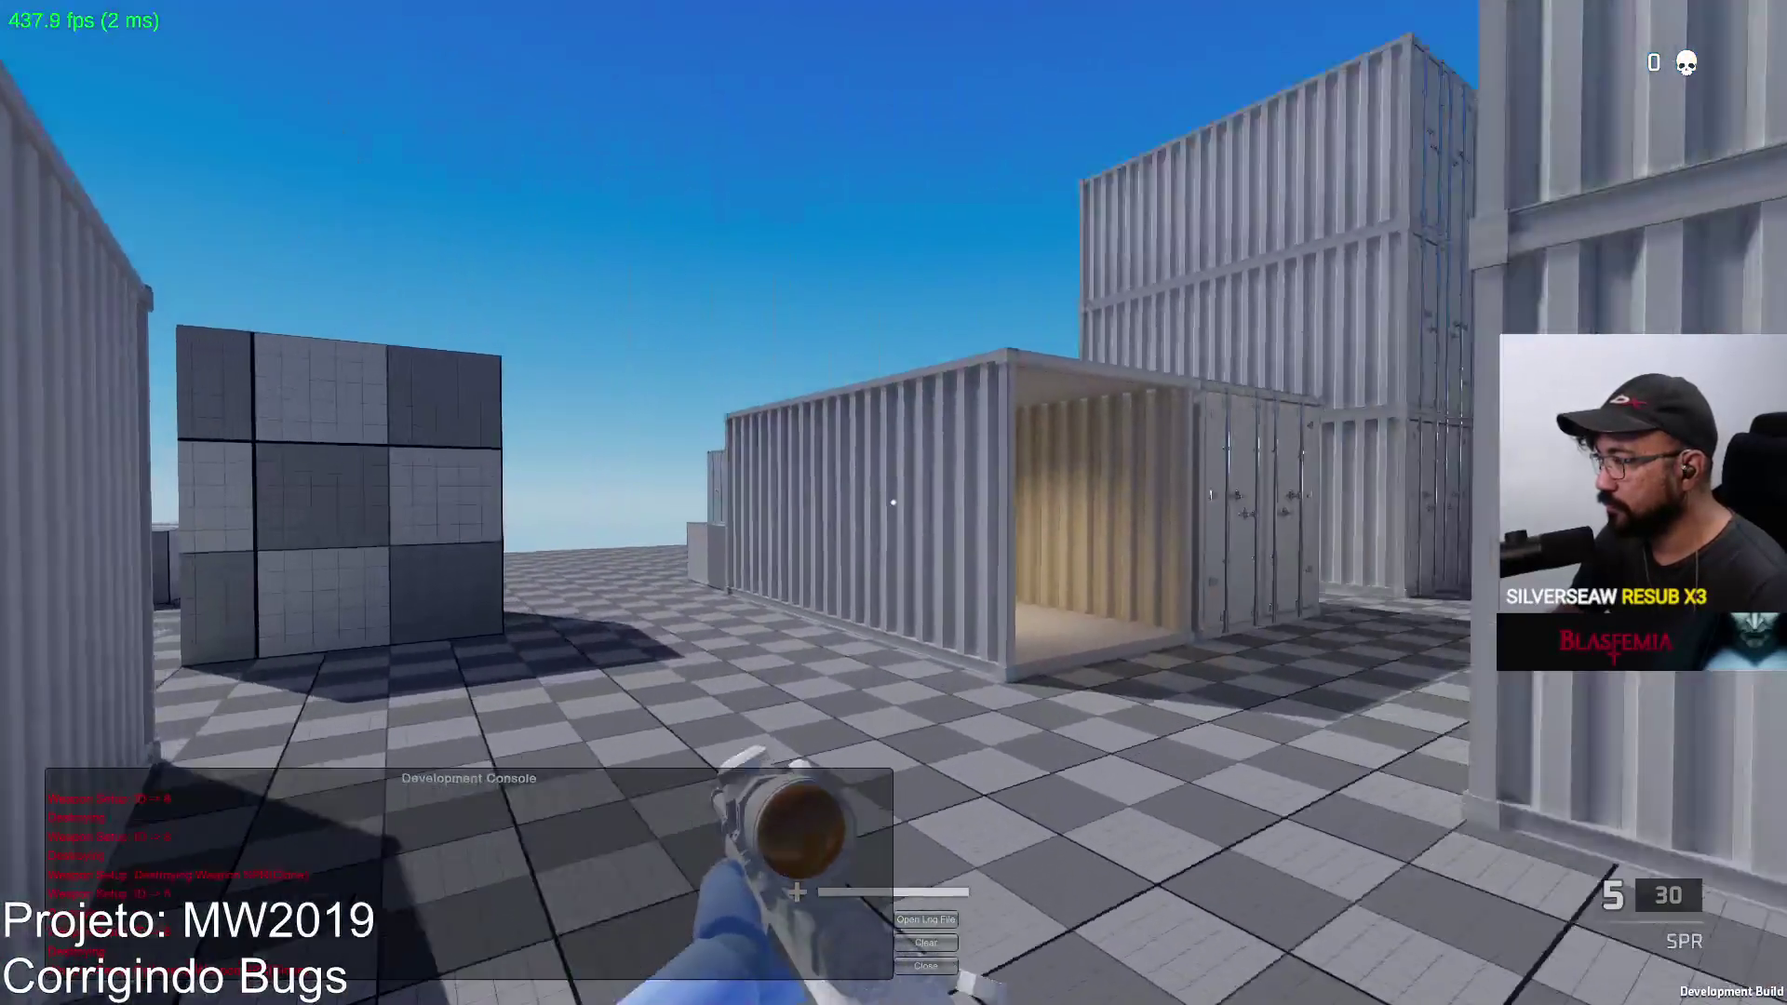
{"action": "right_click", "coordinate": [893, 504]}
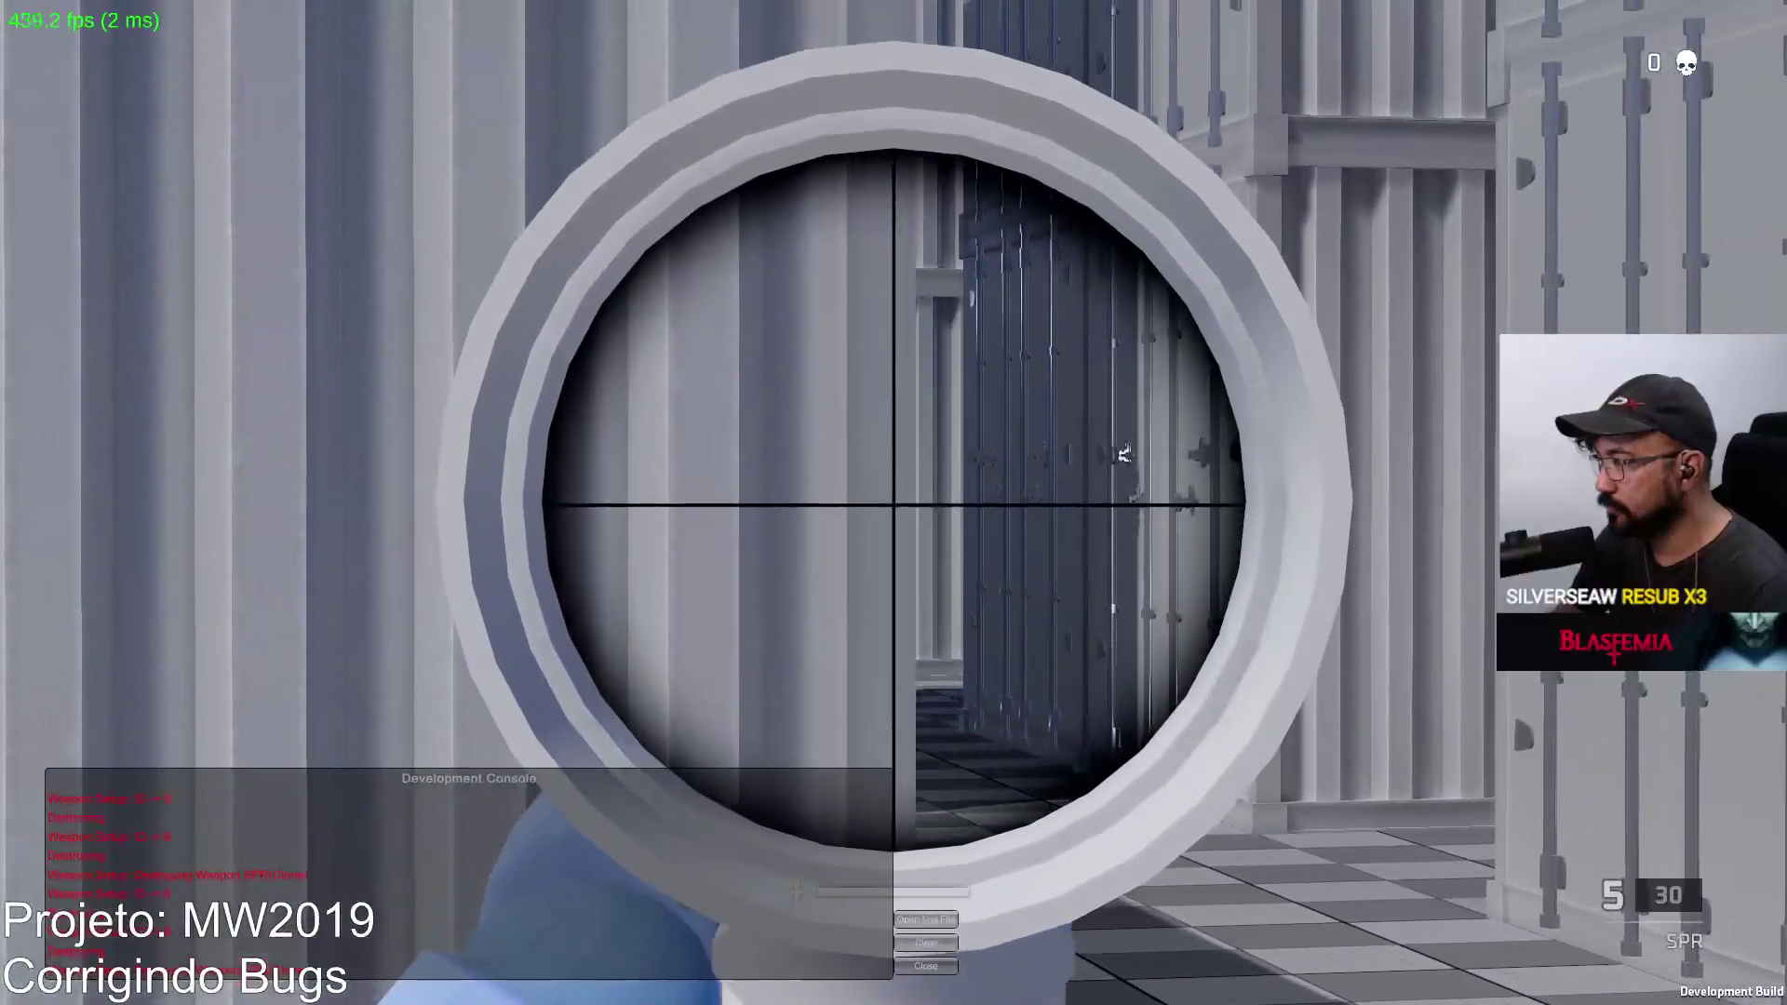
{"action": "left_click", "coordinate": [894, 503]}
{"action": "right_click", "coordinate": [894, 503]}
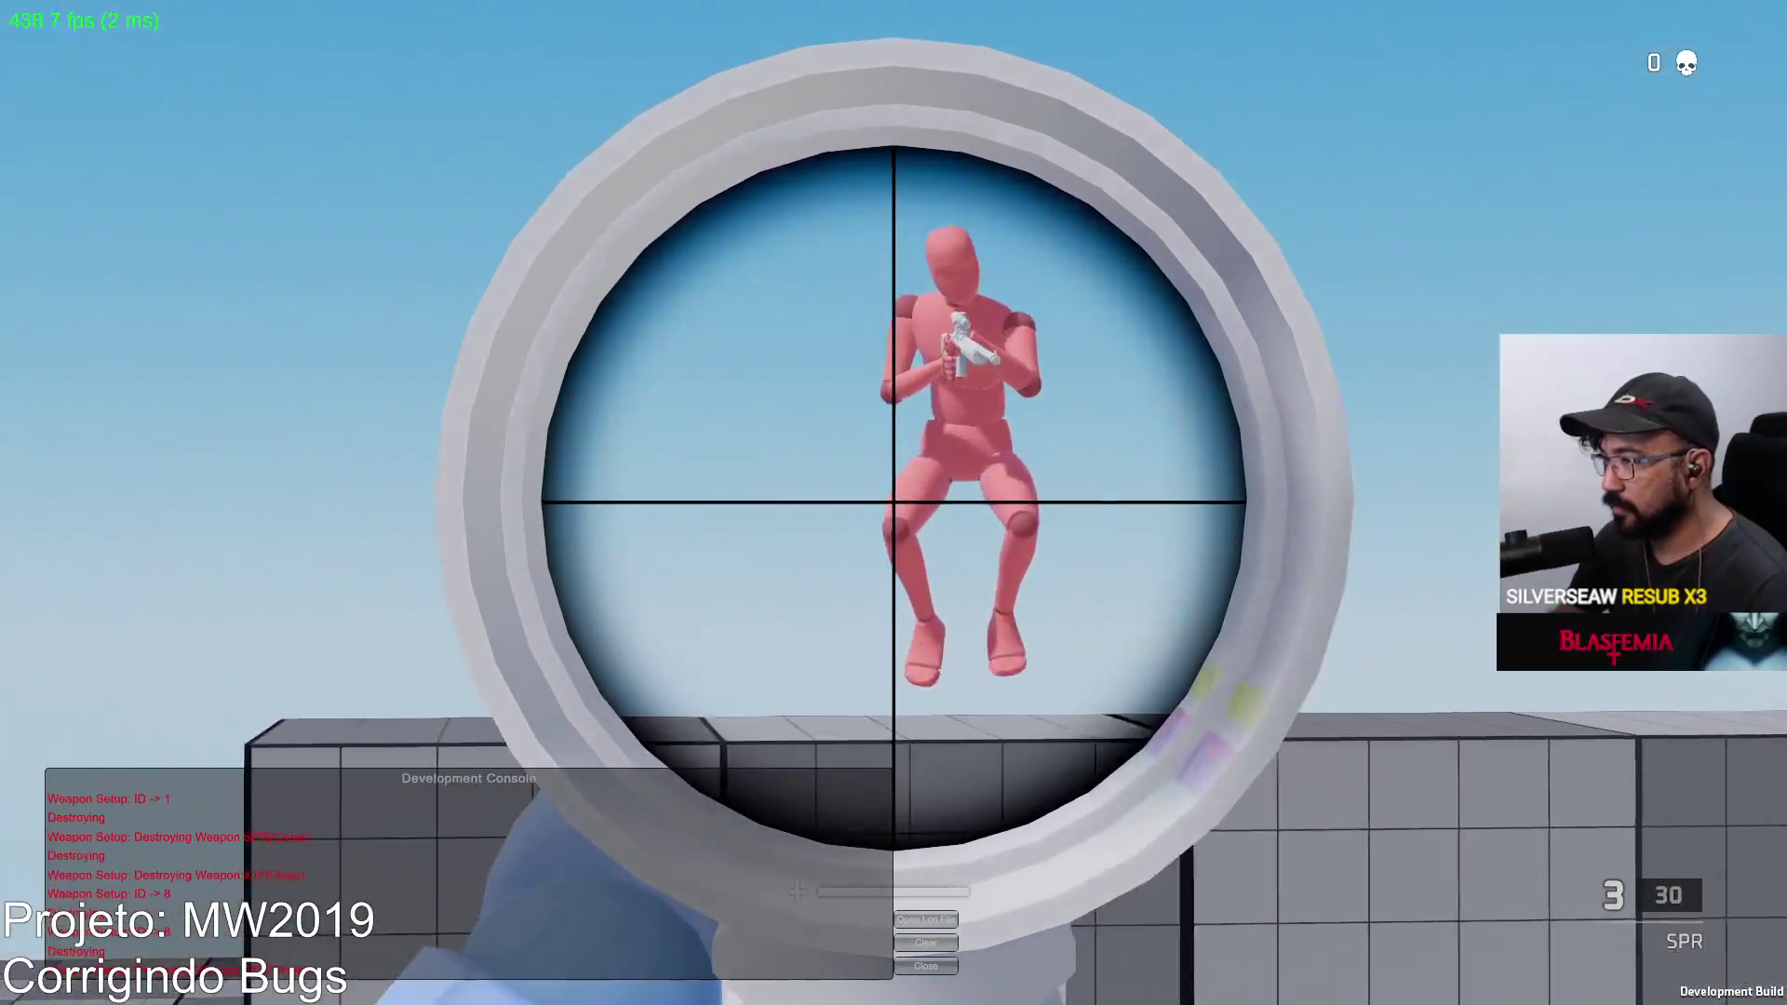
{"action": "left_click", "coordinate": [894, 504]}
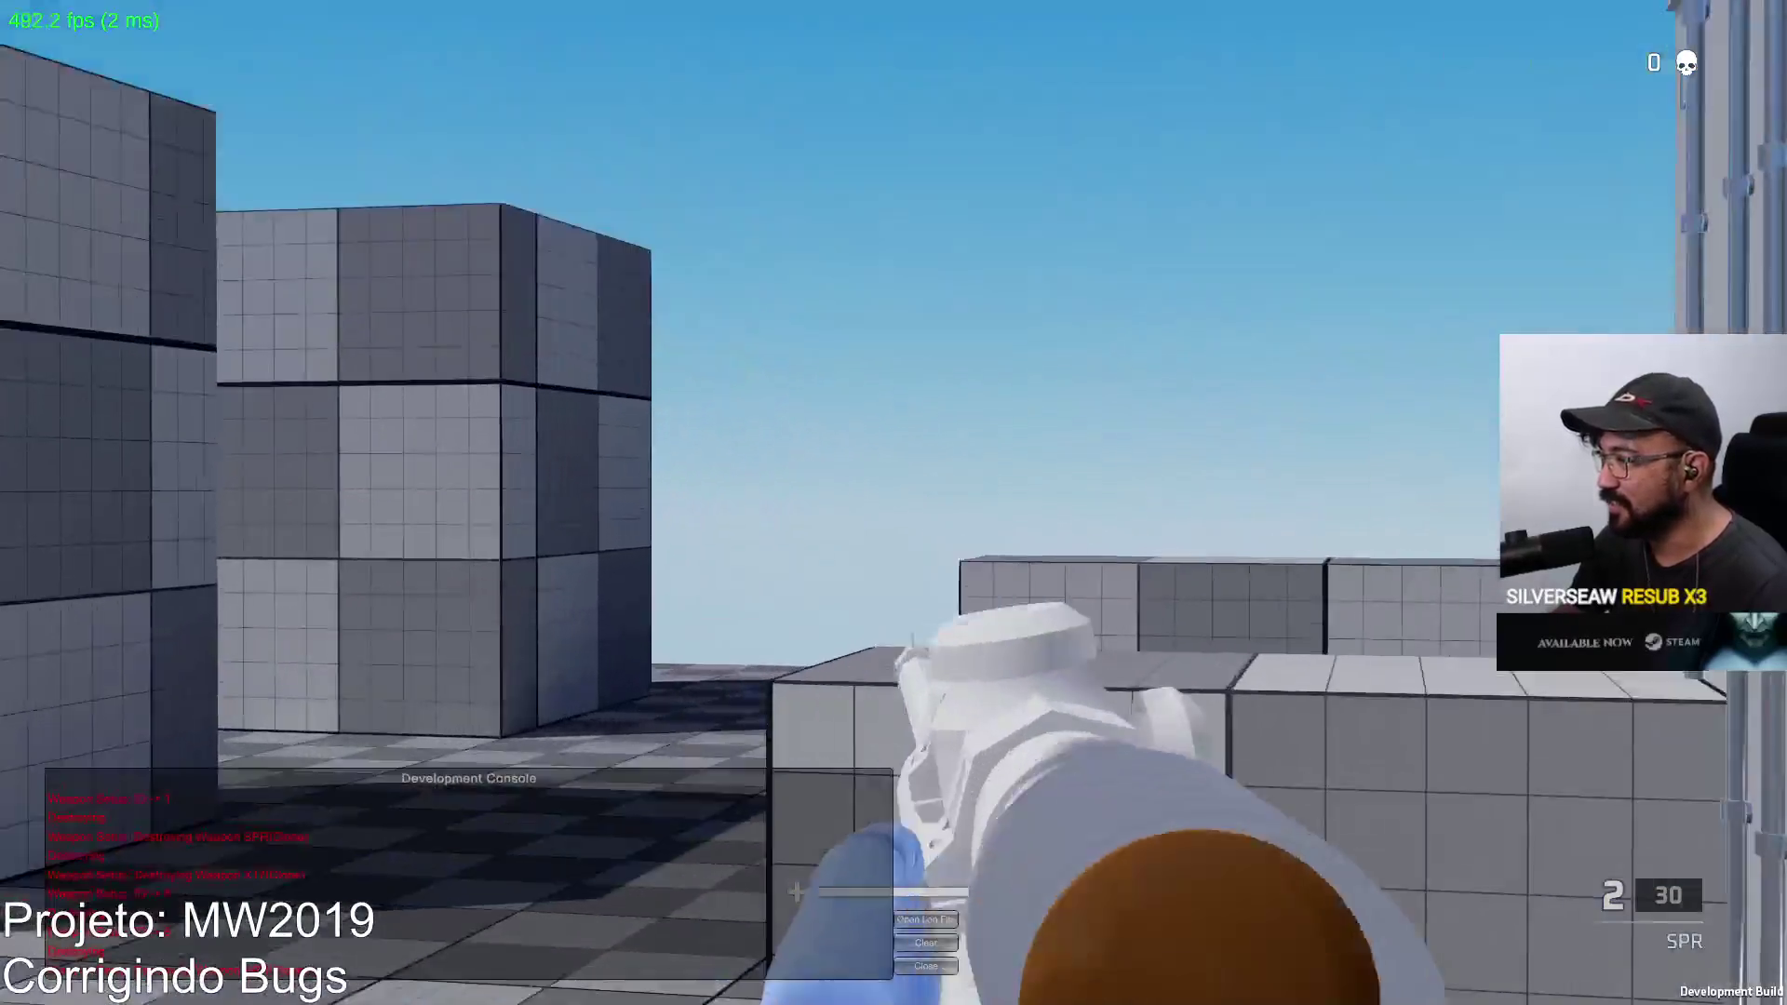
{"action": "right_click", "coordinate": [895, 504]}
{"action": "left_click", "coordinate": [894, 503]}
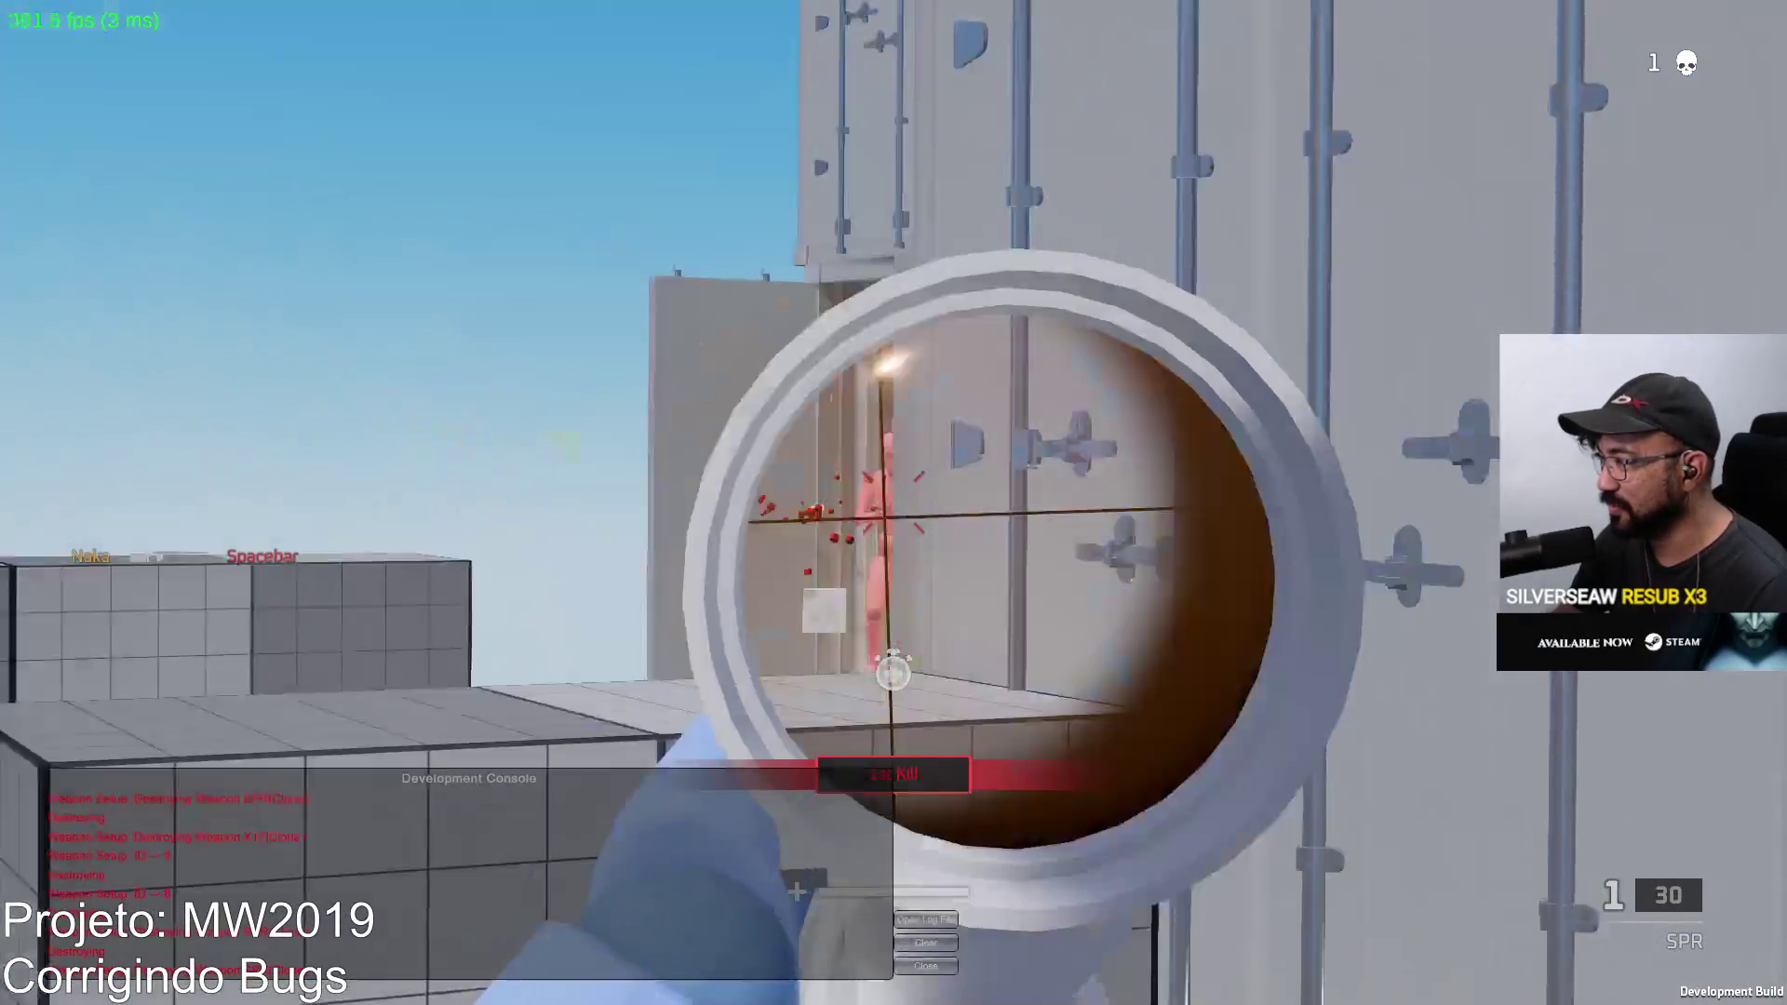
Step: Swap to the Eagle pistol to reach the grid wall, then back to the SPR for scoped shots
{"action": "key", "text": "2"}
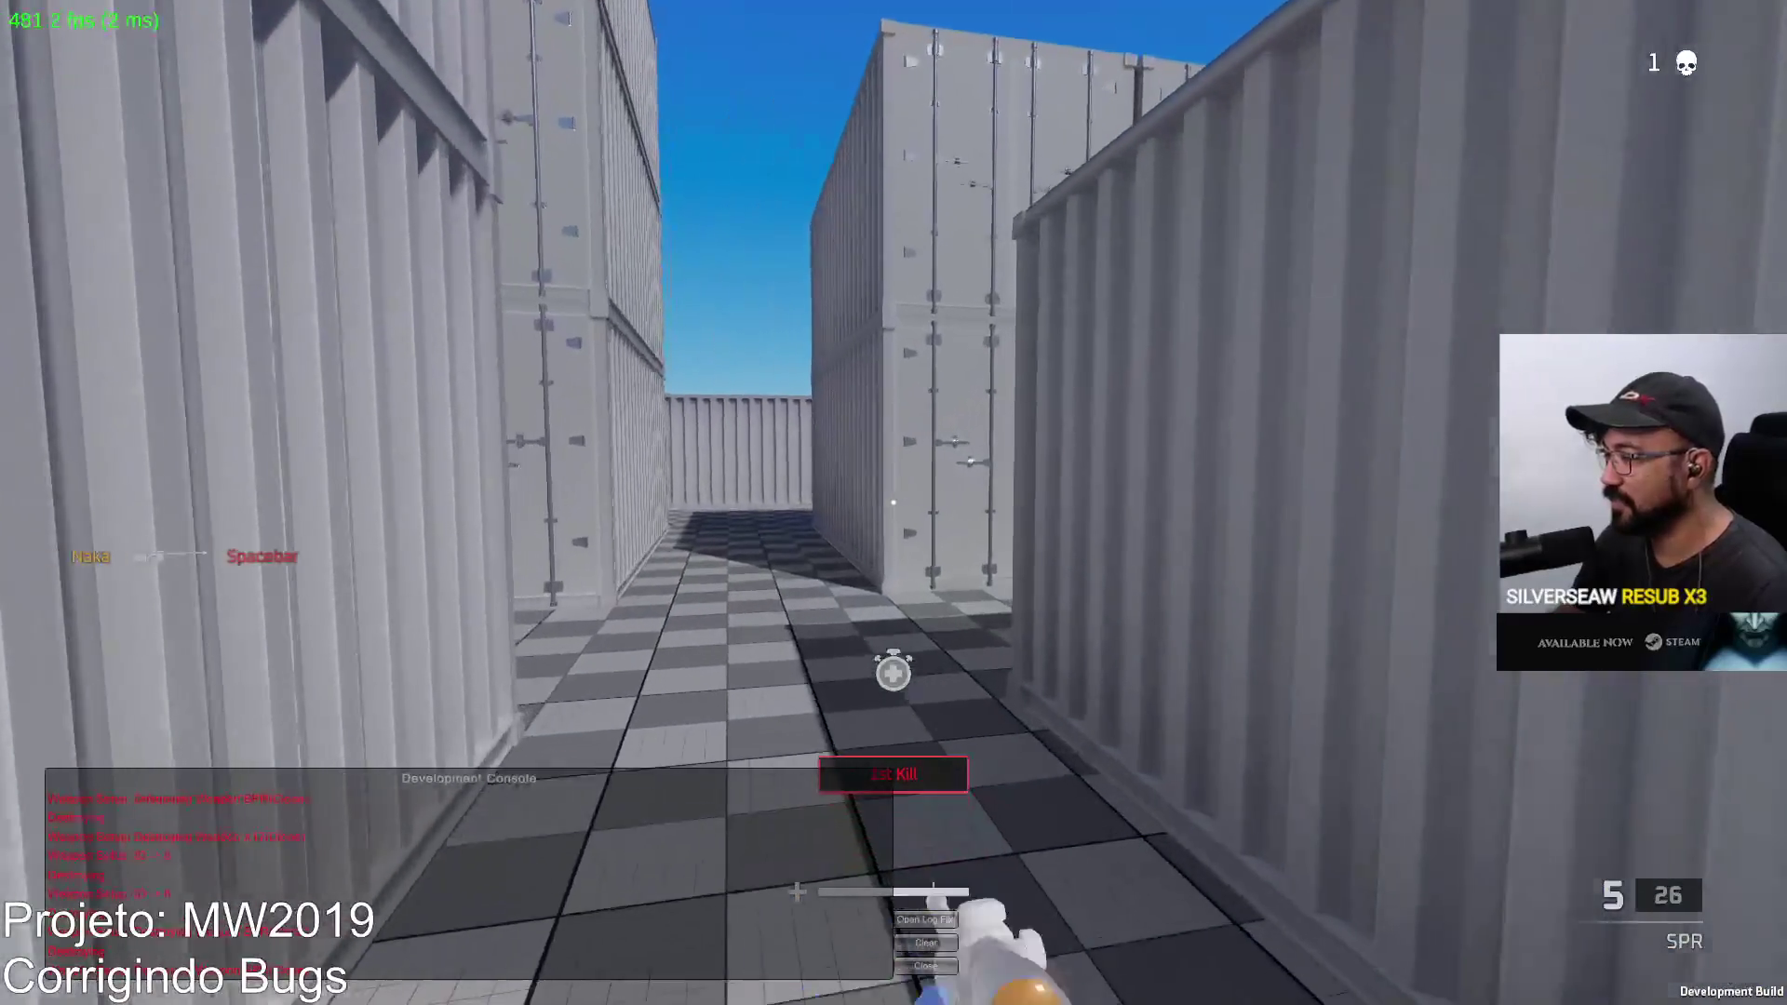
{"action": "key", "text": "w"}
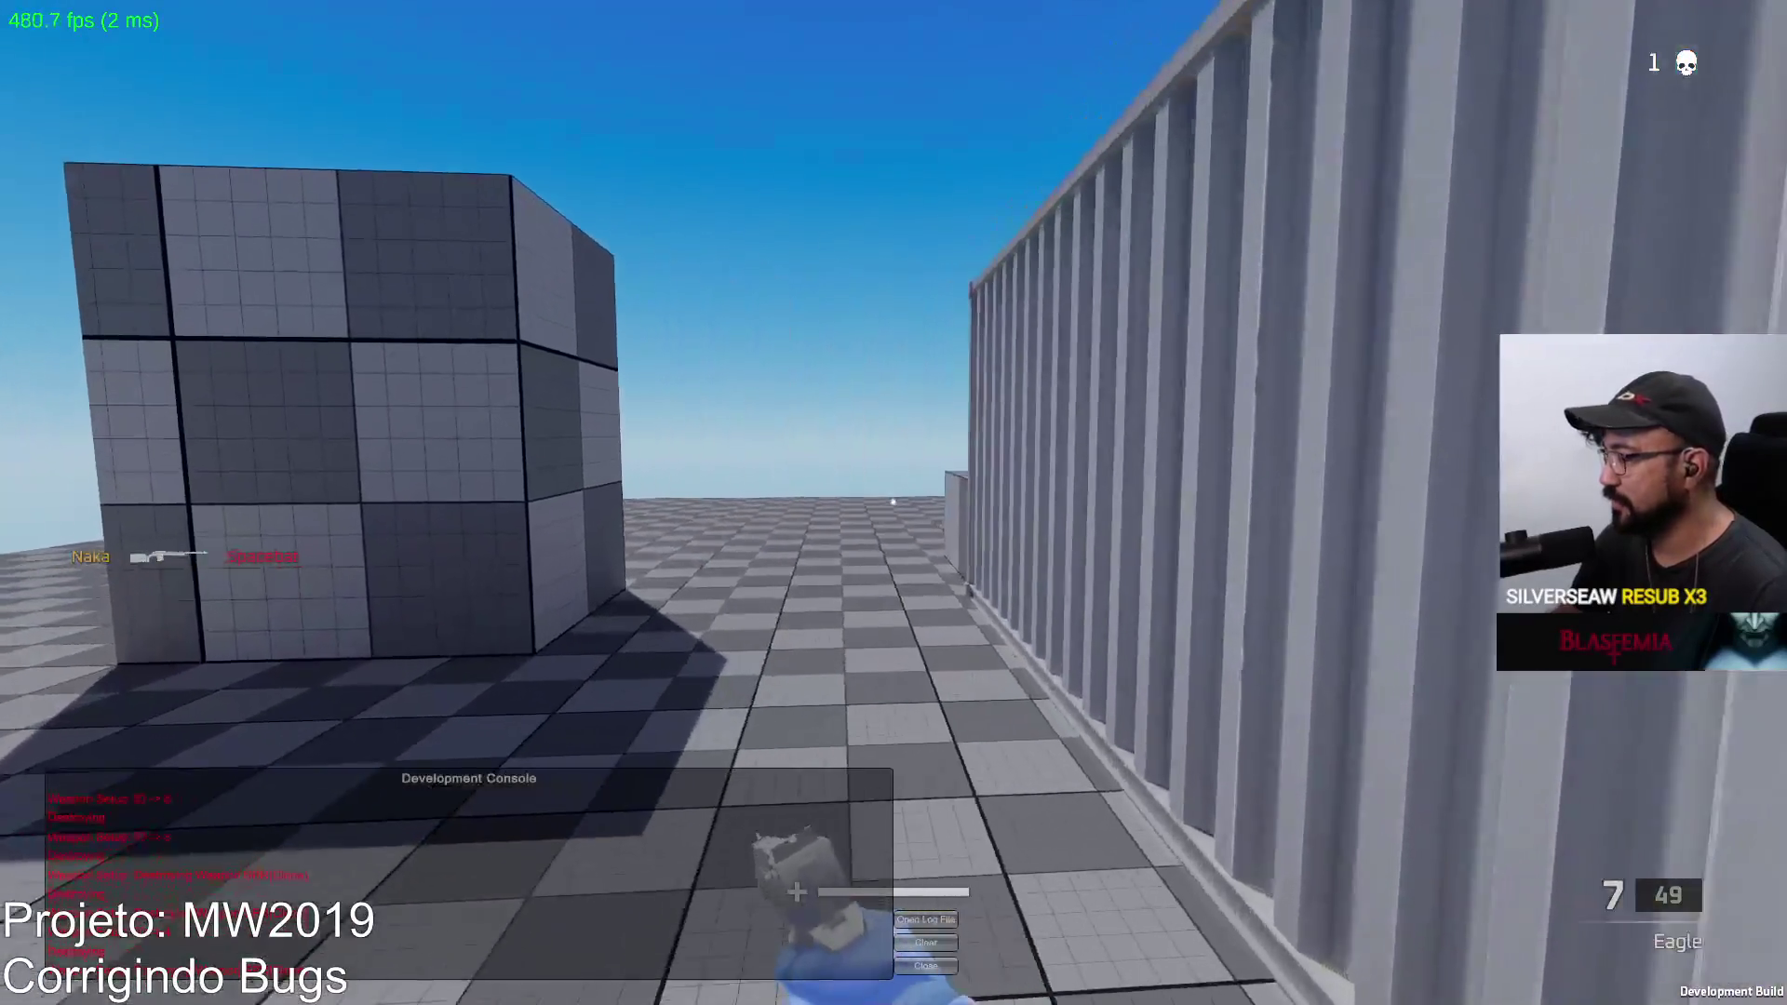
{"action": "key", "text": "w"}
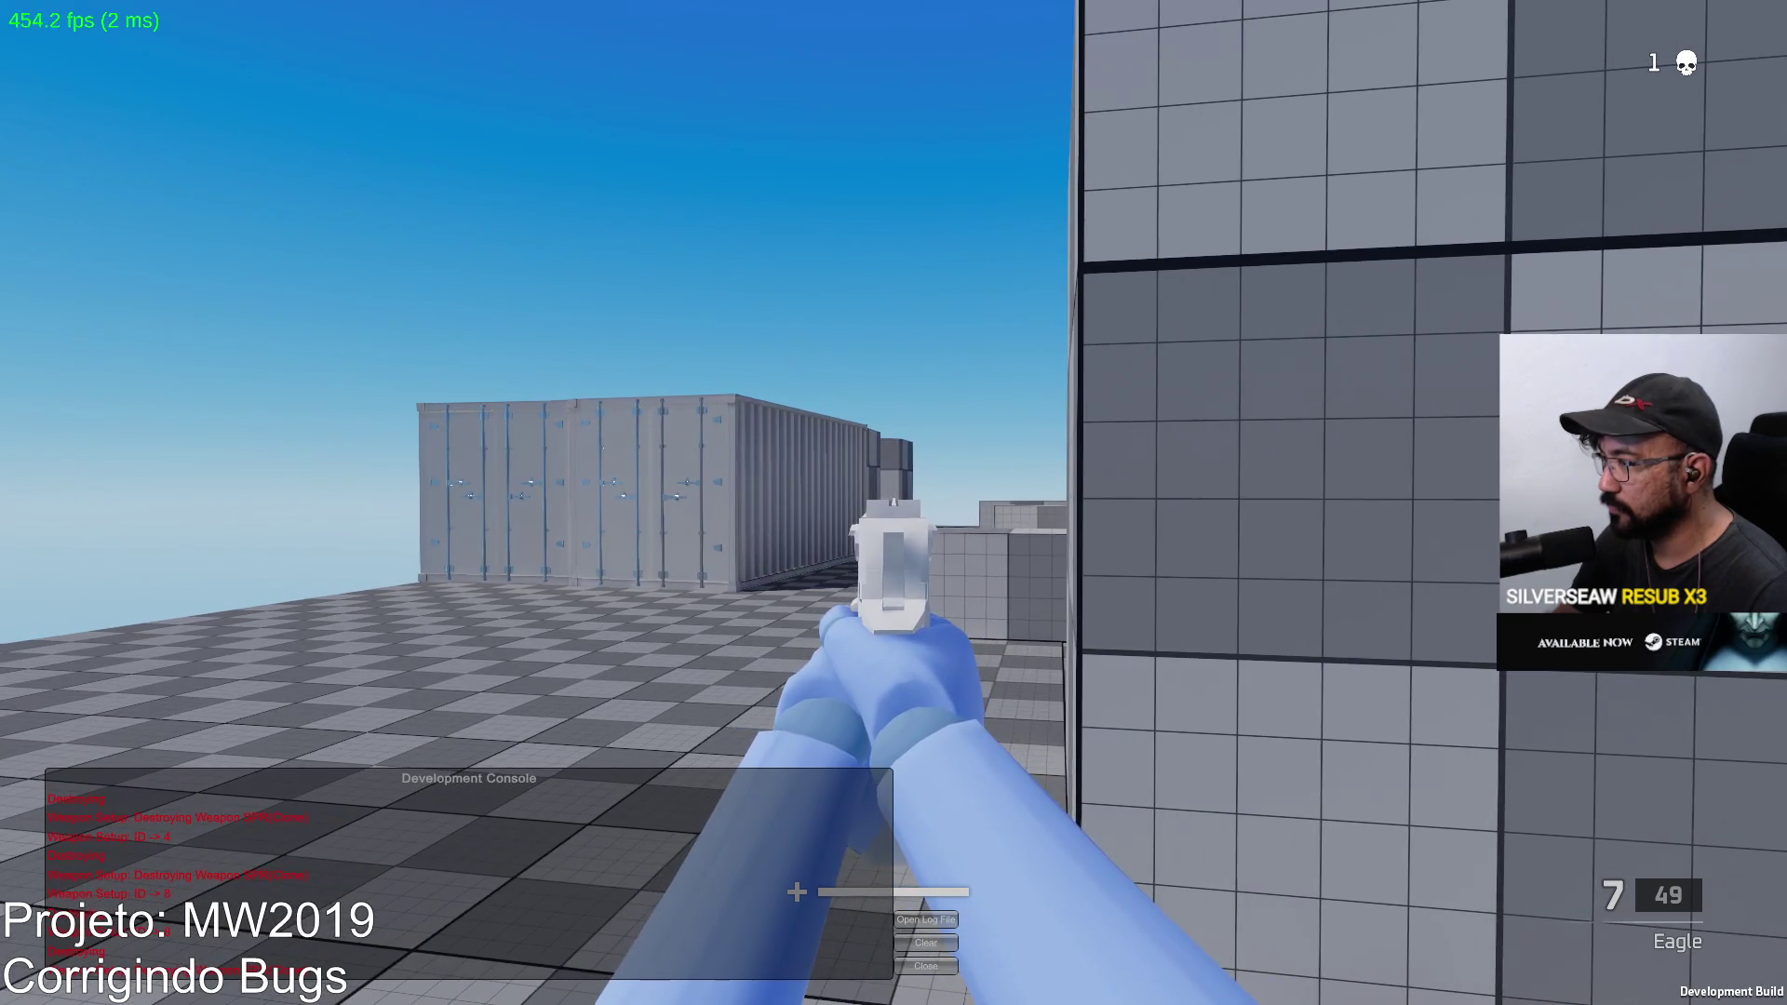
{"action": "key", "text": "1"}
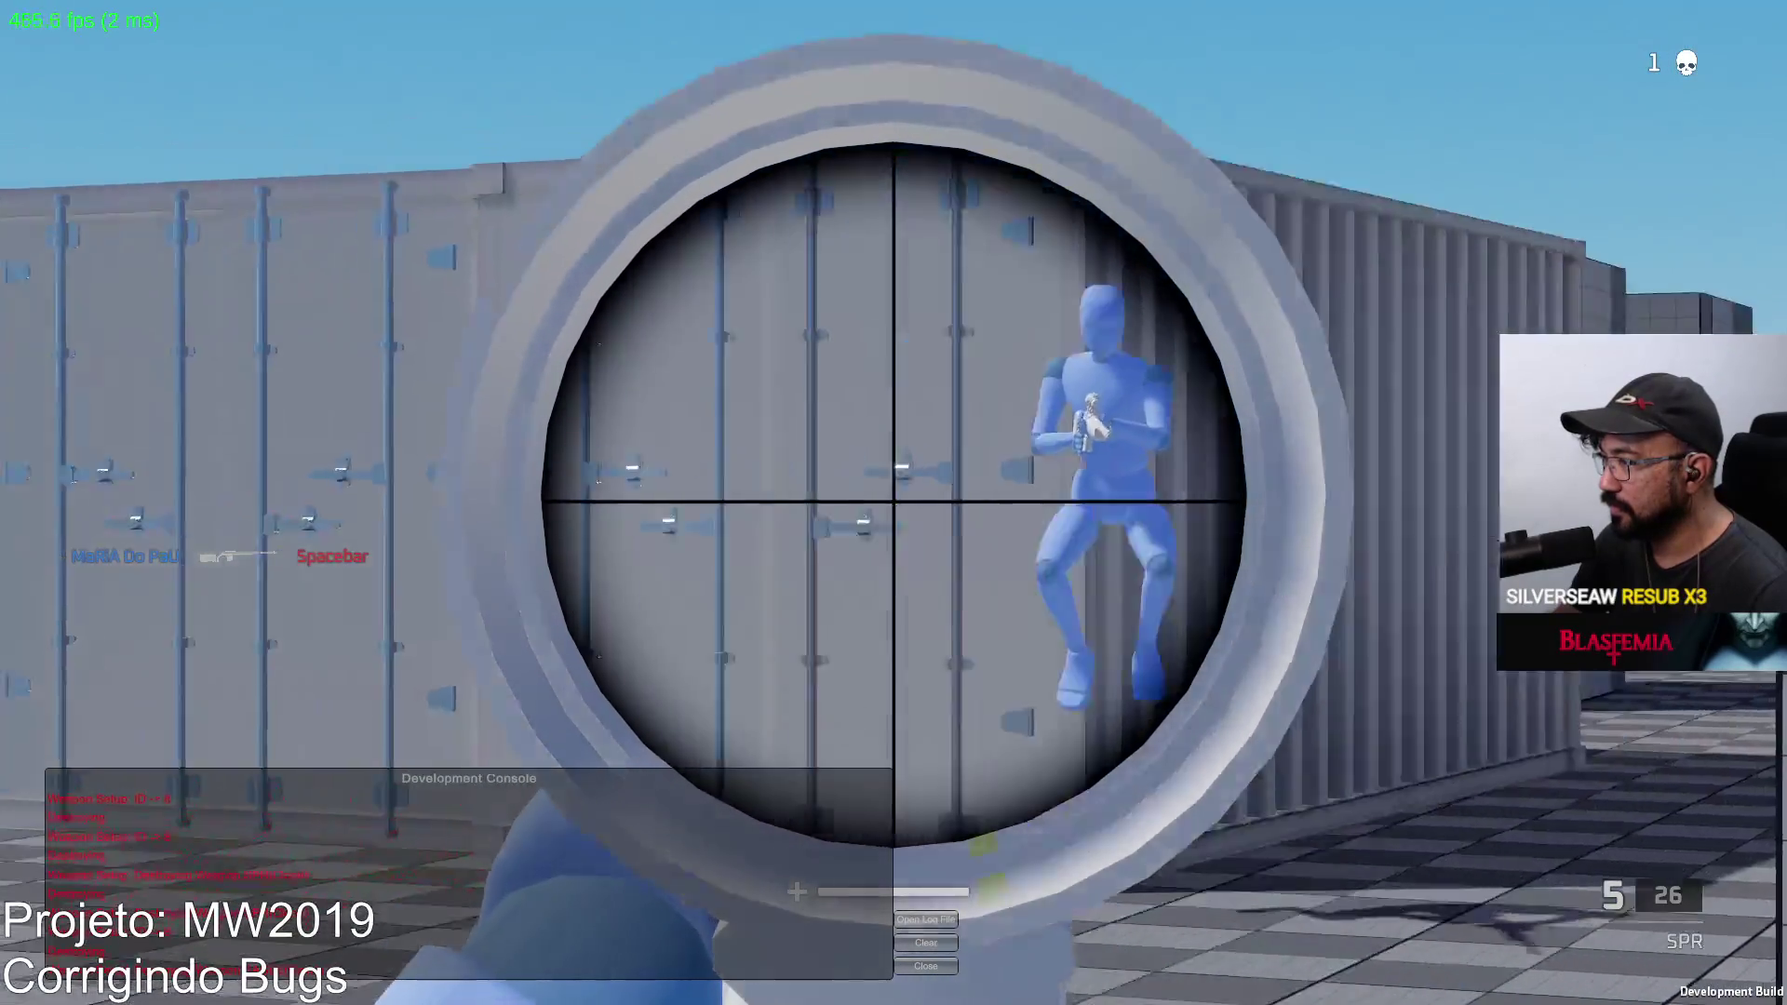
{"action": "left_click", "coordinate": [894, 503]}
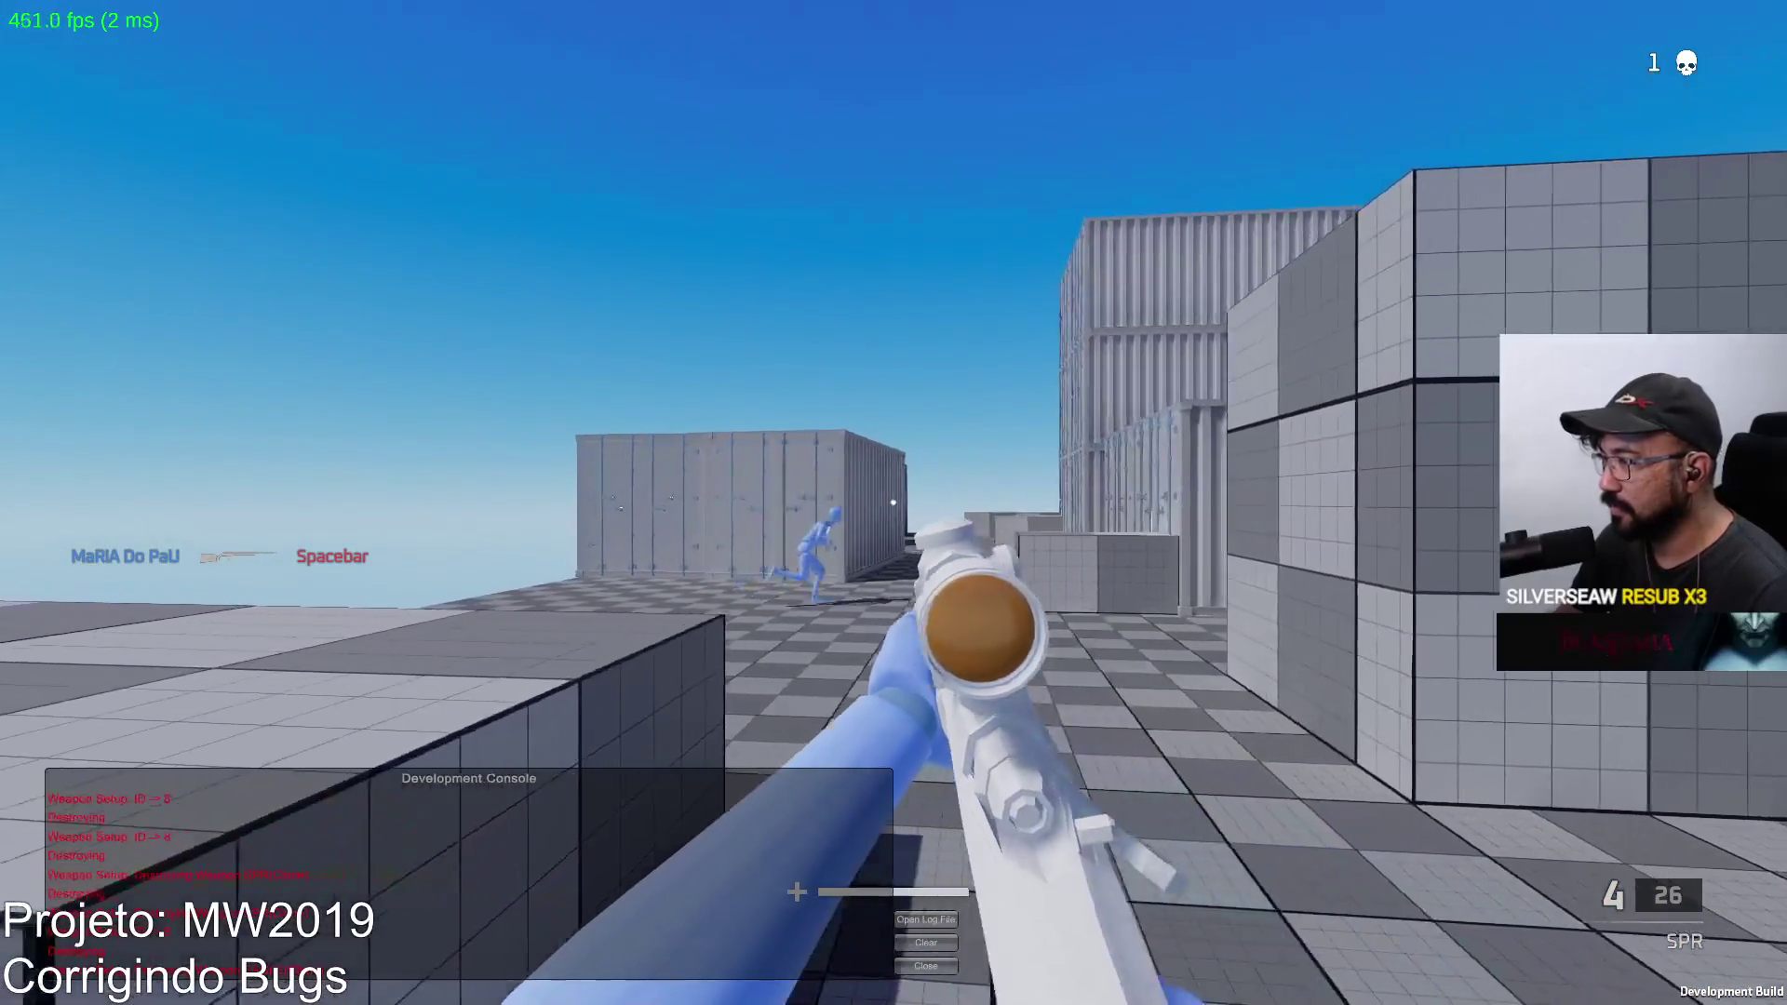
{"action": "right_click", "coordinate": [894, 503]}
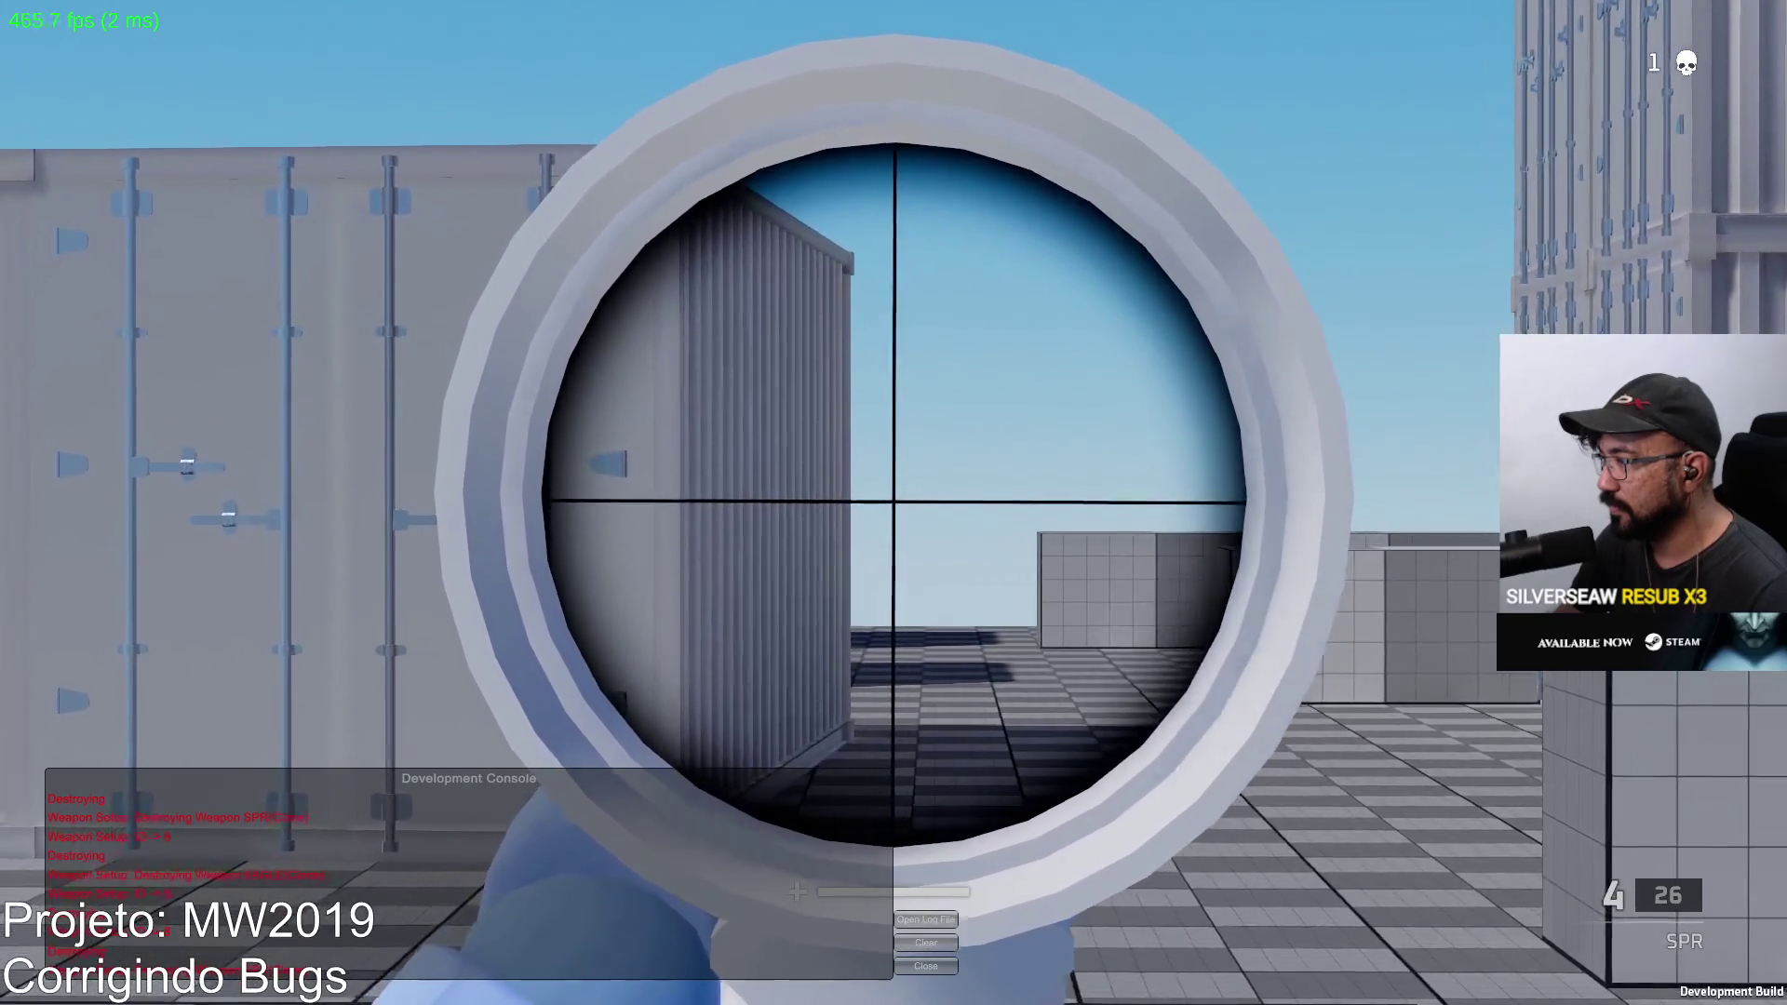
{"action": "key", "text": "w"}
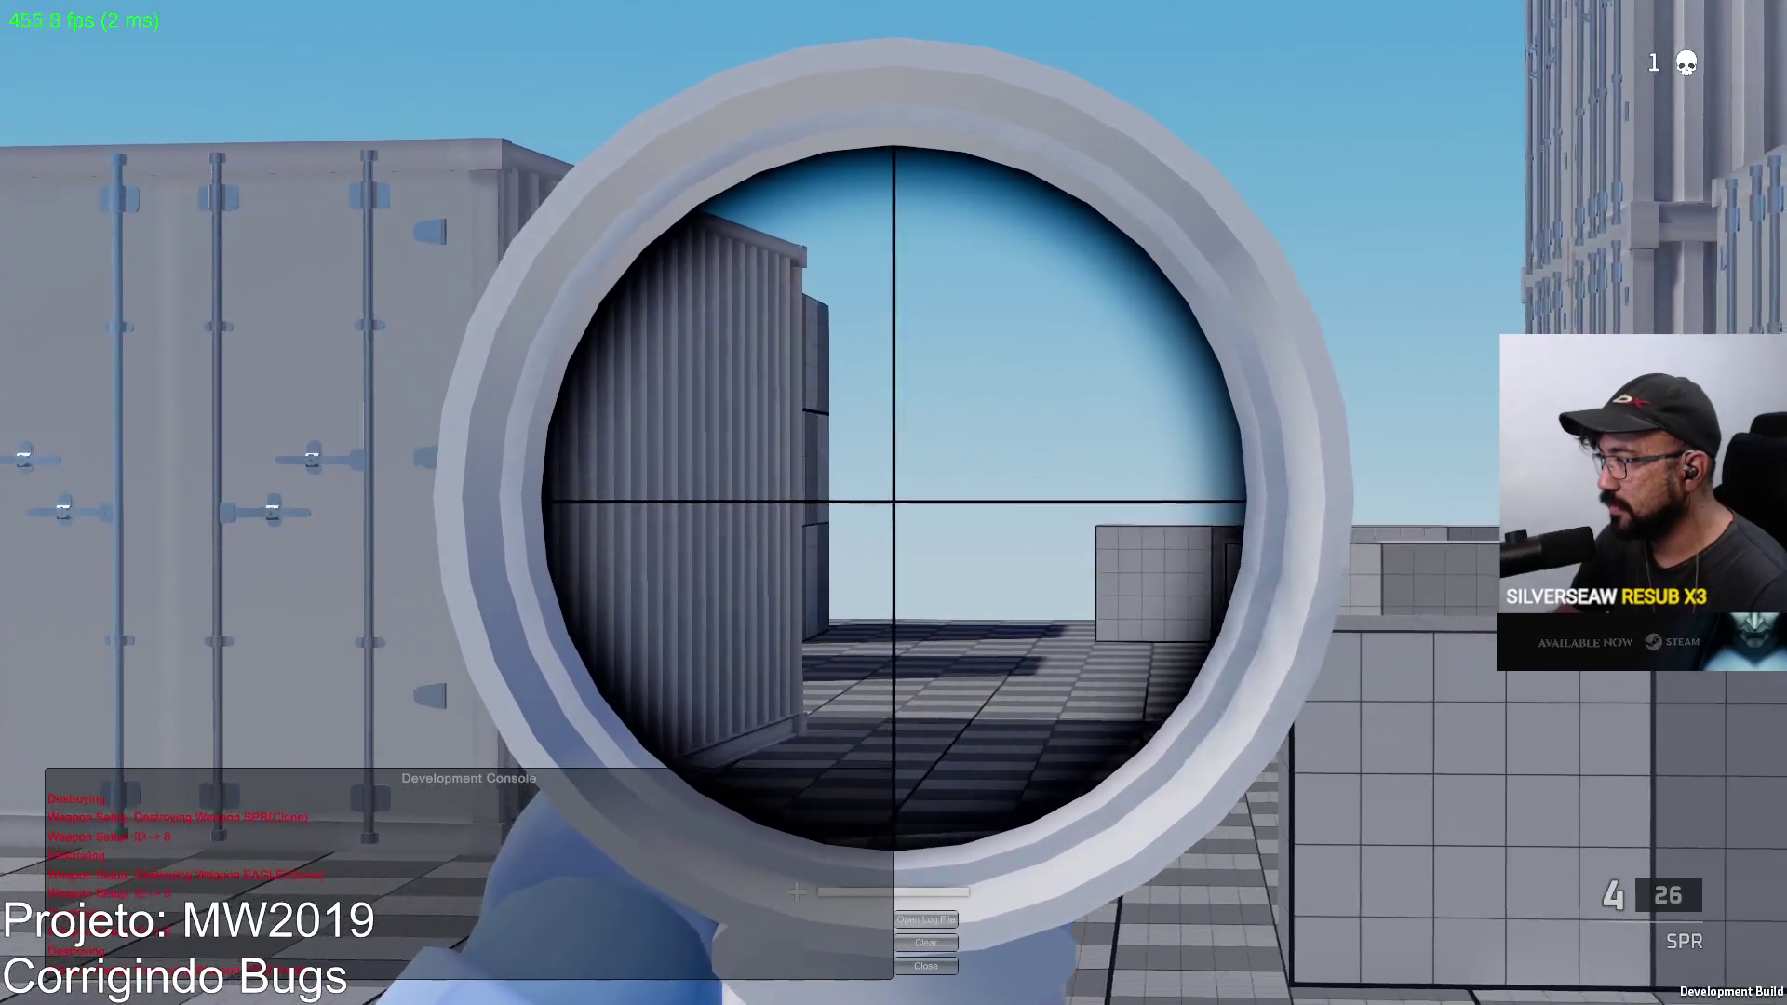
{"action": "left_click", "coordinate": [894, 503]}
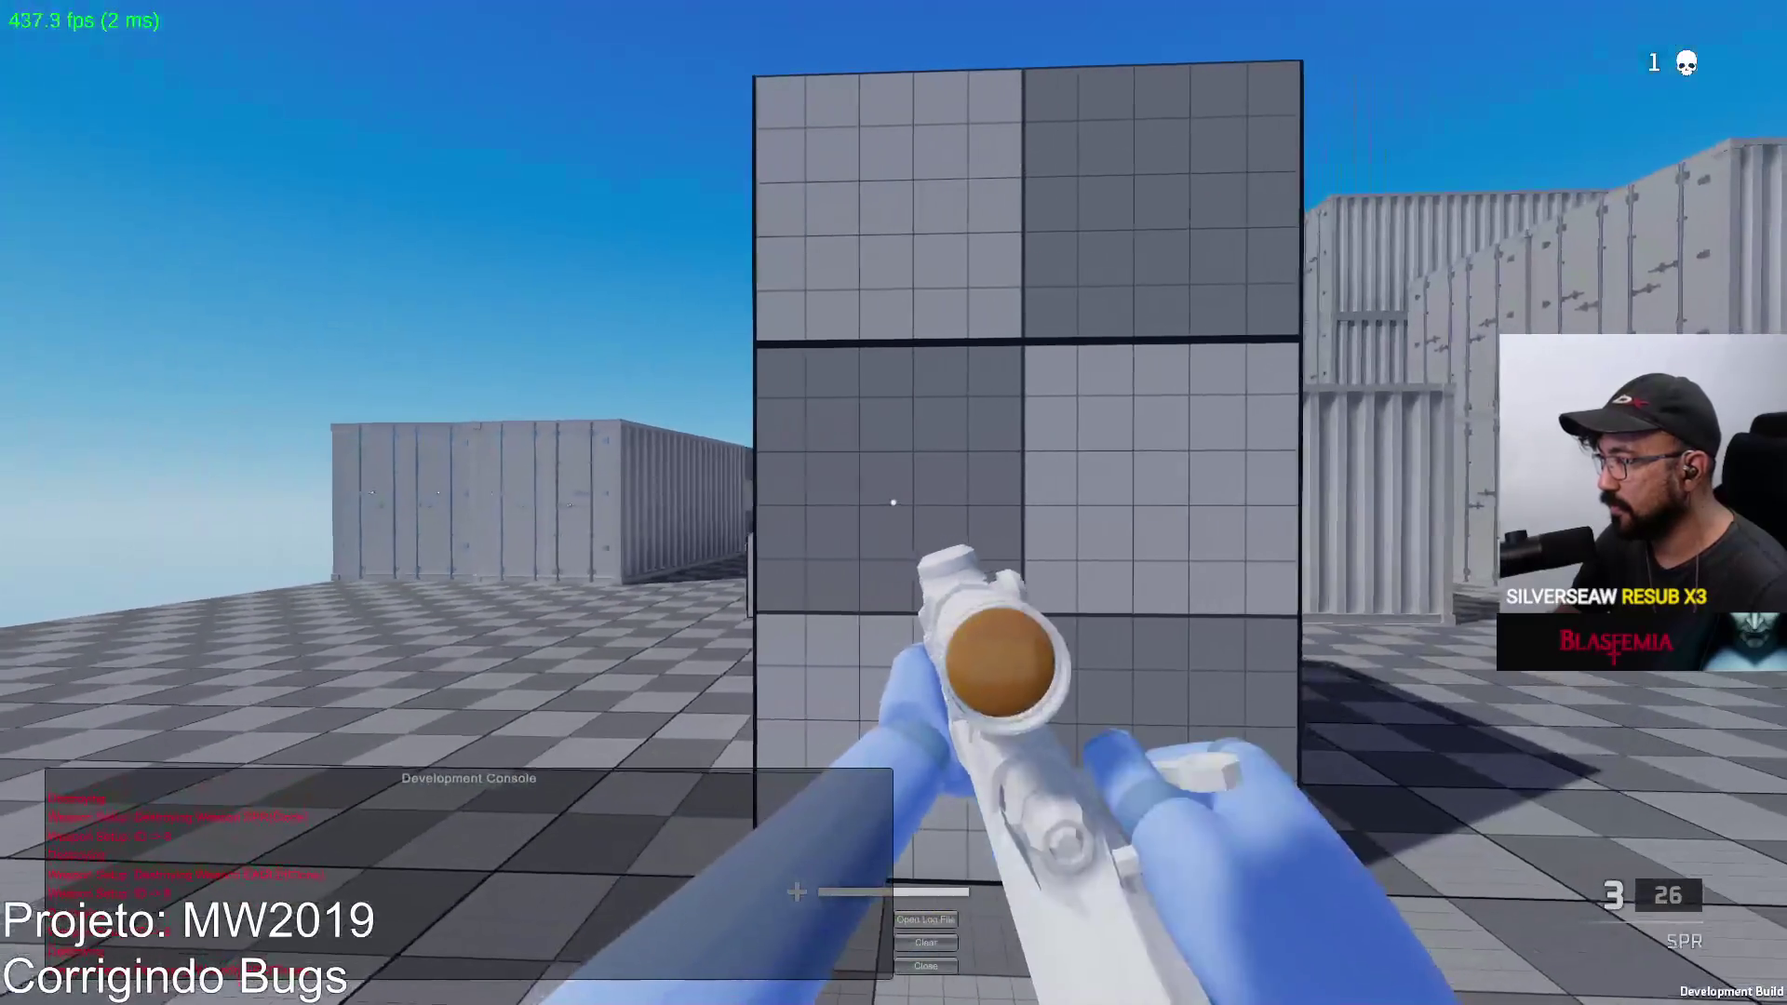
{"action": "right_click", "coordinate": [894, 504]}
{"action": "left_click", "coordinate": [893, 502]}
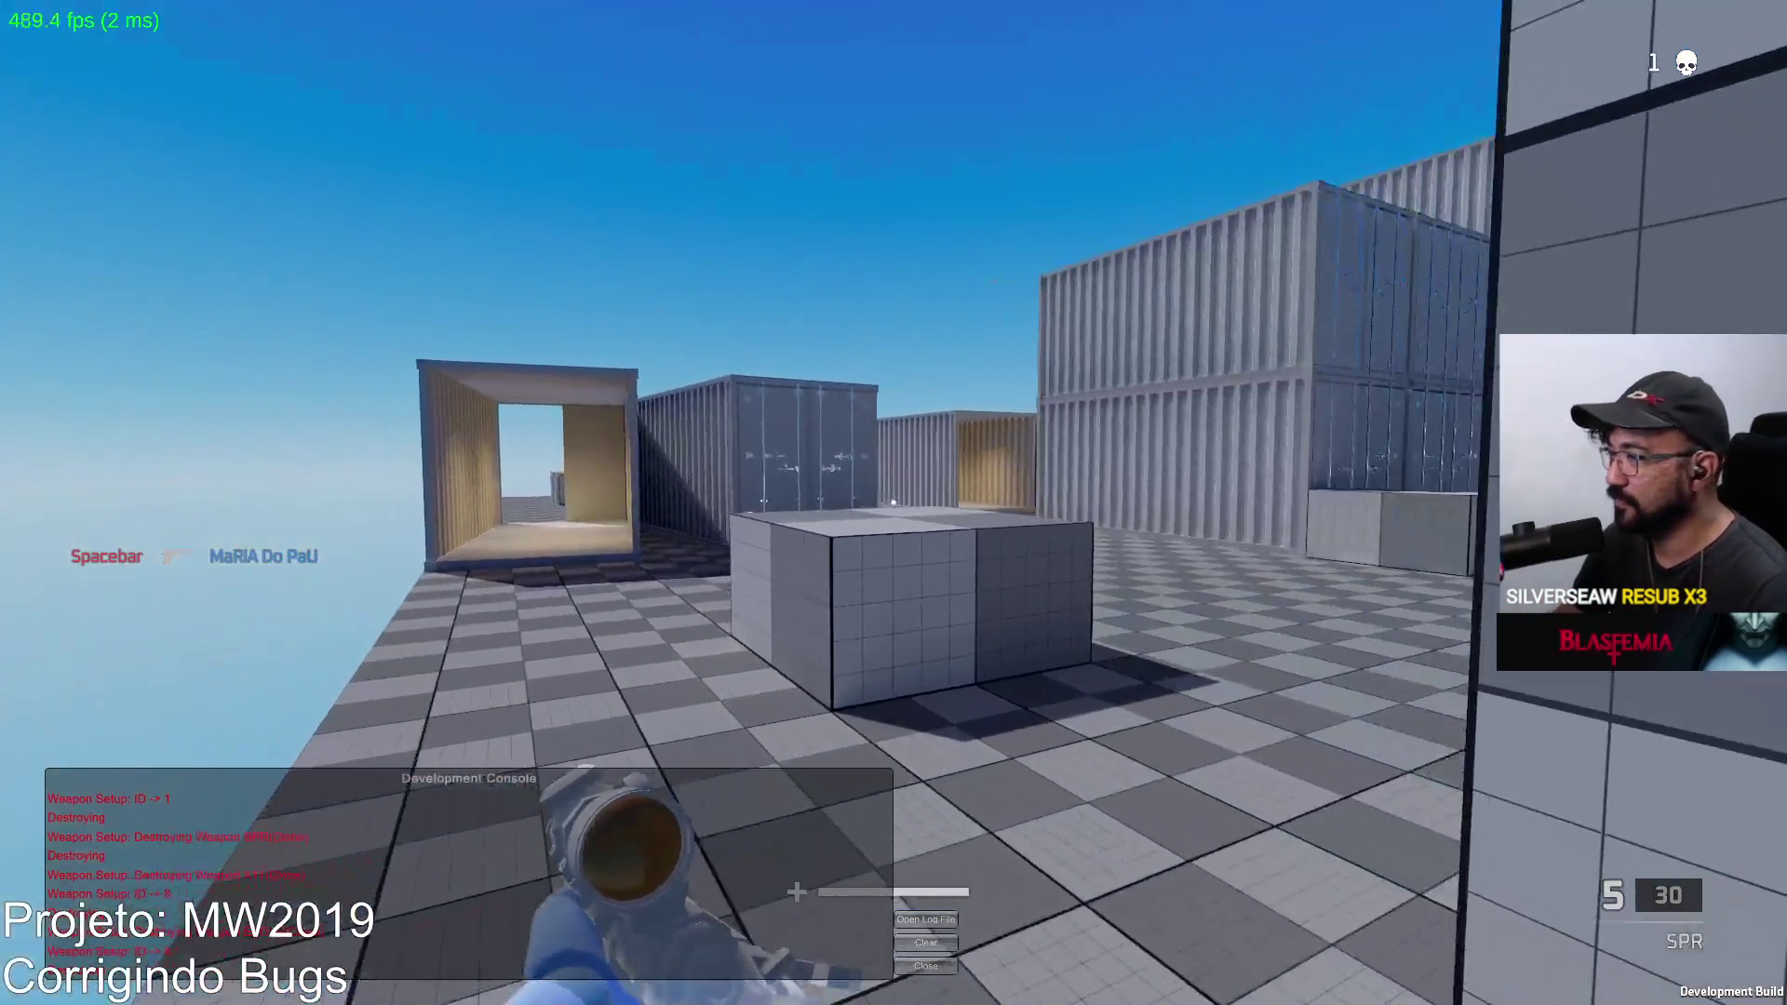
Step: After respawning again, scope in, strafe right and fire SPR shots at the red dummy
{"action": "right_click", "coordinate": [895, 503]}
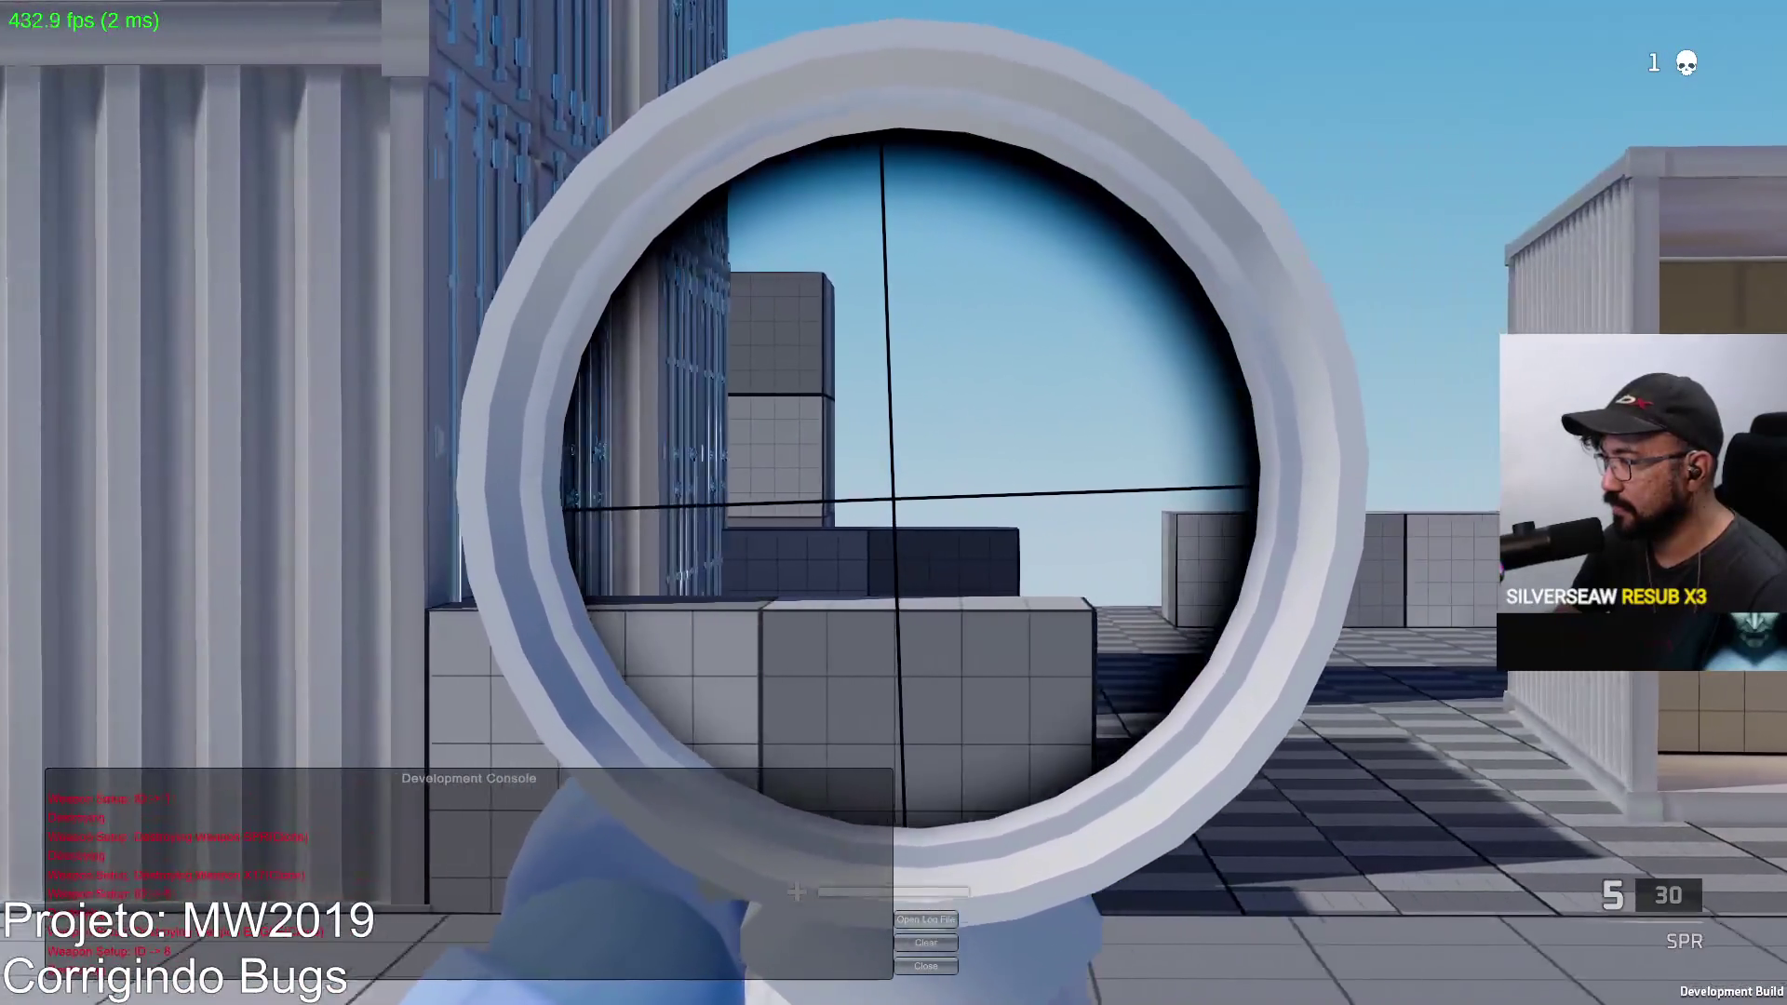
{"action": "left_click", "coordinate": [893, 503]}
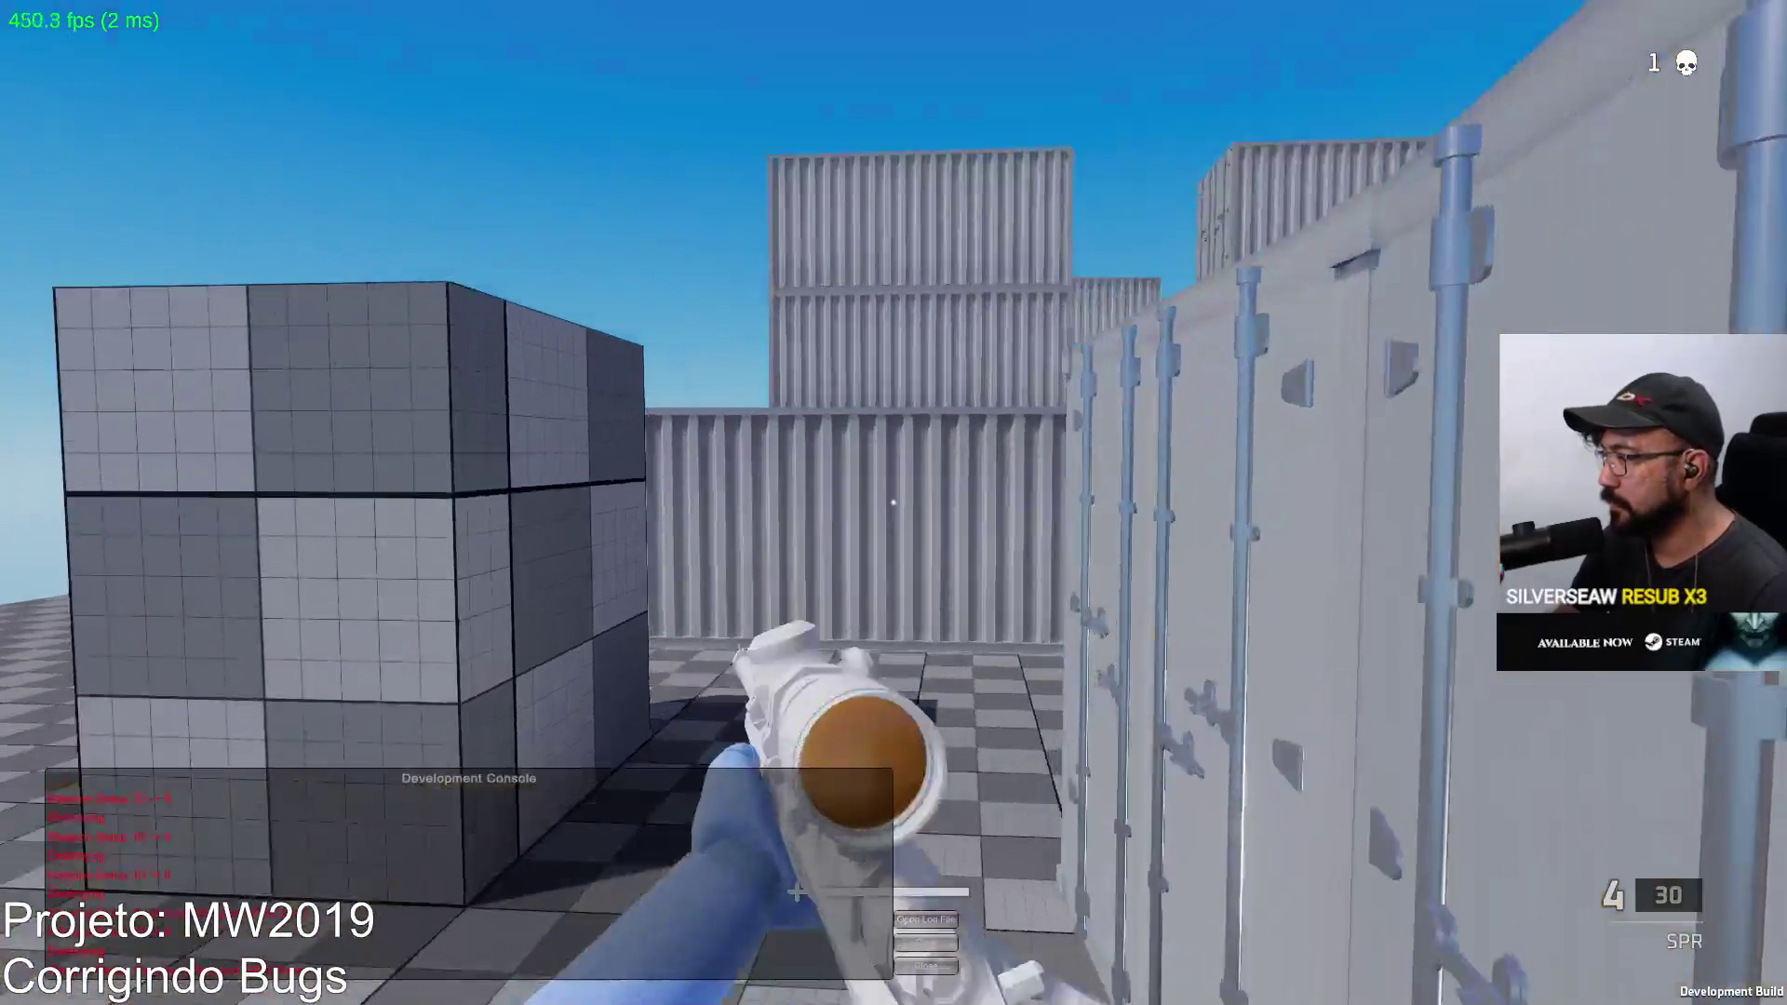
{"action": "right_click", "coordinate": [894, 503]}
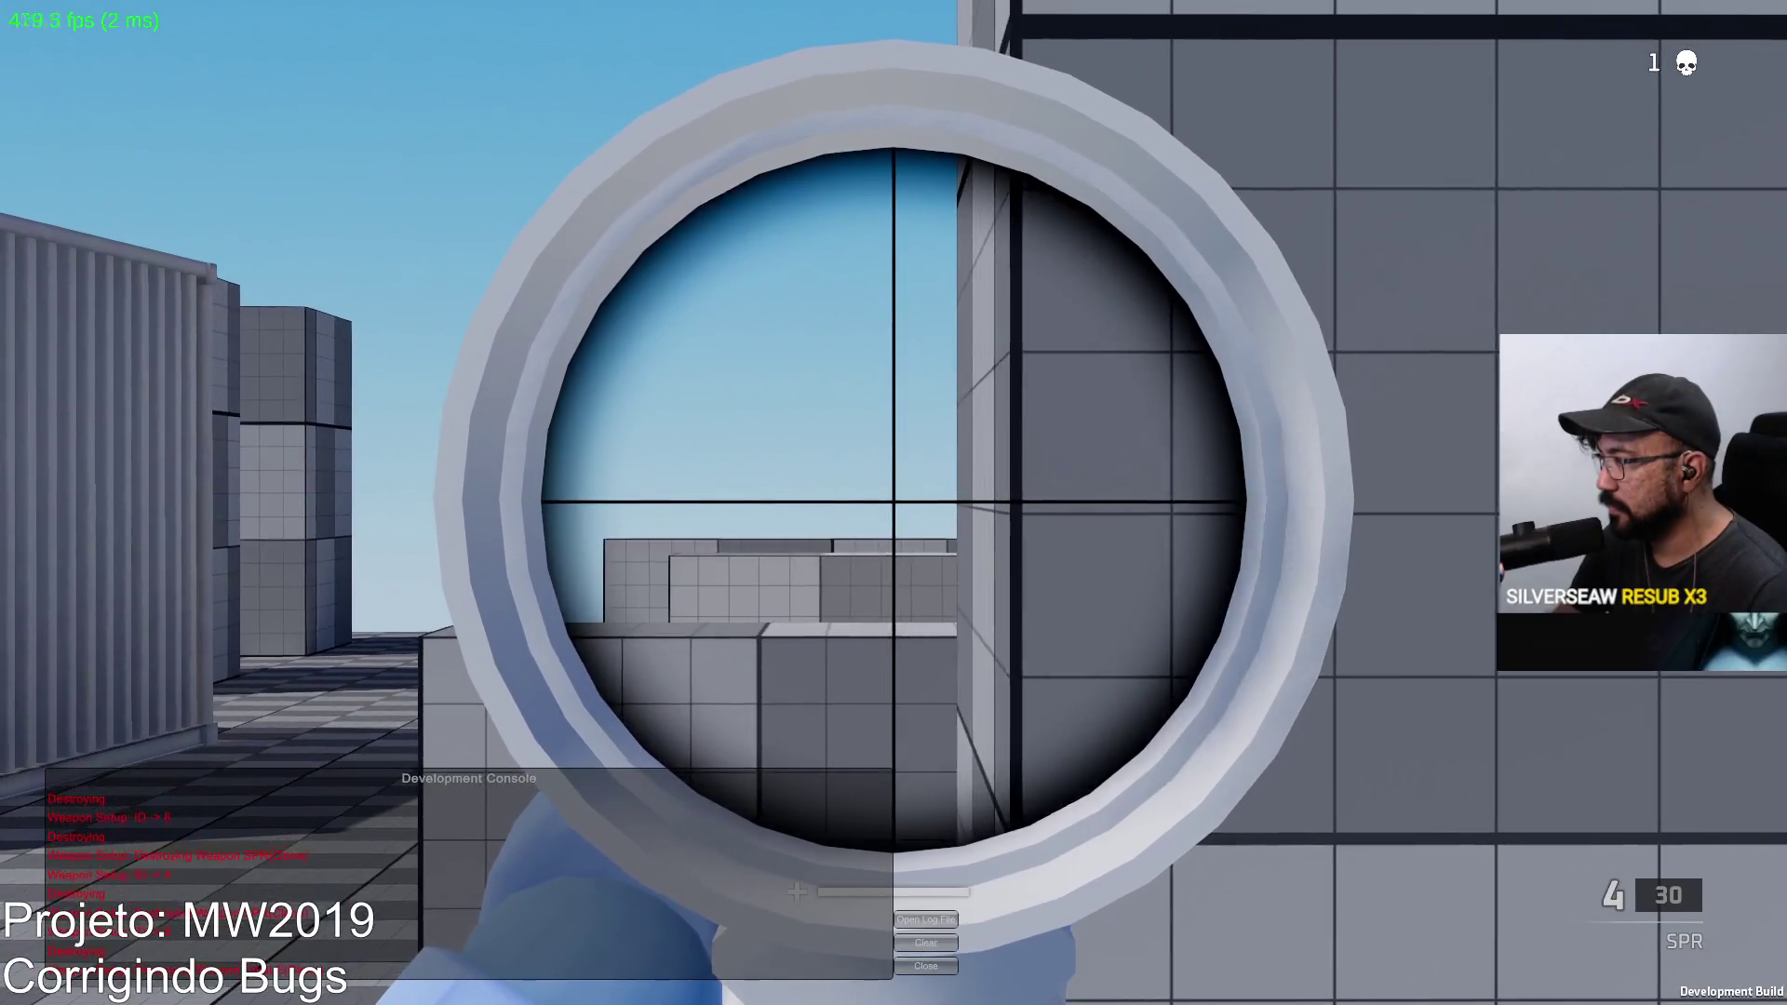
{"action": "right_click", "coordinate": [894, 503]}
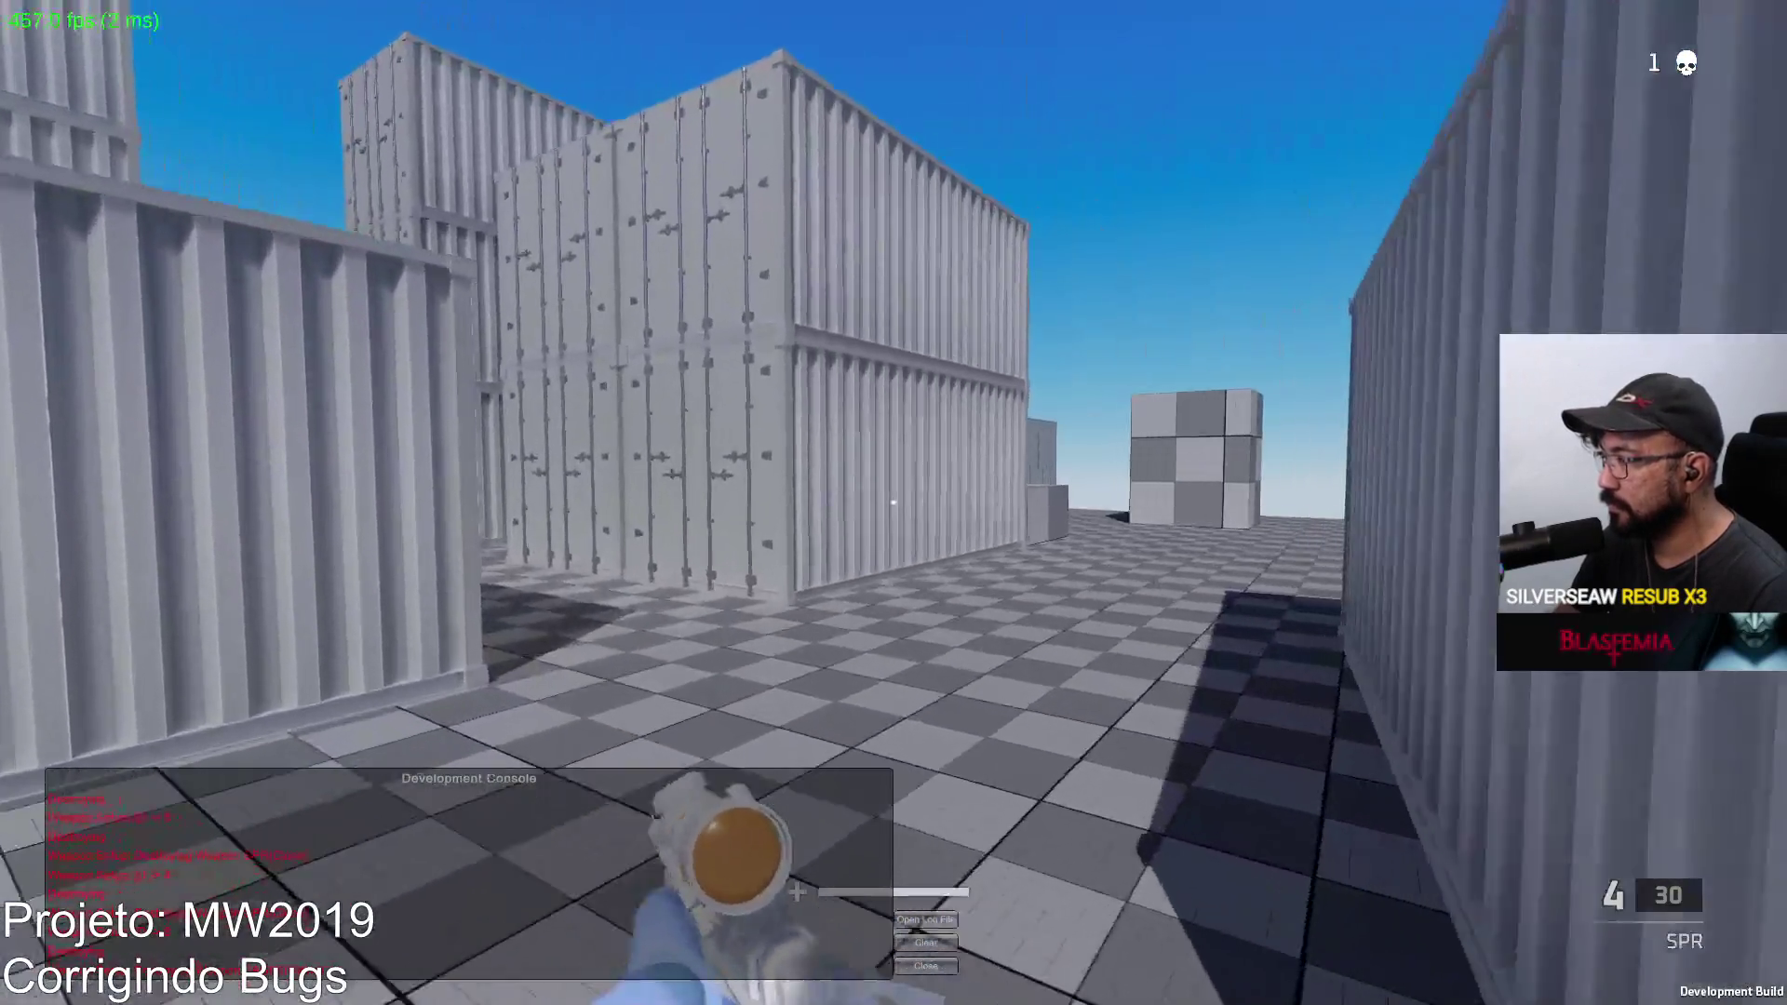
{"action": "right_click", "coordinate": [894, 503]}
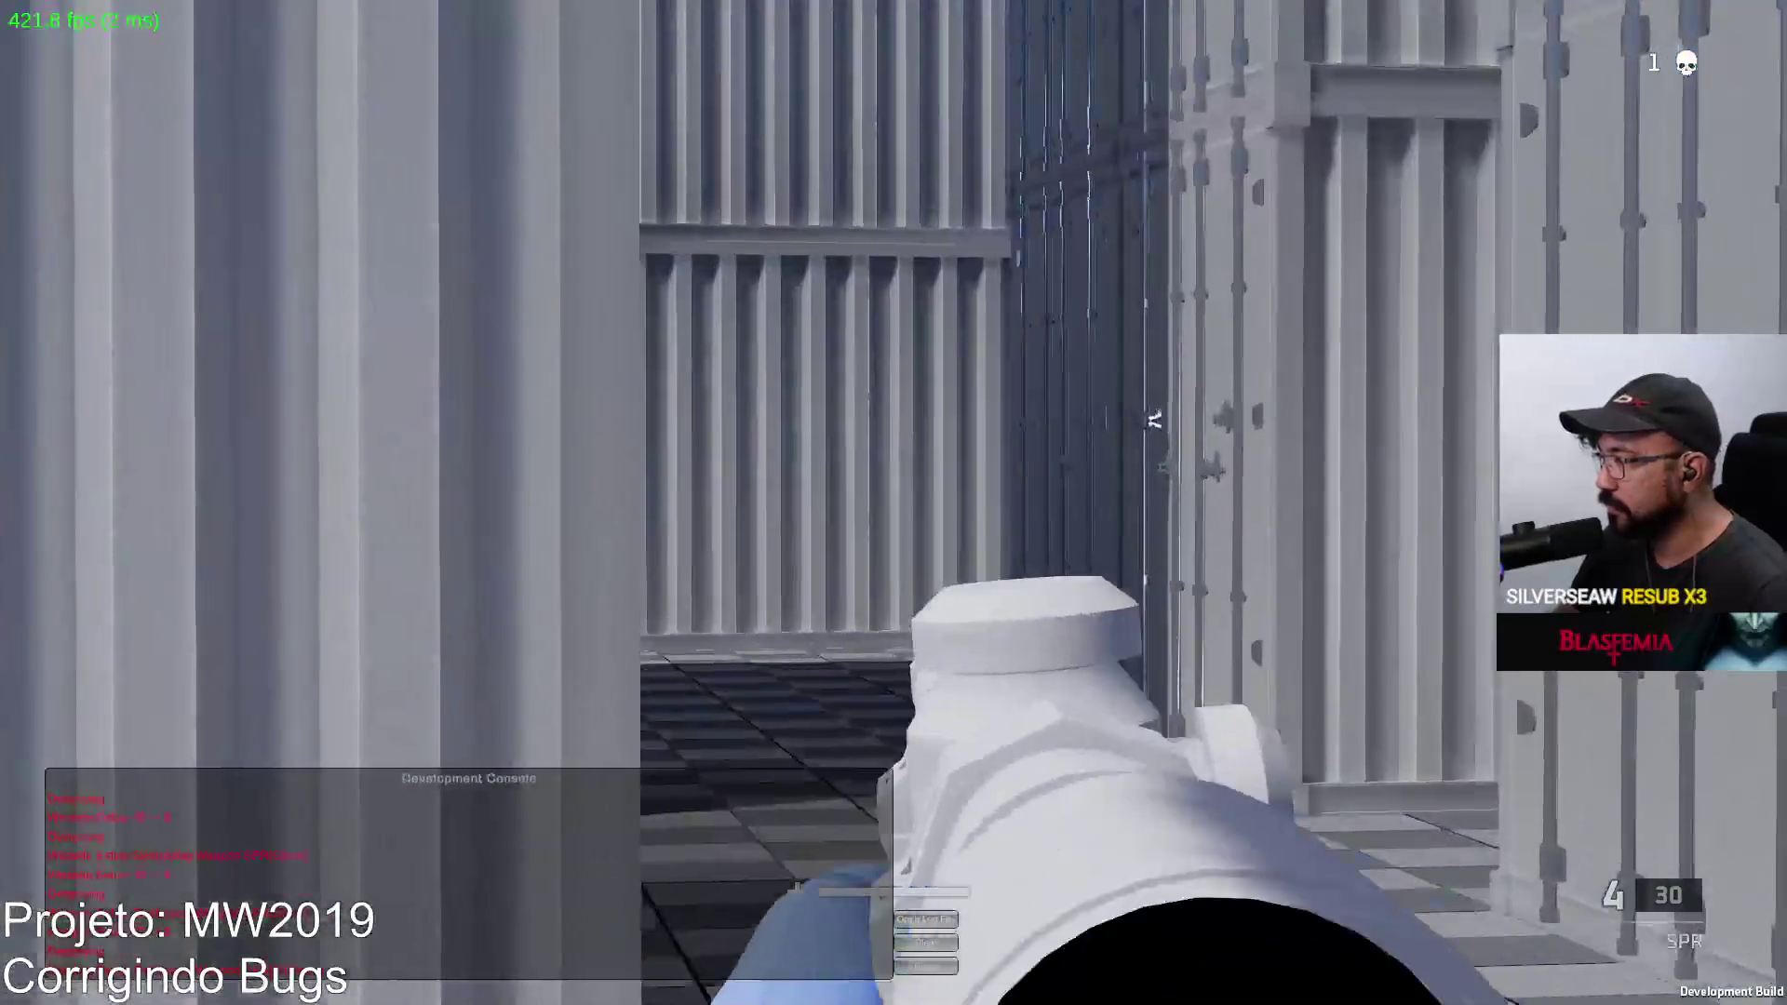
{"action": "right_click", "coordinate": [893, 502]}
{"action": "right_click", "coordinate": [893, 503]}
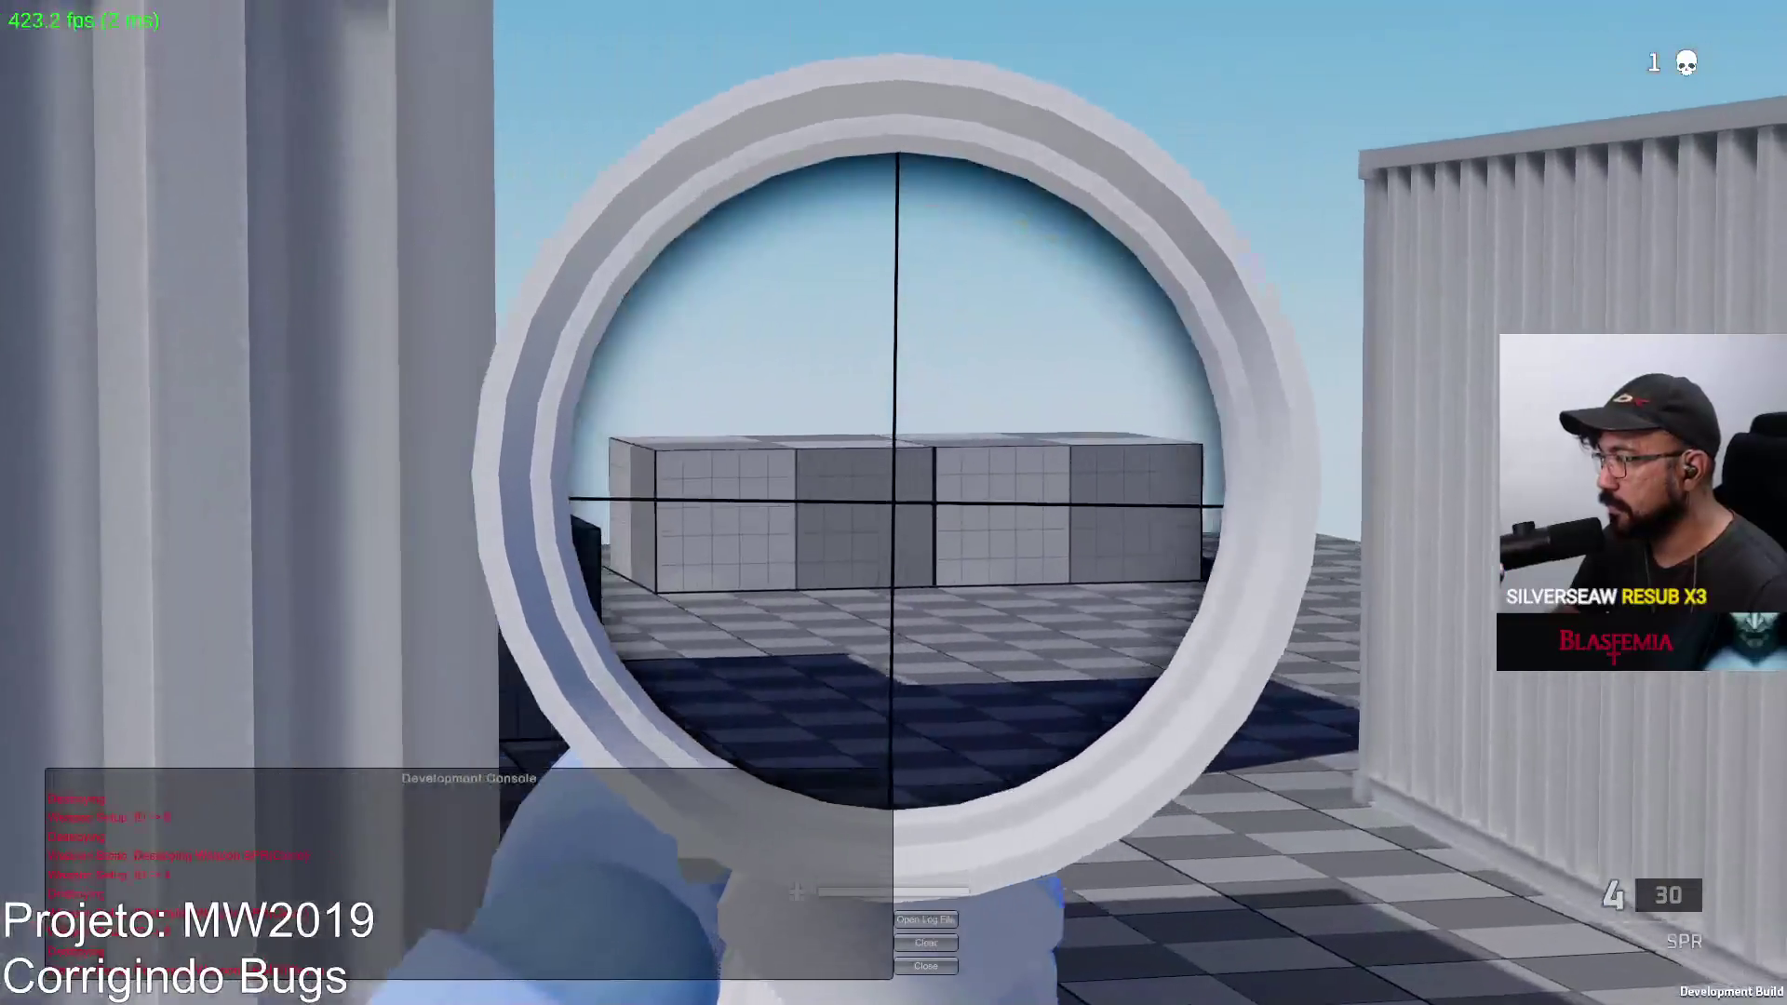
{"action": "key", "text": "d"}
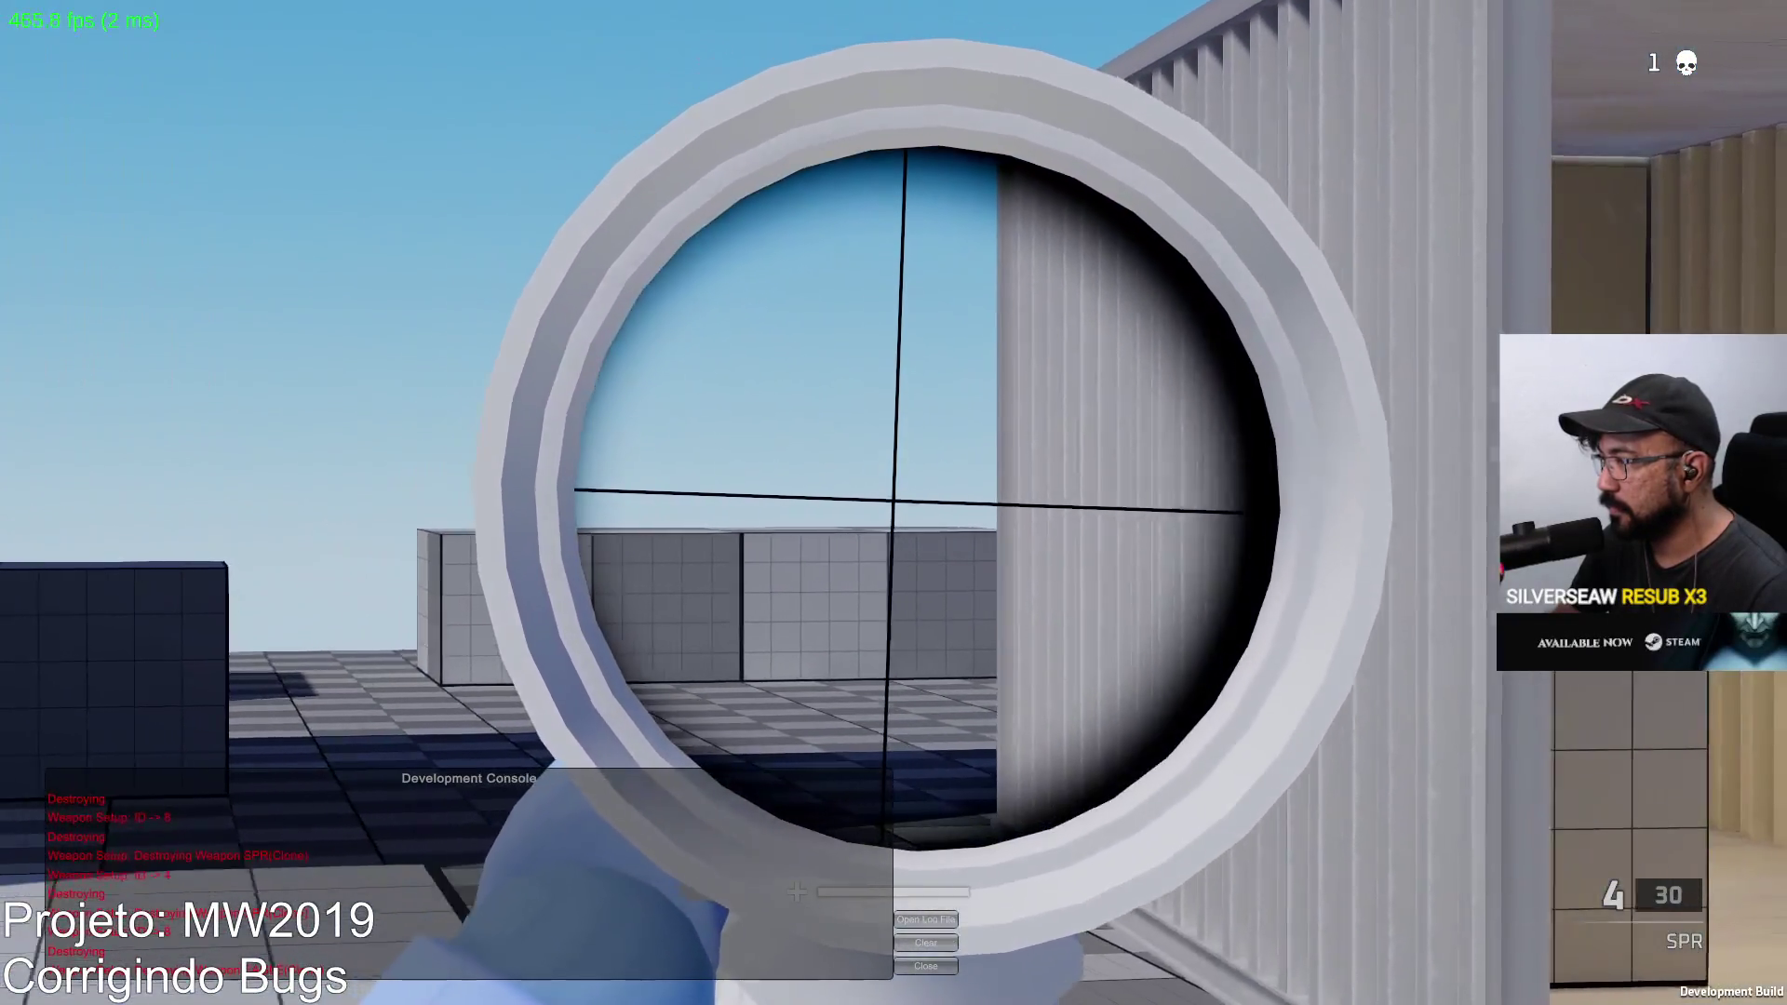
{"action": "key", "text": "d"}
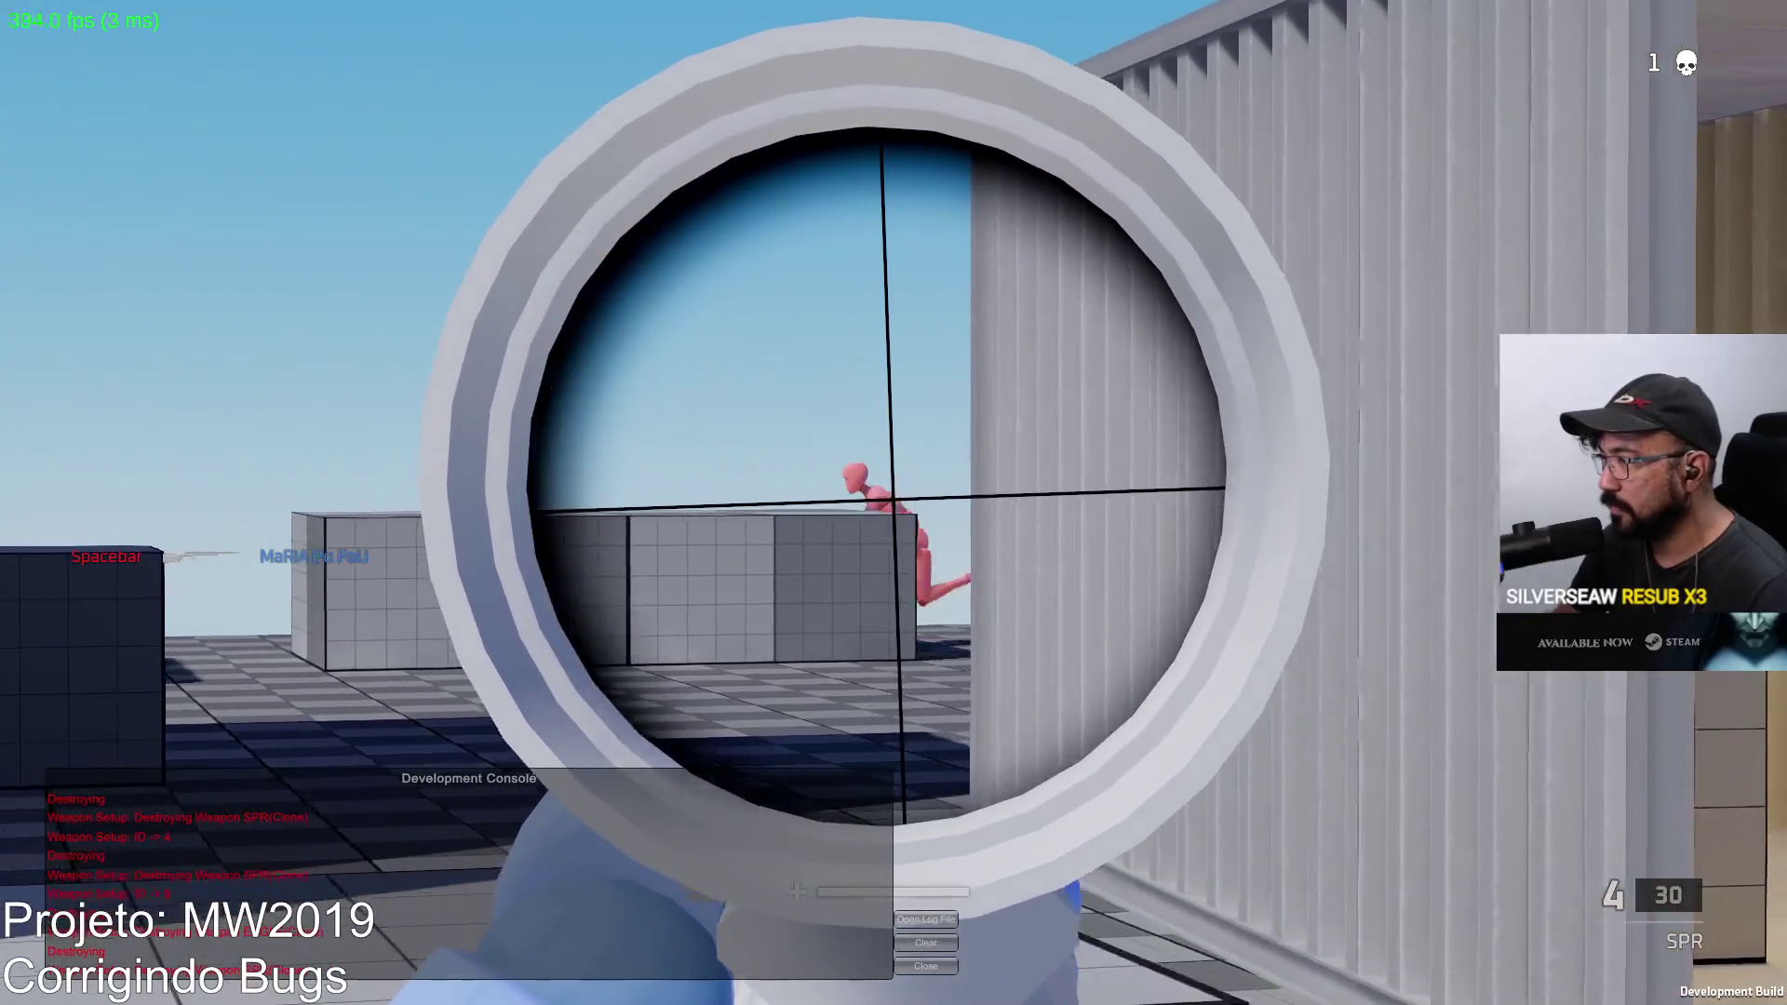
{"action": "left_click", "coordinate": [895, 503]}
{"action": "right_click", "coordinate": [894, 502]}
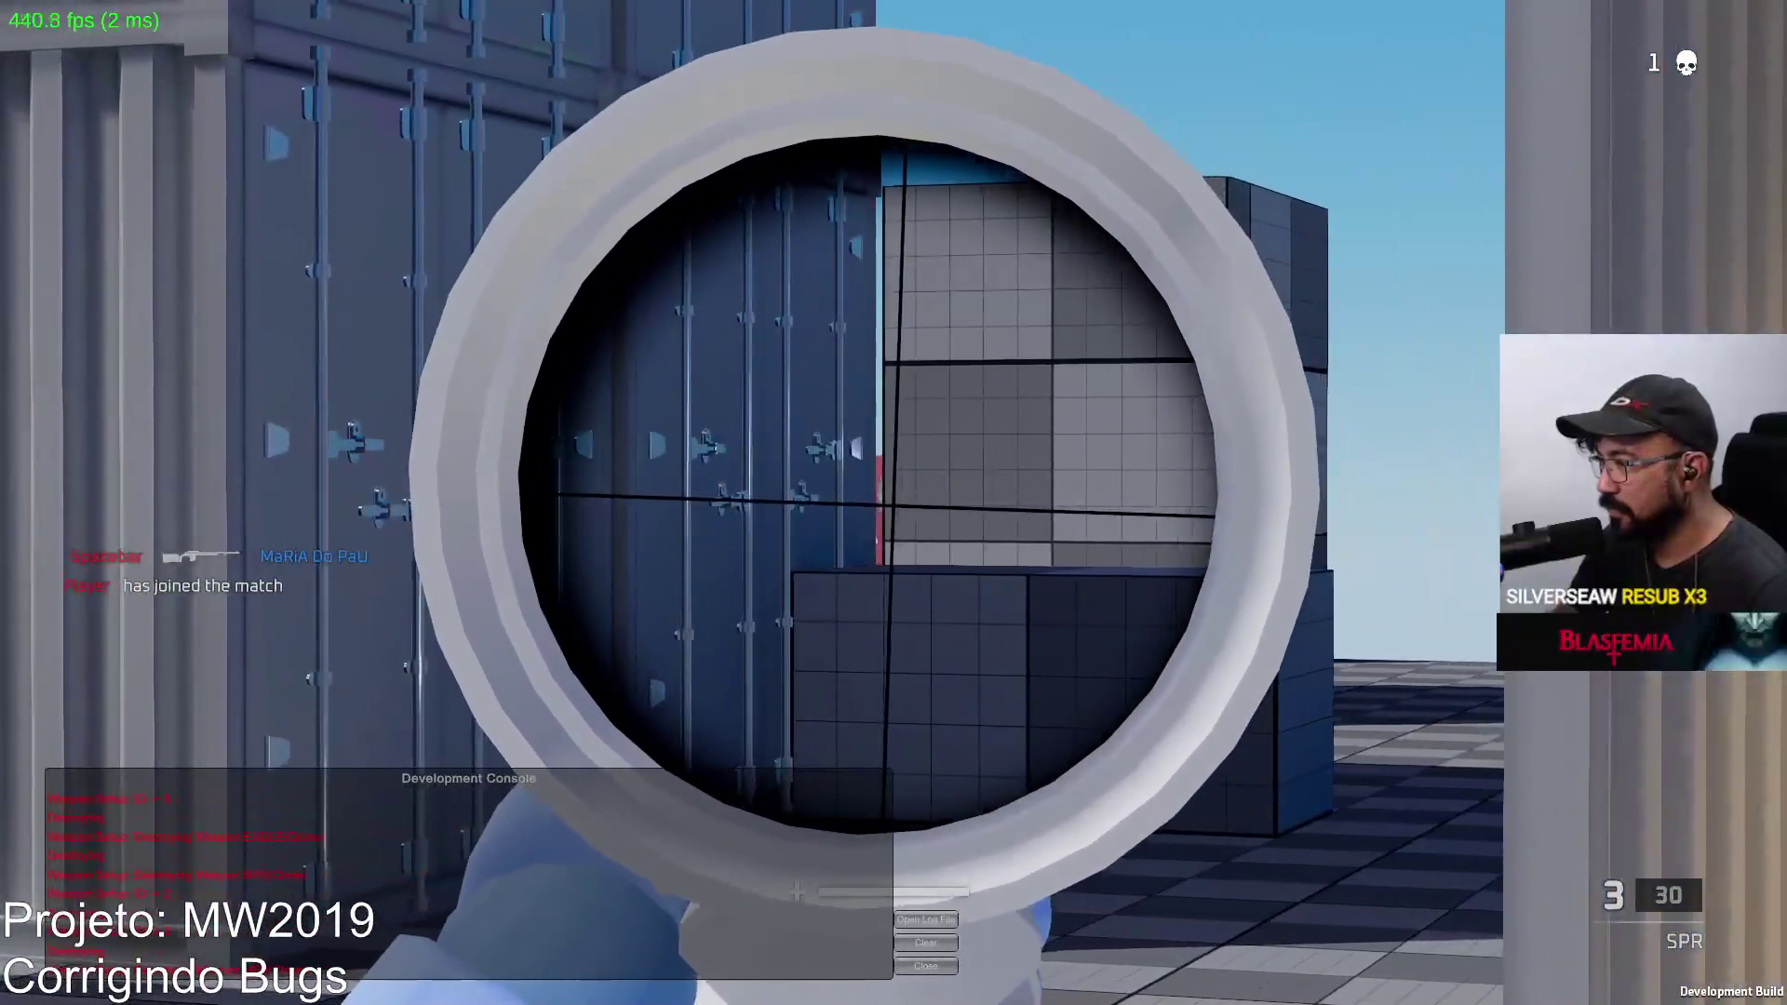
{"action": "left_click", "coordinate": [894, 503]}
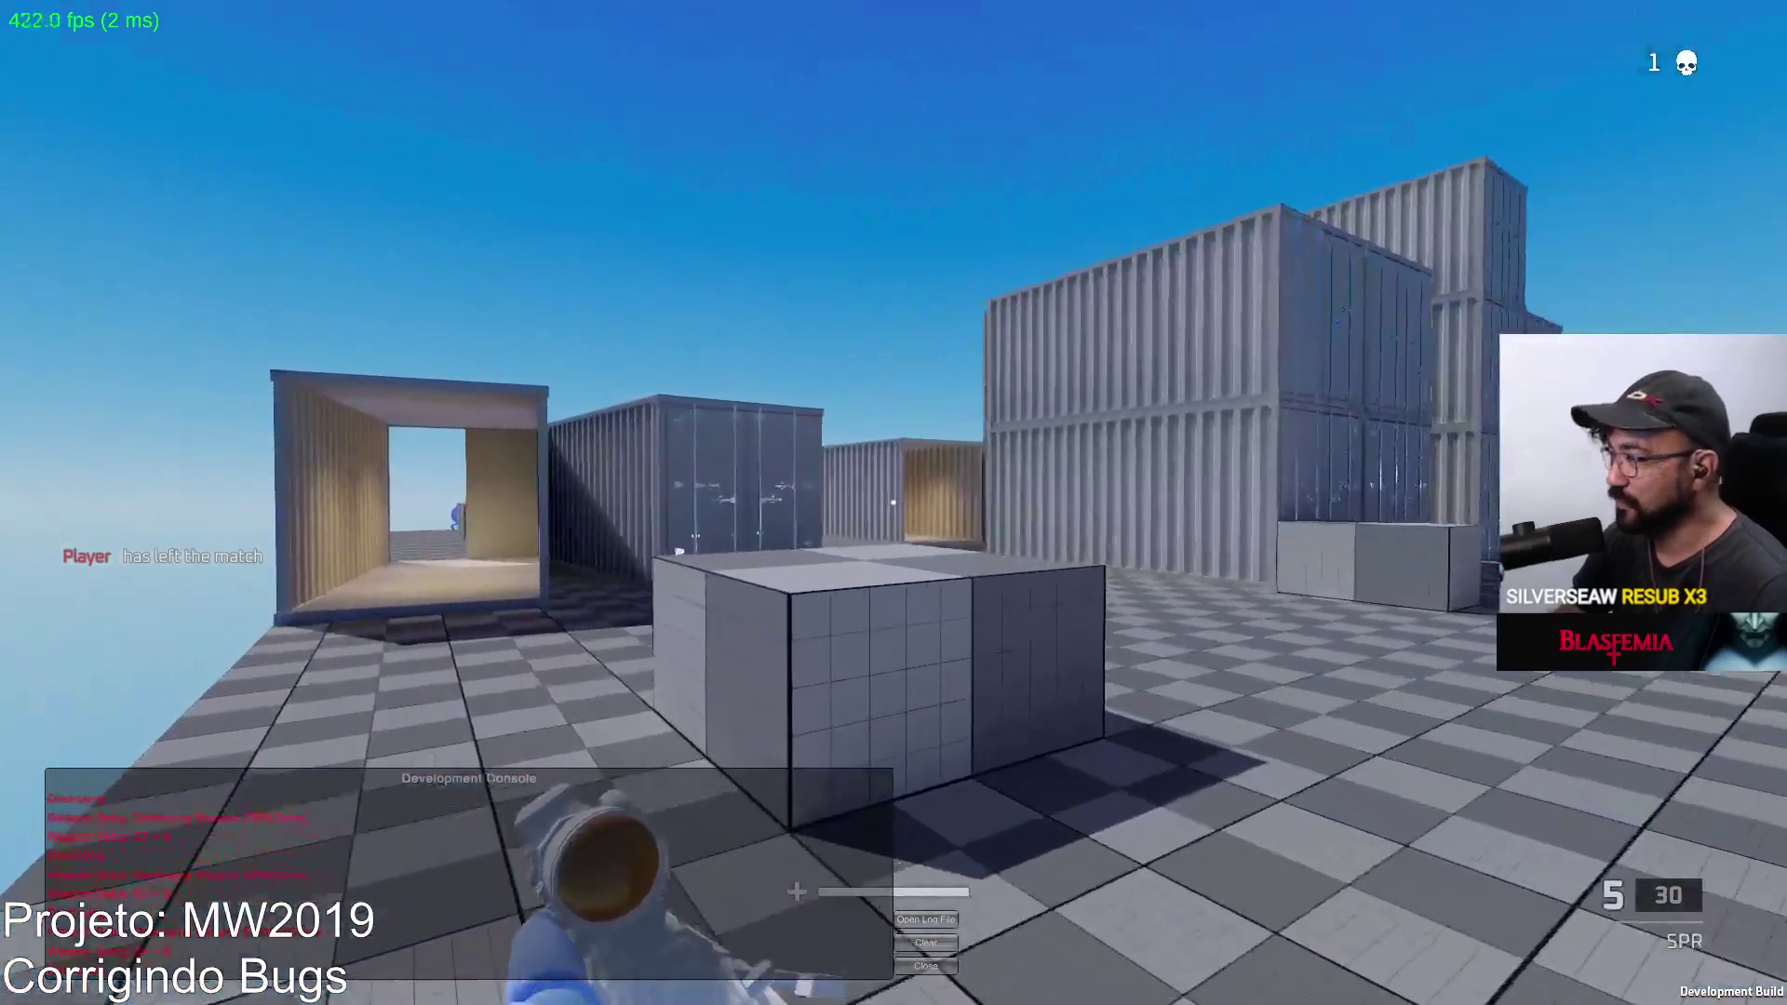
Step: Scope the SPR toward the containers, lower it, re-scope, then switch to the grenade
{"action": "right_click", "coordinate": [893, 503]}
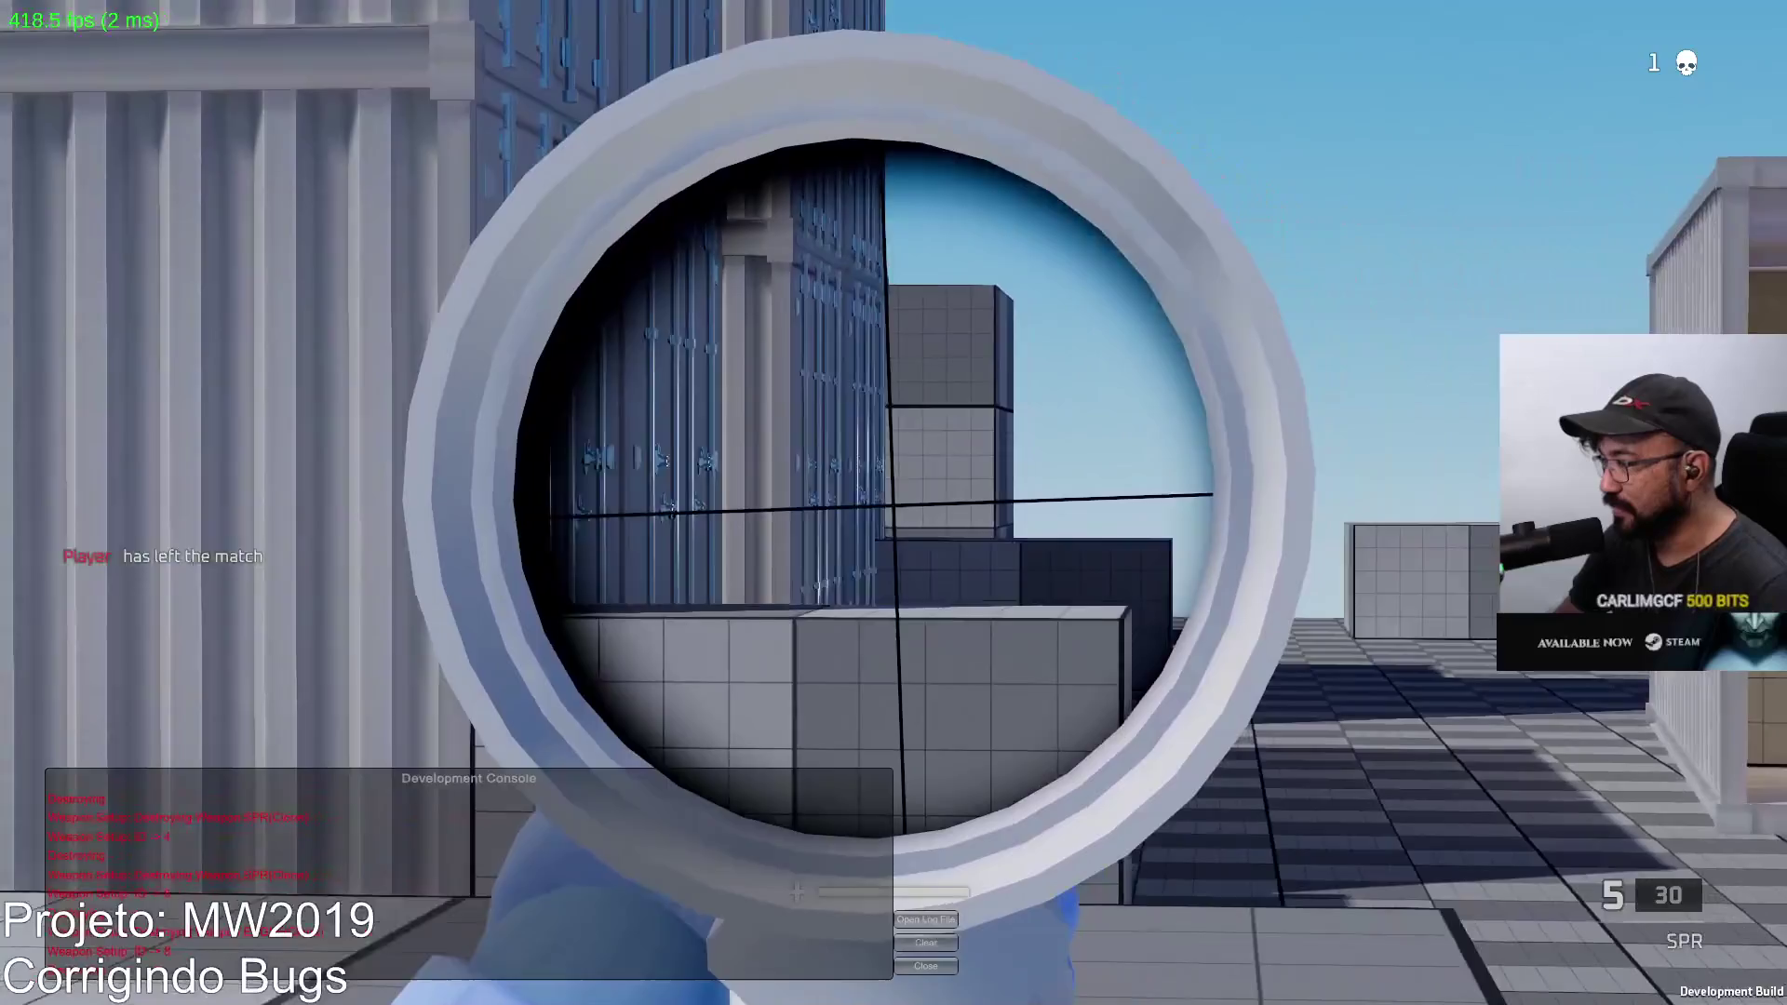
{"action": "right_click", "coordinate": [893, 504]}
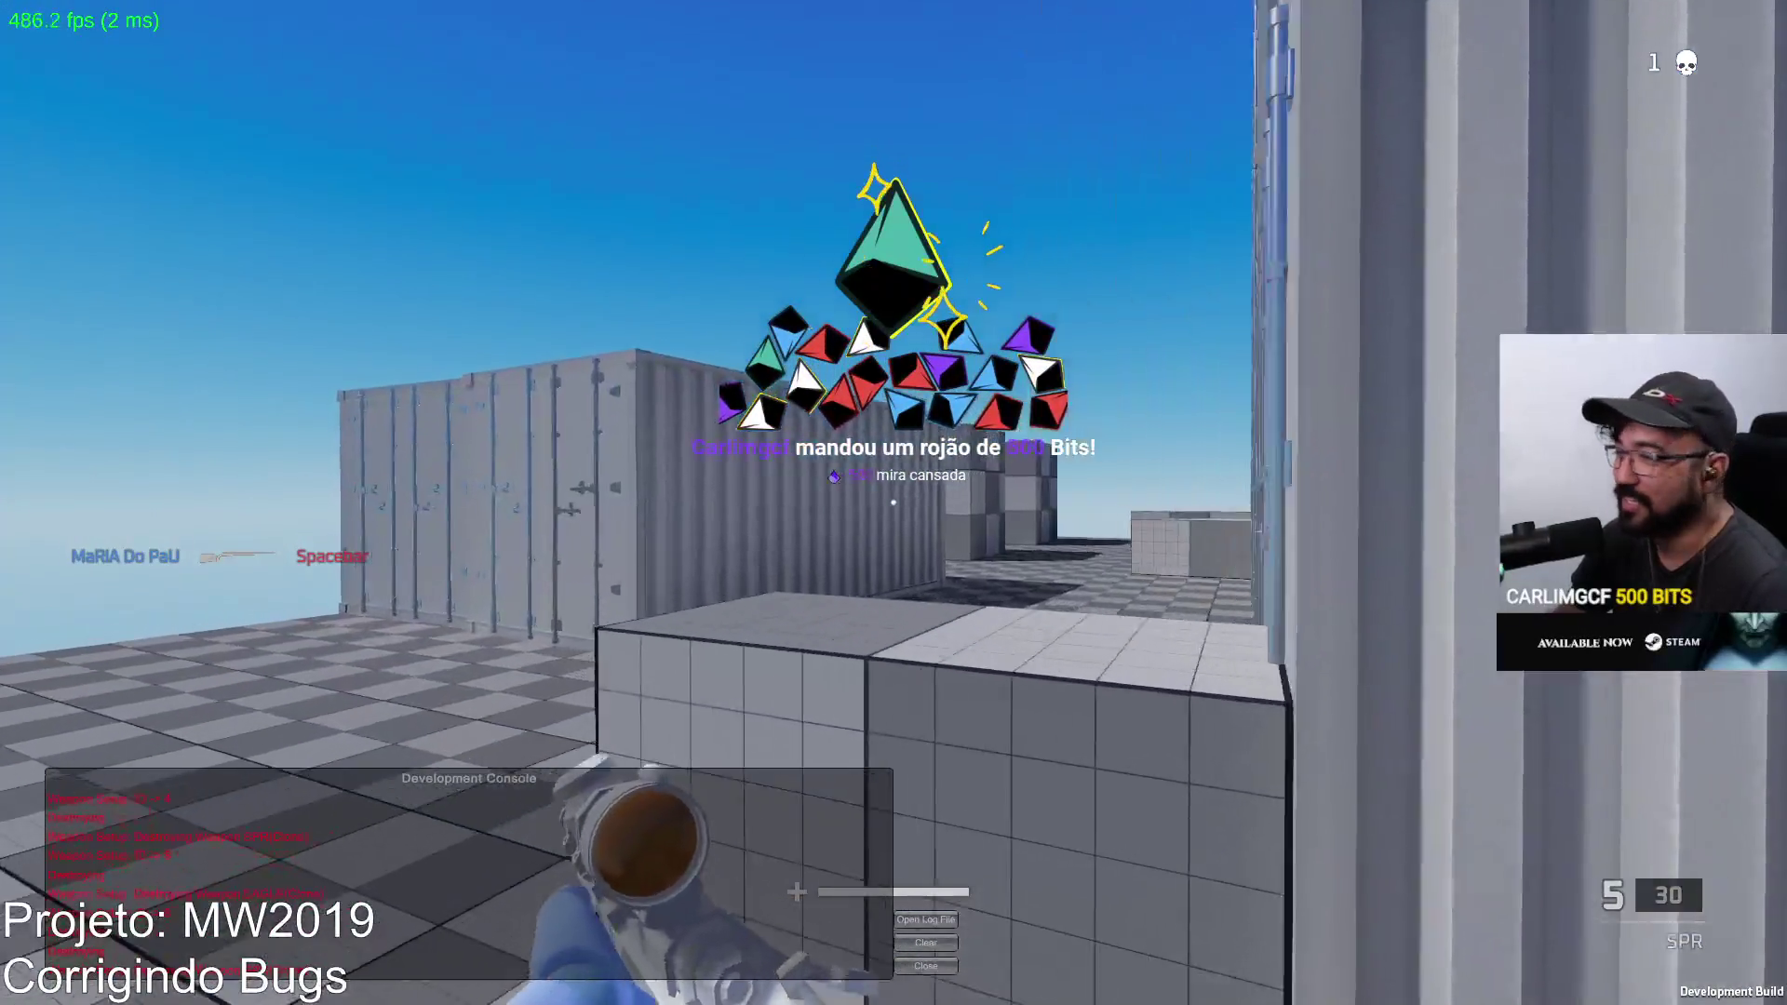
{"action": "right_click", "coordinate": [894, 503]}
{"action": "key", "text": "g"}
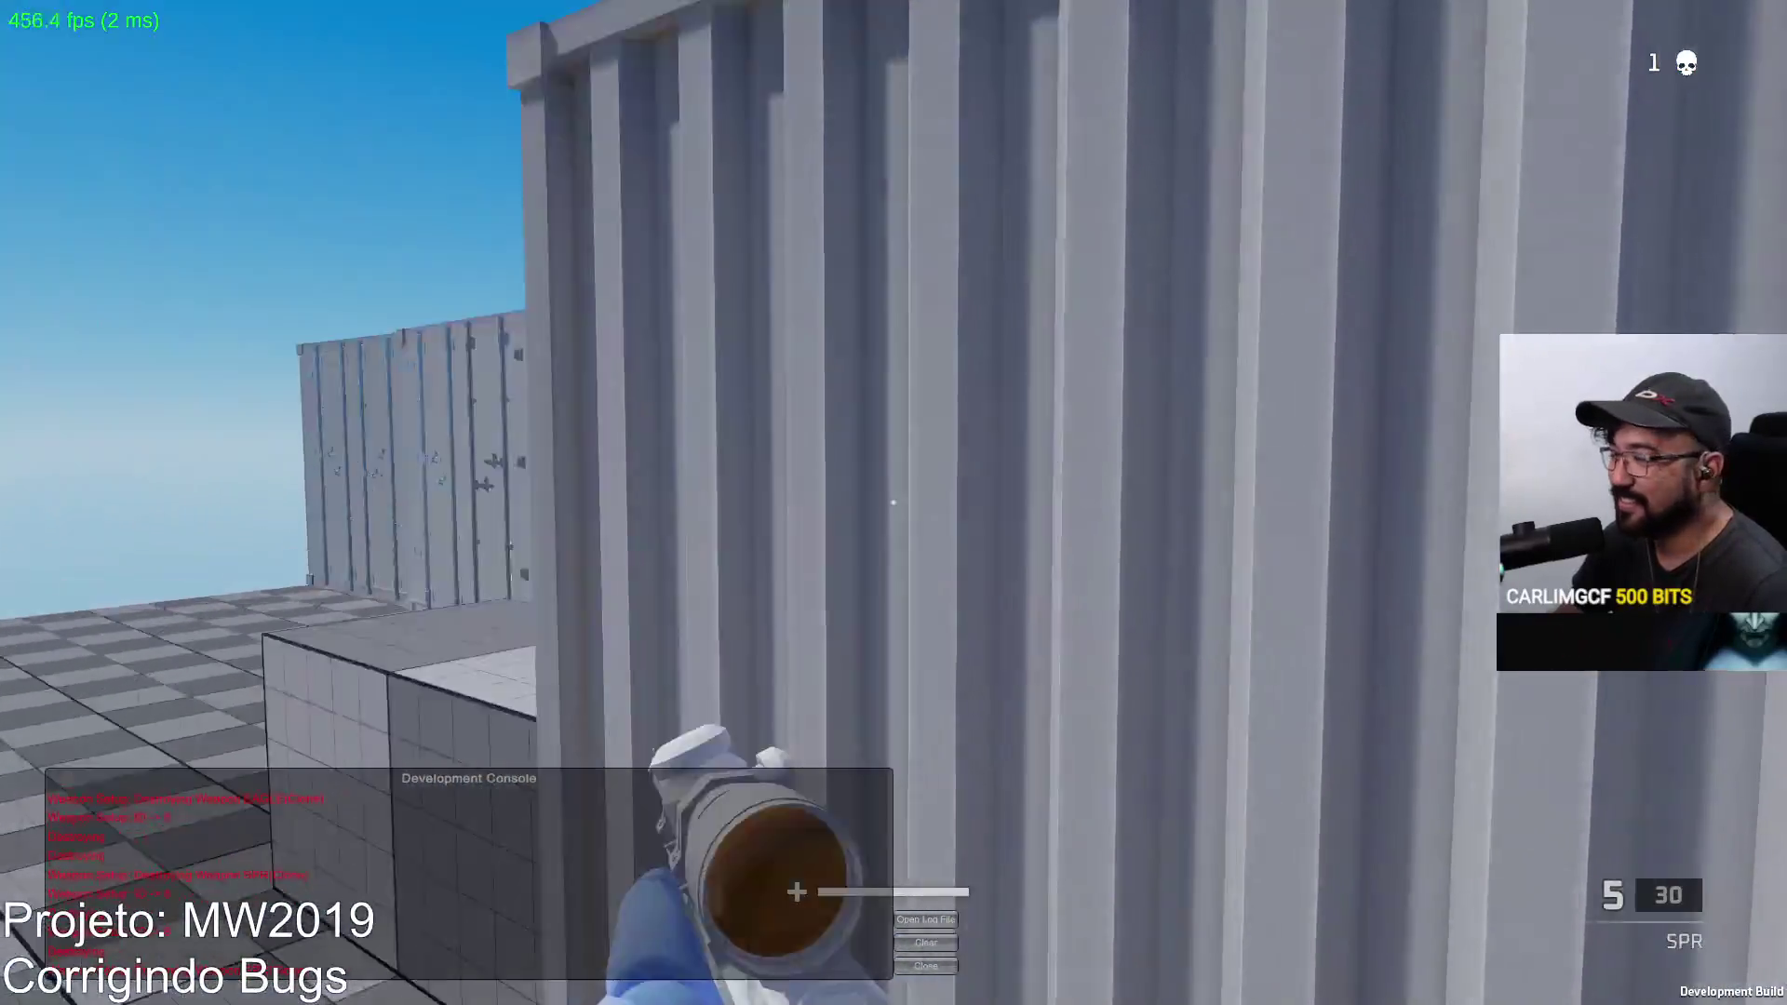
Step: Scope in on an enemy and snipe it for a second kill, then reload the SPR
{"action": "right_click", "coordinate": [895, 503]}
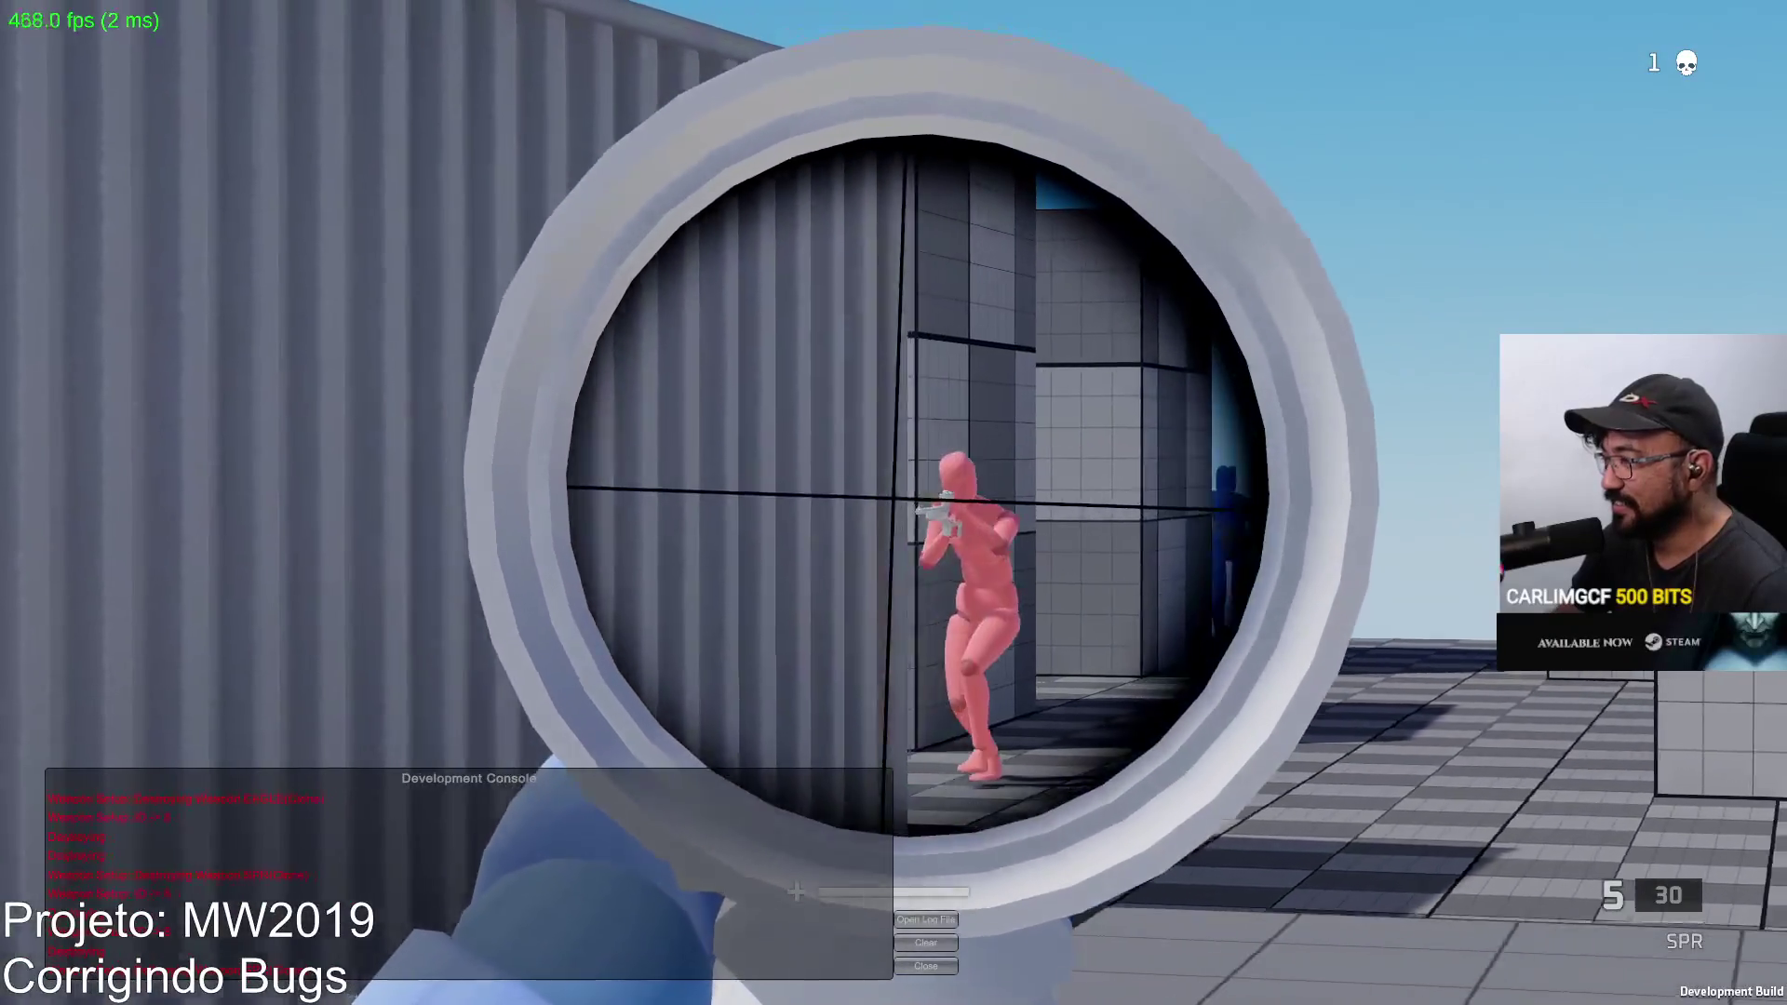
{"action": "left_click", "coordinate": [894, 503]}
{"action": "key", "text": "w"}
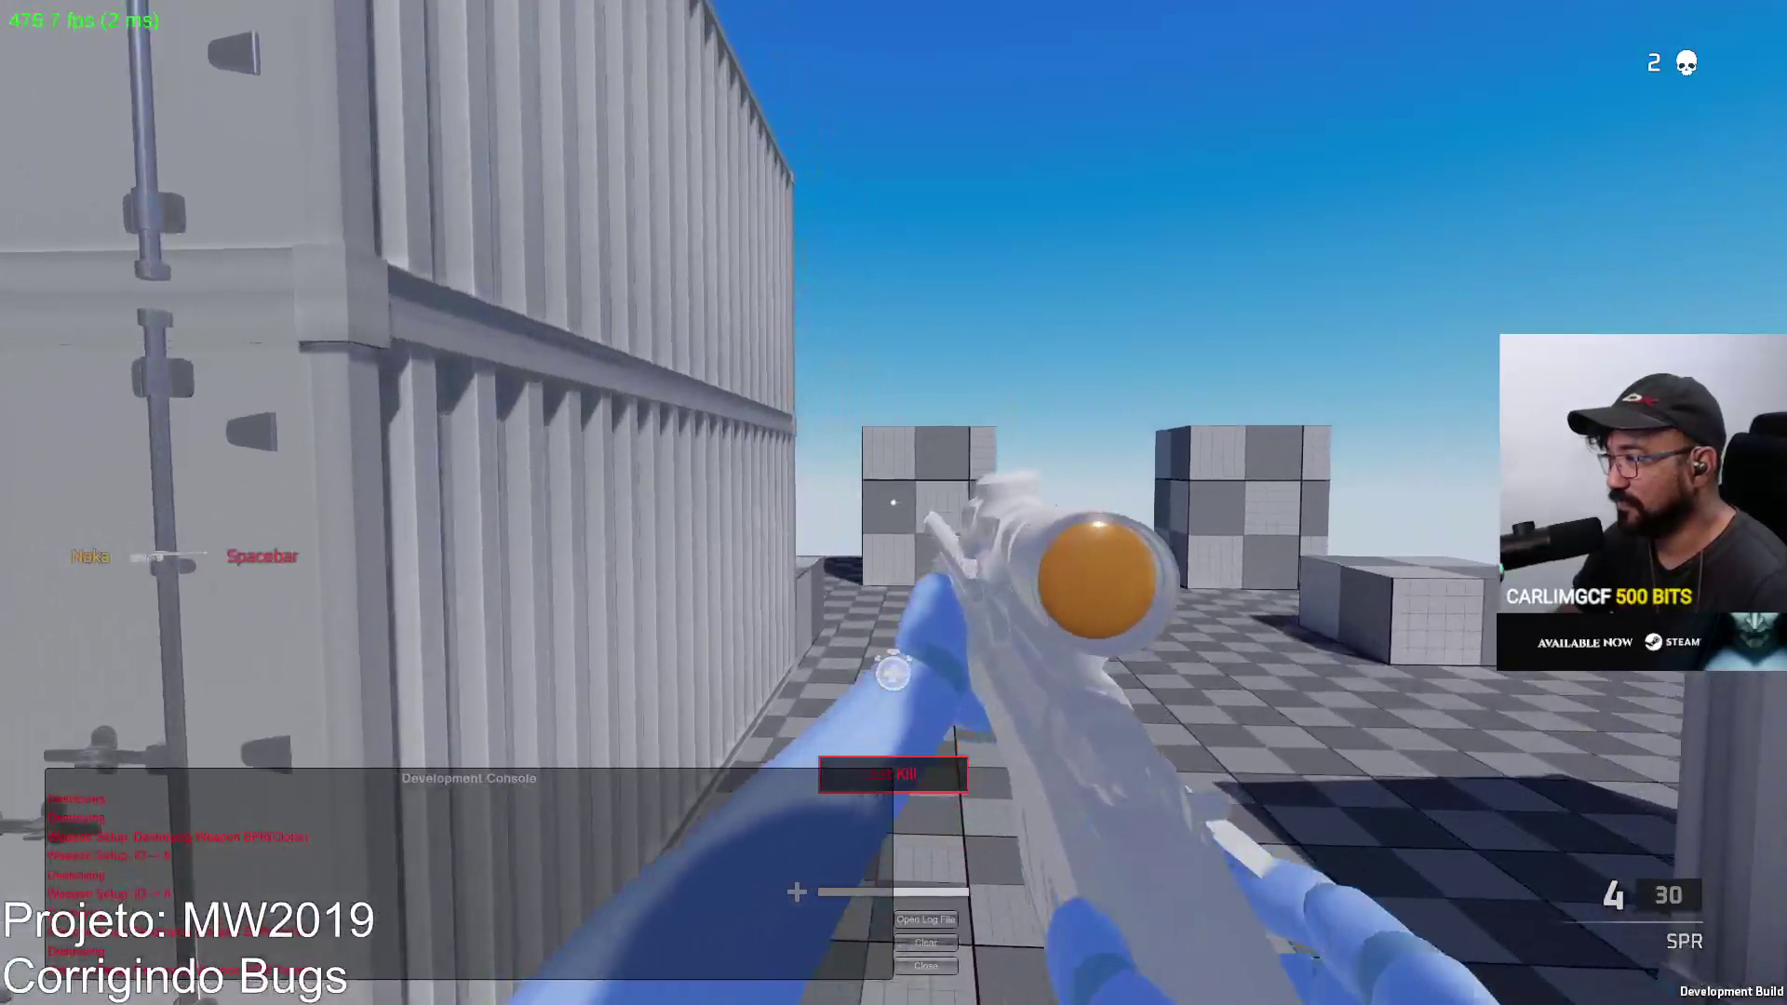
{"action": "key", "text": "r"}
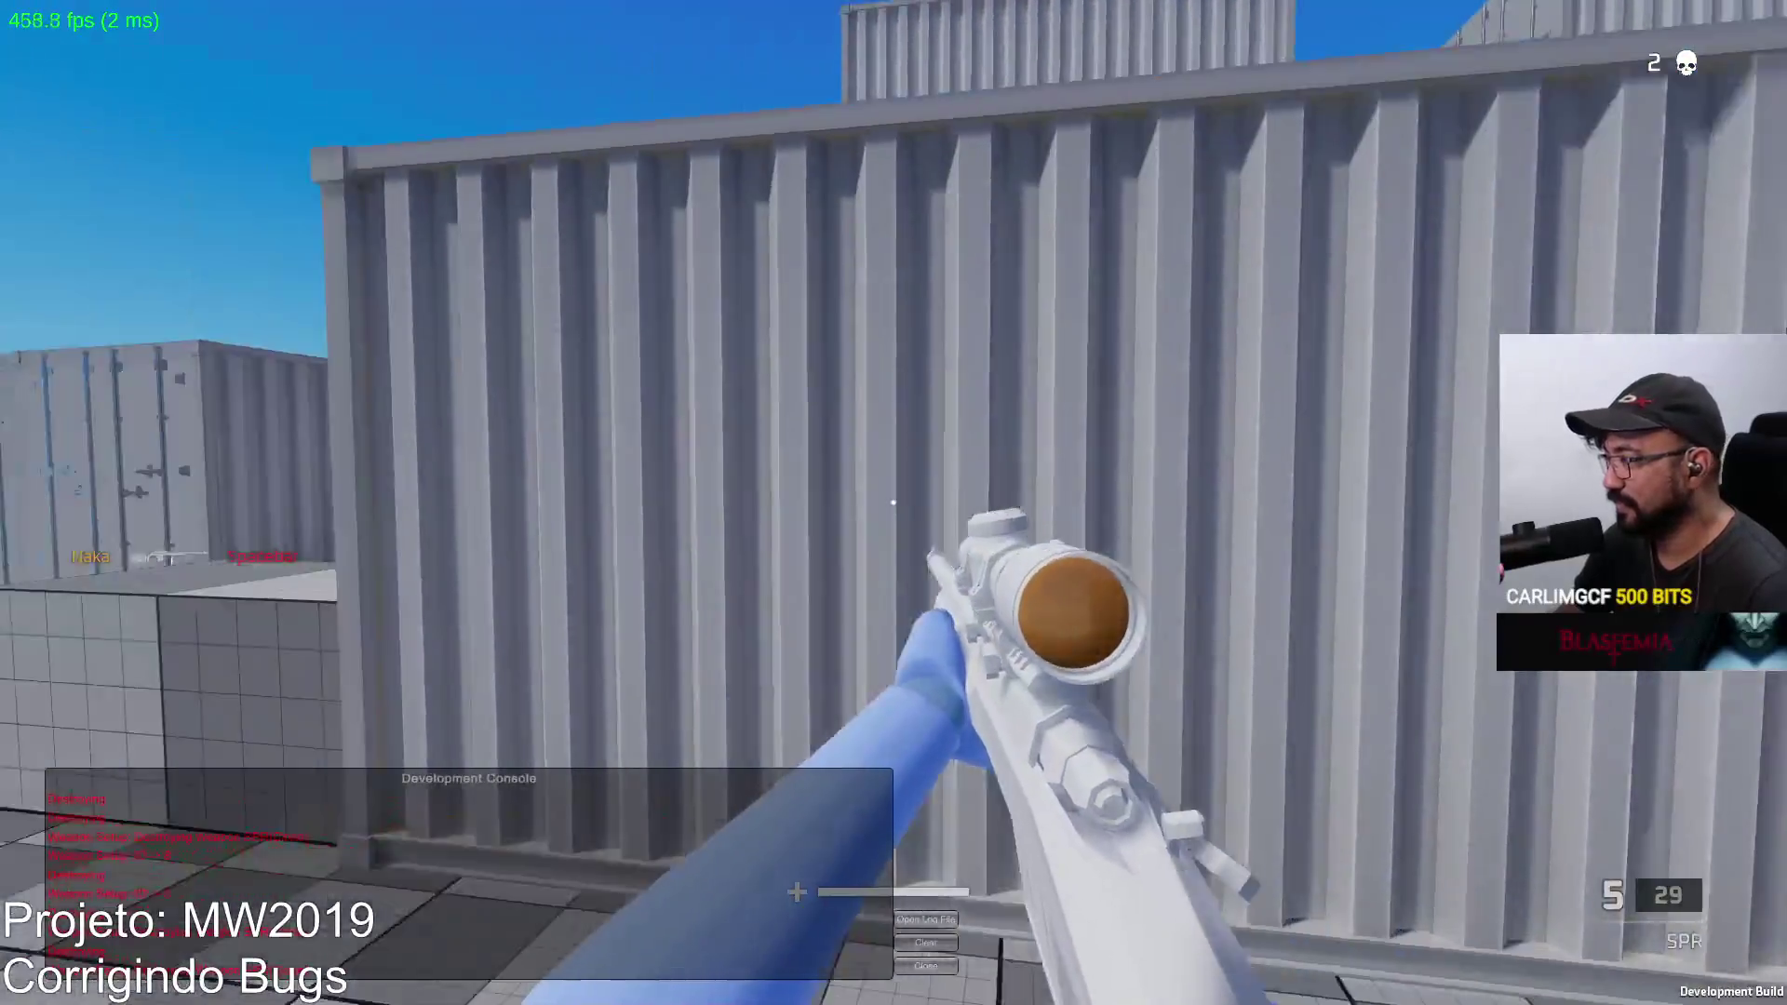
Step: Scope toward the grey blocks, strafe to line up, and snipe the red enemy for a third kill
{"action": "right_click", "coordinate": [893, 504]}
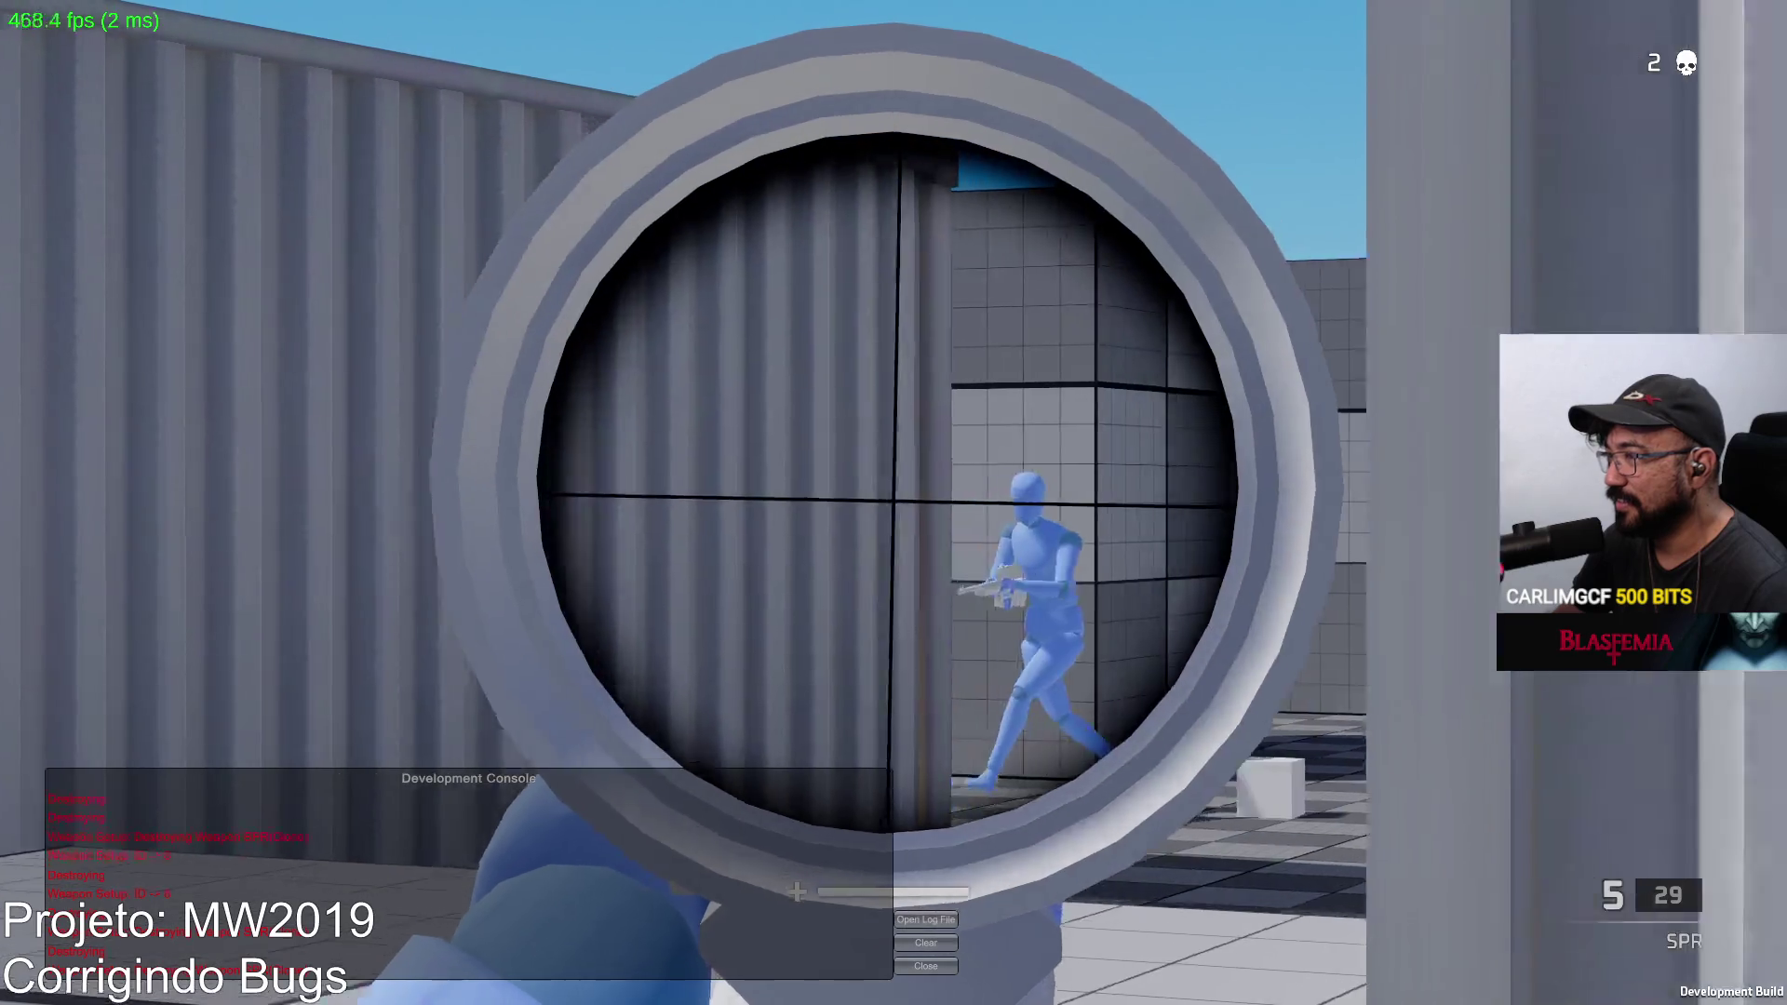
{"action": "key", "text": "a"}
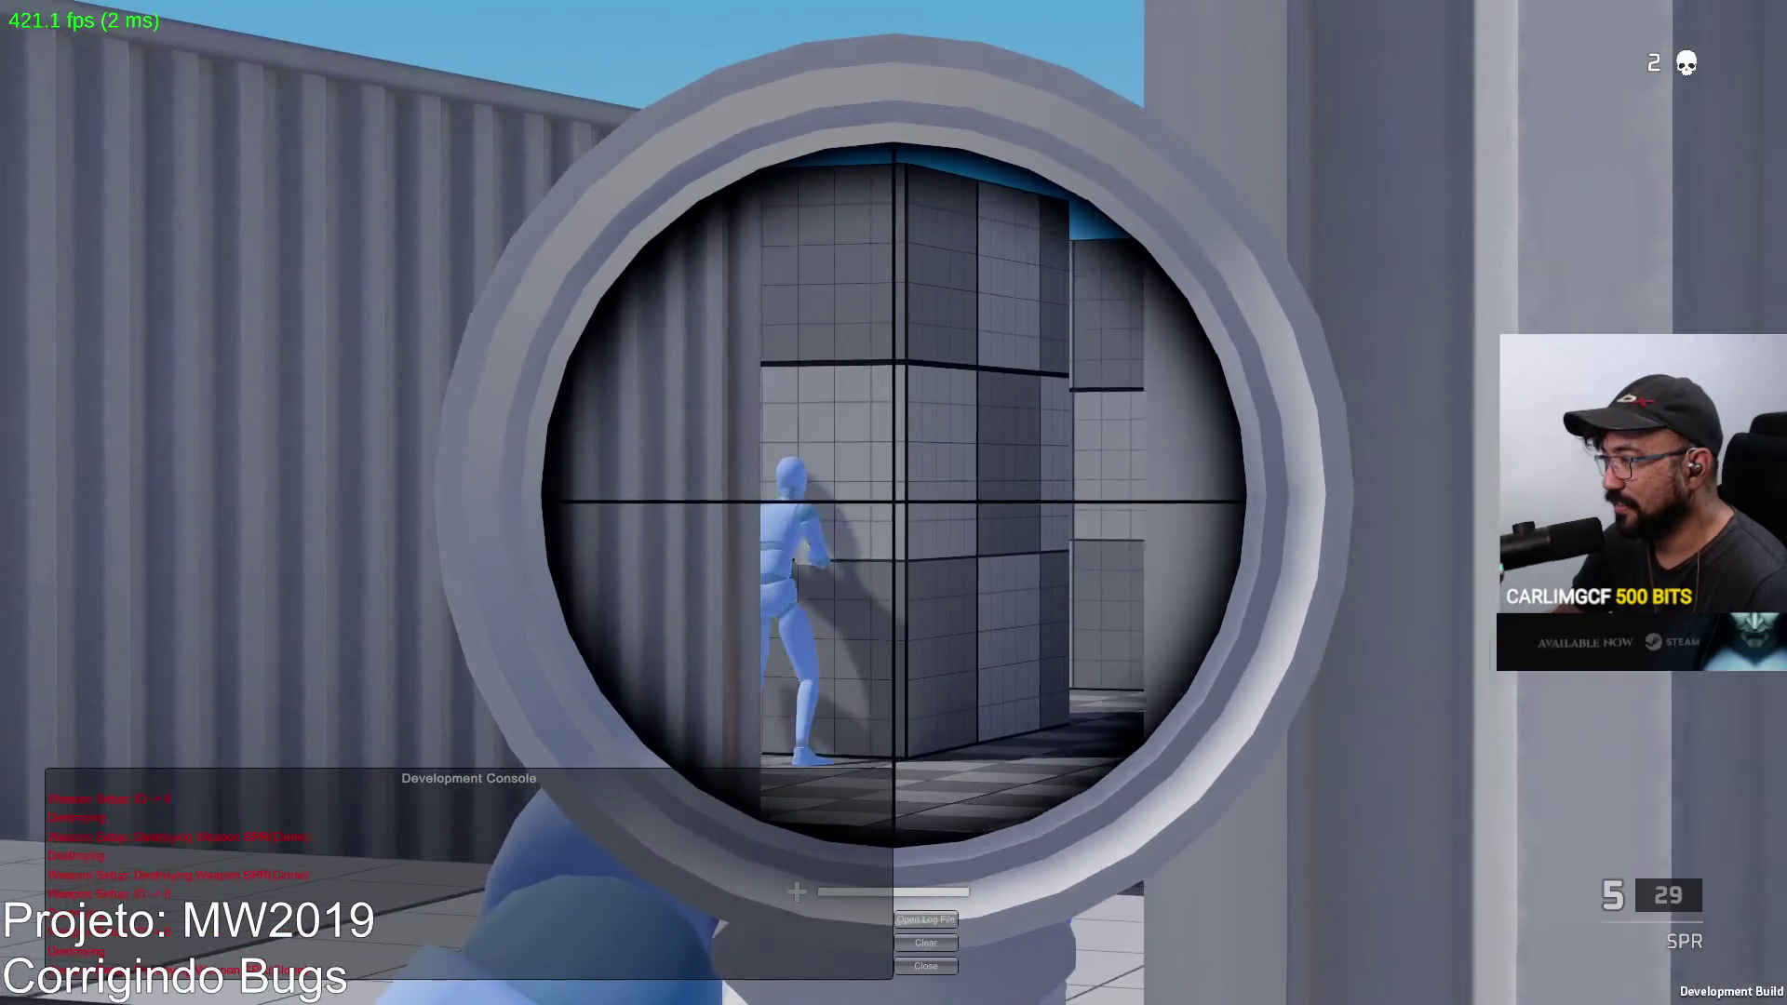
{"action": "key", "text": "d"}
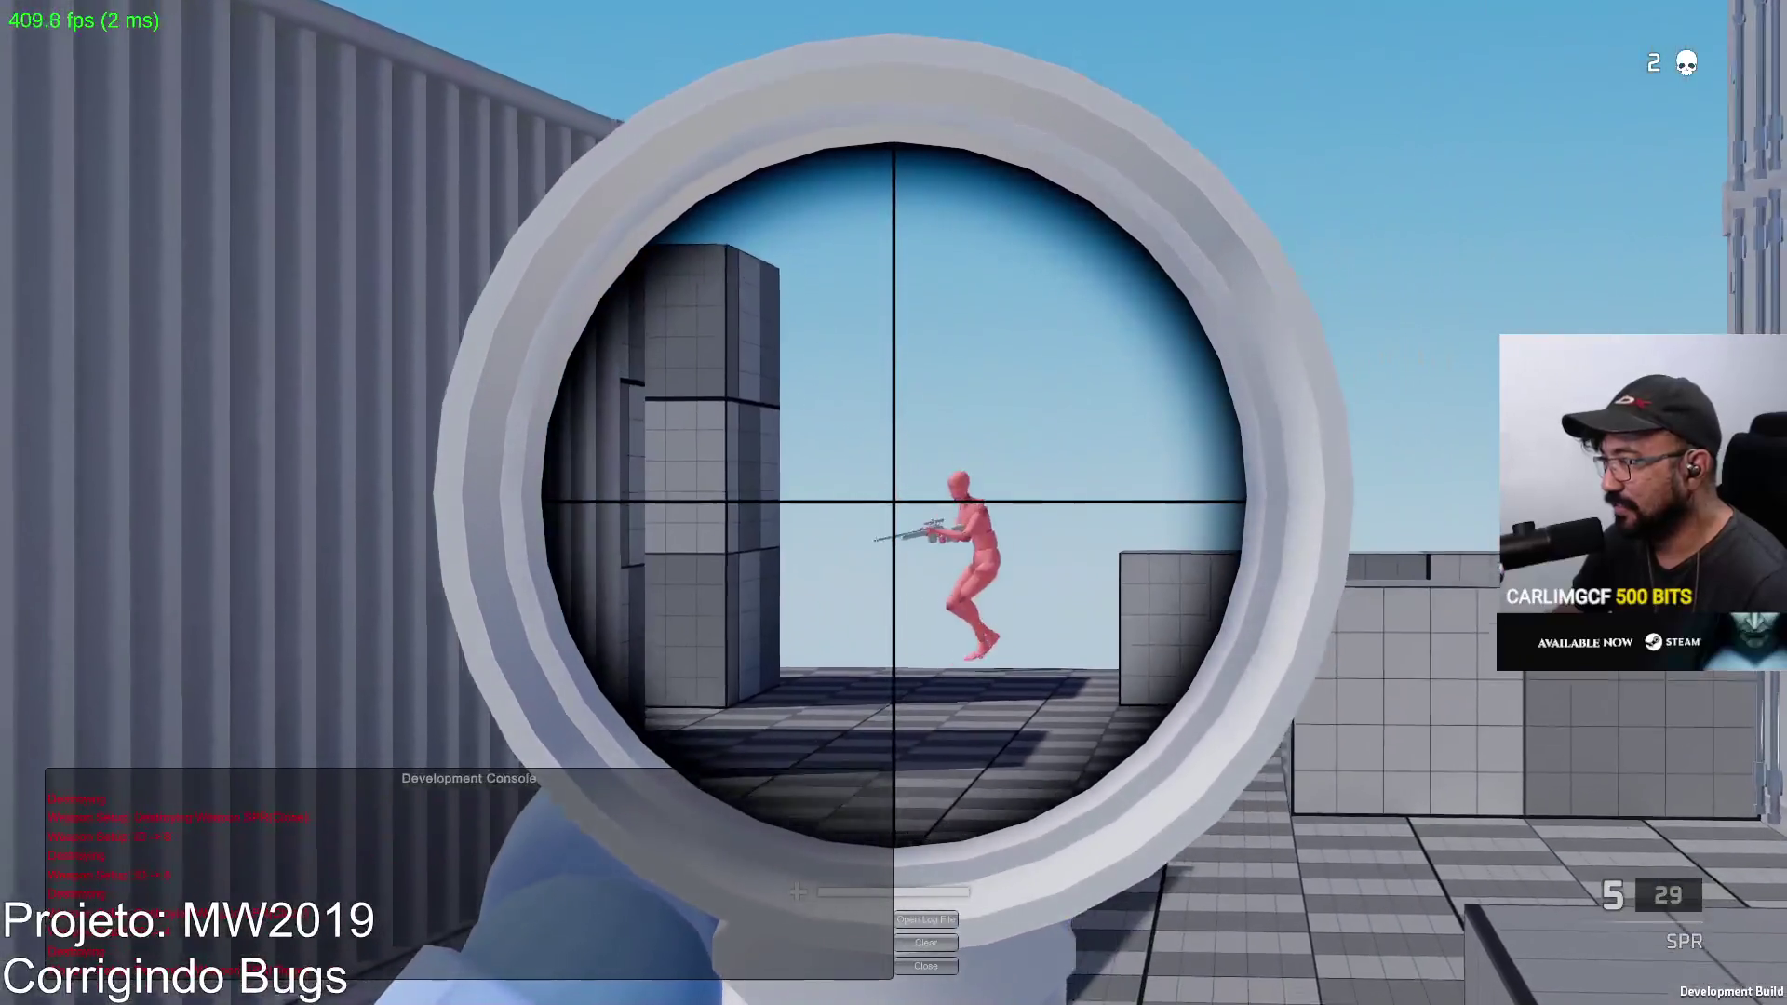
{"action": "left_click", "coordinate": [895, 502]}
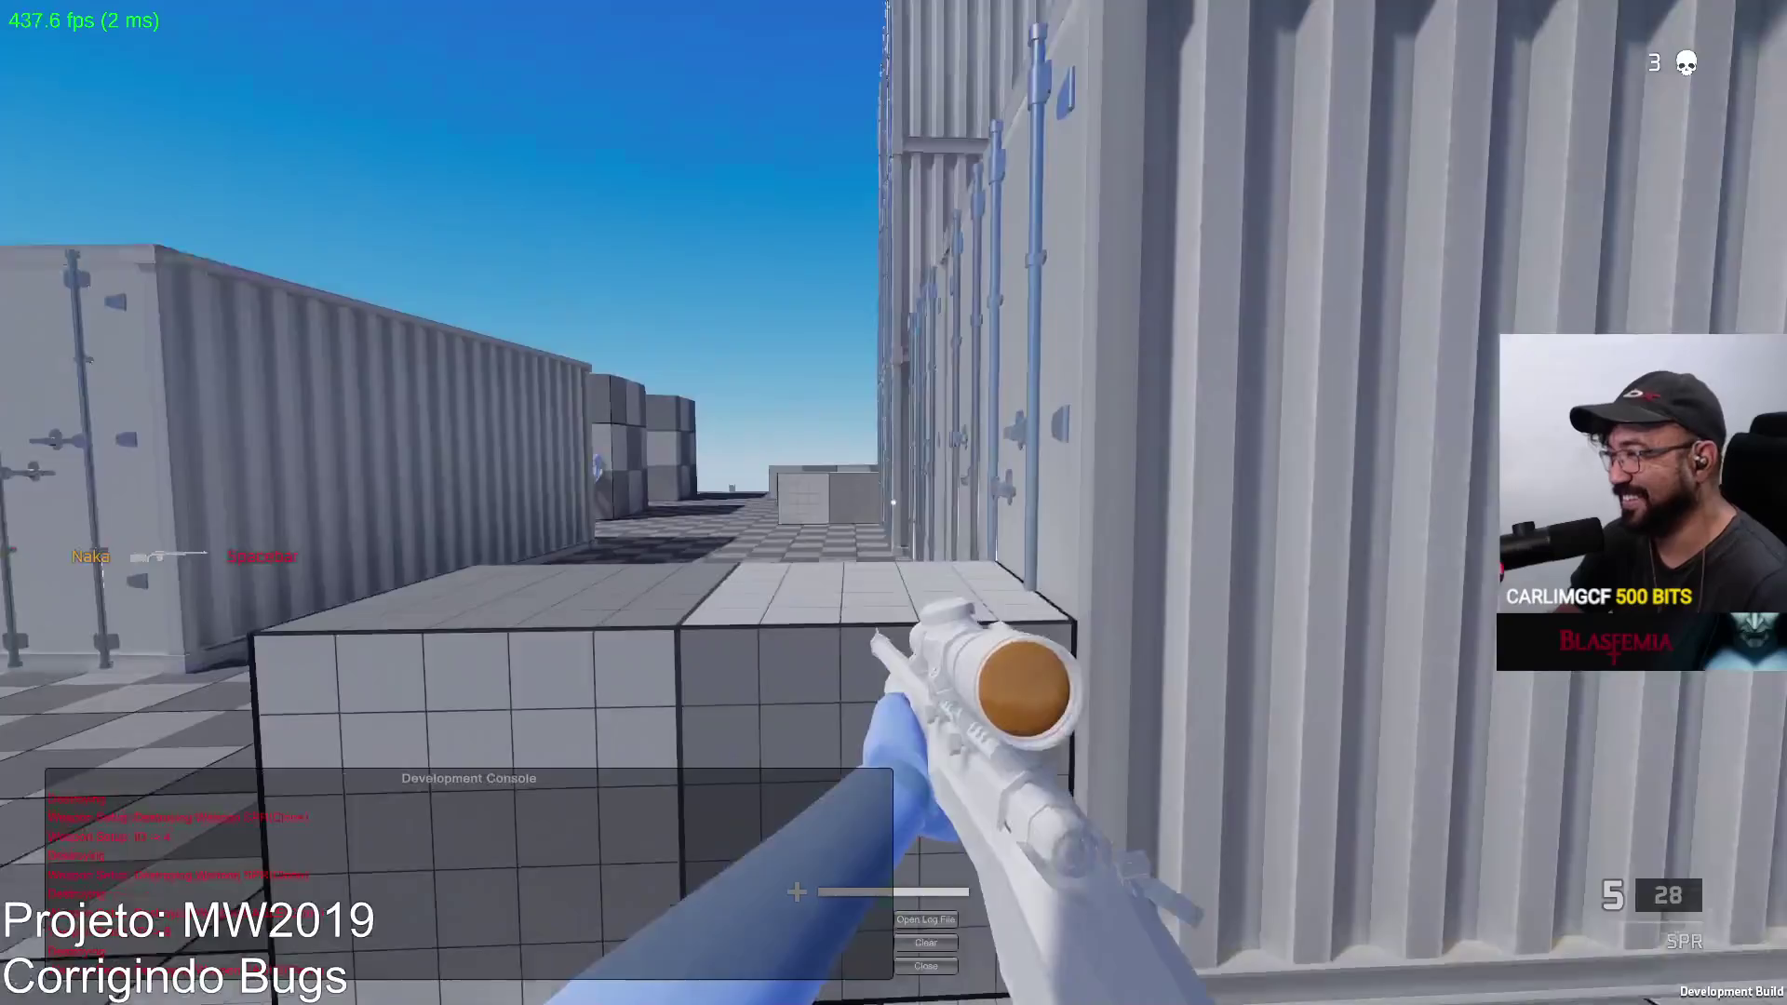
Step: Advance through the container lanes and re-raise the SPR scope
{"action": "key", "text": "w"}
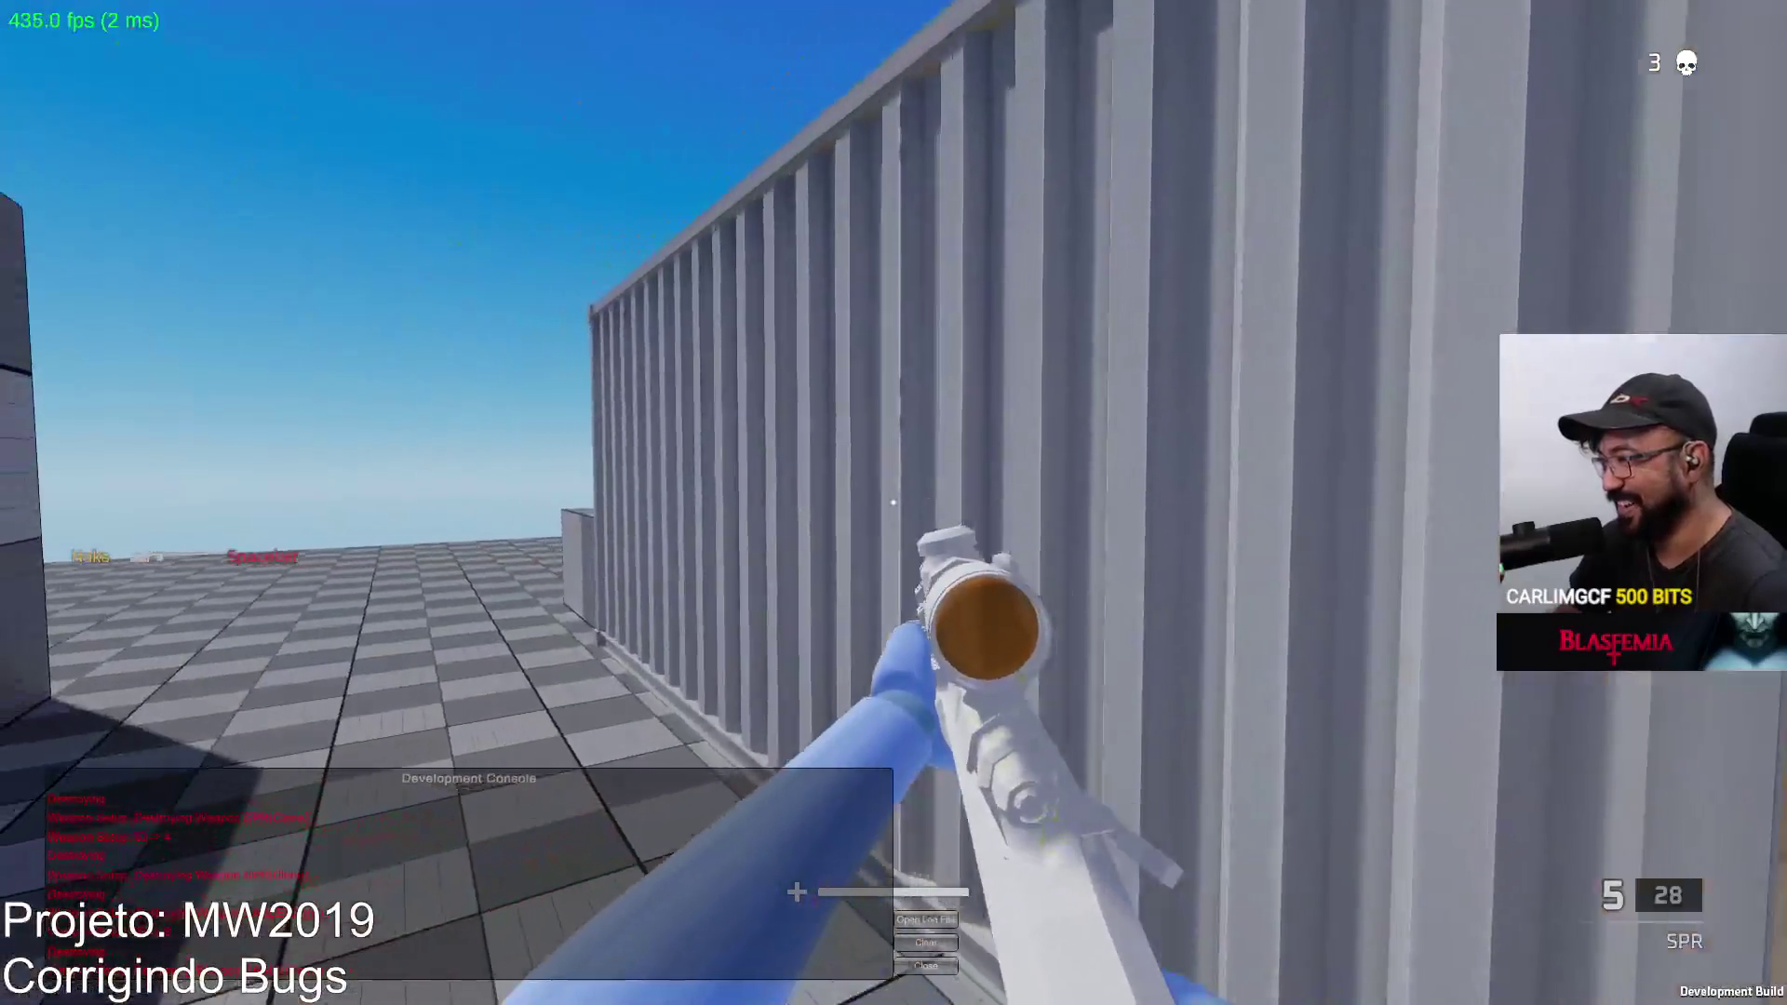
{"action": "key", "text": "w"}
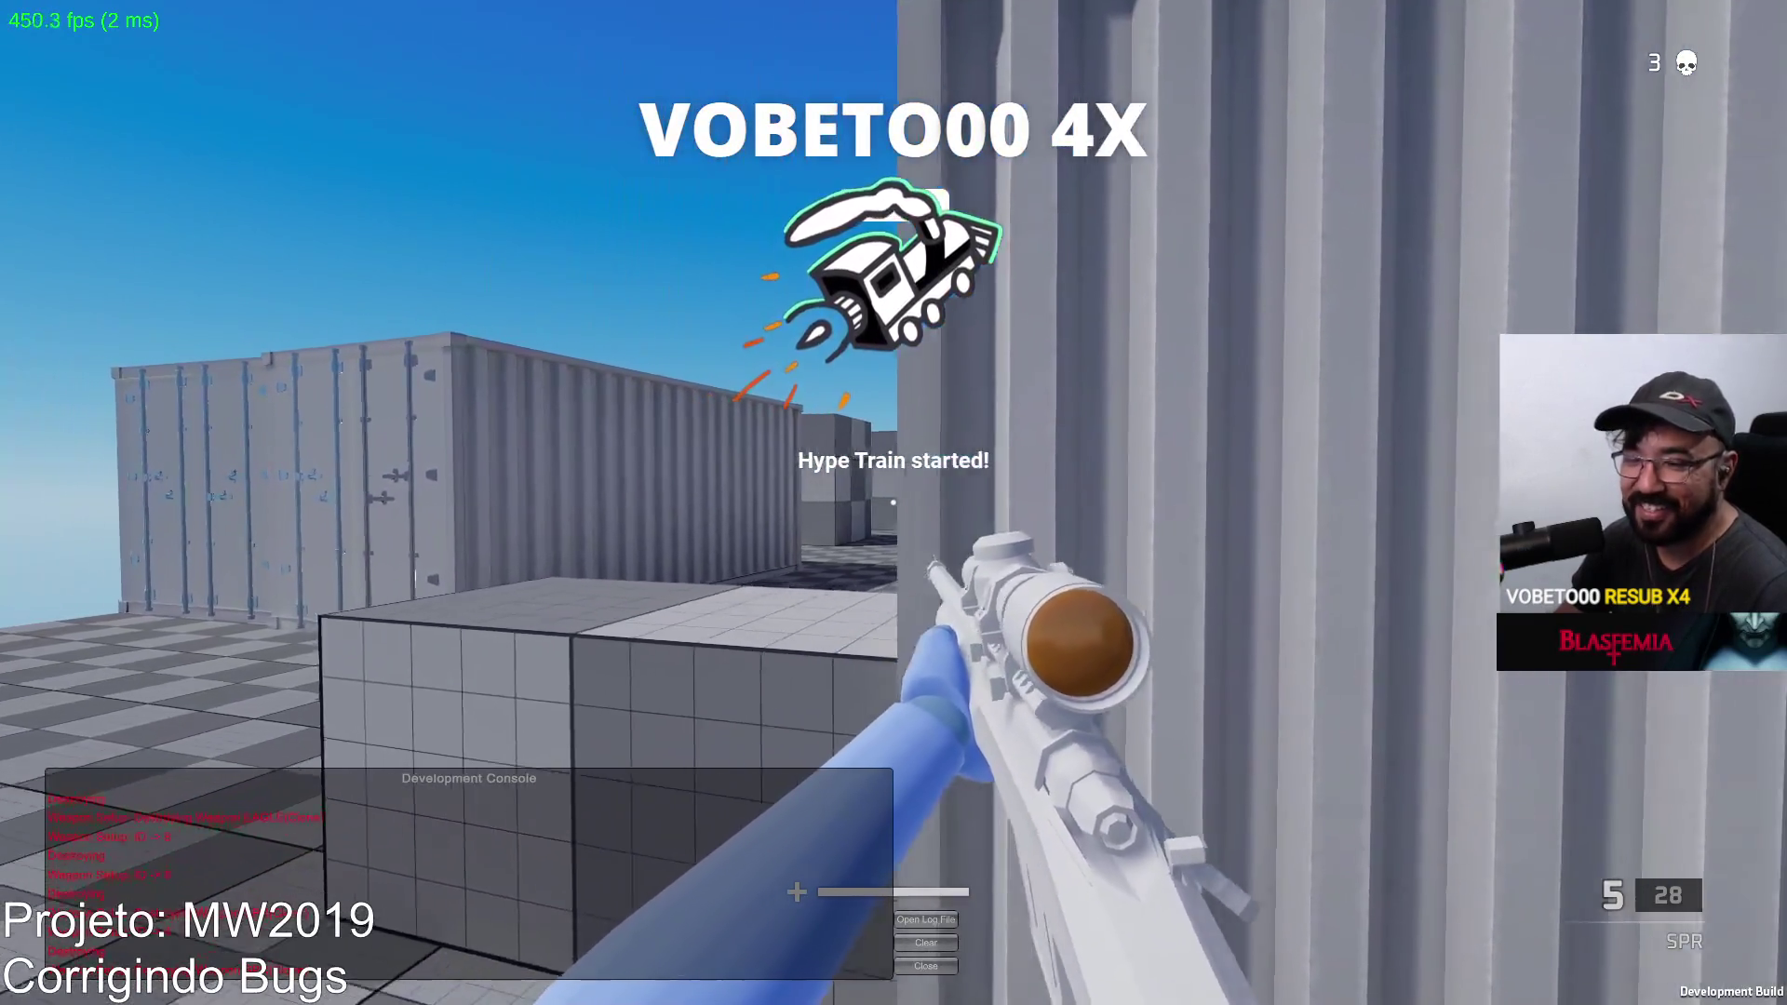
{"action": "right_click", "coordinate": [895, 503]}
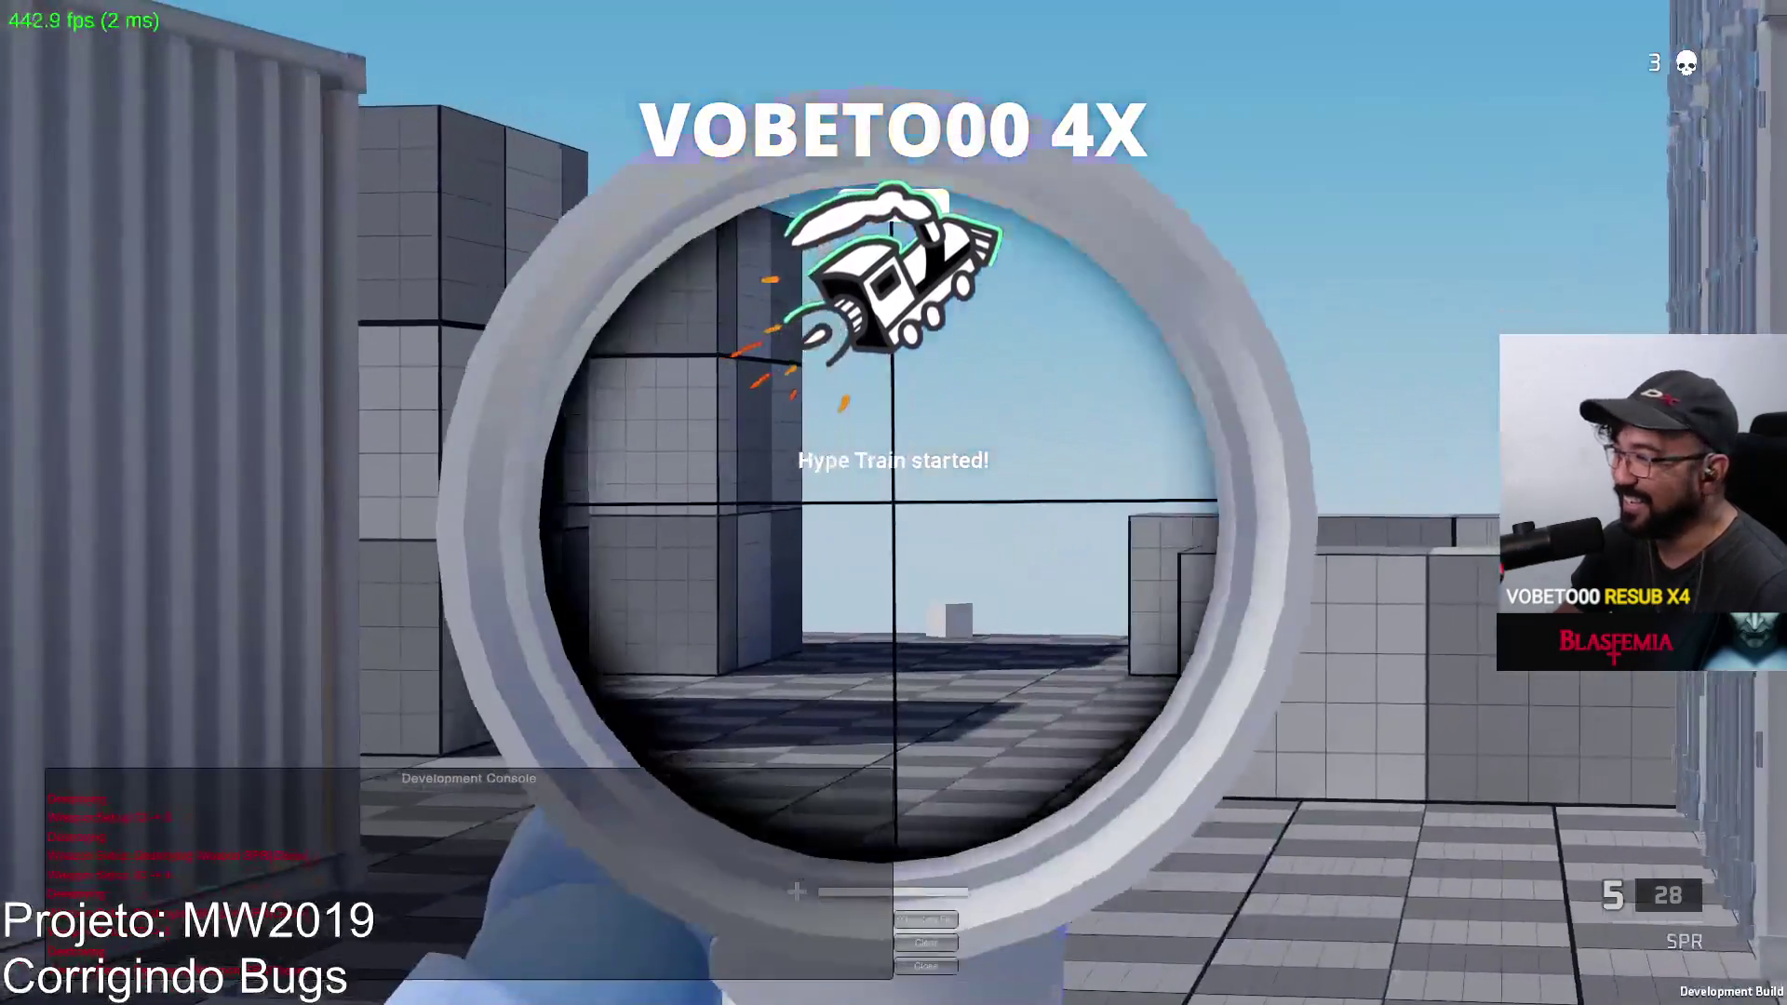
{"action": "right_click", "coordinate": [893, 504]}
{"action": "right_click", "coordinate": [895, 503]}
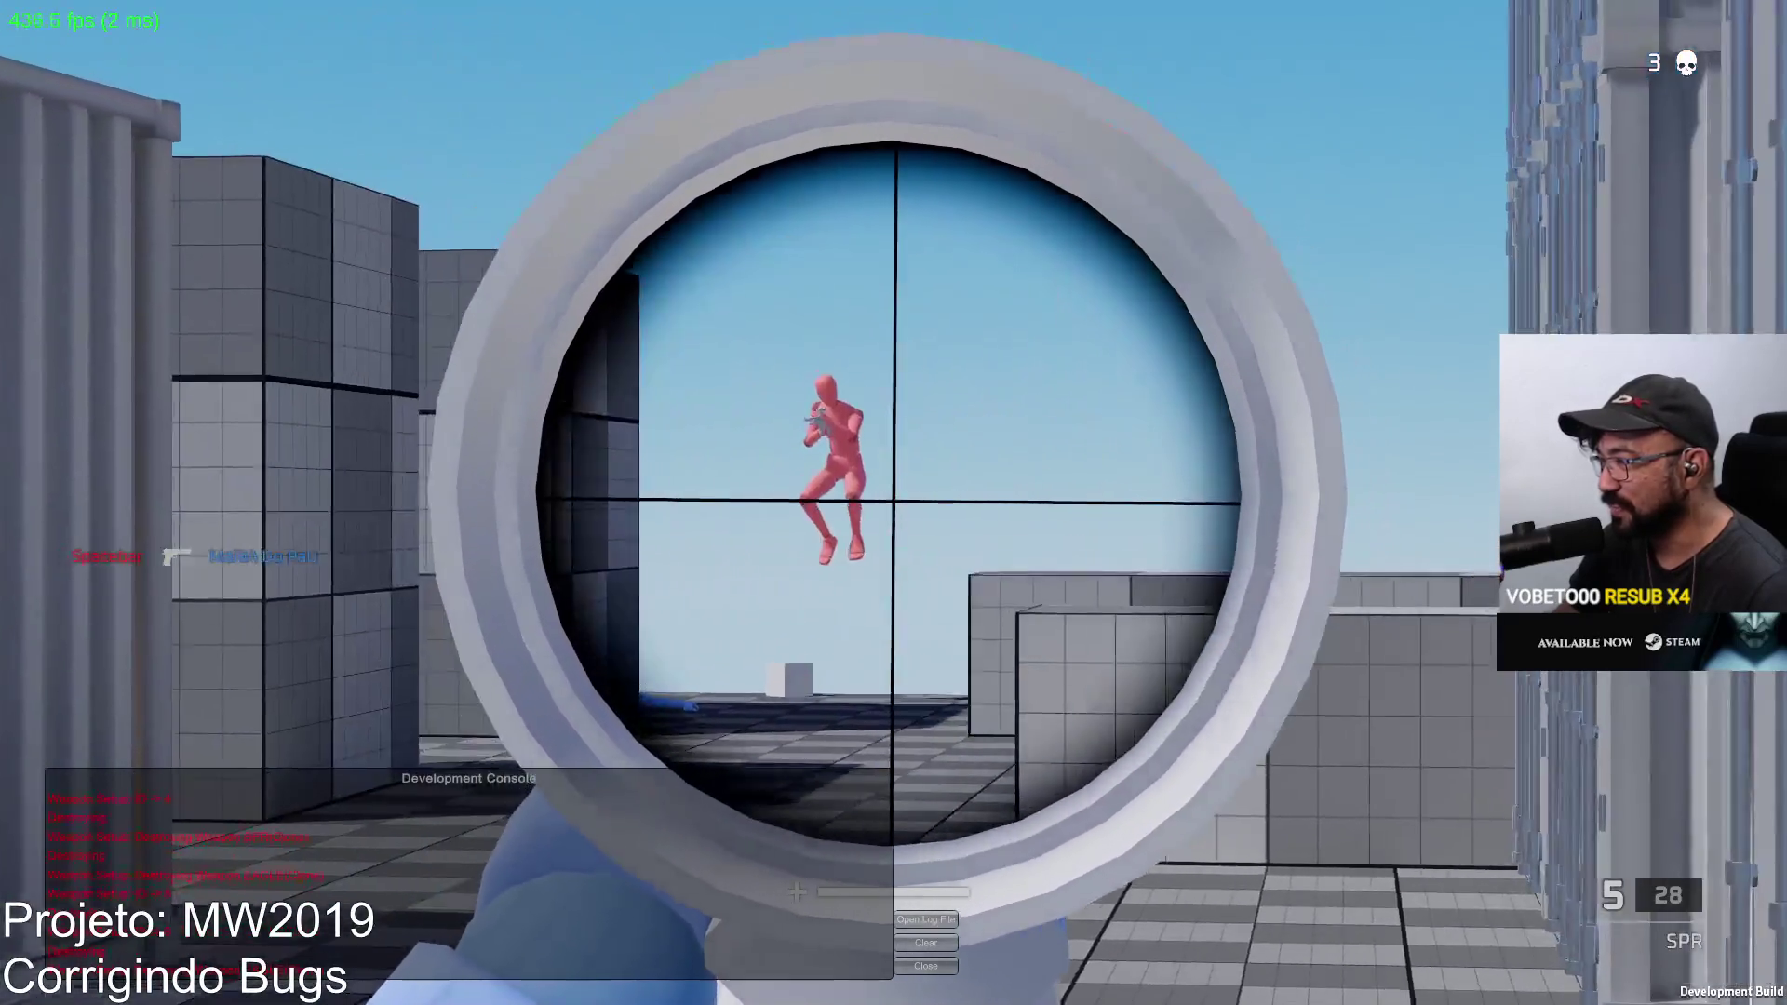
Step: Fire scoped SPR shots at the far containers and the red target
{"action": "left_click", "coordinate": [894, 502]}
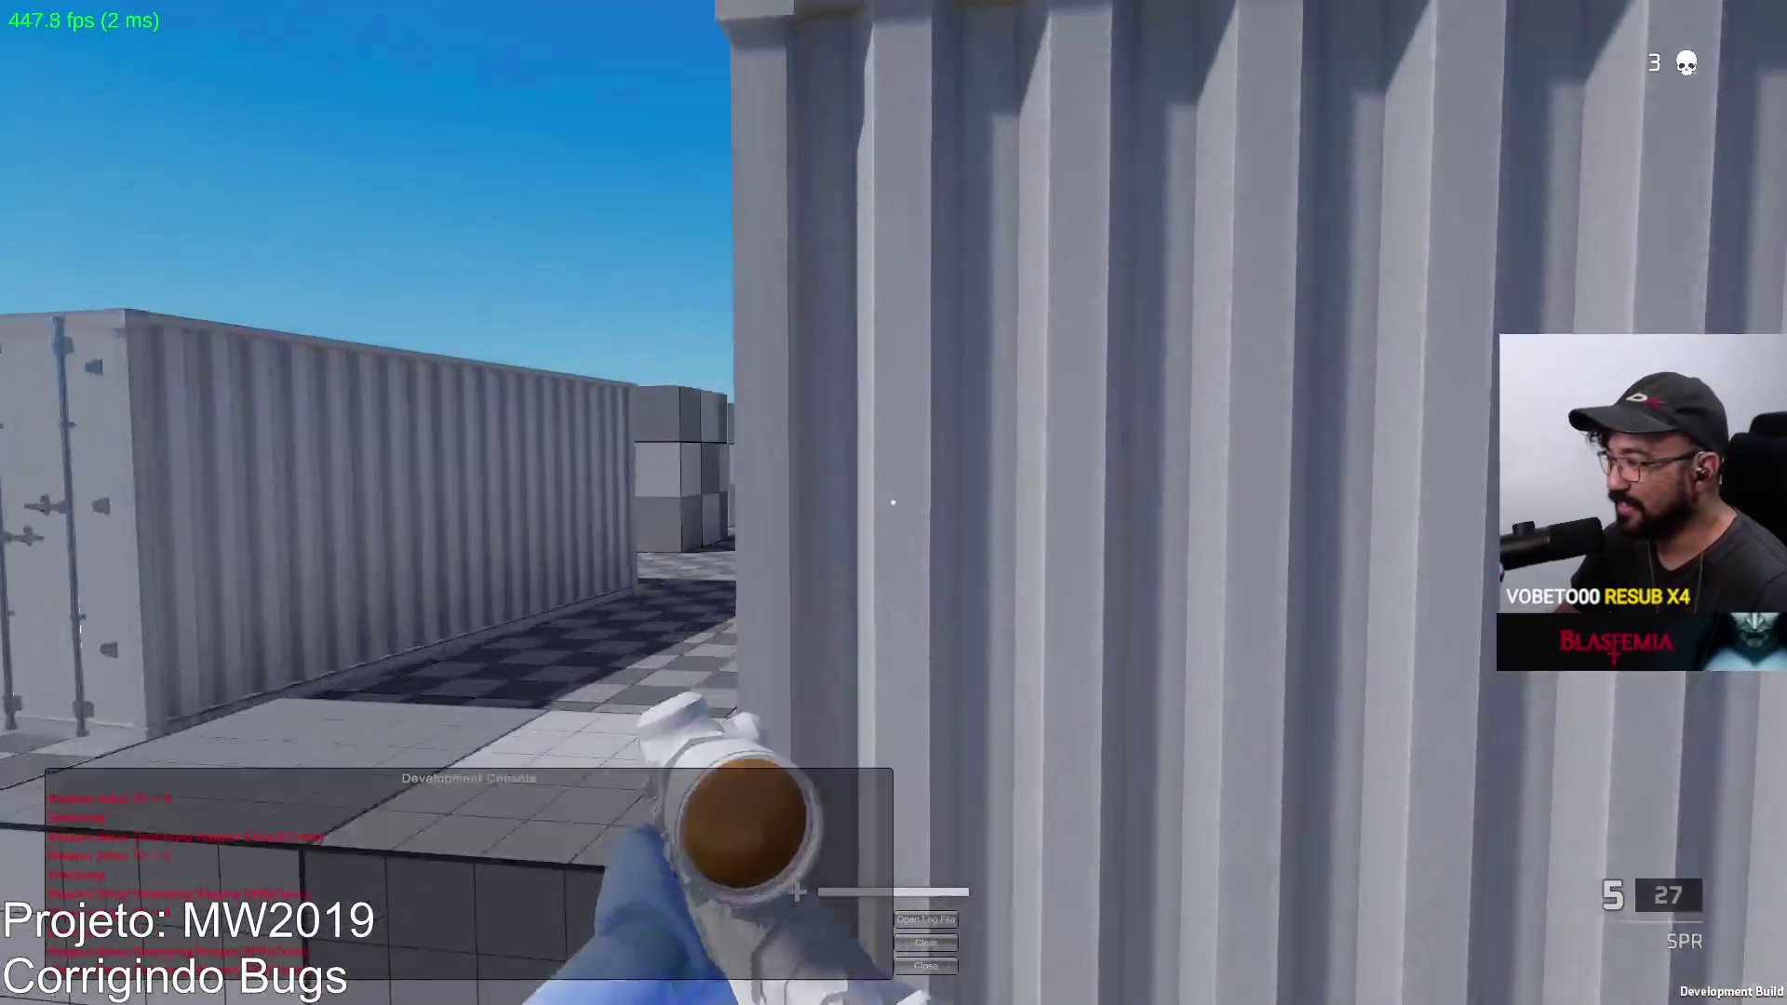
{"action": "right_click", "coordinate": [893, 502]}
{"action": "left_click", "coordinate": [894, 503]}
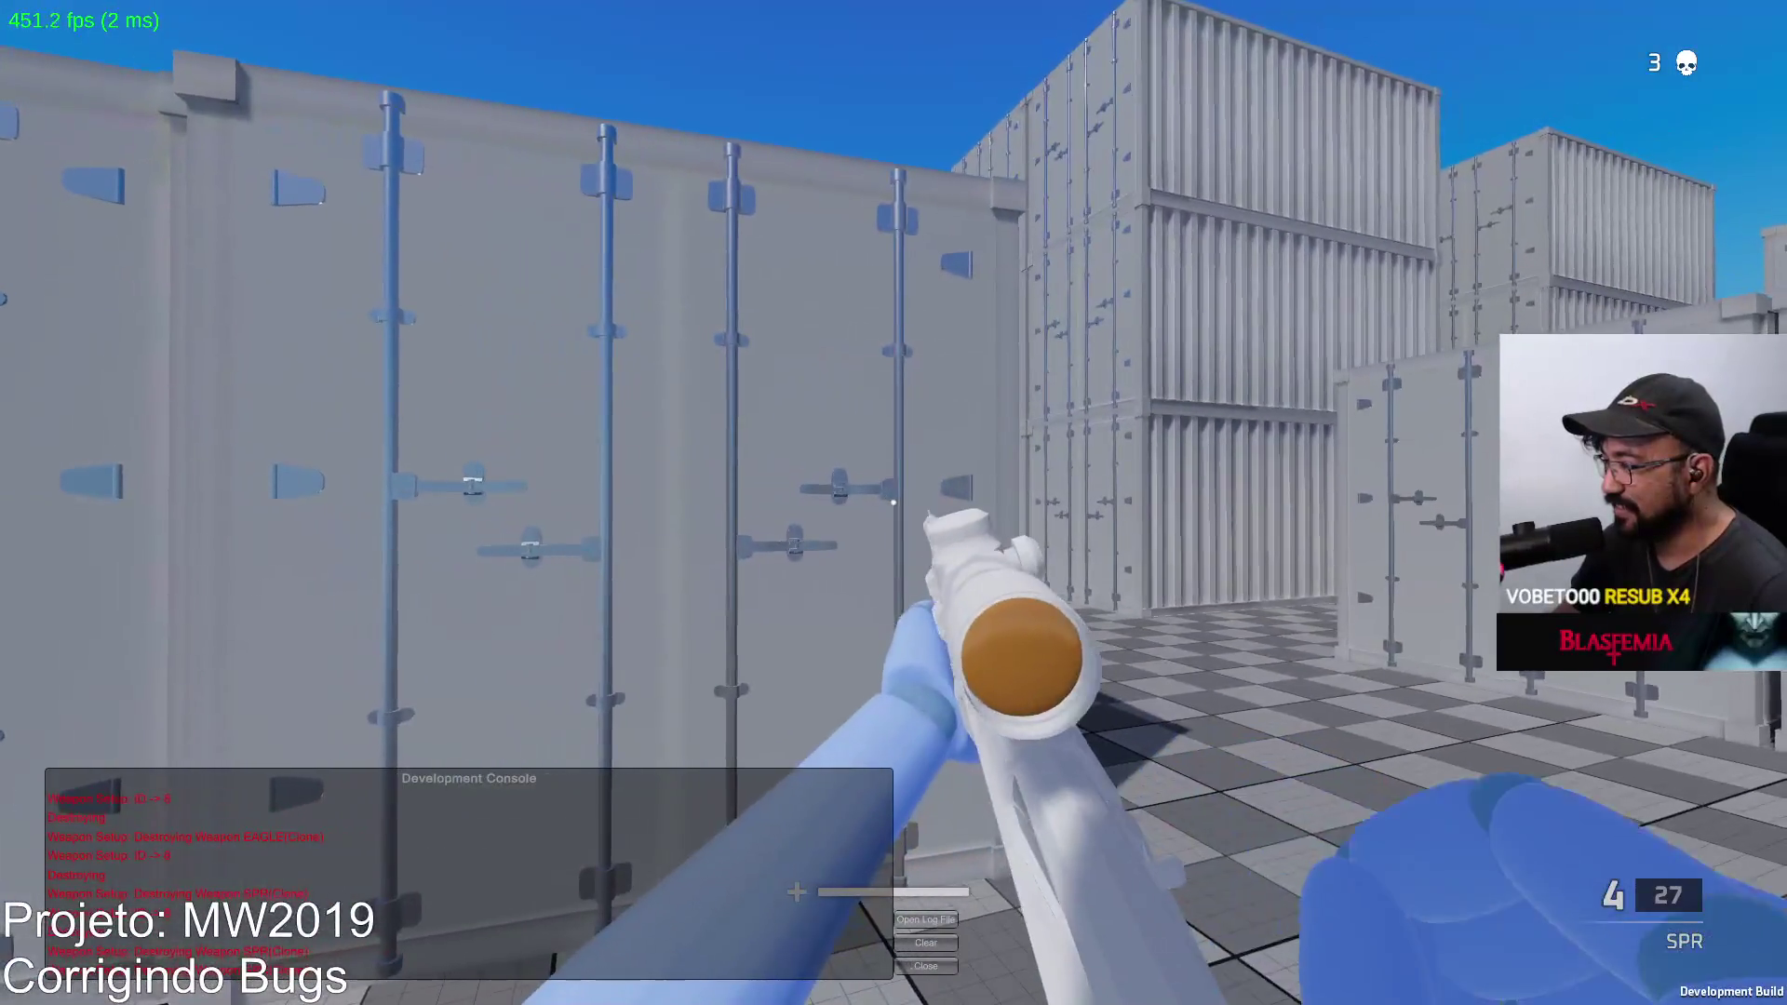
{"action": "right_click", "coordinate": [894, 503]}
{"action": "left_click", "coordinate": [893, 503]}
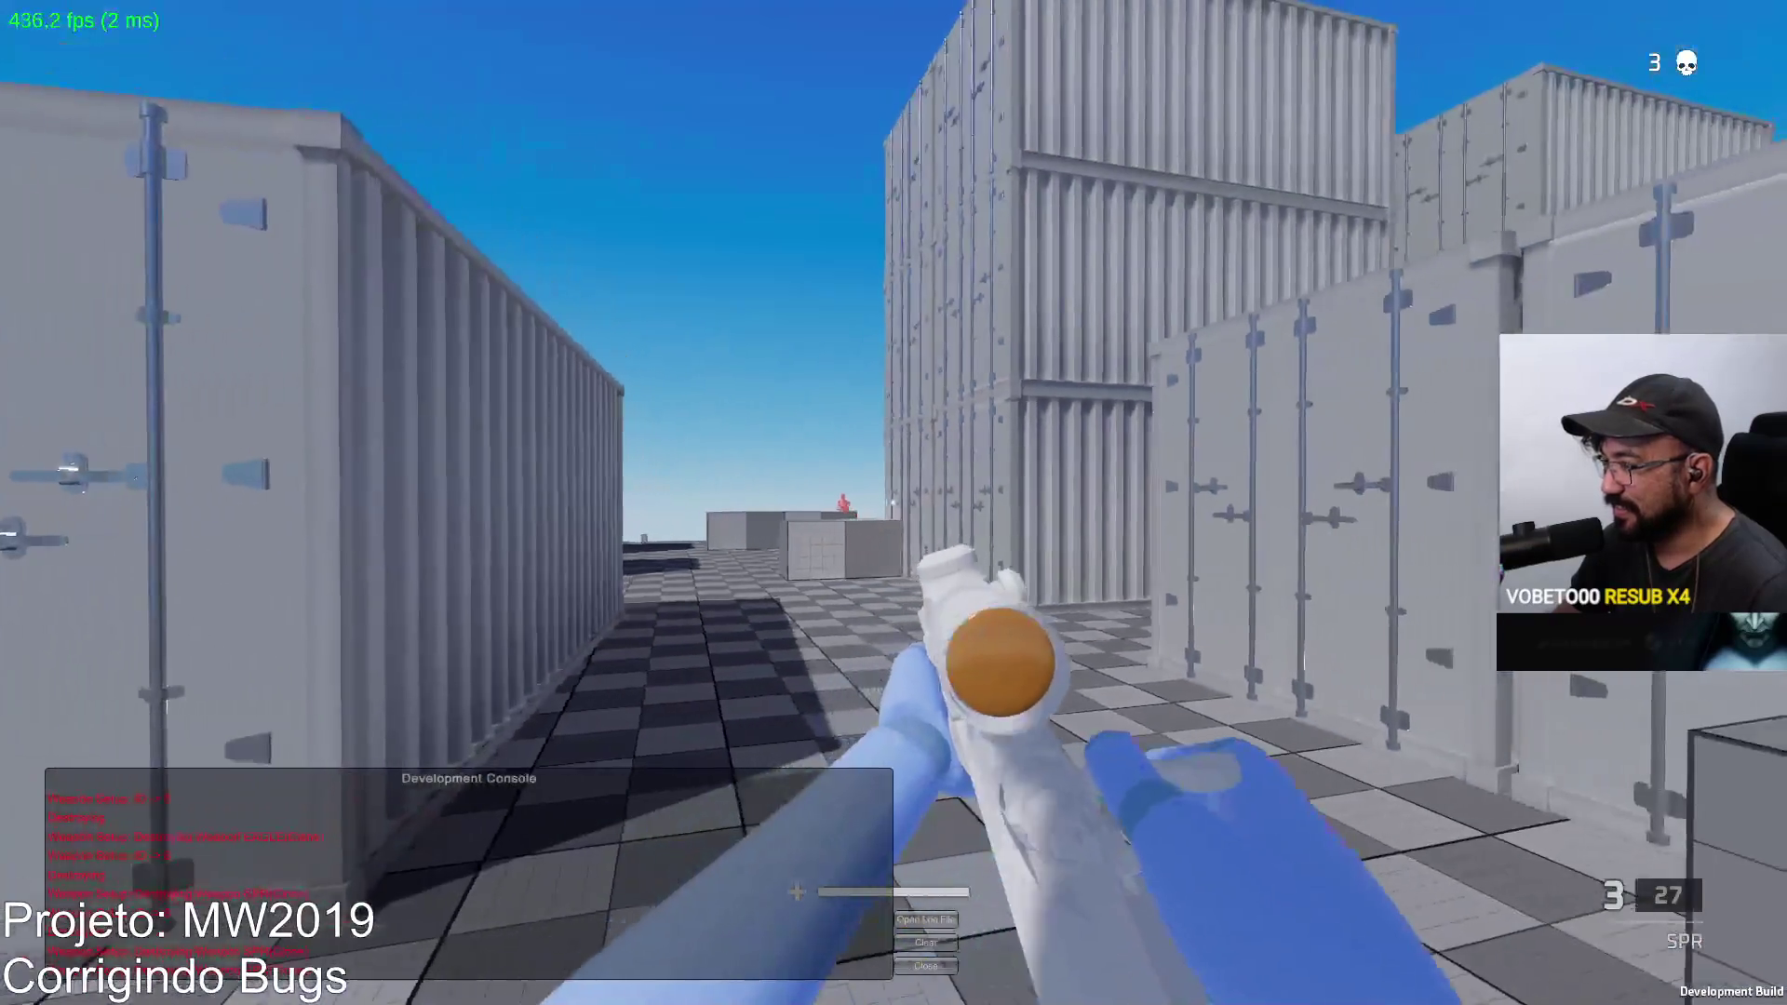
{"action": "right_click", "coordinate": [894, 503]}
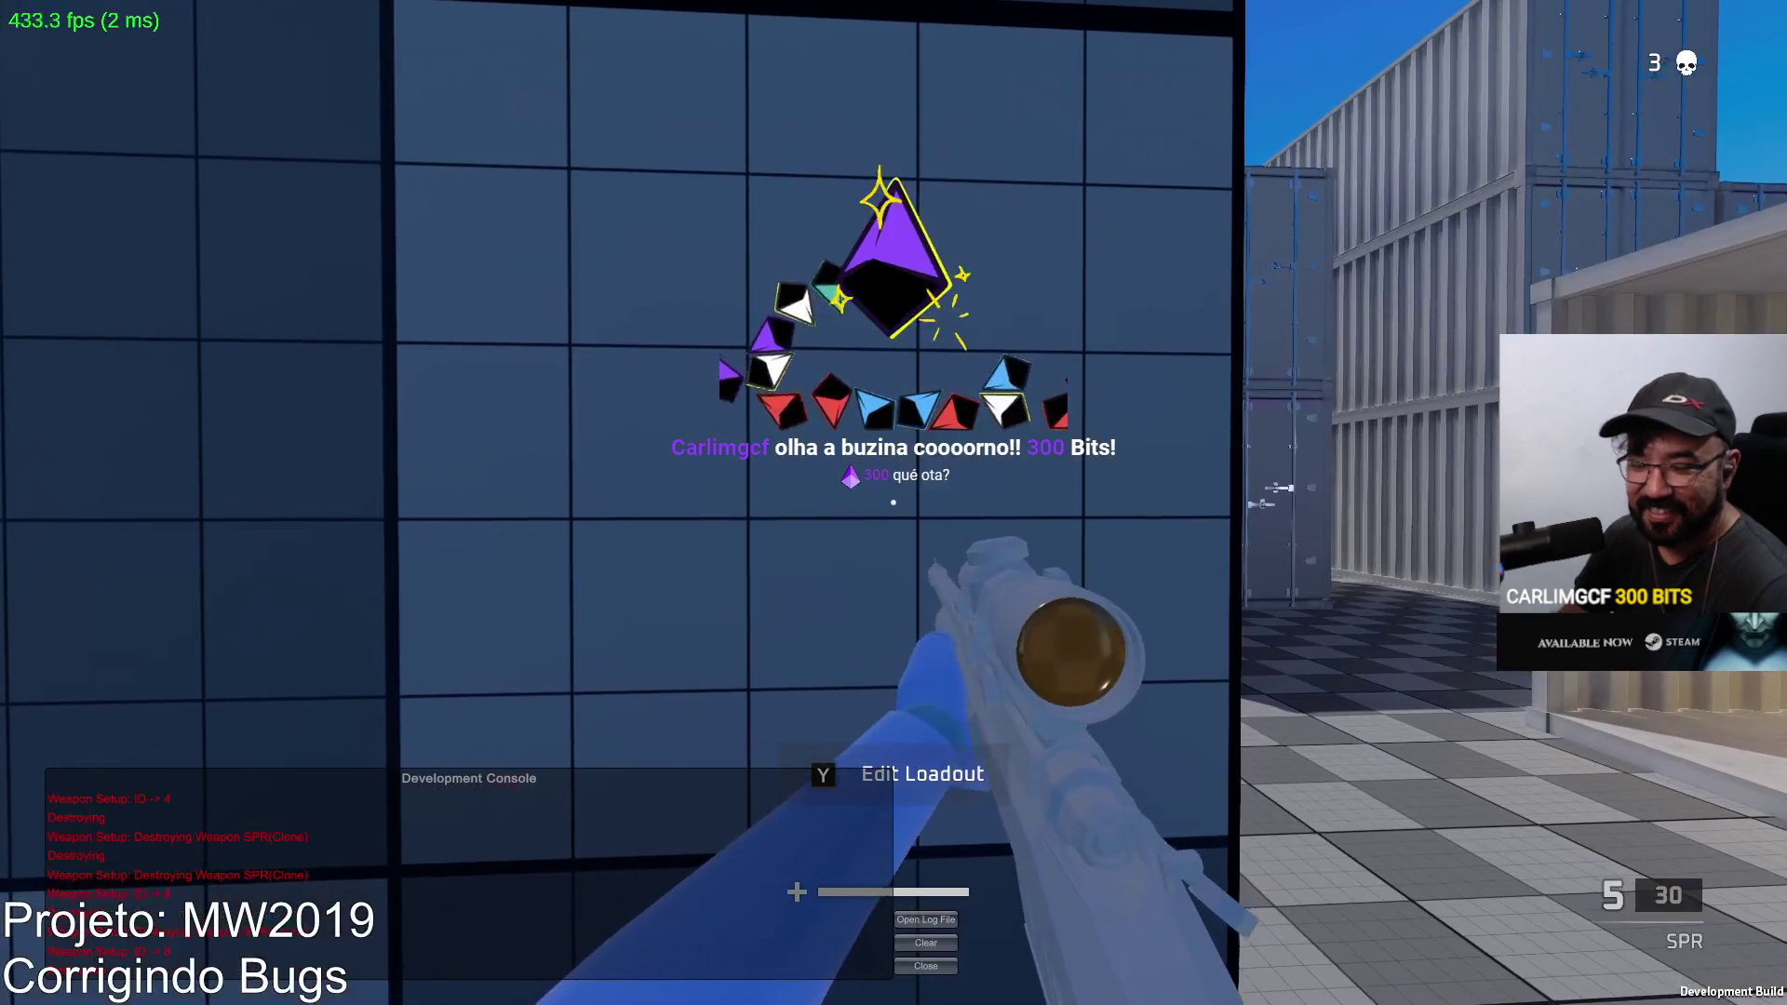
Step: Swap the primary weapon from SPR to AKM and check the match scoreboard
{"action": "left_click", "coordinate": [708, 873]}
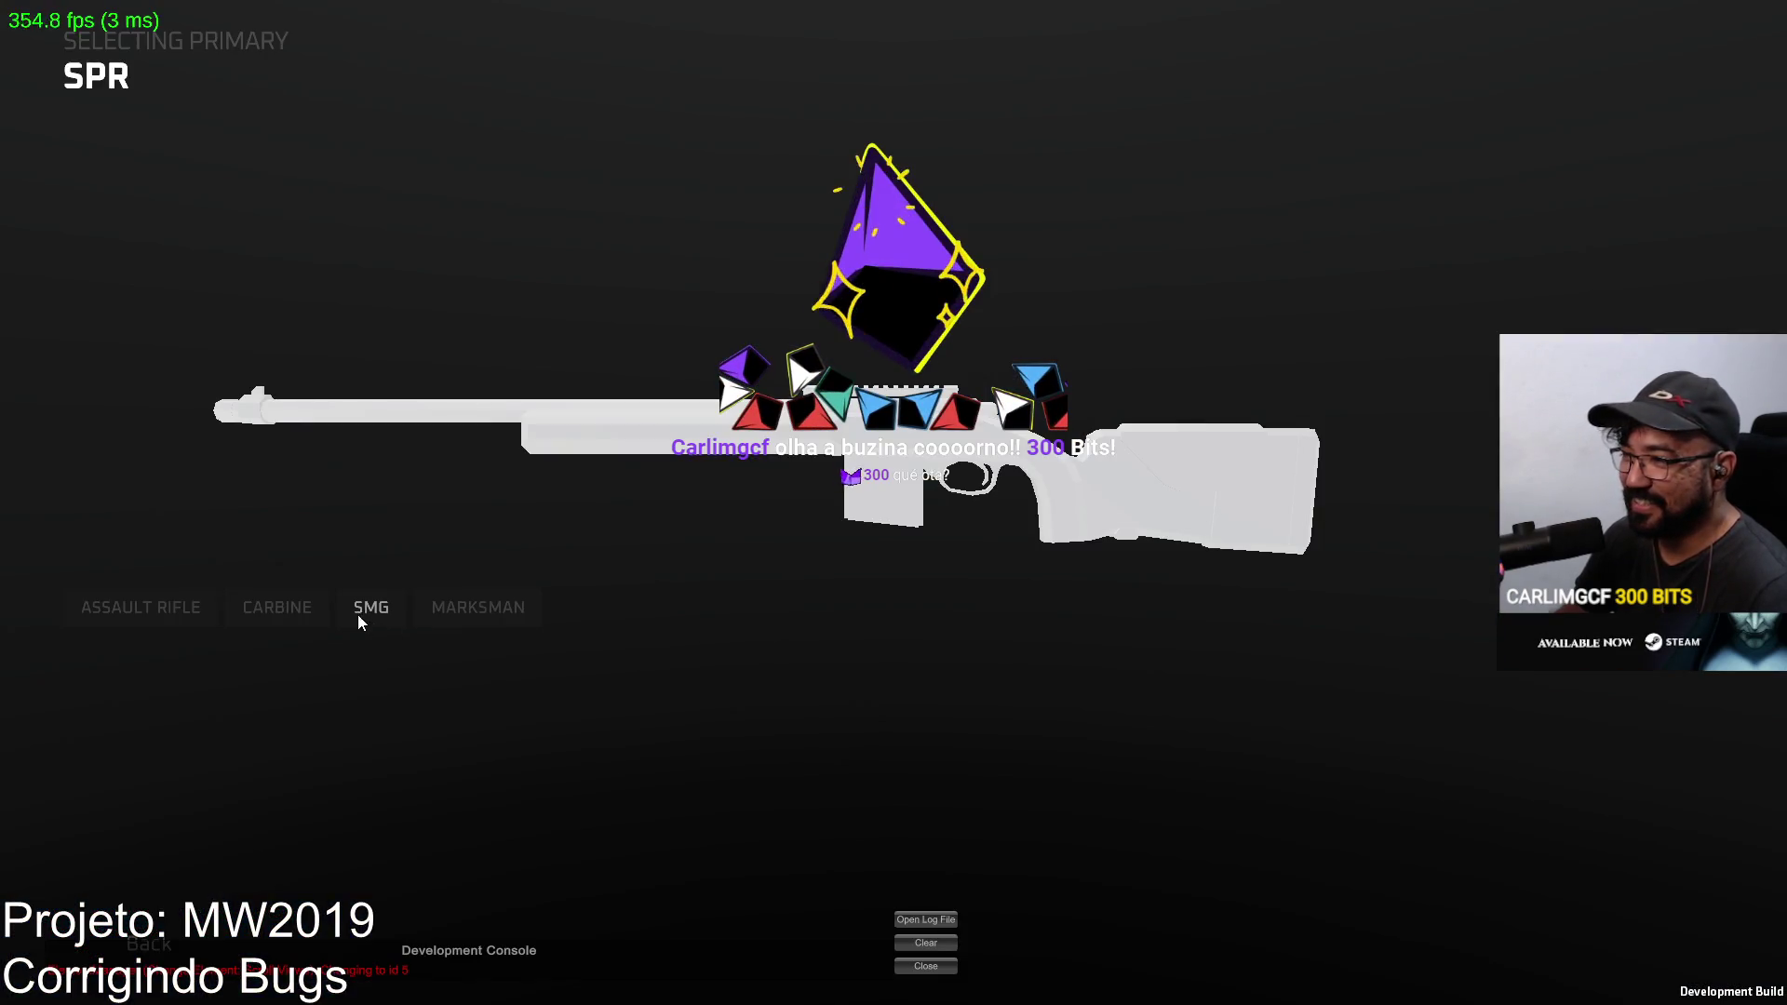
{"action": "left_click", "coordinate": [211, 697]}
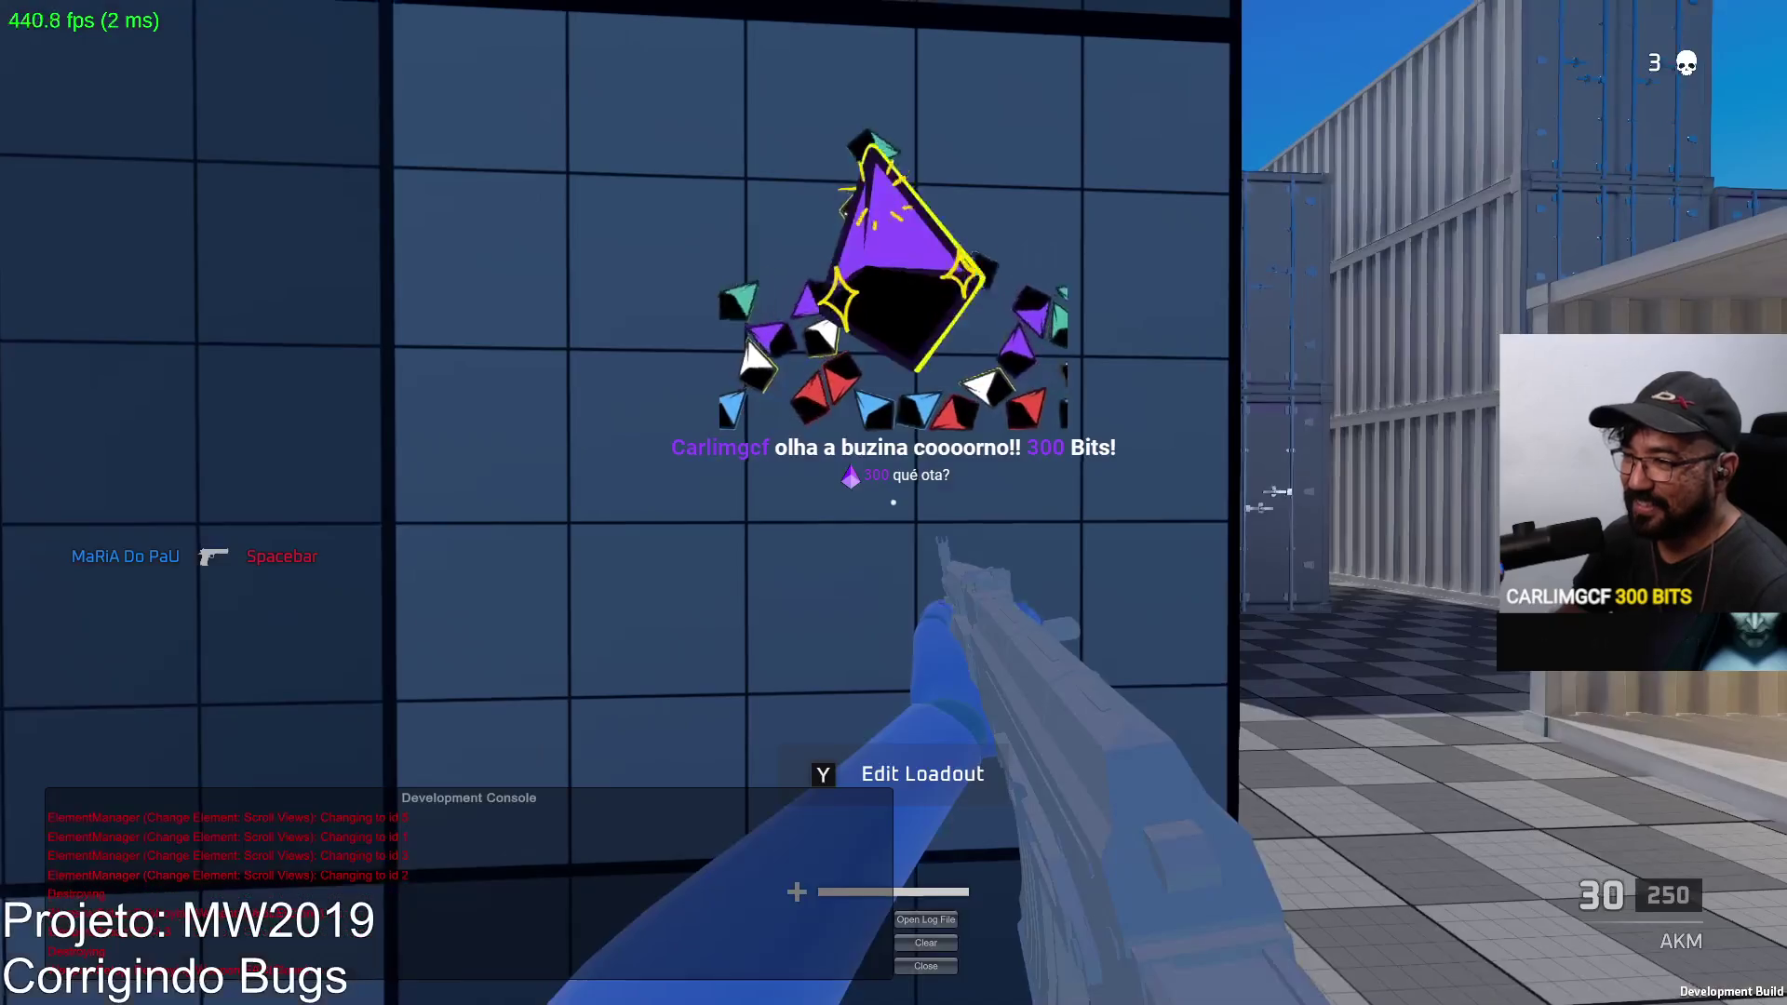
{"action": "key", "text": "Tab"}
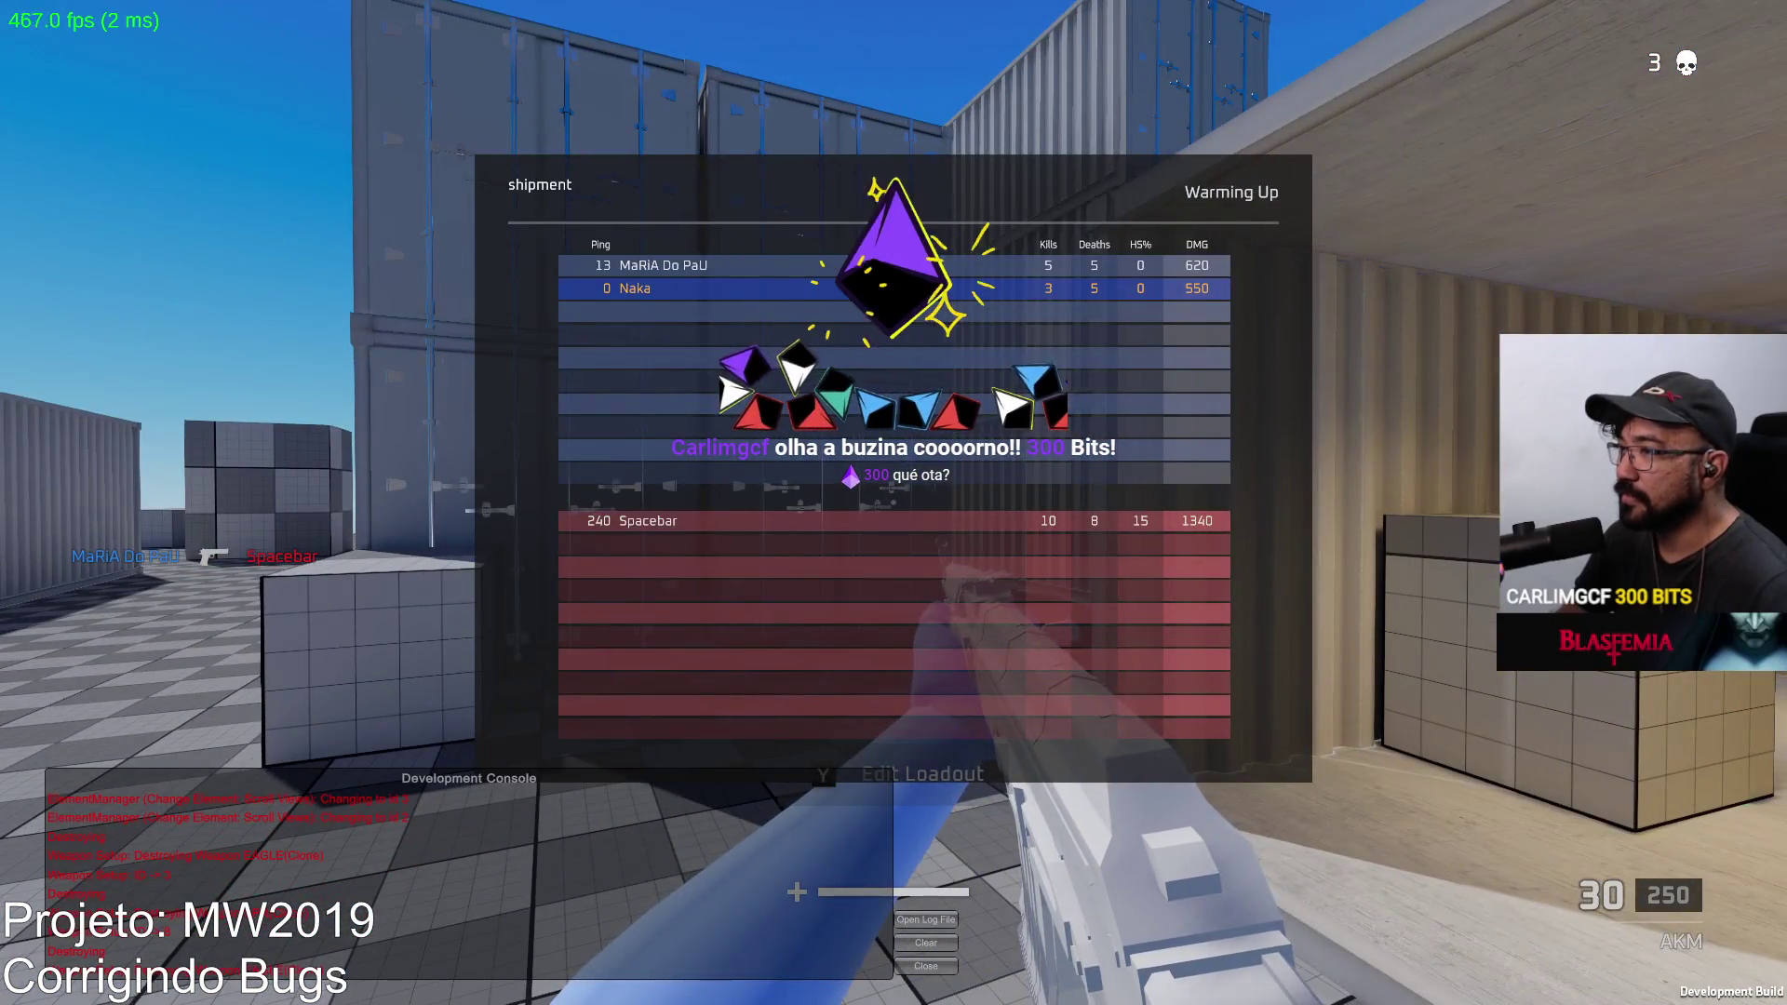
{"action": "key", "text": "Tab"}
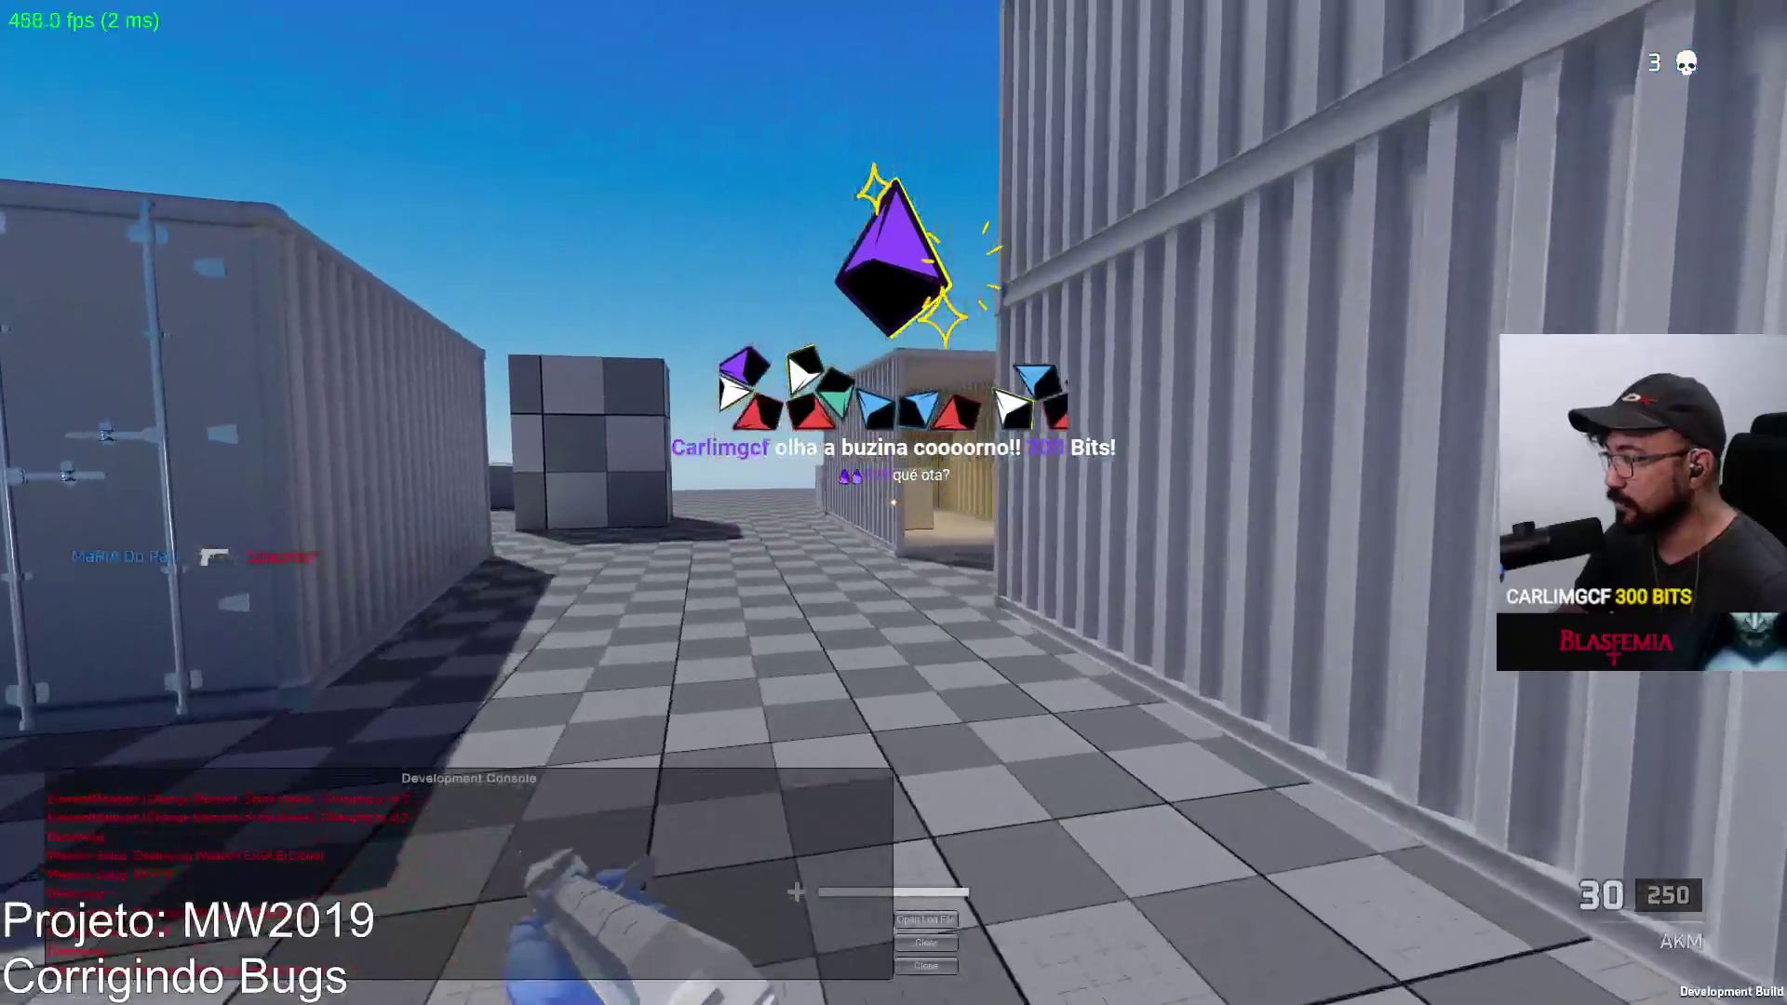
Step: Advance through the container yard, gun down the red enemy, and reload the AKM
{"action": "key", "text": "w"}
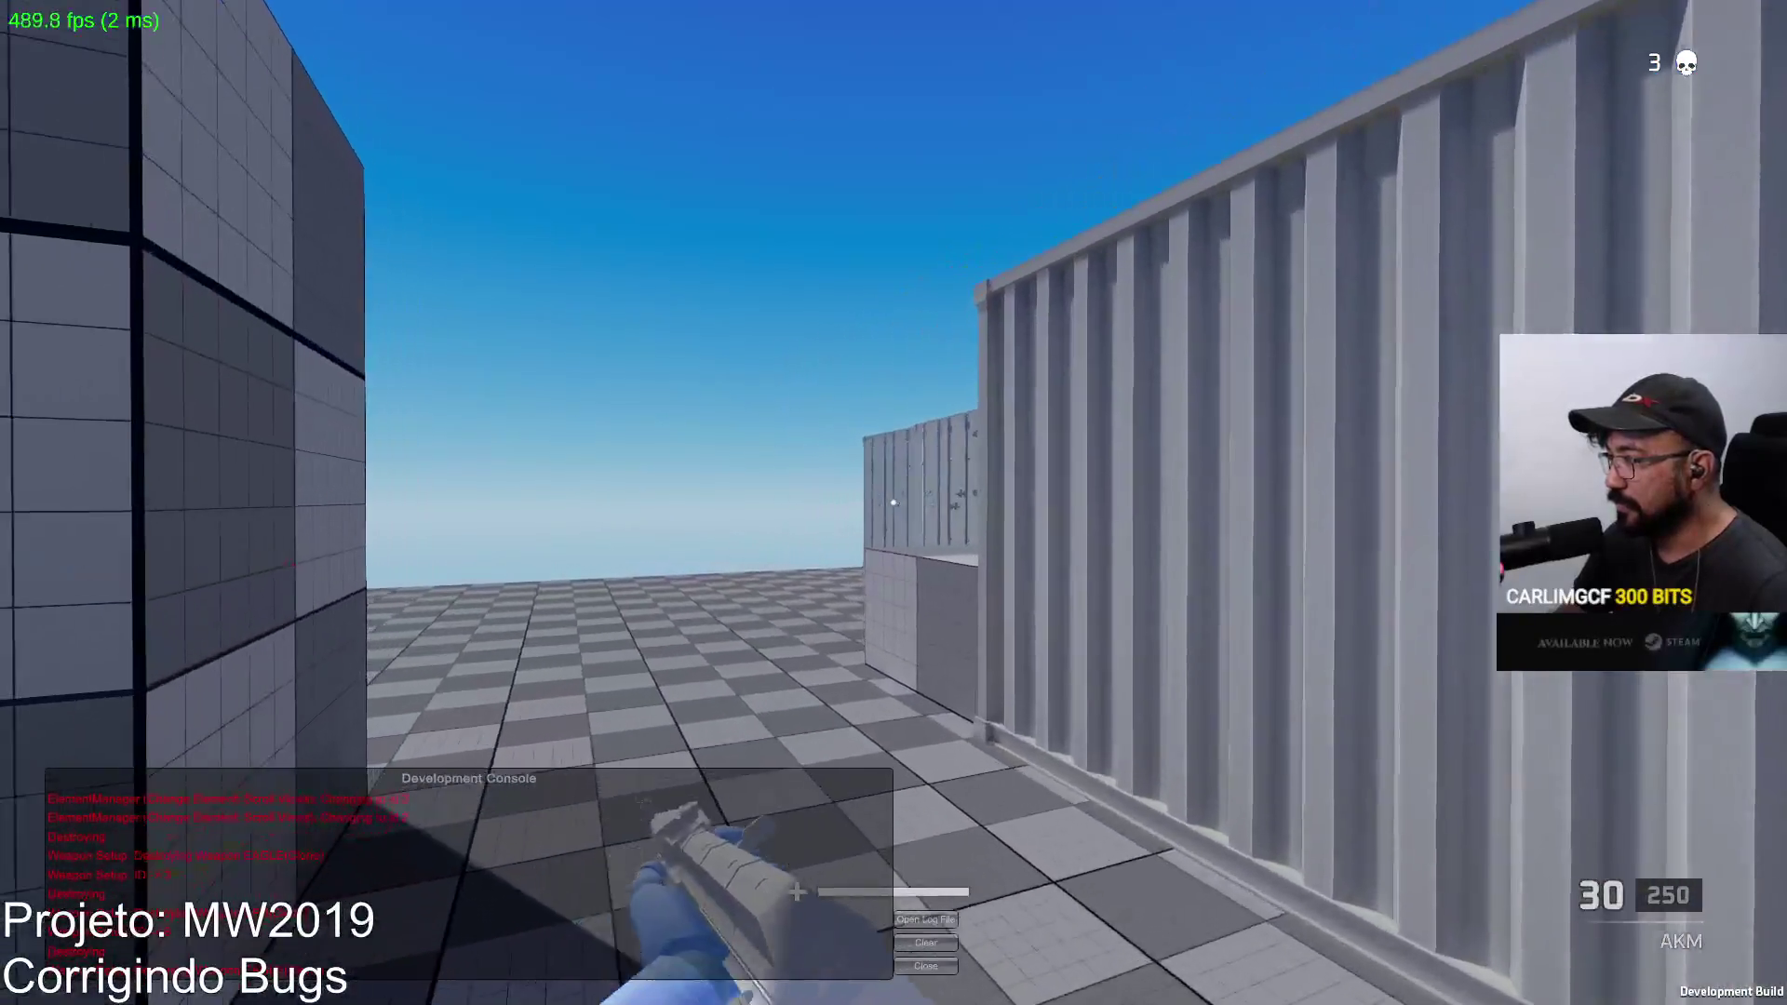
{"action": "key", "text": "w"}
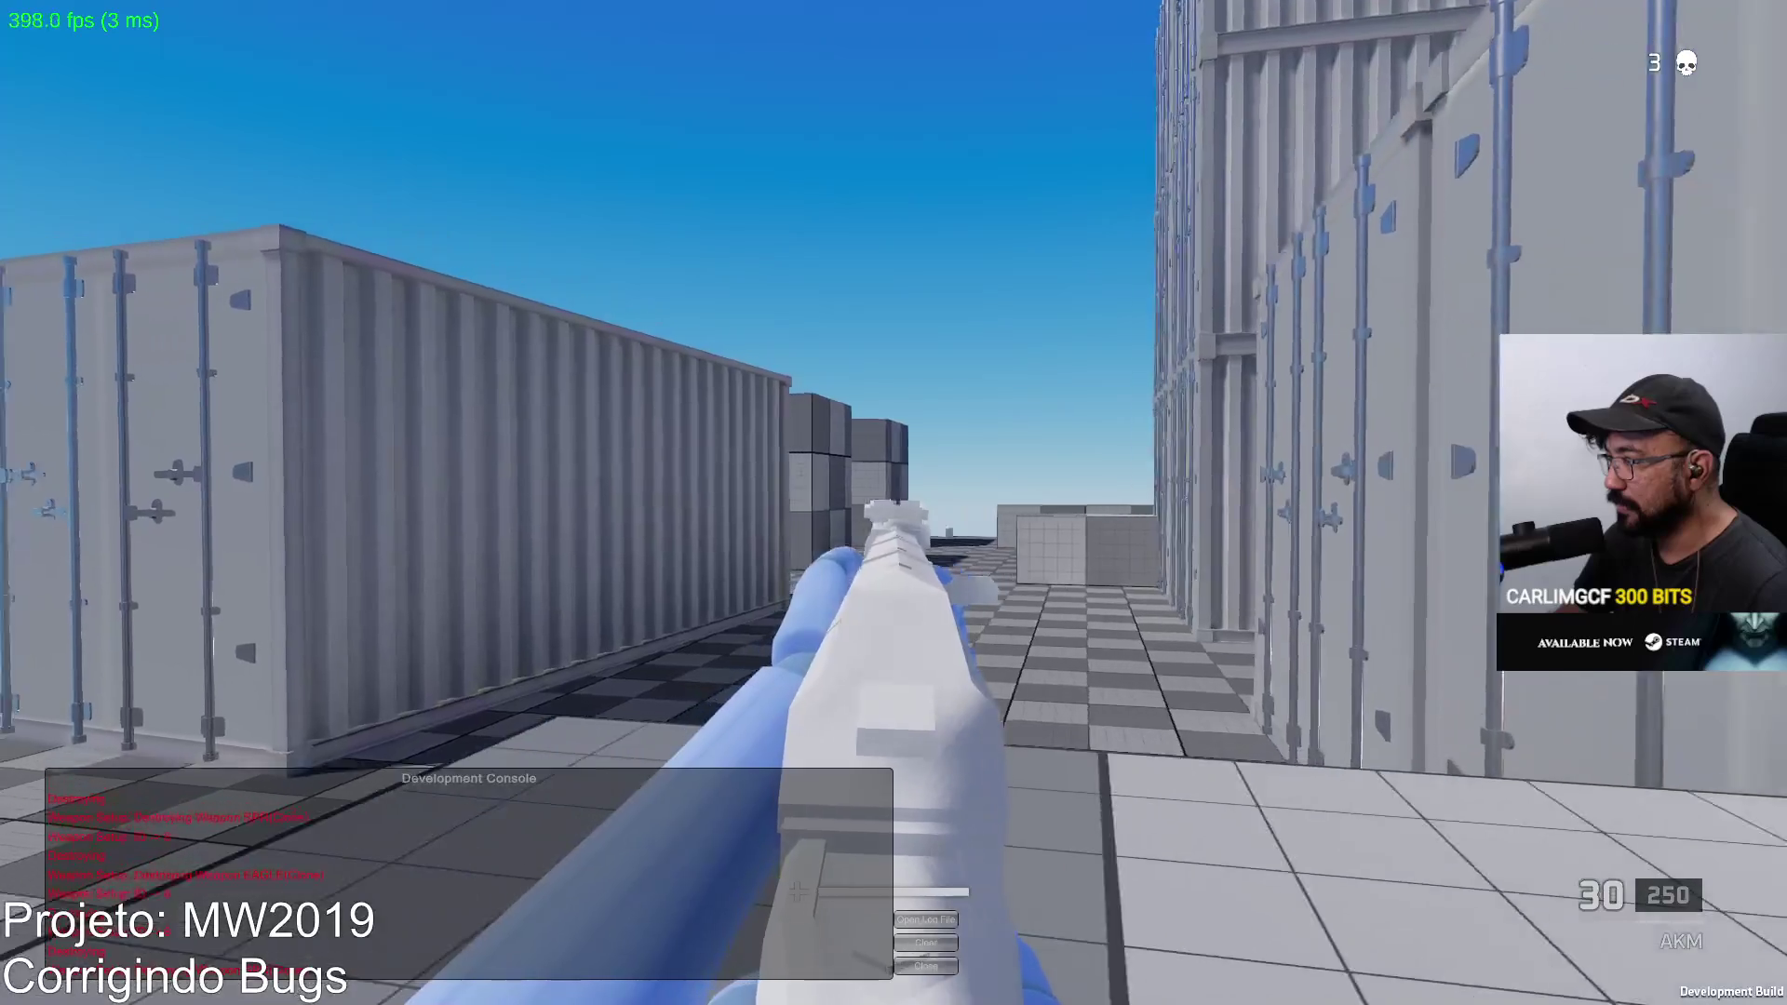
{"action": "key", "text": "d"}
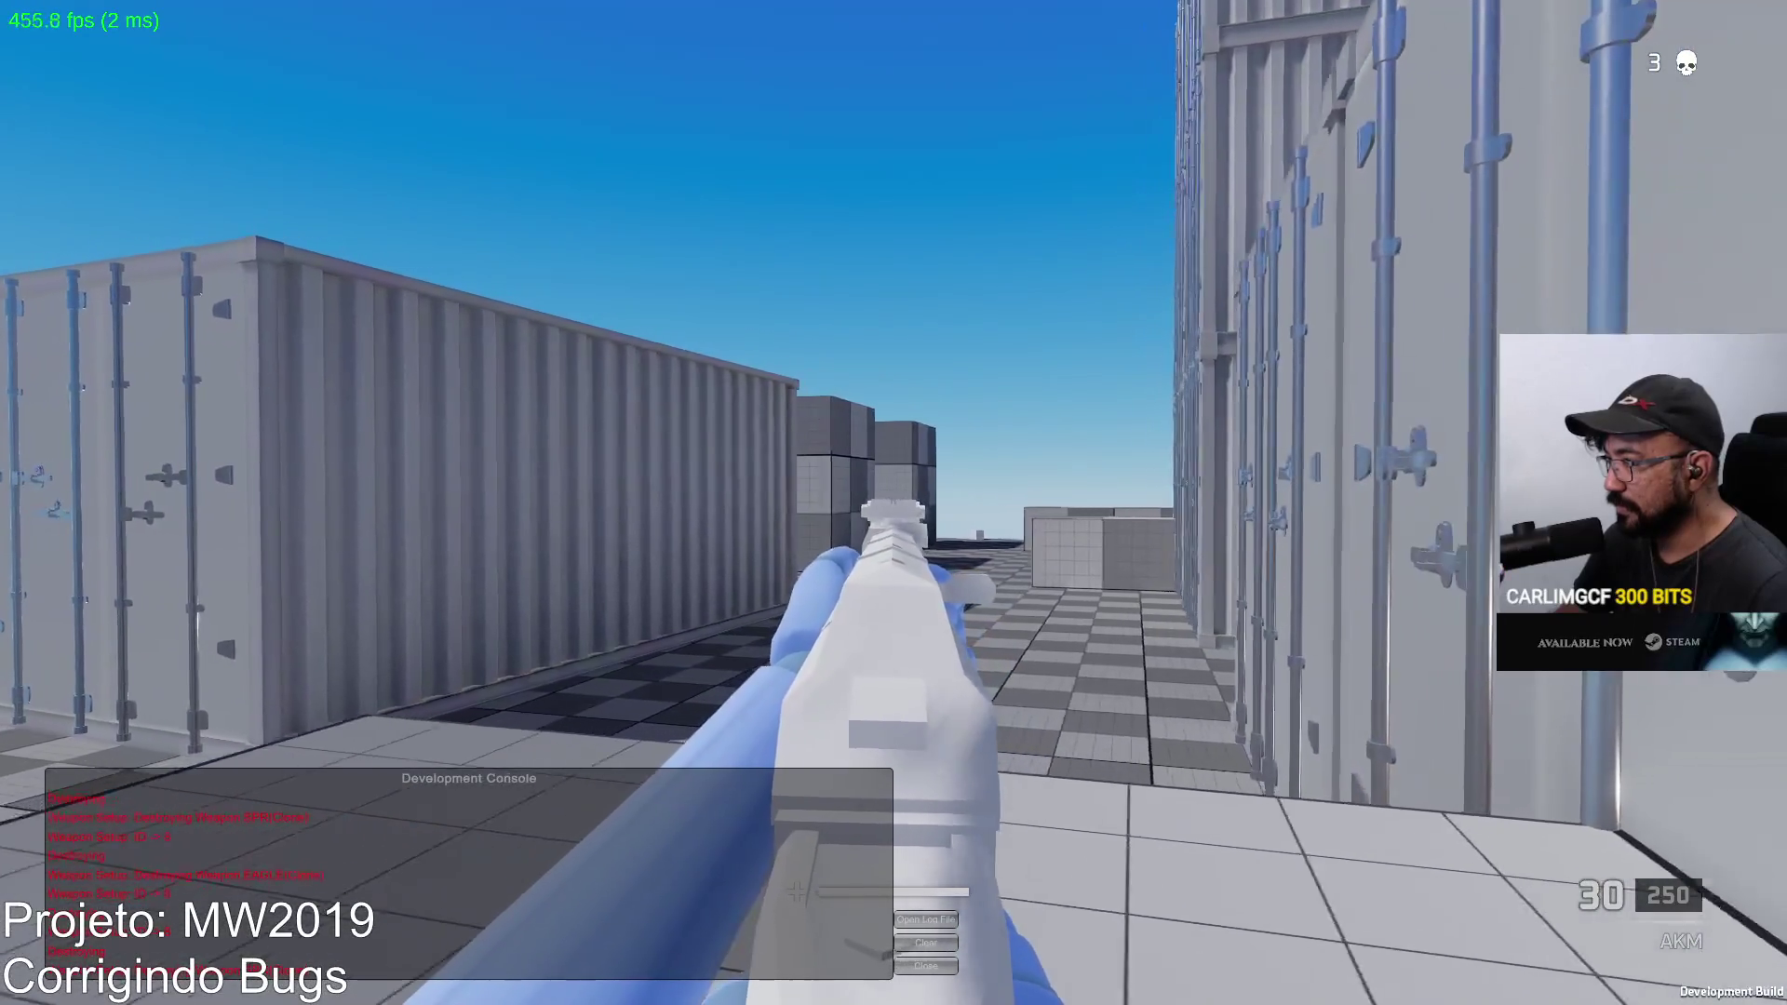
{"action": "key", "text": "w"}
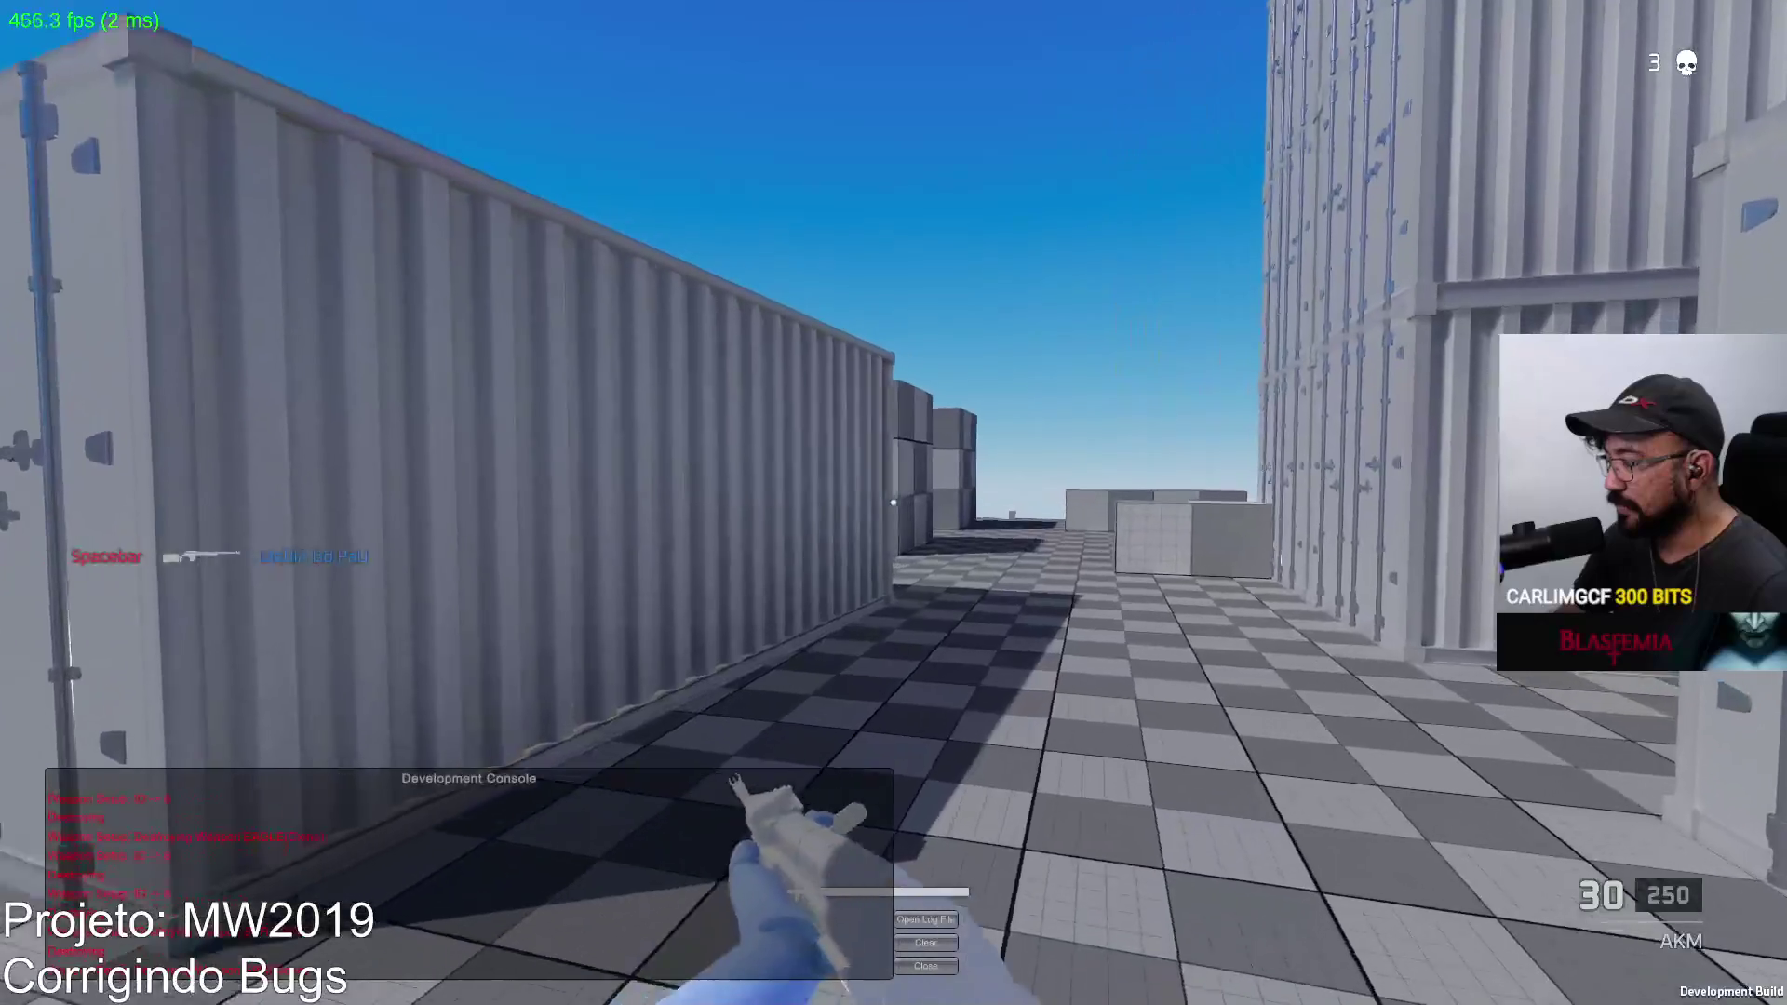
{"action": "key", "text": "w"}
{"action": "left_click", "coordinate": [894, 503]}
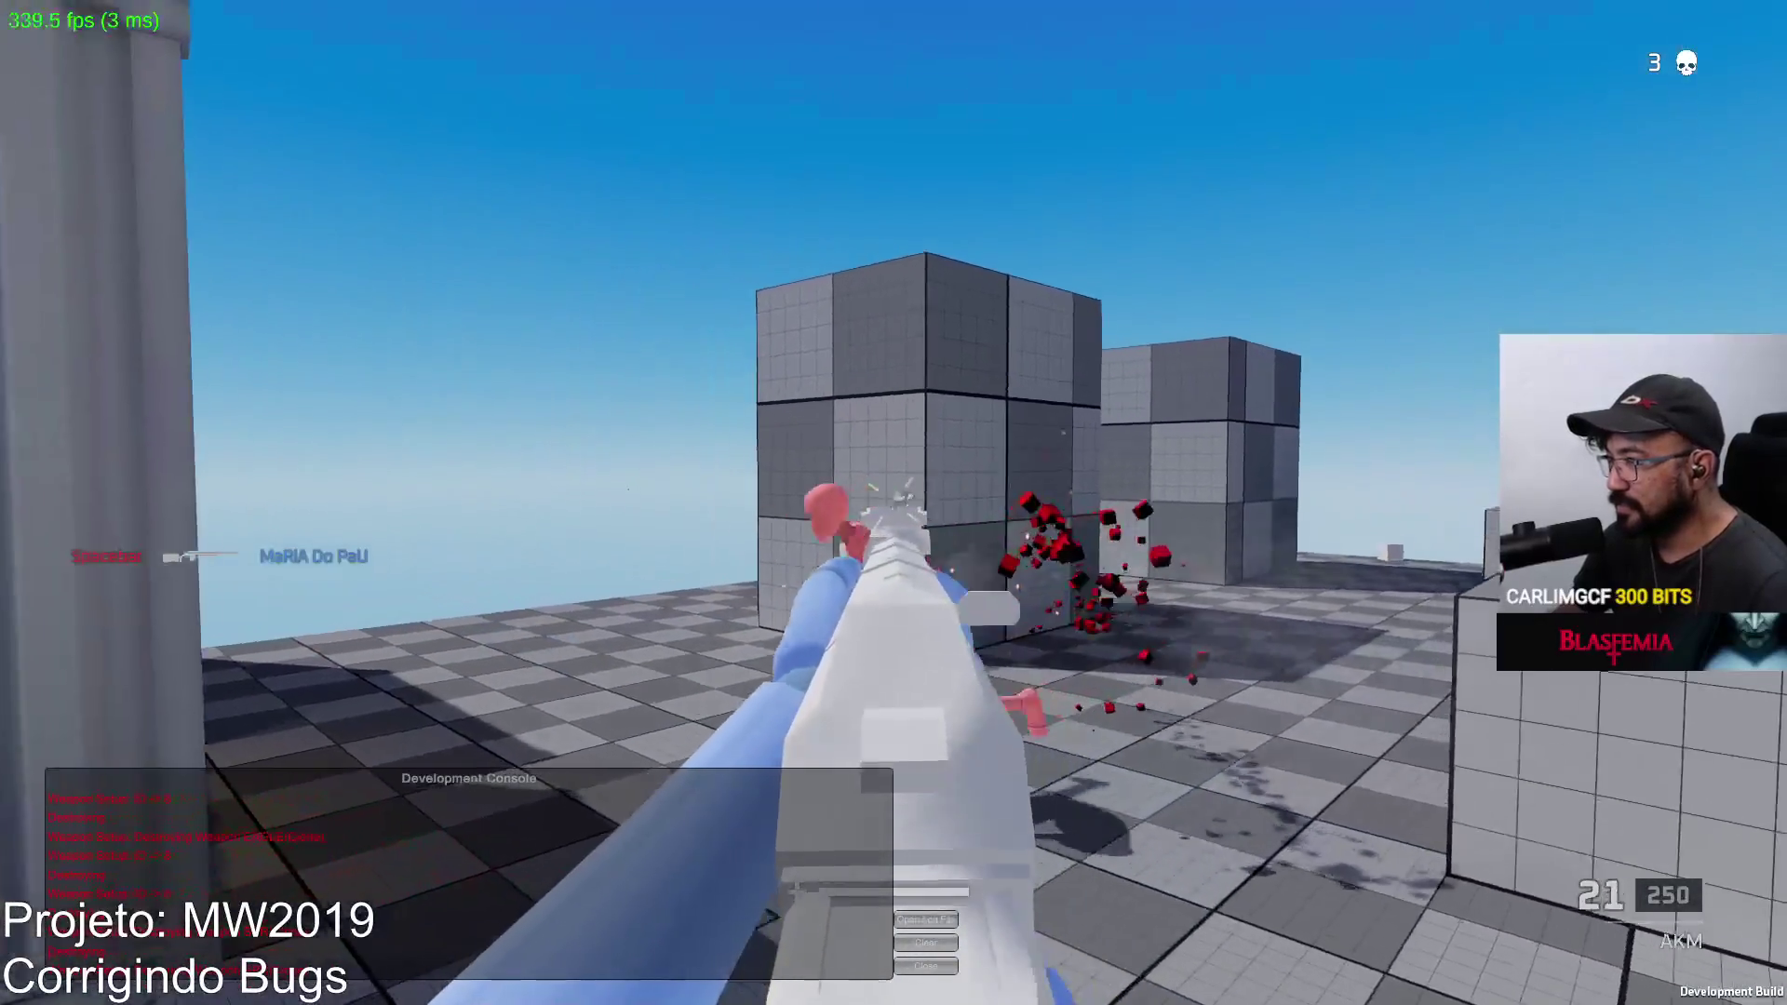
{"action": "left_click", "coordinate": [893, 503]}
{"action": "key", "text": "r"}
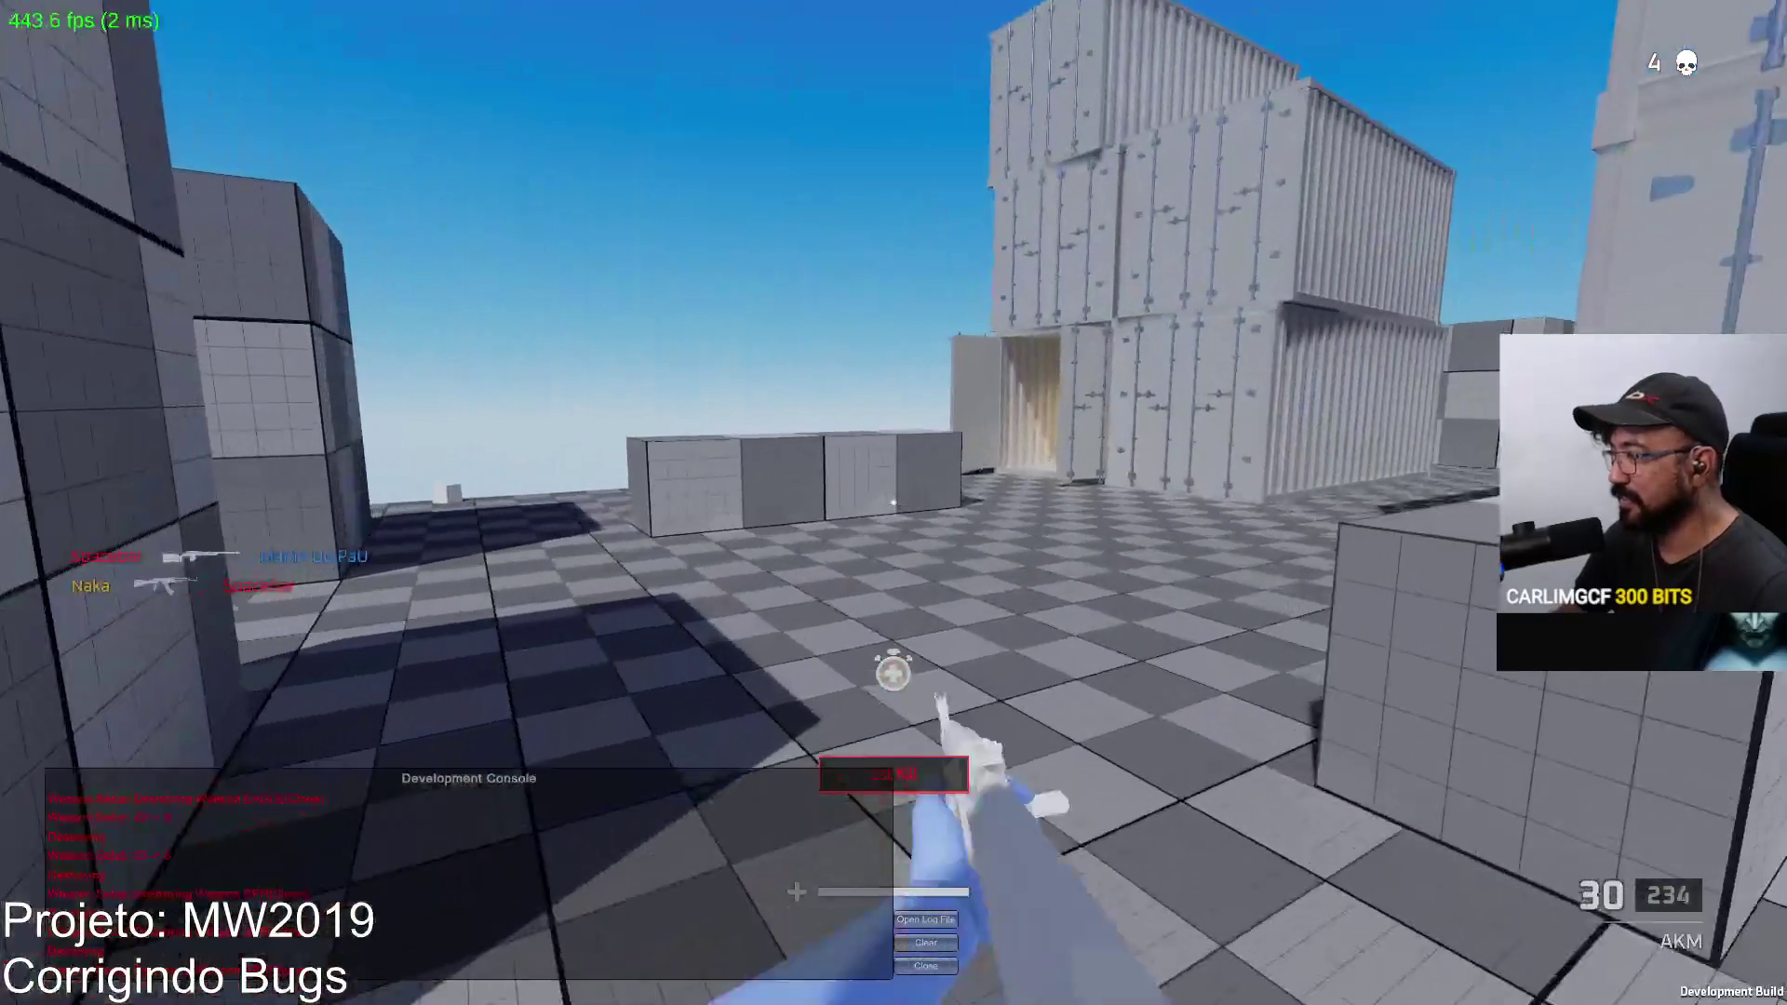
Step: Move up to the blue container, aim down the AKM sights, fire, and reload
{"action": "key", "text": "w"}
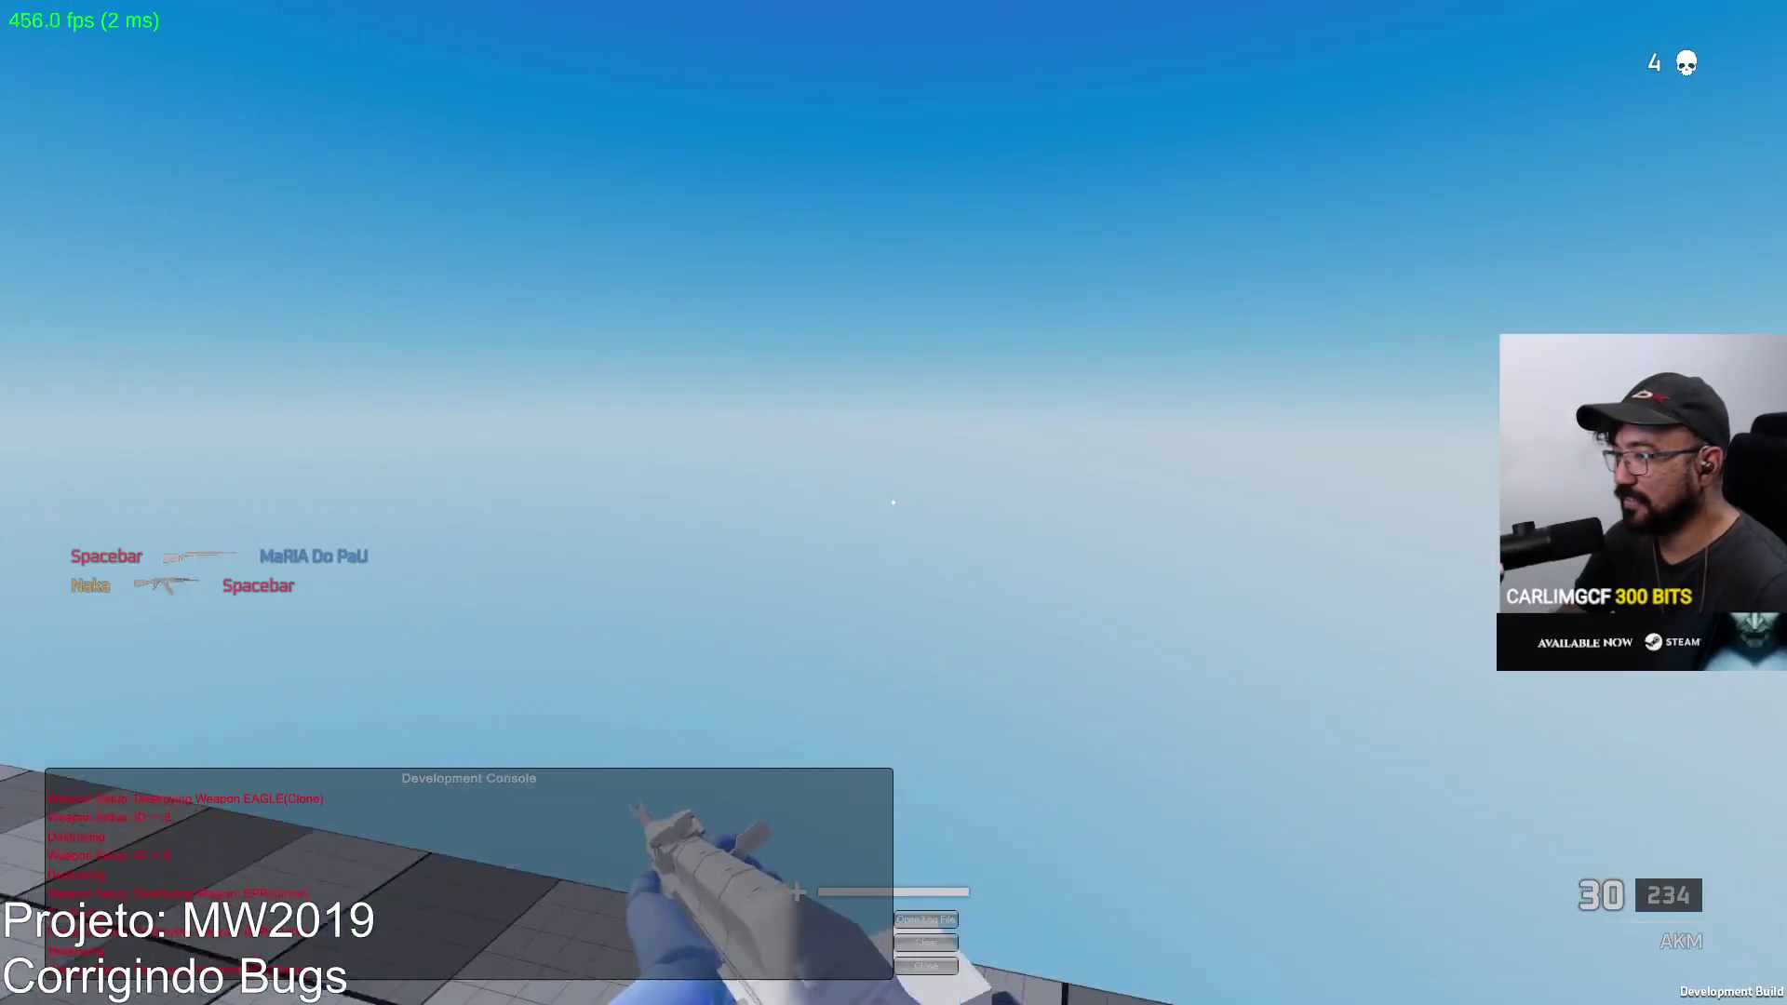
{"action": "key", "text": "w"}
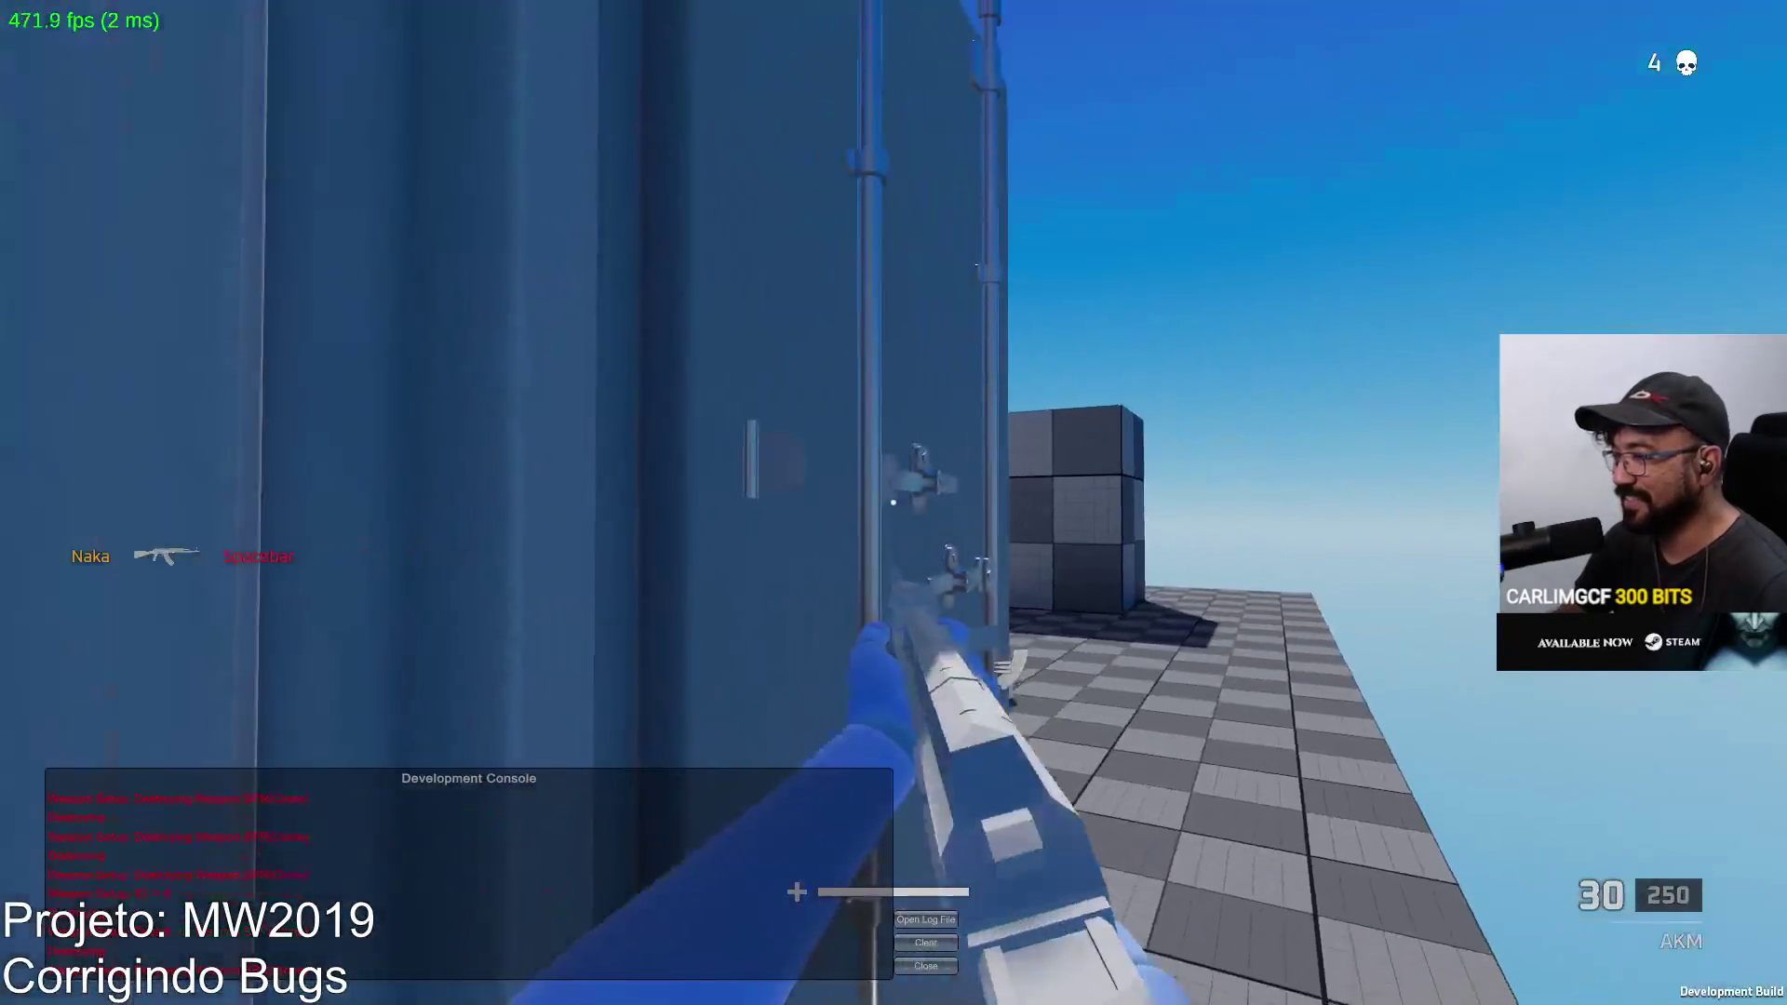
{"action": "right_click", "coordinate": [893, 504]}
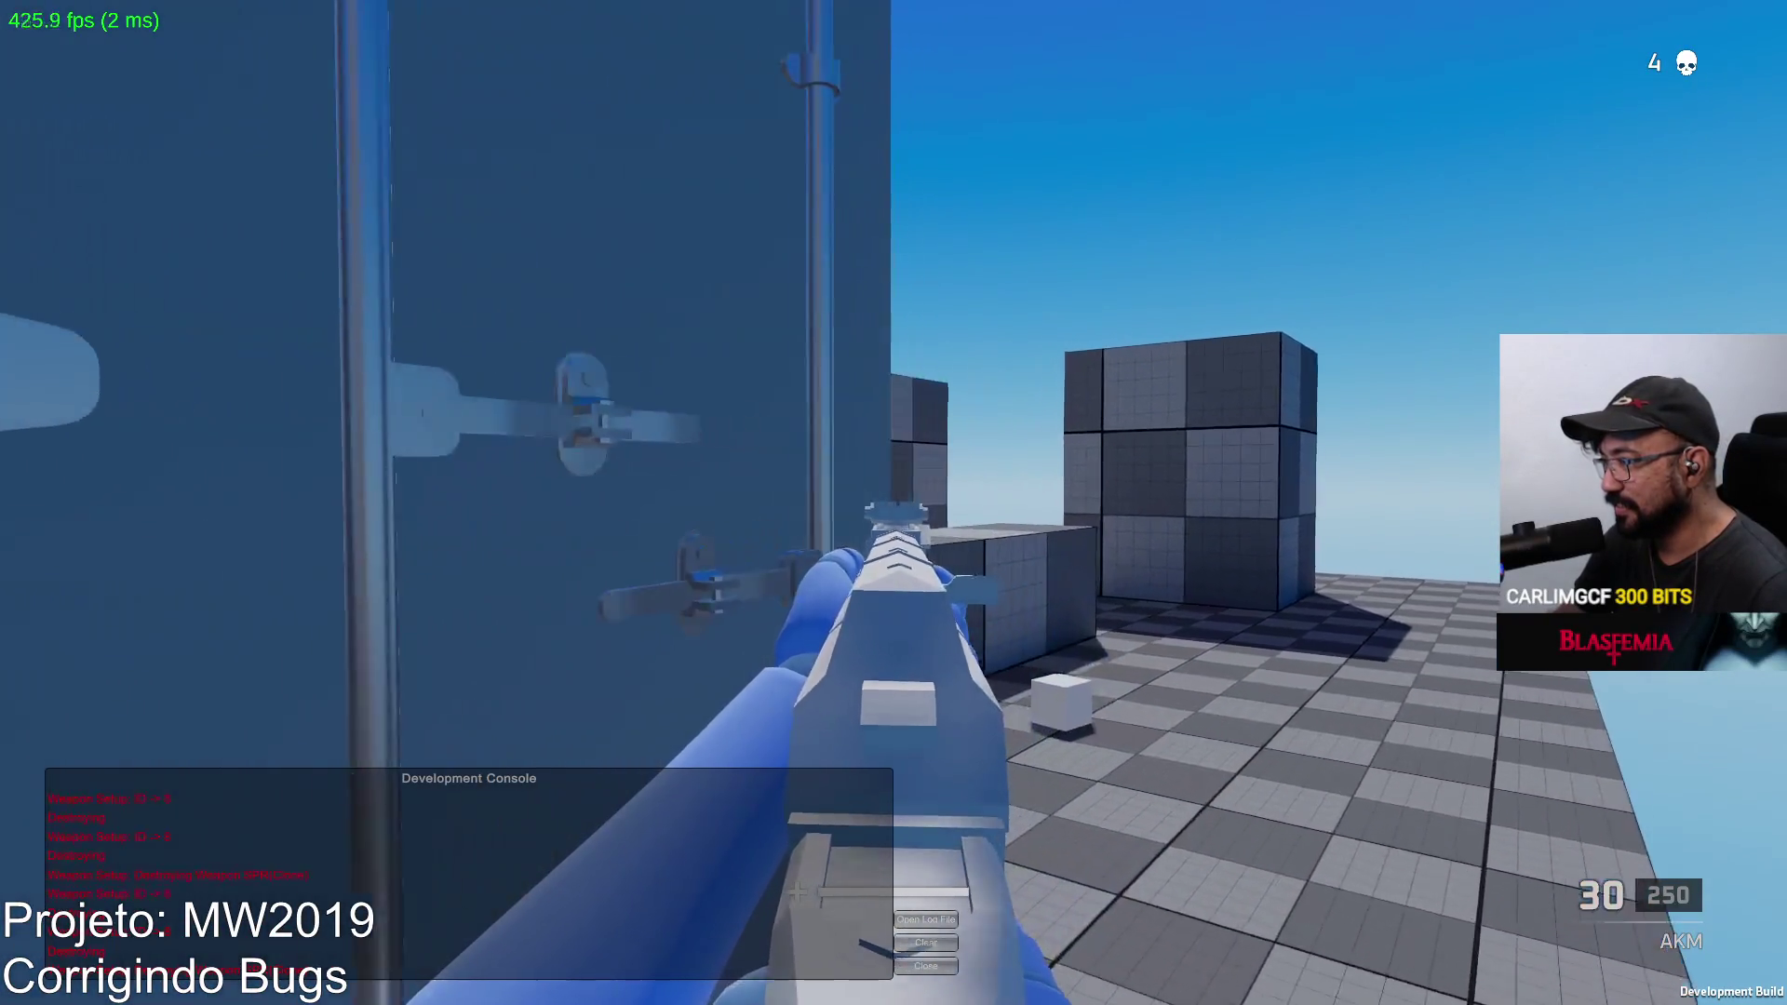
{"action": "left_click", "coordinate": [895, 503]}
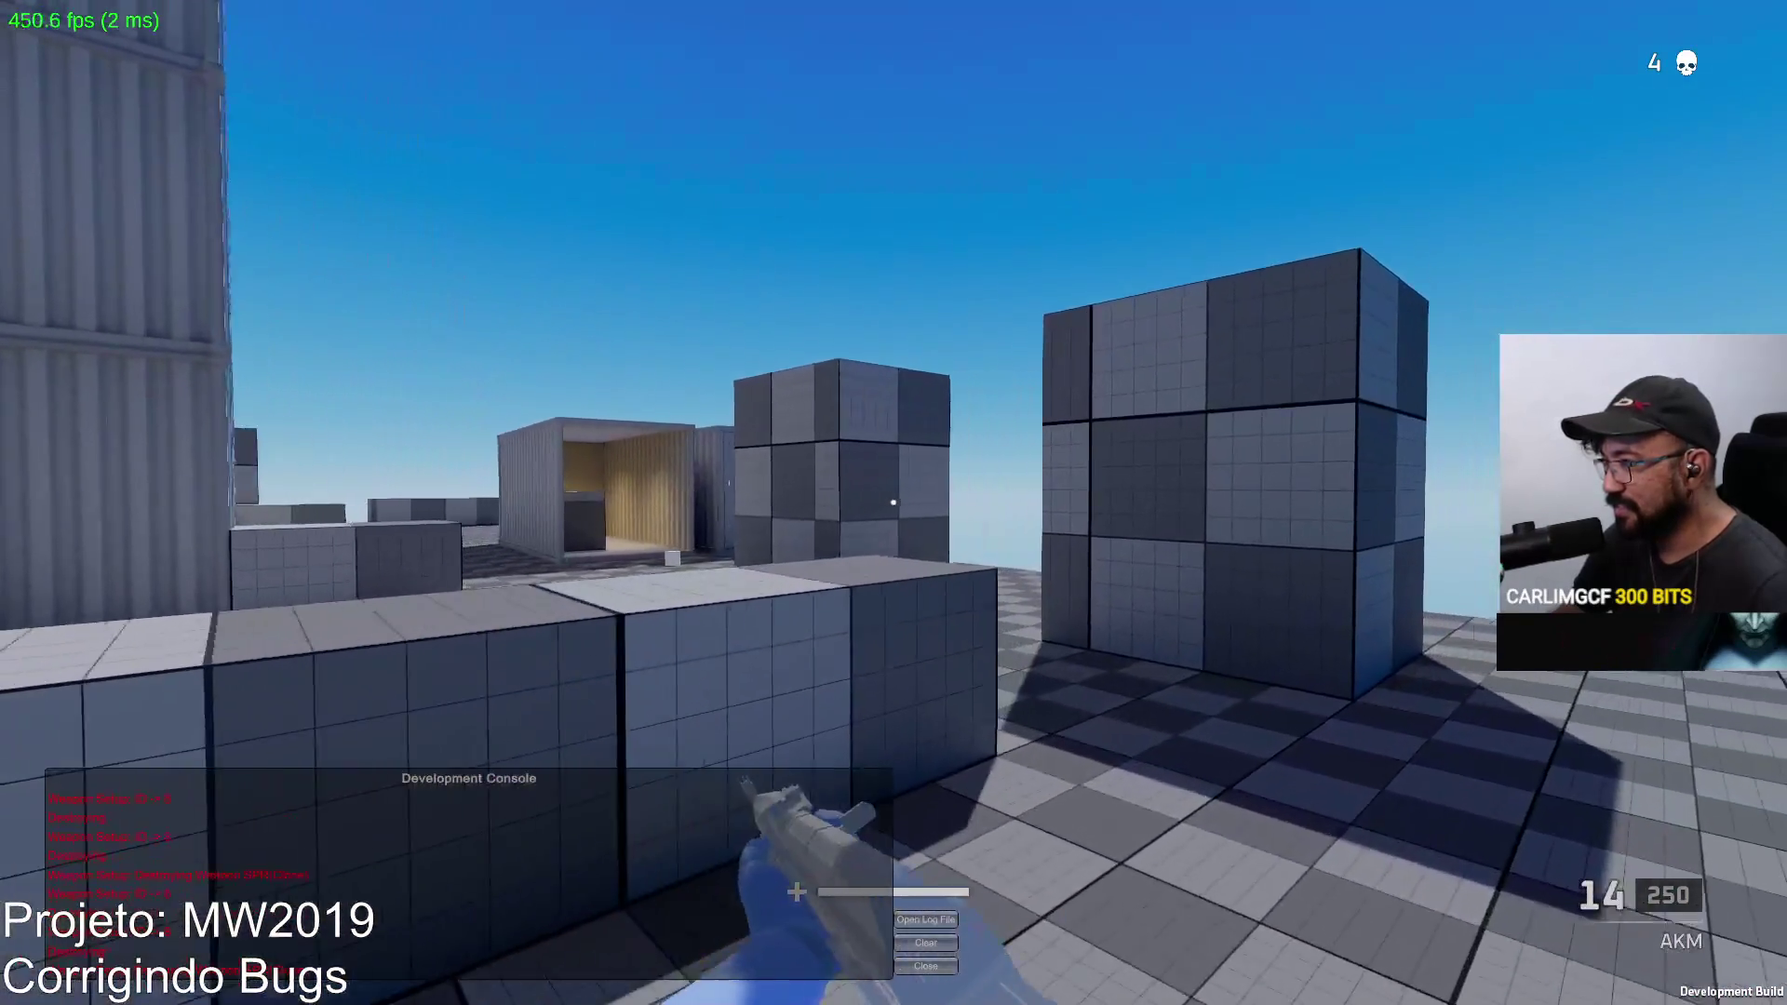
{"action": "left_click", "coordinate": [894, 503]}
{"action": "left_click", "coordinate": [894, 503]}
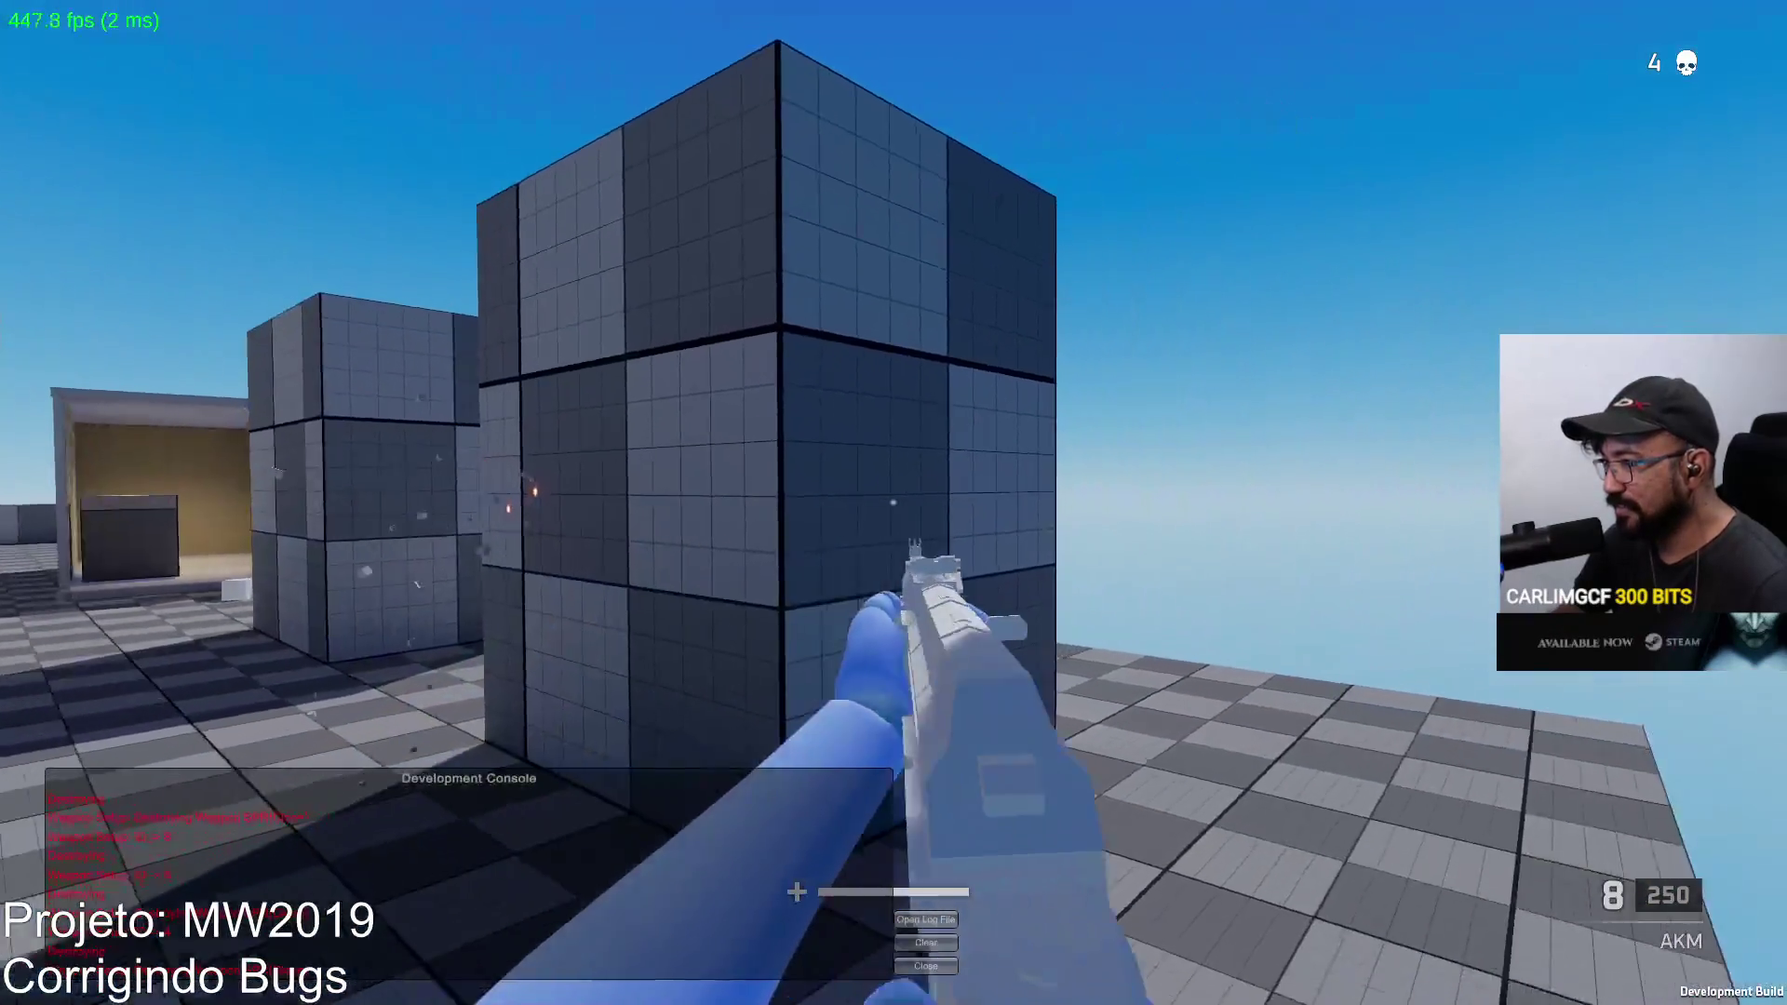
{"action": "key", "text": "r"}
Step: Empty the AKM magazine toward the grey cubes and reload
{"action": "left_click", "coordinate": [894, 502]}
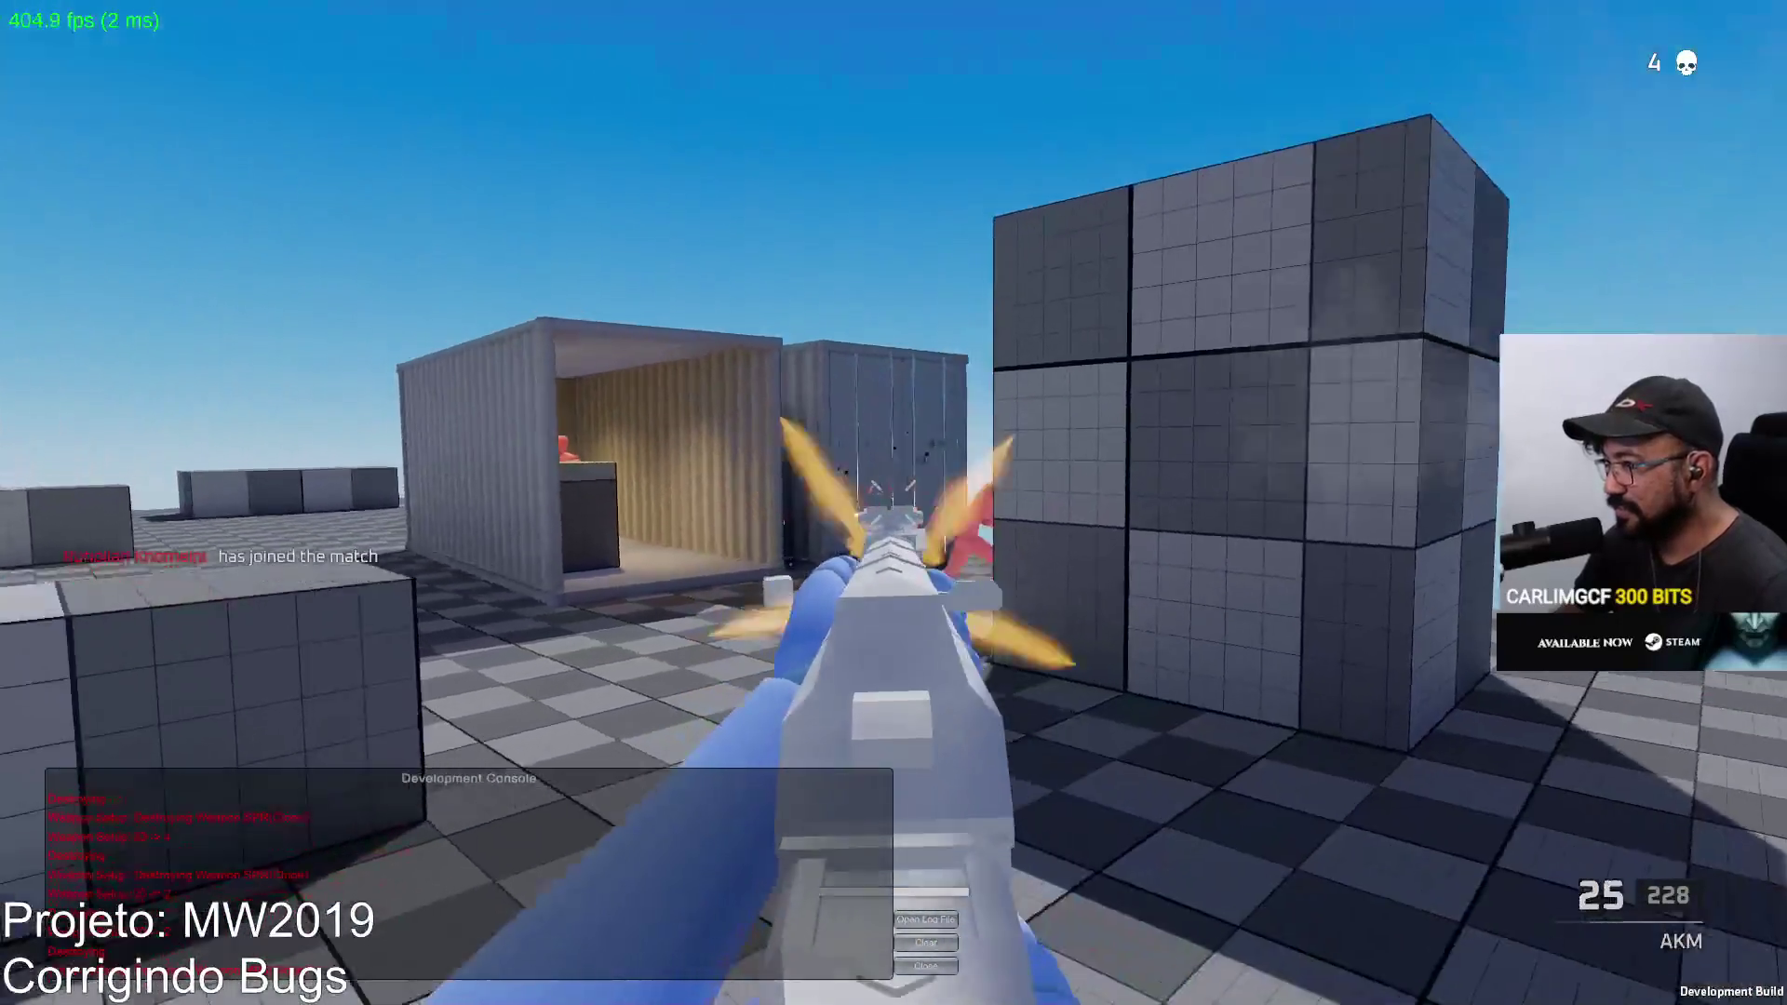
{"action": "left_click", "coordinate": [893, 504]}
{"action": "left_click", "coordinate": [894, 503]}
{"action": "left_click", "coordinate": [894, 503]}
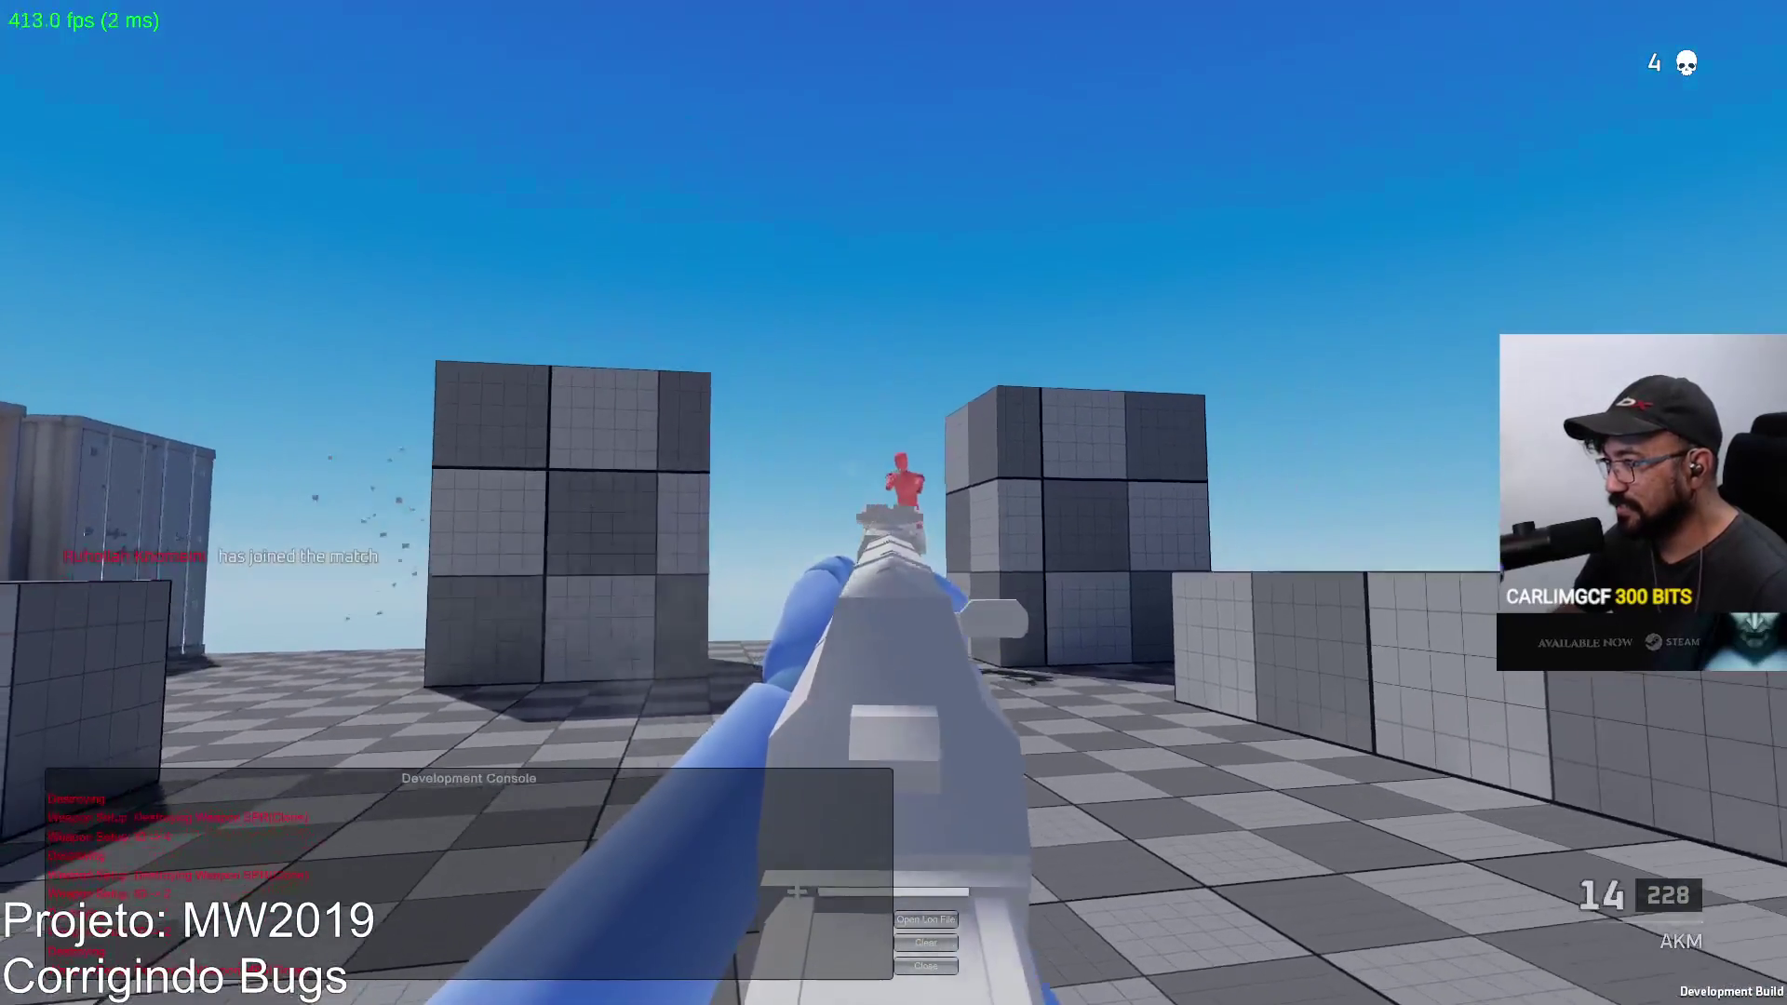
{"action": "left_click", "coordinate": [894, 503]}
{"action": "key", "text": "r"}
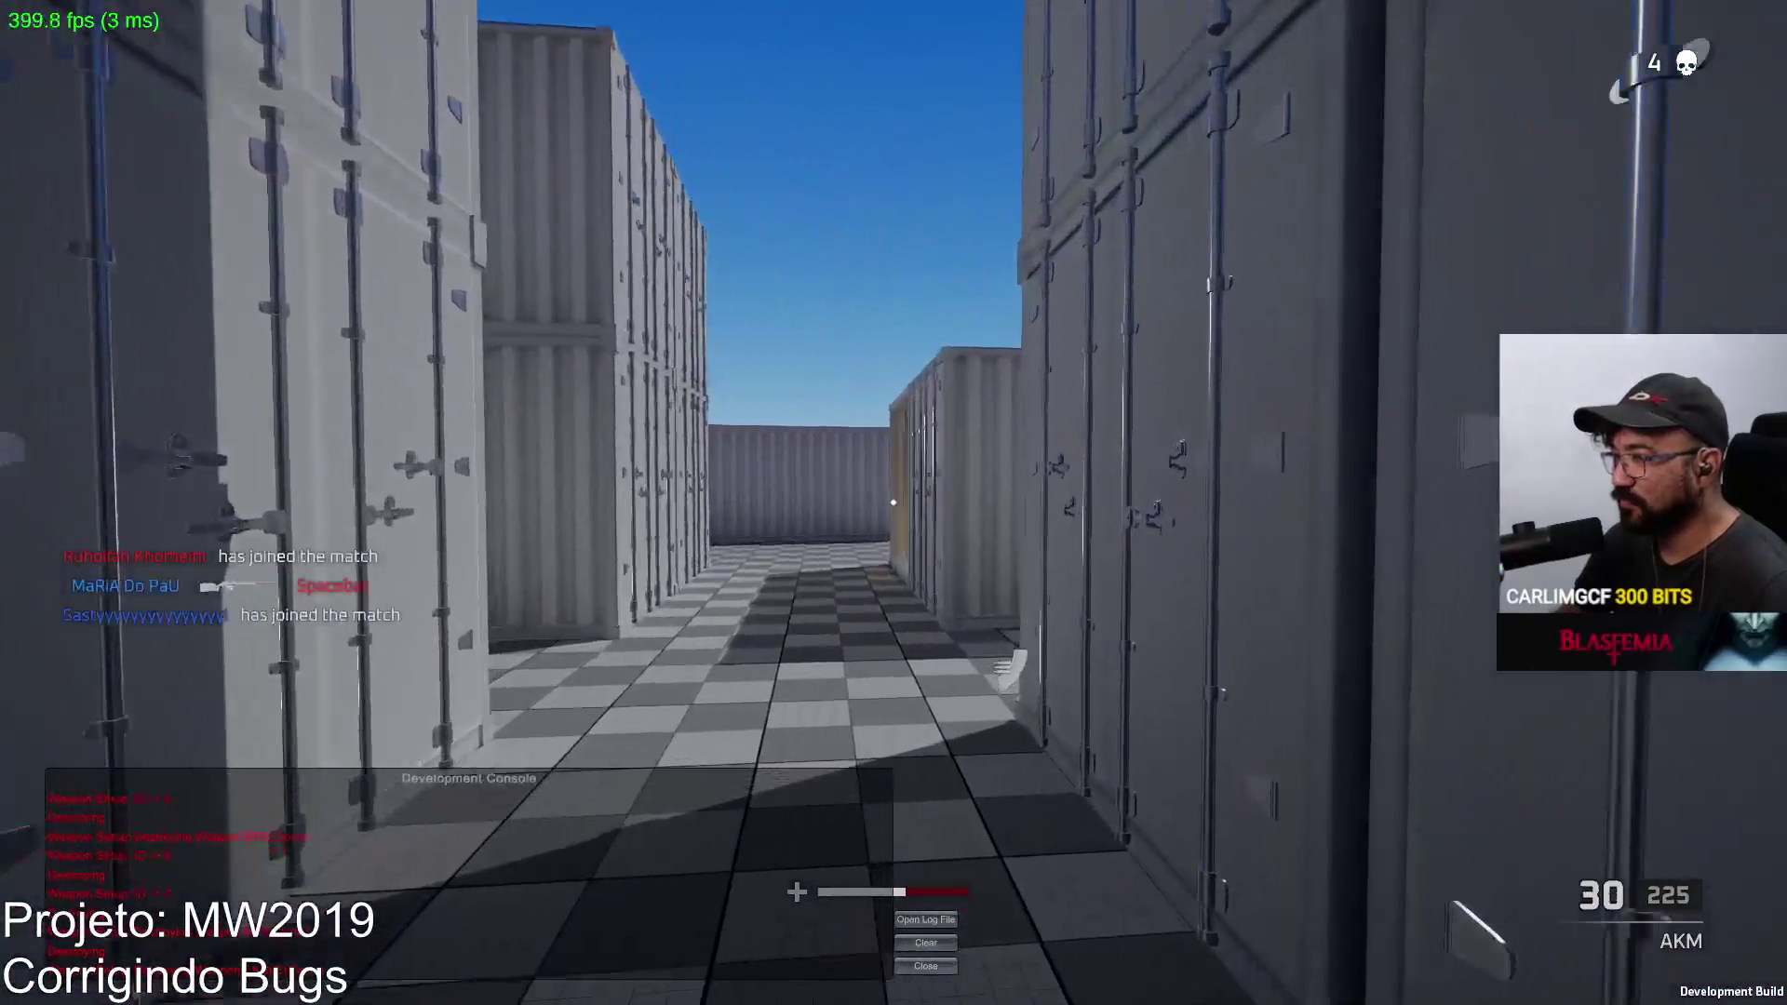
Step: Jump to a high spot, shoot the red enemy, reload, and head toward the long grey block
{"action": "key", "text": "w"}
{"action": "key", "text": "space"}
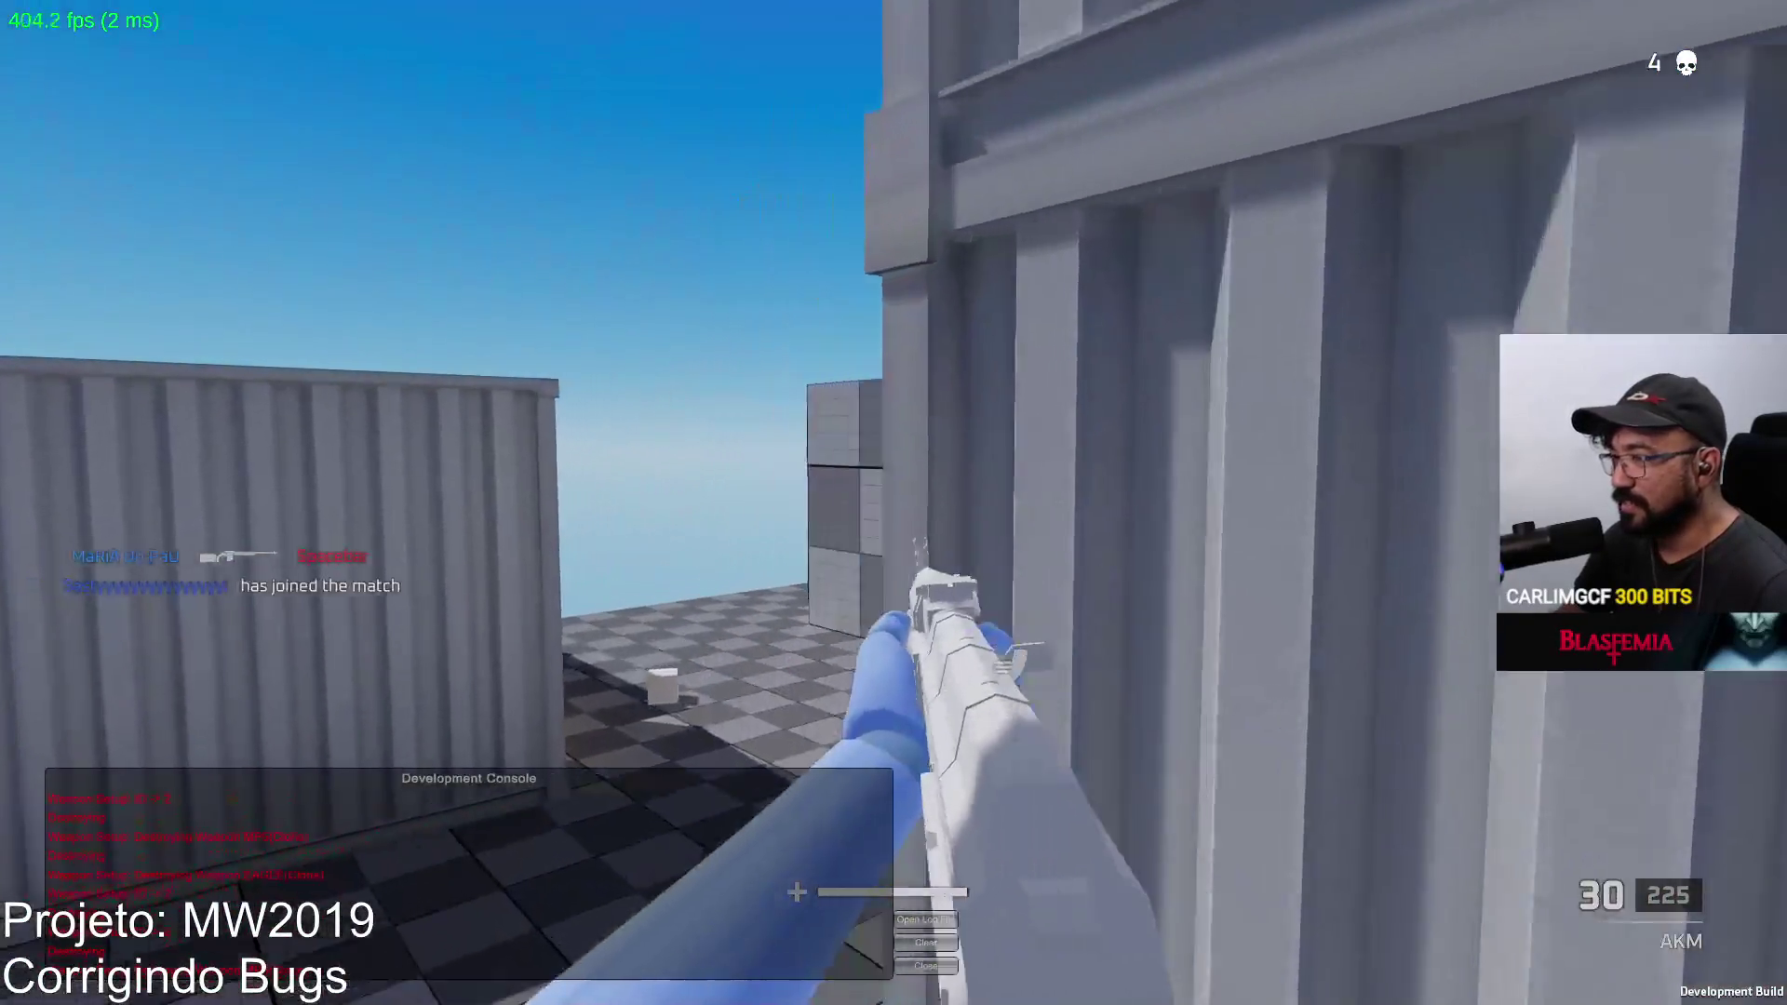
{"action": "left_click", "coordinate": [894, 503]}
{"action": "left_click", "coordinate": [893, 503]}
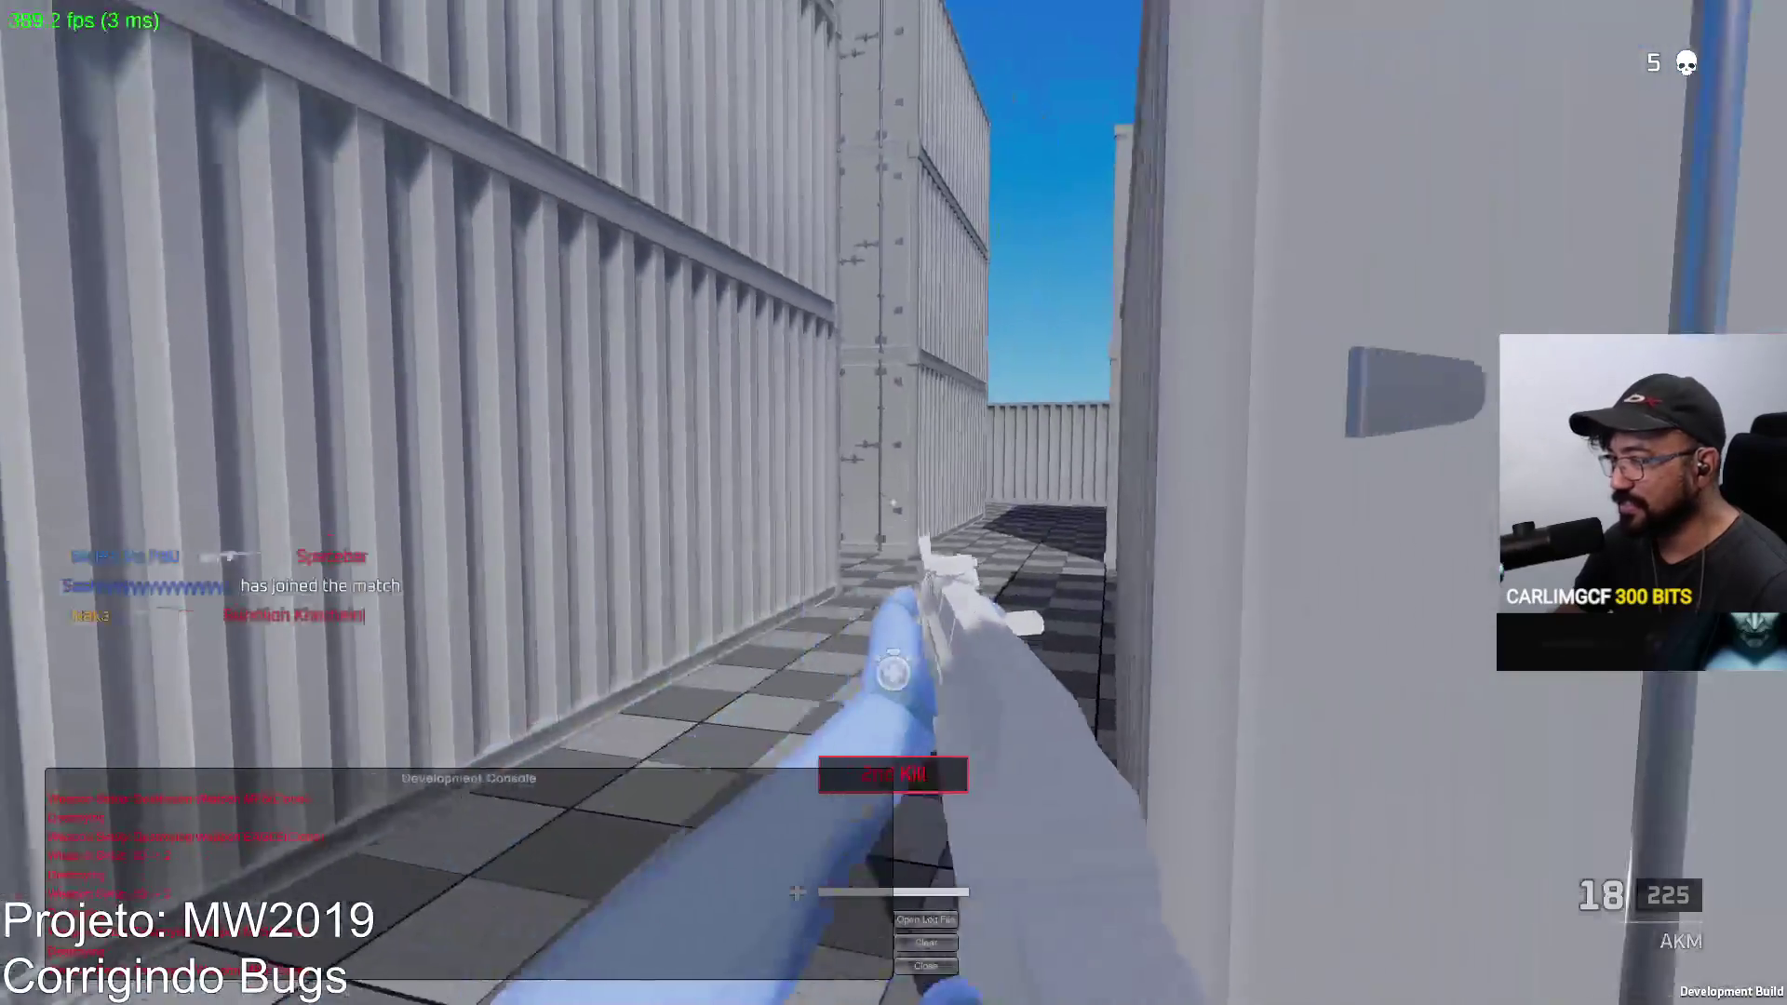
{"action": "key", "text": "r"}
{"action": "key", "text": "w"}
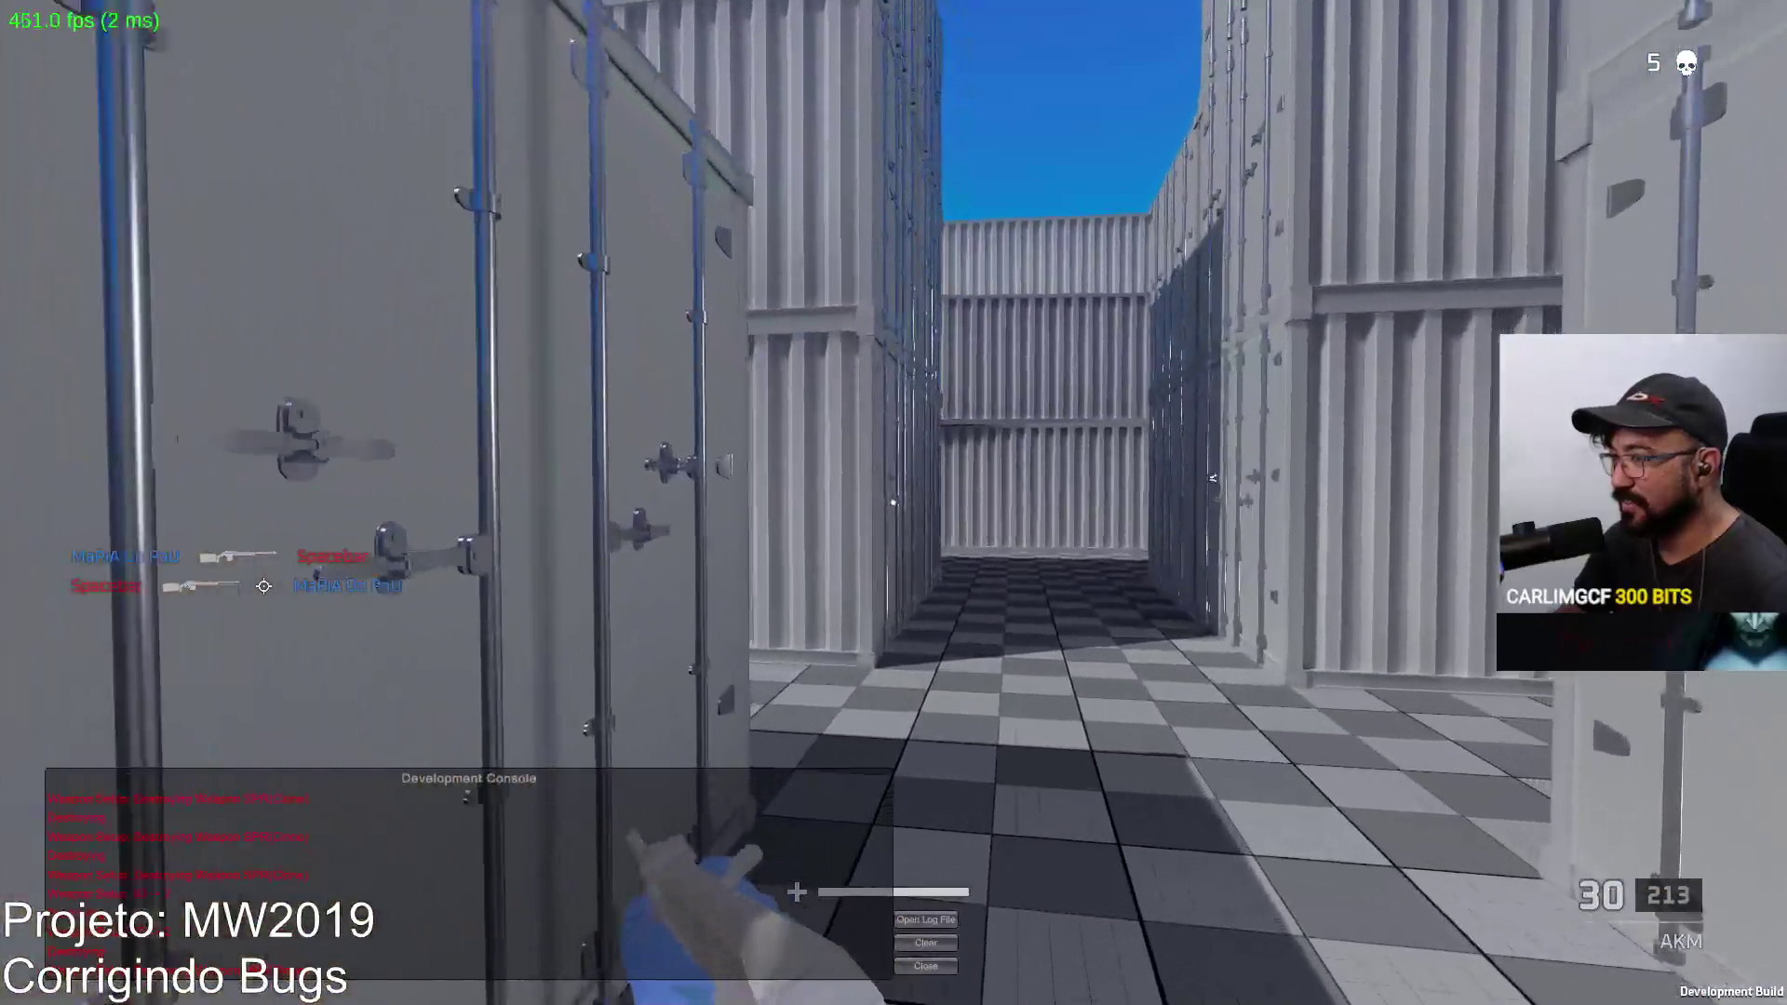
{"action": "key", "text": "Tab"}
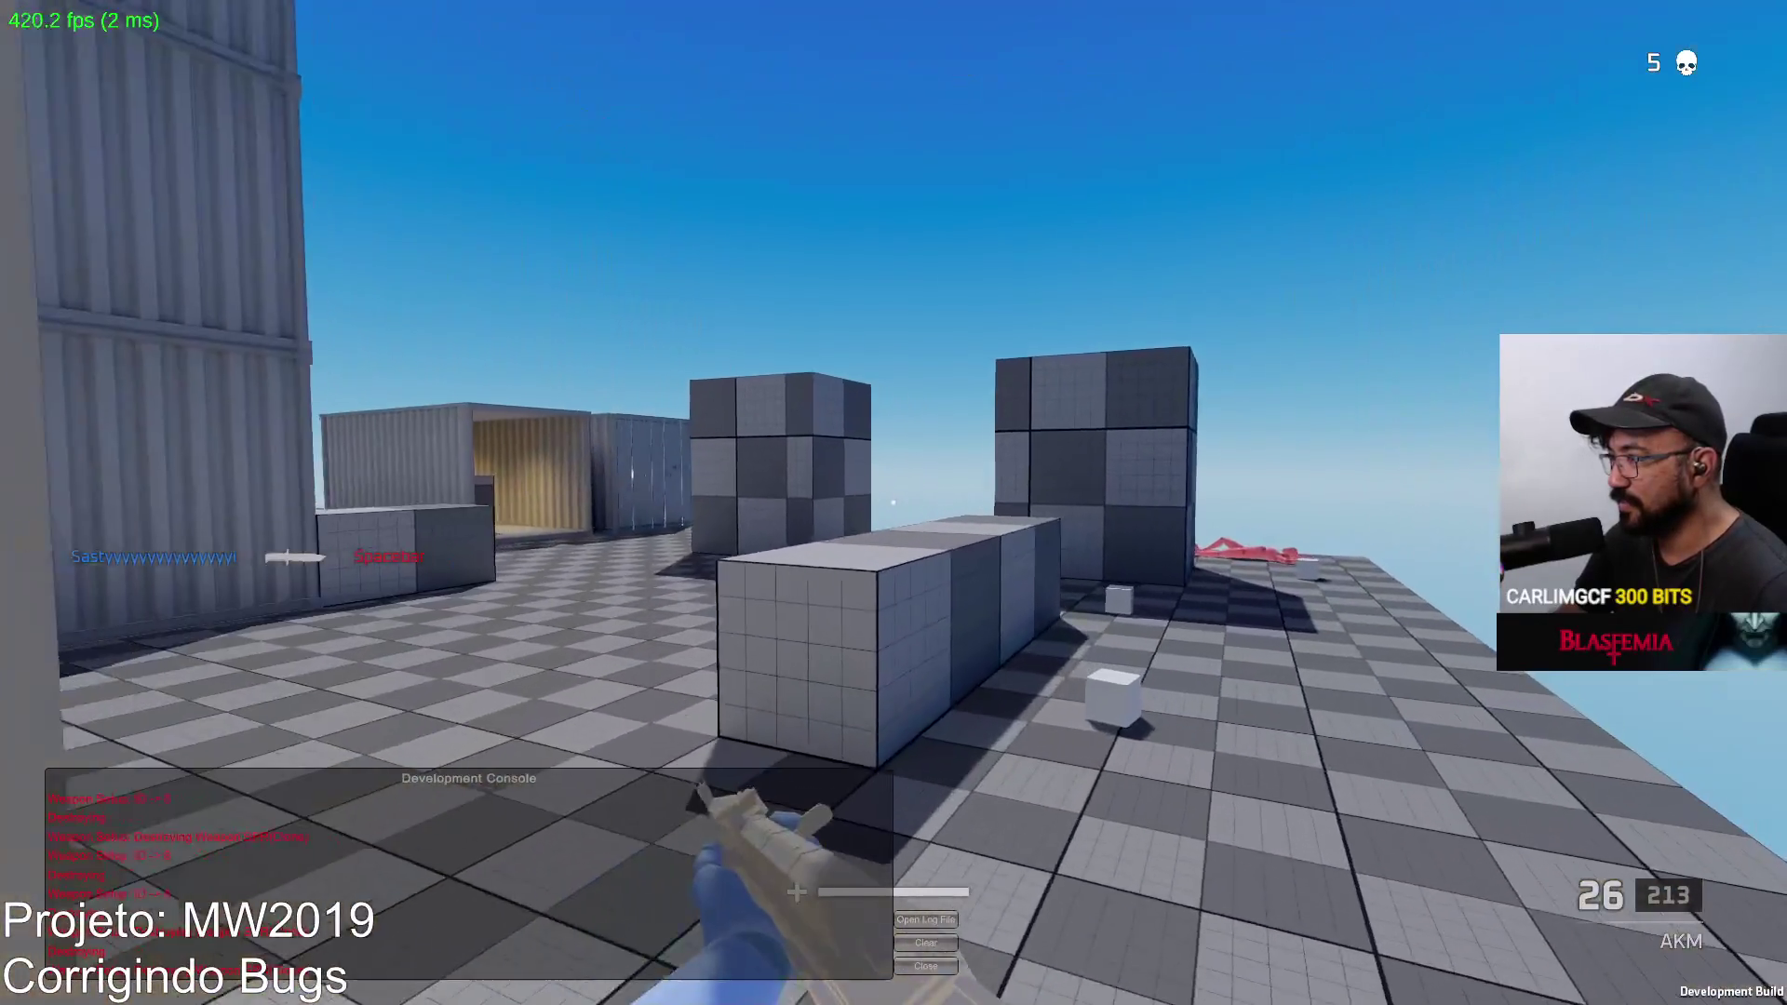
{"action": "key", "text": "w"}
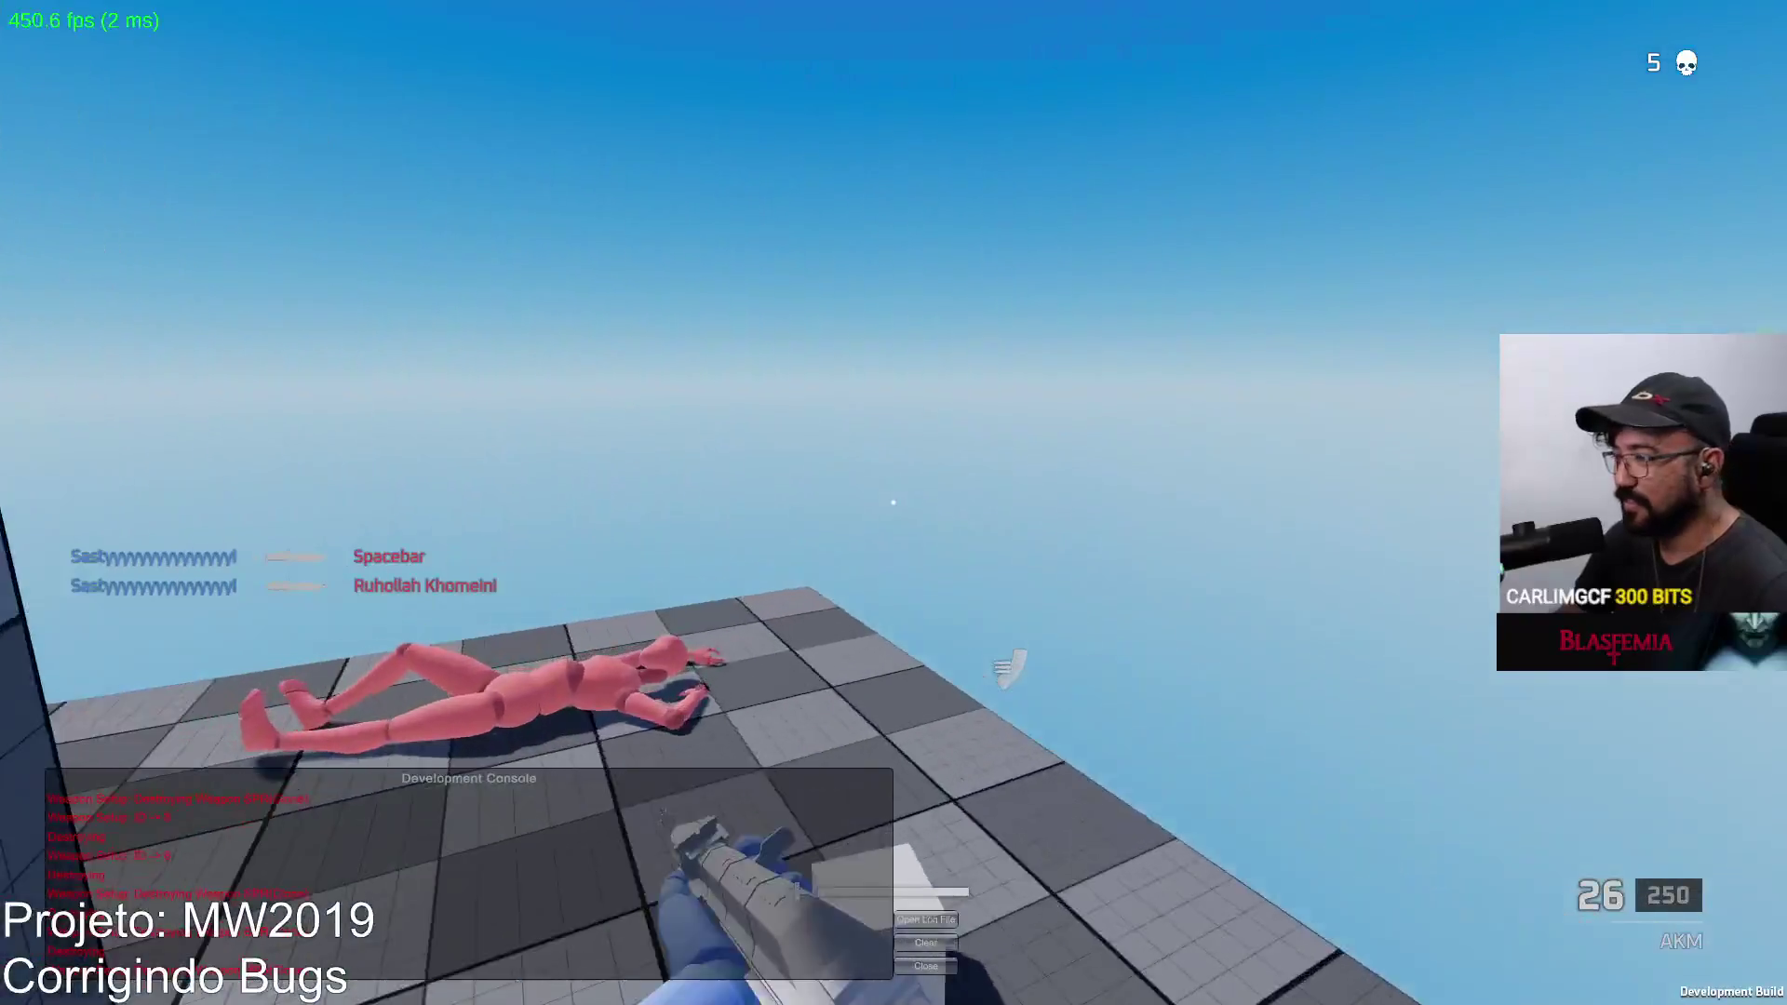
Step: Reload the AKM and walk through a container into the alley beyond
{"action": "key", "text": "r"}
{"action": "key", "text": "w"}
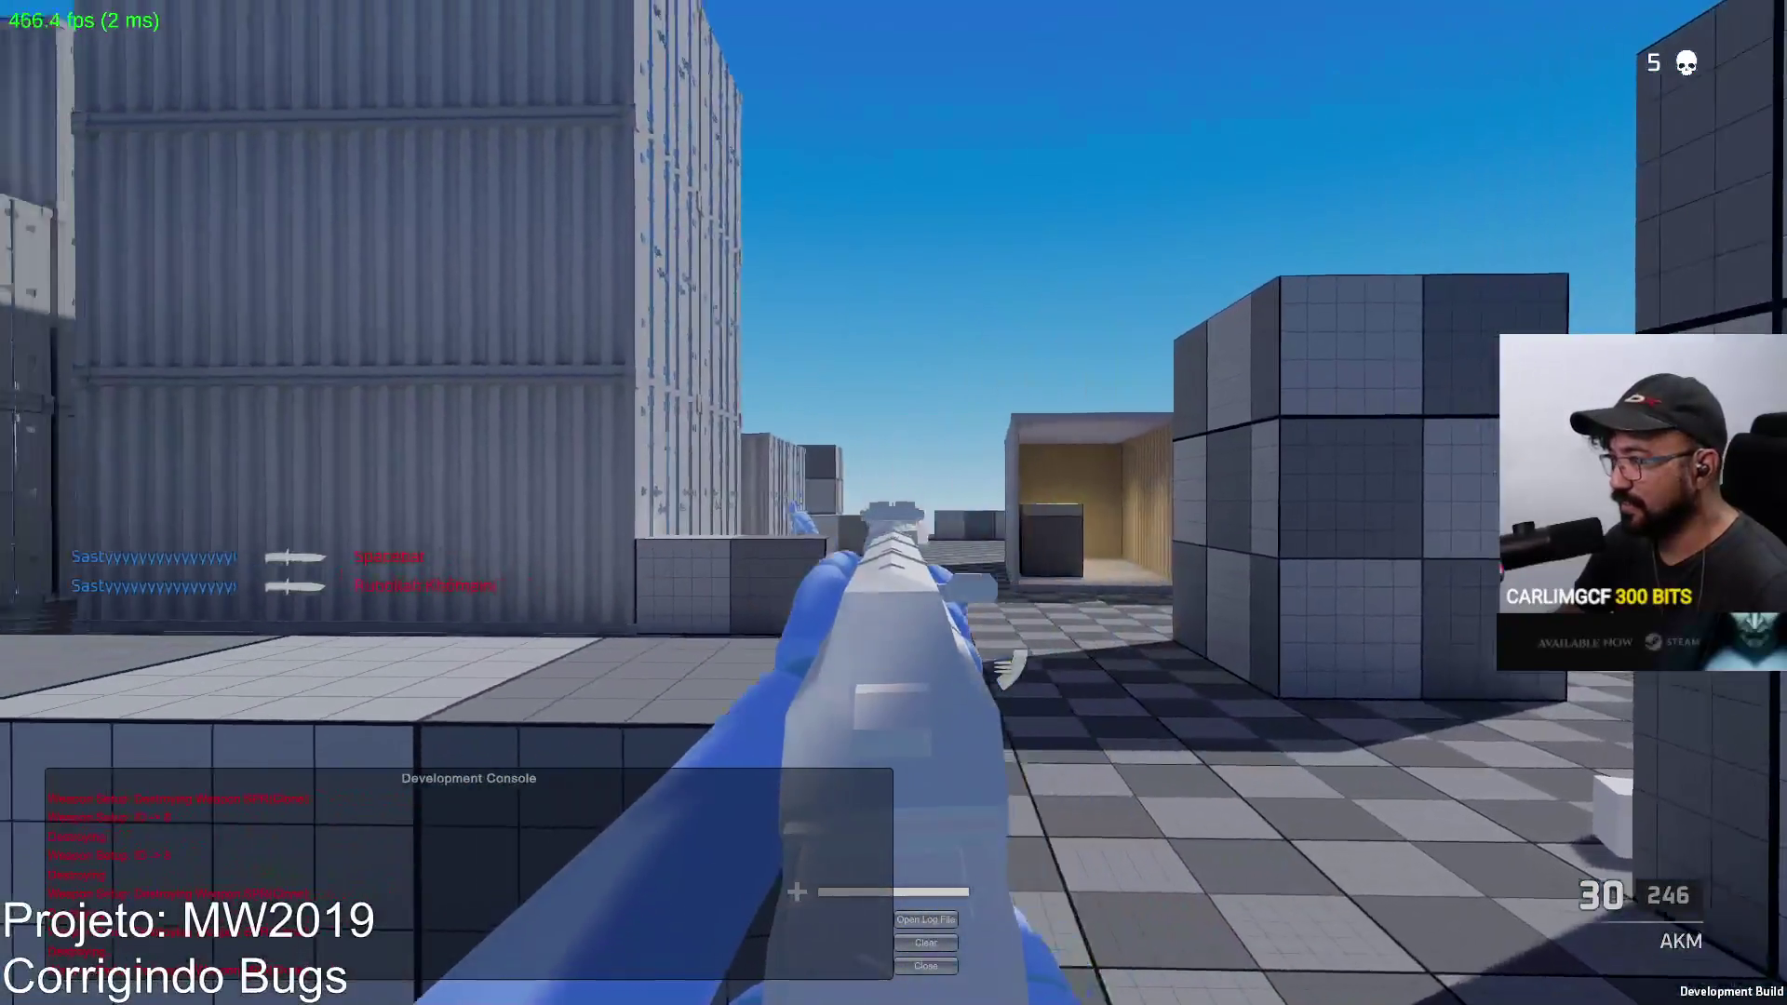
{"action": "key", "text": "w"}
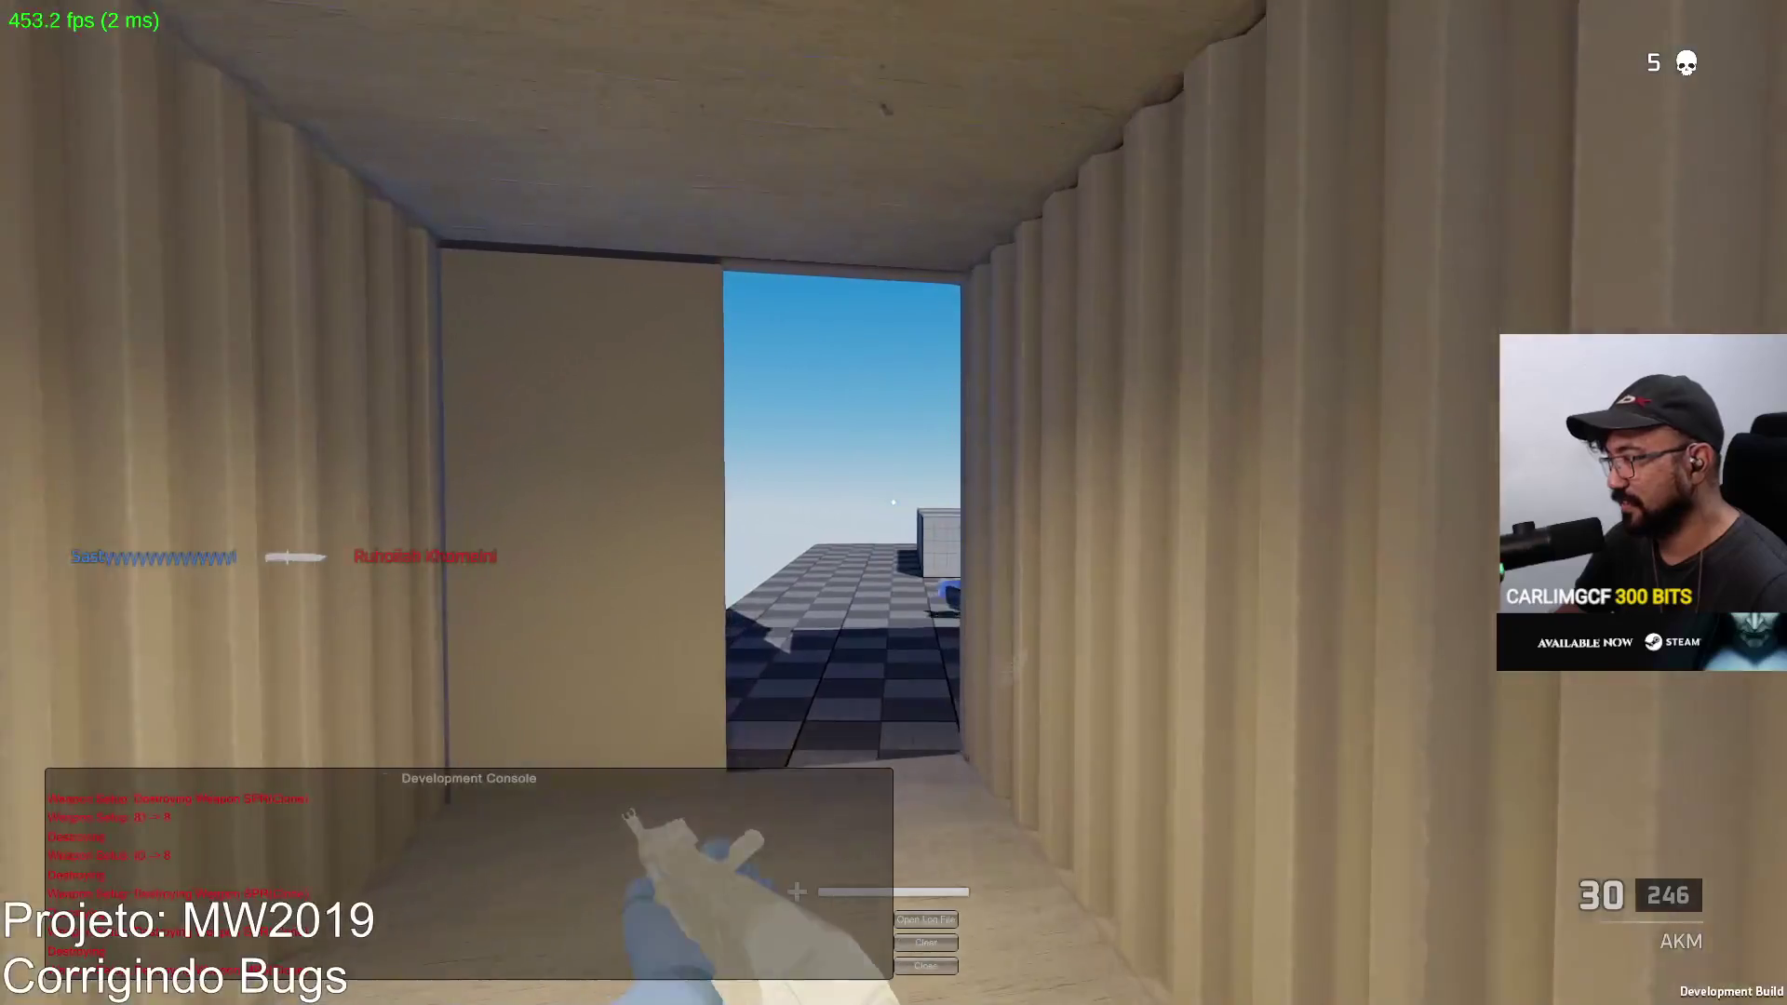
{"action": "key", "text": "w"}
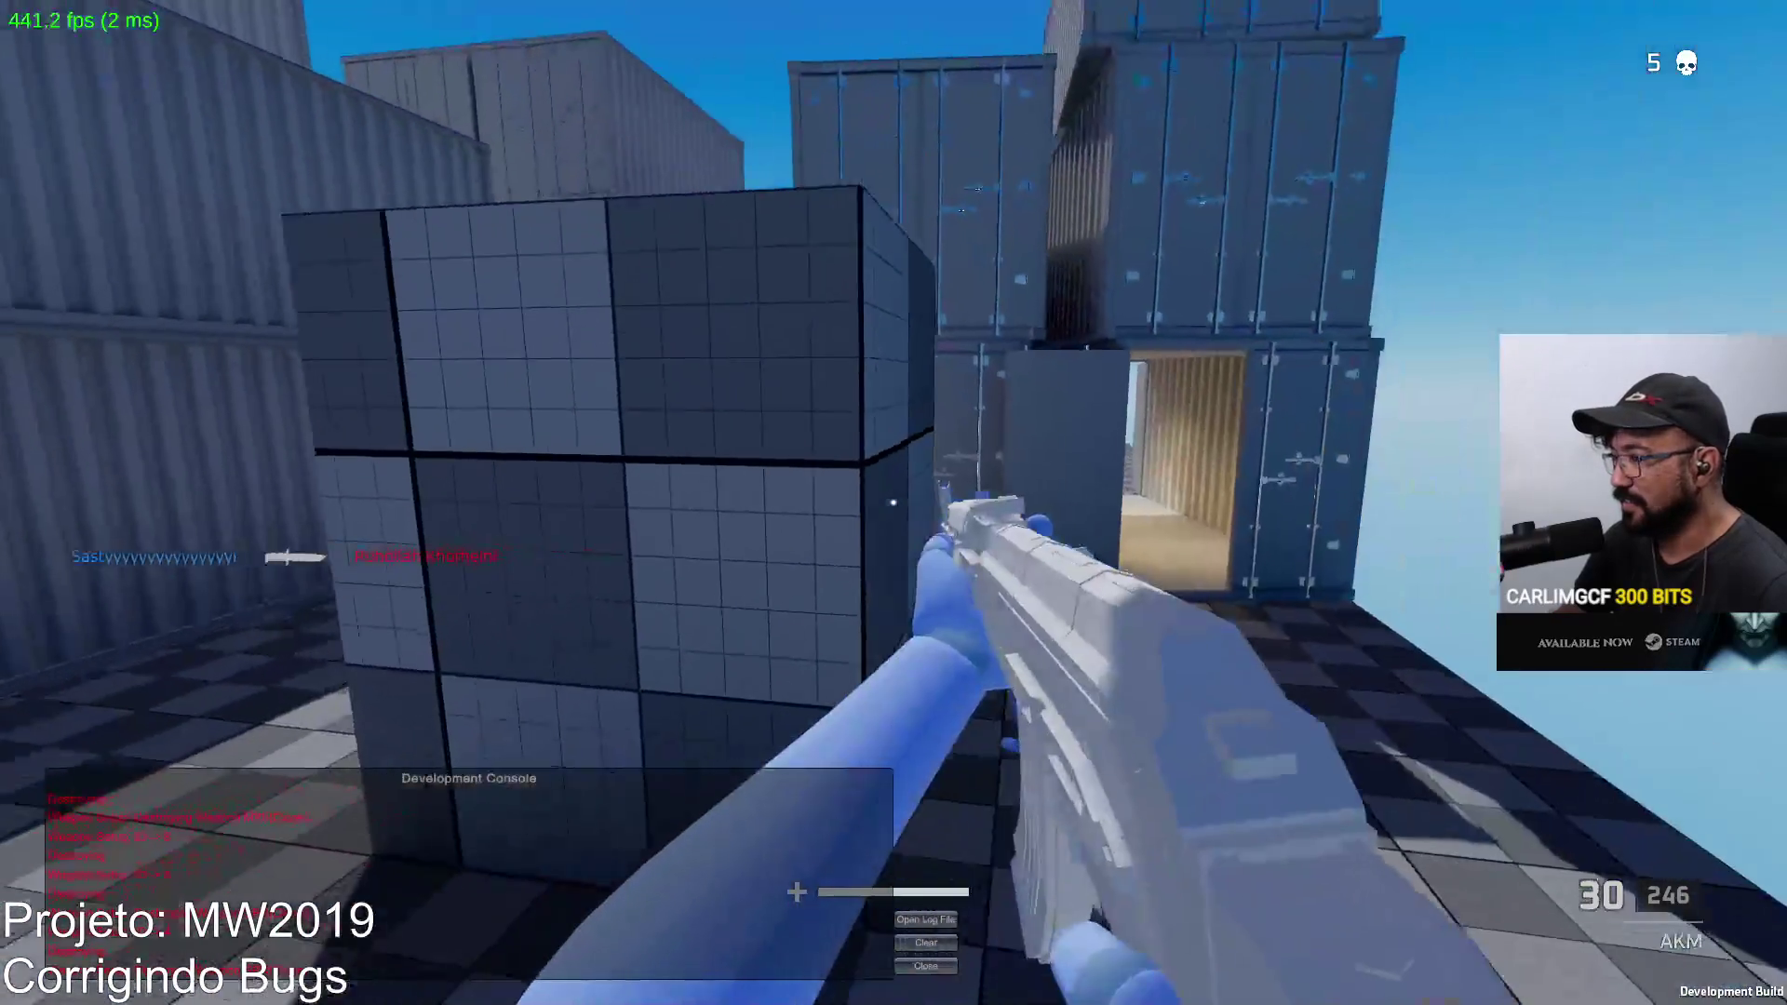
Step: Fire sustained AKM bursts at the enemy down the alley, then reload
{"action": "left_click", "coordinate": [893, 504]}
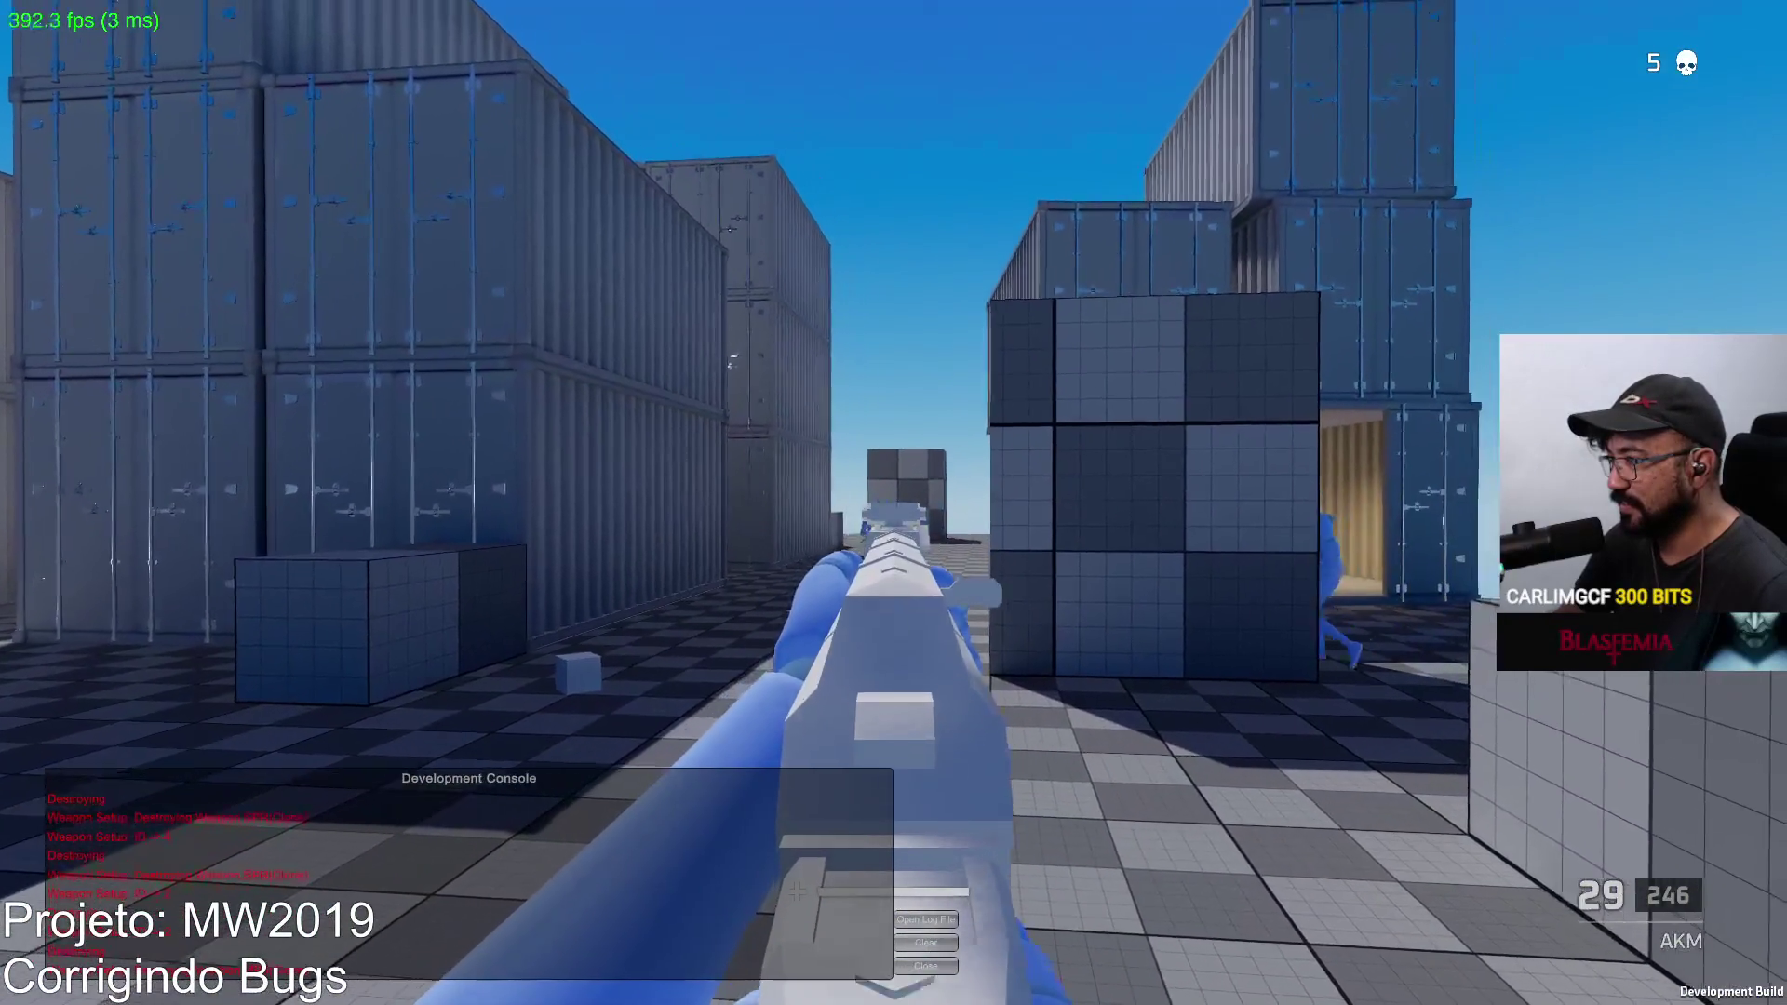
{"action": "left_click", "coordinate": [895, 502]}
{"action": "left_click", "coordinate": [893, 503]}
{"action": "left_click", "coordinate": [894, 503]}
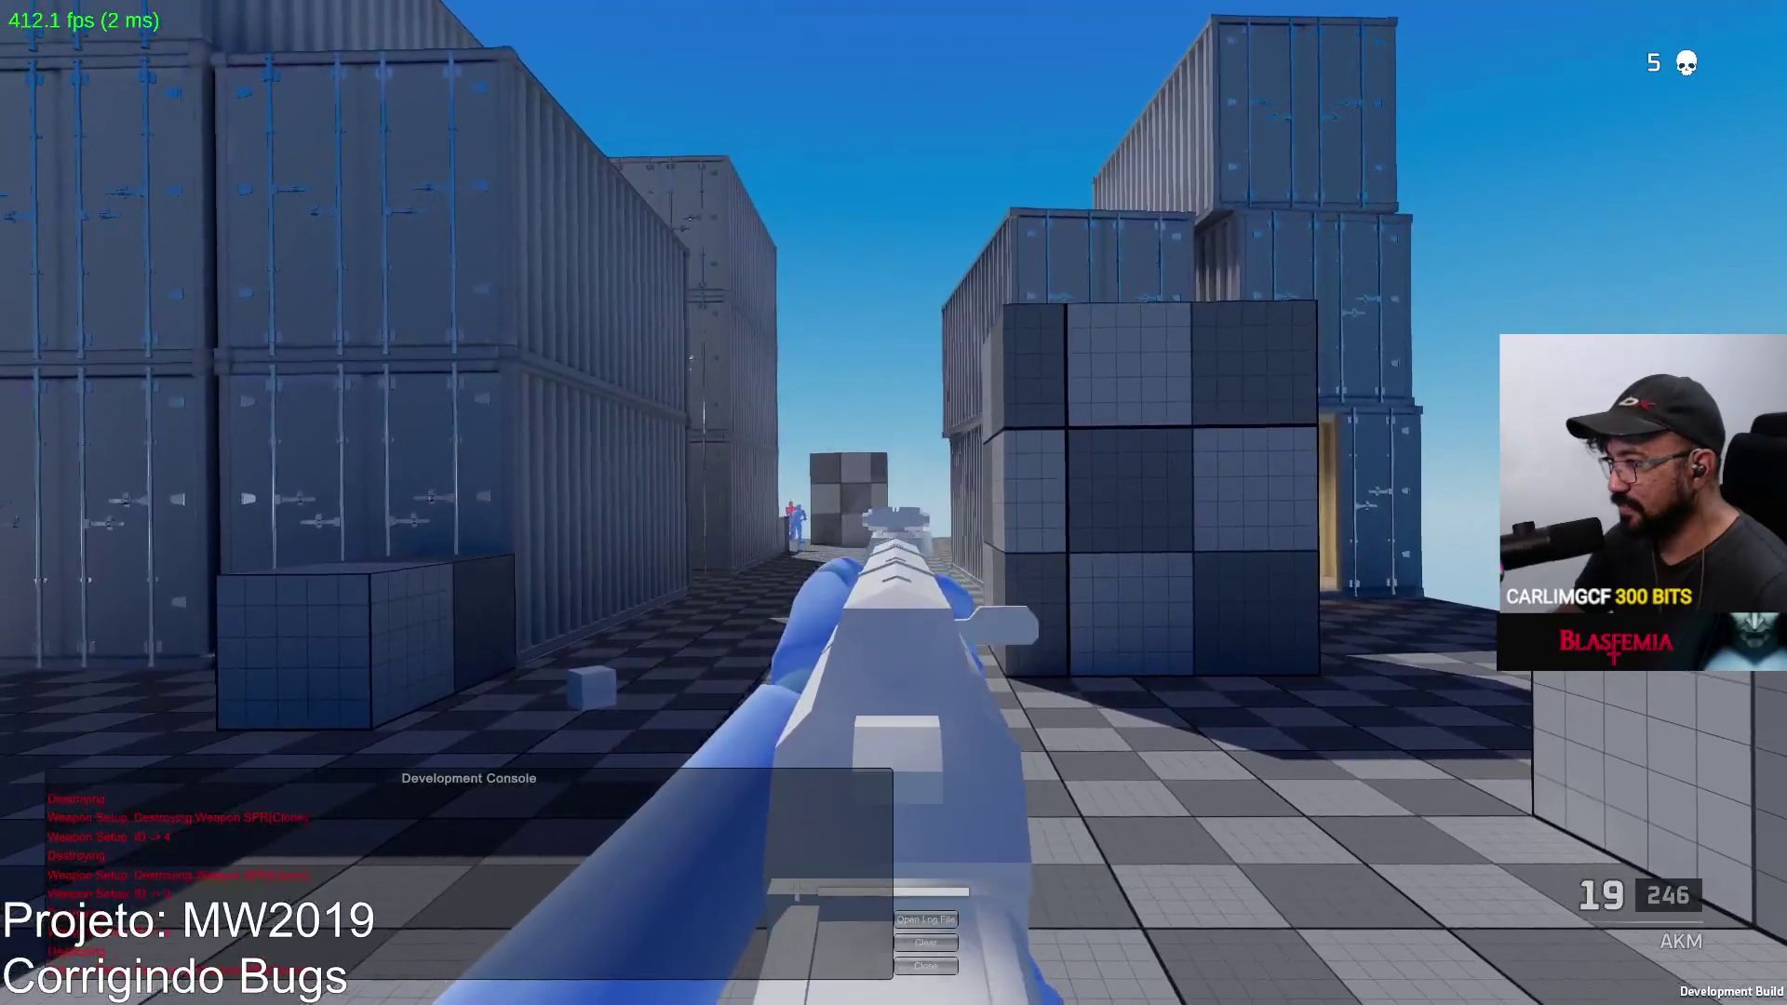
{"action": "left_click", "coordinate": [893, 502]}
{"action": "left_click", "coordinate": [893, 503]}
{"action": "left_click", "coordinate": [894, 503]}
{"action": "left_click", "coordinate": [894, 503]}
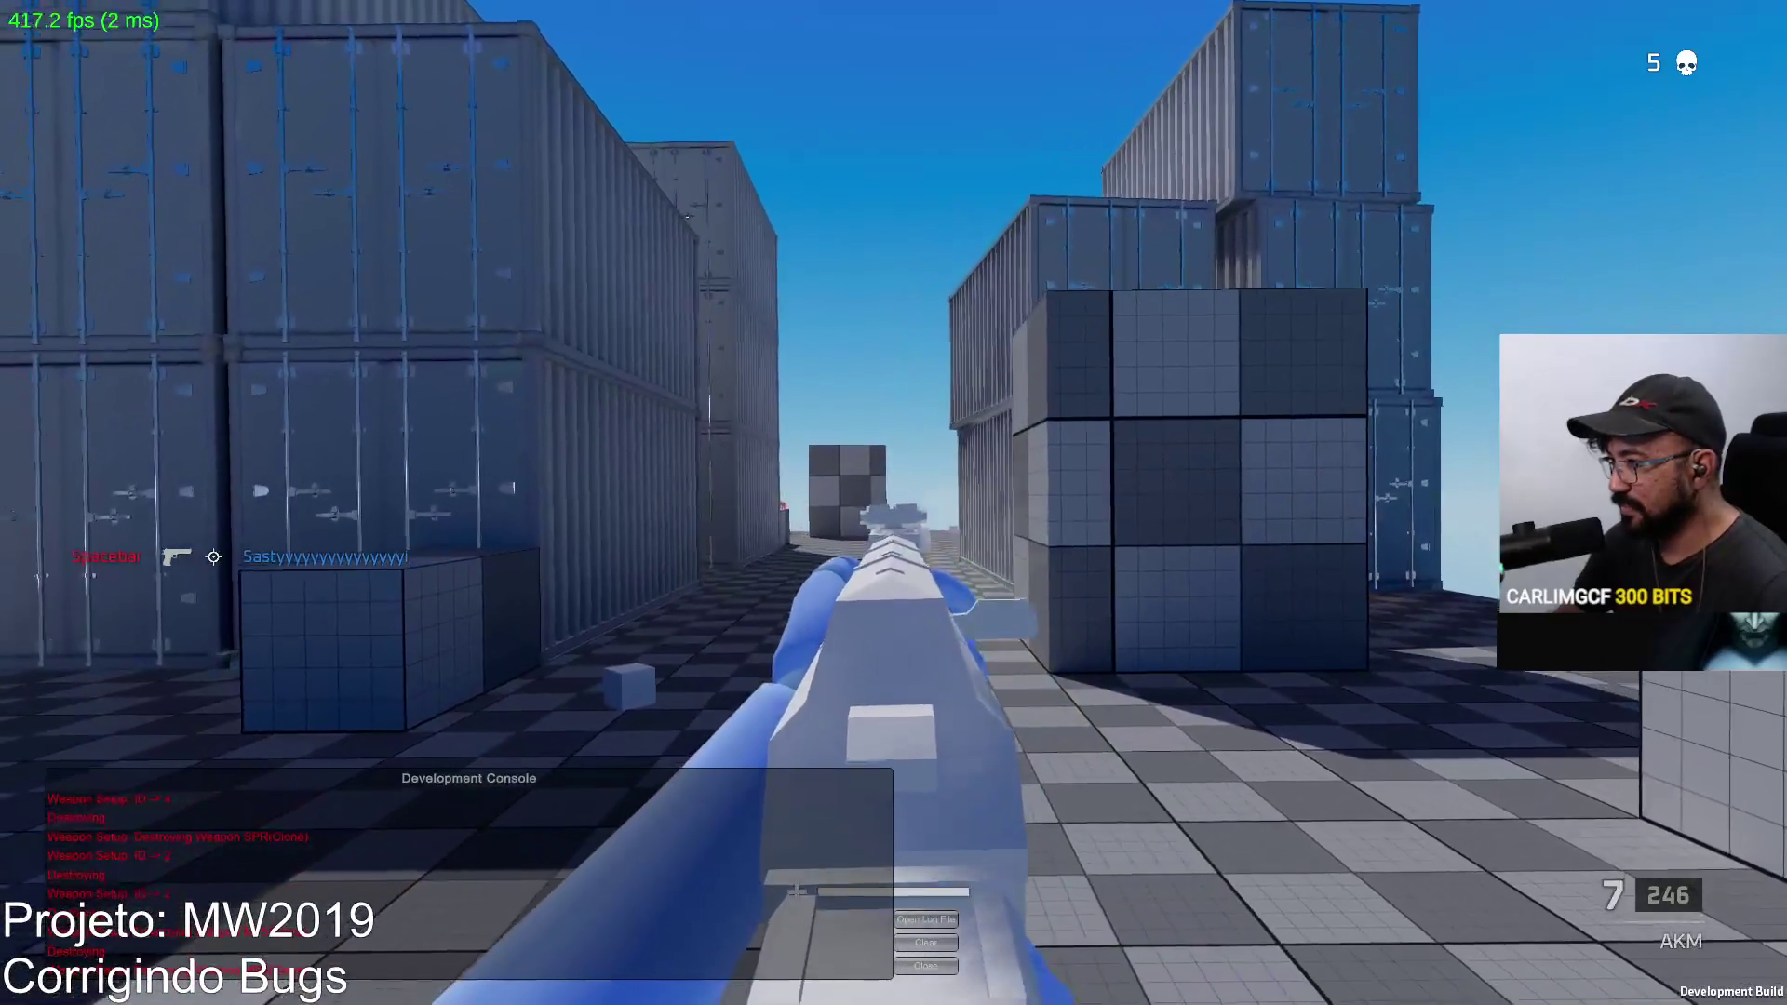
{"action": "left_click", "coordinate": [894, 503]}
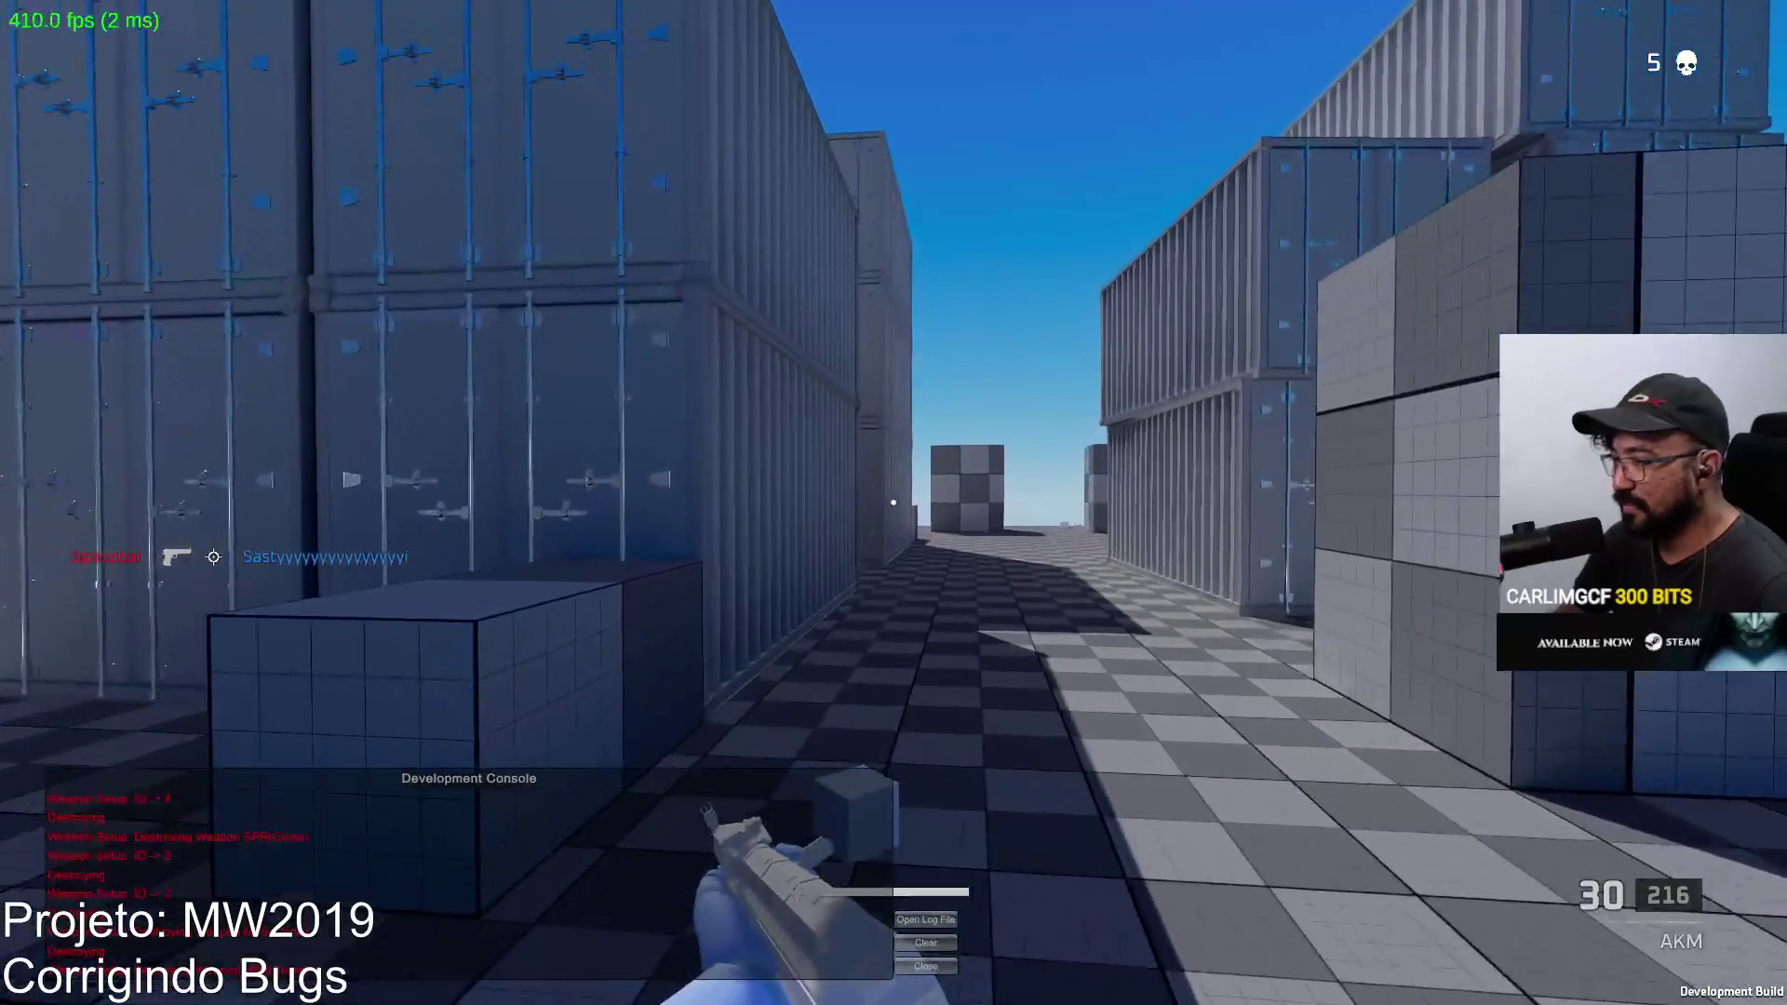
{"action": "left_click", "coordinate": [895, 504]}
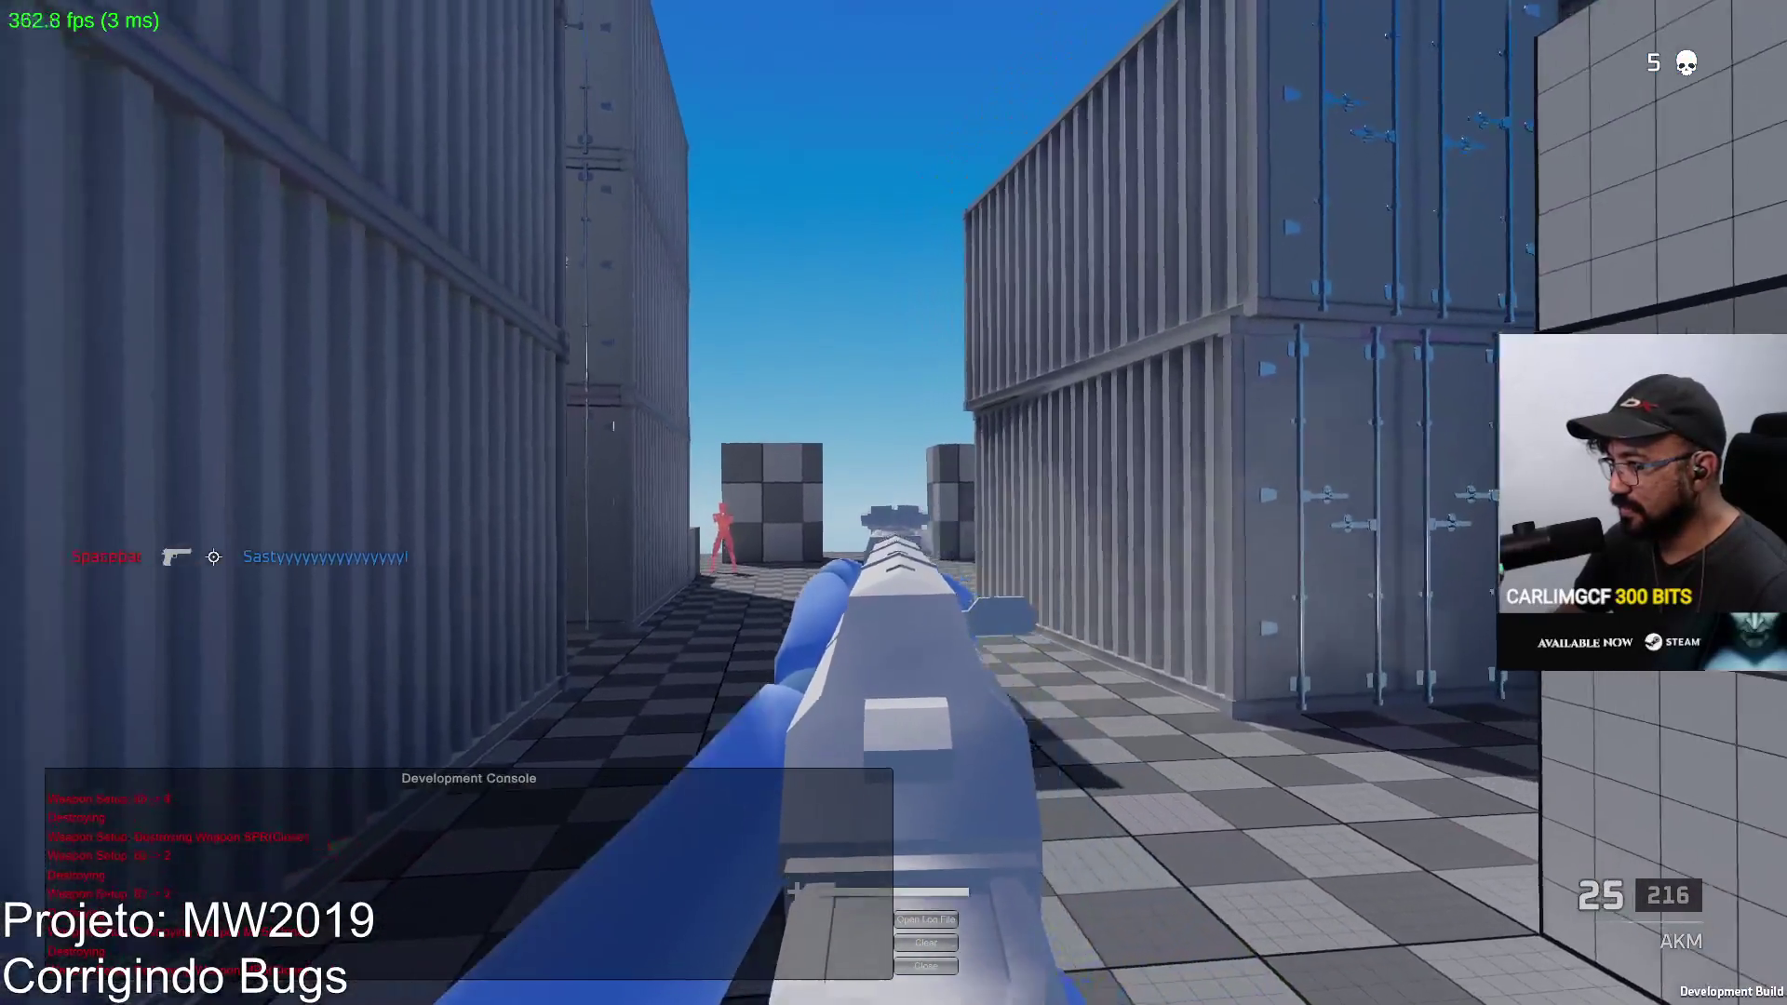
{"action": "left_click", "coordinate": [894, 503]}
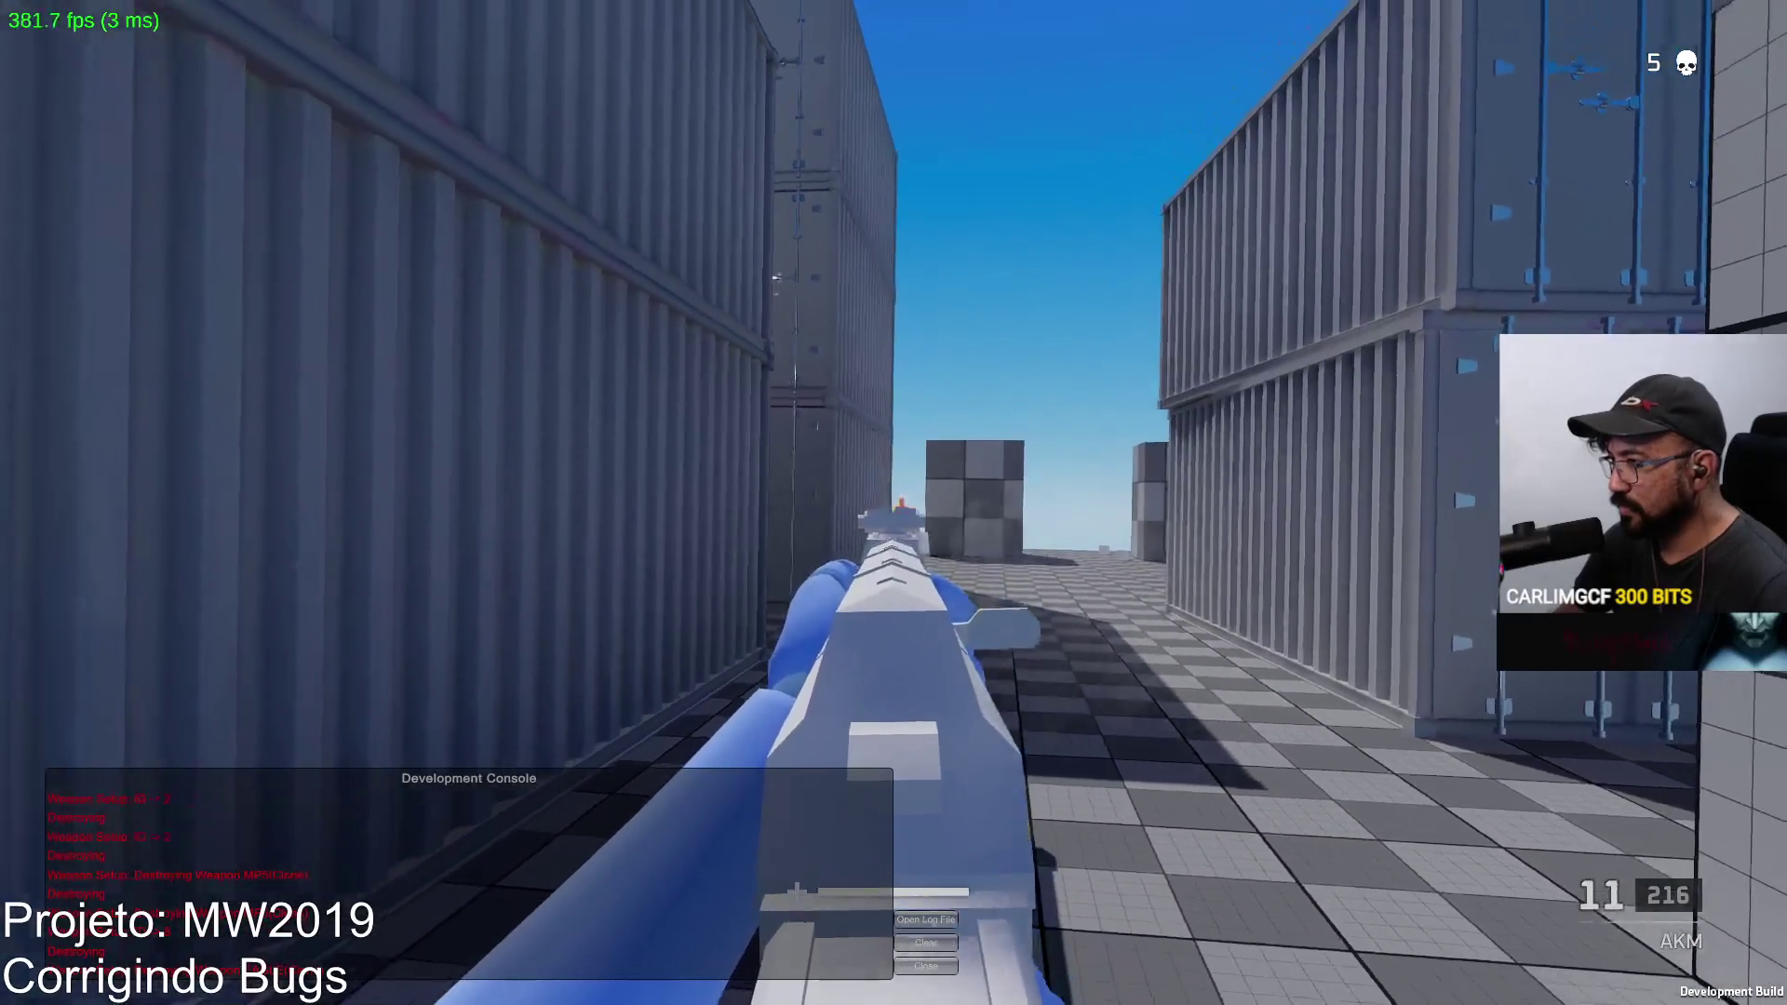
{"action": "left_click", "coordinate": [894, 504]}
{"action": "key", "text": "r"}
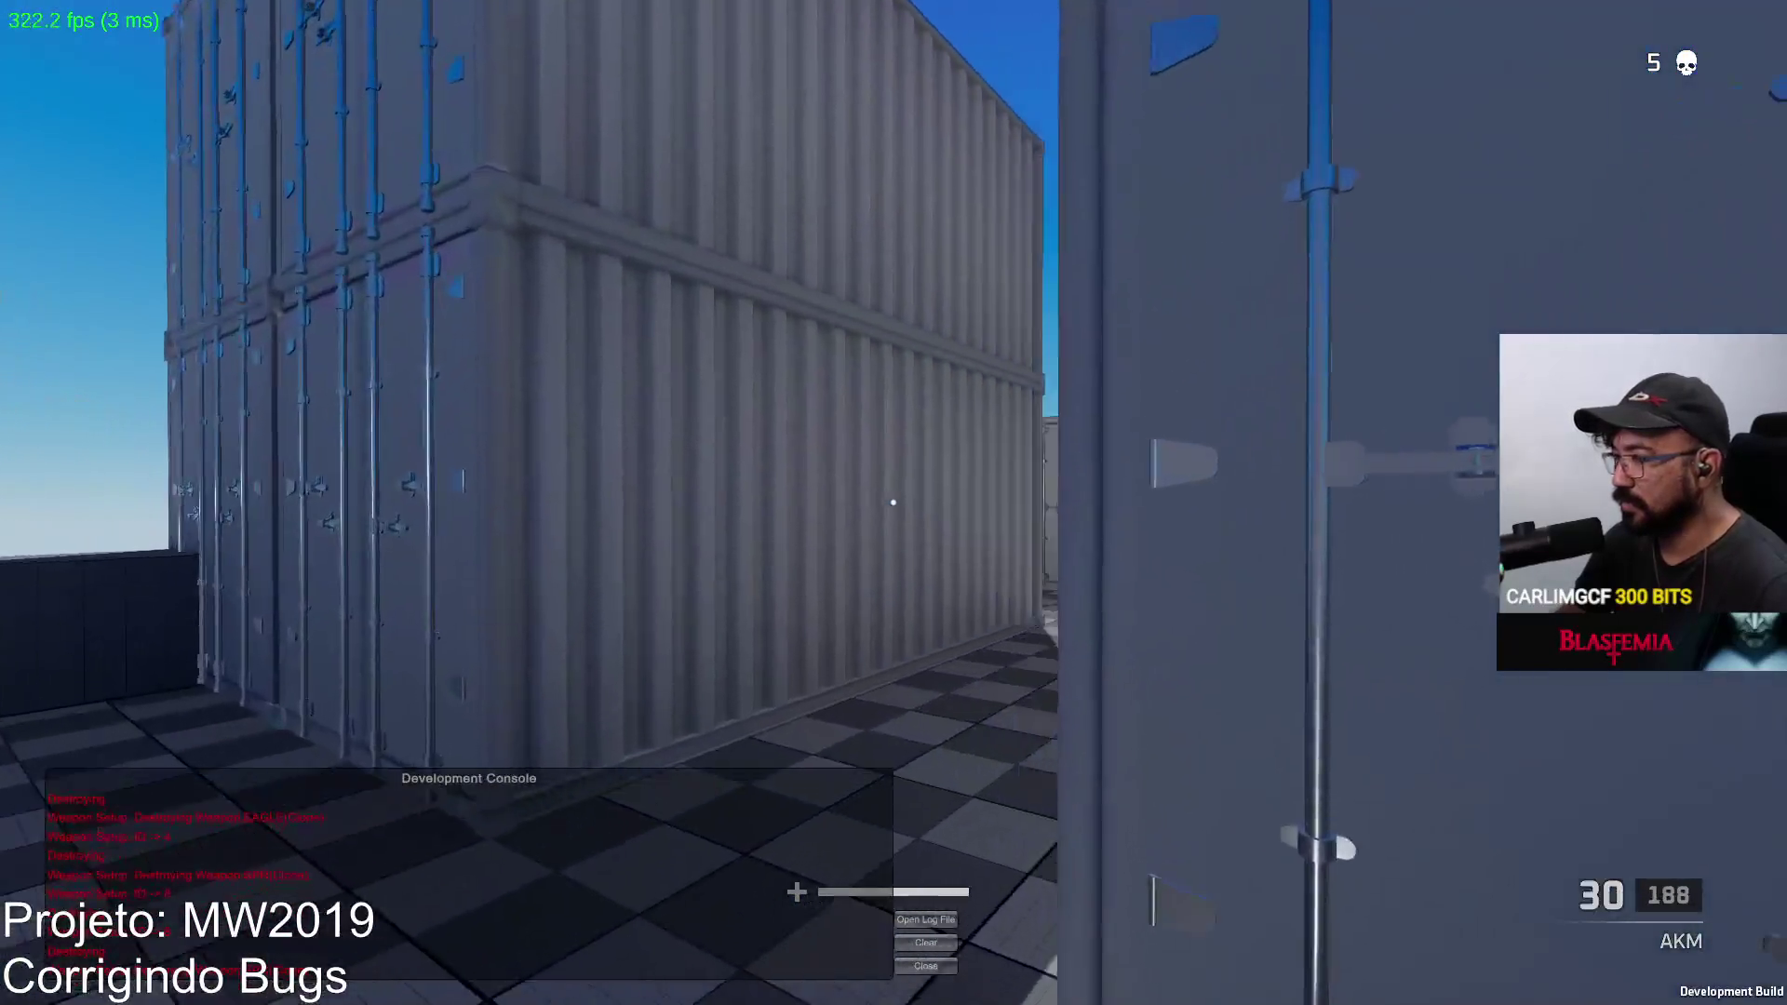
Step: Push down the corridor, shooting the blue and red enemies by the blocks, reloading midway
{"action": "key", "text": "w"}
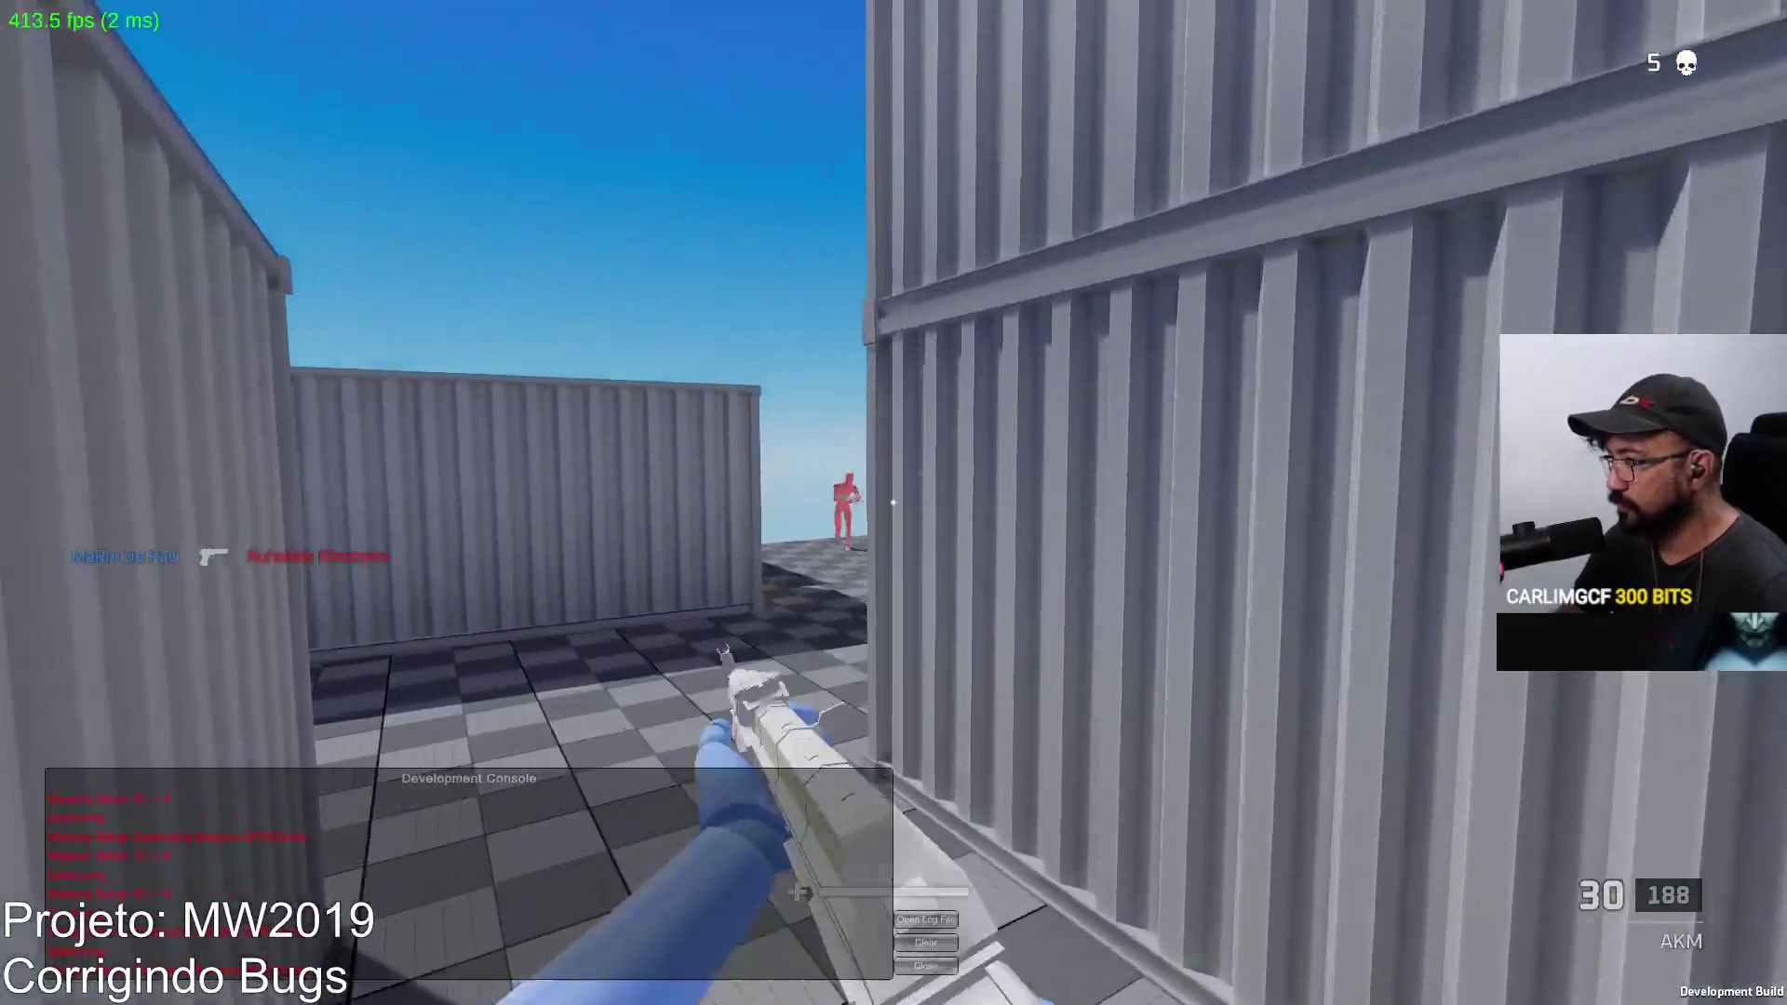
{"action": "left_click", "coordinate": [895, 503]}
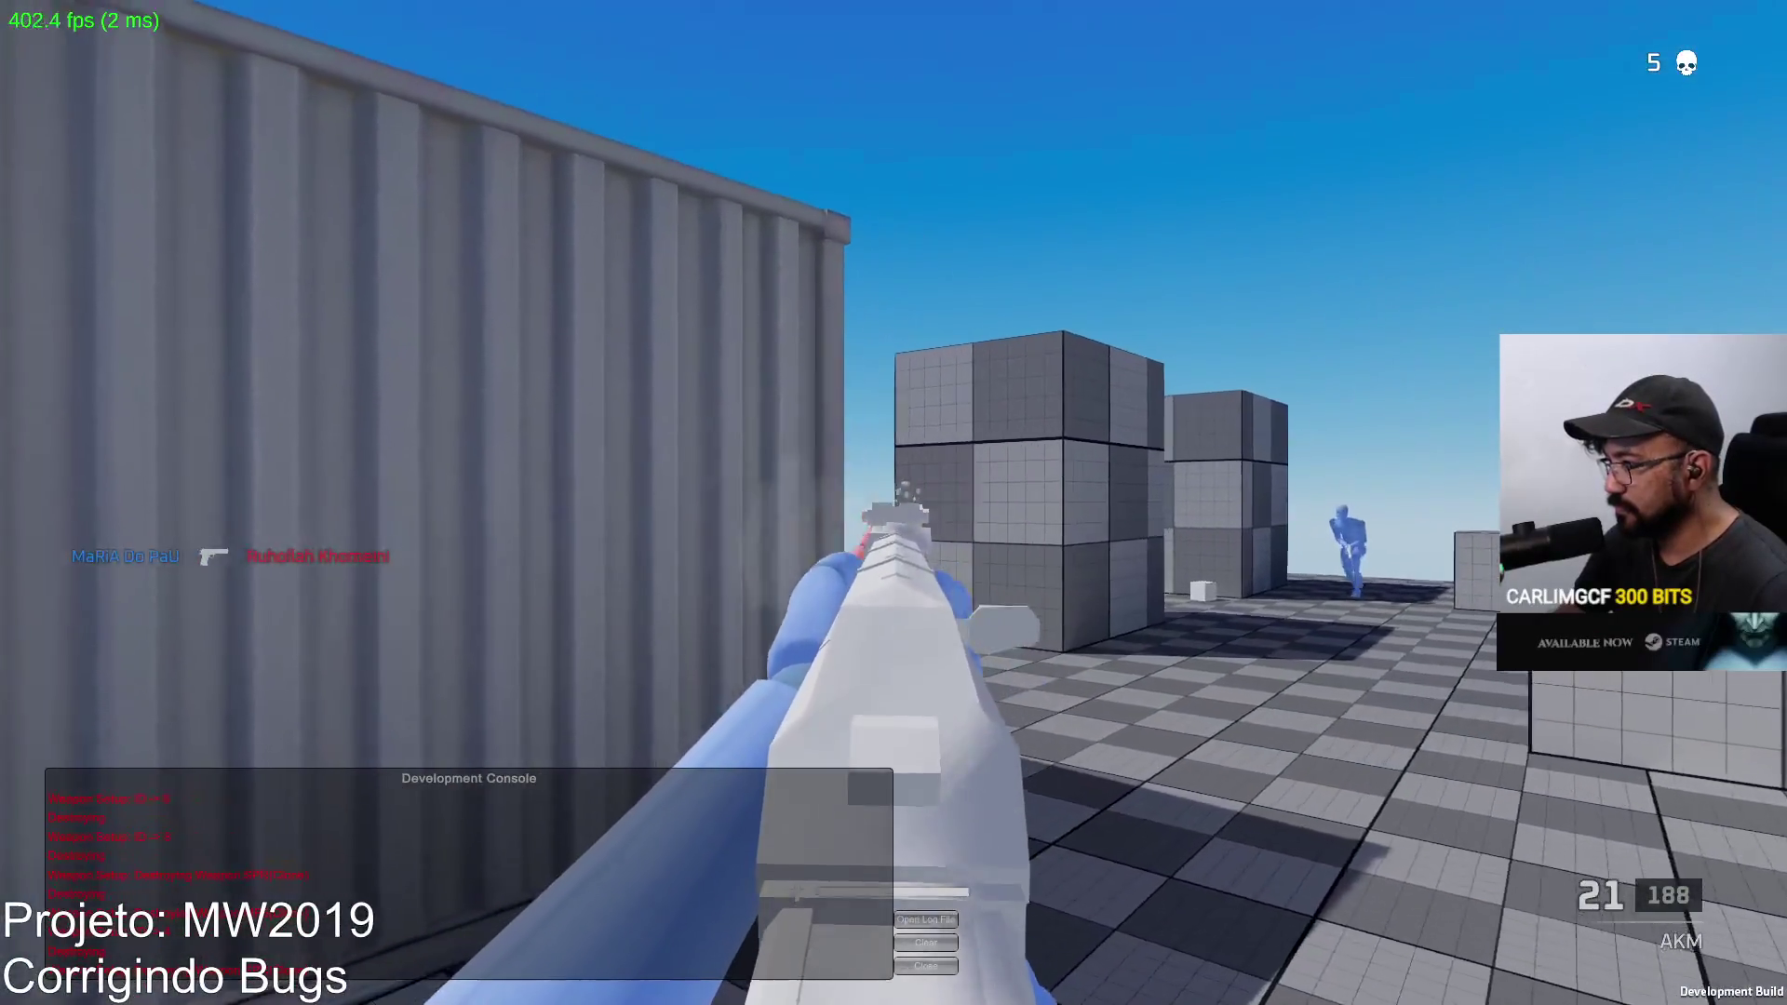
{"action": "left_click", "coordinate": [894, 503]}
{"action": "key", "text": "r"}
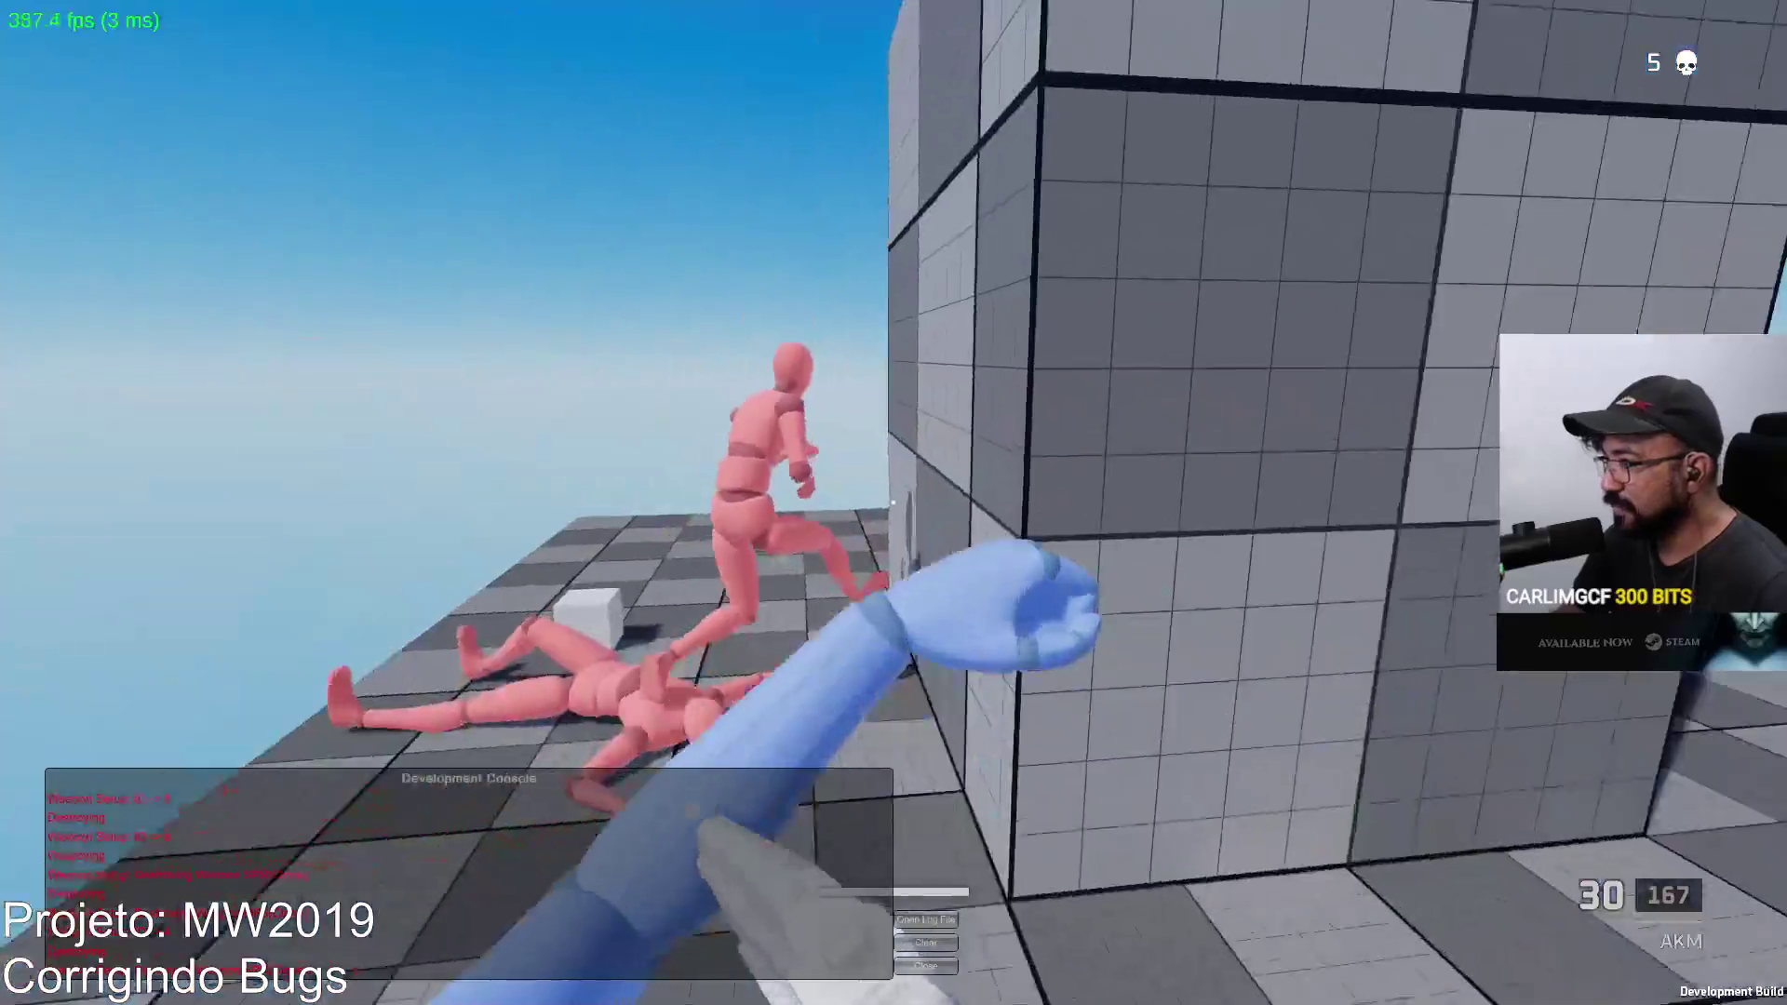
{"action": "left_click", "coordinate": [895, 502]}
{"action": "left_click", "coordinate": [894, 503]}
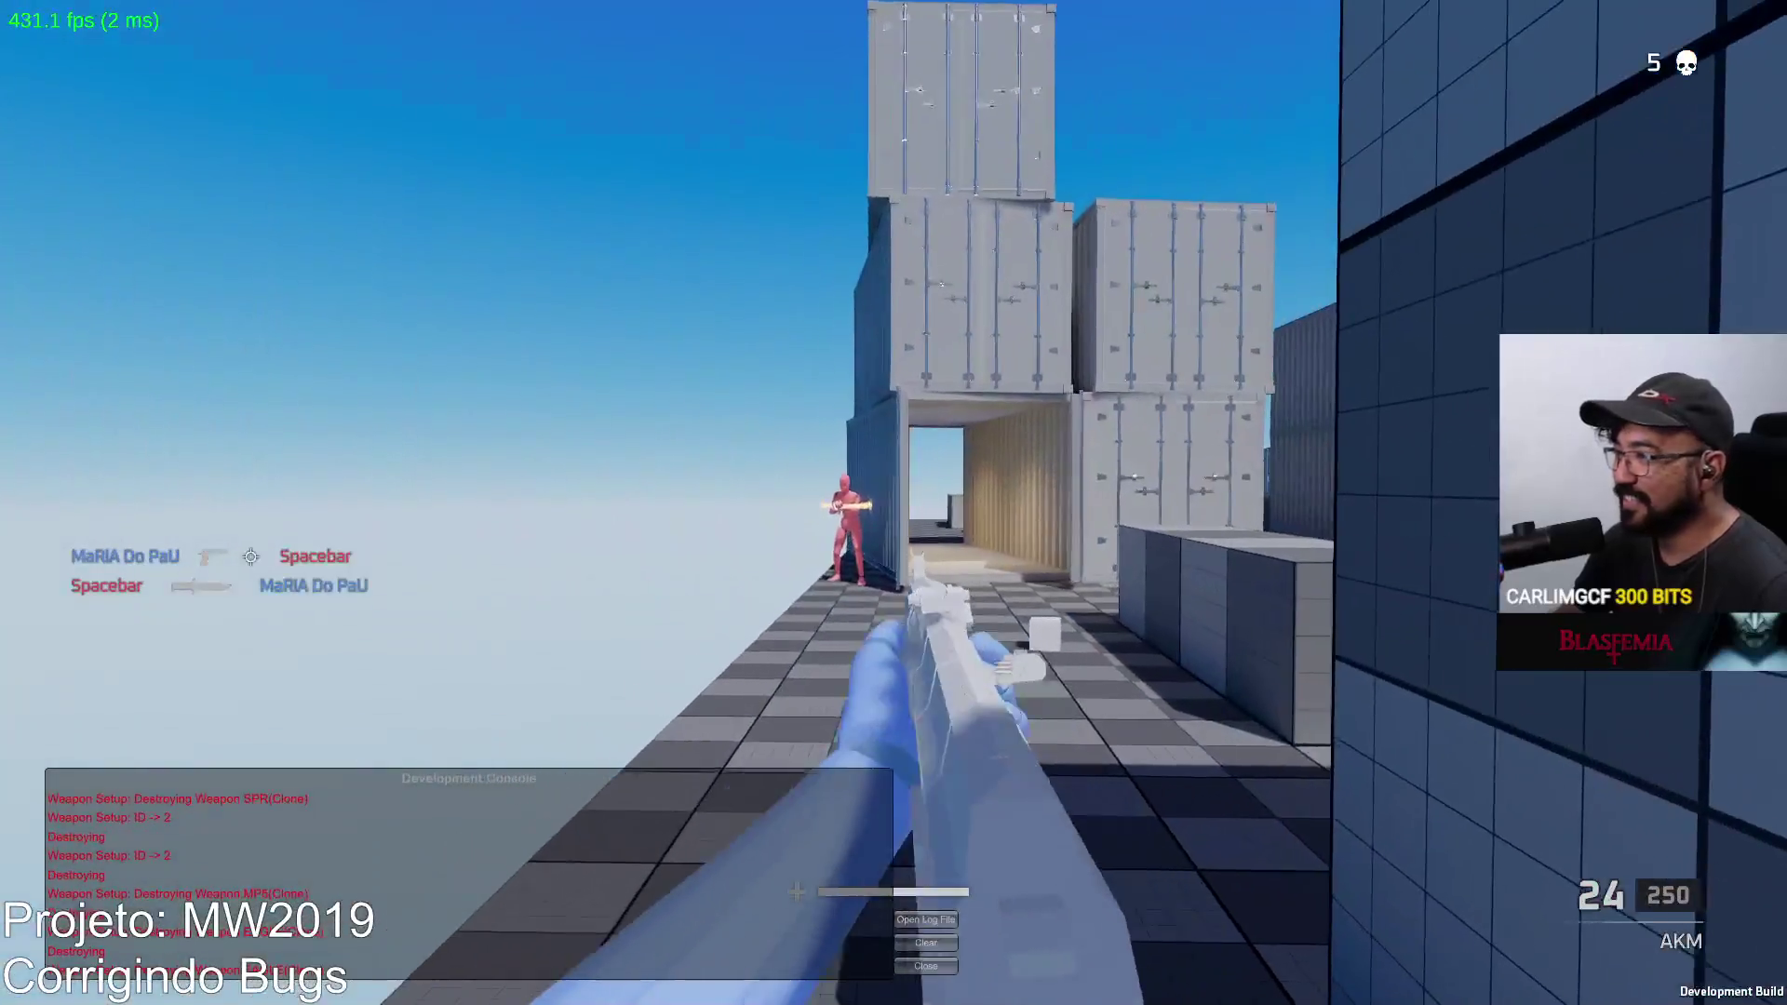
{"action": "left_click", "coordinate": [893, 503]}
Step: Reload, move into the container corridor, and fire at the blue enemy by the block
{"action": "key", "text": "r"}
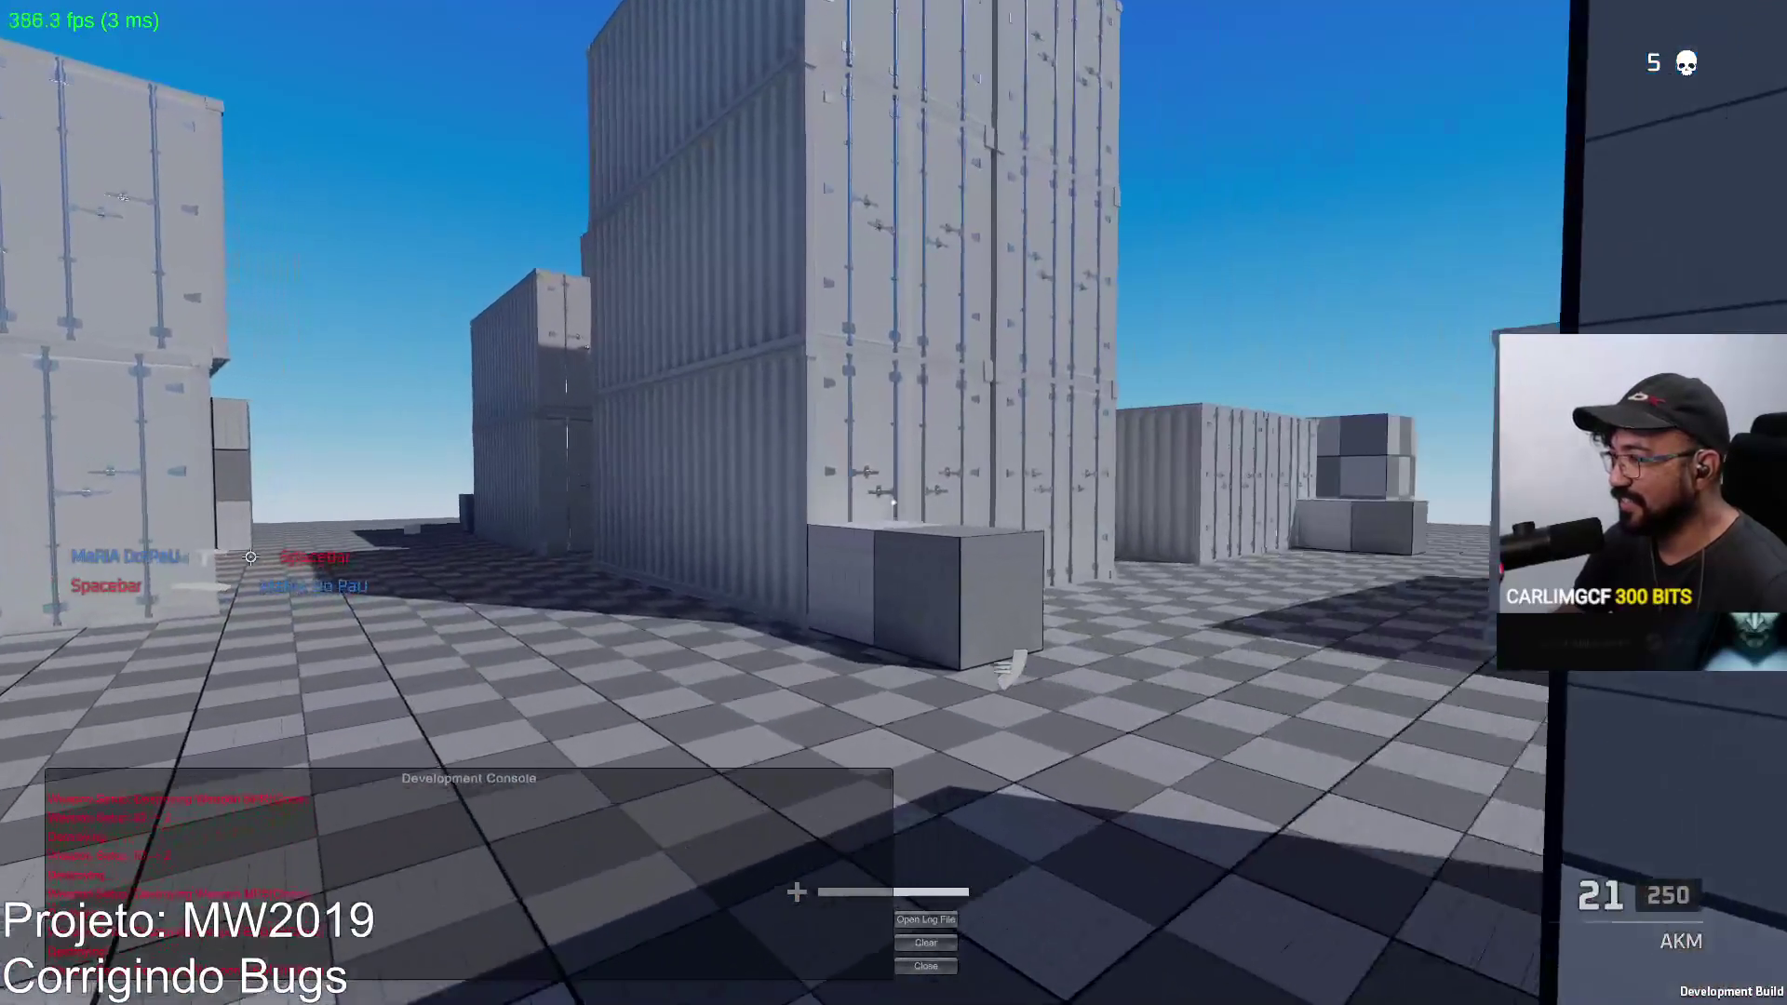
{"action": "key", "text": "w"}
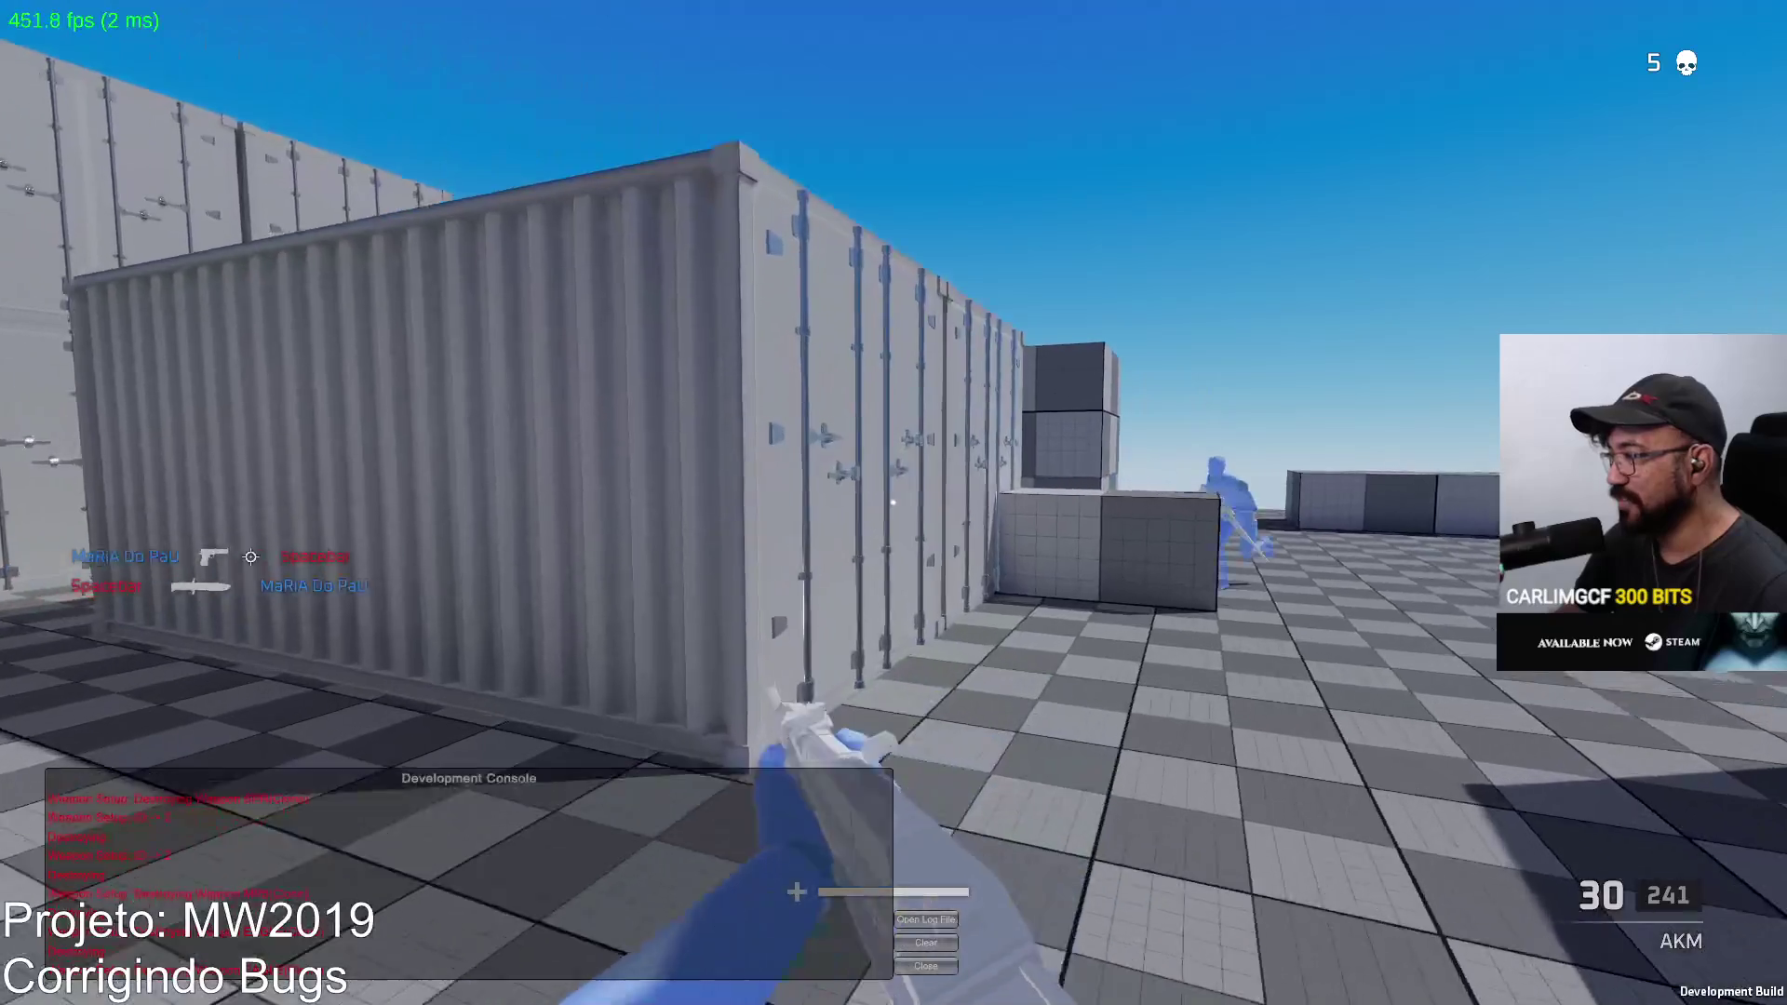
{"action": "key", "text": "w"}
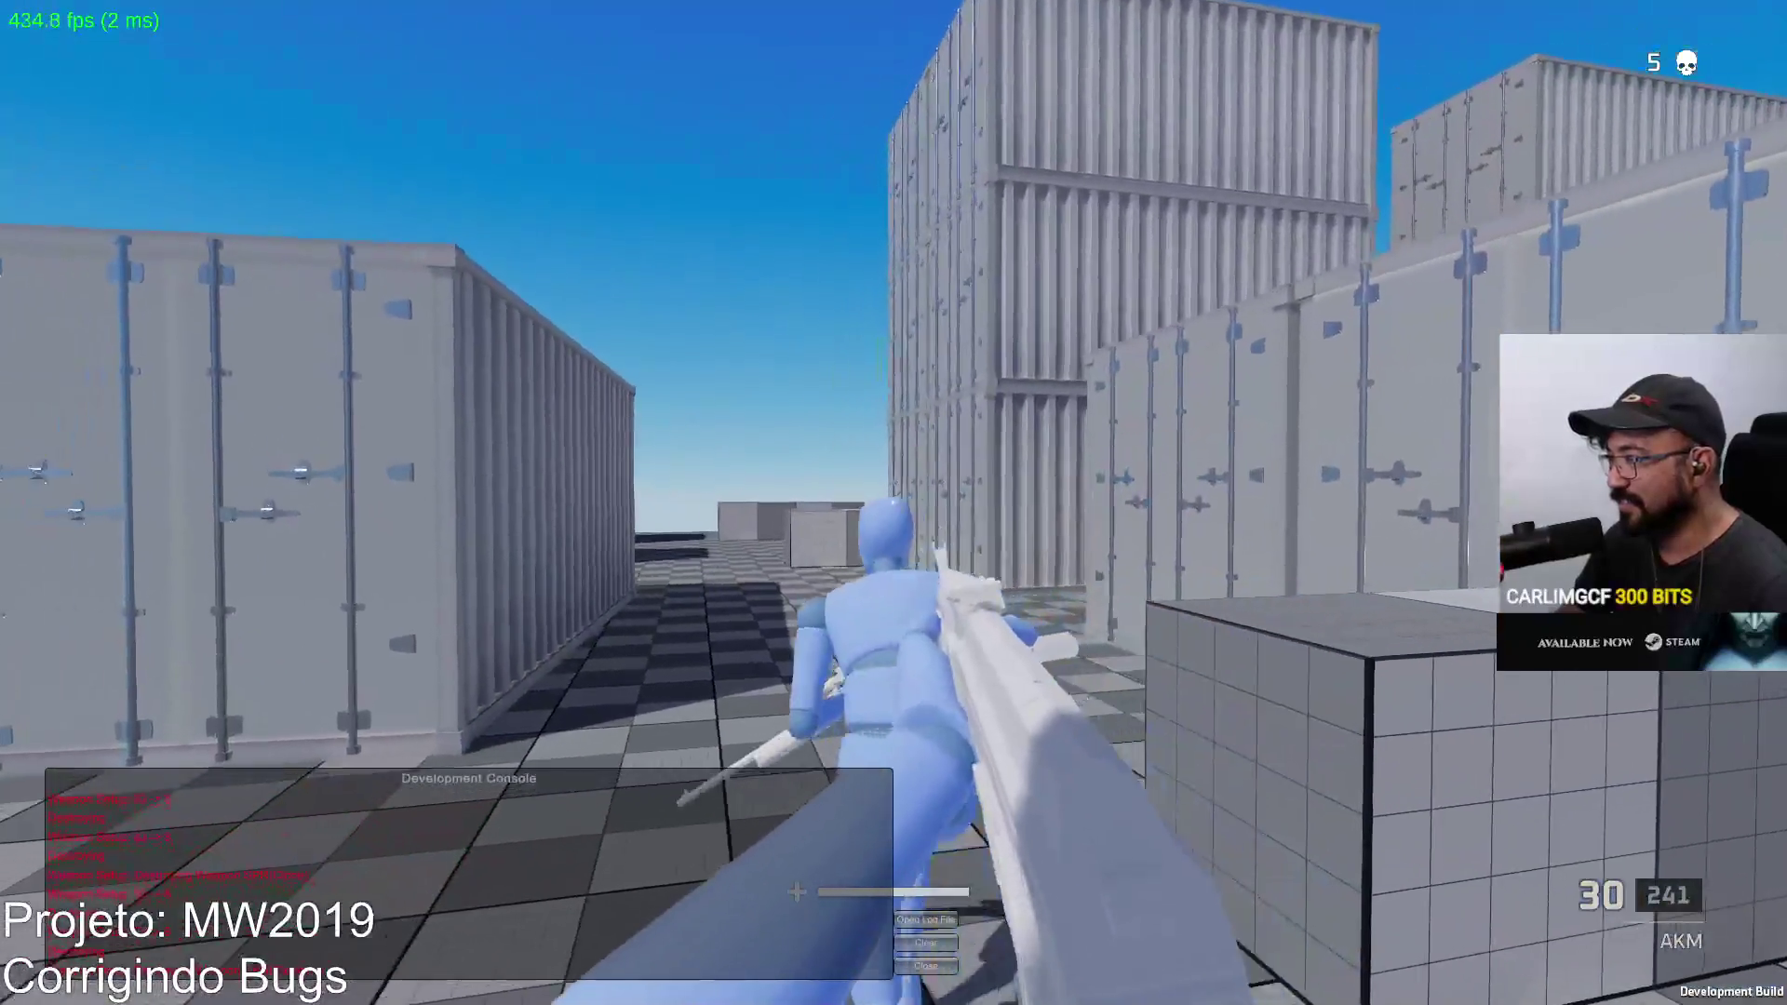
{"action": "left_click", "coordinate": [893, 502]}
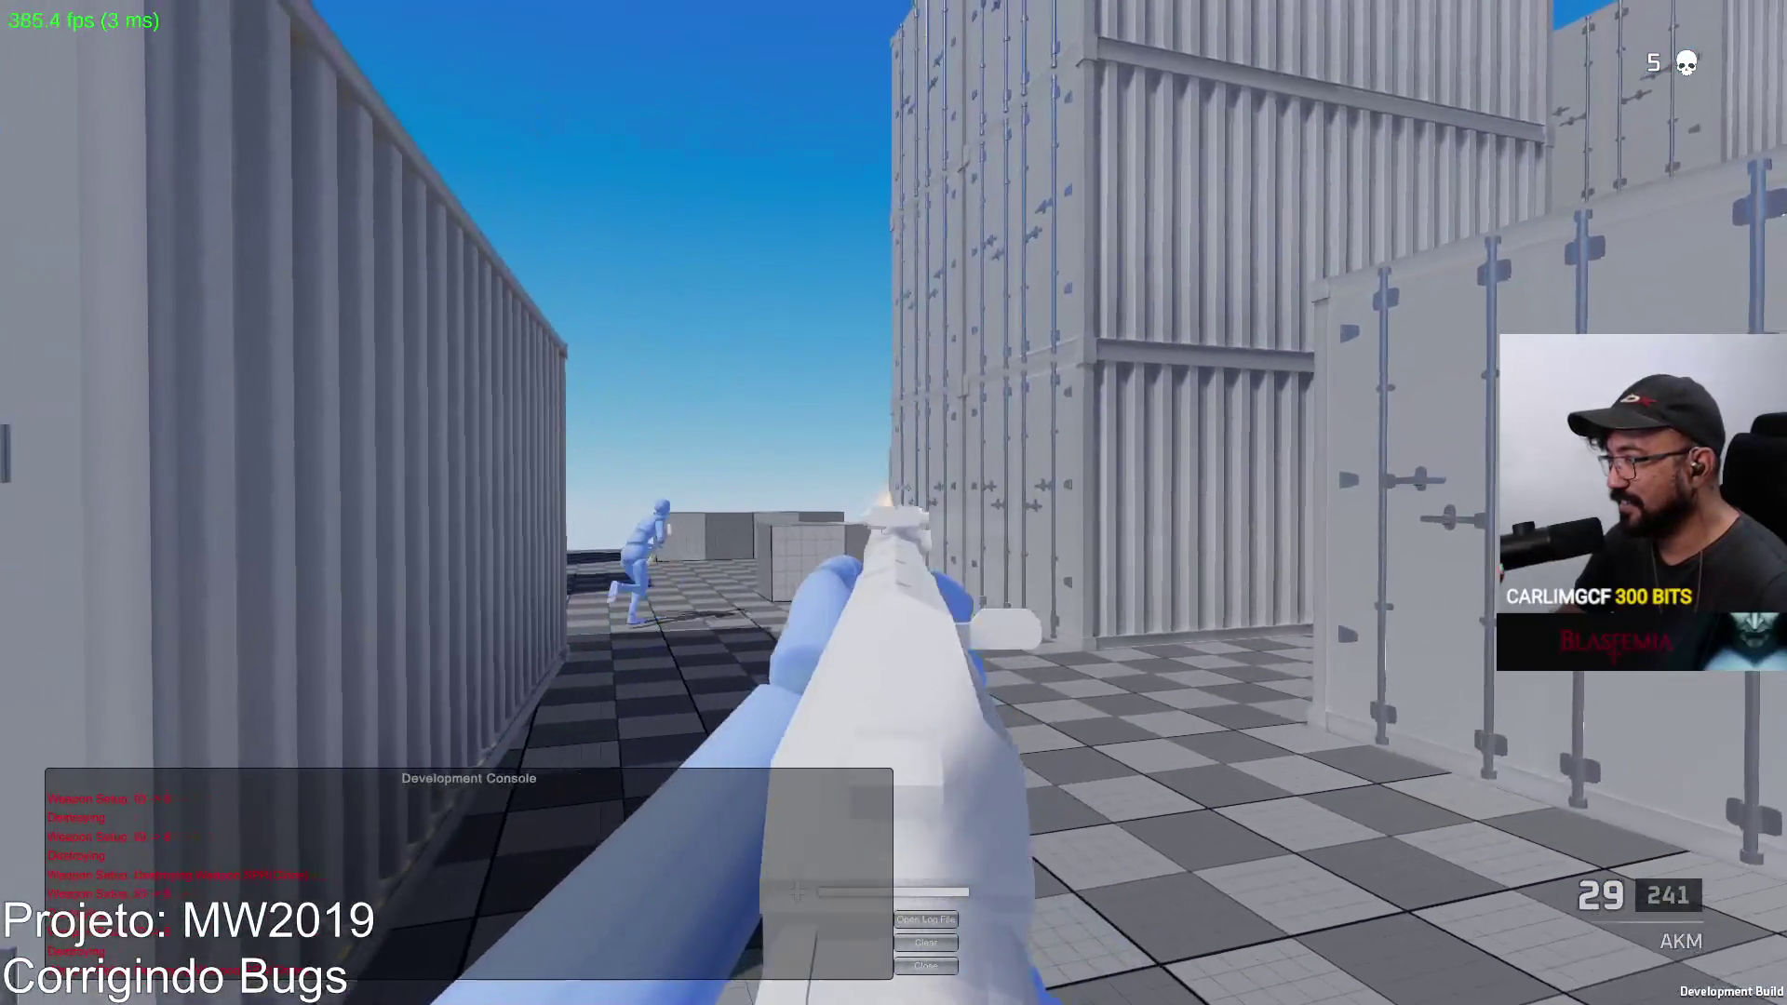
{"action": "left_click", "coordinate": [895, 502]}
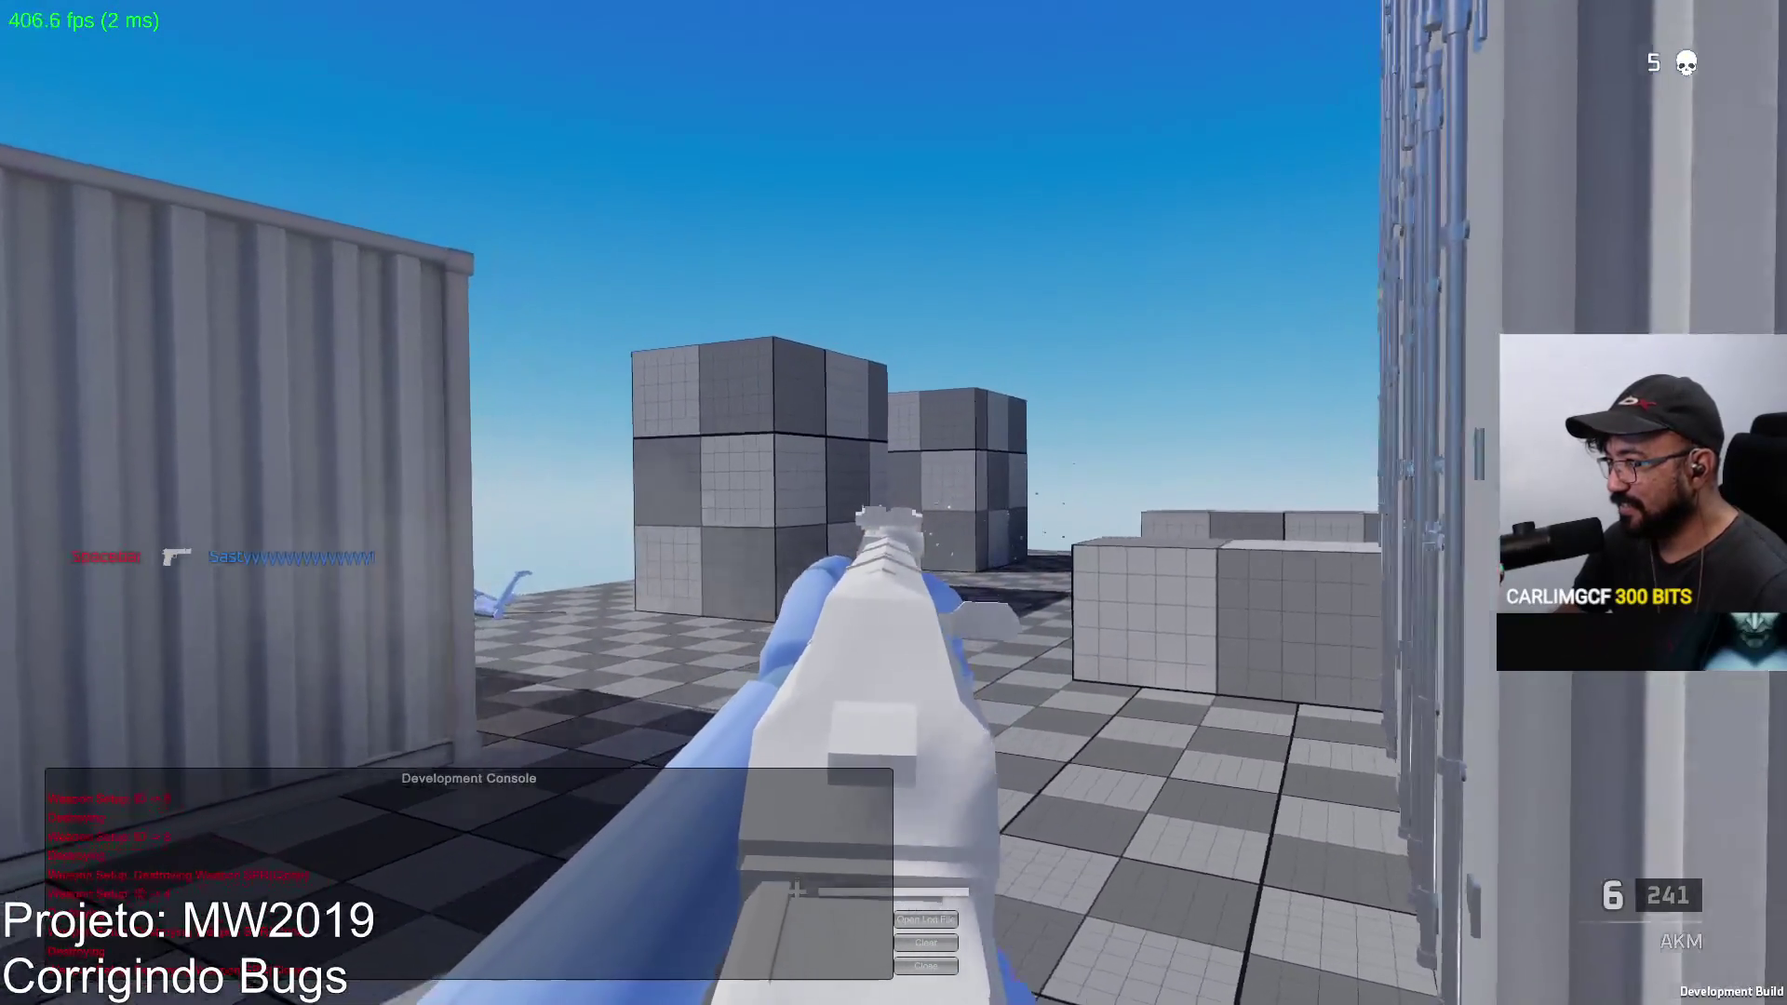
Step: Fire along the container wall at the red enemy near the cubes, then reload
{"action": "key", "text": "w"}
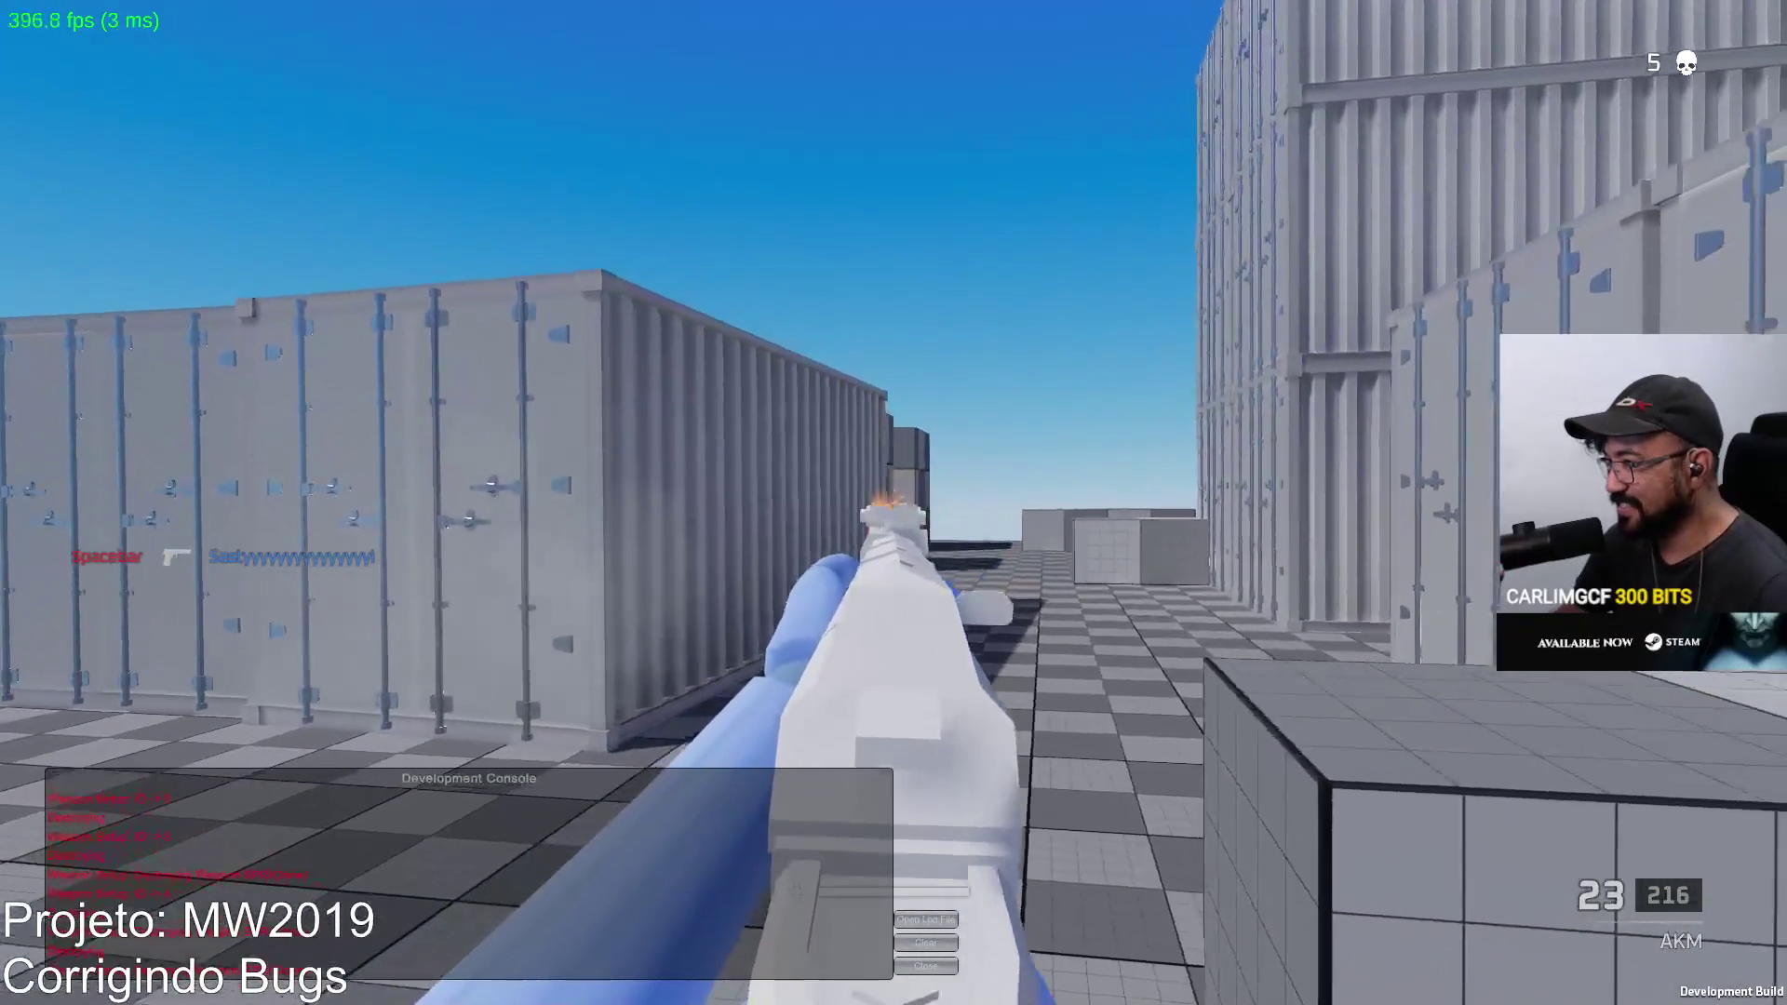
{"action": "left_click", "coordinate": [893, 503]}
{"action": "left_click", "coordinate": [893, 503]}
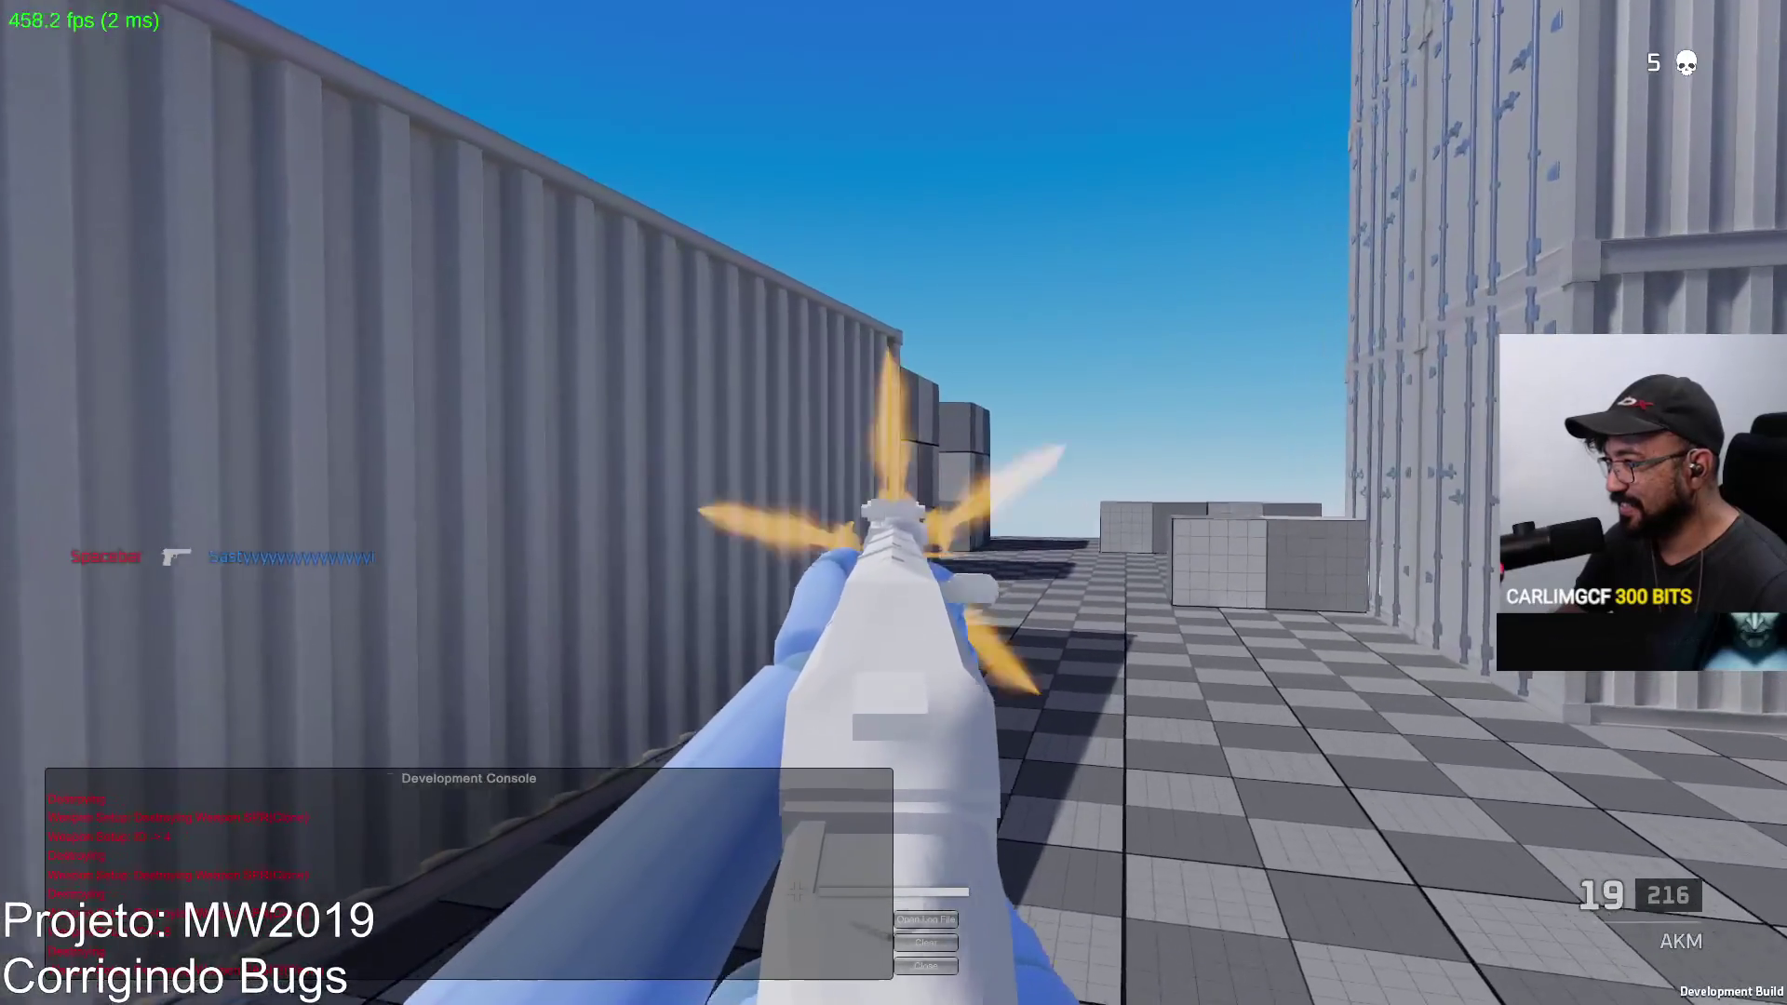
{"action": "left_click", "coordinate": [895, 503]}
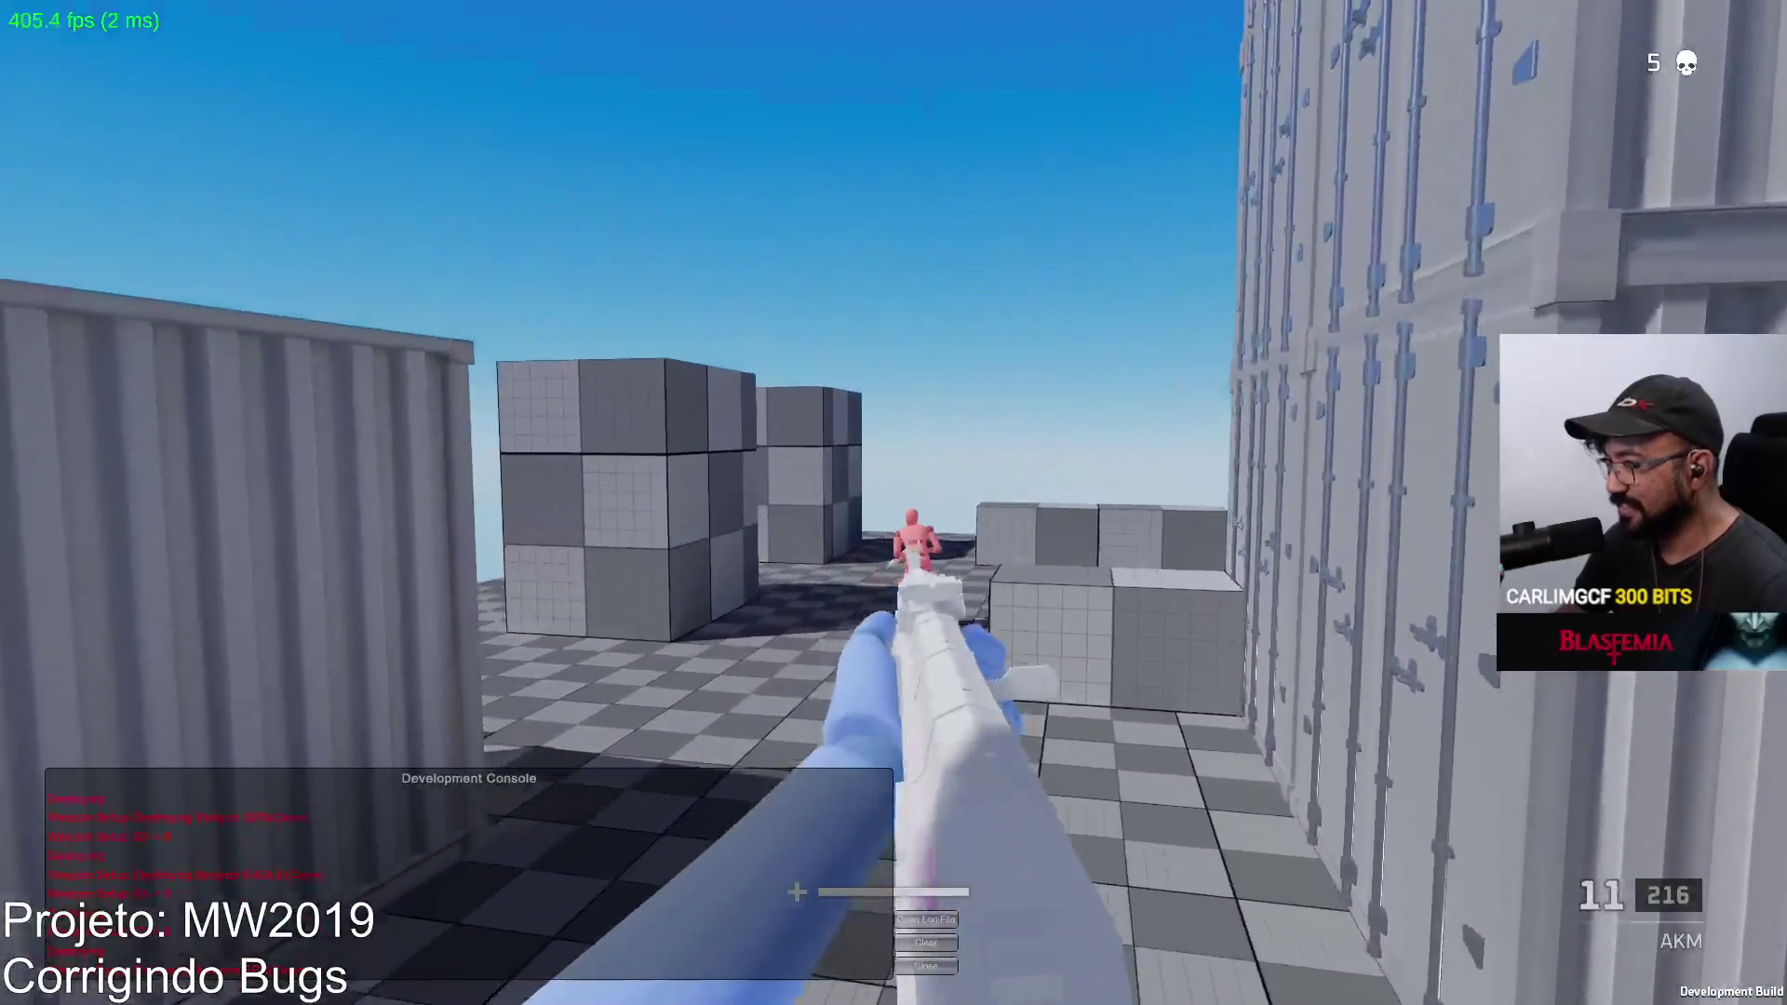
{"action": "left_click", "coordinate": [894, 503]}
{"action": "key", "text": "r"}
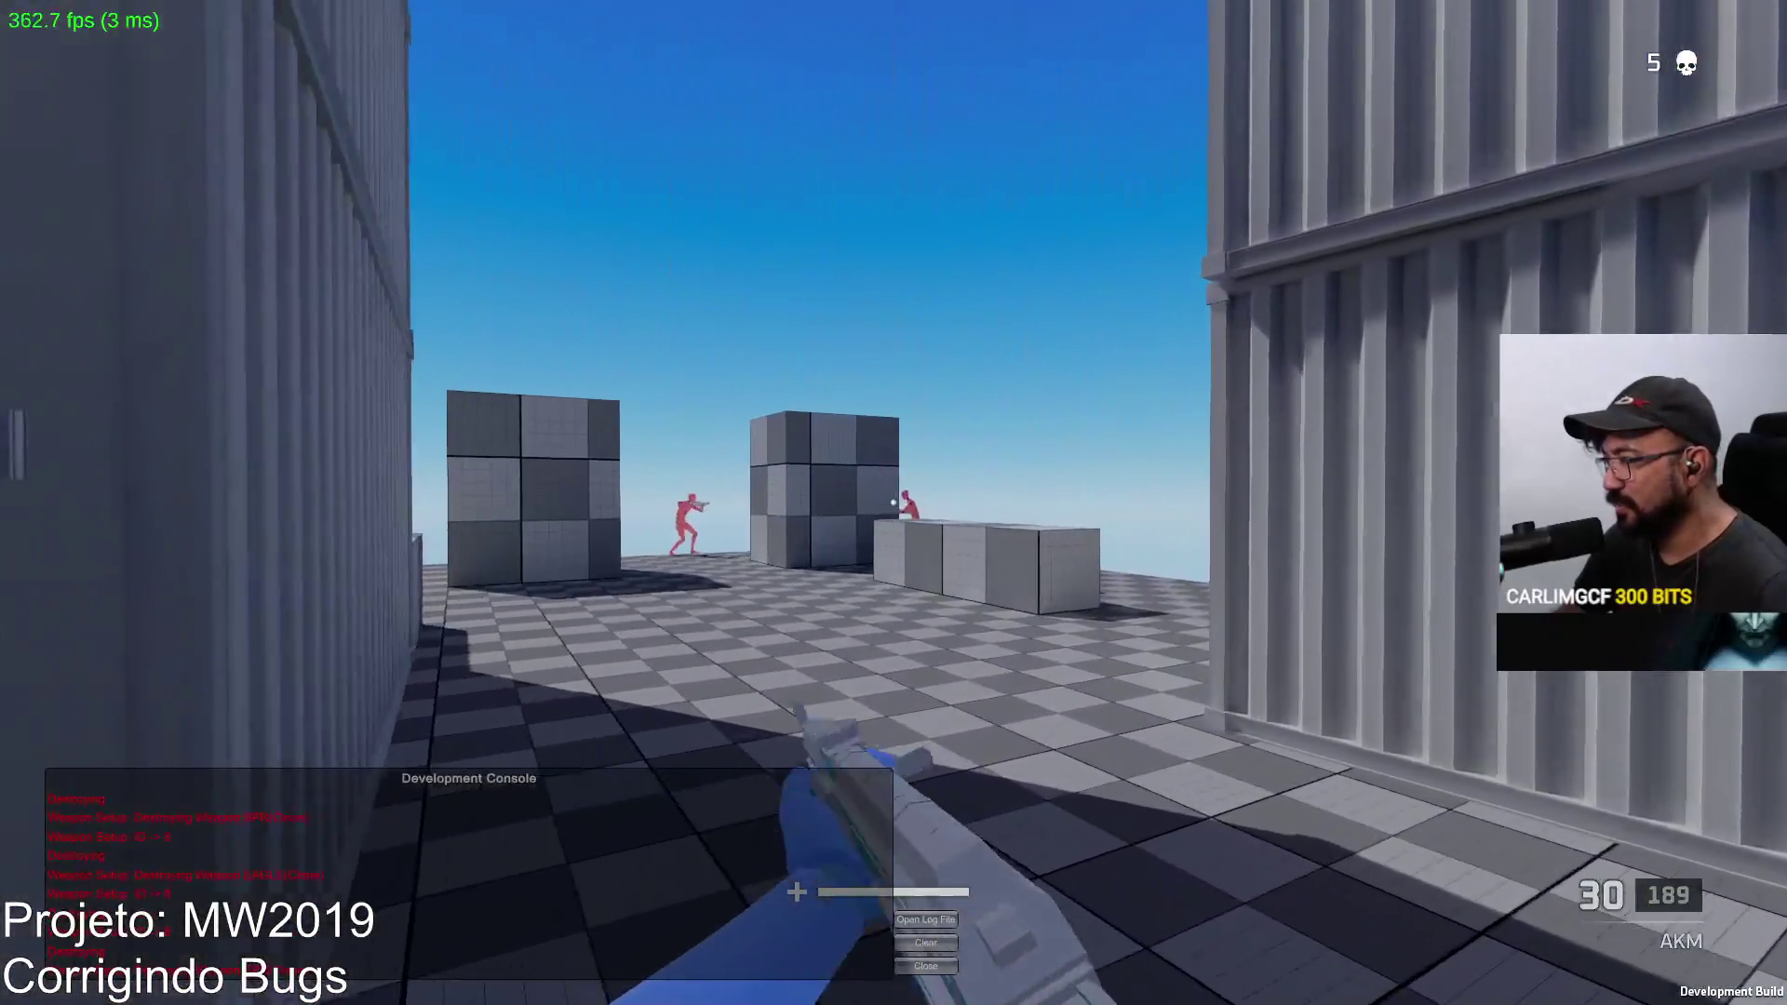
Step: Spray AKM fire at the red enemies by the cubes
{"action": "left_click", "coordinate": [894, 503]}
{"action": "left_click", "coordinate": [894, 503]}
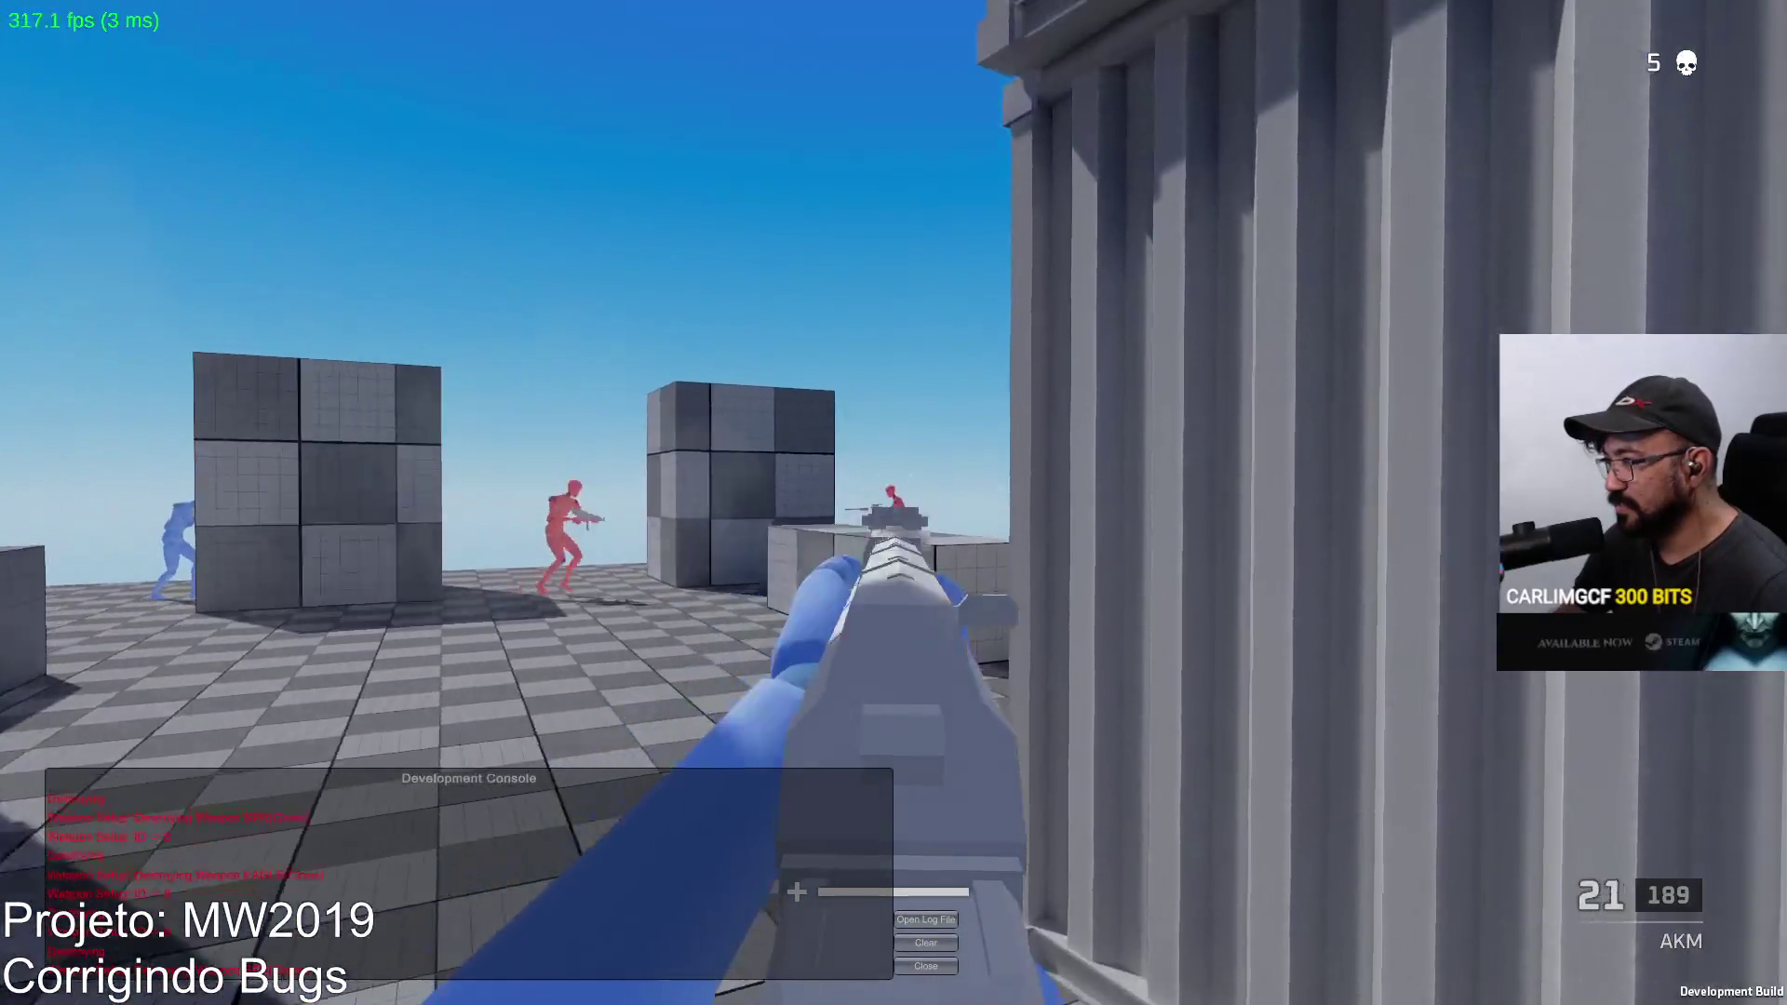
{"action": "left_click", "coordinate": [894, 504]}
{"action": "left_click", "coordinate": [893, 504]}
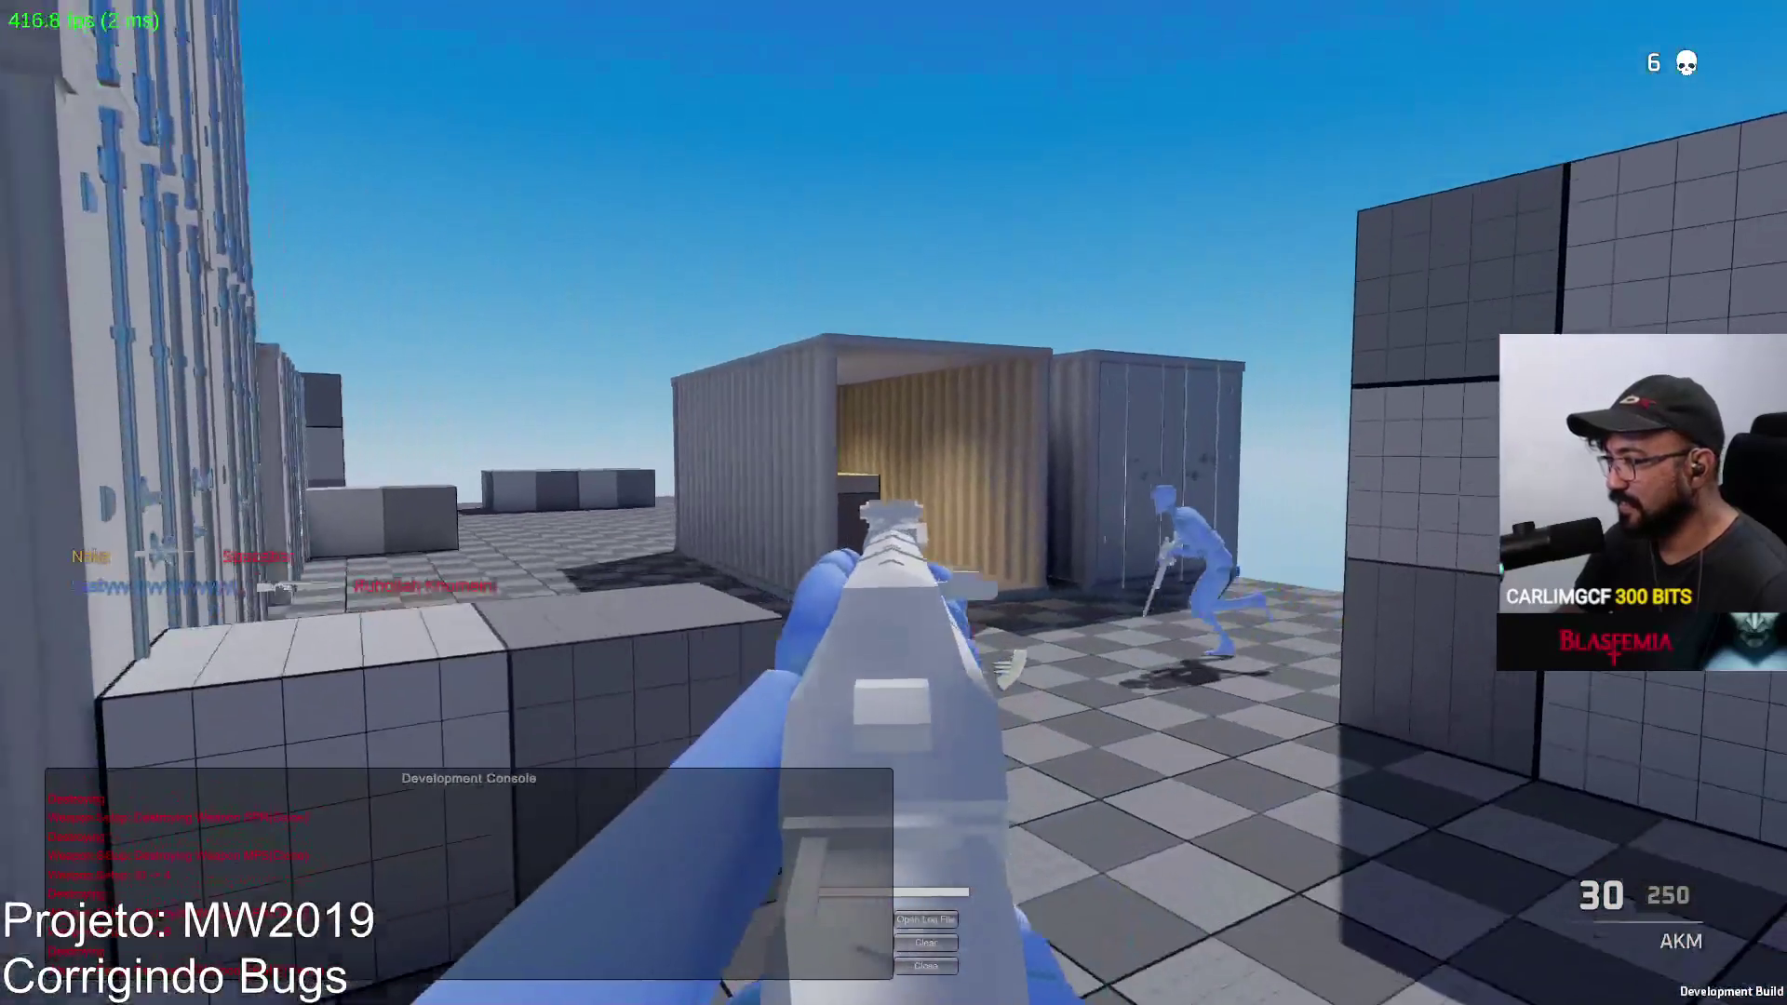
Step: Fire down the container lane to finish off the red enemy, then reload
{"action": "left_click", "coordinate": [893, 503]}
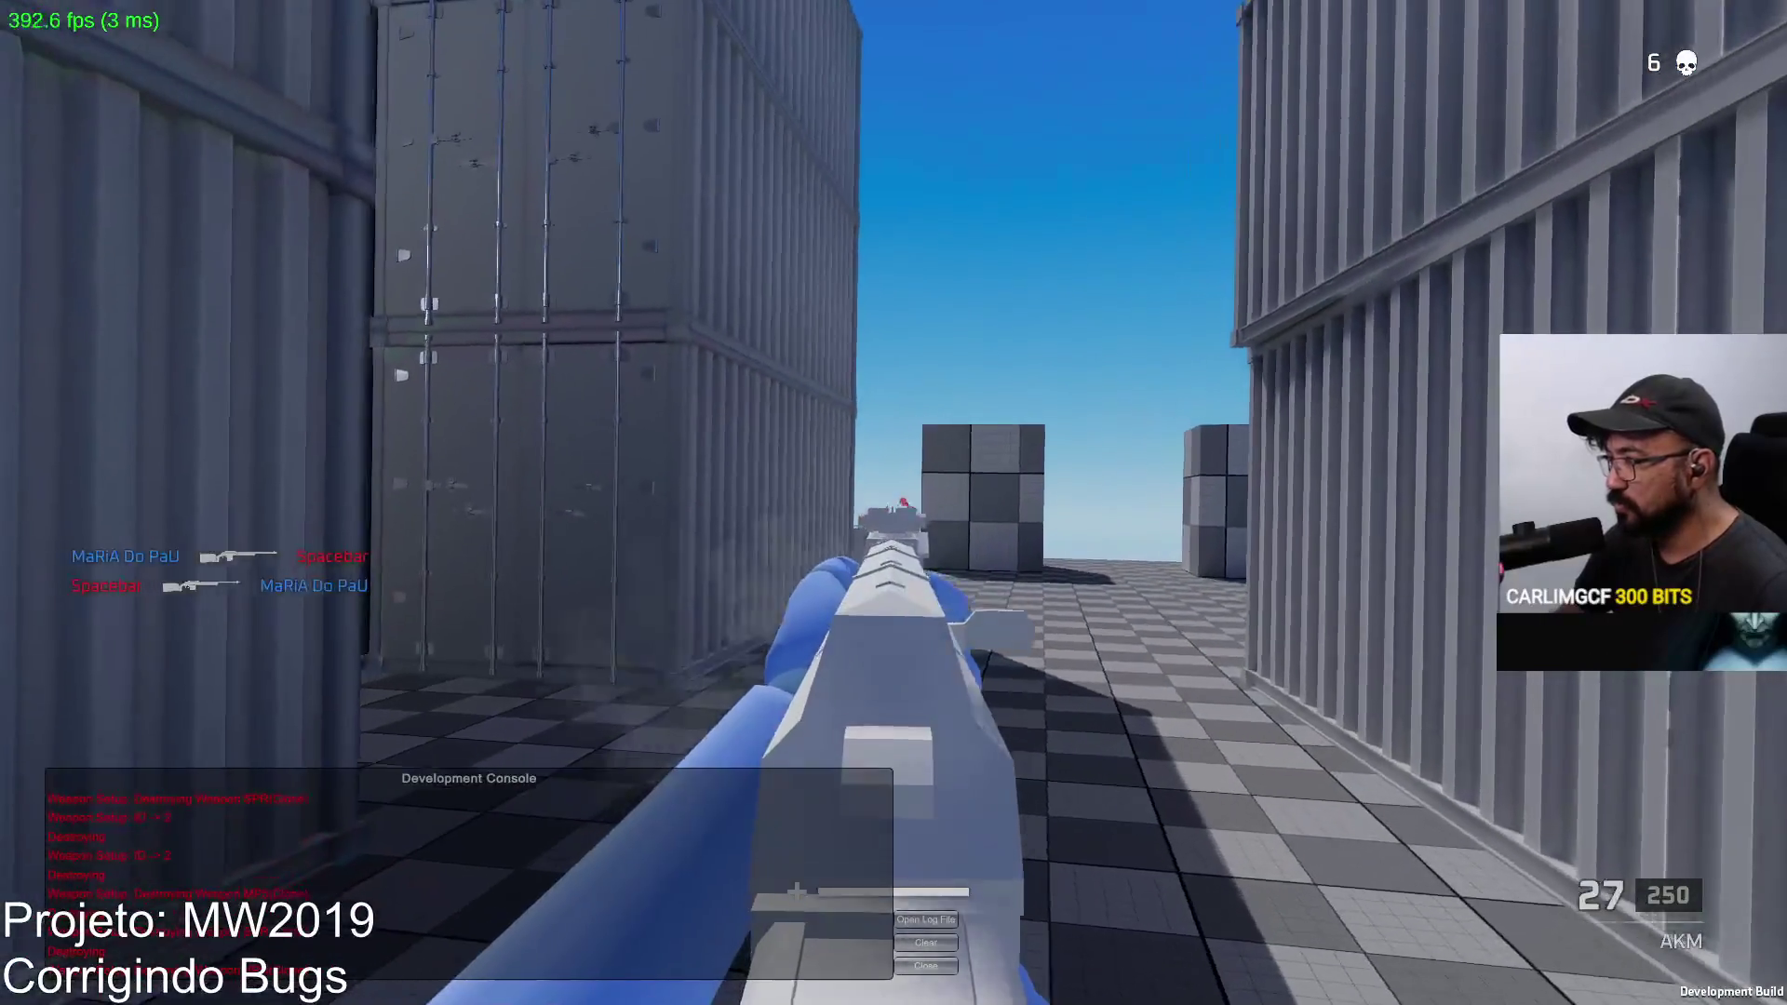
{"action": "left_click", "coordinate": [894, 503]}
{"action": "left_click", "coordinate": [893, 503]}
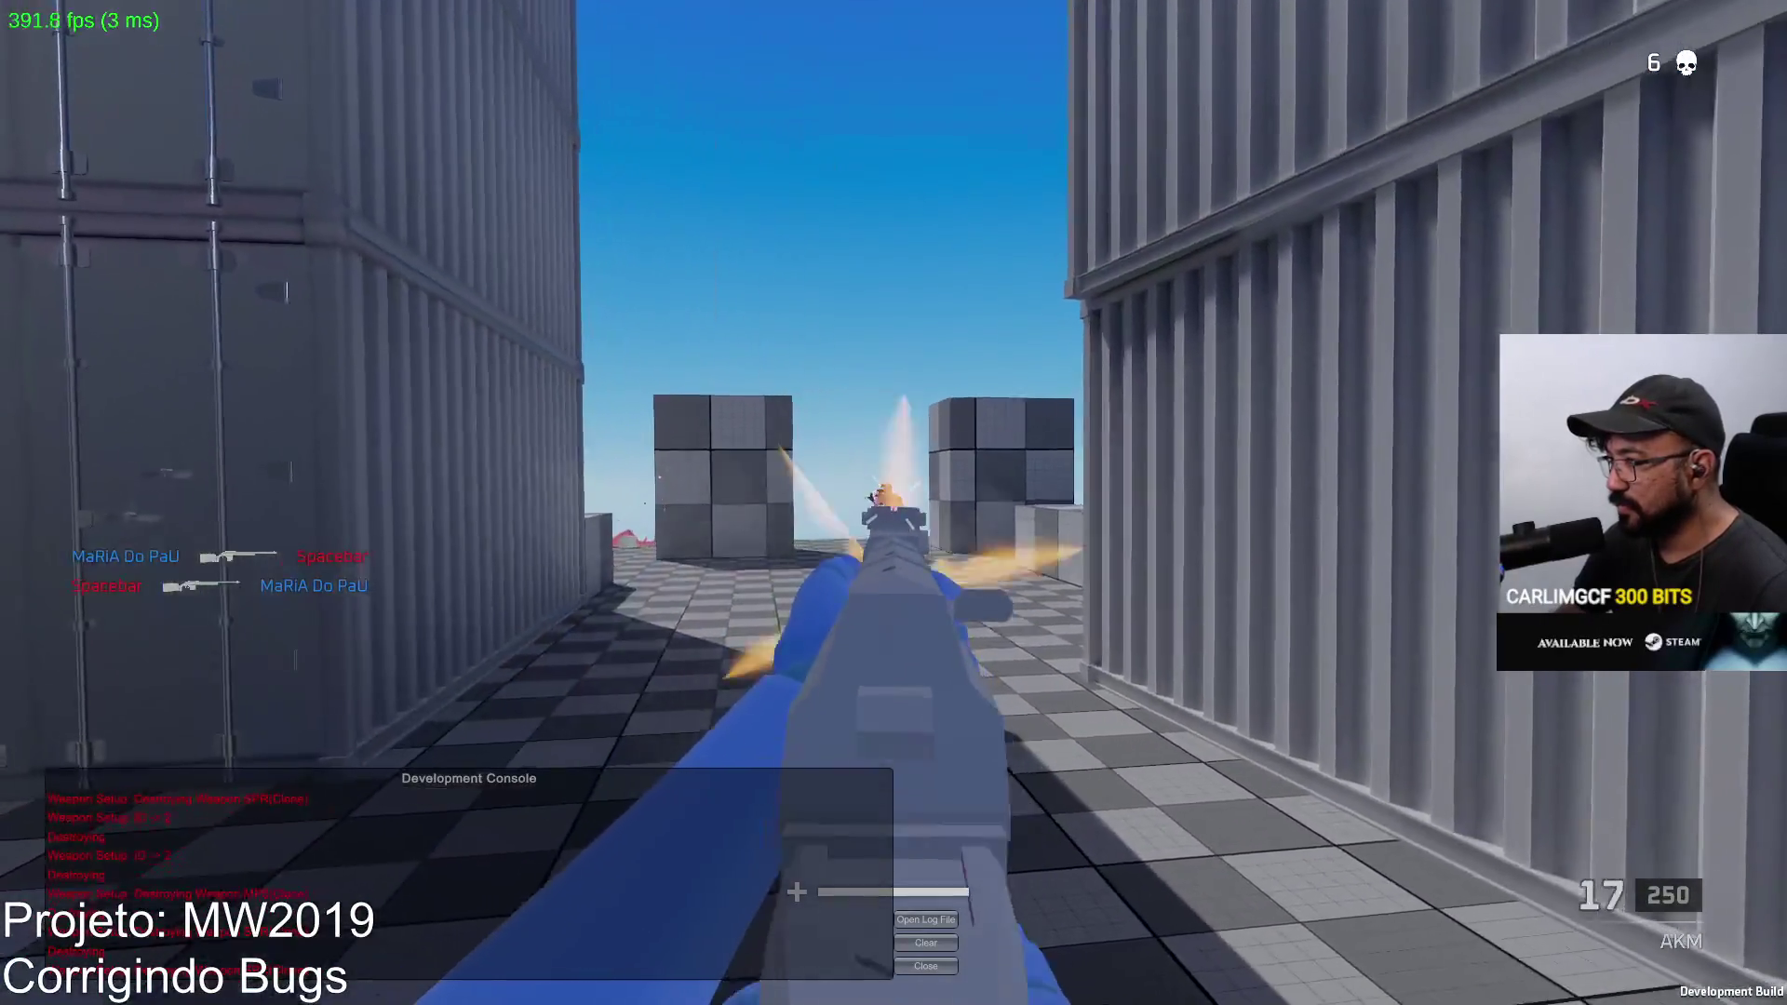
{"action": "left_click", "coordinate": [894, 503]}
{"action": "key", "text": "r"}
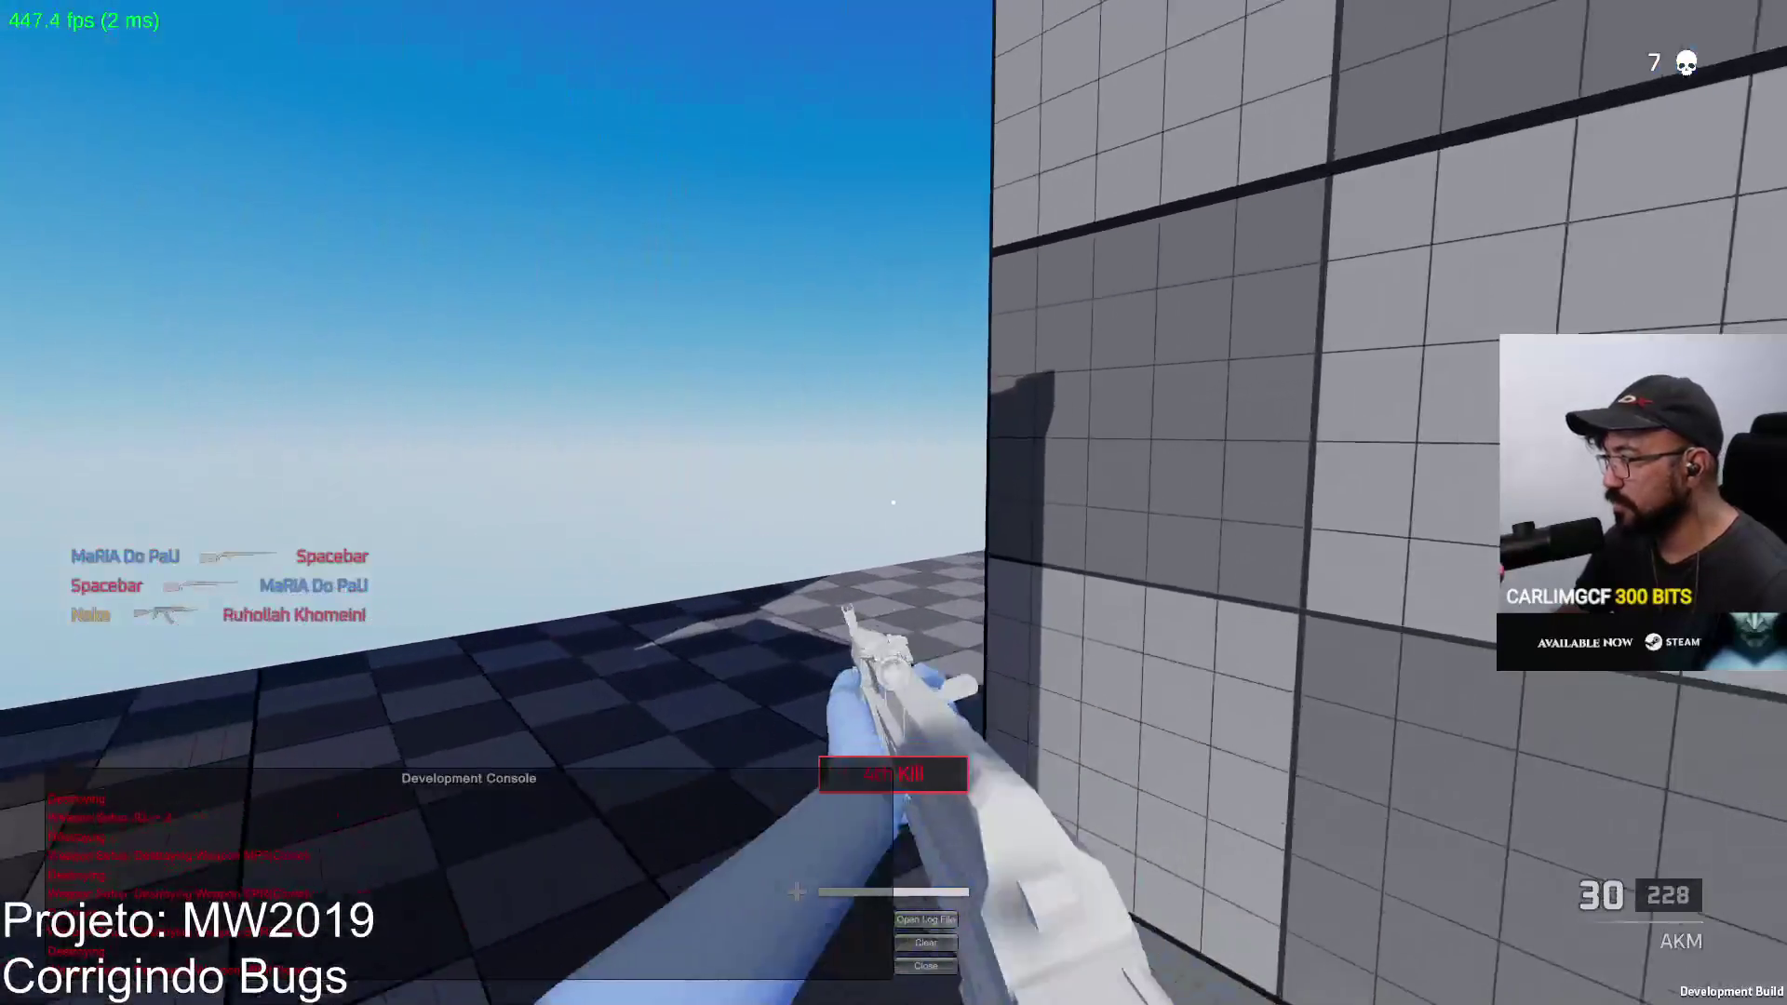
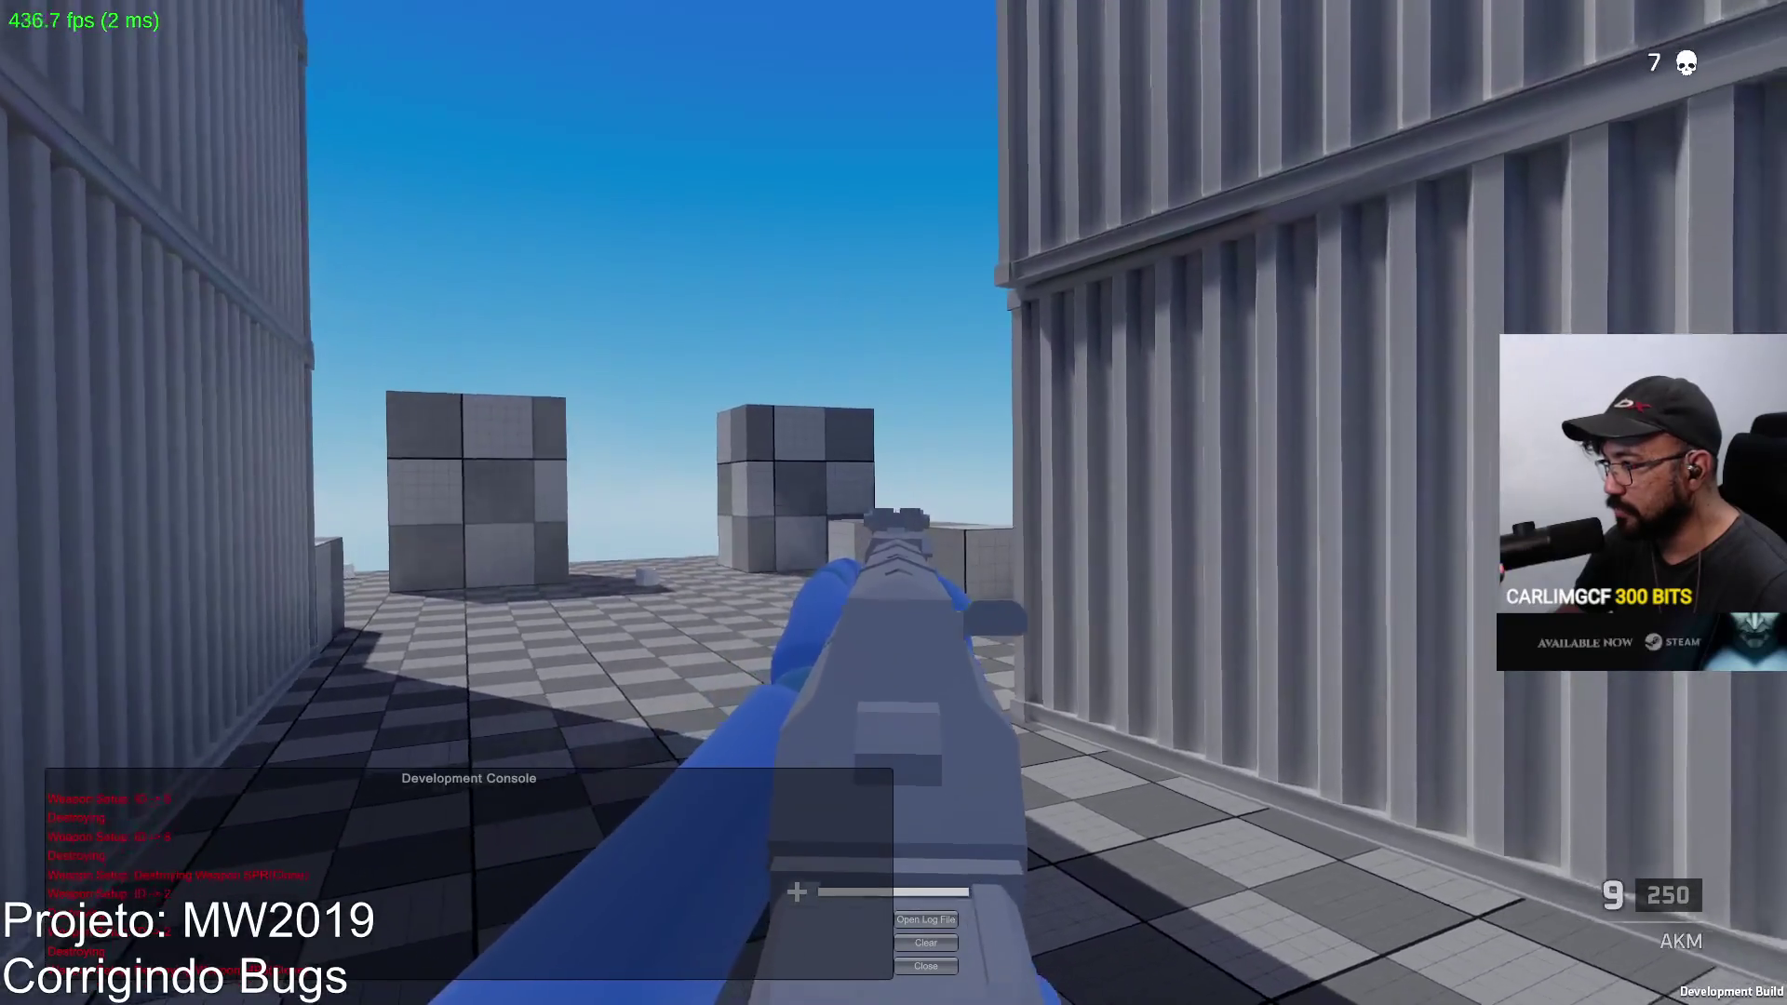
Step: Kill the red enemy and the pink dummy with the AKM, reloading between fights, reaching 9 kills
{"action": "key", "text": "r"}
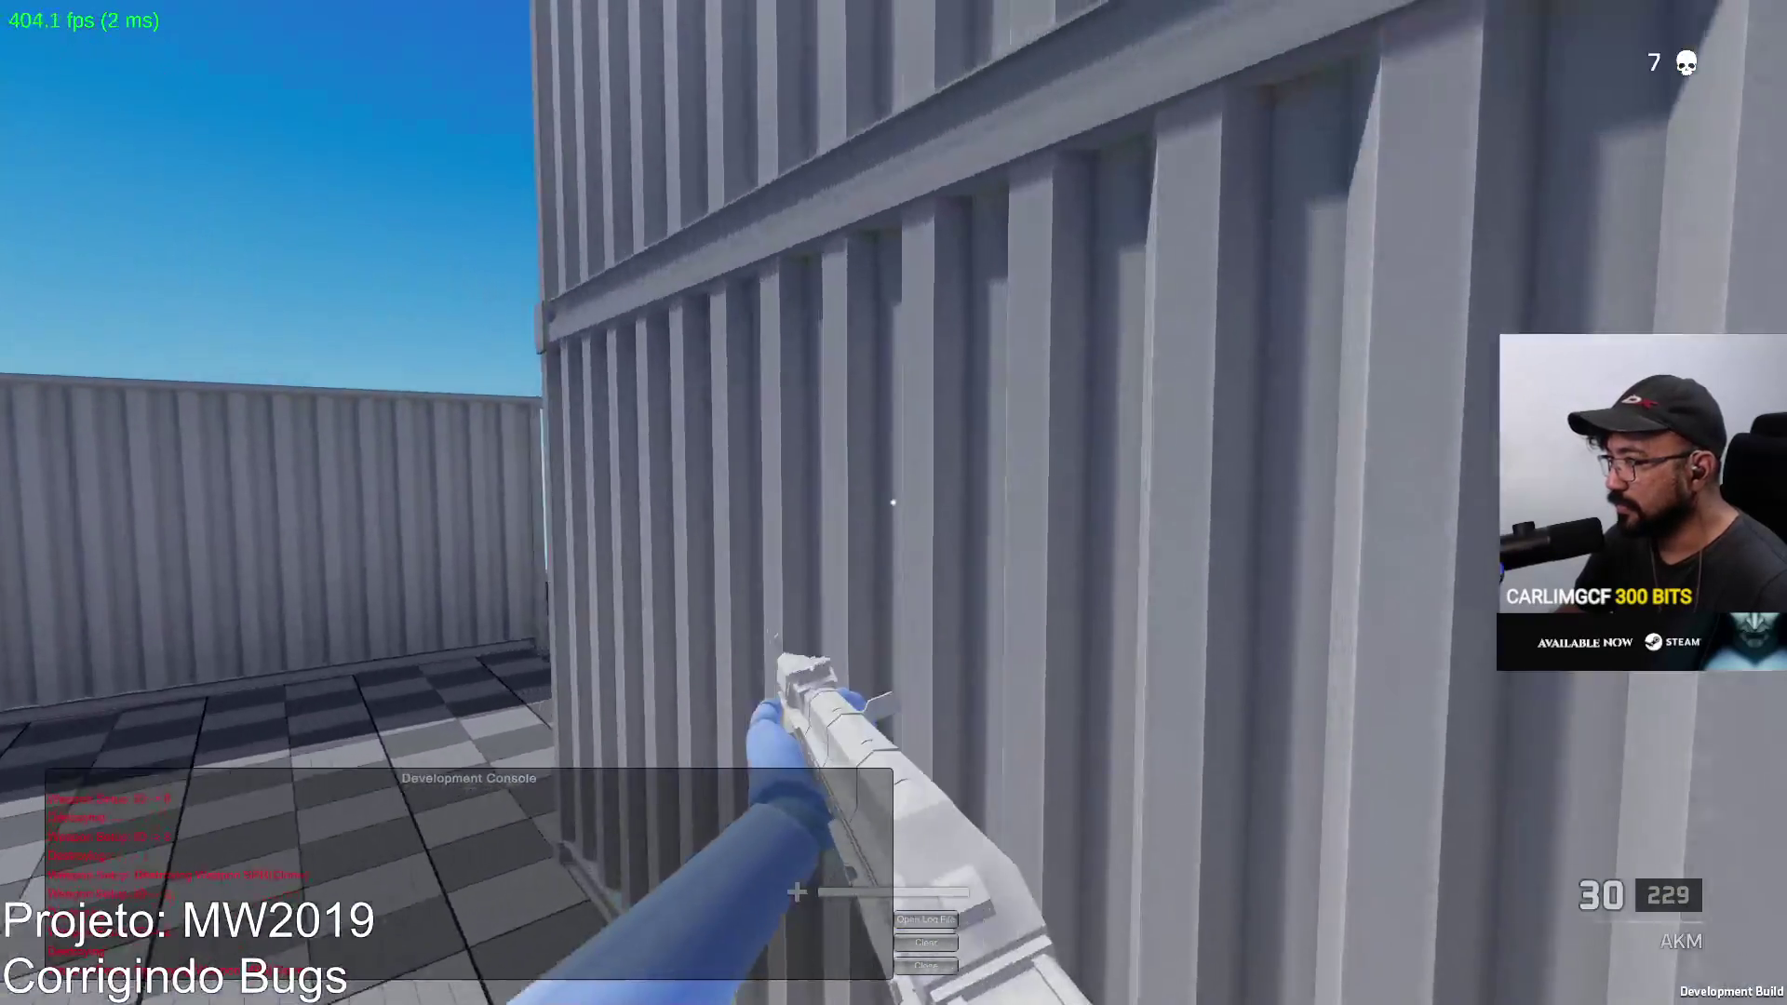
{"action": "left_click", "coordinate": [894, 502]}
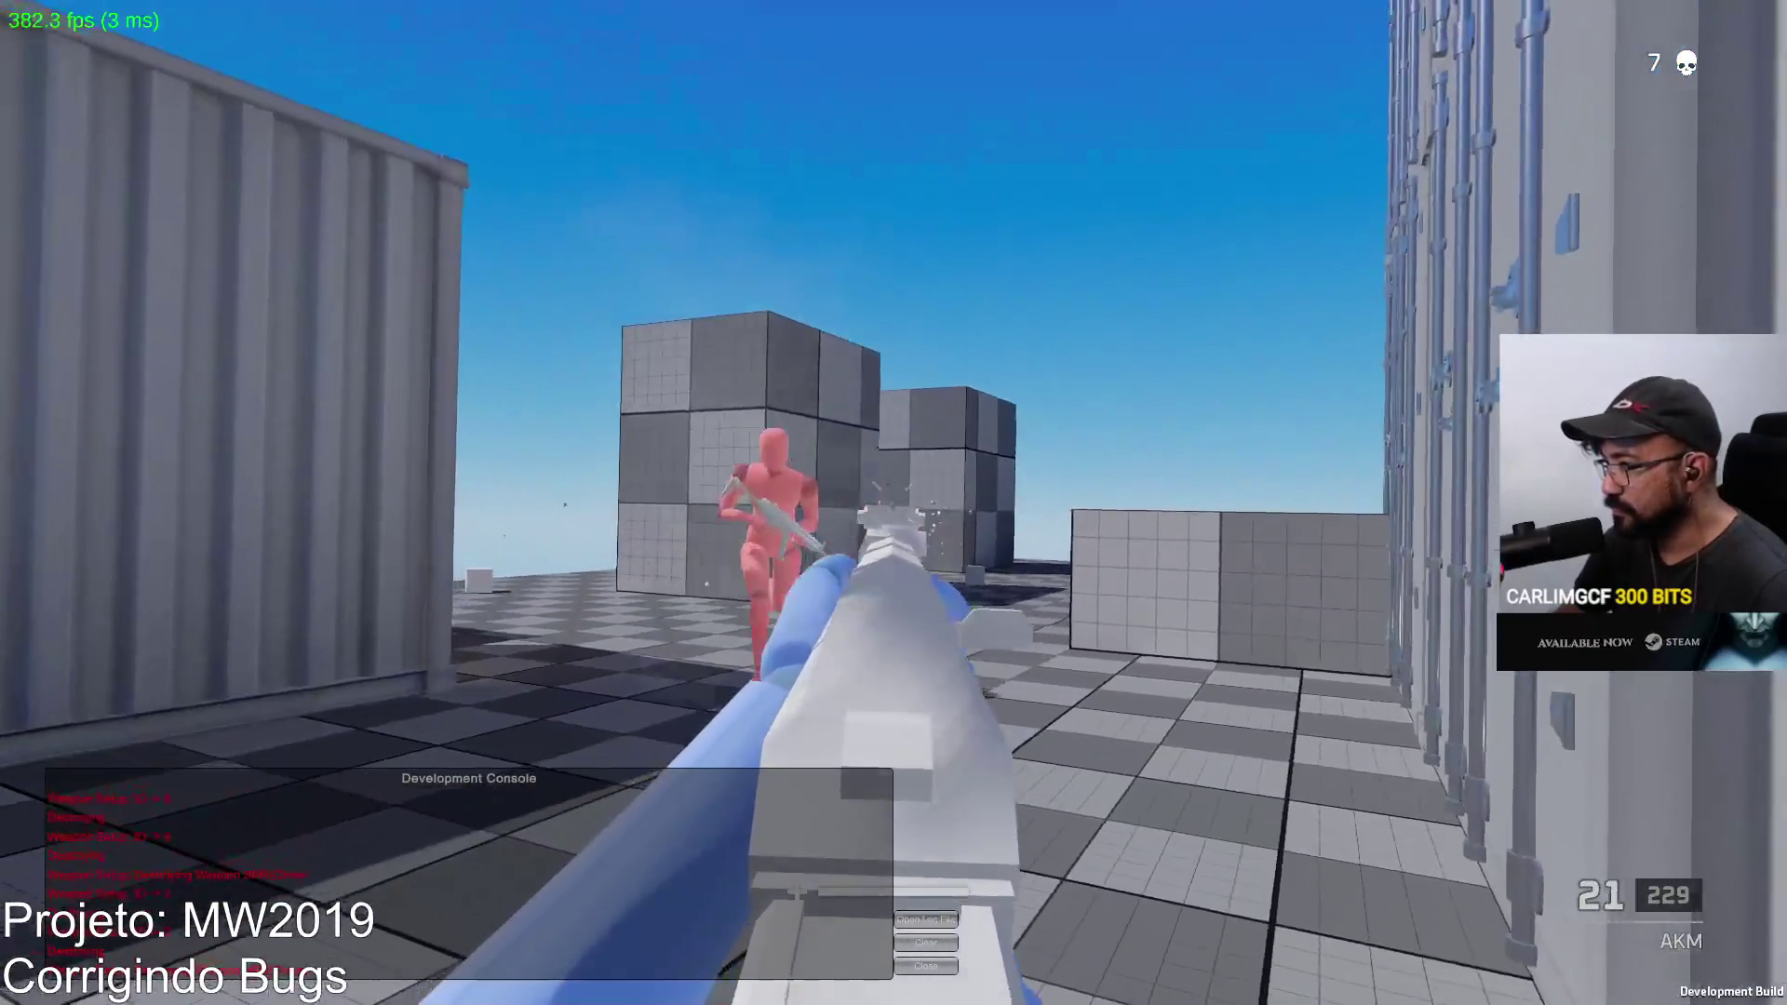
{"action": "left_click_drag", "start_coordinate": [894, 504], "coordinate": [893, 502]}
{"action": "key", "text": "r"}
{"action": "key", "text": "r"}
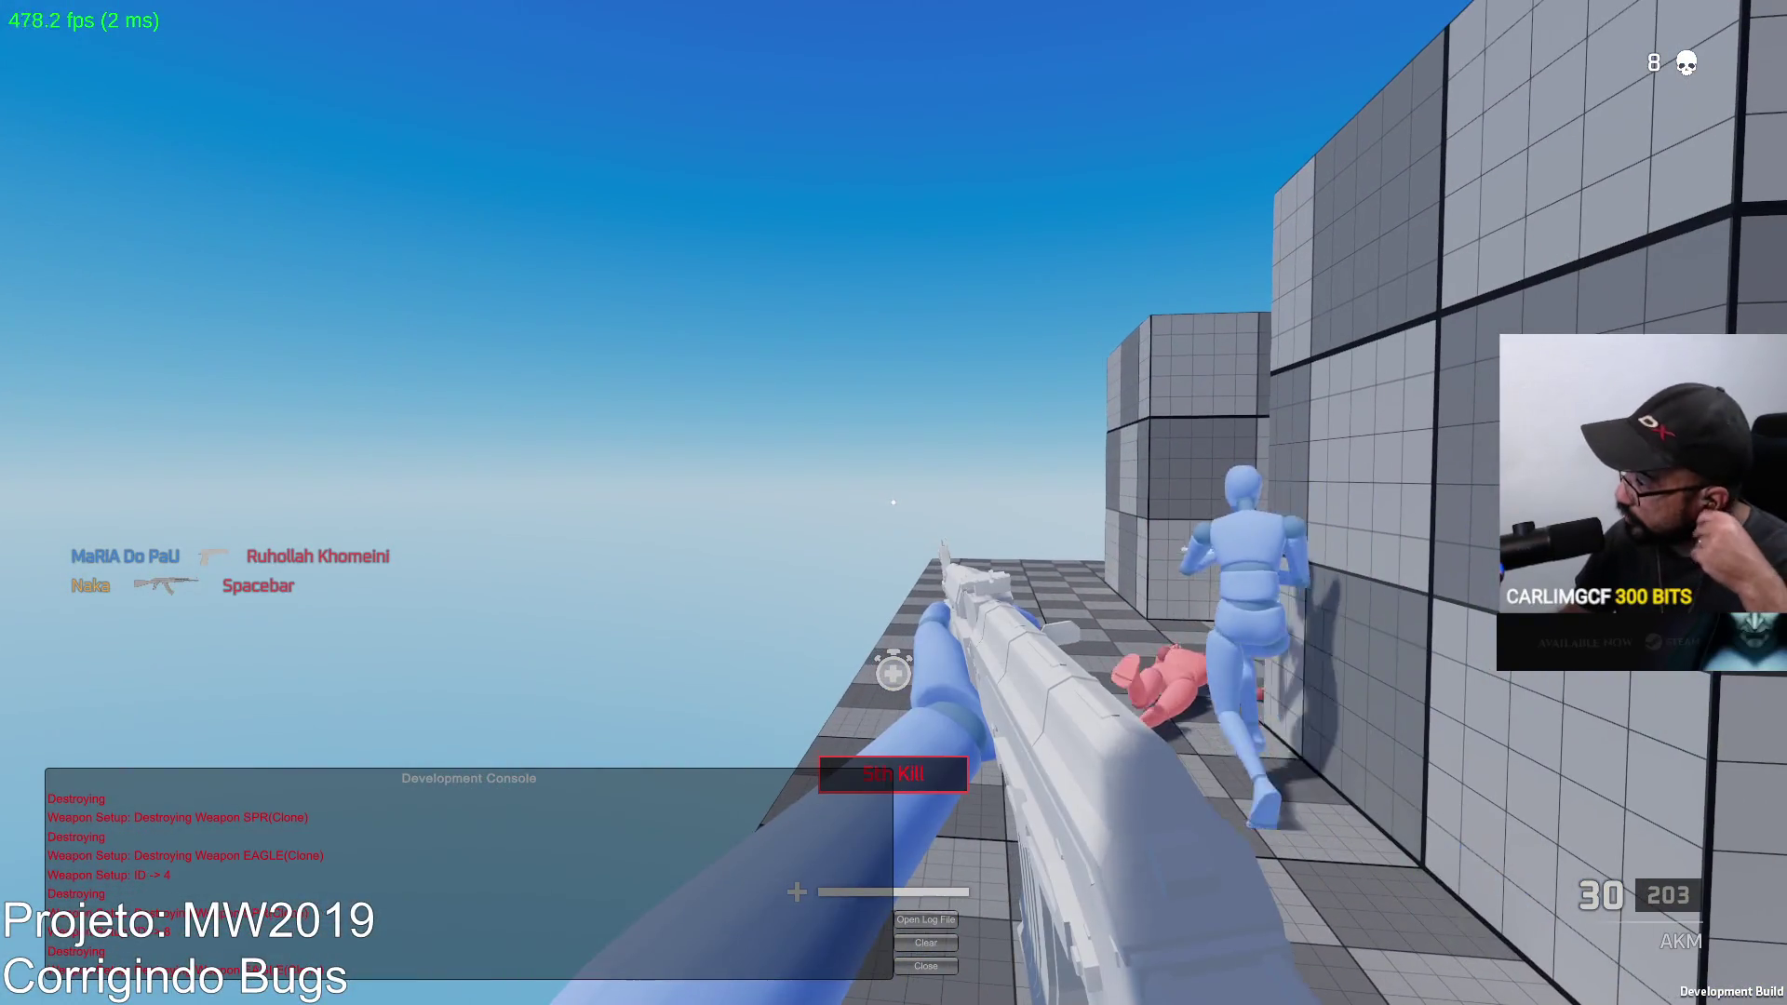
{"action": "key", "text": "Tab"}
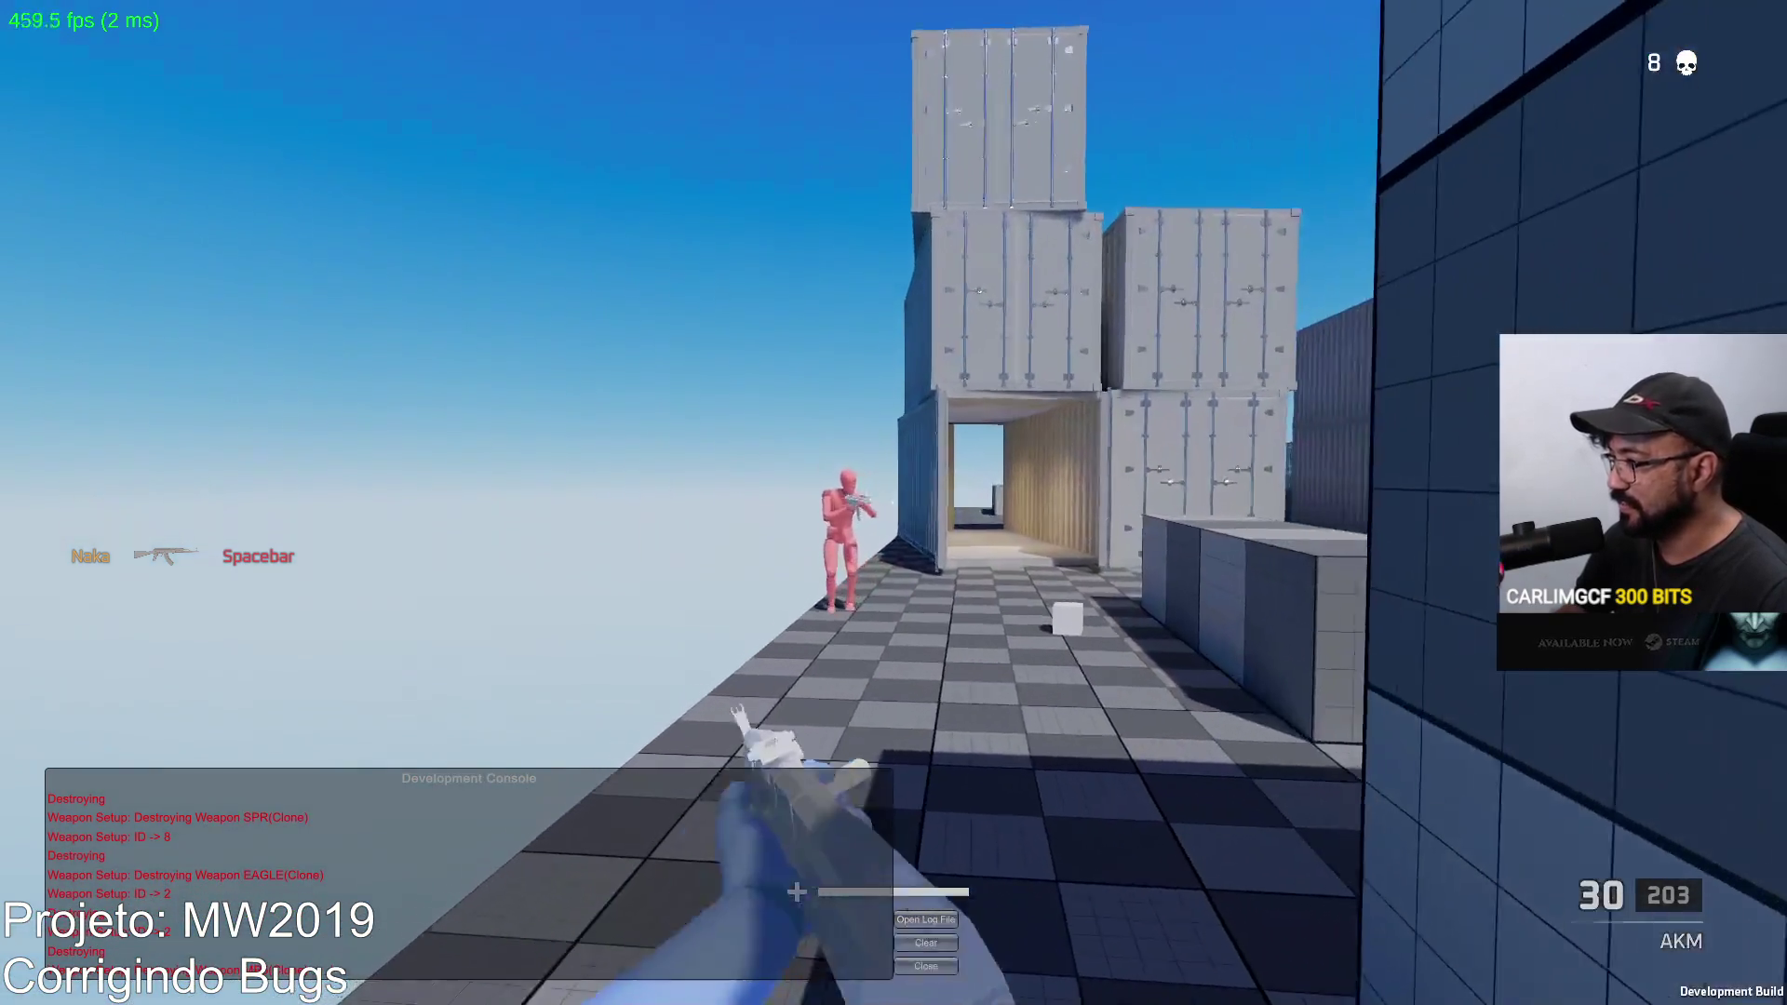
{"action": "left_click_drag", "start_coordinate": [893, 503], "coordinate": [893, 503]}
{"action": "key", "text": "r"}
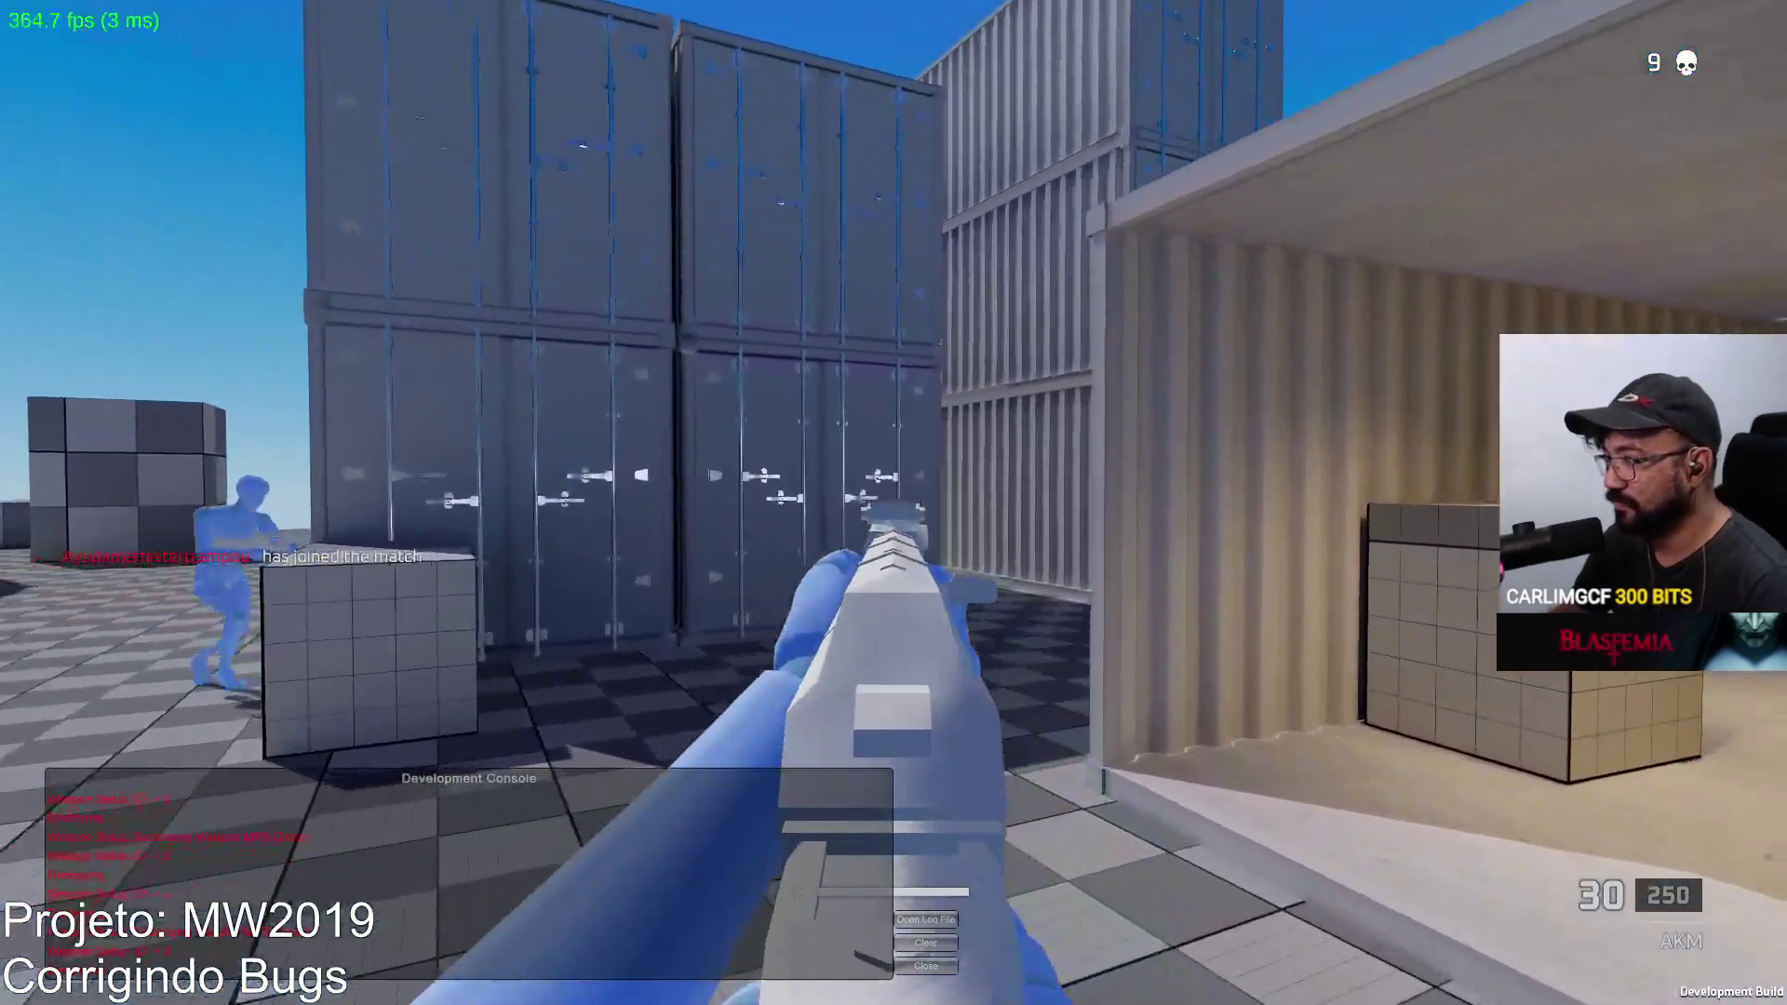
Step: Gun down the enemy ahead with the AKM and reload
{"action": "left_click", "coordinate": [893, 504]}
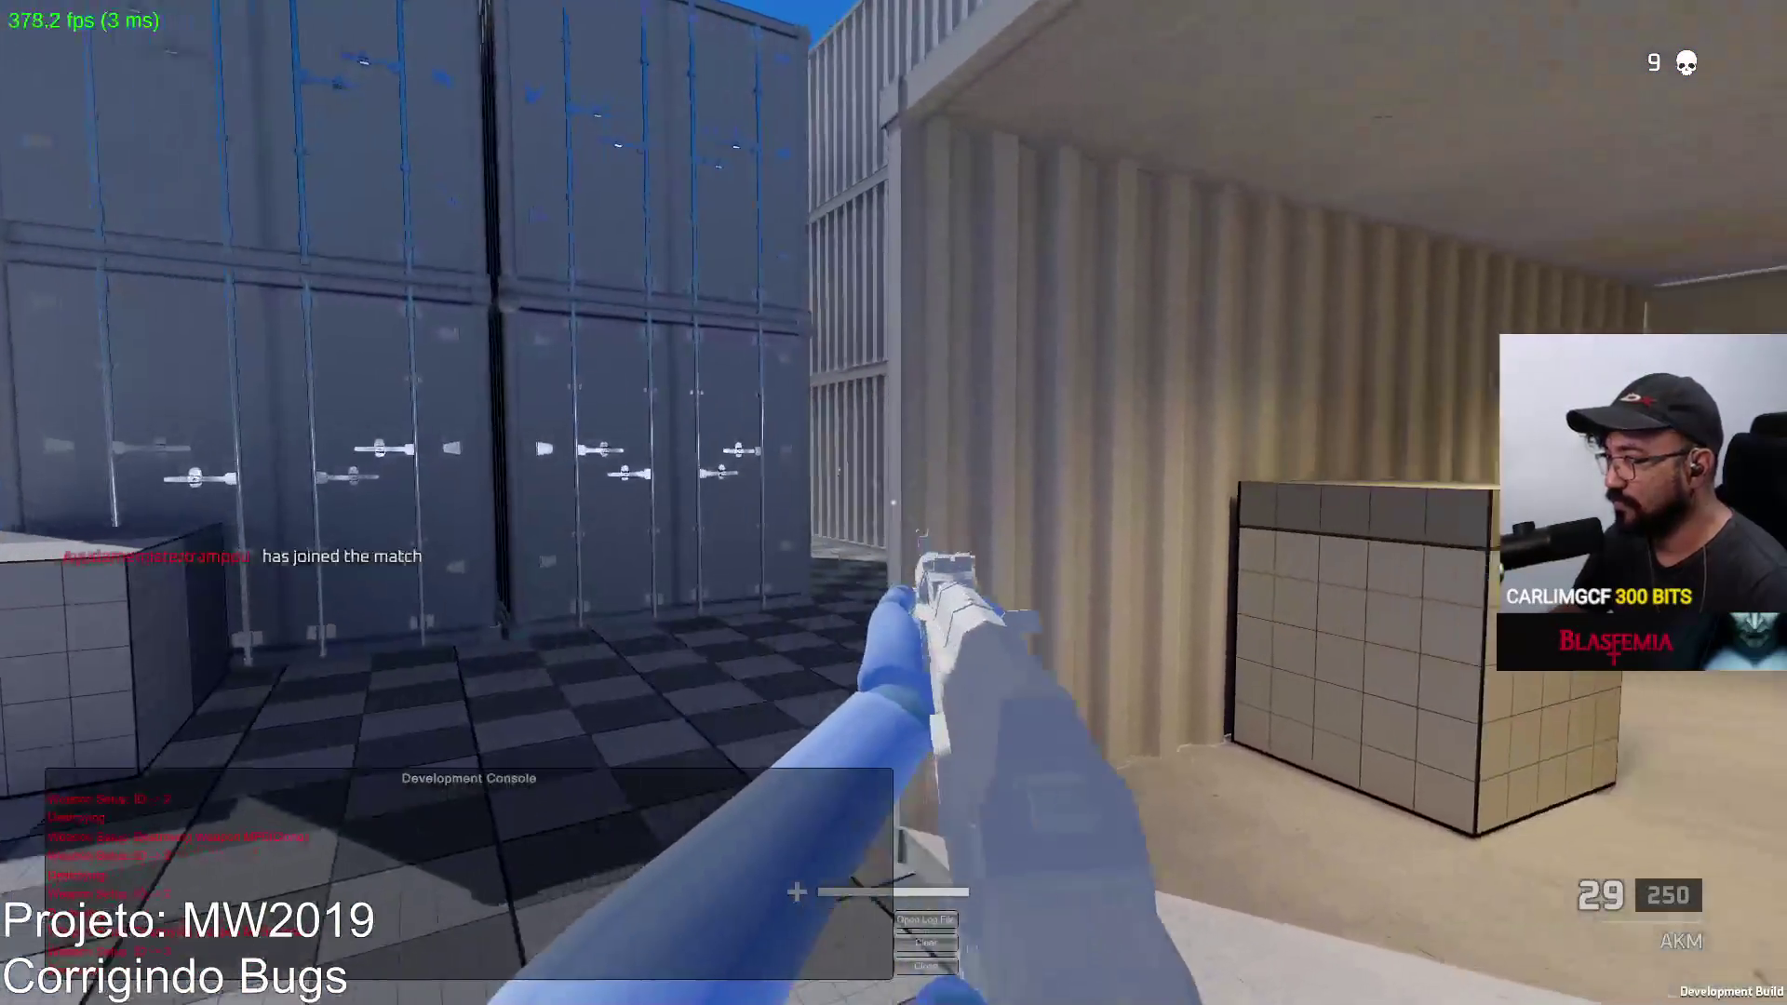
{"action": "left_click", "coordinate": [893, 502]}
{"action": "left_click", "coordinate": [894, 503]}
{"action": "left_click", "coordinate": [894, 503]}
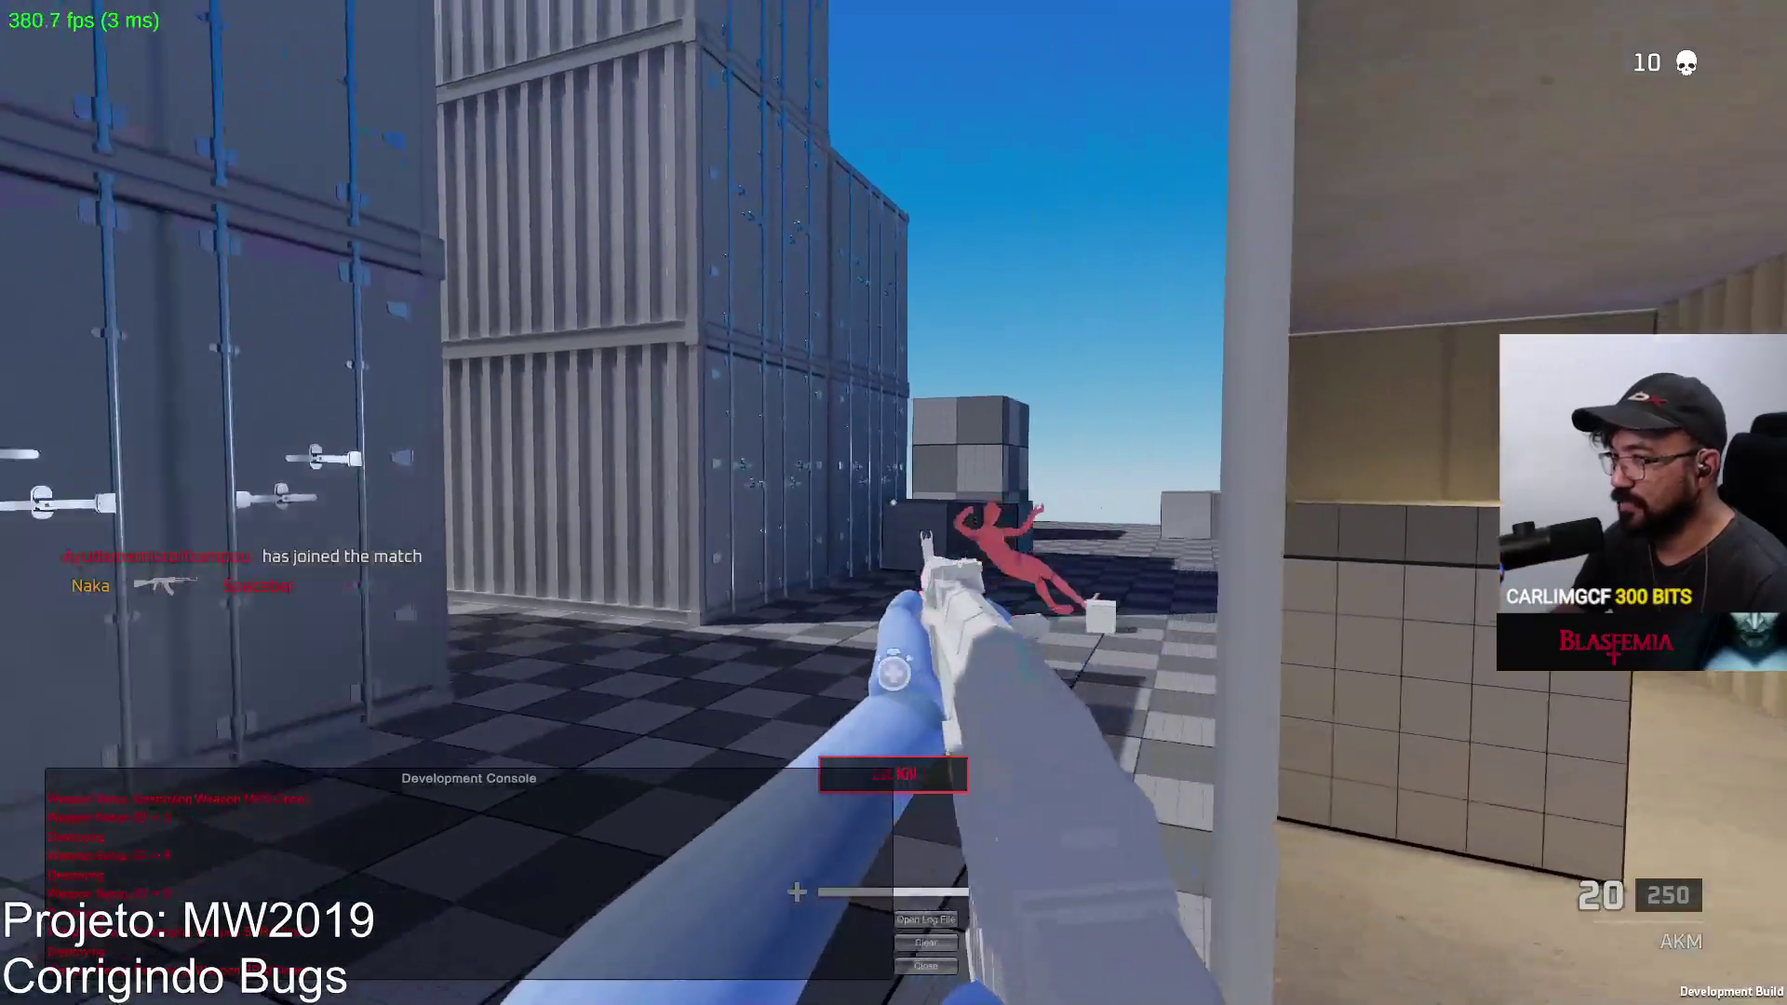
{"action": "key", "text": "r"}
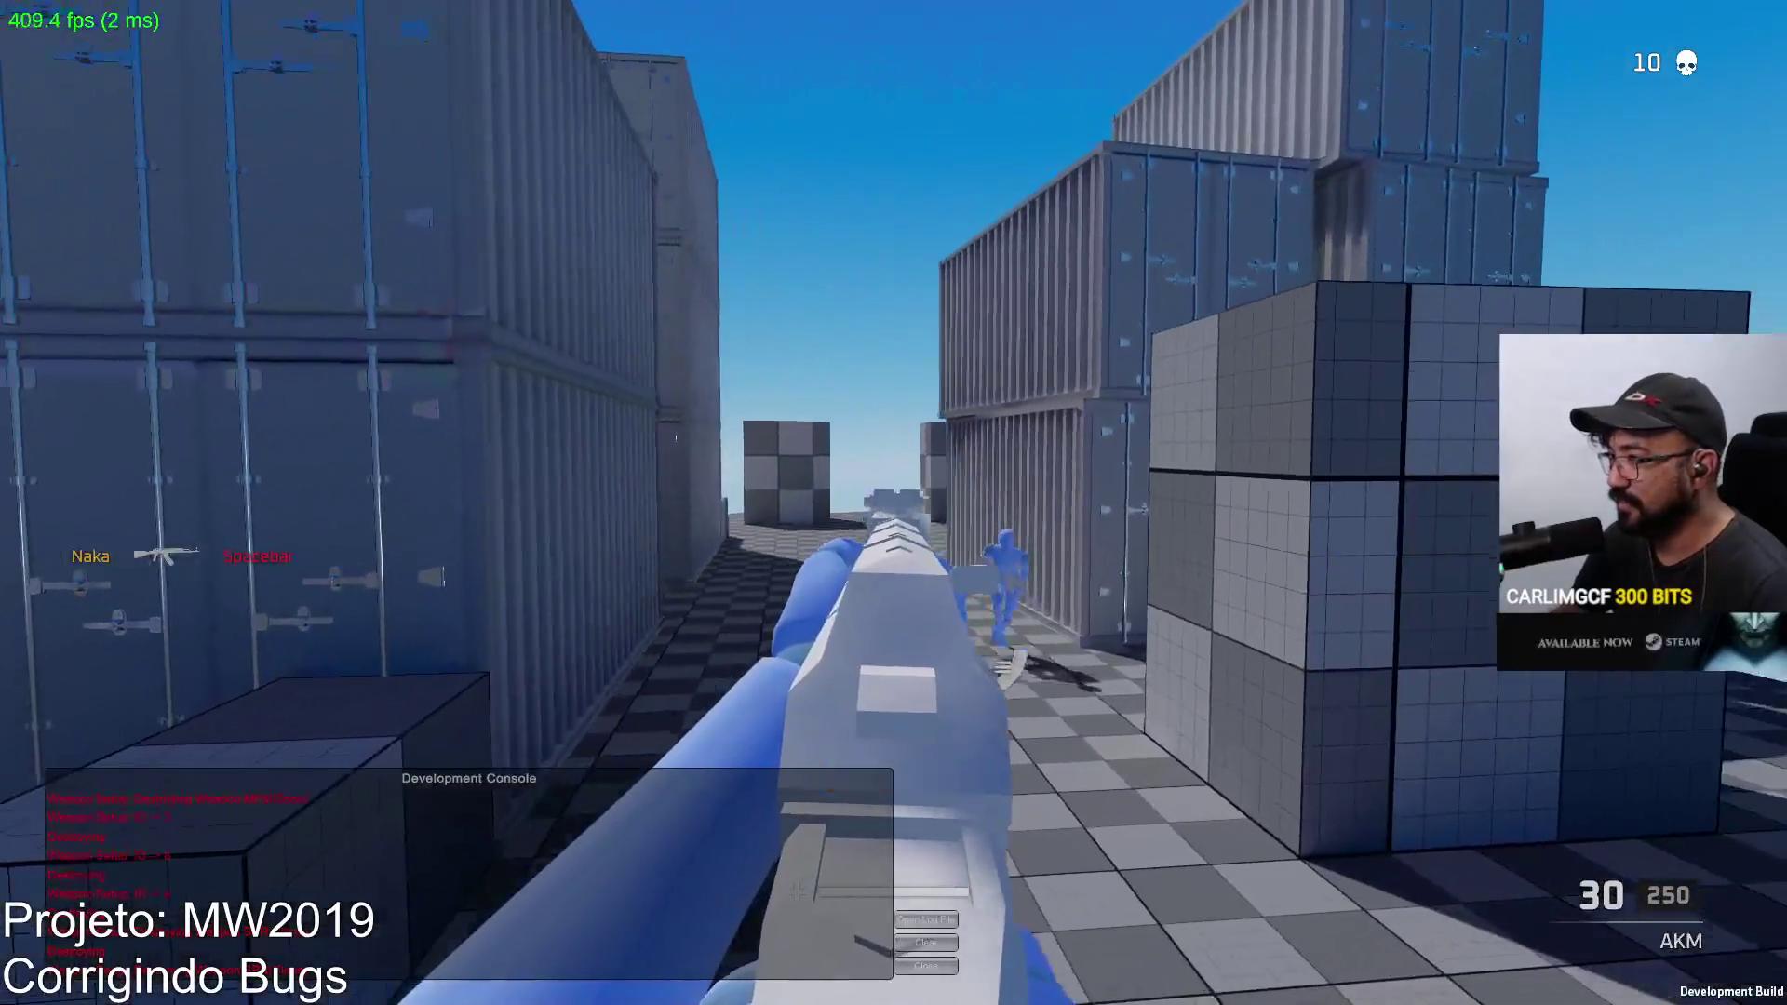
Step: Fire single shots and sweep aim between the containers, then reload the empty magazine
{"action": "left_click", "coordinate": [894, 503]}
{"action": "left_click", "coordinate": [894, 502]}
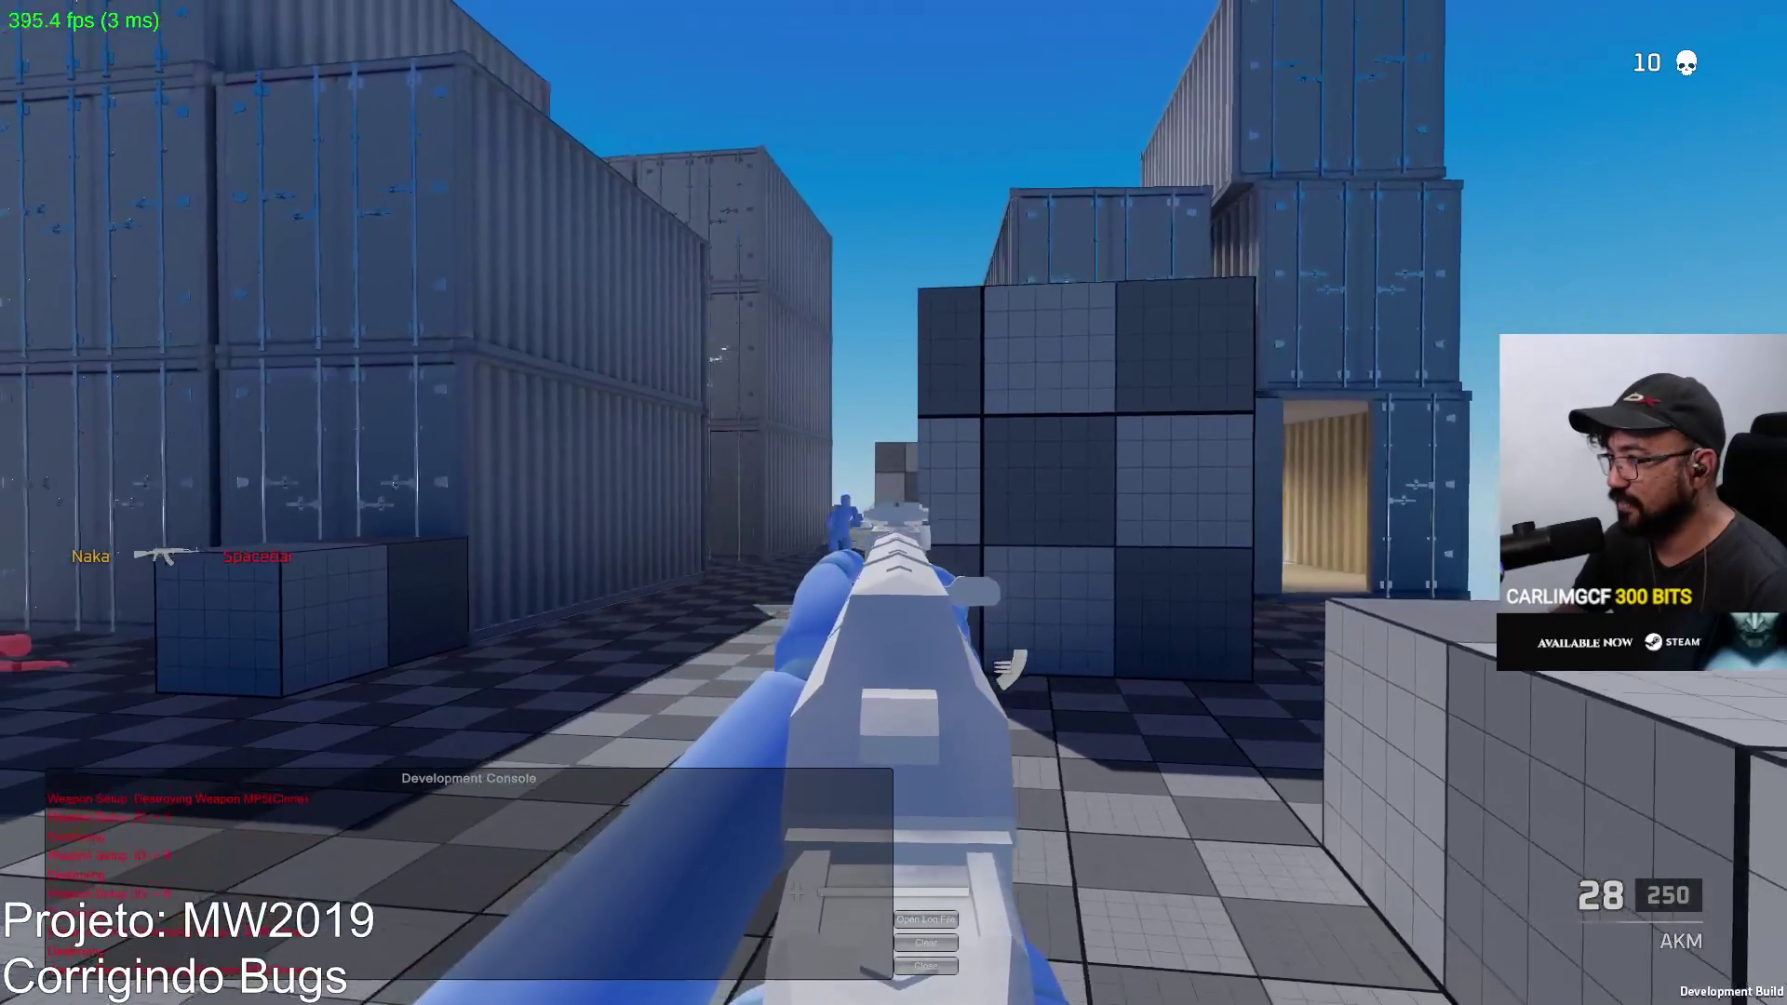
{"action": "left_click", "coordinate": [894, 504]}
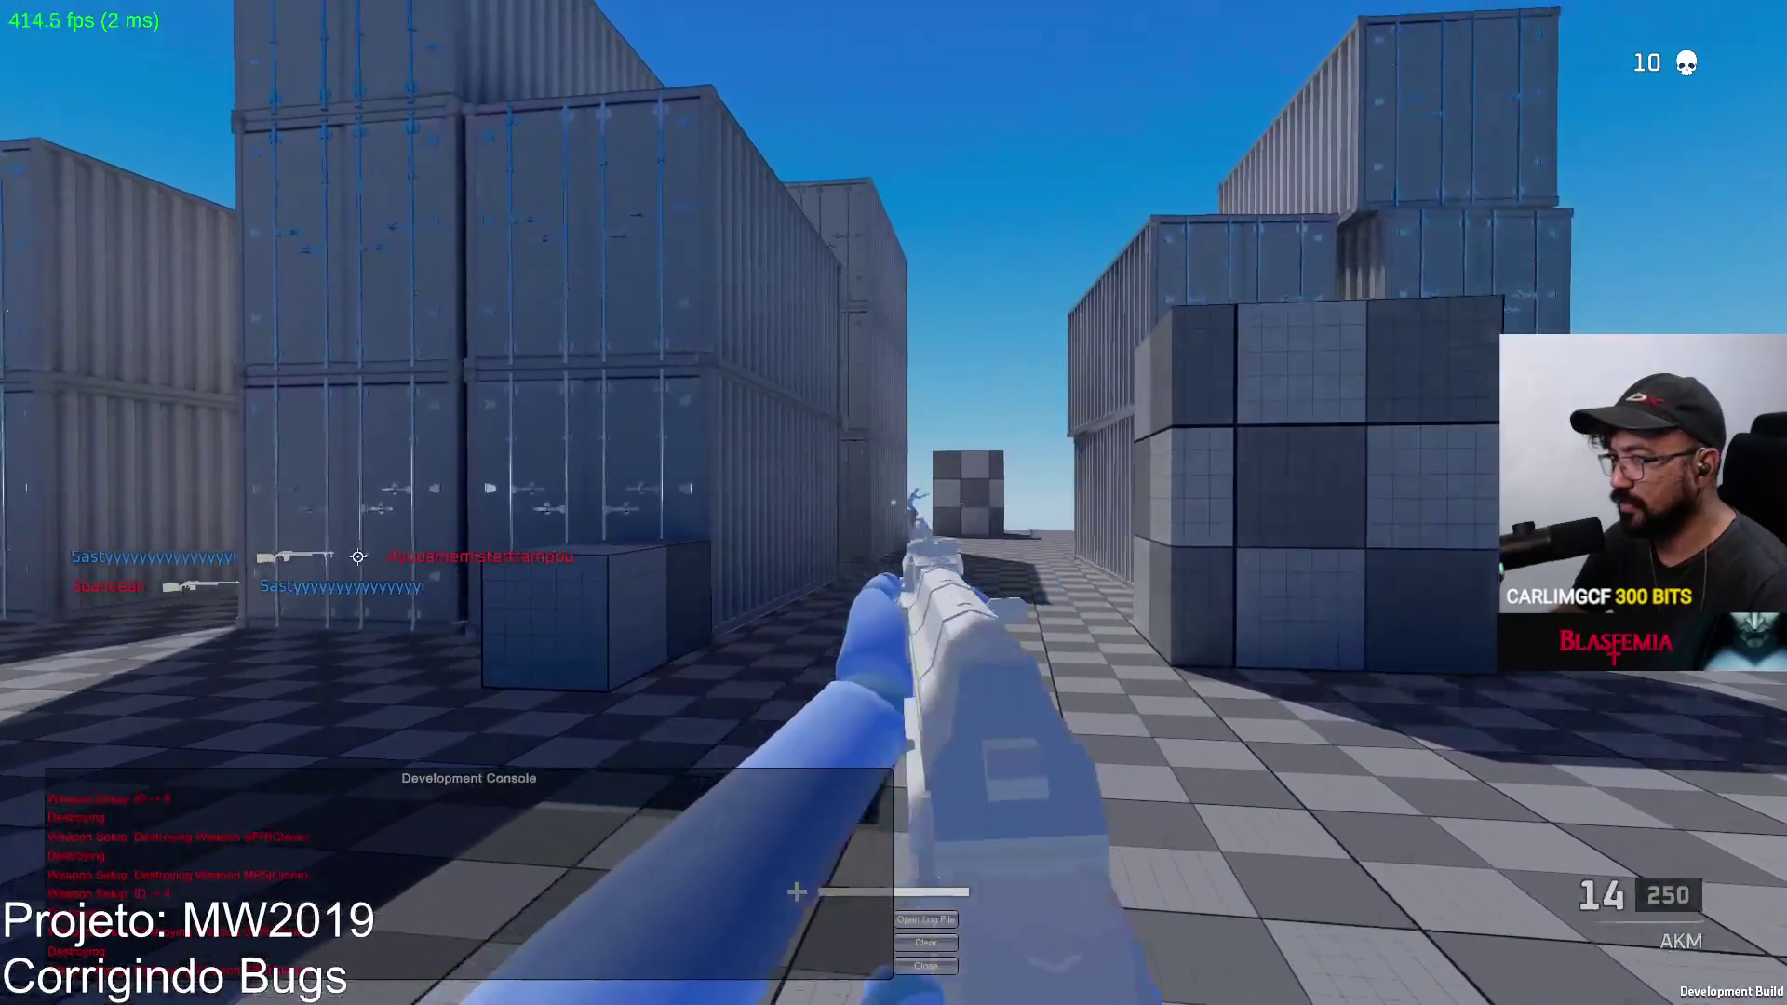
{"action": "right_click", "coordinate": [894, 503]}
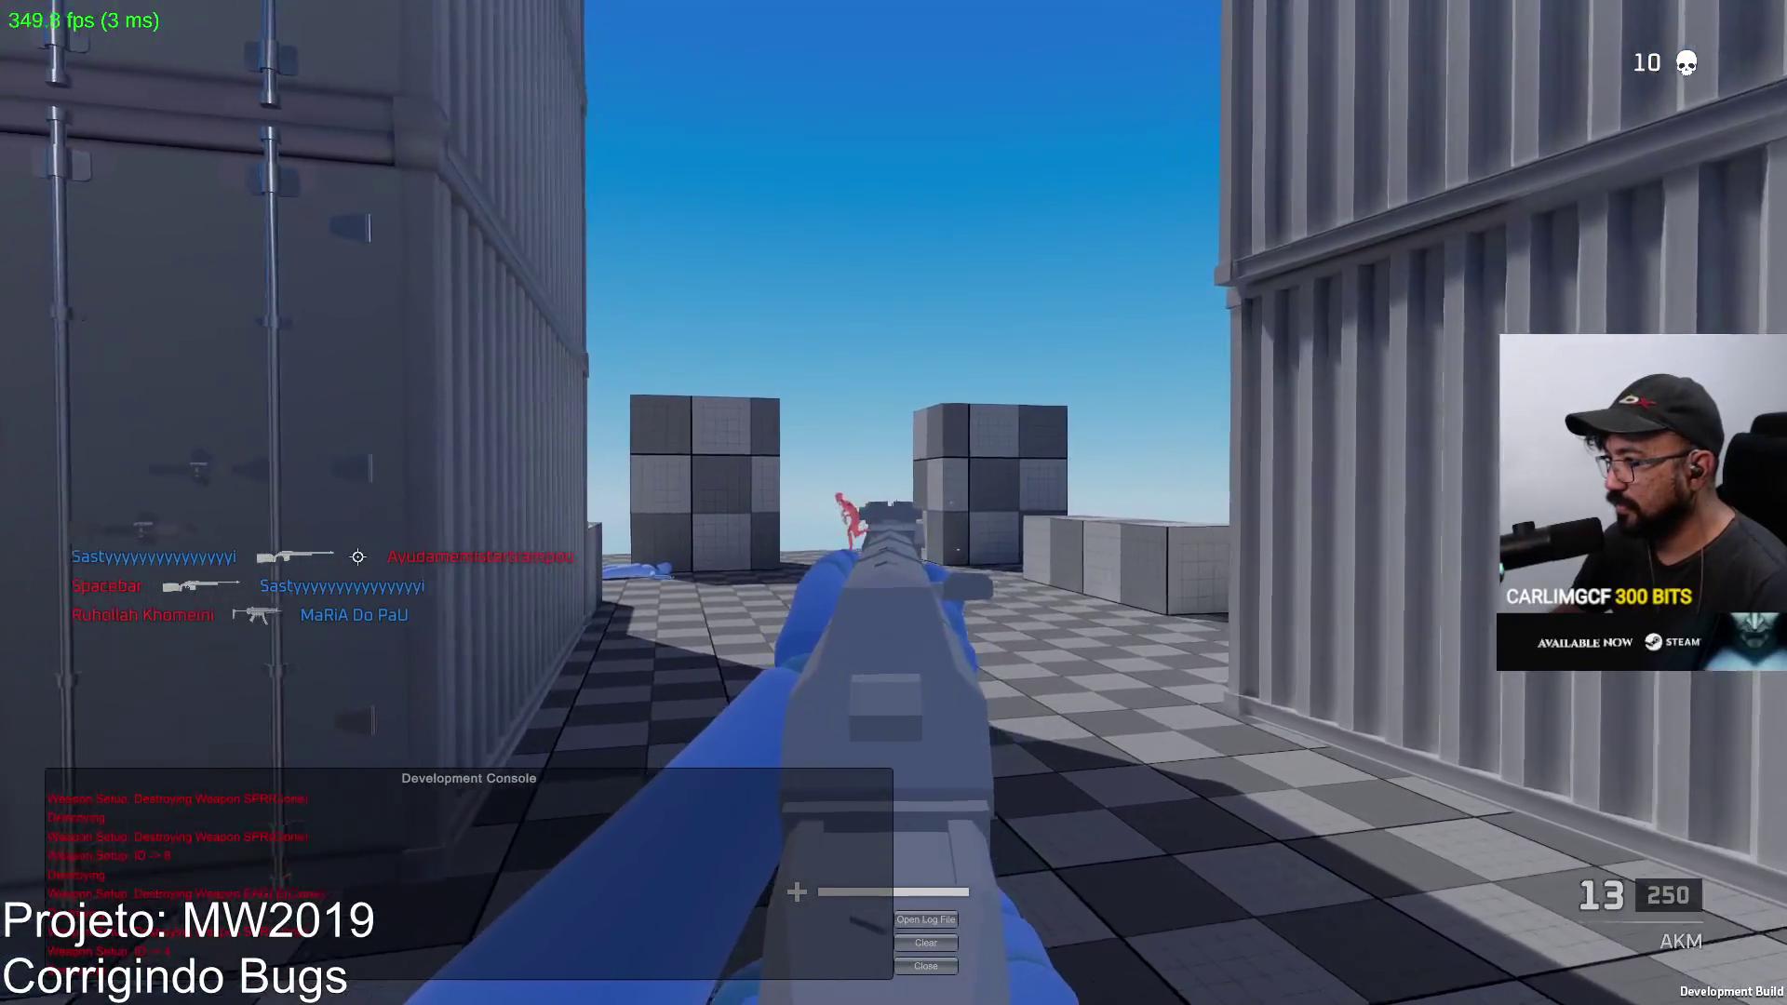
{"action": "left_click_drag", "start_coordinate": [893, 504], "coordinate": [893, 503]}
{"action": "key", "text": "r"}
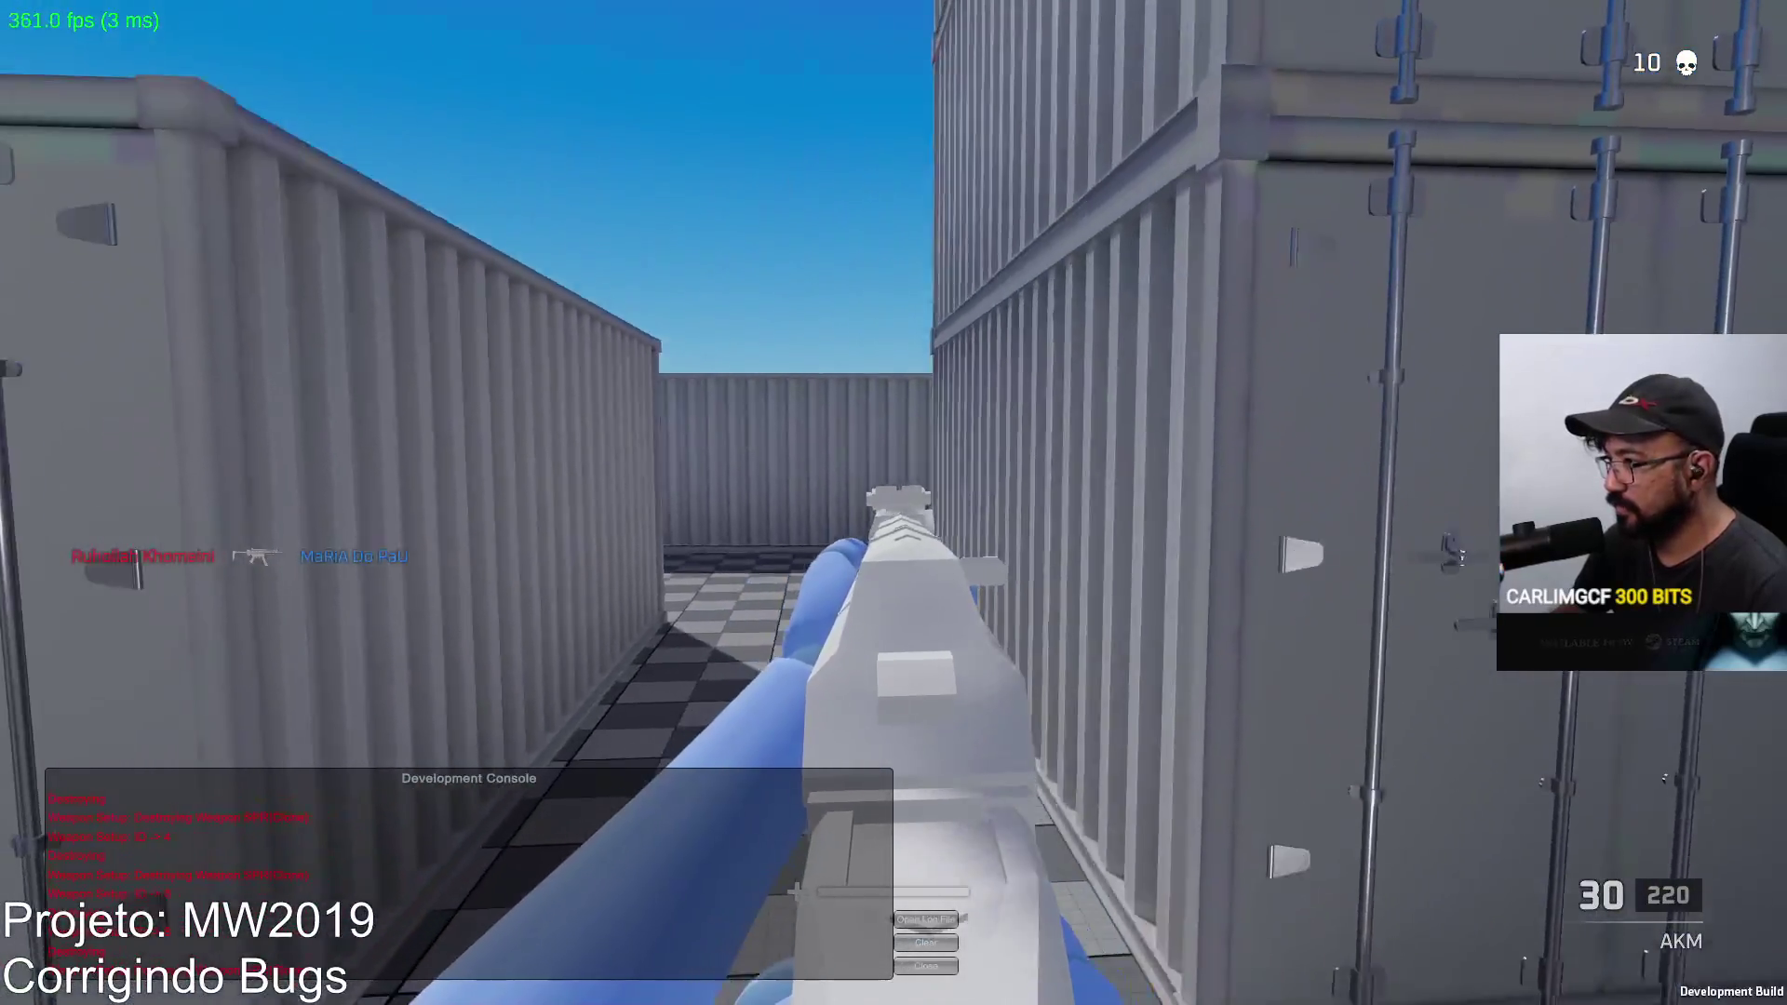
Step: Aim down sights and kill the red enemy with short bursts, bringing the kill count to 11
{"action": "left_click", "coordinate": [894, 504]}
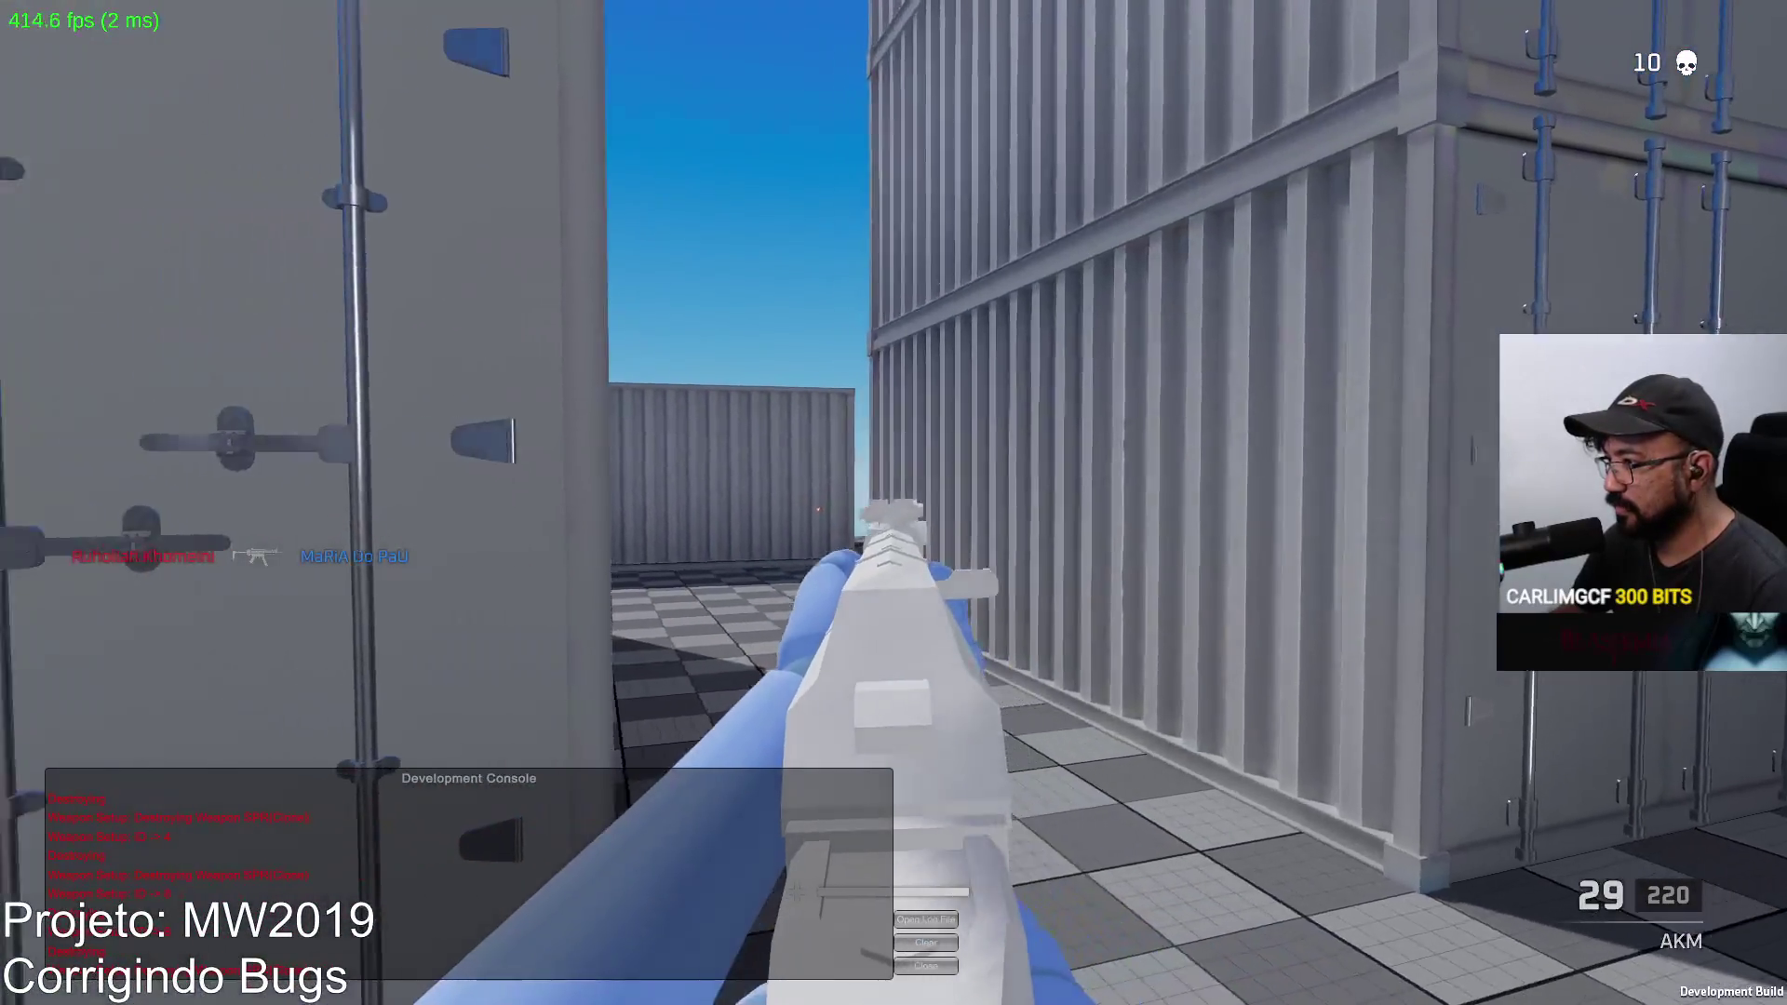
{"action": "left_click", "coordinate": [894, 503]}
{"action": "left_click", "coordinate": [894, 504]}
{"action": "left_click", "coordinate": [894, 503]}
{"action": "left_click", "coordinate": [894, 503]}
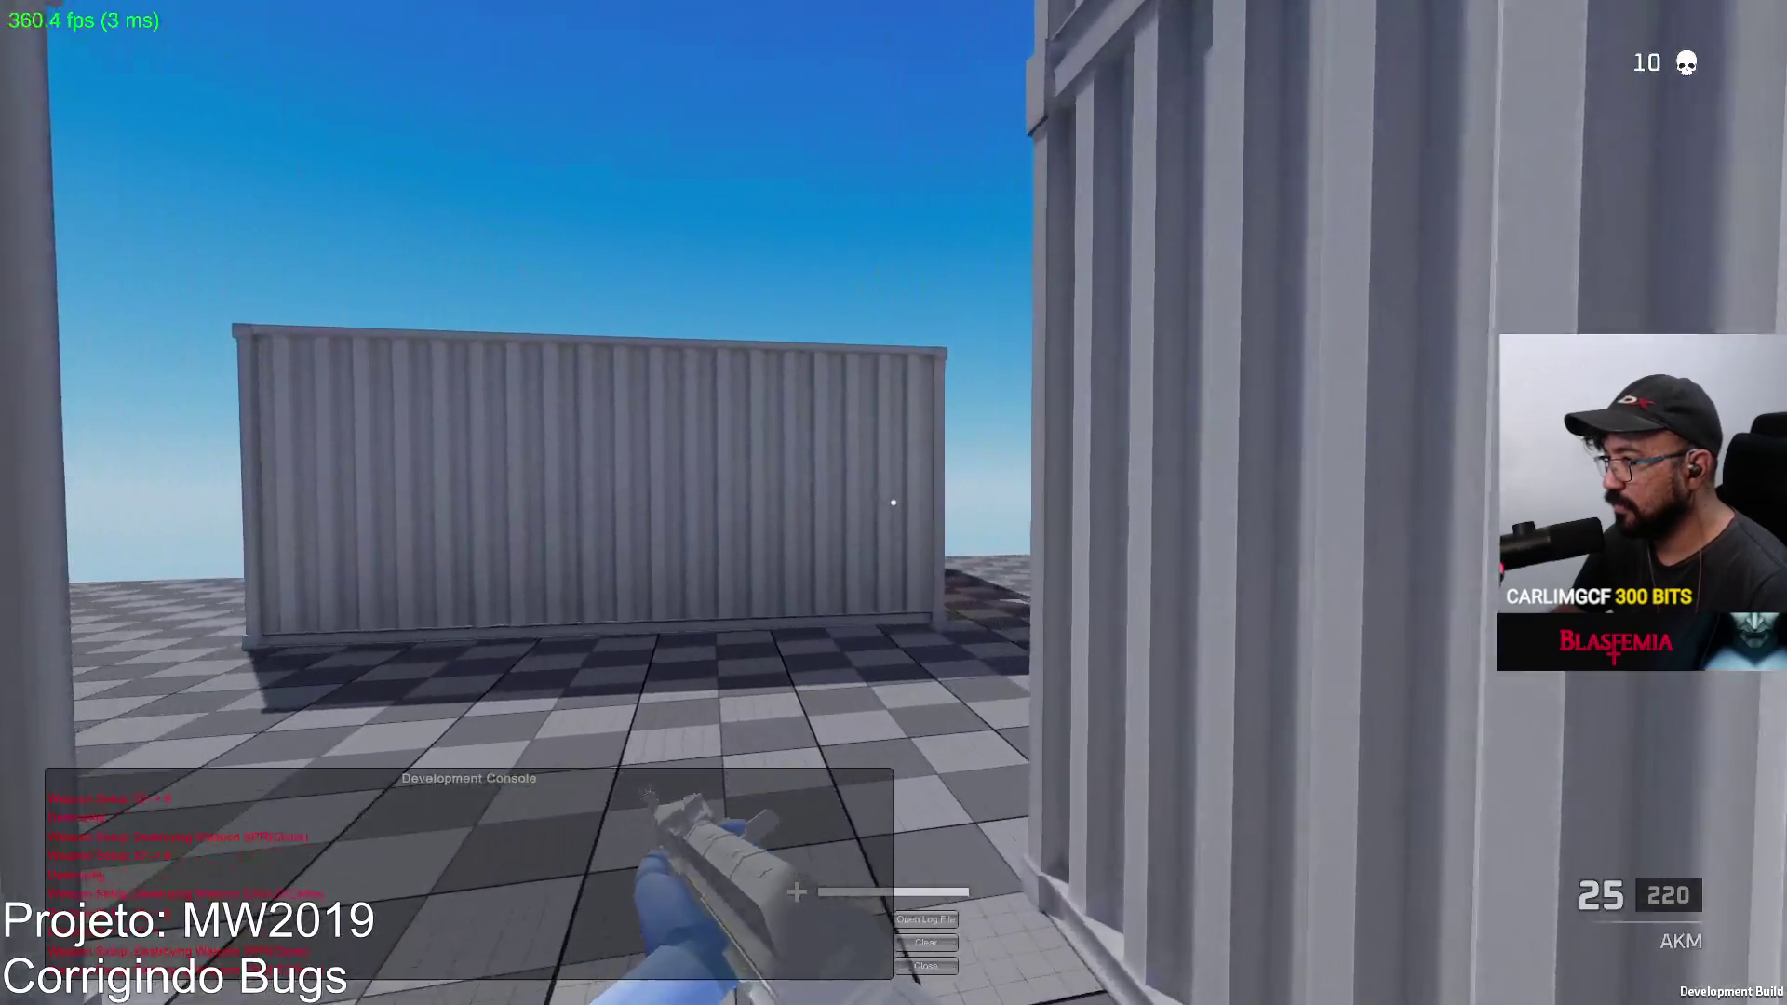
{"action": "right_click", "coordinate": [894, 503]}
{"action": "left_click", "coordinate": [895, 504]}
{"action": "left_click_drag", "start_coordinate": [893, 503], "coordinate": [894, 503]}
{"action": "key", "text": "r"}
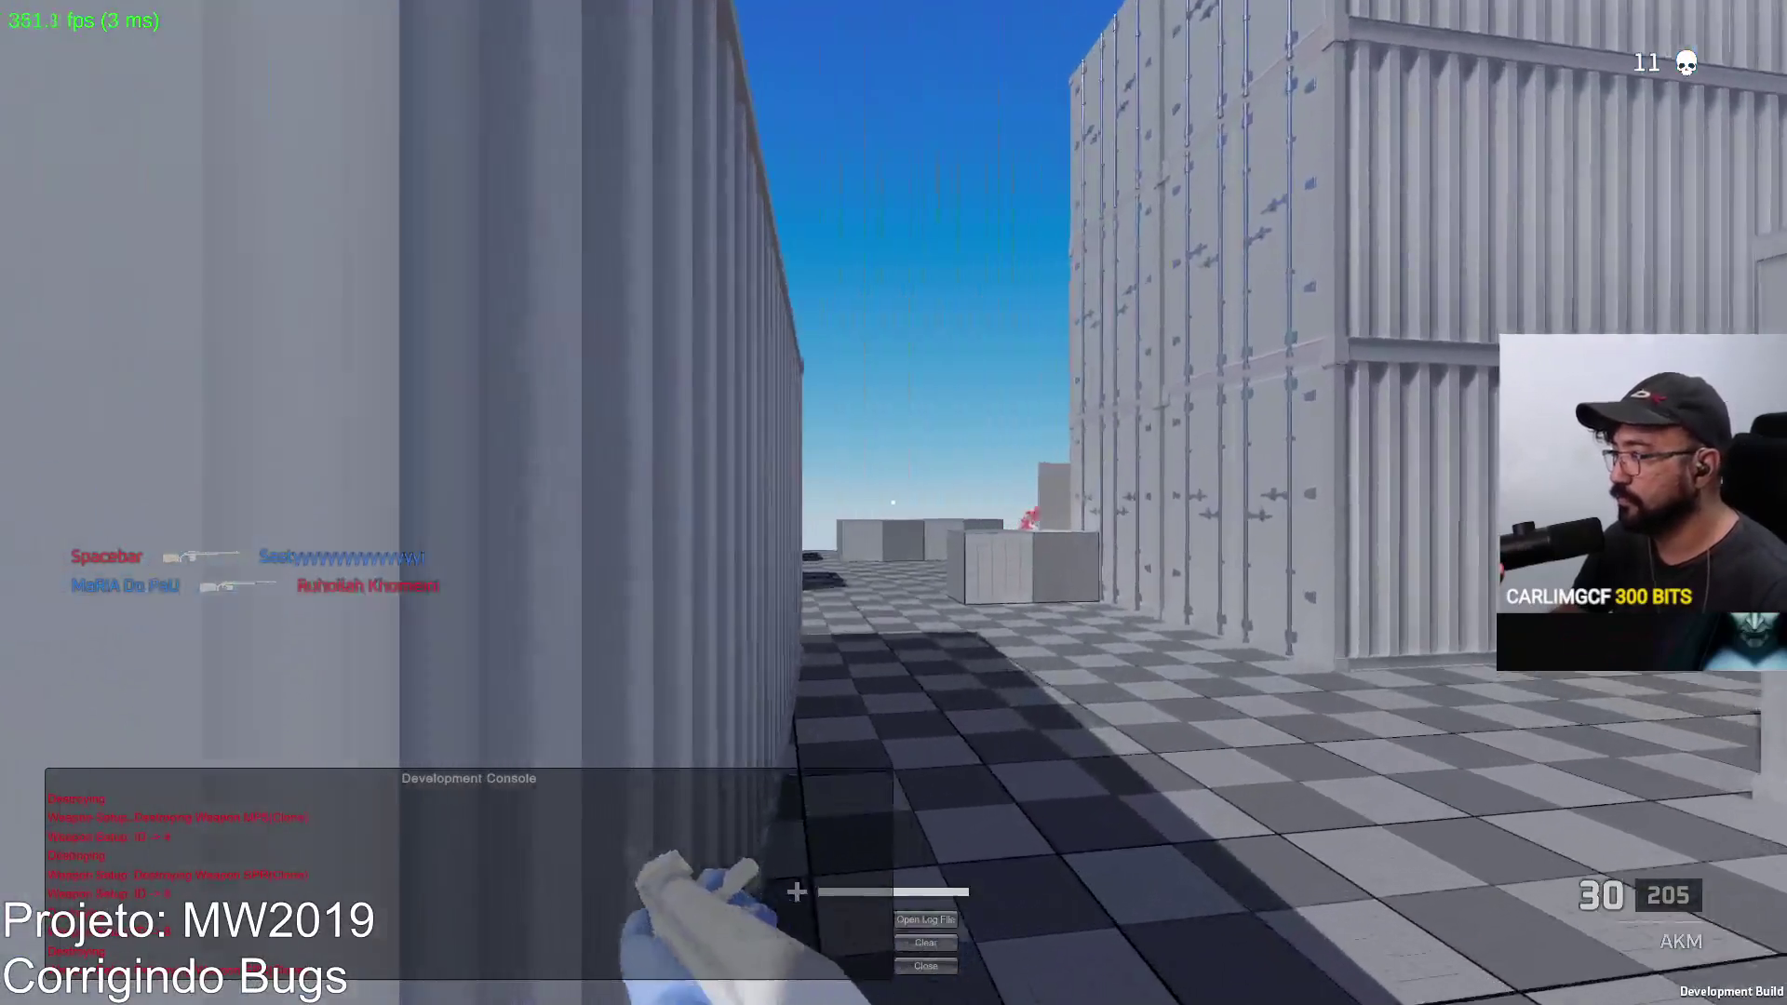
Step: Fire on the enemy near the grey blocks, reload the AKM, and respawn into the match
{"action": "left_click", "coordinate": [895, 503]}
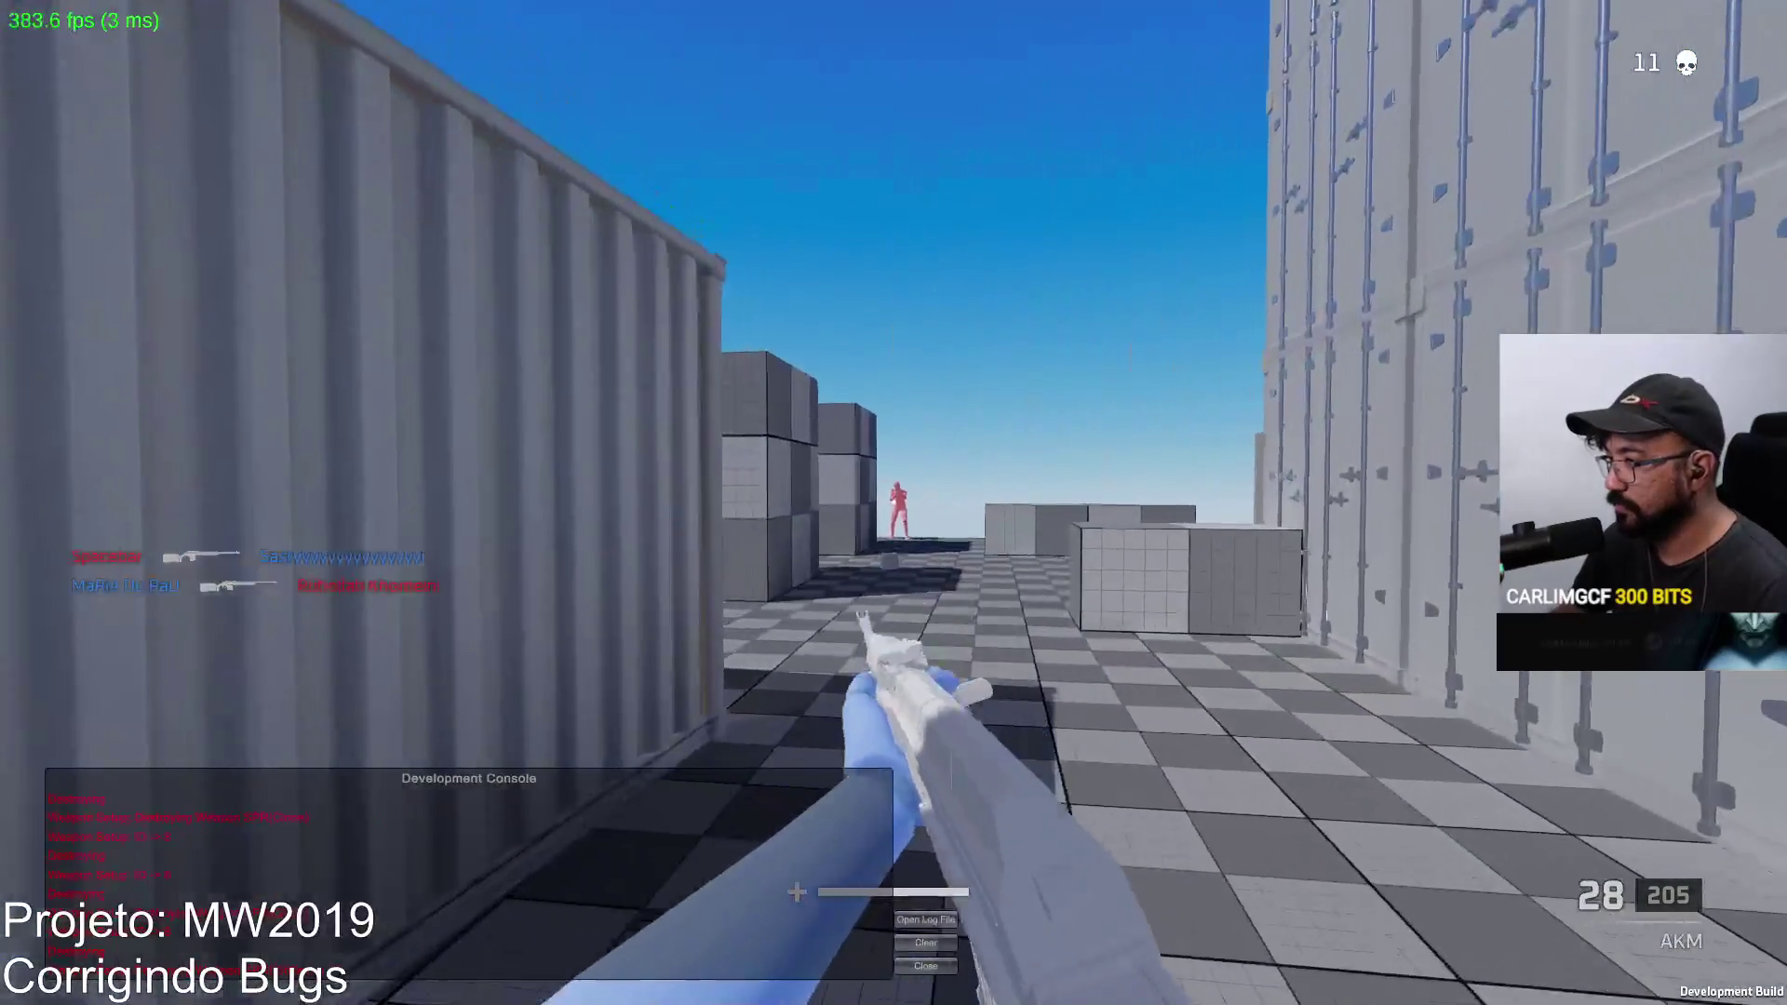
{"action": "left_click", "coordinate": [893, 503]}
{"action": "left_click", "coordinate": [895, 502]}
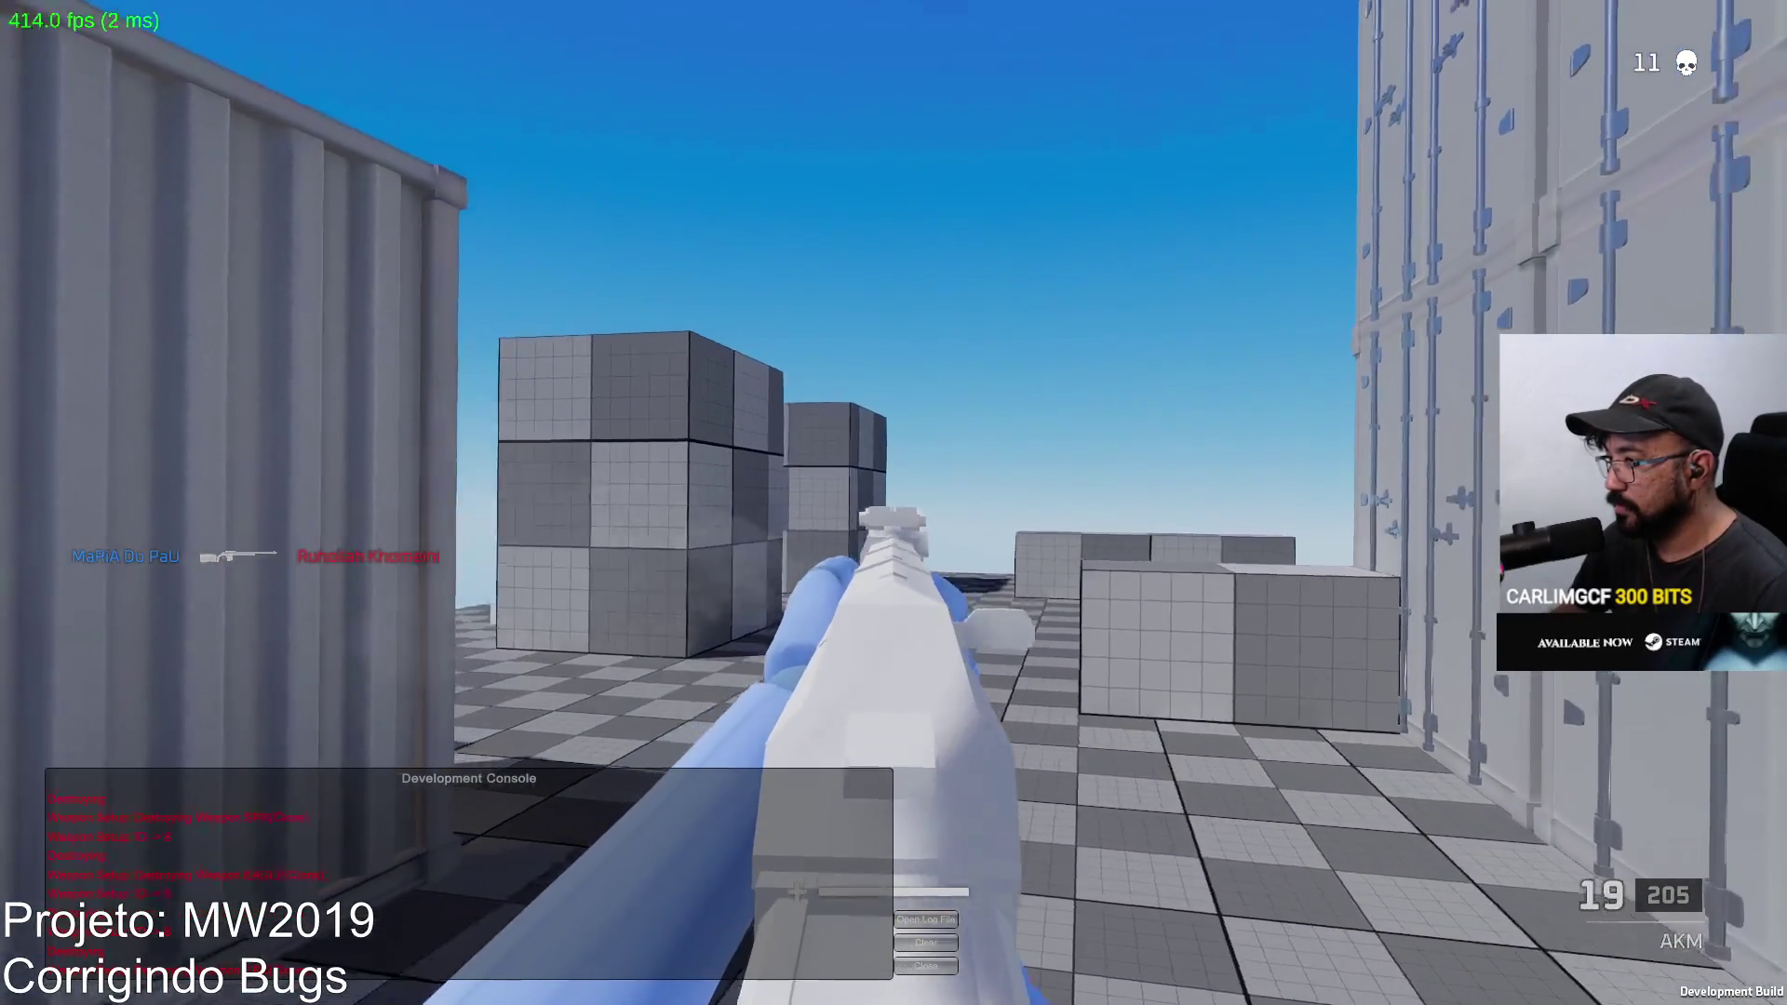
{"action": "left_click", "coordinate": [894, 503]}
{"action": "left_click", "coordinate": [894, 502]}
{"action": "left_click", "coordinate": [893, 502]}
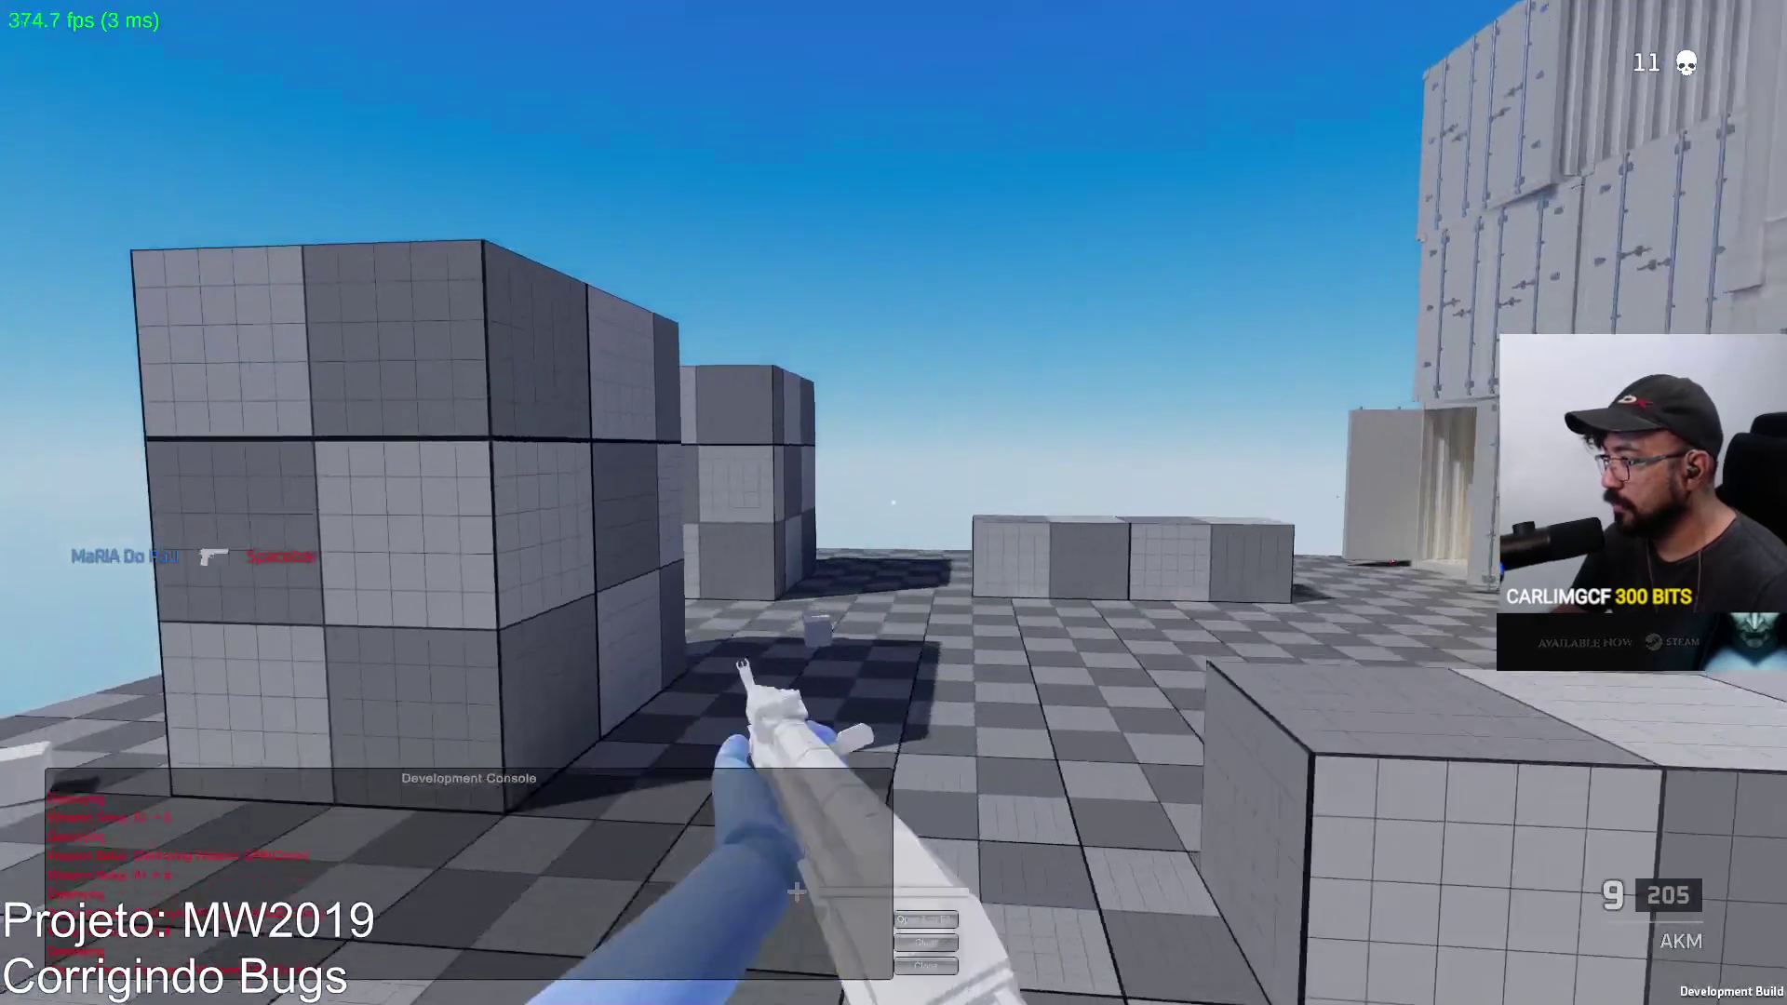
{"action": "left_click", "coordinate": [894, 504]}
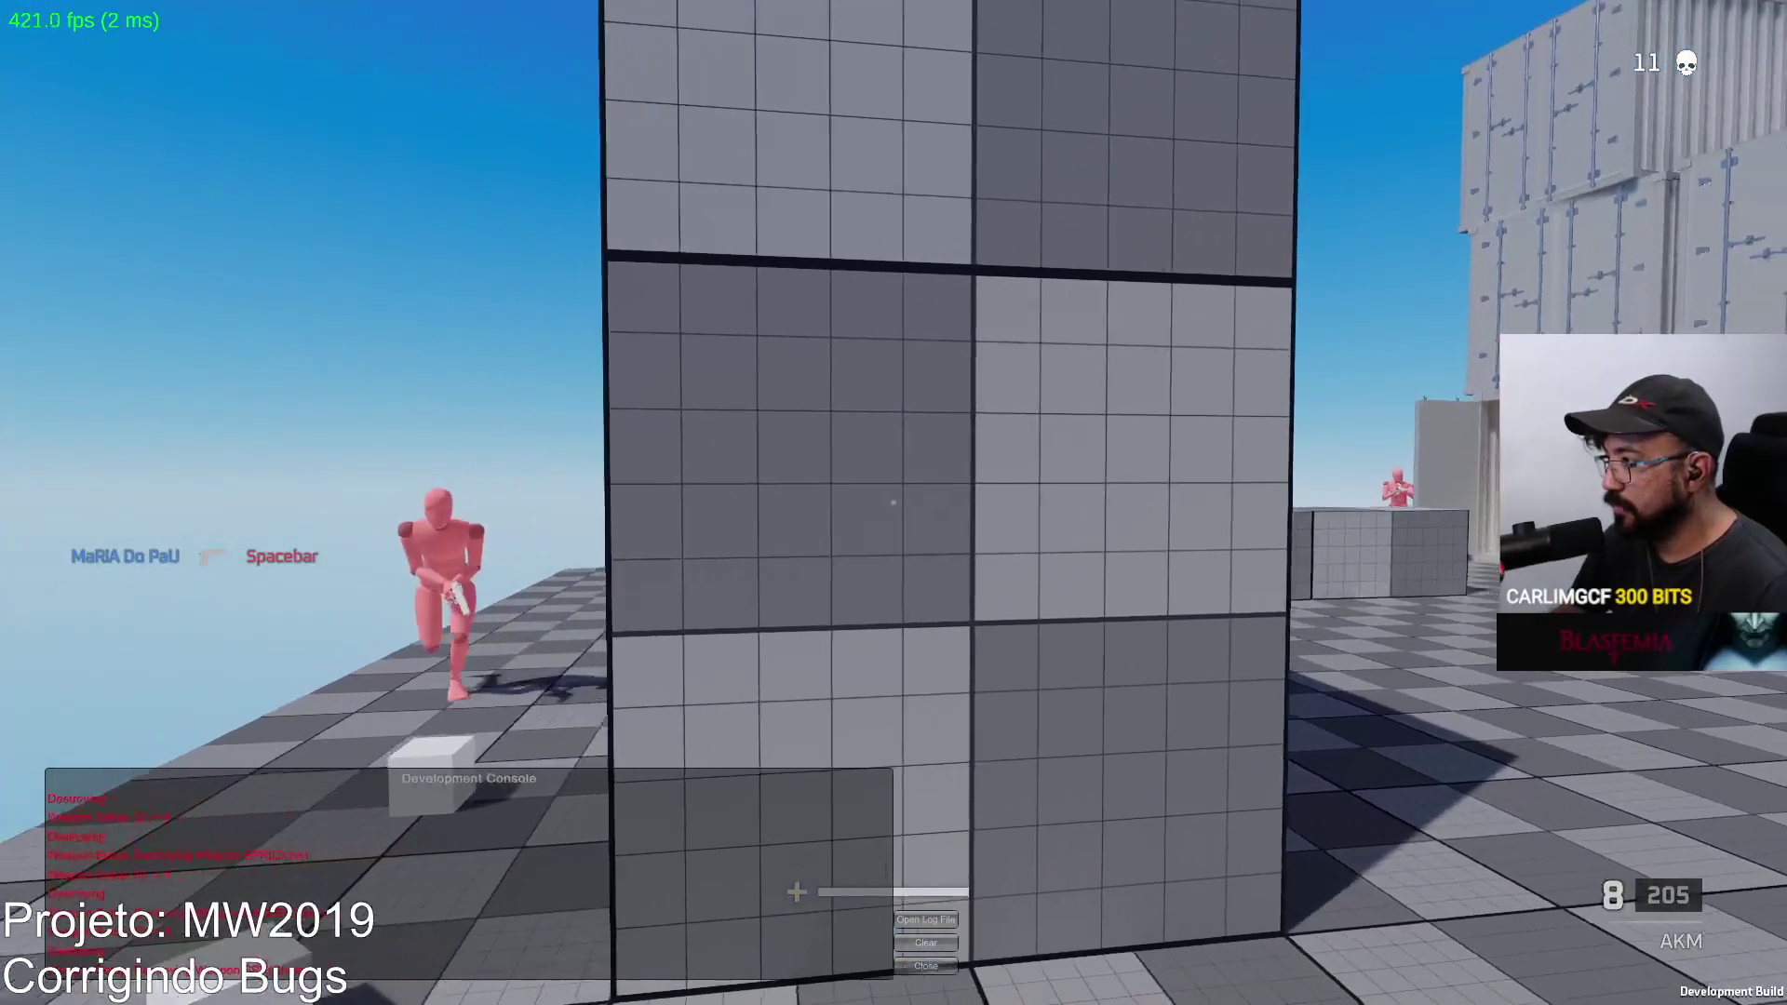
{"action": "key", "text": "r"}
{"action": "key", "text": "w"}
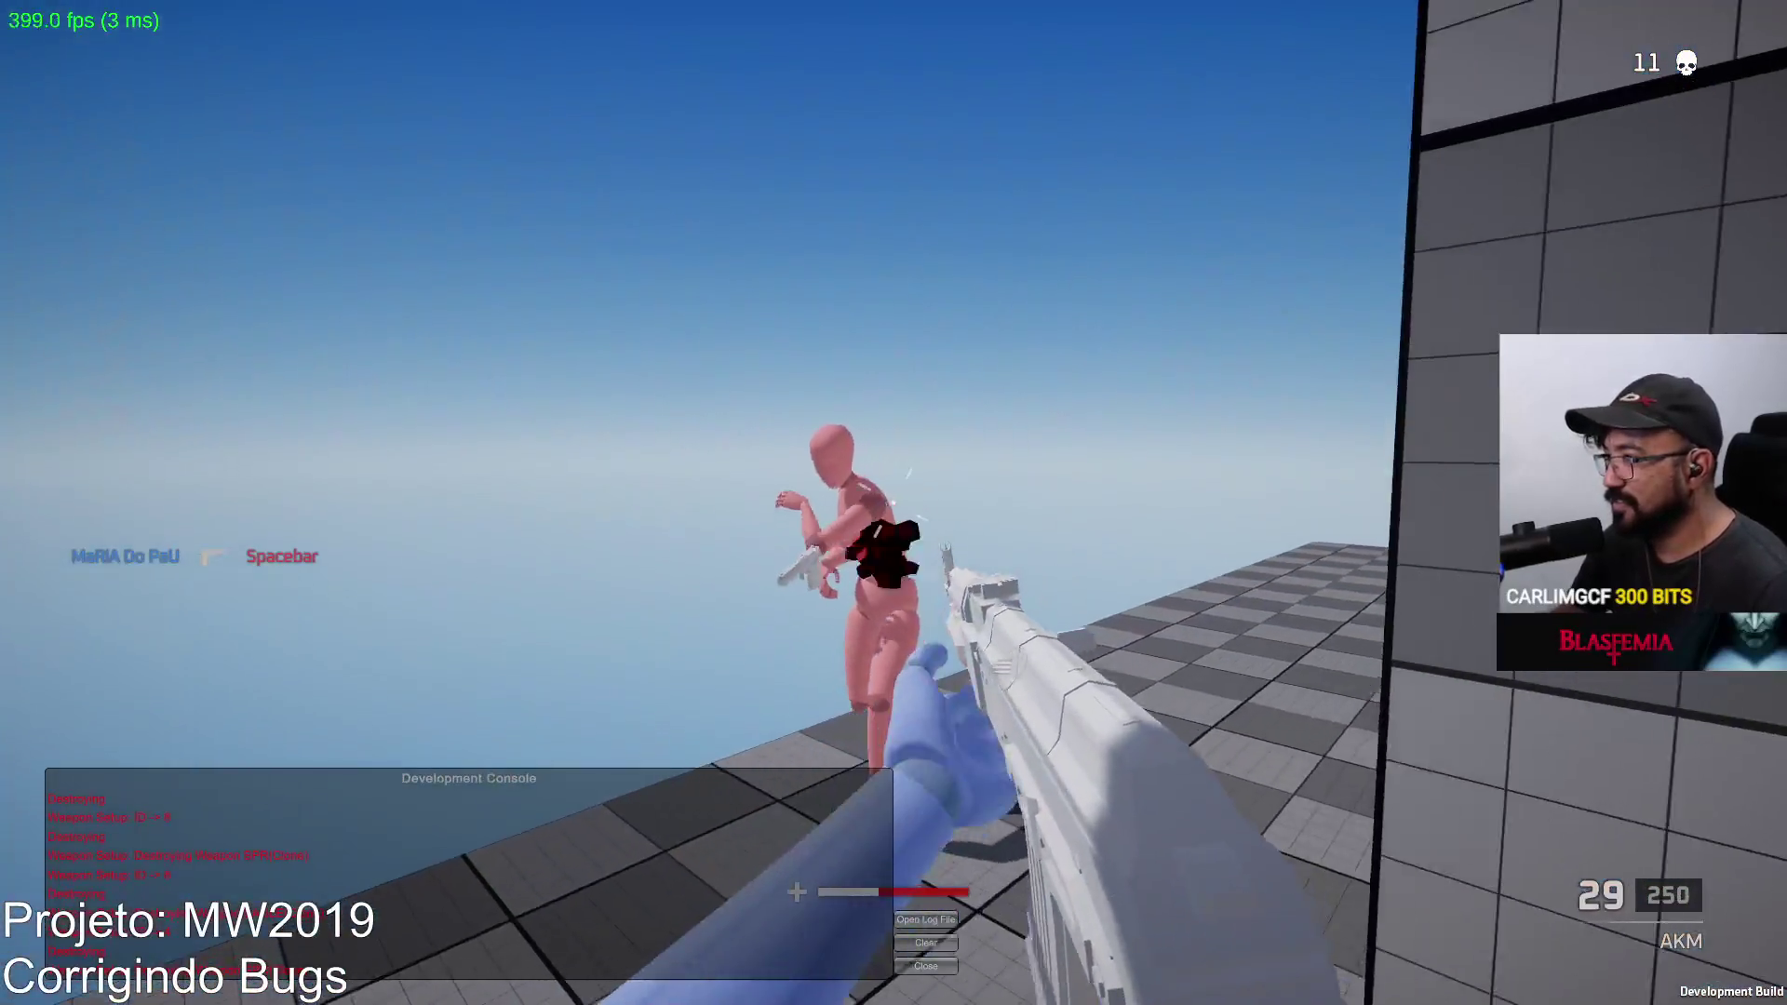
Step: Kill the close red dummy, reload, then finish off the pink dummy for 13 kills
{"action": "left_click", "coordinate": [893, 503]}
{"action": "left_click", "coordinate": [894, 503]}
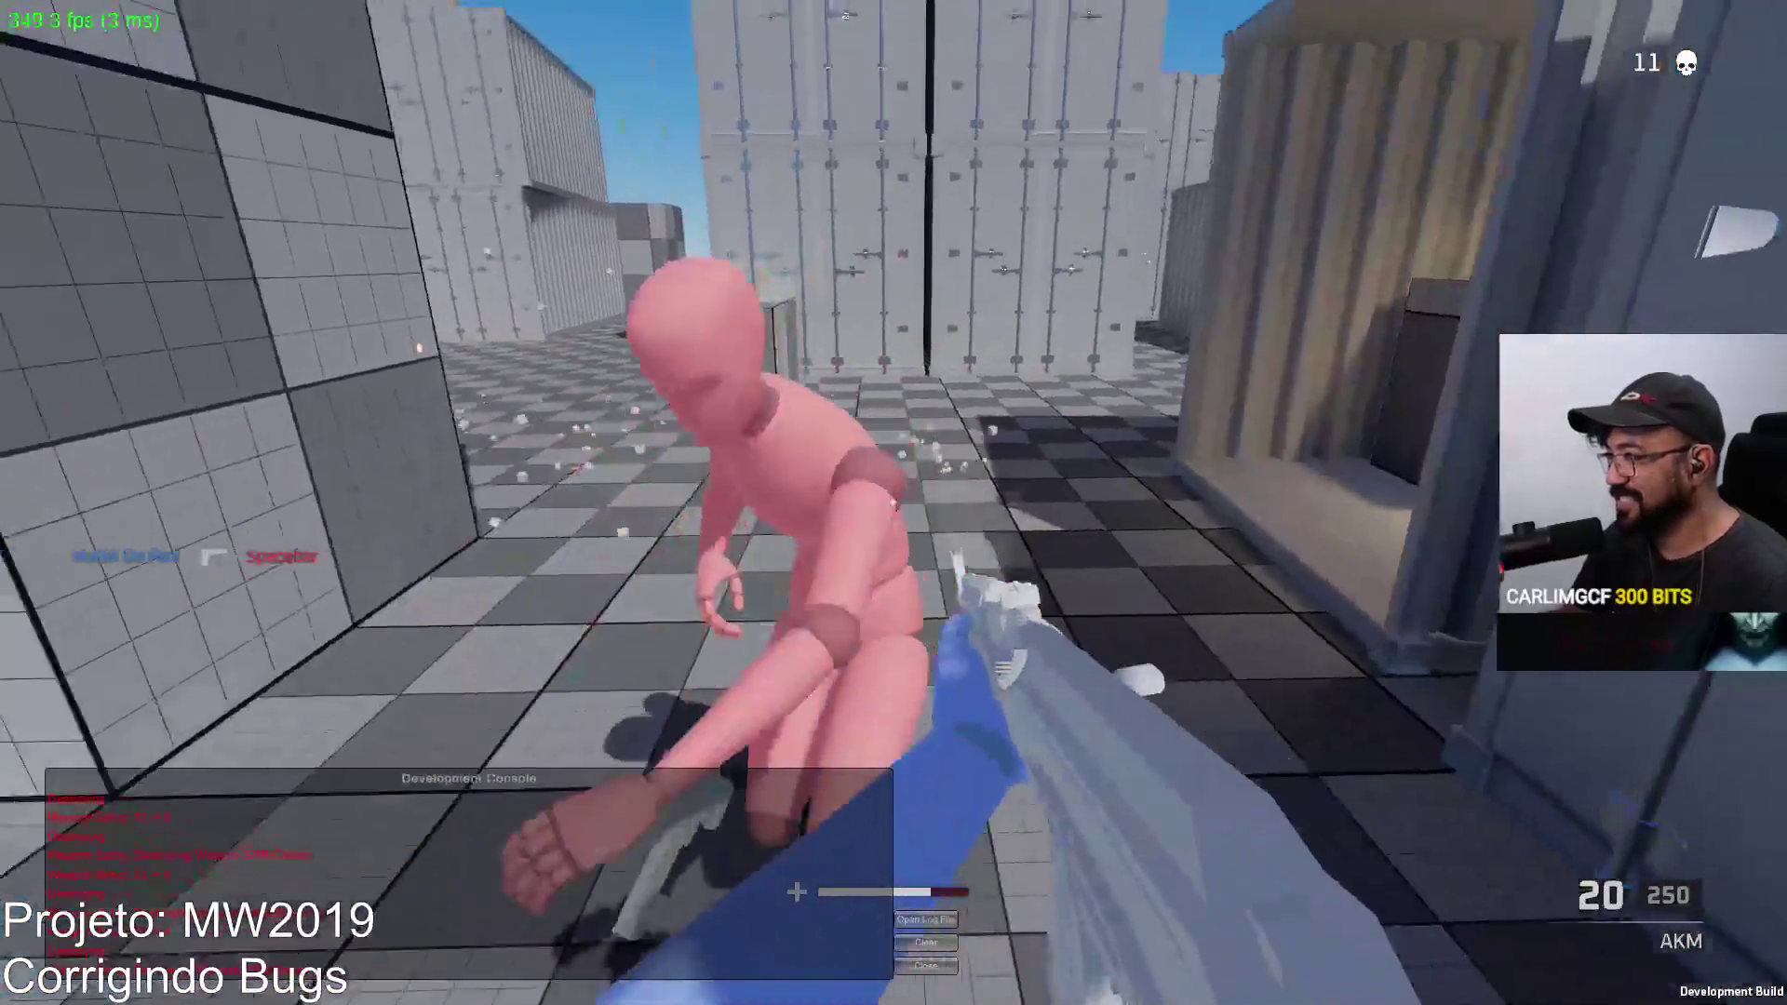
{"action": "left_click", "coordinate": [894, 503]}
{"action": "key", "text": "r"}
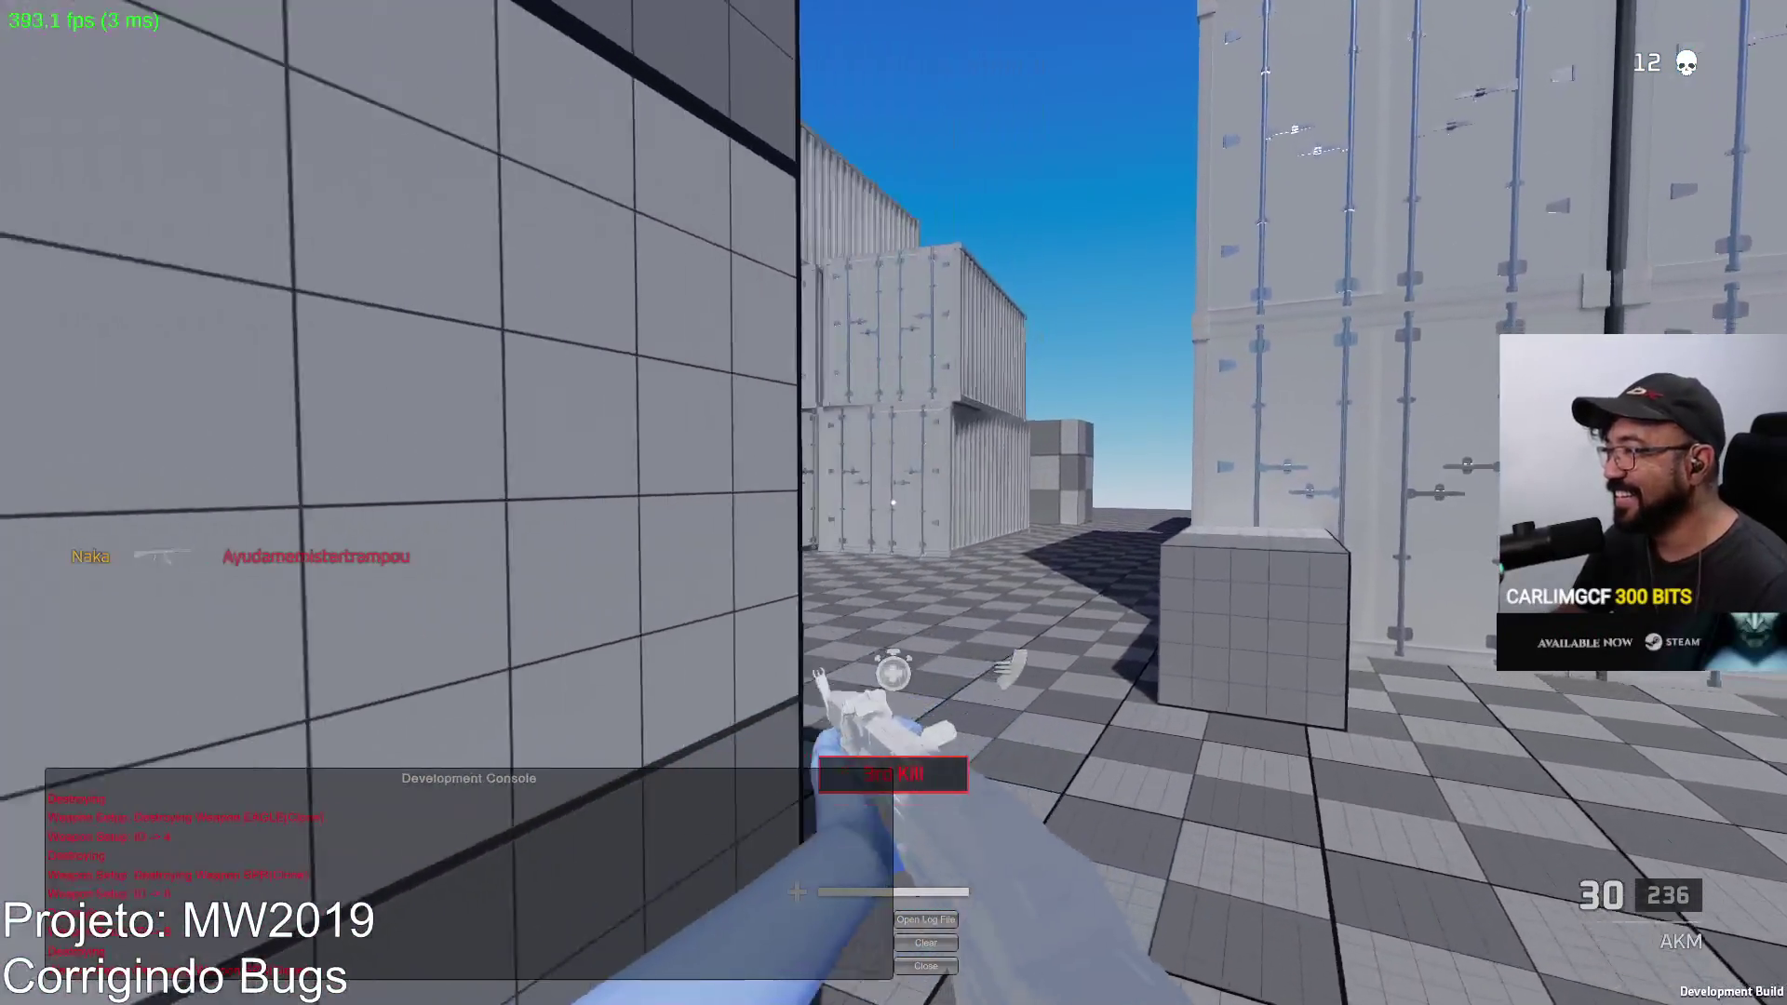
{"action": "left_click", "coordinate": [894, 502]}
{"action": "left_click", "coordinate": [893, 503]}
{"action": "left_click", "coordinate": [894, 502]}
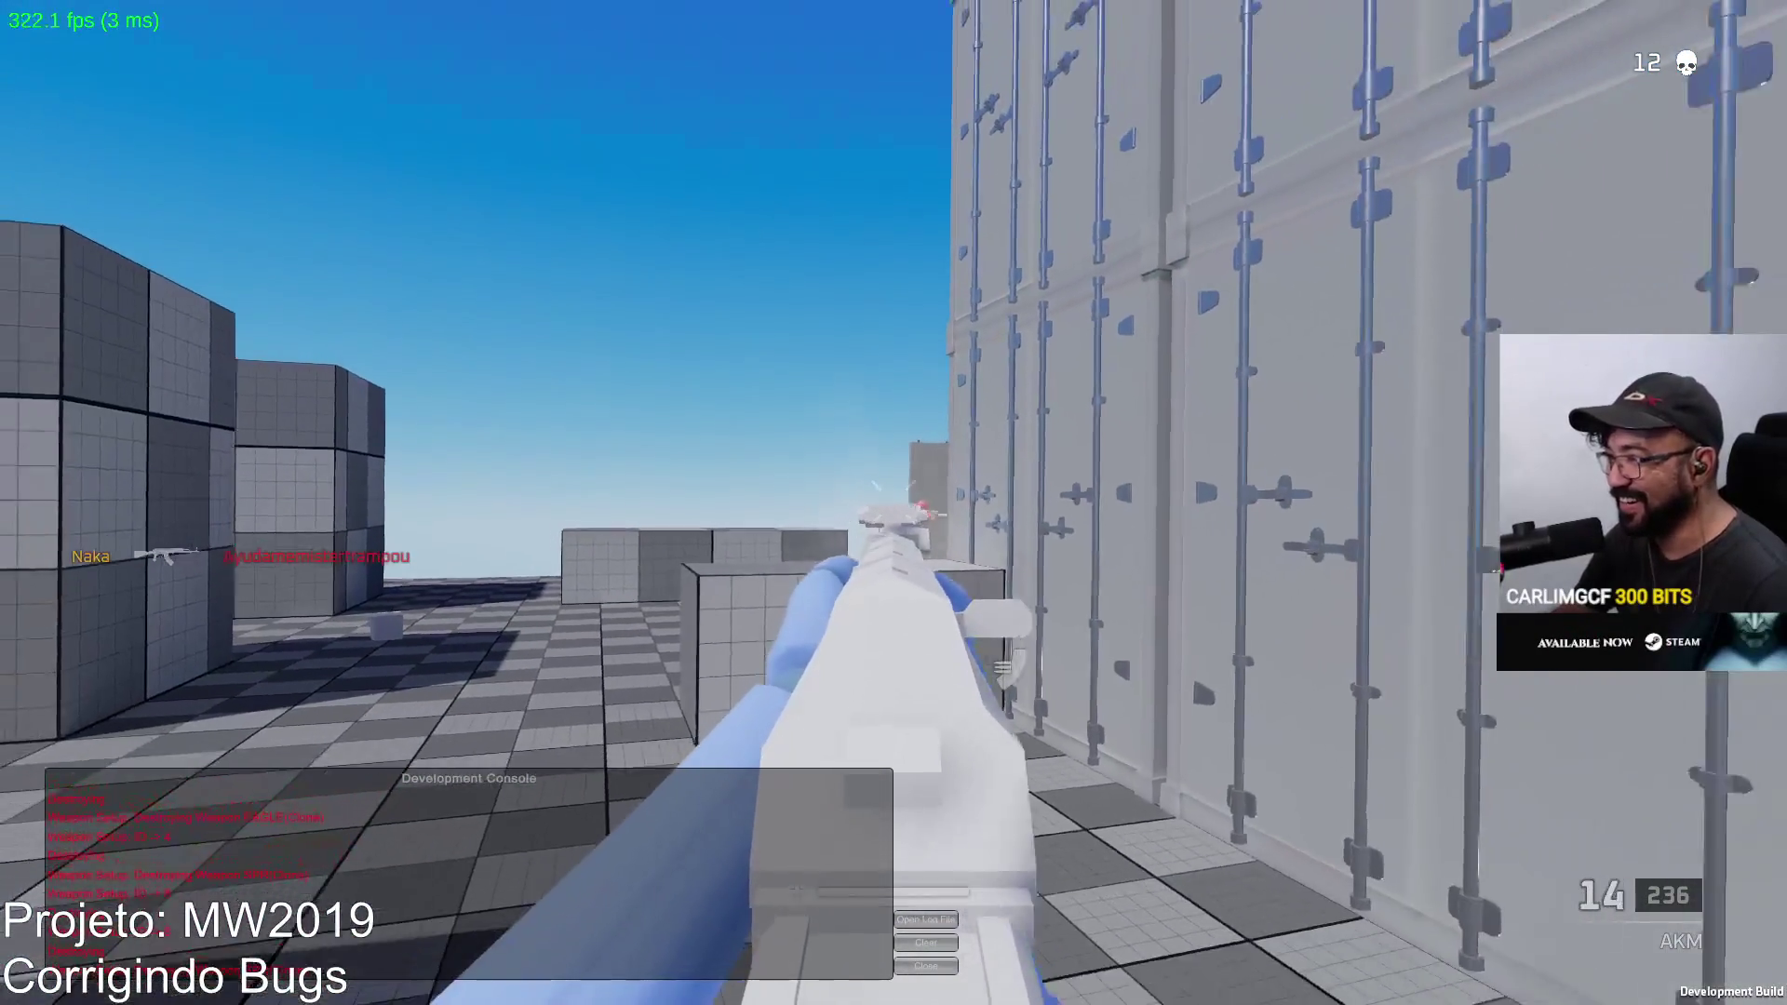
{"action": "left_click", "coordinate": [894, 503]}
{"action": "left_click", "coordinate": [895, 503]}
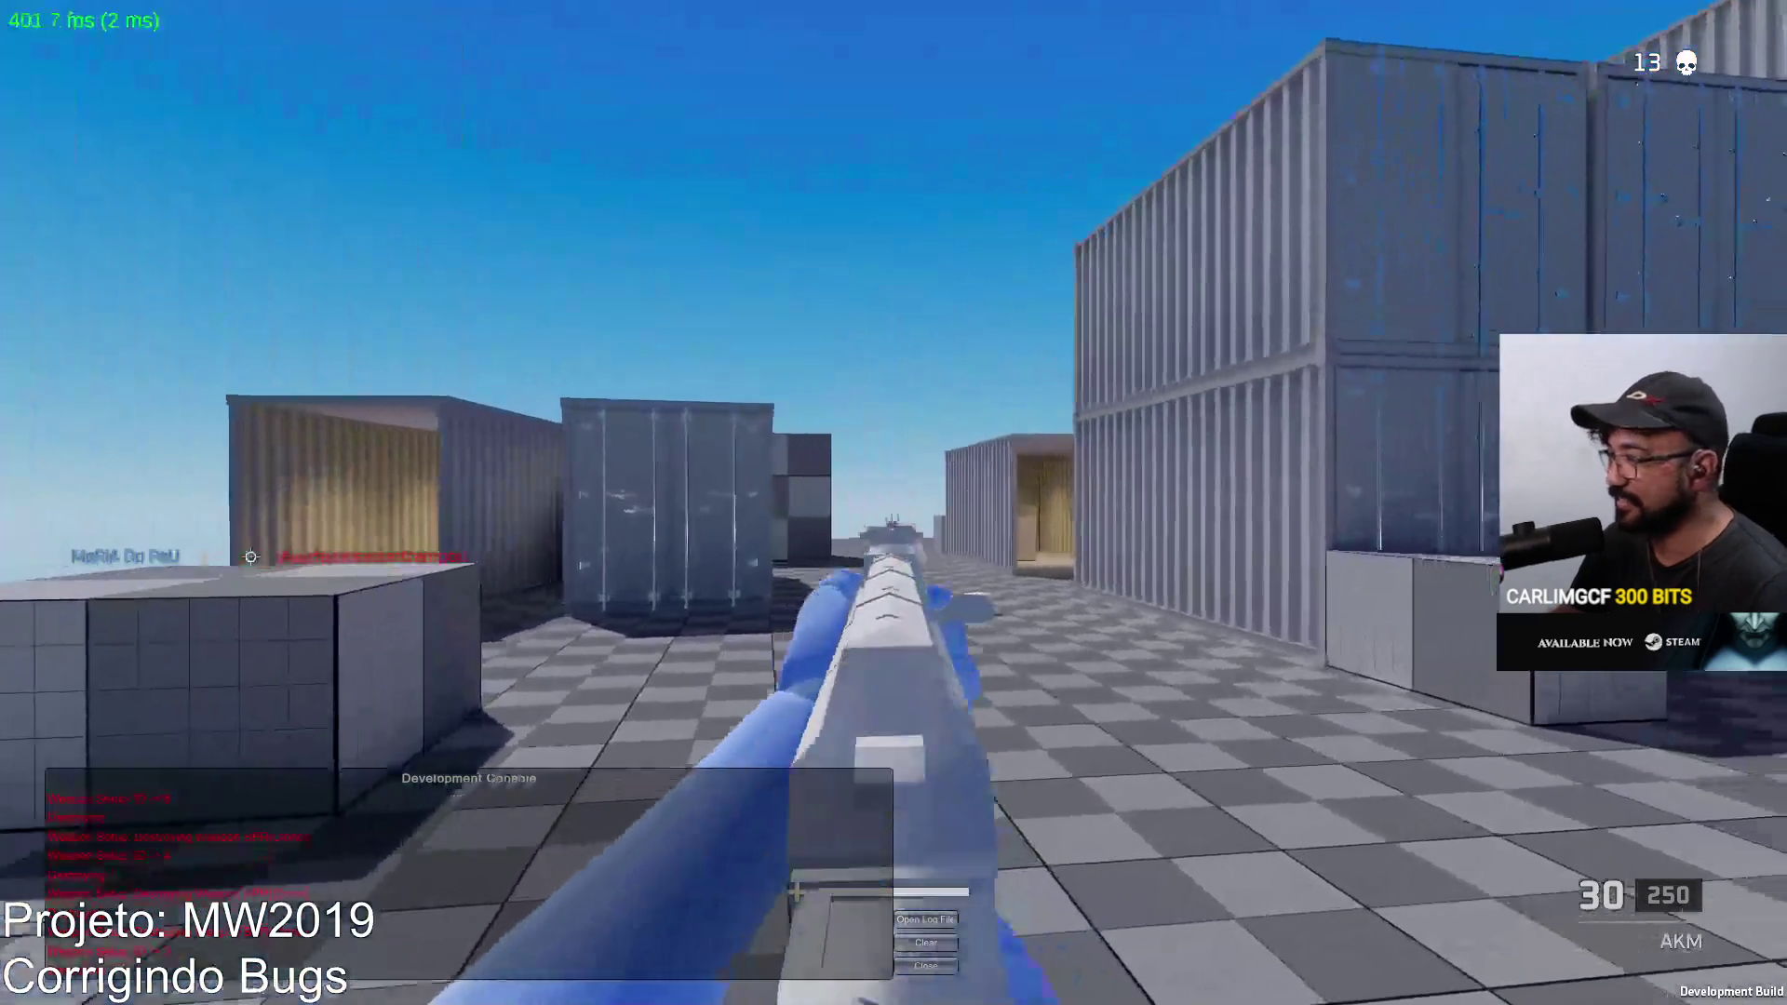
Step: Respawn, sprint between the containers and kill the enemy near the cubes
{"action": "left_click", "coordinate": [893, 504]}
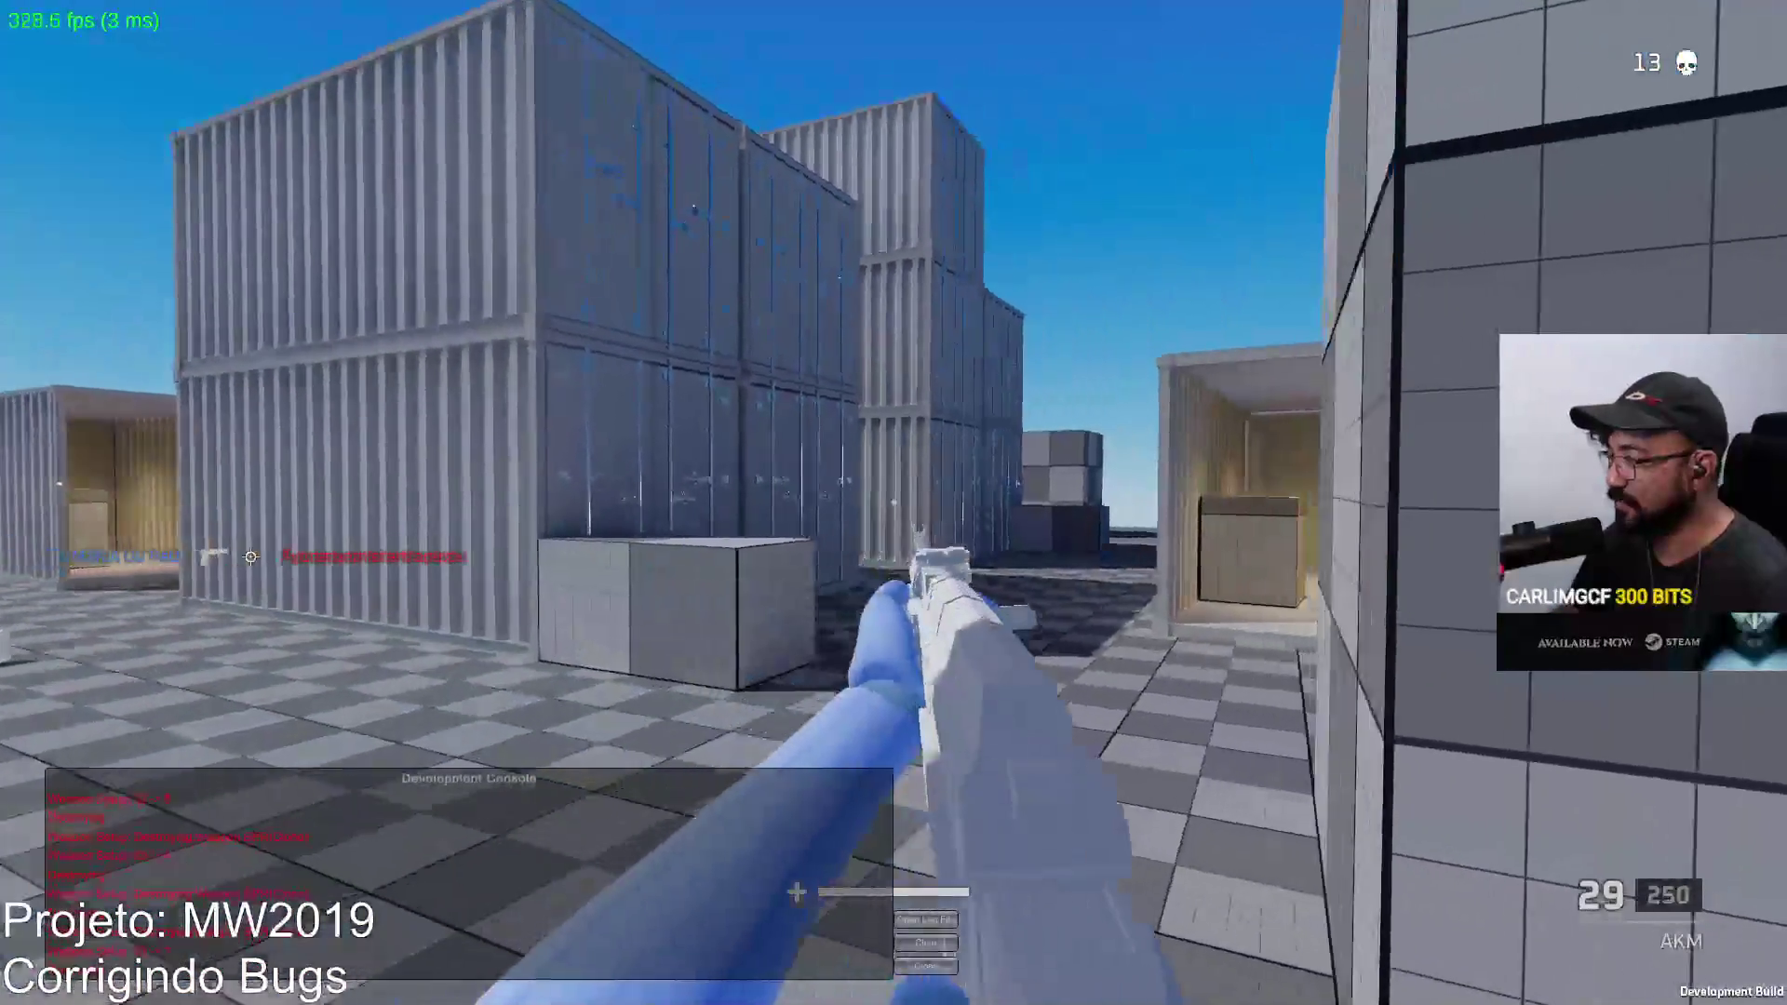
{"action": "key", "text": "shift+w"}
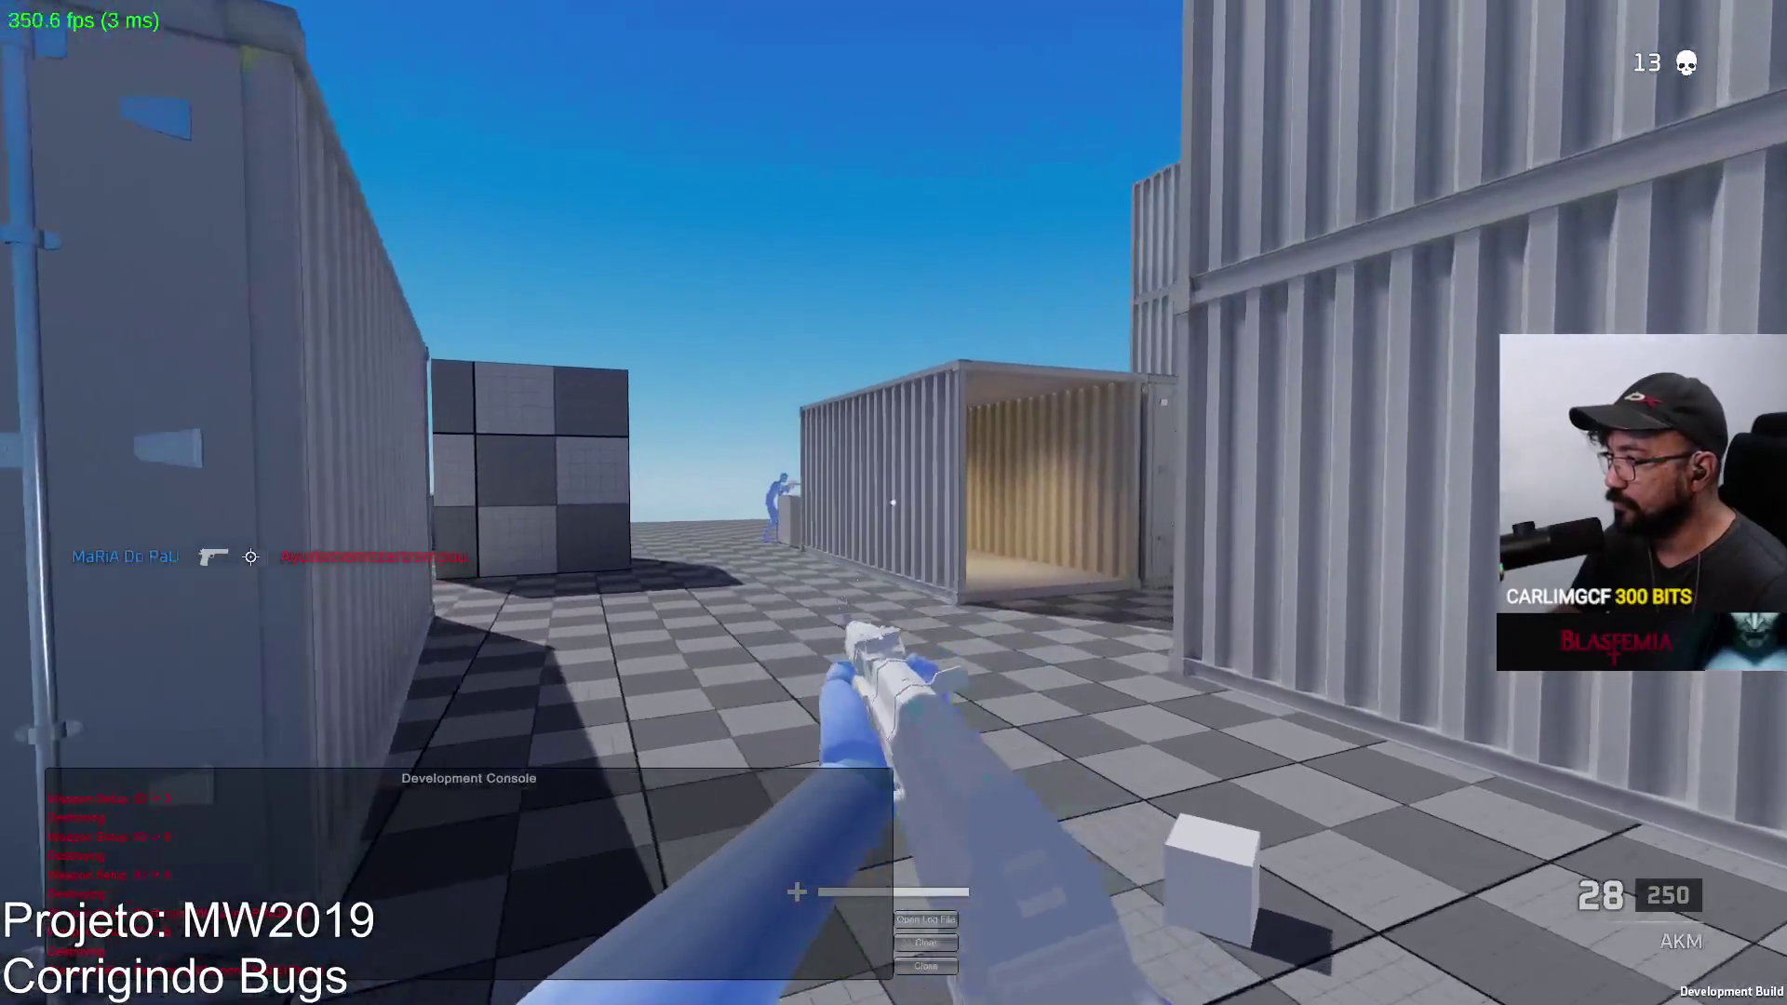
{"action": "left_click", "coordinate": [893, 502]}
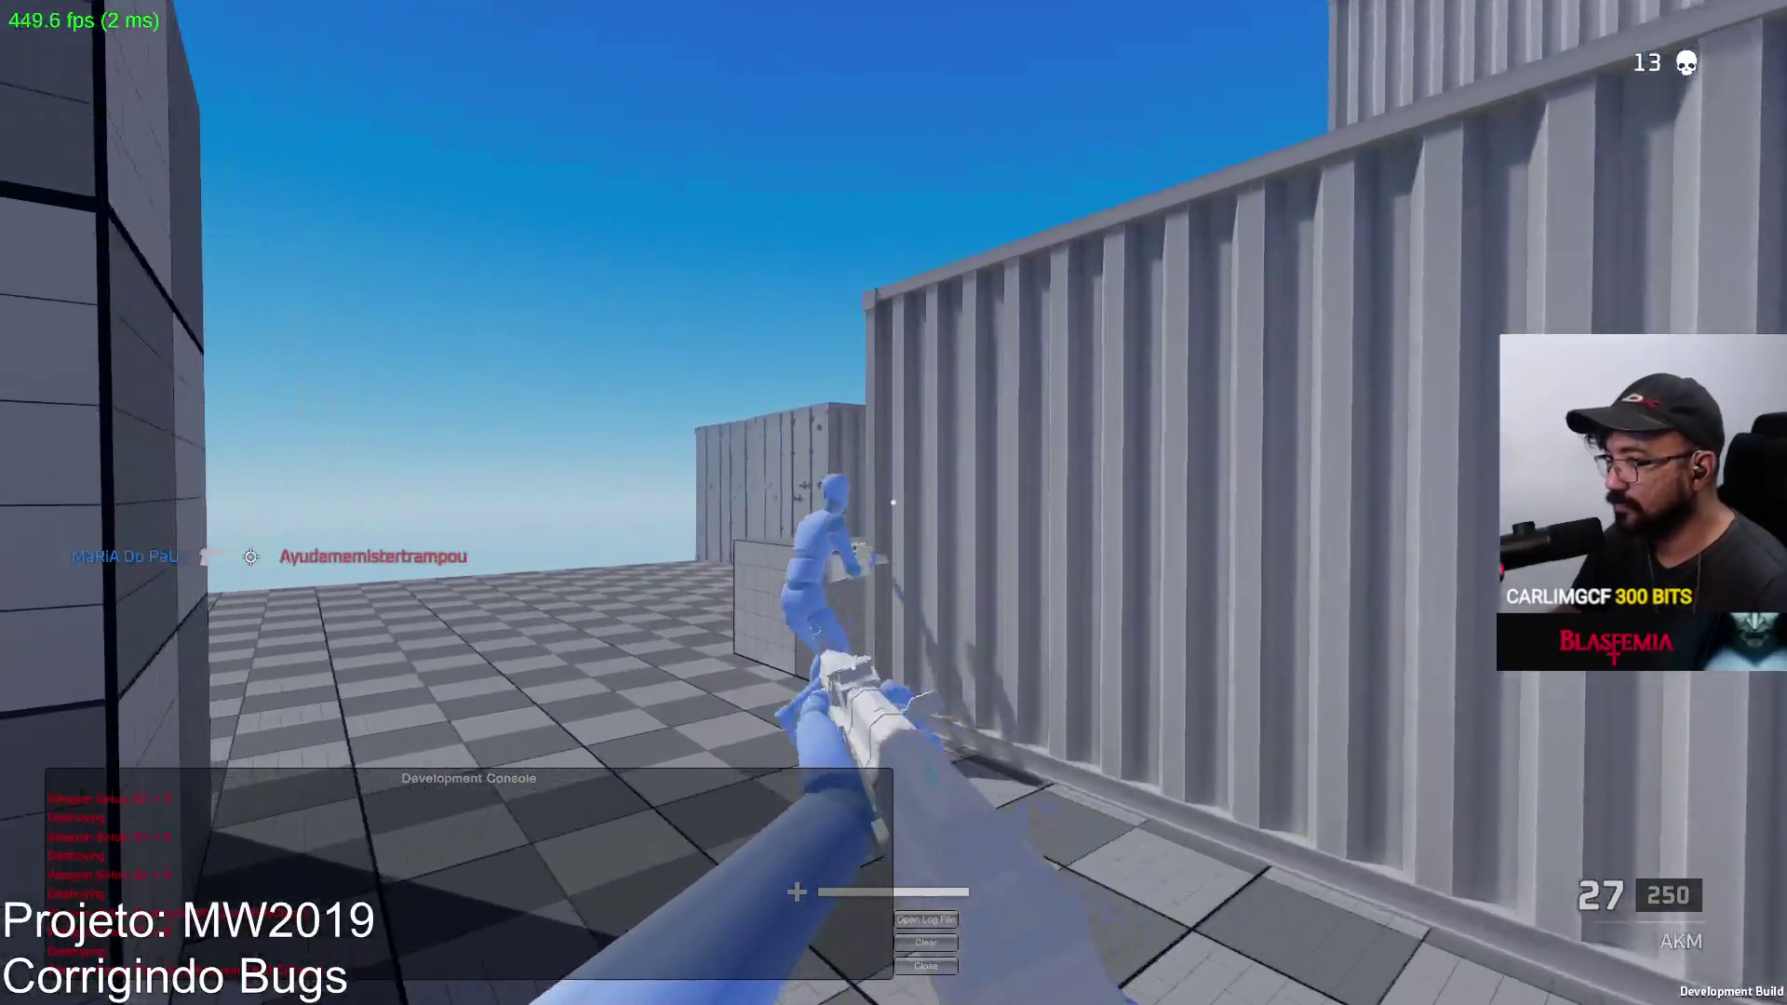
{"action": "key", "text": "w"}
{"action": "left_click", "coordinate": [893, 502]}
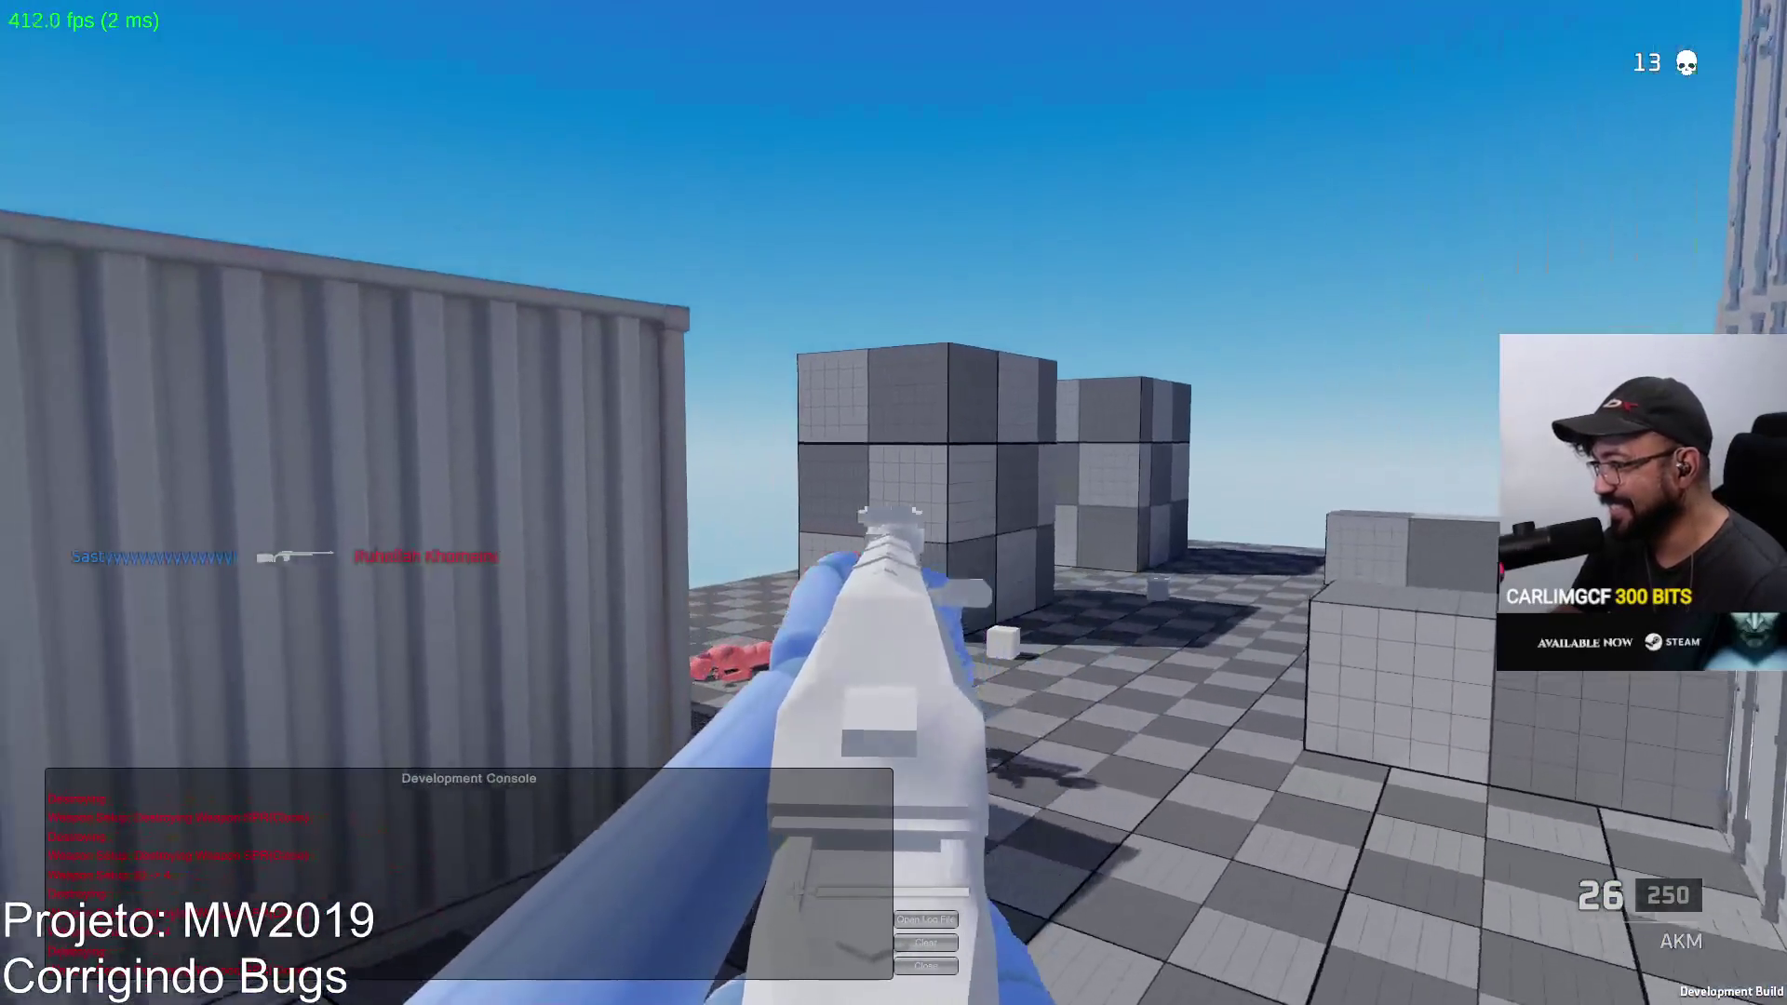
{"action": "left_click", "coordinate": [893, 503]}
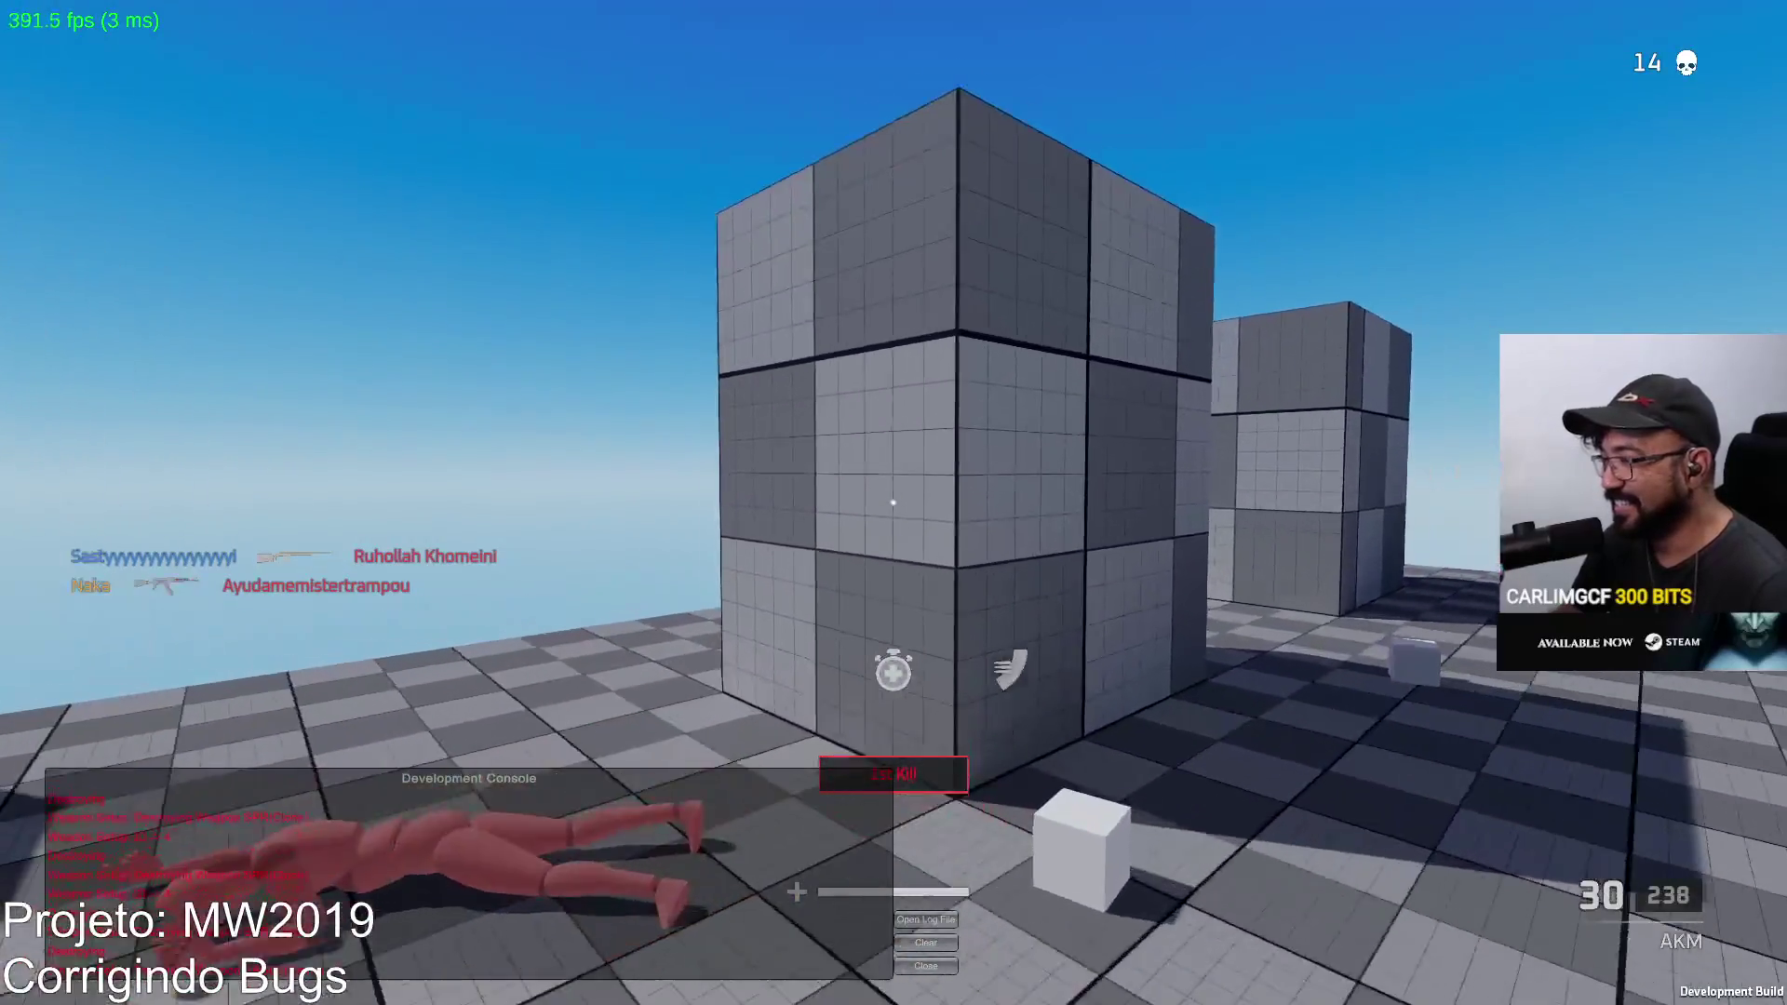
Step: Push through the open container, shooting the dummy beyond its opening, and head toward the cubes
{"action": "key", "text": "w"}
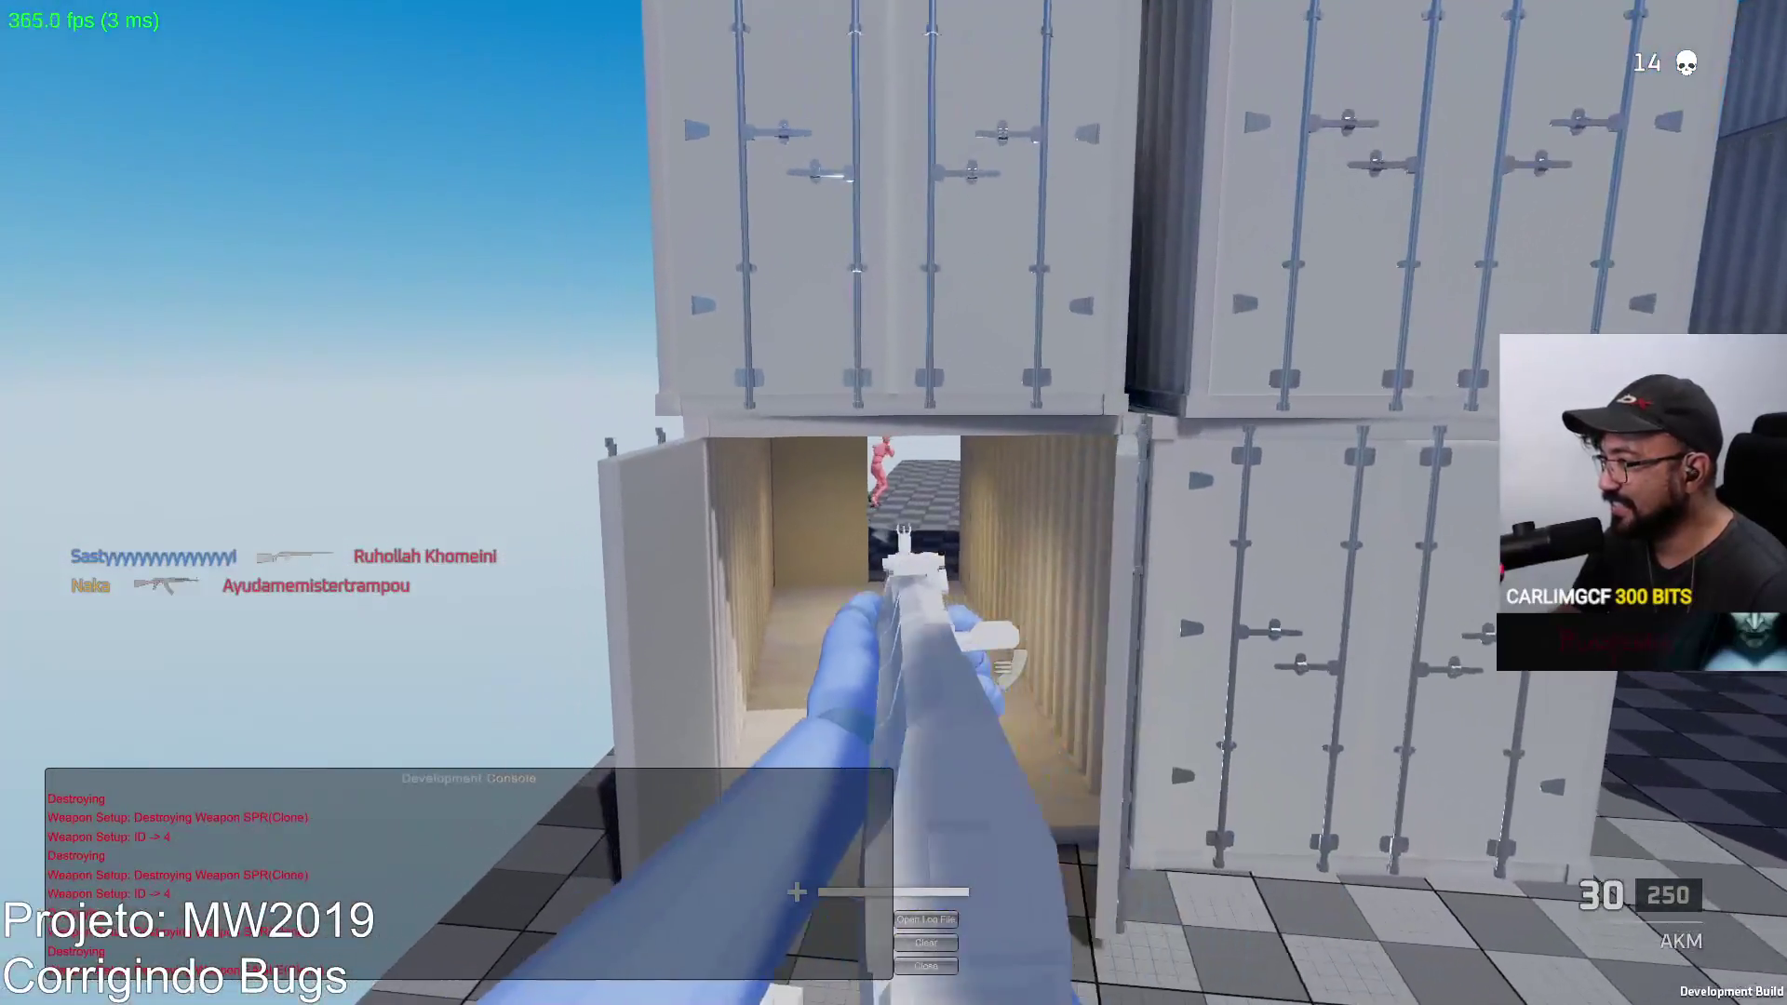
{"action": "key", "text": "w"}
{"action": "left_click", "coordinate": [895, 503]}
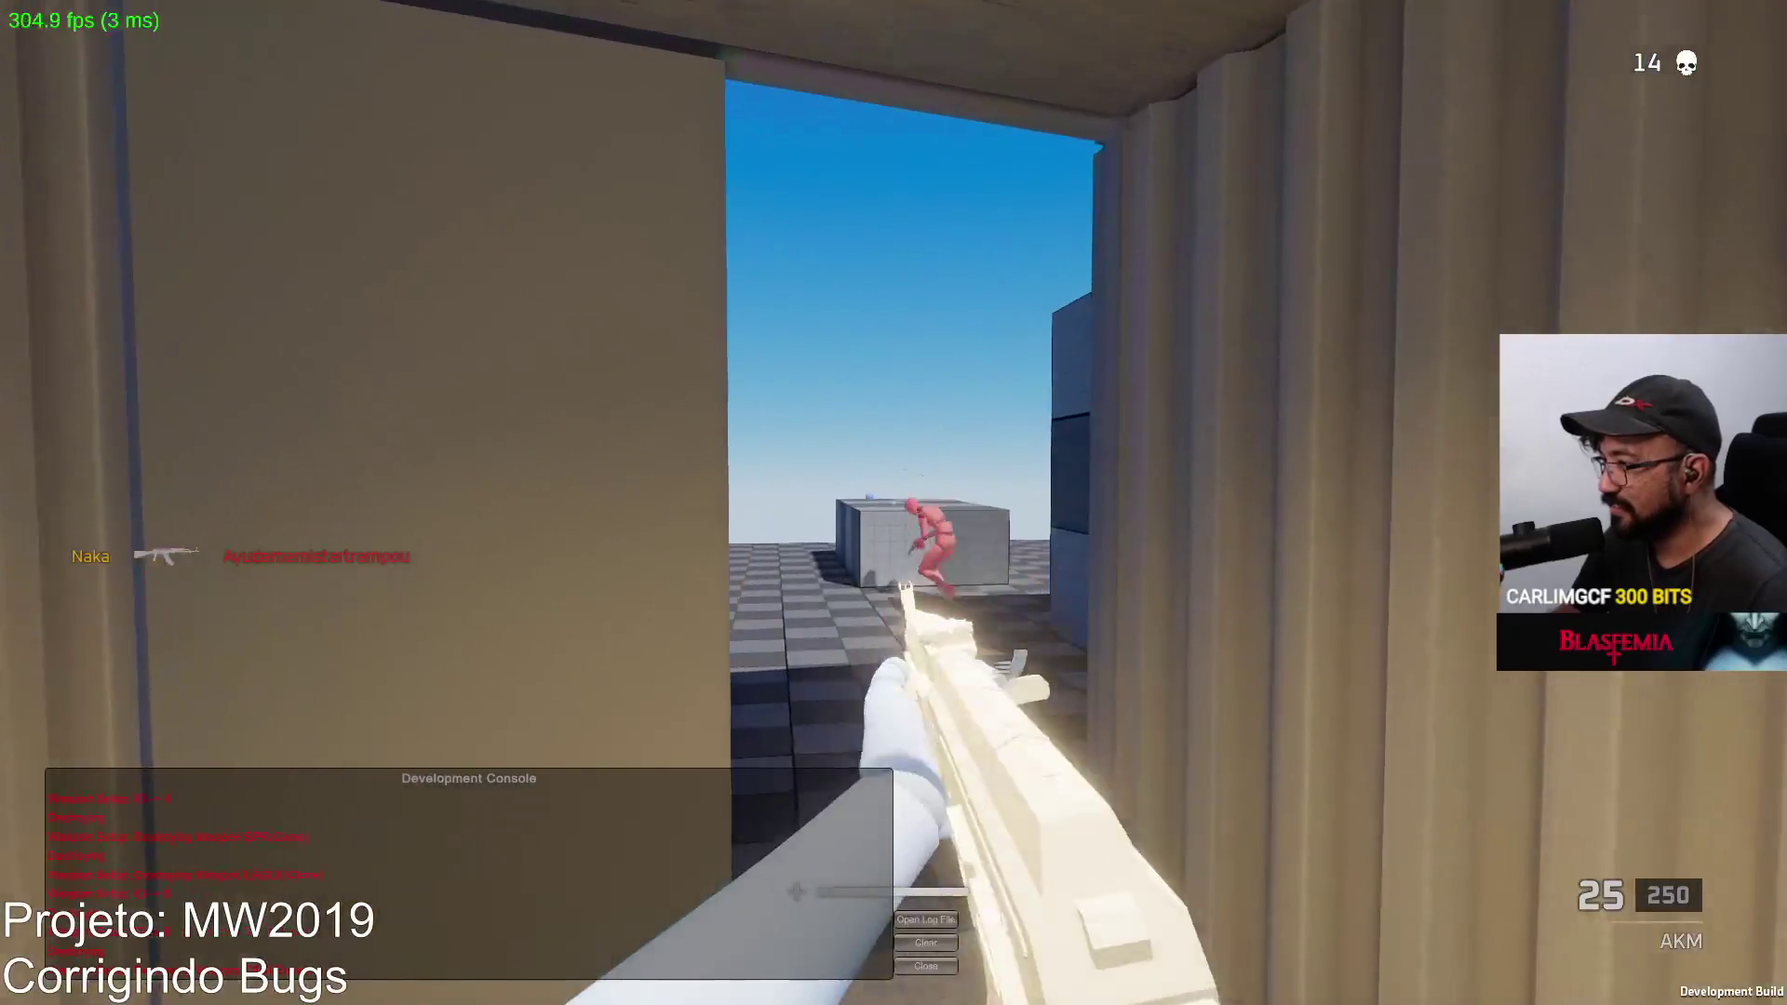
{"action": "key", "text": "w"}
{"action": "left_click", "coordinate": [893, 502]}
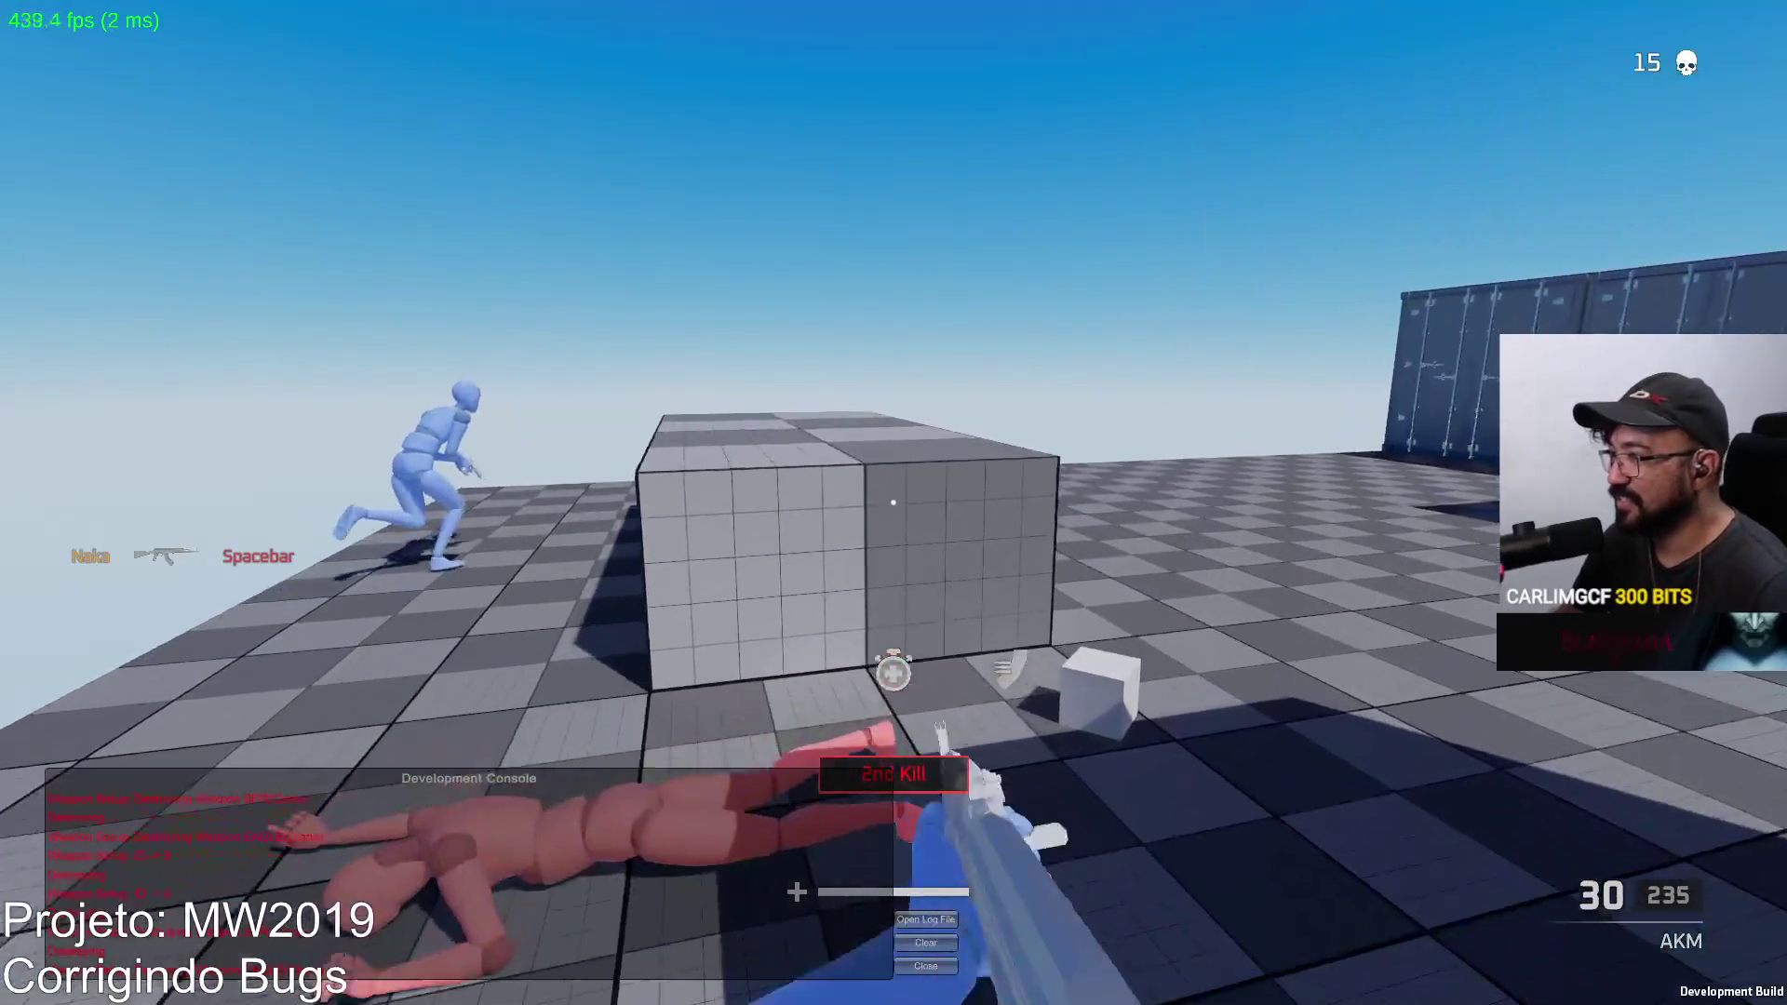
{"action": "key", "text": "w"}
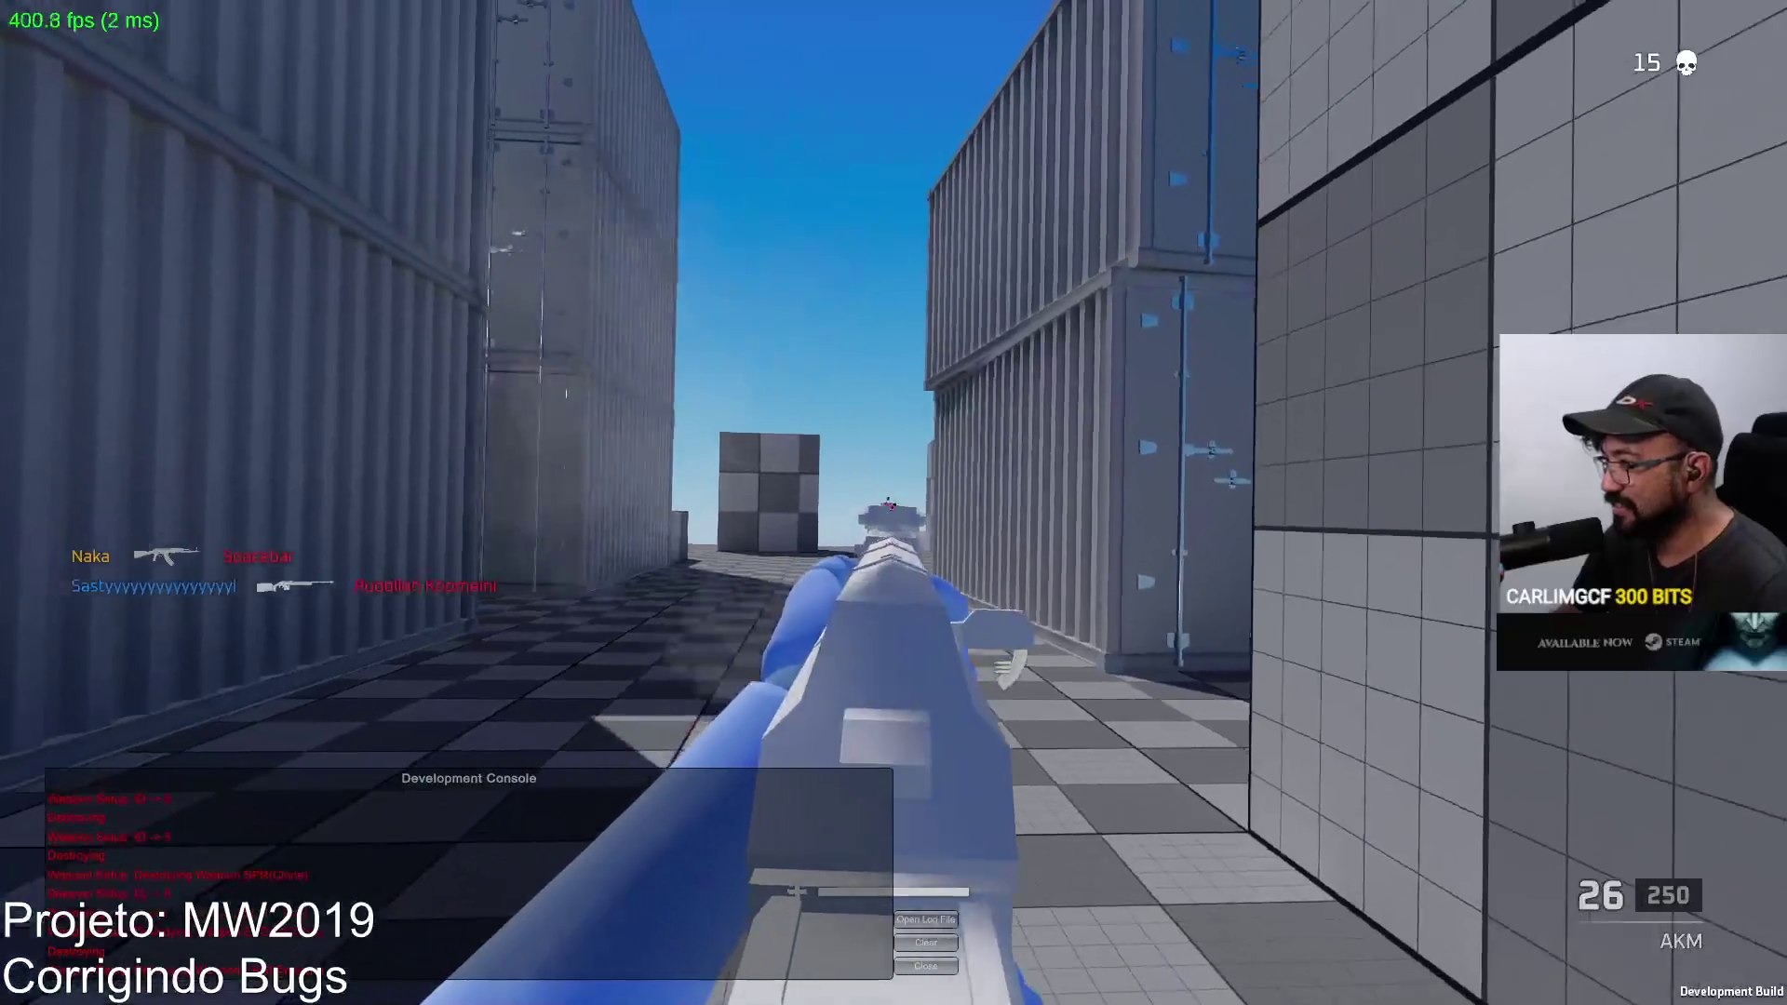
{"action": "key", "text": "w"}
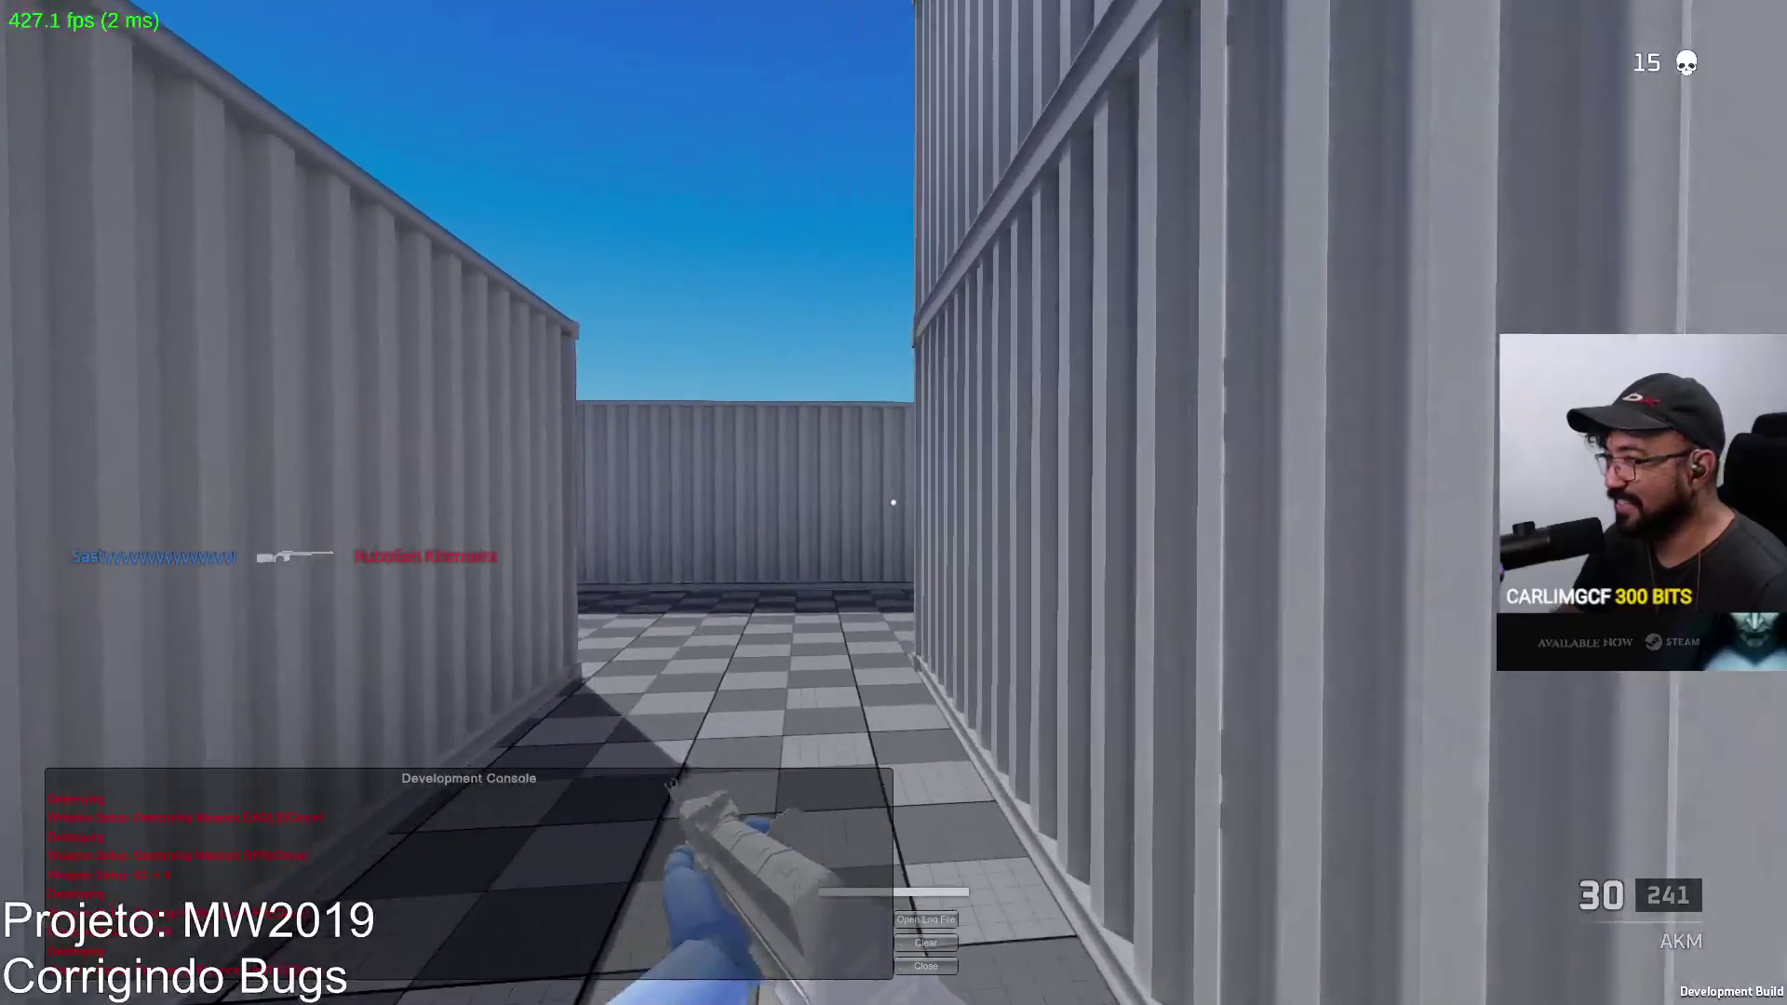
{"action": "key", "text": "w"}
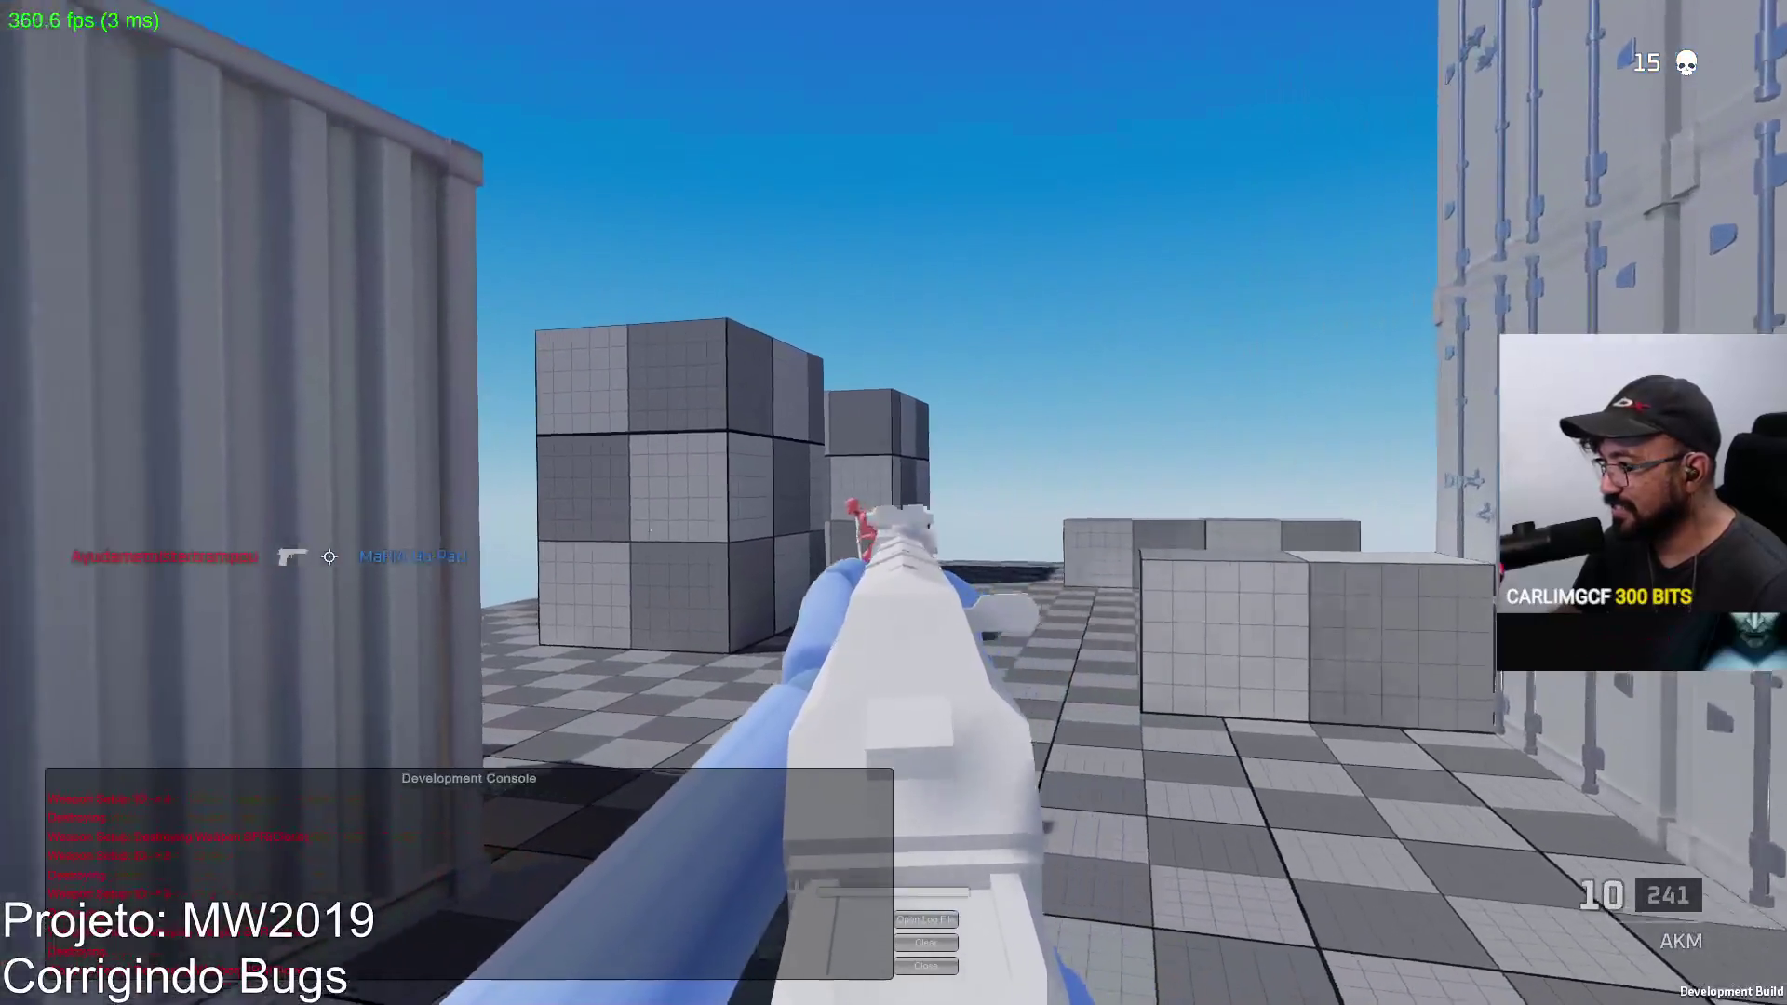
Step: Move into the container area and shoot the enemies down the corridor, then reload
{"action": "left_click", "coordinate": [894, 502]}
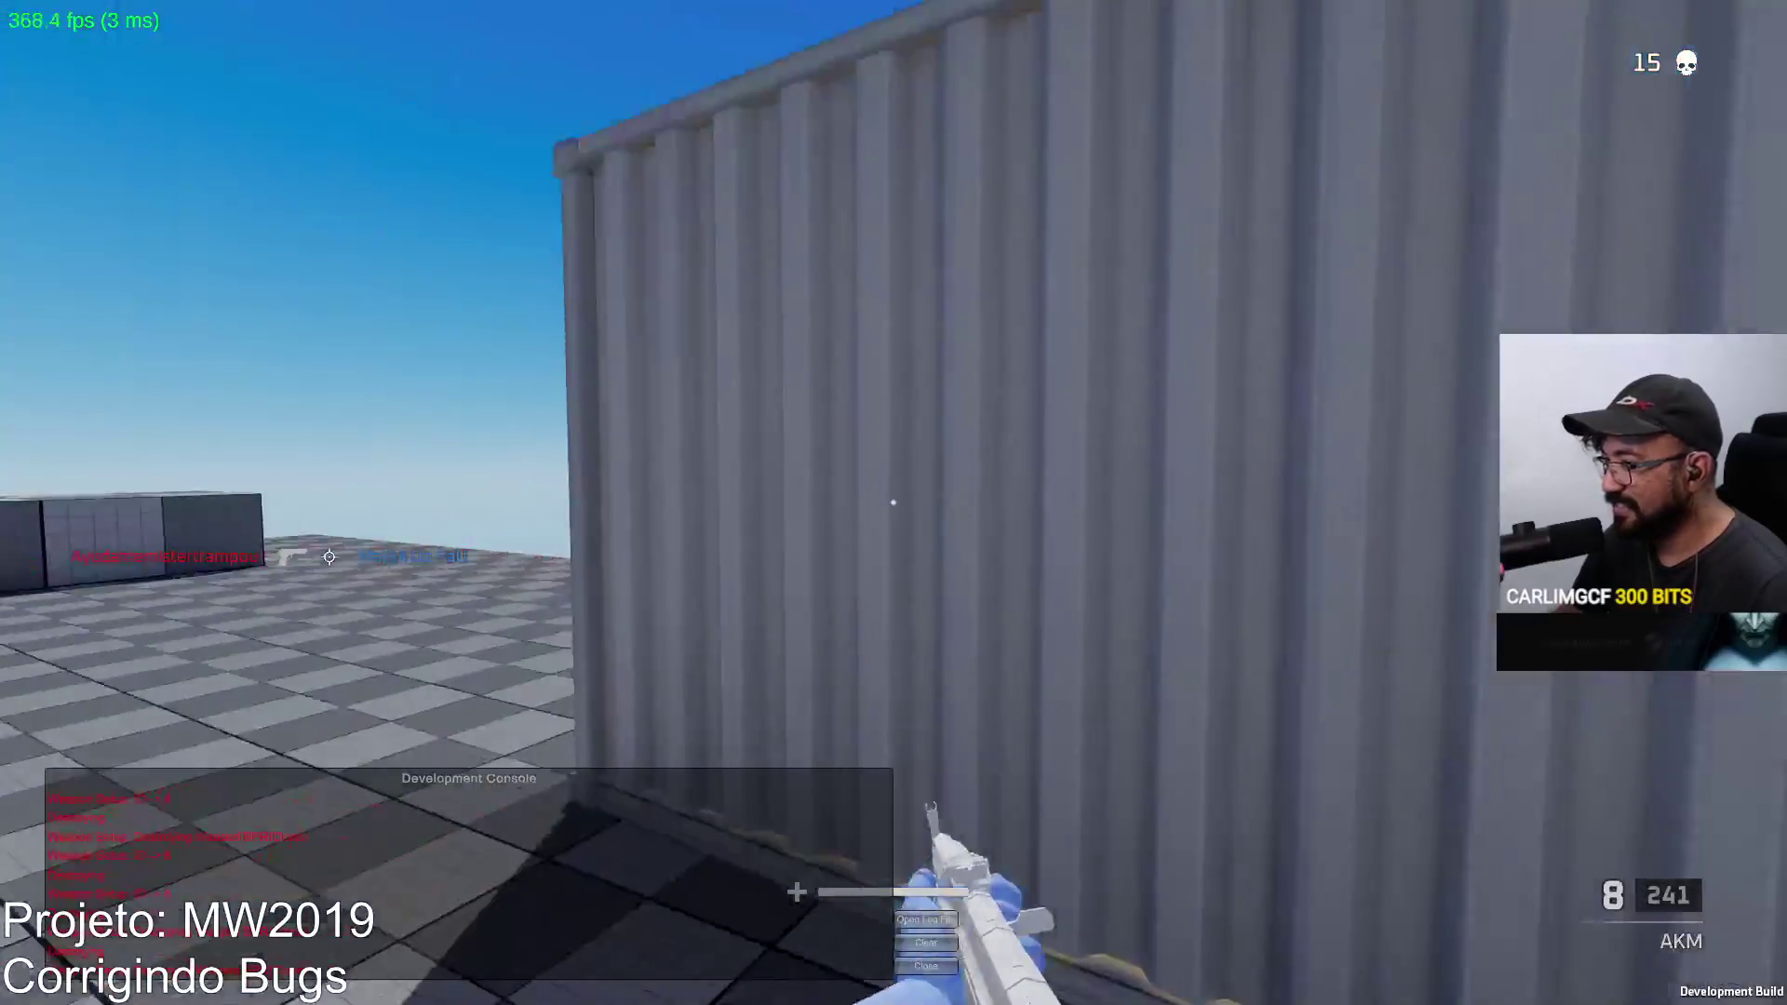
{"action": "key", "text": "w"}
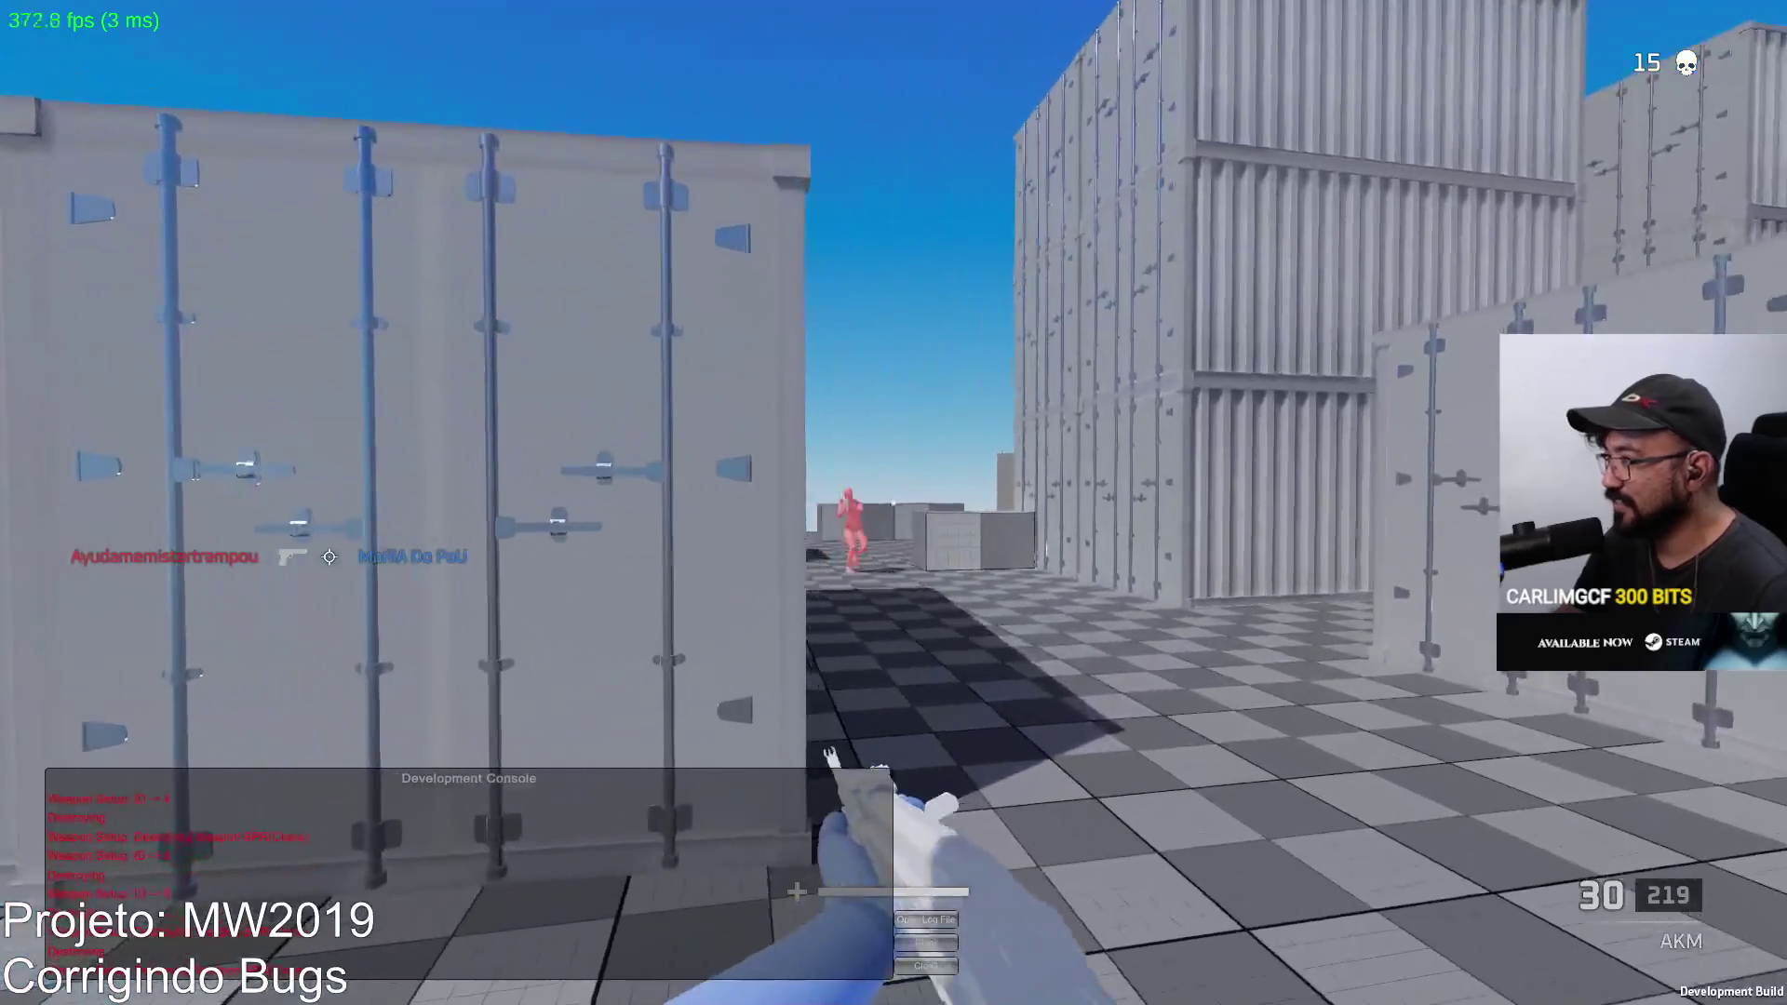
{"action": "left_click", "coordinate": [893, 503]}
{"action": "left_click", "coordinate": [894, 503]}
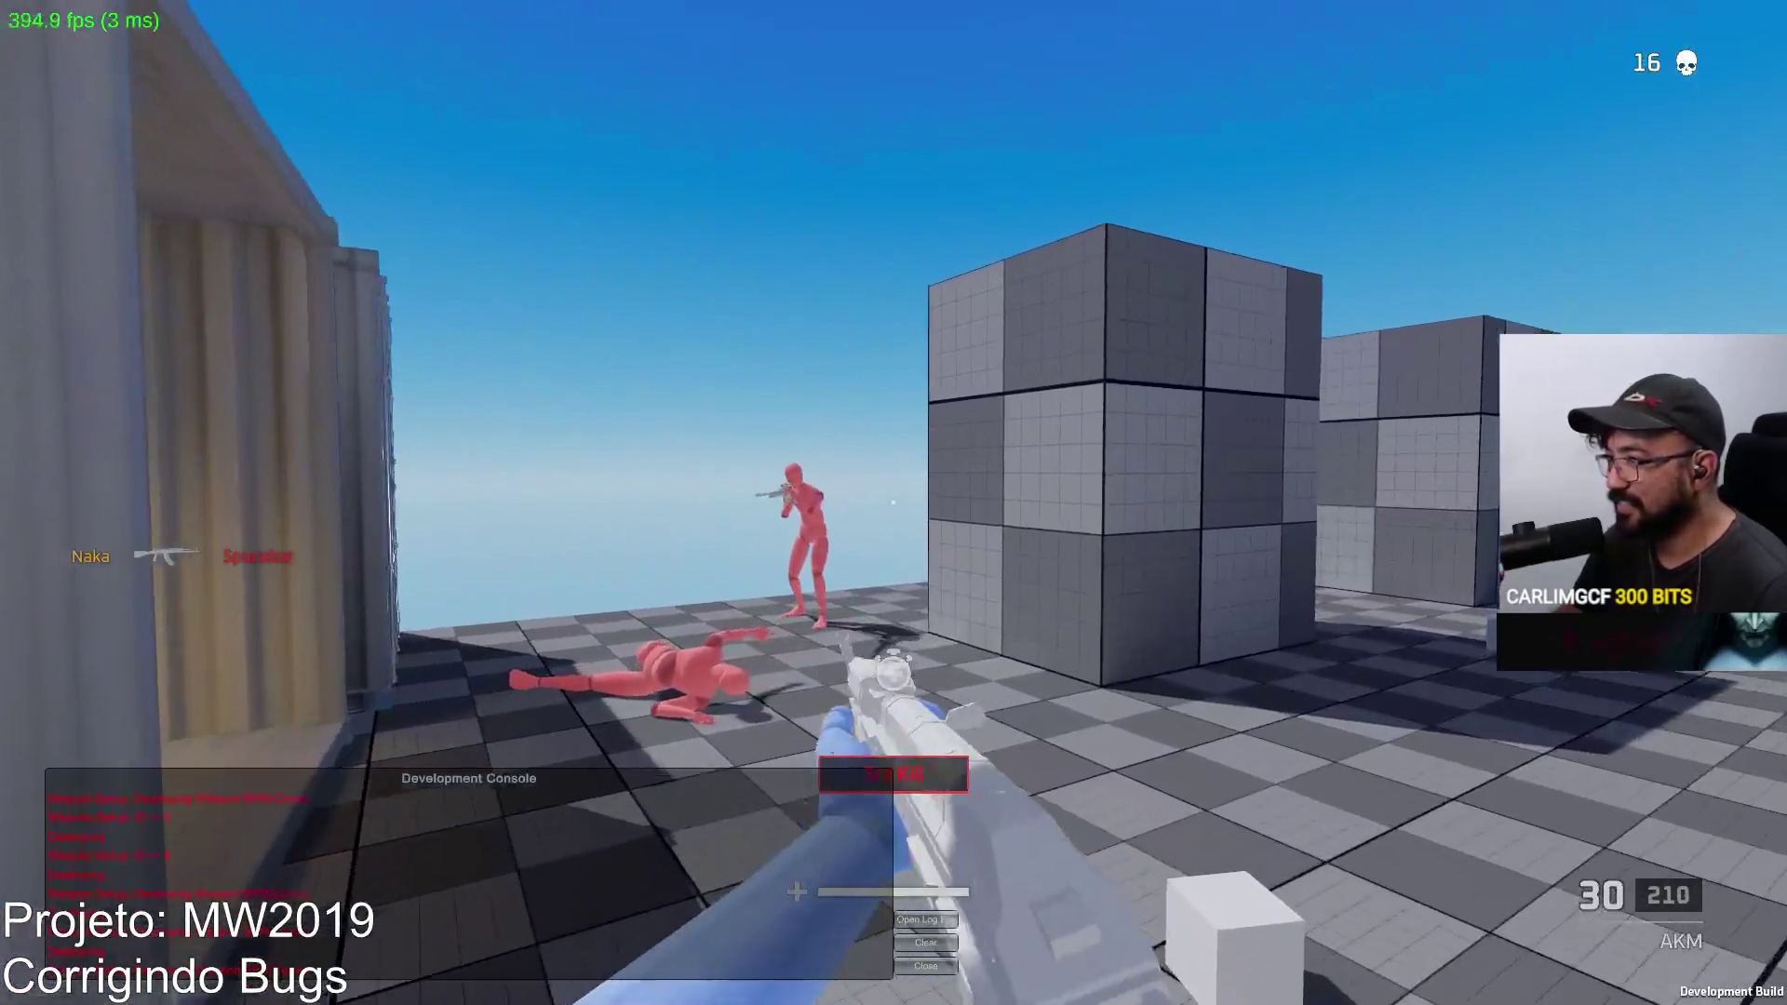
{"action": "left_click", "coordinate": [893, 502]}
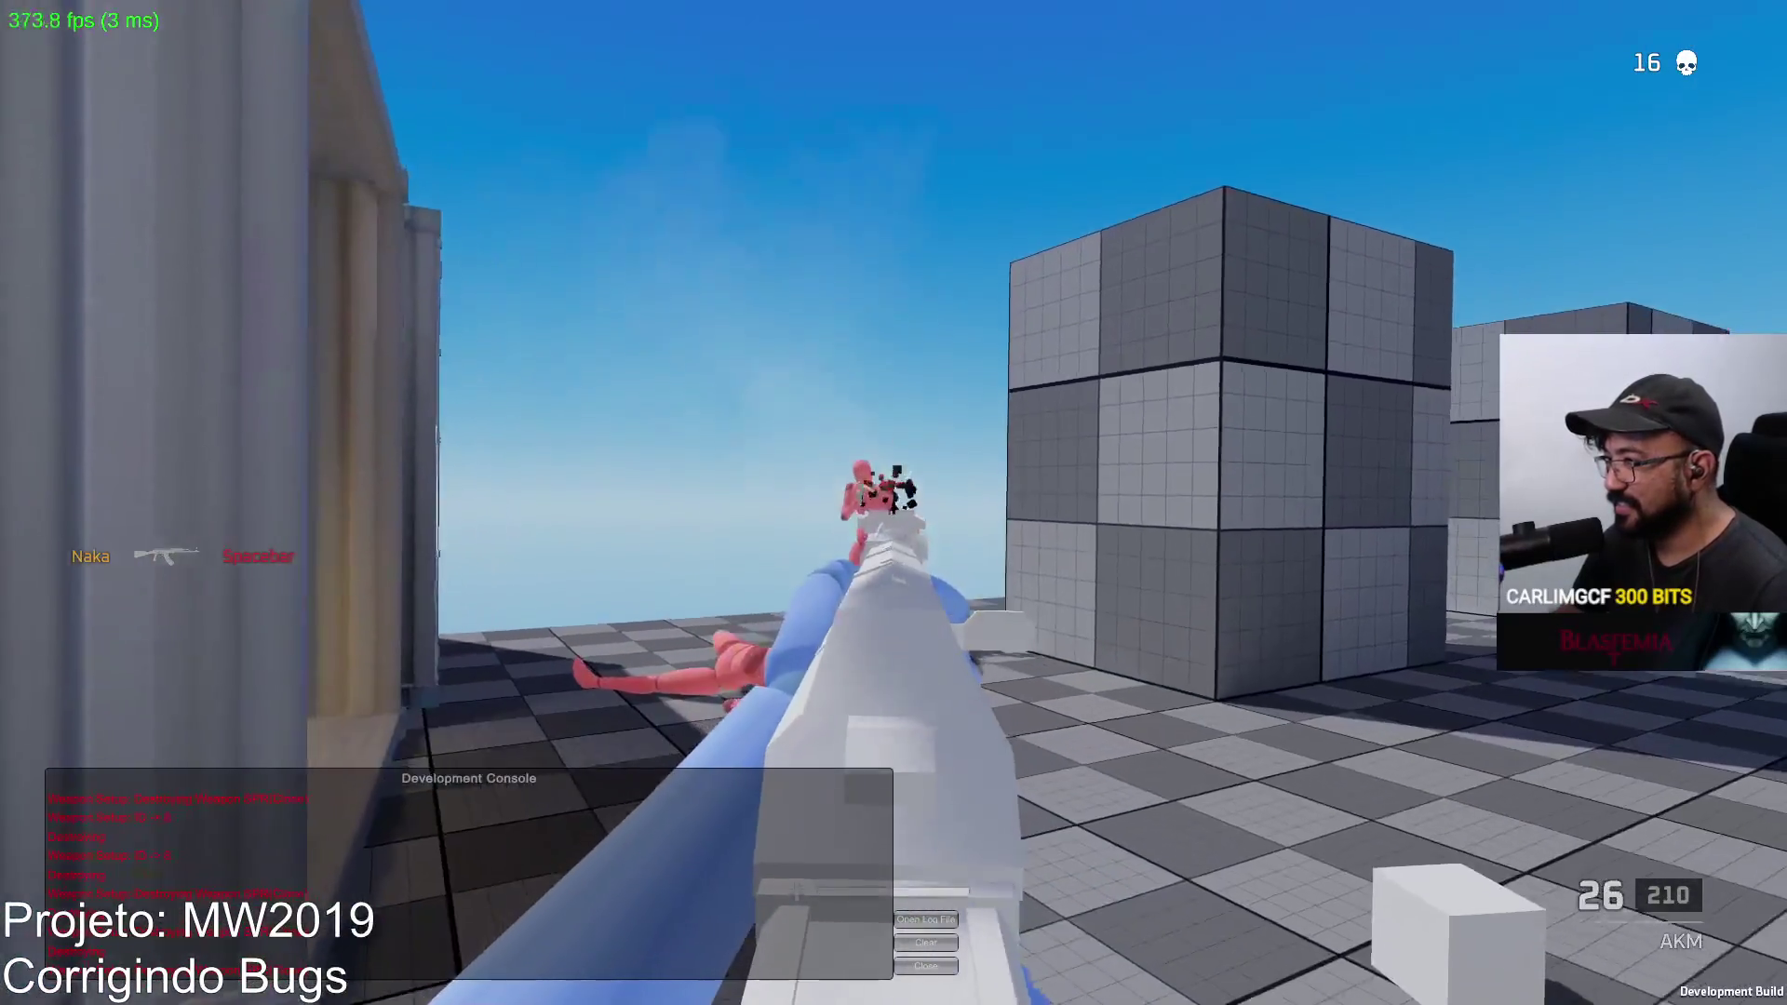
{"action": "key", "text": "r"}
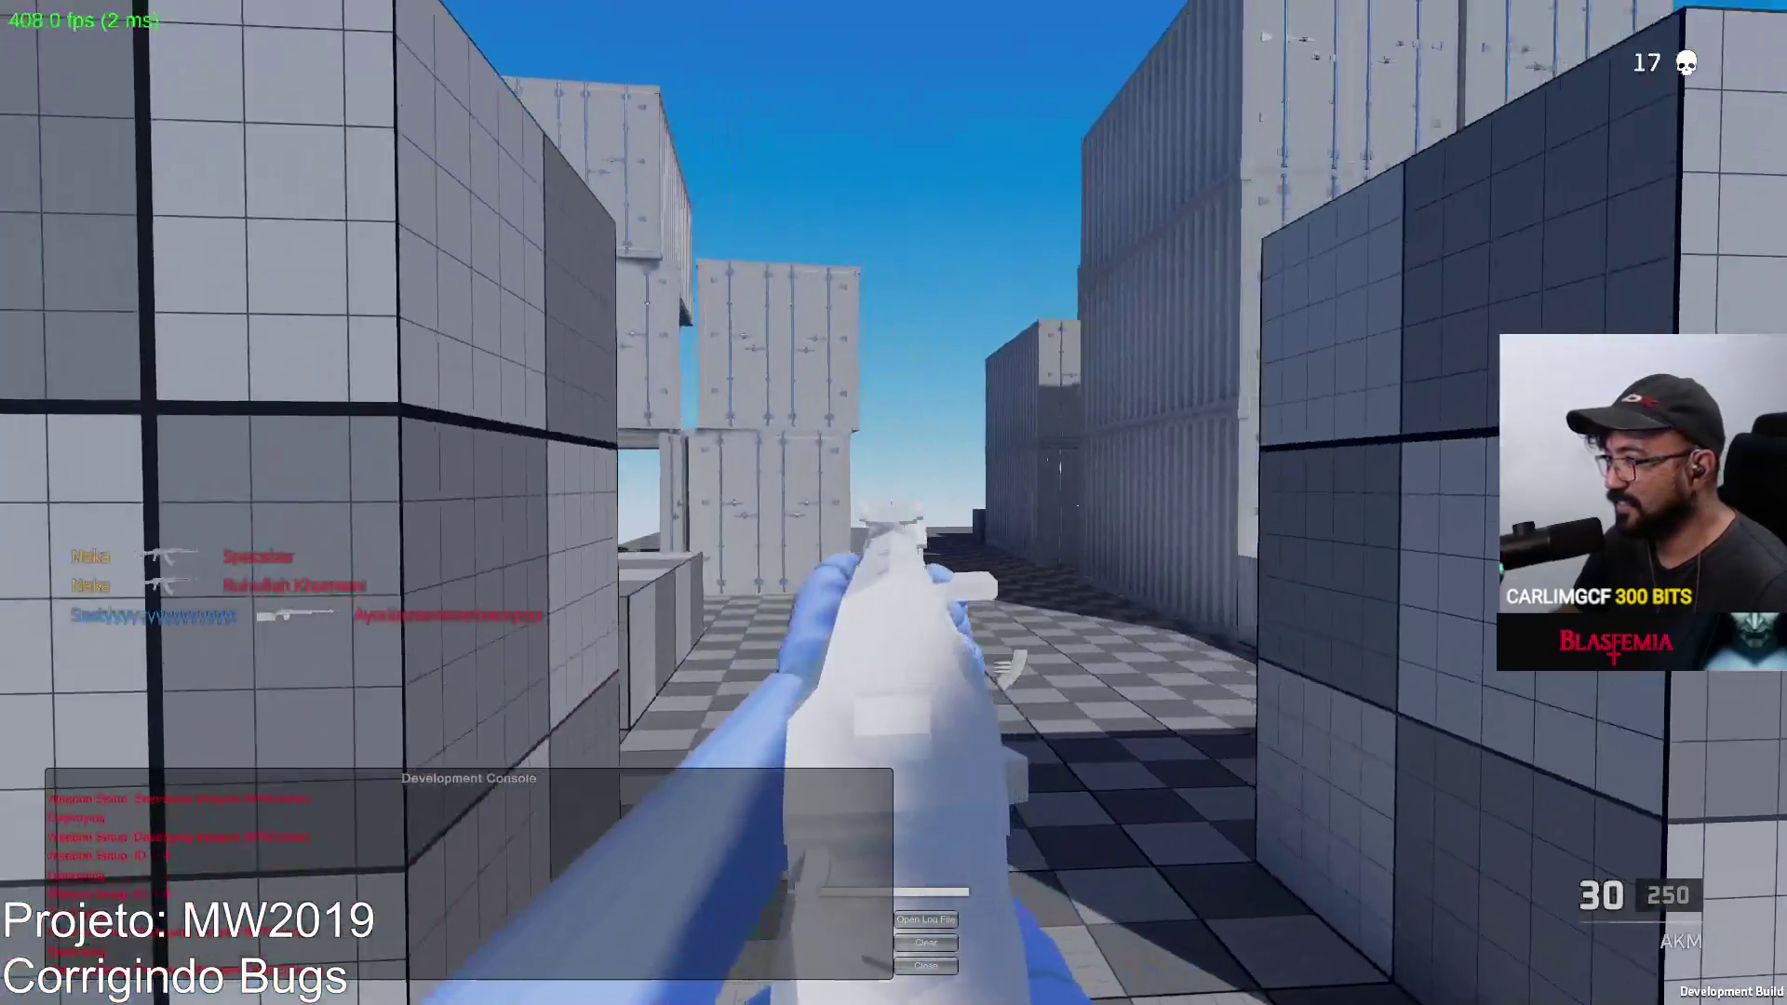
Step: Kill the enemy inside the container, reloading the AKM, and turn into the container yard
{"action": "left_click", "coordinate": [893, 503]}
{"action": "key", "text": "r"}
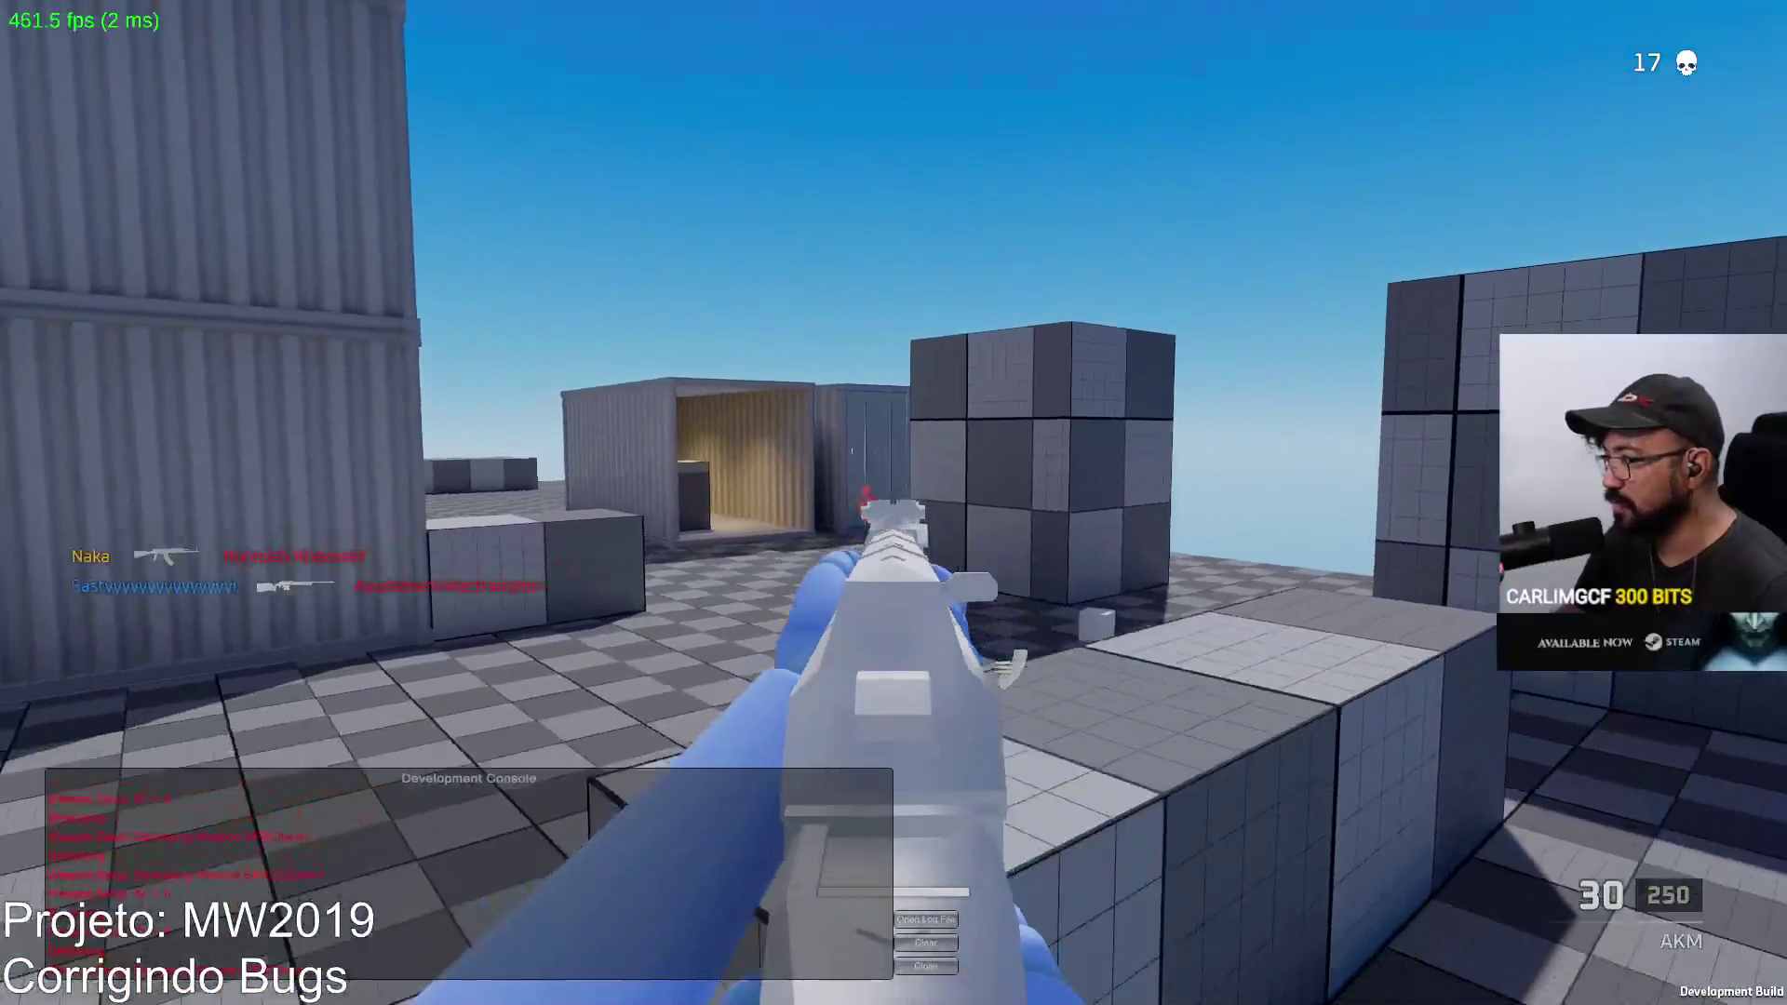
{"action": "left_click_drag", "start_coordinate": [893, 503], "coordinate": [894, 503]}
{"action": "key", "text": "r"}
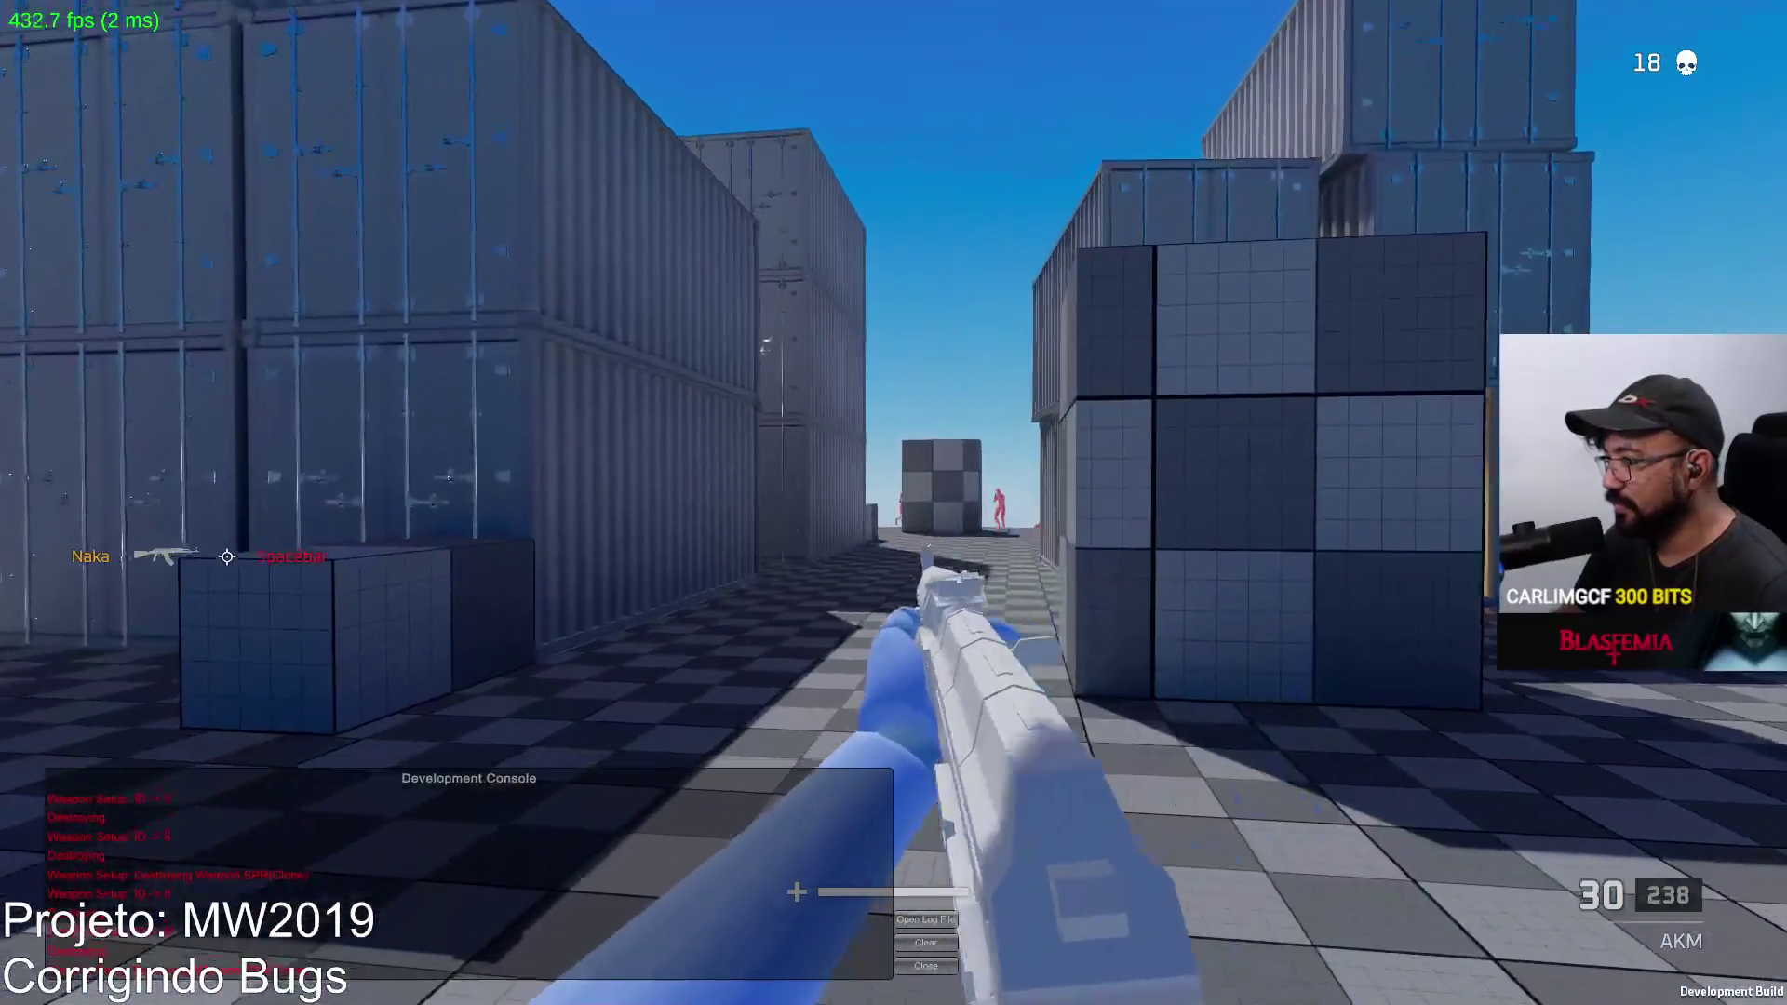
{"action": "left_click_drag", "start_coordinate": [894, 502], "coordinate": [895, 503]}
{"action": "key", "text": "r"}
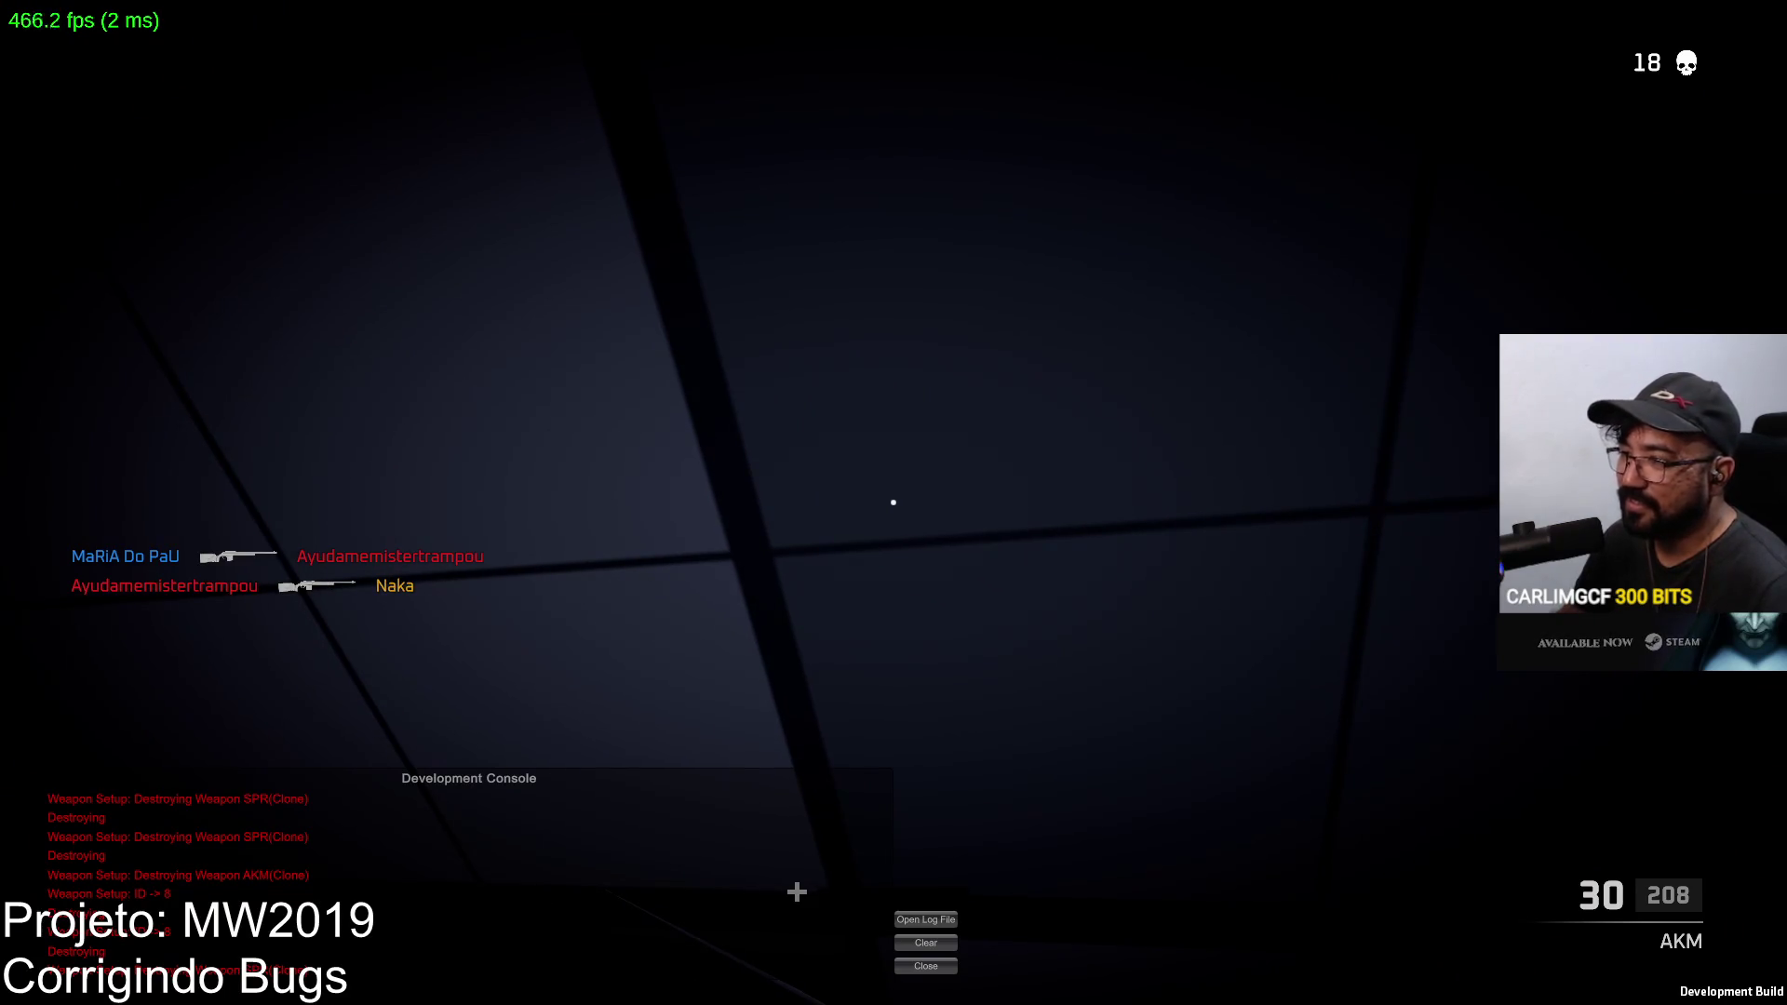
Step: Clear the console log and swap the primary weapon to the SPR from the Marksman category
{"action": "left_click", "coordinate": [913, 943]}
{"action": "left_click", "coordinate": [618, 839]}
{"action": "left_click", "coordinate": [479, 622]}
{"action": "left_click", "coordinate": [292, 686]}
{"action": "key", "text": "Escape"}
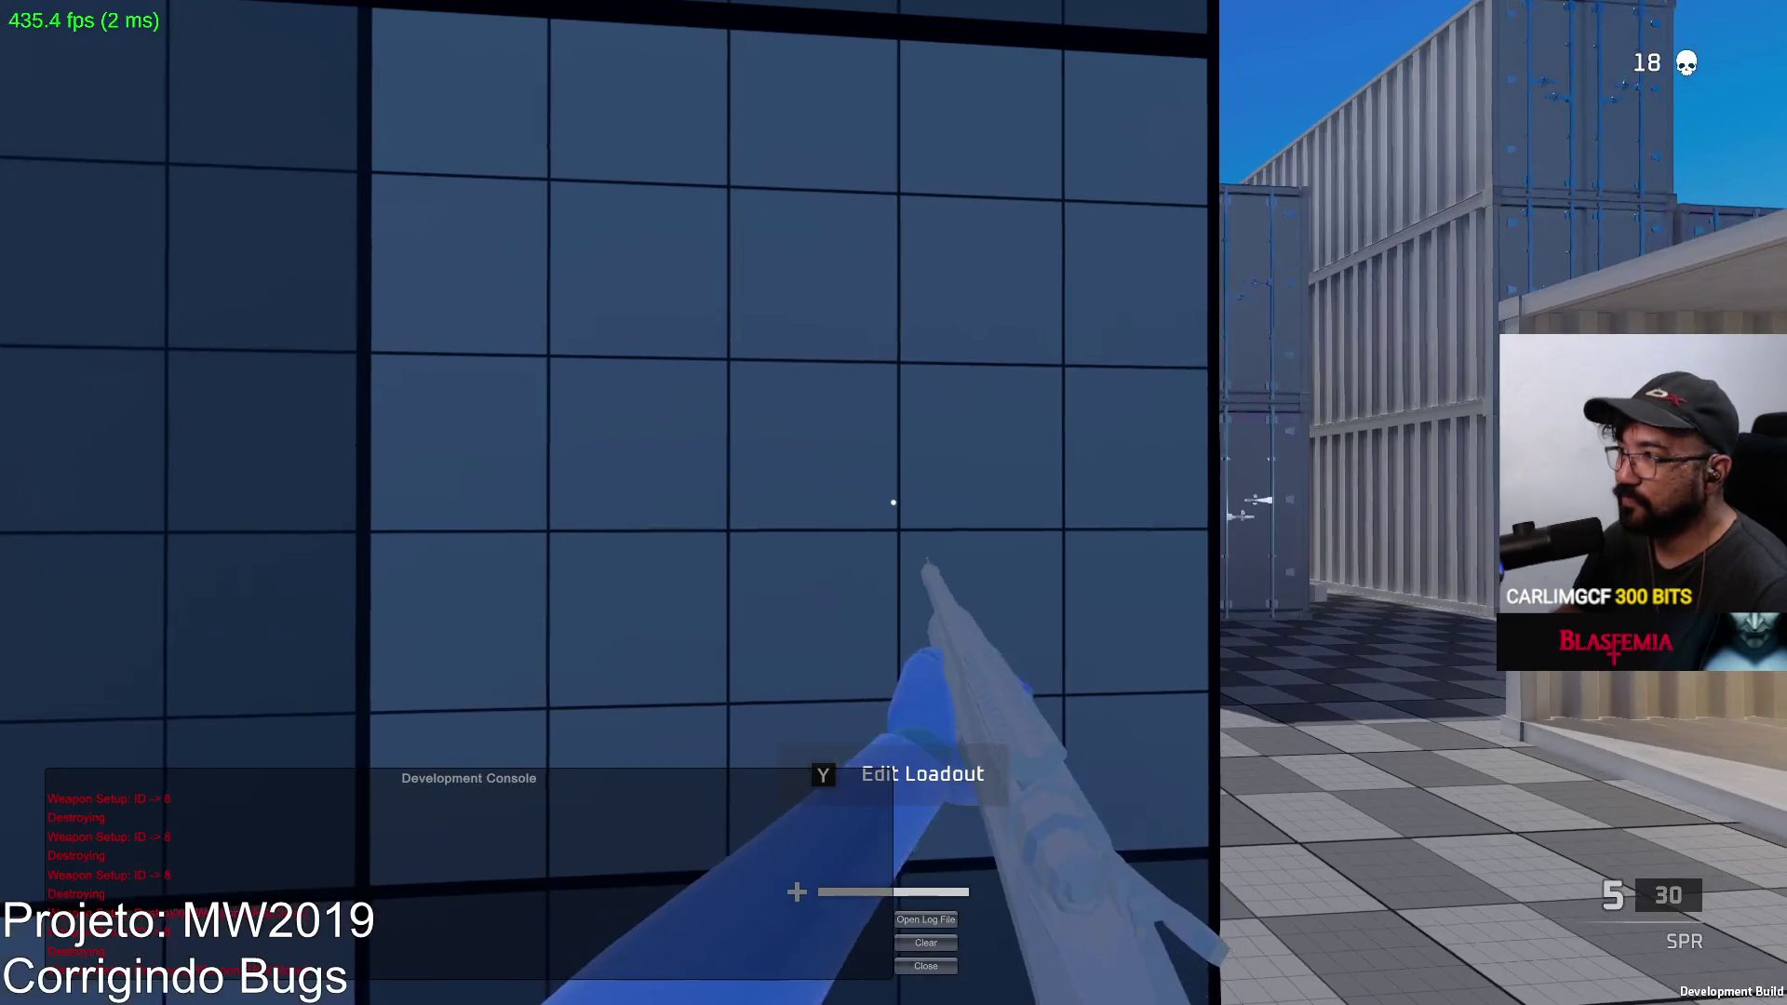
Step: Clear the console again and view the SPR optic customisation before returning to the match
{"action": "left_click", "coordinate": [934, 942]}
{"action": "left_click", "coordinate": [700, 847]}
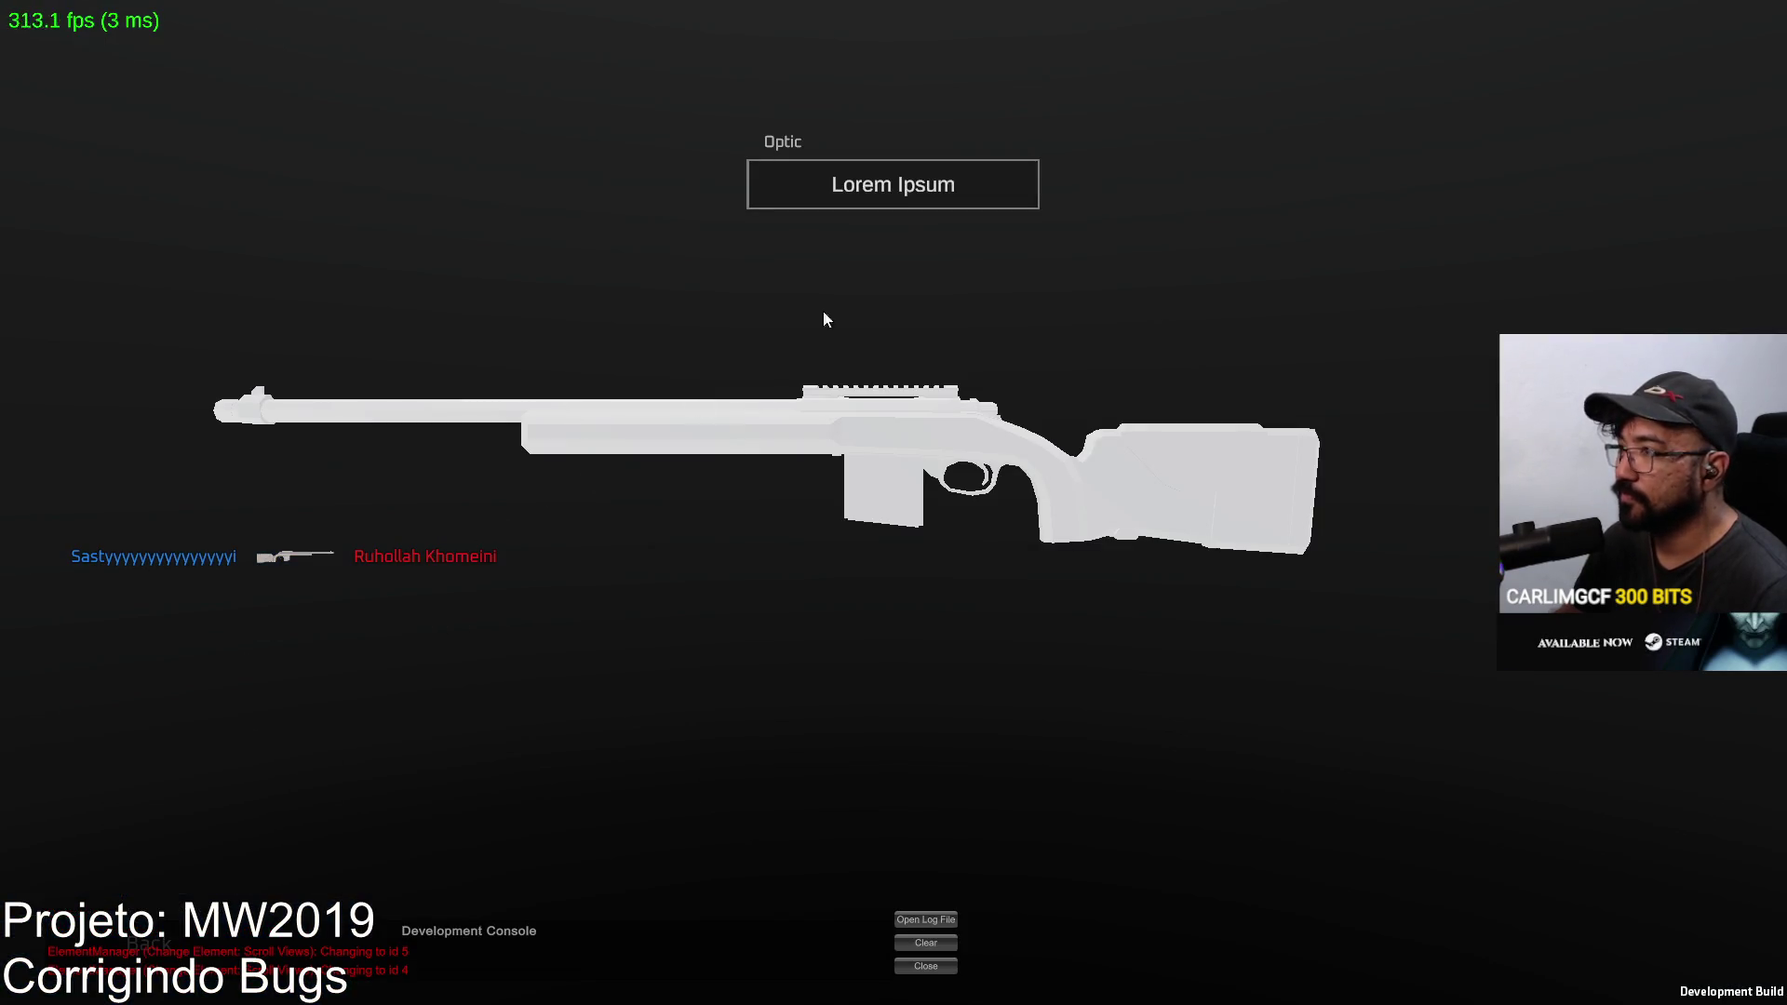
{"action": "key", "text": "Escape"}
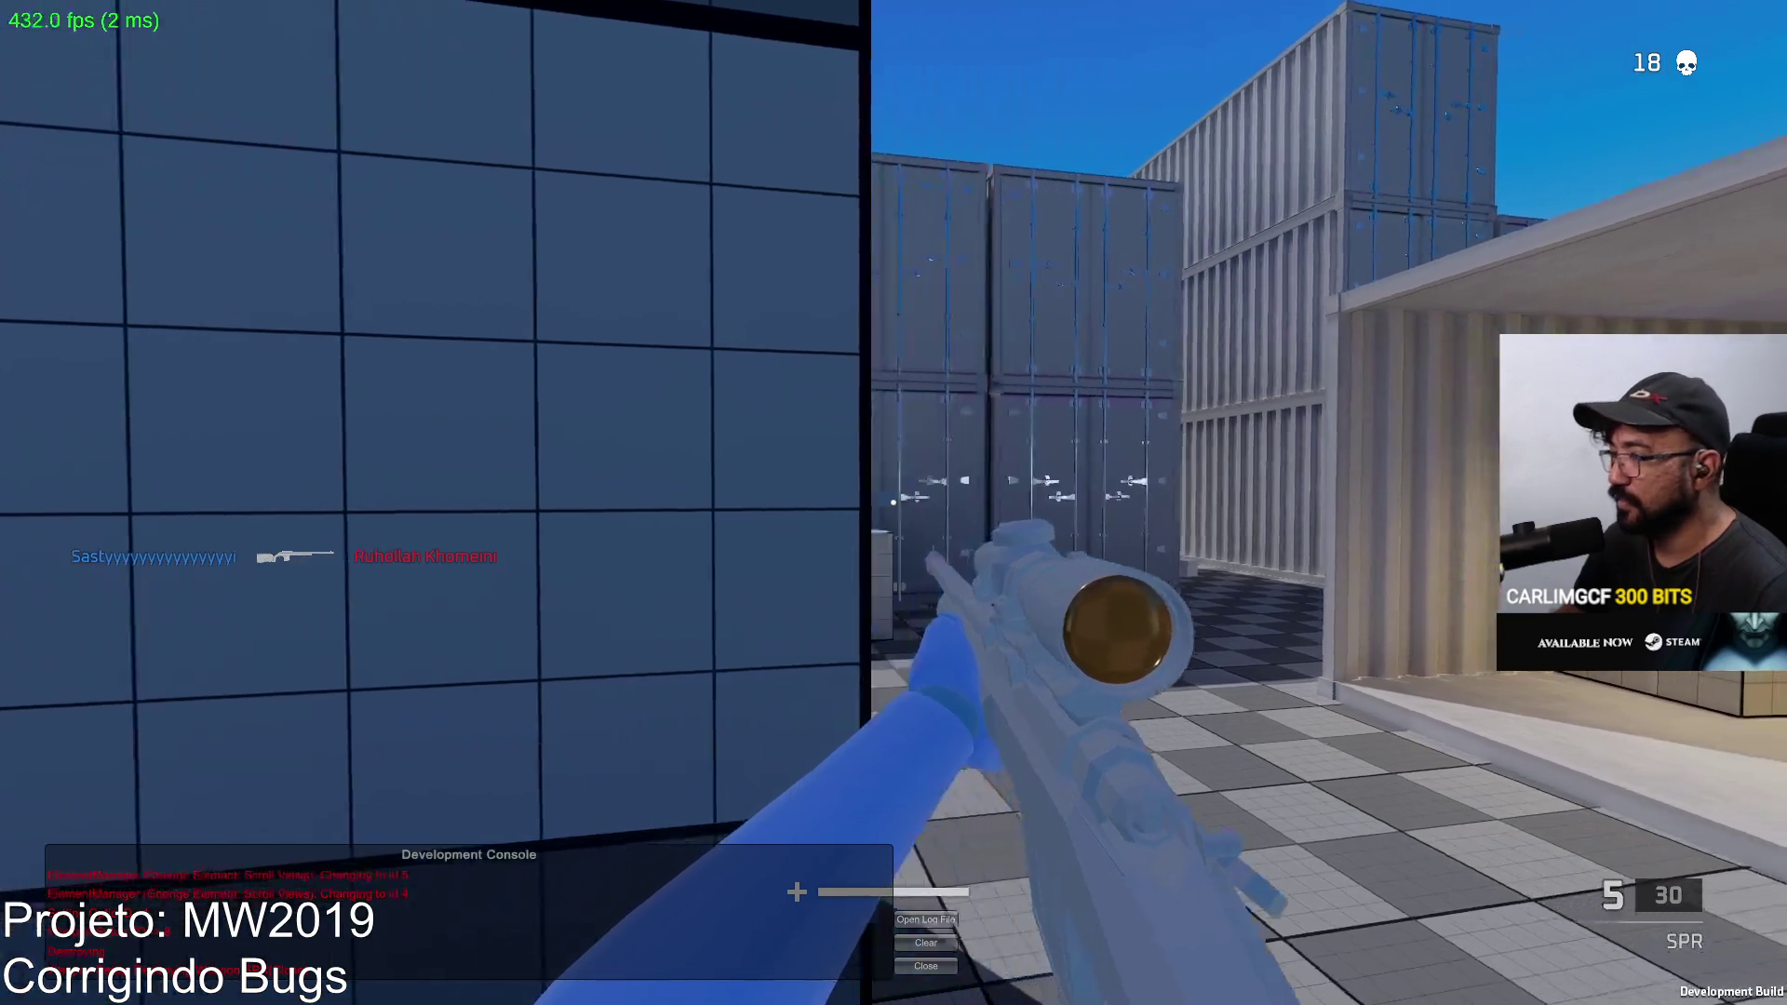
Step: Shoot a red enemy through the SPR scope, then fire the Eagle pistol twice and swap back
{"action": "right_click", "coordinate": [895, 503]}
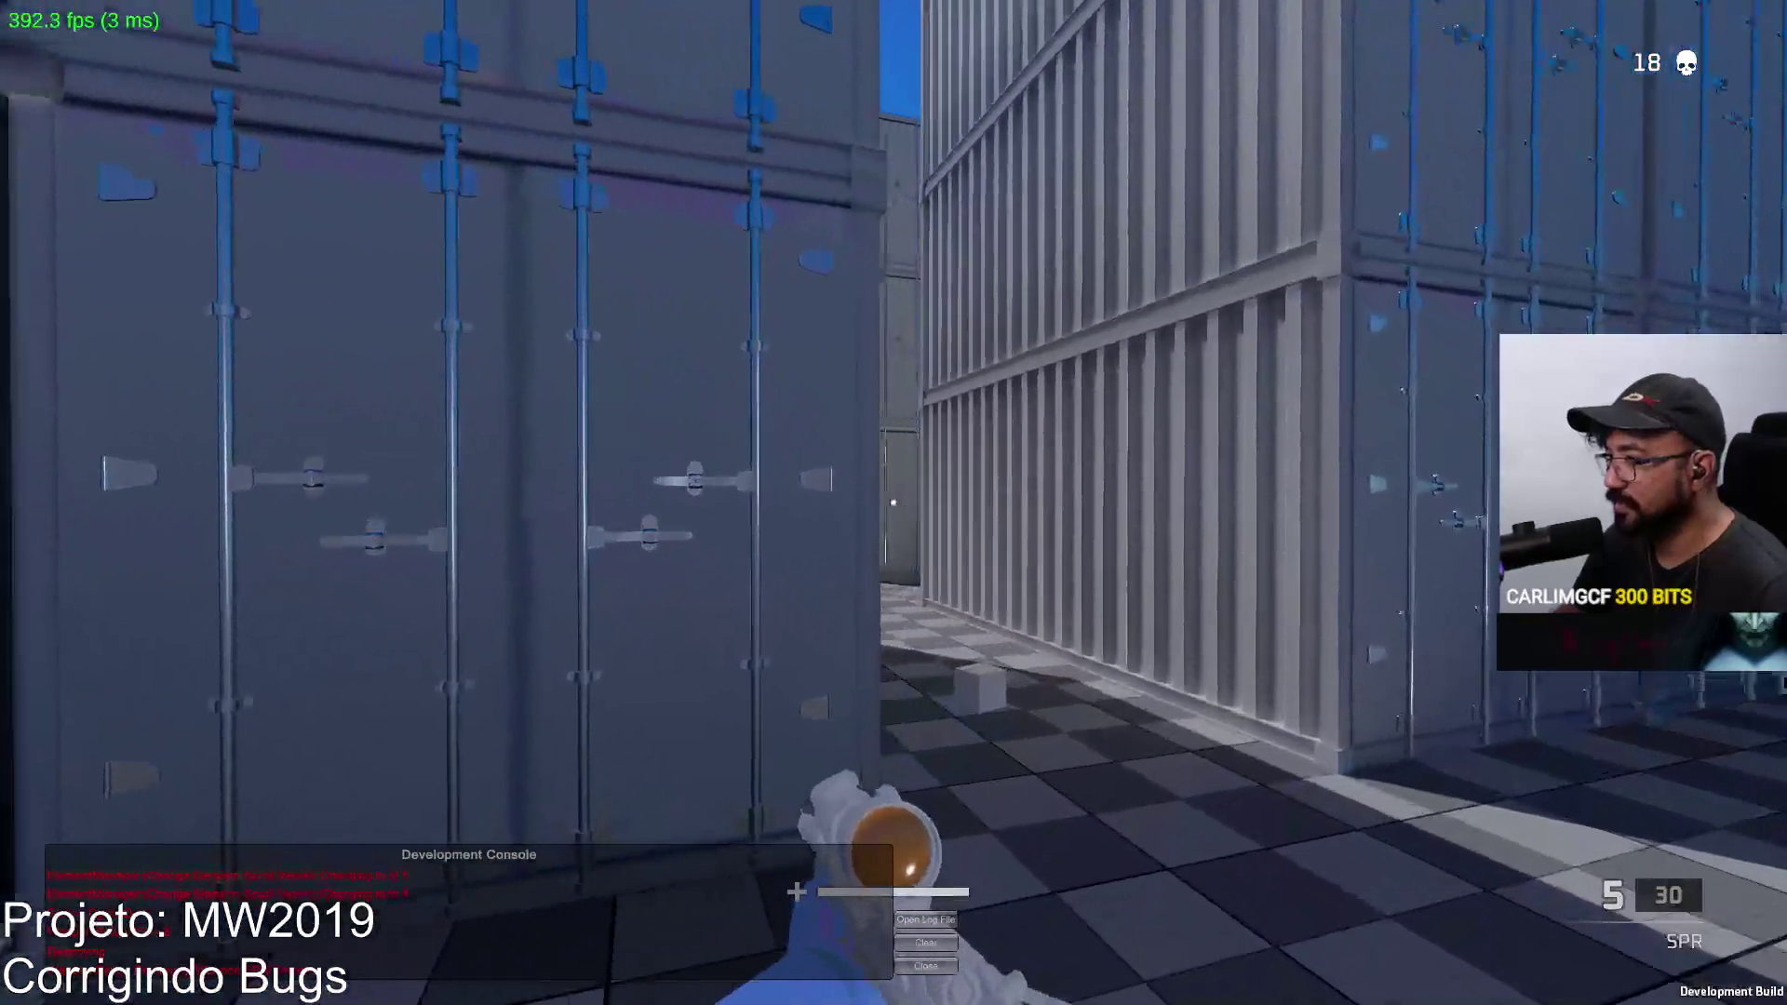
{"action": "right_click", "coordinate": [895, 502]}
{"action": "right_click", "coordinate": [894, 504]}
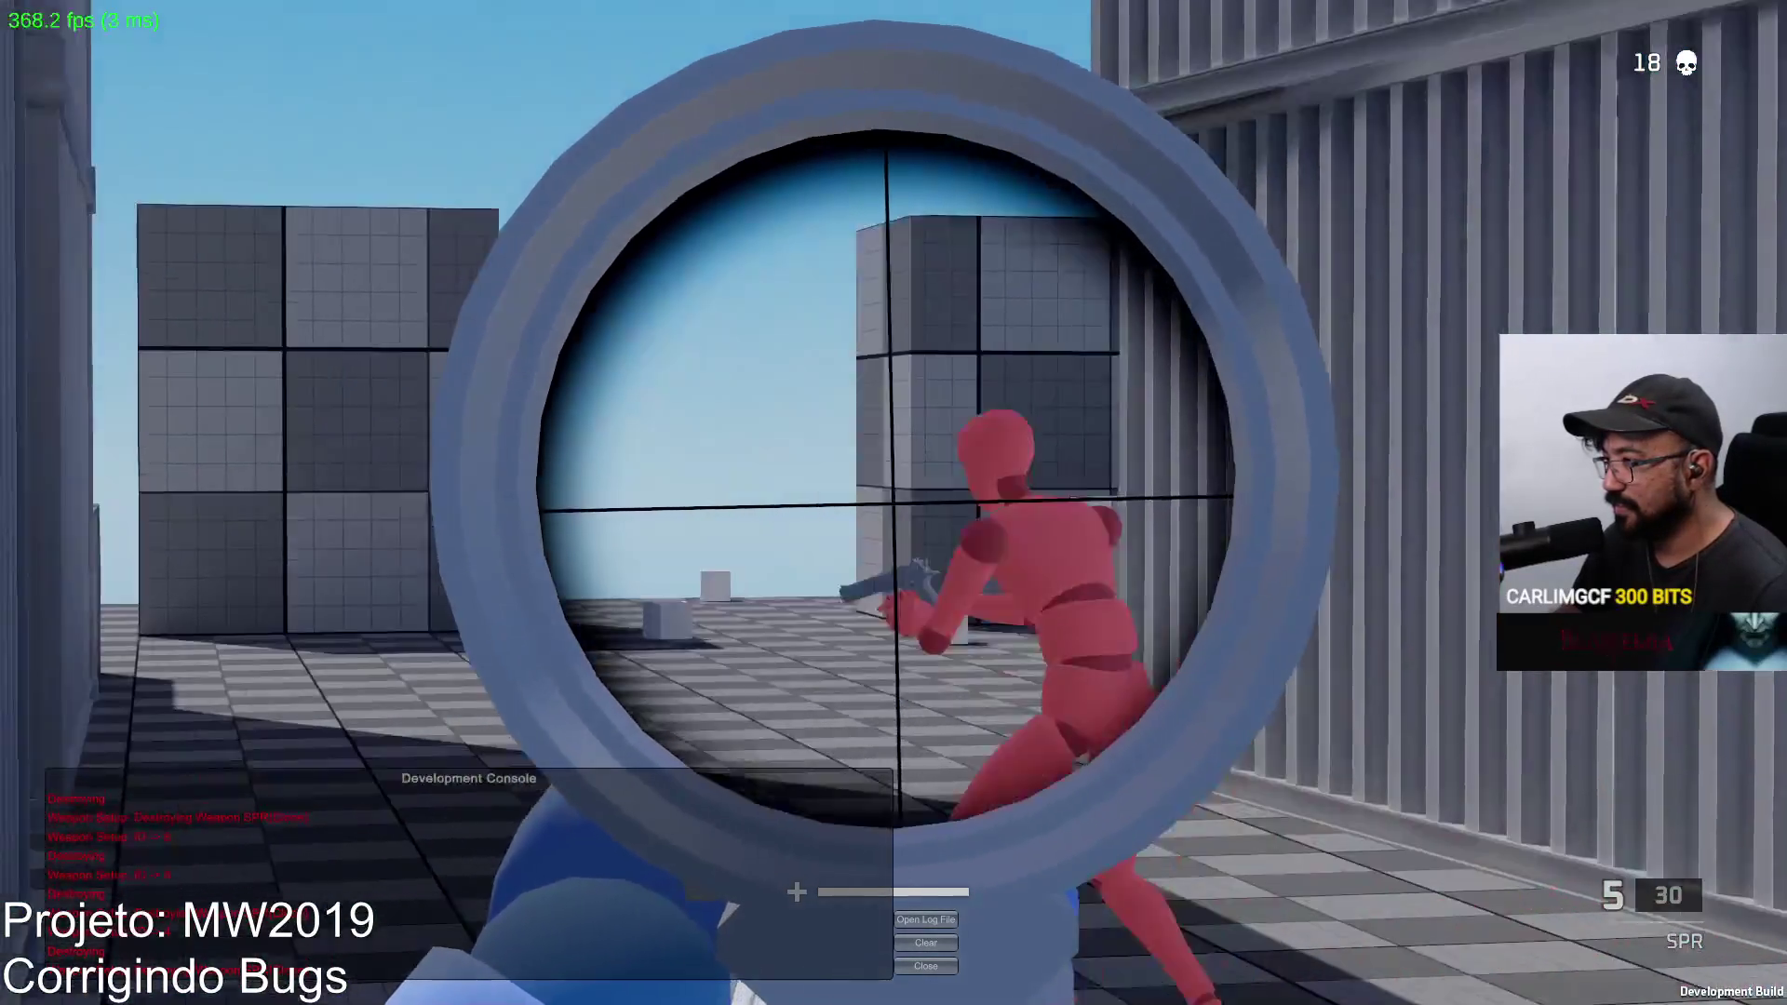
{"action": "left_click", "coordinate": [895, 504]}
{"action": "key", "text": "2"}
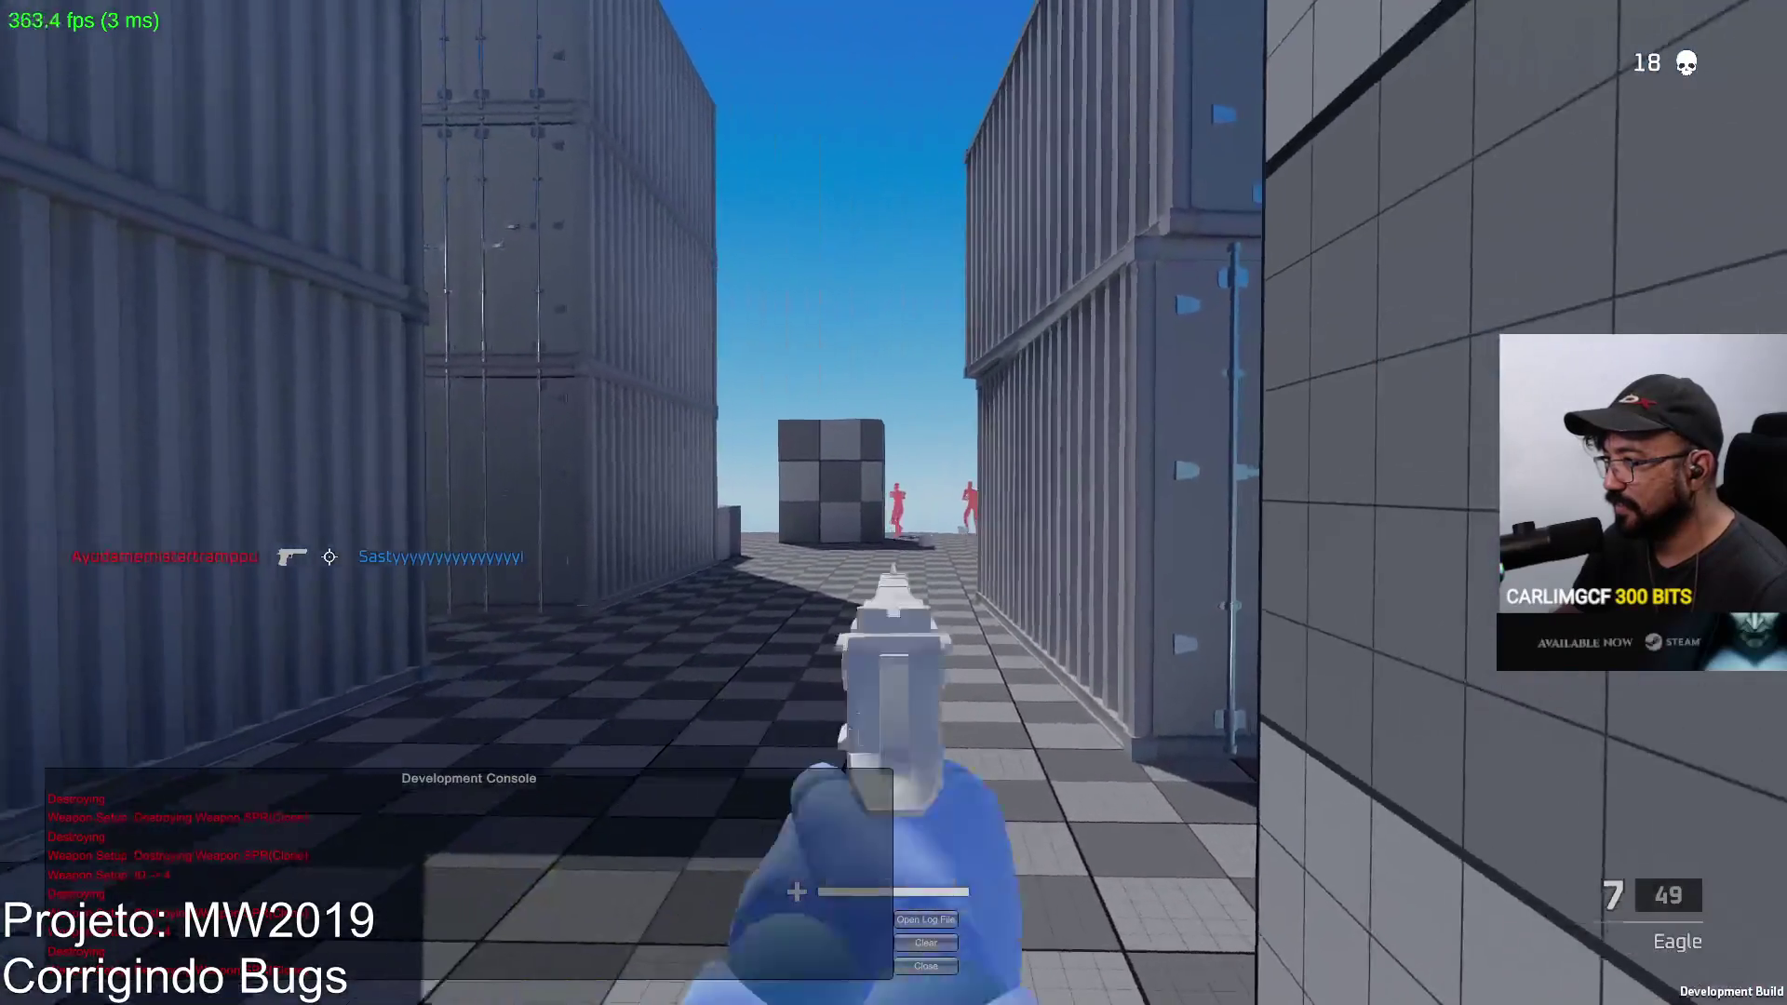
{"action": "left_click", "coordinate": [895, 503]}
{"action": "left_click", "coordinate": [893, 502]}
{"action": "key", "text": "1"}
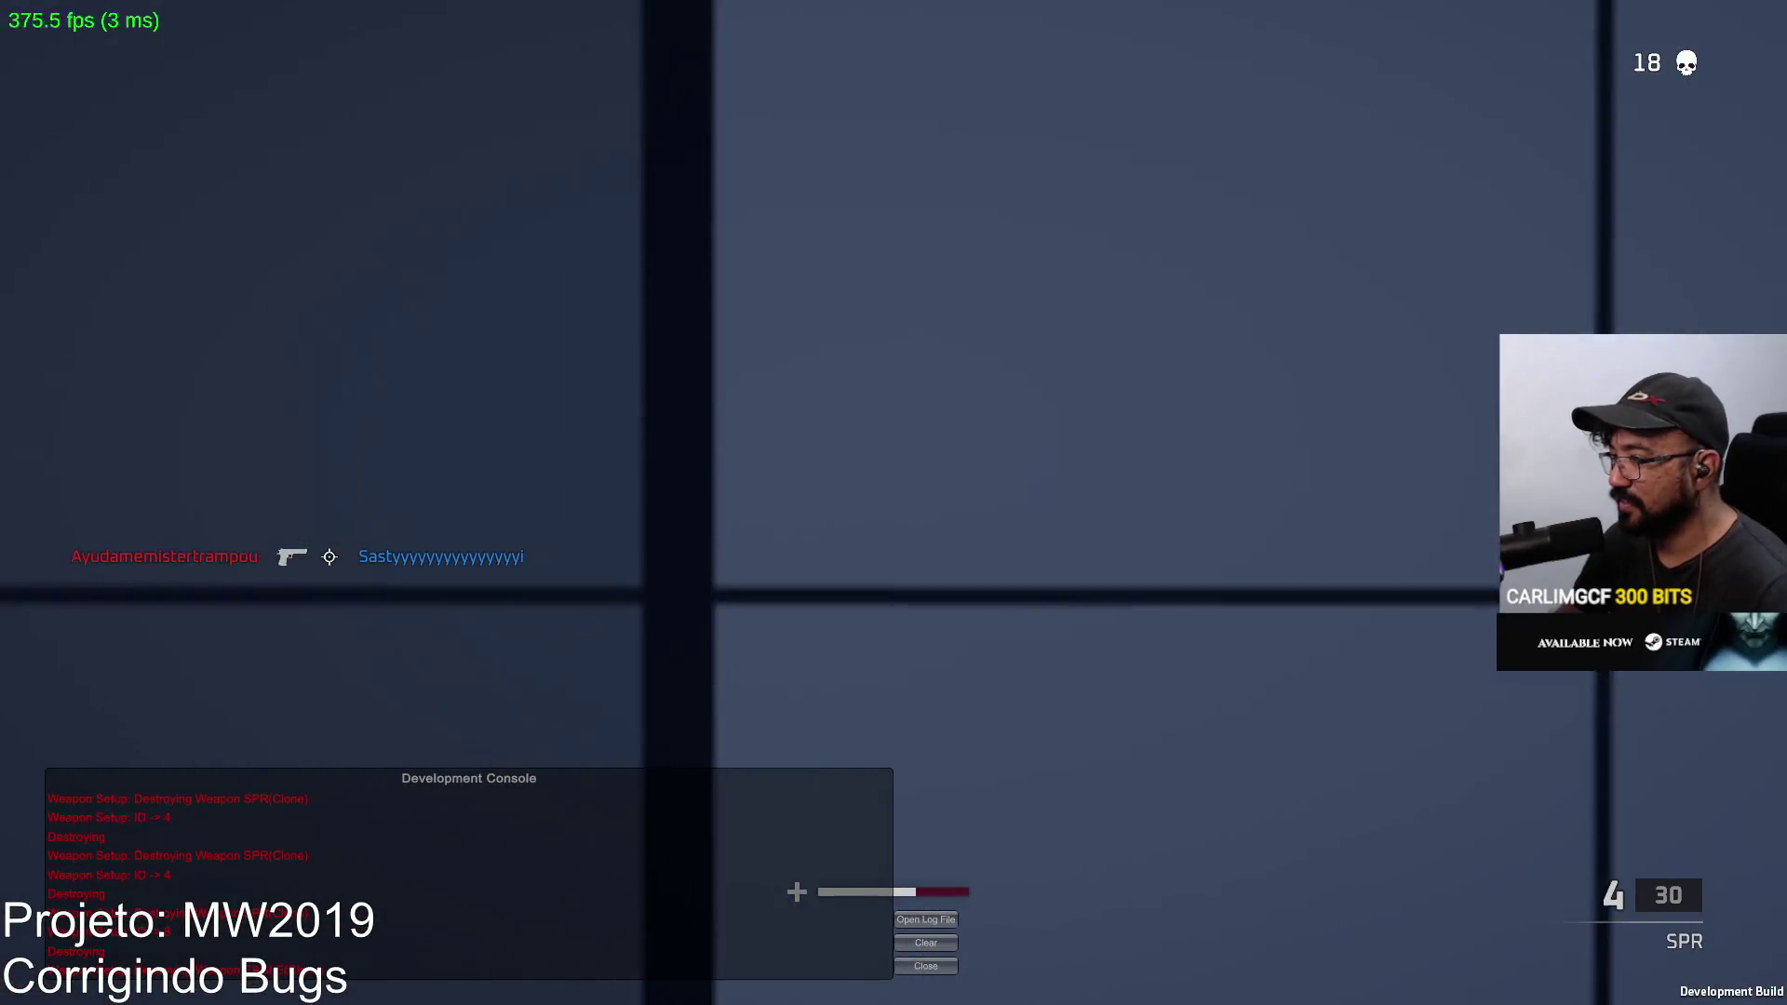
Step: Land scoped SPR shots on the red enemies for the 19th kill, then advance toward the containers
{"action": "right_click", "coordinate": [894, 503]}
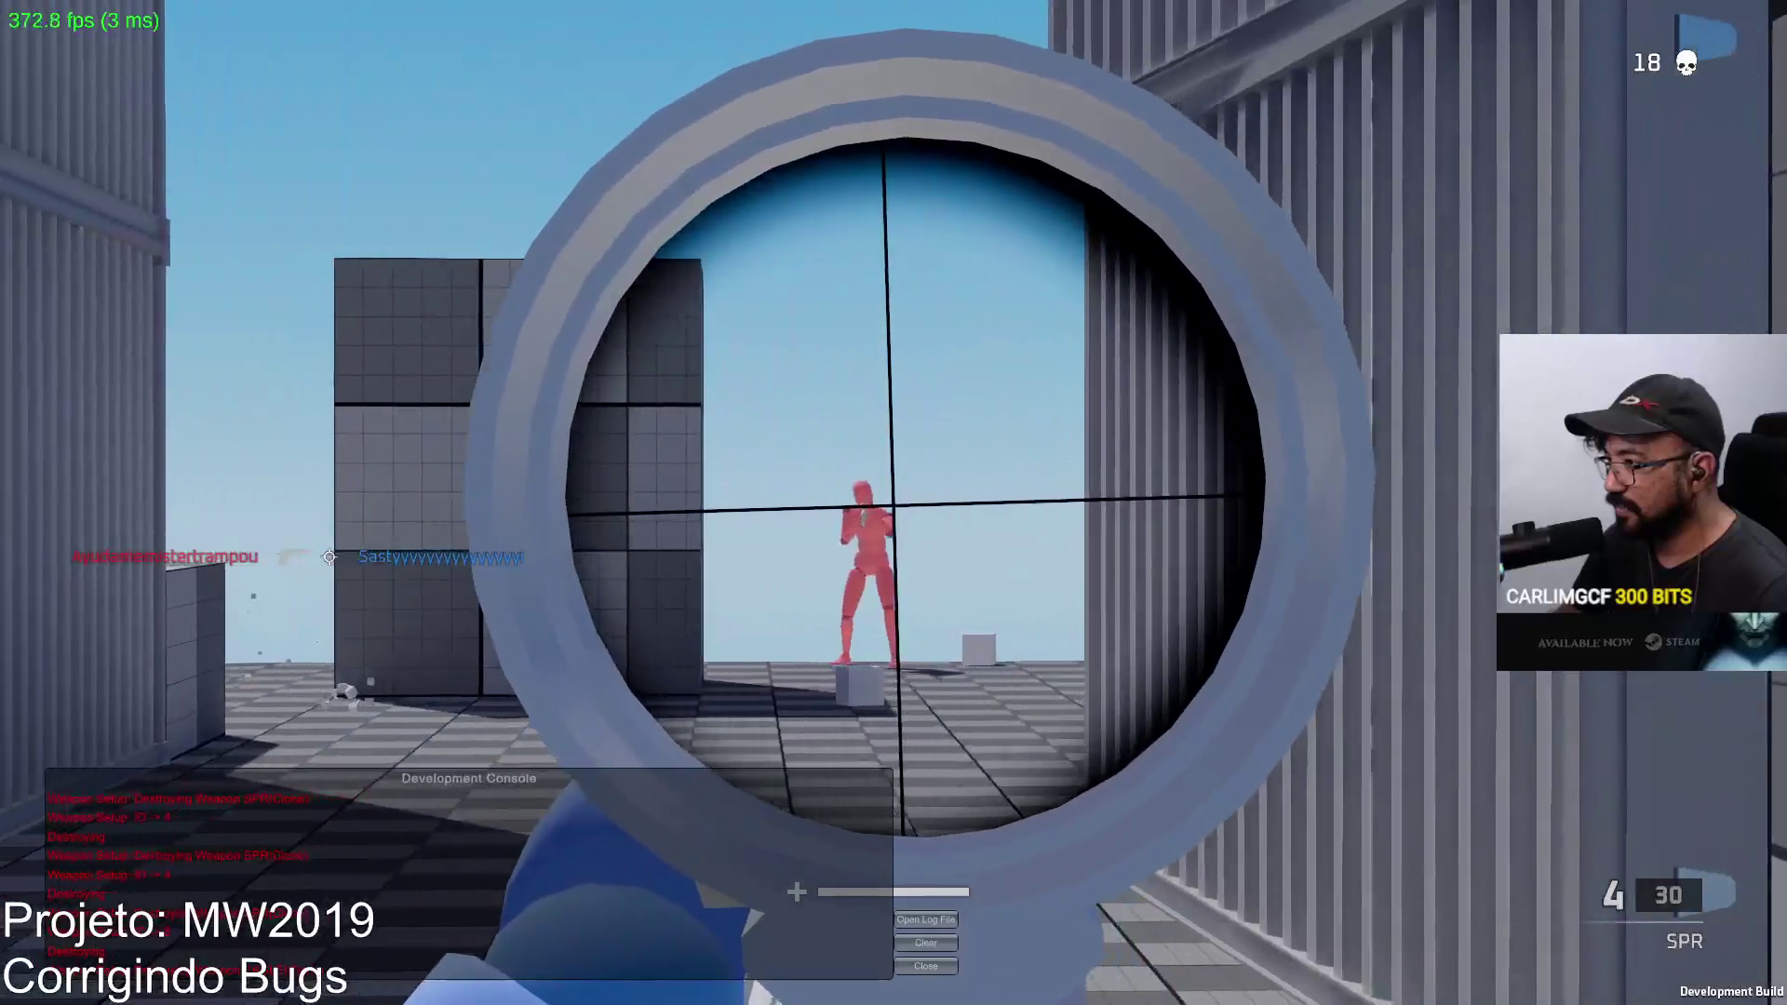
{"action": "left_click", "coordinate": [895, 503]}
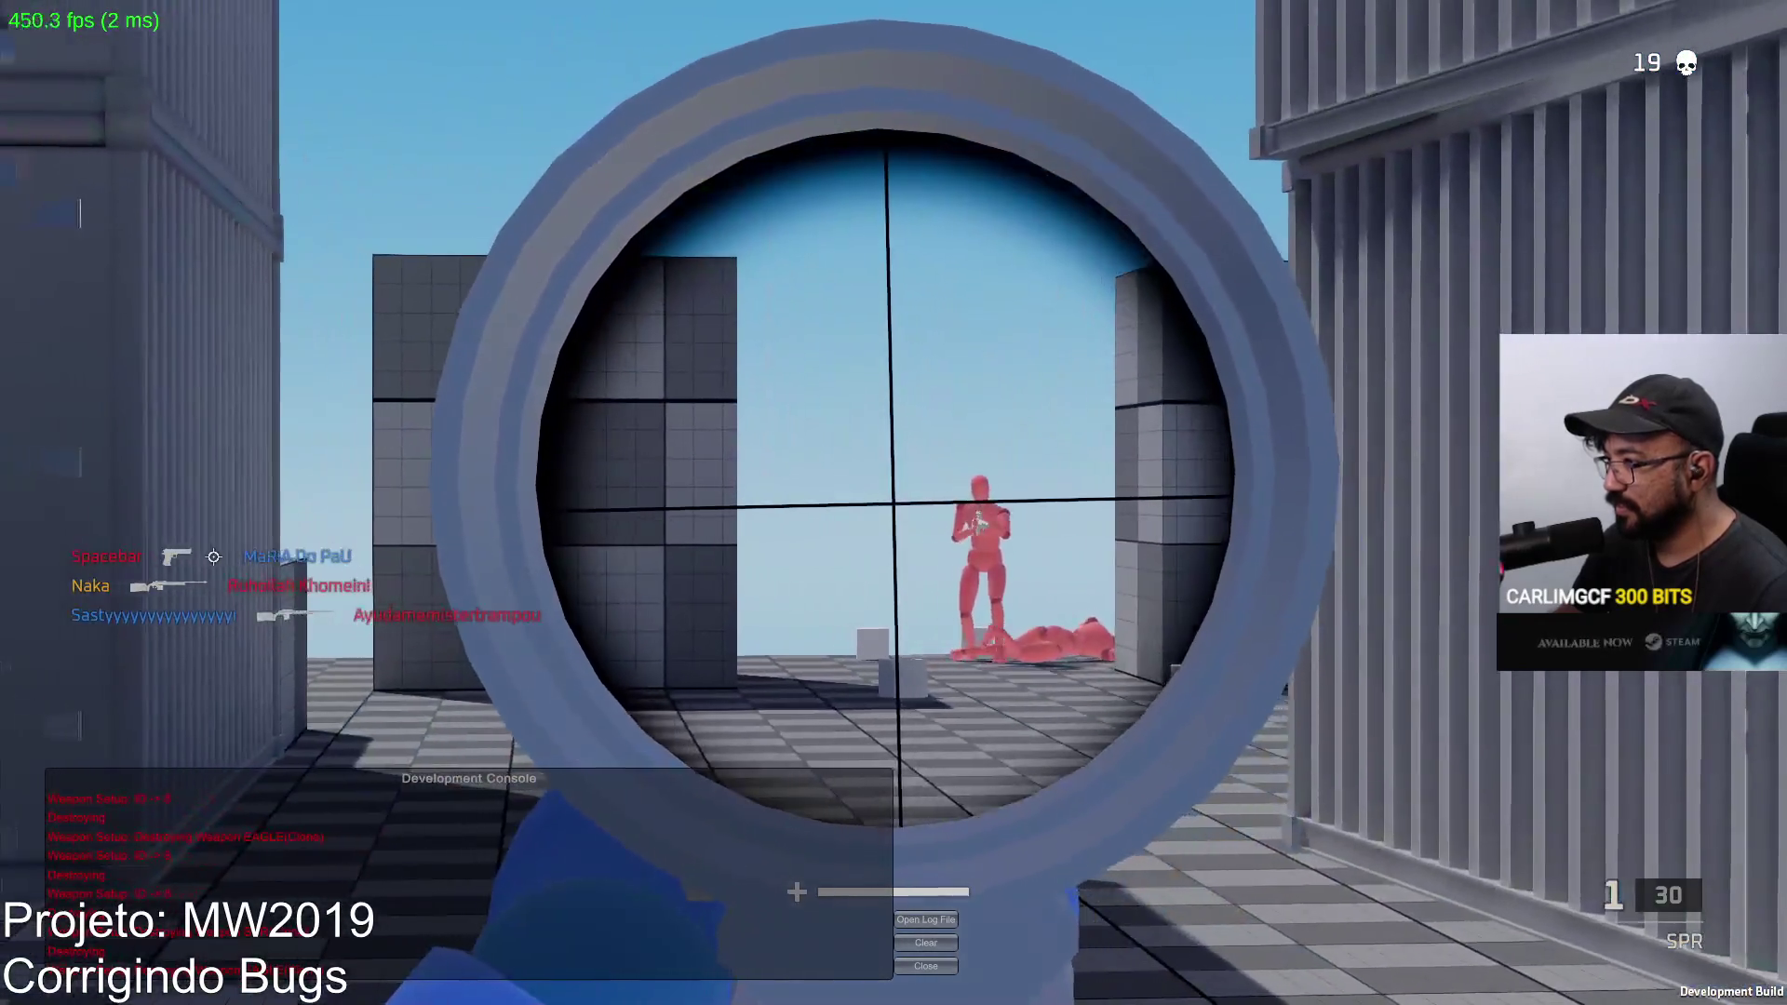
{"action": "left_click", "coordinate": [894, 502]}
{"action": "right_click", "coordinate": [895, 503]}
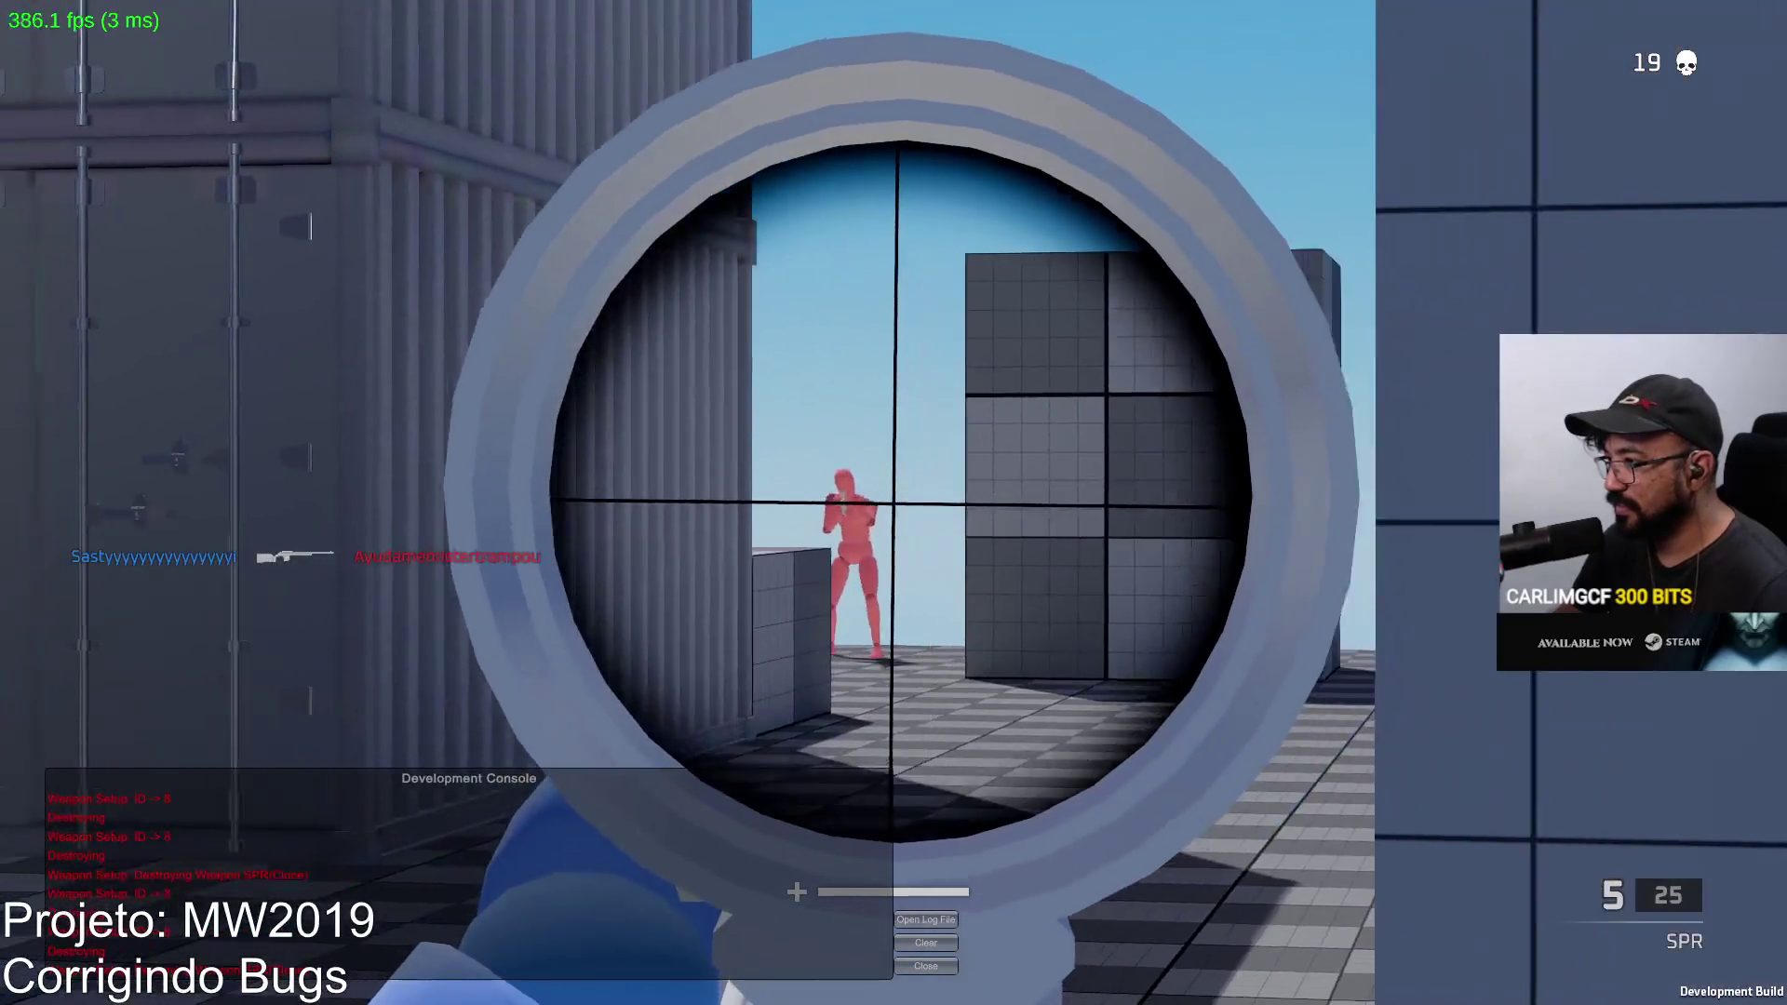
{"action": "left_click", "coordinate": [894, 503]}
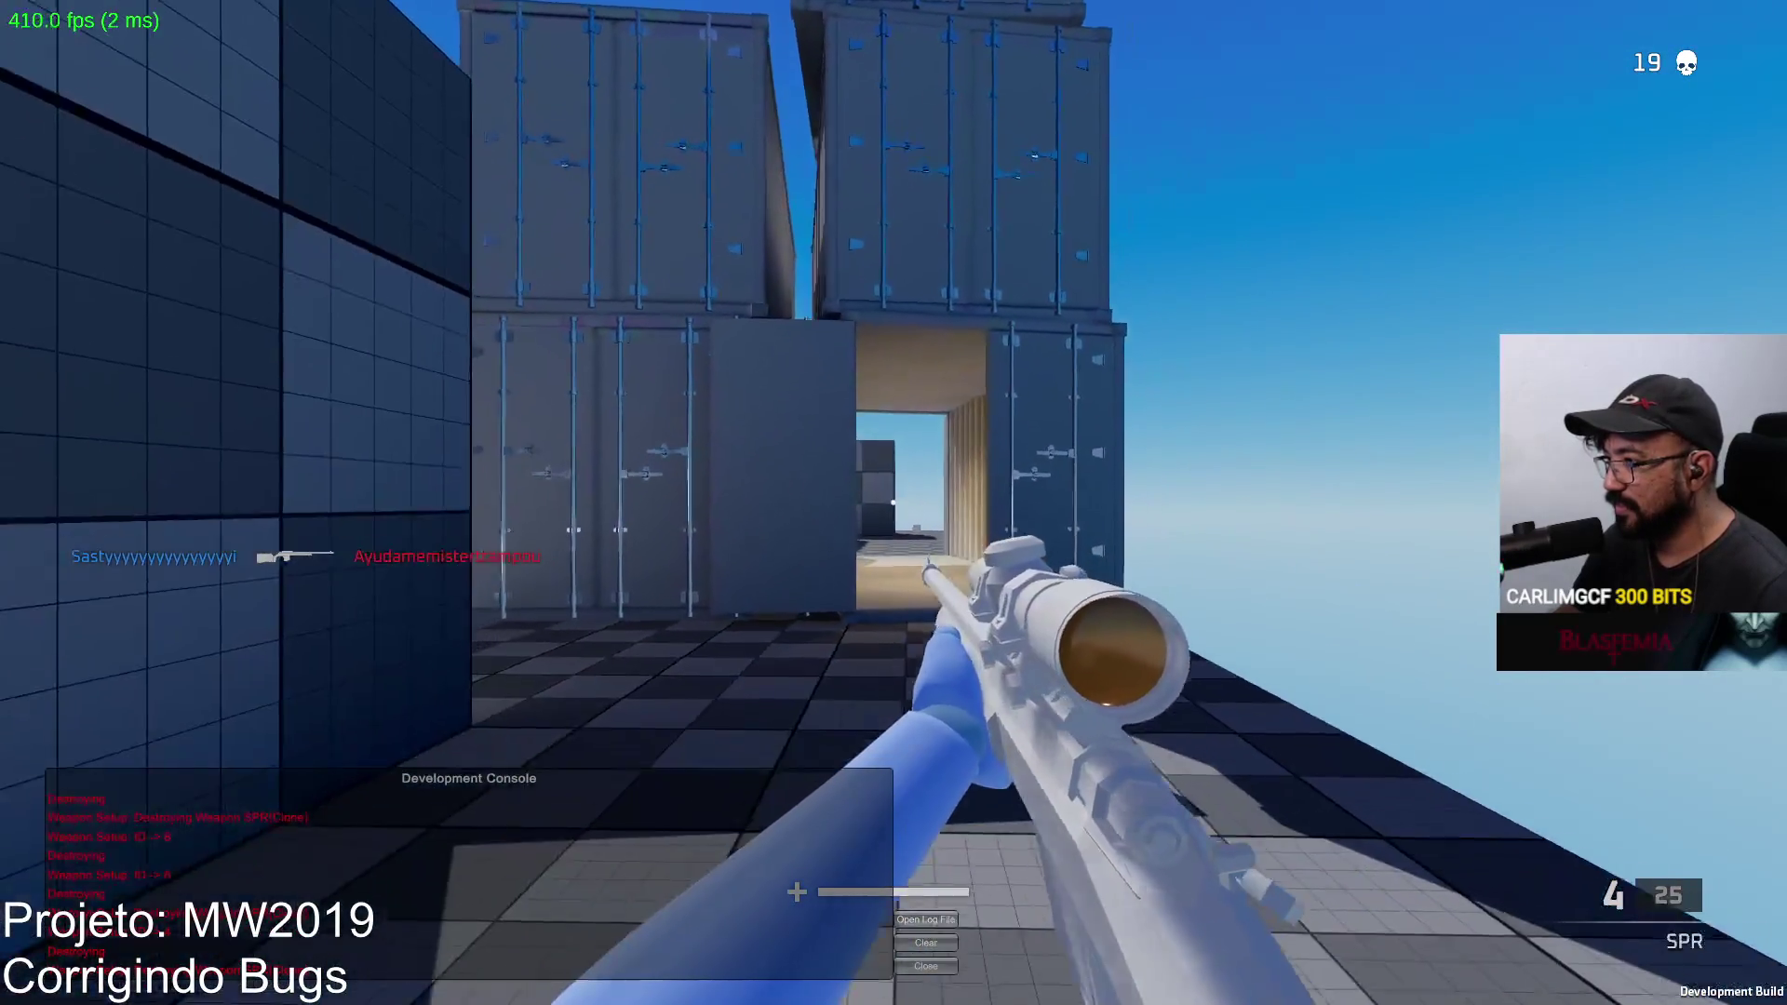
{"action": "key", "text": "w"}
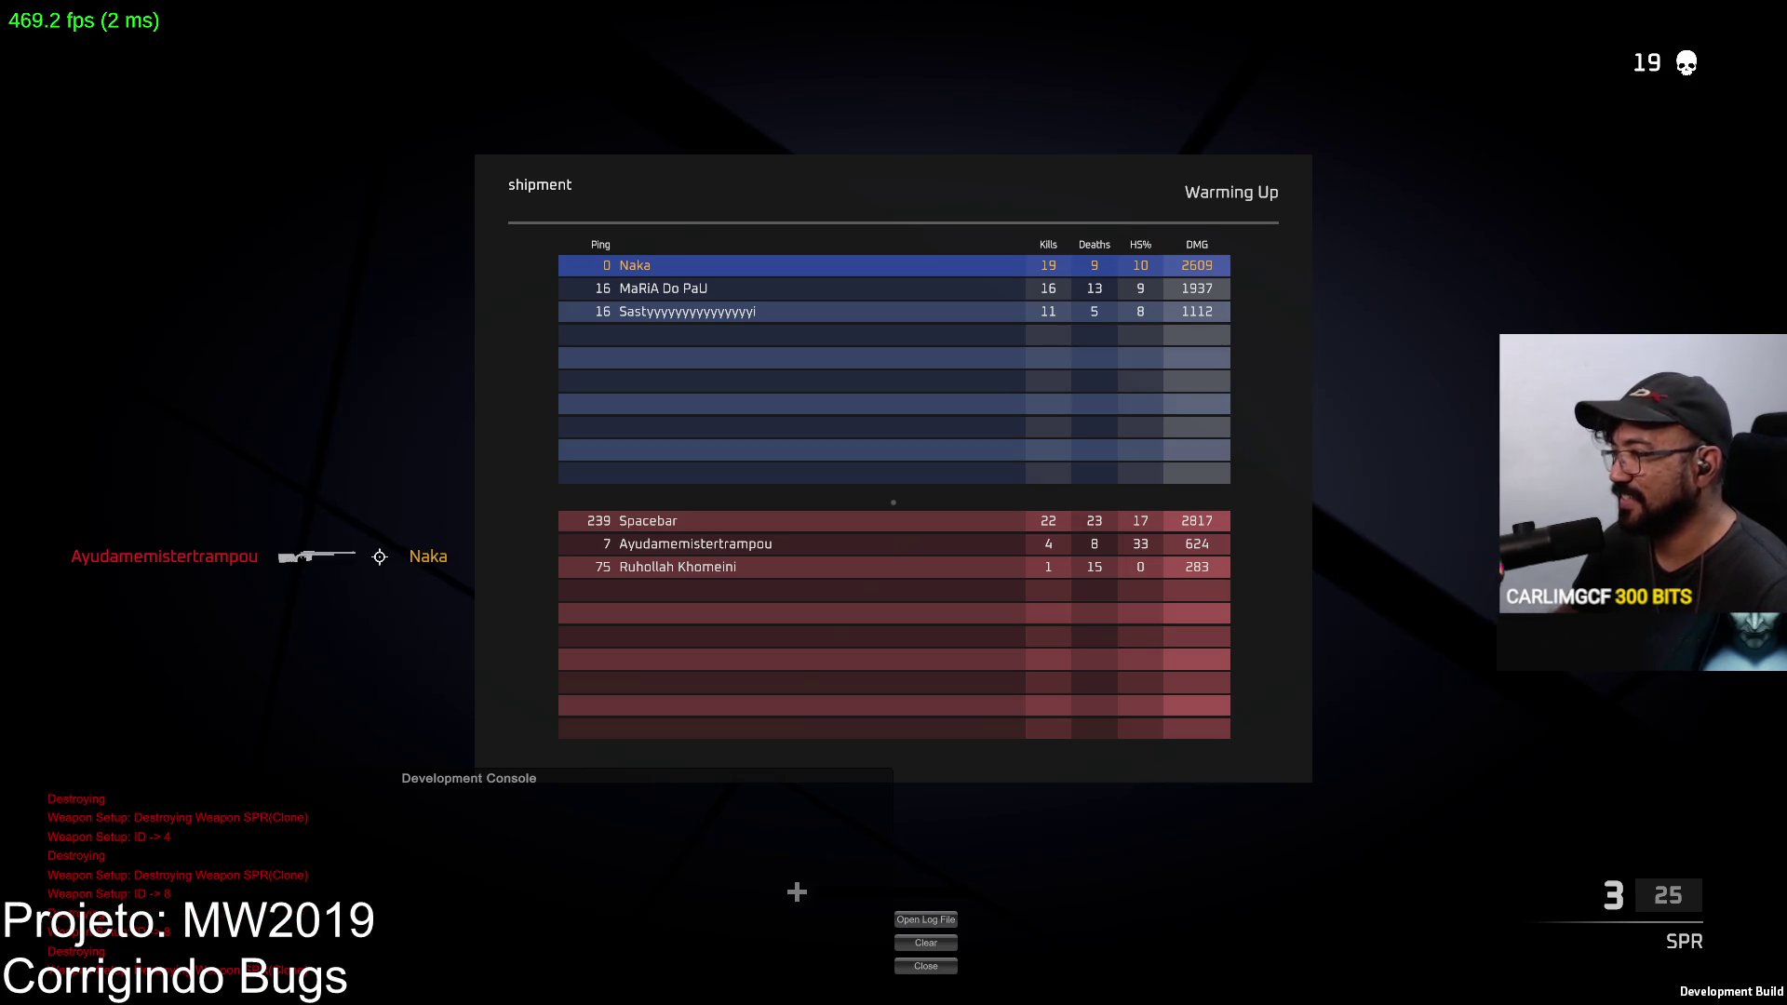
Step: Respawn, move out with the SPR and kill a red enemy through the scope for 20 kills
{"action": "key", "text": "w"}
{"action": "key", "text": "w"}
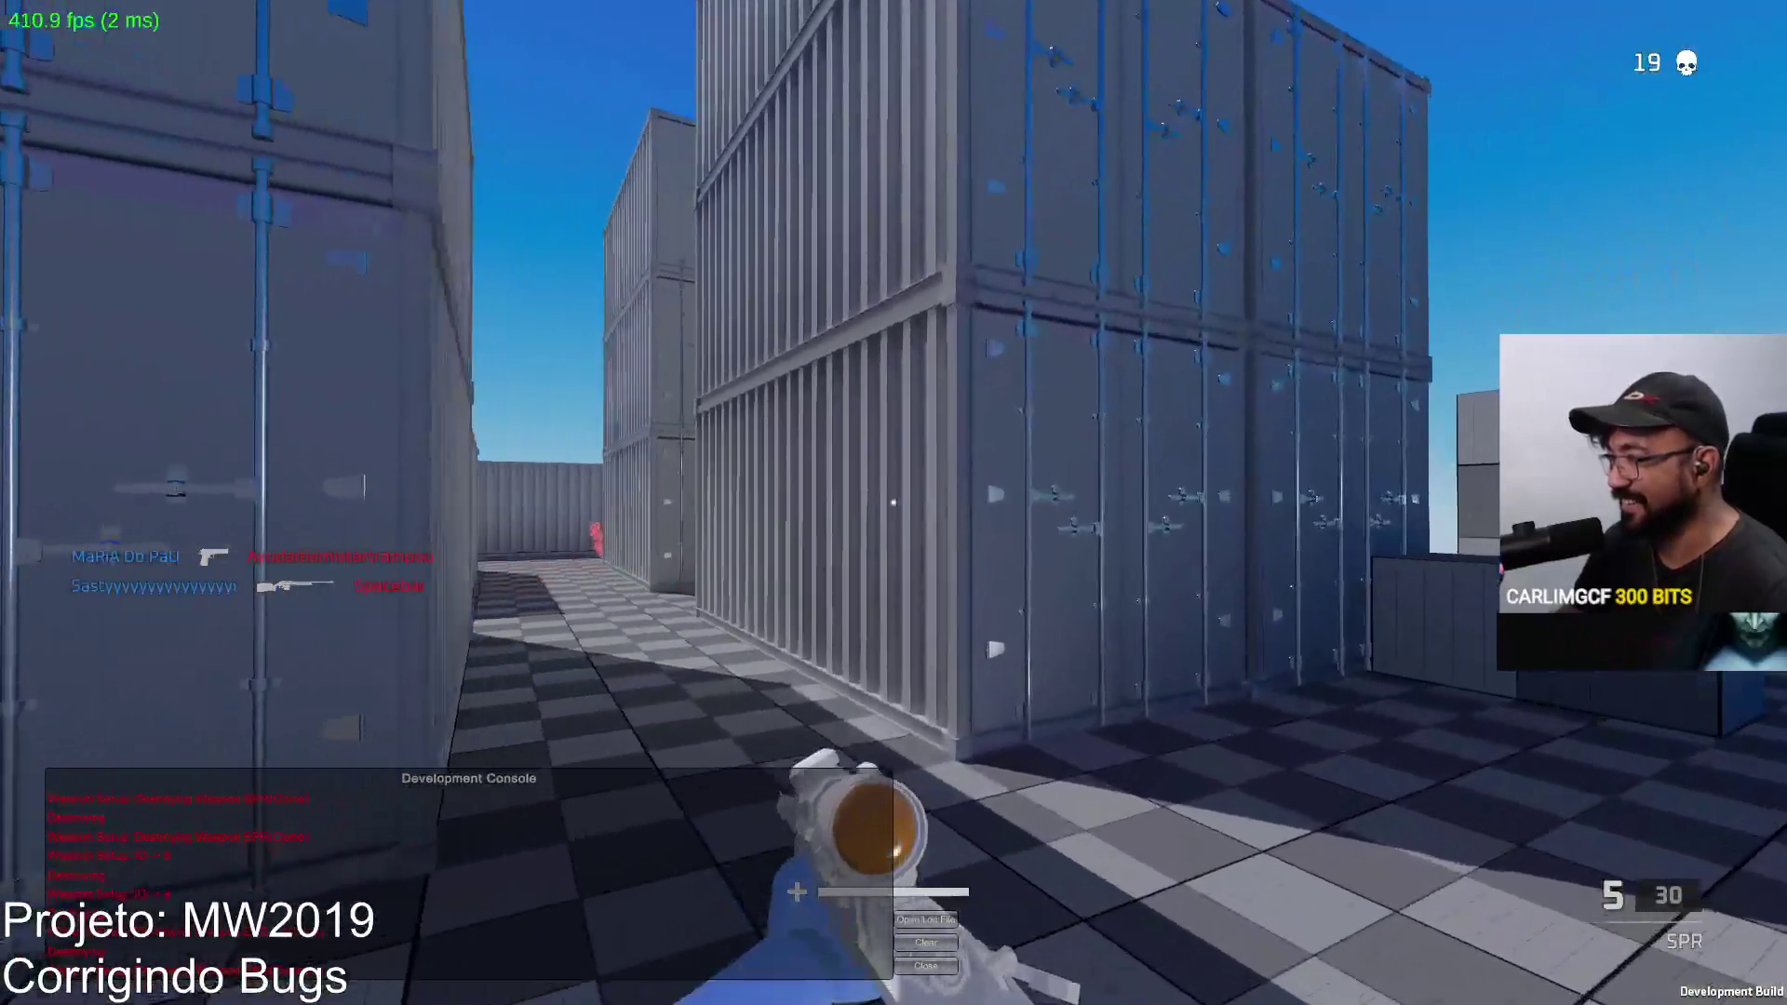
{"action": "right_click", "coordinate": [895, 504]}
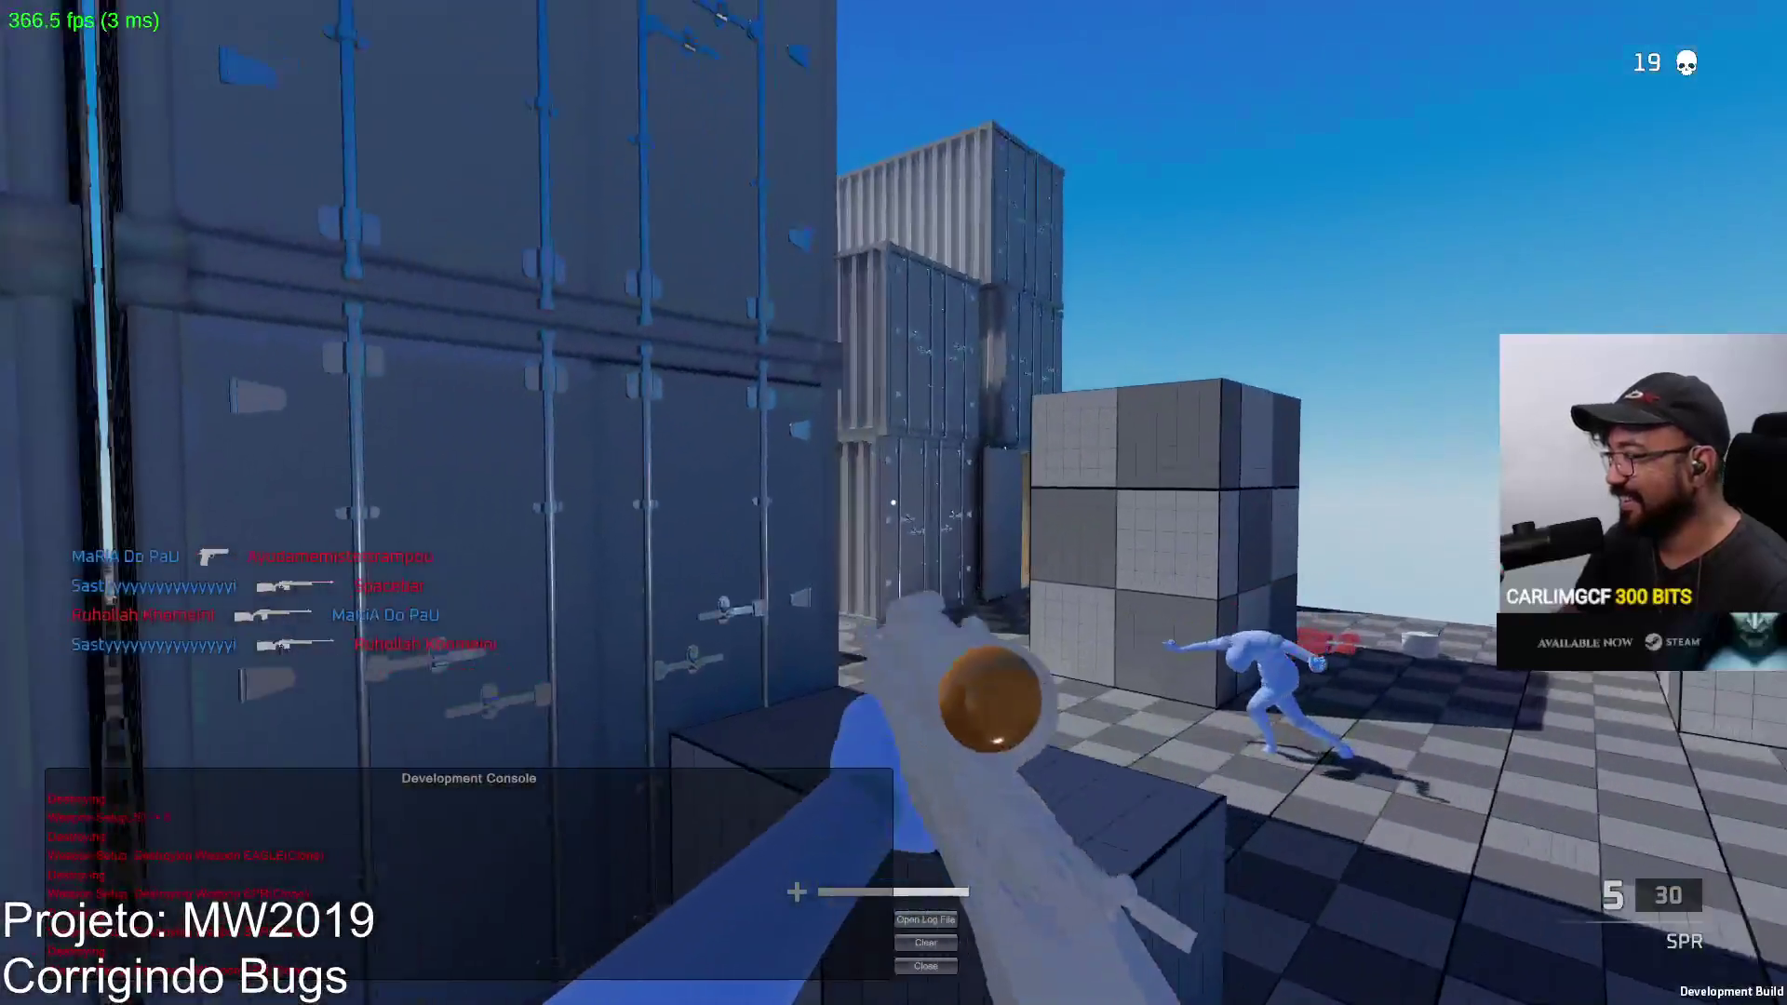
{"action": "right_click", "coordinate": [895, 503]}
{"action": "key", "text": "w"}
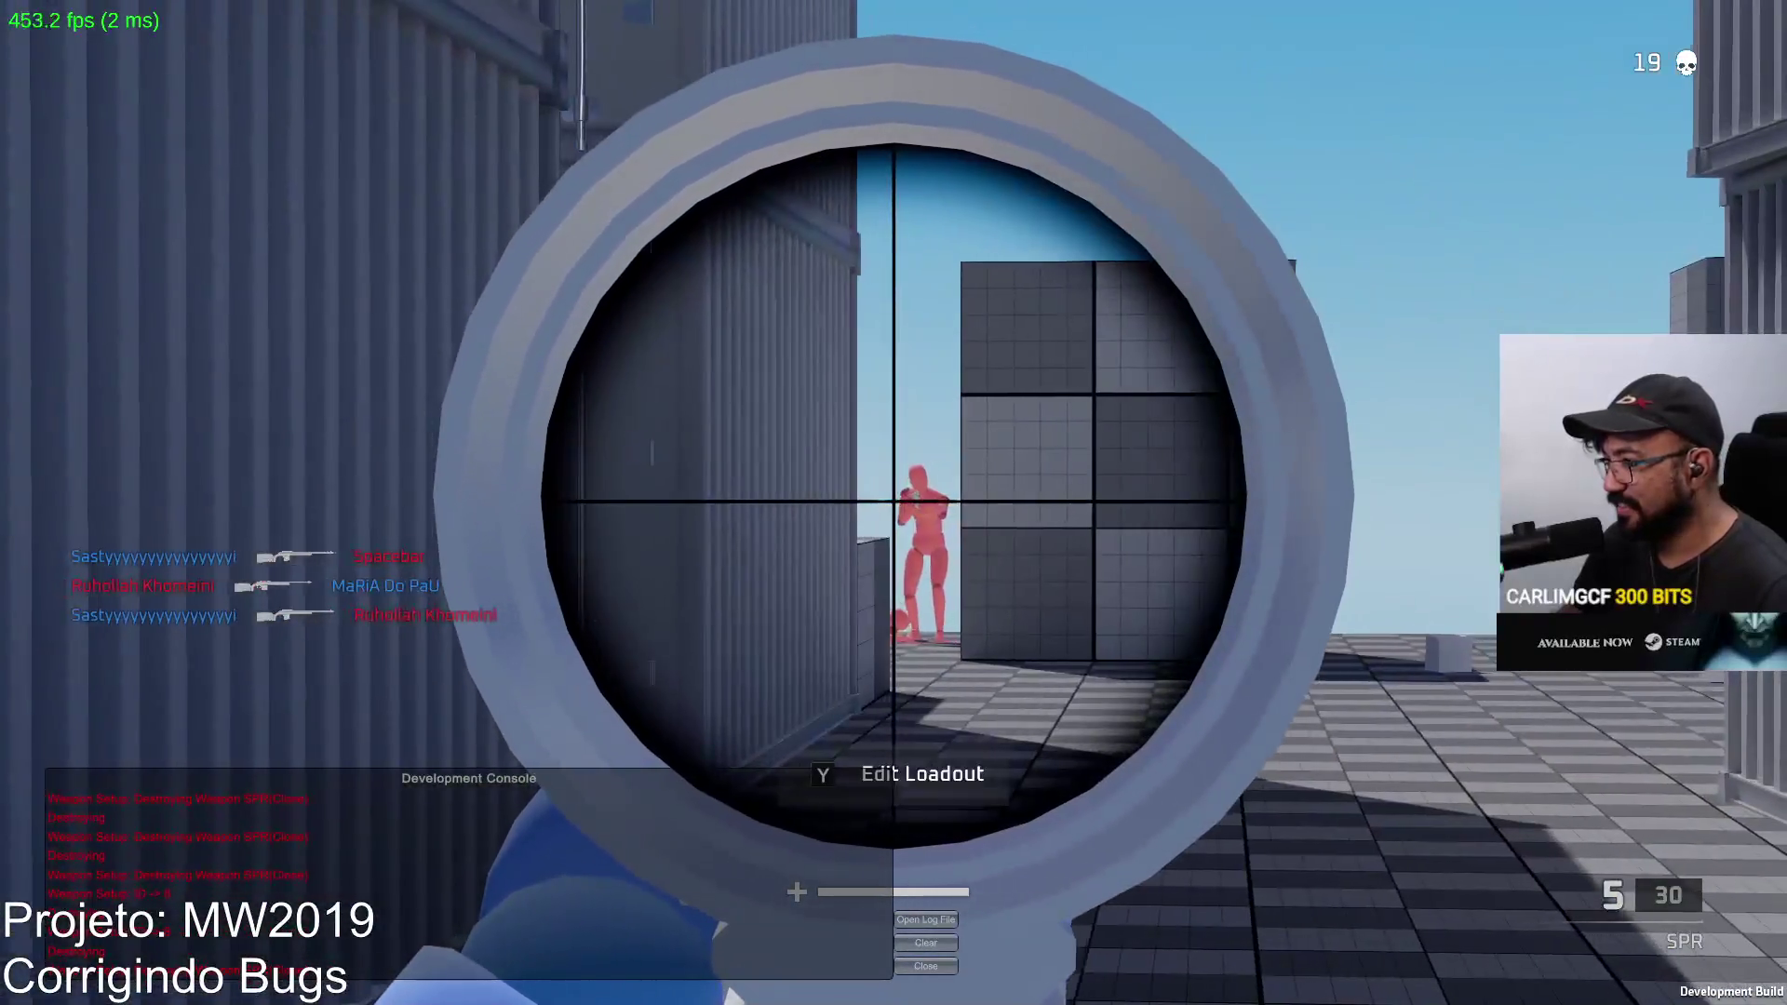
{"action": "left_click", "coordinate": [894, 502]}
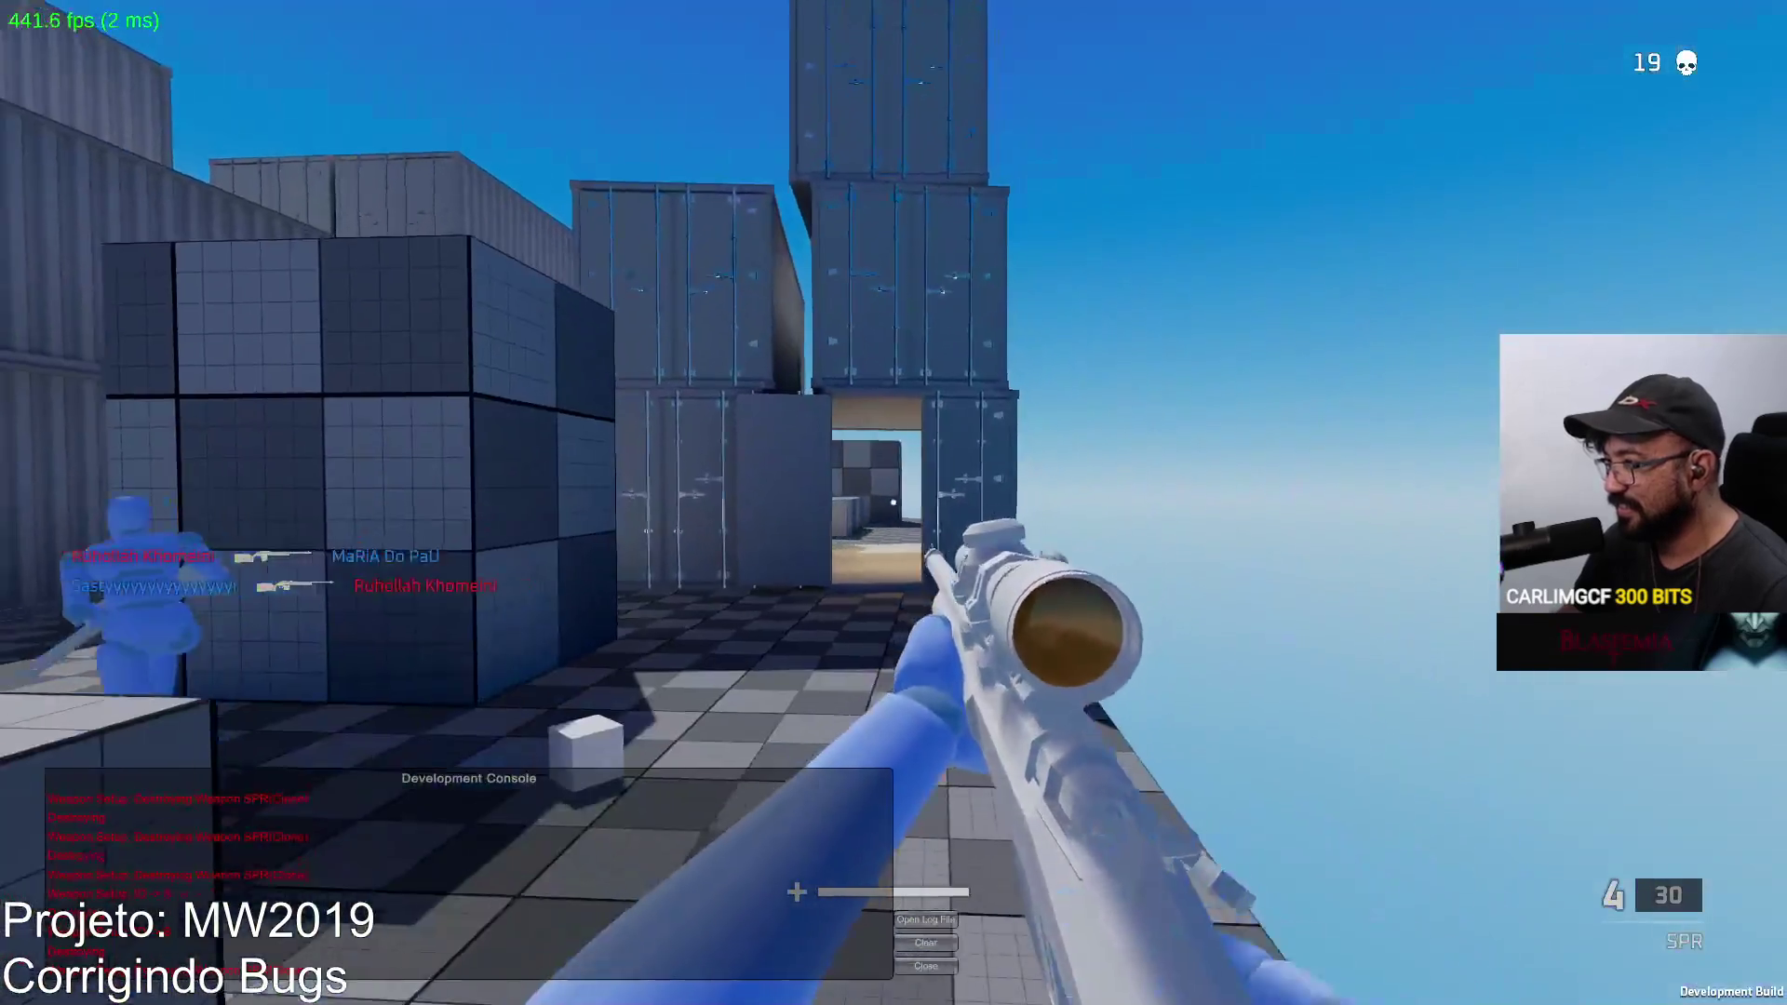
{"action": "right_click", "coordinate": [894, 502]}
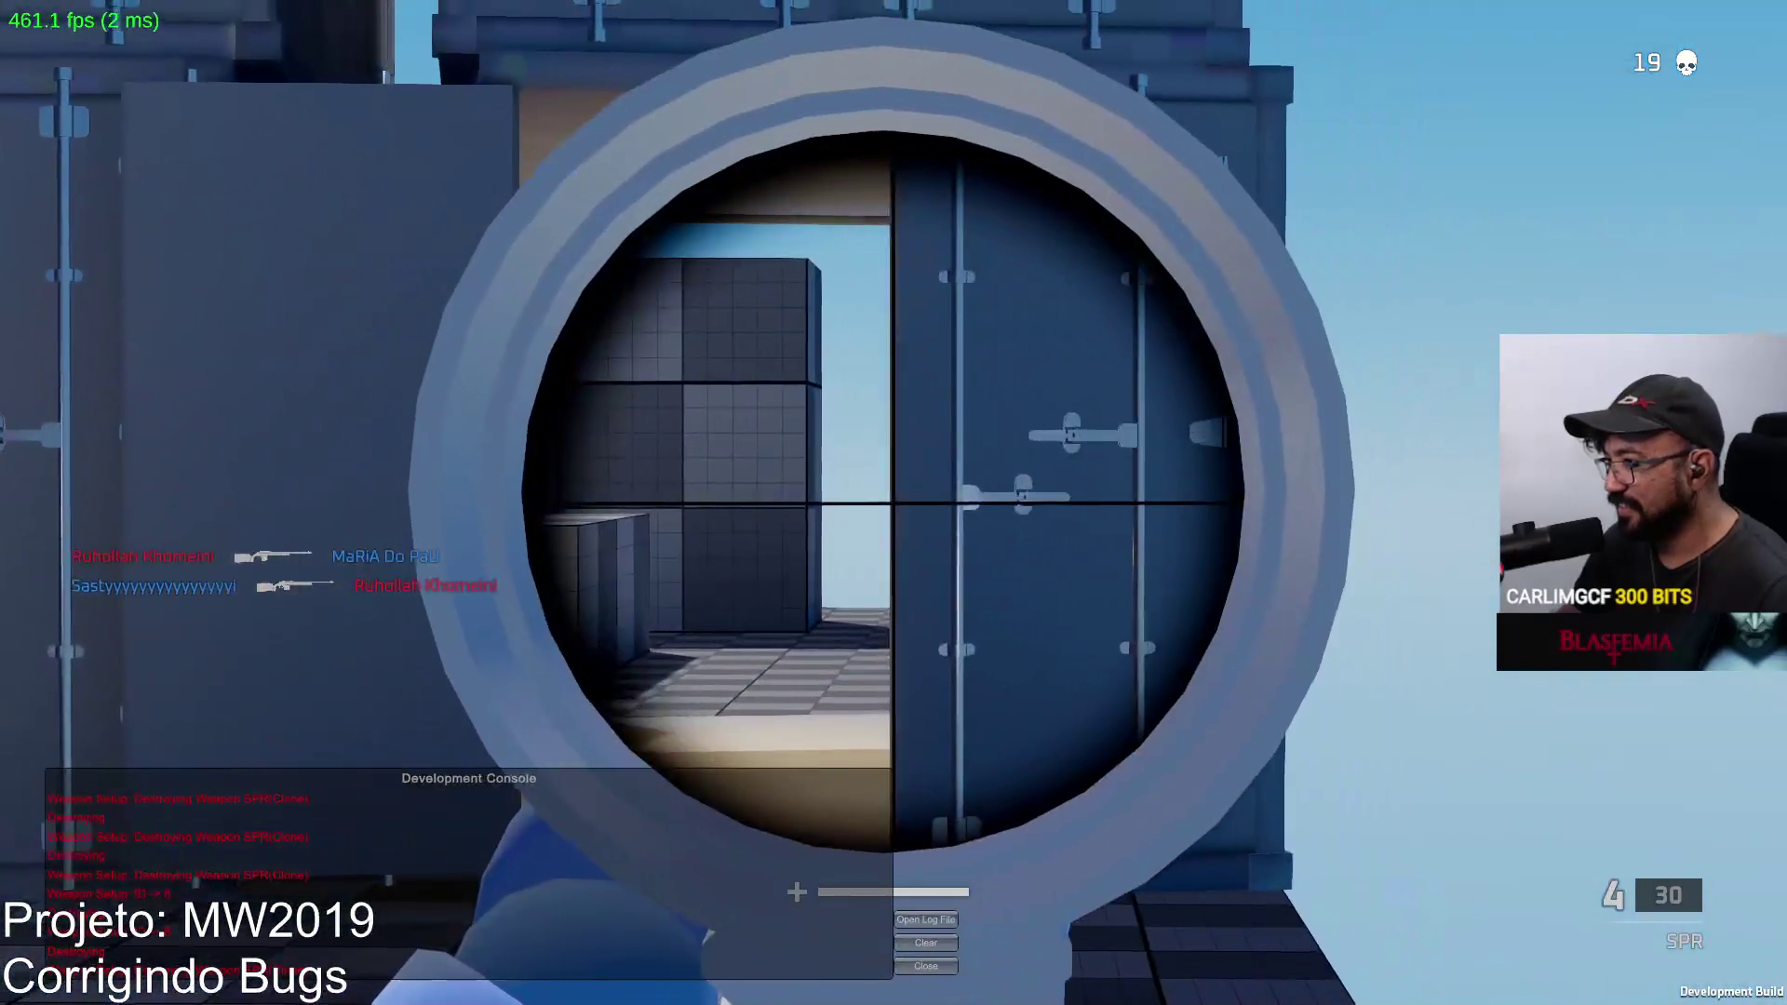
{"action": "left_click", "coordinate": [894, 503]}
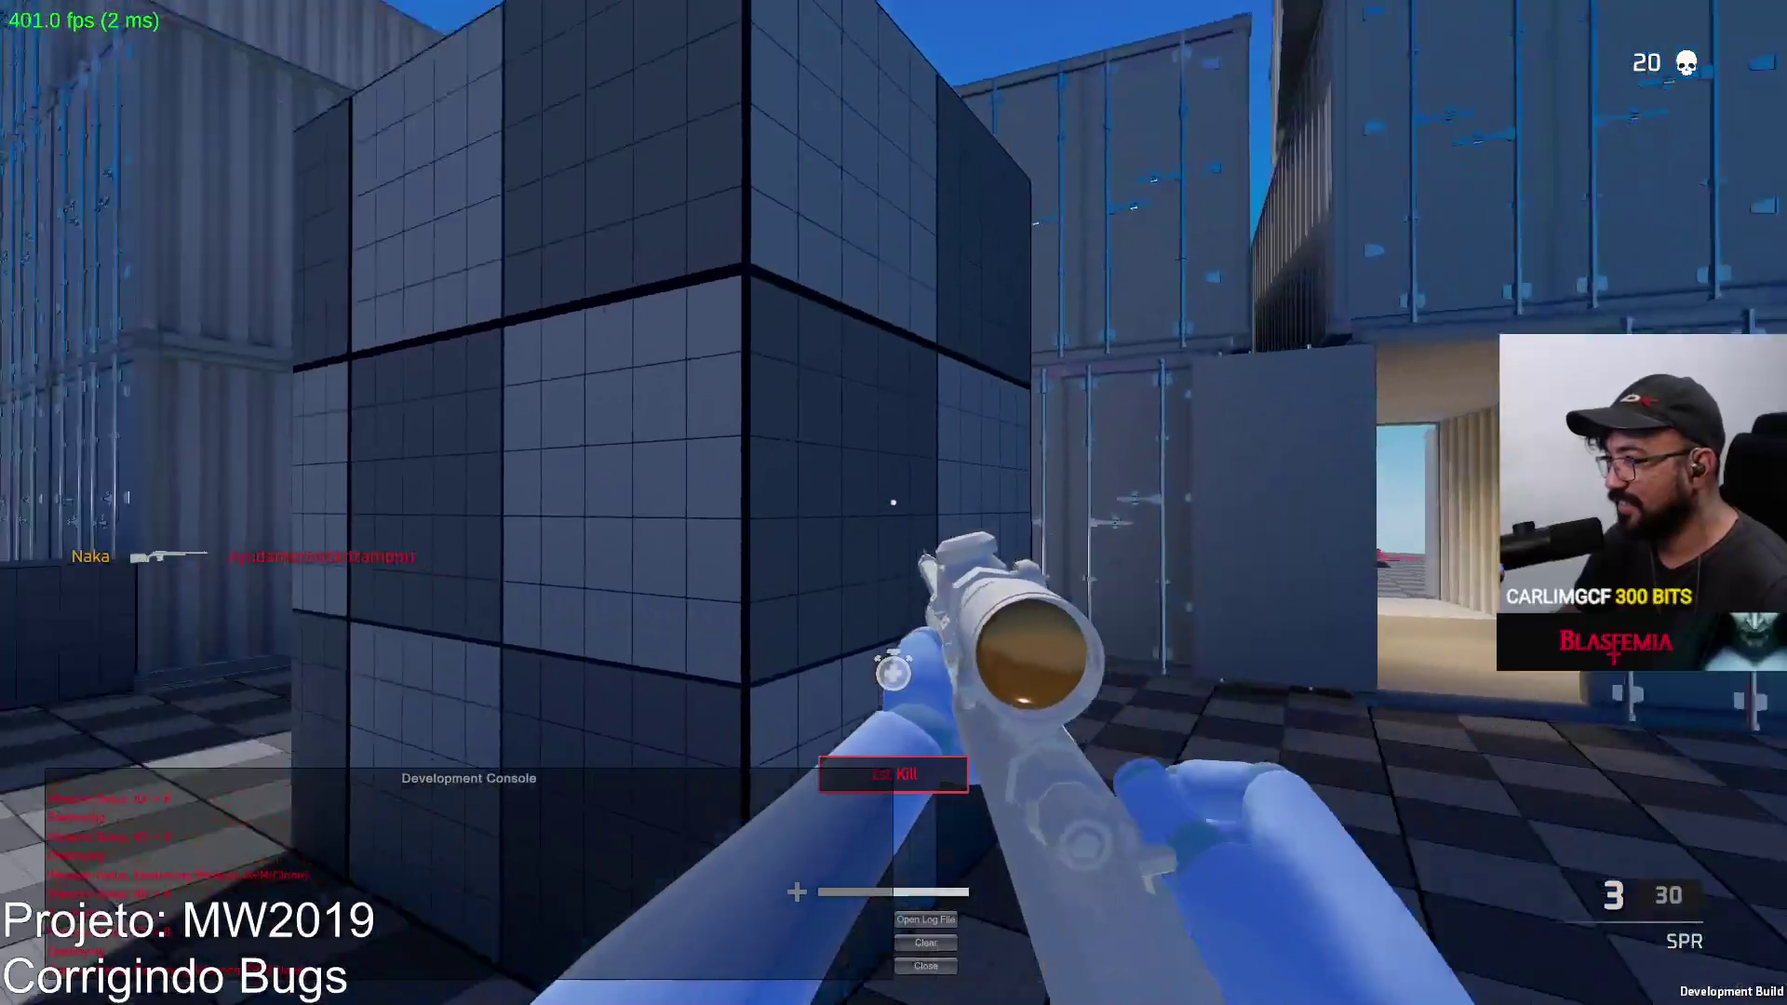
{"action": "right_click", "coordinate": [894, 502]}
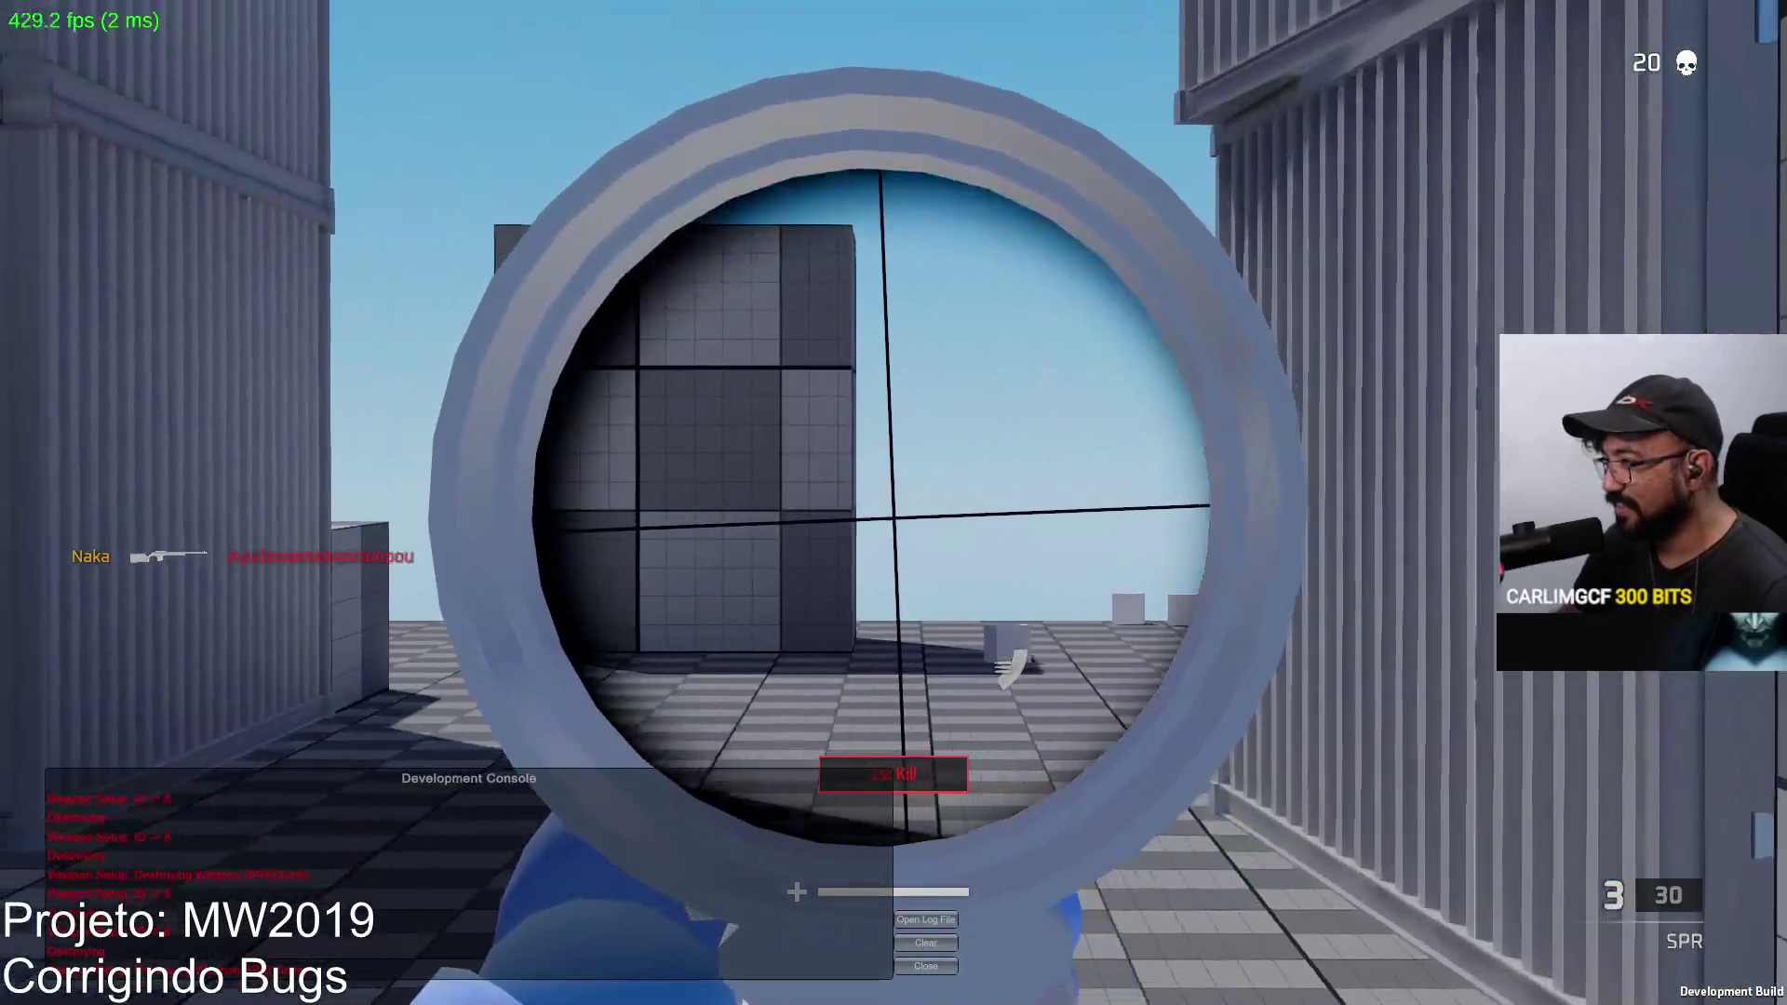